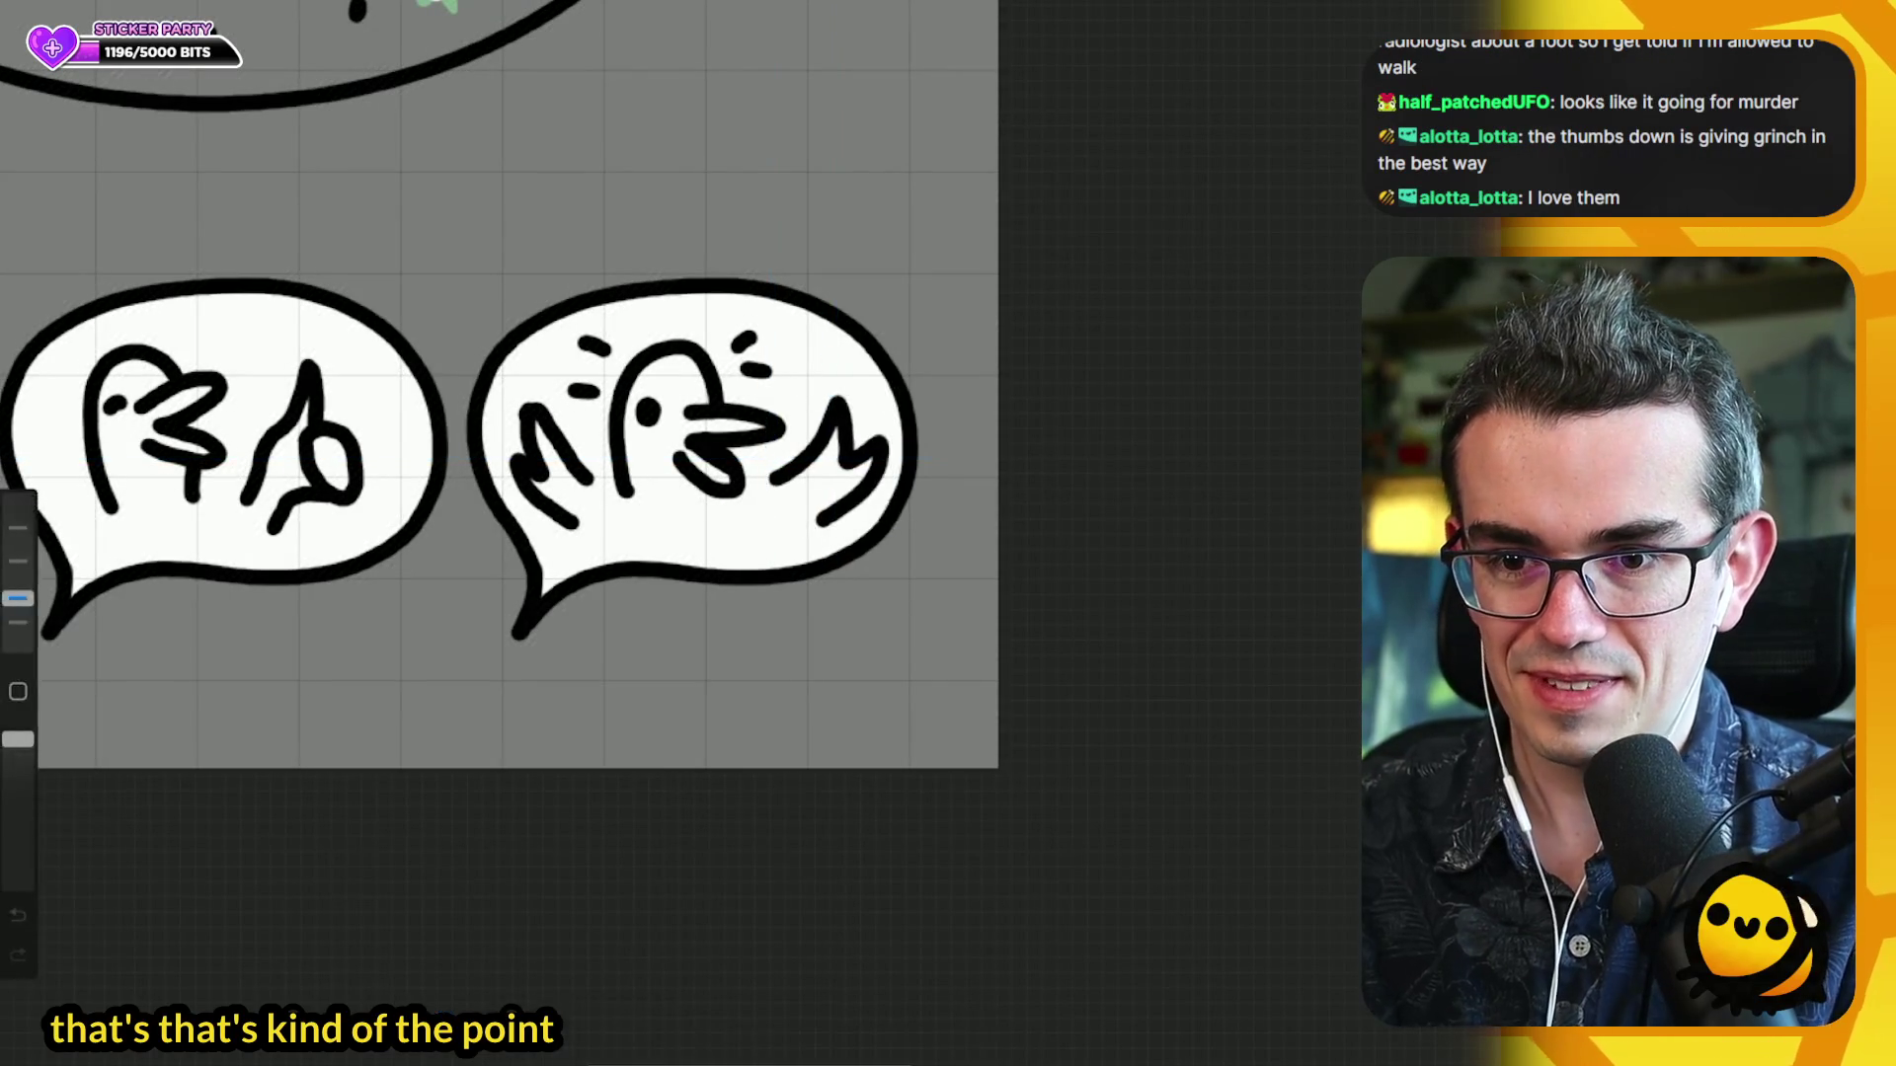
# - Choose a green shifted slightly toward teal as the paint colour
pyautogui.scroll(-5, 498, 385)
pyautogui.scroll(2, 543, 395)
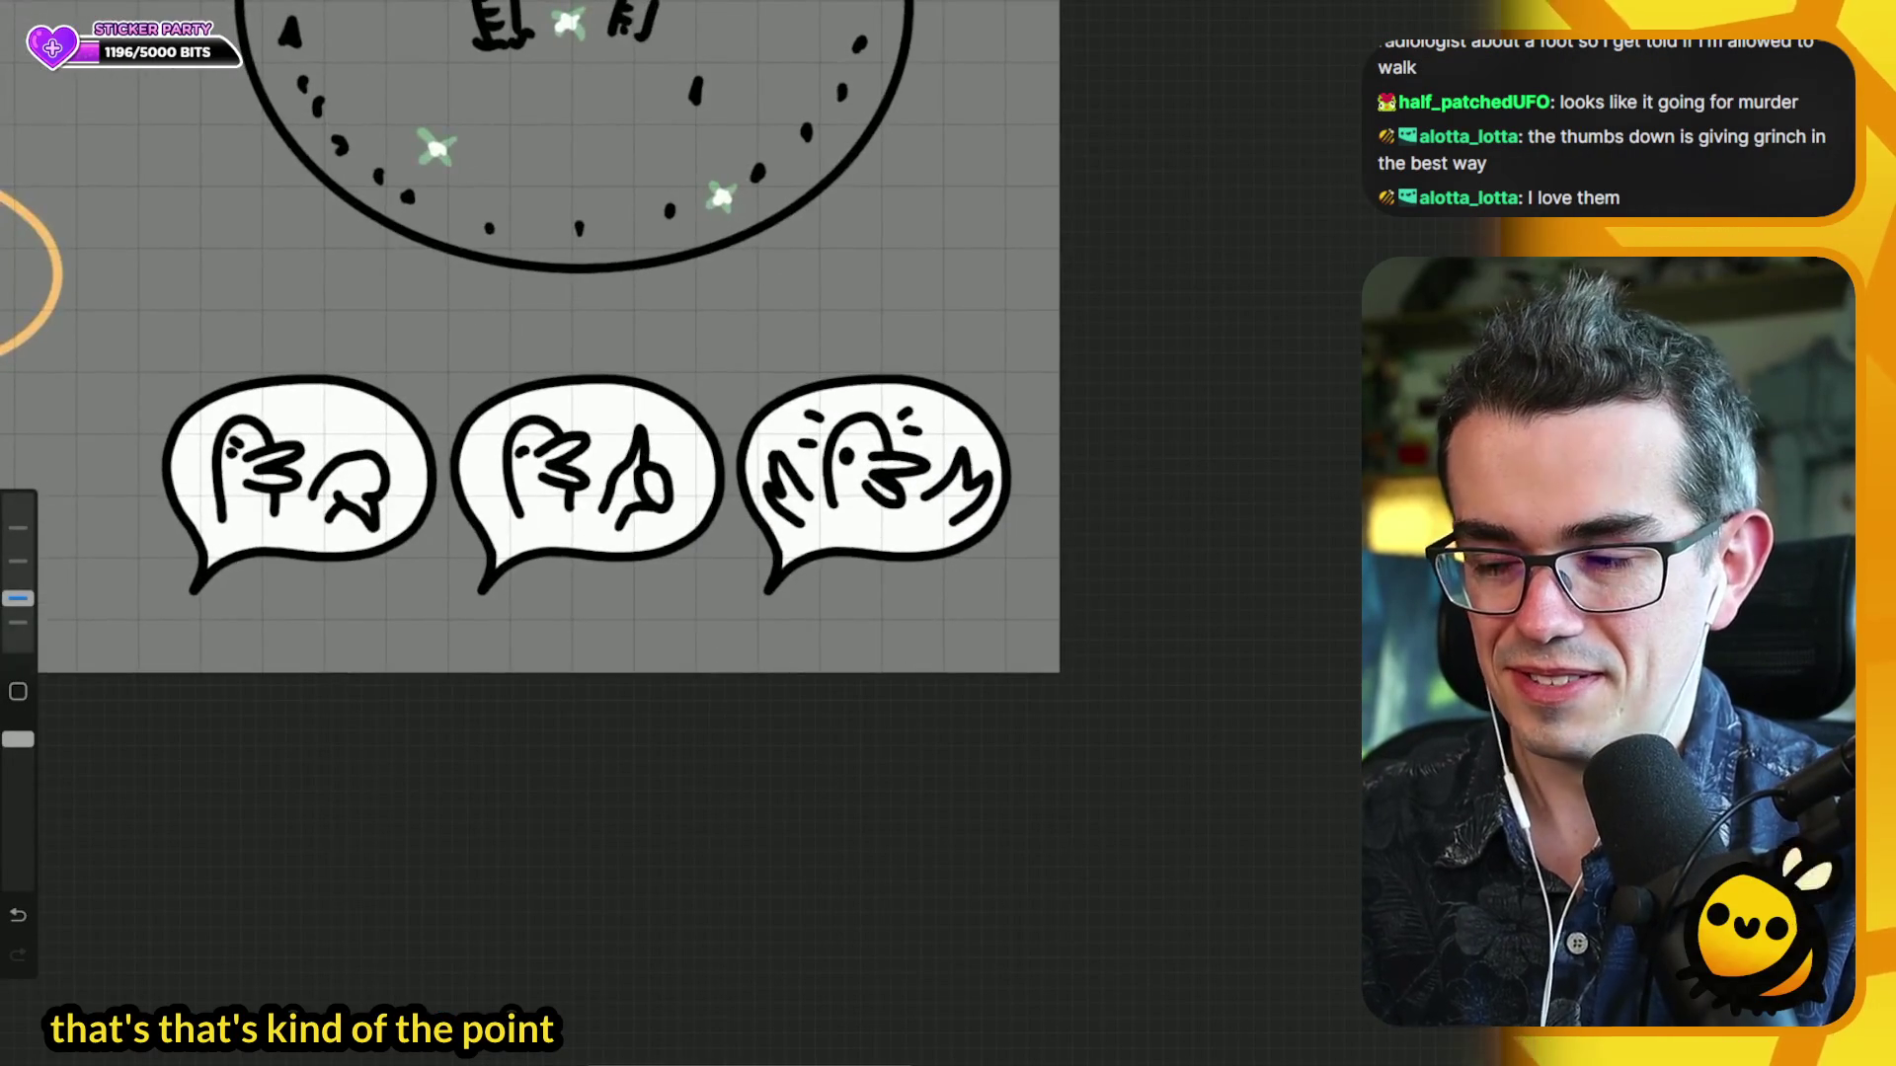
pyautogui.press('l')
pyautogui.press('c')
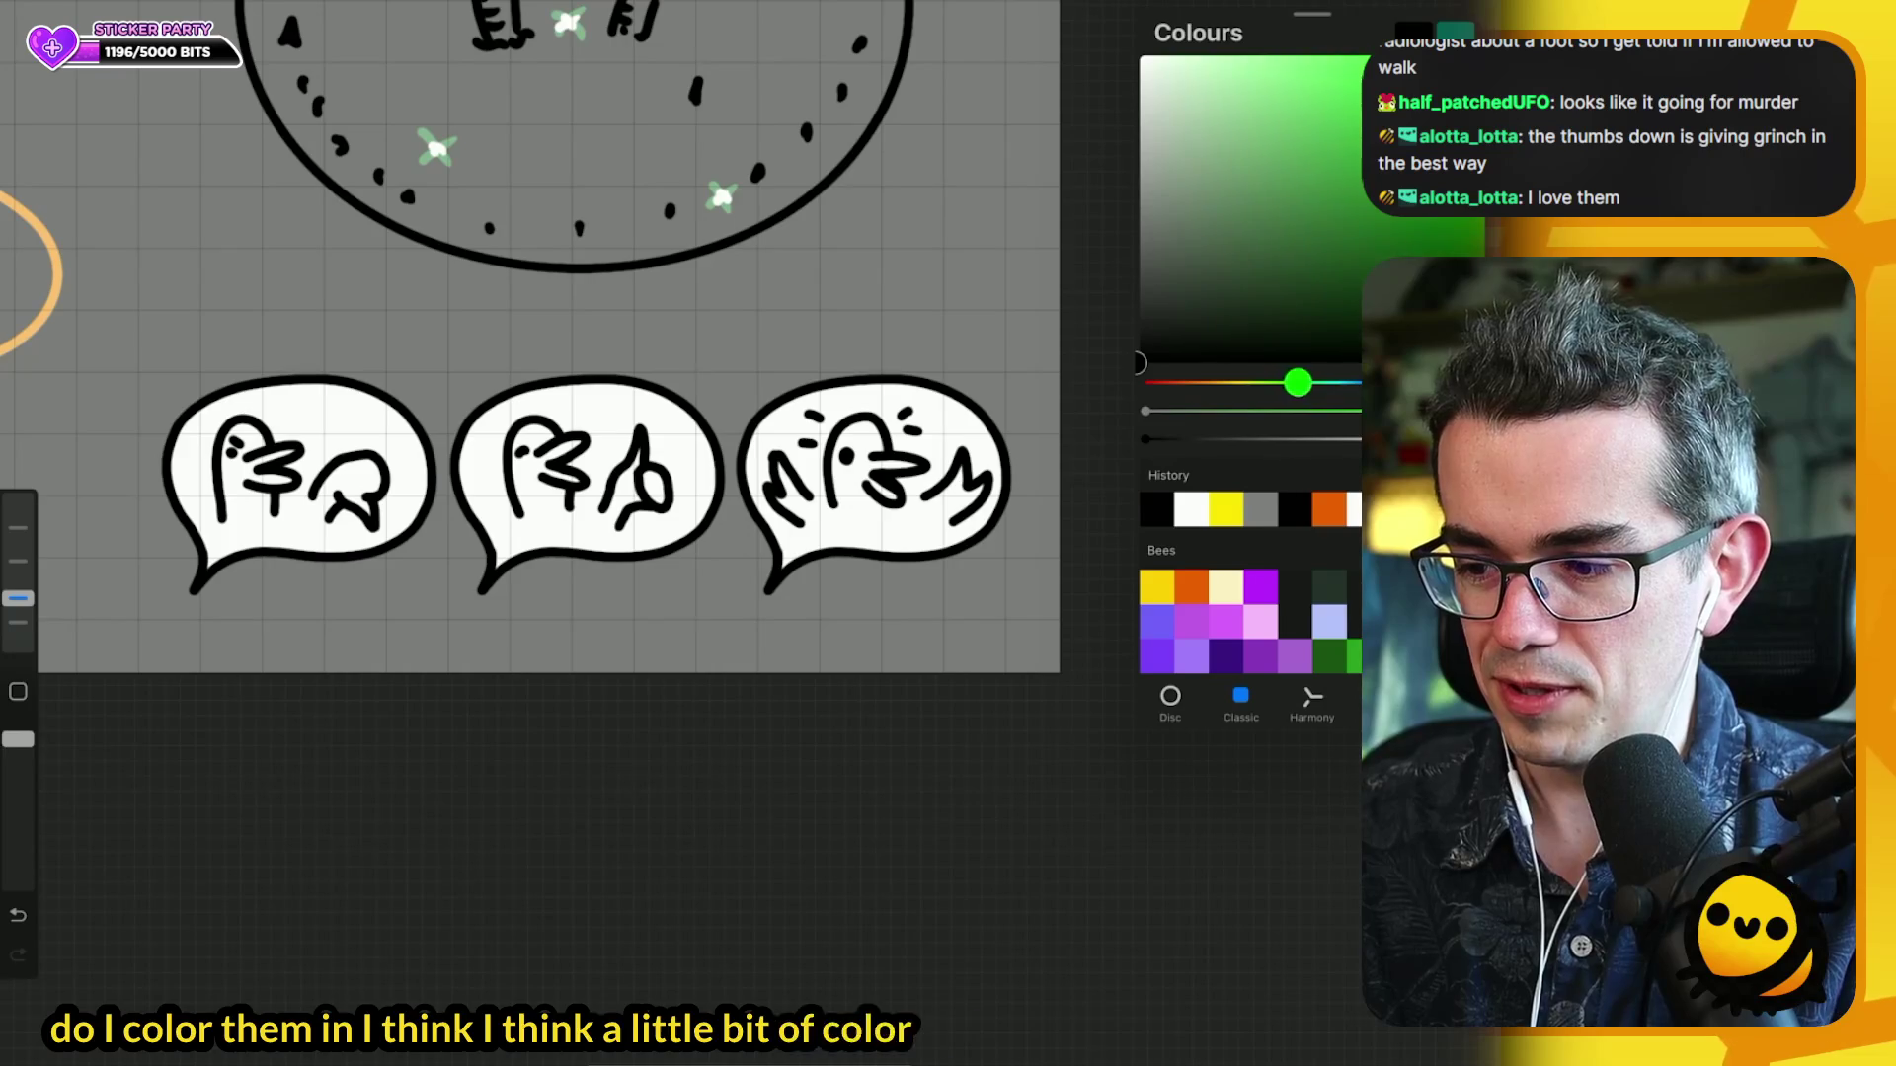
pyautogui.moveTo(1325, 242); pyautogui.dragTo(1442, 234)
pyautogui.moveTo(1299, 382); pyautogui.dragTo(1325, 382)
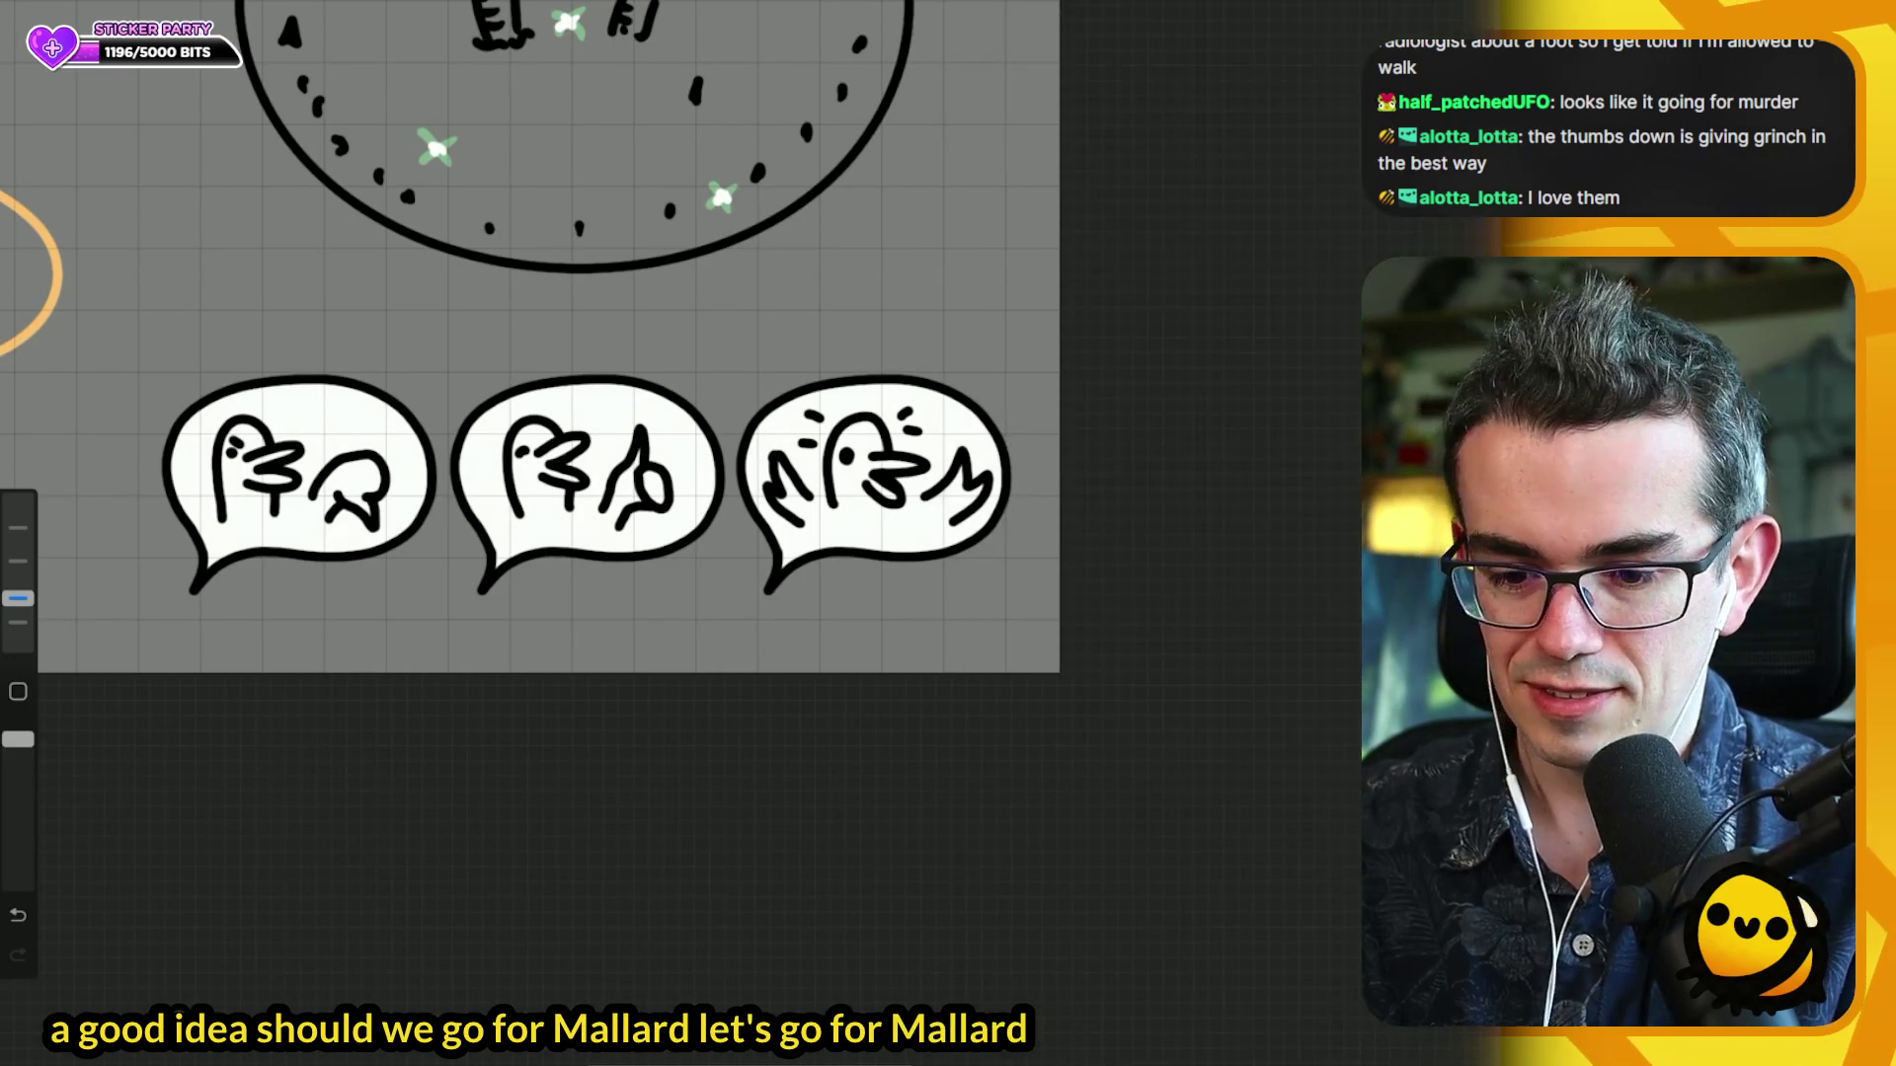
pyautogui.scroll(3, 592, 474)
pyautogui.scroll(2, 691, 474)
pyautogui.click(1471, 30)
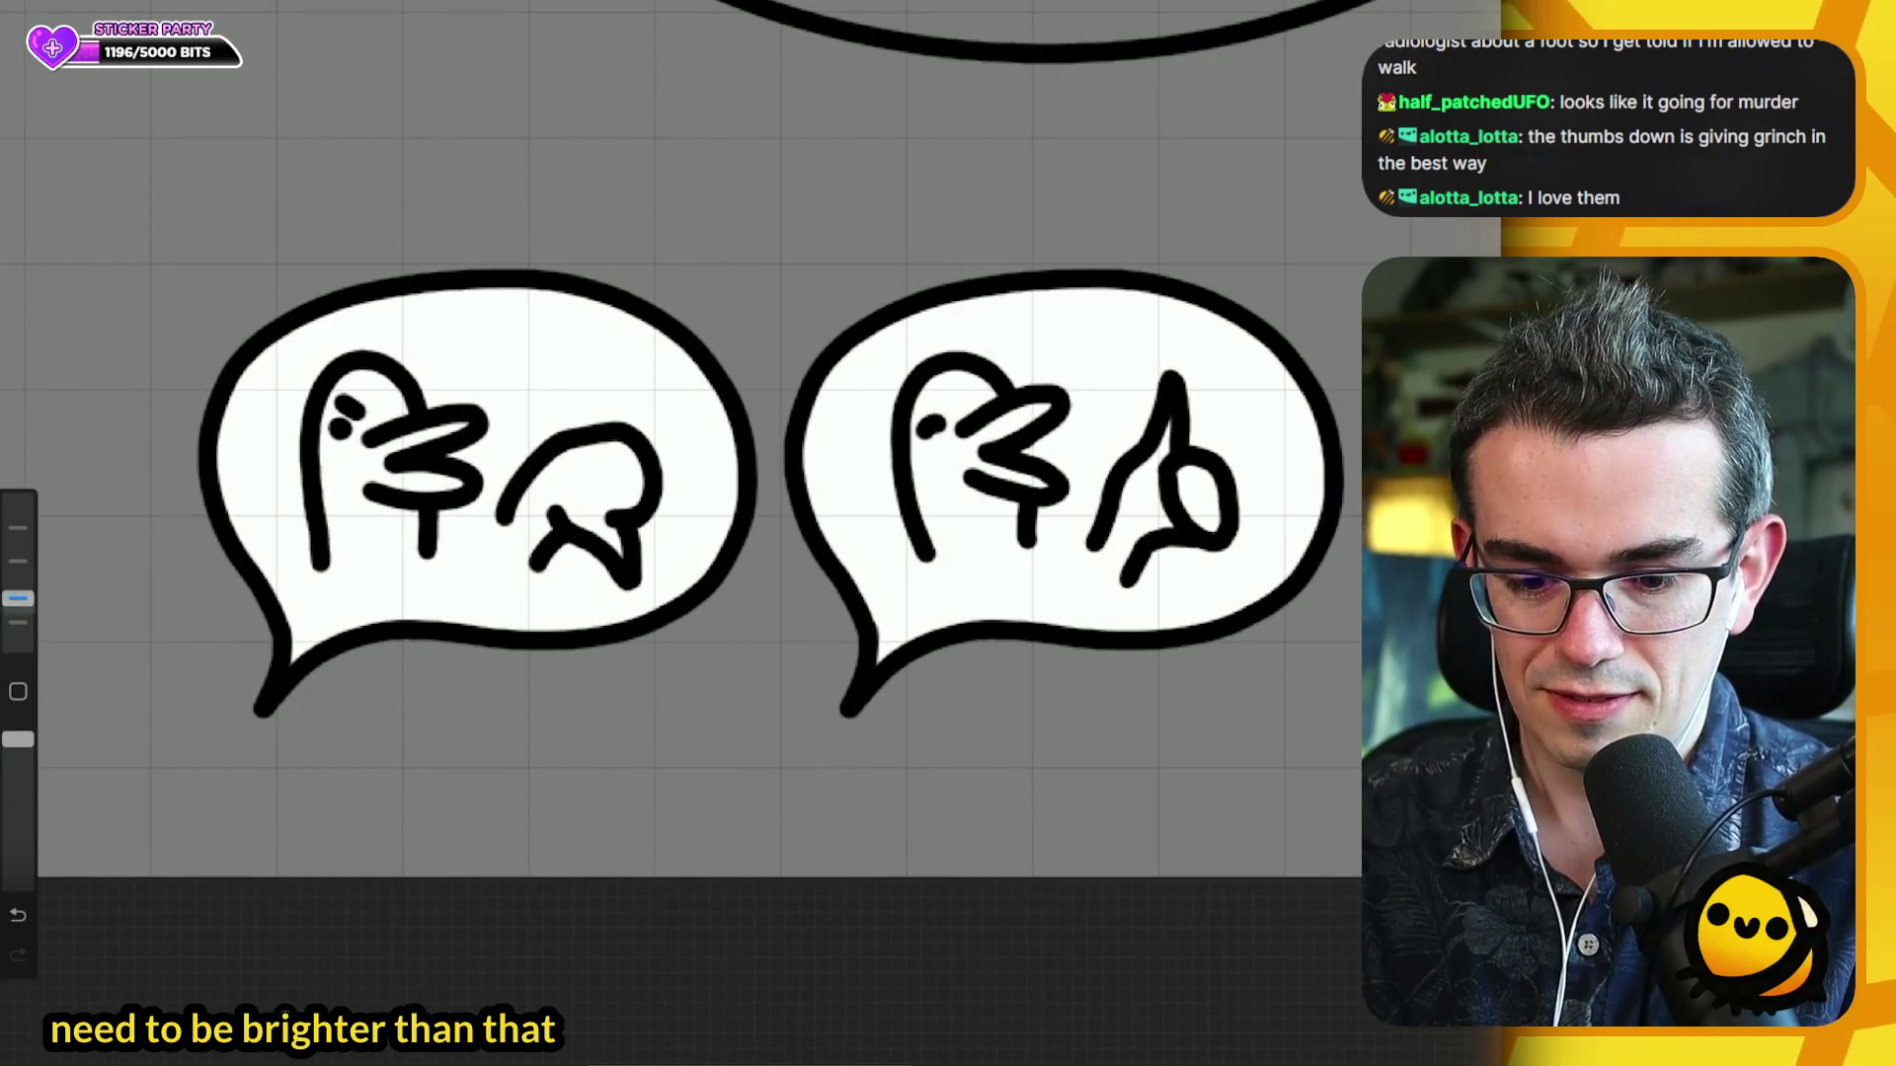
# - Enlarge the brush and paint green over the heads of all three ducks
pyautogui.moveTo(17, 598); pyautogui.dragTo(18, 561)
pyautogui.moveTo(360, 405)
pyautogui.mouseDown()
pyautogui.moveTo(341, 434)
pyautogui.moveTo(344, 528)
pyautogui.moveTo(378, 501)
pyautogui.mouseUp()
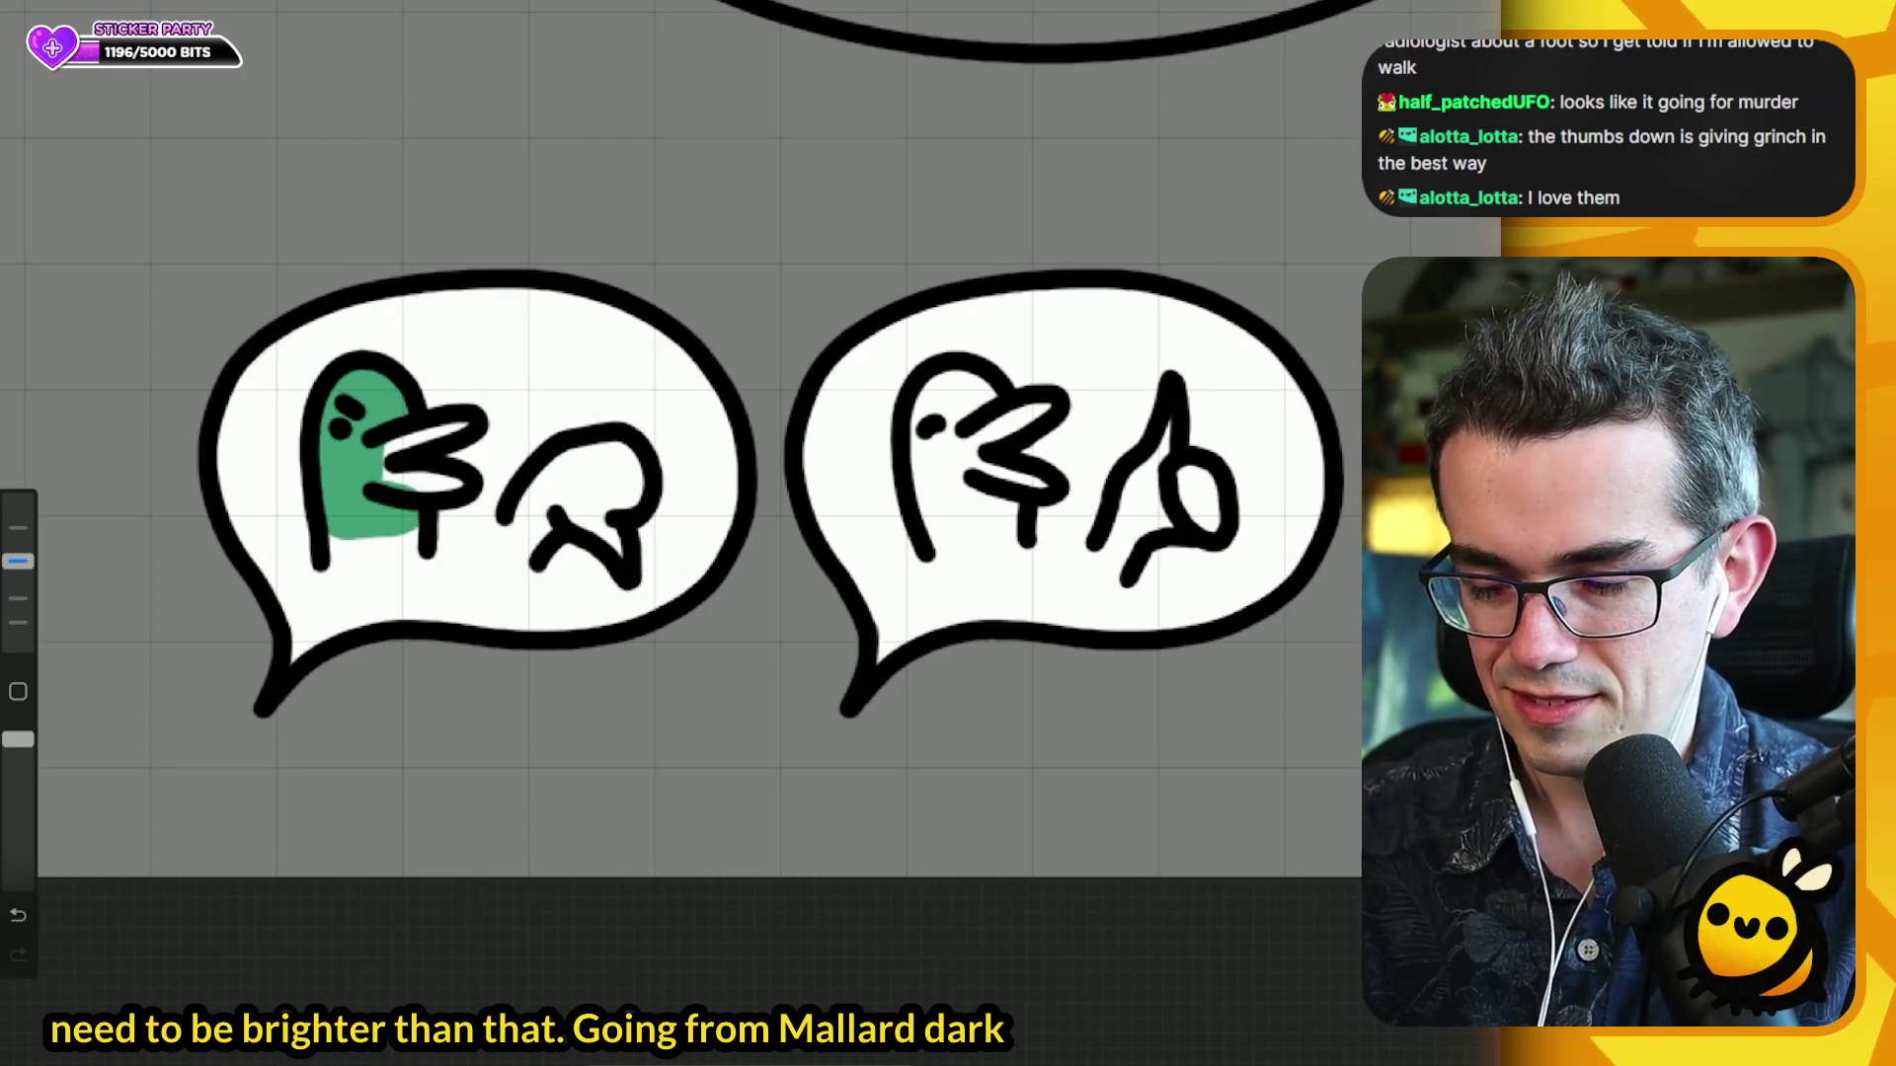
pyautogui.moveTo(945, 391)
pyautogui.mouseDown()
pyautogui.moveTo(928, 514)
pyautogui.moveTo(962, 426)
pyautogui.moveTo(988, 515)
pyautogui.mouseUp()
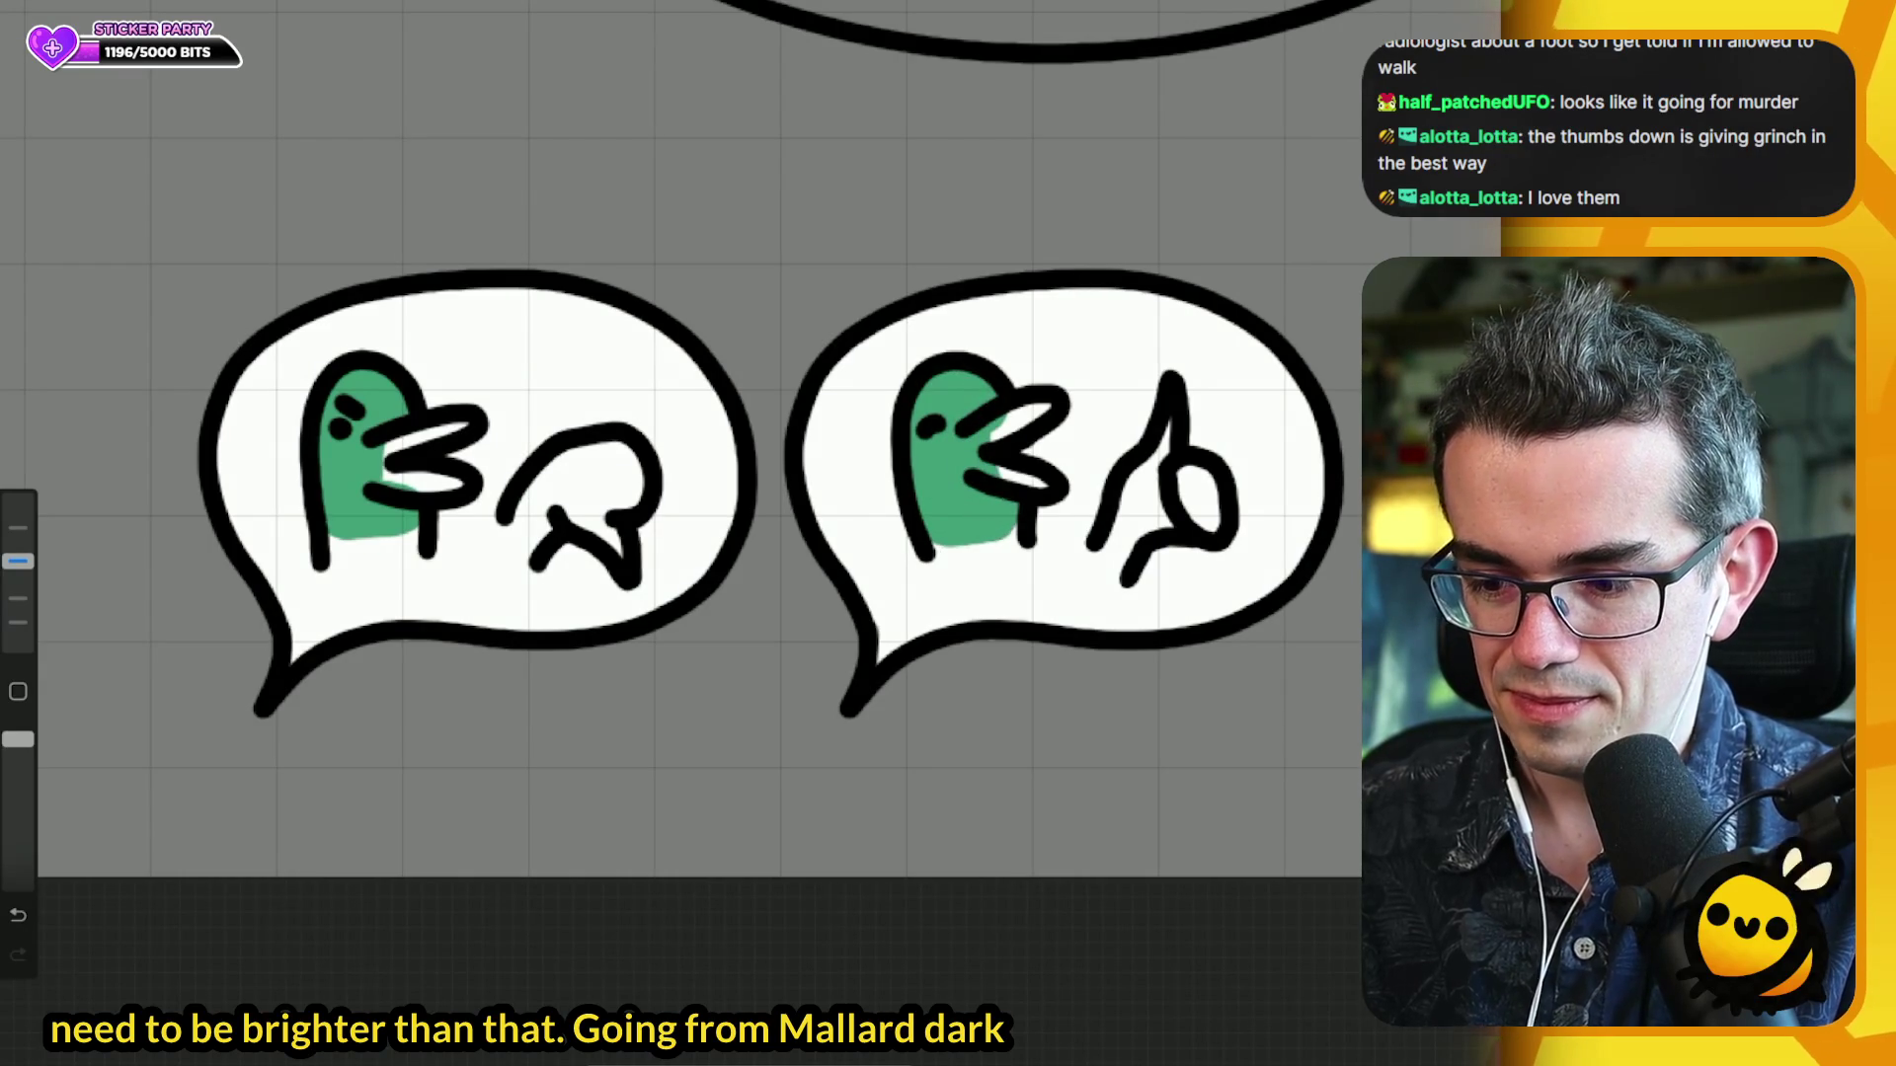
pyautogui.scroll(-5, 681, 434)
pyautogui.scroll(5, 682, 434)
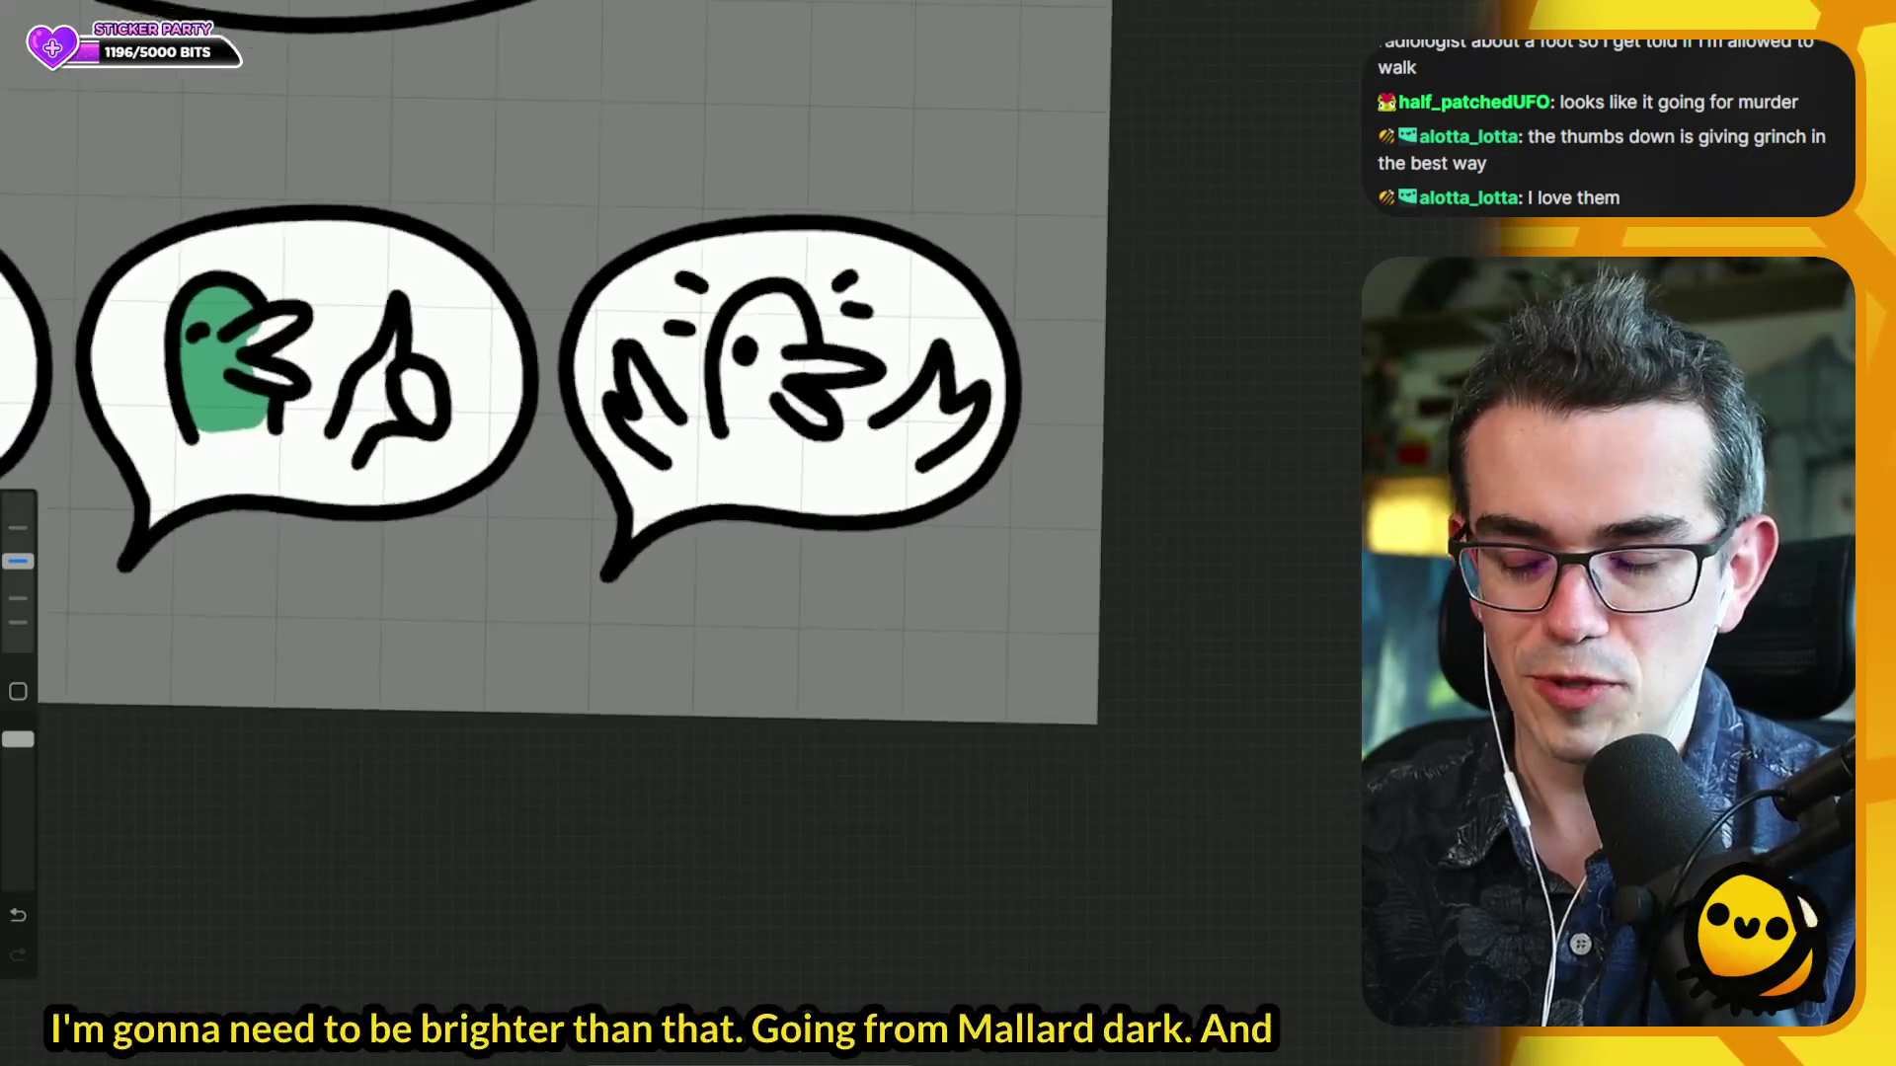
pyautogui.moveTo(732, 415)
pyautogui.mouseDown()
pyautogui.moveTo(734, 326)
pyautogui.moveTo(781, 306)
pyautogui.moveTo(768, 400)
pyautogui.moveTo(790, 390)
pyautogui.moveTo(781, 410)
pyautogui.moveTo(802, 423)
pyautogui.mouseUp()
# - Switch the working layer from Layer 111 to Layer 110 and undo a stray erase stroke
pyautogui.press('l')
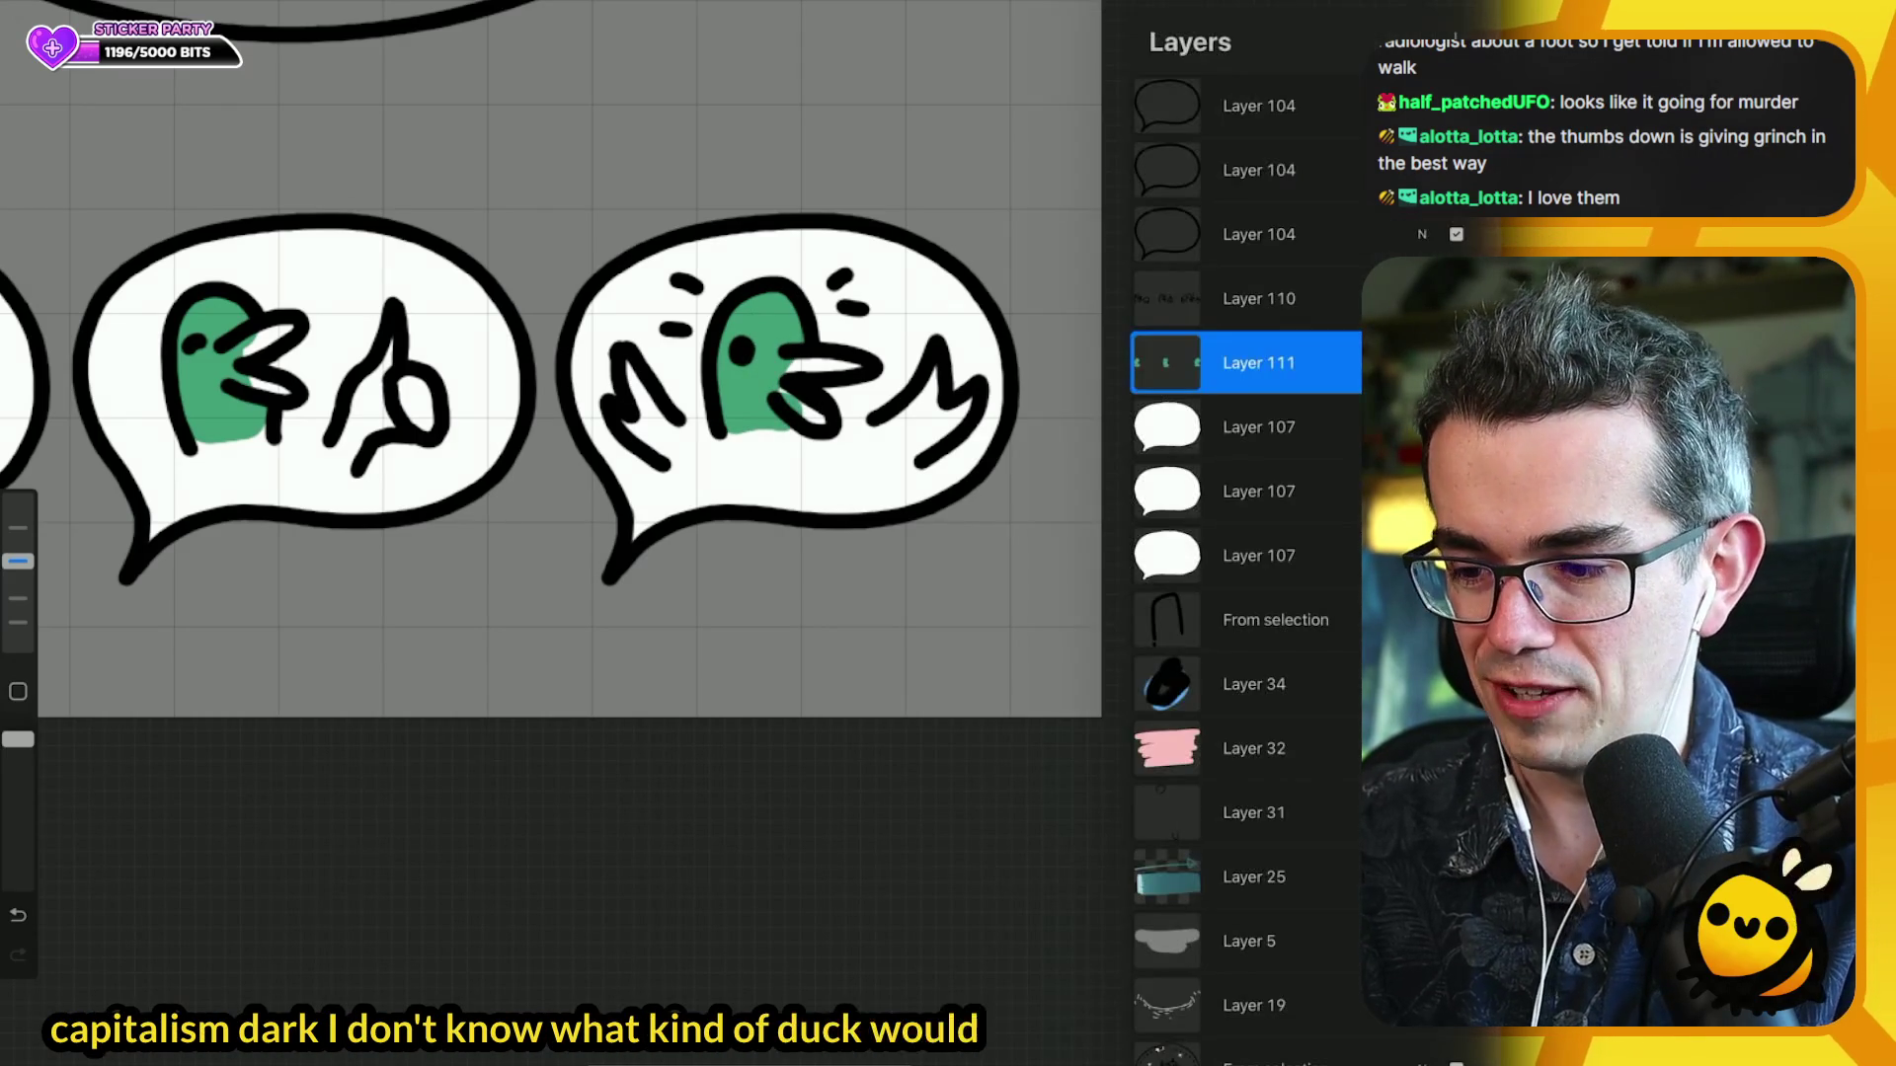
pyautogui.click(1258, 363)
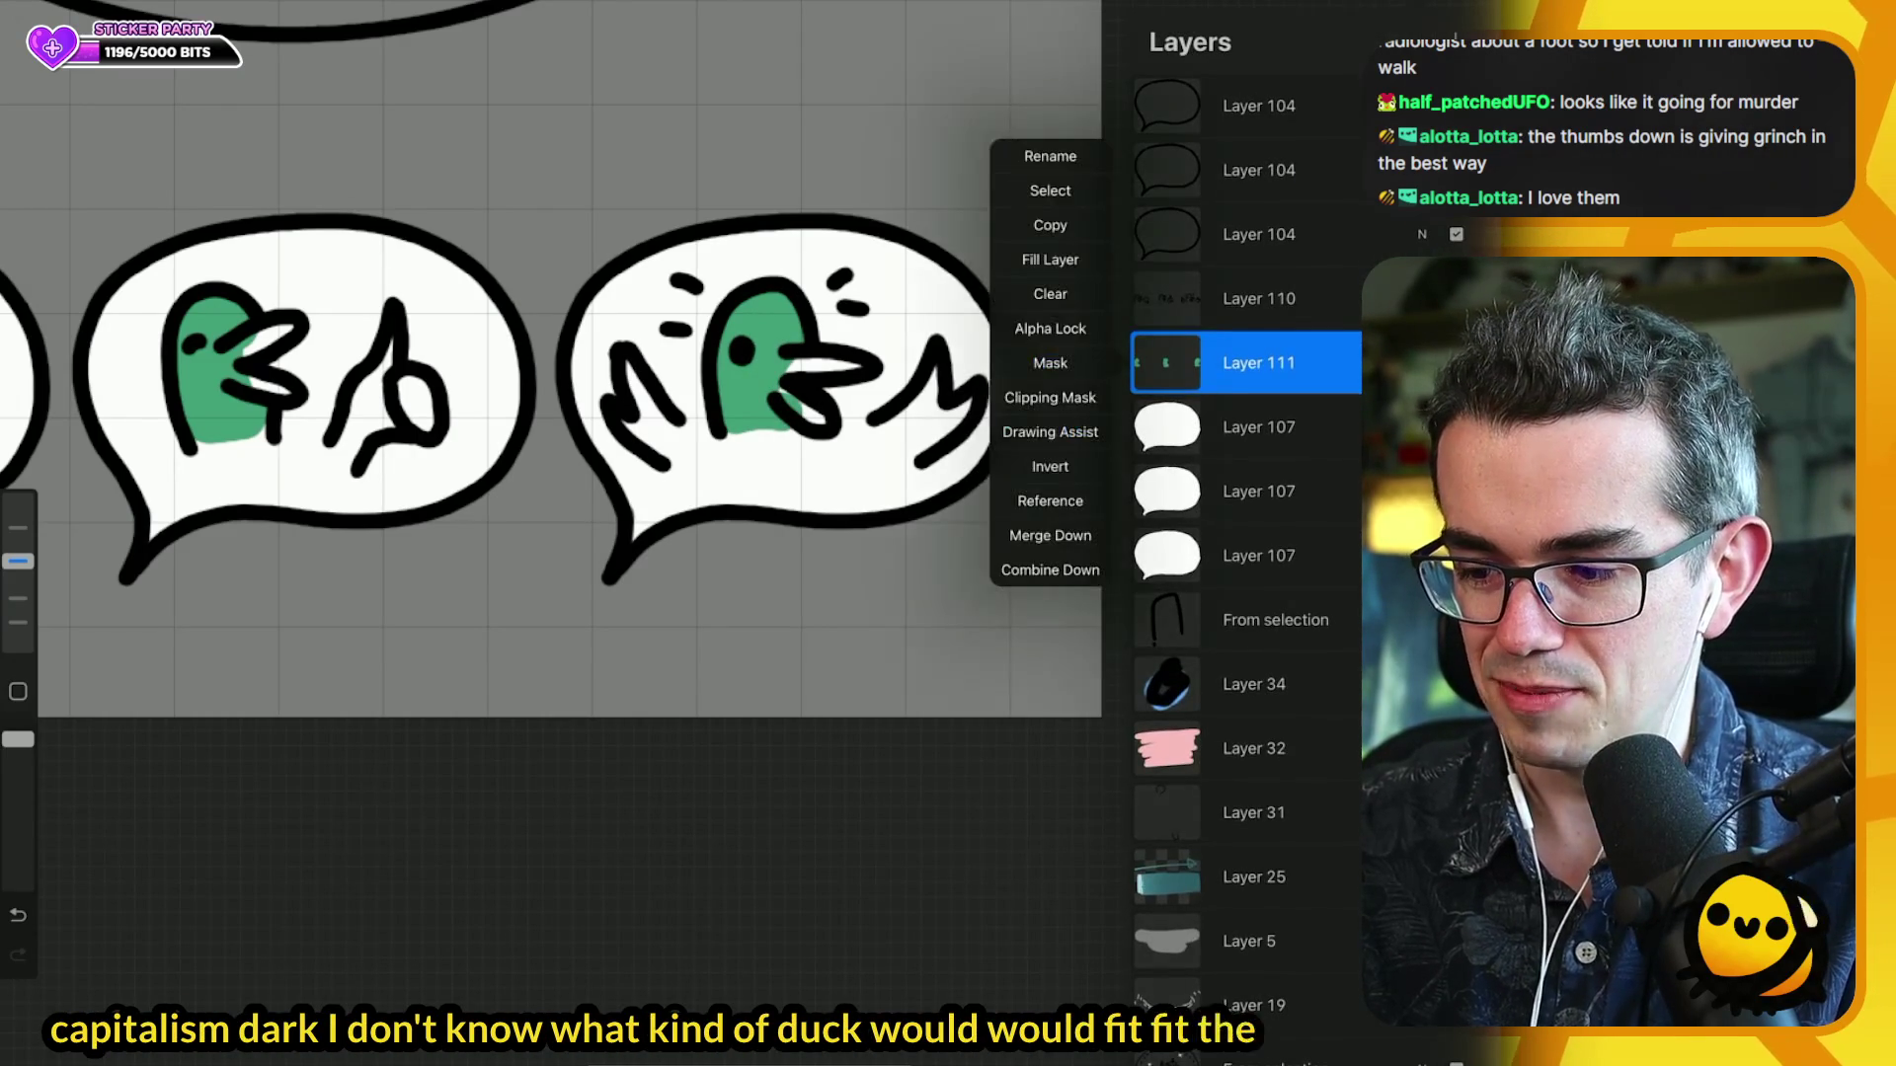
pyautogui.click(1259, 298)
pyautogui.press('l')
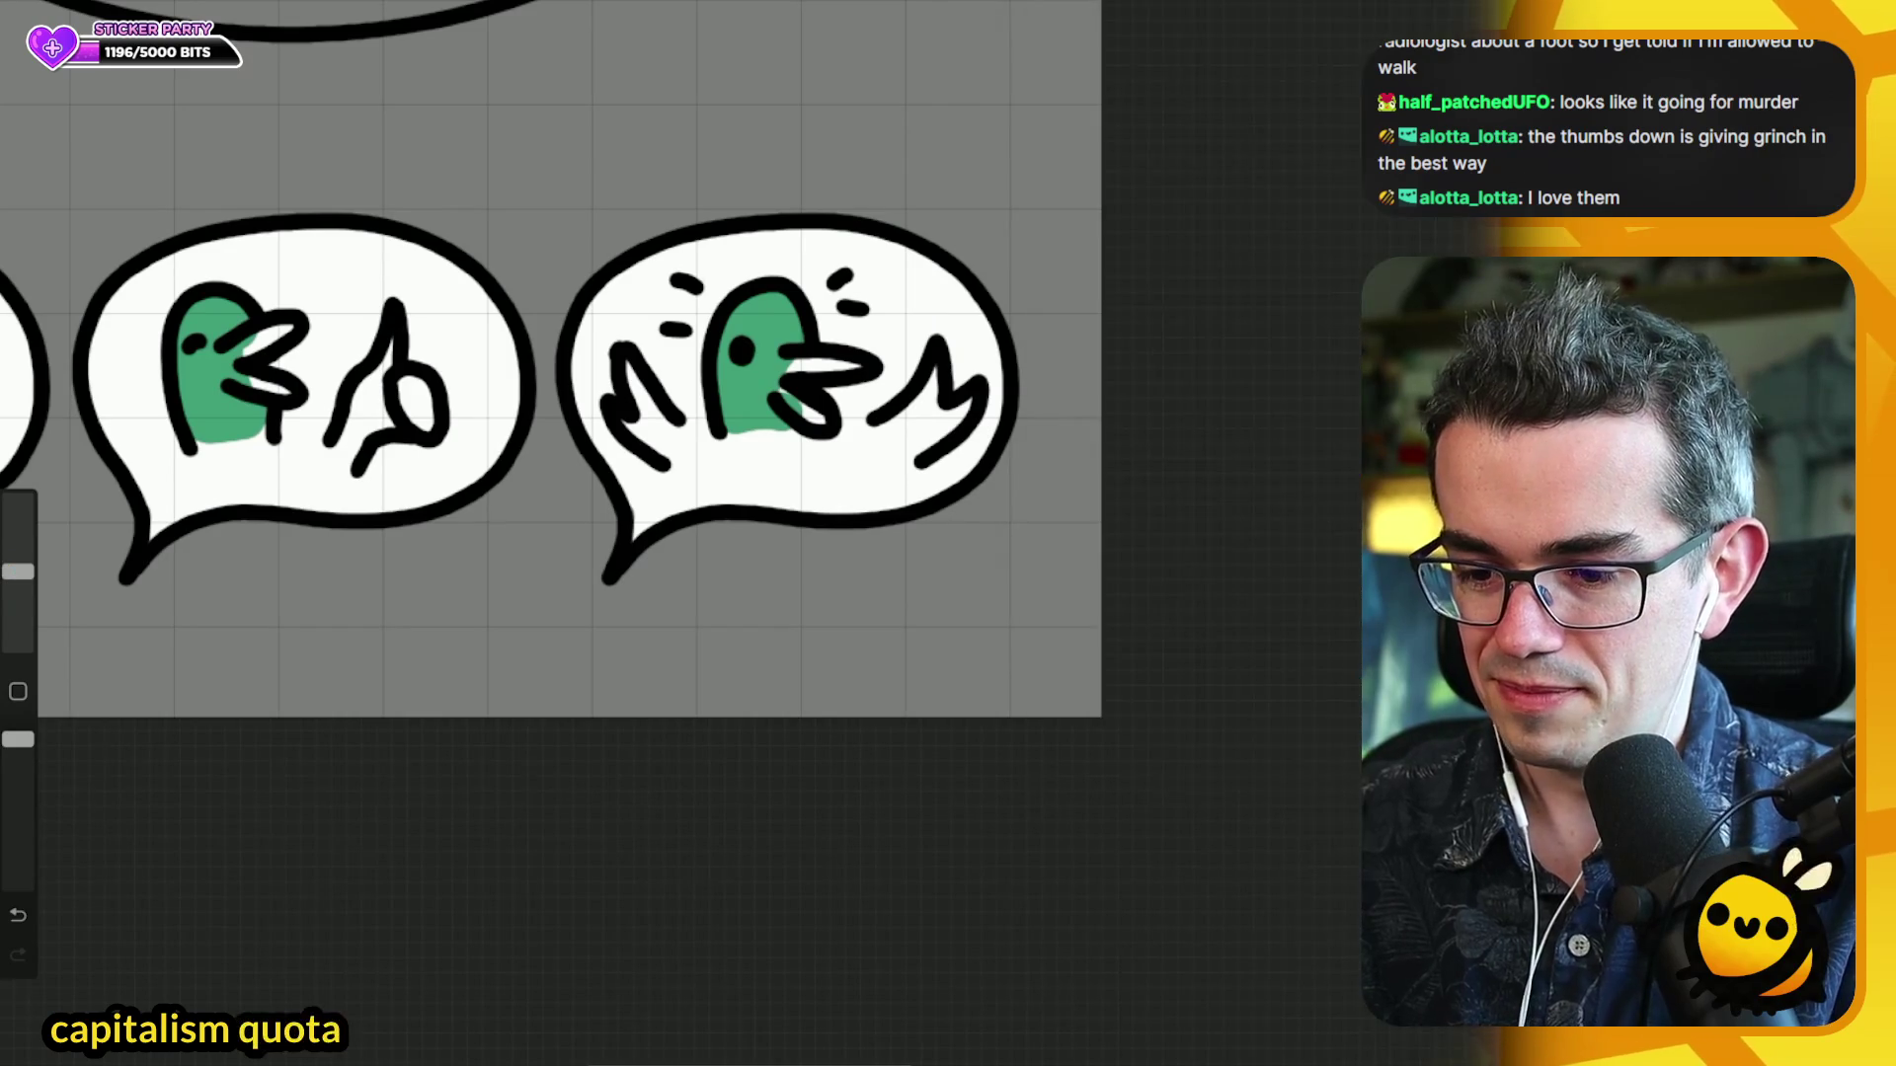
pyautogui.scroll(2, 593, 414)
pyautogui.scroll(2, 582, 306)
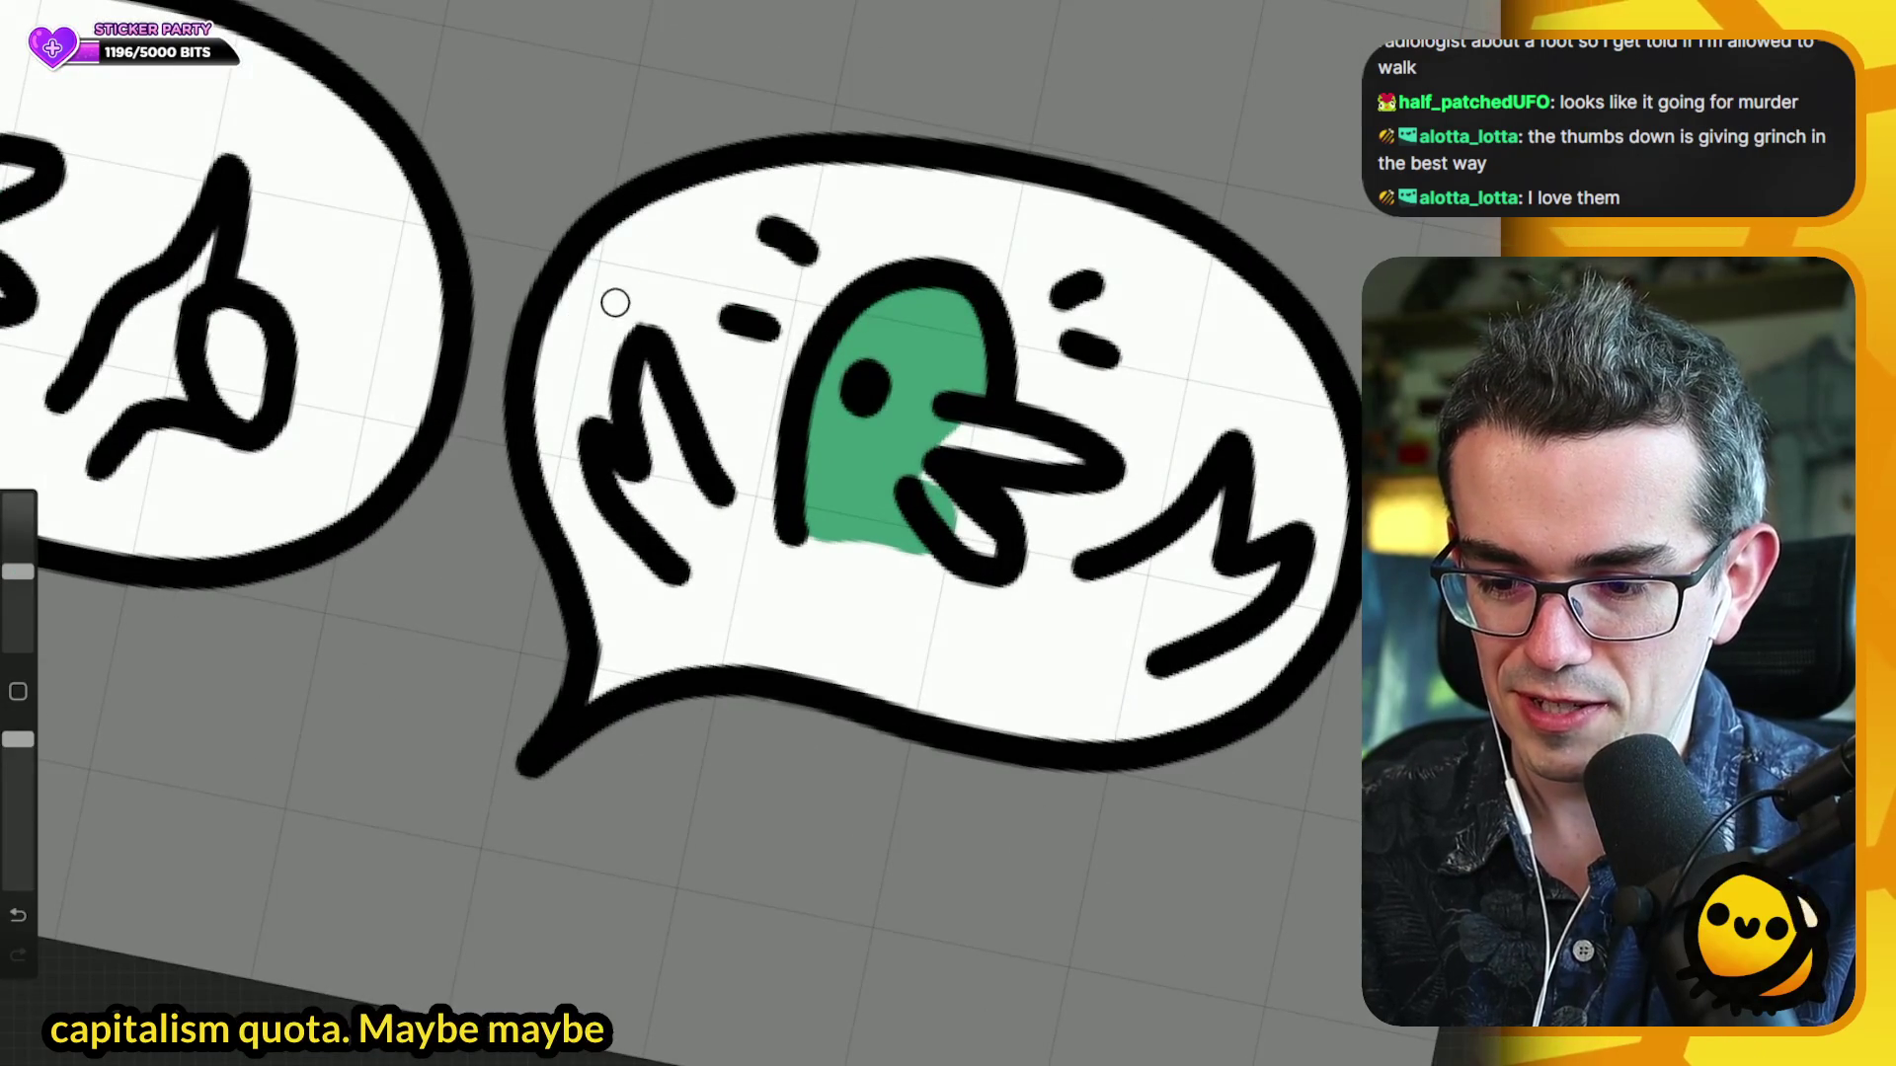
pyautogui.scroll(-3, 682, 465)
pyautogui.scroll(3, 682, 464)
pyautogui.hotkey('ctrl', 'z')
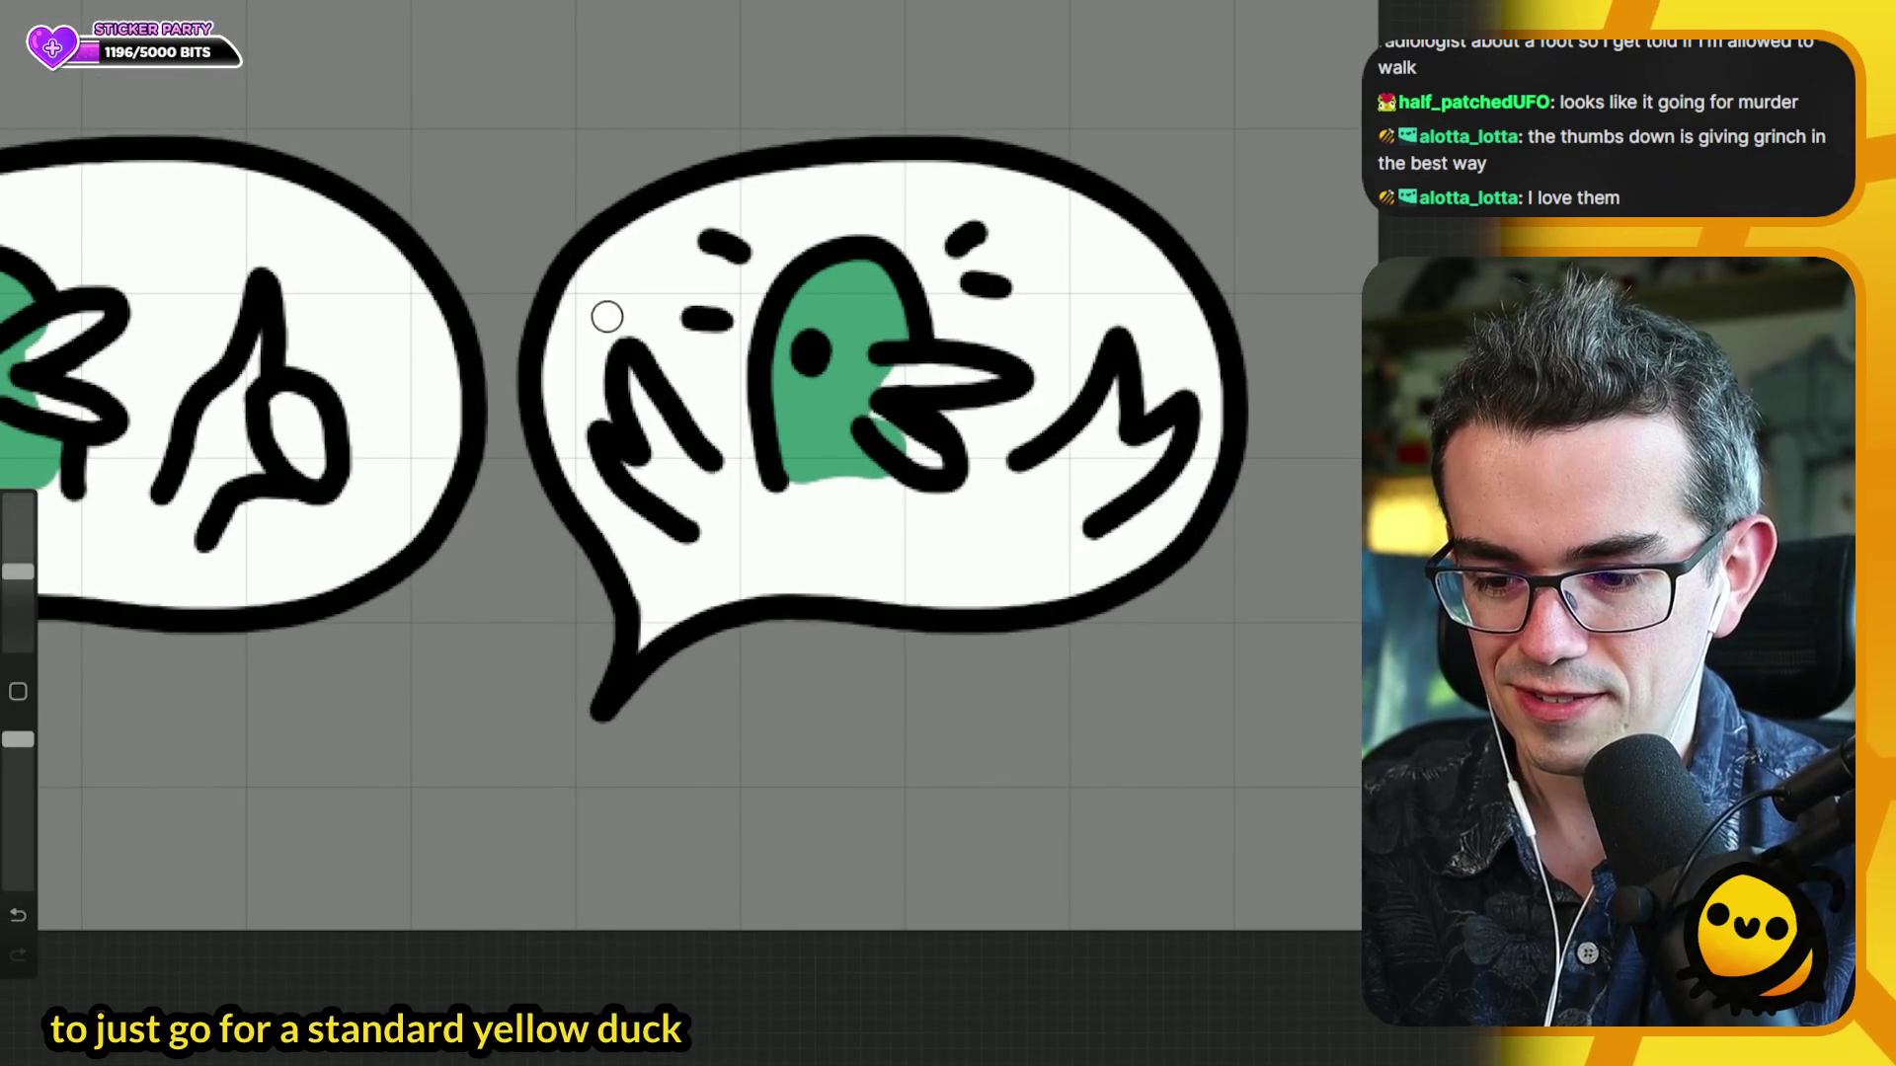
pyautogui.scroll(-3, 692, 464)
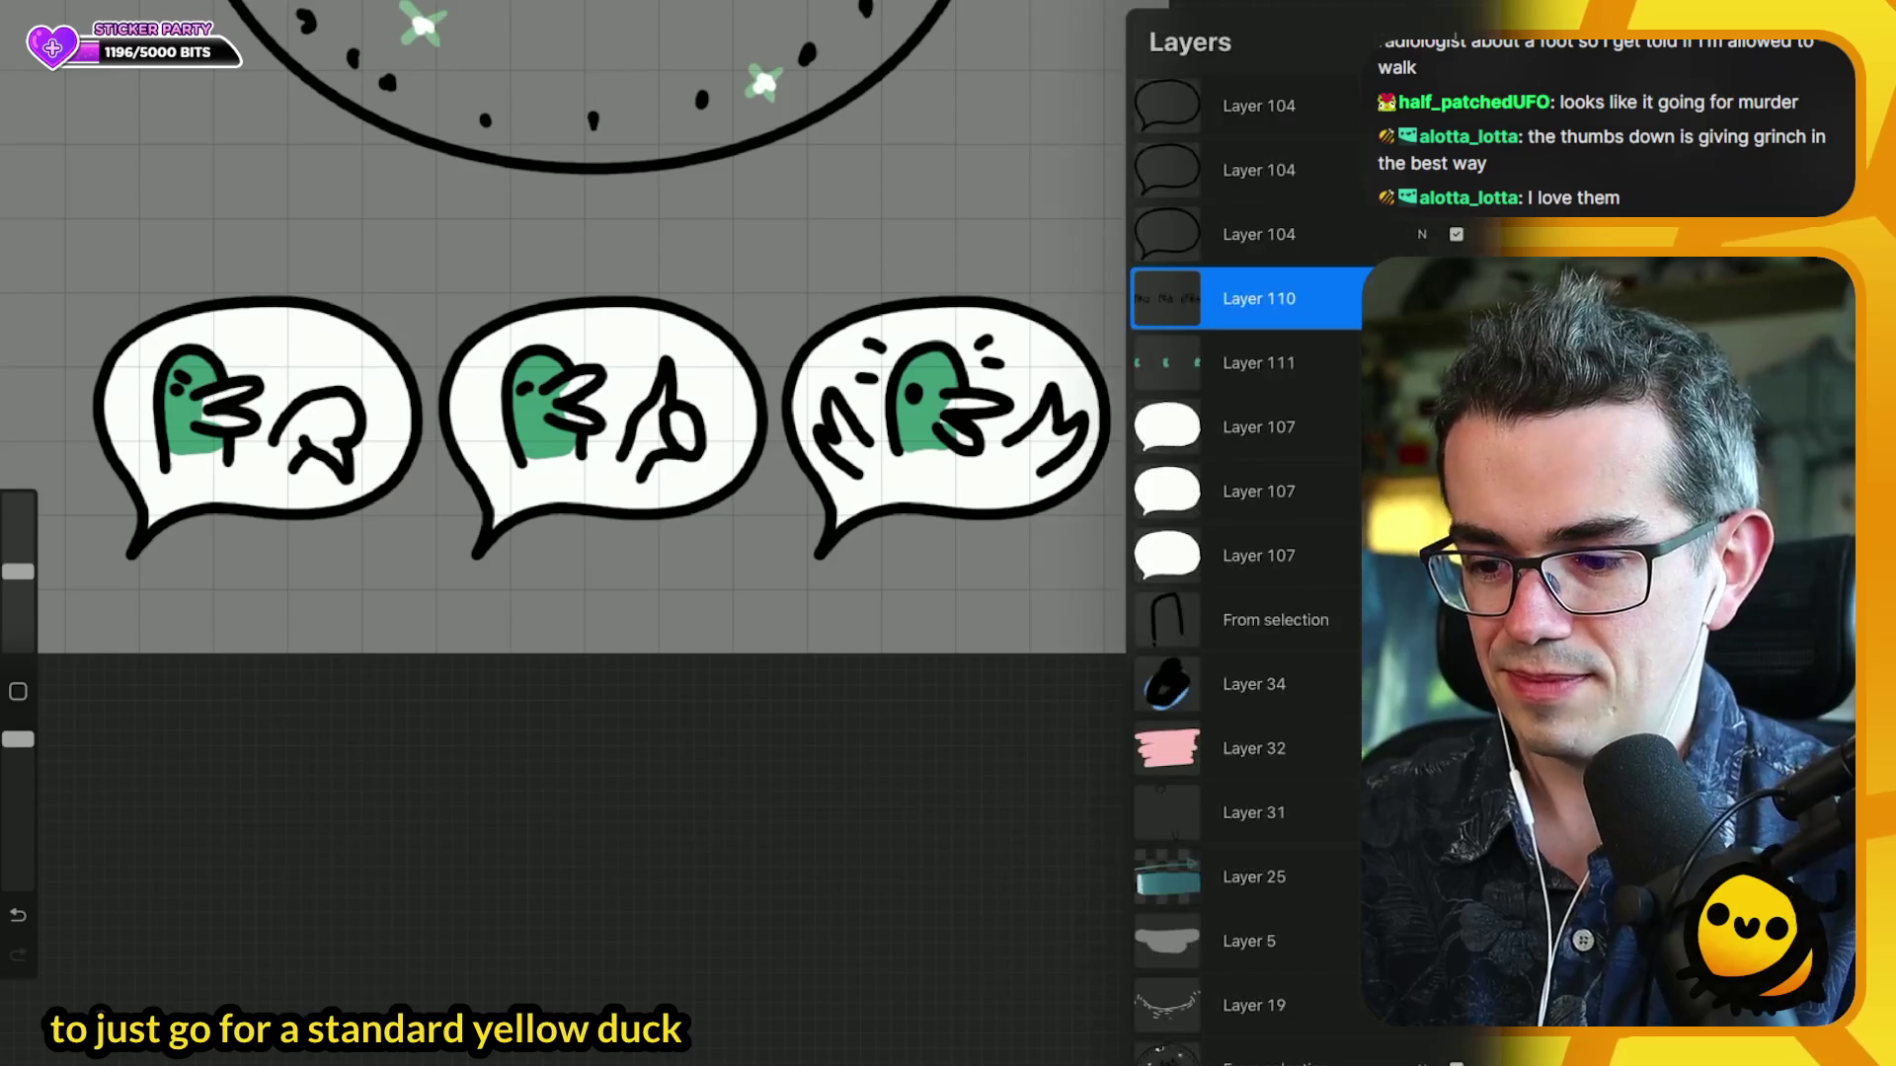
# - On Layer 111, use Hue, Saturation, Brightness to shift the hue to yellow at 68% brightness
pyautogui.press('l')
pyautogui.click(1259, 363)
pyautogui.click(99, 14)
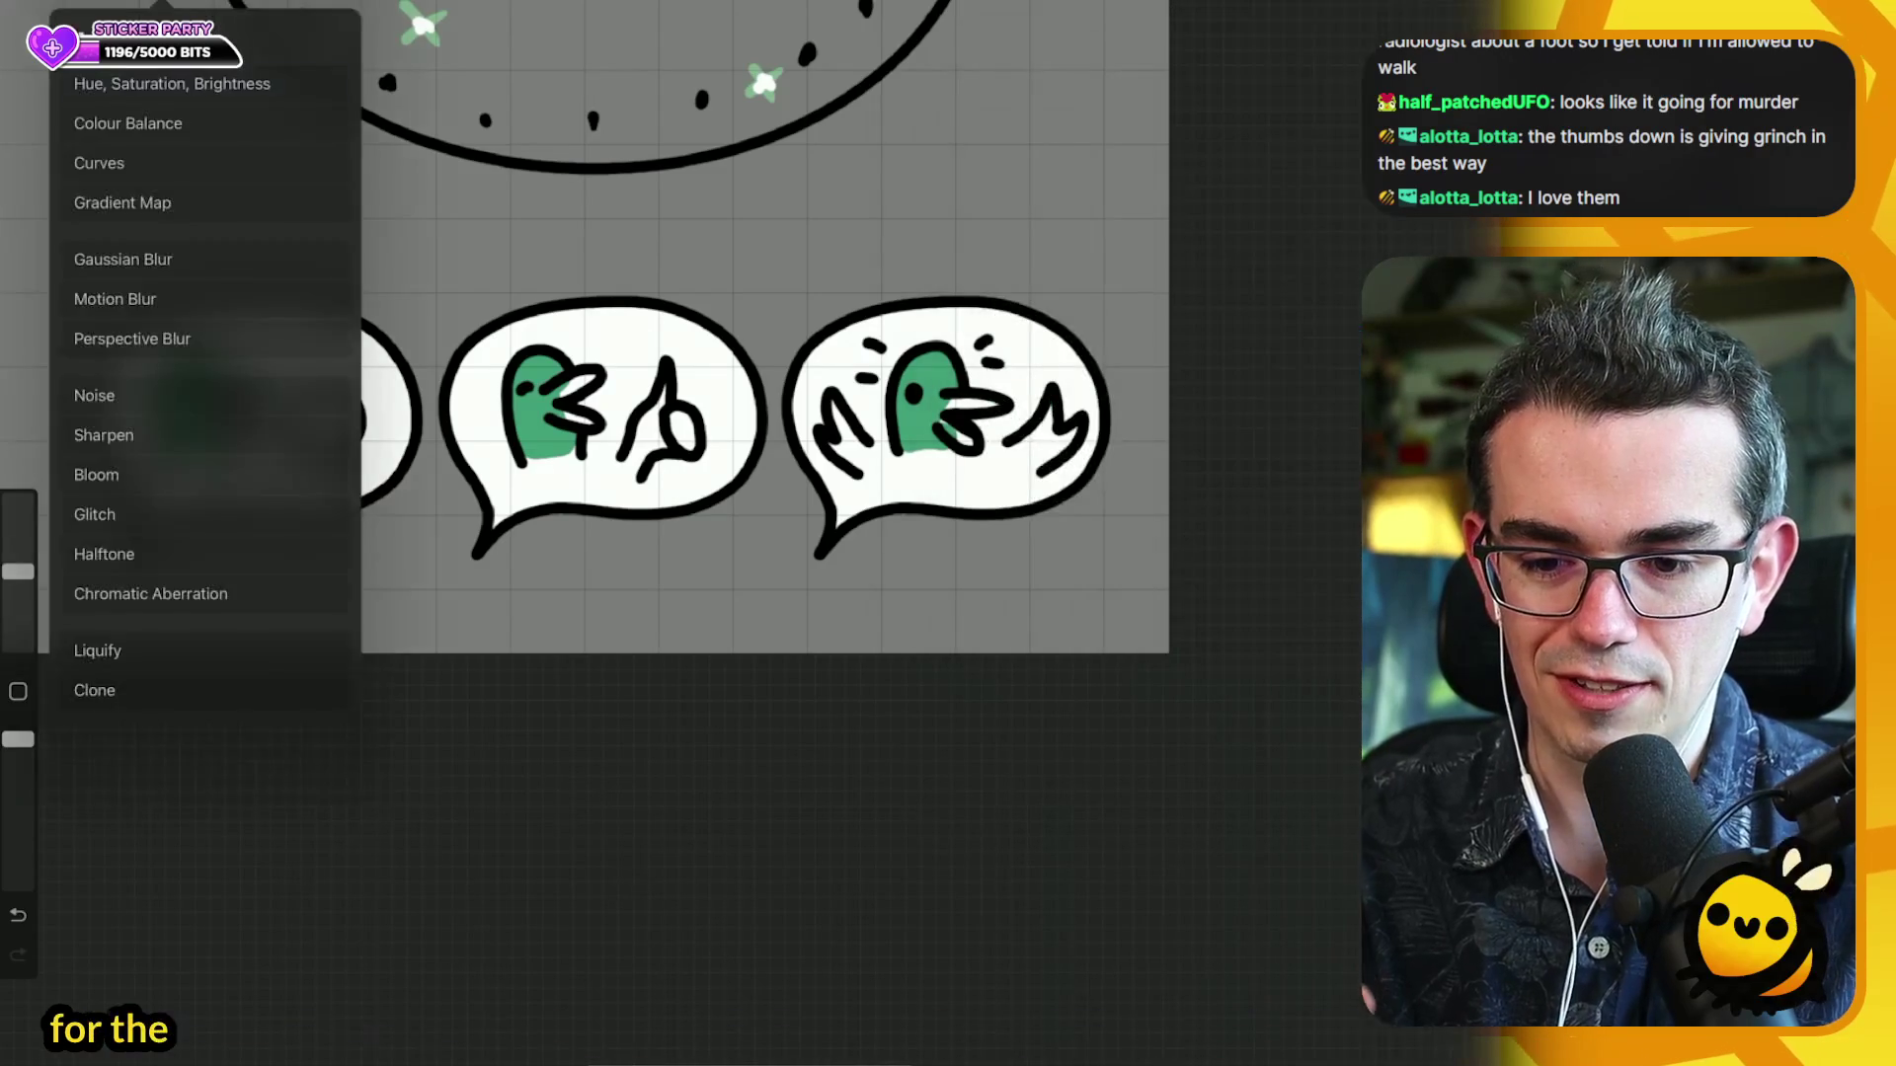
pyautogui.click(158, 30)
pyautogui.moveTo(447, 1033); pyautogui.dragTo(405, 1033)
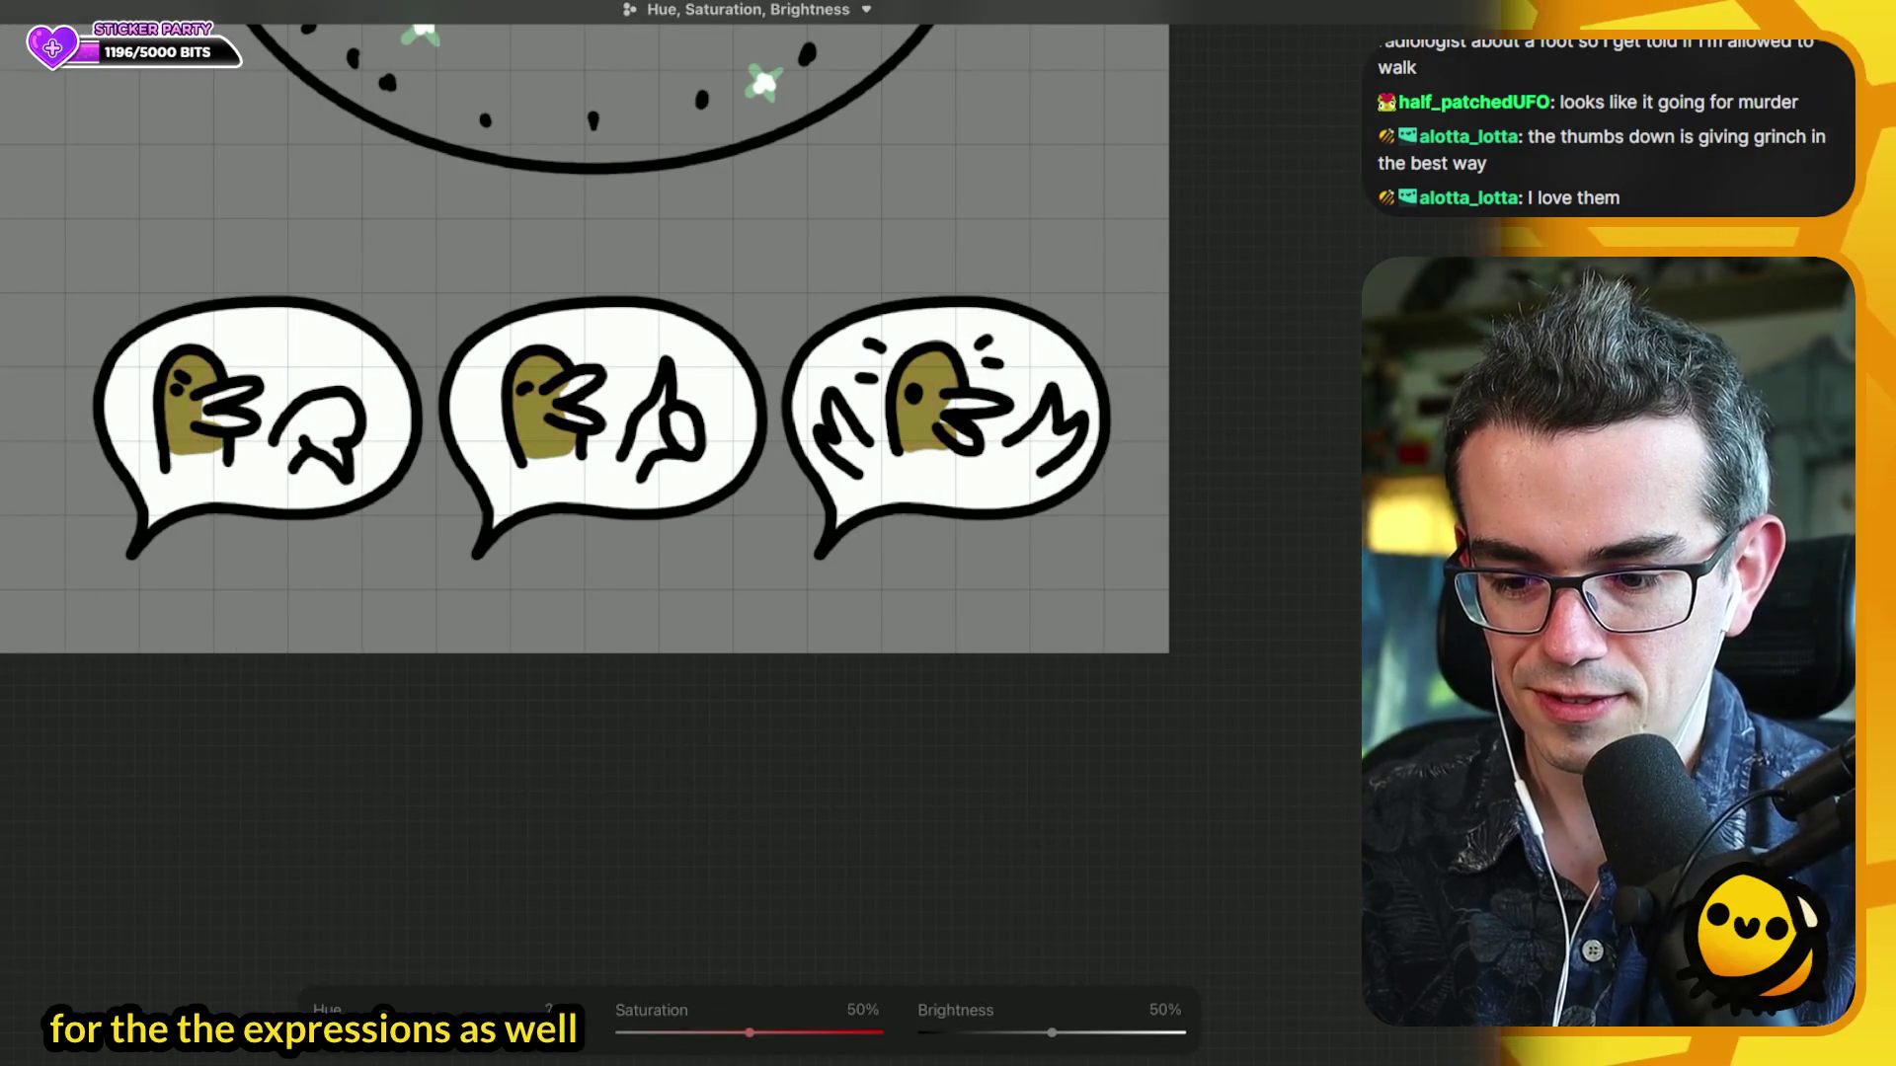
pyautogui.moveTo(1051, 1033); pyautogui.dragTo(1100, 1033)
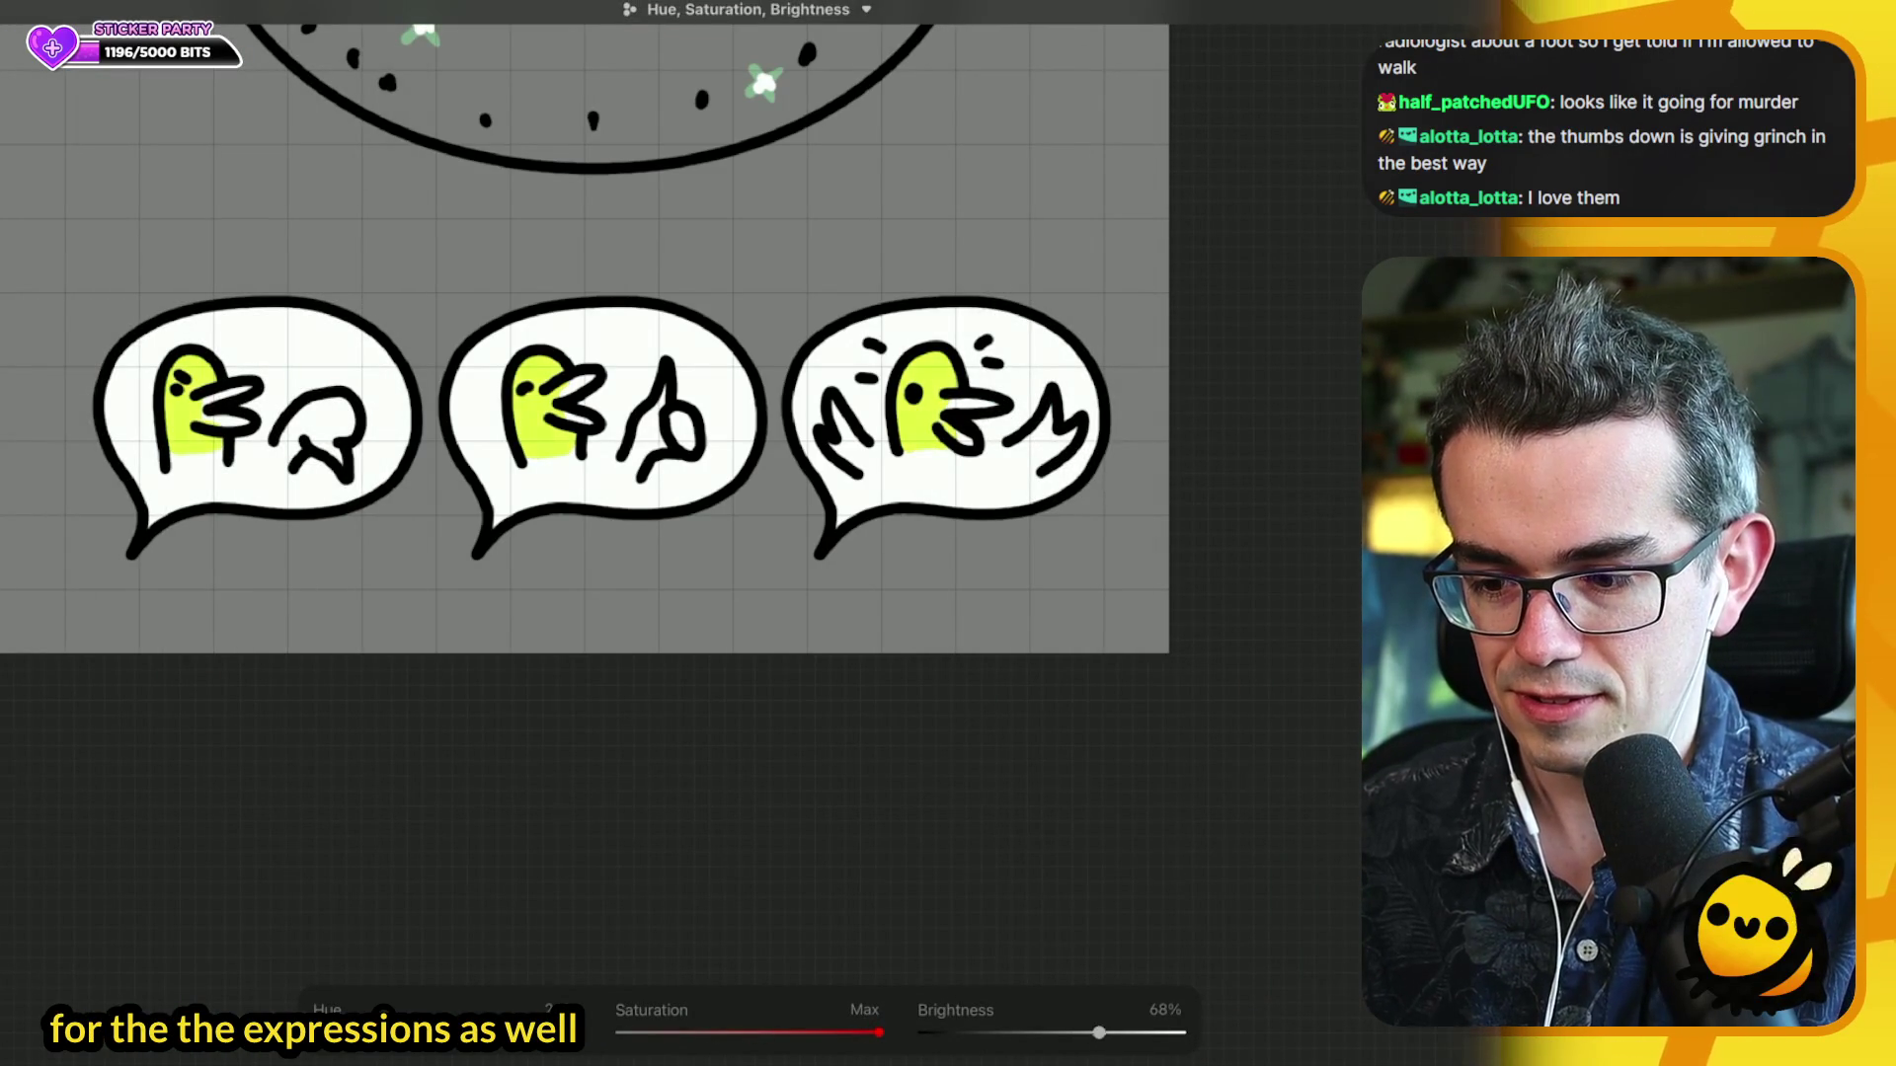
pyautogui.moveTo(405, 1033); pyautogui.dragTo(395, 1033)
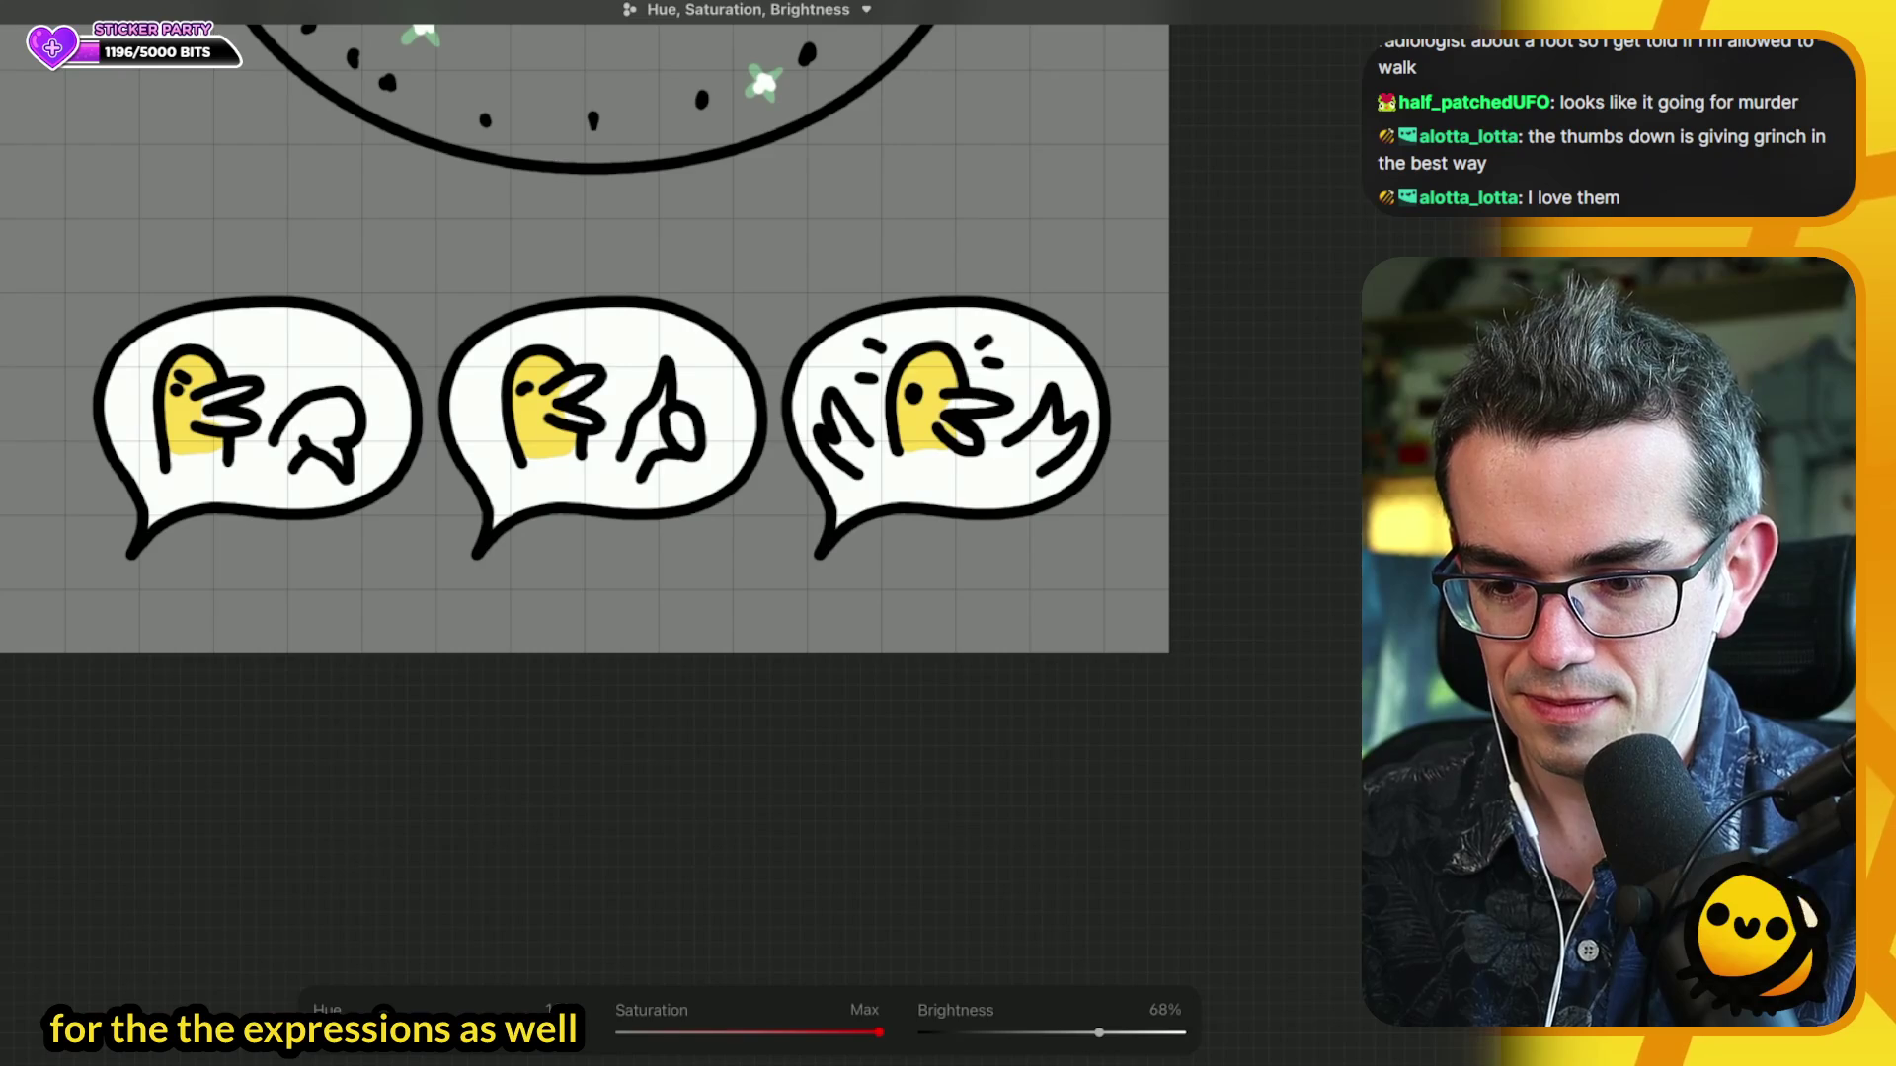
# - Sample the new yellow from the third duck and make it brighter and more saturated
pyautogui.scroll(1, 582, 336)
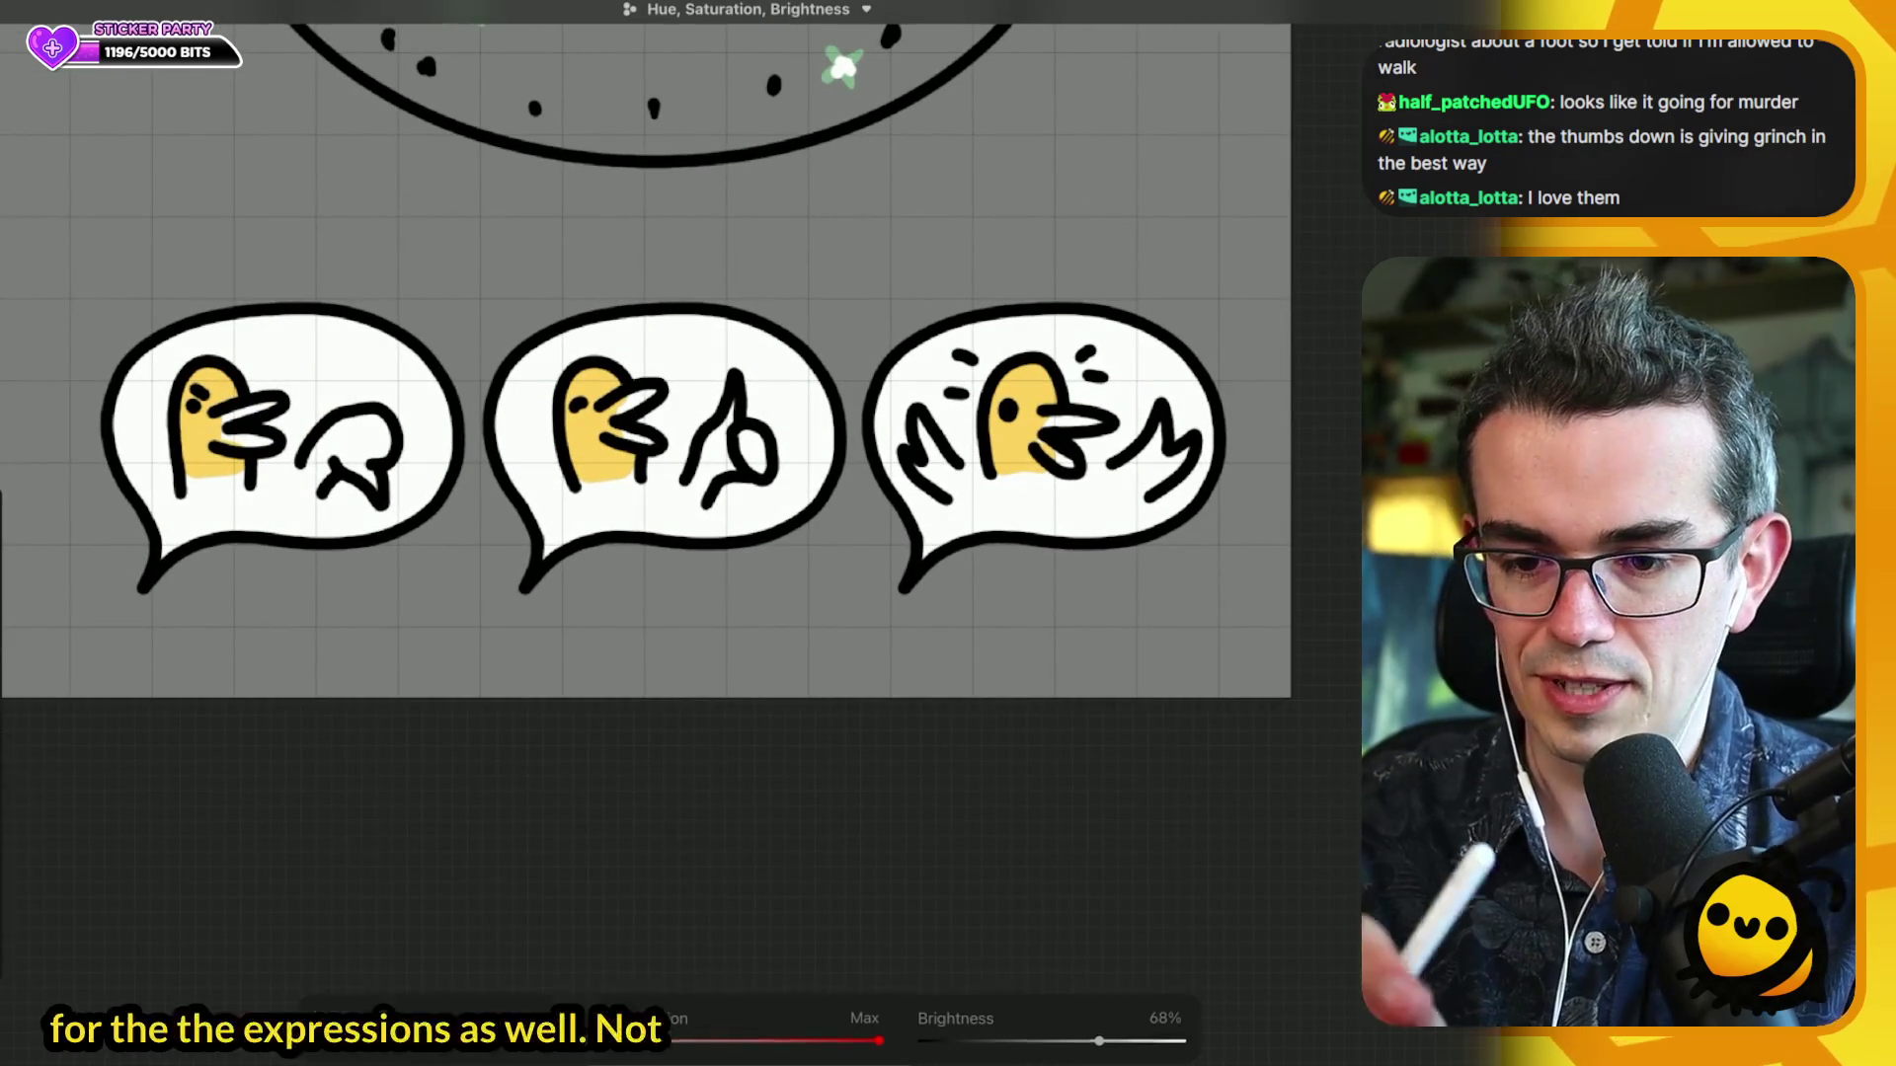
pyautogui.click(1024, 355)
pyautogui.click(1313, 10)
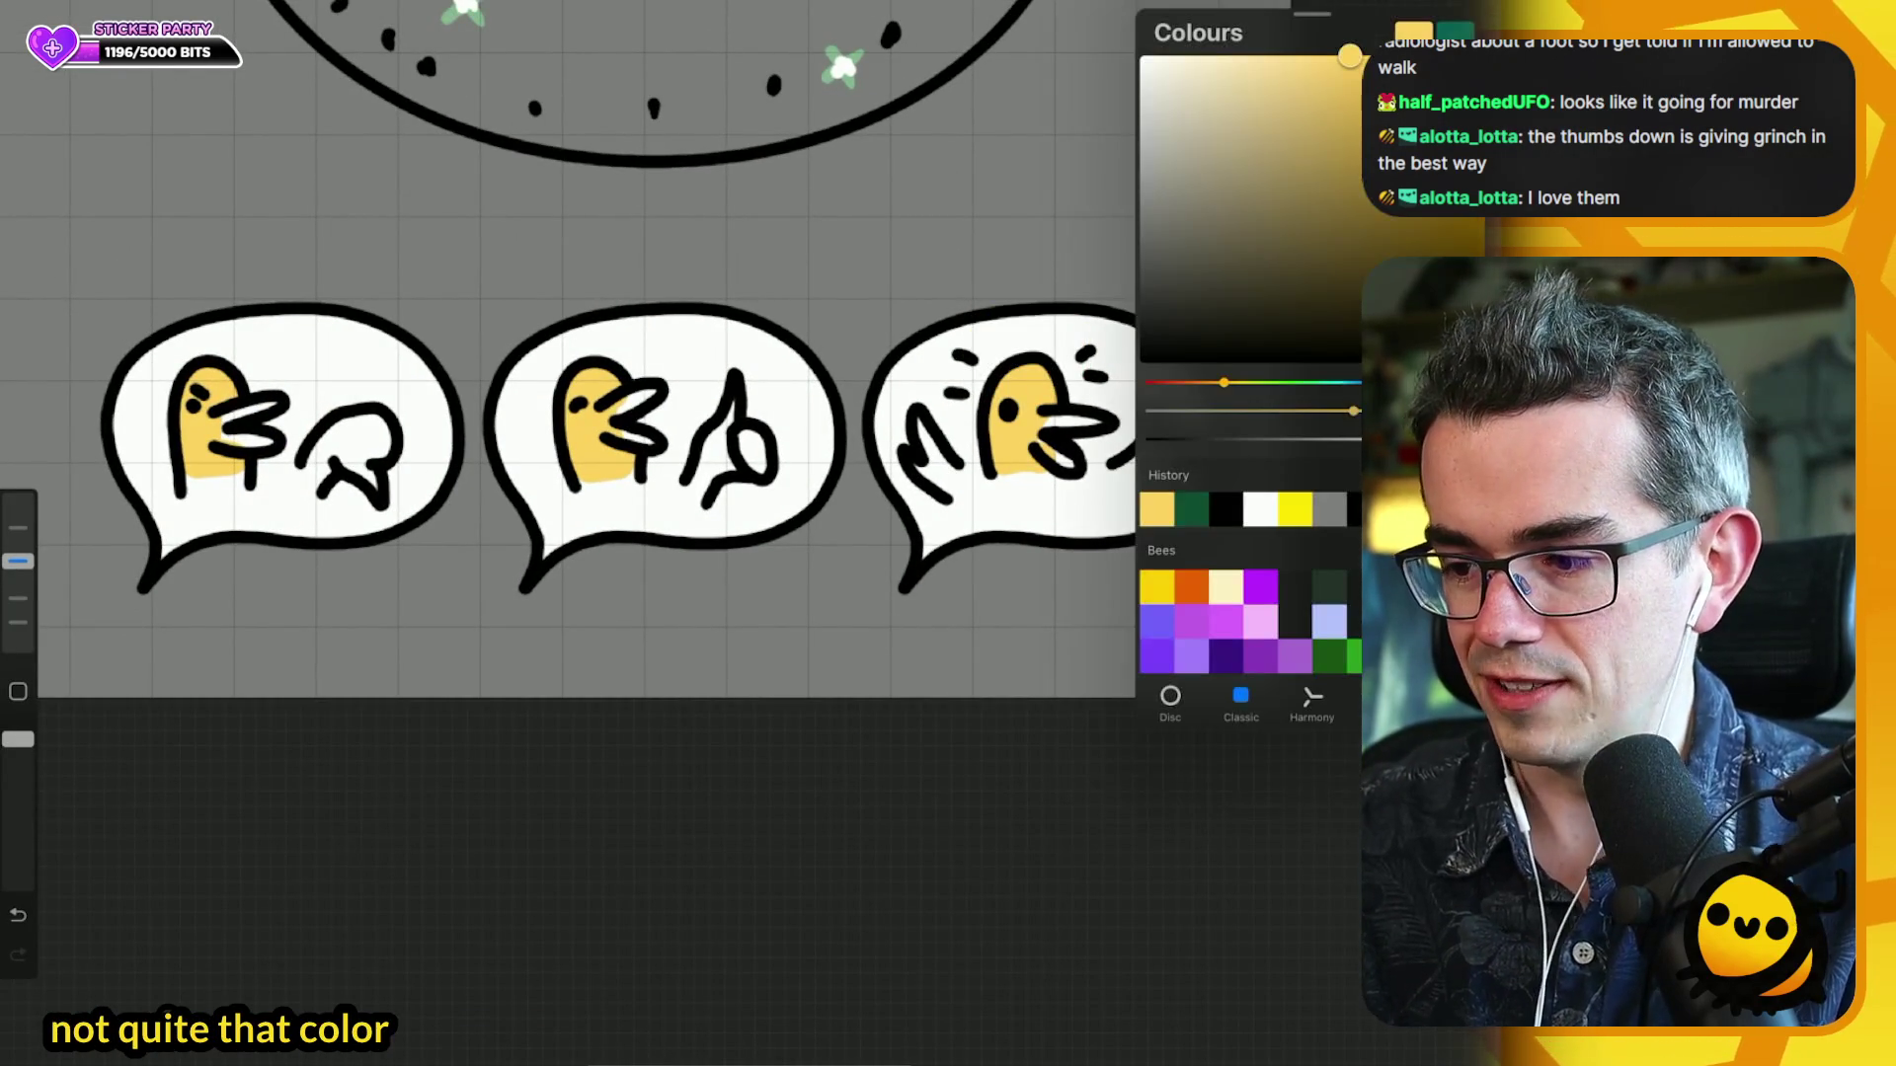
pyautogui.moveTo(1223, 382); pyautogui.dragTo(1235, 383)
pyautogui.moveTo(1329, 56)
pyautogui.mouseDown()
pyautogui.moveTo(1422, 25)
pyautogui.moveTo(1022, 420)
pyautogui.mouseUp()
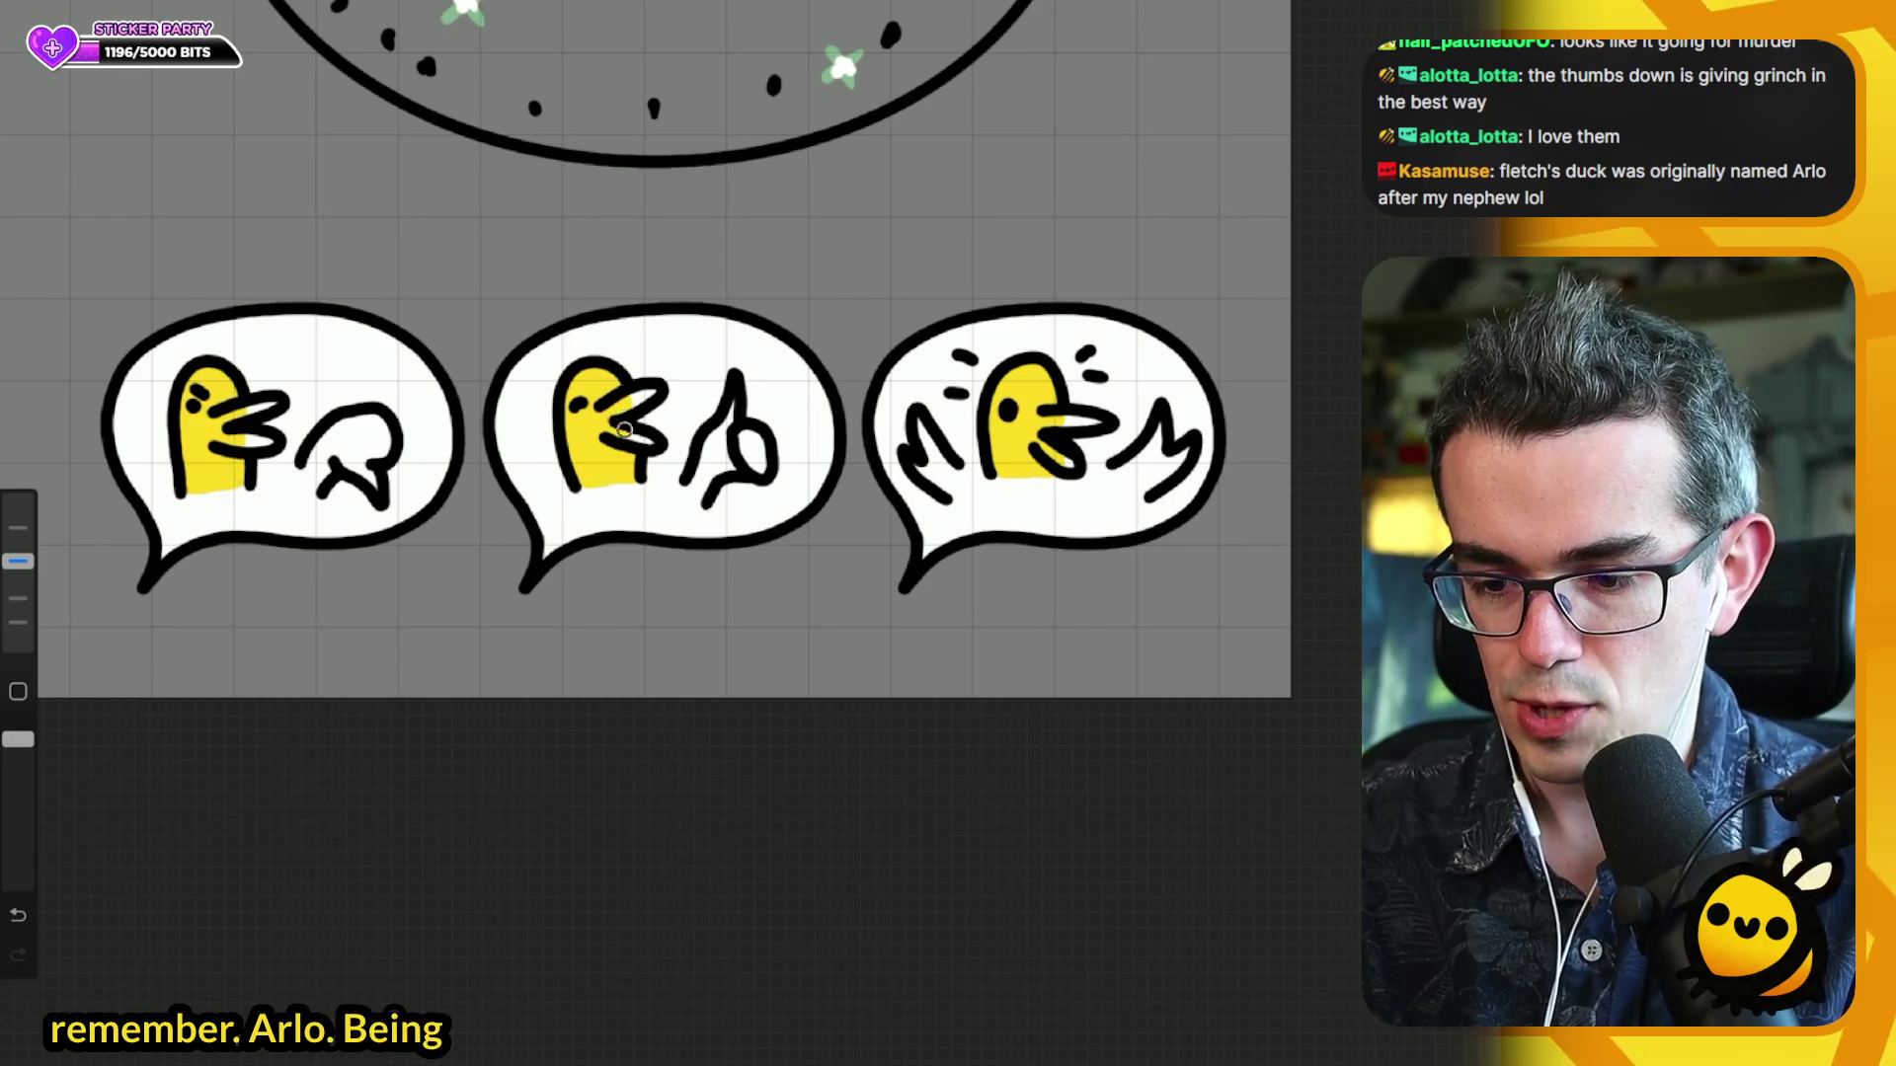
# - Pick orange and paint the beaks of the first and second ducks
pyautogui.click(1382, 21)
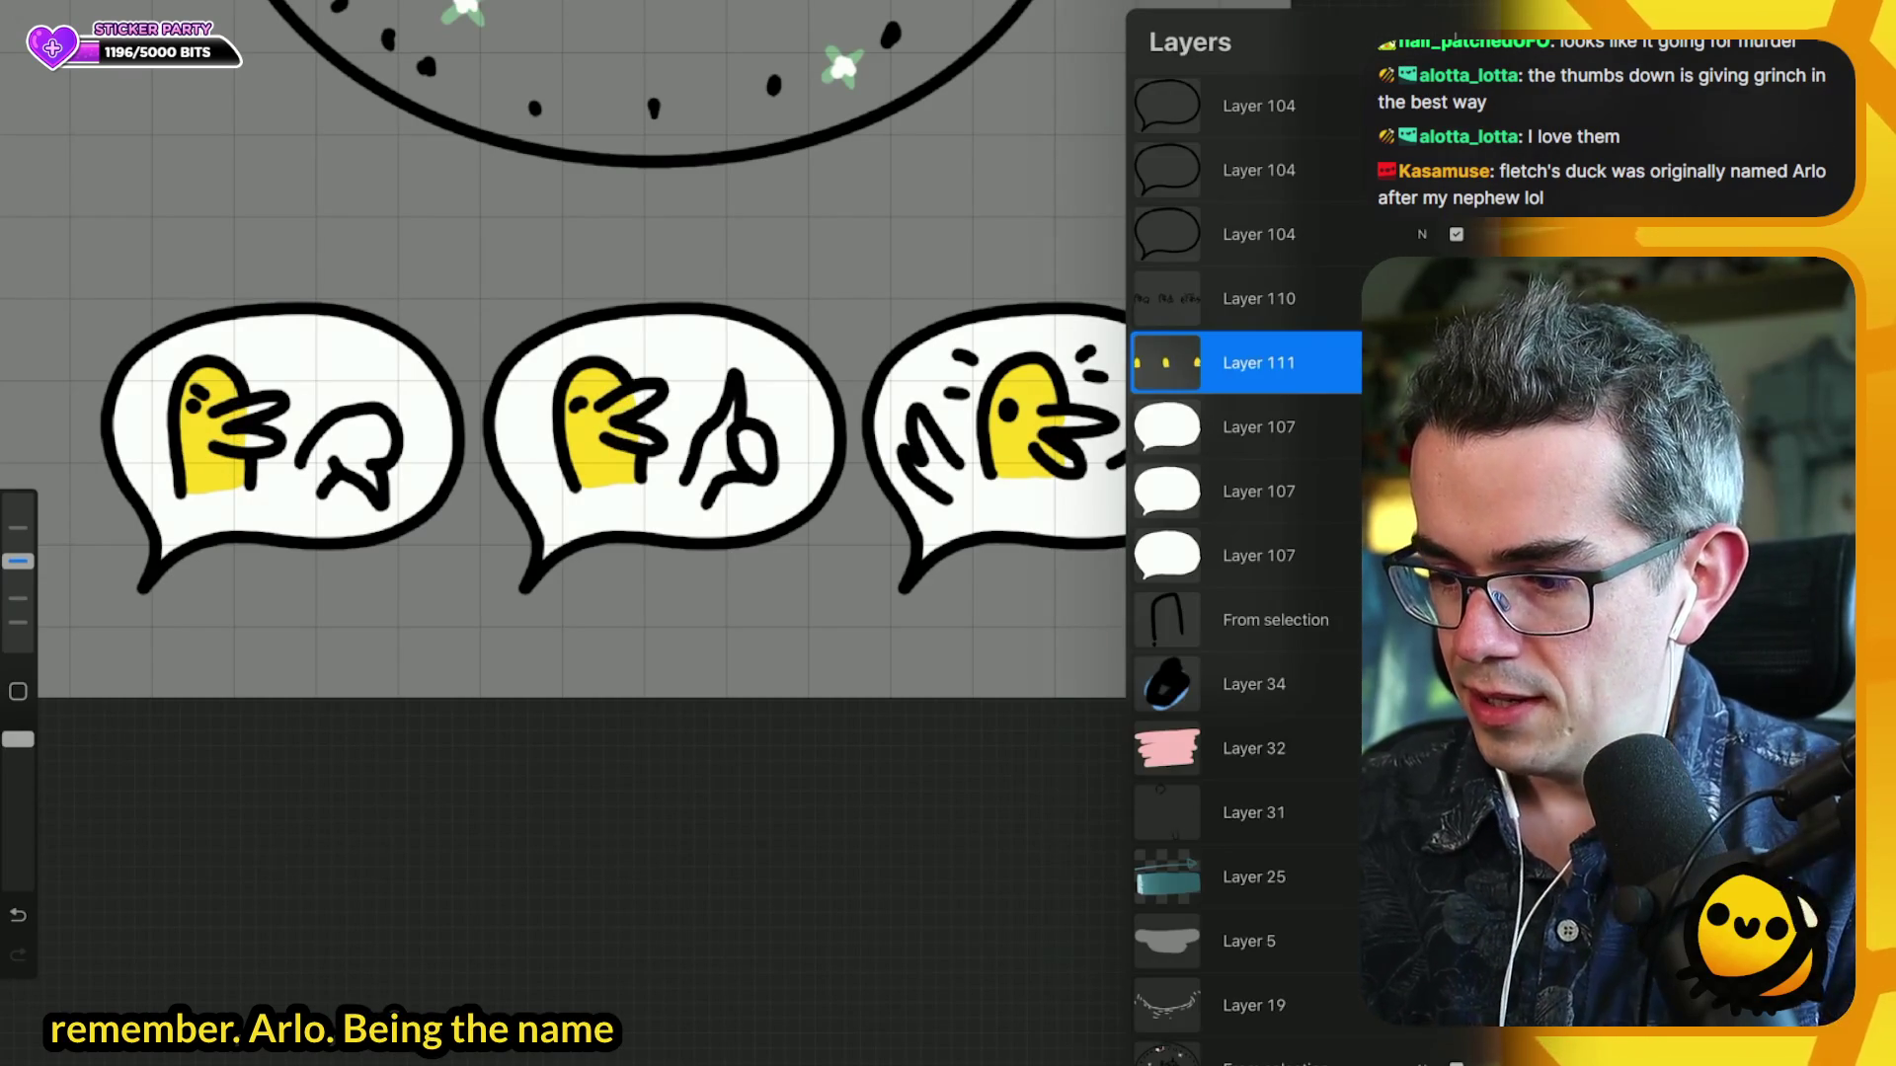
pyautogui.click(1462, 24)
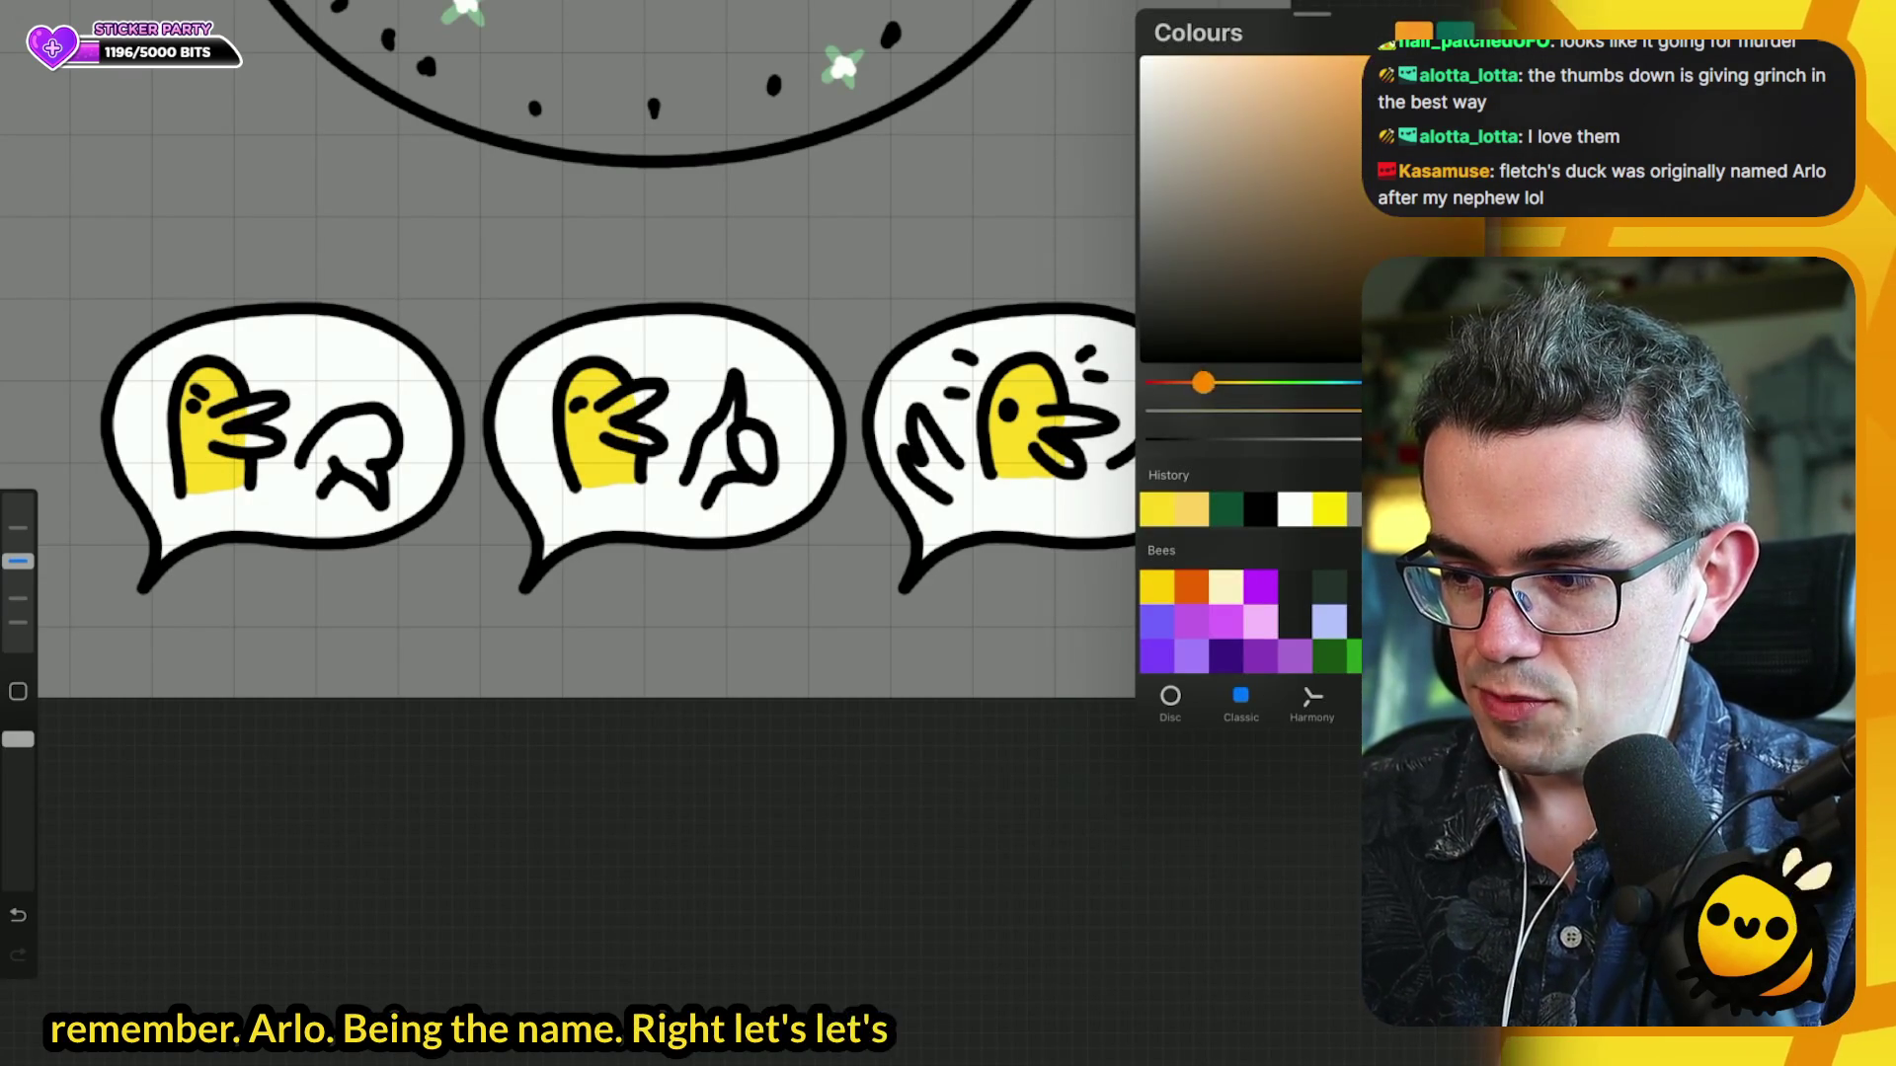
pyautogui.click(1462, 24)
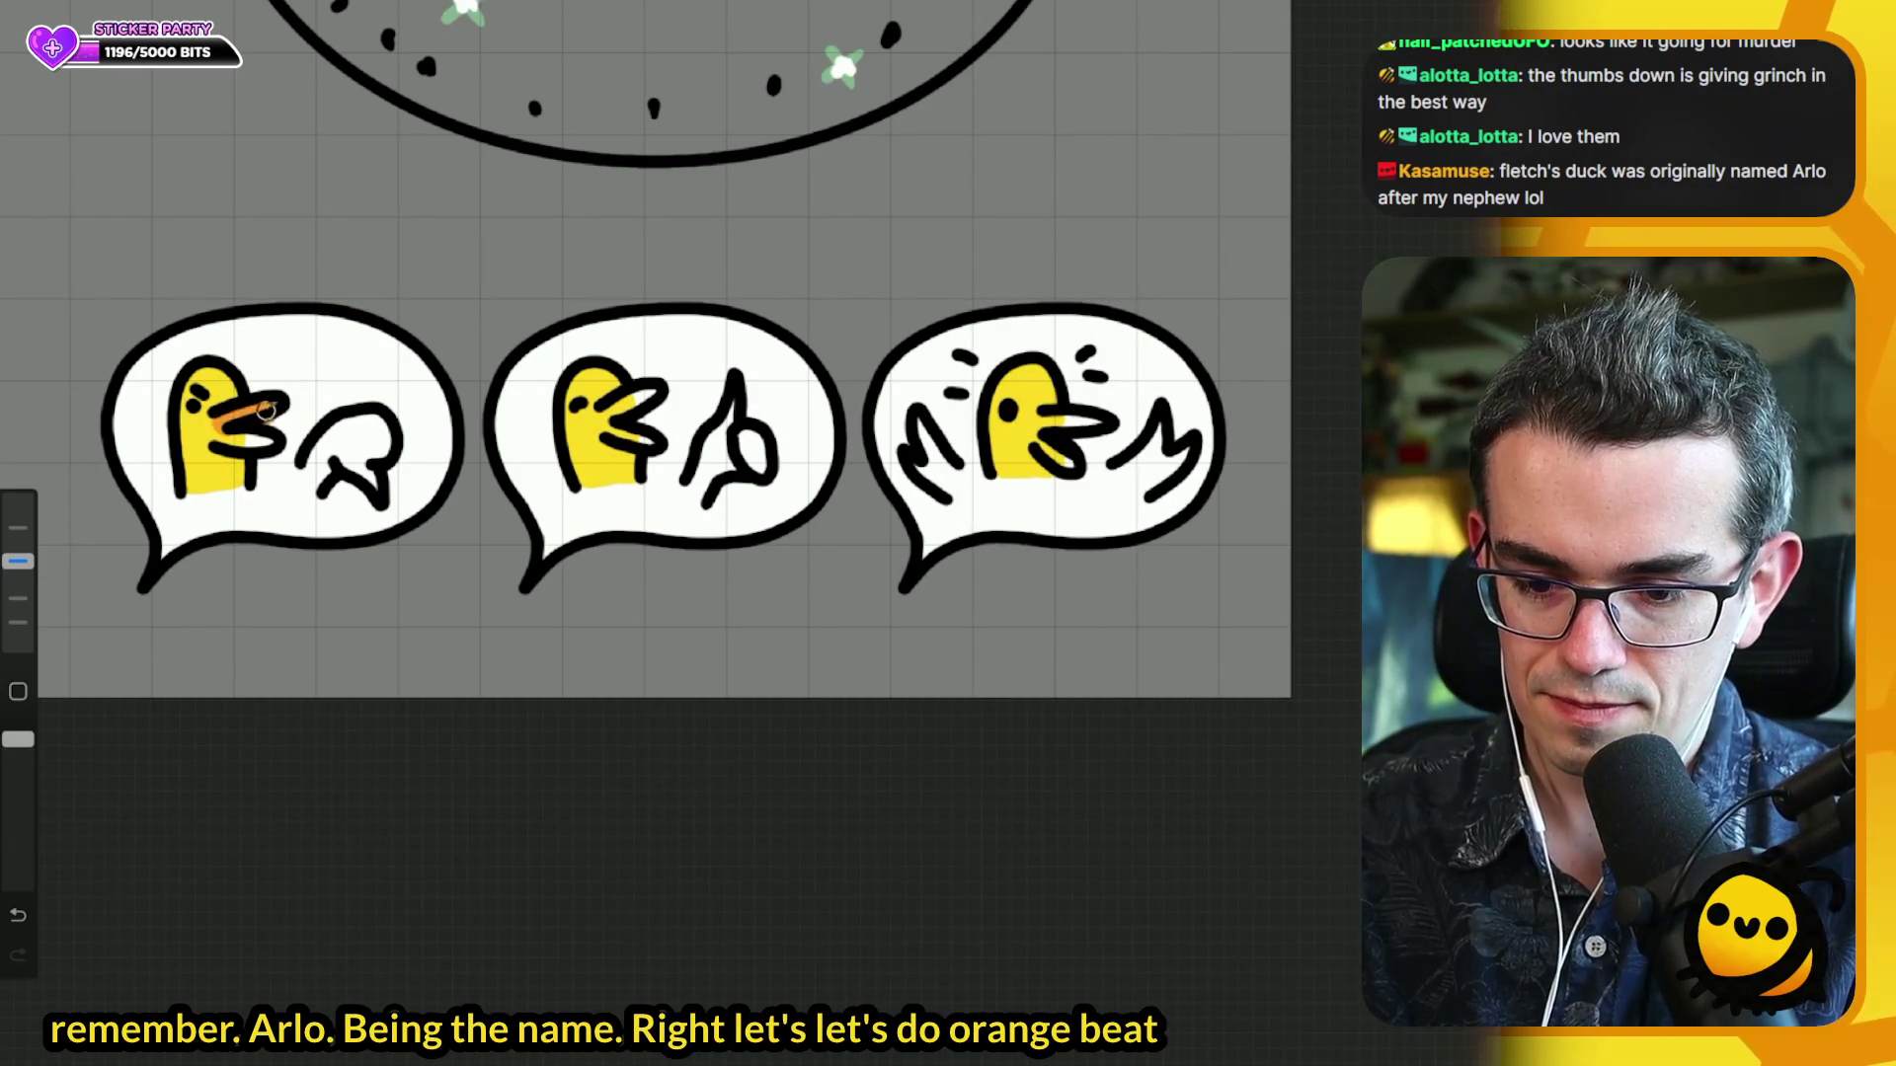
pyautogui.scroll(3, 652, 444)
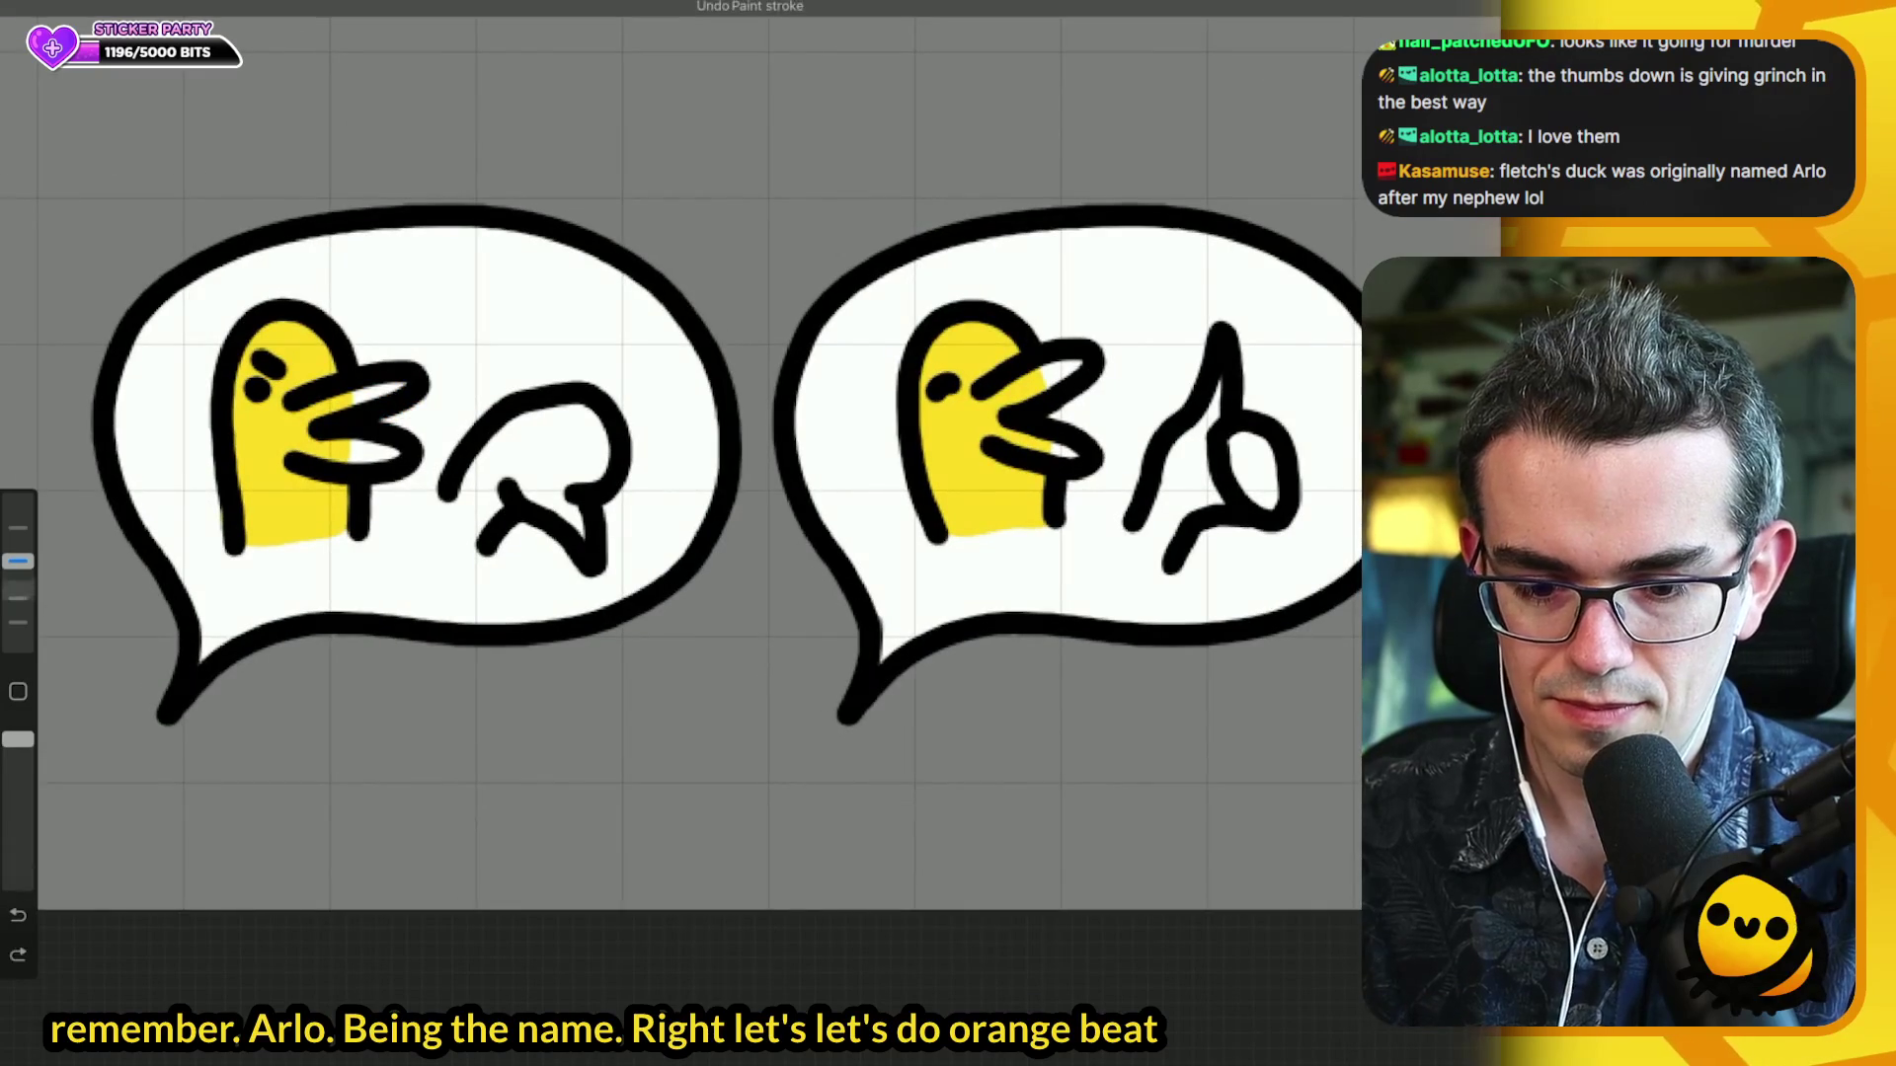
pyautogui.moveTo(318, 409)
pyautogui.mouseDown()
pyautogui.moveTo(395, 387)
pyautogui.moveTo(301, 432)
pyautogui.moveTo(387, 451)
pyautogui.mouseUp()
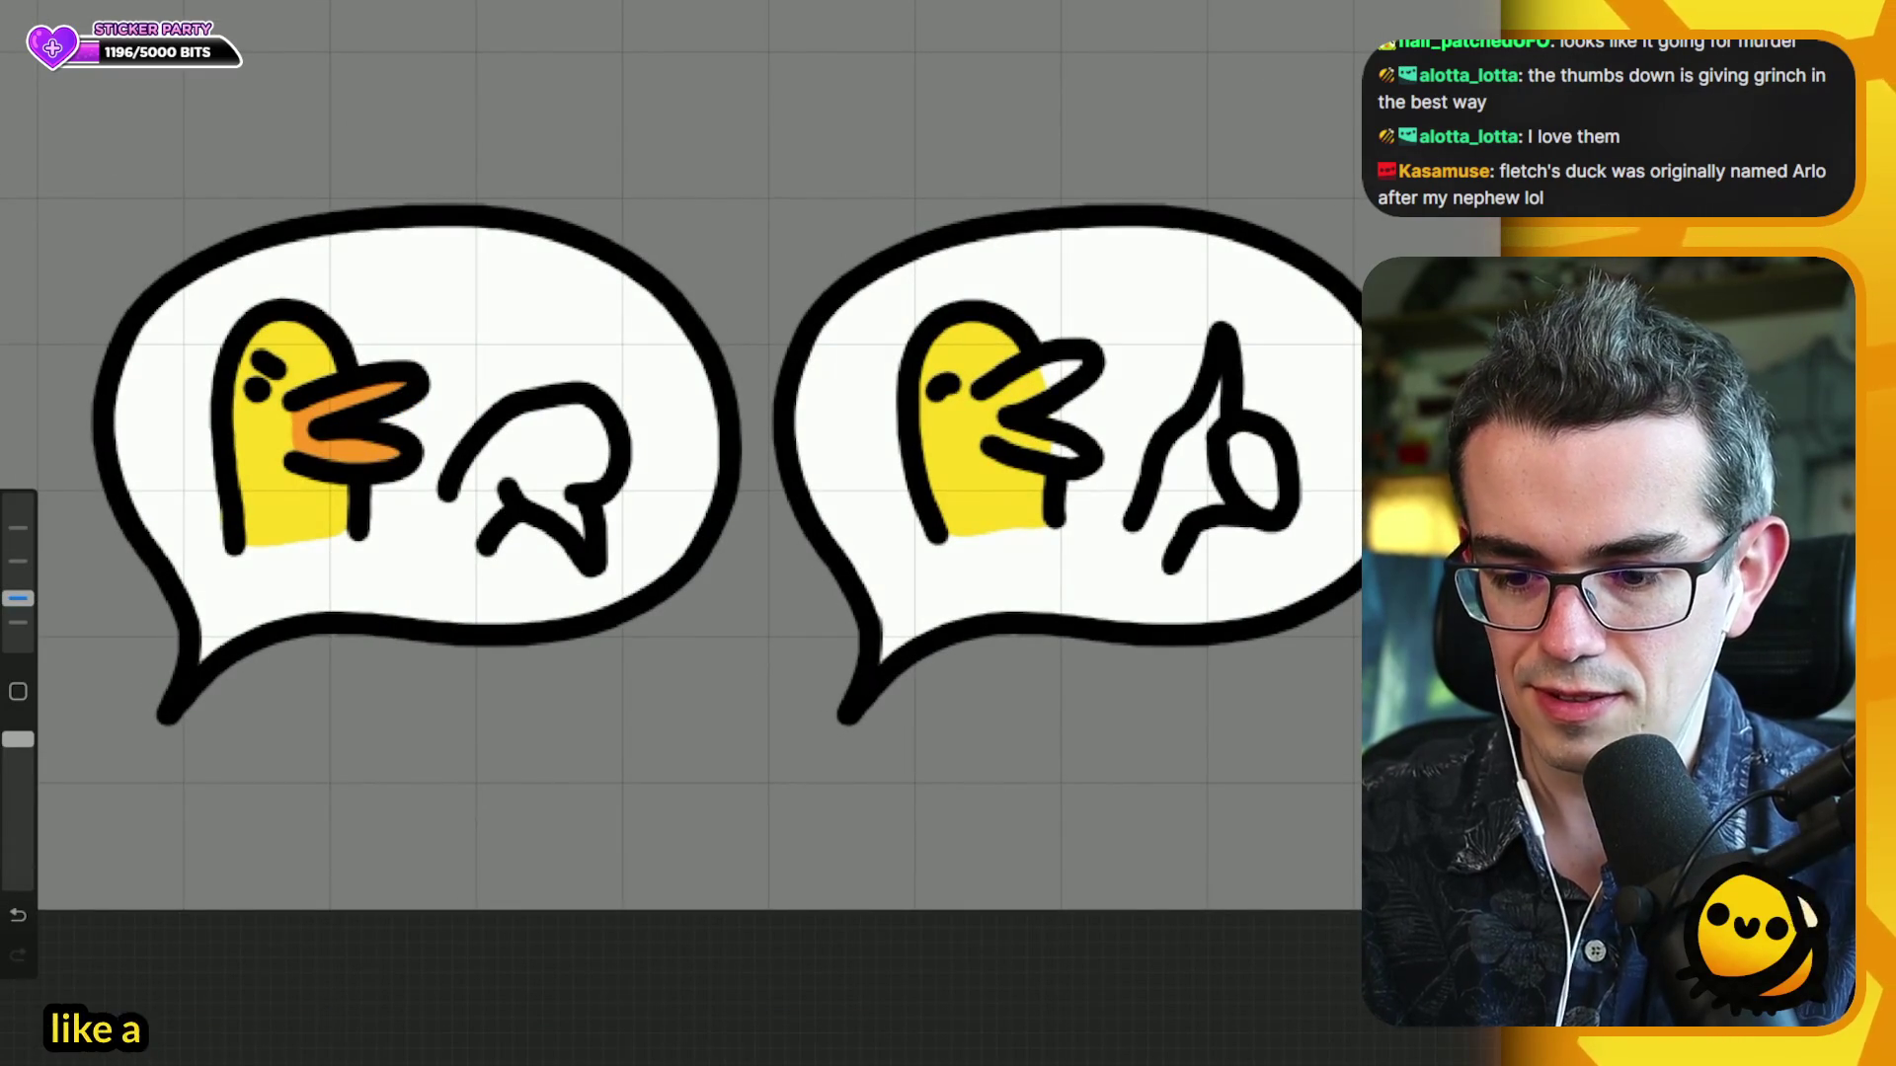
pyautogui.moveTo(992, 390)
pyautogui.mouseDown()
pyautogui.moveTo(1054, 378)
pyautogui.moveTo(1009, 438)
pyautogui.mouseUp()
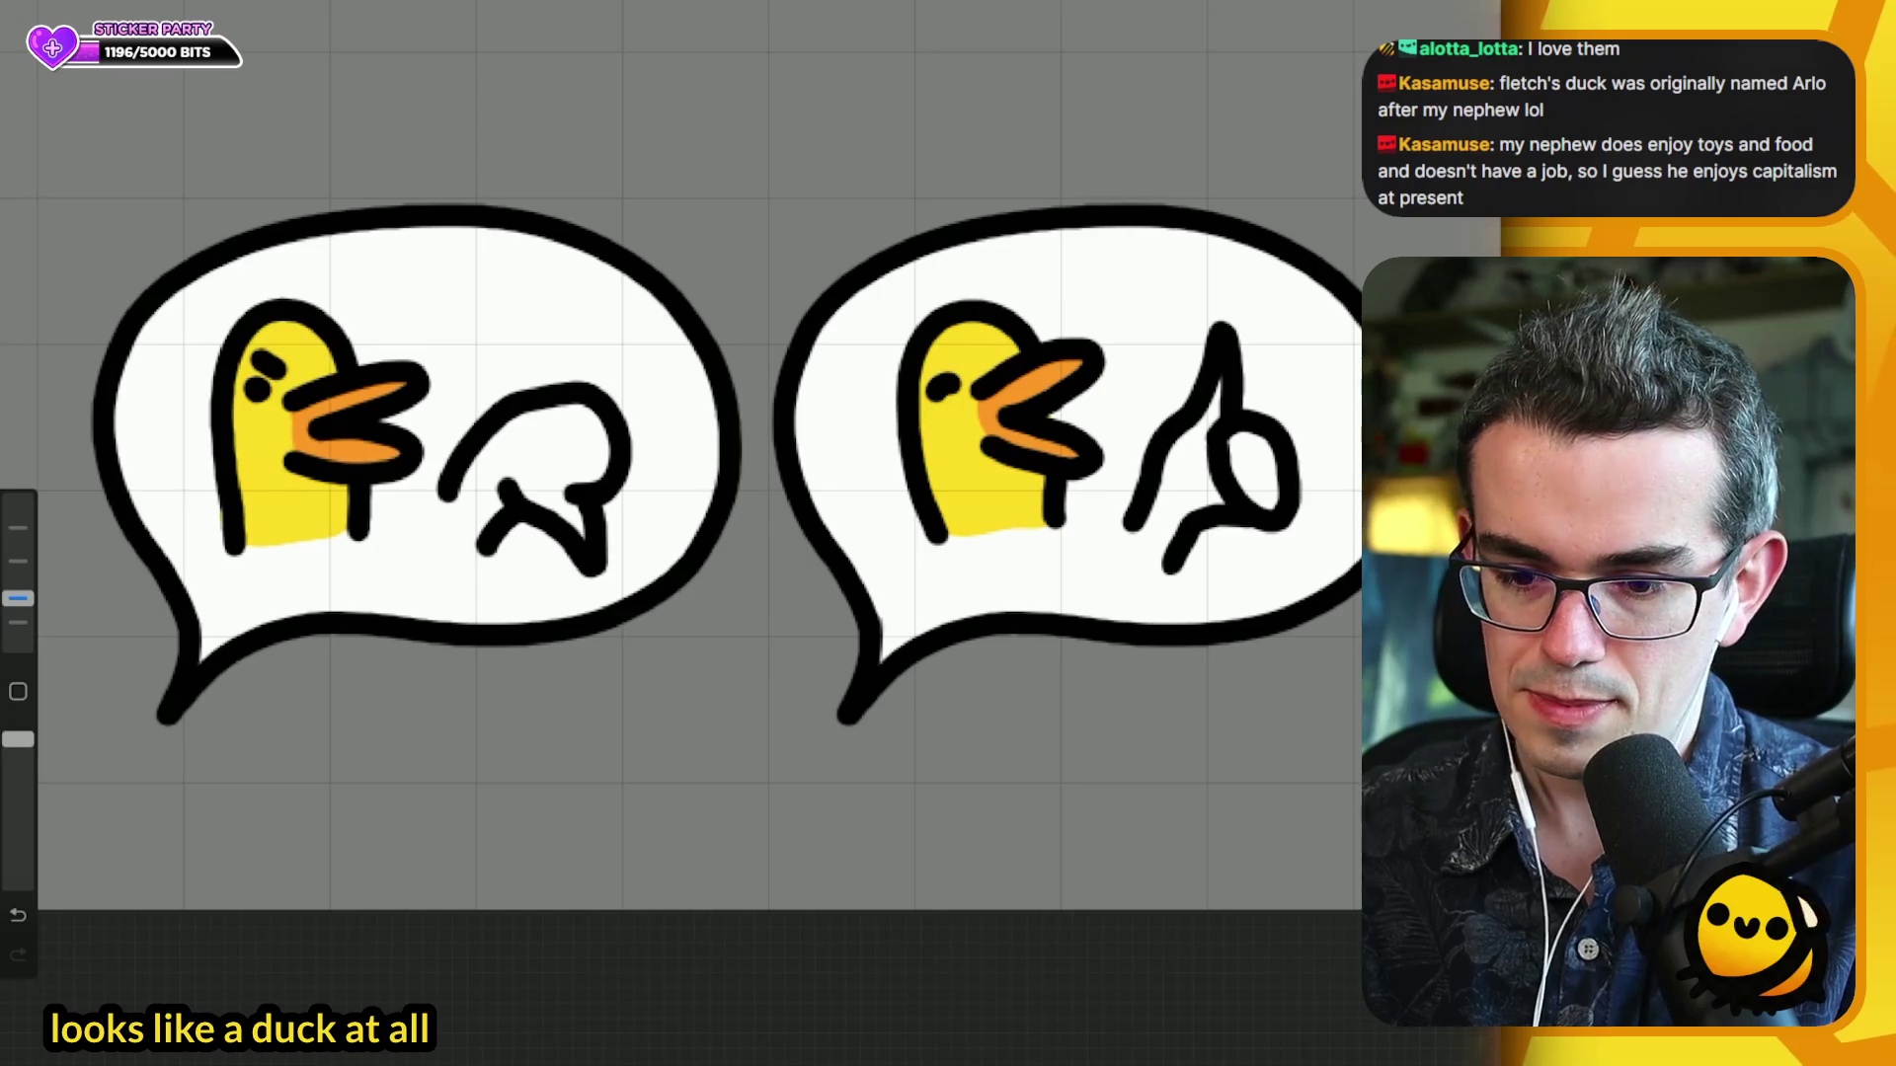
pyautogui.scroll(-3, 692, 445)
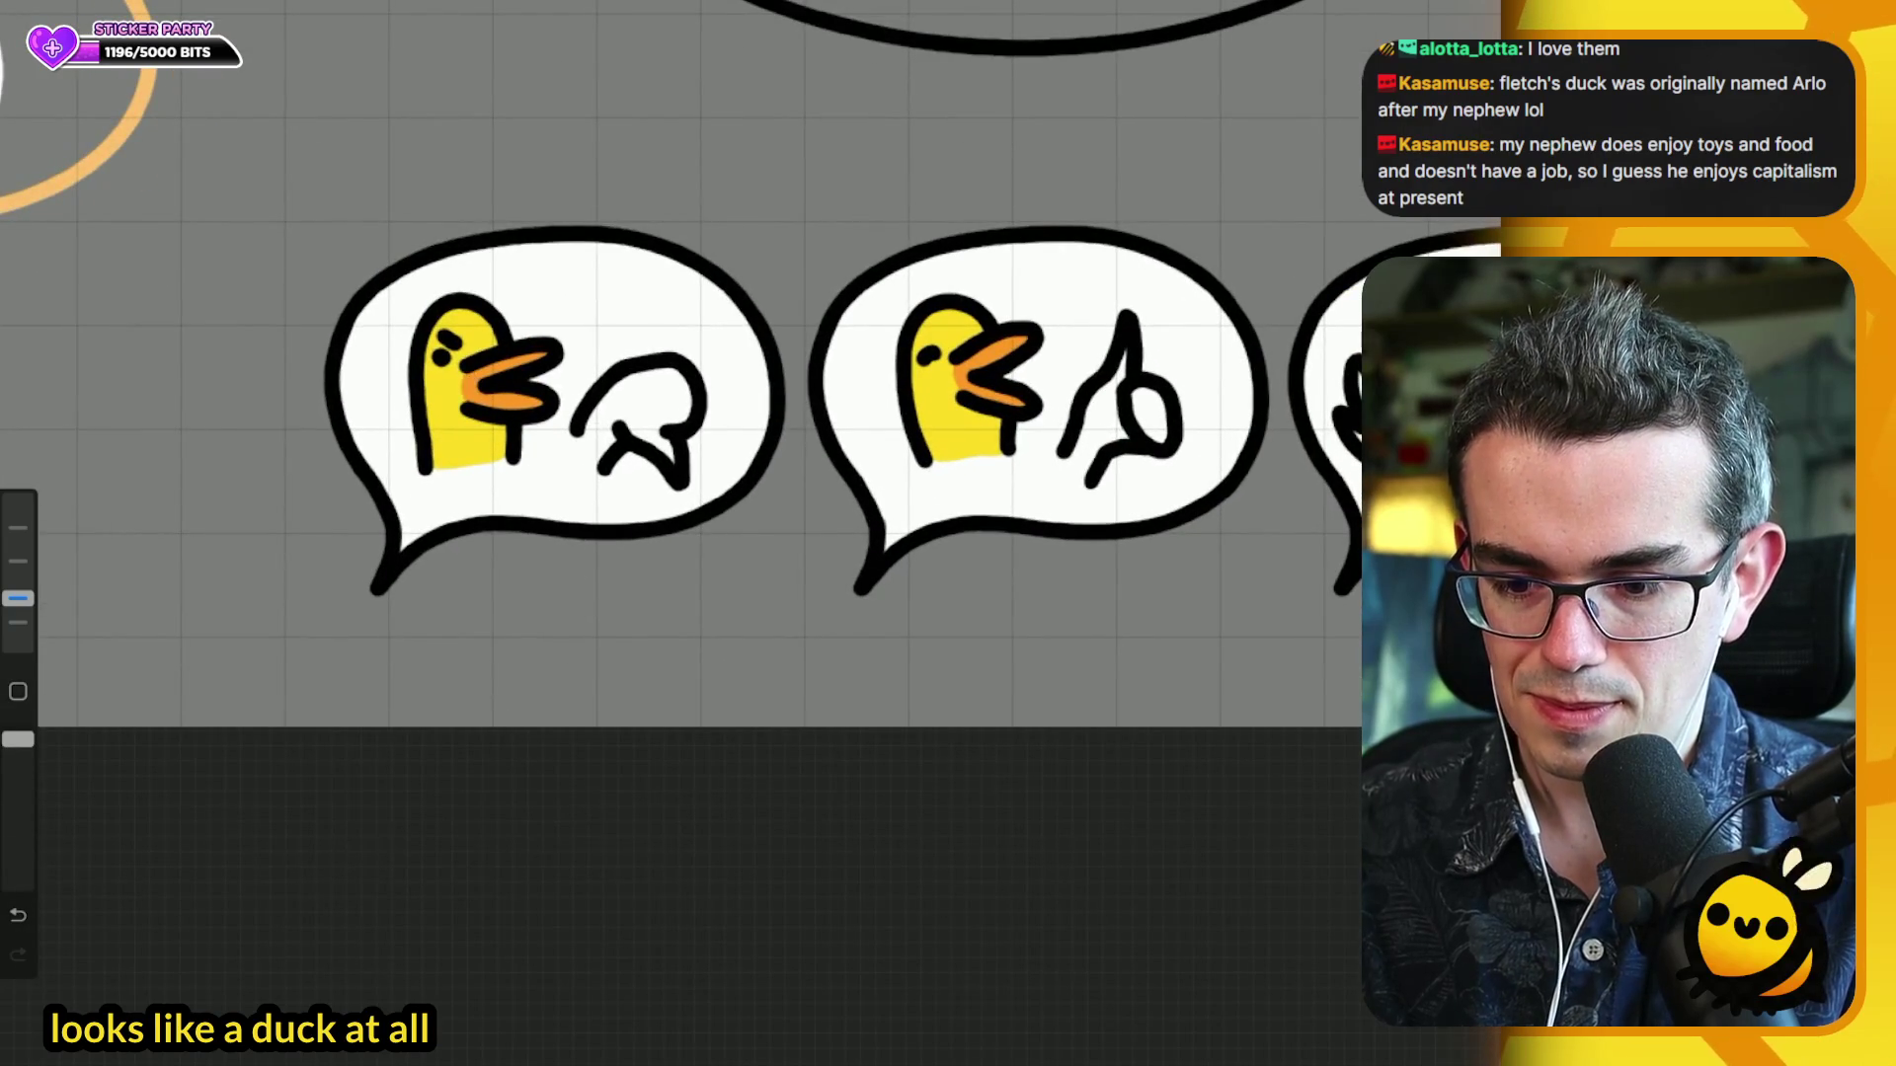
pyautogui.scroll(-3, 691, 395)
pyautogui.scroll(3, 691, 395)
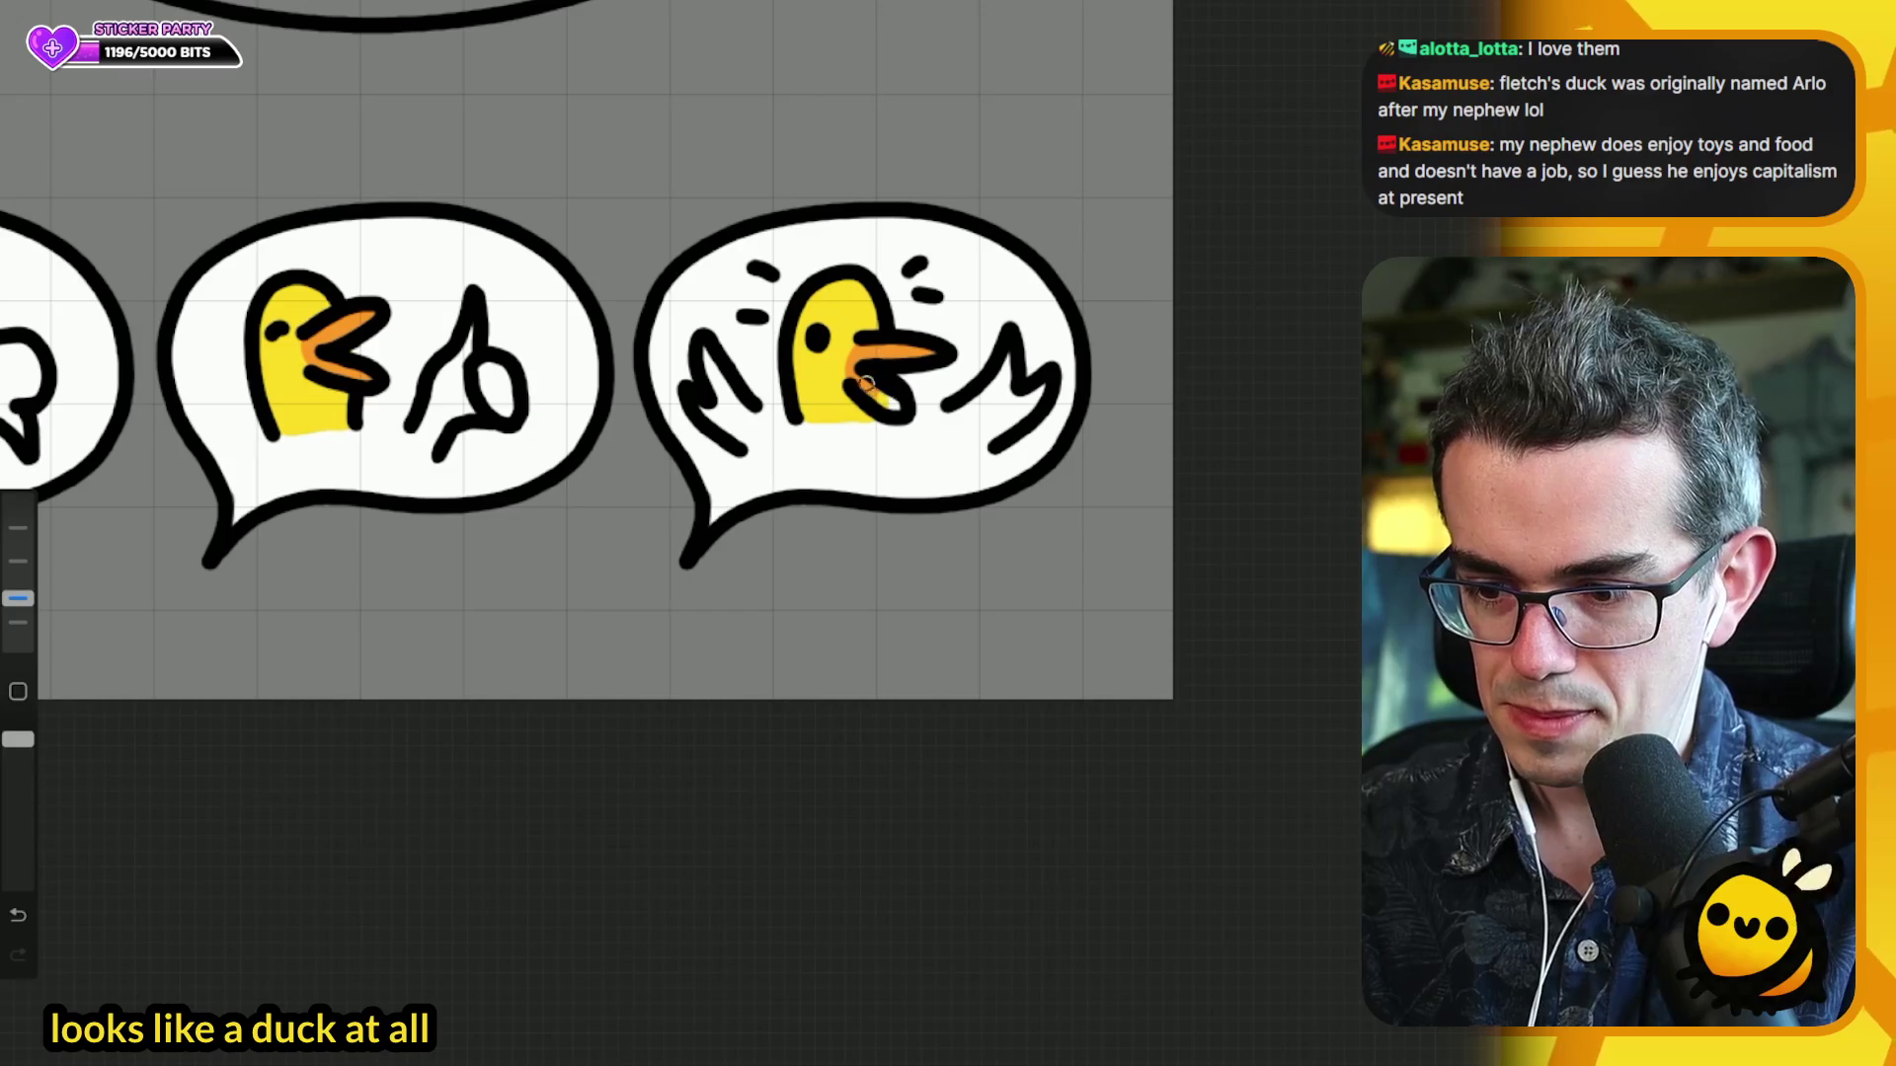
# - Paint yellow inside the third duck's left and right wings
pyautogui.moveTo(713, 368); pyautogui.dragTo(736, 425)
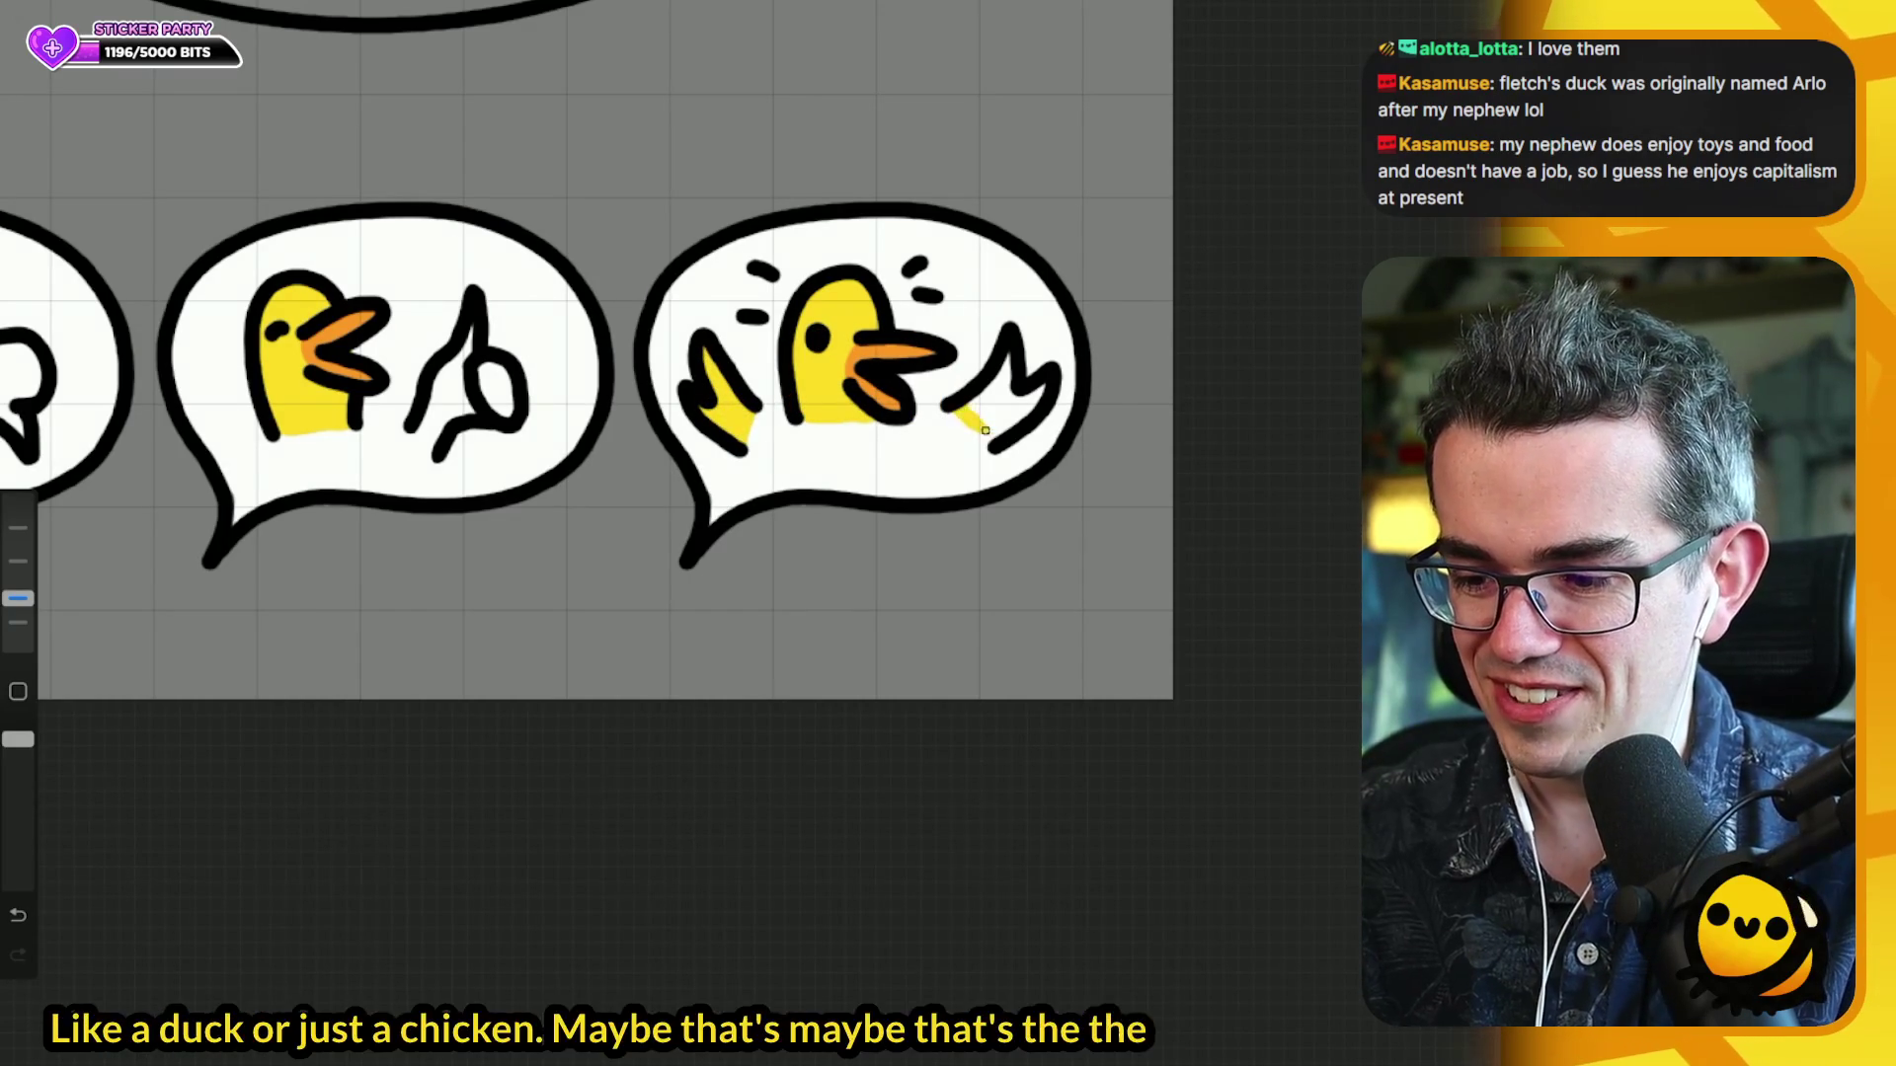
pyautogui.moveTo(996, 436)
pyautogui.mouseDown()
pyautogui.moveTo(988, 397)
pyautogui.moveTo(1013, 400)
pyautogui.moveTo(985, 432)
pyautogui.mouseUp()
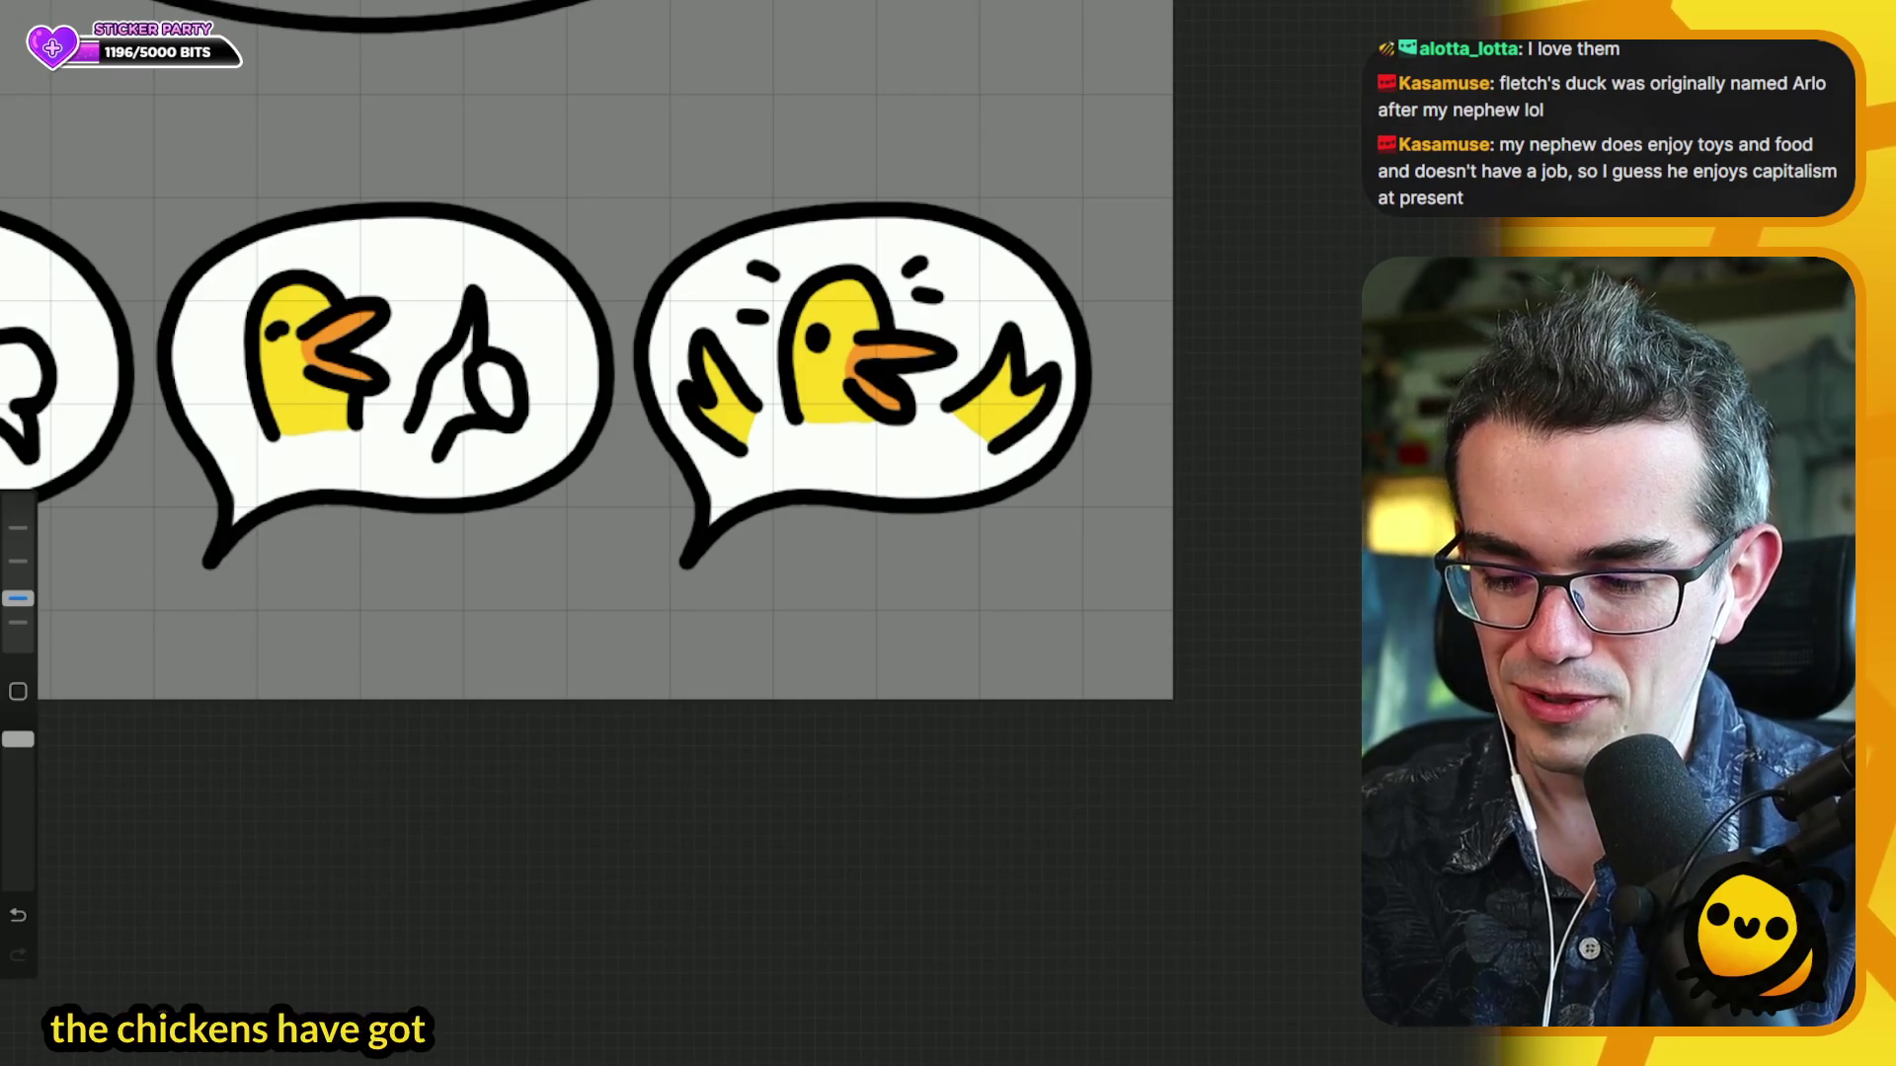
pyautogui.scroll(-5, 587, 350)
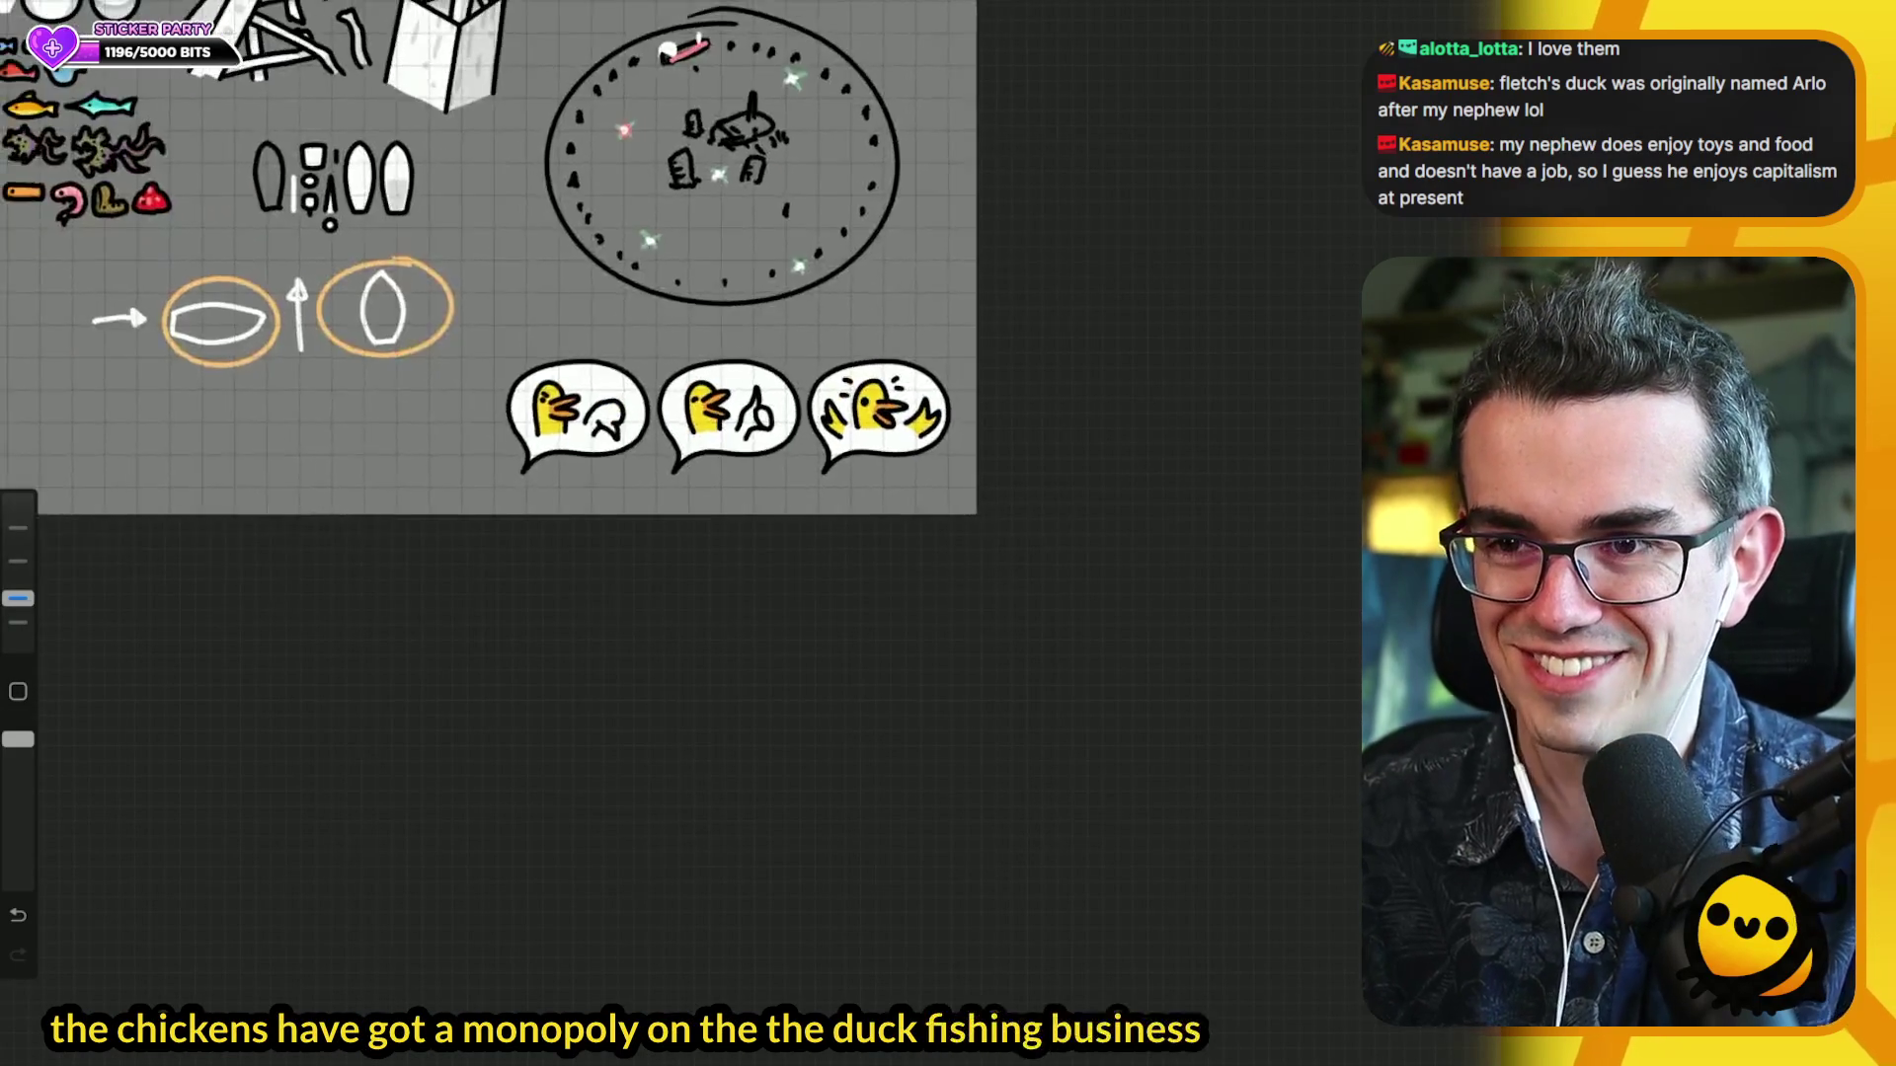
# - Paint the middle duck's hand yellow, then fill the top and rest of the left duck's hand
pyautogui.scroll(2, 586, 351)
pyautogui.scroll(2, 780, 405)
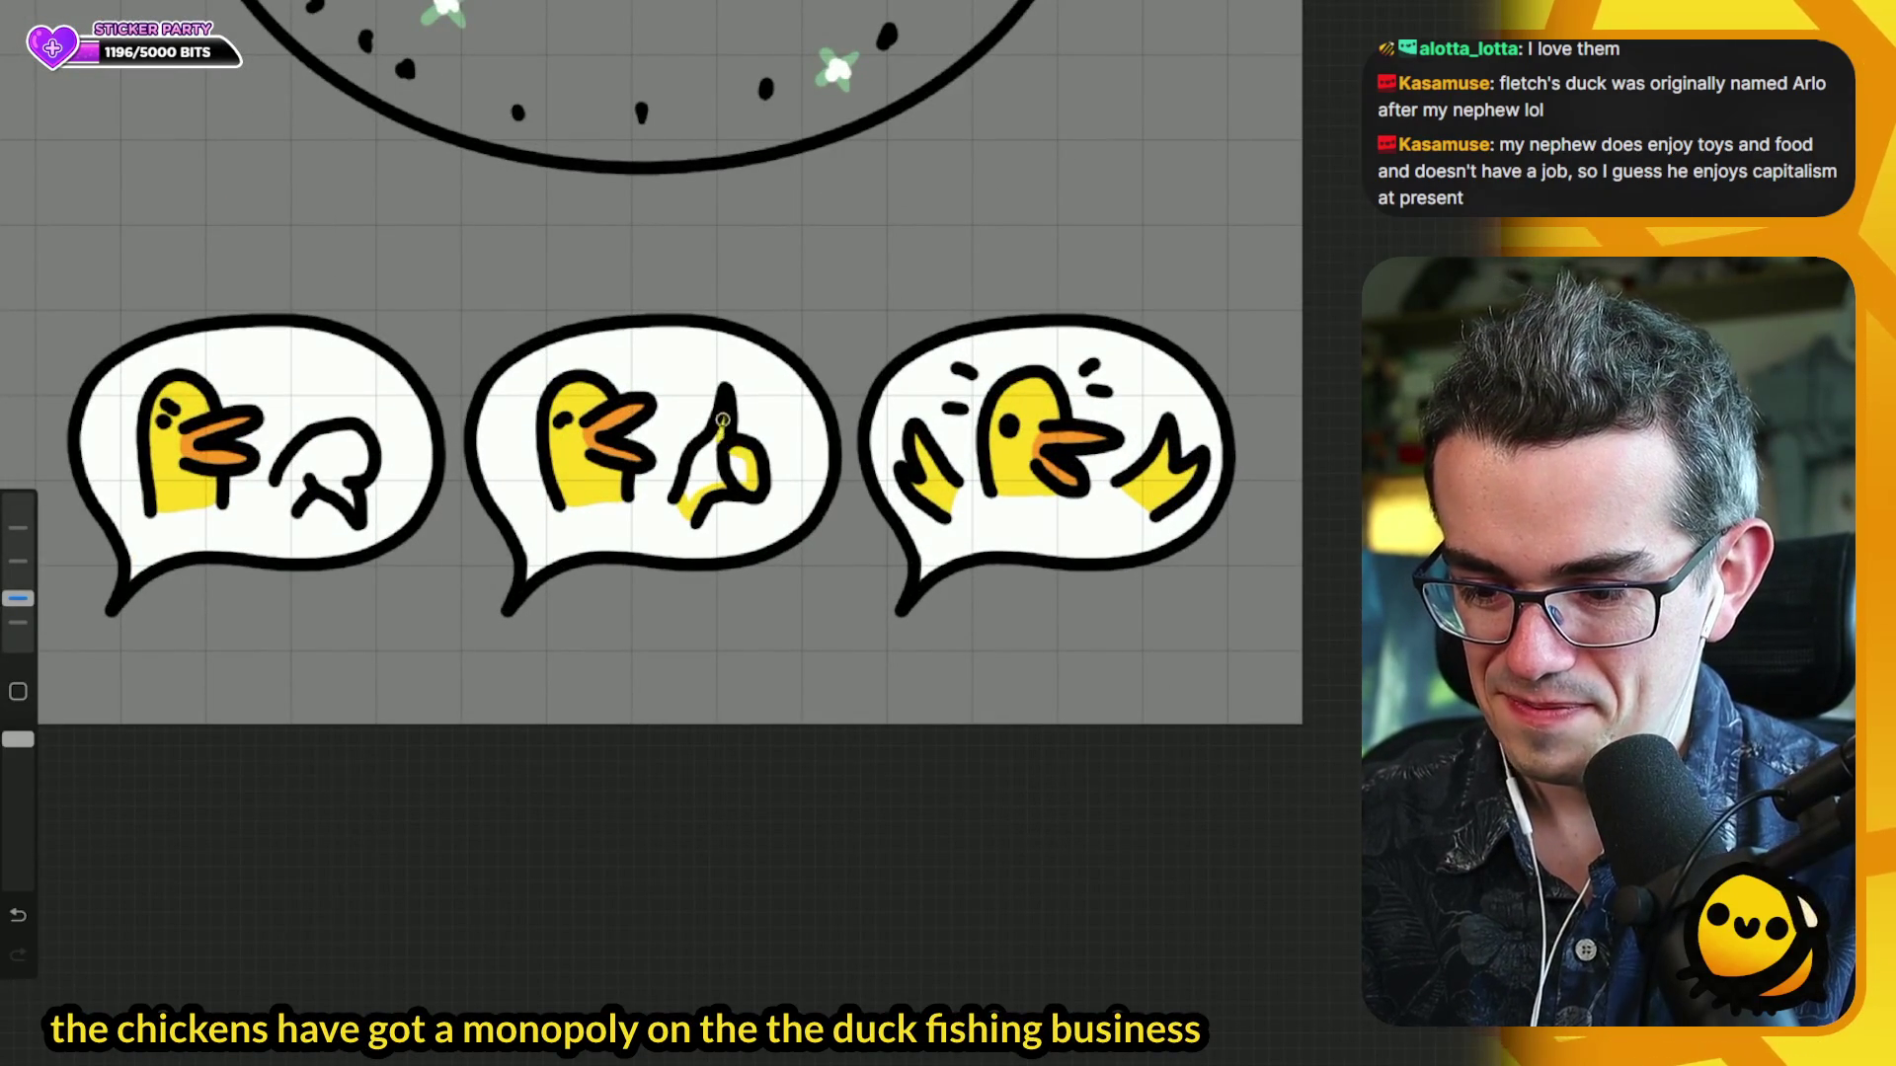
pyautogui.moveTo(696, 489); pyautogui.dragTo(718, 451)
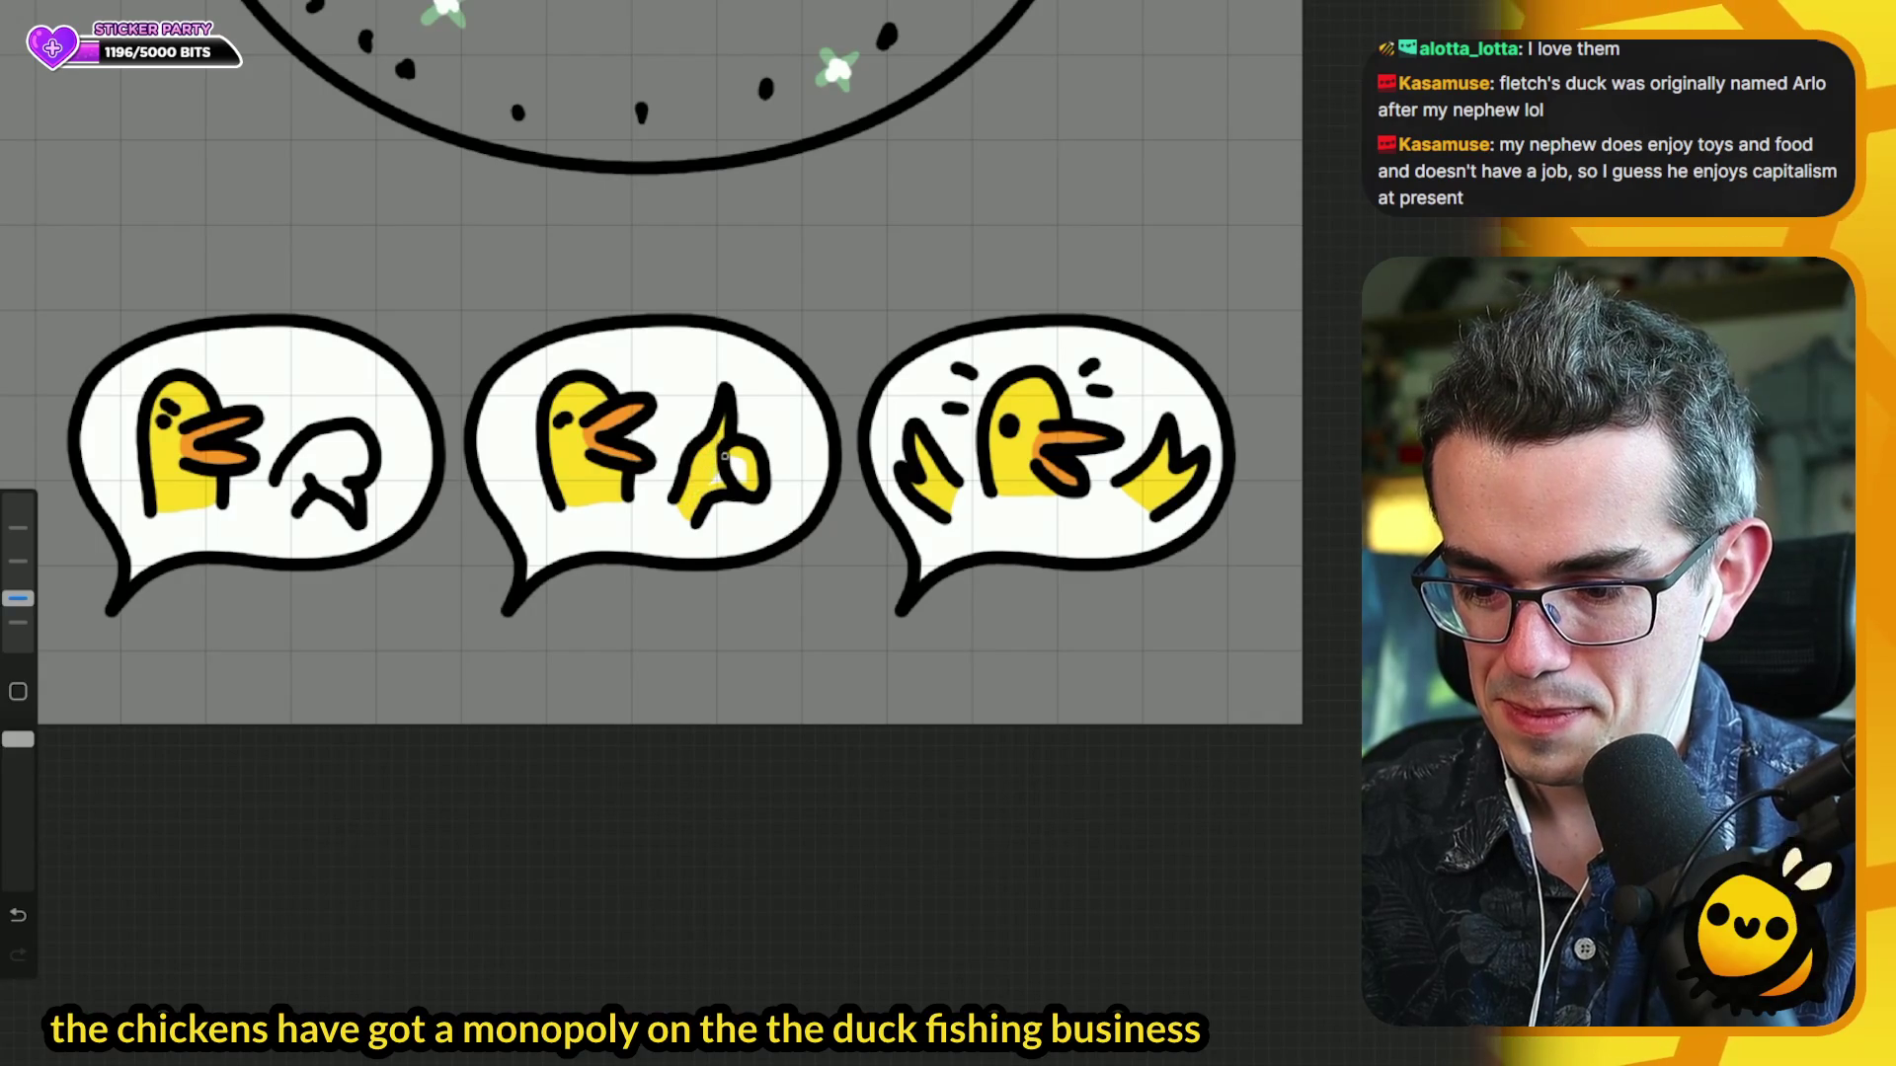
pyautogui.scroll(2, 652, 415)
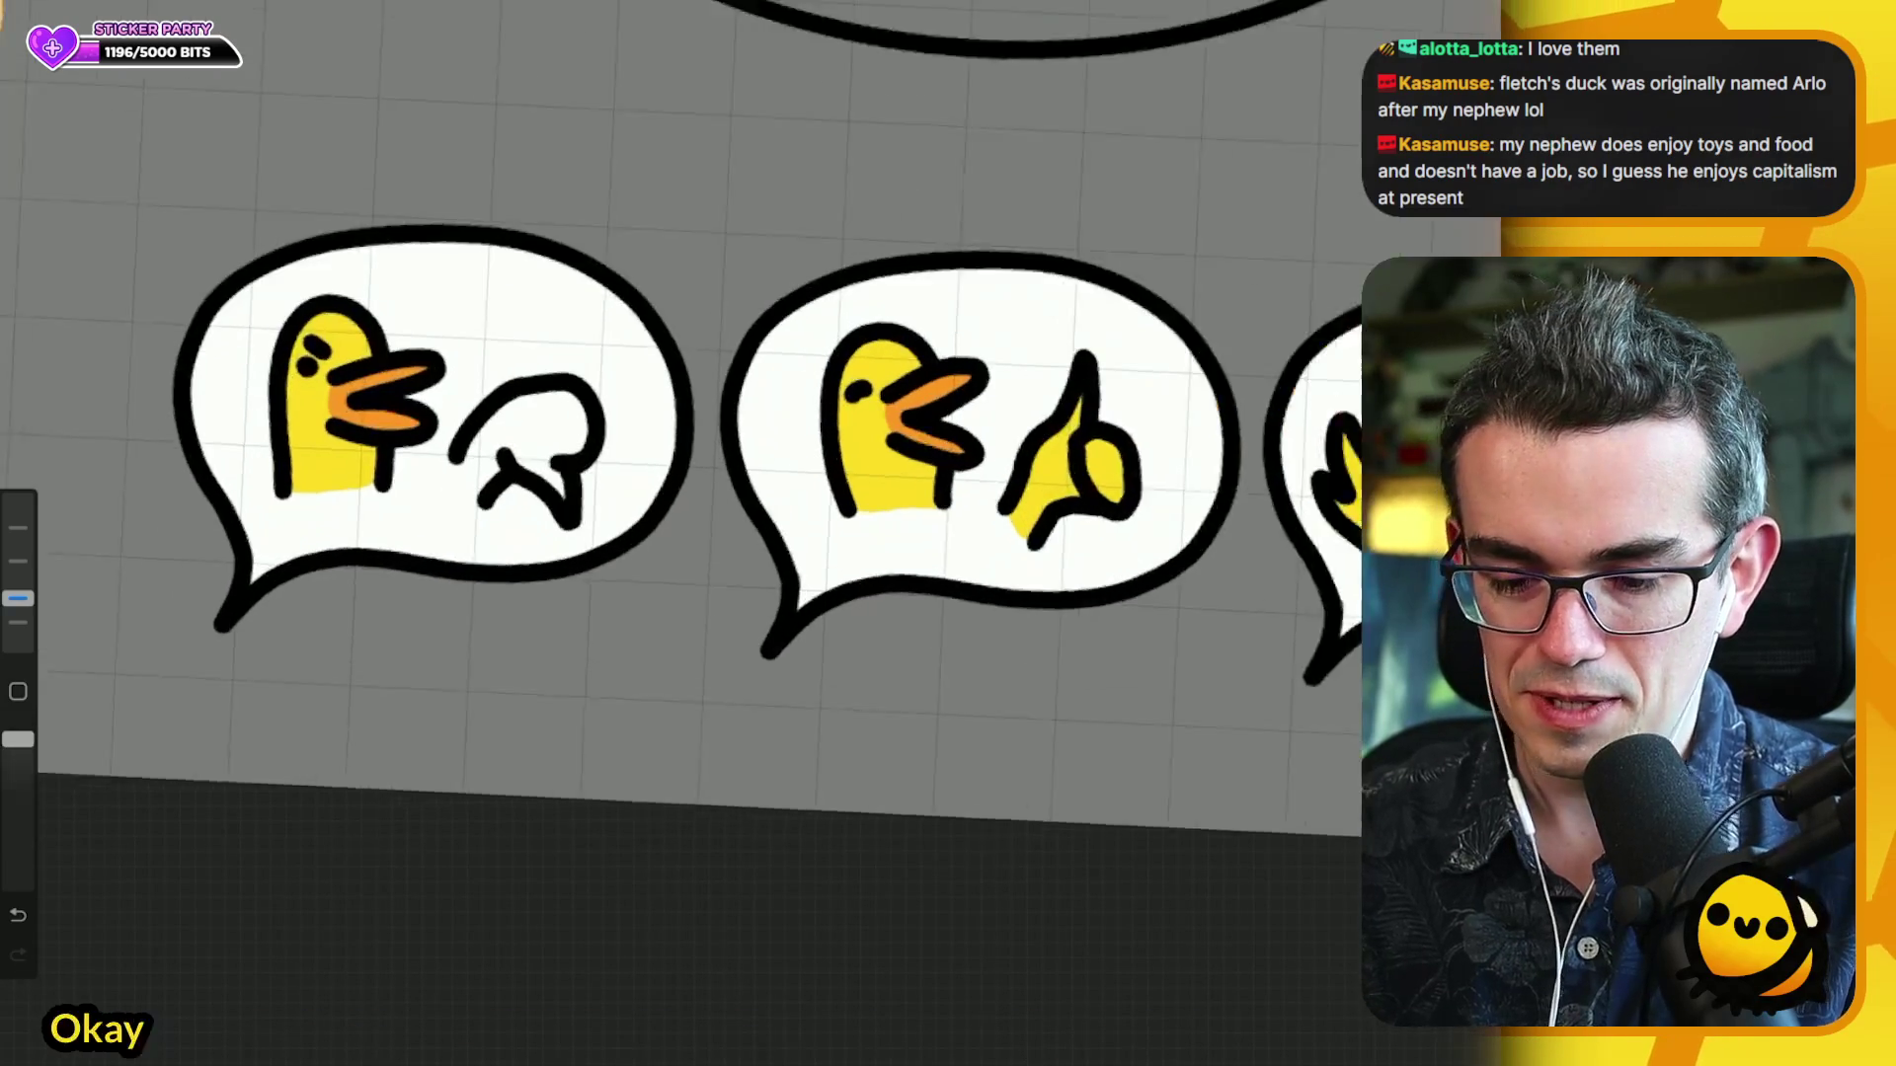
pyautogui.moveTo(469, 471)
pyautogui.mouseDown()
pyautogui.moveTo(541, 397)
pyautogui.moveTo(586, 416)
pyautogui.mouseUp()
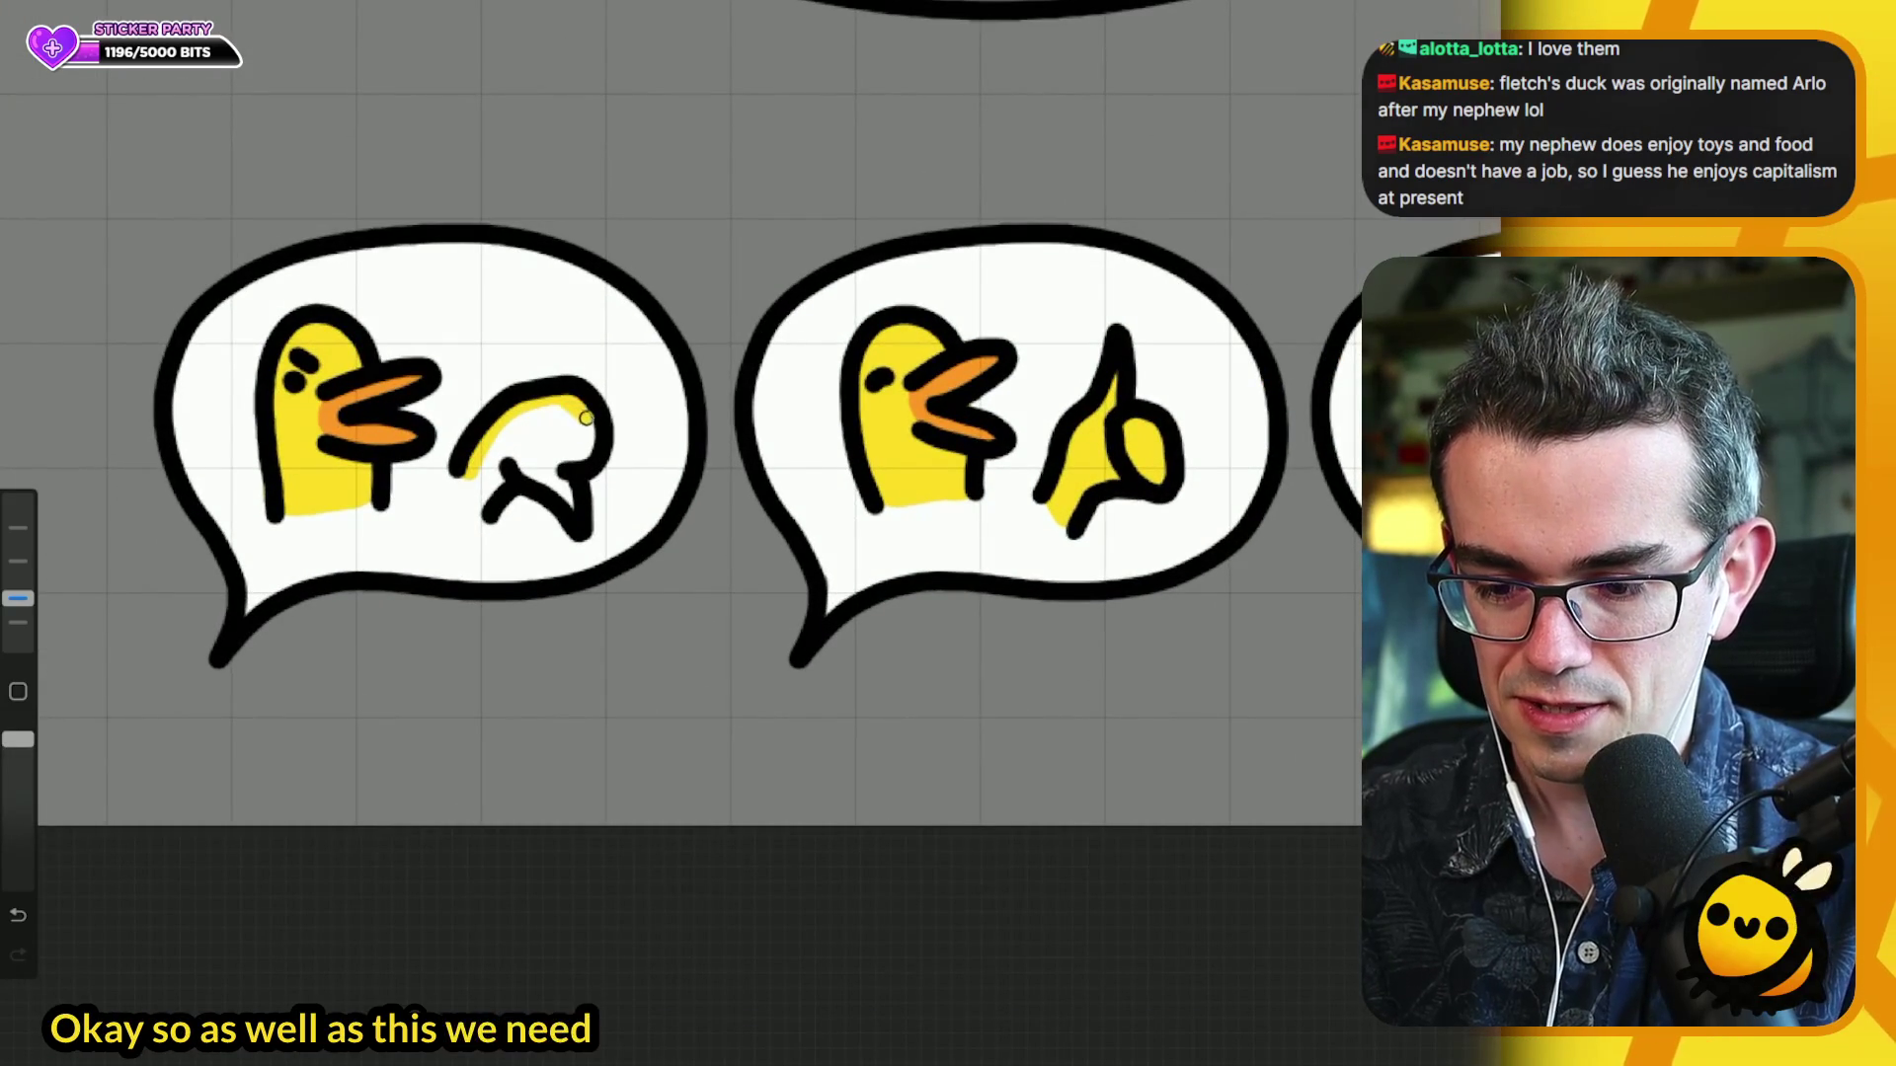
pyautogui.moveTo(548, 479)
pyautogui.mouseDown()
pyautogui.moveTo(504, 464)
pyautogui.moveTo(487, 500)
pyautogui.moveTo(524, 433)
pyautogui.moveTo(561, 430)
pyautogui.mouseUp()
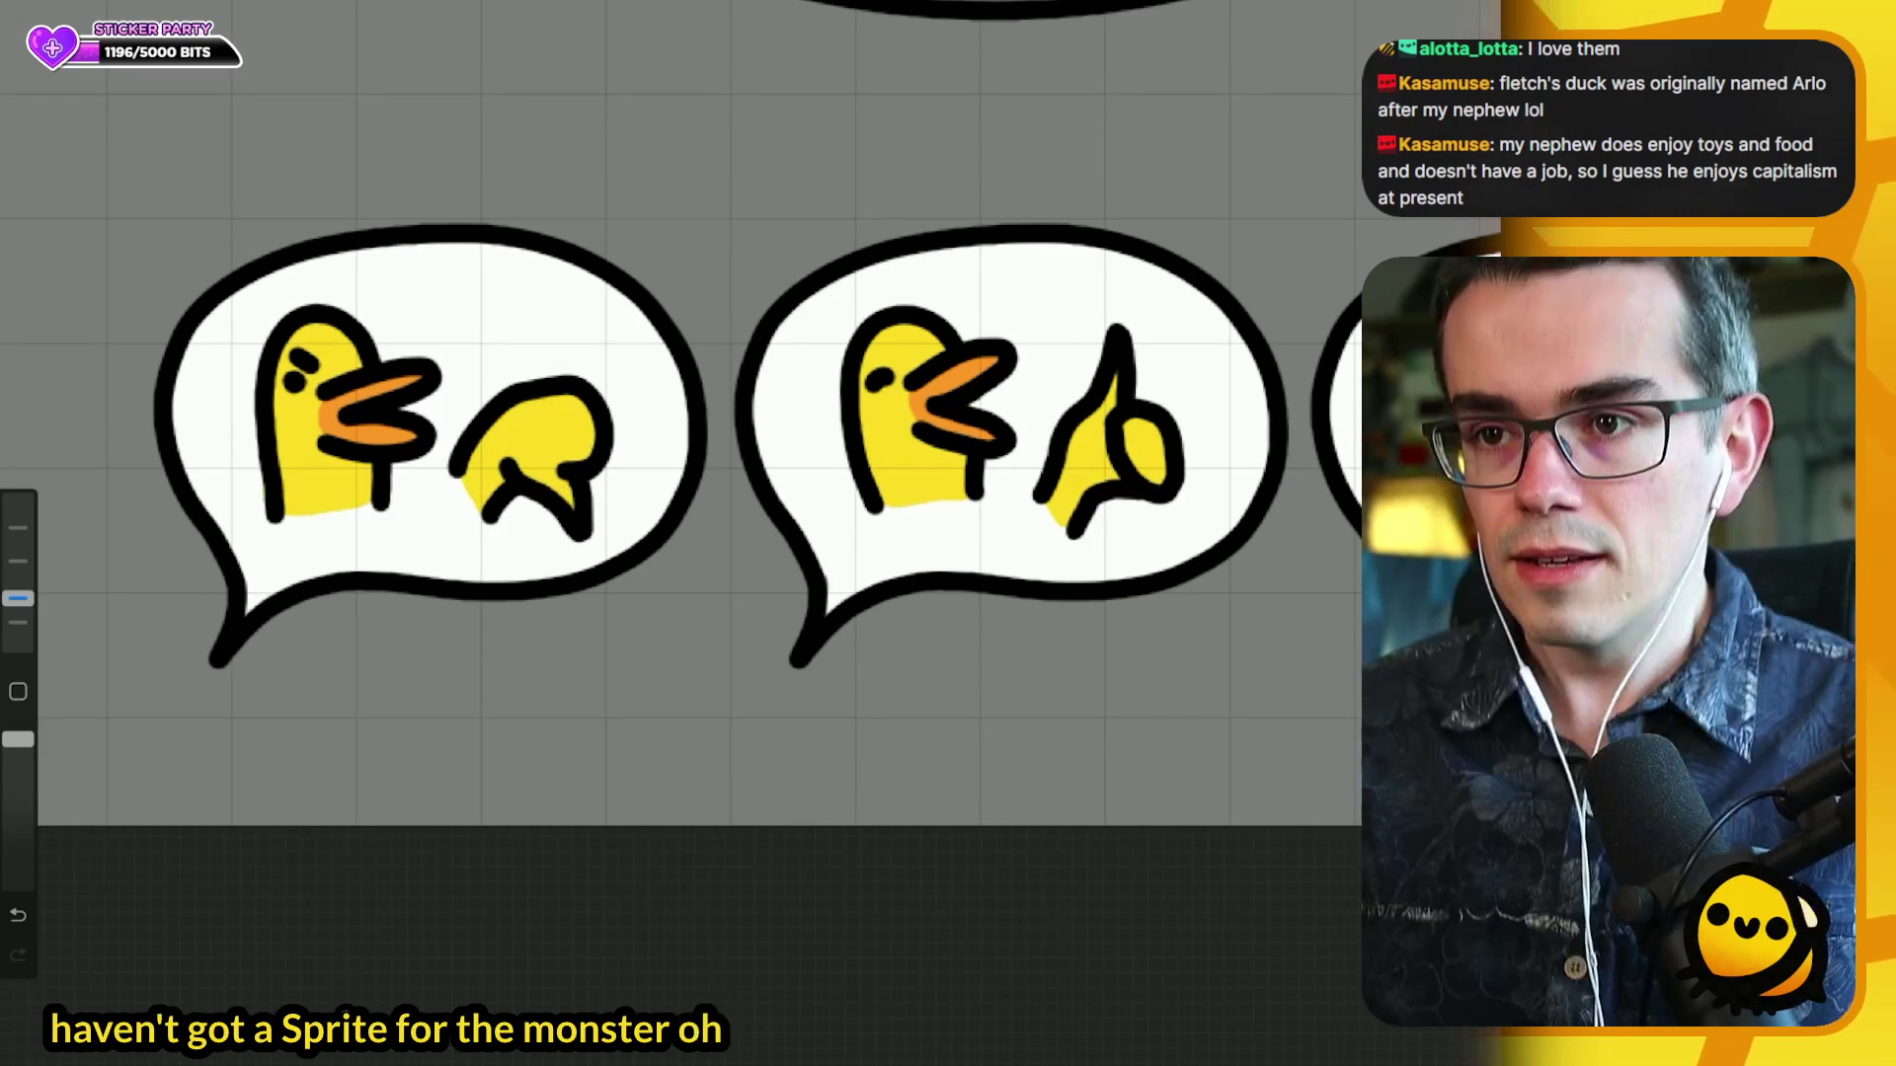
pyautogui.scroll(-10, 691, 415)
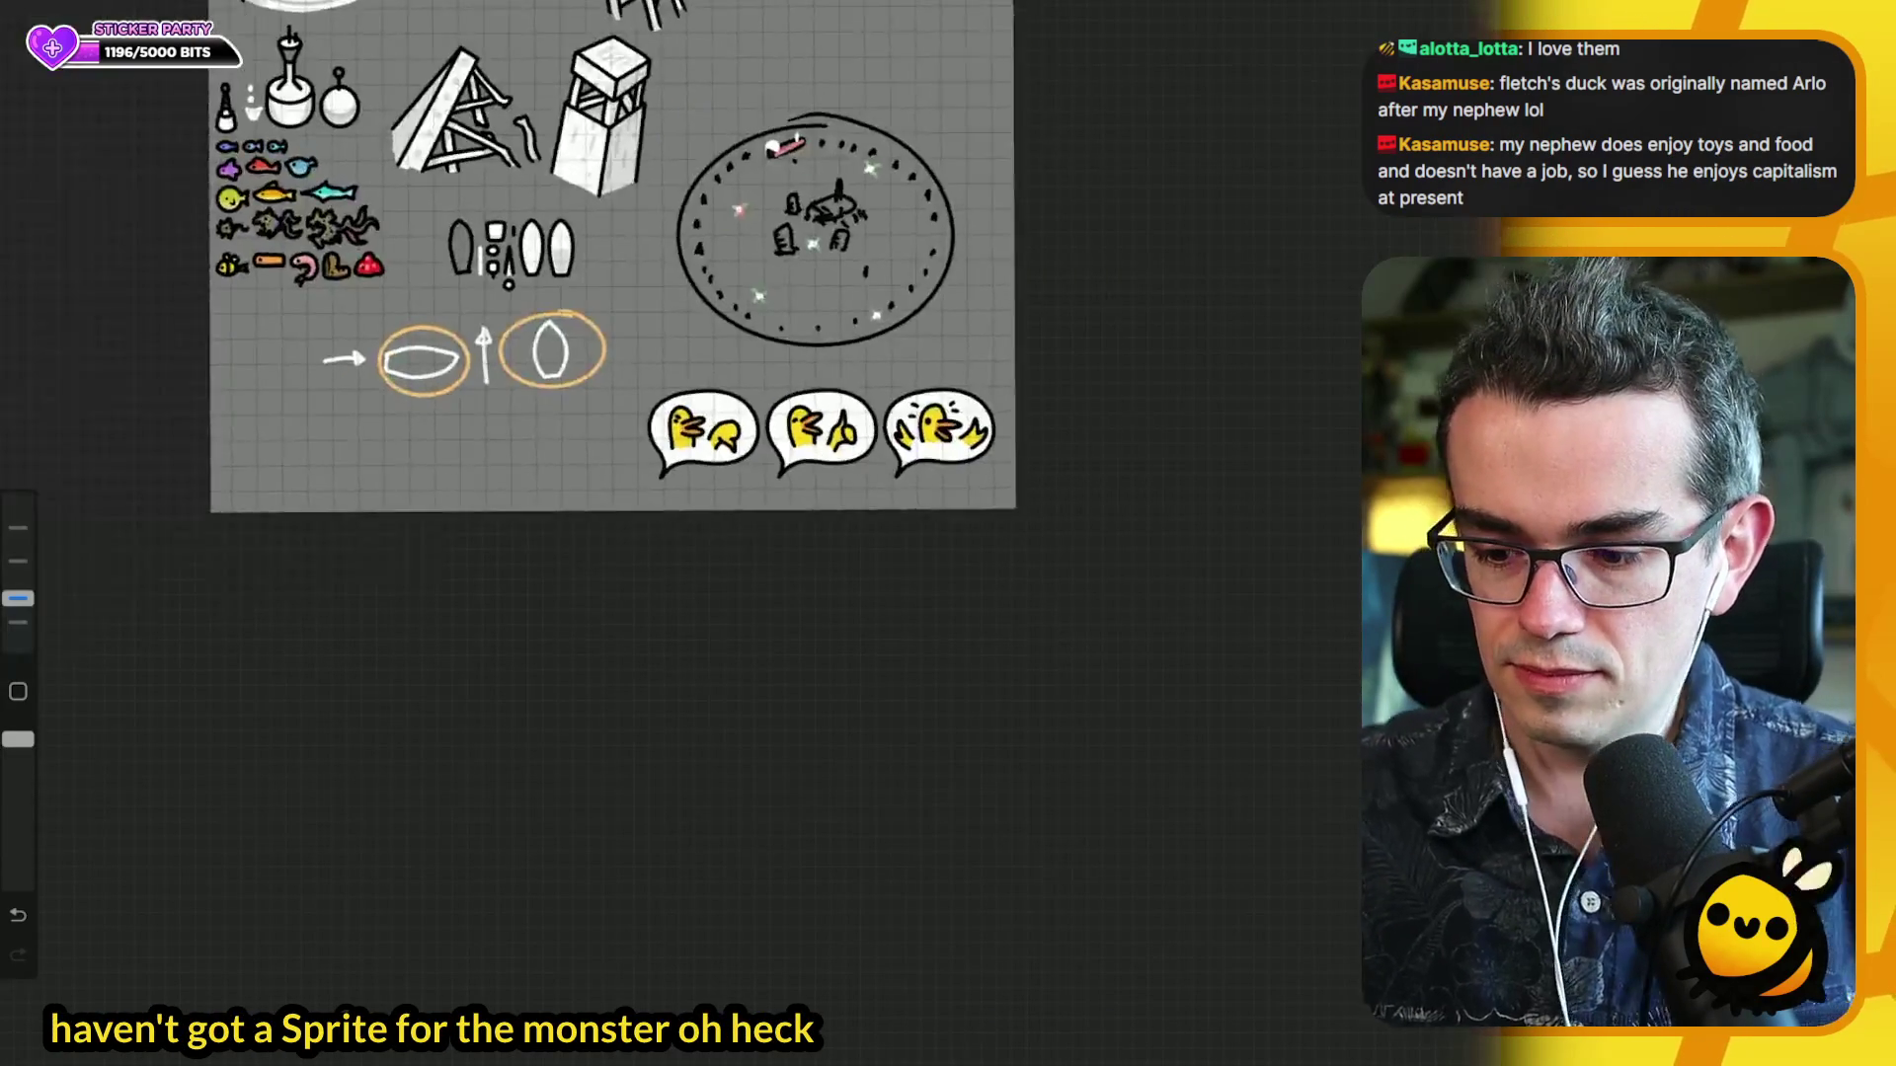
# - Remove the newly added layer, then restore it and return to the canvas
pyautogui.scroll(5, 790, 395)
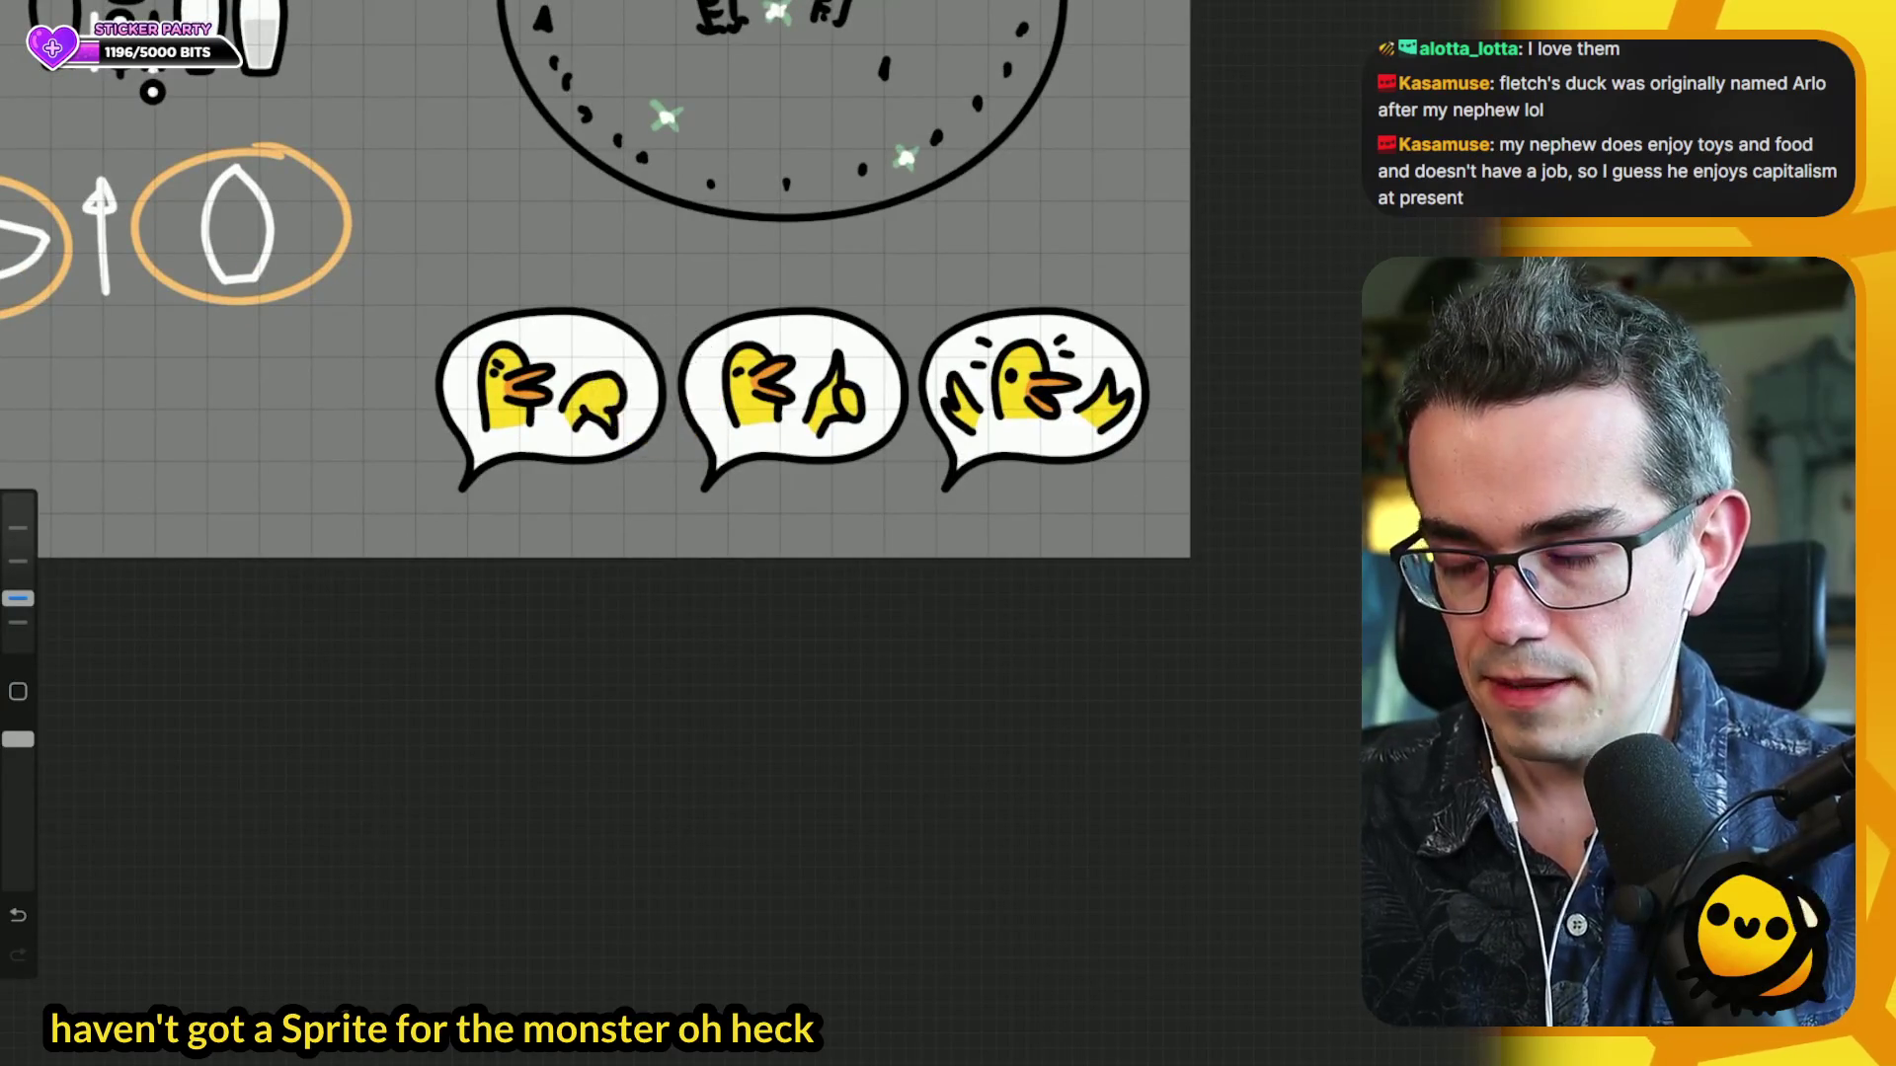
pyautogui.scroll(3, 691, 395)
pyautogui.scroll(3, 692, 395)
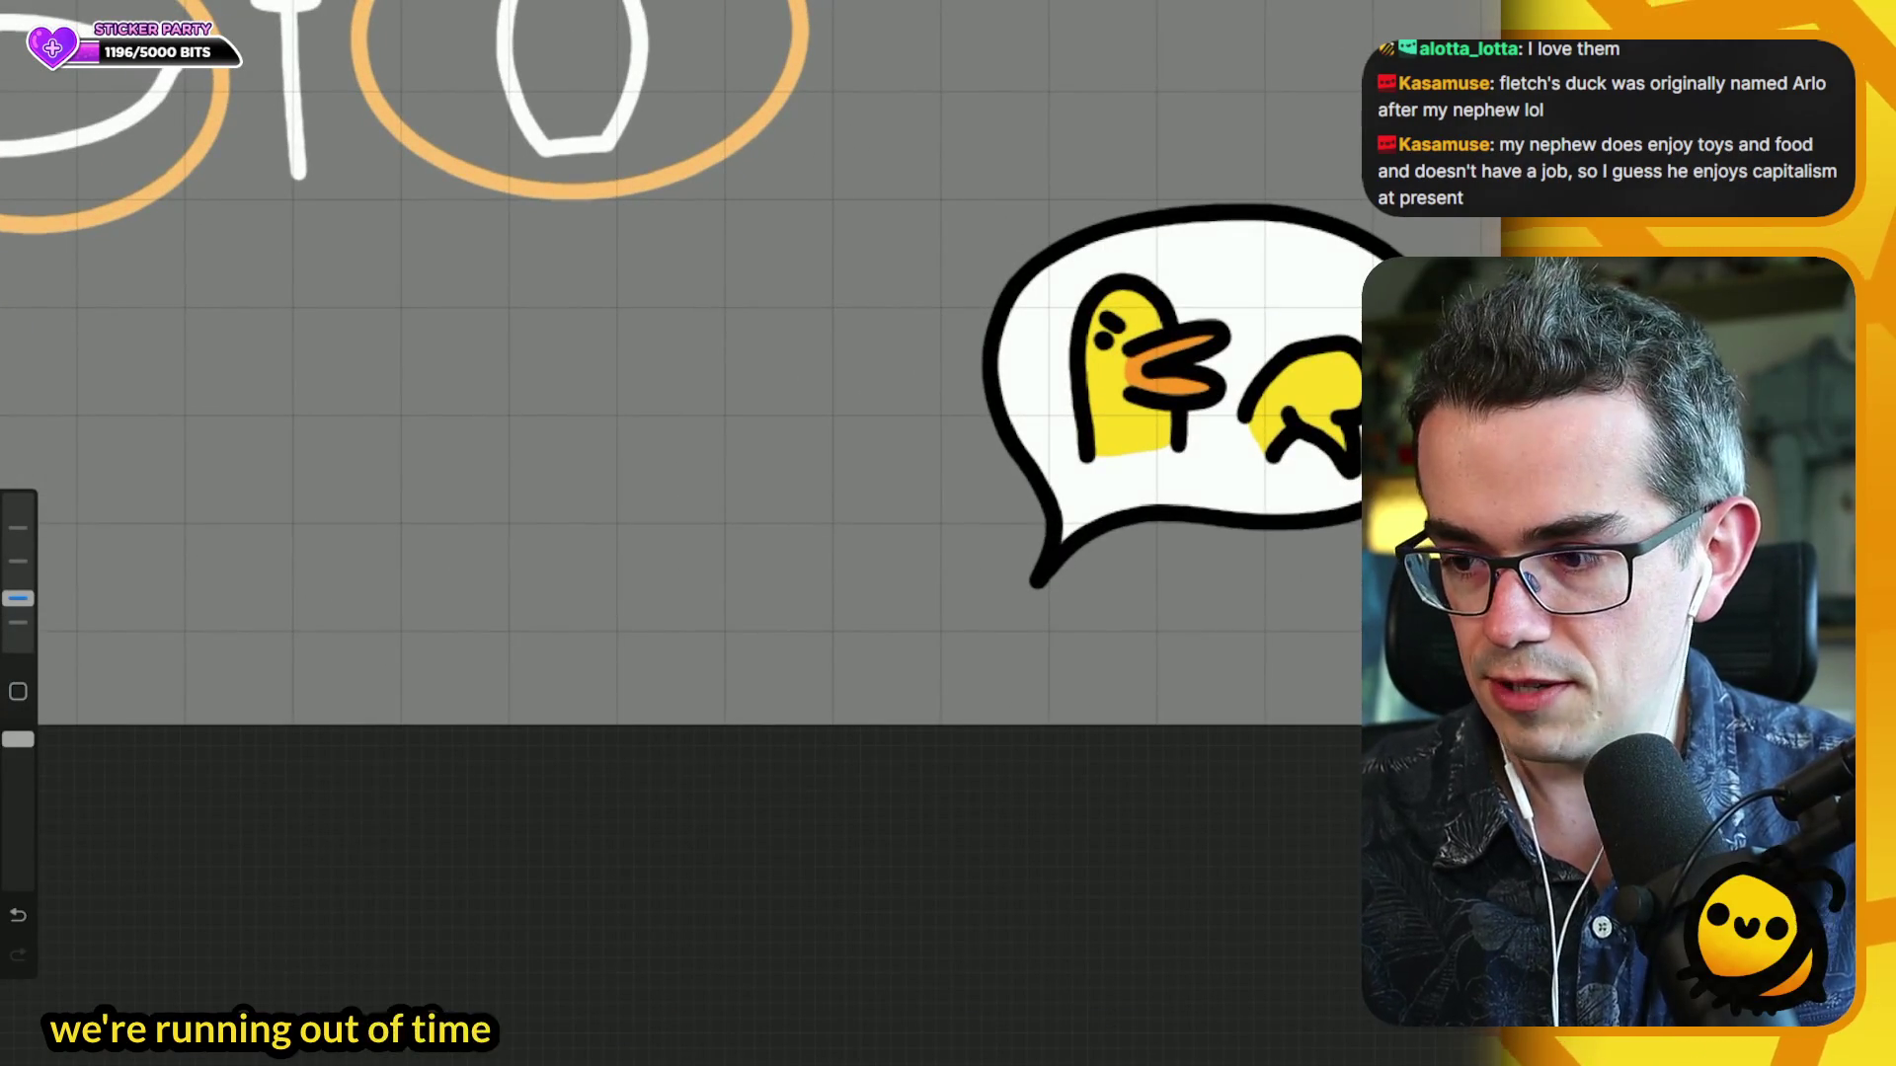
pyautogui.press('l')
pyautogui.click(1259, 106)
pyautogui.hotkey('ctrl', 'z')
pyautogui.press('l')
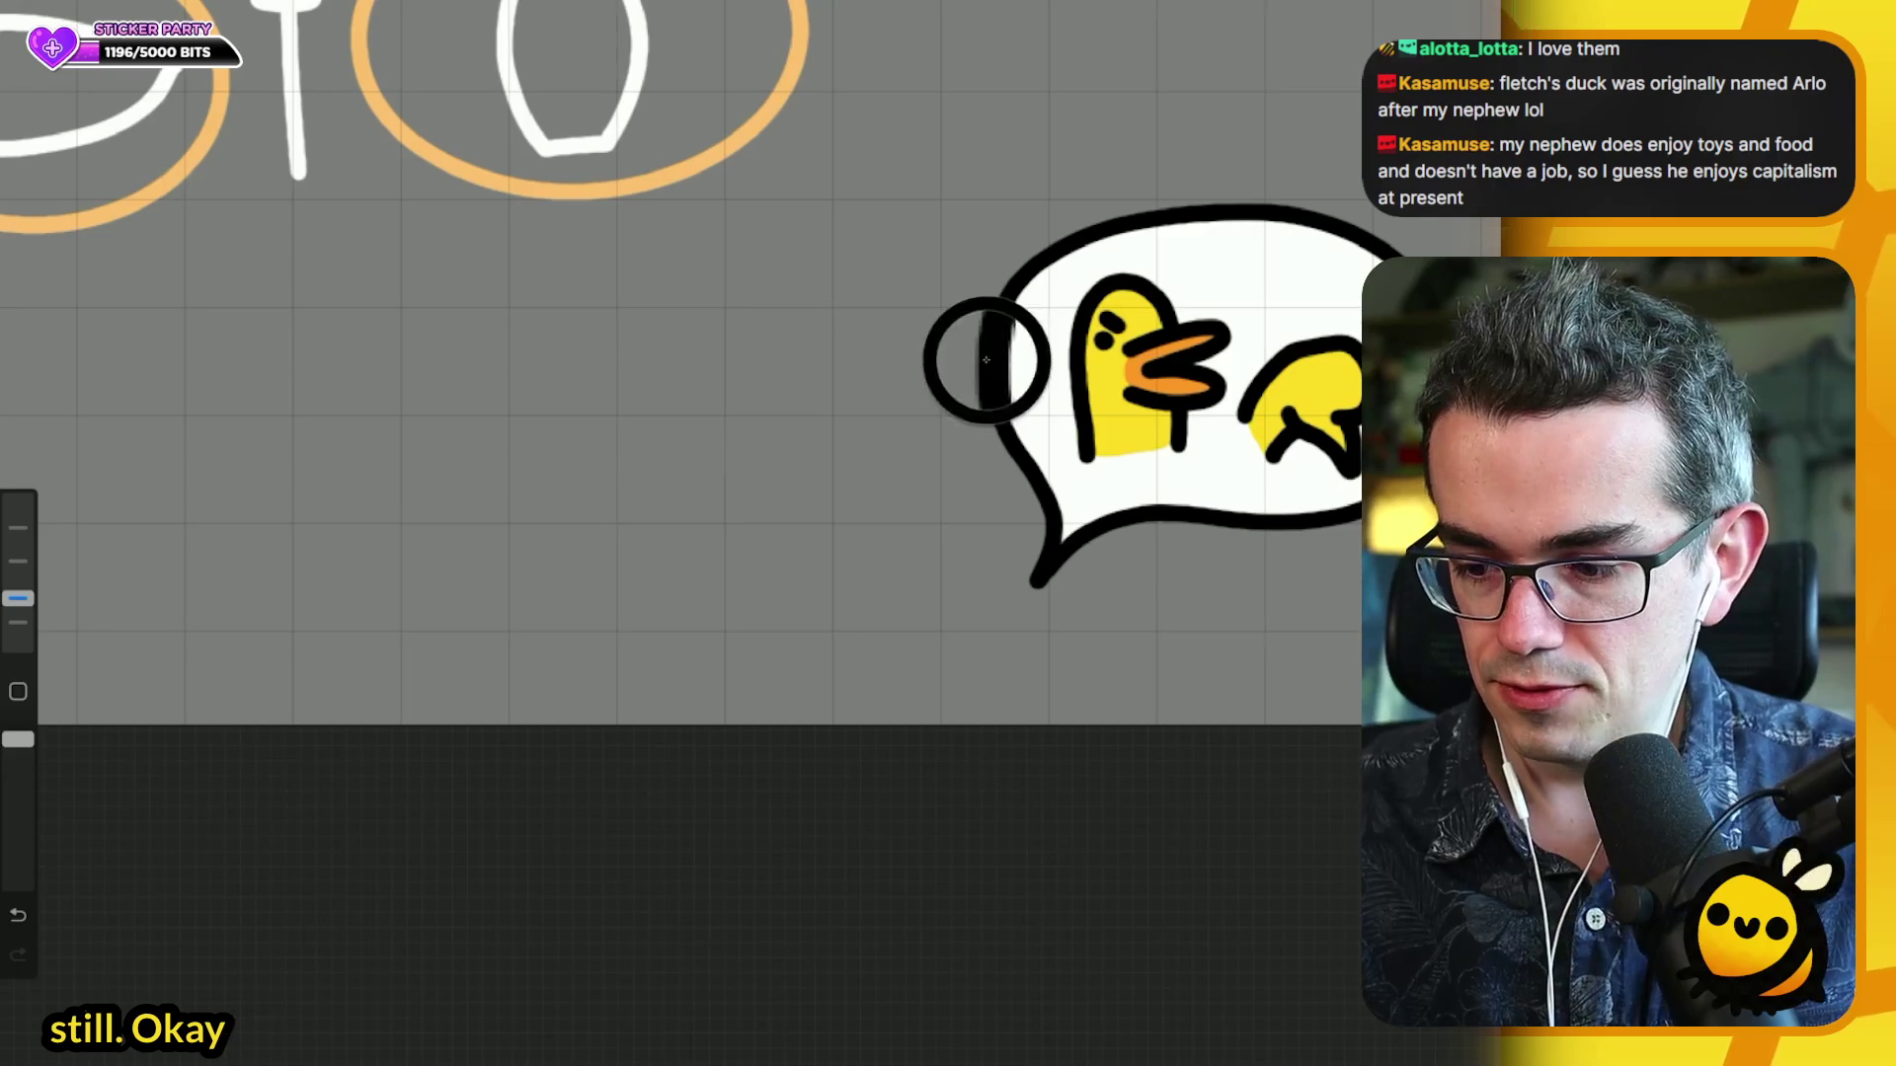
pyautogui.scroll(2, 982, 355)
pyautogui.scroll(-3, 681, 395)
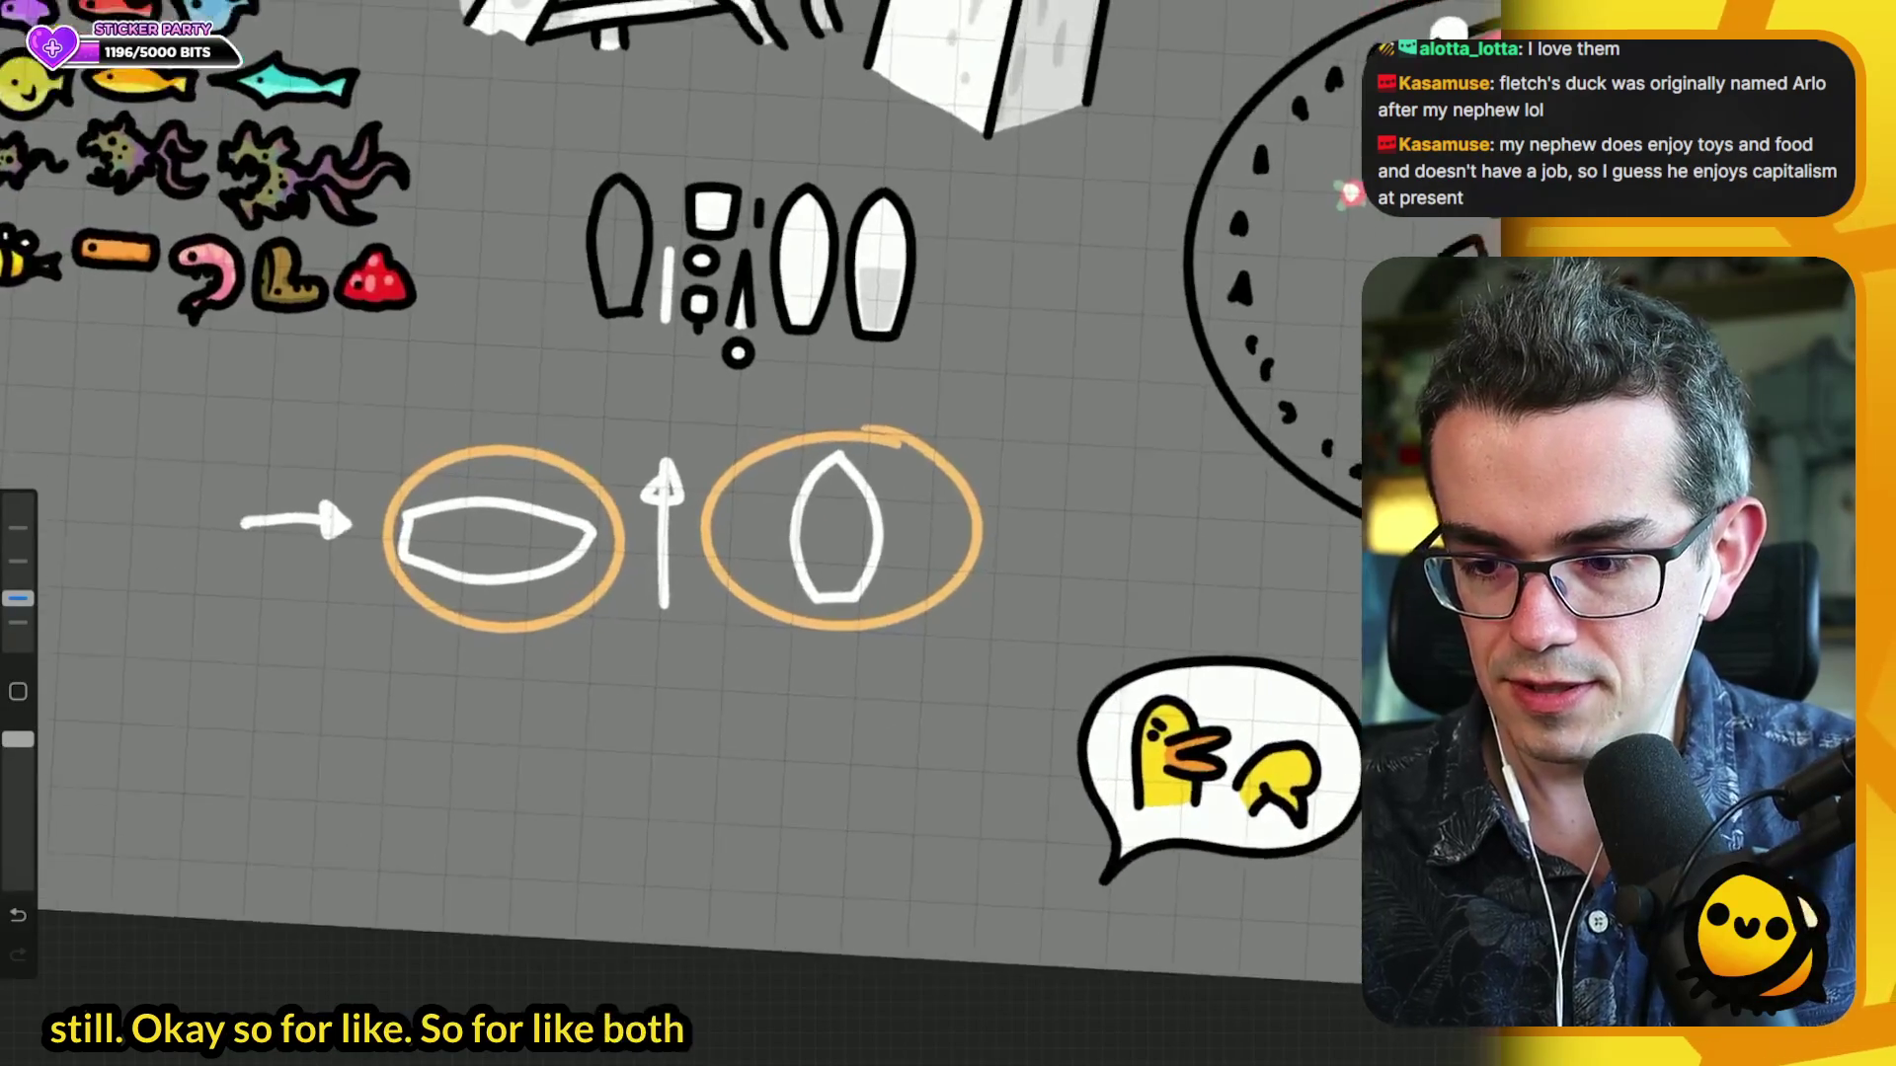
pyautogui.scroll(4, 682, 415)
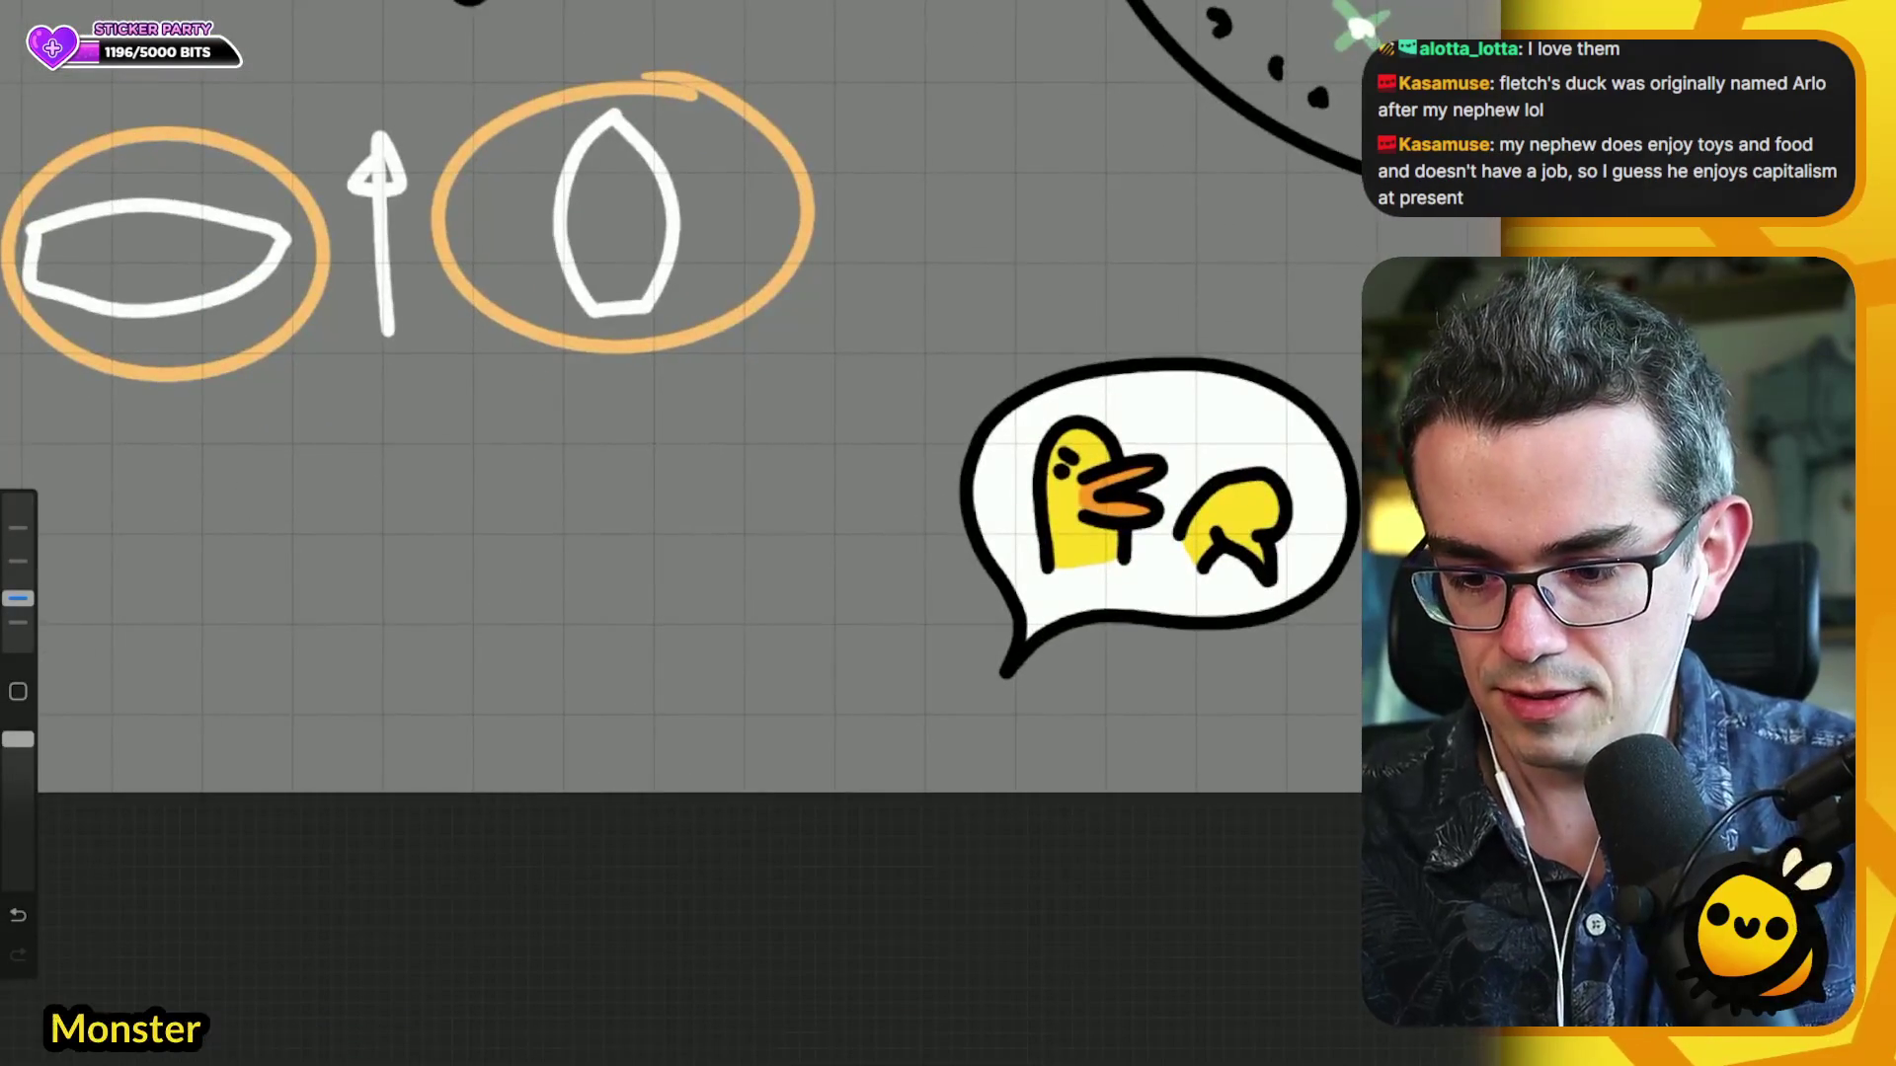
# - Try short curve, hook and wavy-line strokes below the ovals, undoing each attempt
pyautogui.moveTo(574, 494); pyautogui.dragTo(711, 506)
pyautogui.hotkey('ctrl', 'z')
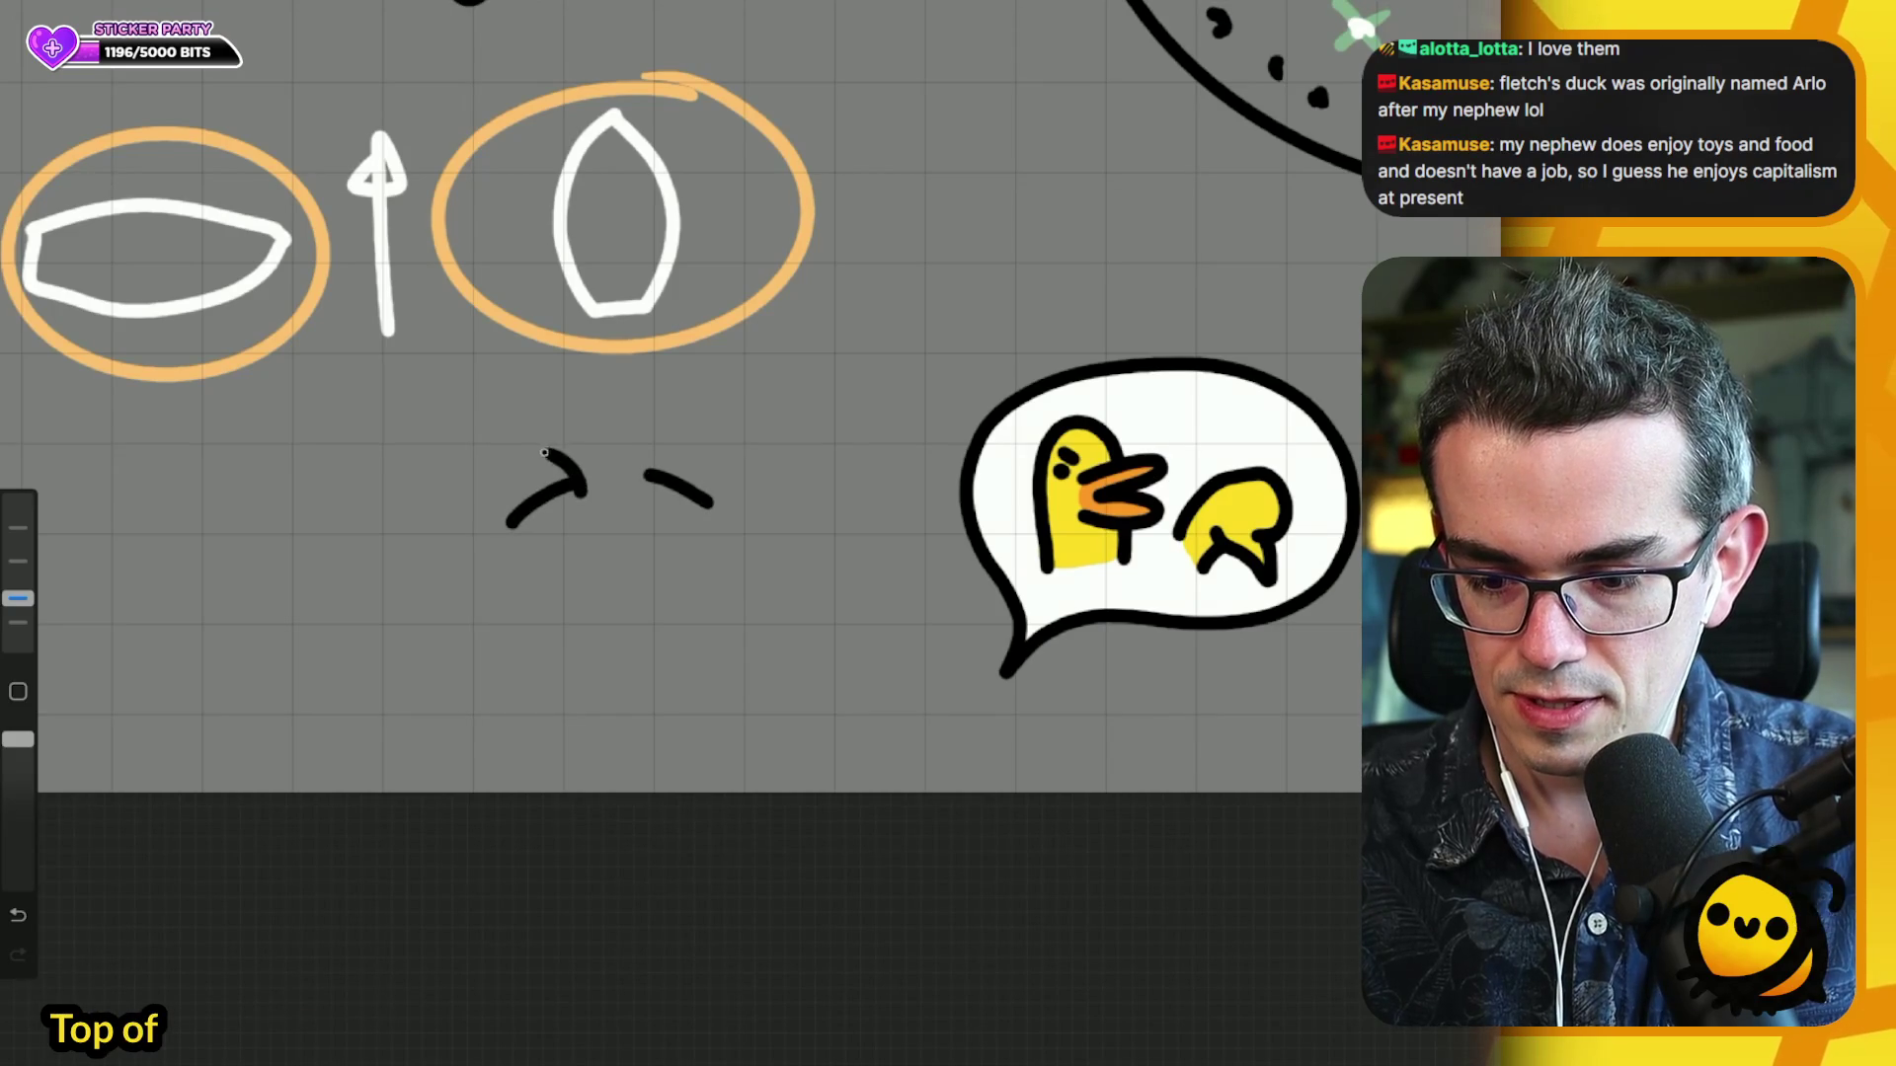
pyautogui.hotkey('ctrl', 'z')
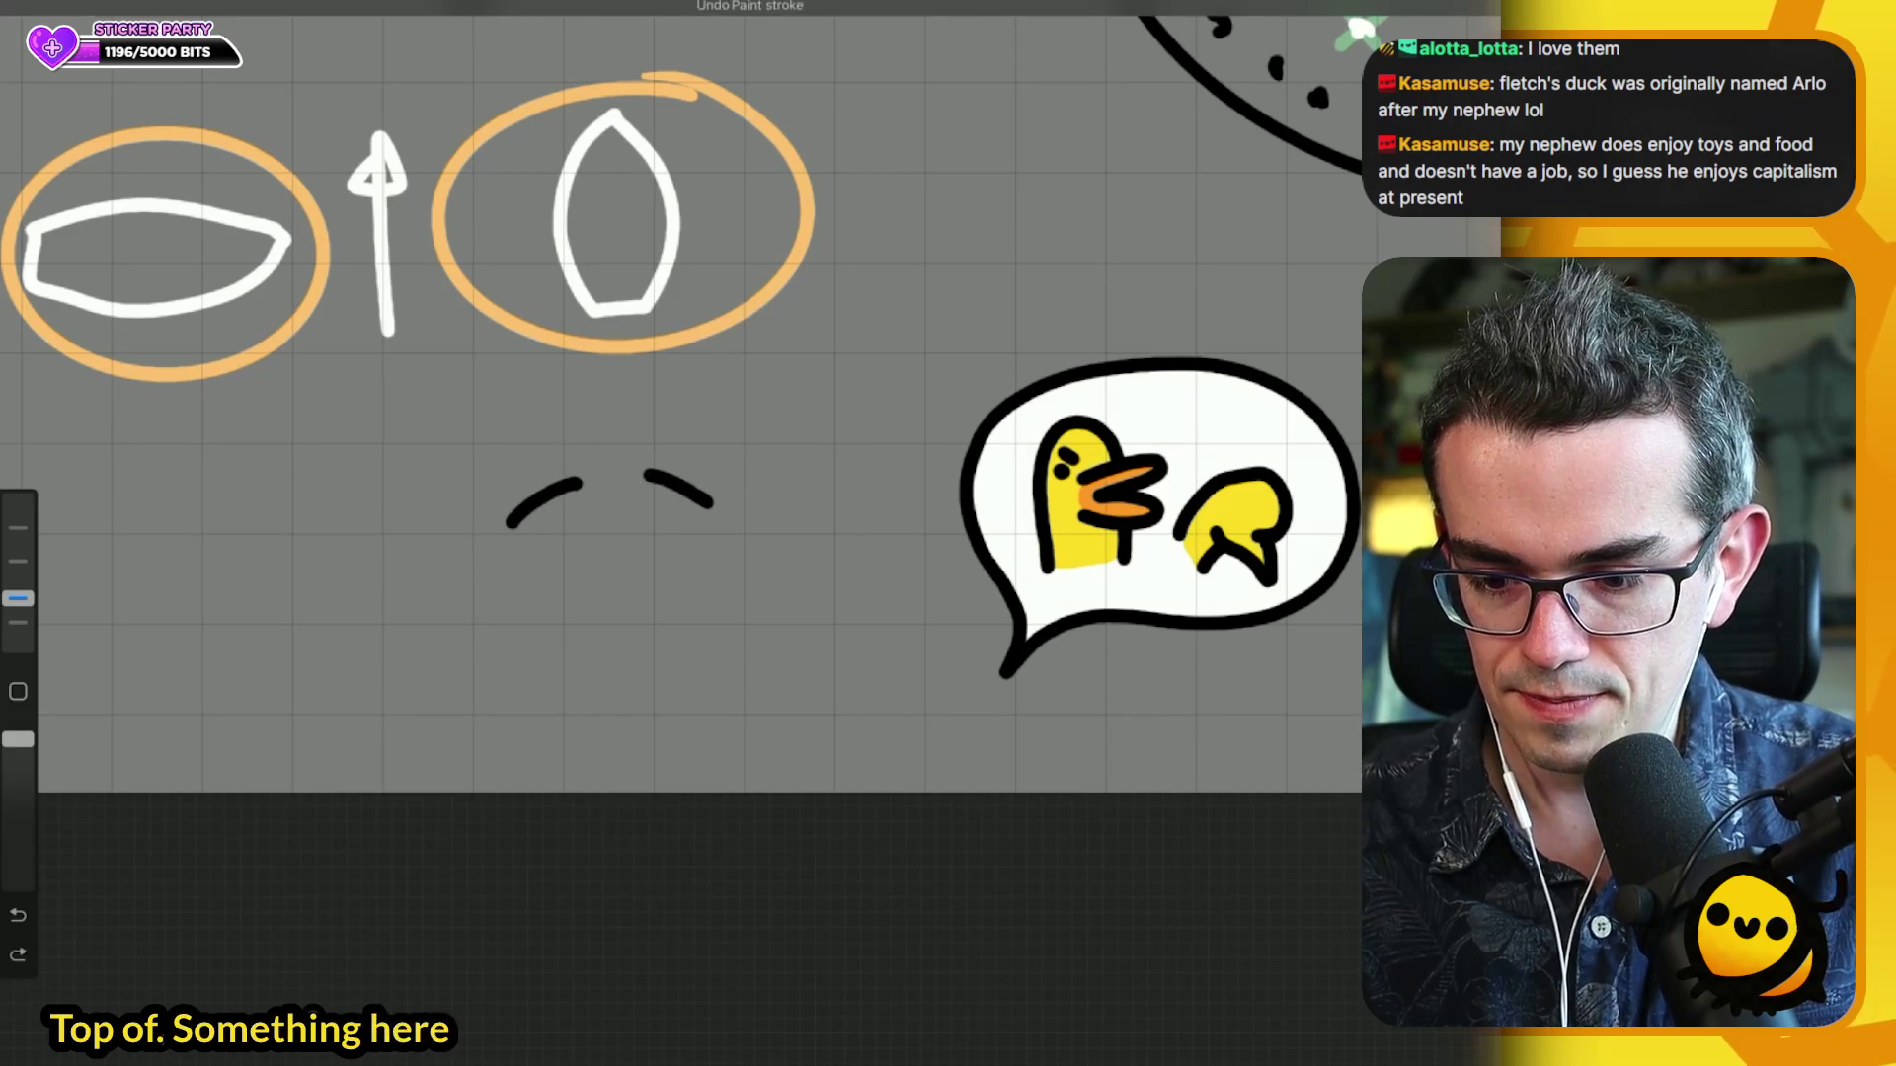
pyautogui.moveTo(553, 456)
pyautogui.mouseDown()
pyautogui.moveTo(588, 494)
pyautogui.moveTo(636, 486)
pyautogui.mouseUp()
pyautogui.hotkey('ctrl', 'z')
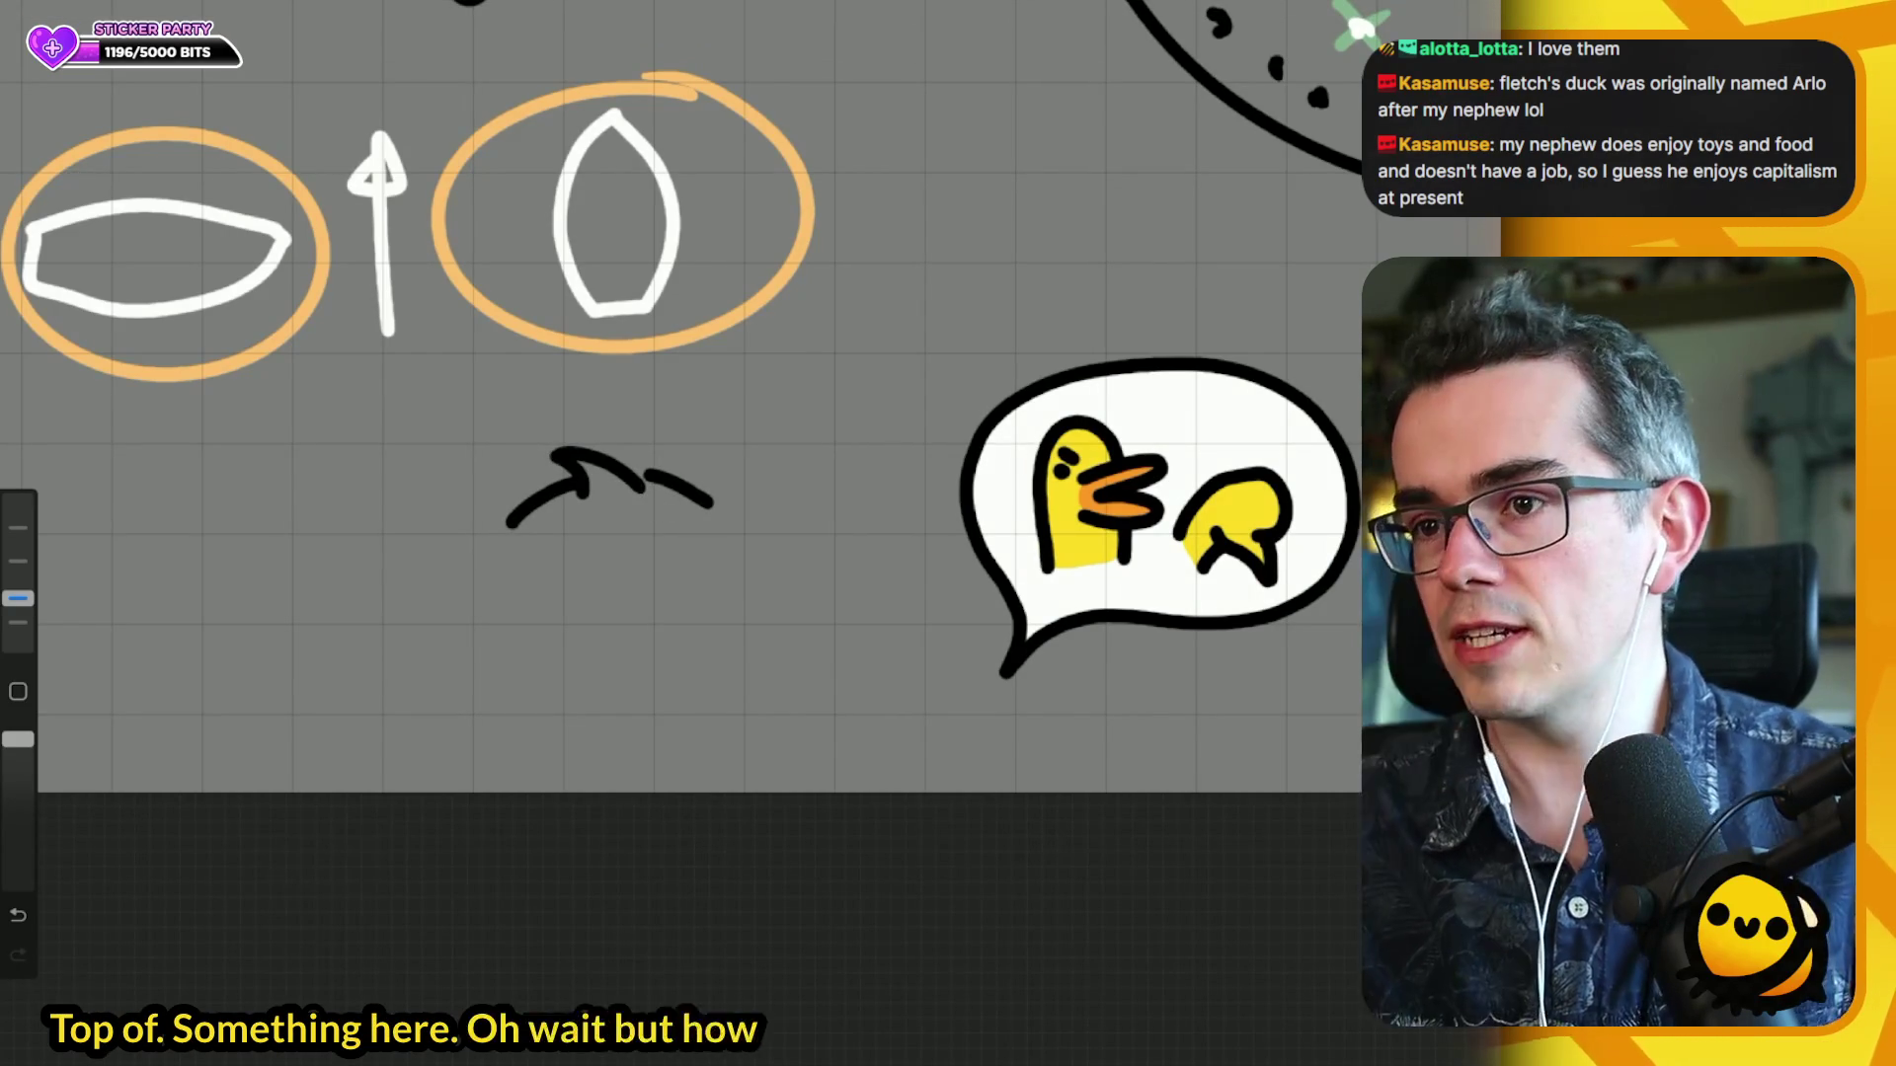
pyautogui.hotkey('ctrl', 'z')
pyautogui.hotkey('ctrl', 'z')
pyautogui.hotkey('ctrl', 'z')
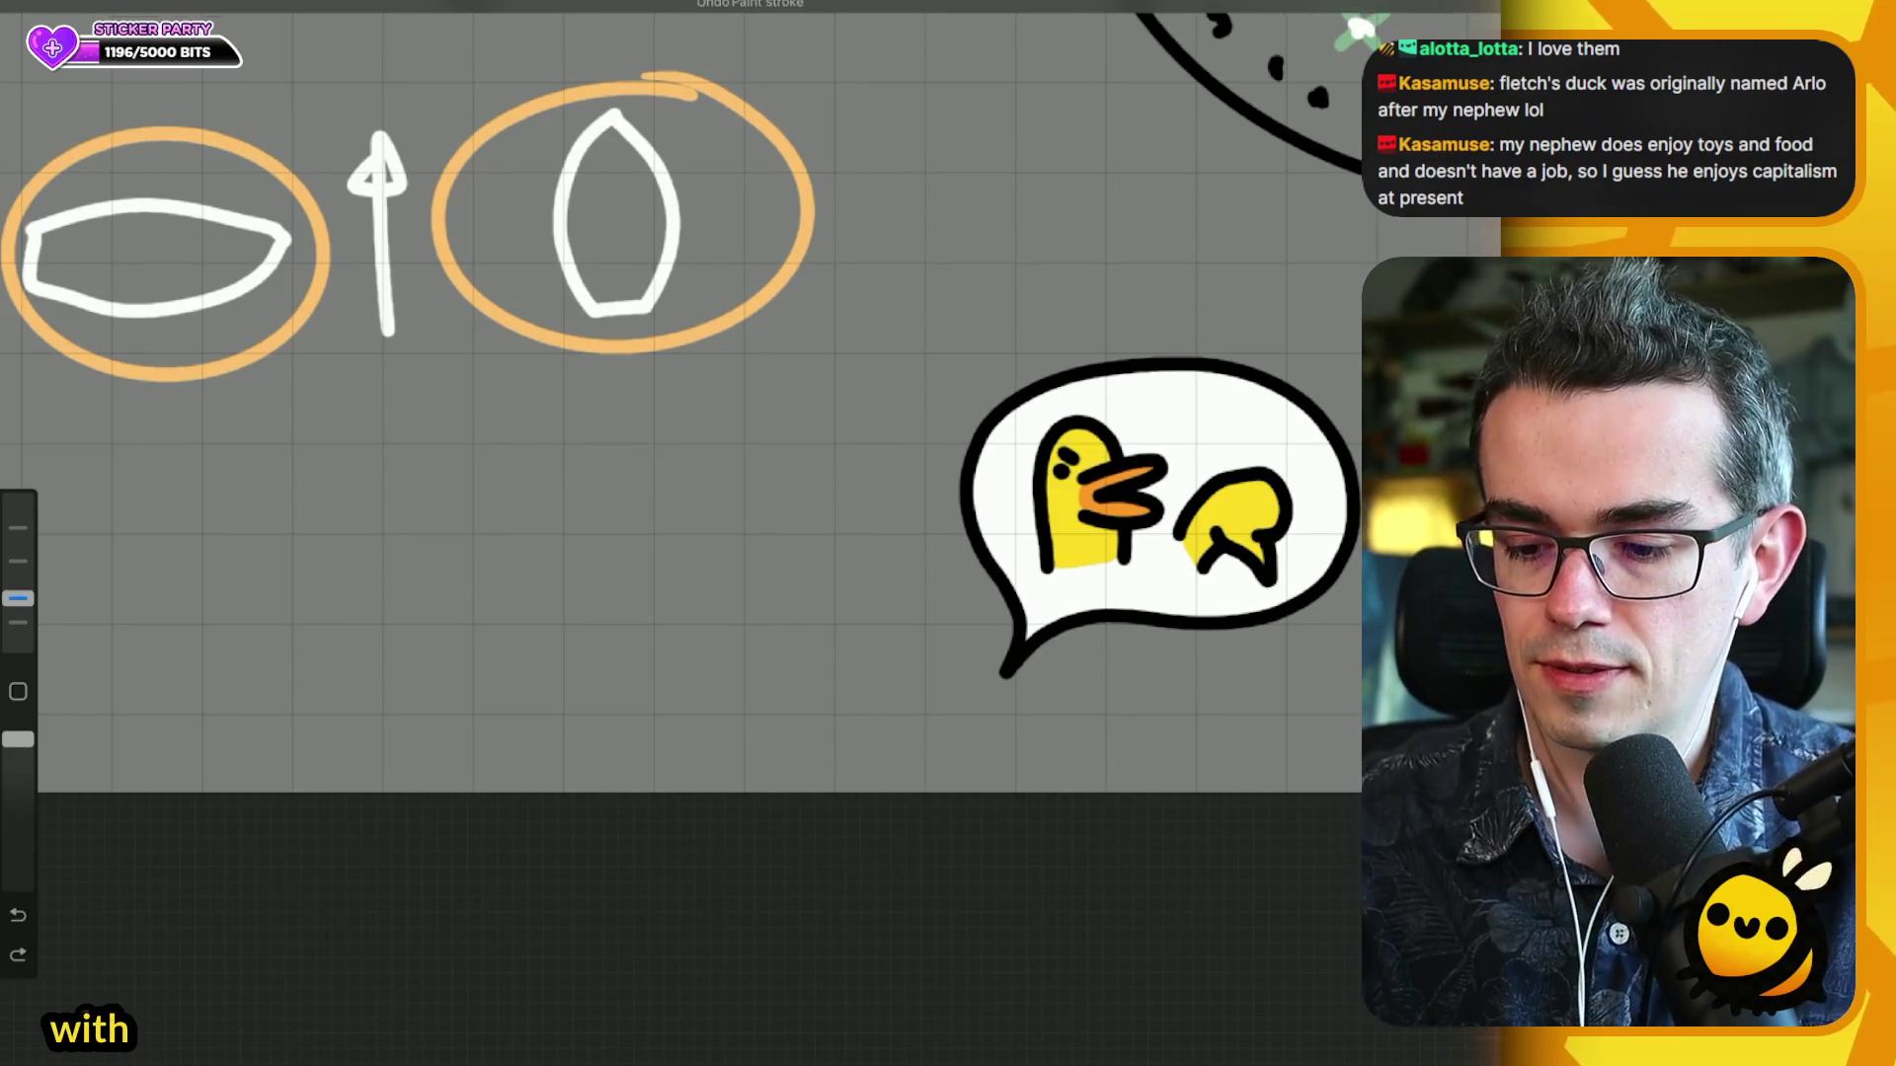
pyautogui.moveTo(526, 483)
pyautogui.mouseDown()
pyautogui.moveTo(588, 459)
pyautogui.moveTo(682, 506)
pyautogui.mouseUp()
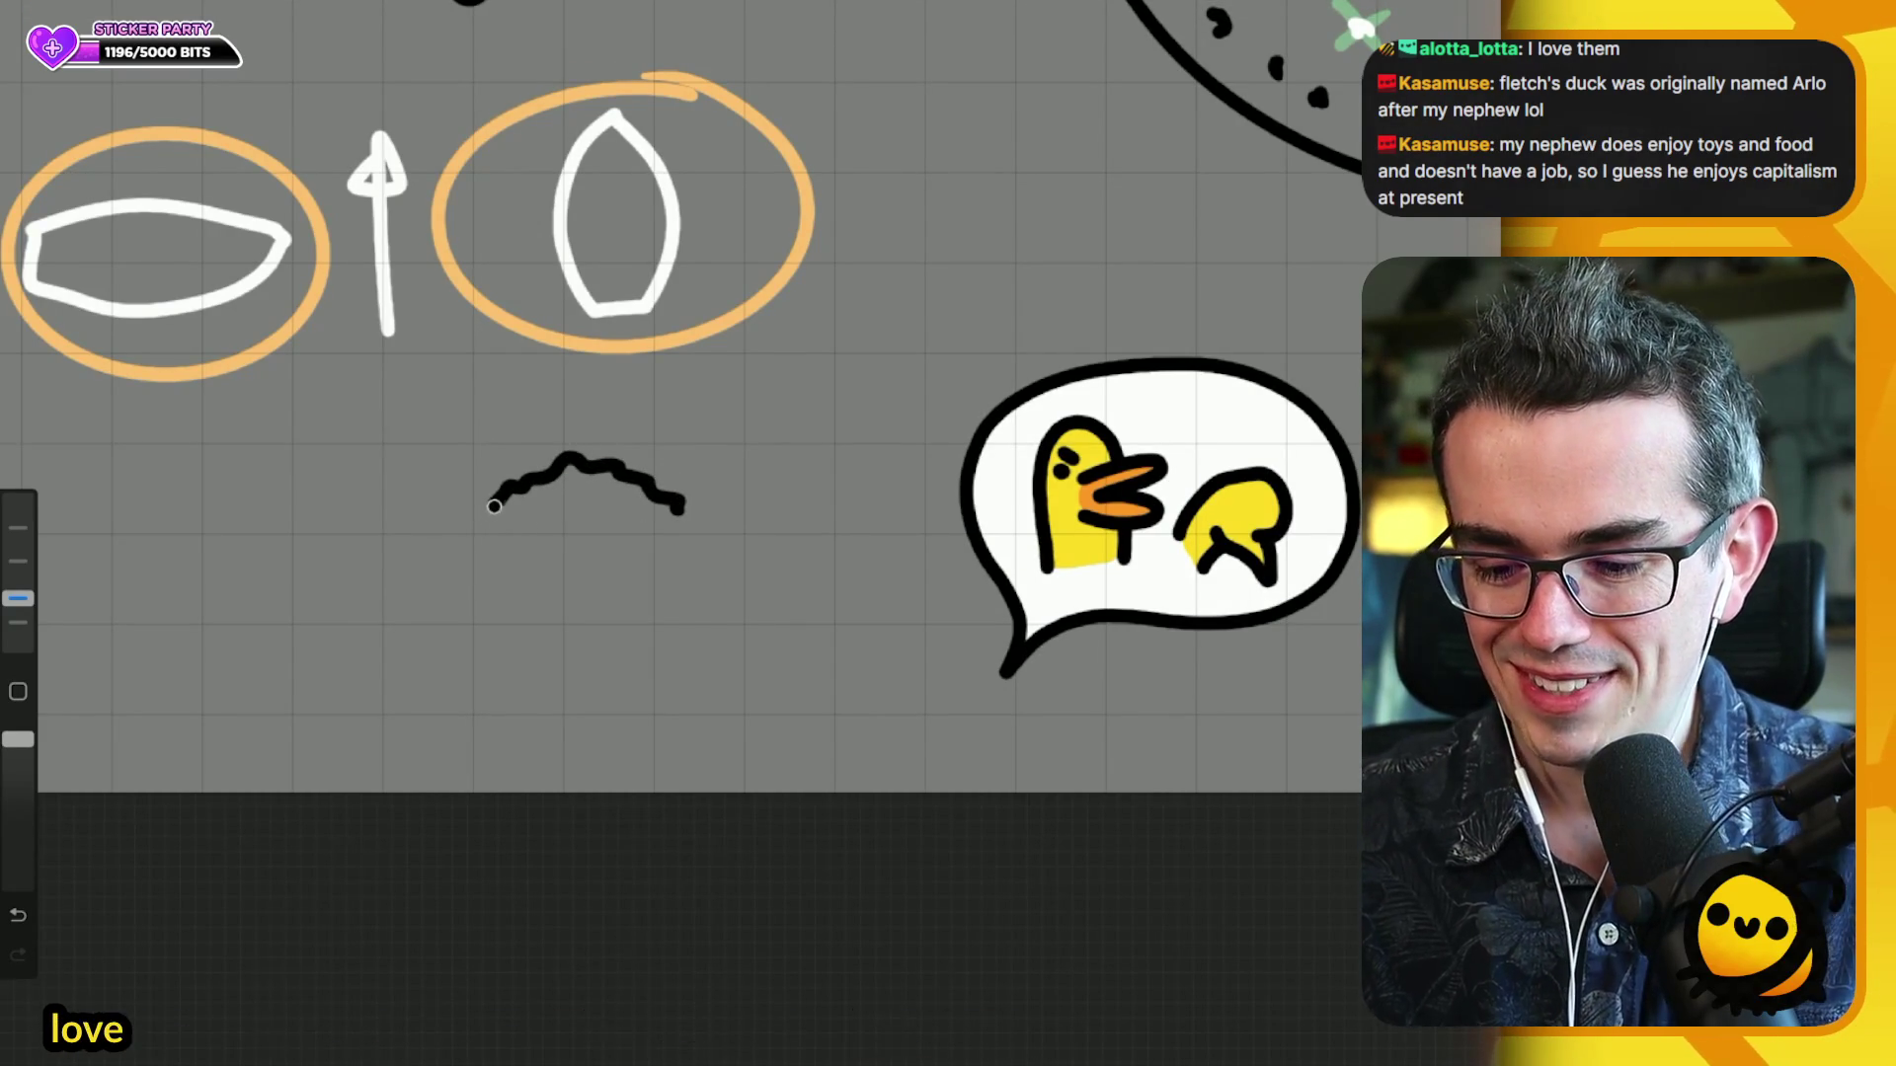
pyautogui.moveTo(496, 502); pyautogui.dragTo(415, 600)
pyautogui.hotkey('ctrl', 'z')
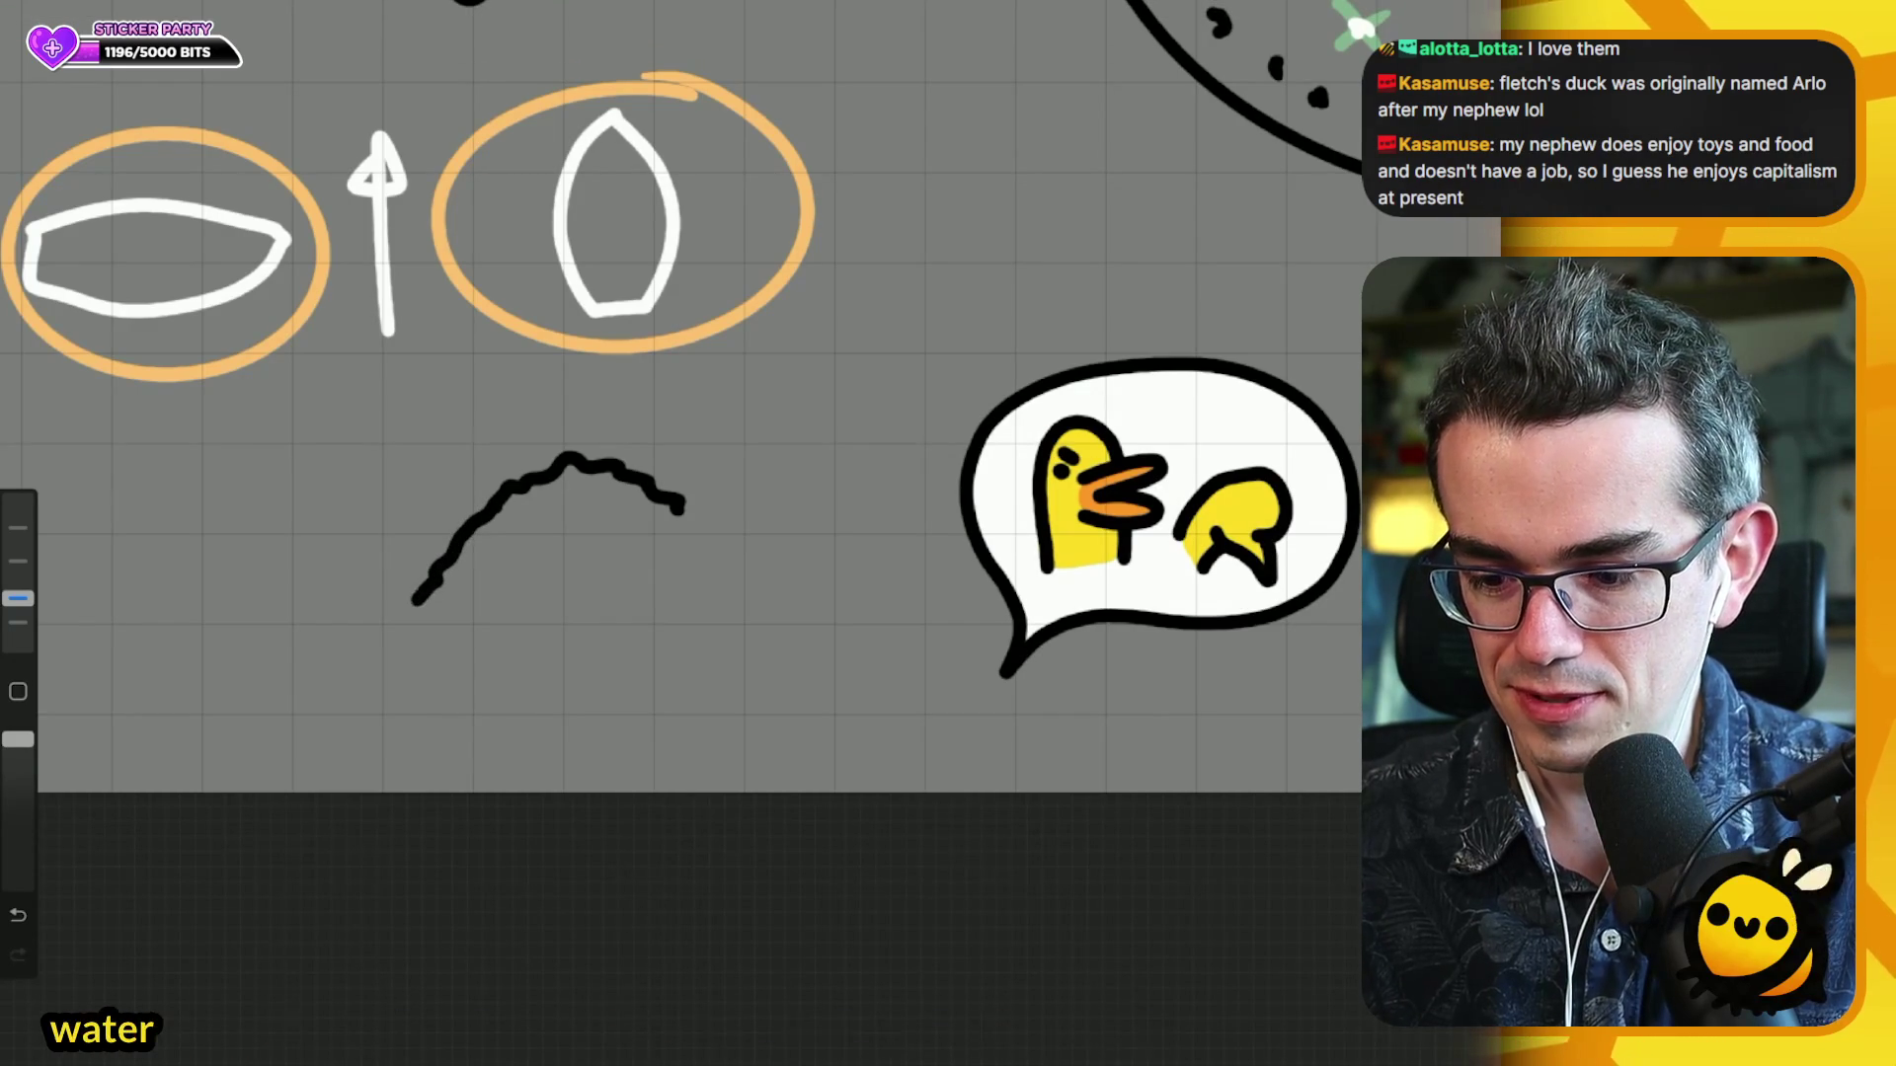
pyautogui.moveTo(680, 516); pyautogui.dragTo(763, 600)
pyautogui.hotkey('ctrl', 'z')
pyautogui.hotkey('ctrl', 'z')
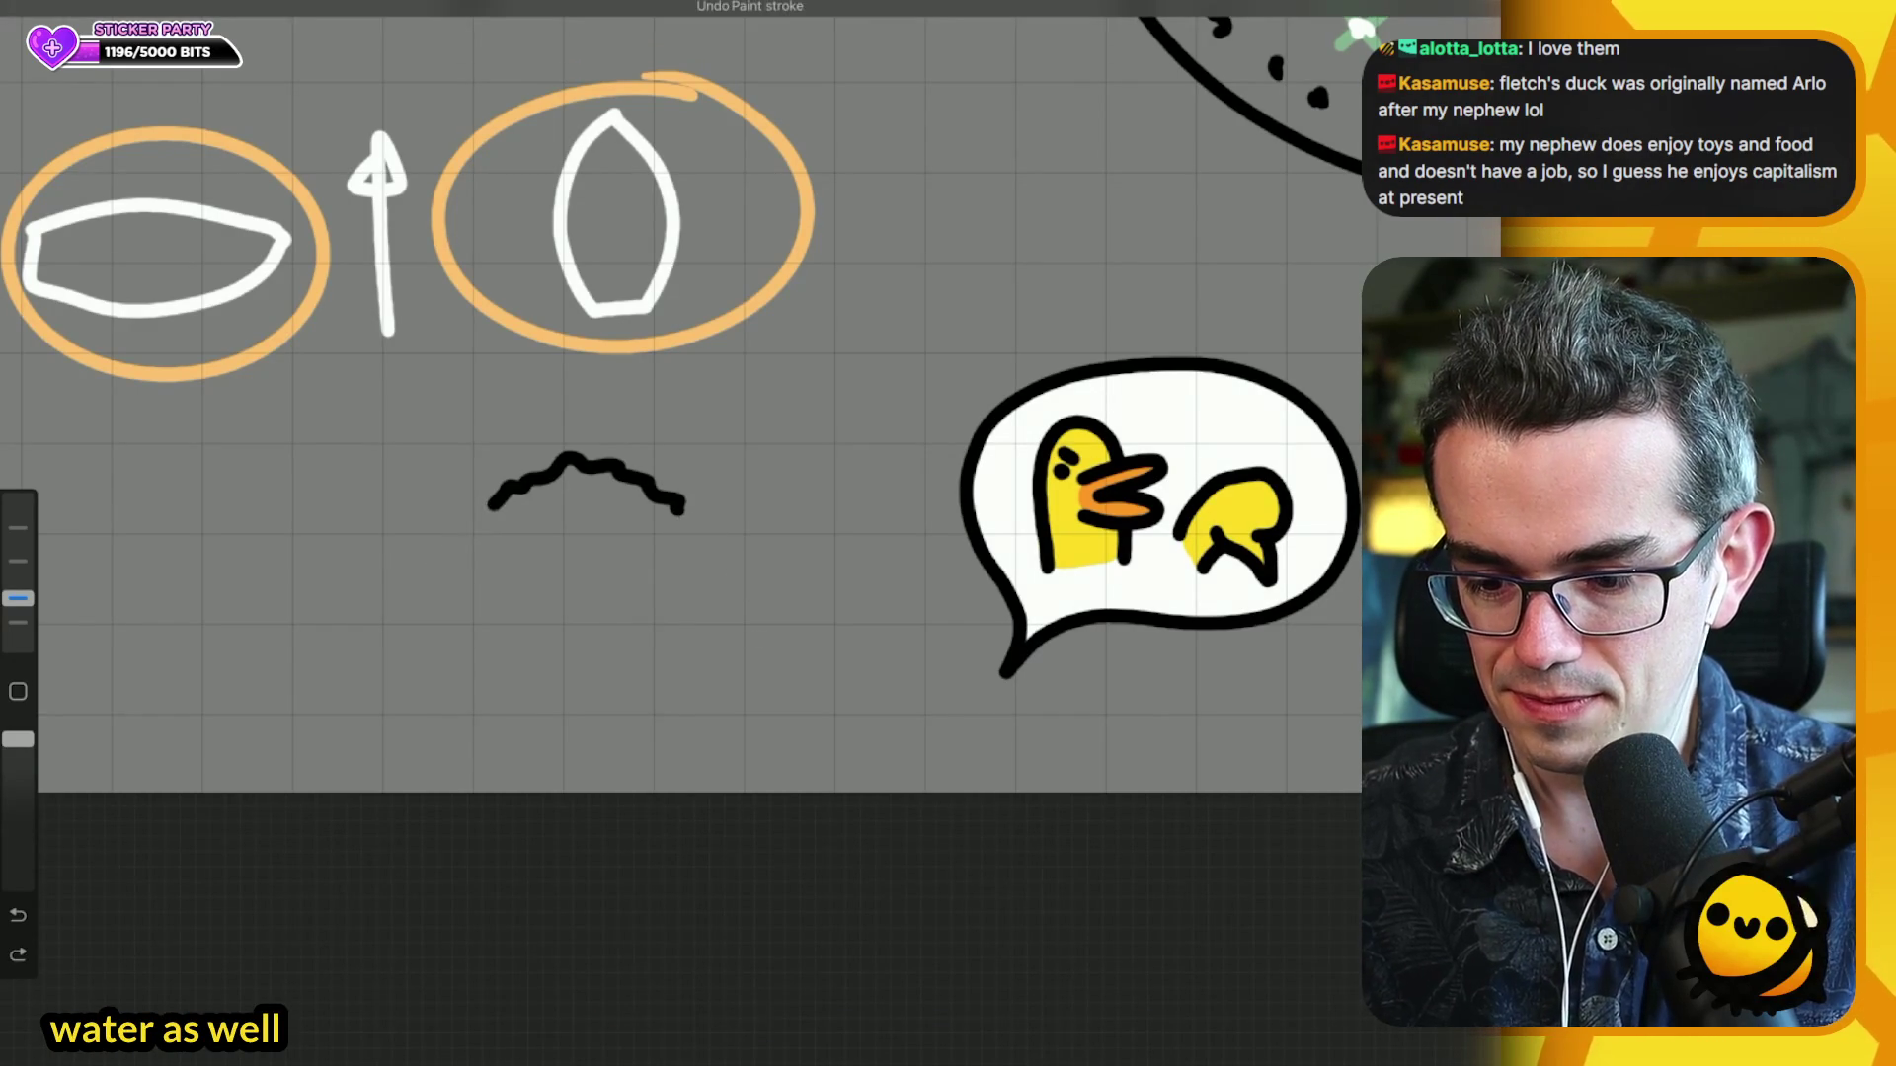
pyautogui.moveTo(494, 504); pyautogui.dragTo(467, 549)
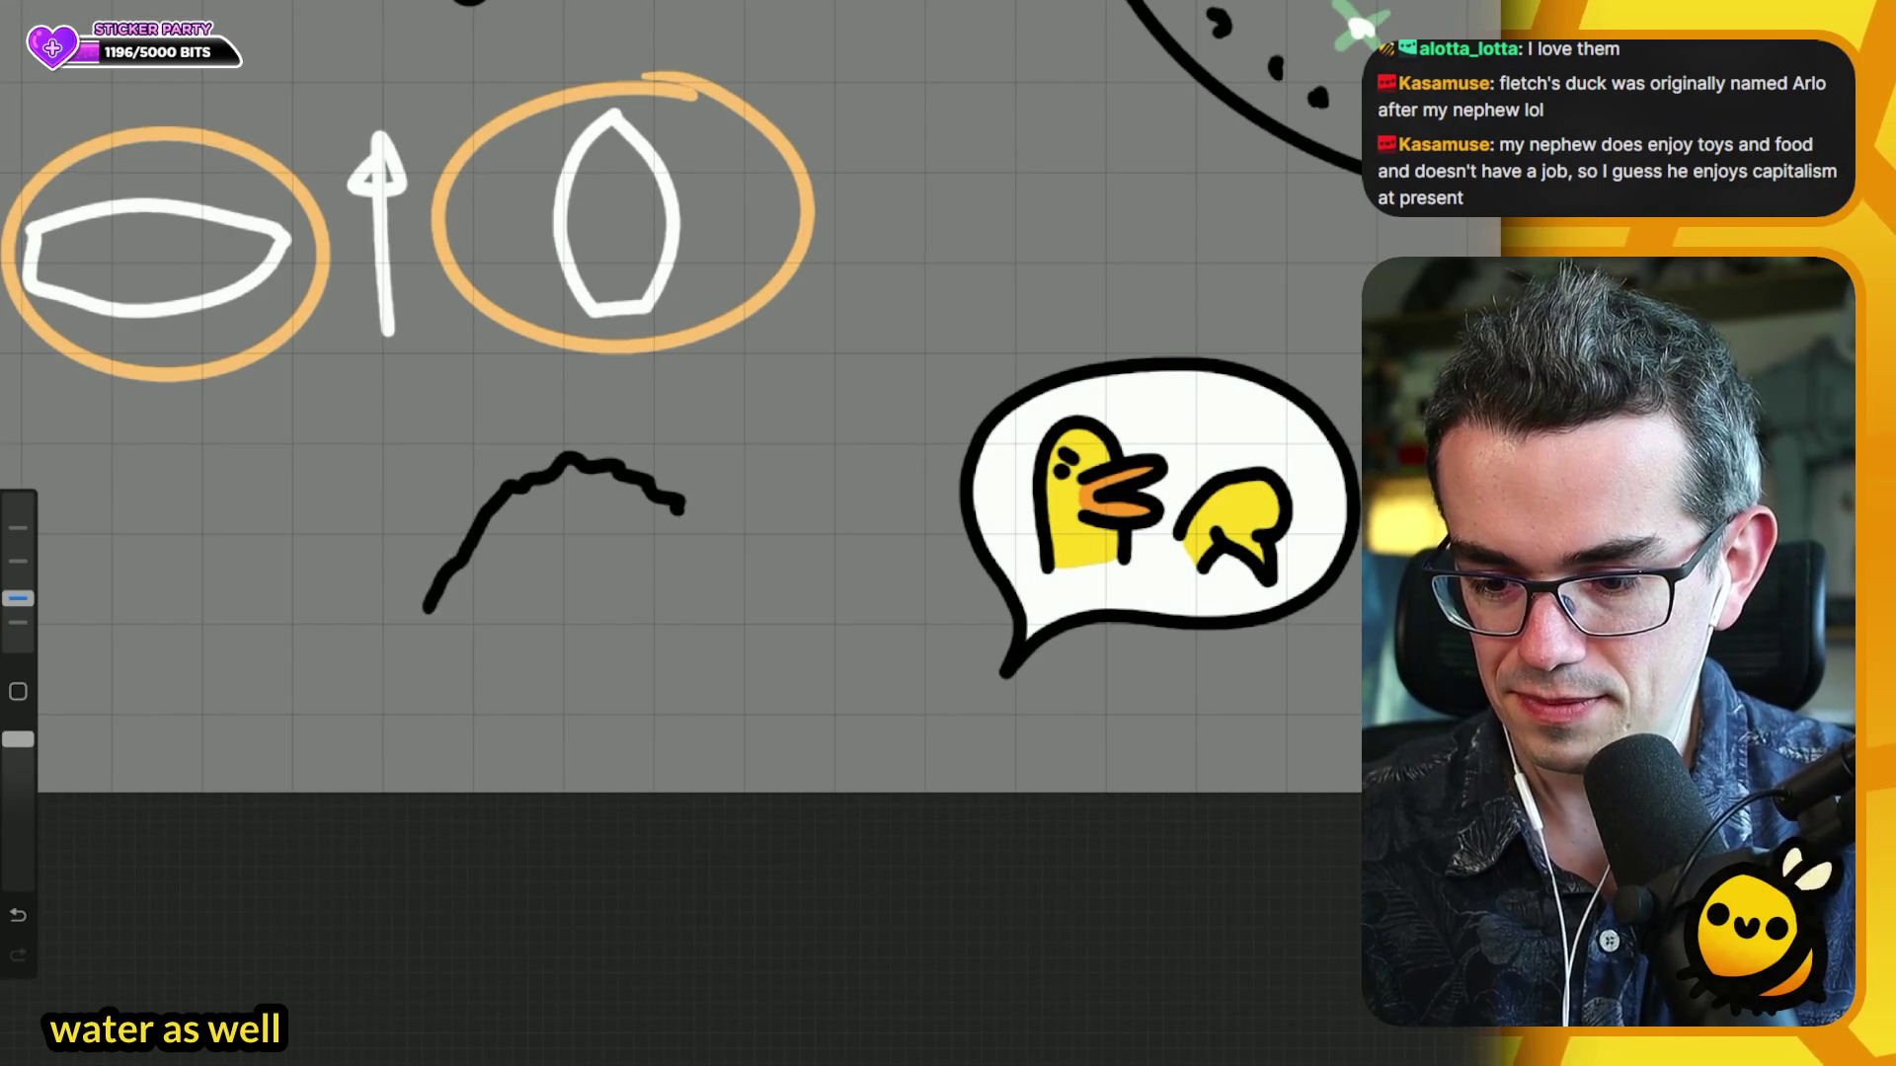
pyautogui.hotkey('ctrl', 'z')
pyautogui.hotkey('ctrl', 'z')
pyautogui.hotkey('ctrl', 'z')
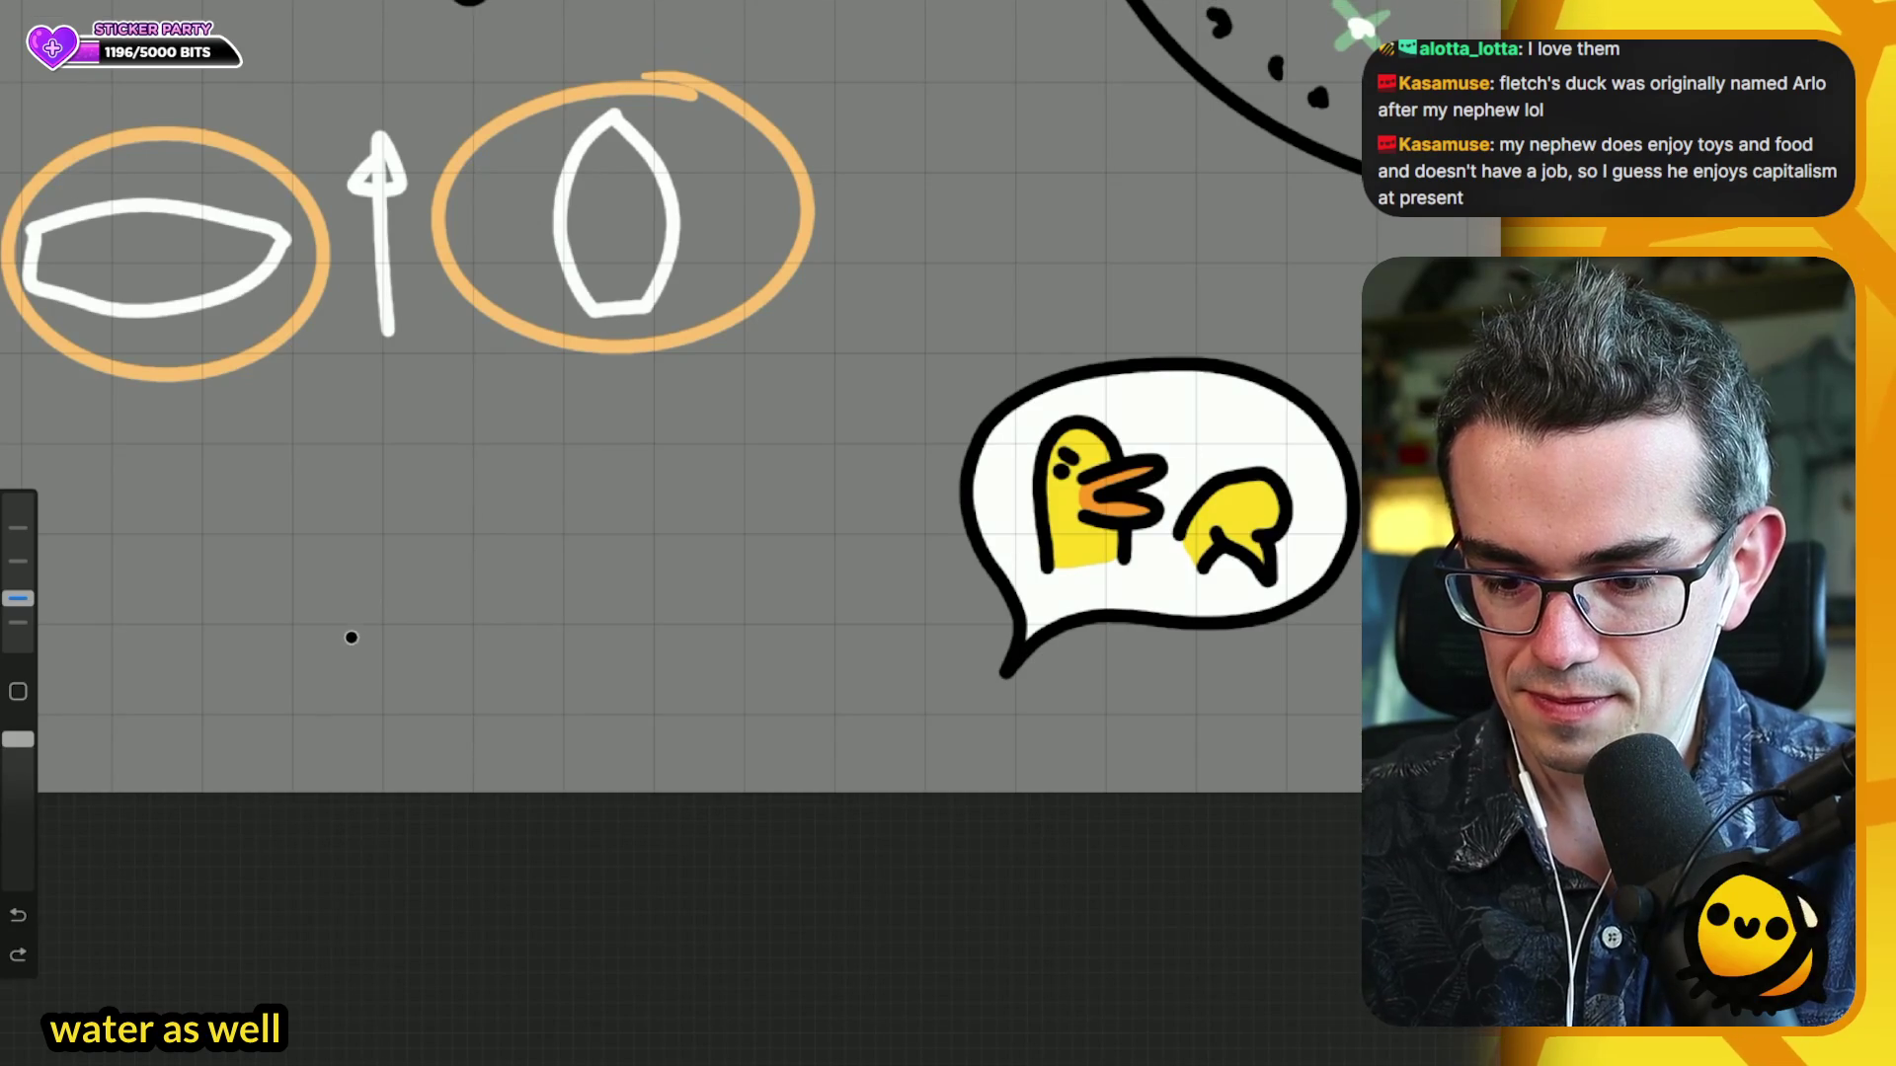
# - Draw a broad black arc from the lower left sweeping down to the right, then lasso it
pyautogui.moveTo(348, 640); pyautogui.dragTo(512, 520)
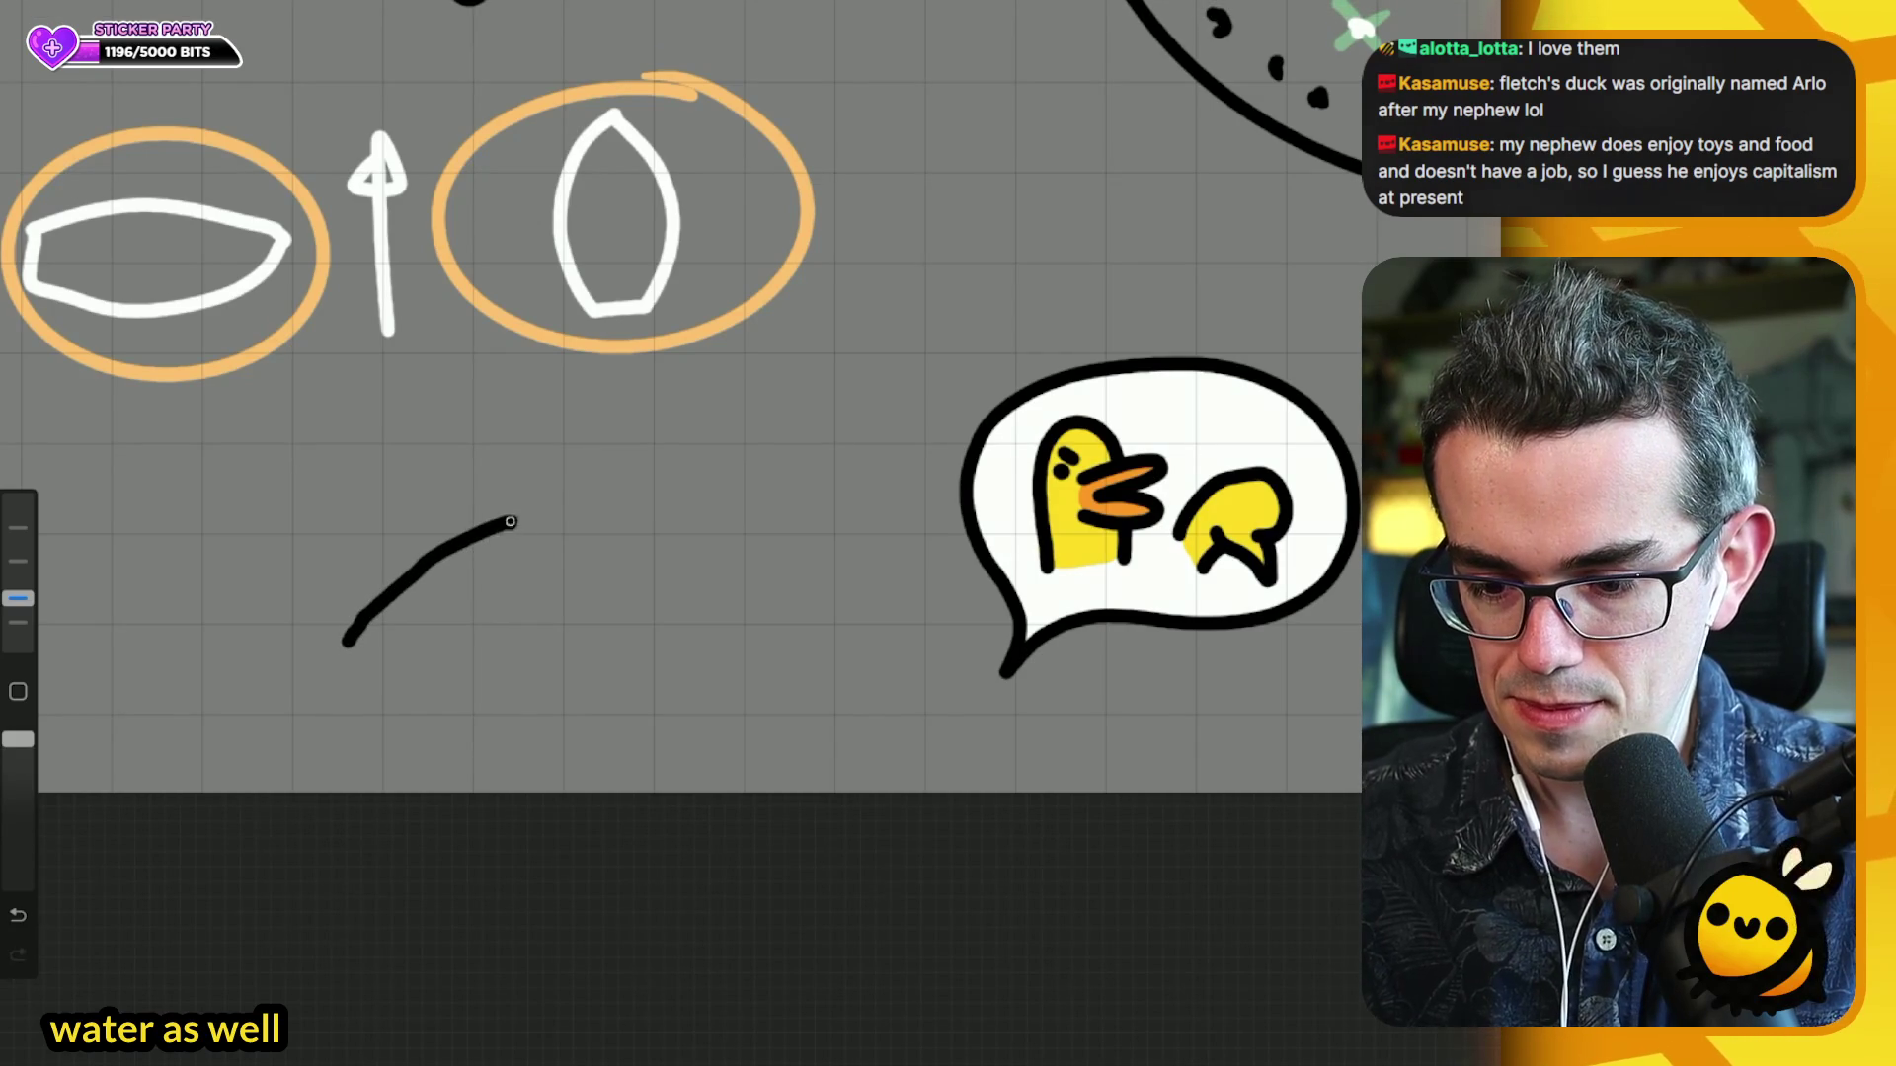
pyautogui.hotkey('ctrl', 'z')
pyautogui.moveTo(336, 633)
pyautogui.mouseDown()
pyautogui.moveTo(406, 565)
pyautogui.moveTo(520, 522)
pyautogui.moveTo(758, 567)
pyautogui.mouseUp()
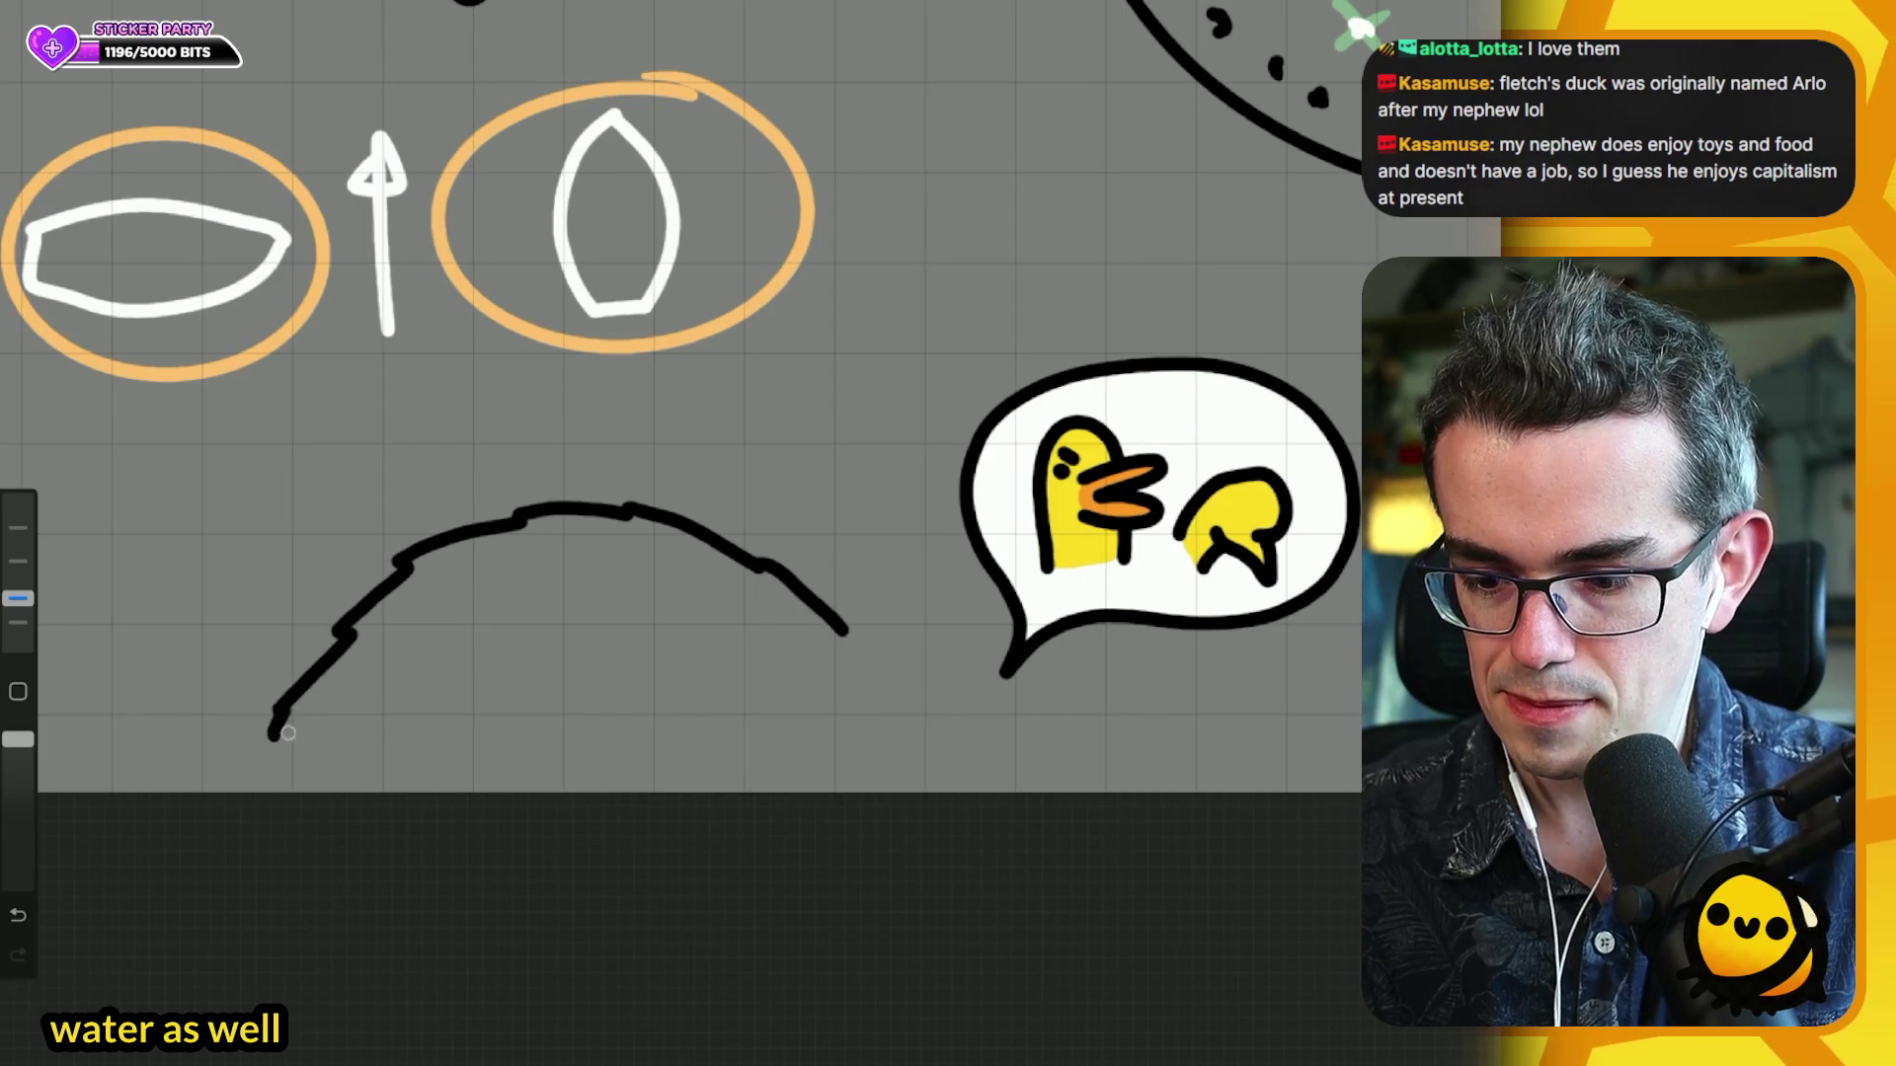
pyautogui.moveTo(839, 626); pyautogui.dragTo(900, 694)
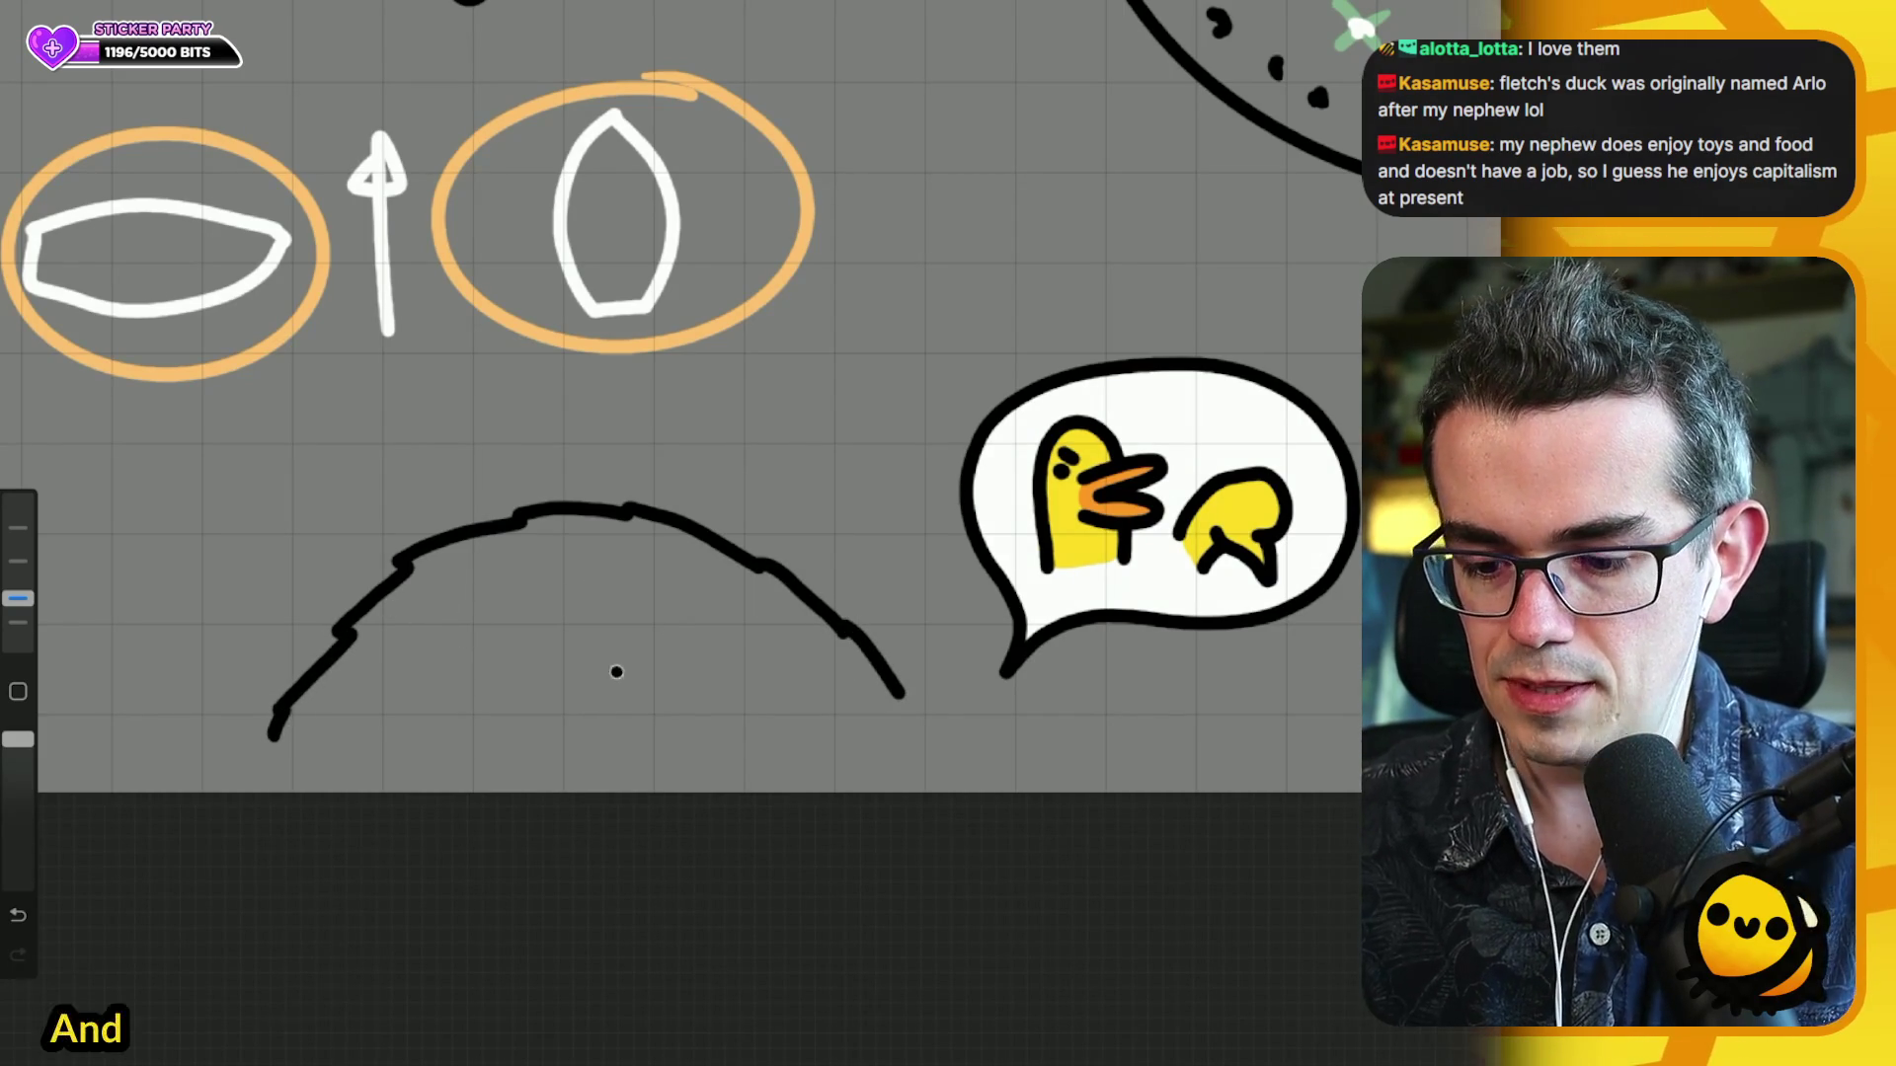
pyautogui.click(508, 422)
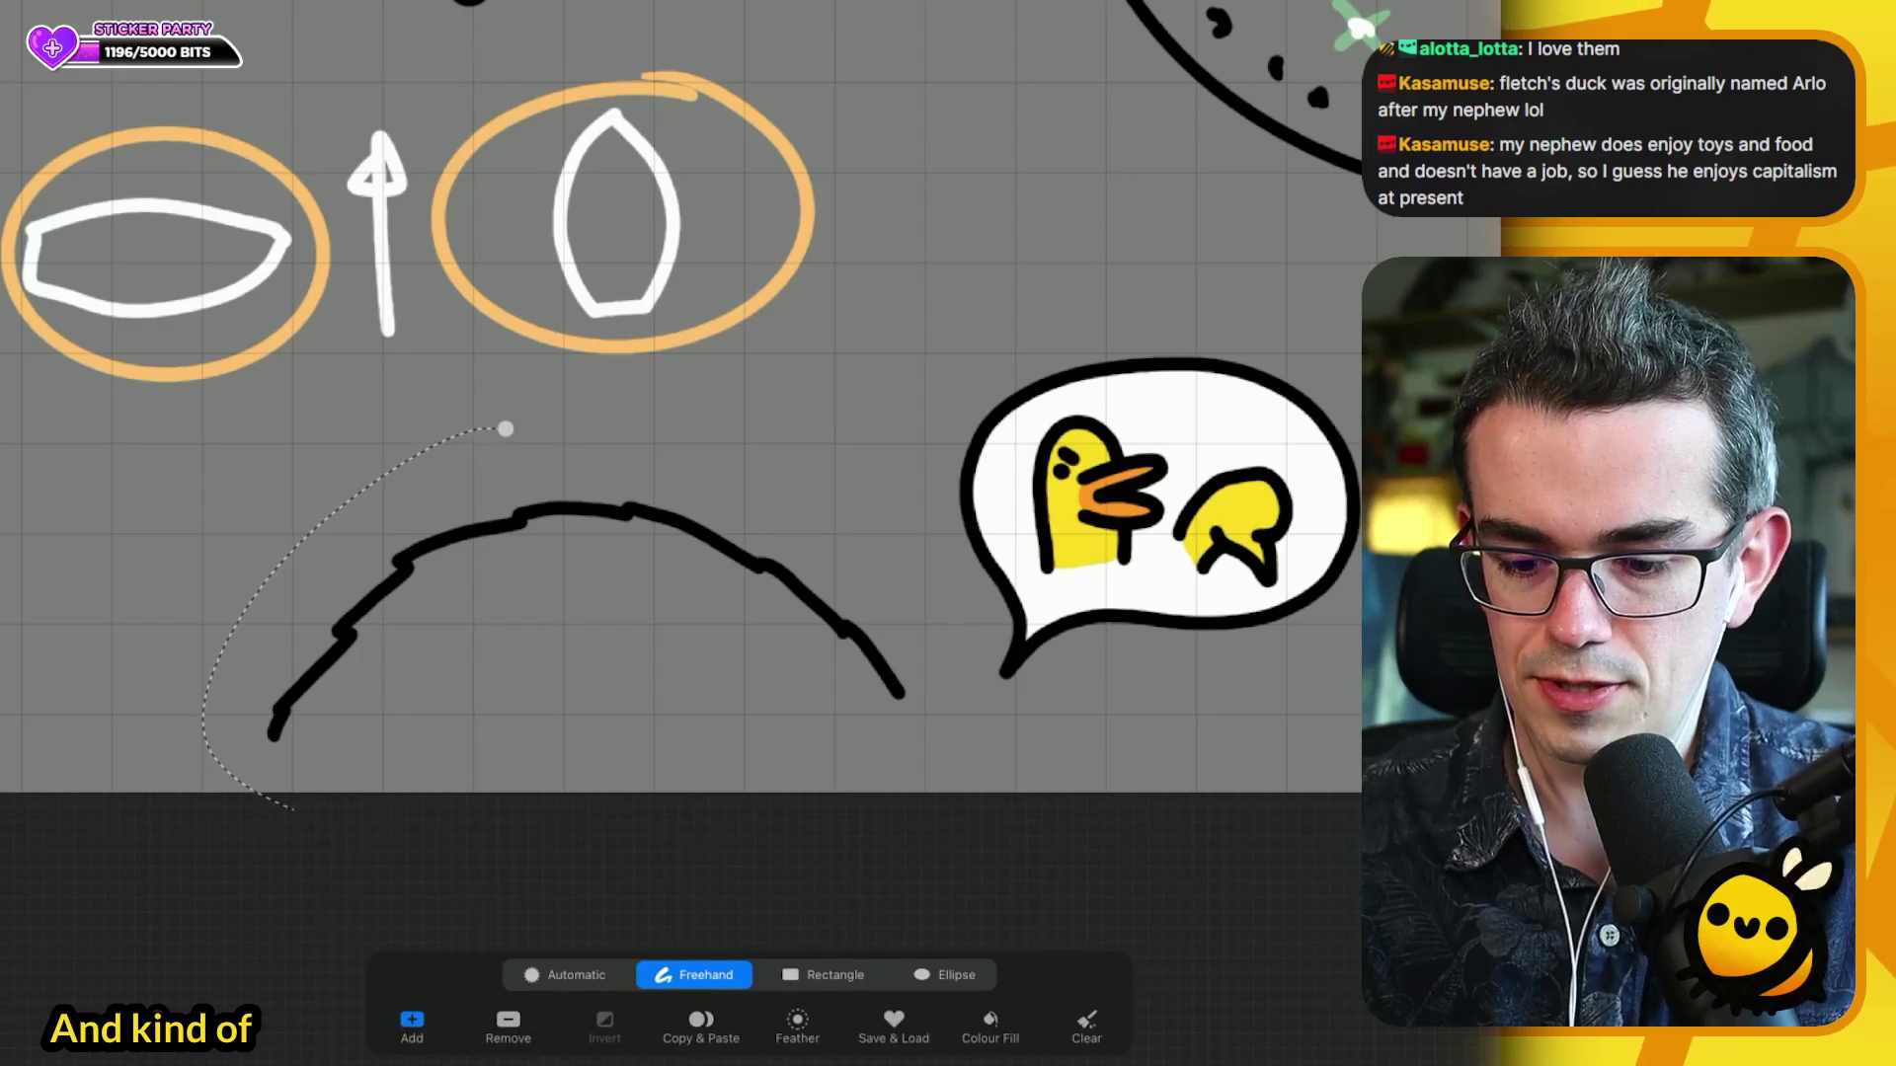
# - Resize and reposition the selected arc, then deselect it
pyautogui.press('v')
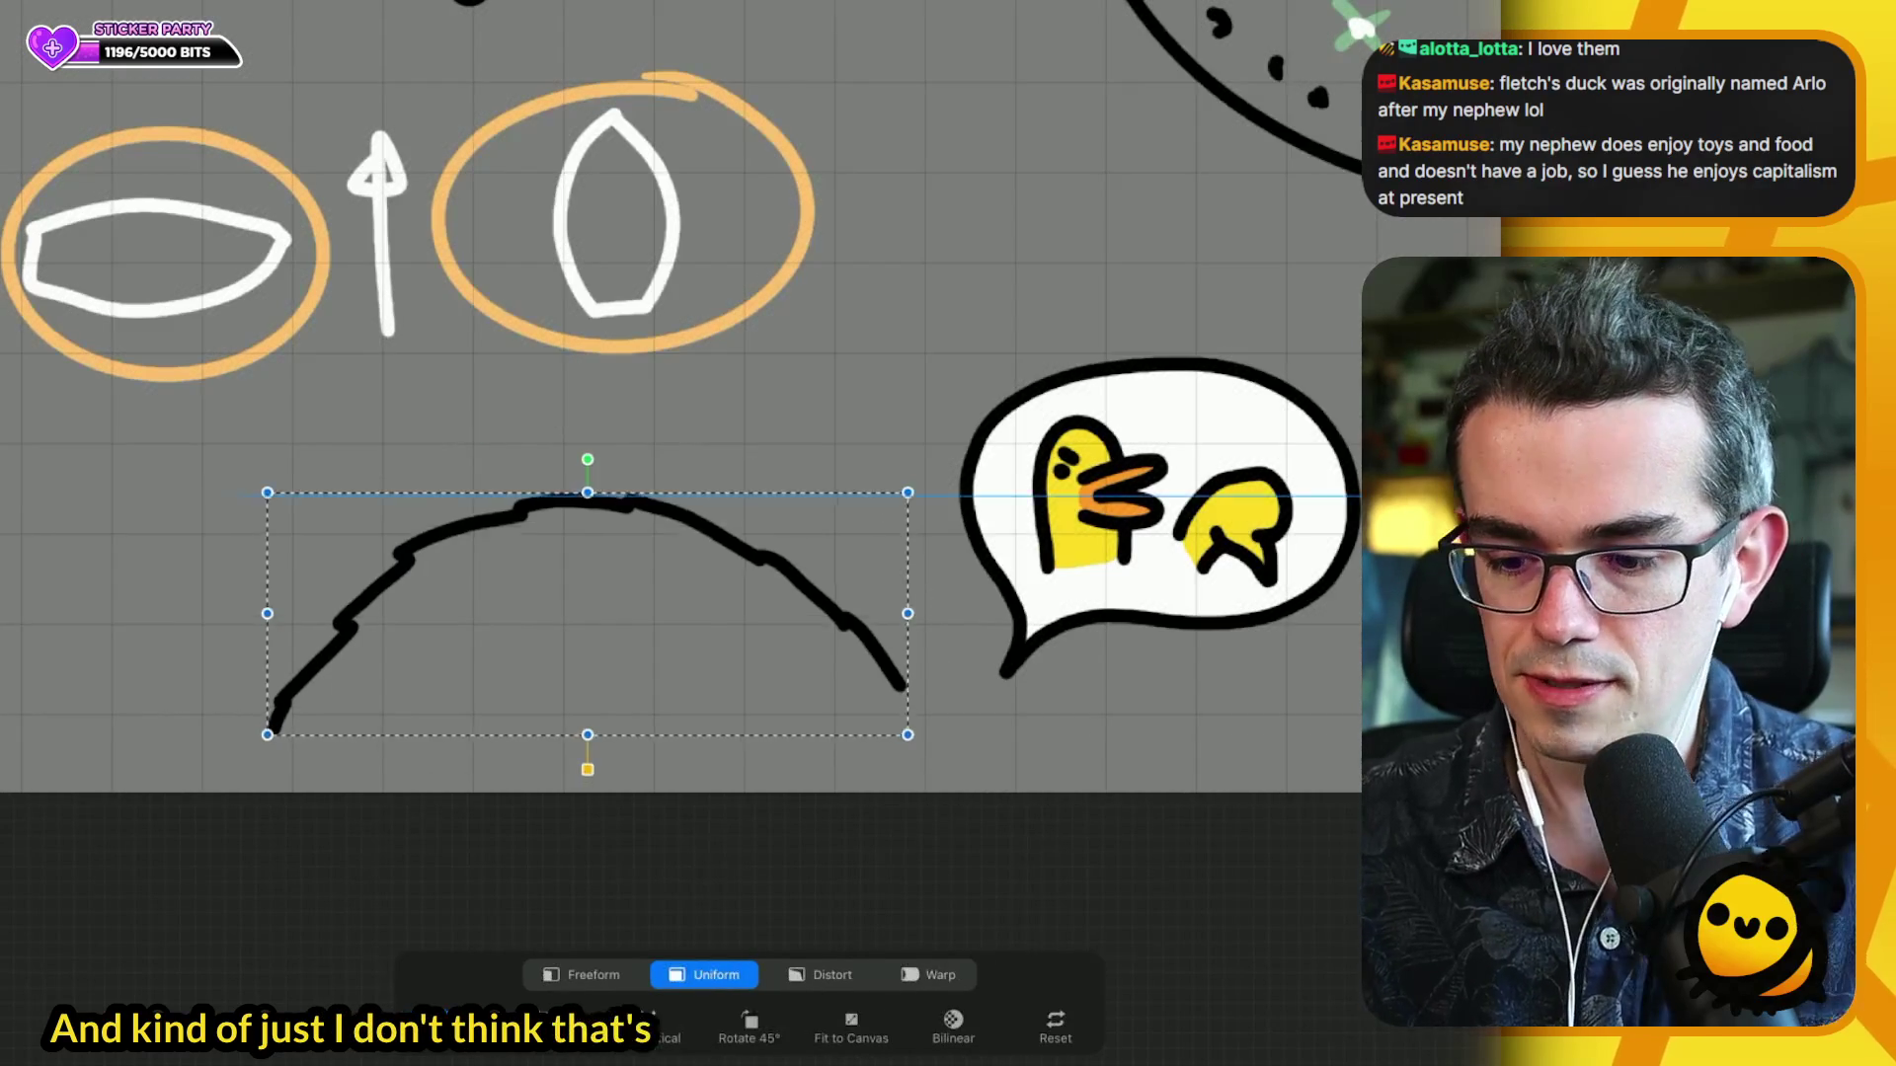
pyautogui.scroll(-5, 682, 395)
pyautogui.scroll(3, 900, 464)
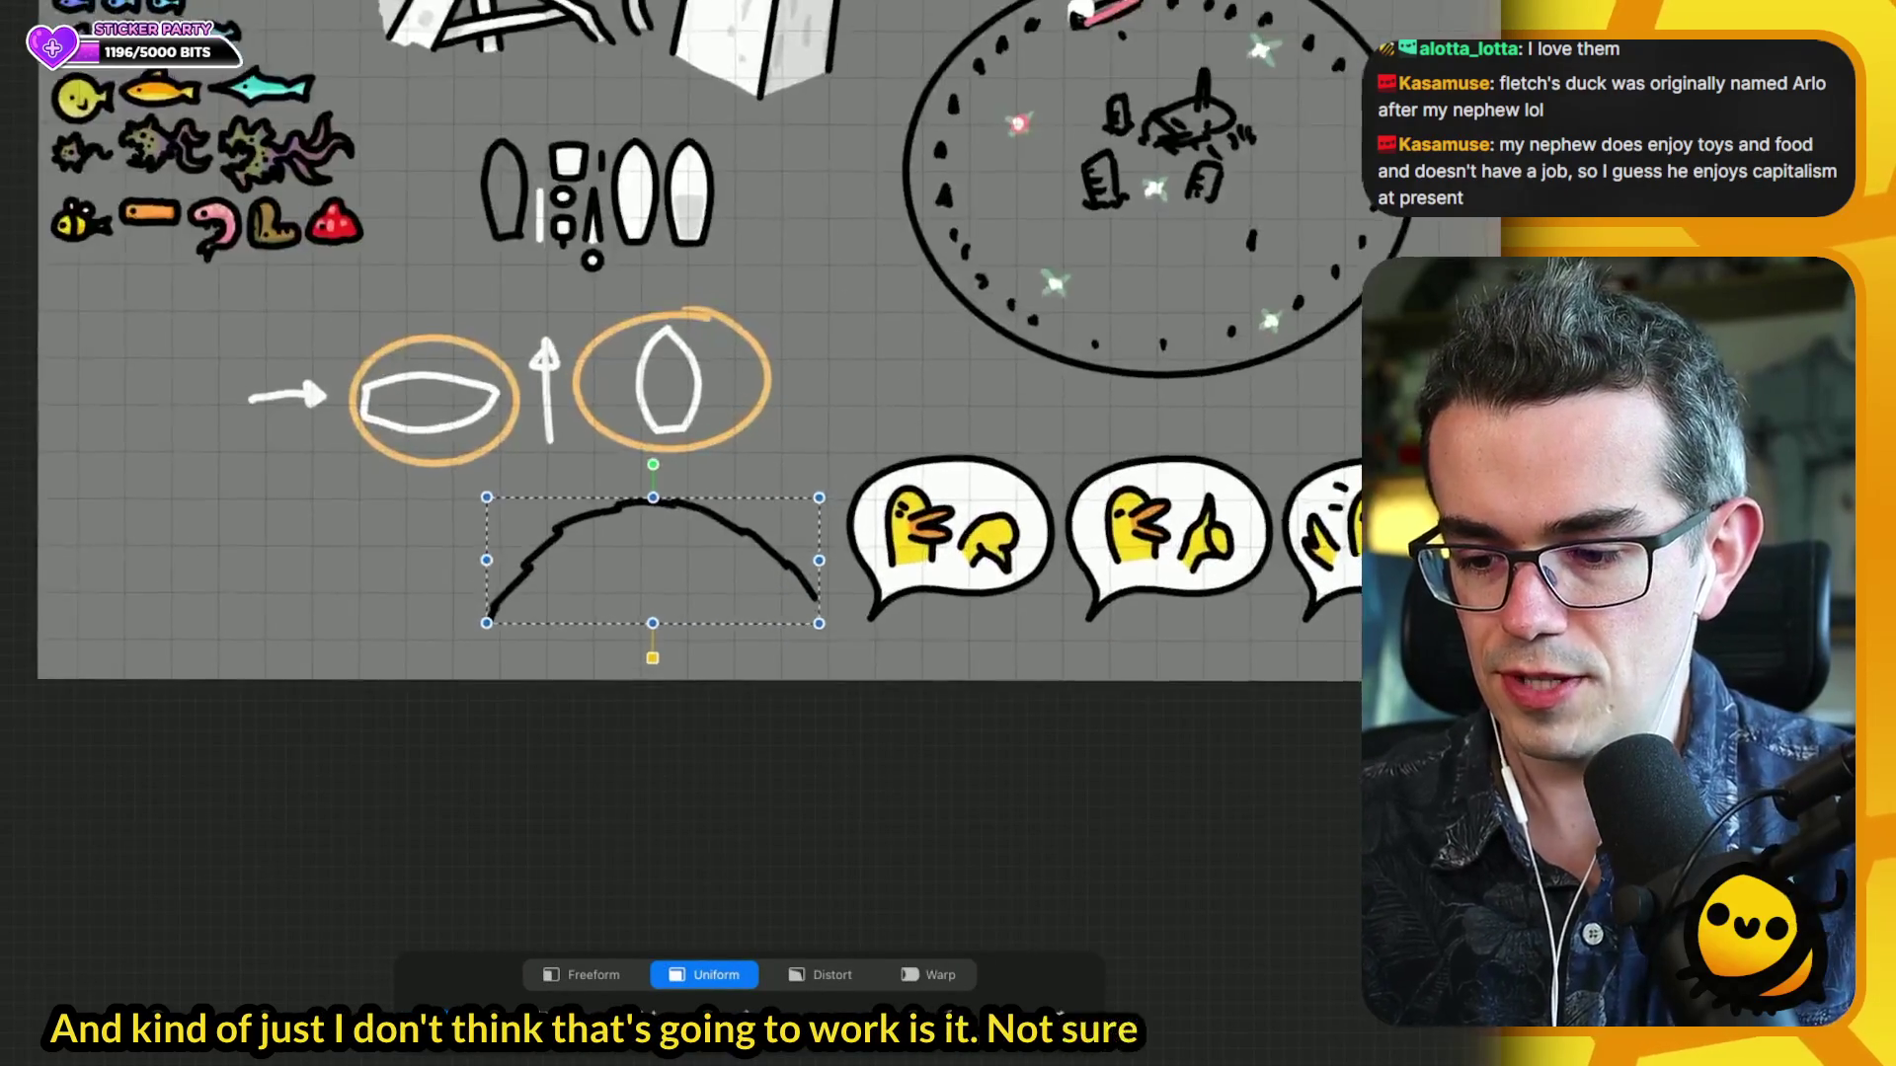
pyautogui.press('v')
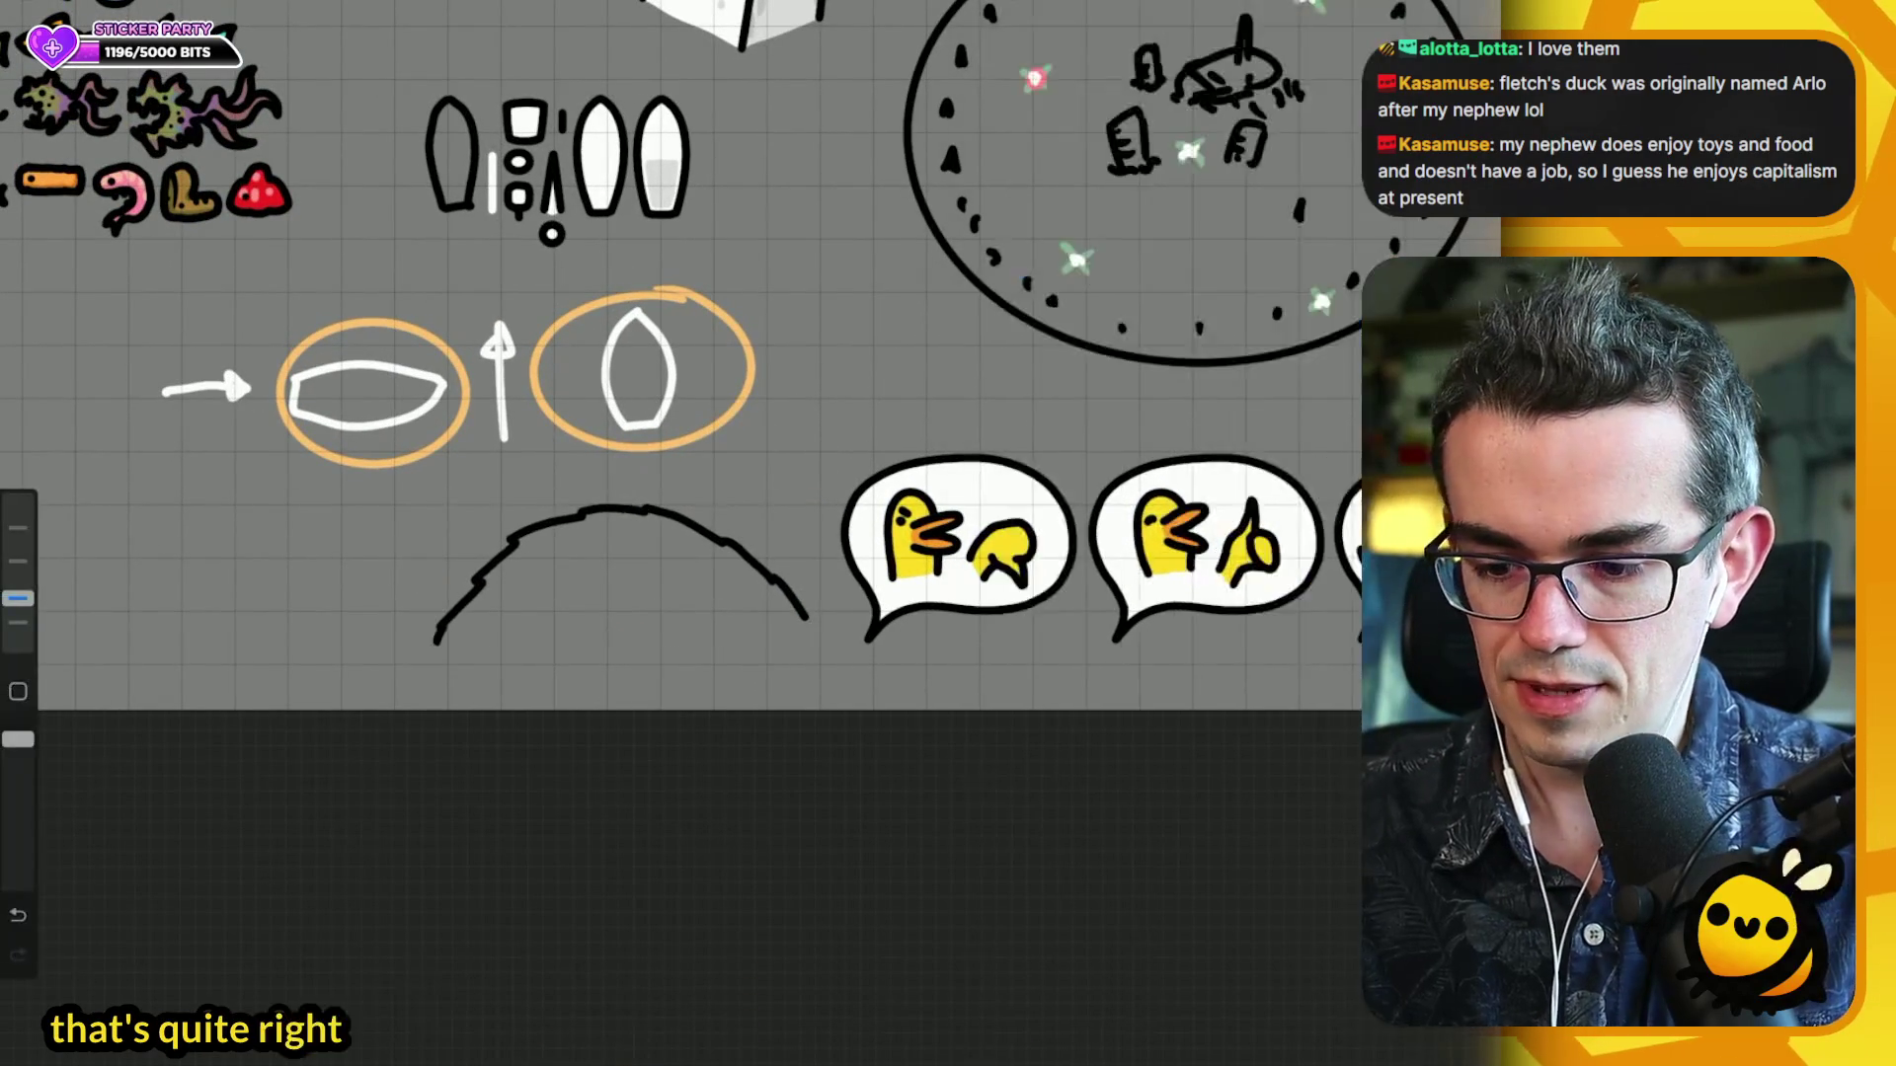
pyautogui.scroll(2, 642, 593)
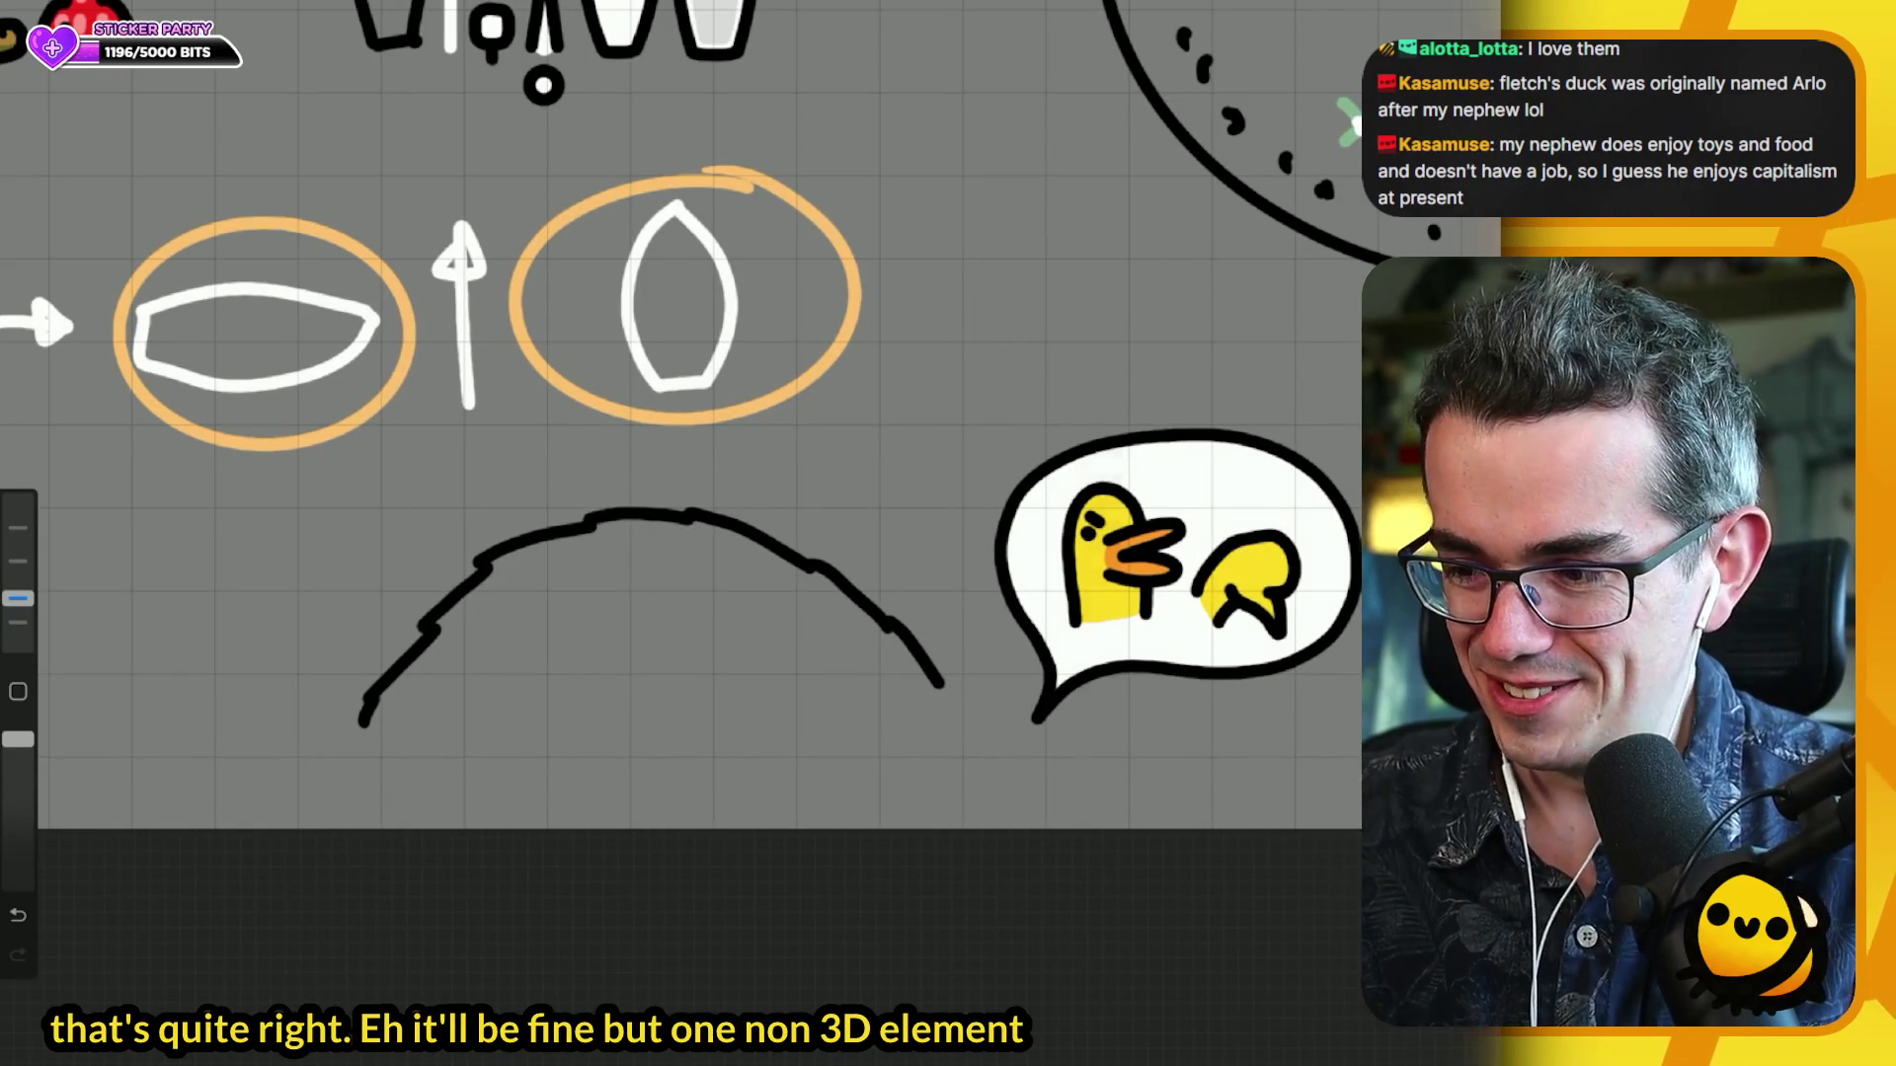
# - On a lower layer, close the arc's base with a thick white line and fill it white
pyautogui.click(1227, 169)
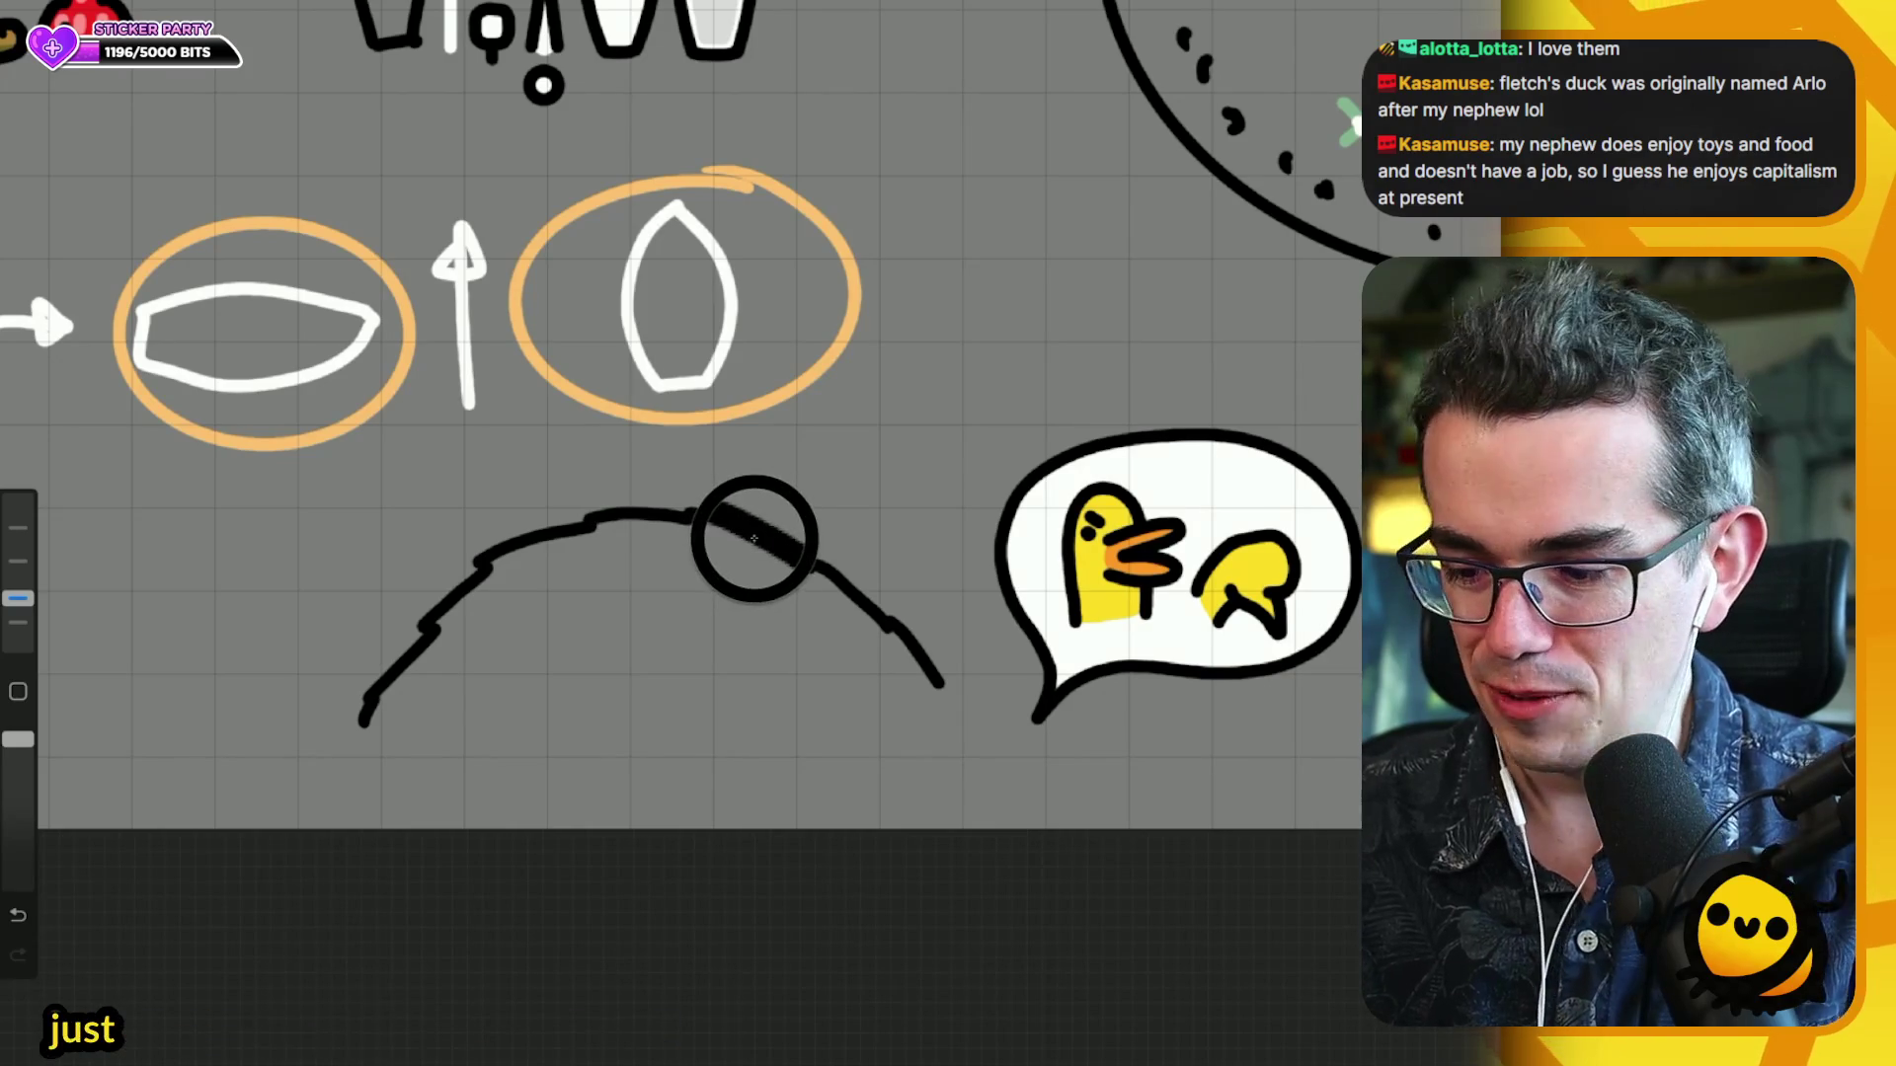
pyautogui.moveTo(374, 709)
pyautogui.mouseDown()
pyautogui.moveTo(740, 750)
pyautogui.moveTo(929, 679)
pyautogui.mouseUp()
pyautogui.moveTo(803, 726); pyautogui.dragTo(485, 730)
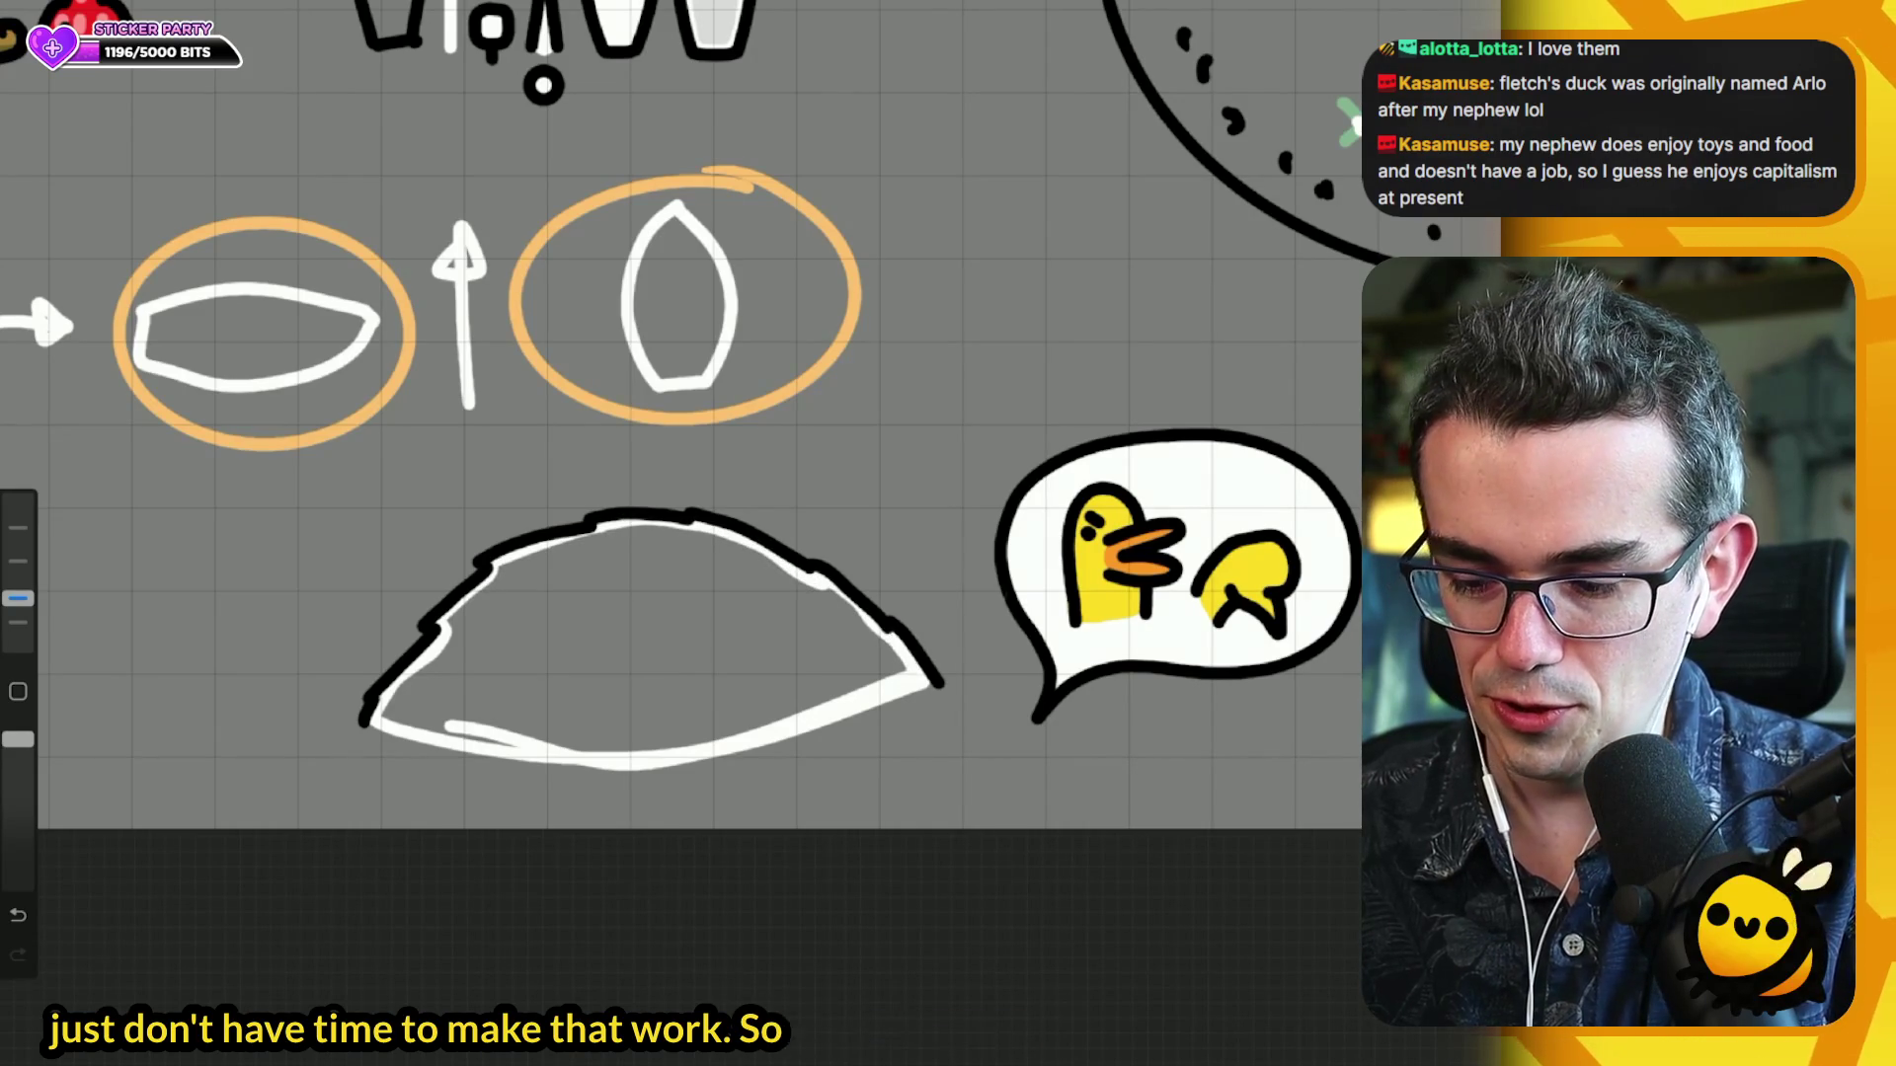
pyautogui.moveTo(1486, 12); pyautogui.dragTo(642, 642)
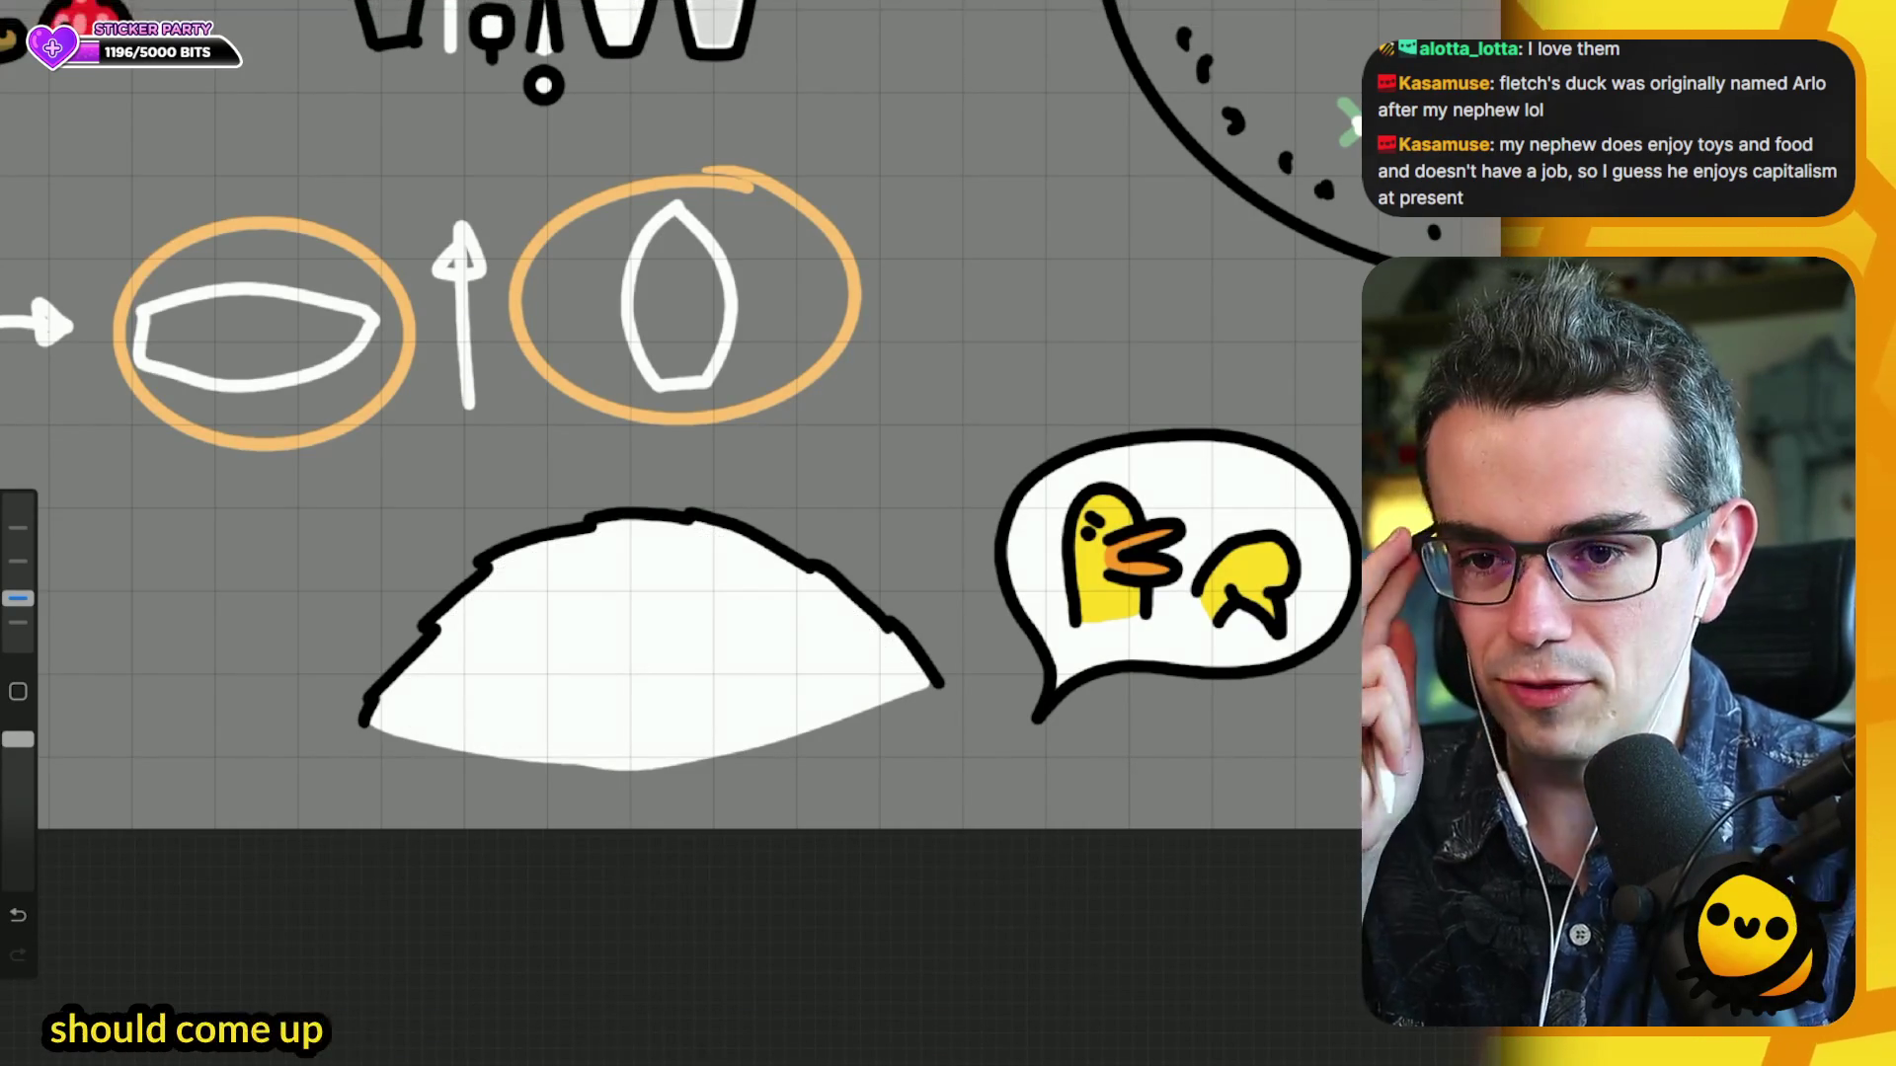
pyautogui.scroll(-1, 651, 445)
pyautogui.scroll(-5, 652, 445)
pyautogui.scroll(5, 652, 445)
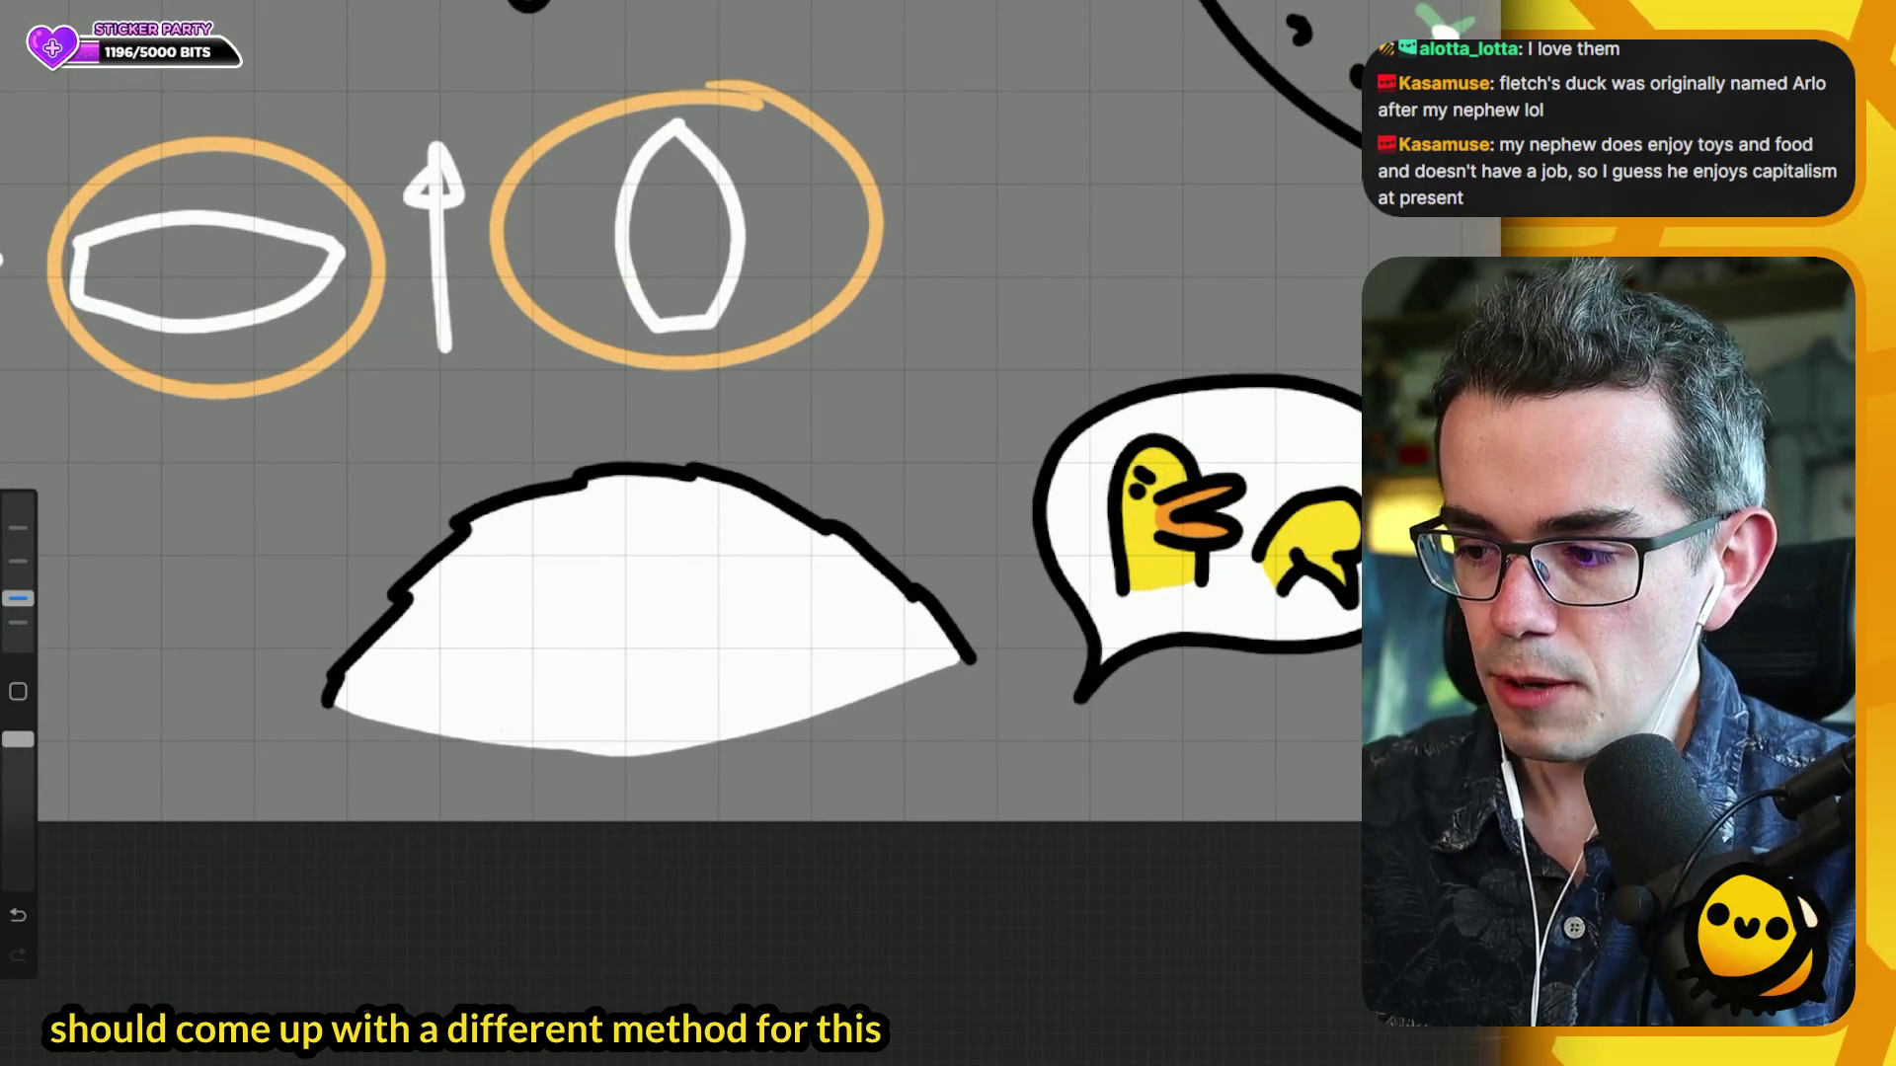
pyautogui.press('l')
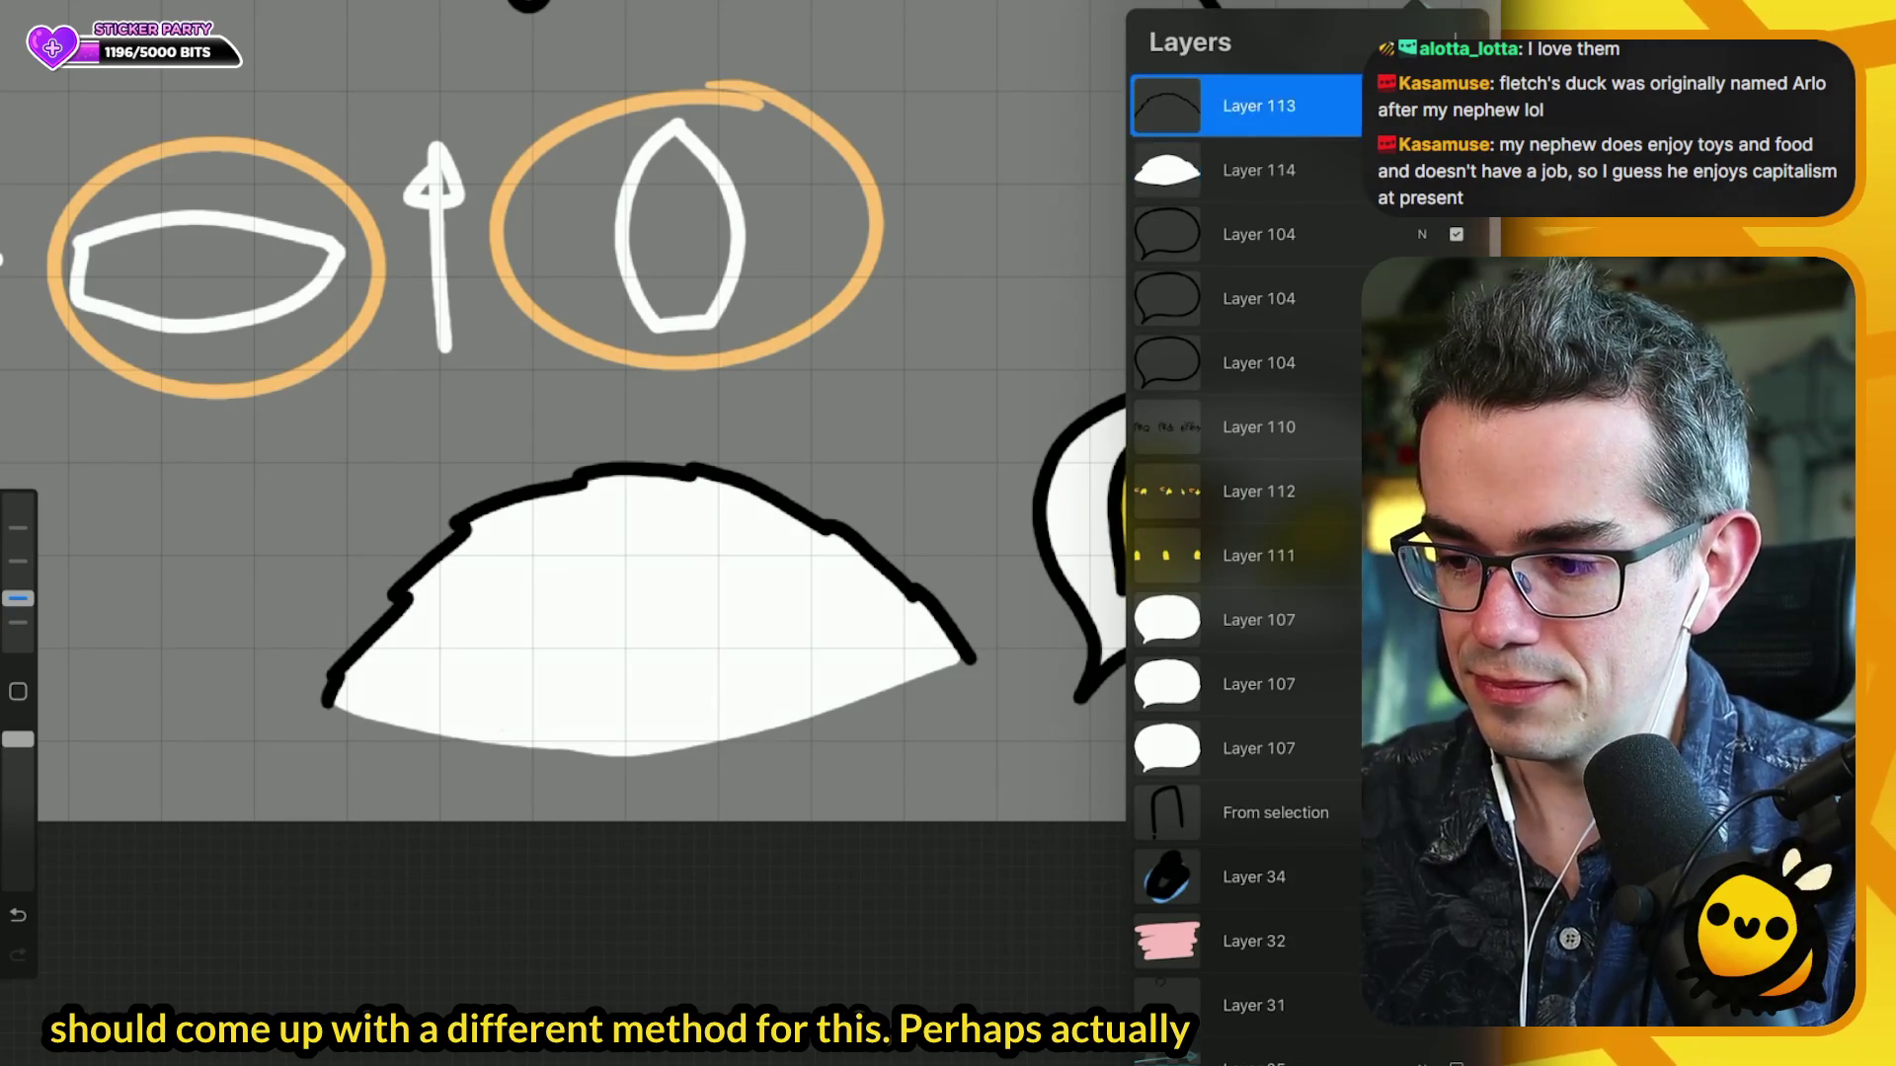
pyautogui.click(1259, 170)
# - Clear the white fill on Layer 114 and the black arc on Layer 113
pyautogui.click(1050, 136)
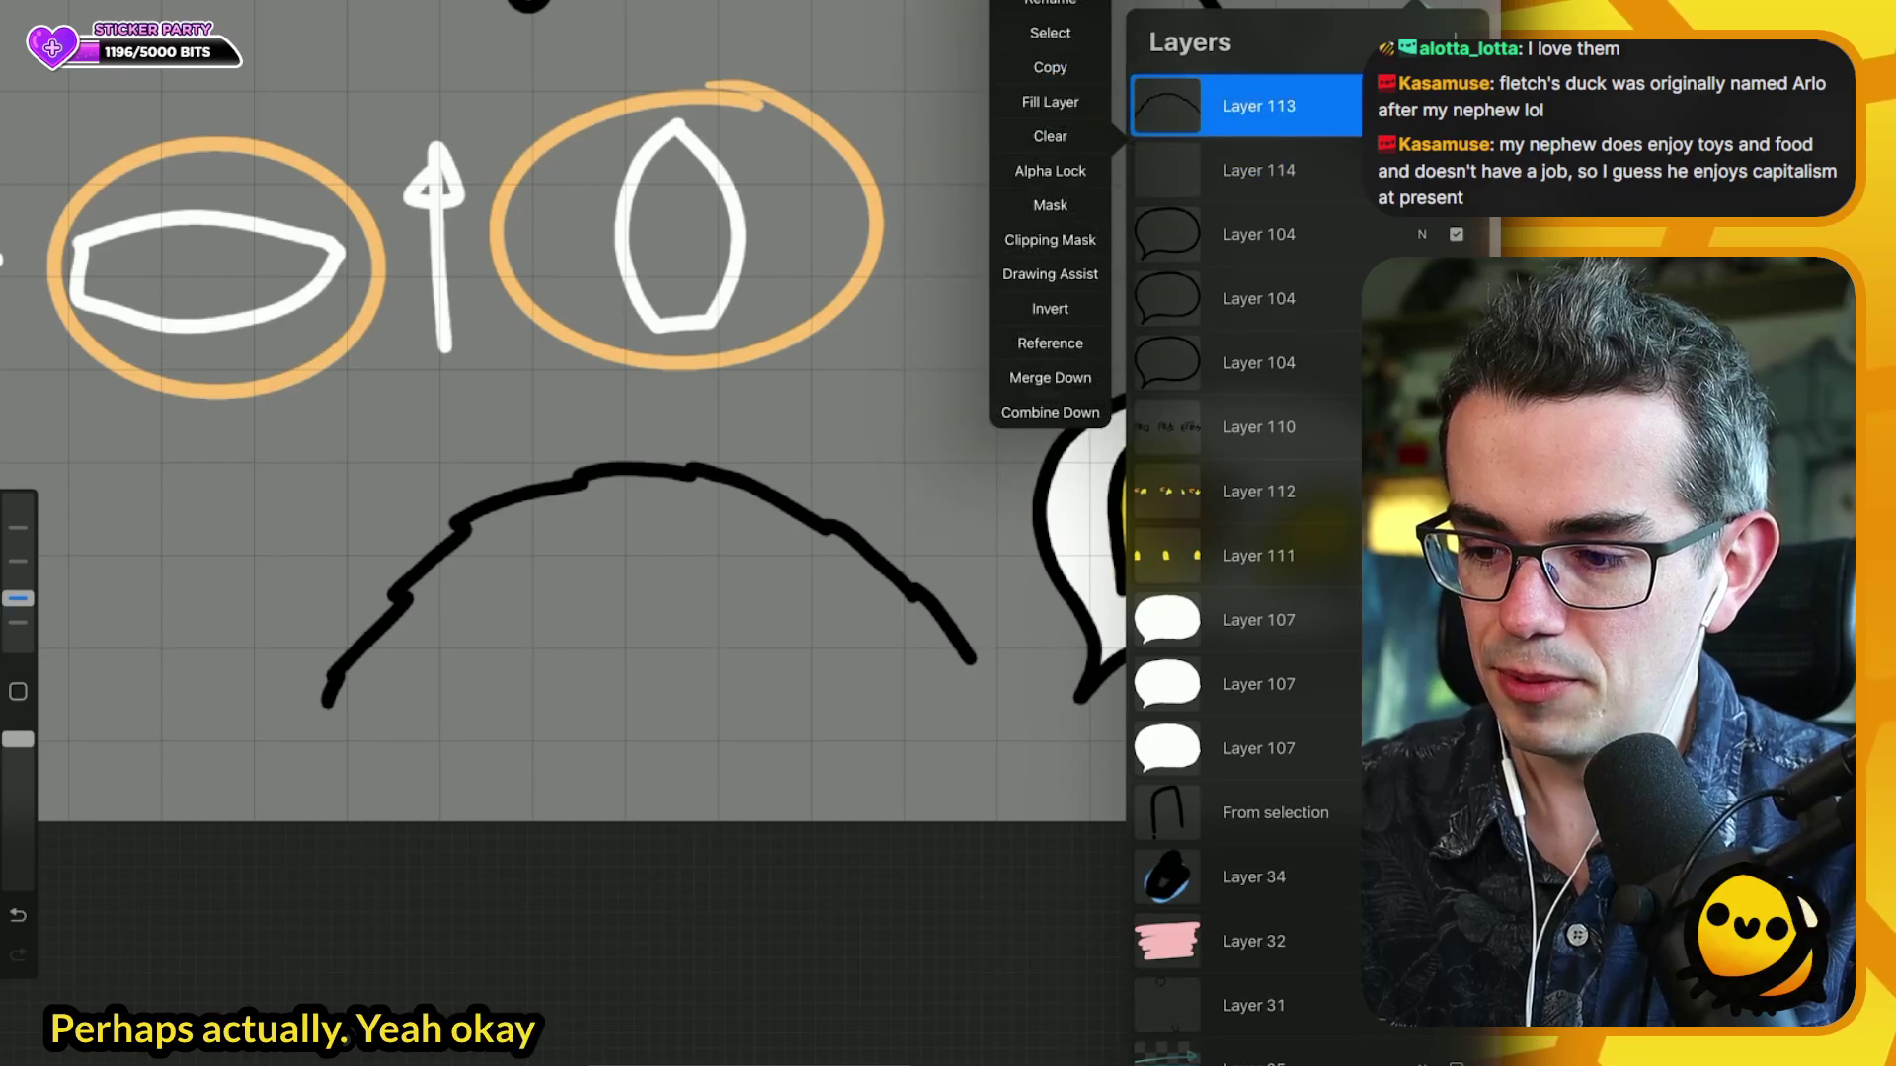
pyautogui.click(1050, 137)
pyautogui.scroll(-2, 682, 410)
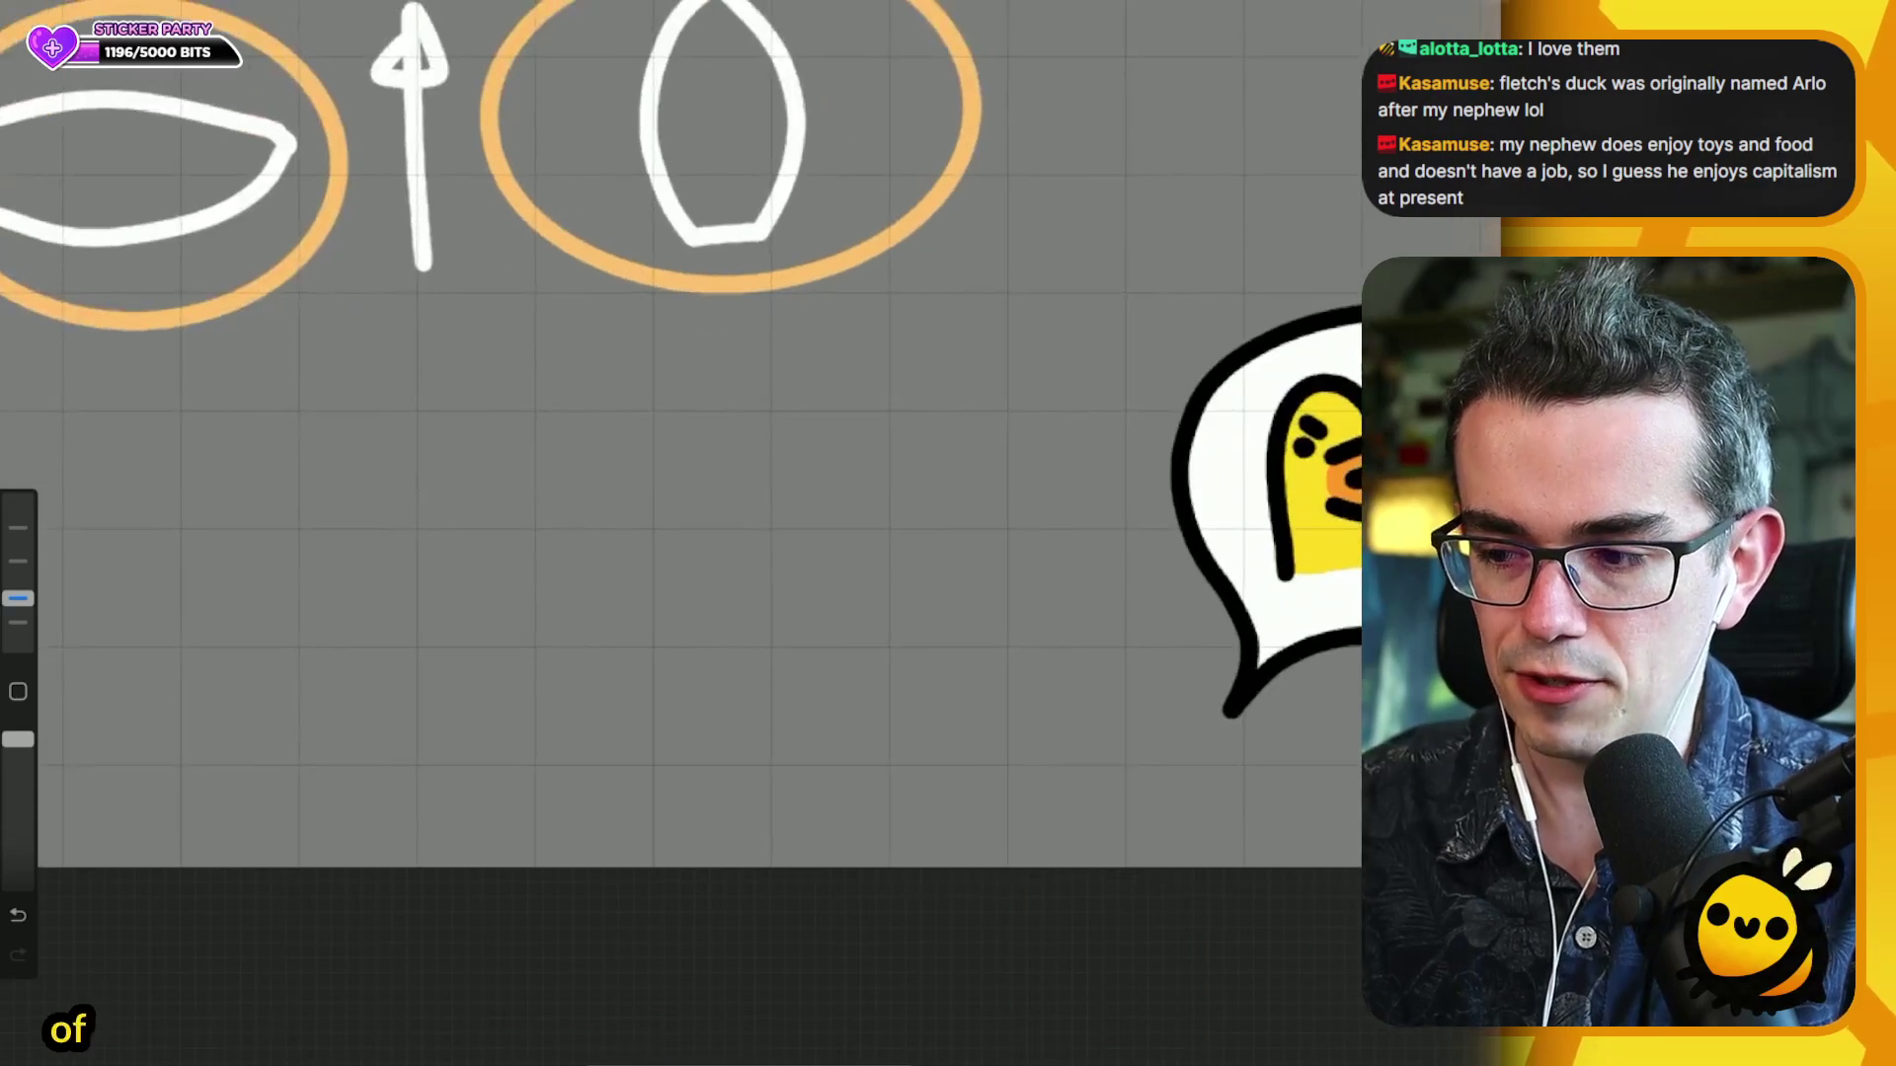
pyautogui.click(520, 755)
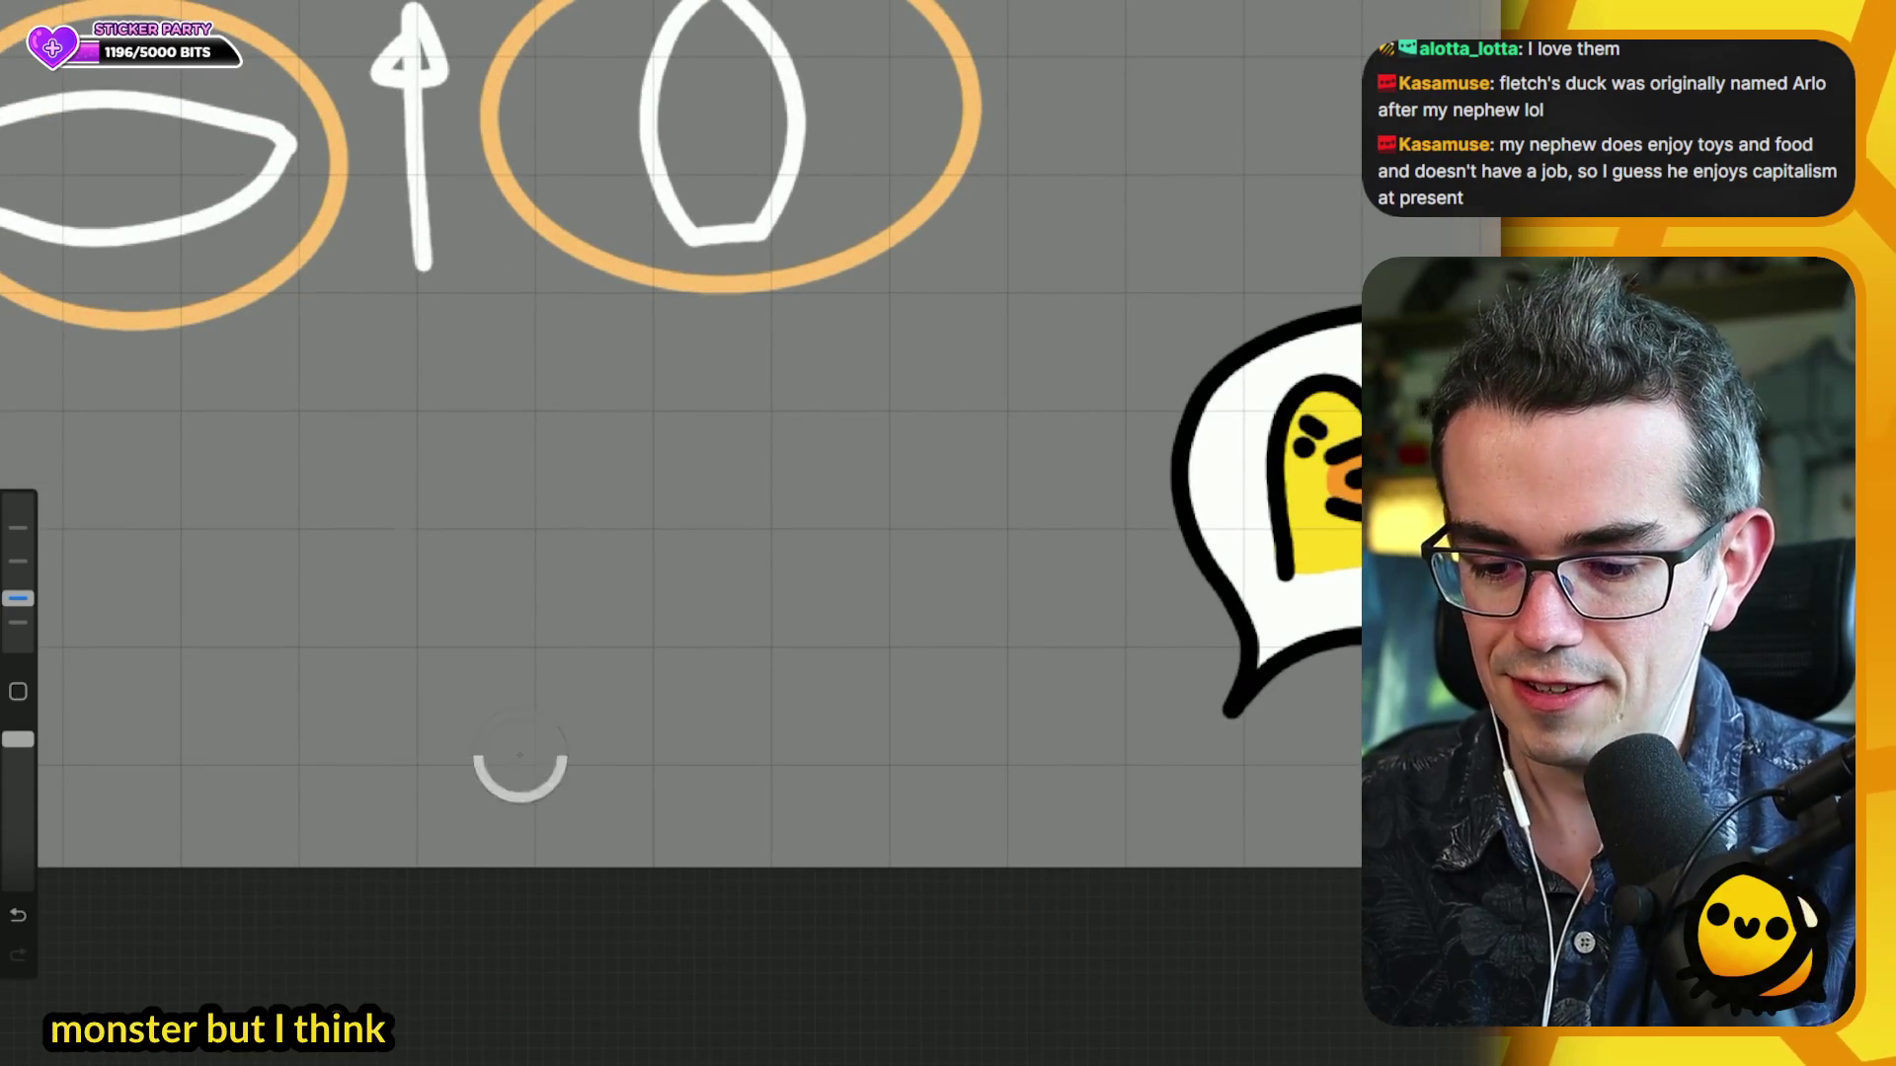
pyautogui.hotkey('ctrl', 'z')
pyautogui.hotkey('ctrl', 'z')
pyautogui.hotkey('ctrl', 'shift', 'z')
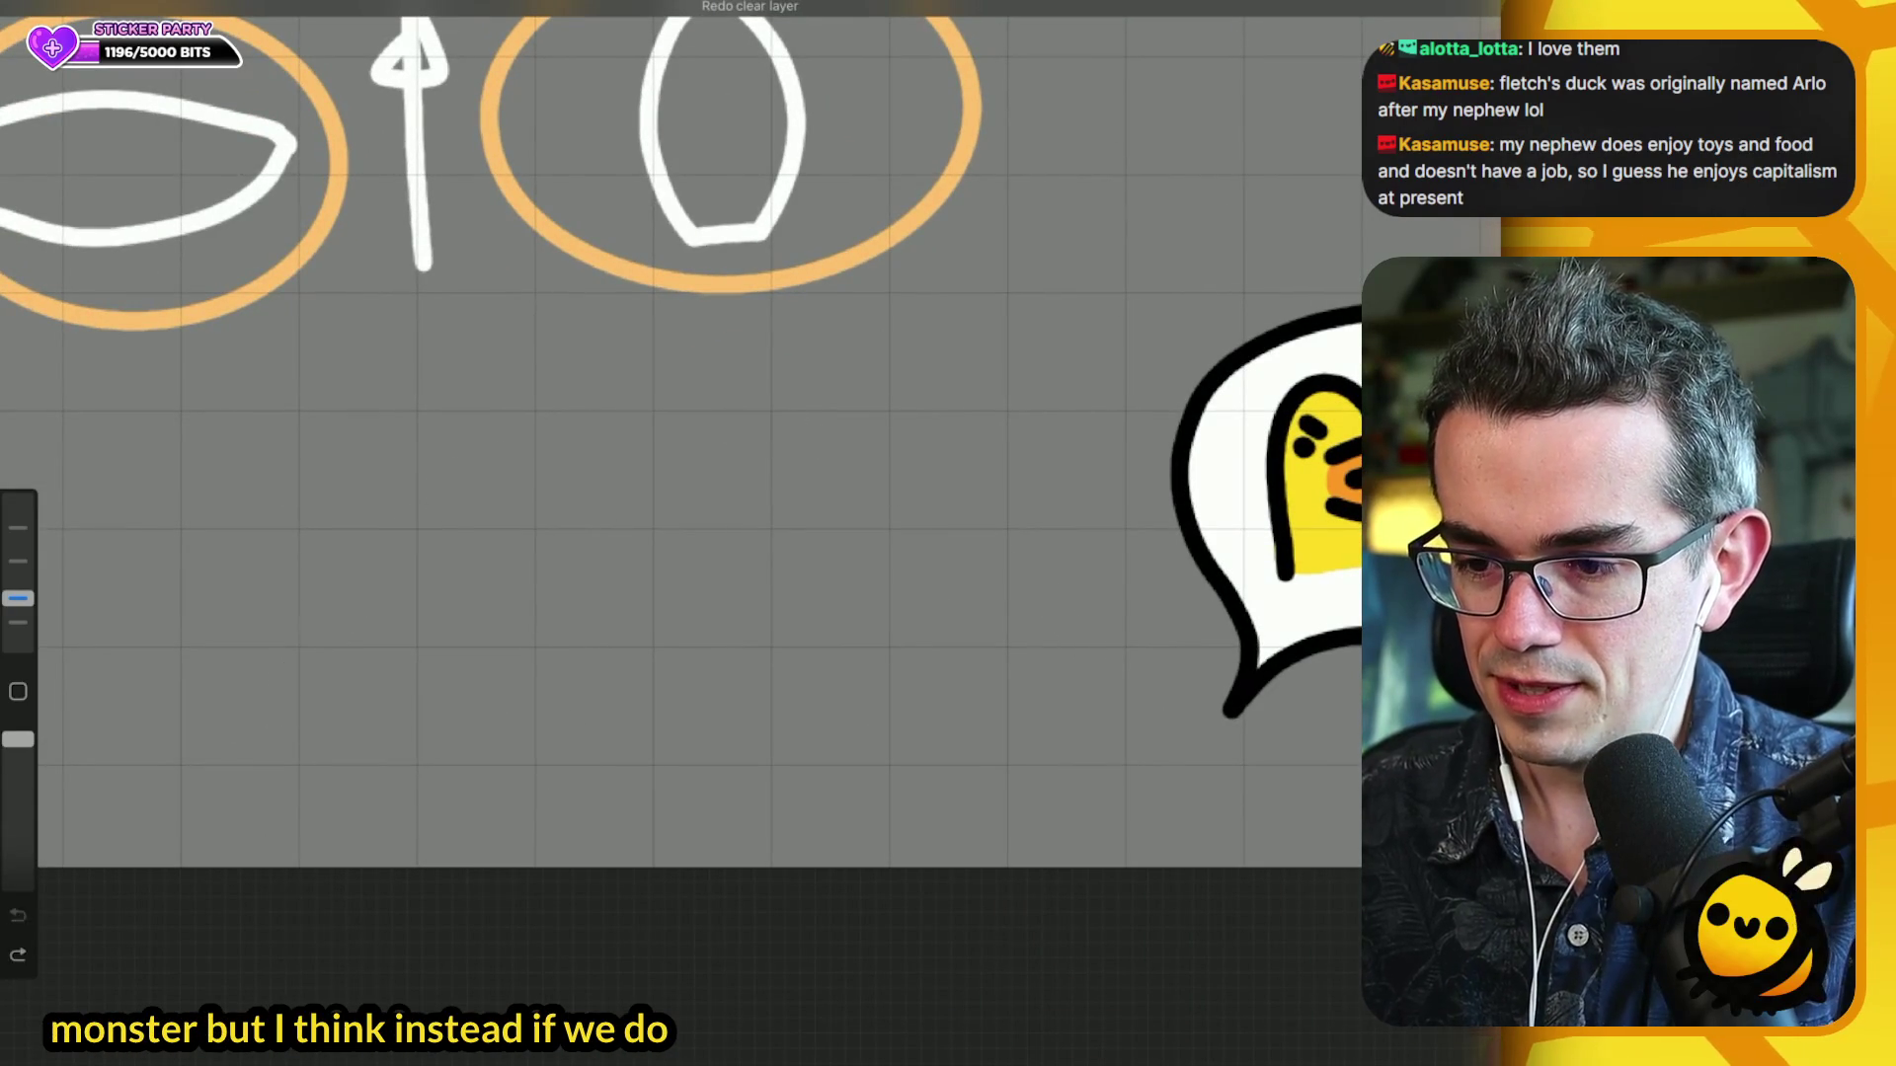
# - Sketch the first curved, hooked and inverted-V black tooth strokes, redrawing the first one
pyautogui.moveTo(484, 623)
pyautogui.mouseDown()
pyautogui.moveTo(478, 524)
pyautogui.moveTo(544, 460)
pyautogui.mouseUp()
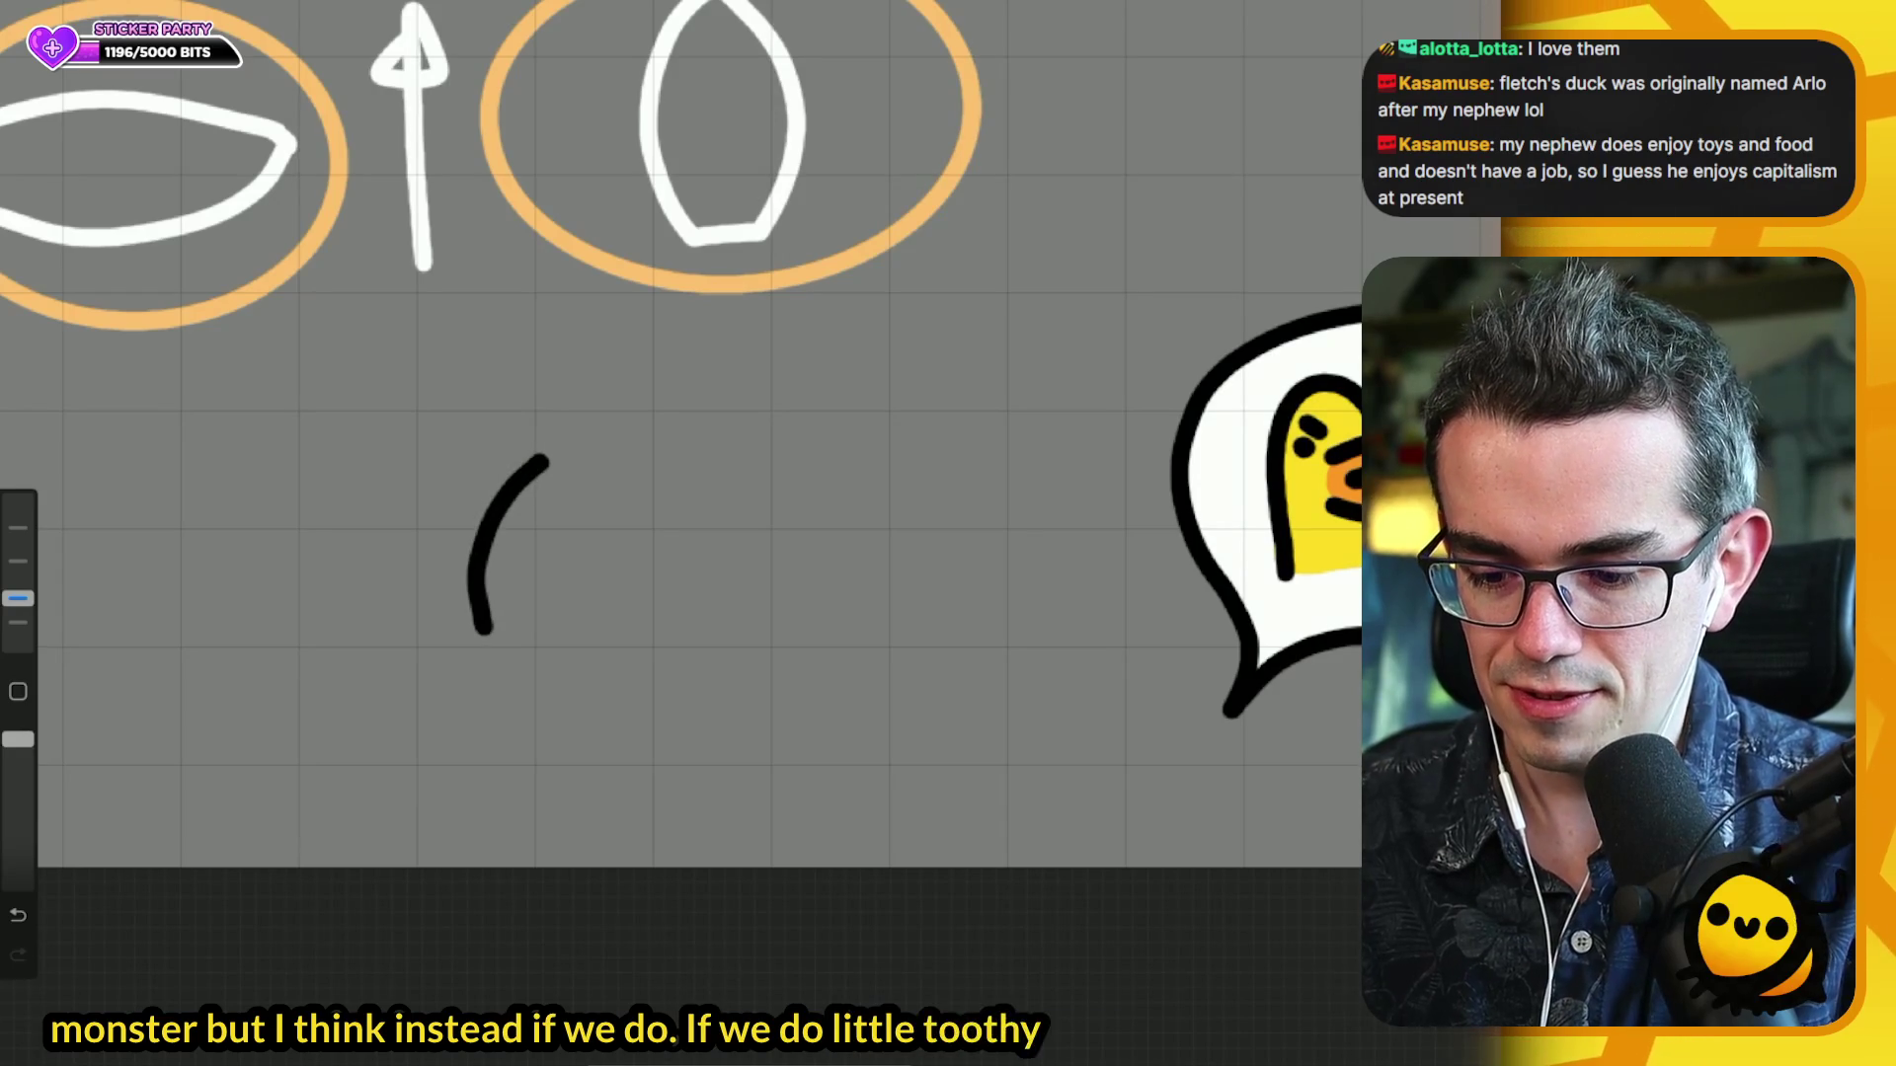
pyautogui.hotkey('ctrl', 'z')
pyautogui.moveTo(515, 620)
pyautogui.mouseDown()
pyautogui.moveTo(501, 505)
pyautogui.moveTo(569, 423)
pyautogui.moveTo(559, 565)
pyautogui.mouseUp()
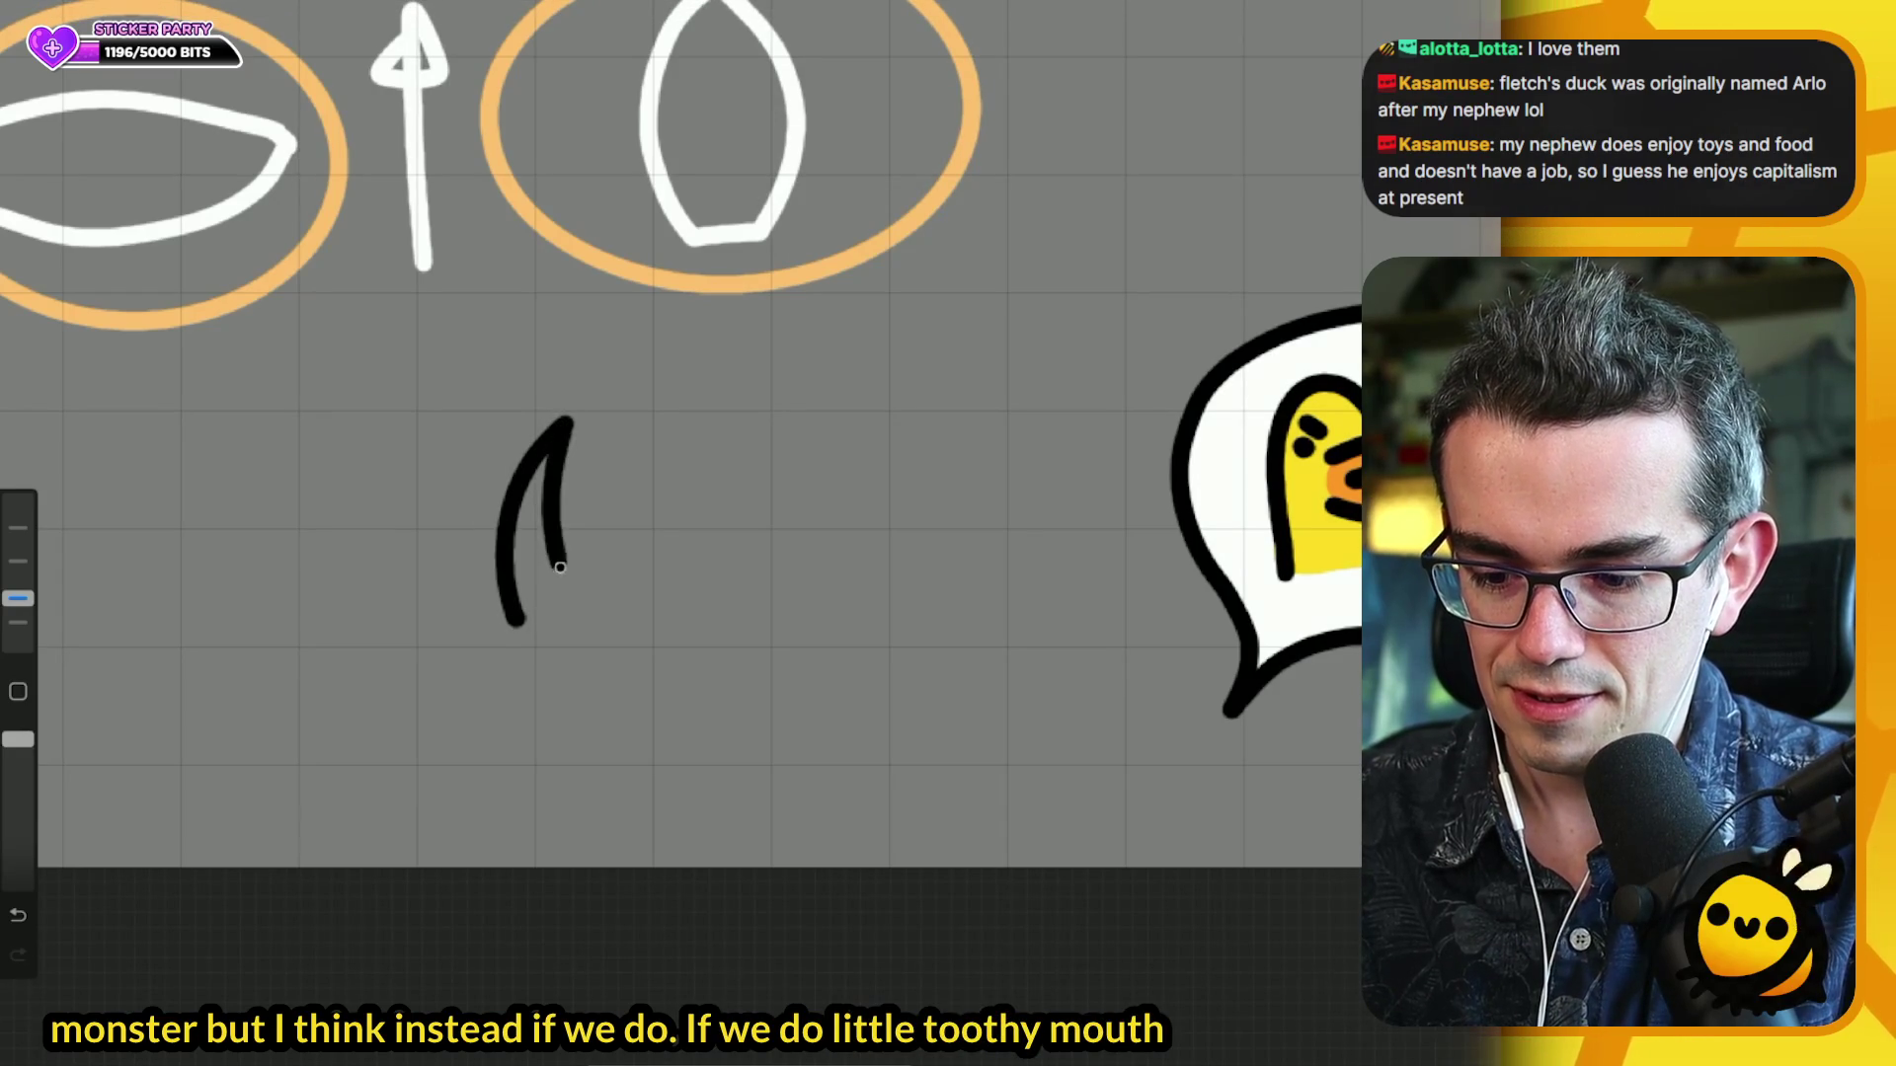
pyautogui.moveTo(559, 668)
pyautogui.mouseDown()
pyautogui.moveTo(598, 490)
pyautogui.moveTo(609, 637)
pyautogui.mouseUp()
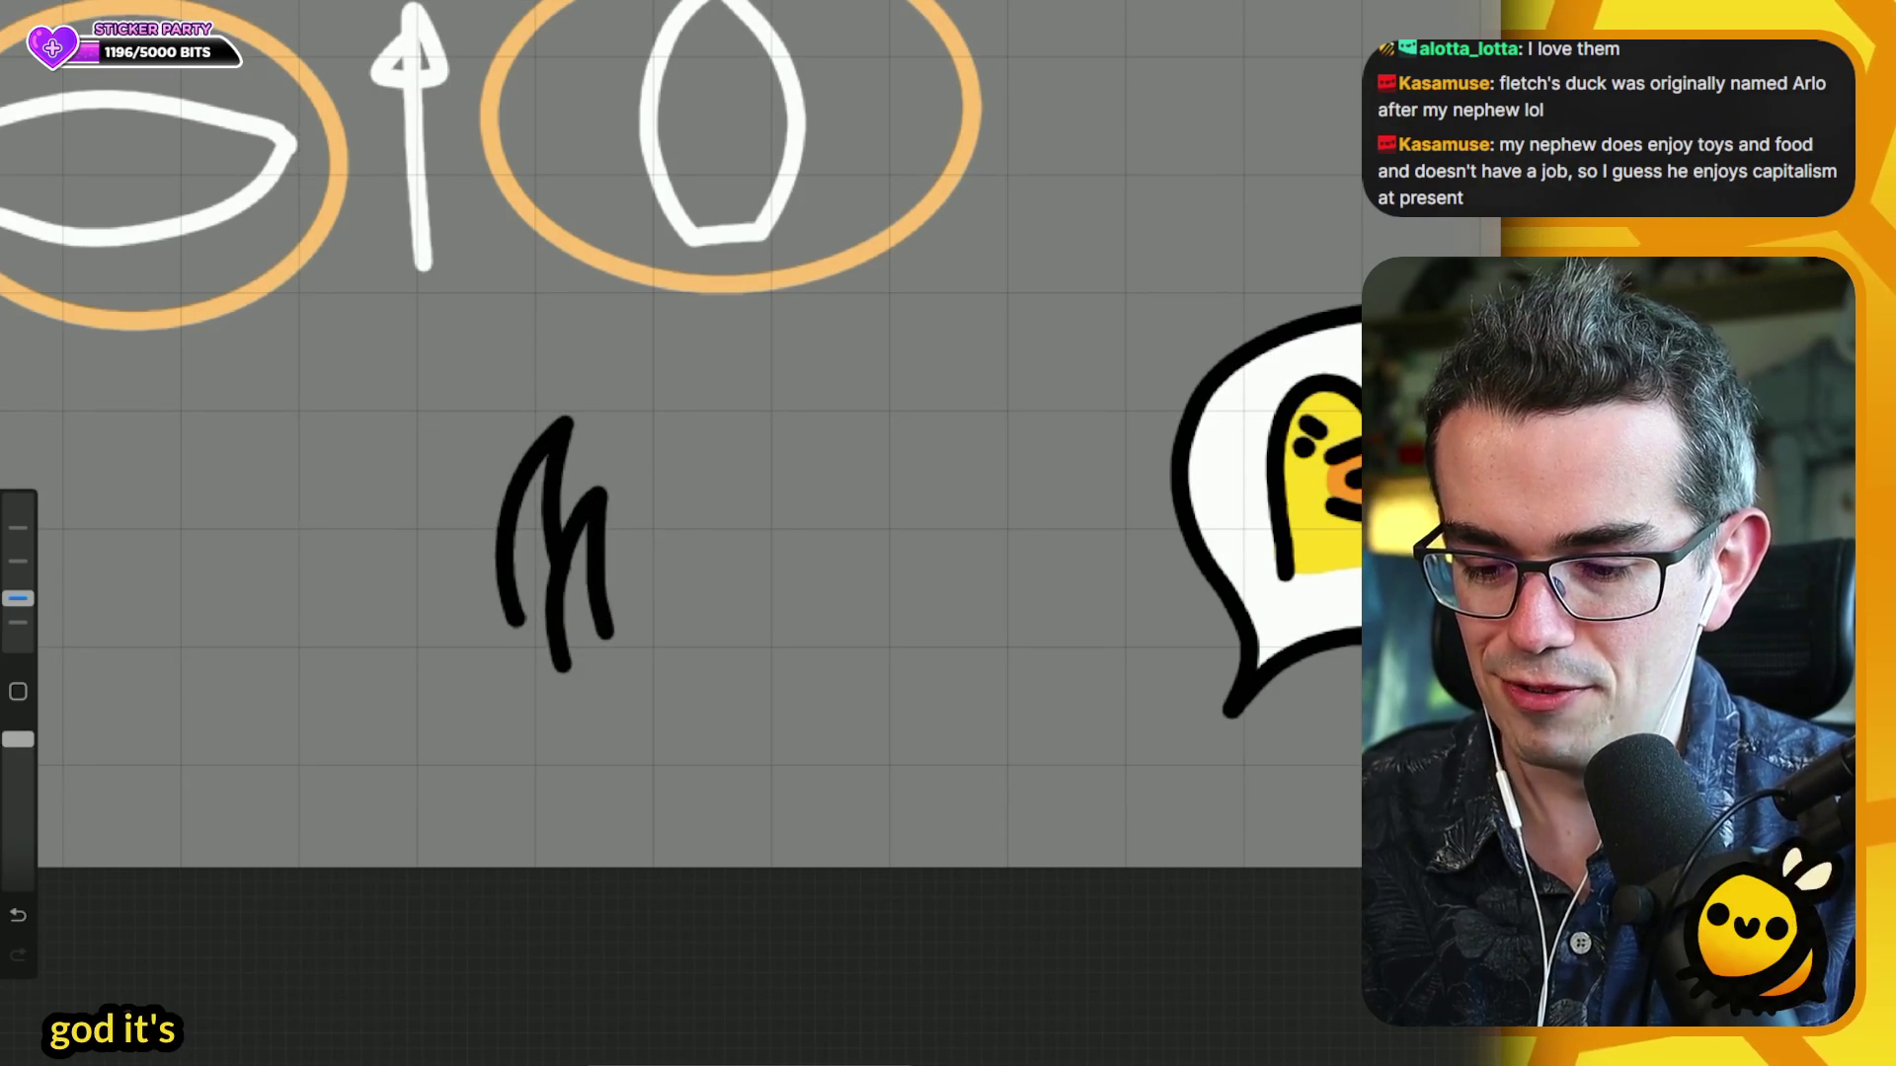
pyautogui.moveTo(727, 620)
pyautogui.mouseDown()
pyautogui.moveTo(736, 492)
pyautogui.moveTo(780, 605)
pyautogui.mouseUp()
pyautogui.moveTo(690, 411); pyautogui.dragTo(778, 517)
pyautogui.click(611, 423)
pyautogui.moveTo(614, 397); pyautogui.dragTo(582, 484)
pyautogui.moveTo(642, 656)
pyautogui.mouseDown()
pyautogui.moveTo(651, 491)
pyautogui.moveTo(694, 663)
pyautogui.moveTo(621, 707)
pyautogui.moveTo(568, 682)
pyautogui.moveTo(581, 723)
pyautogui.mouseUp()
# - Lengthen the lower tooth strokes downward, undoing and redrawing their ends
pyautogui.moveTo(513, 620); pyautogui.dragTo(541, 692)
pyautogui.hotkey('ctrl', 'z')
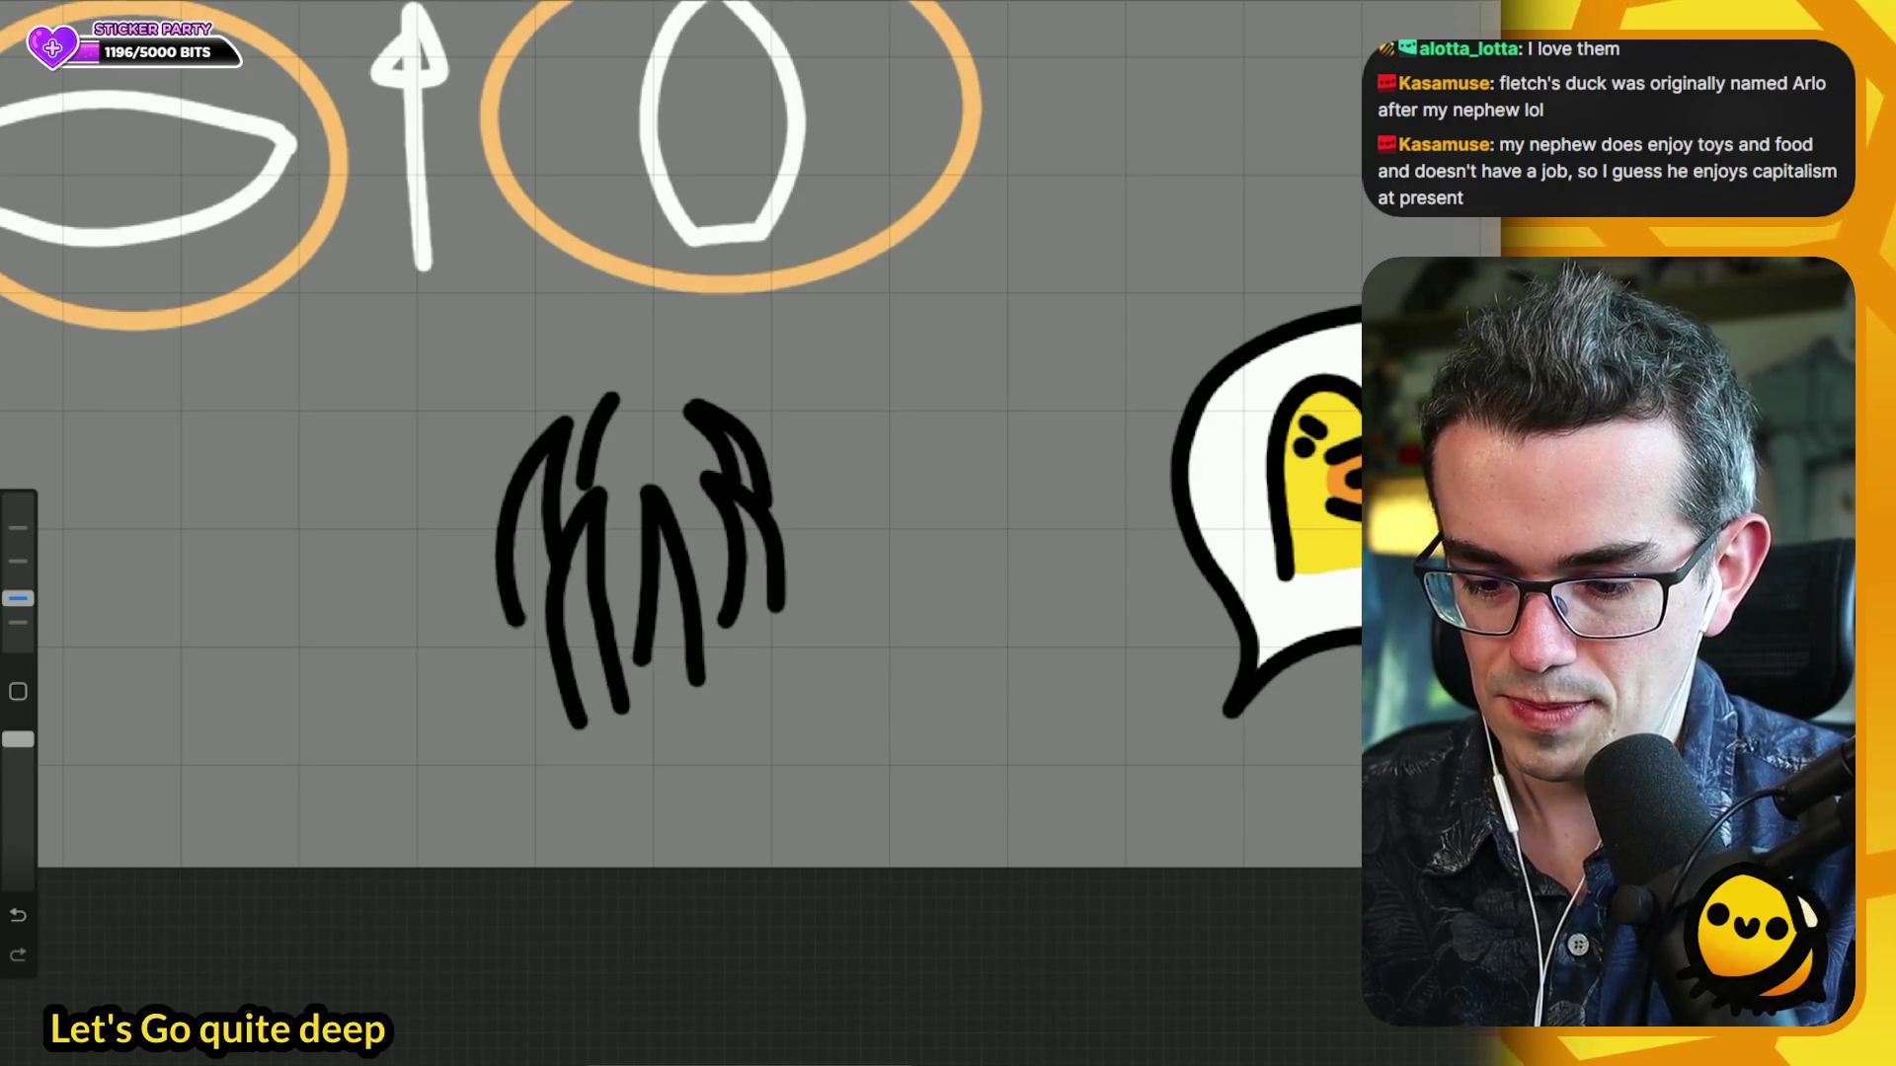
pyautogui.moveTo(506, 605); pyautogui.dragTo(543, 680)
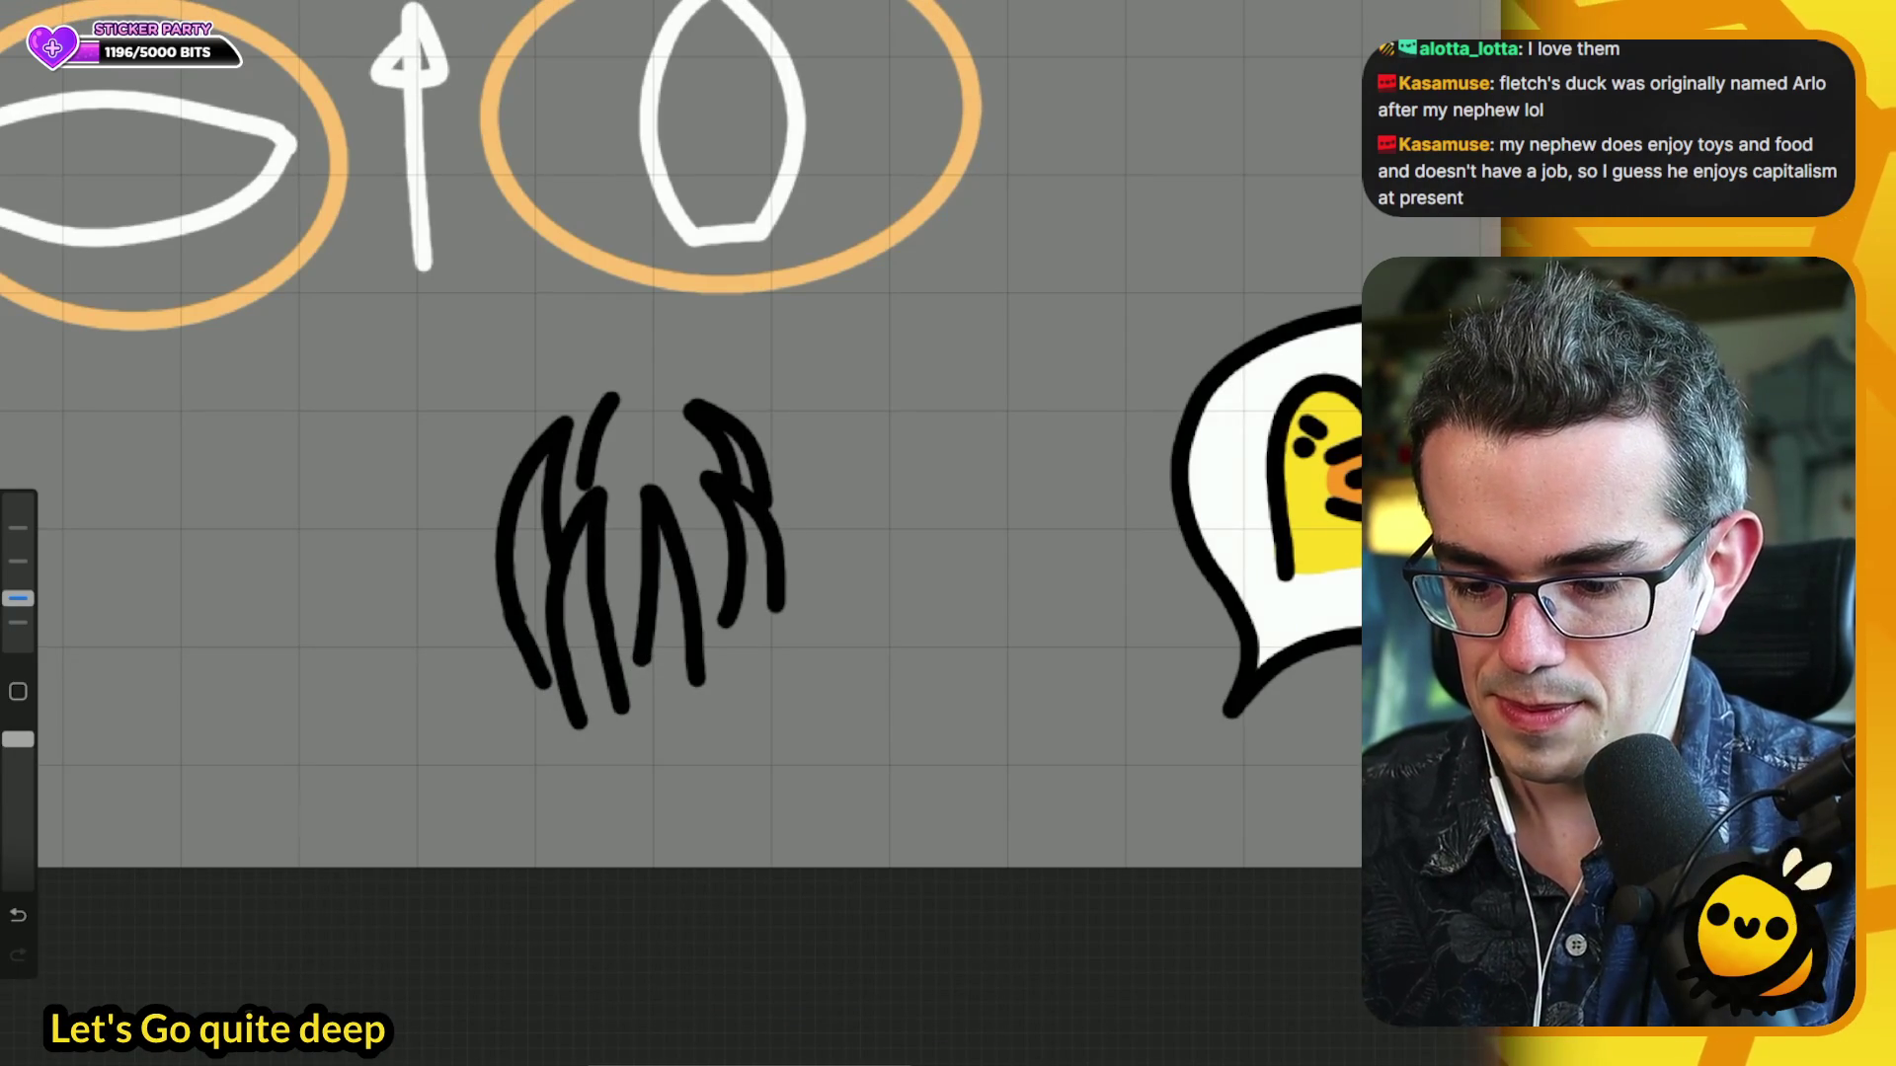
pyautogui.hotkey('ctrl', 'z')
pyautogui.hotkey('ctrl', 'z')
pyautogui.hotkey('ctrl', 'z')
pyautogui.moveTo(599, 622); pyautogui.dragTo(615, 670)
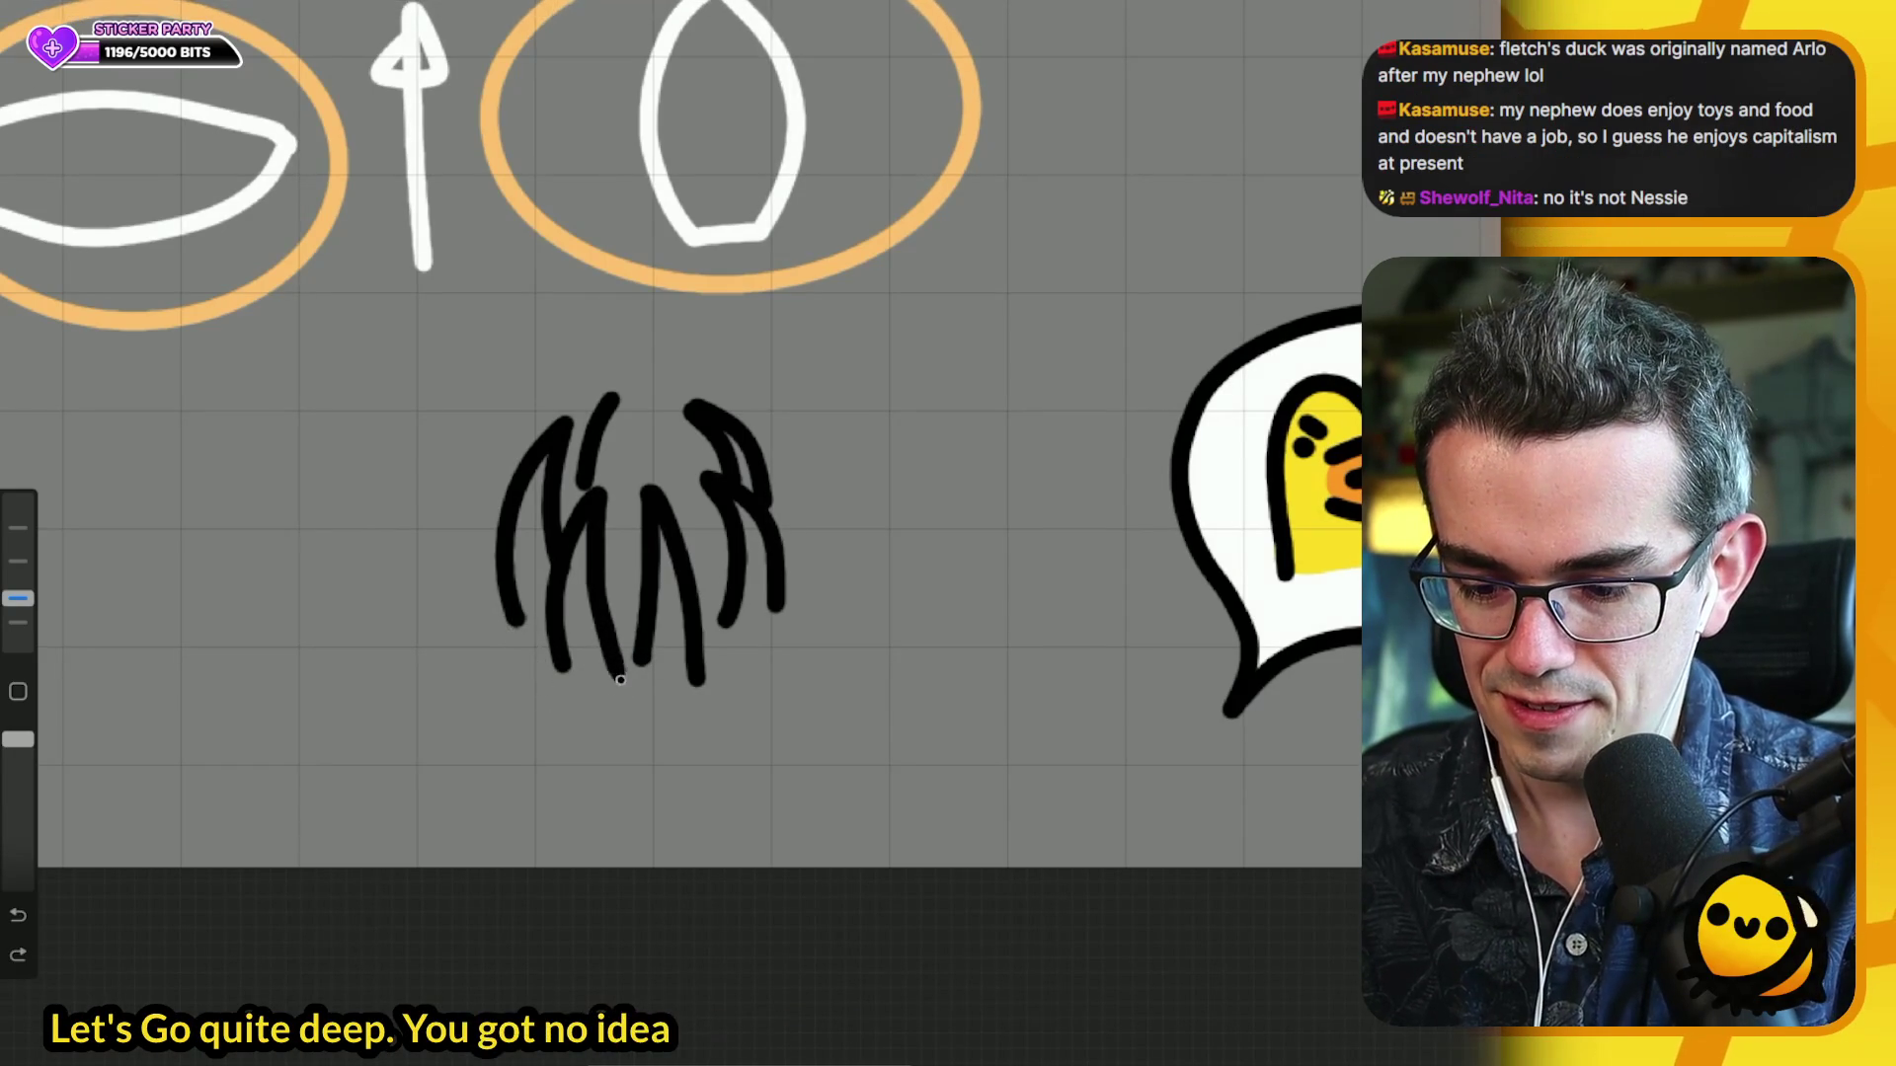
pyautogui.hotkey('ctrl', 'z')
pyautogui.moveTo(739, 553)
pyautogui.mouseDown()
pyautogui.moveTo(713, 644)
pyautogui.moveTo(774, 650)
pyautogui.mouseUp()
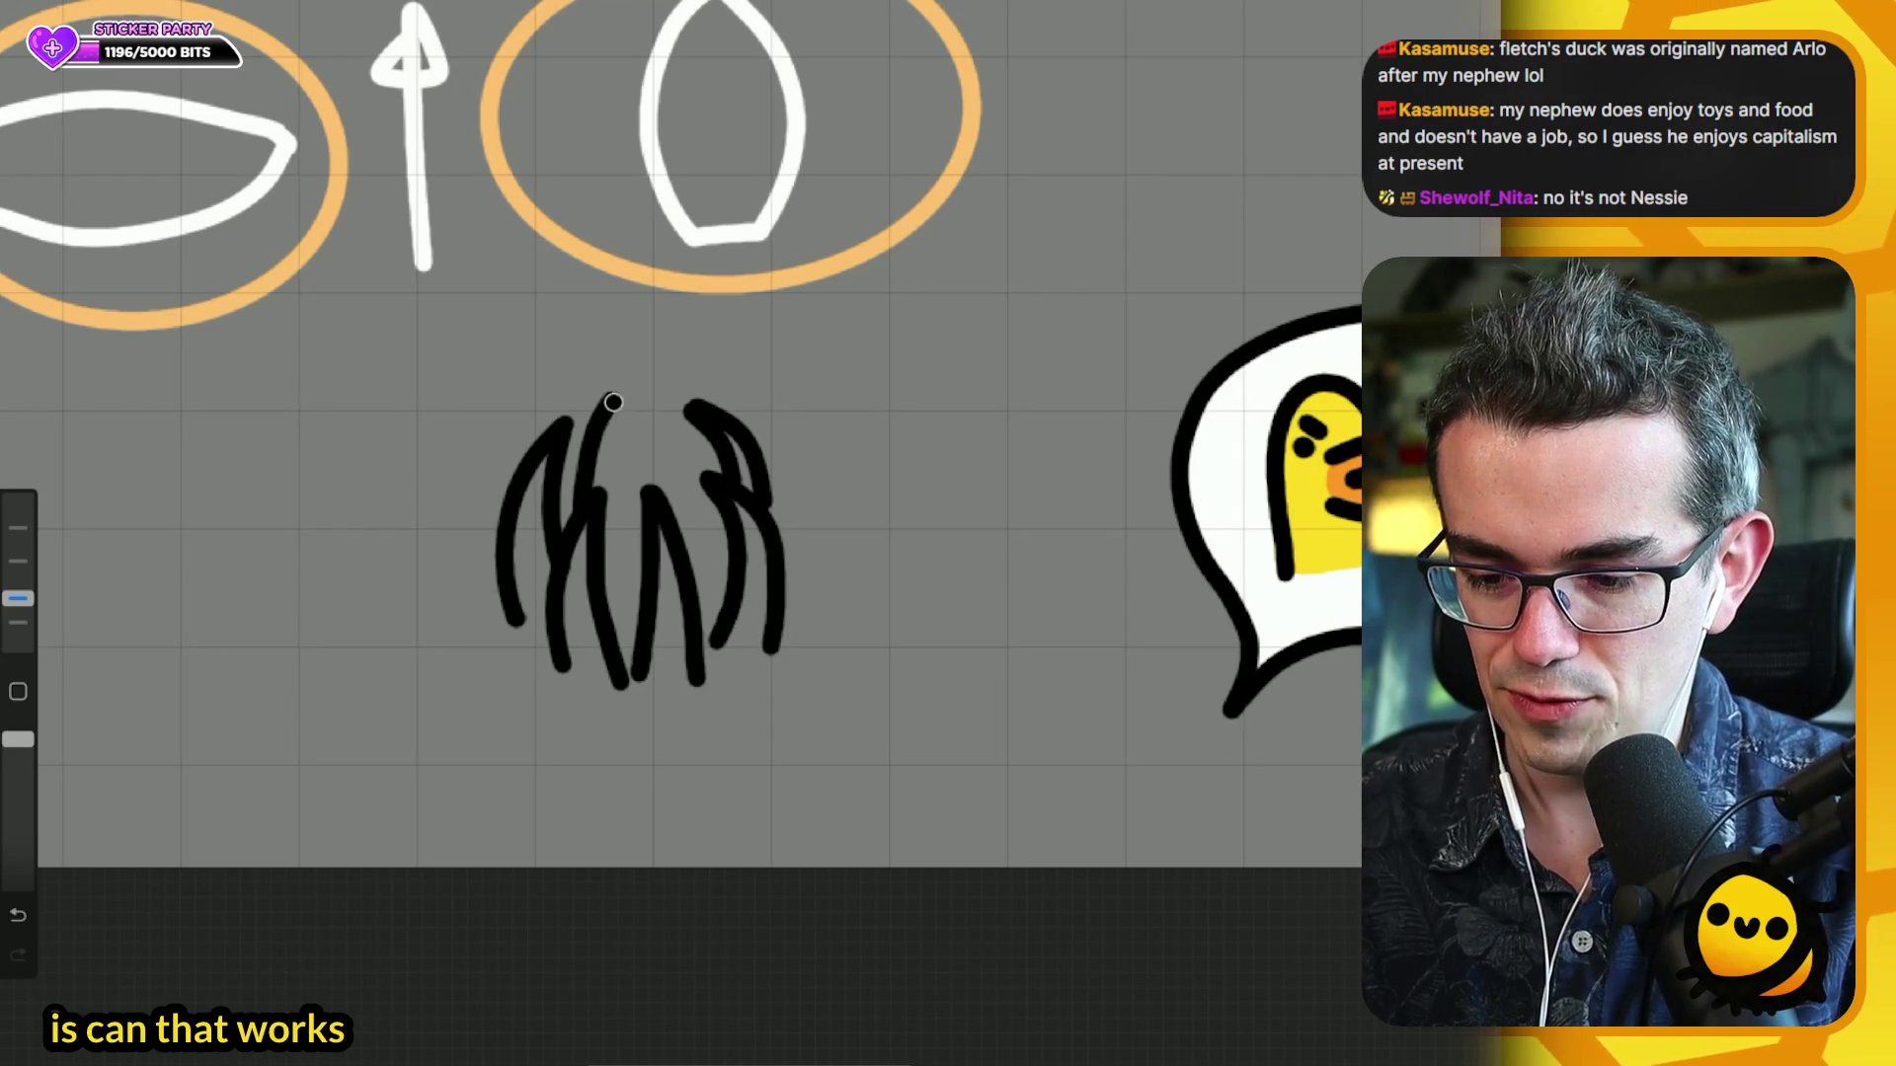
# - Add two A-shaped tooth pairs, extend both side edges down, and add a curved detail
pyautogui.moveTo(613, 403); pyautogui.dragTo(627, 563)
pyautogui.moveTo(650, 407)
pyautogui.mouseDown()
pyautogui.moveTo(644, 521)
pyautogui.moveTo(716, 573)
pyautogui.mouseUp()
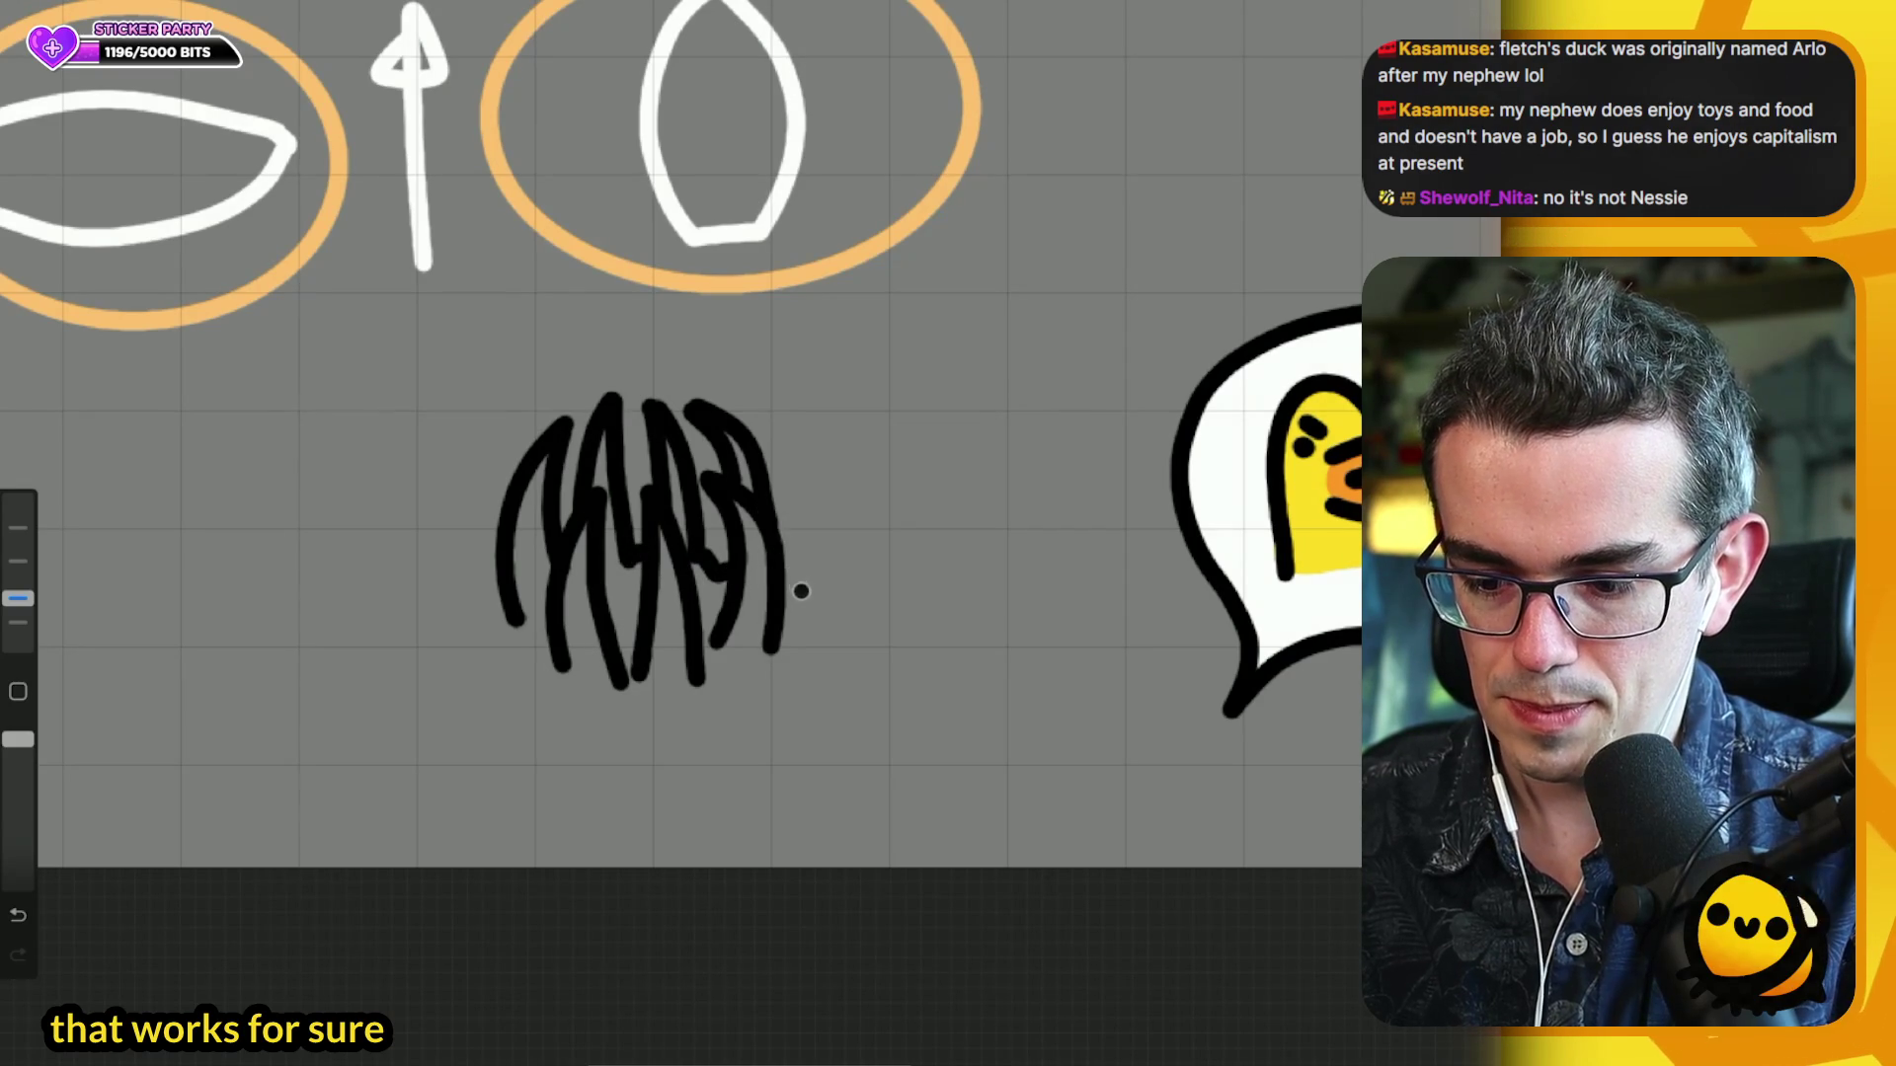
pyautogui.moveTo(474, 648); pyautogui.dragTo(514, 798)
pyautogui.moveTo(814, 672); pyautogui.dragTo(788, 793)
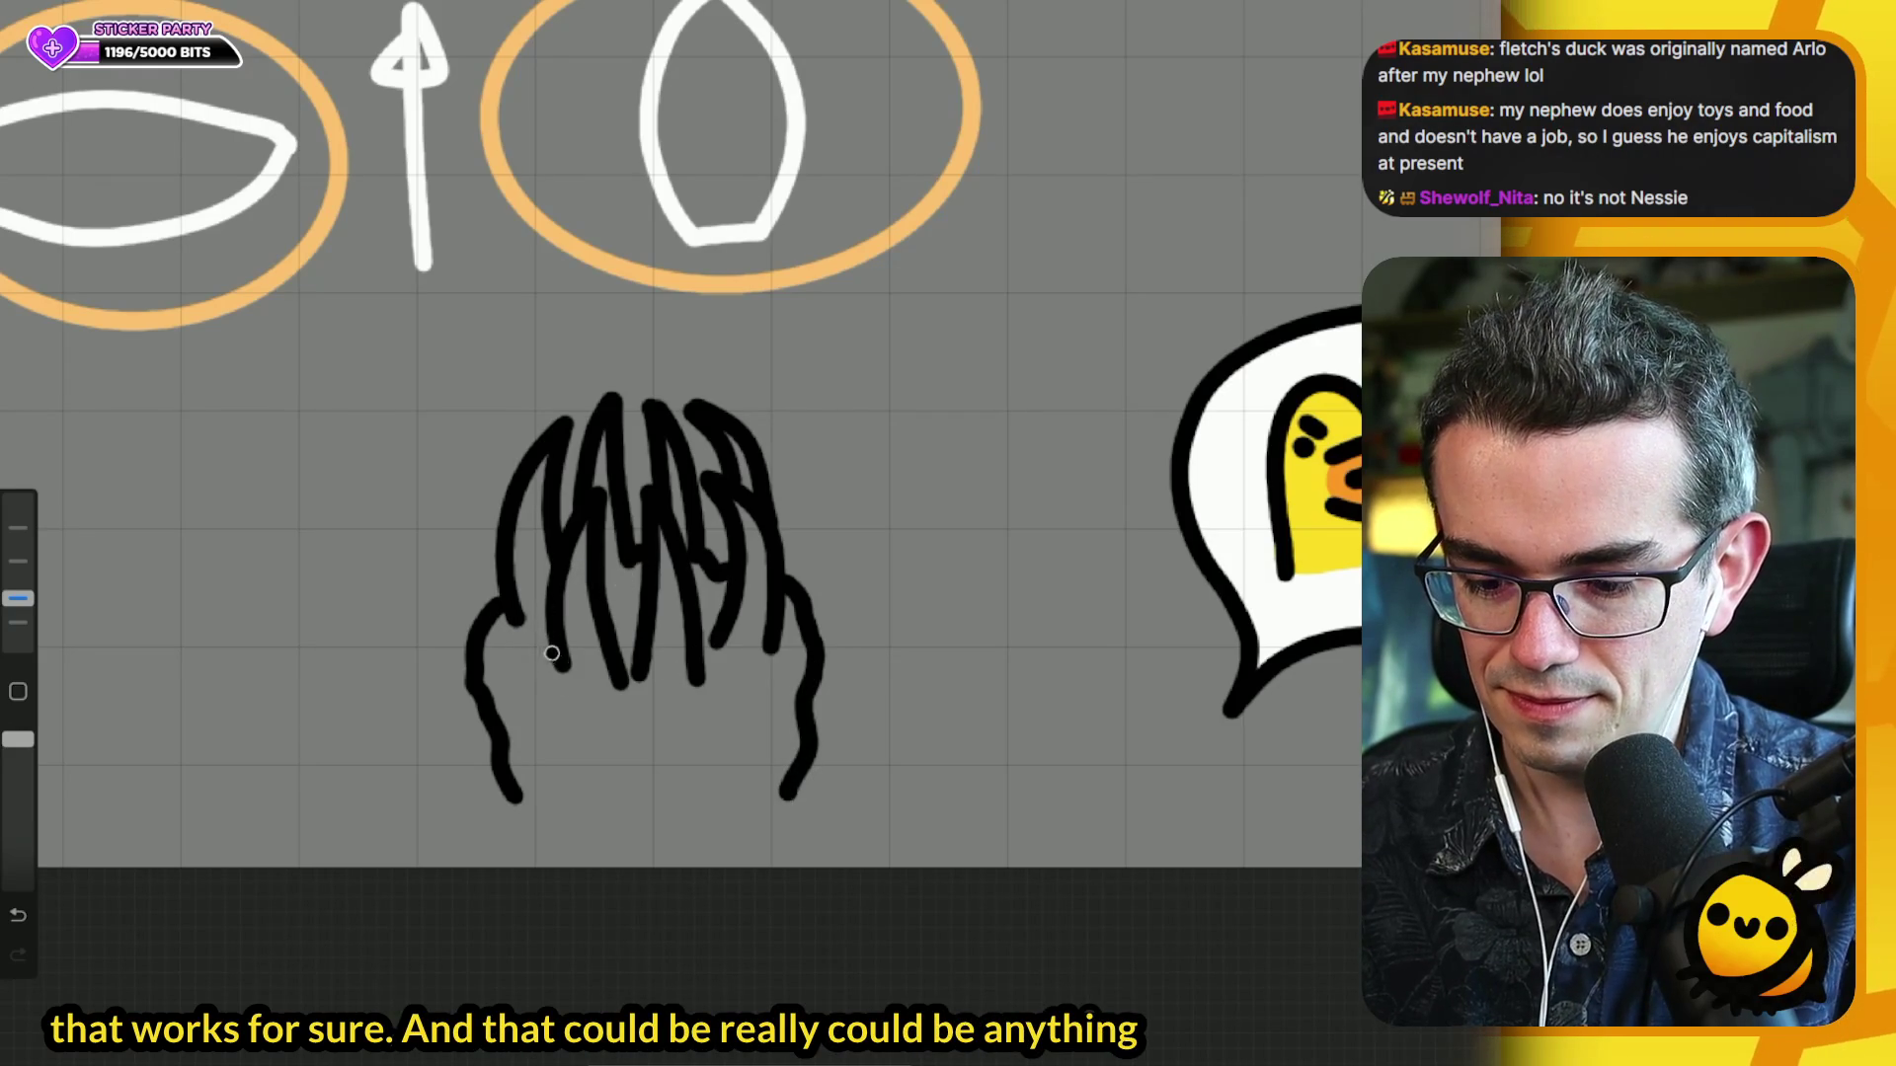
pyautogui.moveTo(719, 669)
pyautogui.mouseDown()
pyautogui.moveTo(734, 718)
pyautogui.moveTo(635, 733)
pyautogui.mouseUp()
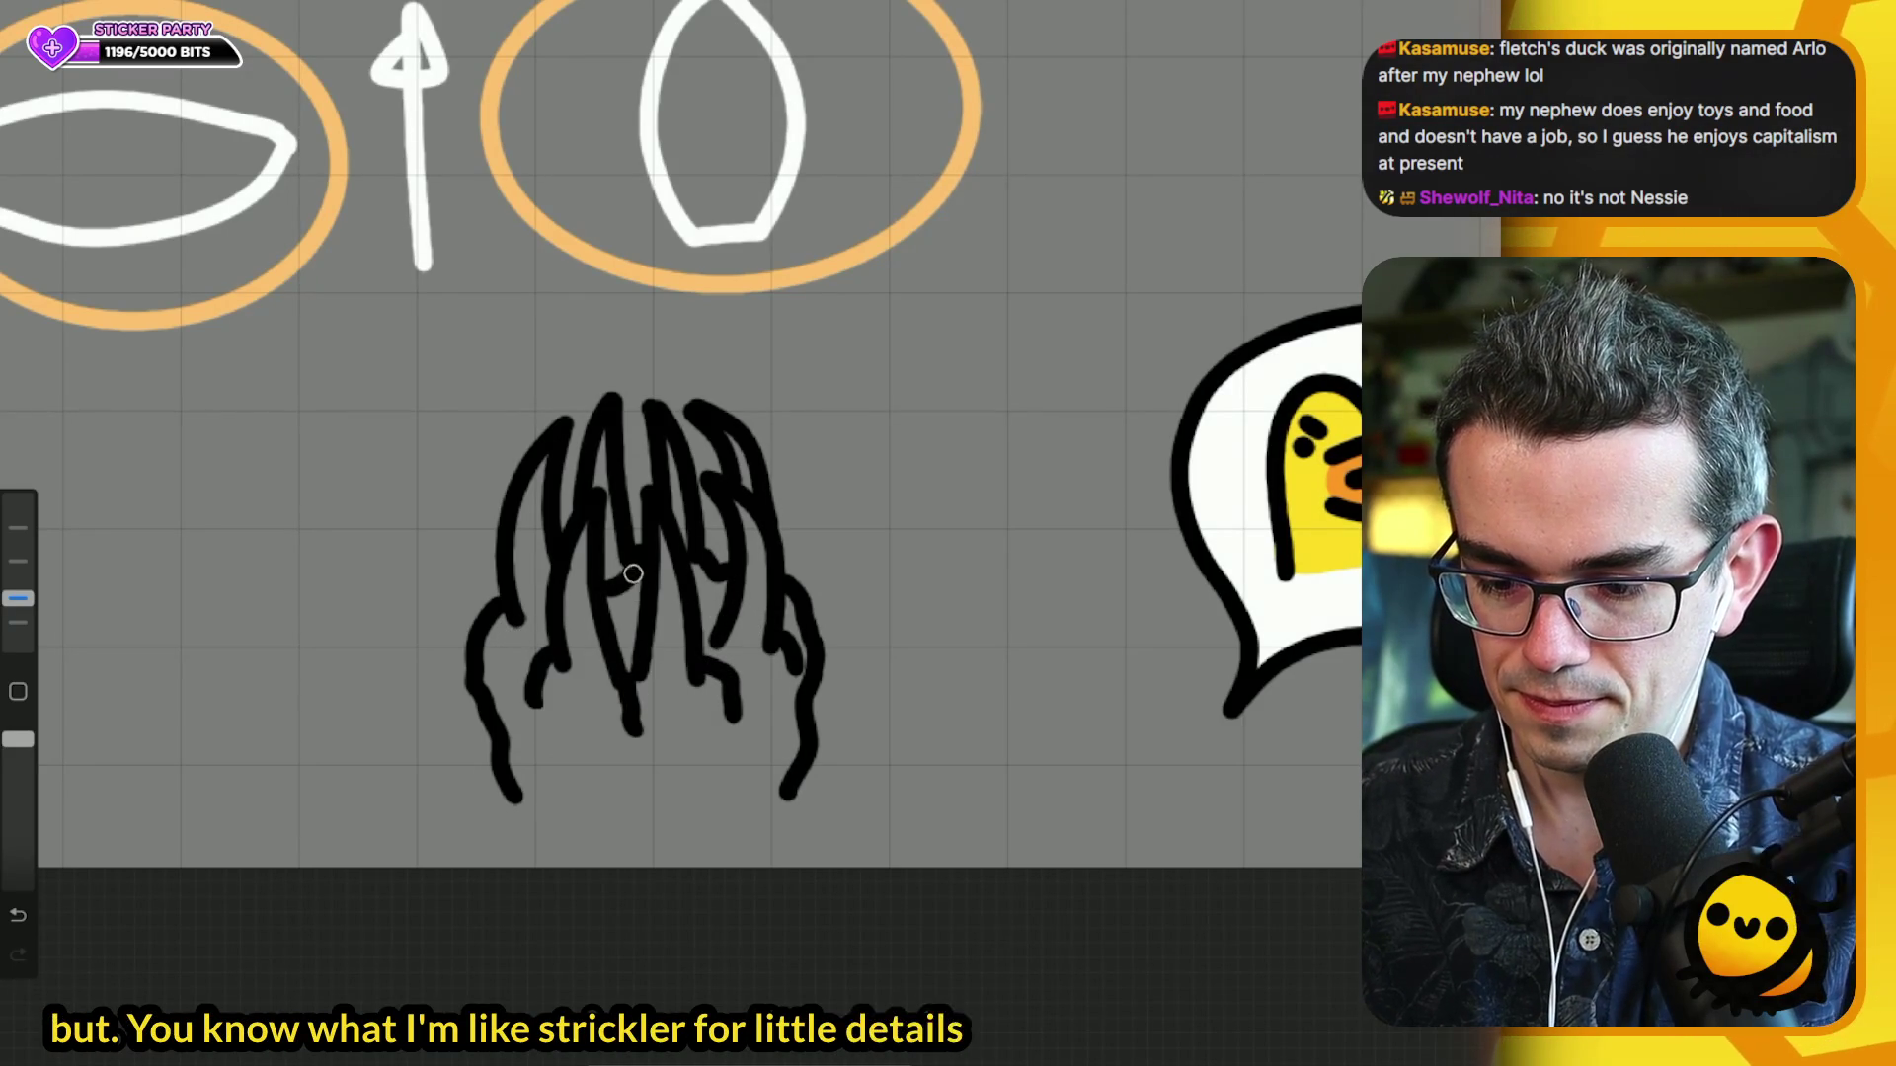
pyautogui.click(1417, 8)
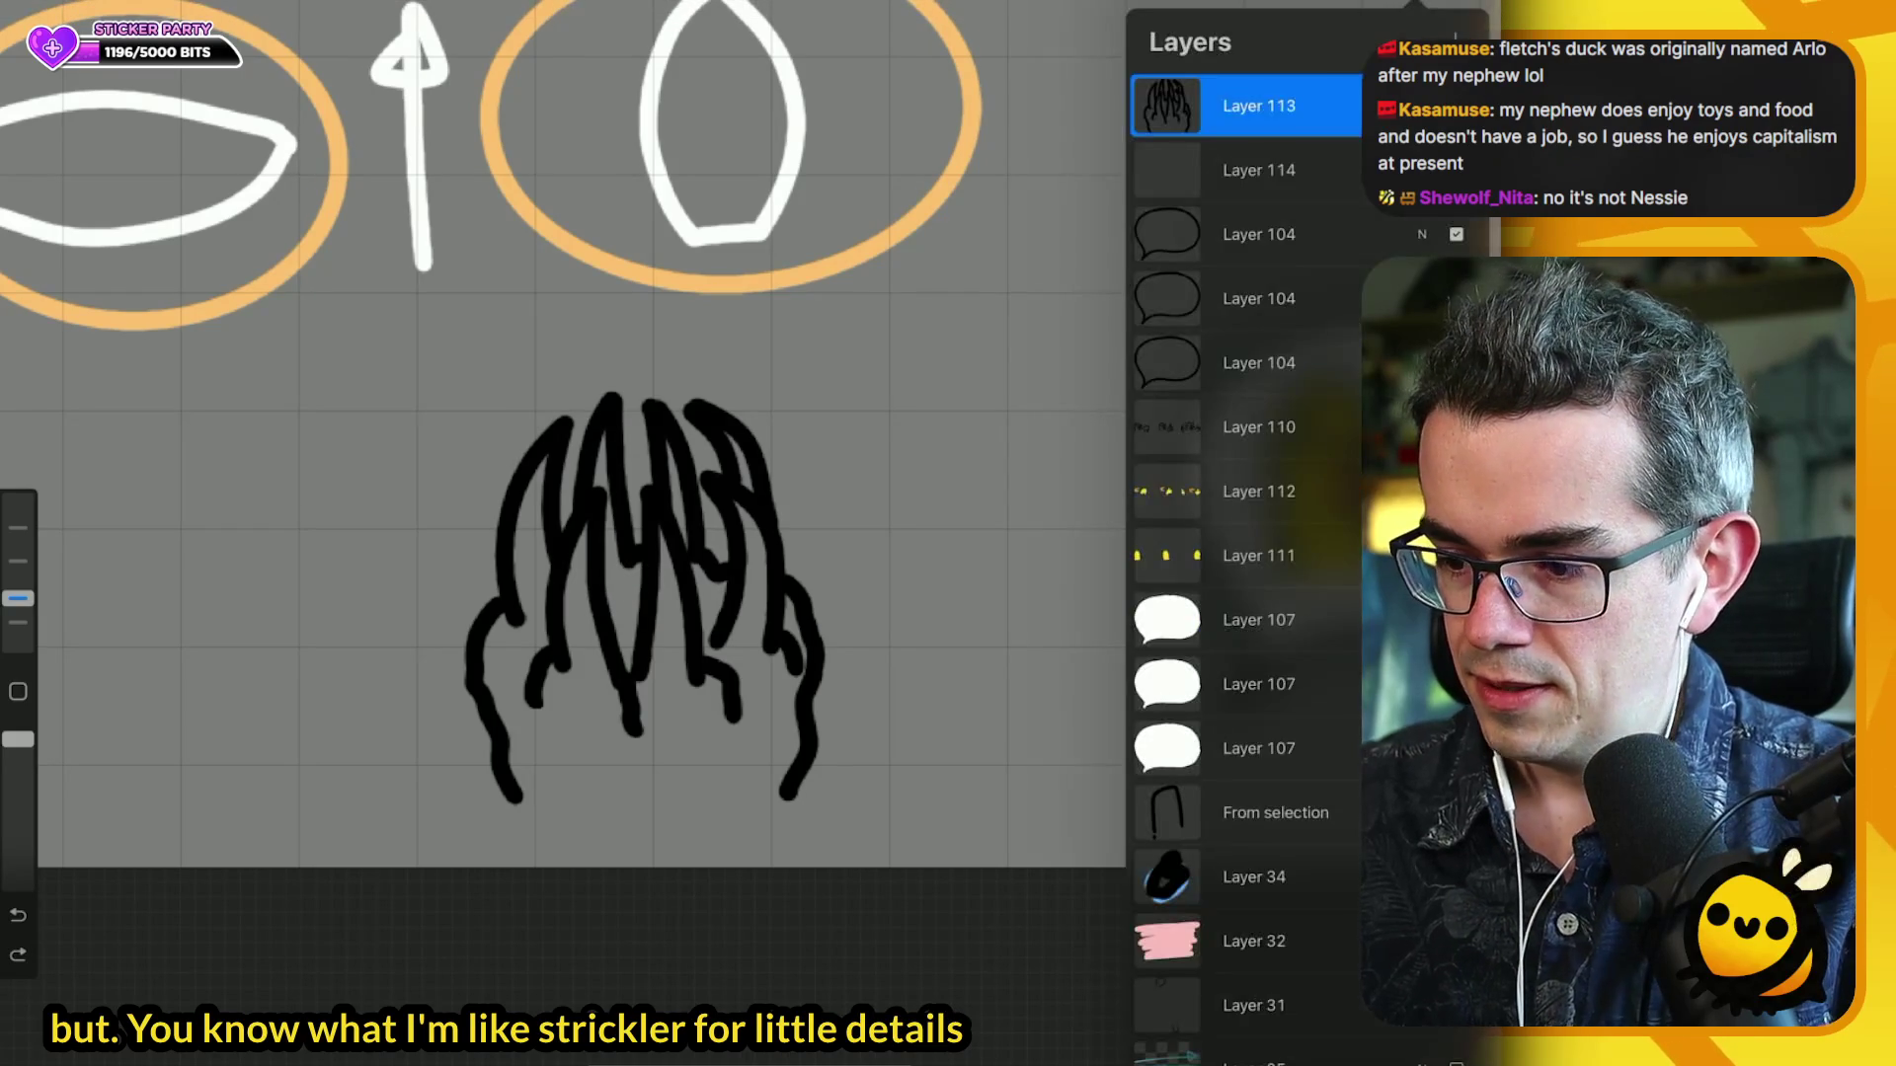
# - On Layer 114, pick white and paint inside the leftmost, third, fourth and fifth teeth
pyautogui.click(1259, 170)
pyautogui.click(1471, 10)
pyautogui.click(541, 478)
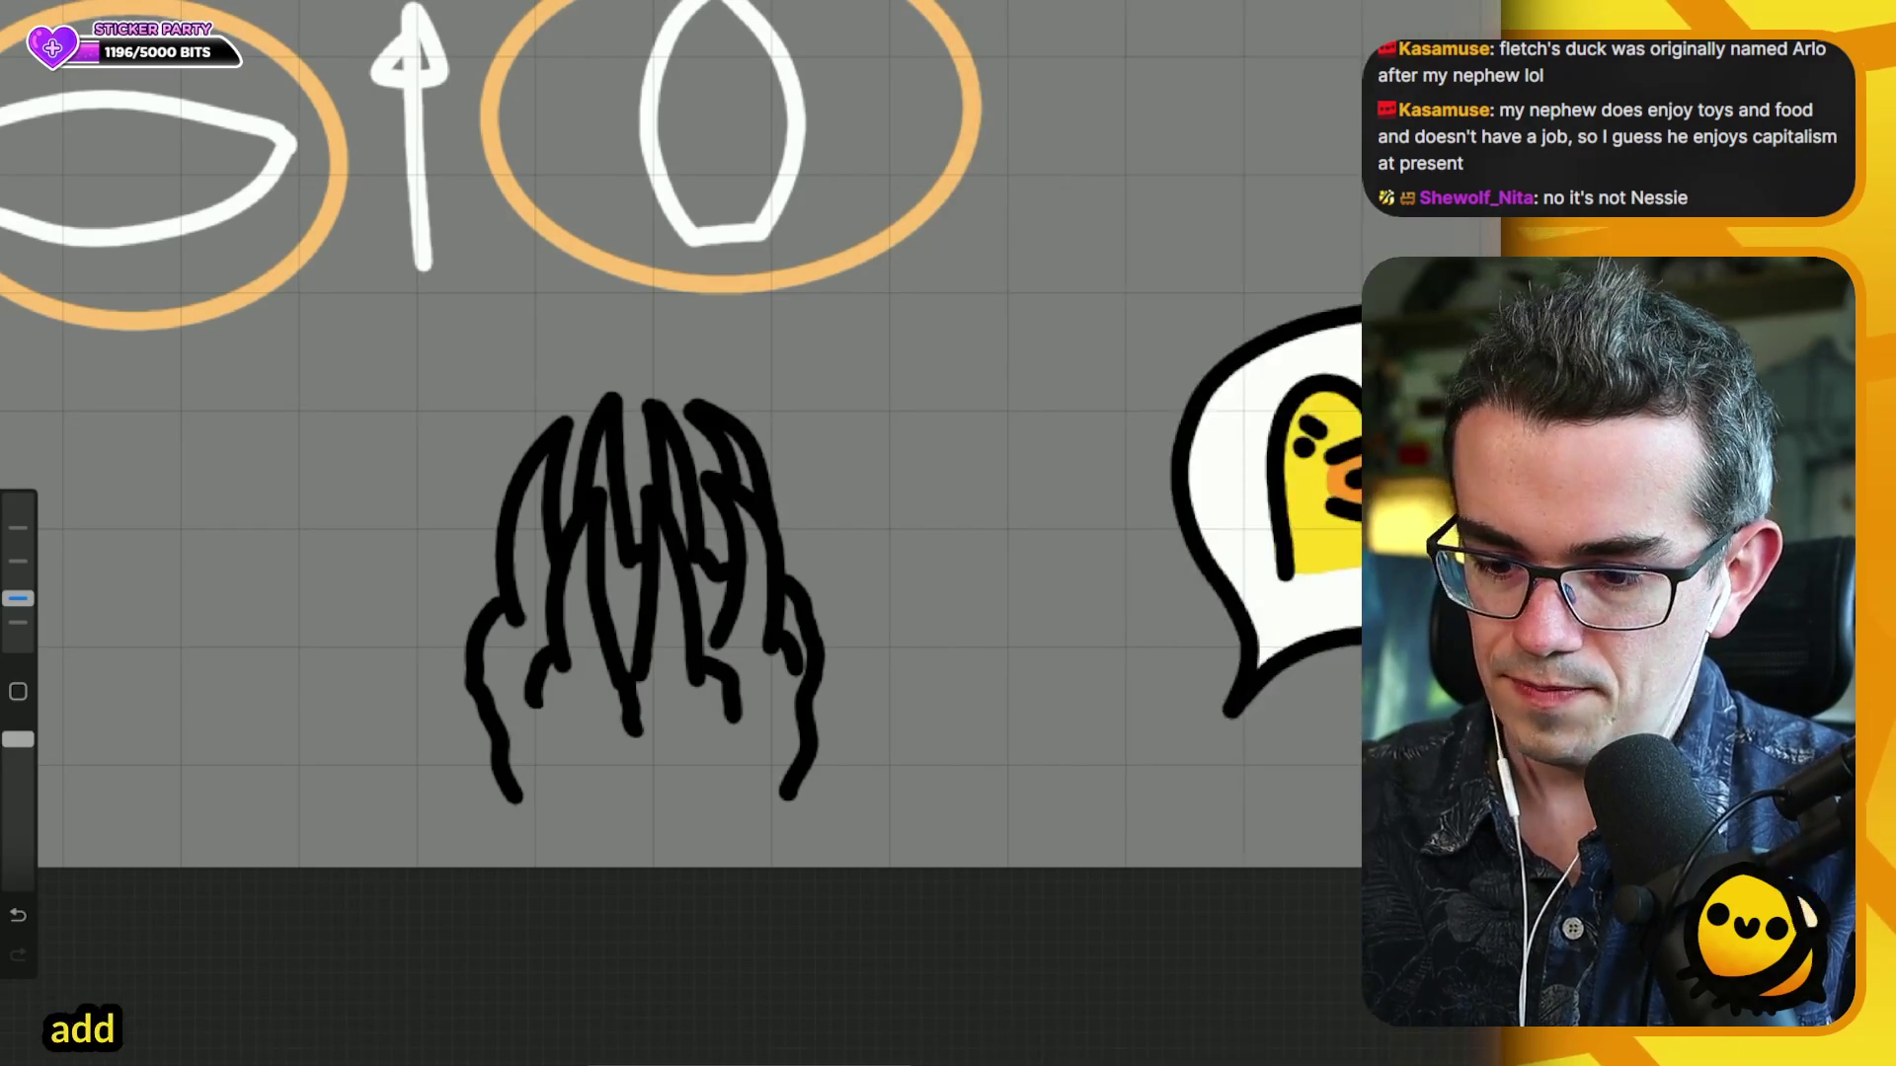
pyautogui.moveTo(541, 478)
pyautogui.mouseDown()
pyautogui.moveTo(519, 612)
pyautogui.moveTo(543, 567)
pyautogui.moveTo(536, 623)
pyautogui.moveTo(571, 667)
pyautogui.moveTo(577, 563)
pyautogui.moveTo(609, 682)
pyautogui.moveTo(575, 593)
pyautogui.moveTo(593, 682)
pyautogui.mouseUp()
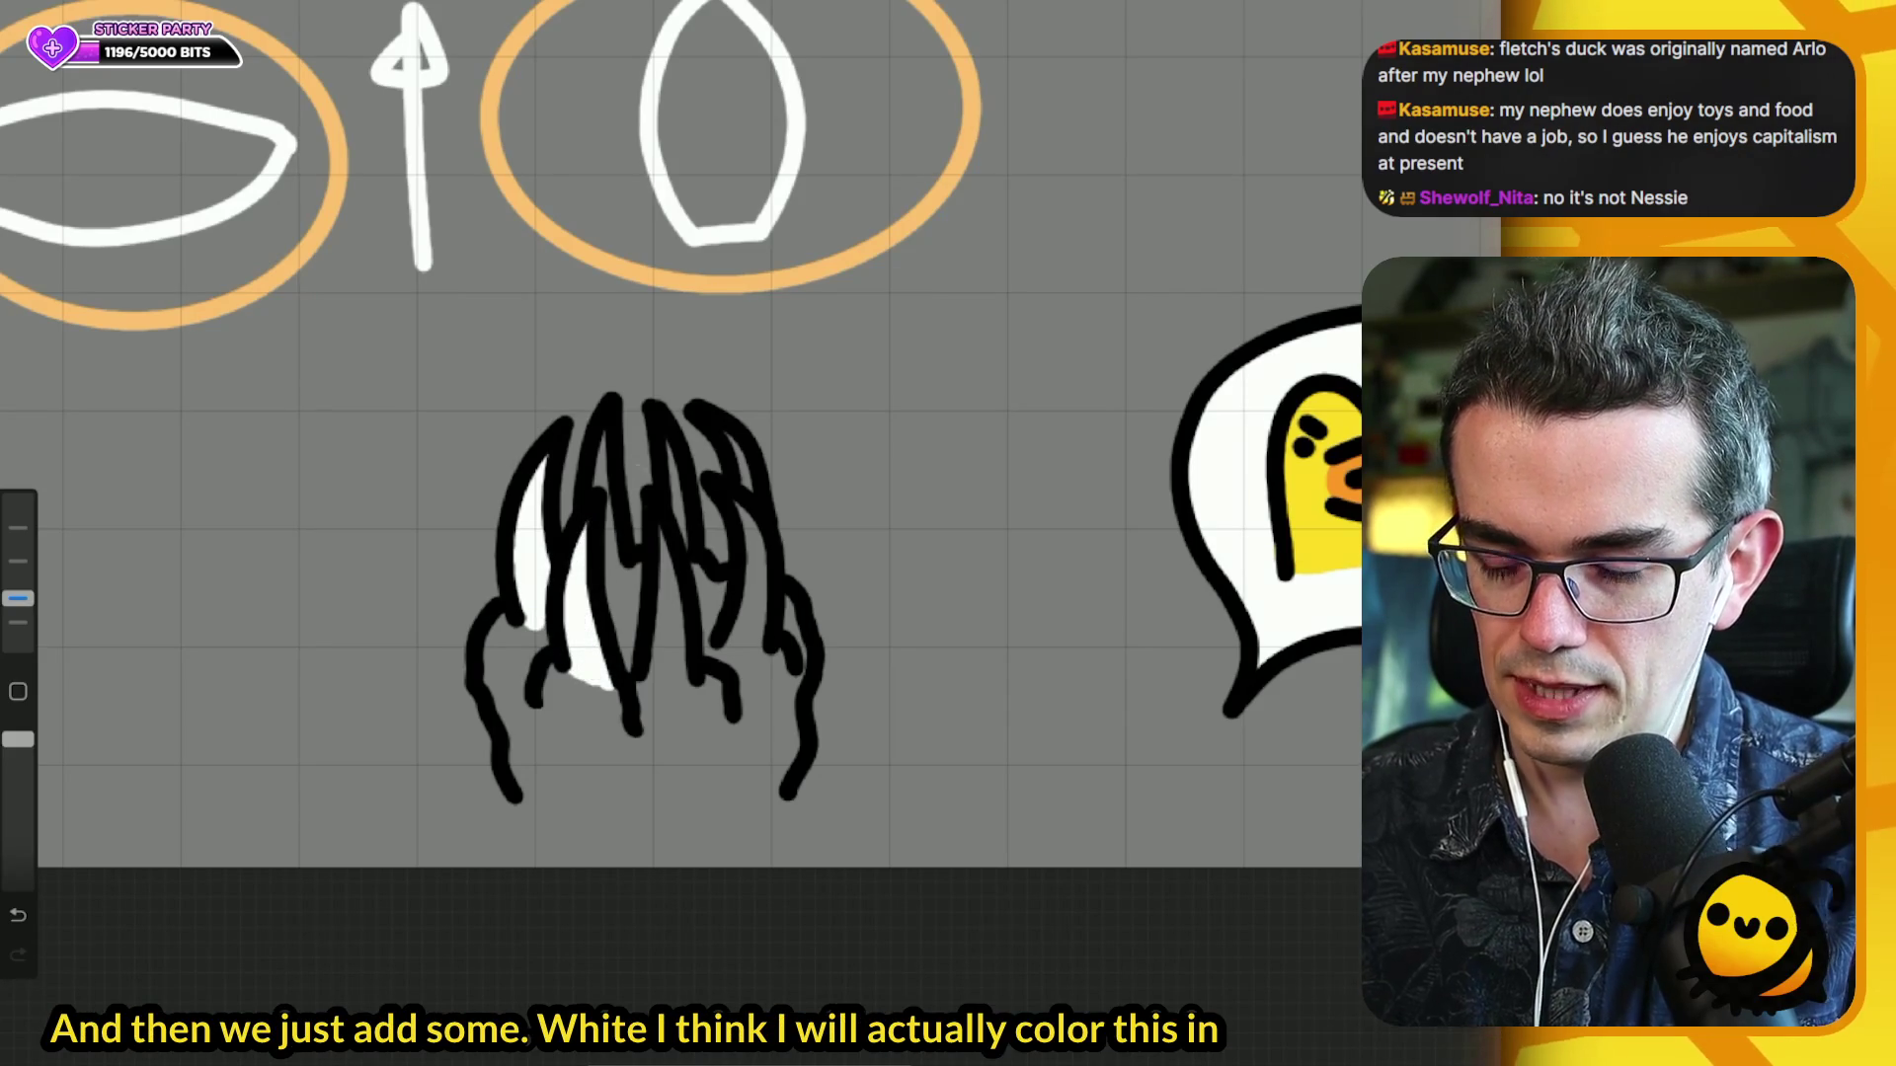
pyautogui.moveTo(598, 495); pyautogui.dragTo(607, 540)
pyautogui.moveTo(670, 447); pyautogui.dragTo(678, 526)
pyautogui.moveTo(760, 450)
pyautogui.mouseDown()
pyautogui.moveTo(741, 476)
pyautogui.moveTo(757, 617)
pyautogui.mouseUp()
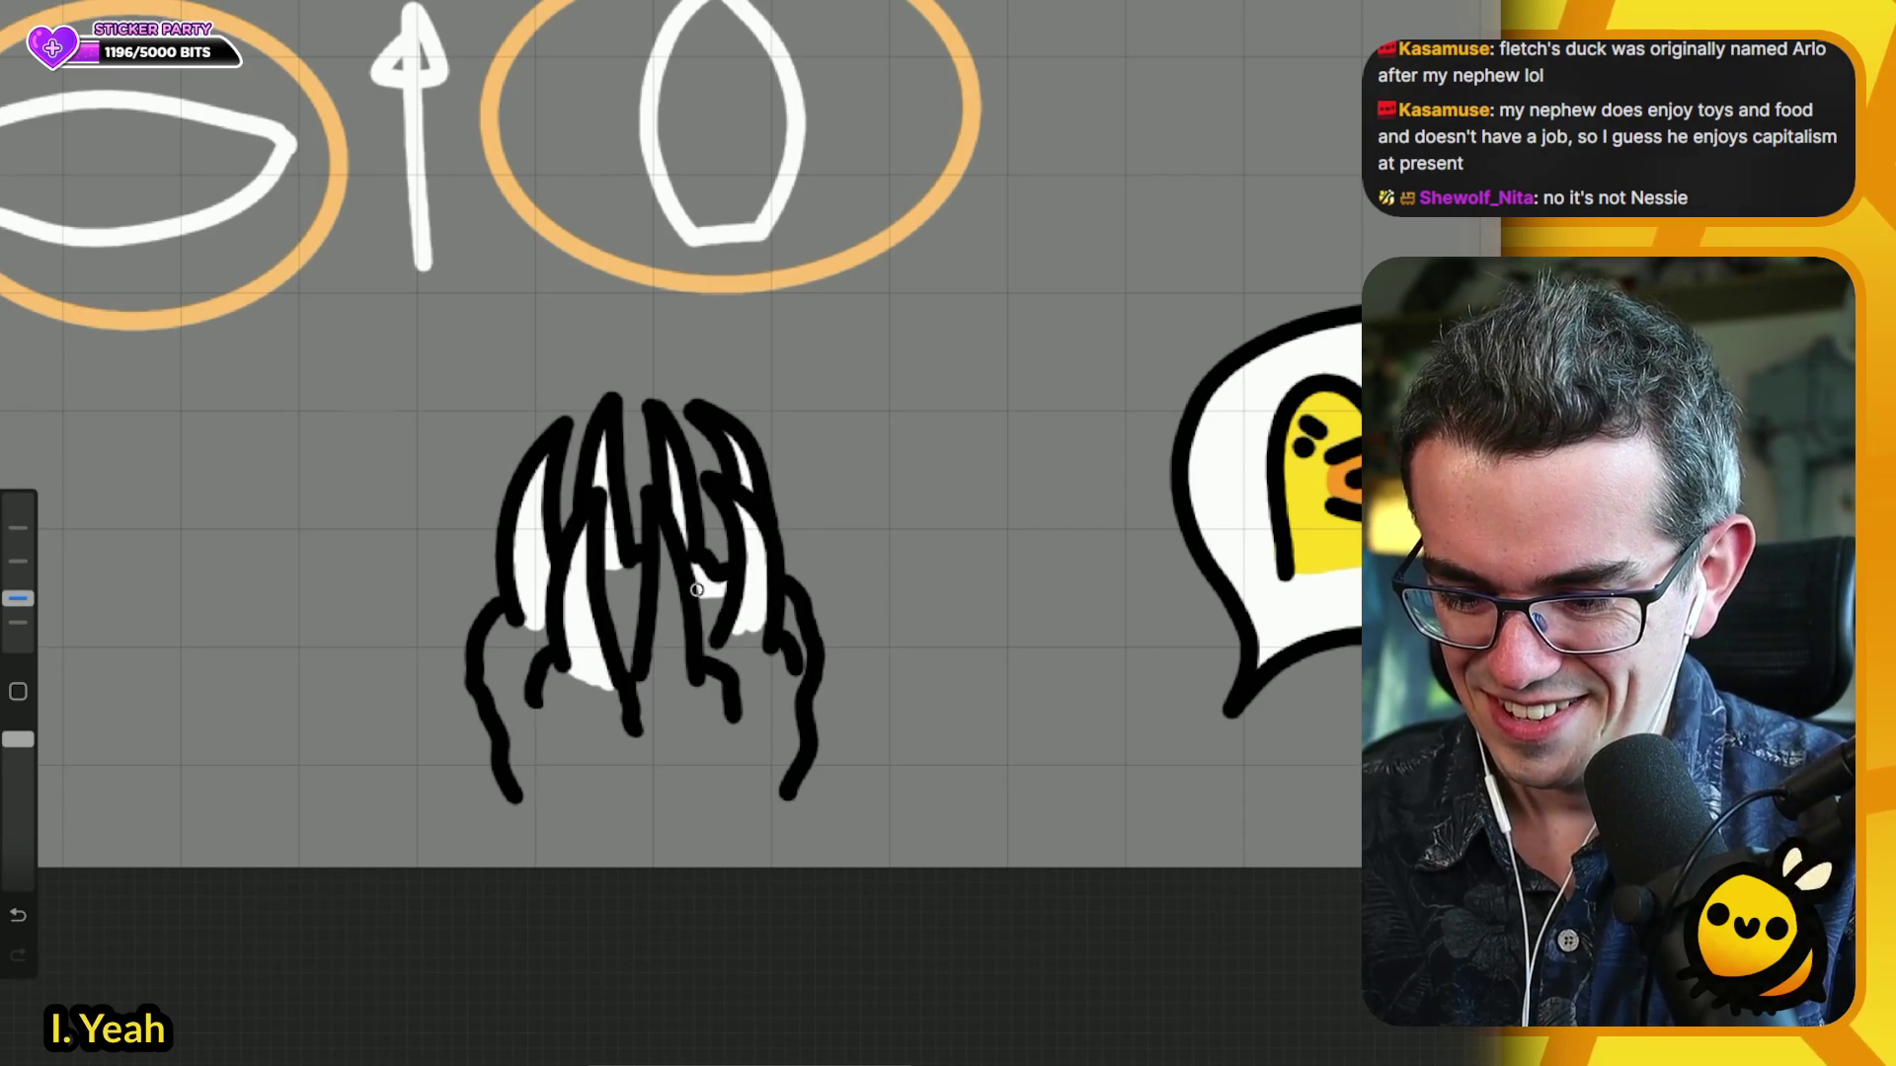
# - Fill the middle gaps white, close the bottom with a white stroke, and ColorDrop the lower area
pyautogui.moveTo(675, 614)
pyautogui.mouseDown()
pyautogui.moveTo(662, 672)
pyautogui.moveTo(656, 656)
pyautogui.moveTo(702, 657)
pyautogui.mouseUp()
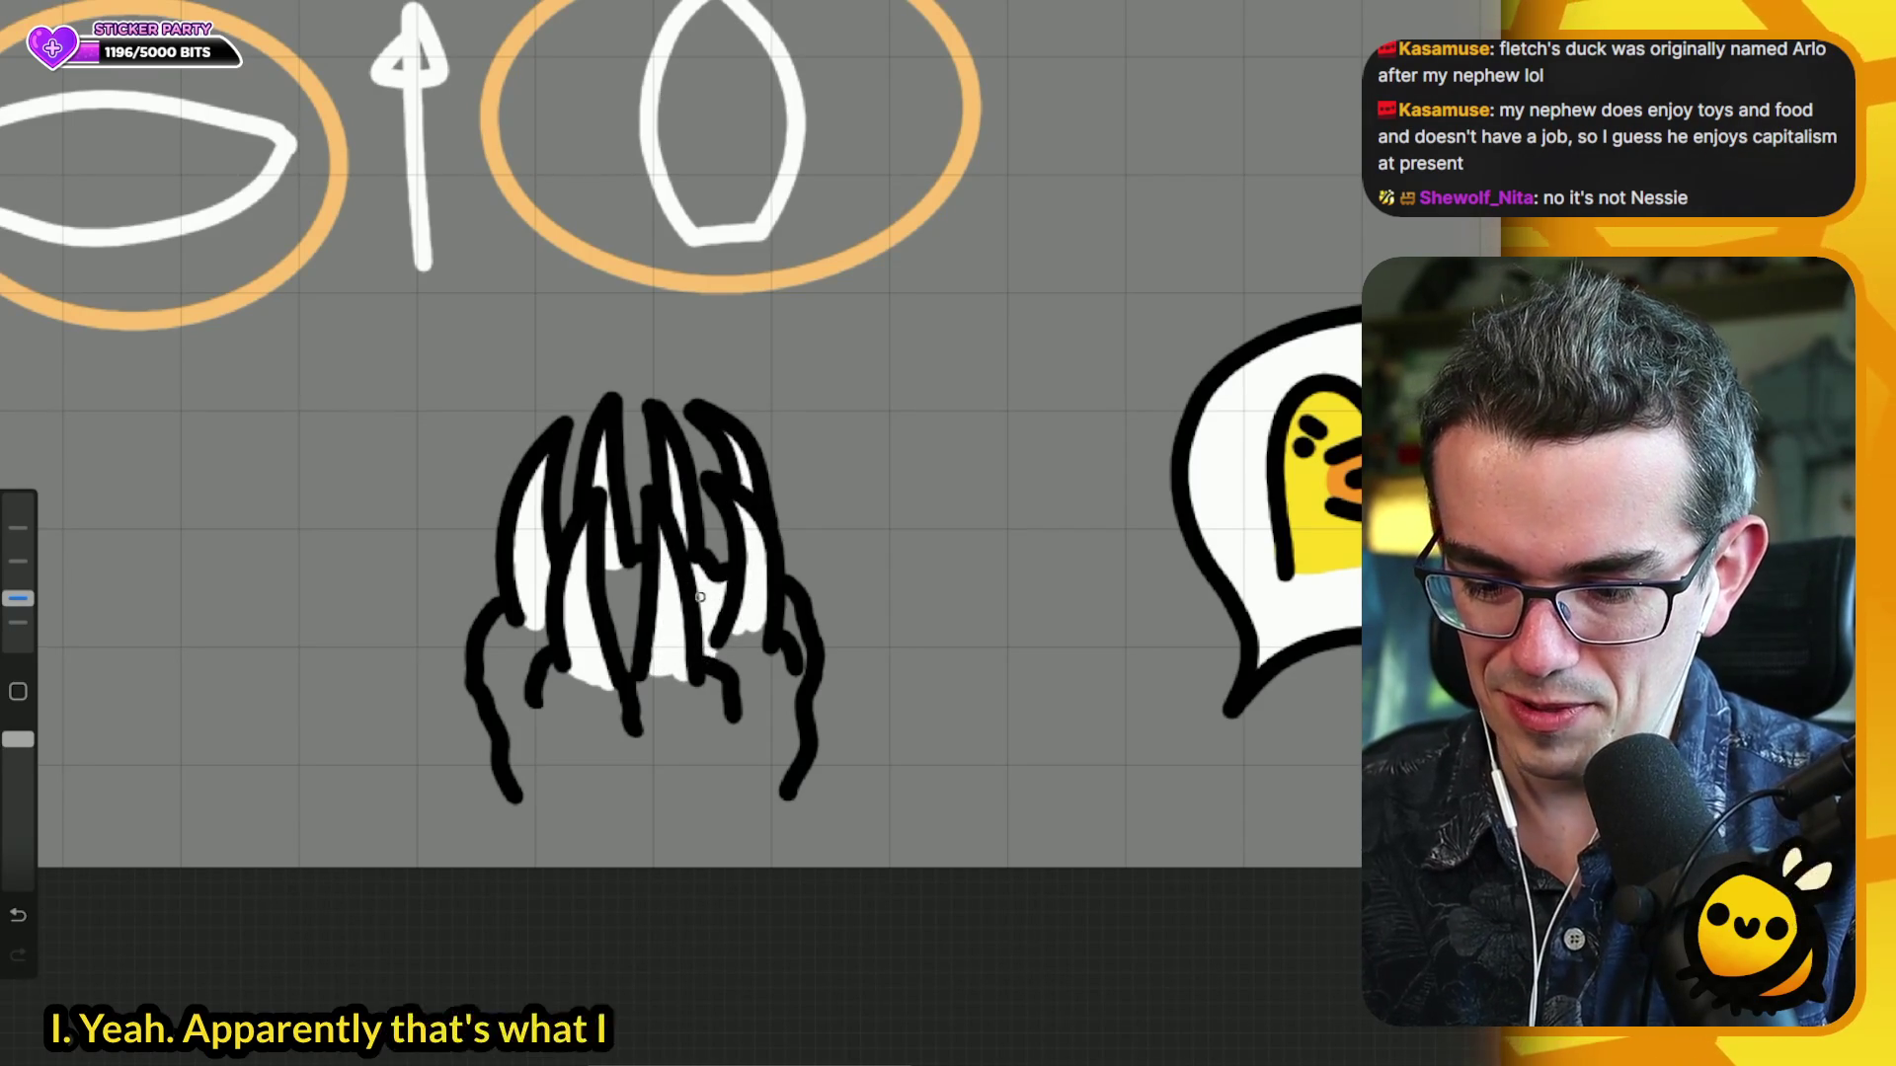
pyautogui.moveTo(594, 592)
pyautogui.mouseDown()
pyautogui.moveTo(625, 607)
pyautogui.moveTo(622, 667)
pyautogui.mouseUp()
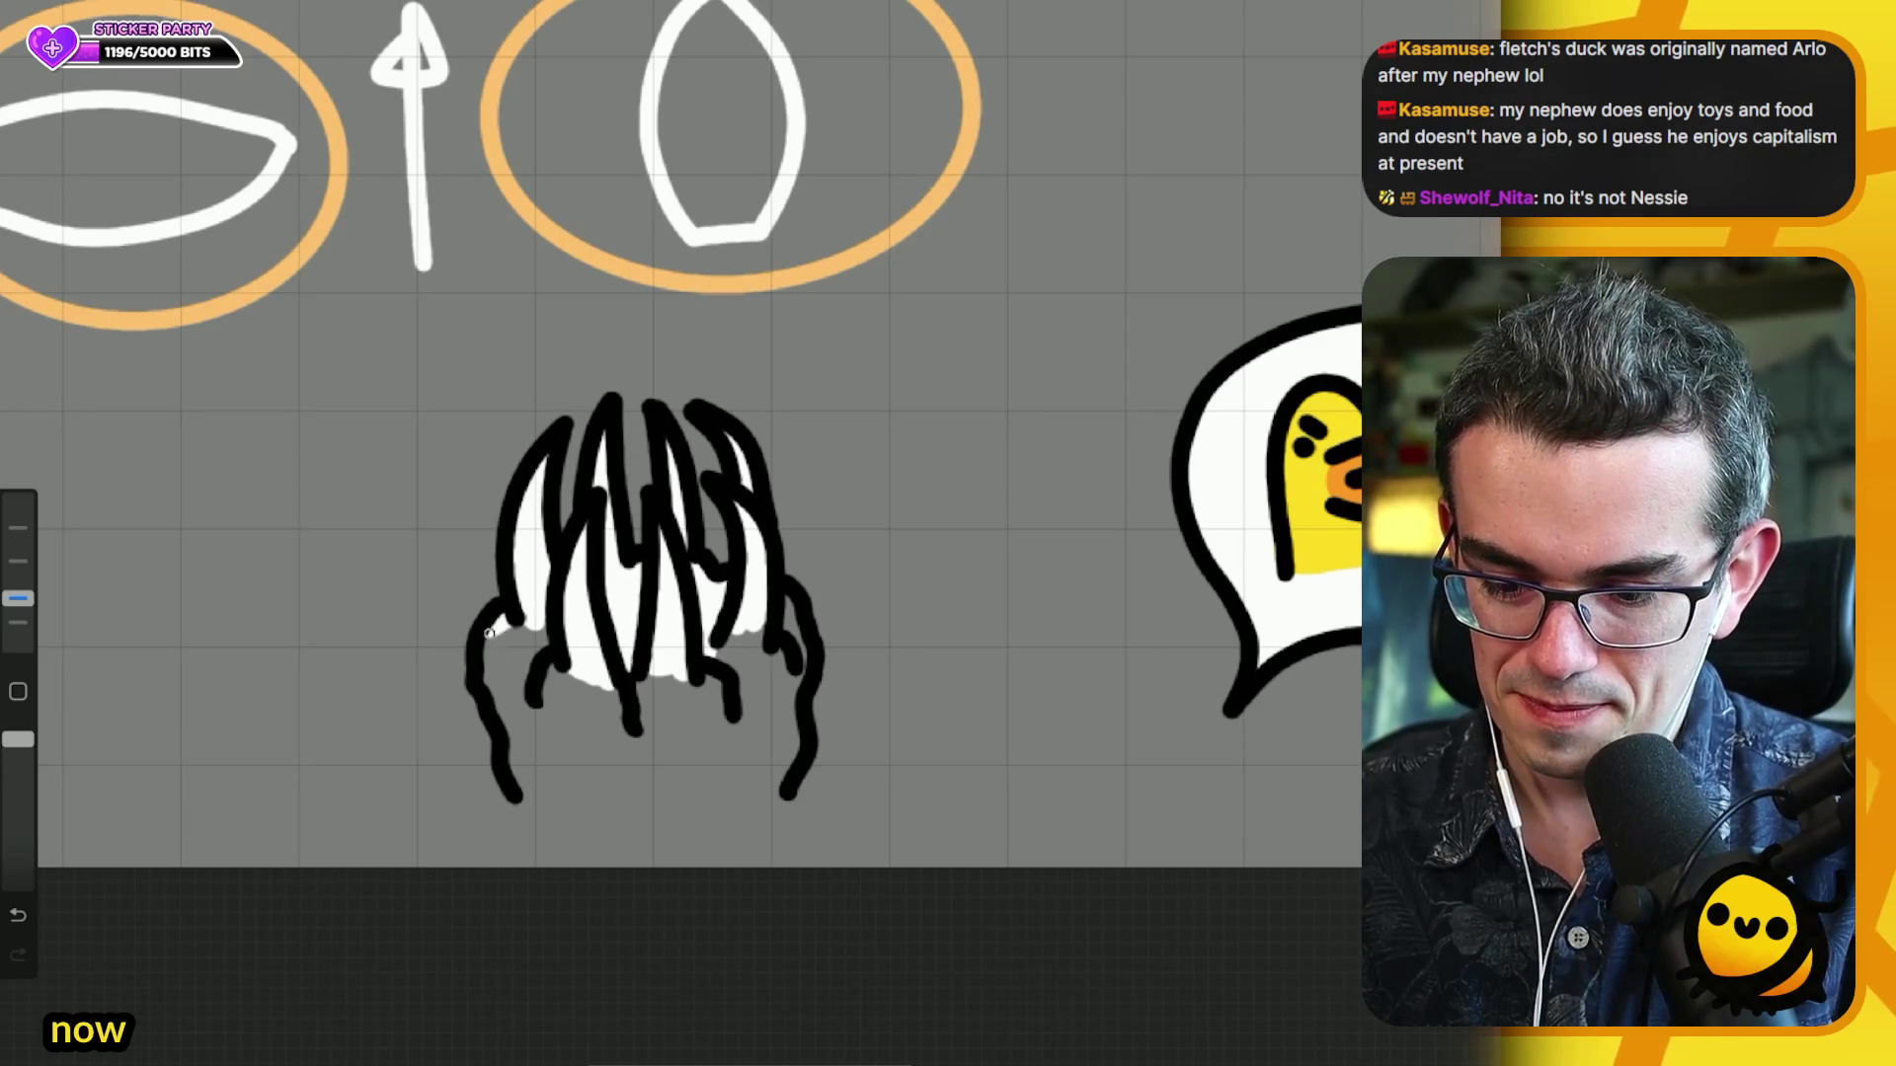
pyautogui.moveTo(531, 795); pyautogui.dragTo(757, 798)
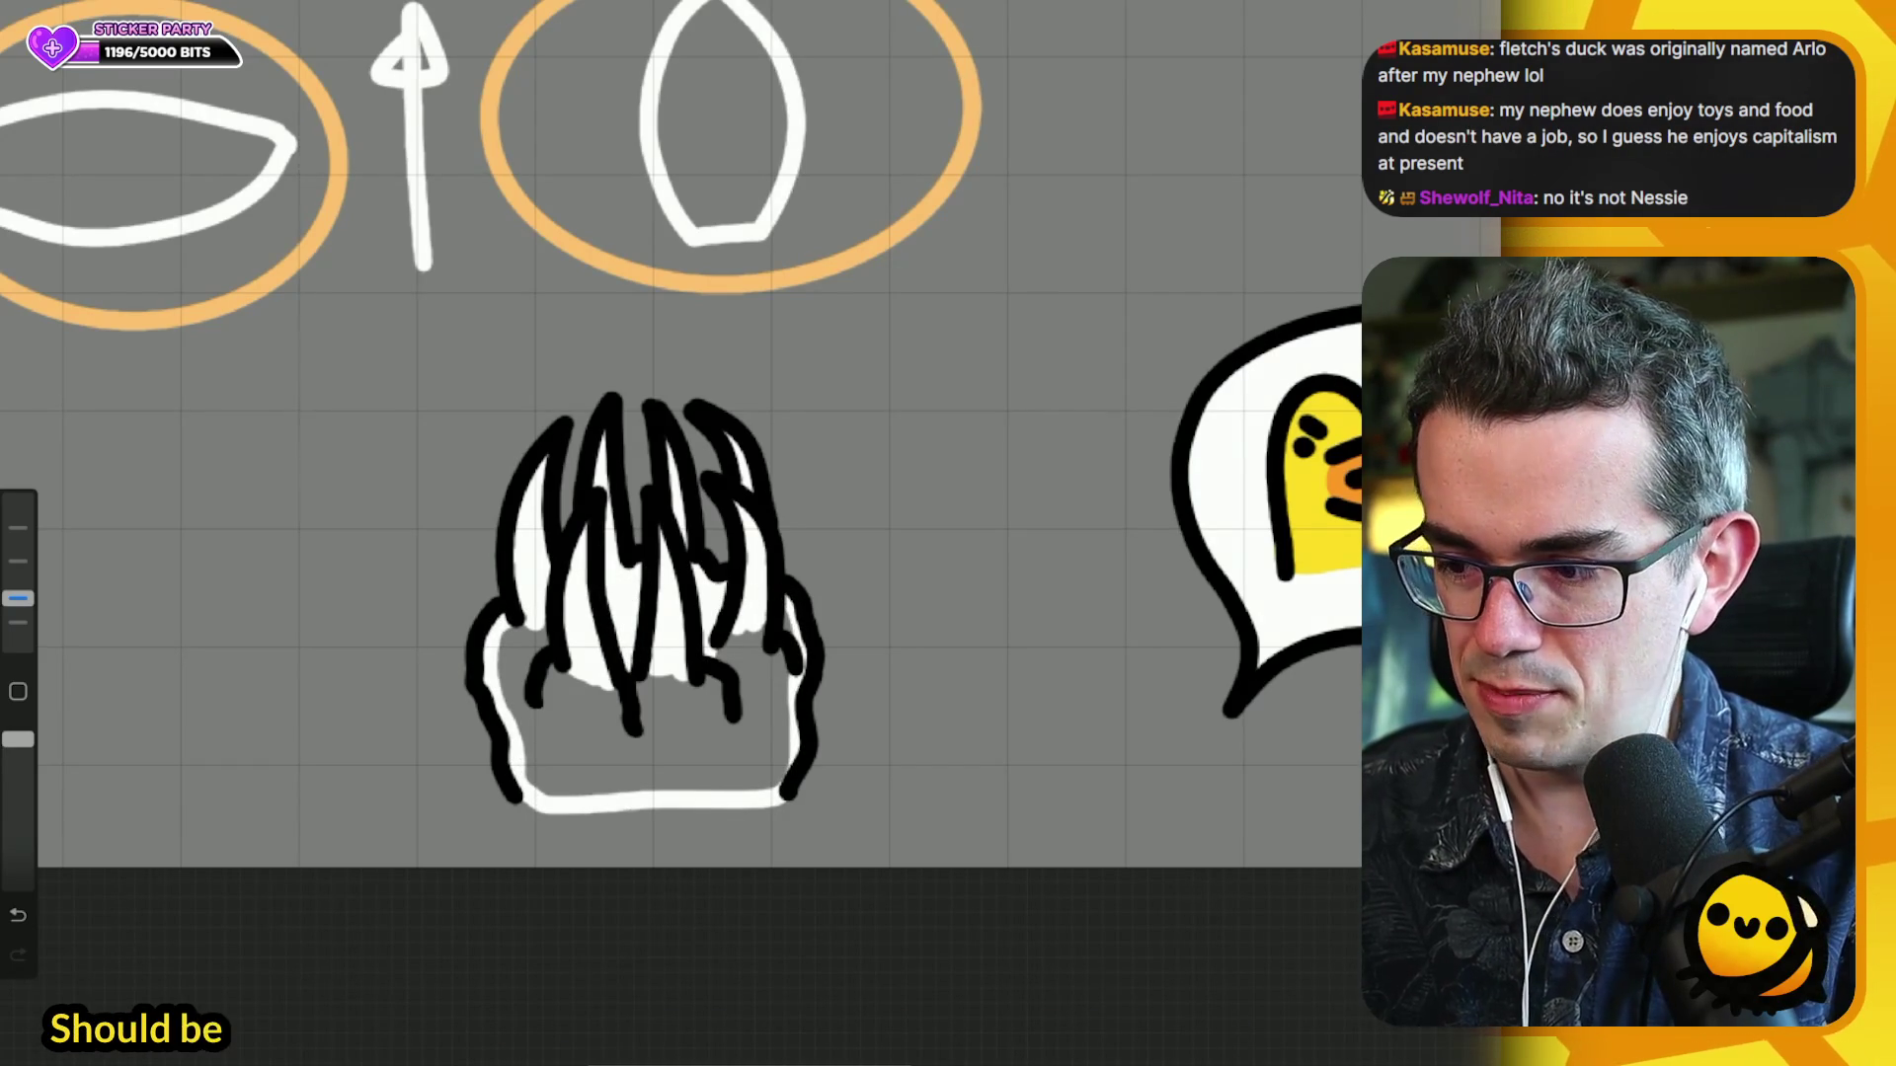
pyautogui.moveTo(1471, 12); pyautogui.dragTo(647, 751)
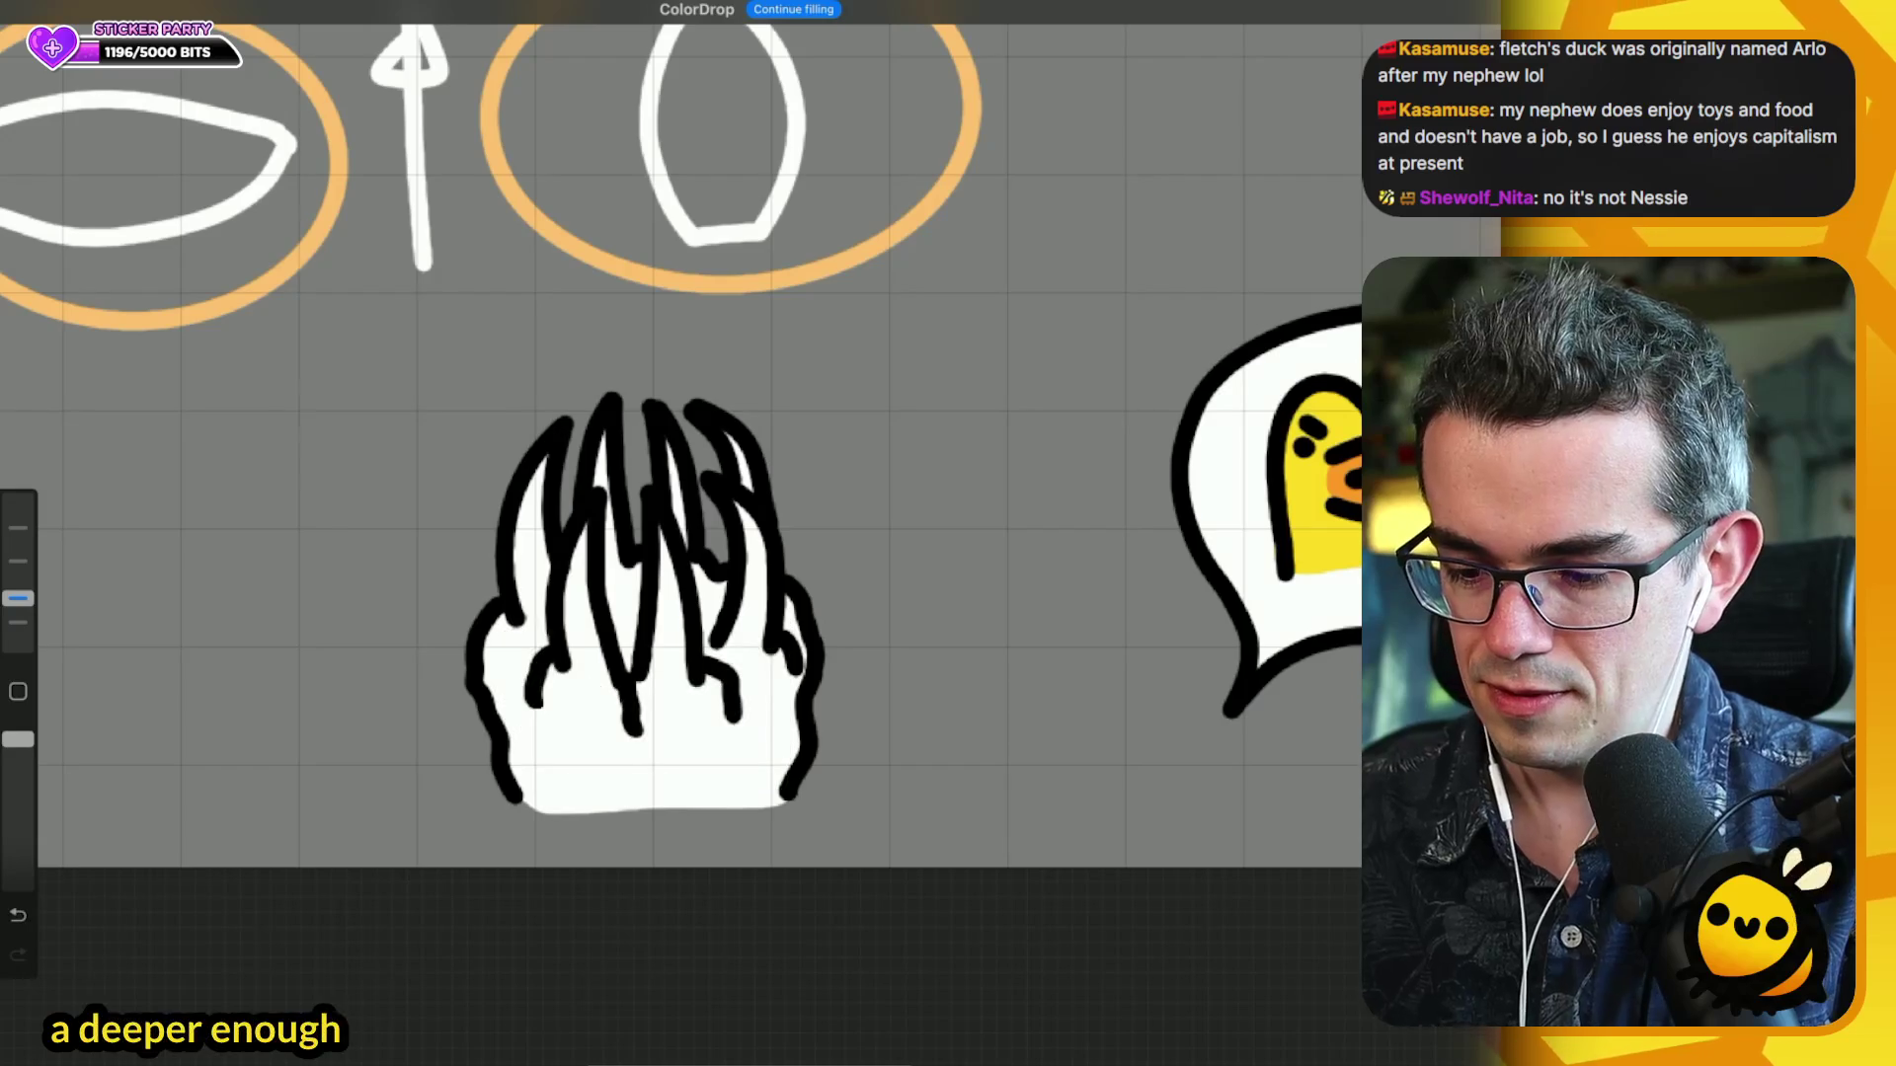
pyautogui.click(1419, 10)
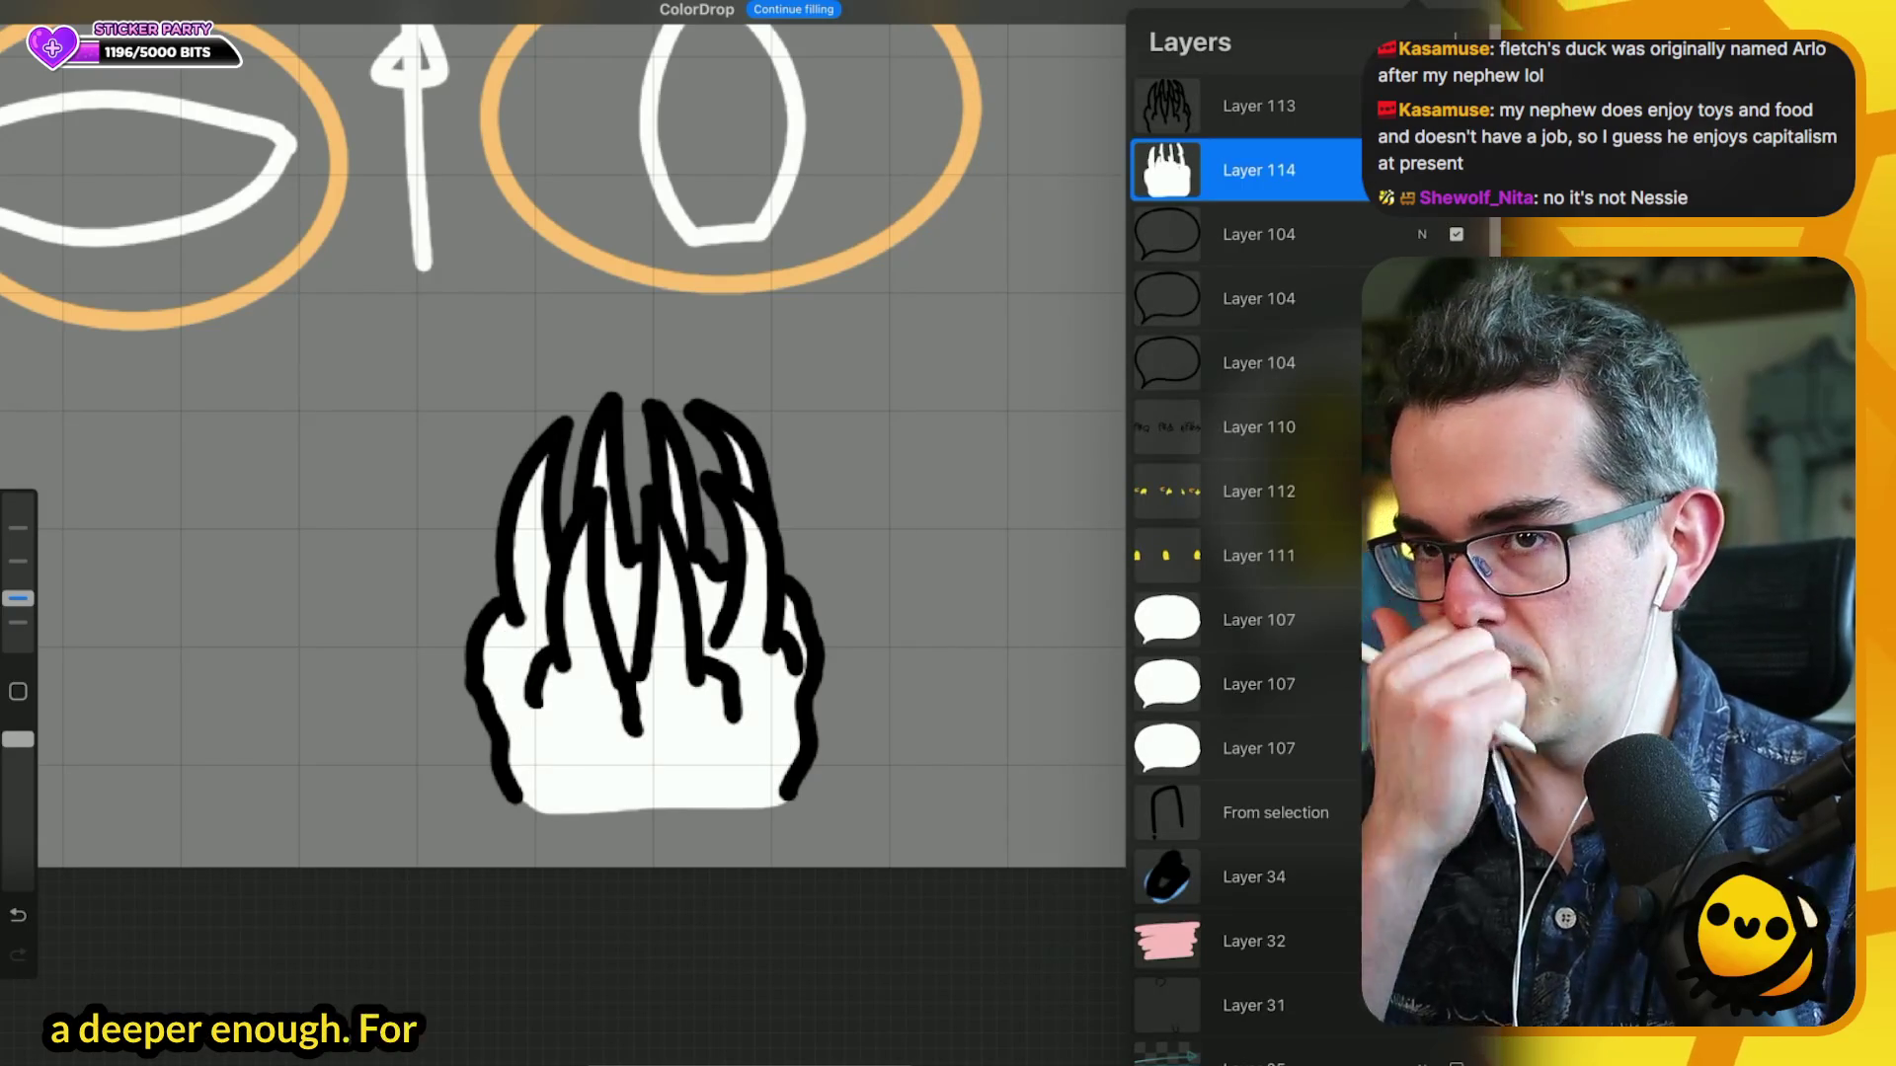
# - Pick a grey shading colour from the Colours panel
pyautogui.scroll(-2, 642, 593)
pyautogui.scroll(1, 641, 494)
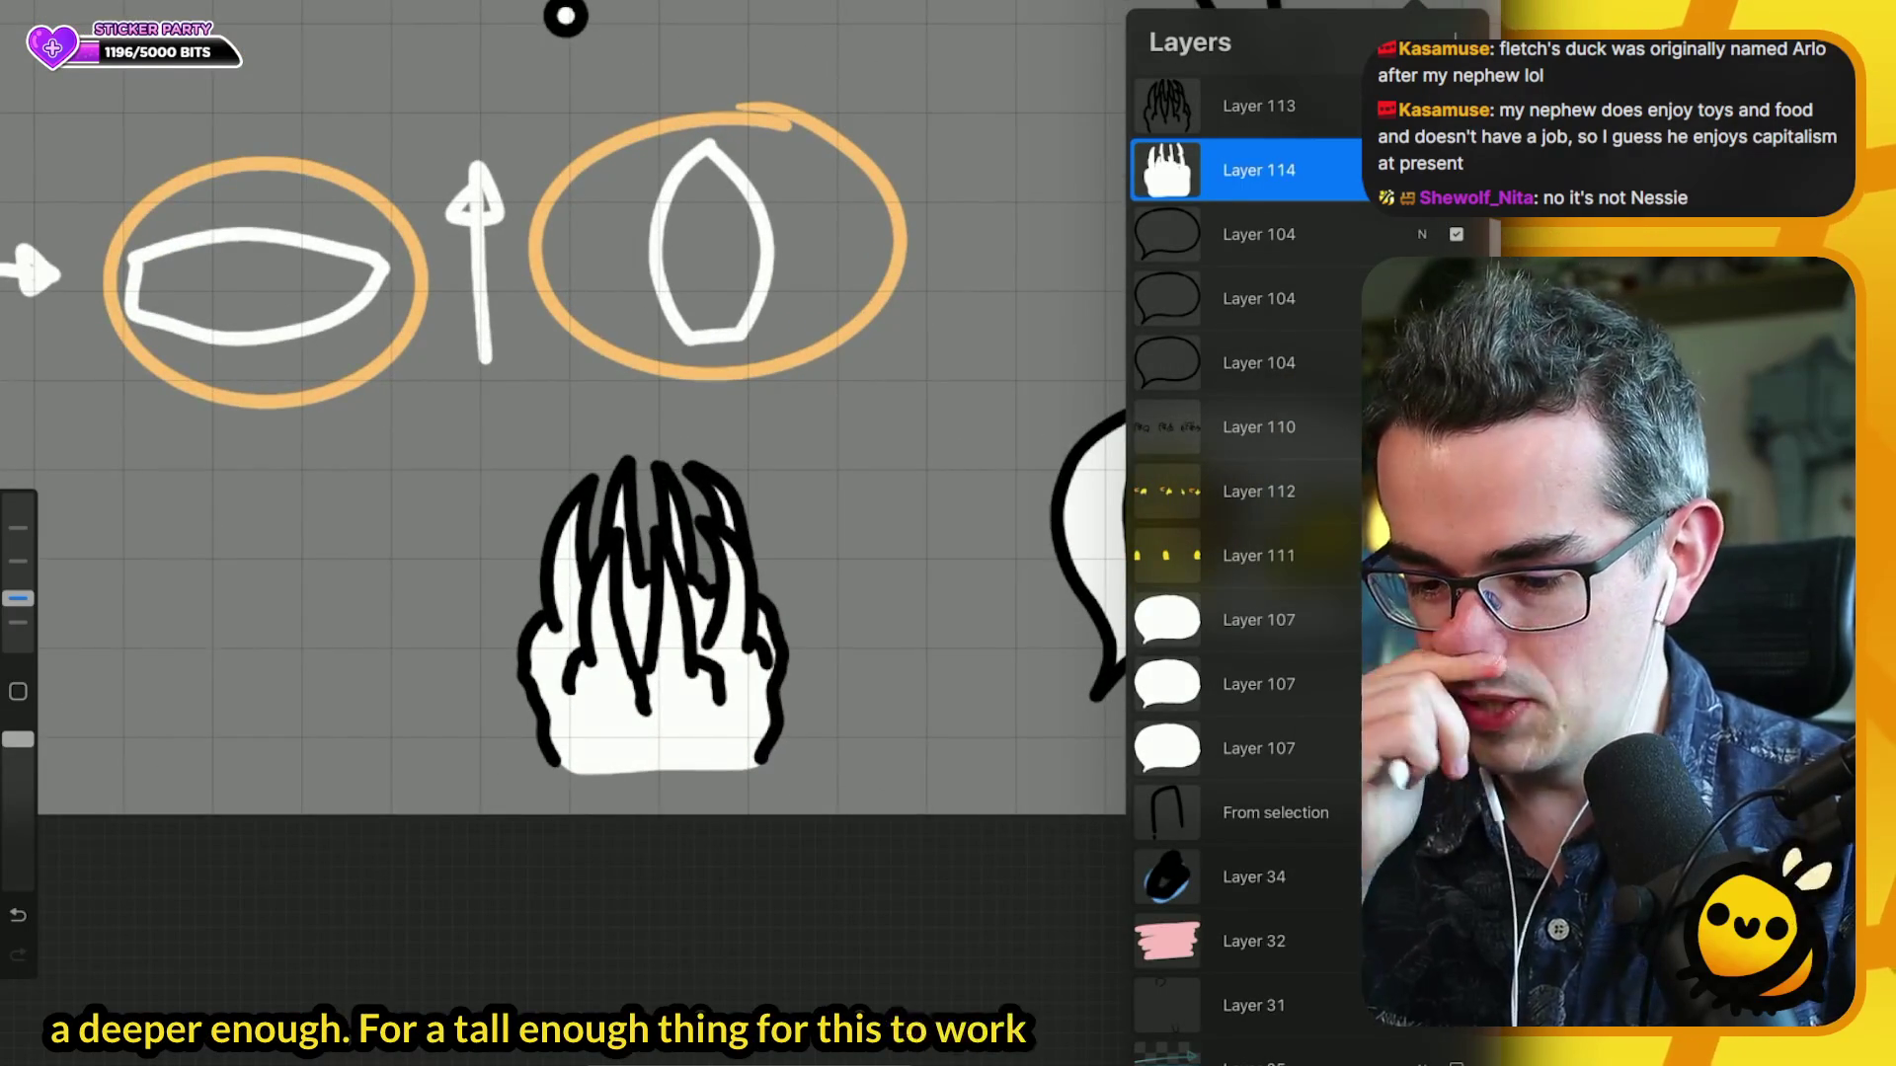
pyautogui.click(1472, 12)
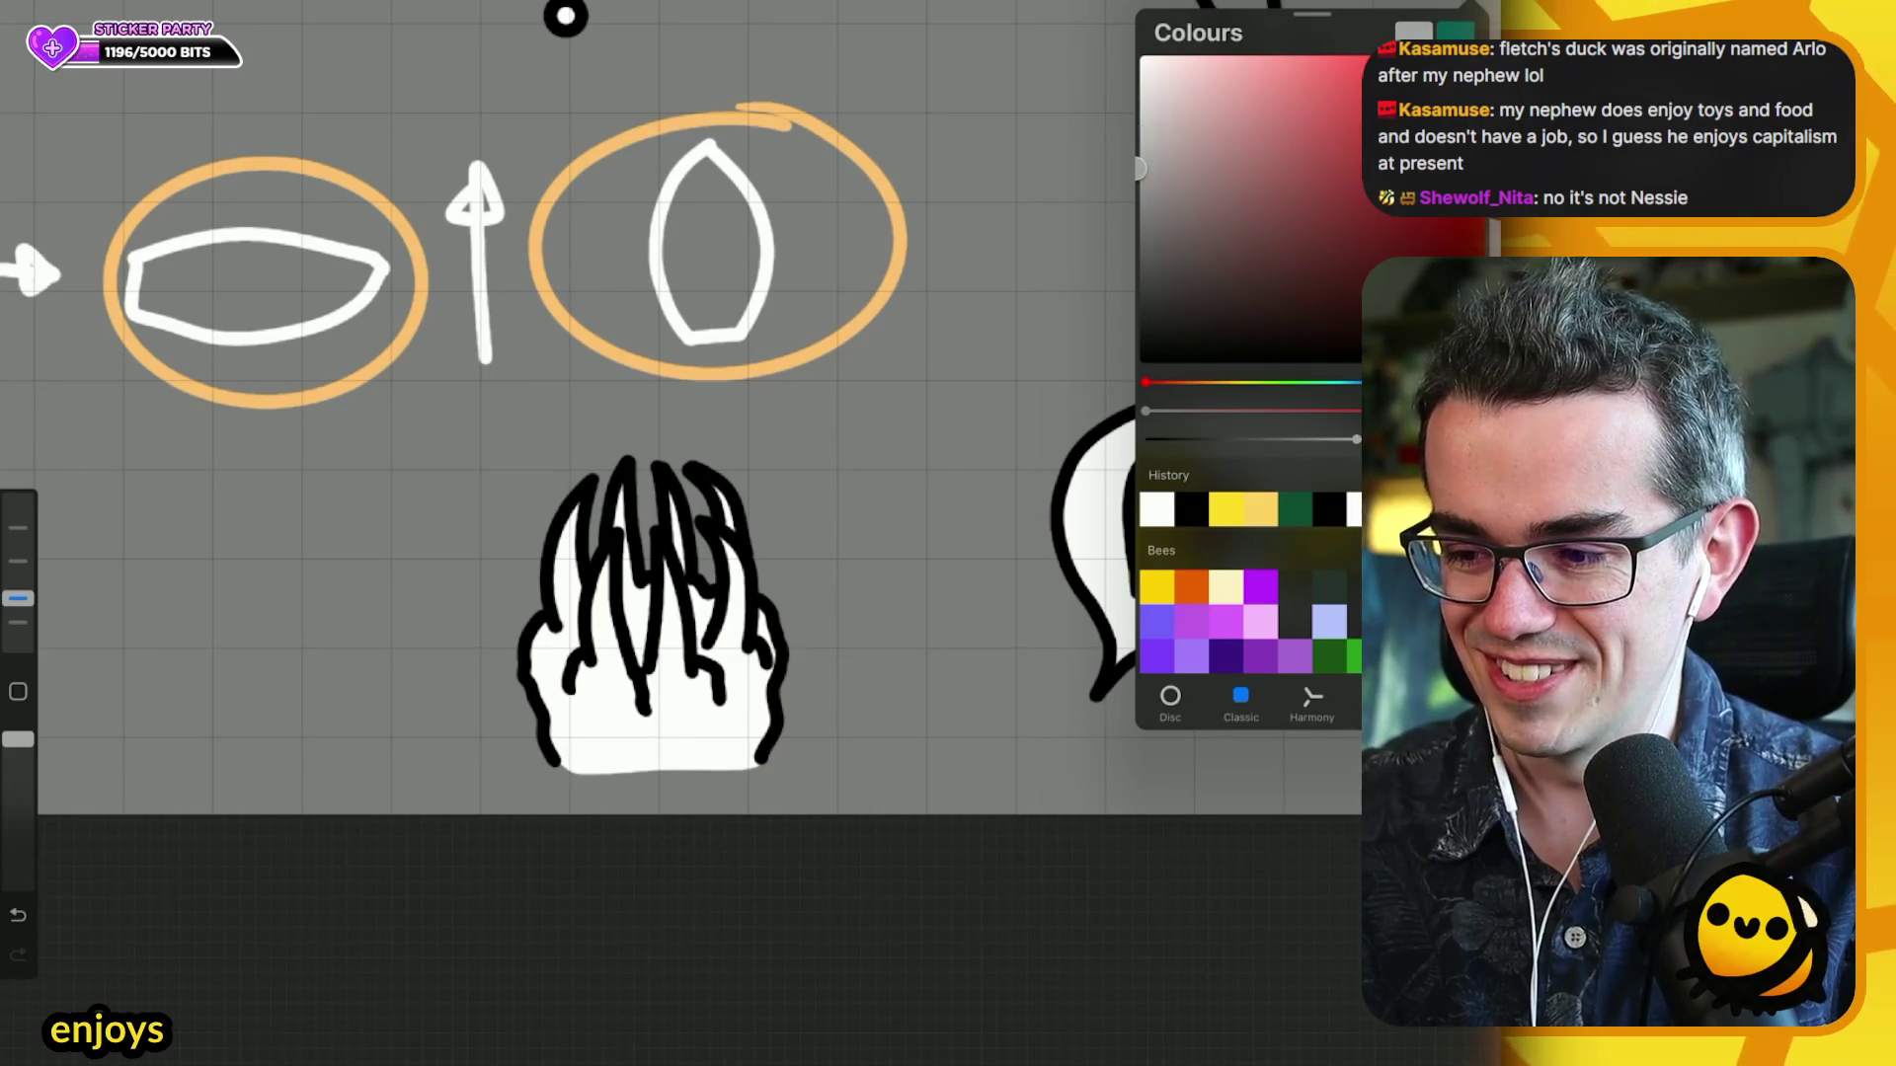
pyautogui.click(1234, 12)
pyautogui.click(1235, 12)
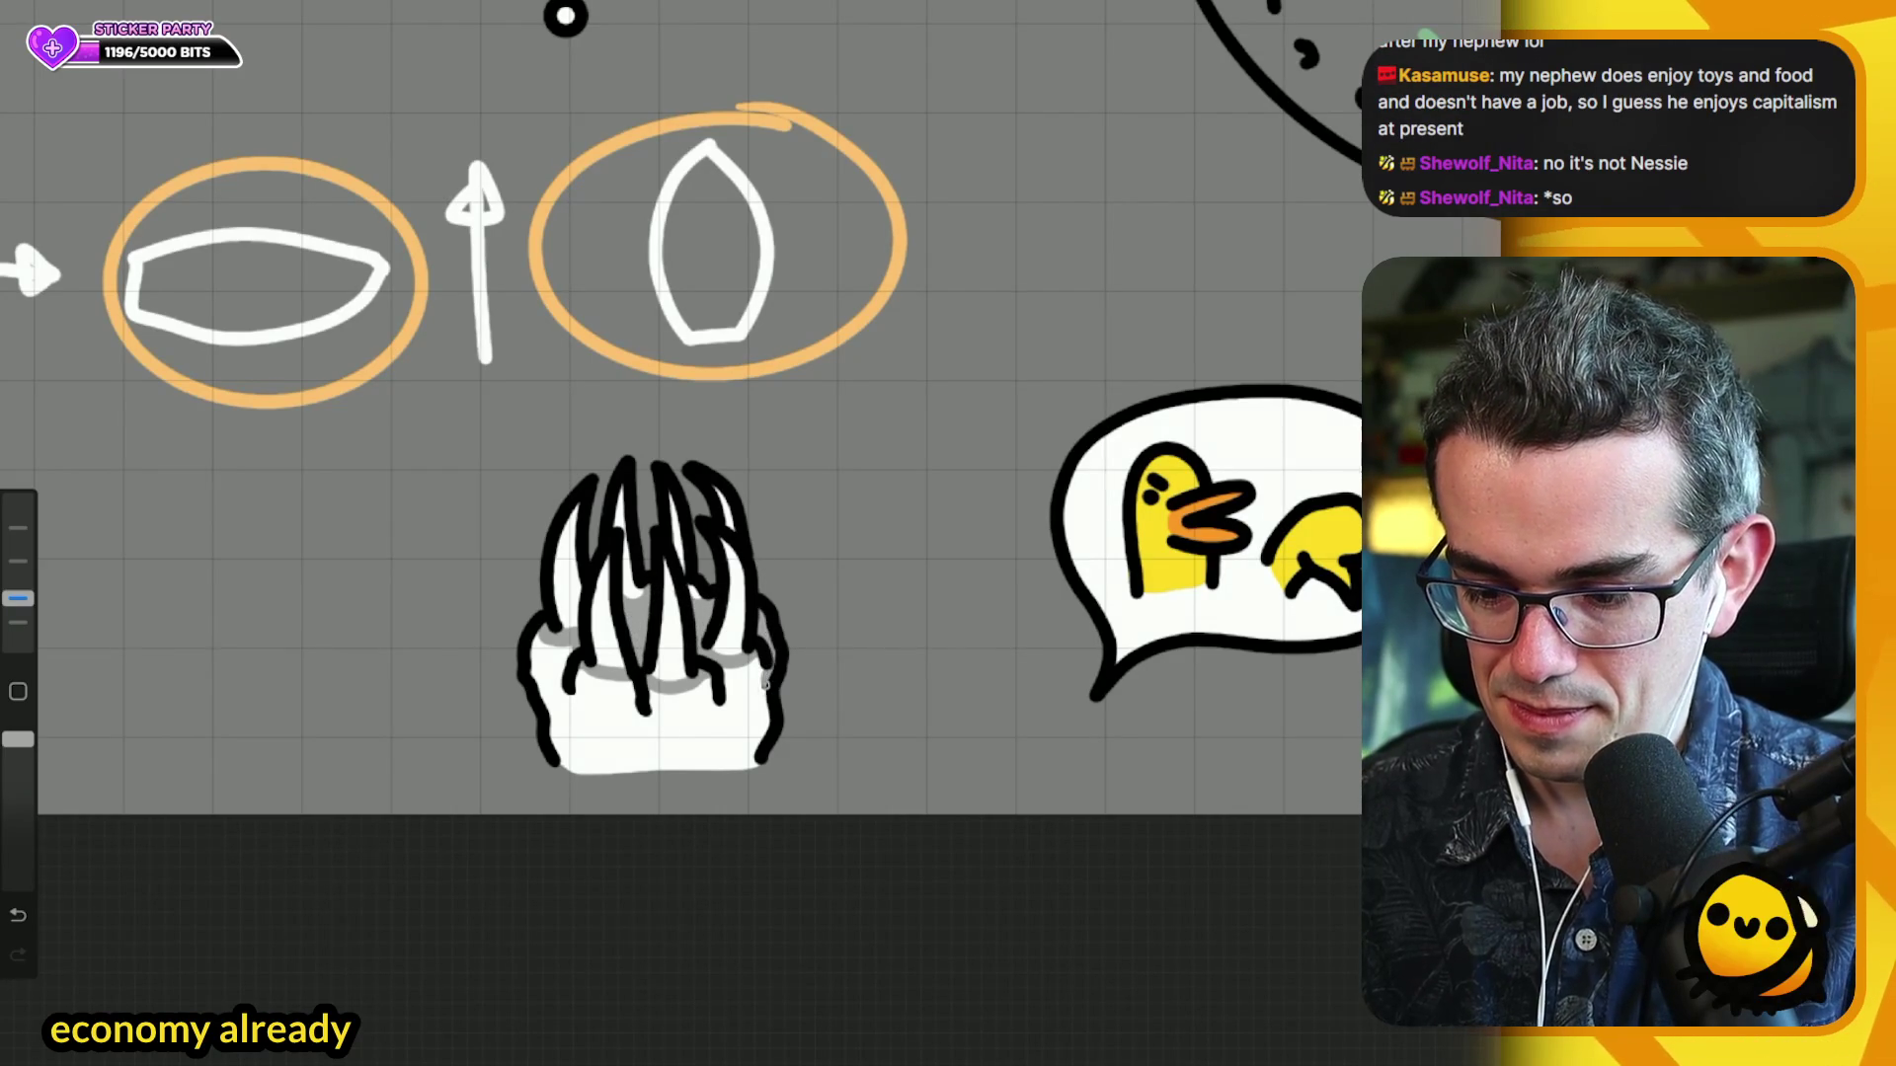
# - Shade the hand's bottom edge and lower-left block grey, adding a darker stroke in the fur
pyautogui.moveTo(749, 771); pyautogui.dragTo(568, 771)
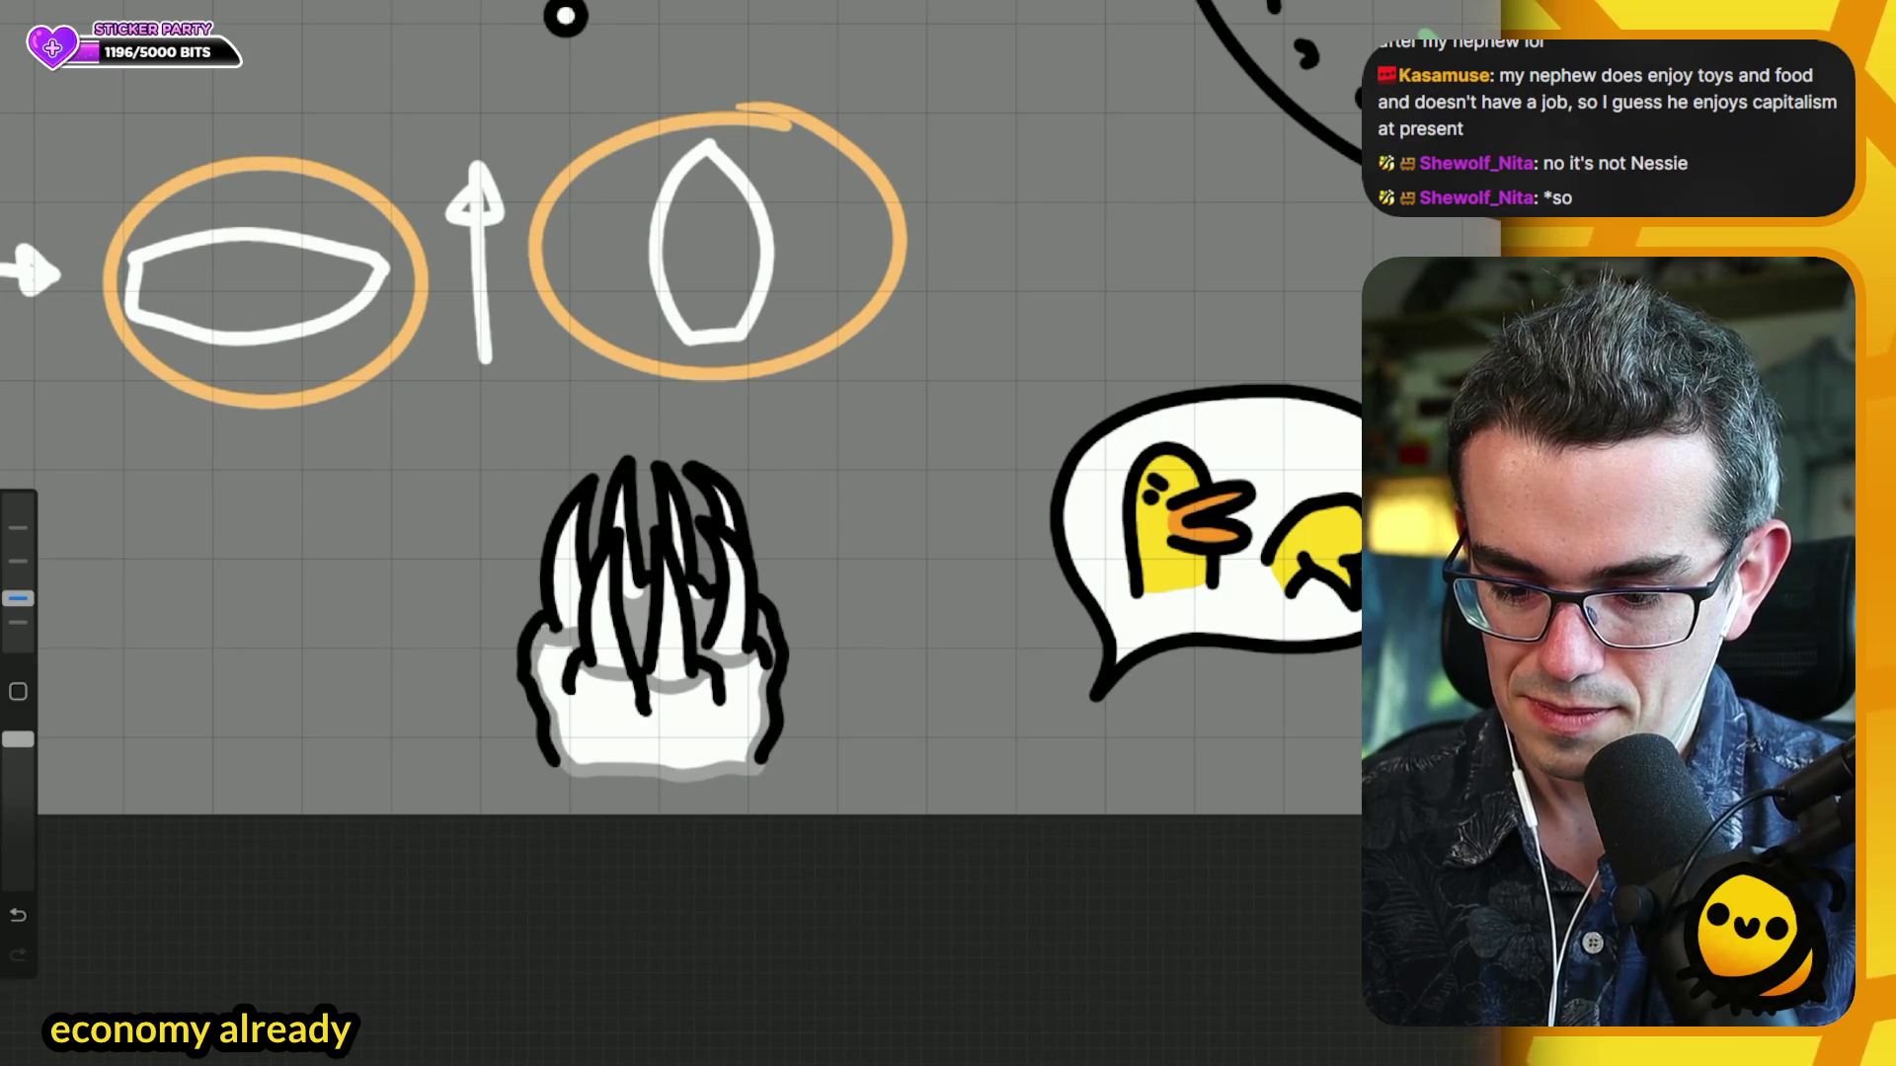
pyautogui.moveTo(1471, 19)
pyautogui.mouseDown()
pyautogui.moveTo(965, 389)
pyautogui.moveTo(651, 731)
pyautogui.mouseUp()
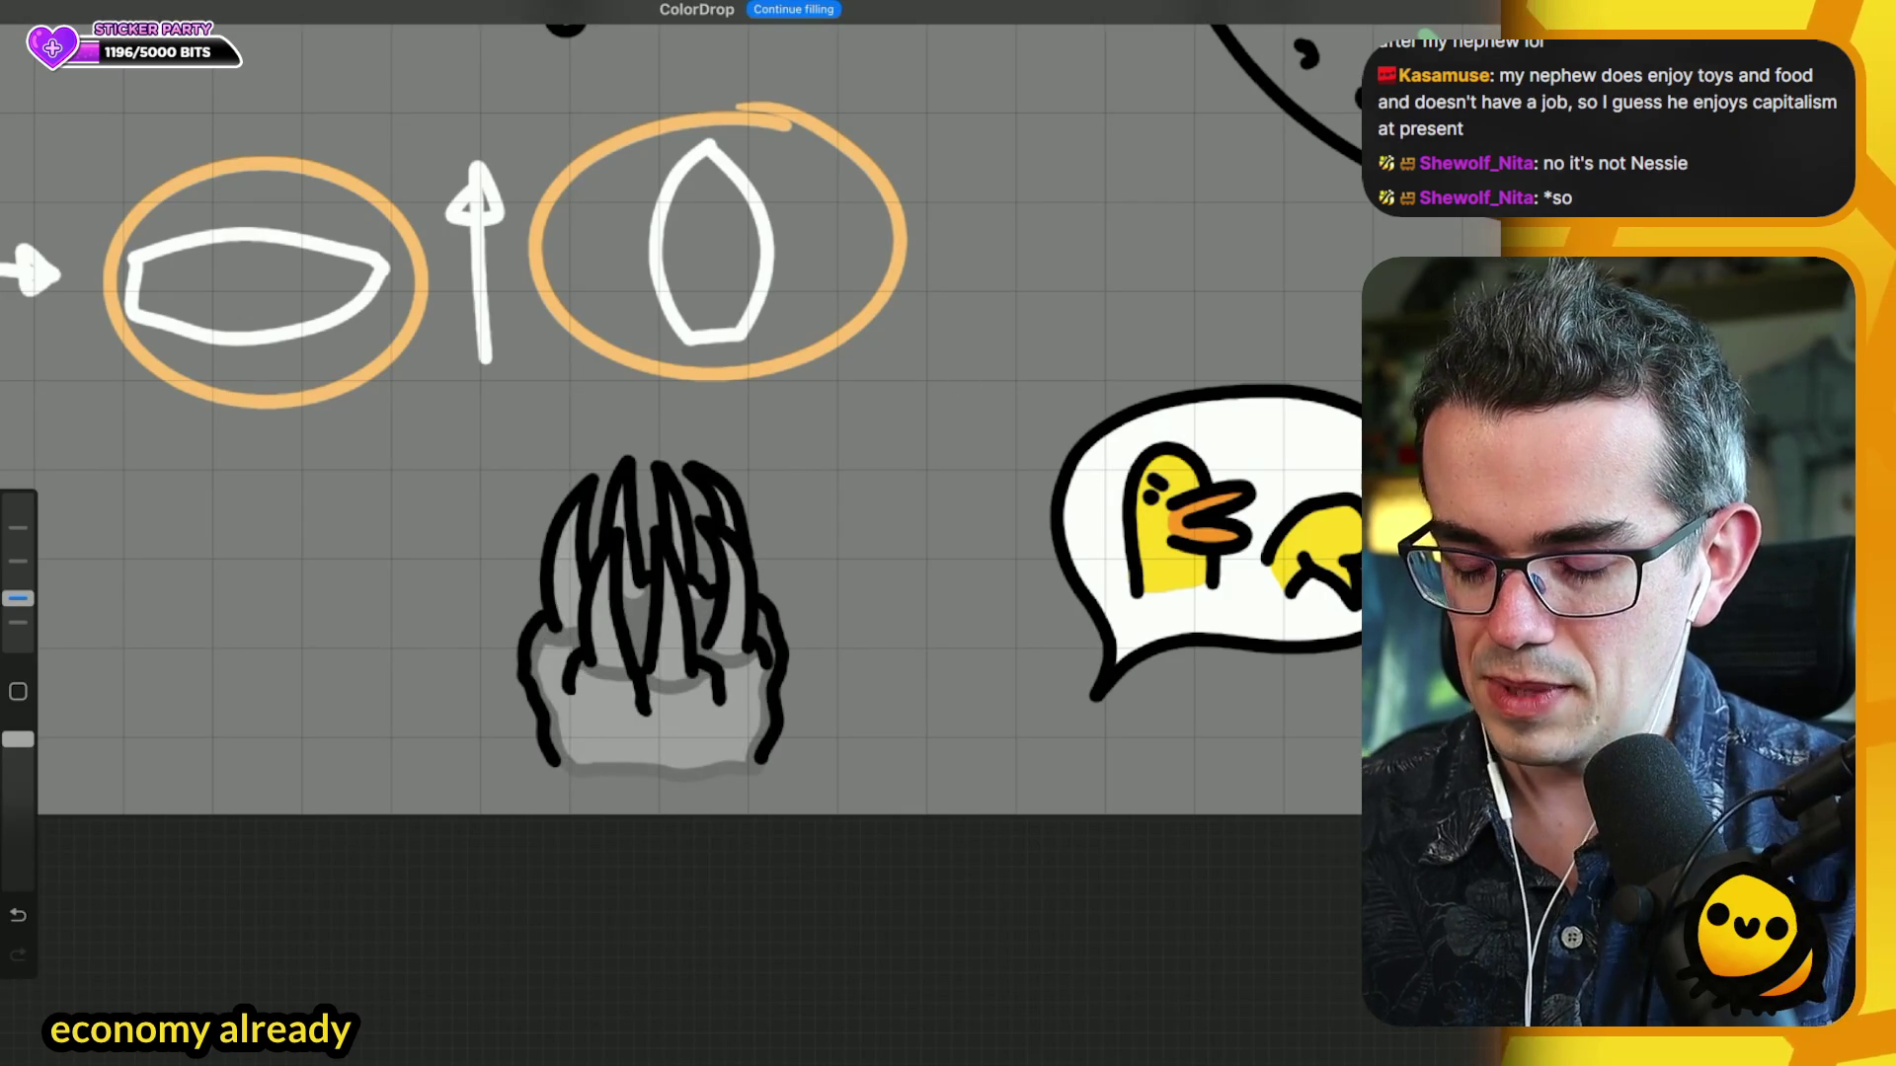
pyautogui.hotkey('ctrl', 'z')
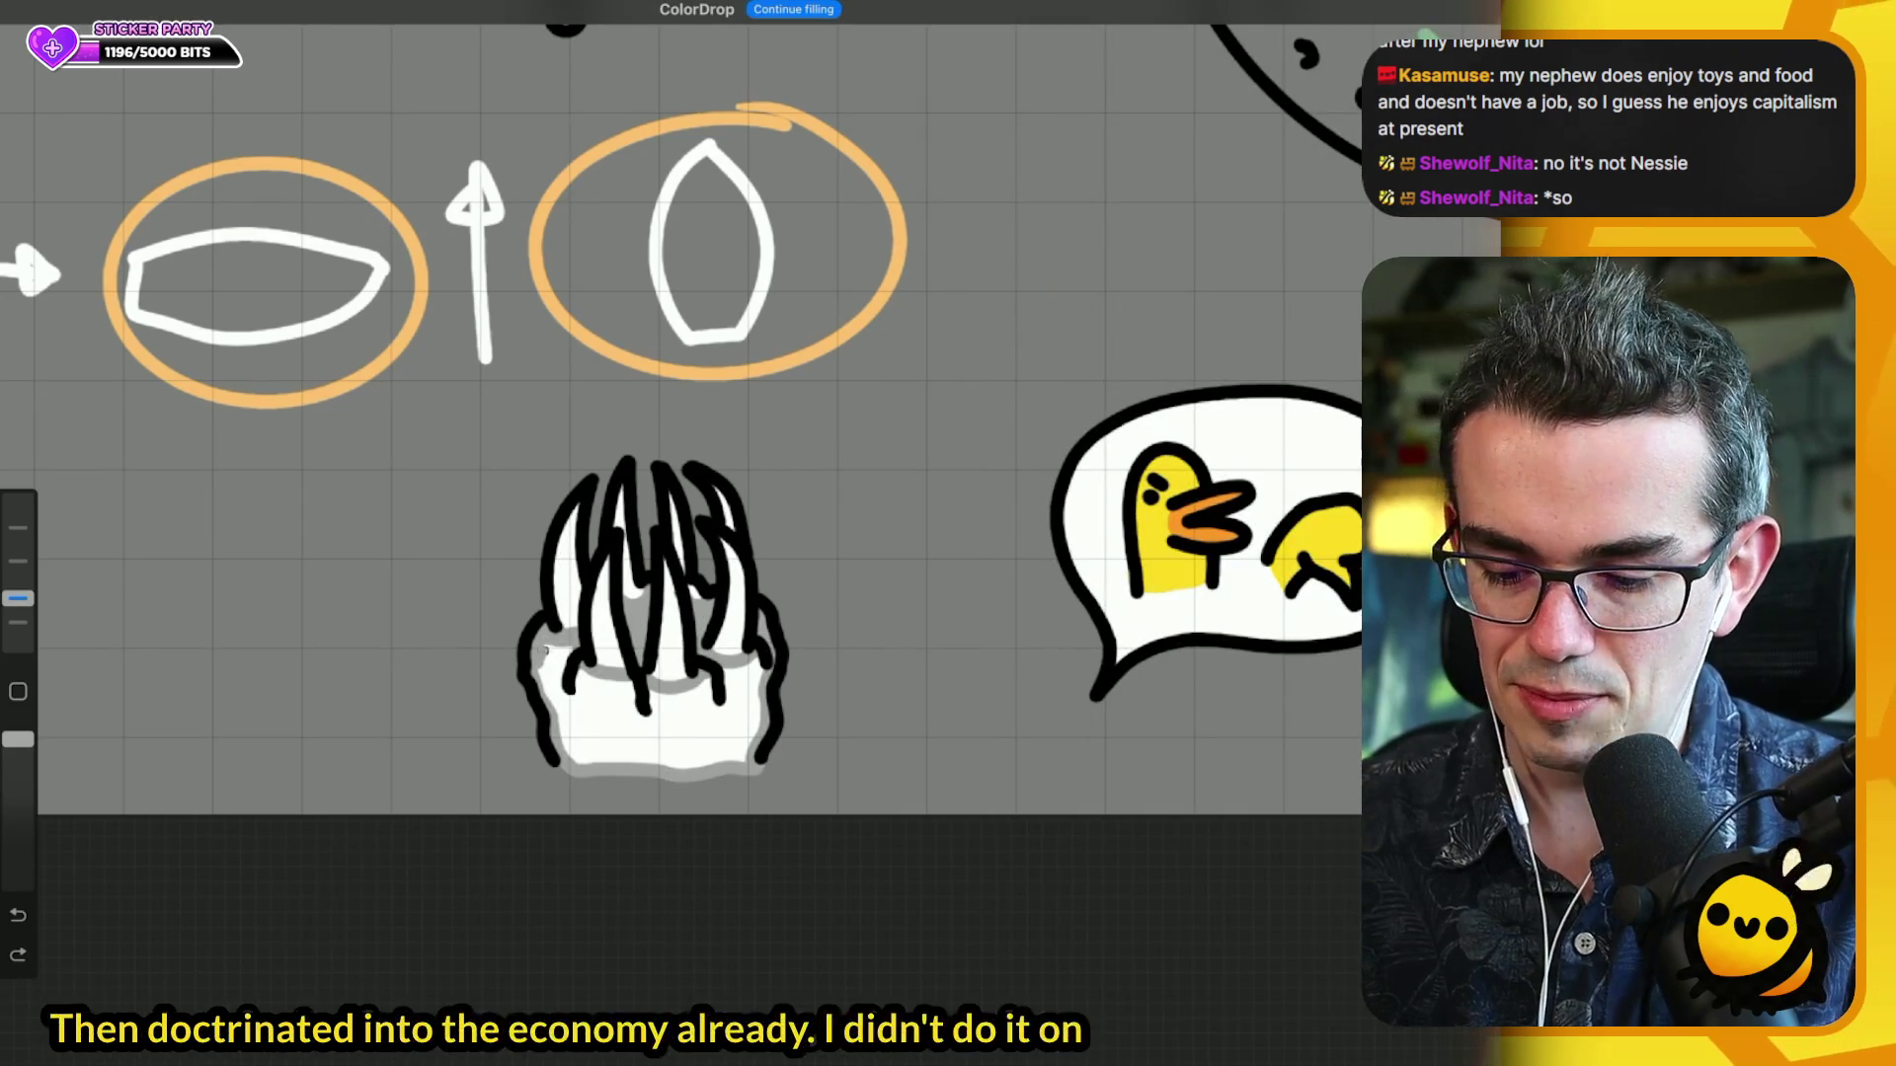
pyautogui.moveTo(553, 671)
pyautogui.mouseDown()
pyautogui.moveTo(568, 751)
pyautogui.moveTo(580, 691)
pyautogui.moveTo(587, 761)
pyautogui.moveTo(617, 681)
pyautogui.moveTo(745, 755)
pyautogui.moveTo(664, 760)
pyautogui.mouseUp()
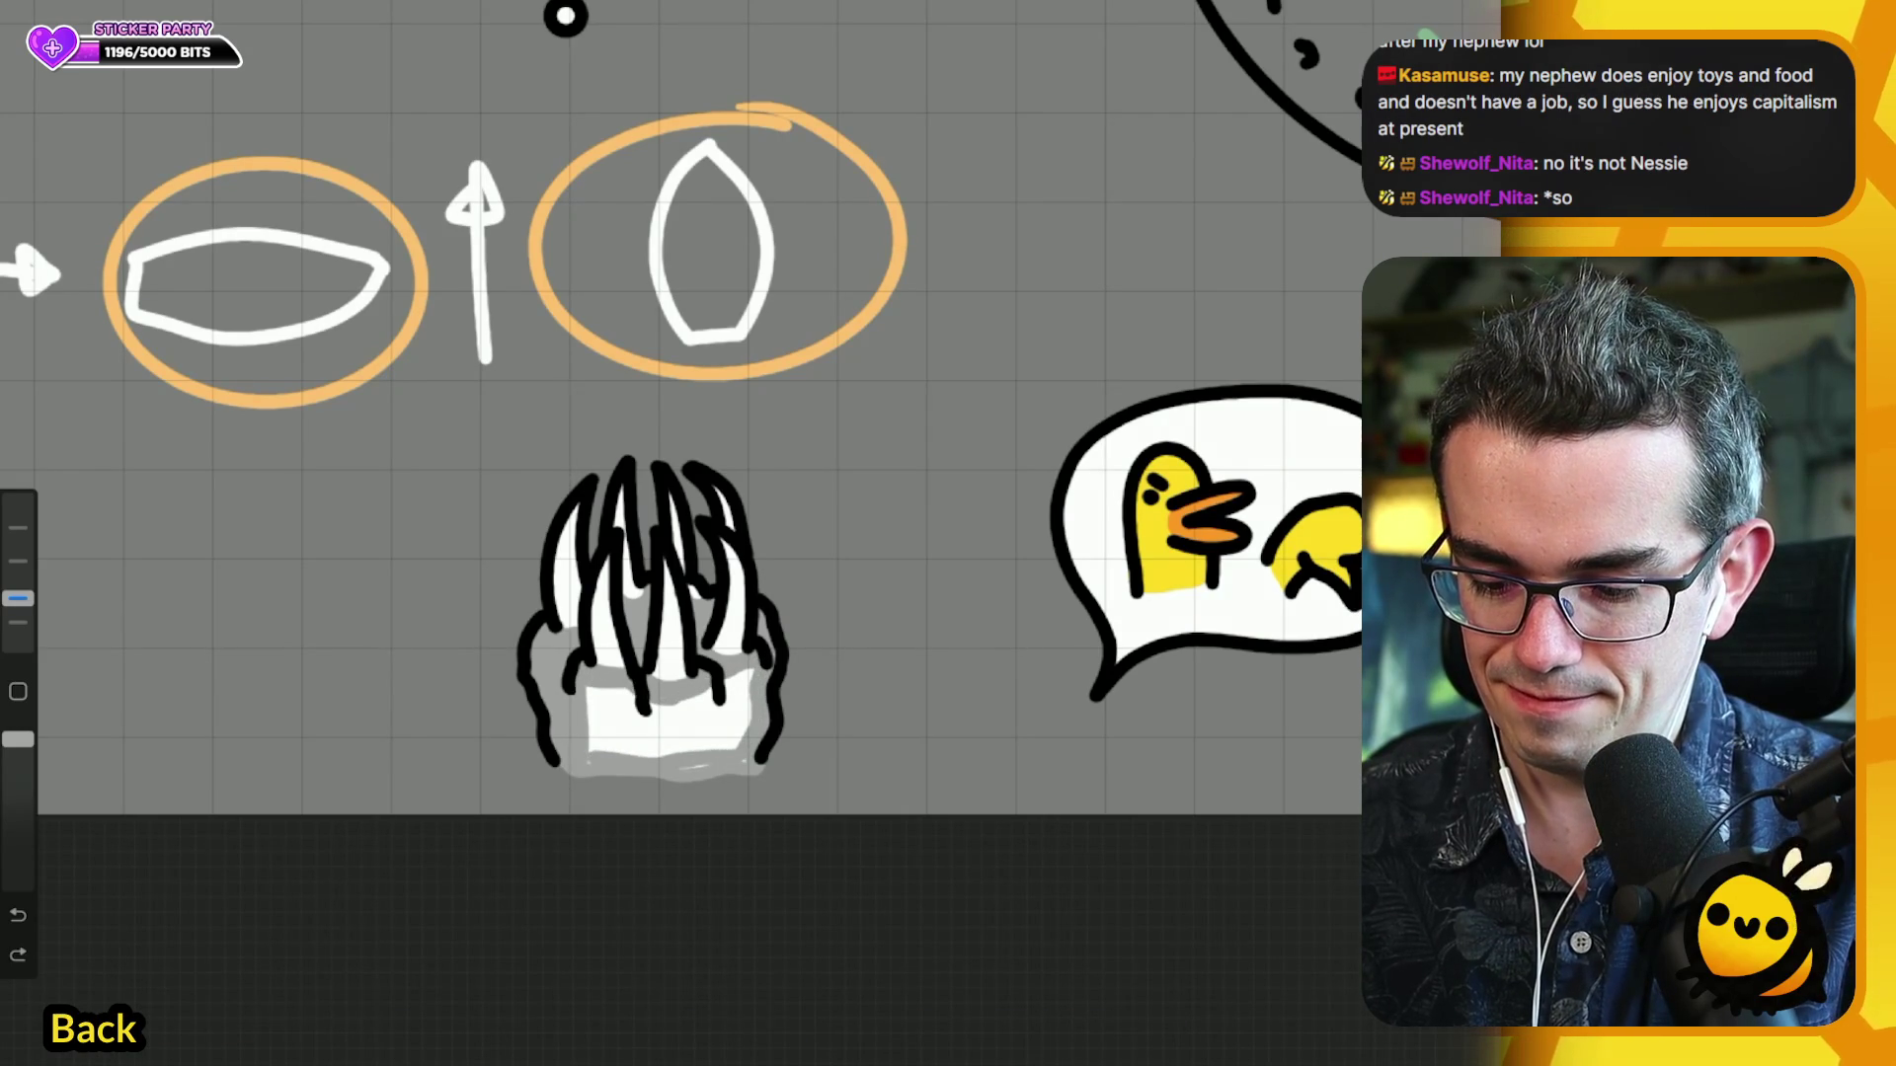
pyautogui.moveTo(599, 692); pyautogui.dragTo(611, 745)
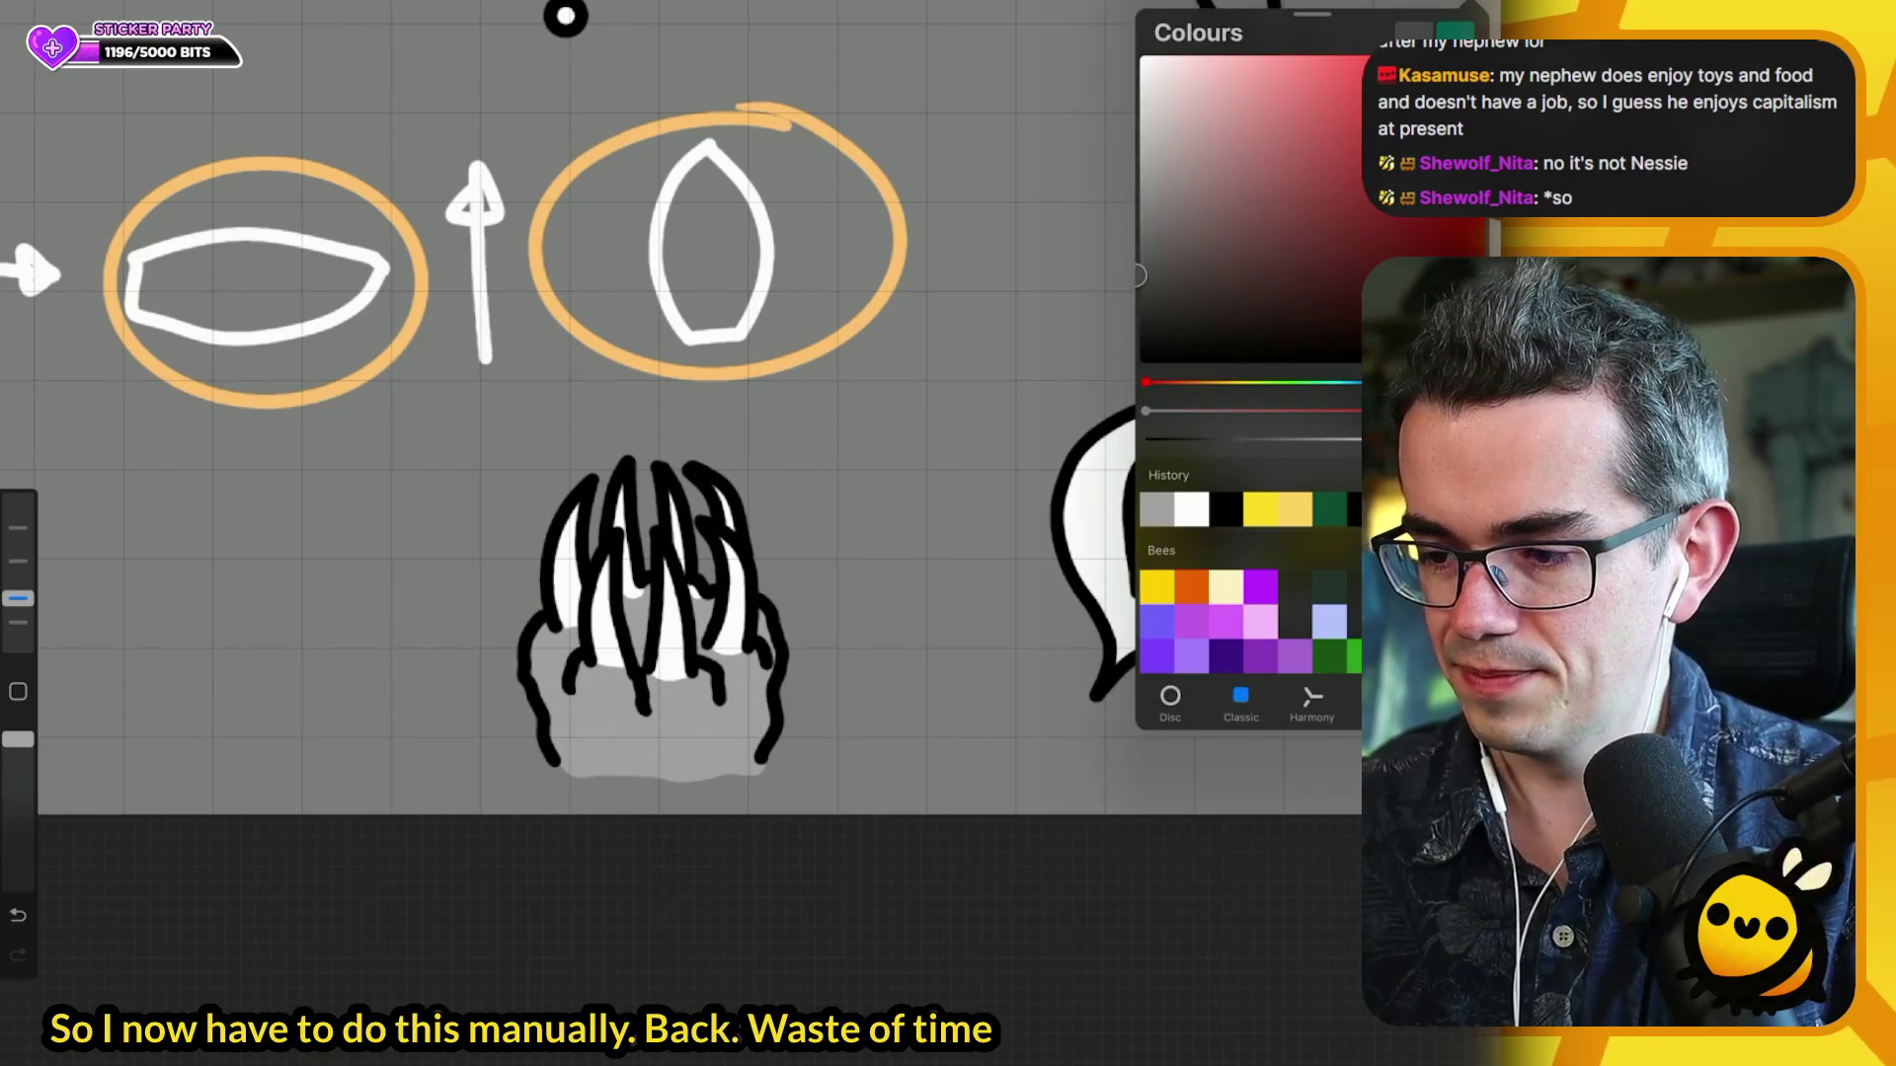
pyautogui.moveTo(626, 614); pyautogui.dragTo(638, 632)
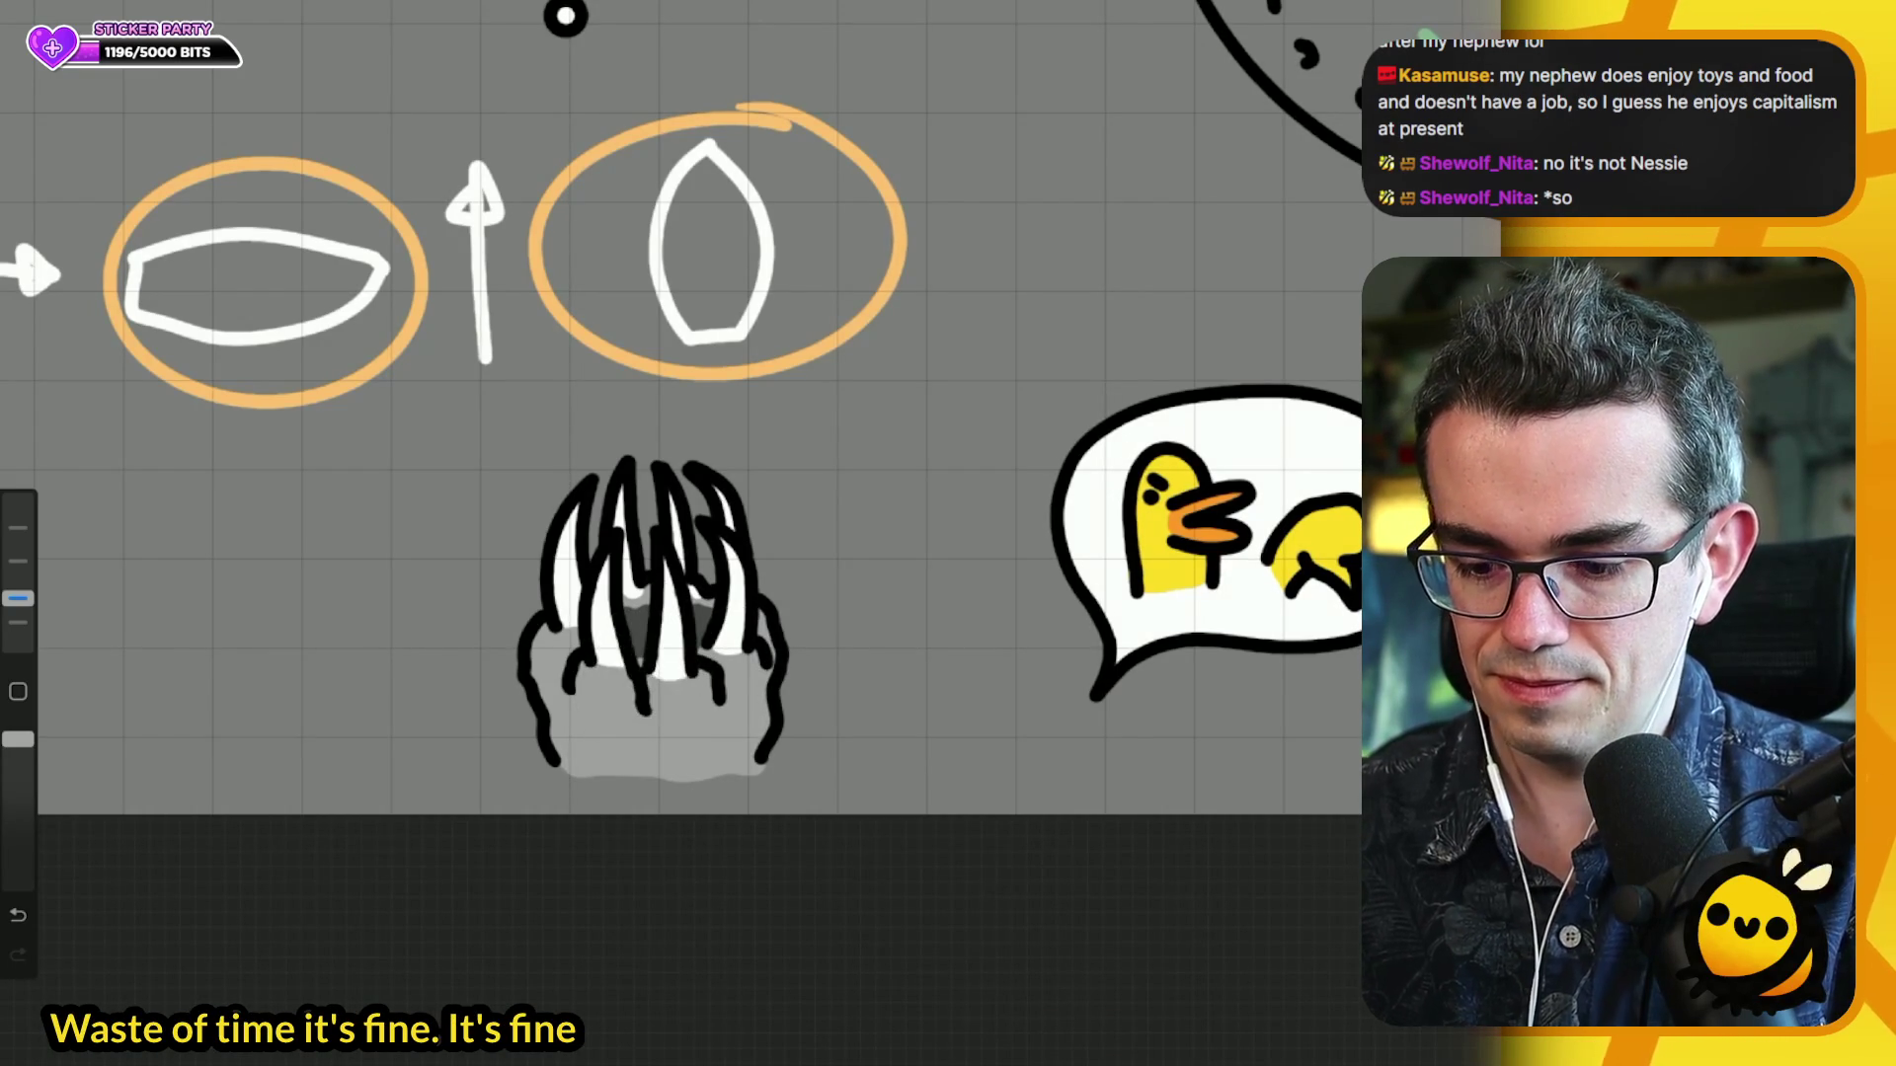
pyautogui.scroll(-5, 681, 395)
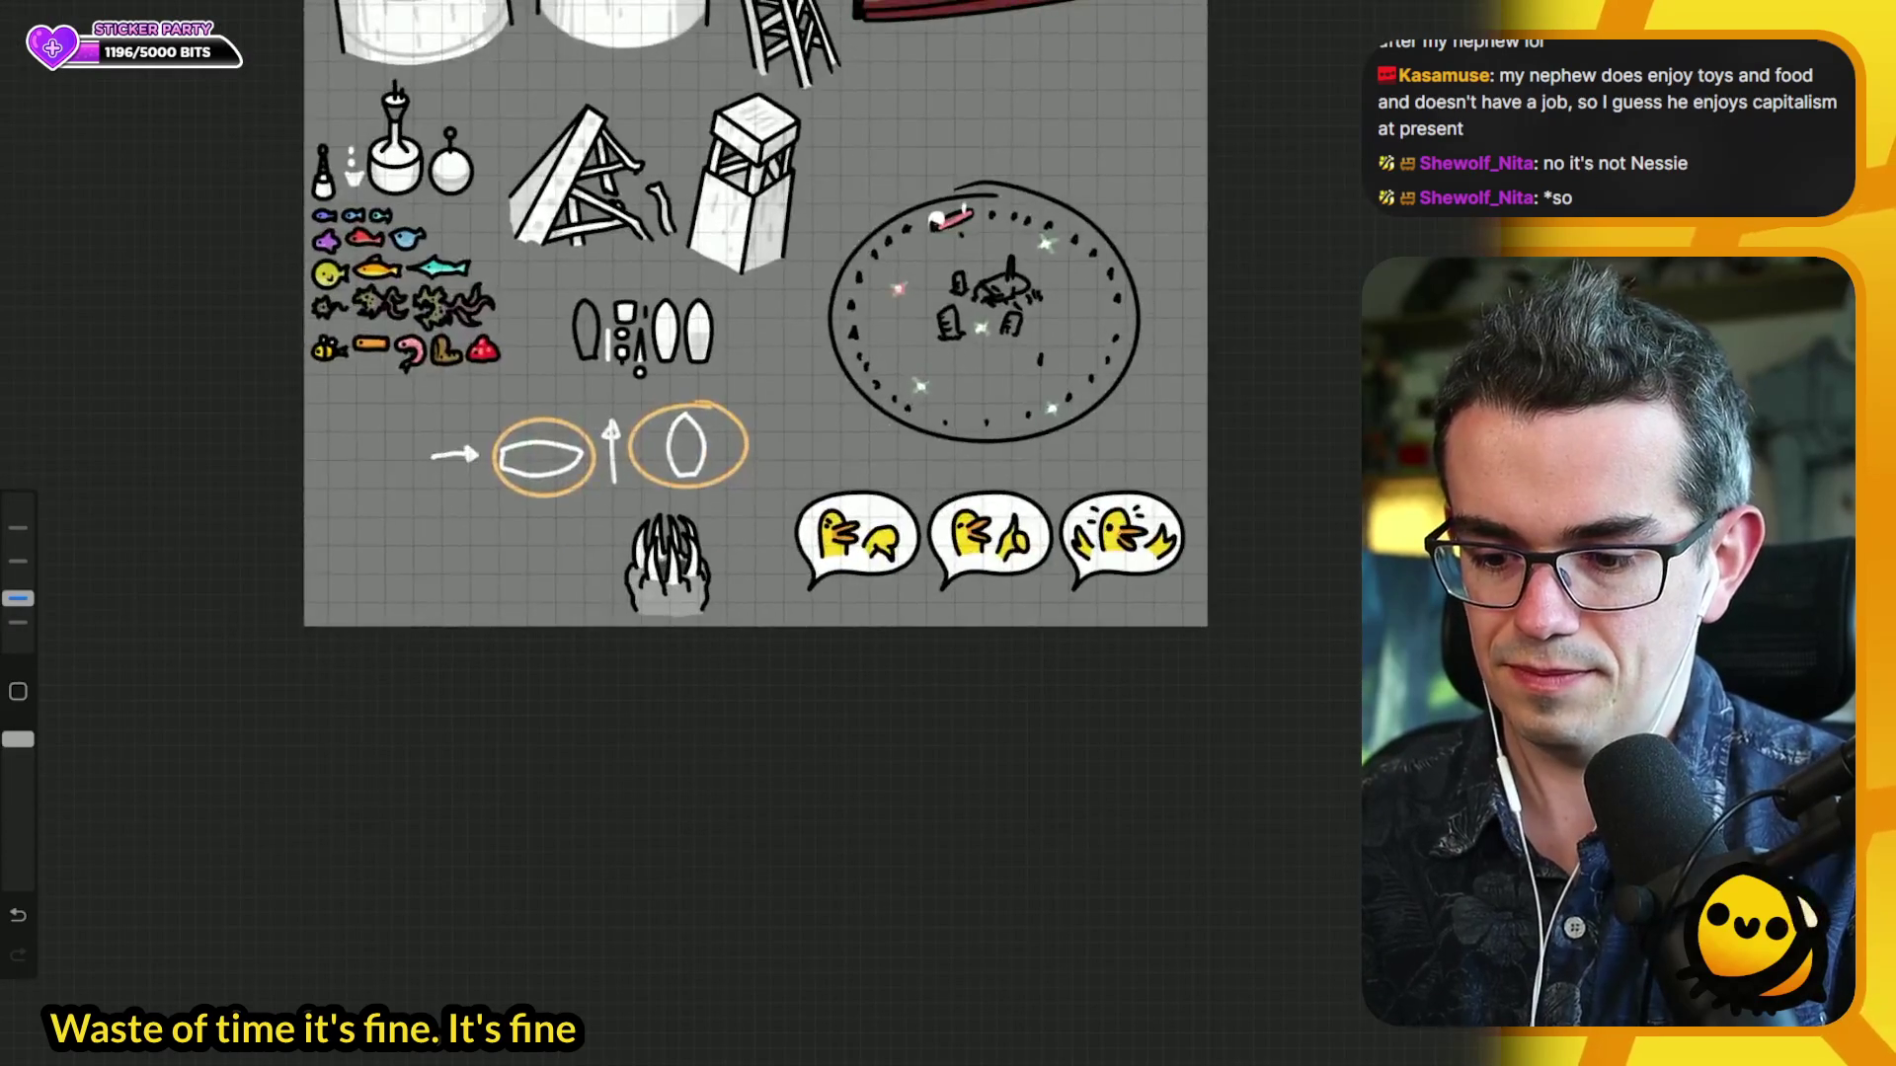
# - Brush darker grey onto the hair's bottom-left and check the drawing with Transform
pyautogui.scroll(-2, 756, 316)
pyautogui.scroll(6, 682, 445)
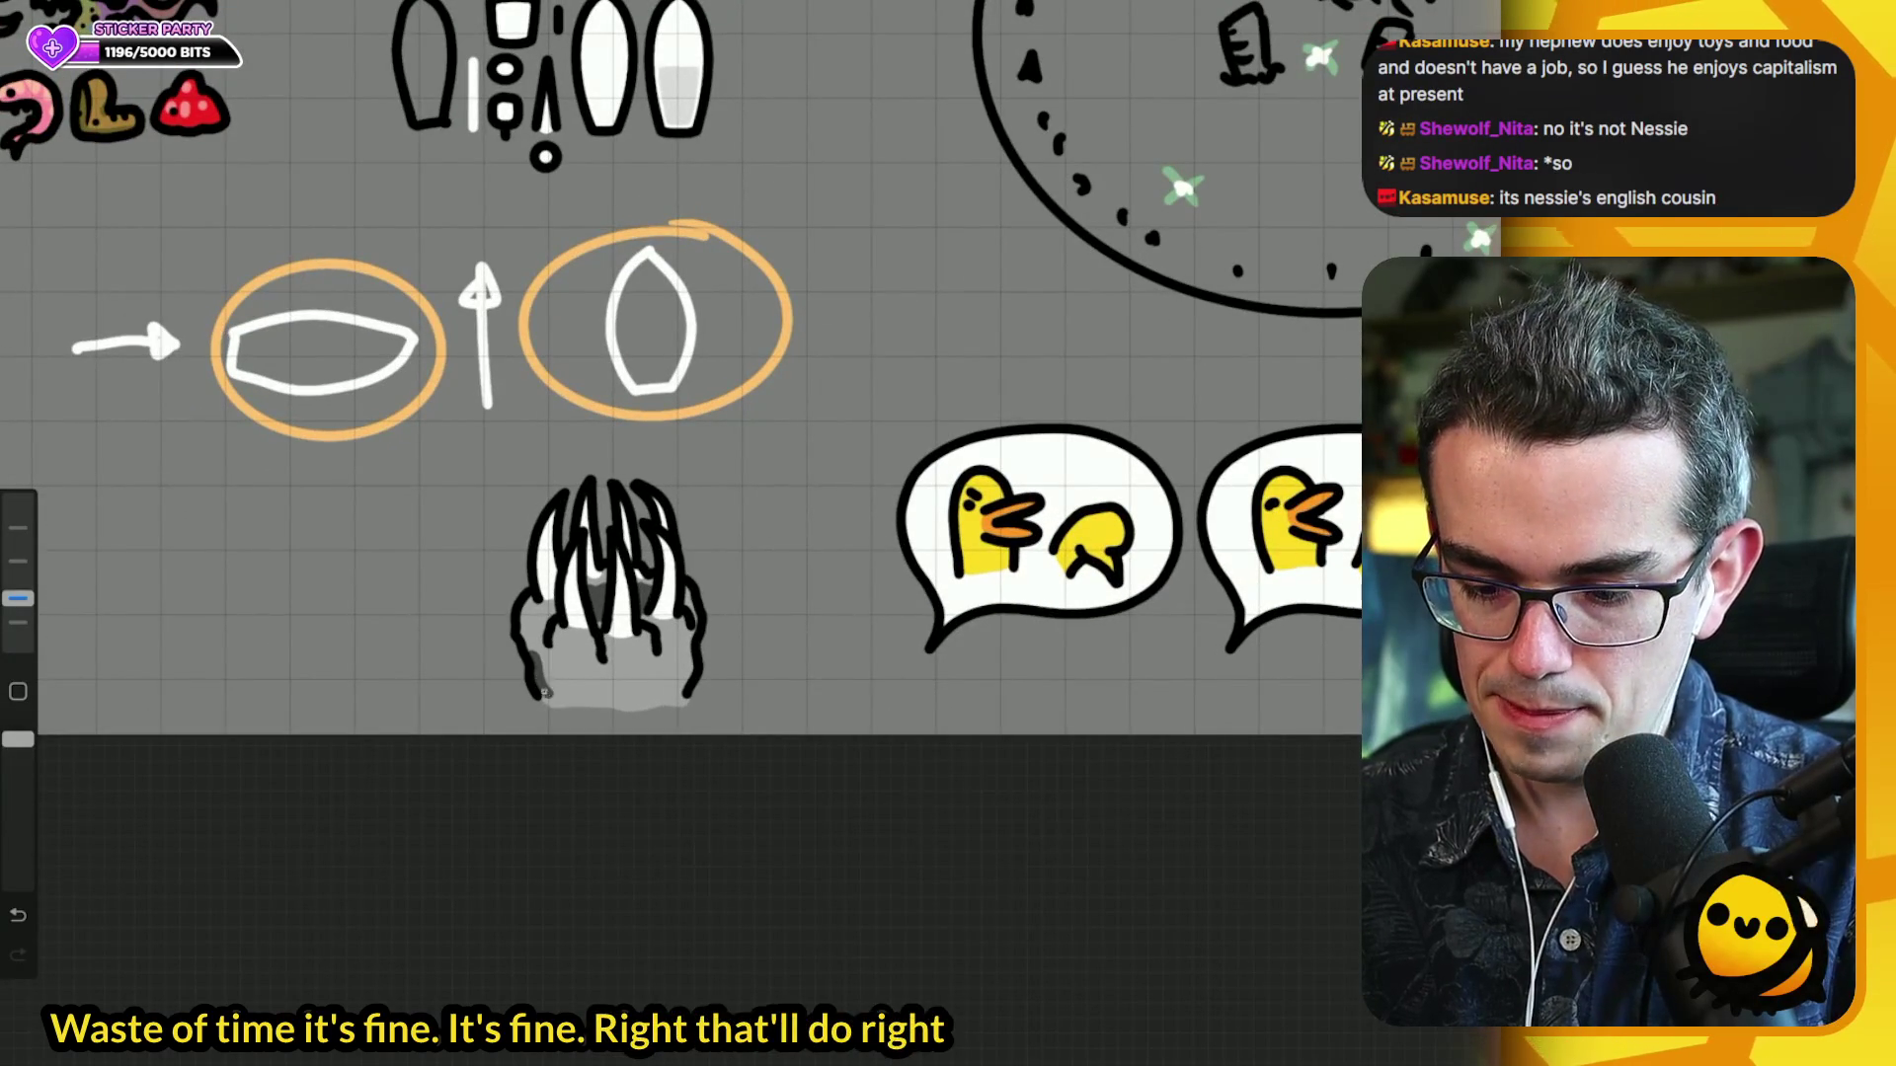
pyautogui.moveTo(536, 681); pyautogui.dragTo(565, 705)
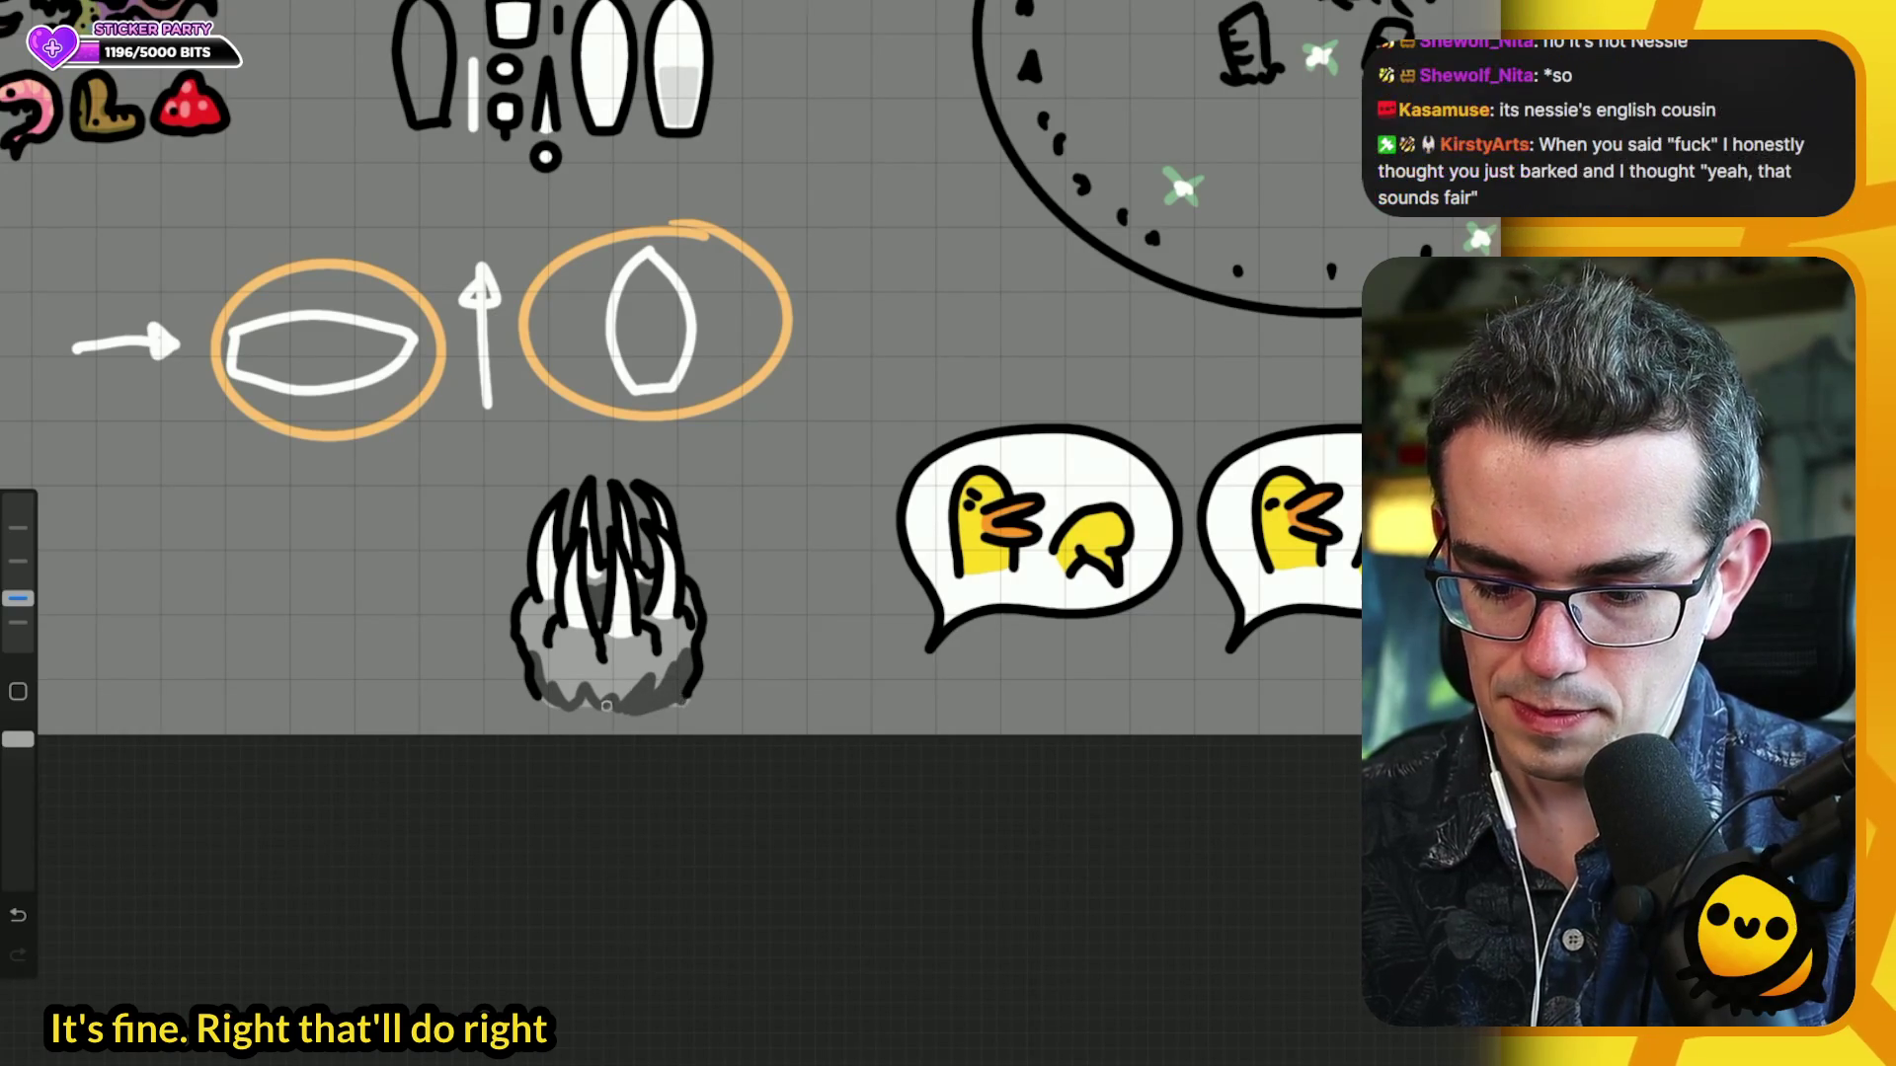
pyautogui.scroll(-5, 691, 375)
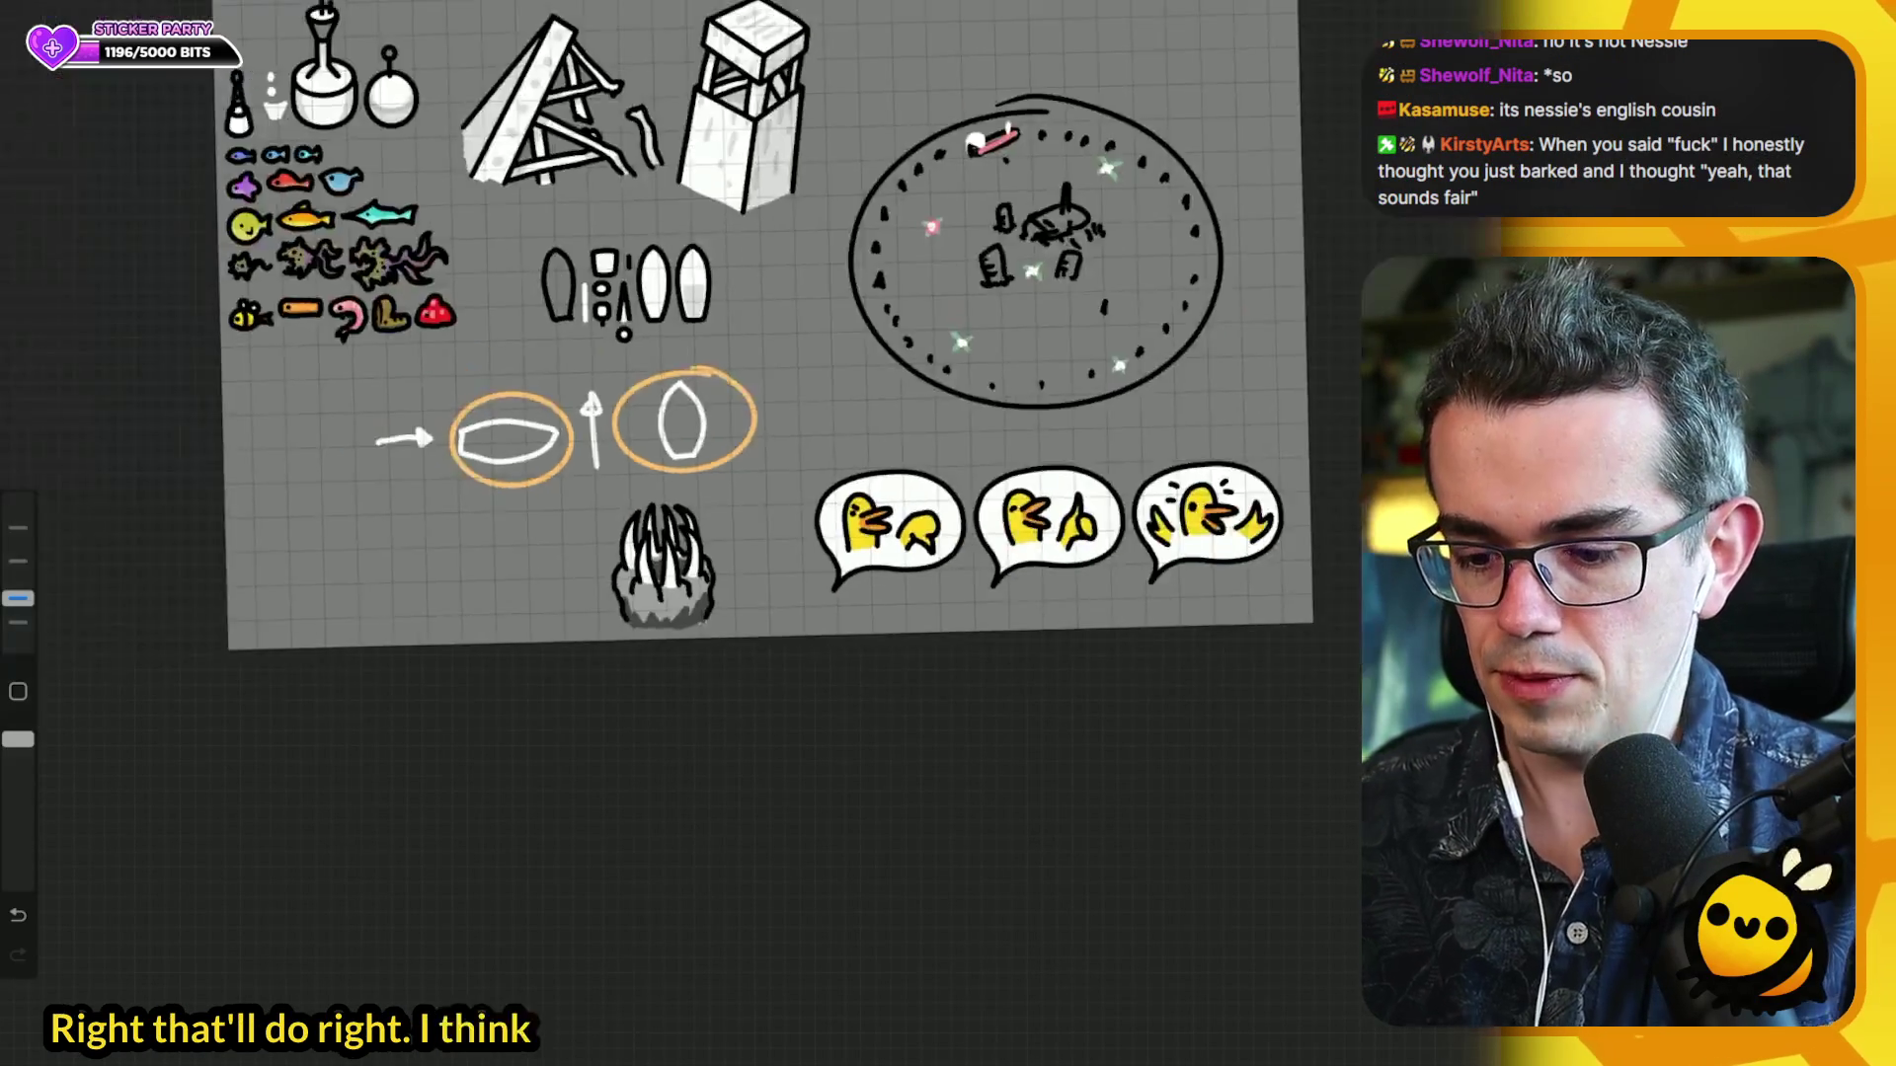
pyautogui.scroll(5, 691, 375)
pyautogui.click(1471, 21)
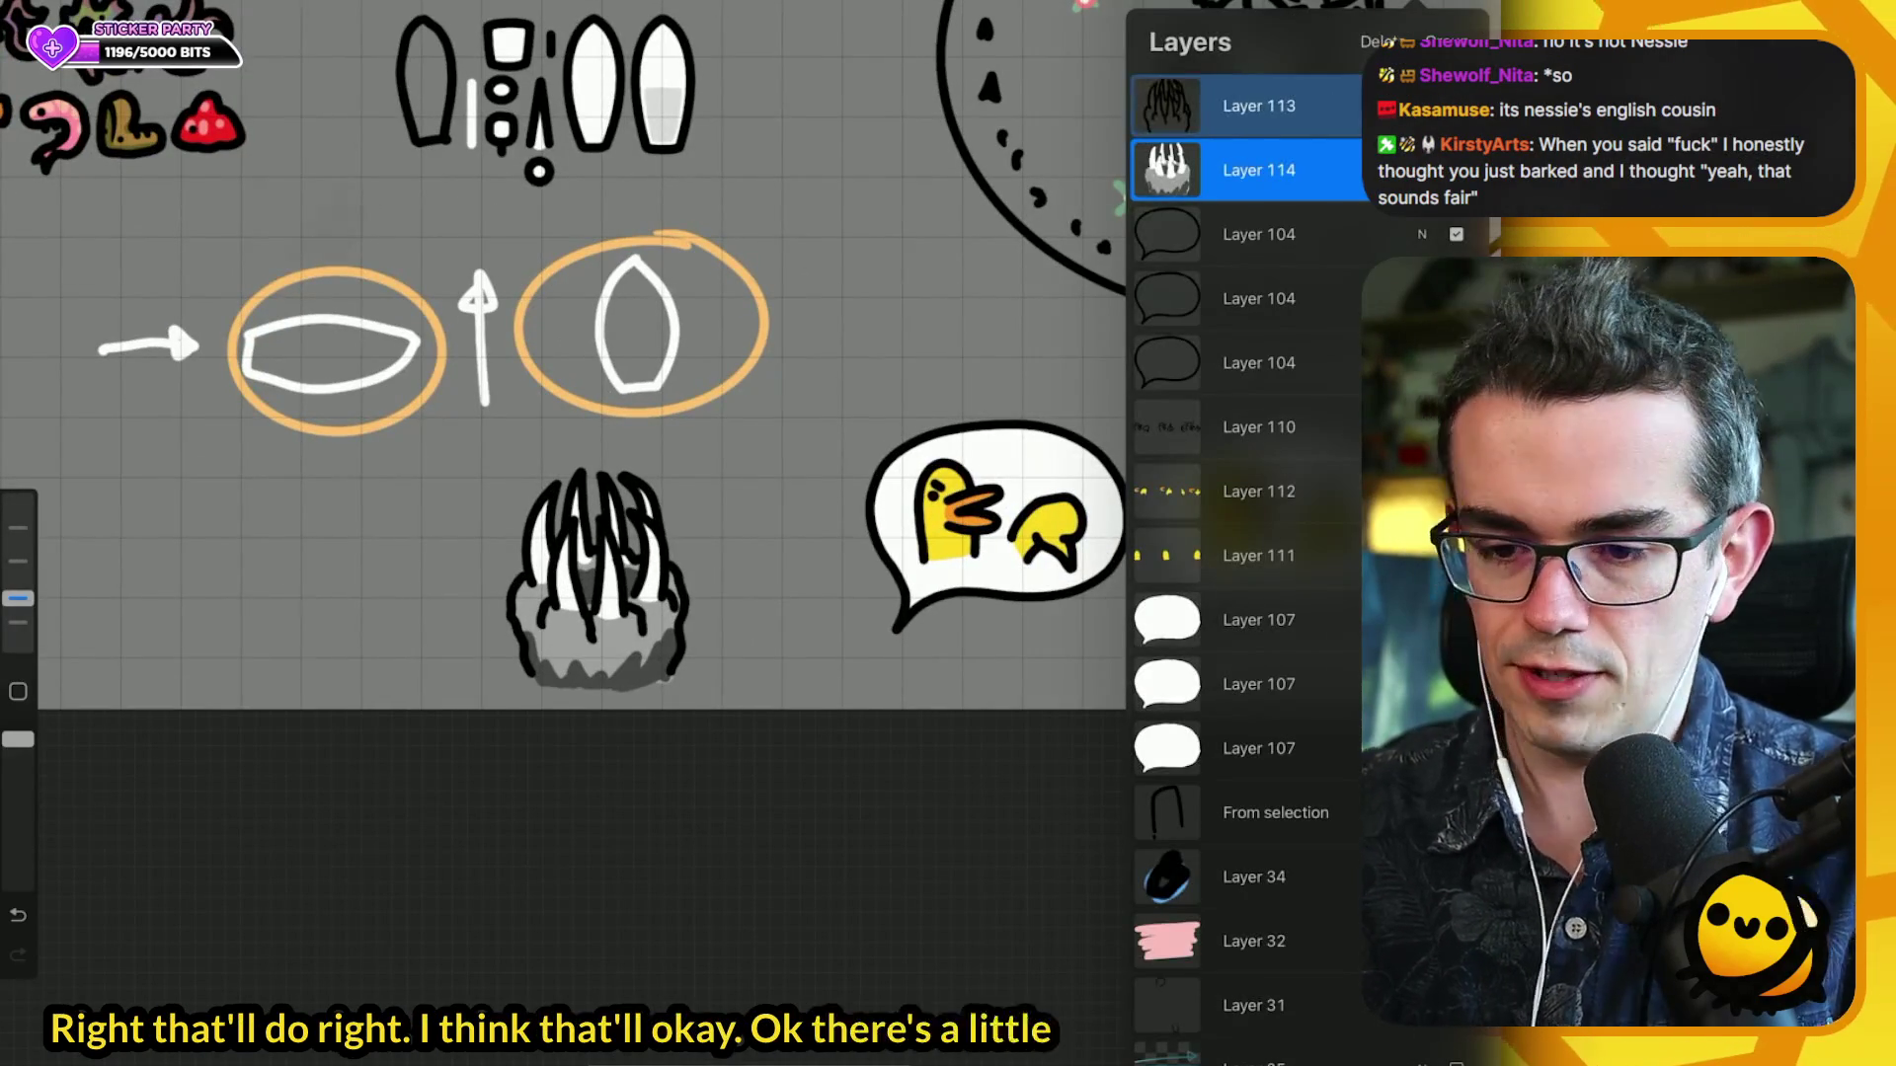
pyautogui.press('v')
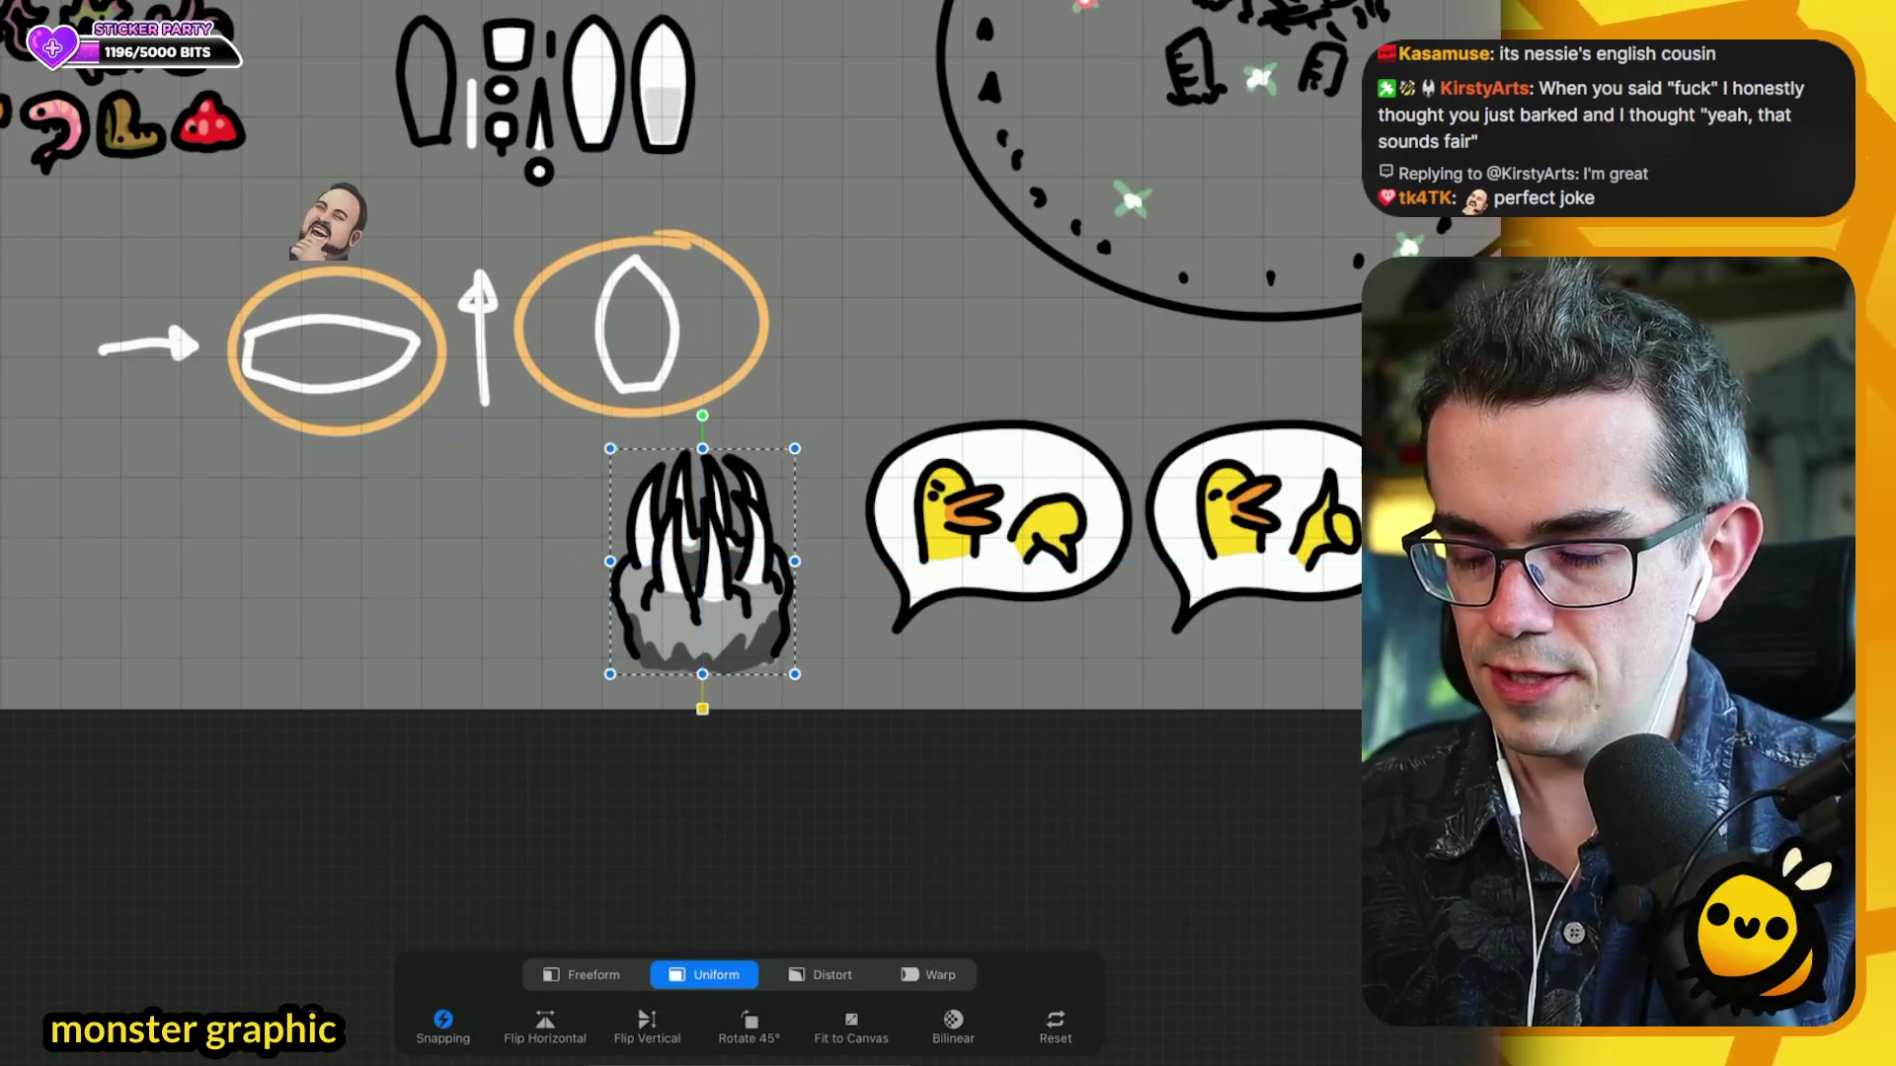
pyautogui.scroll(-5, 691, 356)
pyautogui.scroll(2, 691, 375)
# - Make Layer 113 the active layer and hide the circular map sketch layer
pyautogui.click(1472, 22)
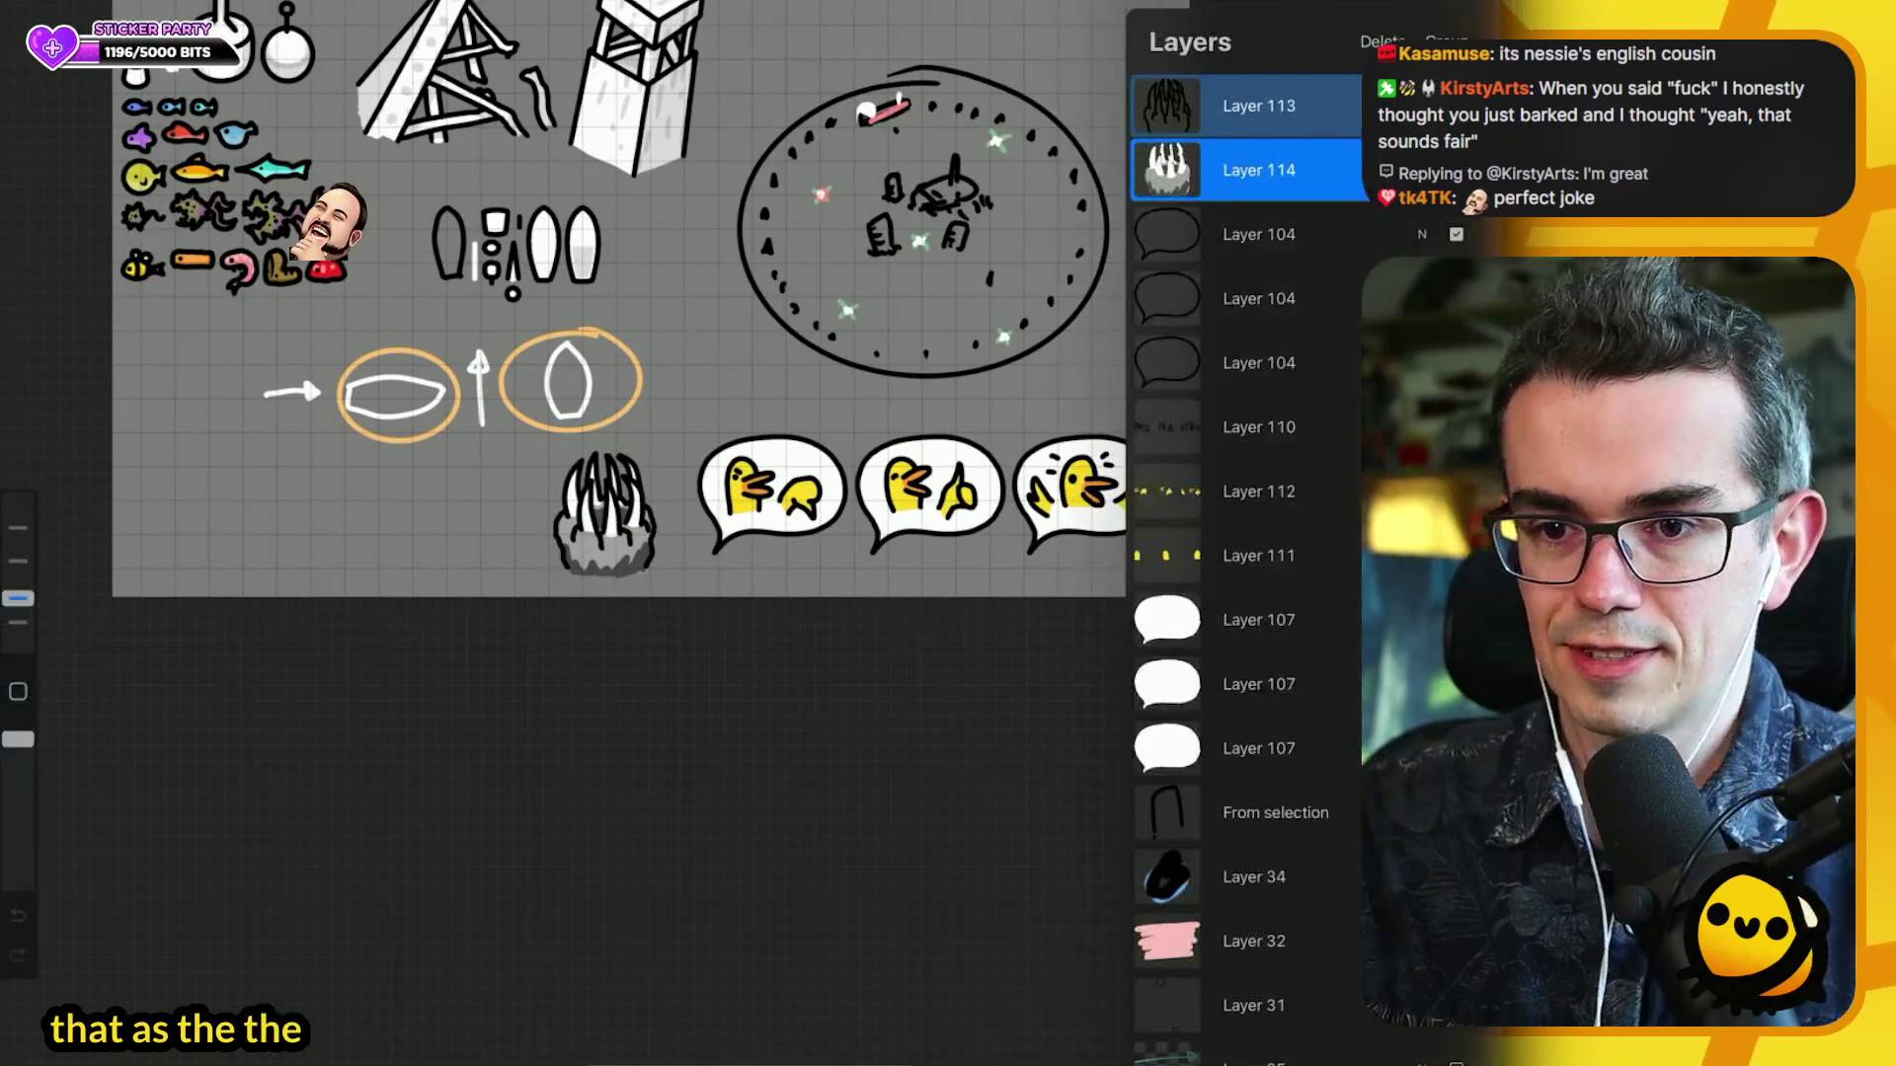
pyautogui.click(1259, 106)
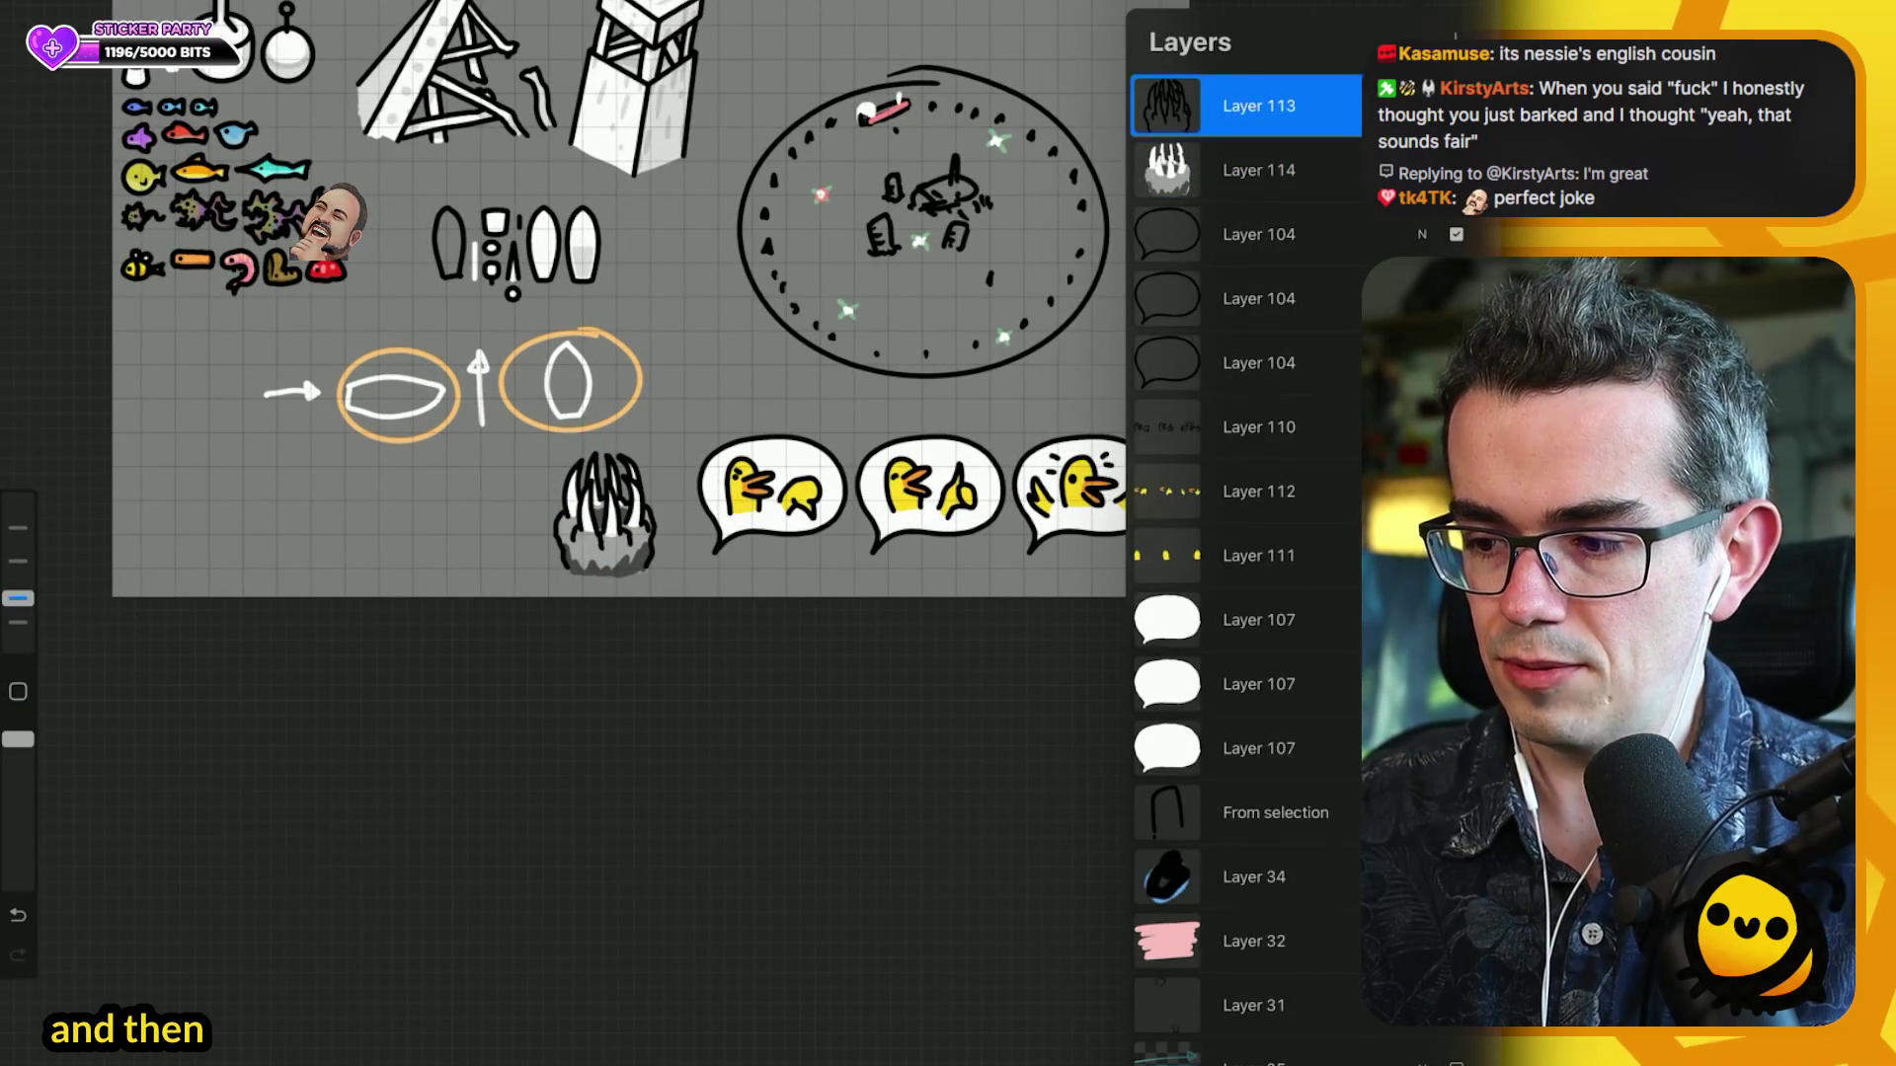
pyautogui.click(1471, 22)
pyautogui.scroll(2, 198, 395)
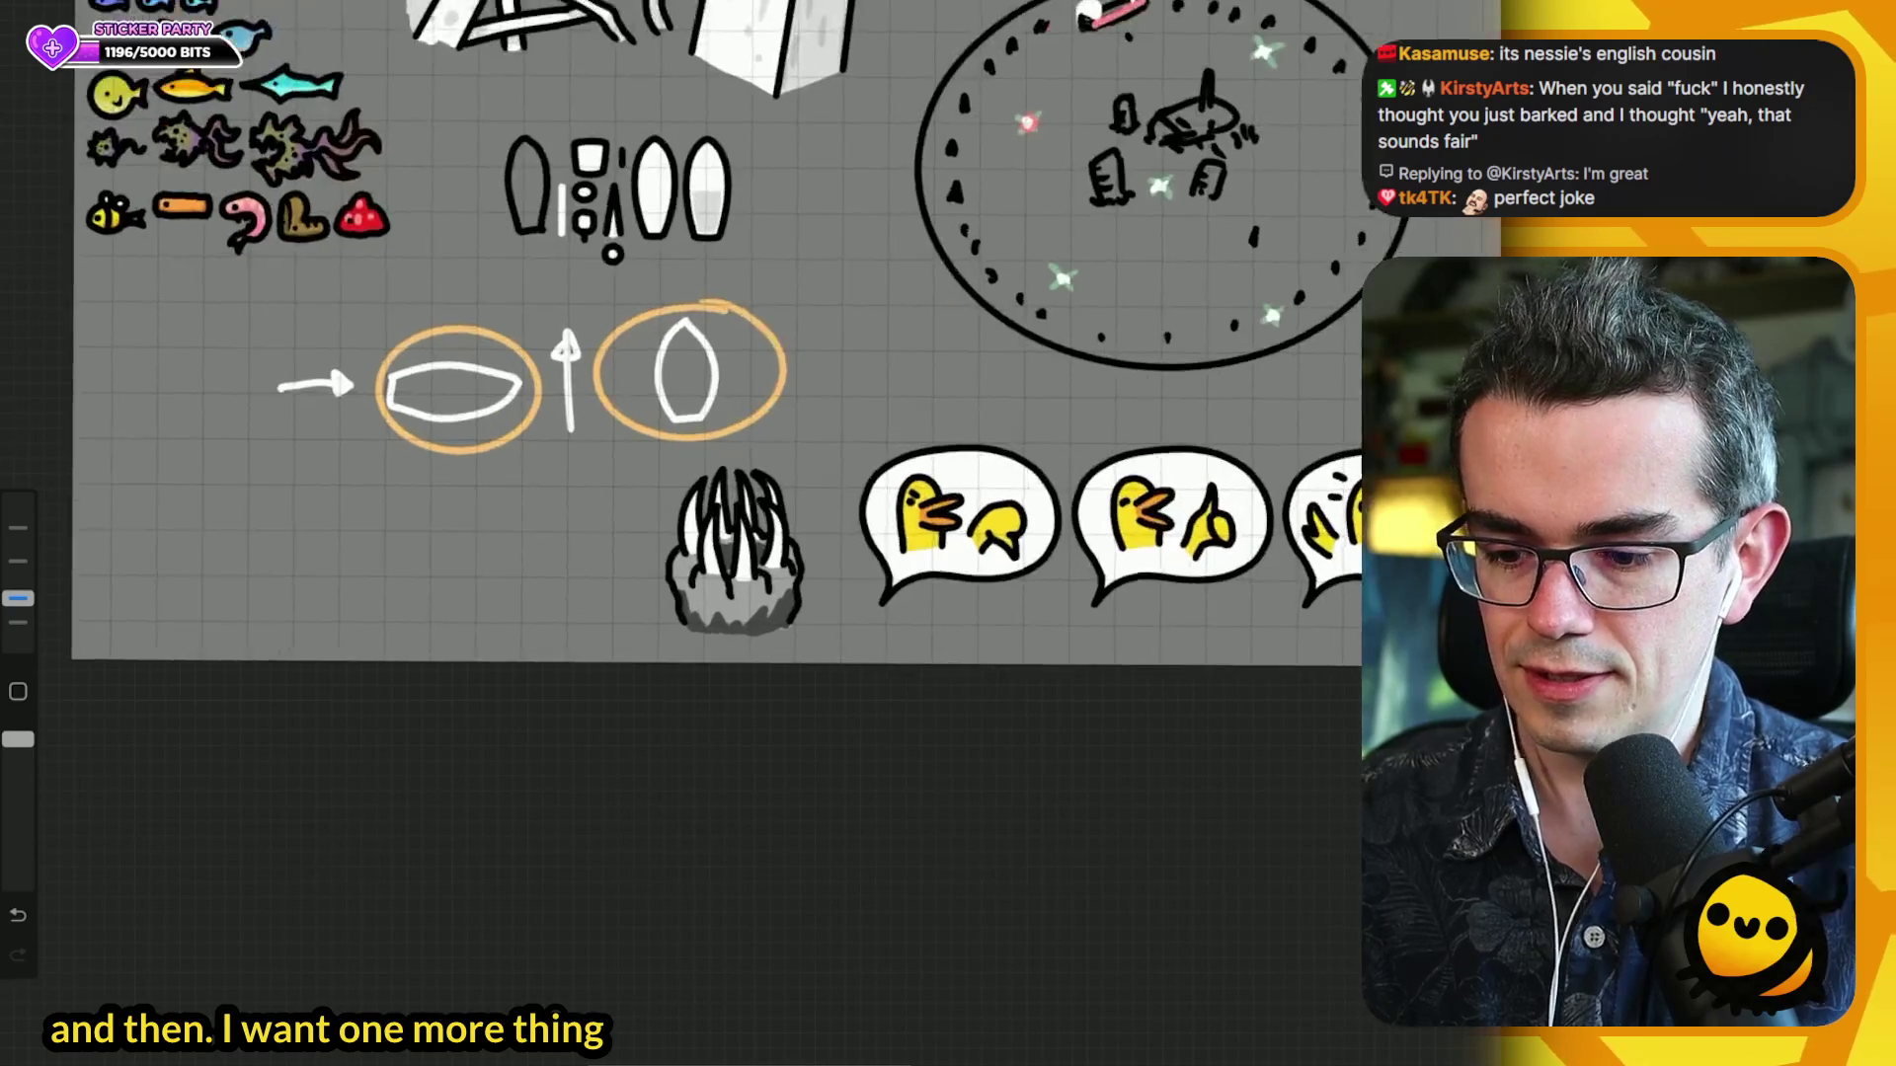
pyautogui.scroll(-2, 692, 345)
pyautogui.scroll(-2, 691, 346)
pyautogui.scroll(-3, 850, 296)
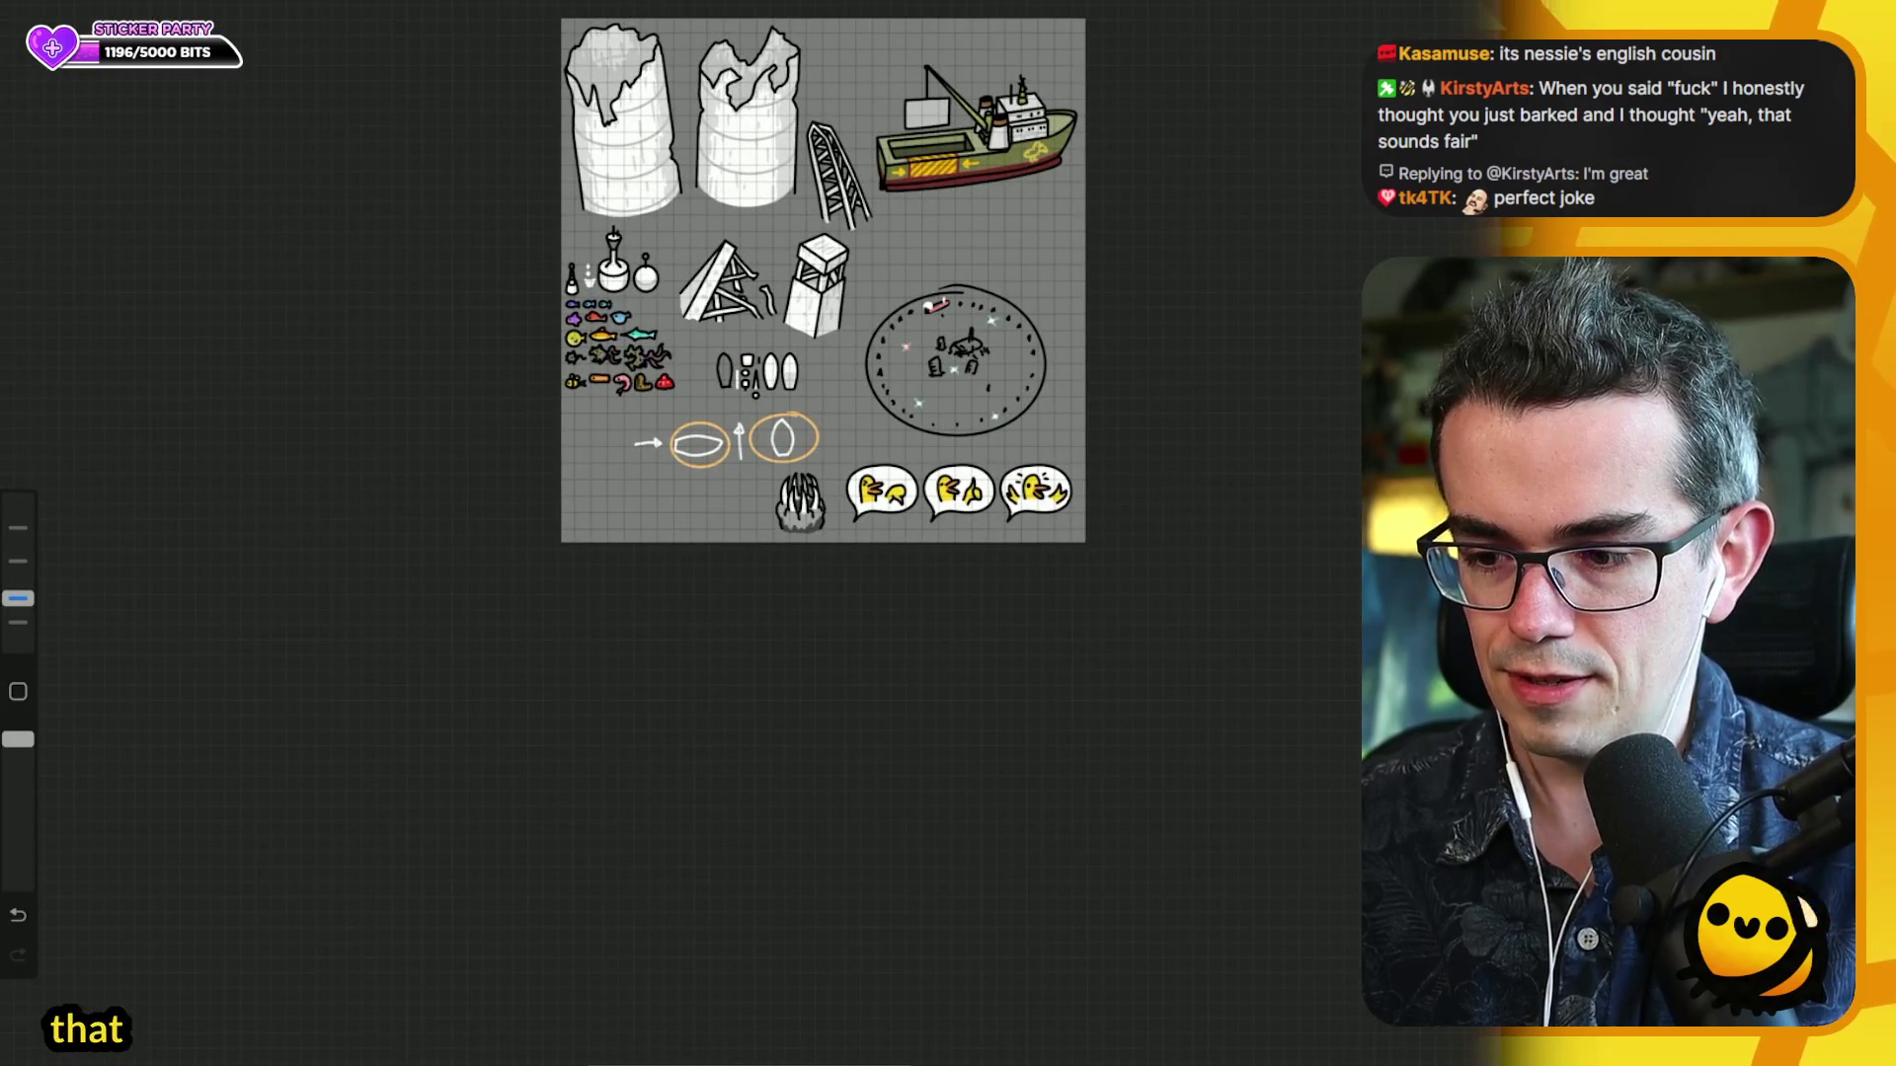
pyautogui.scroll(5, 953, 361)
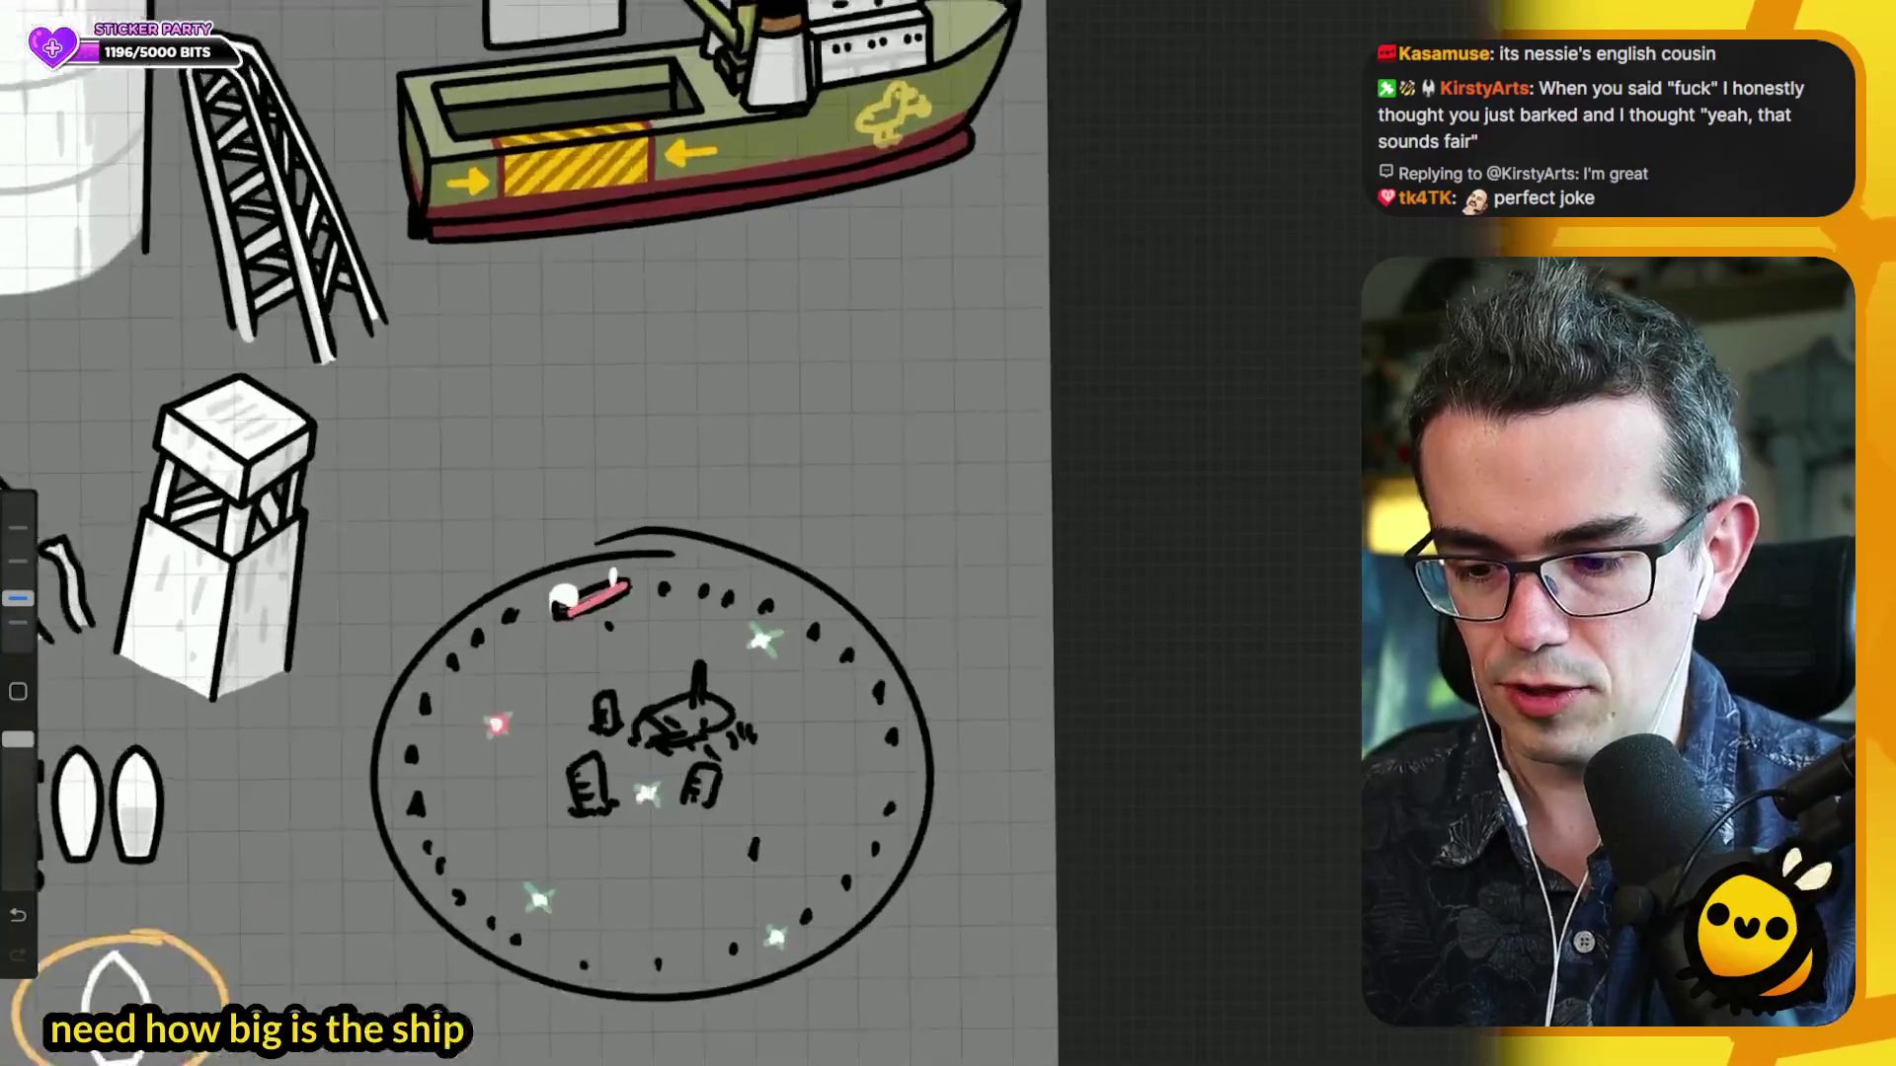
pyautogui.press('l')
pyautogui.scroll(-10, 1244, 553)
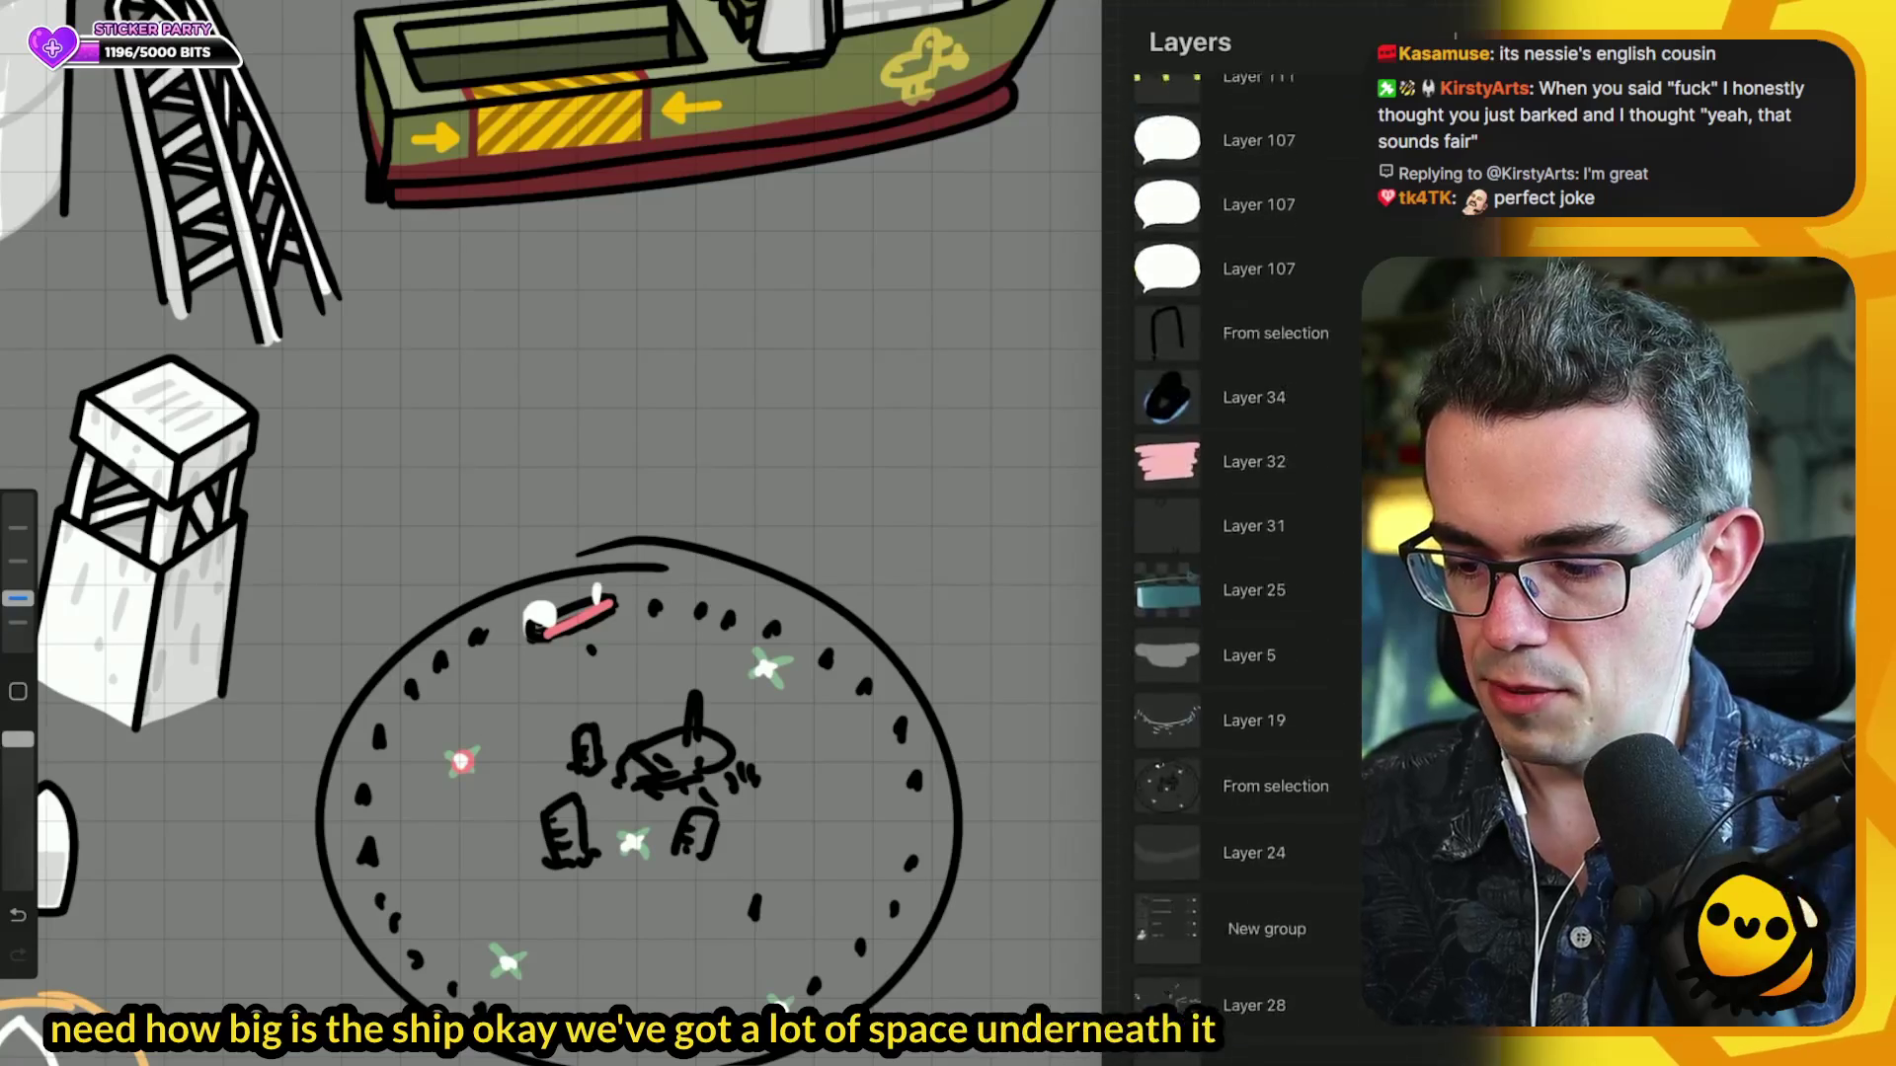
pyautogui.click(1455, 491)
pyautogui.scroll(10, 1244, 553)
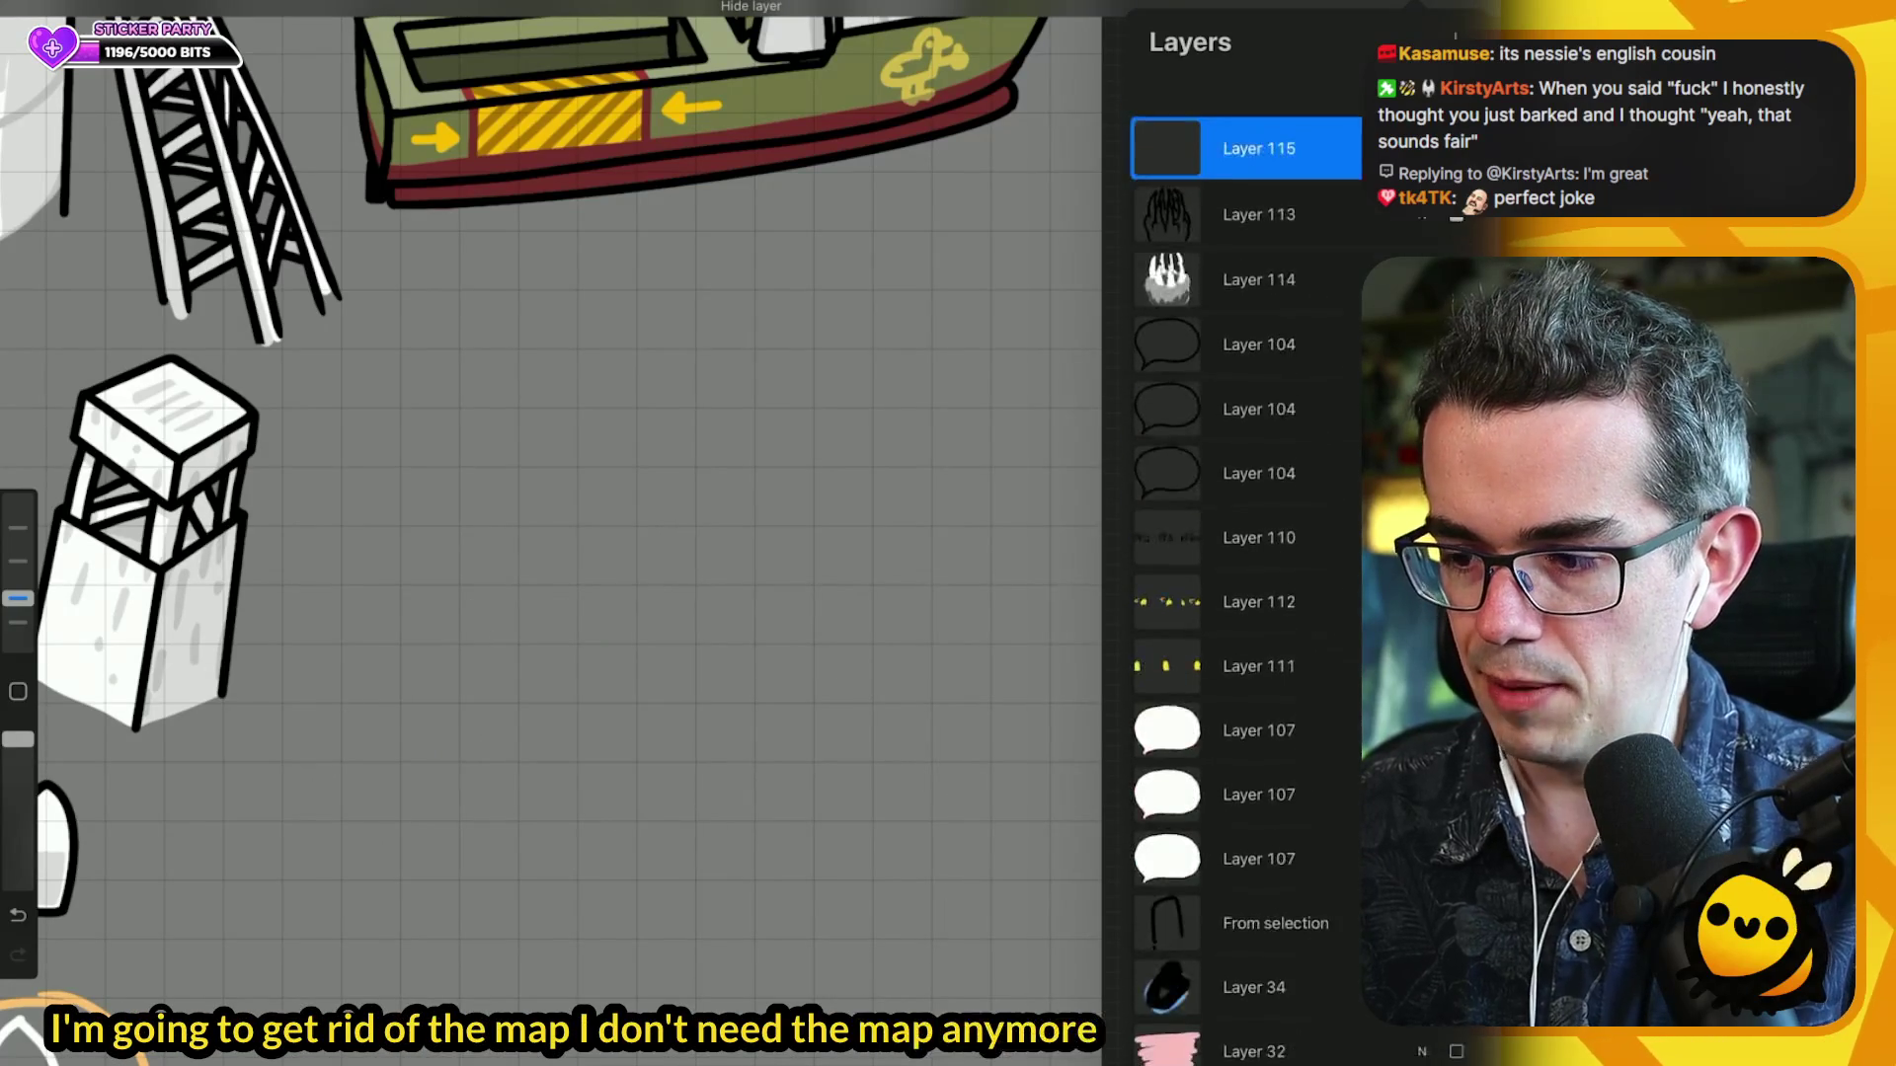
# - Draw the first two curved grass-blade strokes as QuickShape arcs
pyautogui.press('l')
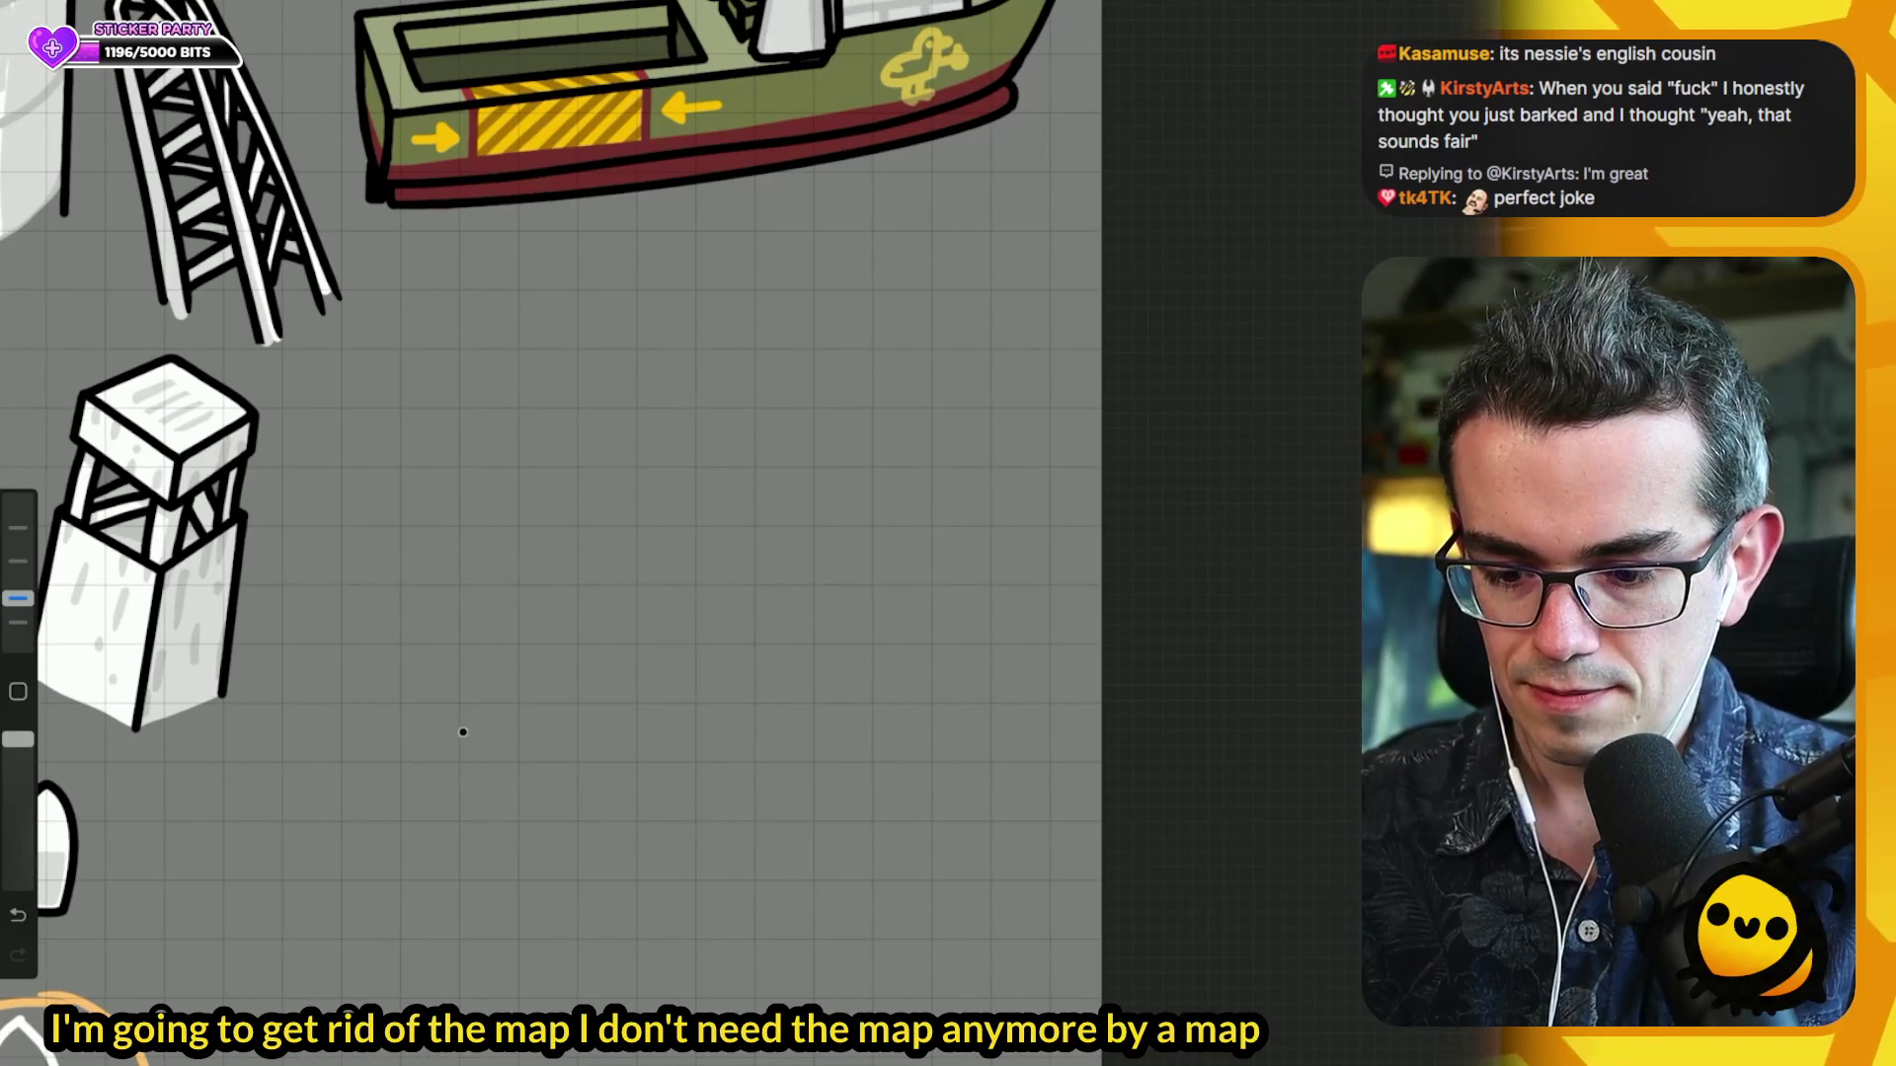
pyautogui.moveTo(491, 522); pyautogui.dragTo(498, 466)
pyautogui.click(754, 57)
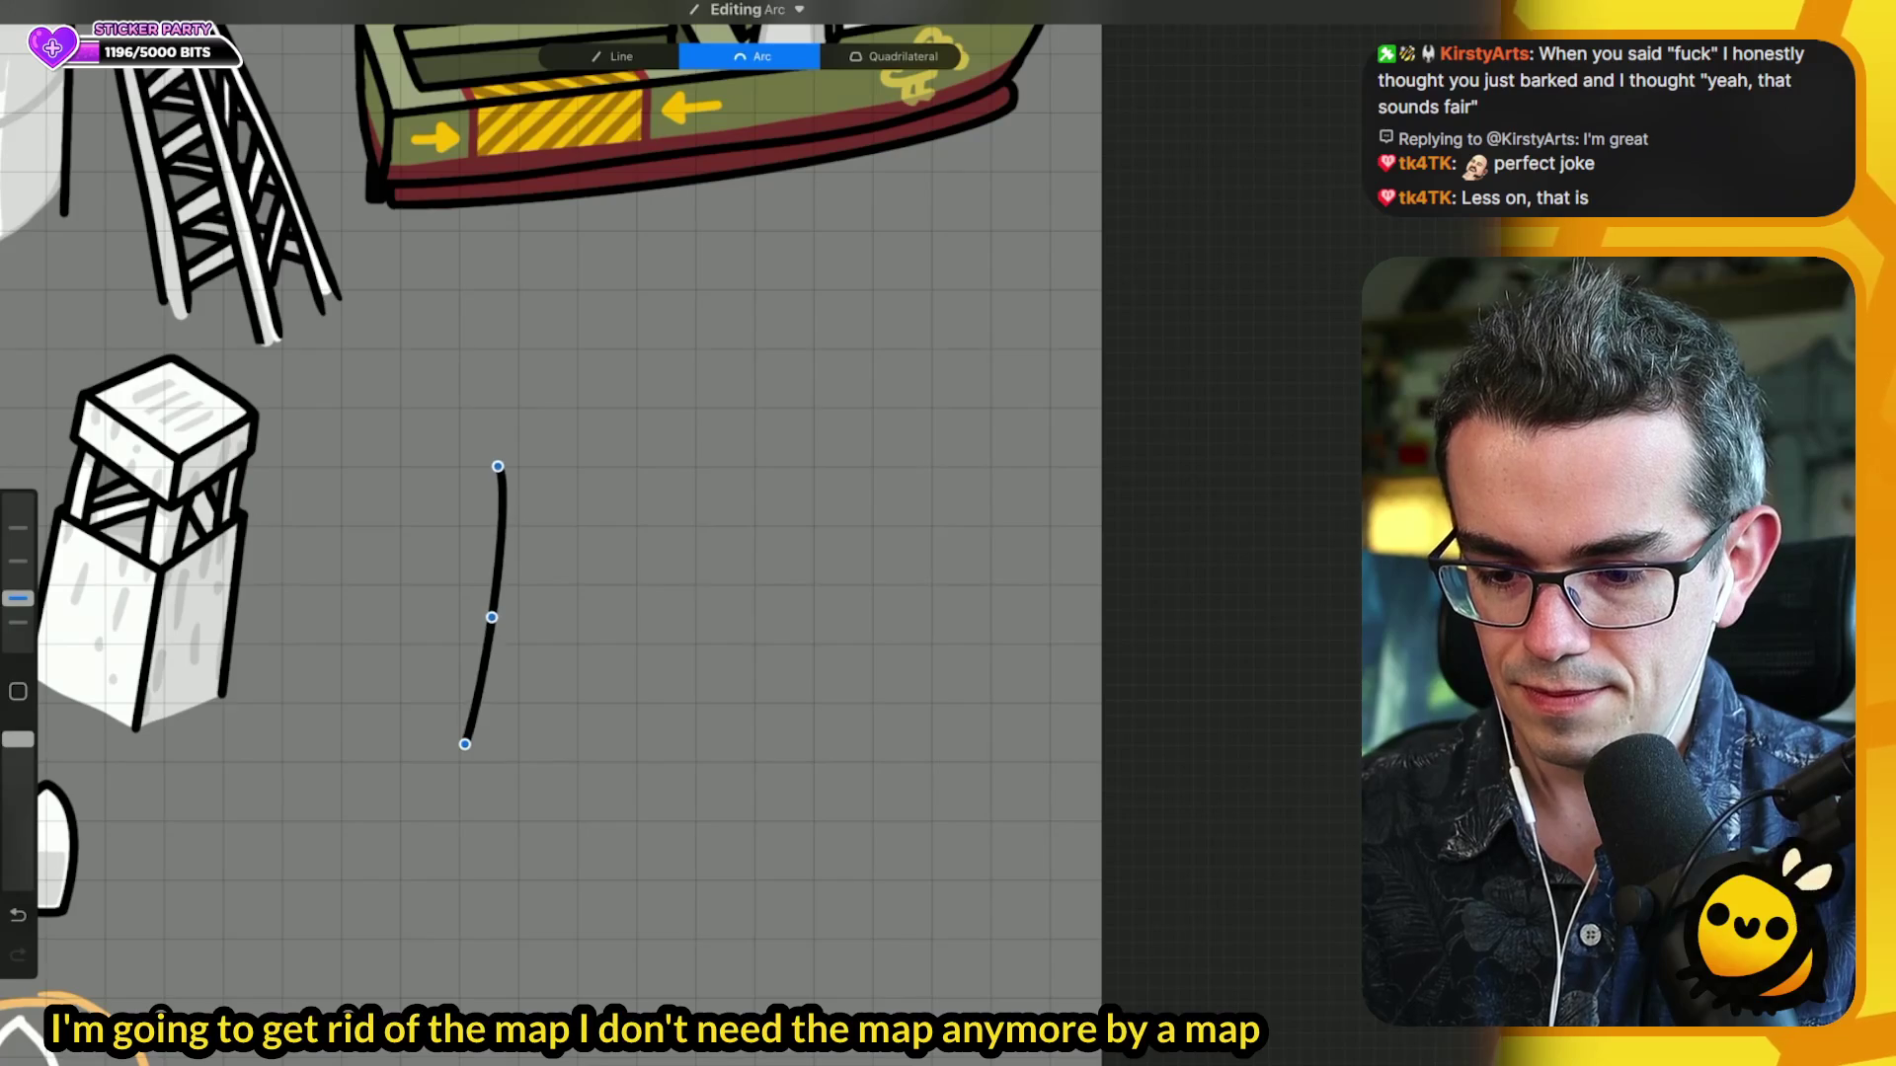
pyautogui.click(1072, 10)
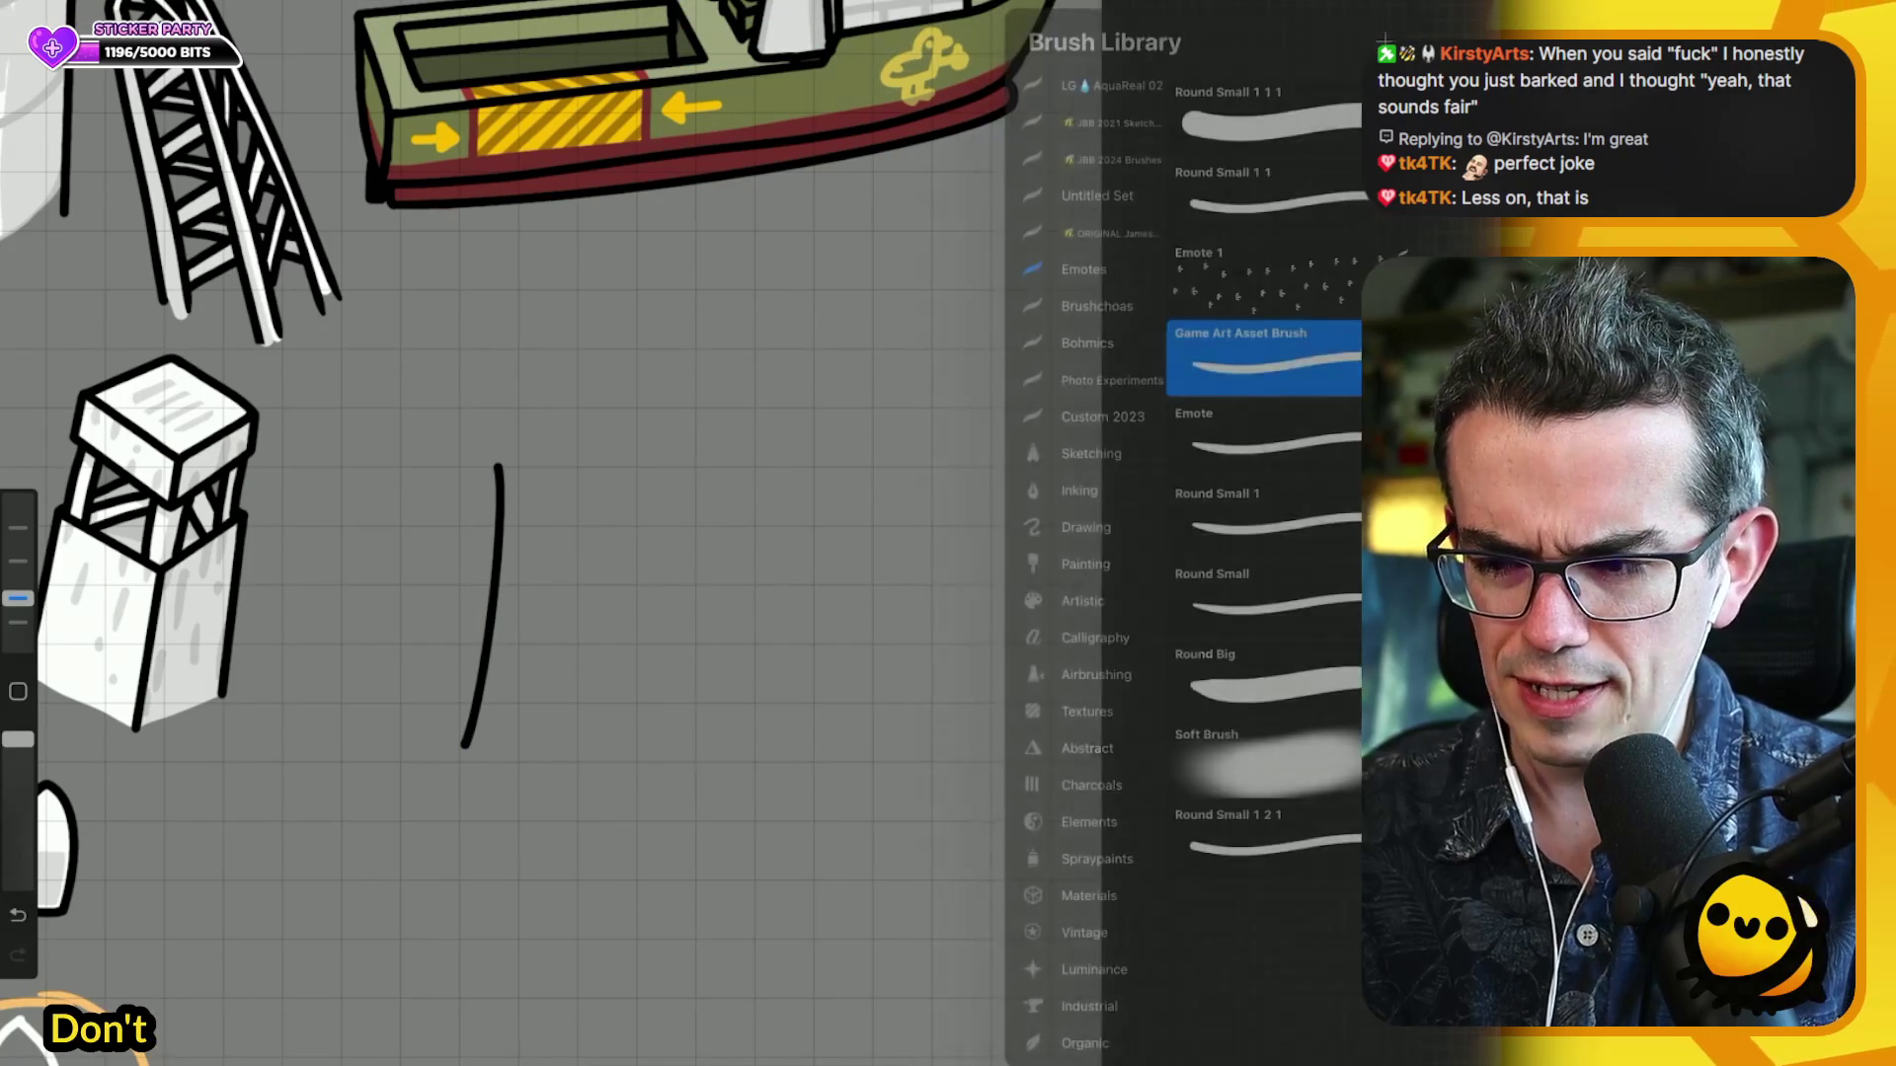
pyautogui.click(499, 467)
pyautogui.moveTo(499, 467); pyautogui.dragTo(538, 760)
pyautogui.click(750, 10)
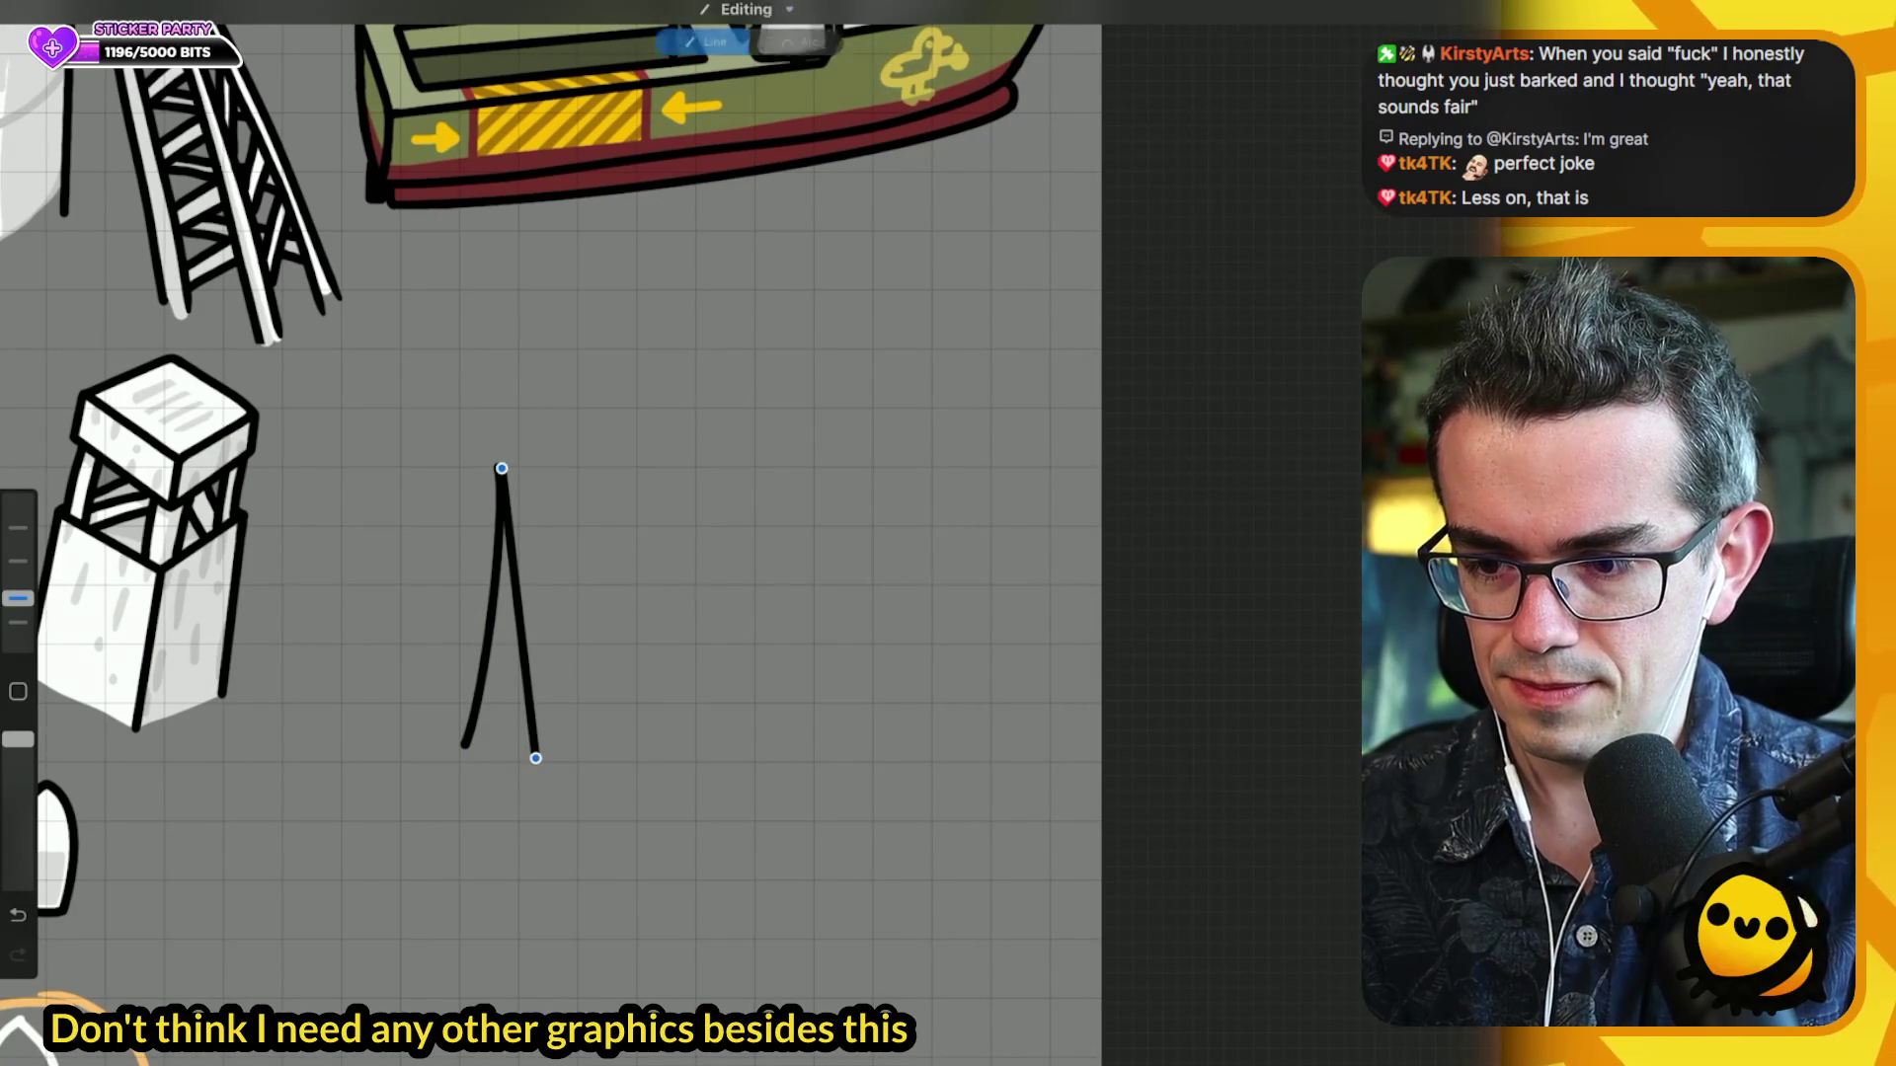
pyautogui.click(800, 56)
pyautogui.moveTo(534, 757); pyautogui.dragTo(541, 755)
pyautogui.click(1071, 10)
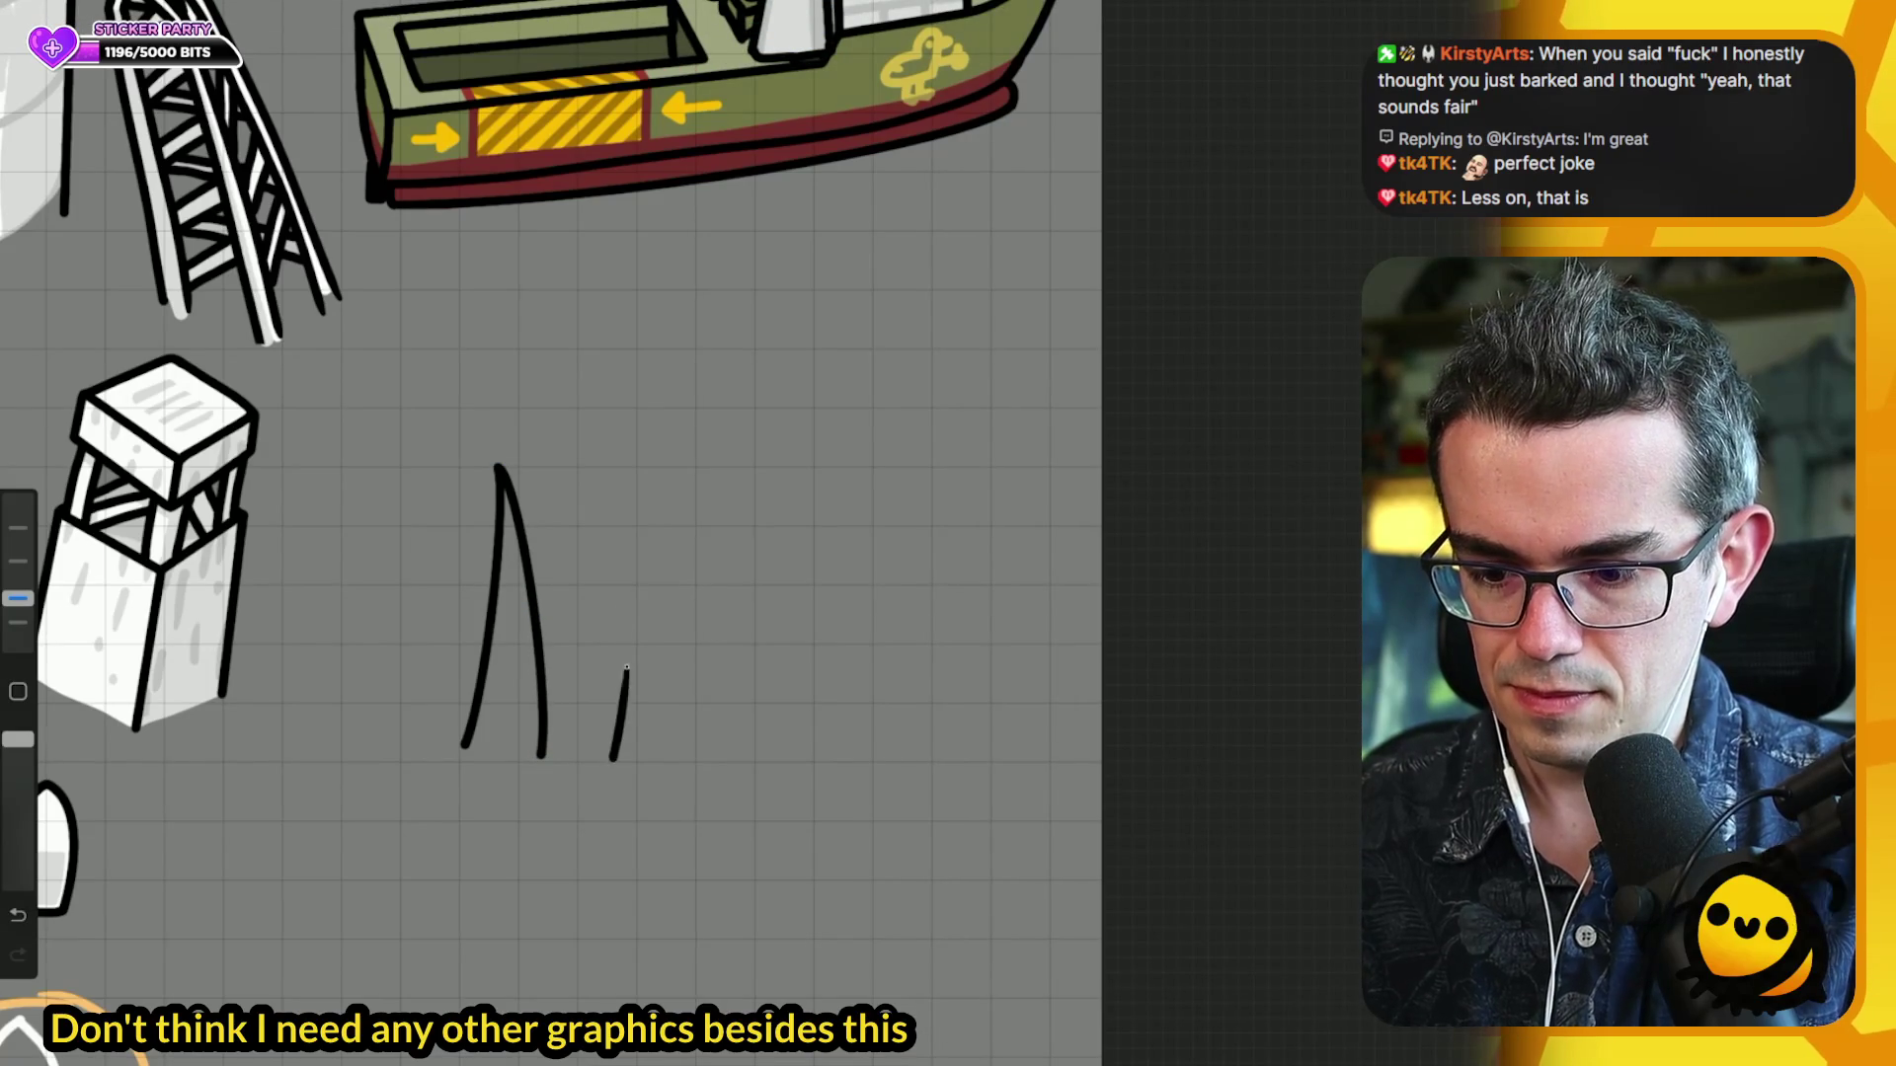
# - Add several more tall arched grass blades to the row, then review the sheet
pyautogui.moveTo(606, 580); pyautogui.dragTo(578, 539)
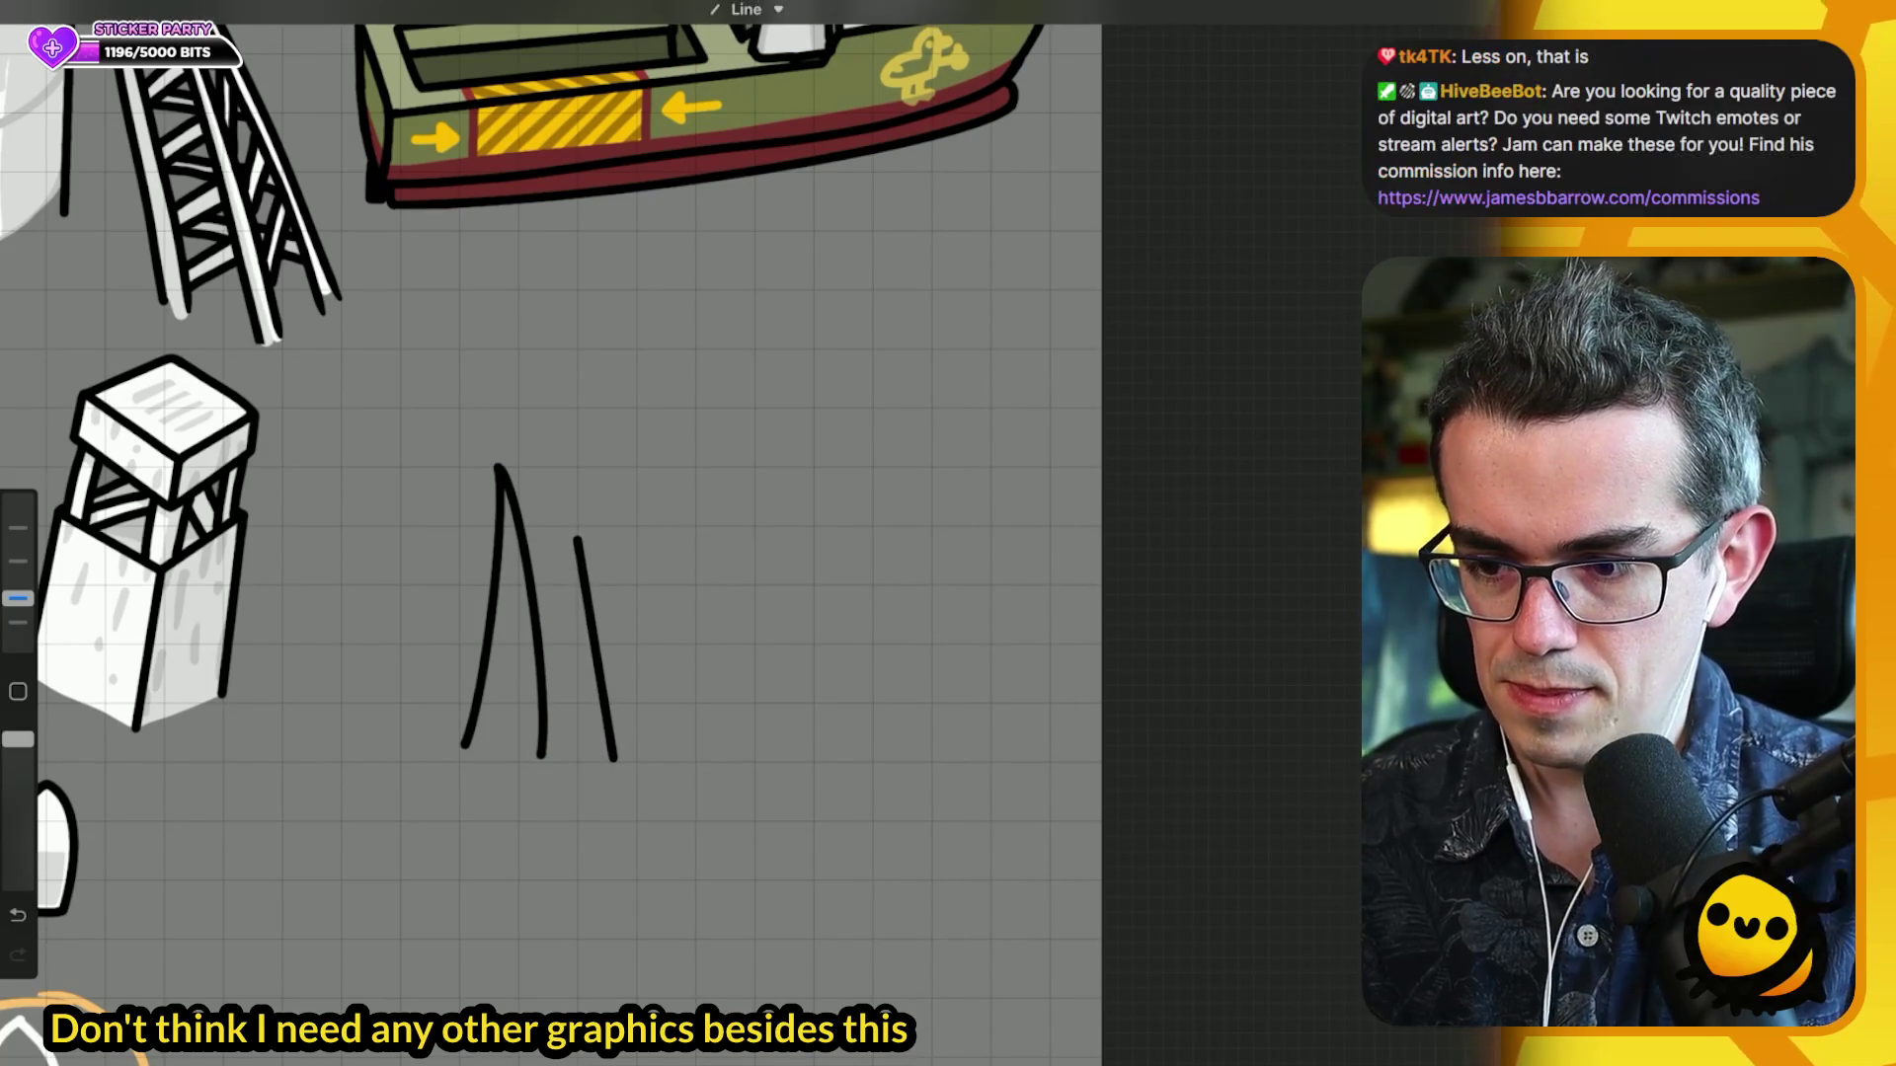
pyautogui.click(799, 50)
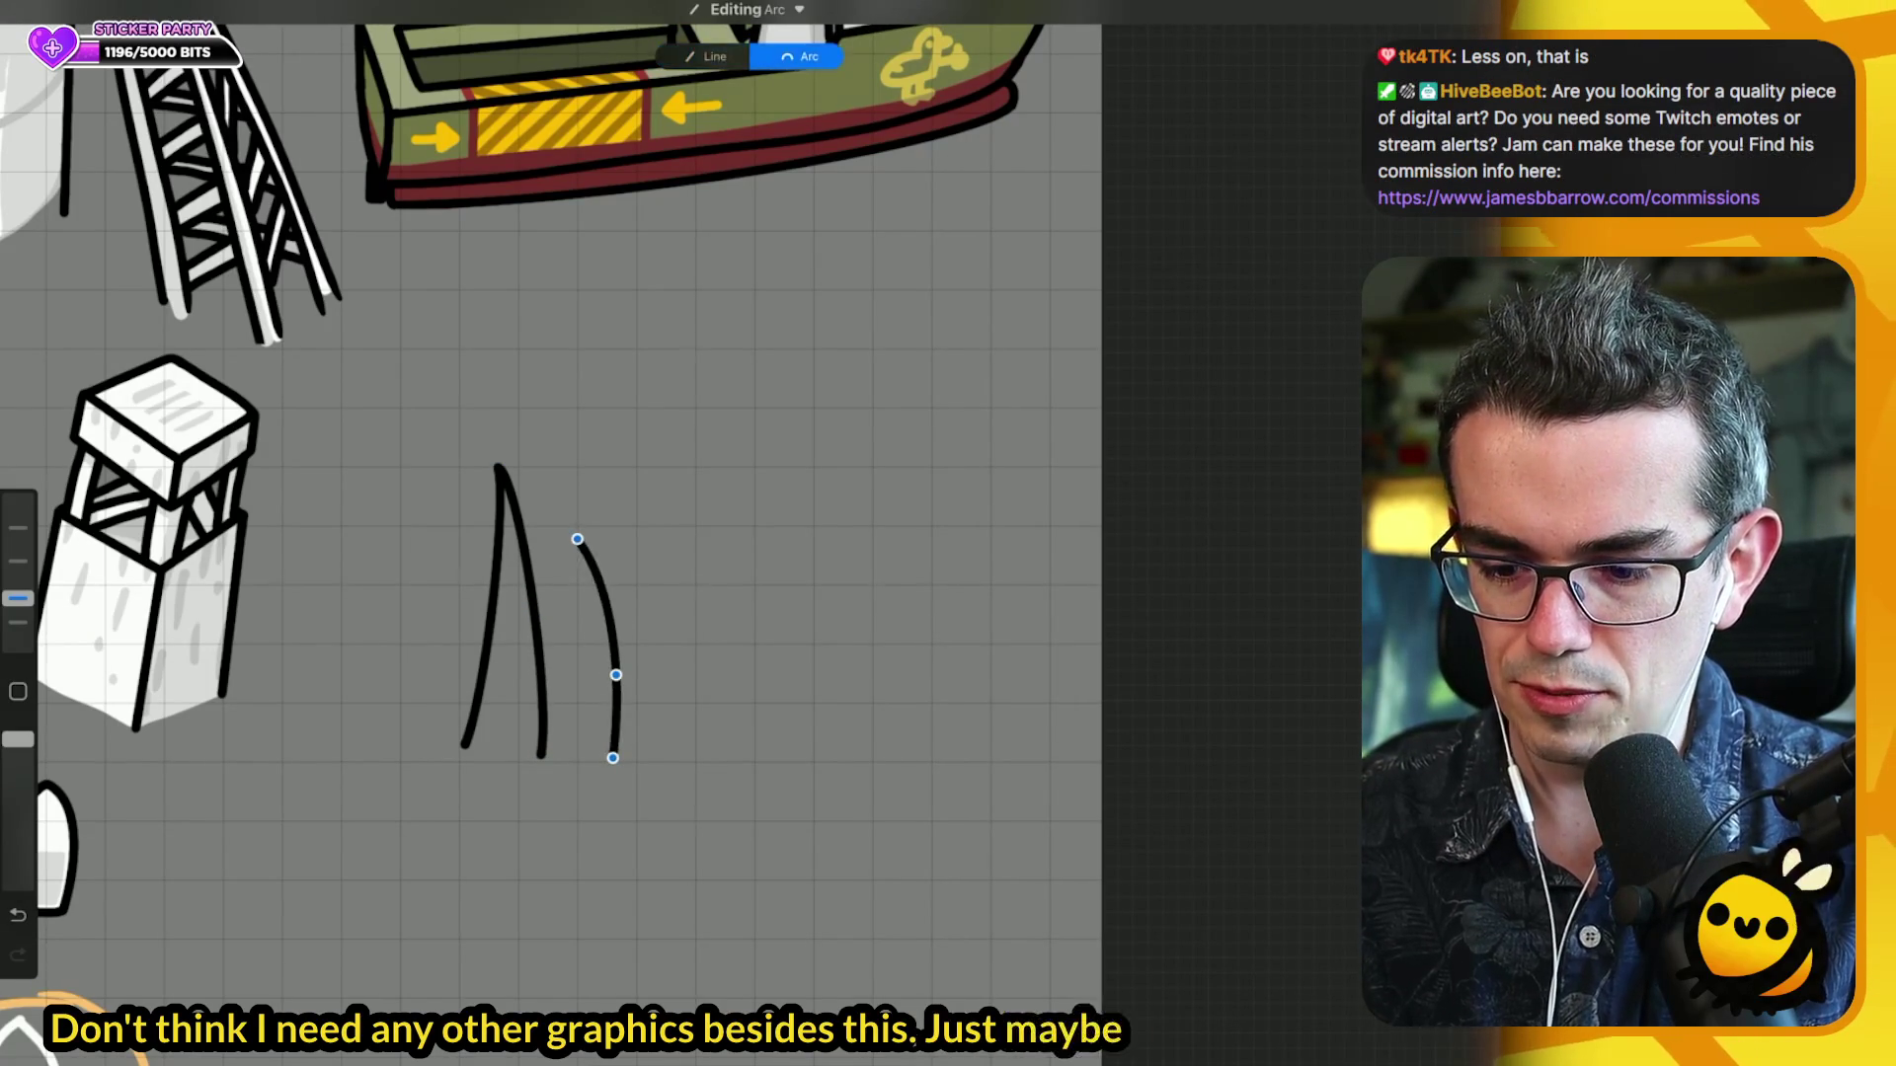
pyautogui.moveTo(577, 539)
pyautogui.mouseDown()
pyautogui.moveTo(649, 709)
pyautogui.moveTo(688, 436)
pyautogui.moveTo(755, 790)
pyautogui.moveTo(837, 607)
pyautogui.mouseUp()
pyautogui.moveTo(833, 496); pyautogui.dragTo(838, 785)
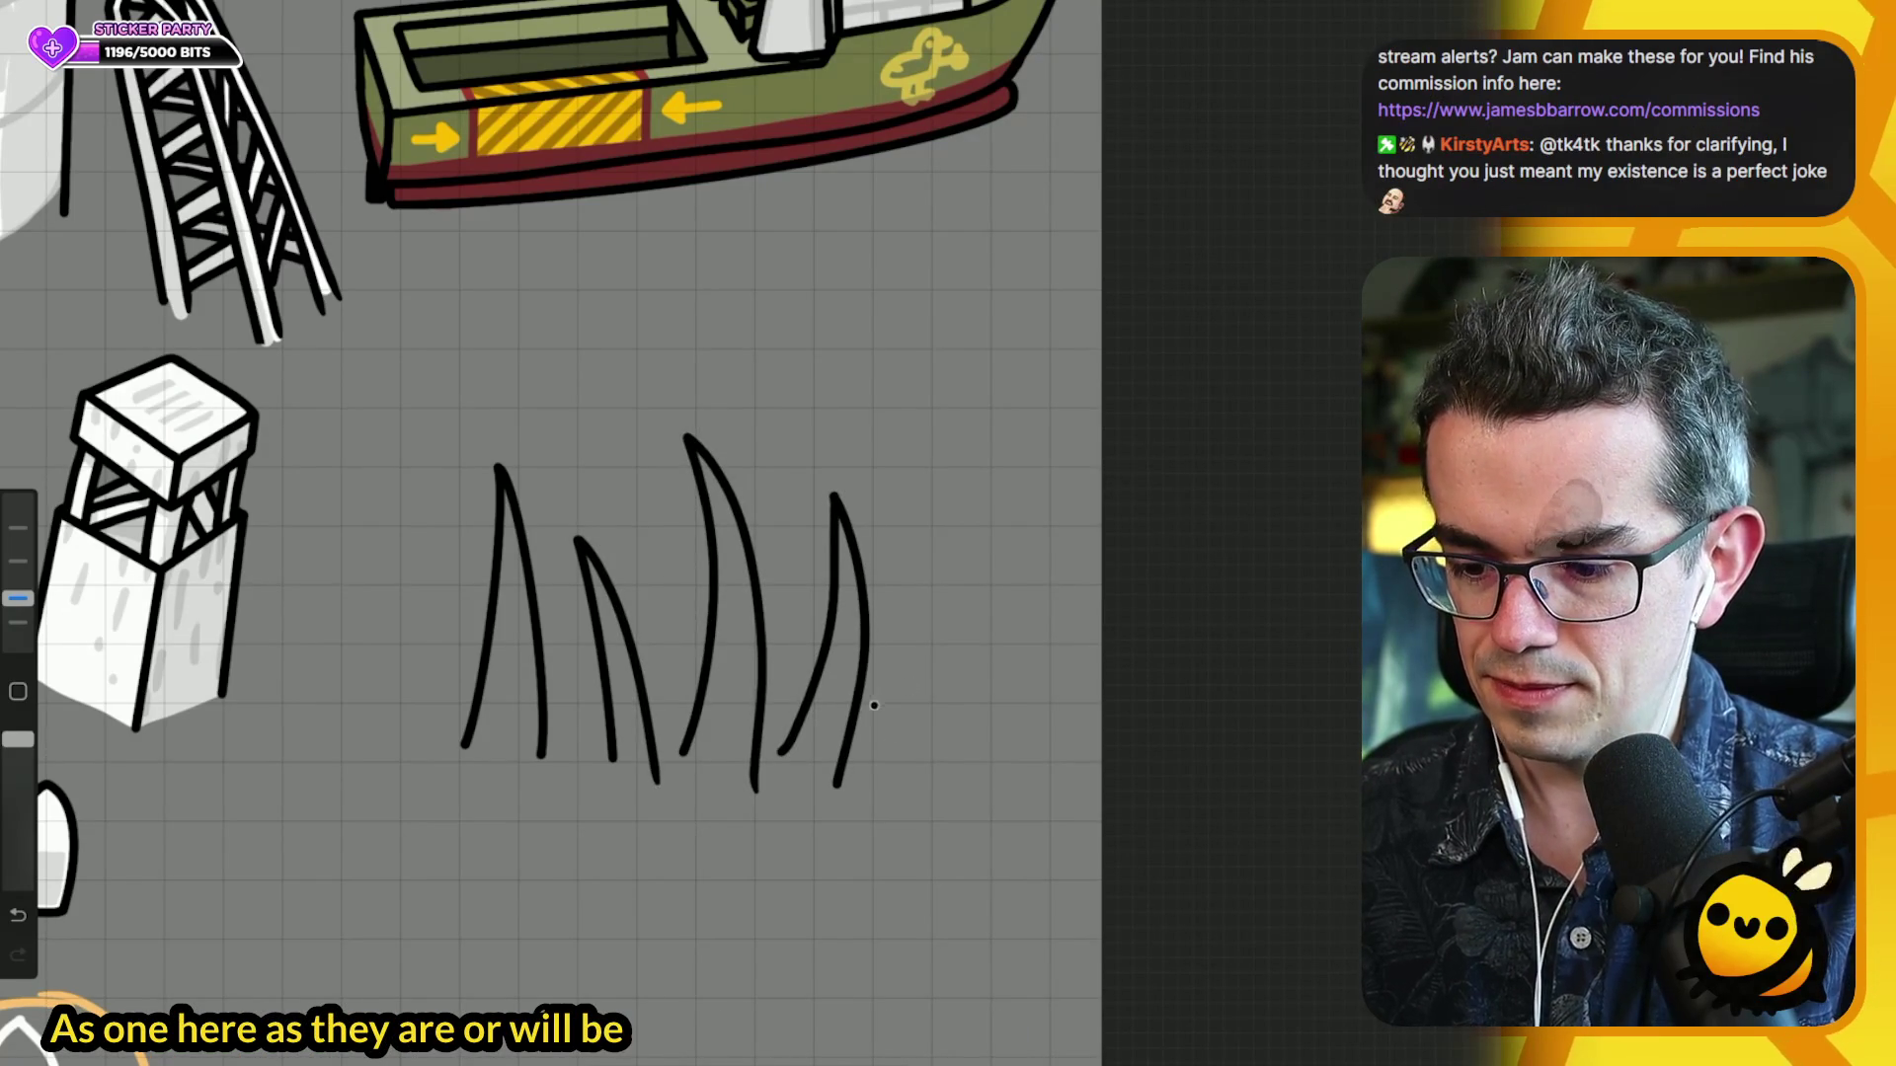
pyautogui.moveTo(864, 700)
pyautogui.mouseDown()
pyautogui.moveTo(914, 452)
pyautogui.moveTo(886, 763)
pyautogui.mouseUp()
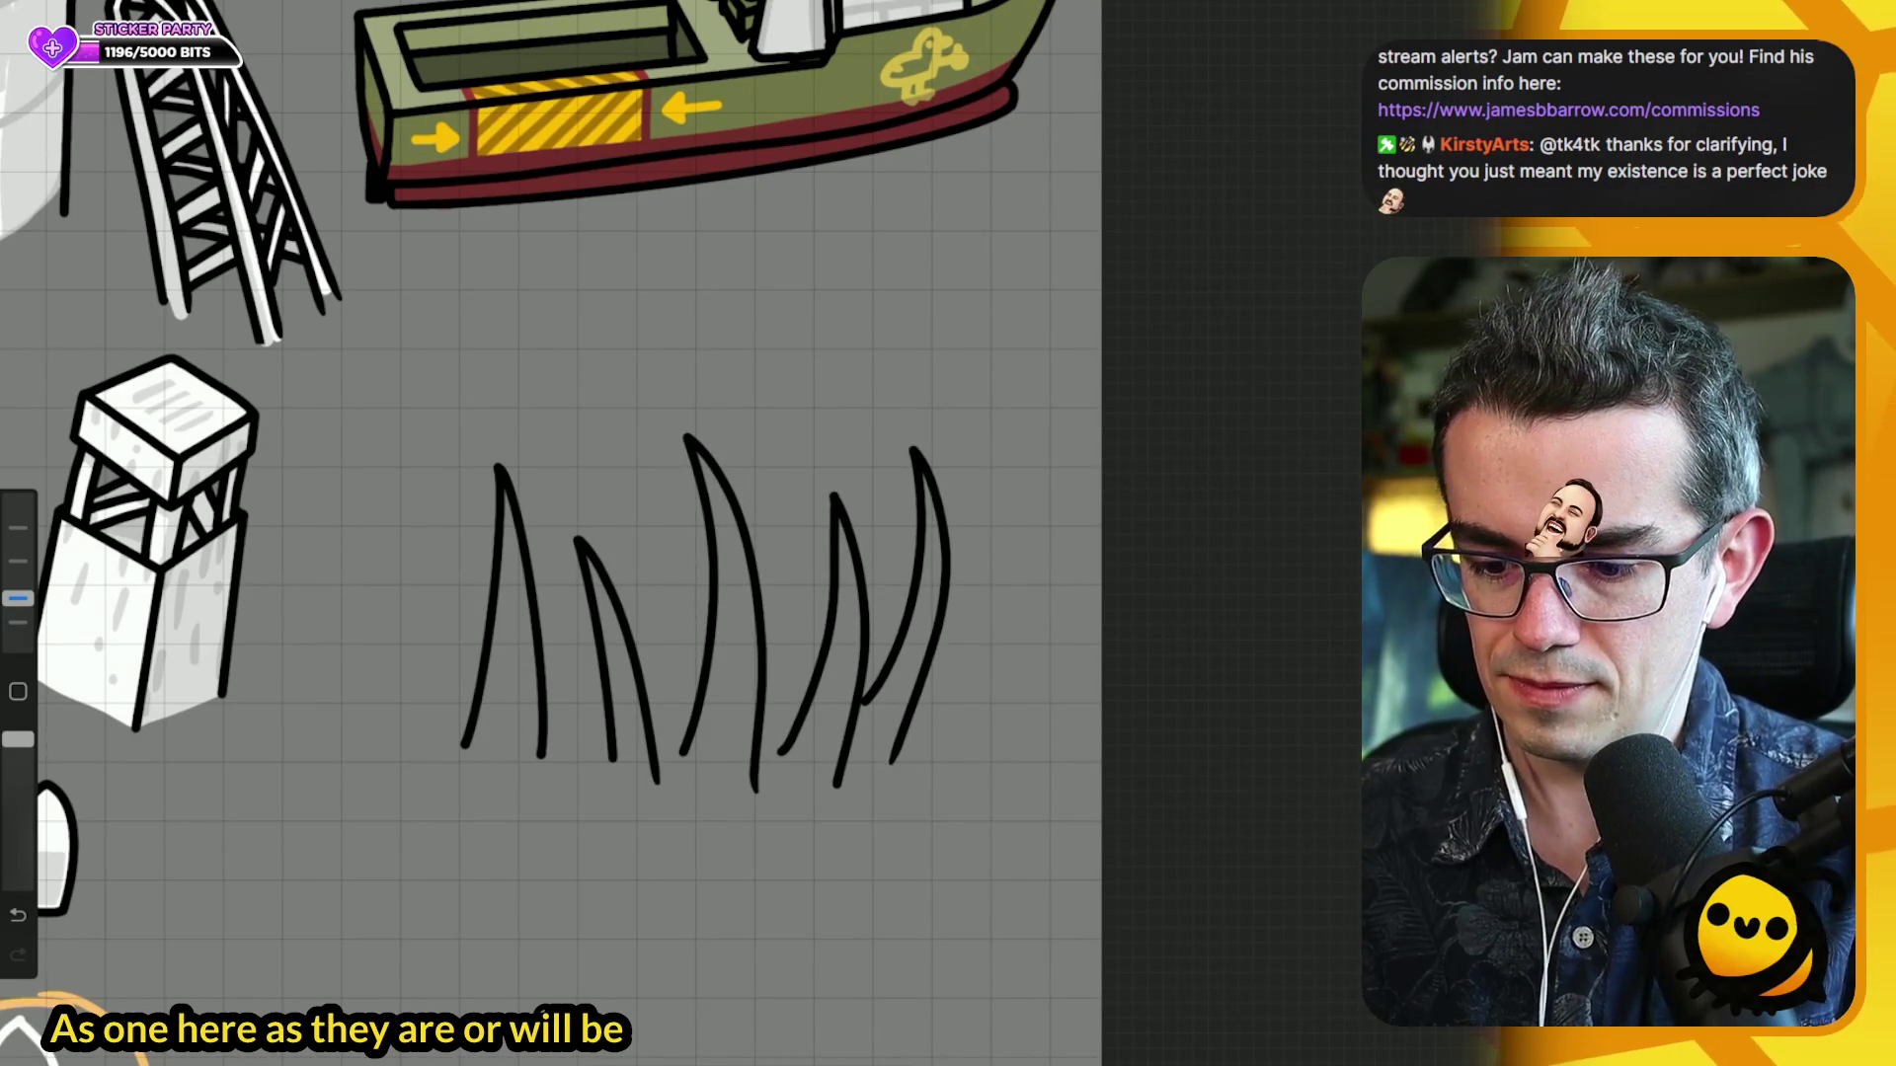
pyautogui.moveTo(356, 573)
pyautogui.mouseDown()
pyautogui.moveTo(380, 435)
pyautogui.moveTo(326, 760)
pyautogui.mouseUp()
pyautogui.scroll(-3, 513, 533)
pyautogui.scroll(2, 514, 533)
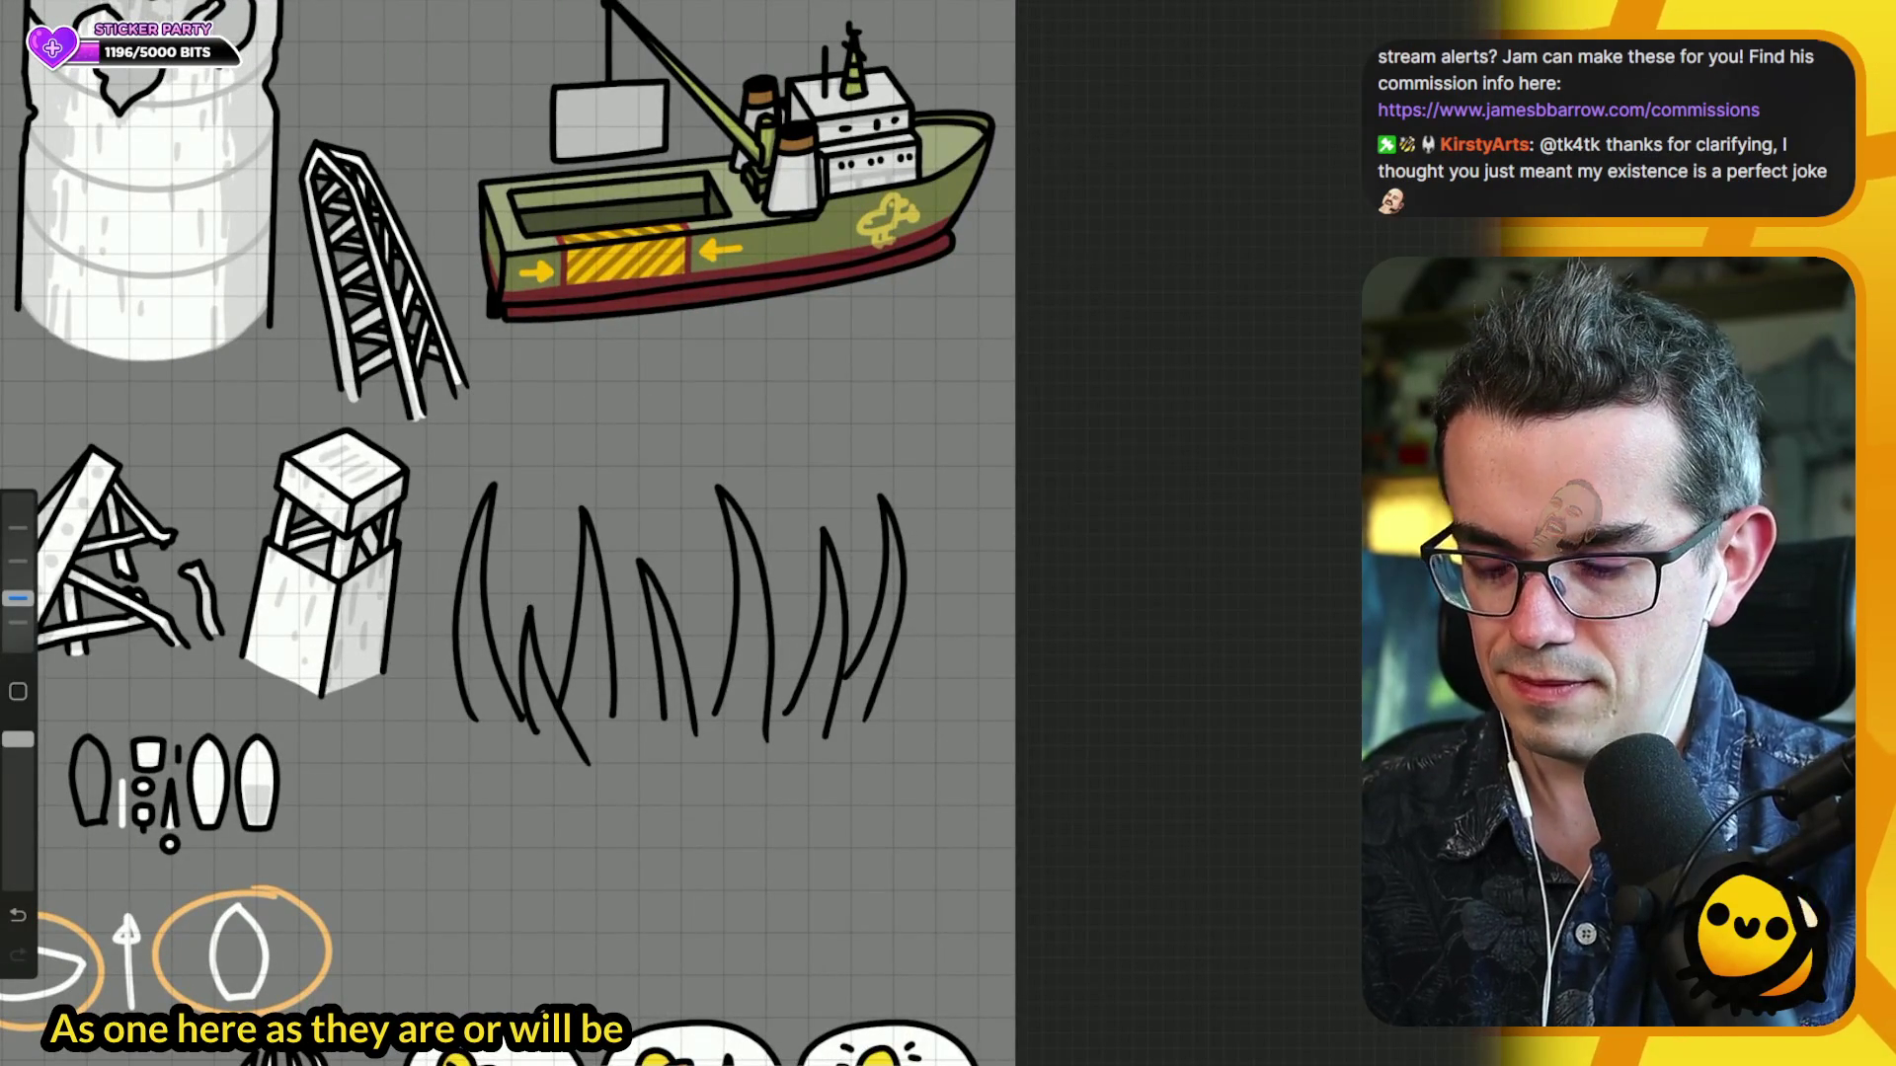
pyautogui.scroll(3, 508, 533)
pyautogui.scroll(-3, 508, 534)
pyautogui.scroll(2, 509, 533)
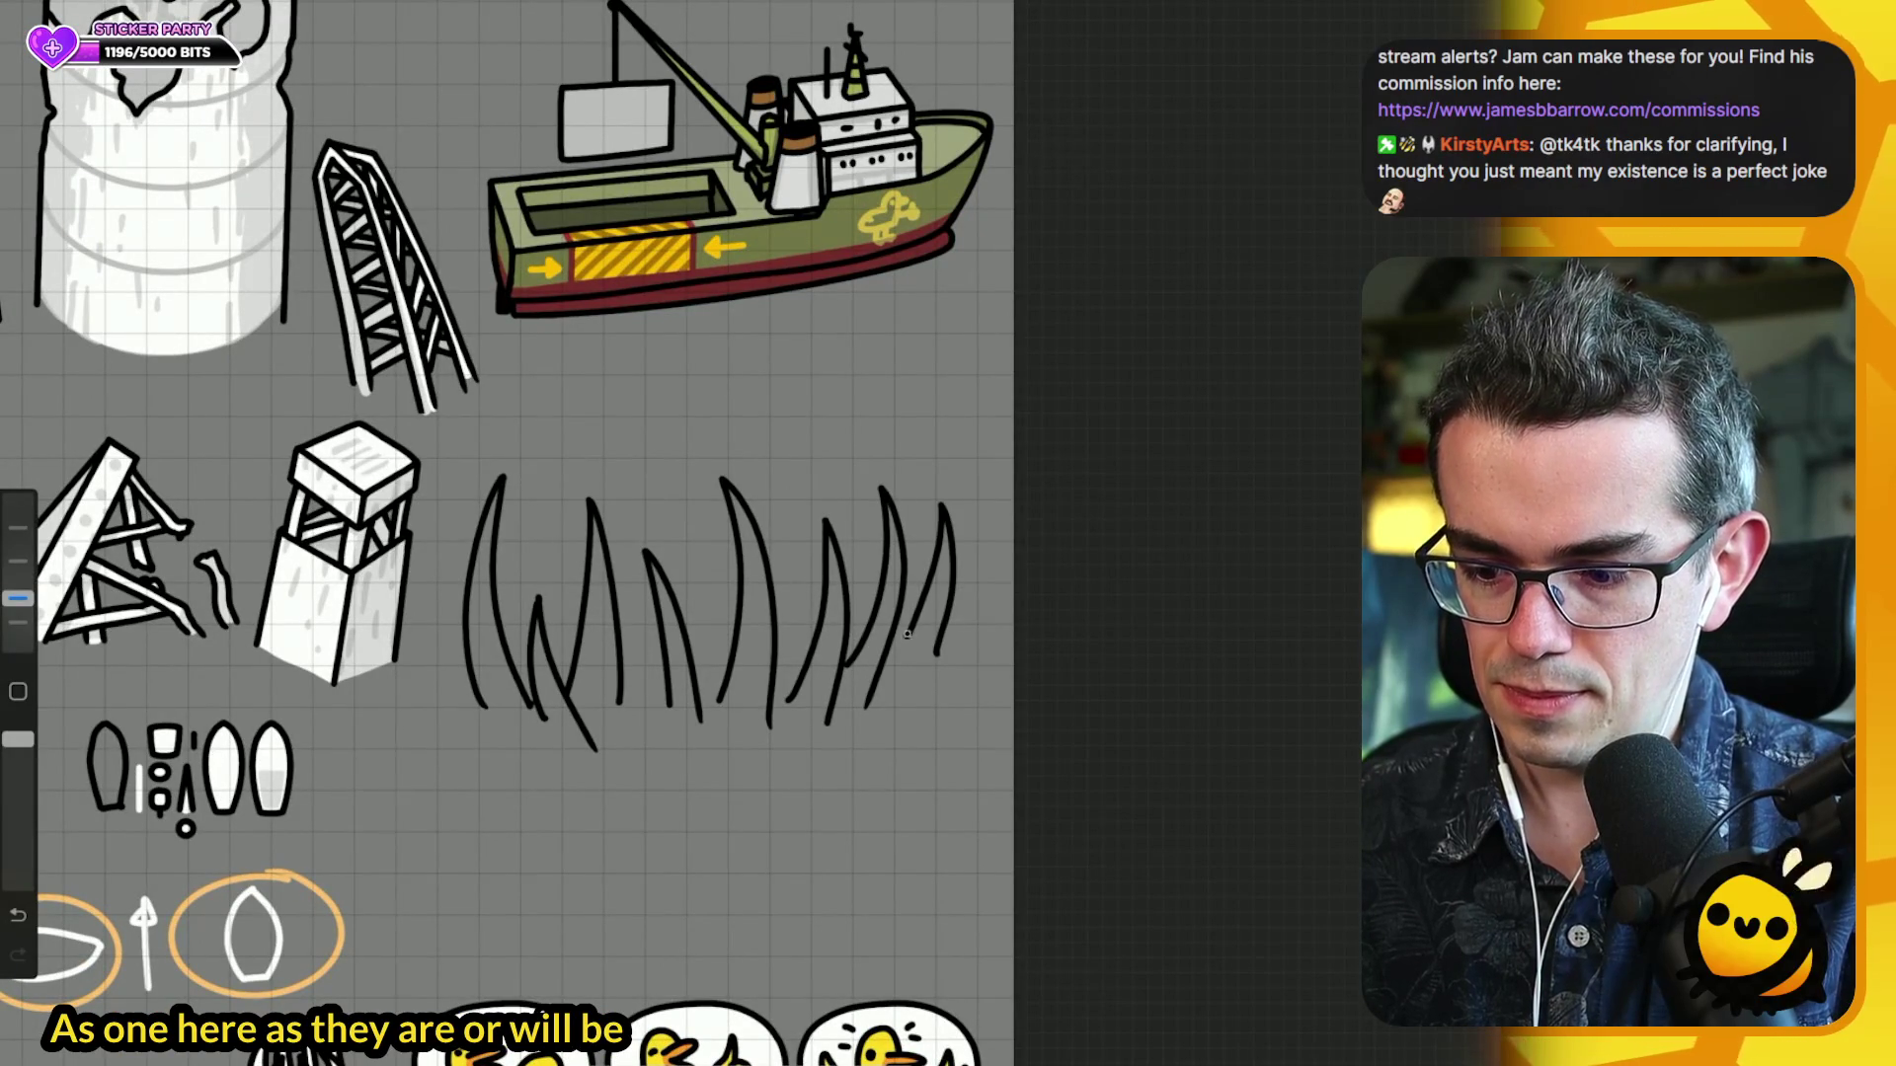
pyautogui.scroll(-3, 593, 533)
pyautogui.scroll(5, 592, 534)
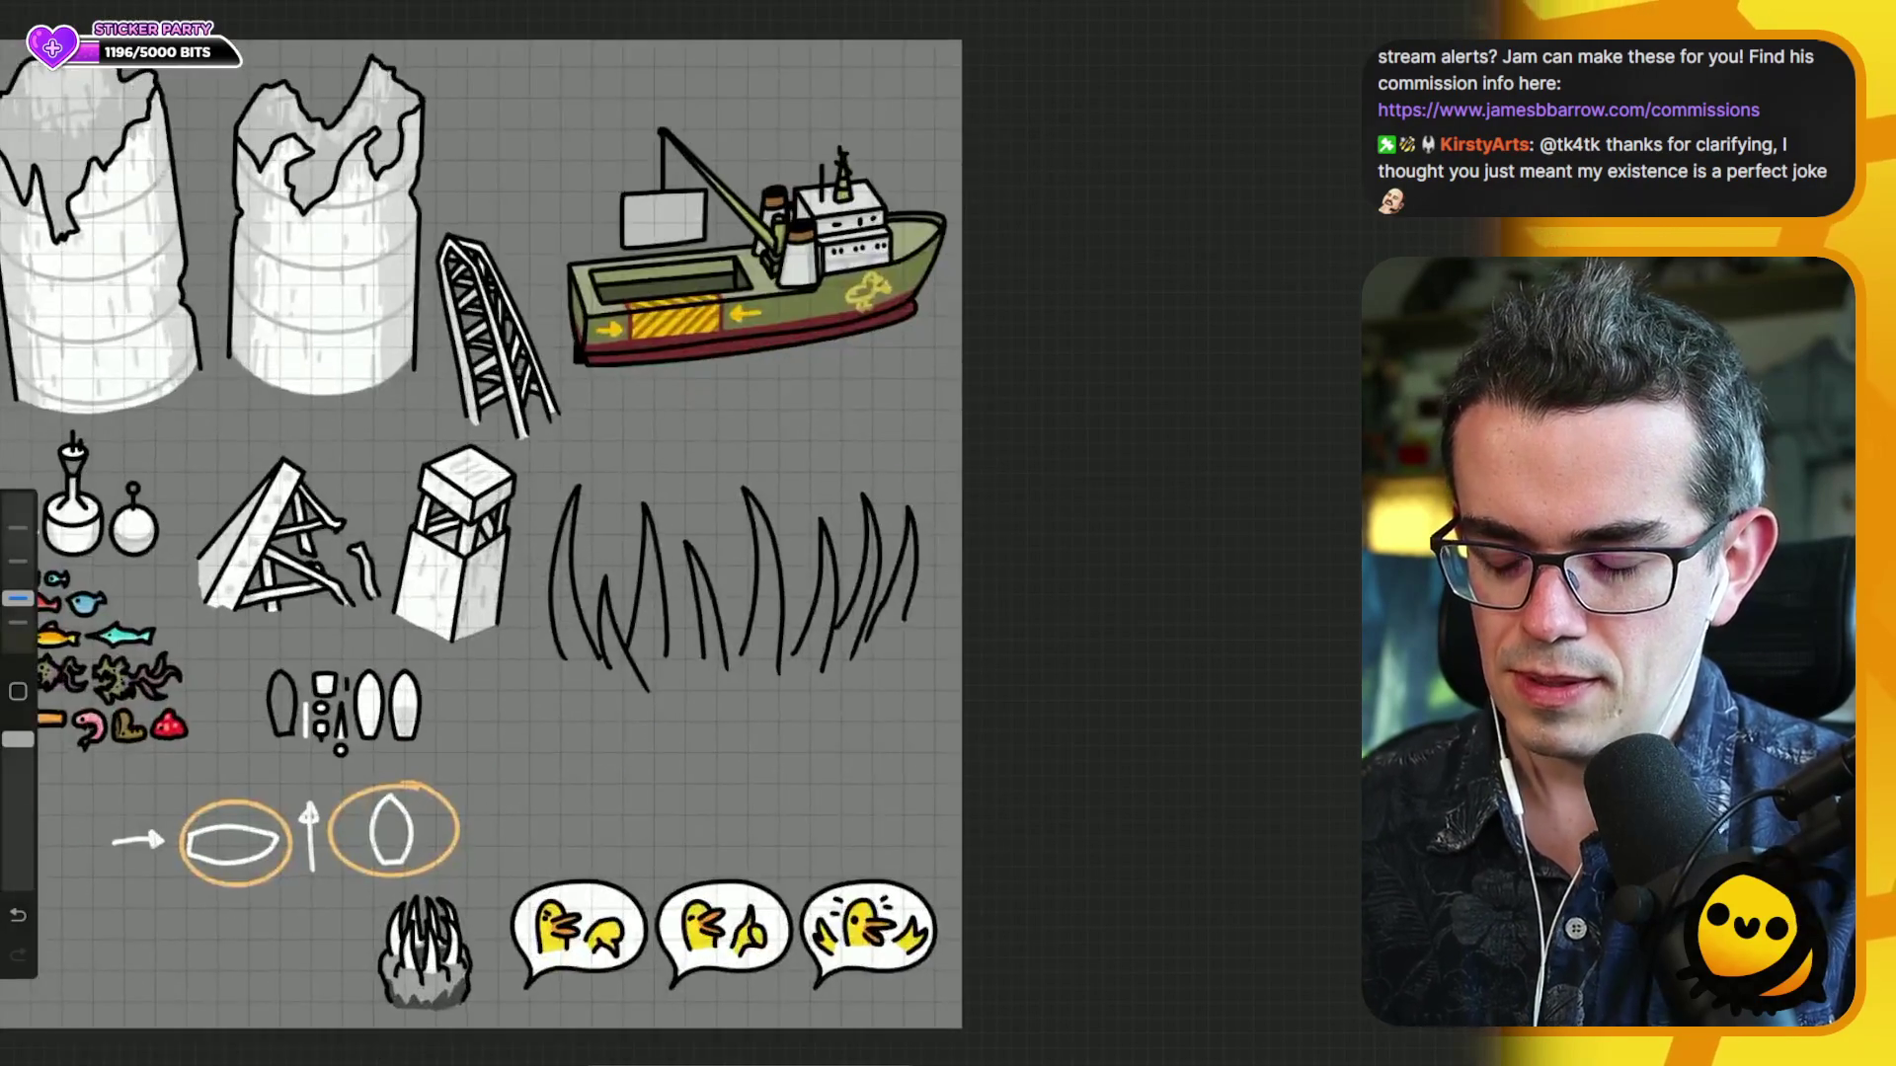
pyautogui.scroll(-2, 509, 533)
# - Lasso the grass blades, move them onto the boat to compare size, then back below it
pyautogui.press('l')
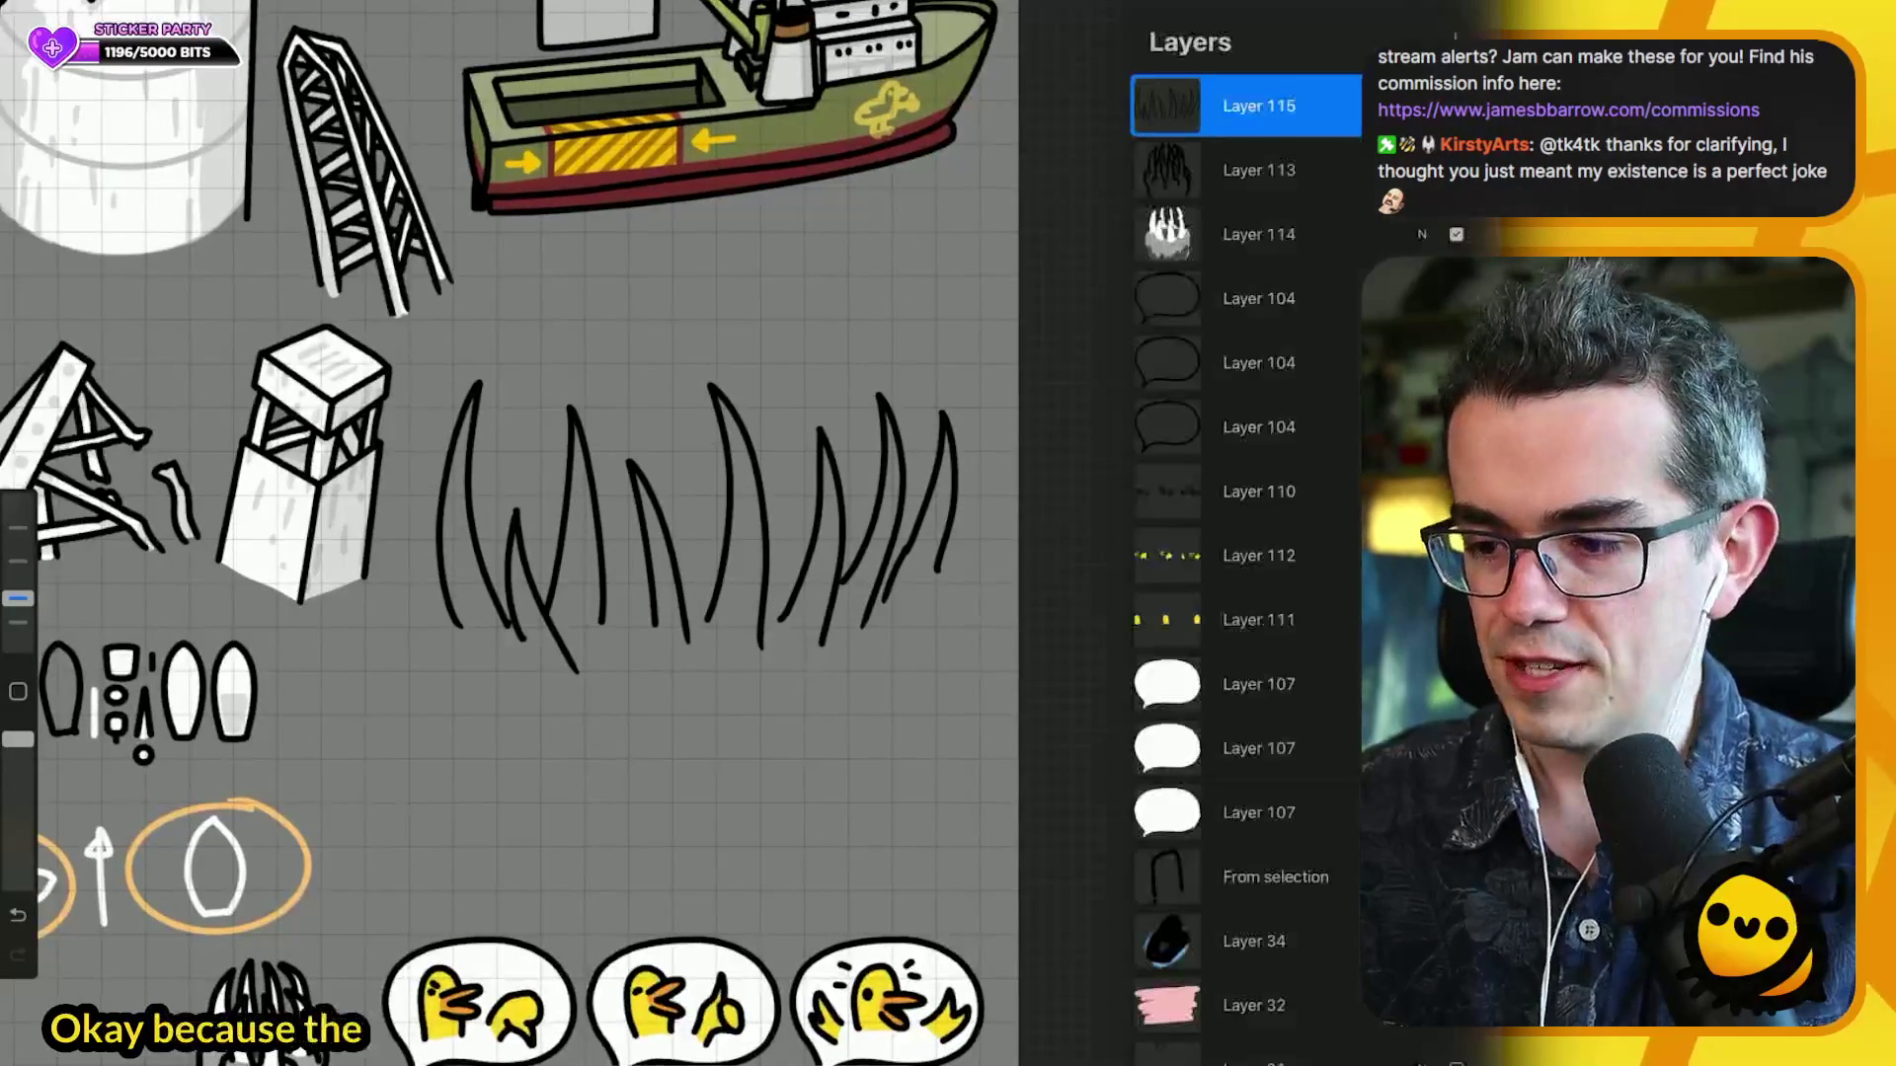
pyautogui.press('s')
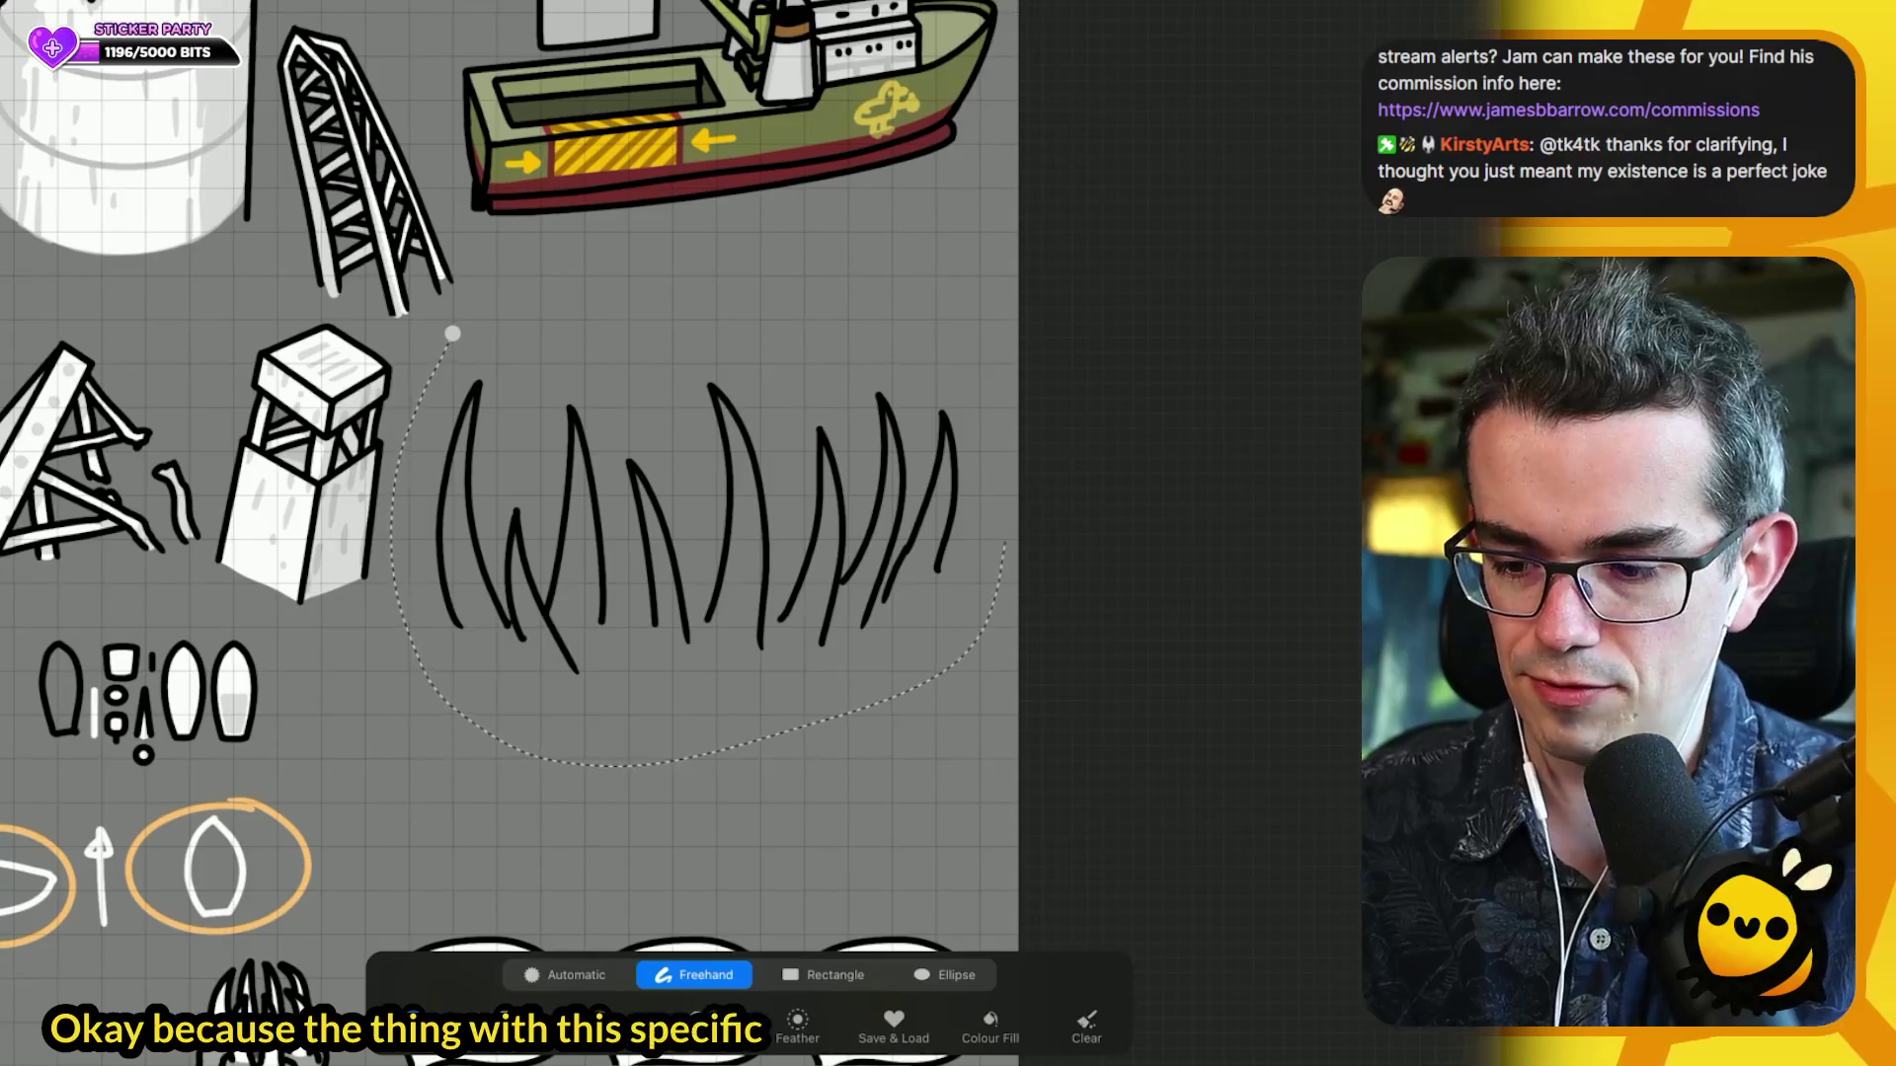
pyautogui.press('v')
pyautogui.moveTo(696, 528)
pyautogui.mouseDown()
pyautogui.moveTo(738, 431)
pyautogui.moveTo(721, 148)
pyautogui.mouseUp()
pyautogui.scroll(-2, 509, 533)
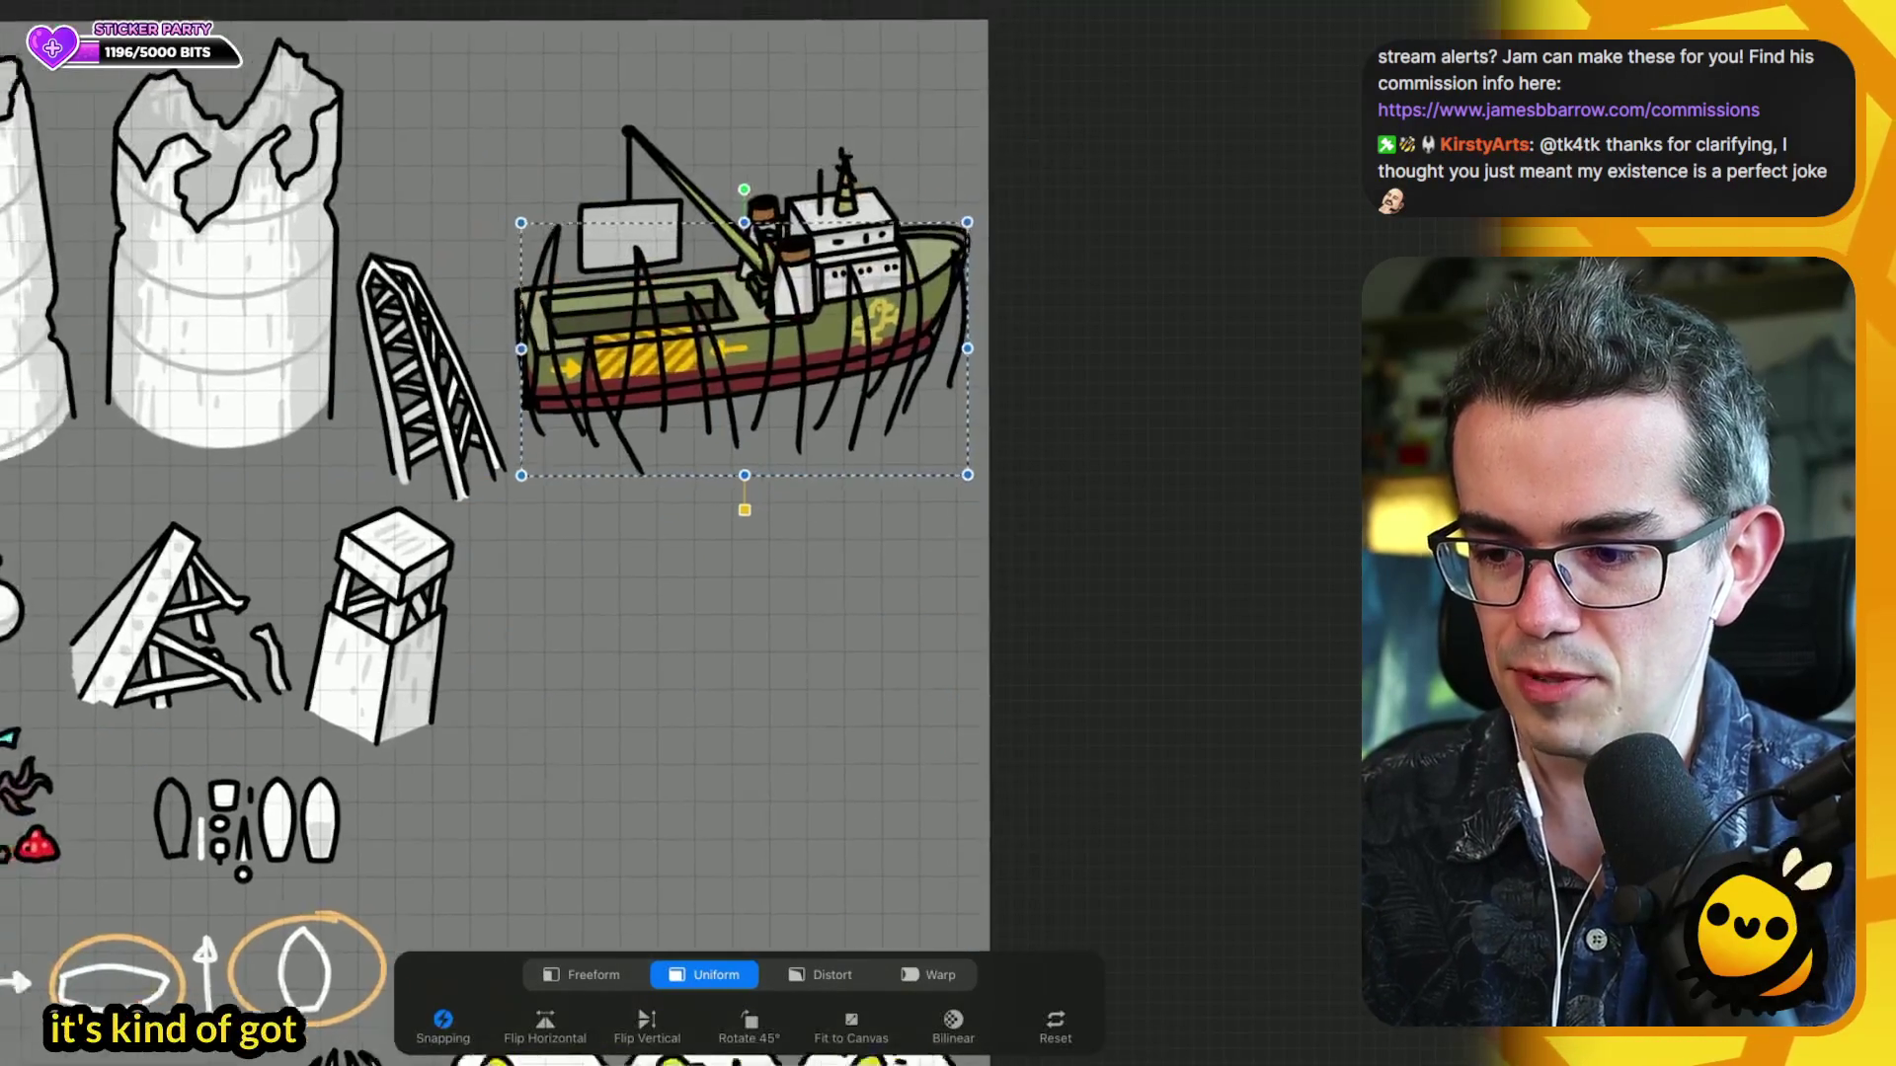
pyautogui.moveTo(735, 355); pyautogui.dragTo(735, 602)
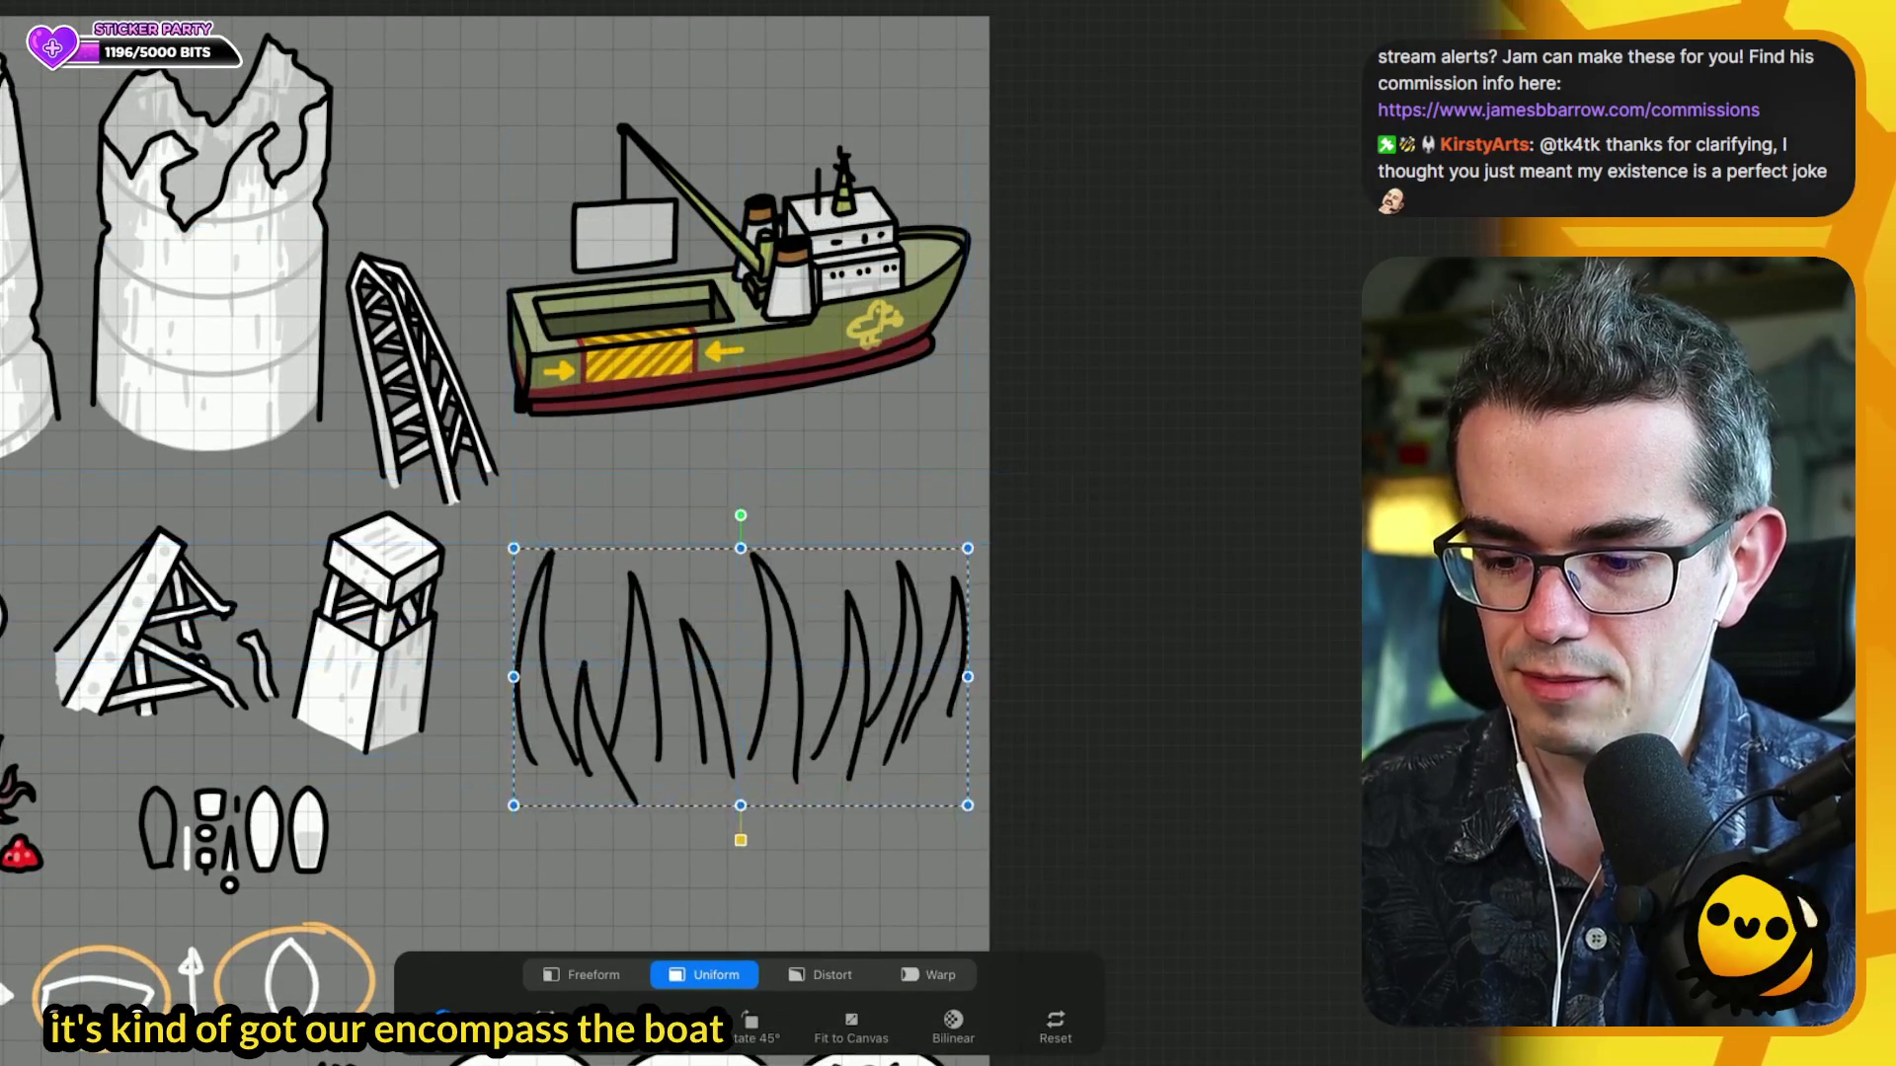
pyautogui.scroll(-2, 494, 533)
pyautogui.scroll(3, 494, 533)
pyautogui.press('l')
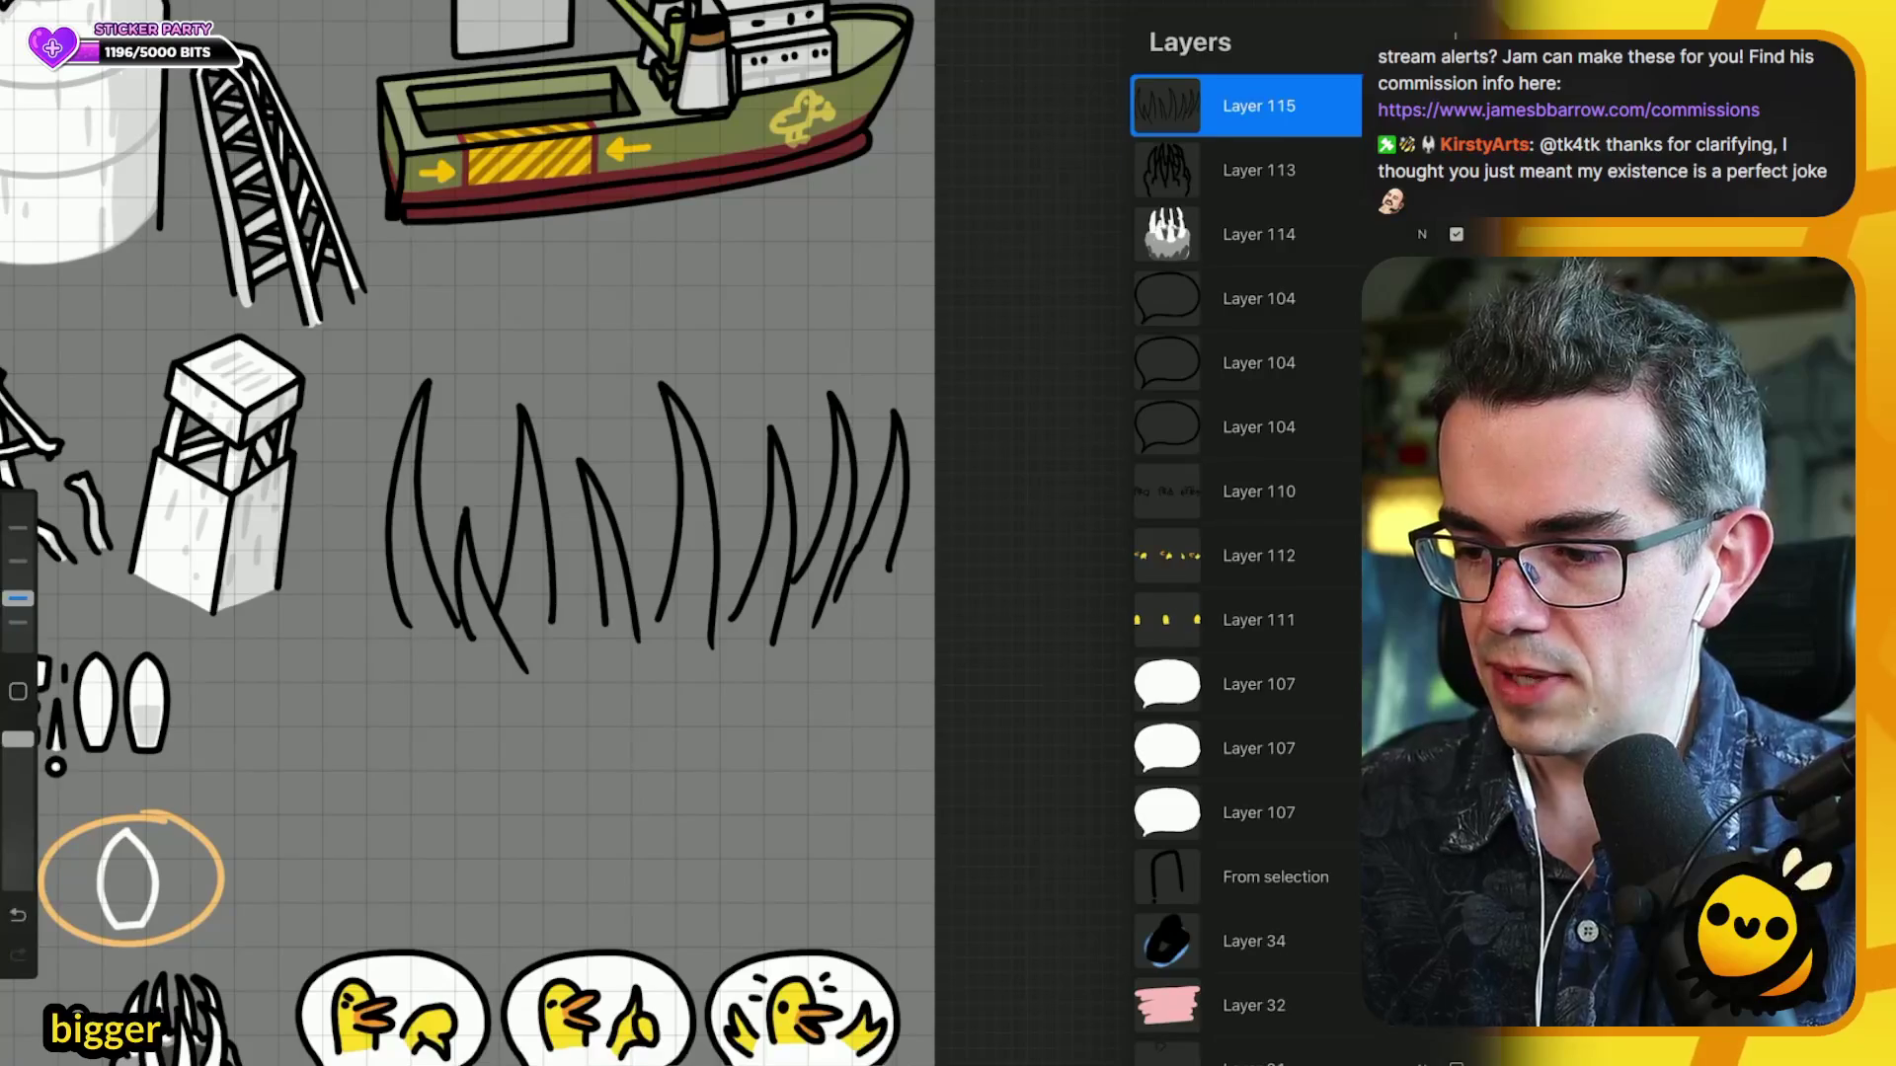
# - Bring up the brush library and start painting white along the first blade's edge
pyautogui.press('c')
pyautogui.press('c')
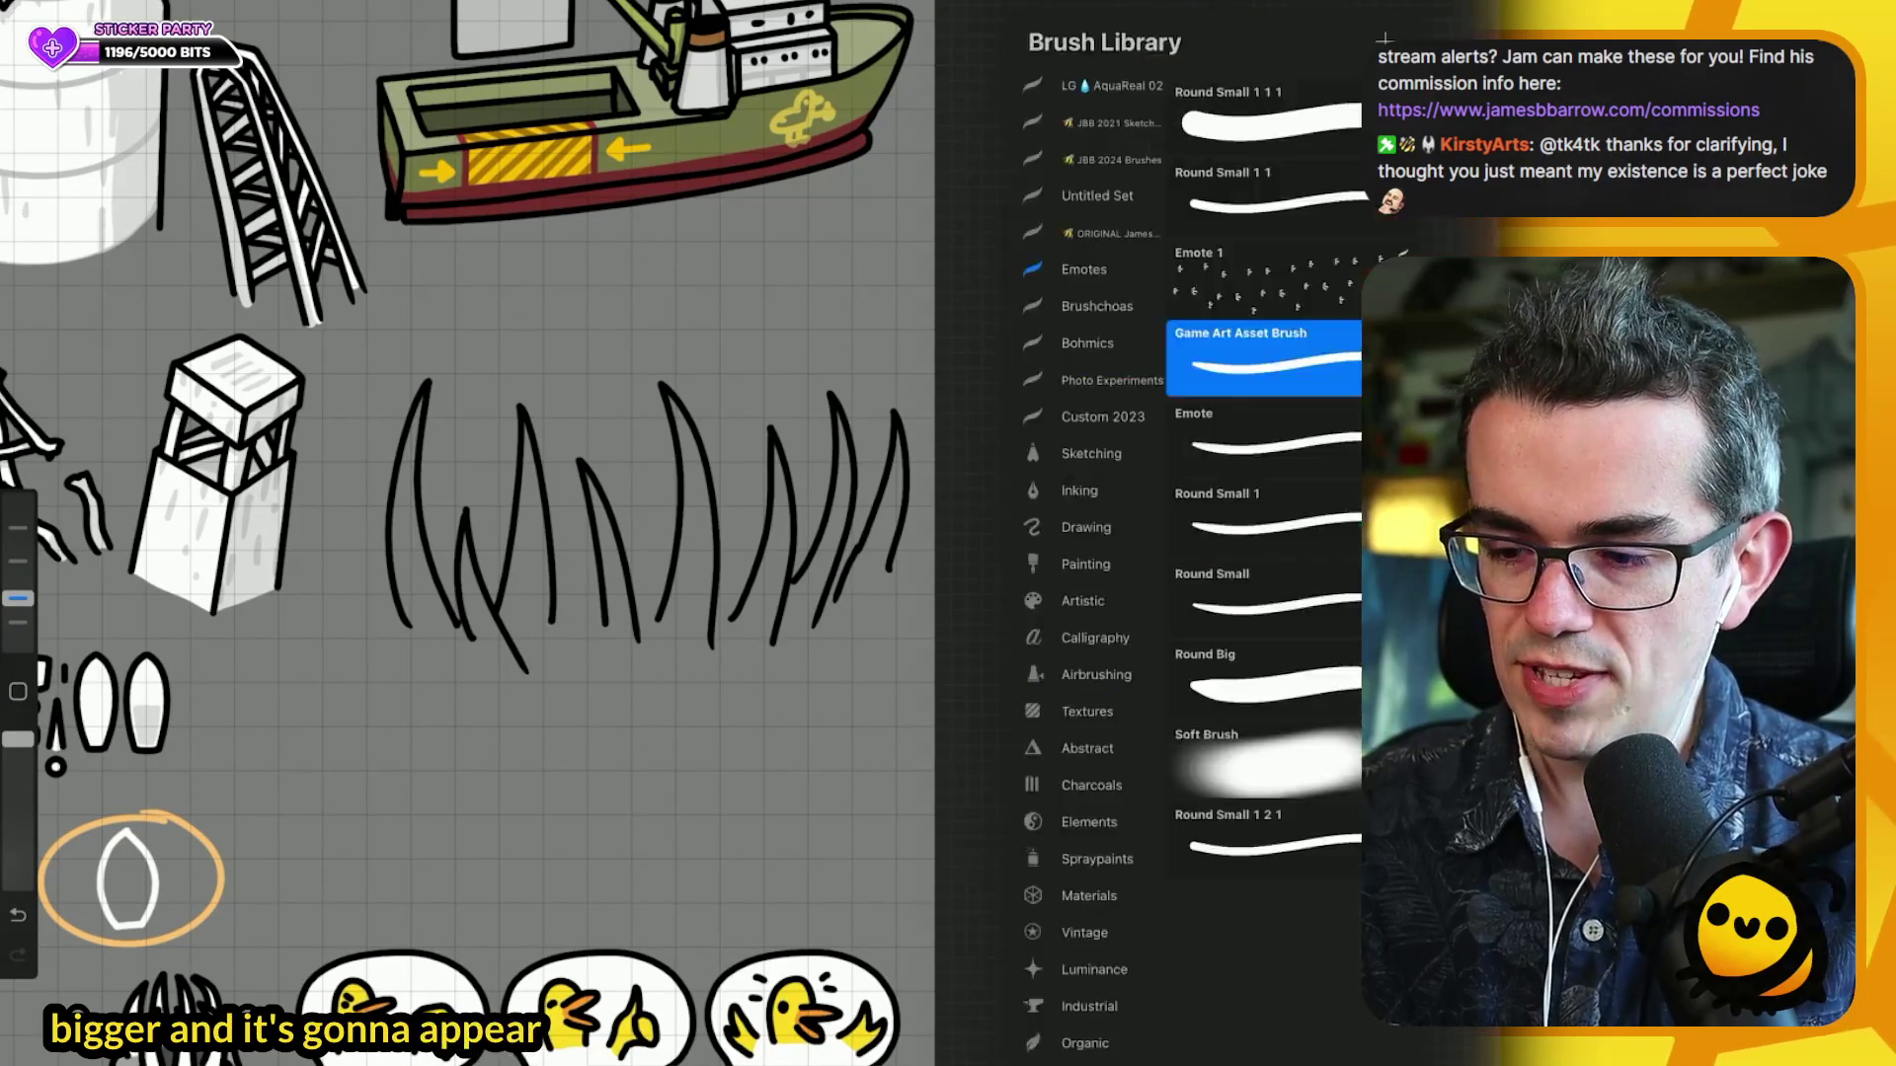
pyautogui.scroll(3, 642, 533)
pyautogui.moveTo(351, 282)
pyautogui.mouseDown()
pyautogui.moveTo(301, 487)
pyautogui.moveTo(321, 617)
pyautogui.mouseUp()
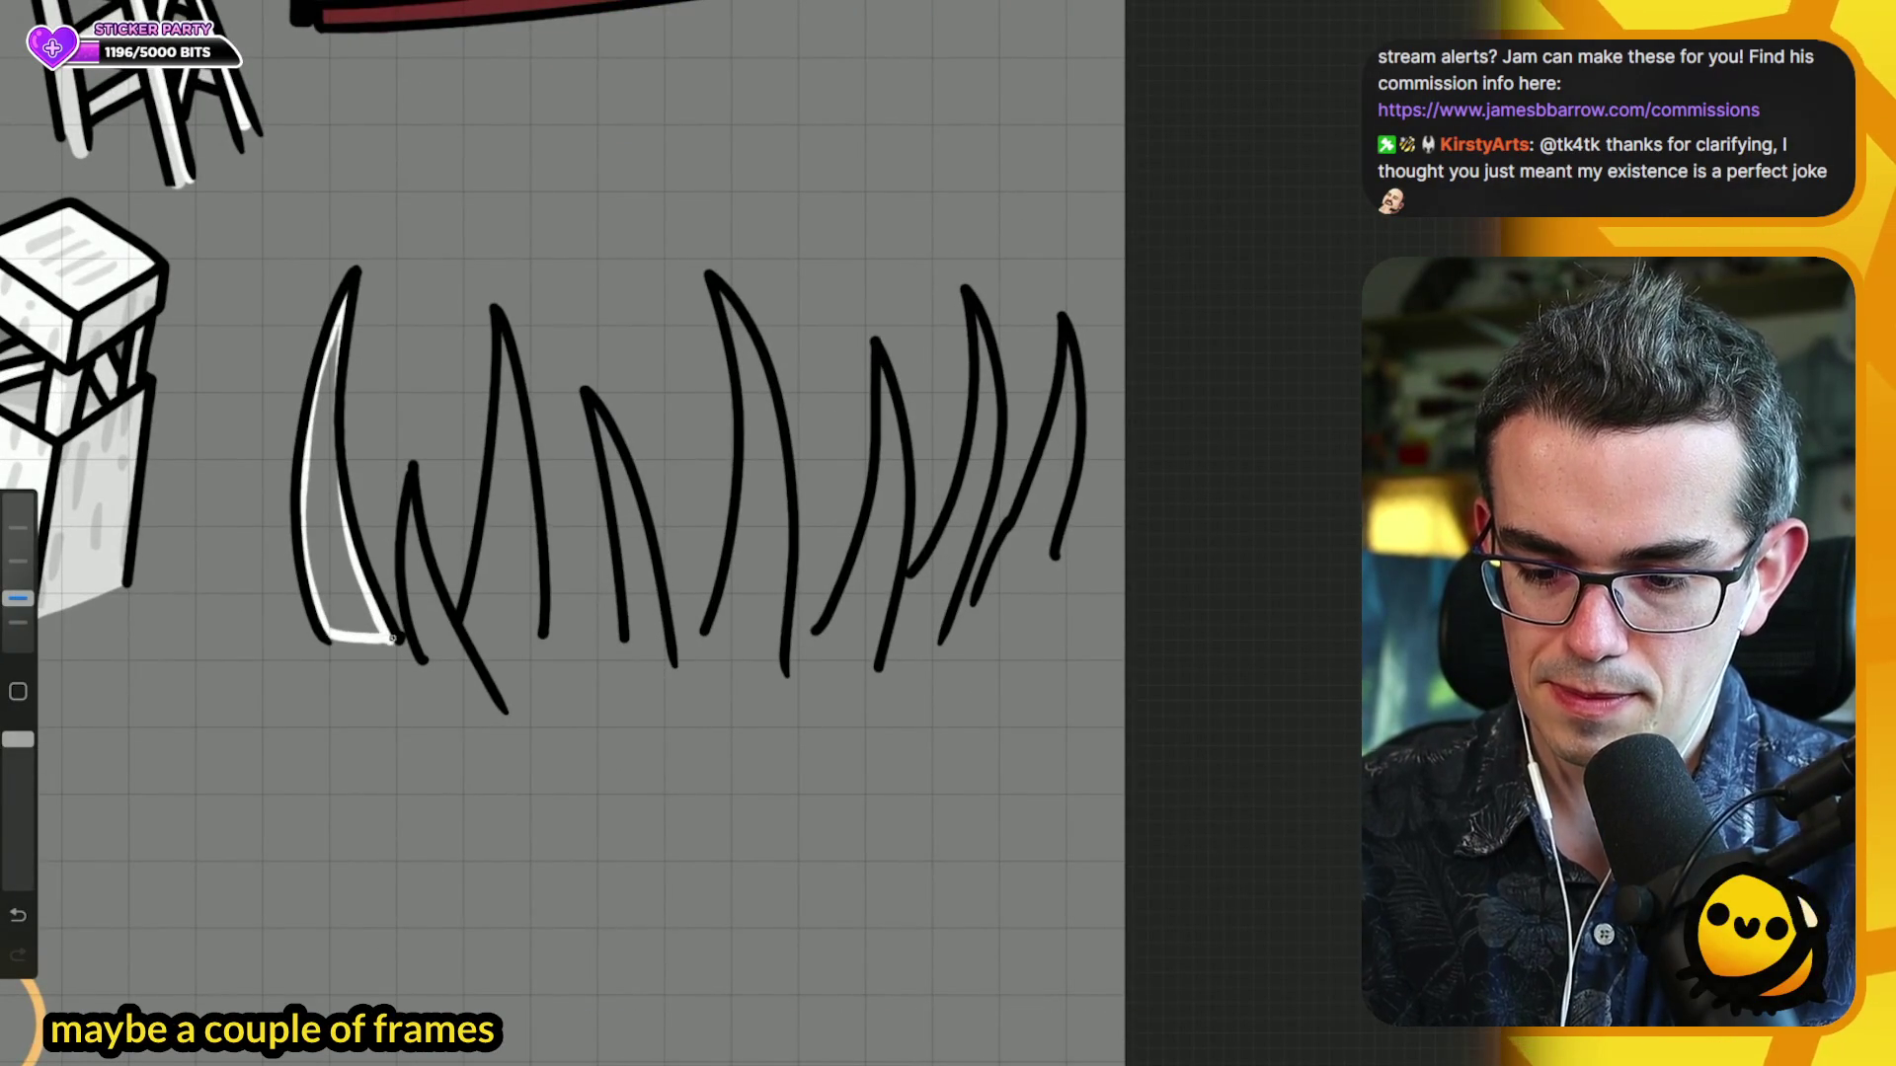
# - Fill the first four grass blades solid white with ColorDrop
pyautogui.moveTo(1377, 12)
pyautogui.mouseDown()
pyautogui.moveTo(331, 513)
pyautogui.moveTo(424, 660)
pyautogui.moveTo(493, 701)
pyautogui.mouseUp()
pyautogui.click(1274, 12)
pyautogui.press('Escape')
pyautogui.moveTo(1378, 12); pyautogui.dragTo(434, 649)
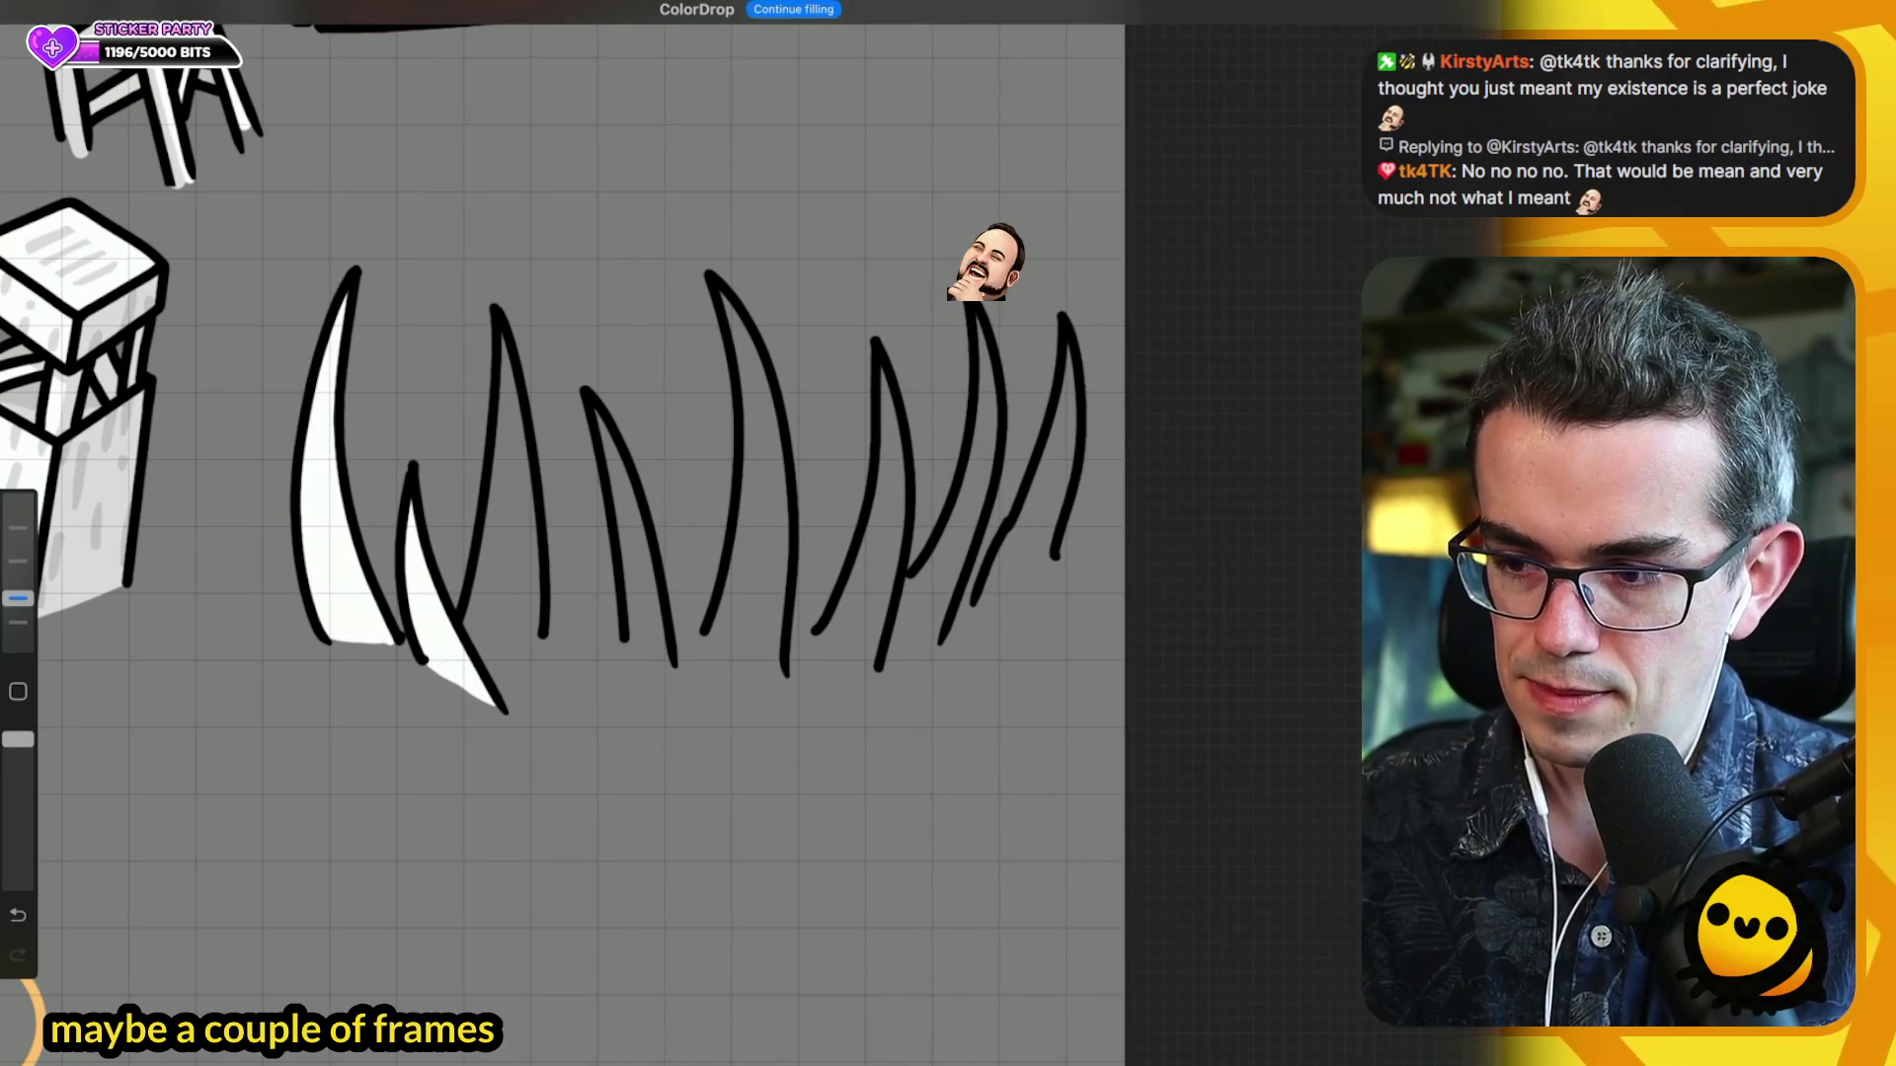
pyautogui.moveTo(466, 628); pyautogui.dragTo(491, 469)
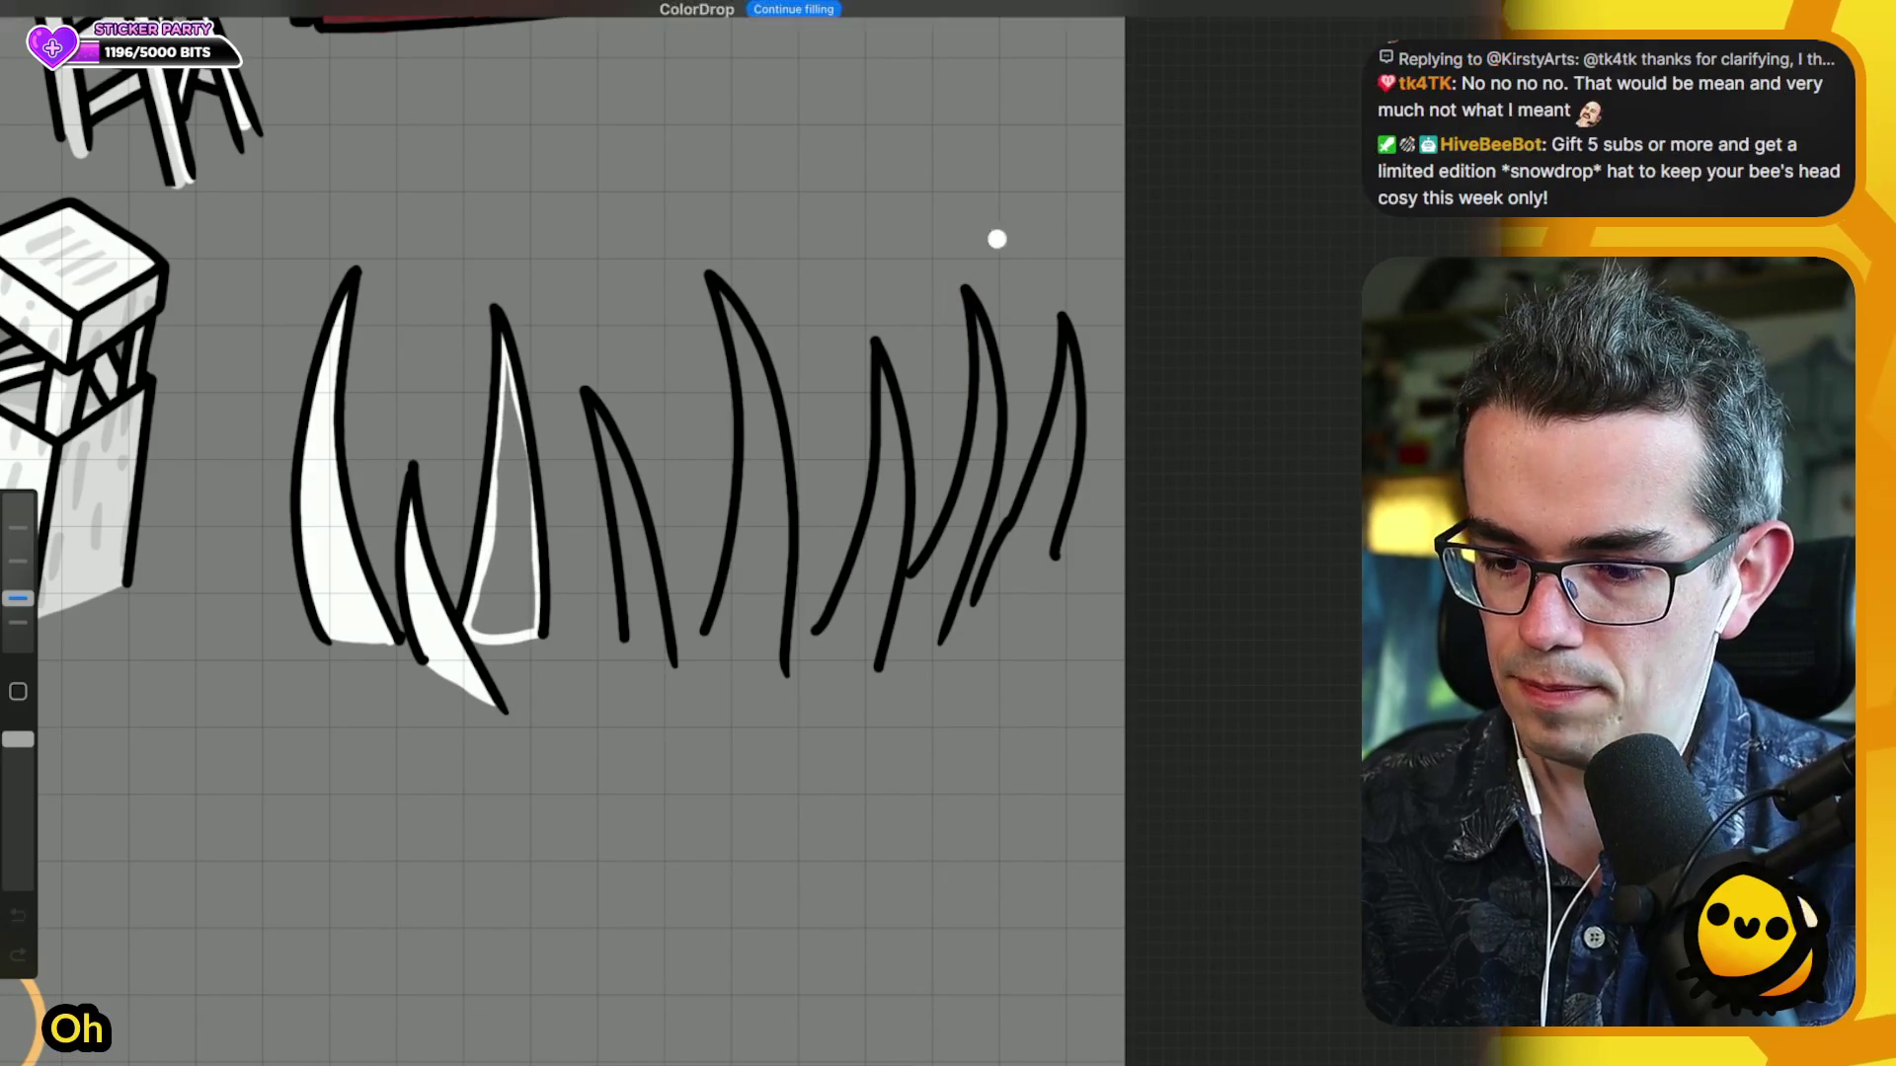
pyautogui.moveTo(1308, 59); pyautogui.dragTo(504, 513)
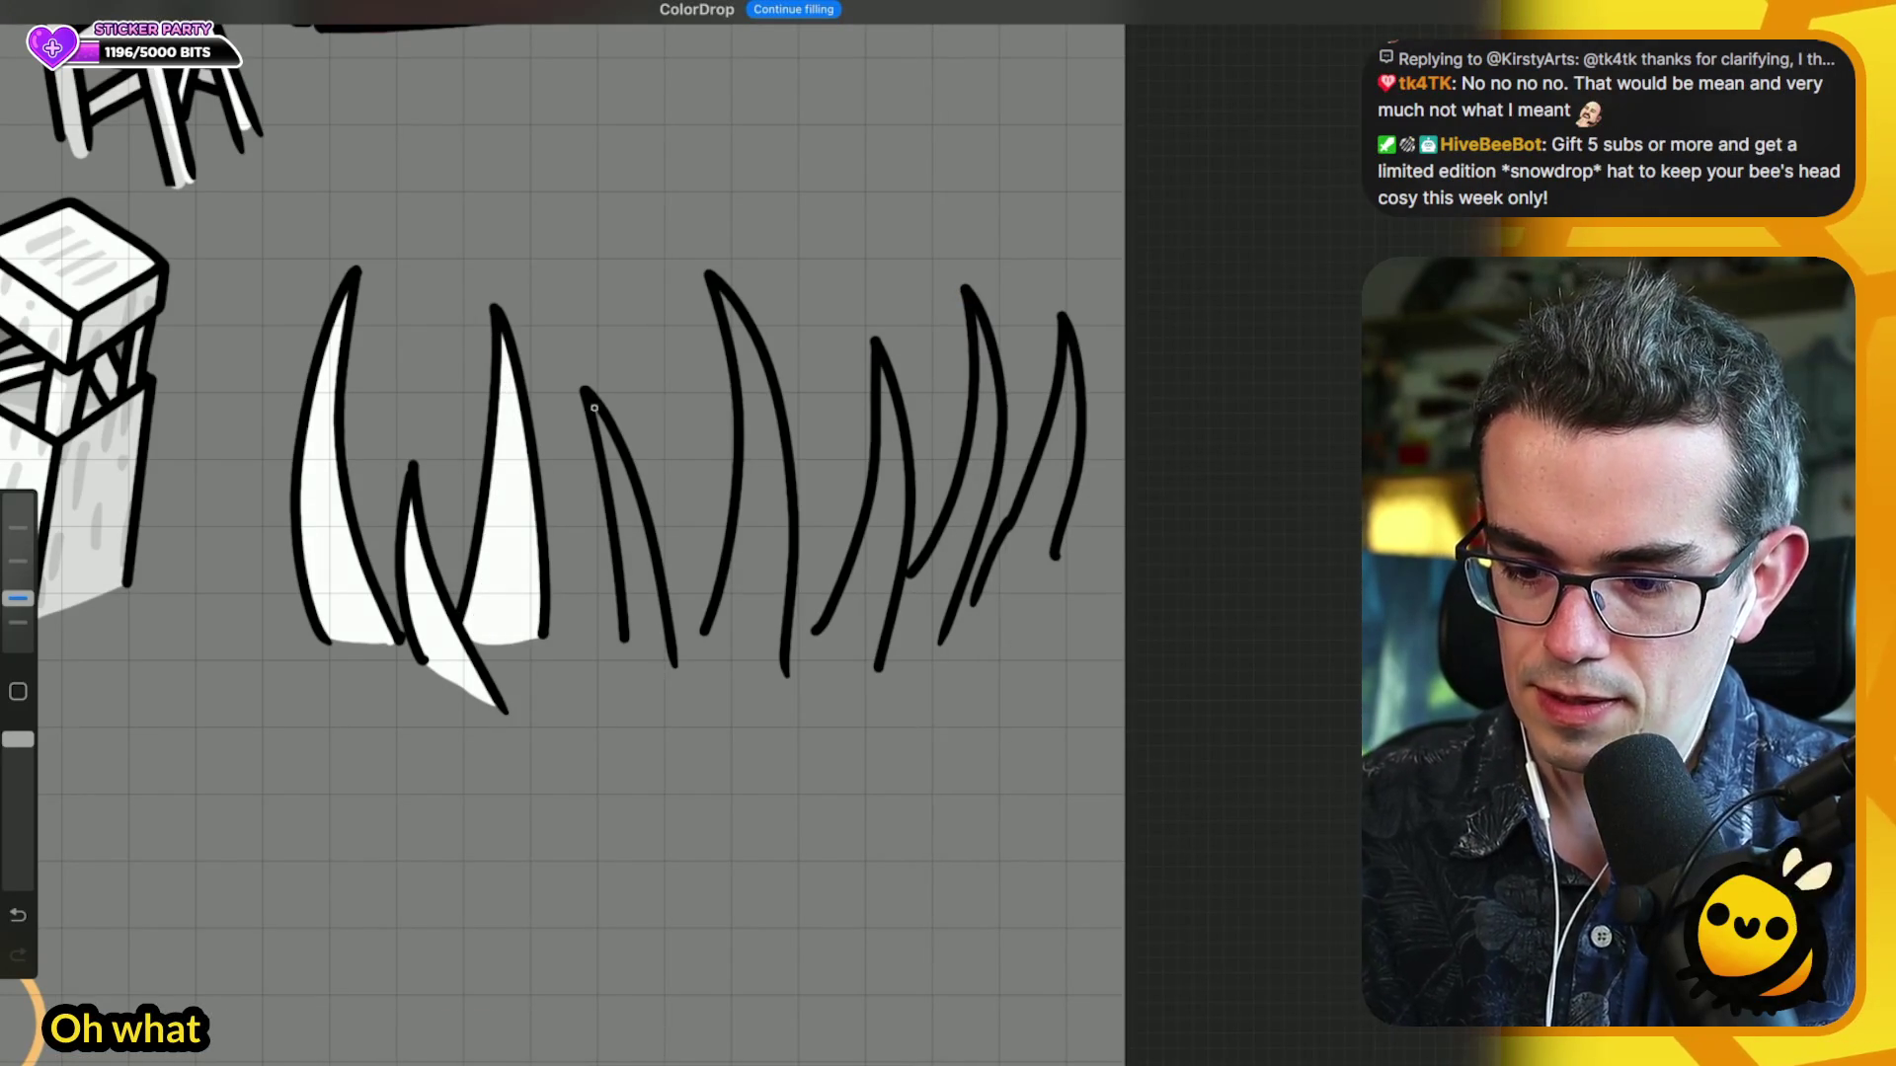
pyautogui.moveTo(627, 593)
pyautogui.mouseDown()
pyautogui.moveTo(670, 660)
pyautogui.moveTo(612, 440)
pyautogui.mouseUp()
pyautogui.moveTo(1307, 59); pyautogui.dragTo(640, 553)
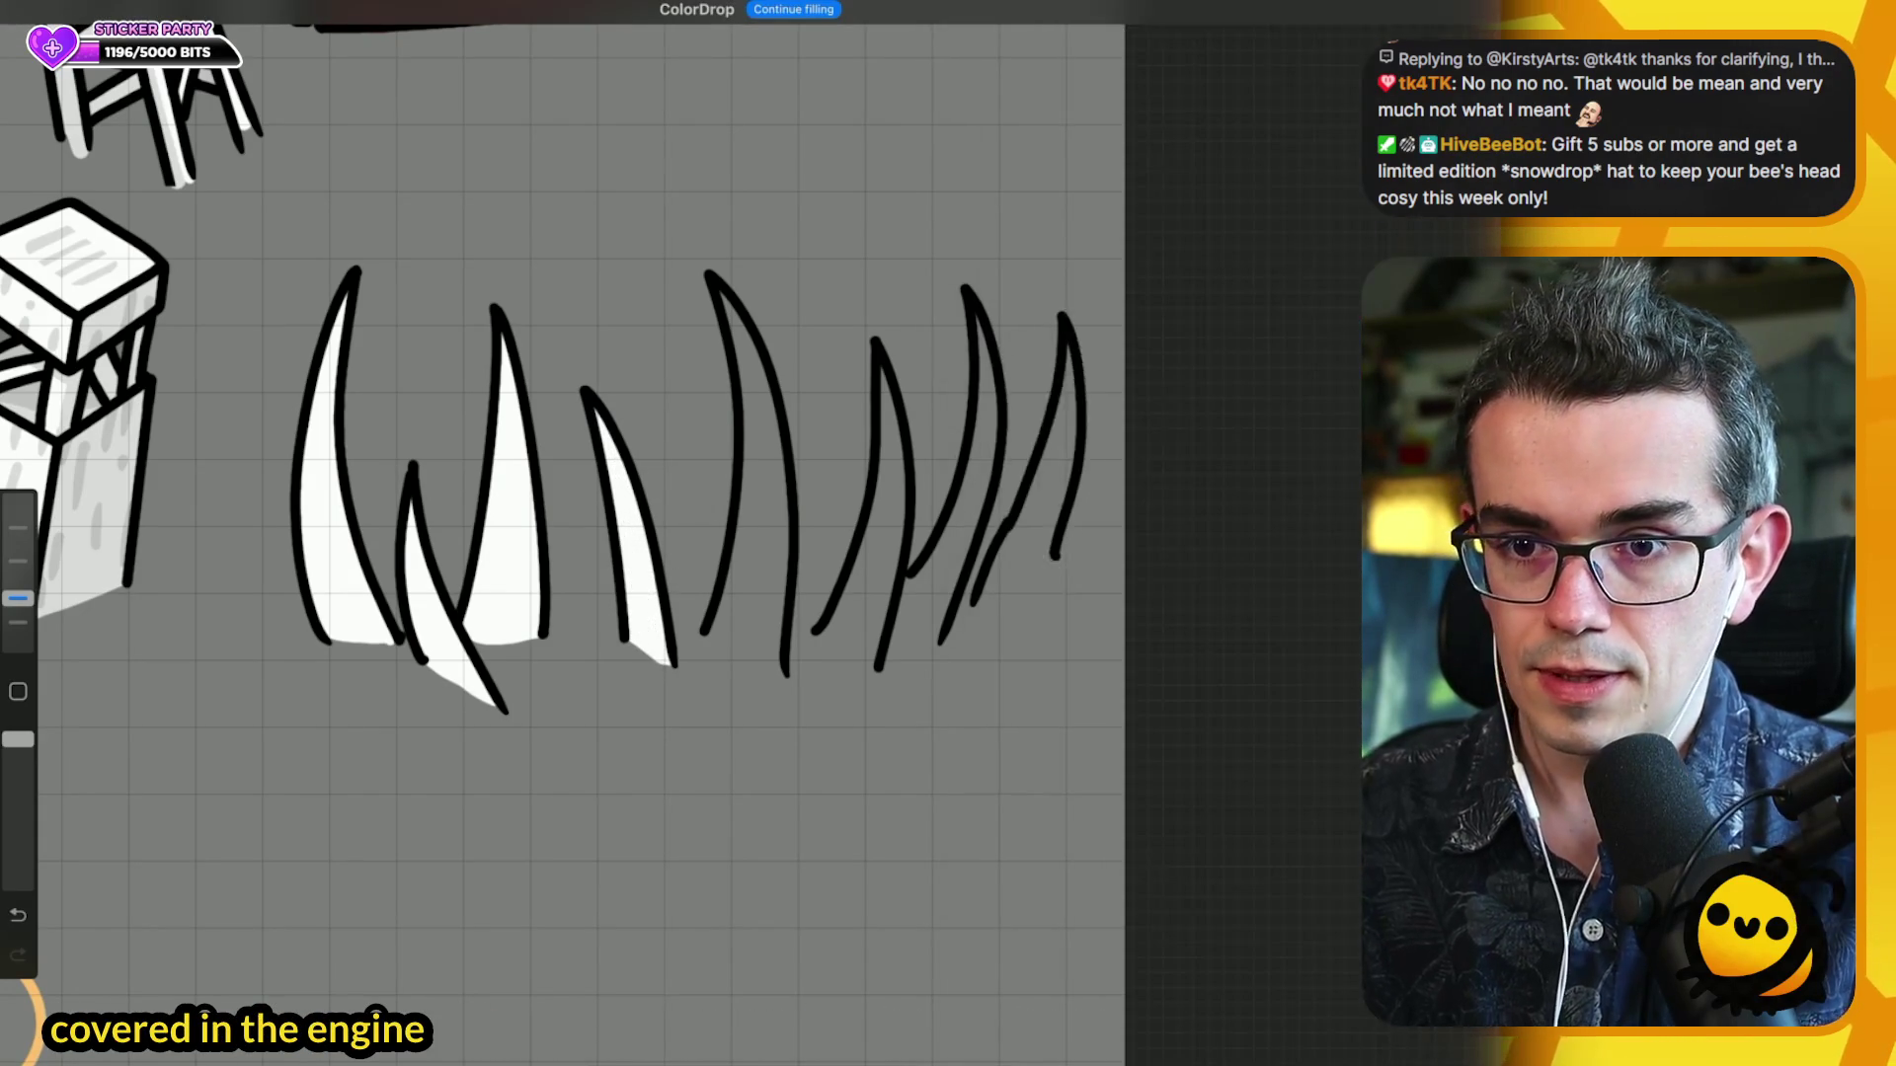
# - Paint white along the middle blade's edges and fill it solid white
pyautogui.scroll(-3, 563, 445)
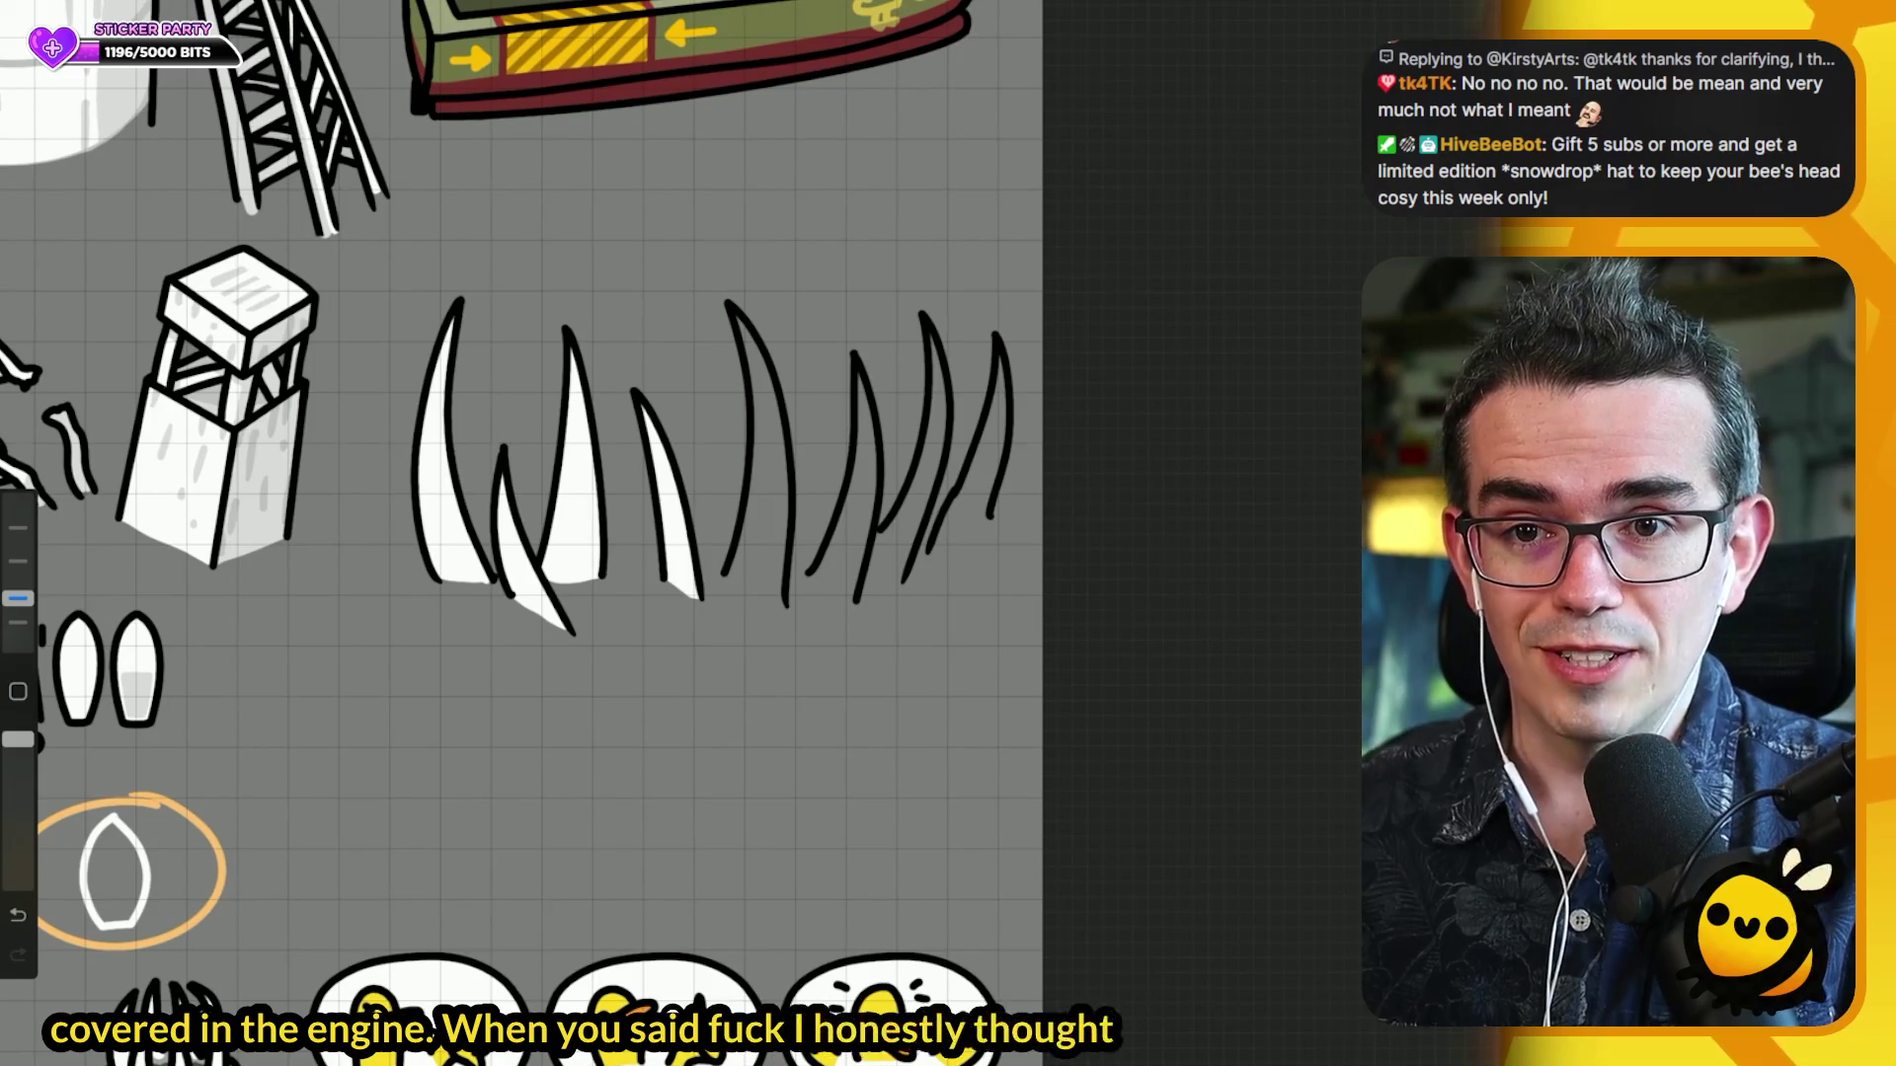
pyautogui.scroll(-3, 523, 444)
pyautogui.scroll(5, 691, 464)
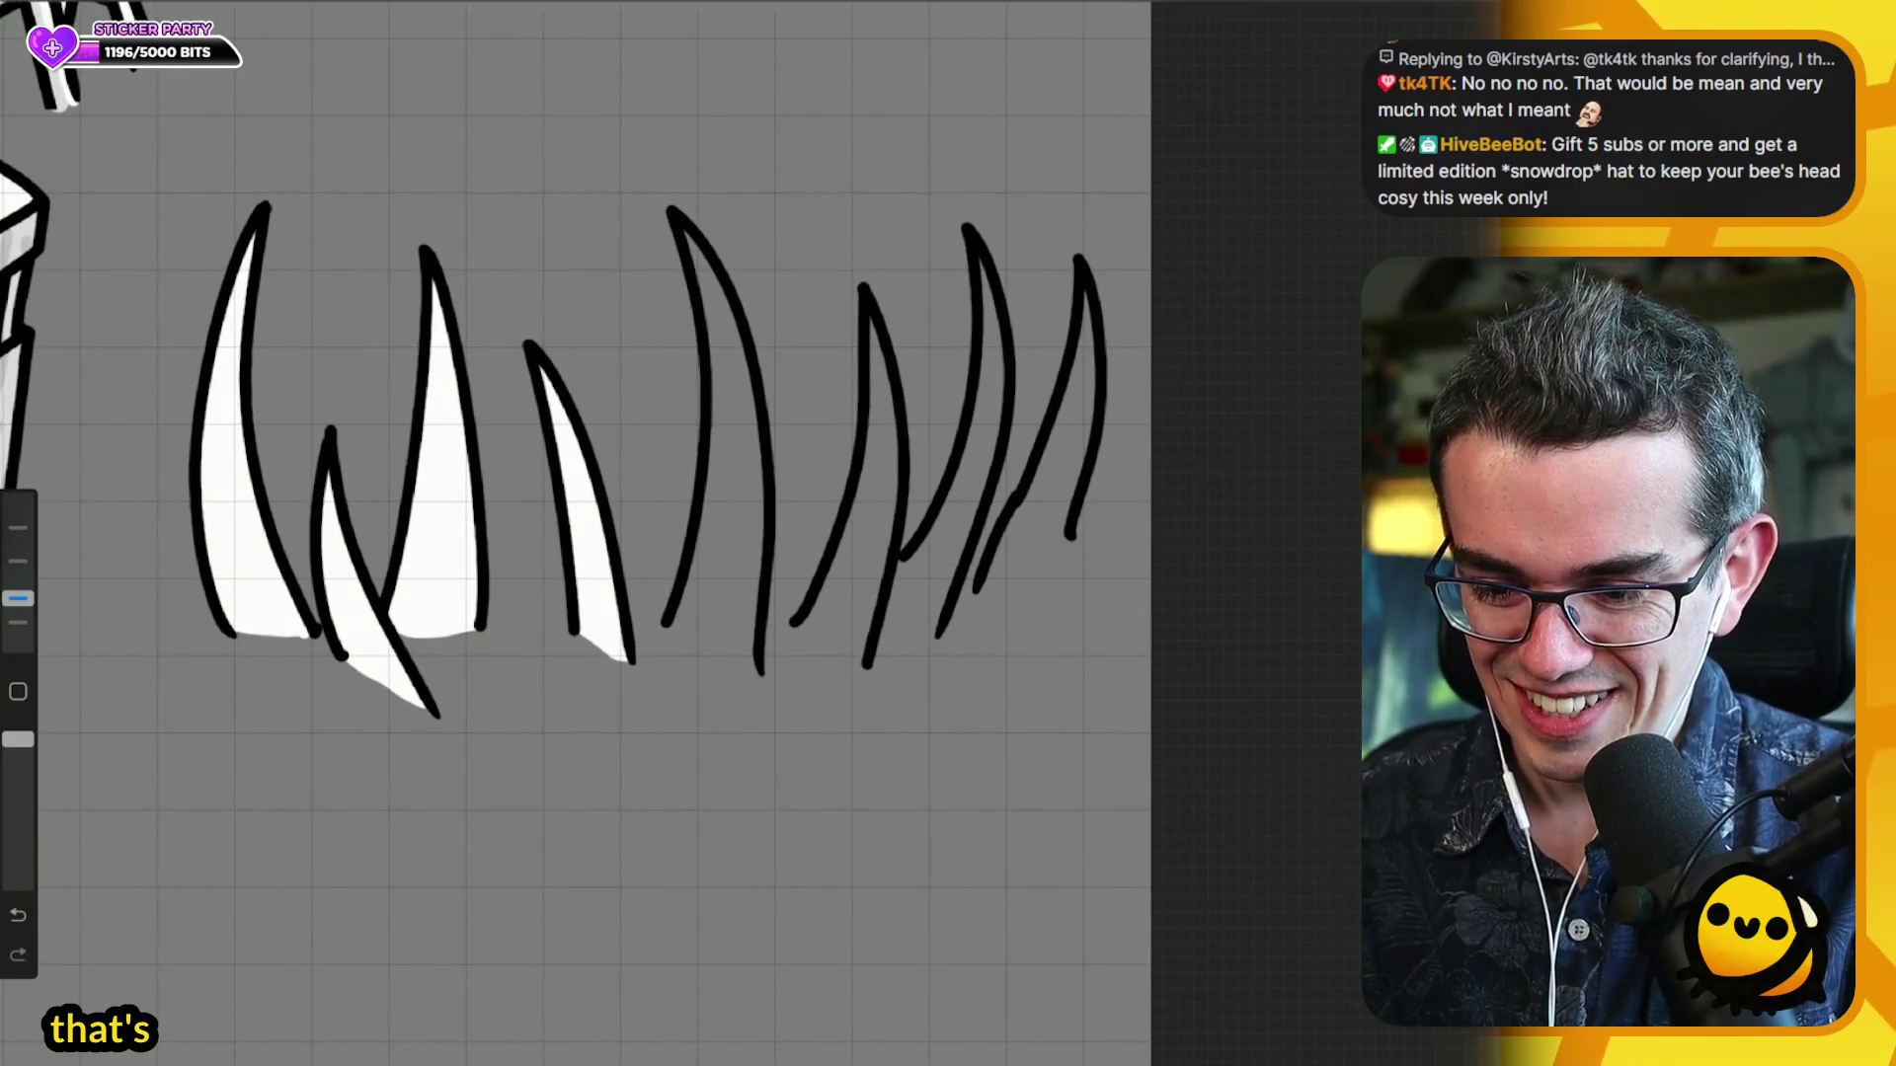
pyautogui.moveTo(690, 235); pyautogui.dragTo(709, 302)
pyautogui.moveTo(713, 405); pyautogui.dragTo(701, 273)
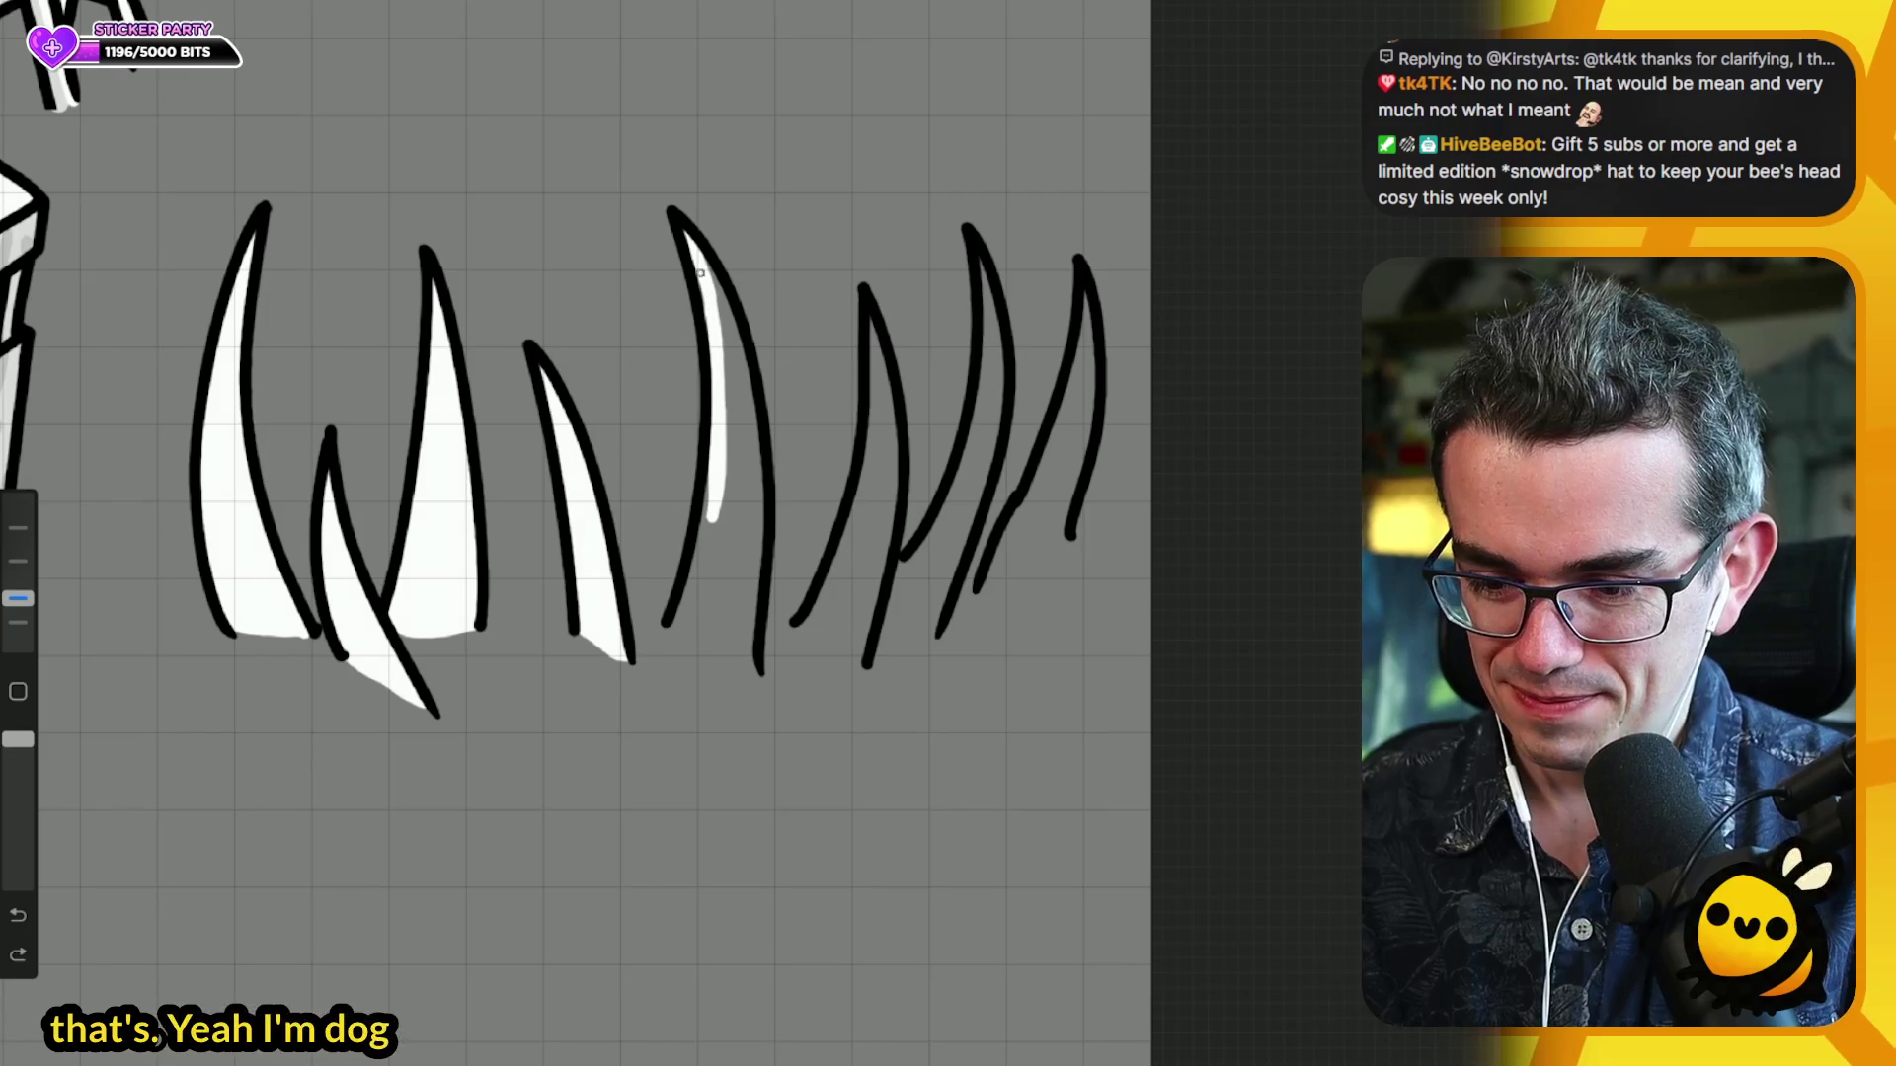
pyautogui.moveTo(704, 513); pyautogui.dragTo(680, 596)
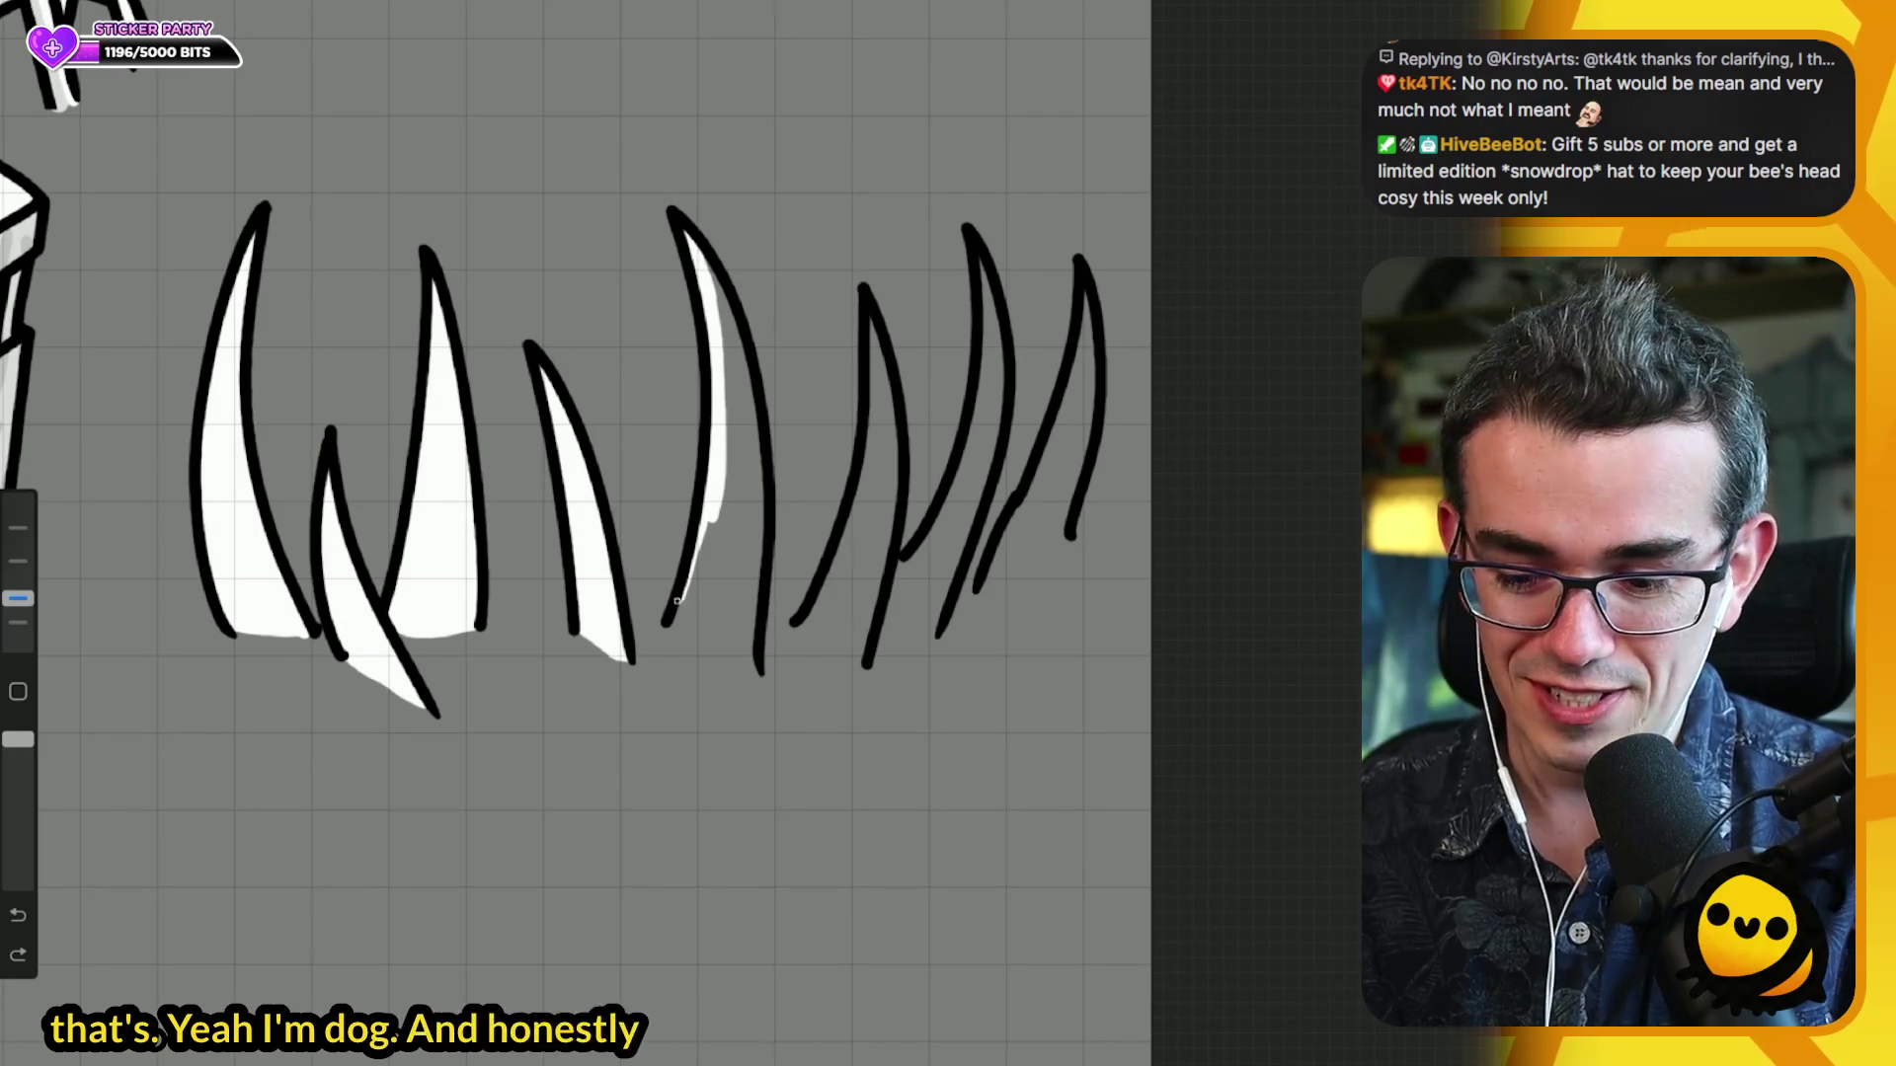
pyautogui.moveTo(754, 661); pyautogui.dragTo(761, 481)
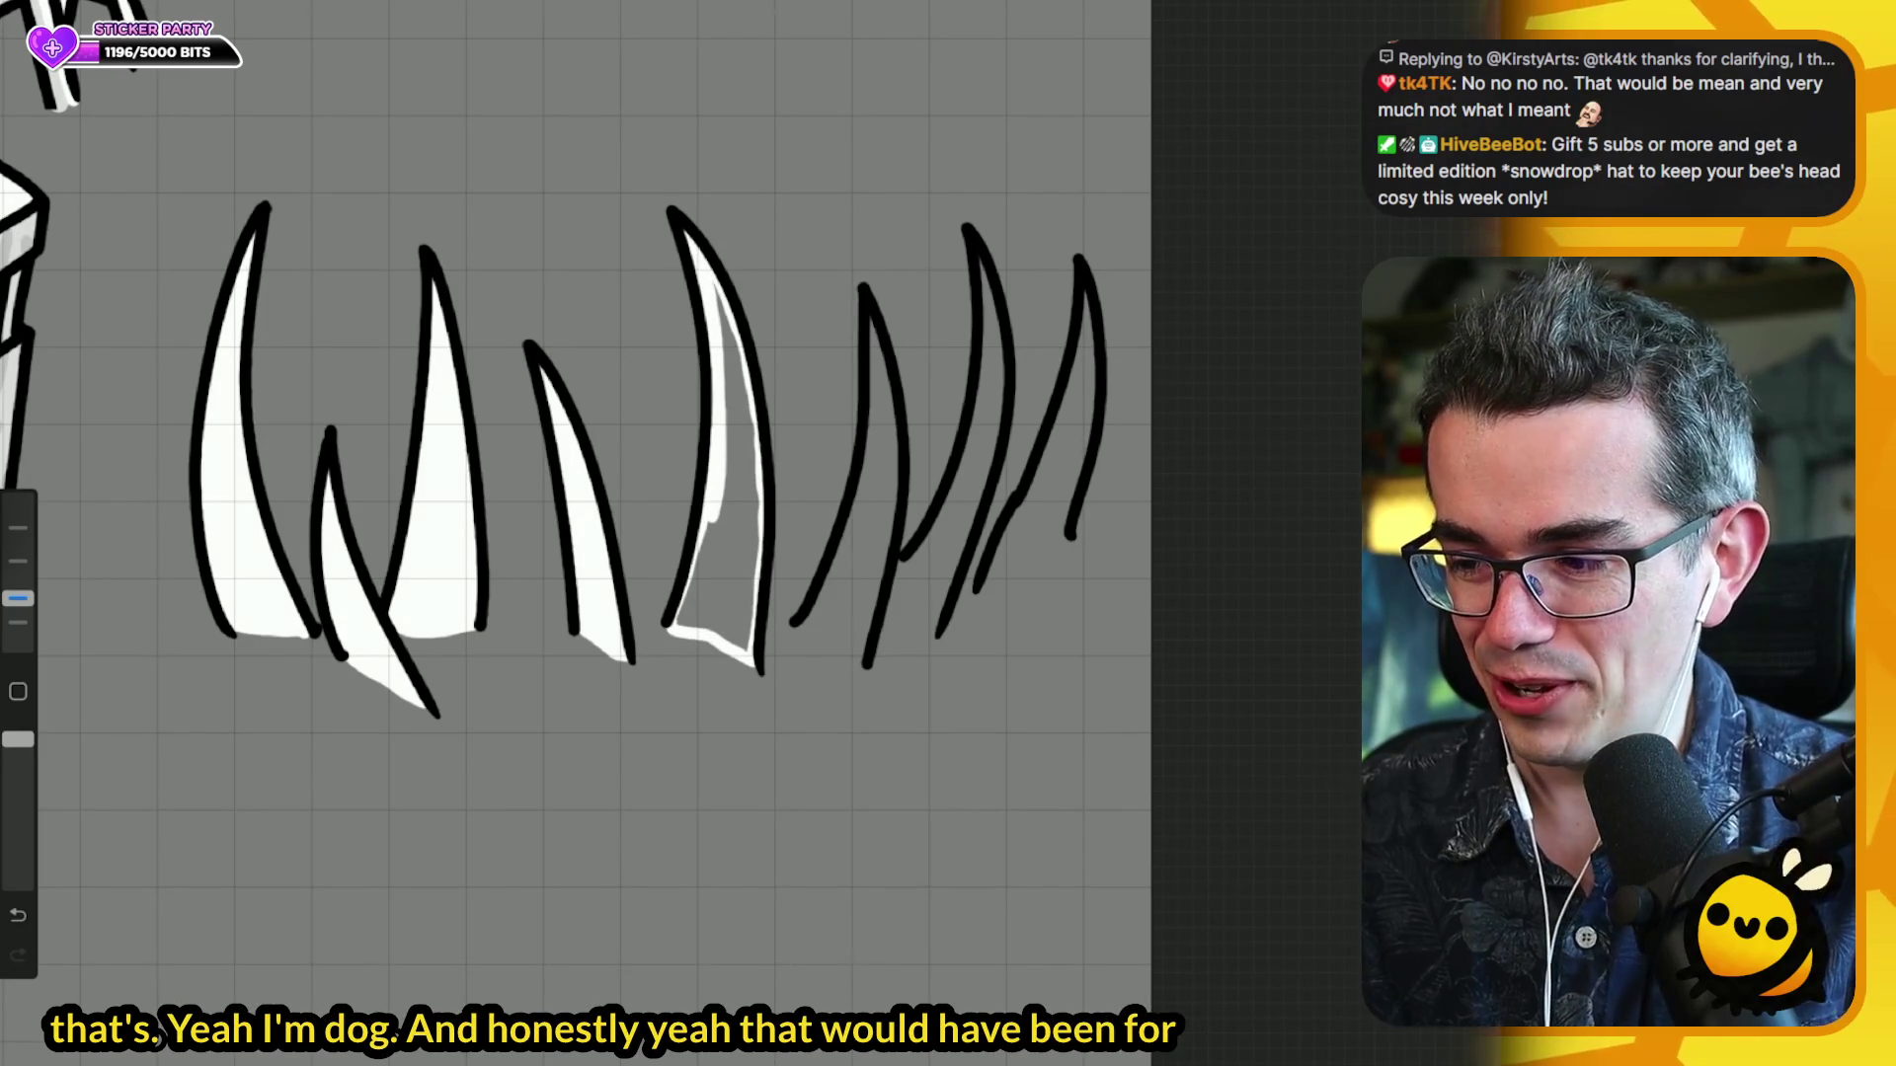
pyautogui.moveTo(1136, 12); pyautogui.dragTo(726, 445)
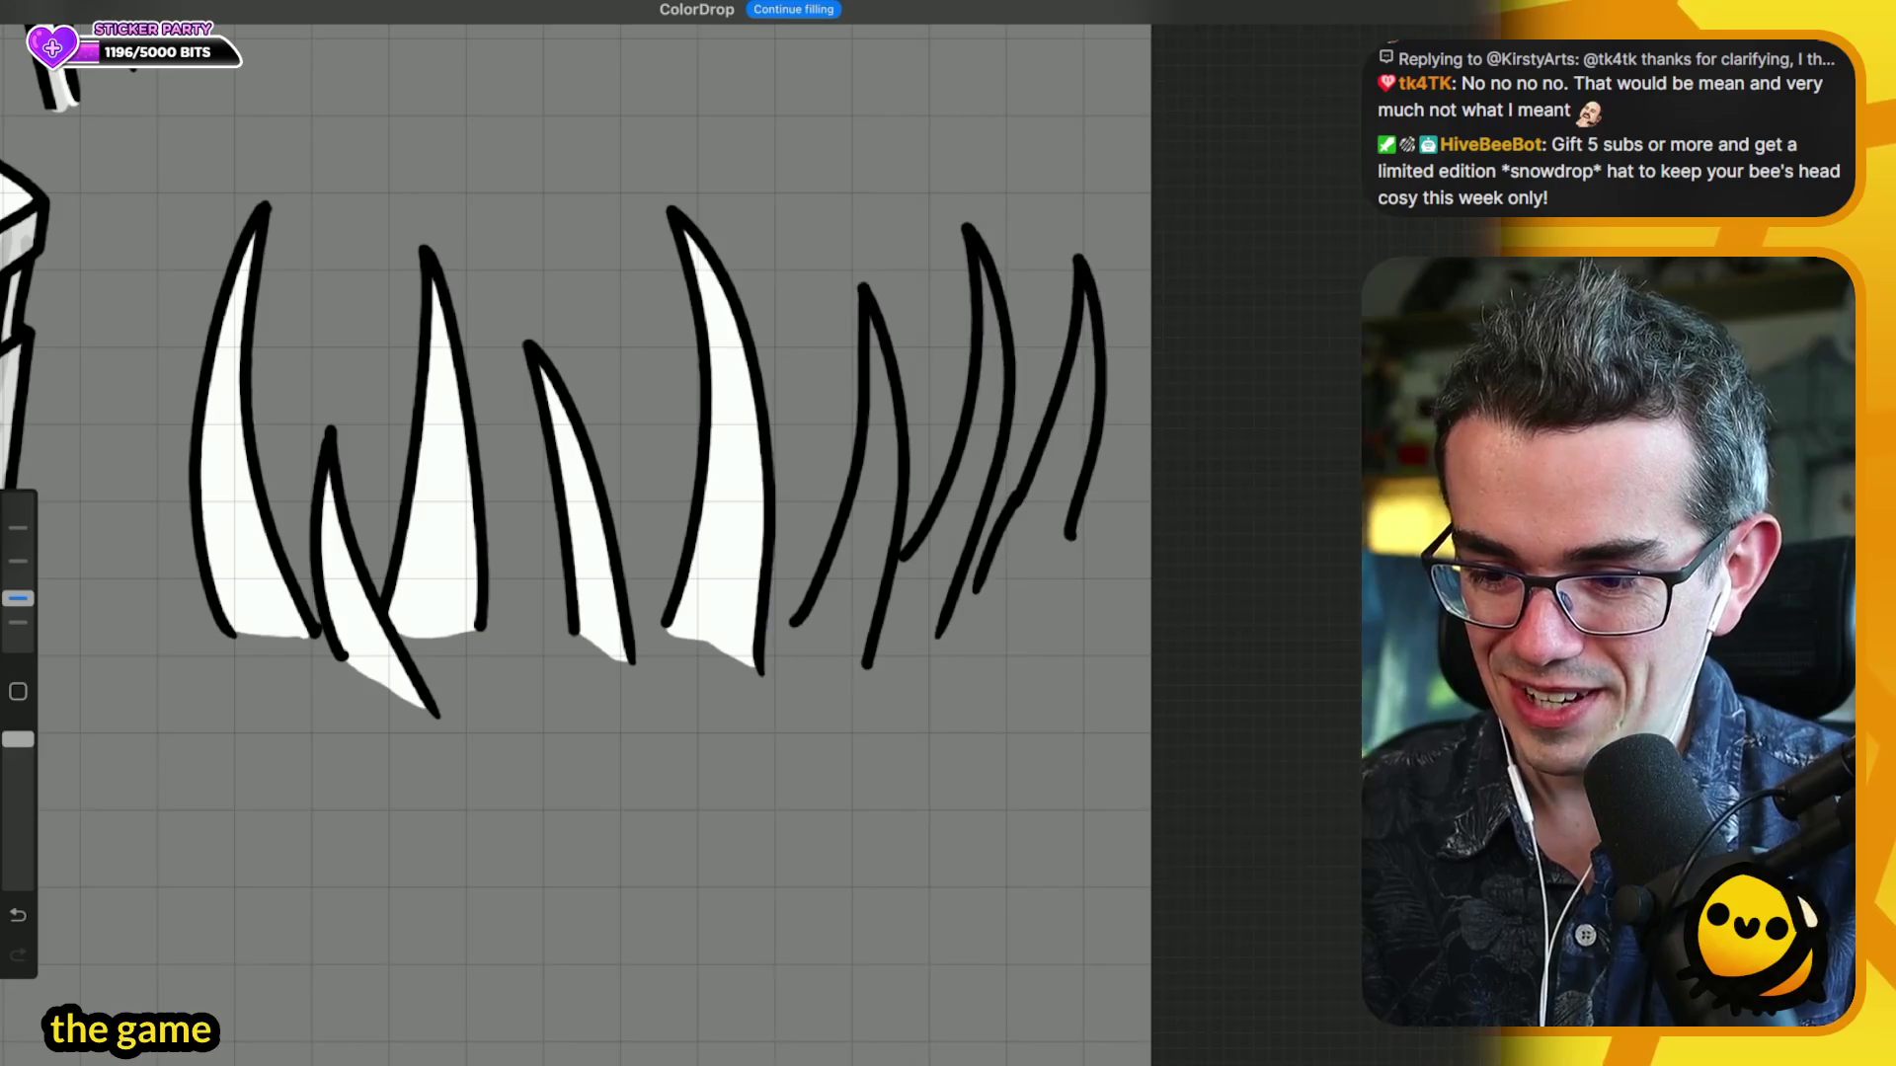
# - Outline and fill the remaining right-hand blades with white
pyautogui.scroll(3, 1134, 571)
pyautogui.moveTo(810, 237)
pyautogui.mouseDown()
pyautogui.moveTo(798, 464)
pyautogui.moveTo(731, 632)
pyautogui.moveTo(800, 672)
pyautogui.moveTo(835, 406)
pyautogui.mouseUp()
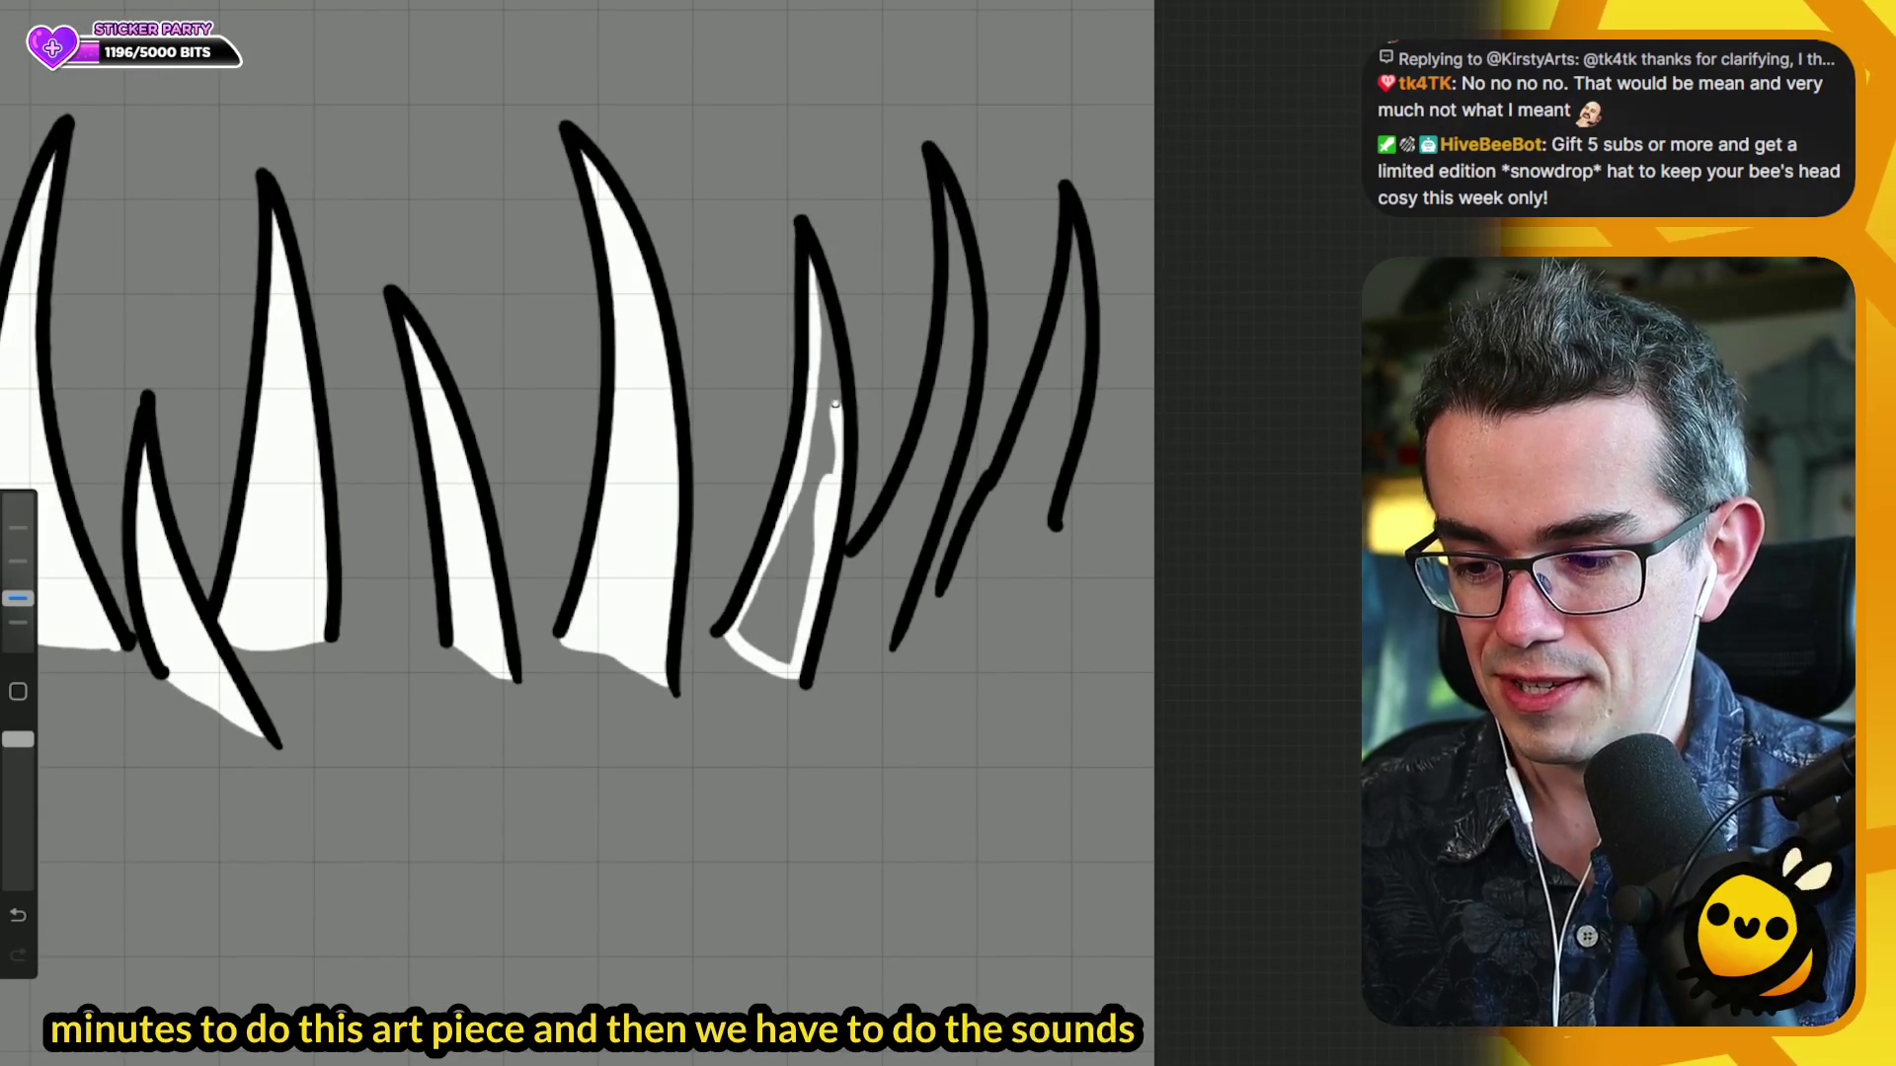
pyautogui.moveTo(1136, 12); pyautogui.dragTo(805, 494)
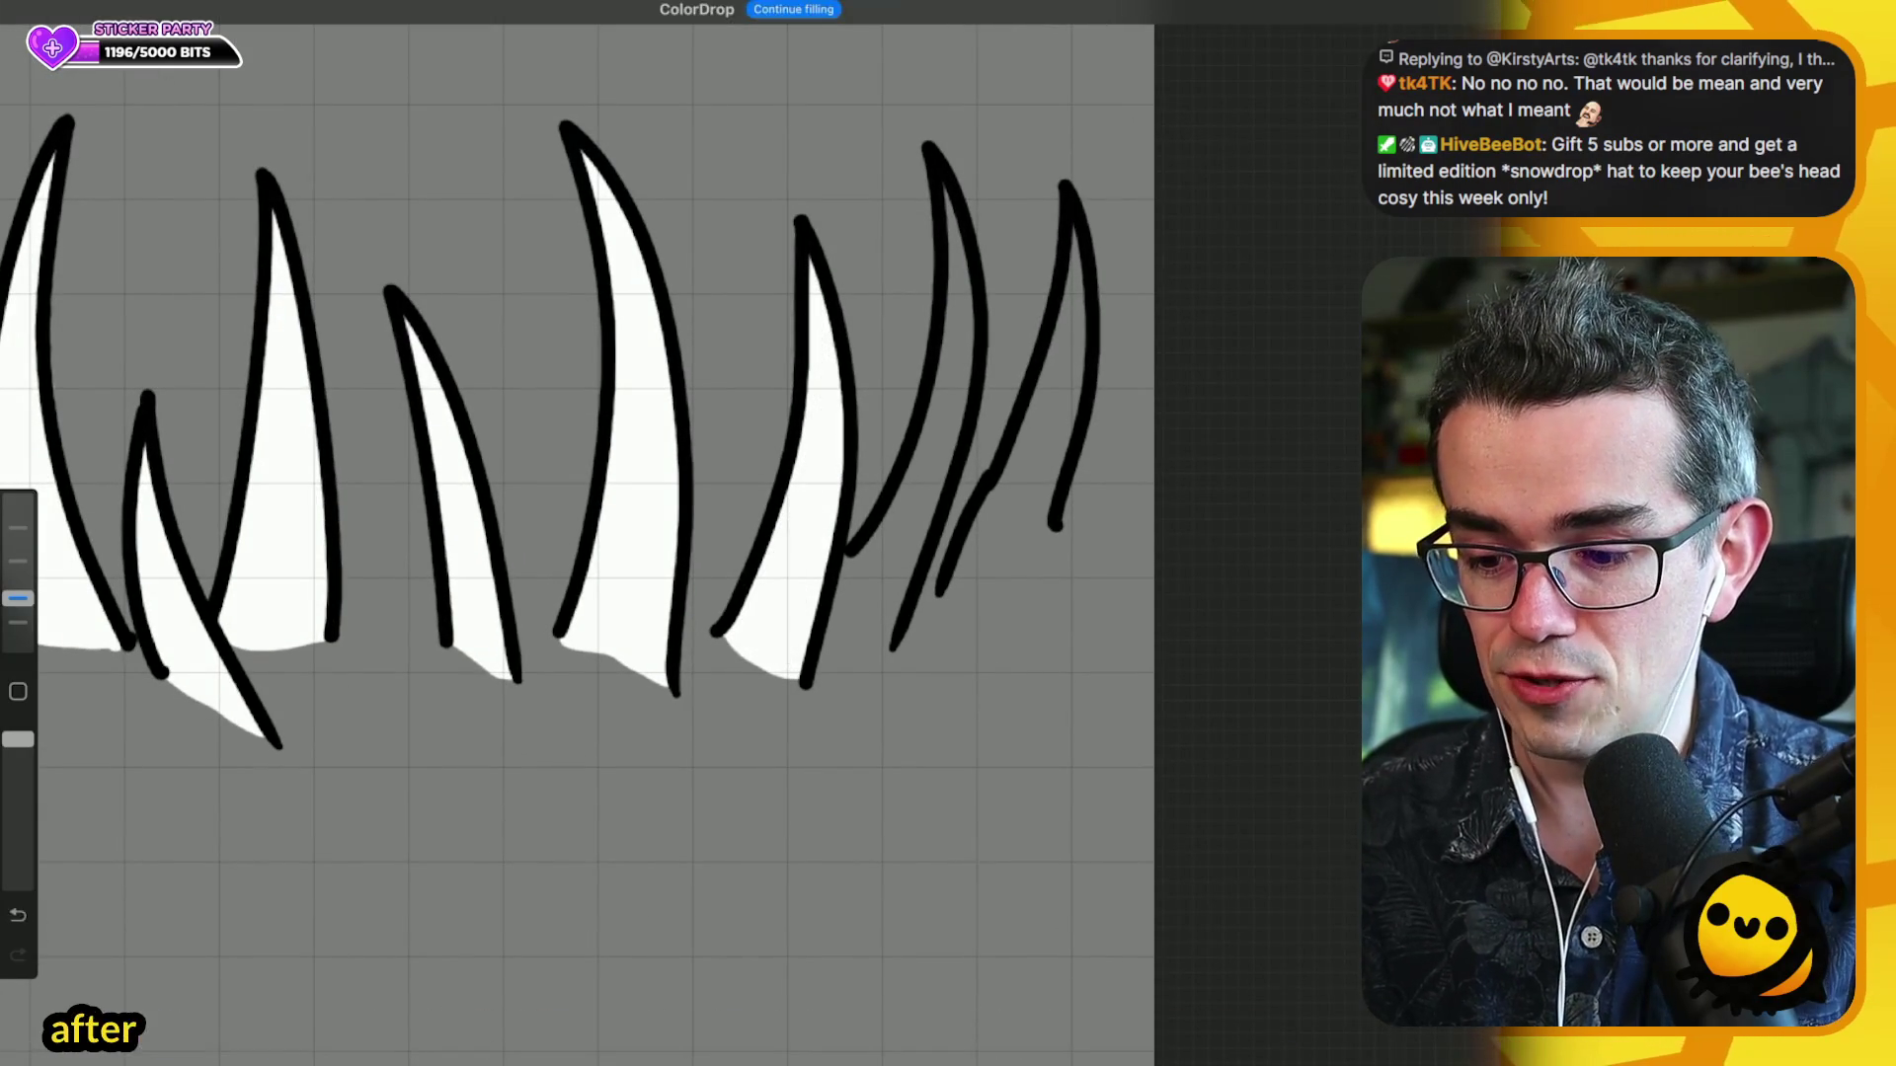
pyautogui.moveTo(846, 561)
pyautogui.mouseDown()
pyautogui.moveTo(916, 460)
pyautogui.moveTo(950, 255)
pyautogui.mouseUp()
pyautogui.moveTo(944, 184)
pyautogui.mouseDown()
pyautogui.moveTo(964, 395)
pyautogui.moveTo(923, 528)
pyautogui.mouseUp()
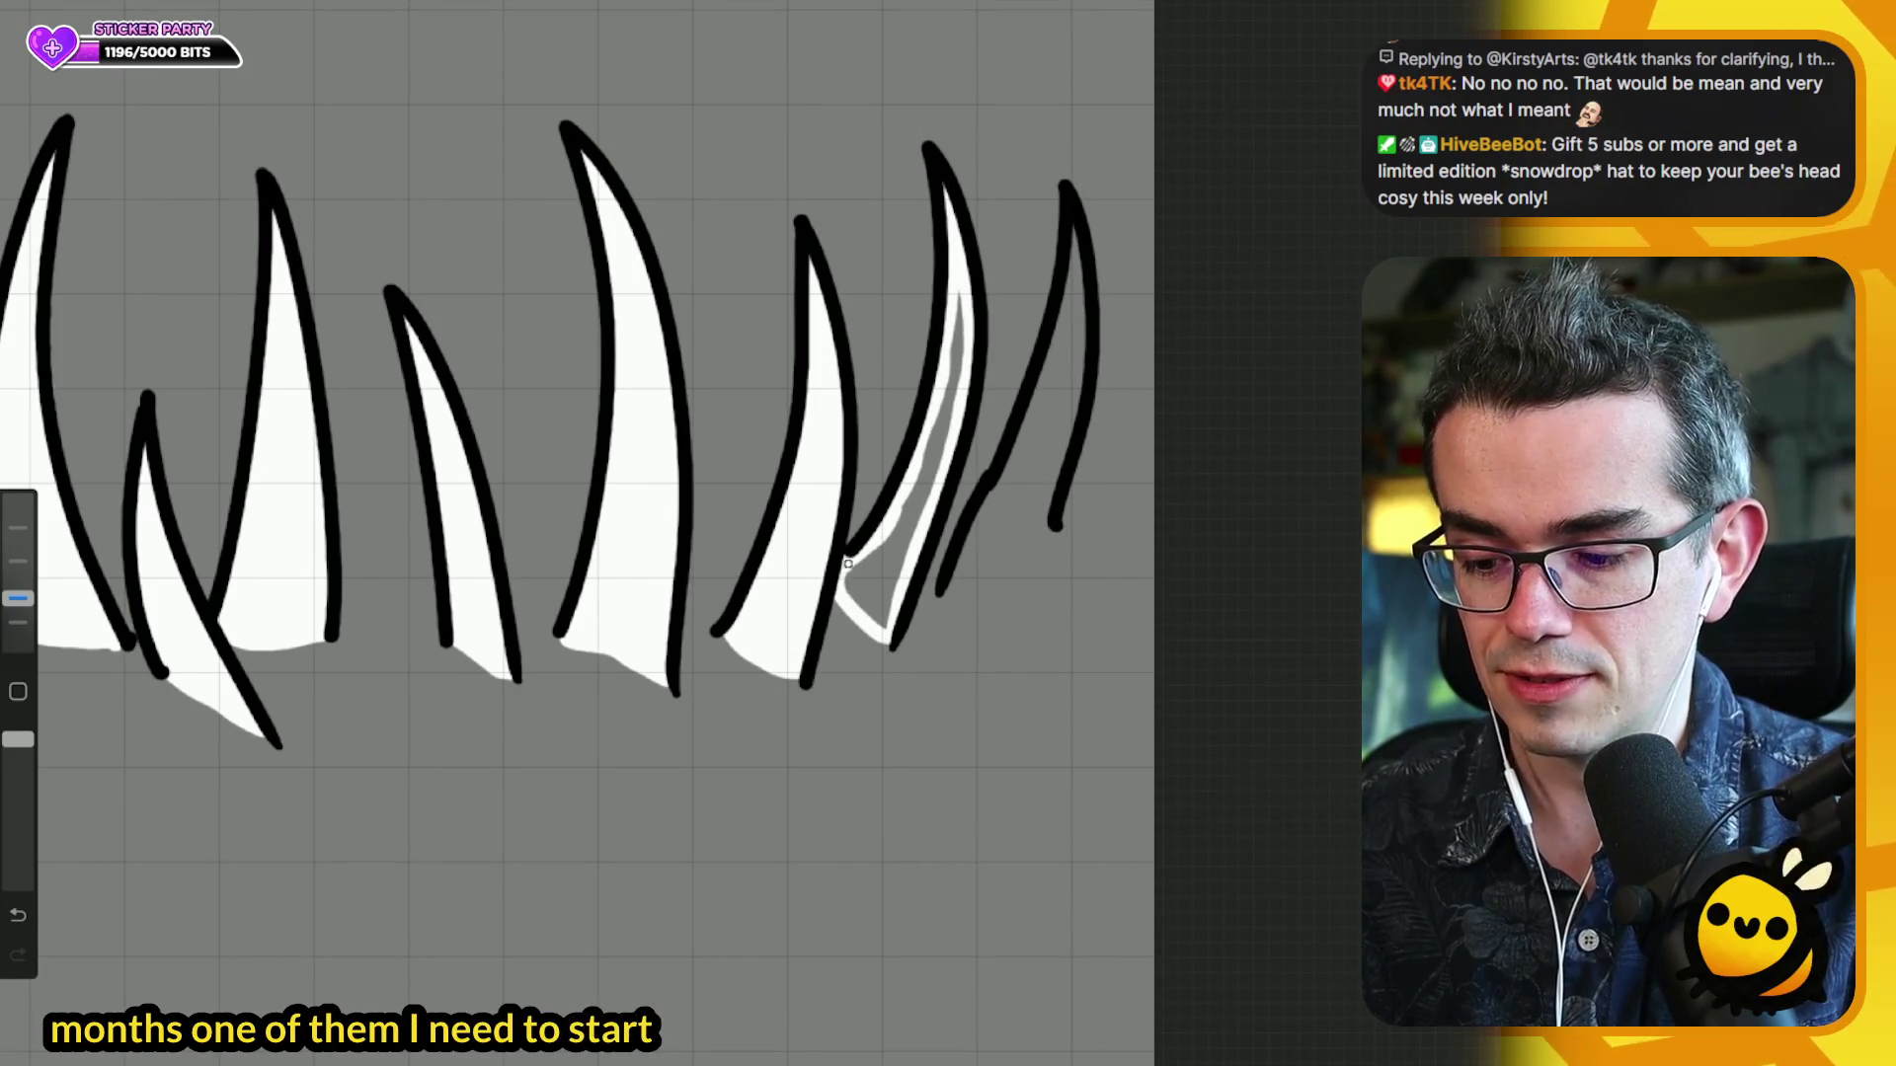
pyautogui.moveTo(1146, 10); pyautogui.dragTo(953, 255)
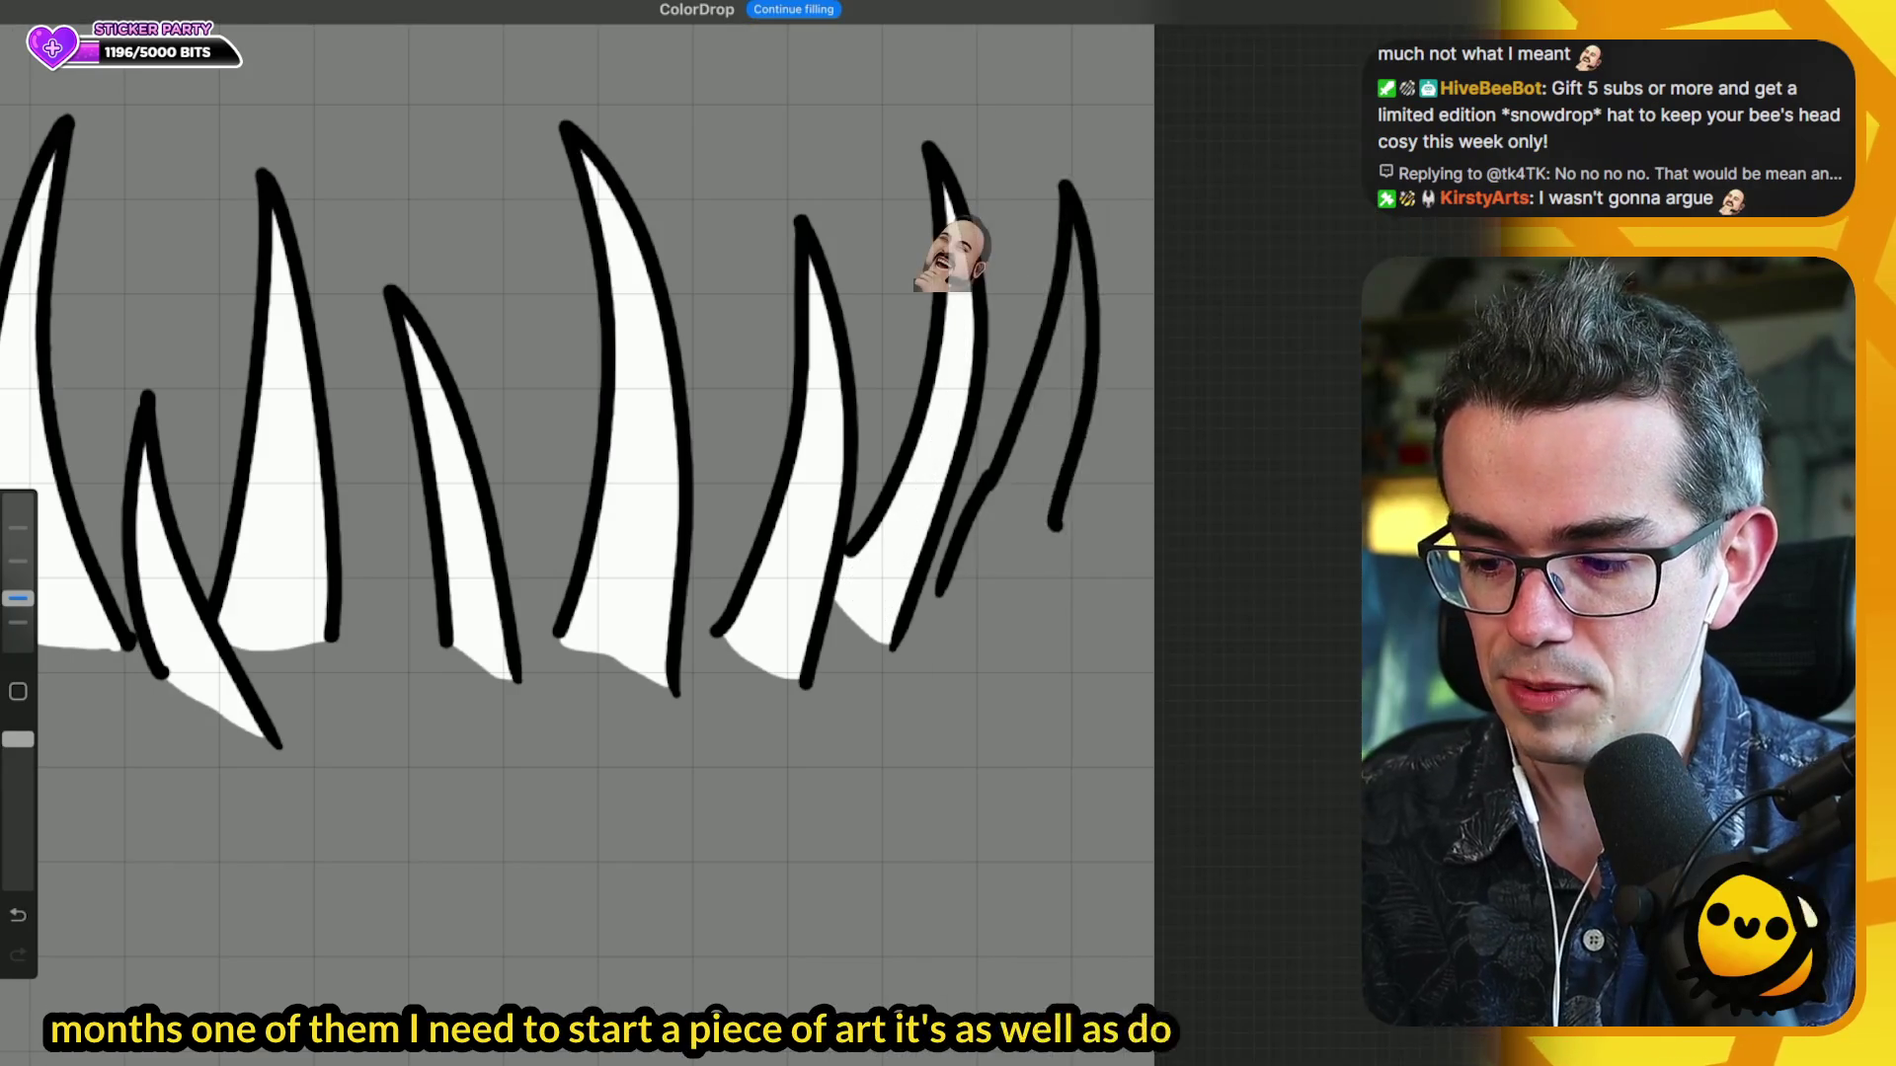
pyautogui.moveTo(943, 597); pyautogui.dragTo(1064, 308)
pyautogui.moveTo(1075, 234)
pyautogui.mouseDown()
pyautogui.moveTo(1084, 321)
pyautogui.moveTo(1054, 499)
pyautogui.moveTo(968, 592)
pyautogui.mouseUp()
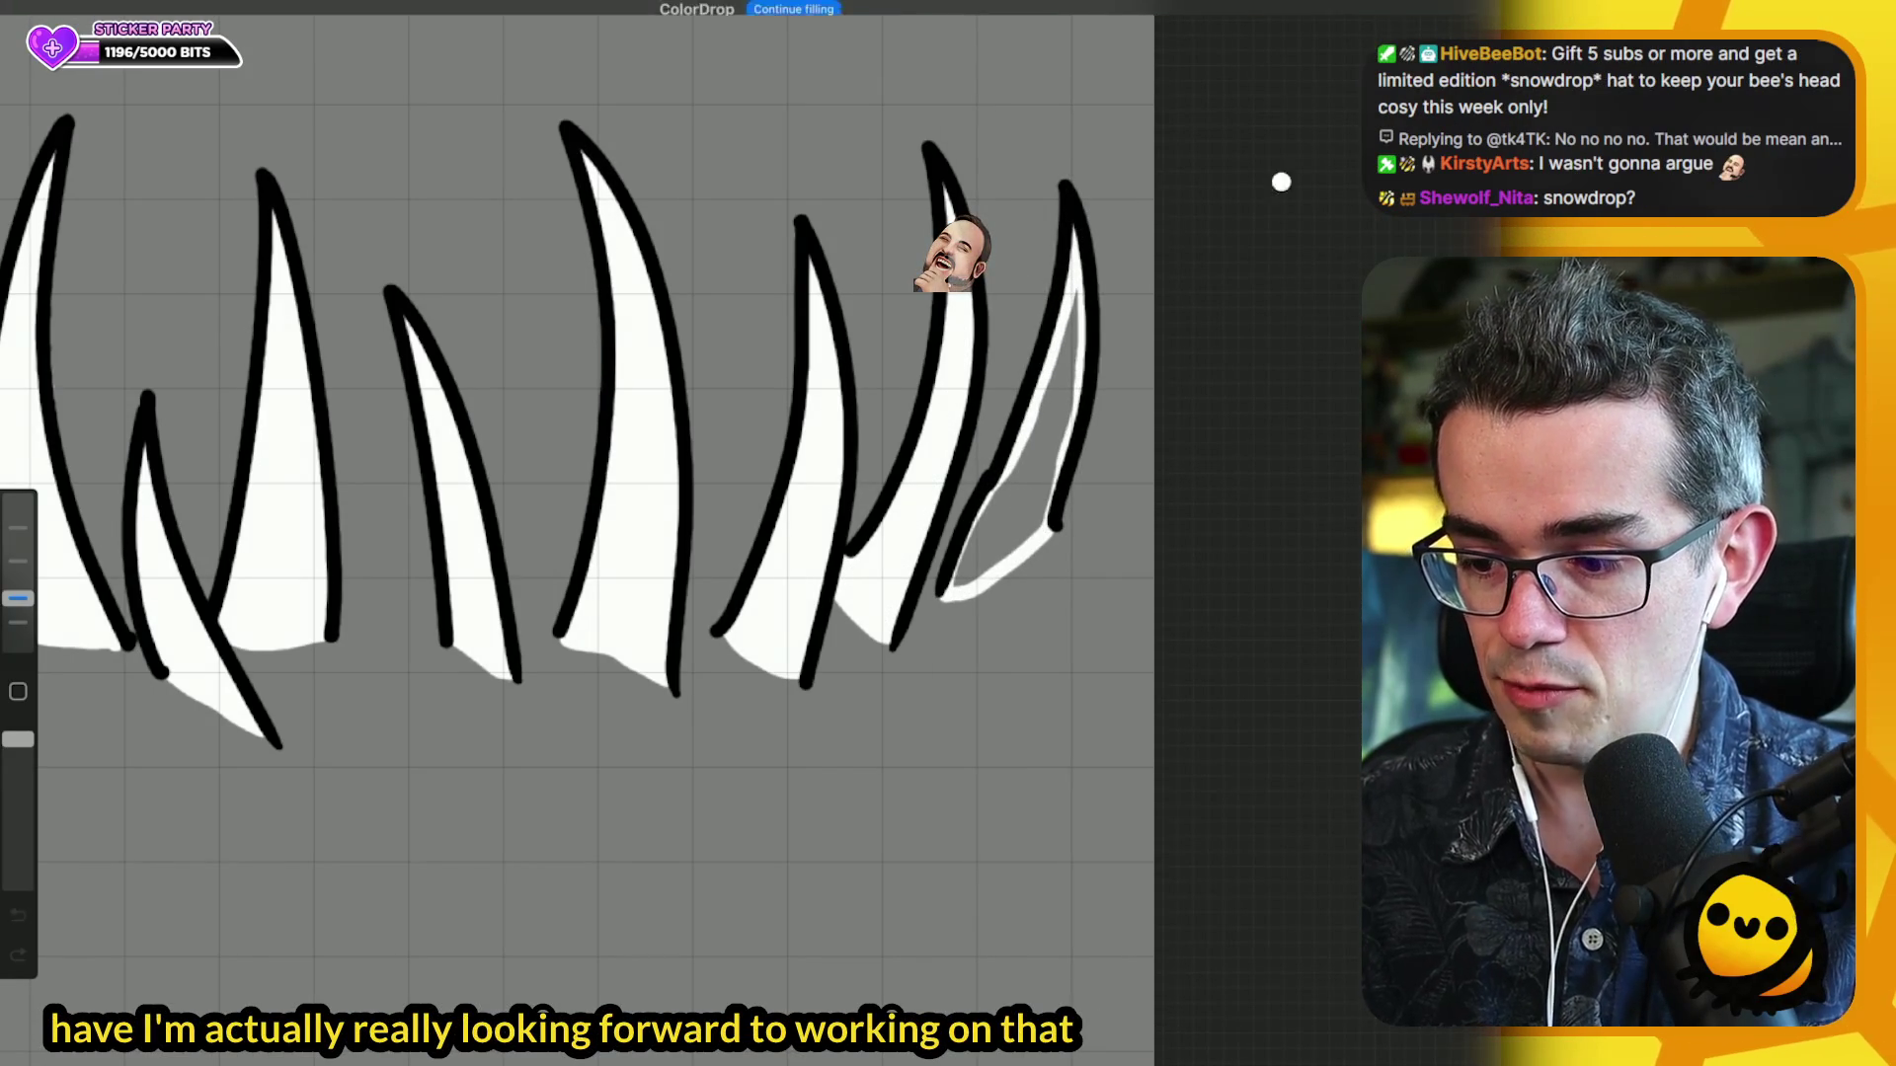
pyautogui.moveTo(1136, 15); pyautogui.dragTo(1027, 434)
pyautogui.scroll(-5, 593, 445)
pyautogui.scroll(-5, 534, 533)
pyautogui.scroll(5, 533, 444)
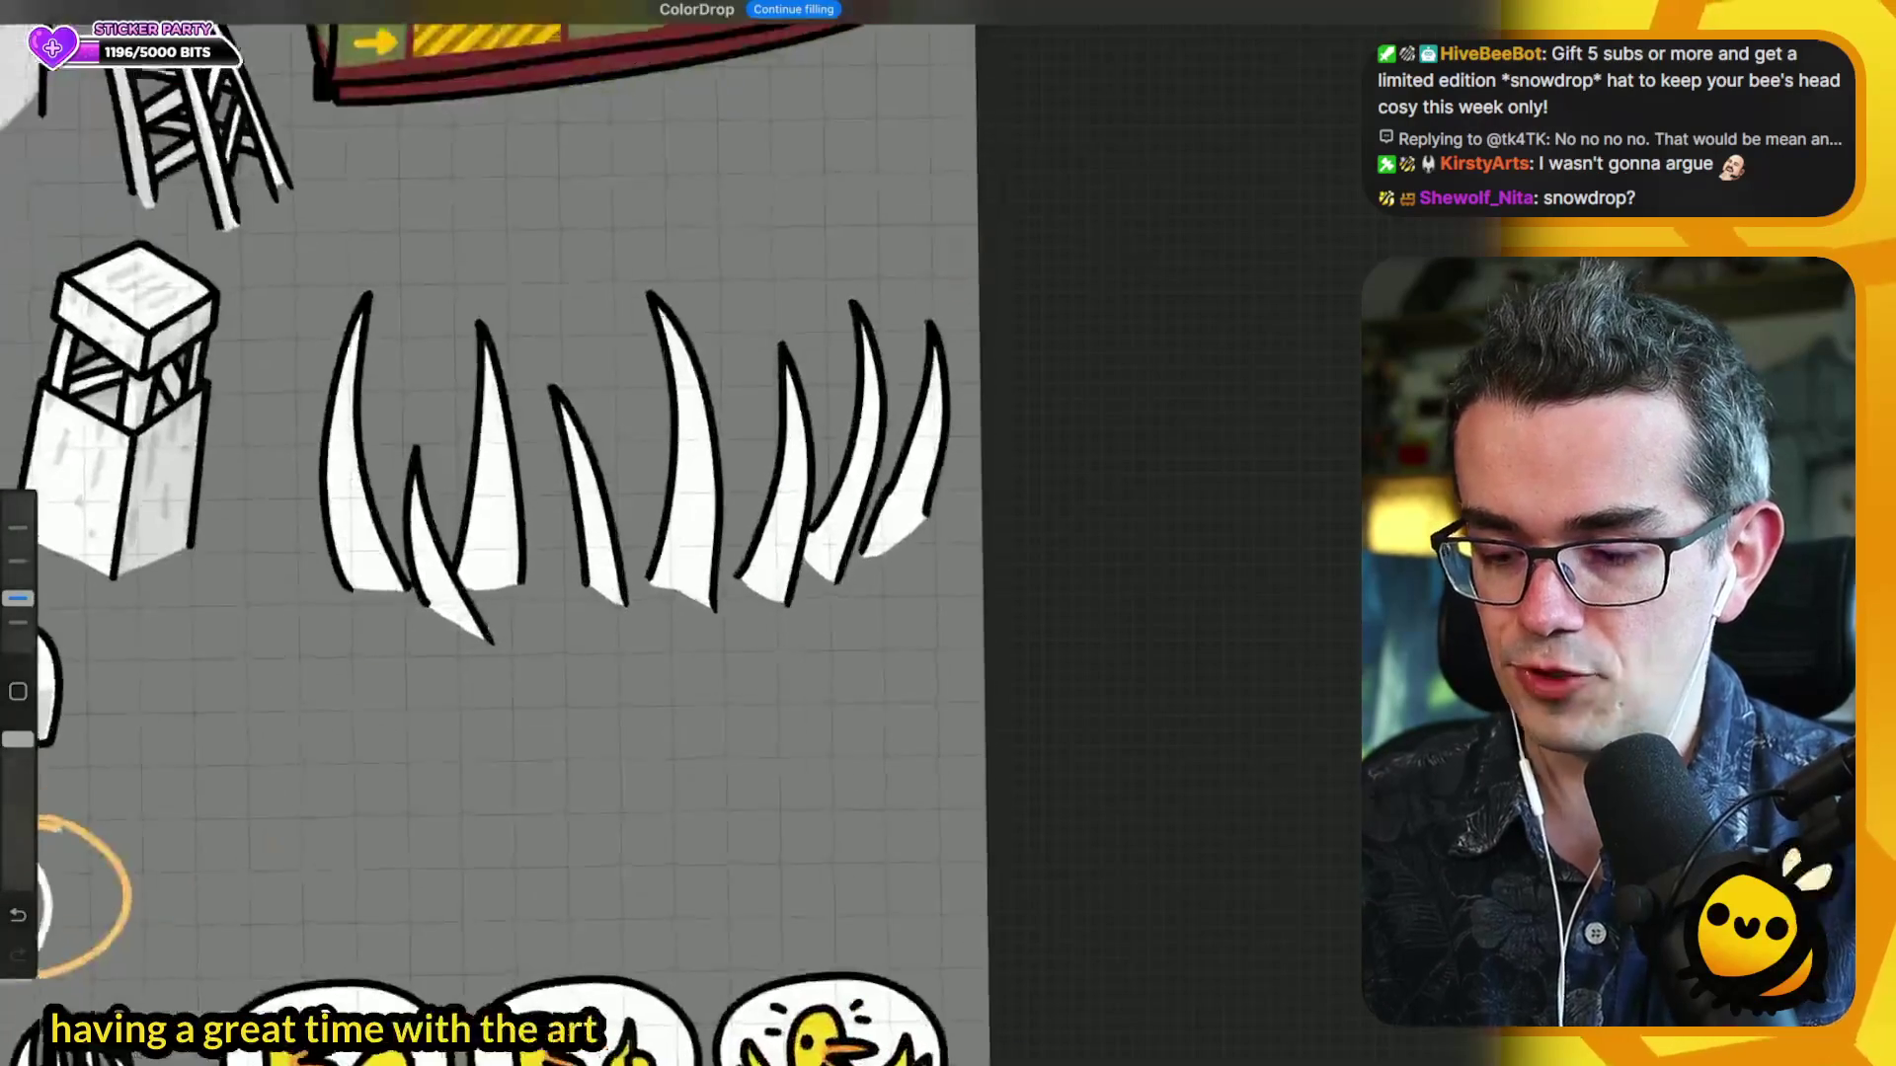
# - Add a new empty layer above the claws
pyautogui.click(1456, 12)
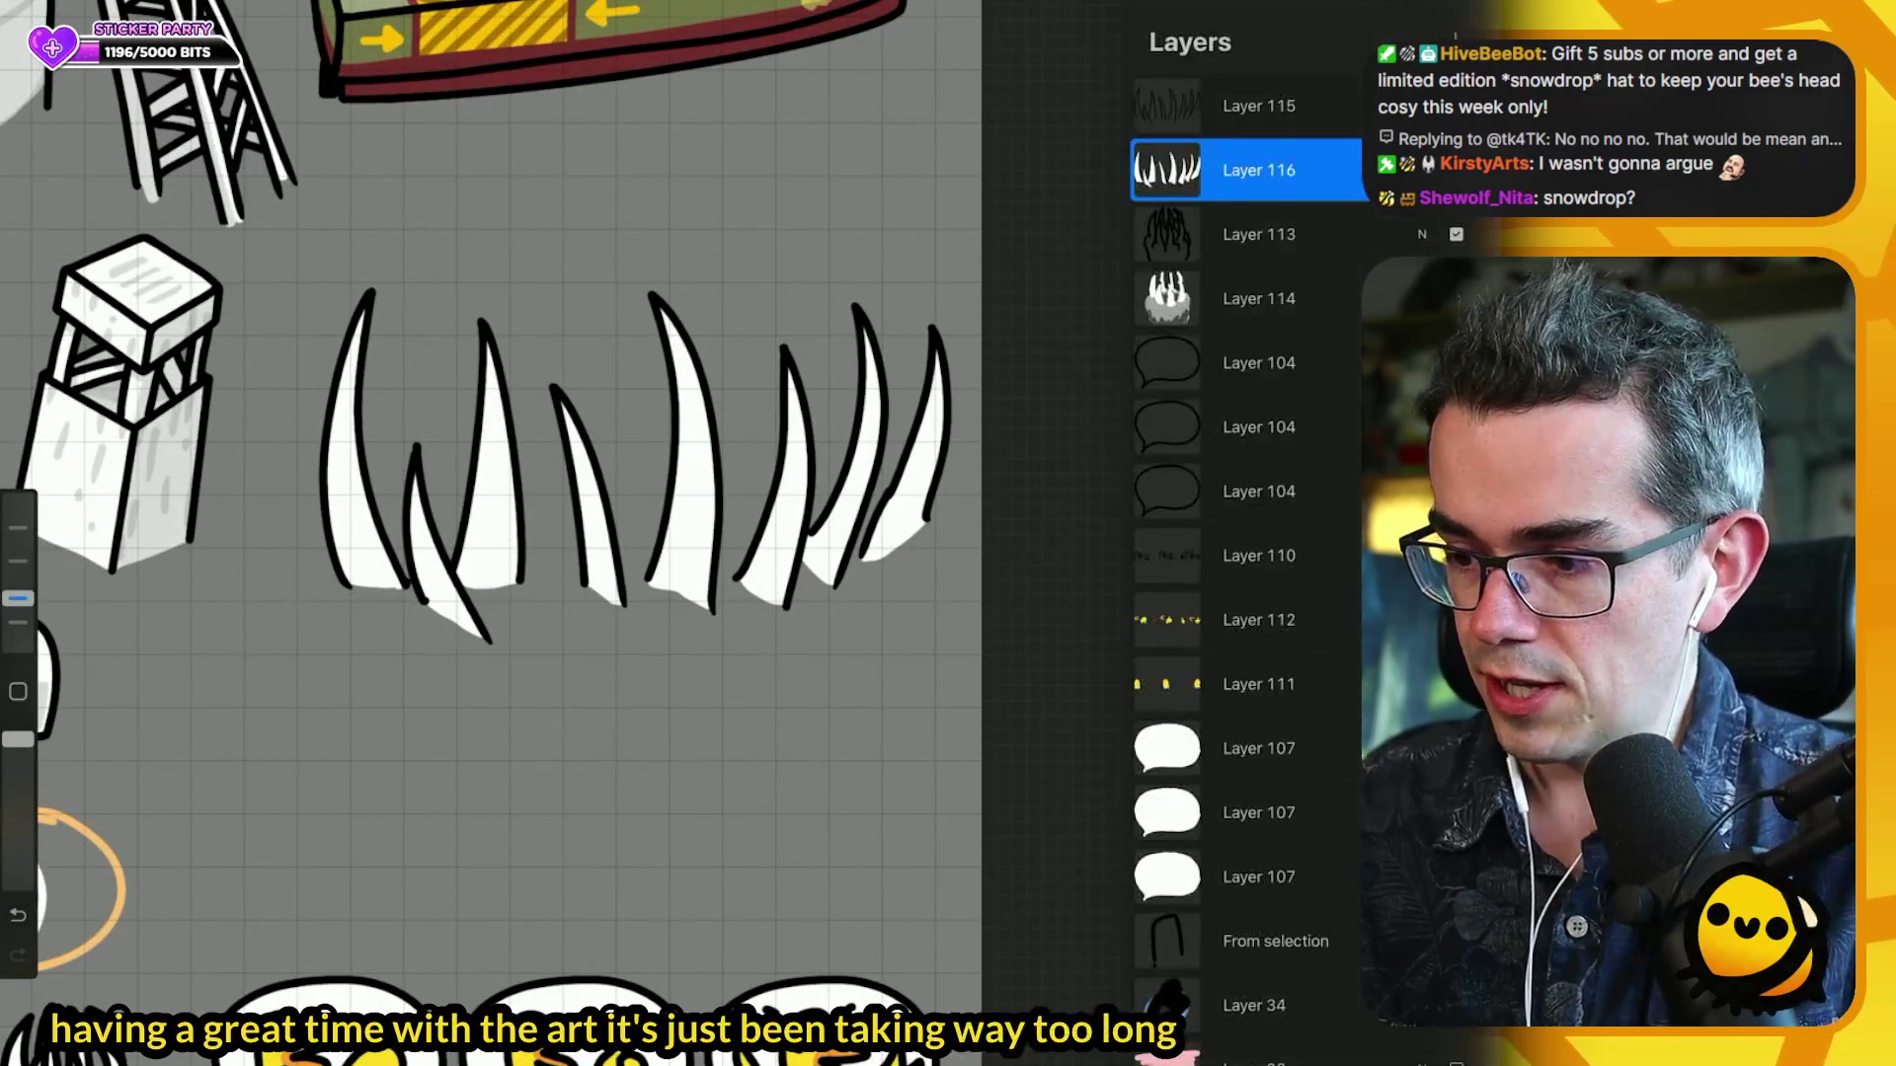
pyautogui.click(1456, 41)
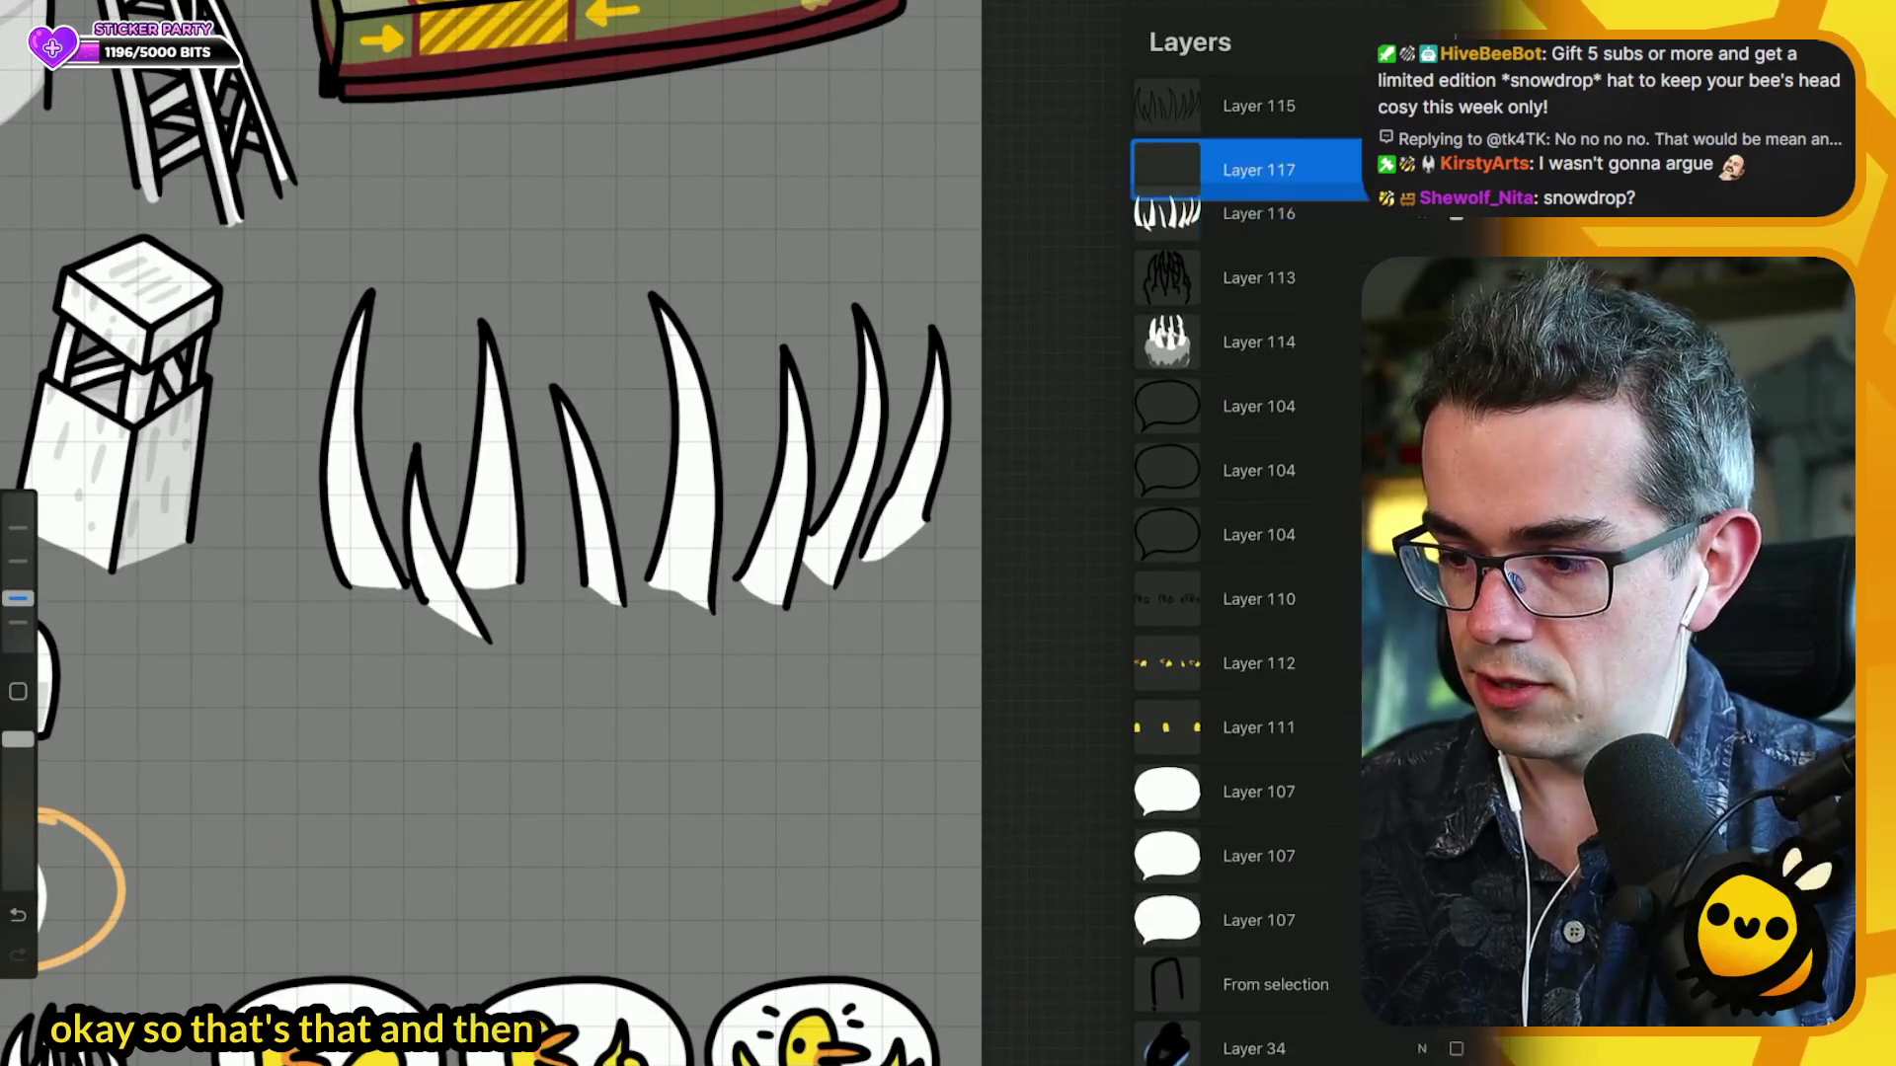
pyautogui.click(1167, 169)
# - Pick a tan colour and ColorDrop it into the claw shapes
pyautogui.click(1492, 14)
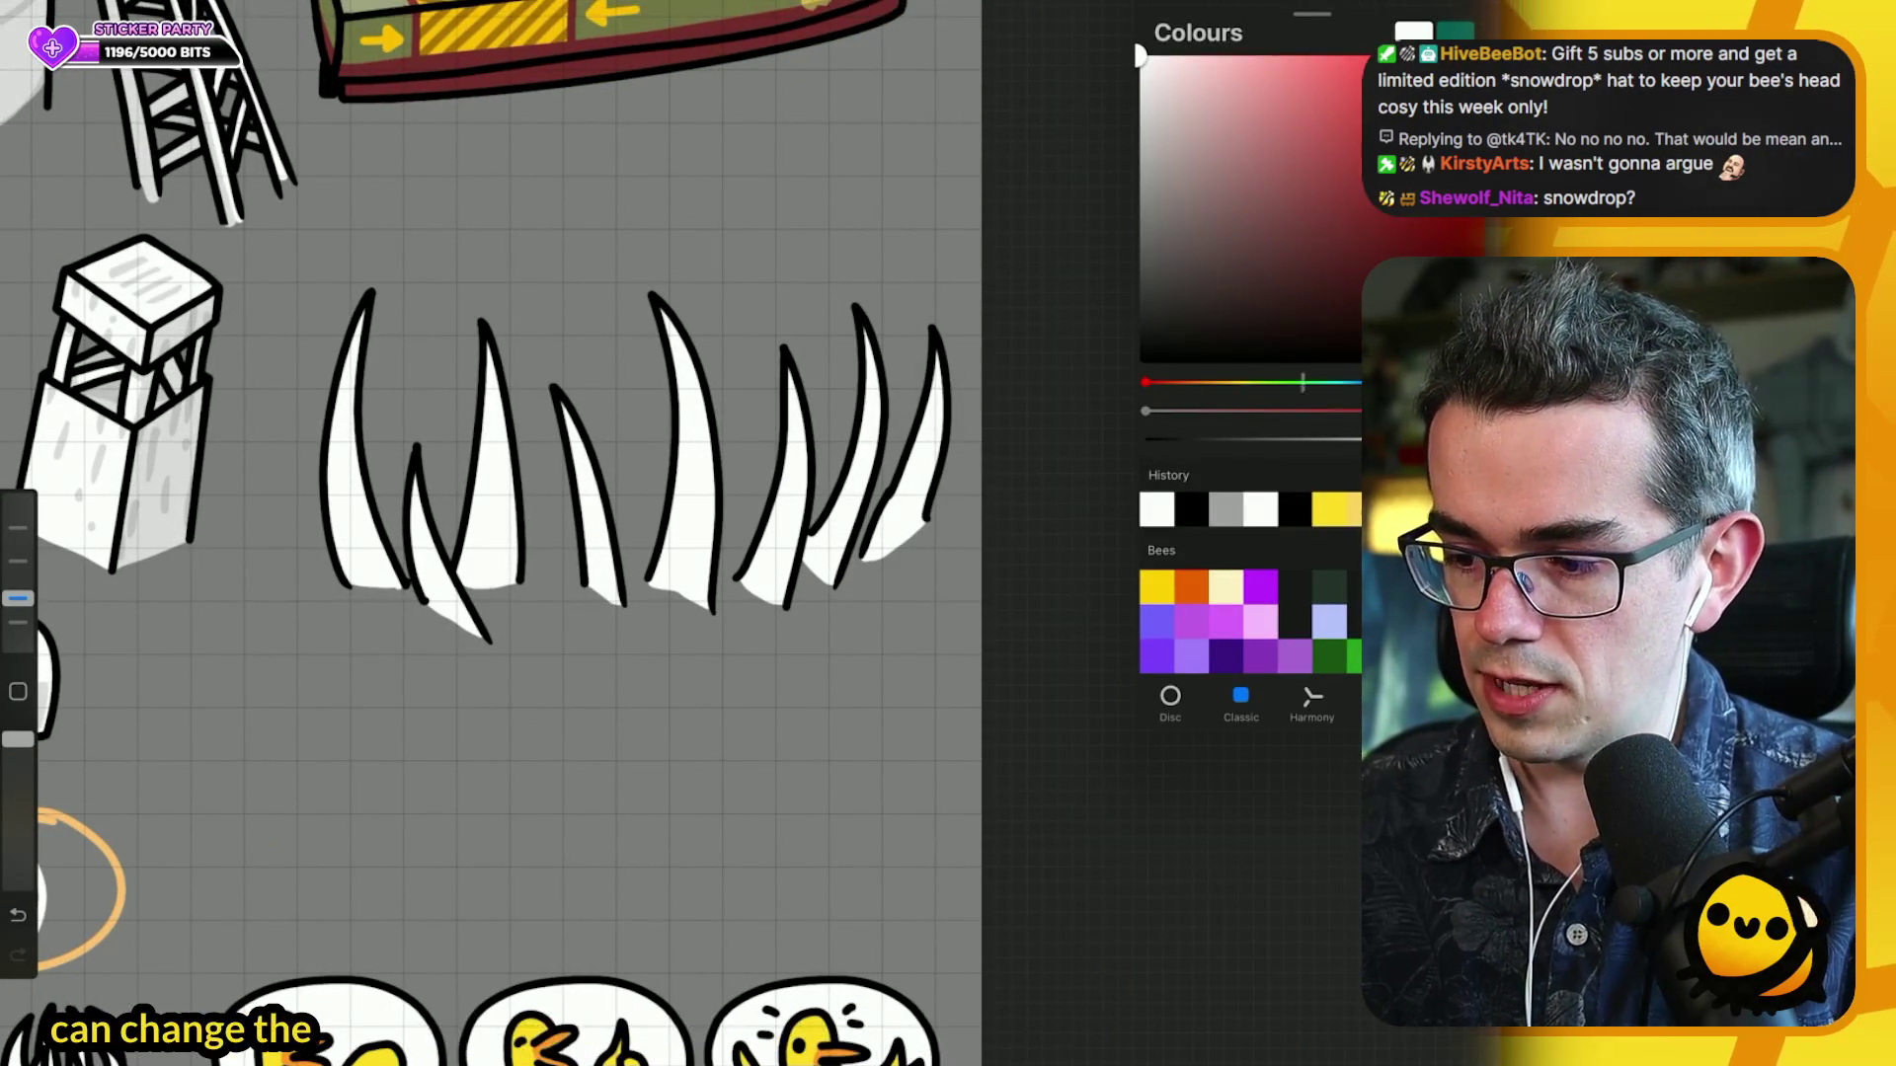
pyautogui.moveTo(1283, 49); pyautogui.dragTo(1254, 56)
pyautogui.moveTo(1413, 29); pyautogui.dragTo(365, 445)
pyautogui.scroll(-5, 474, 533)
pyautogui.scroll(3, 474, 533)
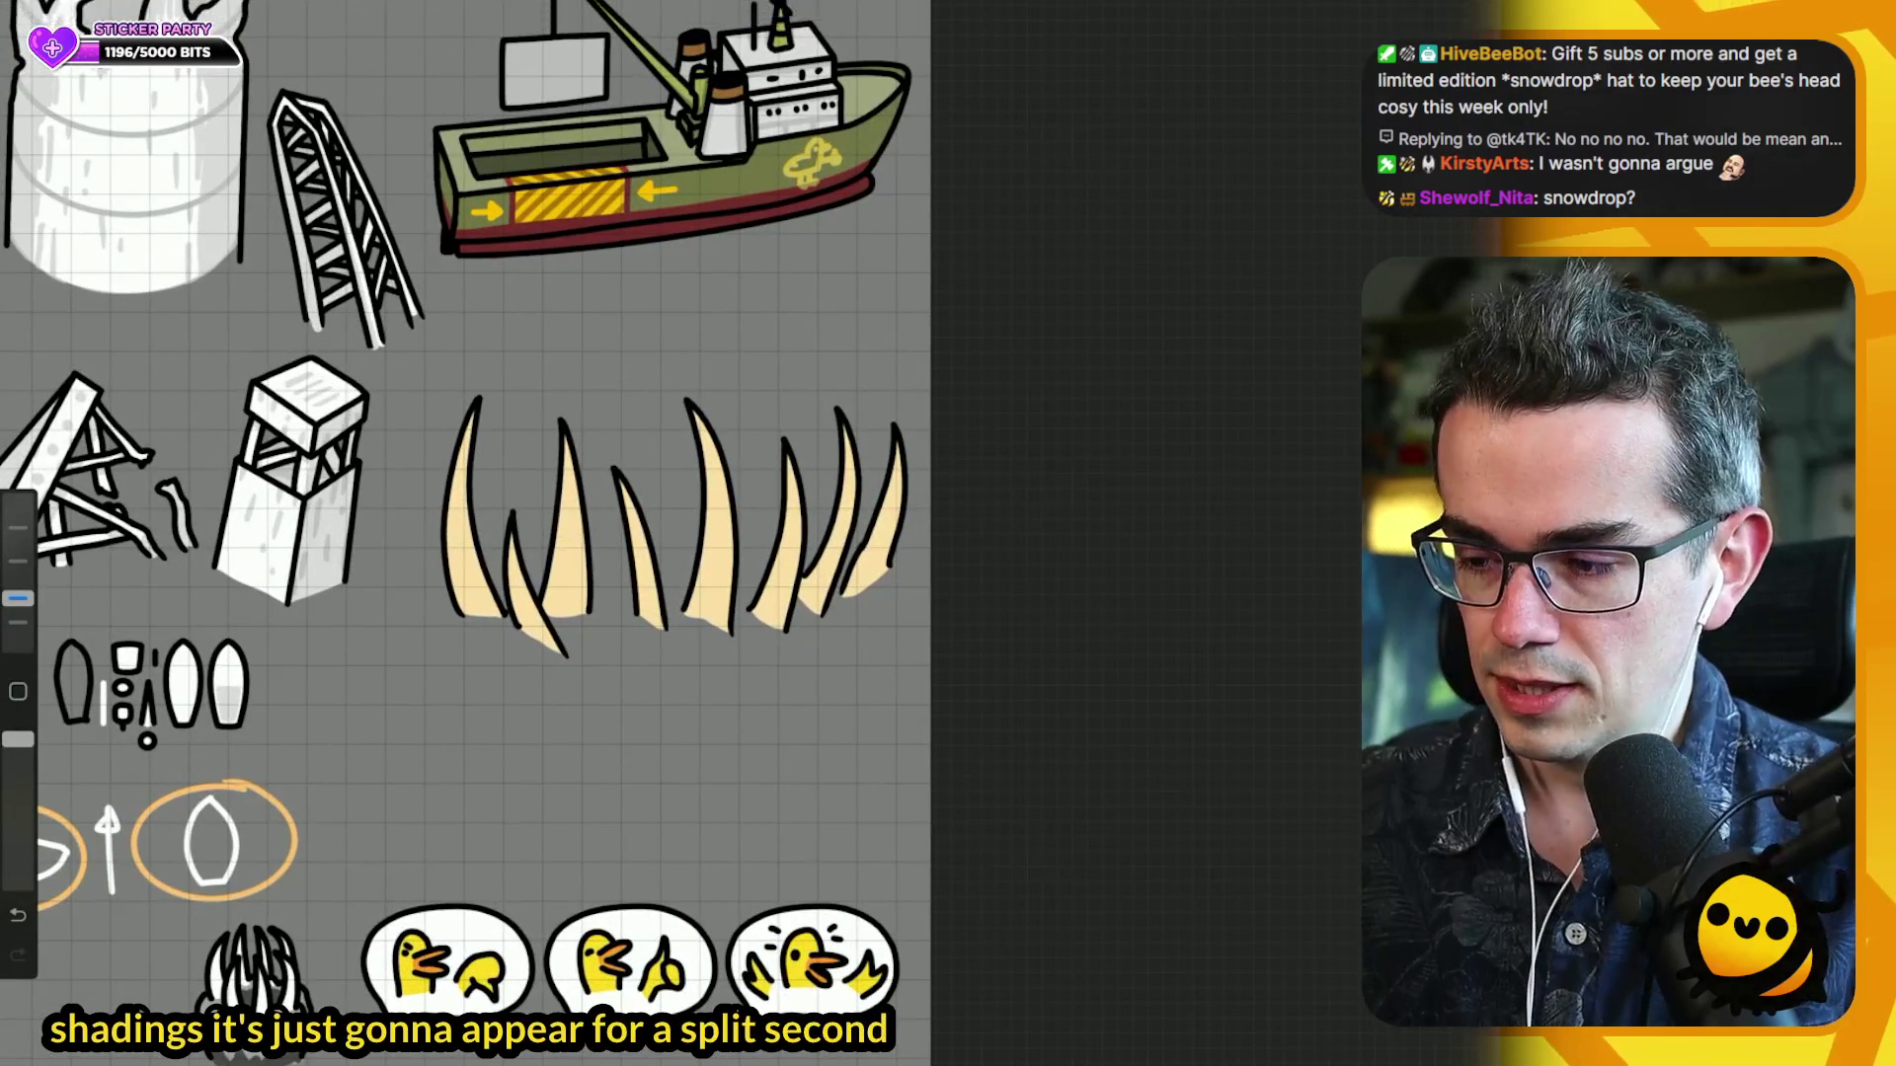
pyautogui.click(1443, 14)
pyautogui.click(1444, 13)
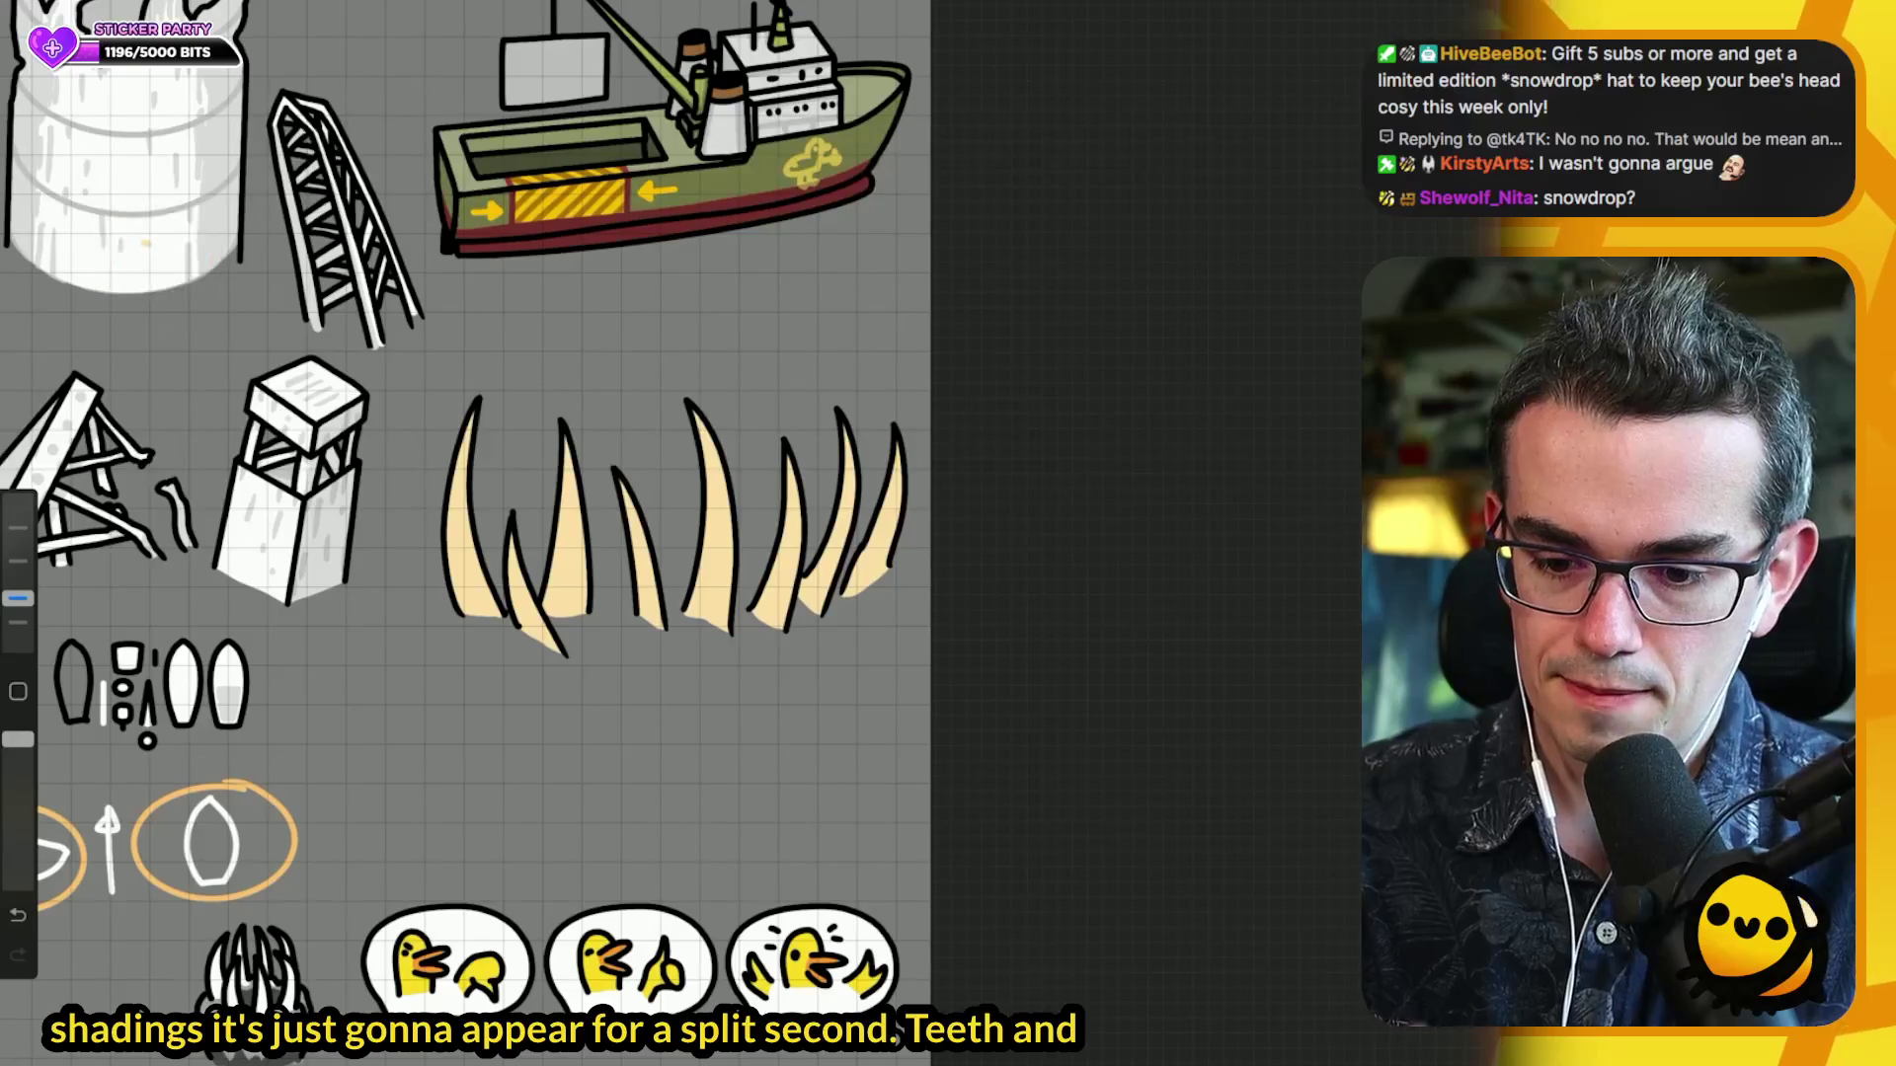
pyautogui.scroll(3, 642, 513)
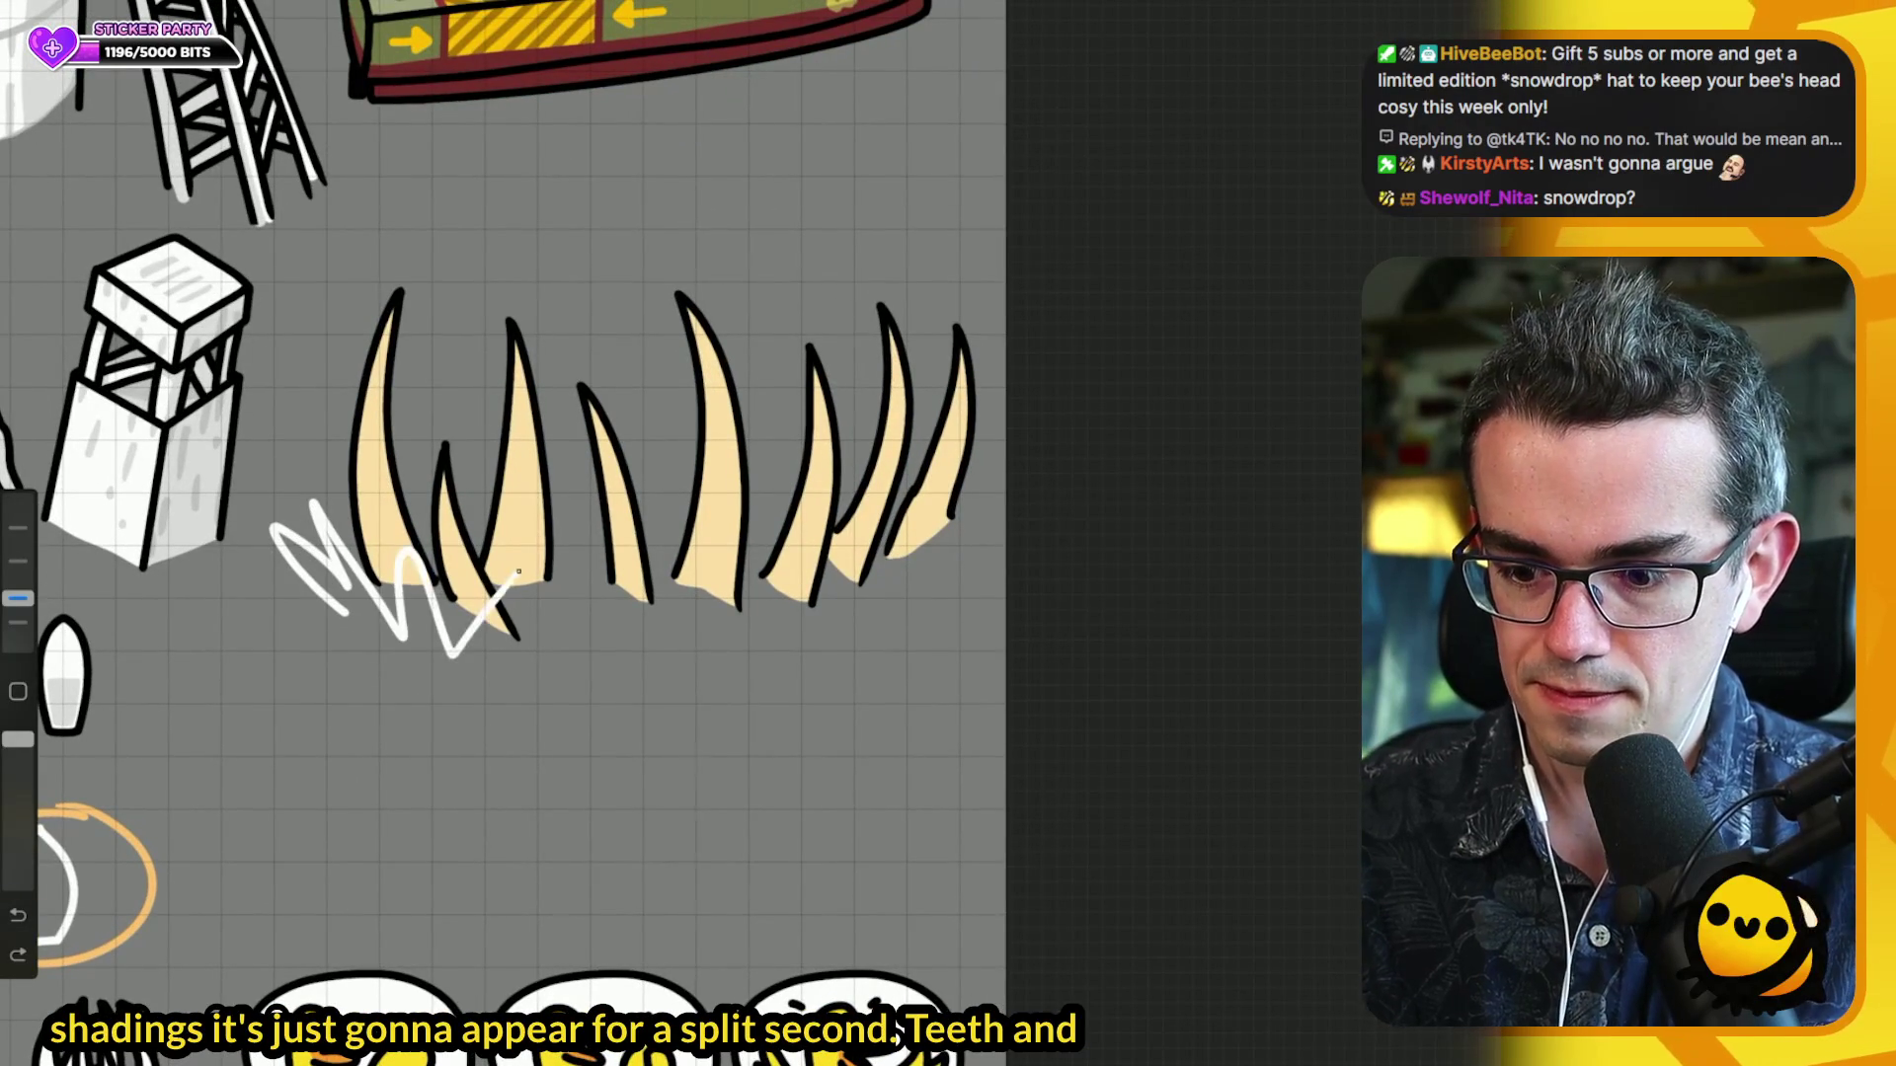
# - Outline a white zigzag splash along the claws' base and fill it white
pyautogui.moveTo(689, 578); pyautogui.dragTo(736, 649)
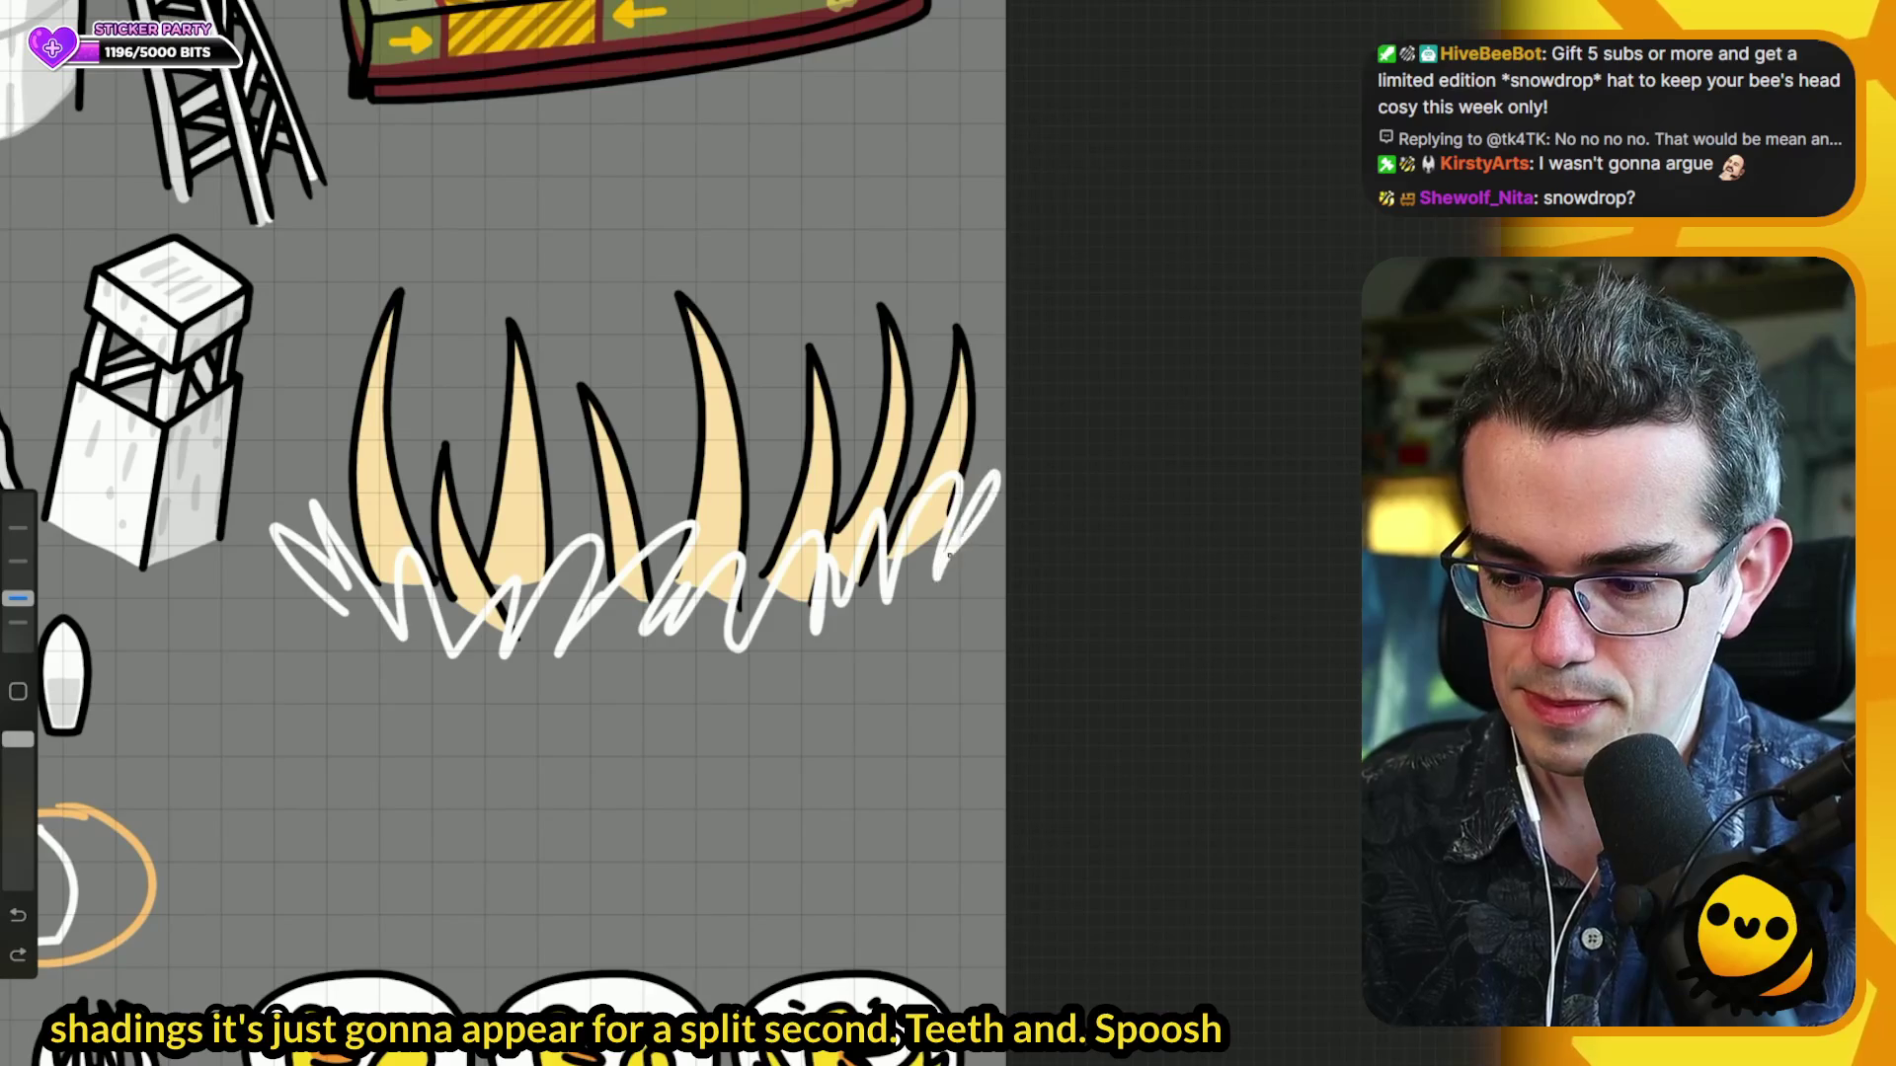
pyautogui.moveTo(832, 670); pyautogui.dragTo(353, 718)
pyautogui.moveTo(997, 12); pyautogui.dragTo(513, 671)
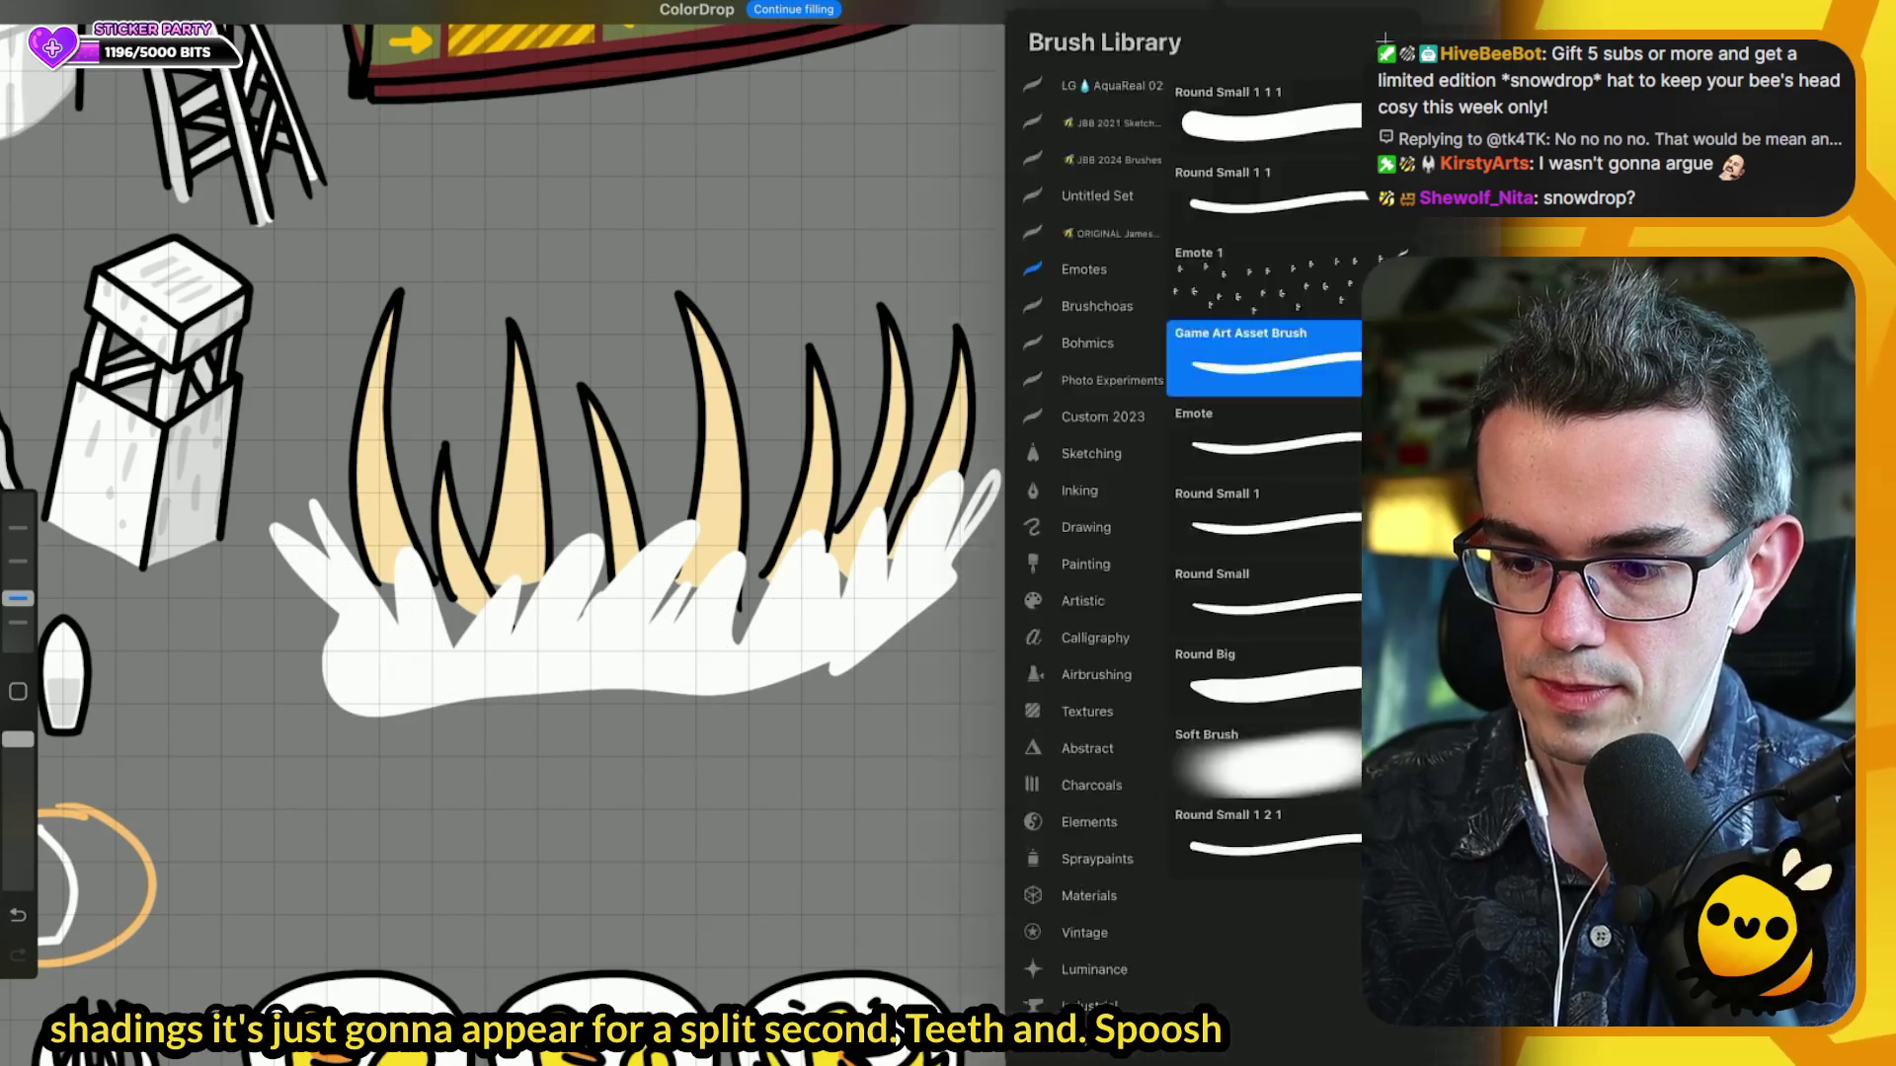
pyautogui.moveTo(655, 722); pyautogui.dragTo(539, 679)
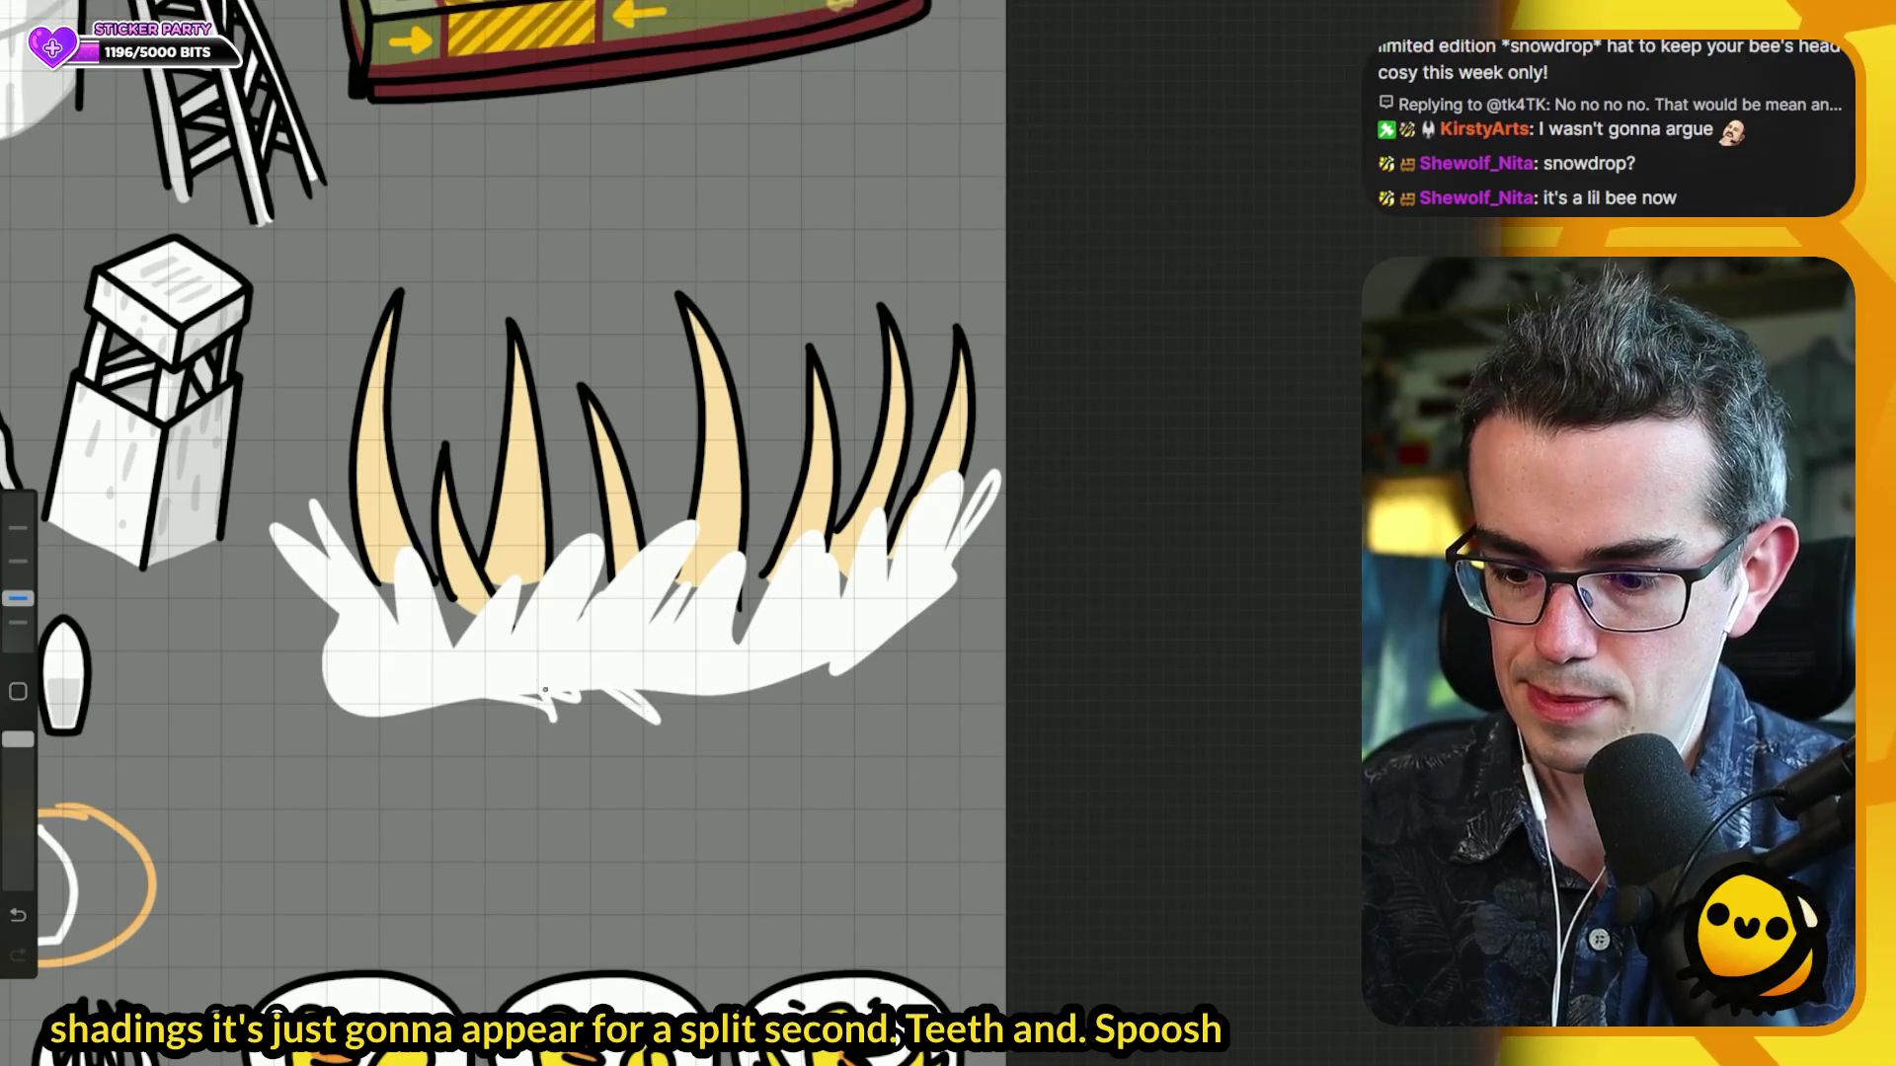
# - Enlarge the brush and add white spikes, filling gaps between claws and the splash's edges
pyautogui.moveTo(18, 598); pyautogui.dragTo(18, 561)
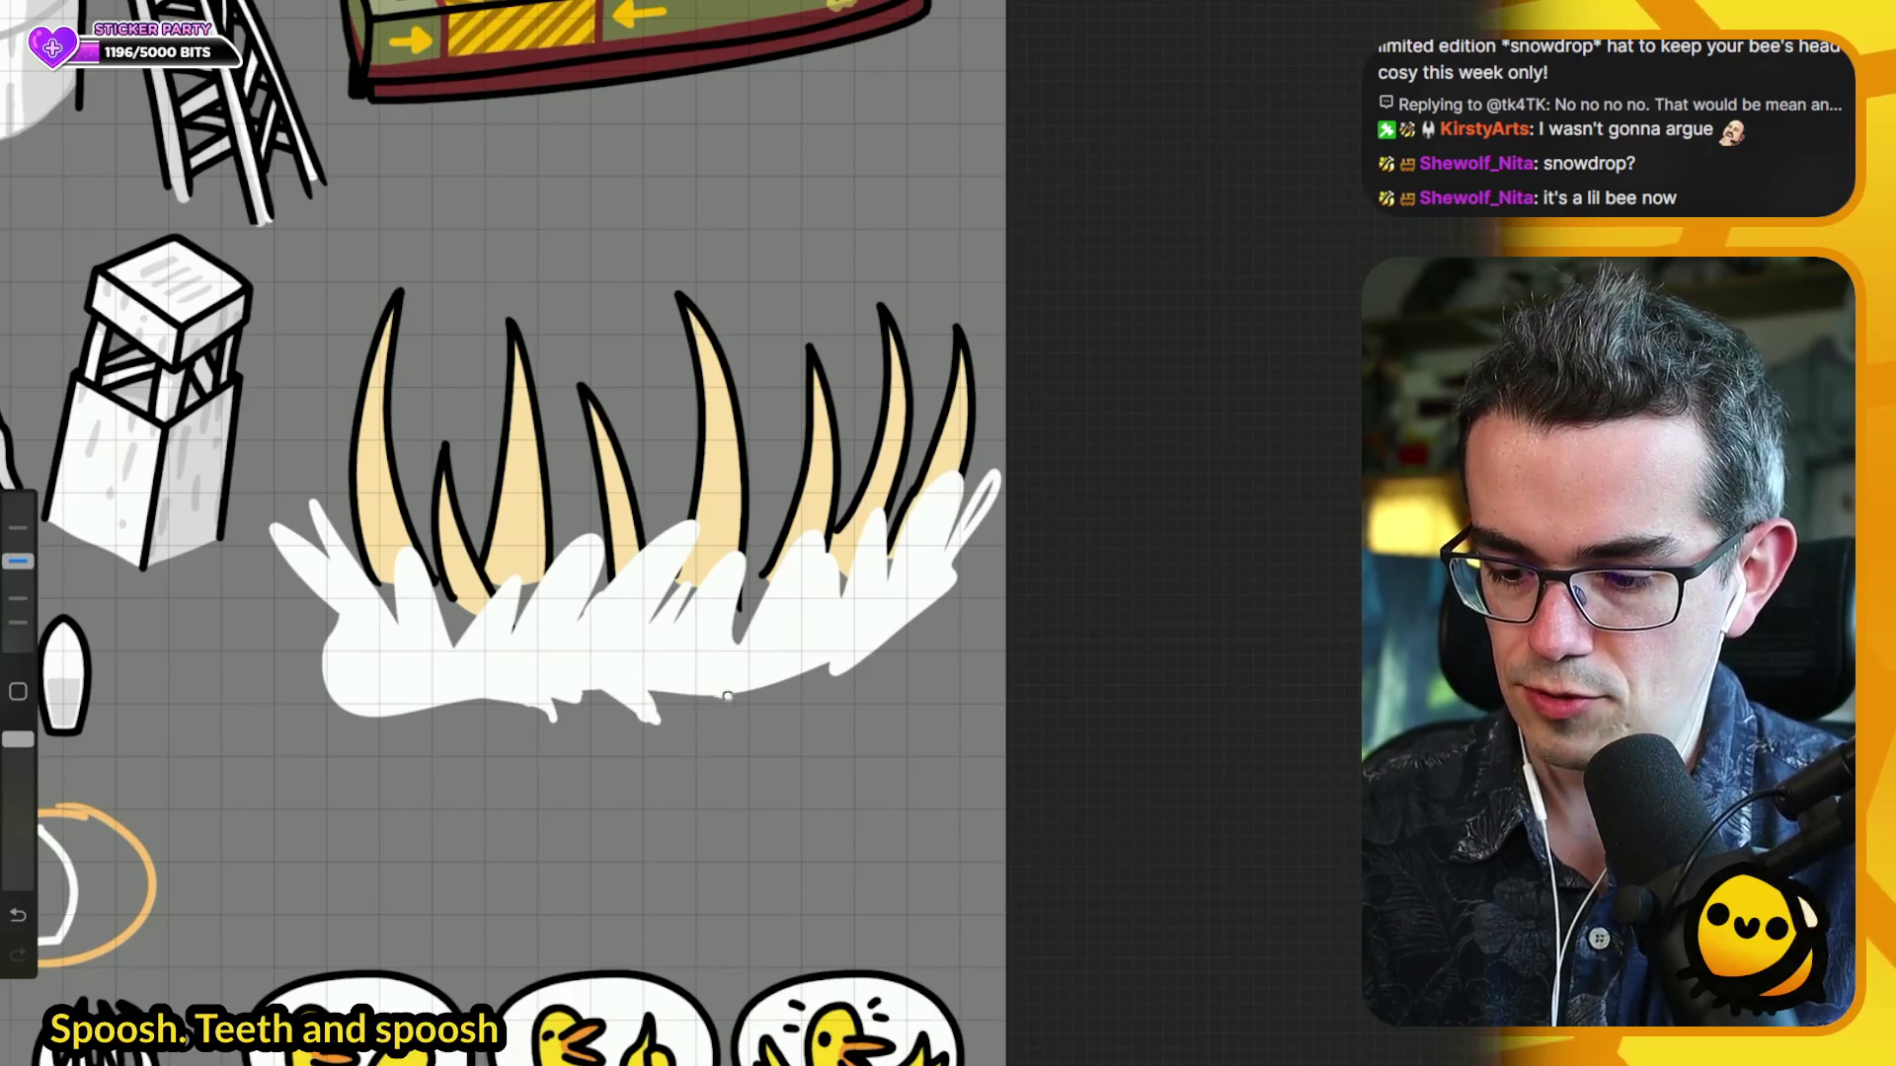
pyautogui.moveTo(703, 693); pyautogui.dragTo(757, 715)
pyautogui.moveTo(869, 657)
pyautogui.mouseDown()
pyautogui.moveTo(913, 647)
pyautogui.moveTo(960, 584)
pyautogui.moveTo(991, 482)
pyautogui.mouseUp()
pyautogui.moveTo(728, 598); pyautogui.dragTo(768, 531)
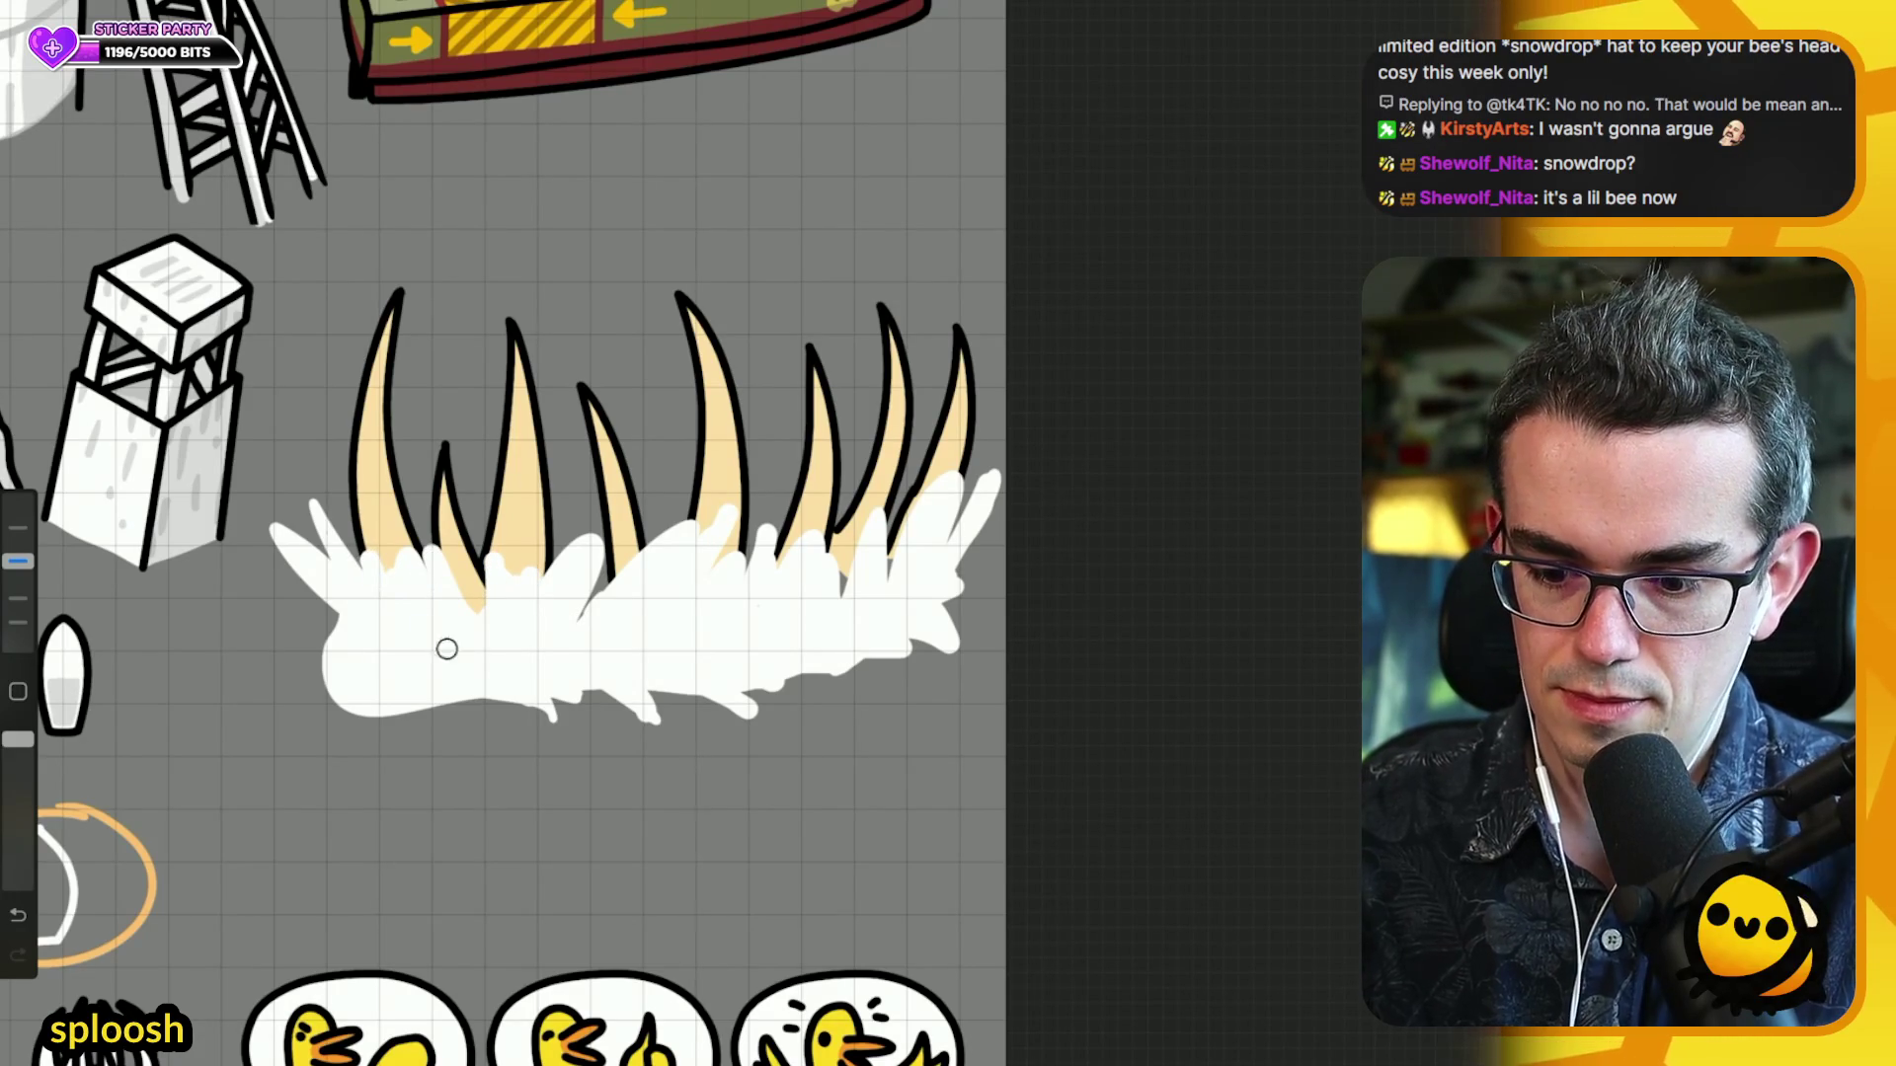
pyautogui.scroll(-5, 504, 534)
pyautogui.scroll(5, 504, 533)
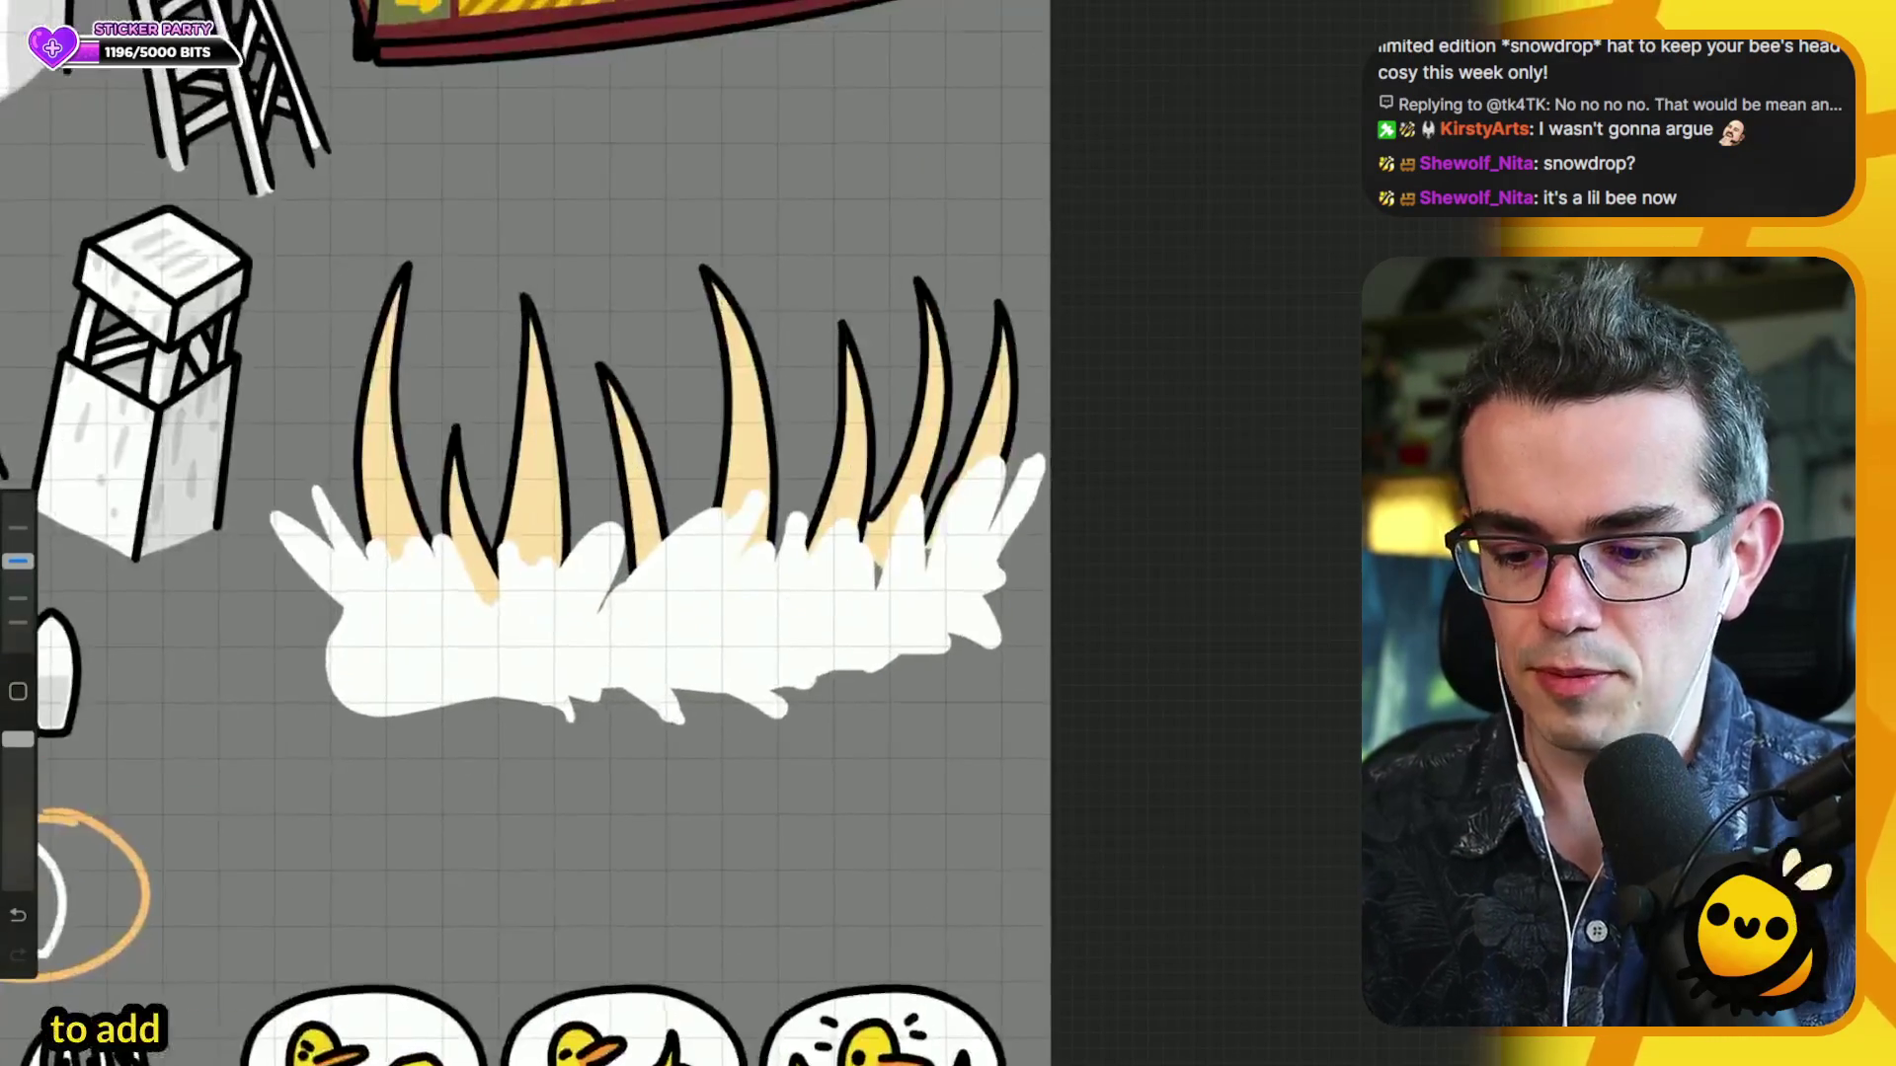
pyautogui.moveTo(341, 617); pyautogui.dragTo(260, 585)
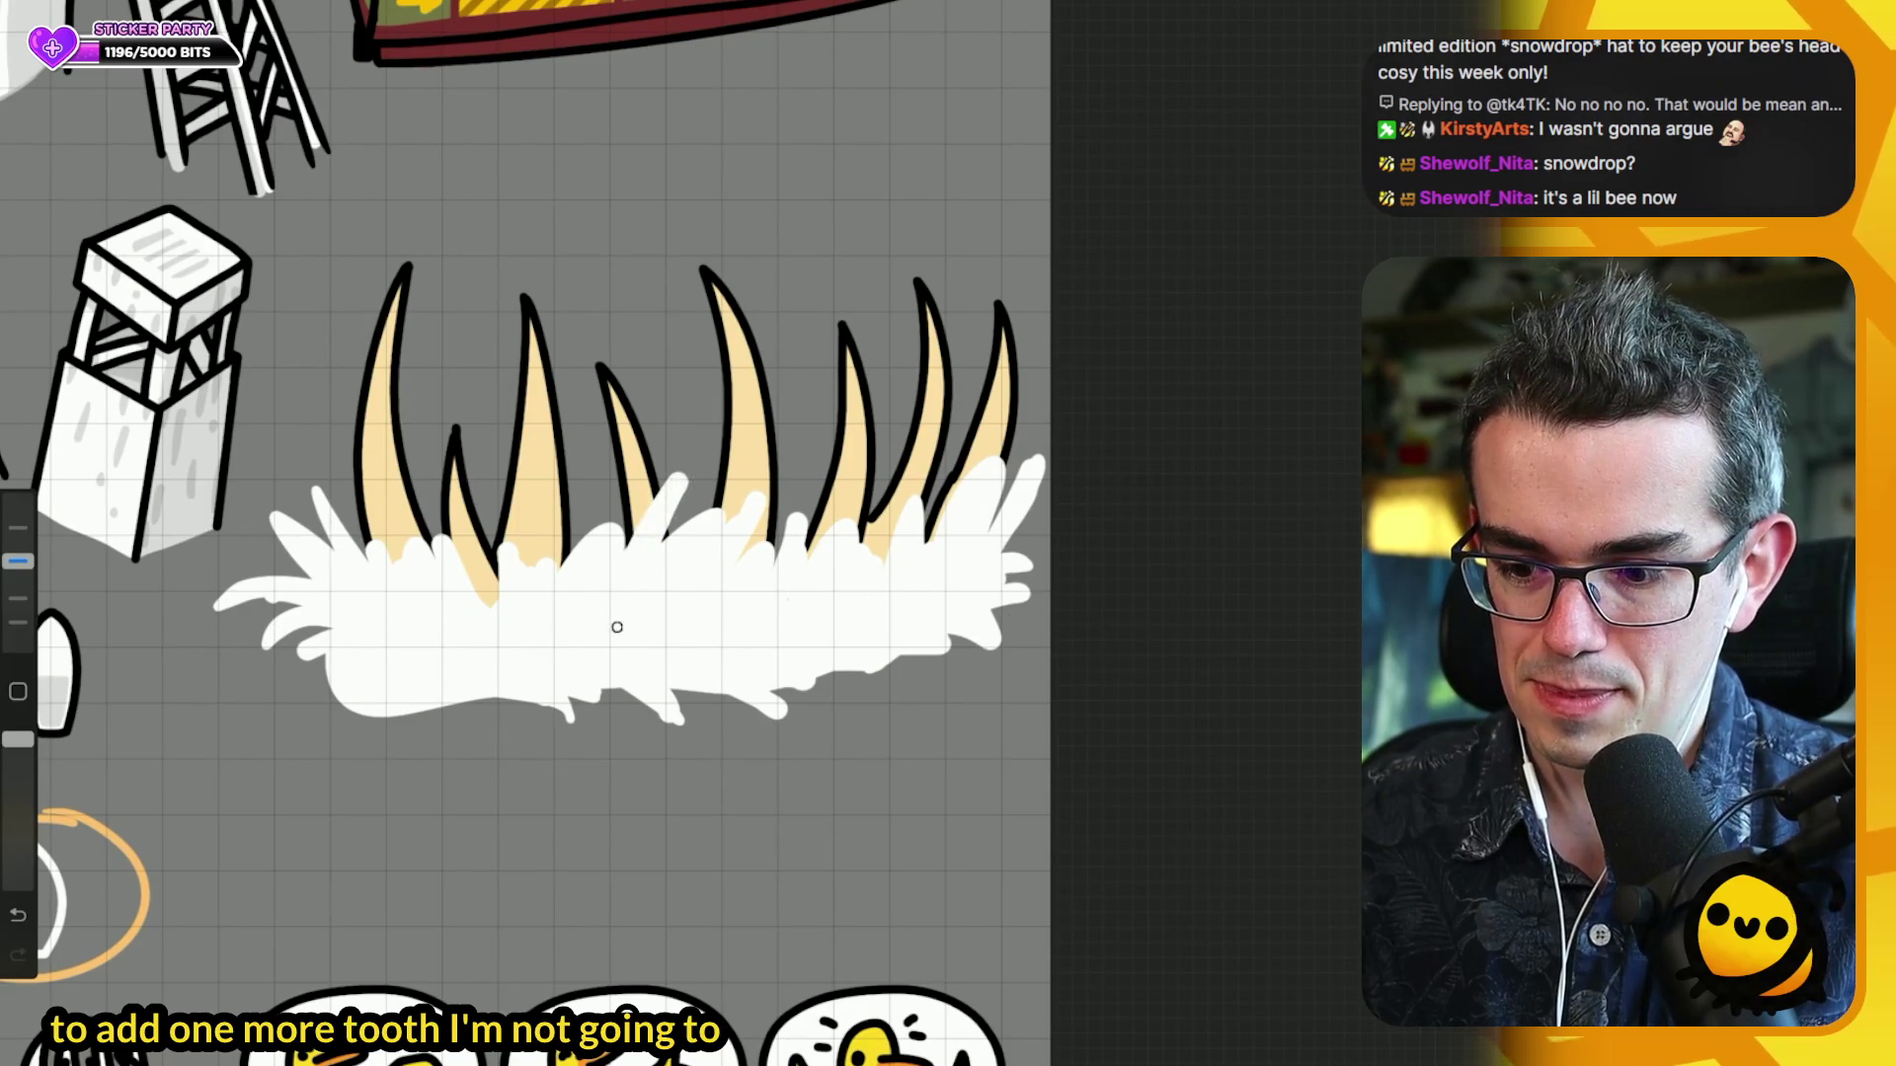
pyautogui.scroll(-5, 523, 533)
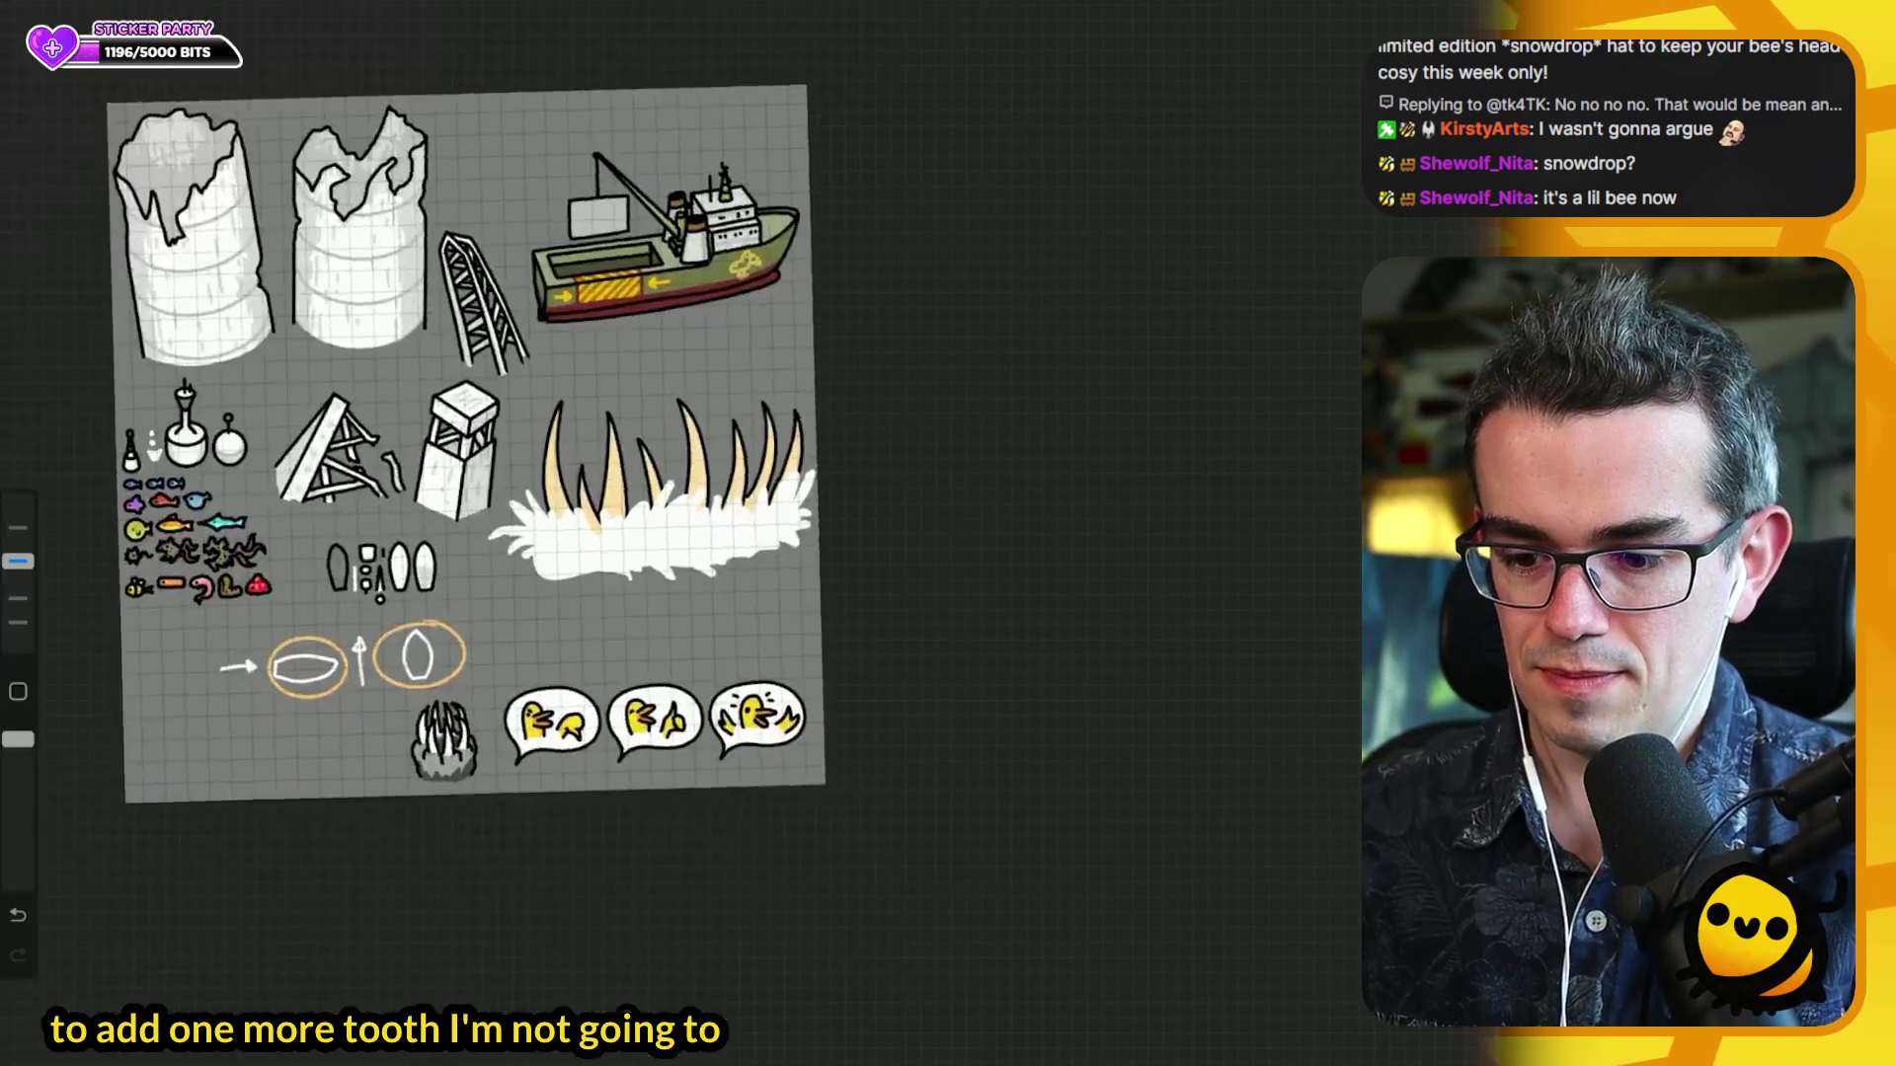
pyautogui.scroll(5, 523, 533)
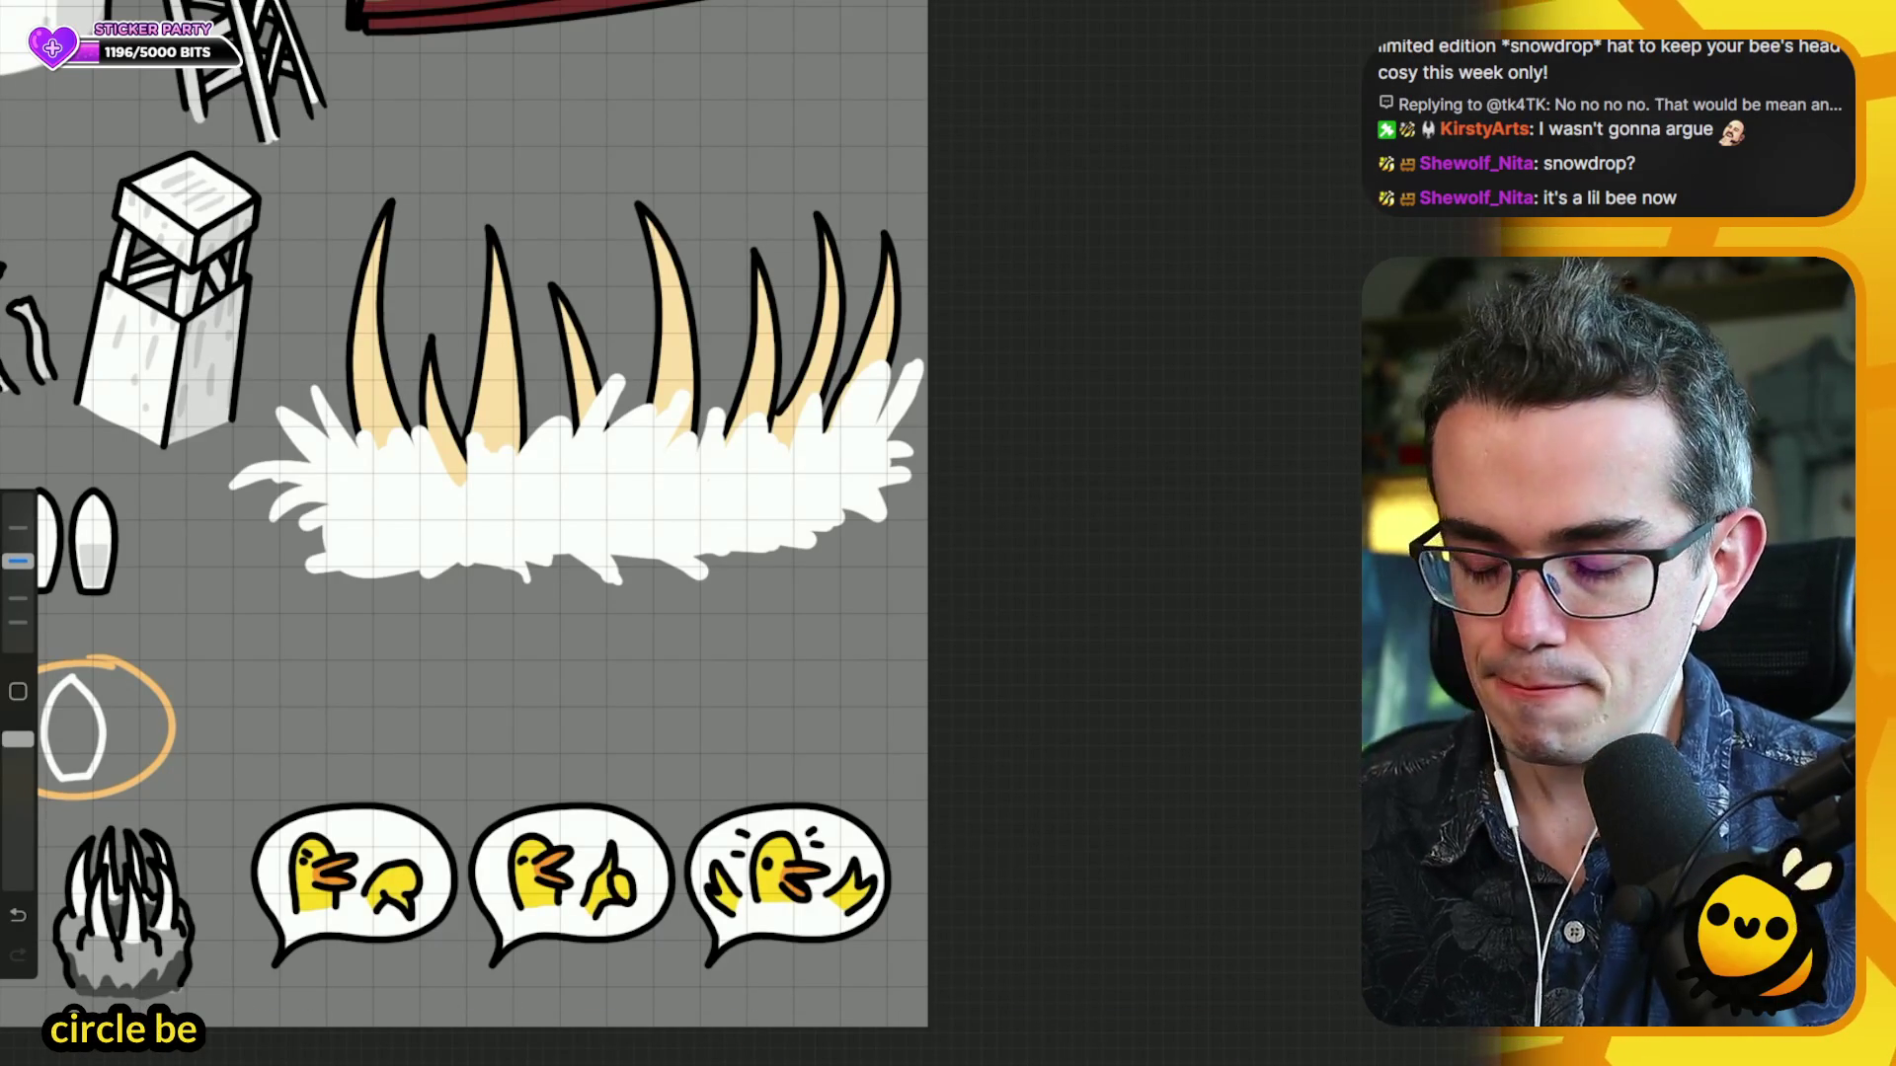
# - Pick dark red, try a couple of strokes on the fur, then undo them
pyautogui.scroll(3, 593, 445)
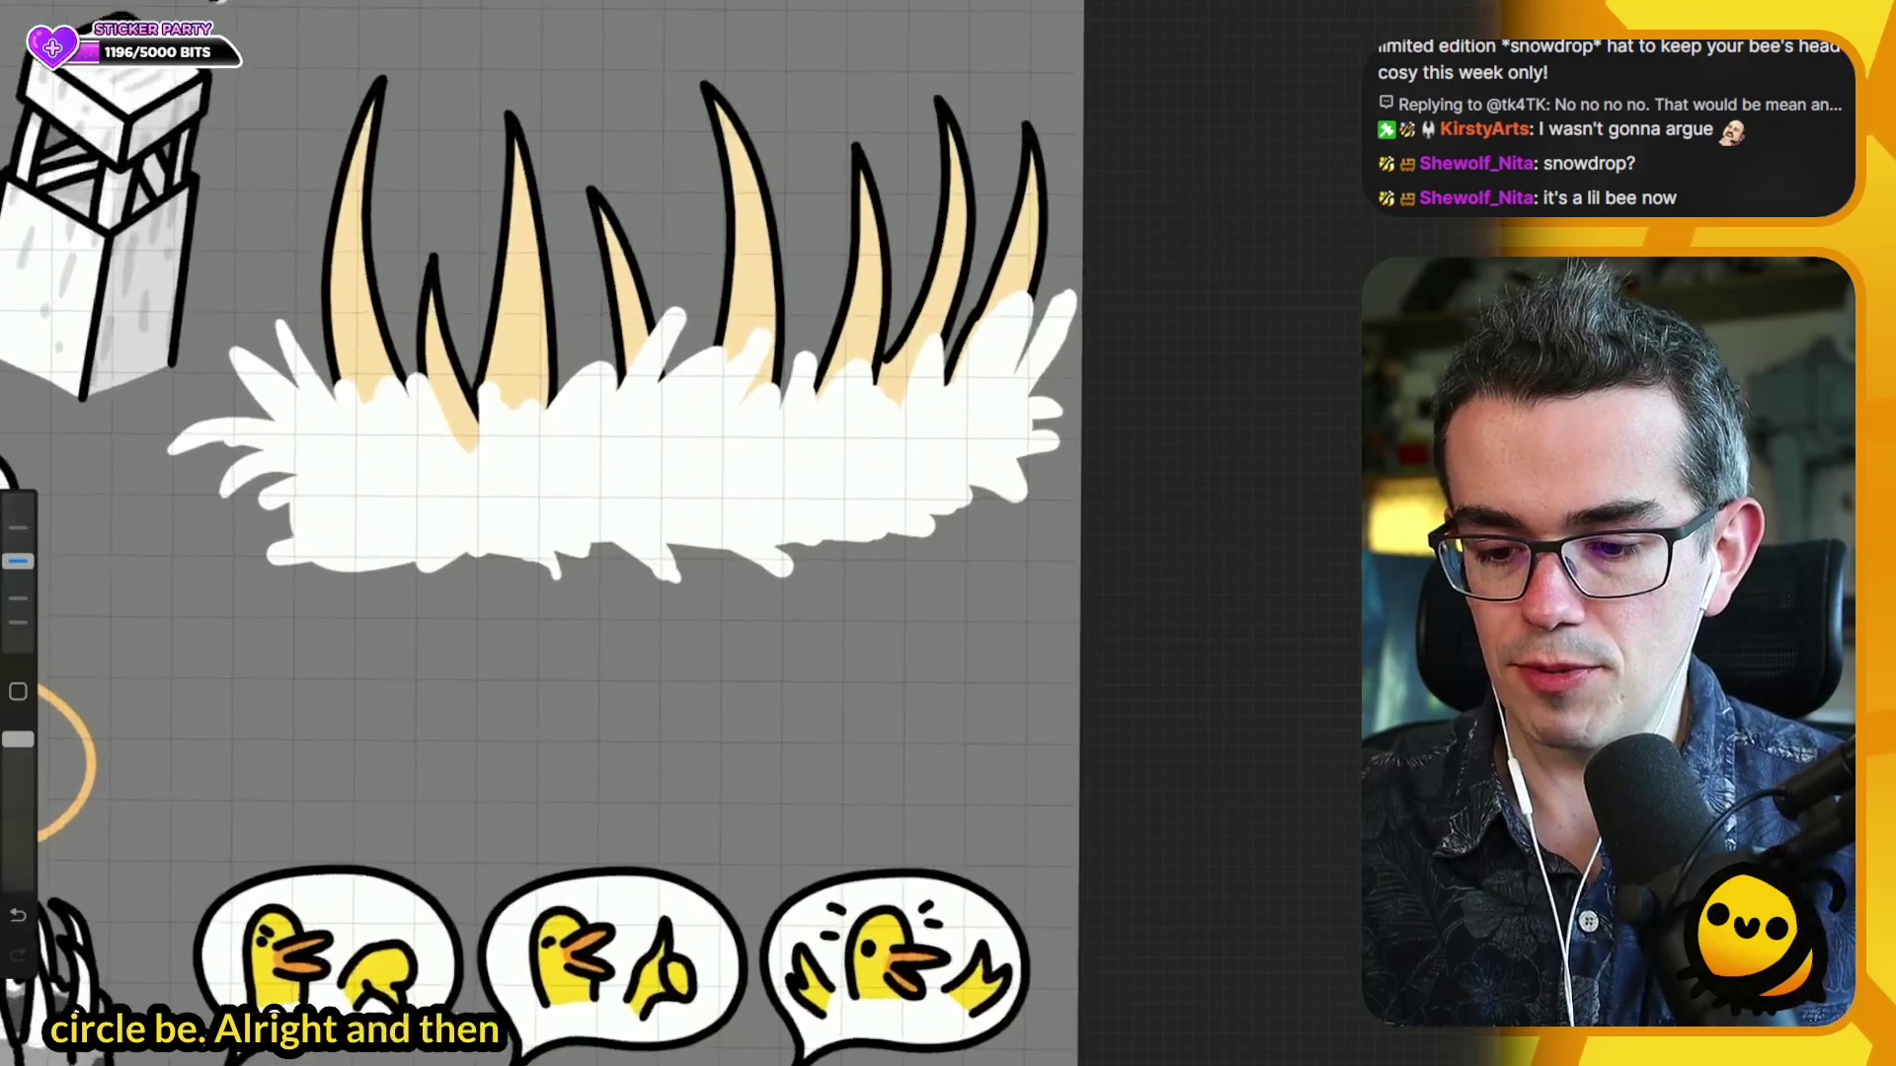
pyautogui.press('c')
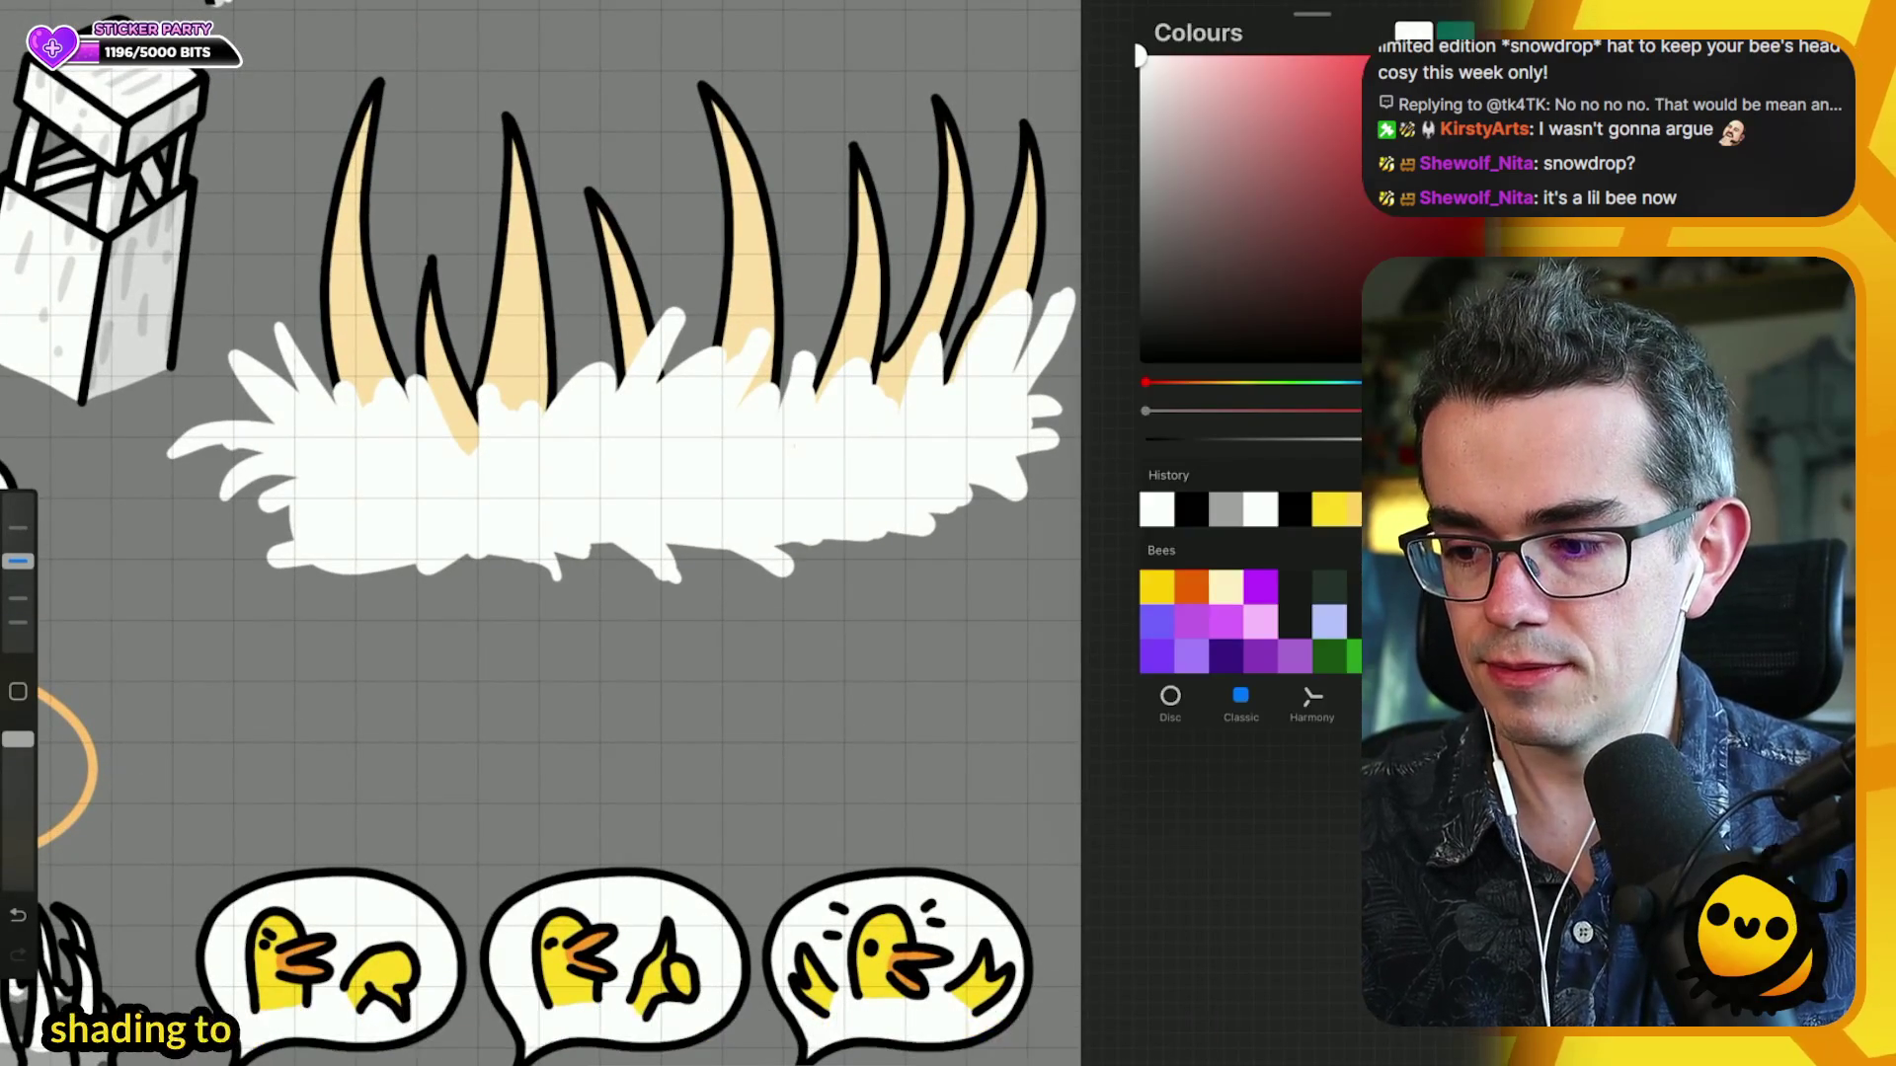
pyautogui.click(1314, 227)
pyautogui.moveTo(328, 452)
pyautogui.mouseDown()
pyautogui.moveTo(372, 509)
pyautogui.moveTo(421, 493)
pyautogui.mouseUp()
pyautogui.click(405, 454)
pyautogui.moveTo(587, 431)
pyautogui.mouseDown()
pyautogui.moveTo(692, 472)
pyautogui.moveTo(790, 474)
pyautogui.mouseUp()
pyautogui.hotkey('ctrl', 'z')
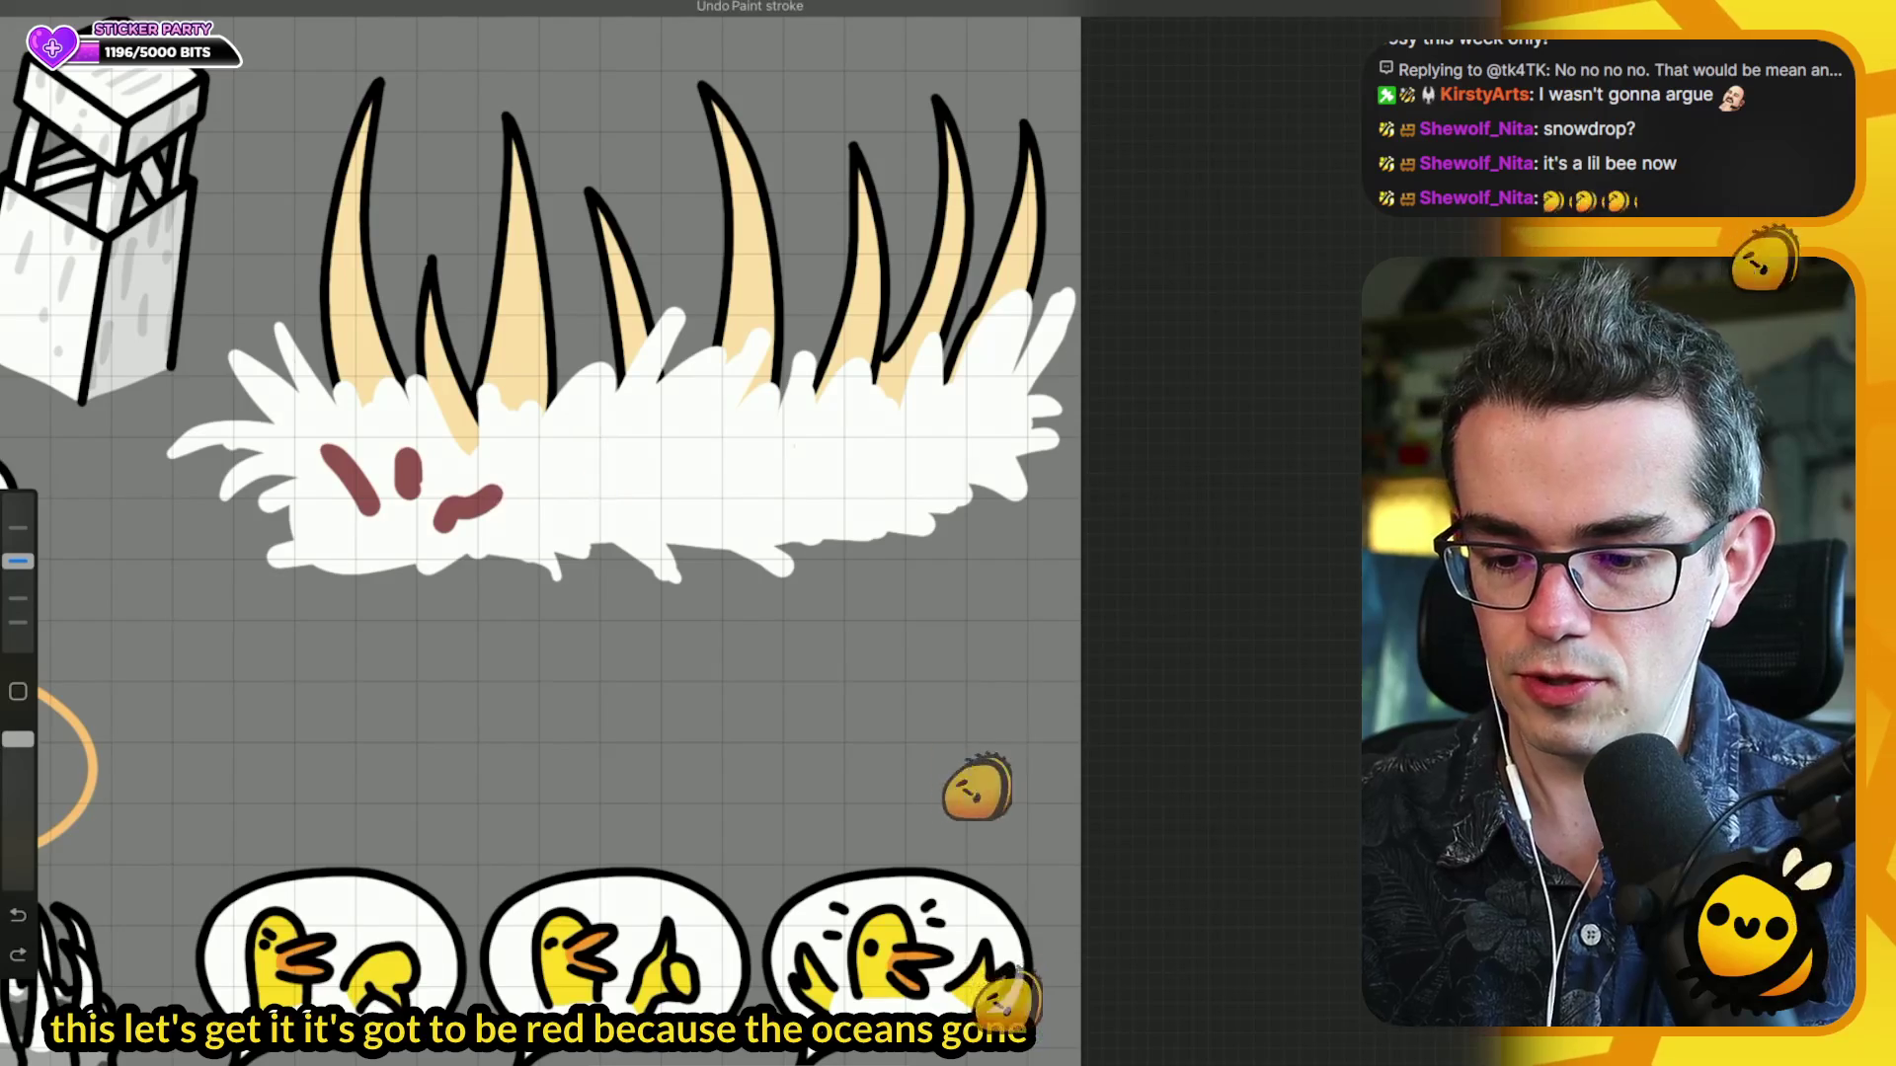
pyautogui.hotkey('ctrl', 'z')
pyautogui.hotkey('ctrl', 'z')
pyautogui.hotkey('ctrl', 'z')
# - On a new Layer 119, scribble dark-red shading zigzags and loops across the white fur
pyautogui.press('l')
pyautogui.hotkey('ctrl', 'n')
pyautogui.click(326, 474)
pyautogui.moveTo(328, 446)
pyautogui.mouseDown()
pyautogui.moveTo(358, 499)
pyautogui.moveTo(444, 494)
pyautogui.moveTo(593, 457)
pyautogui.moveTo(726, 464)
pyautogui.moveTo(933, 410)
pyautogui.mouseUp()
pyautogui.moveTo(918, 452); pyautogui.dragTo(968, 429)
pyautogui.moveTo(582, 494); pyautogui.dragTo(523, 557)
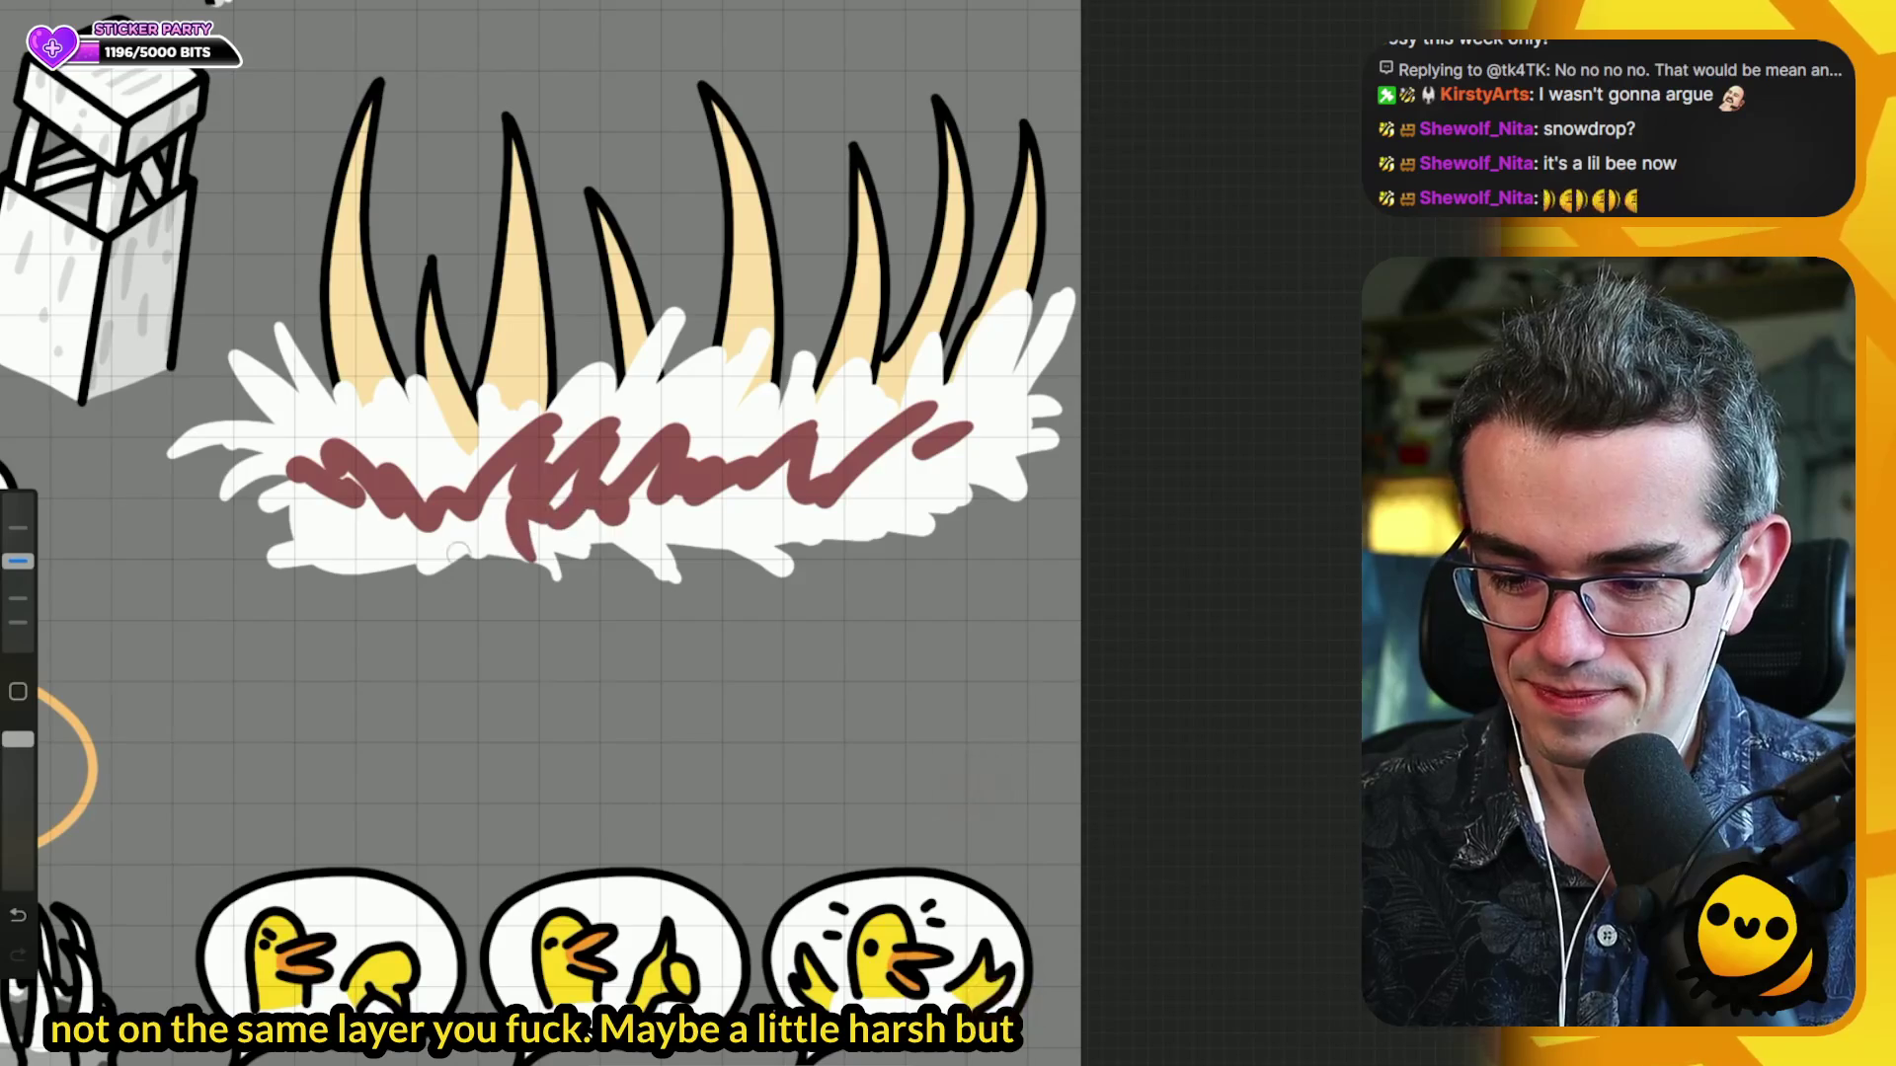
pyautogui.moveTo(340, 528); pyautogui.dragTo(420, 463)
pyautogui.moveTo(919, 464); pyautogui.dragTo(1017, 368)
pyautogui.moveTo(874, 474); pyautogui.dragTo(850, 514)
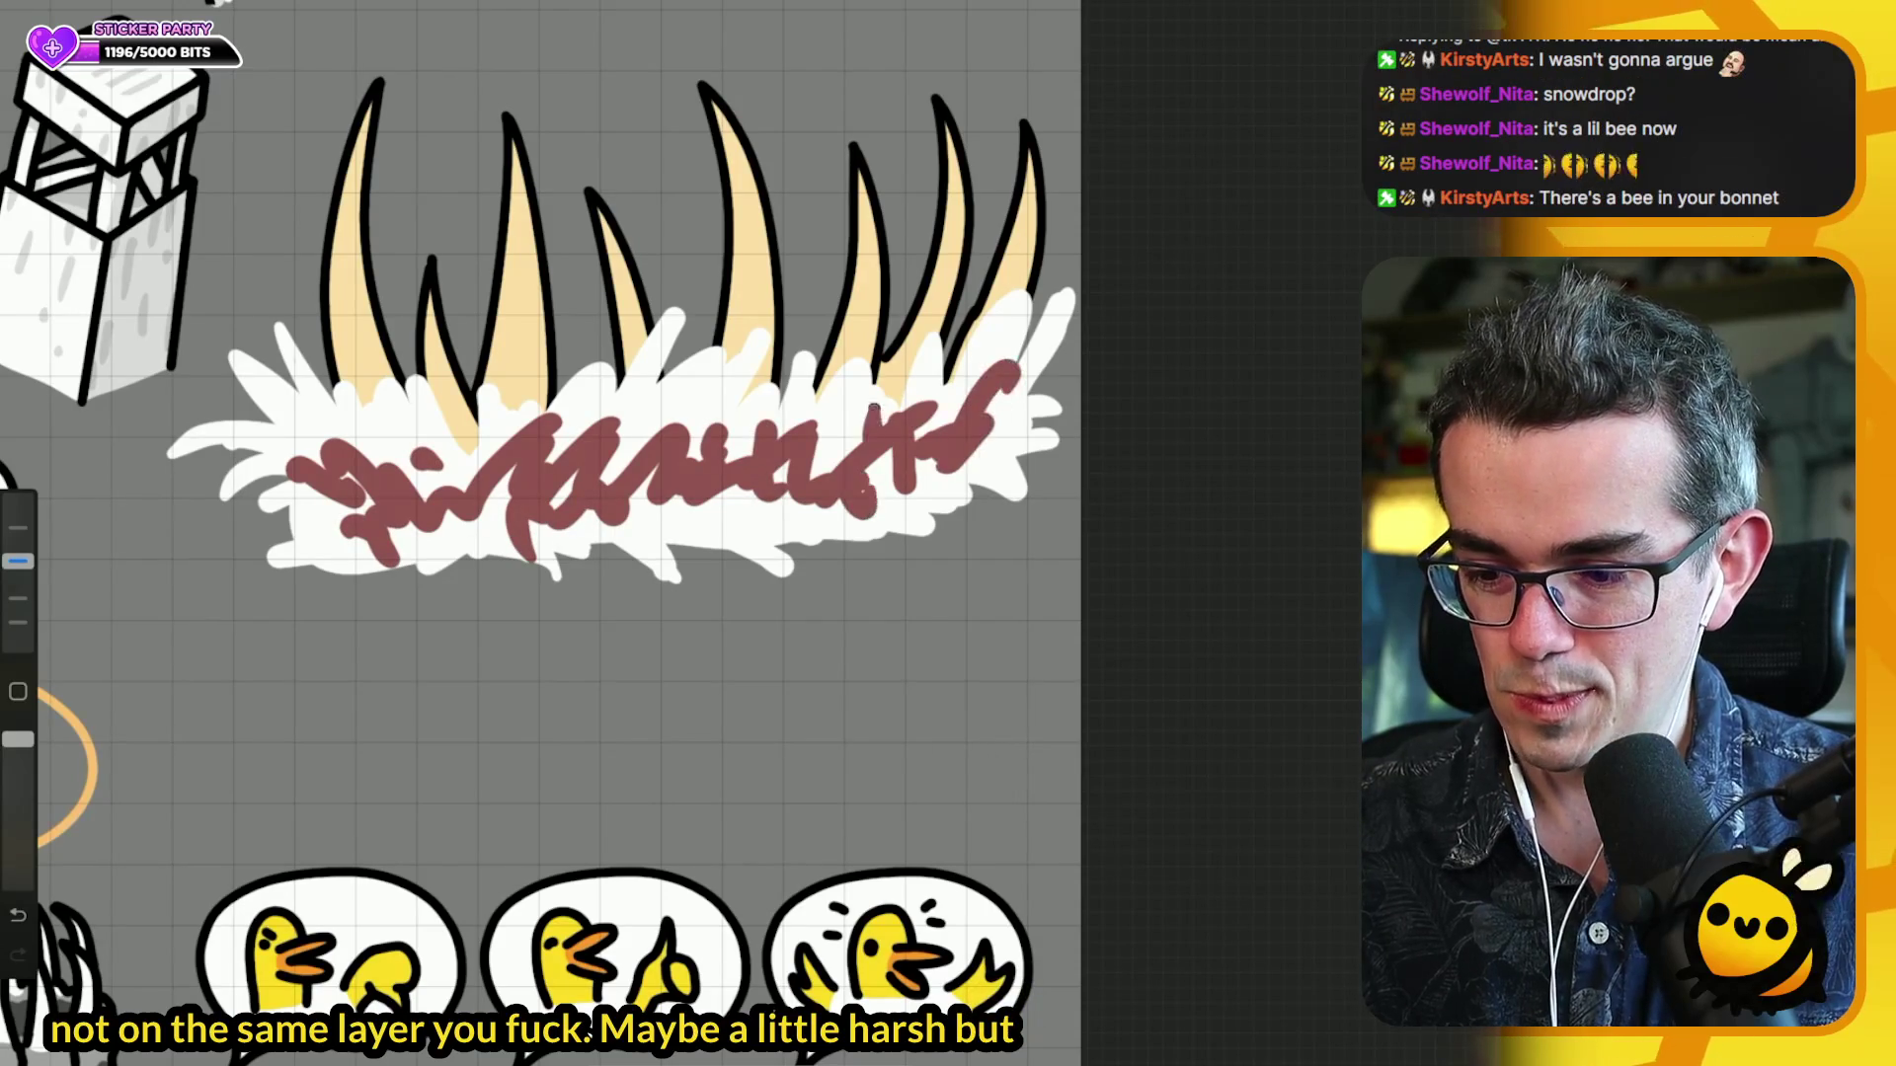
# - Lower the red shading layer's opacity so it is faint, and select it with the white splash layer
pyautogui.click(1422, 106)
pyautogui.moveTo(1353, 182)
pyautogui.mouseDown()
pyautogui.moveTo(1235, 181)
pyautogui.moveTo(1289, 182)
pyautogui.mouseUp()
pyautogui.click(1422, 106)
pyautogui.click(1167, 105)
pyautogui.click(1166, 105)
pyautogui.click(1422, 106)
pyautogui.click(1422, 106)
pyautogui.moveTo(1165, 170); pyautogui.dragTo(1284, 170)
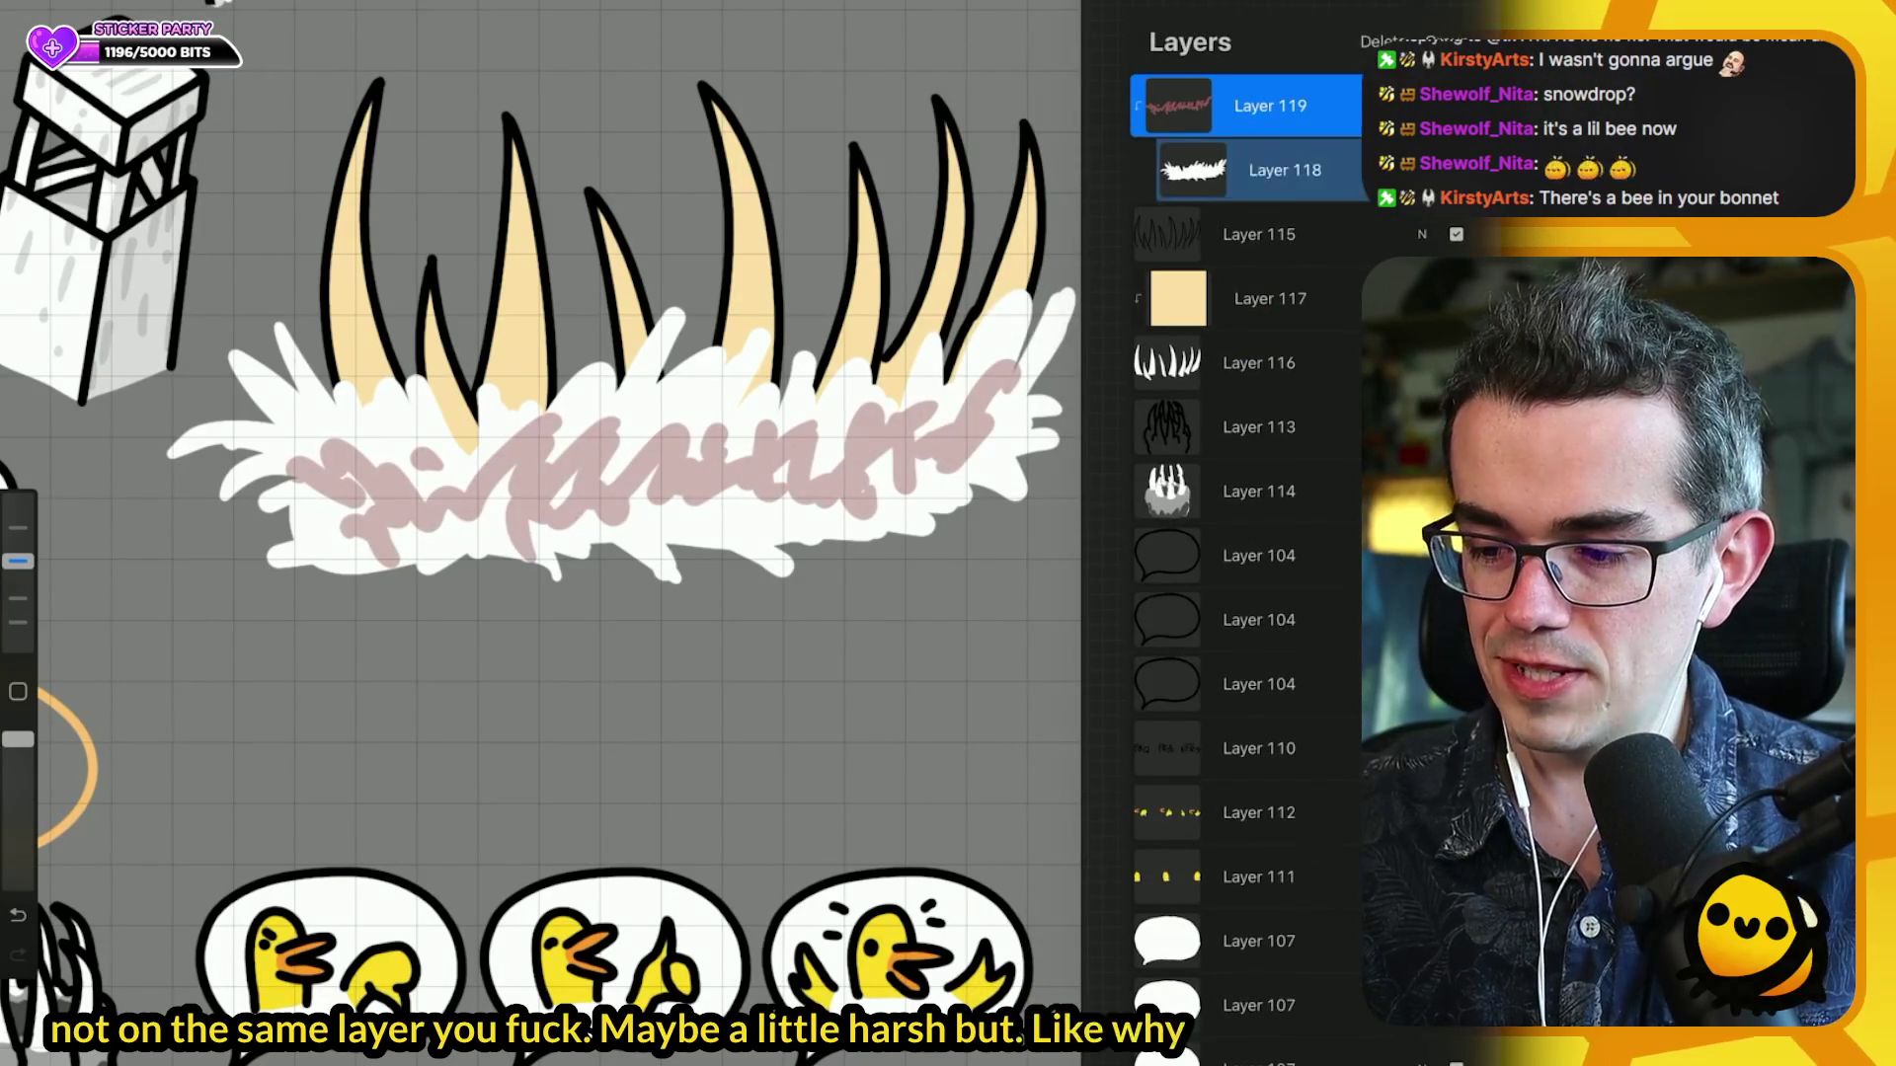
# - Group the fur layers, including Layers 115–117, and flatten them into a single layer
pyautogui.moveTo(1166, 234); pyautogui.dragTo(1283, 234)
pyautogui.click(1442, 41)
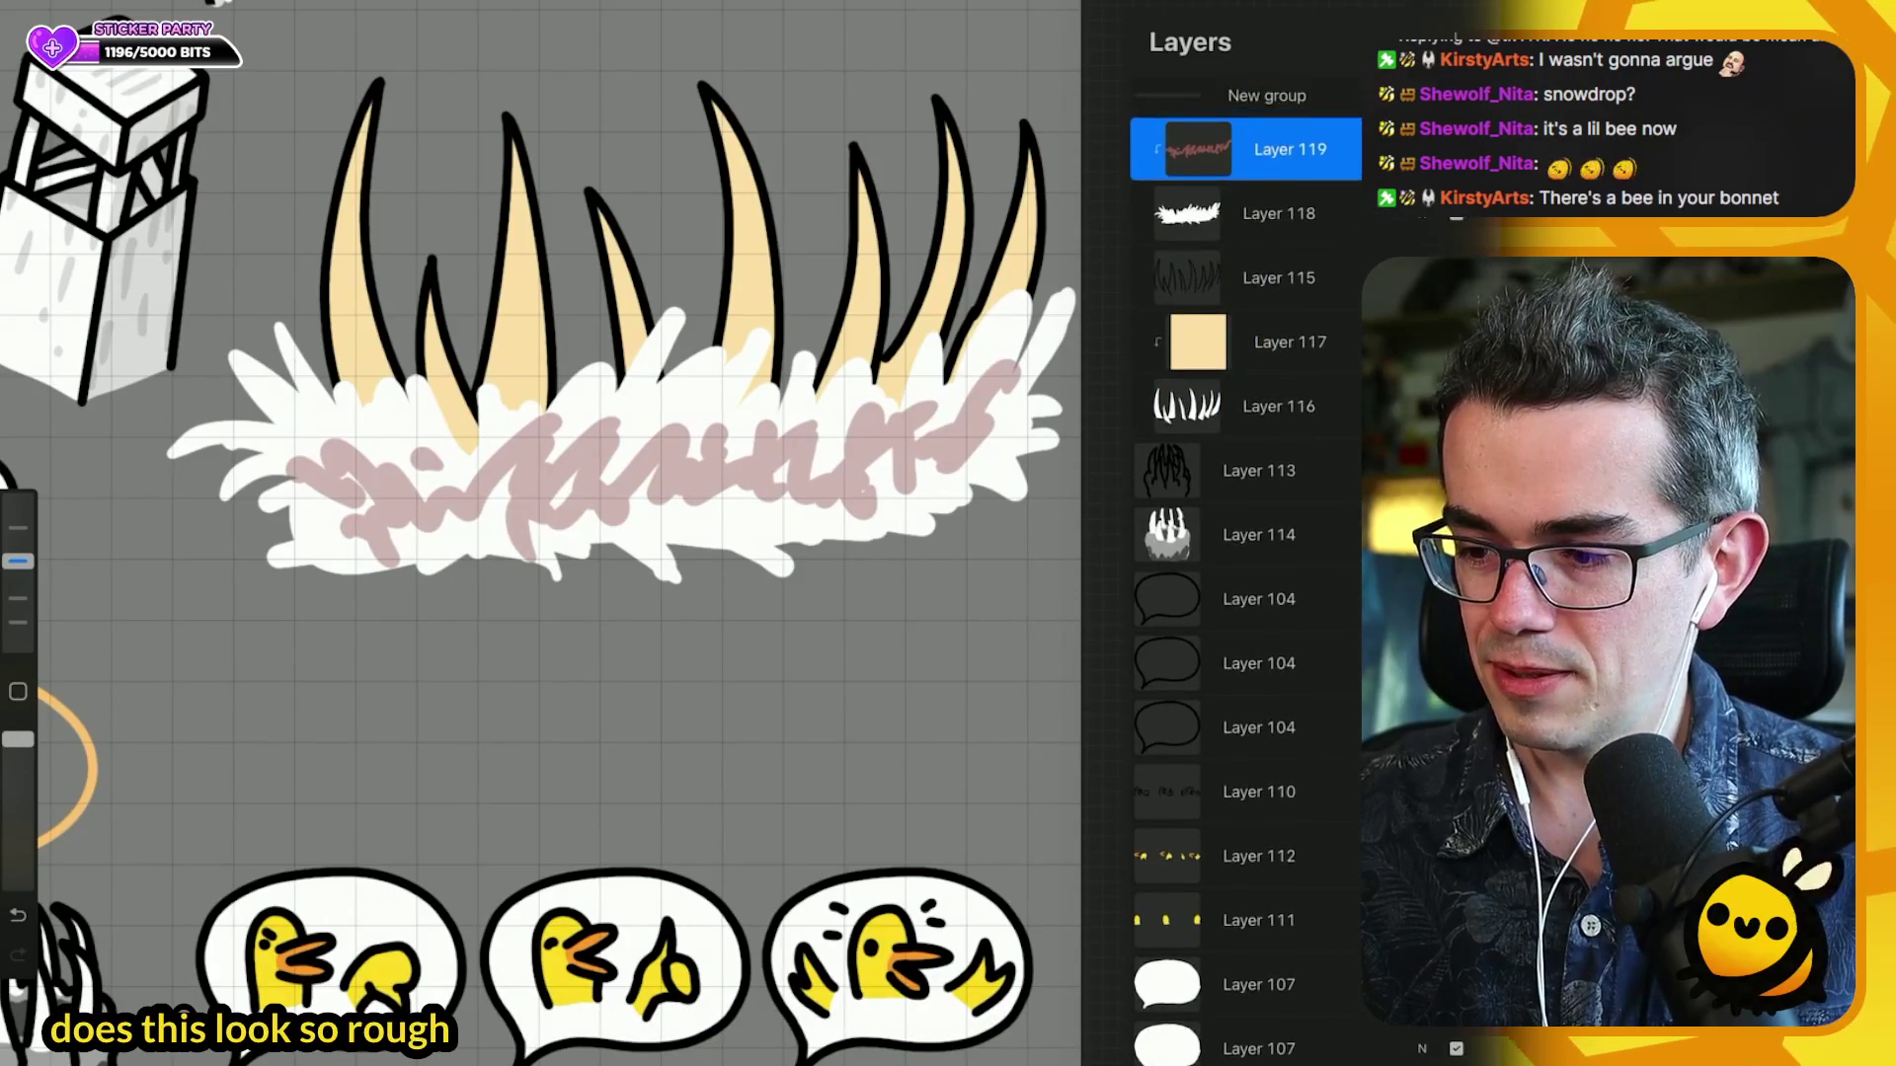
pyautogui.click(1343, 106)
pyautogui.moveTo(1165, 169); pyautogui.dragTo(1284, 169)
pyautogui.moveTo(1165, 233); pyautogui.dragTo(1283, 233)
pyautogui.click(1442, 42)
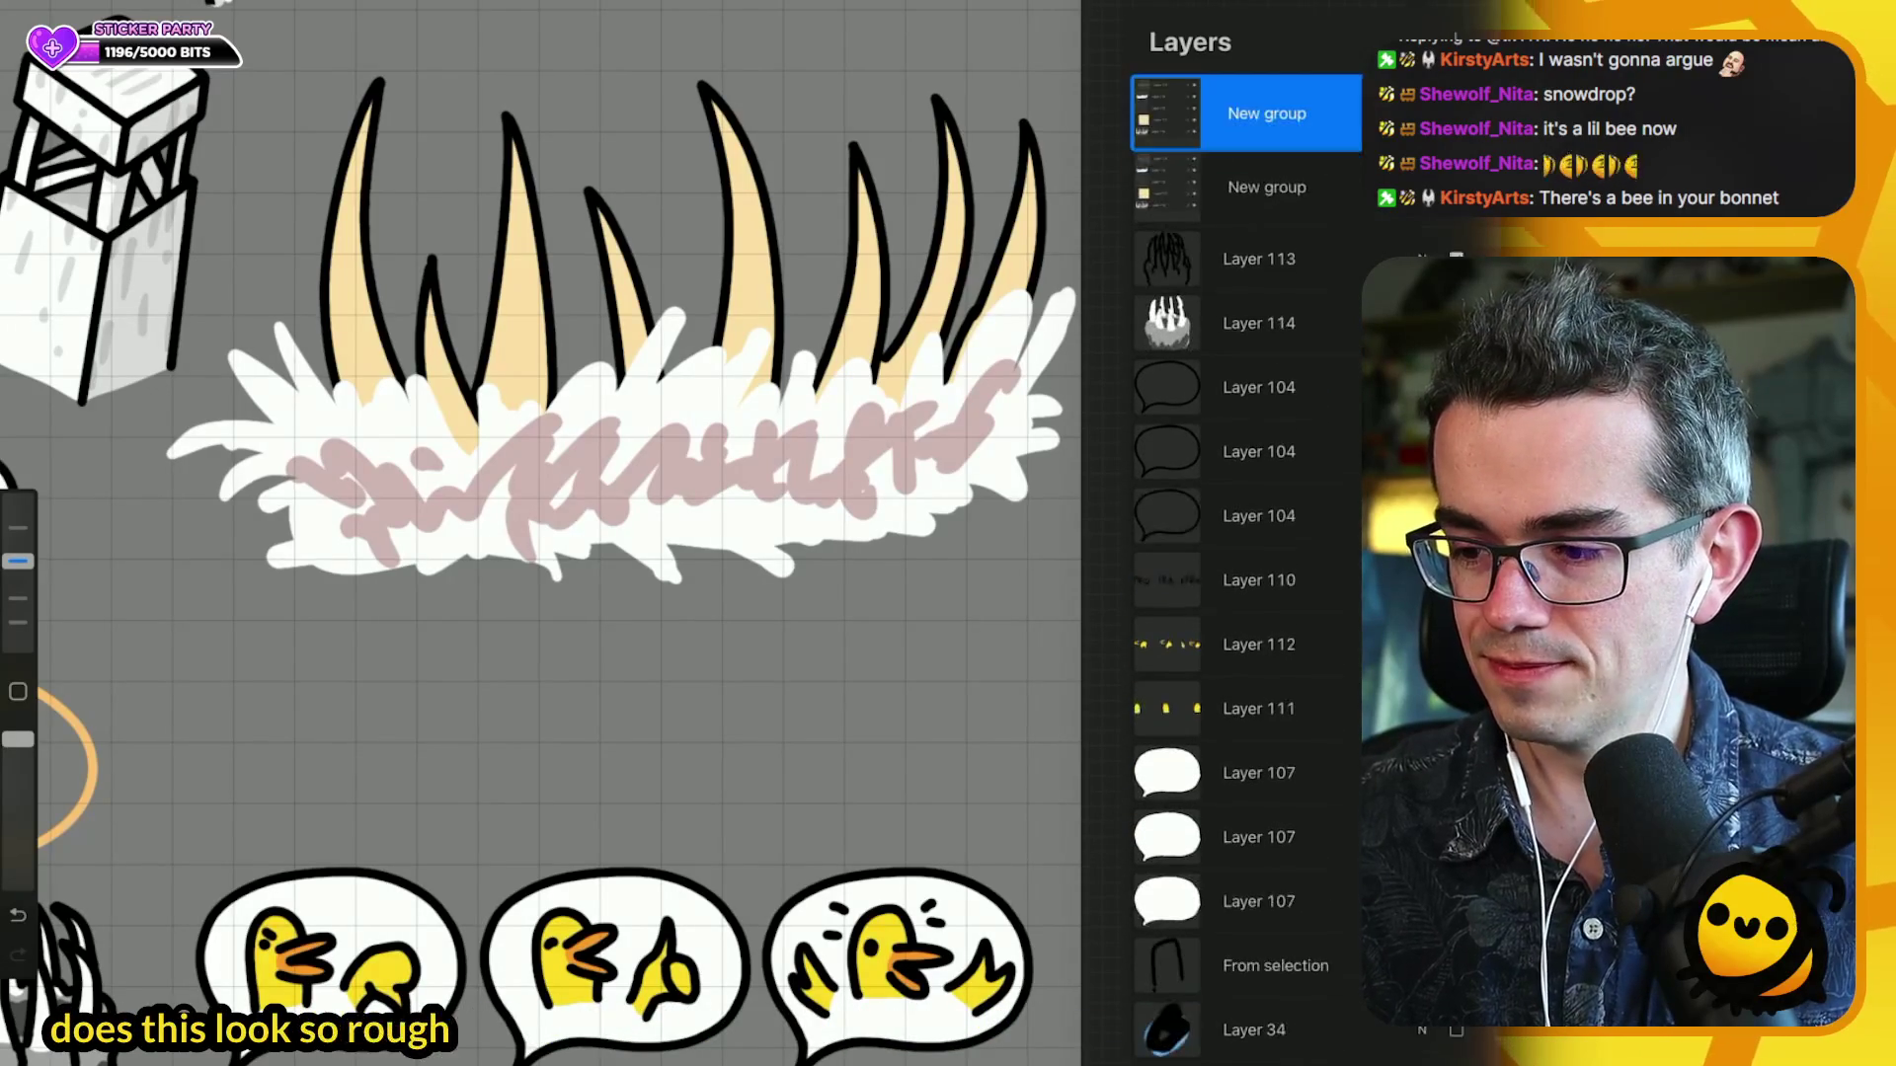
pyautogui.click(1267, 113)
pyautogui.click(1057, 131)
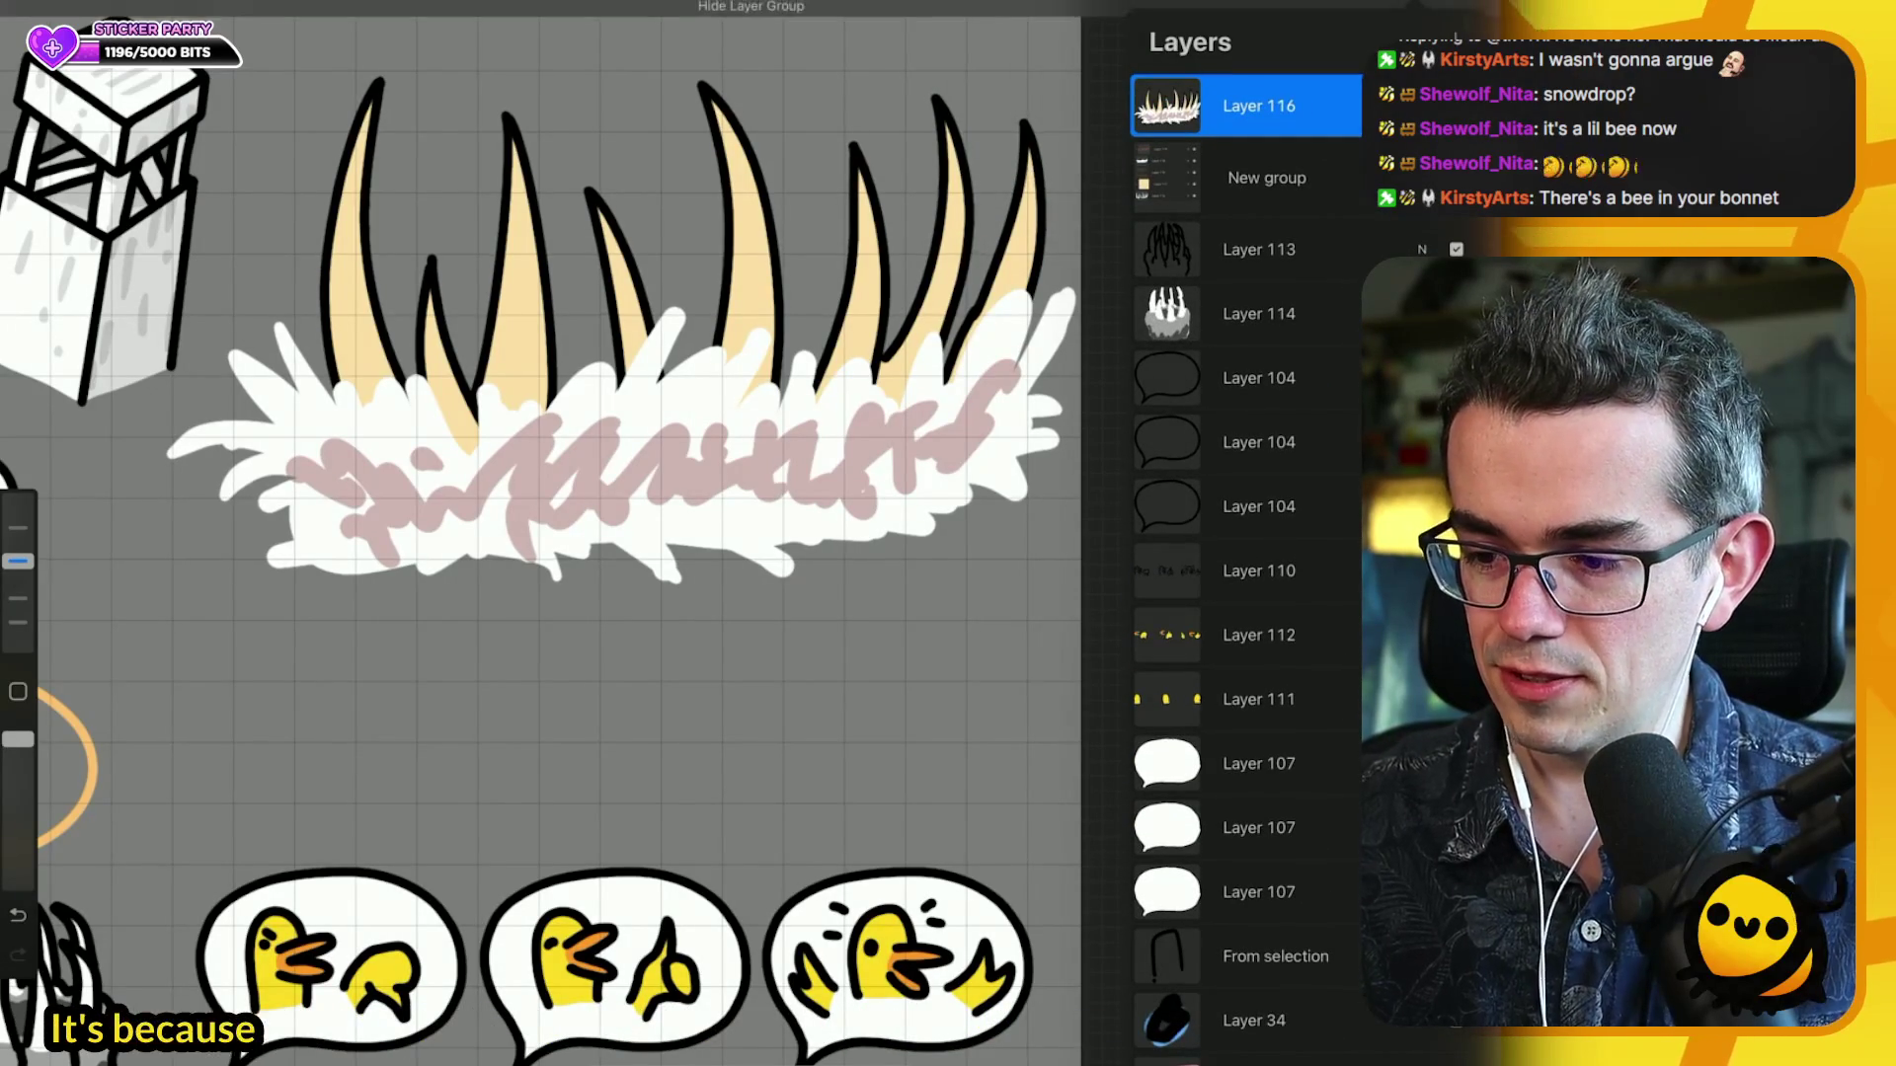
pyautogui.click(761, 288)
# - Try a 14% Motion Blur on the sprite, then undo it
pyautogui.scroll(-3, 533, 494)
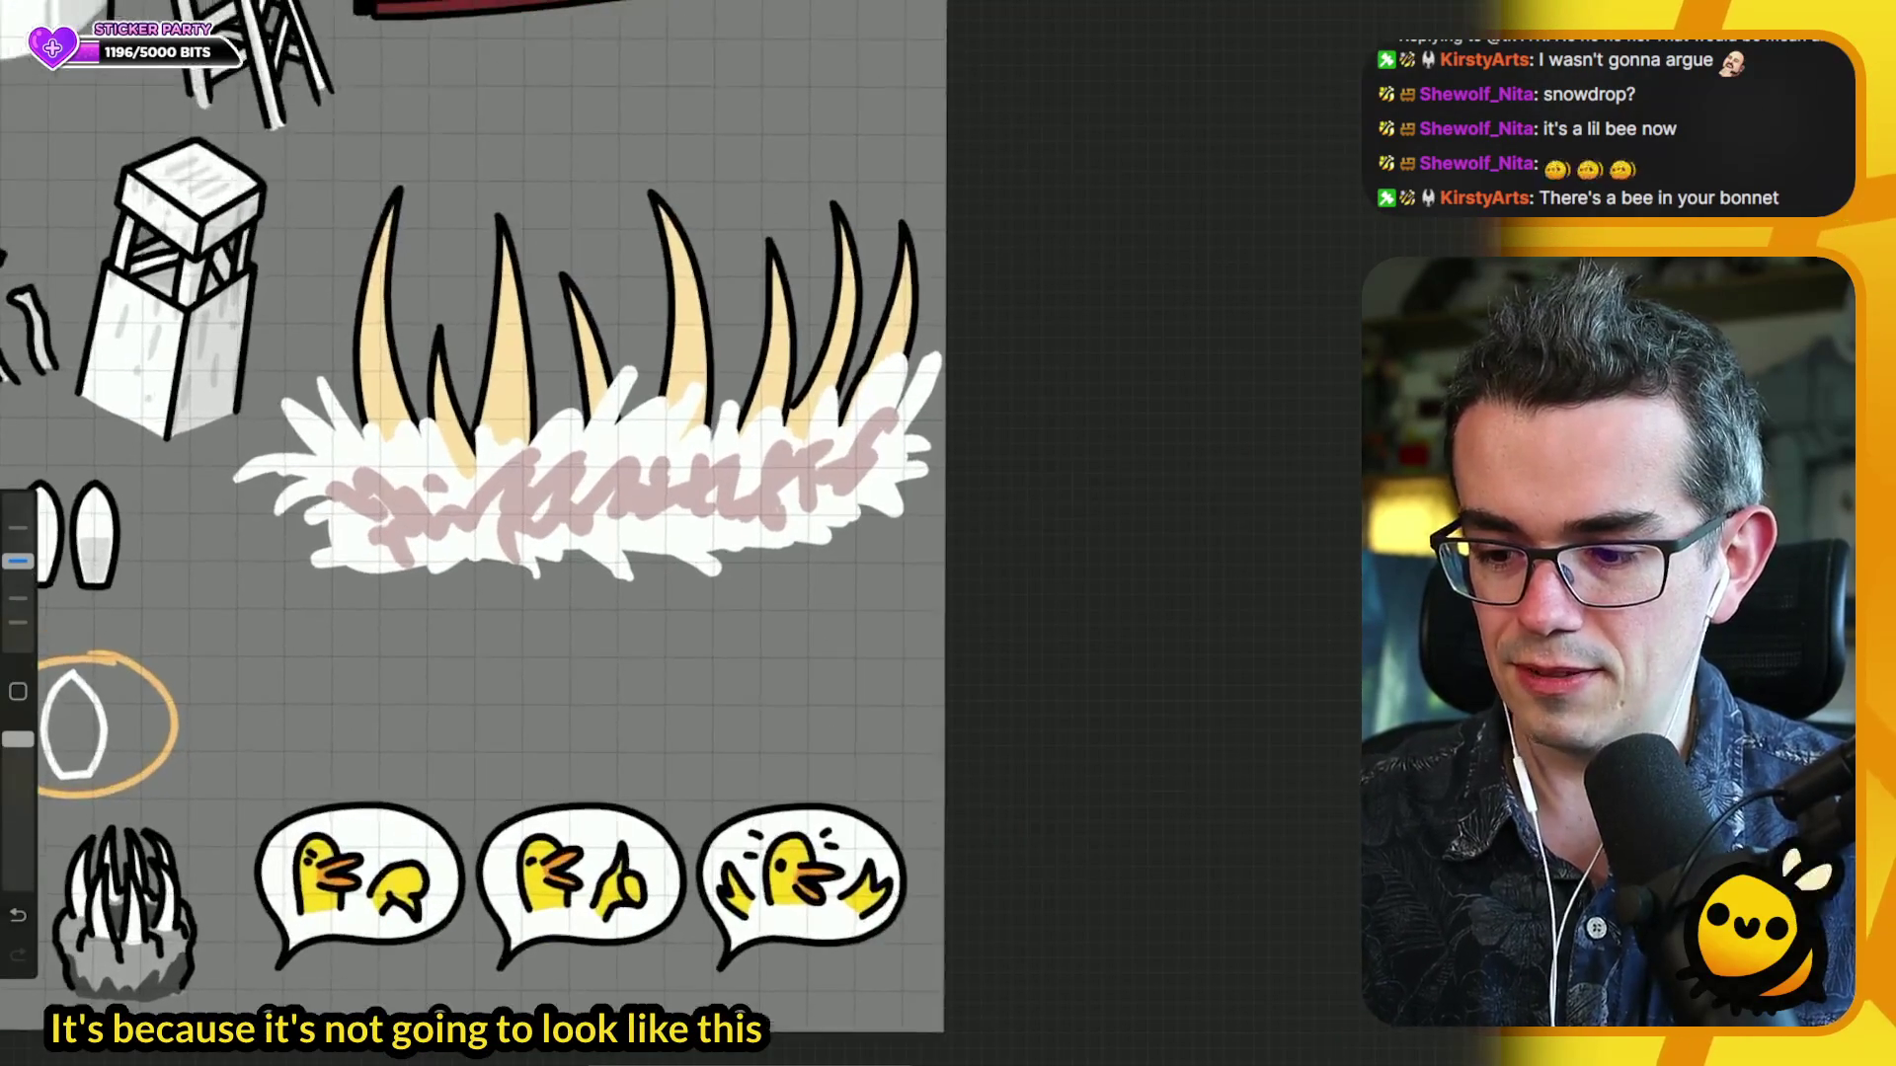
pyautogui.click(109, 5)
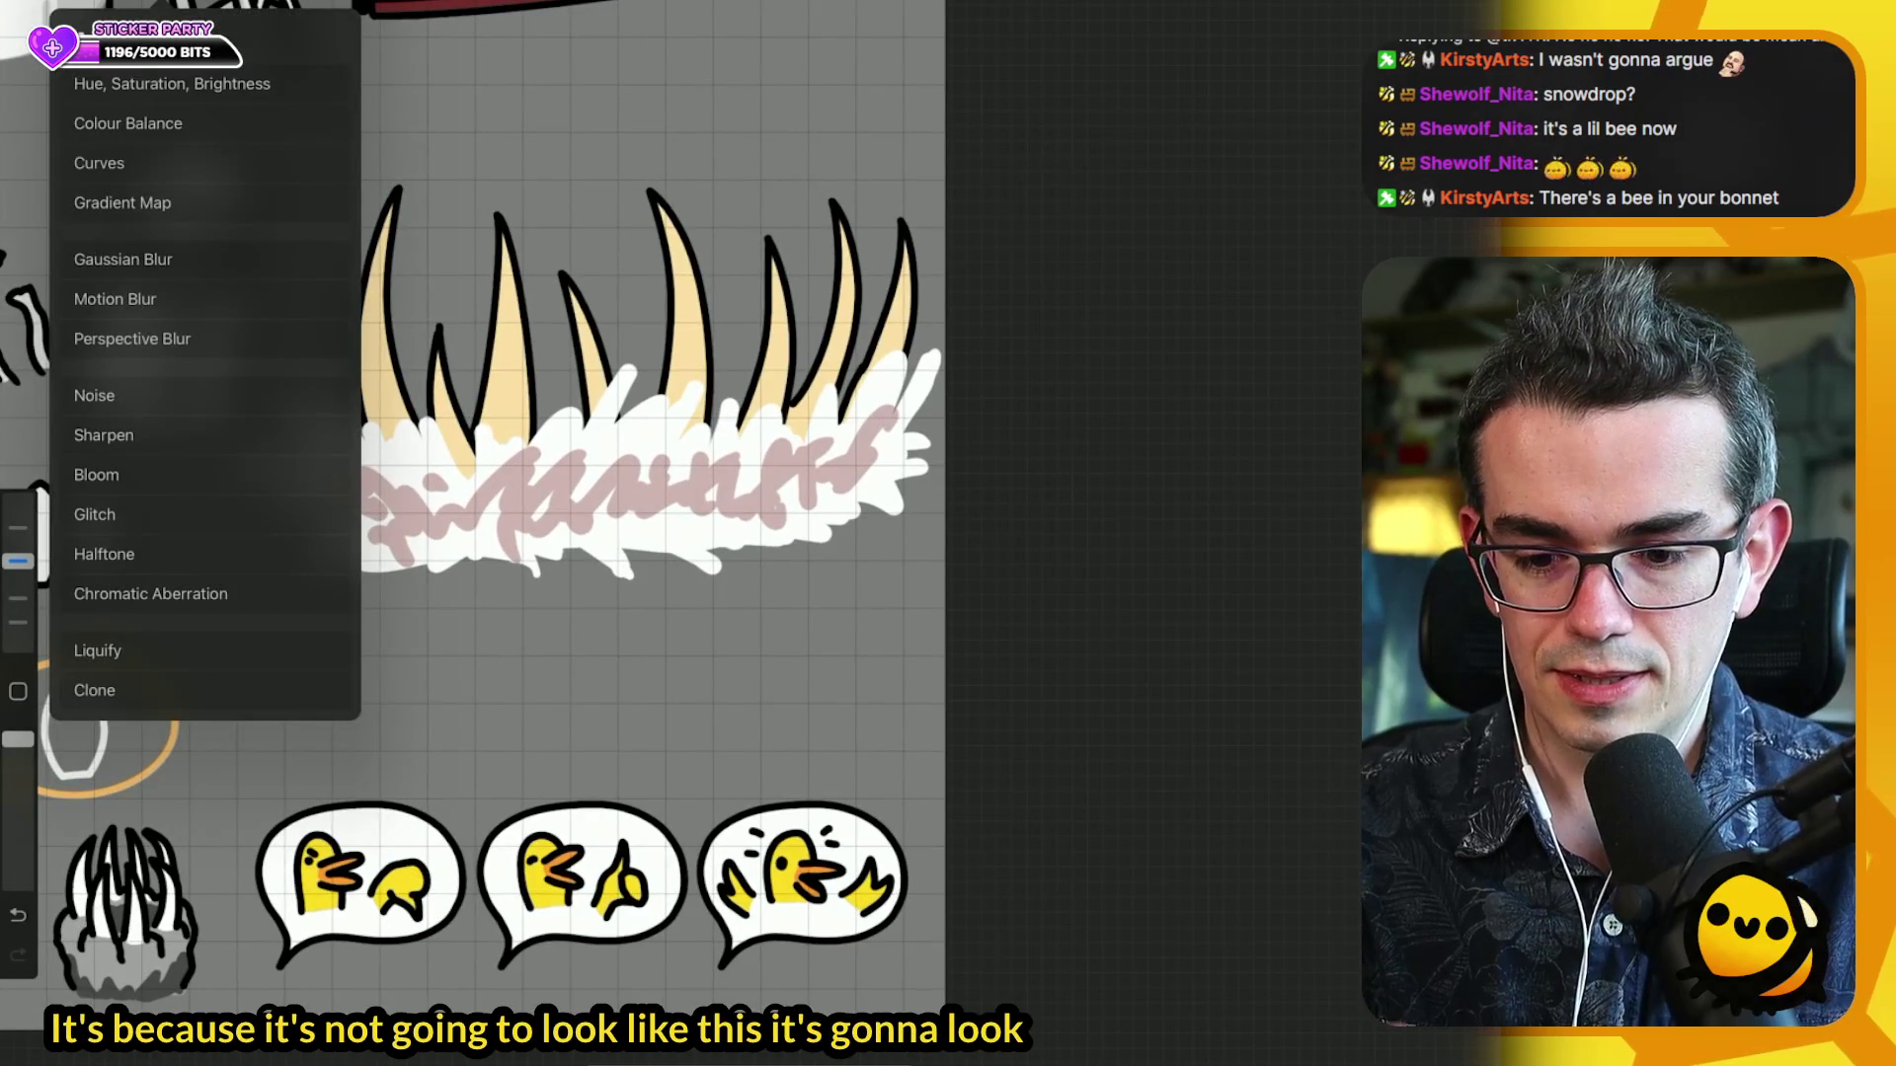
pyautogui.click(115, 298)
pyautogui.moveTo(593, 642)
pyautogui.mouseDown()
pyautogui.moveTo(731, 642)
pyautogui.moveTo(711, 641)
pyautogui.mouseUp()
pyautogui.scroll(-5, 474, 493)
pyautogui.scroll(4, 474, 395)
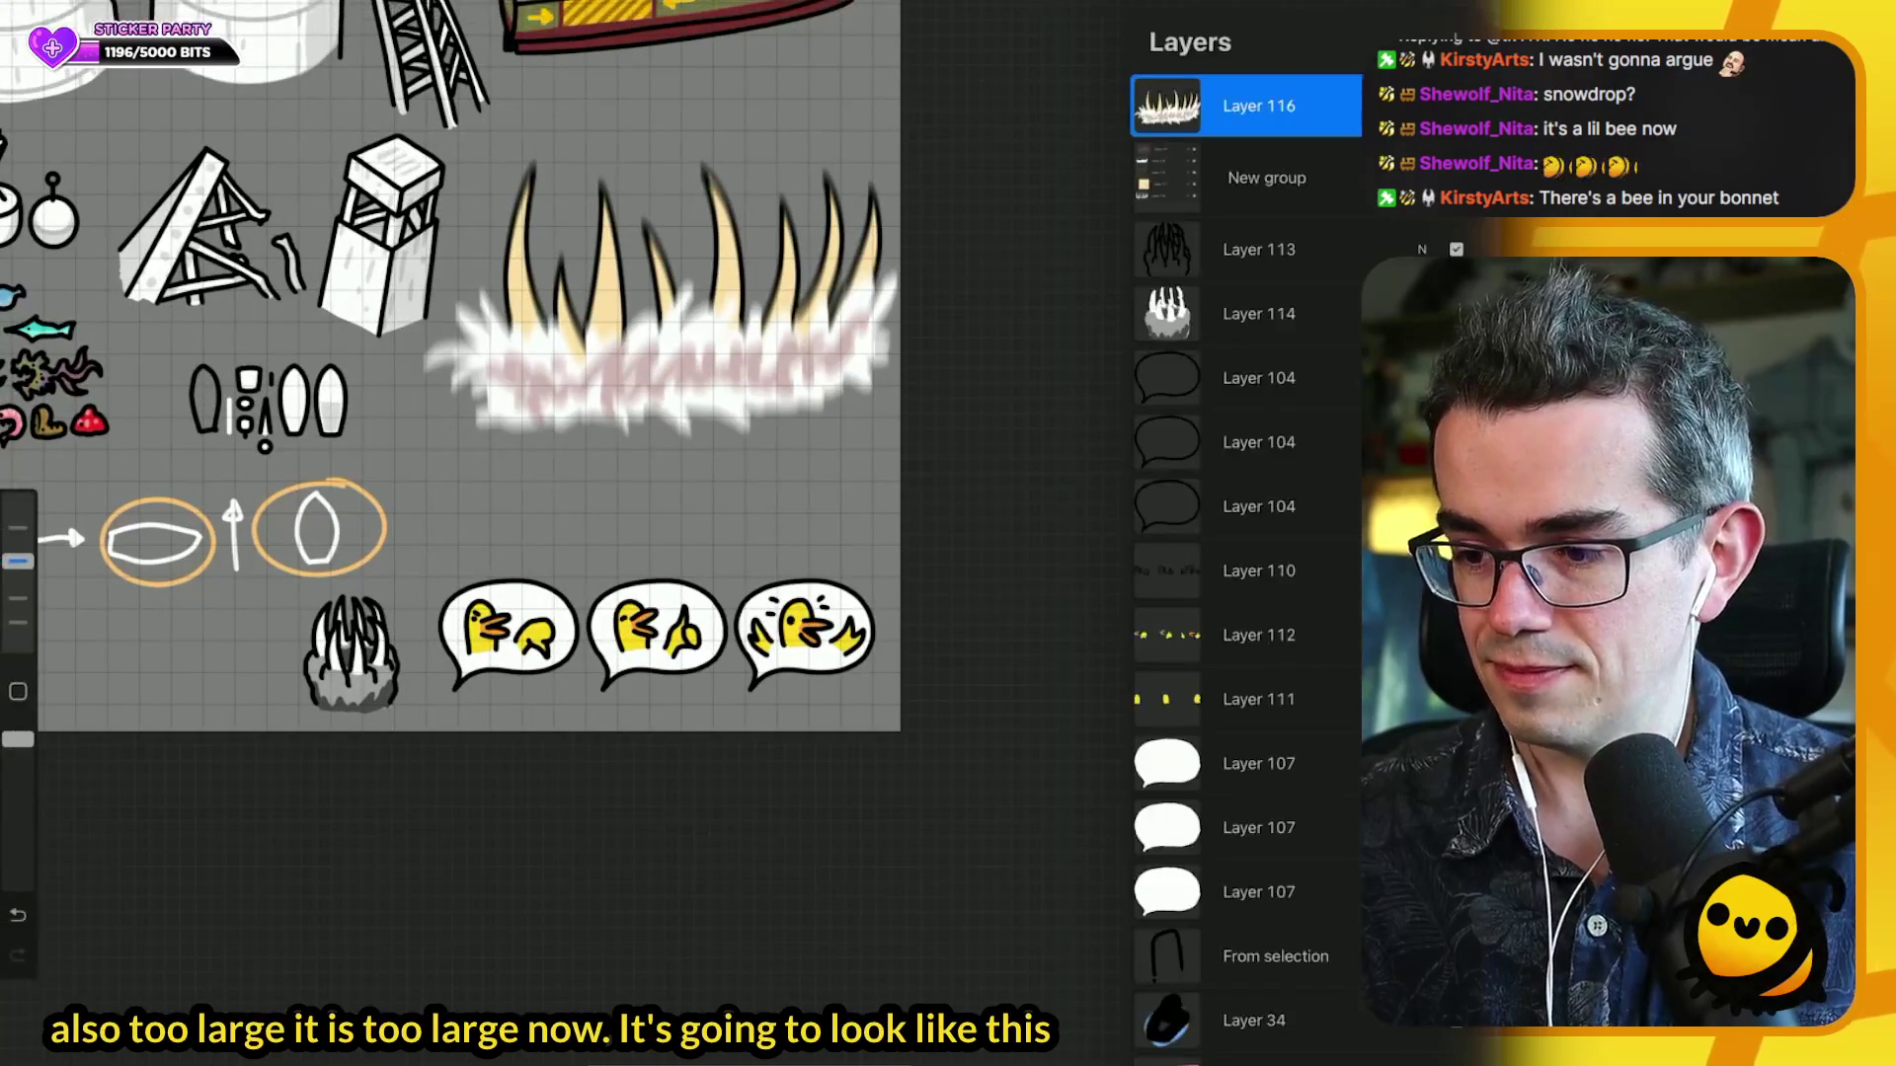
pyautogui.hotkey('ctrl', 'z')
# - Paint white over the middle and right pink scribbles on the fur
pyautogui.scroll(3, 494, 444)
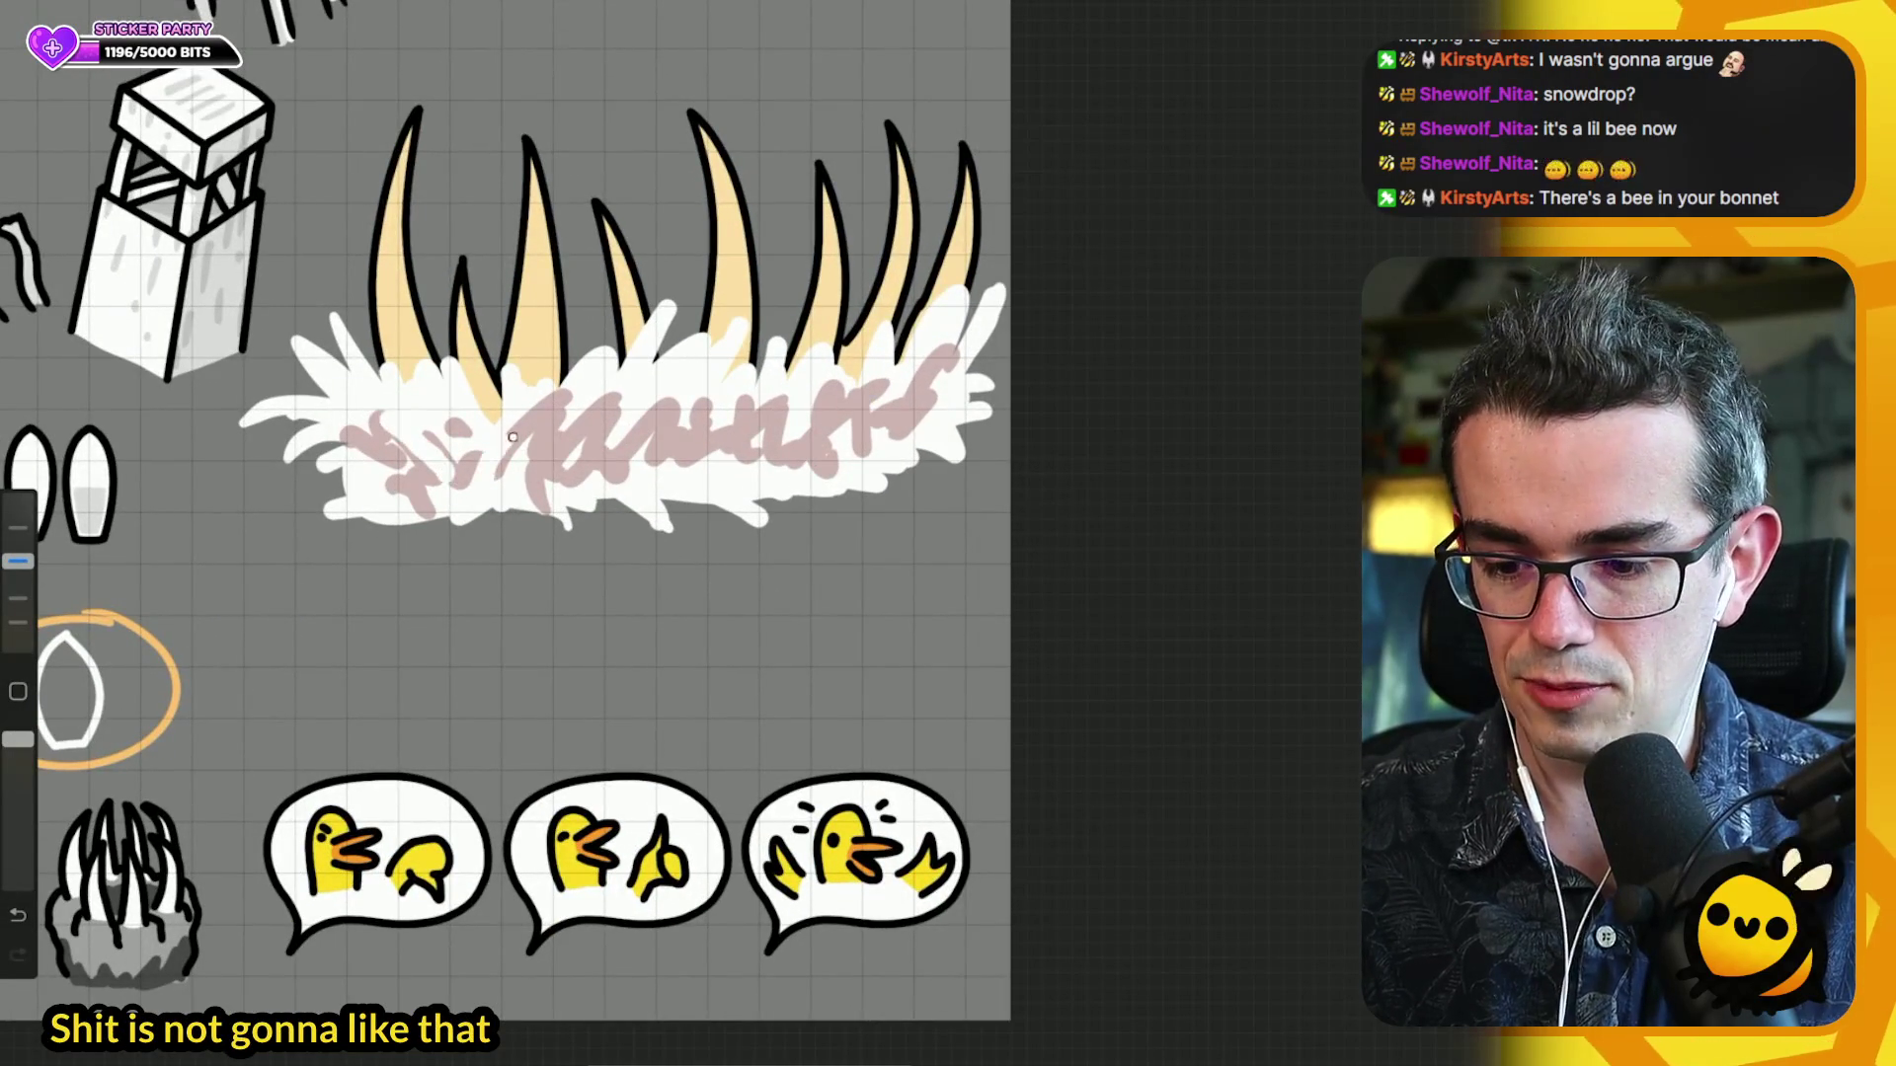
pyautogui.moveTo(619, 431)
pyautogui.mouseDown()
pyautogui.moveTo(622, 449)
pyautogui.moveTo(725, 455)
pyautogui.moveTo(664, 422)
pyautogui.mouseUp()
pyautogui.moveTo(797, 451); pyautogui.dragTo(797, 403)
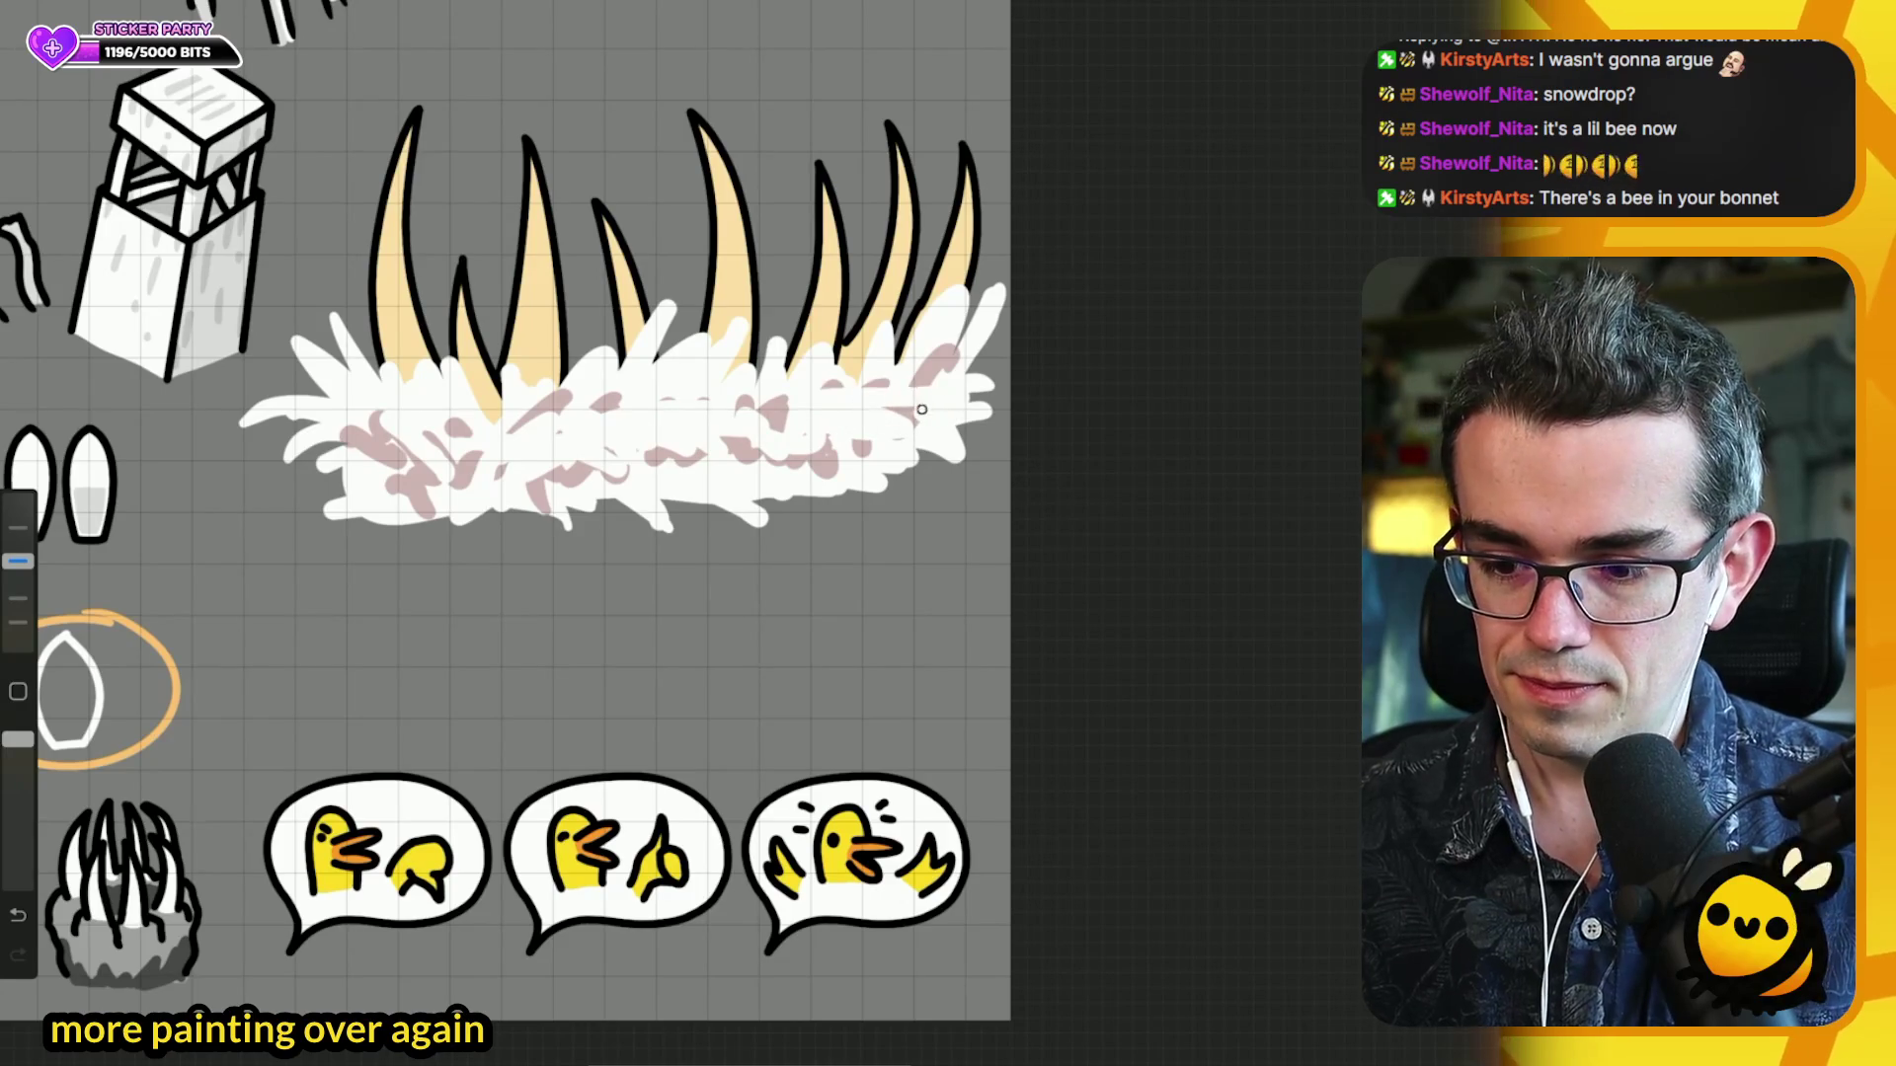
# - Apply a sideways Motion Blur of about 18% to the horns and fur
pyautogui.click(158, 8)
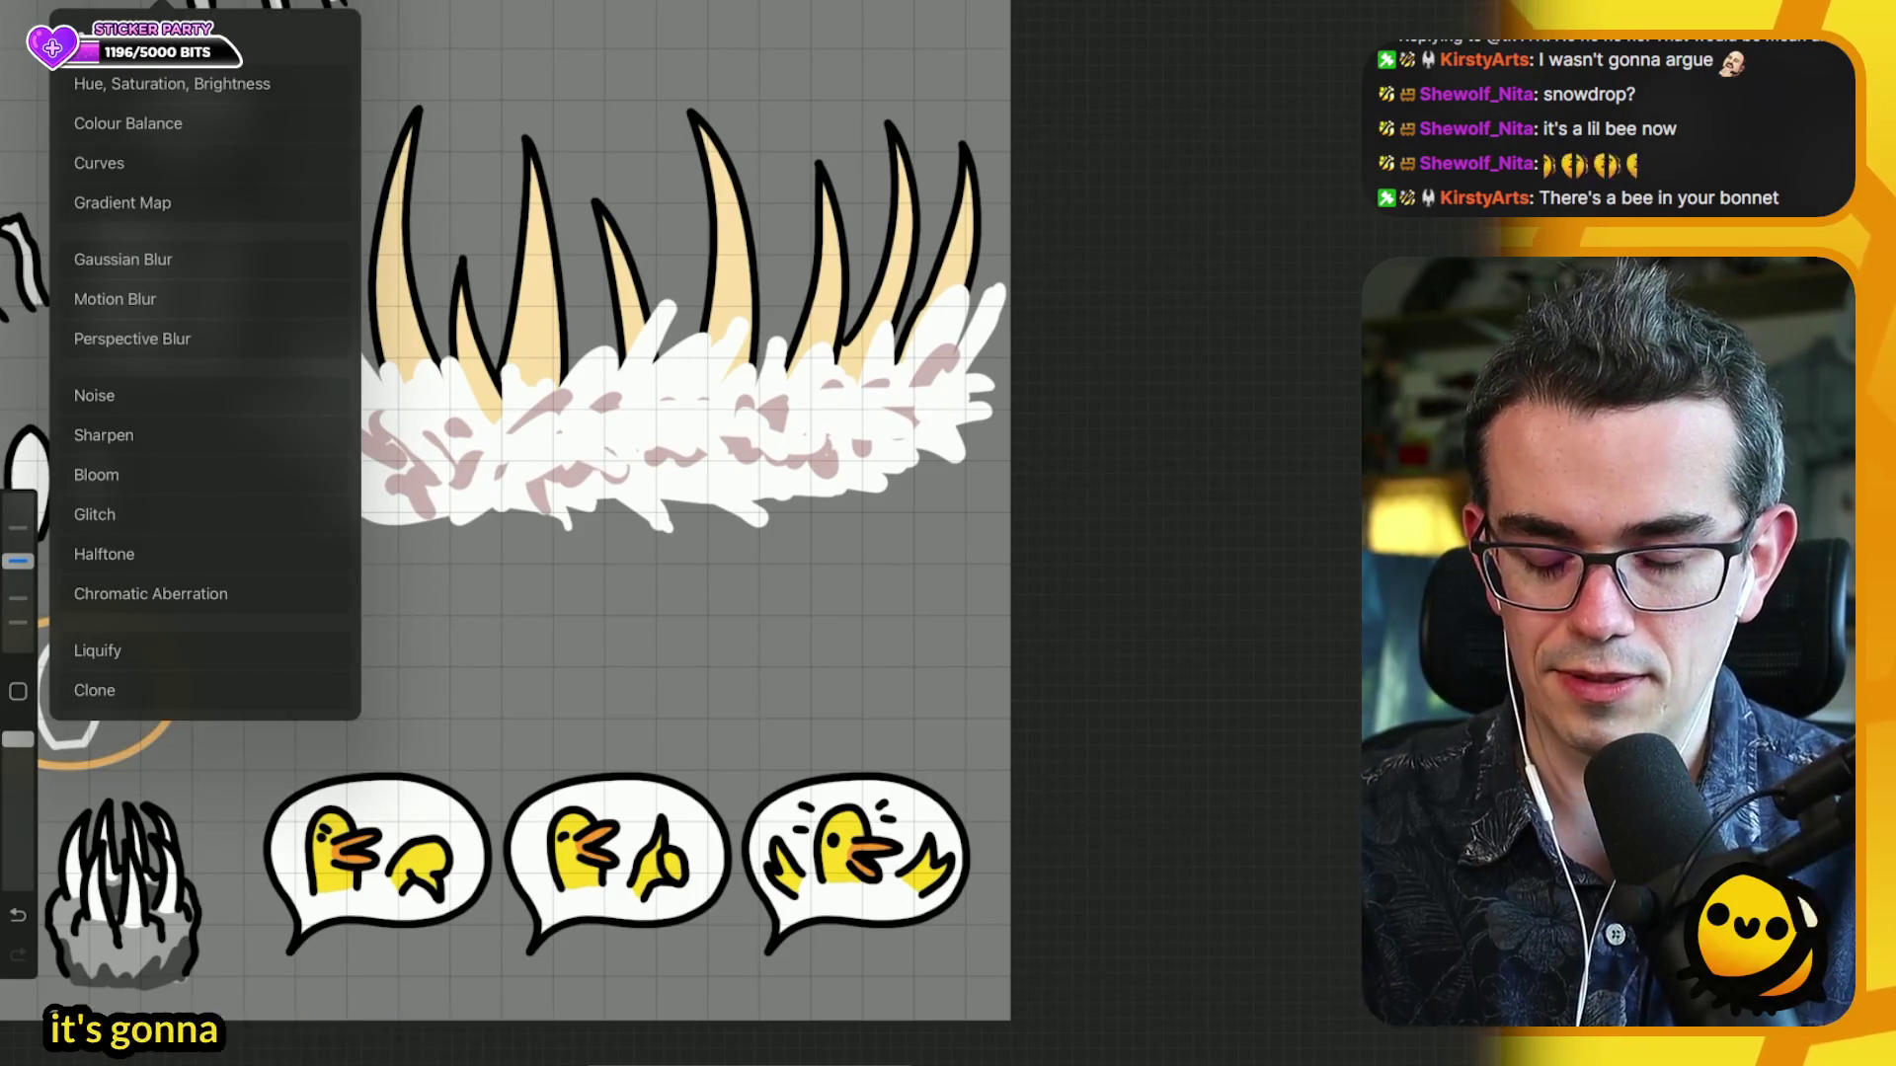
pyautogui.click(115, 298)
pyautogui.moveTo(592, 395)
pyautogui.mouseDown()
pyautogui.moveTo(711, 395)
pyautogui.moveTo(681, 395)
pyautogui.mouseUp()
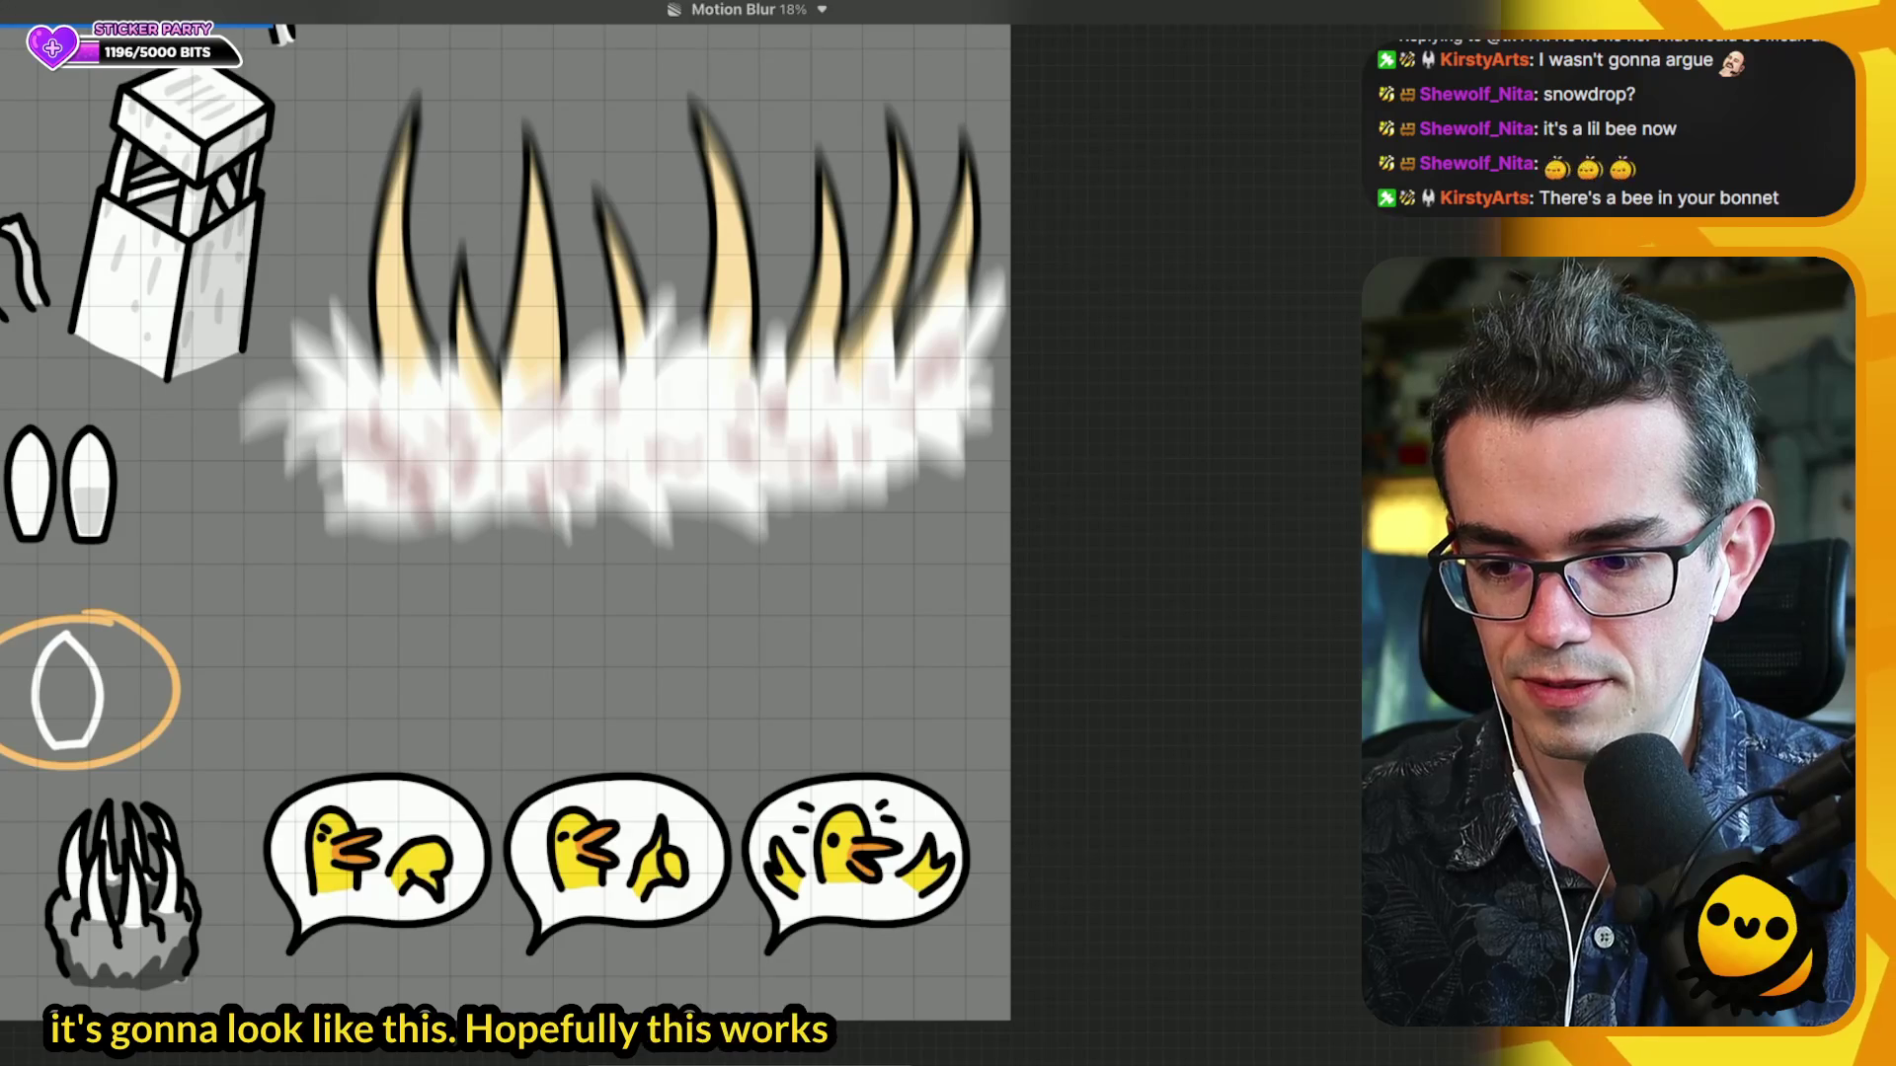
pyautogui.scroll(-3, 506, 511)
pyautogui.scroll(3, 494, 474)
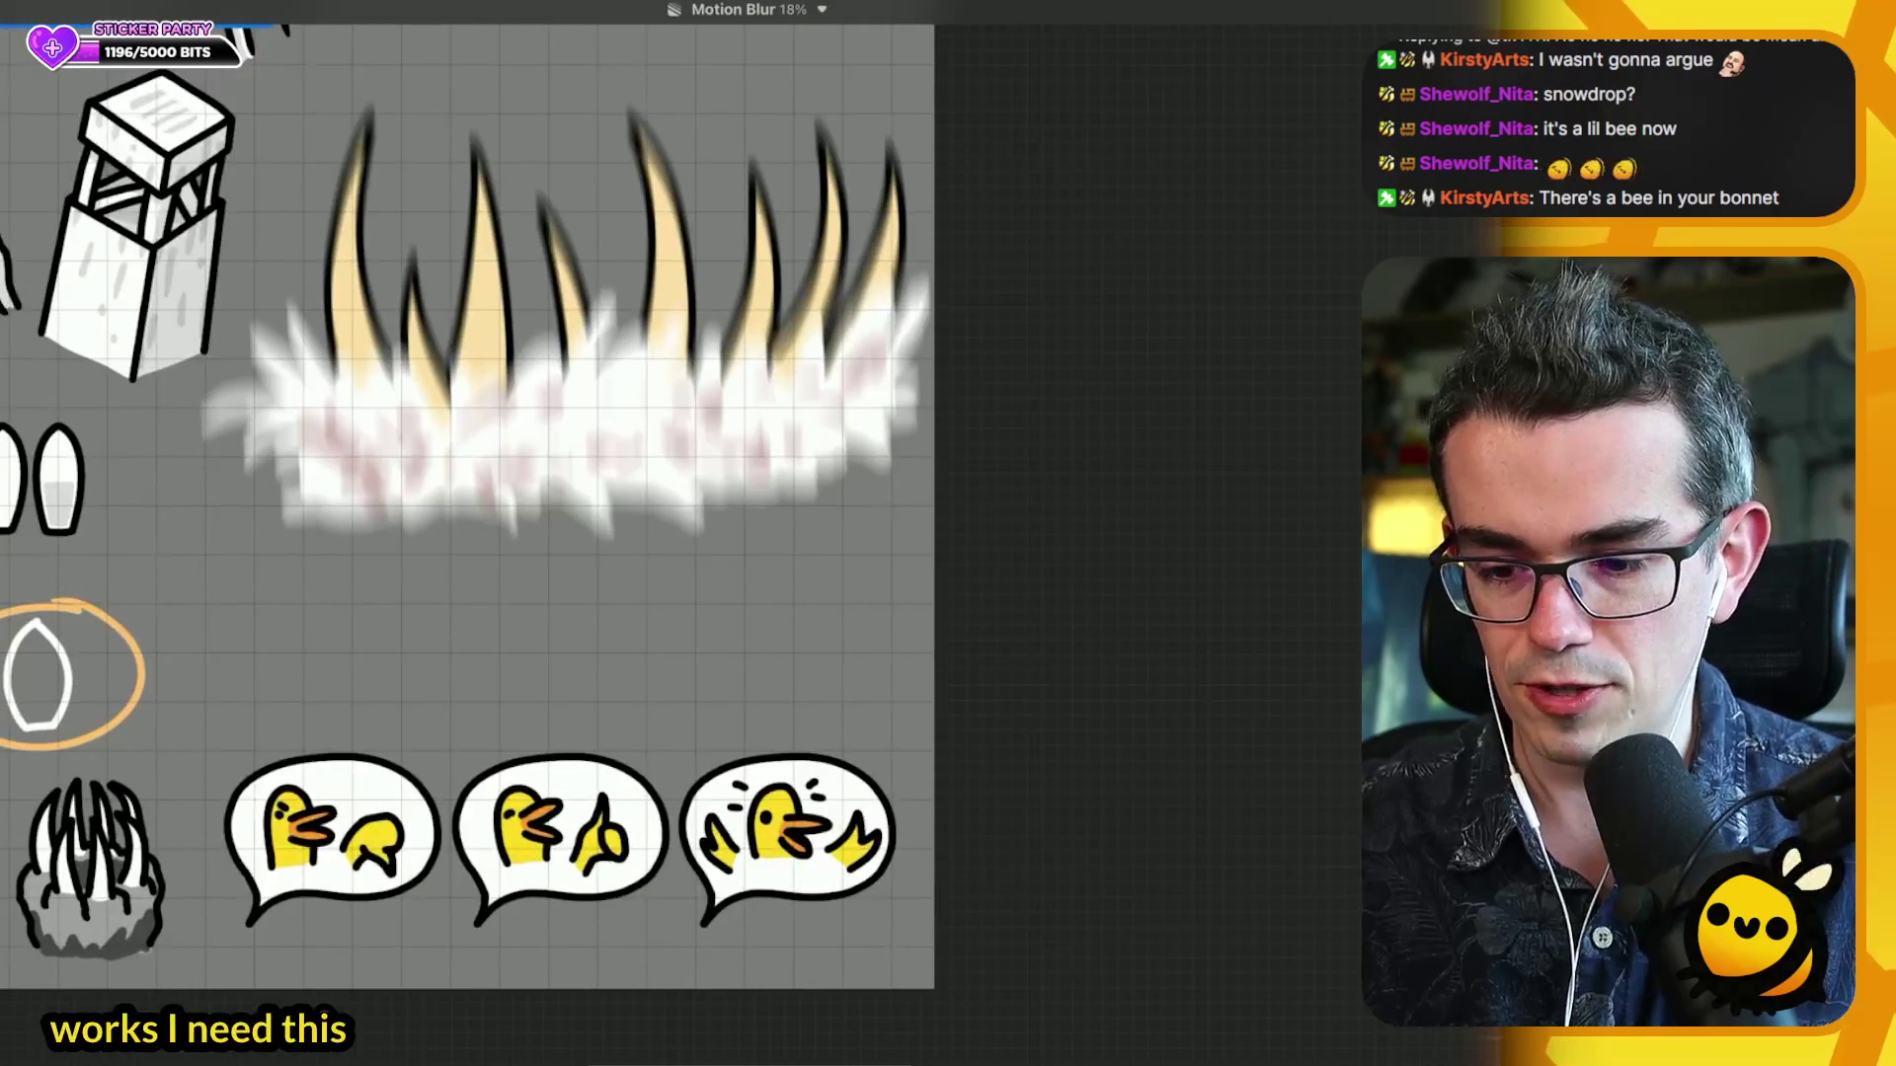
# - Move the blurred horns artwork further down the sheet with Transform
pyautogui.press('v')
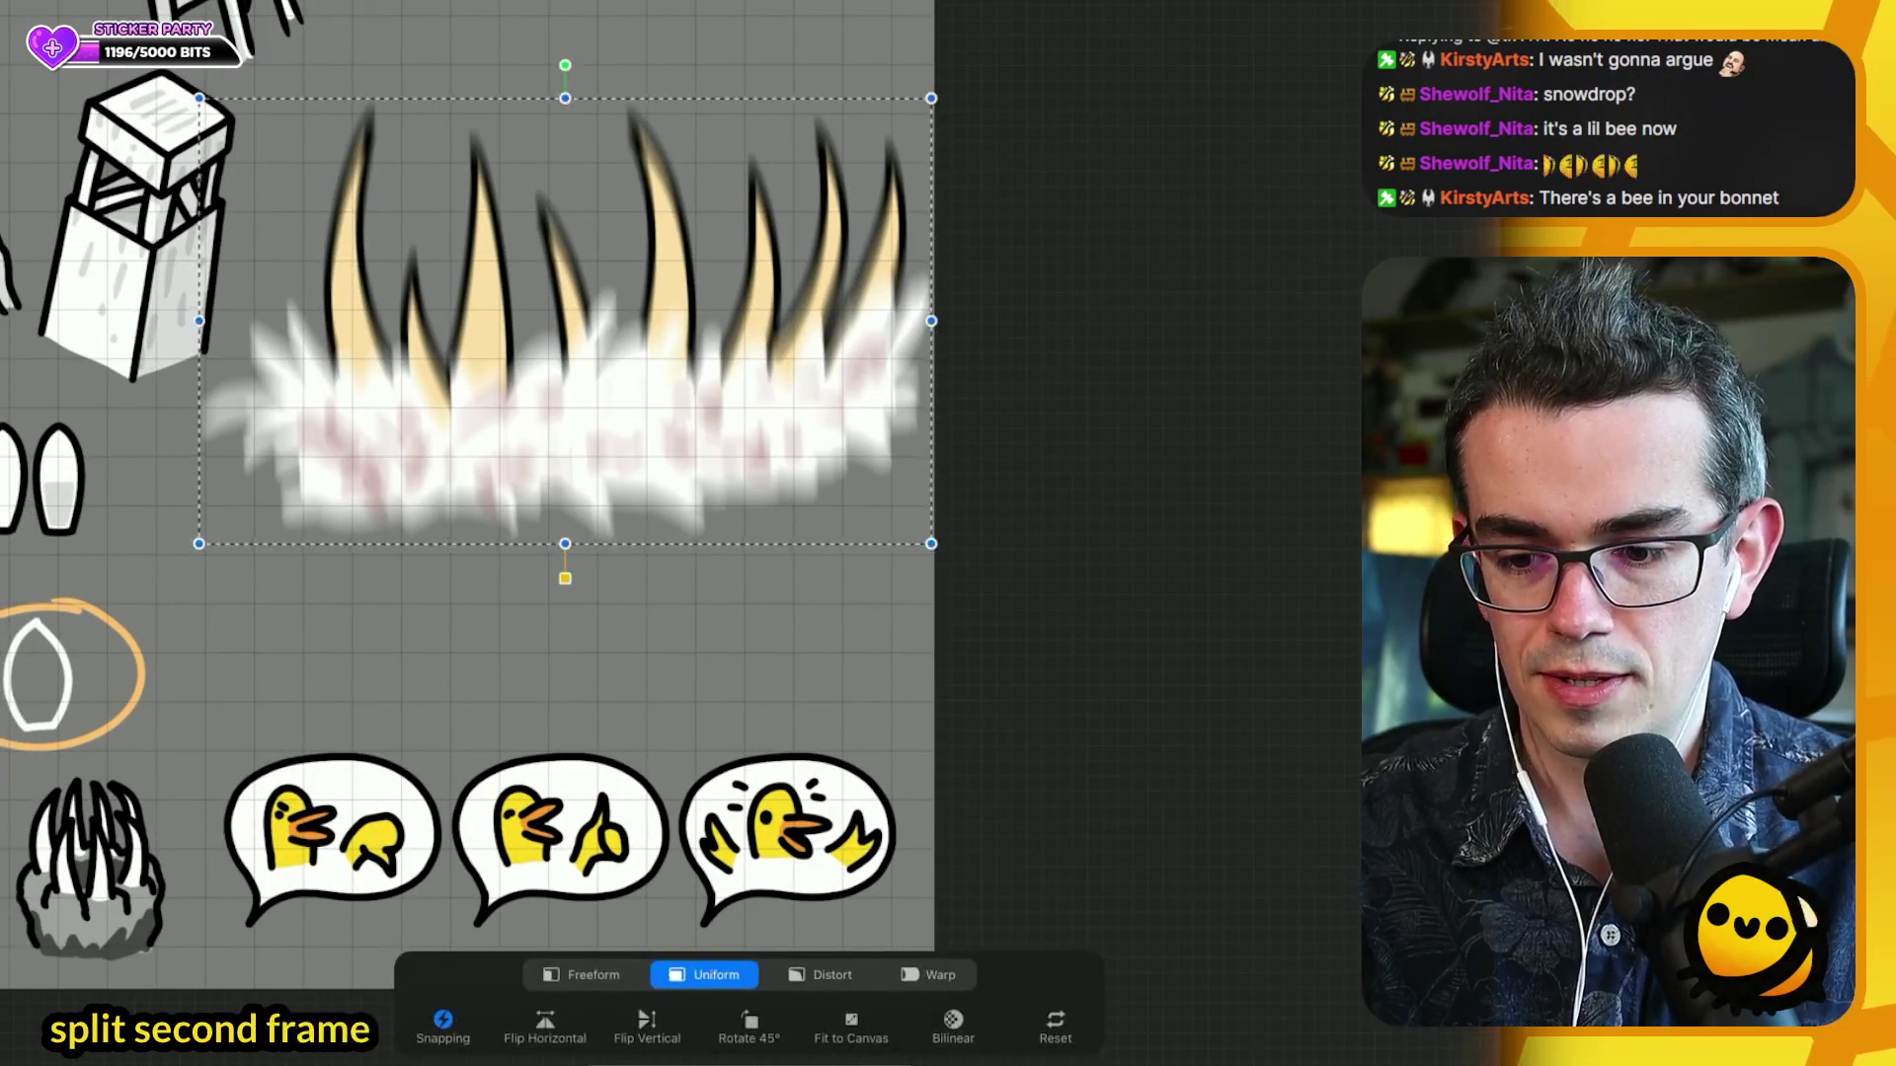
pyautogui.moveTo(549, 395); pyautogui.dragTo(549, 509)
pyautogui.scroll(-5, 549, 444)
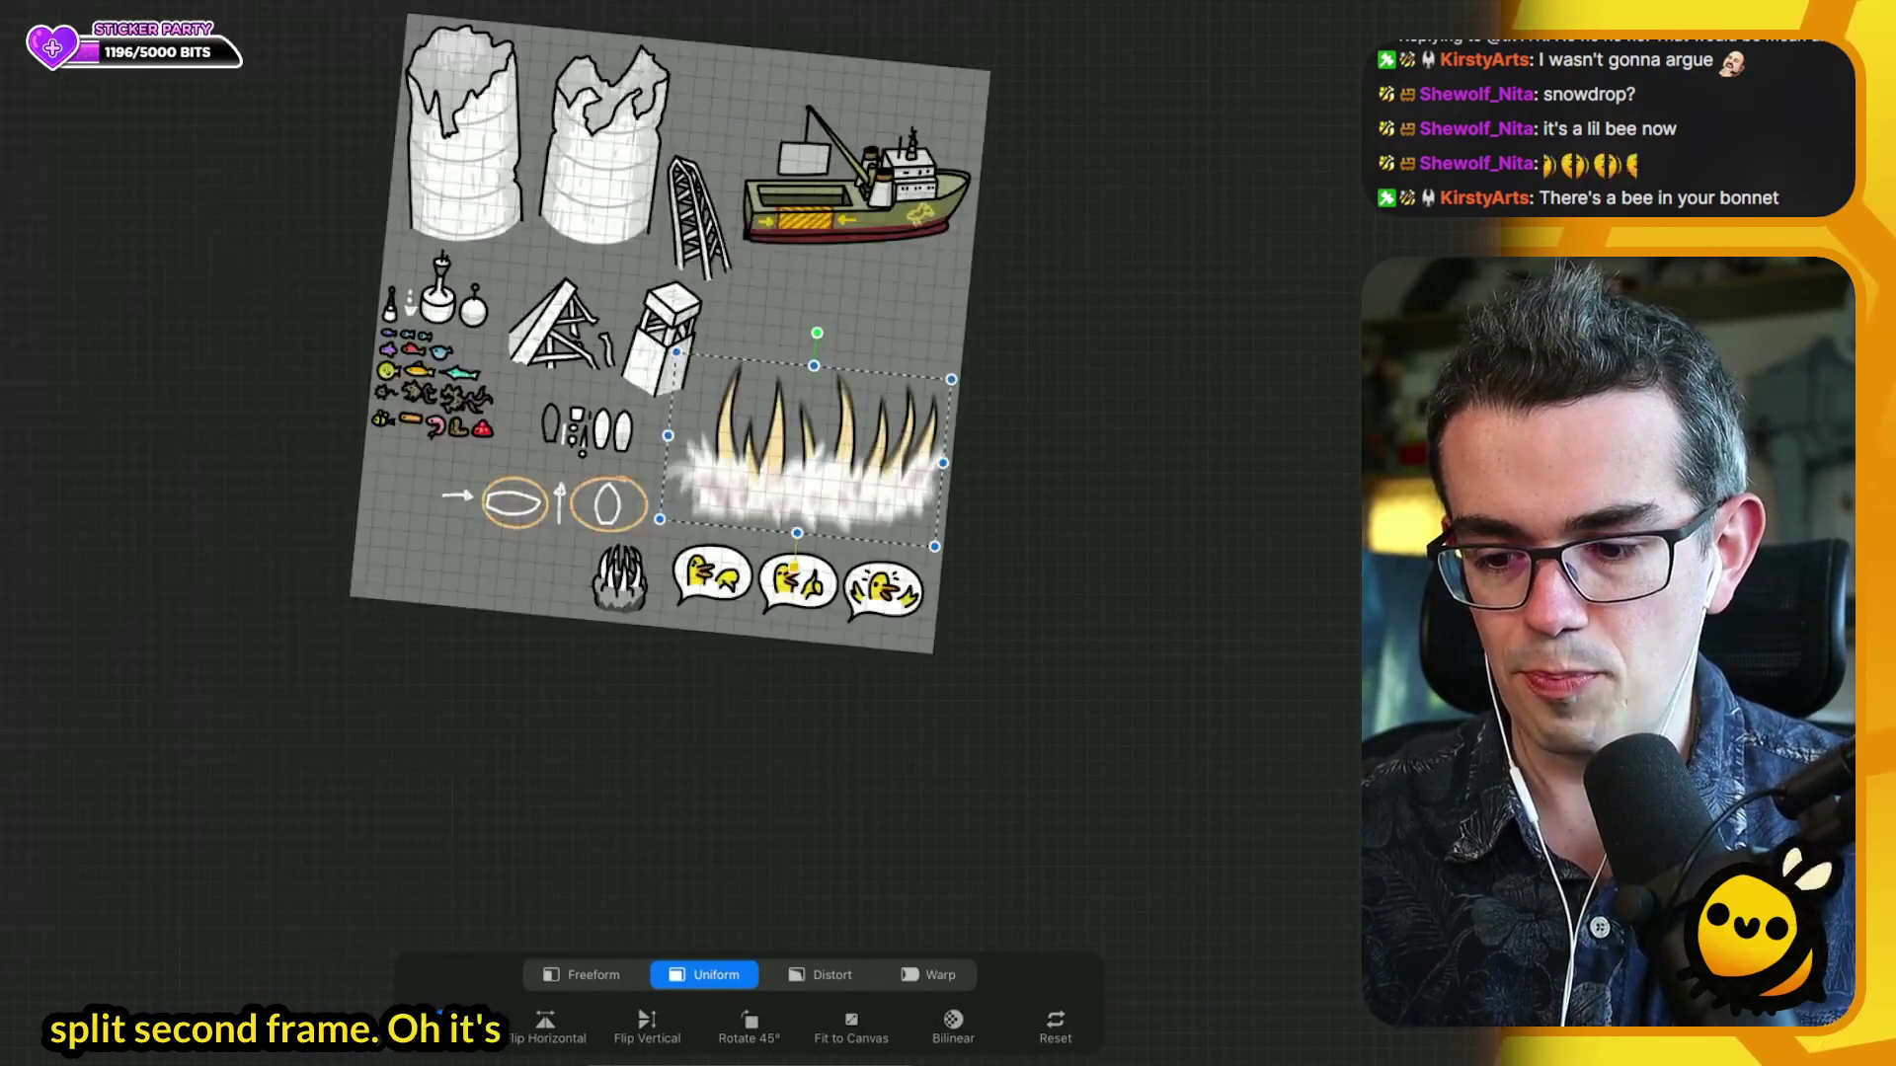
pyautogui.scroll(3, 665, 348)
pyautogui.moveTo(749, 454)
pyautogui.mouseDown()
pyautogui.moveTo(692, 507)
pyautogui.moveTo(357, 553)
pyautogui.moveTo(767, 561)
pyautogui.moveTo(753, 556)
pyautogui.mouseUp()
pyautogui.scroll(3, 553, 375)
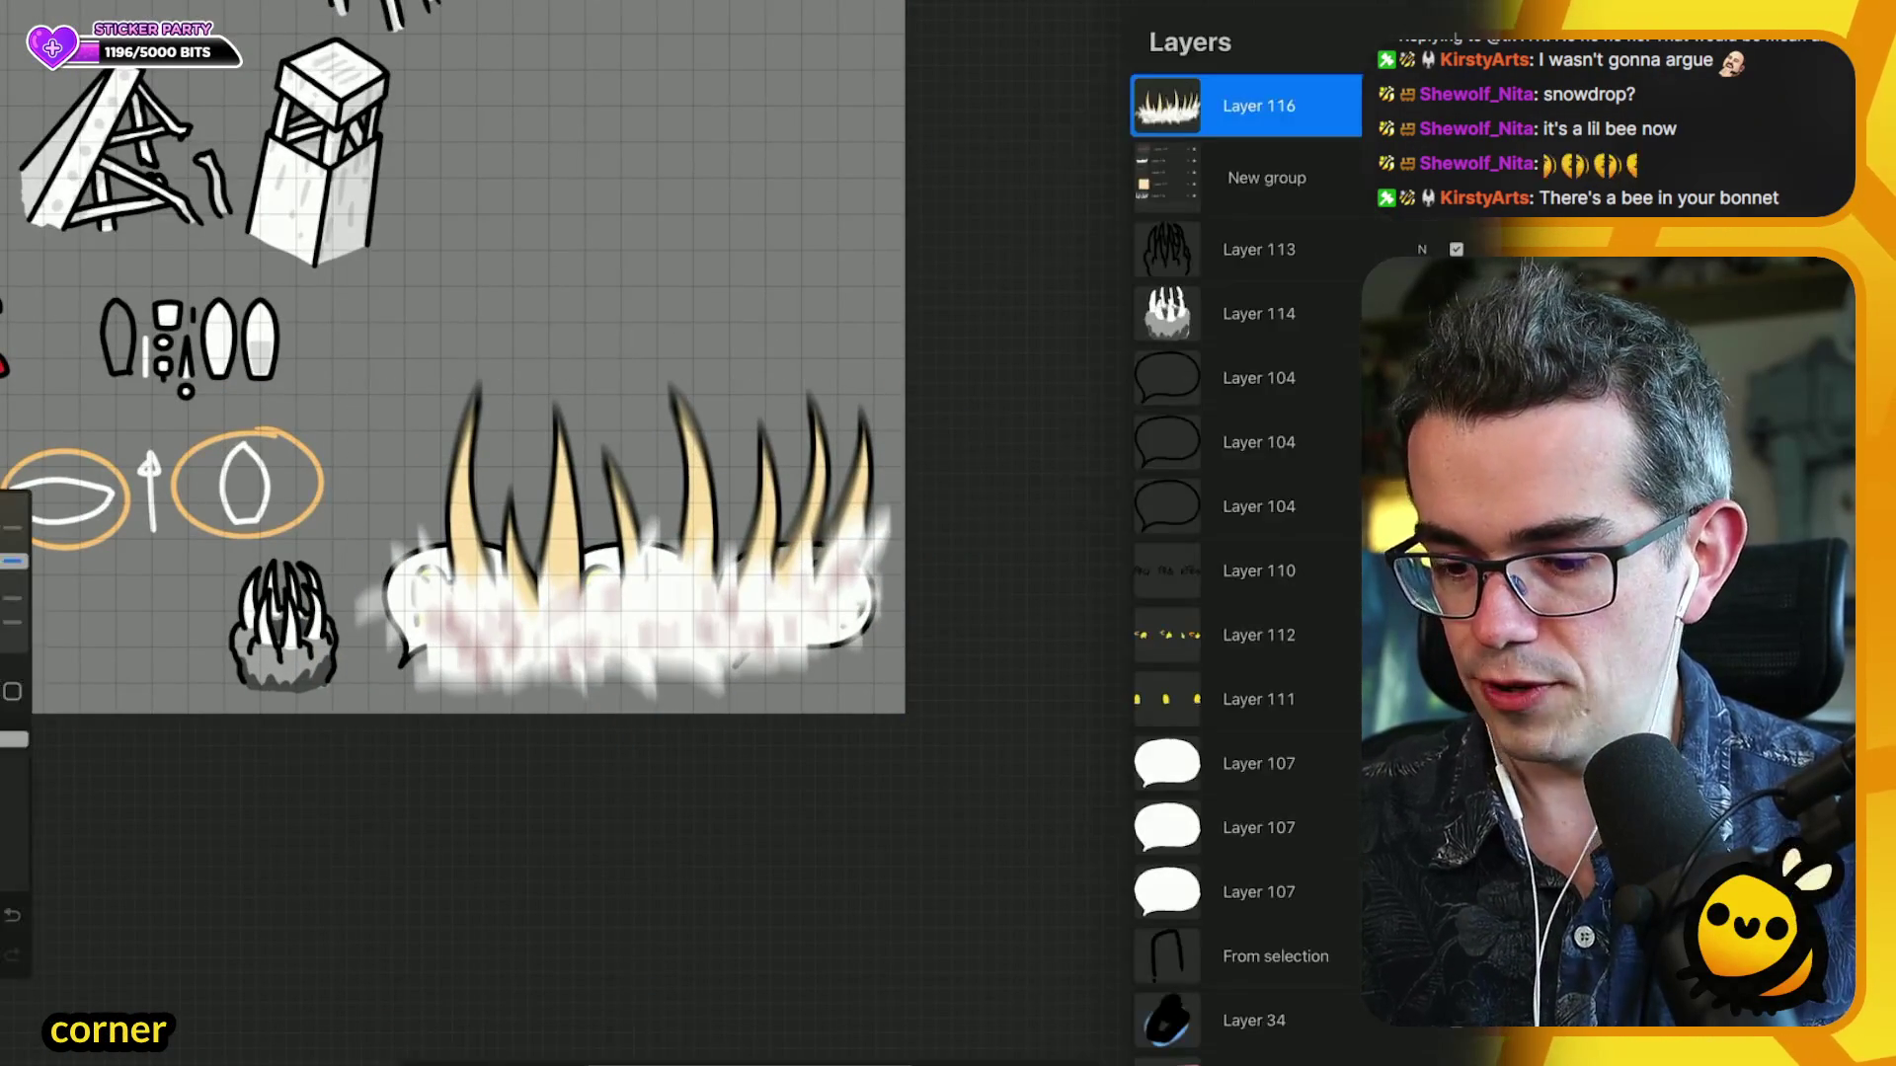
# - Multi-select all the speech-bubble layers in the Layers panel
pyautogui.click(1259, 571)
pyautogui.moveTo(1225, 635); pyautogui.dragTo(1304, 635)
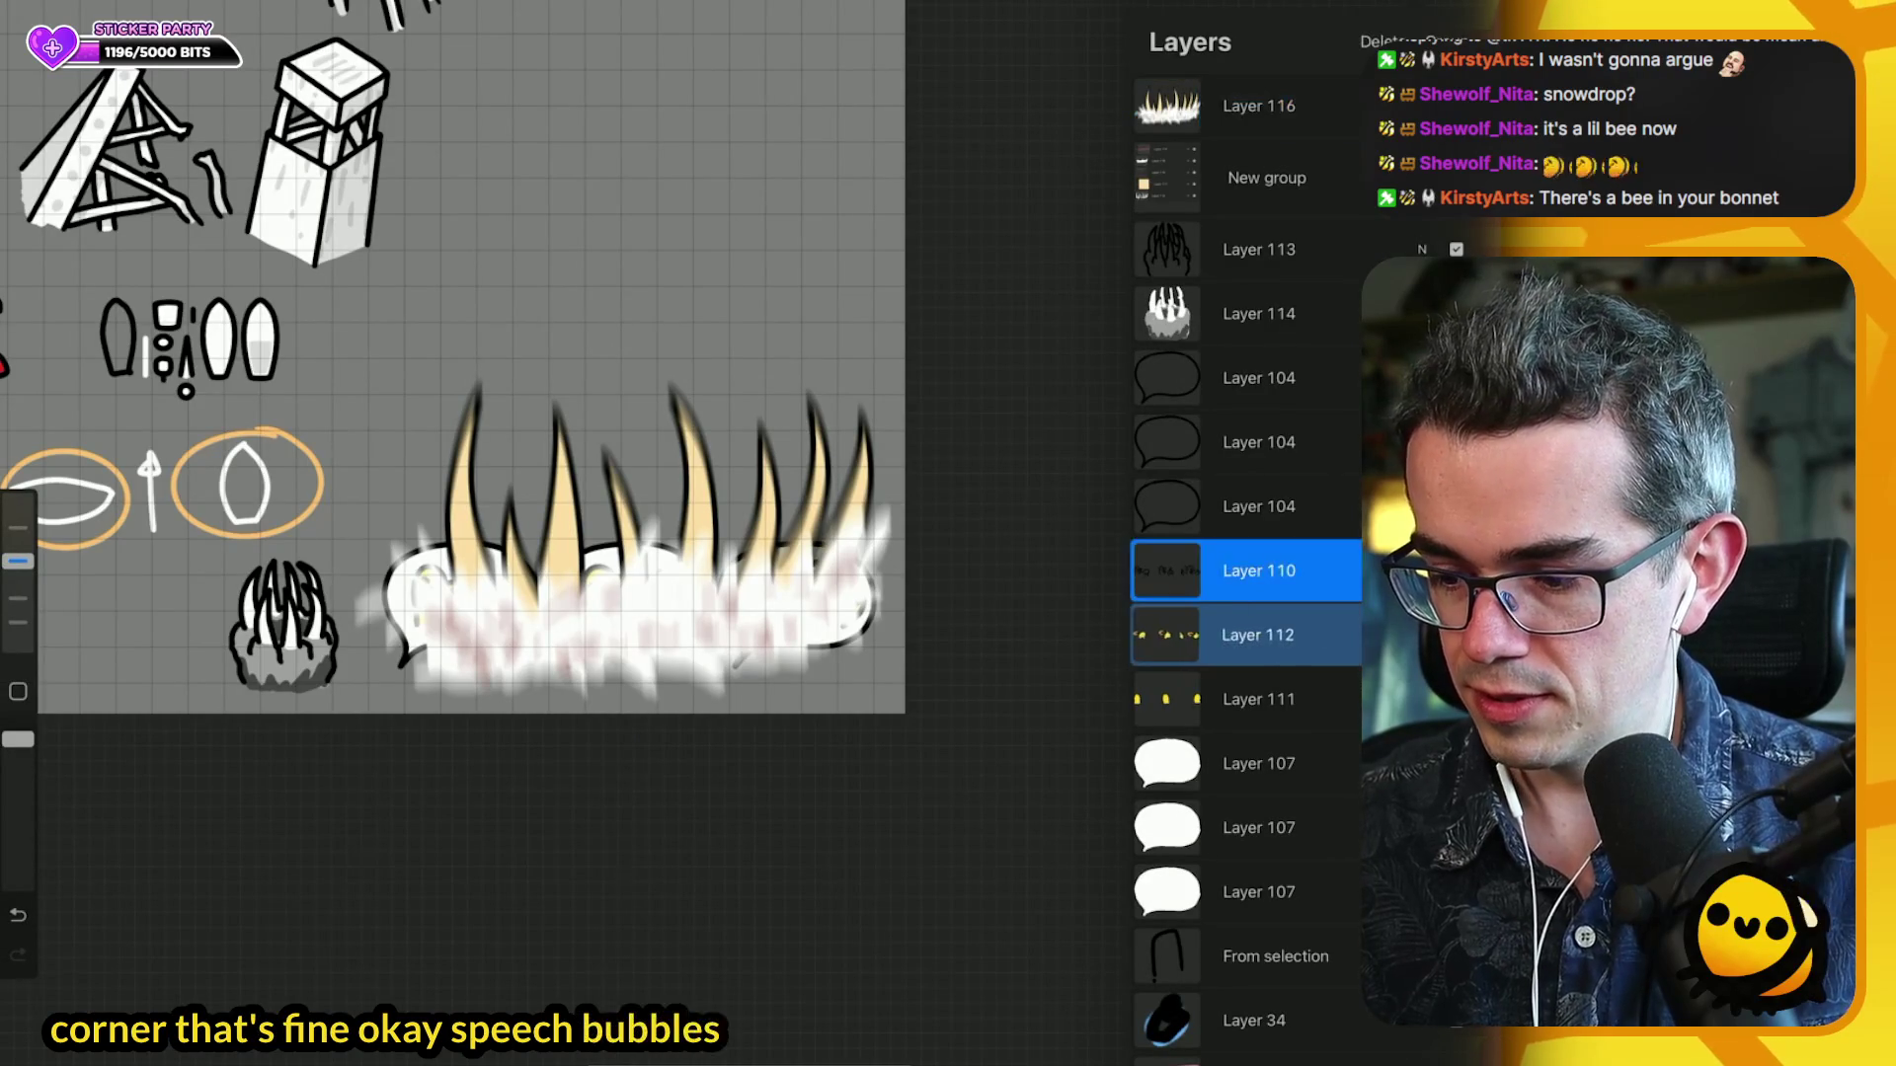
pyautogui.moveTo(1225, 506); pyautogui.dragTo(1303, 506)
pyautogui.moveTo(1225, 442); pyautogui.dragTo(1304, 443)
pyautogui.moveTo(1225, 378); pyautogui.dragTo(1304, 378)
pyautogui.moveTo(1224, 700); pyautogui.dragTo(1304, 699)
pyautogui.moveTo(1224, 763); pyautogui.dragTo(1304, 763)
pyautogui.moveTo(1225, 828); pyautogui.dragTo(1303, 828)
pyautogui.moveTo(1224, 892); pyautogui.dragTo(1303, 891)
# - Move the three duck speech bubbles up into a row just above the horns
pyautogui.press('v')
pyautogui.moveTo(637, 612); pyautogui.dragTo(648, 274)
pyautogui.press('l')
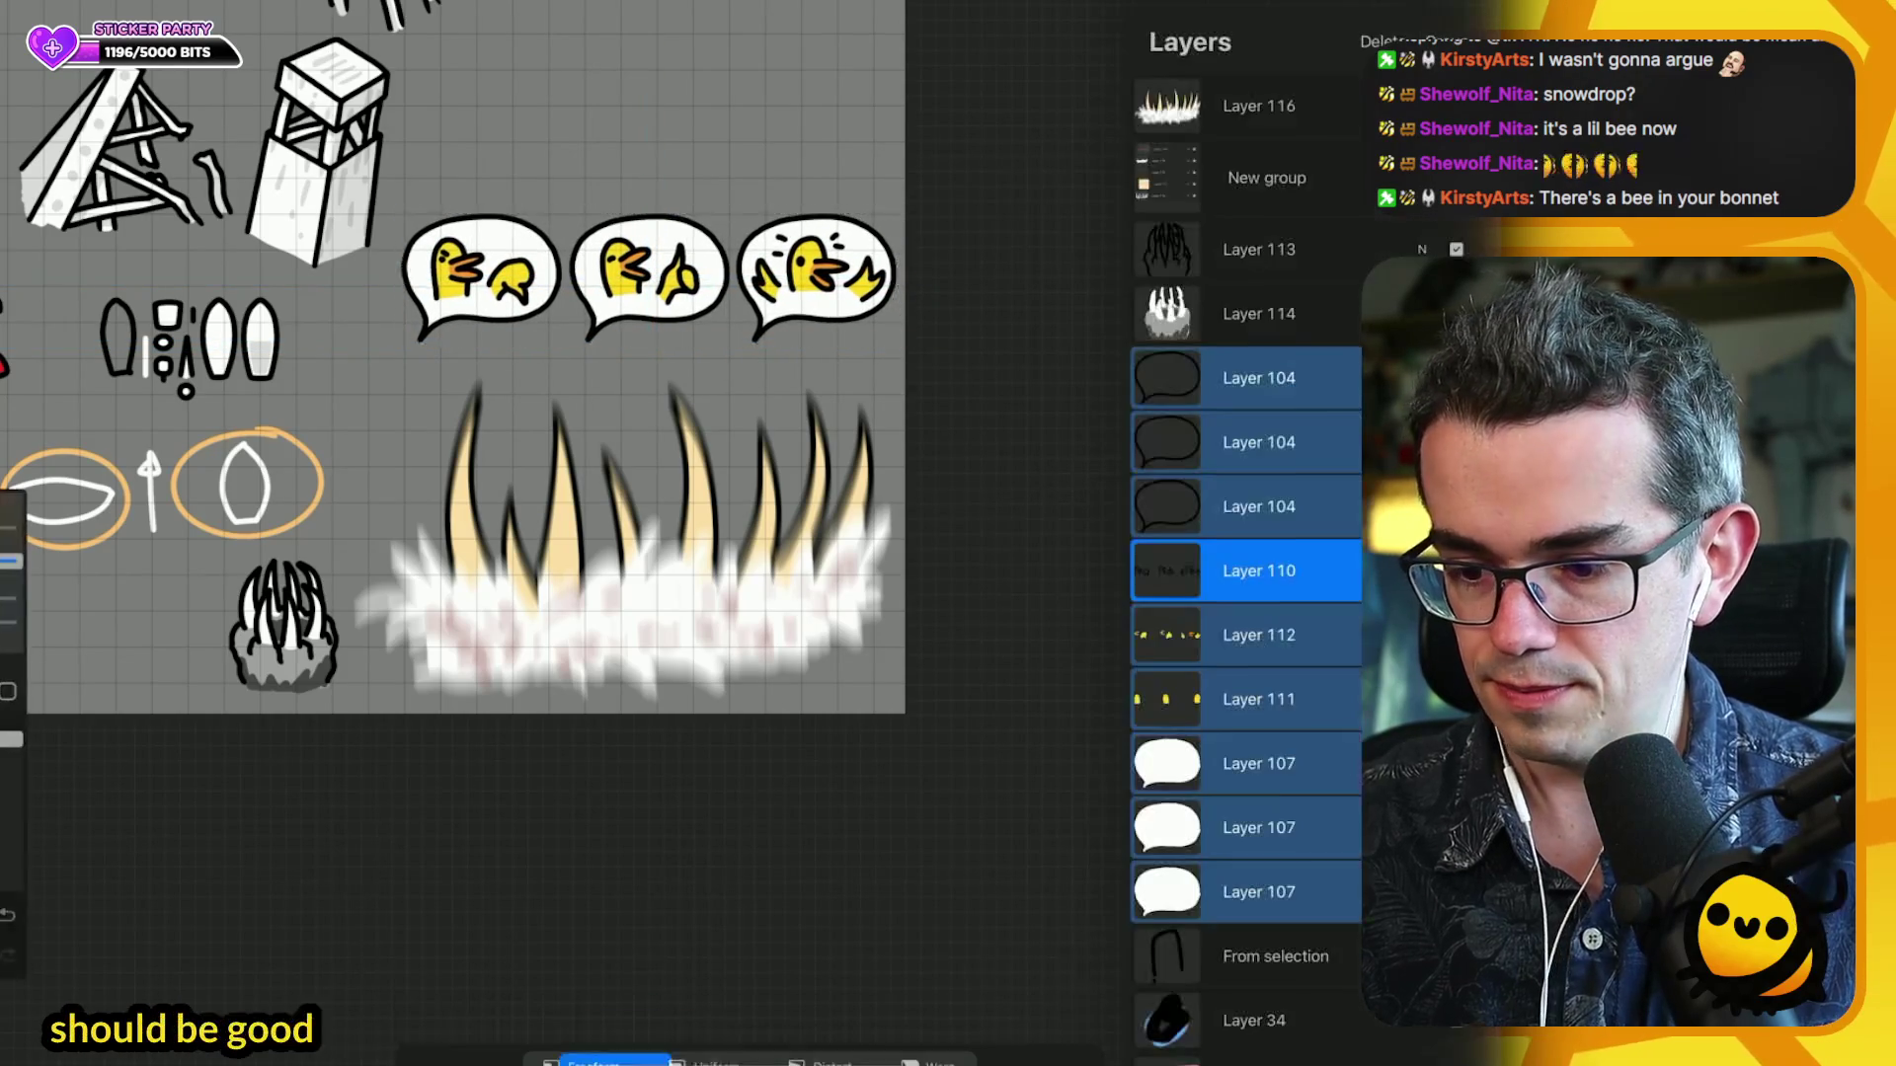
pyautogui.scroll(-5, 454, 356)
pyautogui.scroll(2, 454, 355)
pyautogui.scroll(-3, 455, 356)
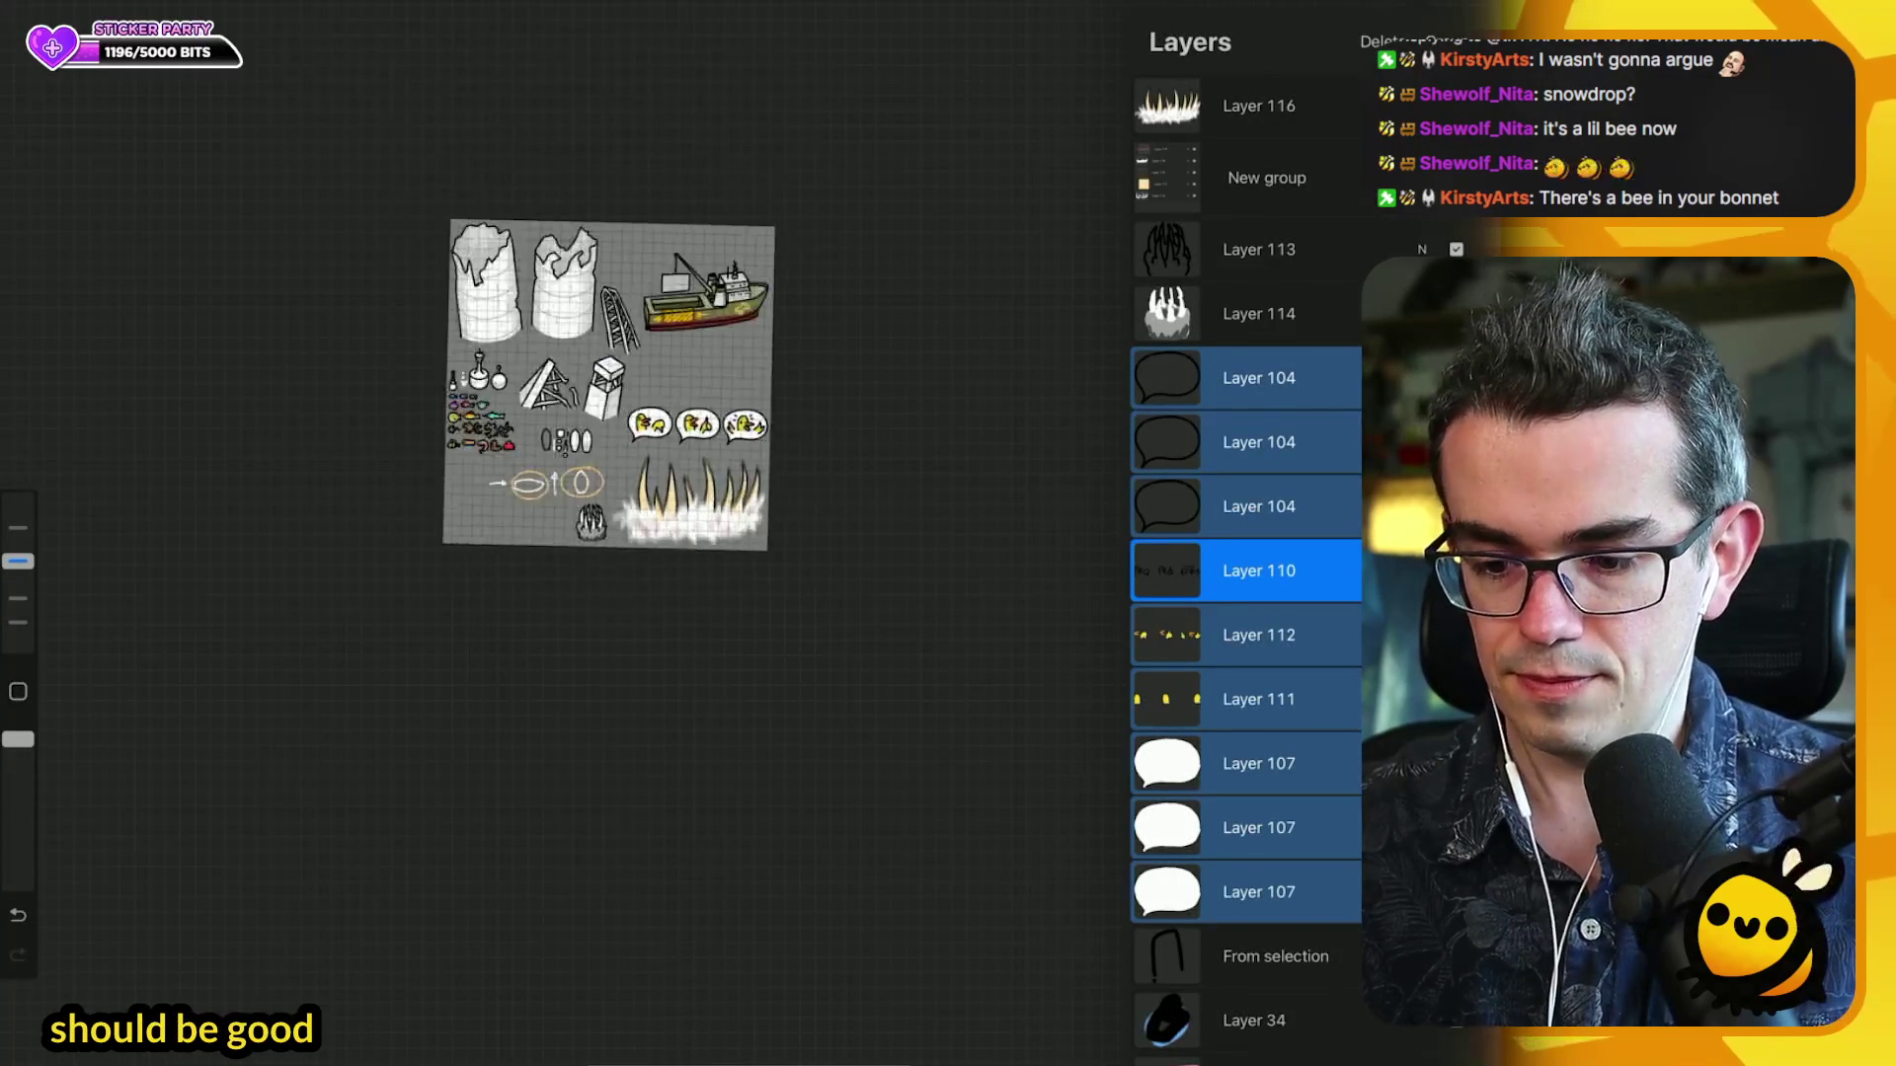
pyautogui.scroll(5, 602, 385)
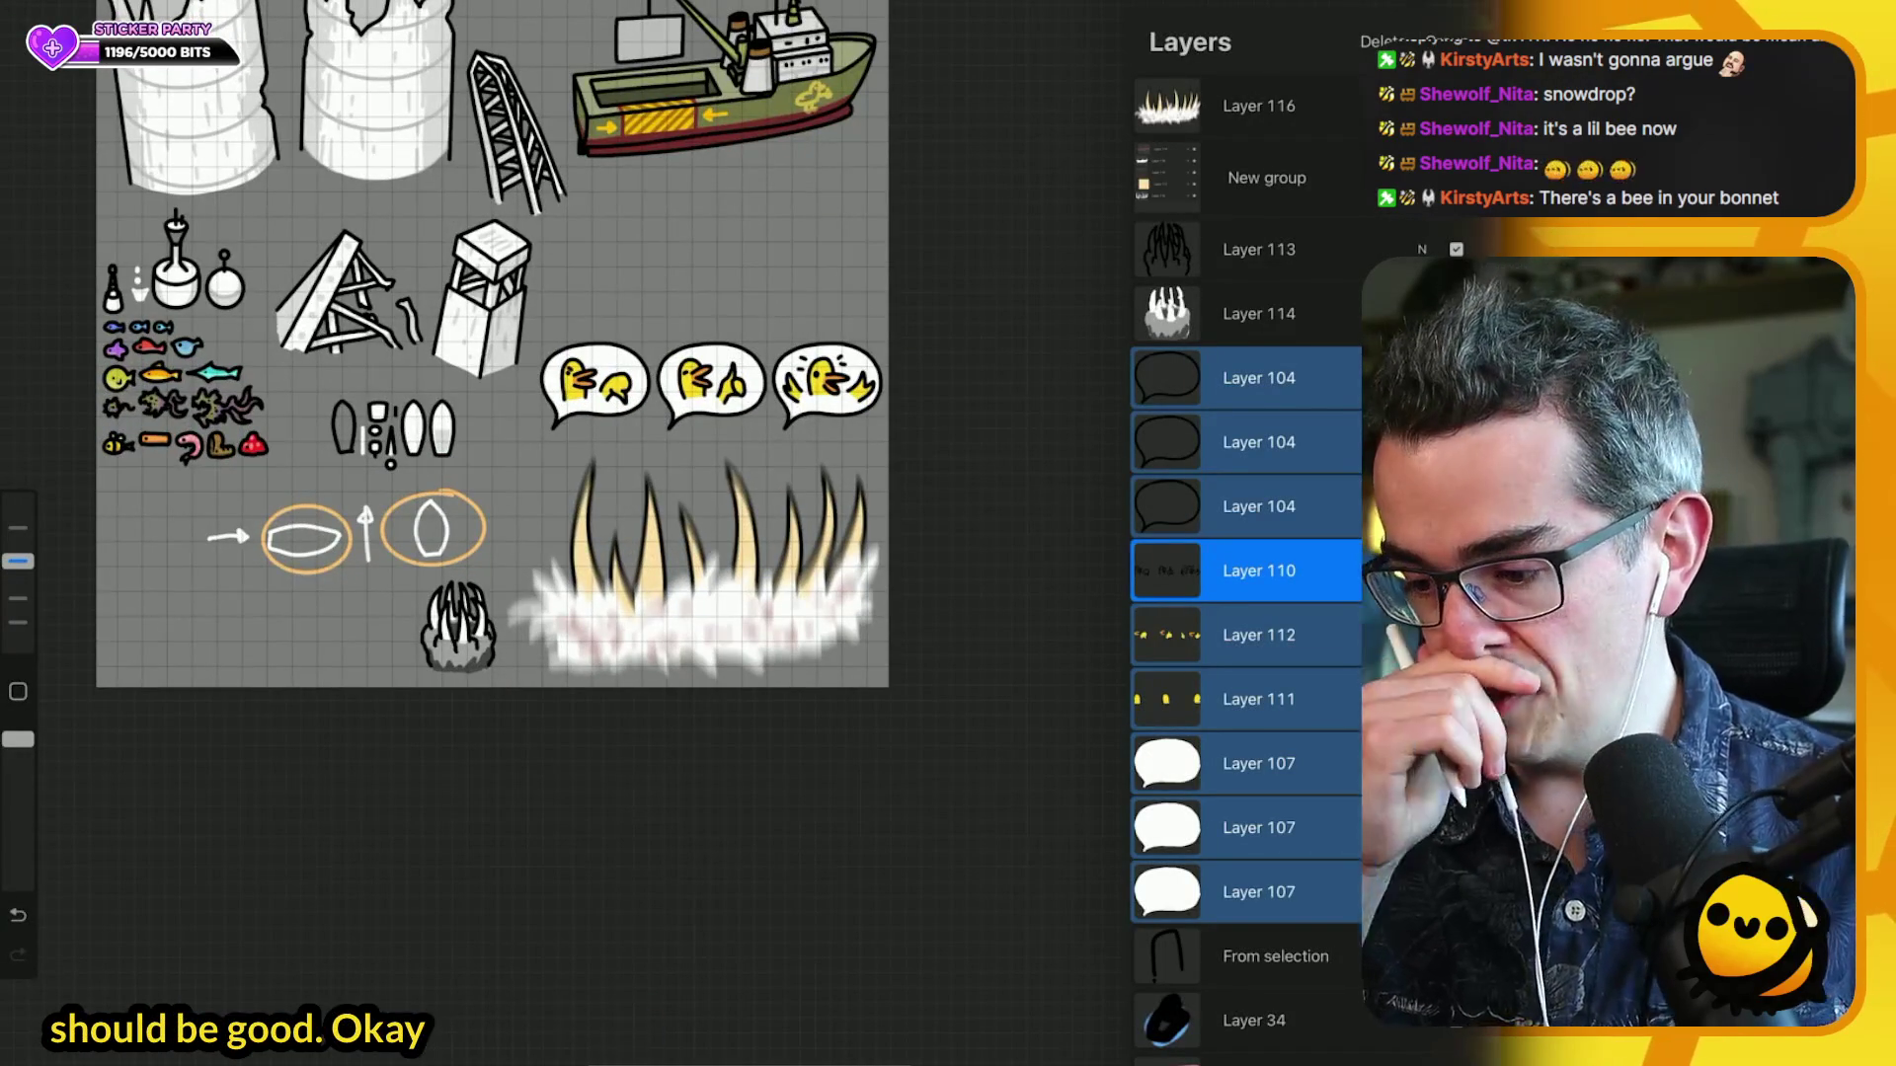
pyautogui.click(1259, 379)
pyautogui.scroll(-2, 493, 395)
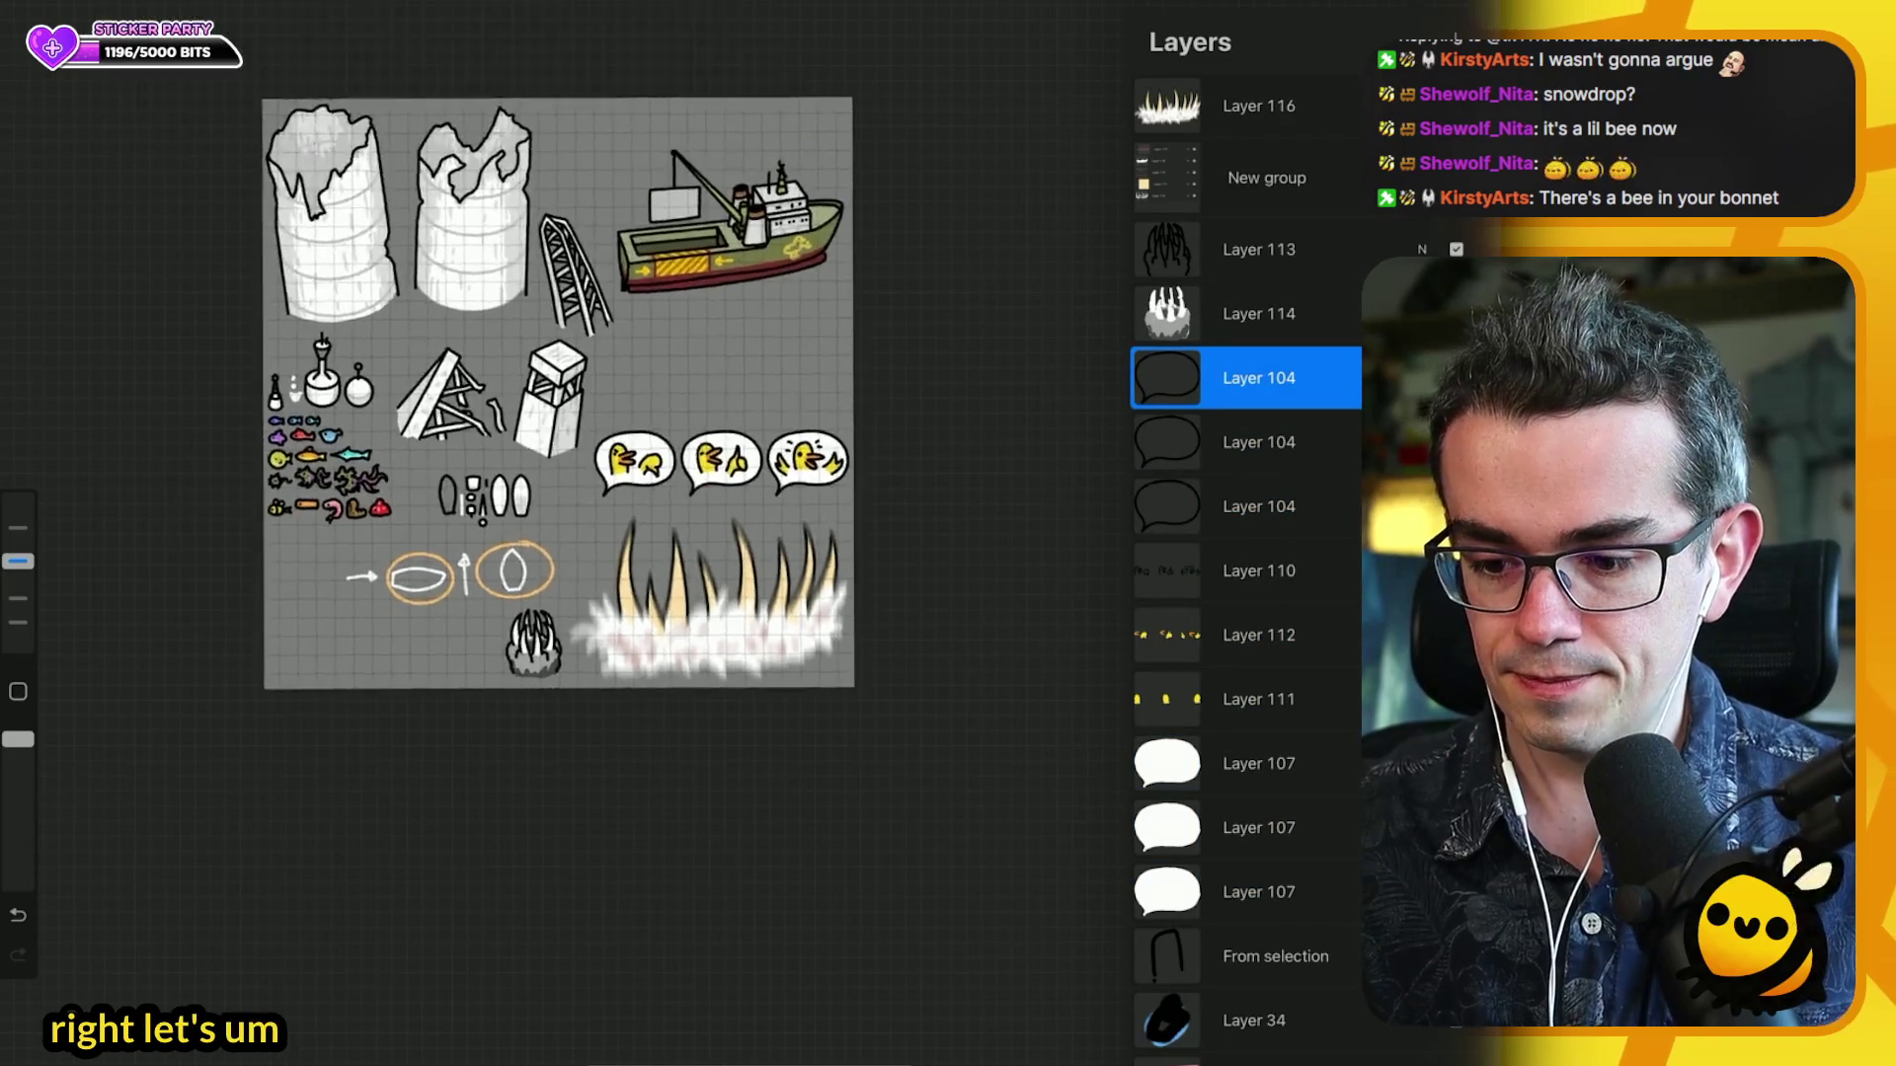
pyautogui.scroll(2, 494, 395)
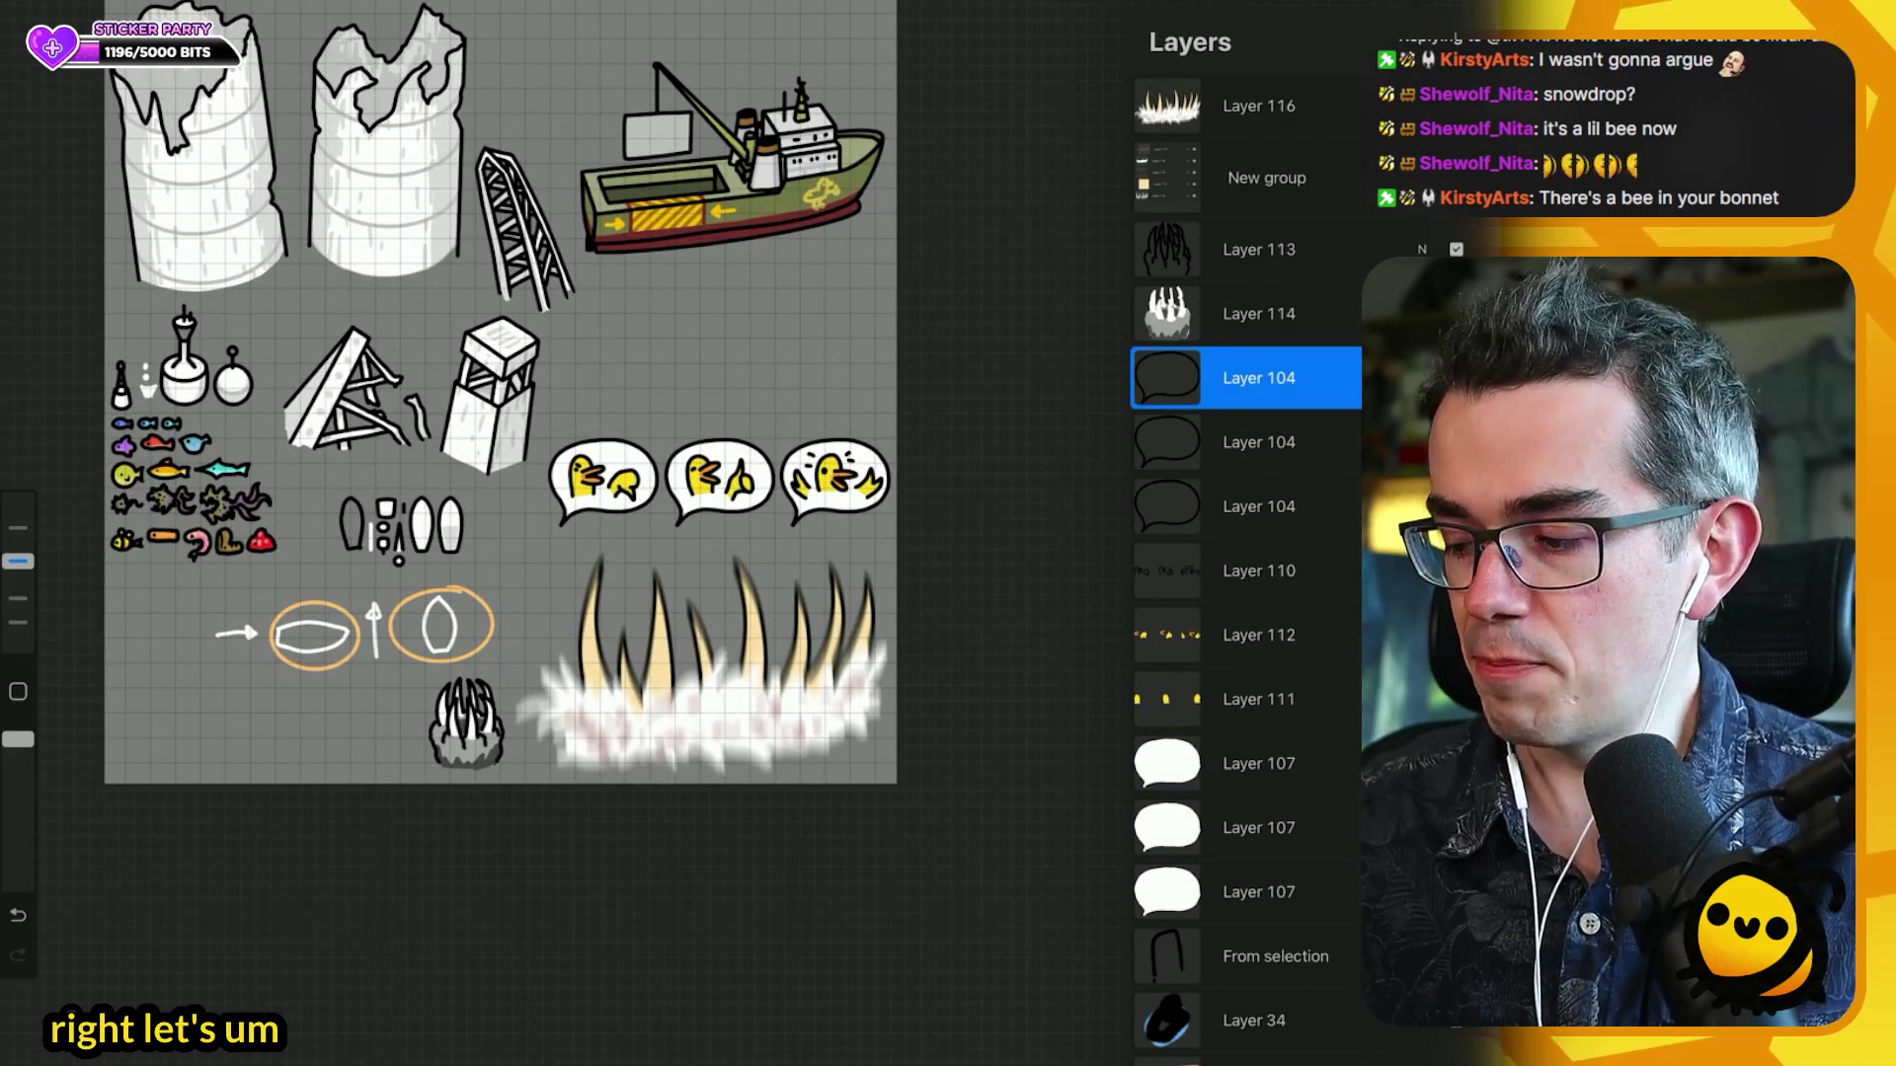
pyautogui.scroll(1, 534, 444)
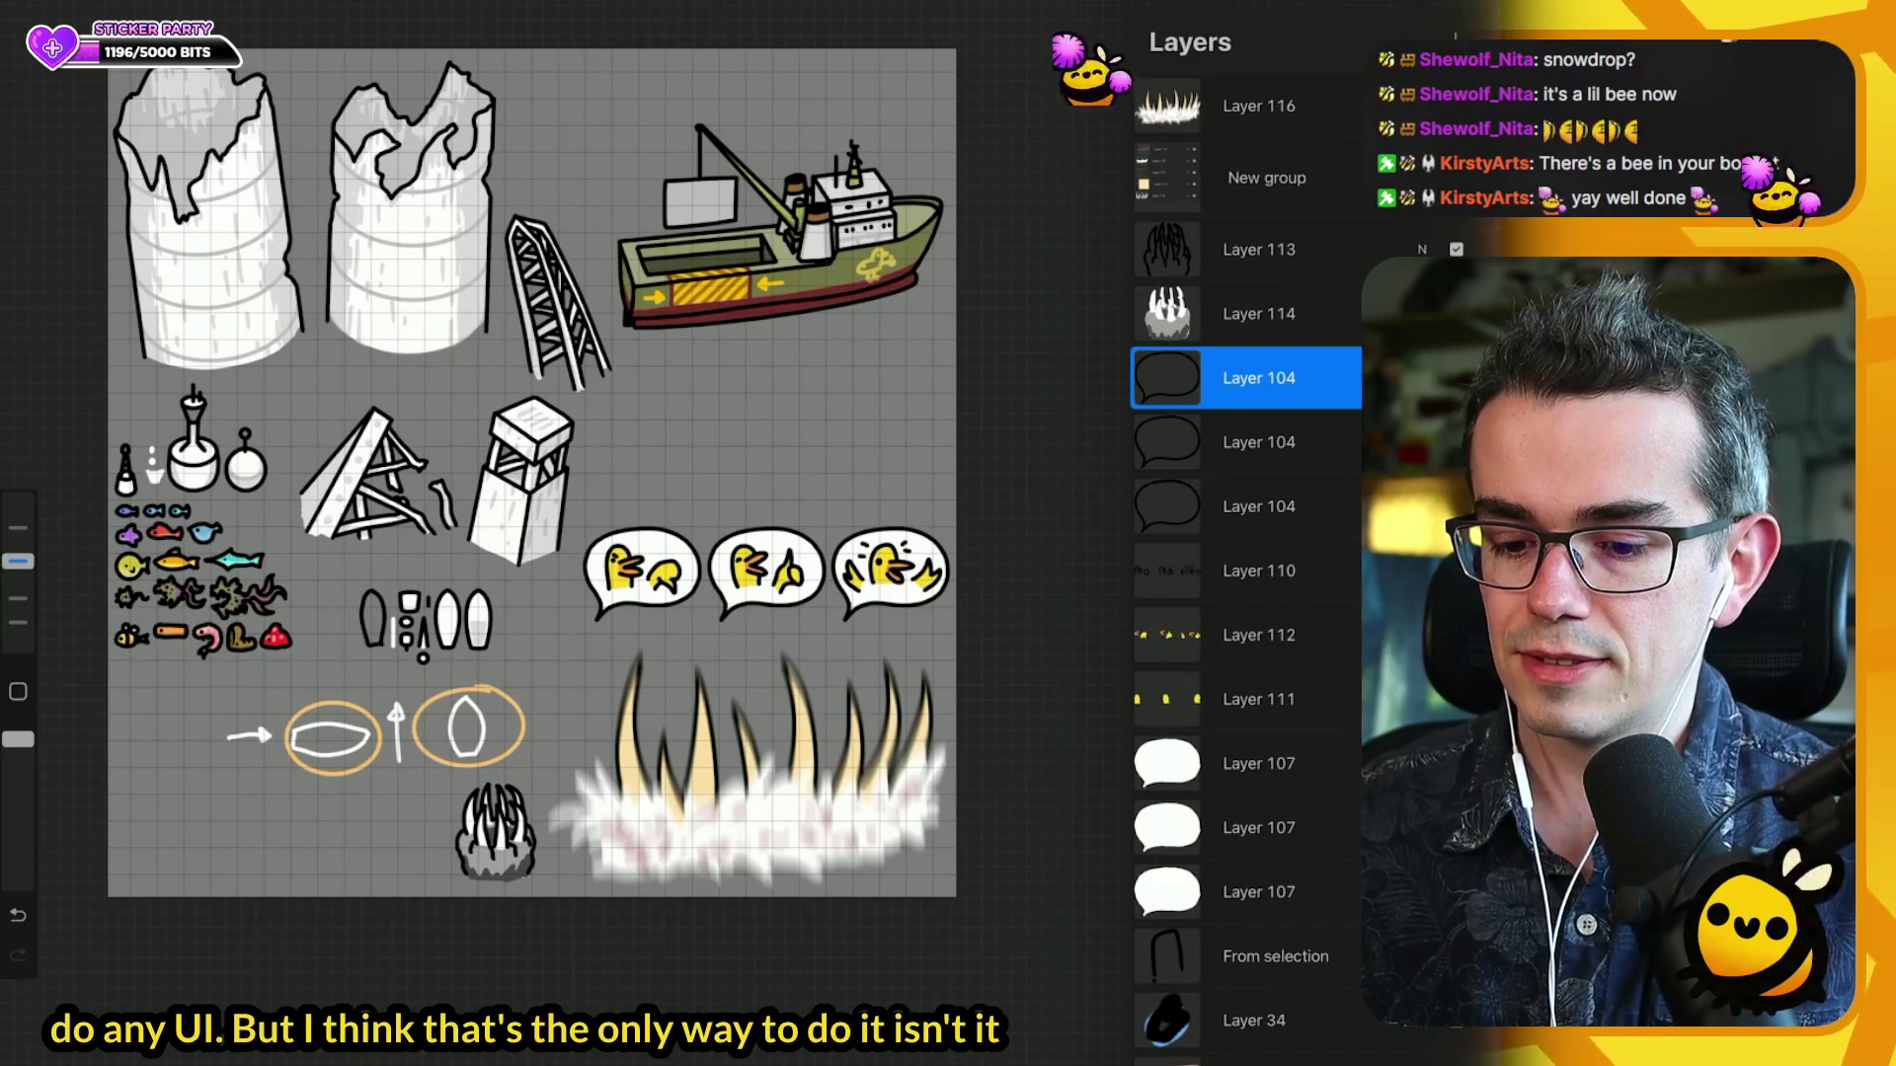
pyautogui.scroll(5, 770, 257)
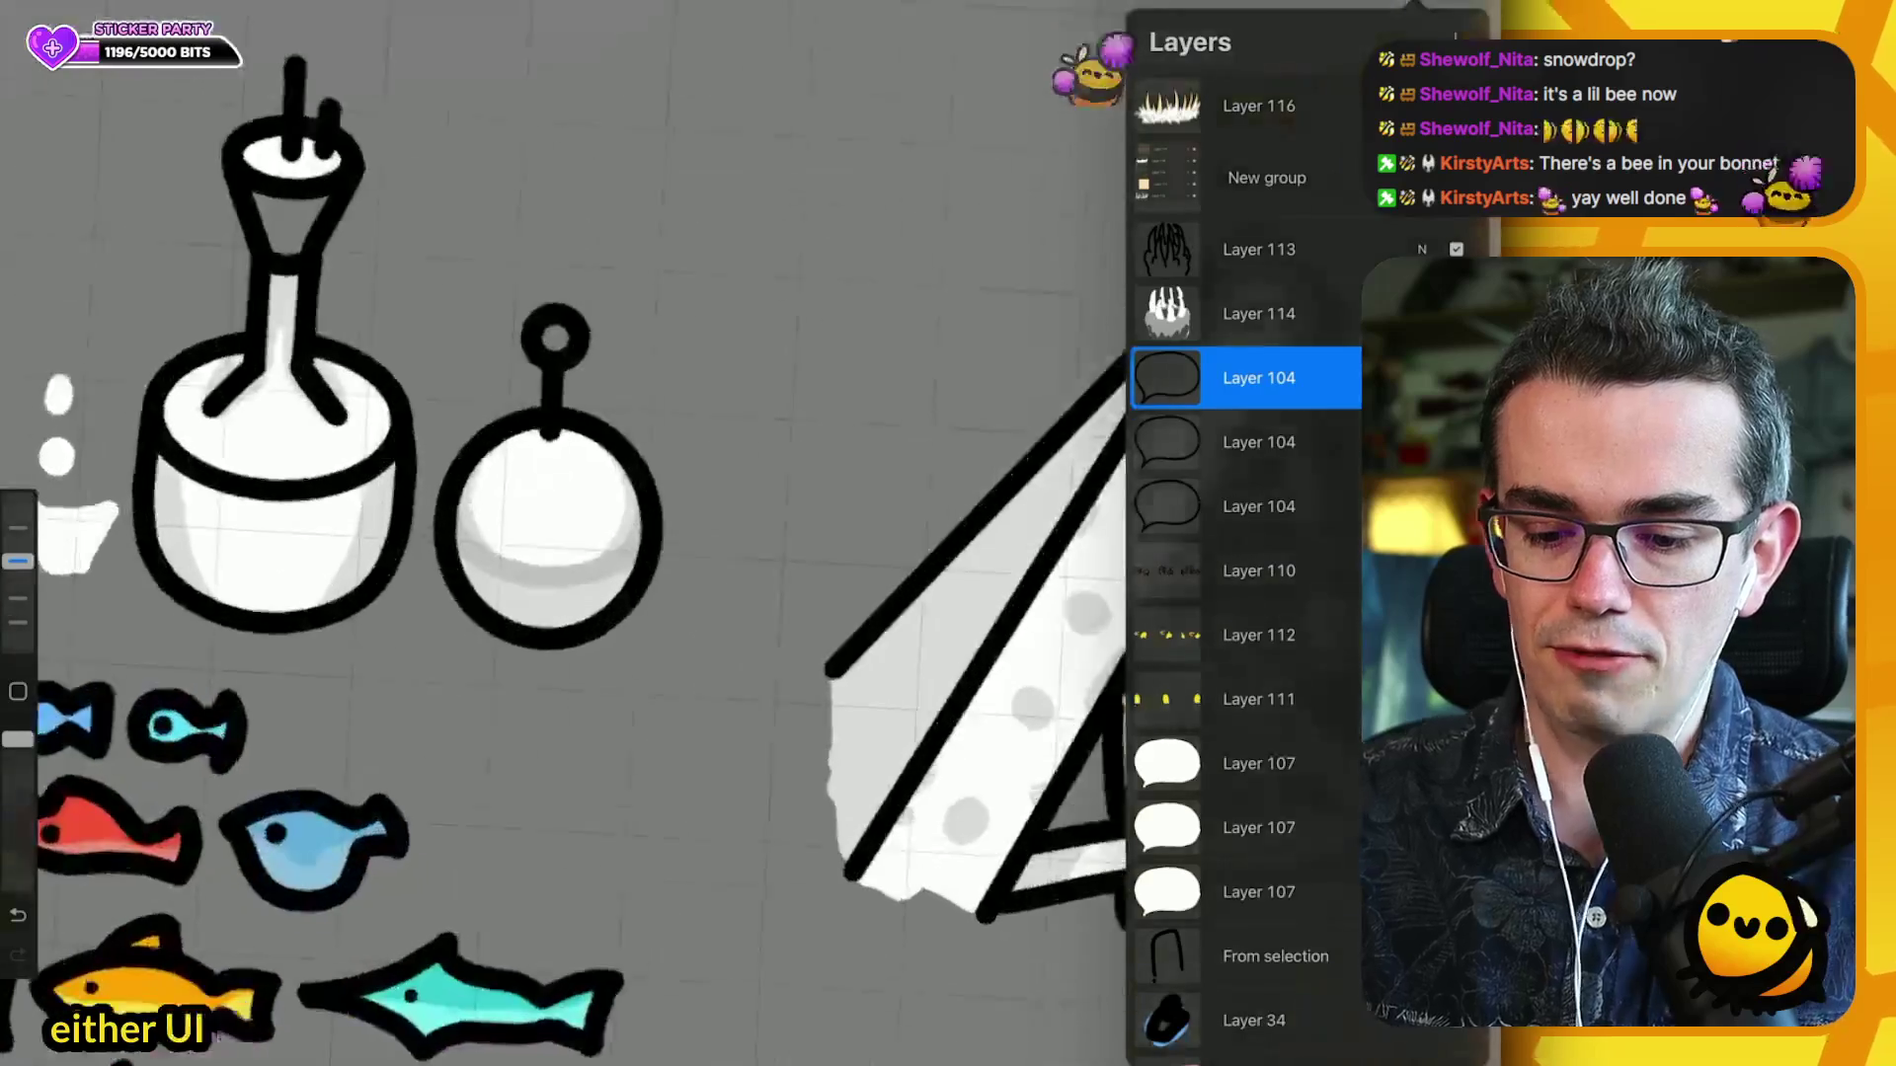
pyautogui.scroll(-5, 553, 533)
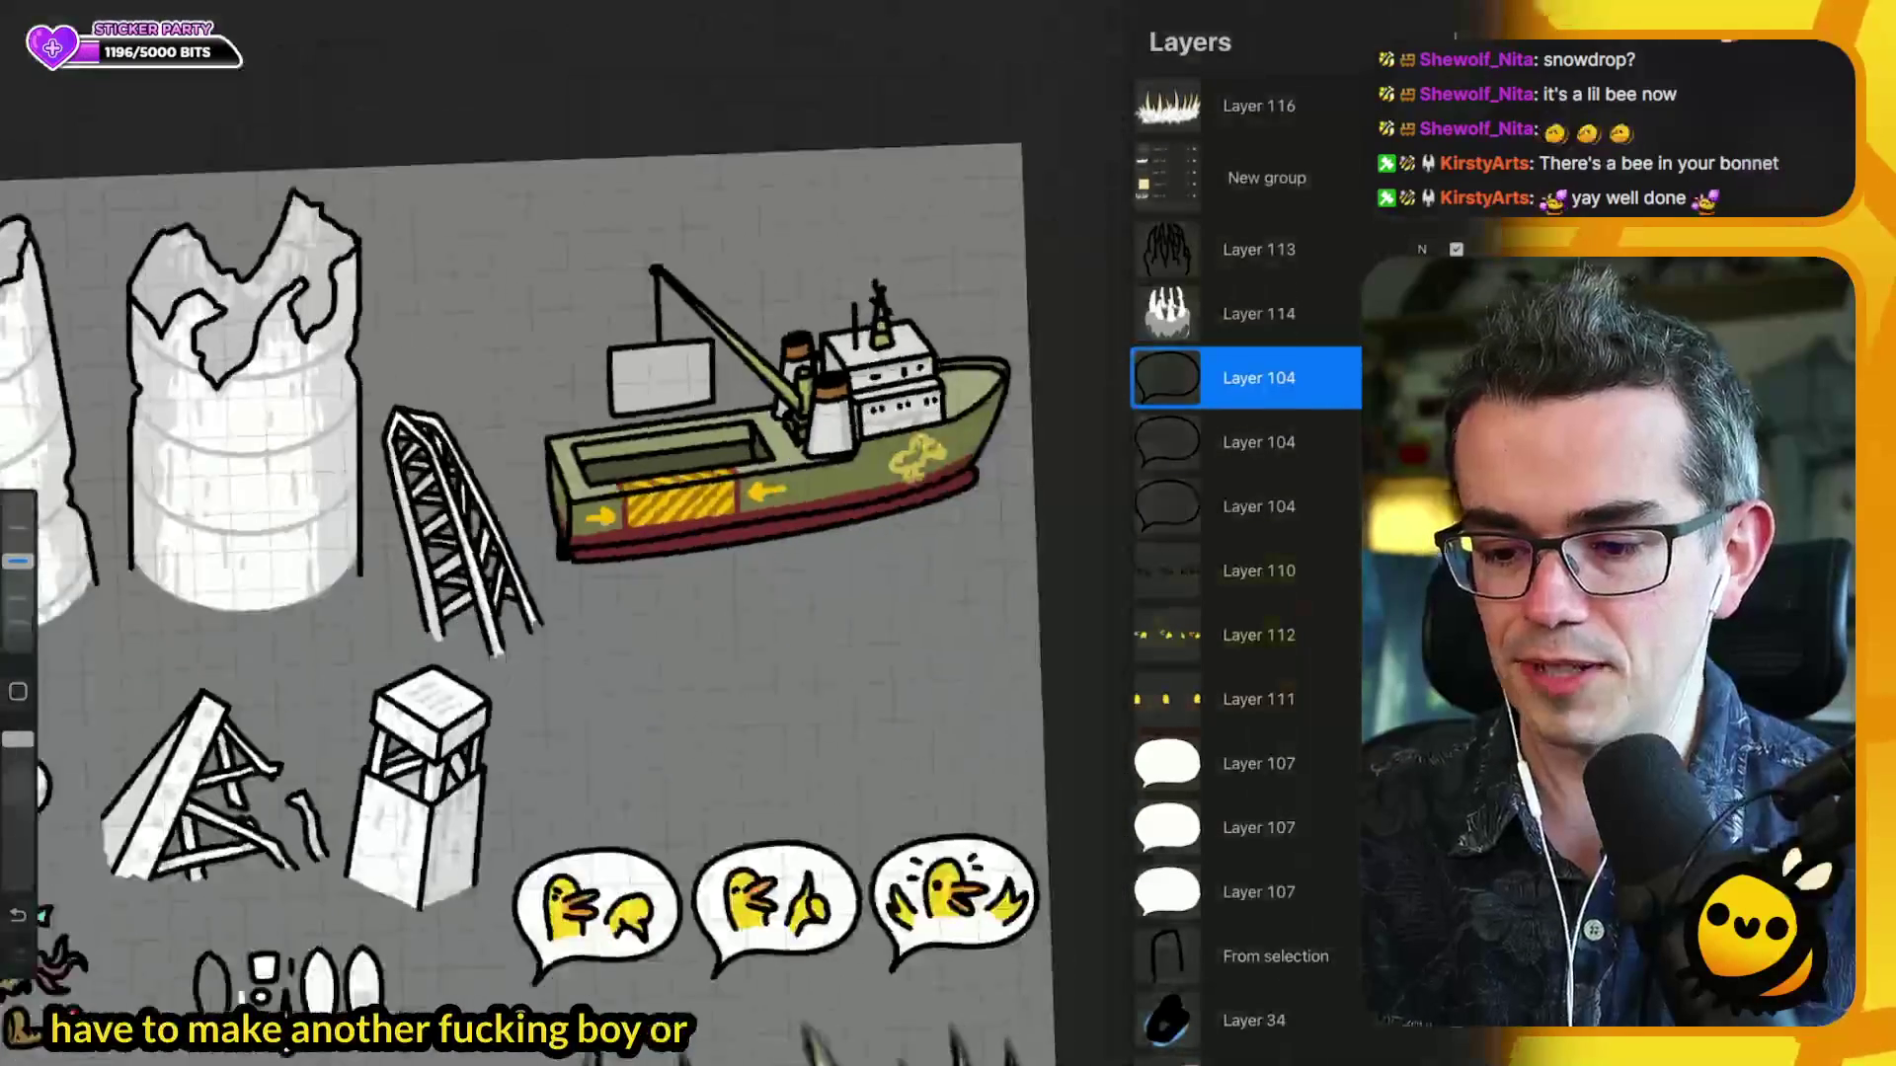
pyautogui.scroll(2, 474, 592)
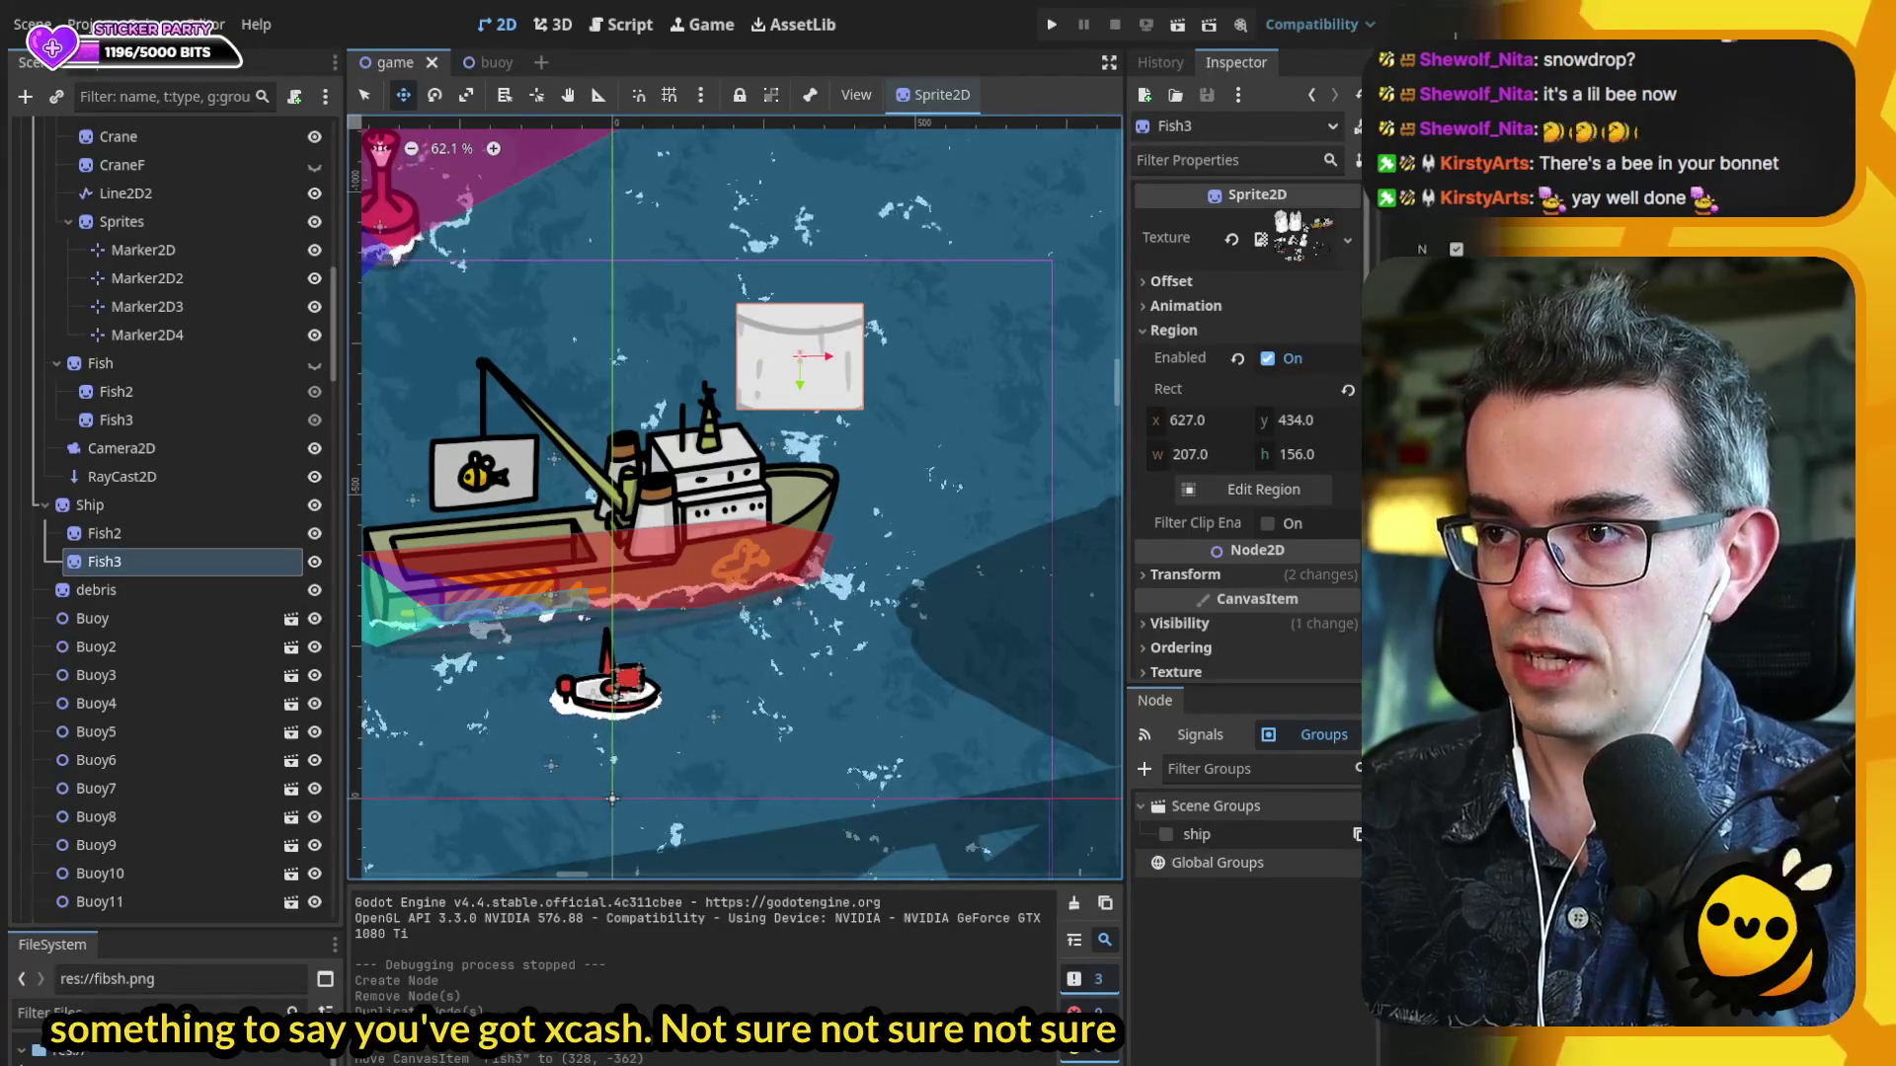
# - Read through the game script in the Script tab with the script list shown
pyautogui.scroll(-2, 822, 540)
pyautogui.scroll(2, 822, 539)
pyautogui.scroll(1, 823, 539)
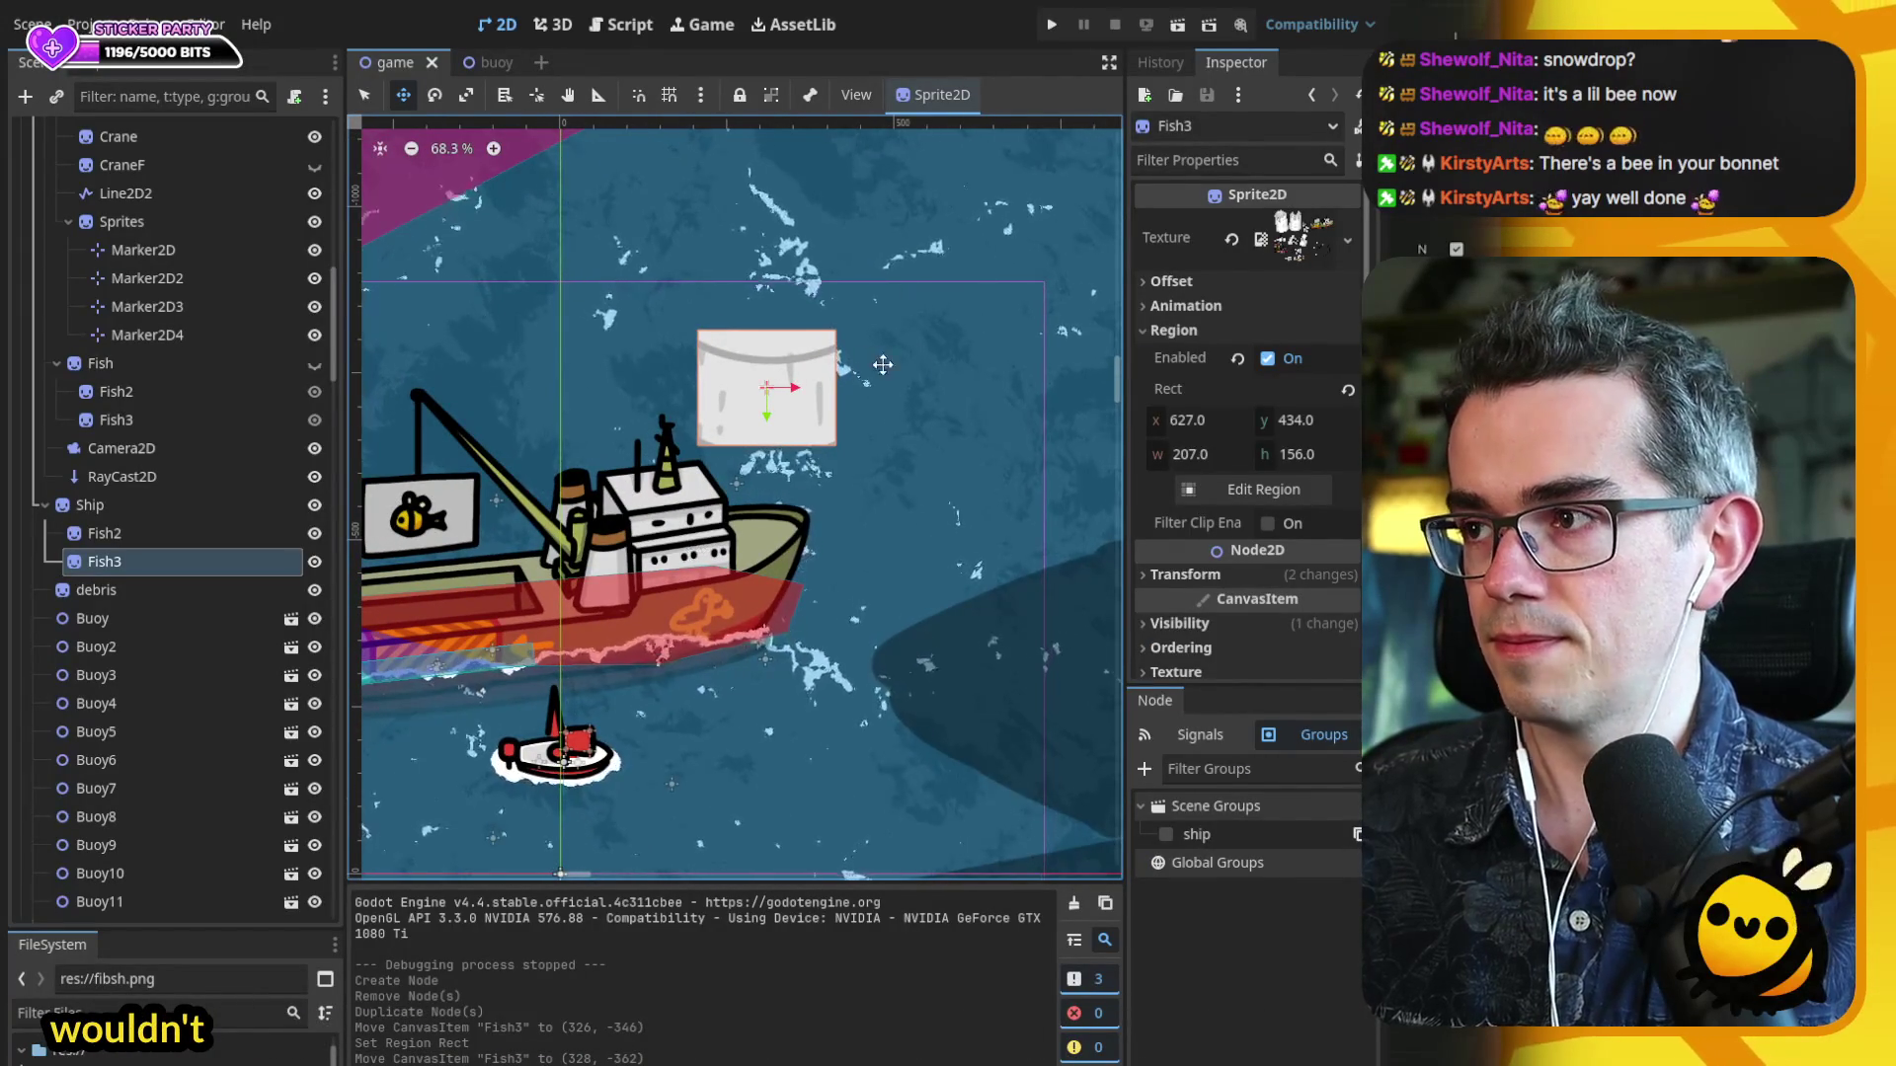
pyautogui.hscroll(-1, 909, 375)
pyautogui.hscroll(-1, 912, 372)
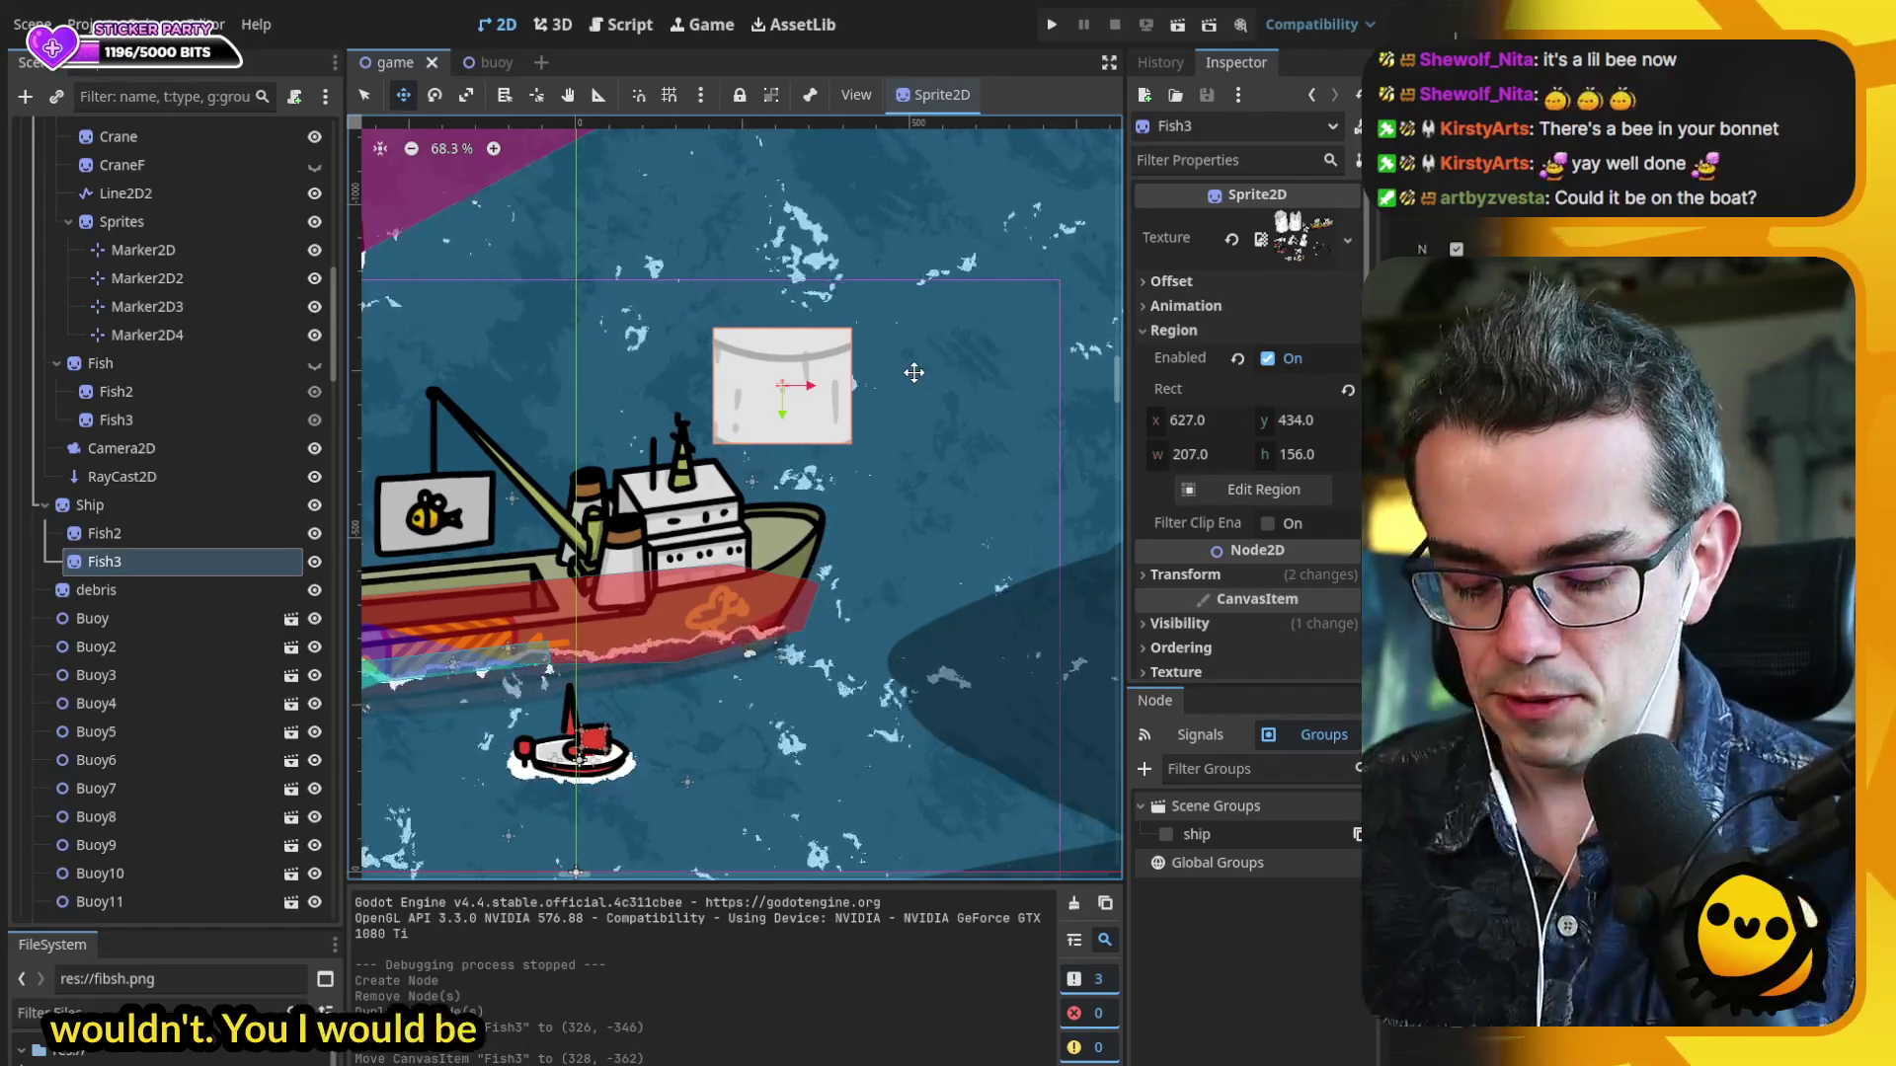
pyautogui.click(628, 25)
pyautogui.scroll(-9, 639, 550)
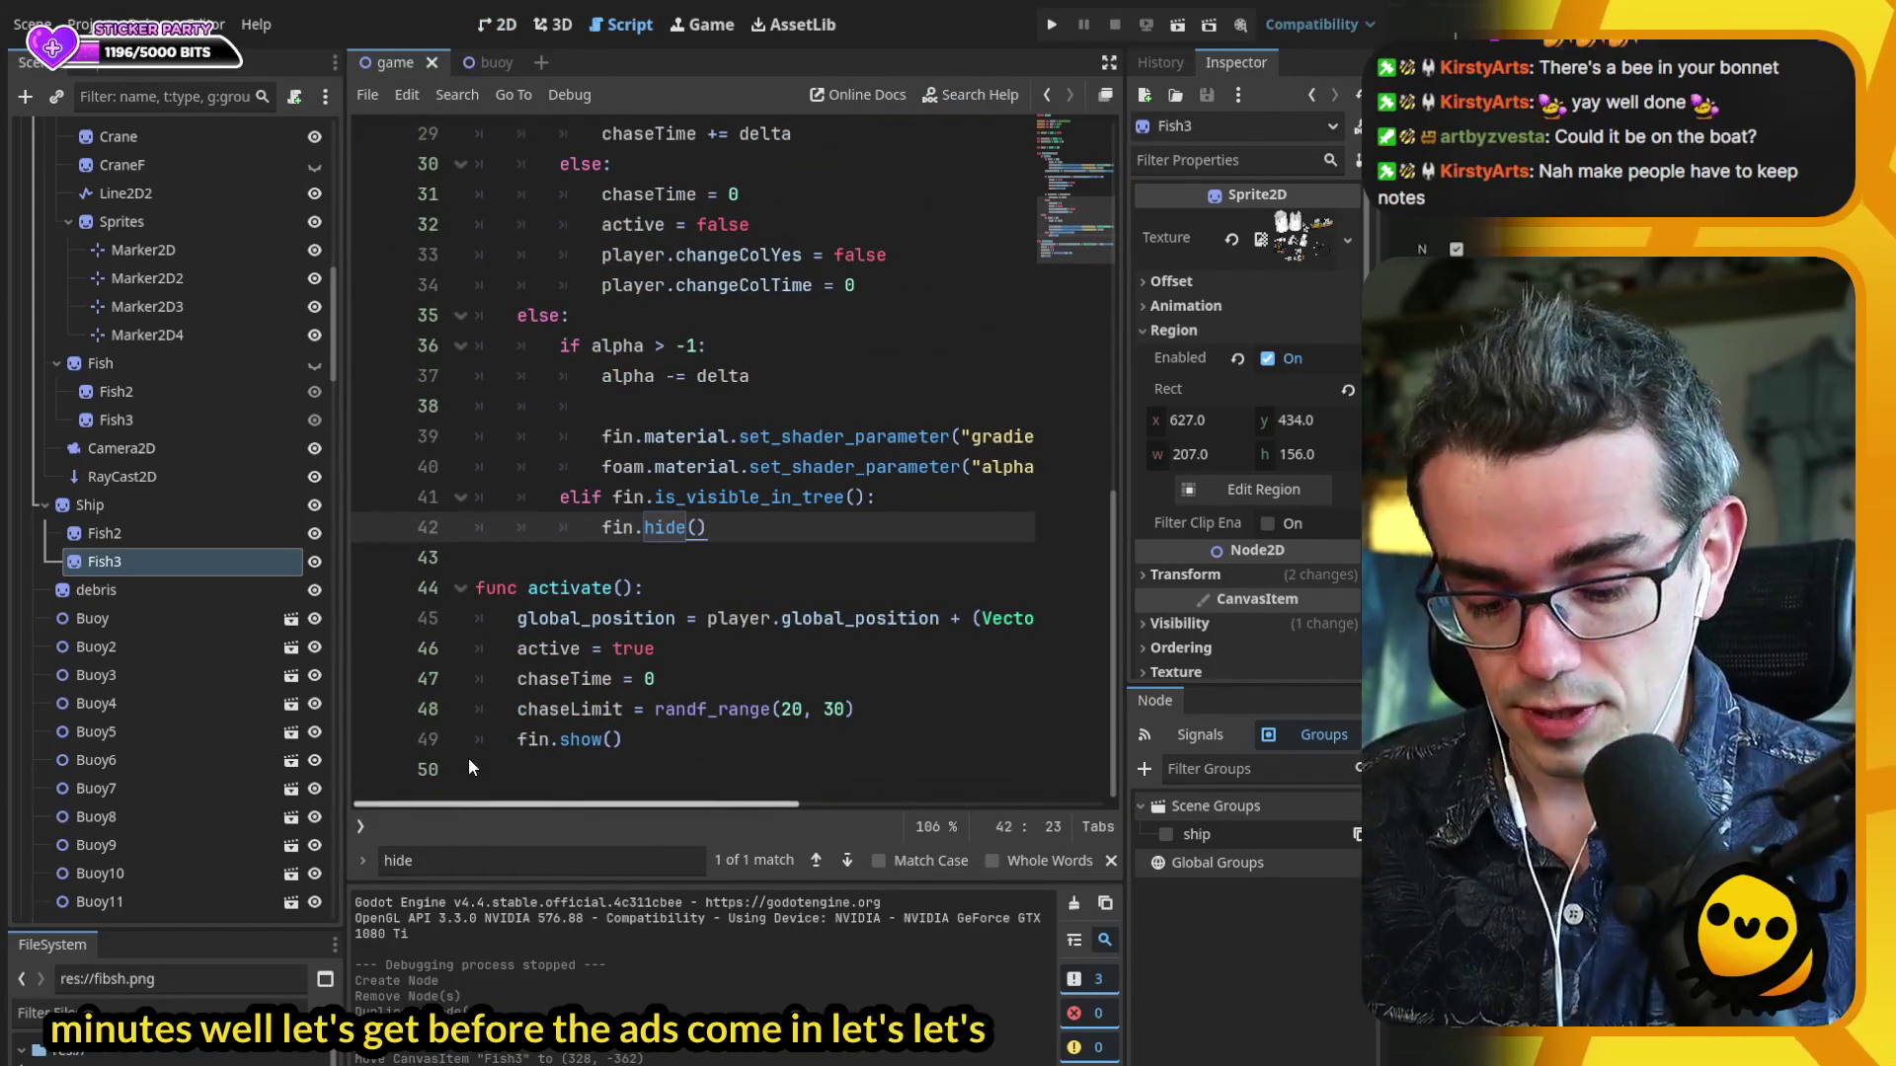
pyautogui.hotkey('ctrl', '\\')
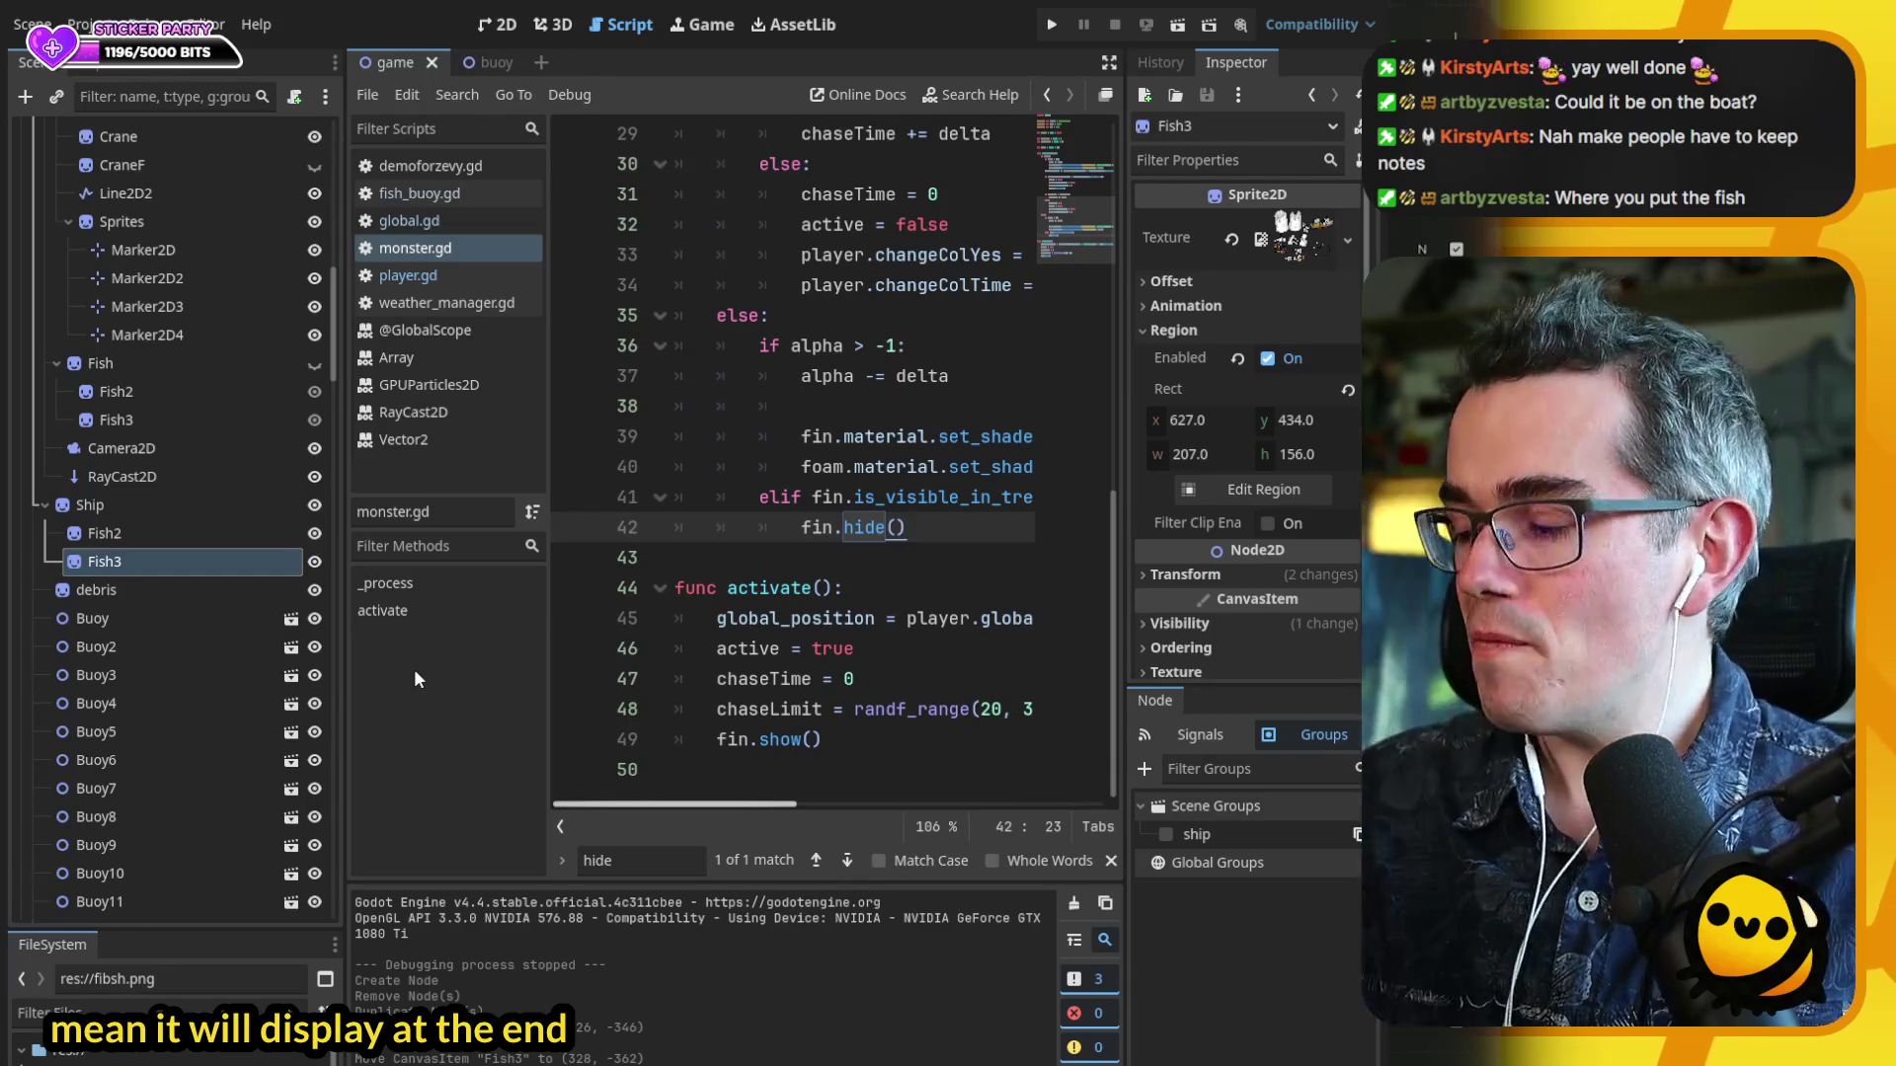
# - Back in the 2D view, centre the ship, save the scene, and collapse the Player node
pyautogui.click(494, 28)
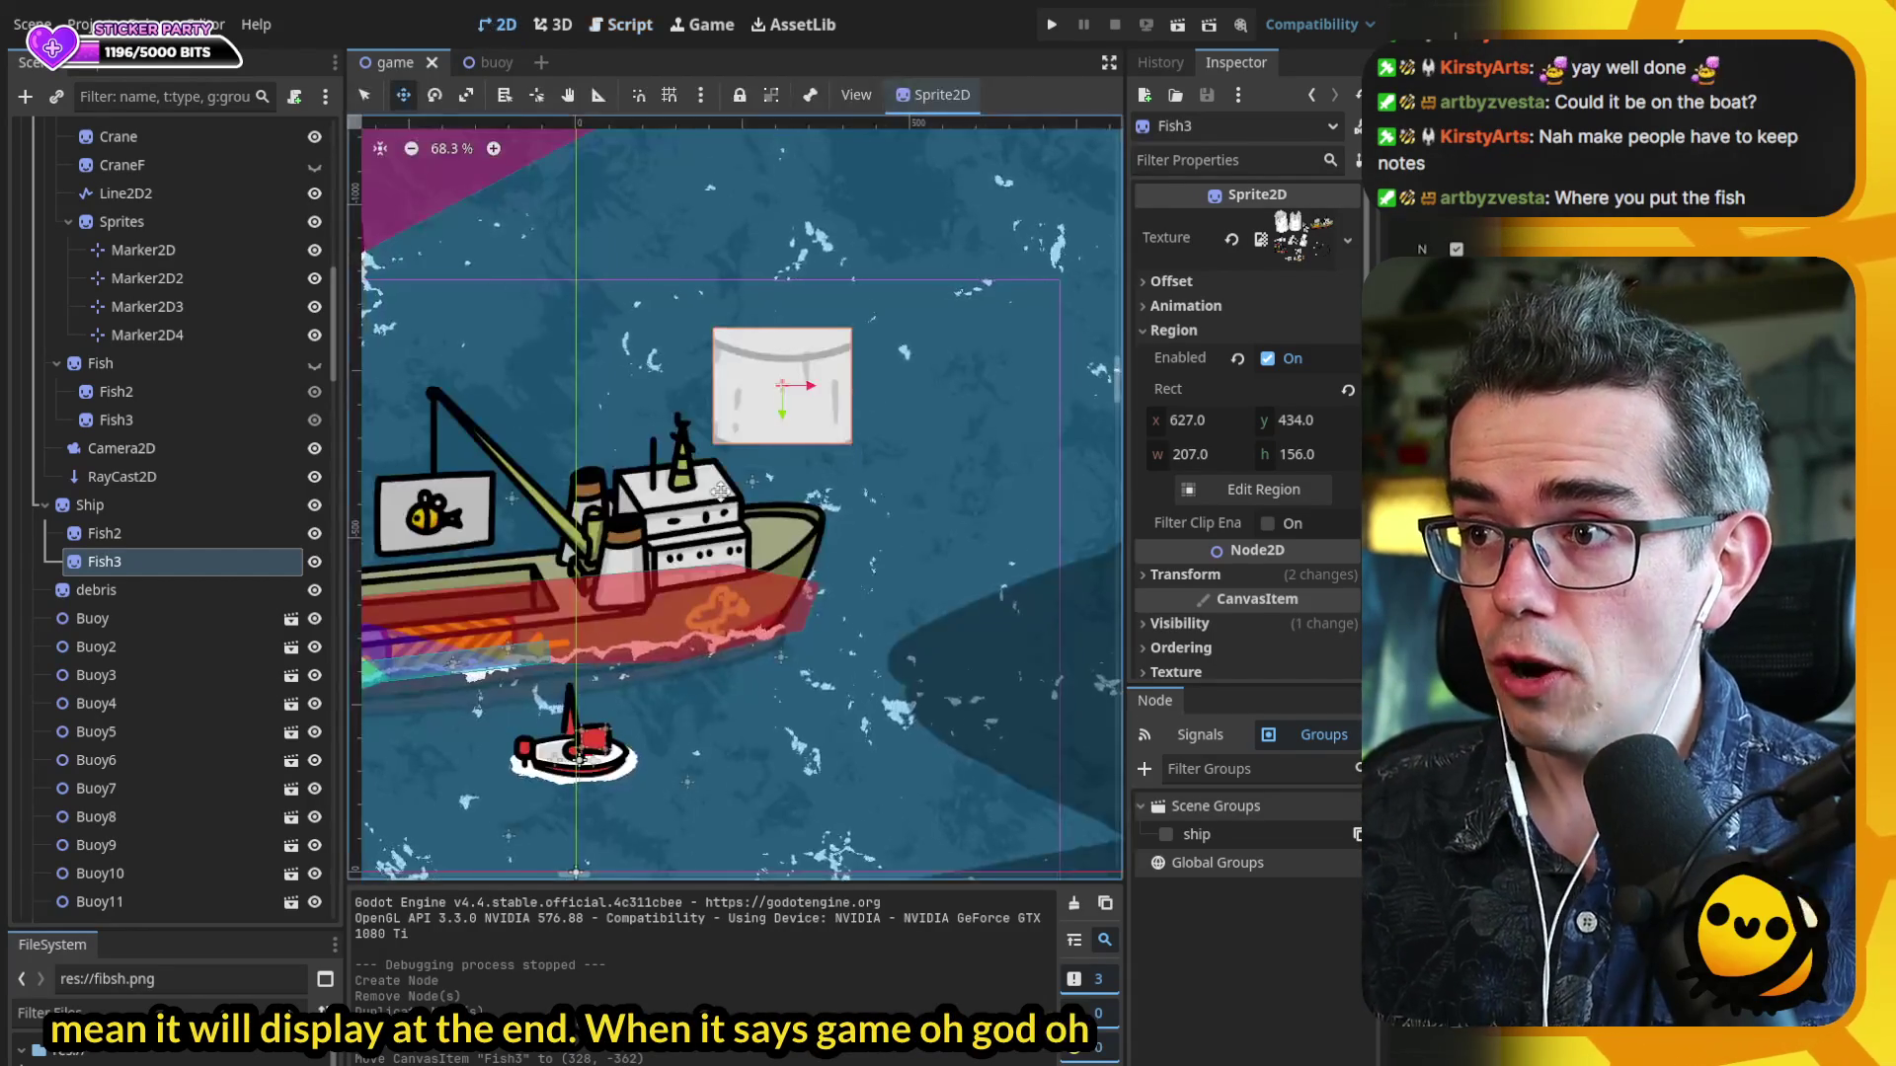
pyautogui.scroll(2, 749, 494)
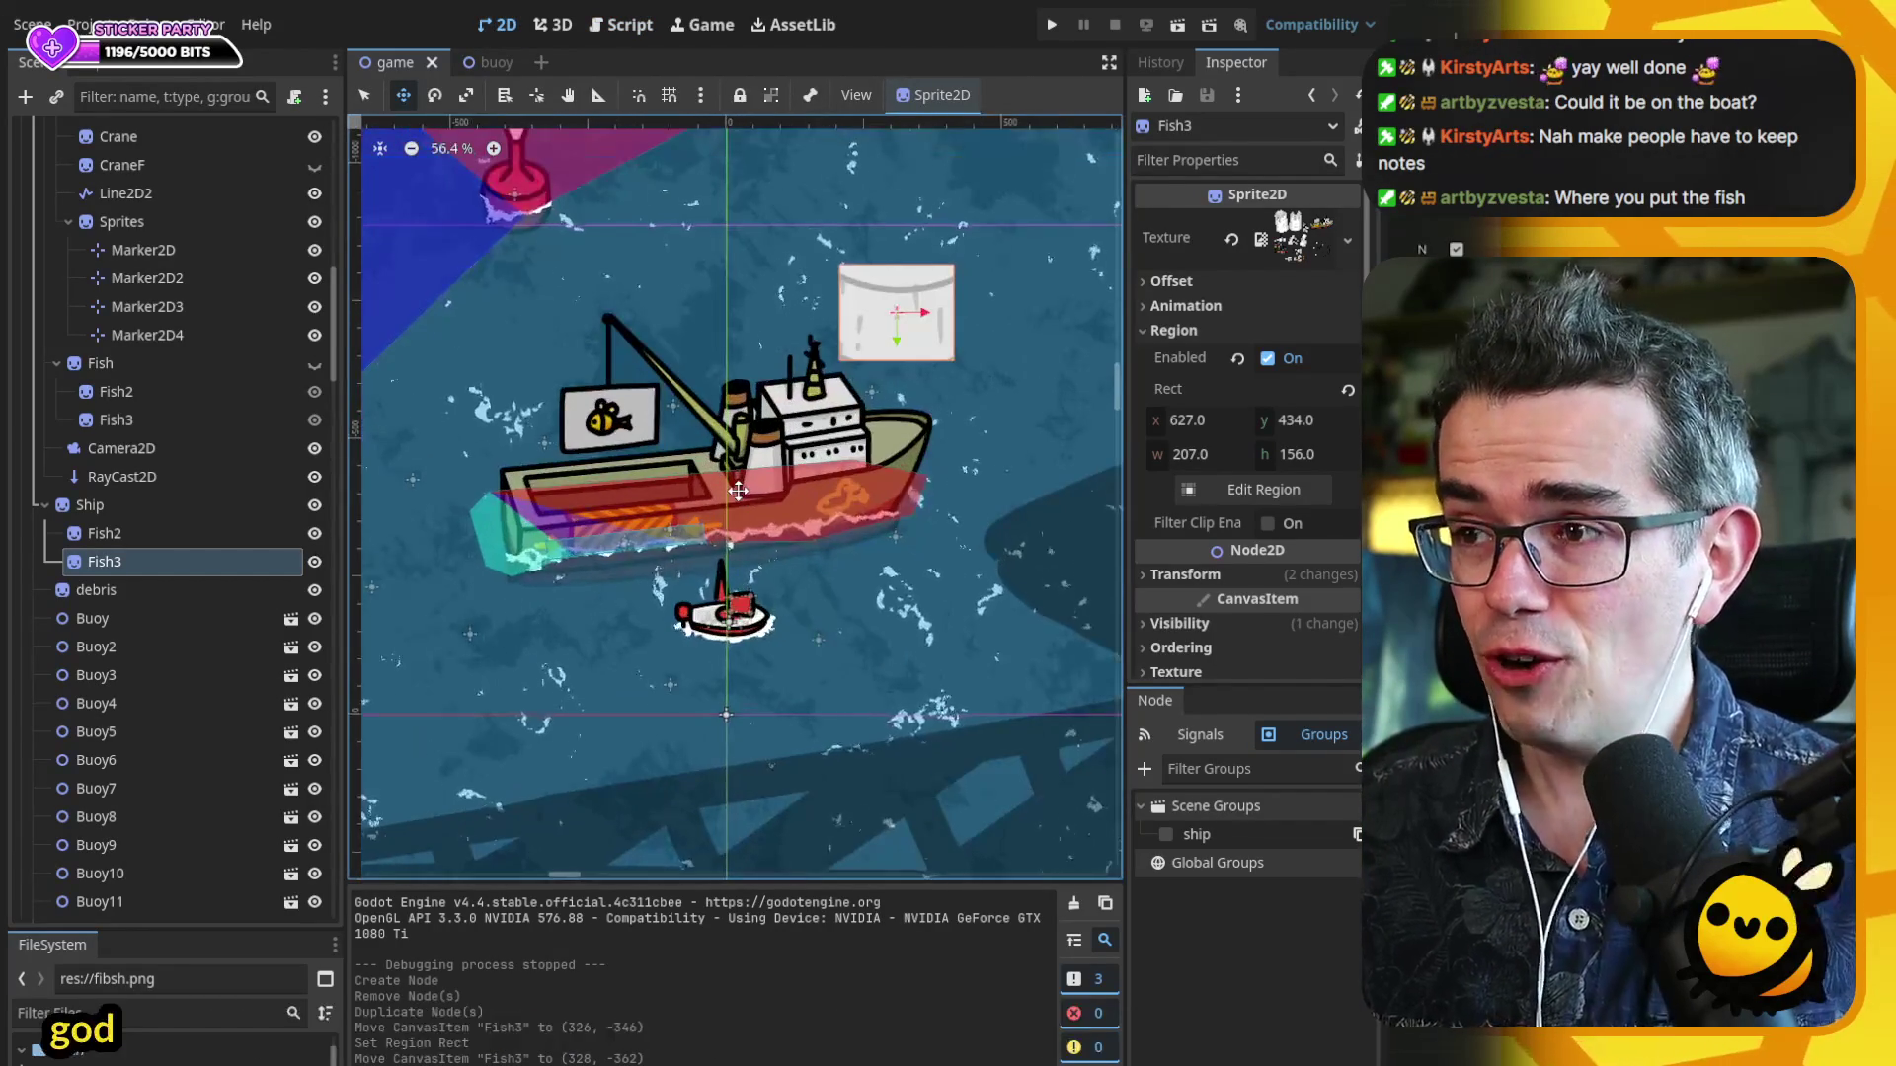
pyautogui.moveTo(720, 473); pyautogui.dragTo(670, 515)
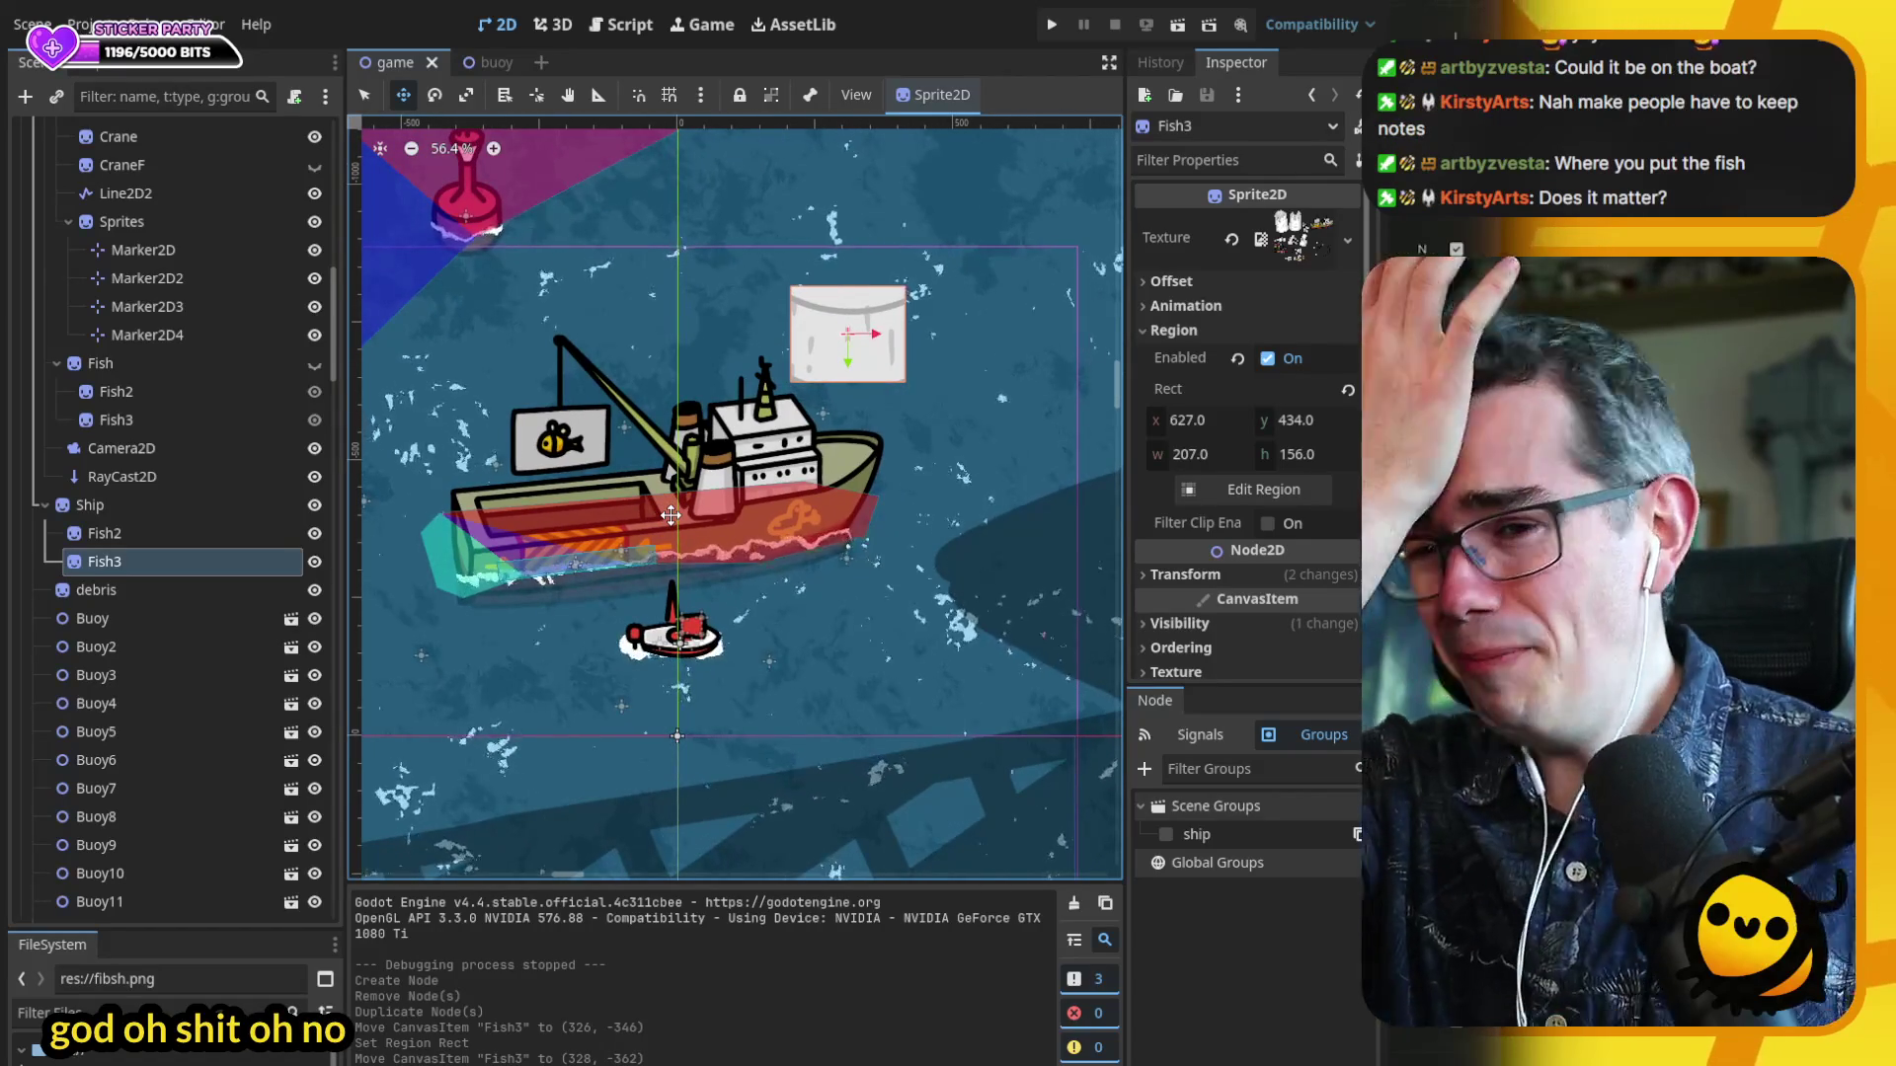
pyautogui.scroll(-1, 670, 514)
pyautogui.moveTo(679, 583); pyautogui.dragTo(722, 500)
pyautogui.hotkey('ctrl', 's')
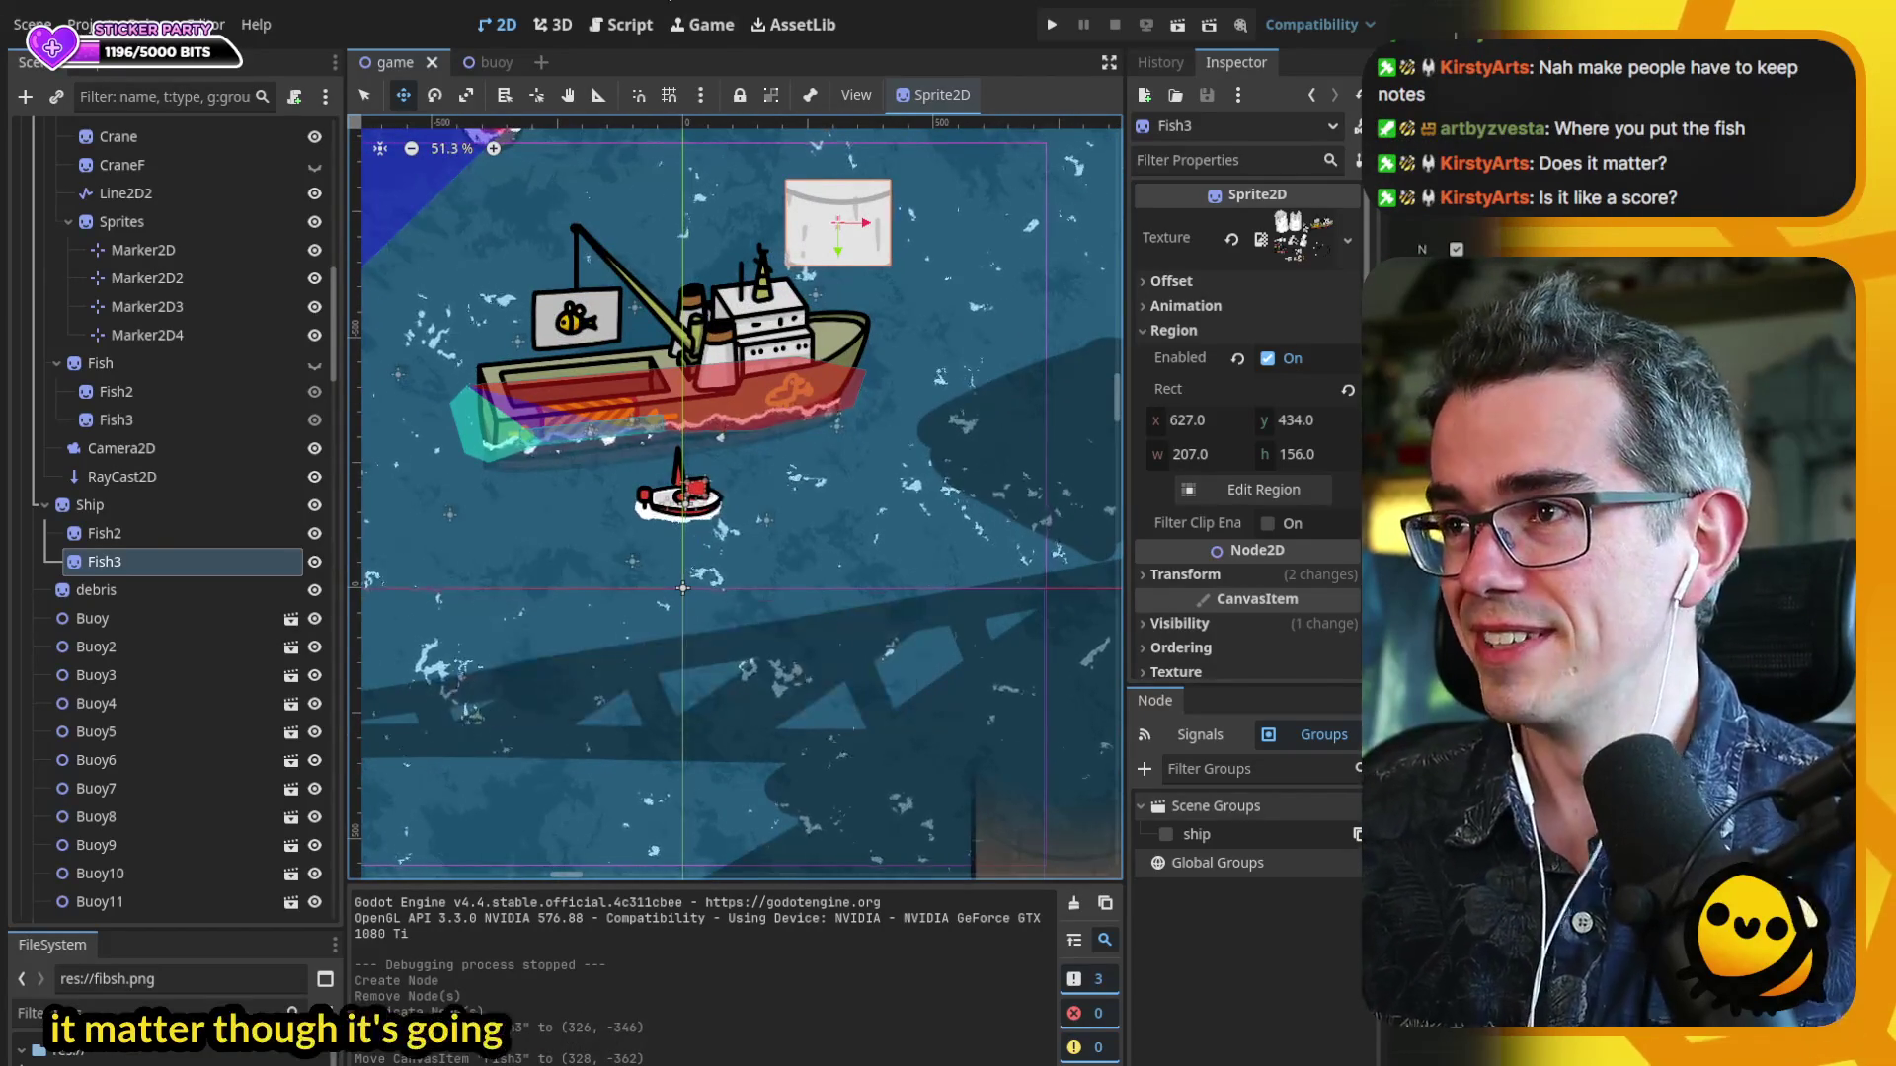
pyautogui.scroll(10, 40, 559)
pyautogui.click(39, 559)
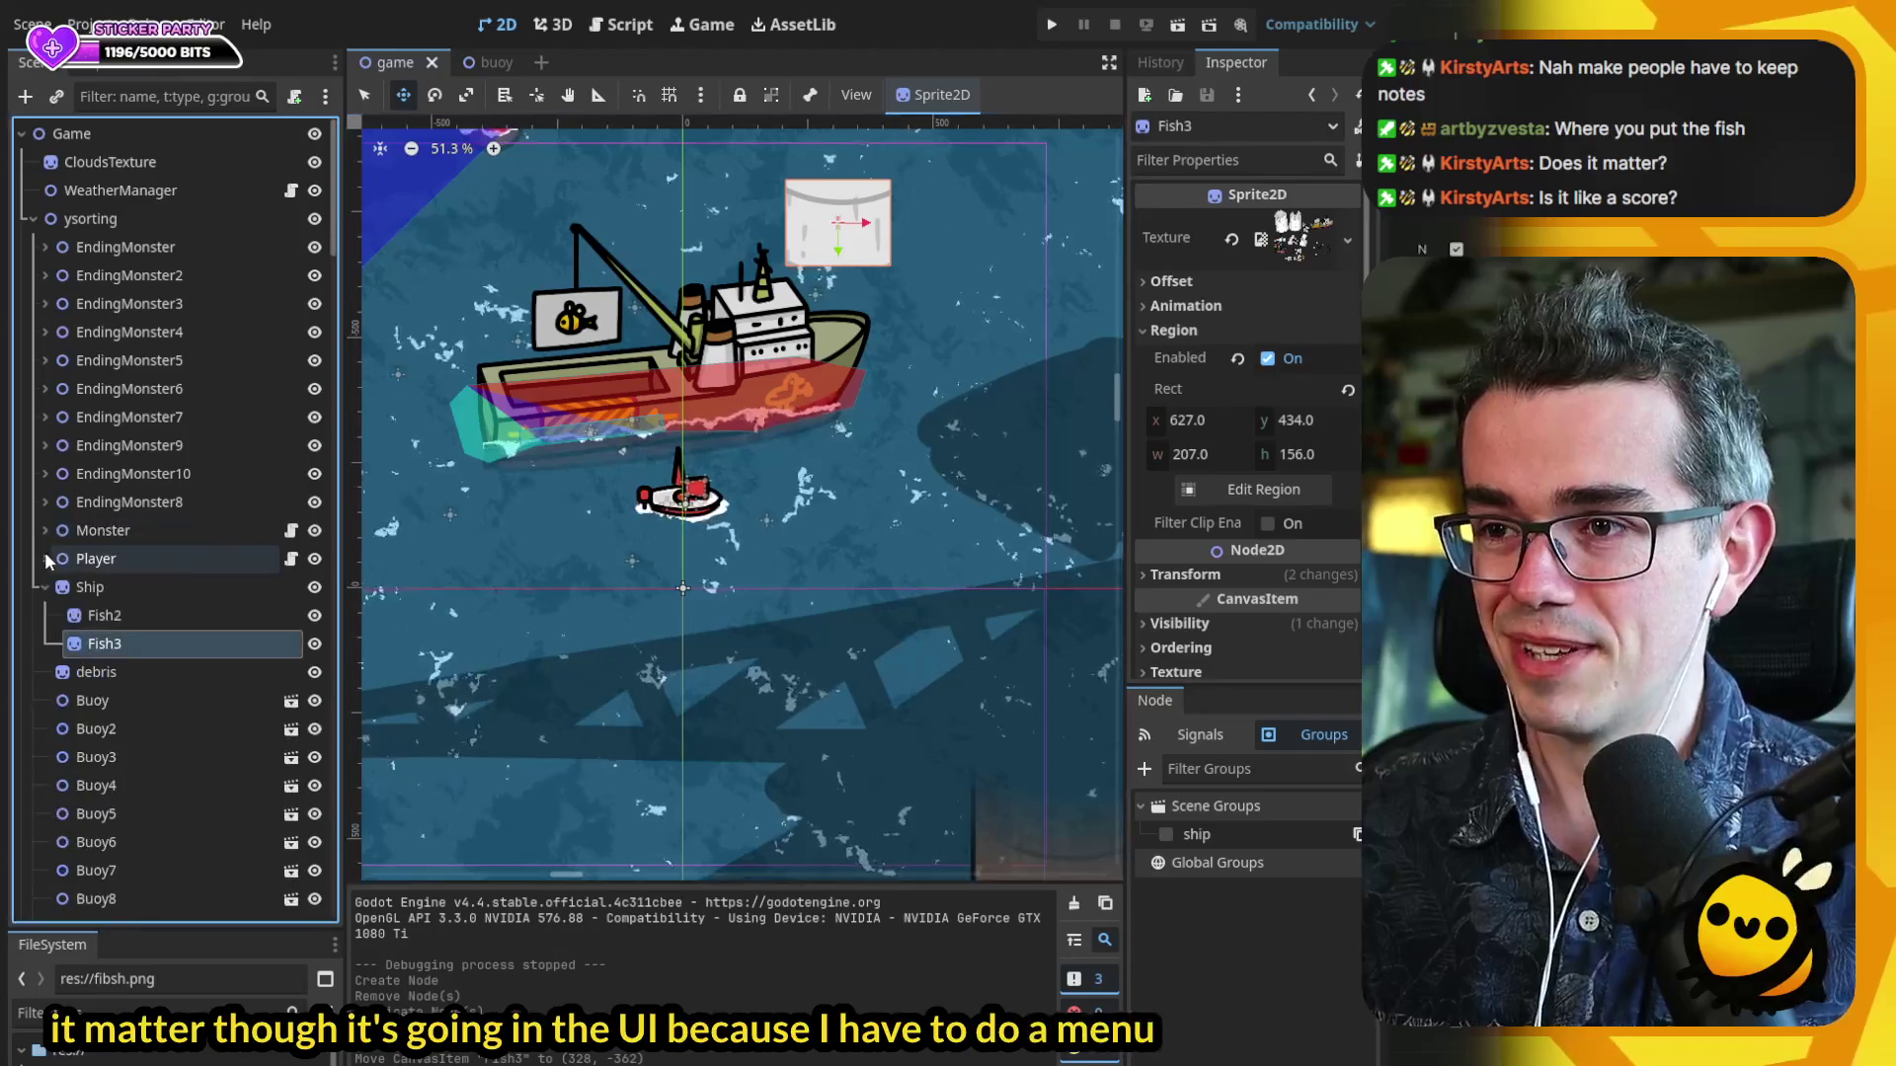
pyautogui.scroll(-3, 35, 225)
pyautogui.click(35, 225)
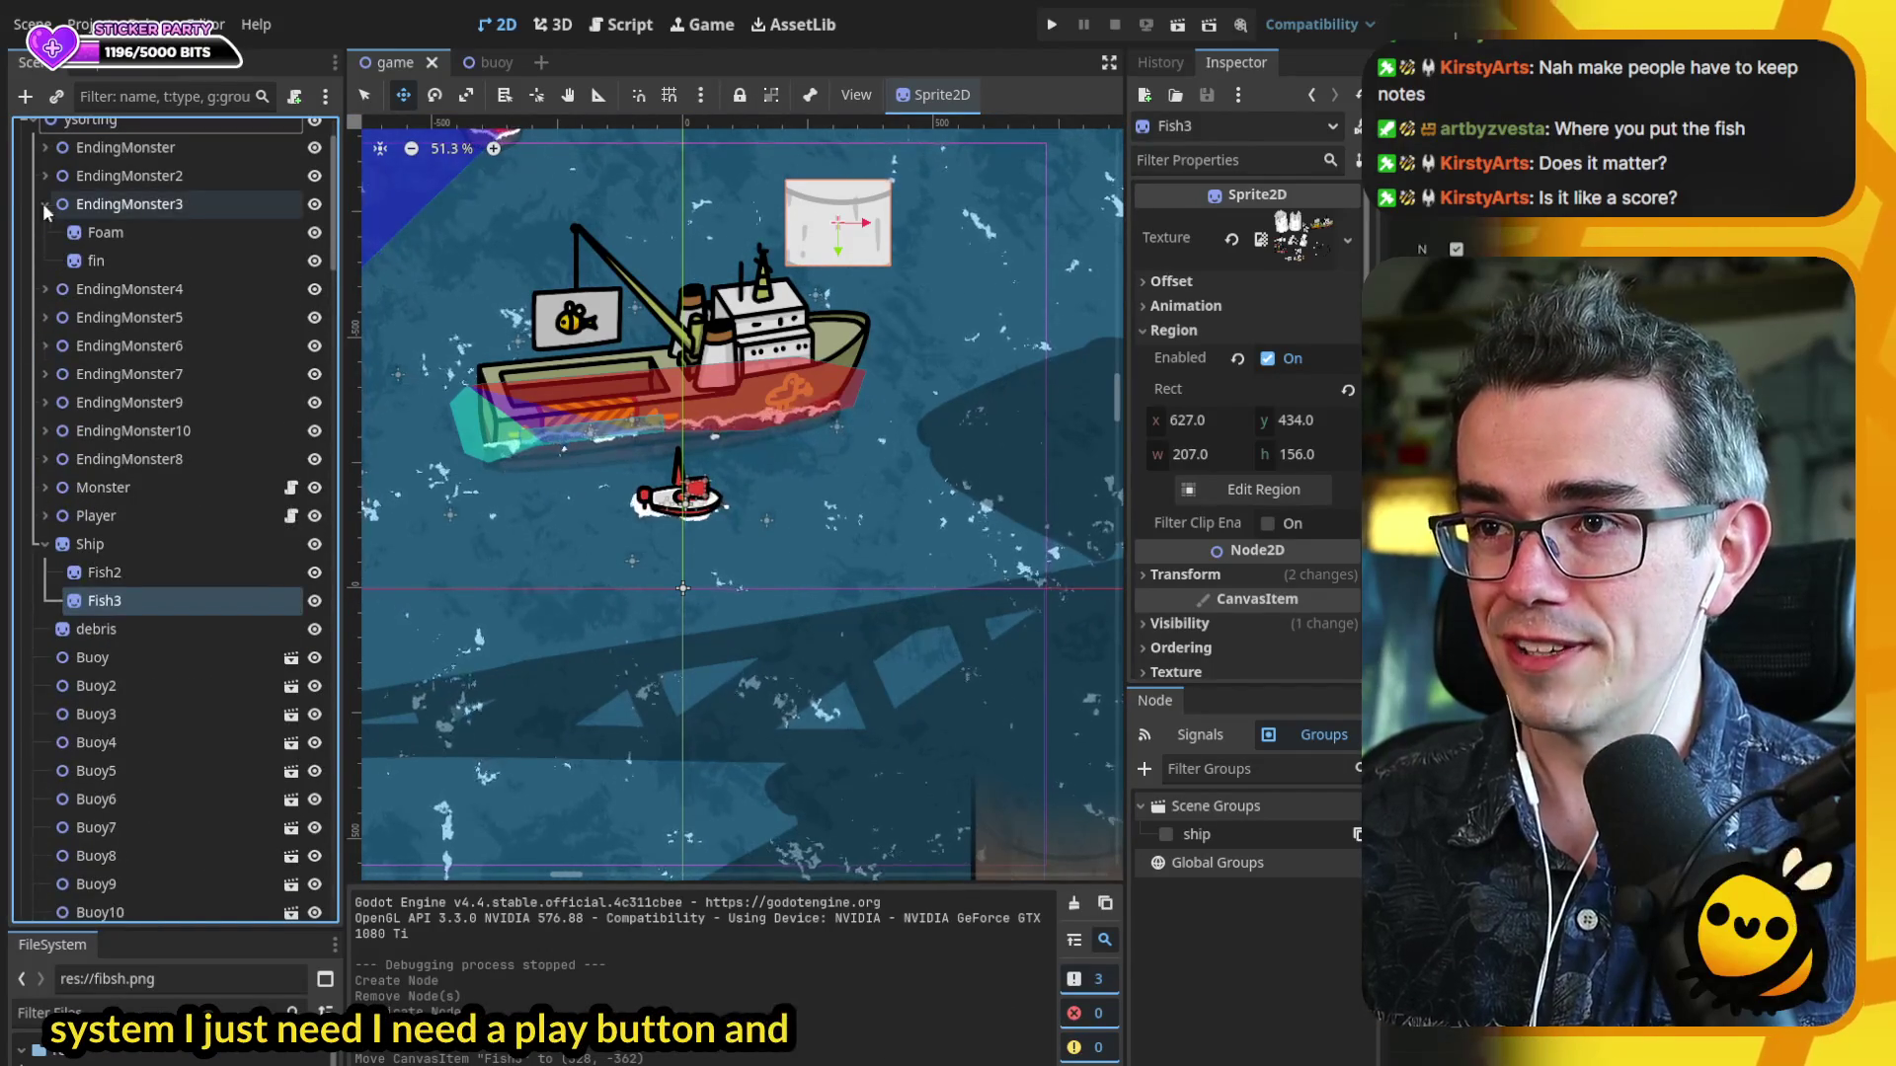
pyautogui.scroll(3, 39, 210)
pyautogui.click(37, 303)
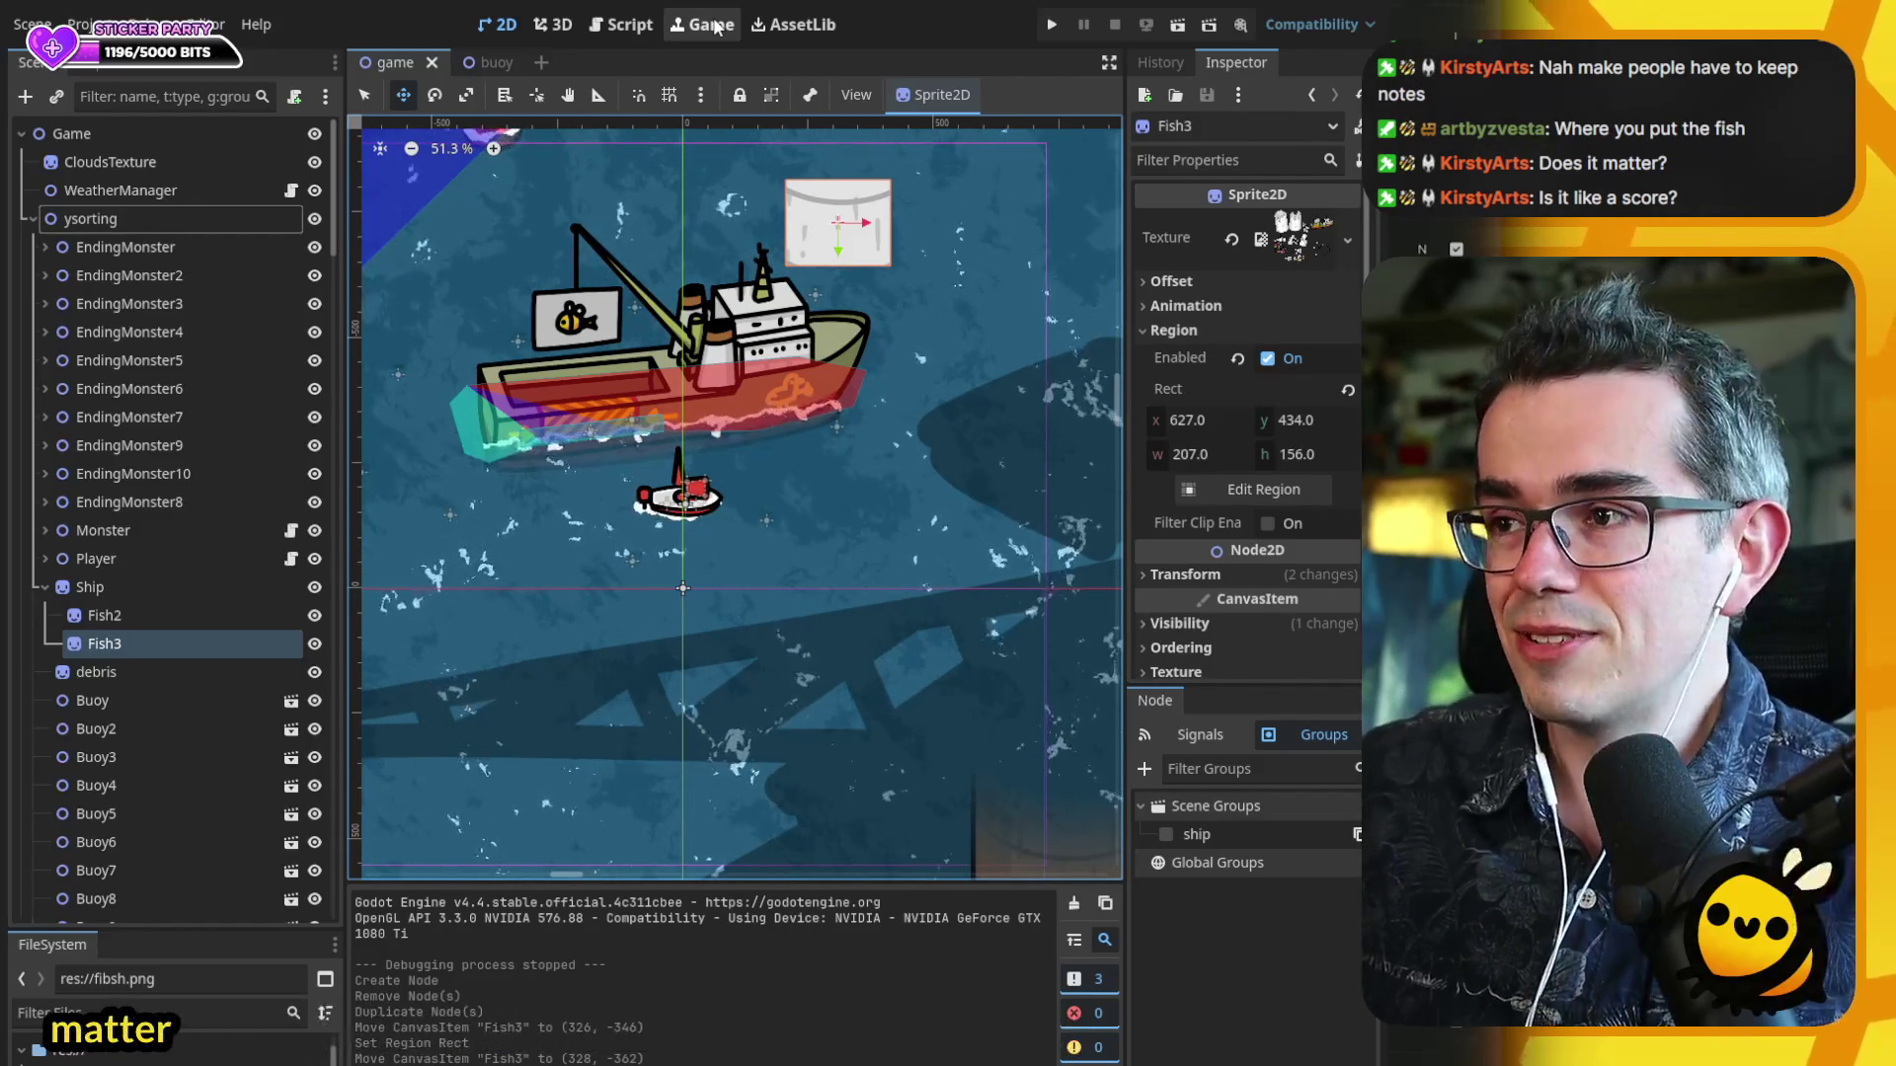
pyautogui.moveTo(746, 394); pyautogui.dragTo(810, 461)
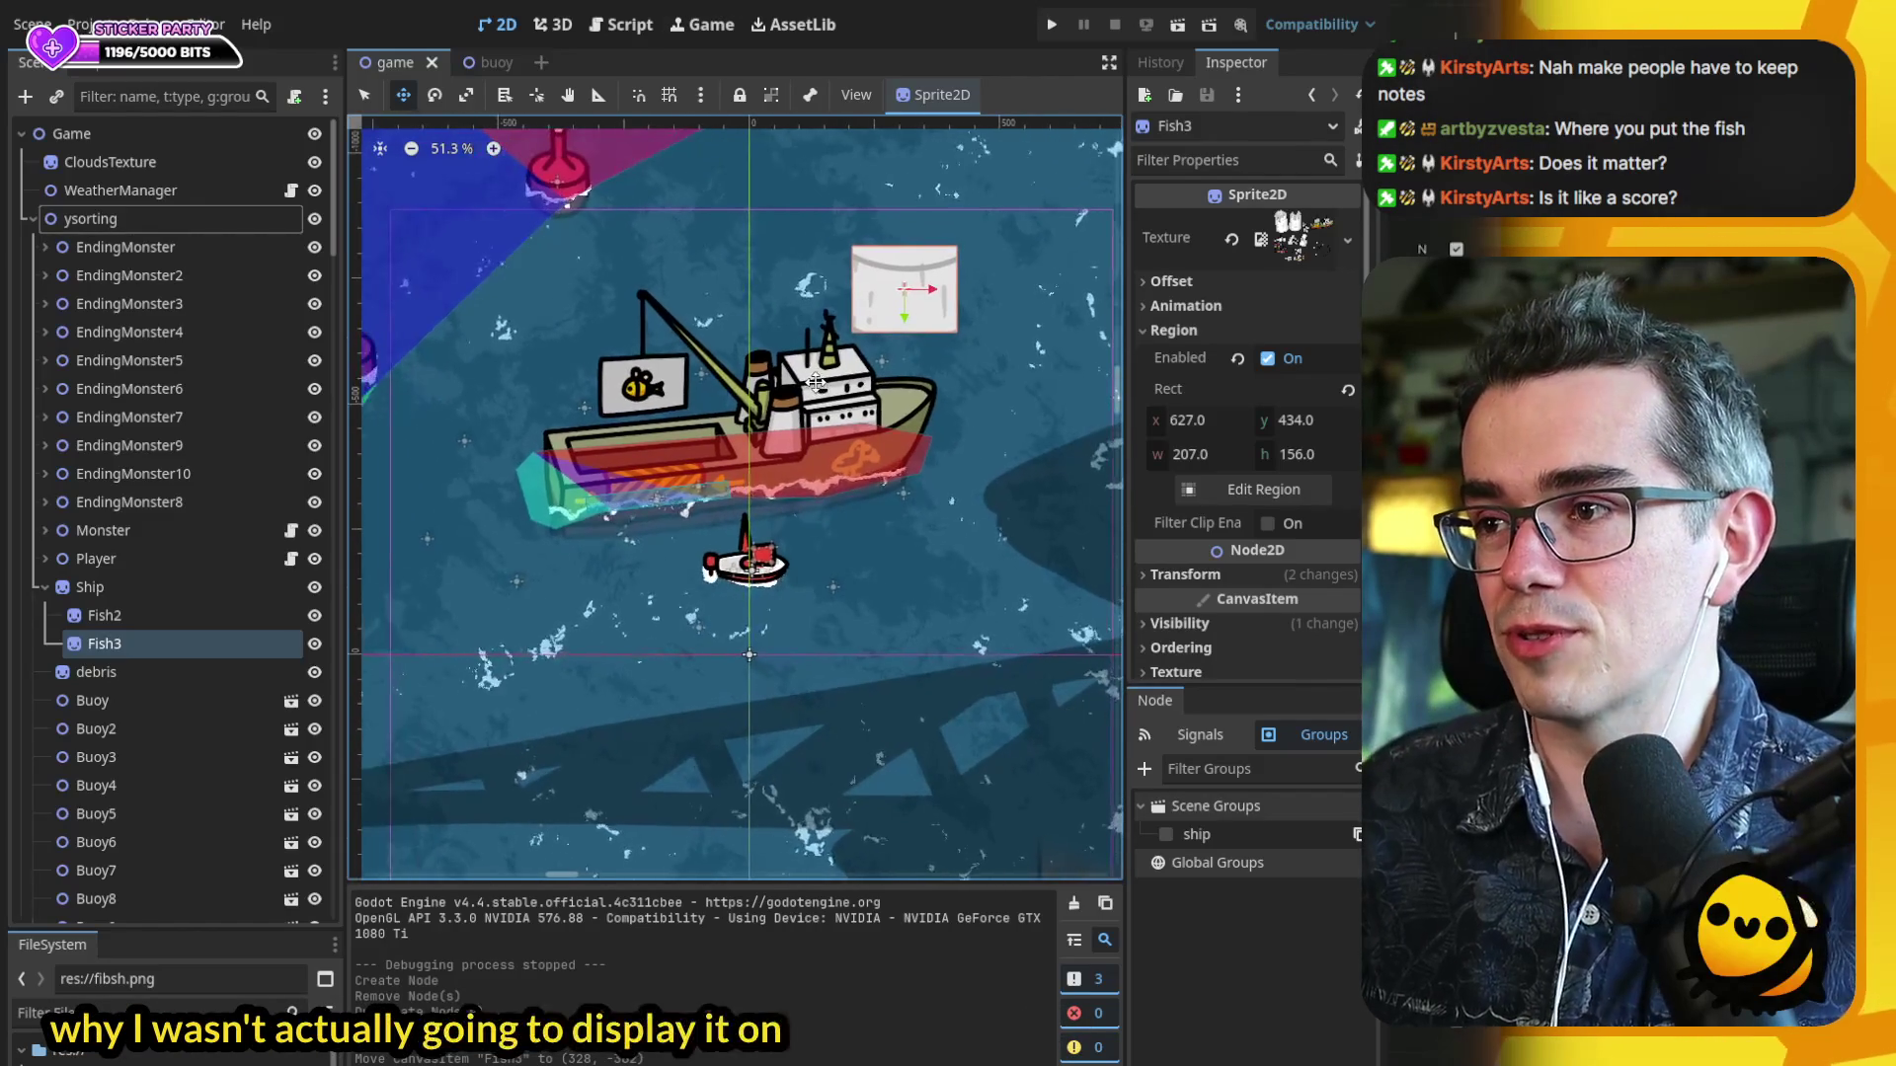
pyautogui.scroll(-2, 787, 489)
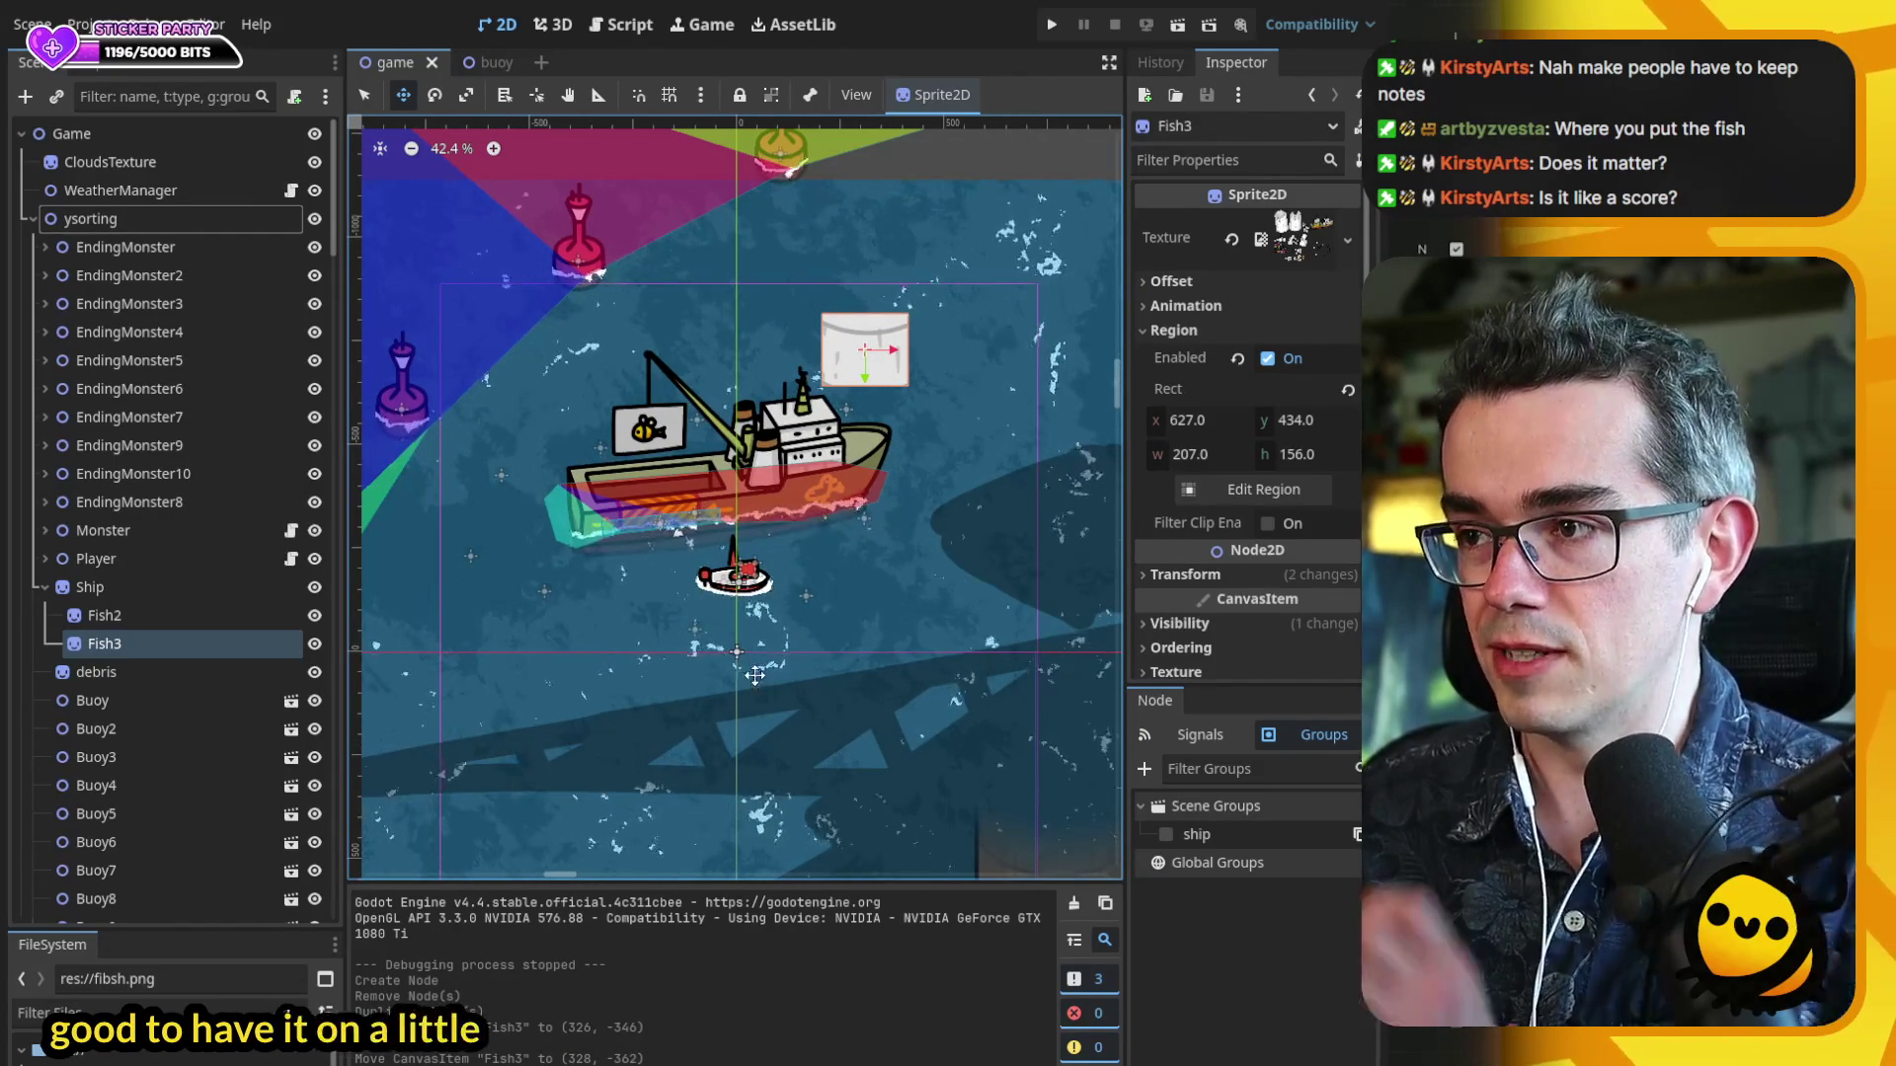
pyautogui.moveTo(753, 681); pyautogui.dragTo(718, 638)
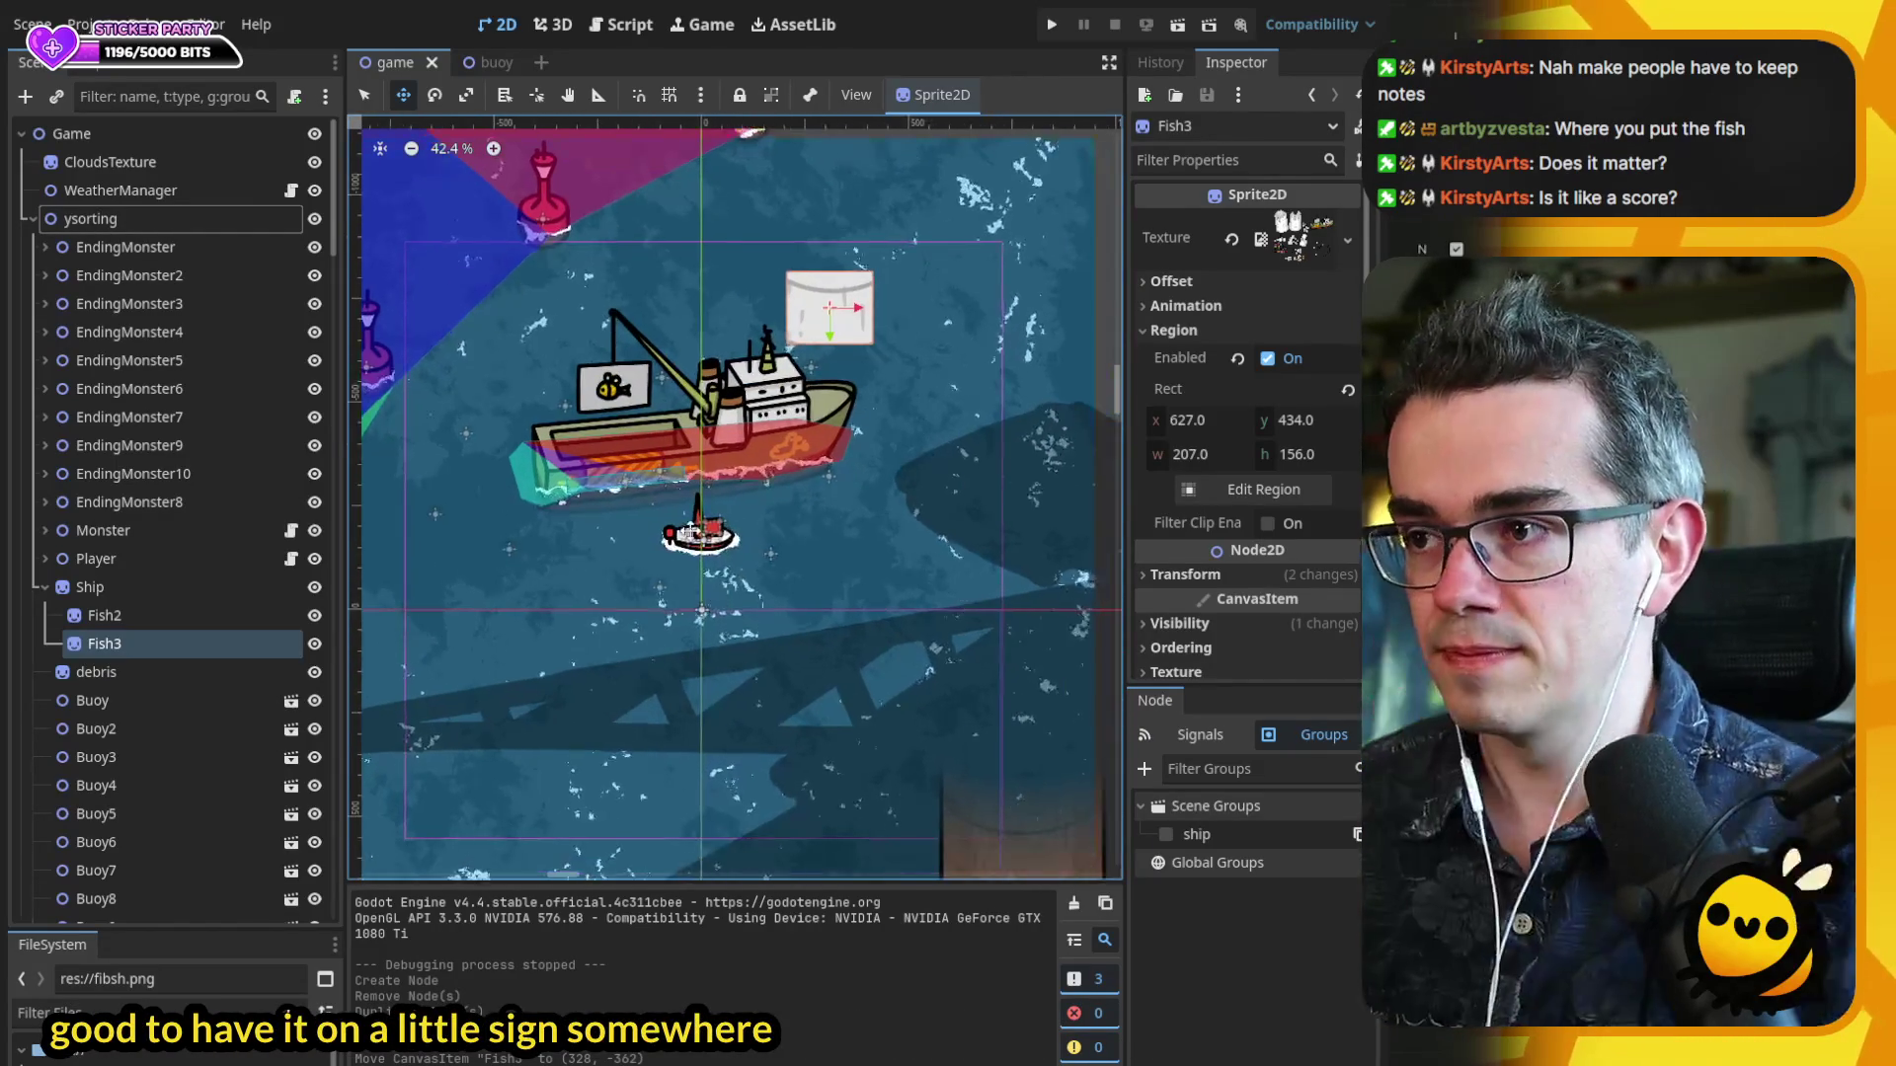
pyautogui.scroll(3, 687, 531)
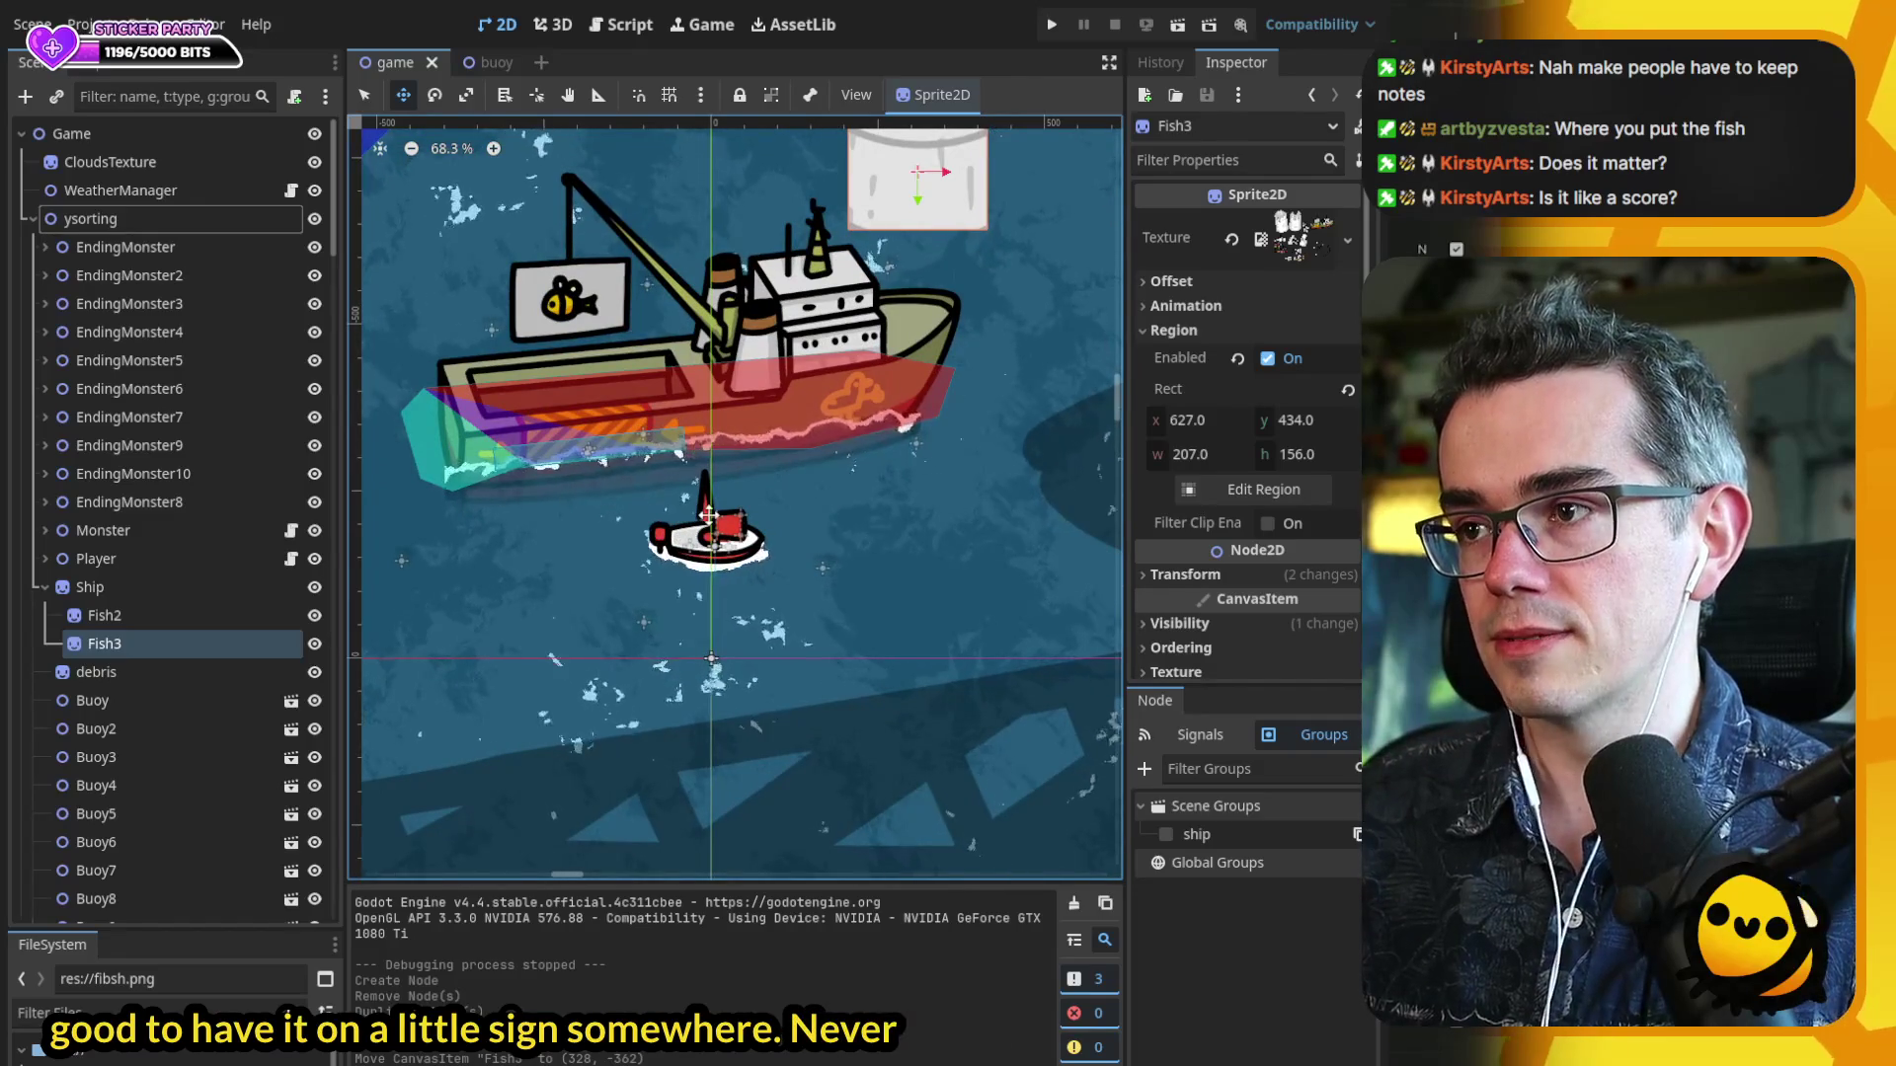
pyautogui.click(652, 35)
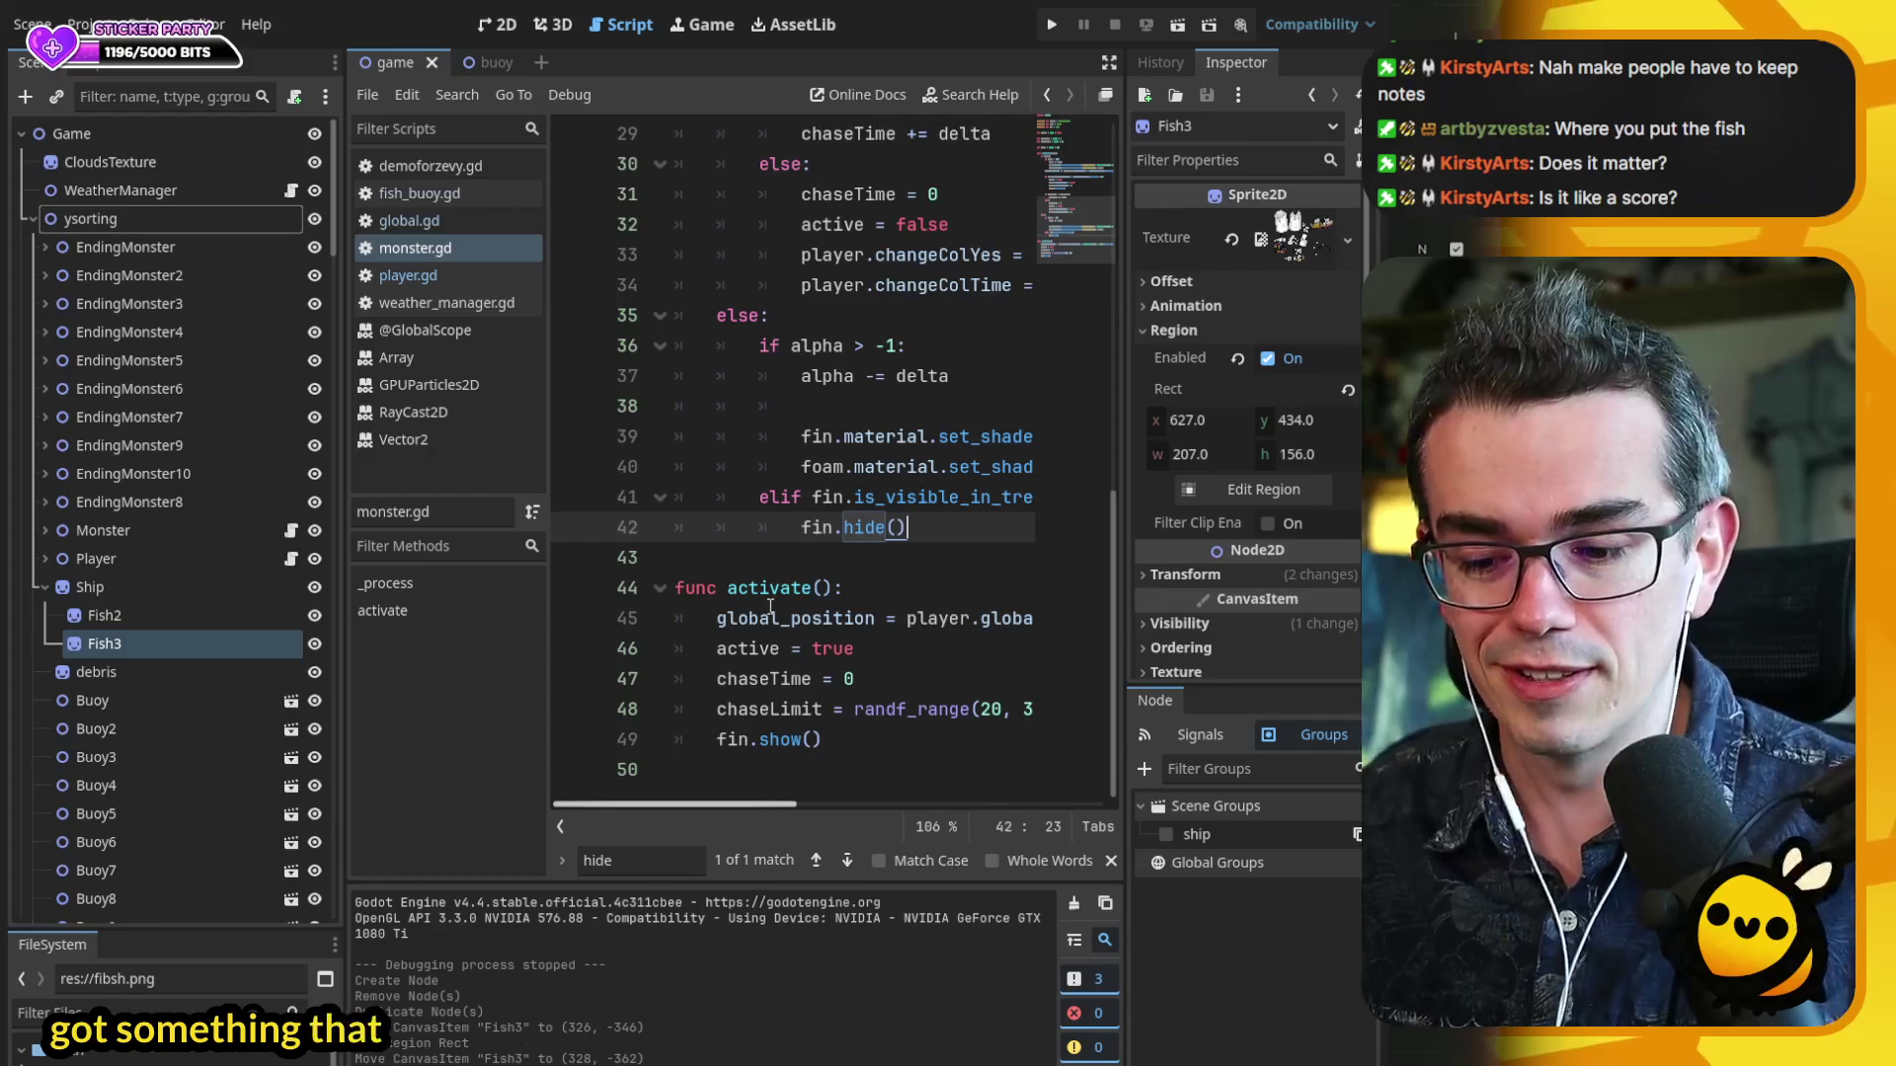
pyautogui.click(487, 33)
pyautogui.scroll(4, 756, 380)
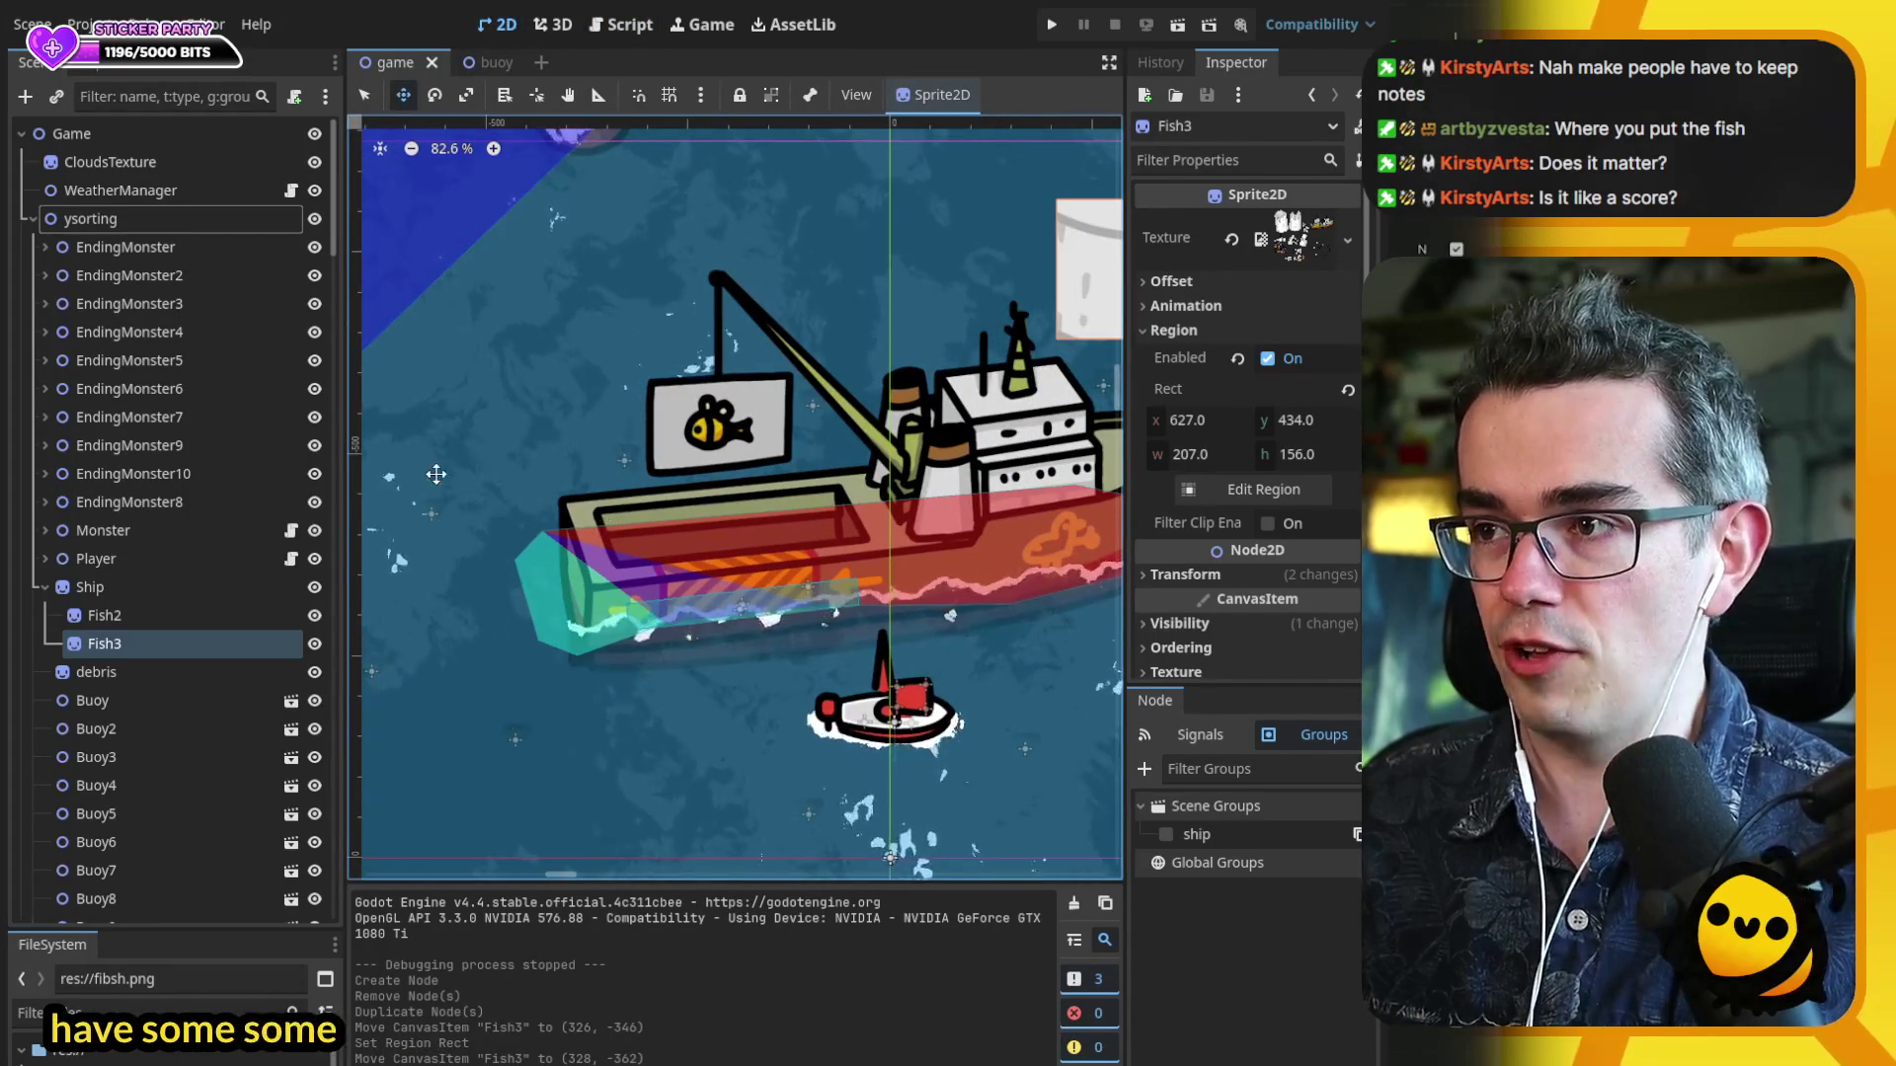
pyautogui.scroll(-1, 370, 296)
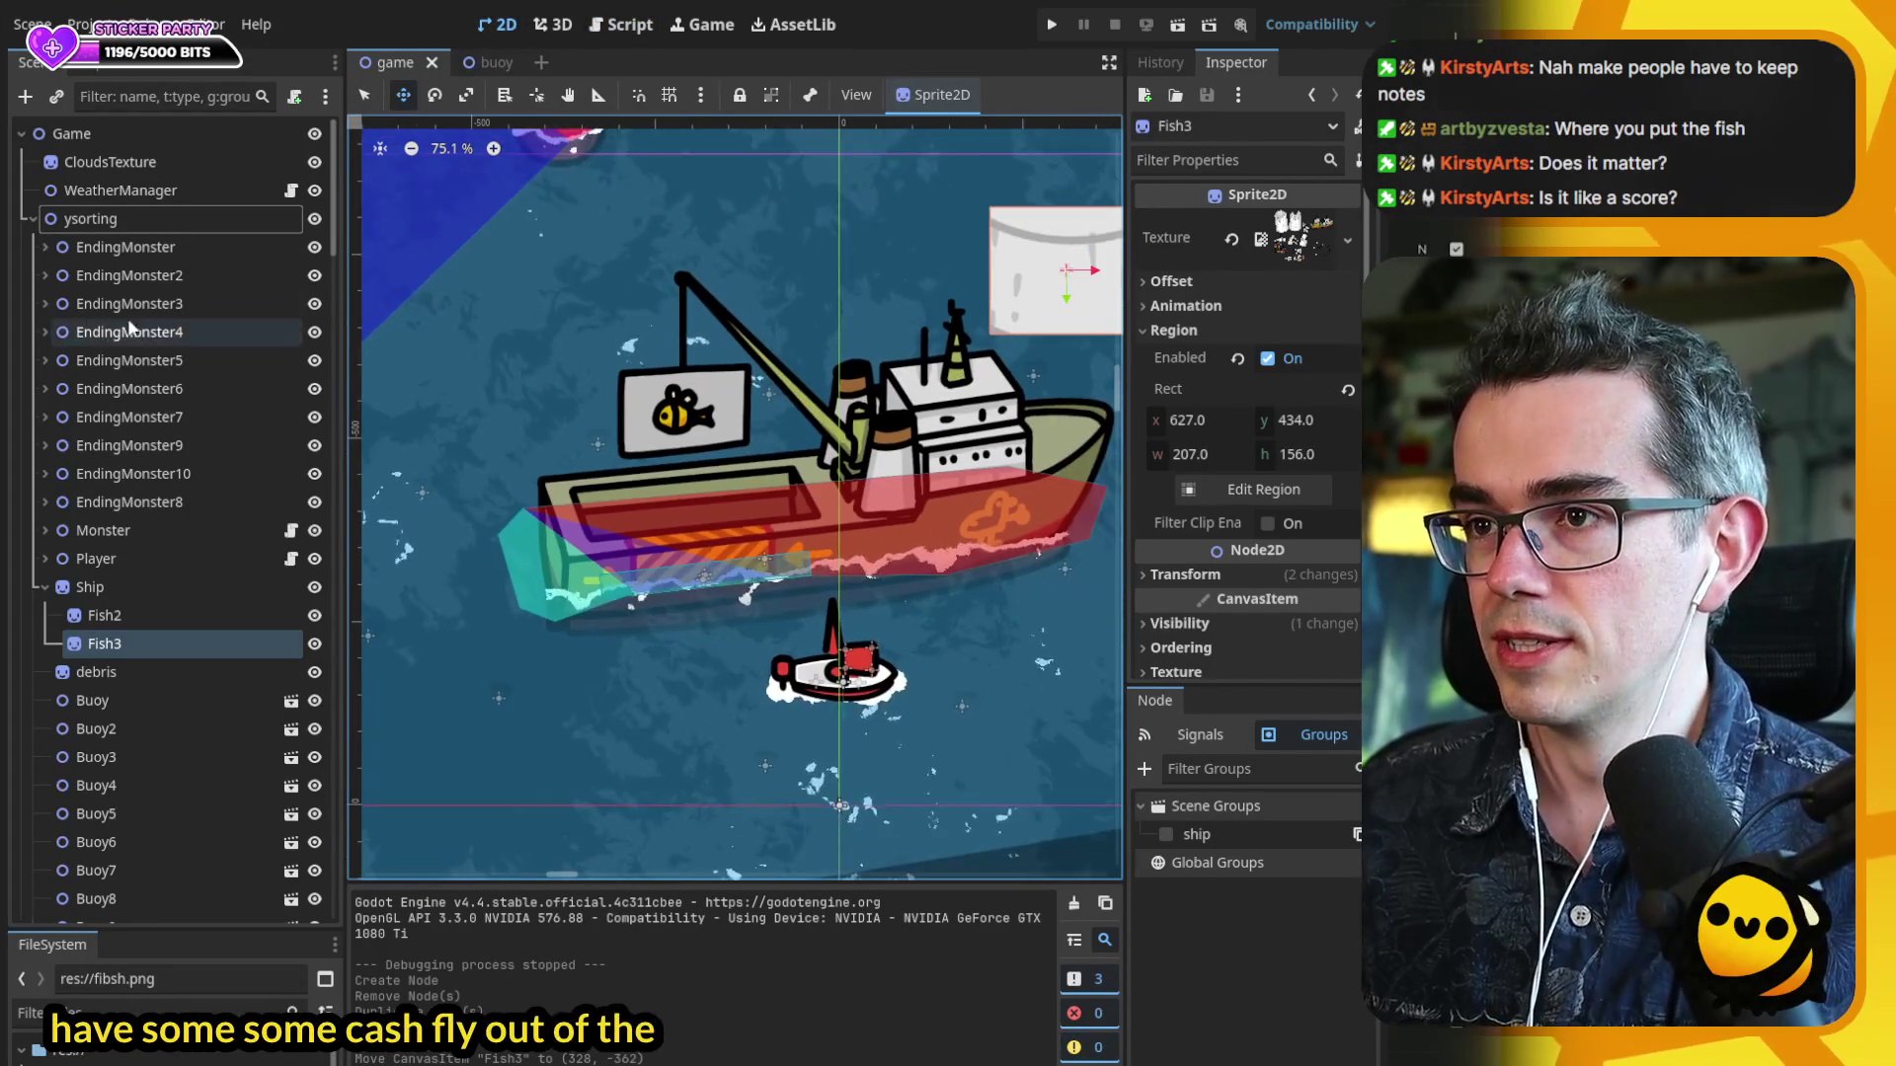
pyautogui.click(119, 219)
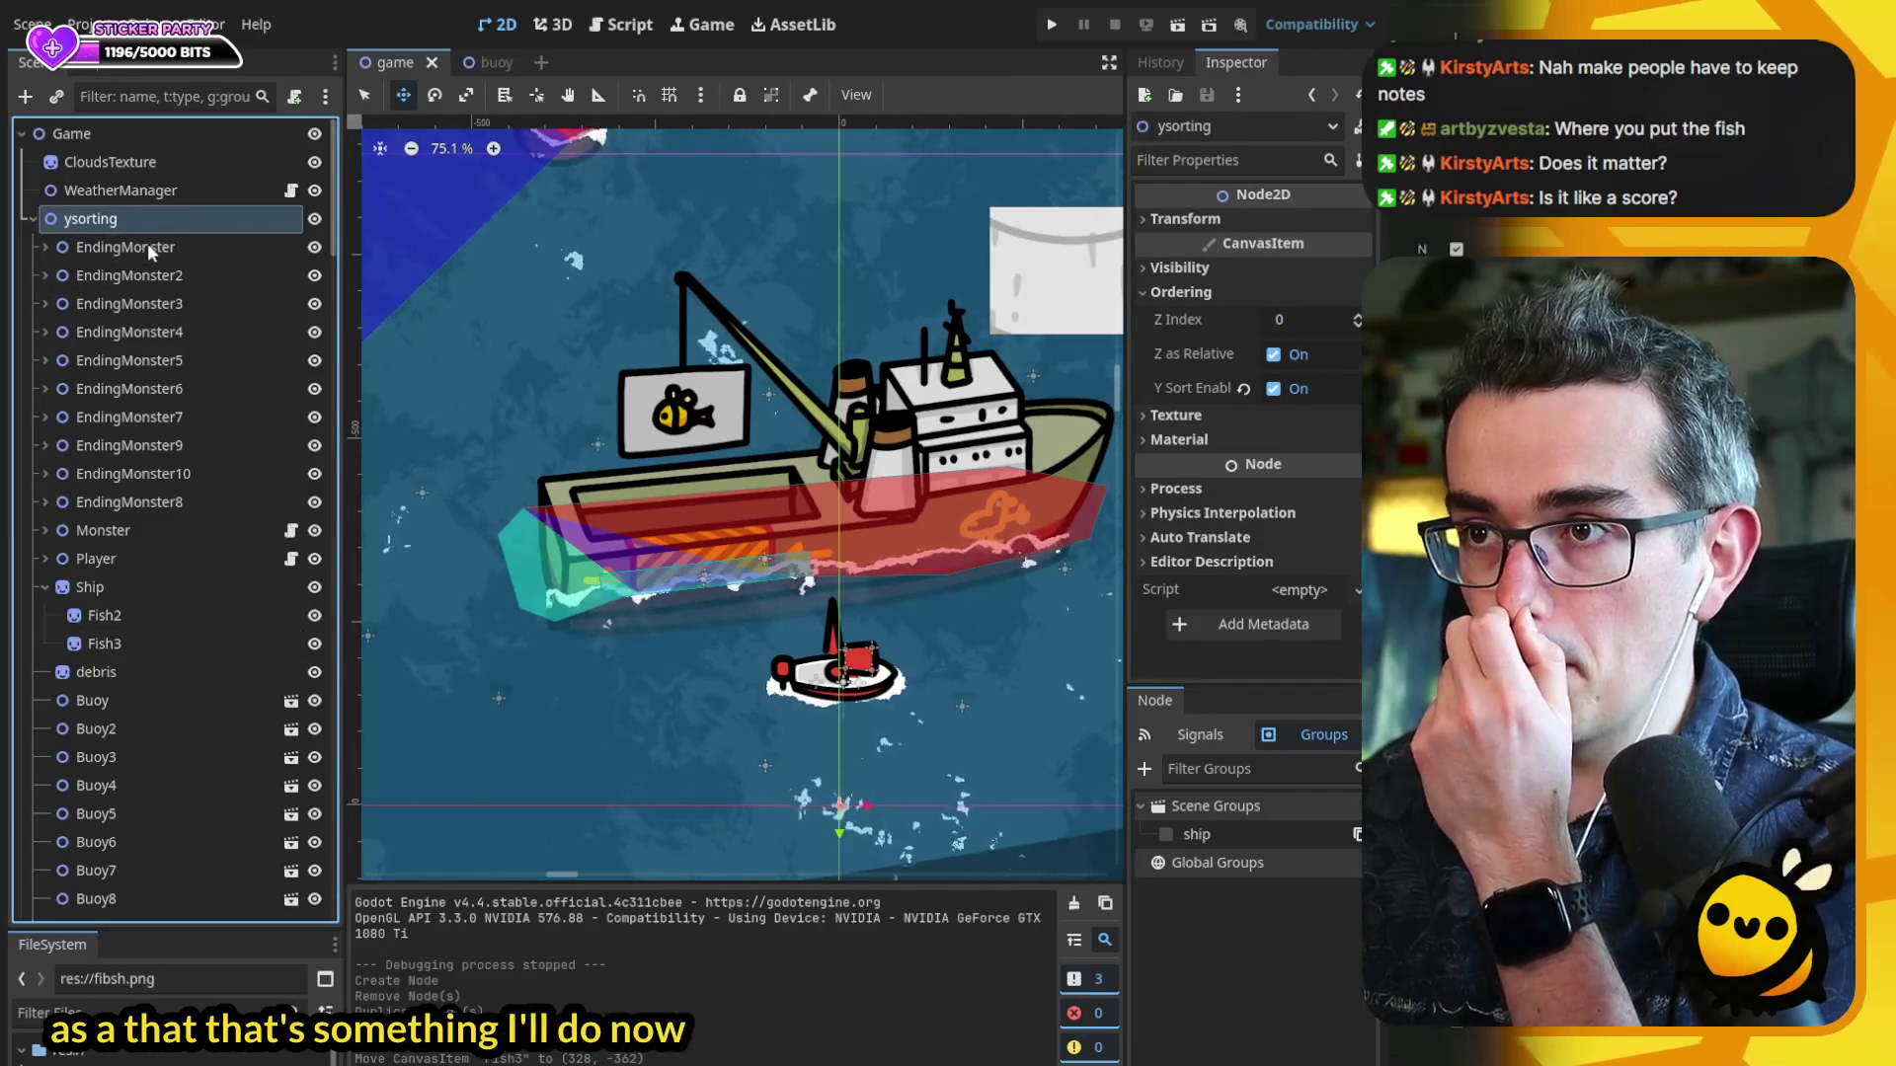
pyautogui.scroll(-3, 154, 389)
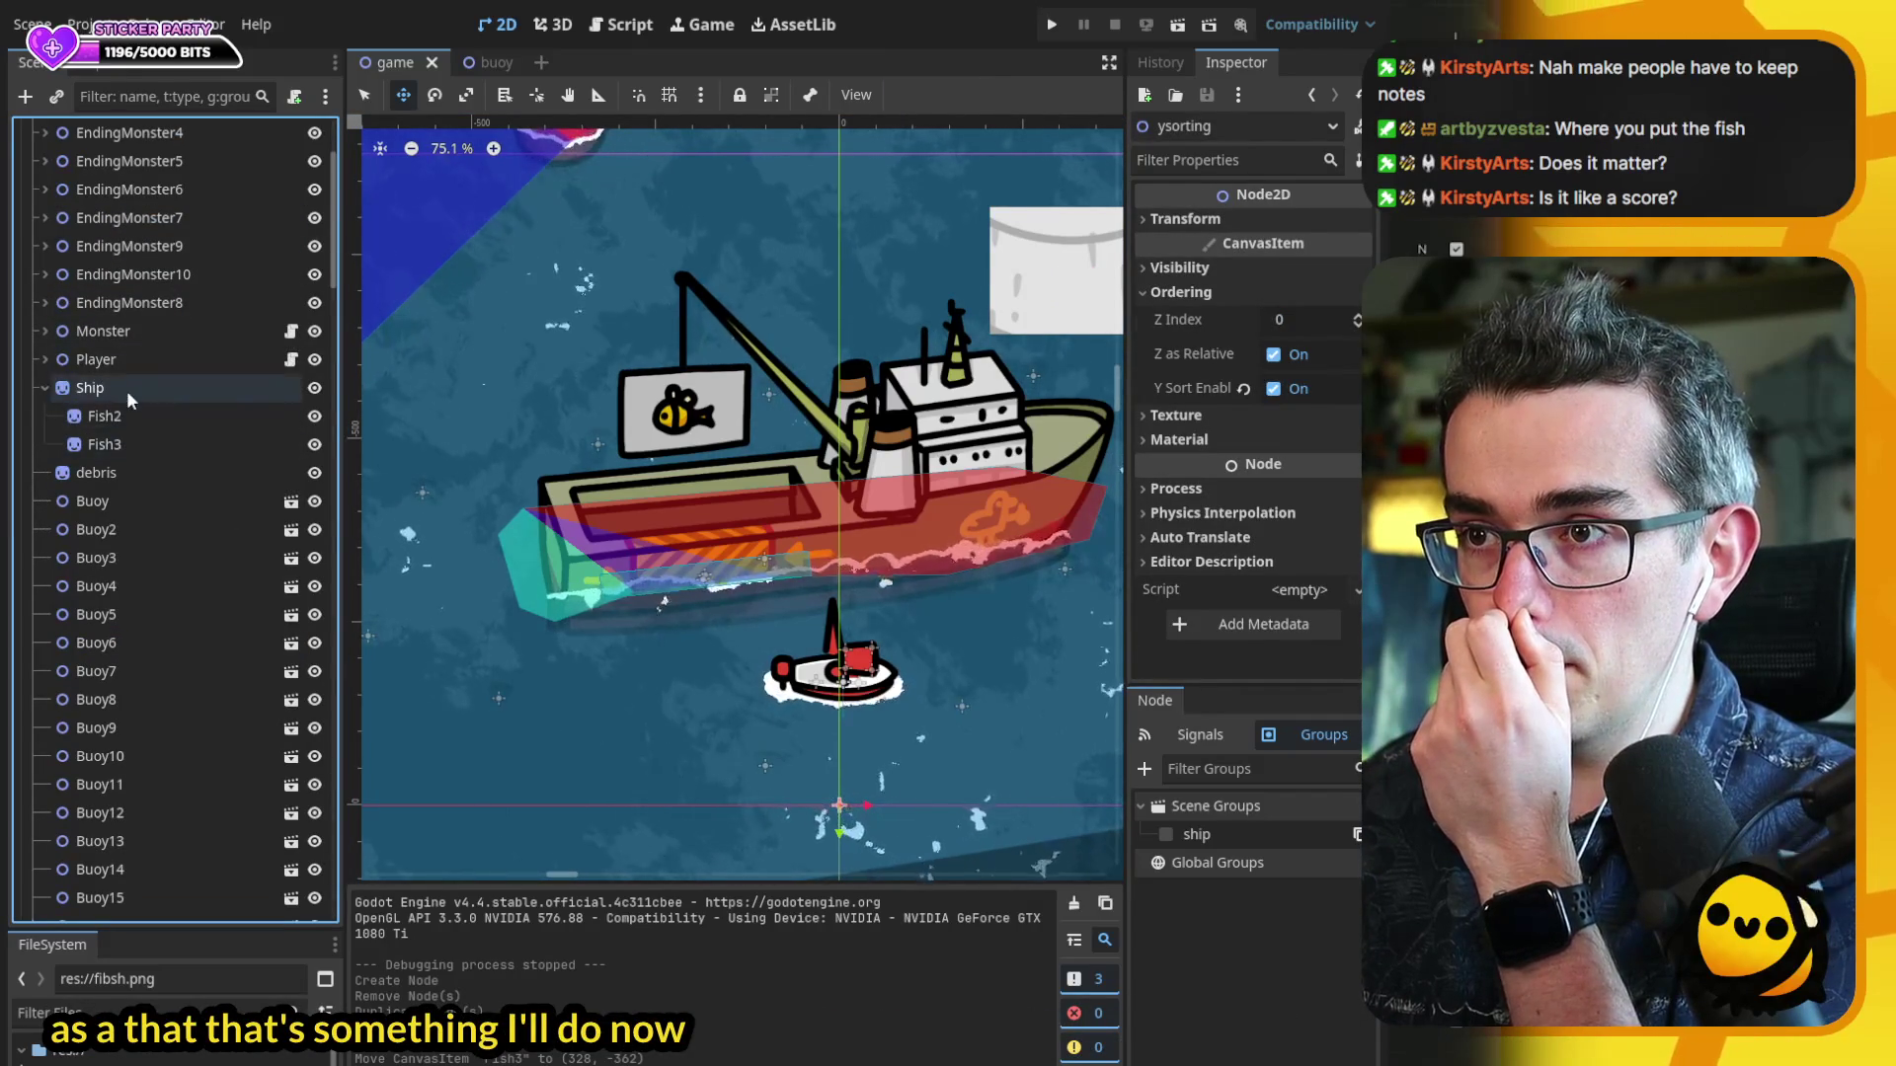
pyautogui.click(127, 389)
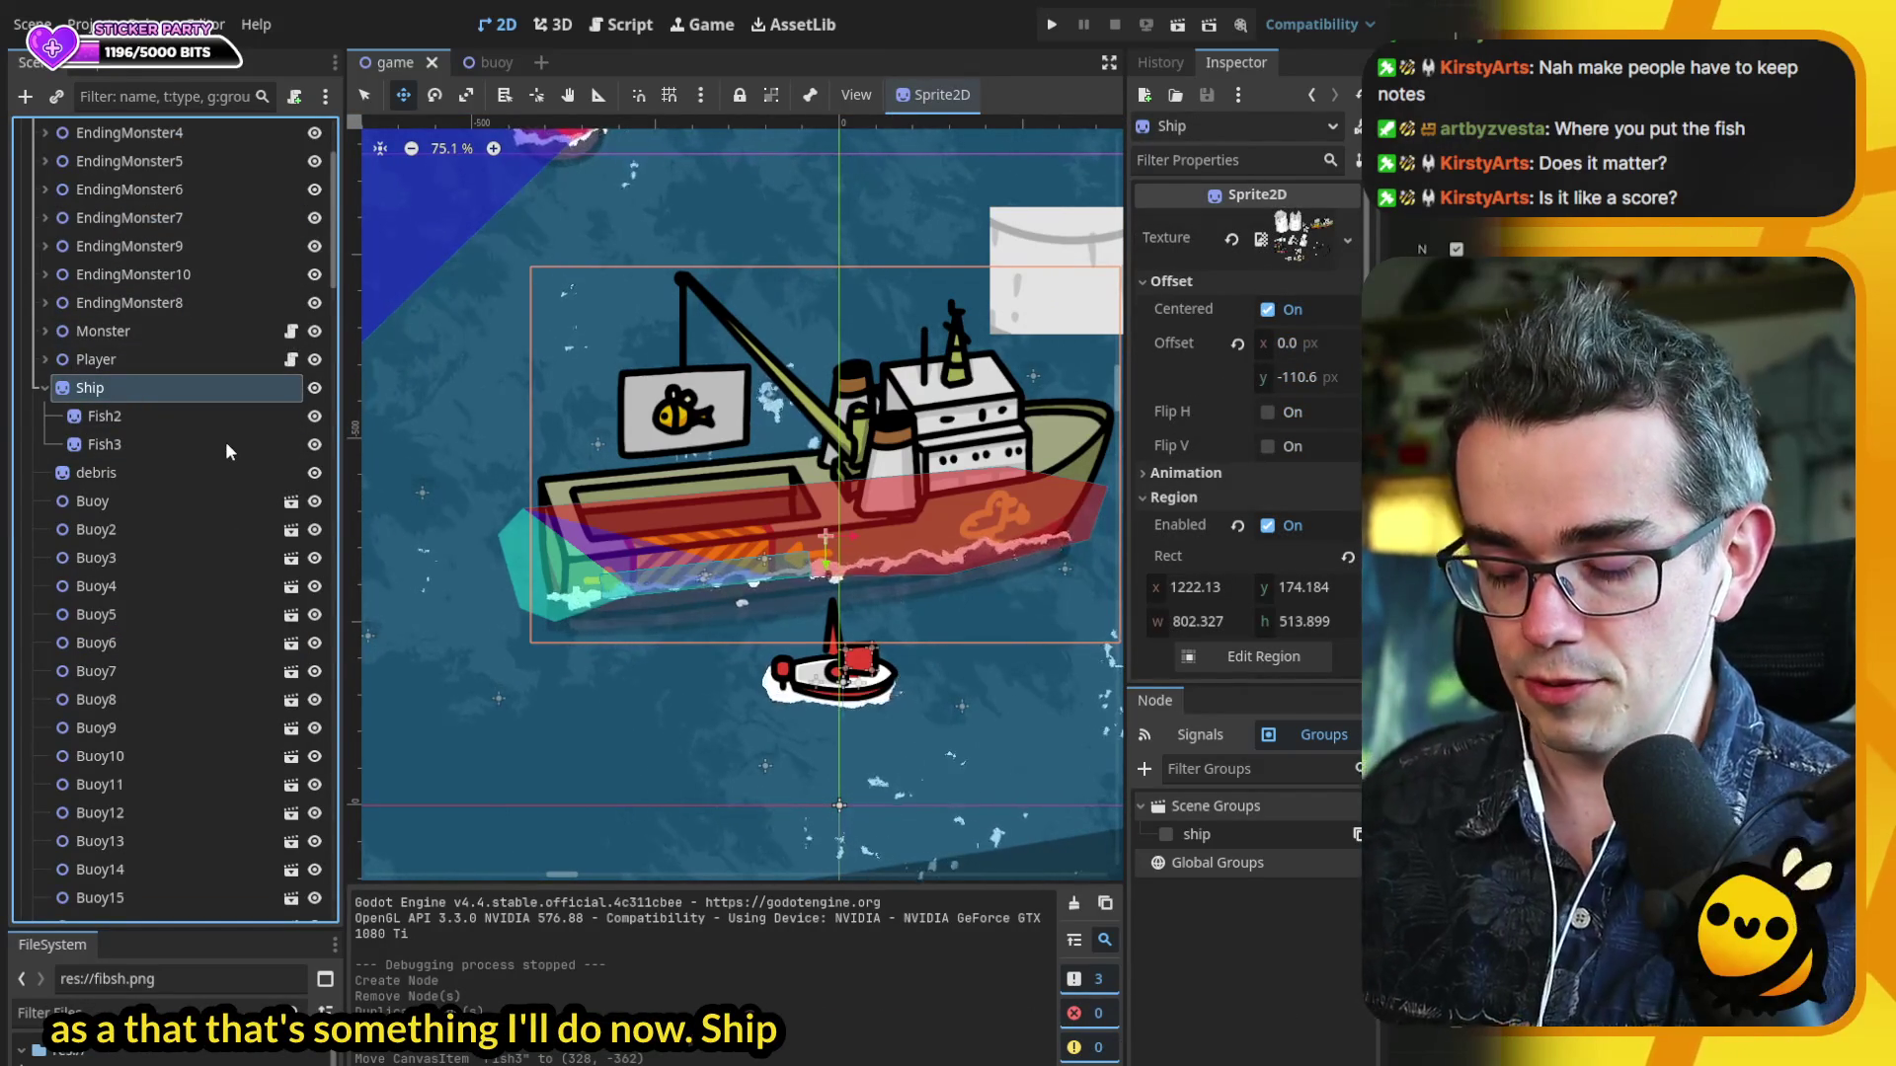
# - Add a GPUParticles2D child under Ship and reveal its Process Material setting
pyautogui.hotkey('ctrl', 'v')
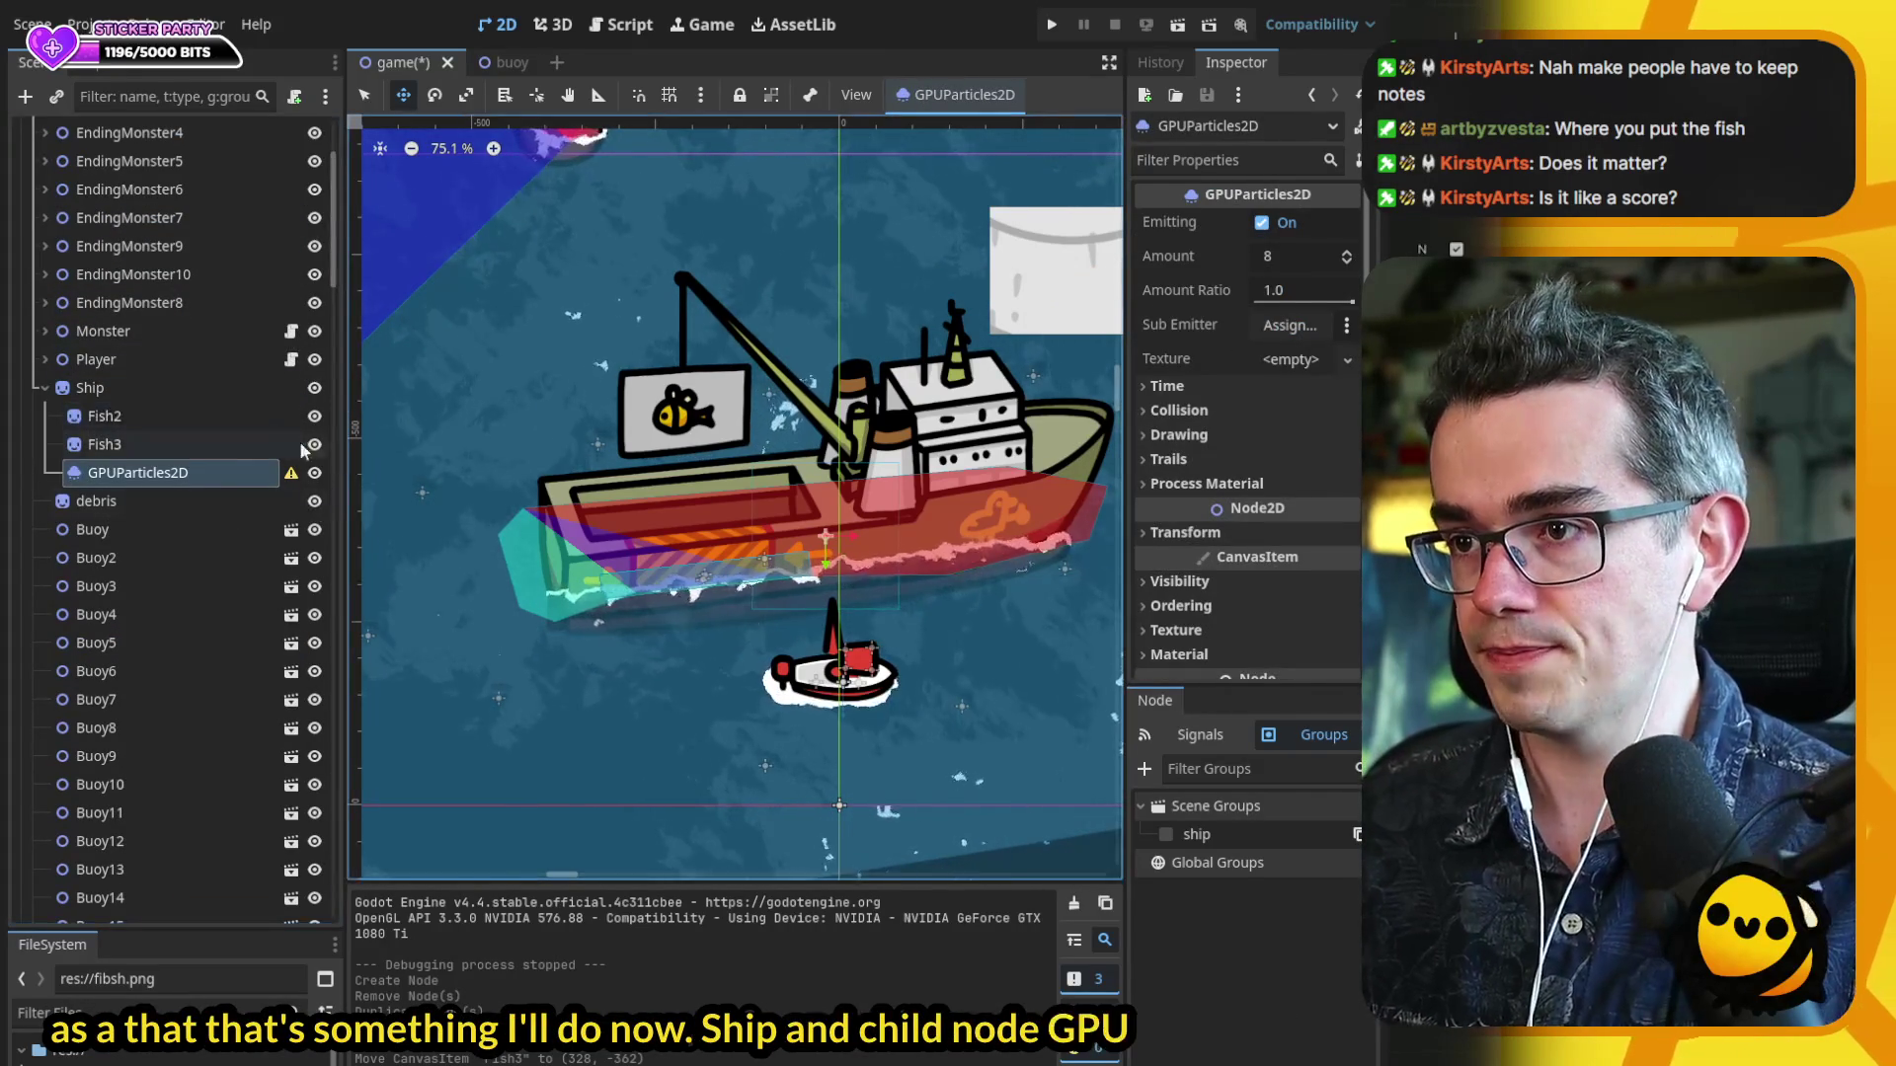
pyautogui.click(1241, 488)
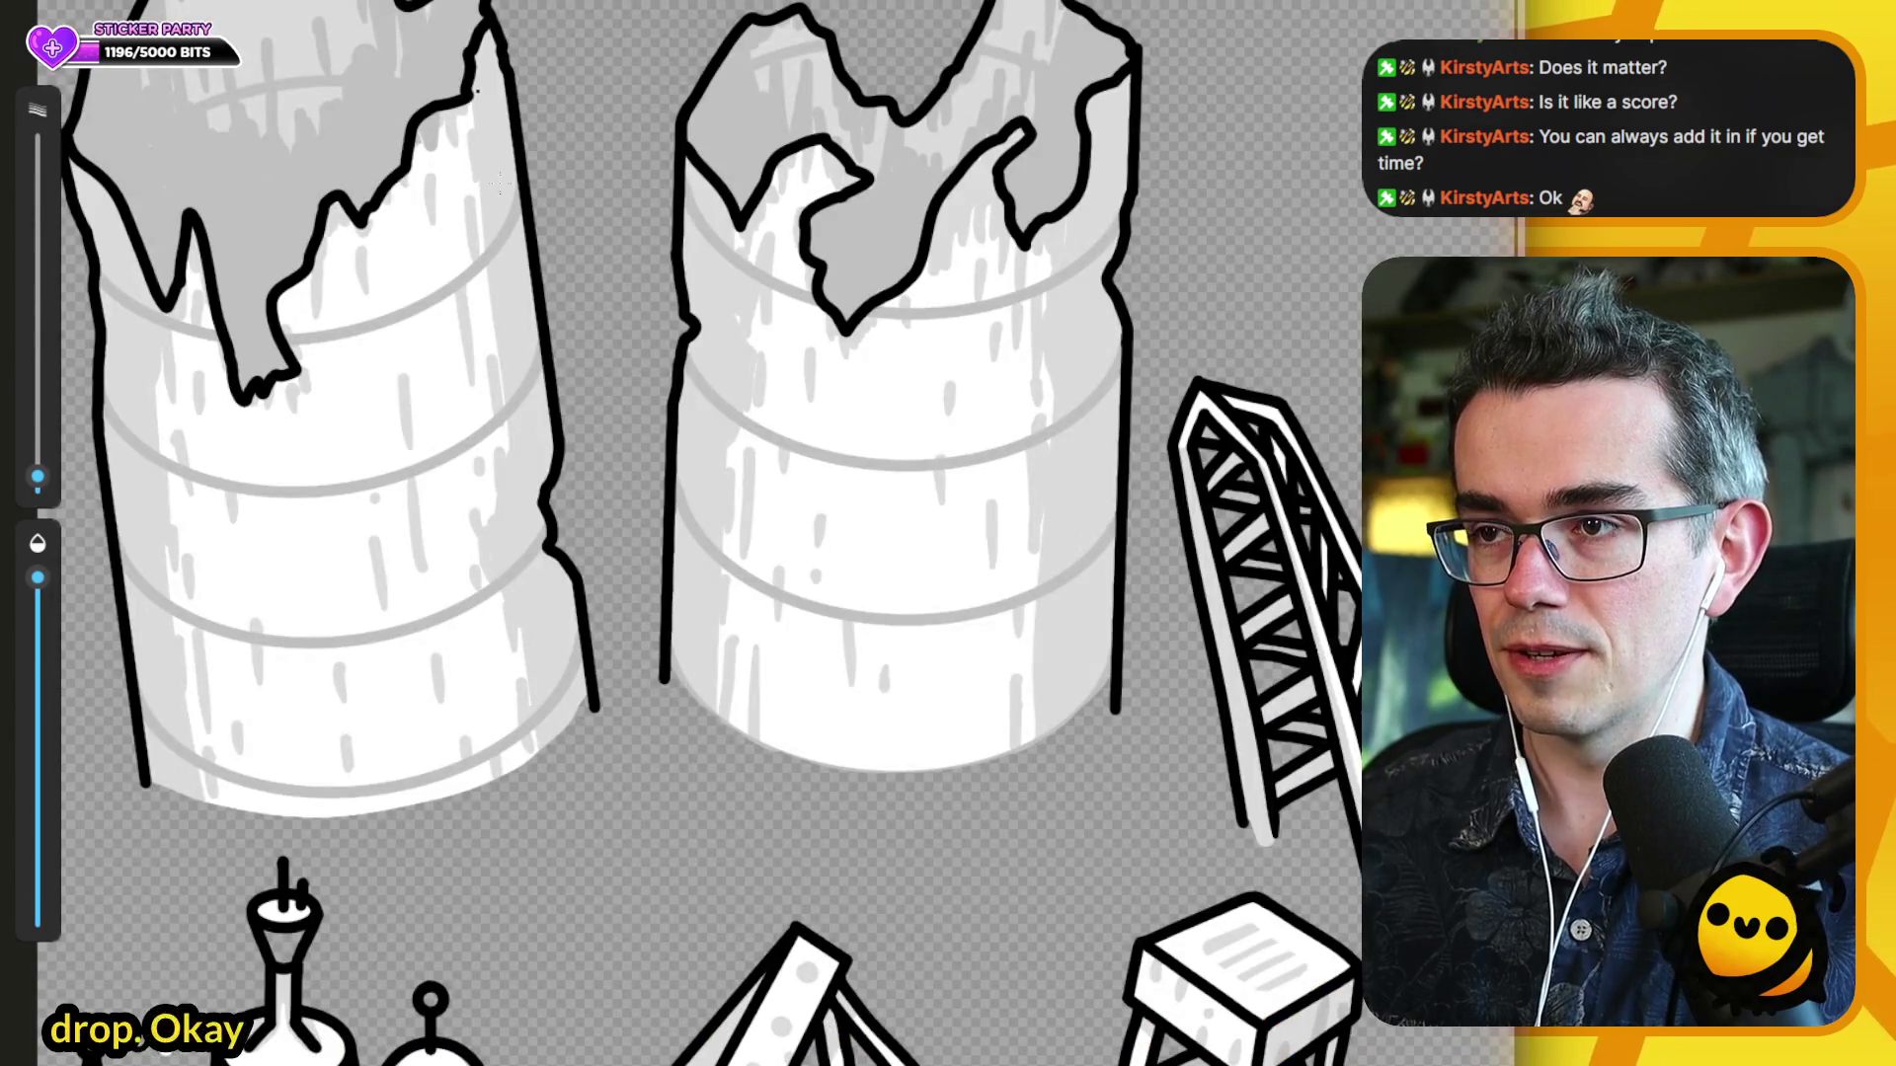
# - Draw a rectangle selection around the small black ring sprite on the sheet
pyautogui.scroll(-5, 498, 183)
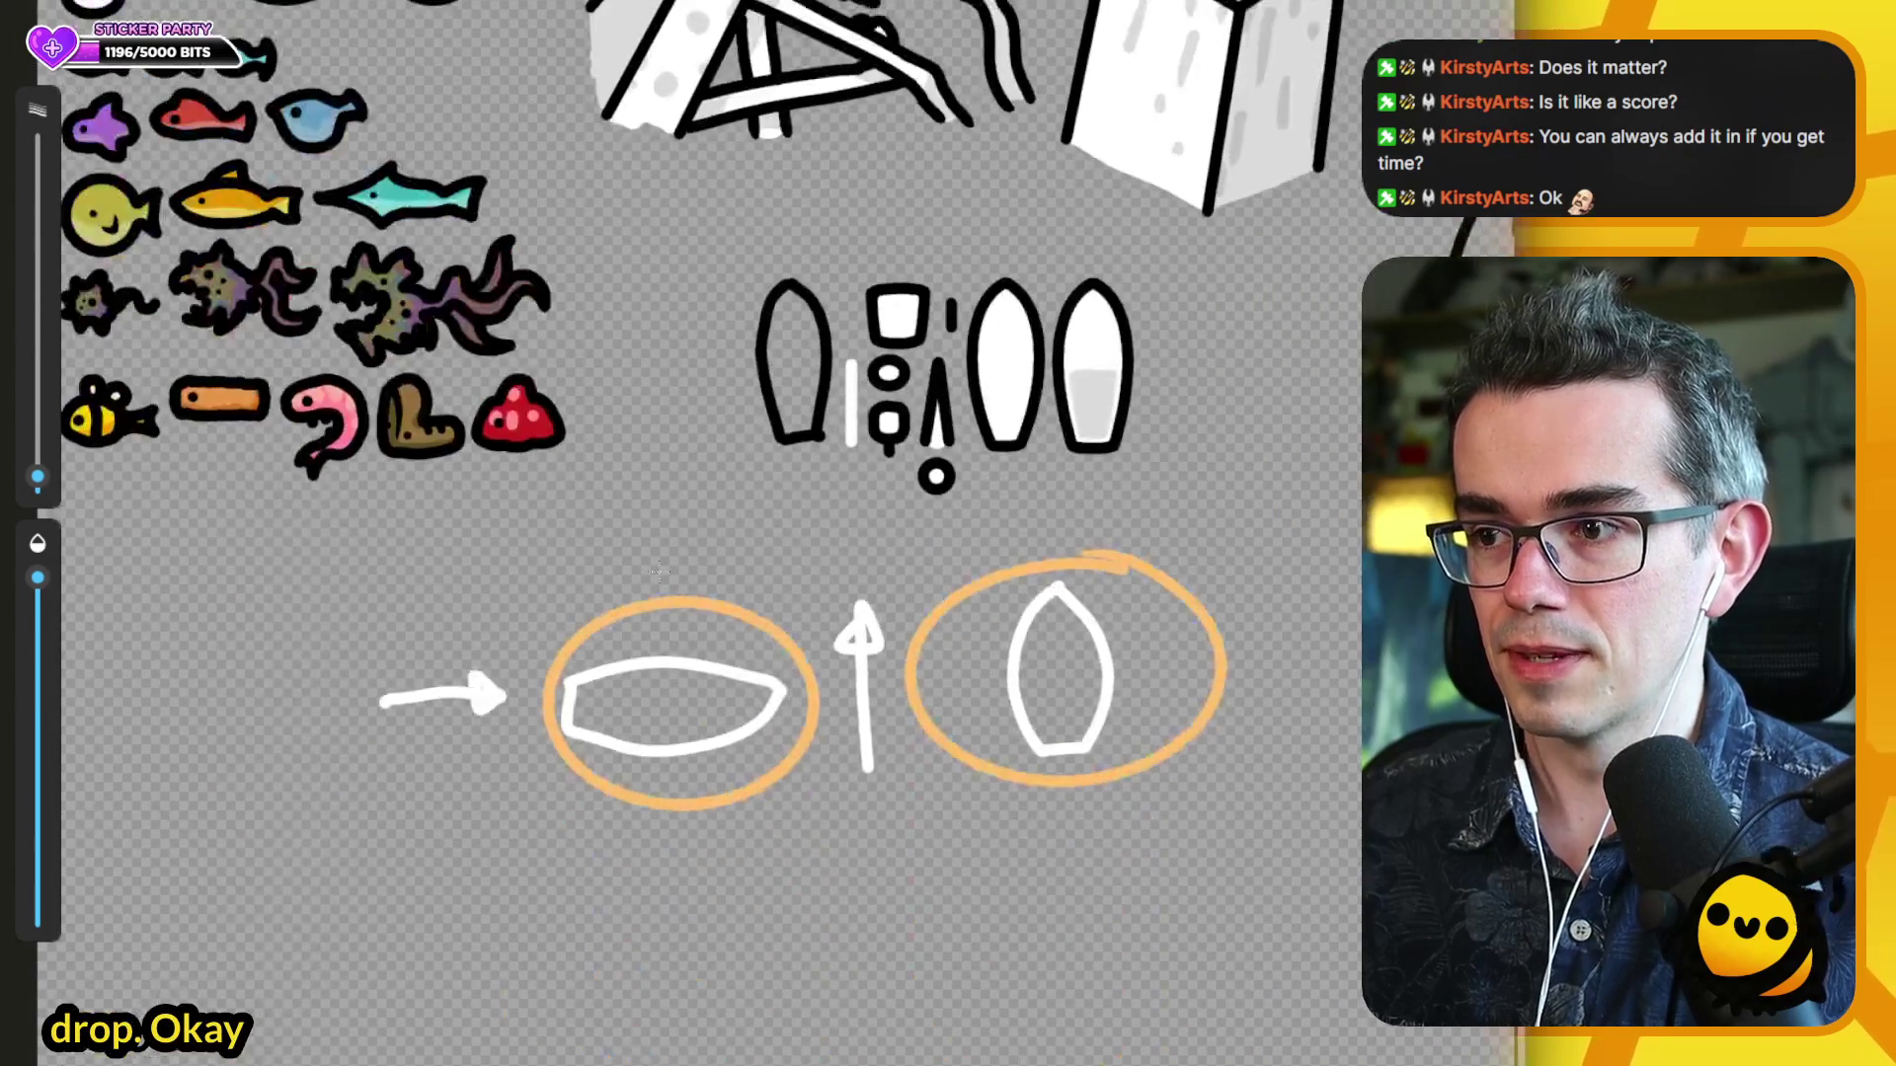
pyautogui.scroll(5, 836, 542)
pyautogui.scroll(5, 732, 402)
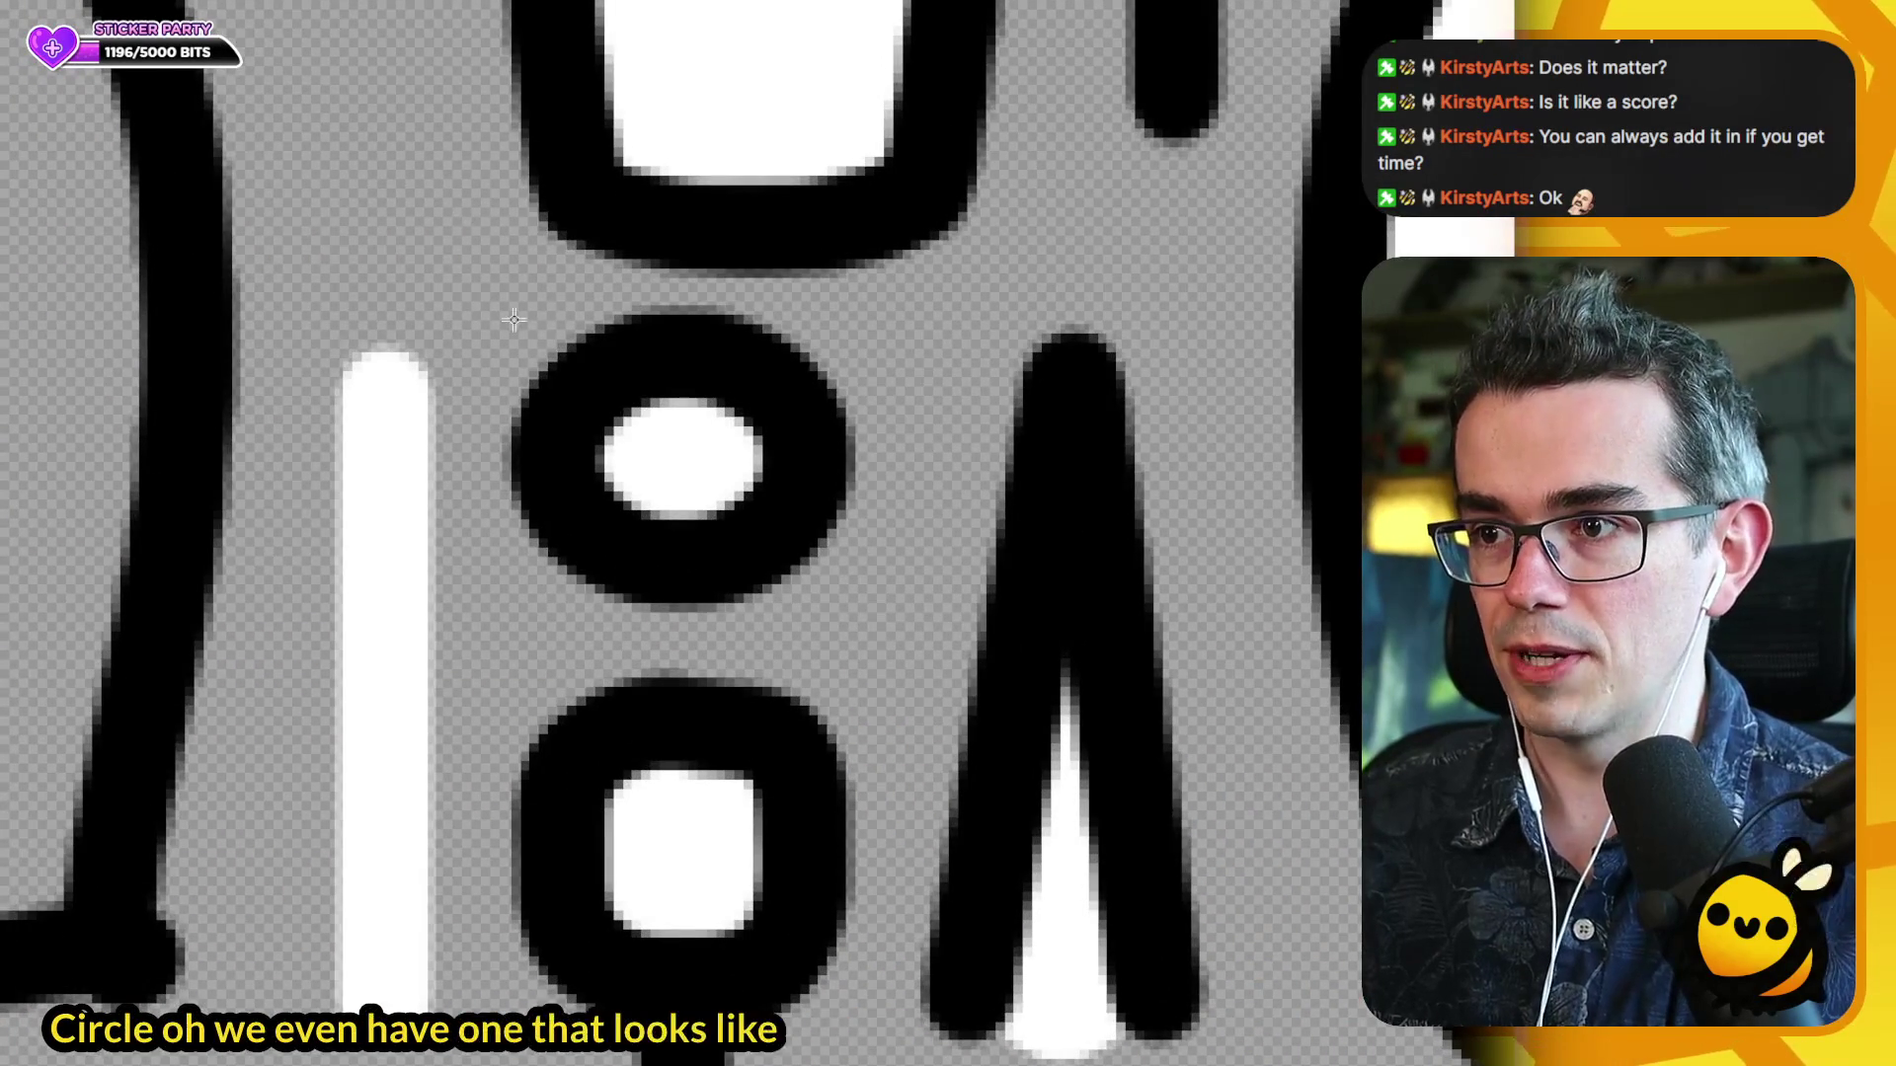
pyautogui.moveTo(707, 487); pyautogui.dragTo(837, 589)
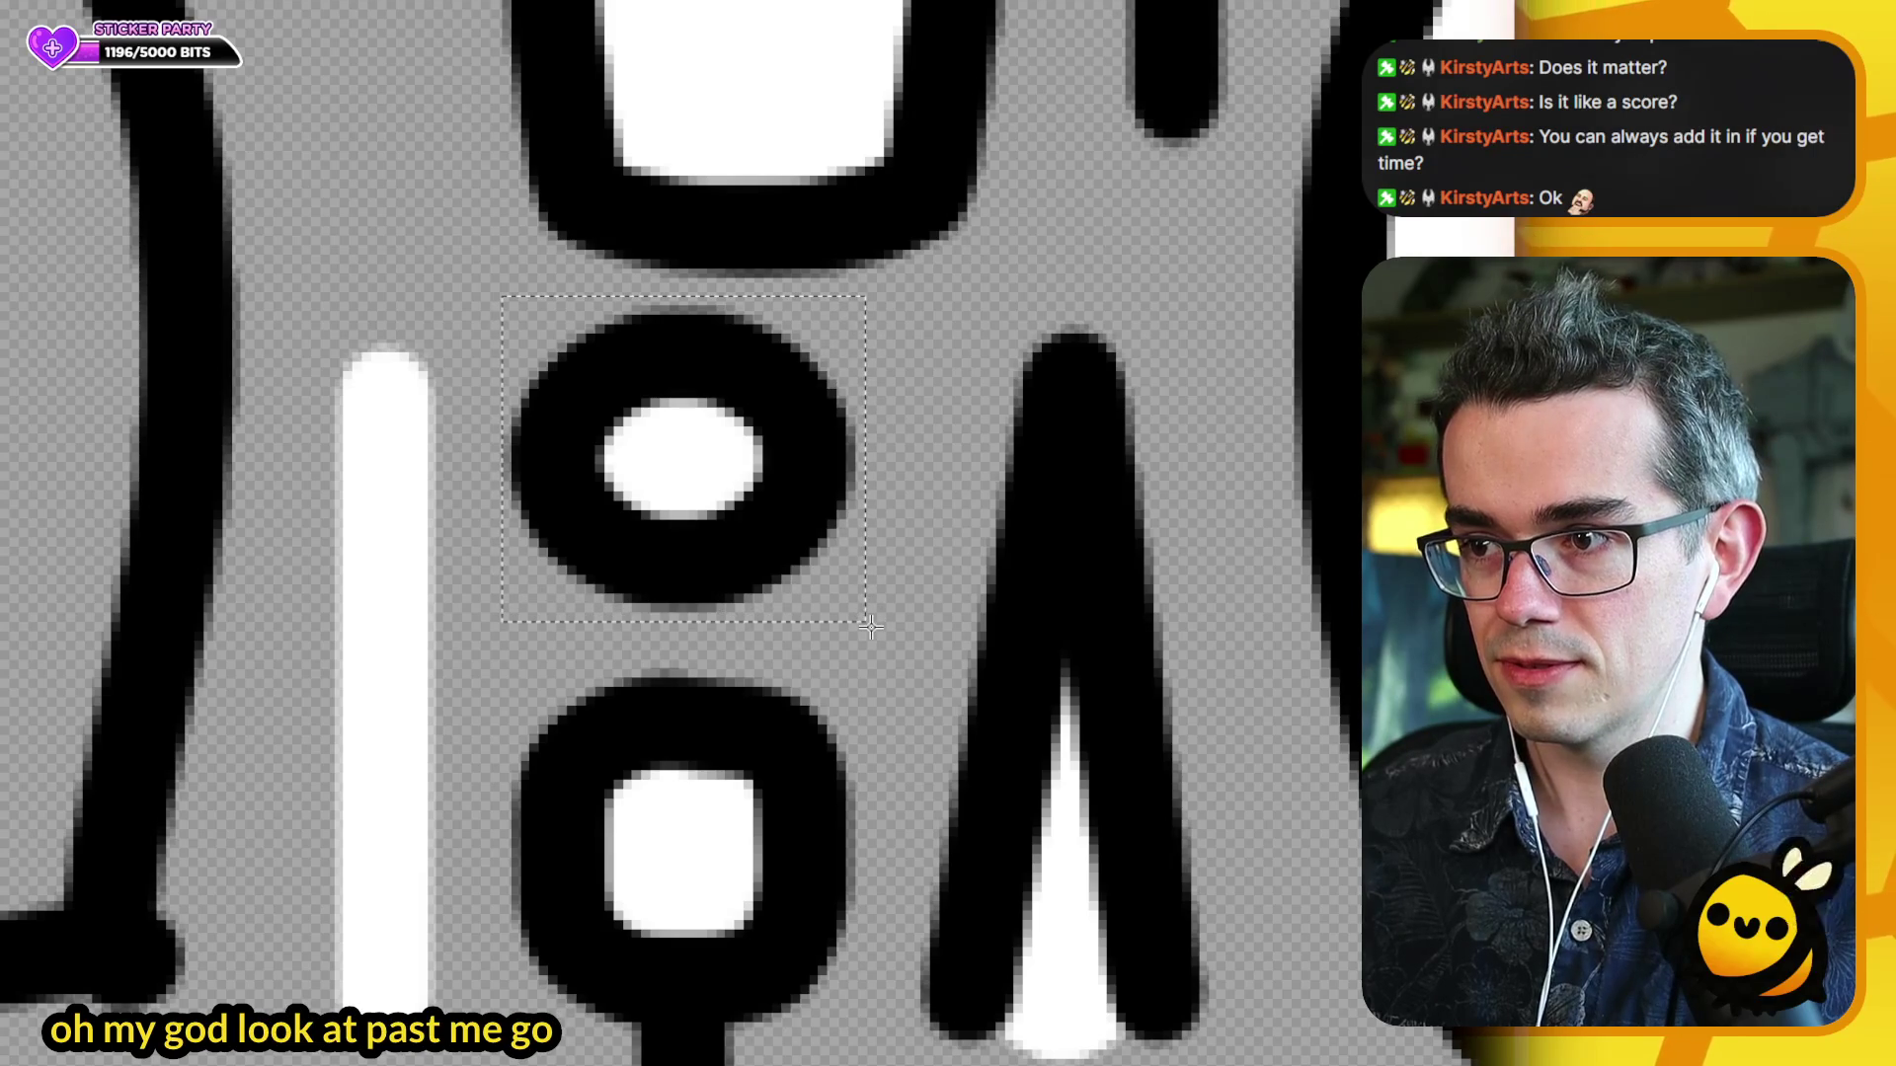
pyautogui.moveTo(871, 626); pyautogui.dragTo(871, 626)
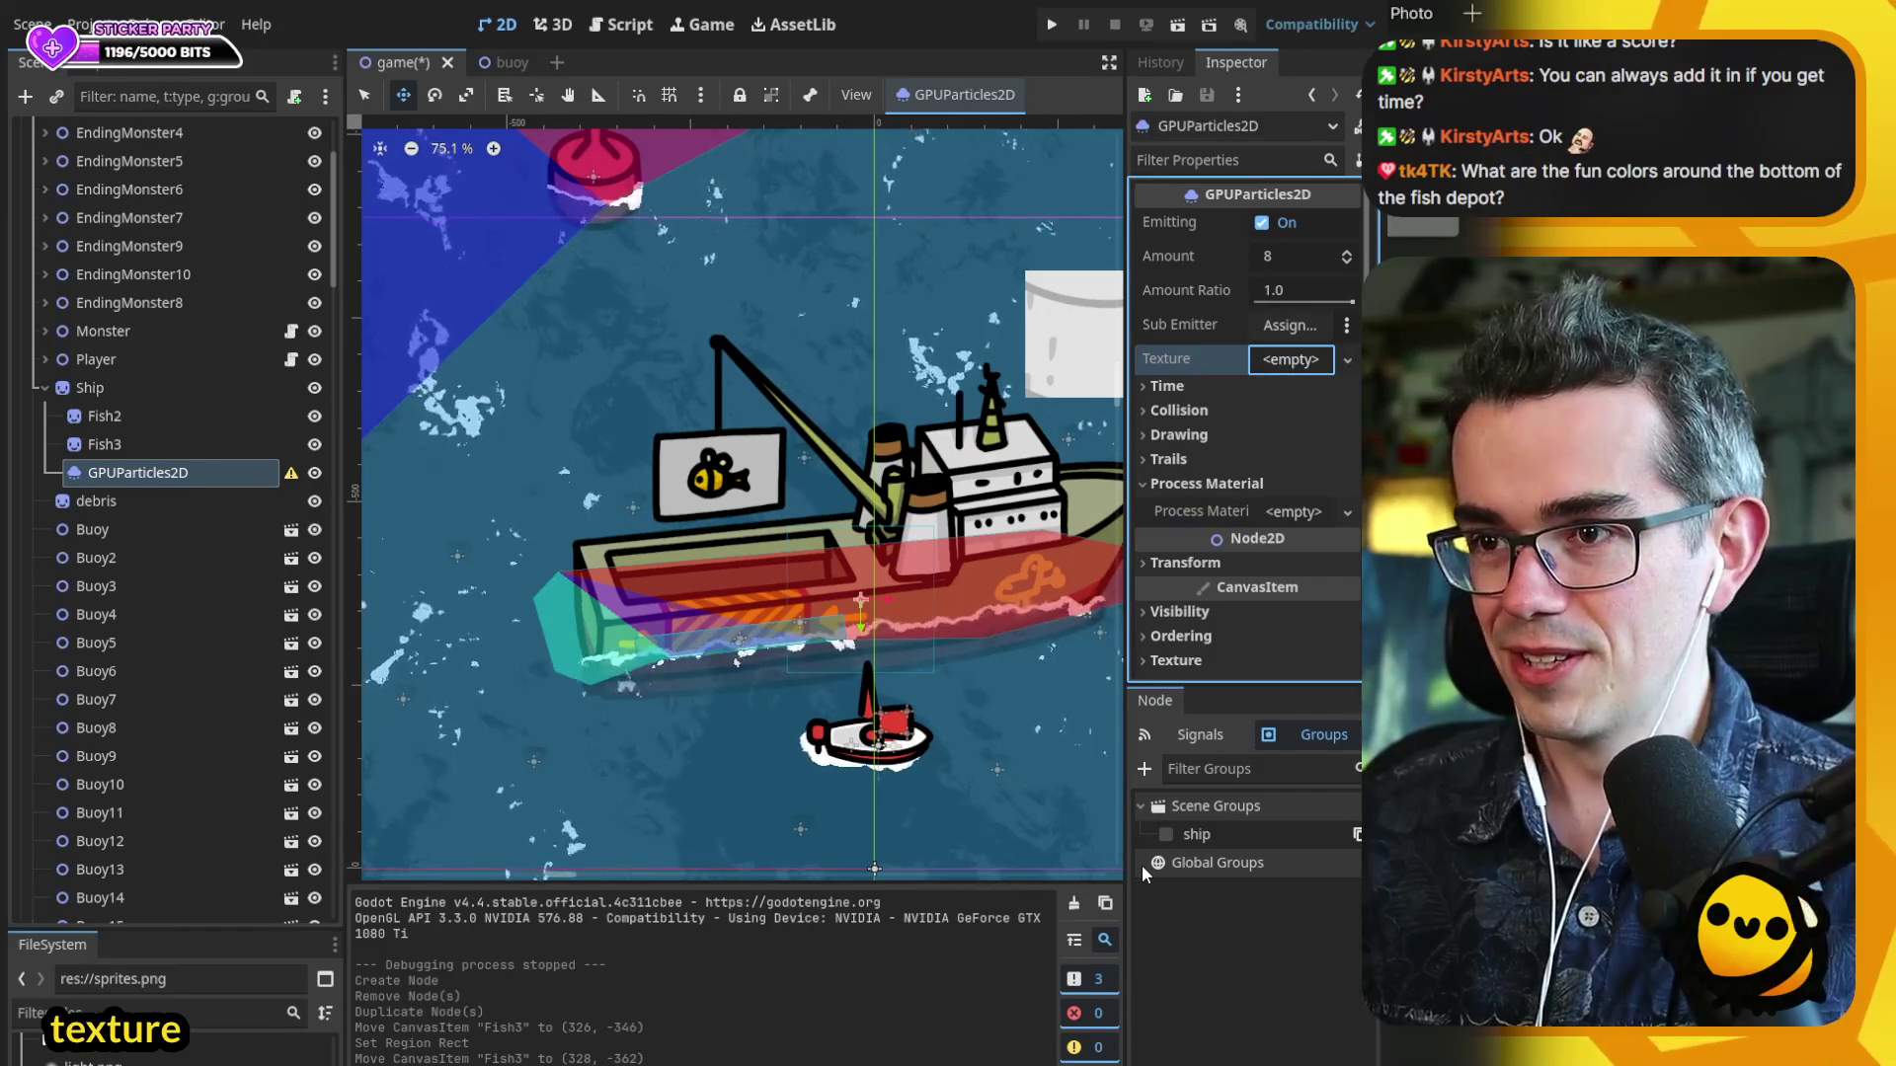
# - Hide all ten EndingMonster nodes and save the scene
pyautogui.scroll(6, 715, 550)
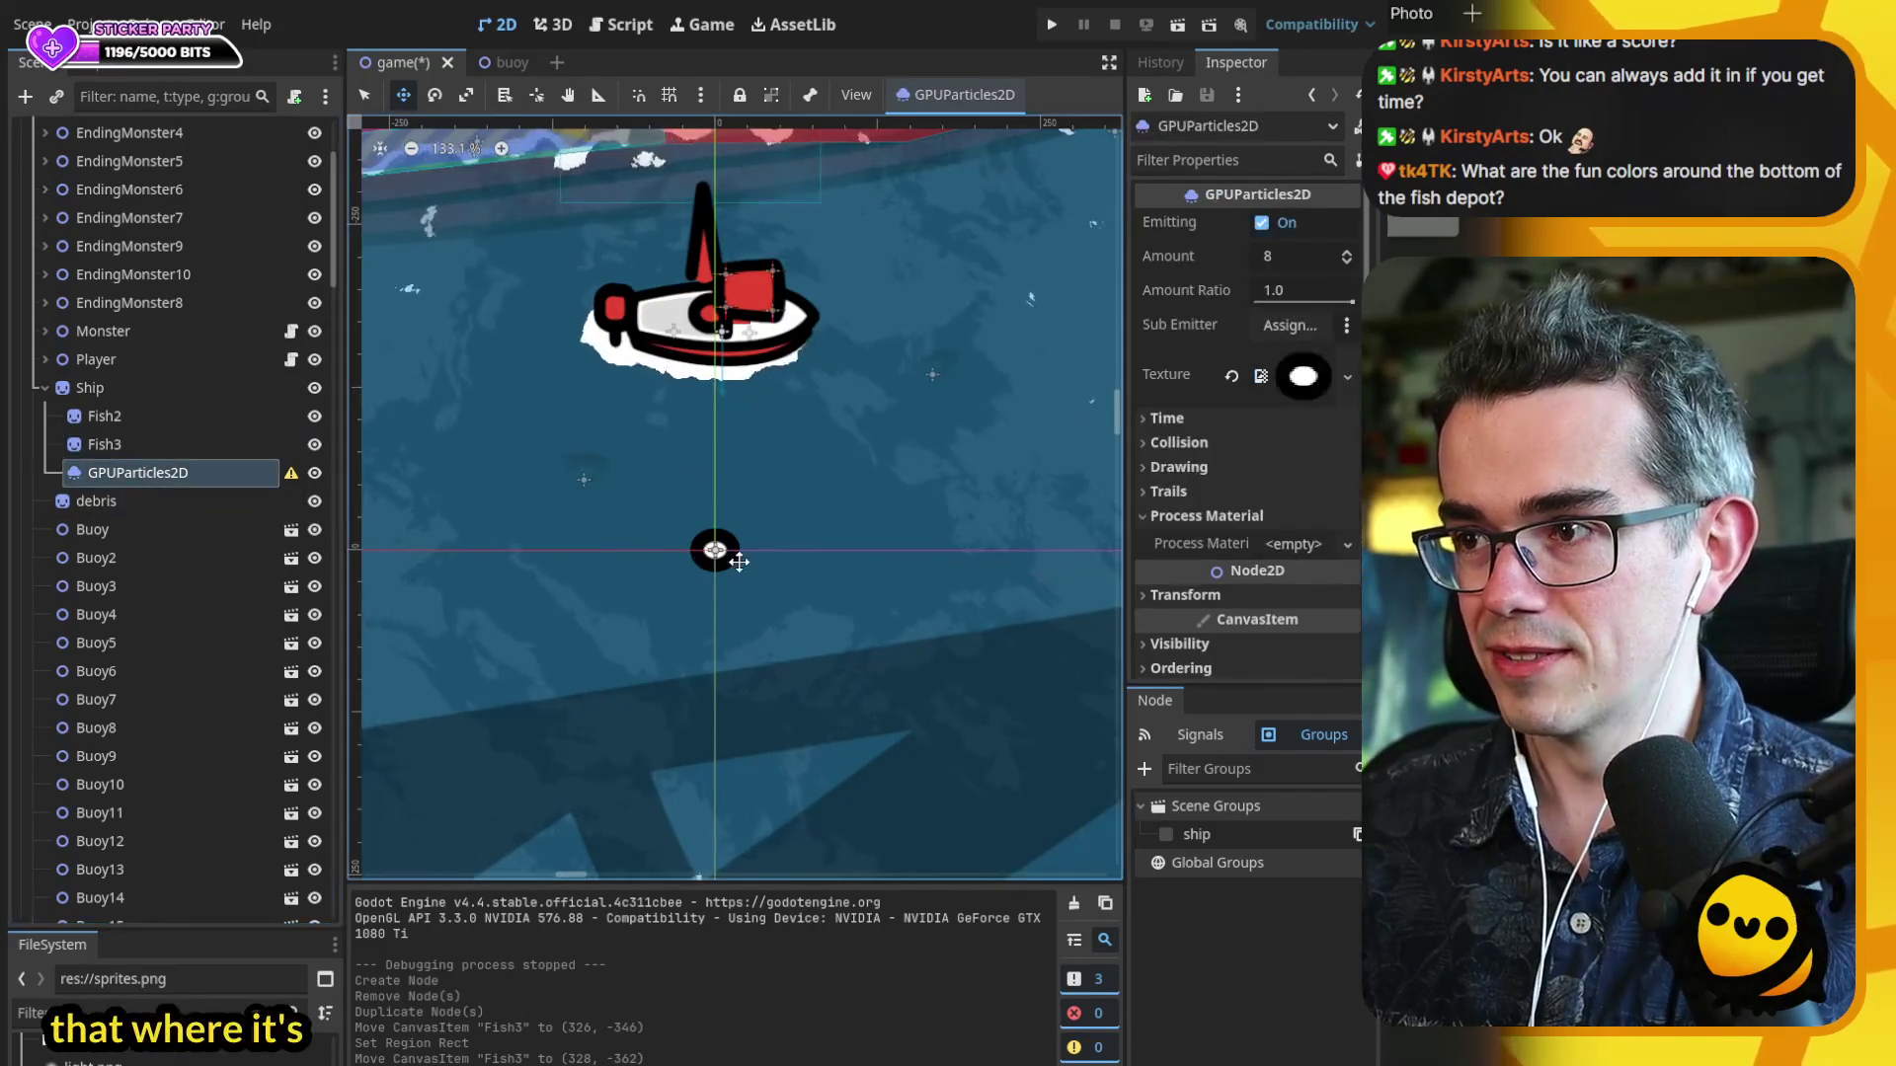
pyautogui.scroll(-2, 745, 583)
pyautogui.scroll(3, 750, 590)
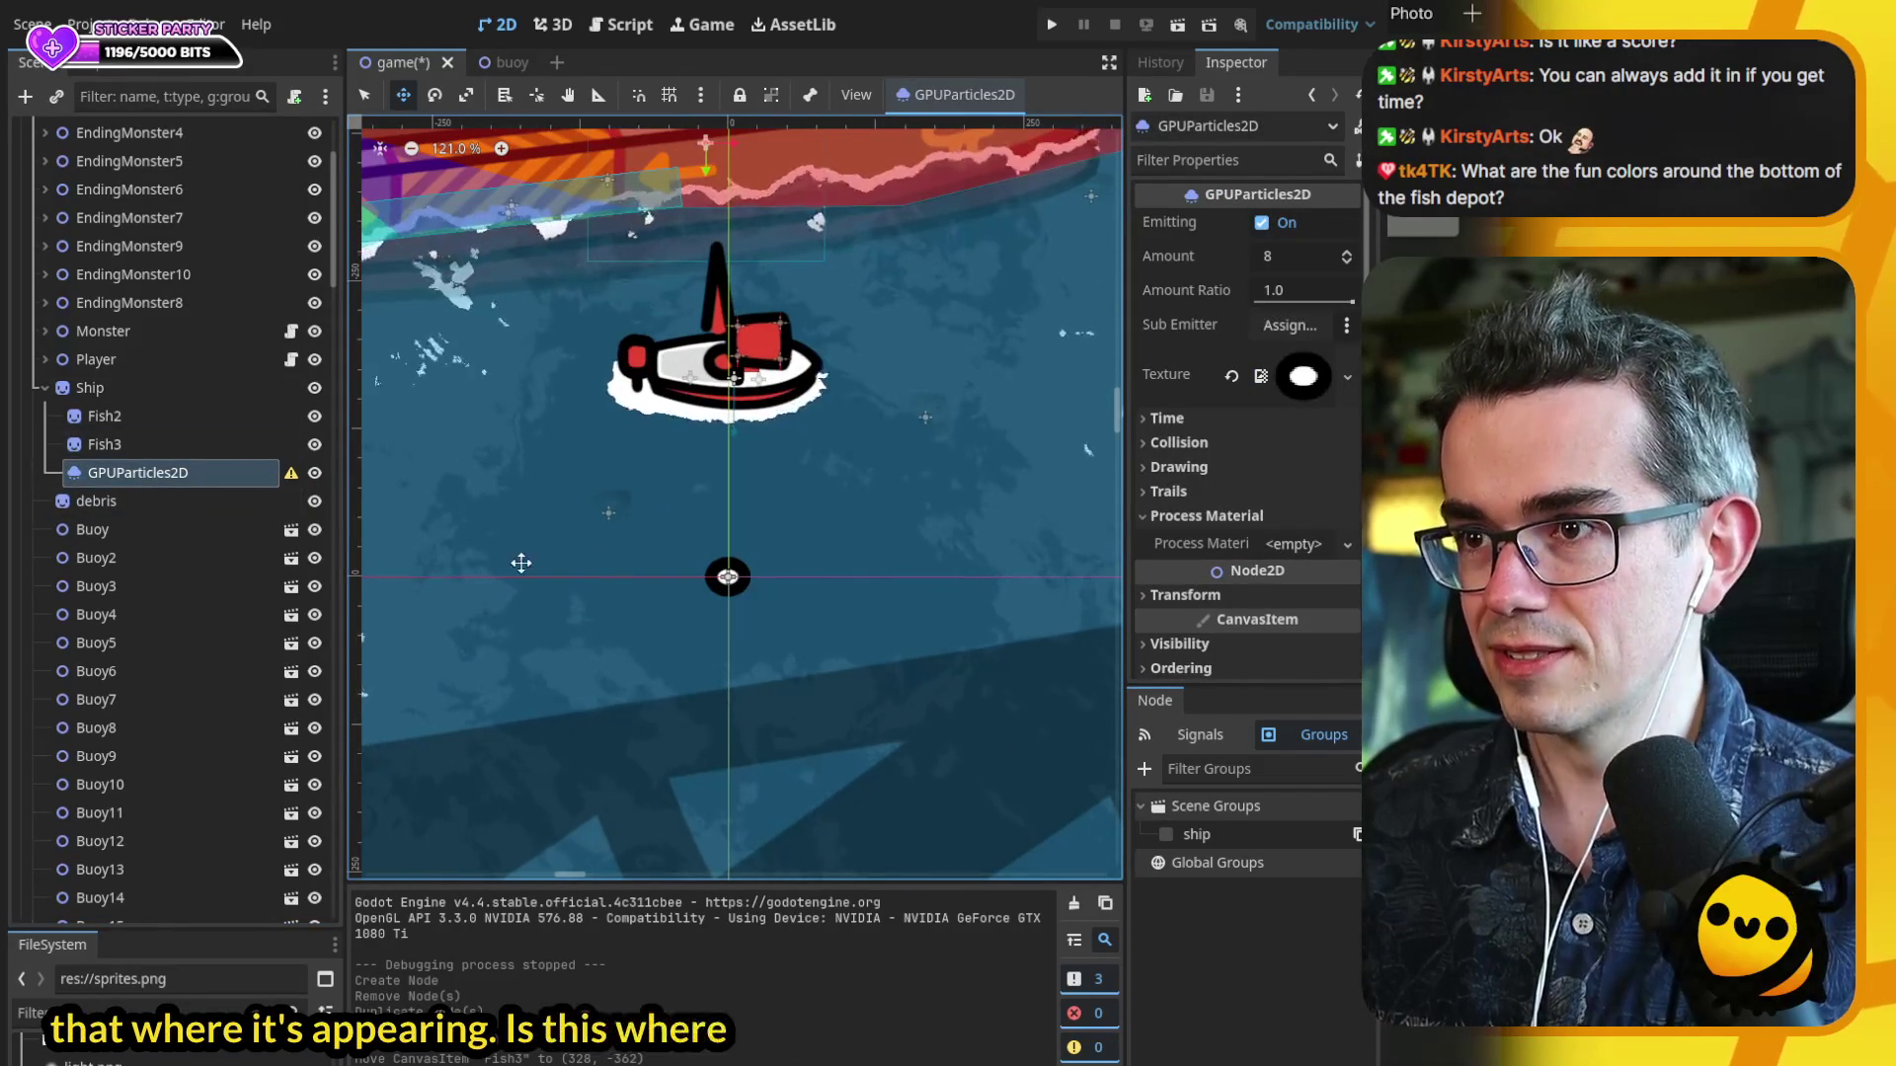
pyautogui.scroll(3, 217, 415)
pyautogui.keyDown('shift'); pyautogui.click(166, 500); pyautogui.keyUp('shift')
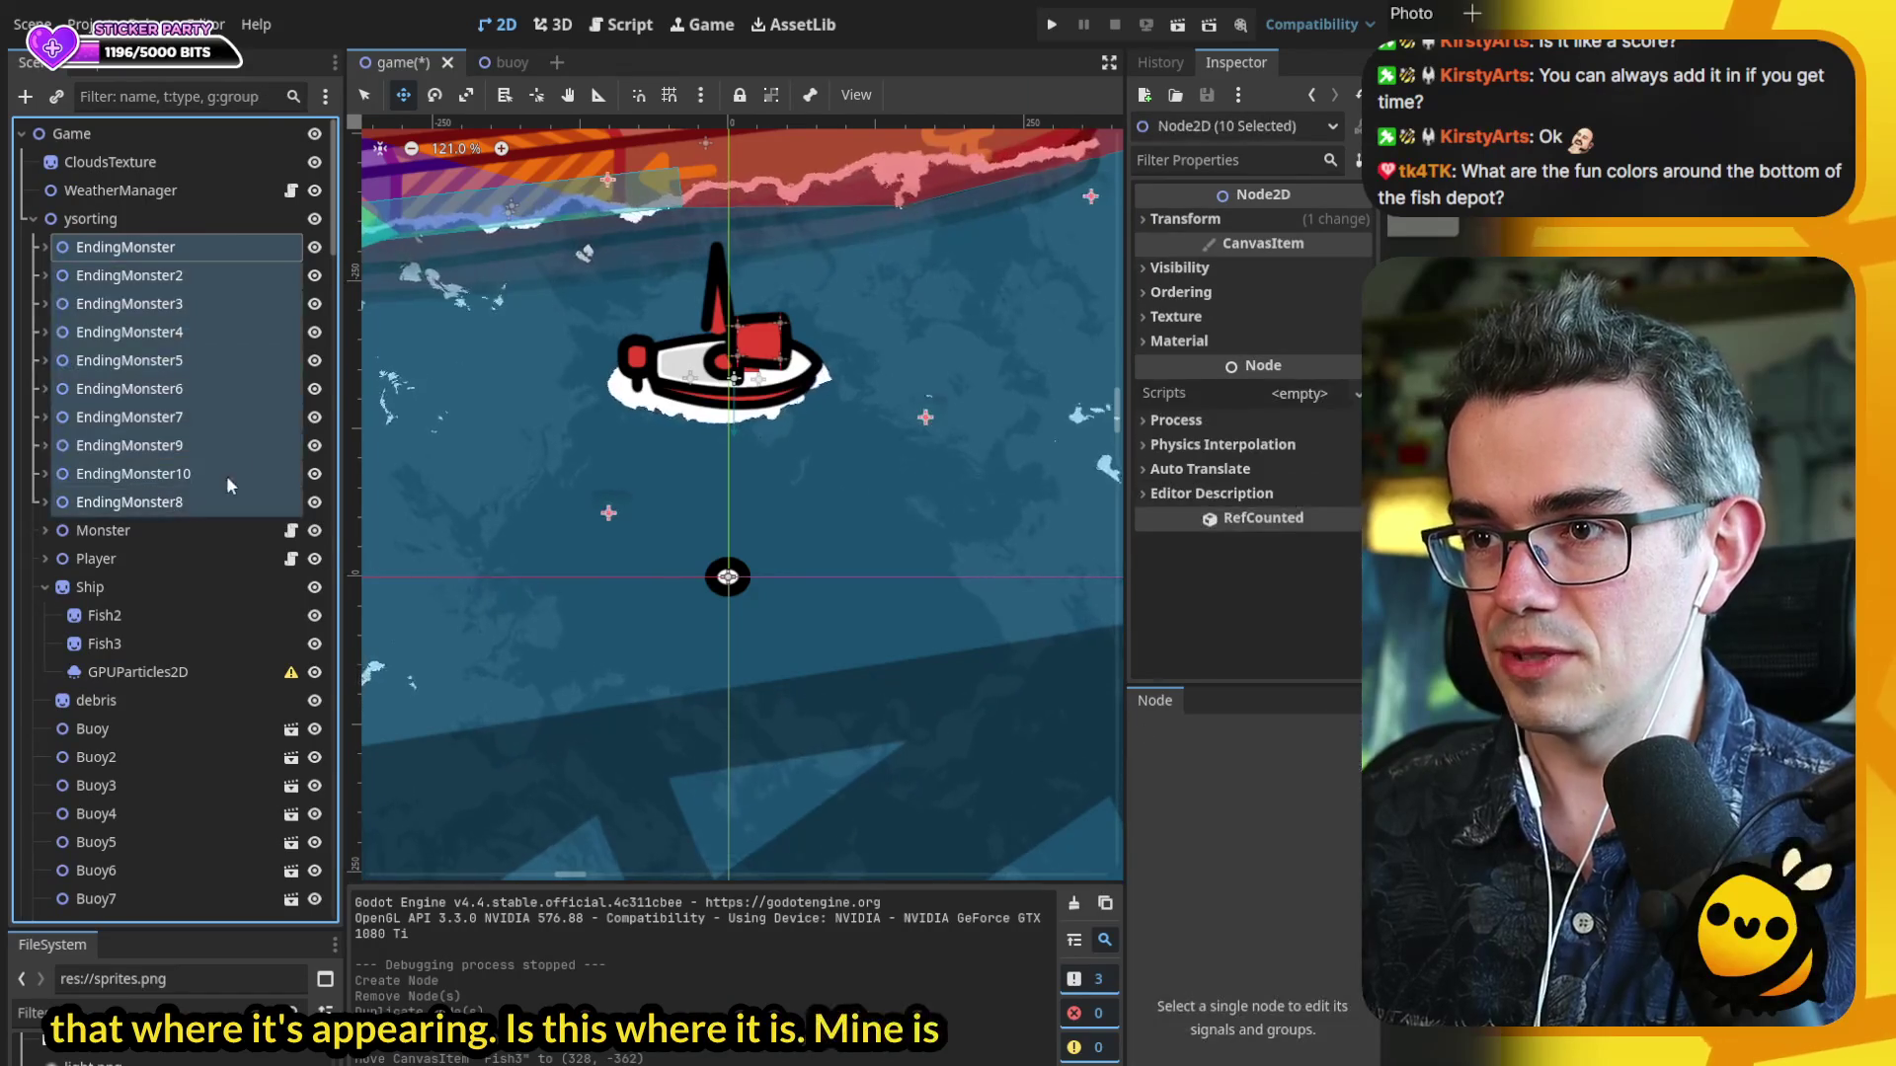
pyautogui.click(314, 247)
pyautogui.hotkey('ctrl', 's')
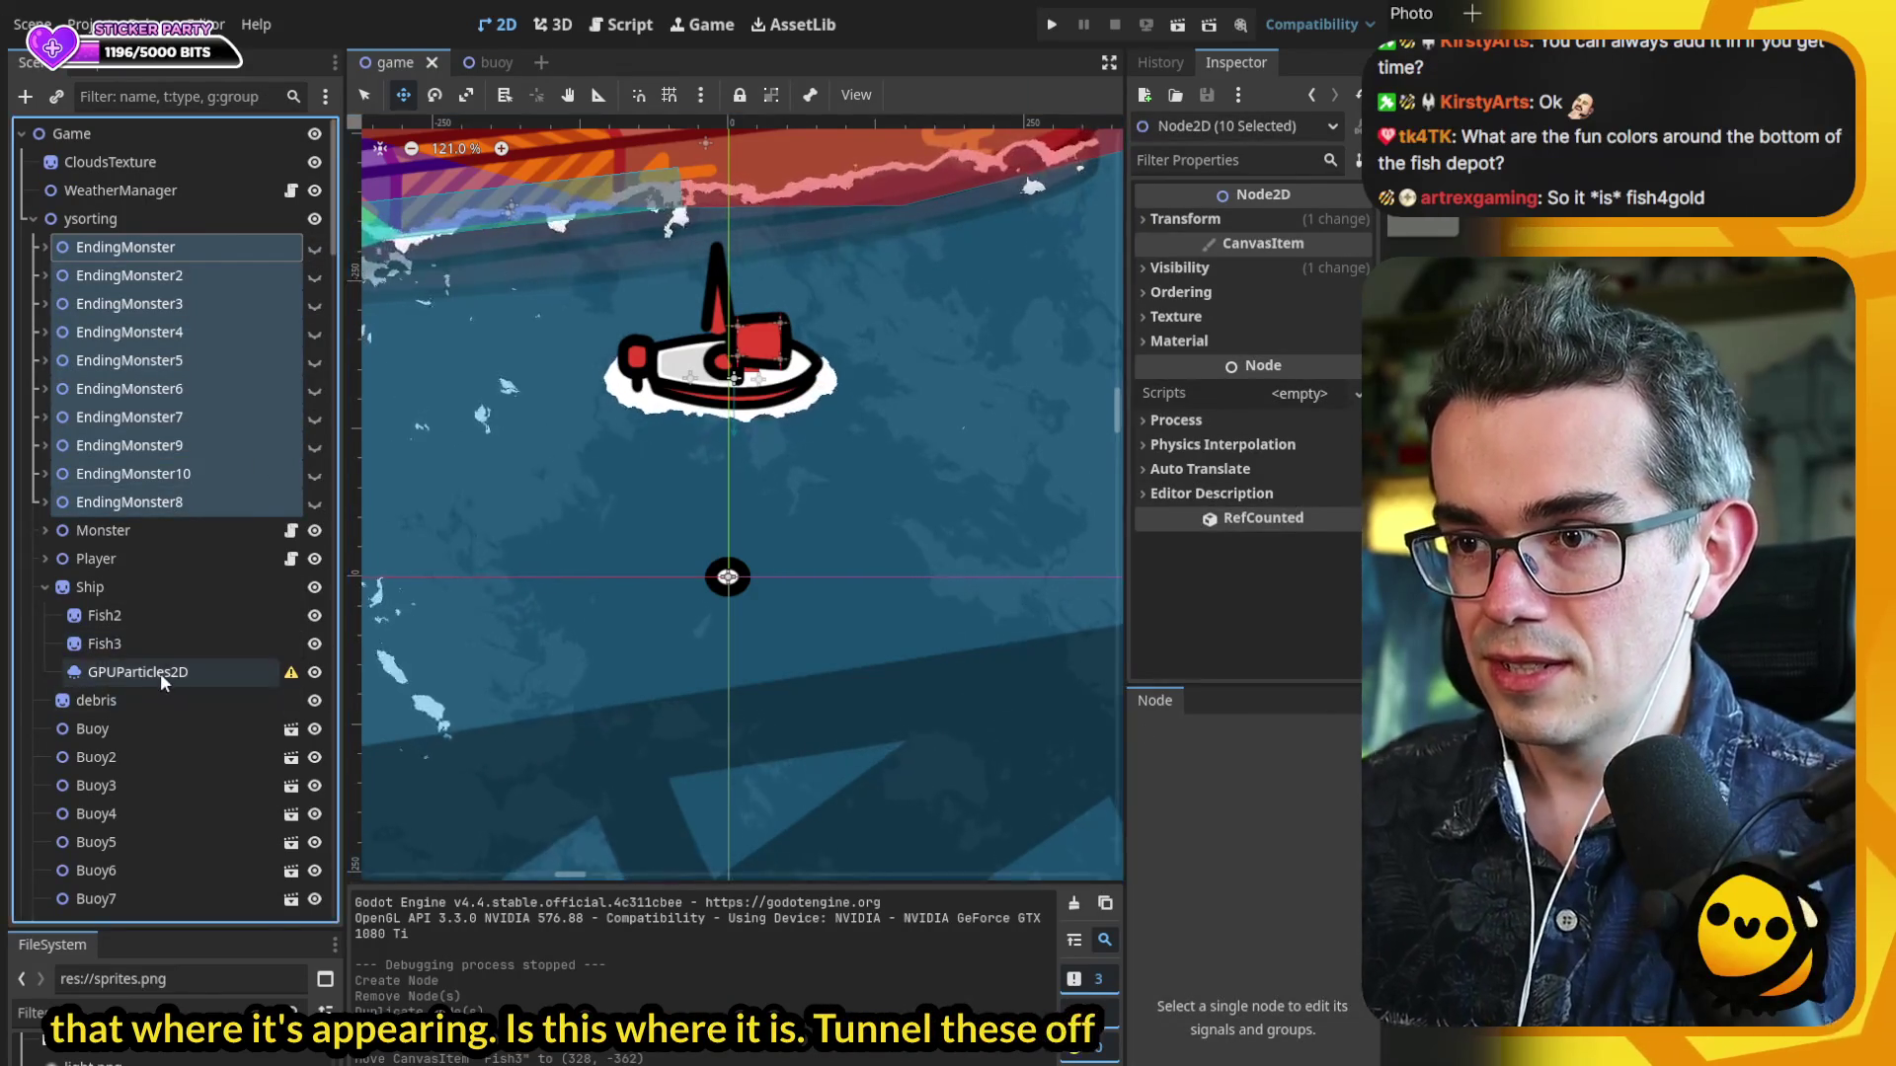
# - Give the GPUParticles2D node a New ParticleProcessMaterial
pyautogui.click(160, 672)
pyautogui.scroll(-1, 1093, 564)
pyautogui.scroll(-3, 1186, 514)
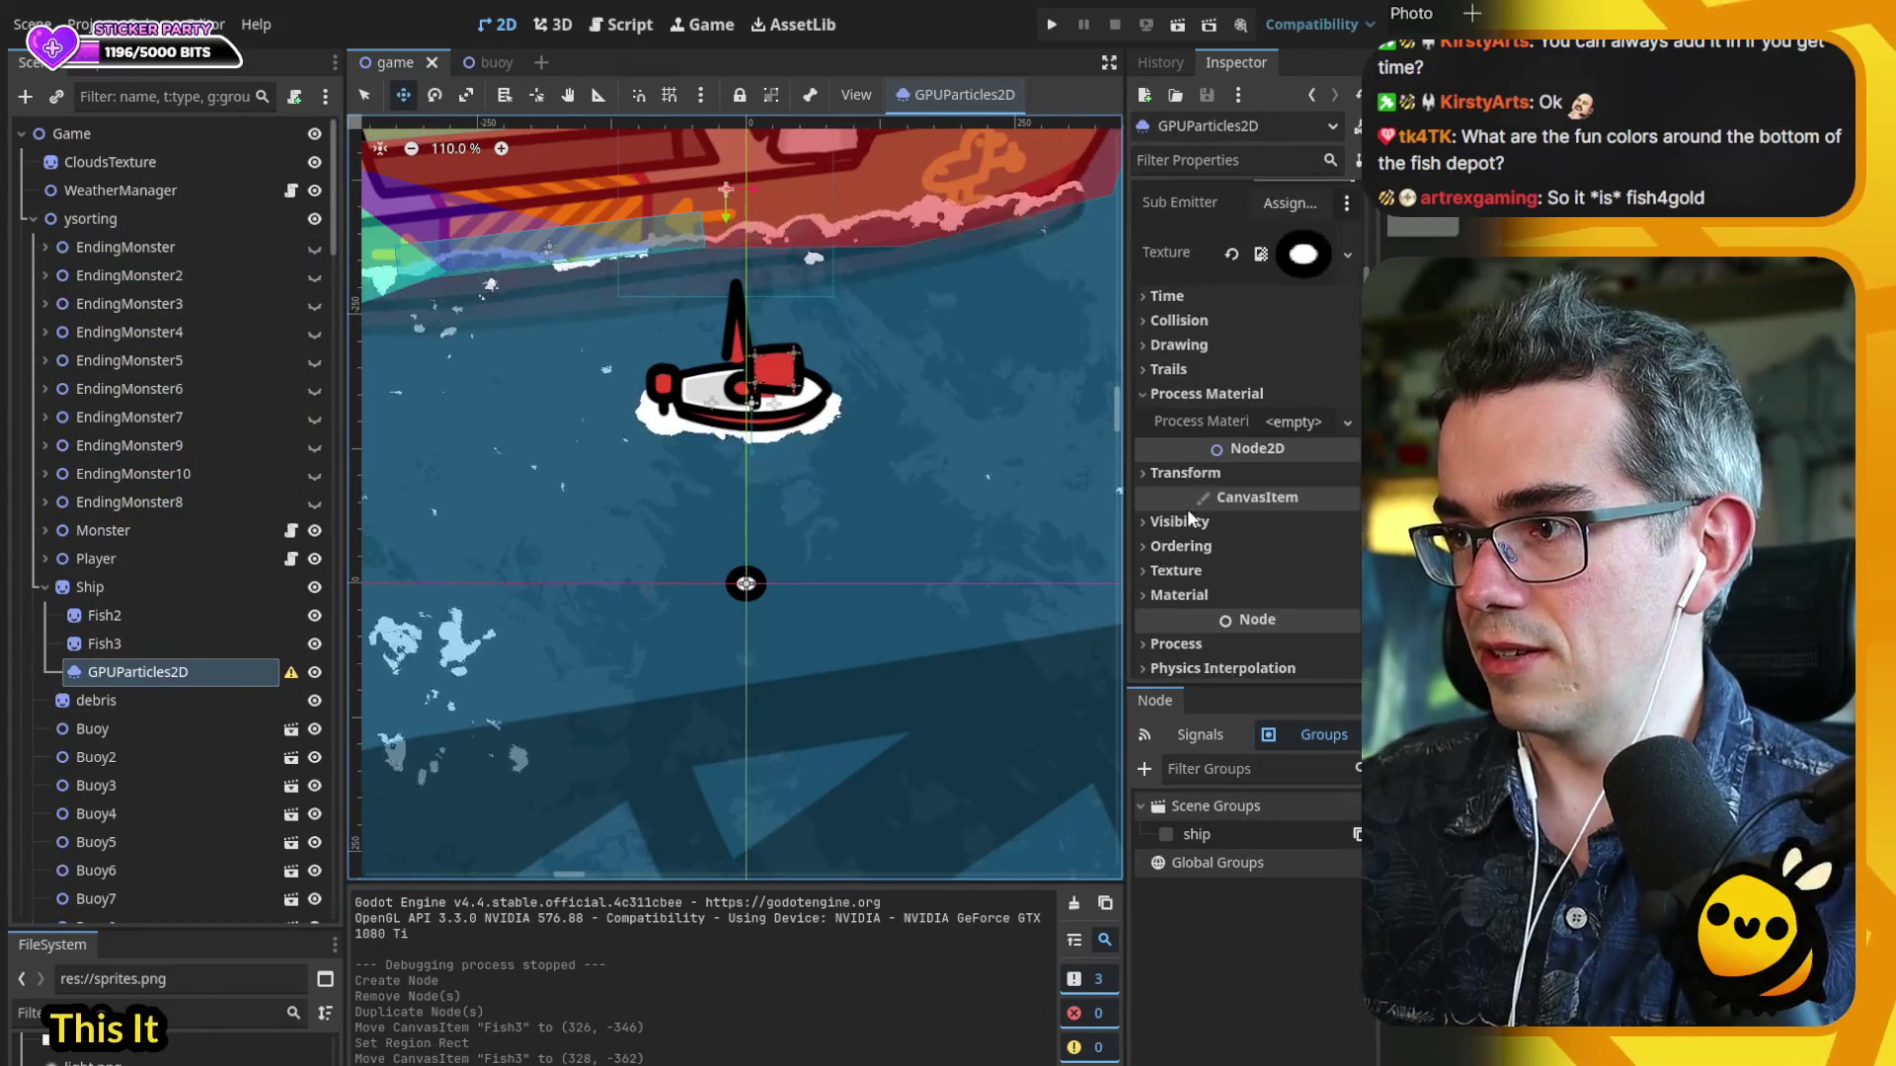
pyautogui.click(1294, 422)
pyautogui.click(1269, 456)
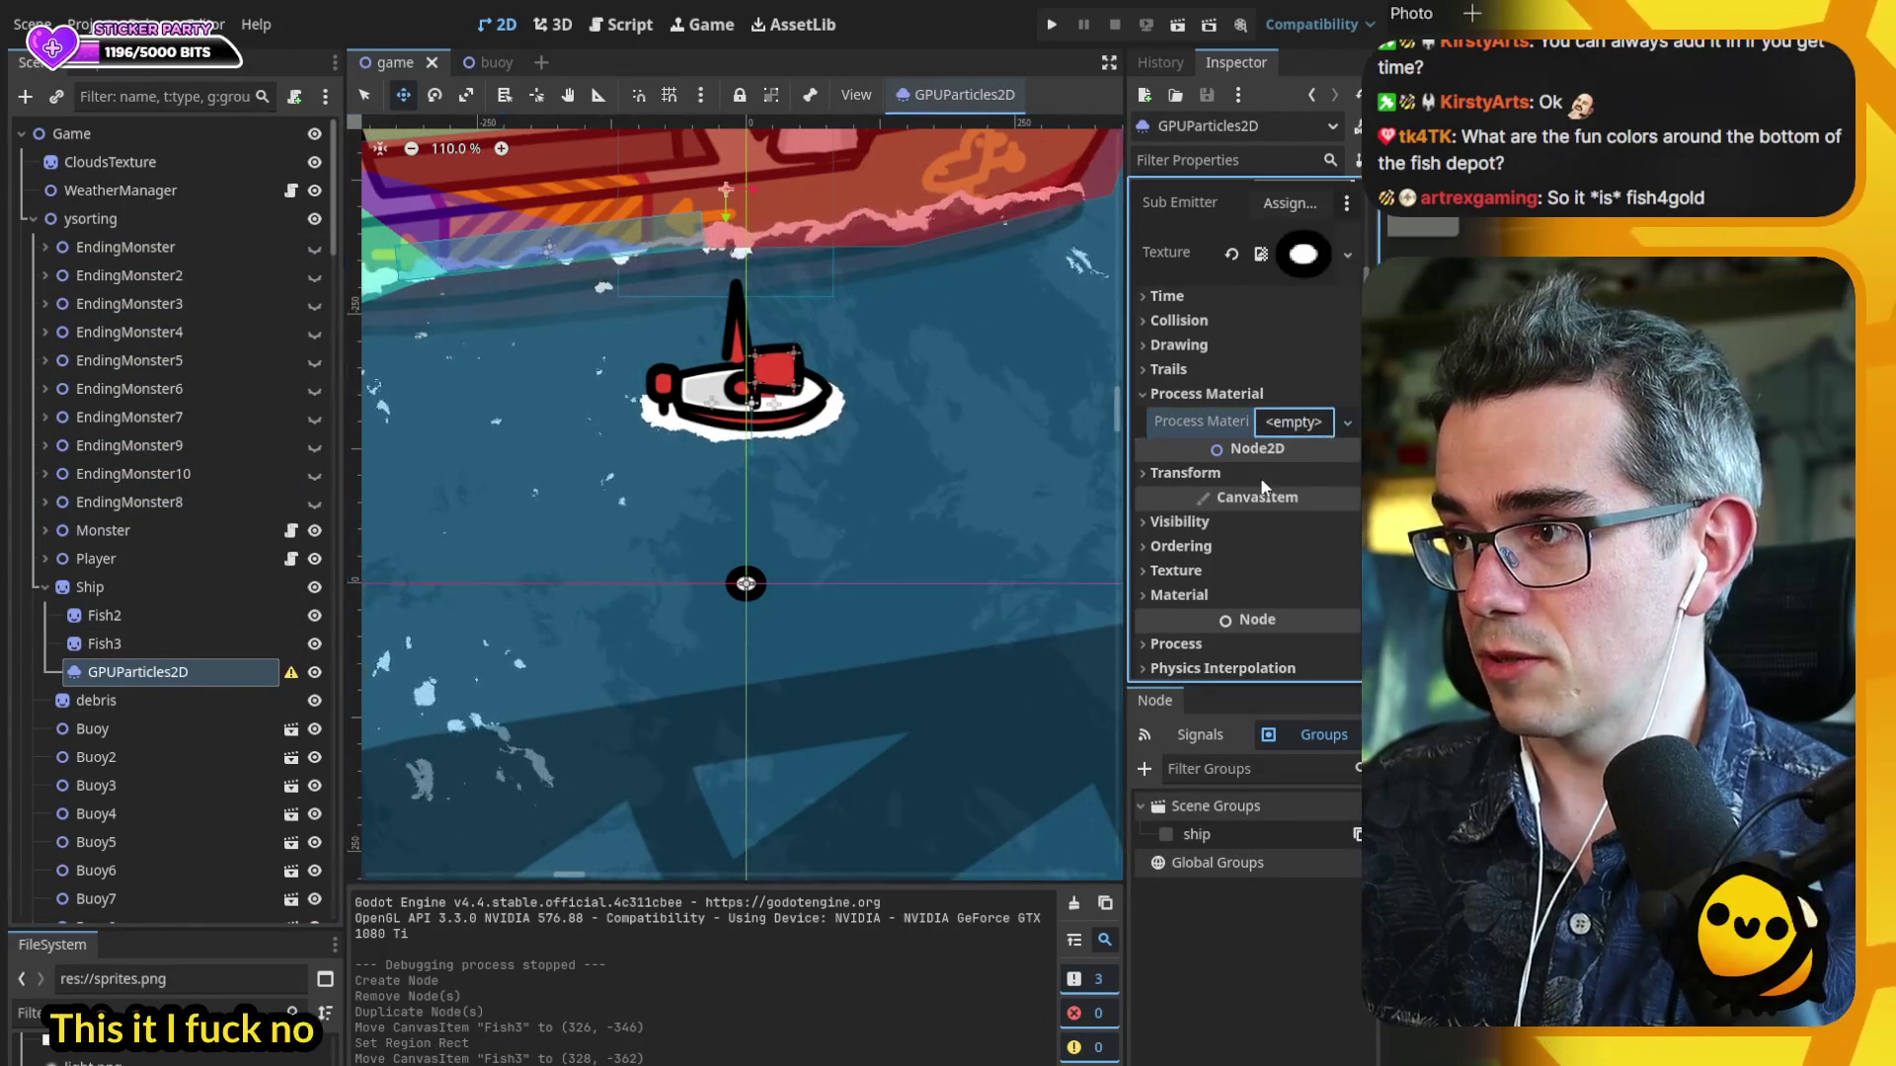
# - Move the particle emitter onto the ship near the fish sign
pyautogui.scroll(-1, 1270, 460)
pyautogui.scroll(4, 825, 438)
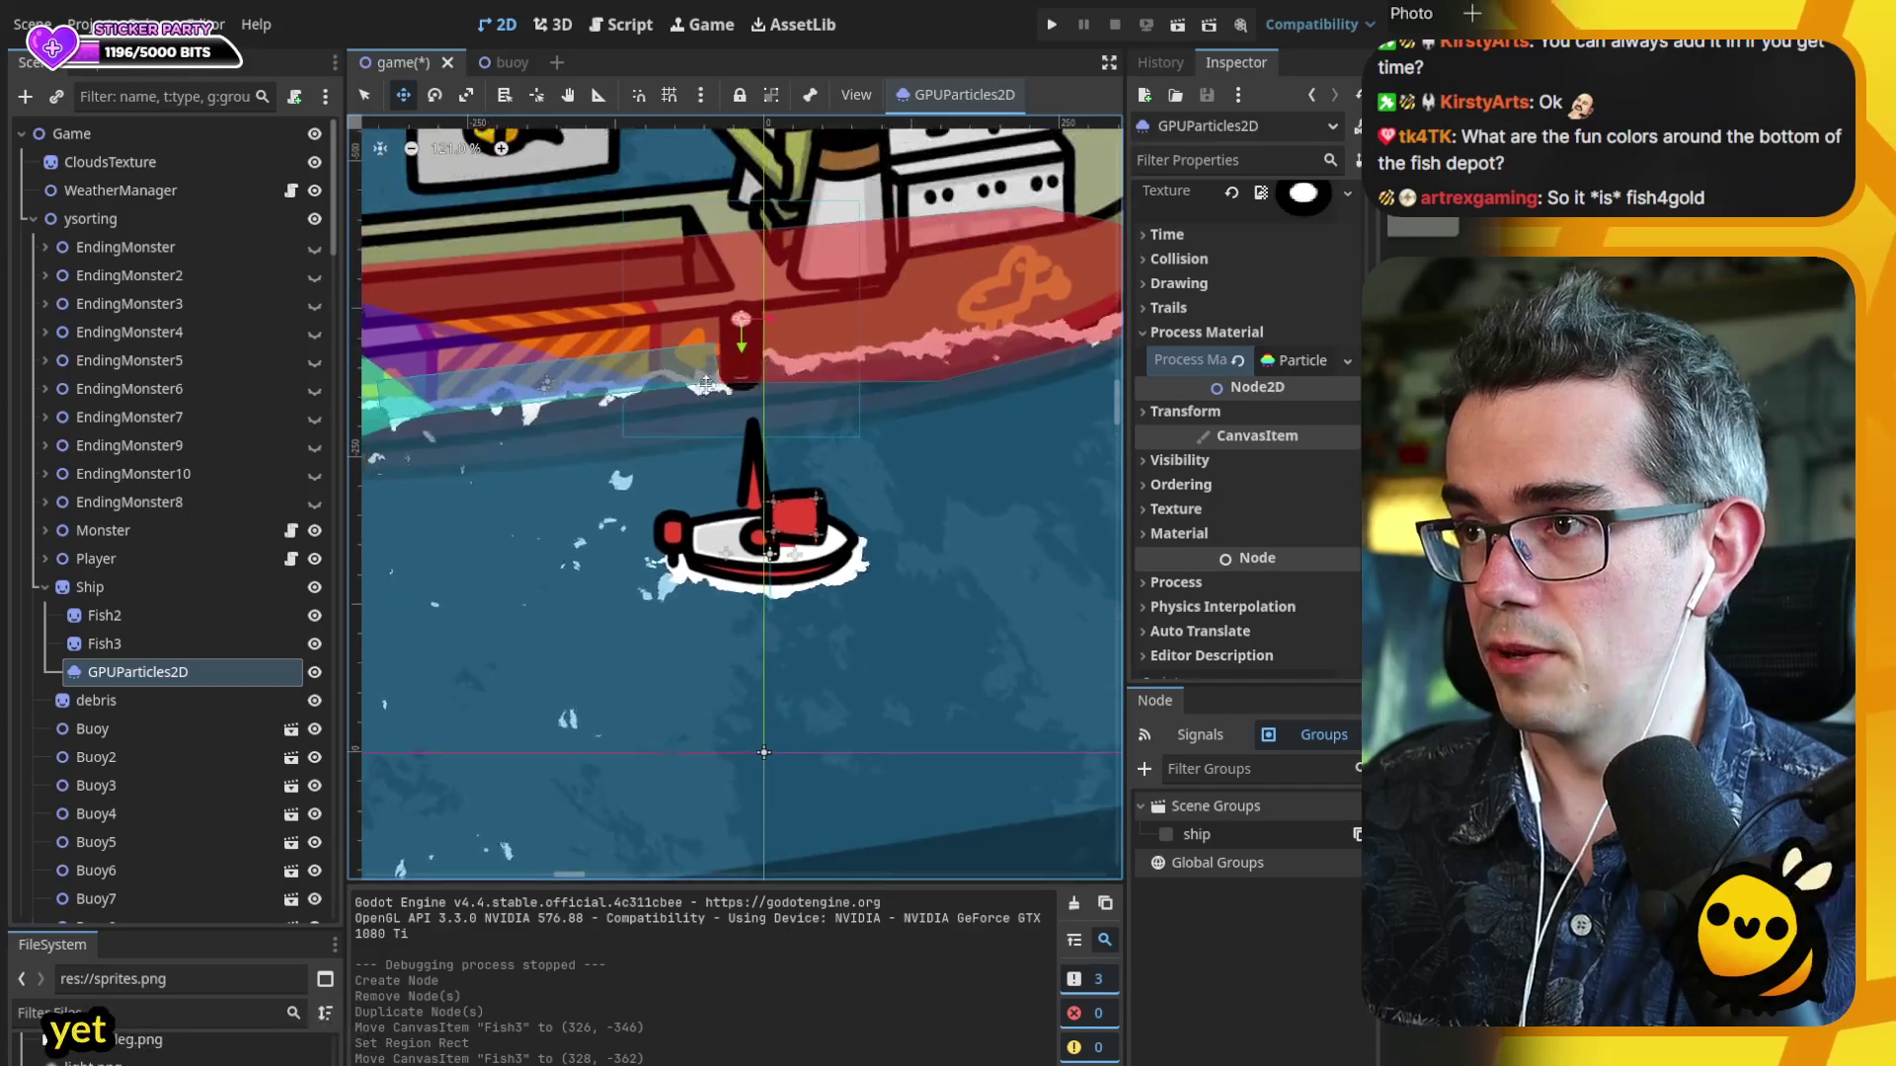
pyautogui.moveTo(825, 437); pyautogui.dragTo(823, 517)
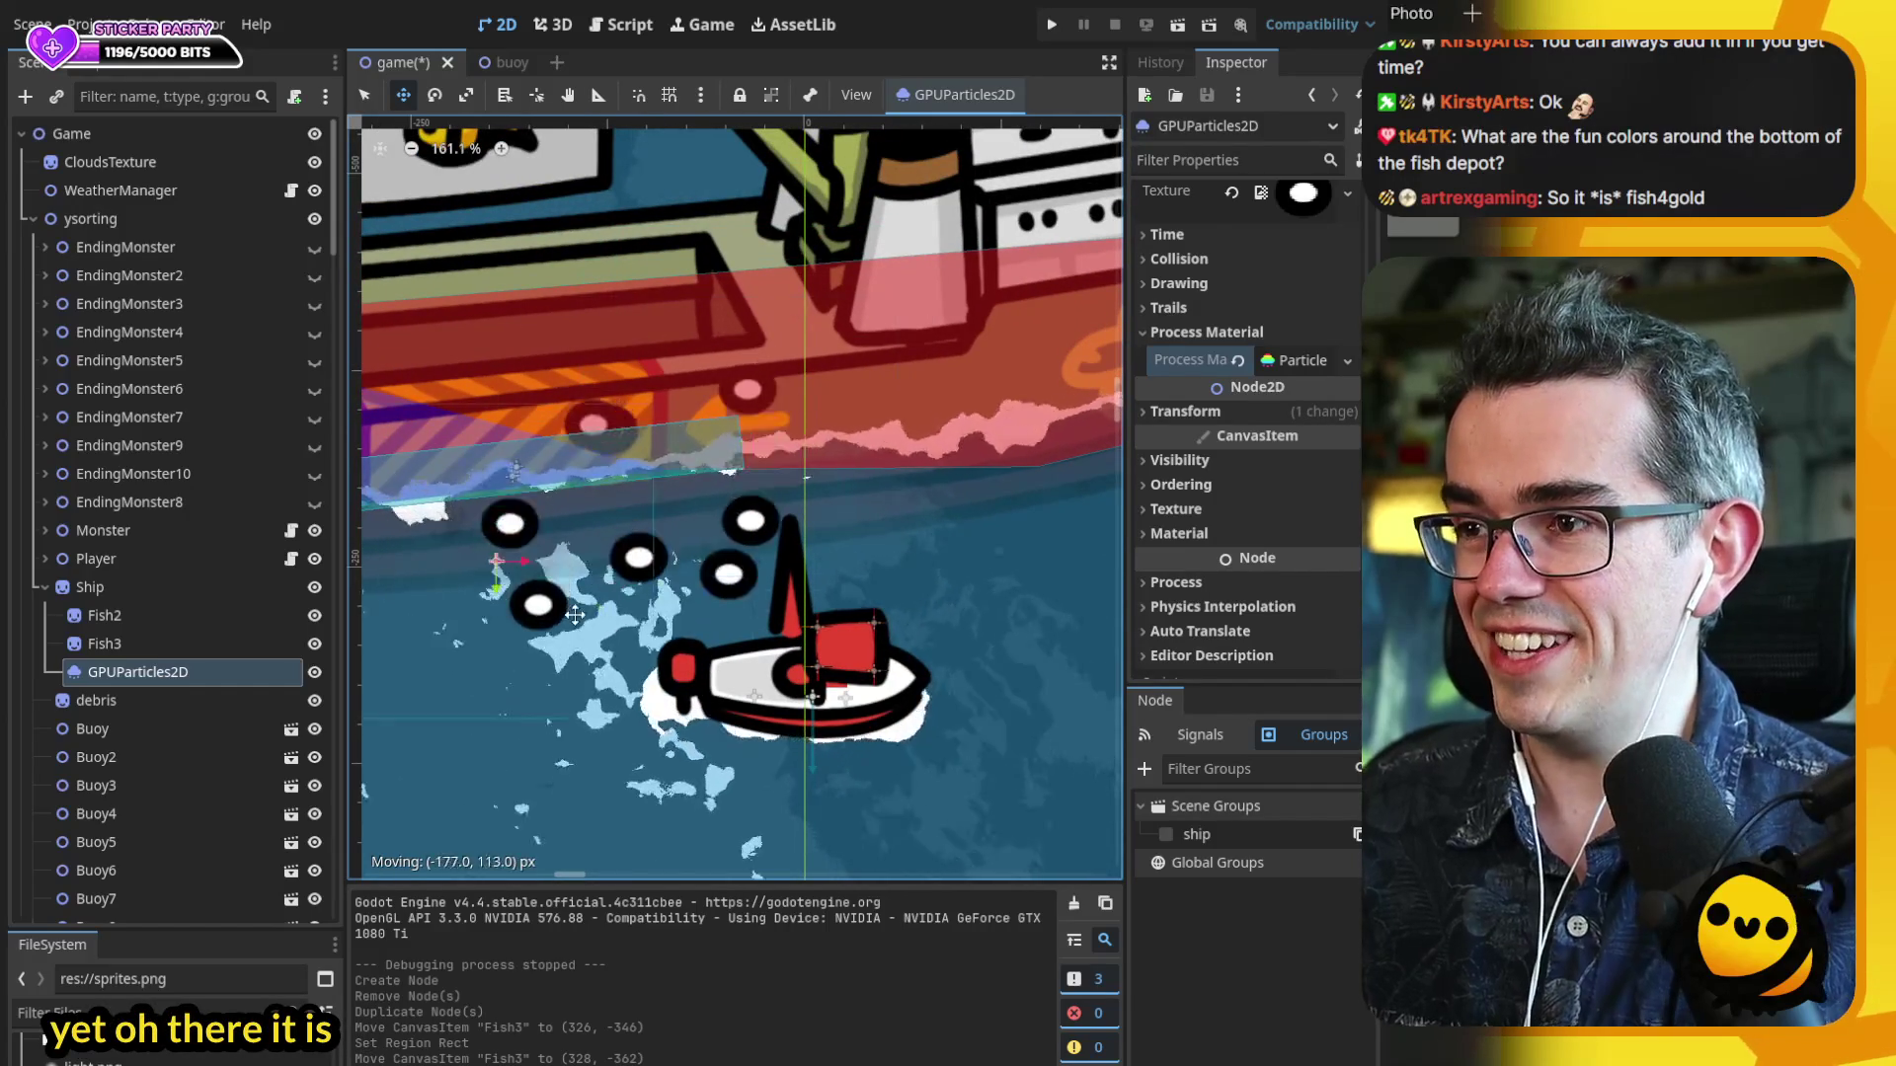
pyautogui.moveTo(494, 591); pyautogui.dragTo(651, 502)
pyautogui.scroll(-4, 806, 505)
pyautogui.moveTo(806, 505)
pyautogui.mouseDown()
pyautogui.moveTo(824, 613)
pyautogui.moveTo(780, 388)
pyautogui.moveTo(745, 487)
pyautogui.mouseUp()
pyautogui.scroll(2, 1201, 397)
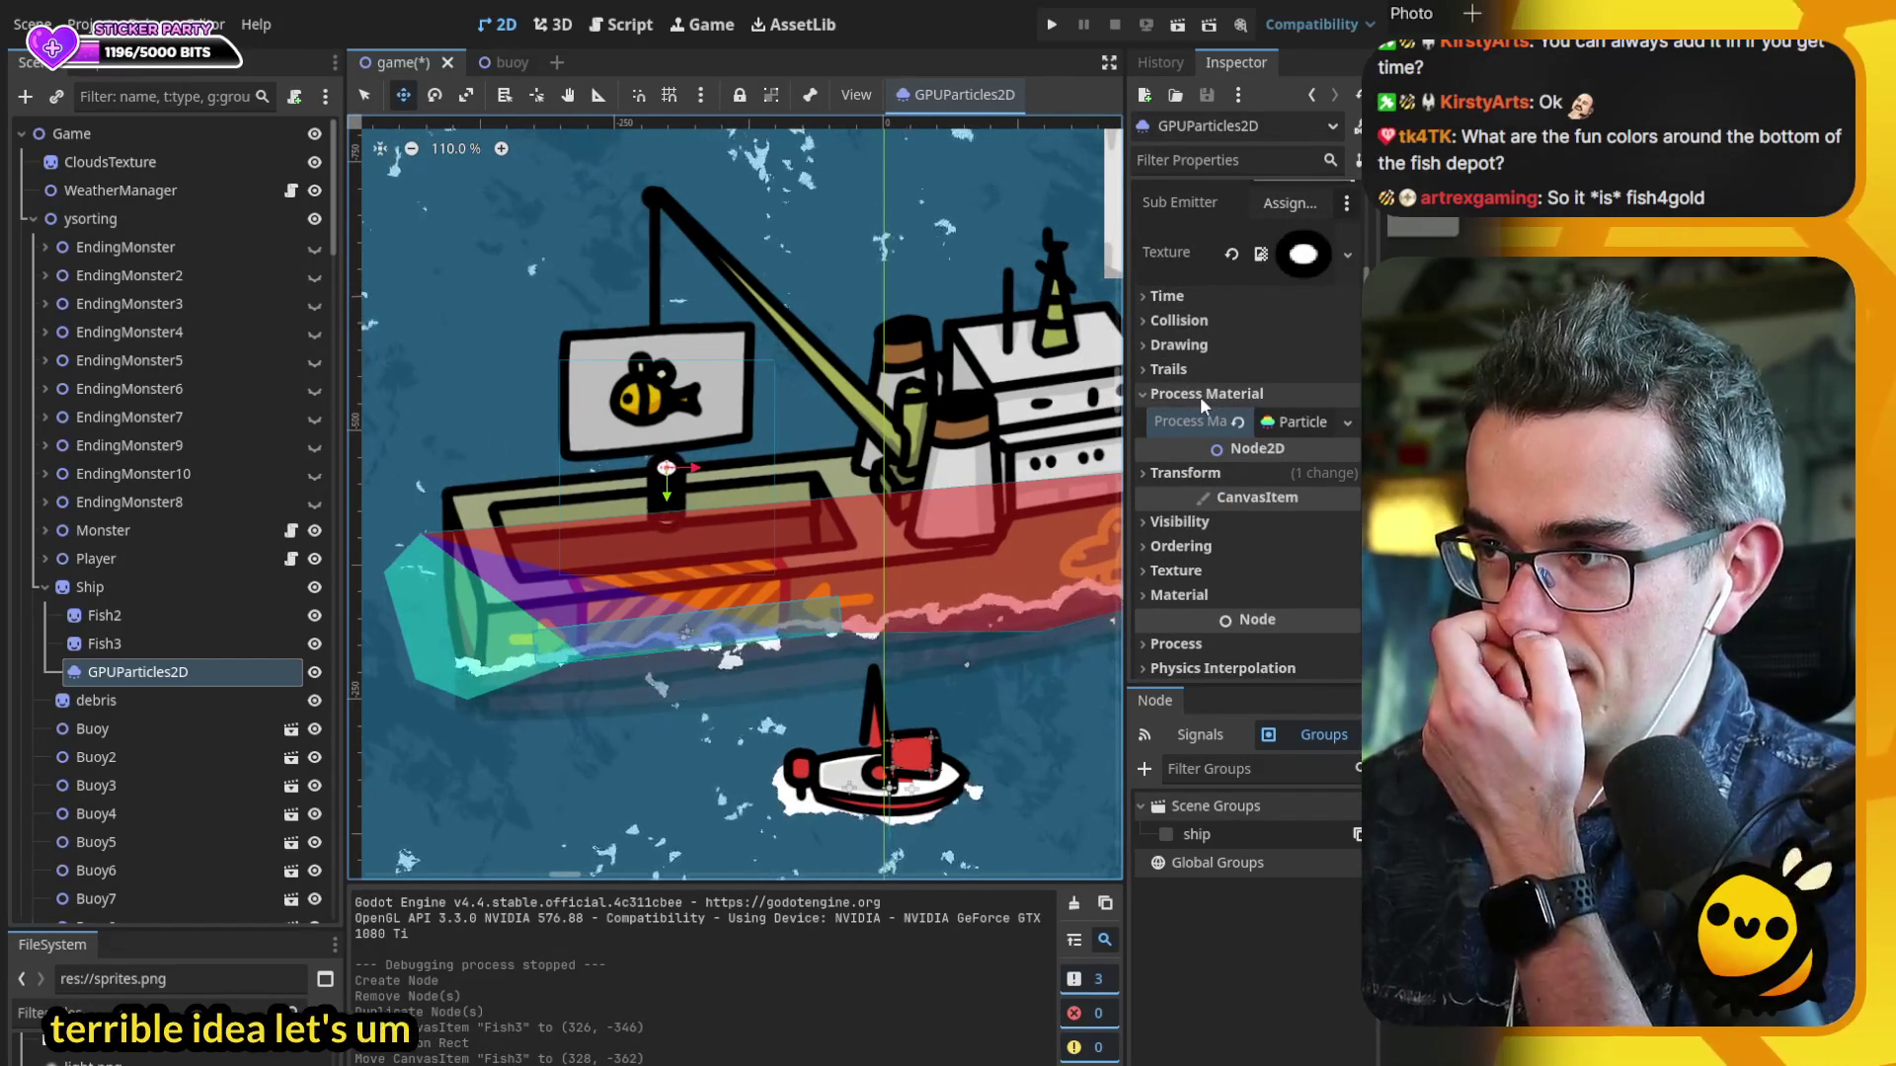
# - In the material's Spawn > Angle settings, set min -97.7 and max -46.0
pyautogui.click(1303, 423)
pyautogui.scroll(-4, 1264, 405)
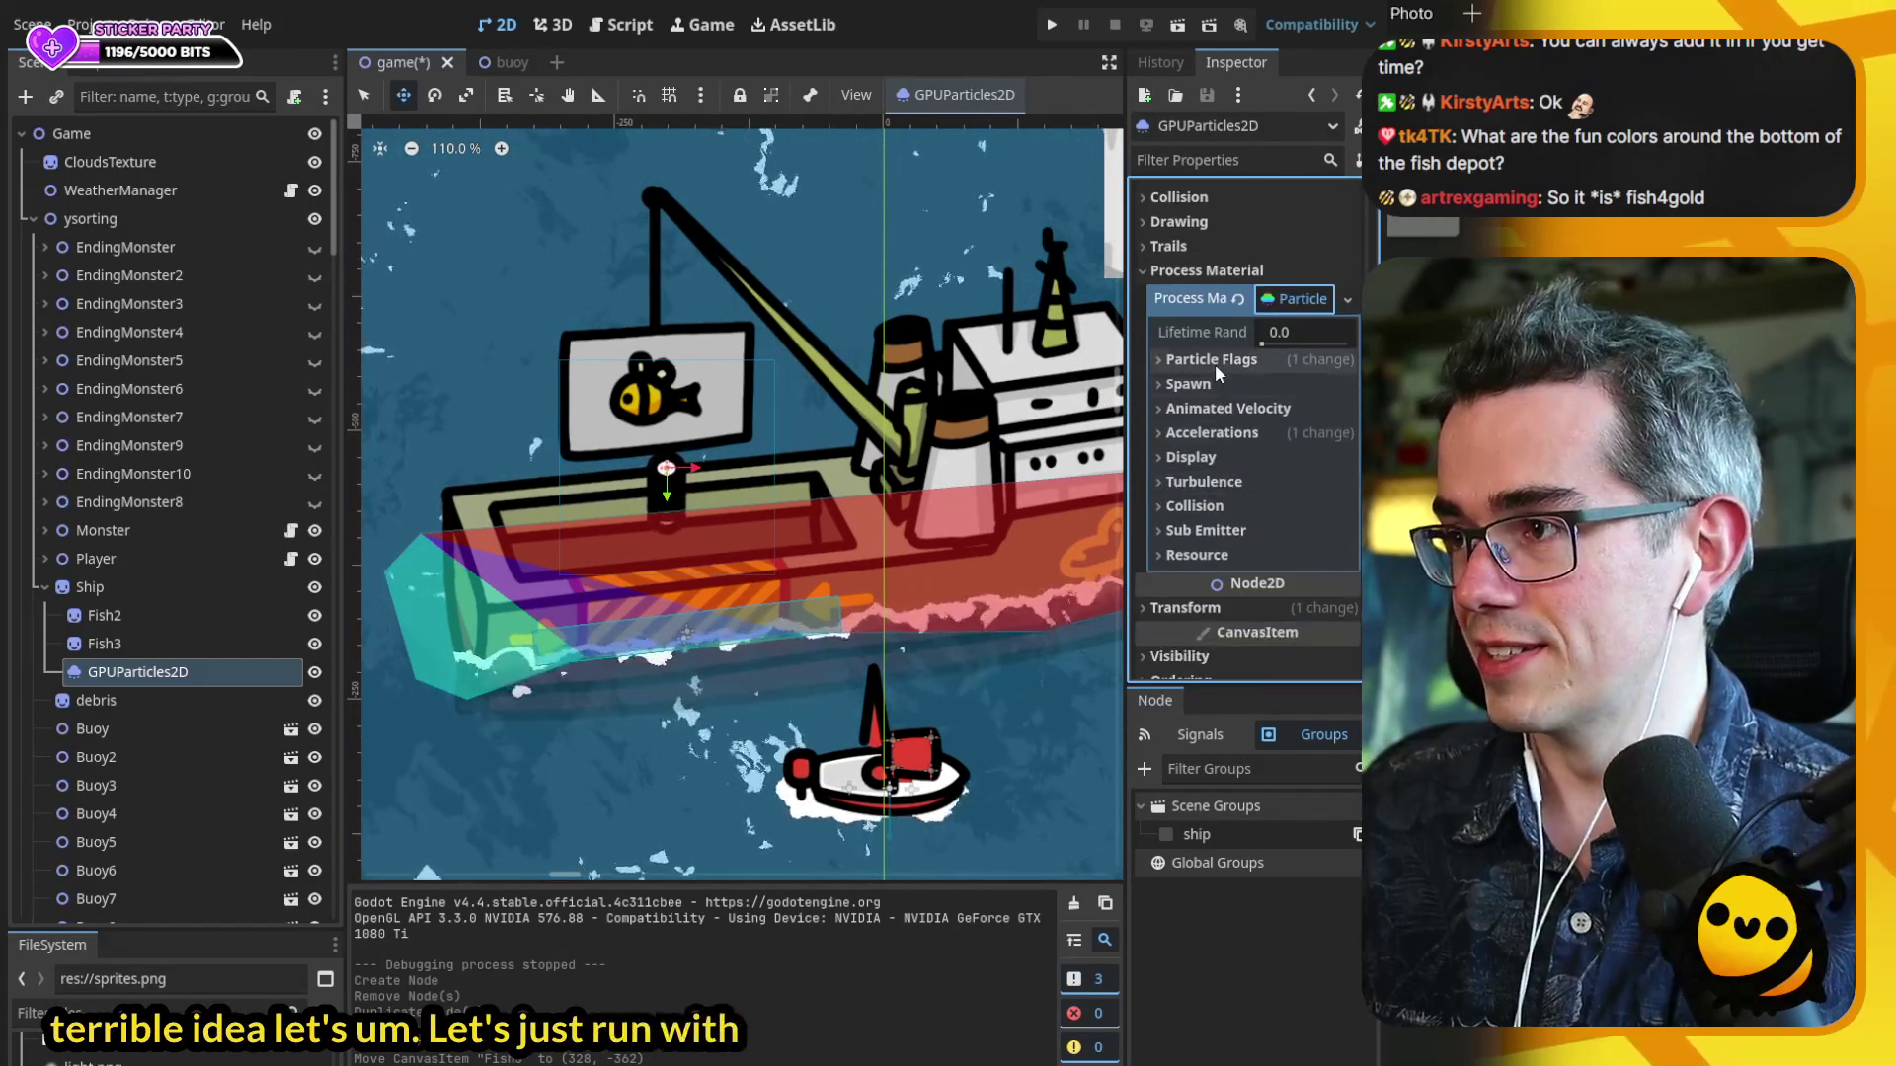
pyautogui.click(1212, 362)
pyautogui.click(1190, 517)
pyautogui.scroll(-4, 1217, 435)
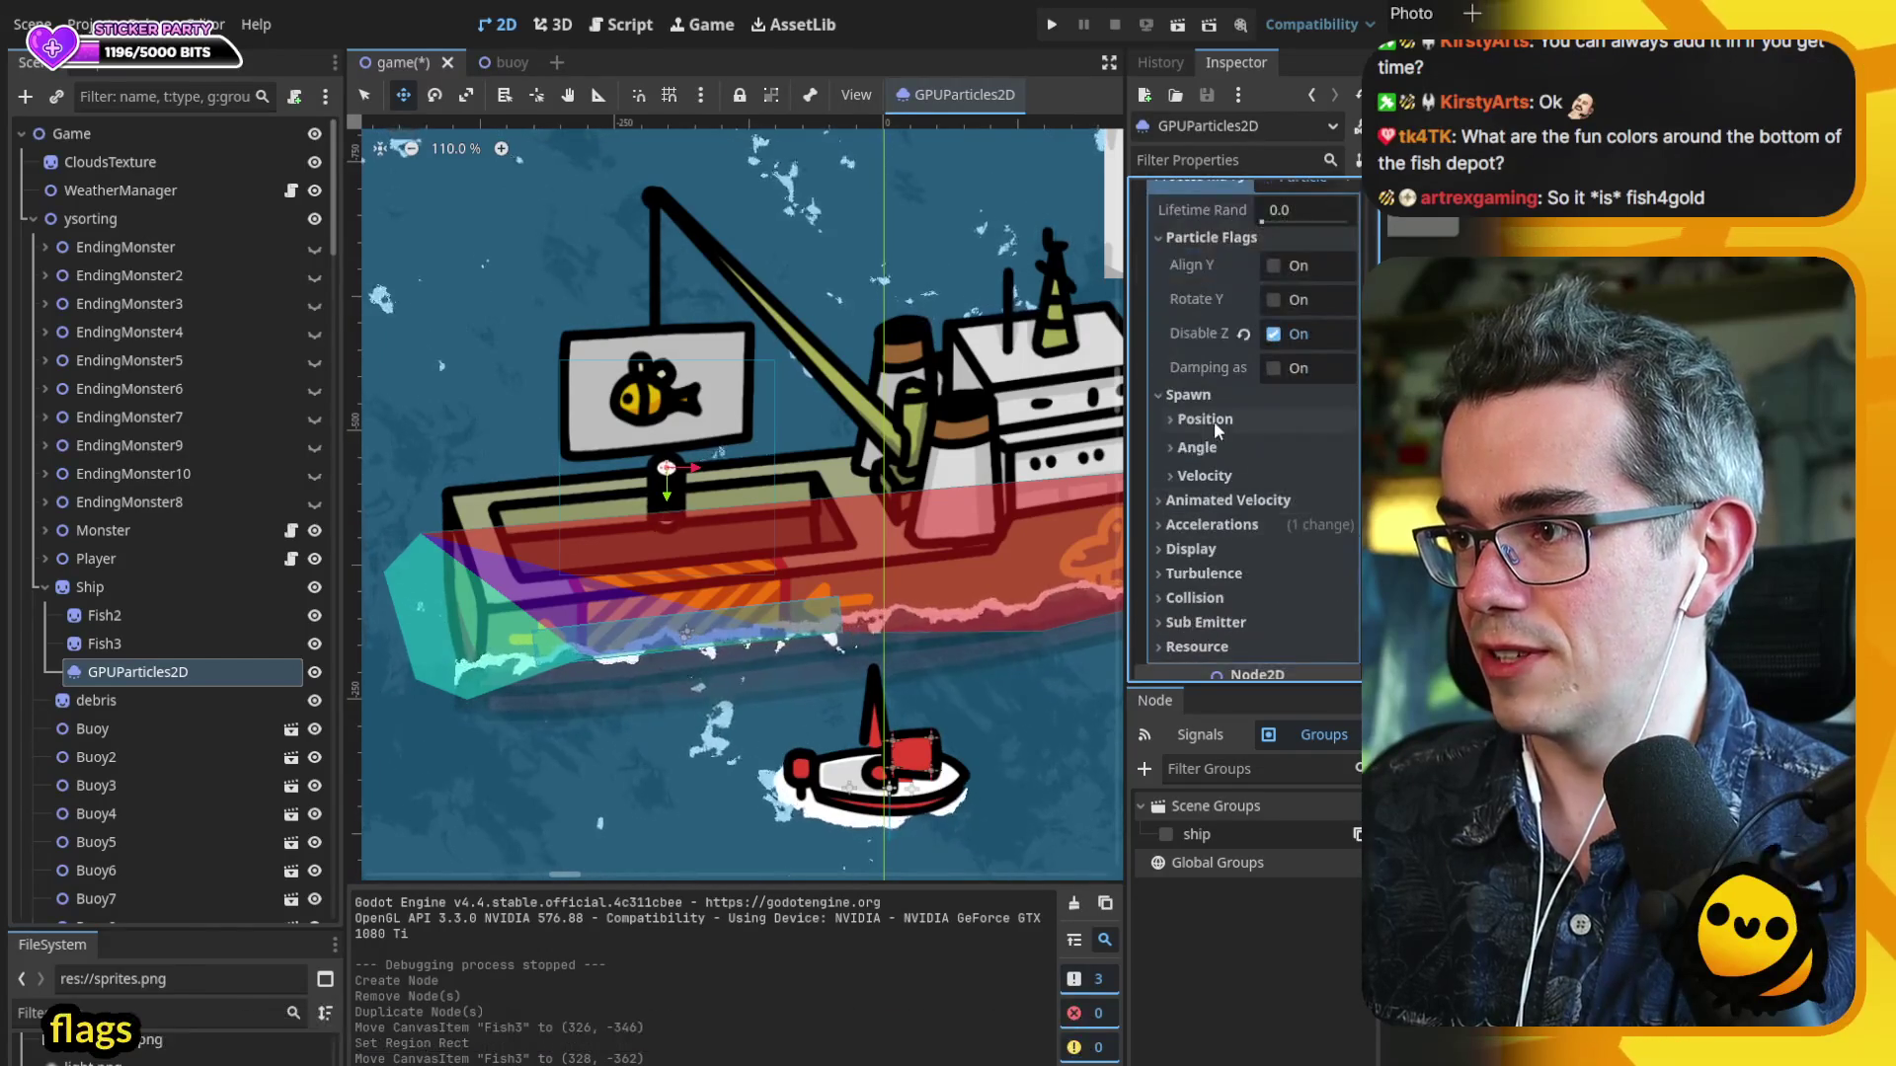
pyautogui.click(1197, 447)
pyautogui.moveTo(1210, 528); pyautogui.dragTo(1285, 540)
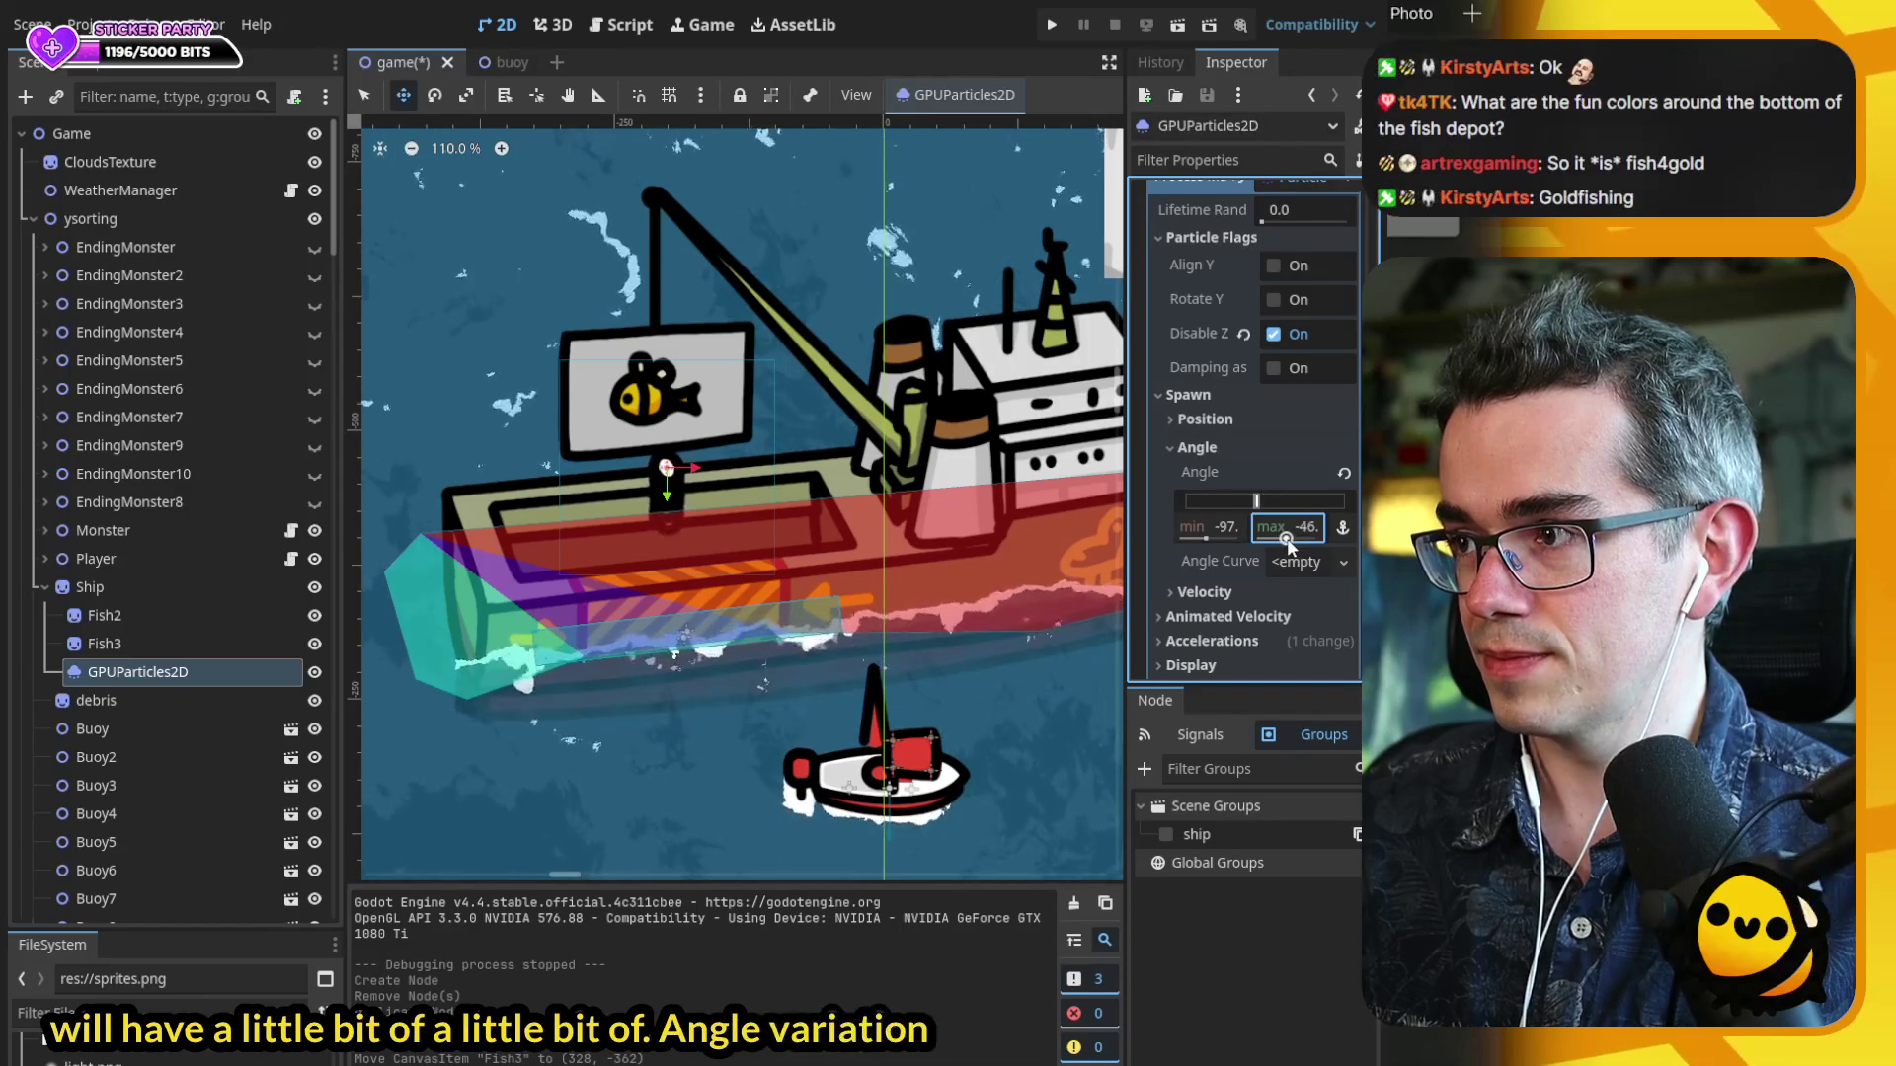
pyautogui.click(1122, 545)
pyautogui.moveTo(1124, 551); pyautogui.dragTo(920, 543)
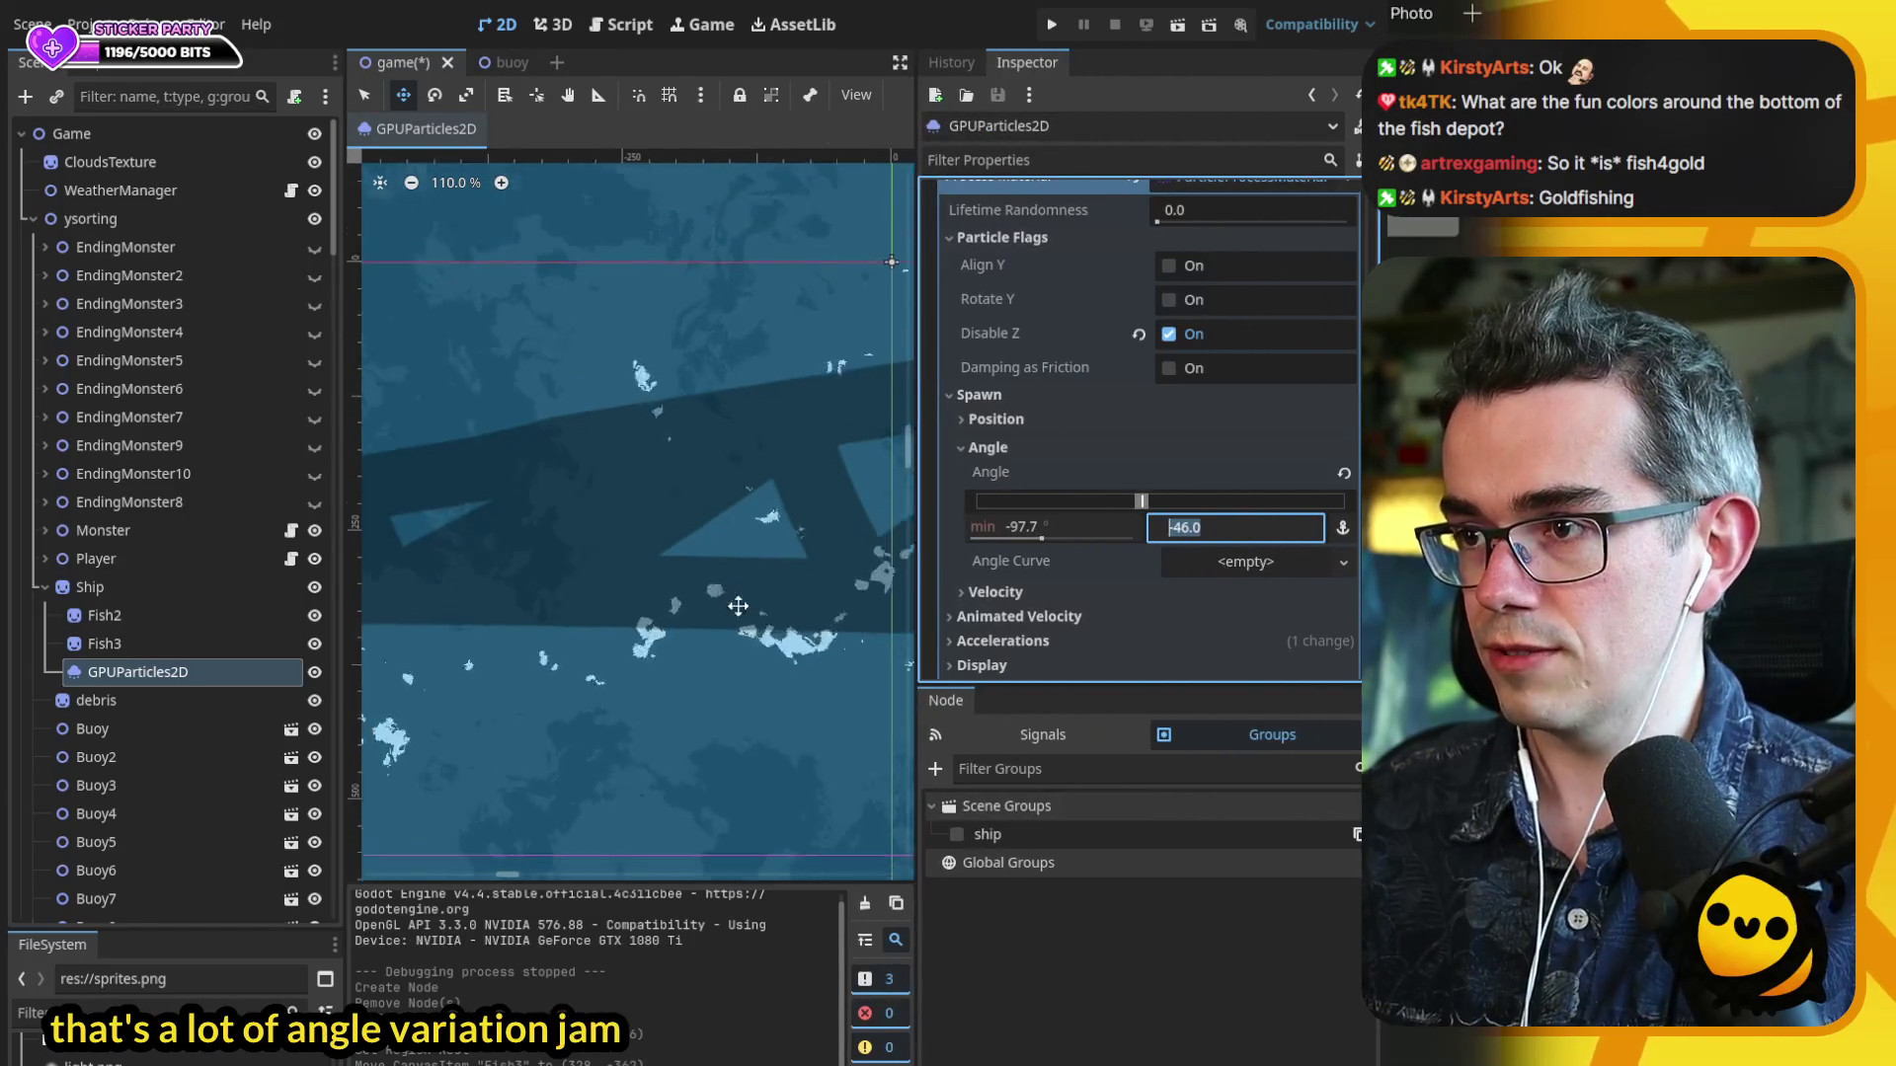
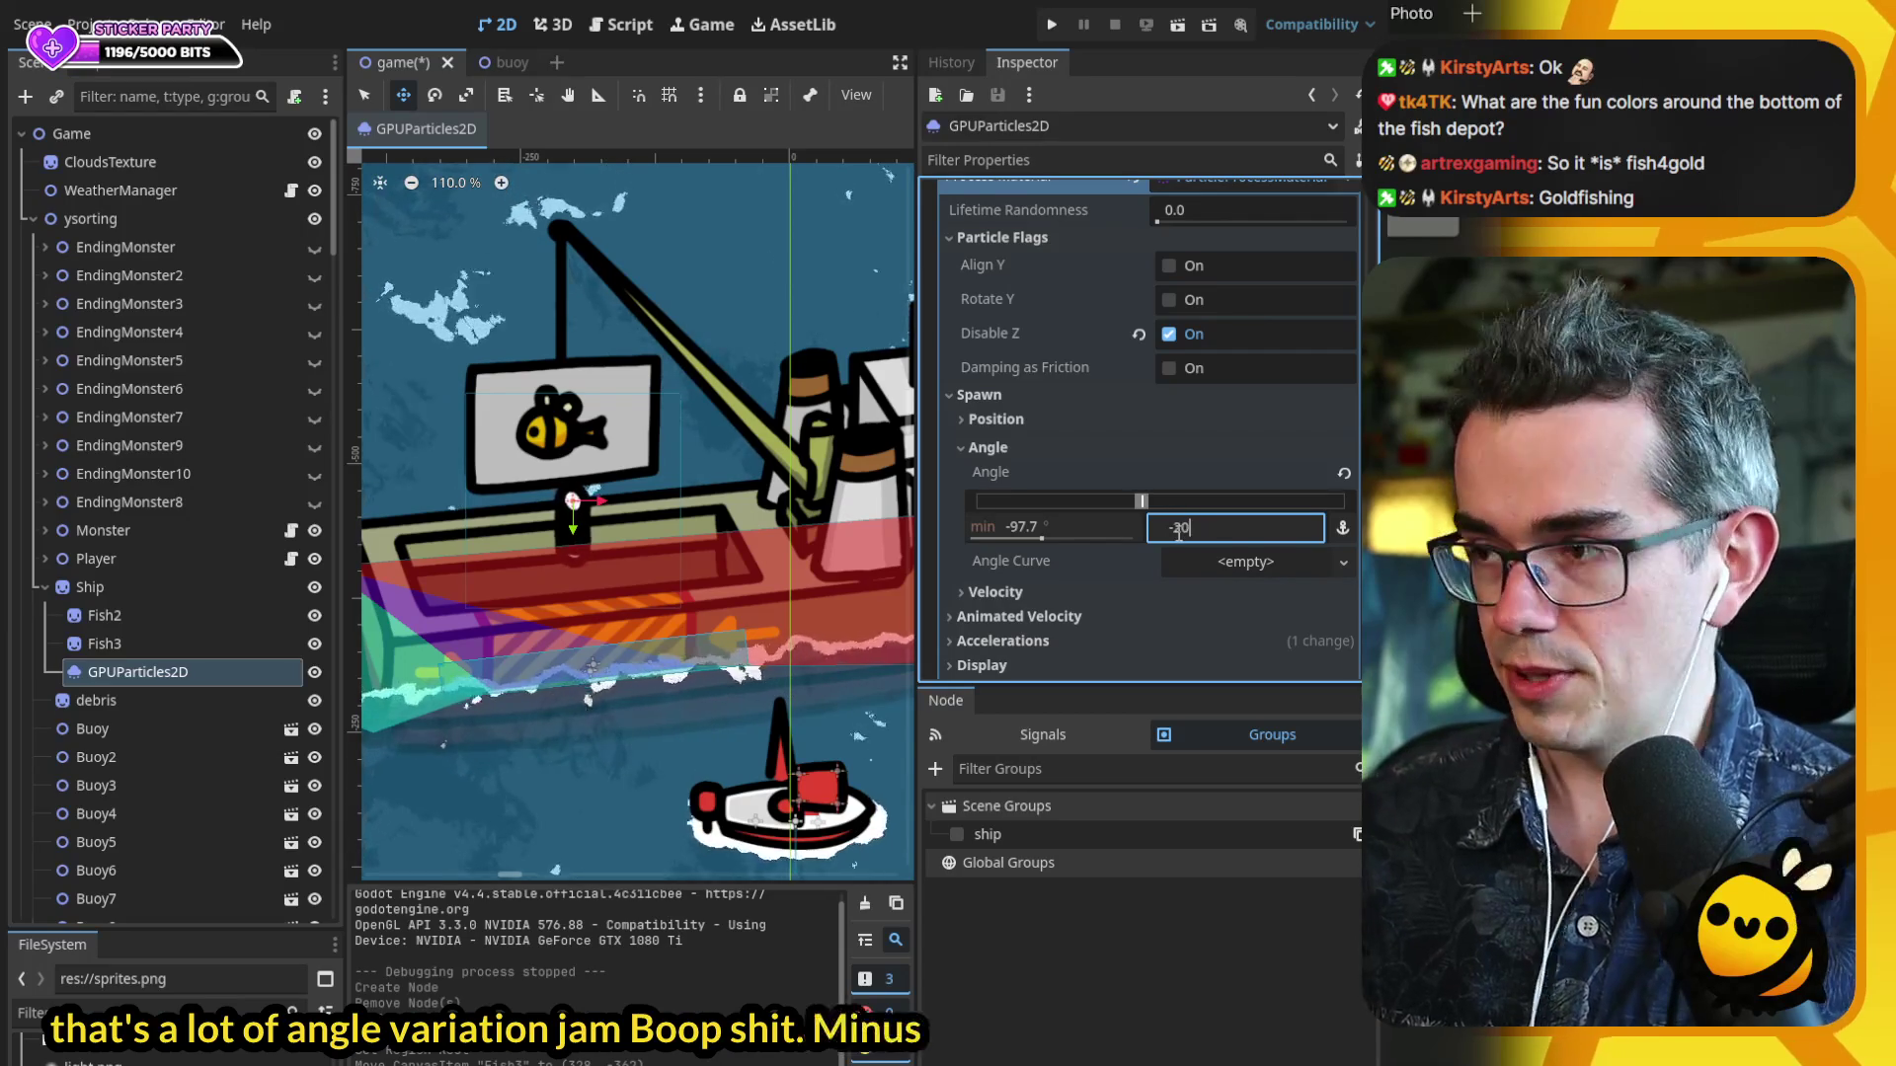
# - Limit the particle spawn angle to between -20 and 20 degrees
pyautogui.click(1075, 523)
pyautogui.write('-20')
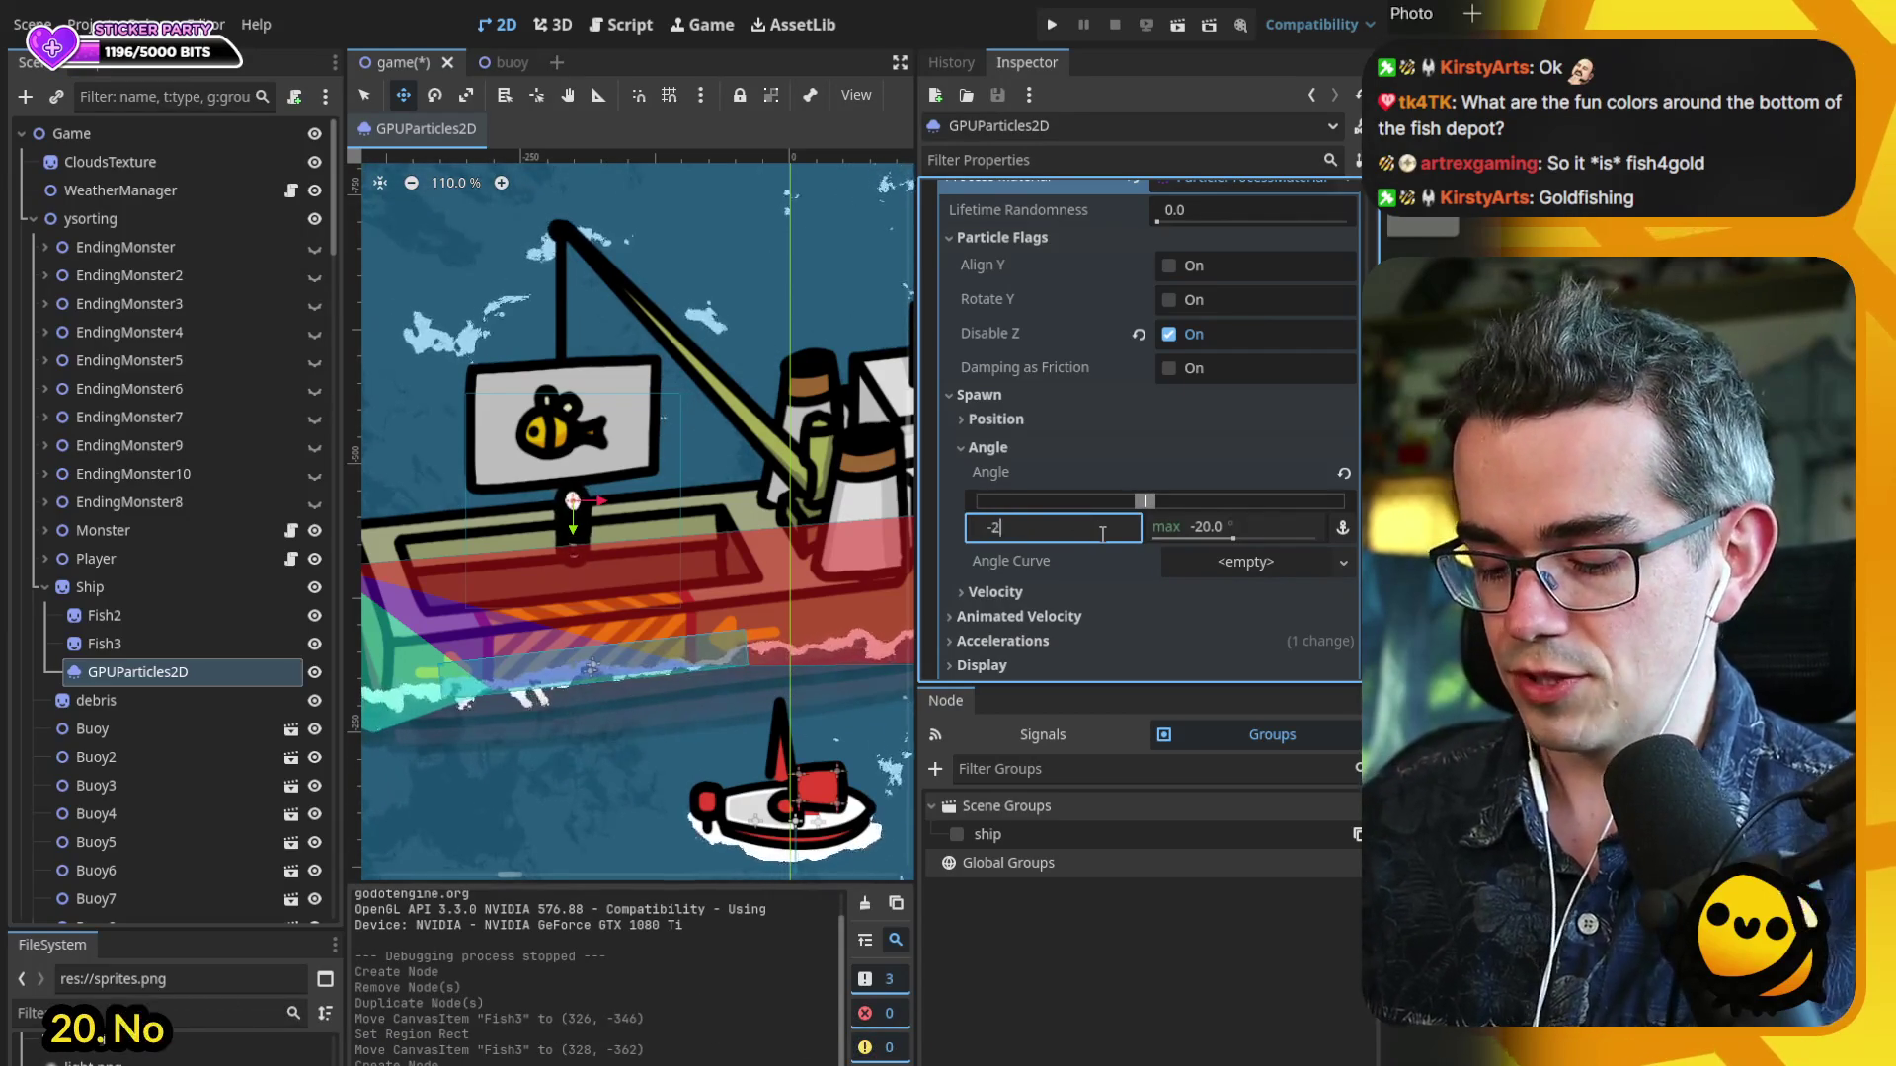
pyautogui.press('Tab')
pyautogui.press('Return')
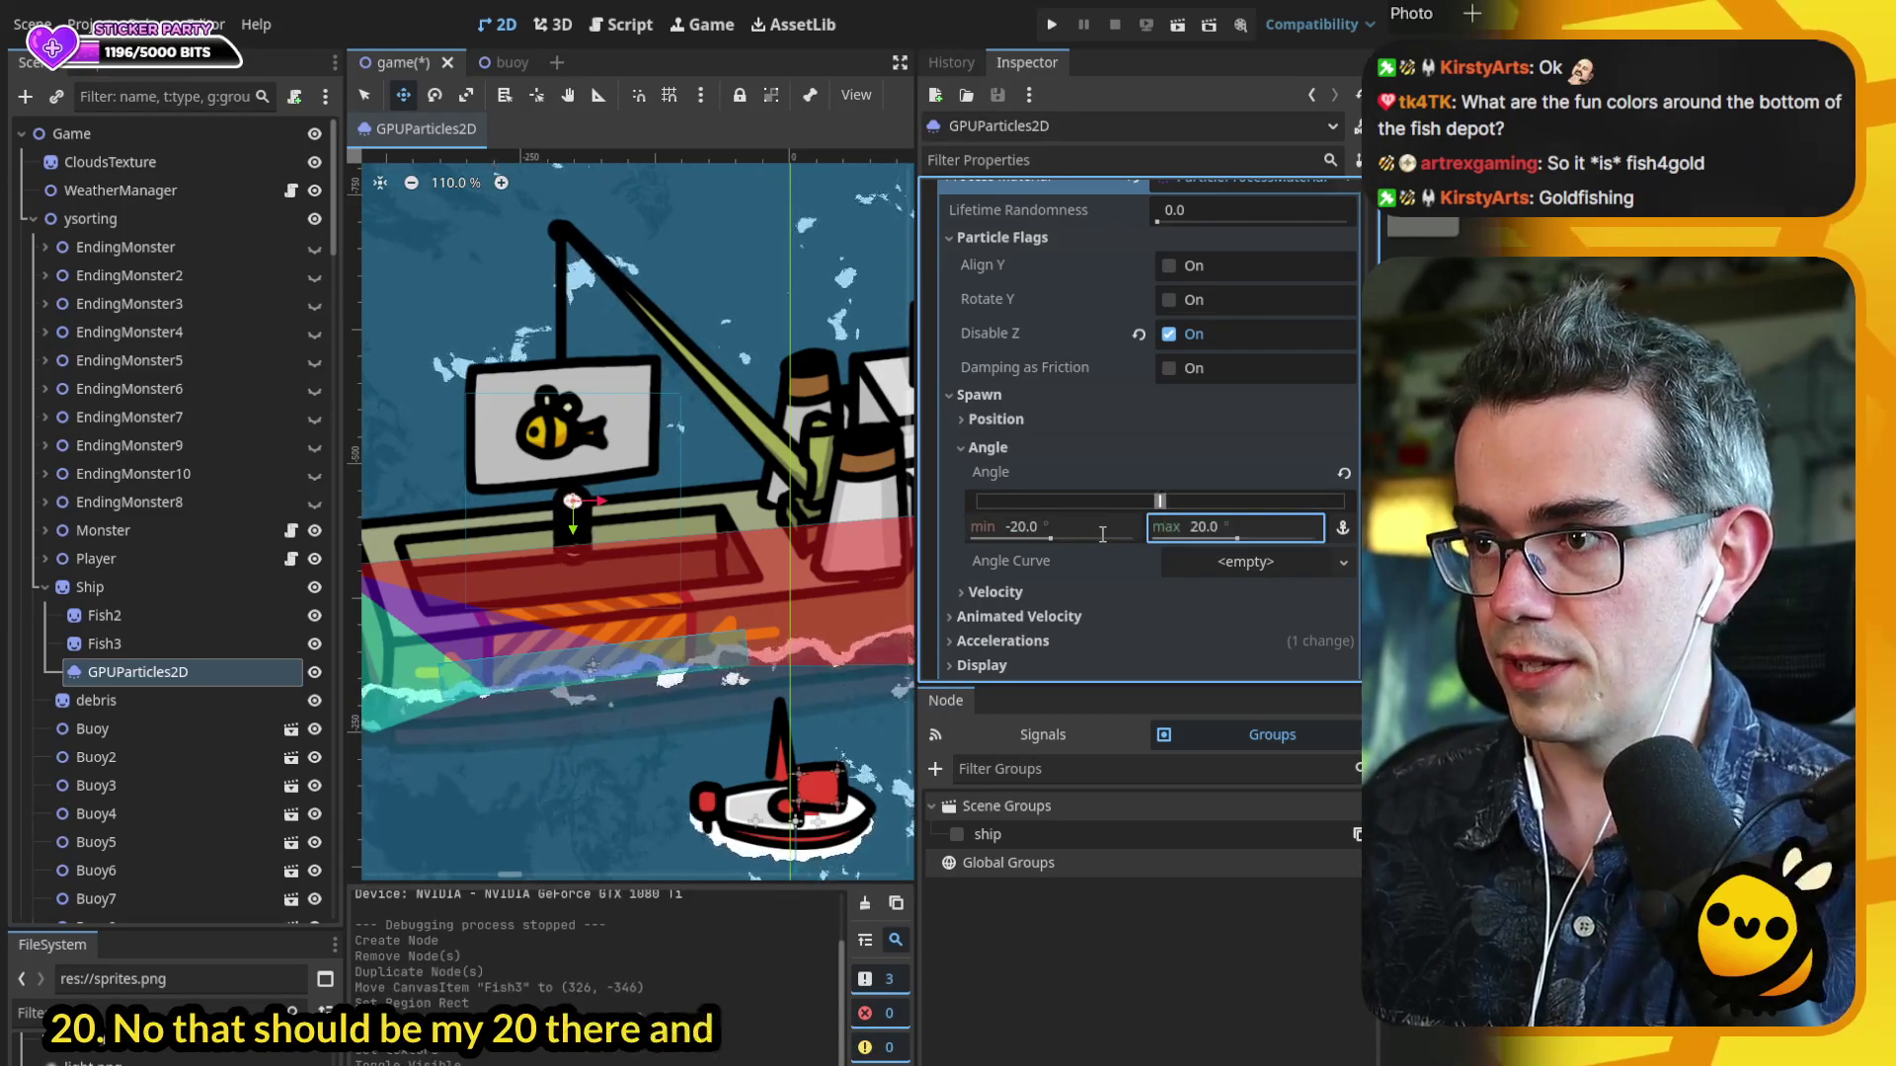
pyautogui.scroll(3, 1172, 465)
pyautogui.scroll(-5, 1057, 477)
# - Set the Spawn > Position emission shape to Box
pyautogui.click(996, 358)
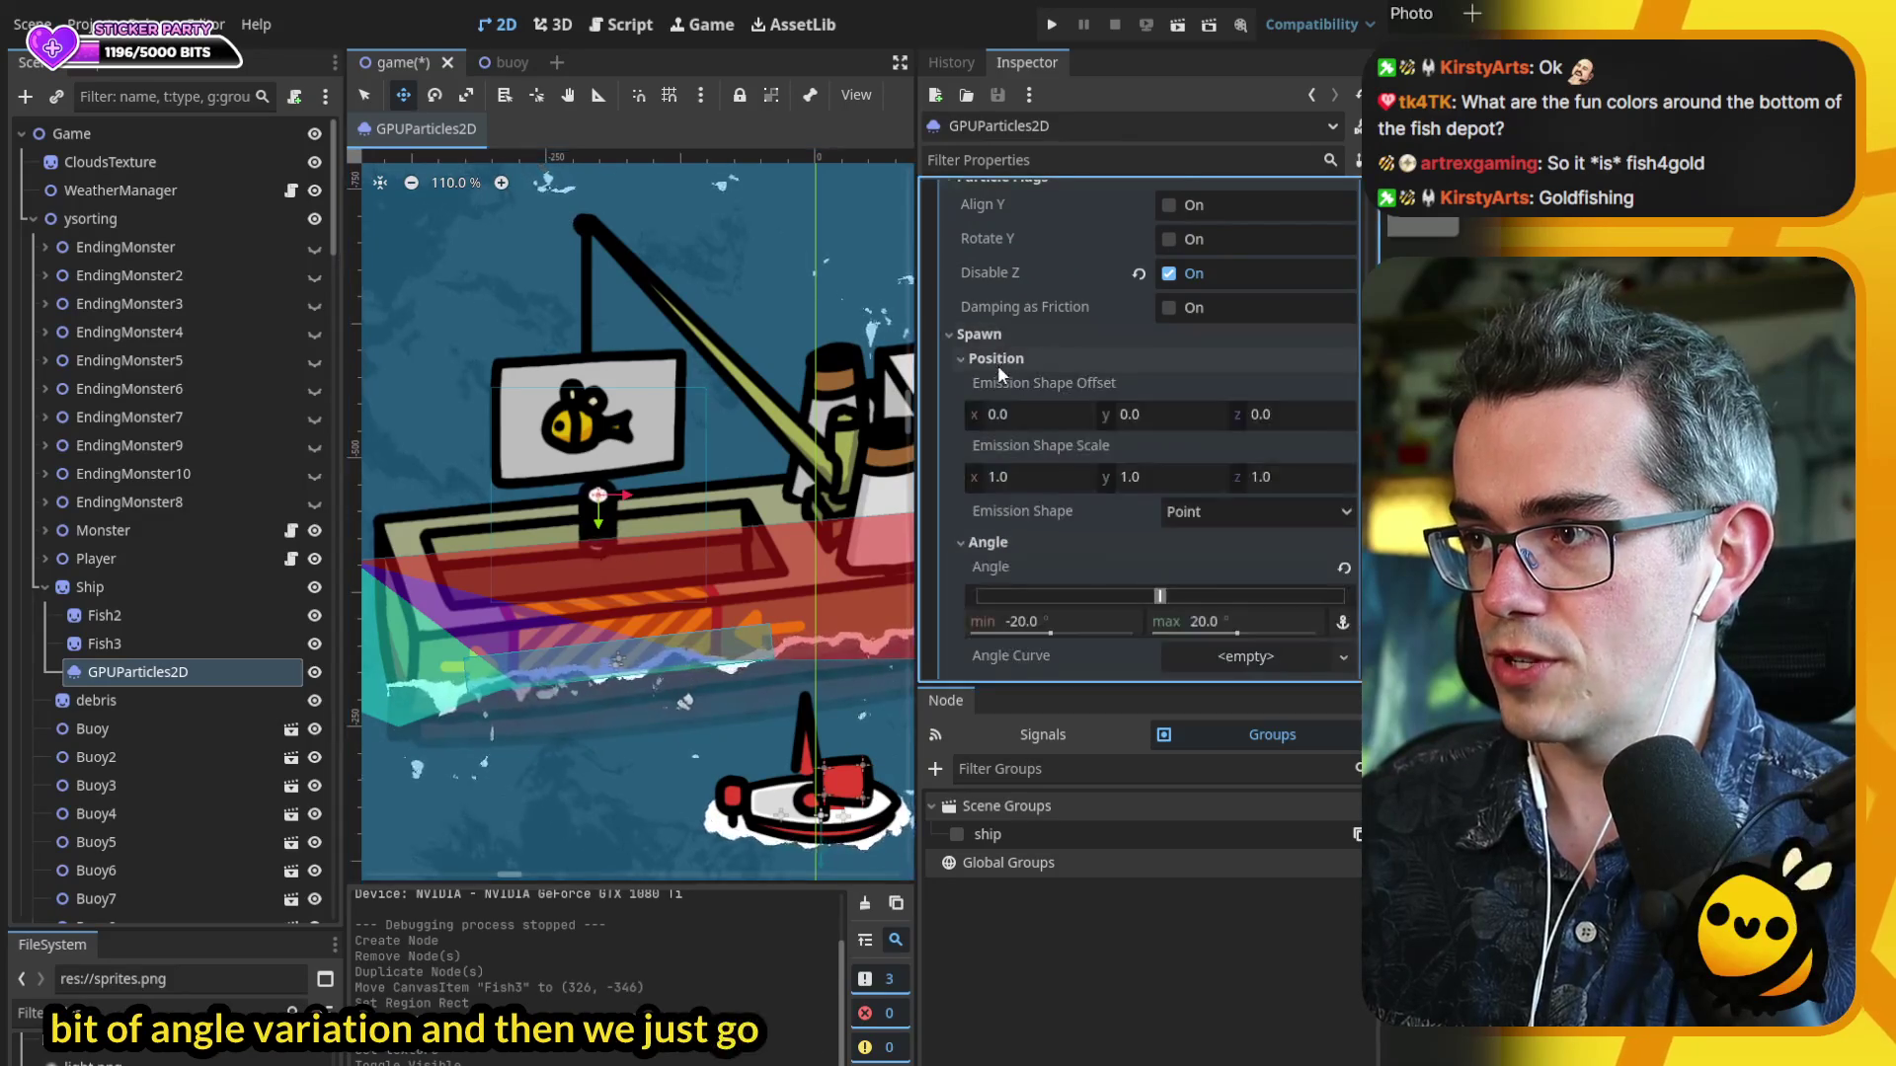
pyautogui.scroll(-3, 1126, 395)
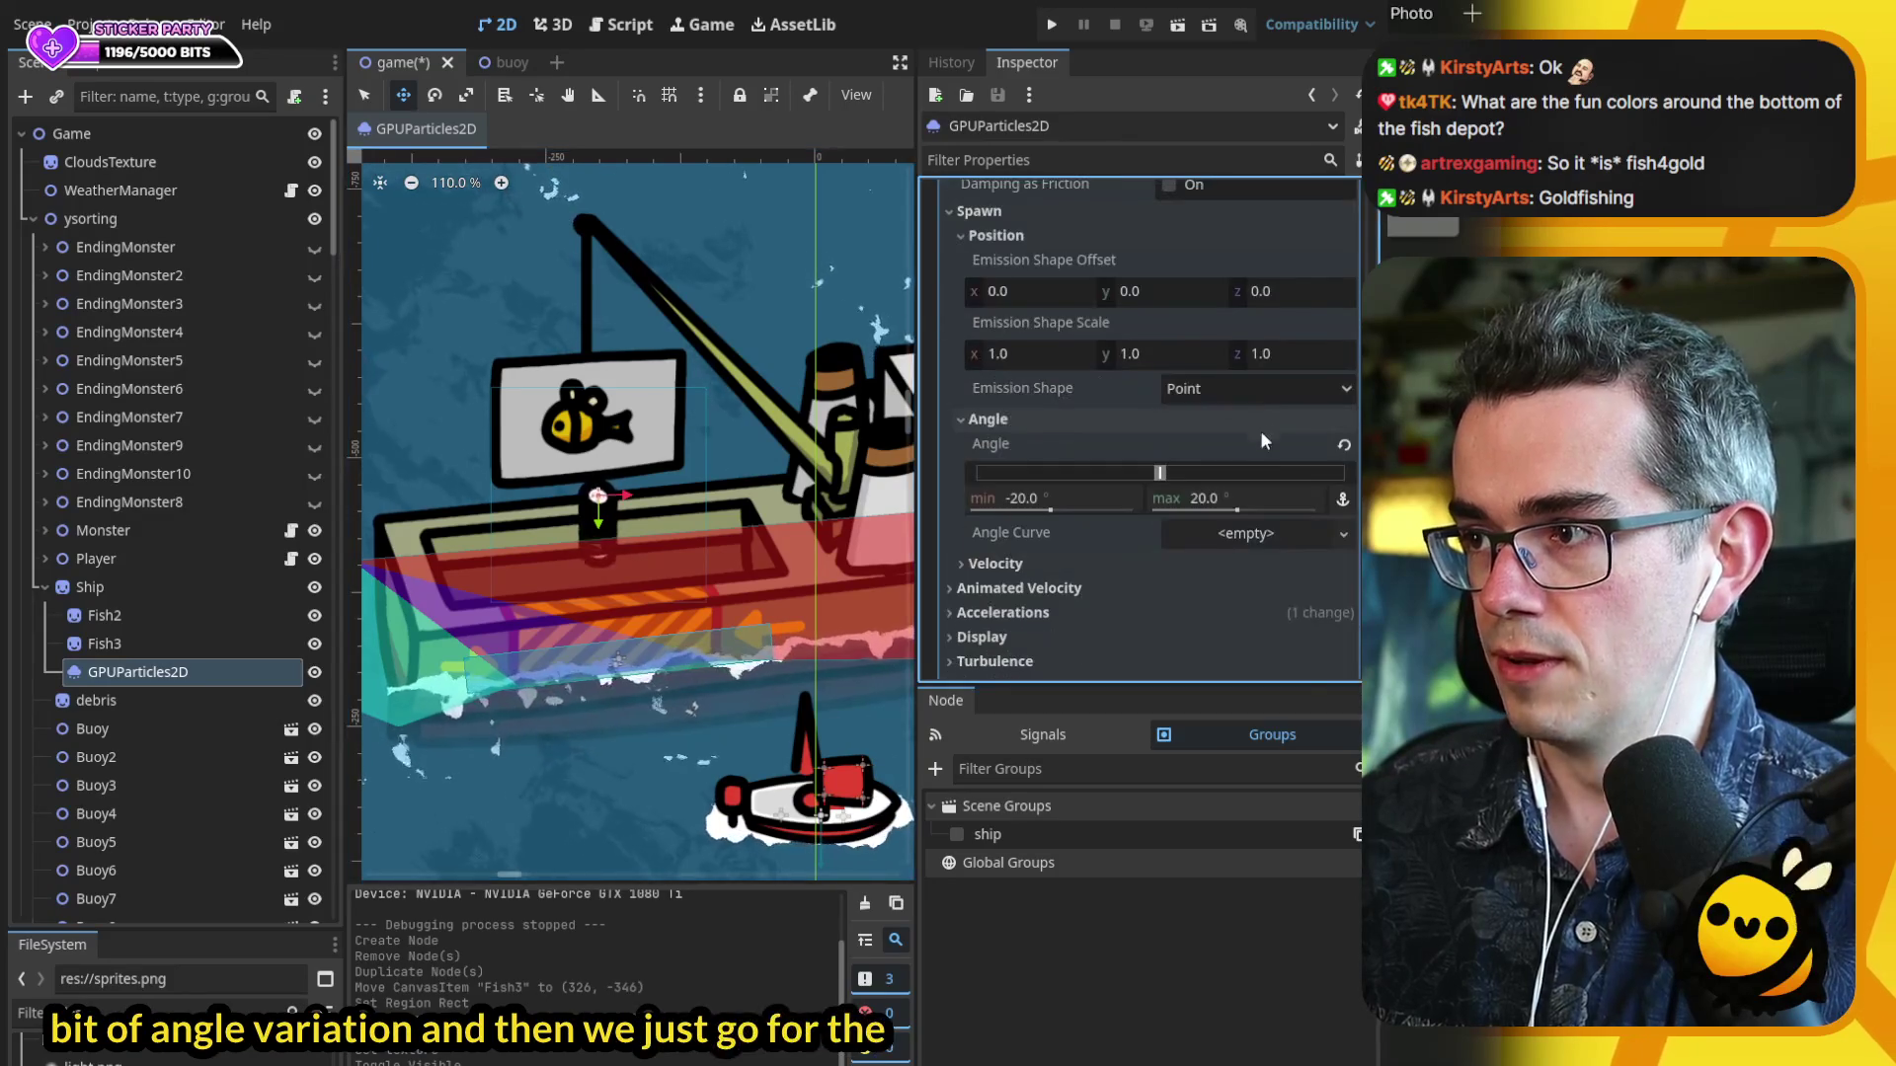
pyautogui.click(1225, 498)
pyautogui.moveTo(1056, 452); pyautogui.dragTo(1086, 452)
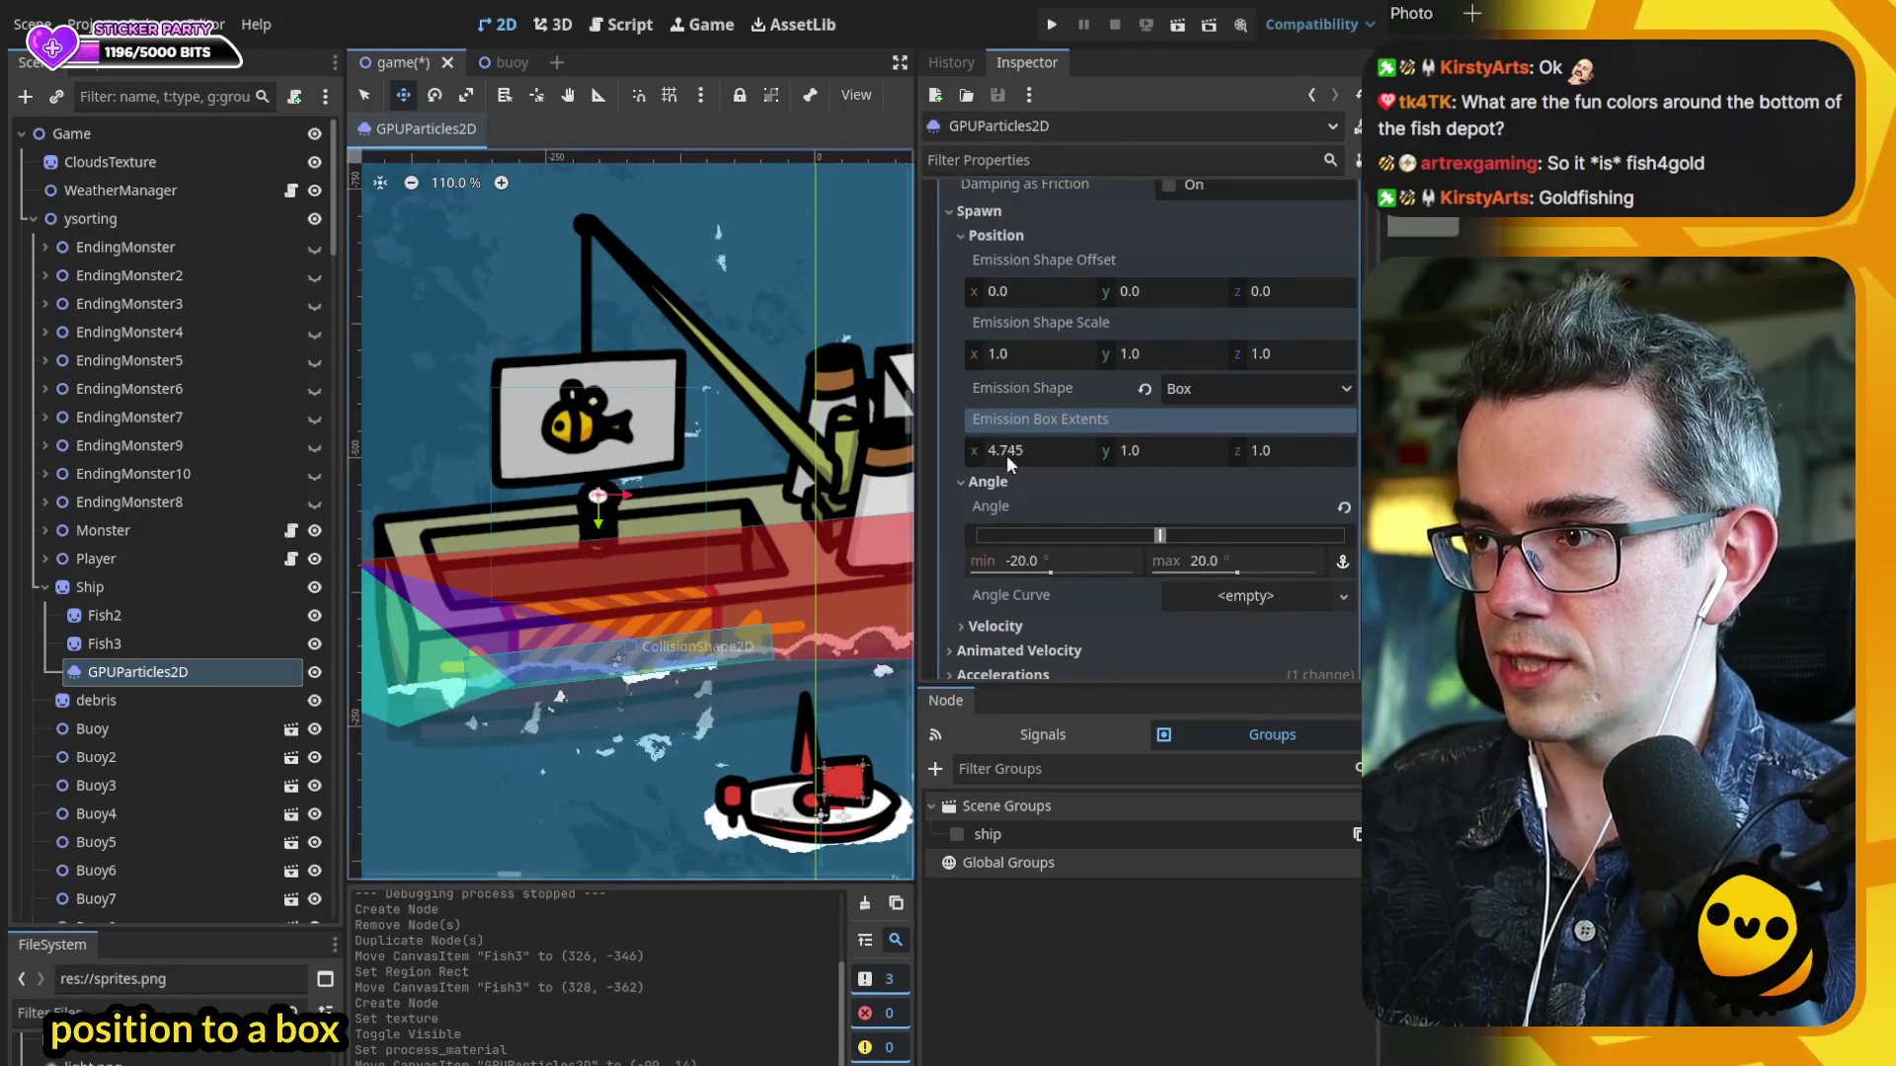
# - Set the Emission Box Extents to x 150, y 30 and nudge the emitter up
pyautogui.click(1011, 452)
pyautogui.write('100')
pyautogui.press('Return')
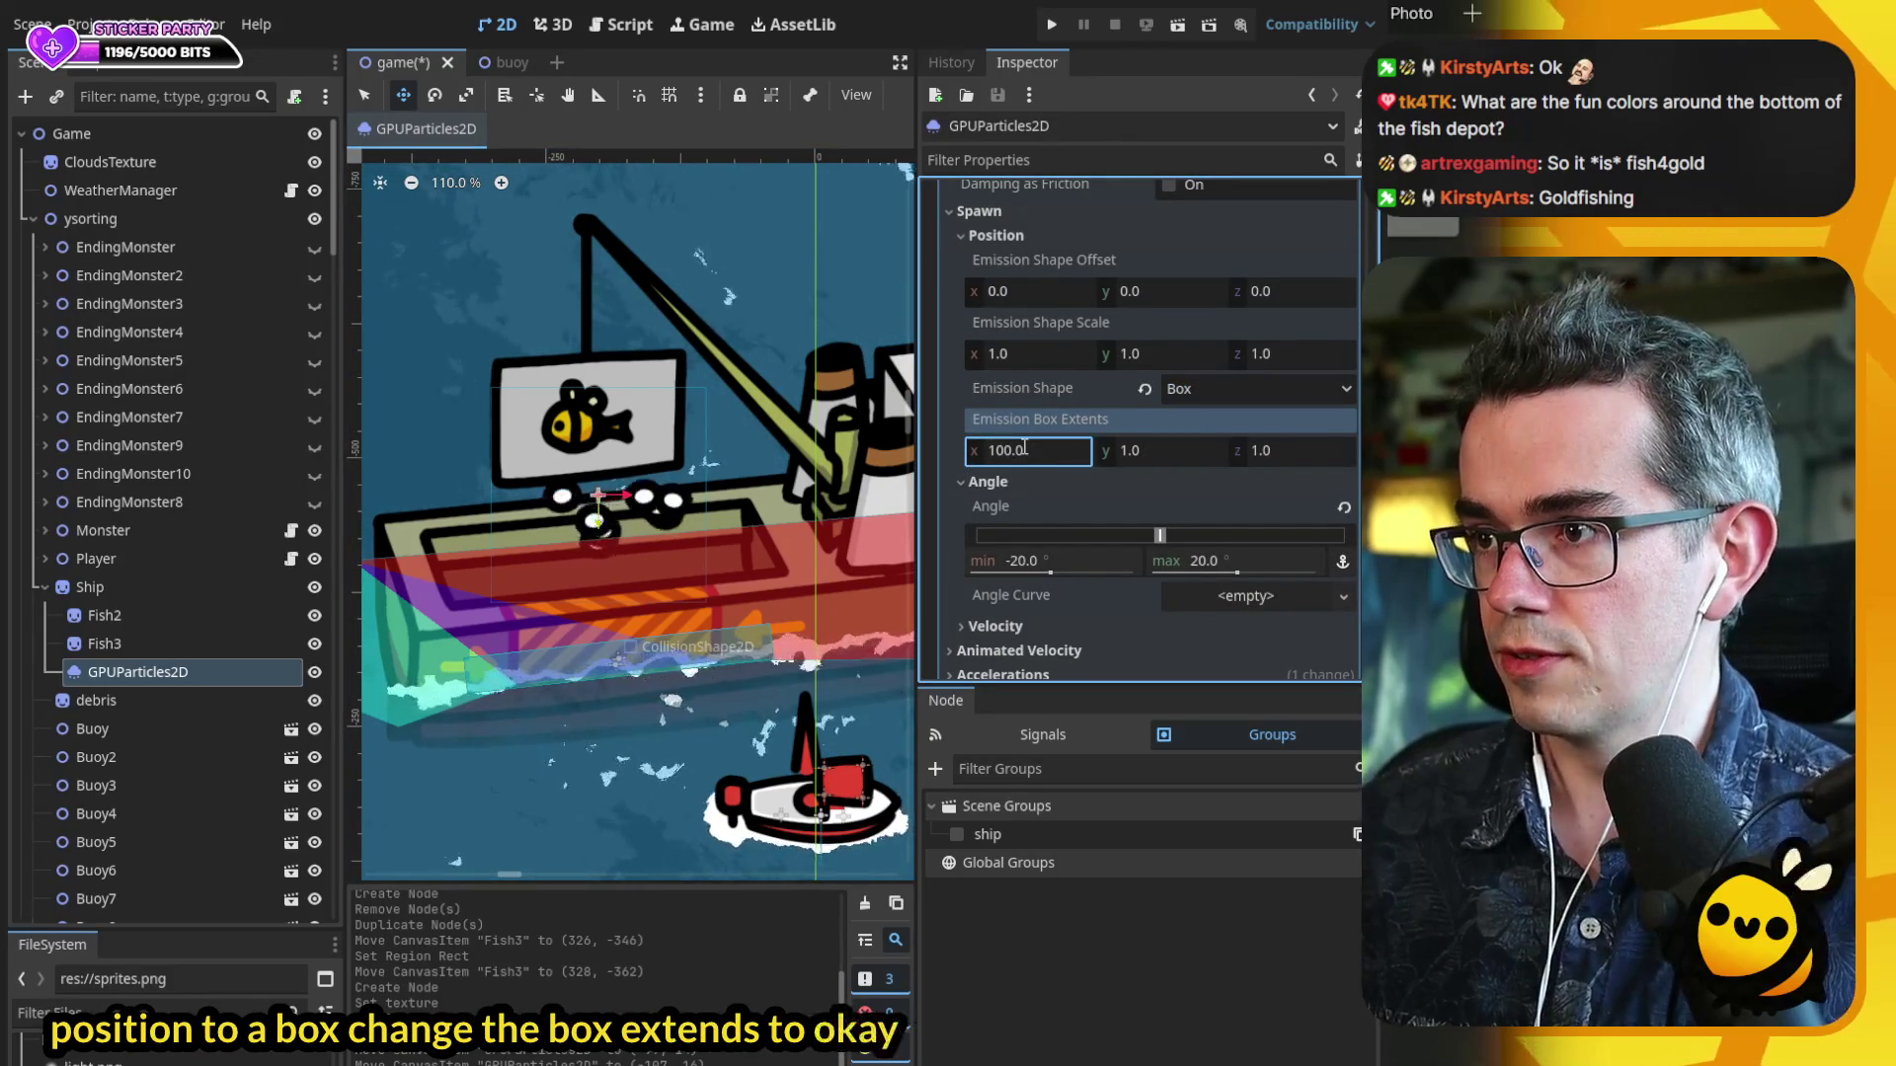
pyautogui.write('200')
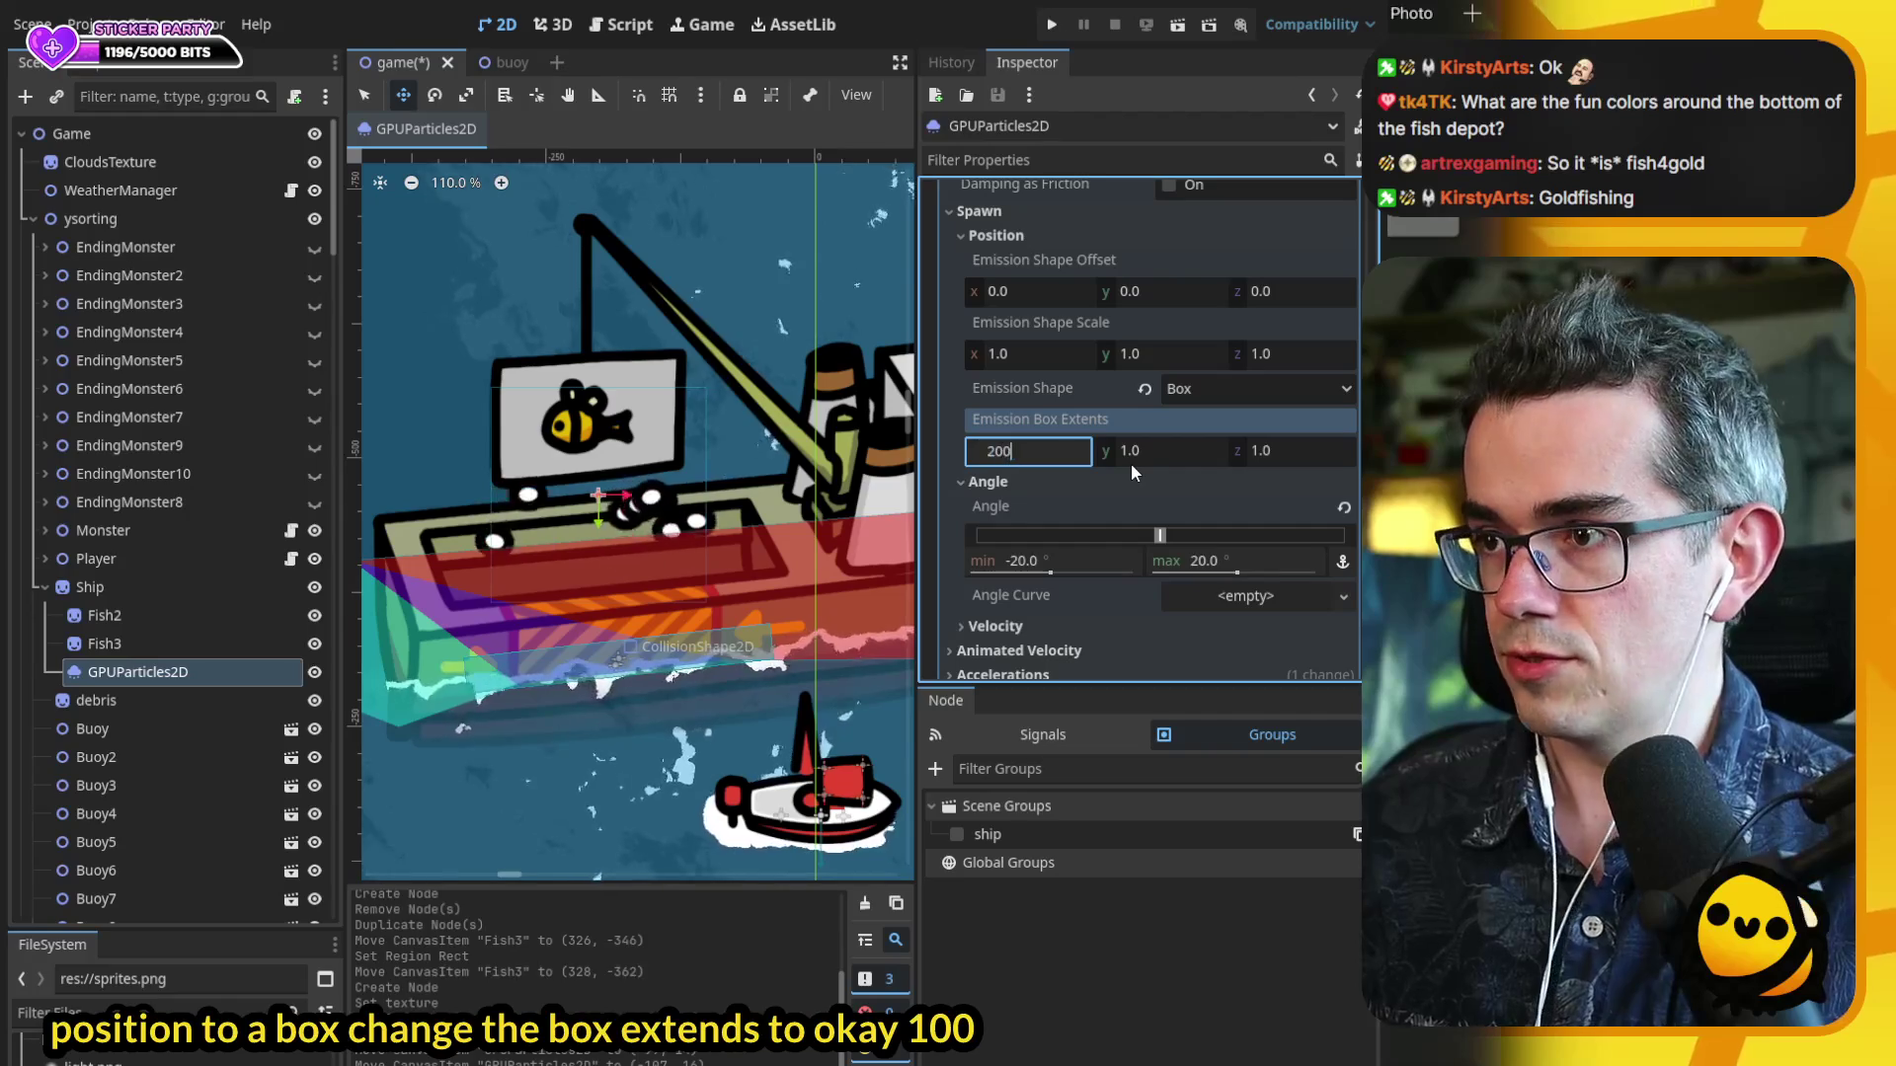
pyautogui.press('Return')
pyautogui.click(1041, 451)
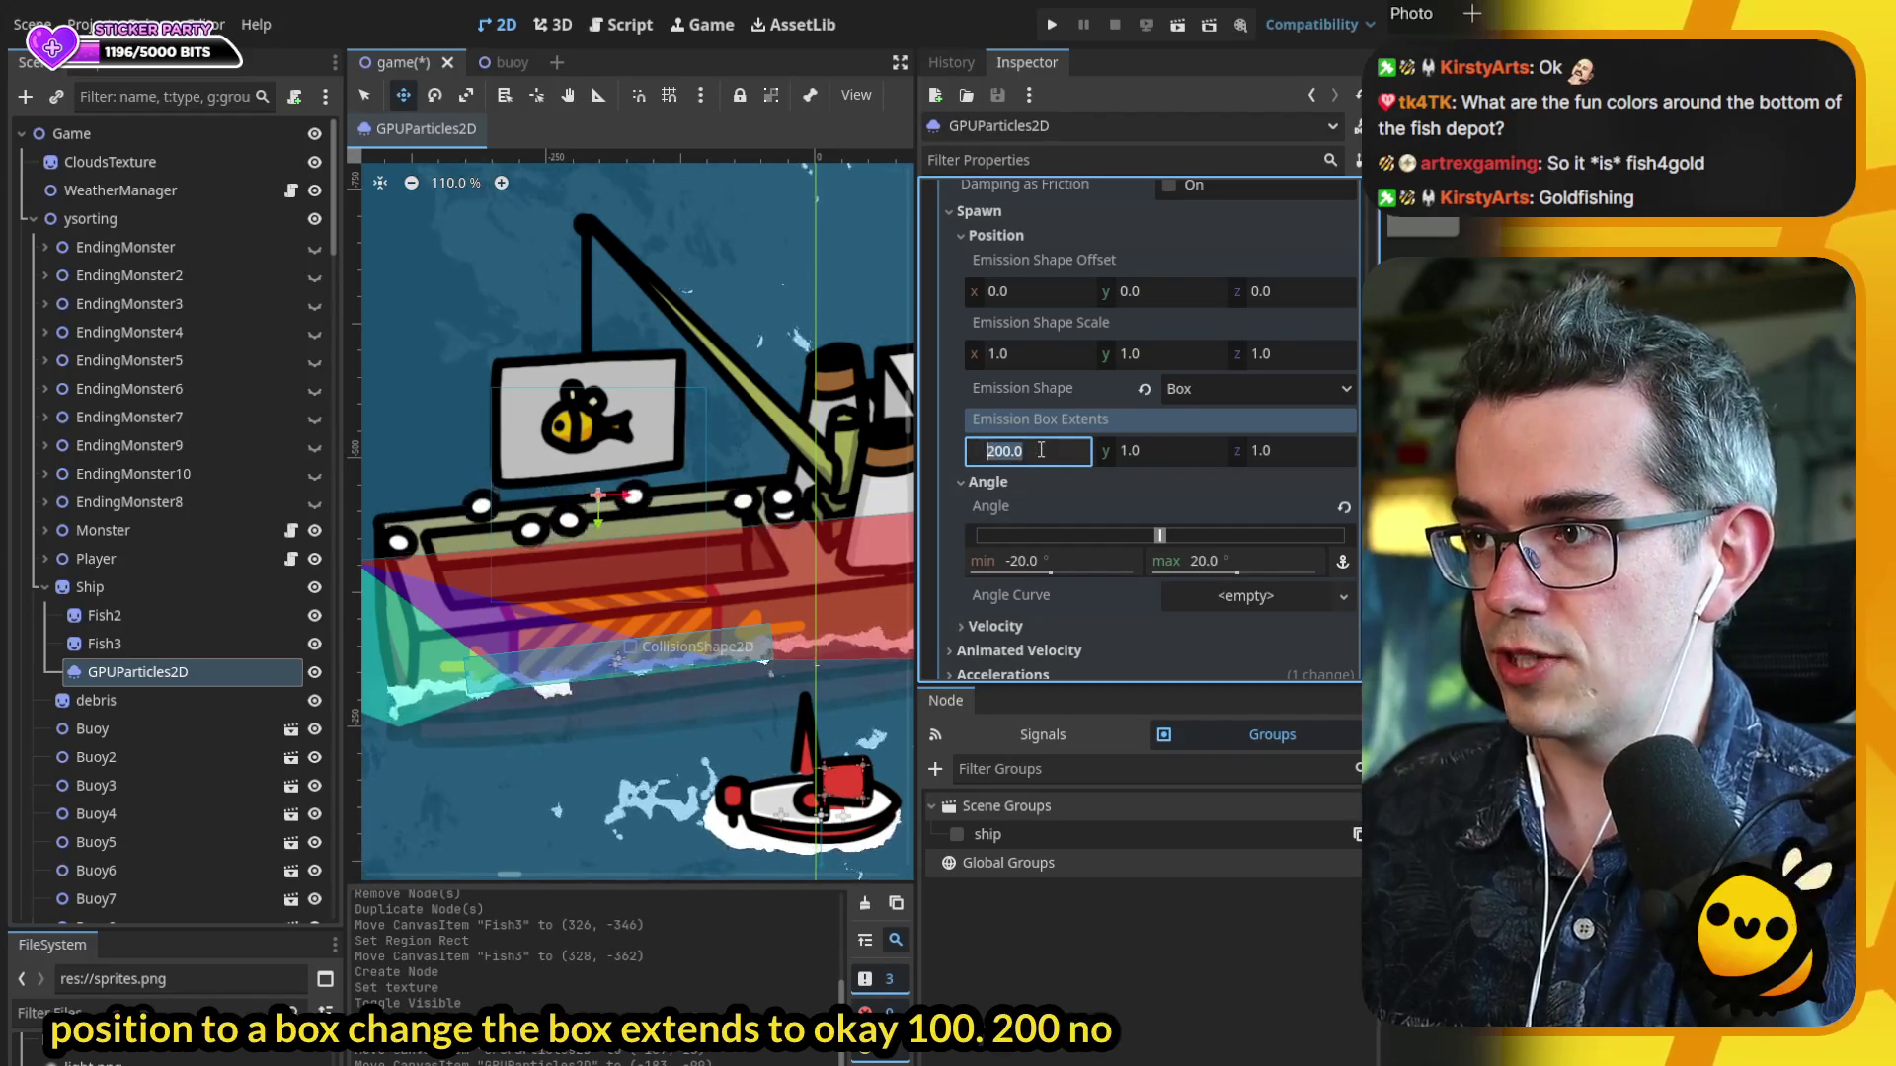
pyautogui.write('150')
pyautogui.press('Tab')
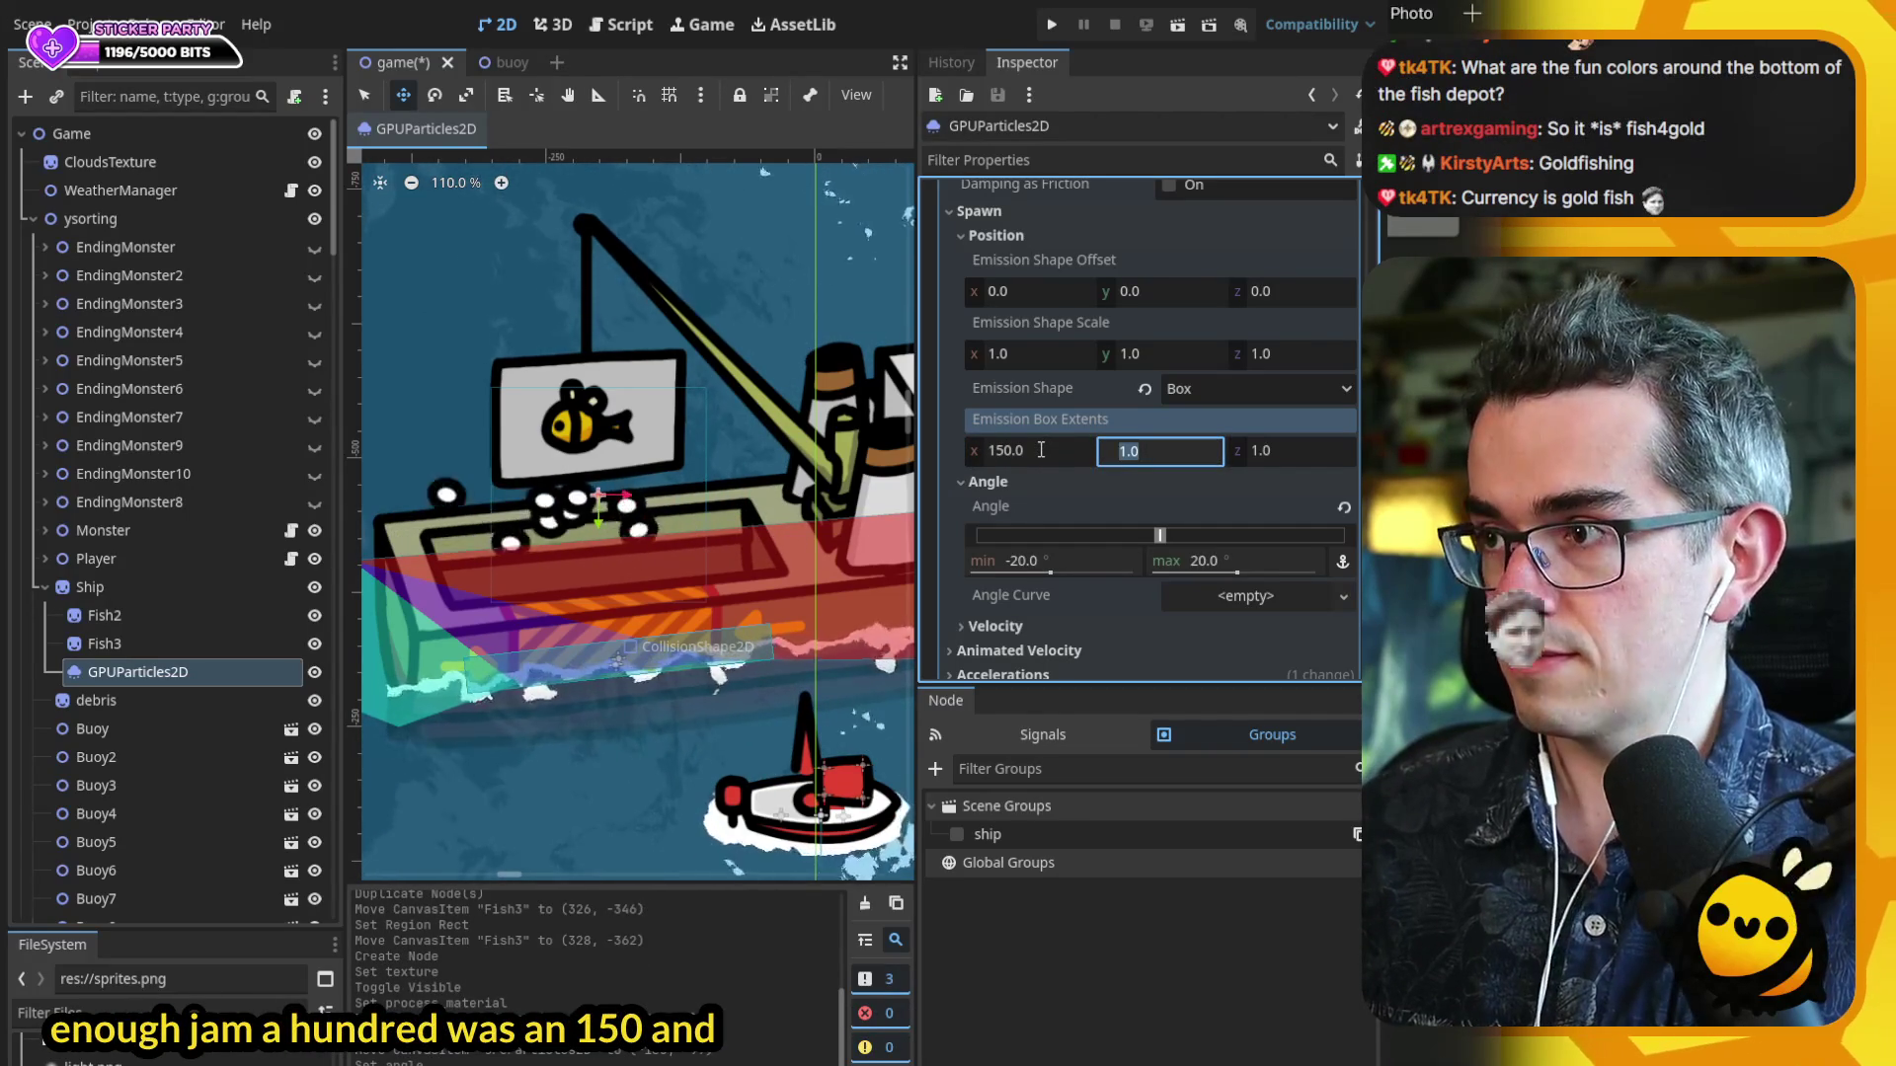
pyautogui.write('50')
pyautogui.press('Return')
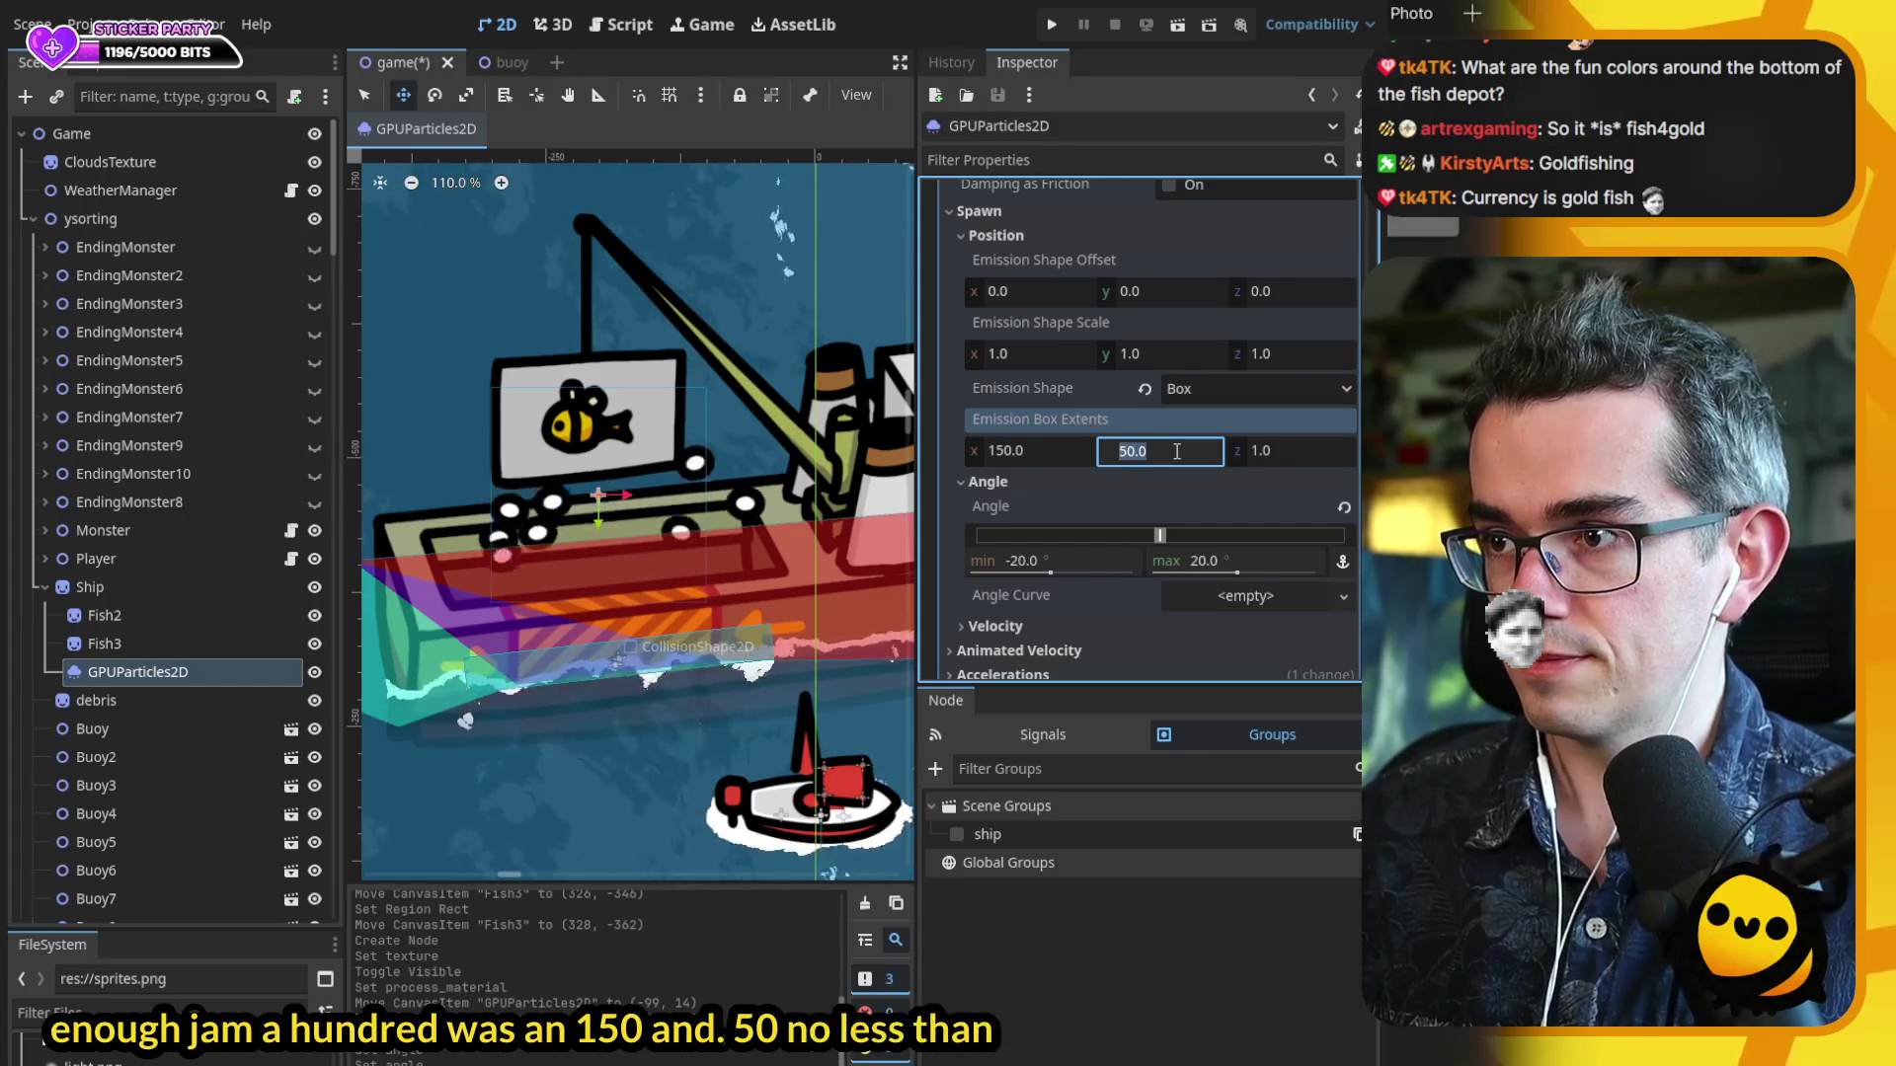
pyautogui.write('30')
pyautogui.press('Return')
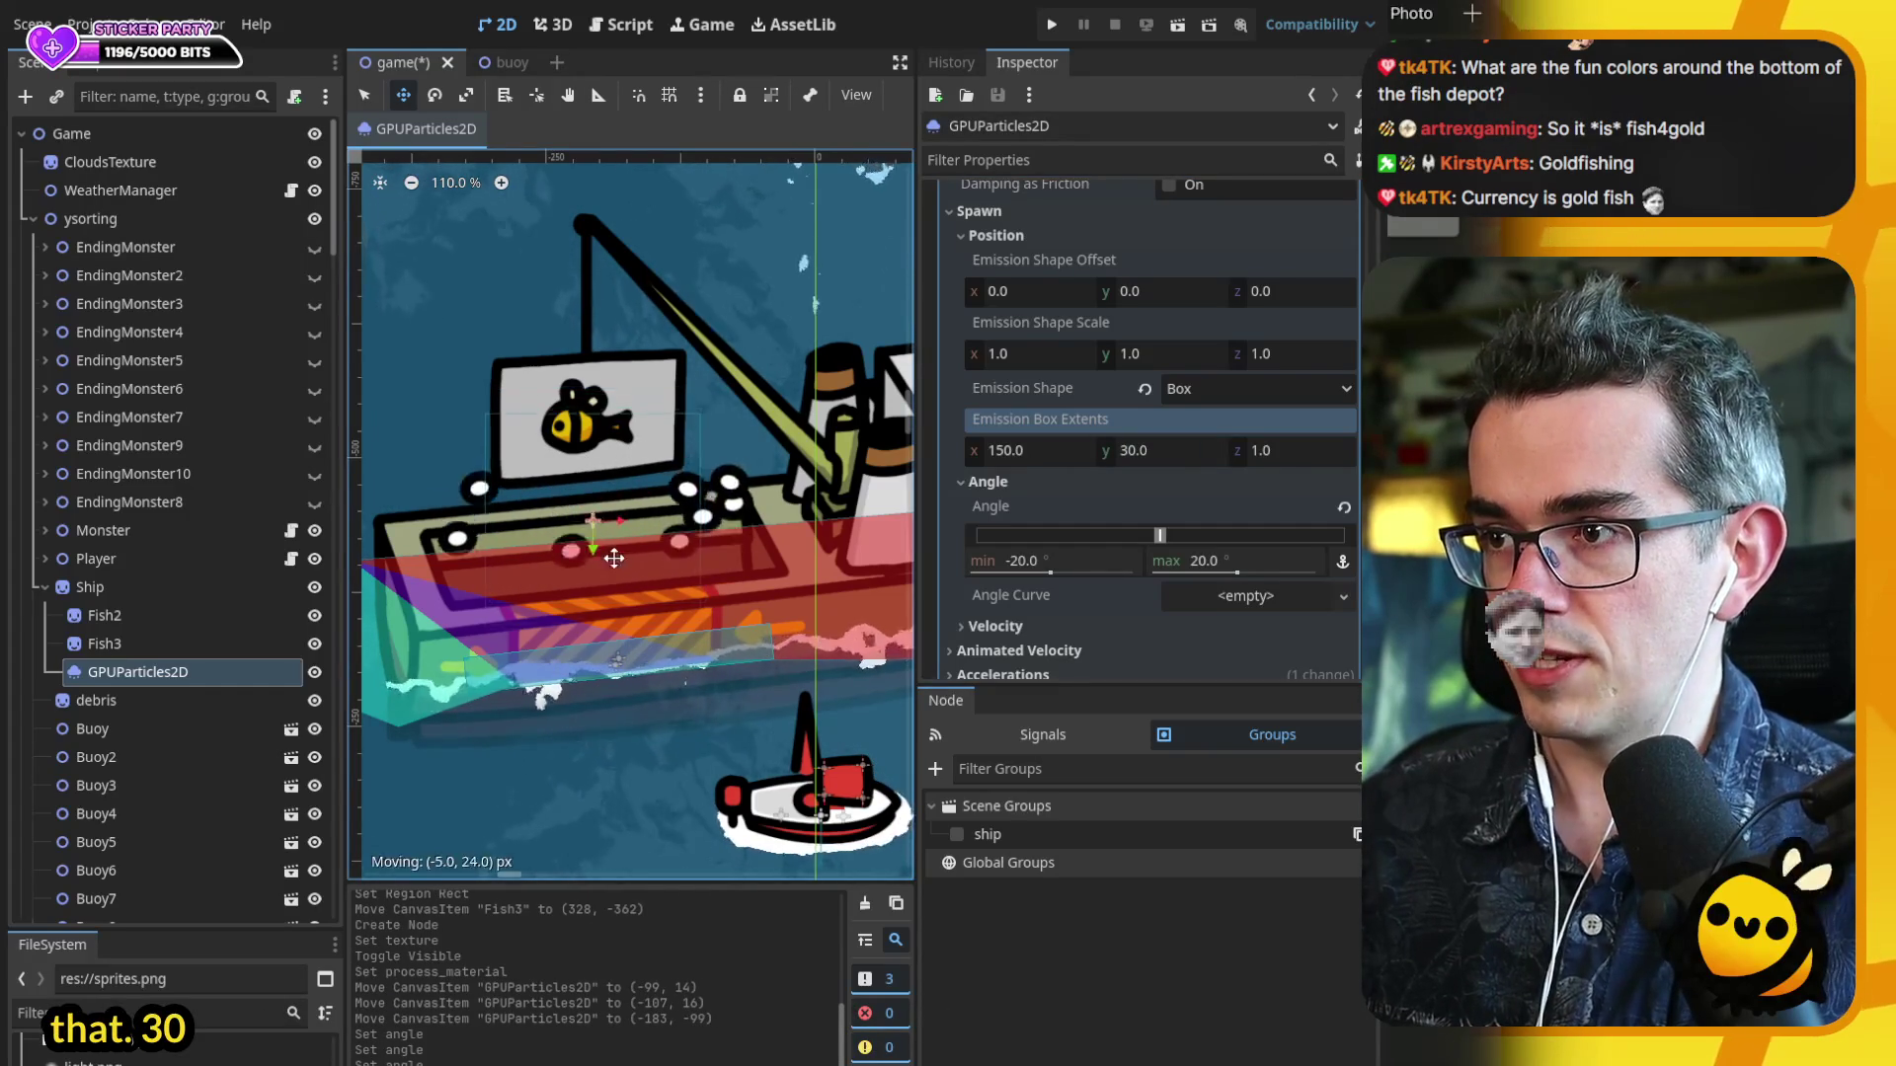
pyautogui.moveTo(621, 560); pyautogui.dragTo(626, 512)
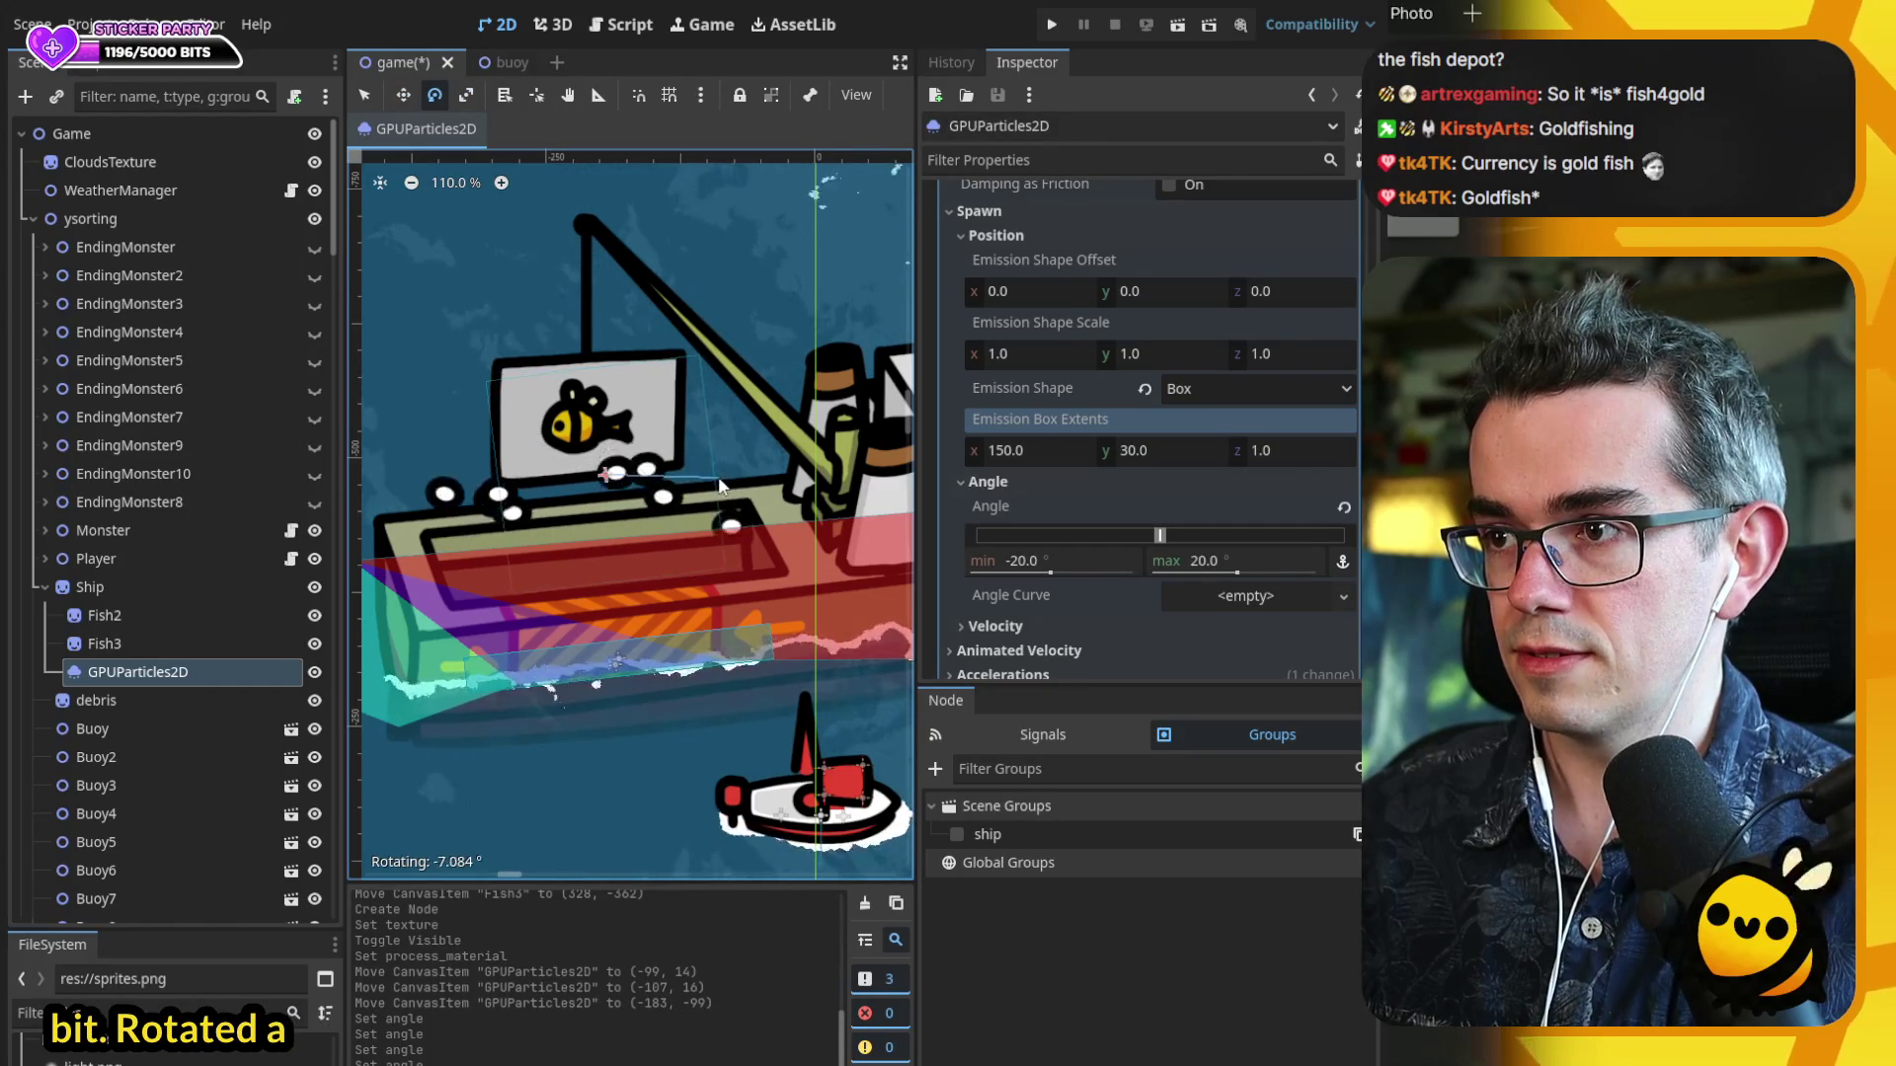
# - Tilt the particle emitter about -7° and fine-tune its position on the deck
pyautogui.moveTo(720, 486); pyautogui.dragTo(722, 485)
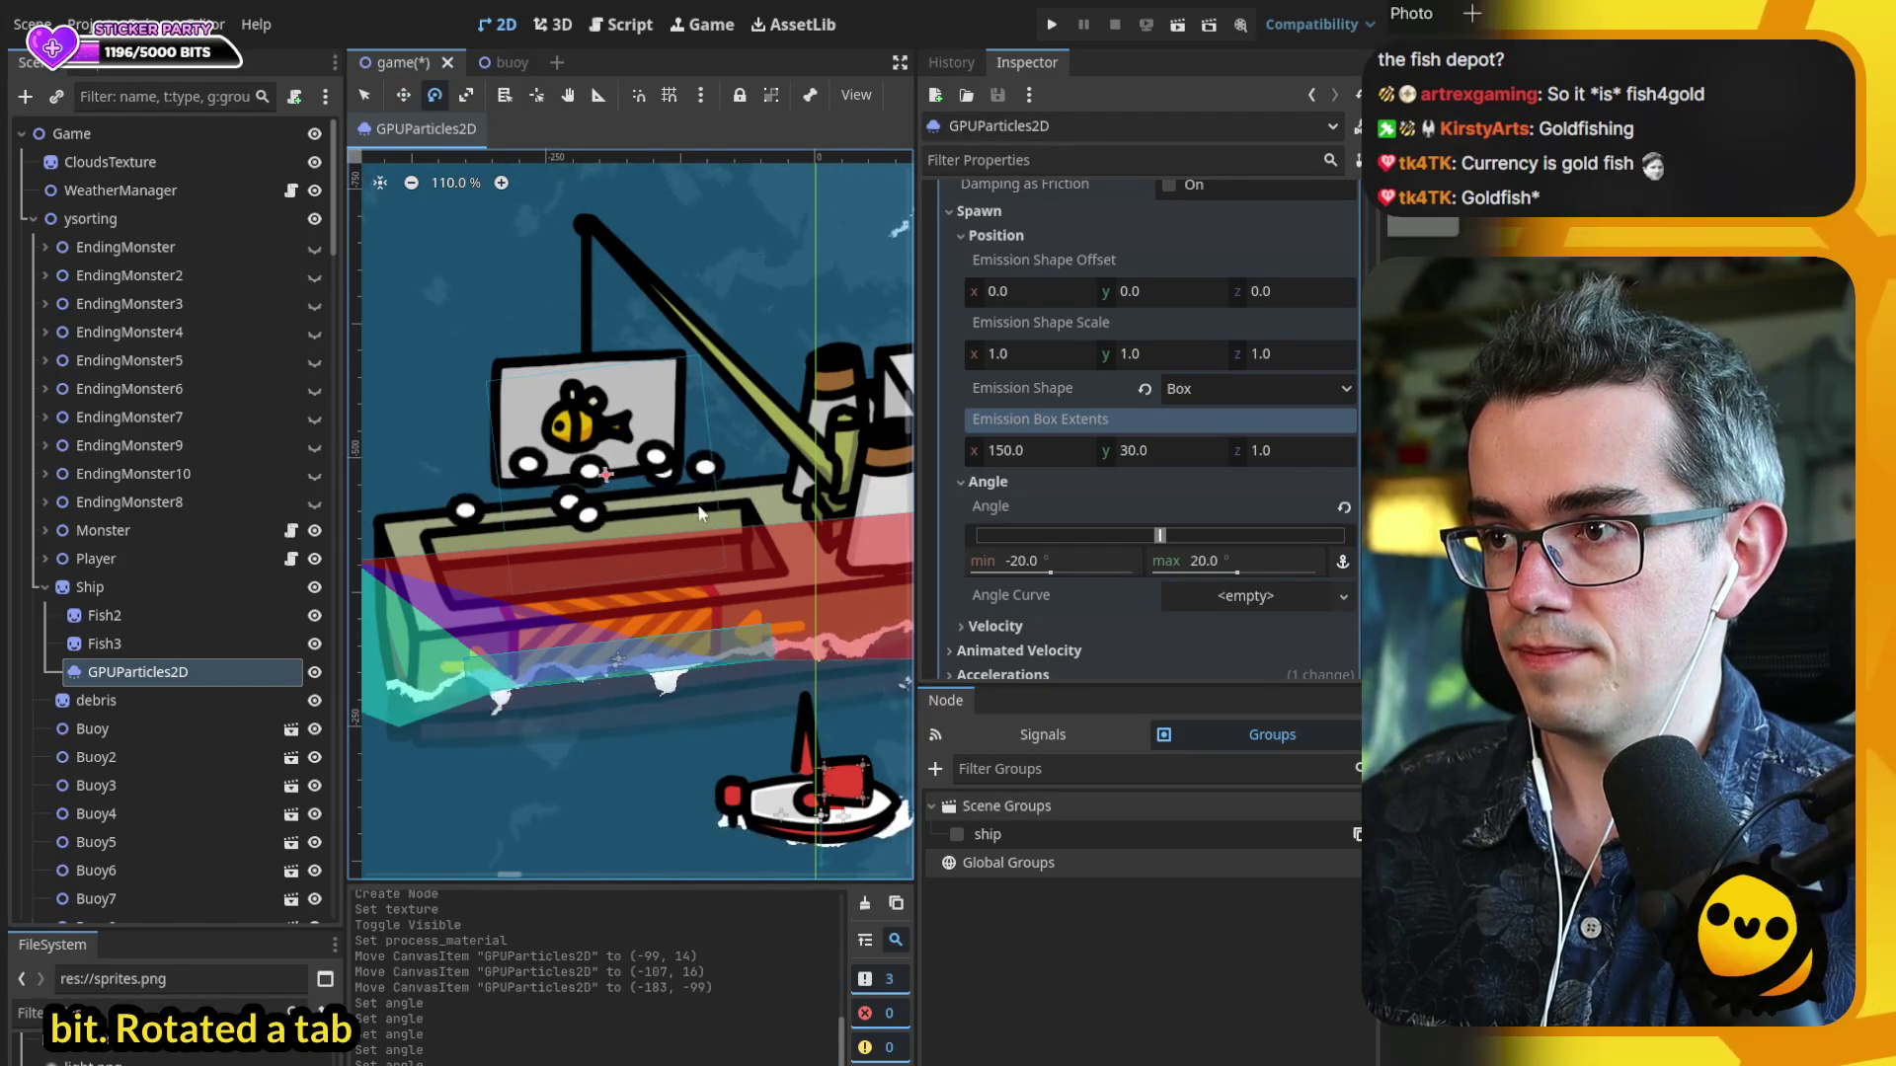
pyautogui.moveTo(662, 515); pyautogui.dragTo(662, 520)
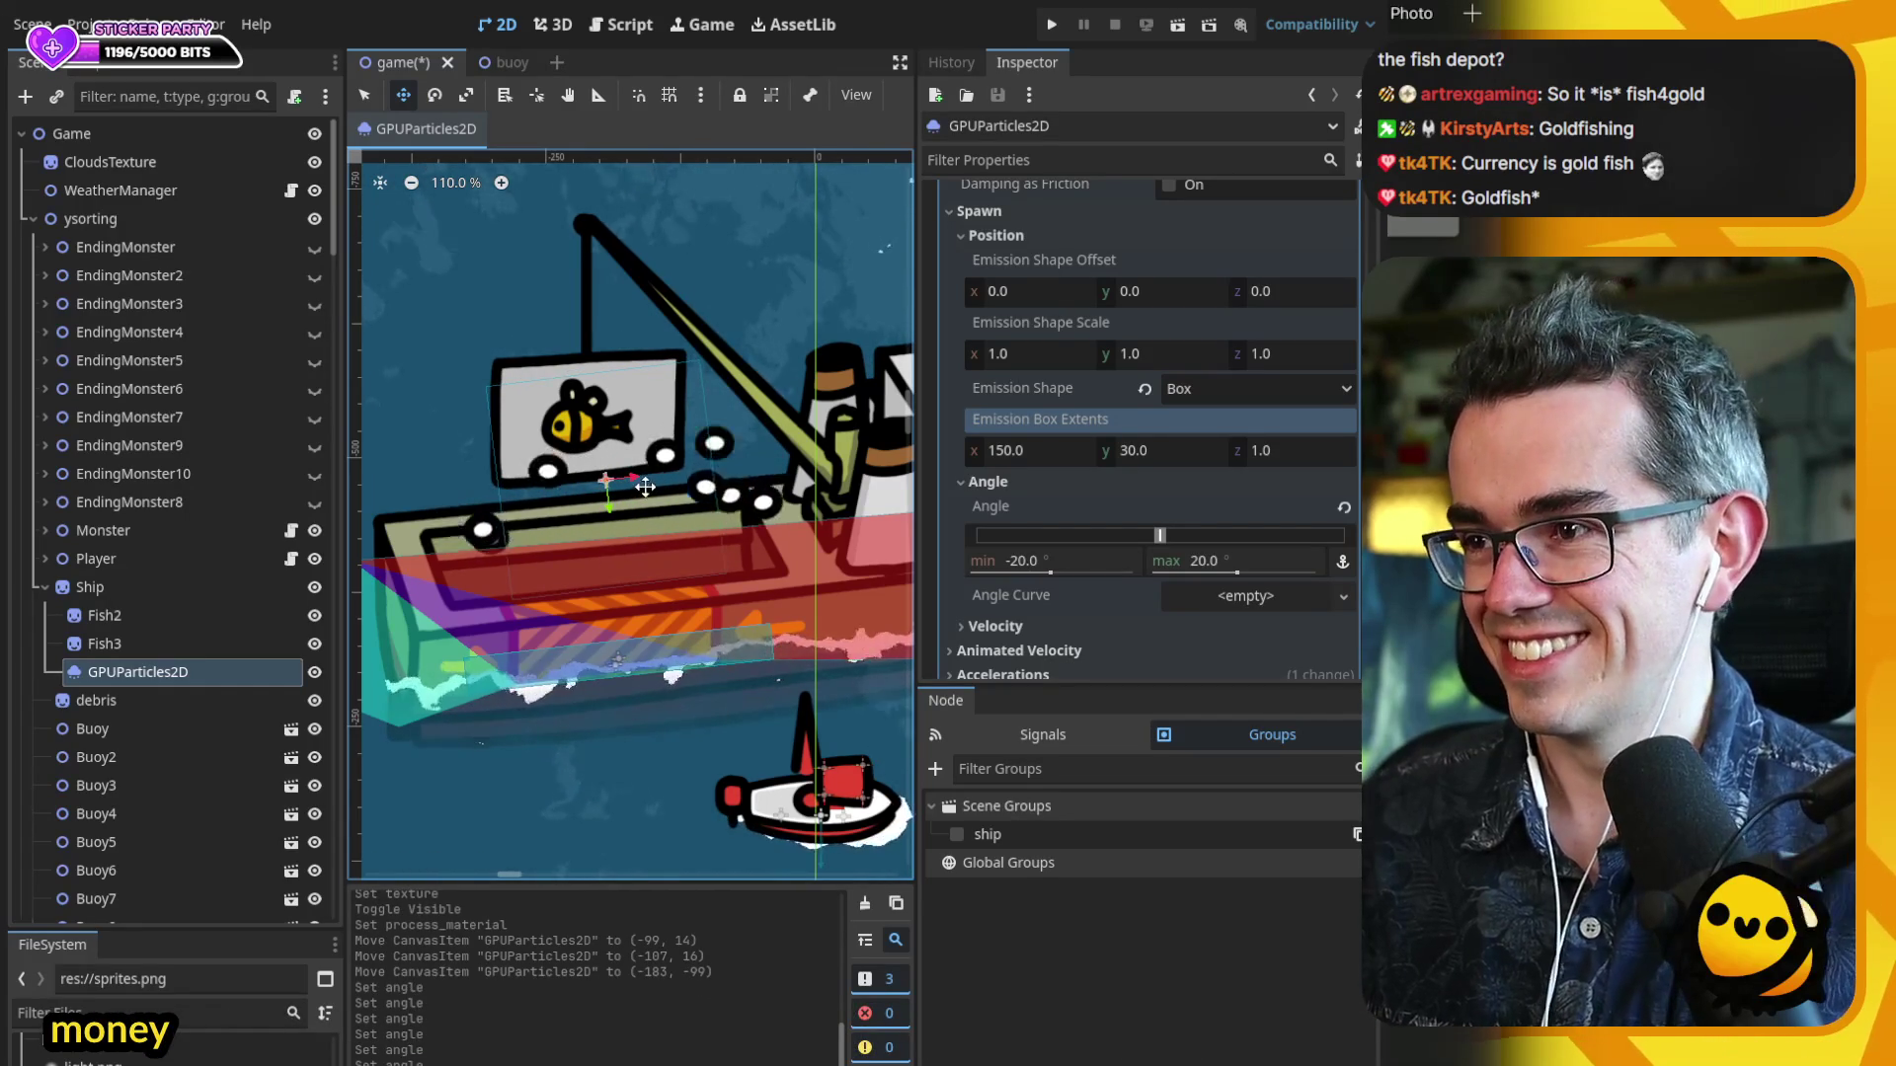
pyautogui.scroll(-3, 1218, 498)
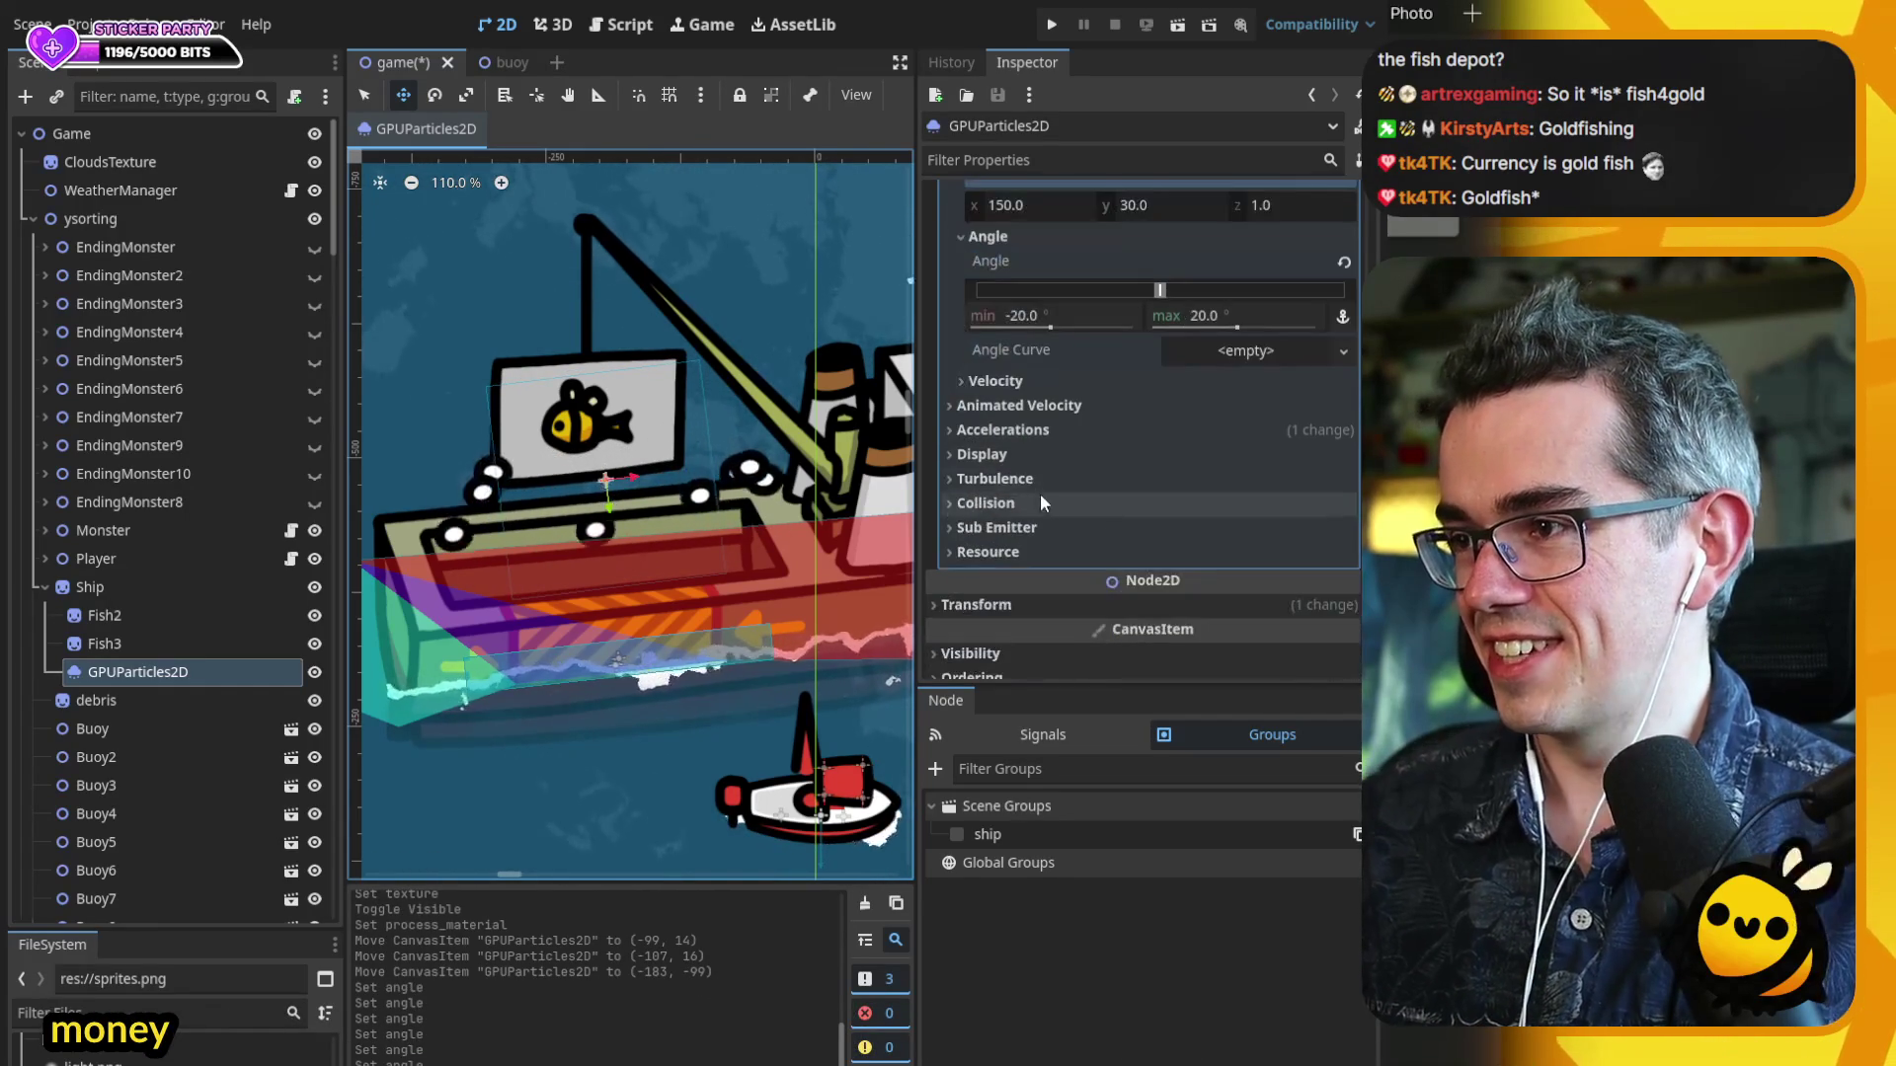
pyautogui.scroll(-3, 1029, 490)
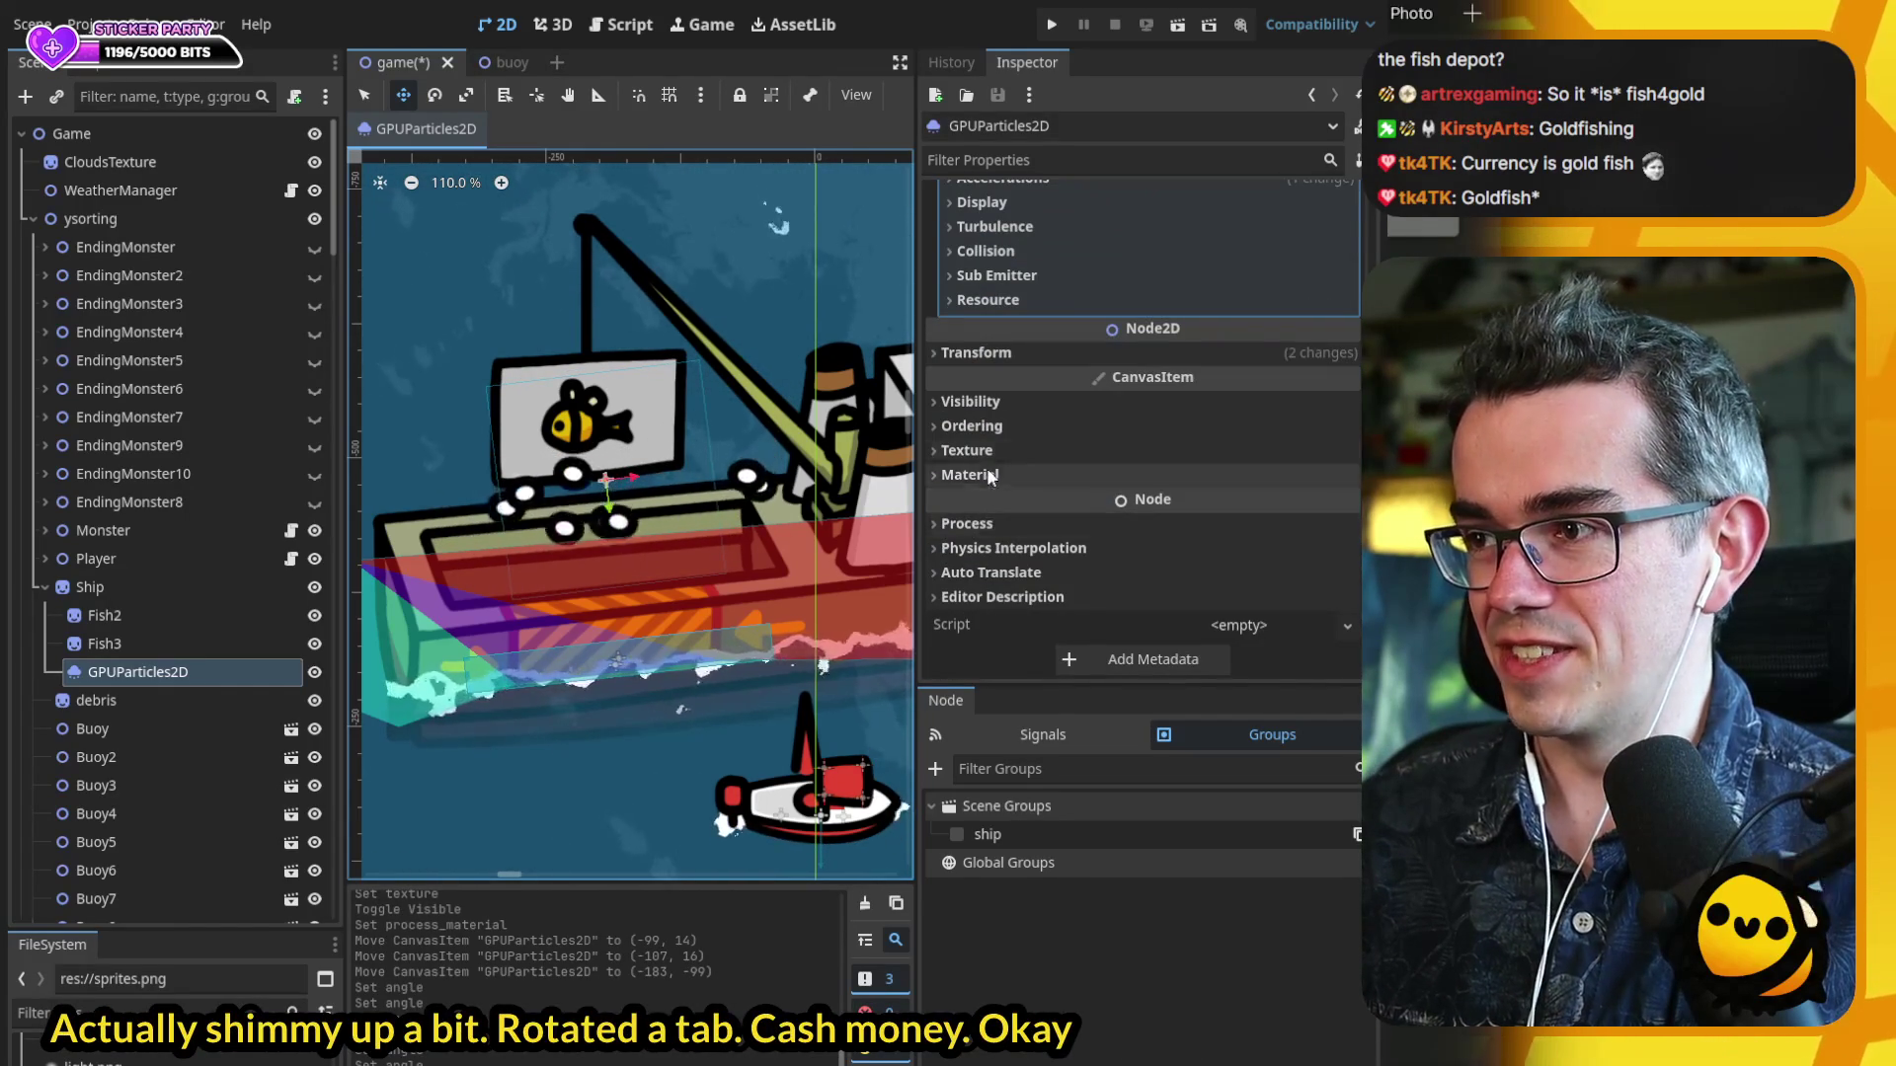
pyautogui.click(1015, 429)
# - Set the particles' Visibility Modulate colour to a yellow-gold tint
pyautogui.click(1016, 426)
pyautogui.click(1005, 403)
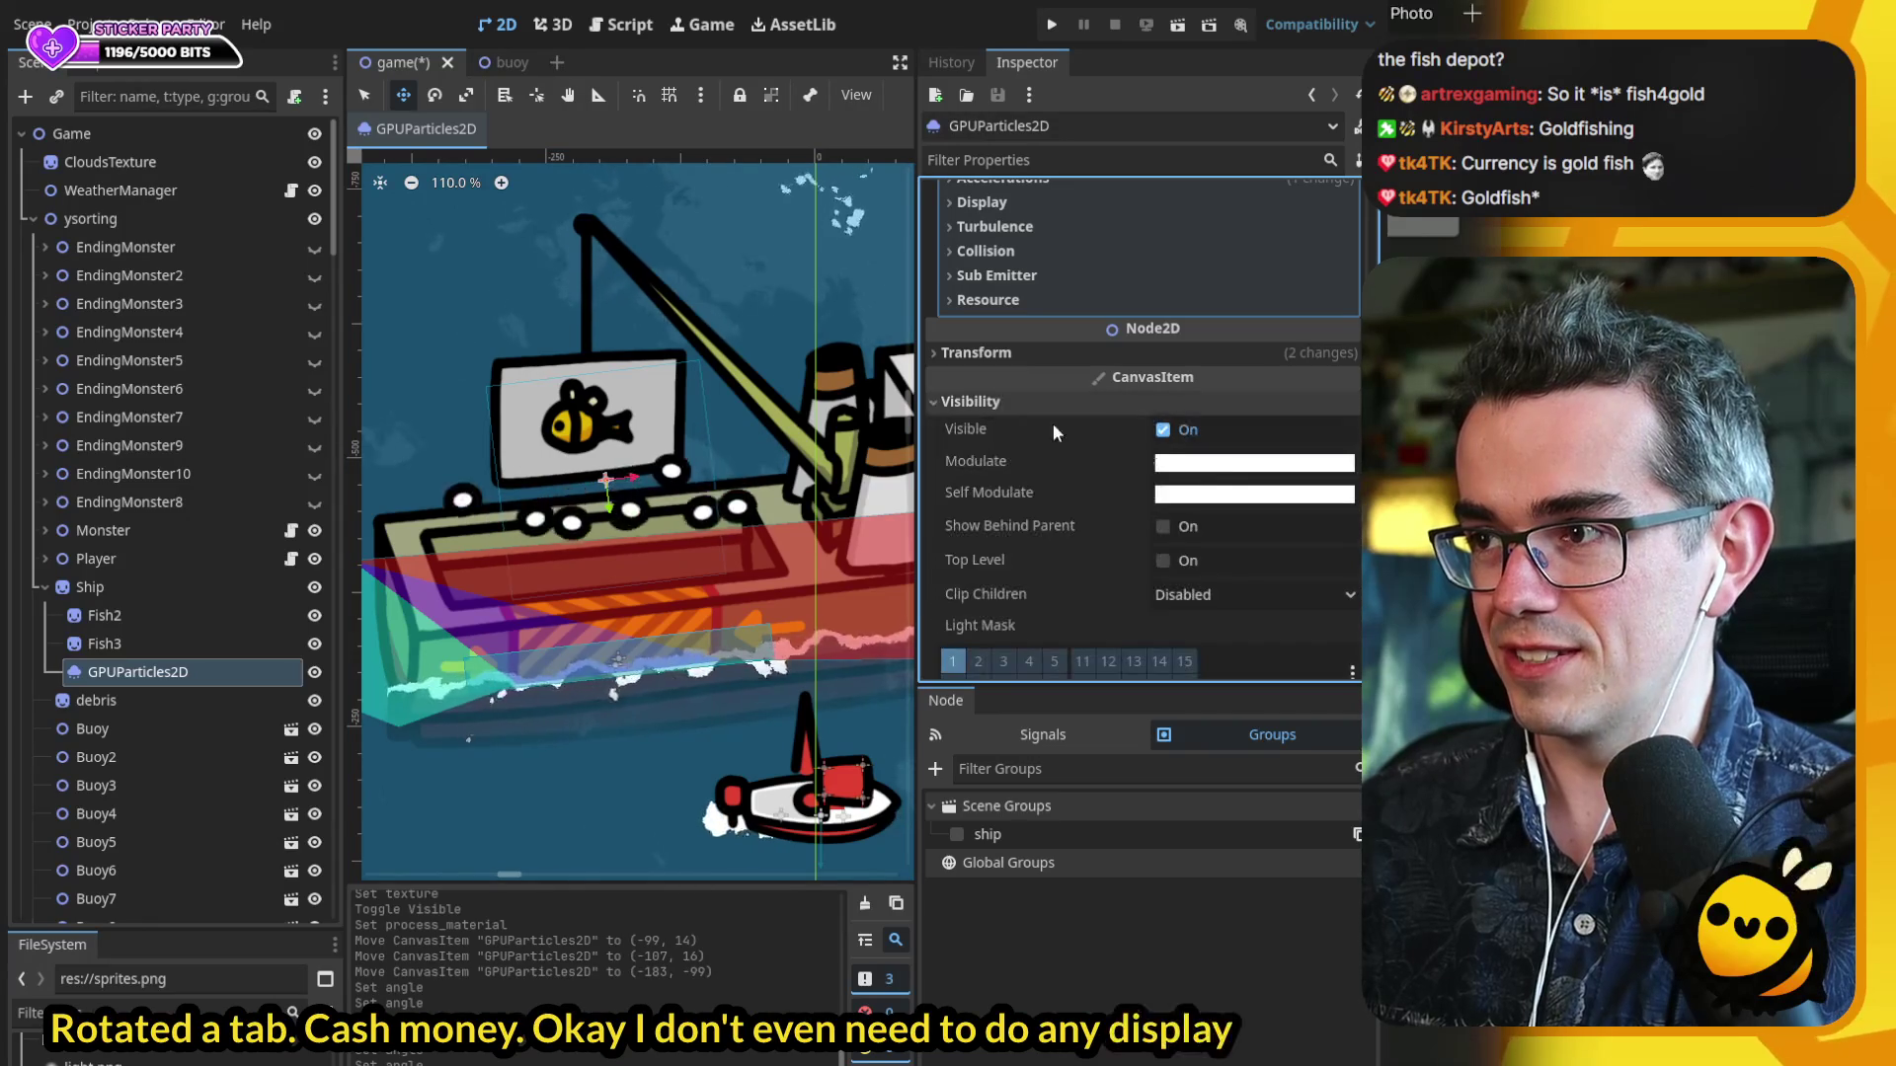
pyautogui.click(1222, 463)
pyautogui.moveTo(1197, 857)
pyautogui.mouseDown()
pyautogui.moveTo(1230, 696)
pyautogui.moveTo(1313, 735)
pyautogui.mouseUp()
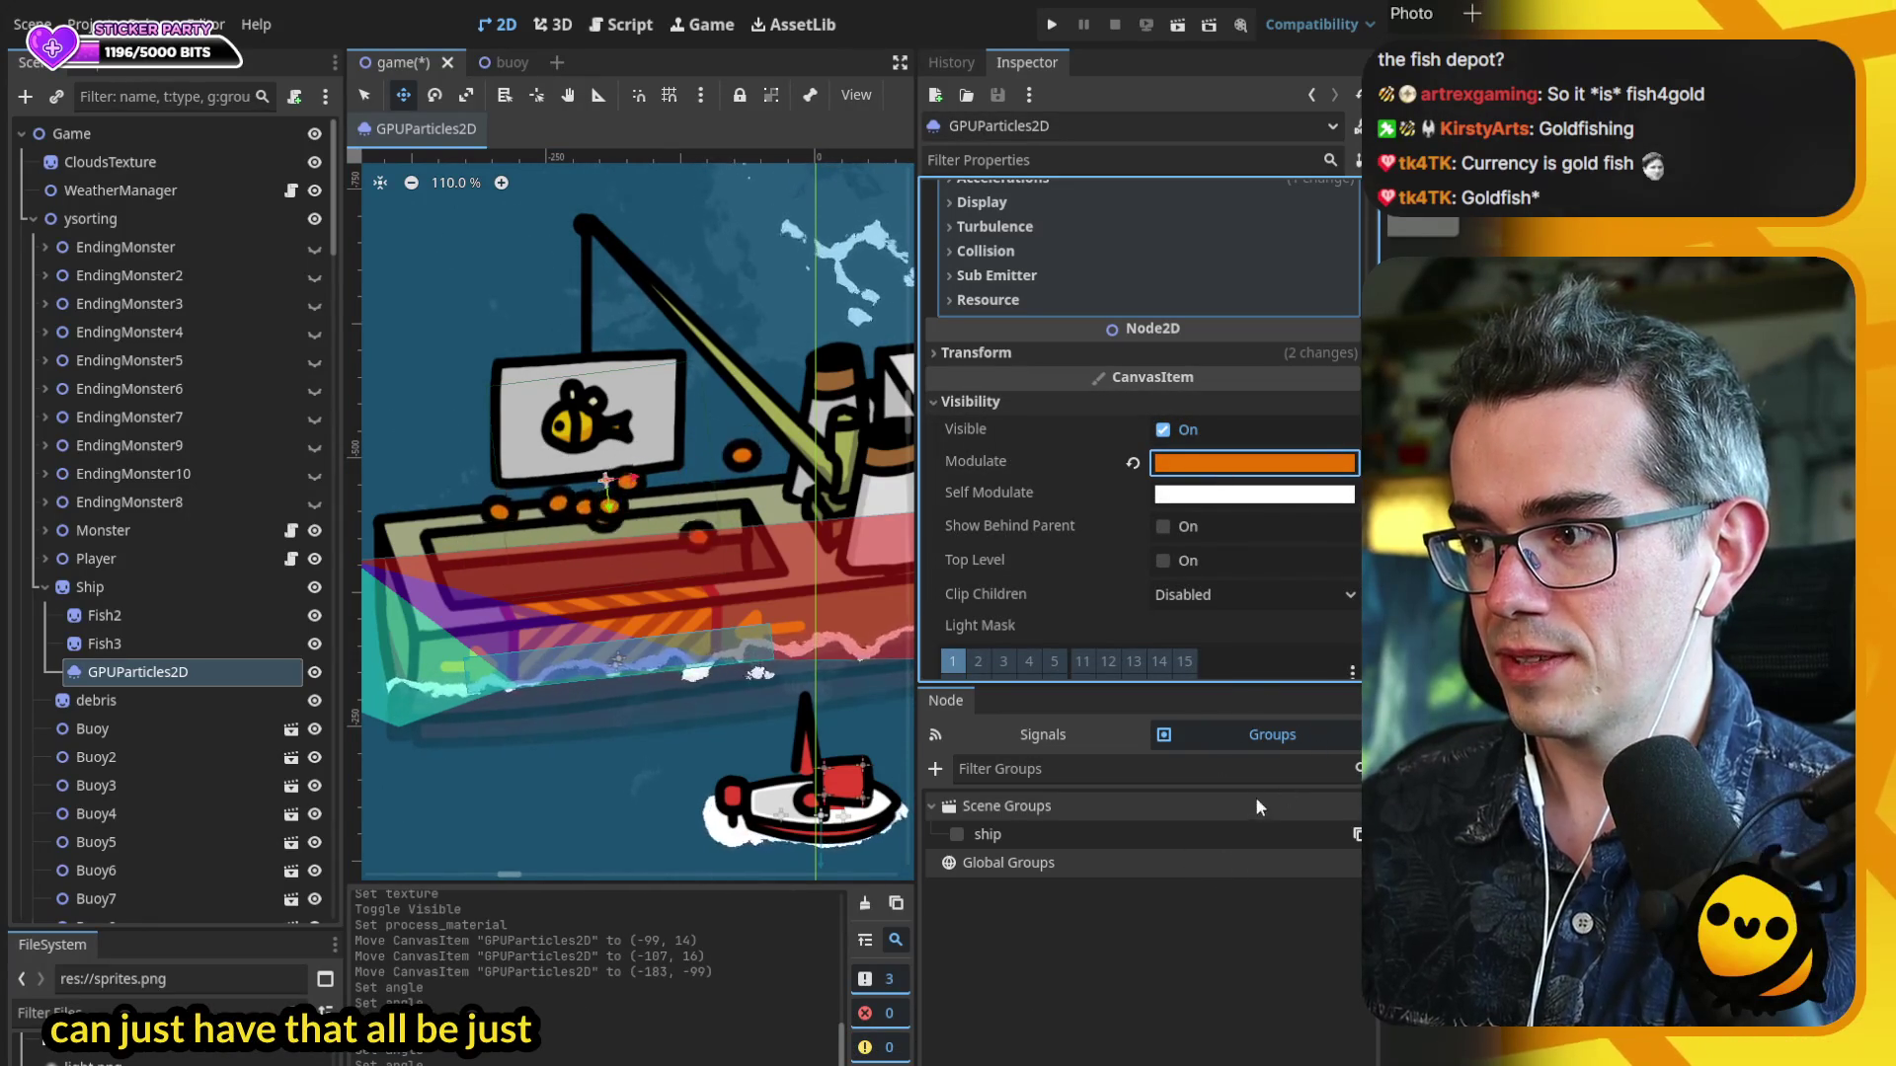
pyautogui.moveTo(1138, 838); pyautogui.dragTo(1142, 827)
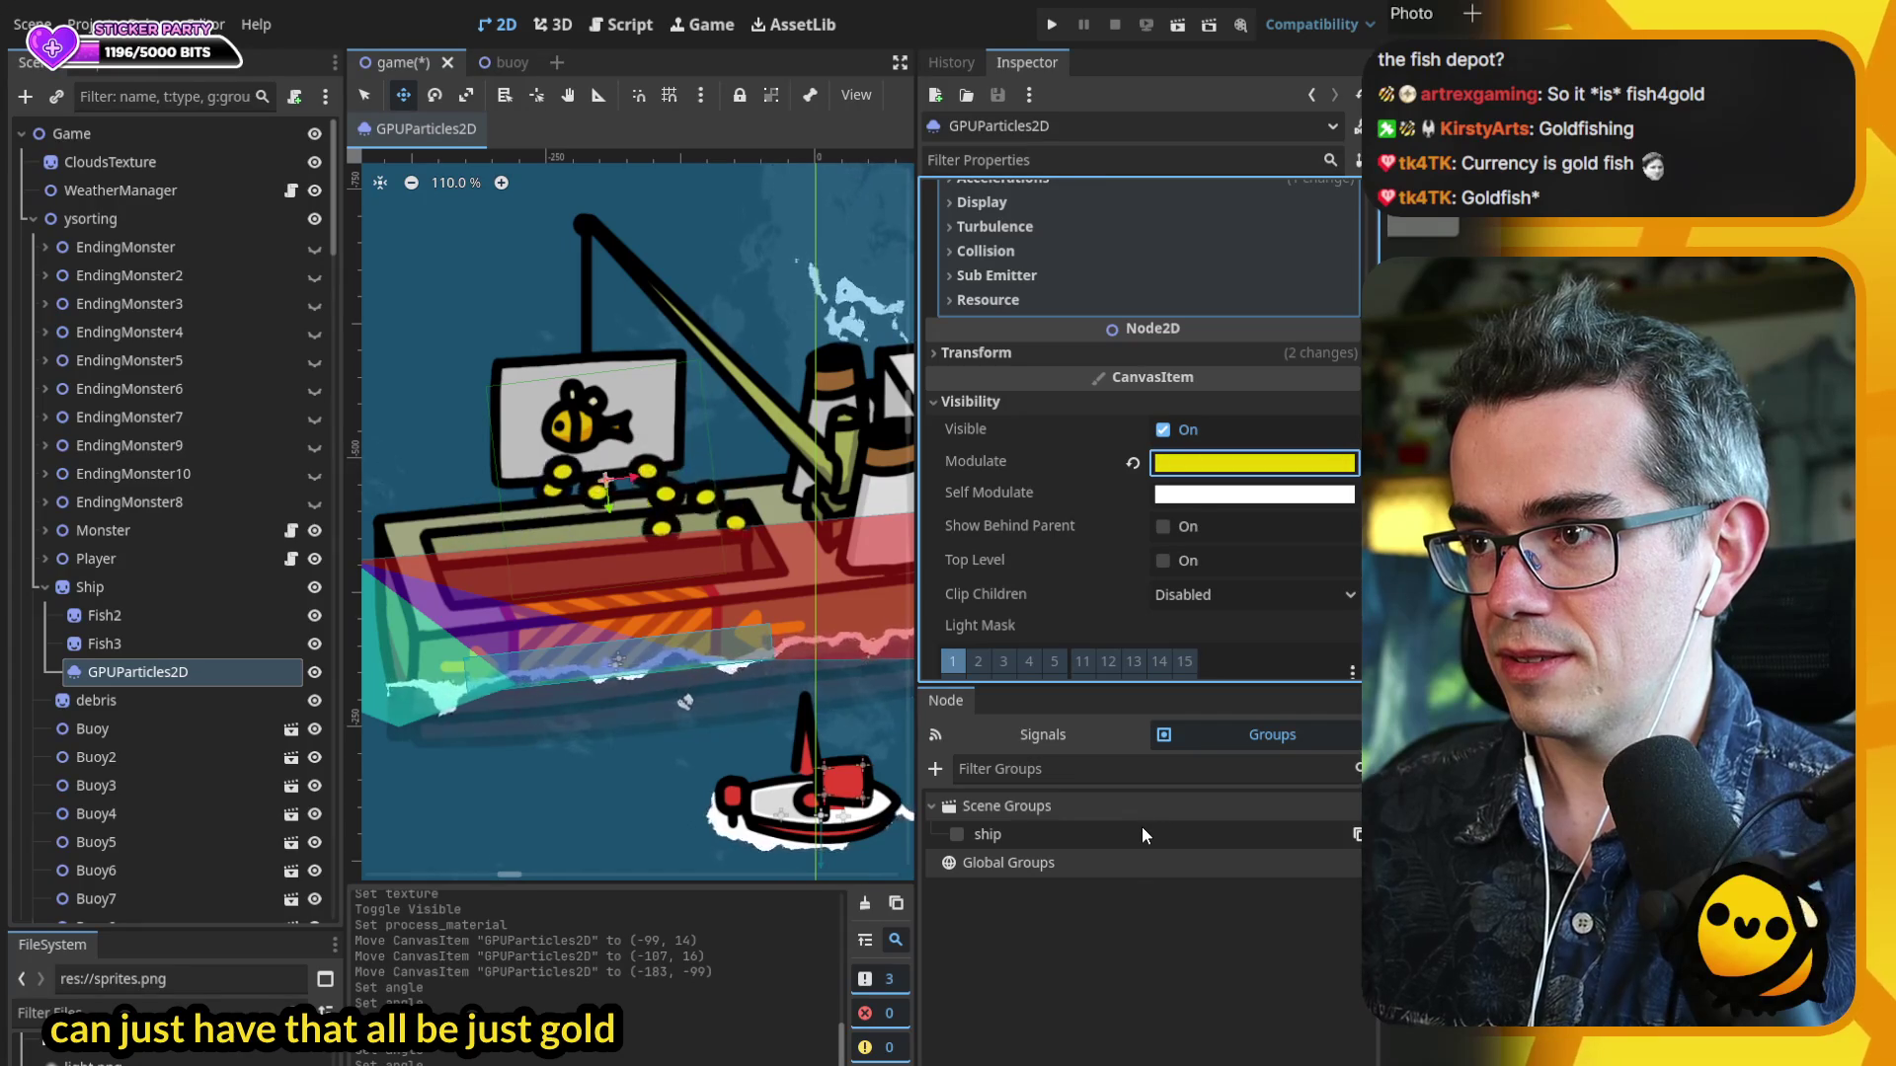
pyautogui.scroll(1, 544, 635)
pyautogui.scroll(-8, 593, 573)
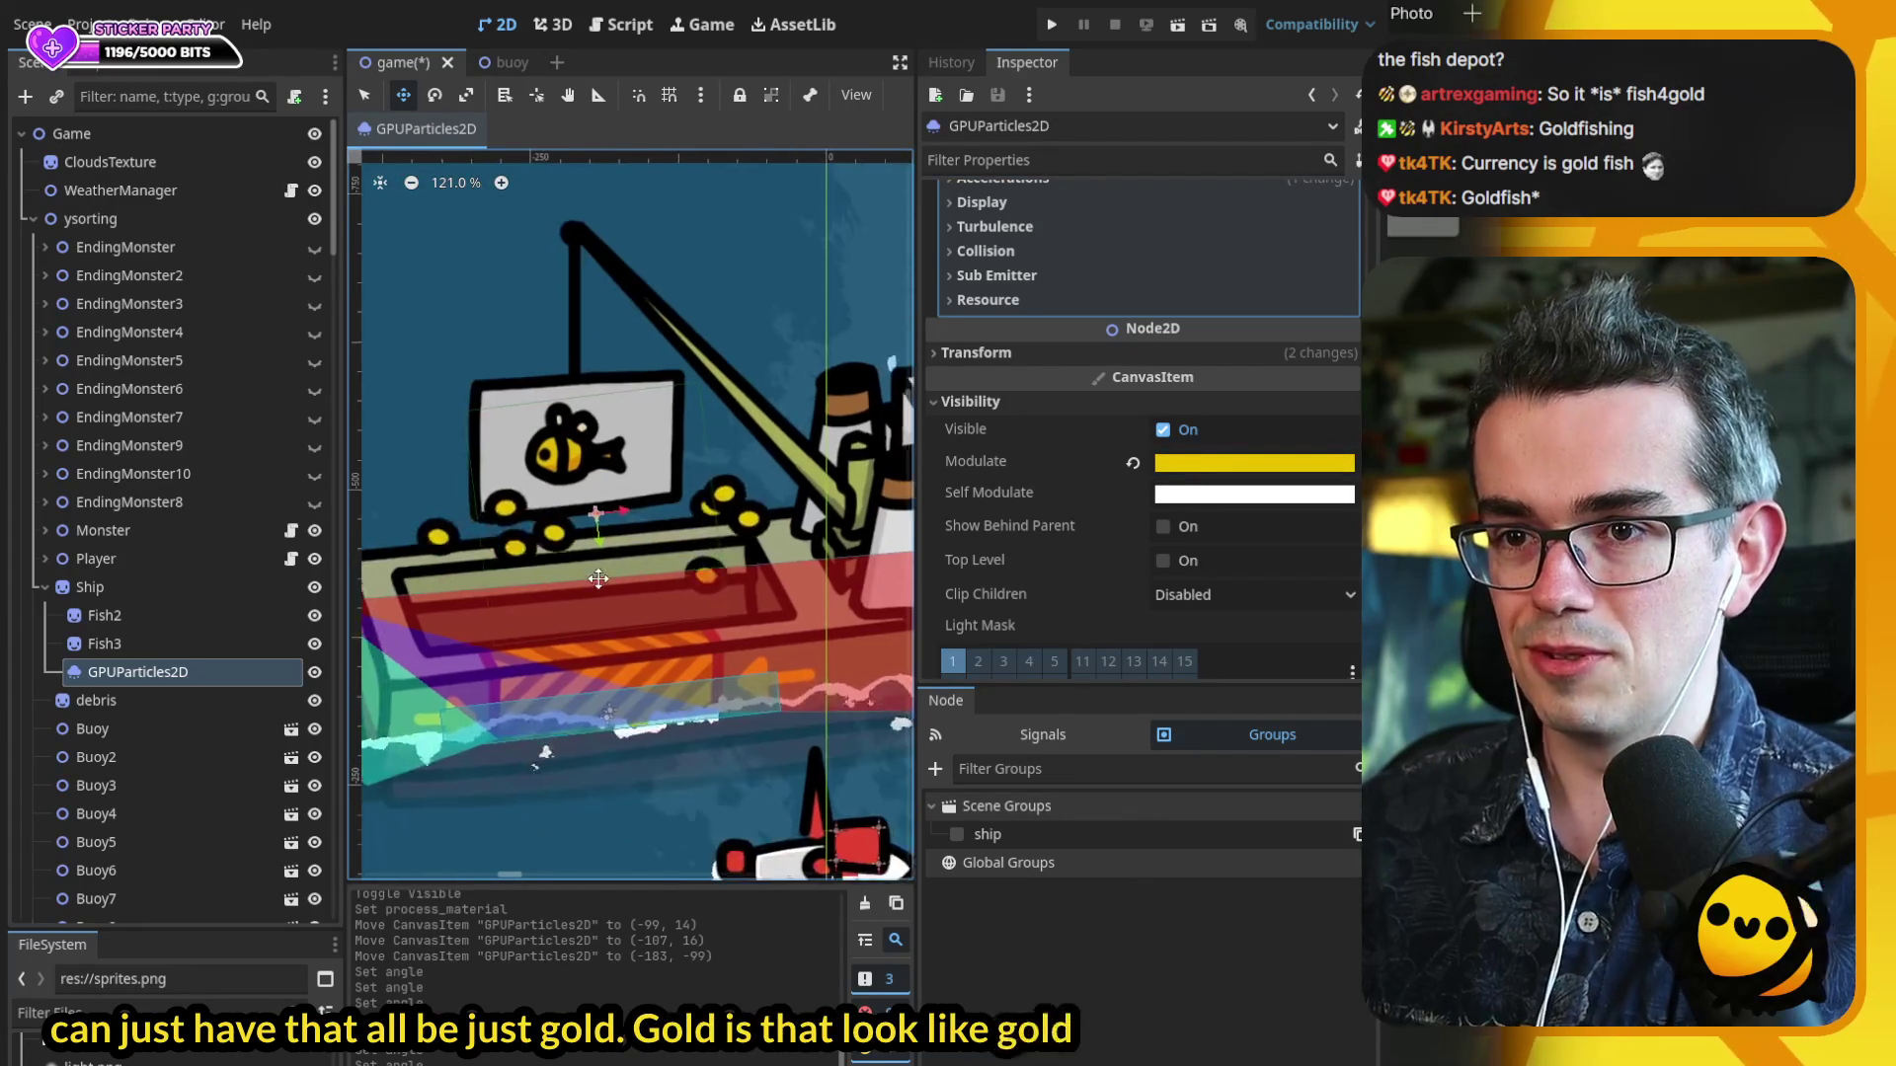
pyautogui.scroll(4, 609, 553)
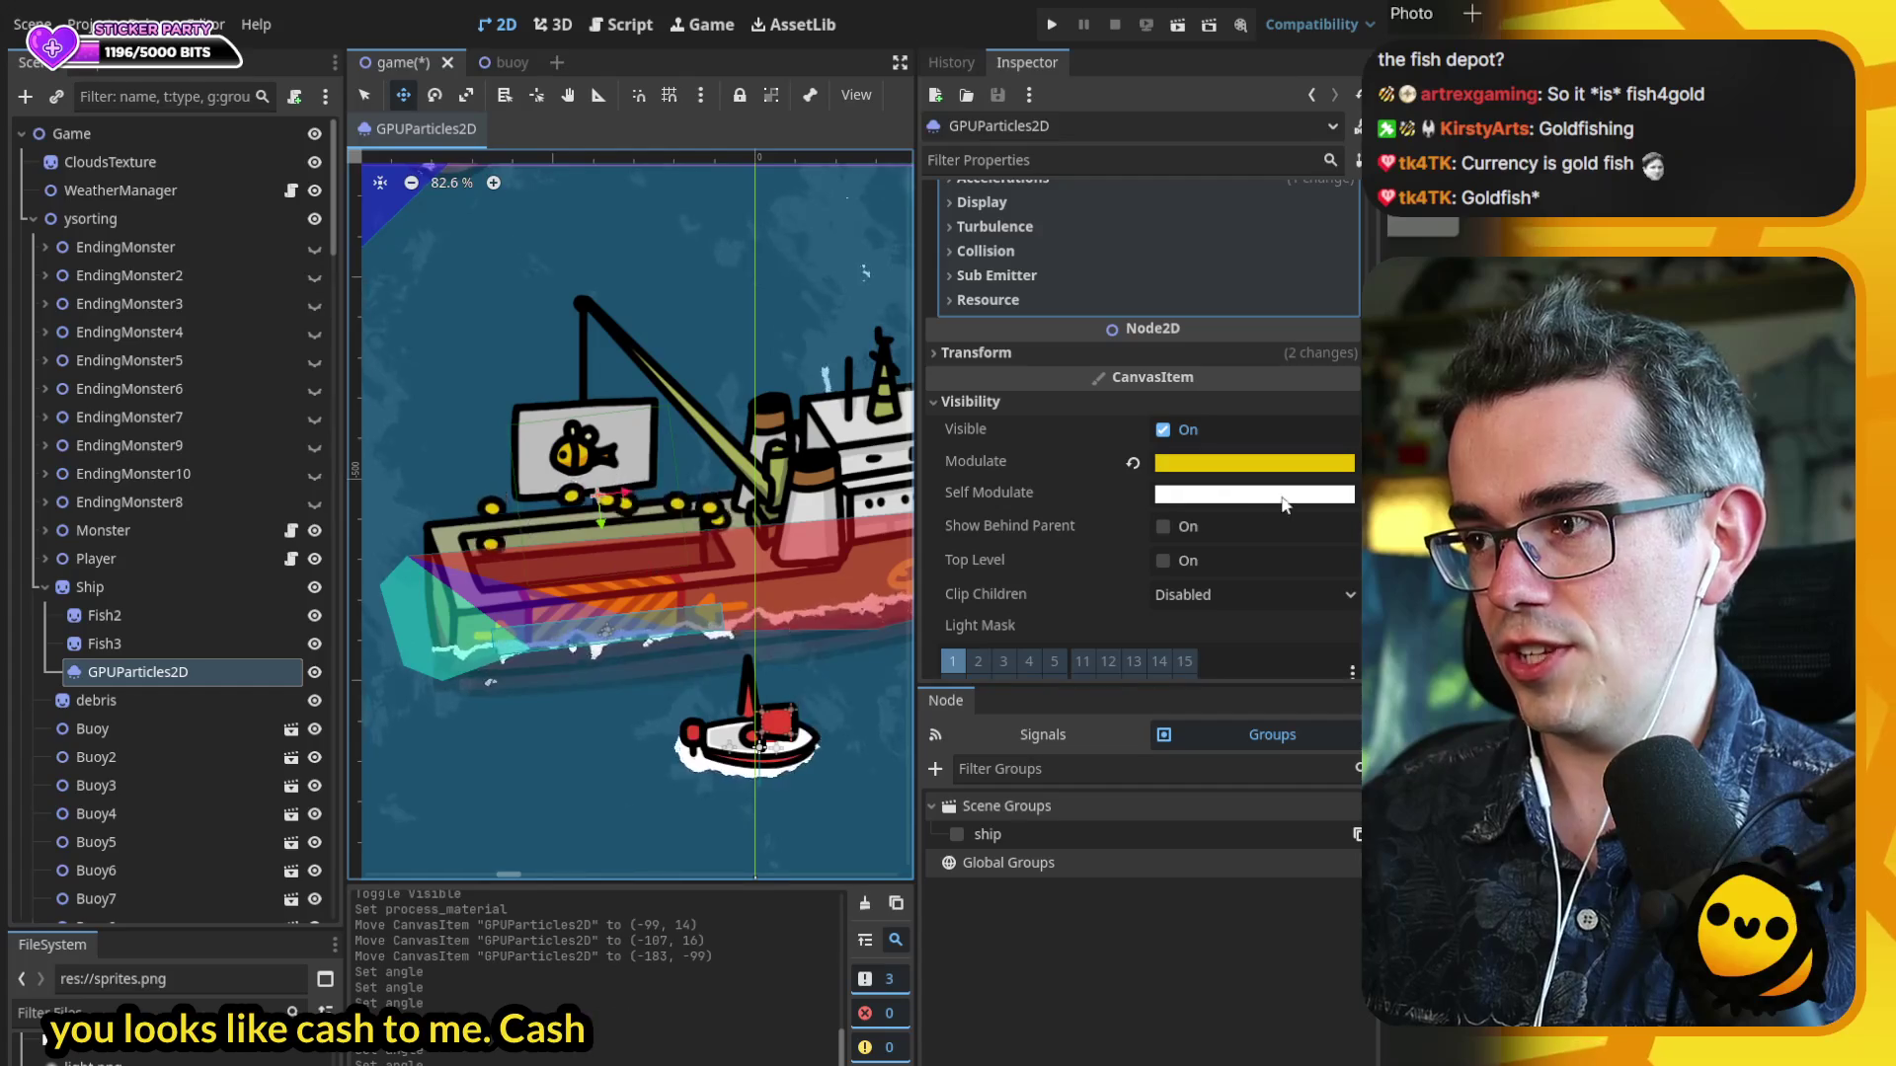
pyautogui.scroll(5, 1027, 488)
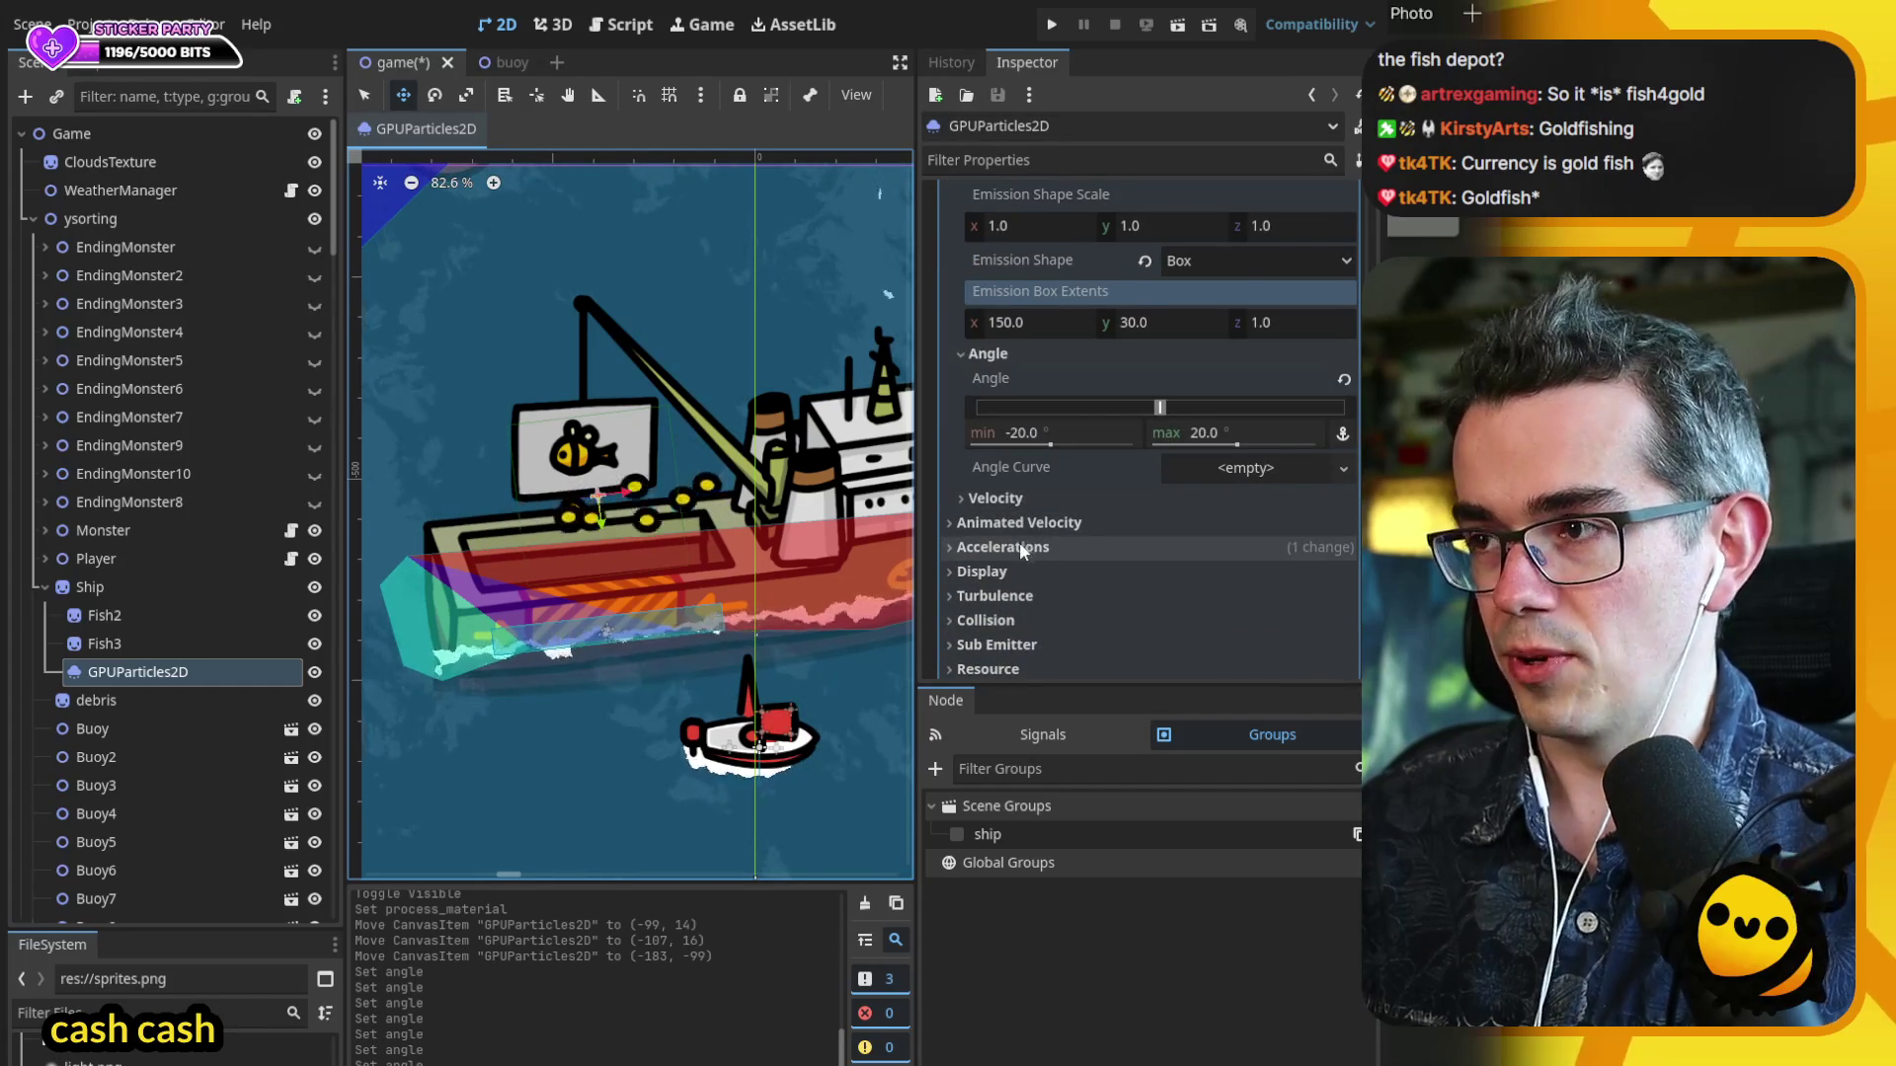
pyautogui.scroll(2, 1019, 494)
pyautogui.scroll(-4, 1019, 425)
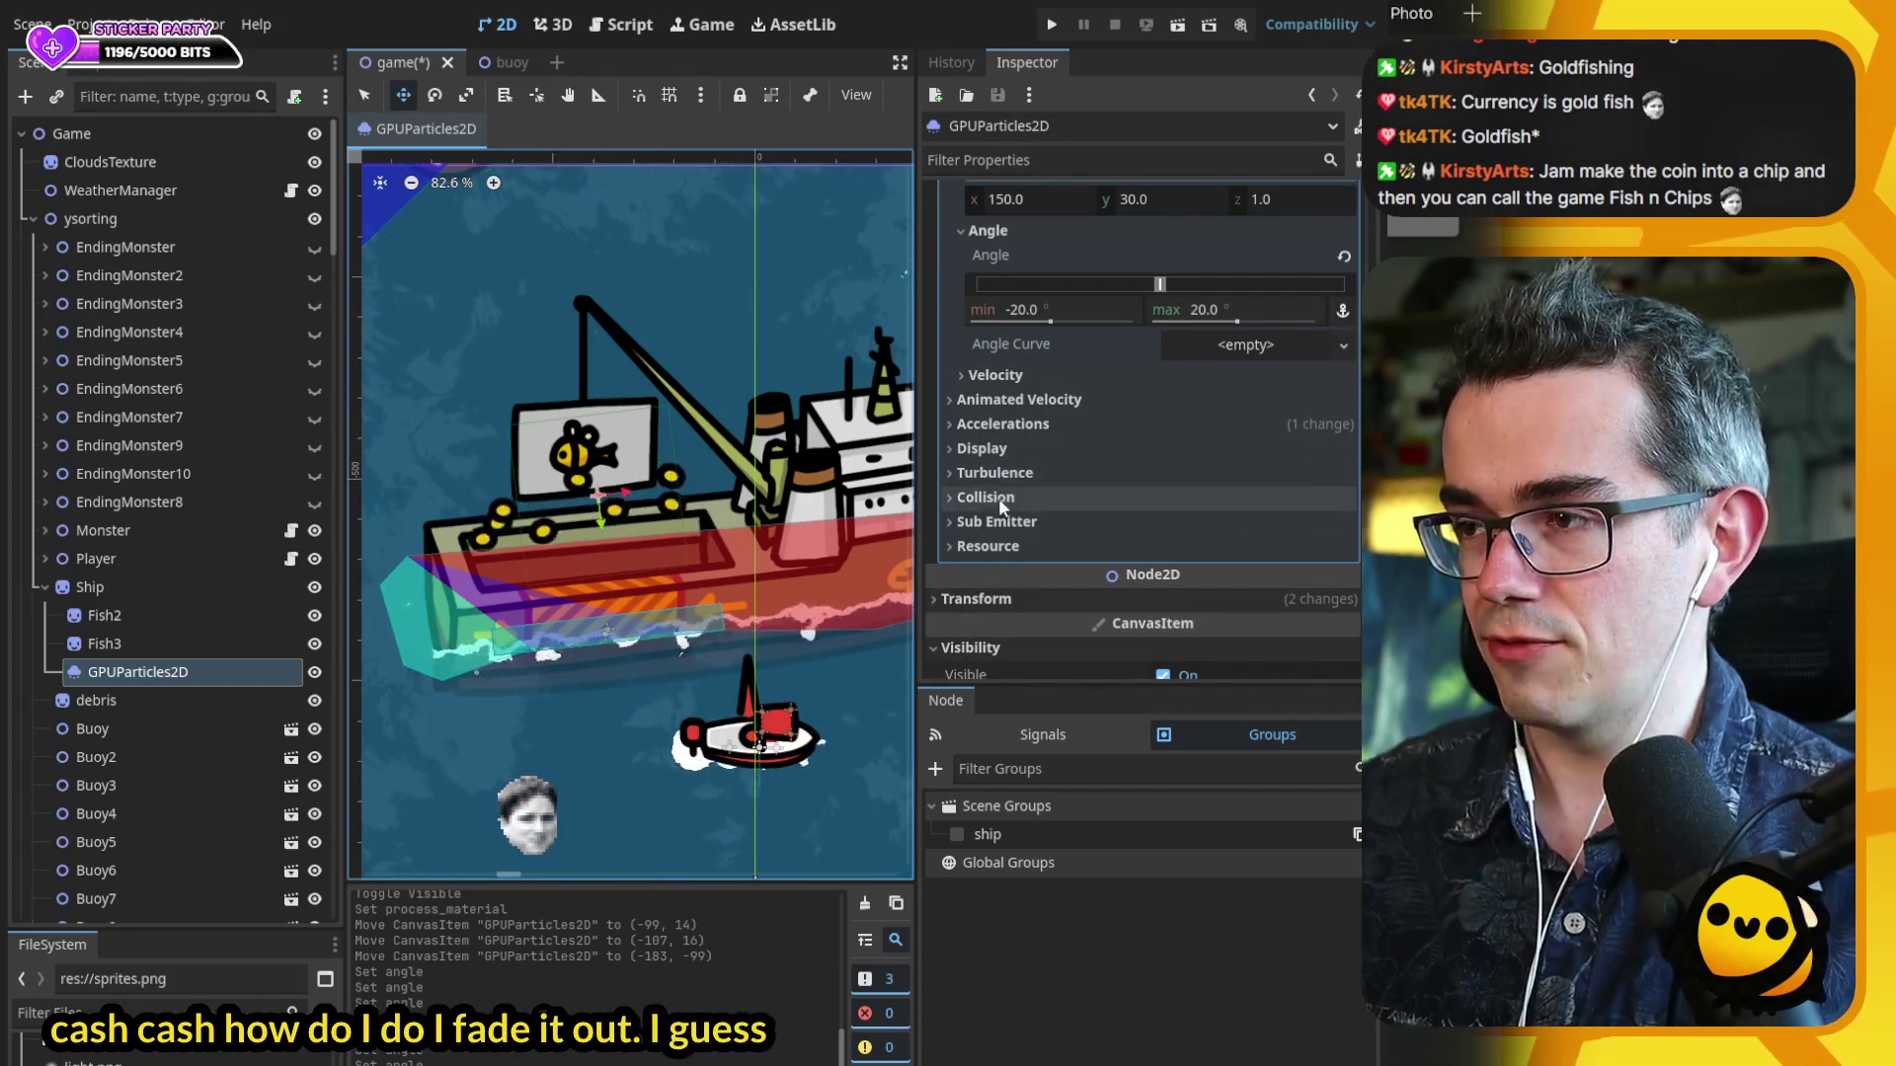
pyautogui.click(983, 449)
pyautogui.scroll(-3, 998, 424)
# - Add a CurveTexture Scale Curve holding full size until about 0.56, then dropping to zero
pyautogui.click(999, 401)
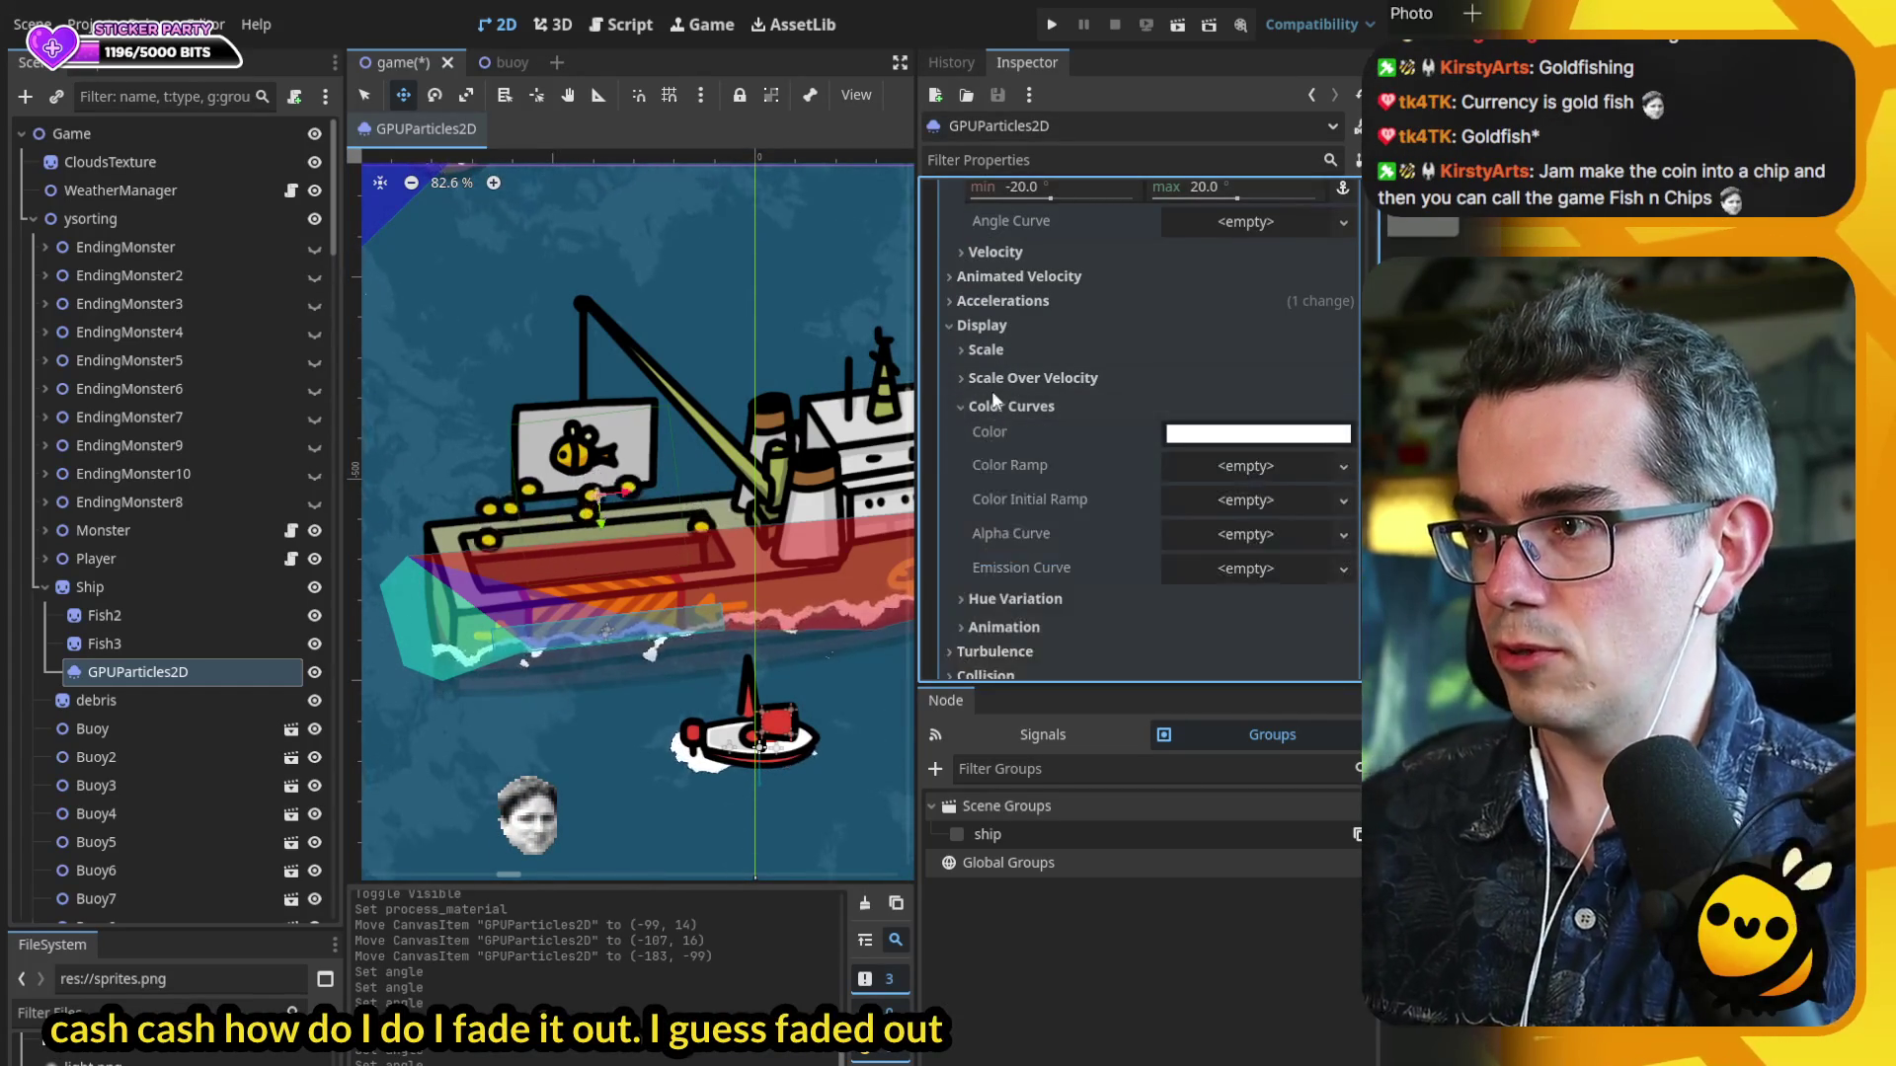
pyautogui.click(992, 403)
pyautogui.click(985, 349)
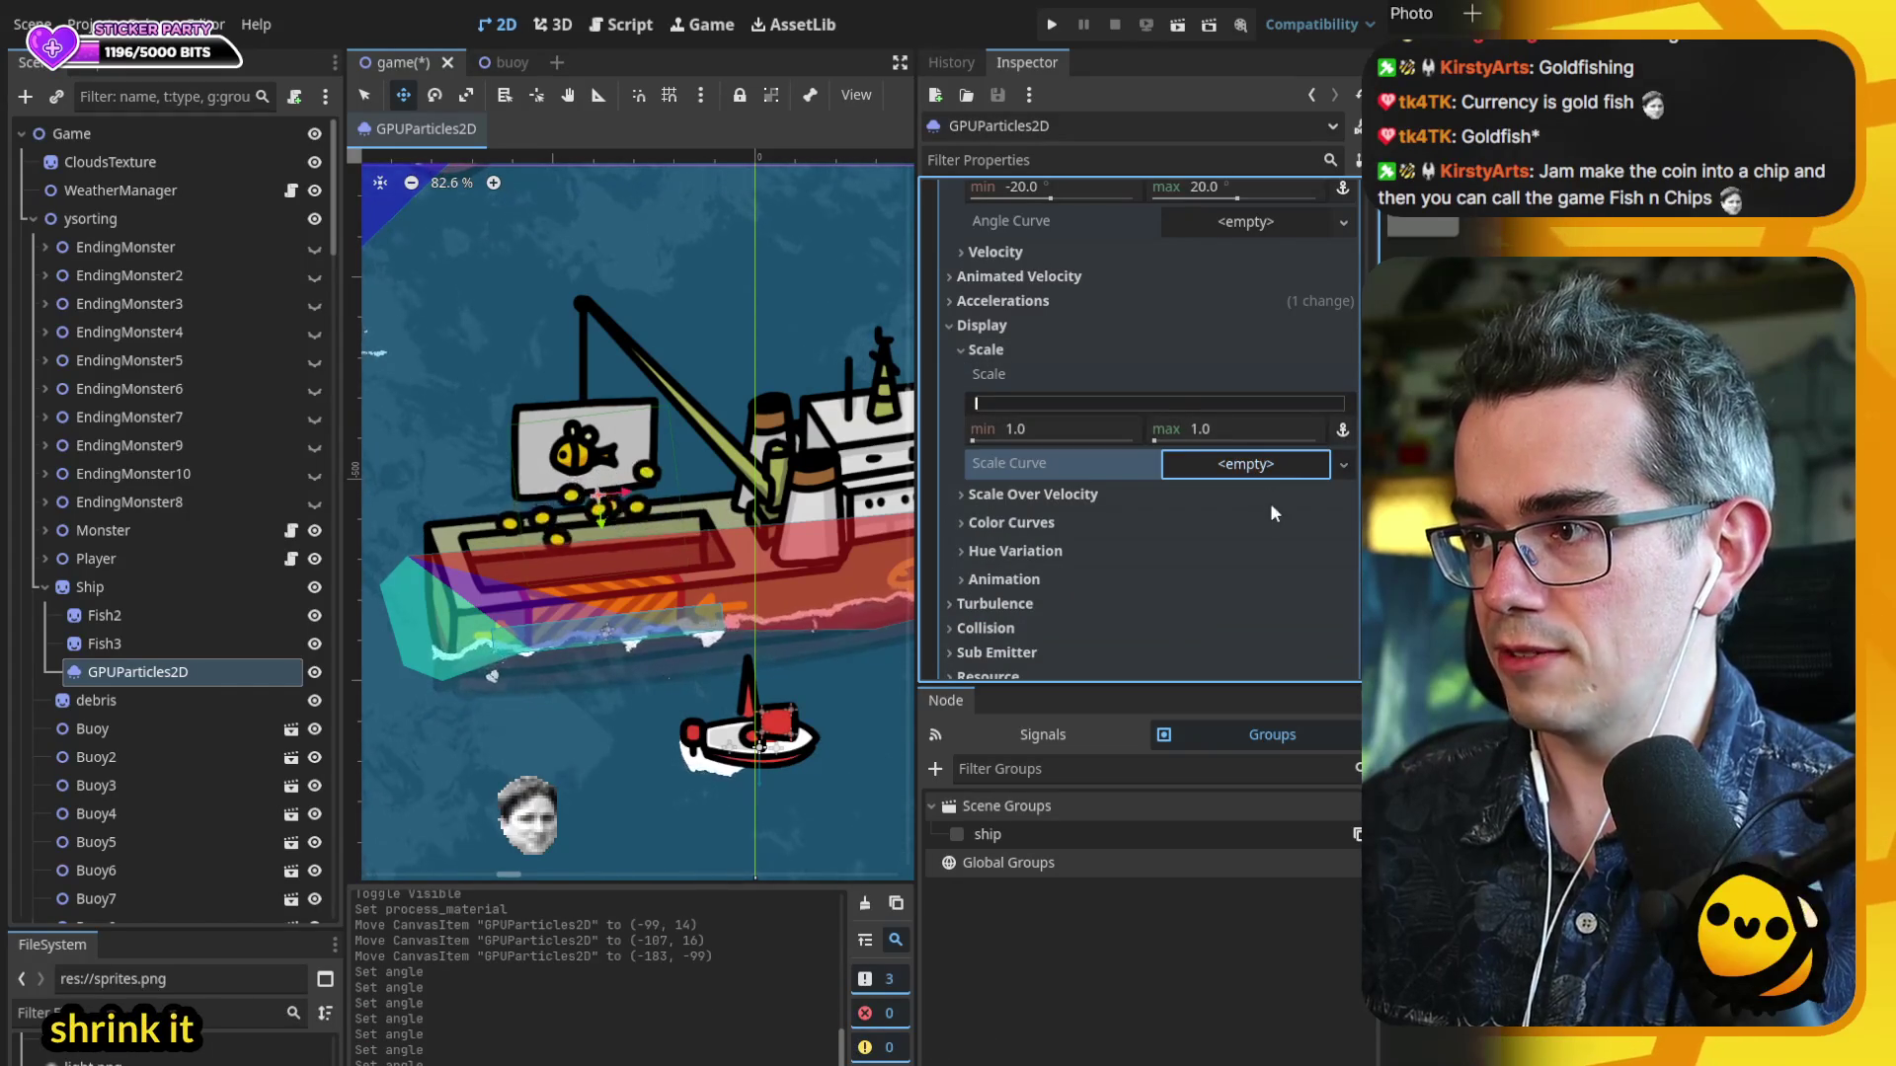
pyautogui.click(1245, 464)
pyautogui.click(1248, 489)
pyautogui.click(1276, 590)
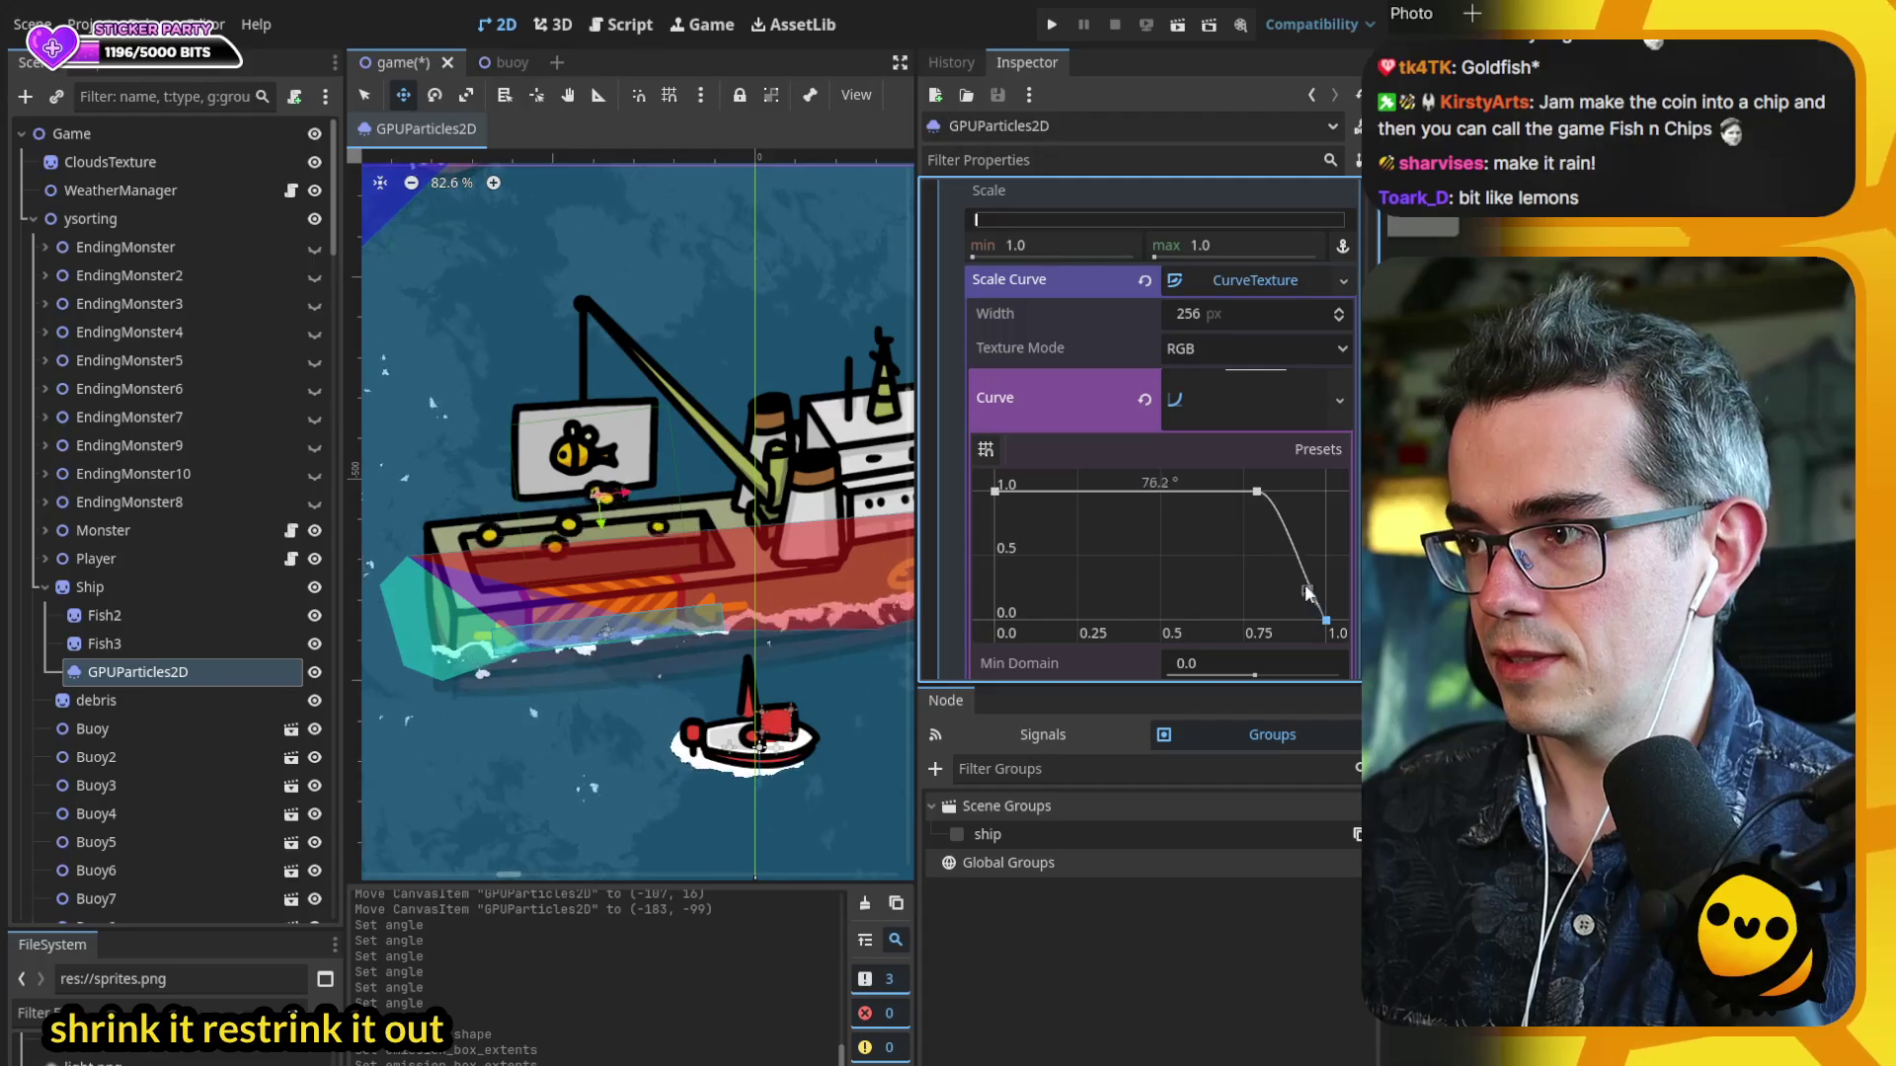
pyautogui.moveTo(1256, 491); pyautogui.dragTo(1181, 490)
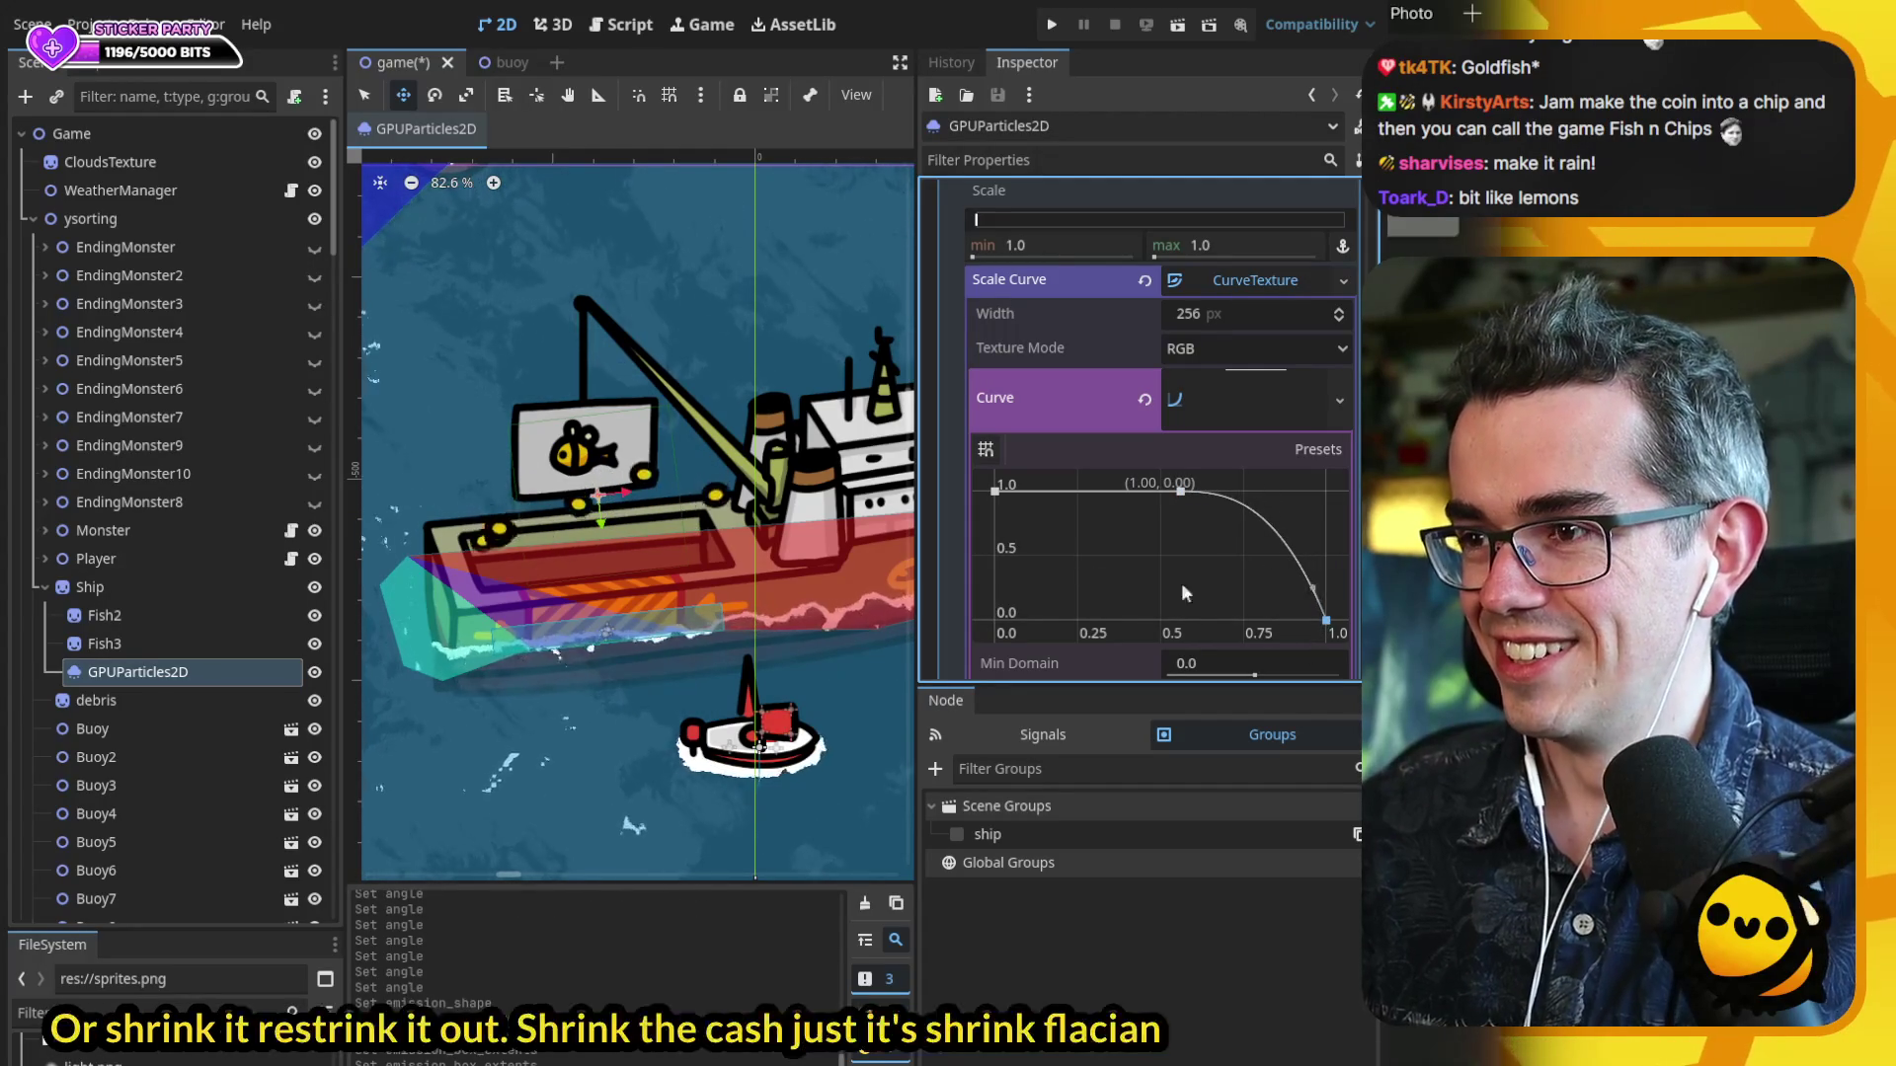
pyautogui.scroll(-1, 757, 227)
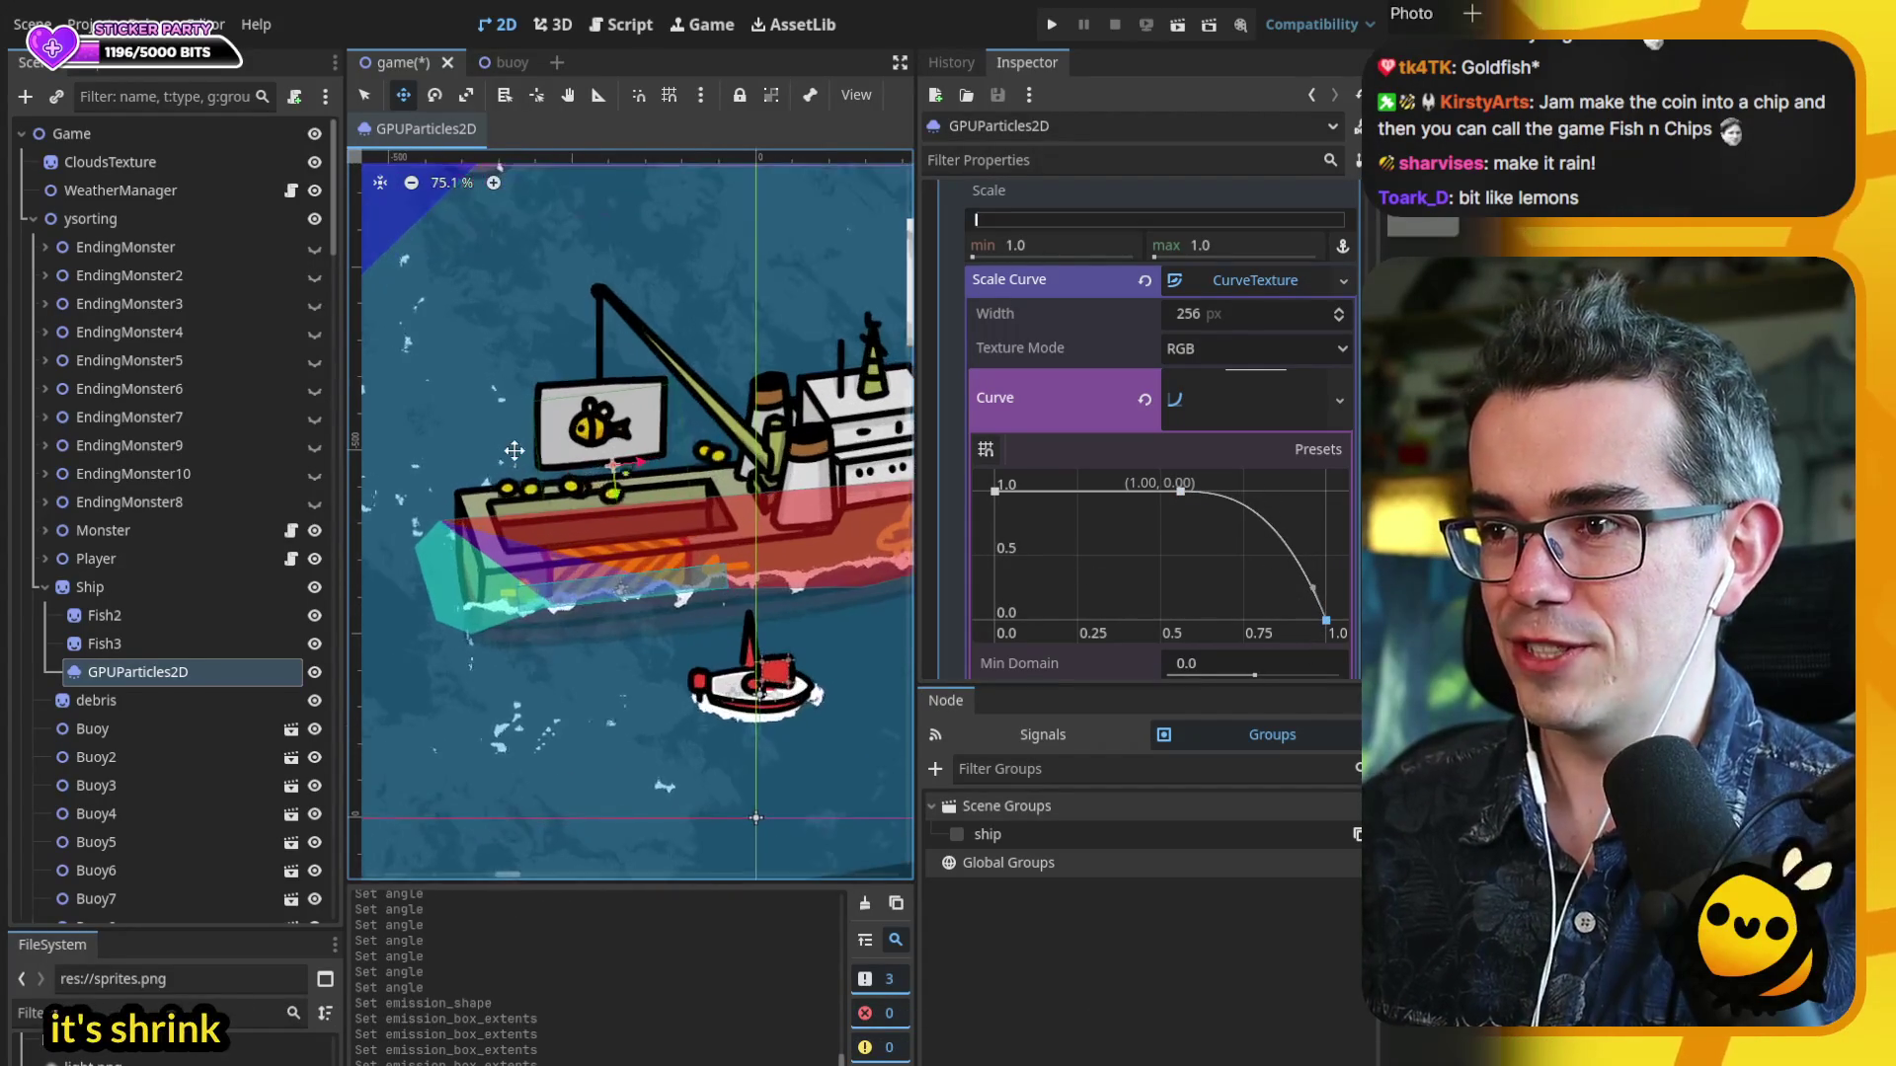
pyautogui.scroll(1, 619, 451)
pyautogui.scroll(10, 1146, 446)
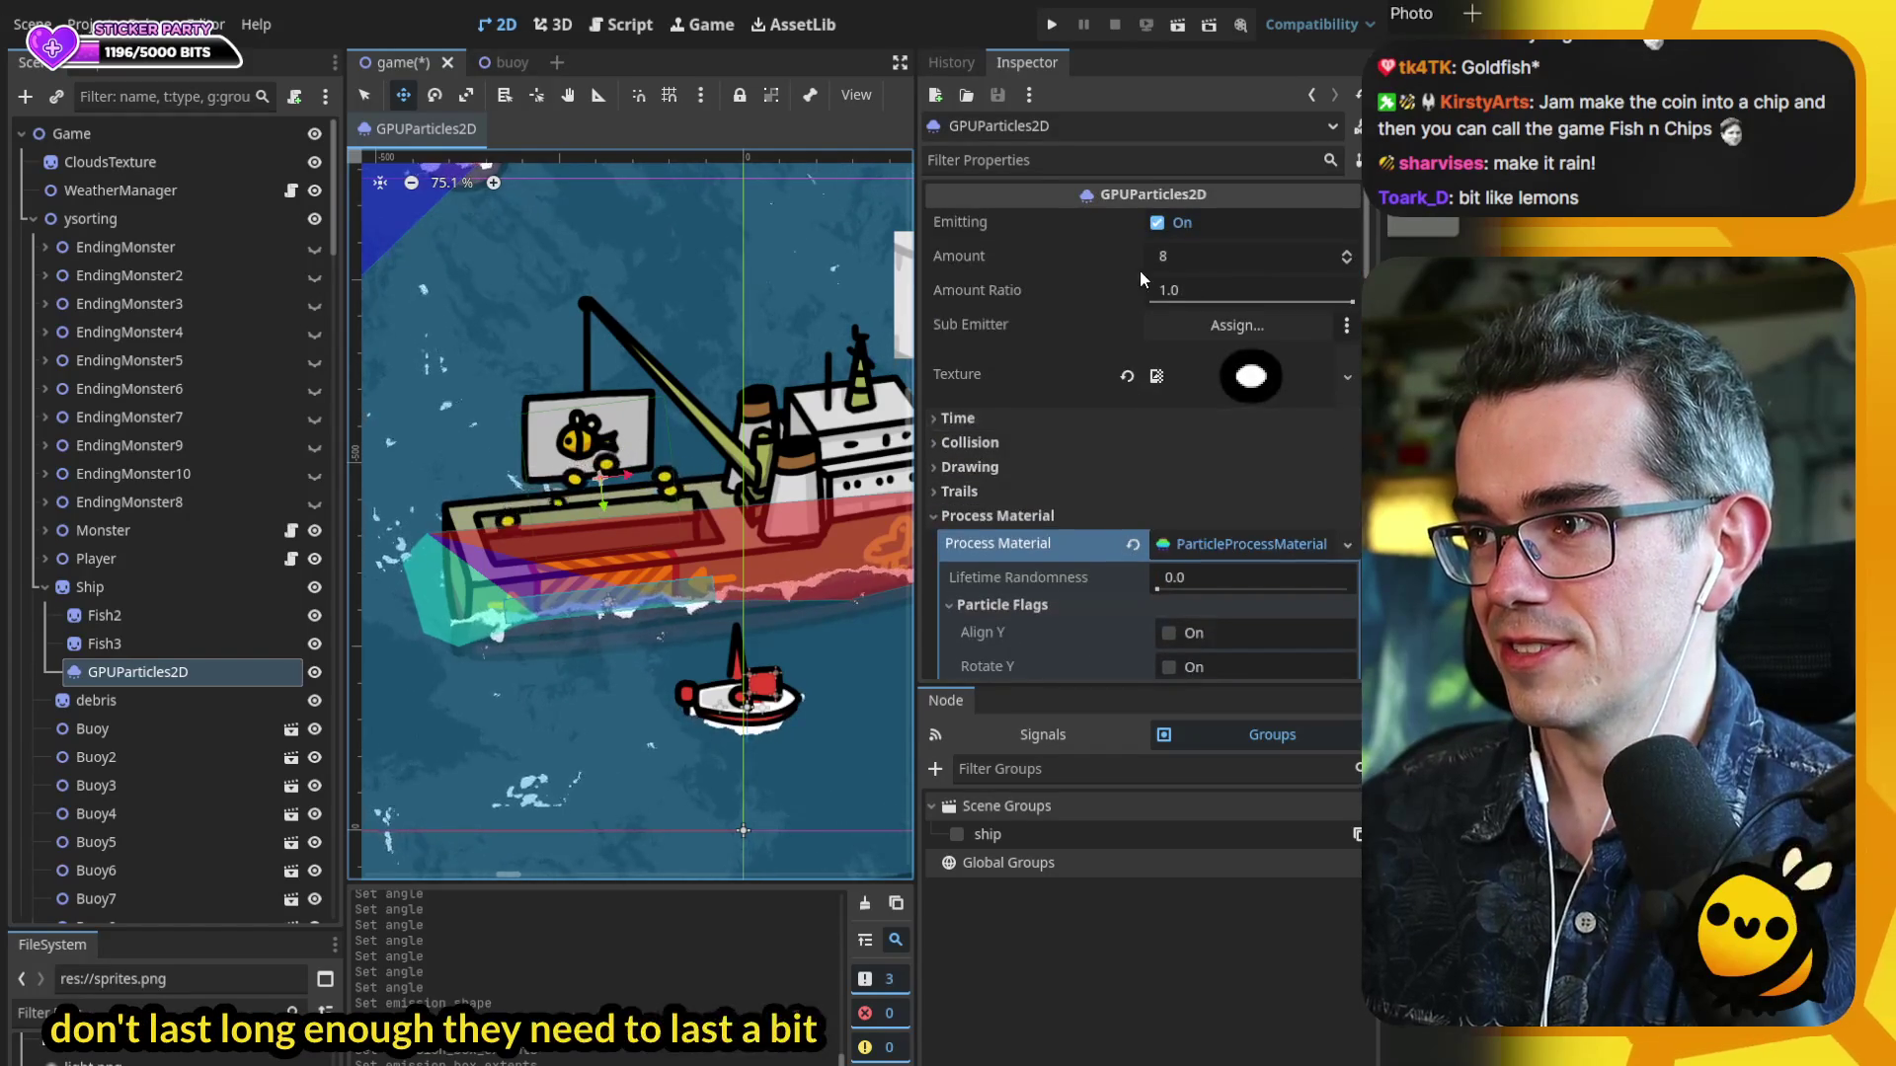
# - Set the particle Lifetime to 1.5 seconds
pyautogui.scroll(1, 1002, 440)
pyautogui.click(1001, 425)
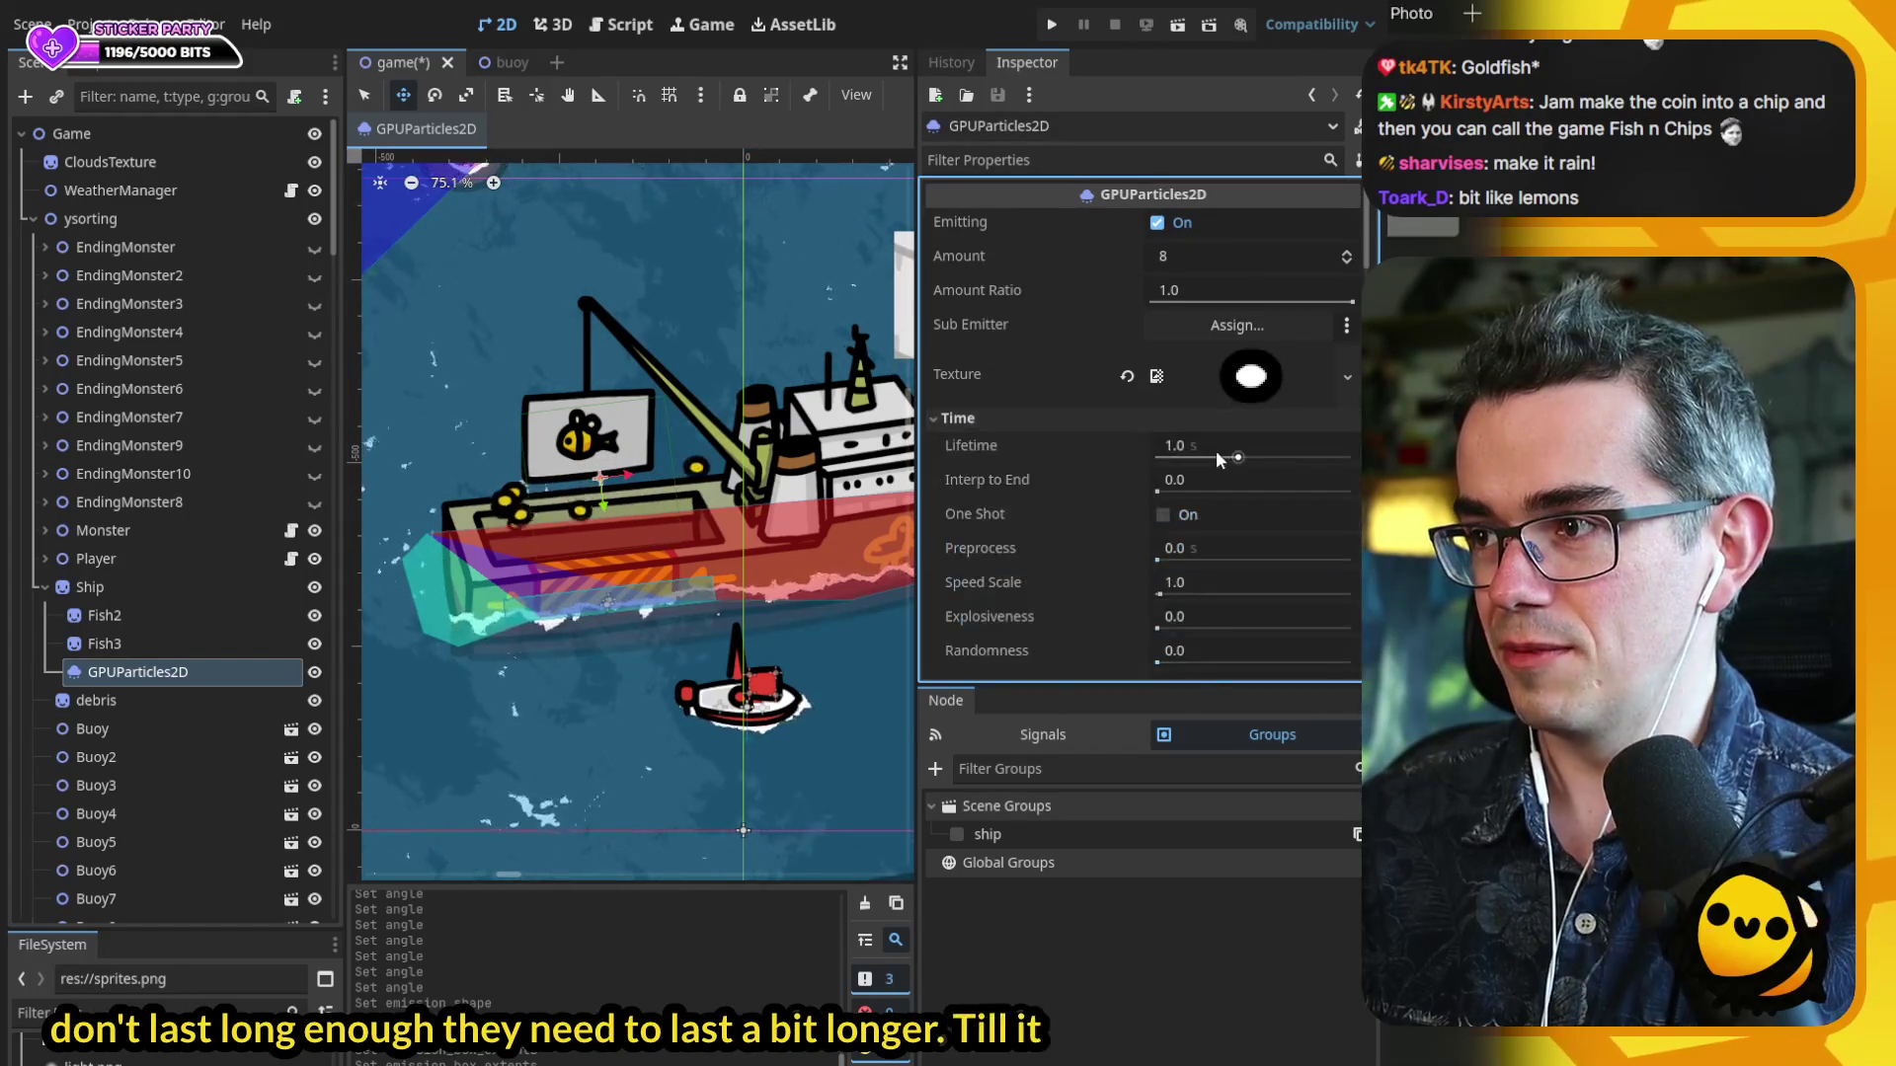
pyautogui.click(1241, 450)
pyautogui.write('1.5')
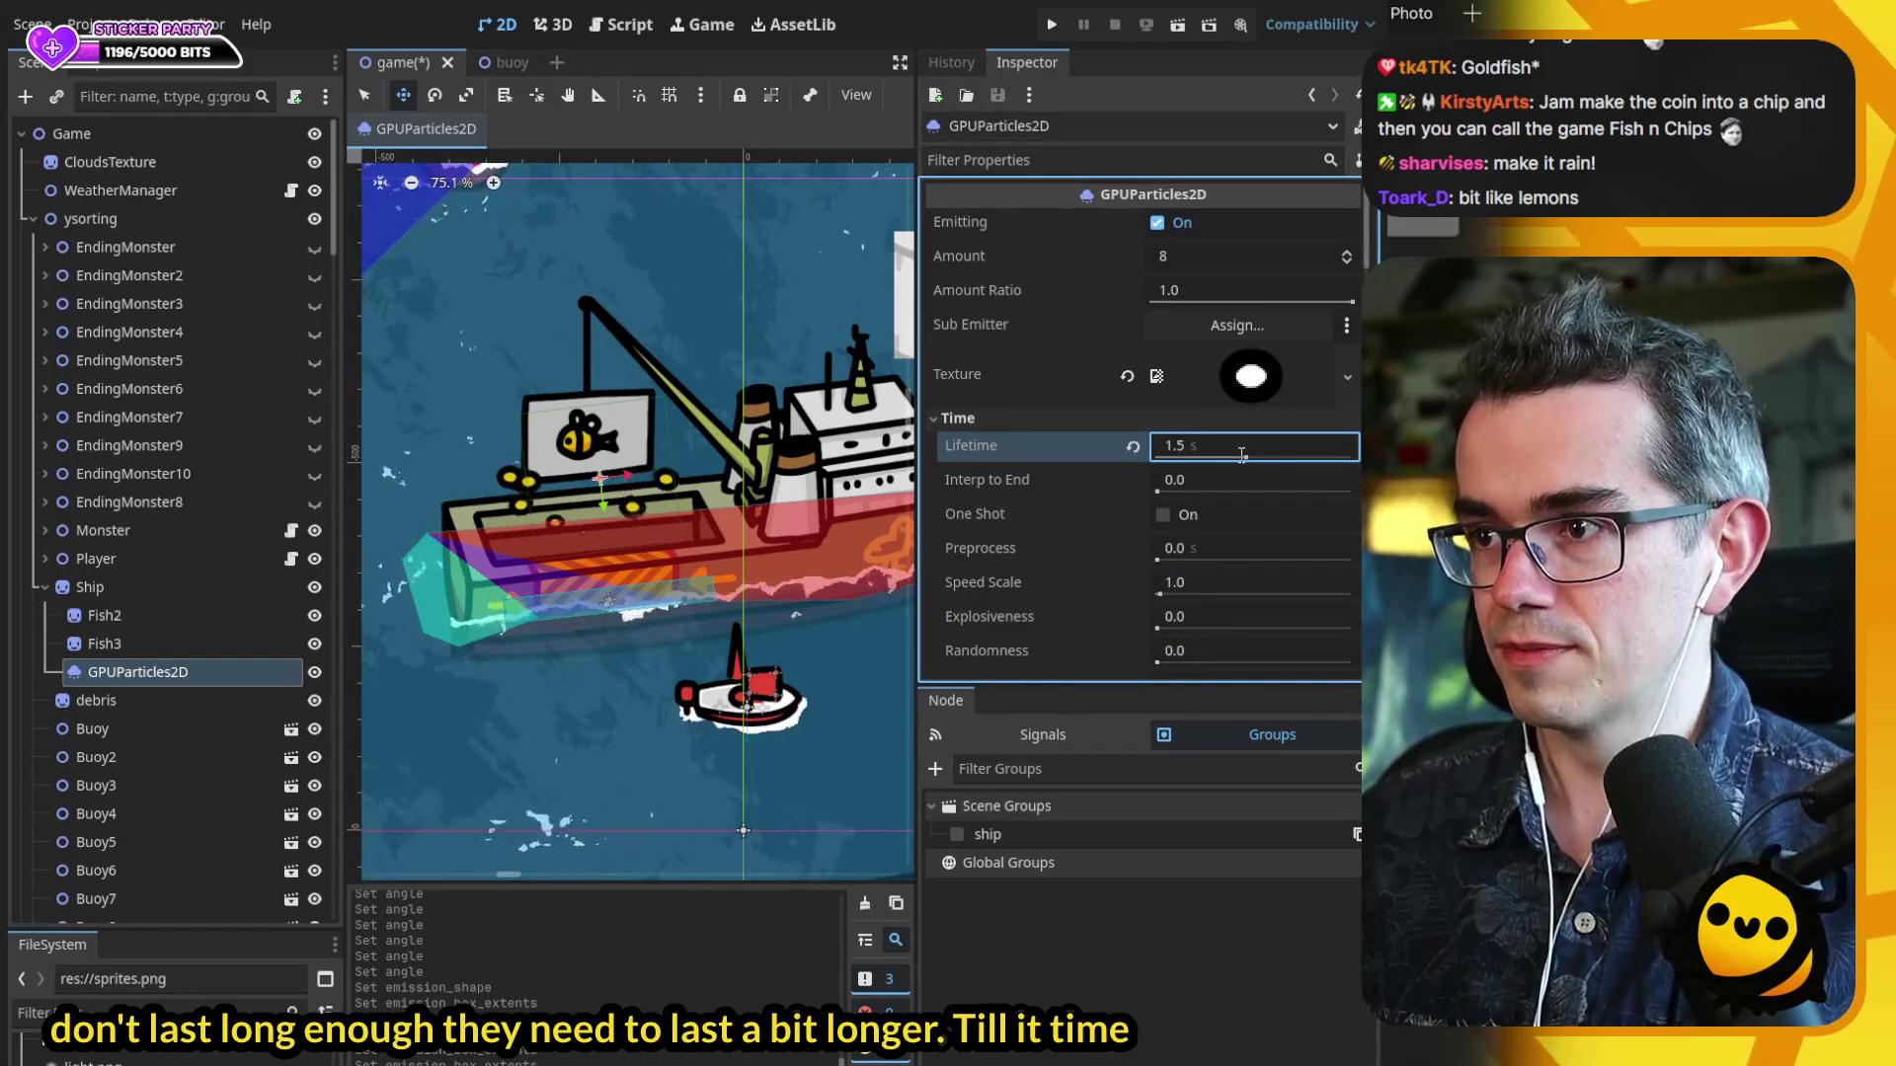
pyautogui.press('Return')
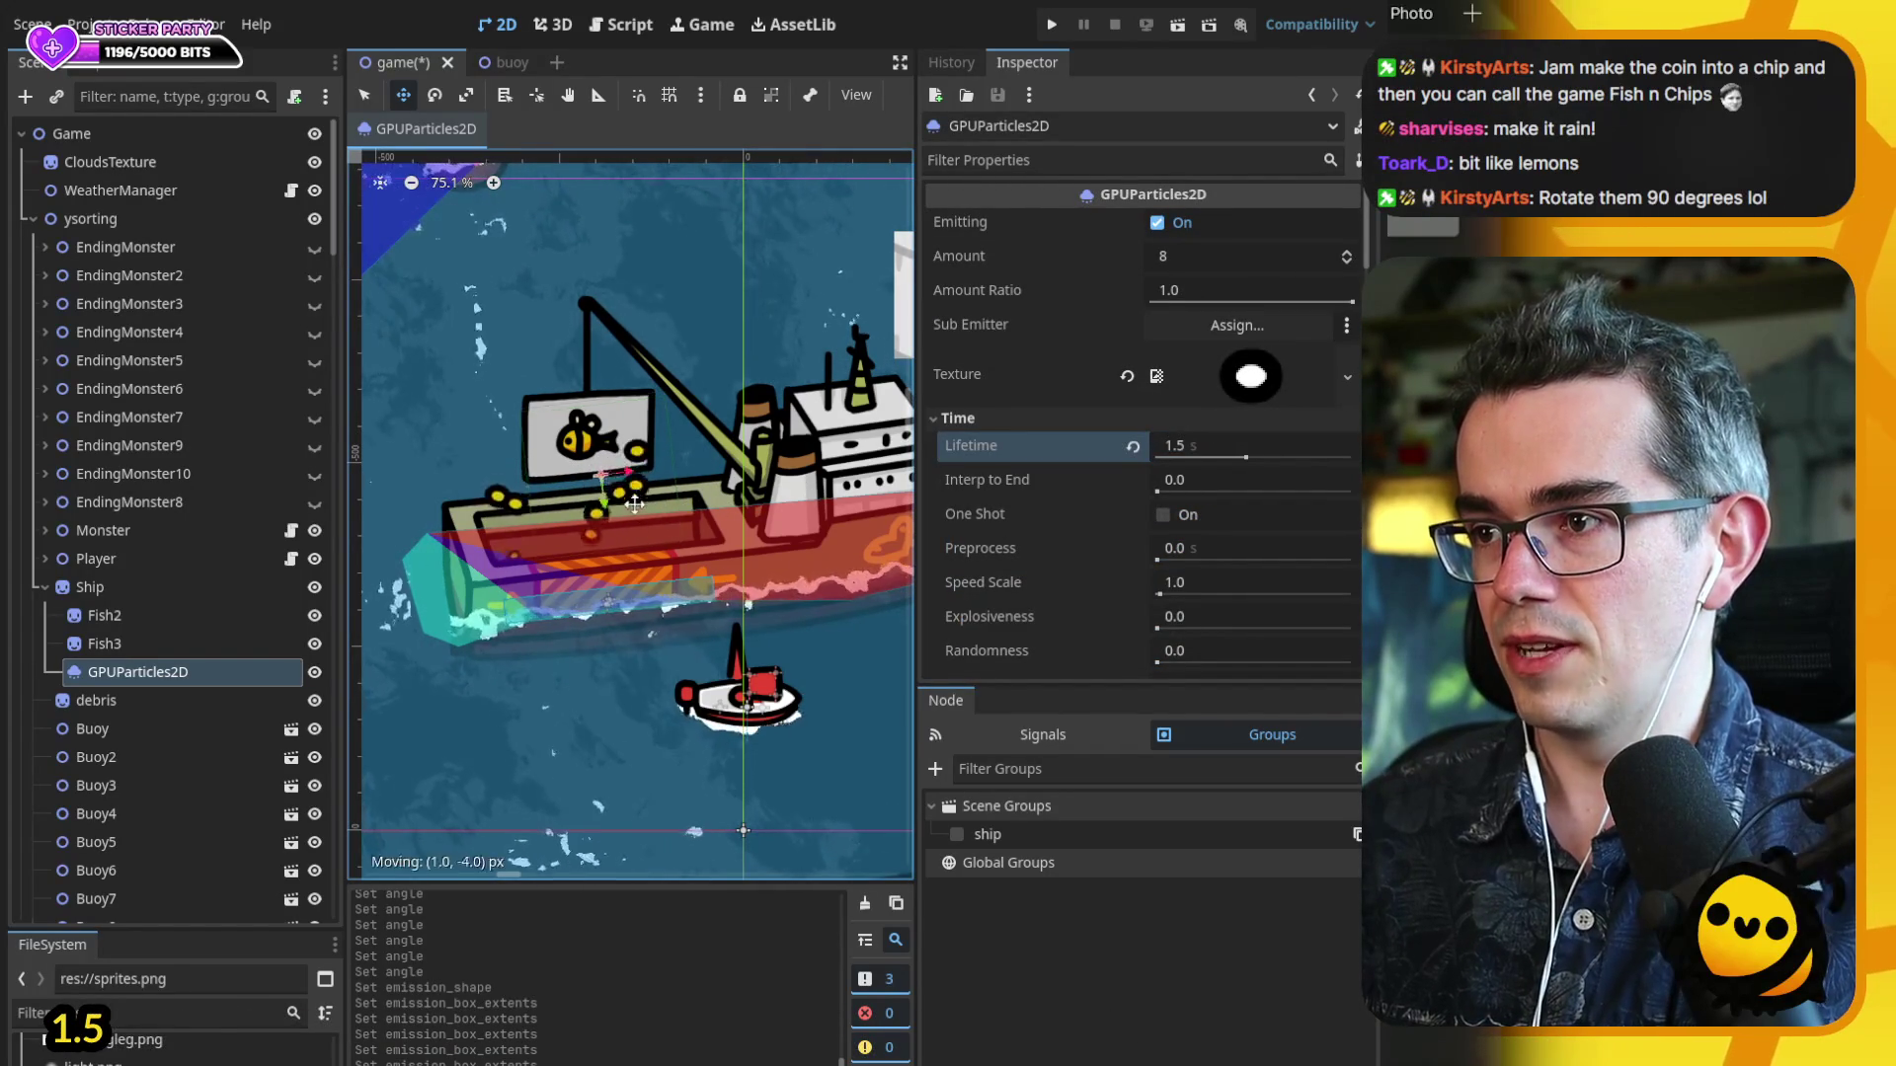
# - Raise the particle emitter slightly on the ship's deck and save the scene
pyautogui.moveTo(632, 485); pyautogui.dragTo(632, 485)
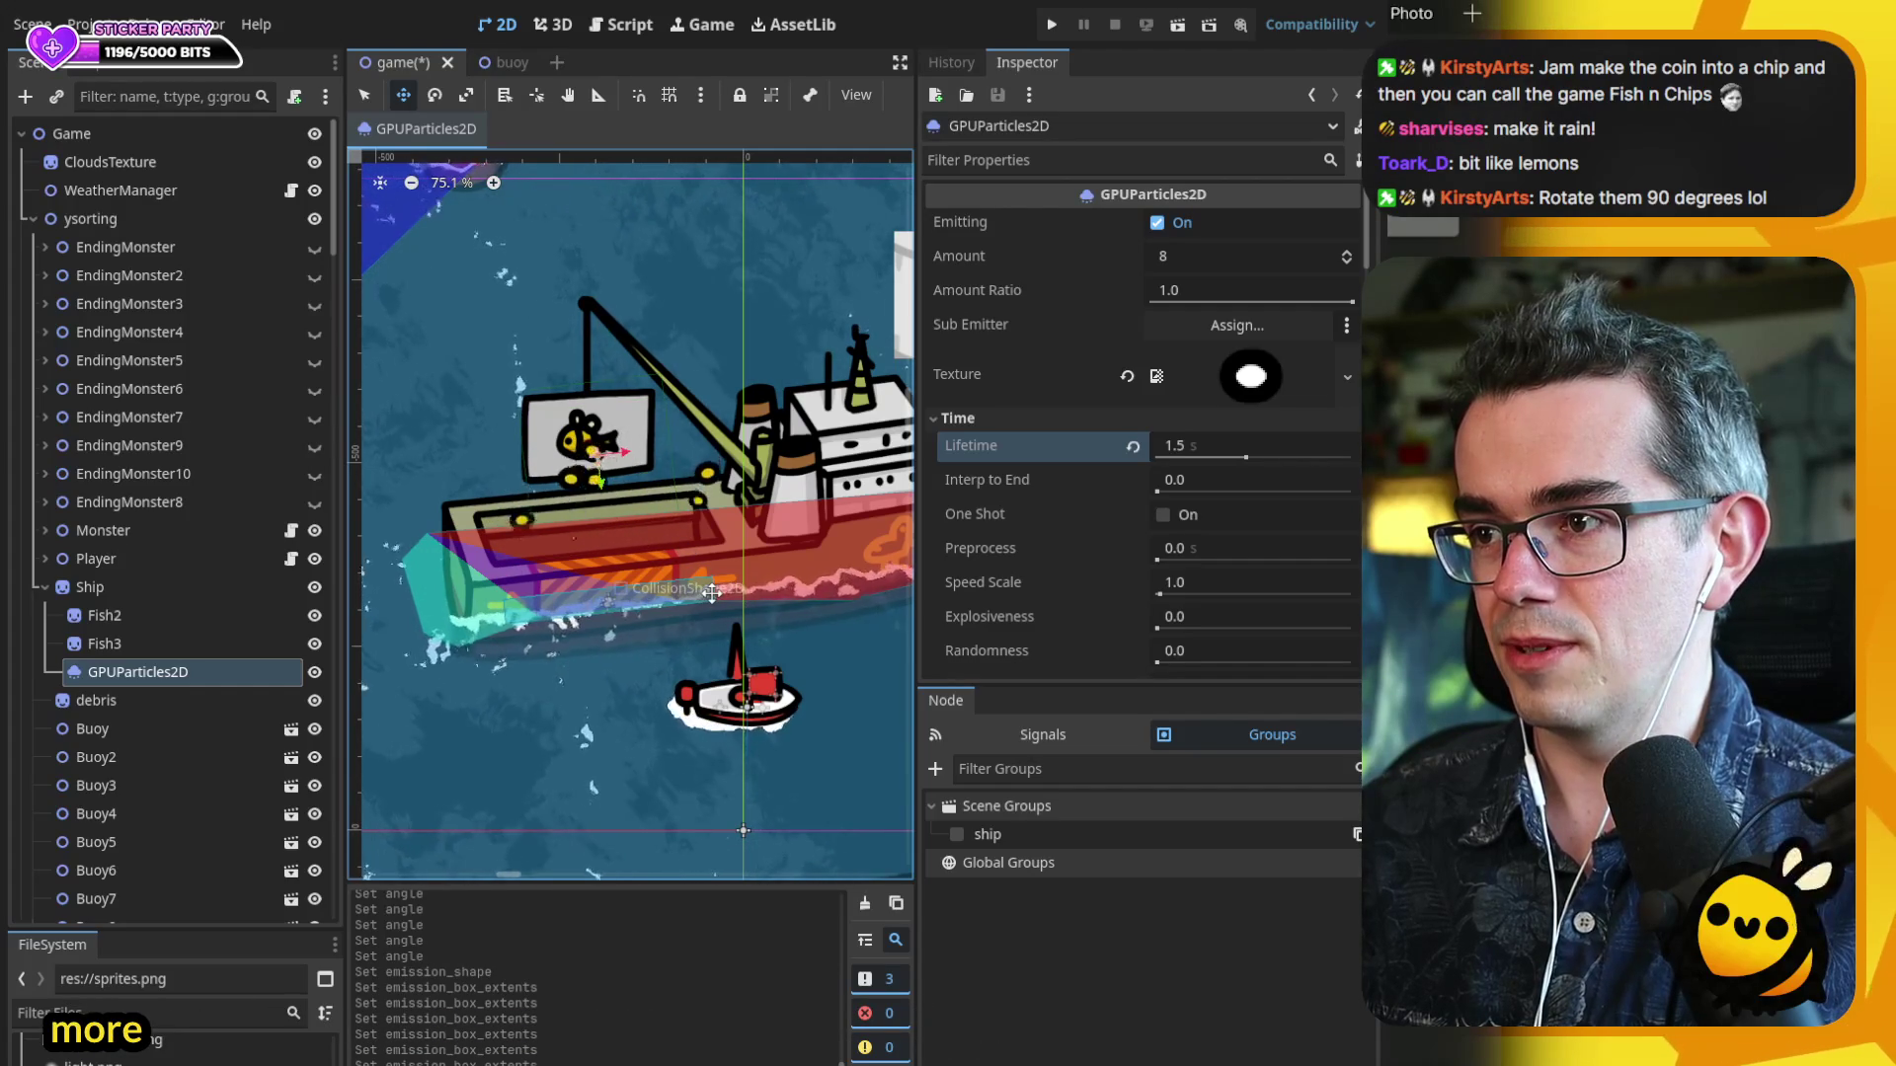
pyautogui.moveTo(668, 558); pyautogui.dragTo(667, 549)
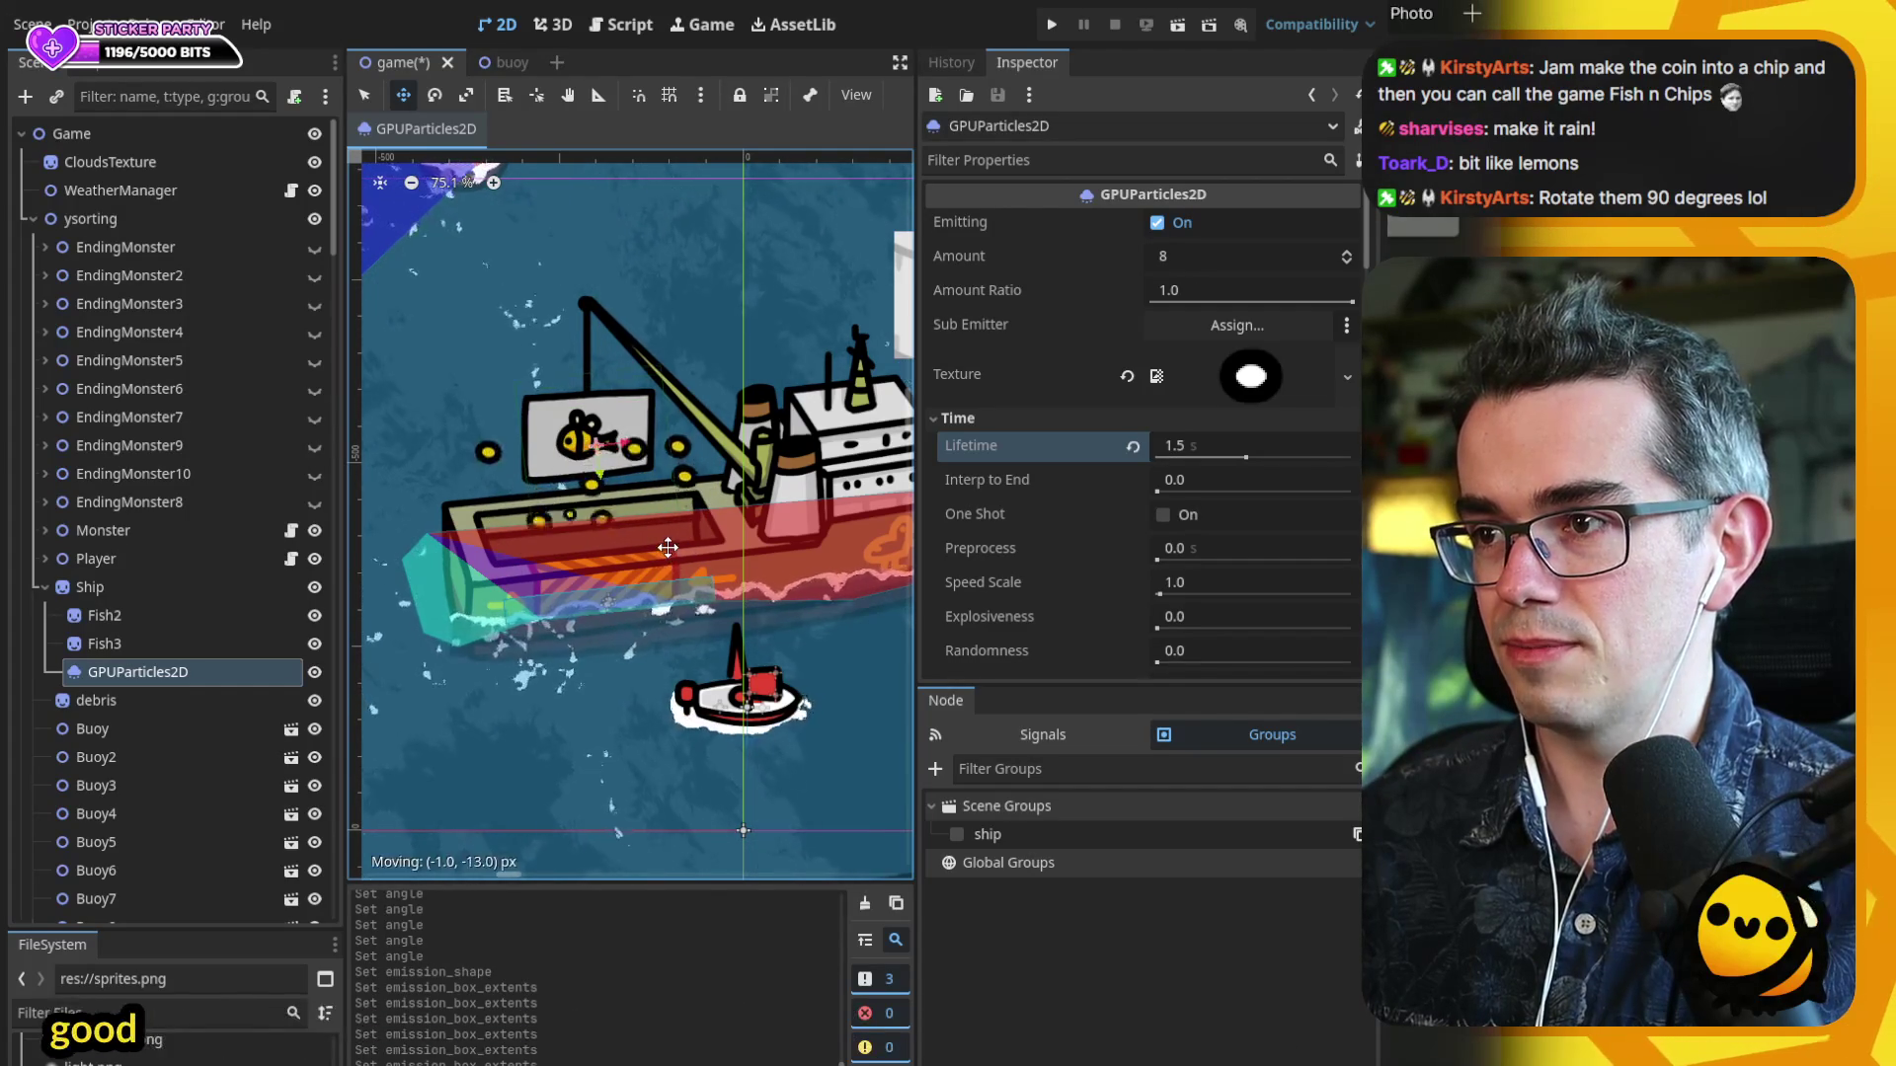
pyautogui.hotkey('ctrl', 's')
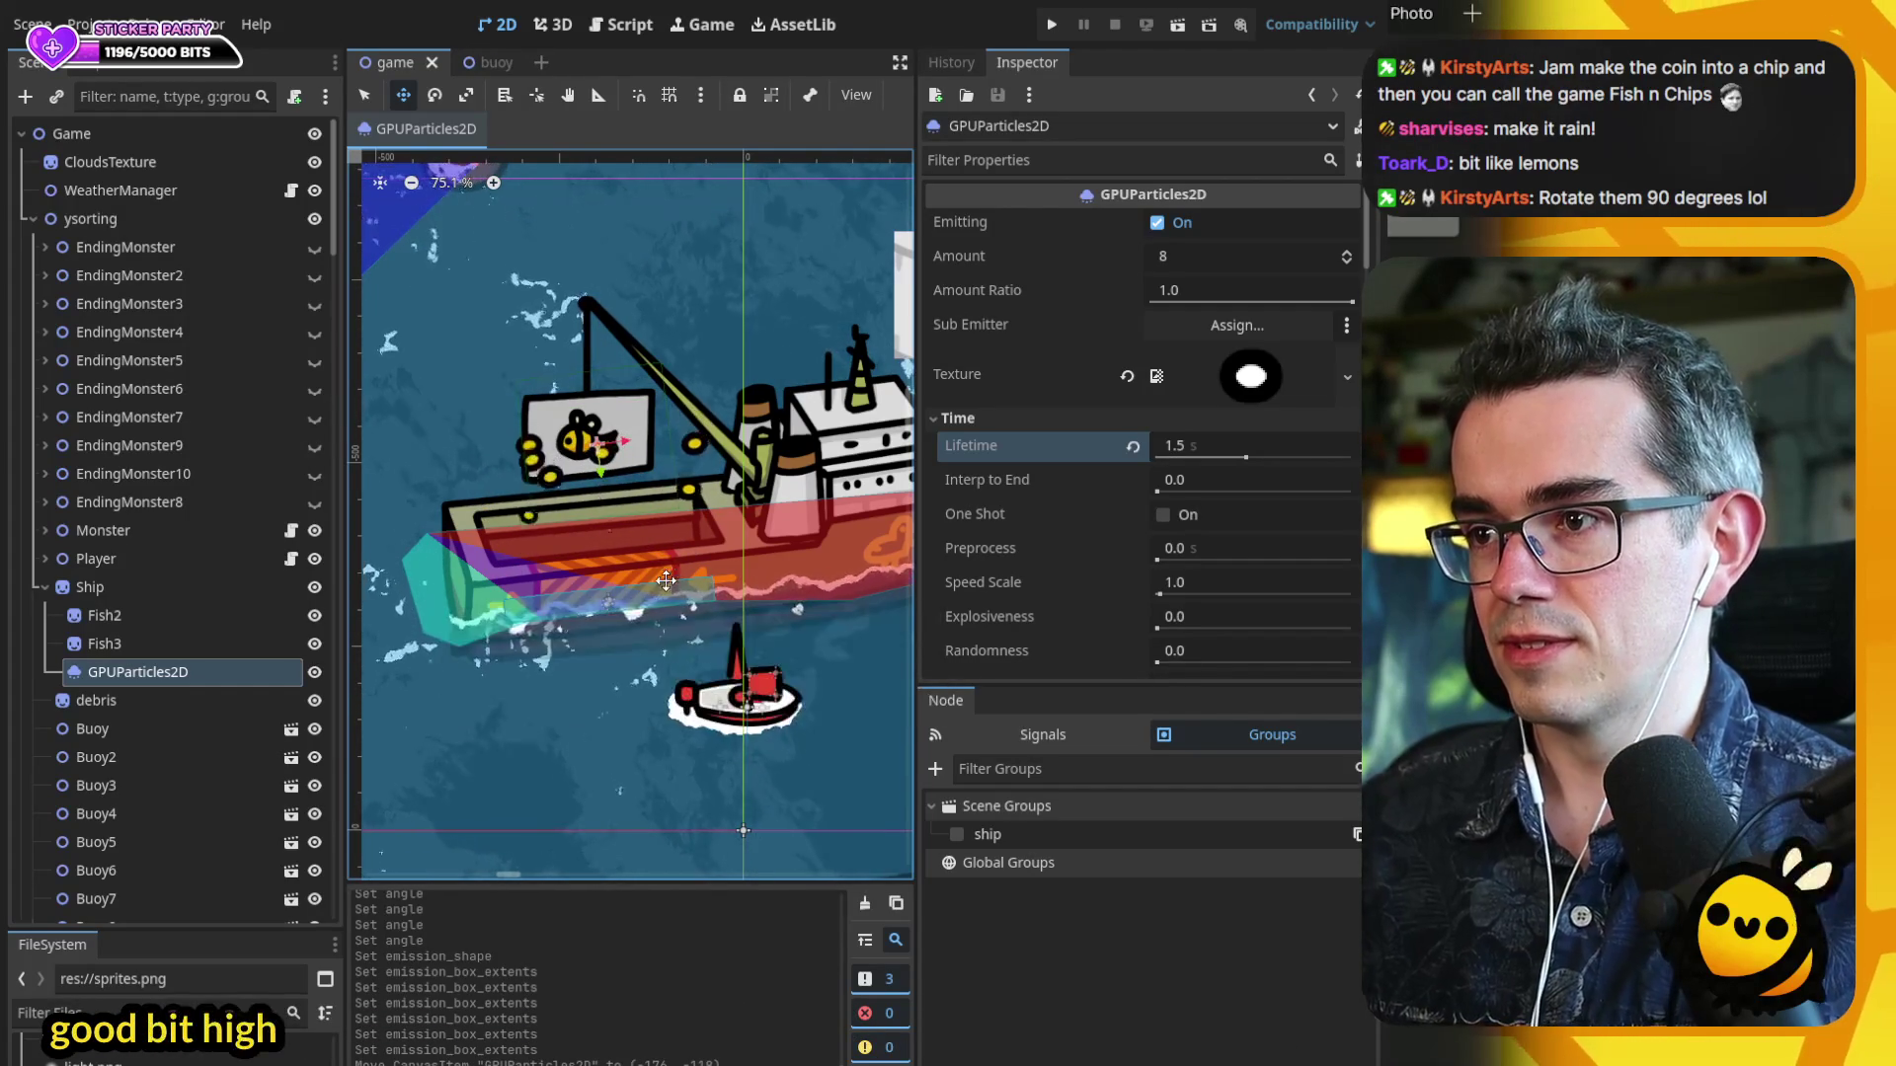
# - Set the particle Amount to 16
pyautogui.scroll(-1, 664, 602)
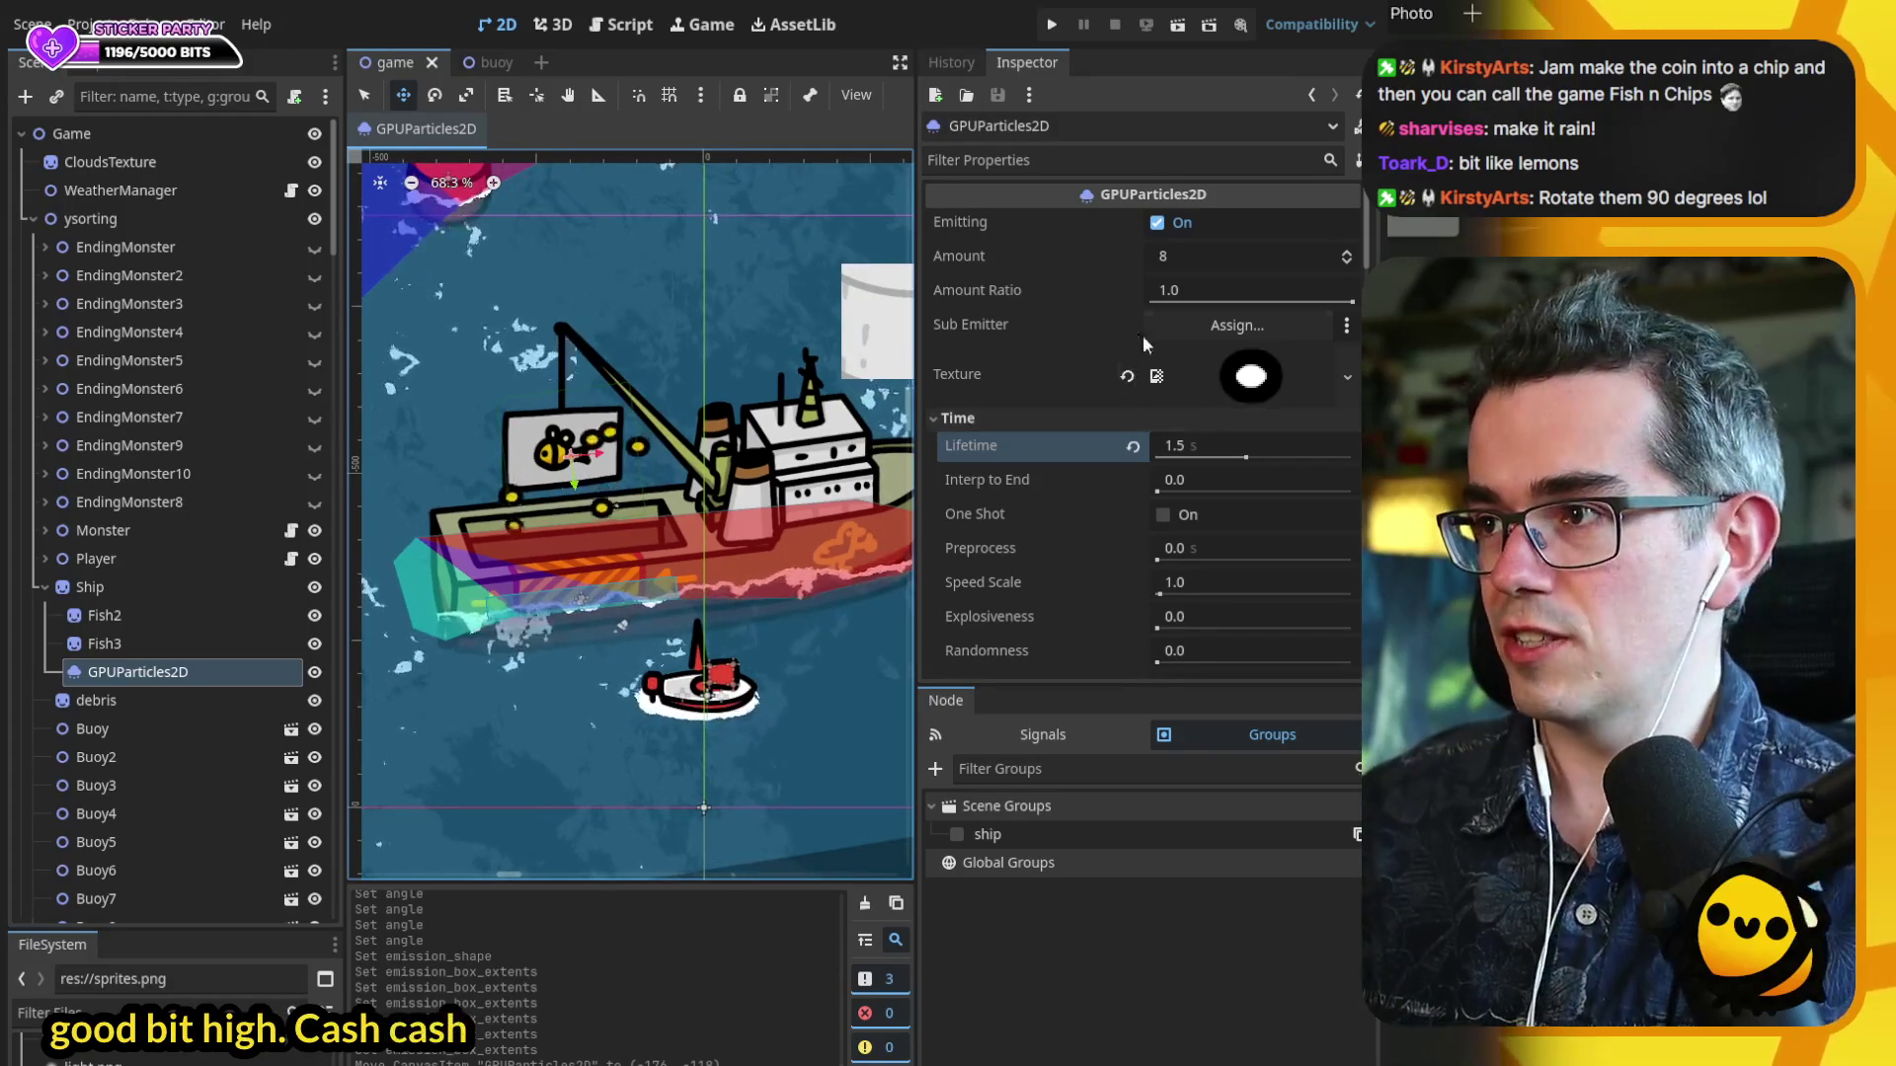
pyautogui.click(1200, 258)
pyautogui.write('16')
pyautogui.press('Return')
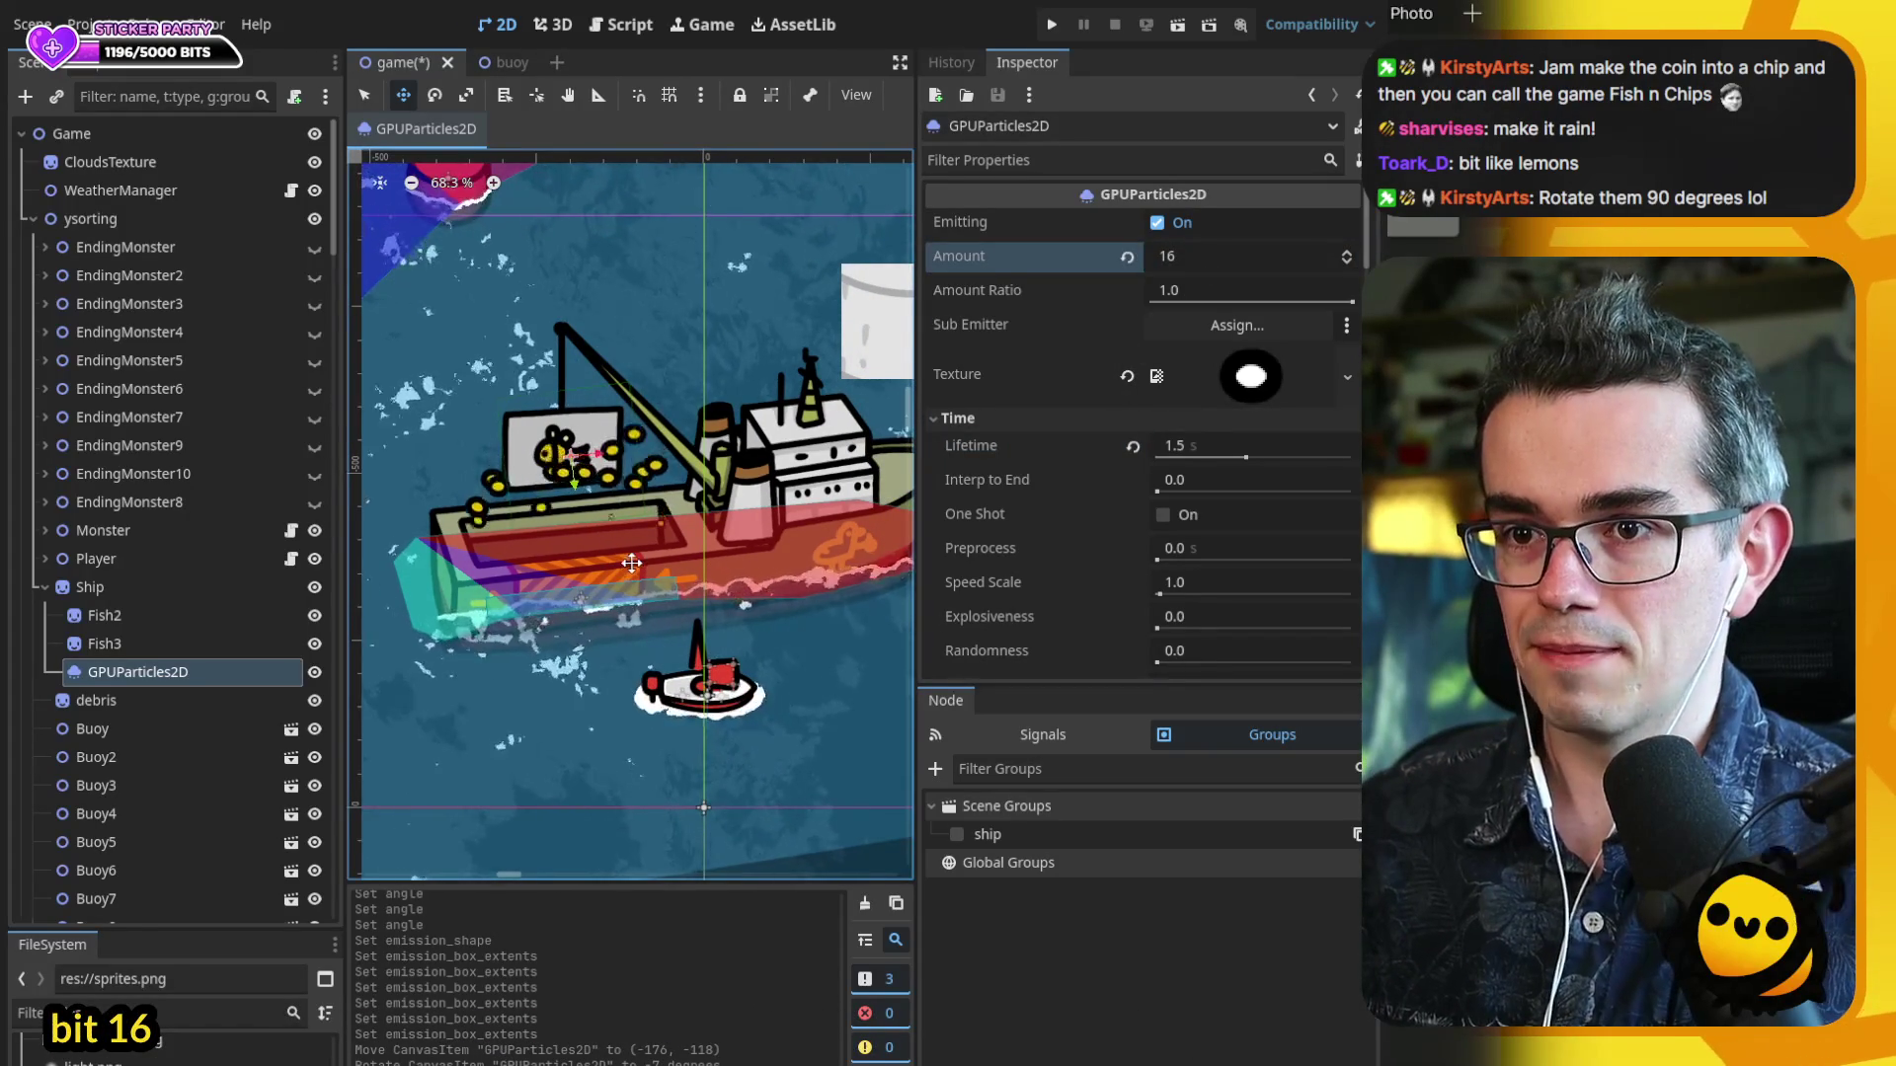
# - Enable One Shot and toggle Emitting to preview a single burst
pyautogui.scroll(-1, 568, 560)
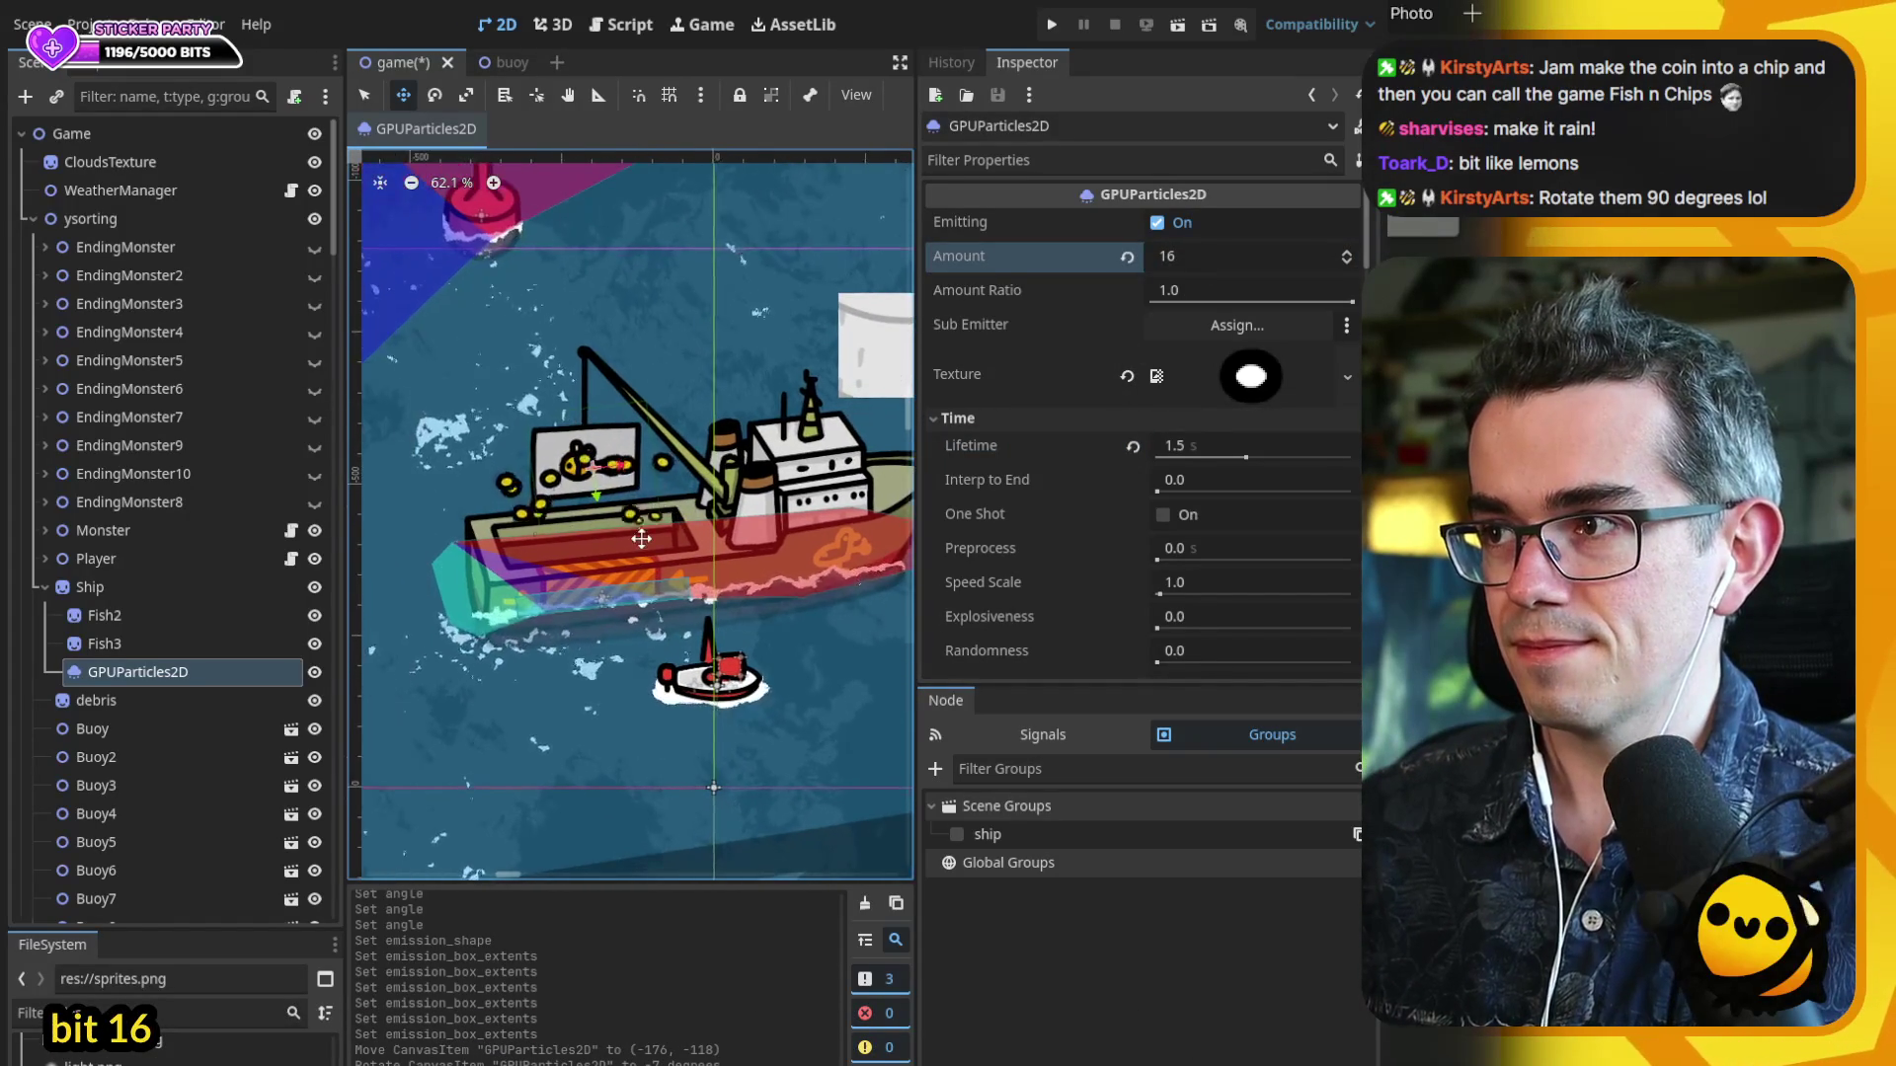
pyautogui.scroll(-3, 998, 560)
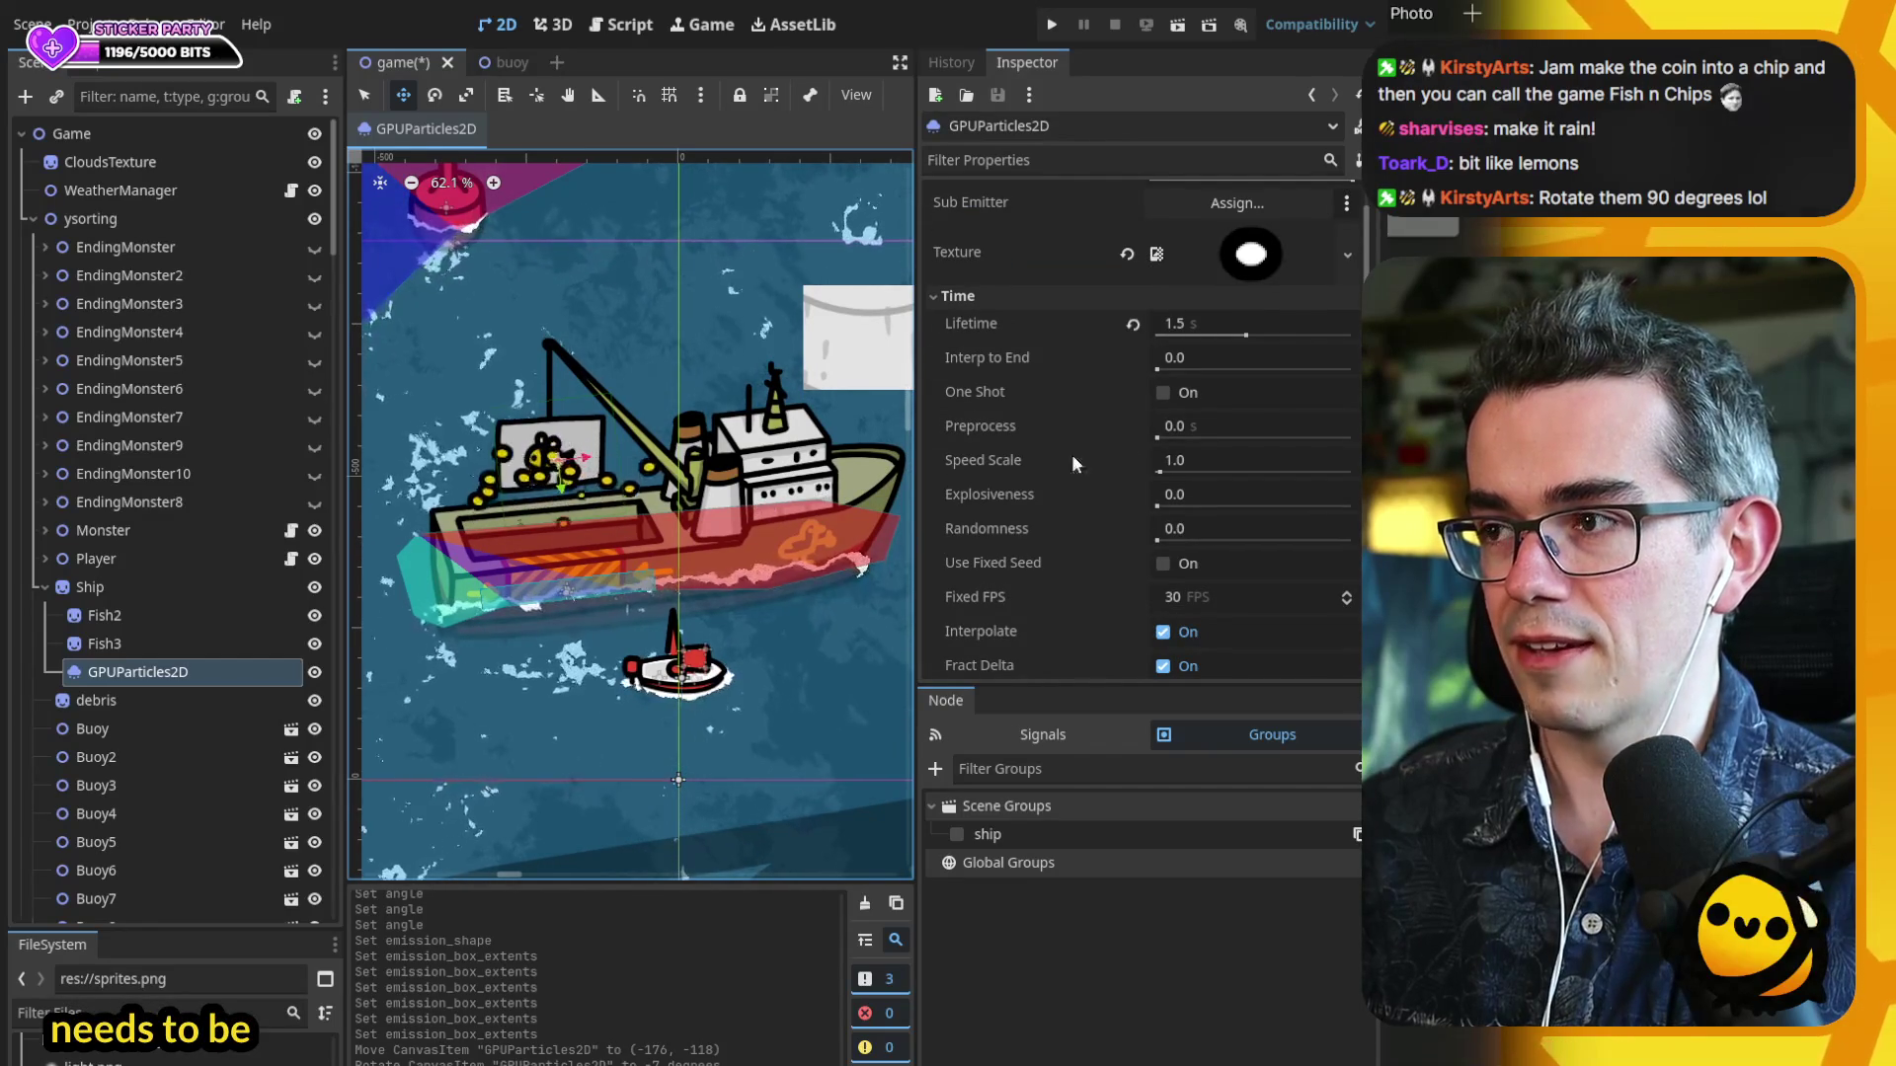
pyautogui.click(1164, 392)
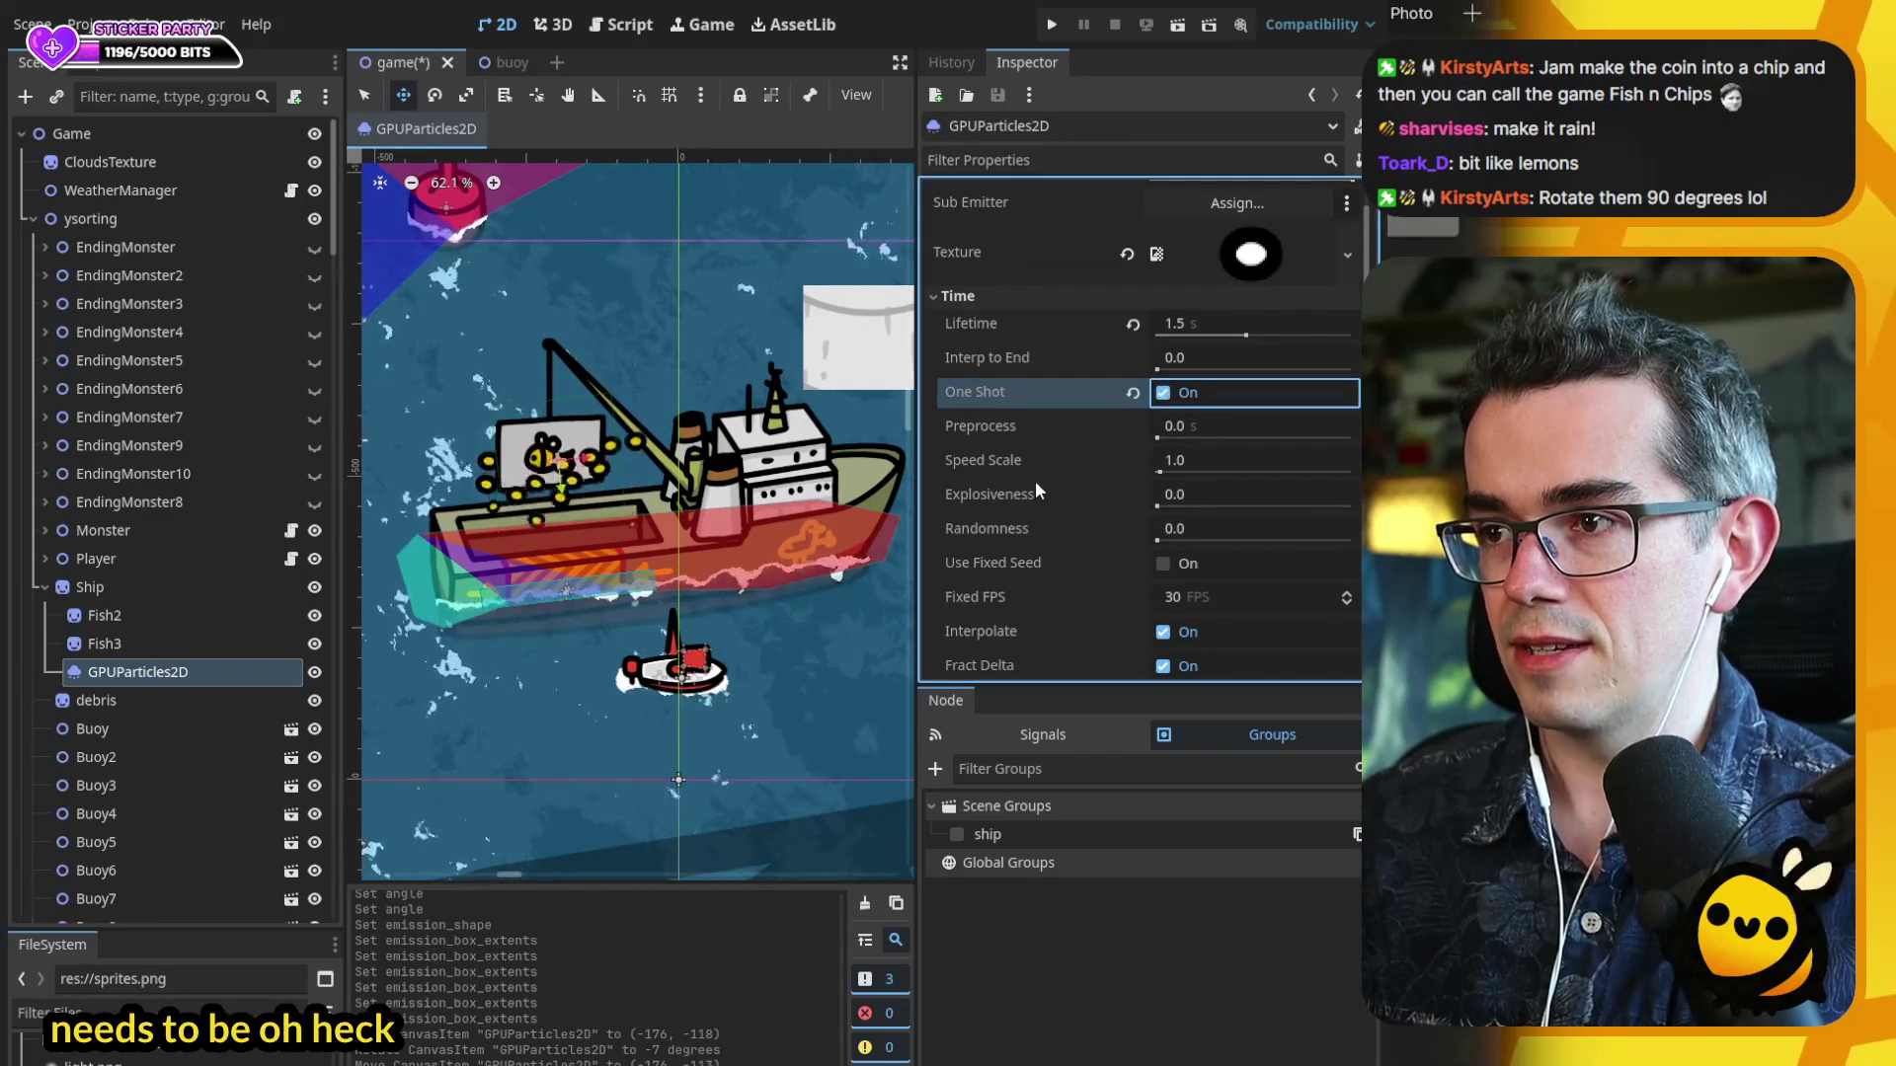
pyautogui.scroll(3, 1017, 469)
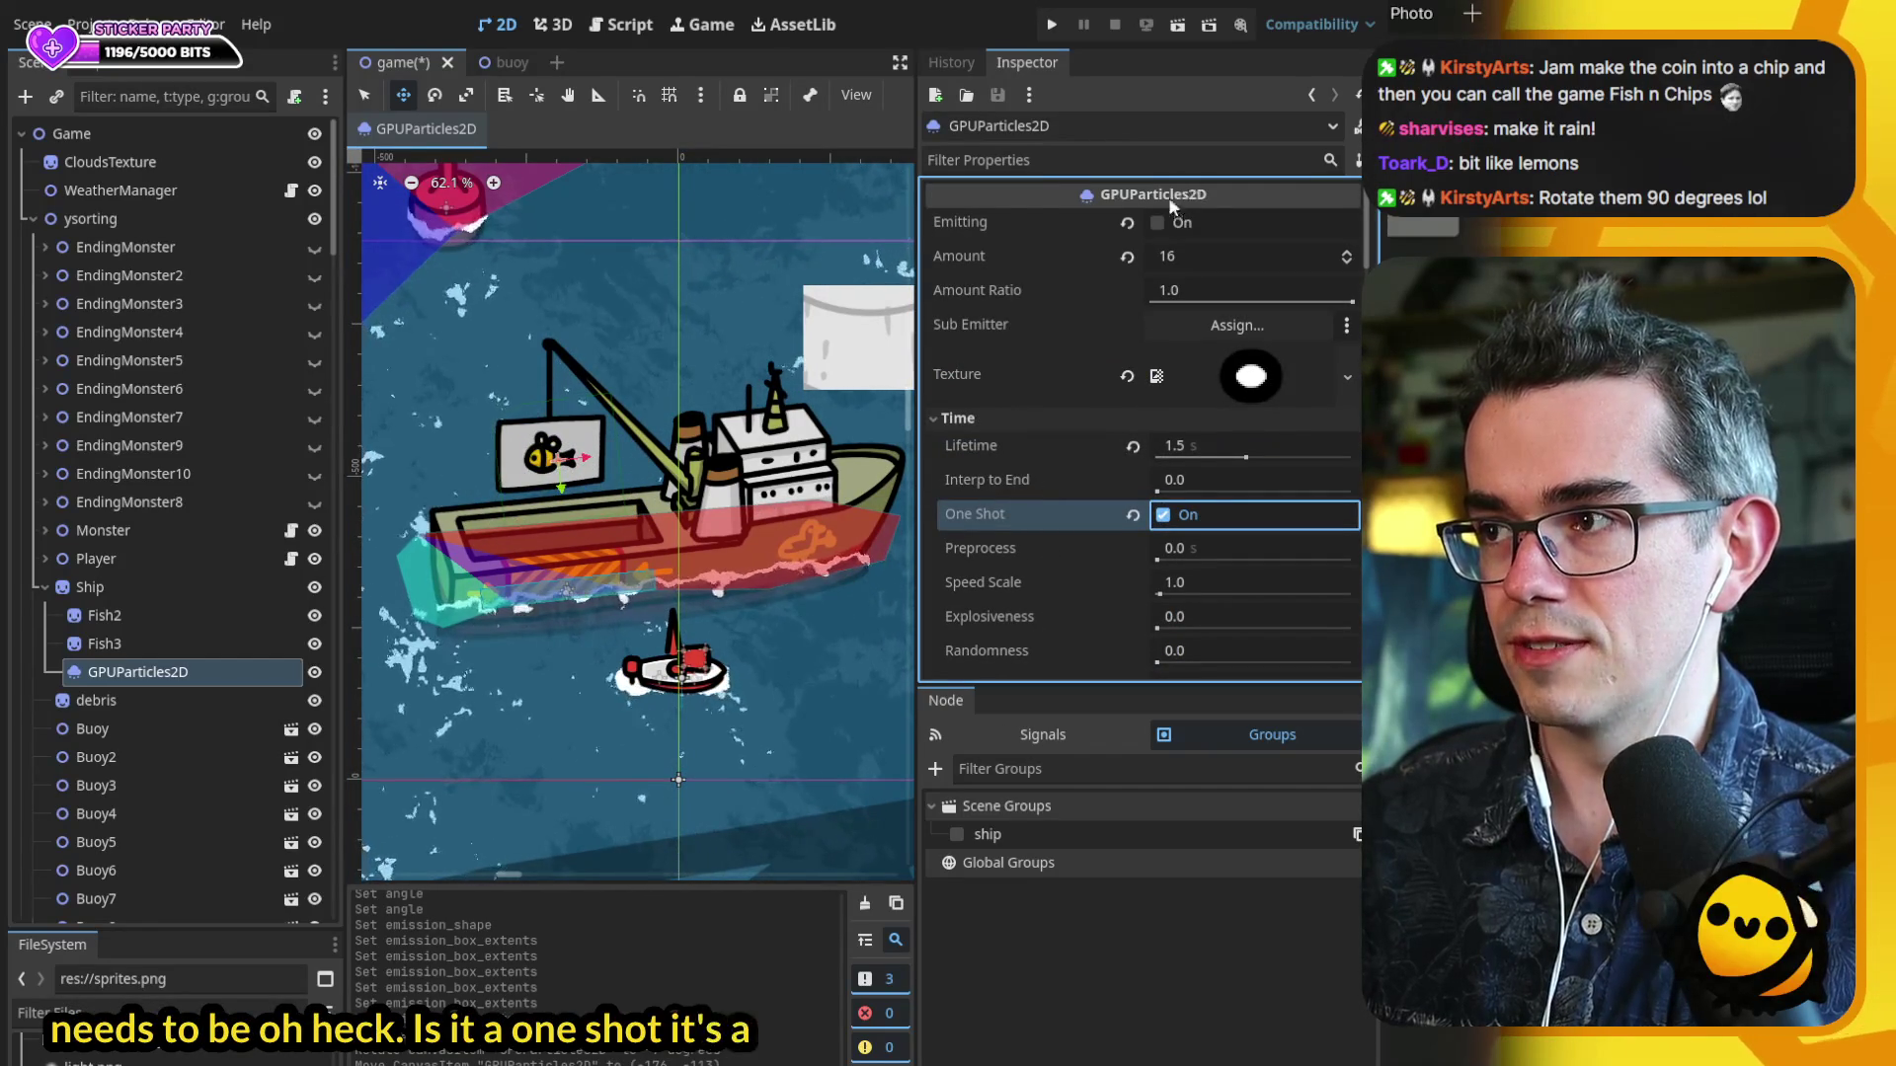
pyautogui.click(1159, 224)
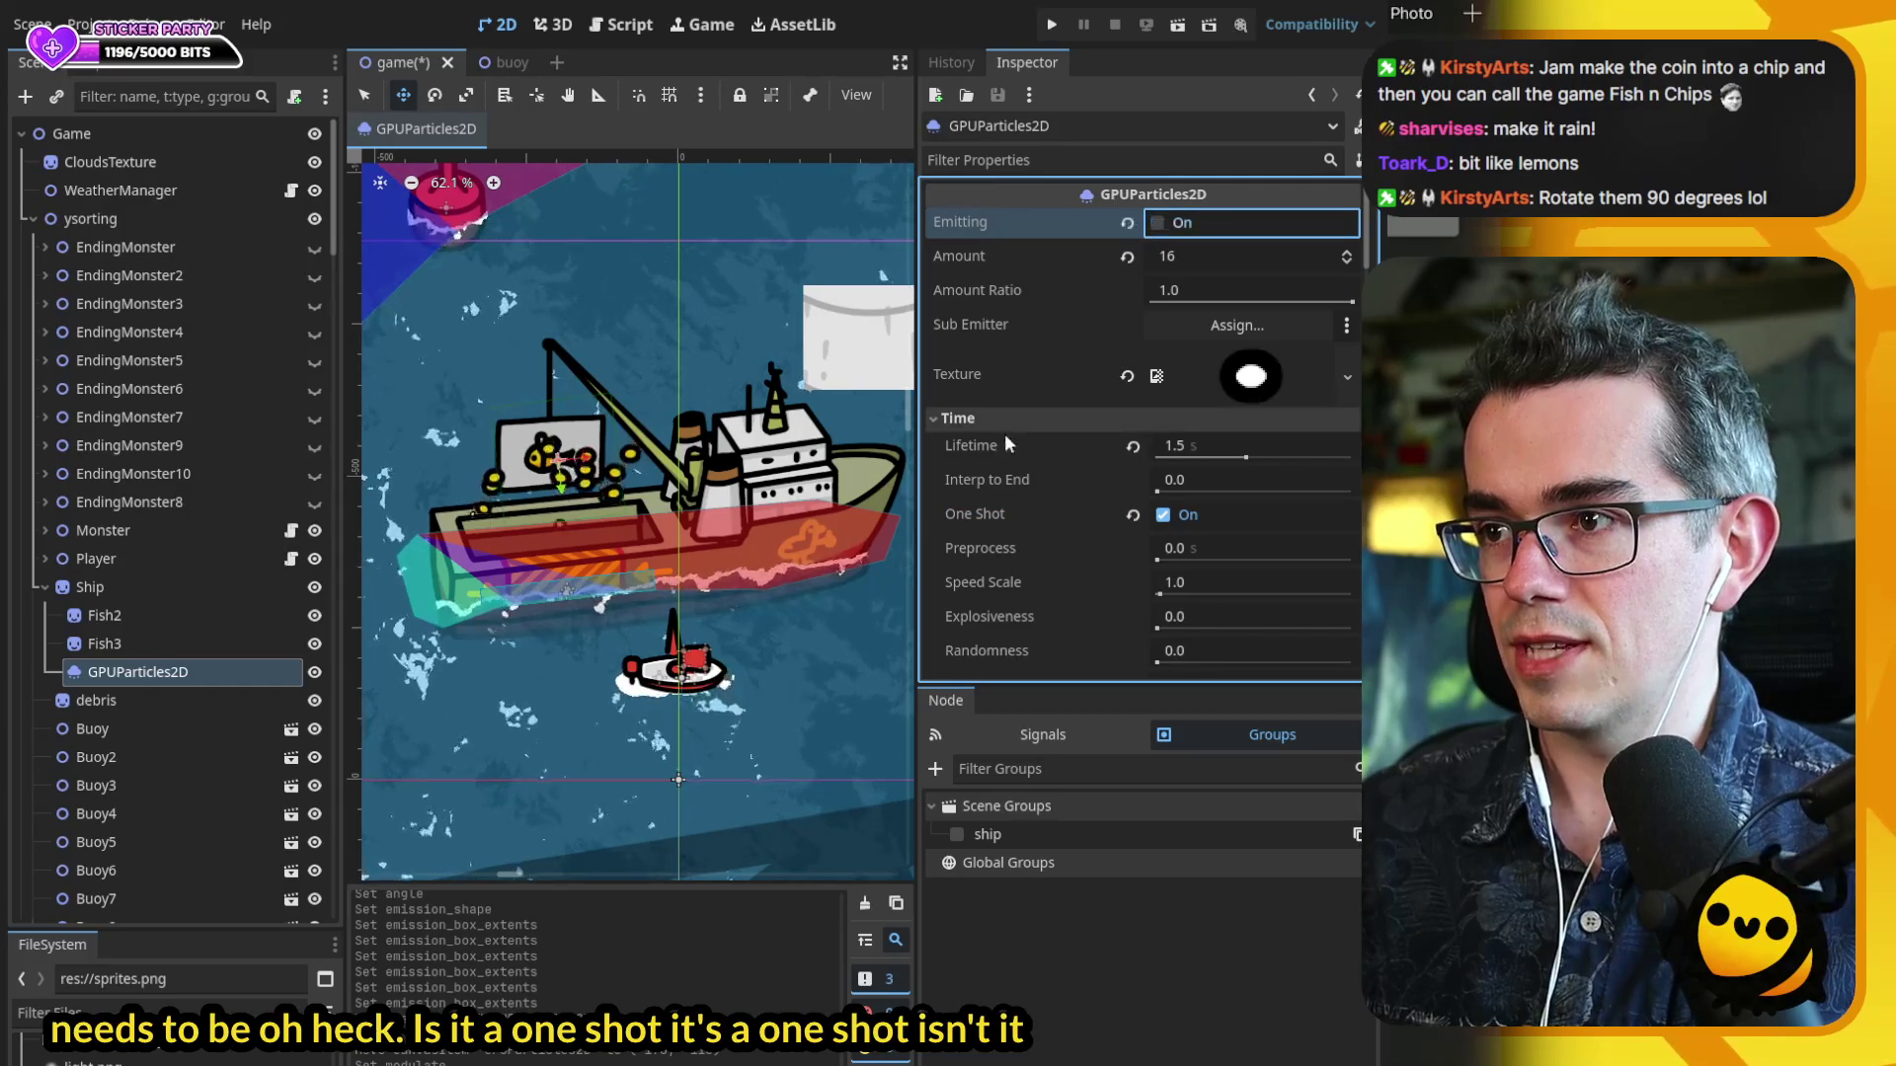
pyautogui.click(1197, 259)
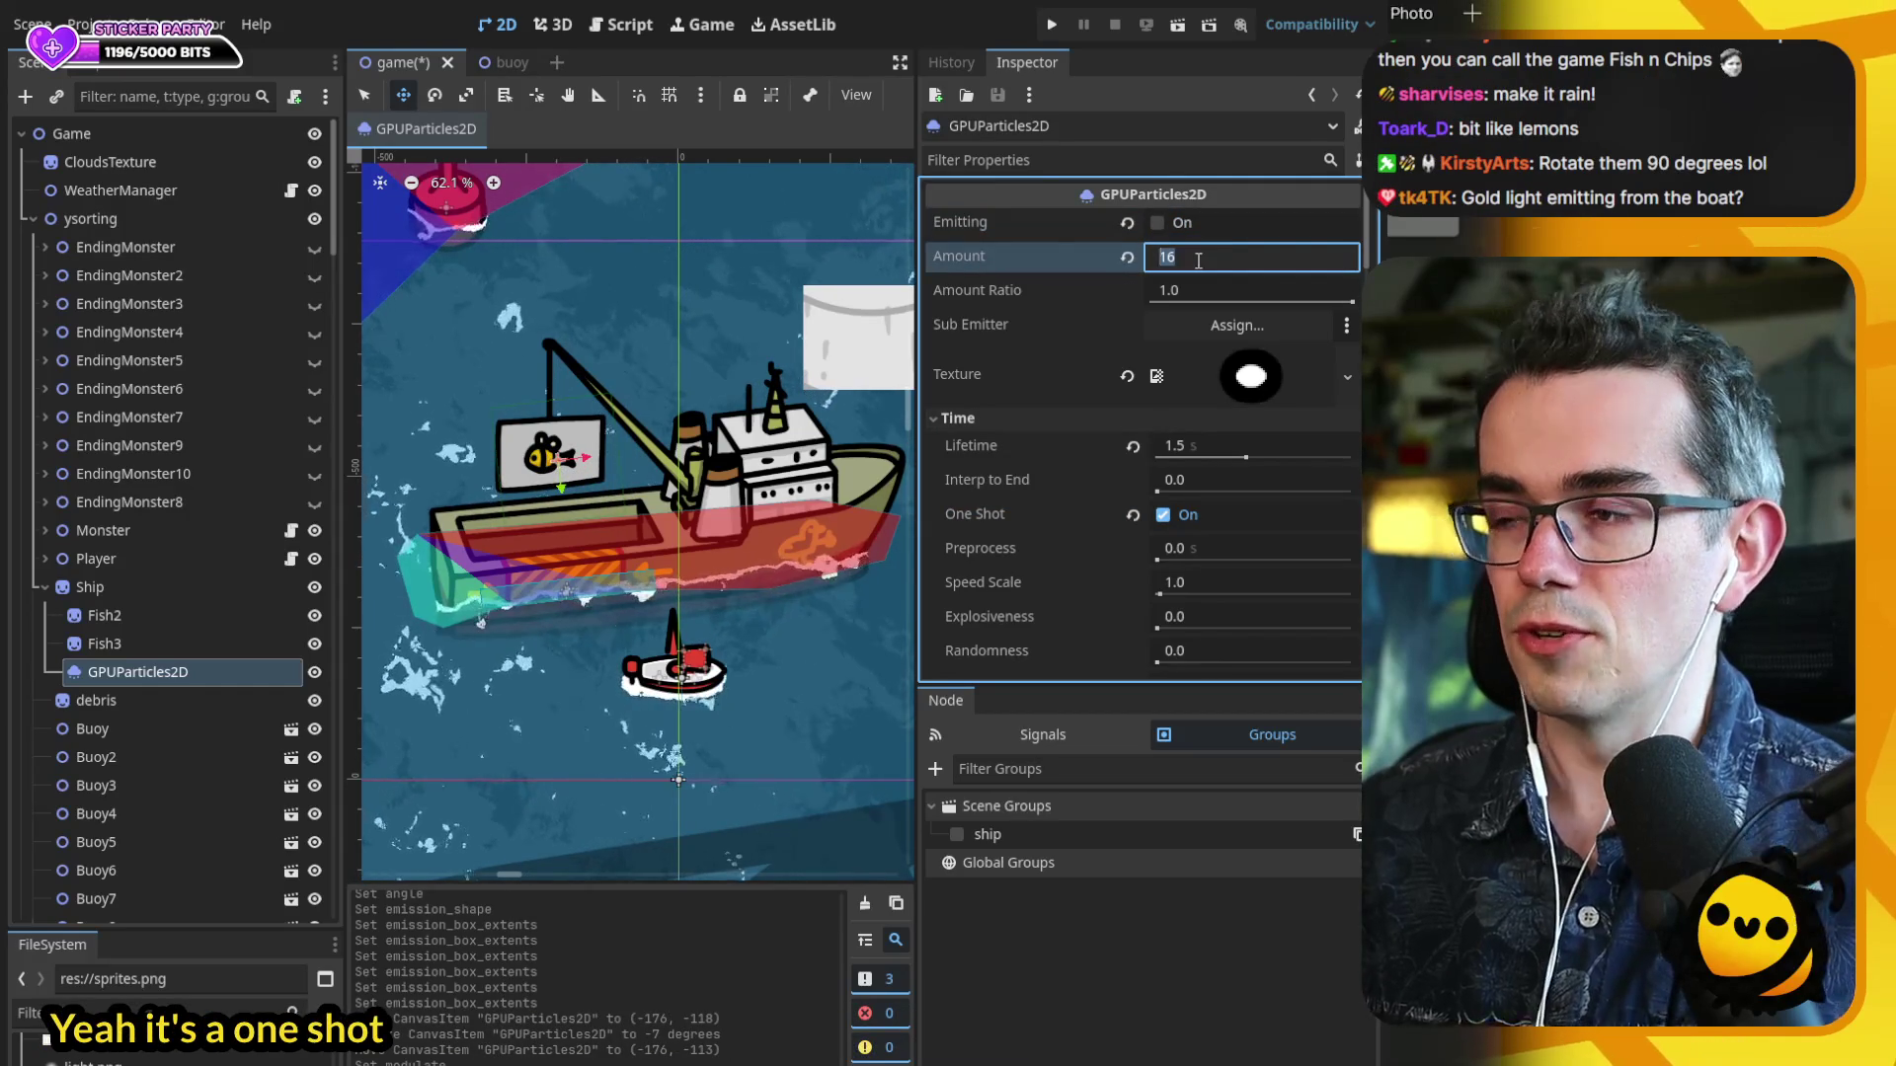
# - Save the scene and open player.gd at the fishToCash function
pyautogui.hscroll(2, 696, 326)
pyautogui.hotkey('ctrl', 's')
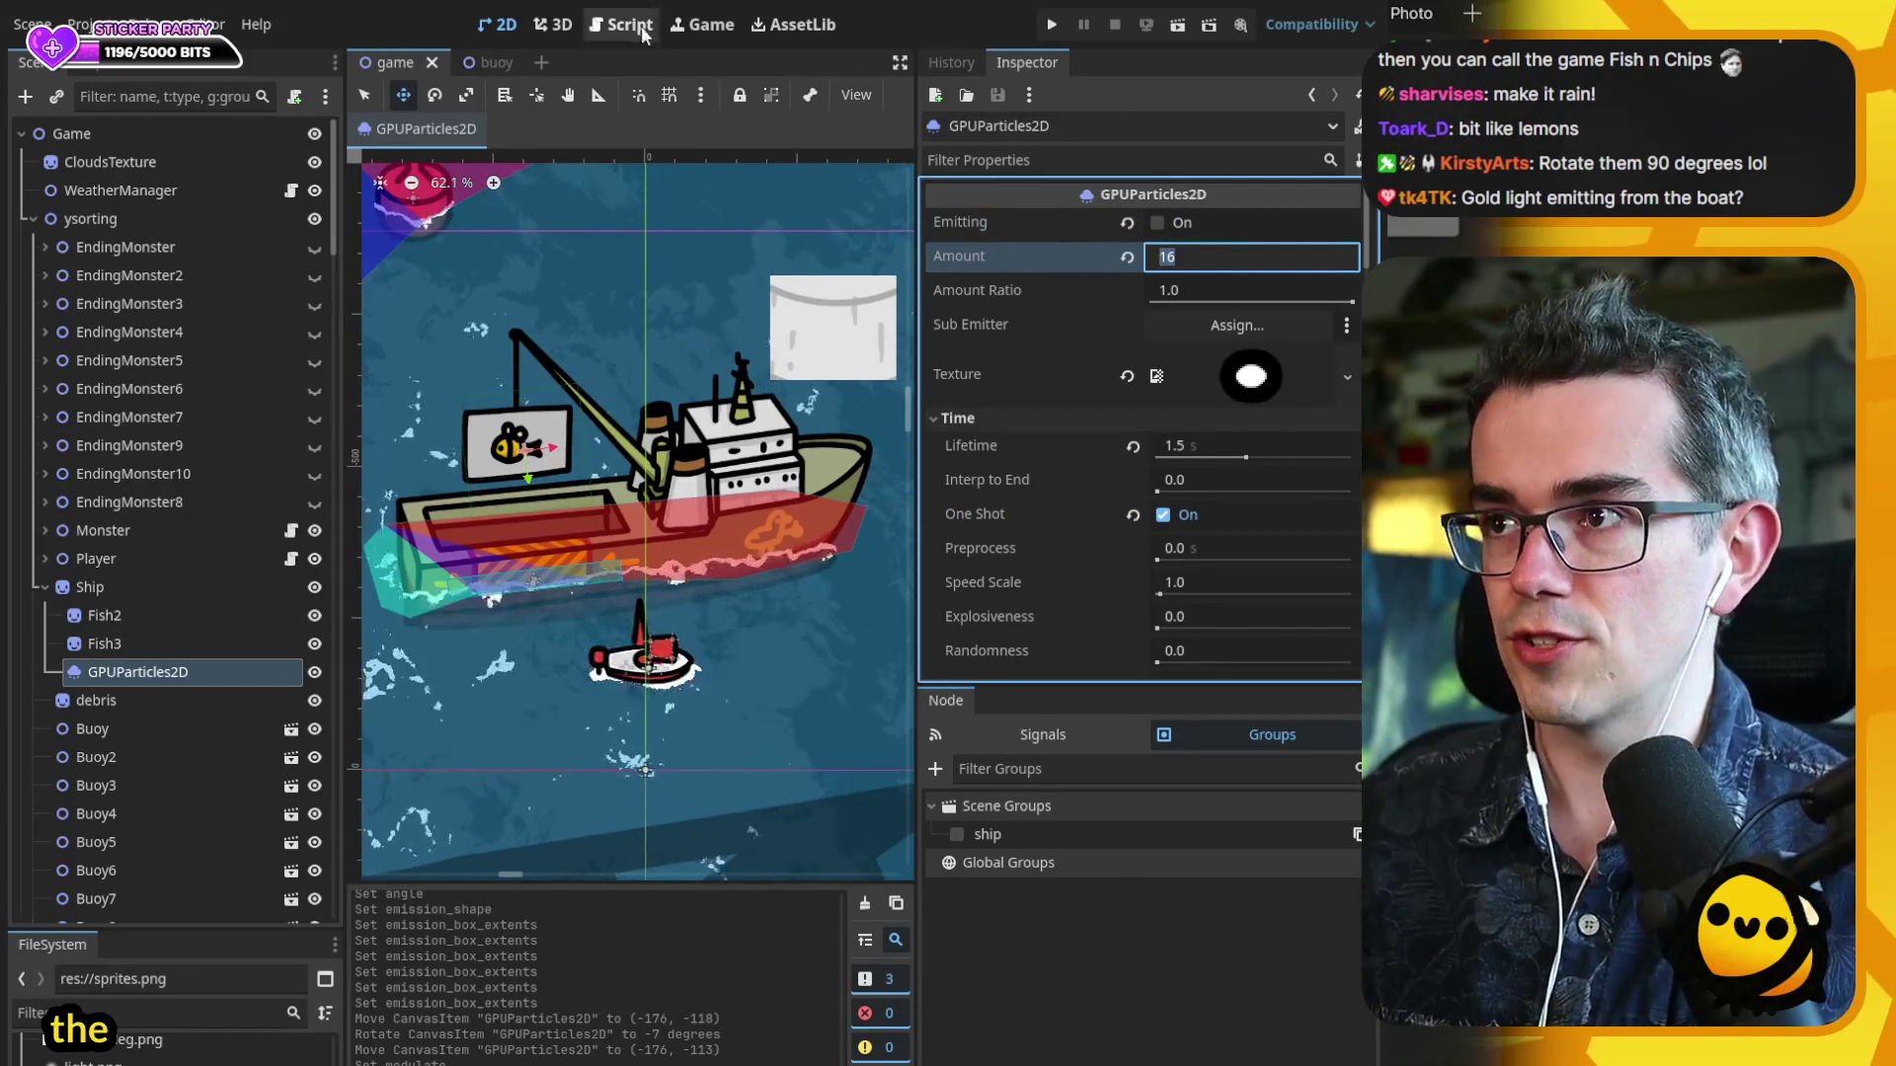
pyautogui.click(637, 27)
pyautogui.click(403, 275)
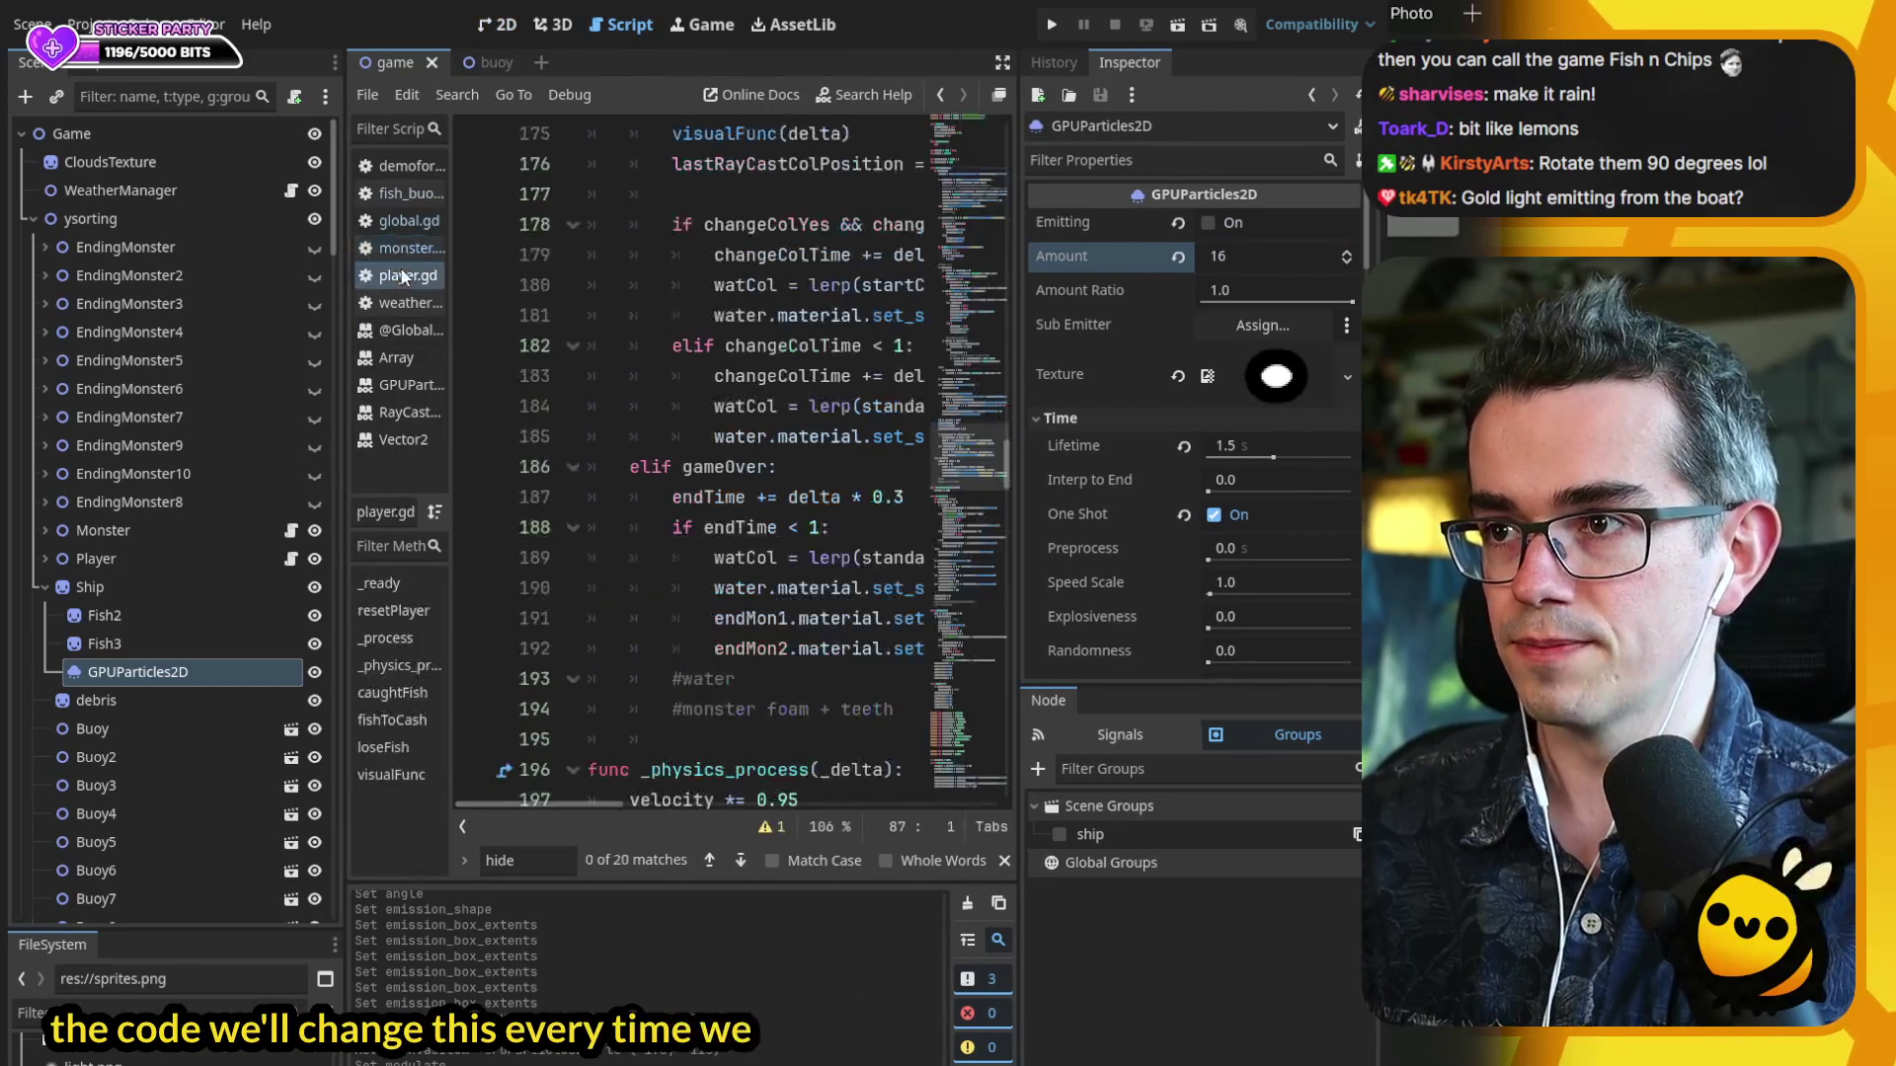
pyautogui.click(400, 721)
# - Add a GPUParticles2D .amount line after the cash calculation in fishToCash
pyautogui.scroll(-7, 766, 504)
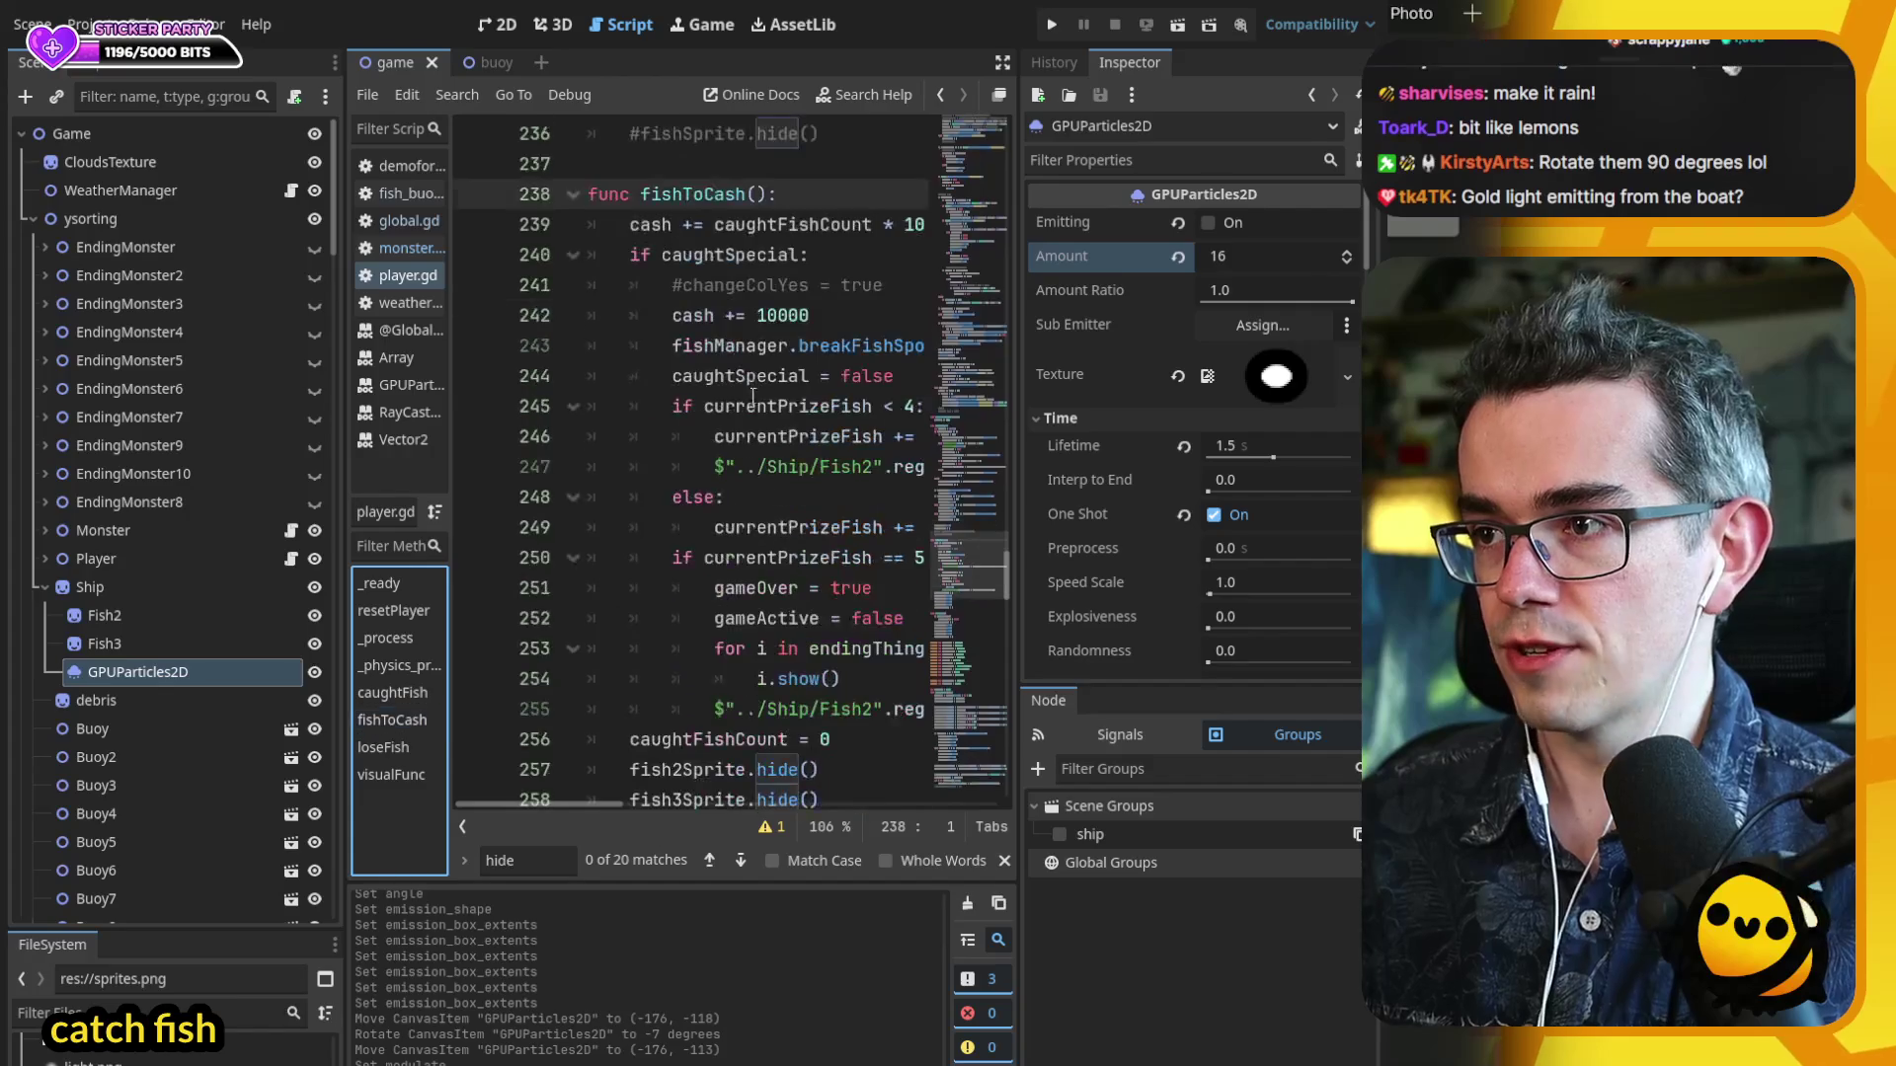
pyautogui.write('fishCaughtSpeed = 1')
pyautogui.click(824, 527)
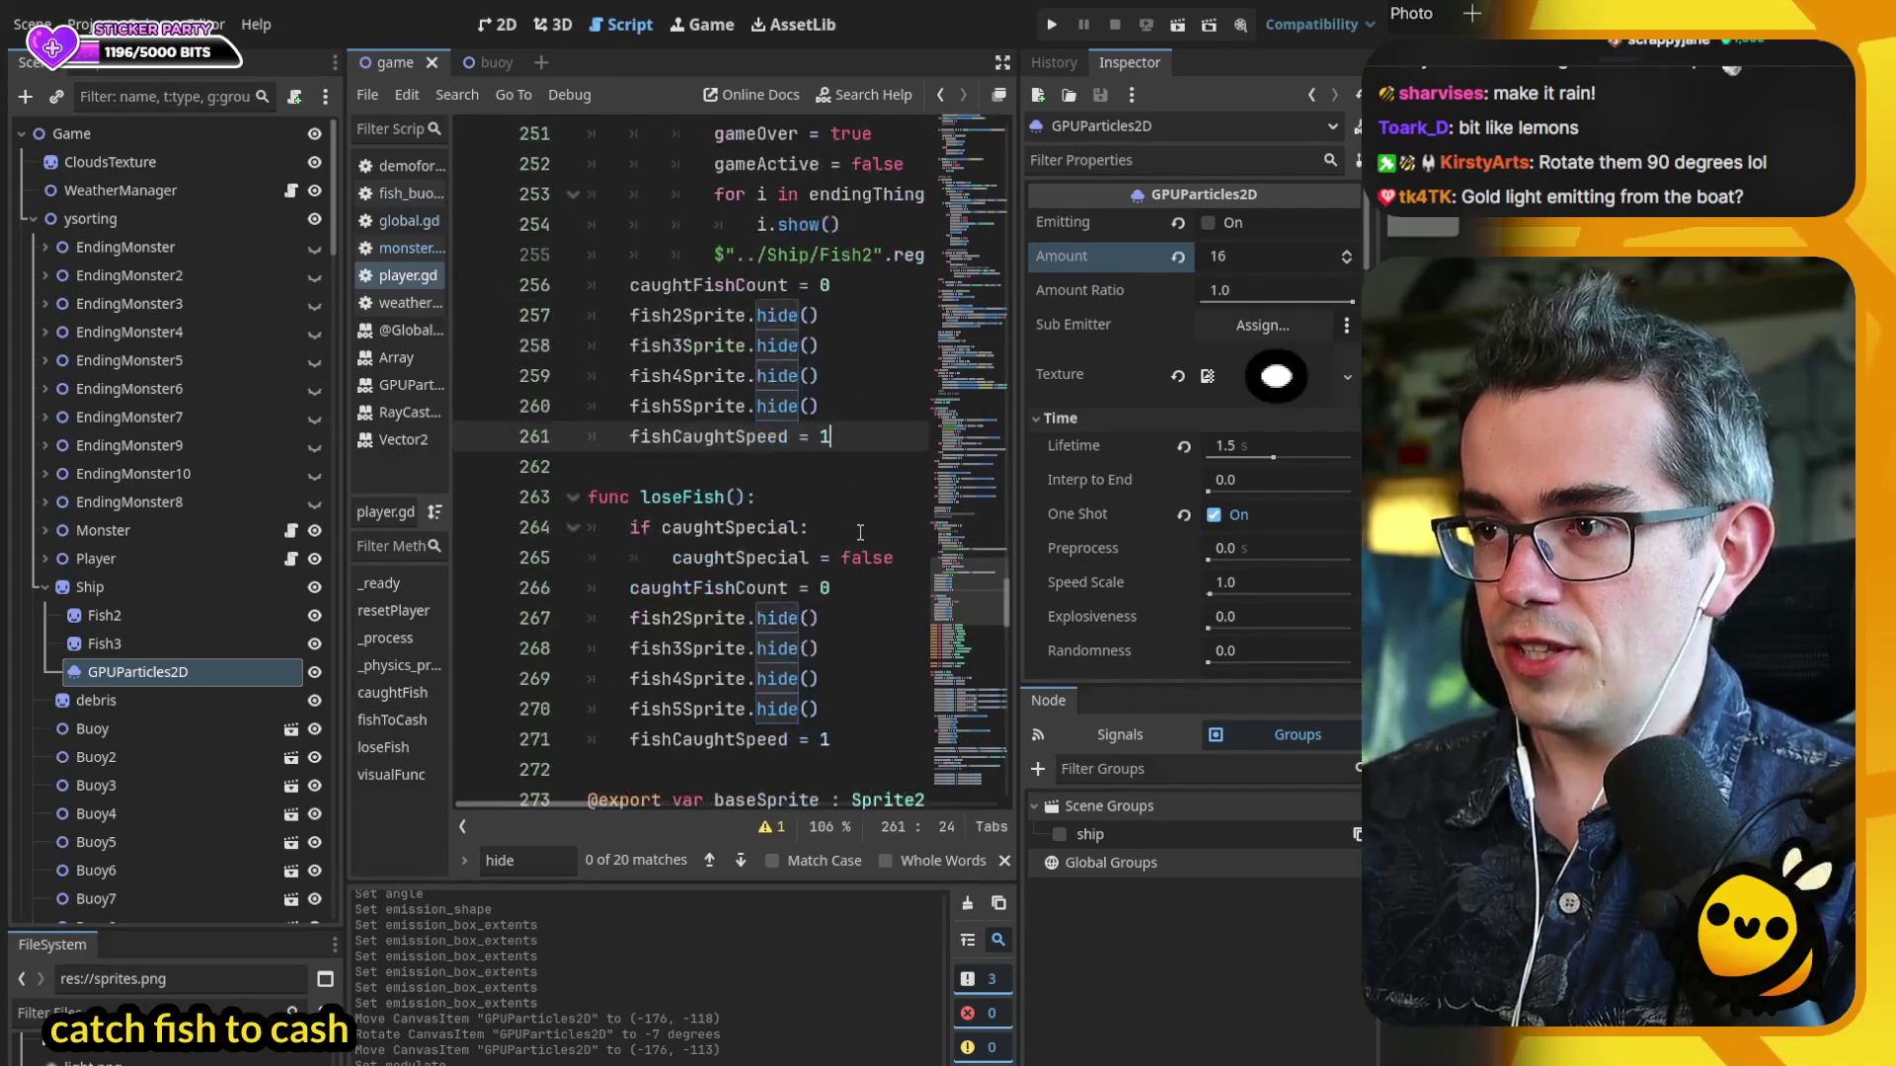
pyautogui.scroll(3, 824, 488)
pyautogui.scroll(1, 824, 488)
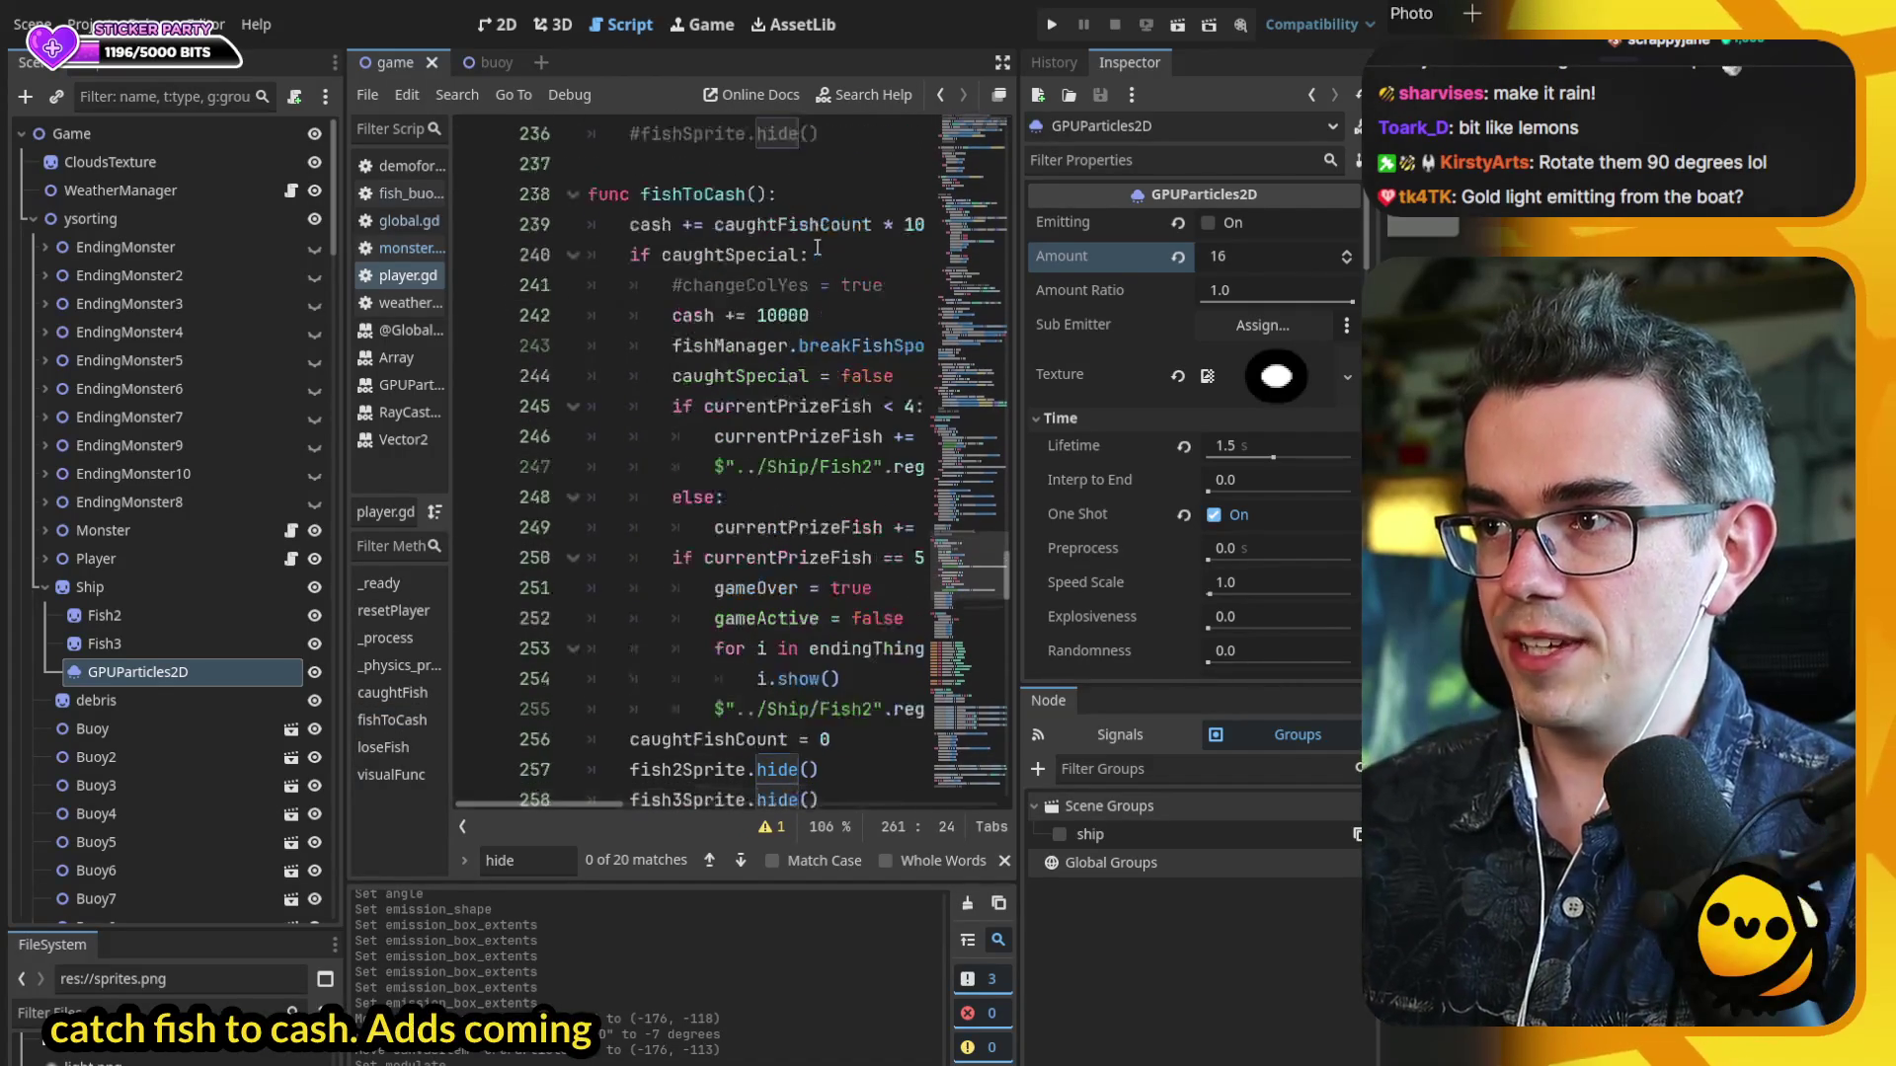
pyautogui.click(664, 257)
pyautogui.press('Return')
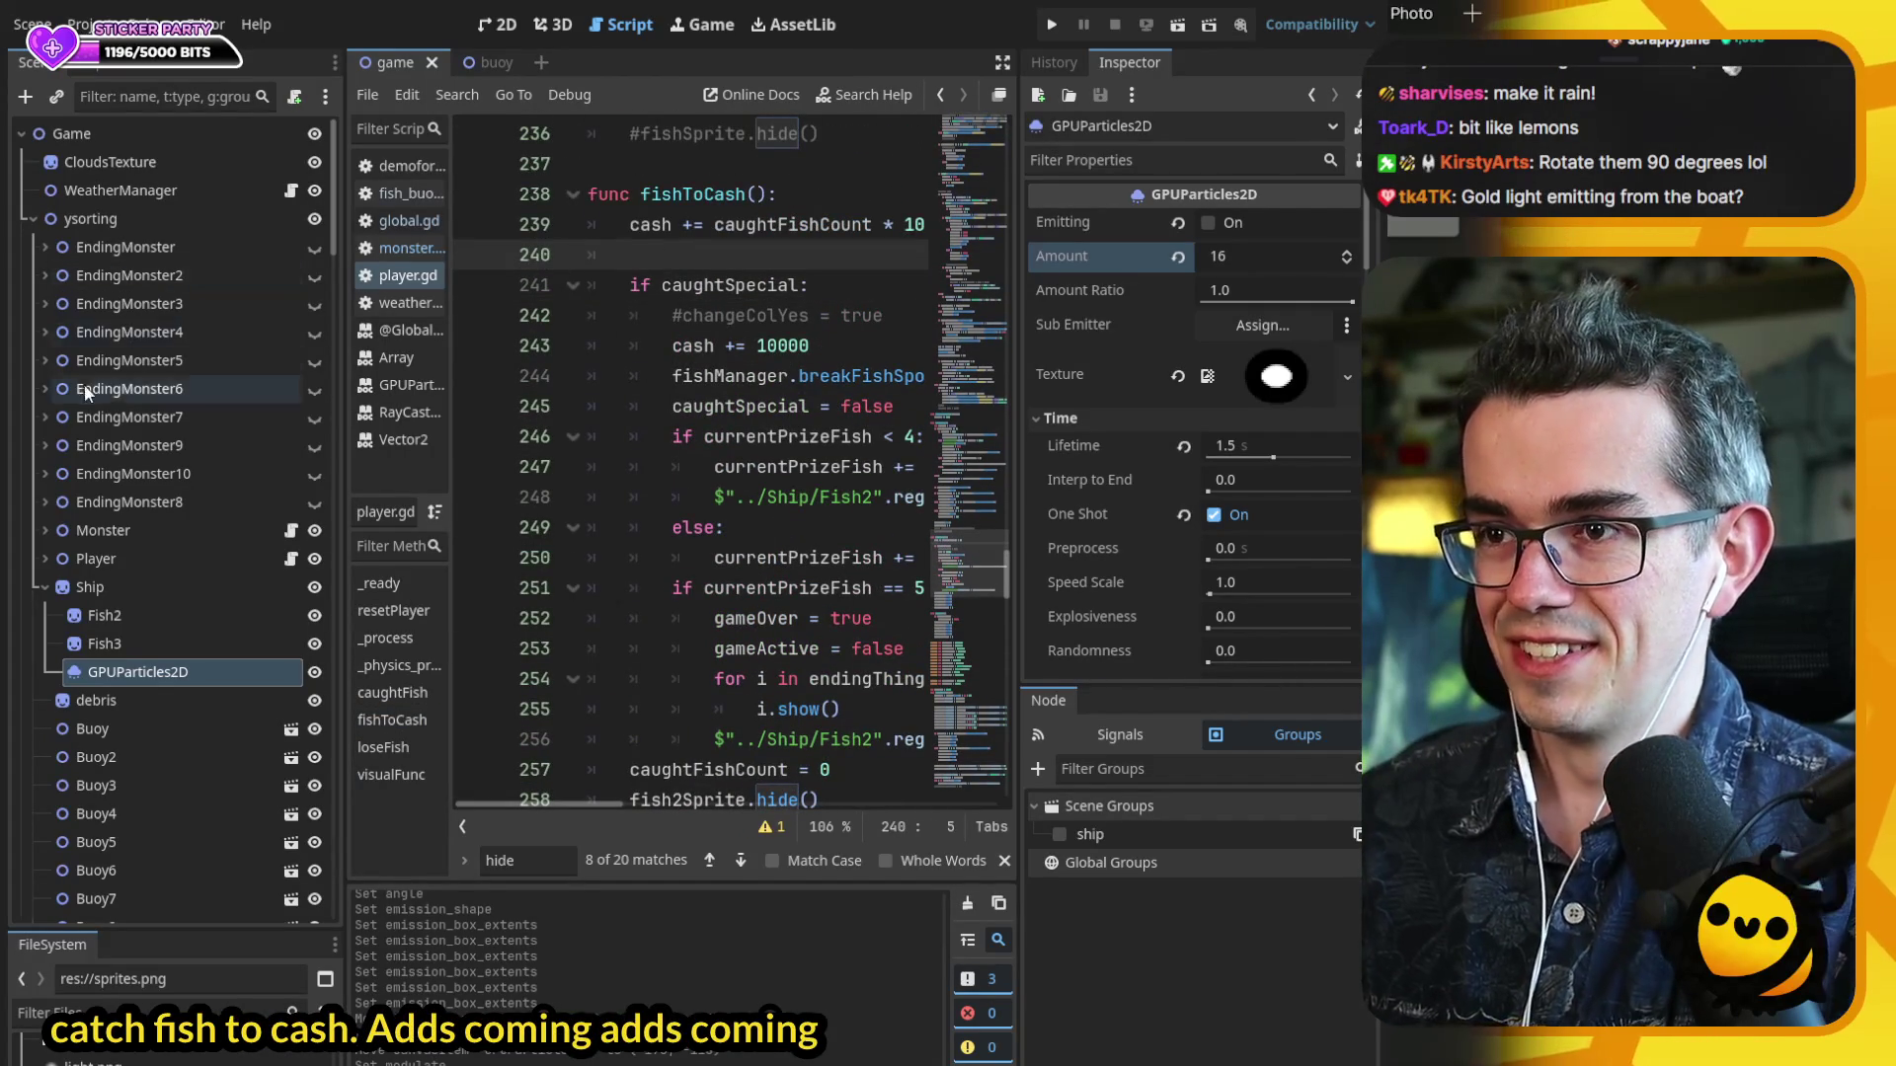
pyautogui.moveTo(137, 671); pyautogui.dragTo(669, 259)
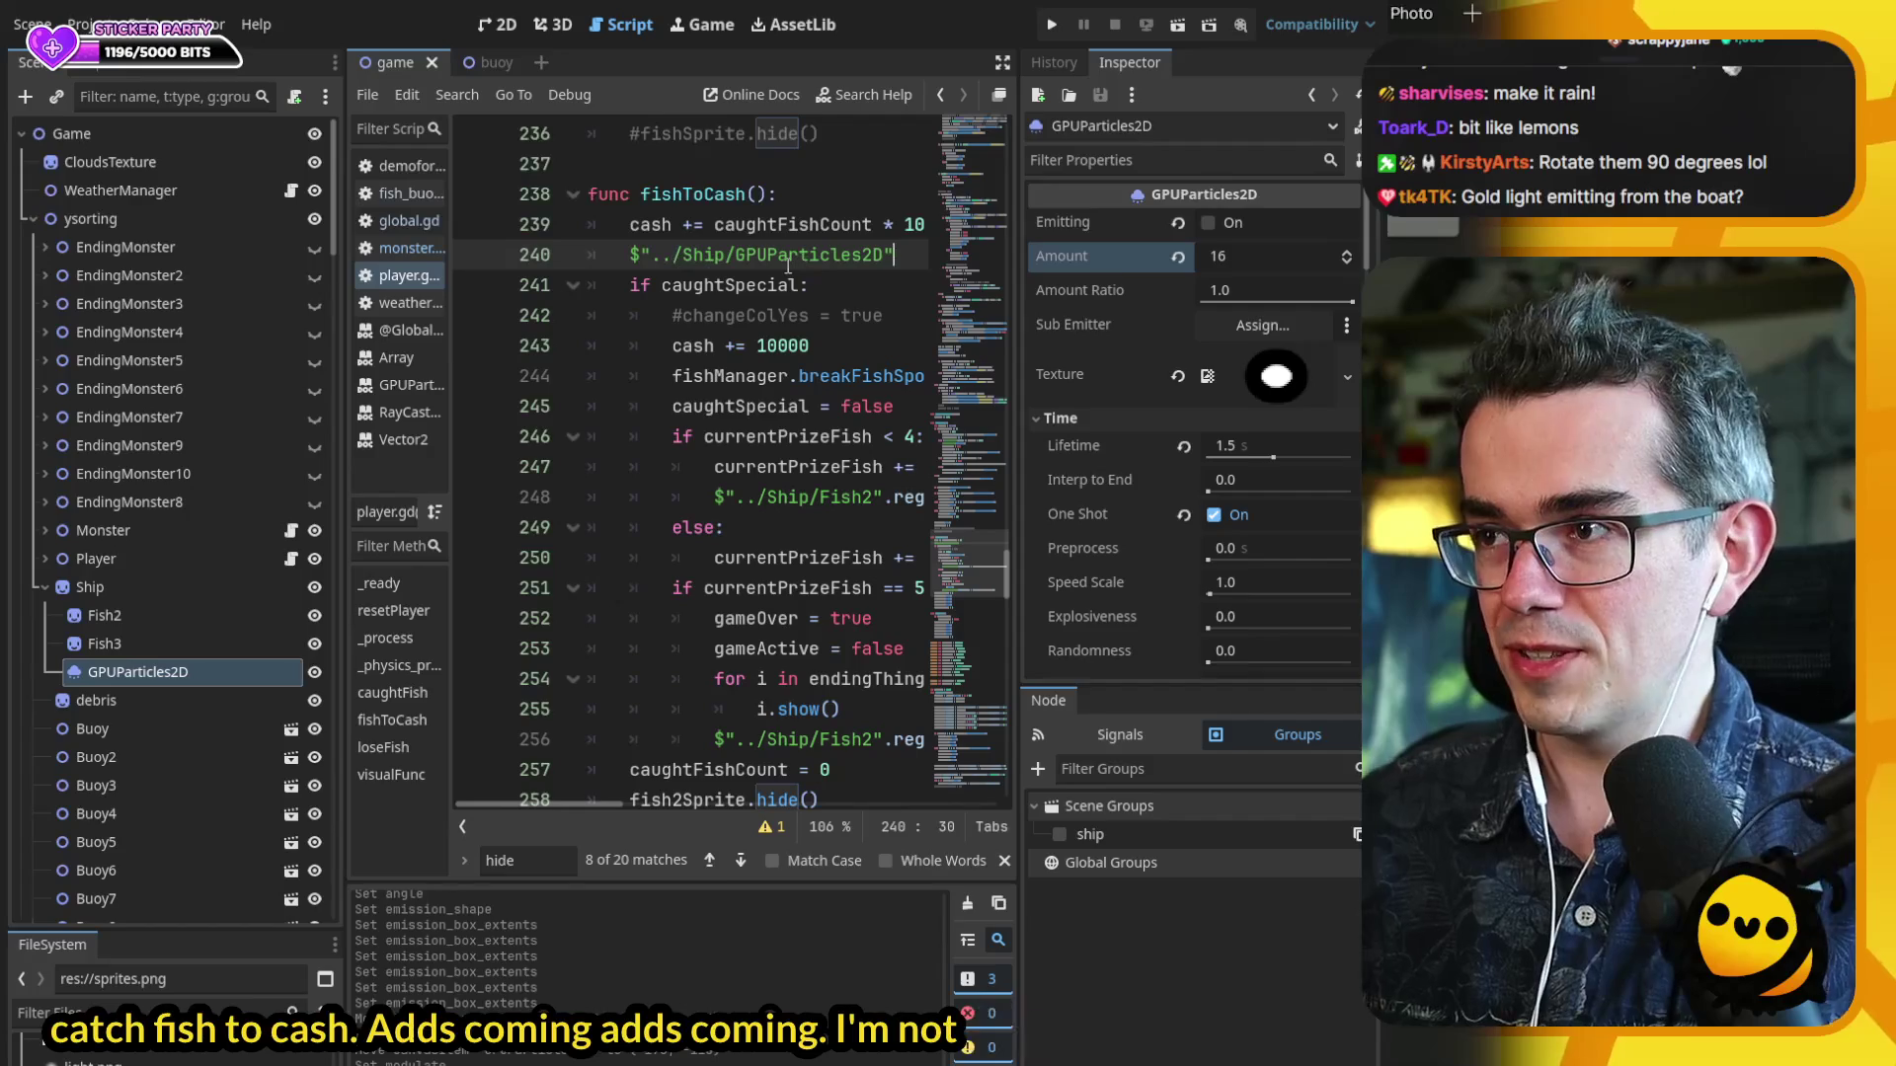
pyautogui.write('.')
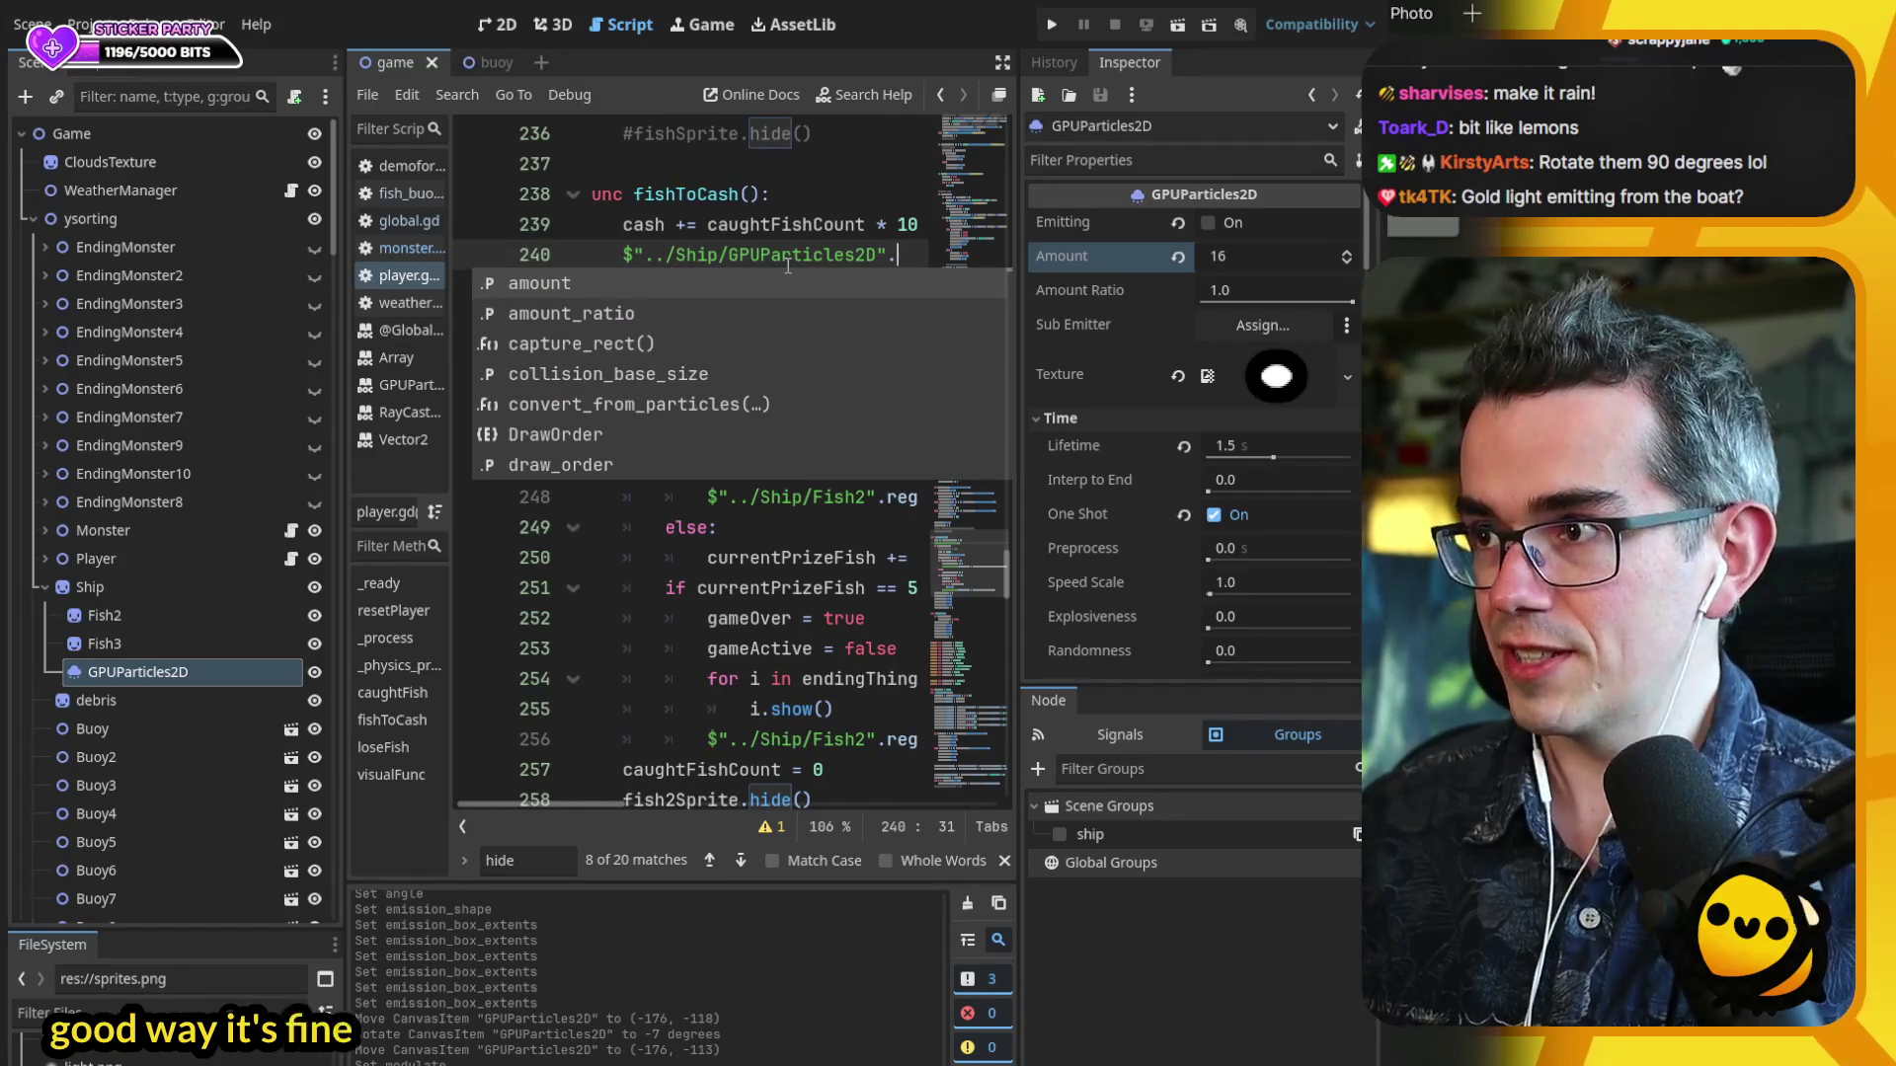
pyautogui.write('amount = ')
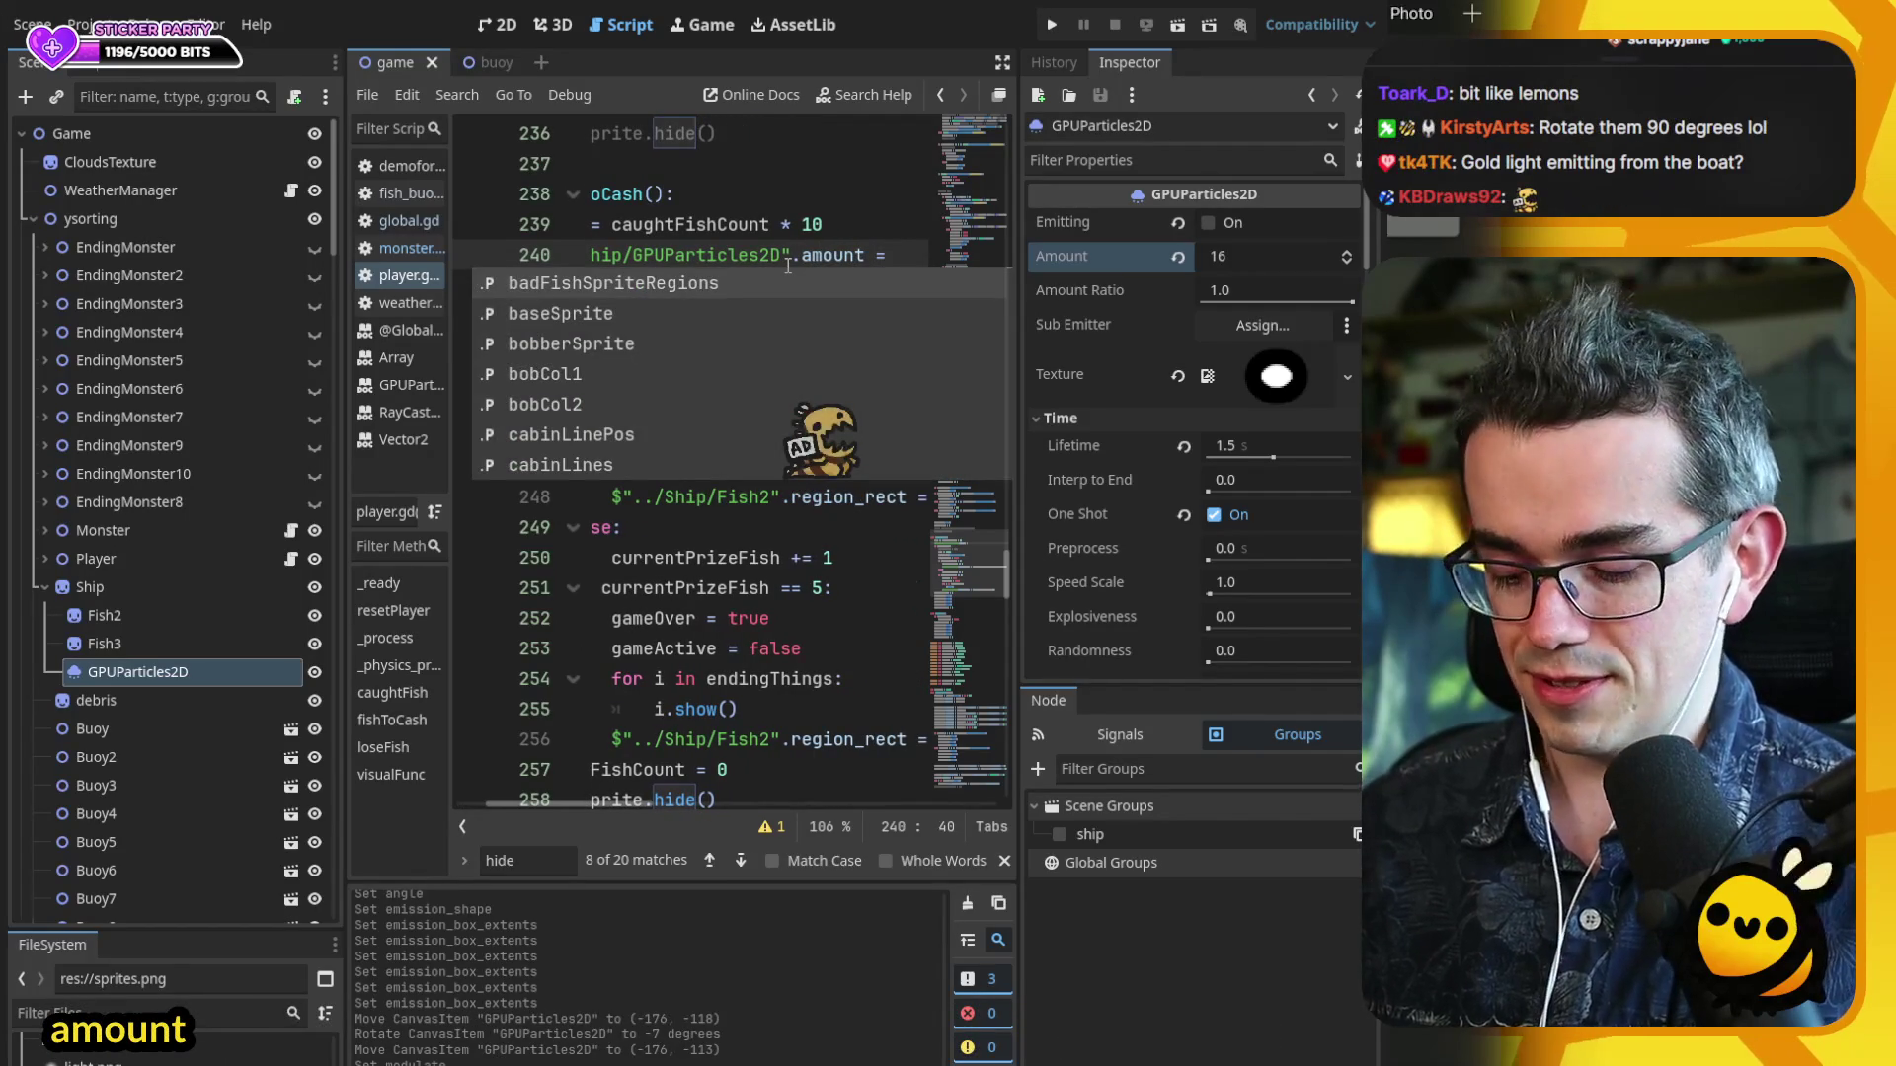
pyautogui.write('16')
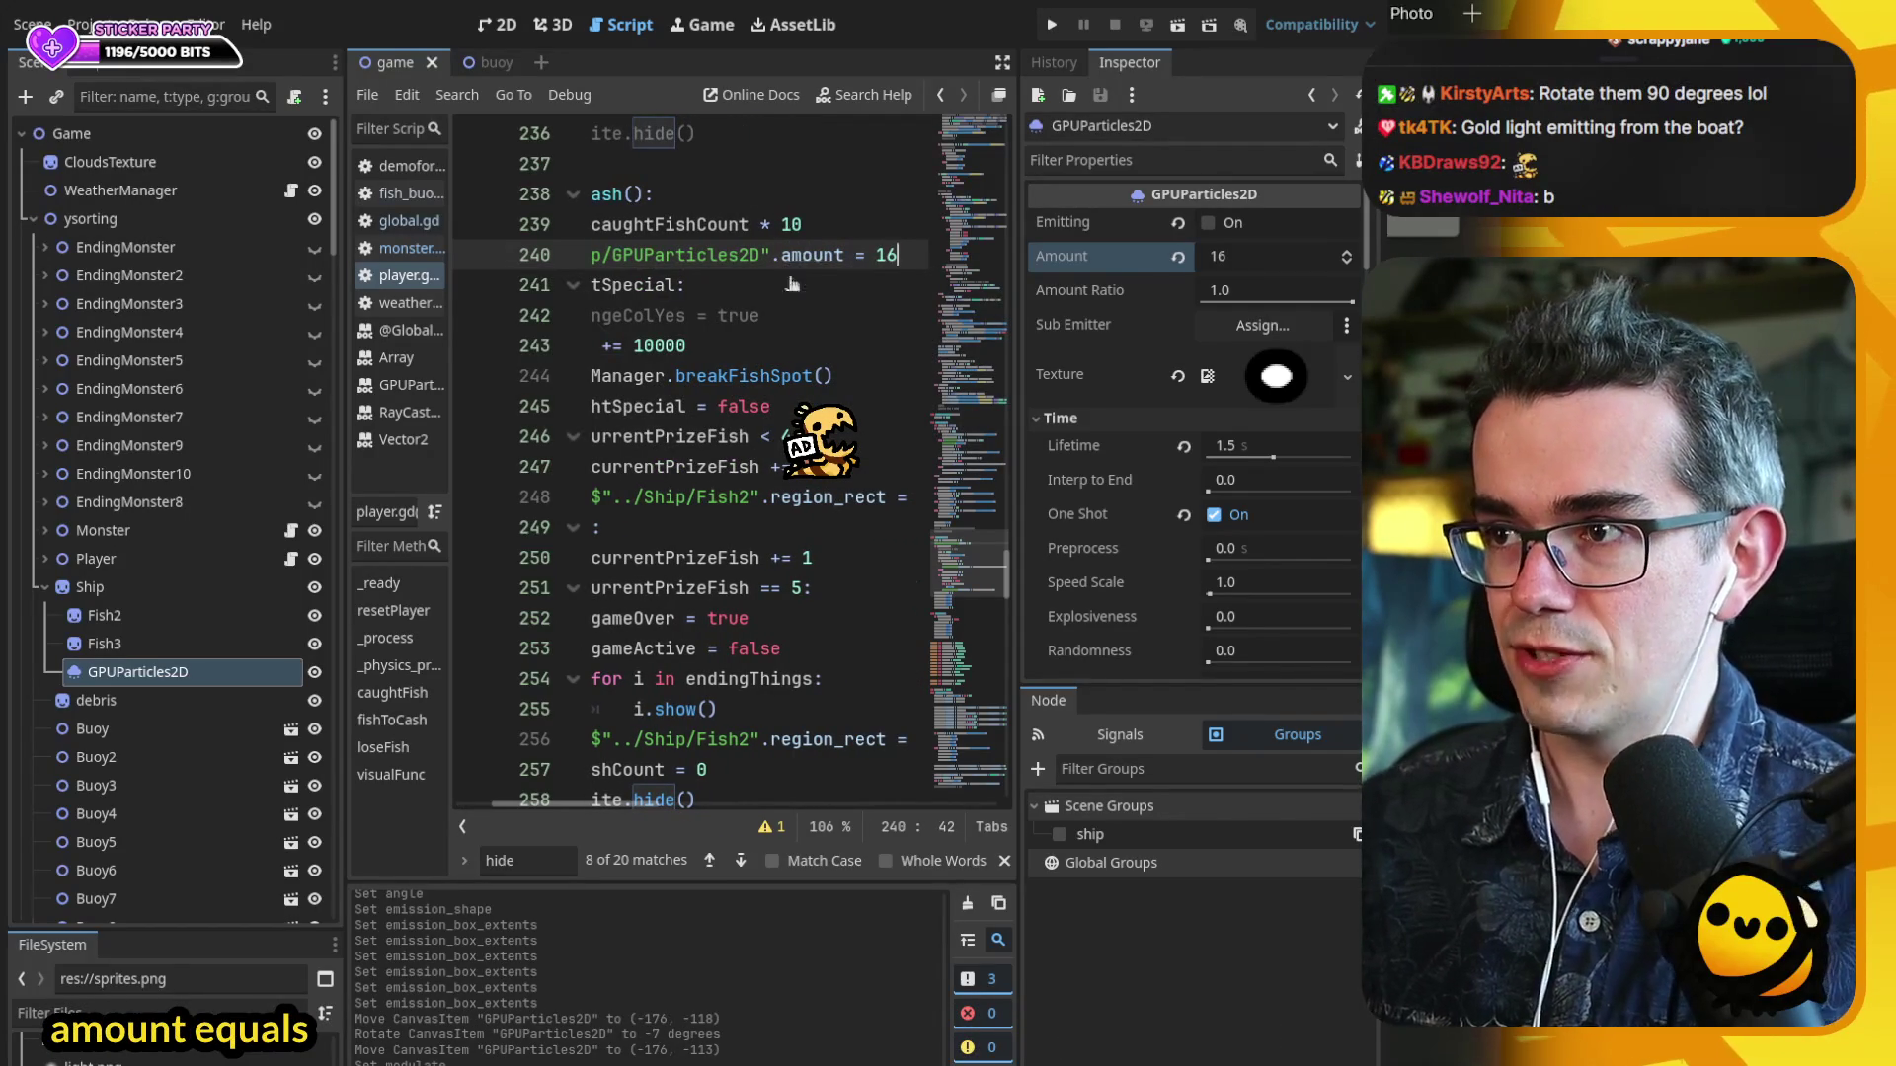
# - Copy the amount line under the special-catch check and make the regular amount 10
pyautogui.hotkey('ctrl', 'shift', 'd')
pyautogui.hotkey('alt', 'Down')
pyautogui.press('Home')
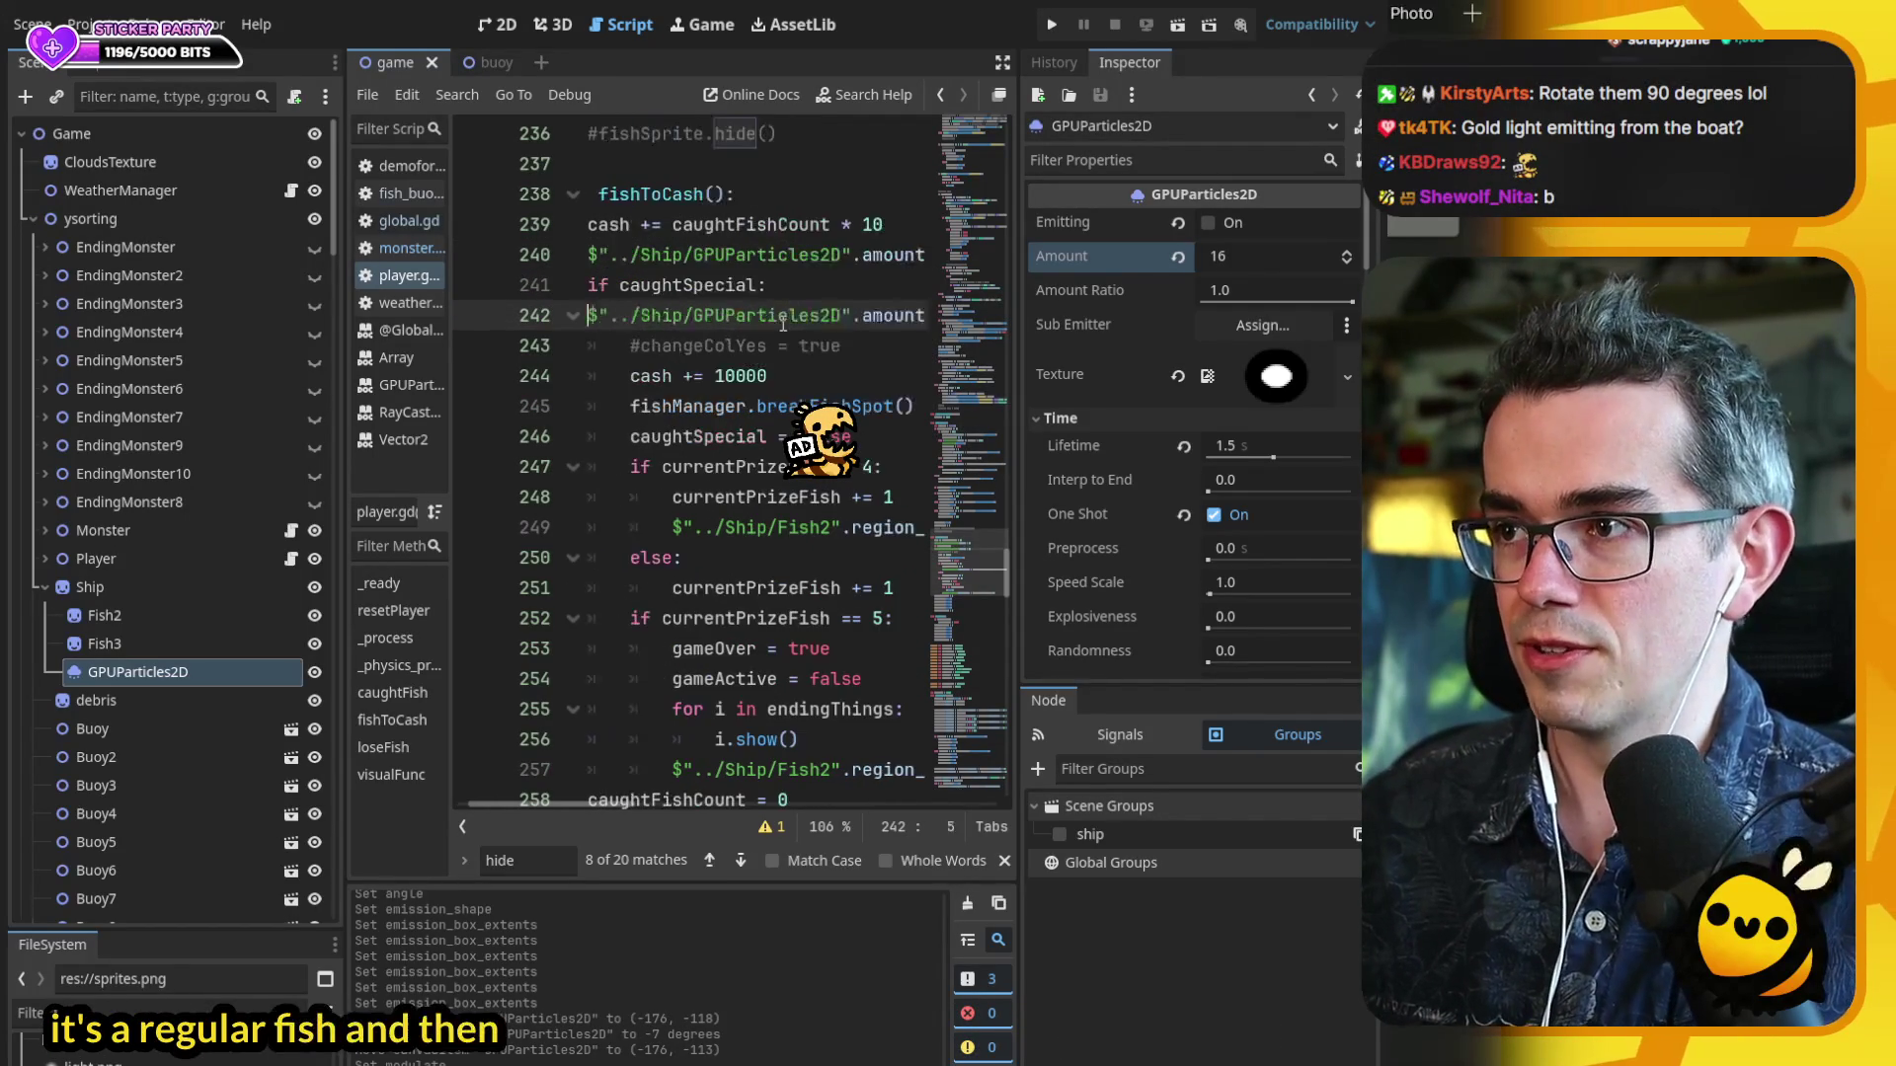
pyautogui.press('End')
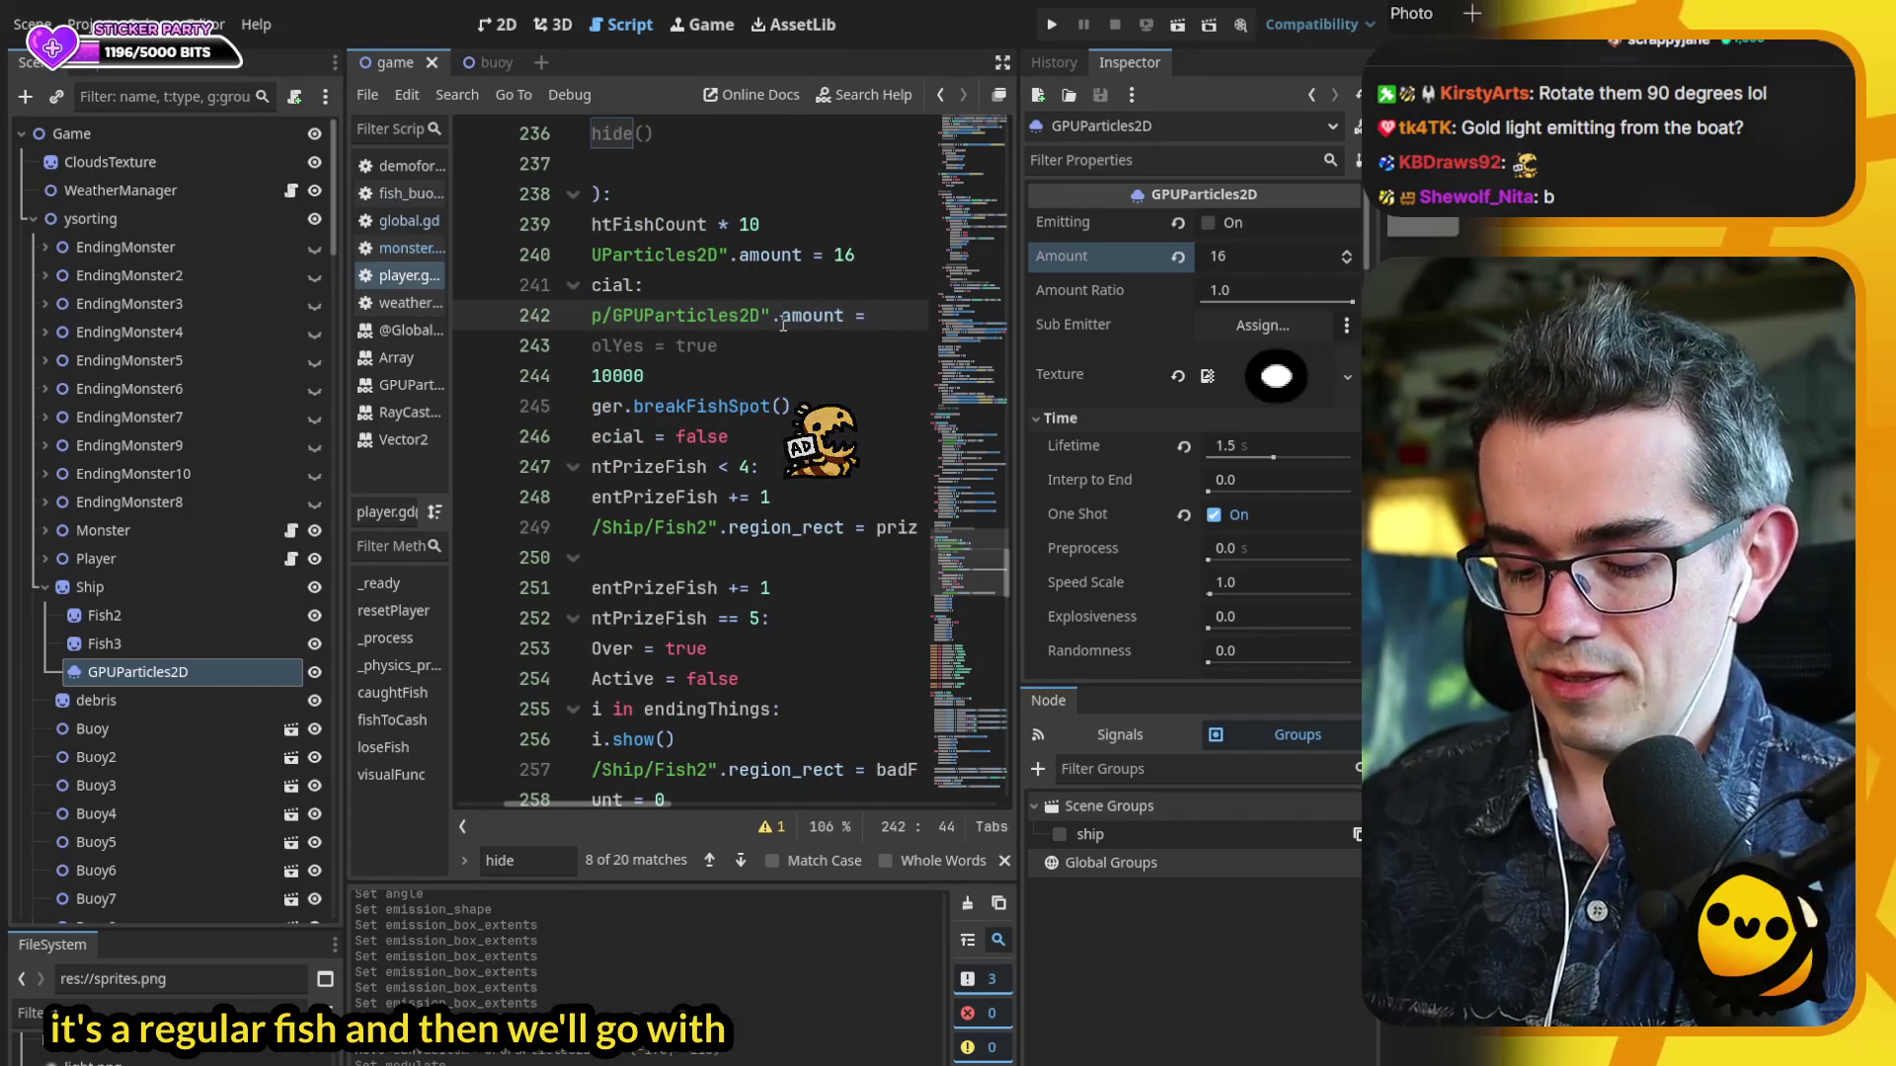
pyautogui.press('Home')
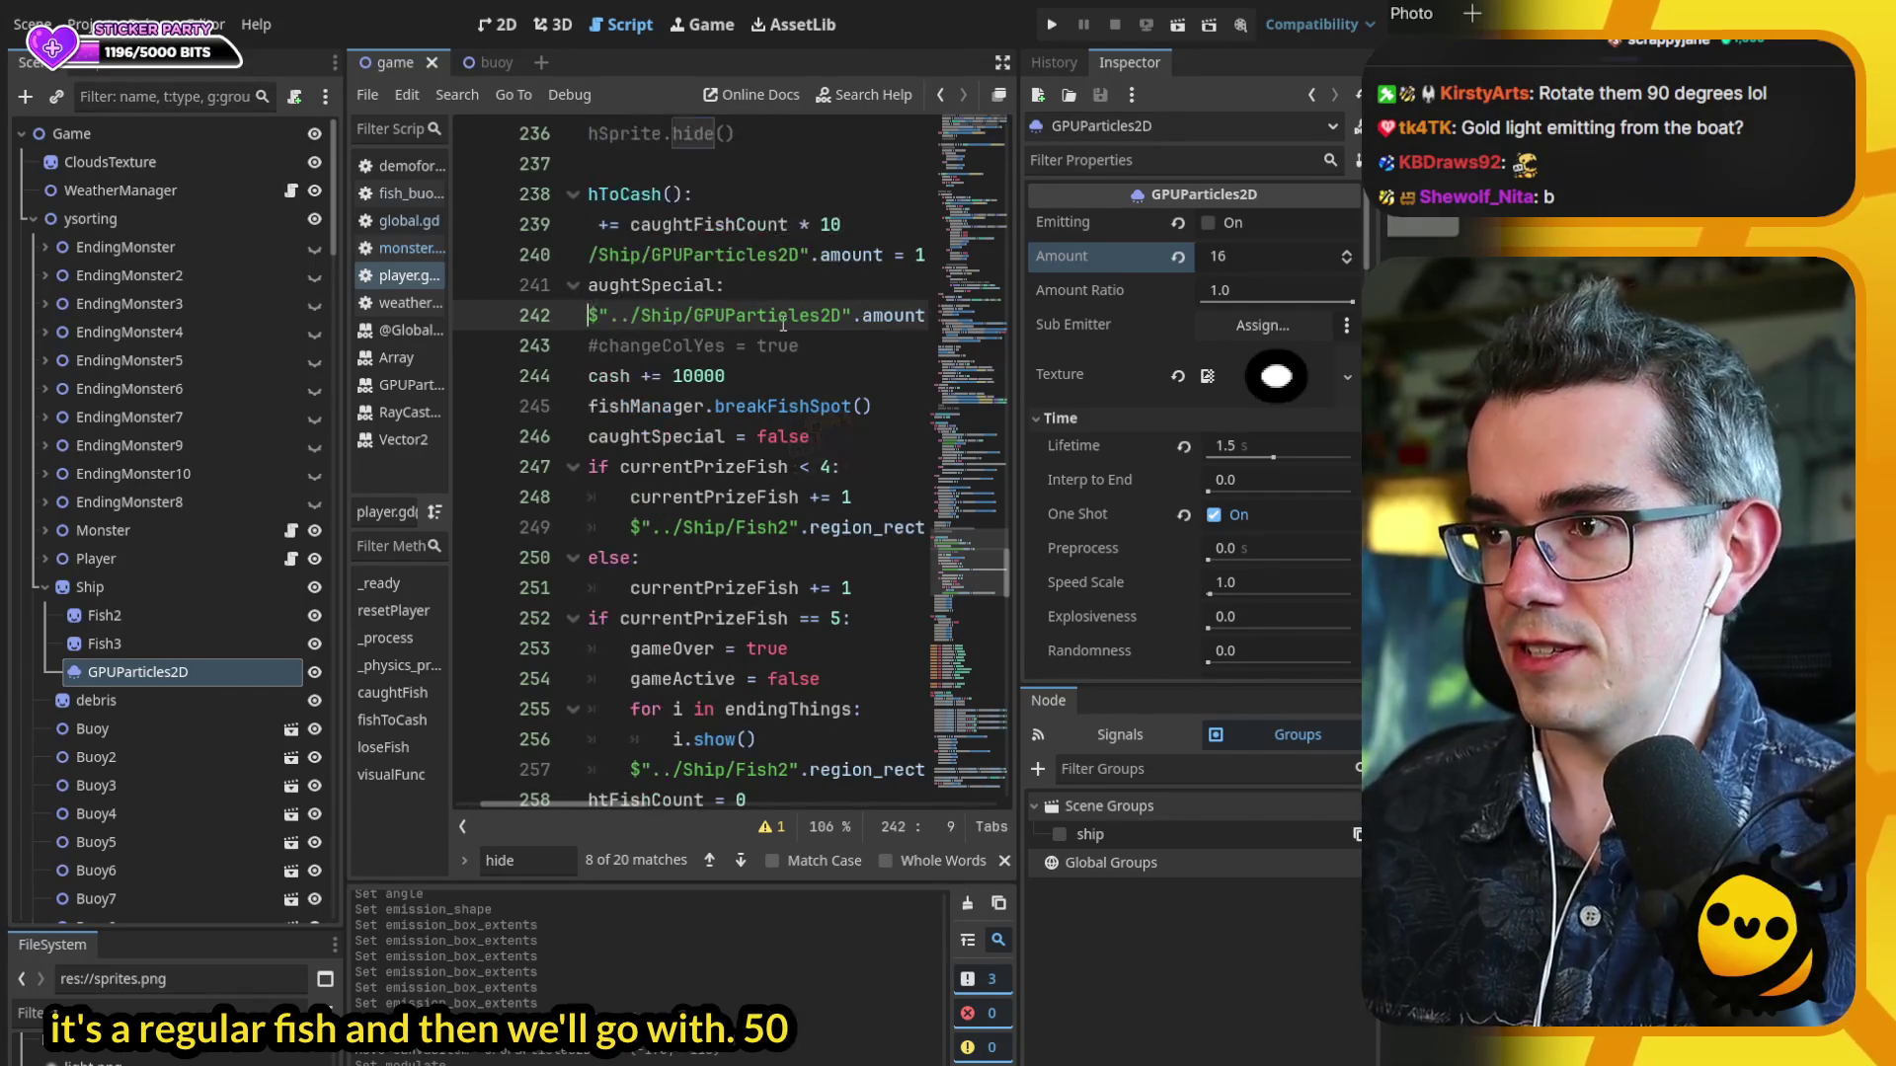
pyautogui.press('Up')
pyautogui.press('Up')
pyautogui.press('End')
pyautogui.write('0')
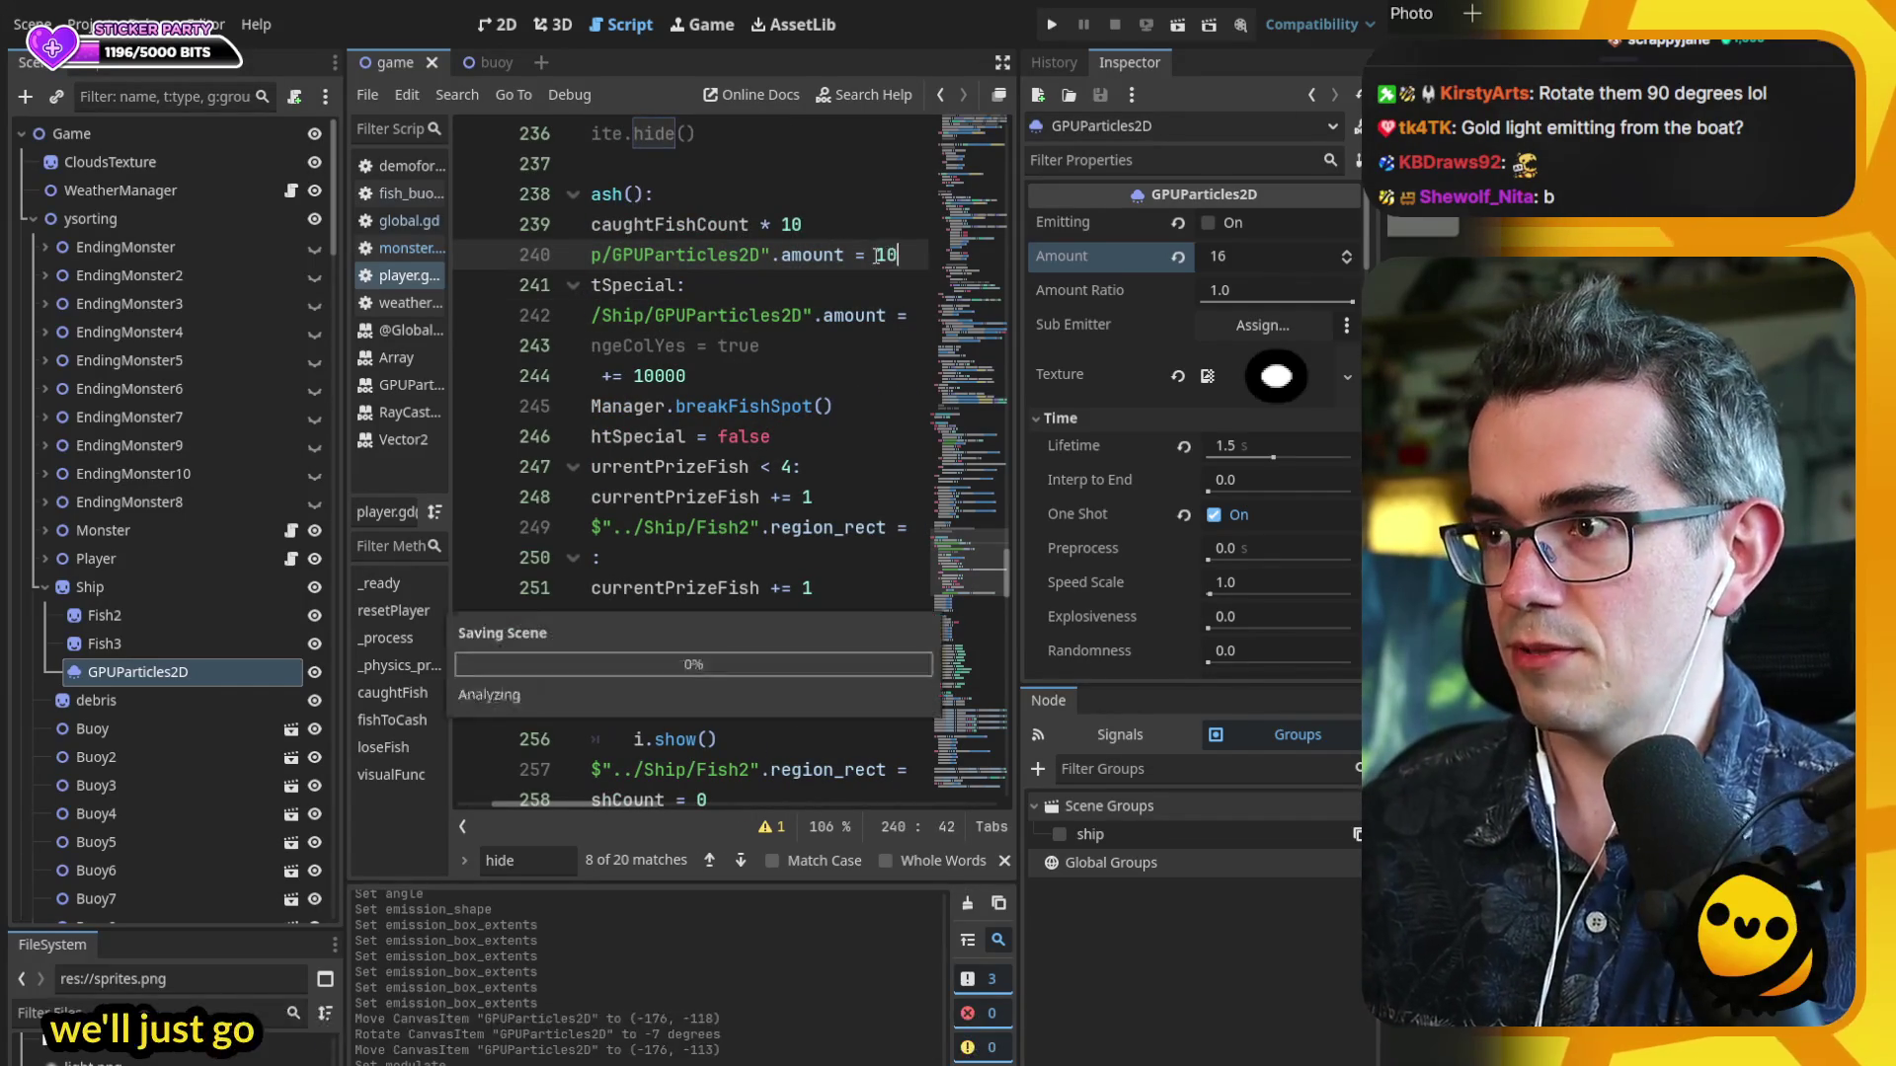
# - Insert a blank line after caughtFishCount = 0
pyautogui.scroll(1, 671, 750)
pyautogui.hscroll(-5, 711, 642)
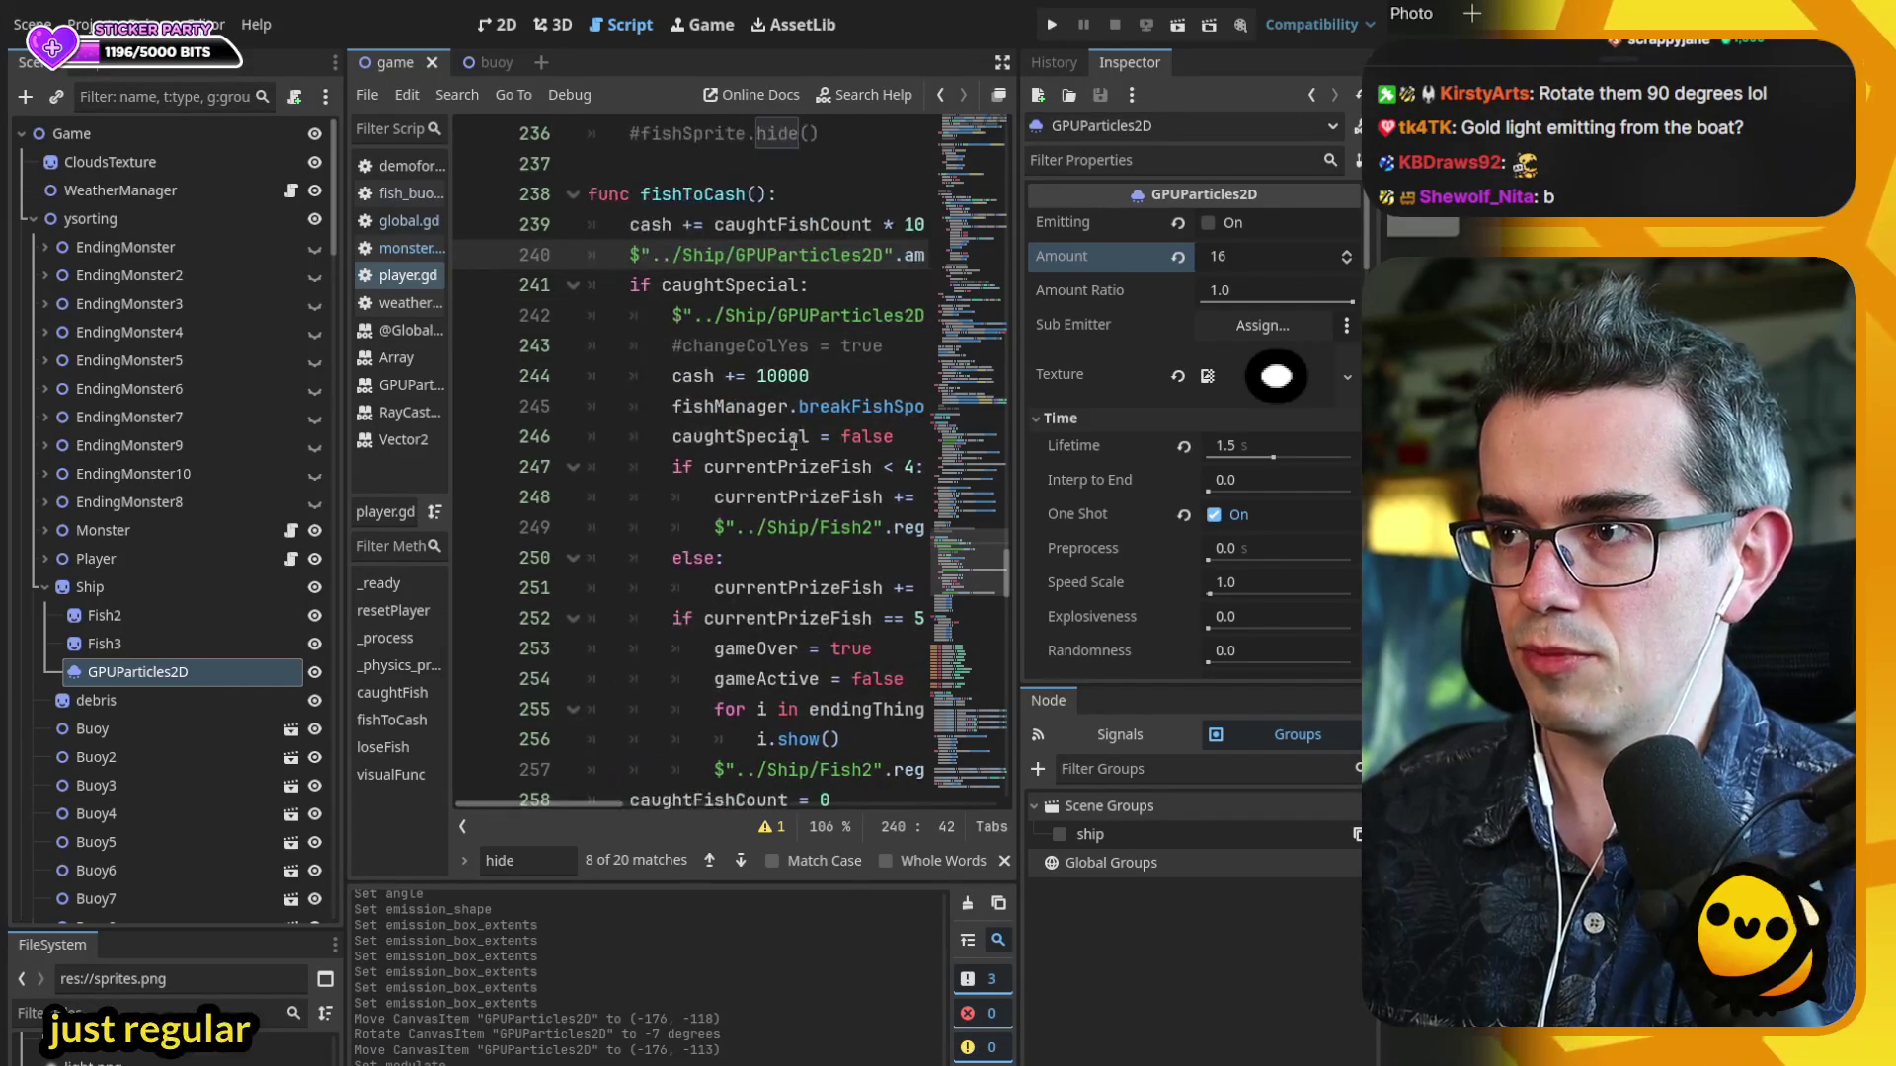
pyautogui.scroll(-3, 751, 553)
pyautogui.scroll(2, 791, 484)
pyautogui.click(620, 709)
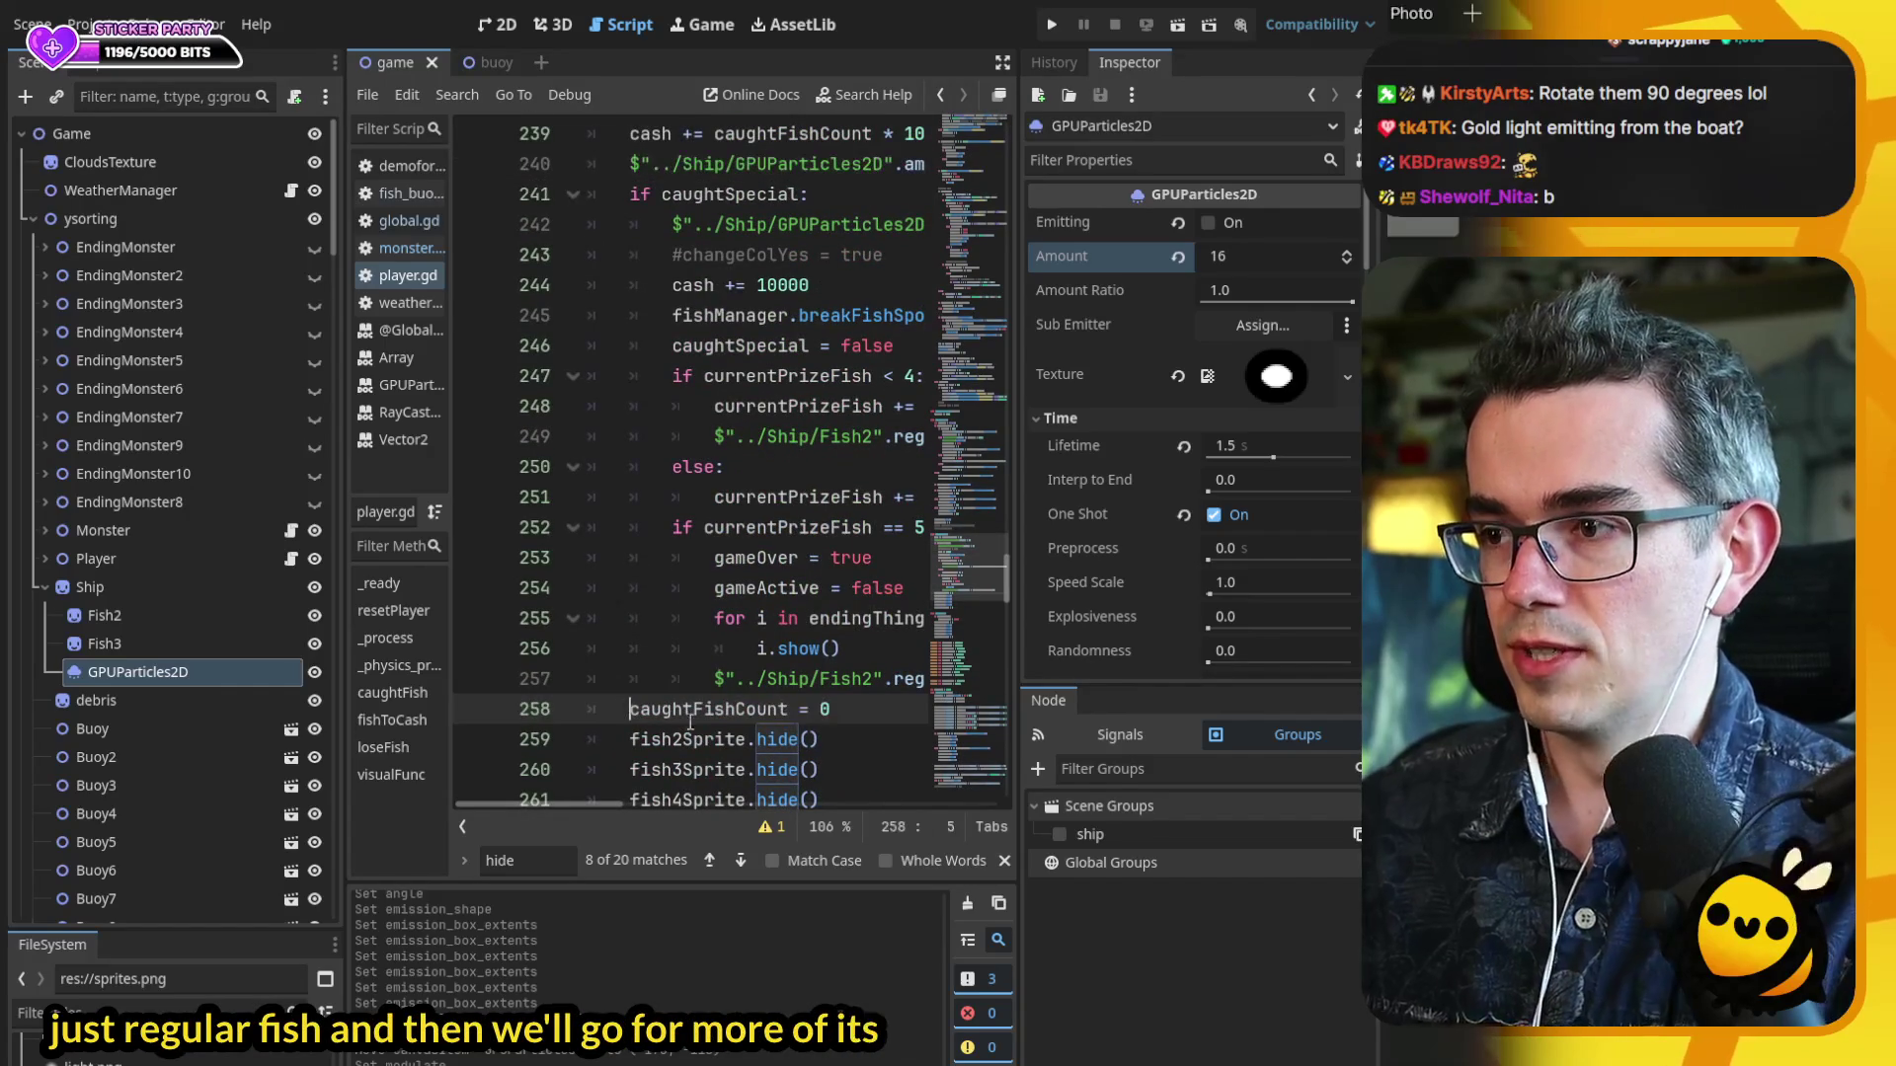
pyautogui.press('Return')
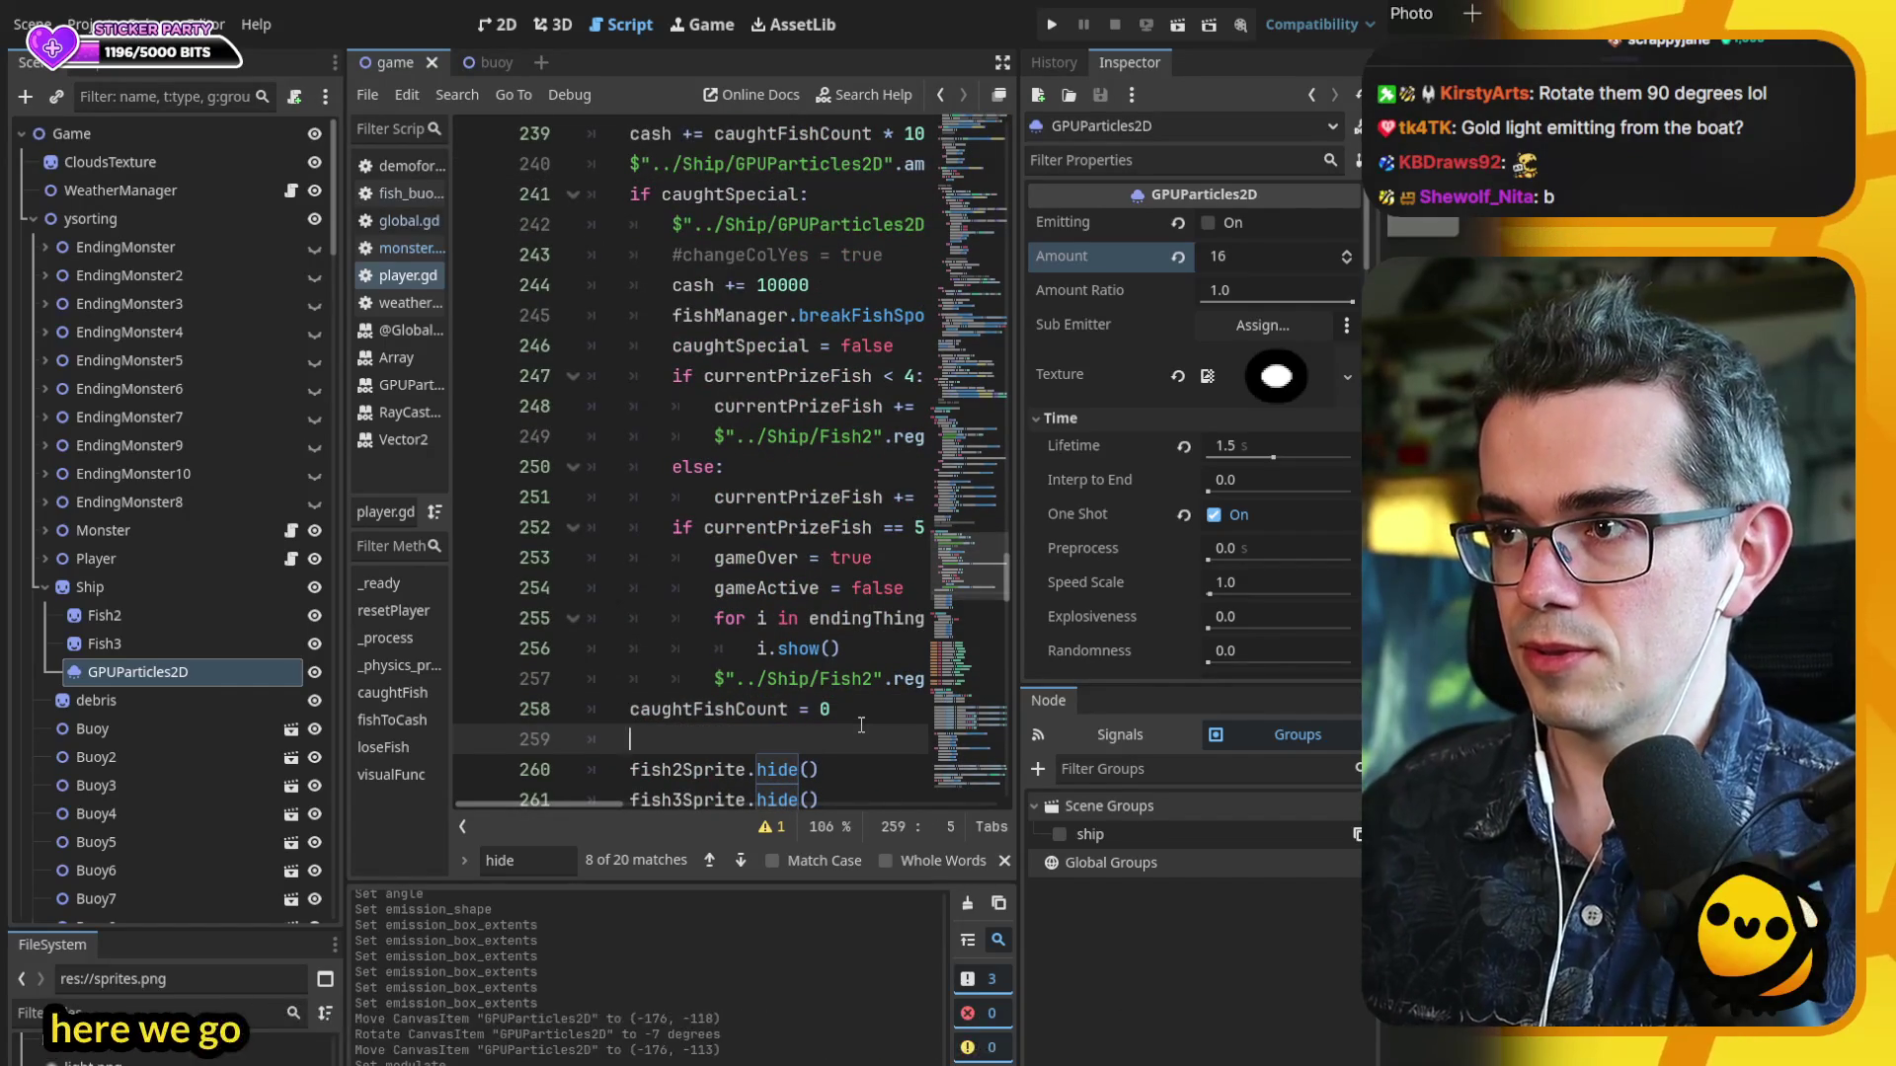
# - Add a GPUParticles2D restart() call on line 259 and save the script
pyautogui.scroll(1, 770, 514)
pyautogui.click(677, 316)
pyautogui.moveTo(679, 316); pyautogui.dragTo(914, 316)
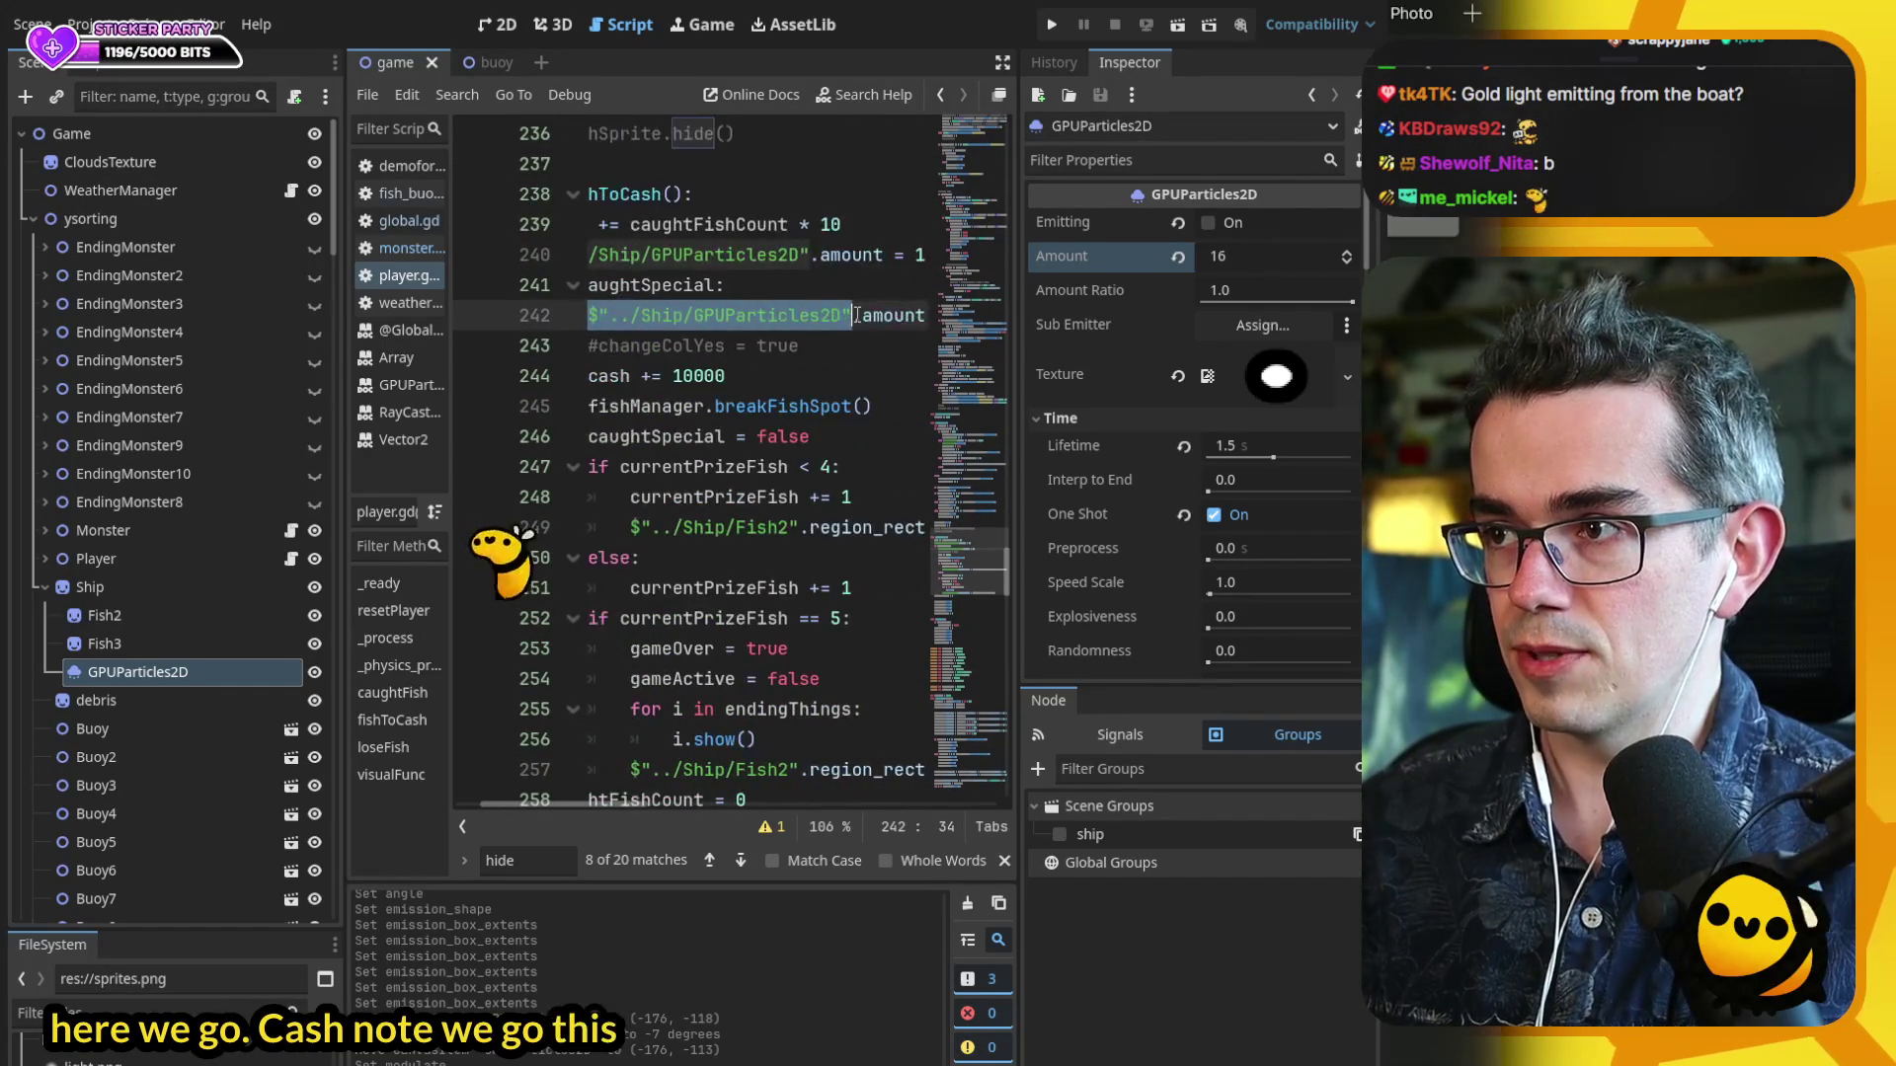
pyautogui.scroll(-3, 682, 730)
pyautogui.moveTo(137, 671); pyautogui.dragTo(739, 553)
pyautogui.write('.rest')
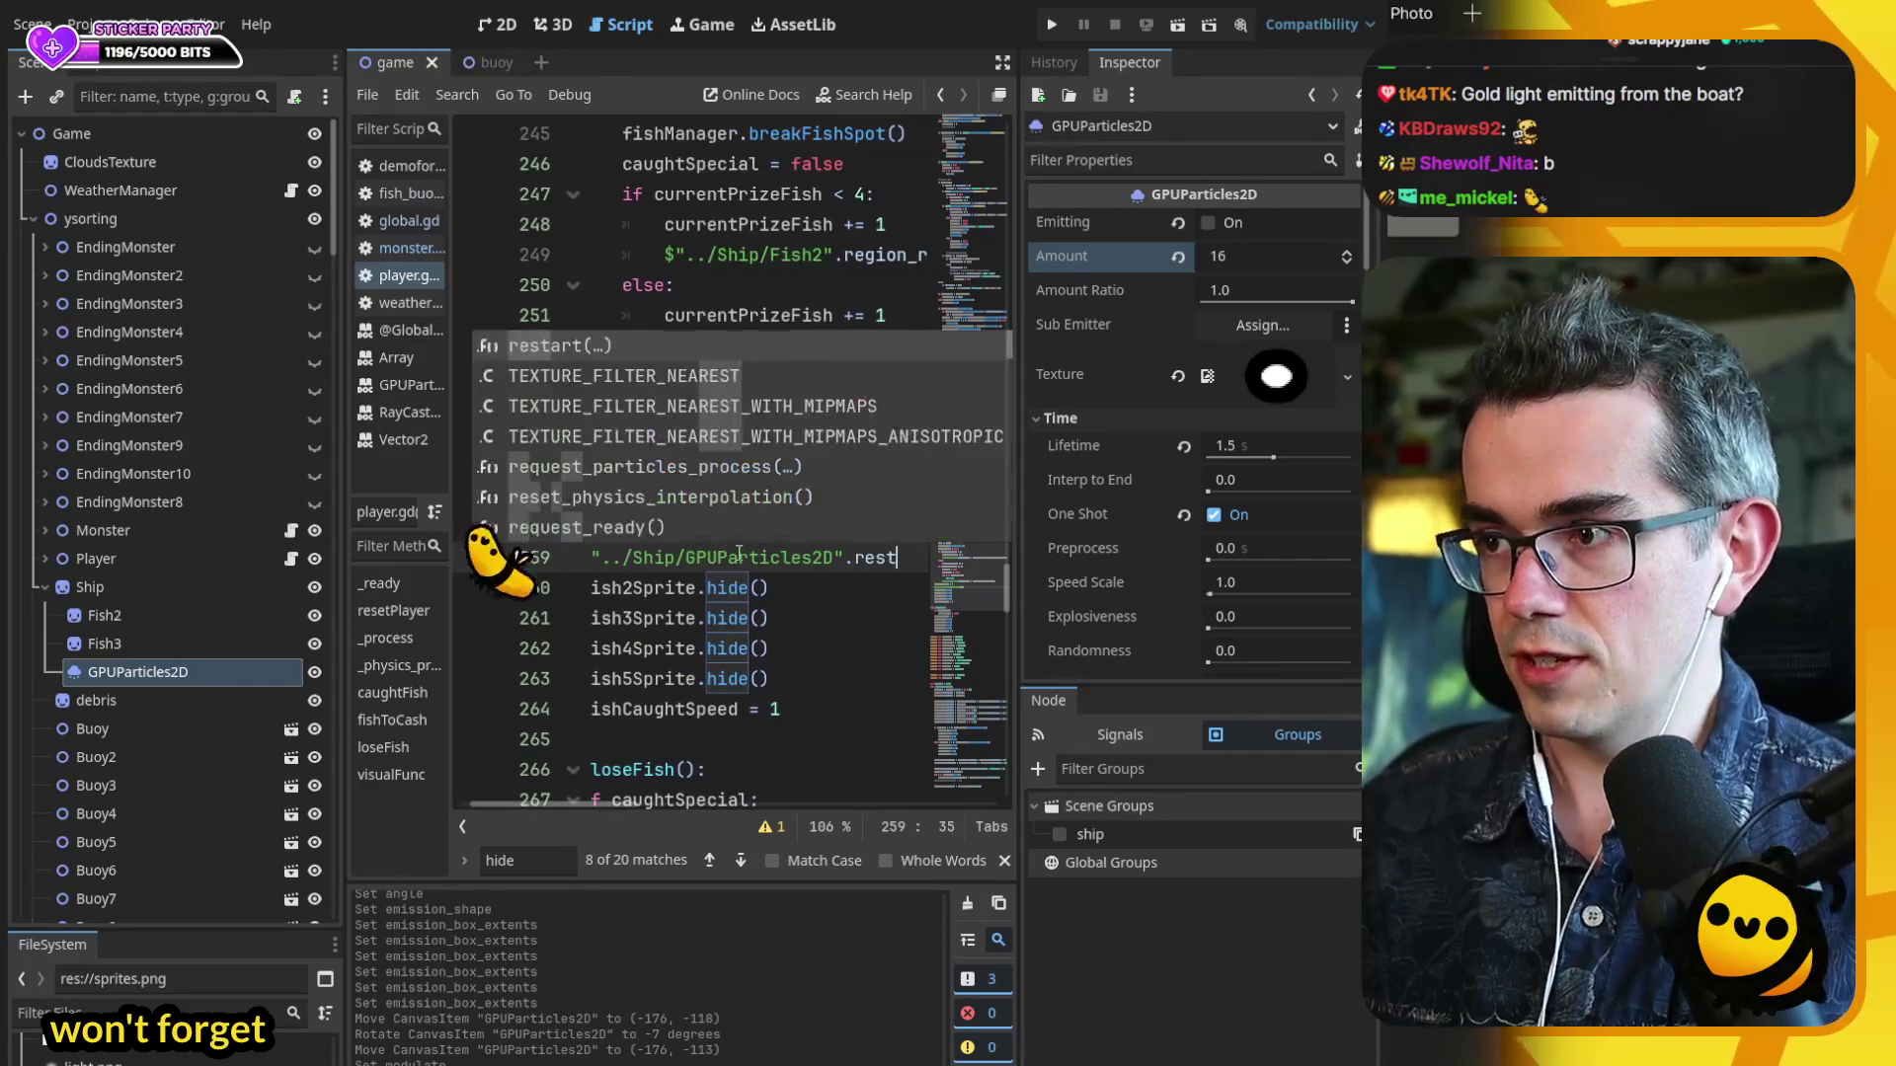
pyautogui.press('Return')
pyautogui.hotkey('ctrl', 's')
# - Add a GPUParticles2D speed_scale line under the special-catch amount statement
pyautogui.scroll(2, 761, 557)
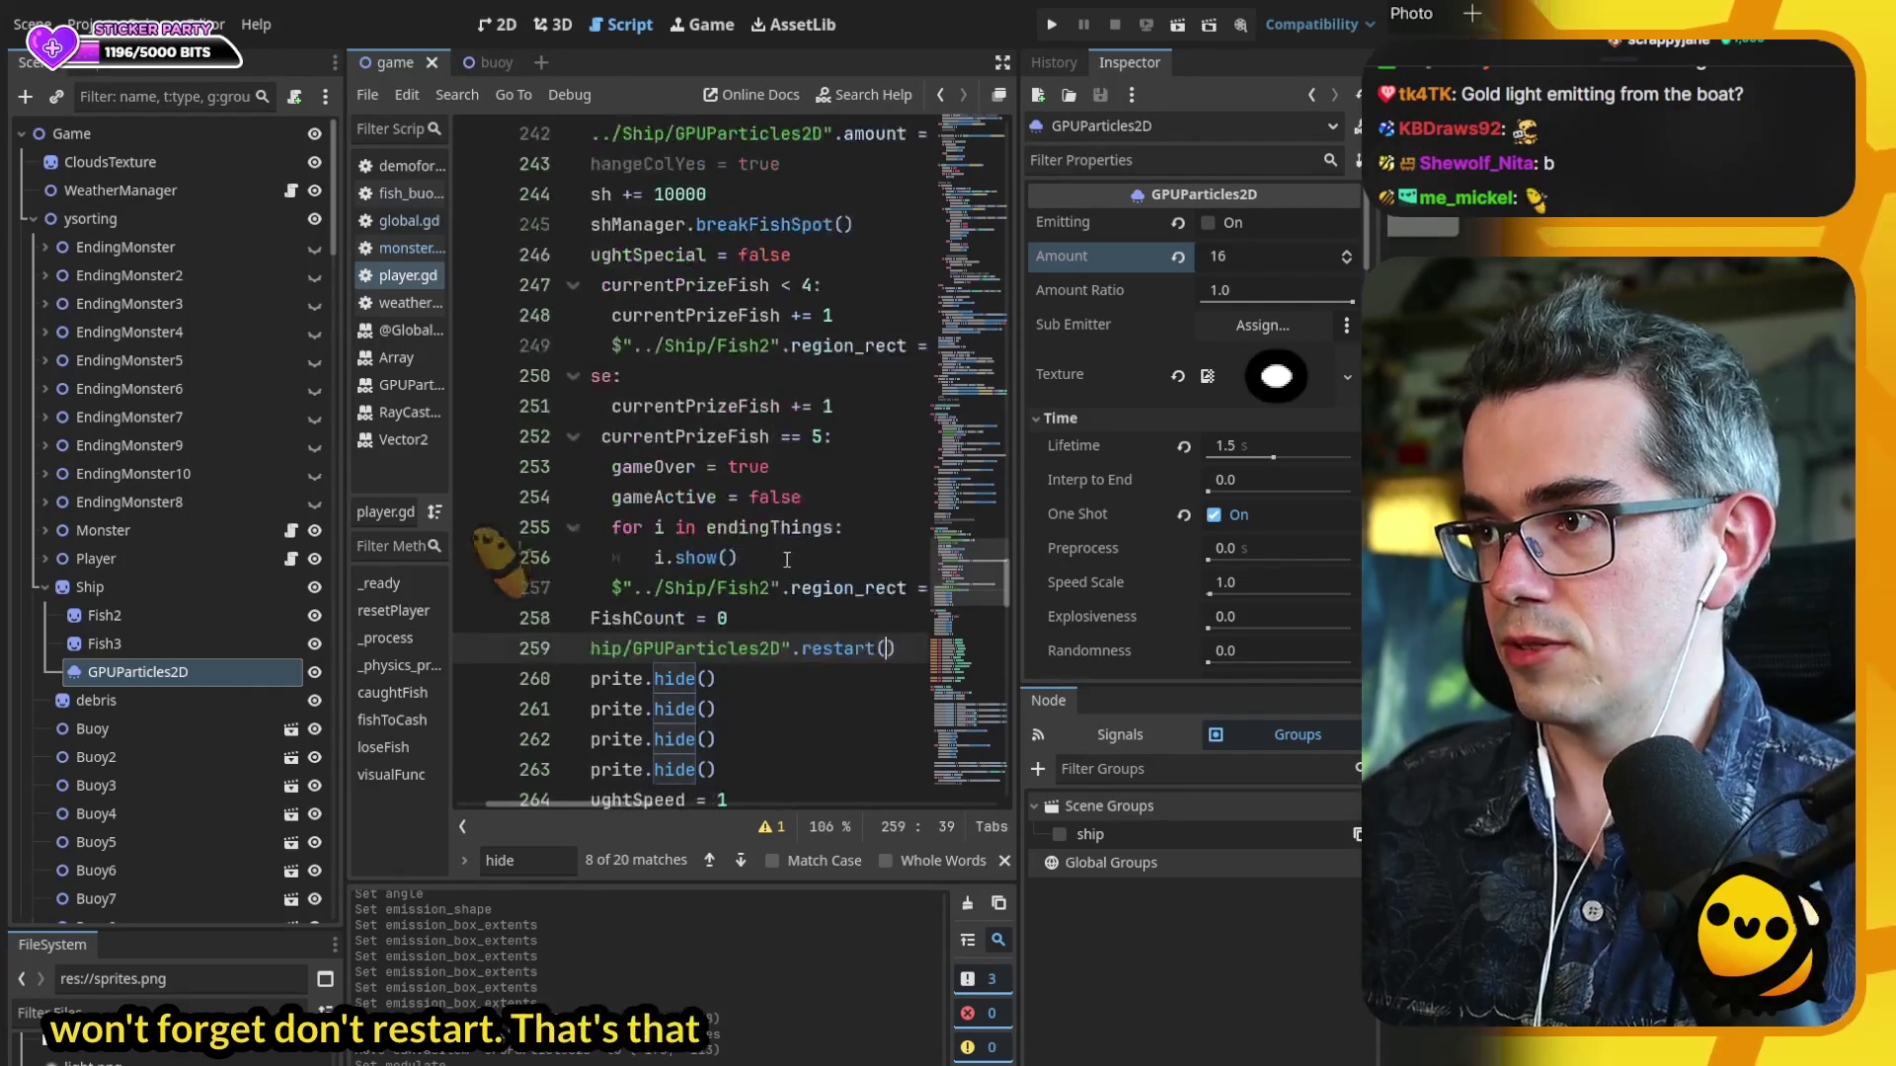
pyautogui.scroll(1, 787, 562)
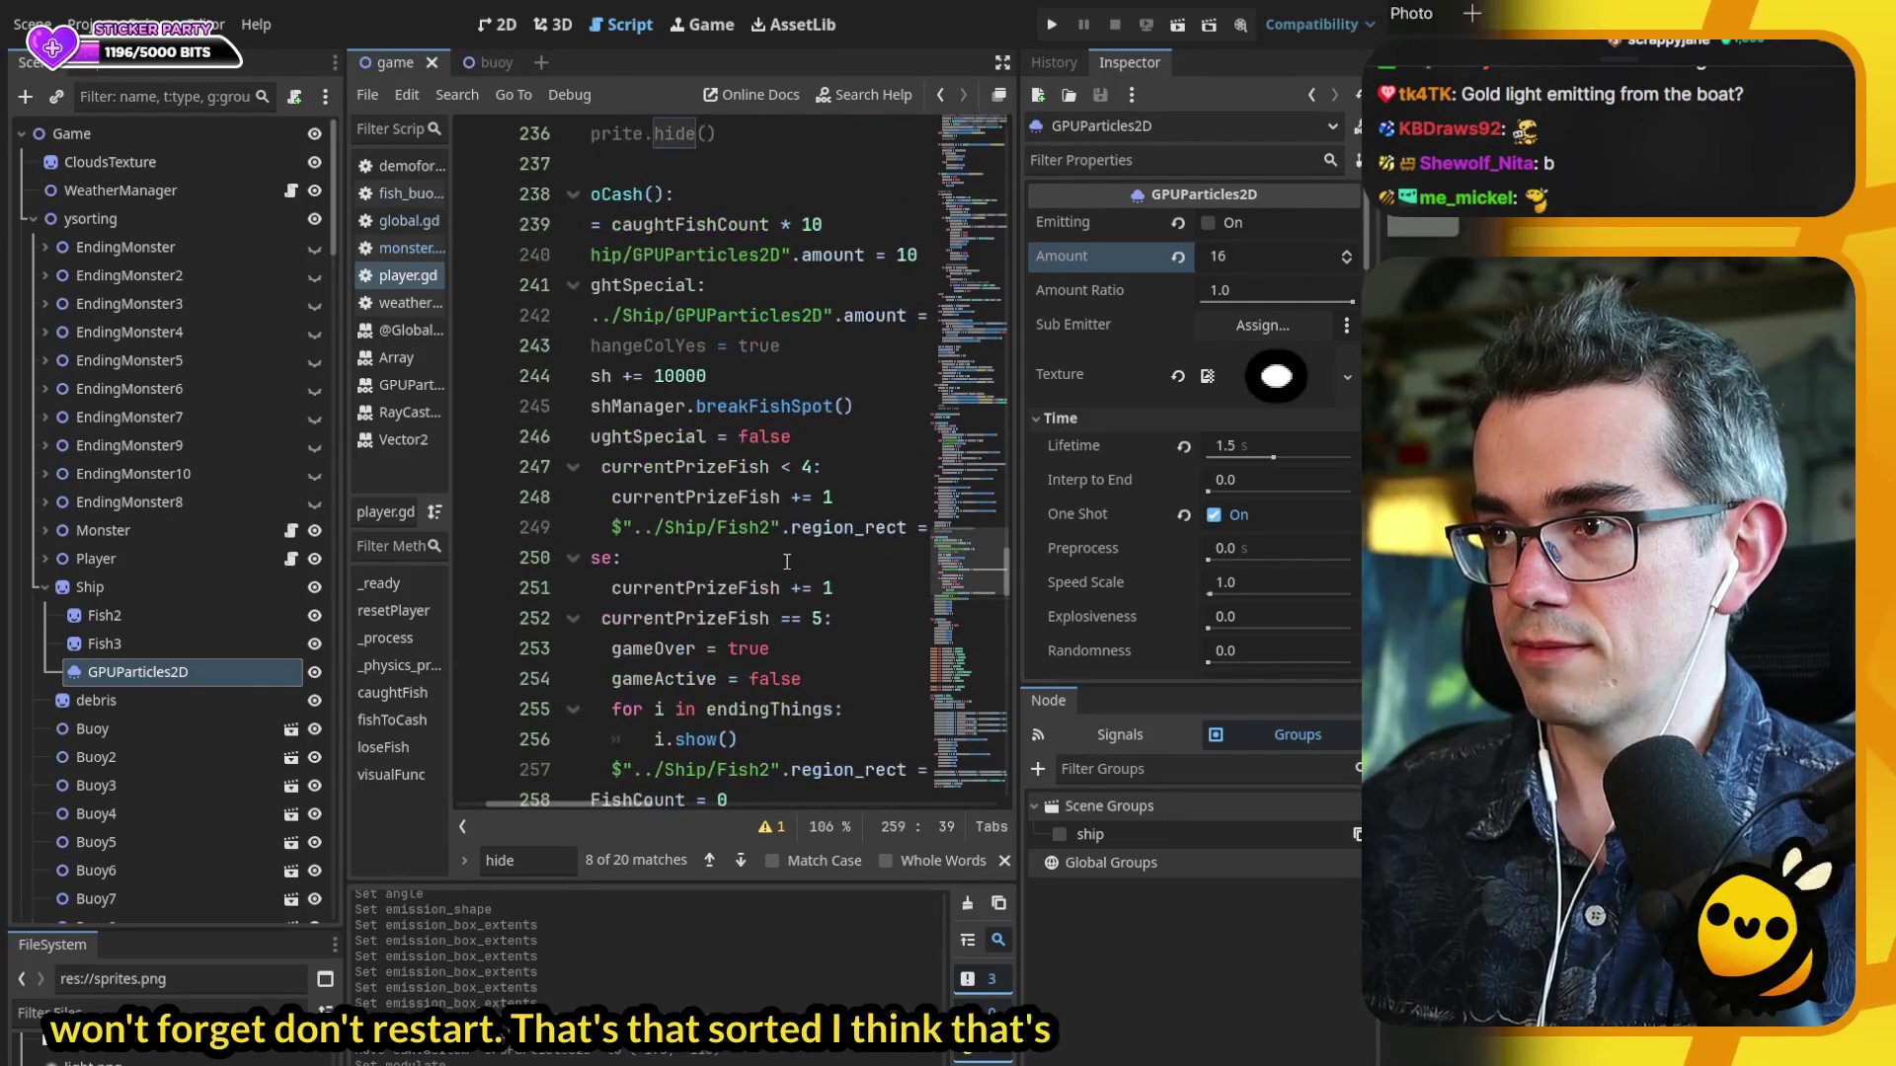
pyautogui.click(848, 316)
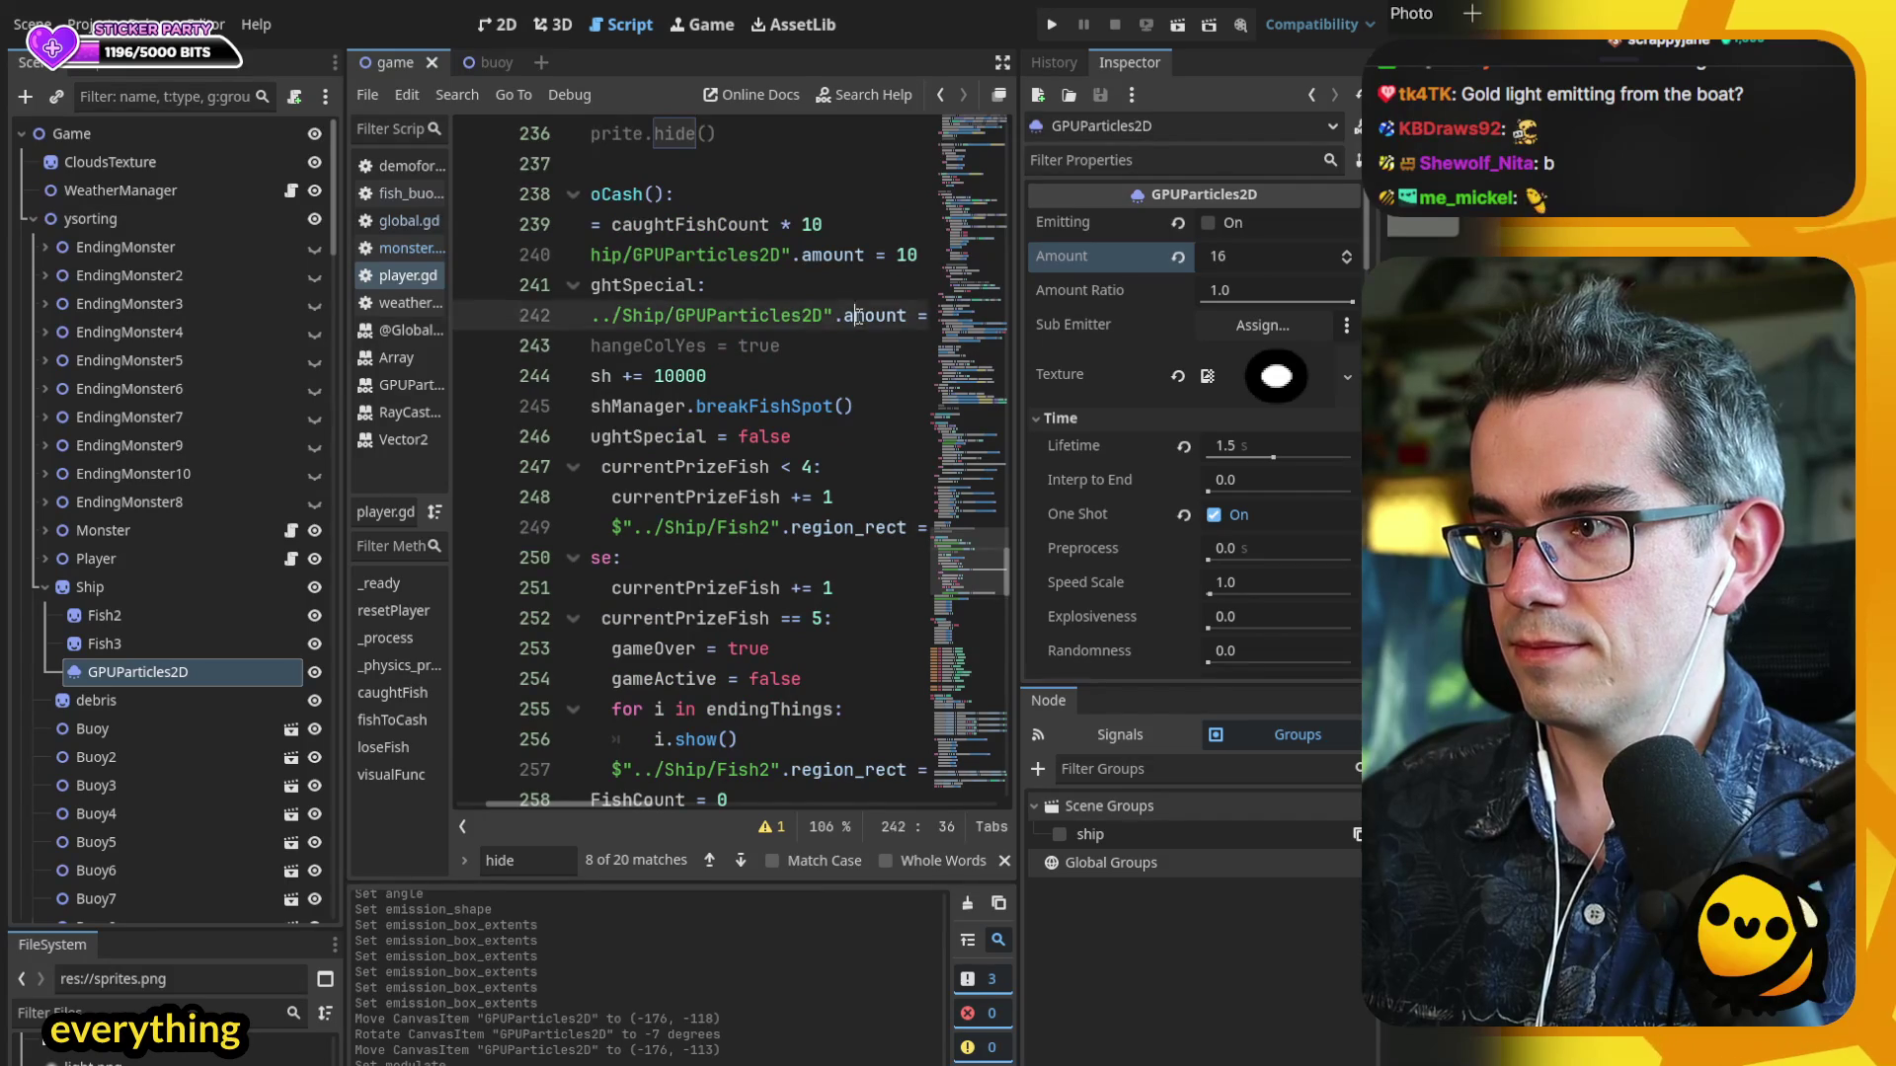
pyautogui.scroll(-1, 1087, 491)
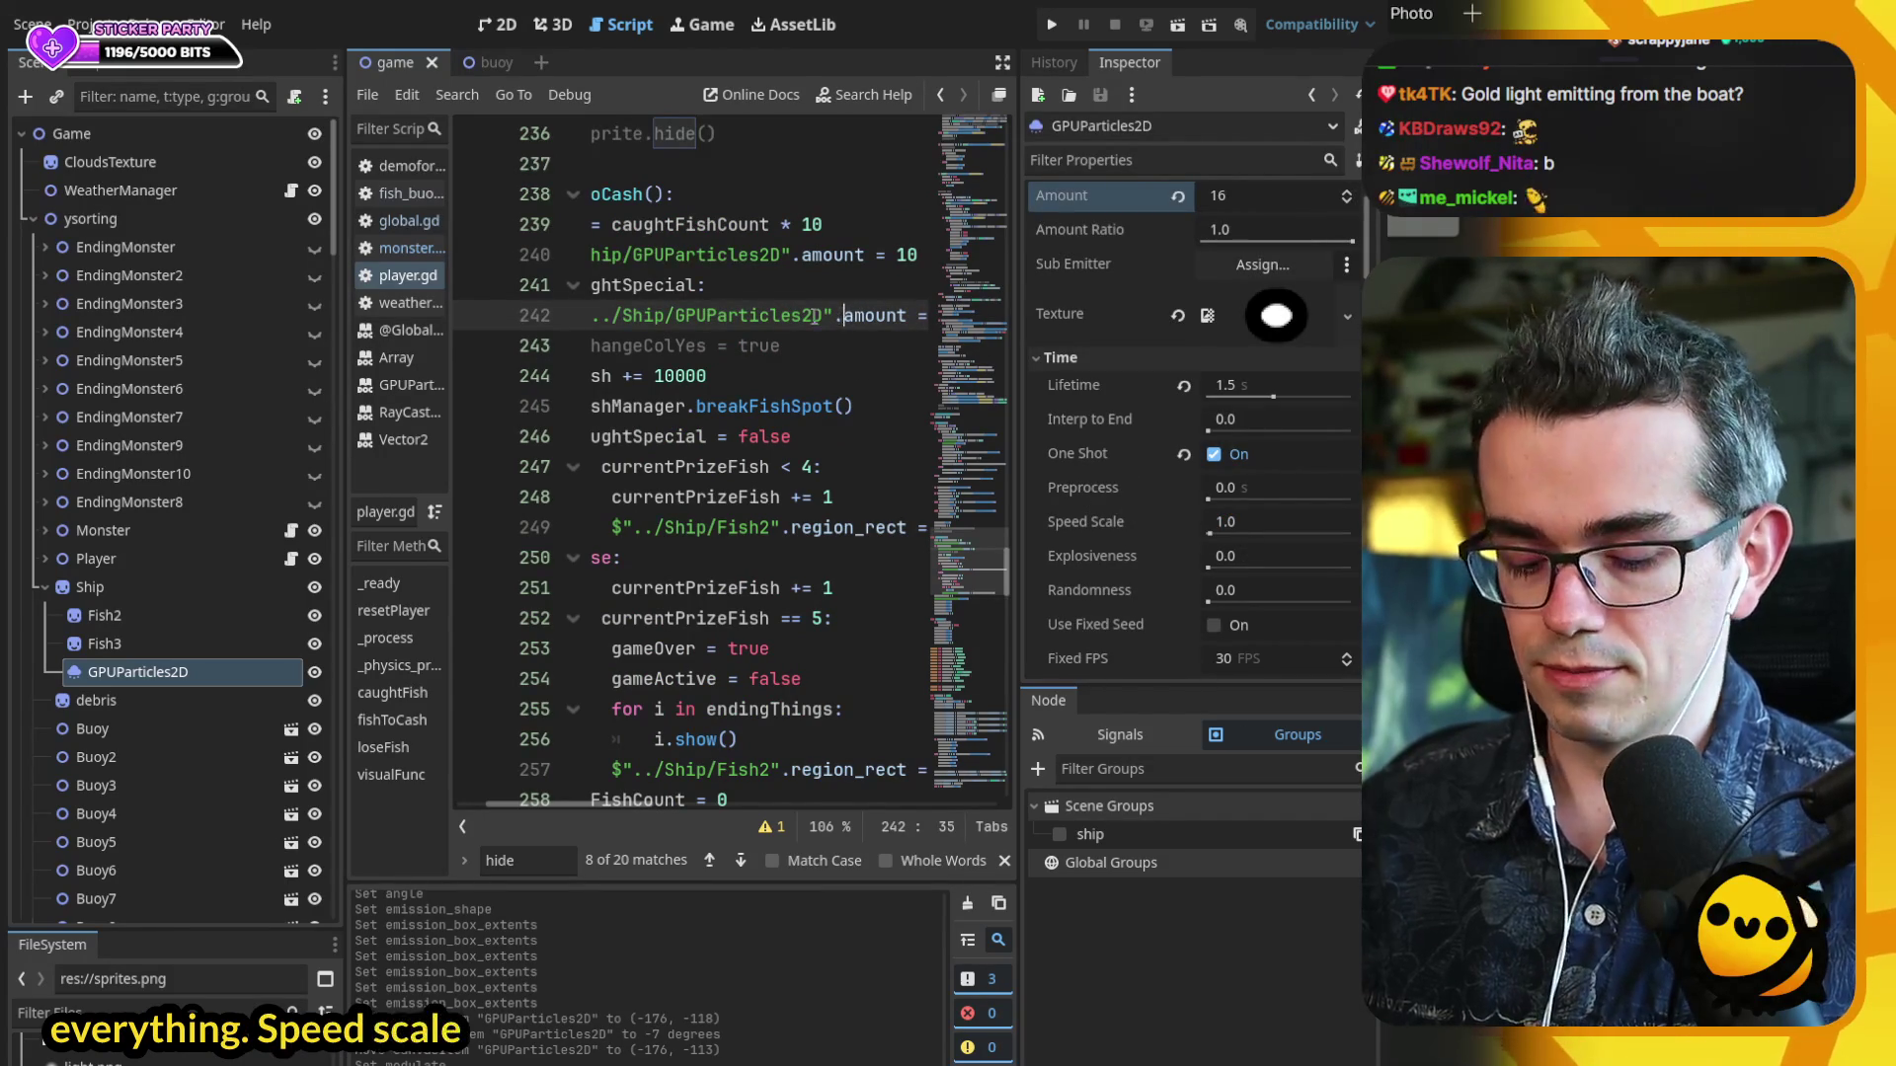
pyautogui.press('End')
pyautogui.press('Return')
pyautogui.write('$"../Ship/GPUParticles2D".amount = 50')
pyautogui.write('speed')
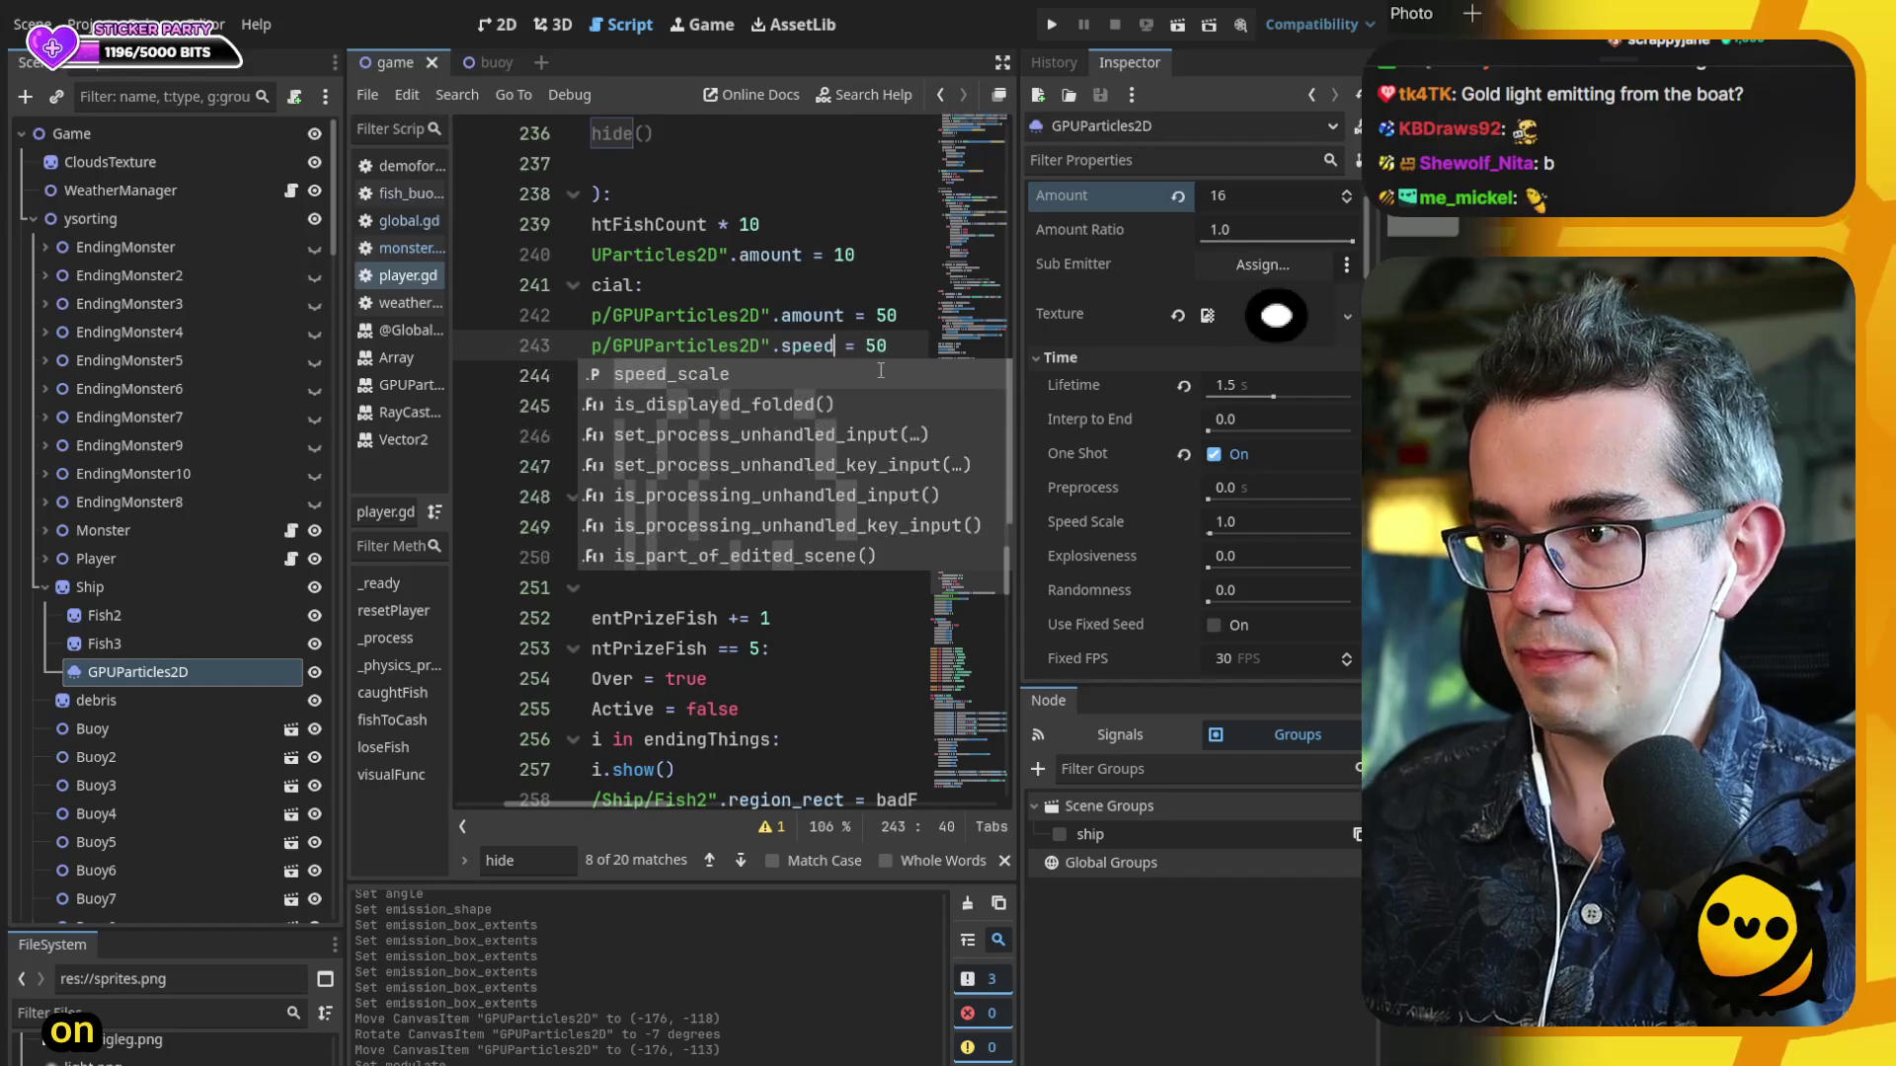
pyautogui.press('Return')
pyautogui.press('Right')
pyautogui.write('50')
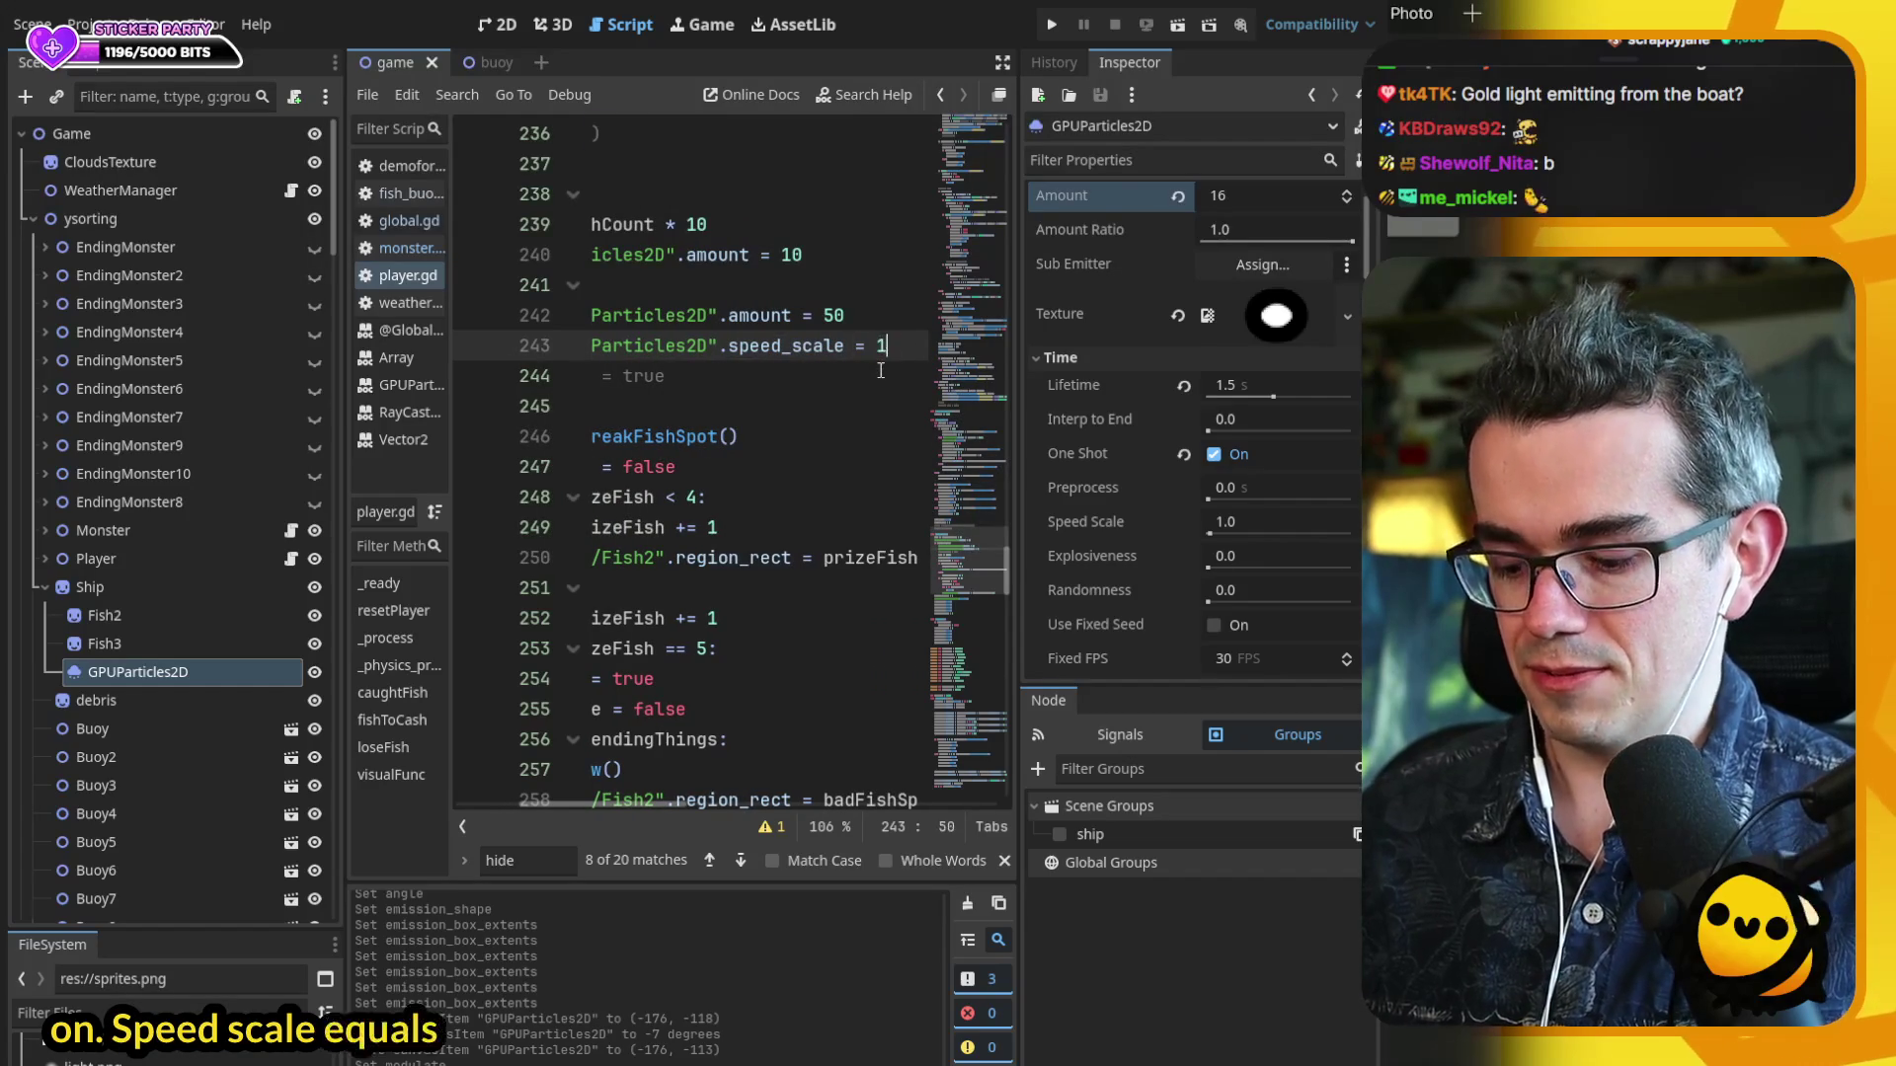
pyautogui.write('.5')
pyautogui.hotkey('ctrl', 'F1')
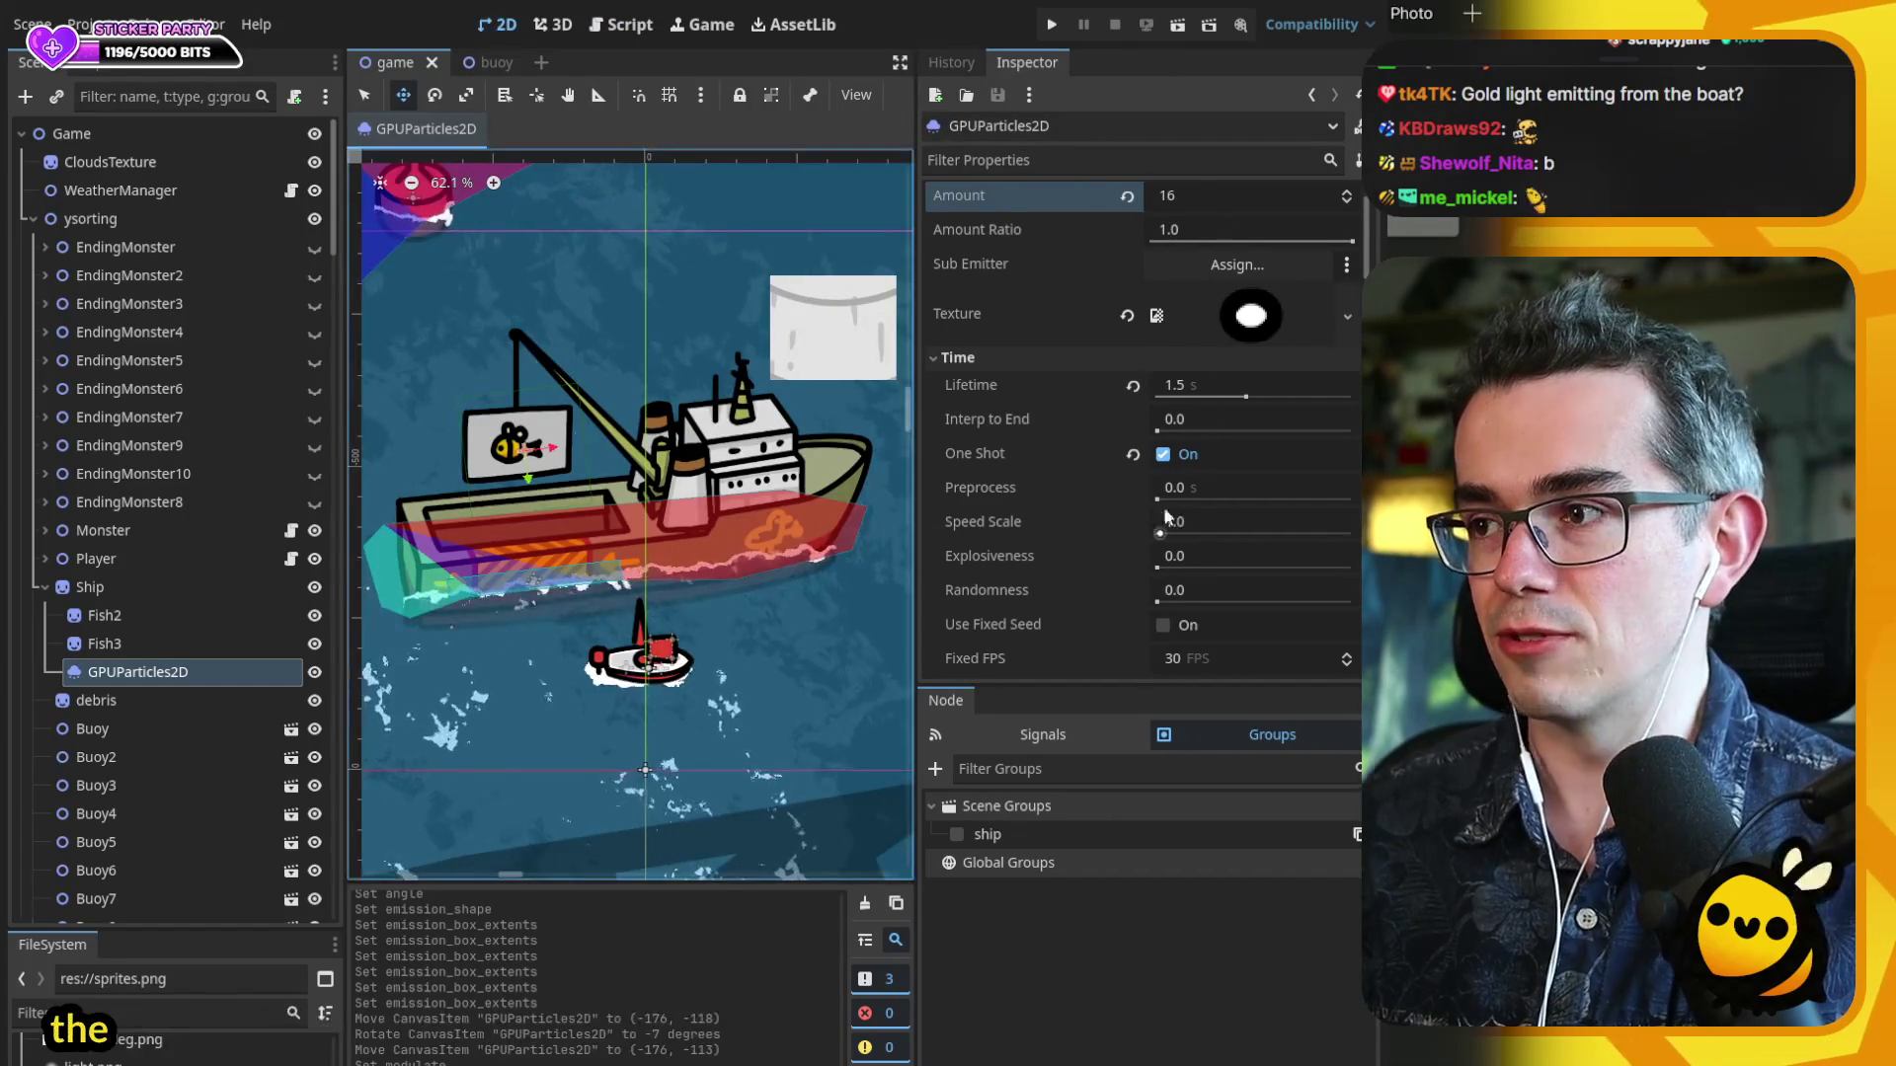
# - Turn off One Shot, turn on Emitting, and set Speed Scale to 1.5
pyautogui.scroll(2, 1124, 247)
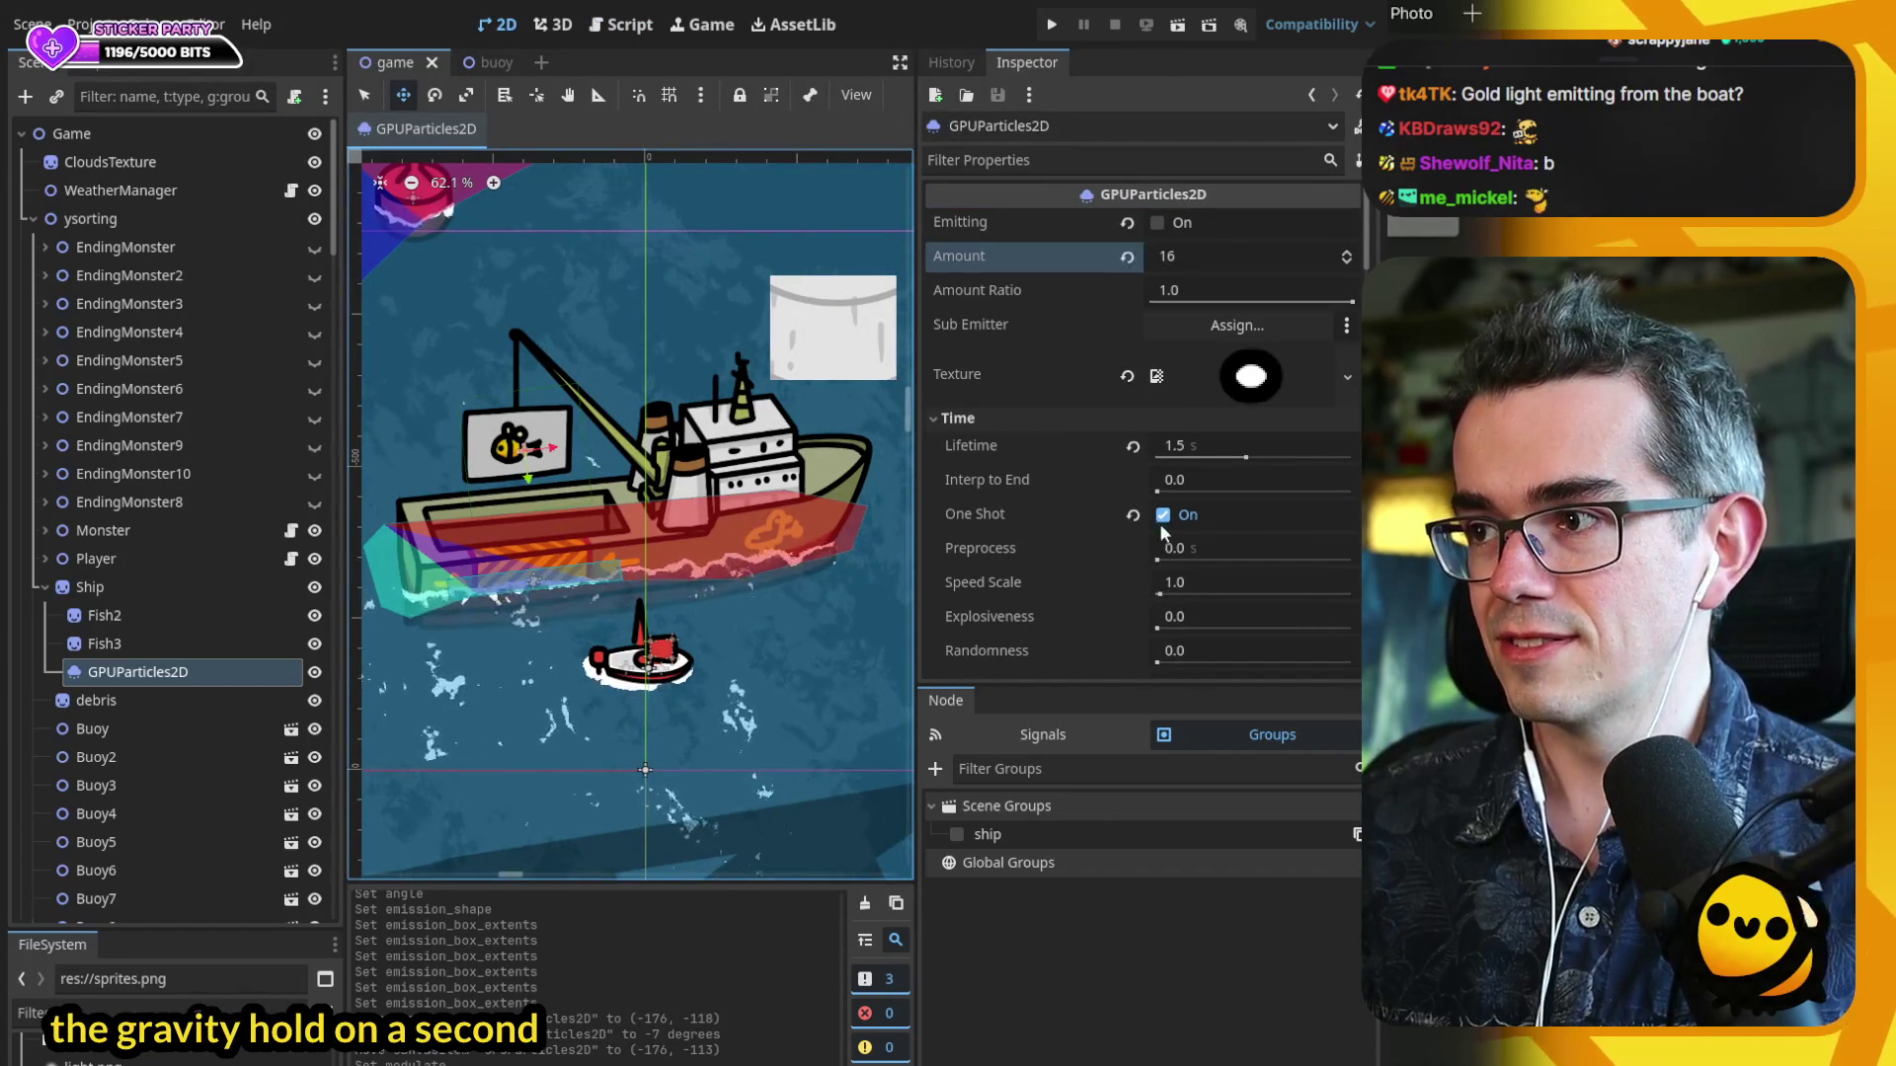
pyautogui.click(1162, 514)
pyautogui.click(1157, 223)
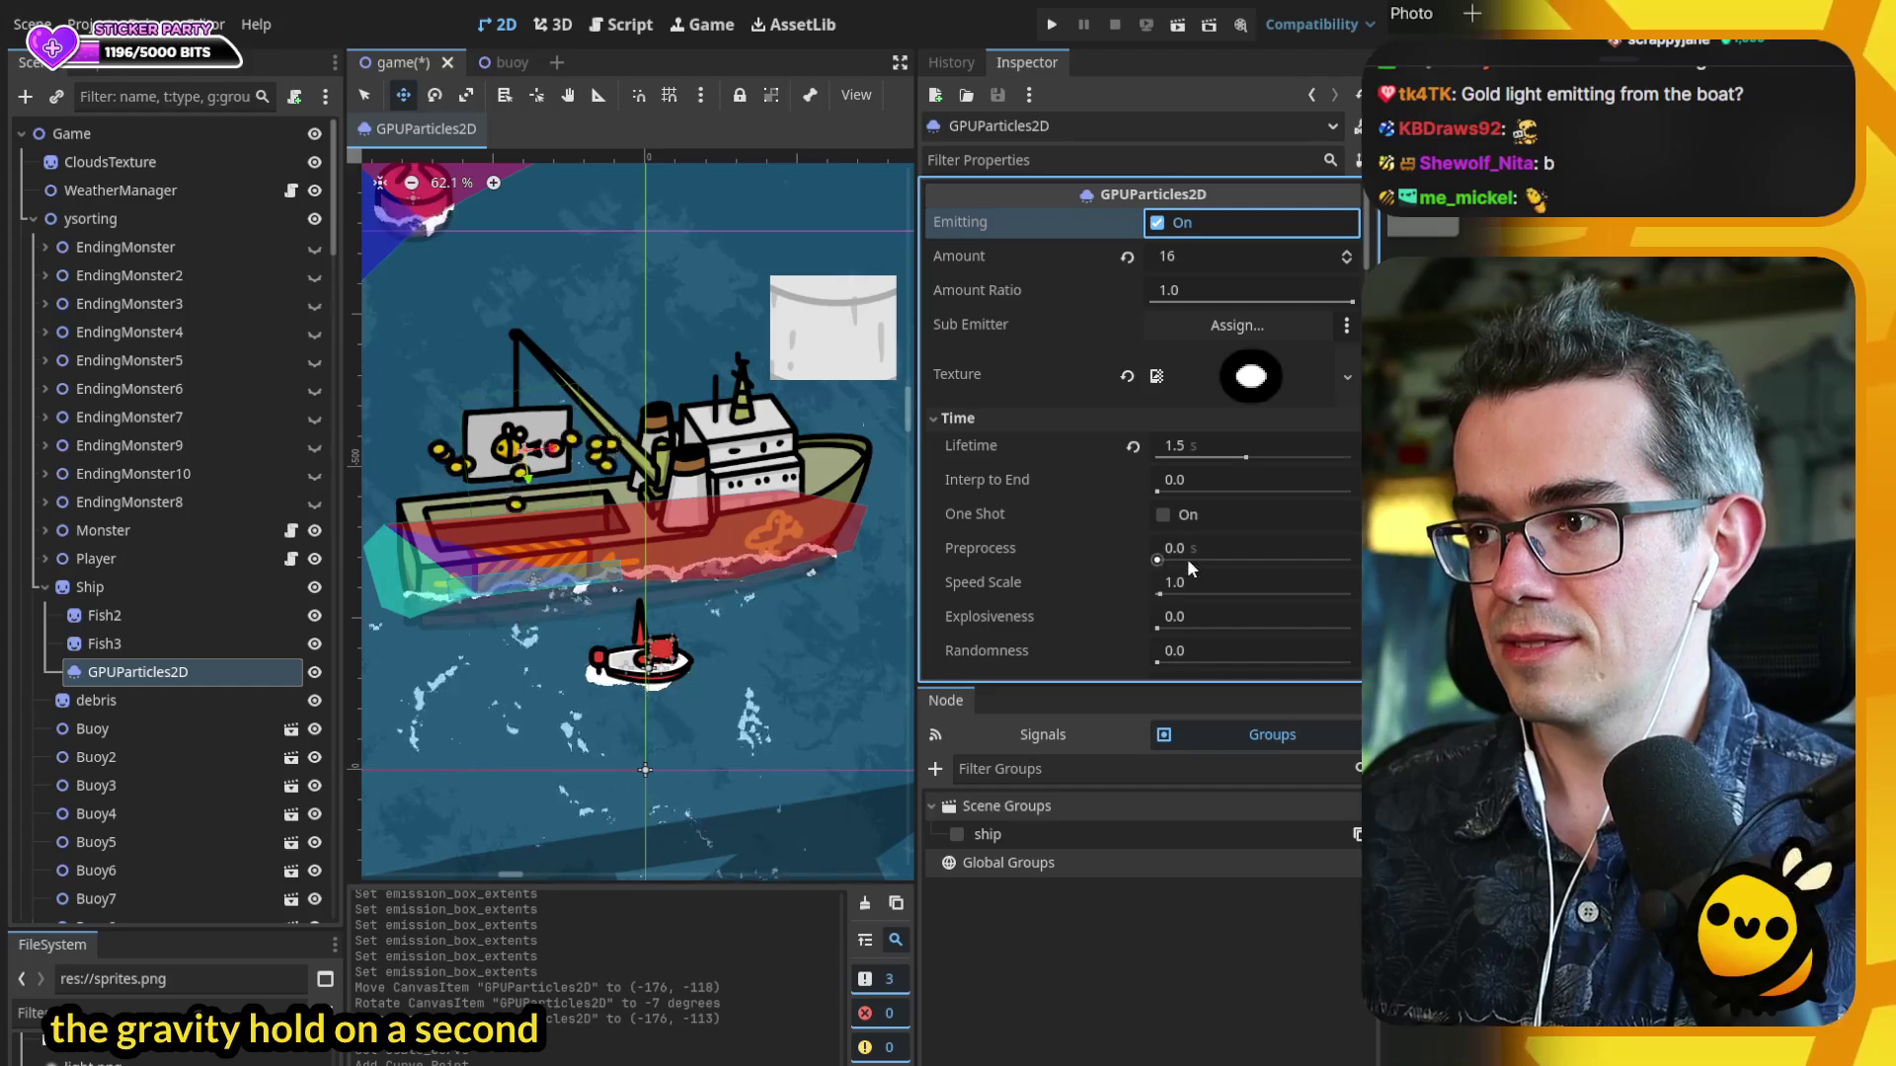
pyautogui.click(1162, 591)
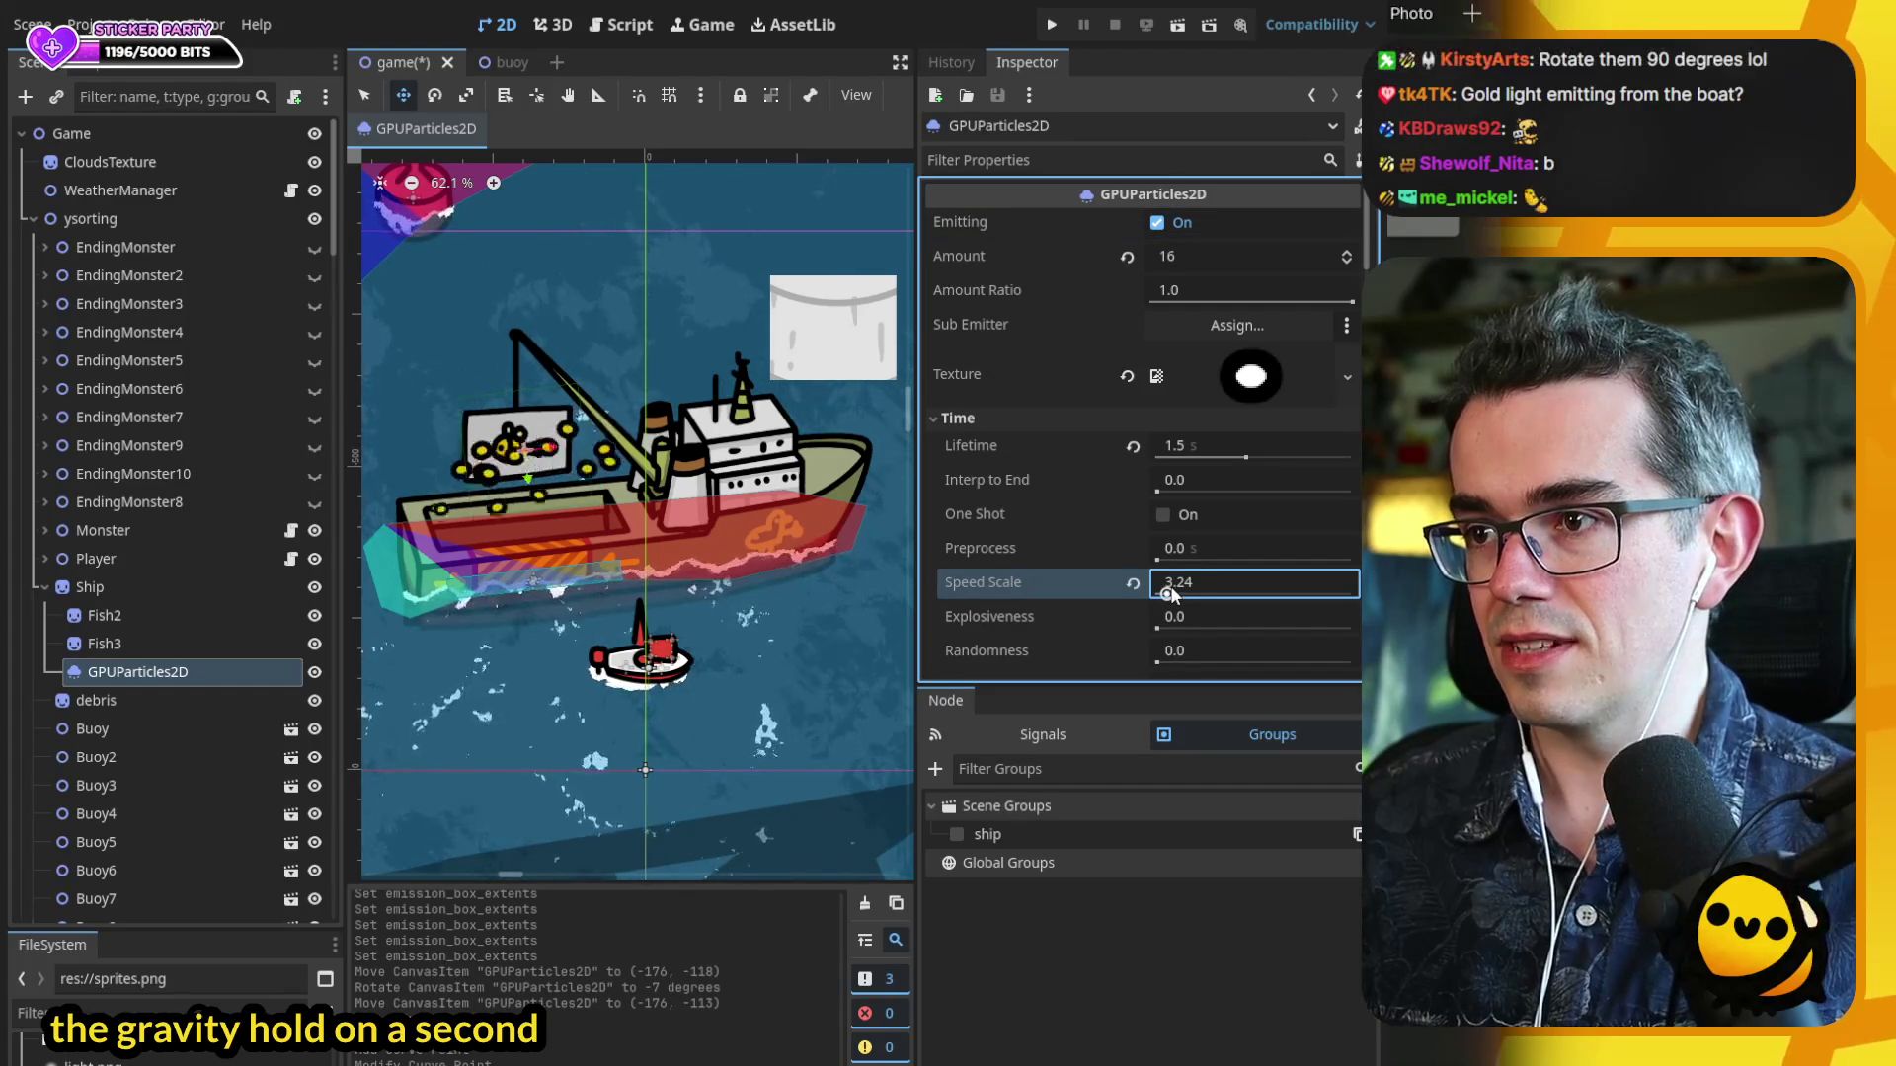
pyautogui.write('1.')
pyautogui.press('Return')
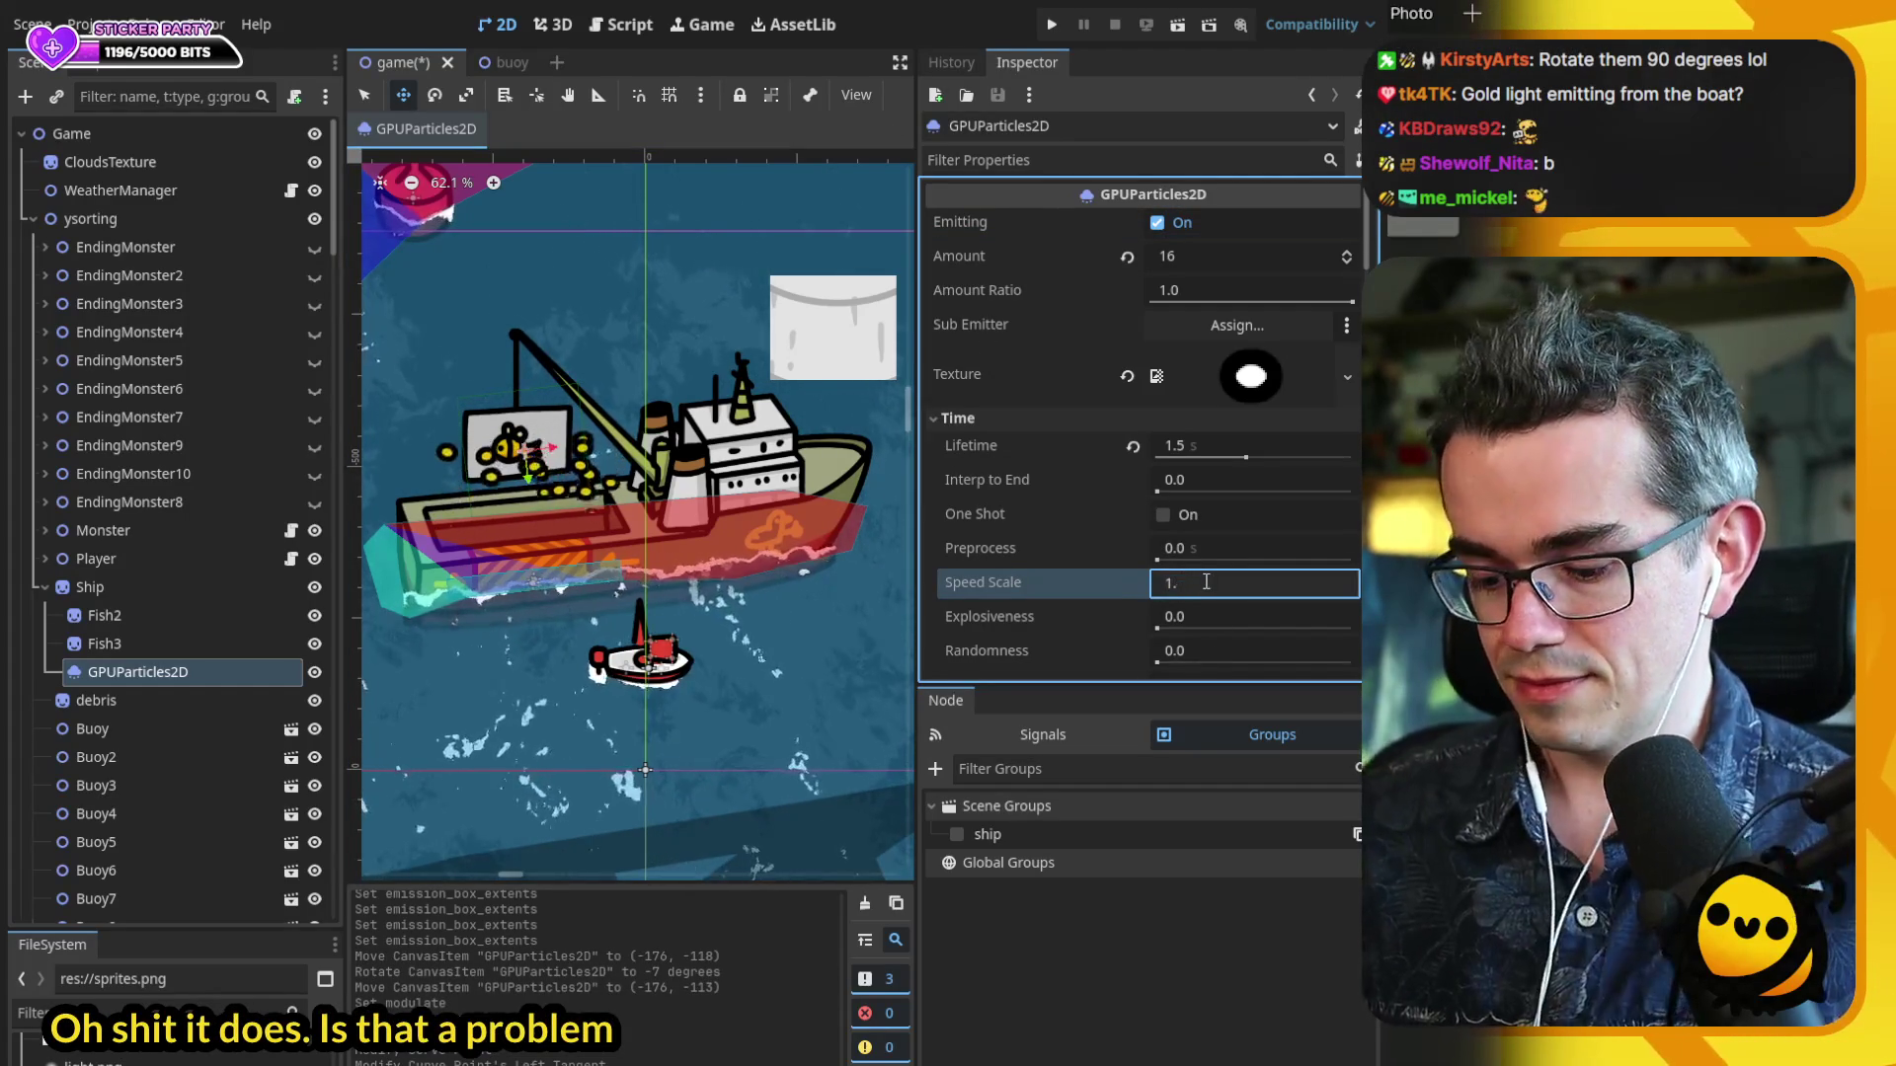
pyautogui.click(1205, 582)
pyautogui.write('1.5')
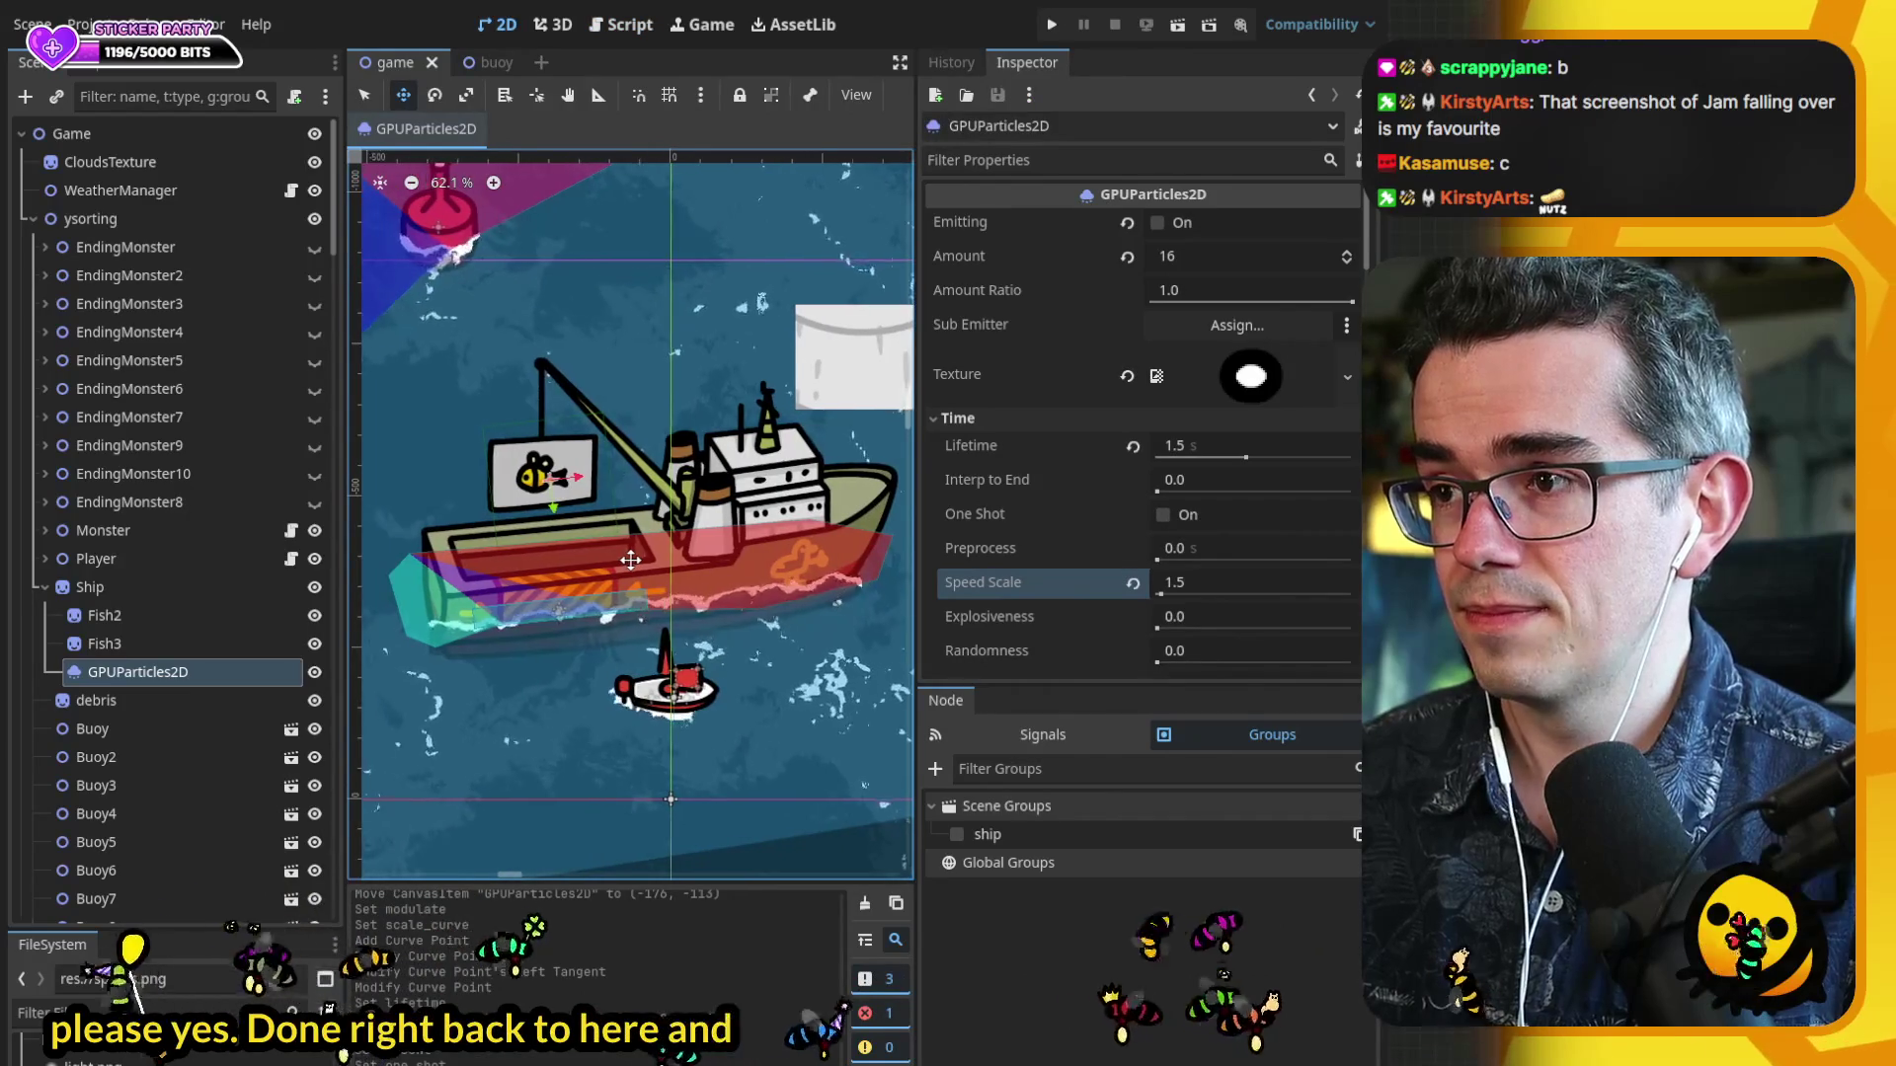
# - Re-enable One Shot and preview bursts, trying an Amount of 50
pyautogui.click(1159, 223)
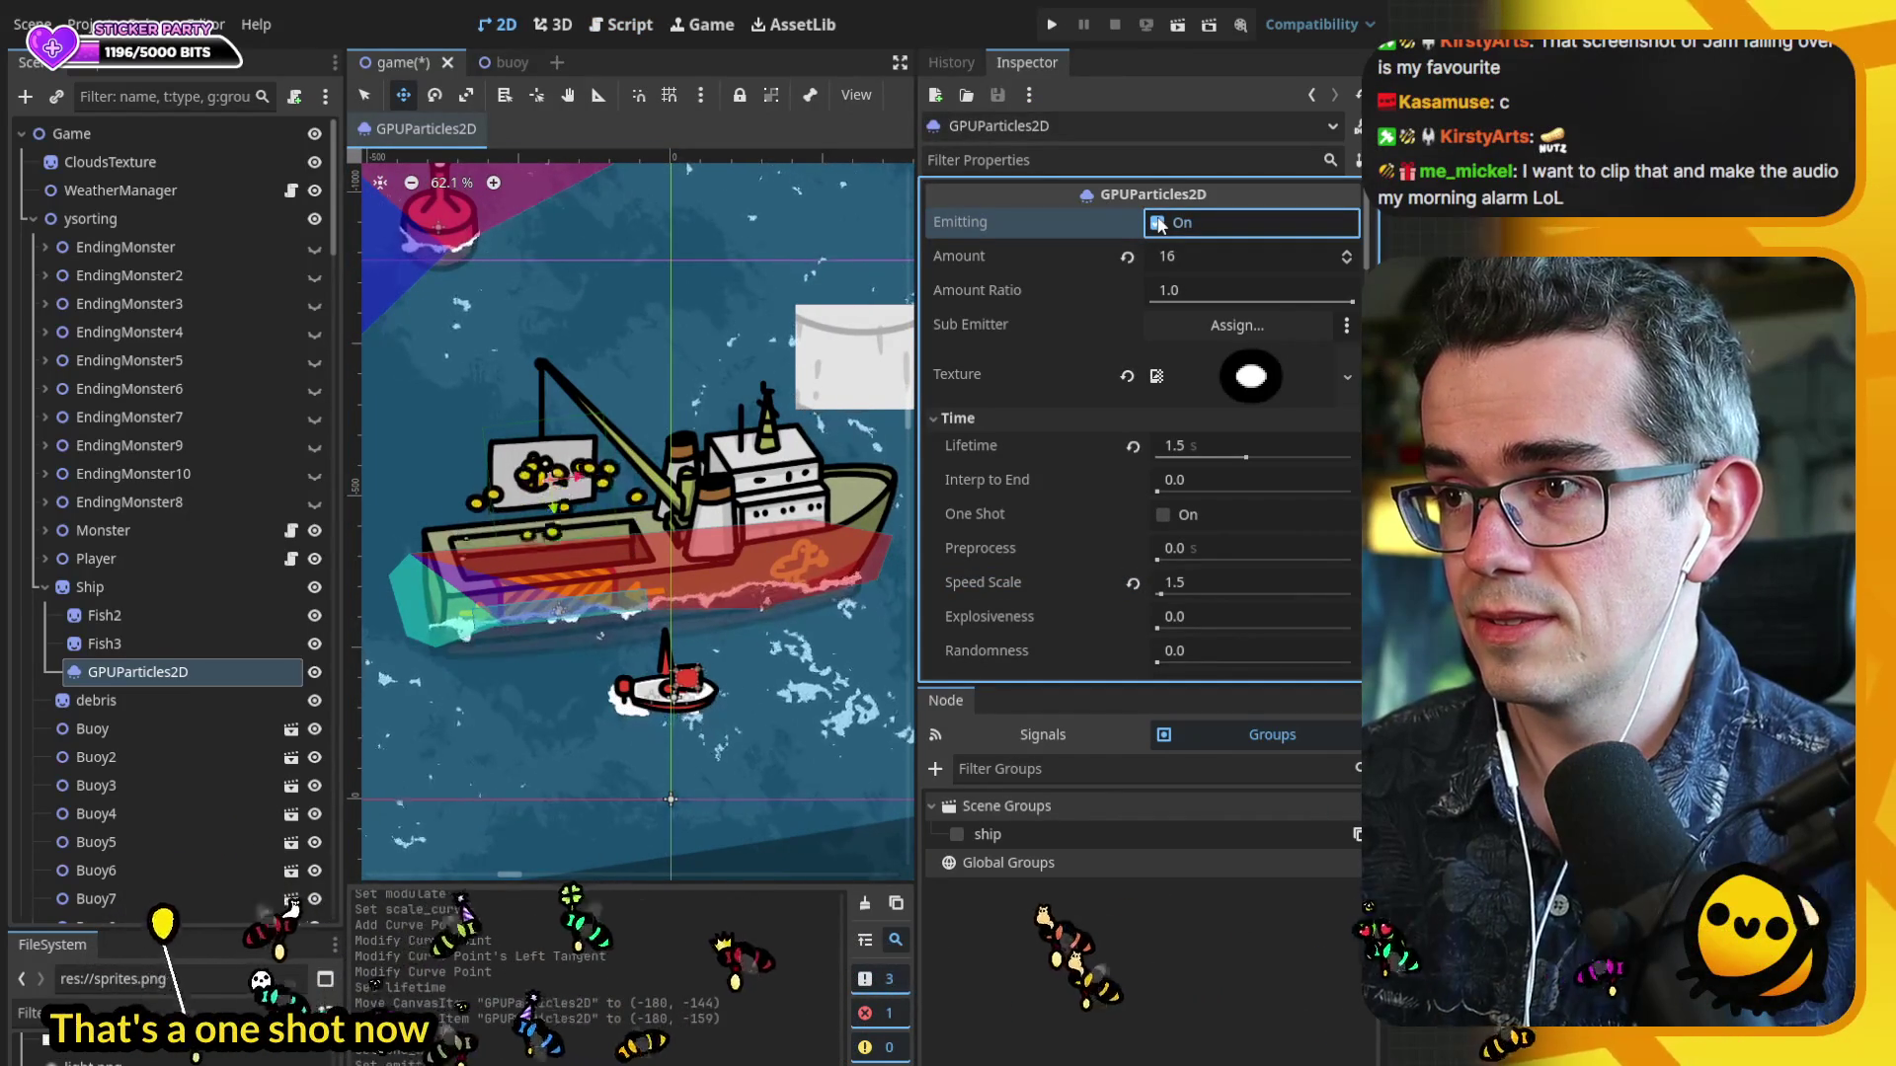
pyautogui.click(1162, 516)
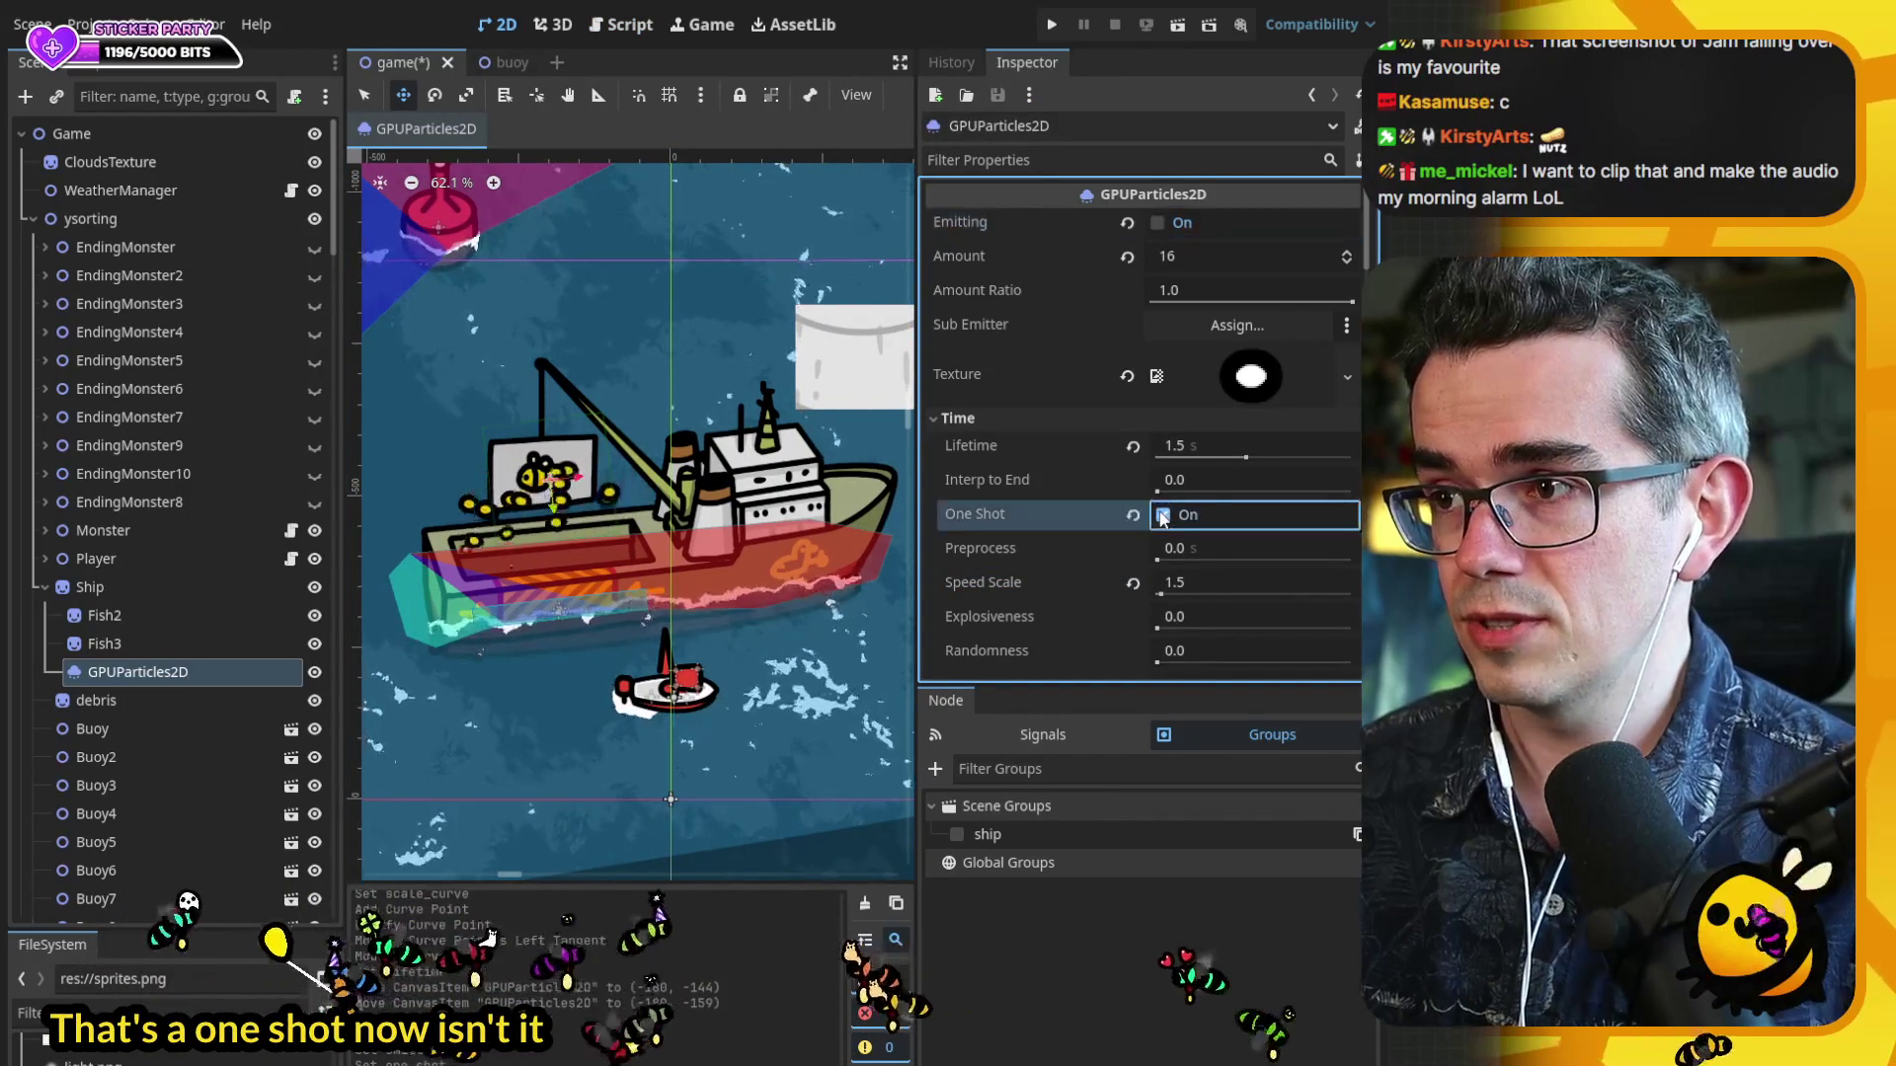
pyautogui.click(1156, 223)
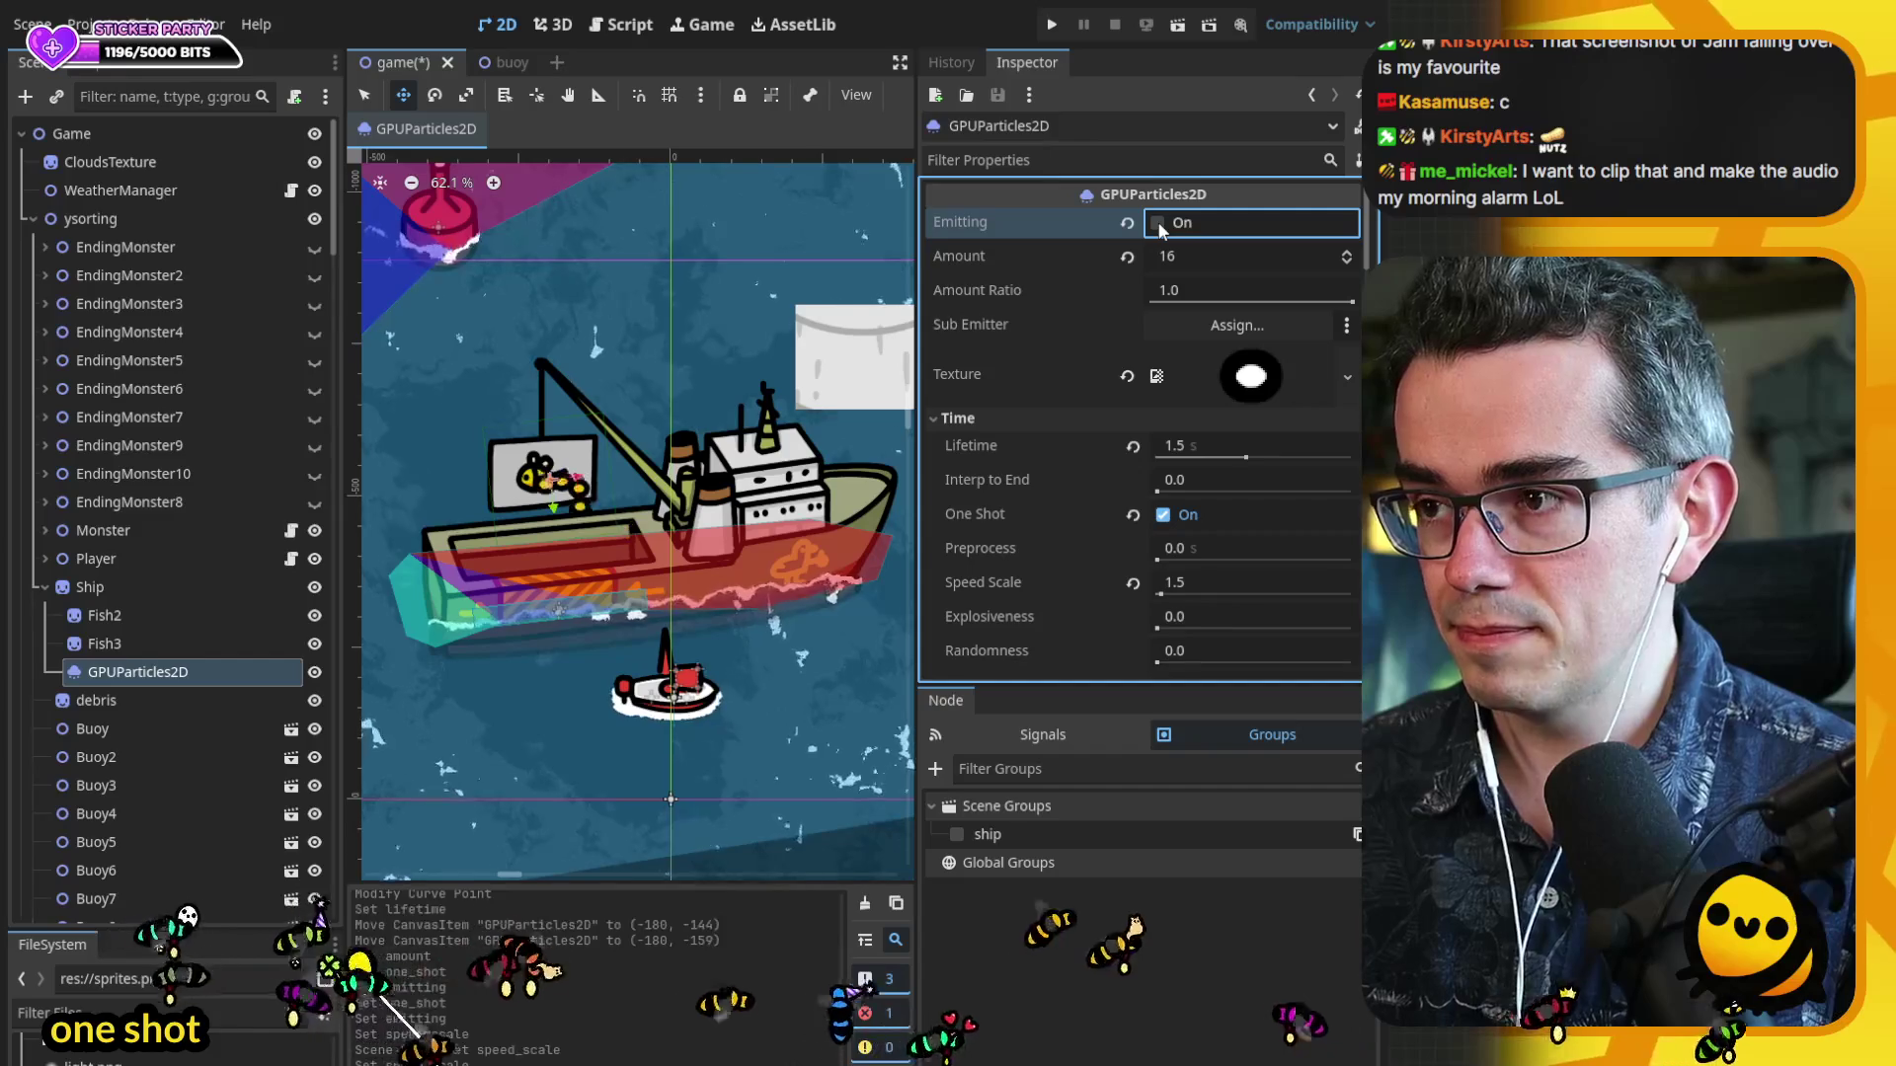
pyautogui.click(1156, 224)
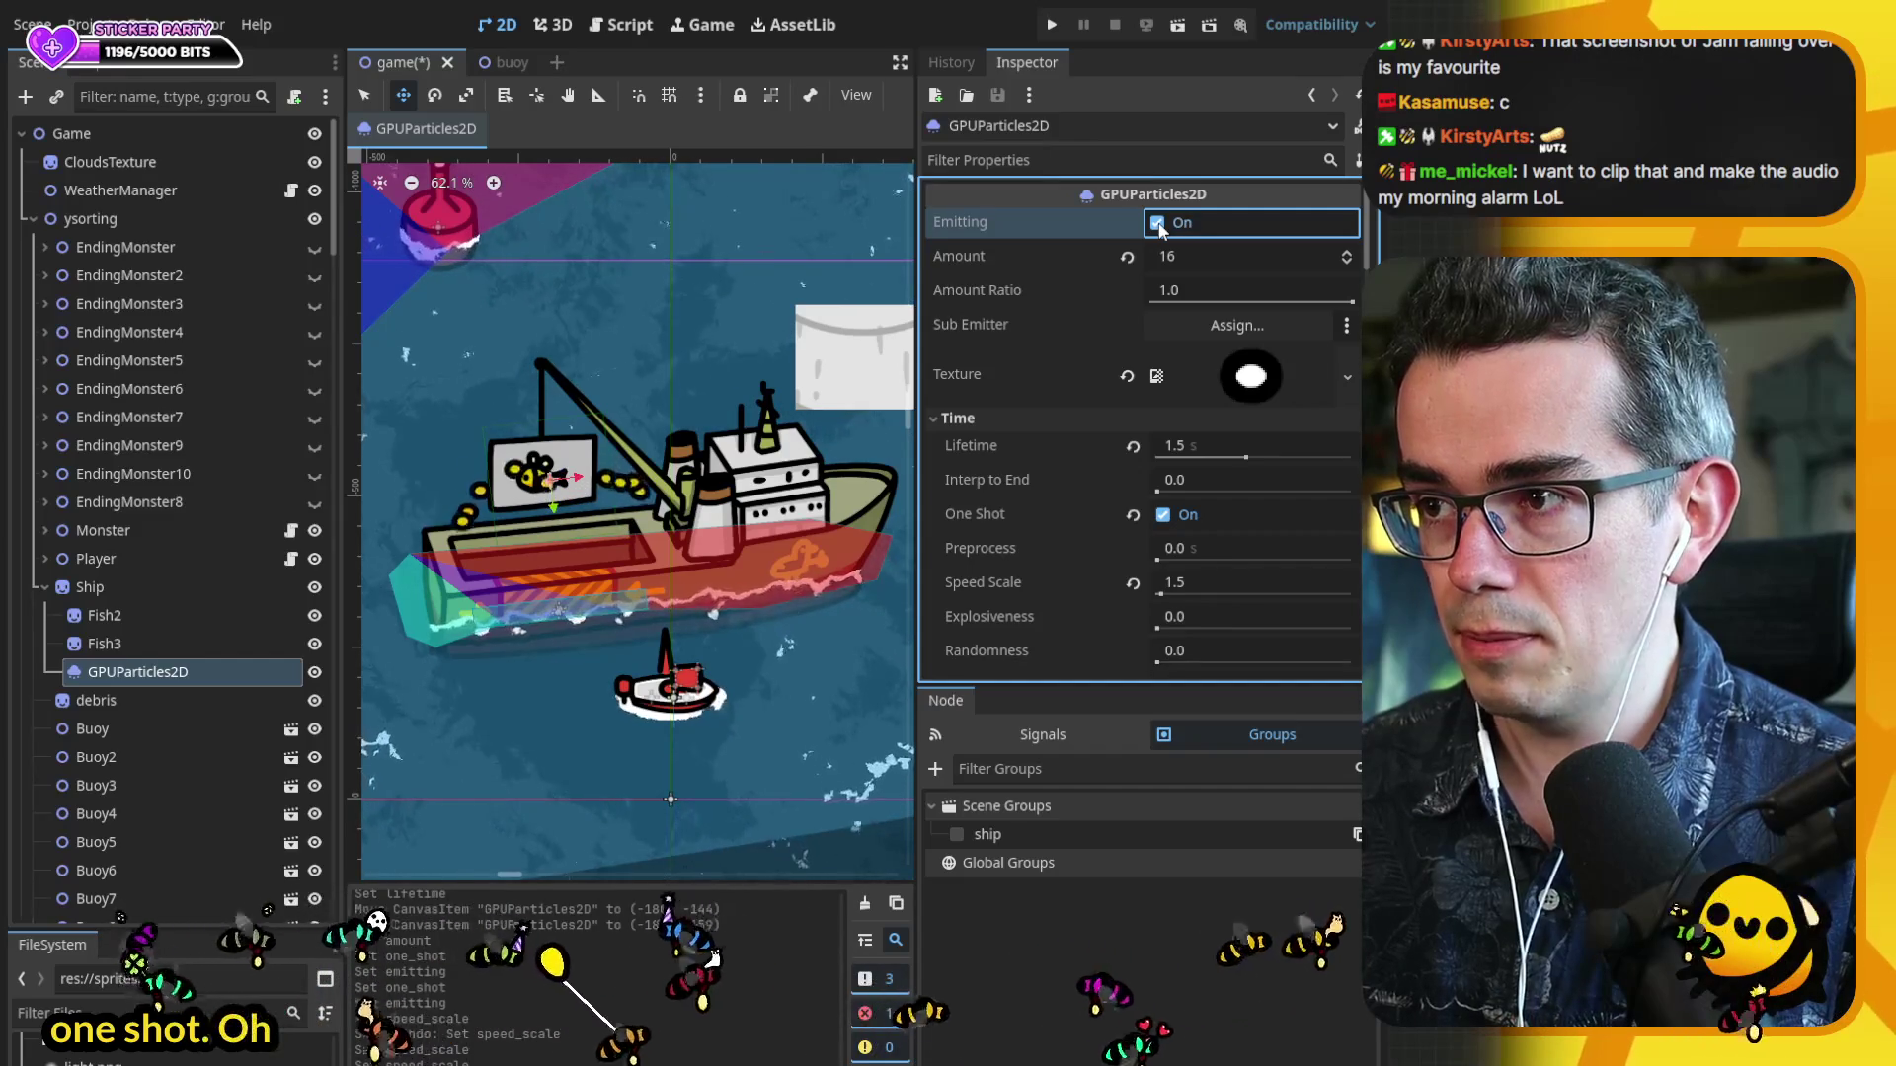
pyautogui.click(1231, 257)
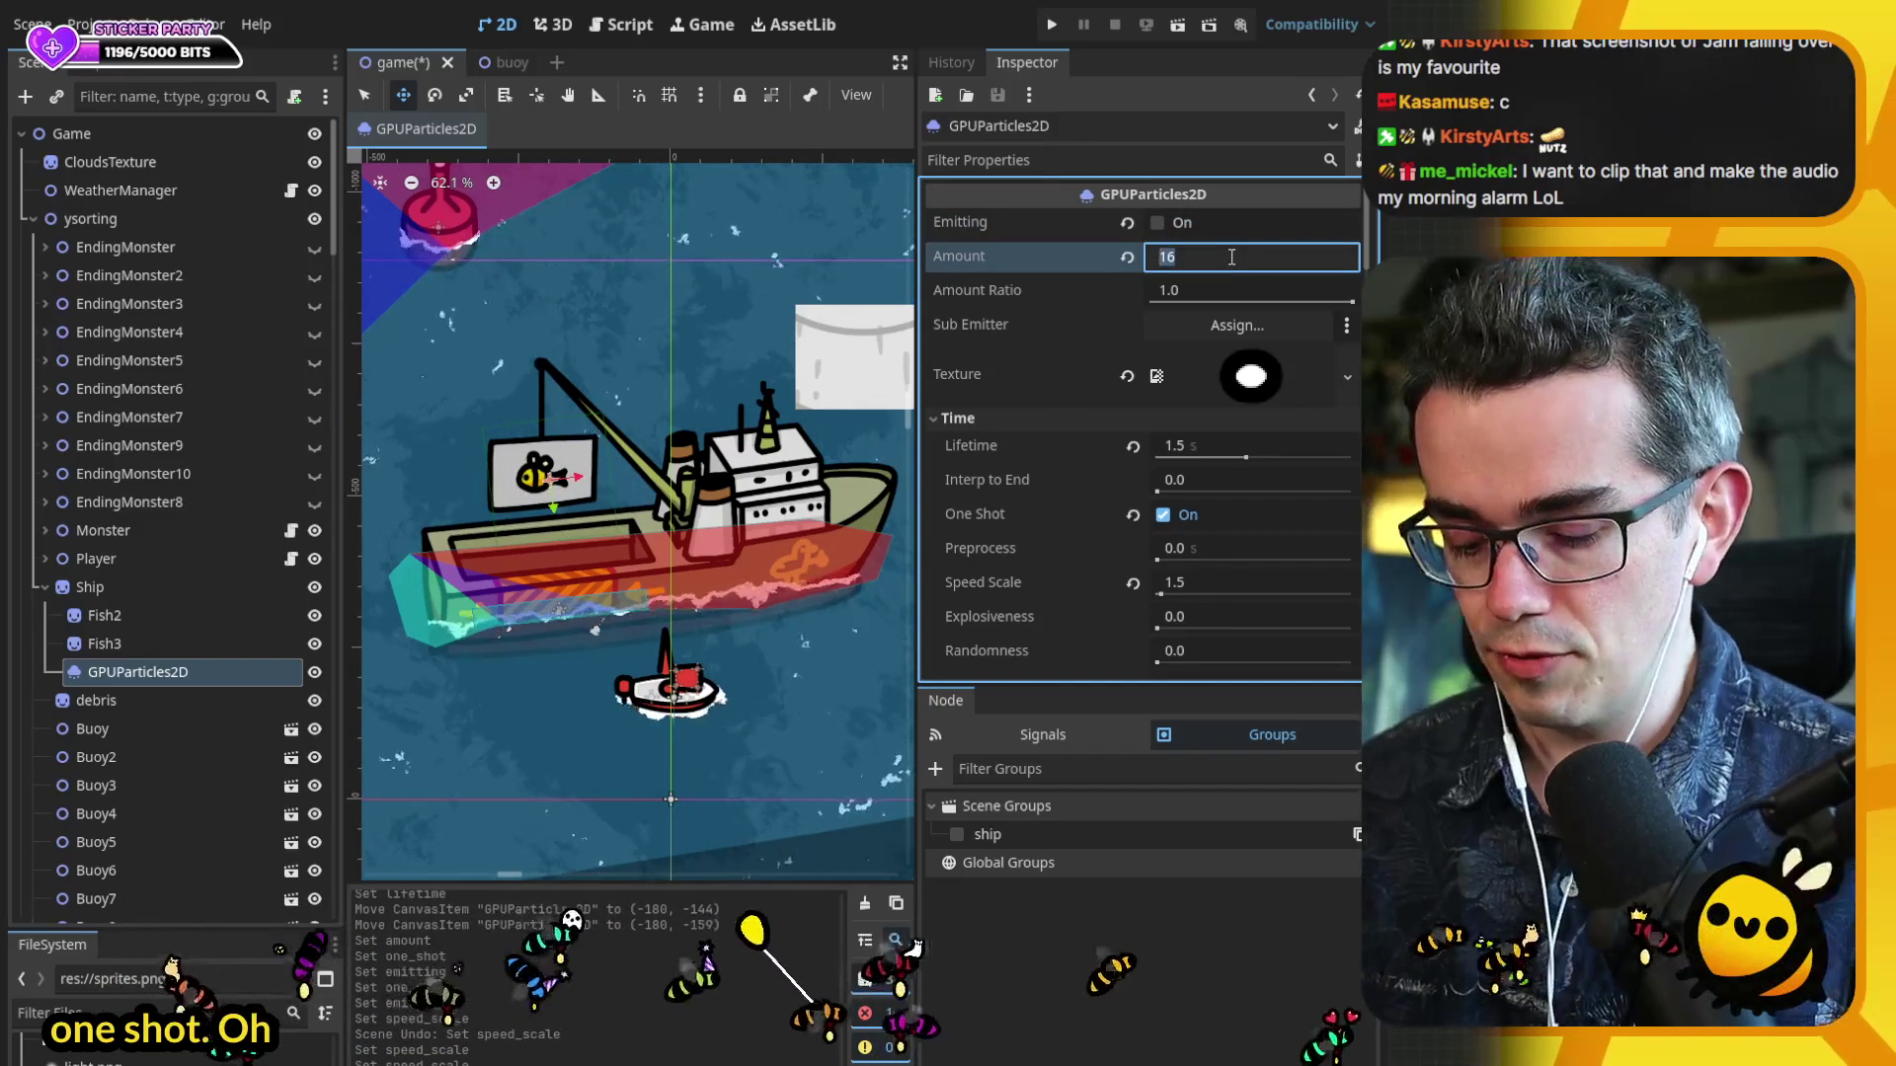
pyautogui.write('50')
pyautogui.click(1158, 224)
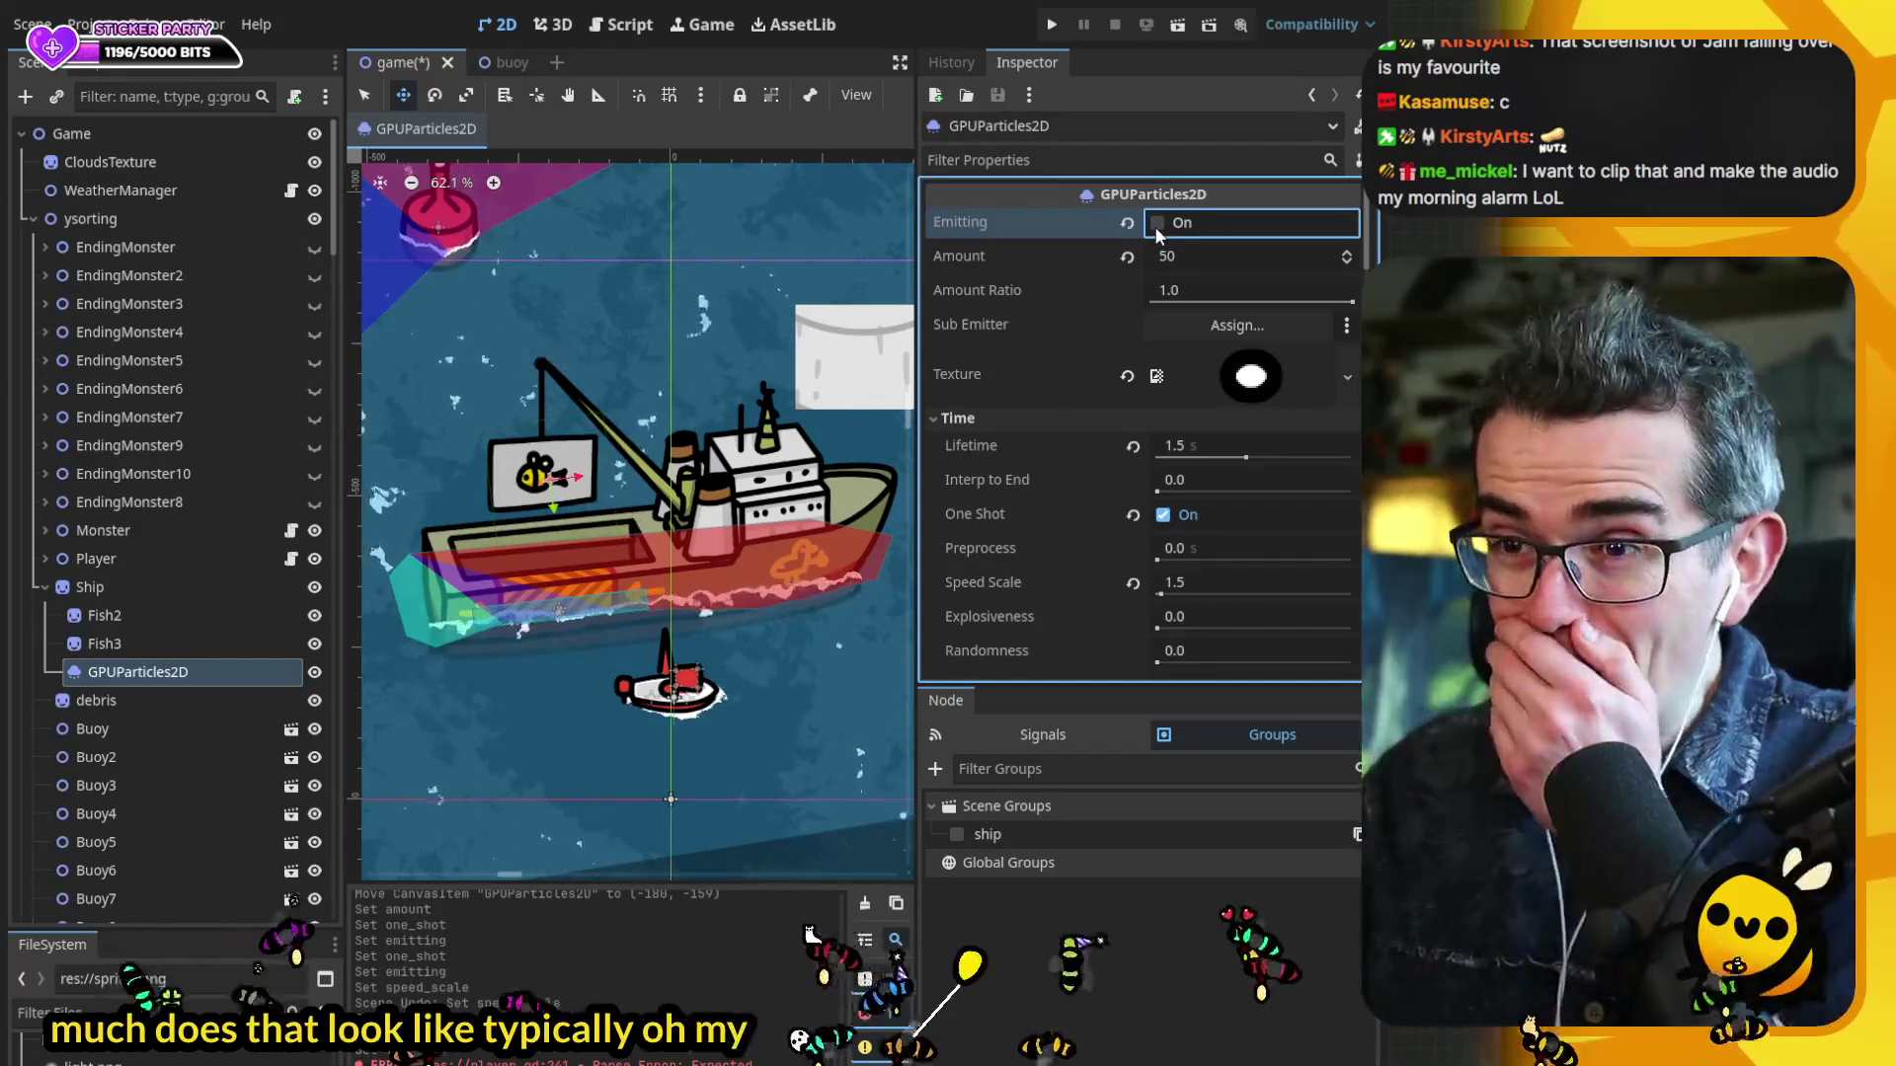
# - Set Speed Scale to 1.0 and Amount back to 16, previewing the burst
pyautogui.click(1224, 581)
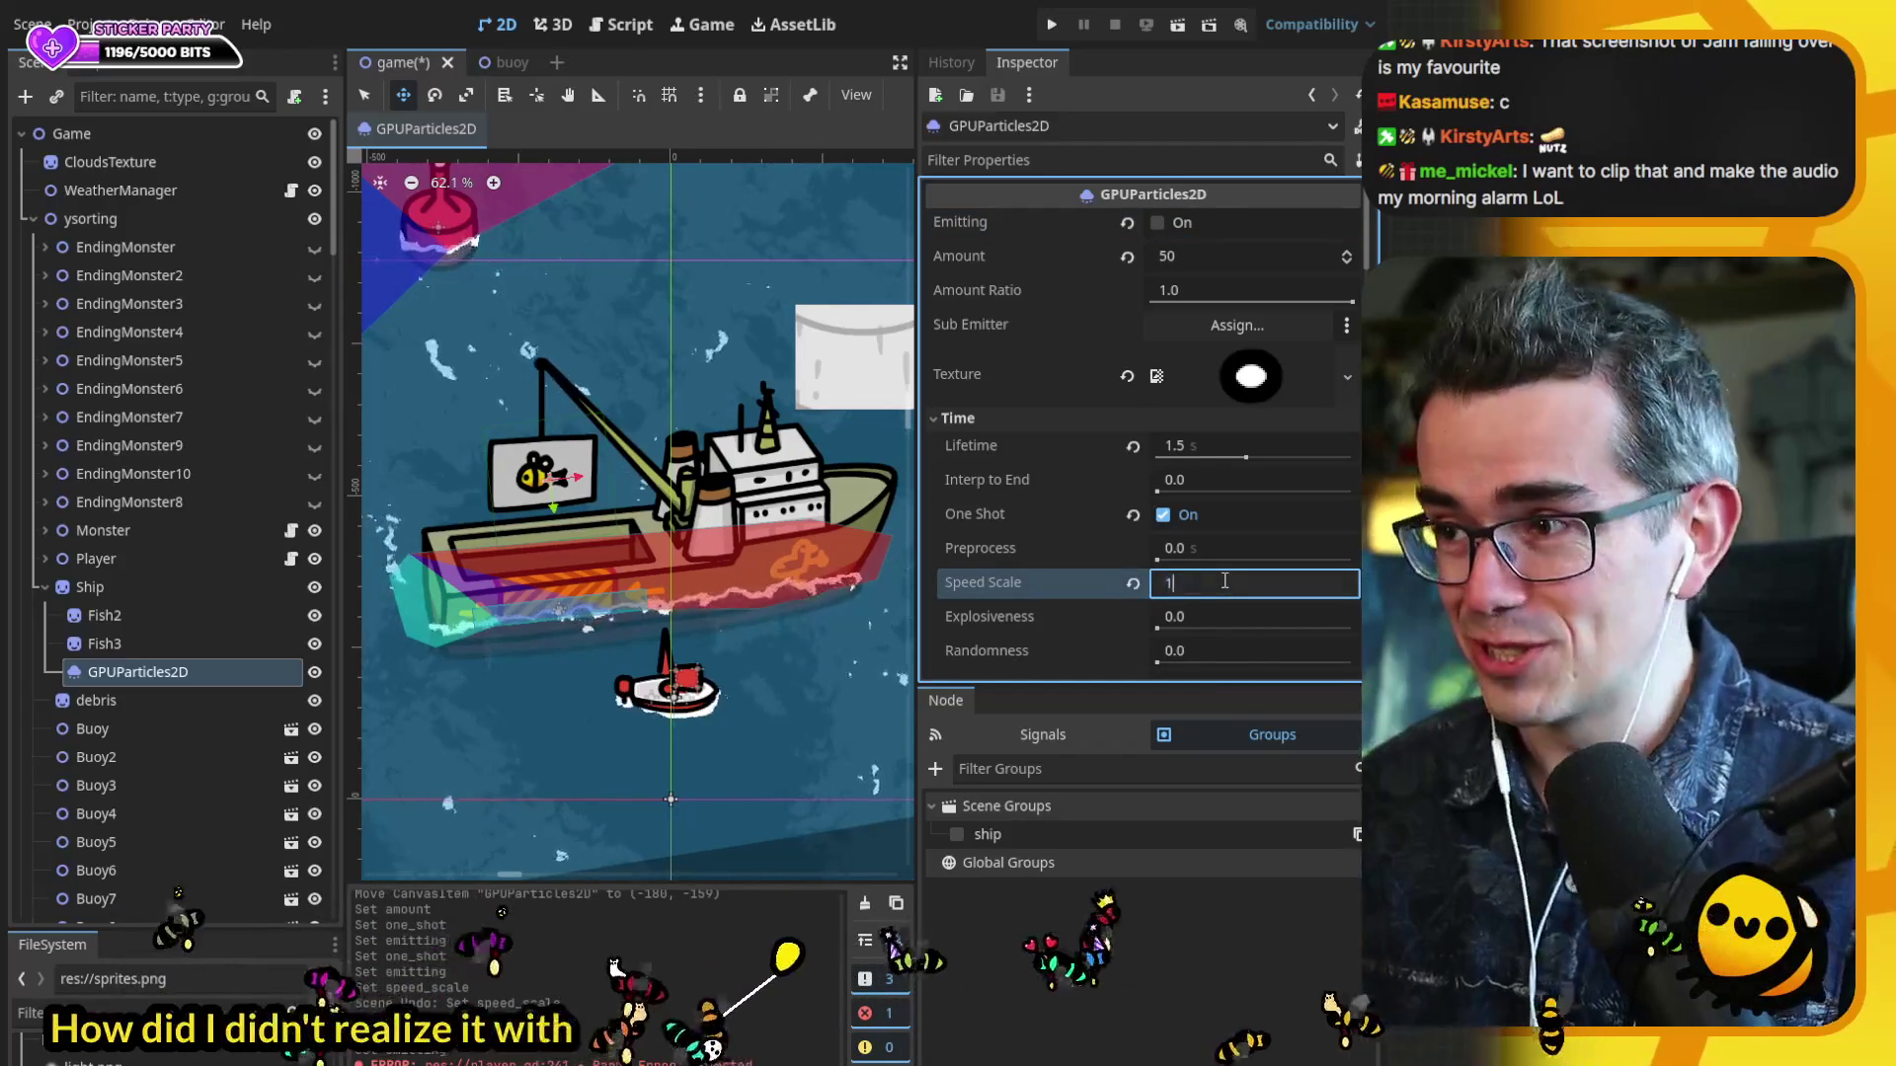
pyautogui.click(1157, 225)
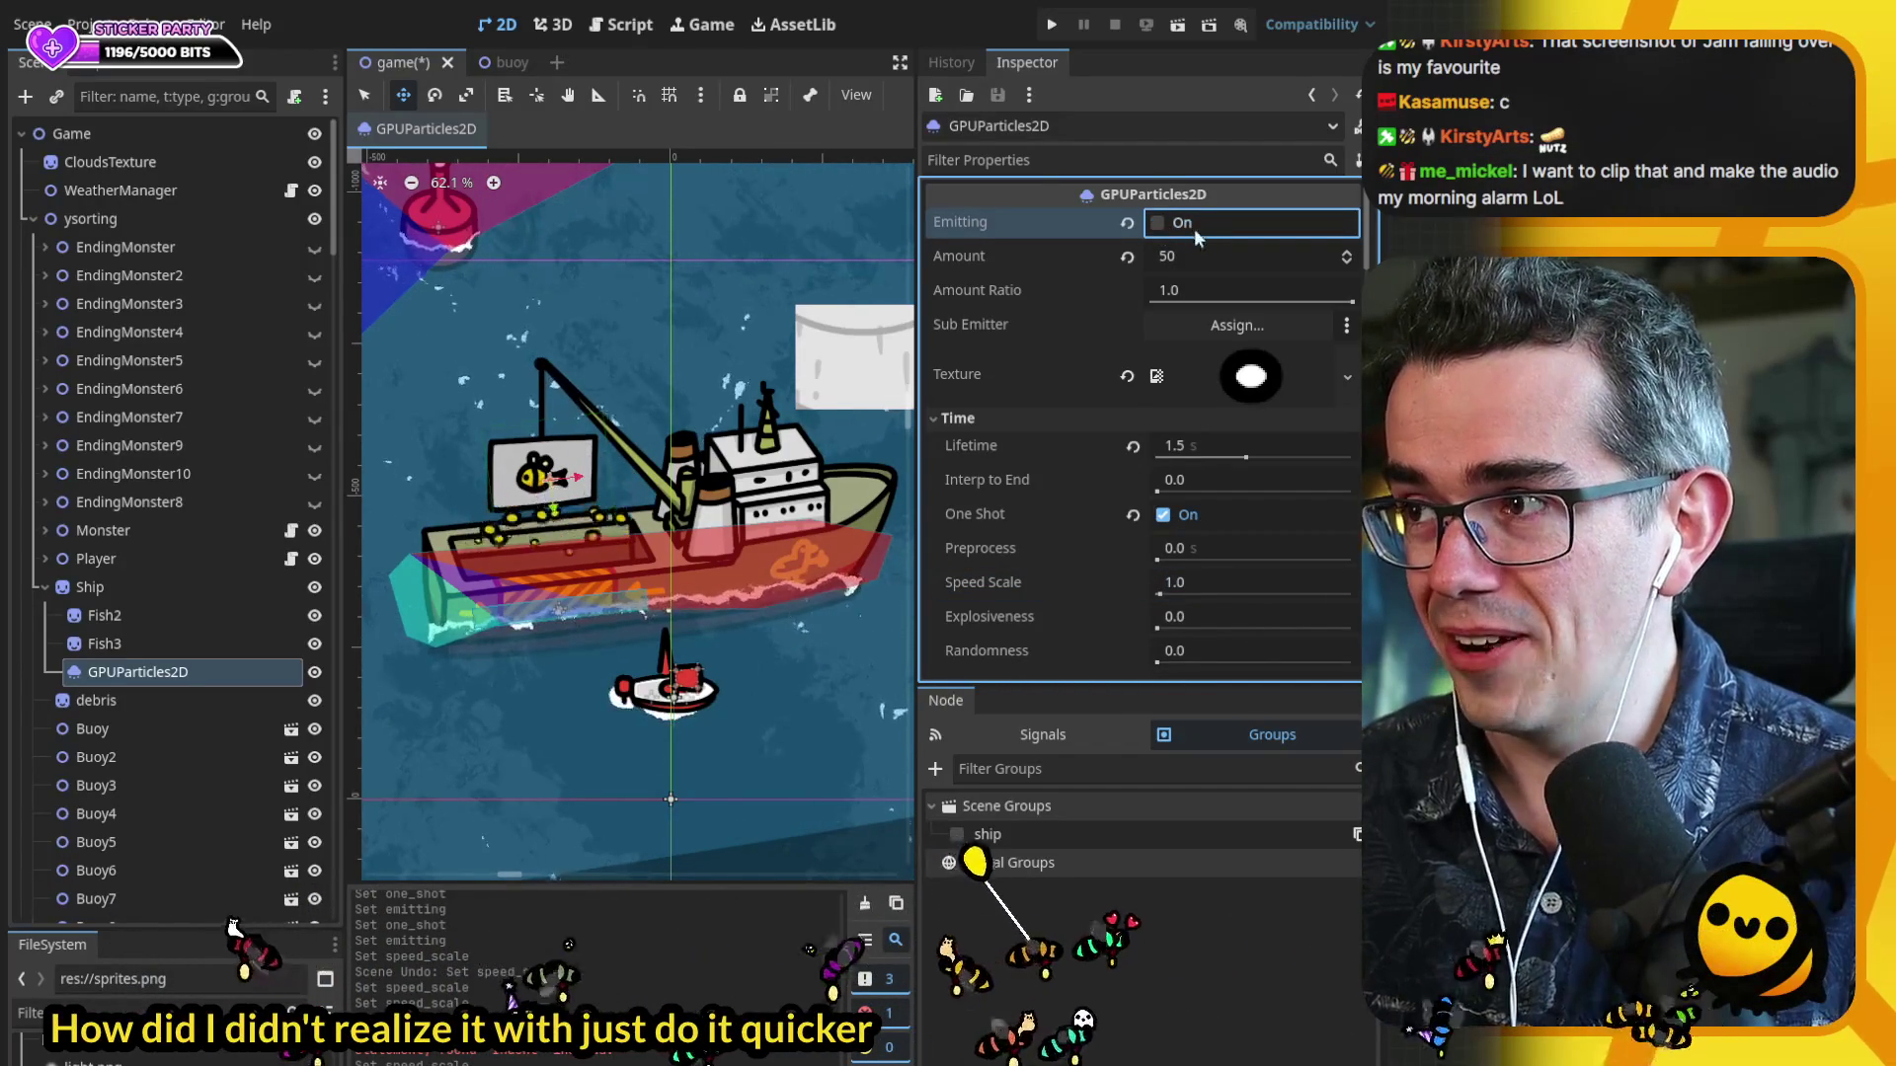
pyautogui.click(1189, 249)
pyautogui.write('16')
pyautogui.press('Return')
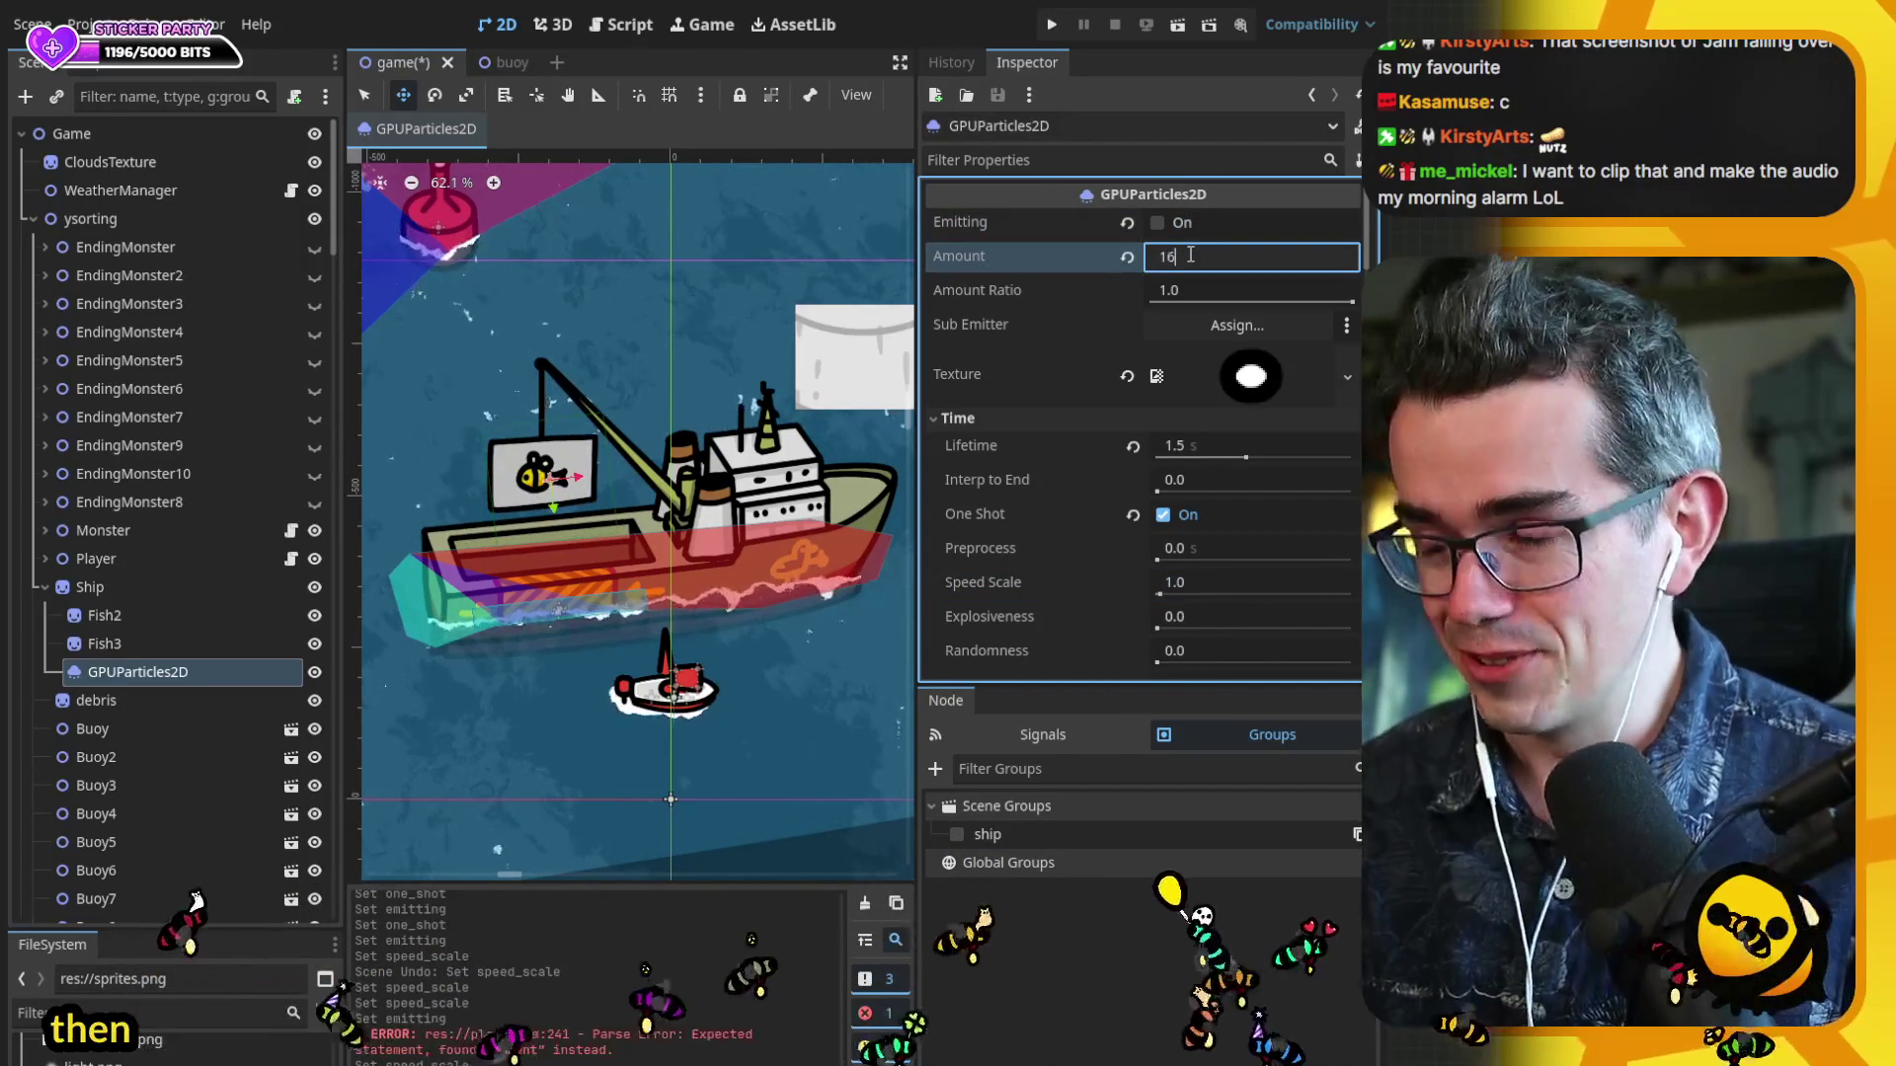
pyautogui.click(1159, 225)
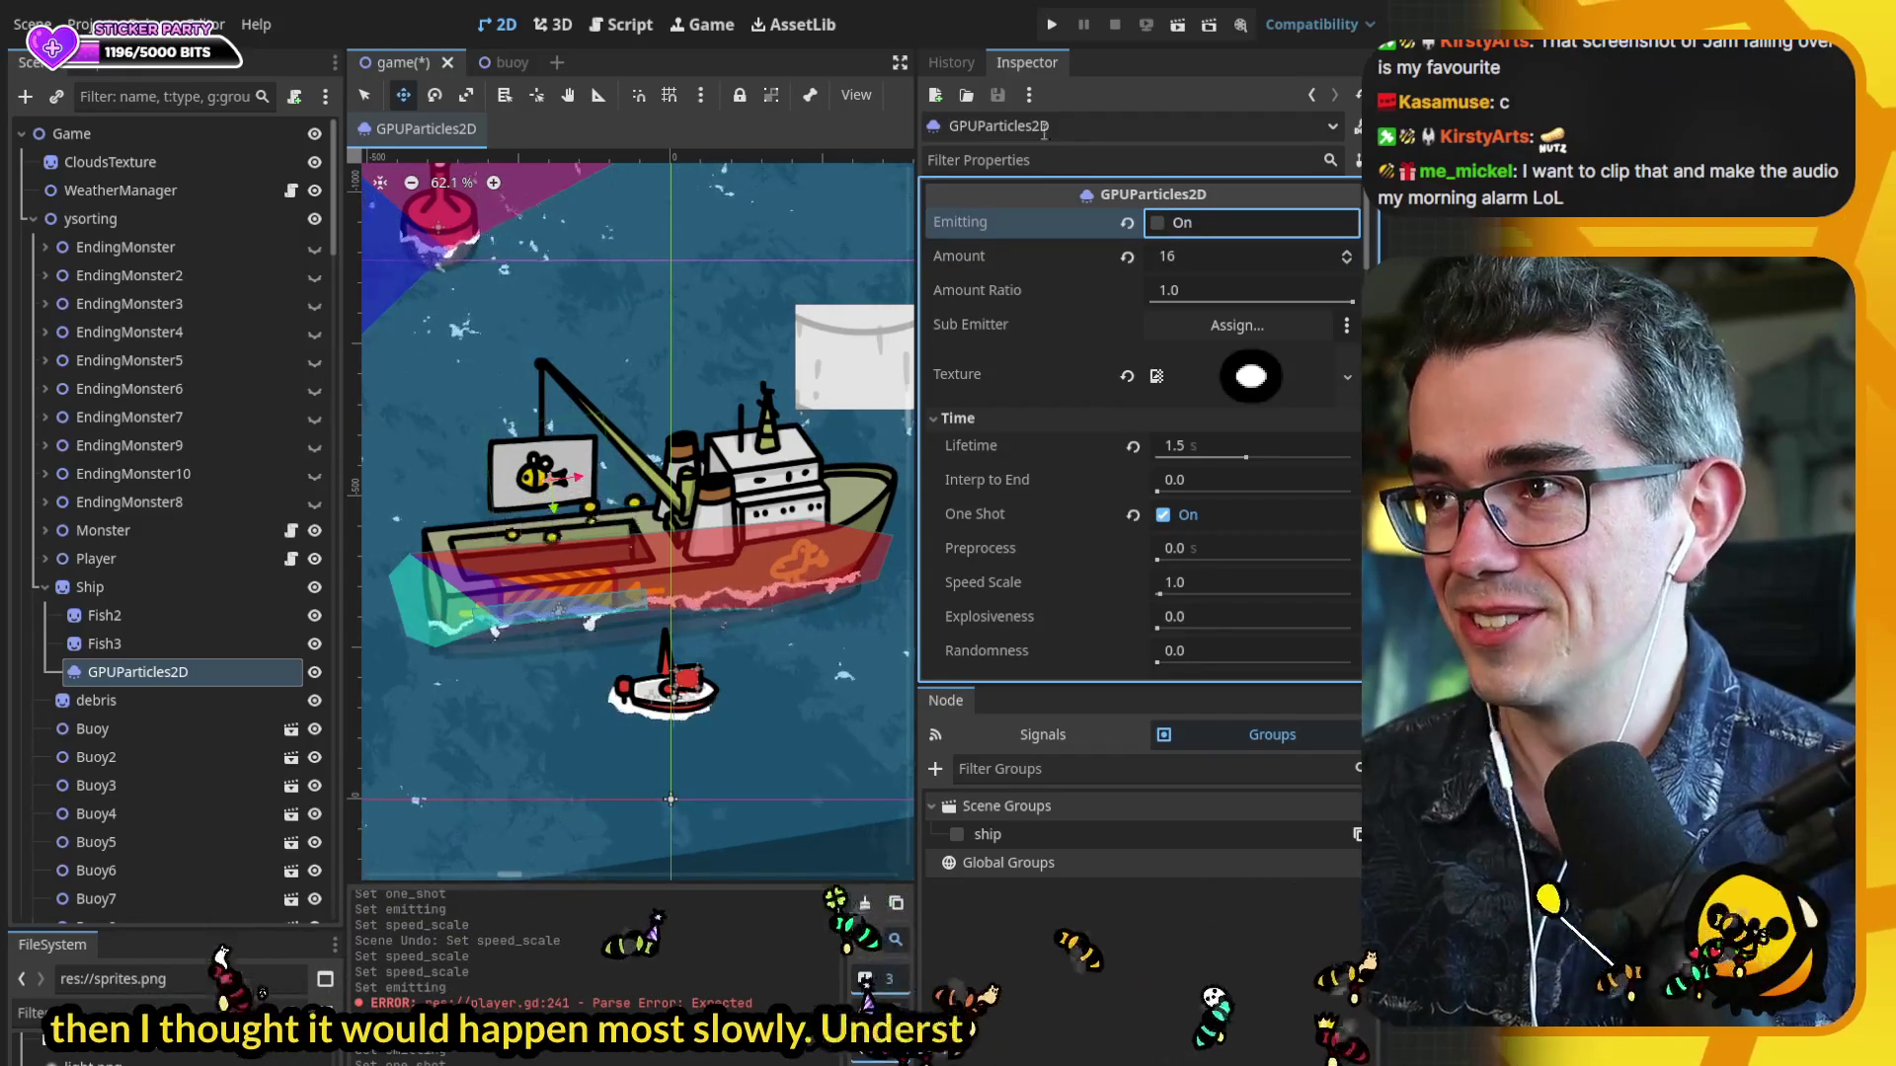
# - Return to the player.gd script and save
pyautogui.click(621, 23)
pyautogui.moveTo(606, 808)
pyautogui.mouseDown()
pyautogui.moveTo(666, 814)
pyautogui.moveTo(622, 814)
pyautogui.mouseUp()
pyautogui.scroll(-2, 702, 673)
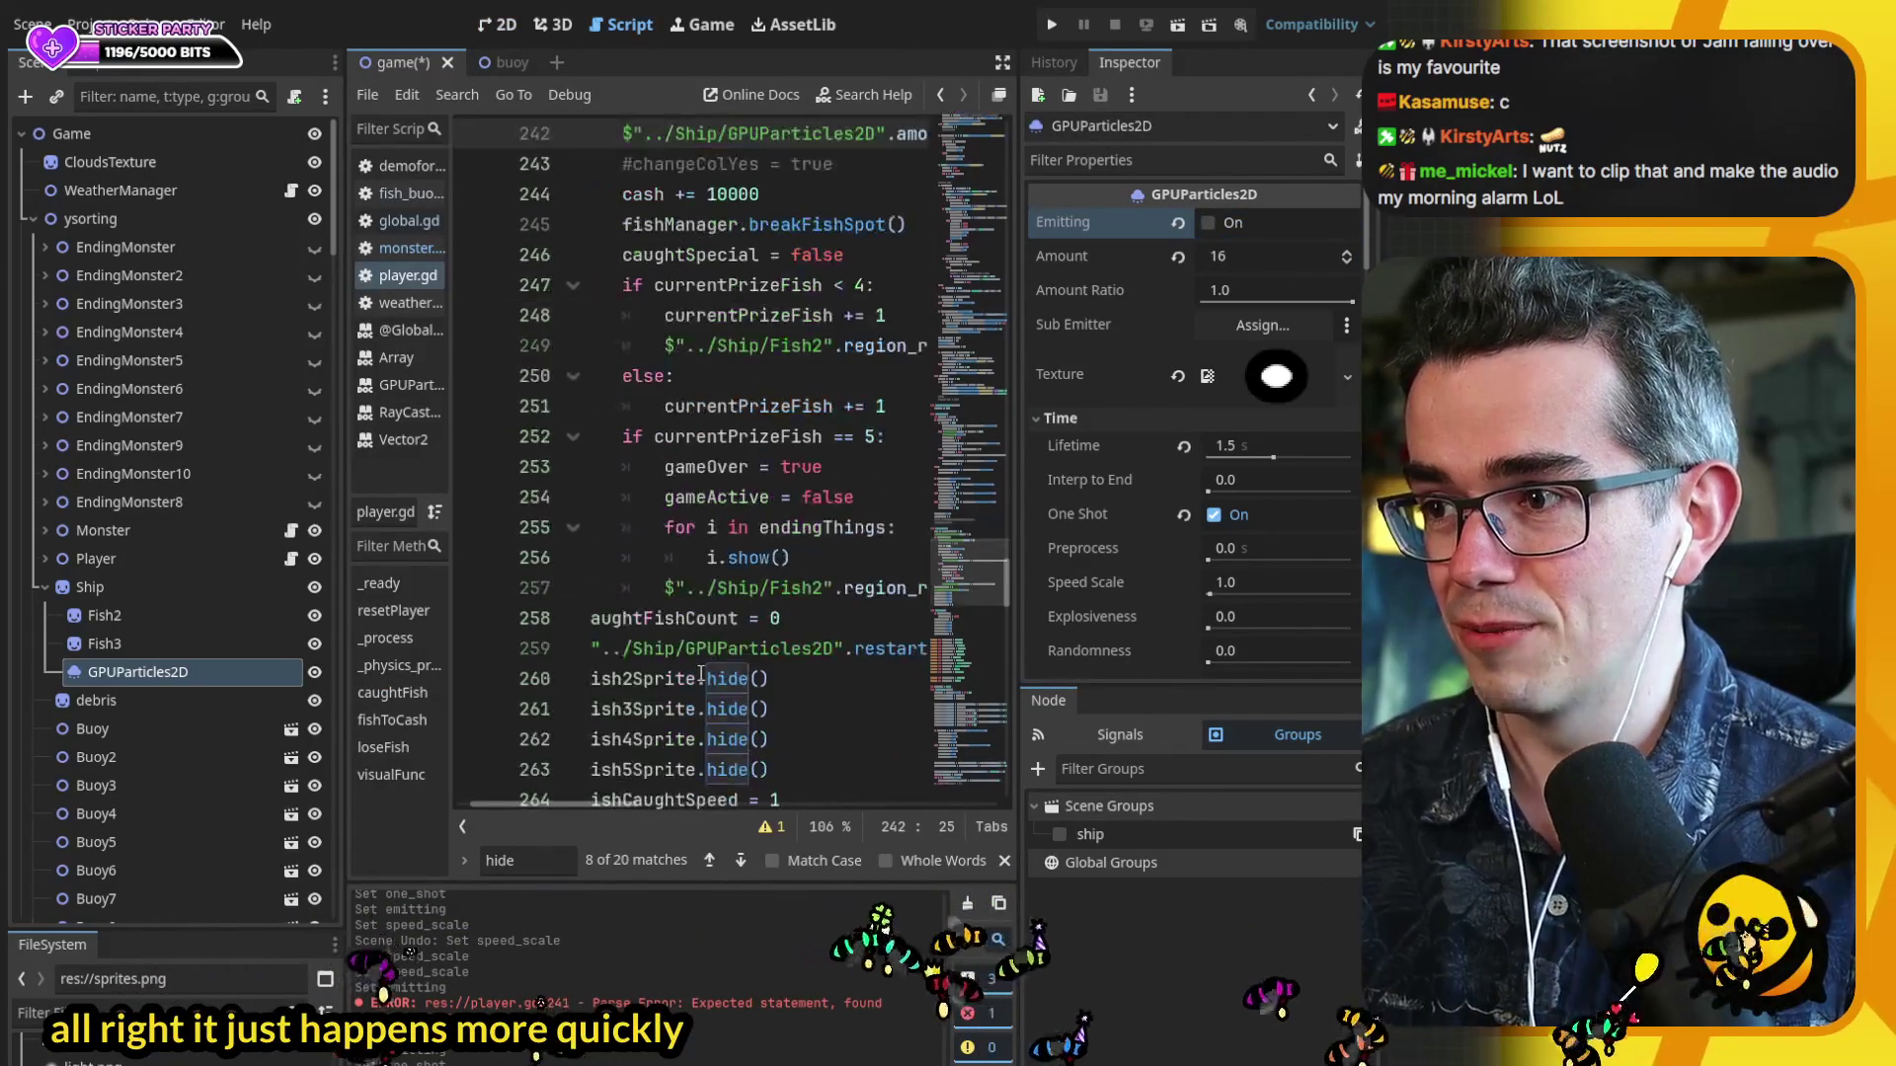
pyautogui.scroll(2, 702, 673)
pyautogui.hotkey('ctrl', 's')
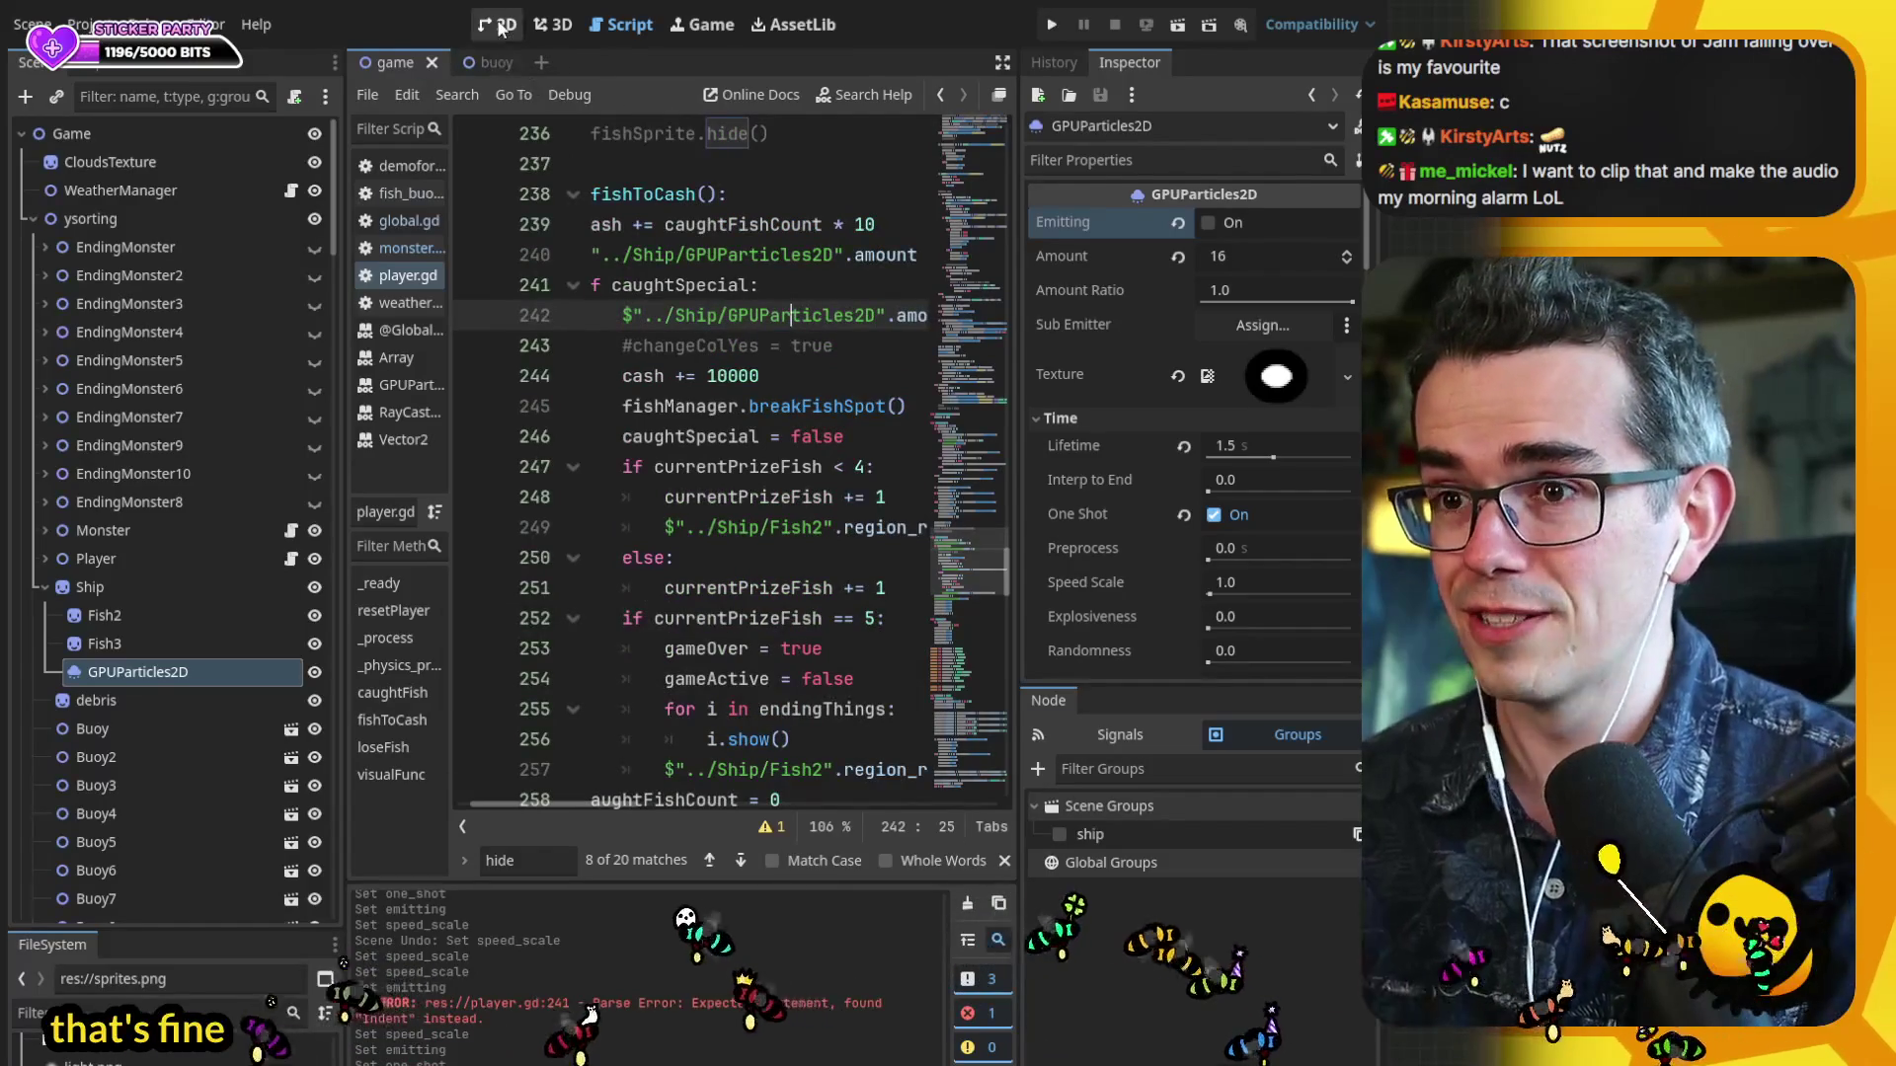
# - Return to the 2D game scene, frame the ship, and save the scene
pyautogui.click(502, 26)
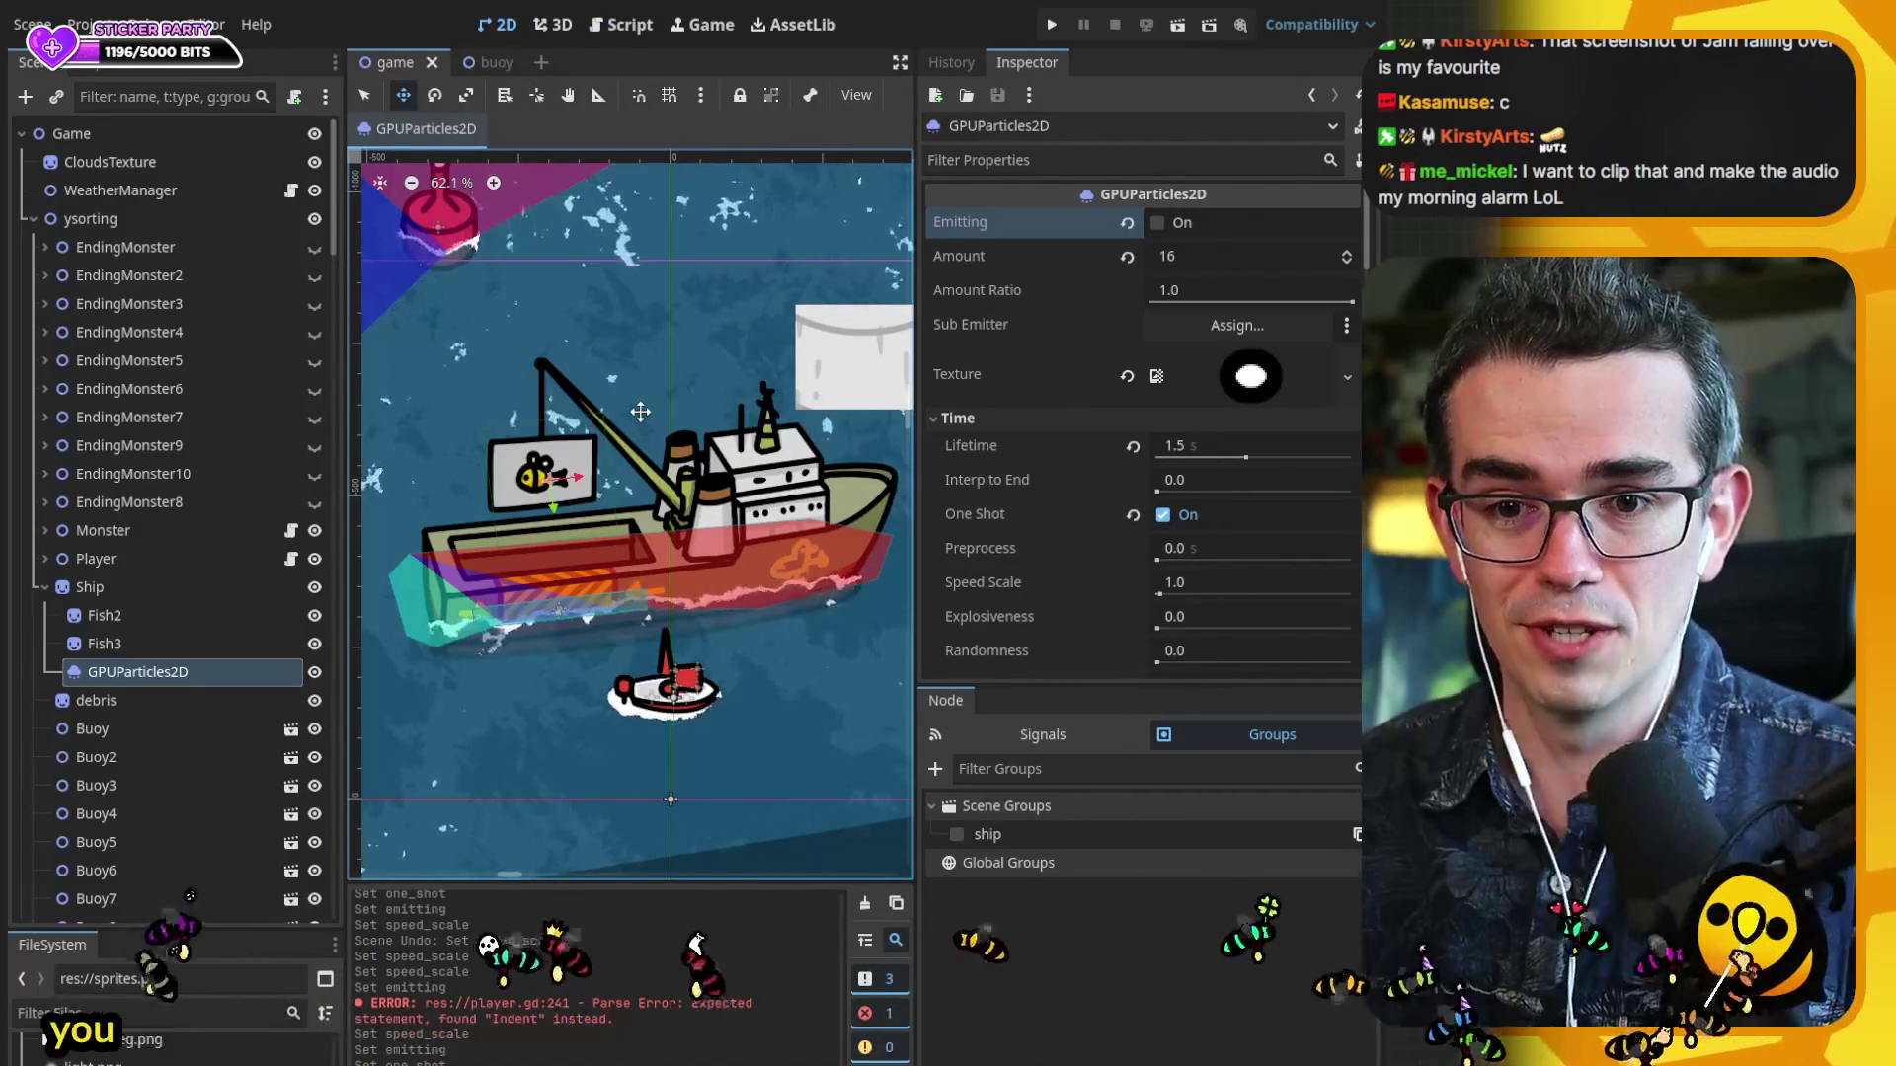
pyautogui.scroll(-2, 513, 514)
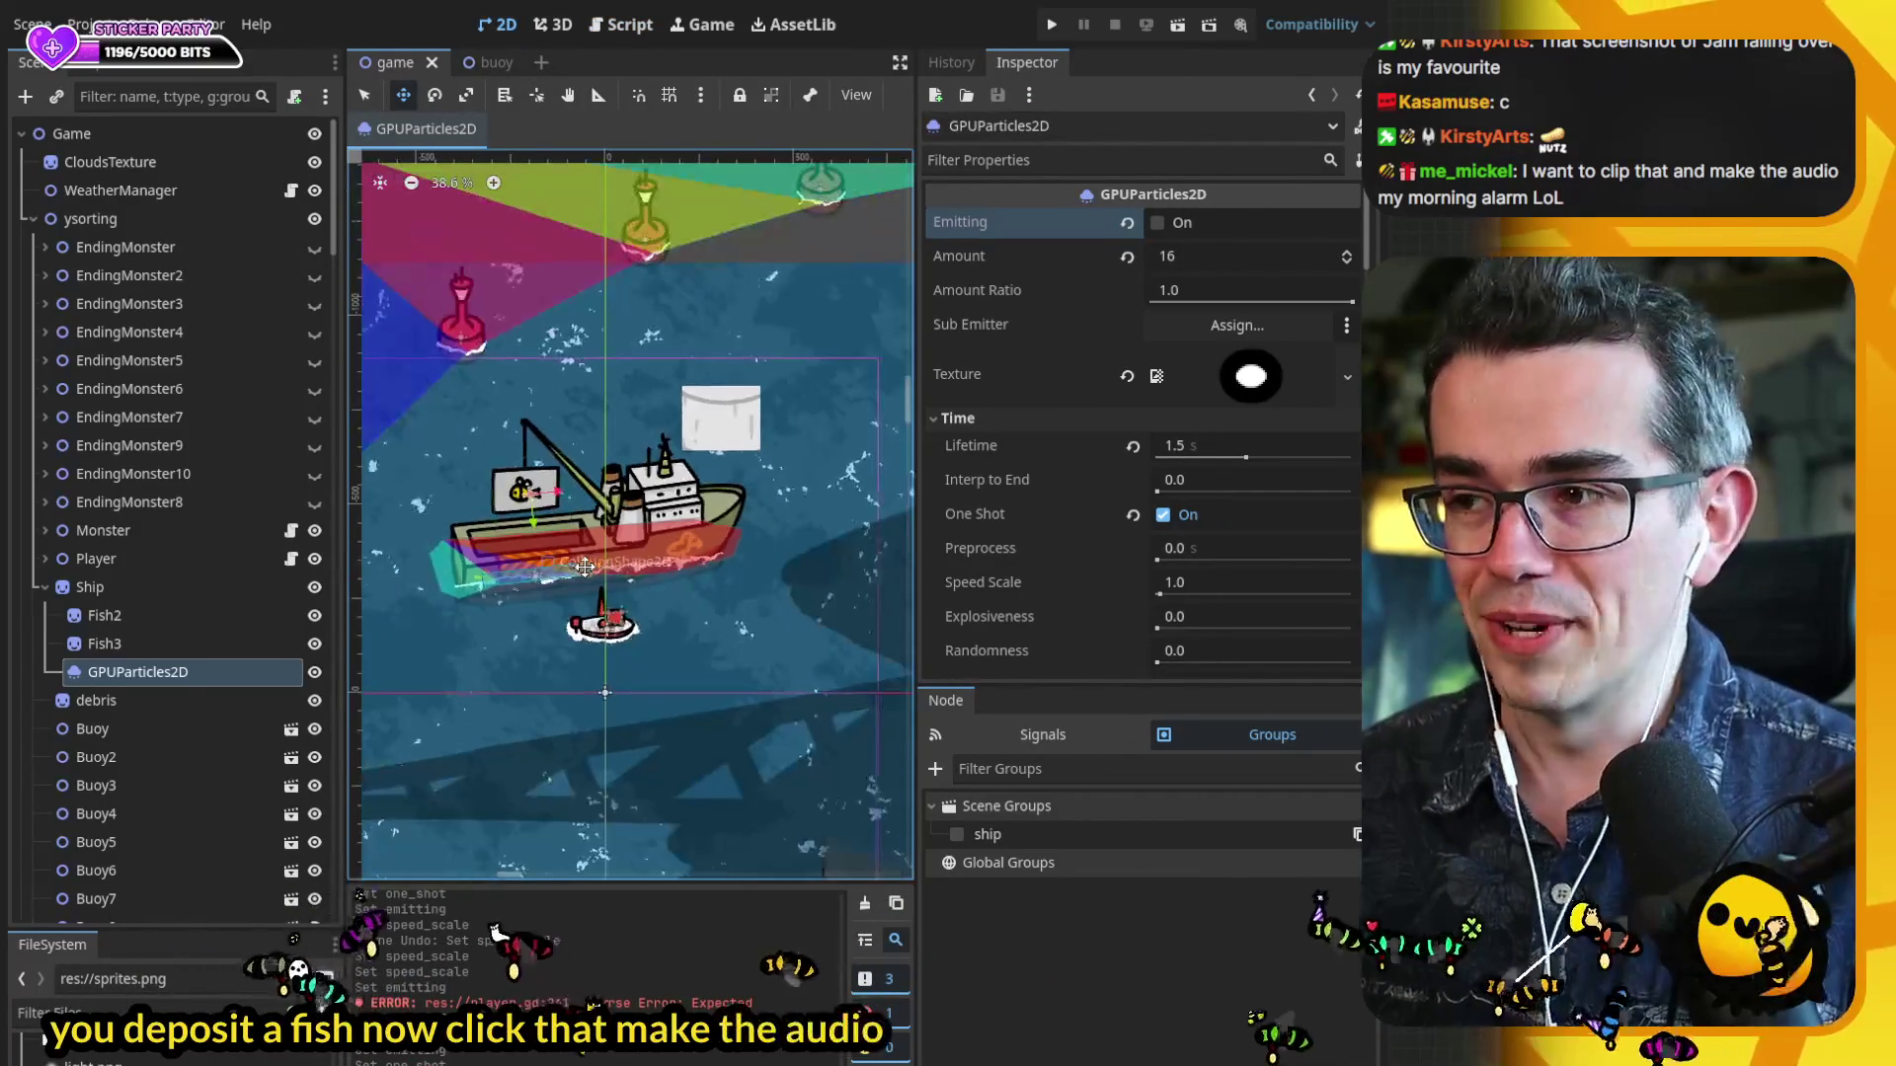
pyautogui.scroll(-1, 530, 483)
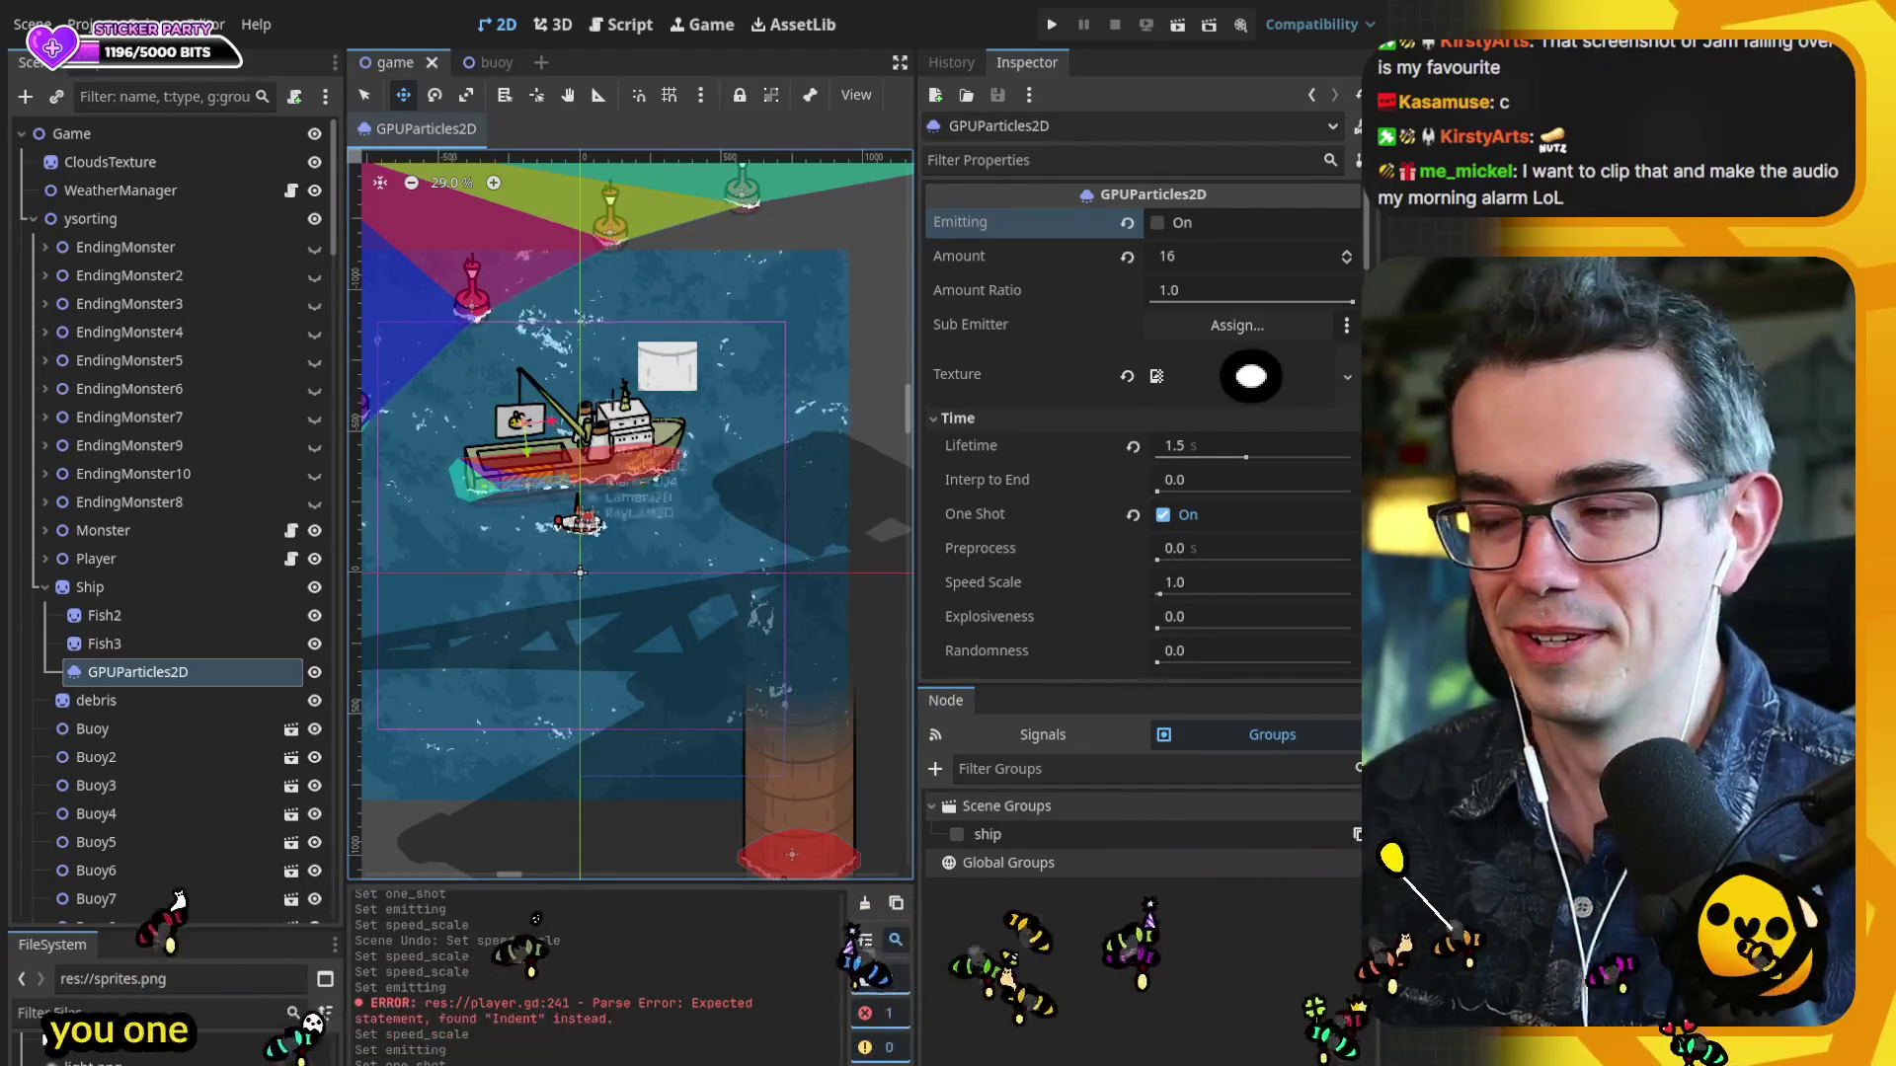
pyautogui.scroll(-1, 537, 537)
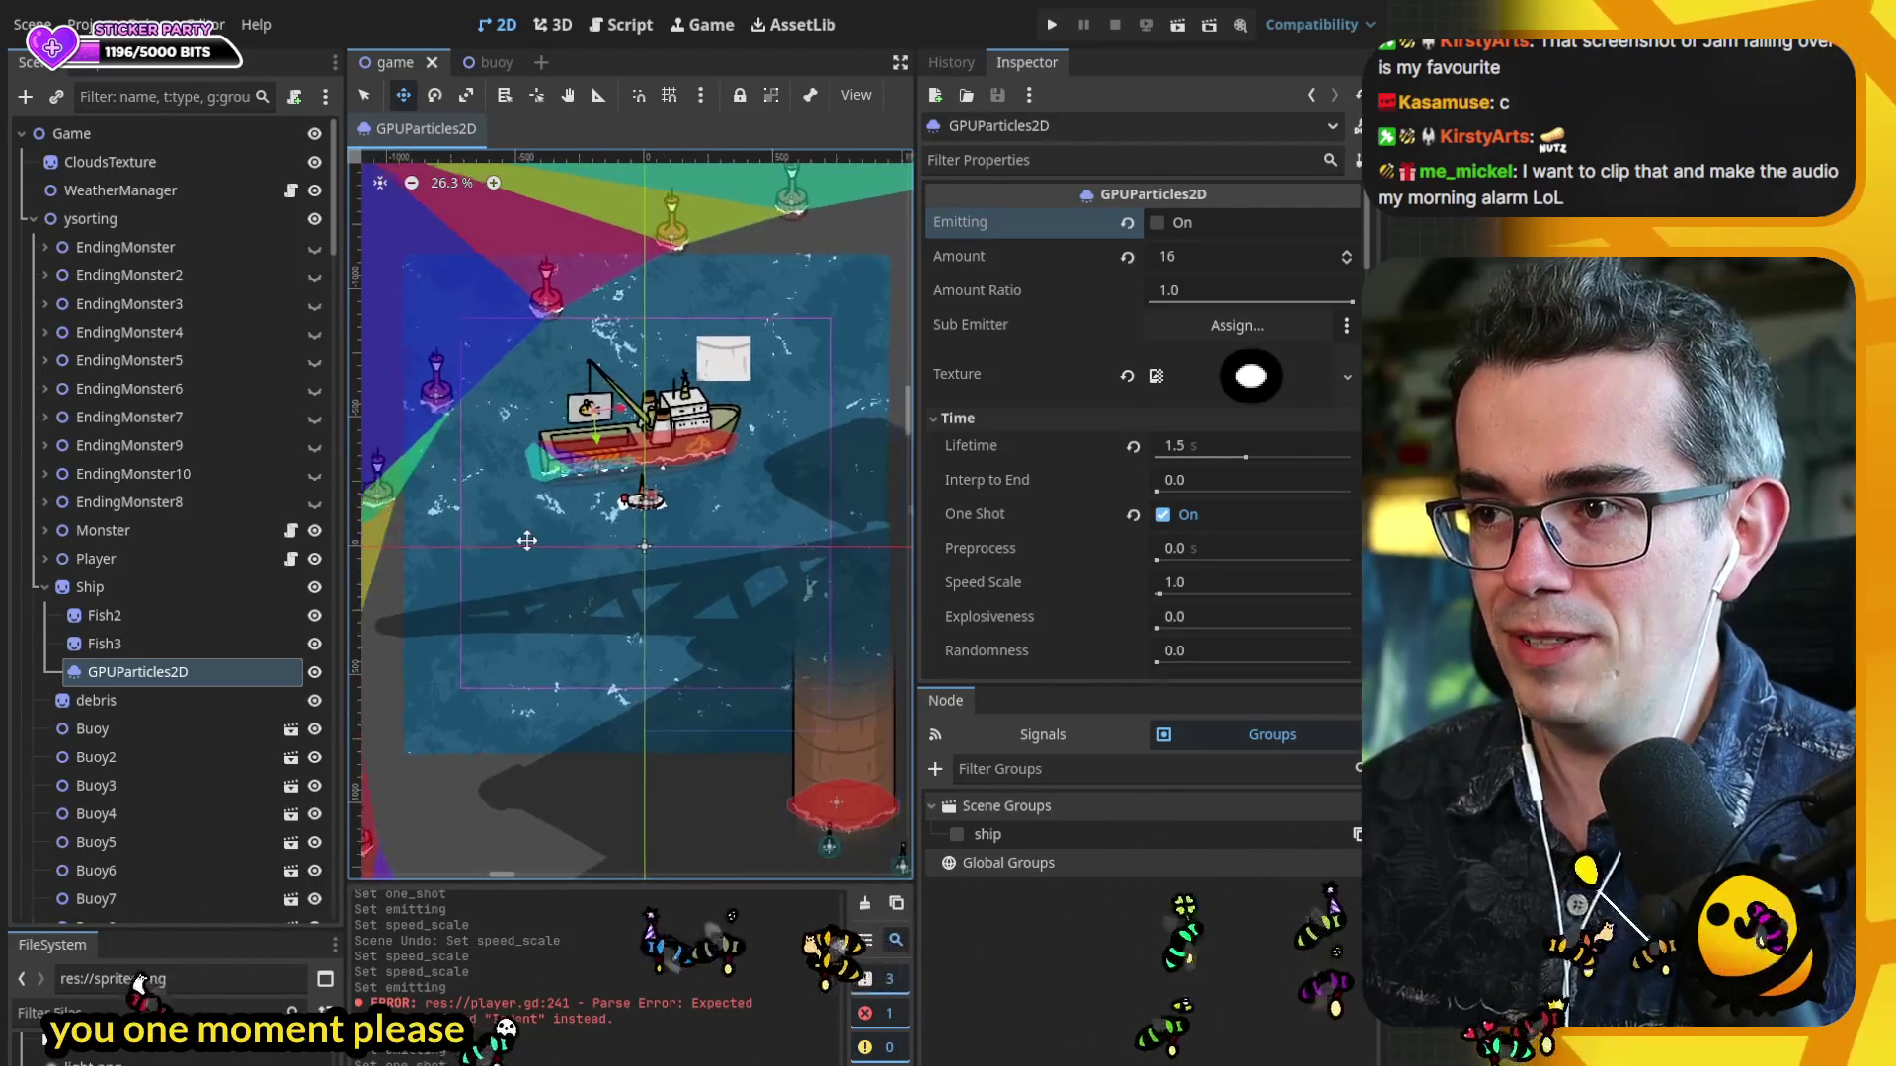
pyautogui.moveTo(498, 536); pyautogui.dragTo(528, 516)
pyautogui.hotkey('ctrl', 's')
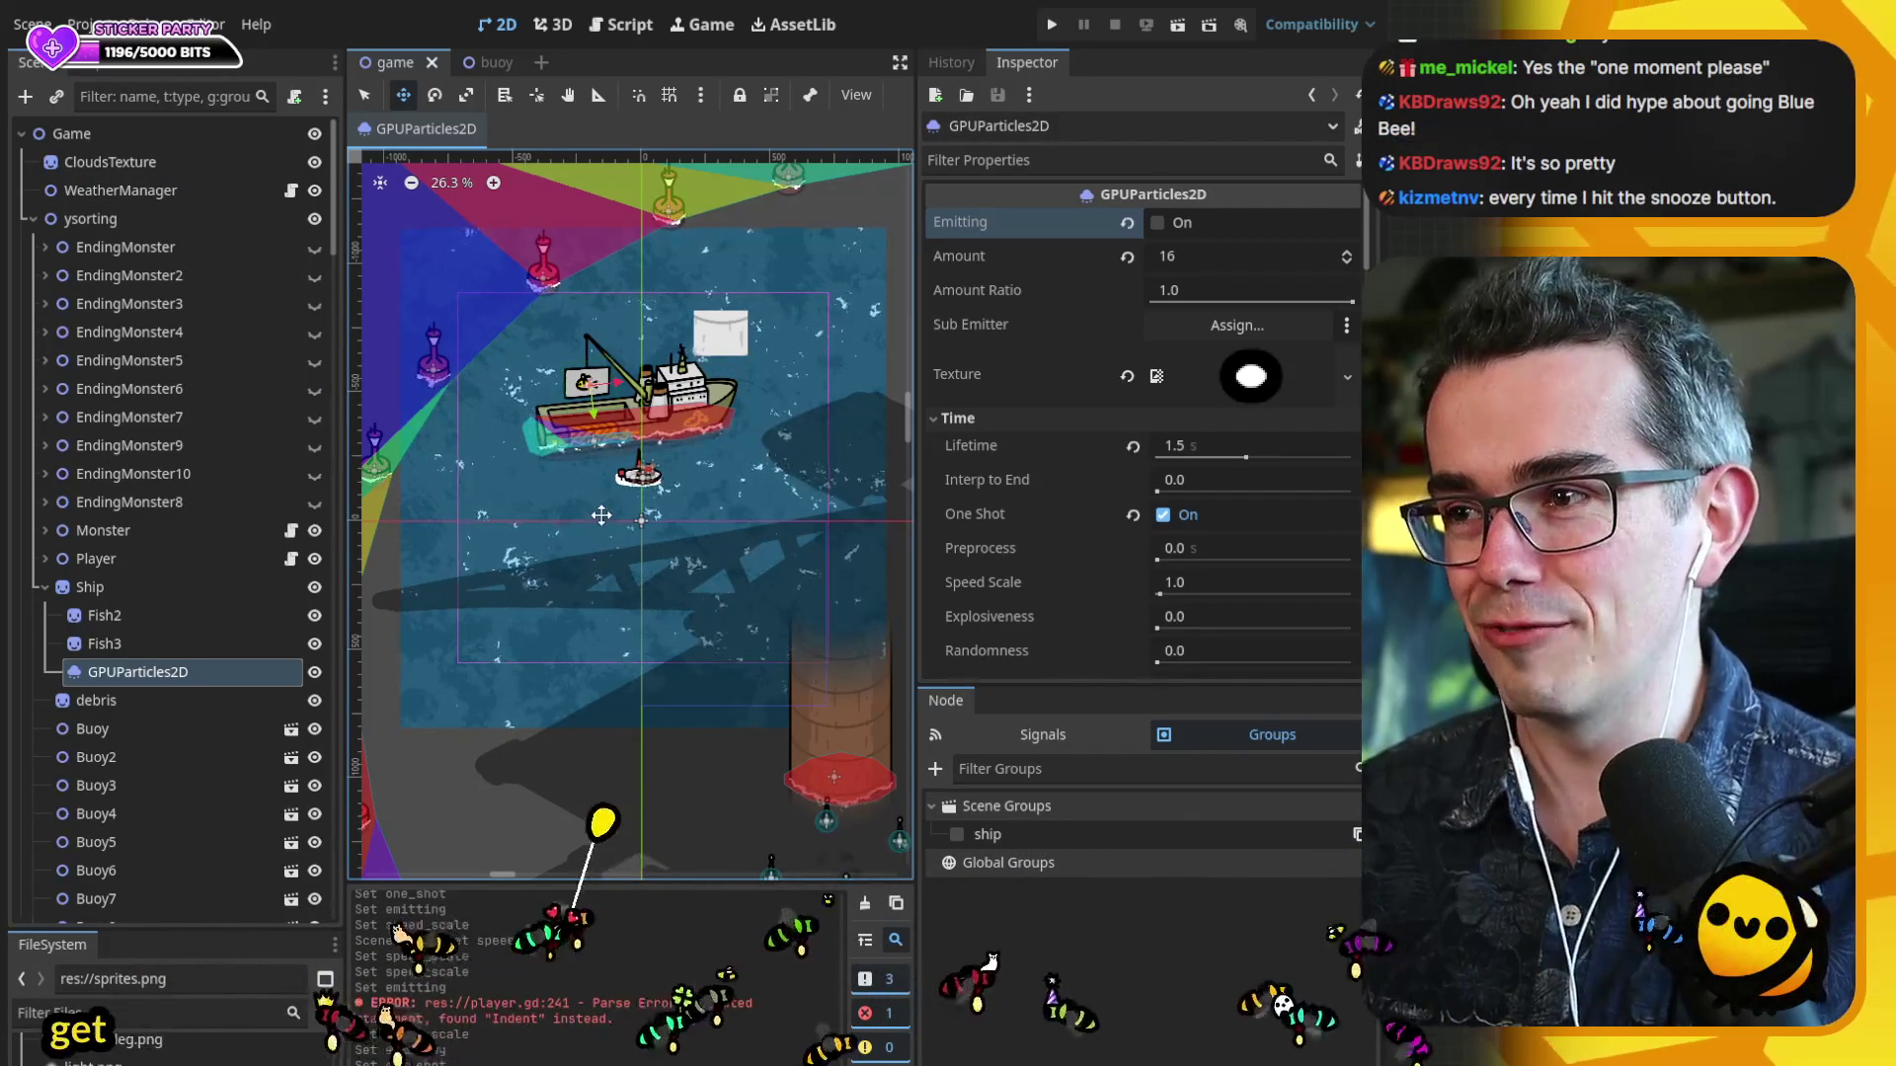
# - Recentre the view on the ship and select the Fish3 sprite
pyautogui.moveTo(602, 515); pyautogui.dragTo(618, 507)
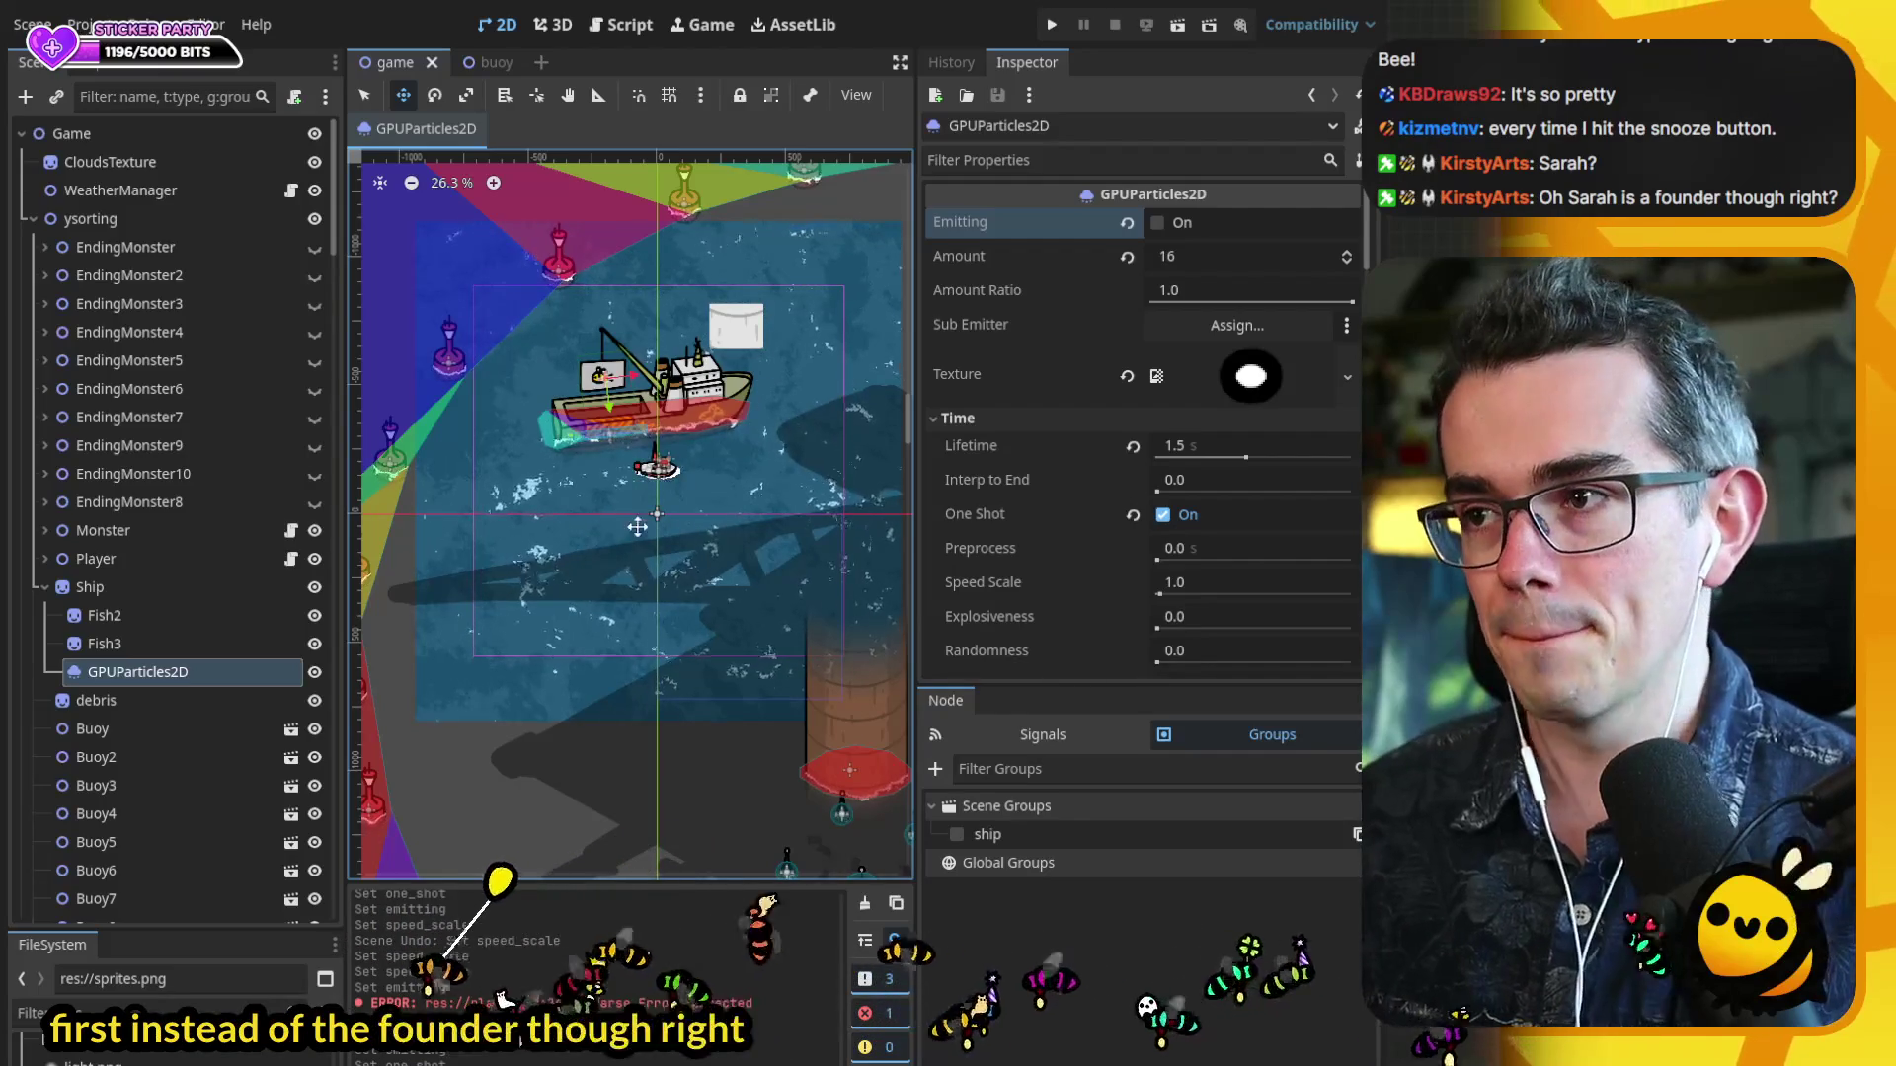
pyautogui.moveTo(643, 513); pyautogui.dragTo(598, 560)
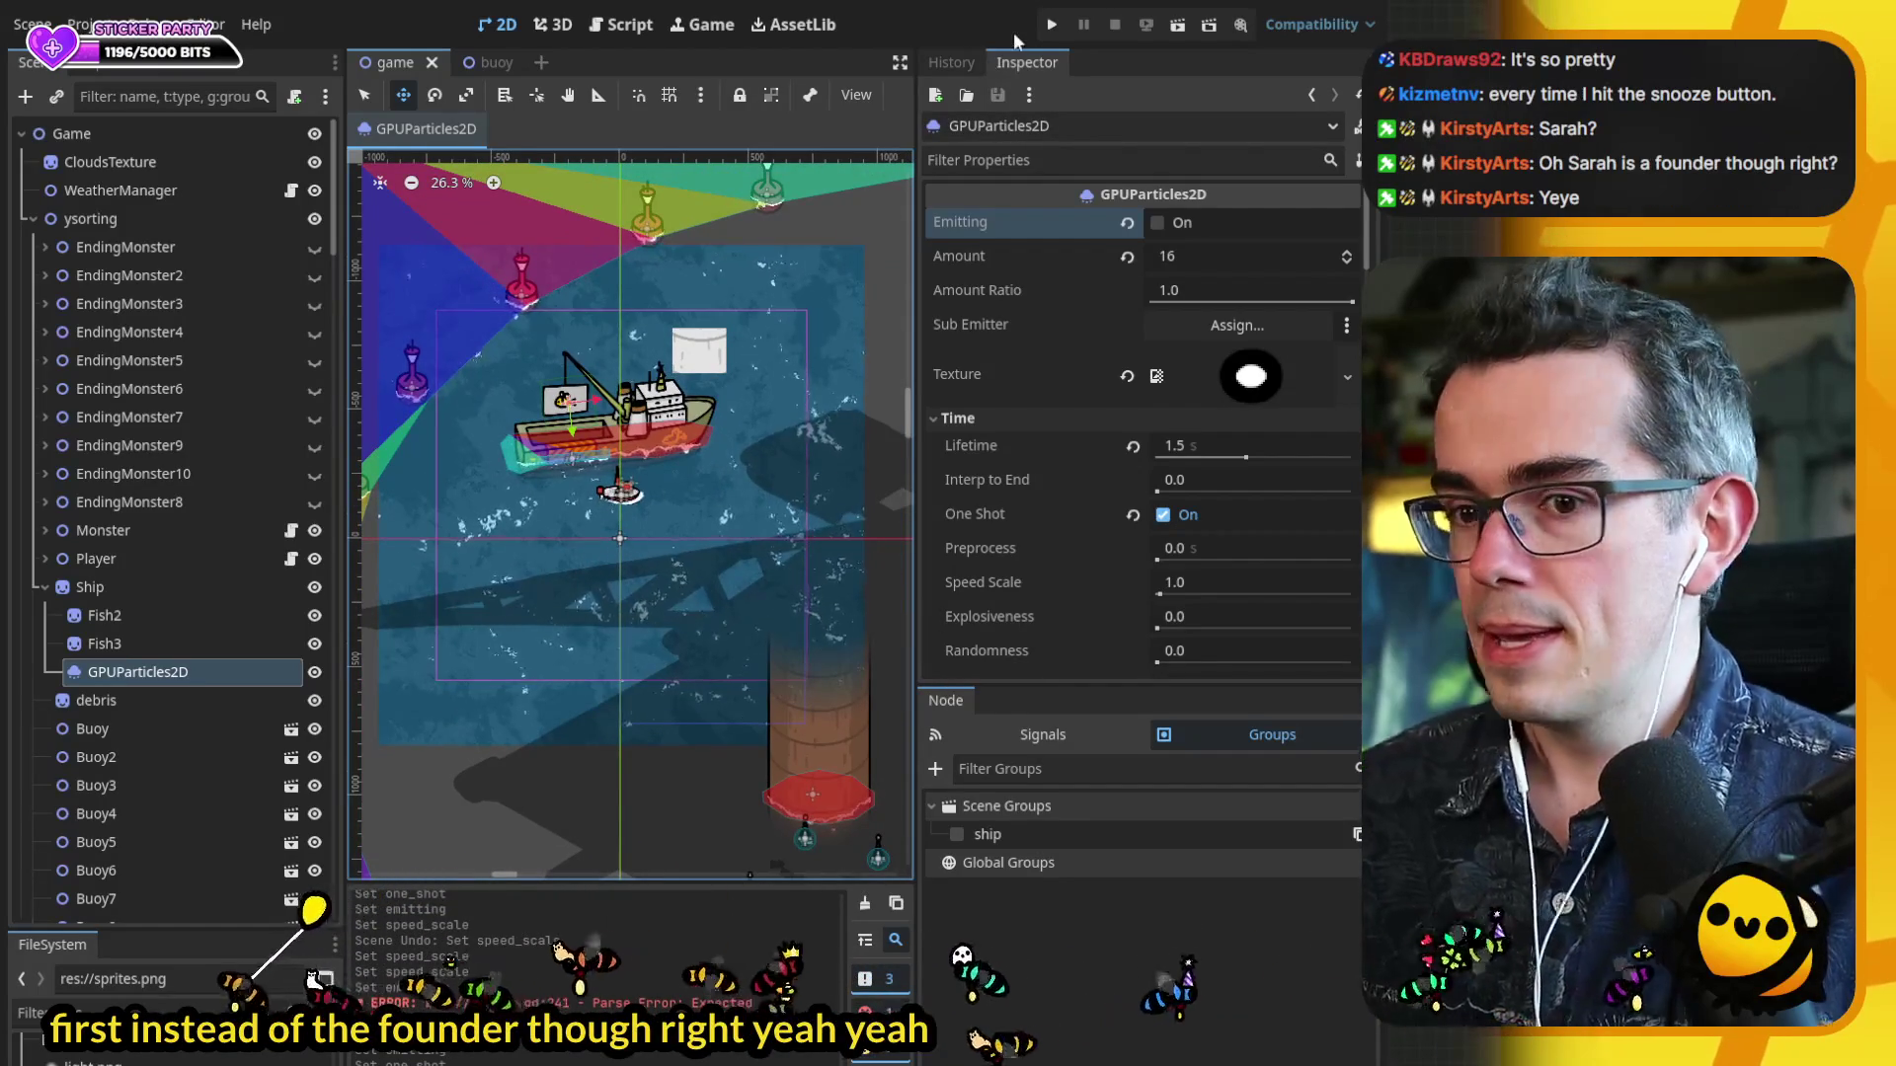
pyautogui.scroll(2, 675, 433)
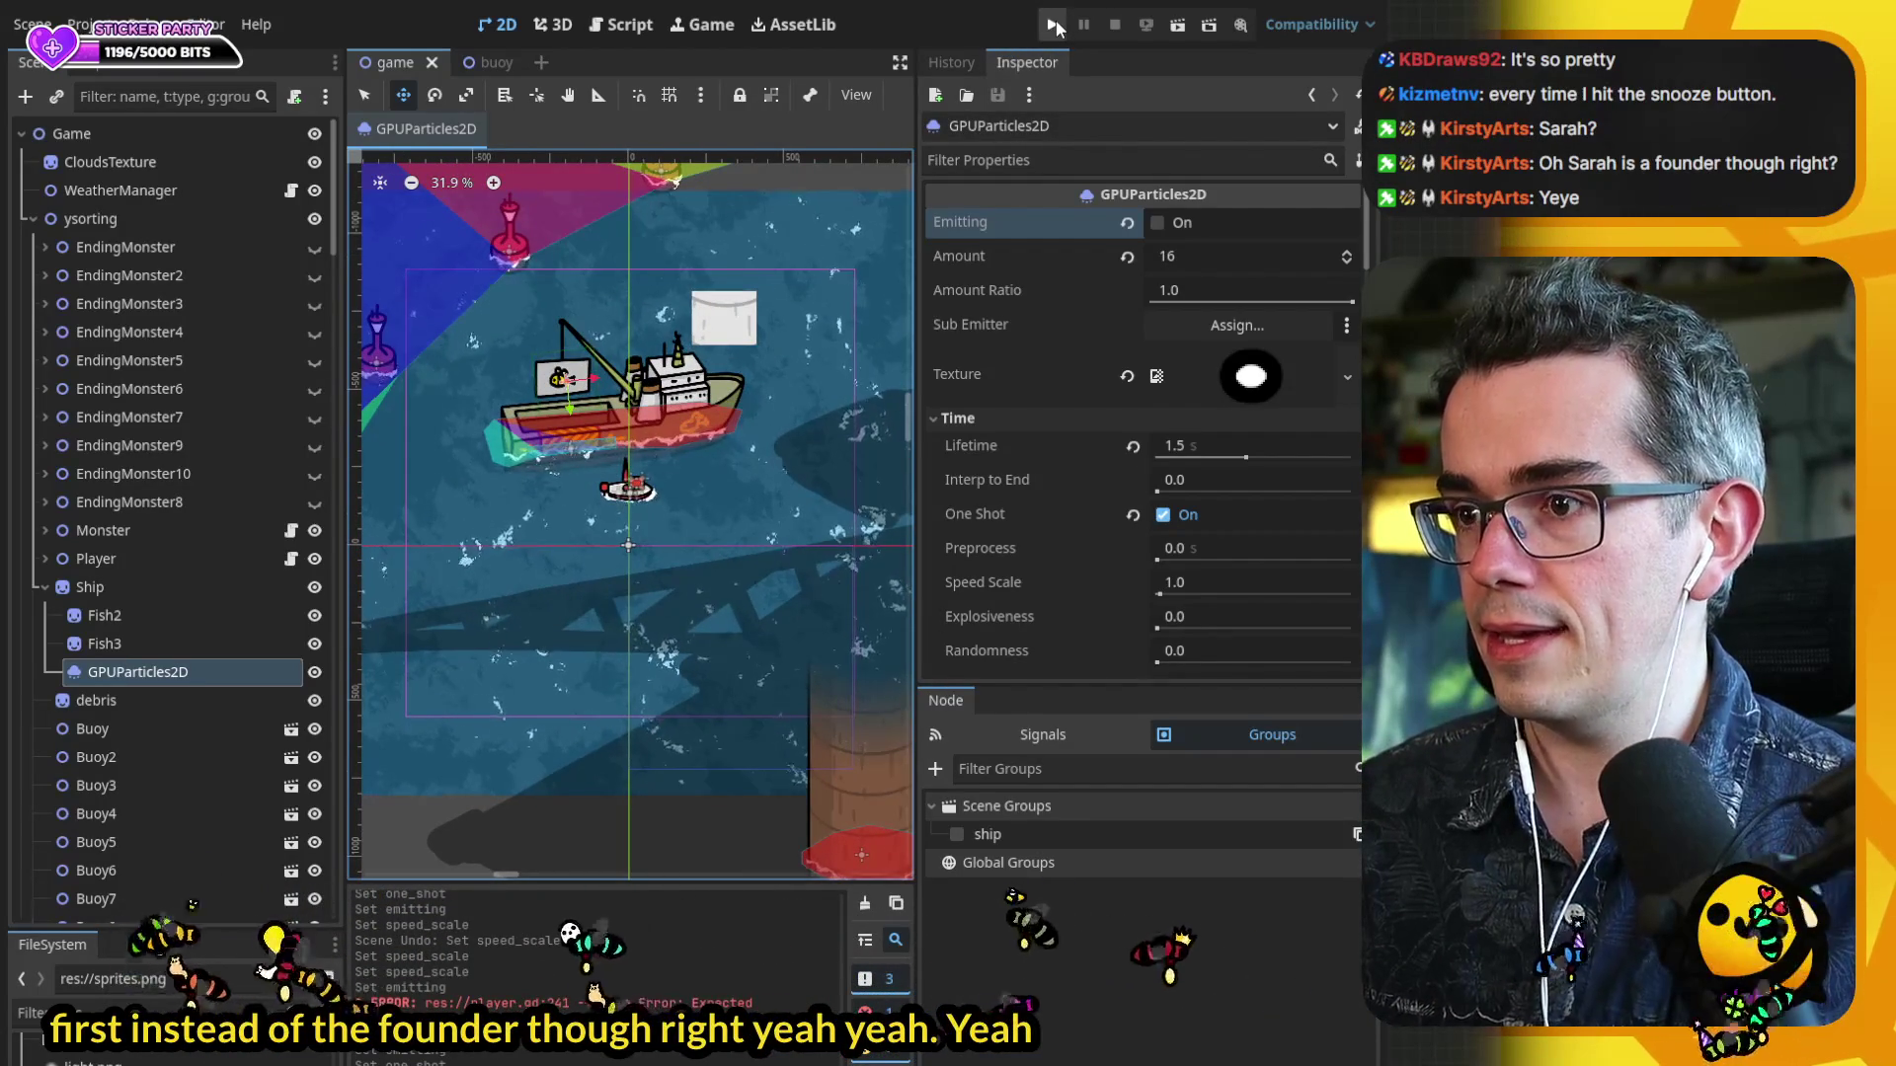
pyautogui.press('q')
pyautogui.scroll(7, 685, 476)
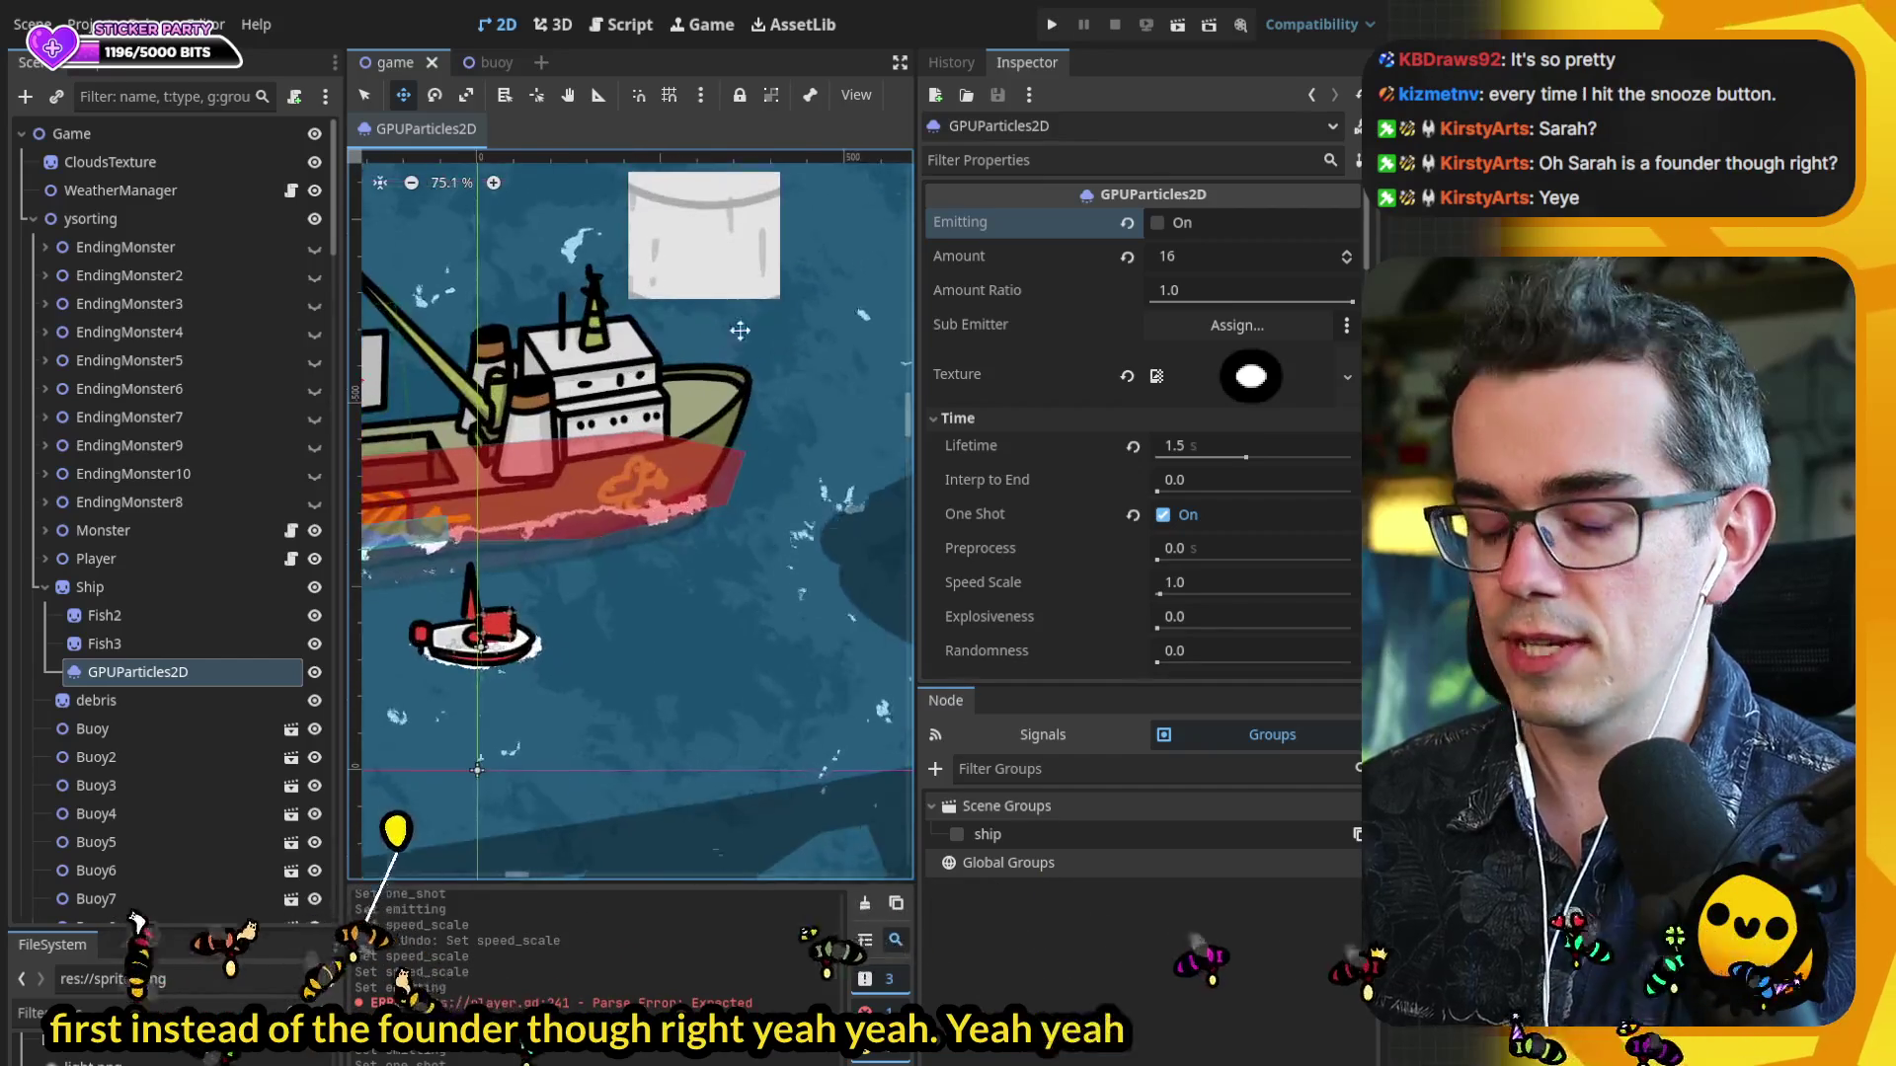
pyautogui.click(686, 476)
pyautogui.scroll(-5, 717, 499)
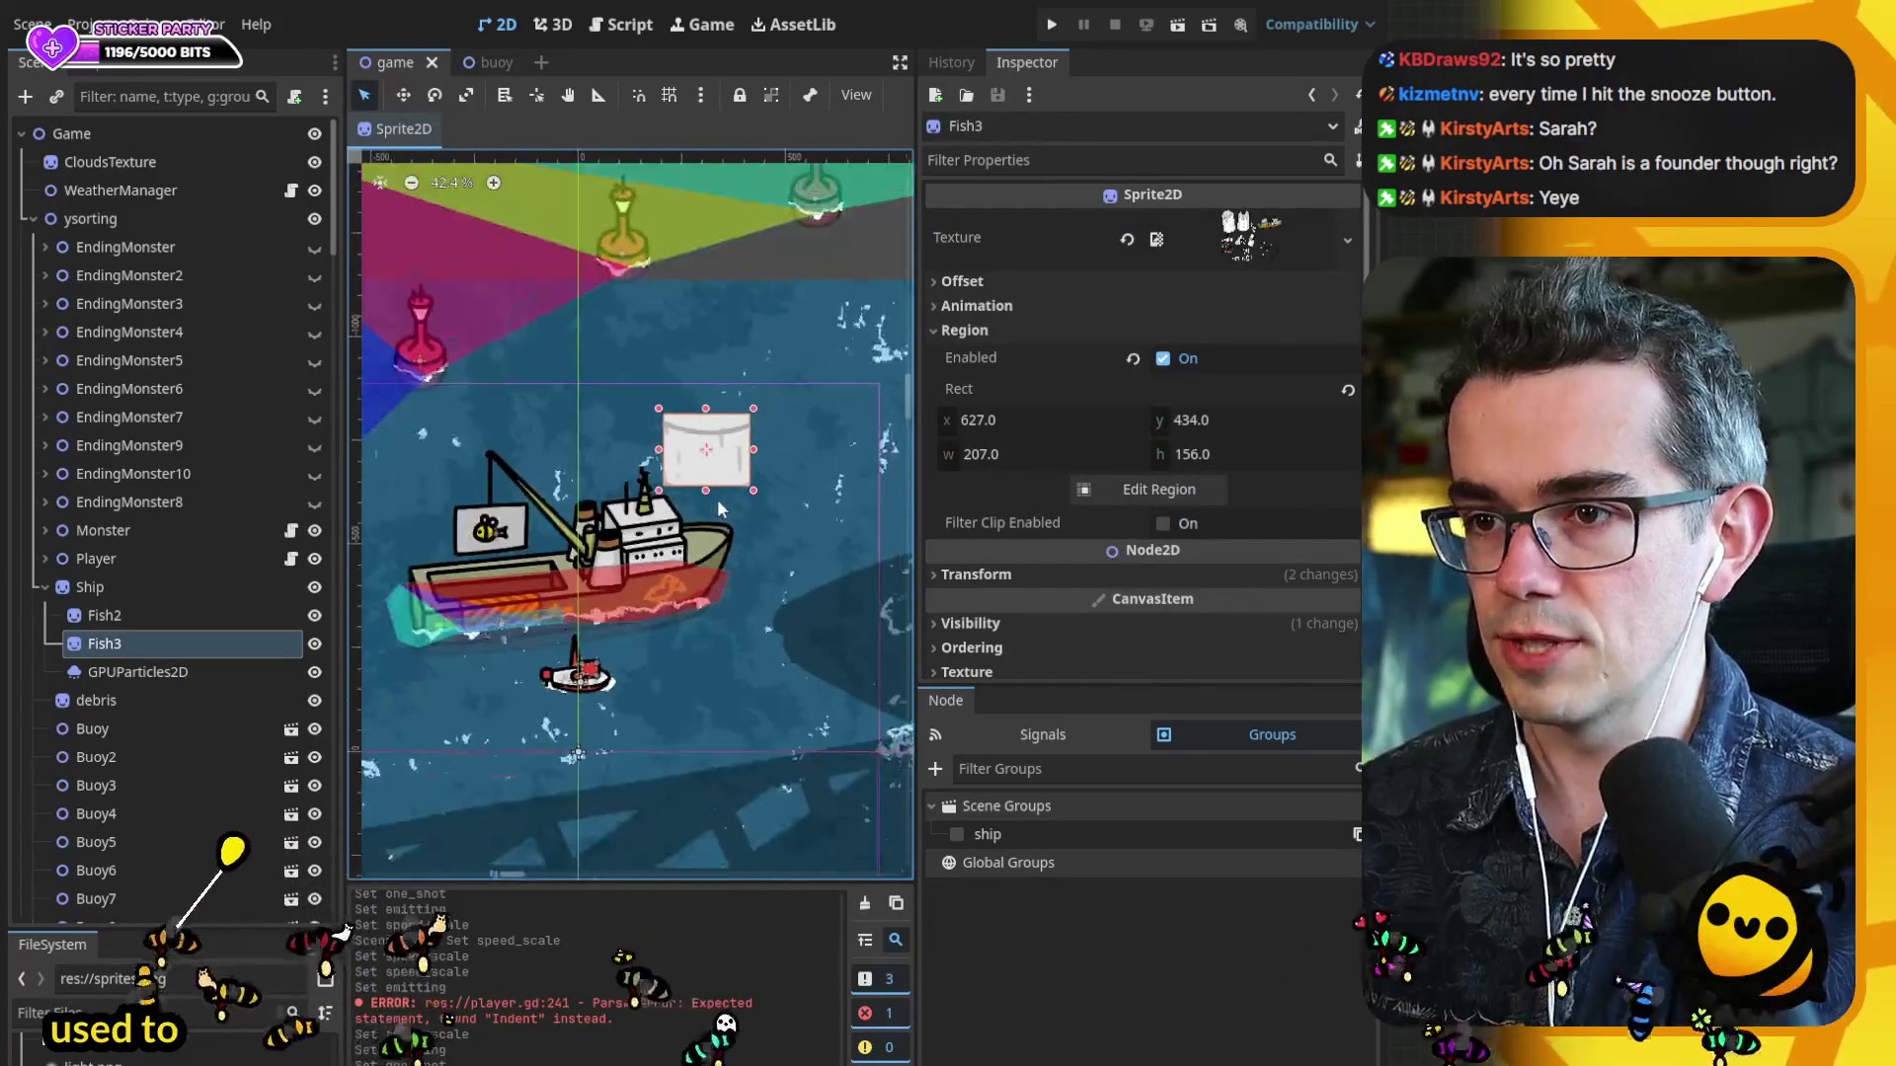
# - Set Fish3's texture region to the duck speech bubble (1142, 1147, 296 × 239) and check it
pyautogui.scroll(3, 717, 500)
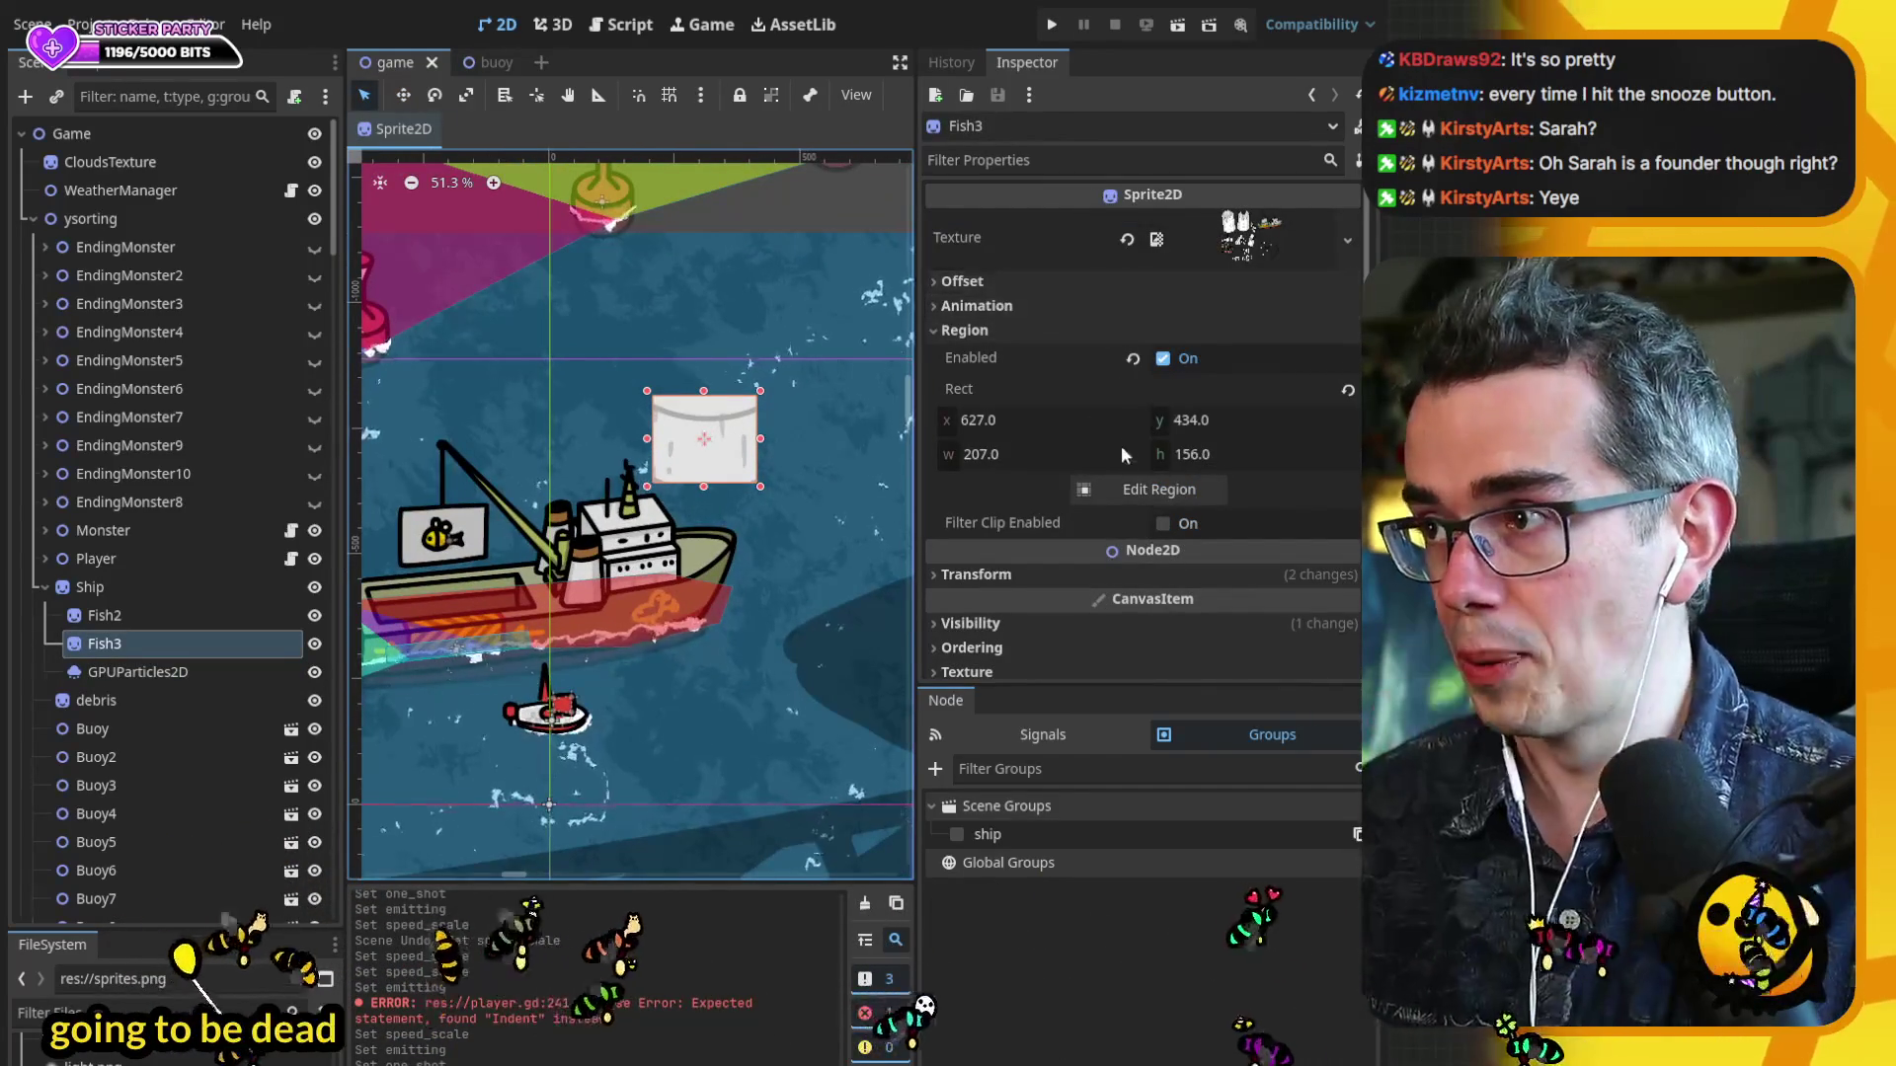
pyautogui.click(1148, 490)
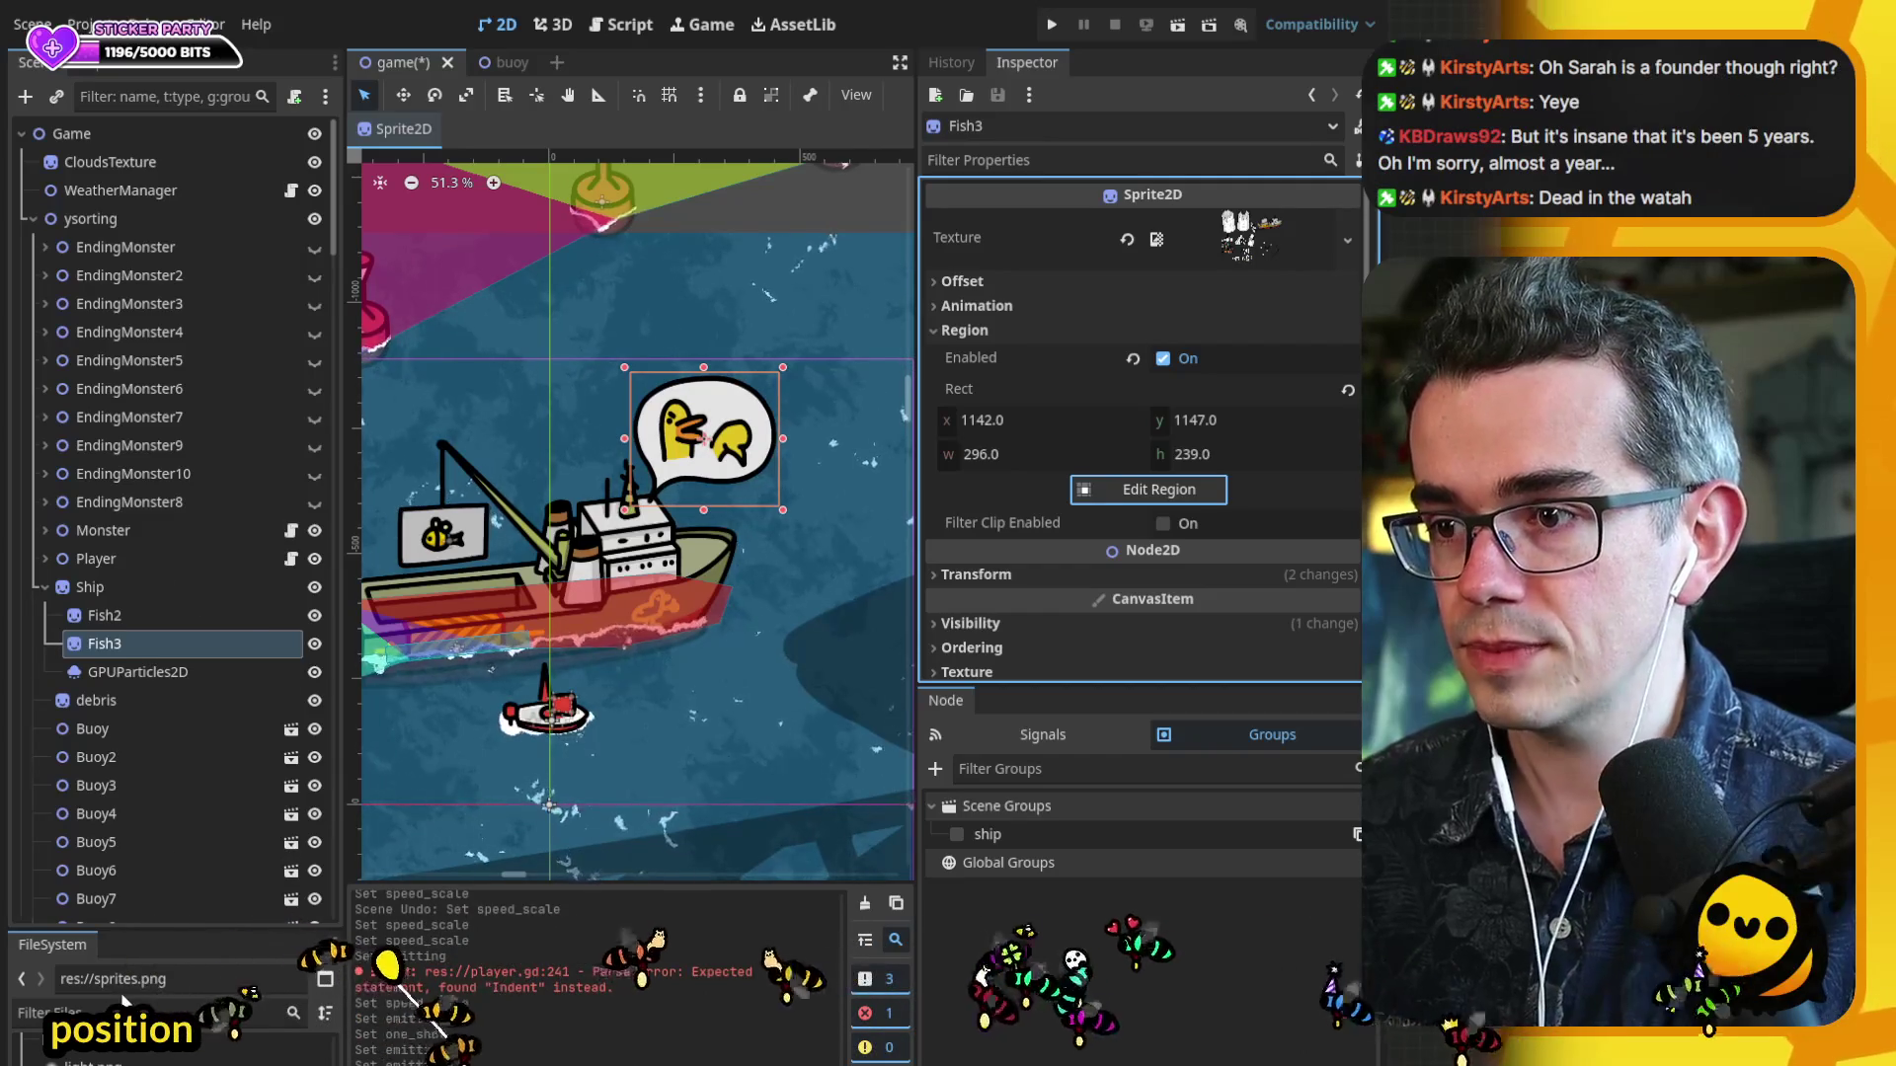
pyautogui.scroll(4, 611, 484)
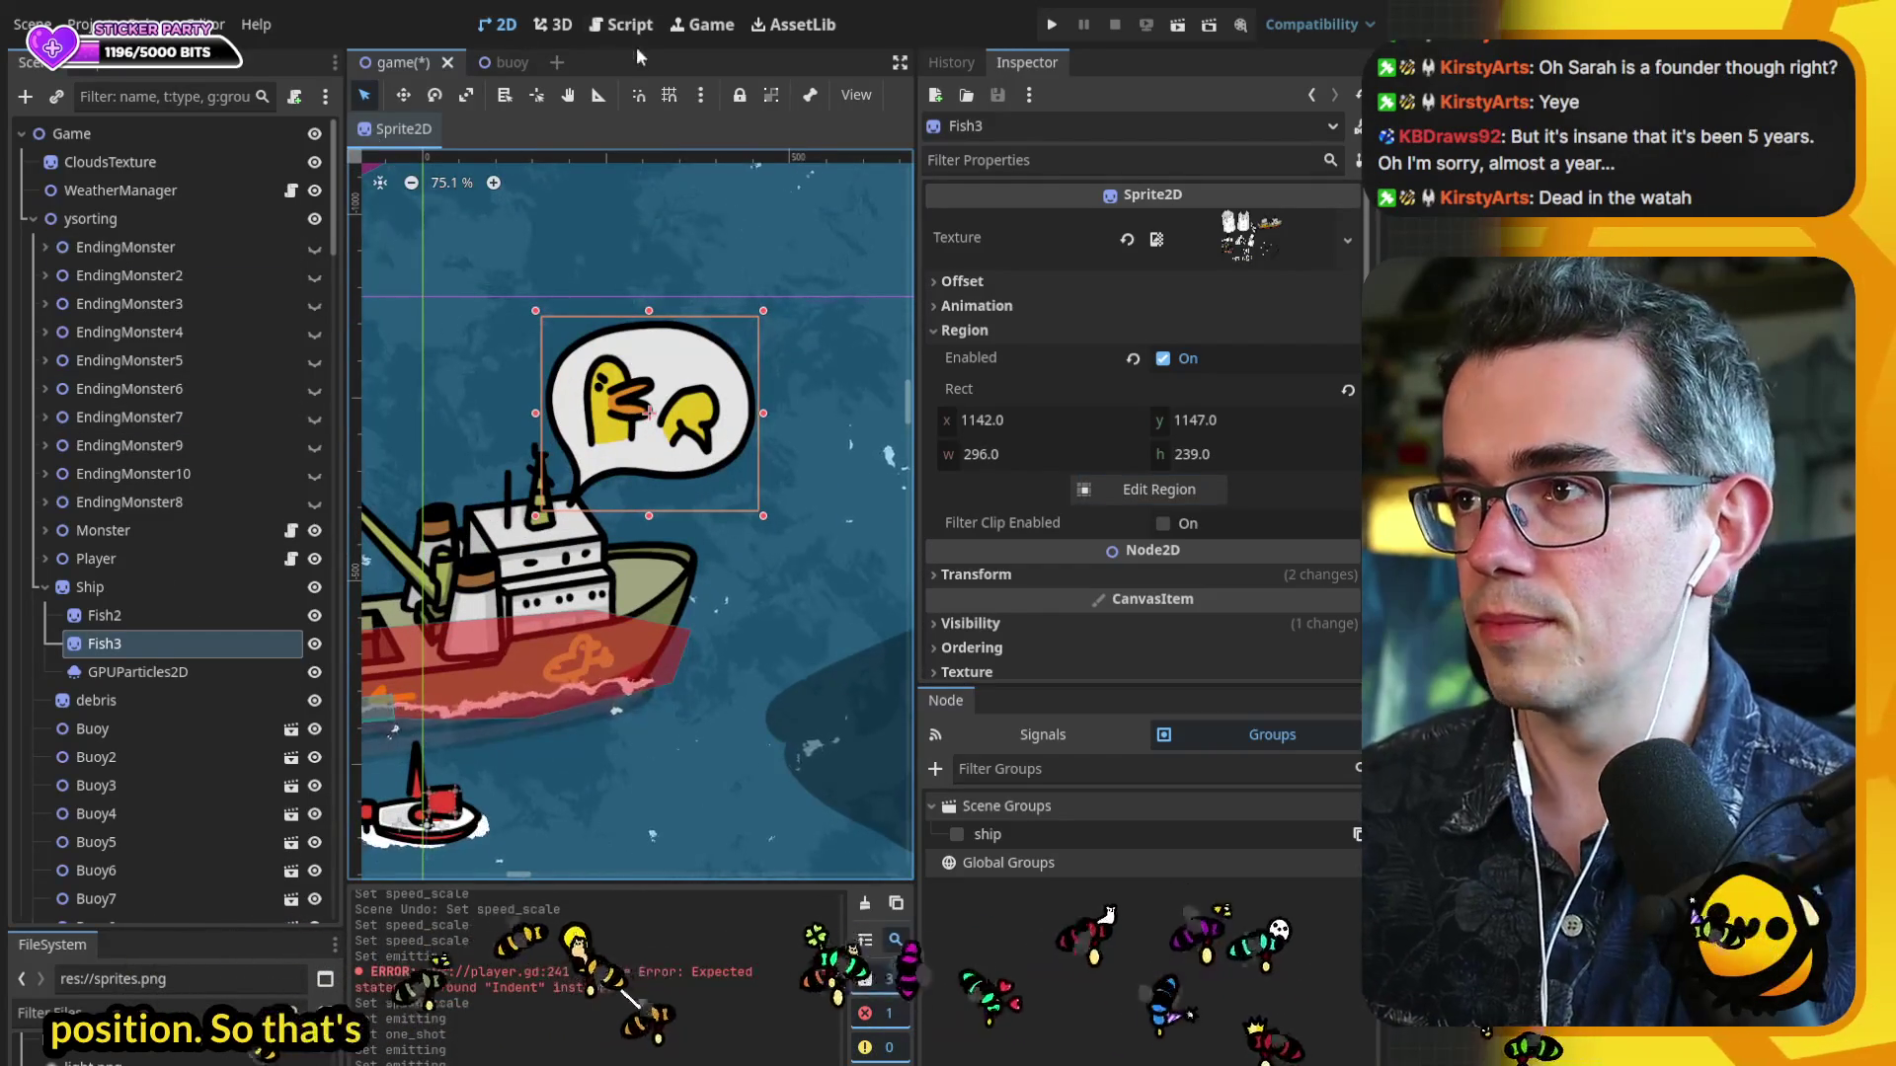
pyautogui.scroll(15, 678, 382)
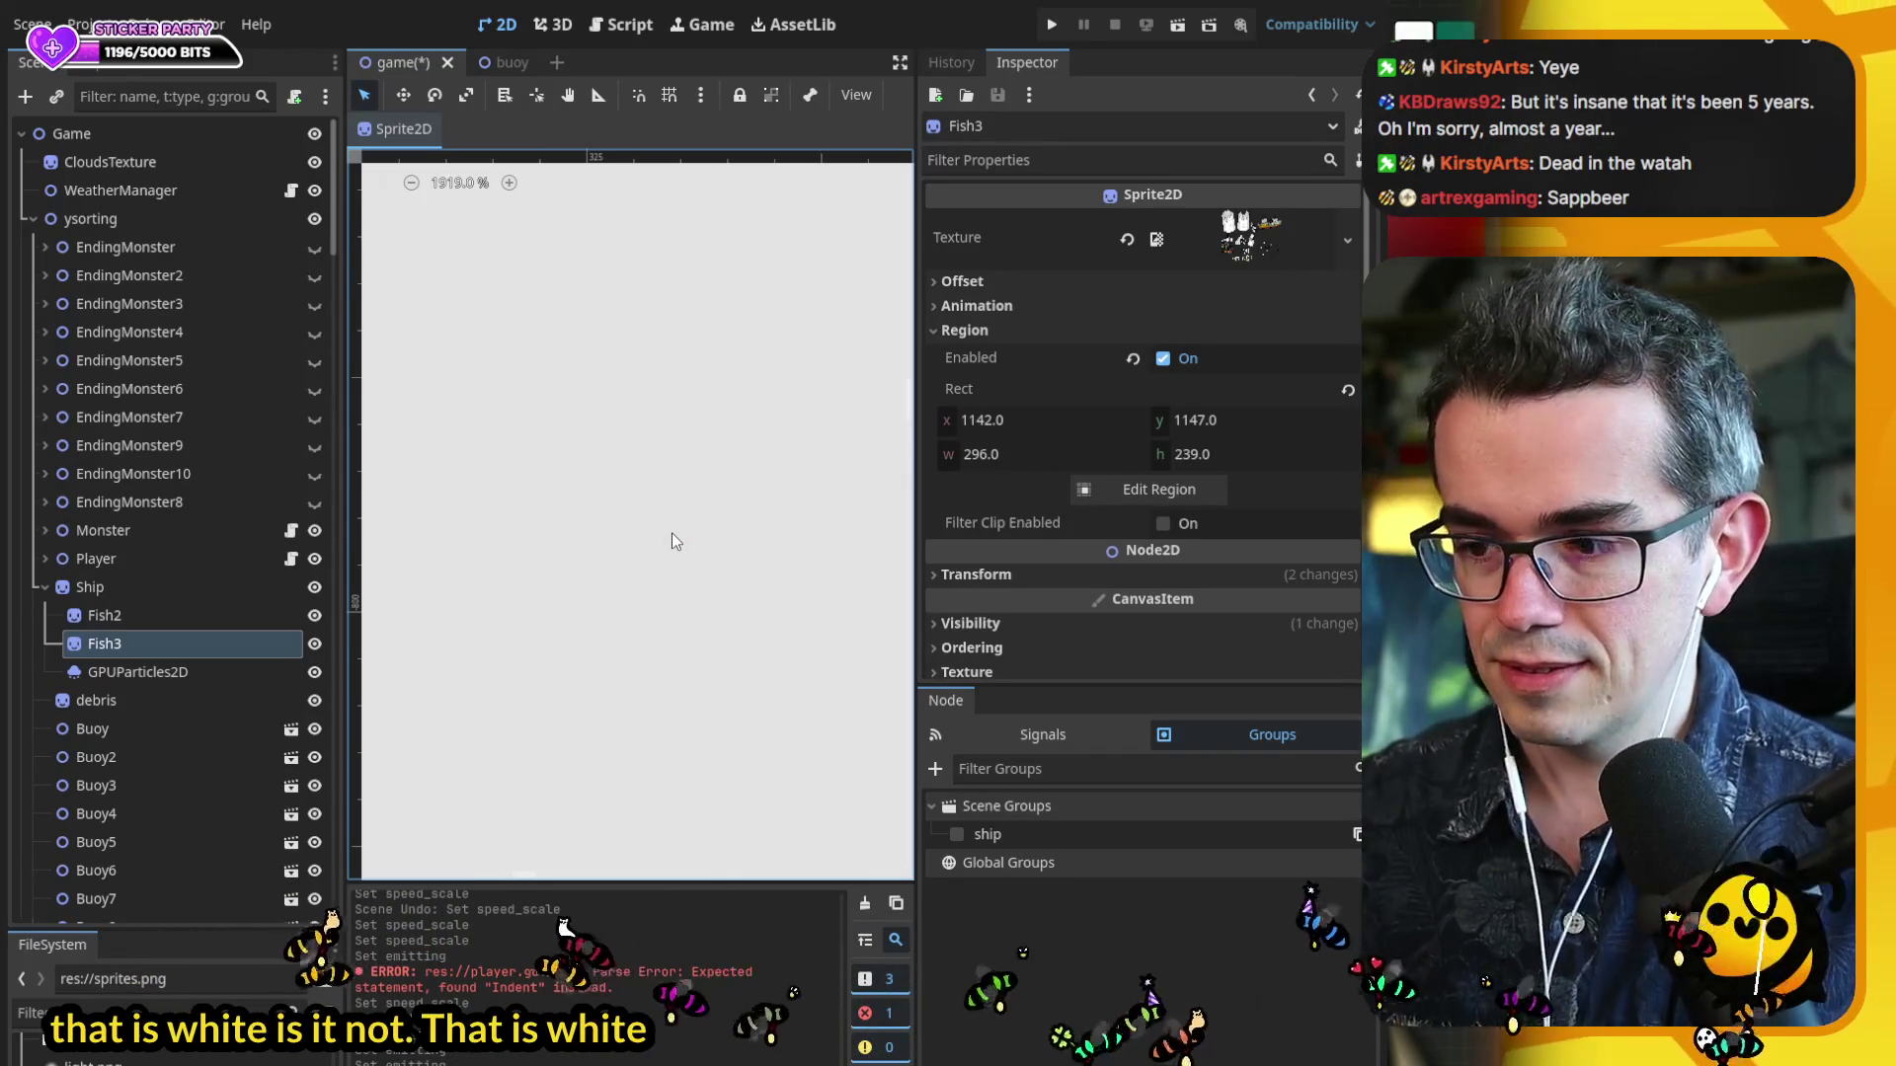
pyautogui.scroll(-15, 671, 541)
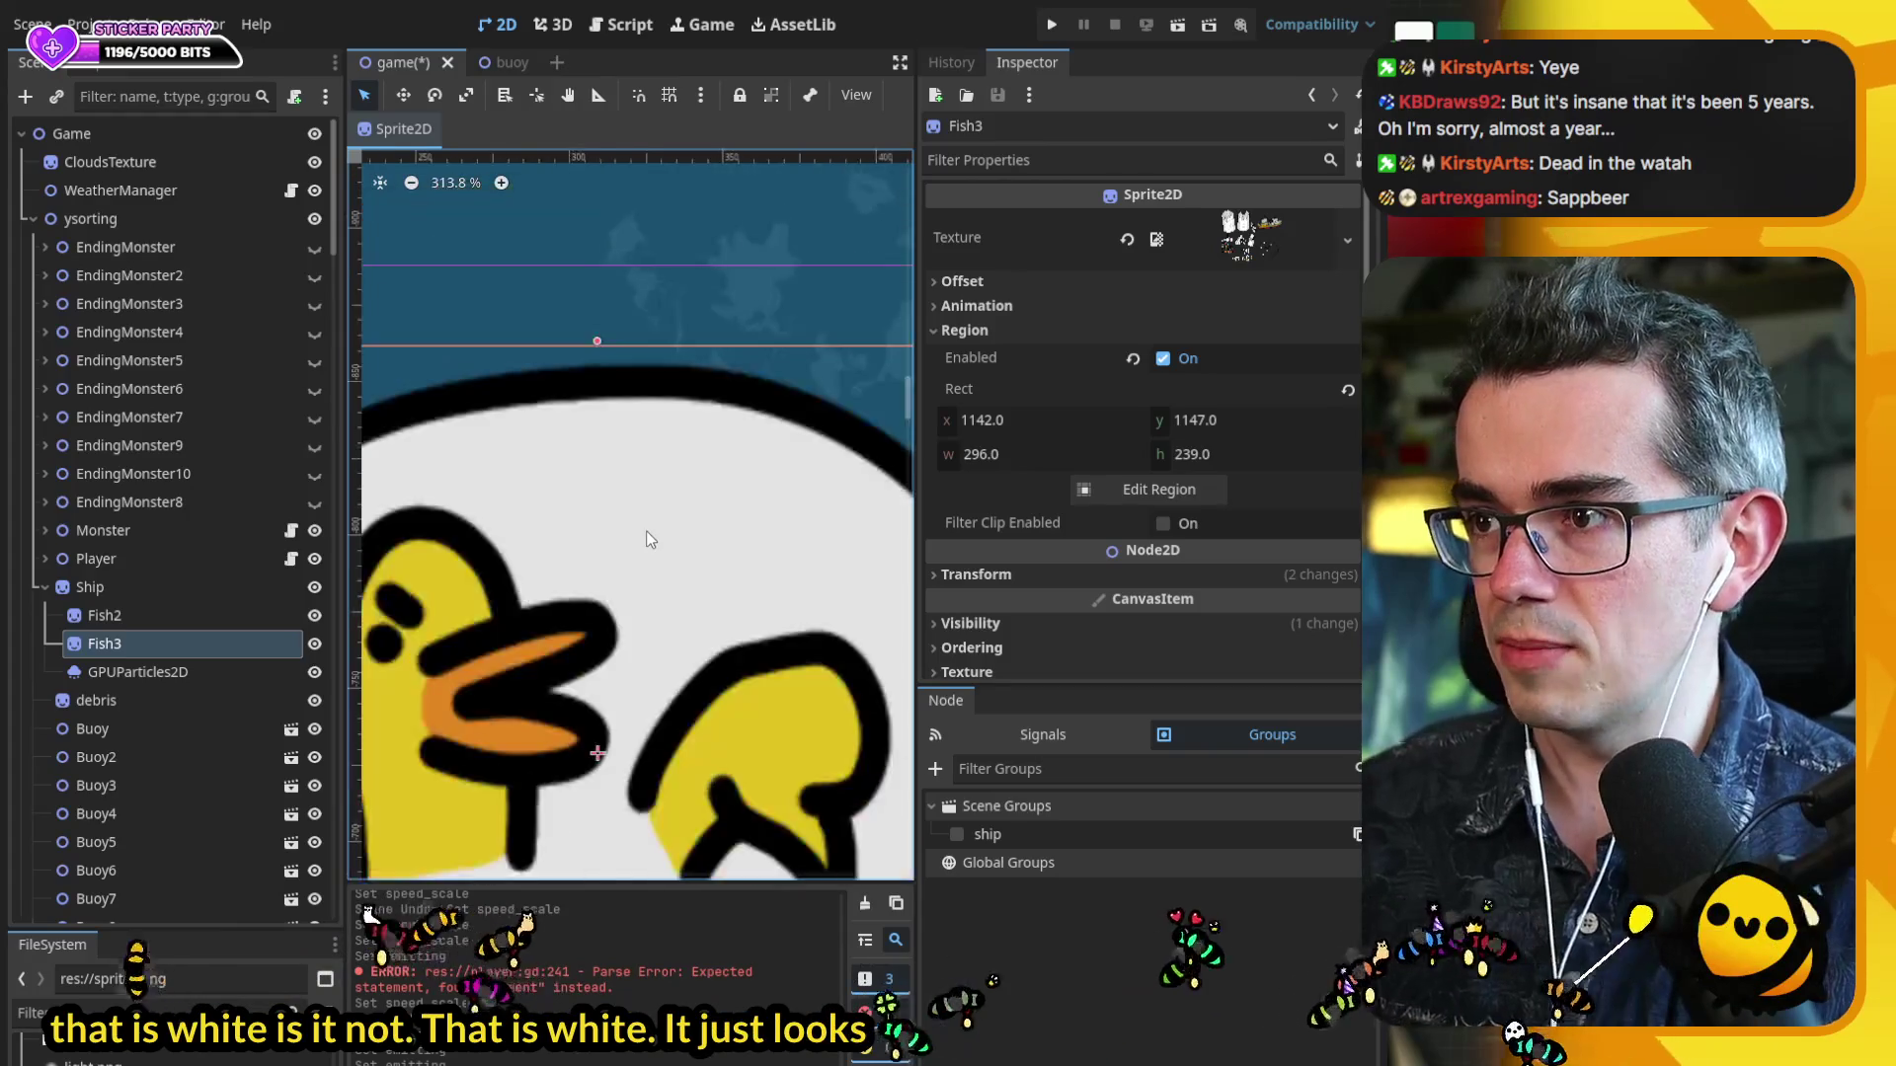
pyautogui.scroll(-5, 647, 541)
pyautogui.scroll(3, 642, 548)
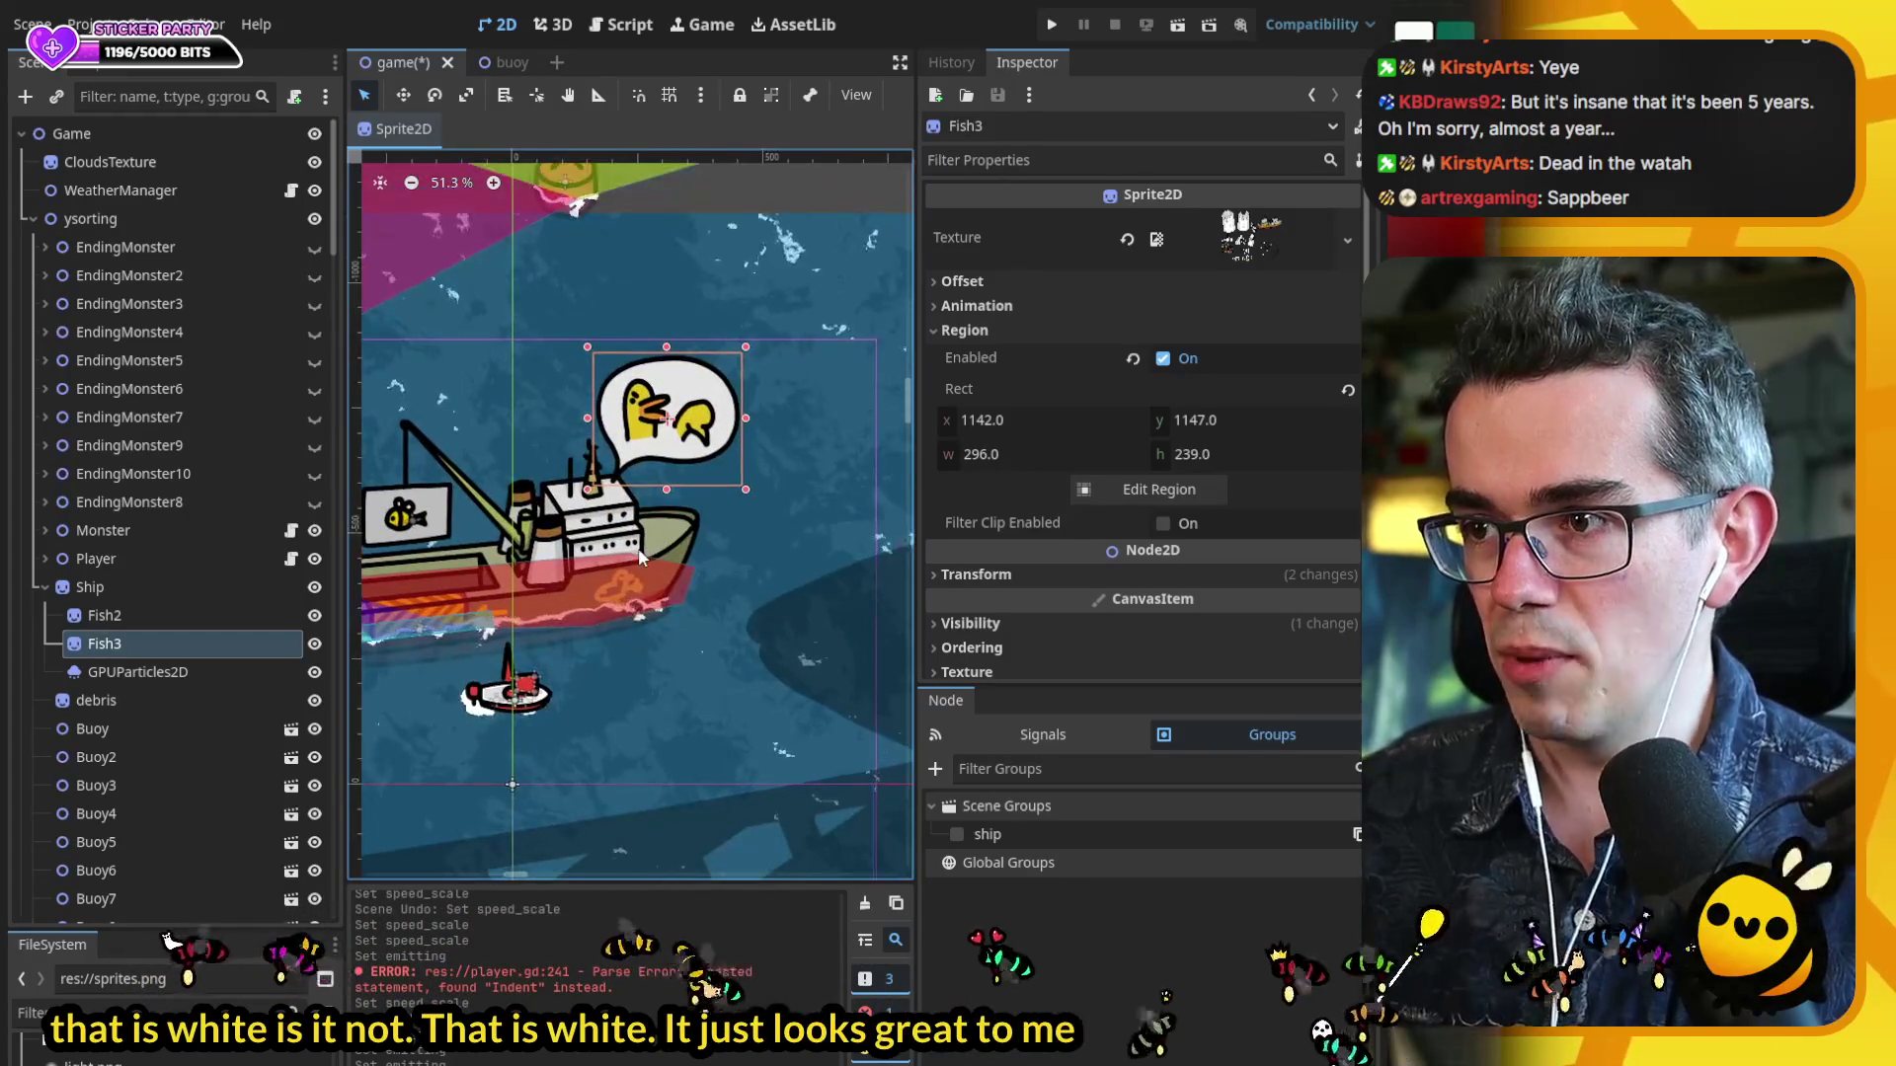
pyautogui.scroll(18, 472, 711)
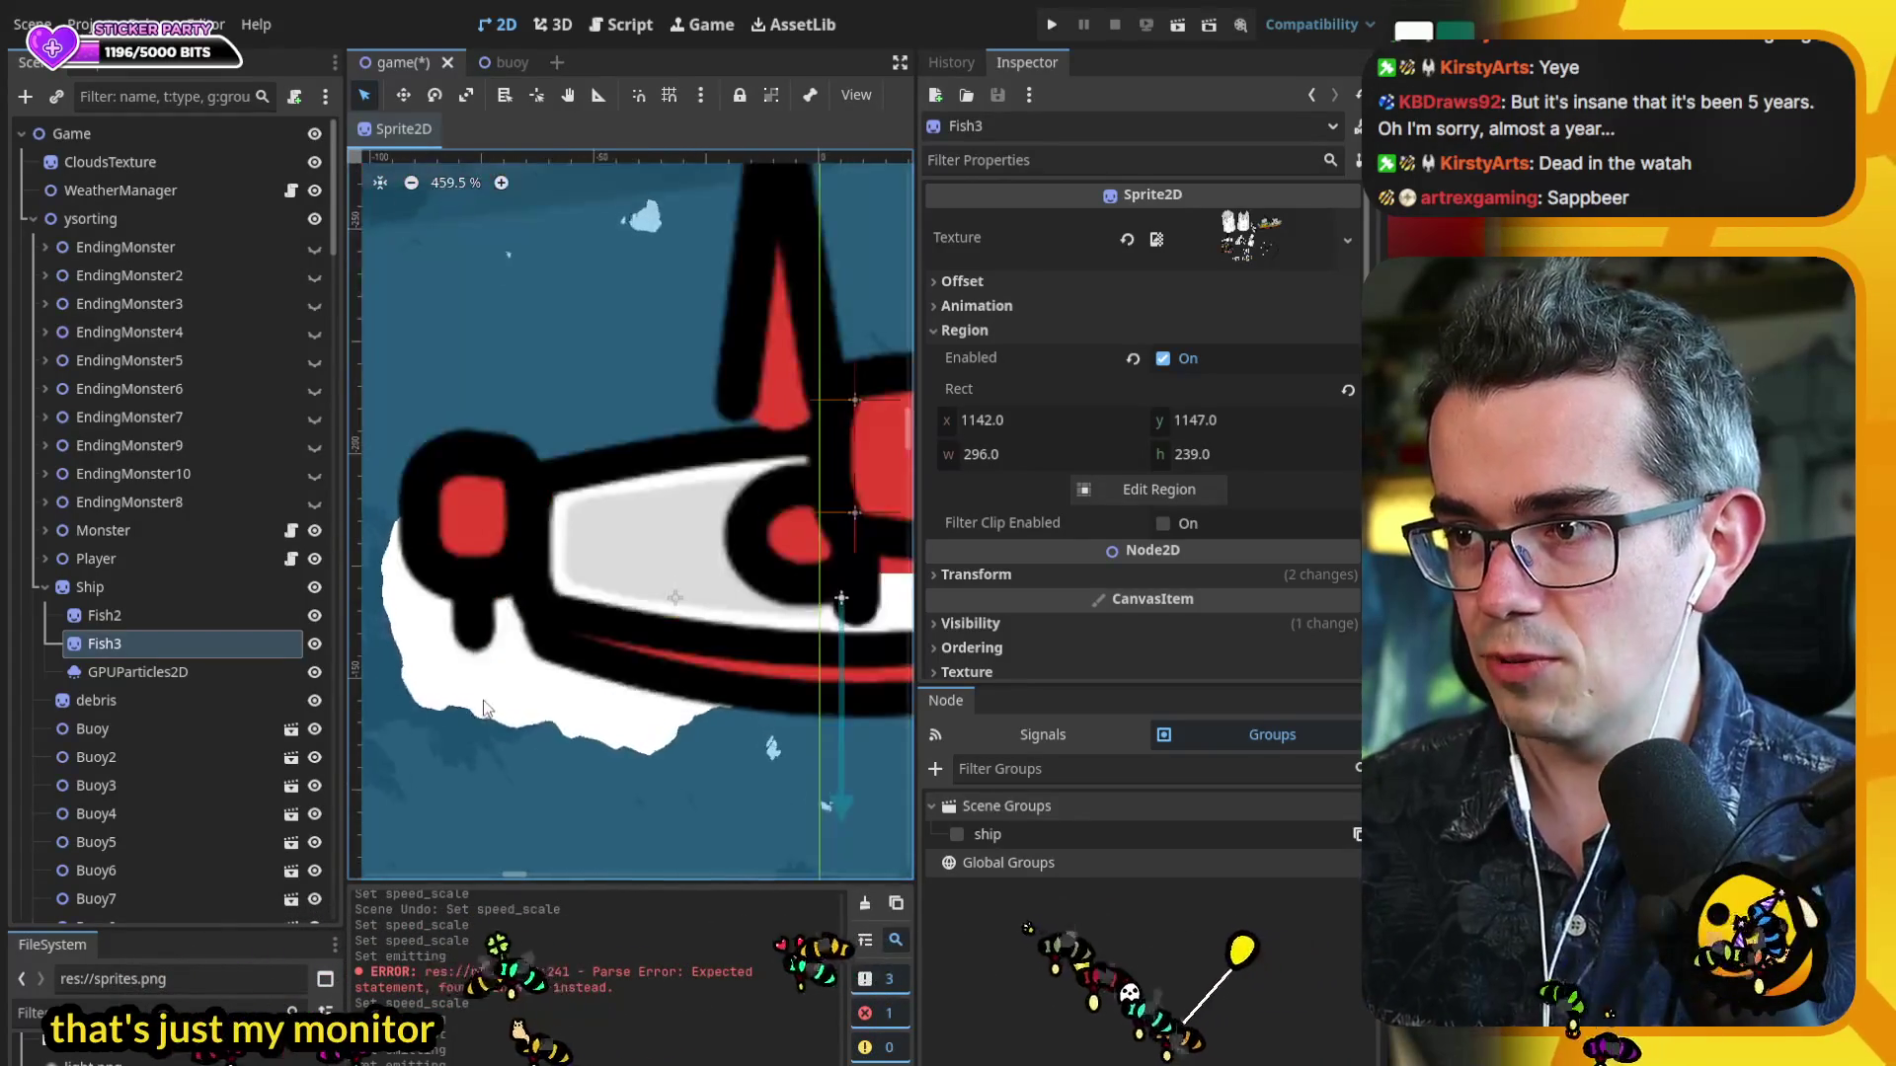
pyautogui.scroll(-15, 472, 711)
pyautogui.scroll(-2, 626, 524)
pyautogui.scroll(-3, 1028, 536)
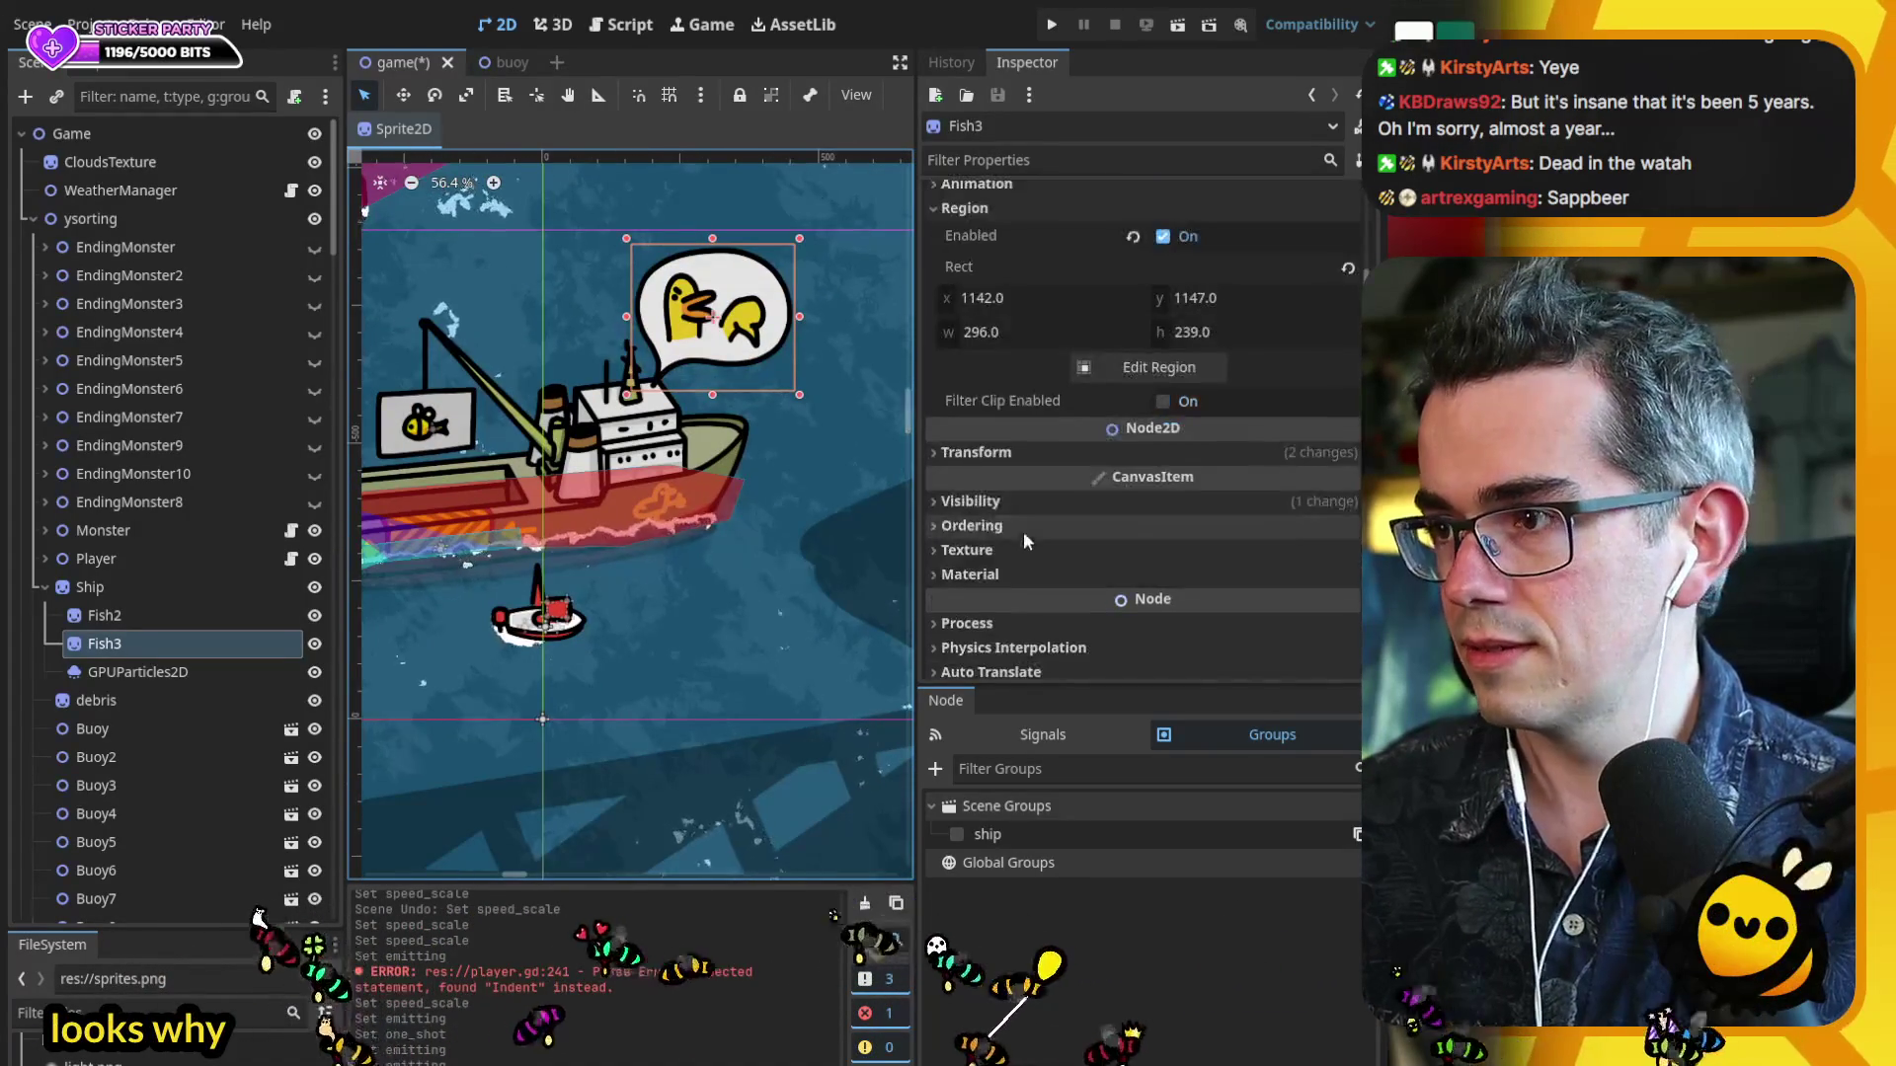
# - Reset the Self Modulate tints of Fish3 and Fish2 to white, comparing with the Ship's settings
pyautogui.click(1010, 506)
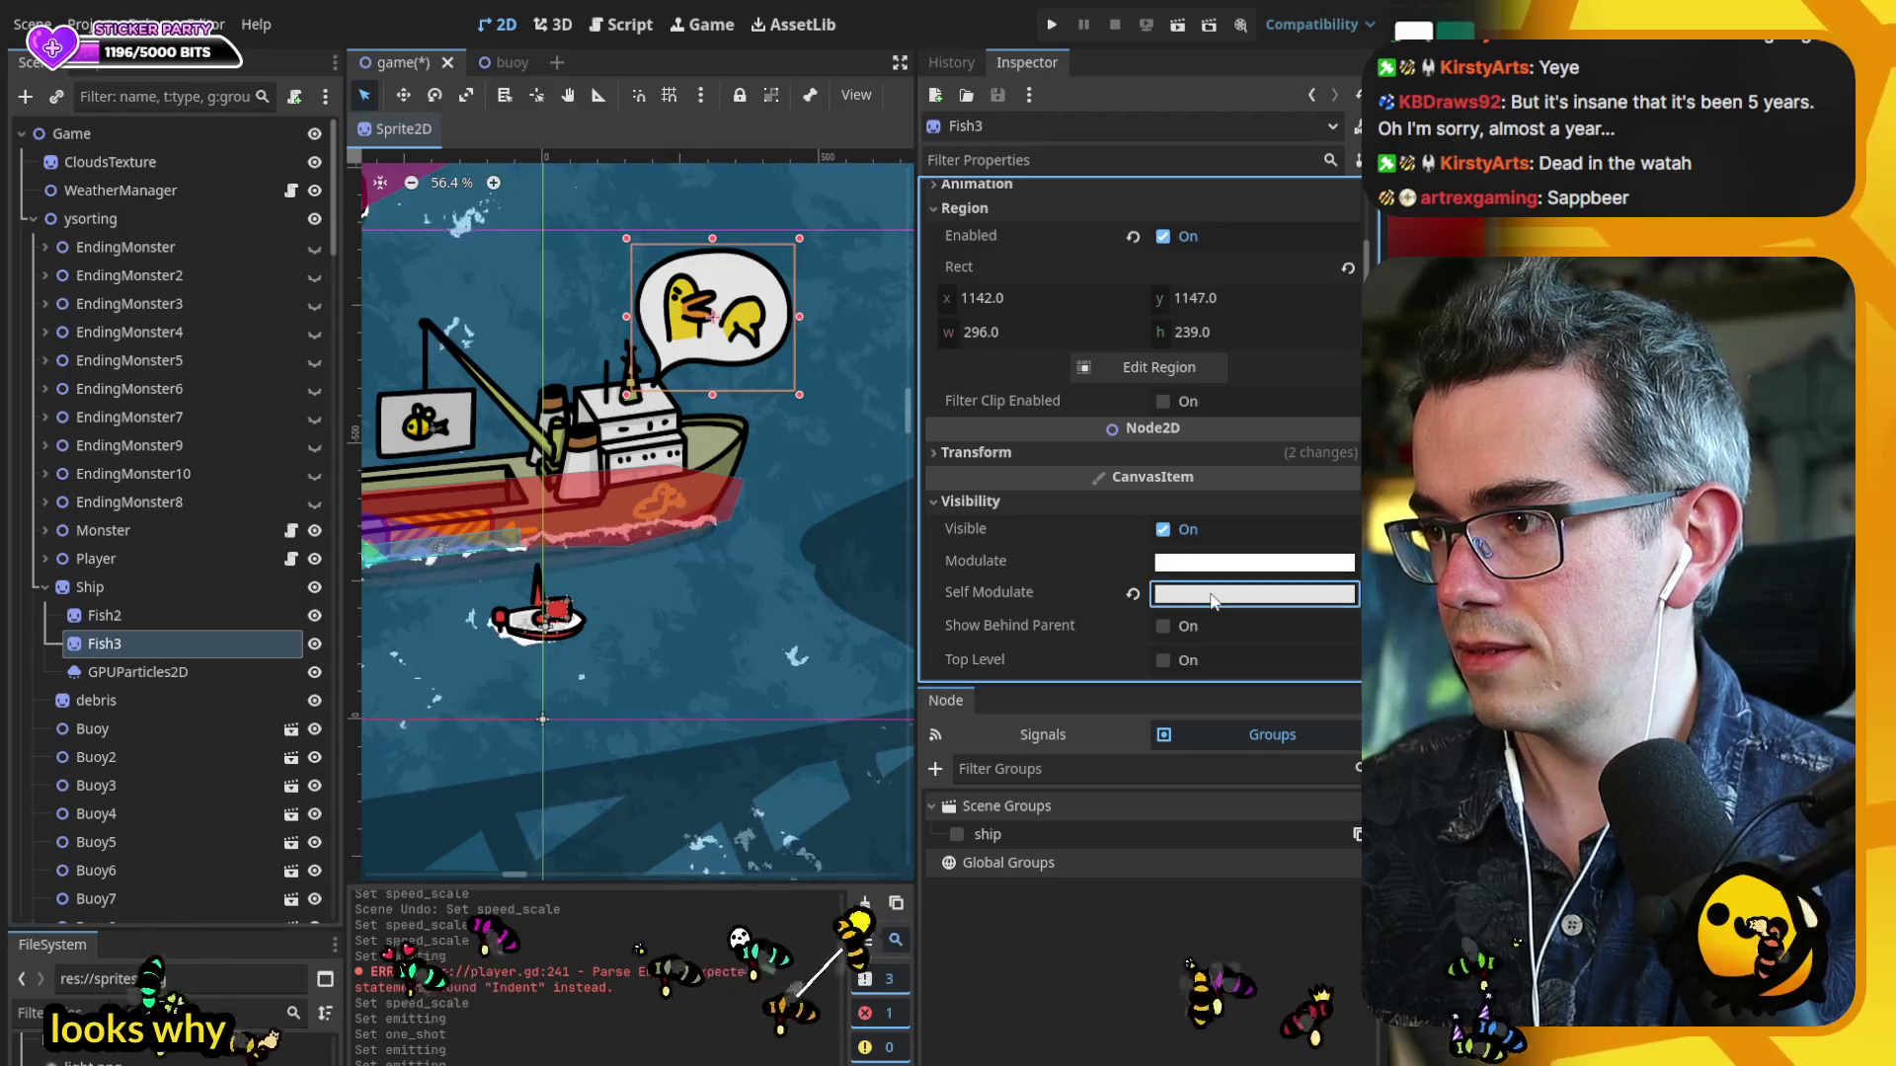
pyautogui.hotkey('ctrl', 'z')
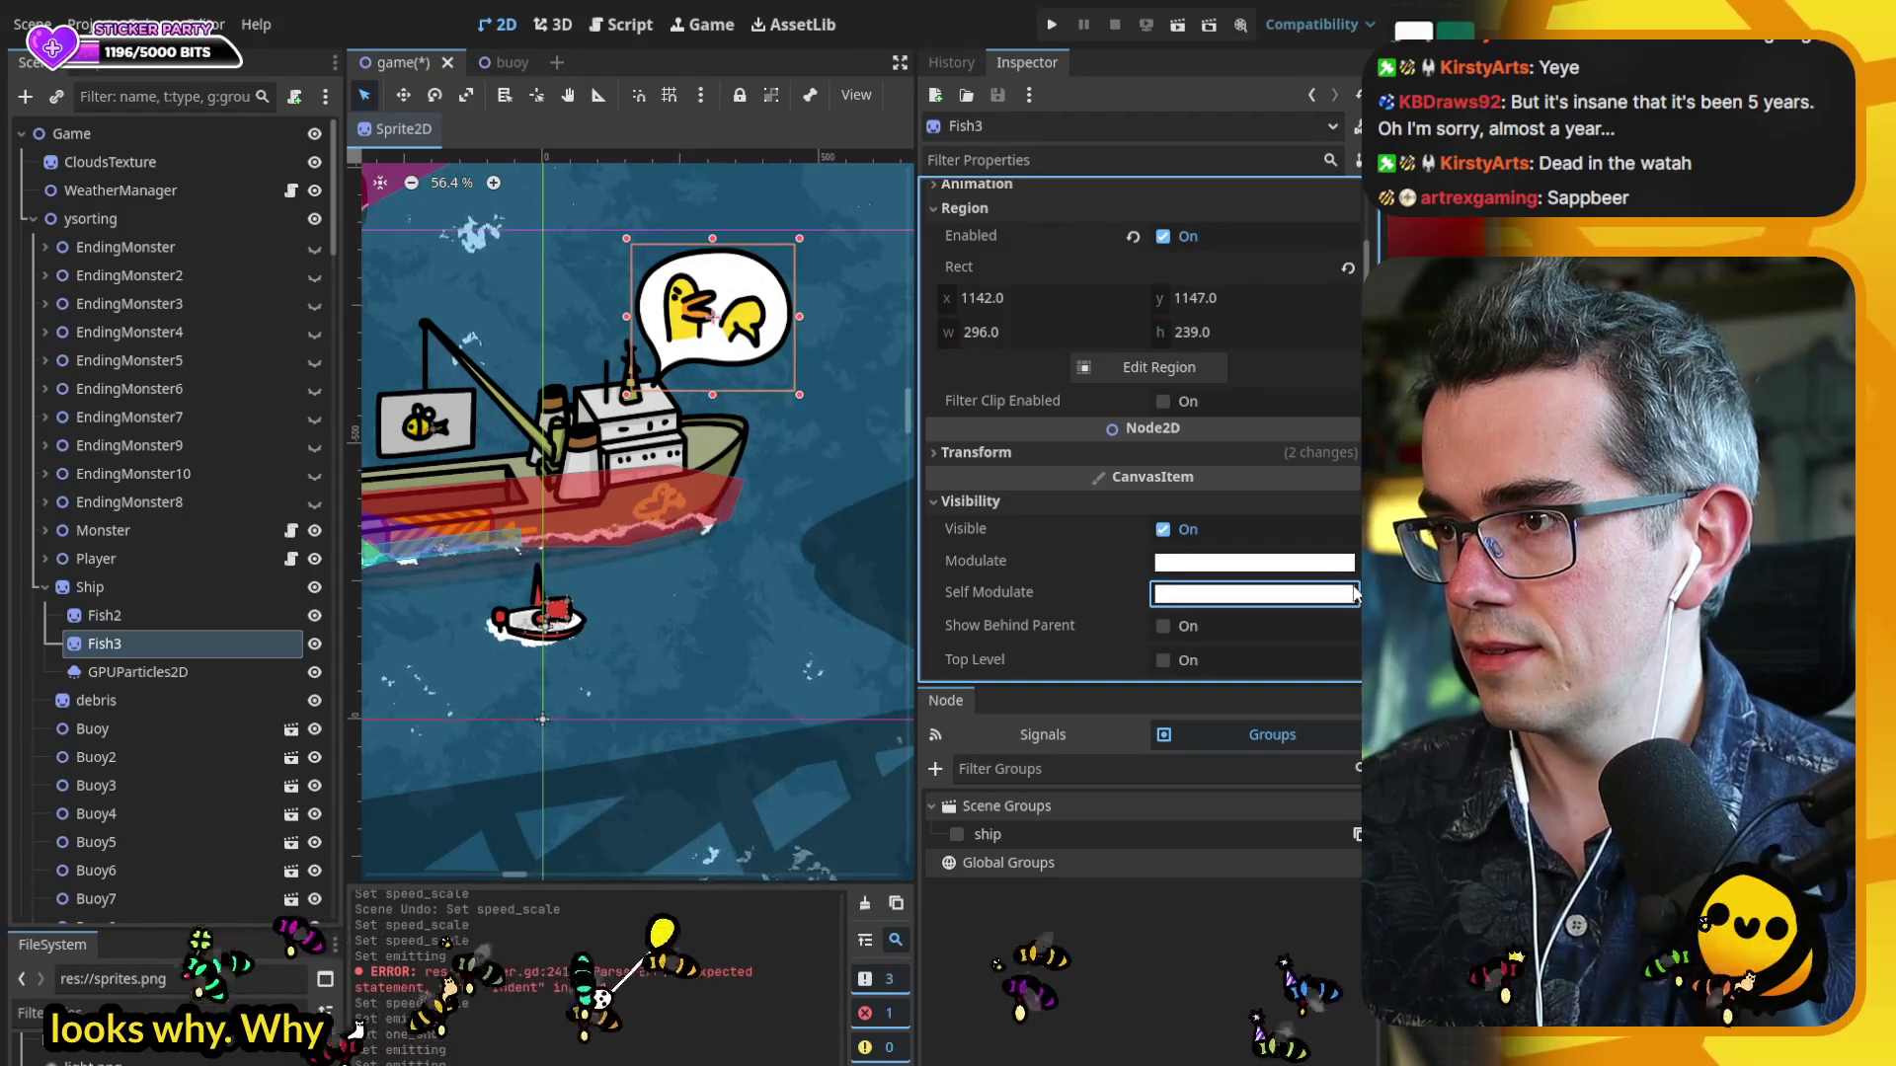
pyautogui.click(164, 615)
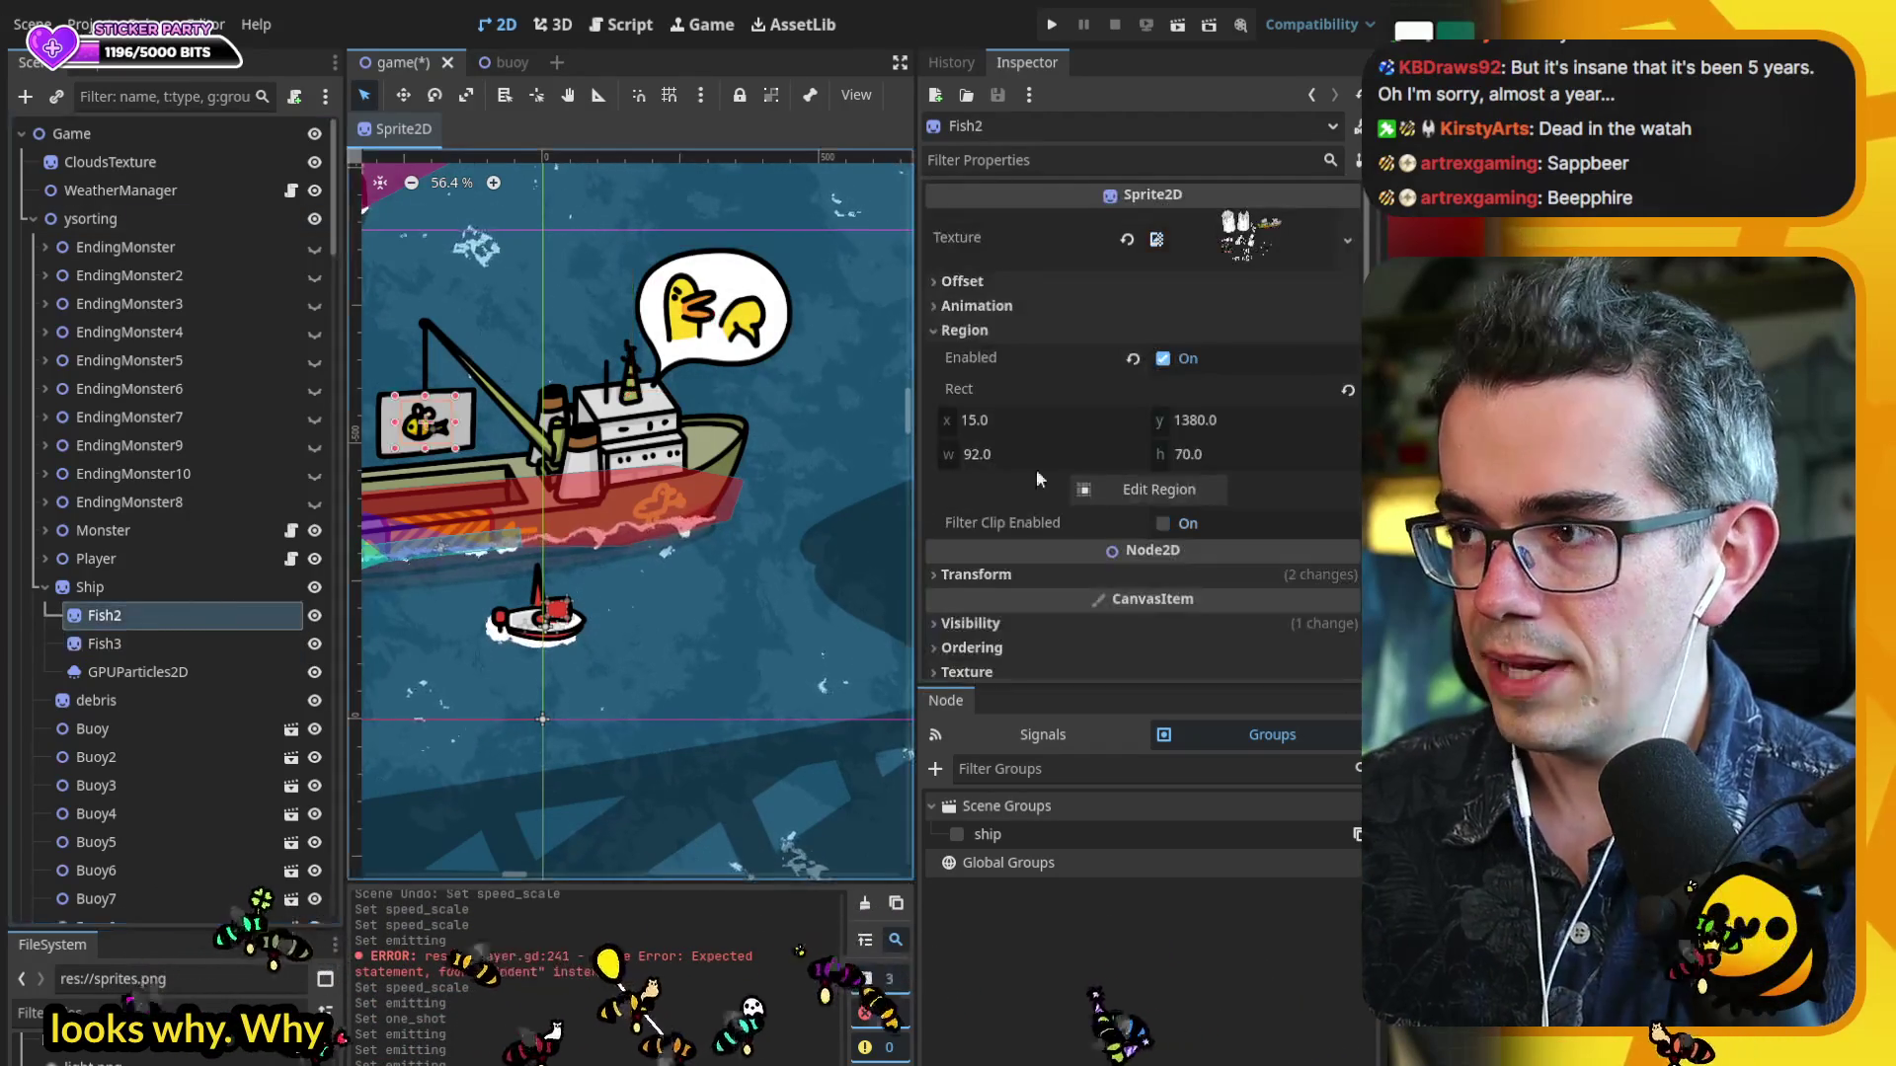
pyautogui.scroll(-3, 1103, 522)
pyautogui.click(1050, 403)
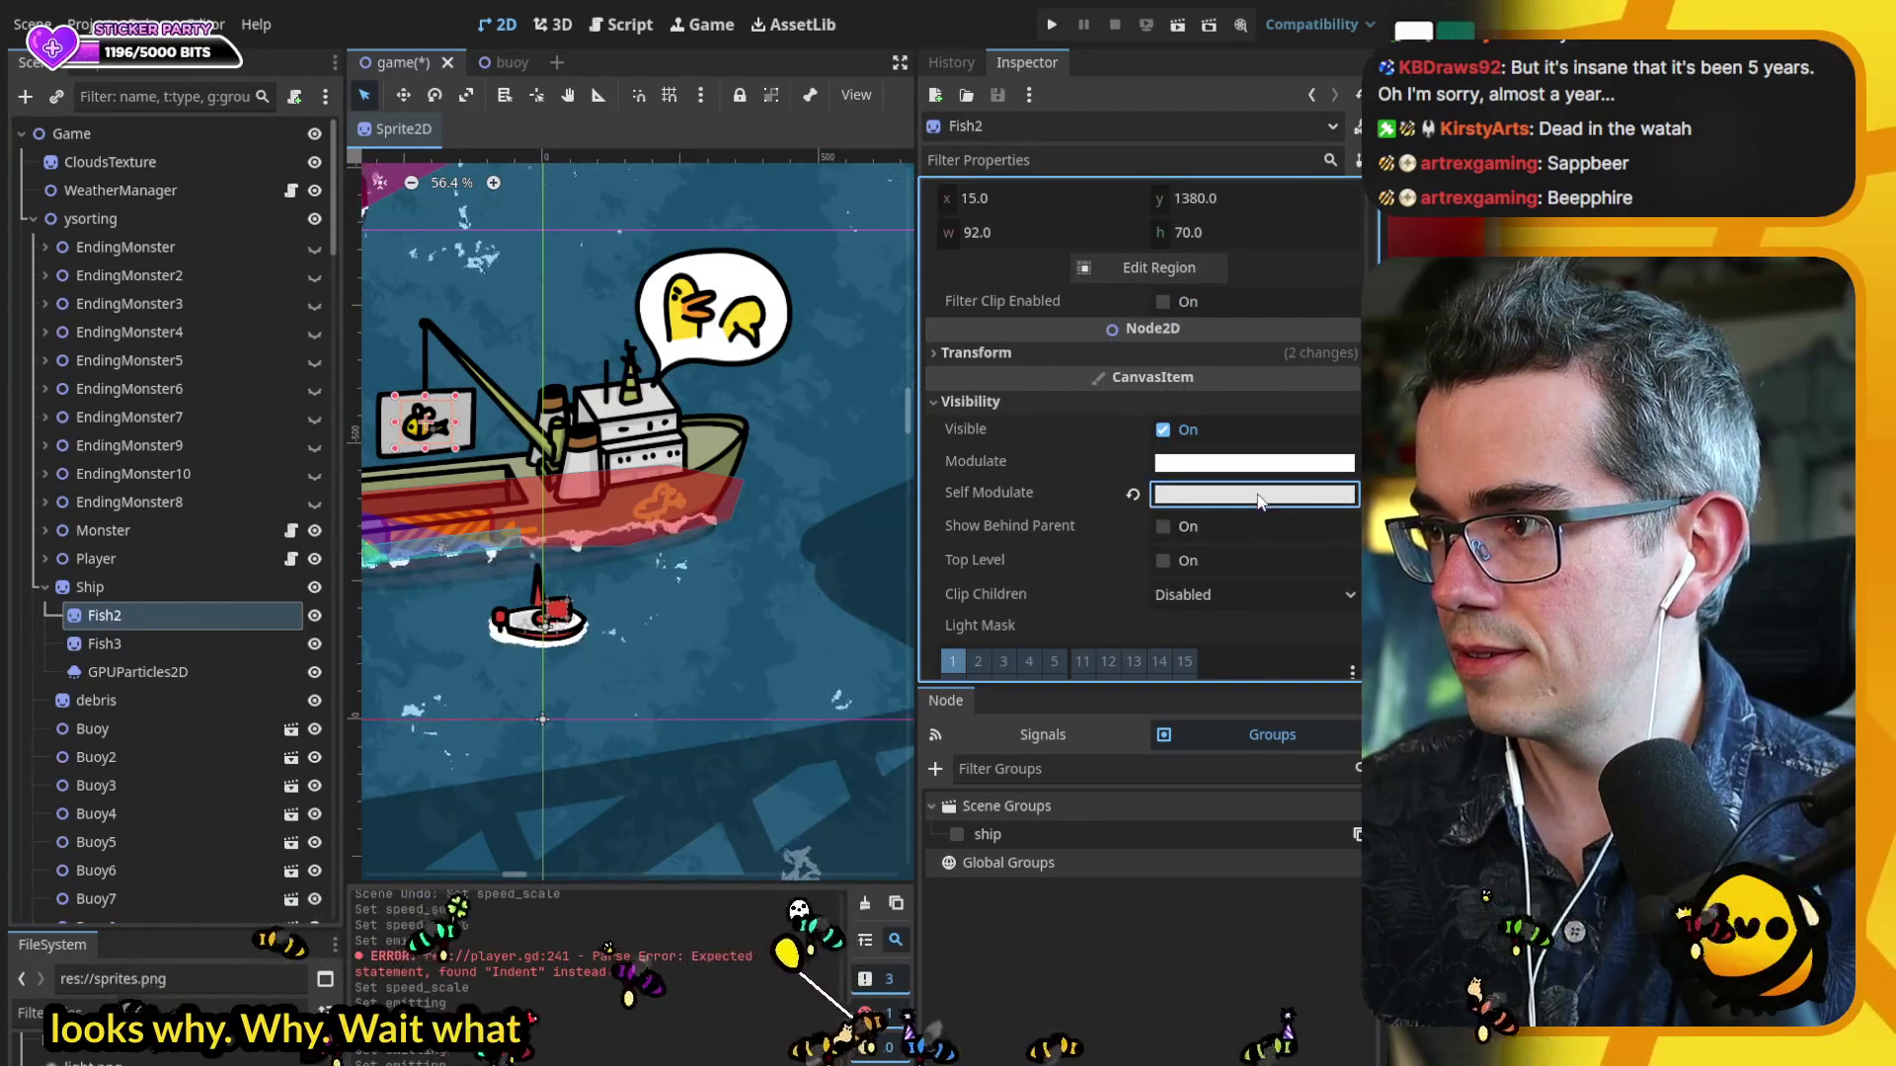
pyautogui.hotkey('ctrl', 'z')
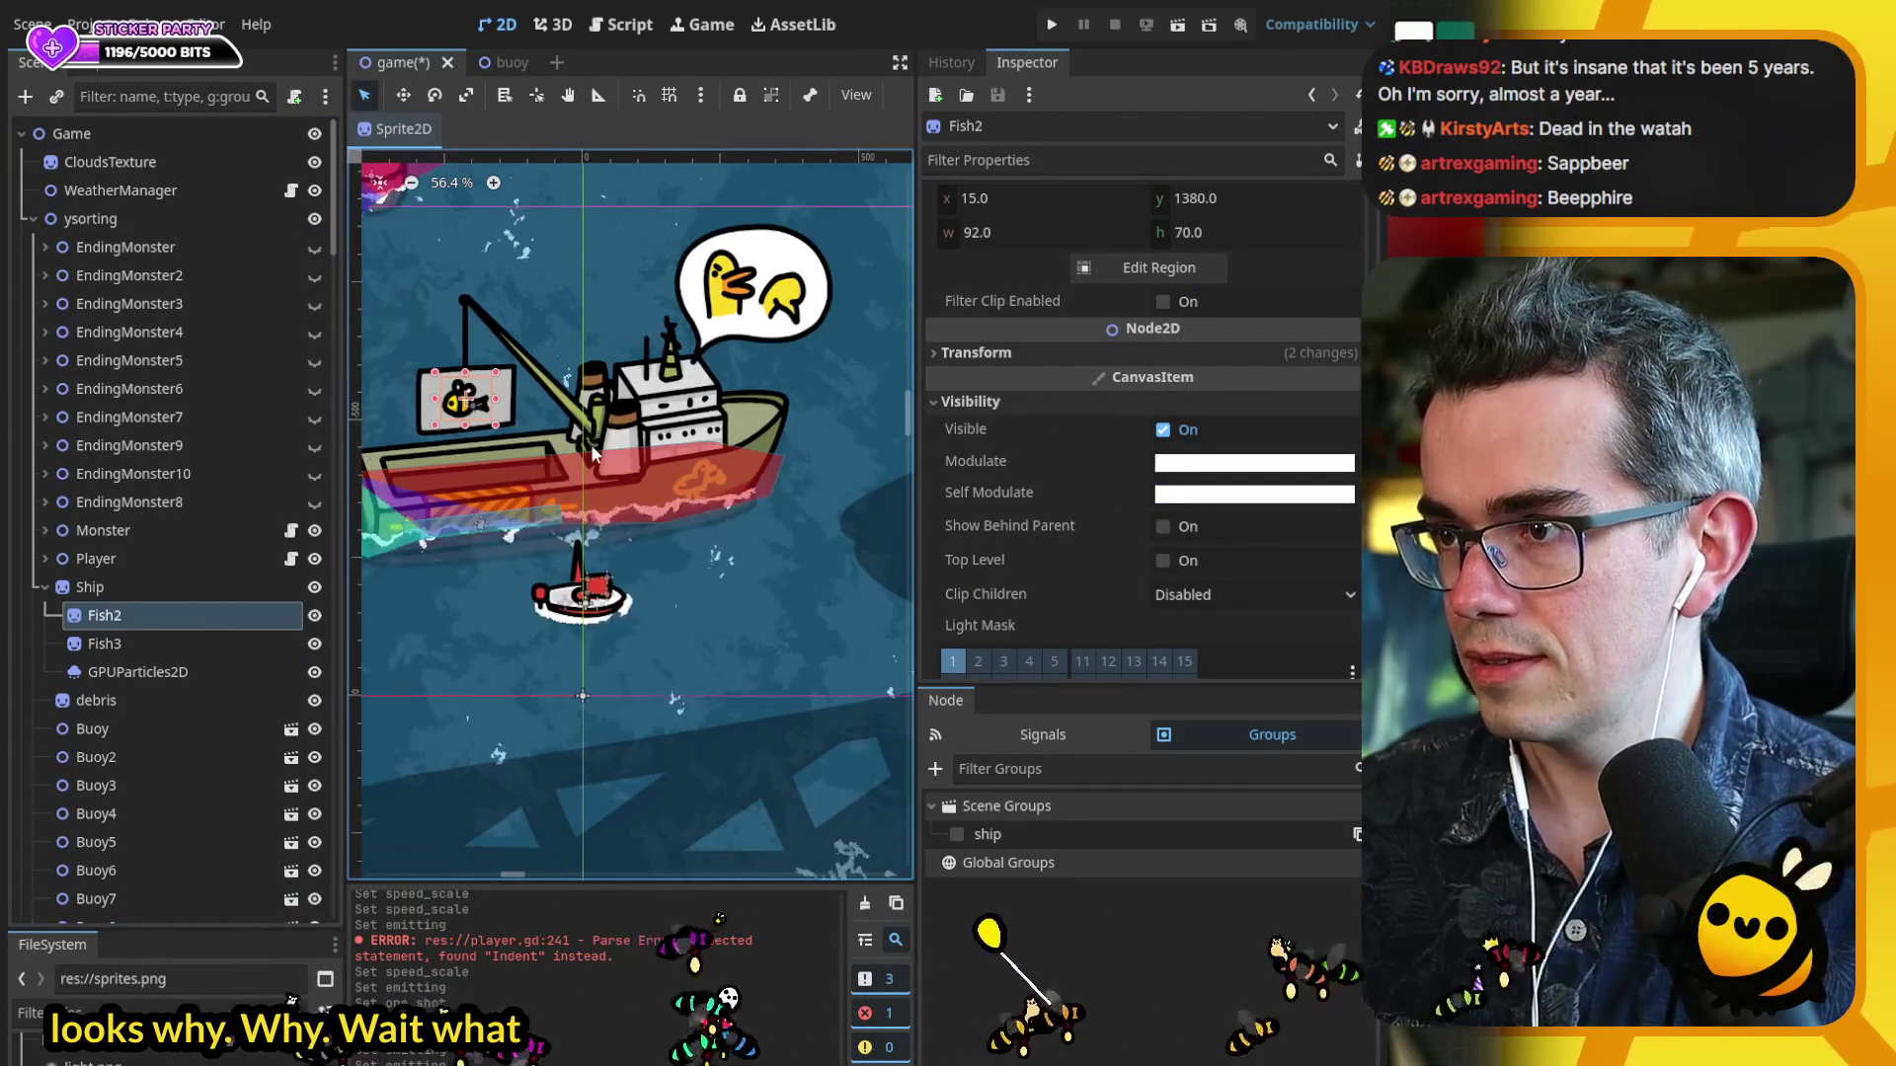
pyautogui.moveTo(553, 476); pyautogui.dragTo(594, 453)
pyautogui.click(666, 427)
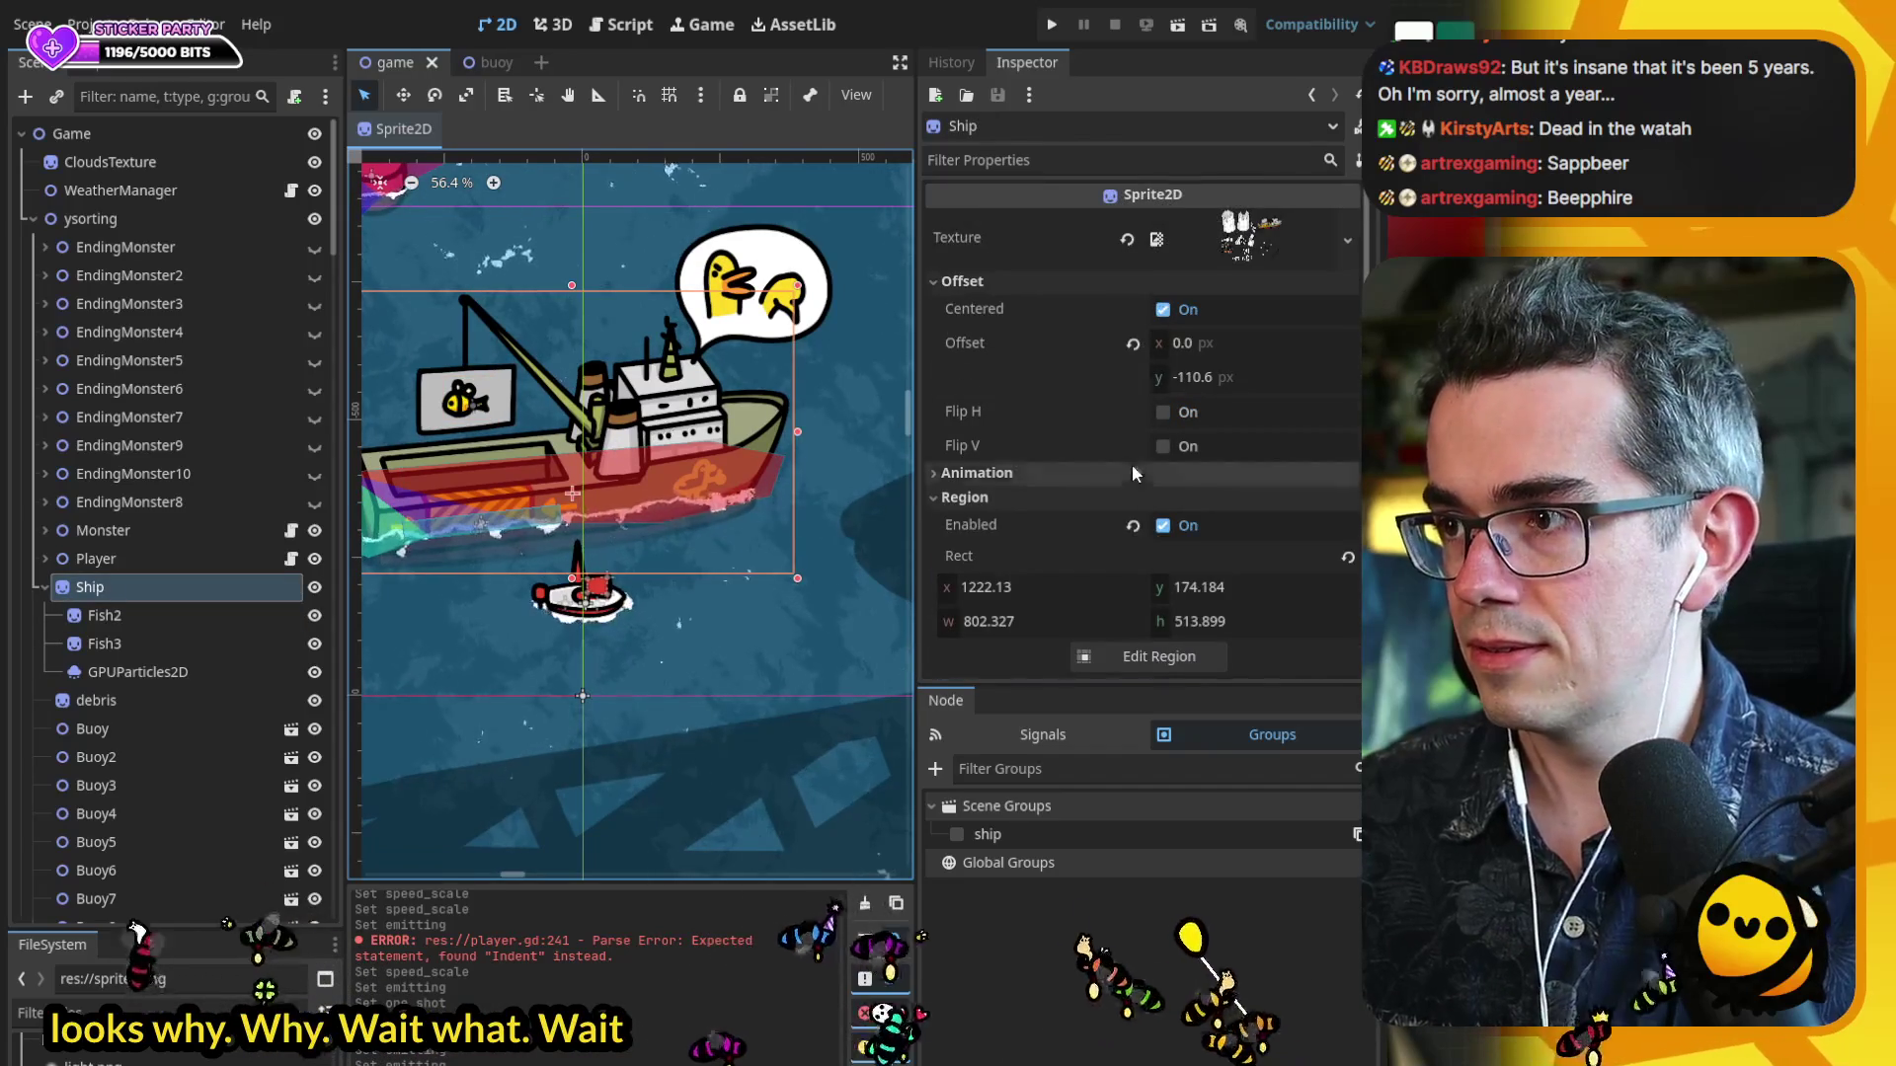
pyautogui.scroll(-5, 1086, 483)
pyautogui.click(1010, 360)
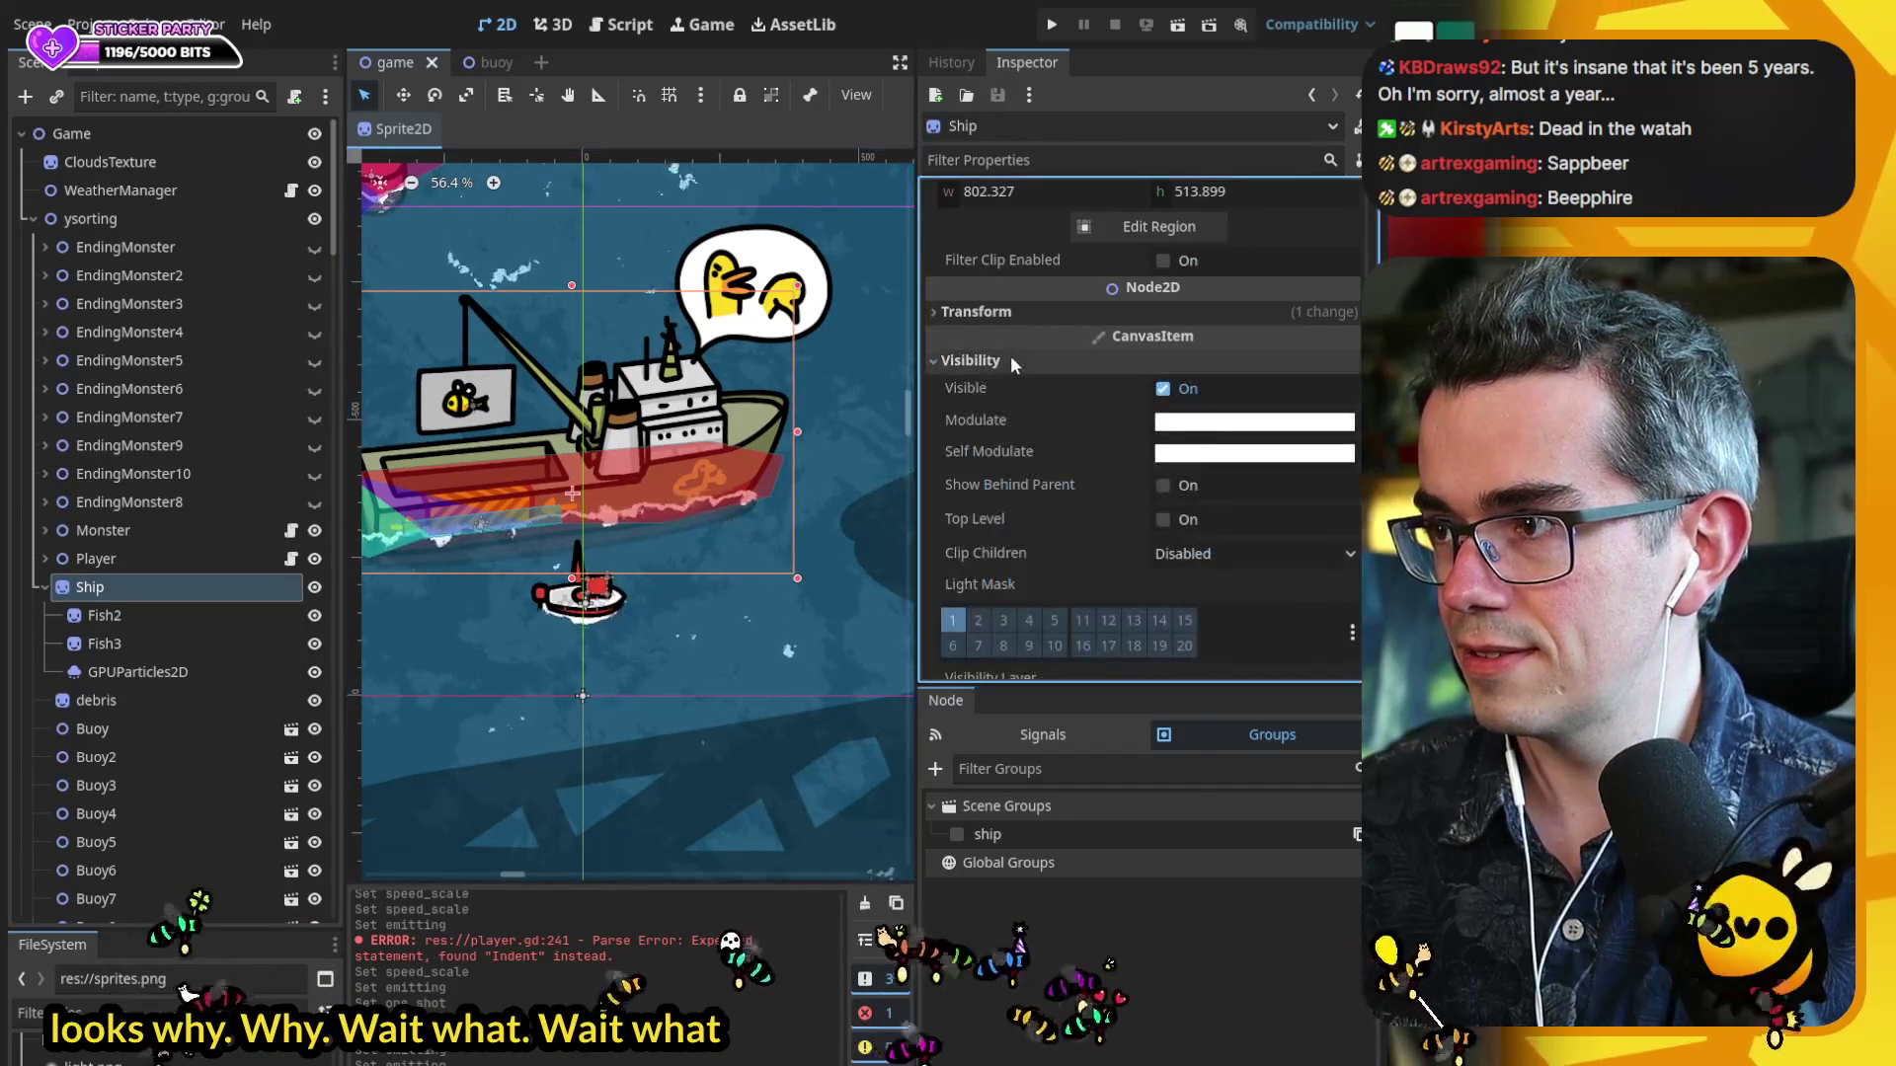
# - Position the duck speech bubble just above the ship and save the scene
pyautogui.click(136, 641)
pyautogui.scroll(1, 730, 338)
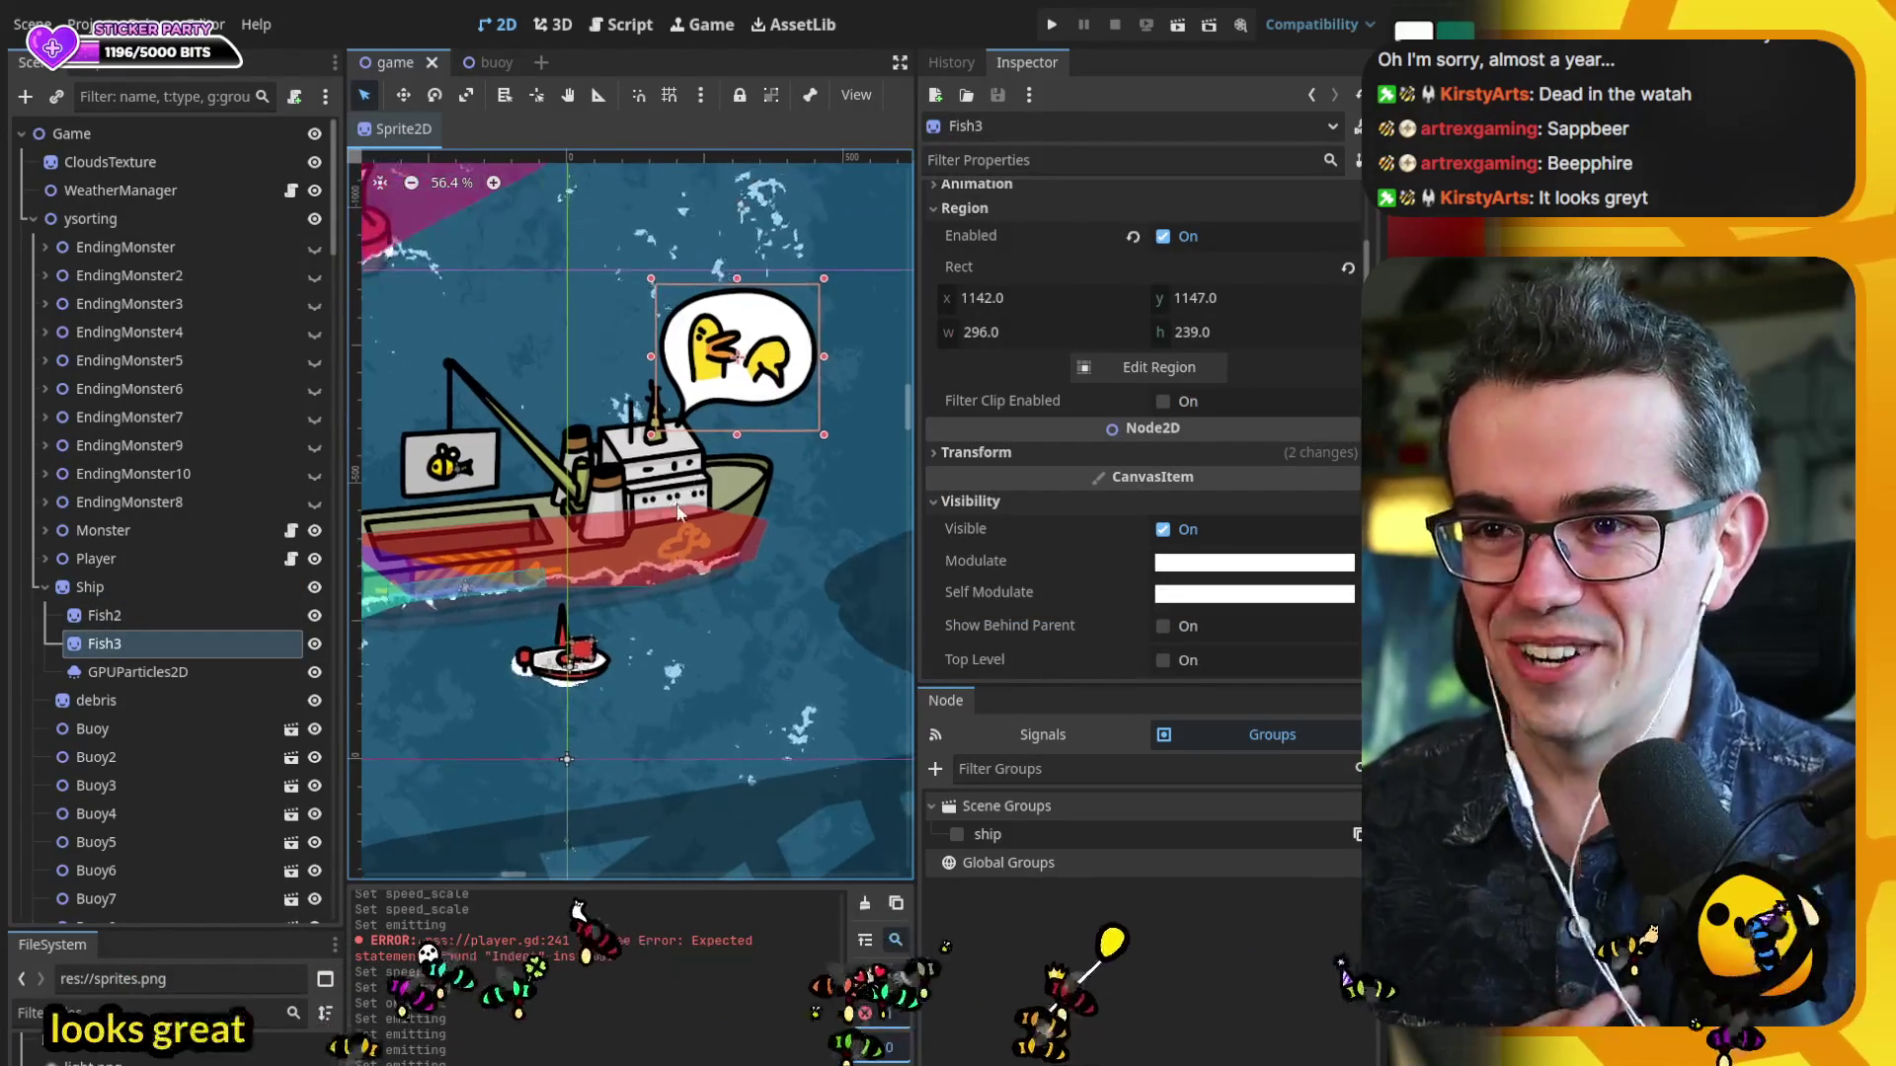
pyautogui.hscroll(-1, 649, 537)
pyautogui.scroll(1, 650, 537)
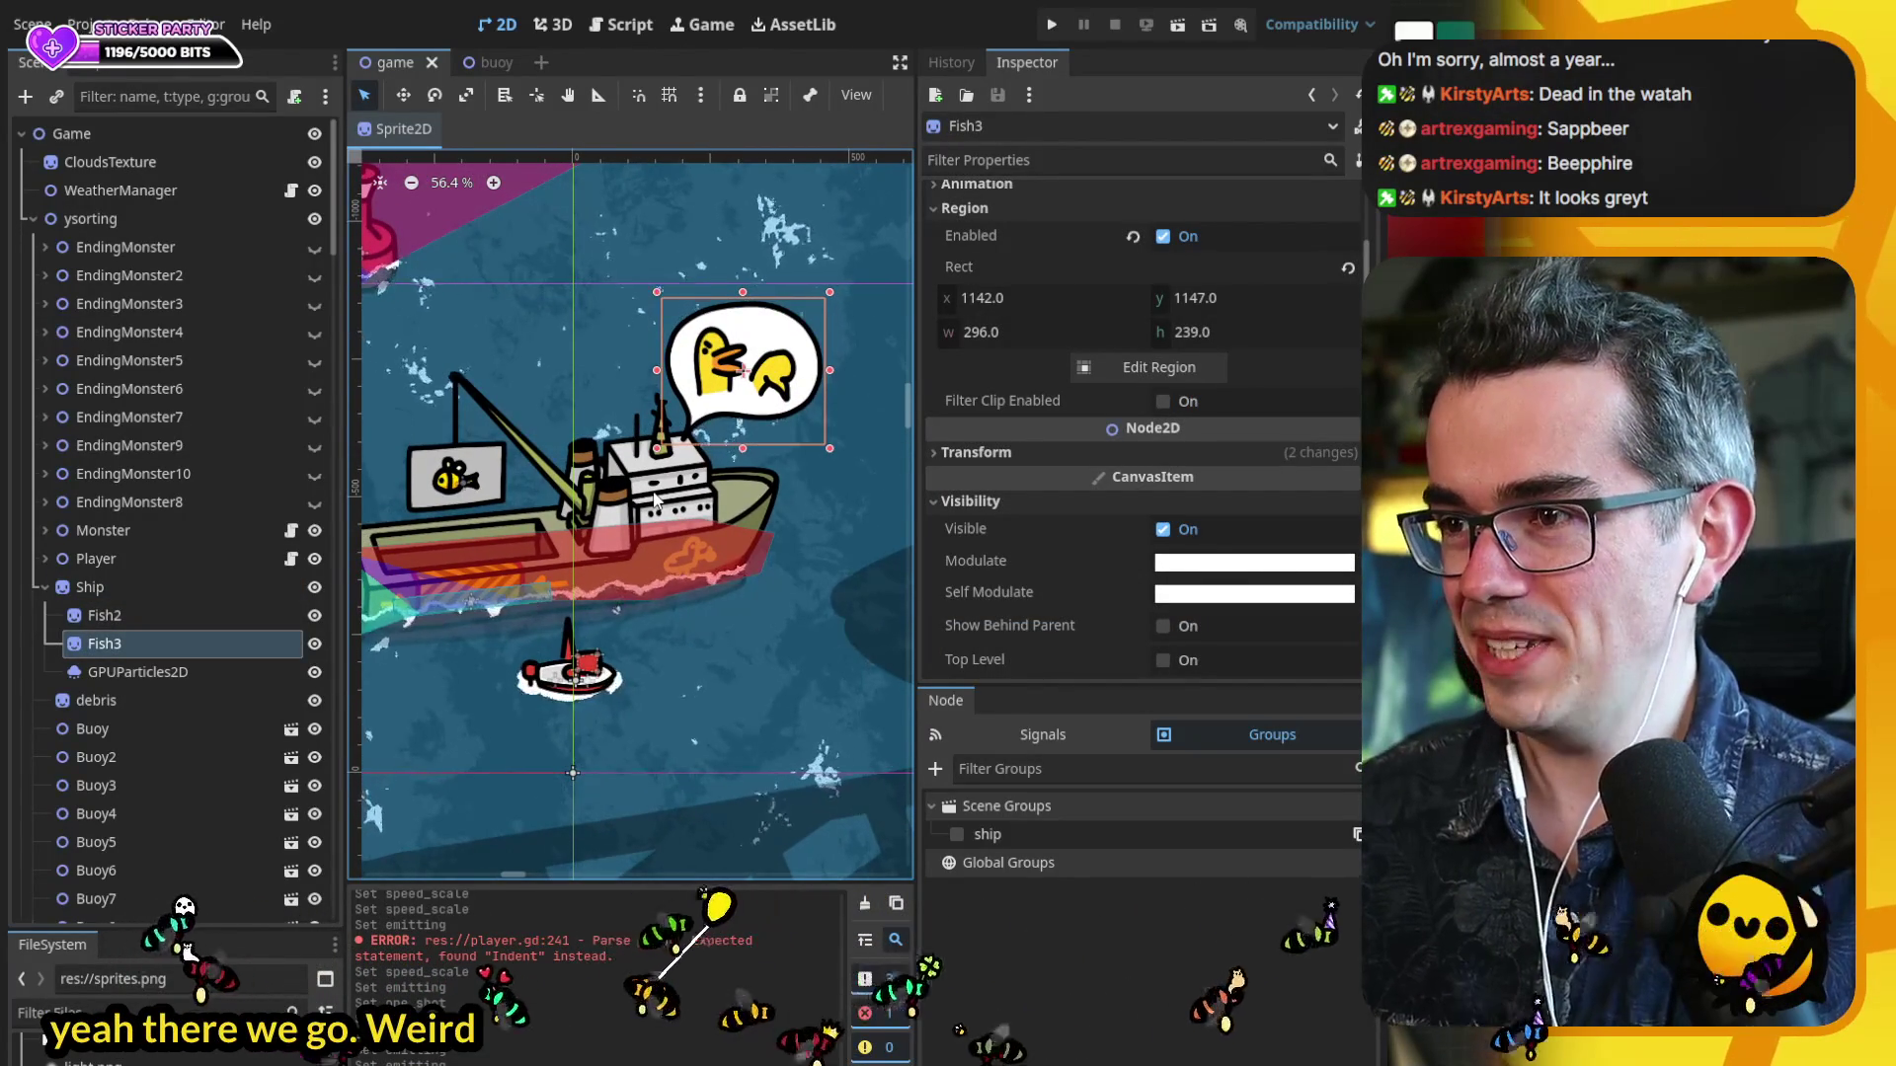
pyautogui.scroll(2, 661, 474)
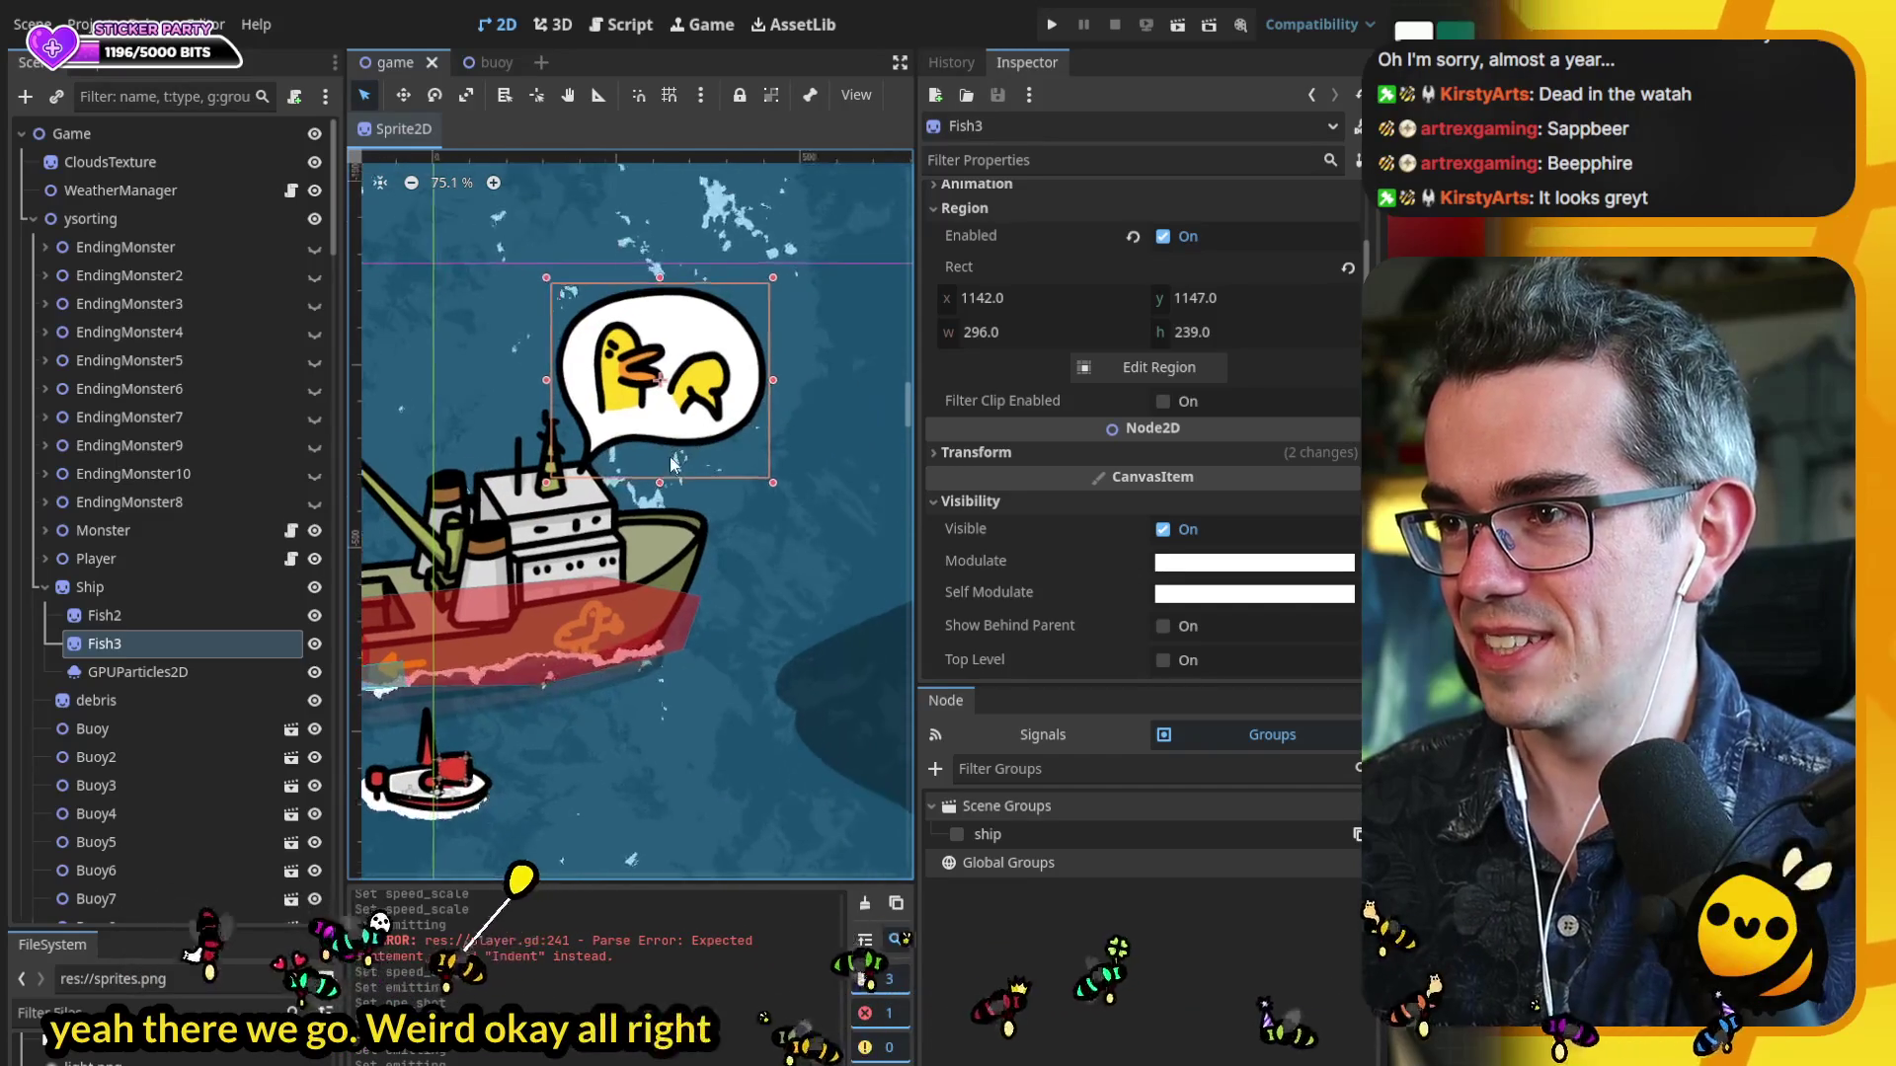
pyautogui.scroll(-1, 671, 452)
pyautogui.moveTo(670, 465); pyautogui.dragTo(687, 455)
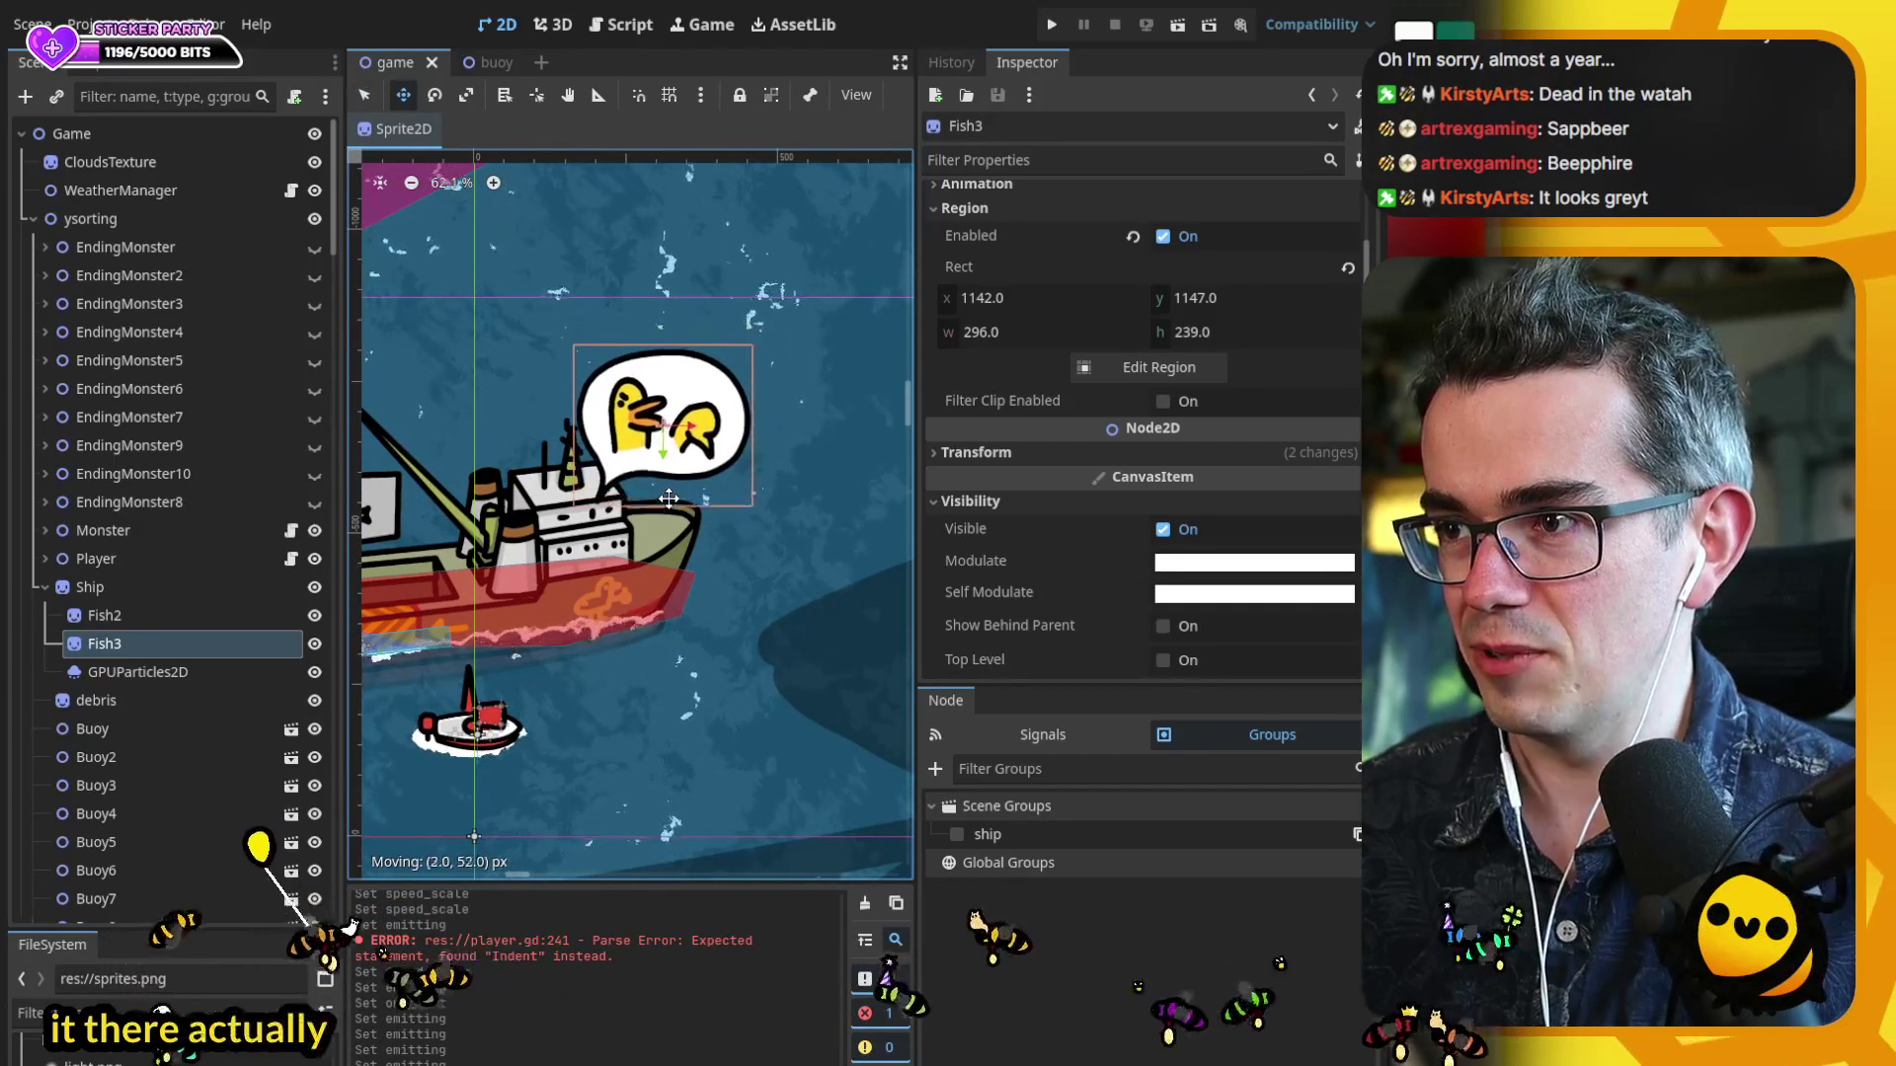
pyautogui.moveTo(664, 515); pyautogui.dragTo(676, 479)
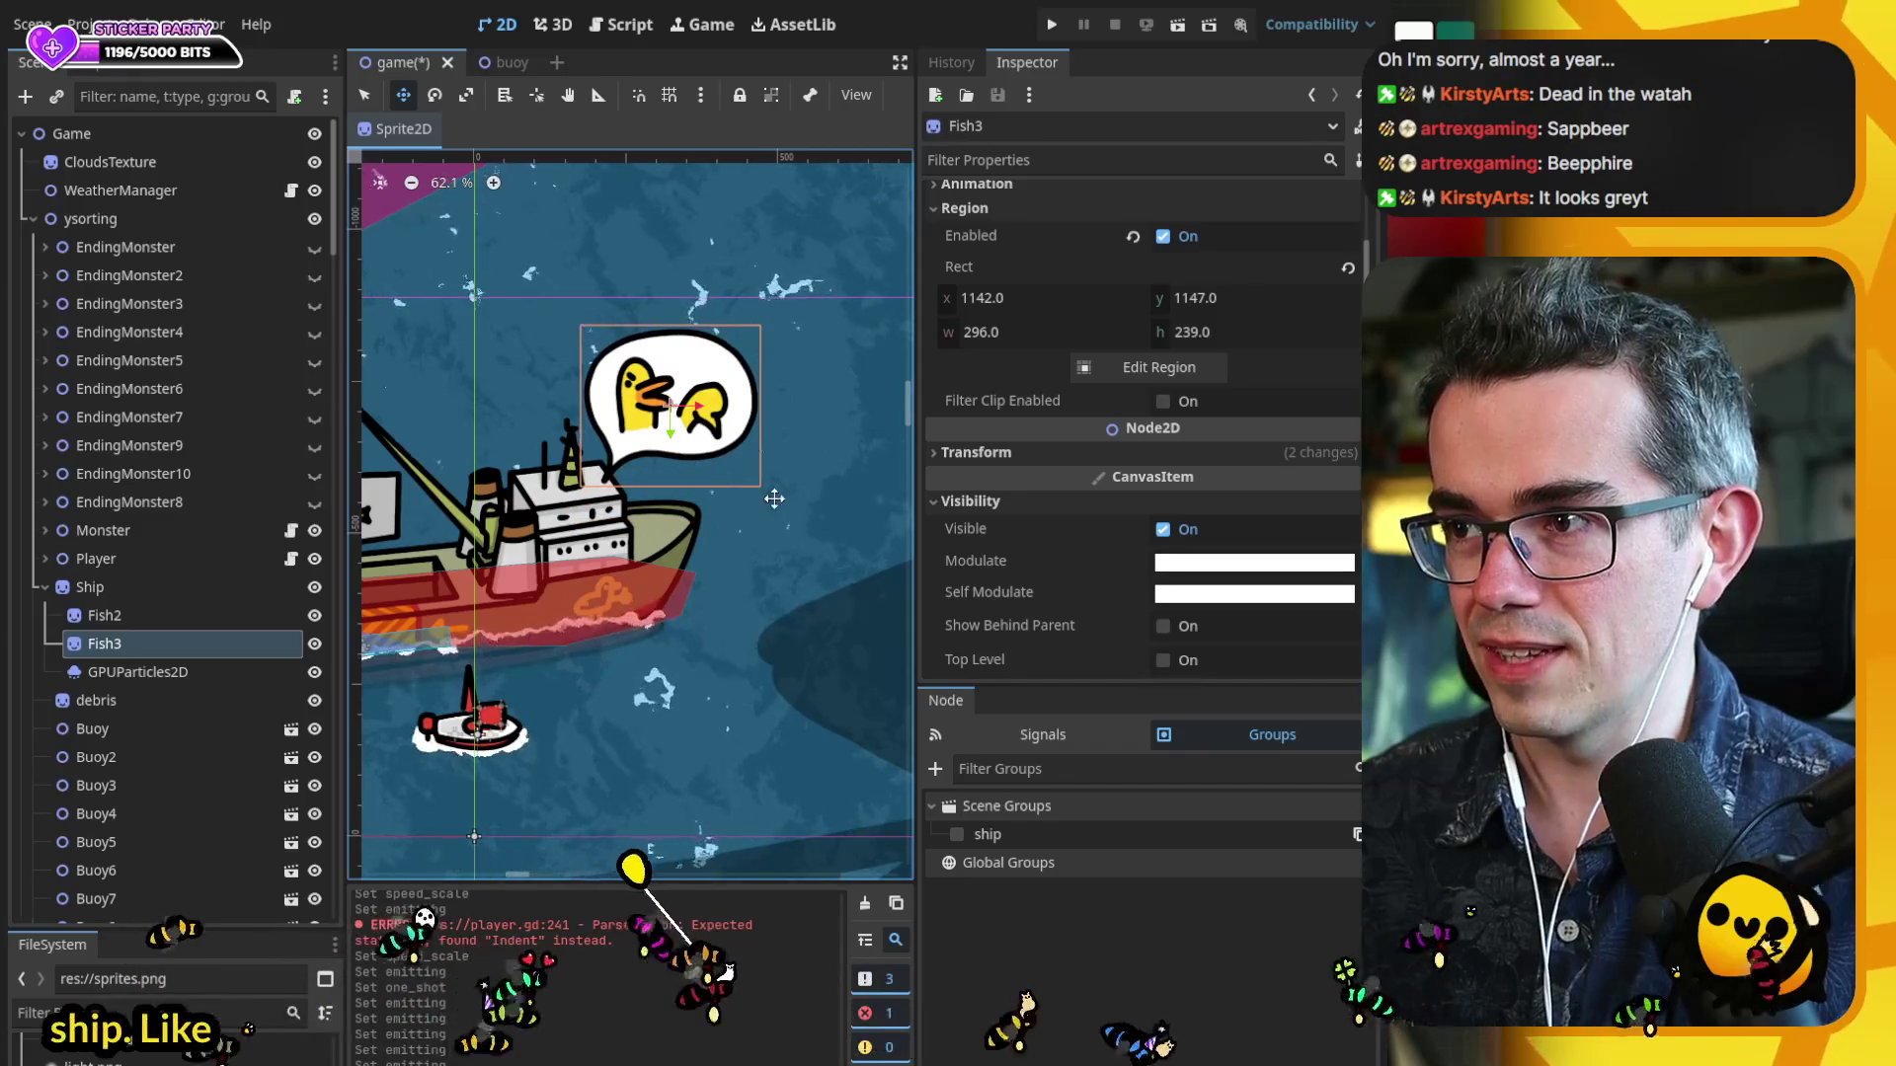
pyautogui.scroll(-3, 682, 479)
pyautogui.scroll(2, 691, 484)
pyautogui.hotkey('ctrl', 's')
# - Rename the Fish3 node to 'speech' and save the scene
pyautogui.scroll(2, 695, 488)
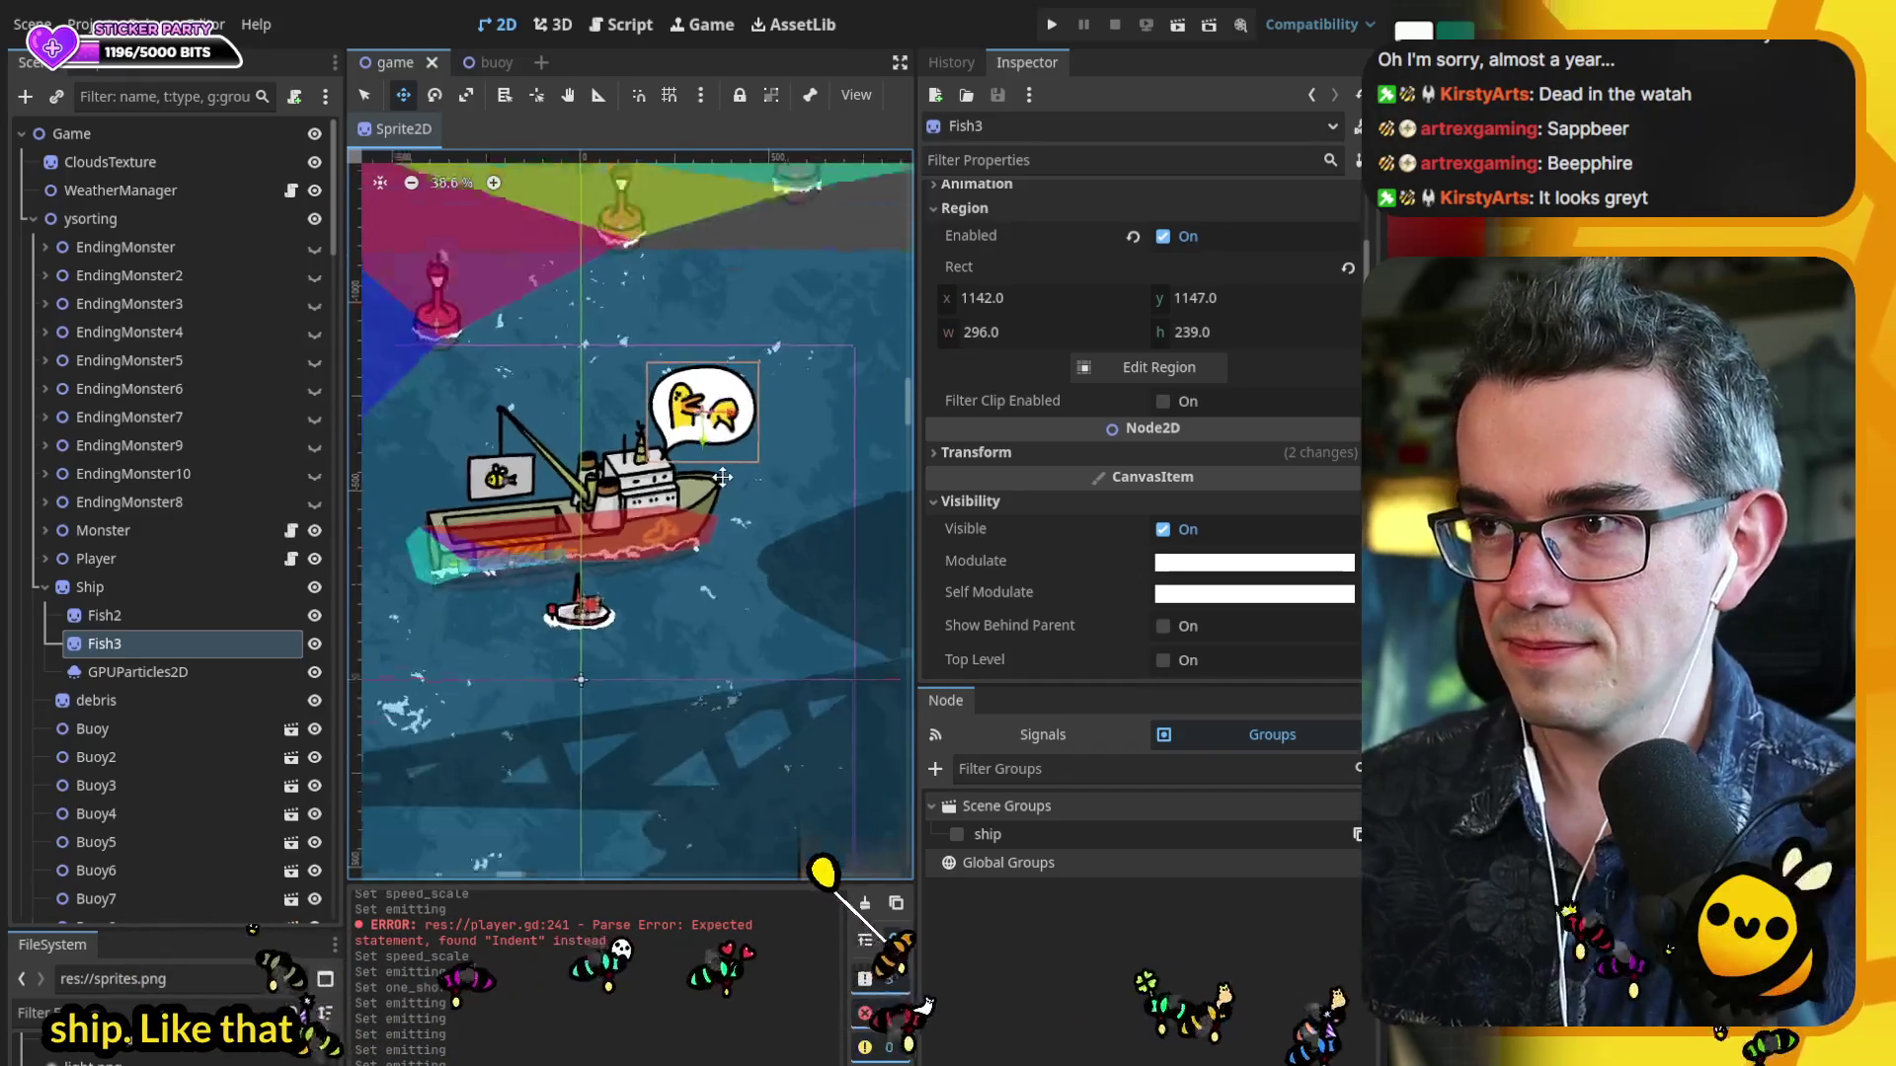
pyautogui.scroll(-2, 553, 592)
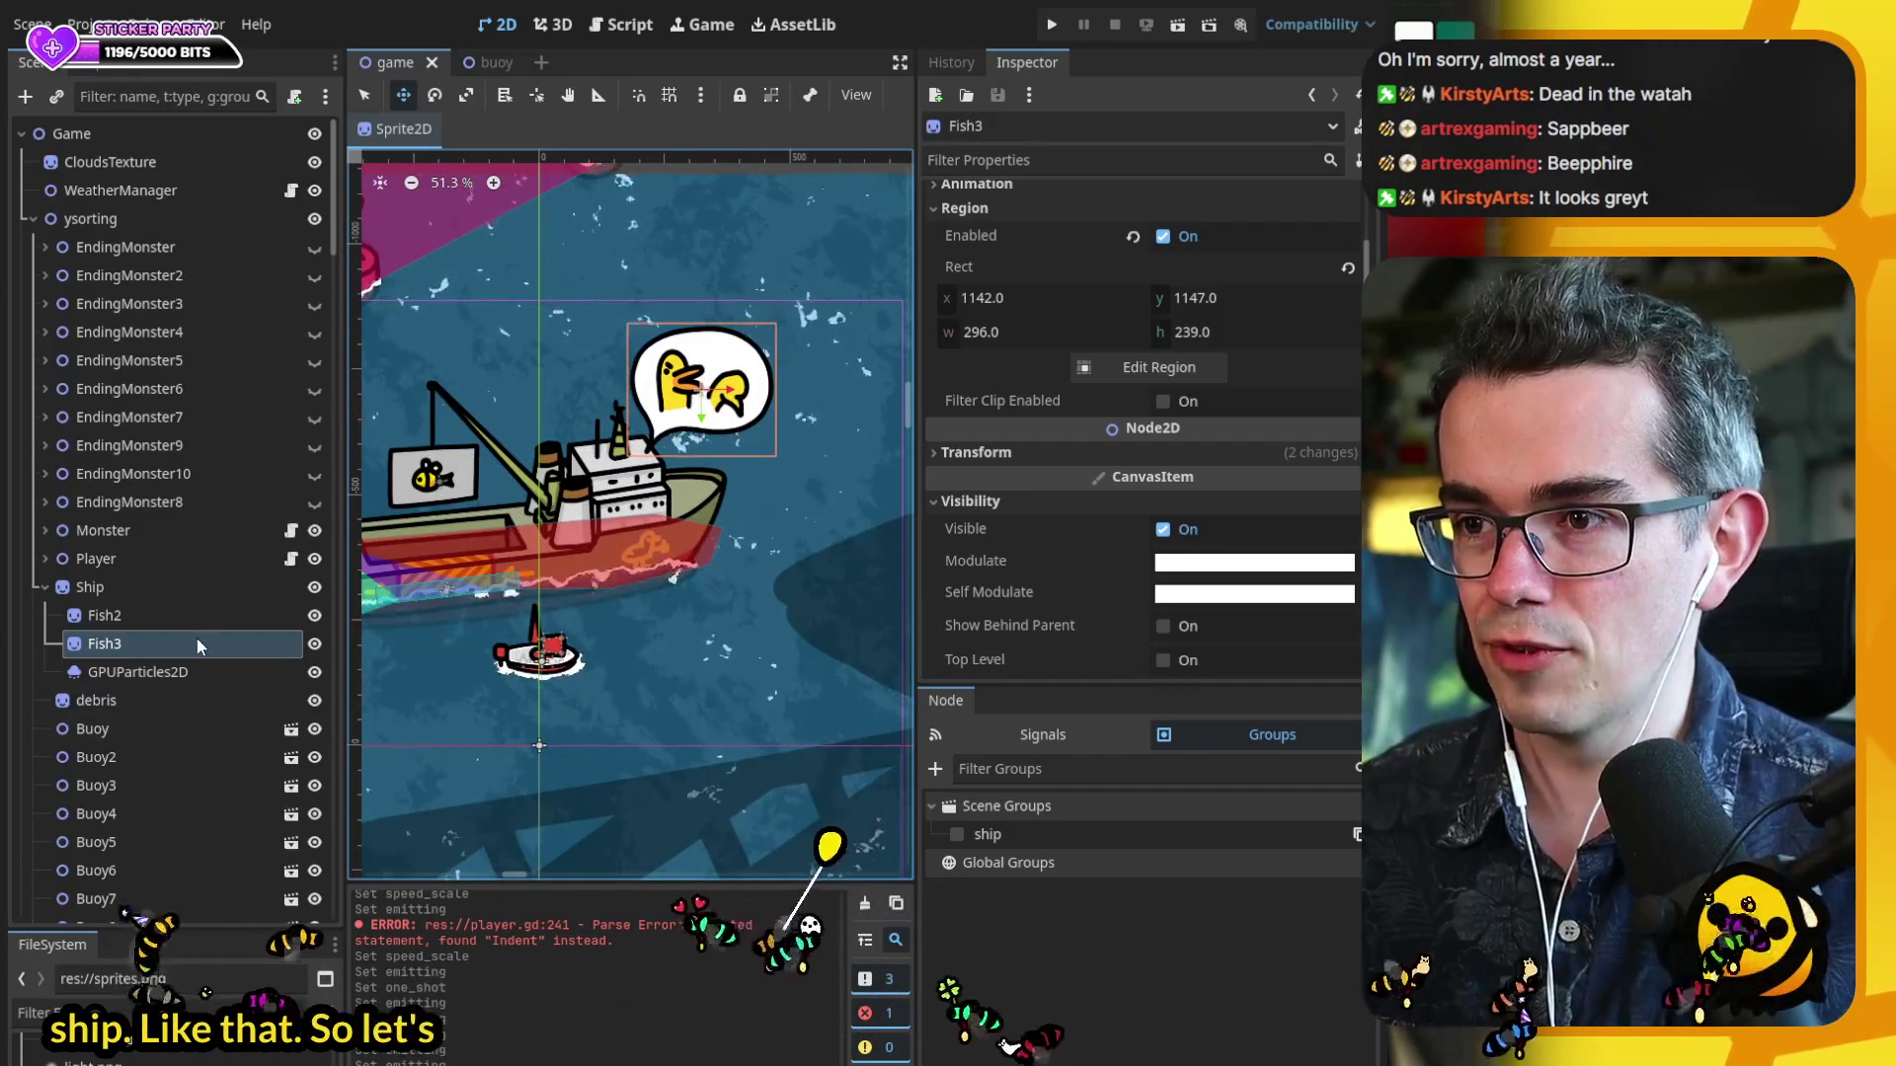
pyautogui.click(125, 643)
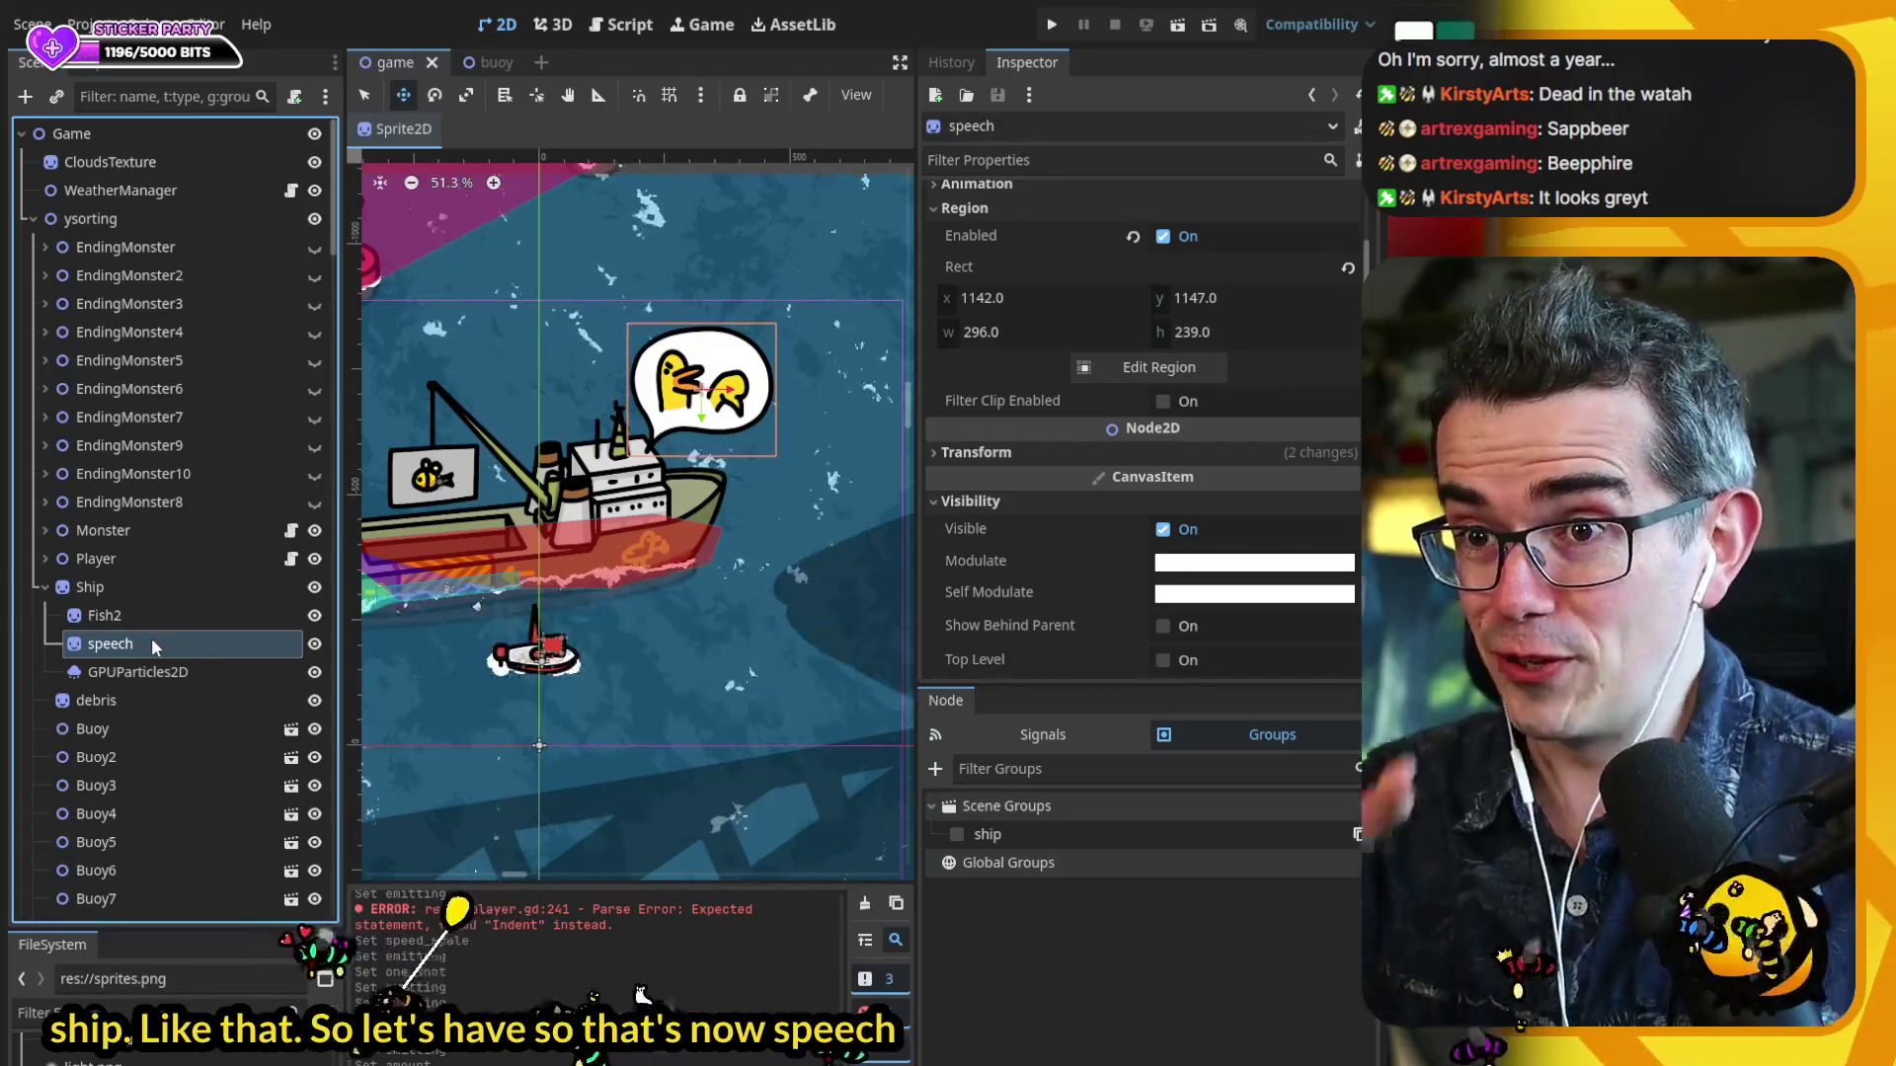
pyautogui.click(696, 426)
pyautogui.hotkey('ctrl', 's')
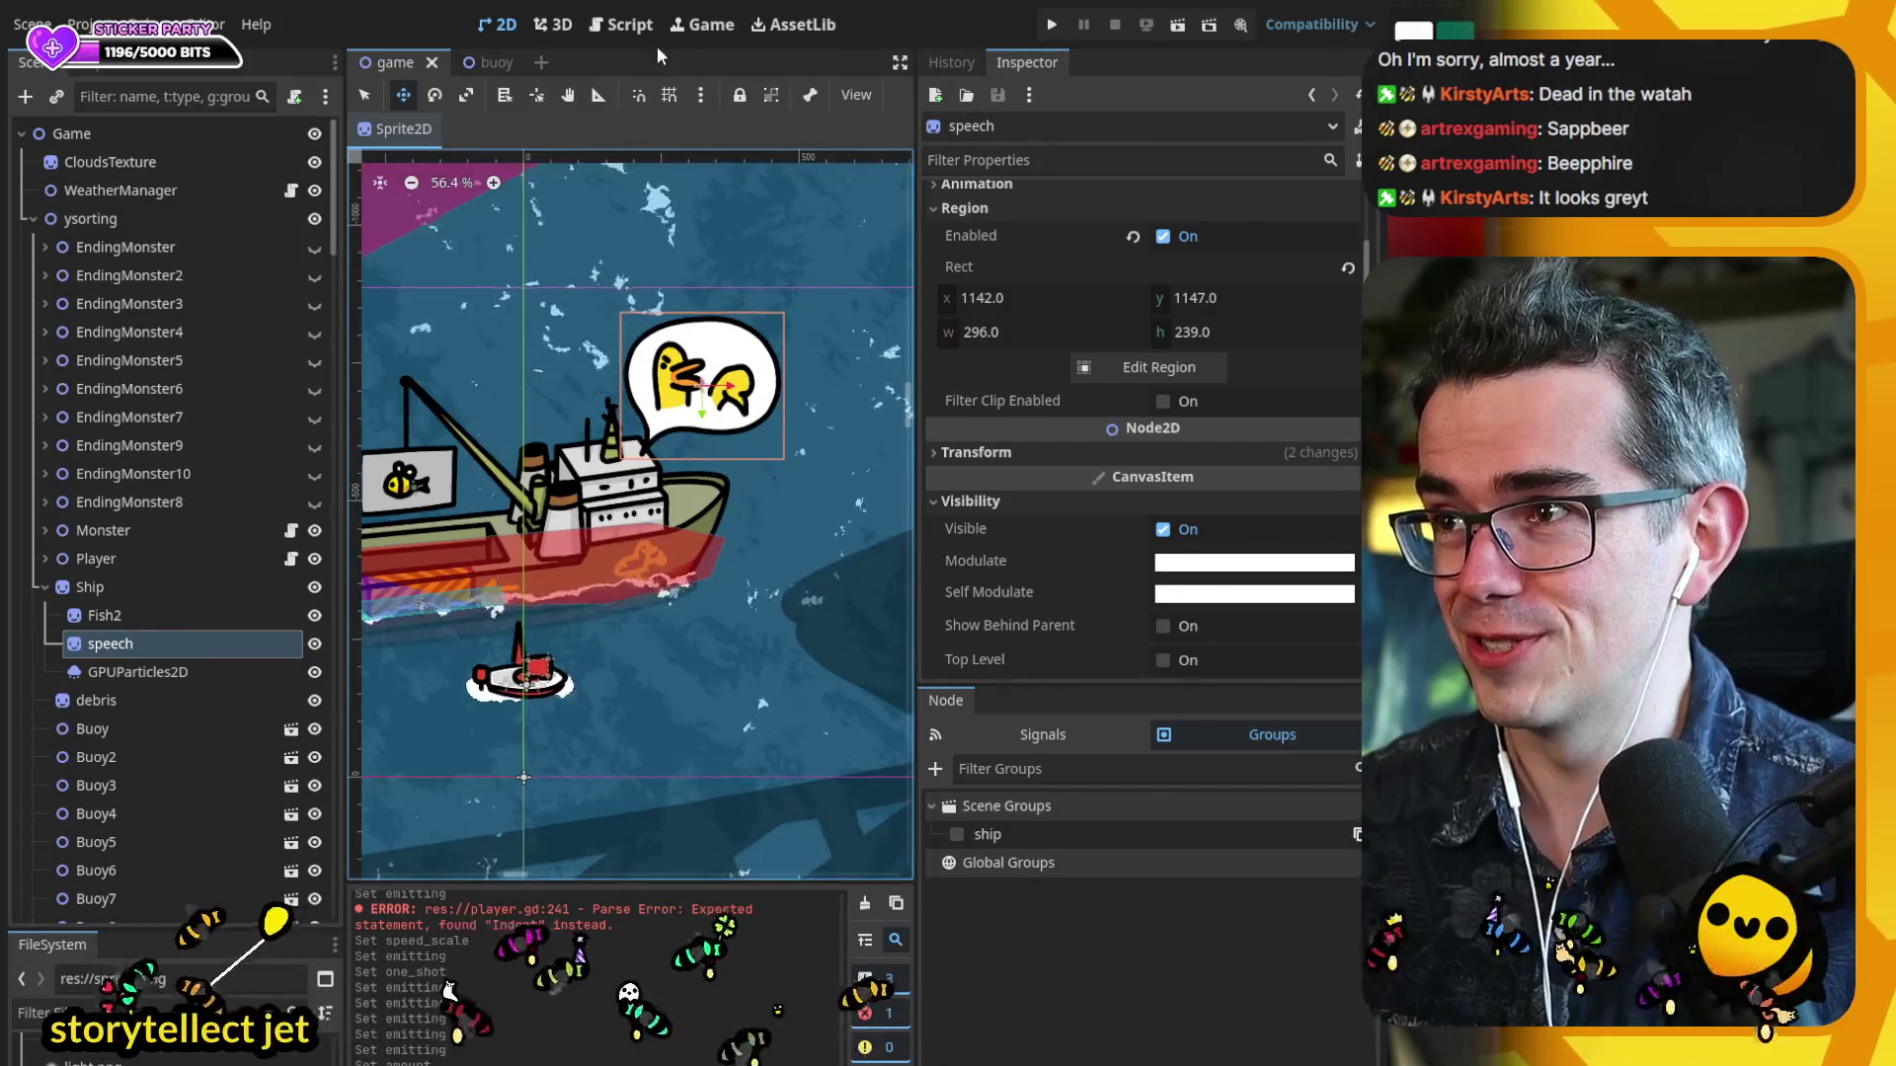
pyautogui.click(644, 27)
pyautogui.scroll(5, 675, 633)
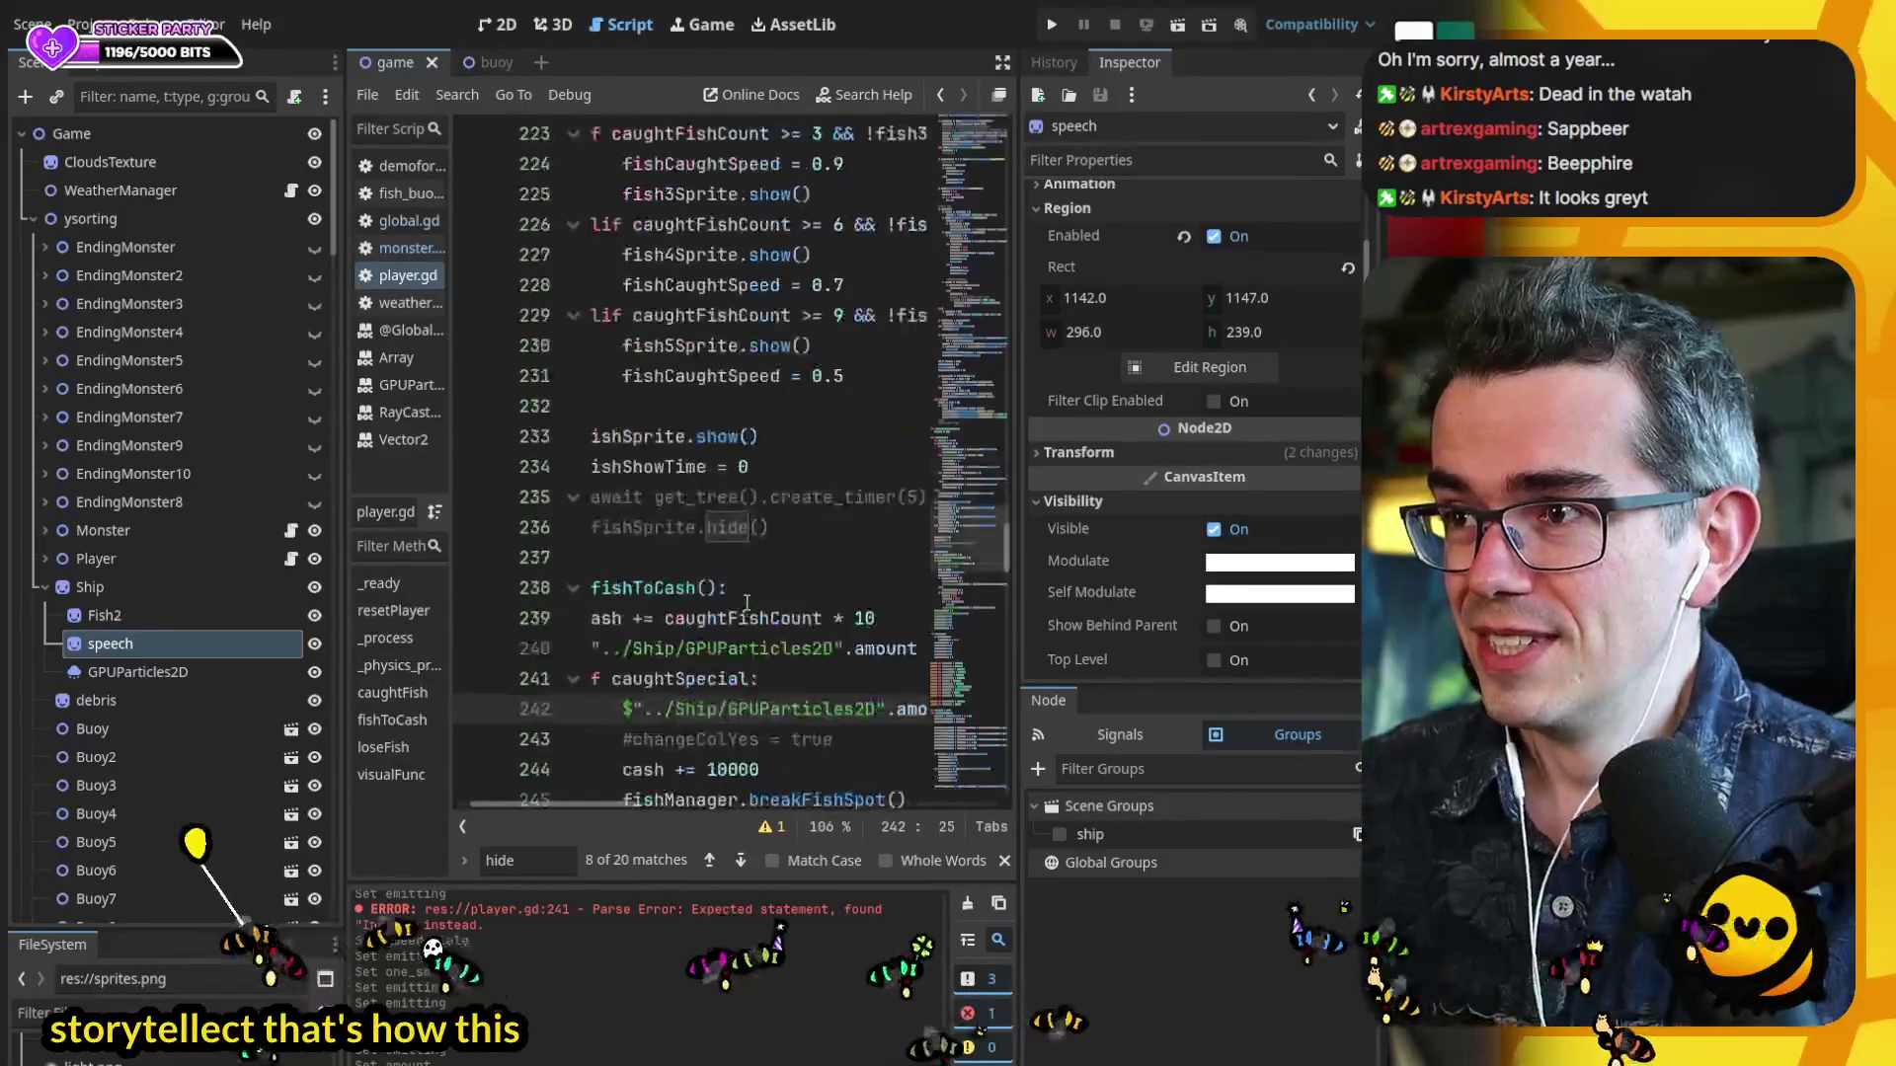
pyautogui.click(385, 775)
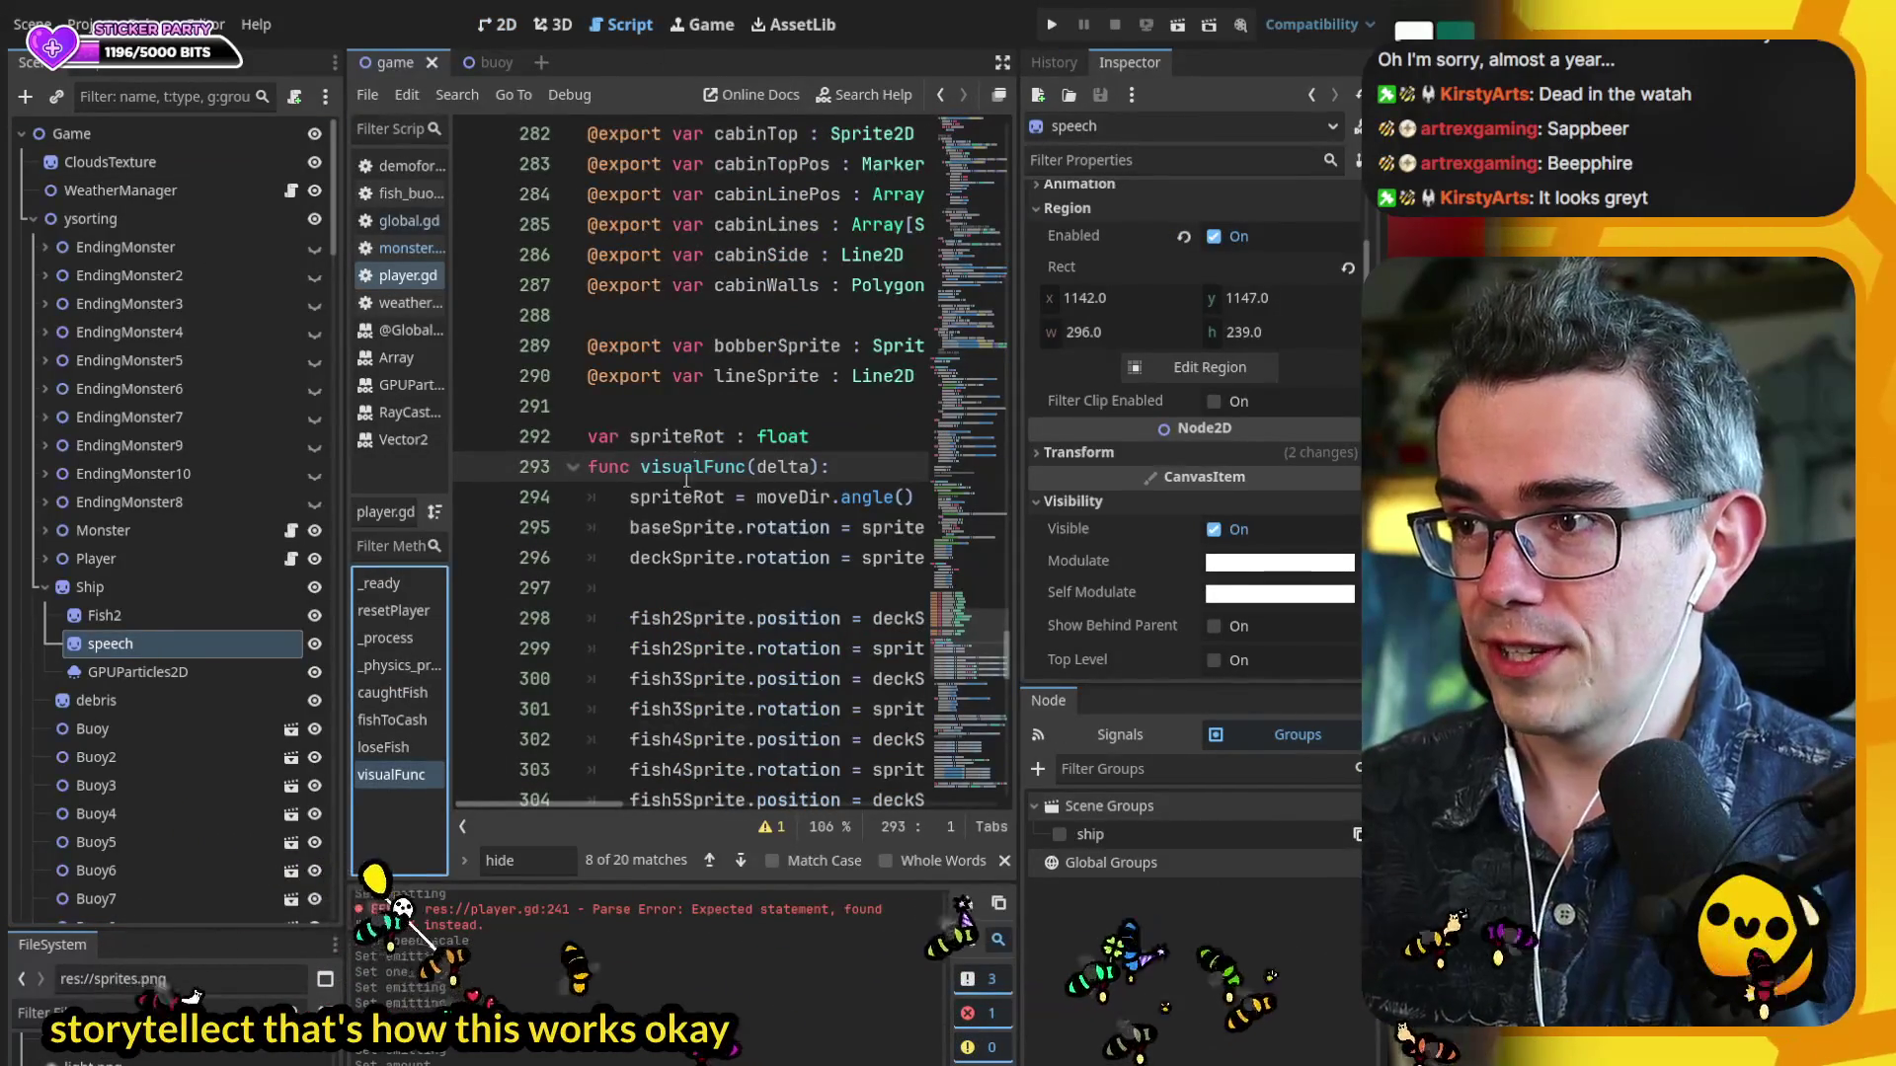
pyautogui.moveTo(1005, 620); pyautogui.dragTo(1010, 138)
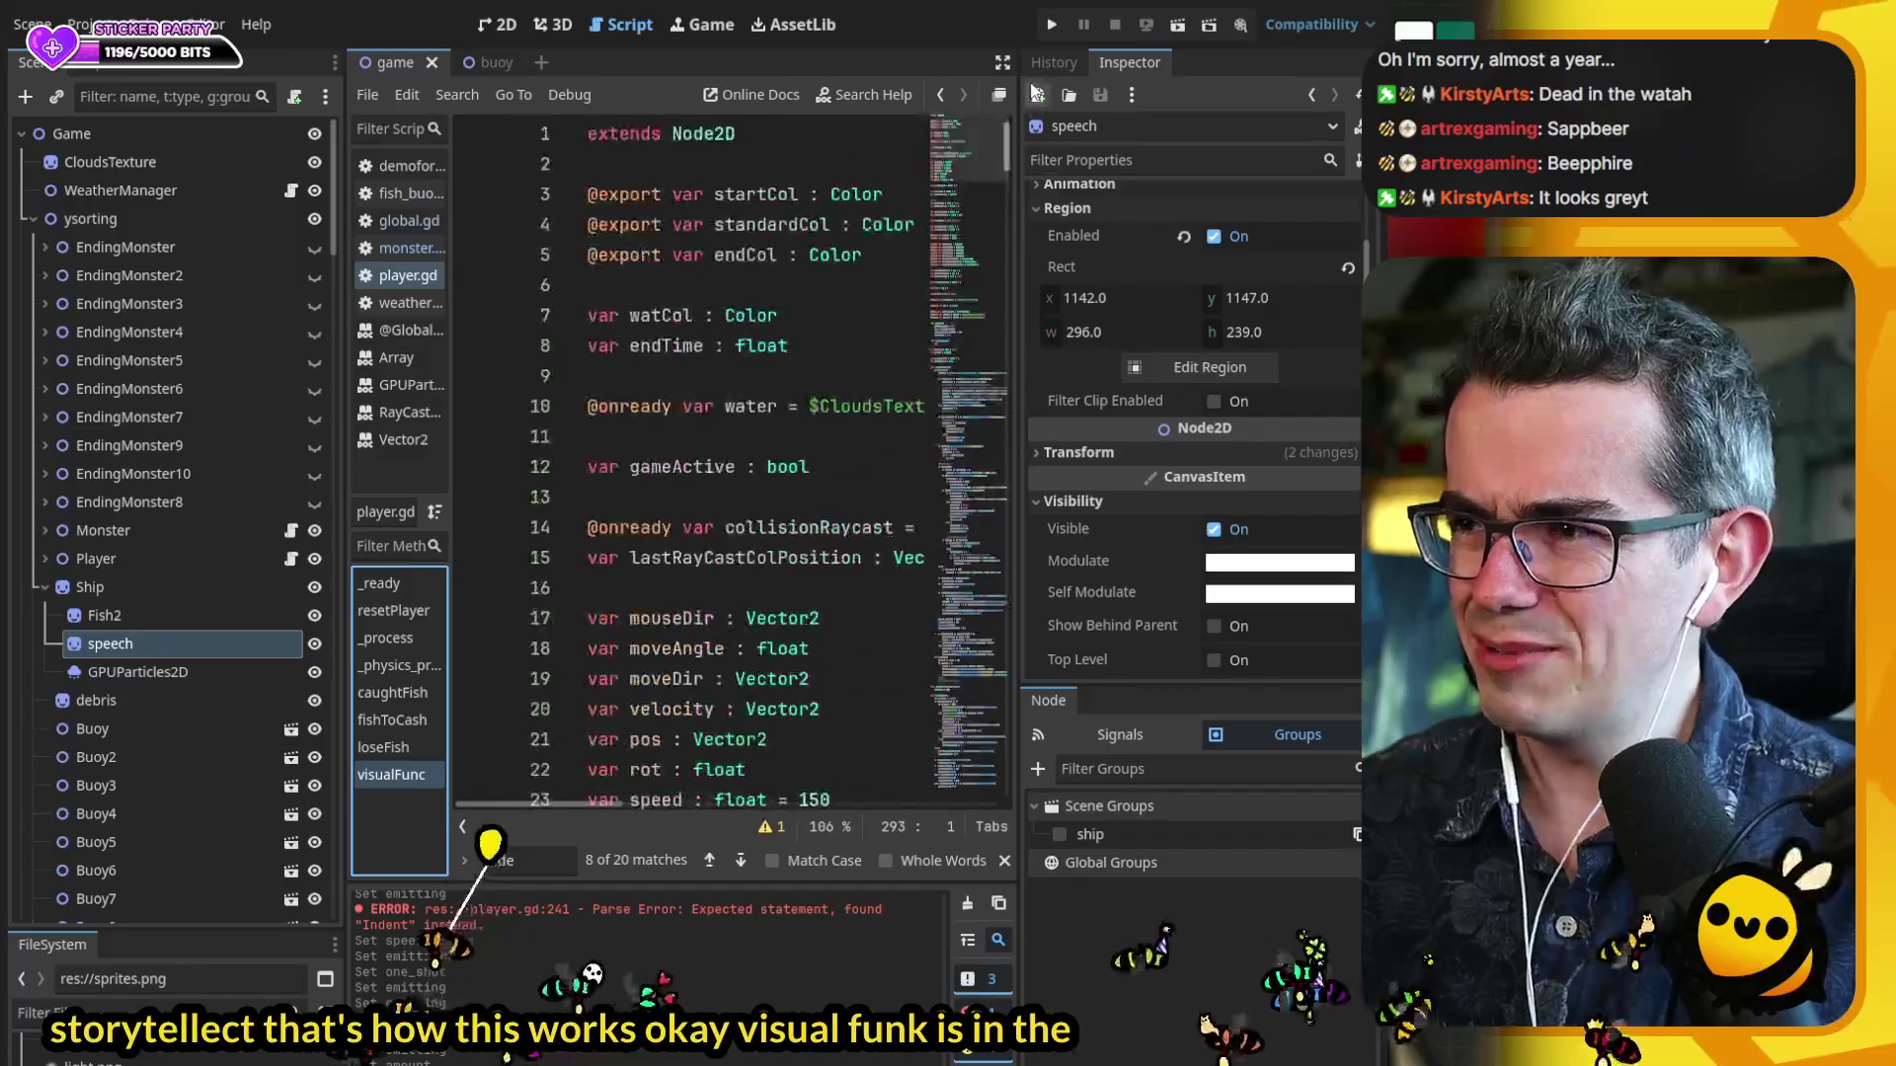
pyautogui.click(751, 176)
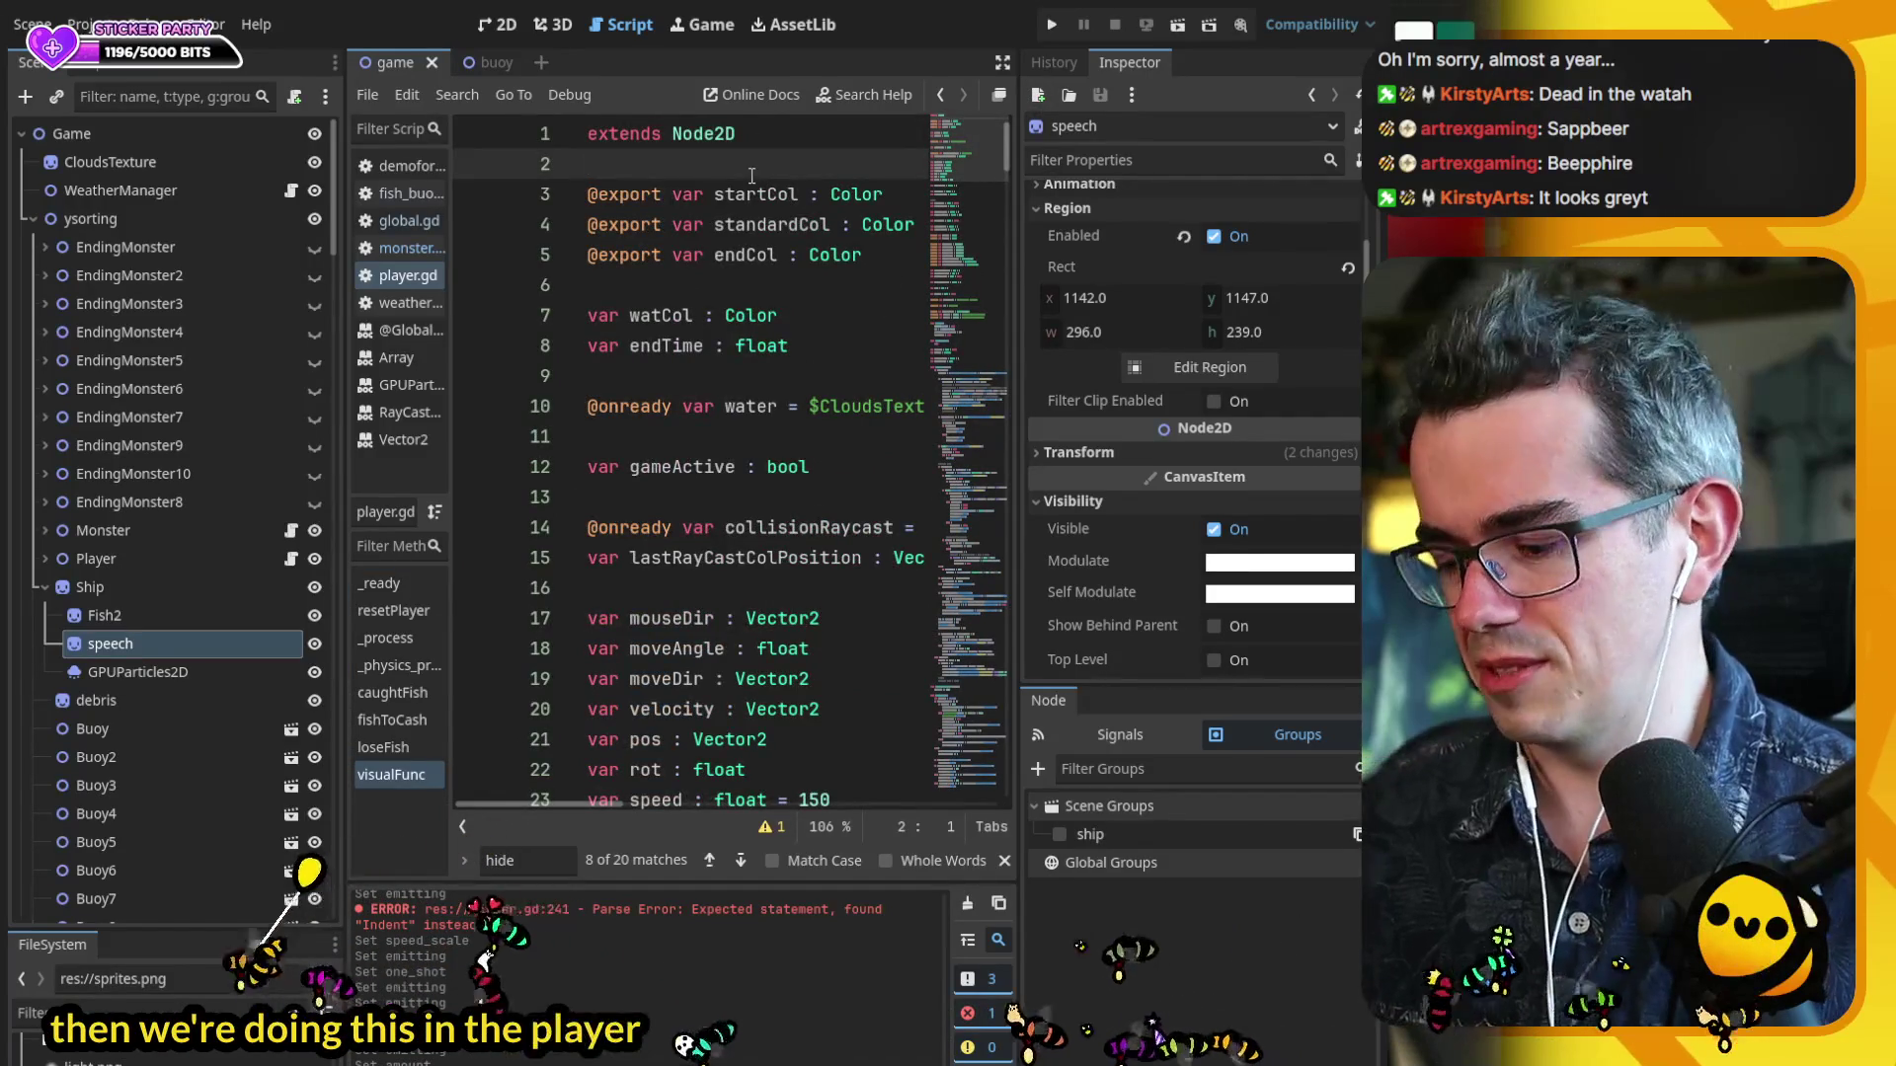
pyautogui.press('Return')
pyautogui.press('Return')
pyautogui.write('@expor')
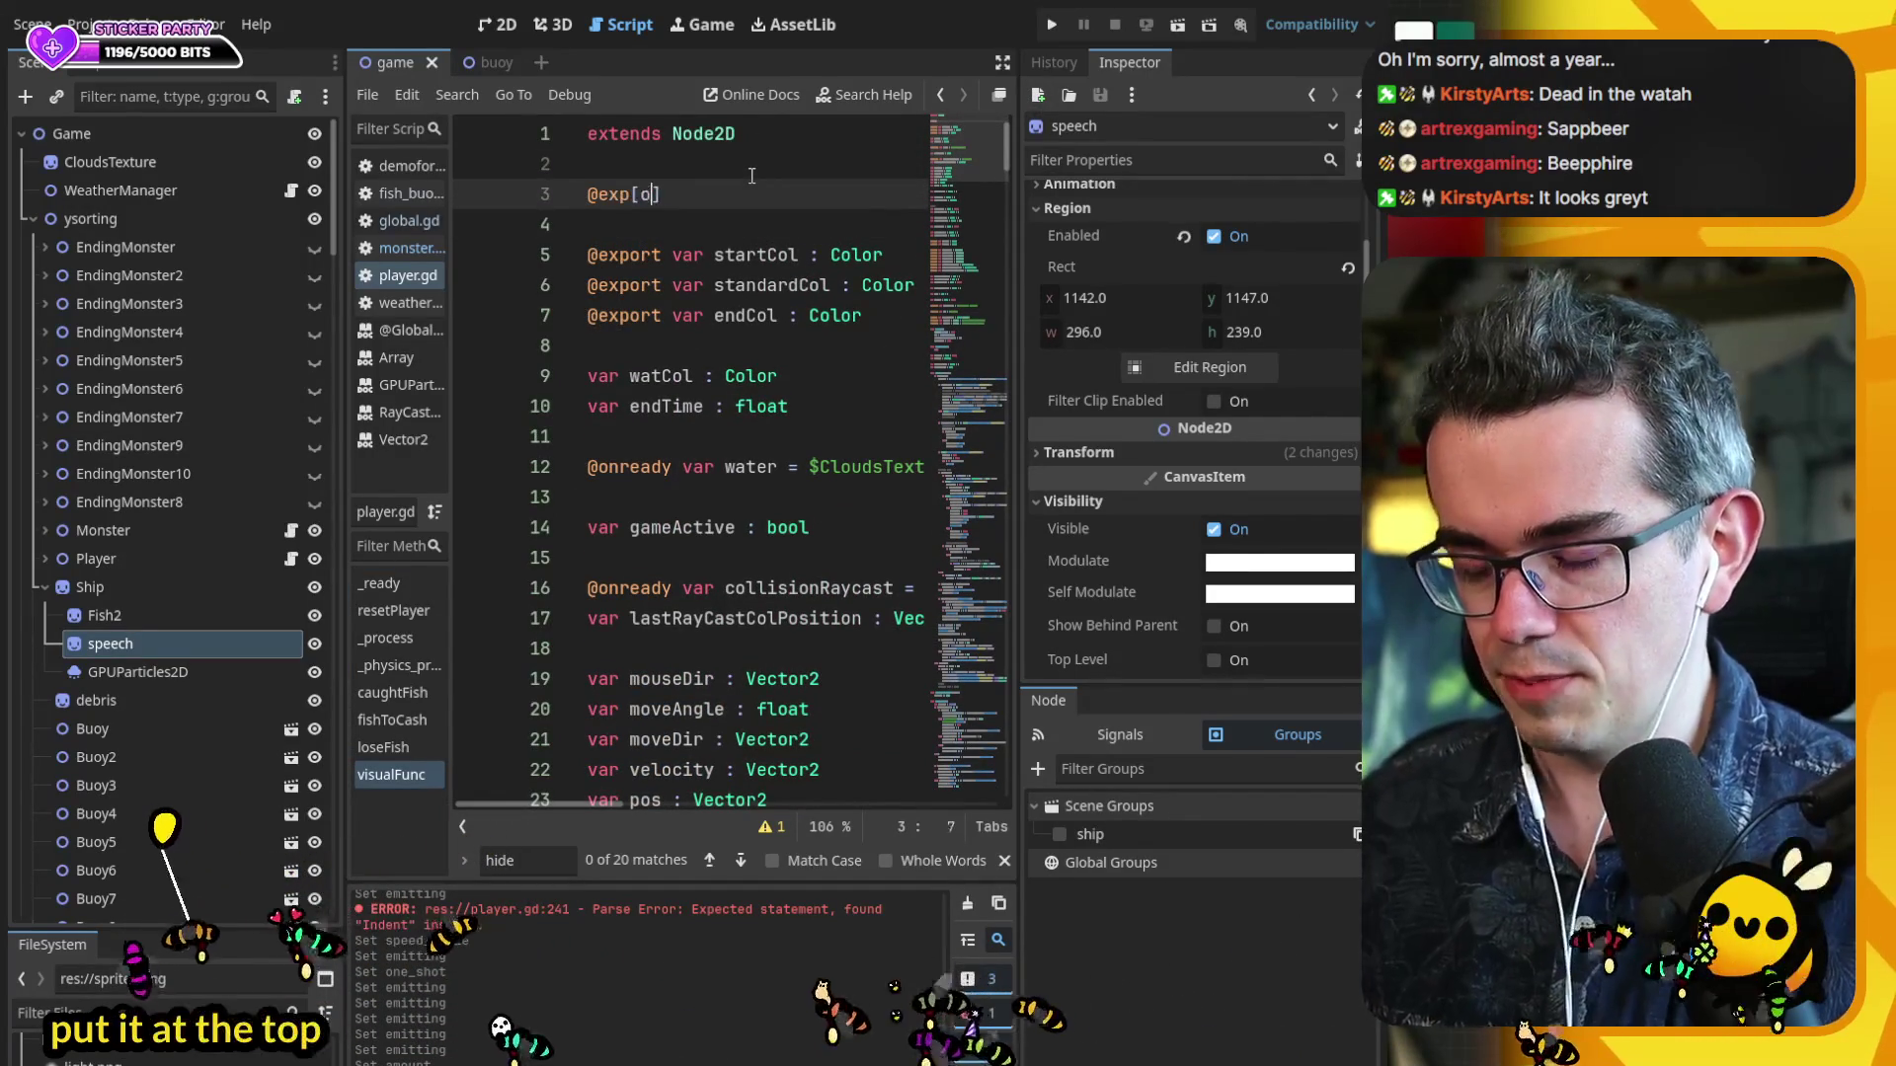
pyautogui.write('ort var ')
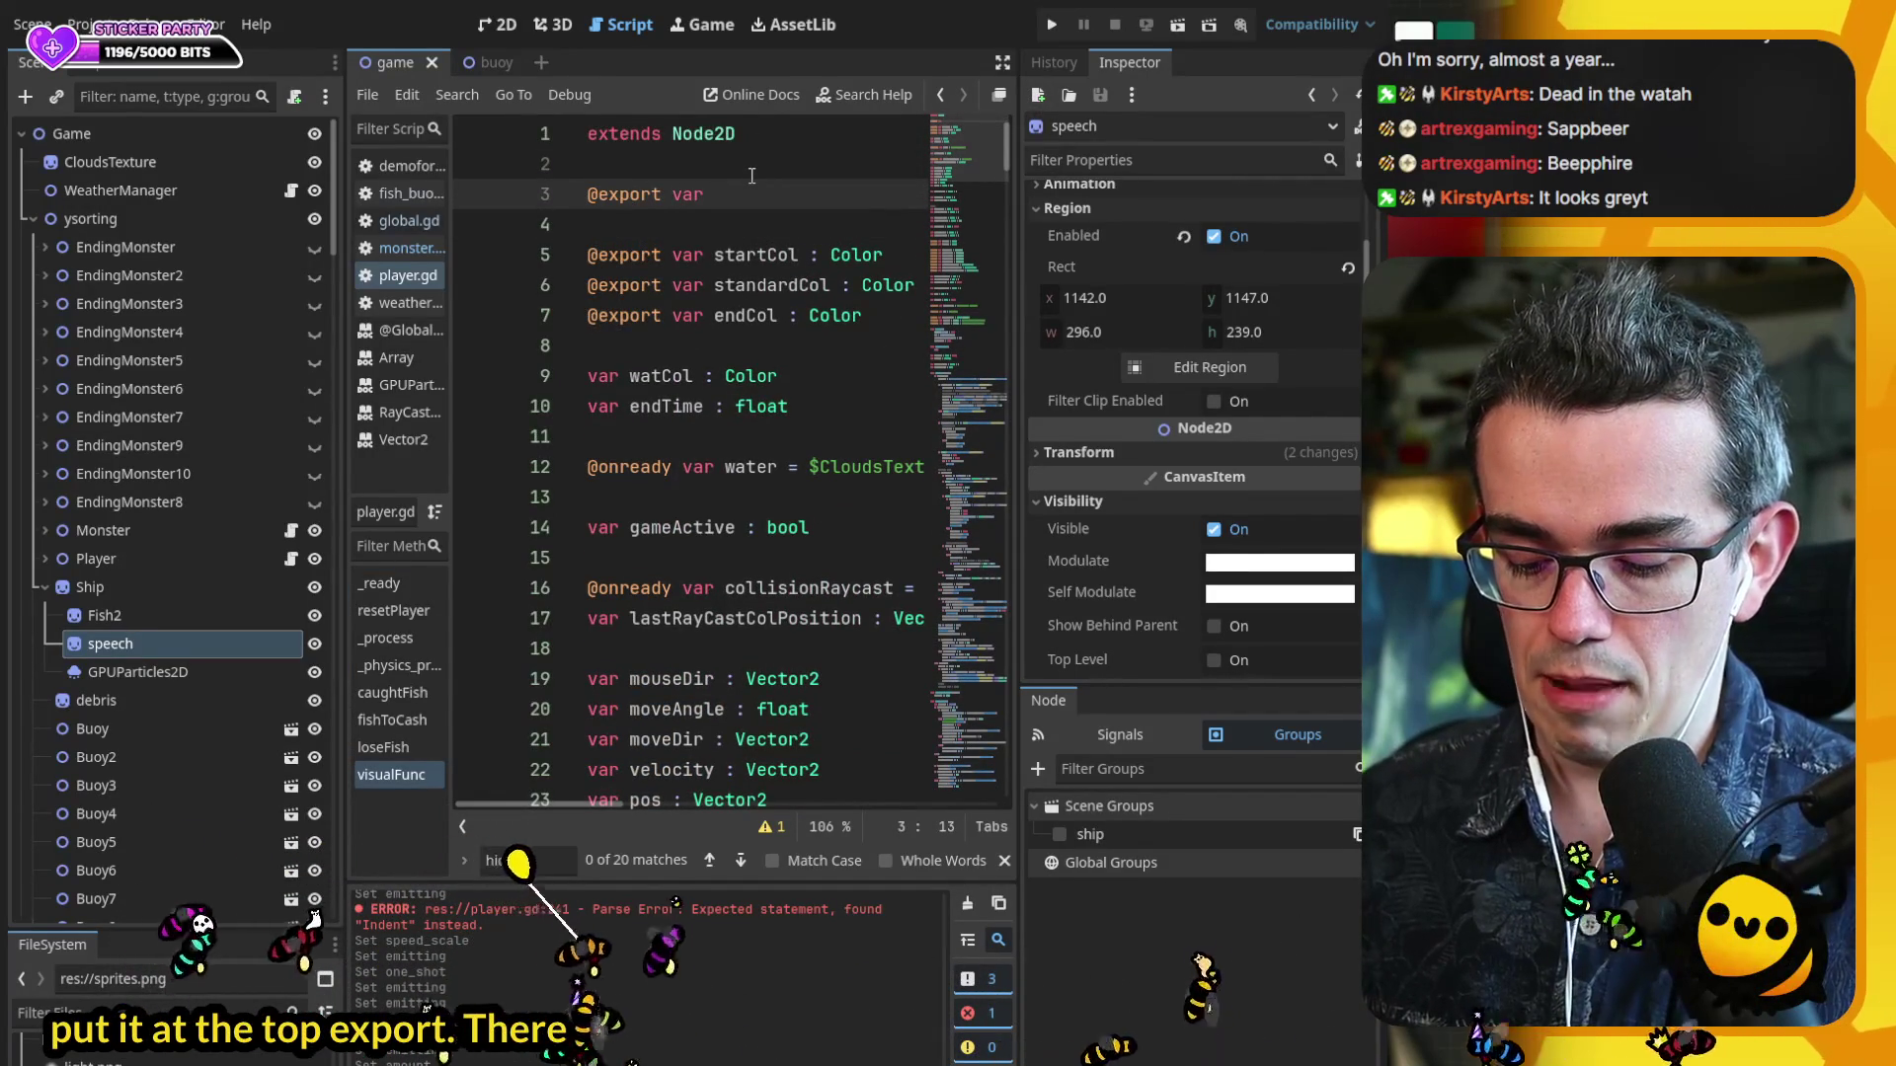
pyautogui.write('speechrects')
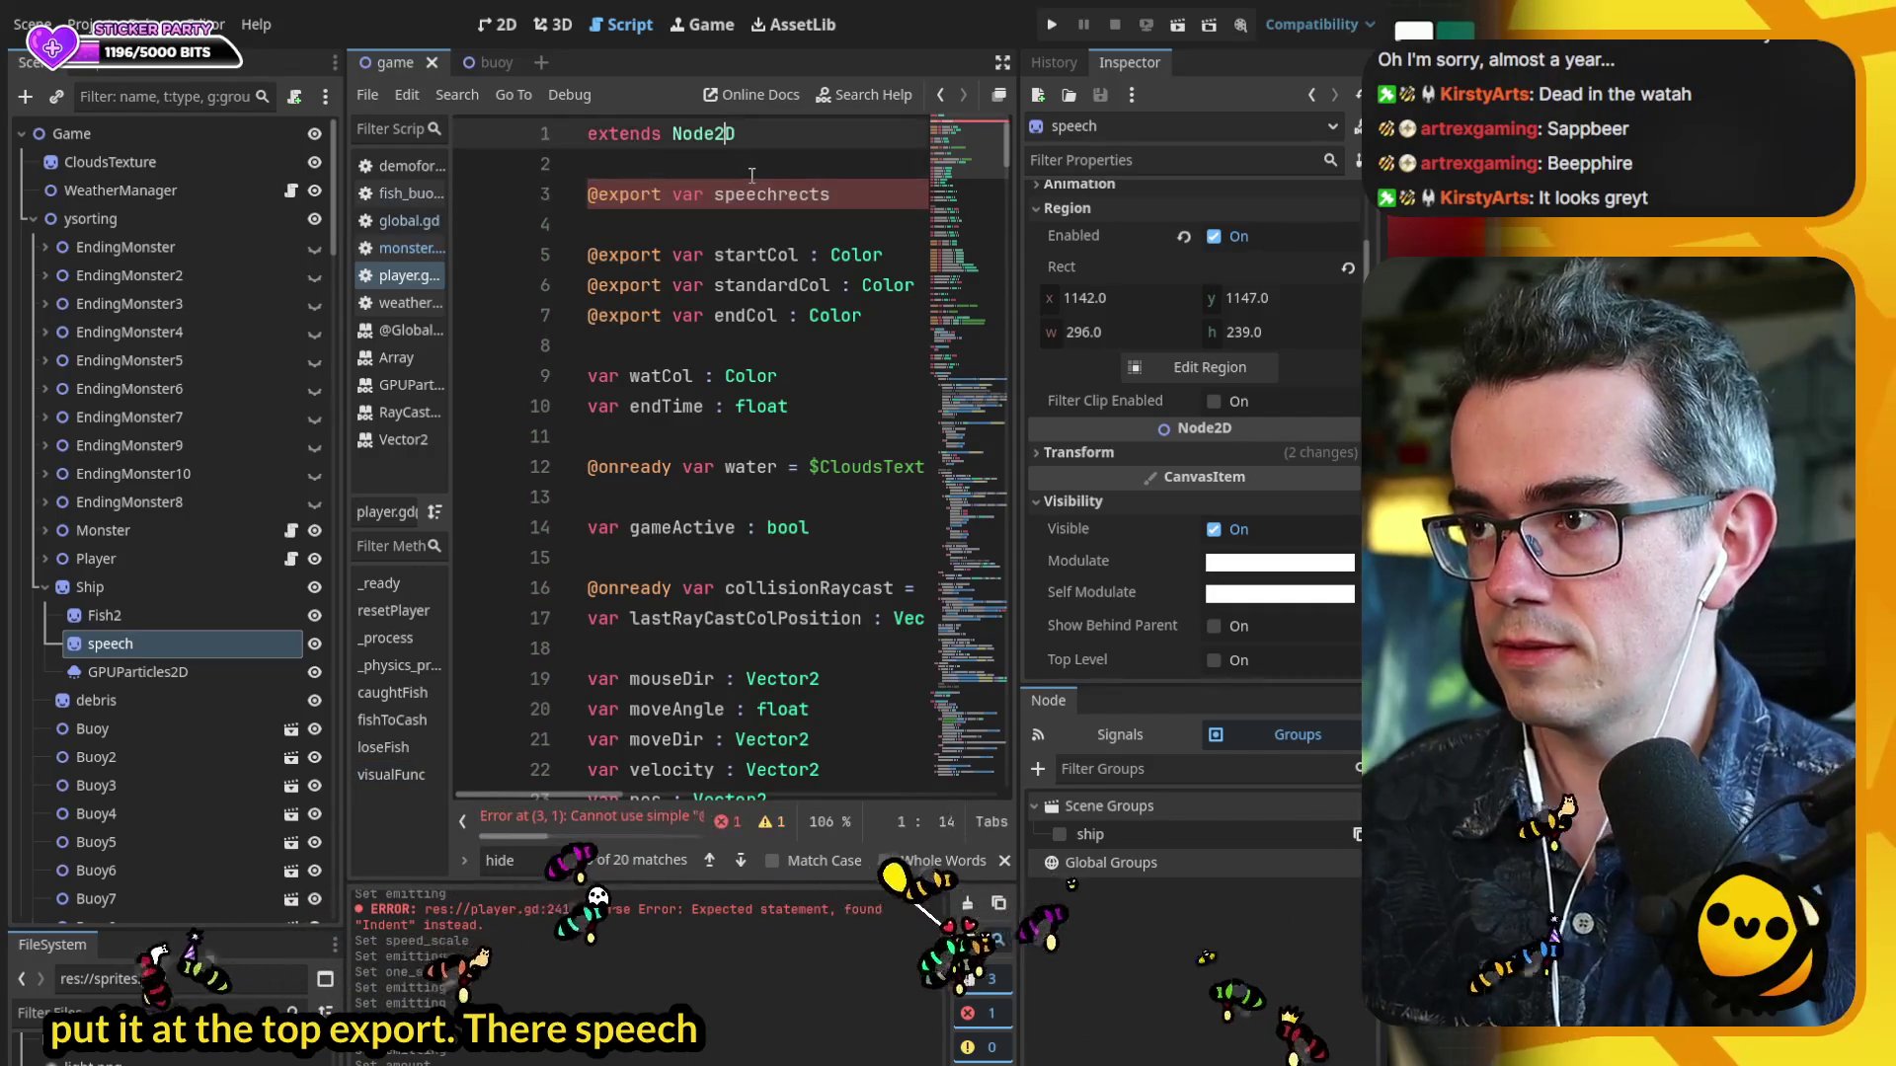
pyautogui.press('Left')
pyautogui.press('Left')
pyautogui.press('Left')
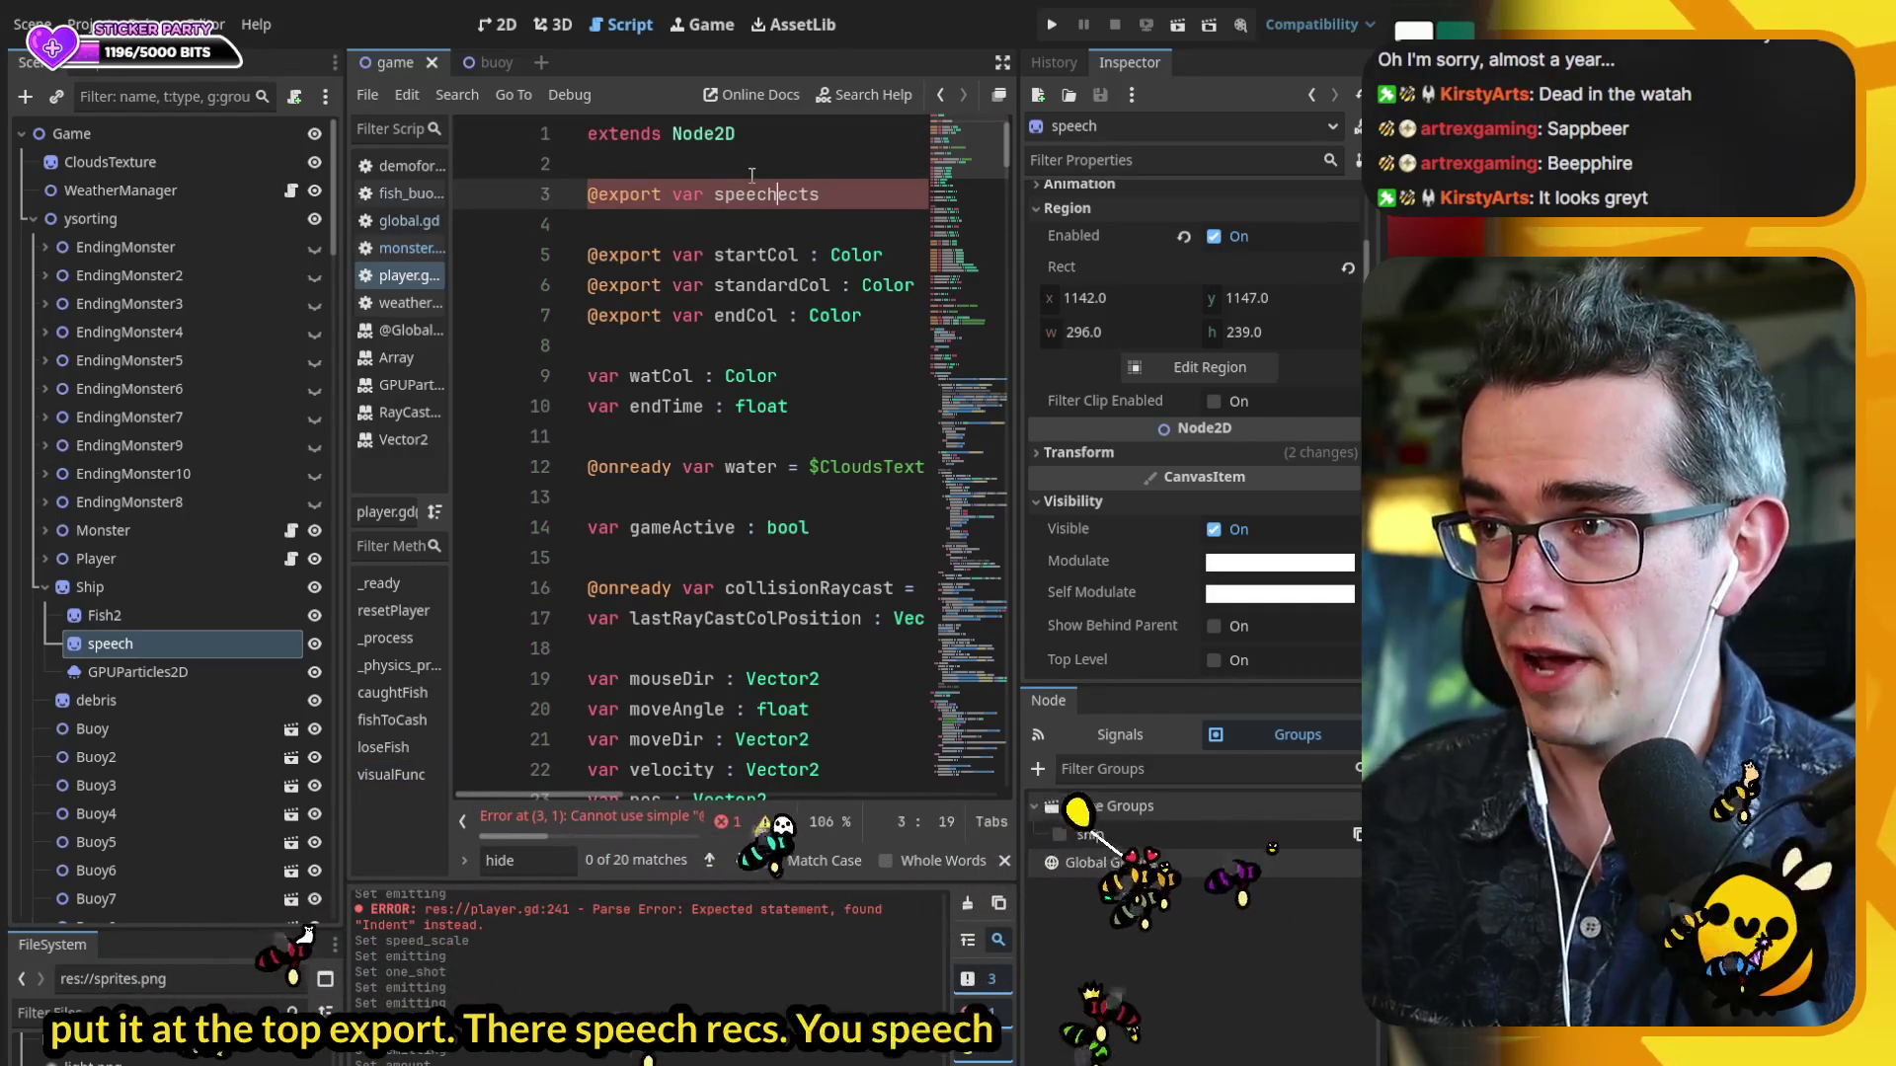
pyautogui.press('Delete')
pyautogui.press('Delete')
pyautogui.press('Delete')
pyautogui.write('Rects')
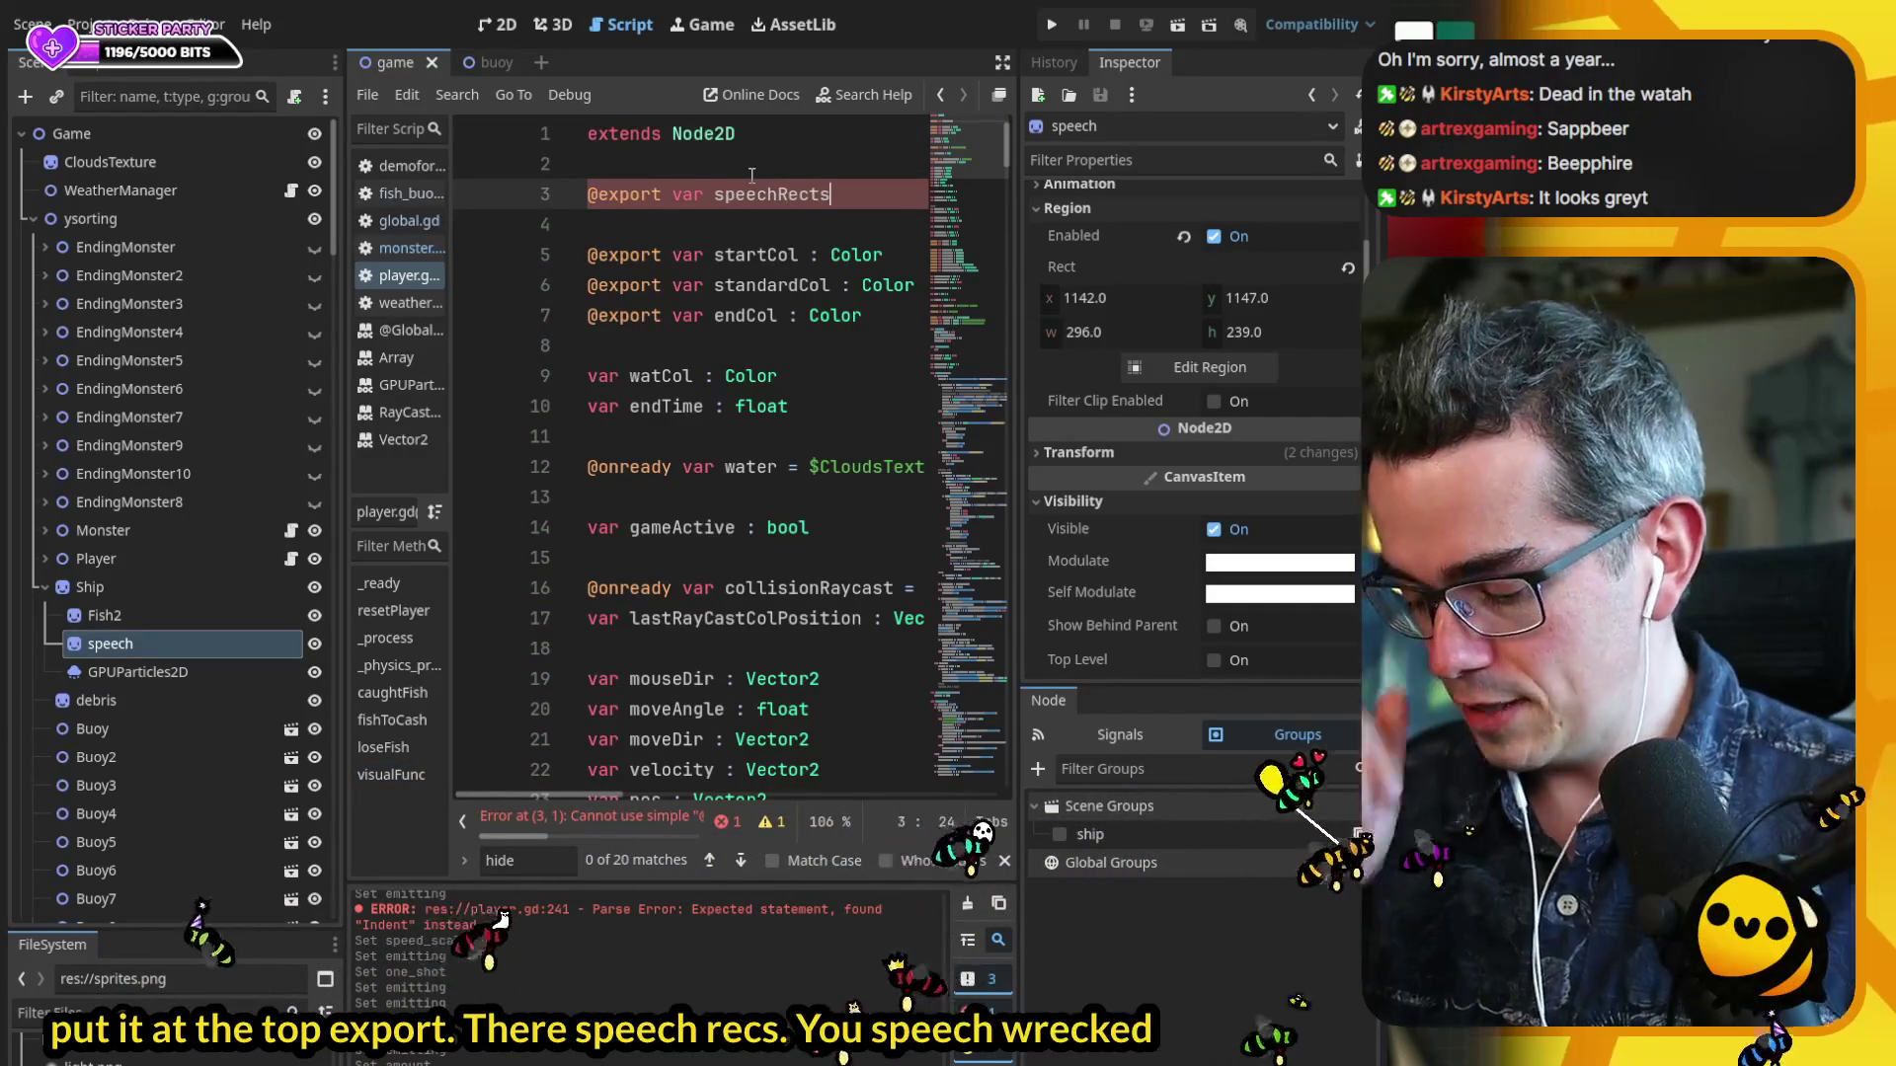
pyautogui.write(' : Array[rect')
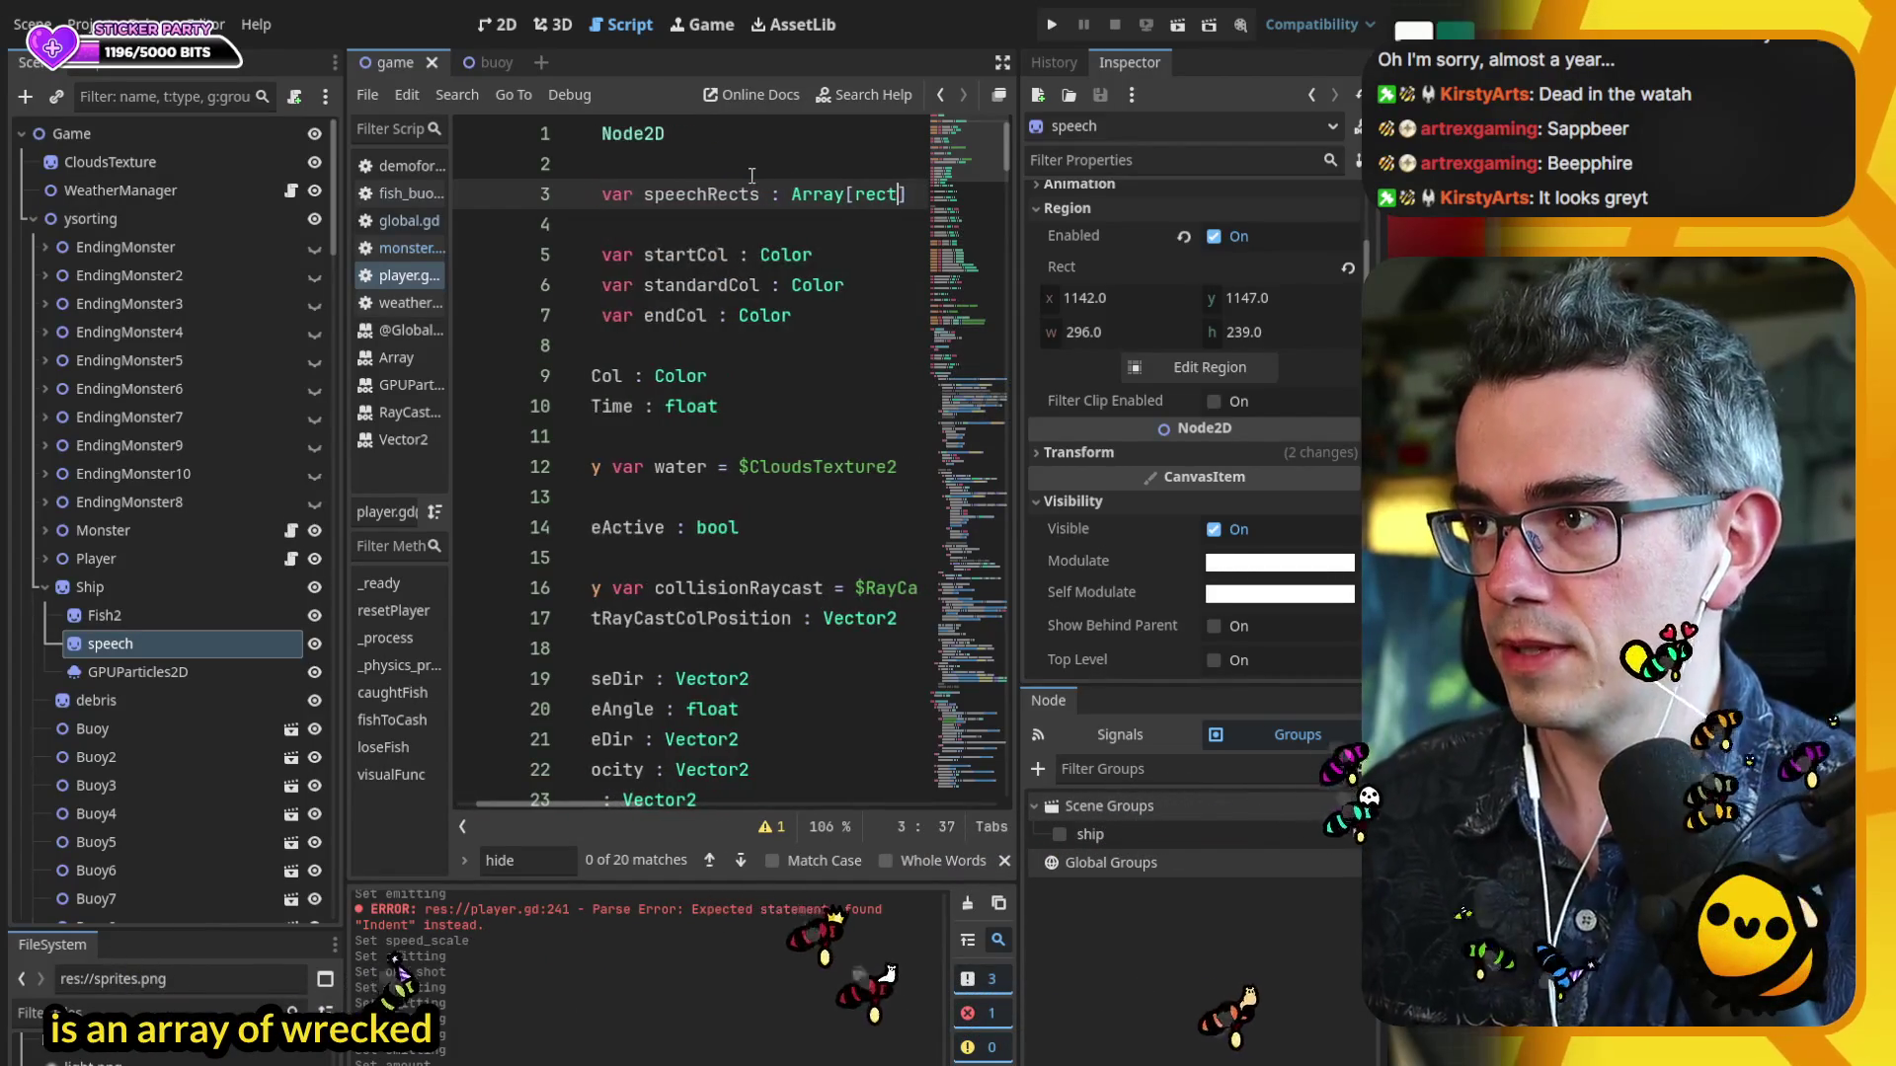
pyautogui.write('e')
pyautogui.press('Return')
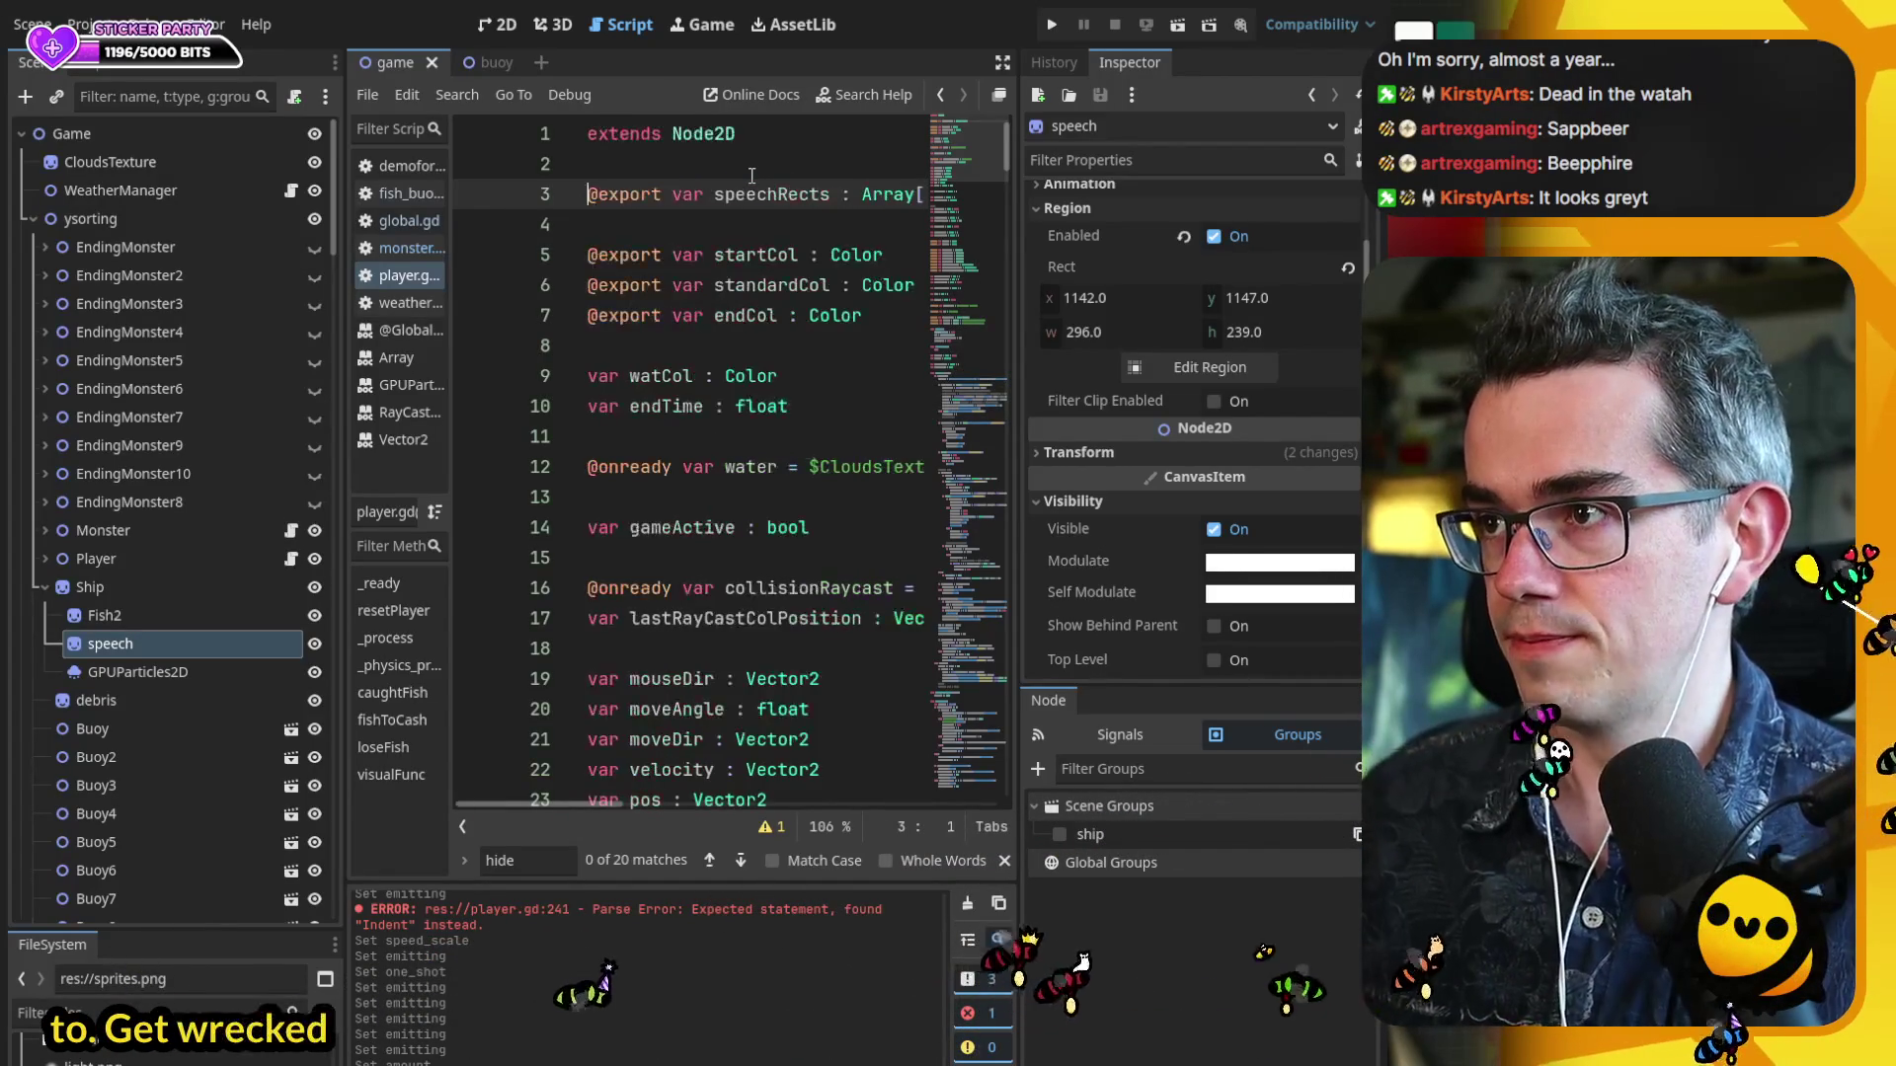
pyautogui.press('Return')
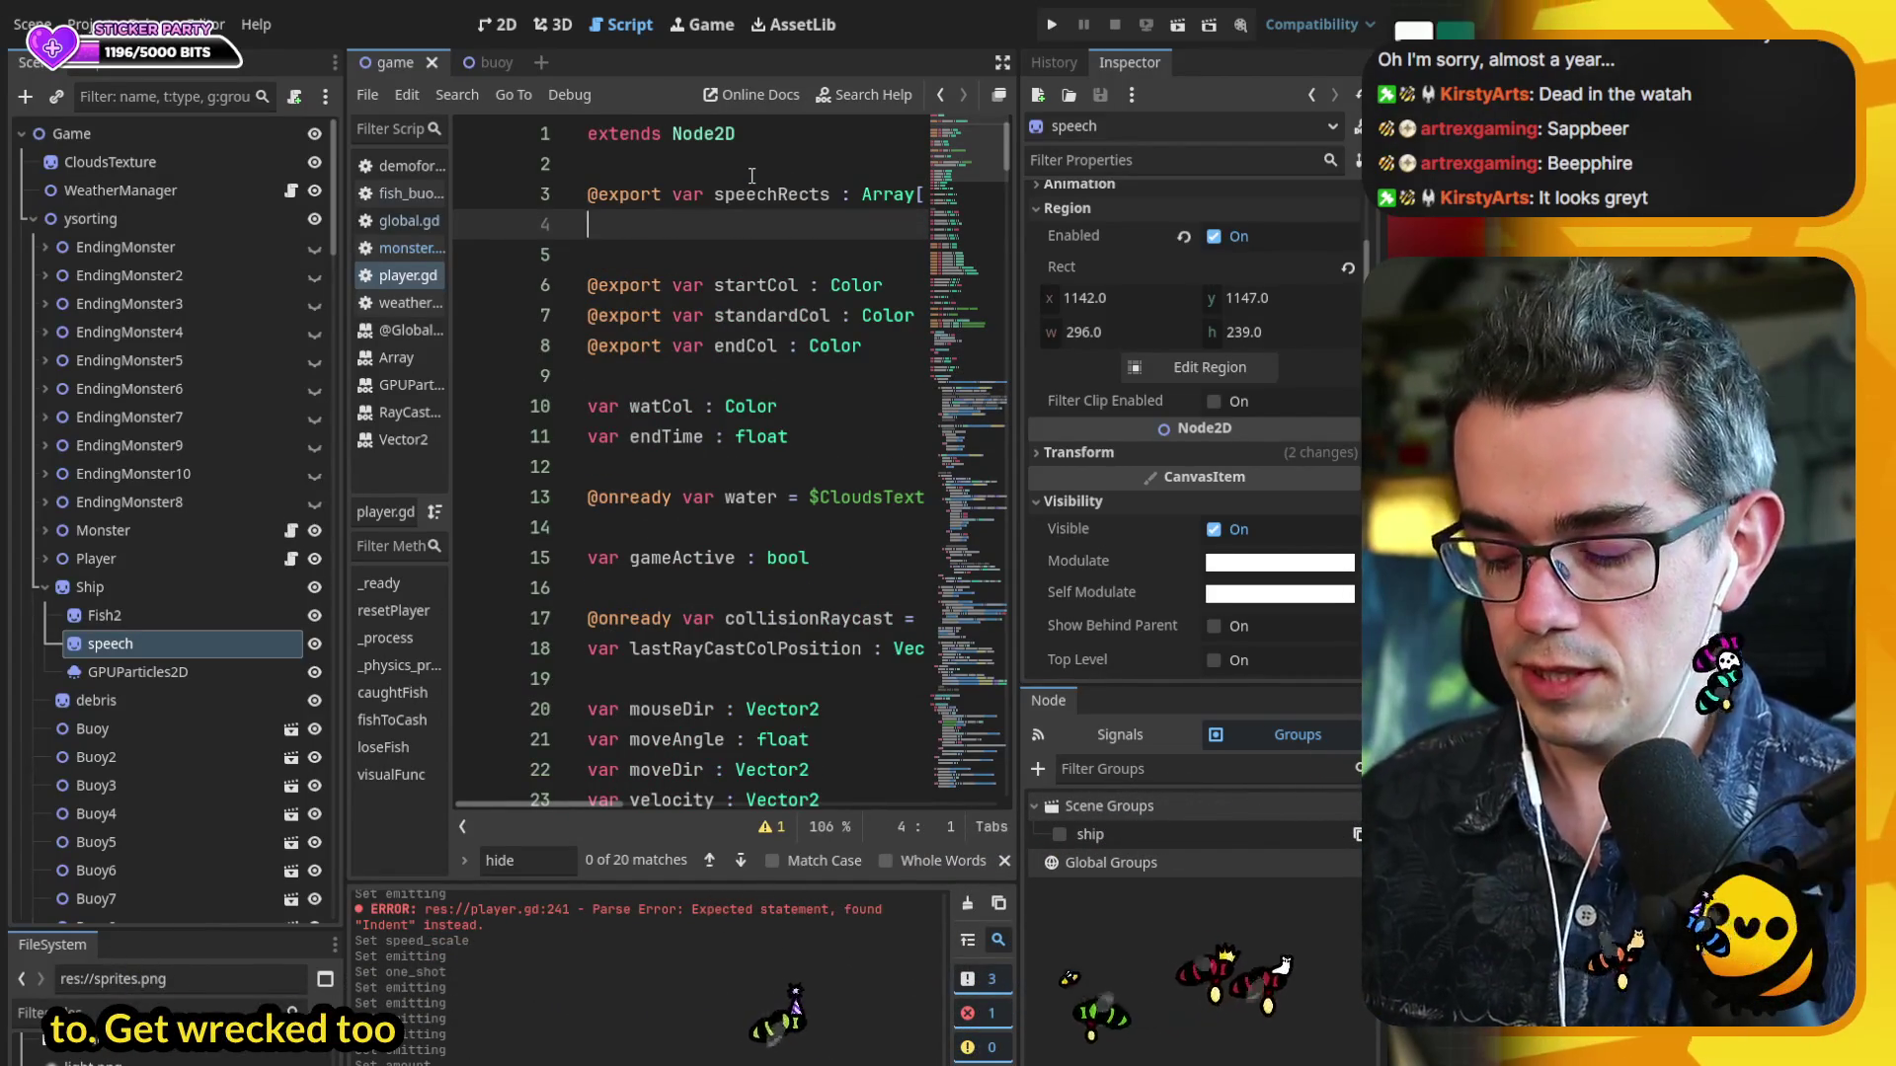
pyautogui.write('@onready var speechBu')
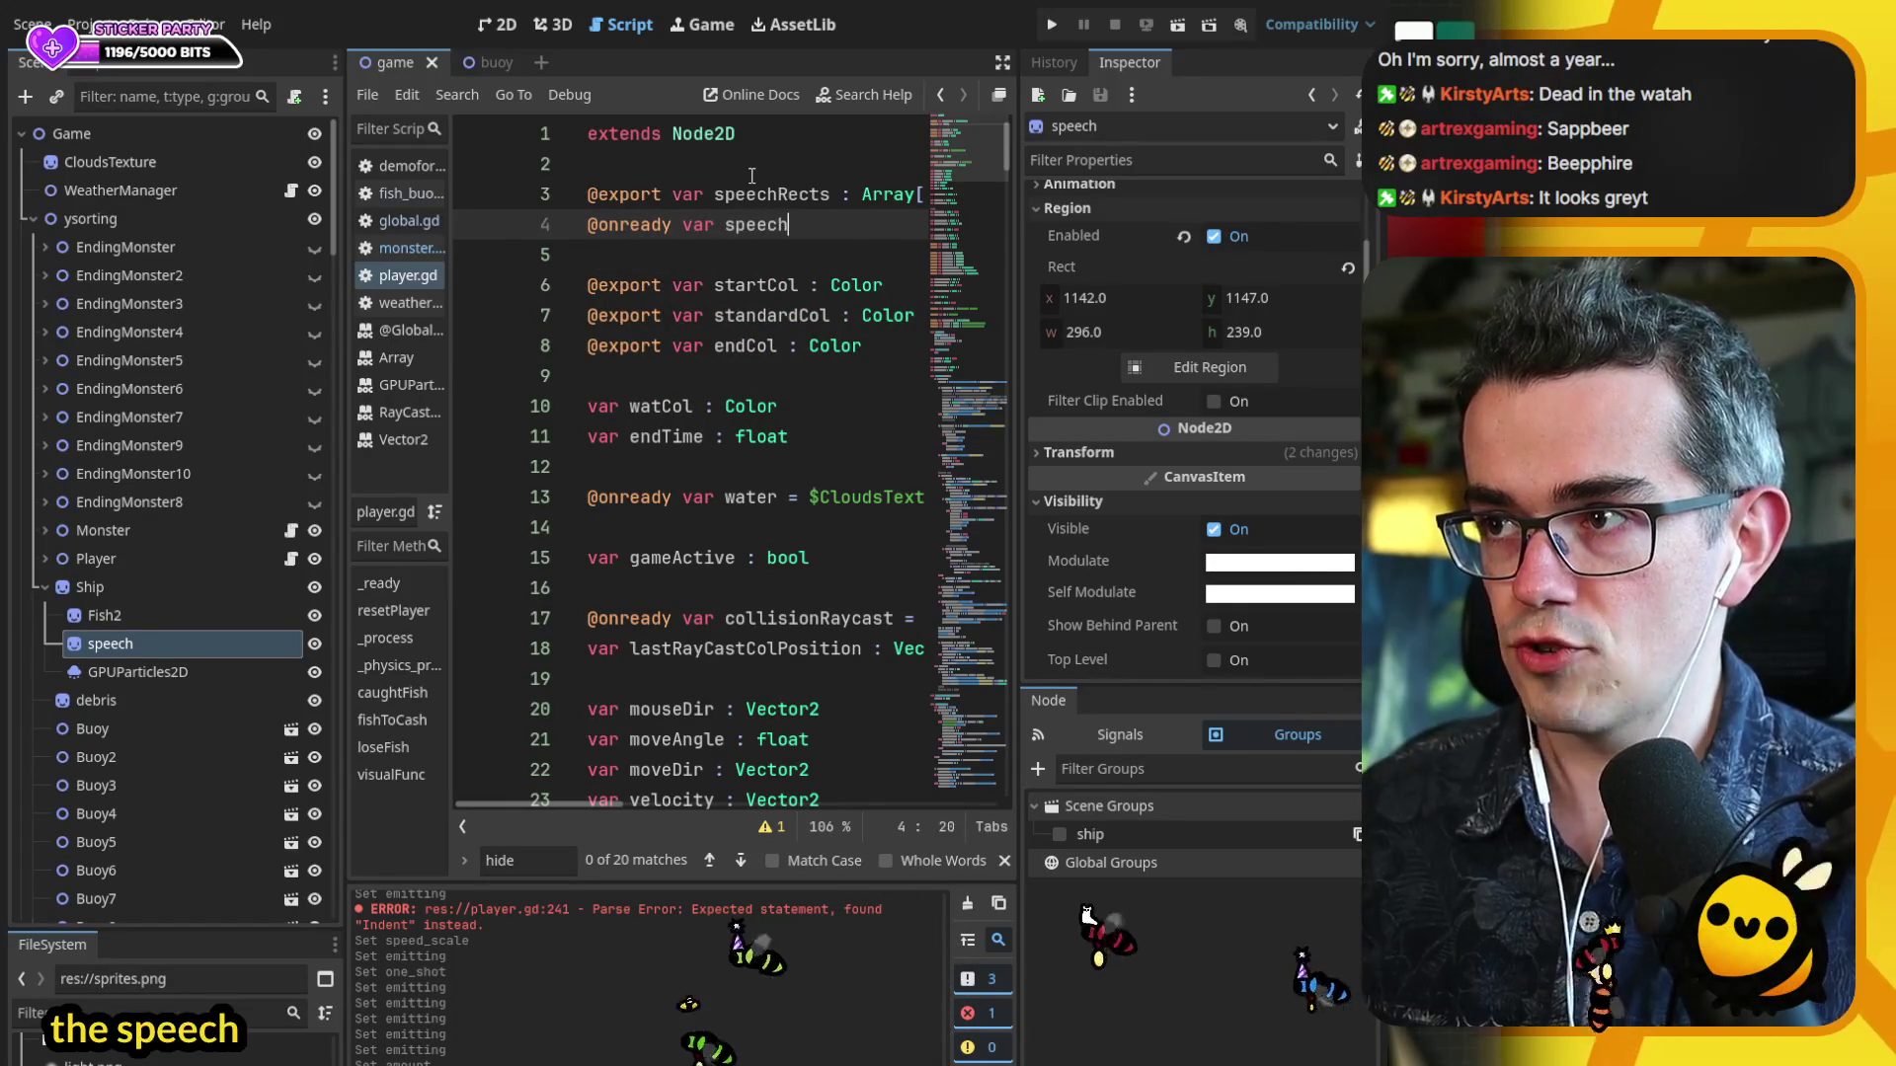
pyautogui.write('bble ')
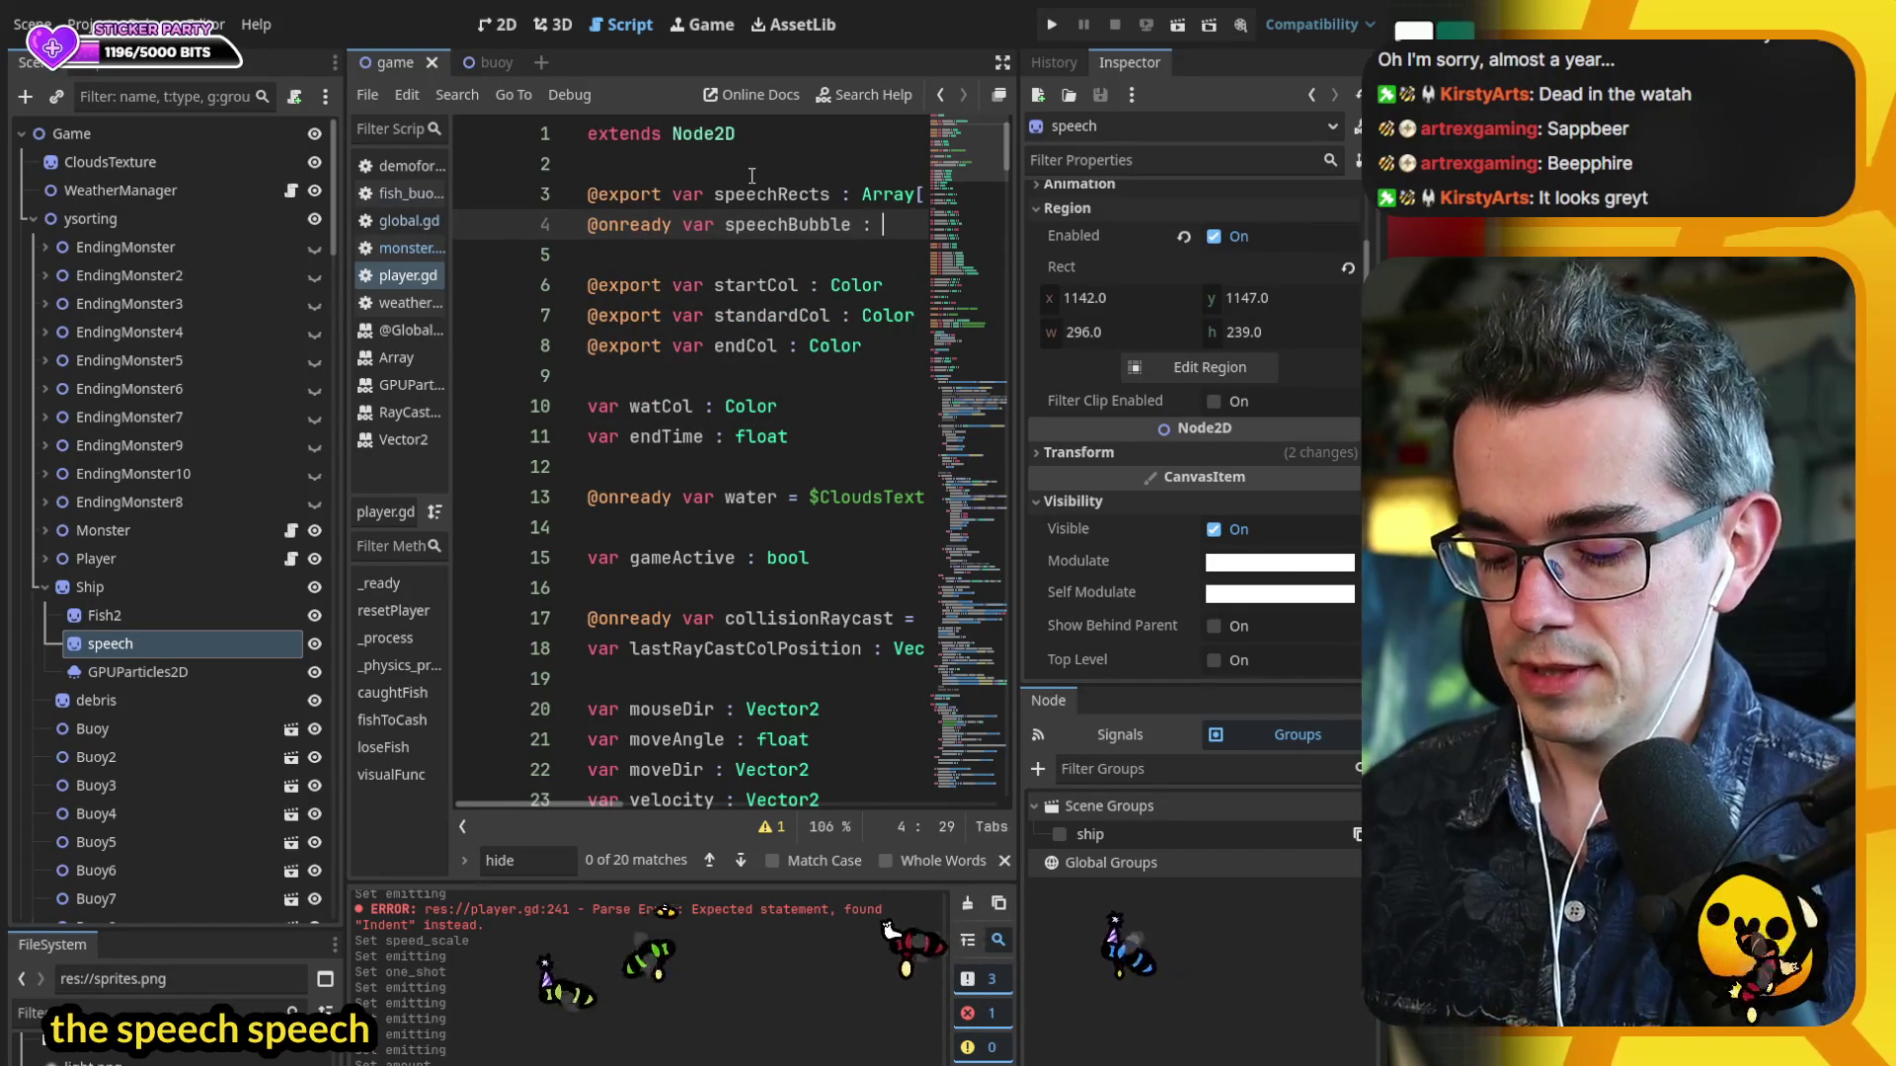
pyautogui.write('=')
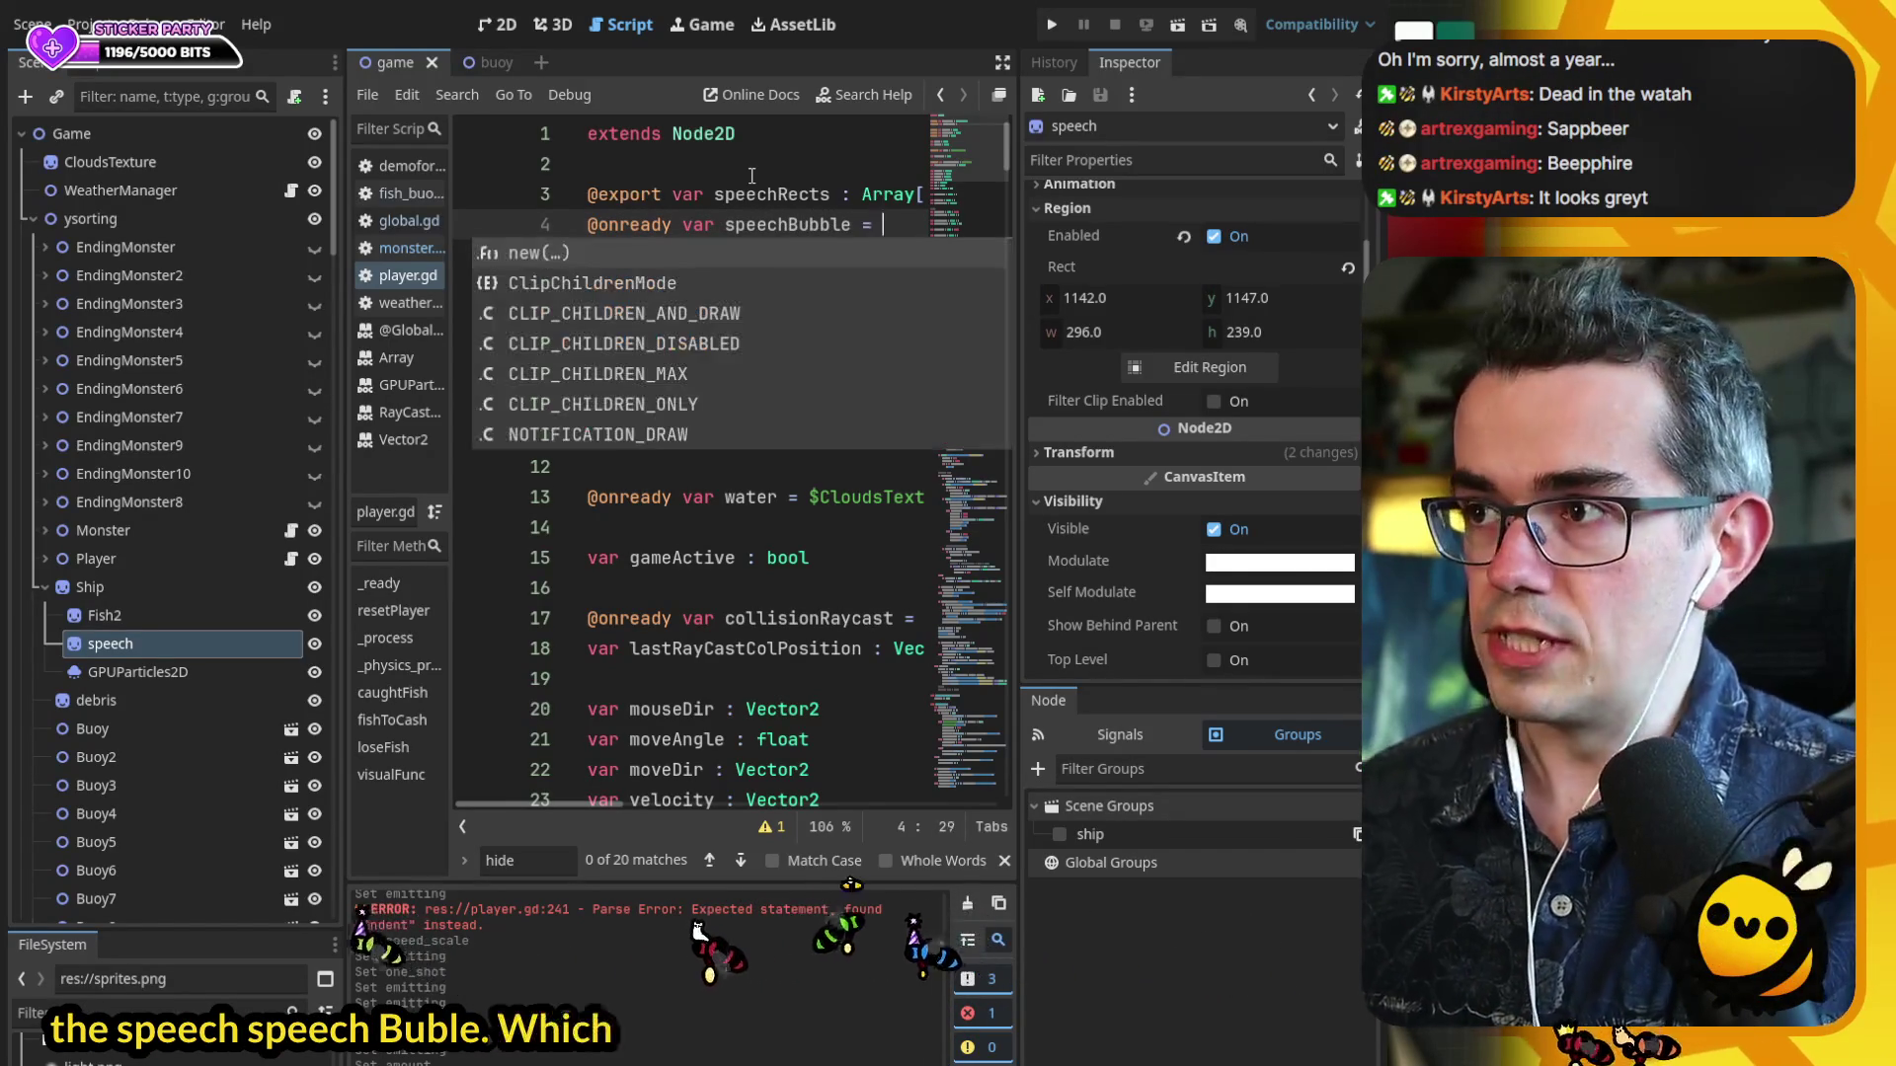
pyautogui.moveTo(141, 637)
pyautogui.mouseDown()
pyautogui.moveTo(926, 338)
pyautogui.moveTo(893, 225)
pyautogui.mouseUp()
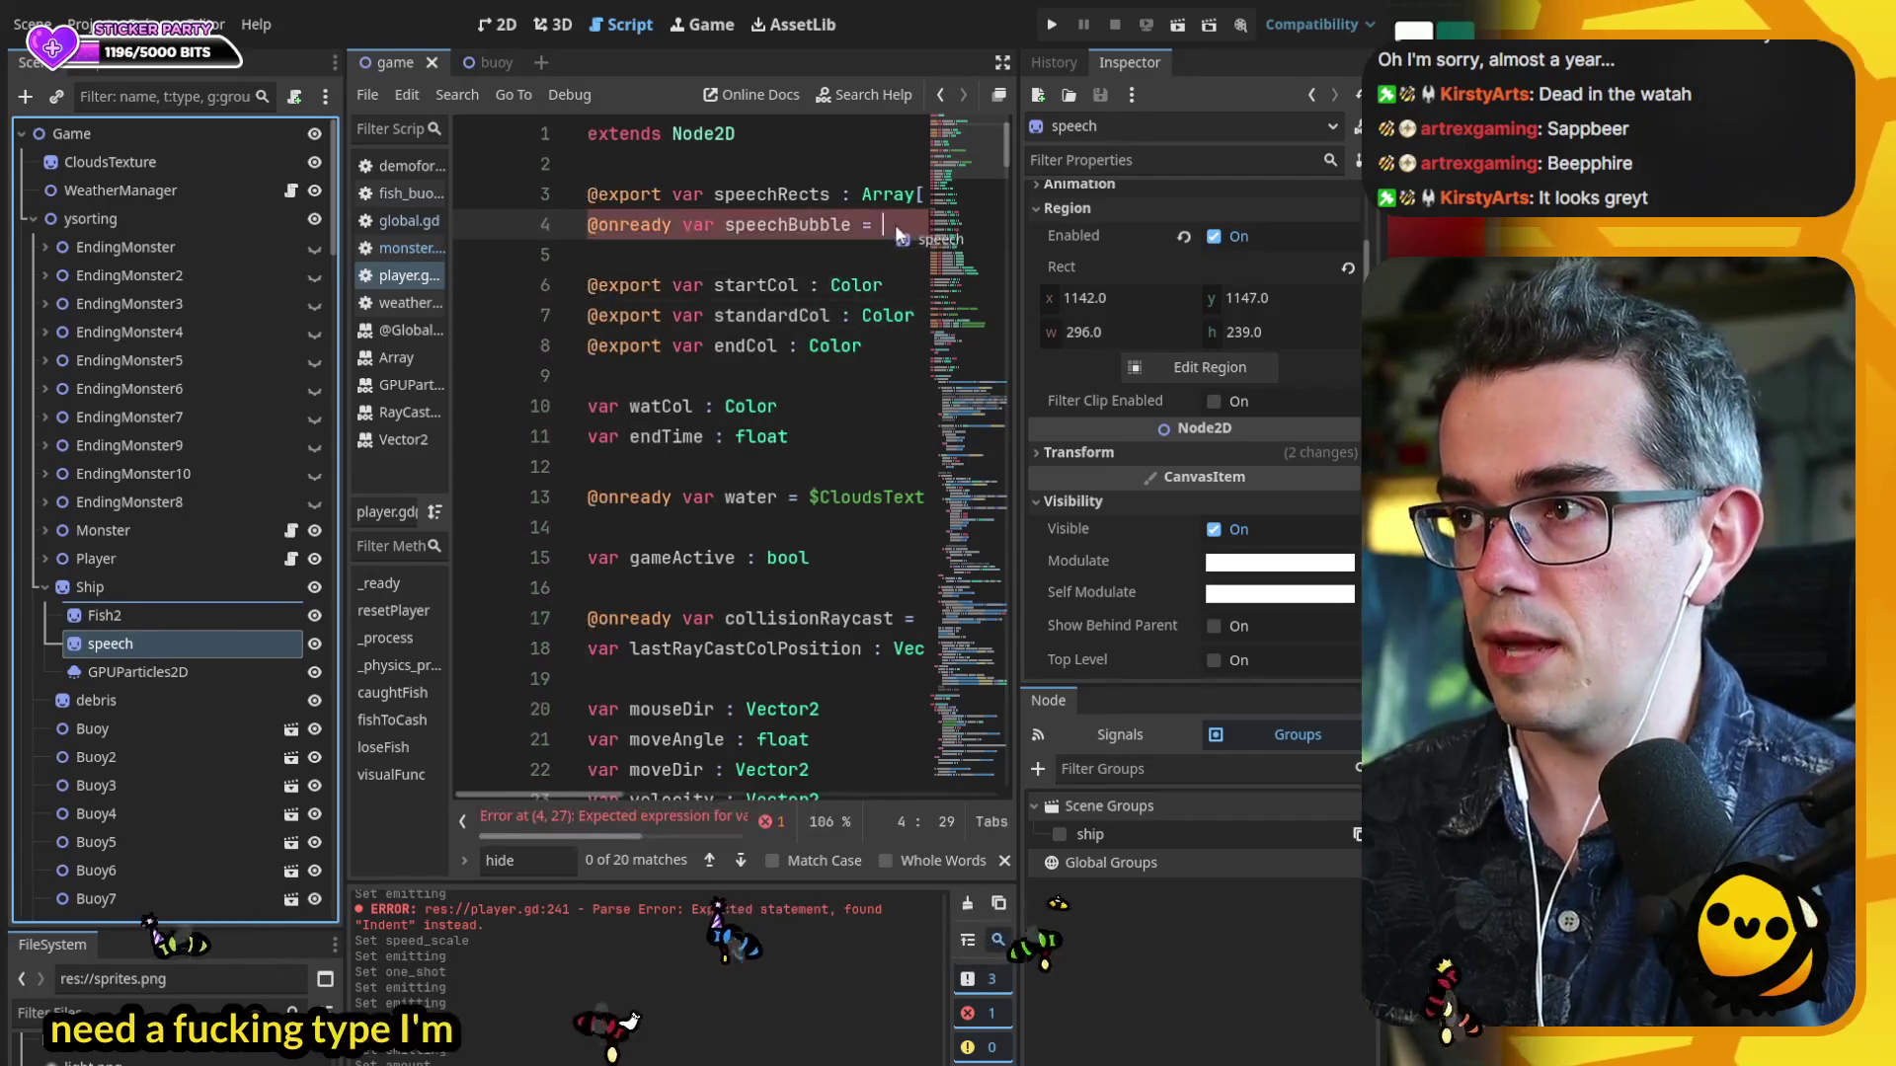
pyautogui.doubleClick(652, 225)
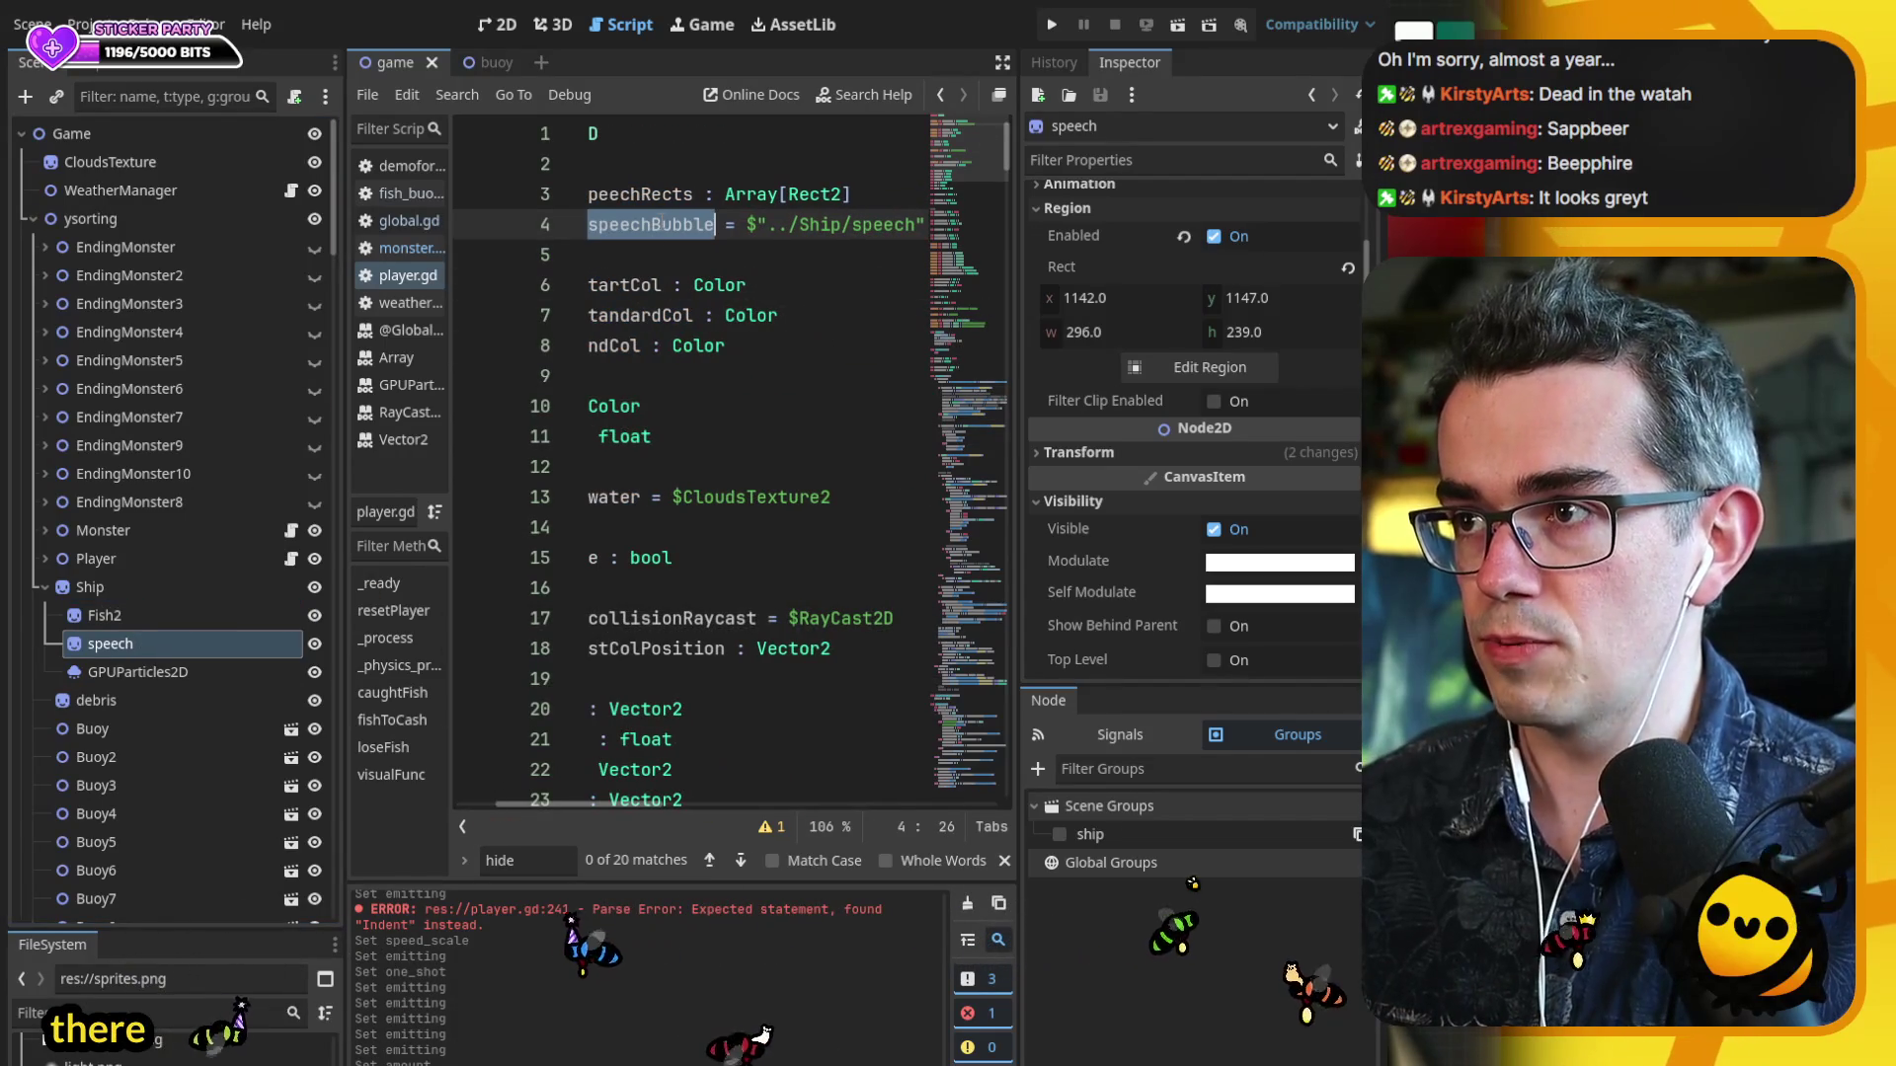
pyautogui.click(314, 644)
pyautogui.moveTo(549, 808); pyautogui.dragTo(464, 808)
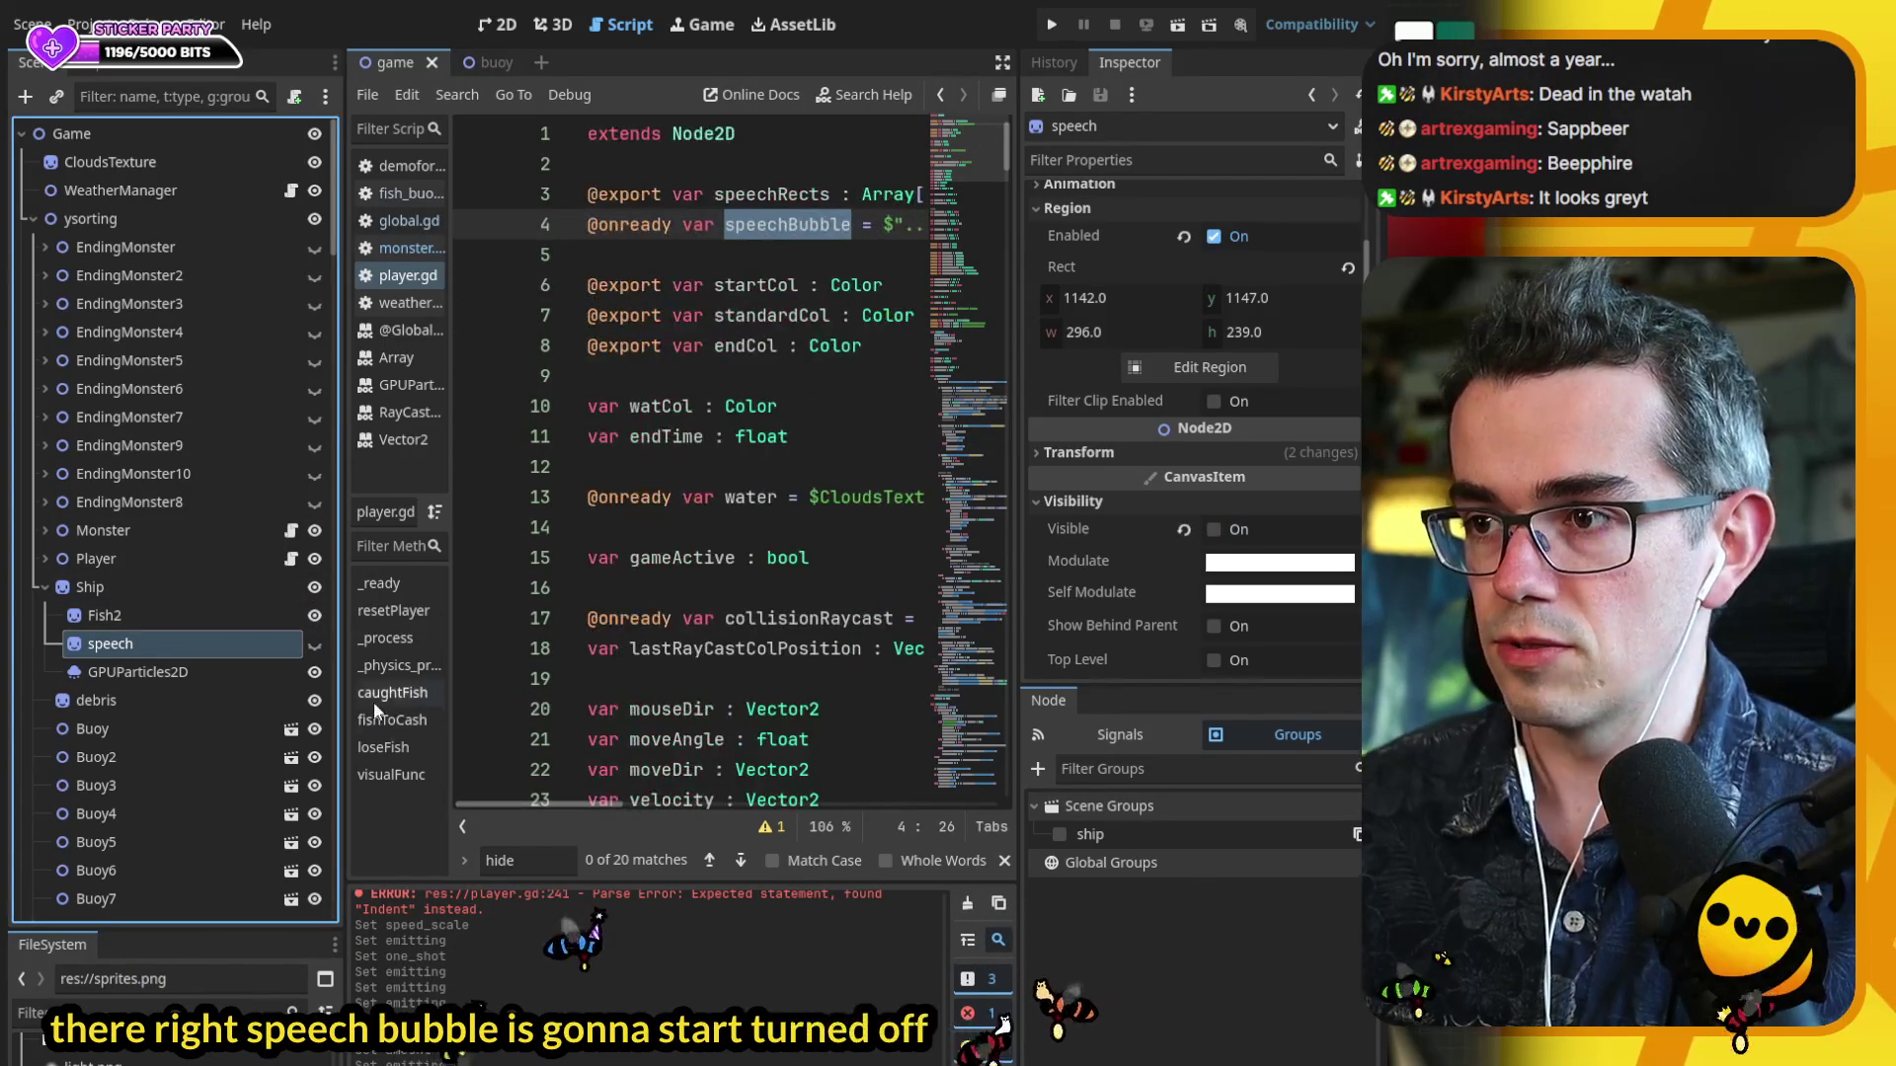
pyautogui.click(376, 717)
# - In fishToCash, add 'speechBubble.region_rect = speechRects[0]' above the caughtSpecial check
pyautogui.click(771, 472)
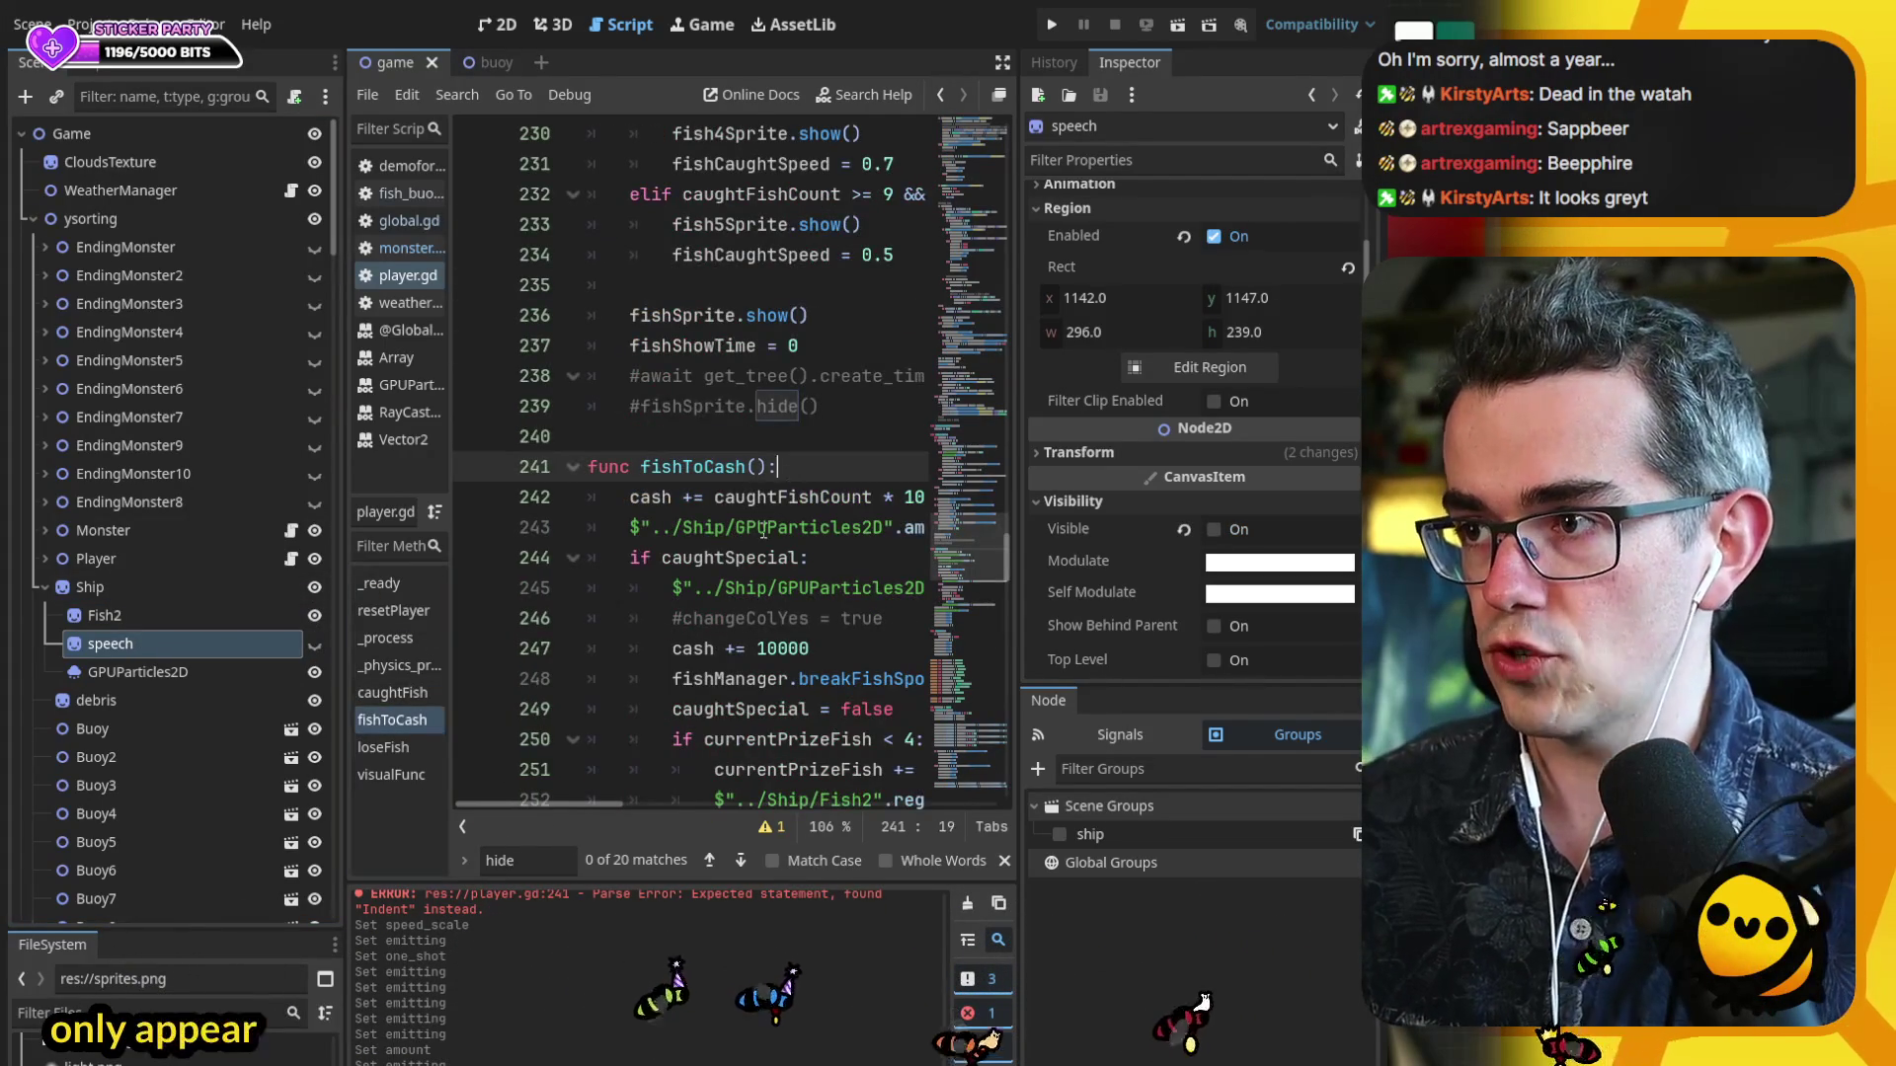
pyautogui.scroll(-3, 780, 483)
pyautogui.scroll(1, 791, 494)
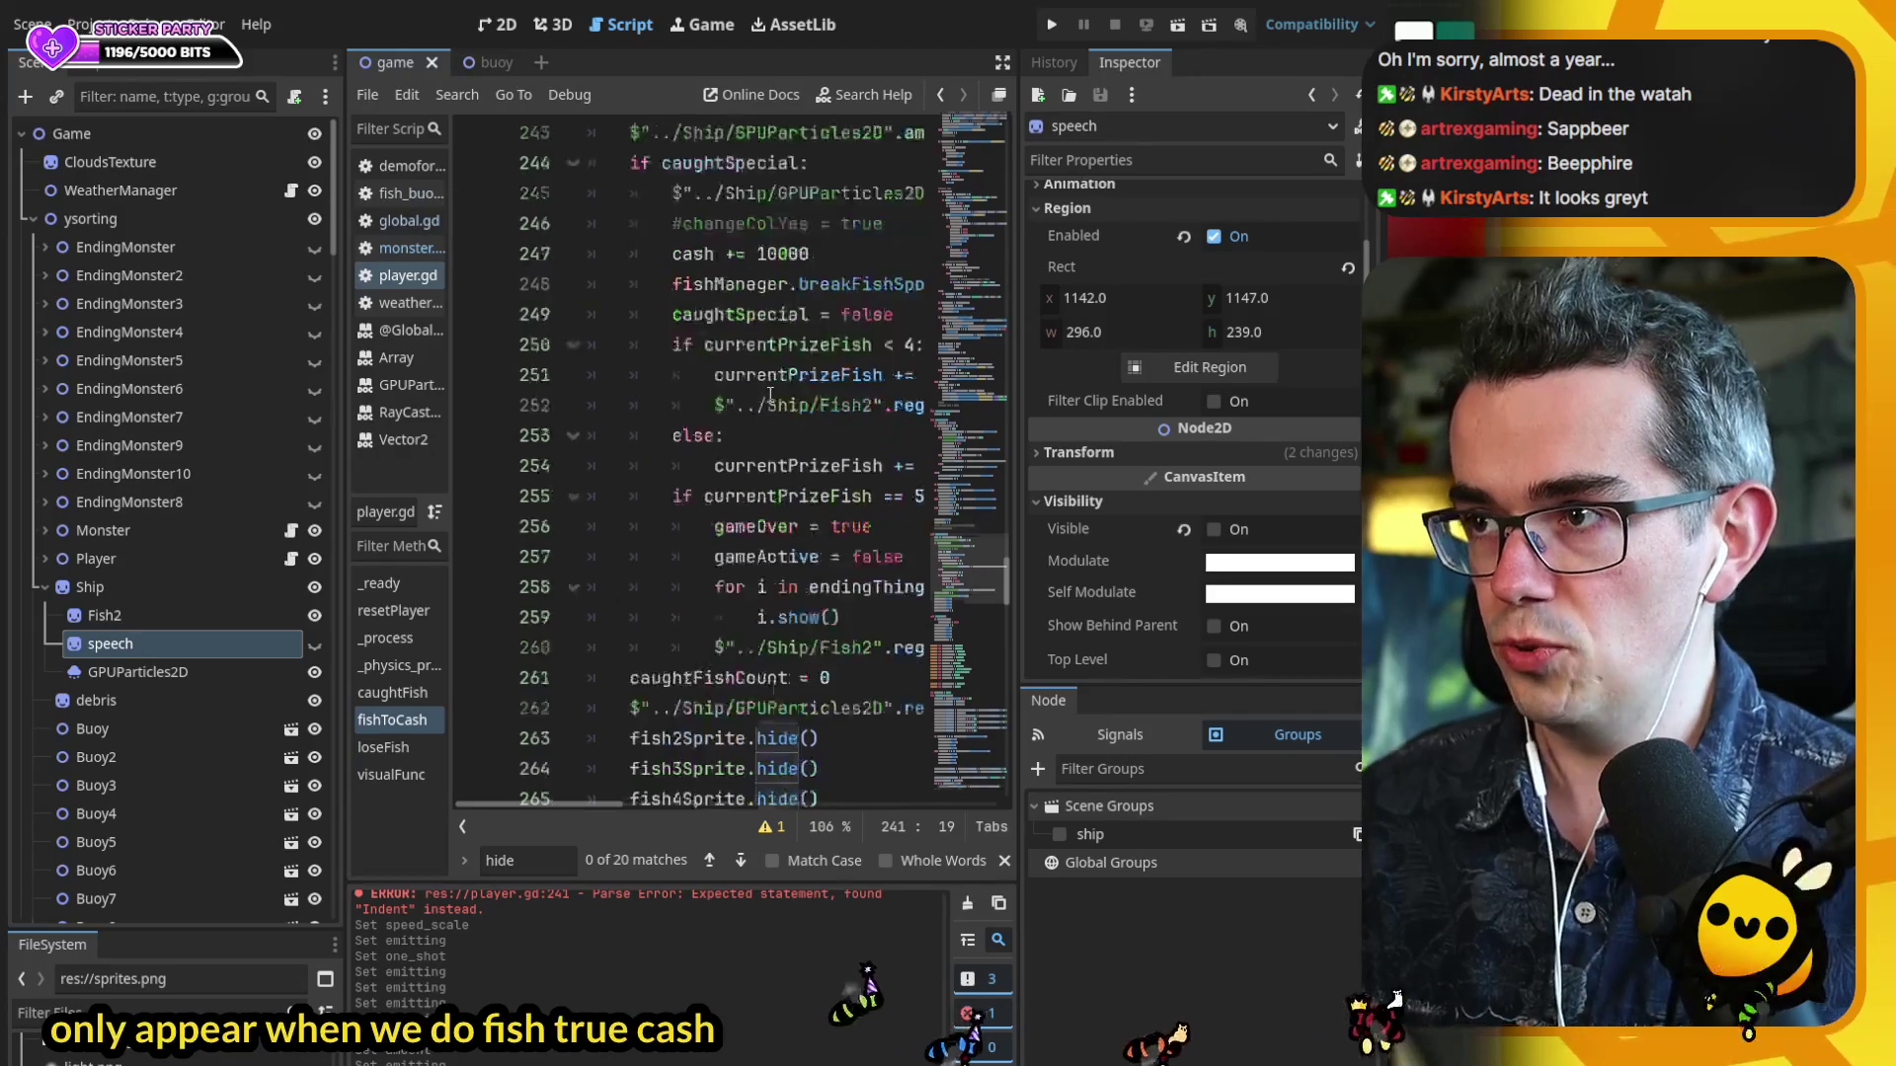
pyautogui.click(635, 379)
pyautogui.press('Return')
pyautogui.press('Up')
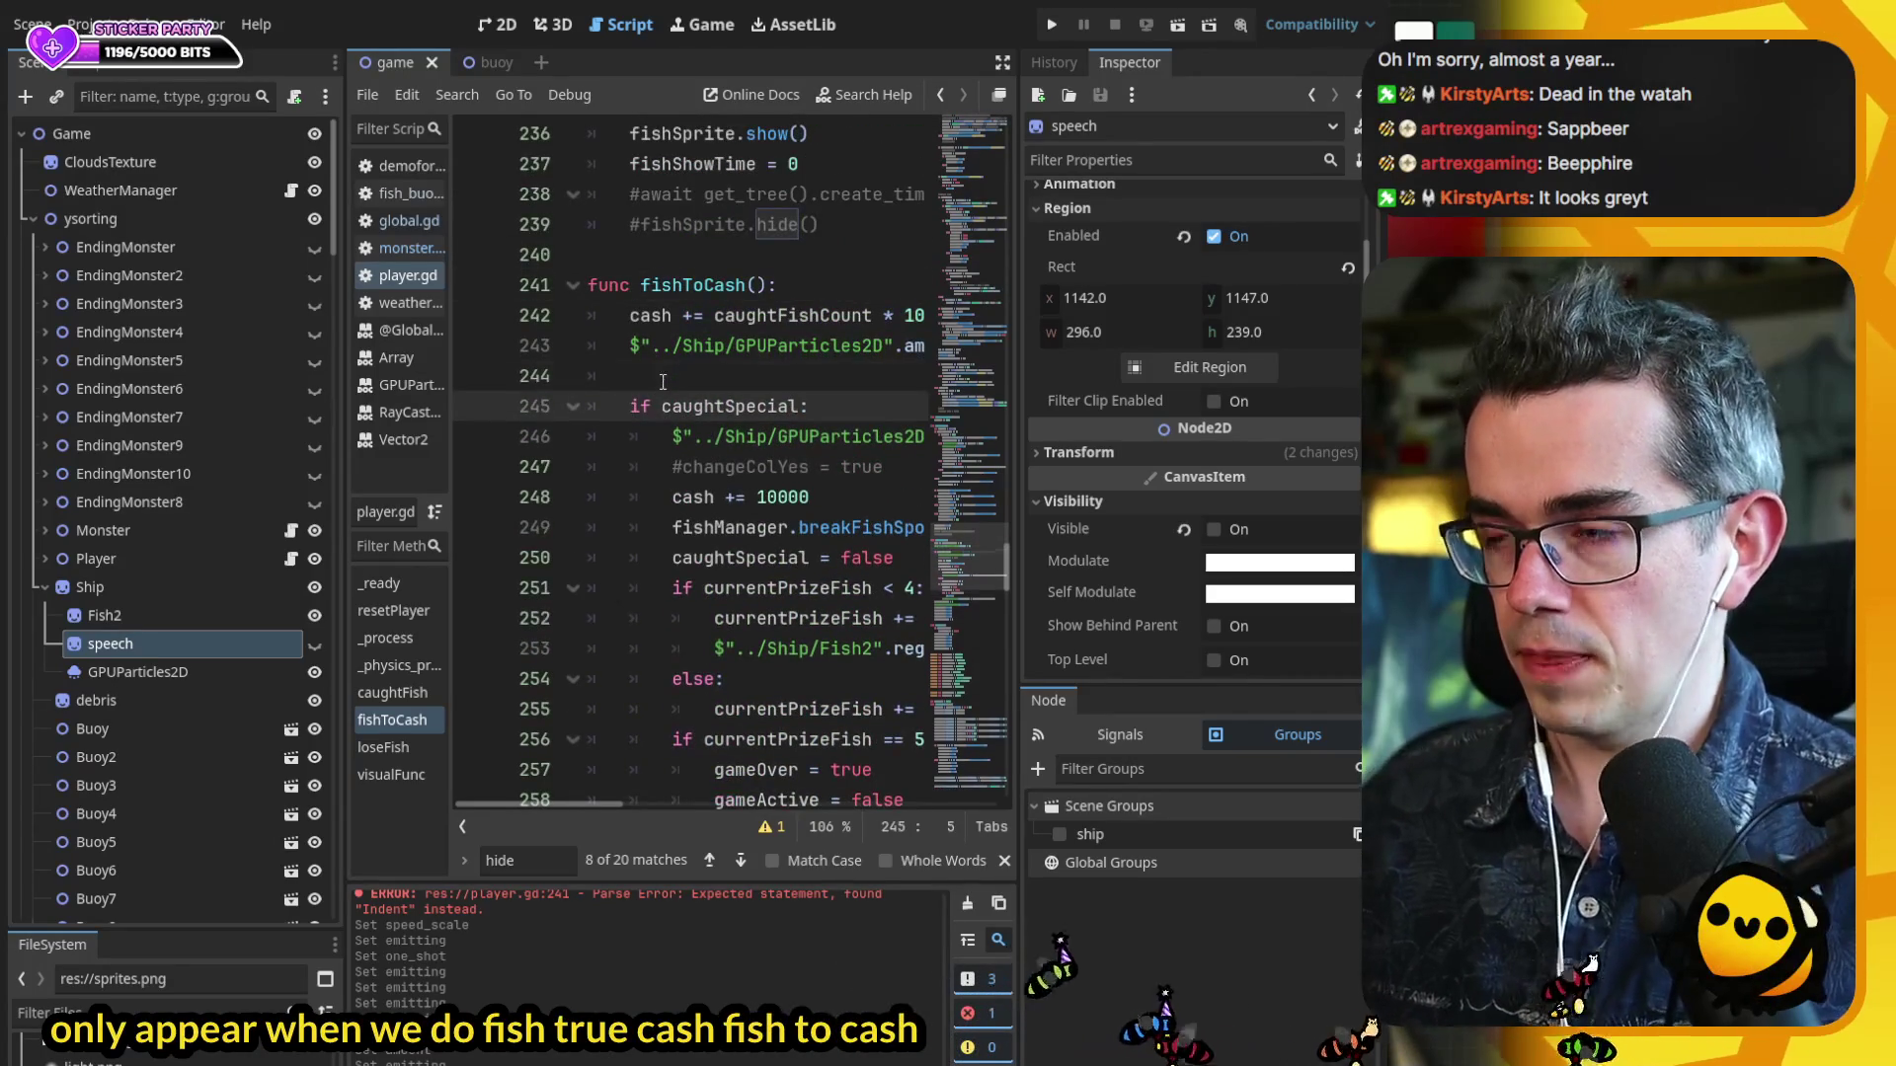
pyautogui.write('speechBubble.re')
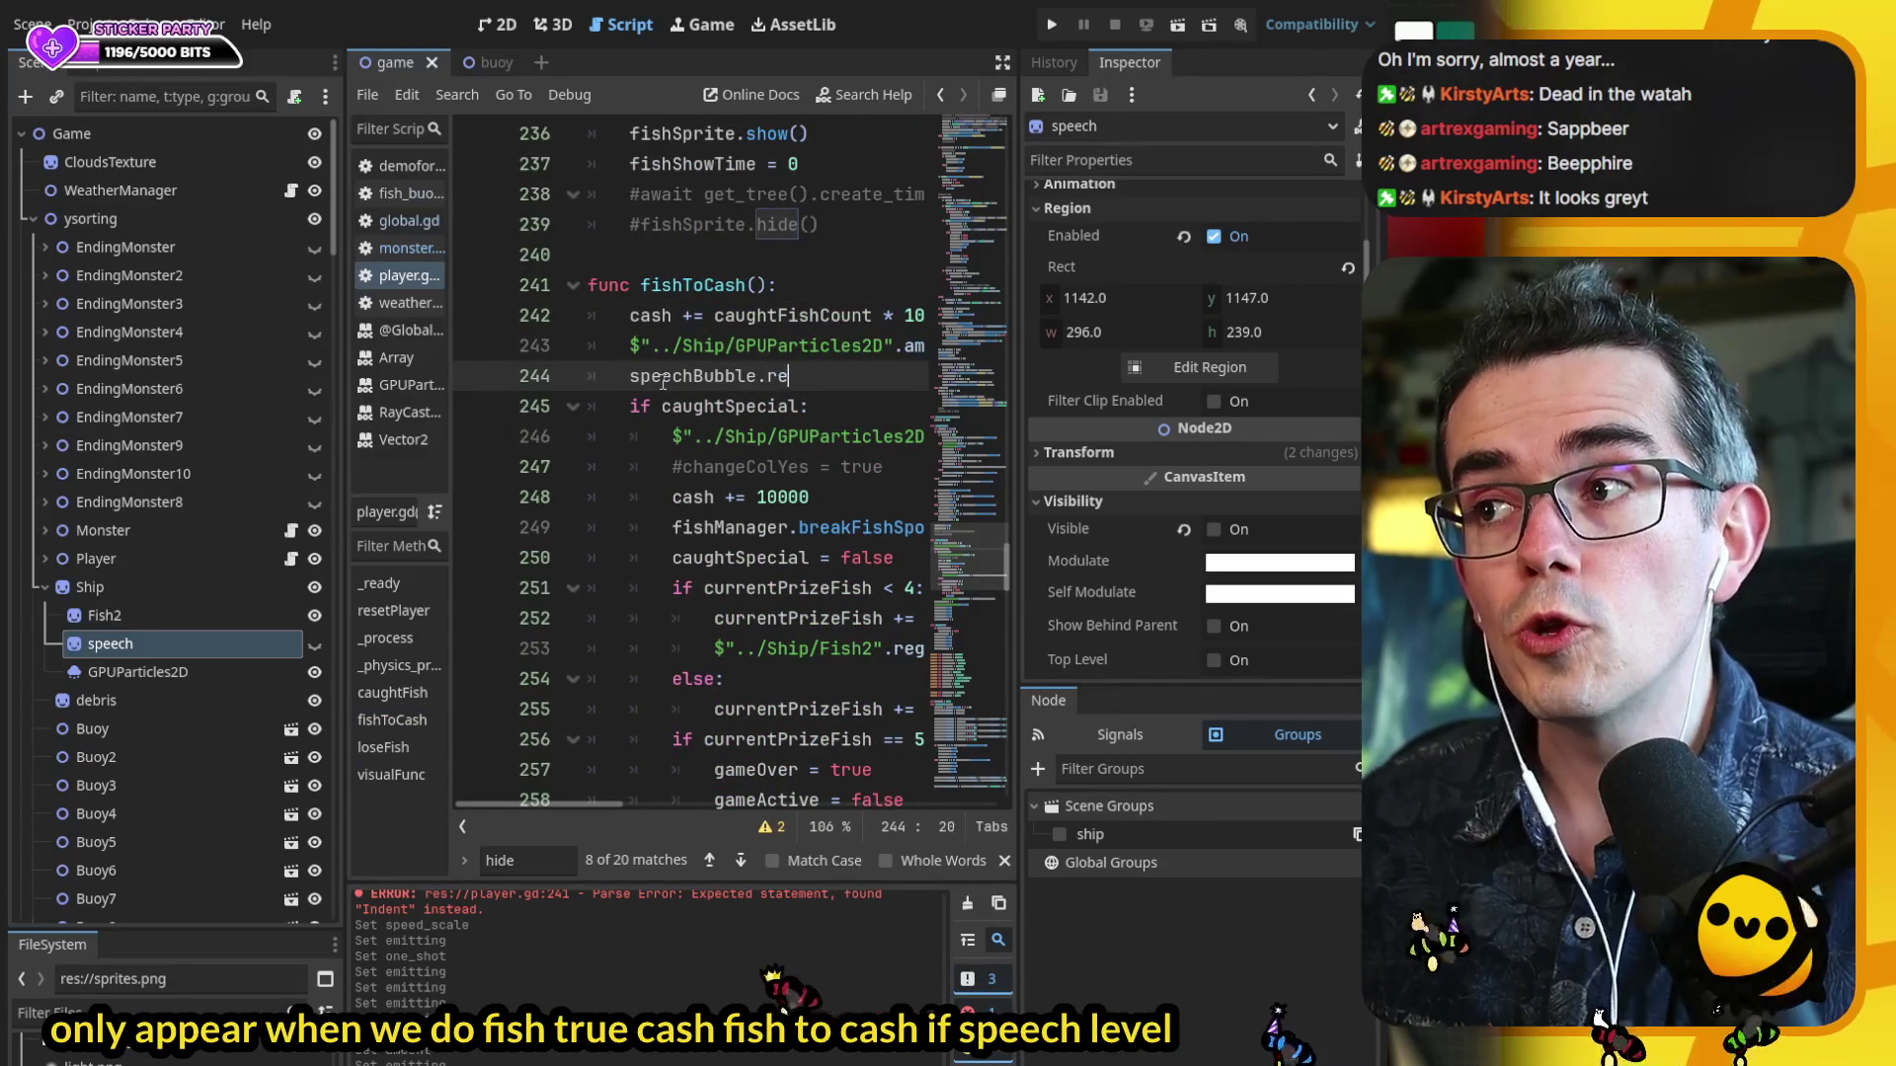
pyautogui.press('Down')
pyautogui.press('Down')
pyautogui.press('Return')
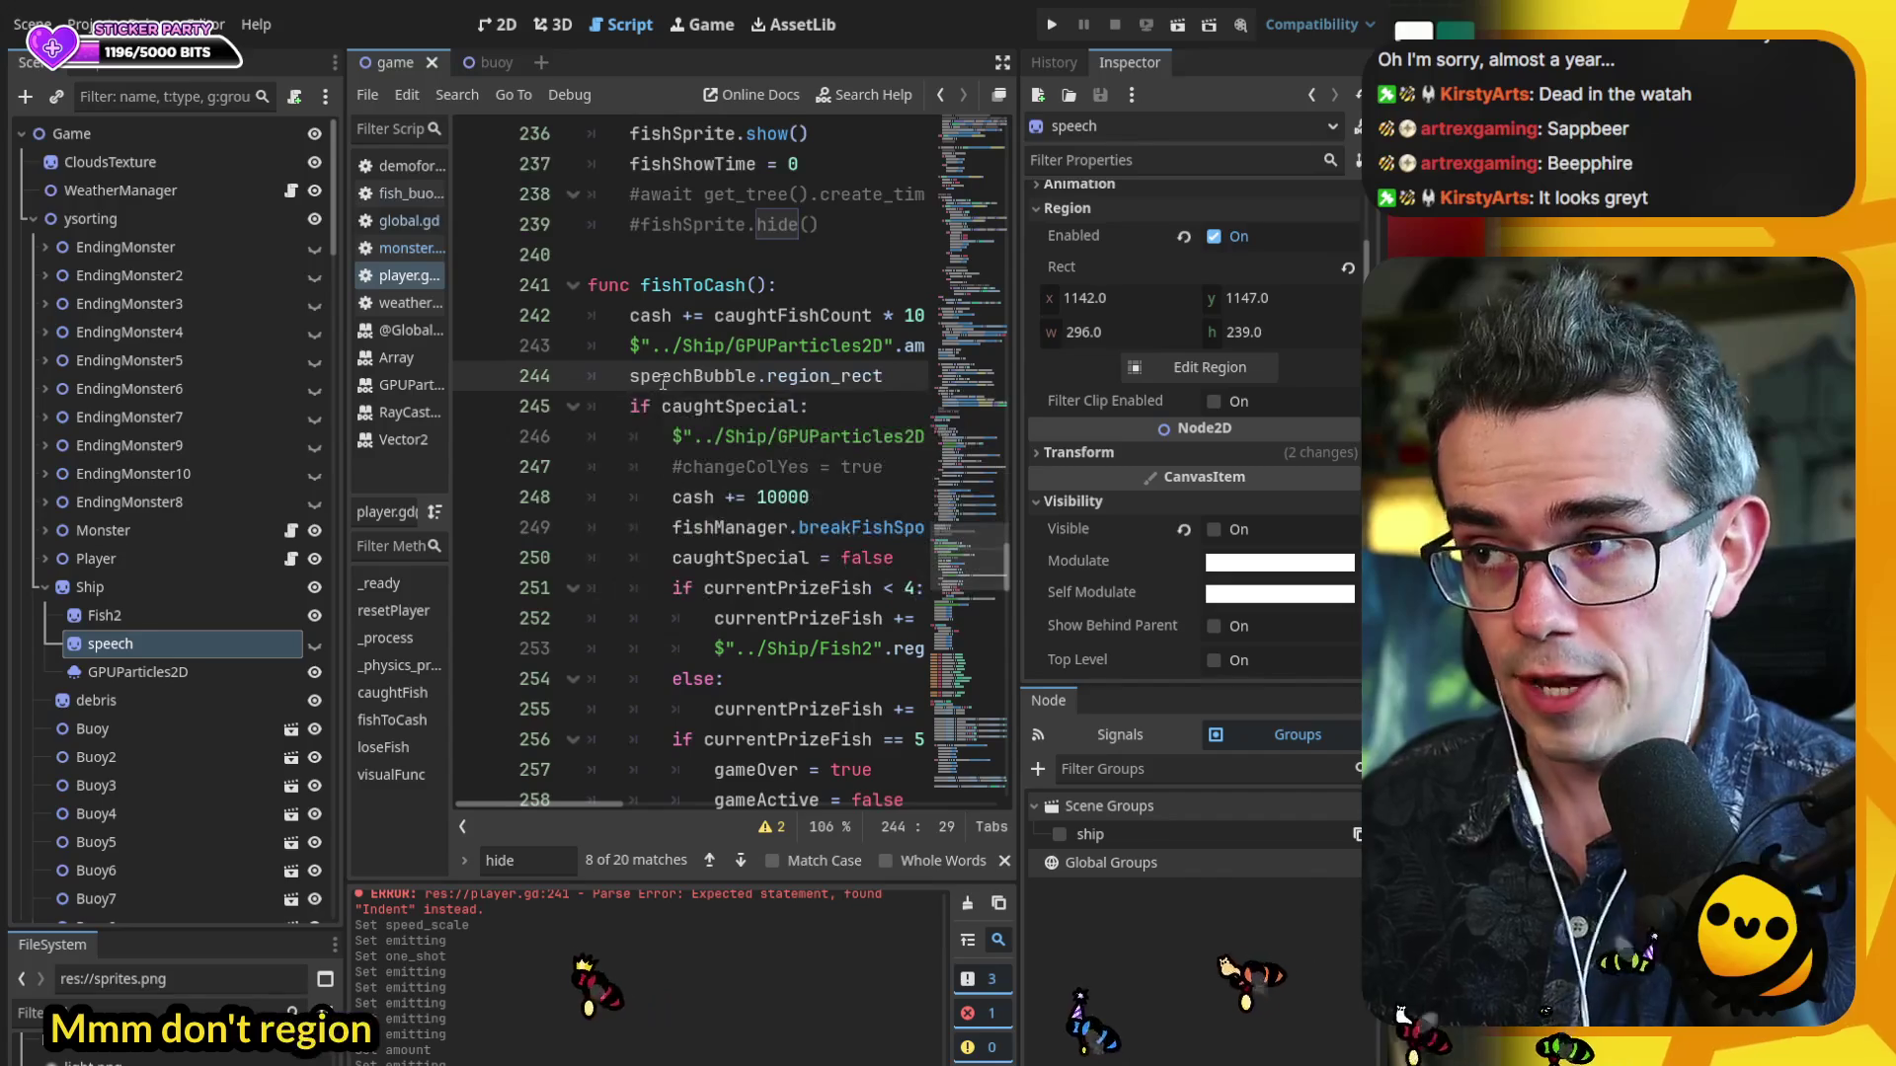
pyautogui.write('= ')
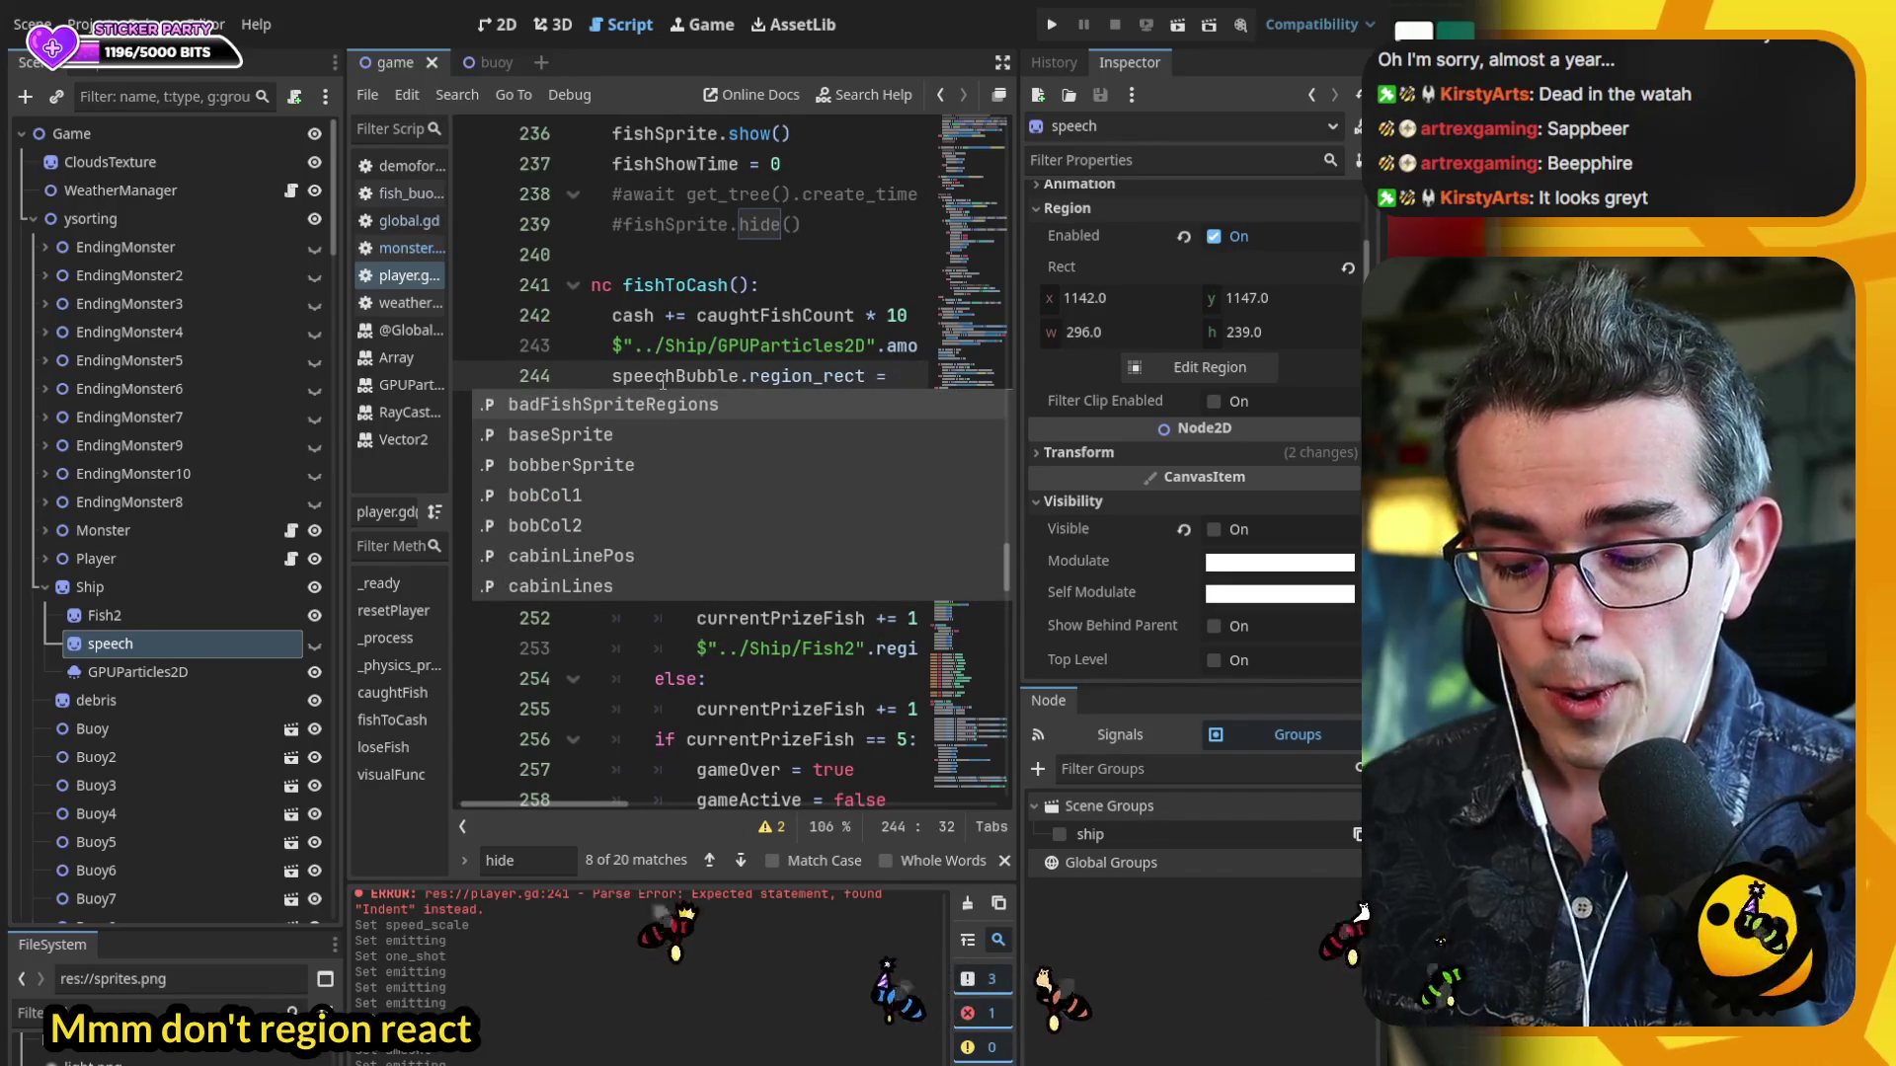
pyautogui.write('speech')
pyautogui.write('Rects[]')
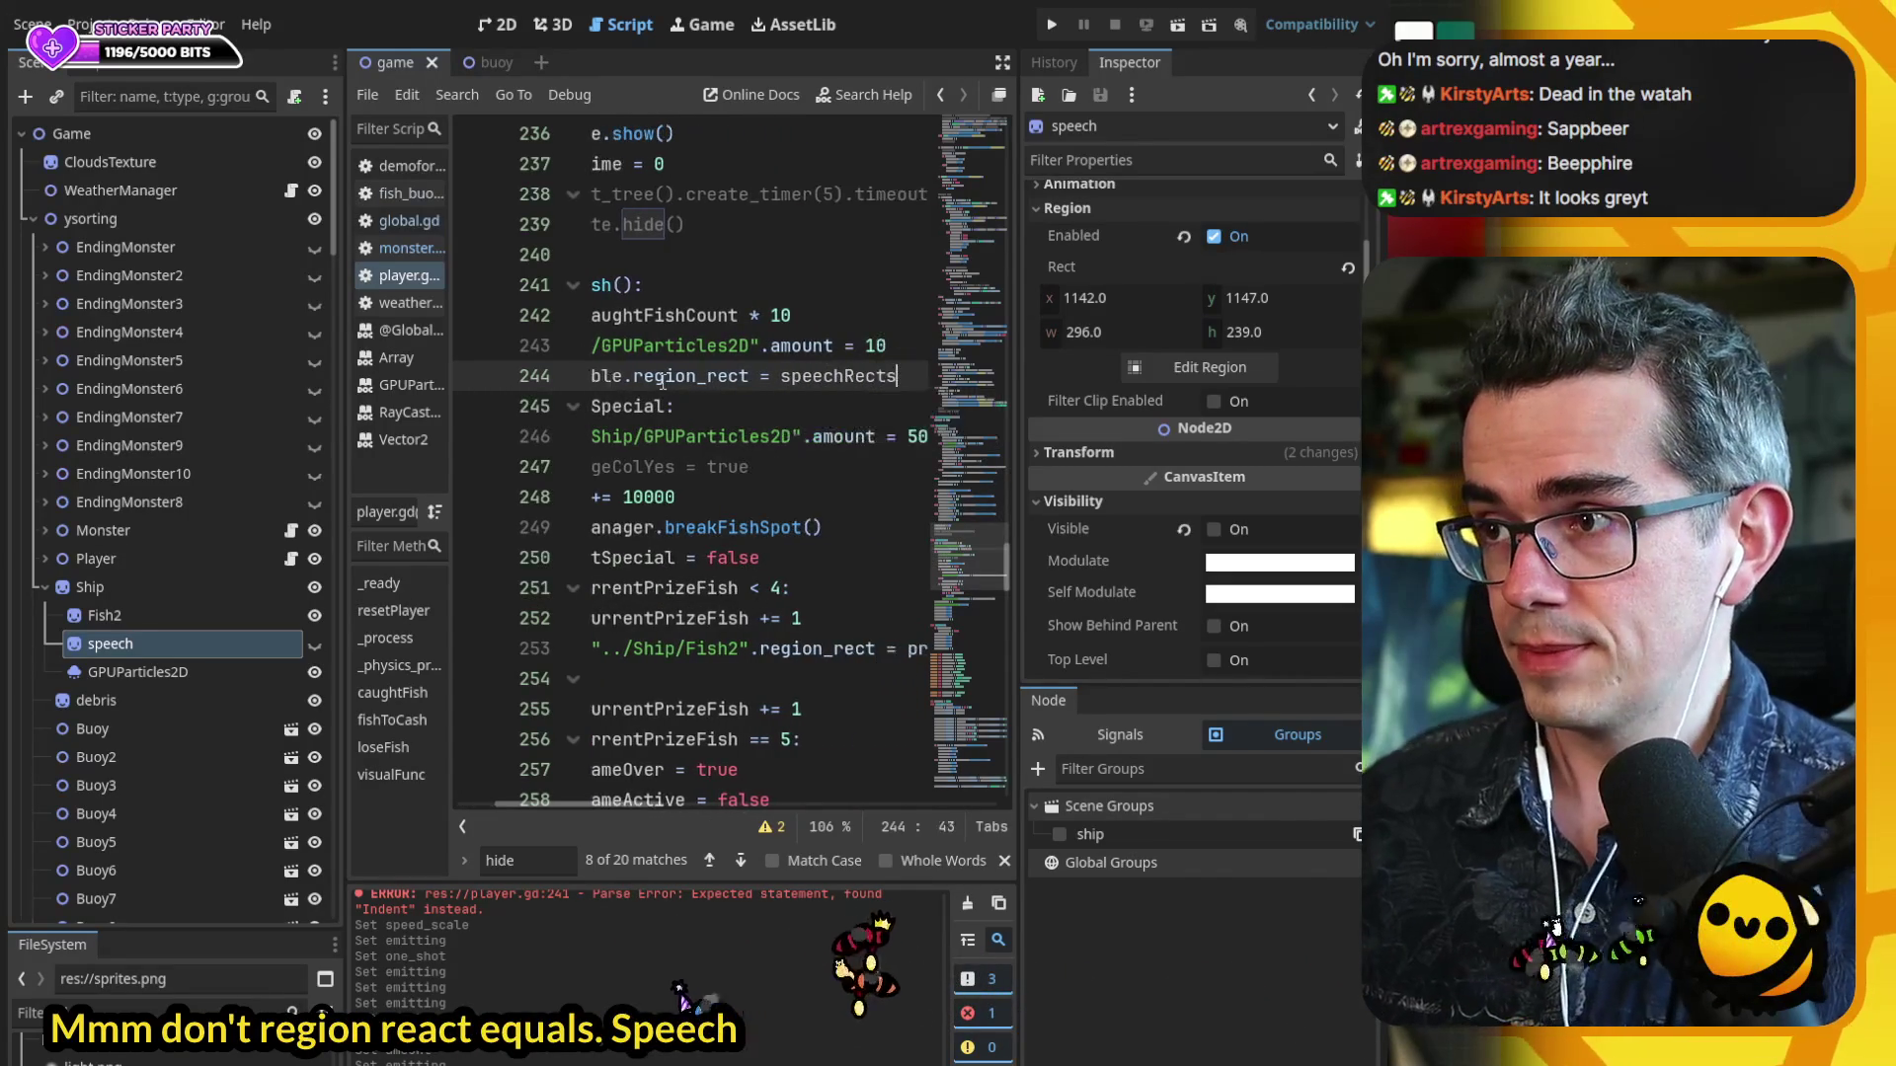
pyautogui.write('0')
# - Copy the region_rect line into the caughtSpecial branch using index 1 and above gameOver = true
pyautogui.hotkey('shift', 'Up')
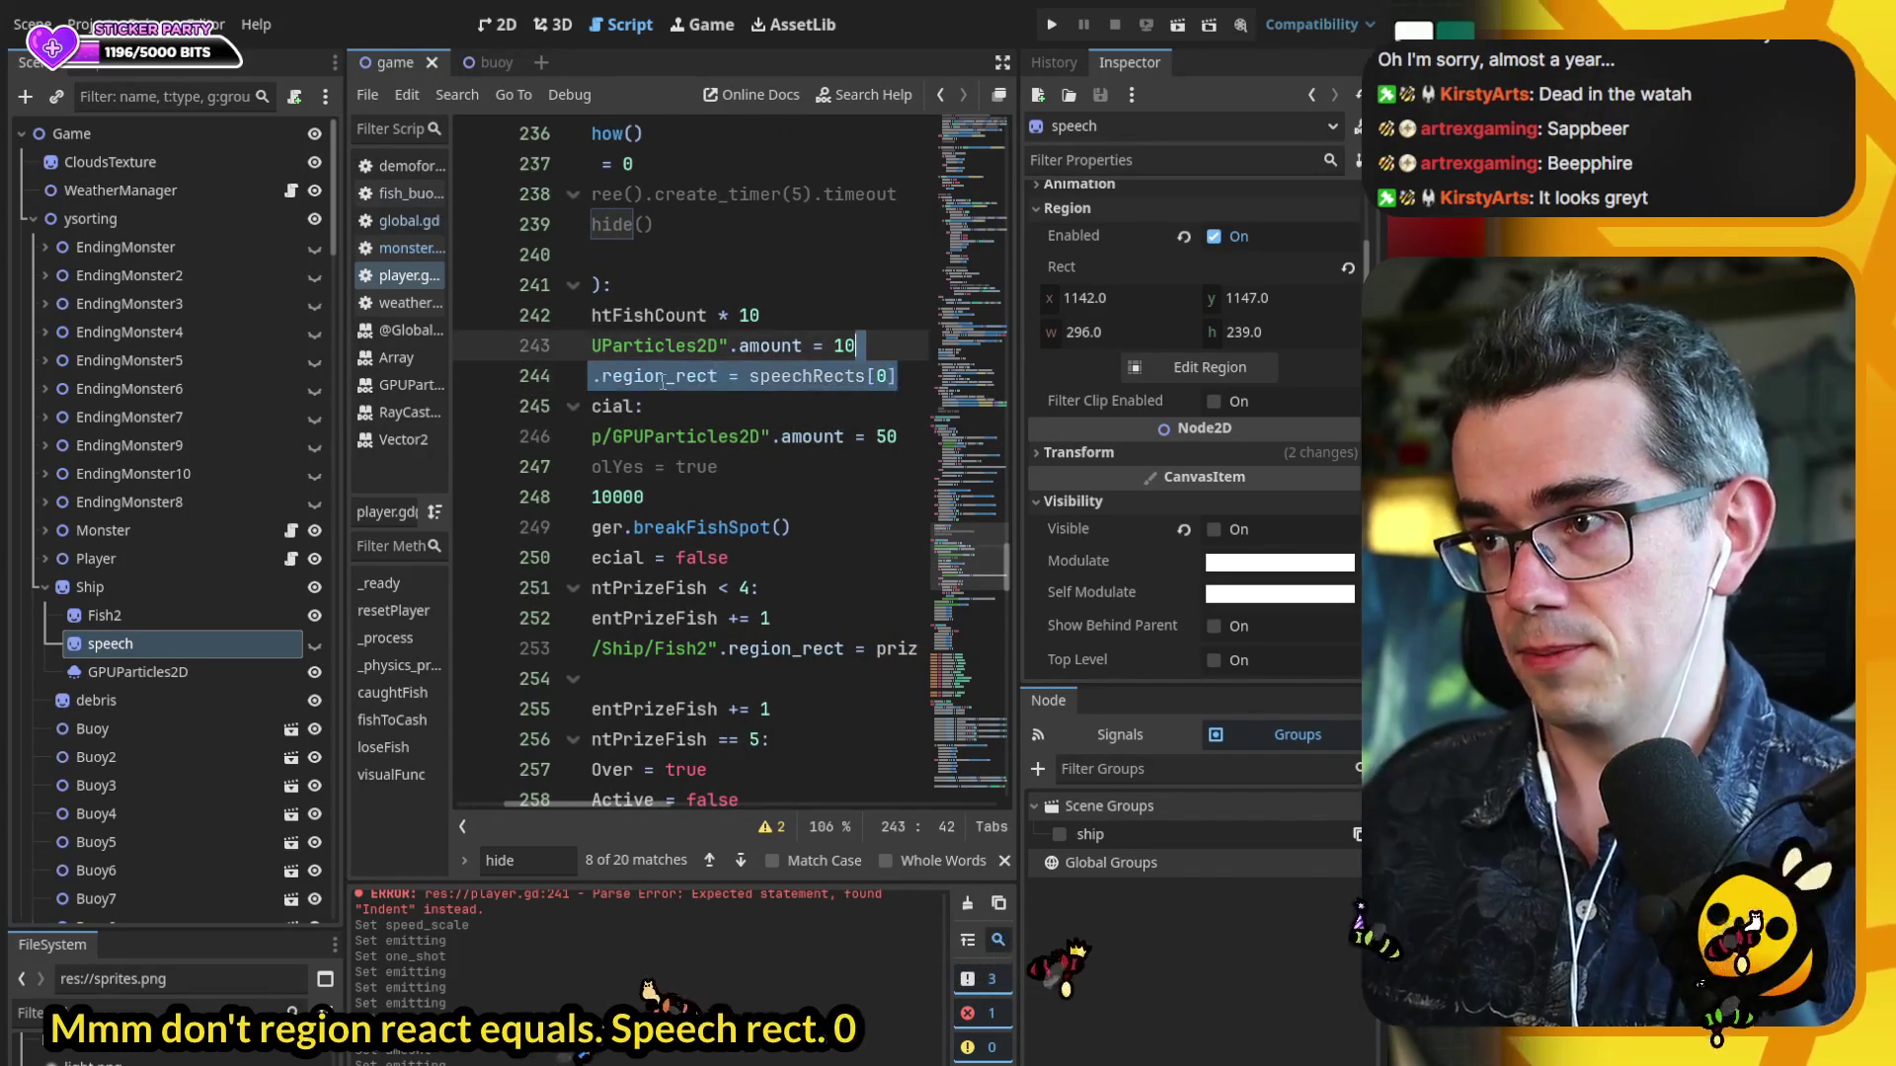
pyautogui.hotkey('ctrl', 'c')
pyautogui.press('Down')
pyautogui.press('Down')
pyautogui.hotkey('ctrl', 'v')
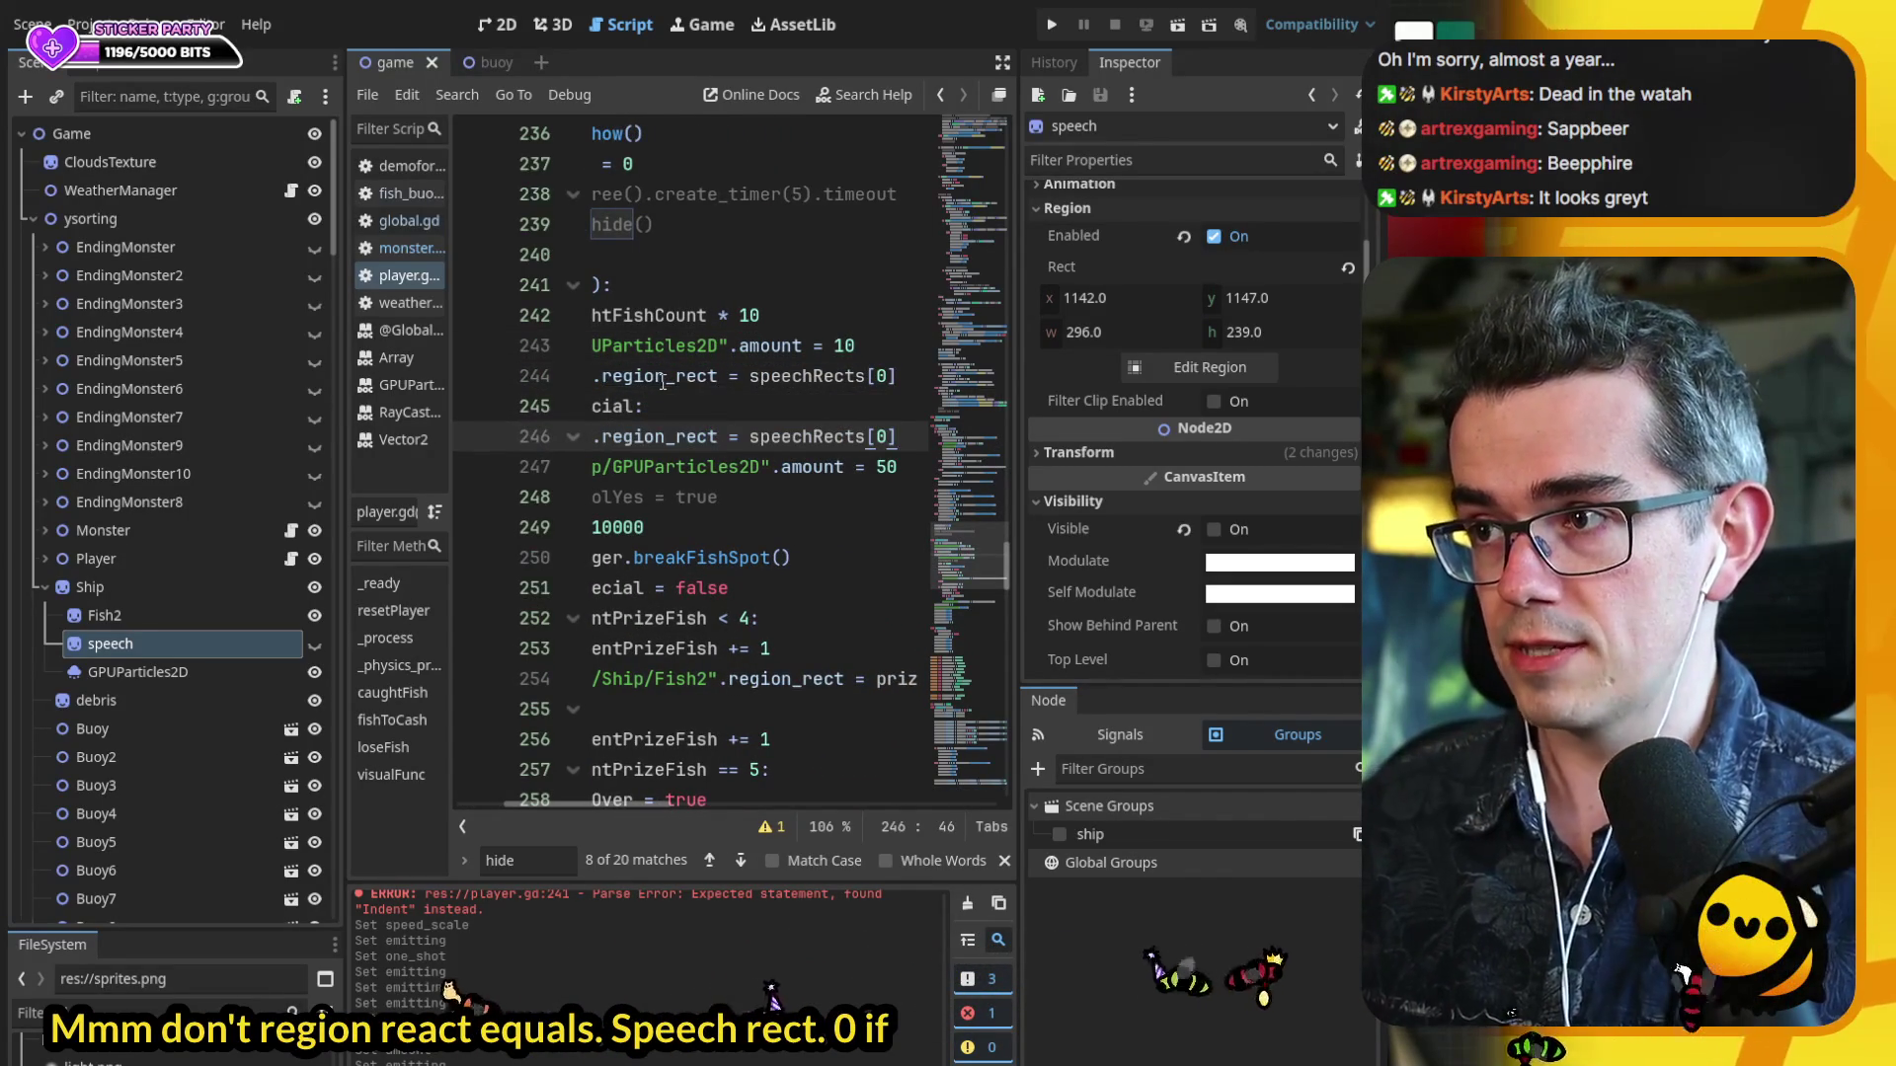
pyautogui.click(883, 436)
pyautogui.write('1')
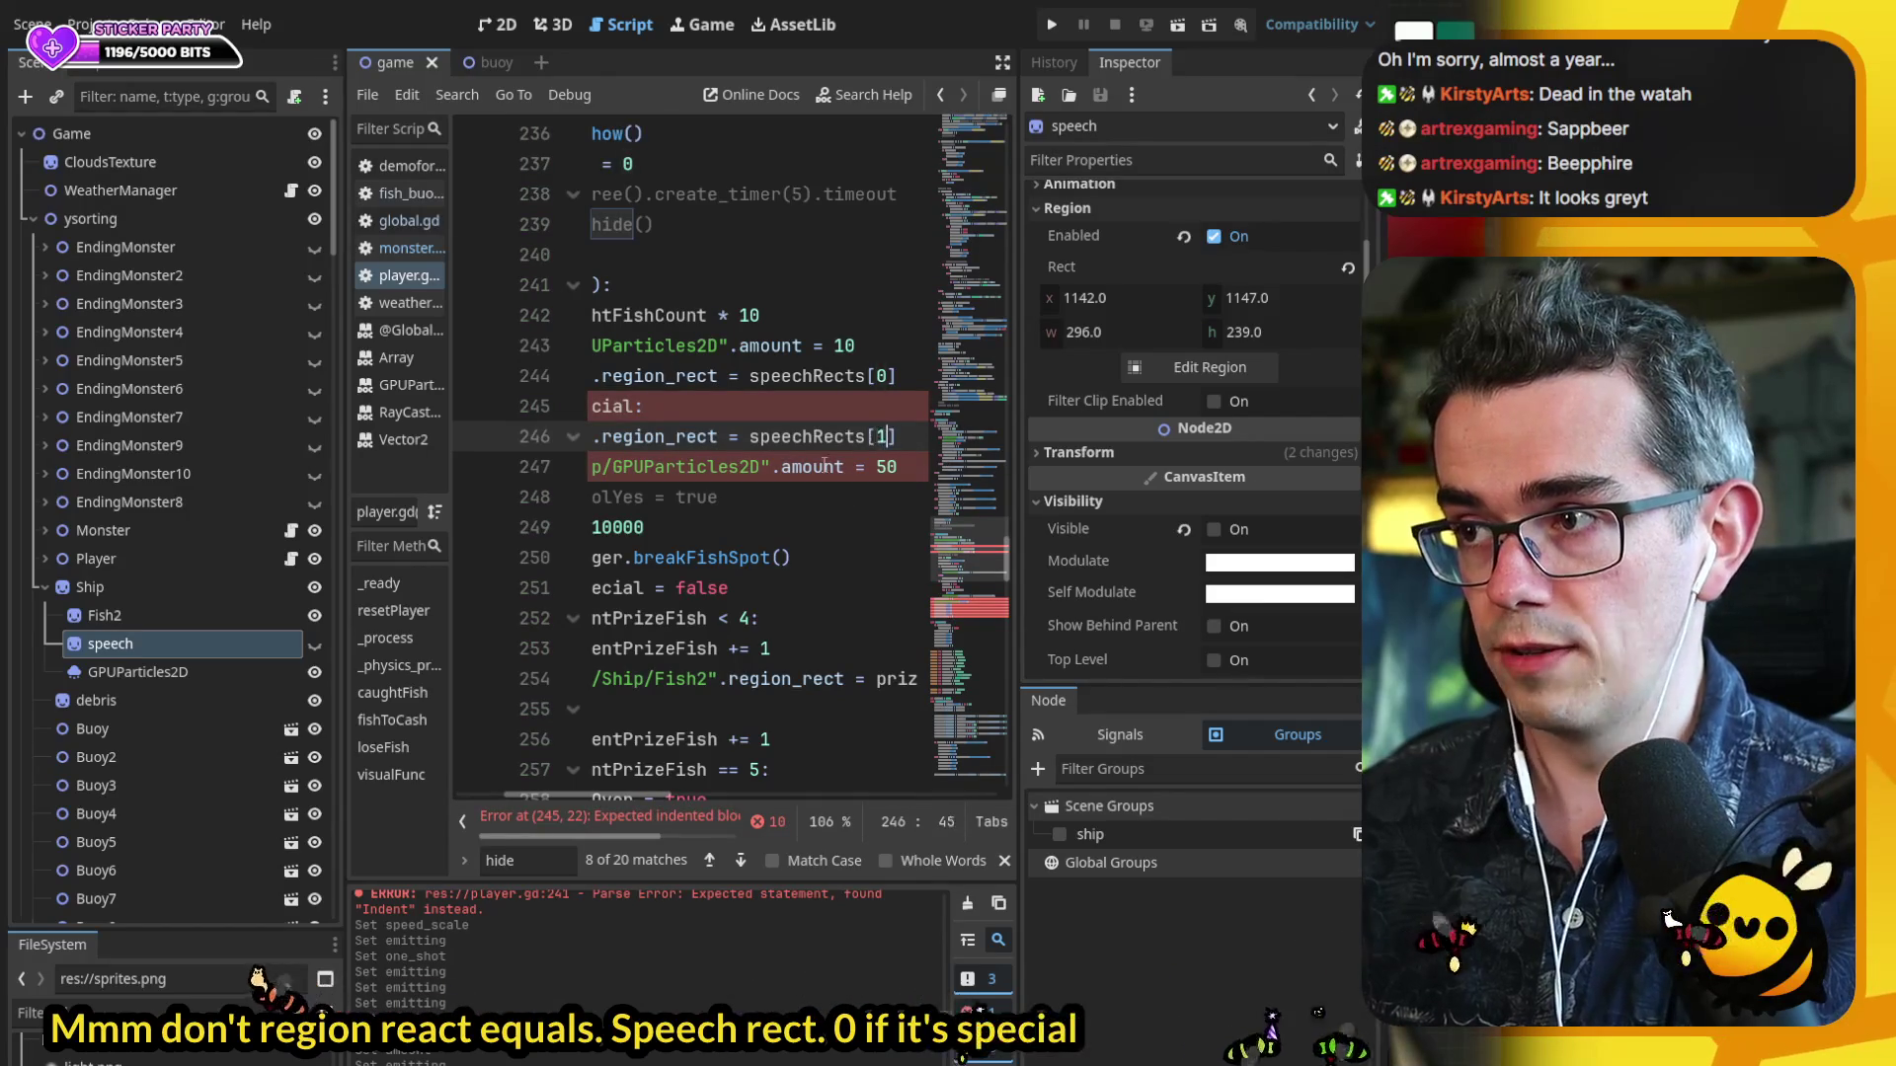
pyautogui.moveTo(640, 798); pyautogui.dragTo(592, 796)
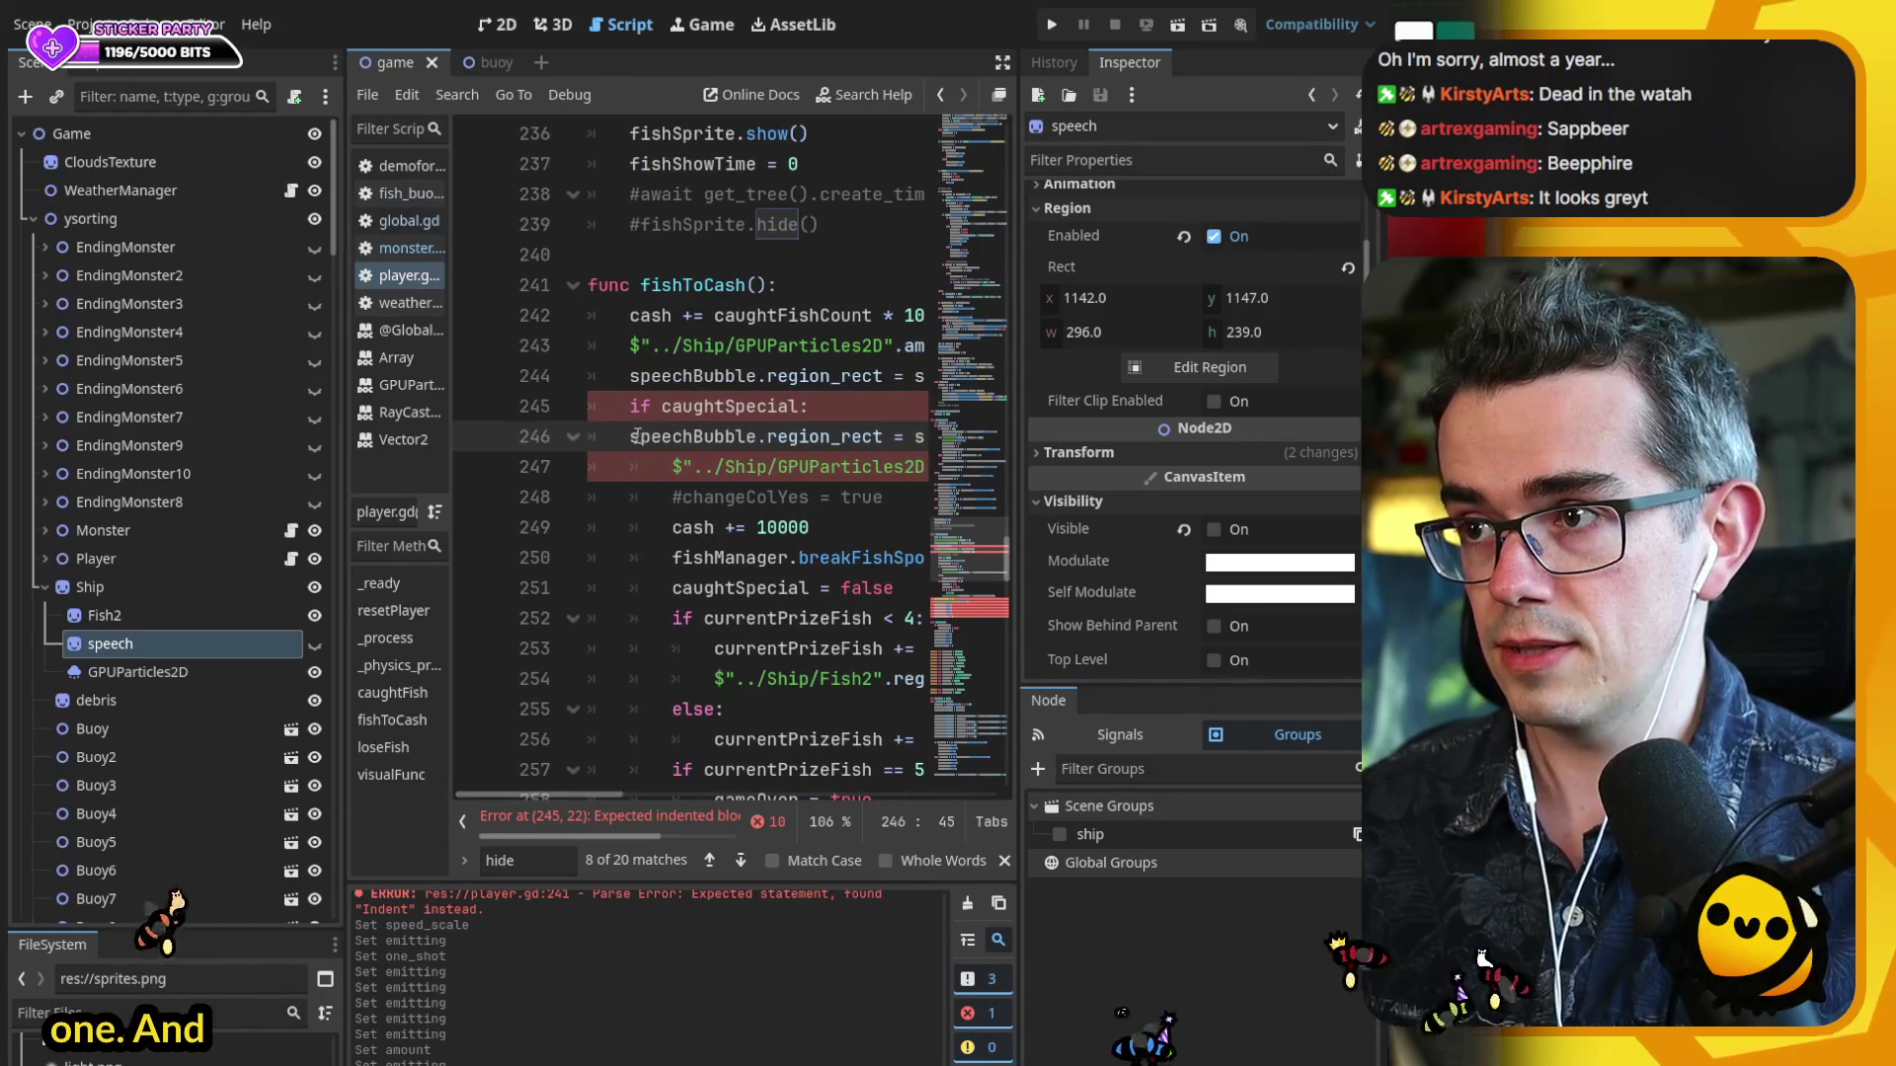
pyautogui.scroll(-4, 662, 490)
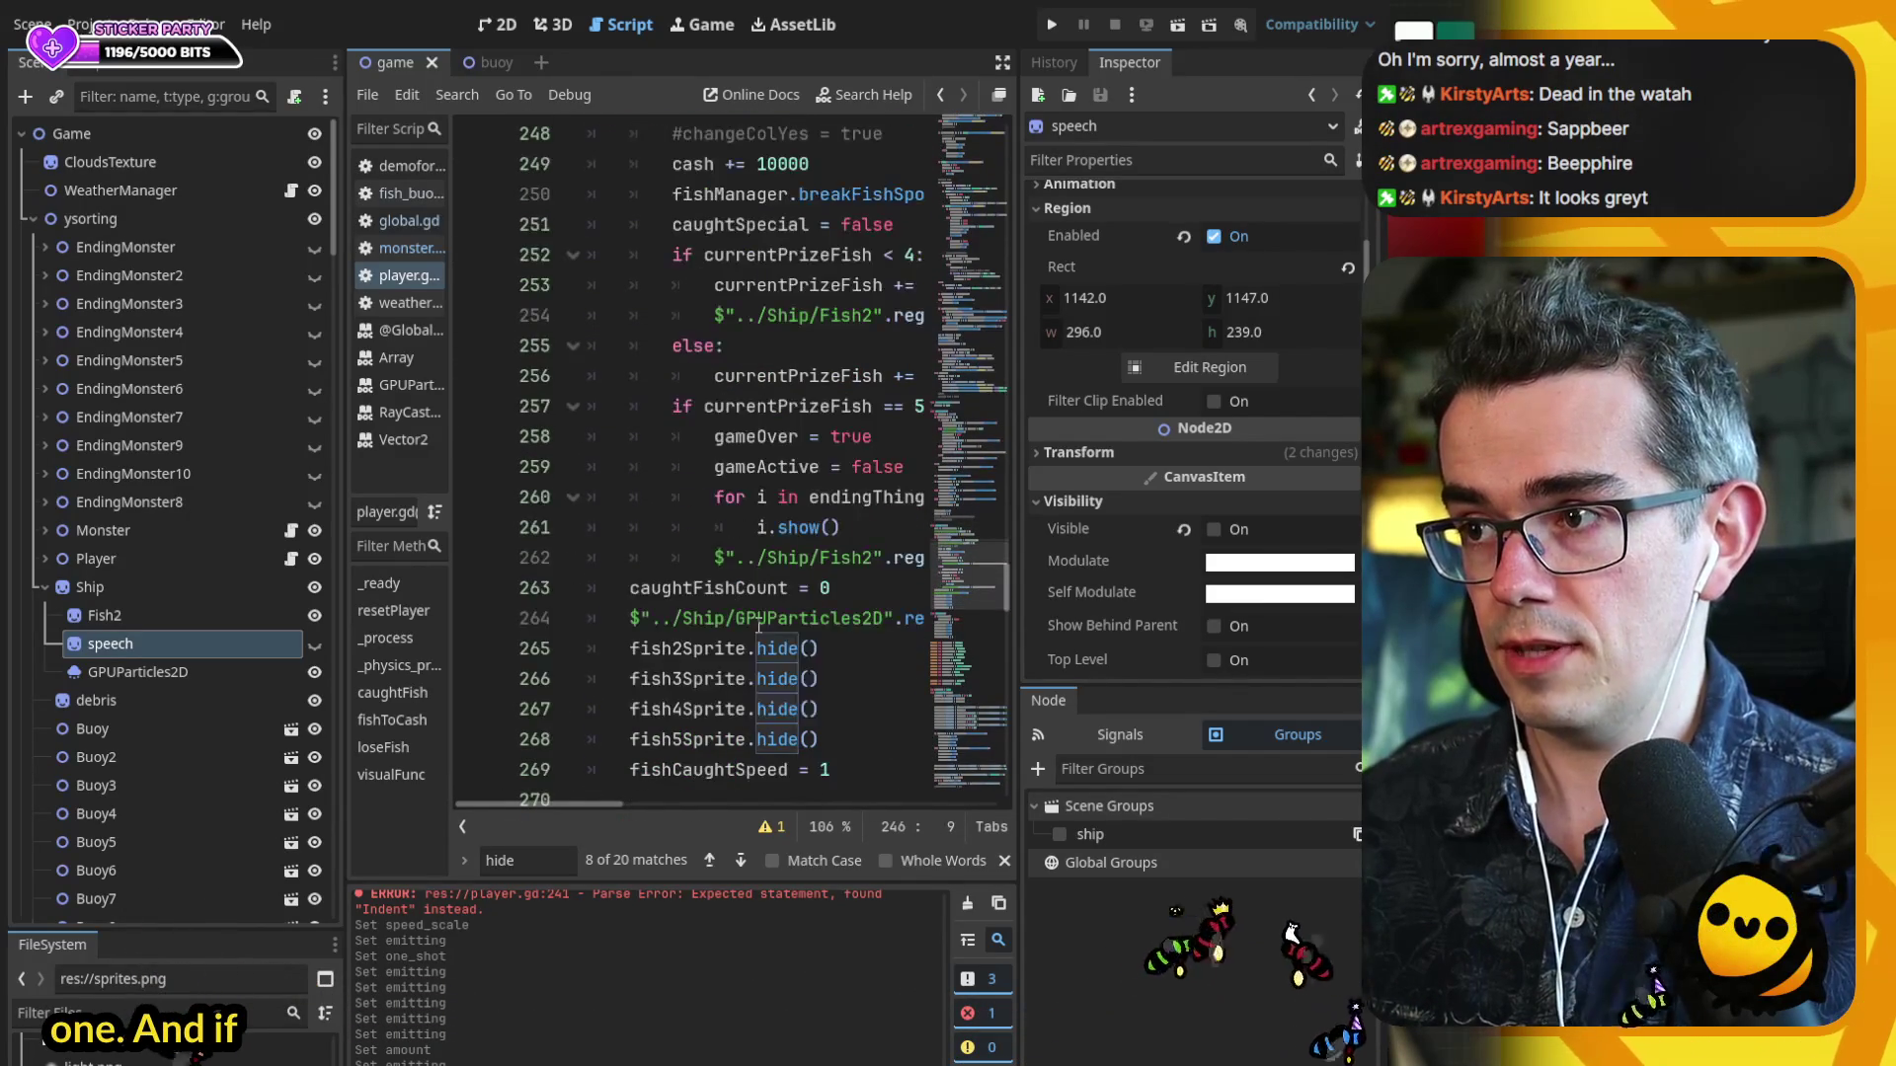
pyautogui.click(876, 437)
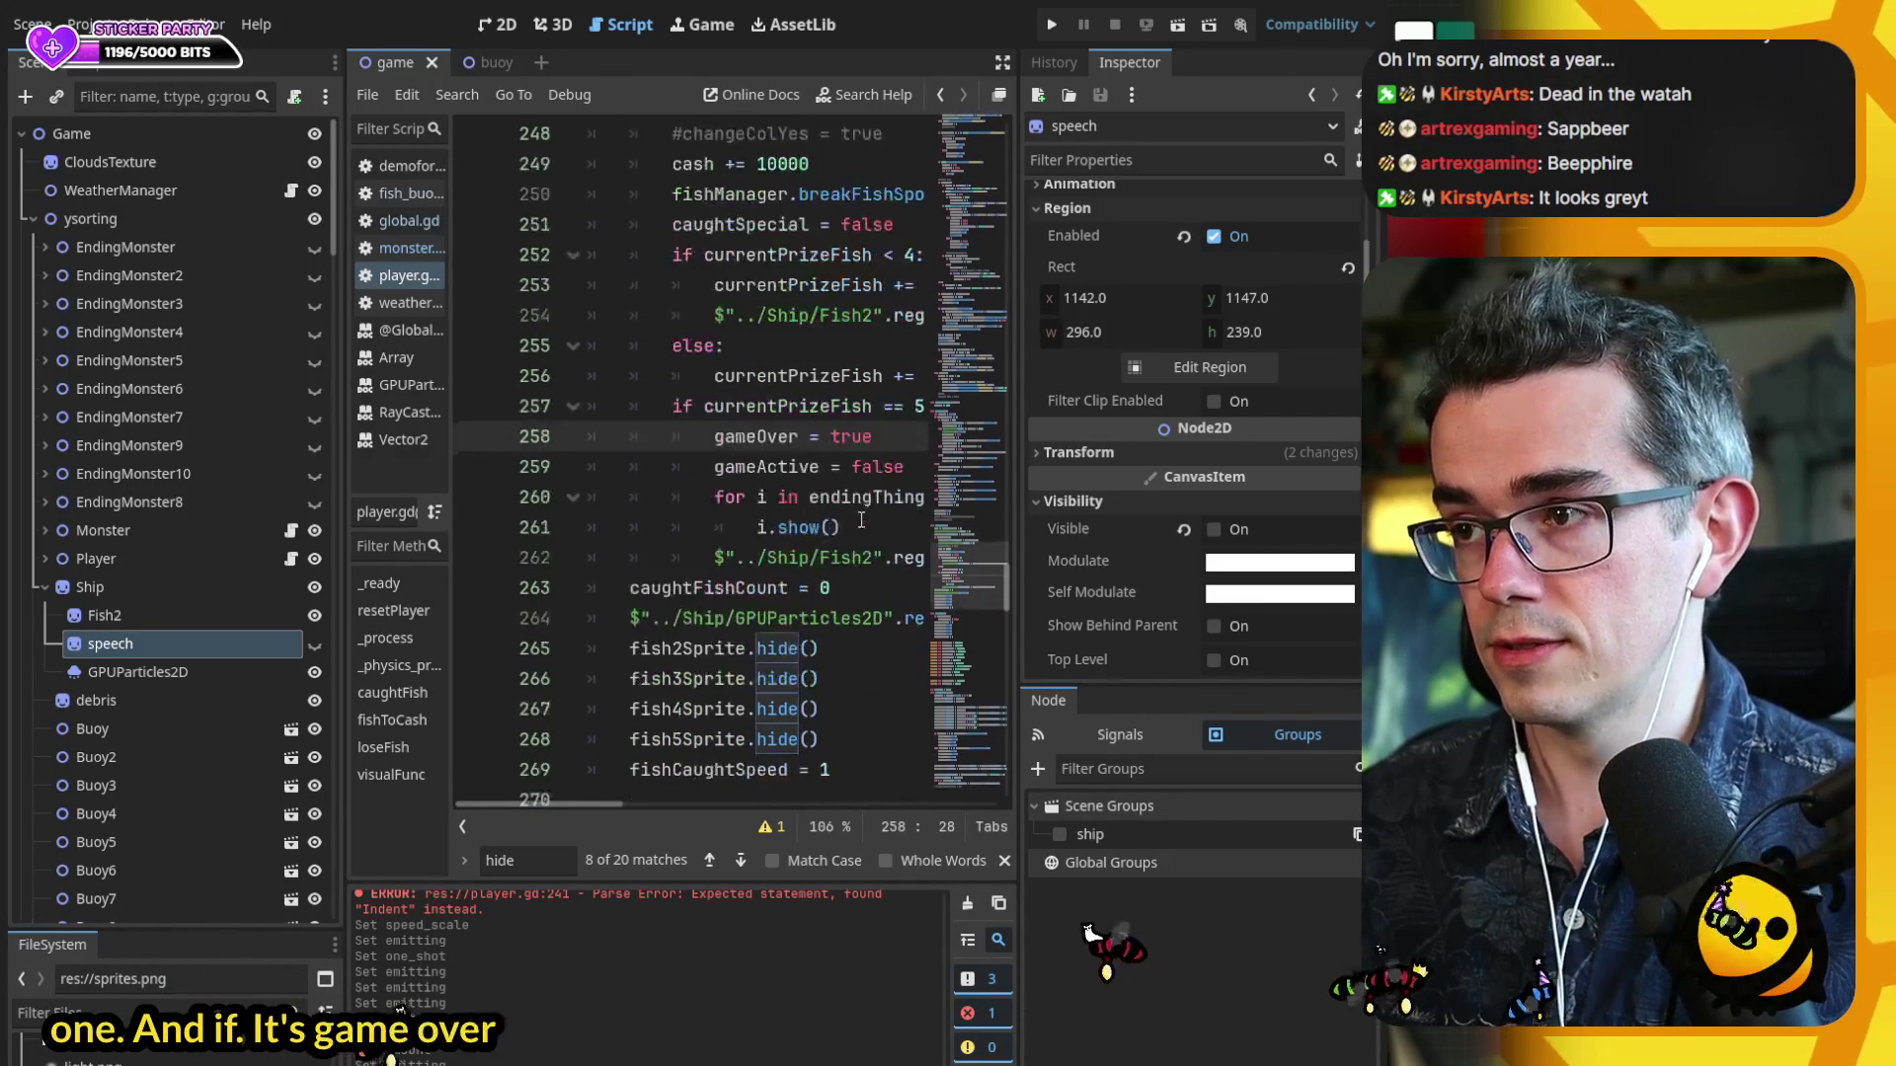
pyautogui.press('Return')
pyautogui.hotkey('ctrl', 'v')
pyautogui.hotkey('alt', 'Up')
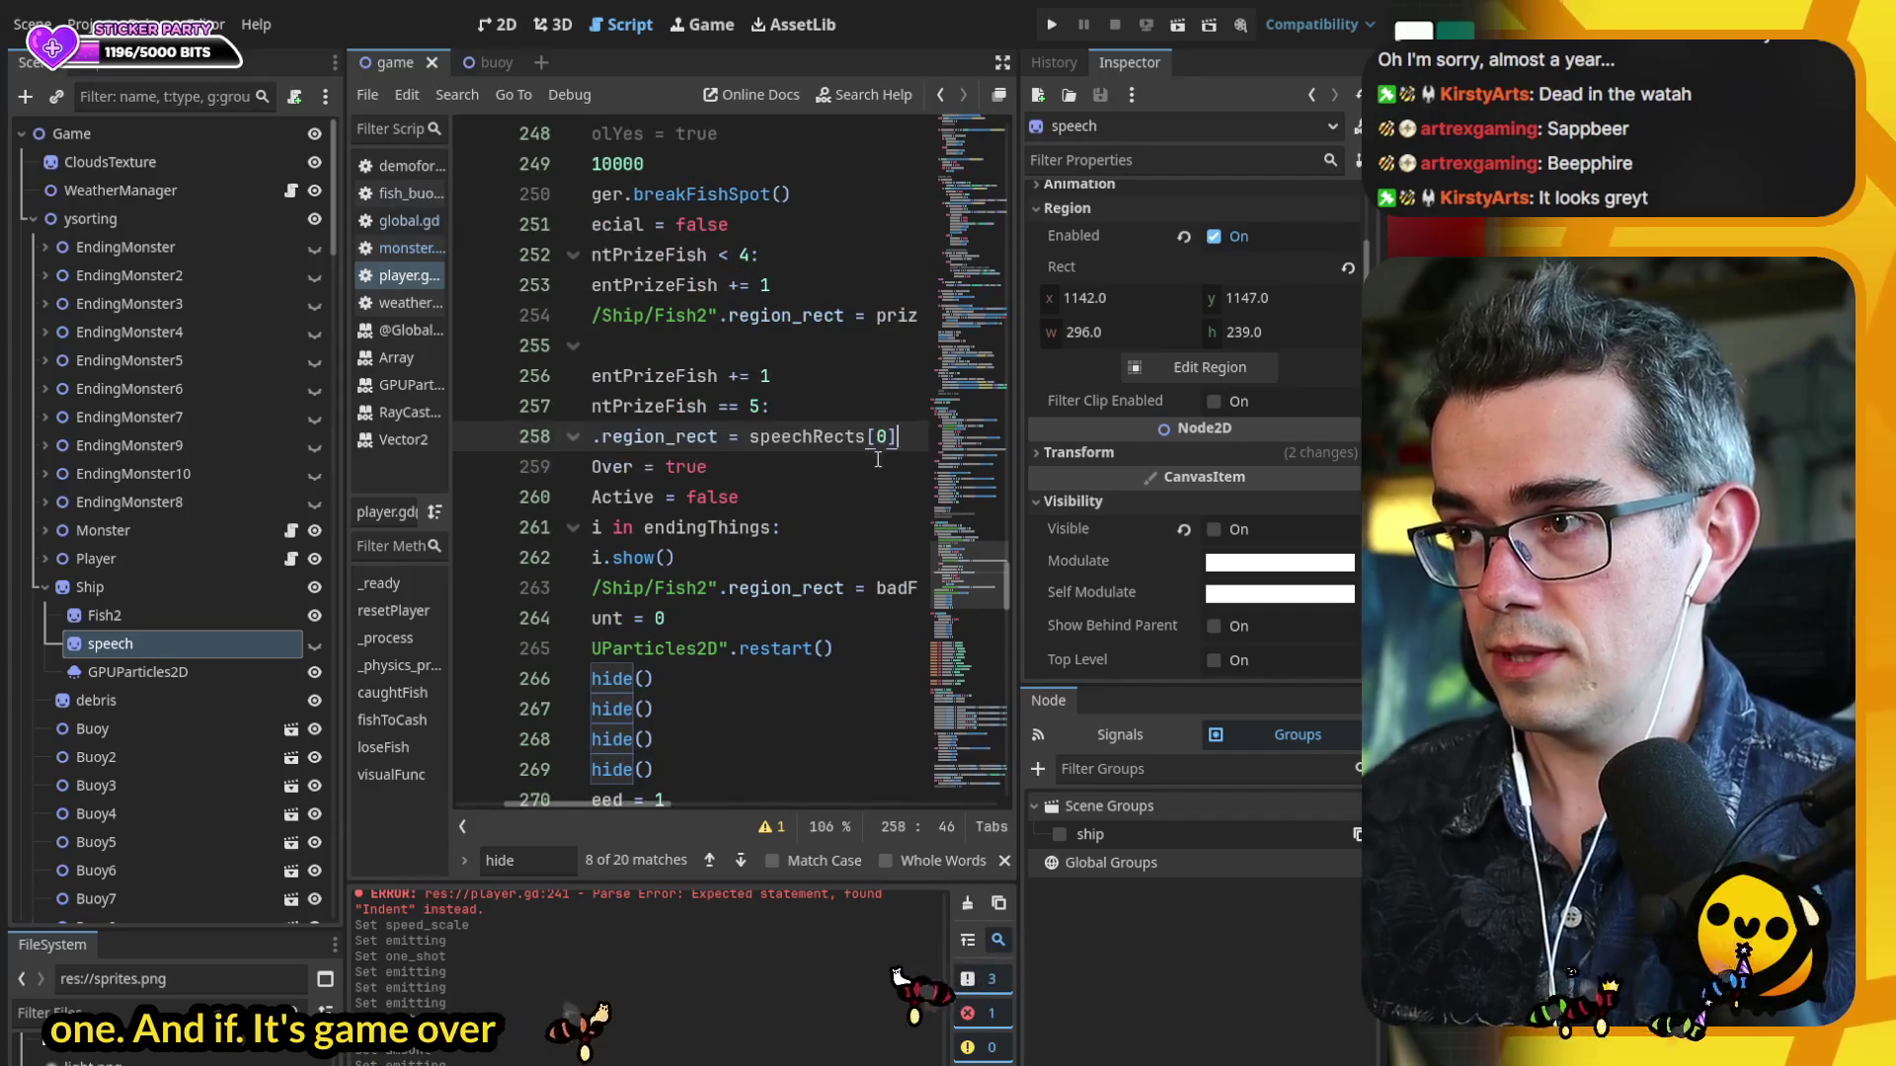
pyautogui.press('Home')
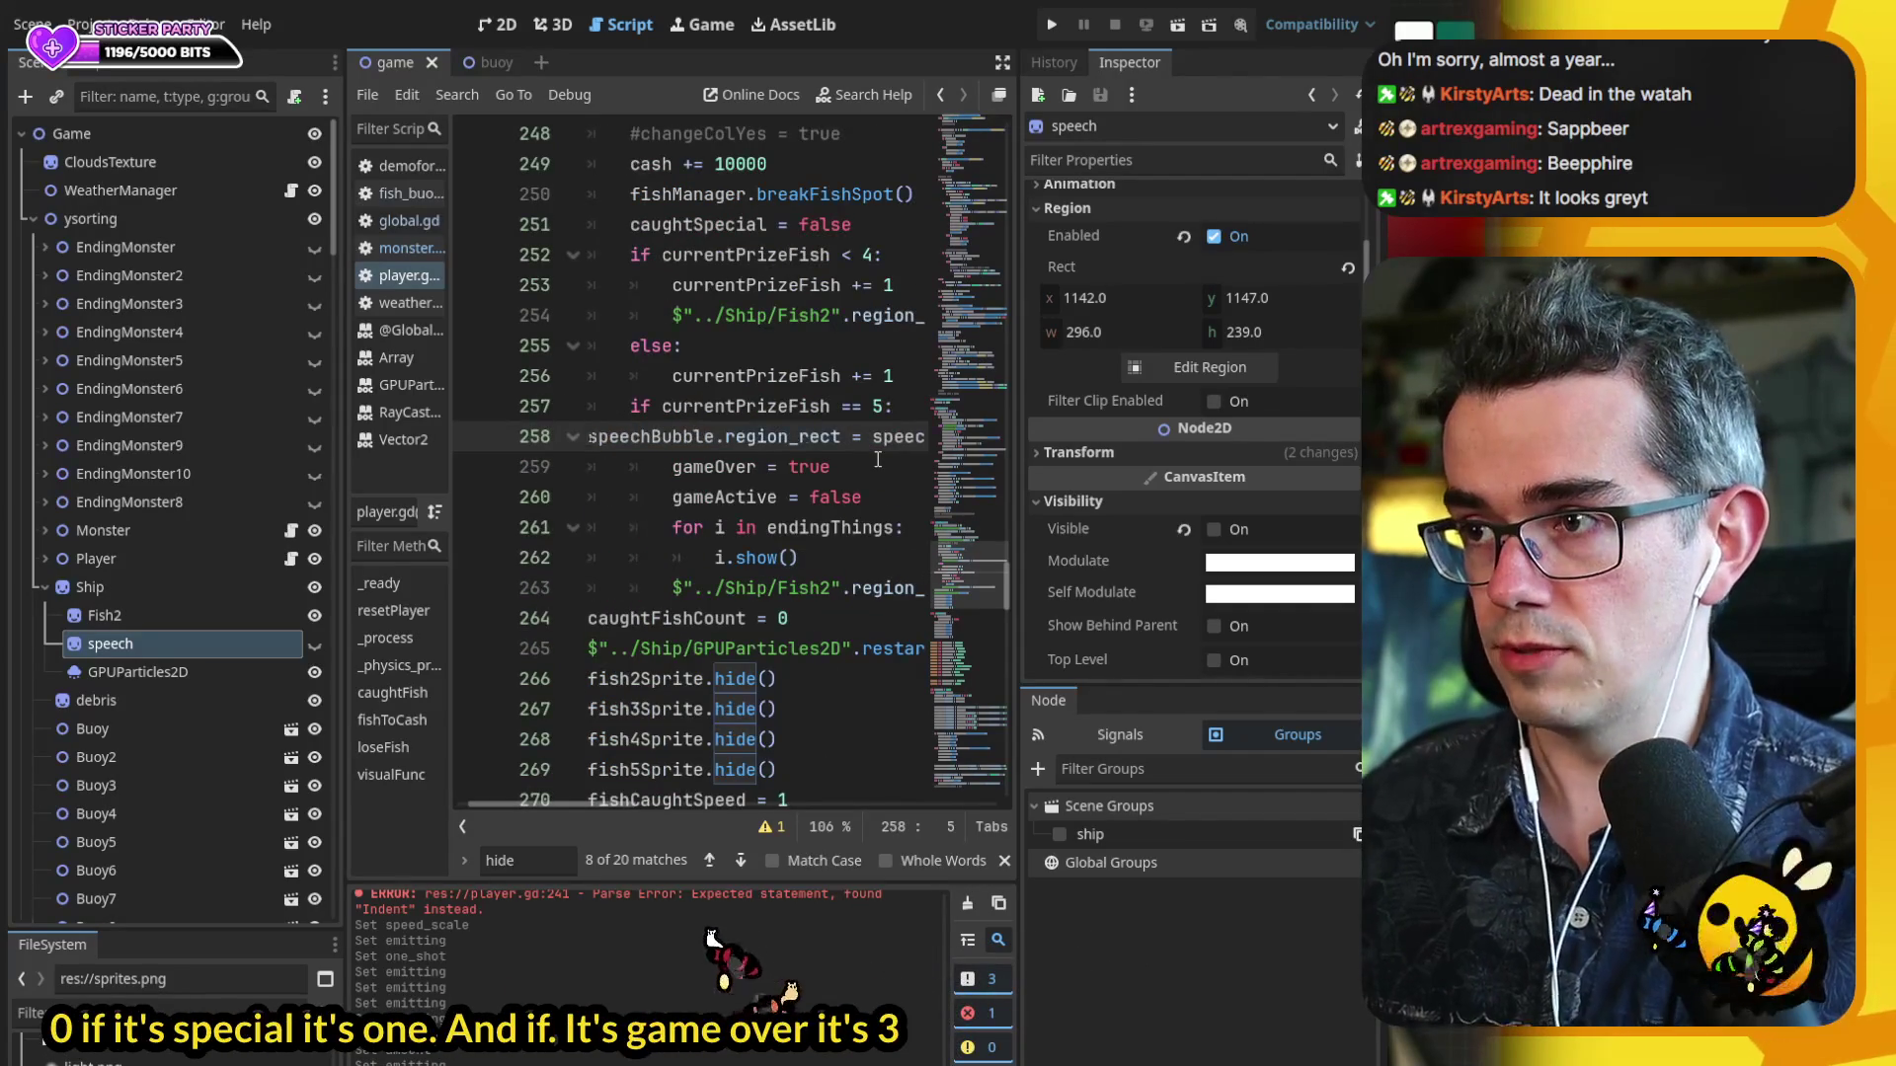
# - Add speechBubble.show() at the end of fishToCash
pyautogui.scroll(-1, 679, 659)
pyautogui.click(842, 561)
pyautogui.press('Home')
pyautogui.press('Return')
pyautogui.press('Up')
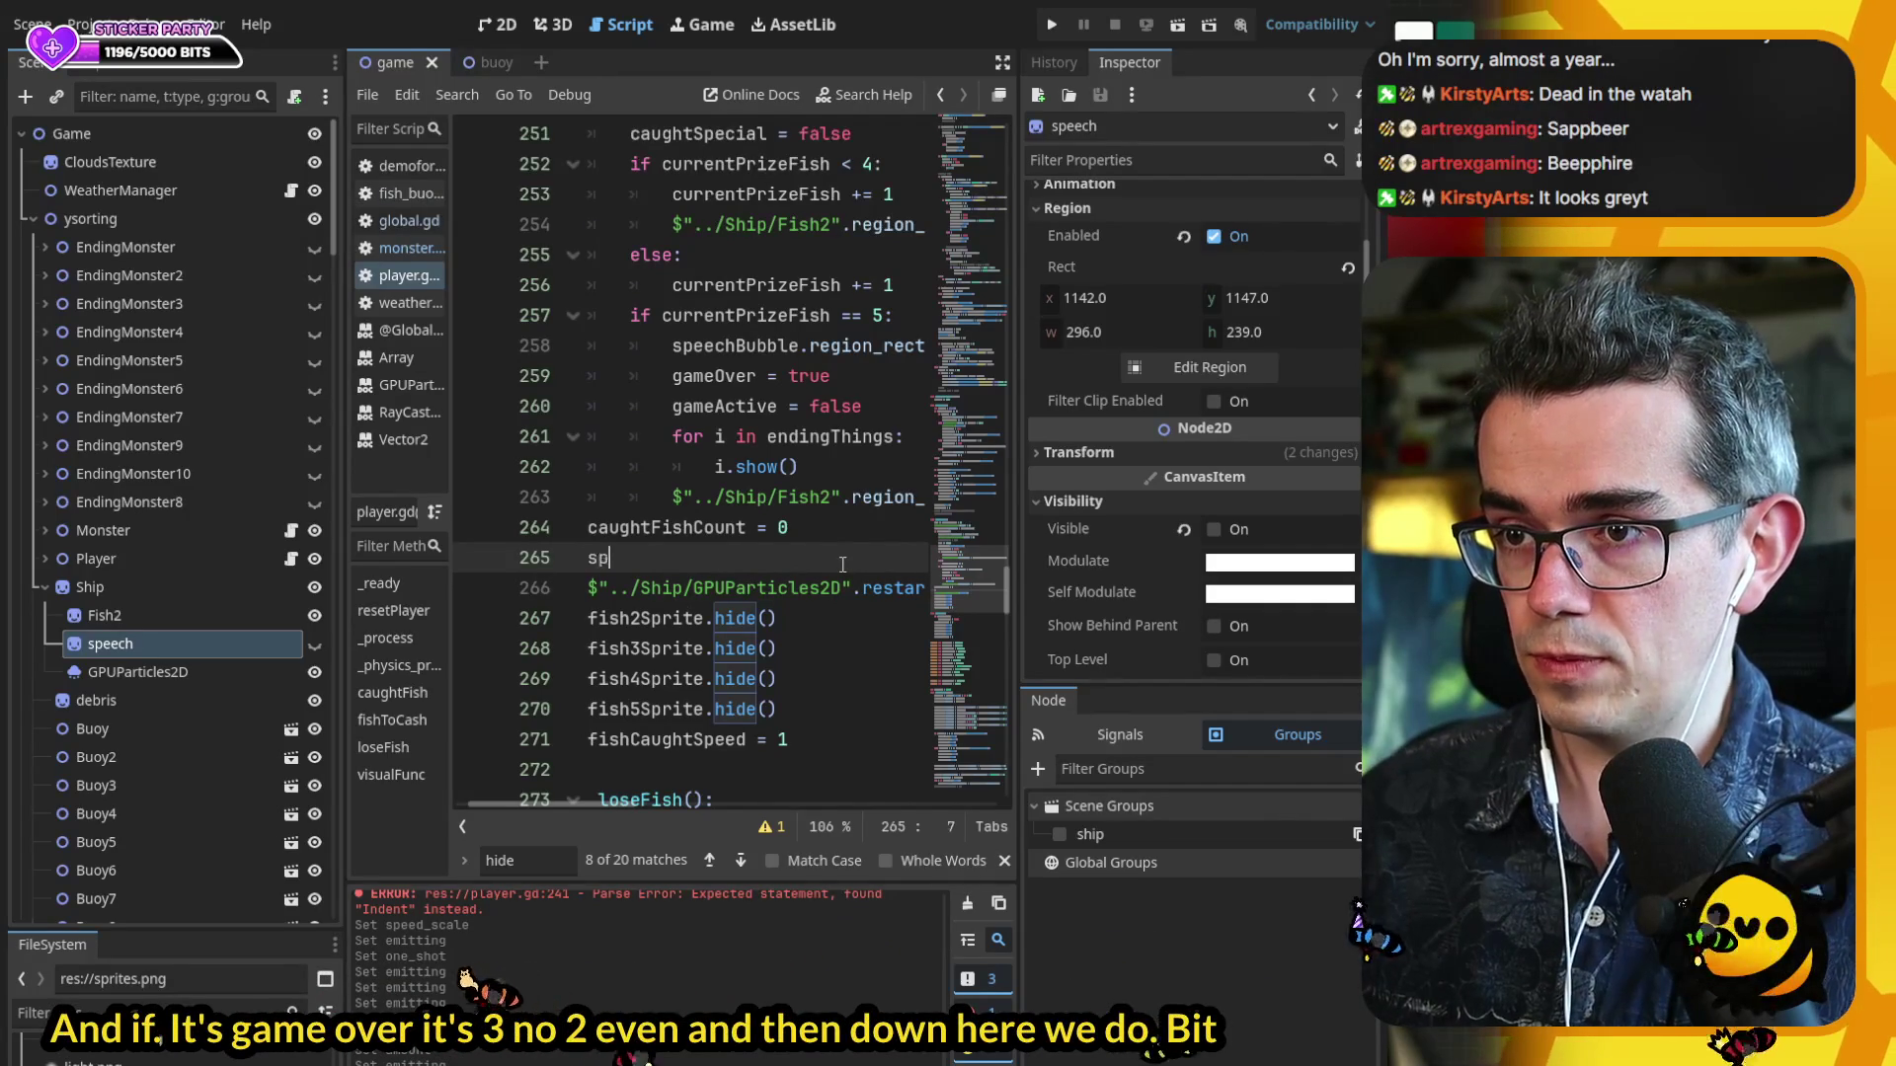
pyautogui.write('e')
pyautogui.press('Up')
pyautogui.press('Return')
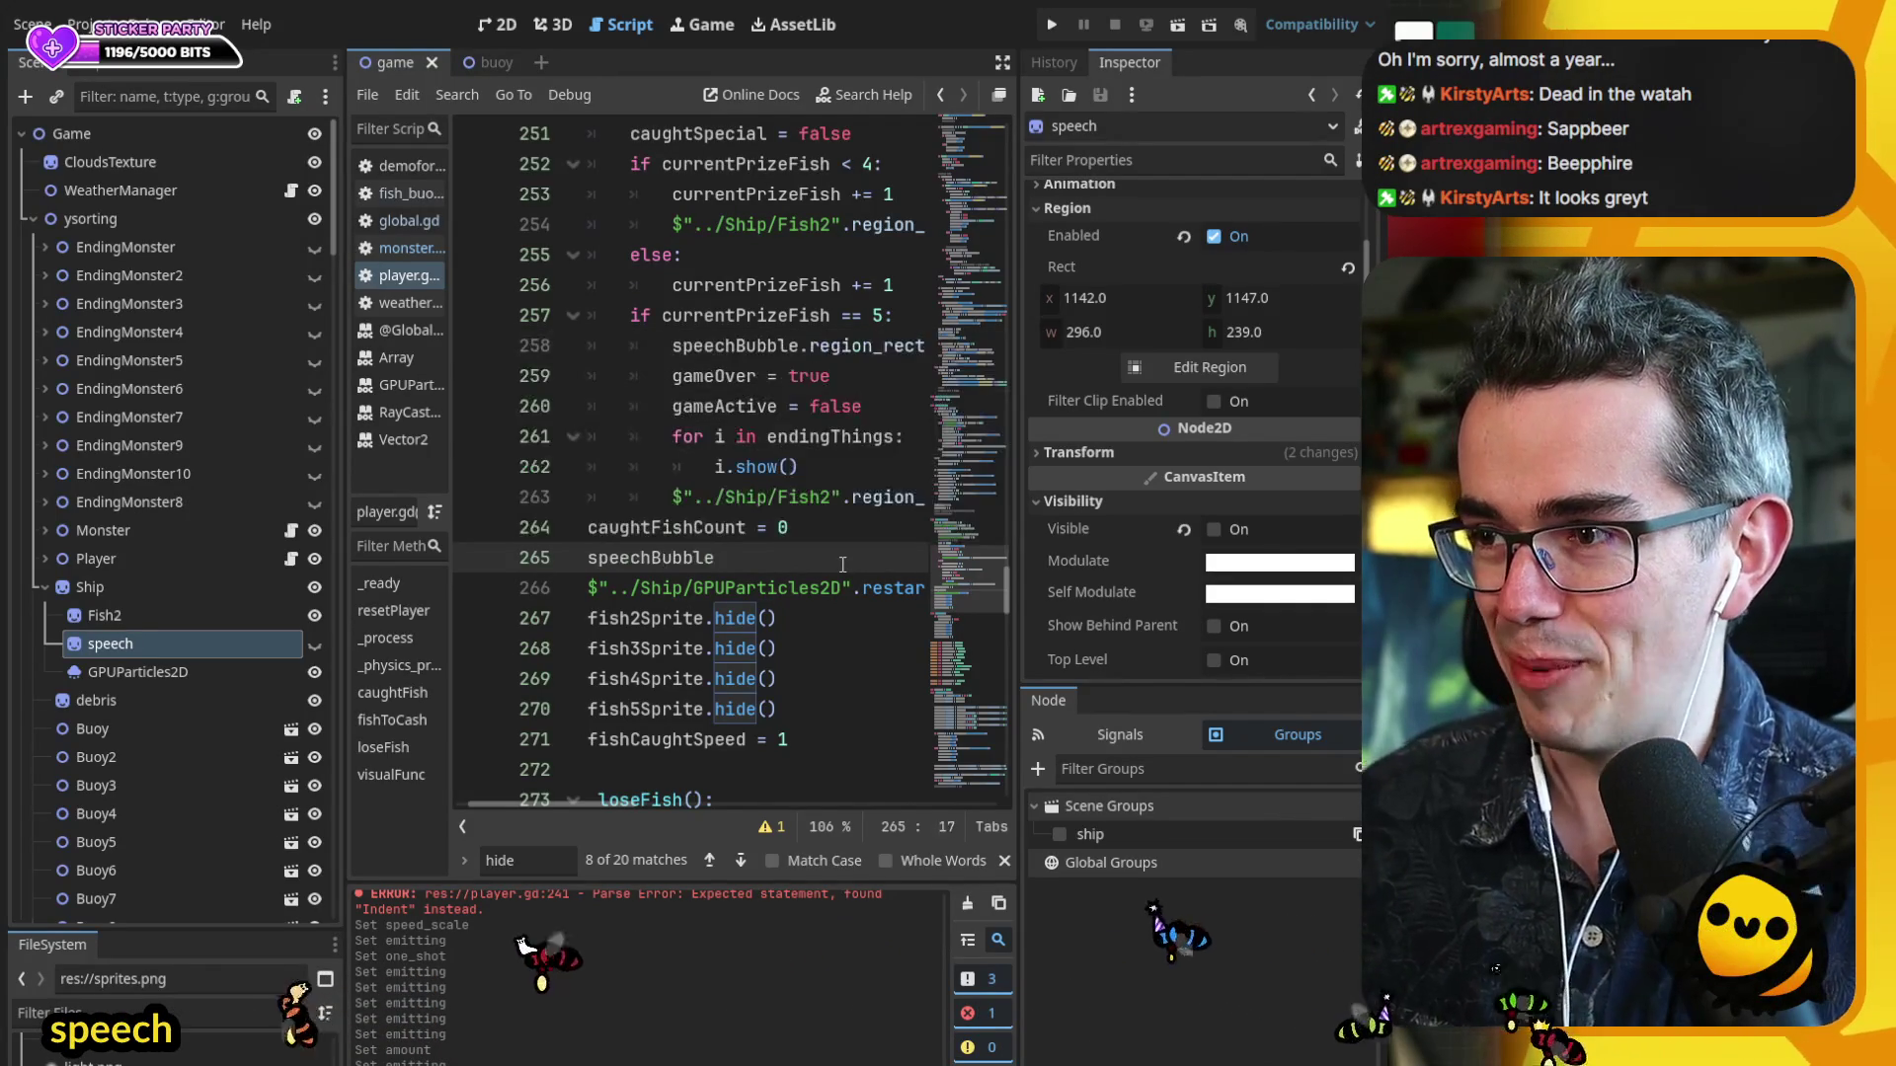
pyautogui.write('shwo')
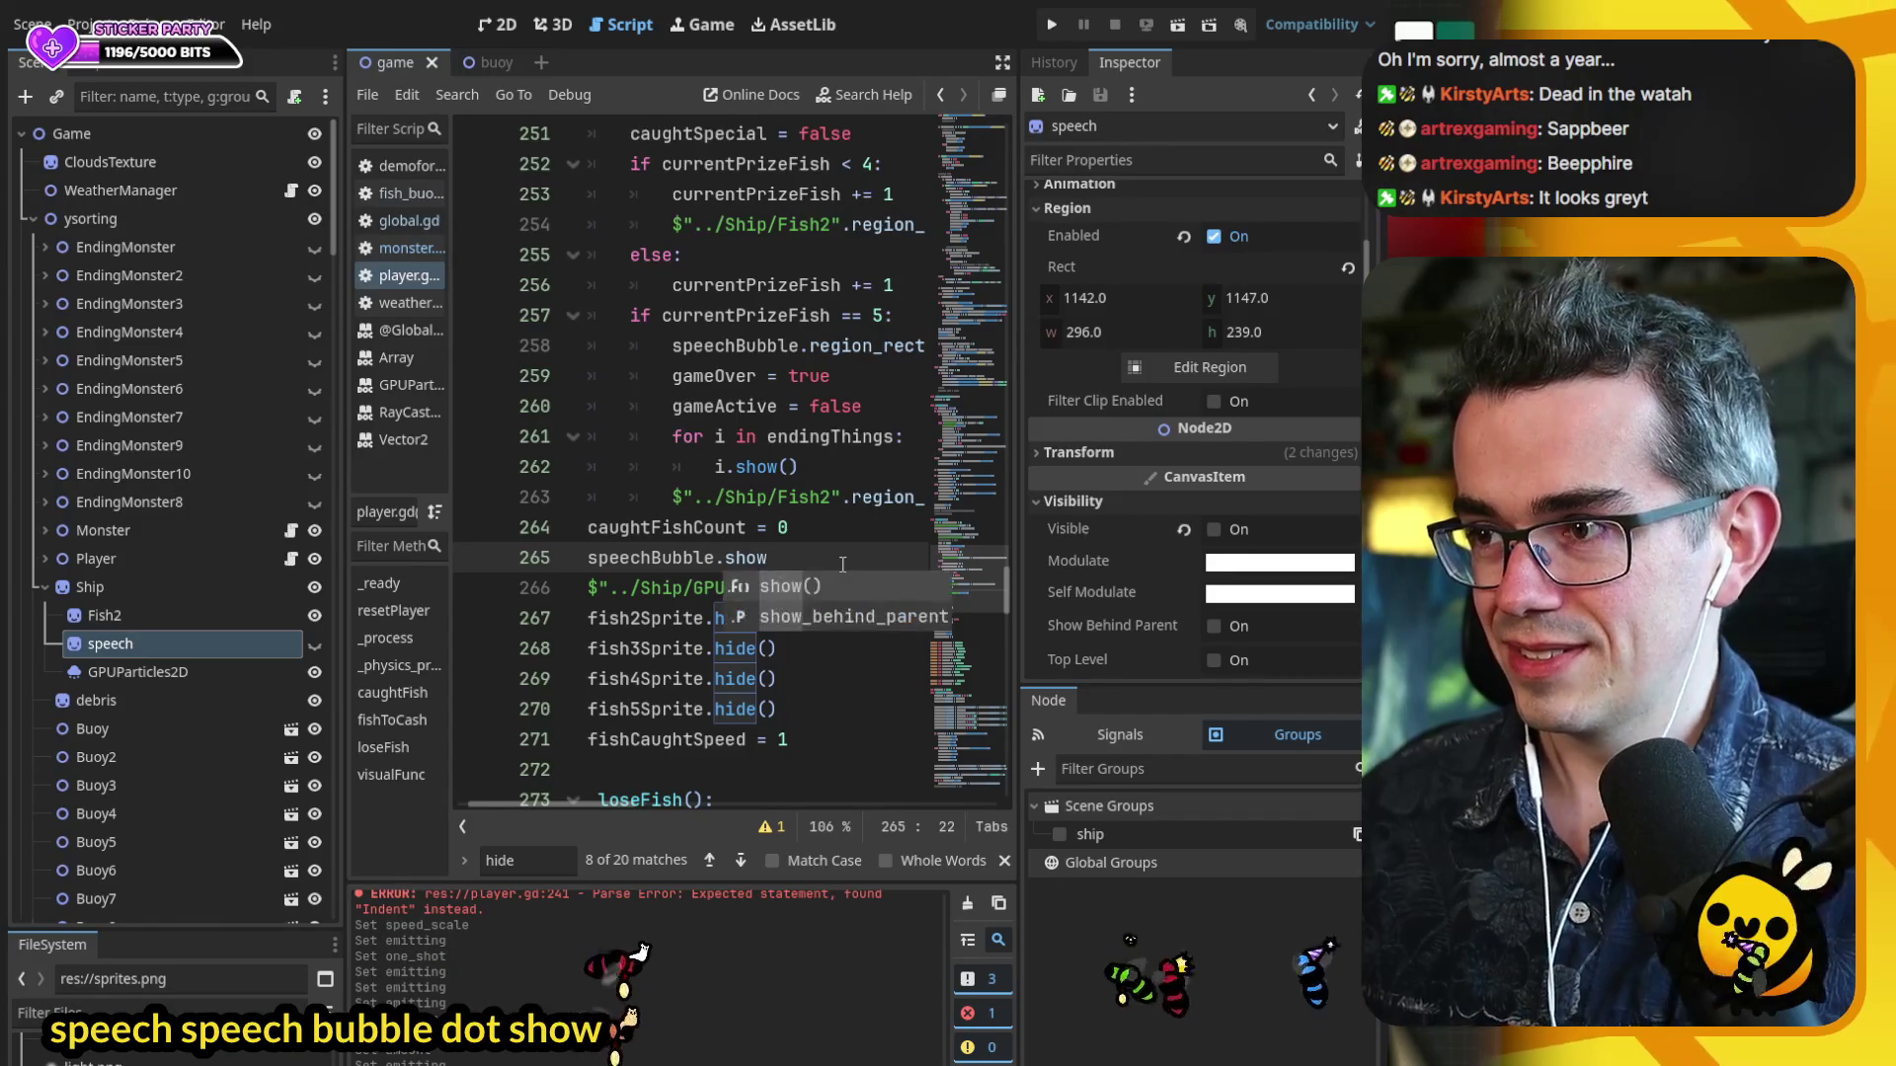
pyautogui.write('()')
pyautogui.hotkey('alt', 'Down')
pyautogui.hotkey('alt', 'Down')
pyautogui.hotkey('alt', 'Down')
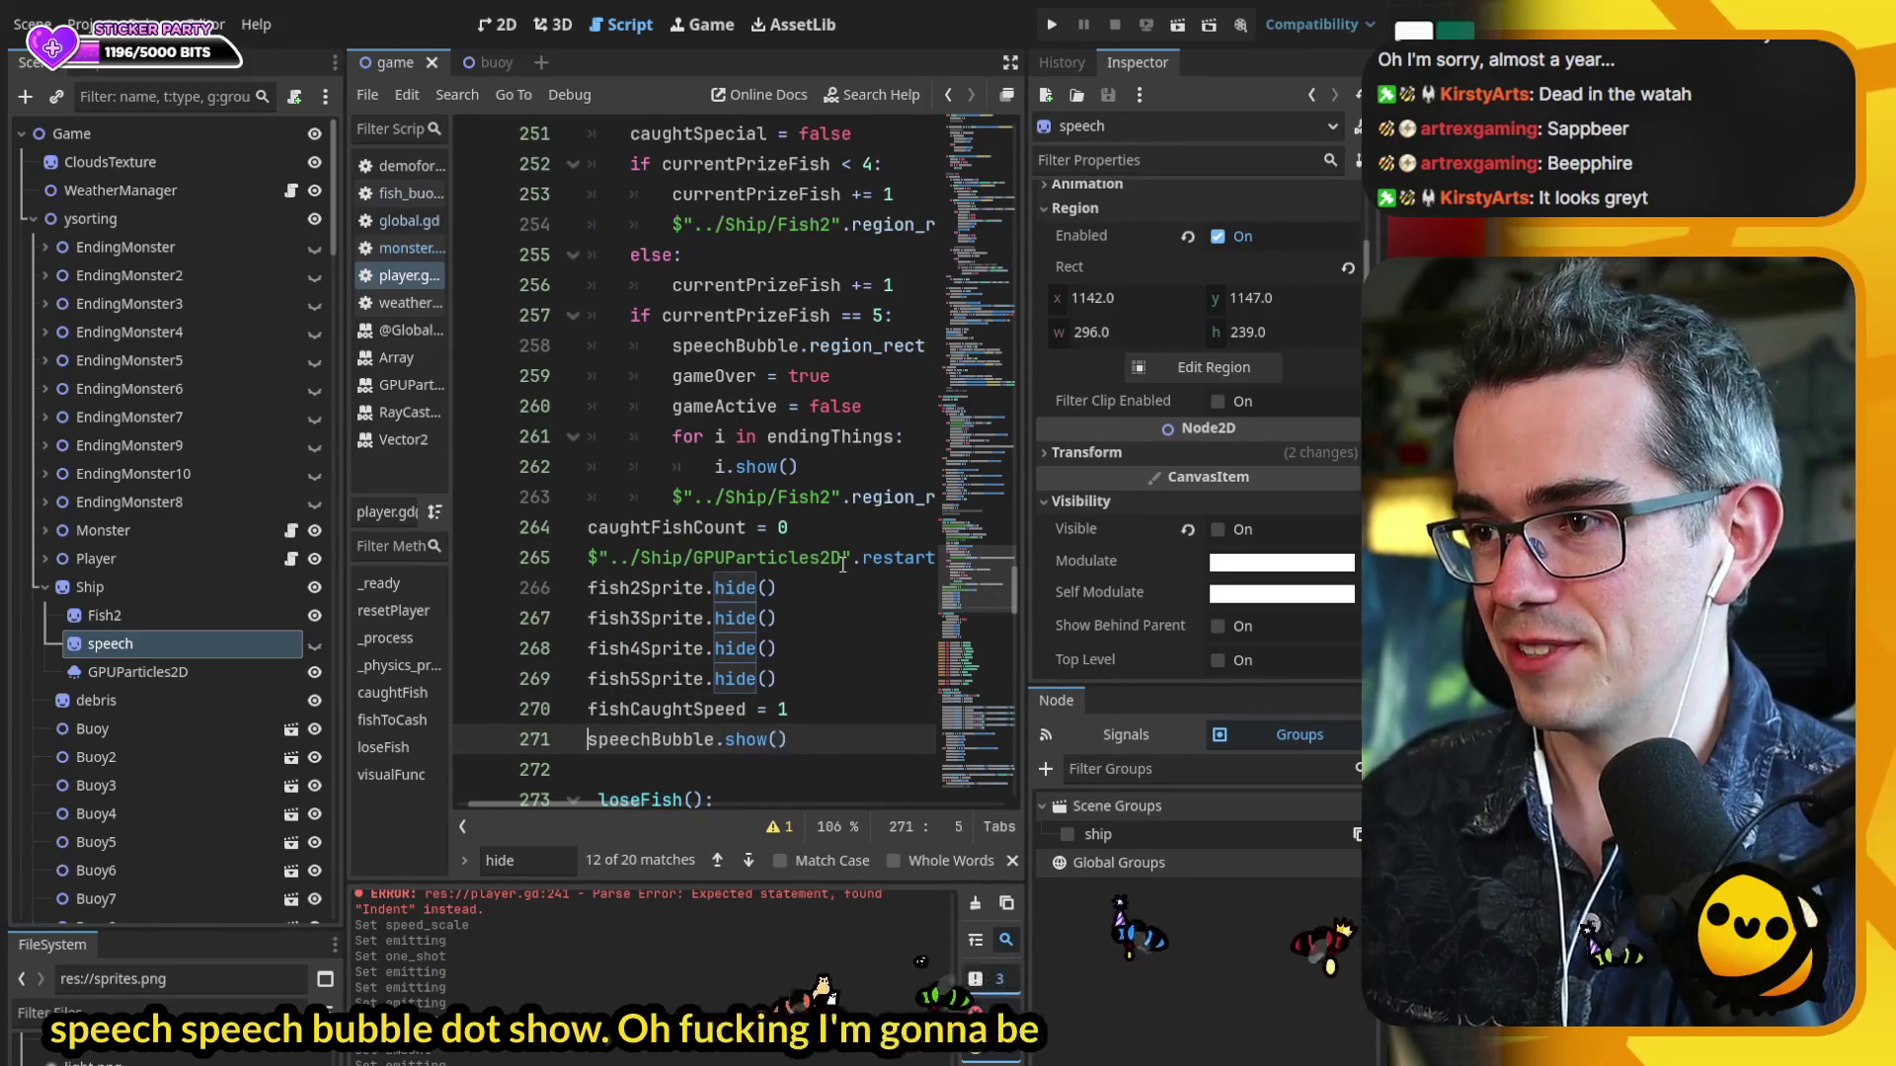
pyautogui.press('Home')
pyautogui.press('Home')
pyautogui.press('Return')
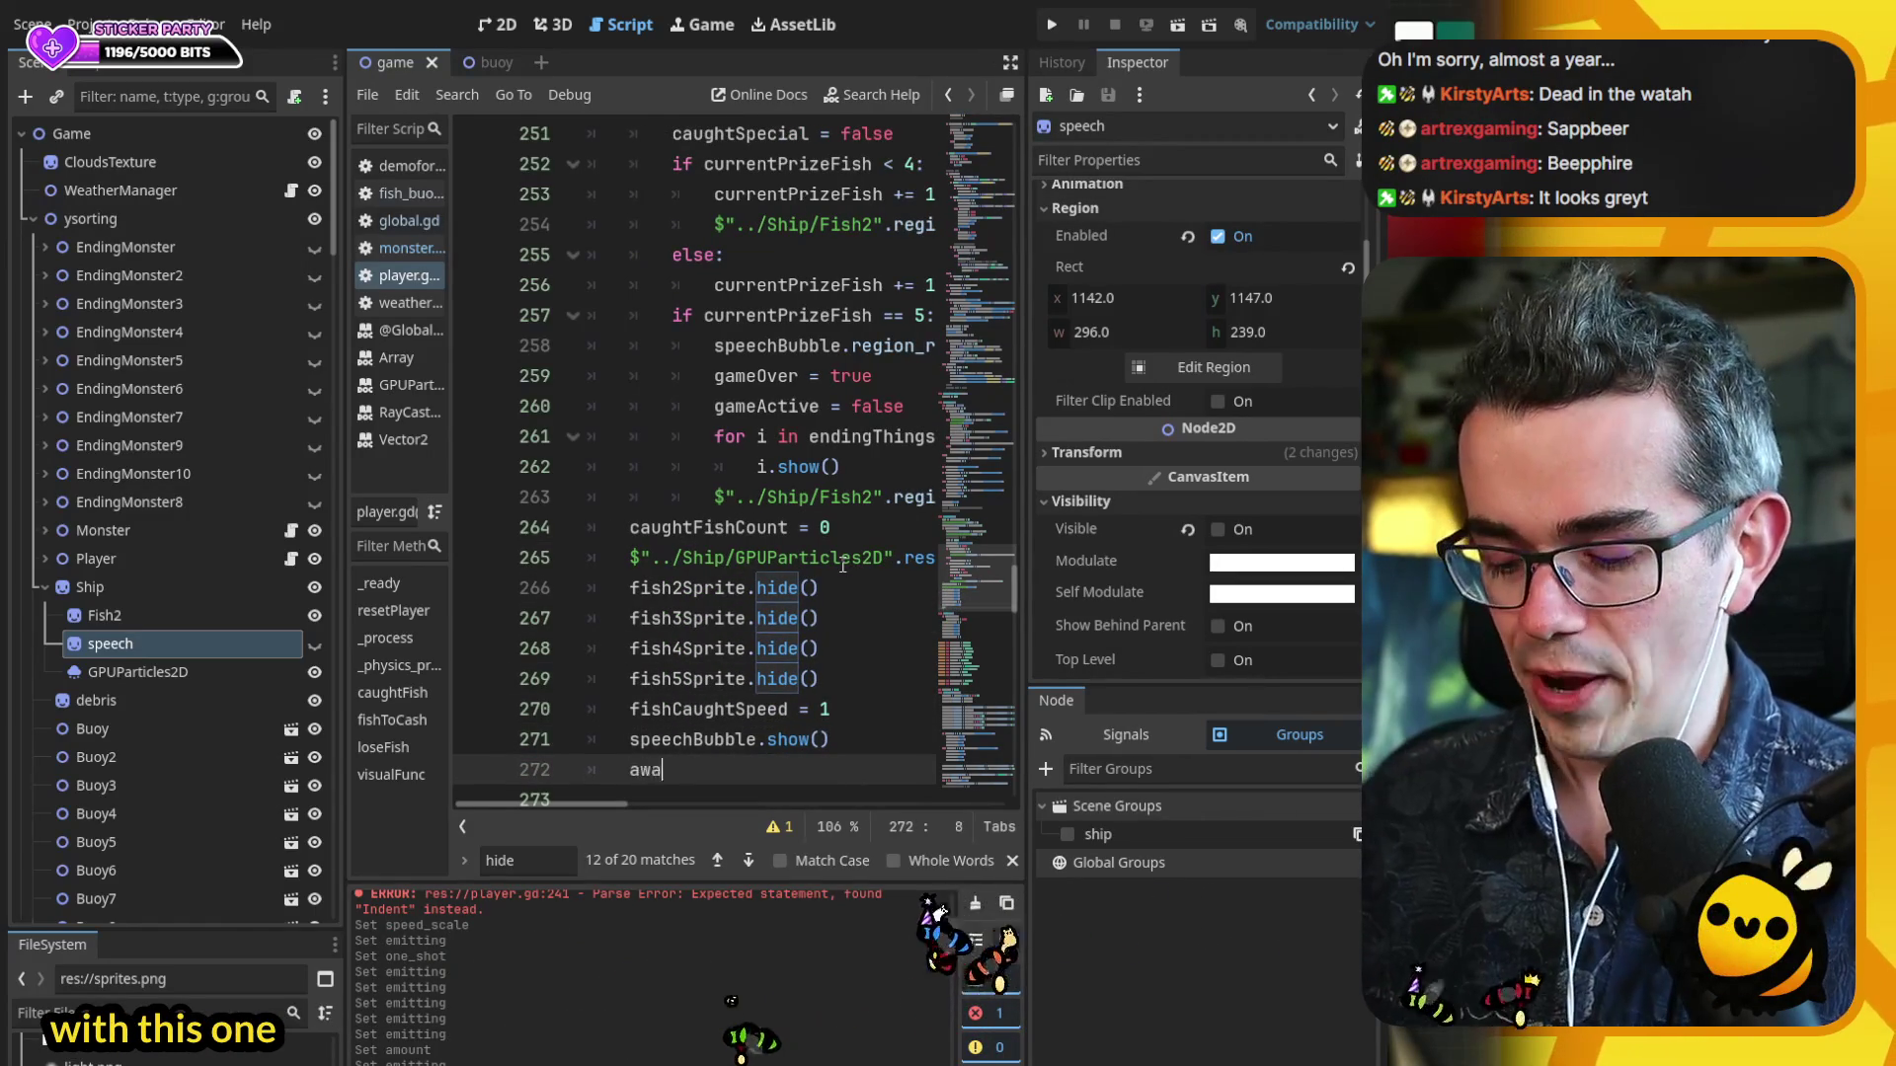
# - Follow it with 'await get_tree().create_timer(5).timeout'
pyautogui.write('it ge')
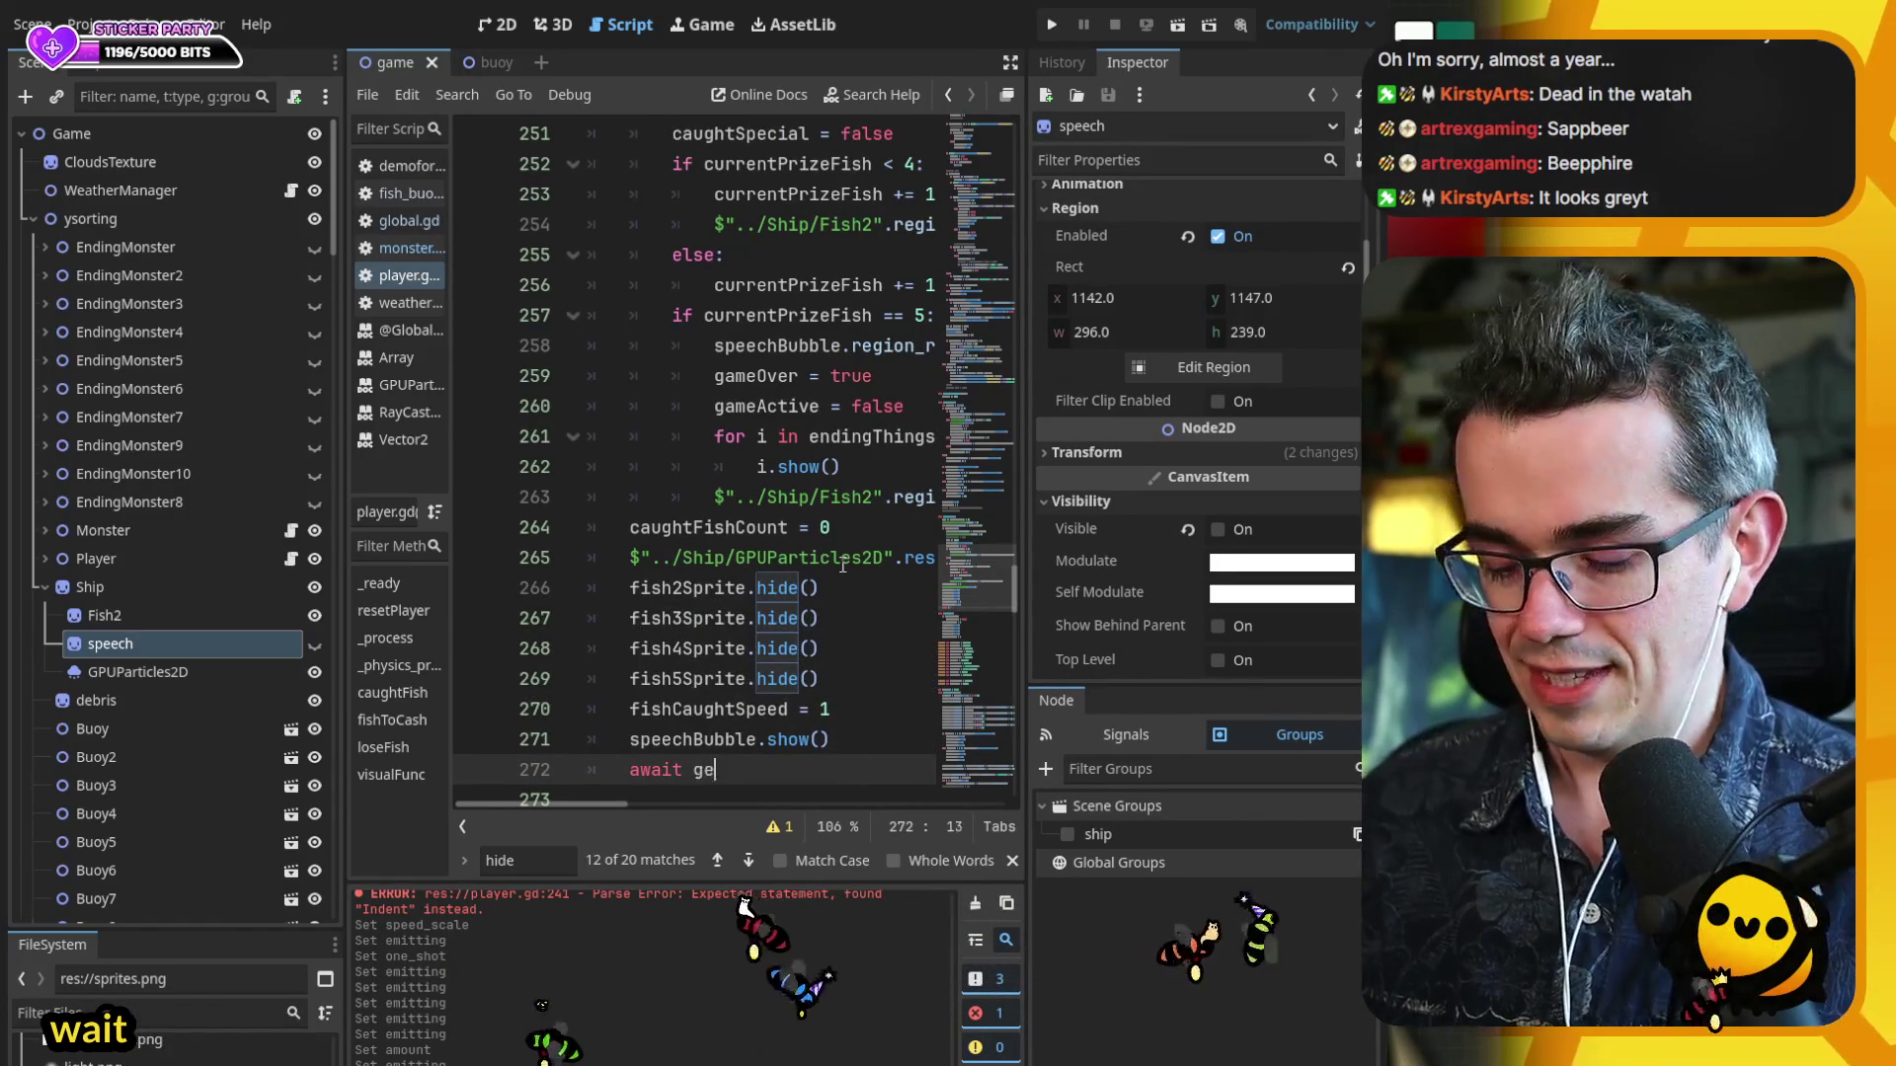
pyautogui.write('ttree')
pyautogui.press('Return')
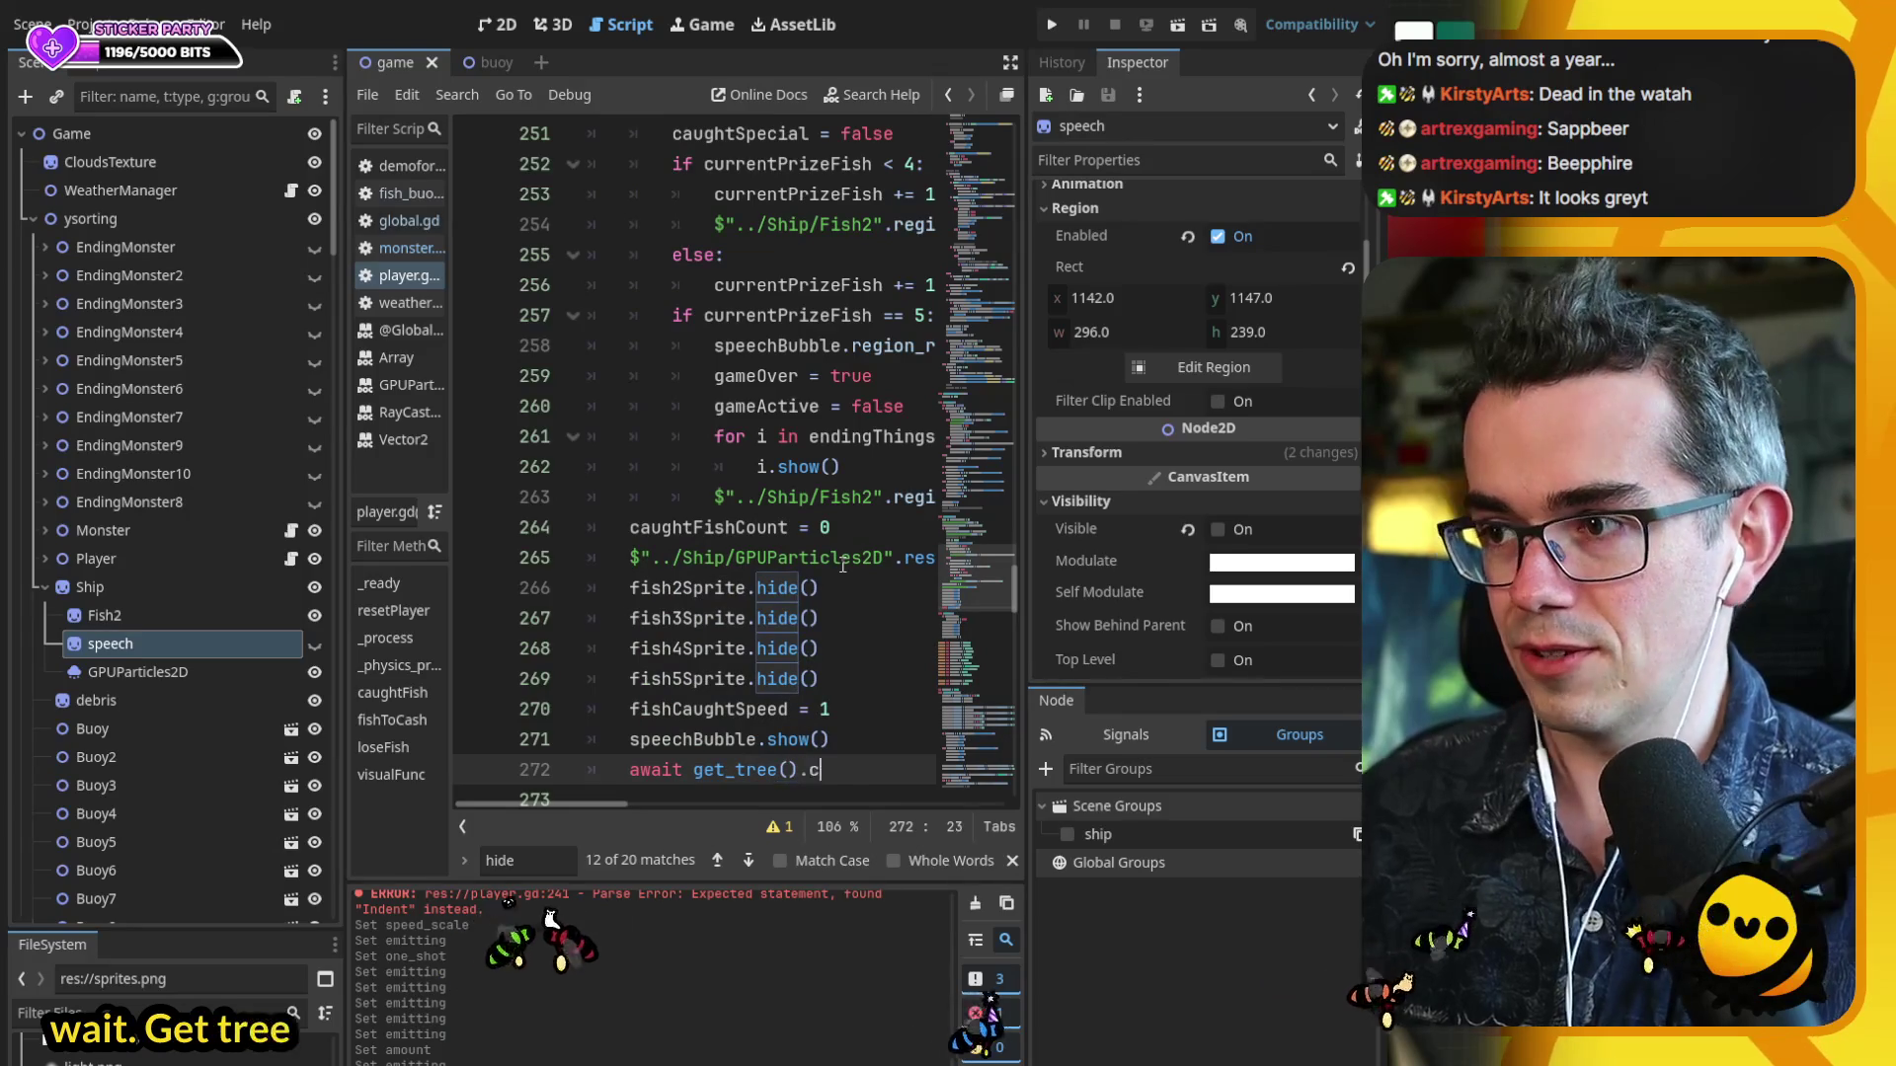
pyautogui.write('_t')
pyautogui.press('Return')
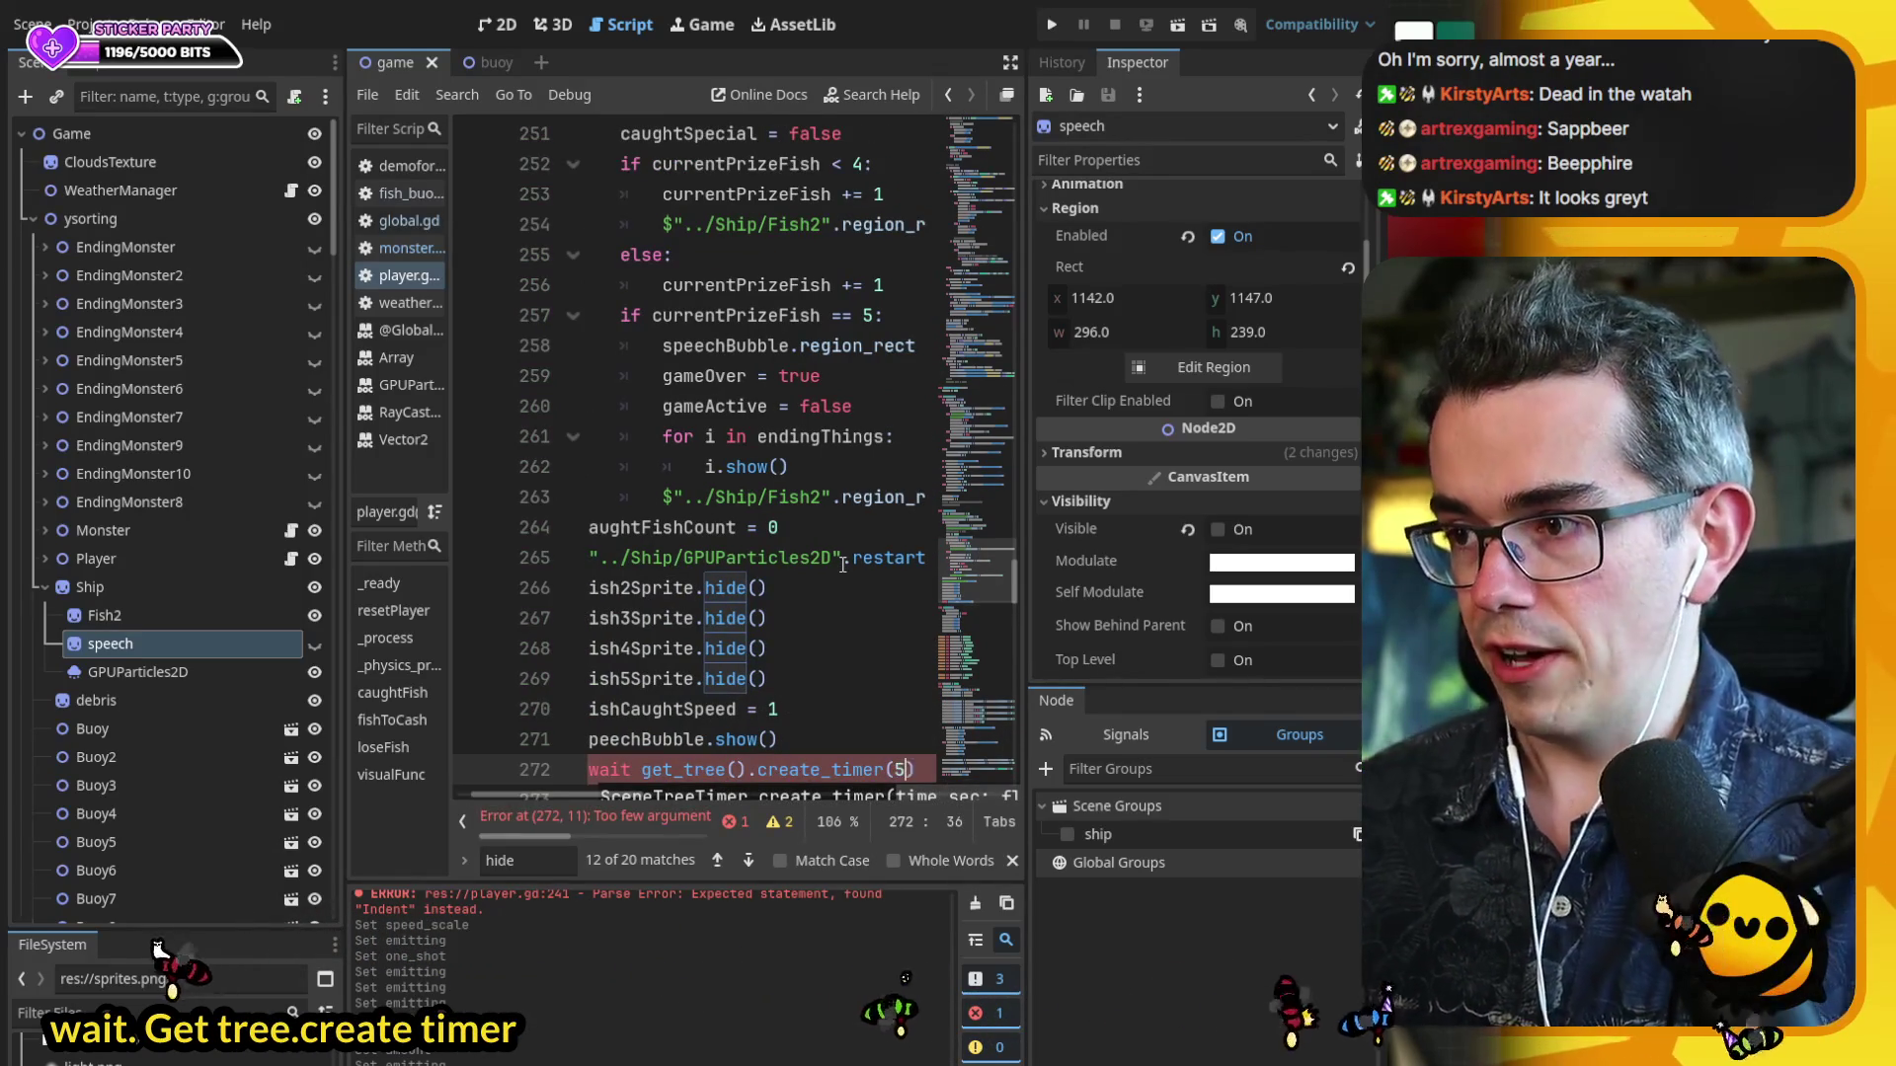
pyautogui.write(')')
pyautogui.write('.timeout:')
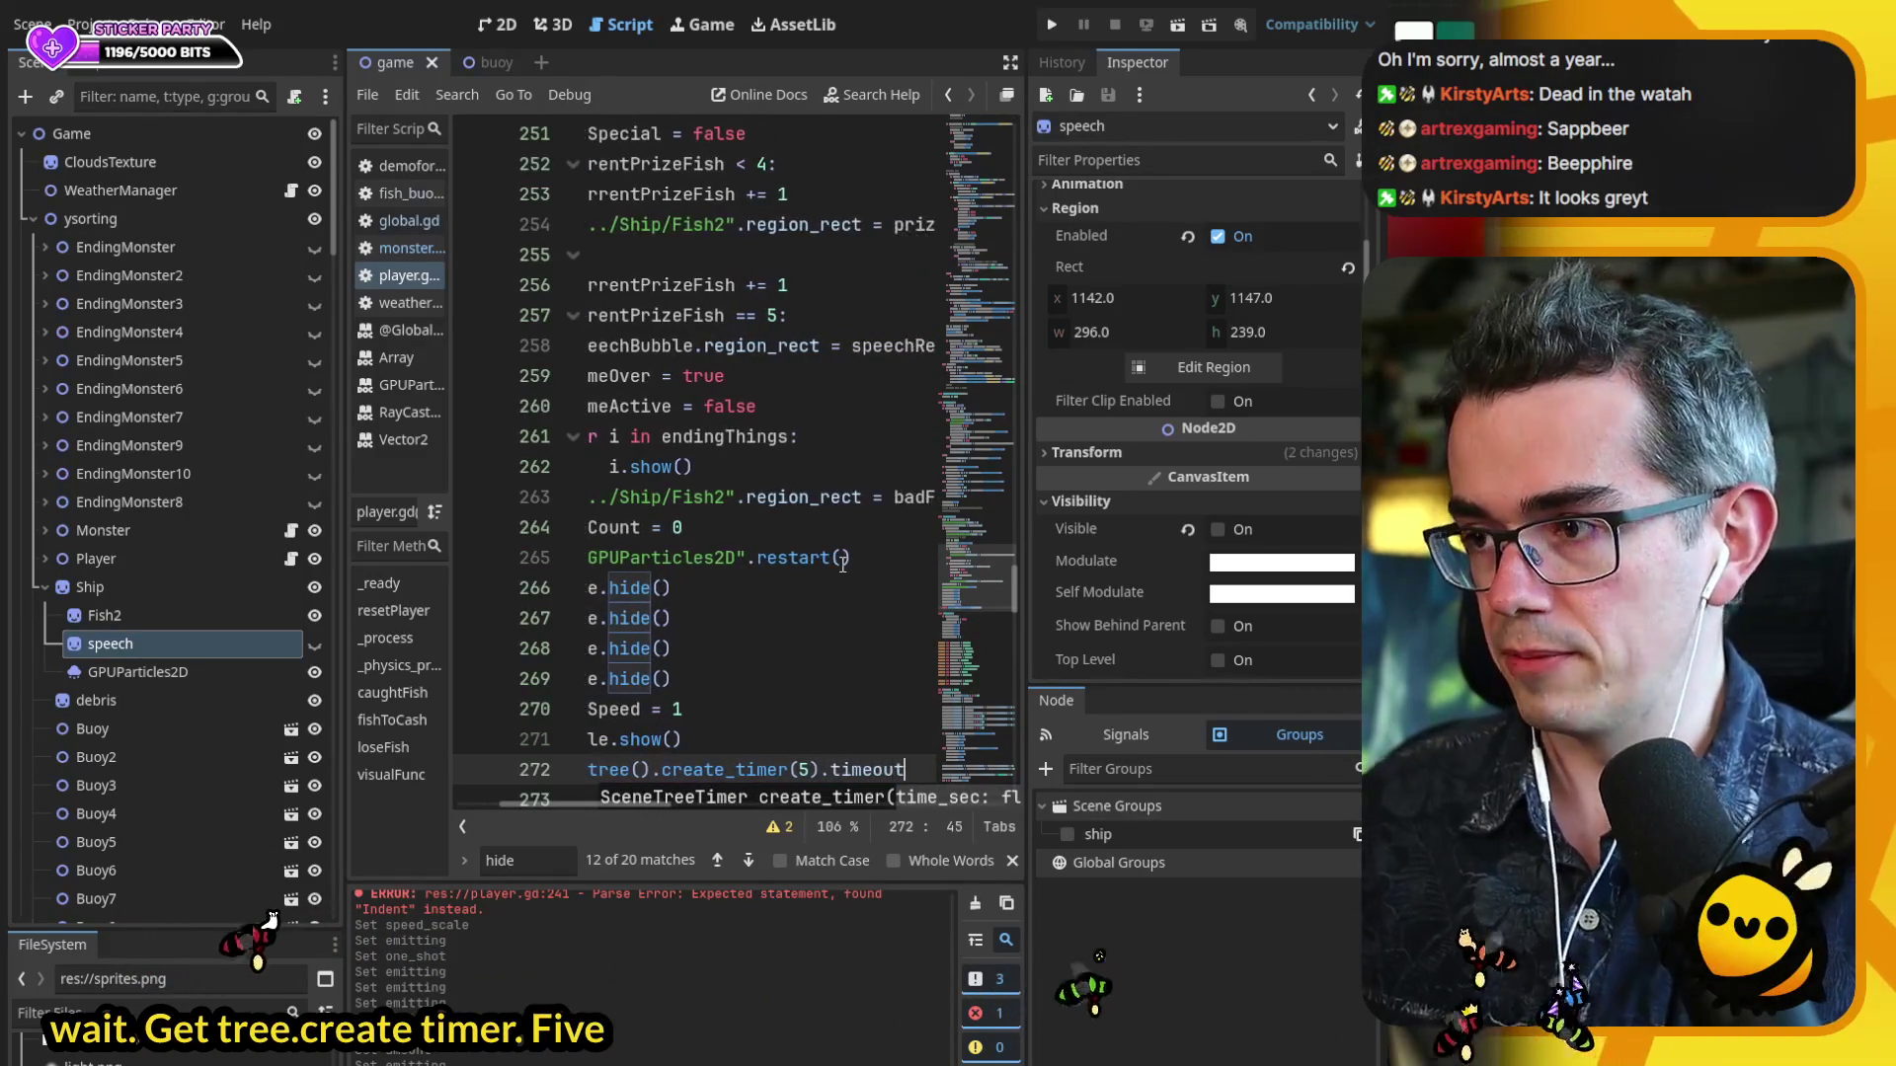
pyautogui.press('Return')
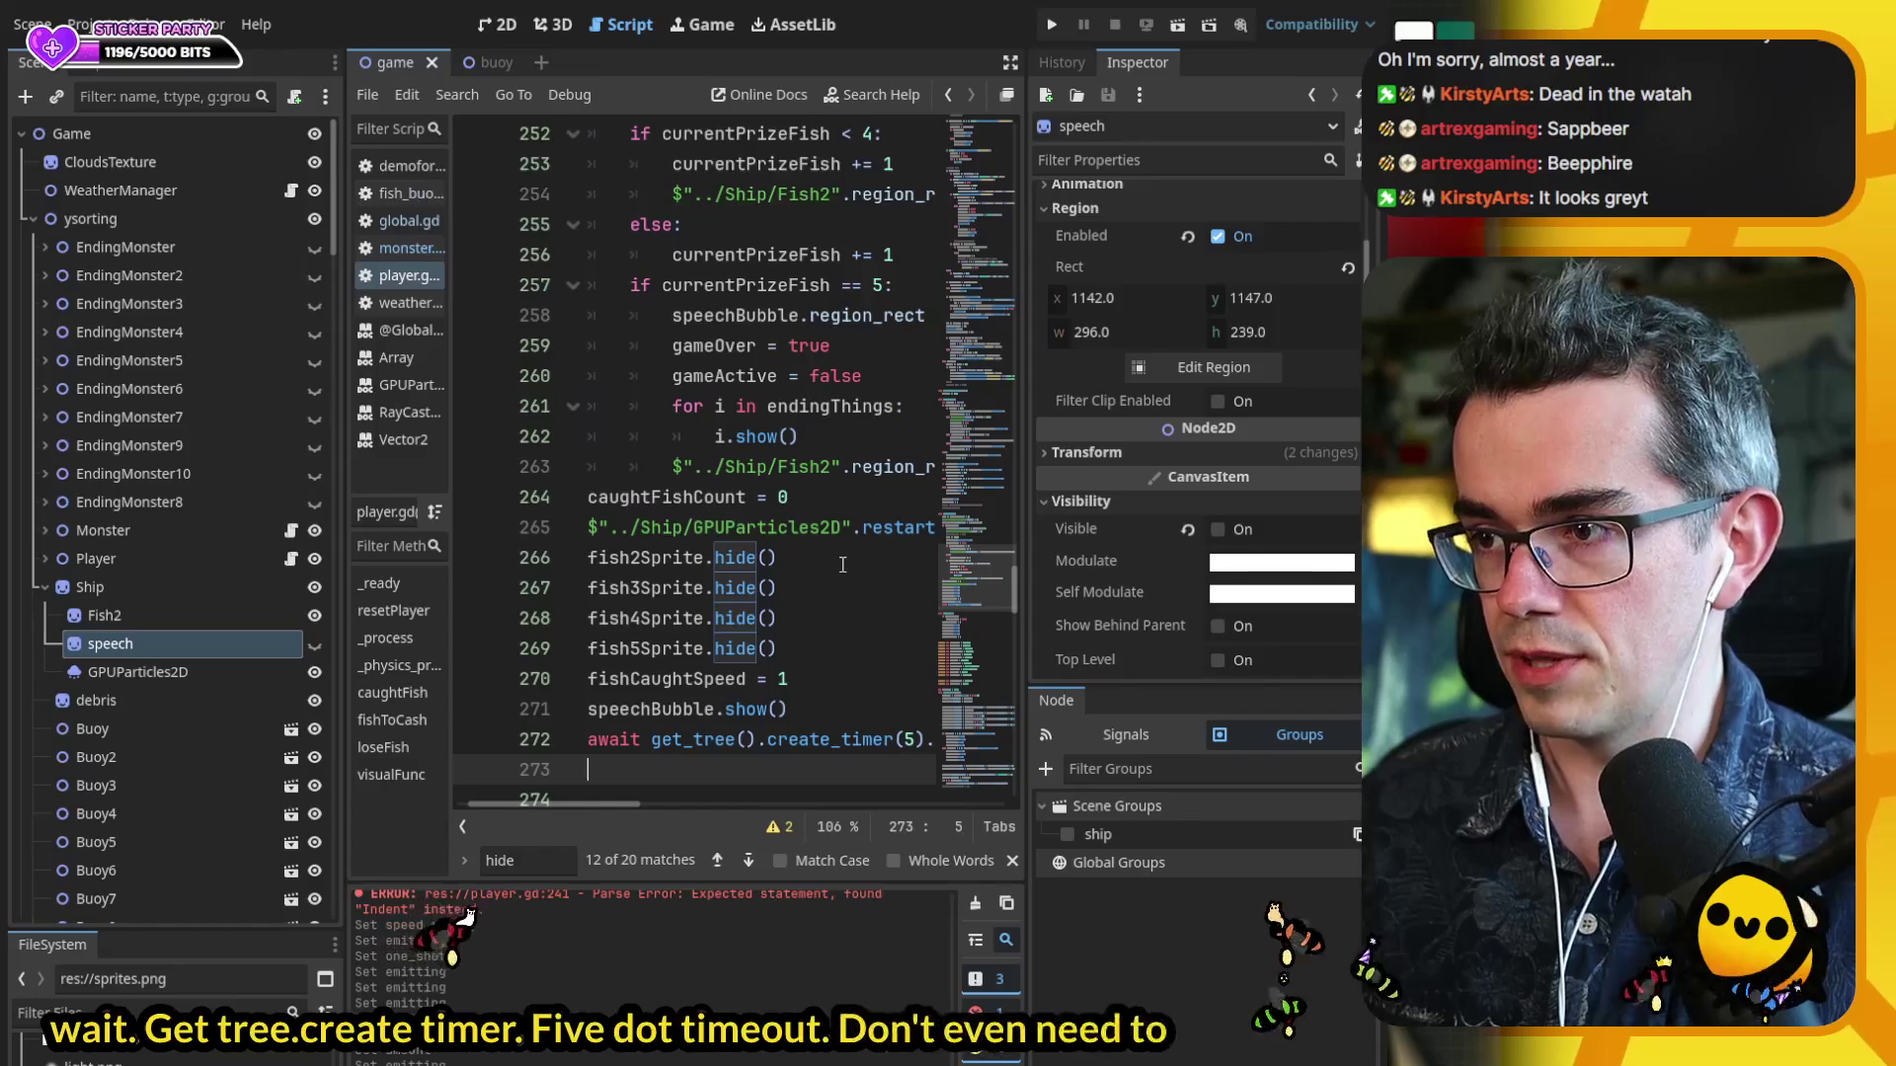
# - Add speechBubble.hide() after the wait by copying the show line, then return to the 2D scene
pyautogui.press('Up')
pyautogui.press('Up')
pyautogui.hotkey('ctrl', 'c')
pyautogui.press('Down')
pyautogui.press('Down')
pyautogui.hotkey('ctrl', 'v')
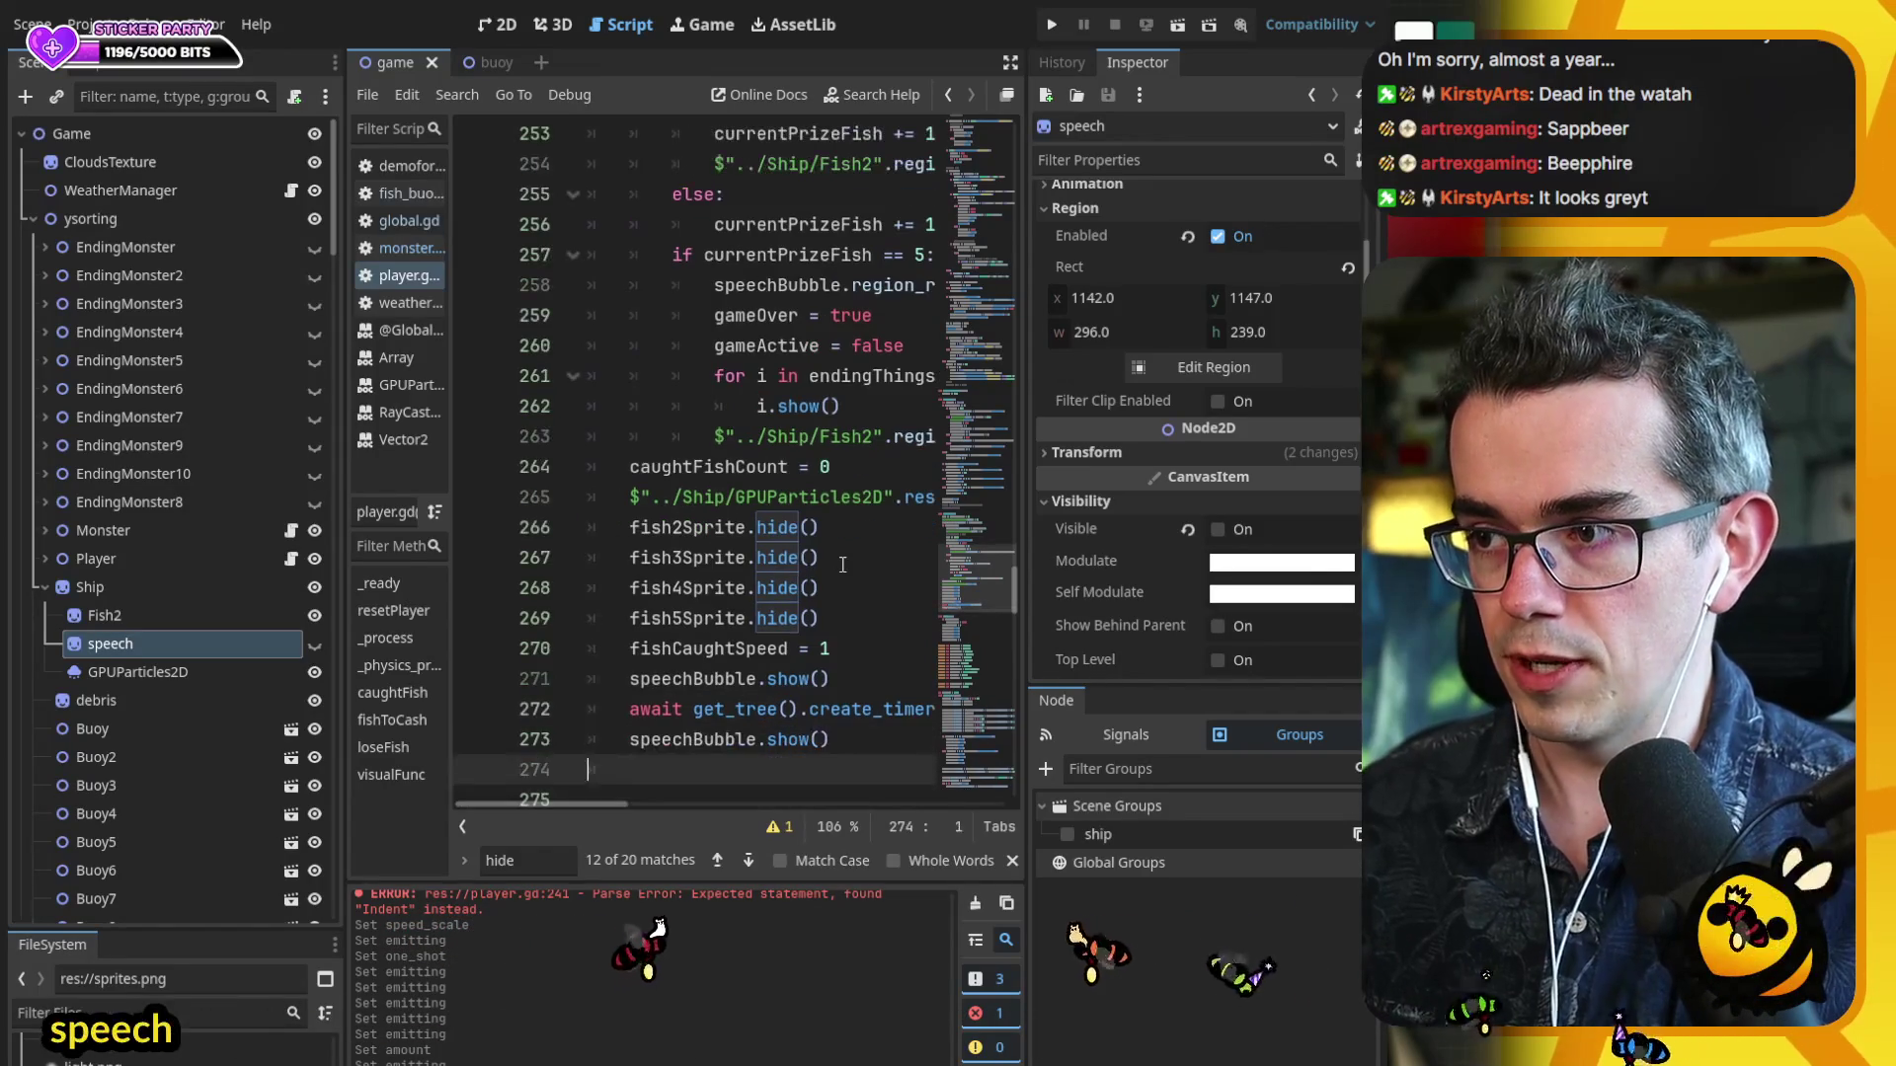
pyautogui.press('Left')
pyautogui.press('Left')
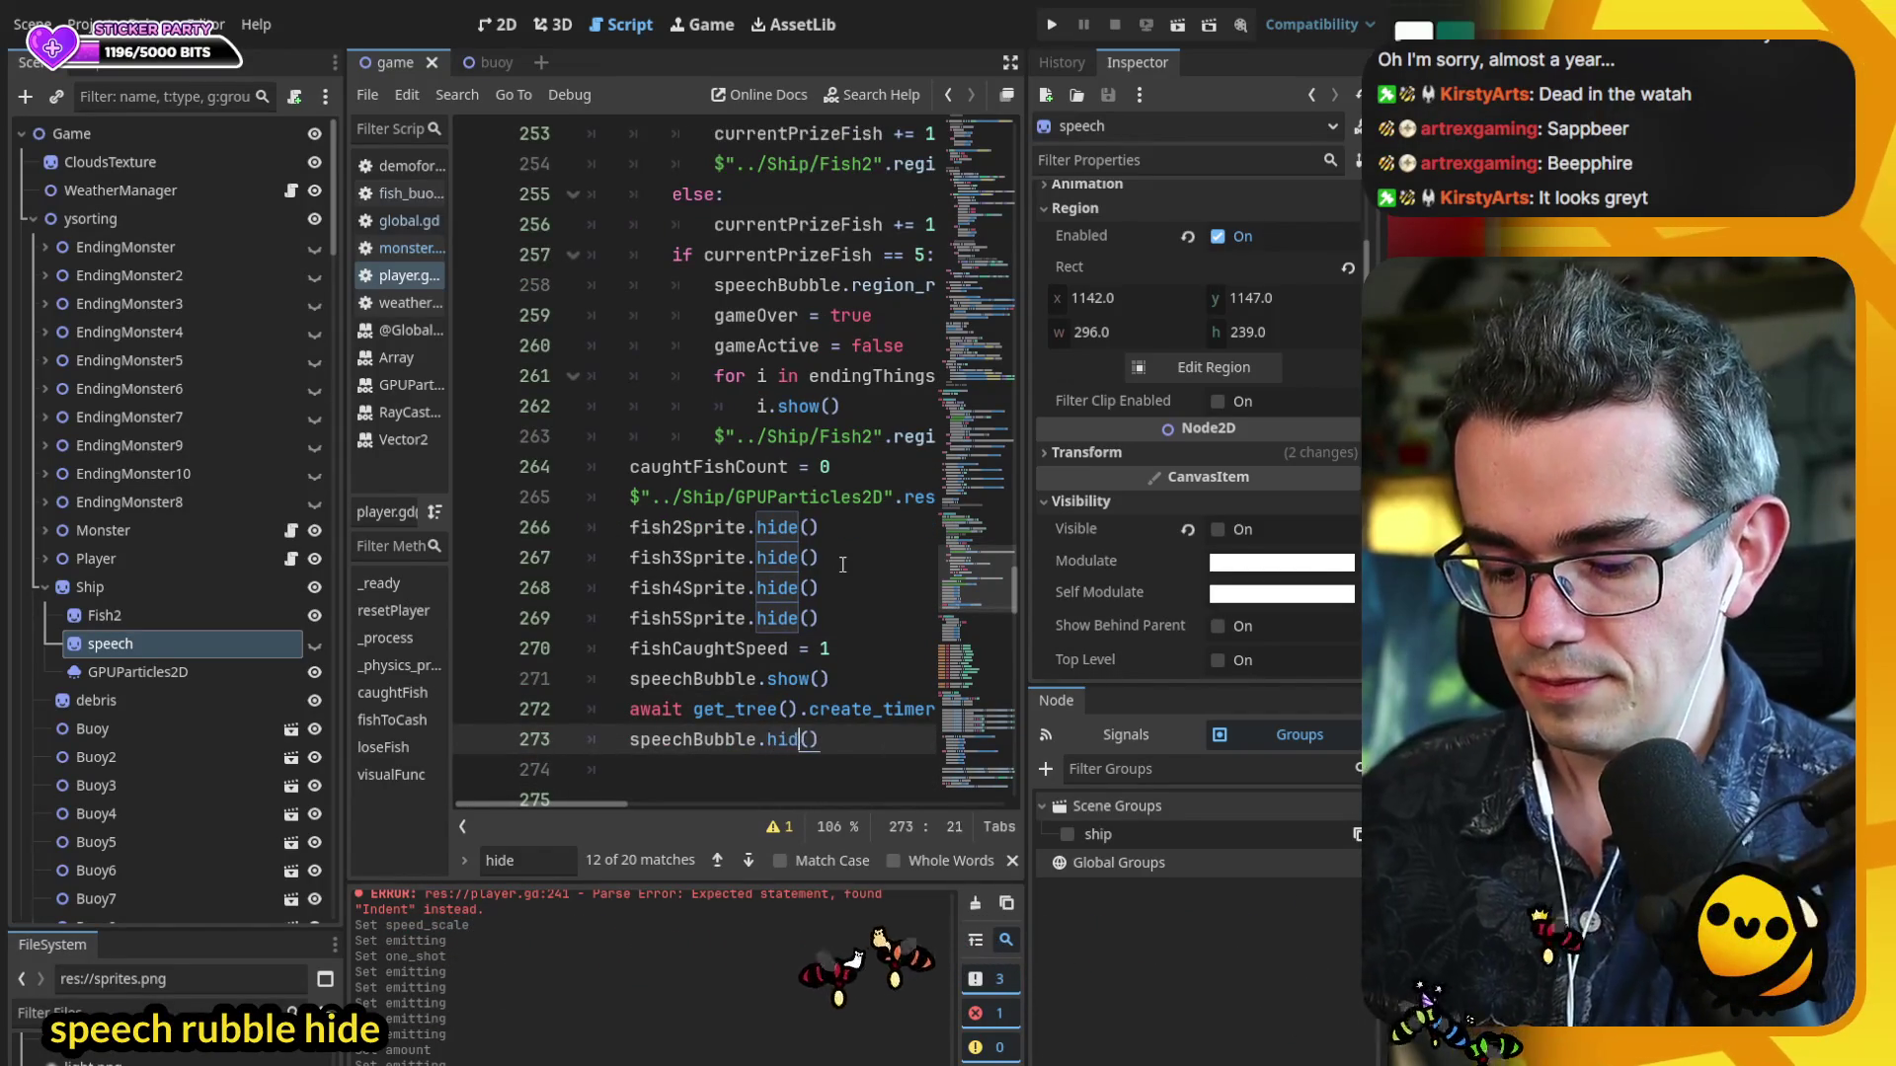
pyautogui.write('e')
pyautogui.click(845, 741)
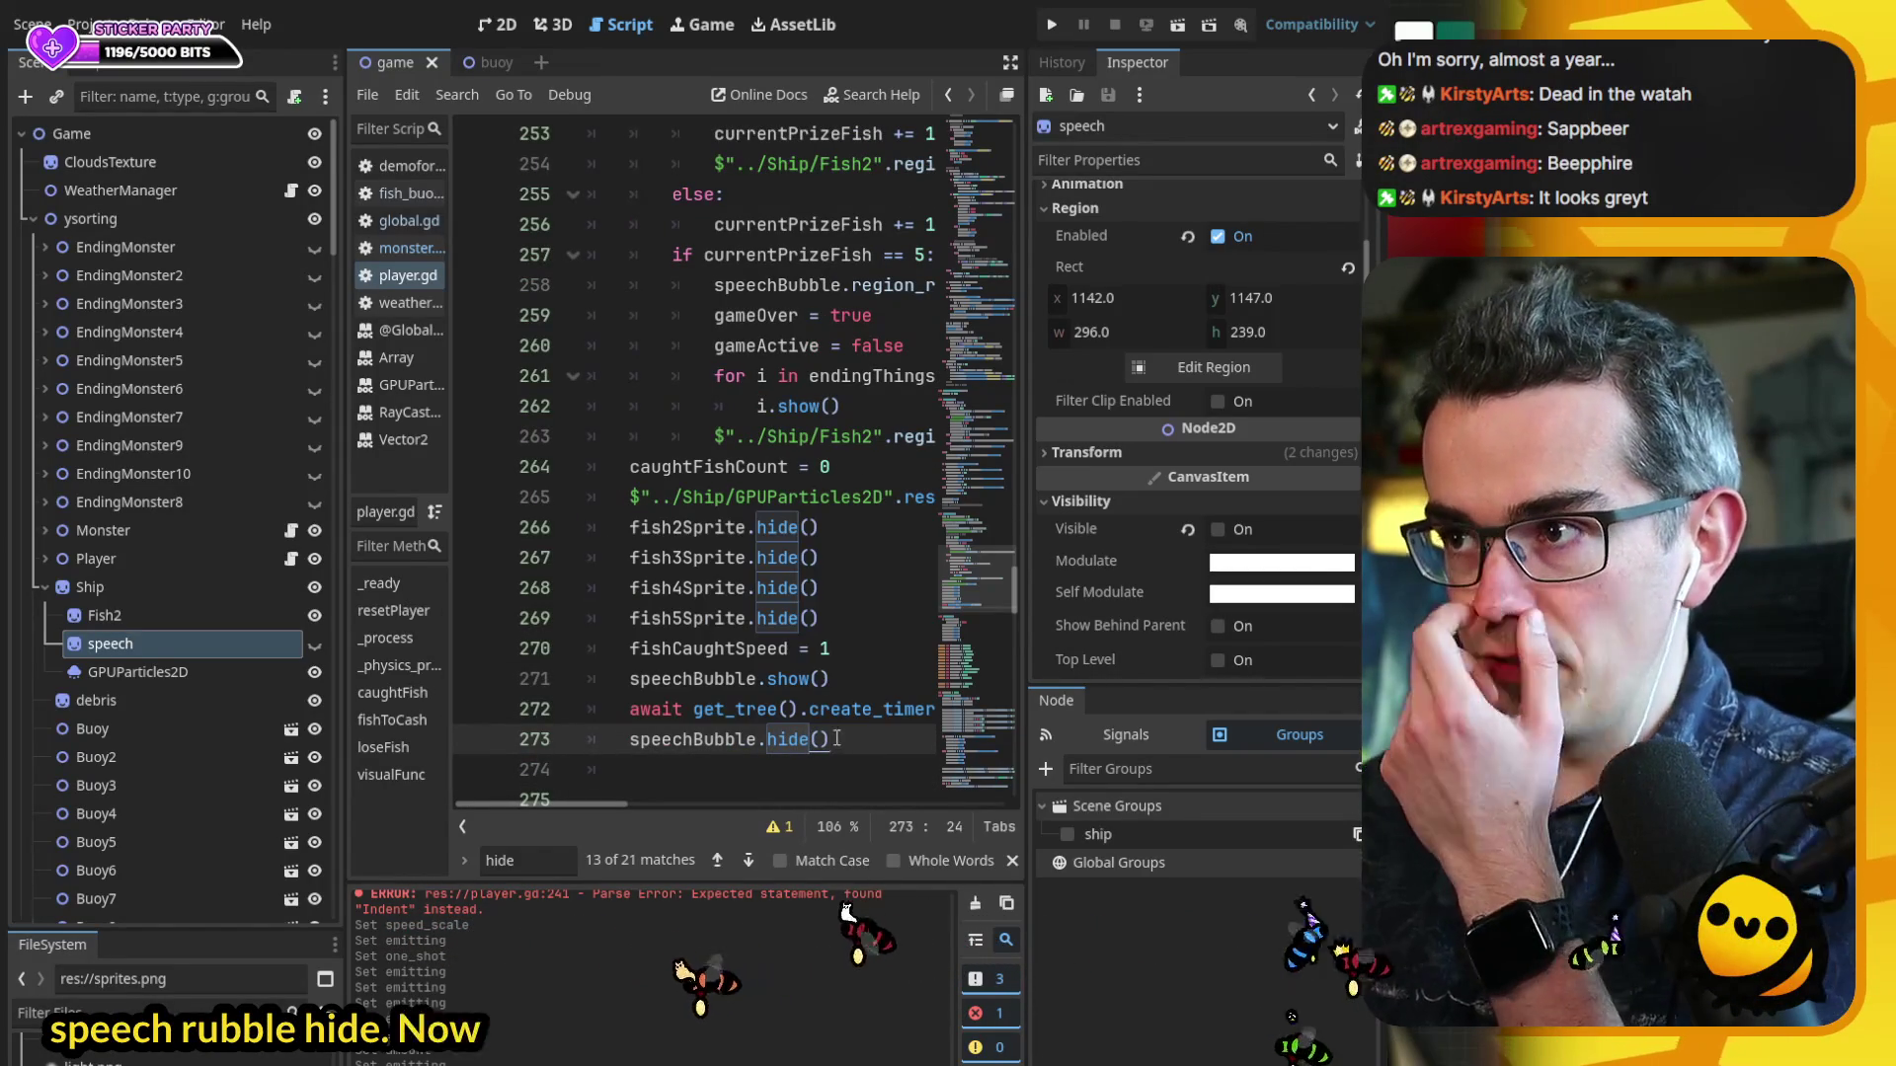
pyautogui.click(767, 321)
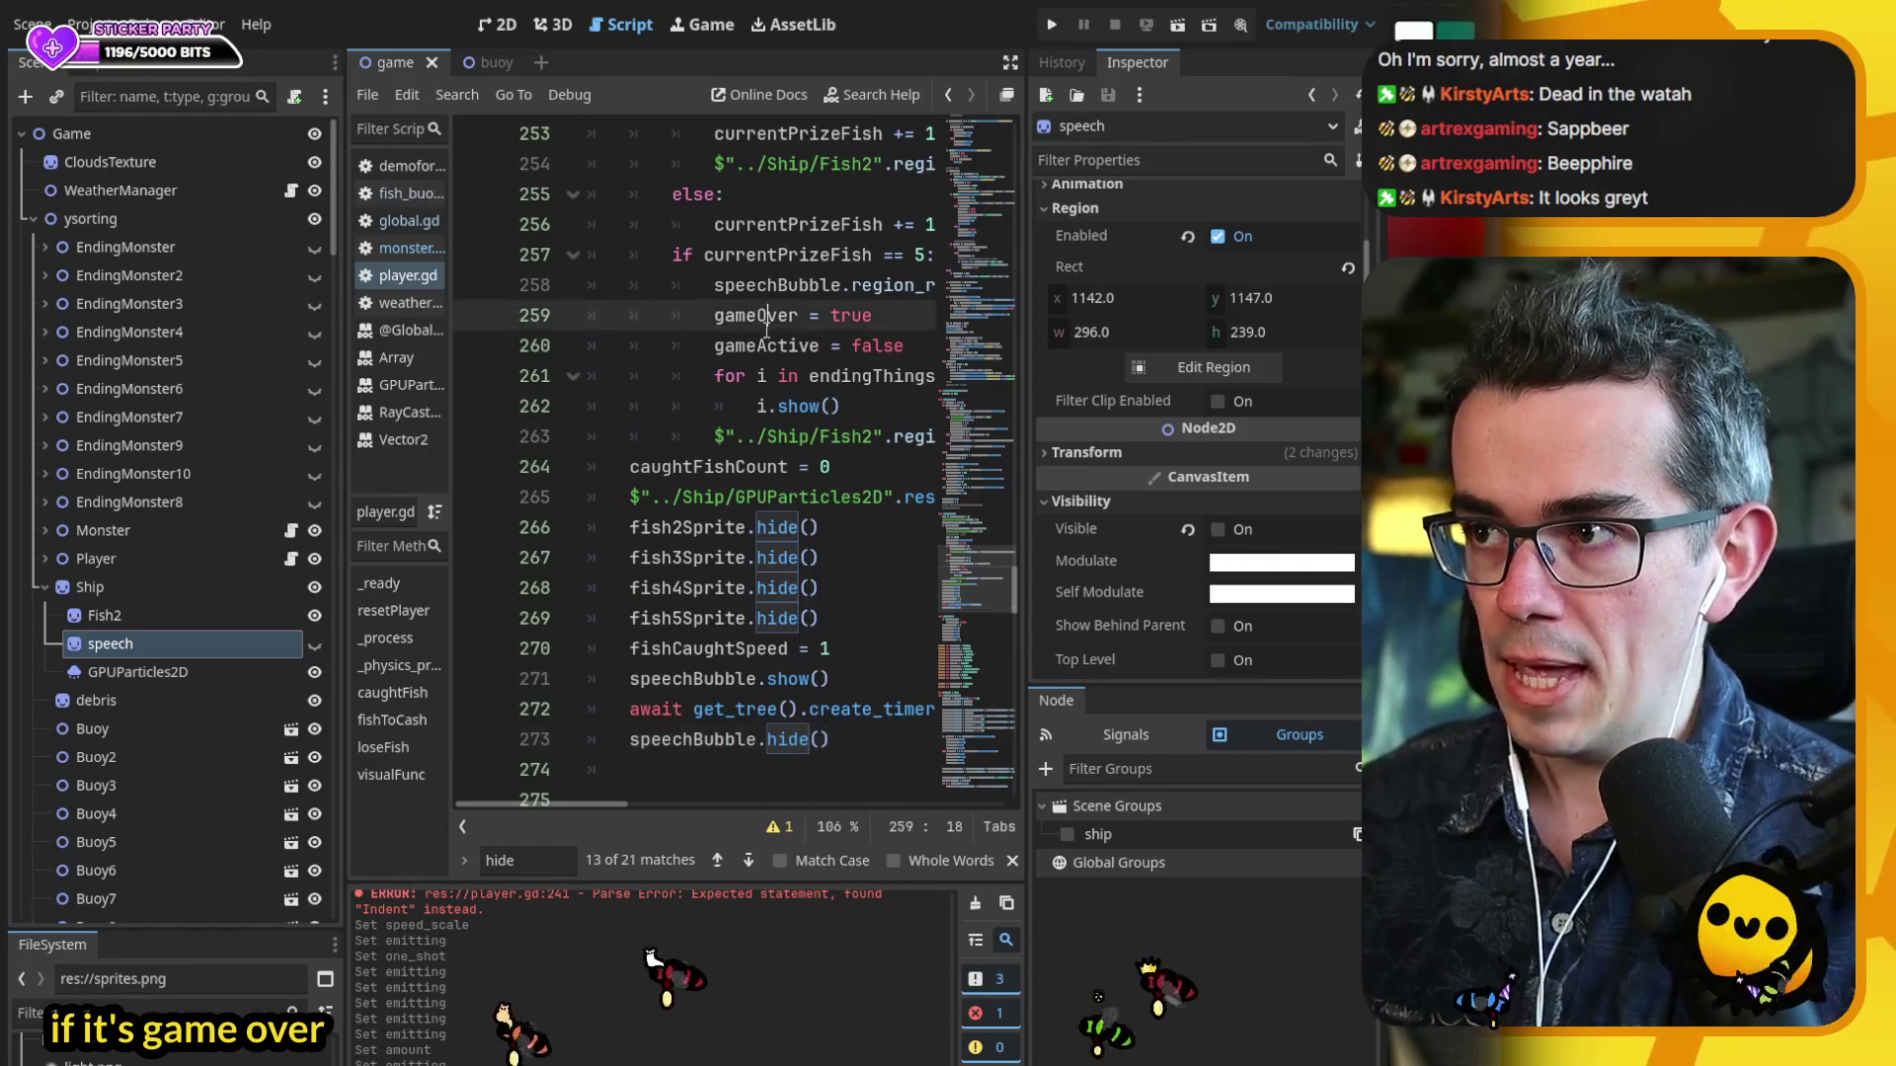
pyautogui.click(415, 636)
pyautogui.scroll(-6, 549, 609)
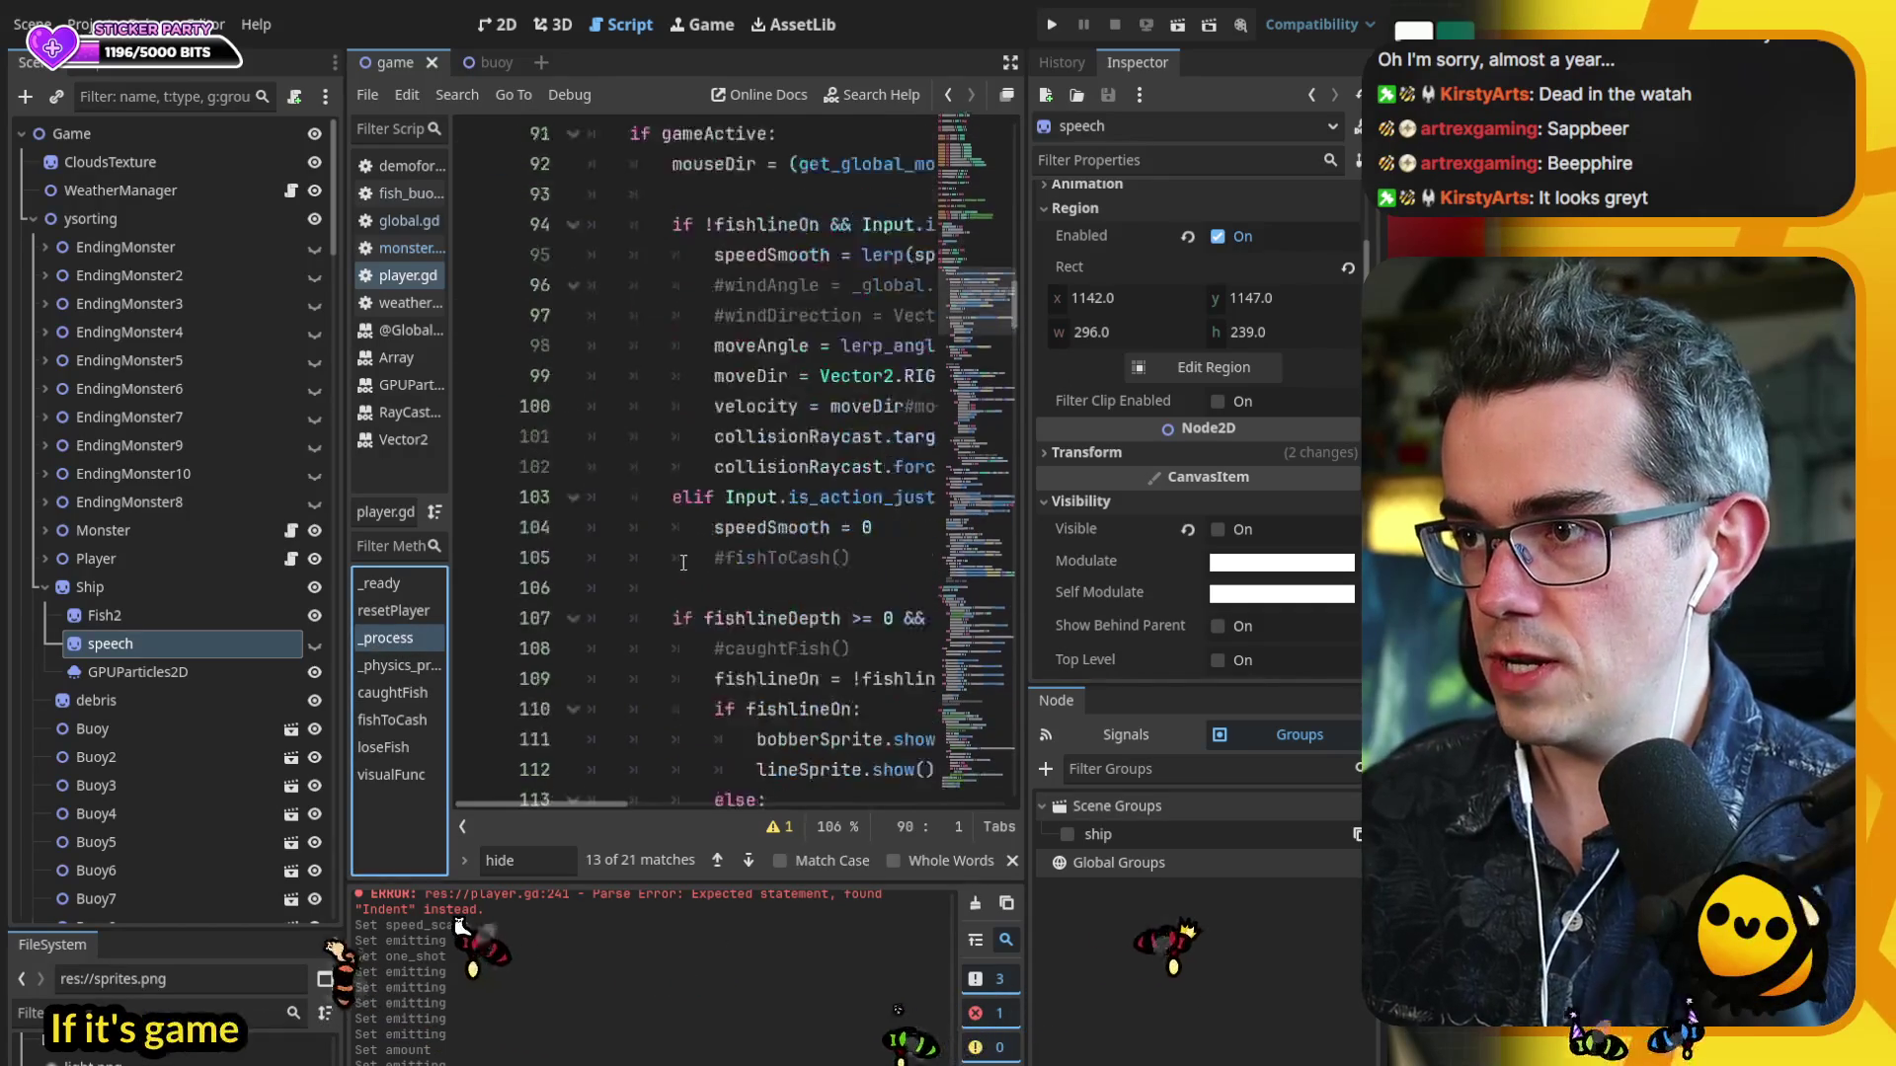
pyautogui.scroll(-3, 675, 563)
pyautogui.scroll(5, 676, 563)
pyautogui.hotkey('ctrl', 'F1')
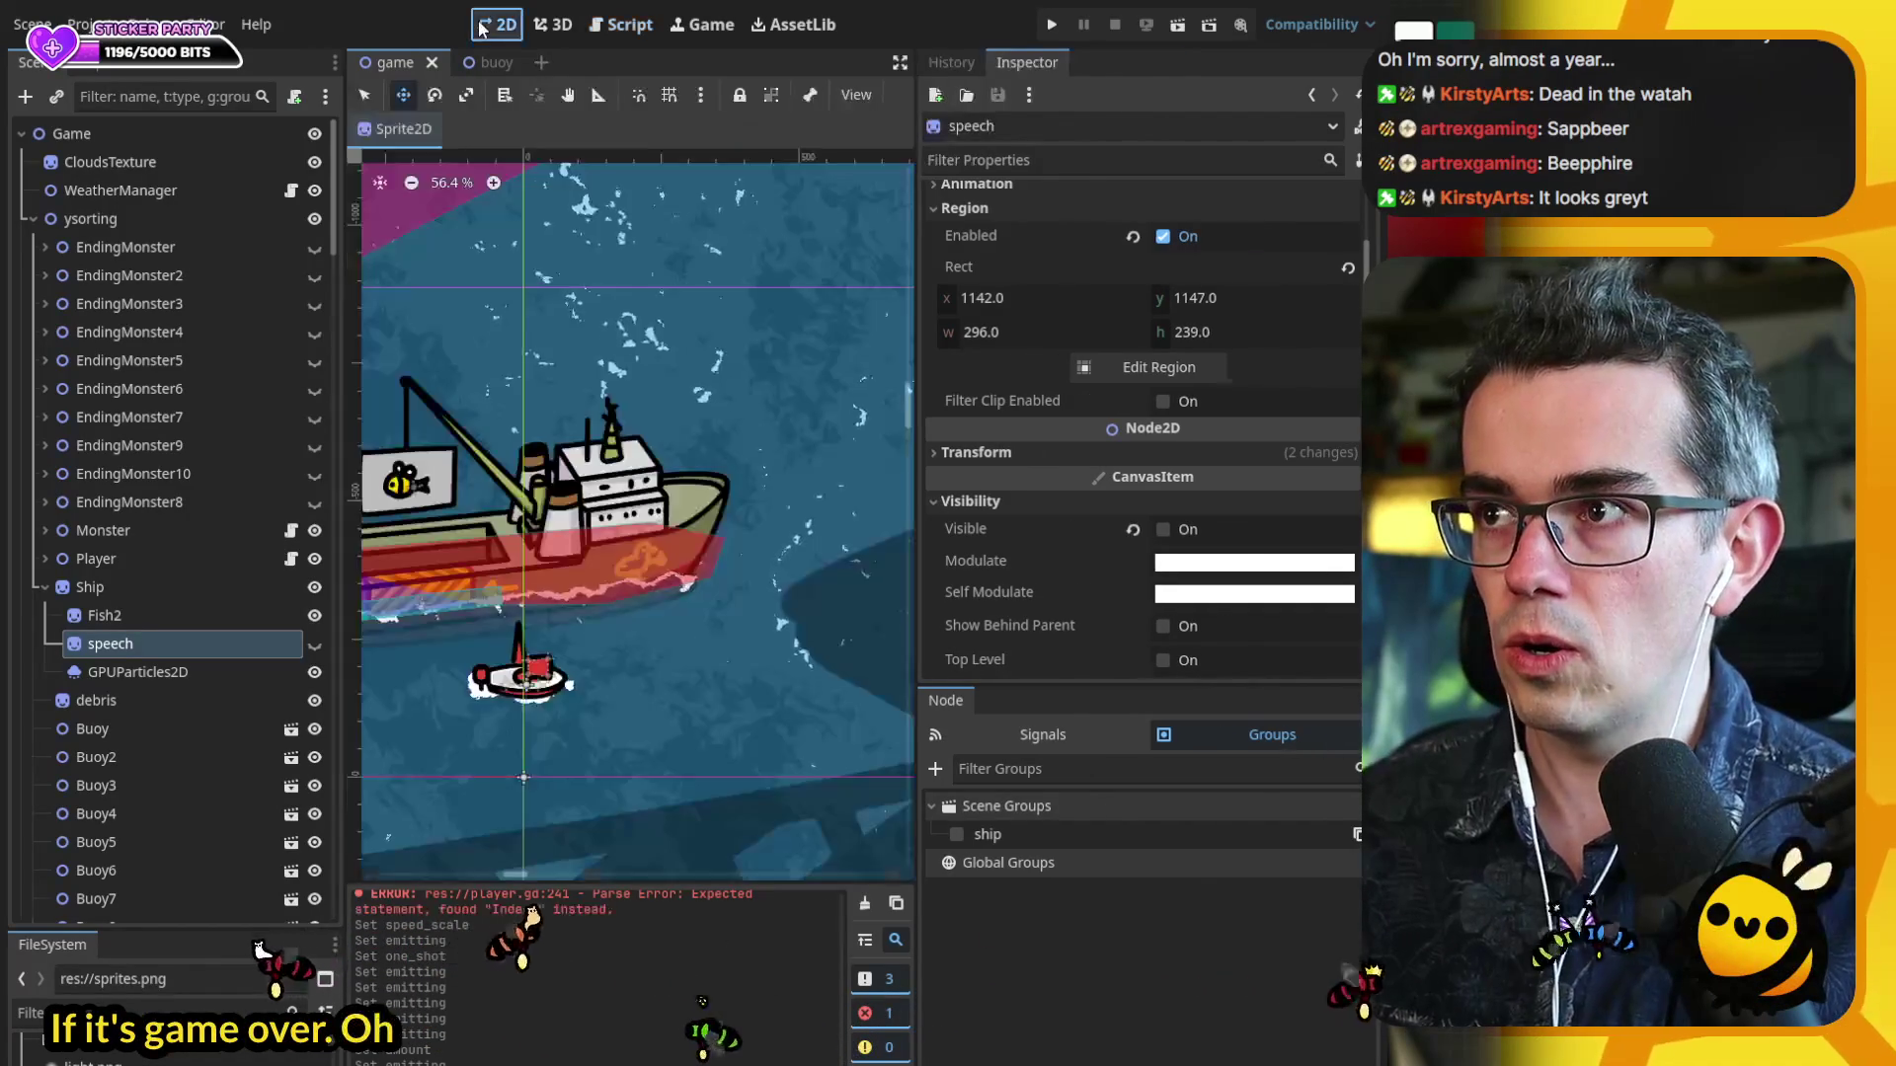
# - Duplicate the speech sprite and move the copy out of Ship to below debris
pyautogui.scroll(-3, 528, 488)
pyautogui.click(174, 618)
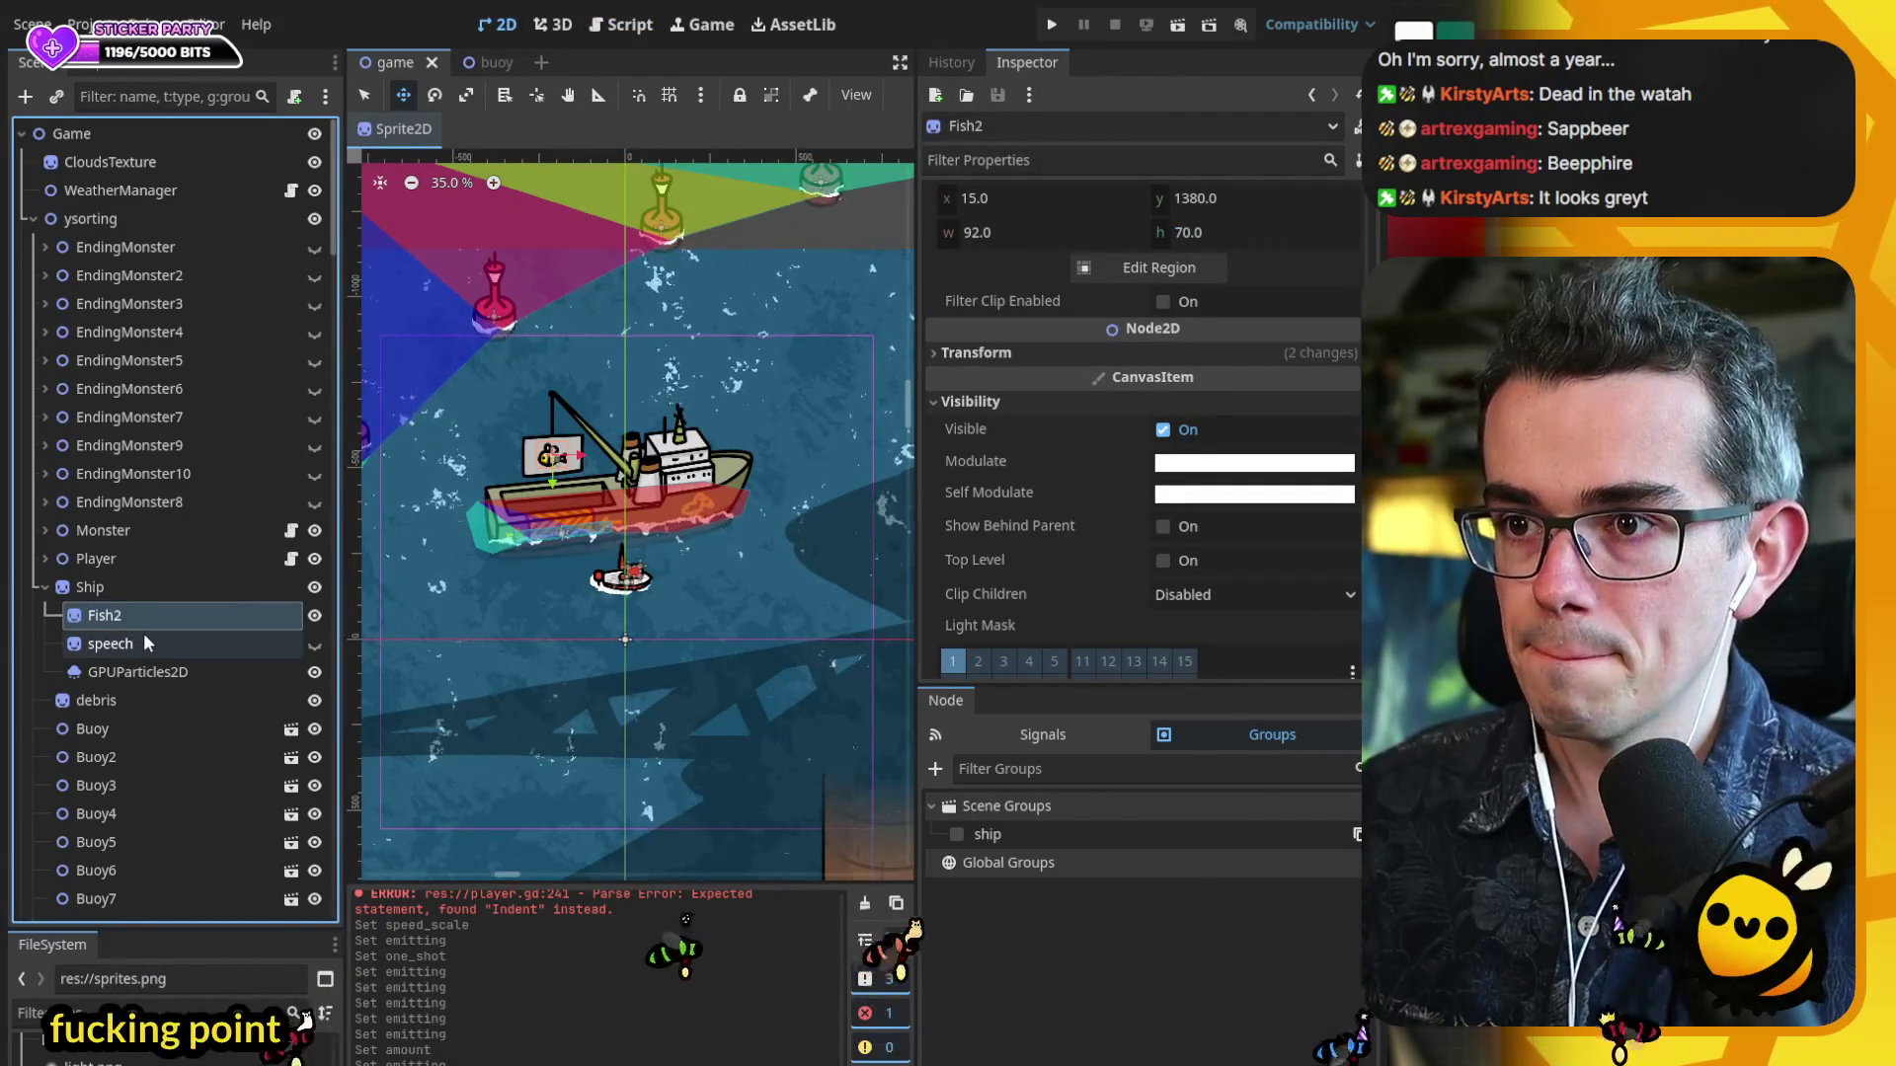
pyautogui.click(140, 637)
pyautogui.hotkey('ctrl', 'c')
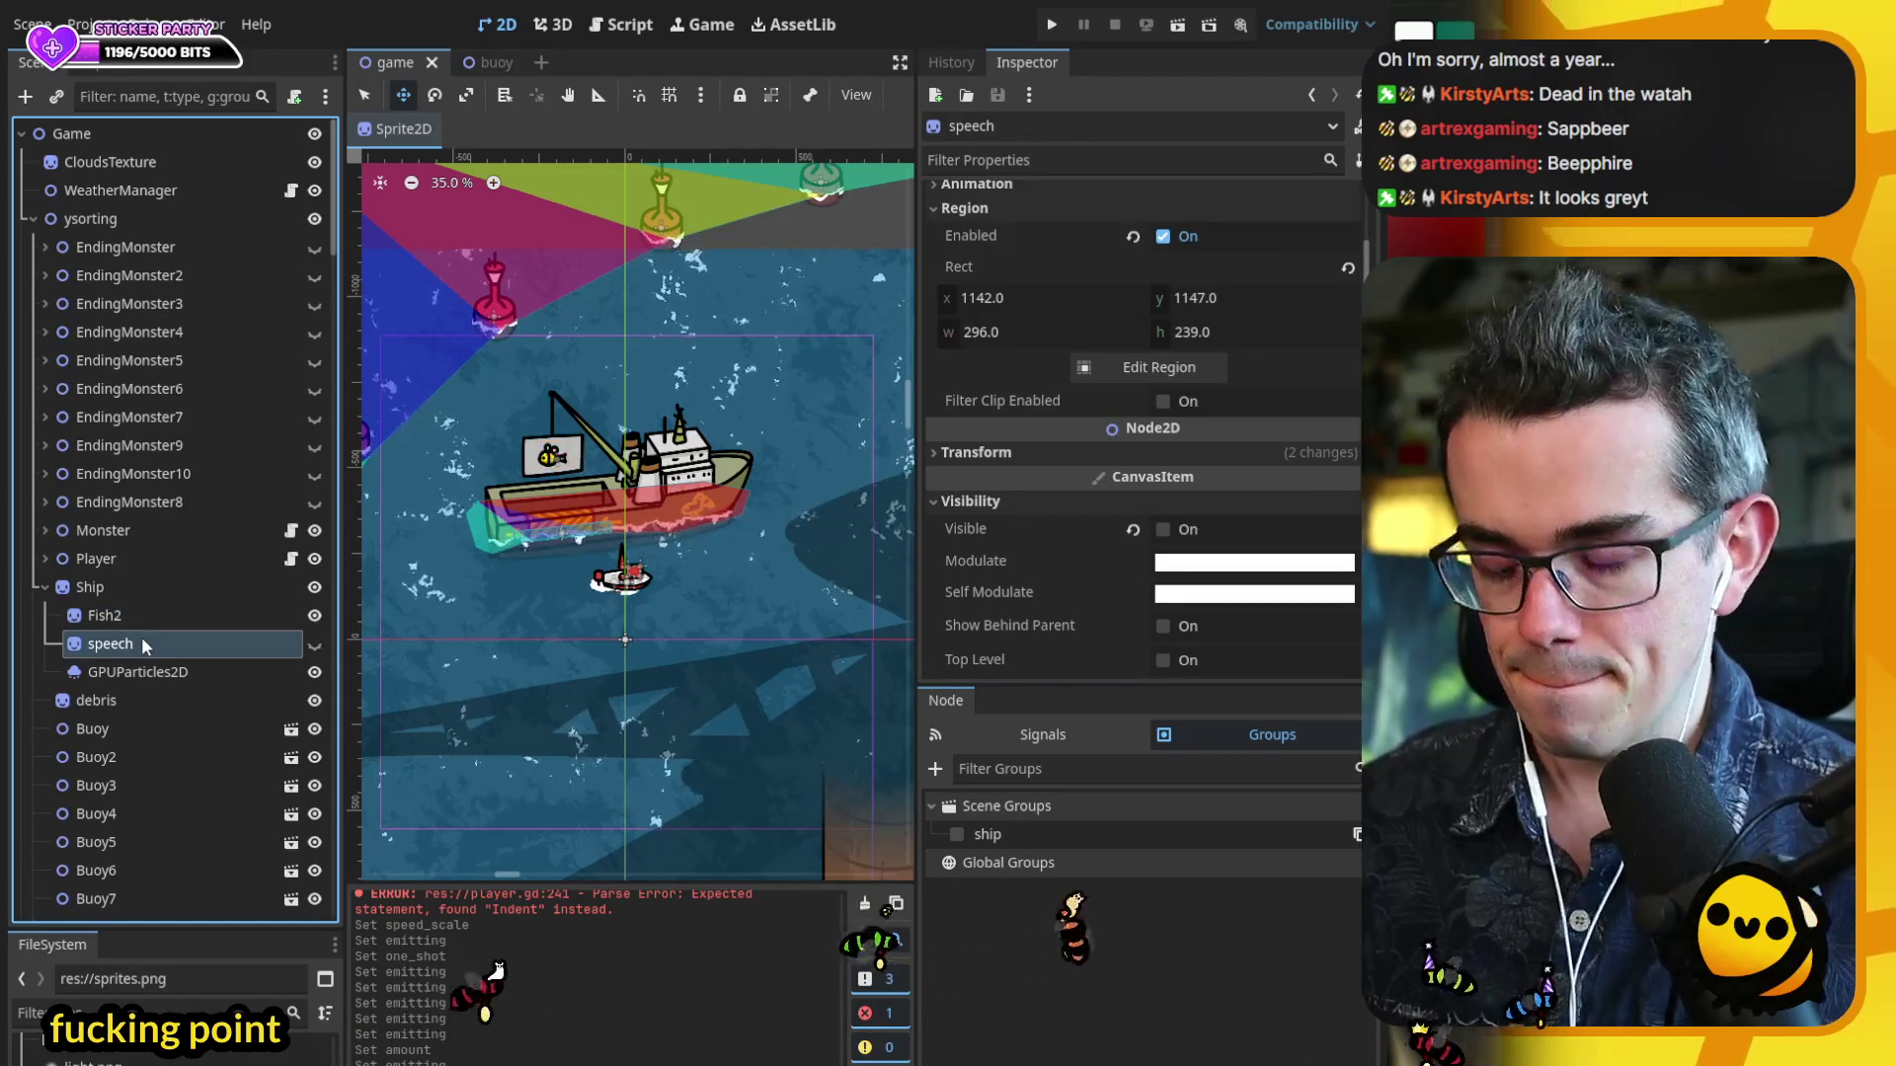
pyautogui.hotkey('ctrl', 'v')
pyautogui.scroll(3, 521, 544)
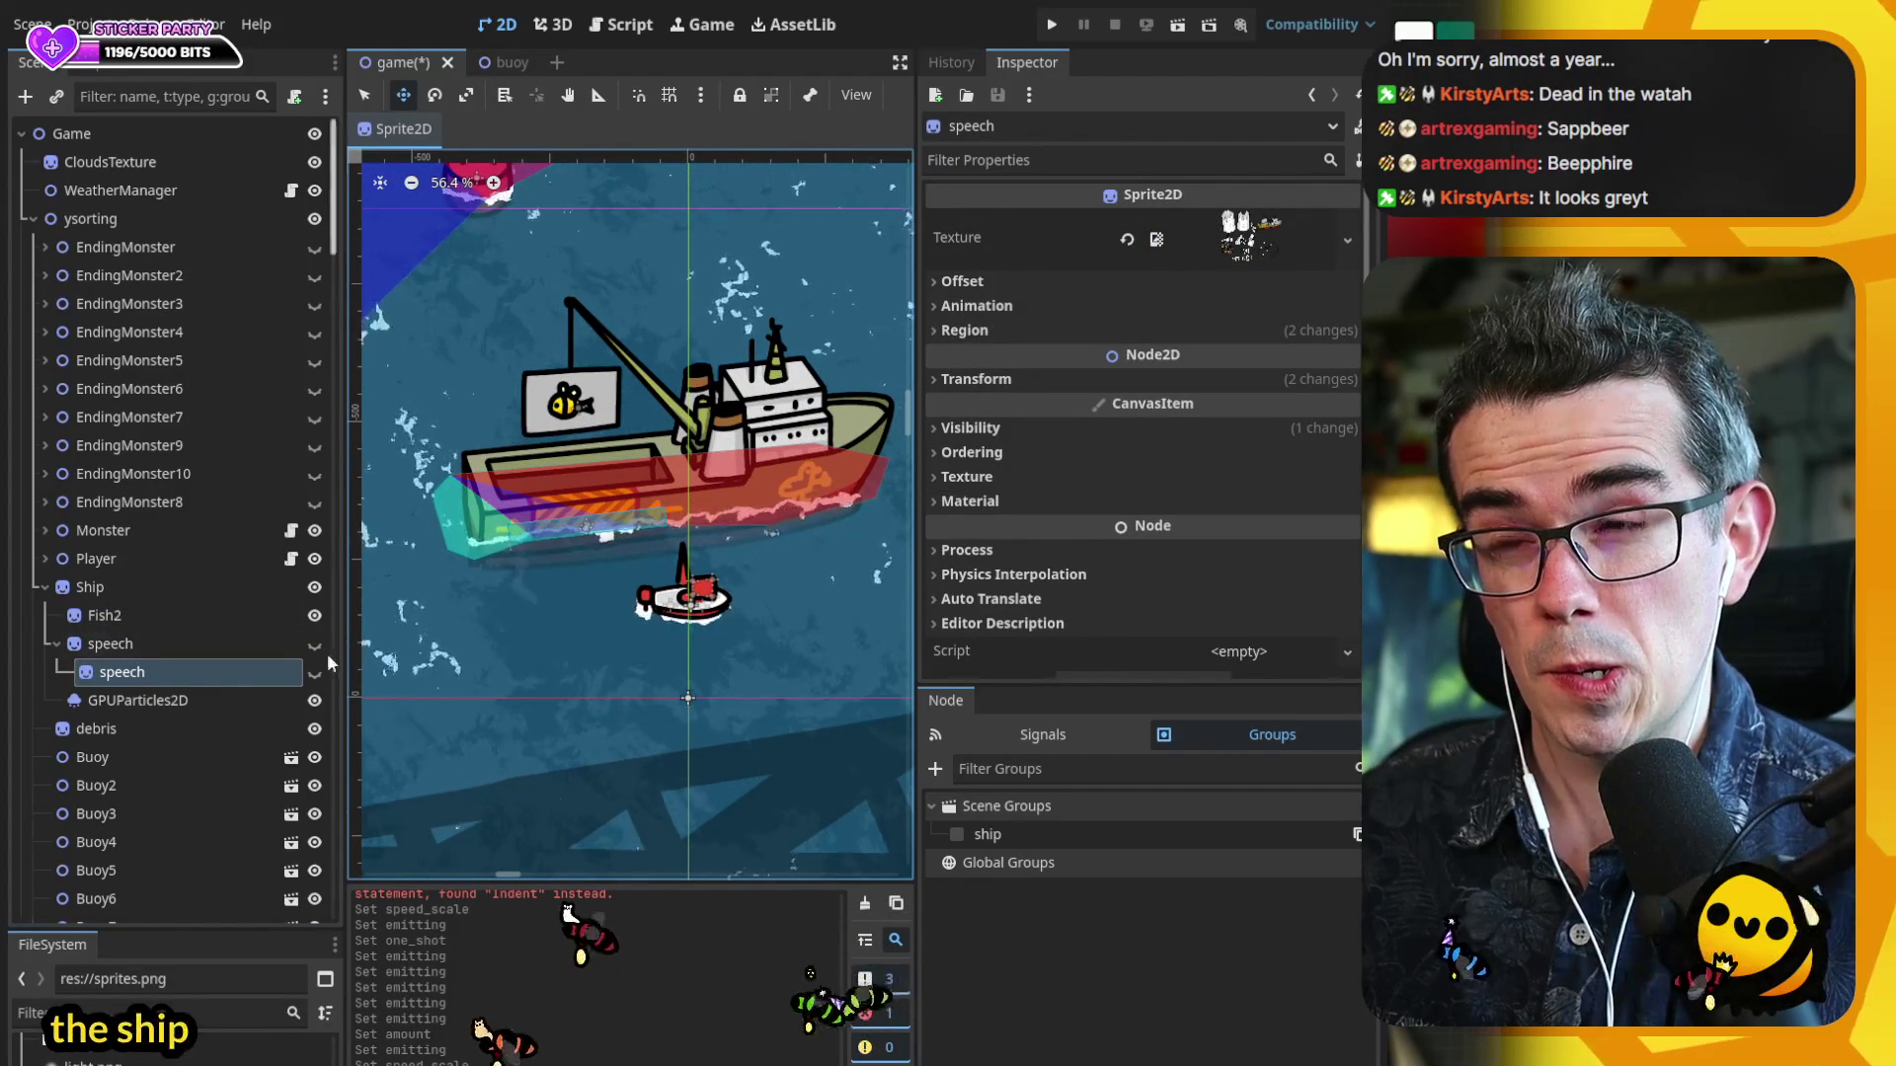
pyautogui.moveTo(190, 668); pyautogui.dragTo(152, 738)
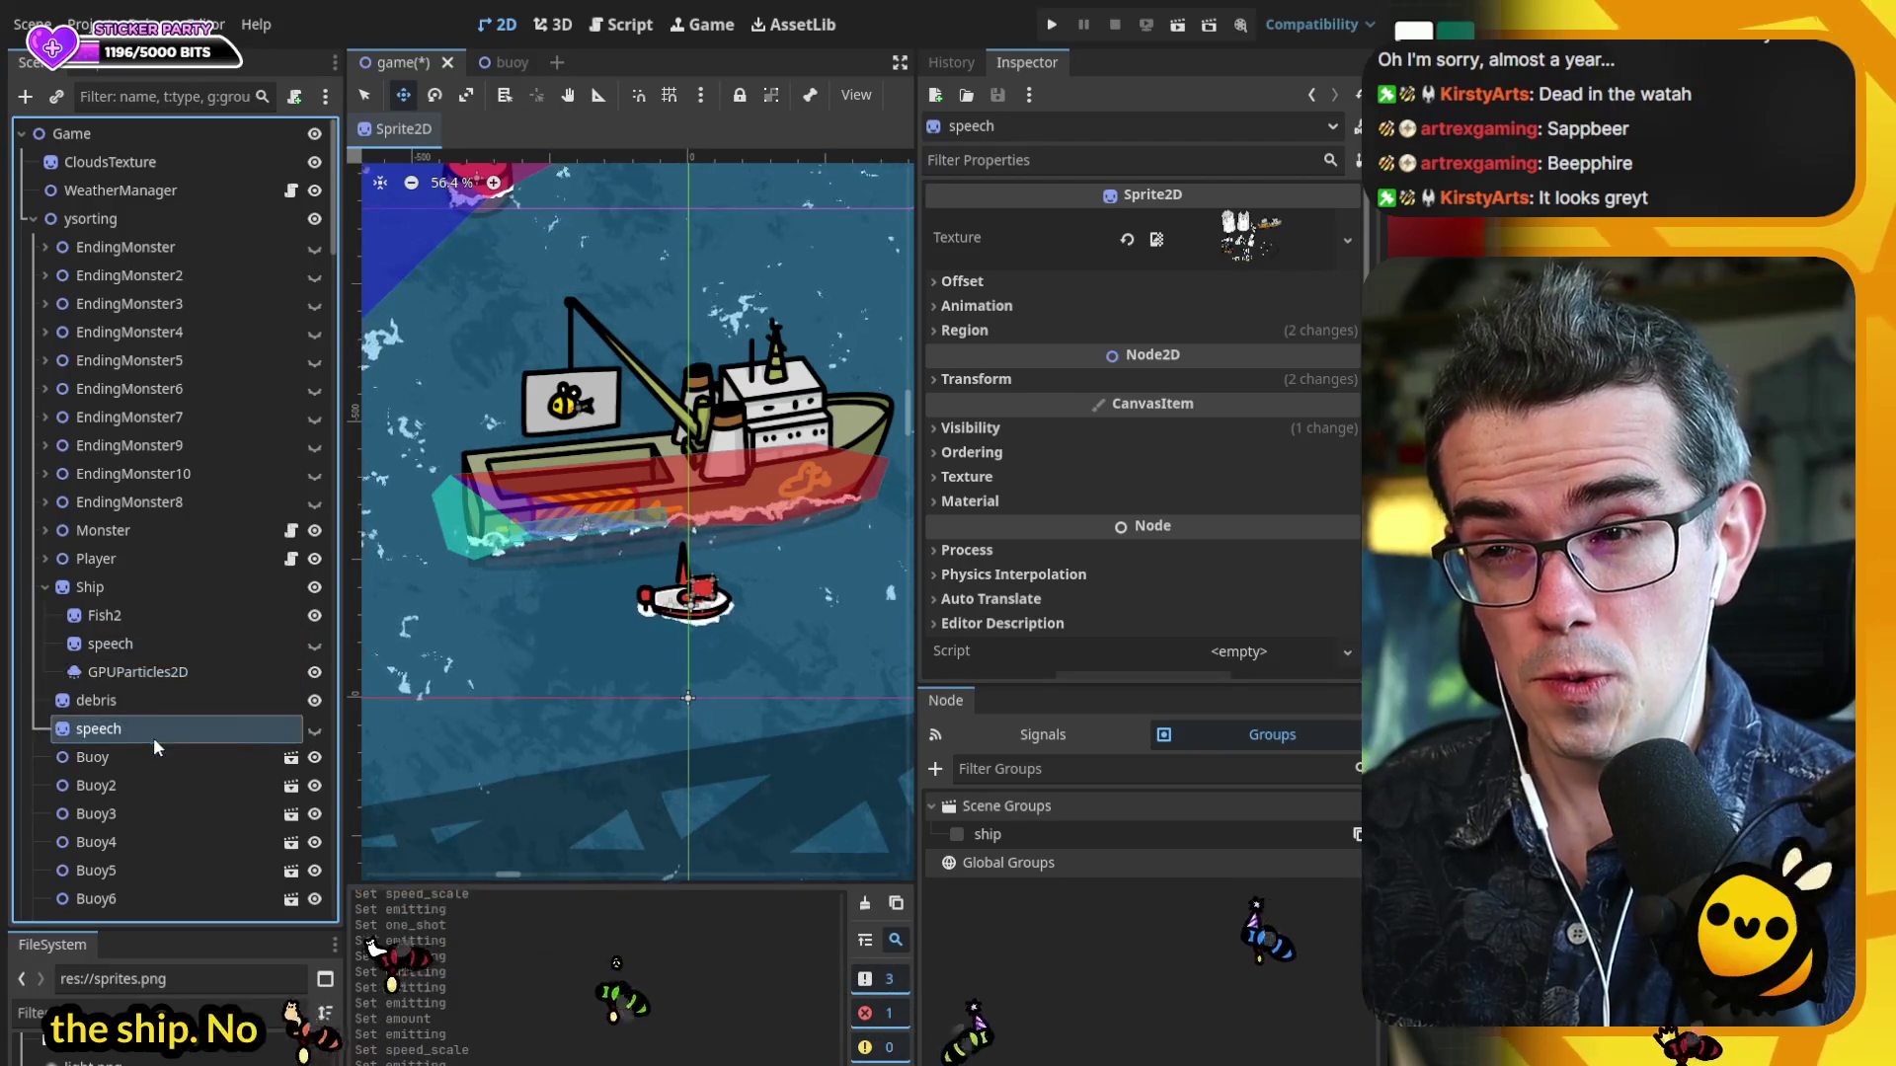
# - Set the copy's texture region to the spiky teeth art (1055, 1421, 997 × 626)
pyautogui.click(973, 330)
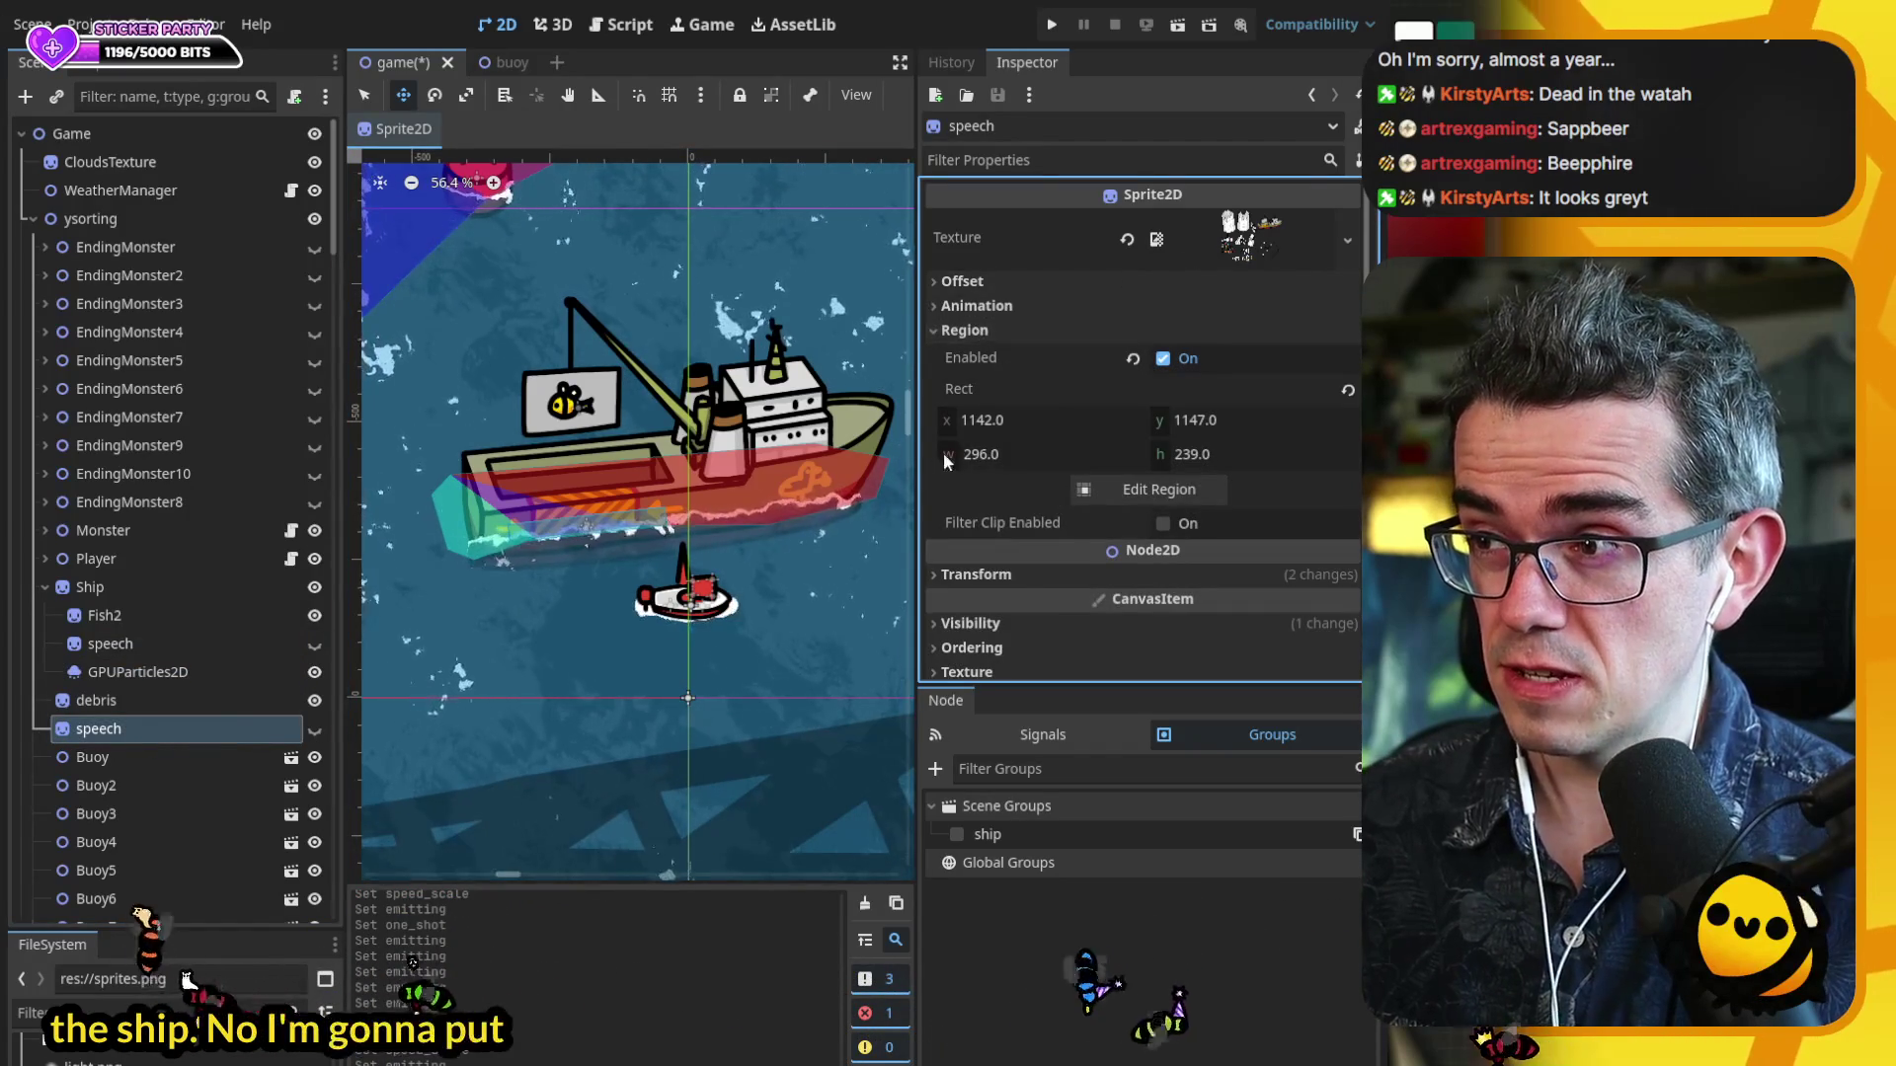
pyautogui.click(1163, 486)
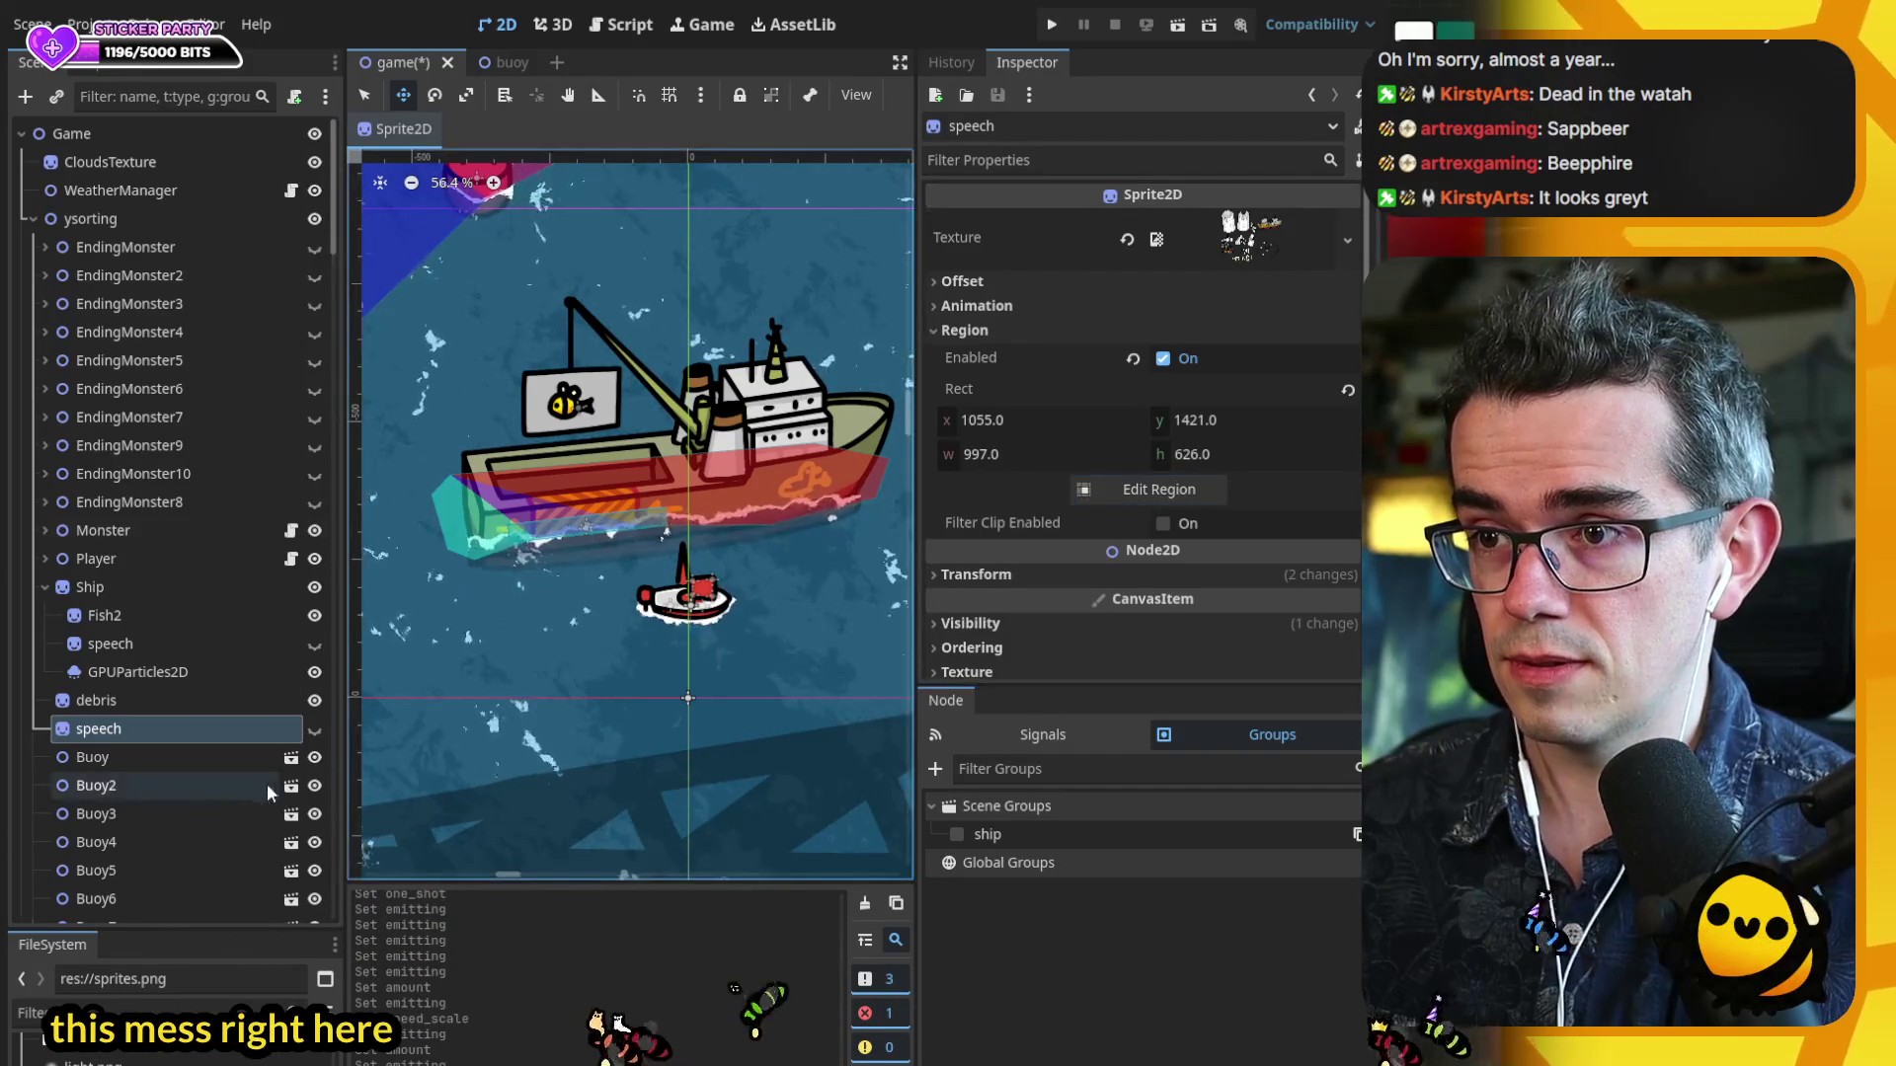
pyautogui.scroll(-8, 570, 509)
pyautogui.scroll(6, 573, 505)
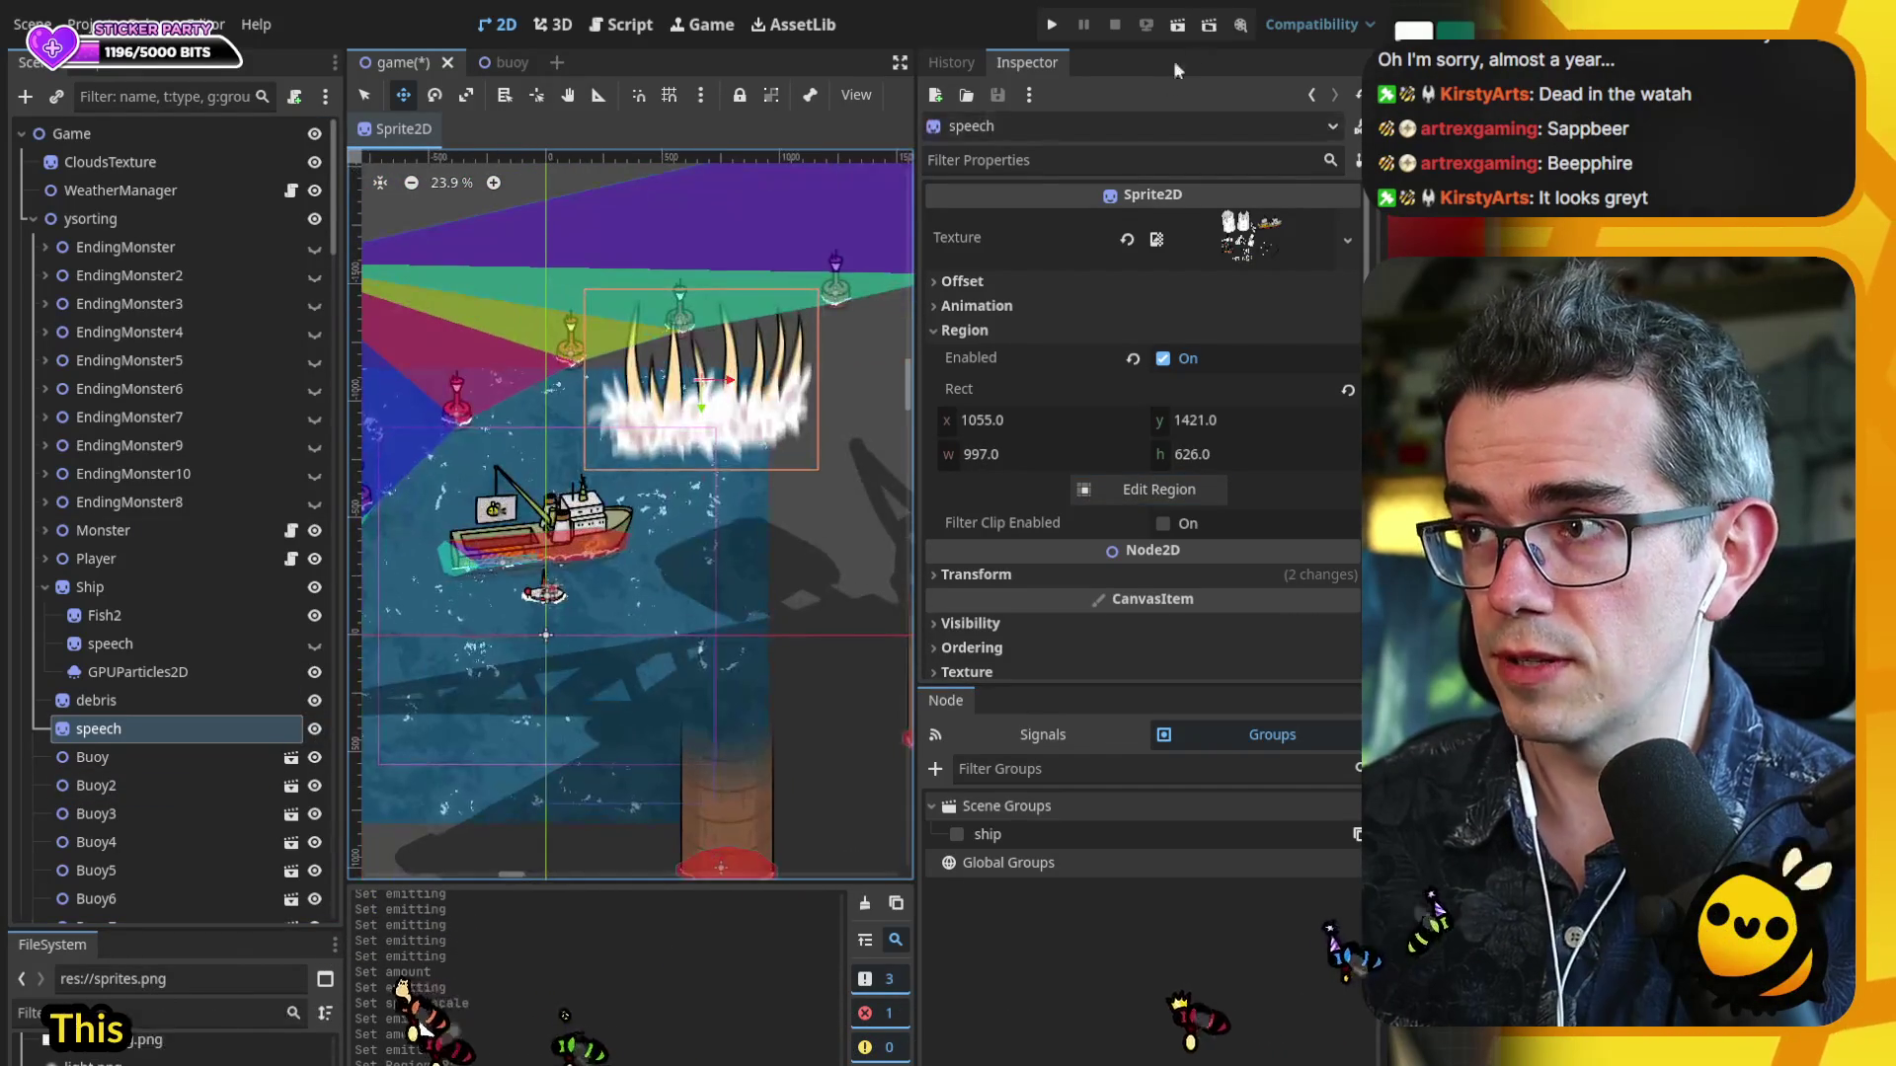
pyautogui.click(180, 741)
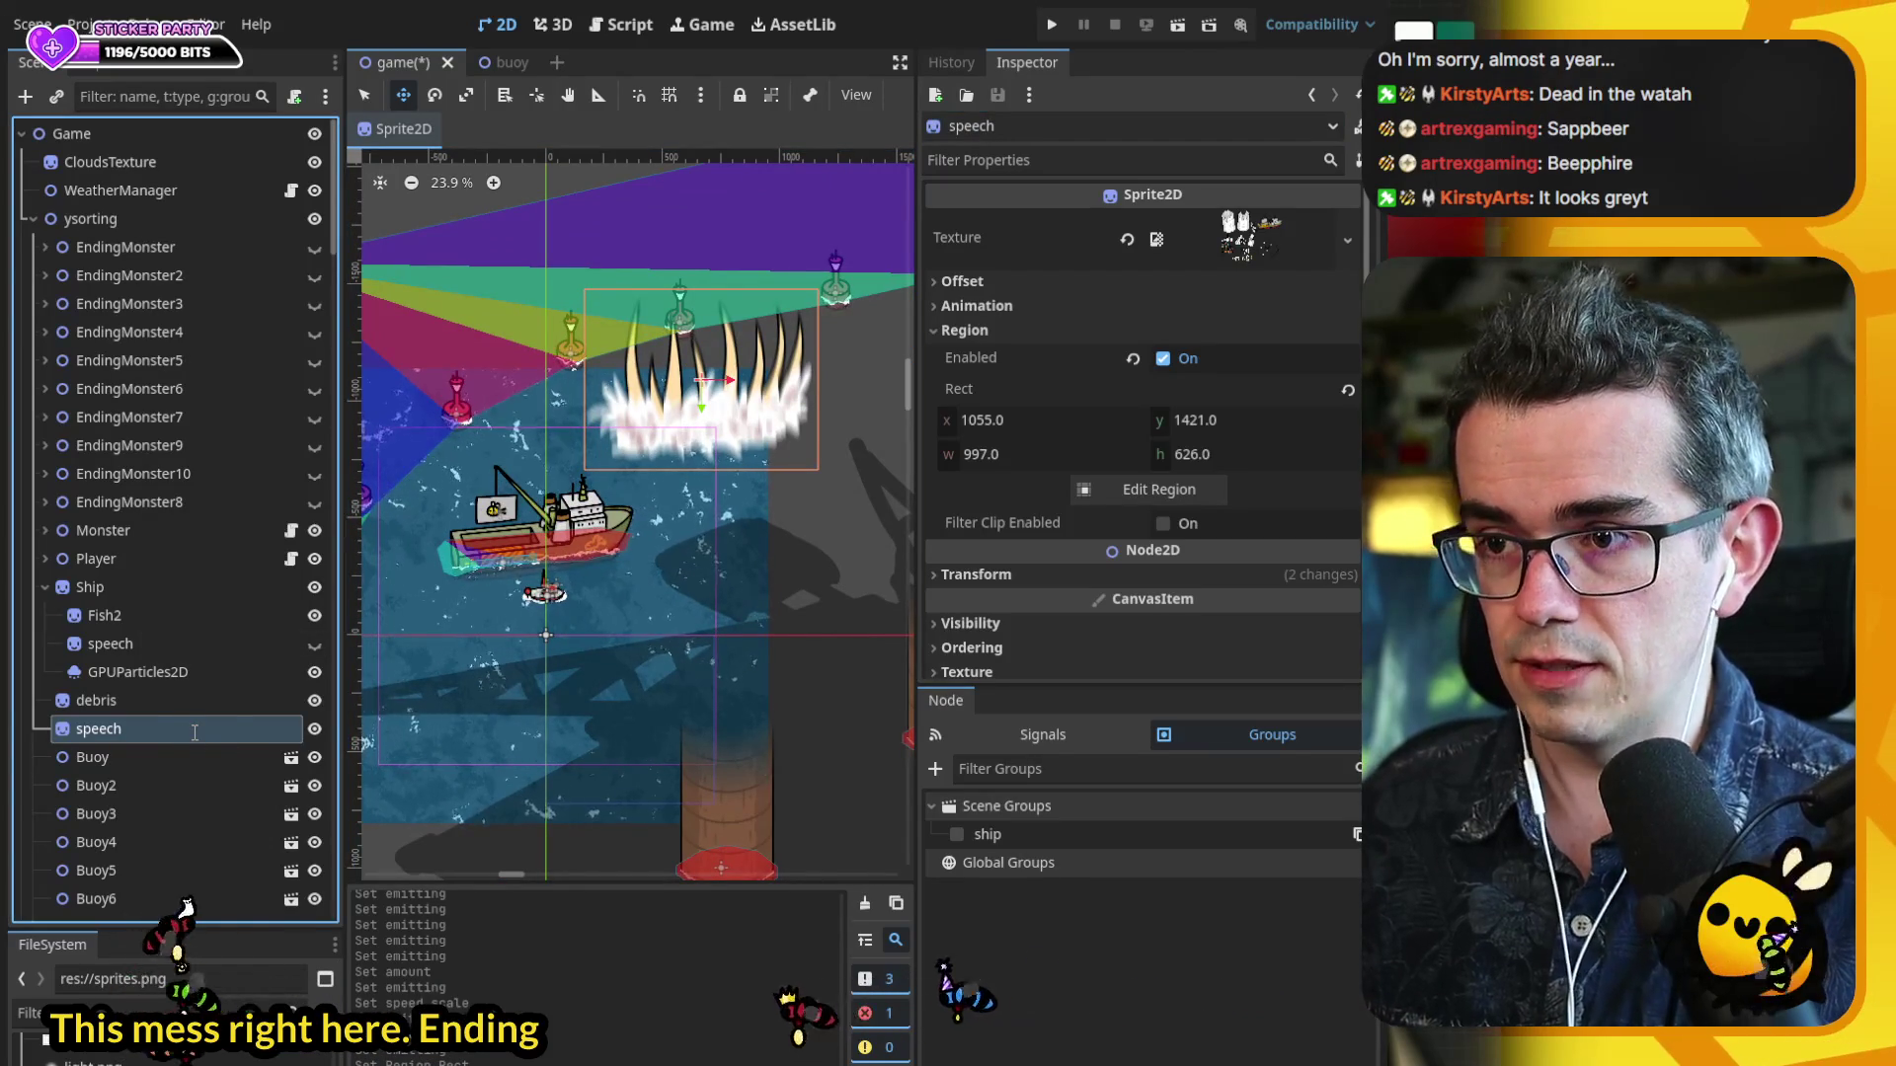
# - Rename the copied sprite to 'ending teeth' and drag it down onto the ship
pyautogui.write('ending teeth')
pyautogui.press('Return')
pyautogui.moveTo(735, 435); pyautogui.dragTo(545, 635)
# - Raise the teeth image with Offset y -214.01 and nudge the sprite lower beneath the ship
pyautogui.click(963, 282)
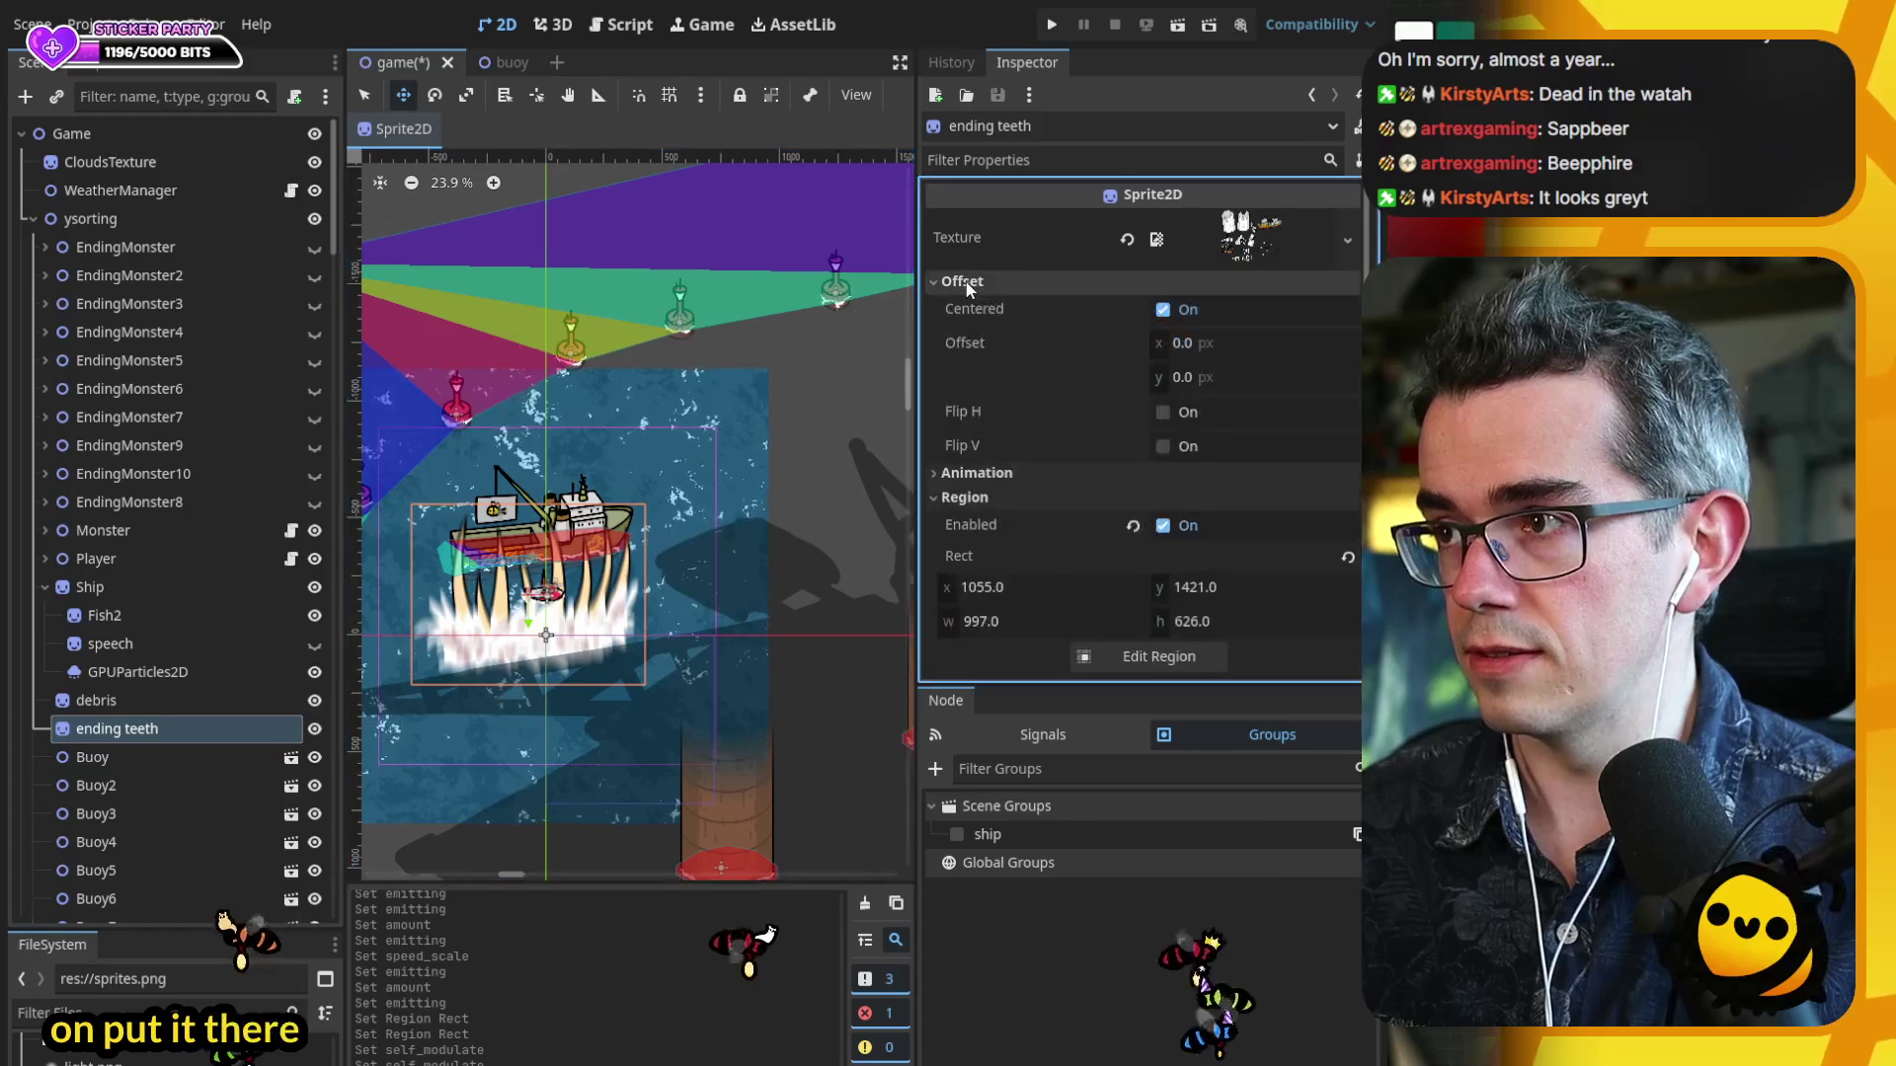
pyautogui.moveTo(1228, 388); pyautogui.dragTo(1173, 378)
pyautogui.scroll(6, 494, 602)
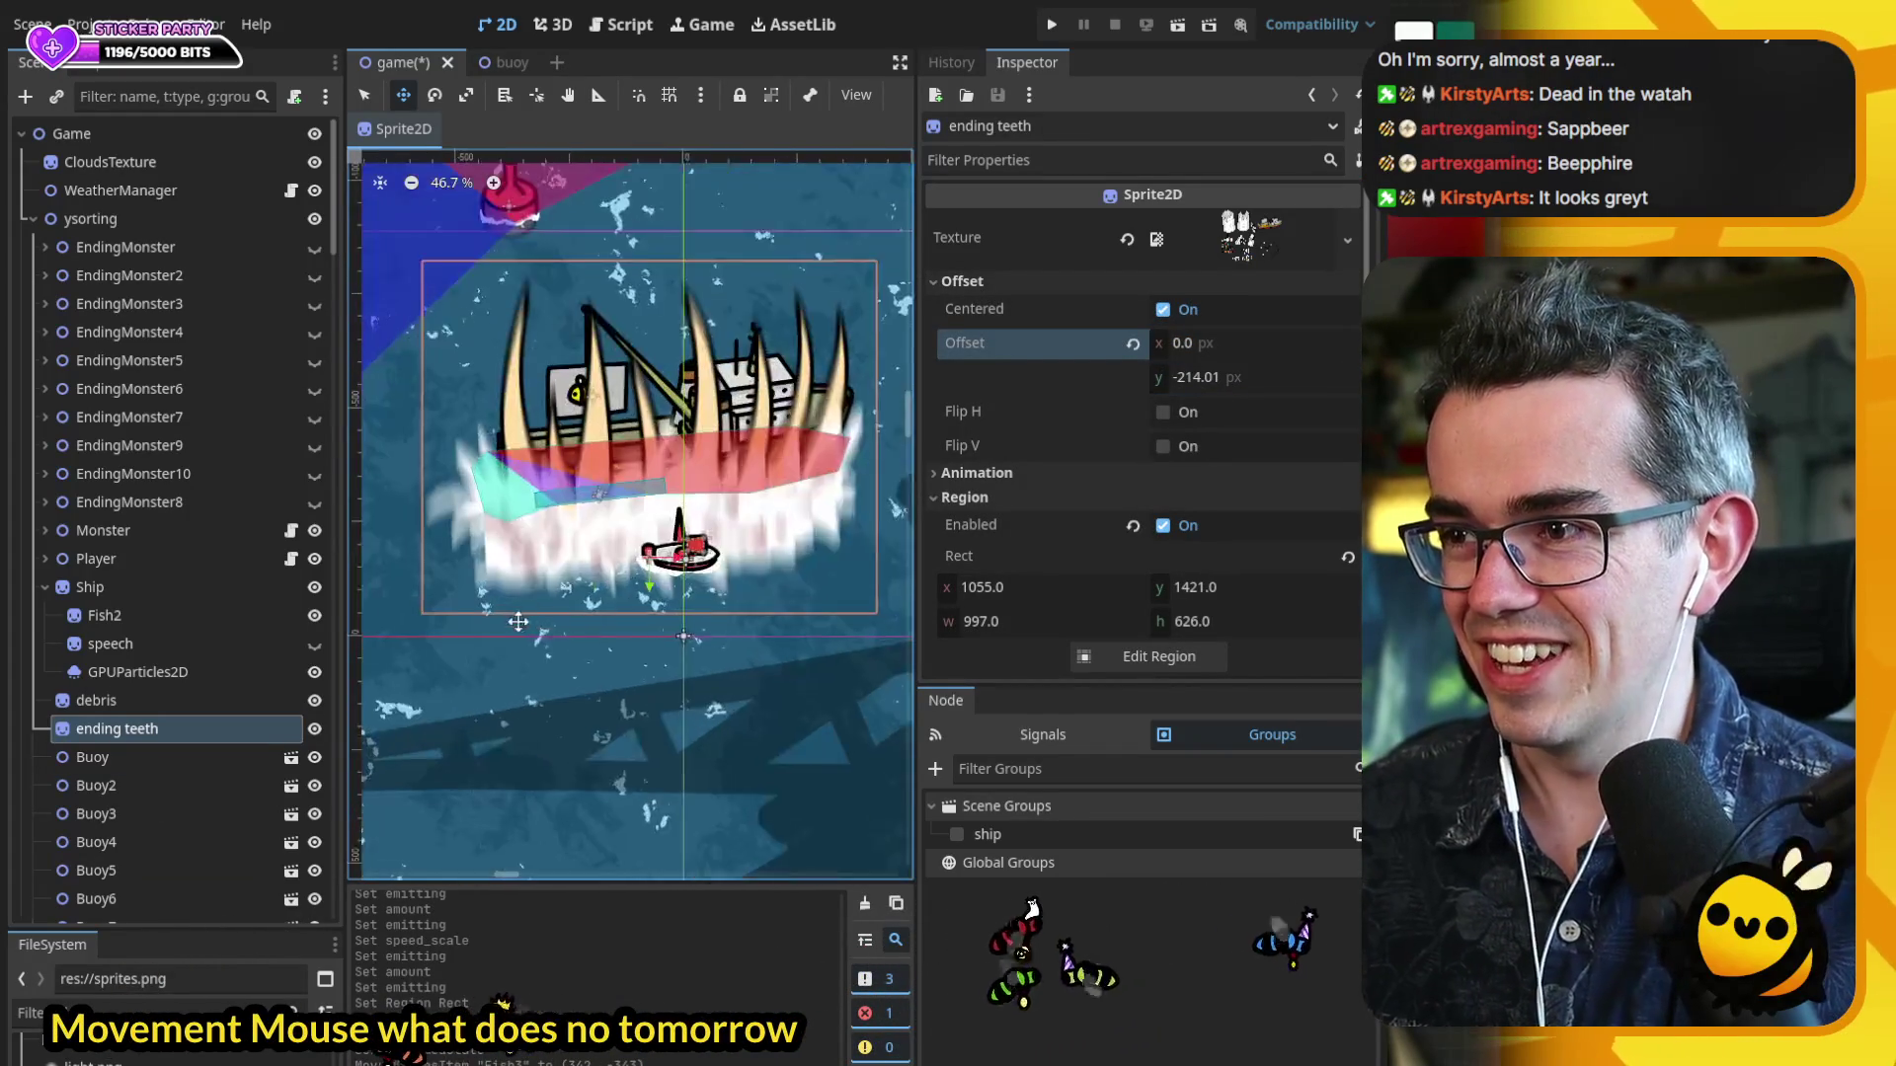
pyautogui.moveTo(667, 675); pyautogui.dragTo(668, 693)
pyautogui.scroll(-2, 667, 693)
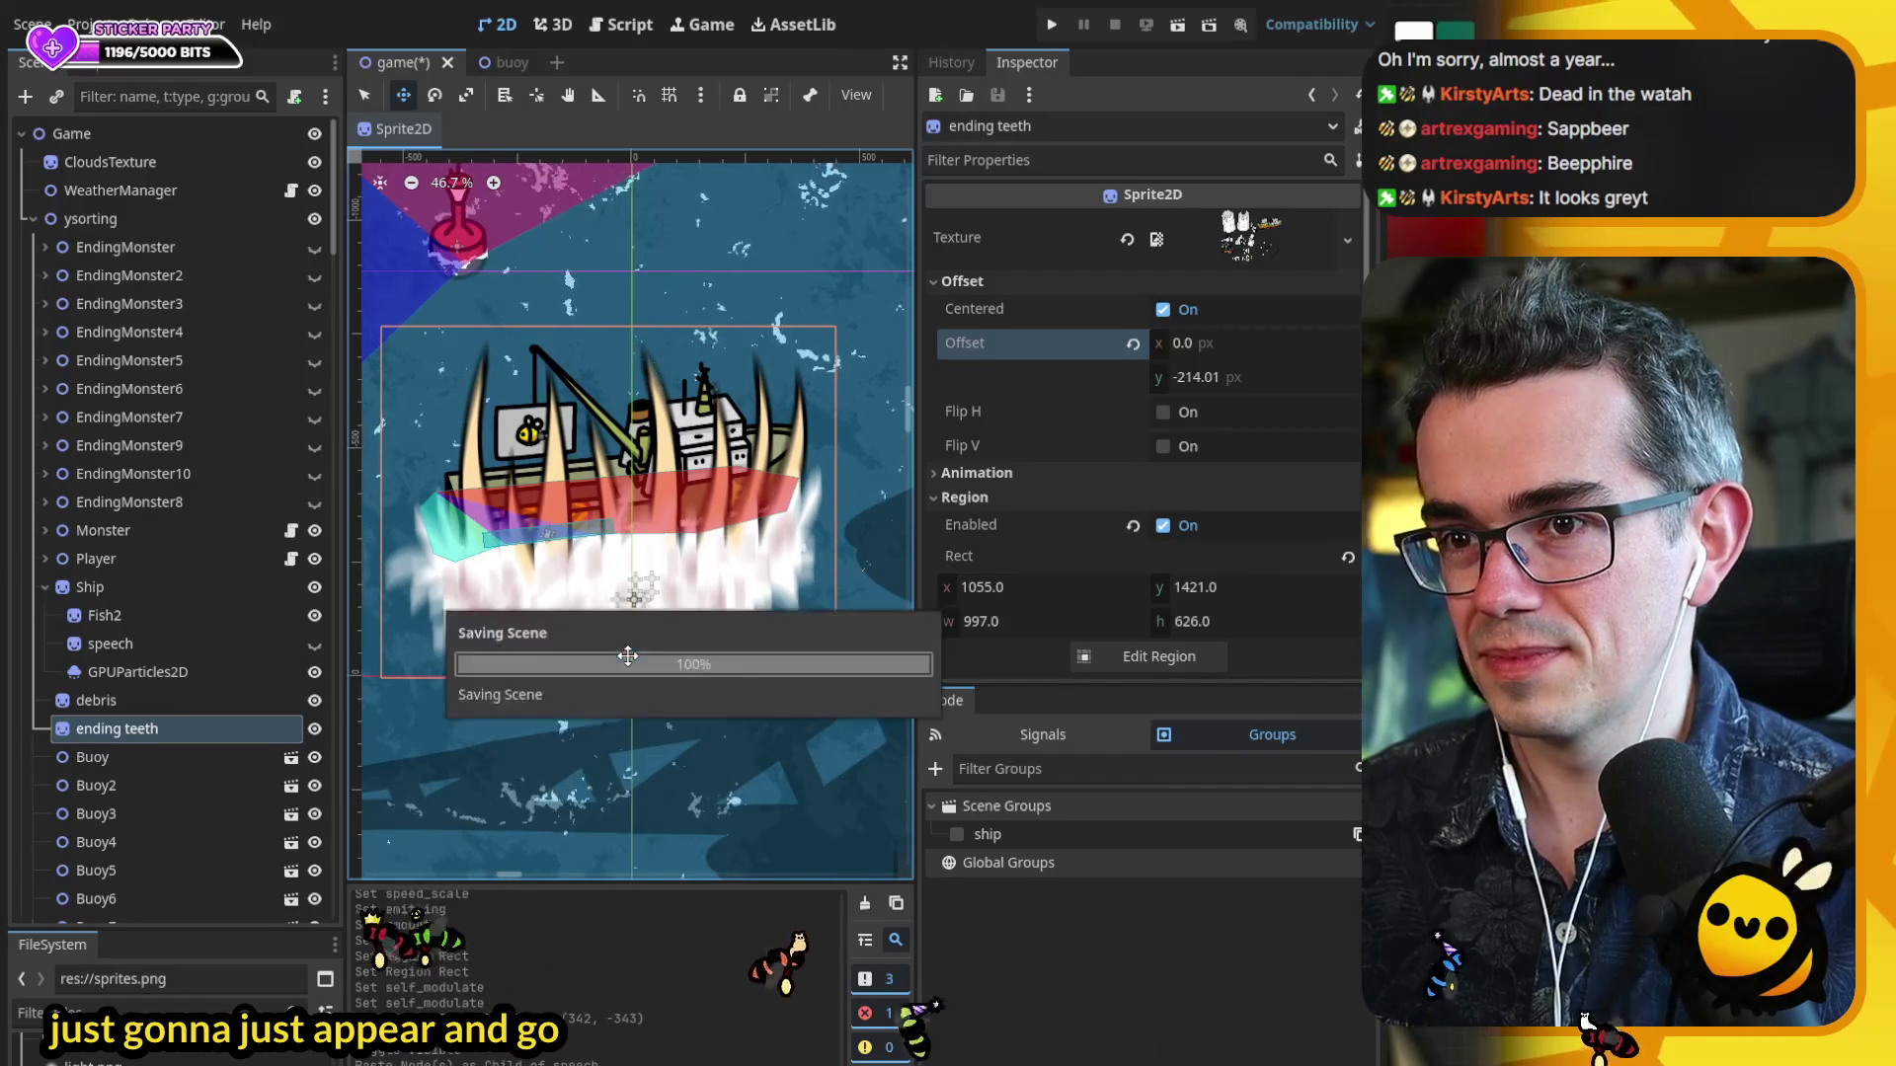
pyautogui.scroll(-2, 709, 543)
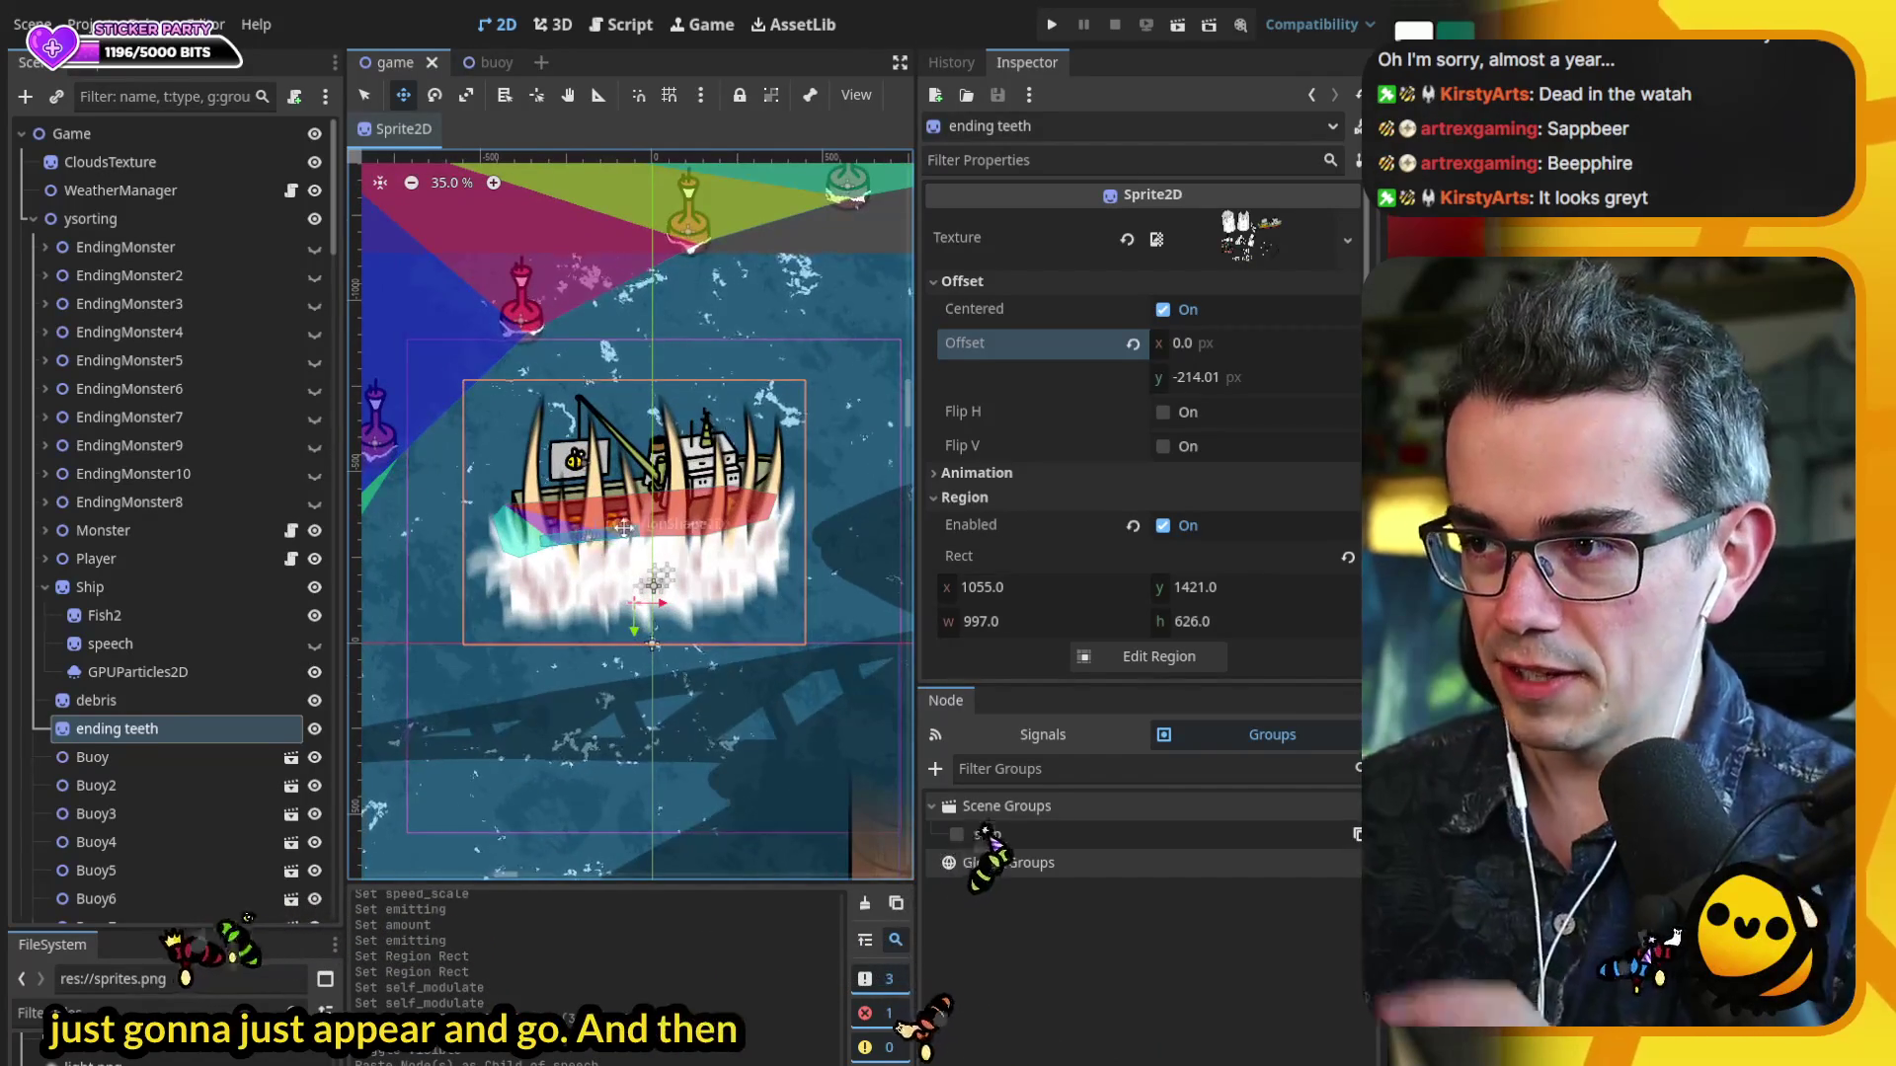
pyautogui.hscroll(-2, 635, 527)
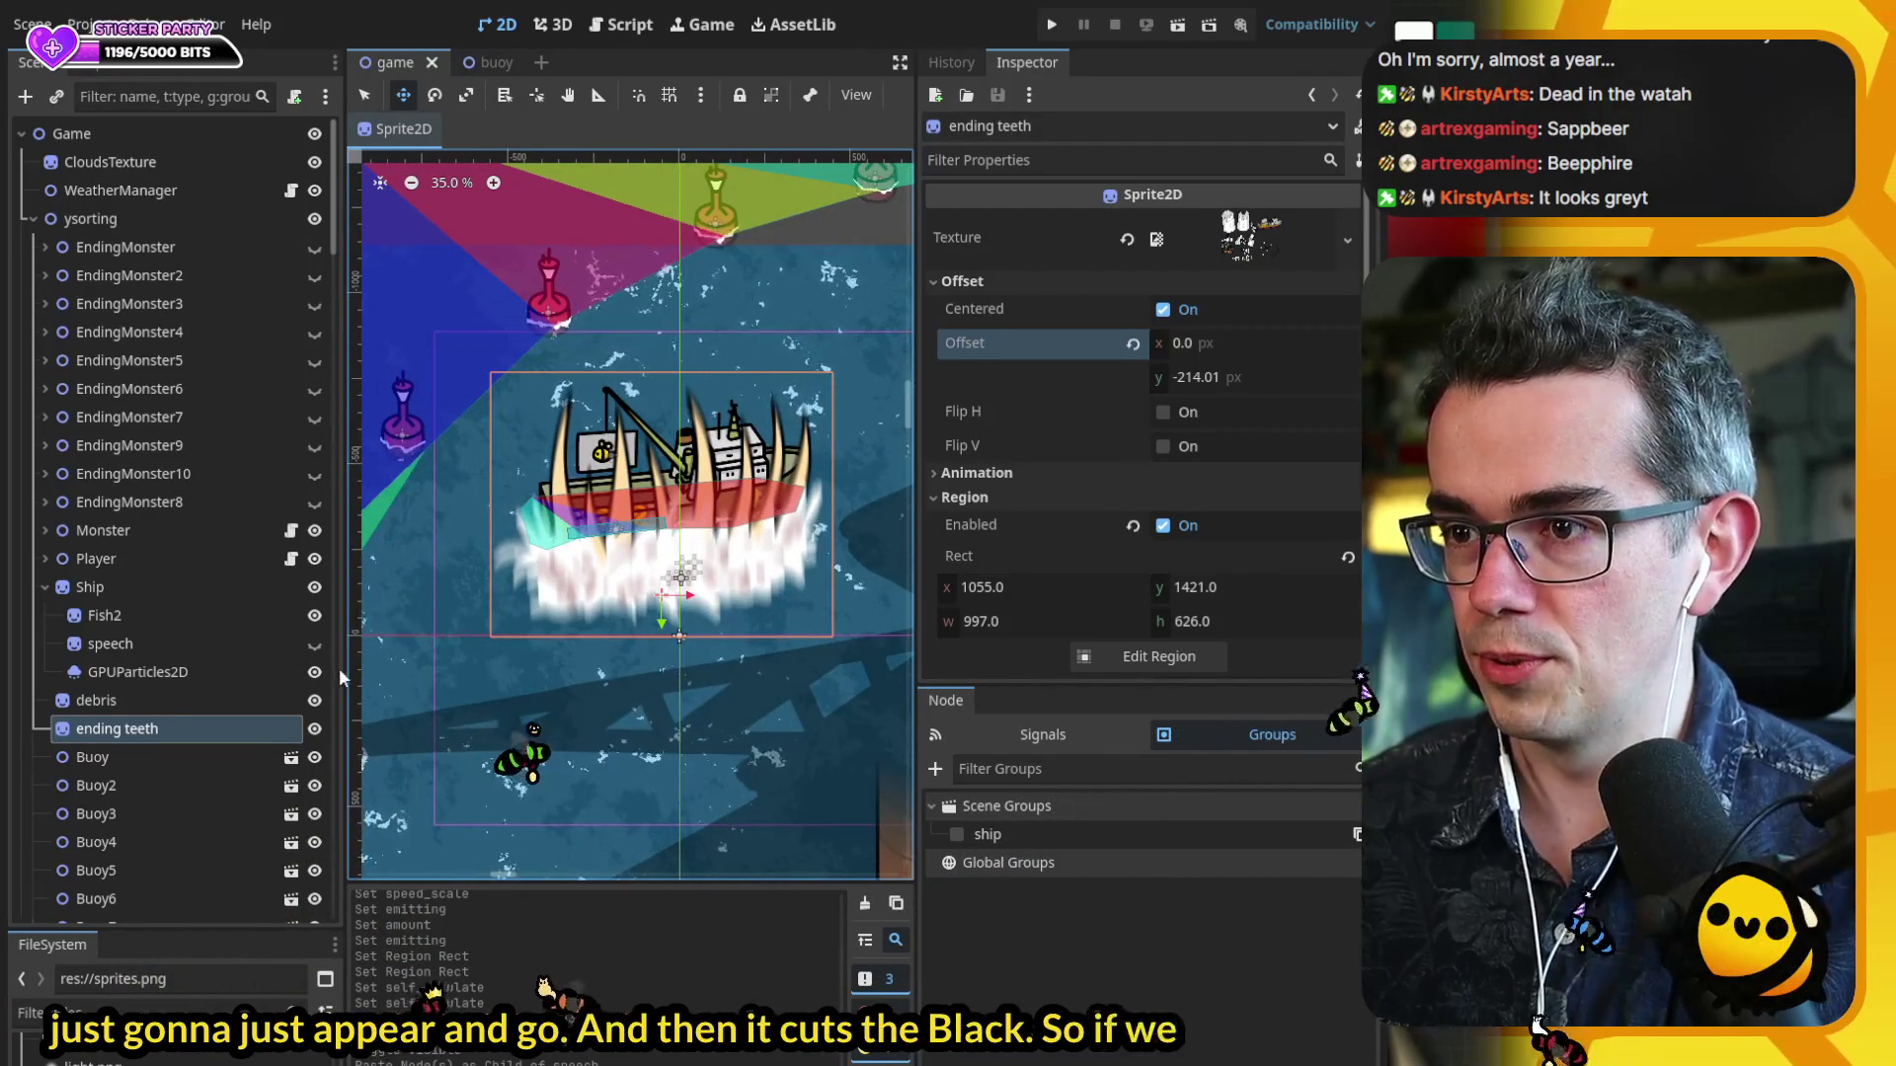
pyautogui.hotkey('ctrl', 'F3')
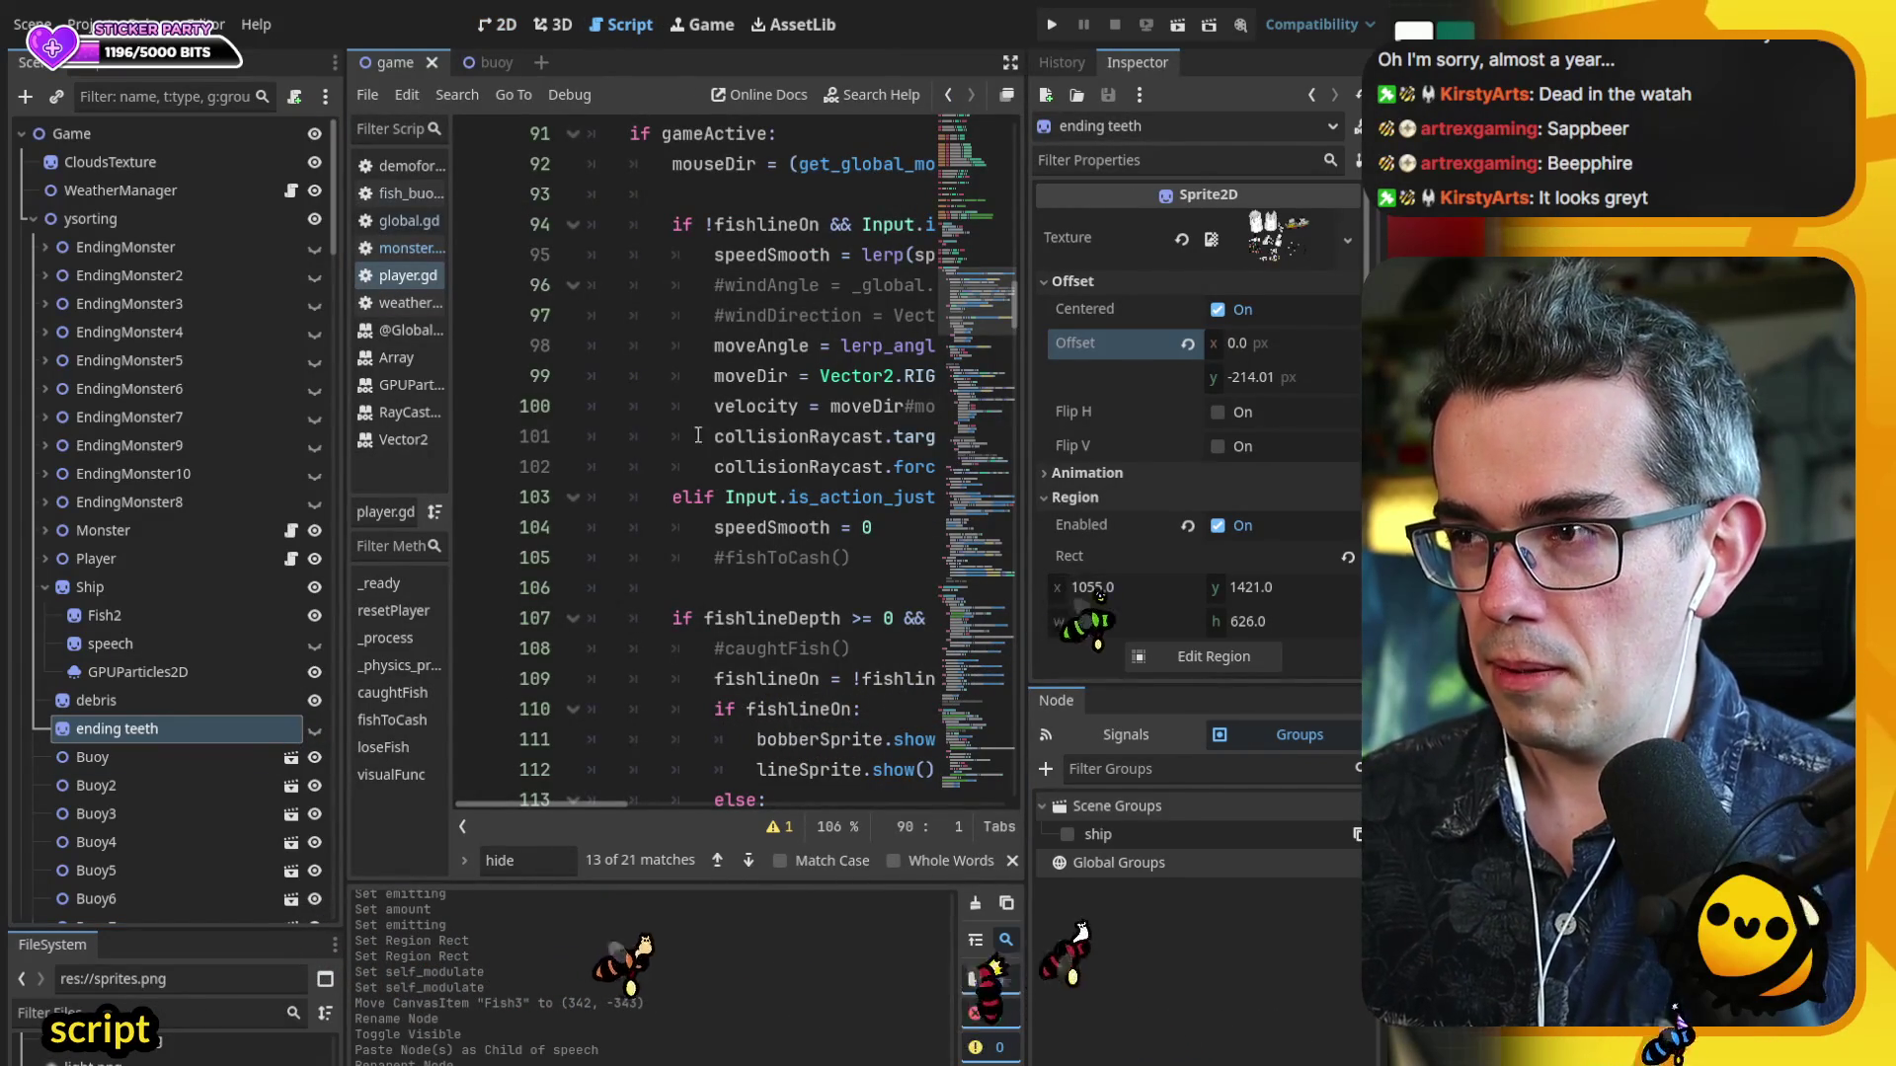
# - Open two blank lines above the #water comment in the _process function
pyautogui.click(387, 638)
pyautogui.scroll(-20, 695, 490)
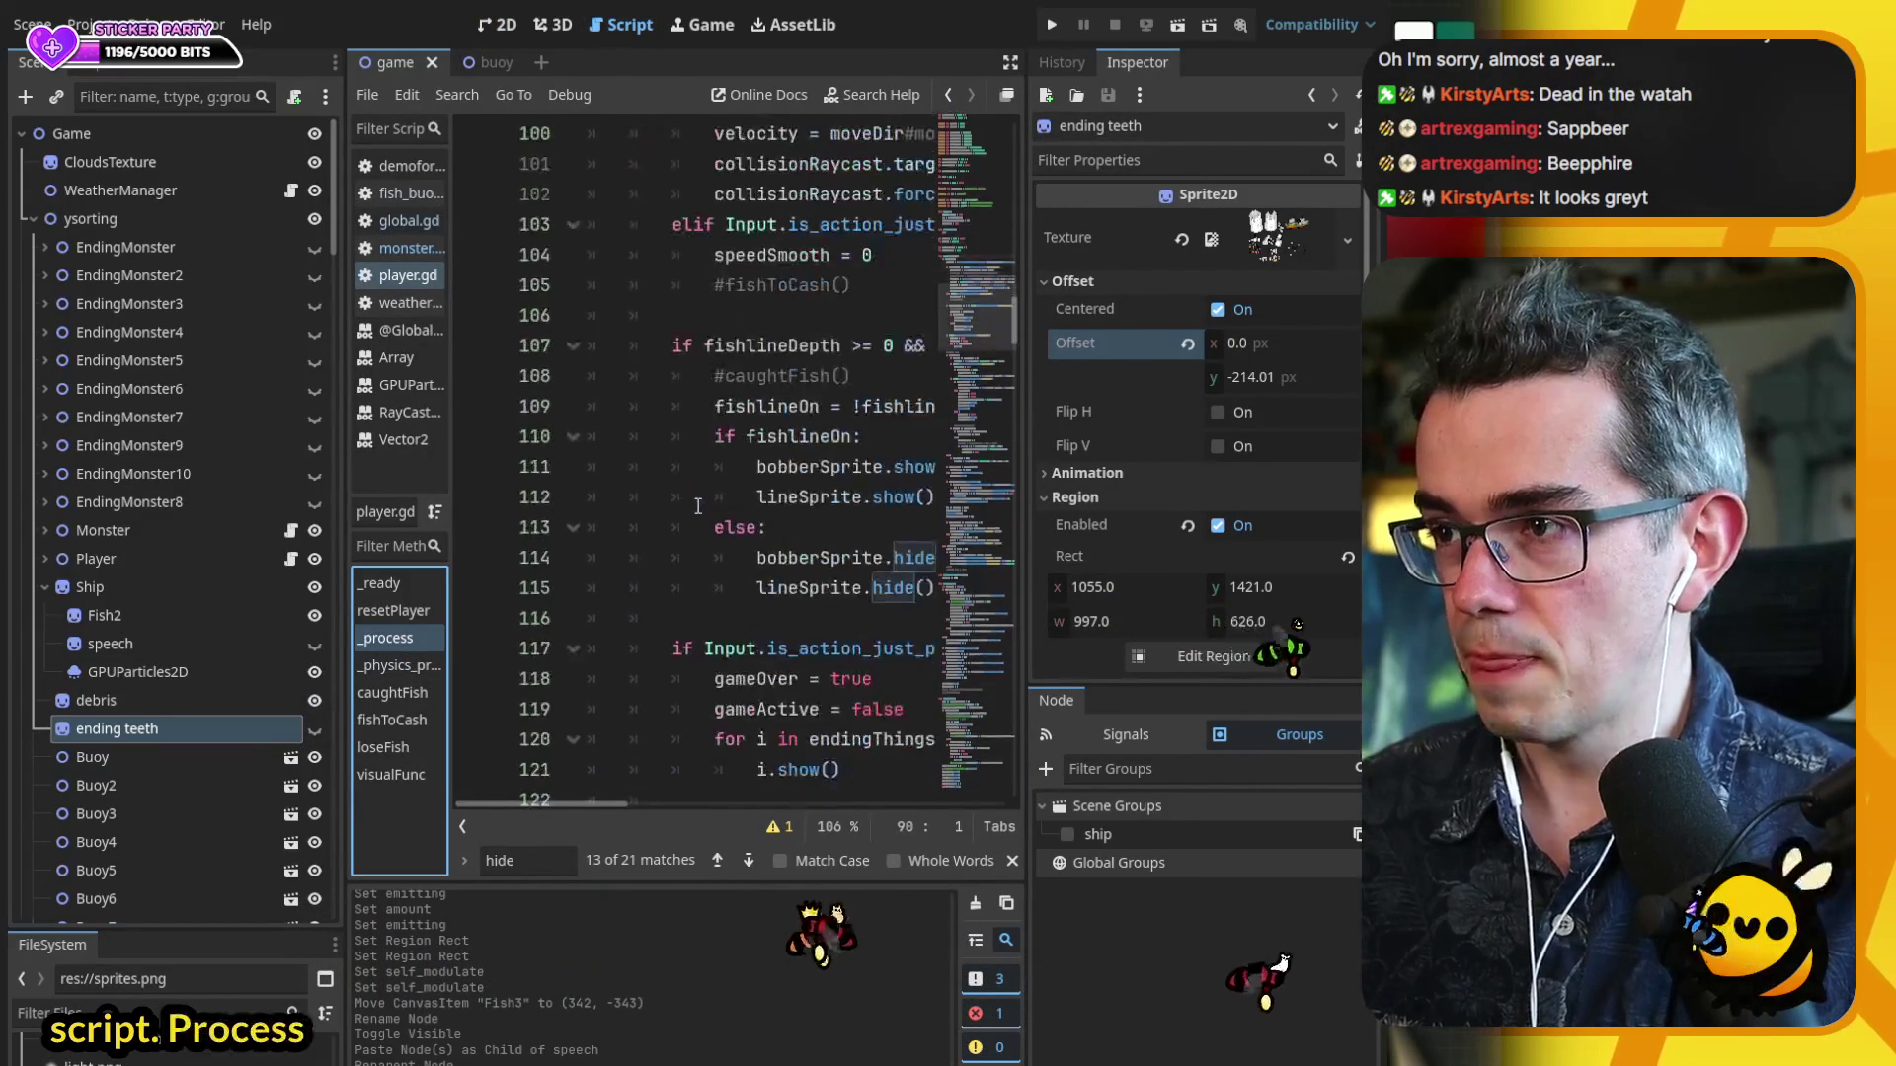
pyautogui.scroll(-8, 706, 523)
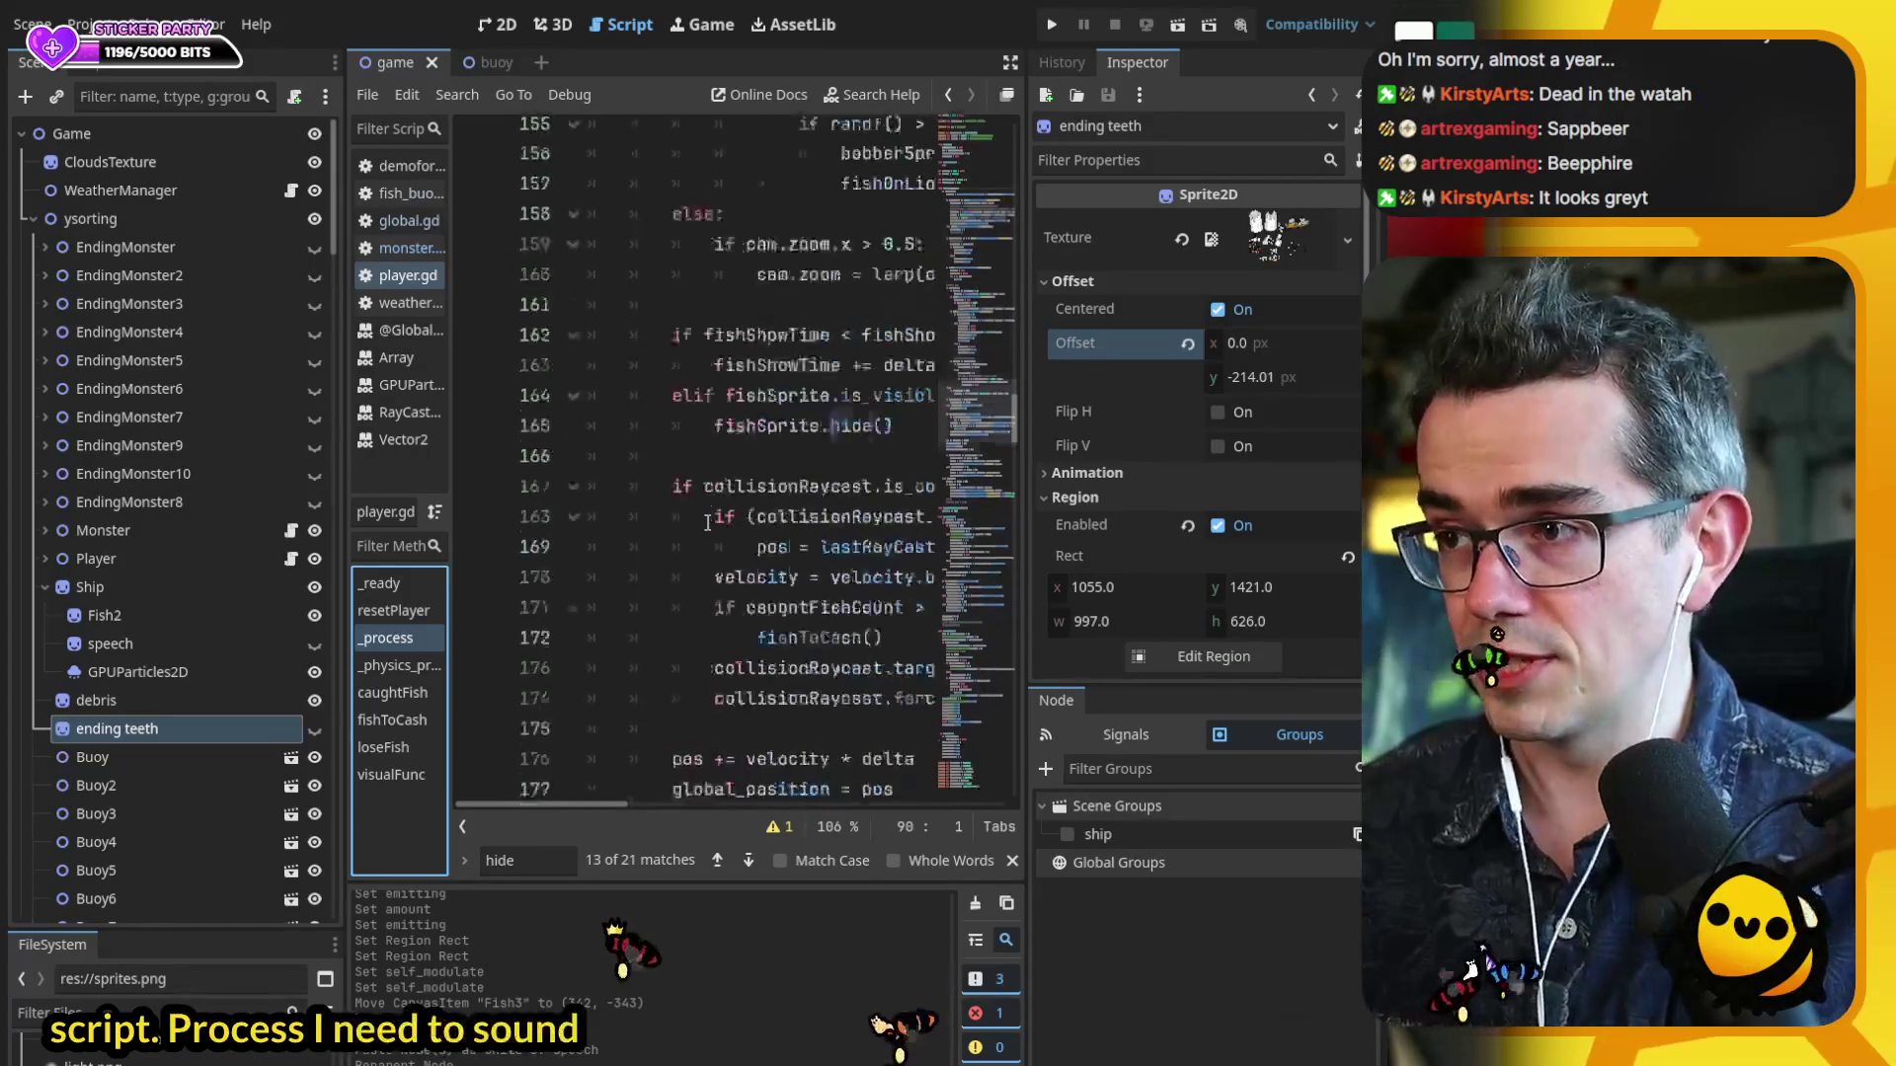
pyautogui.scroll(-1, 734, 506)
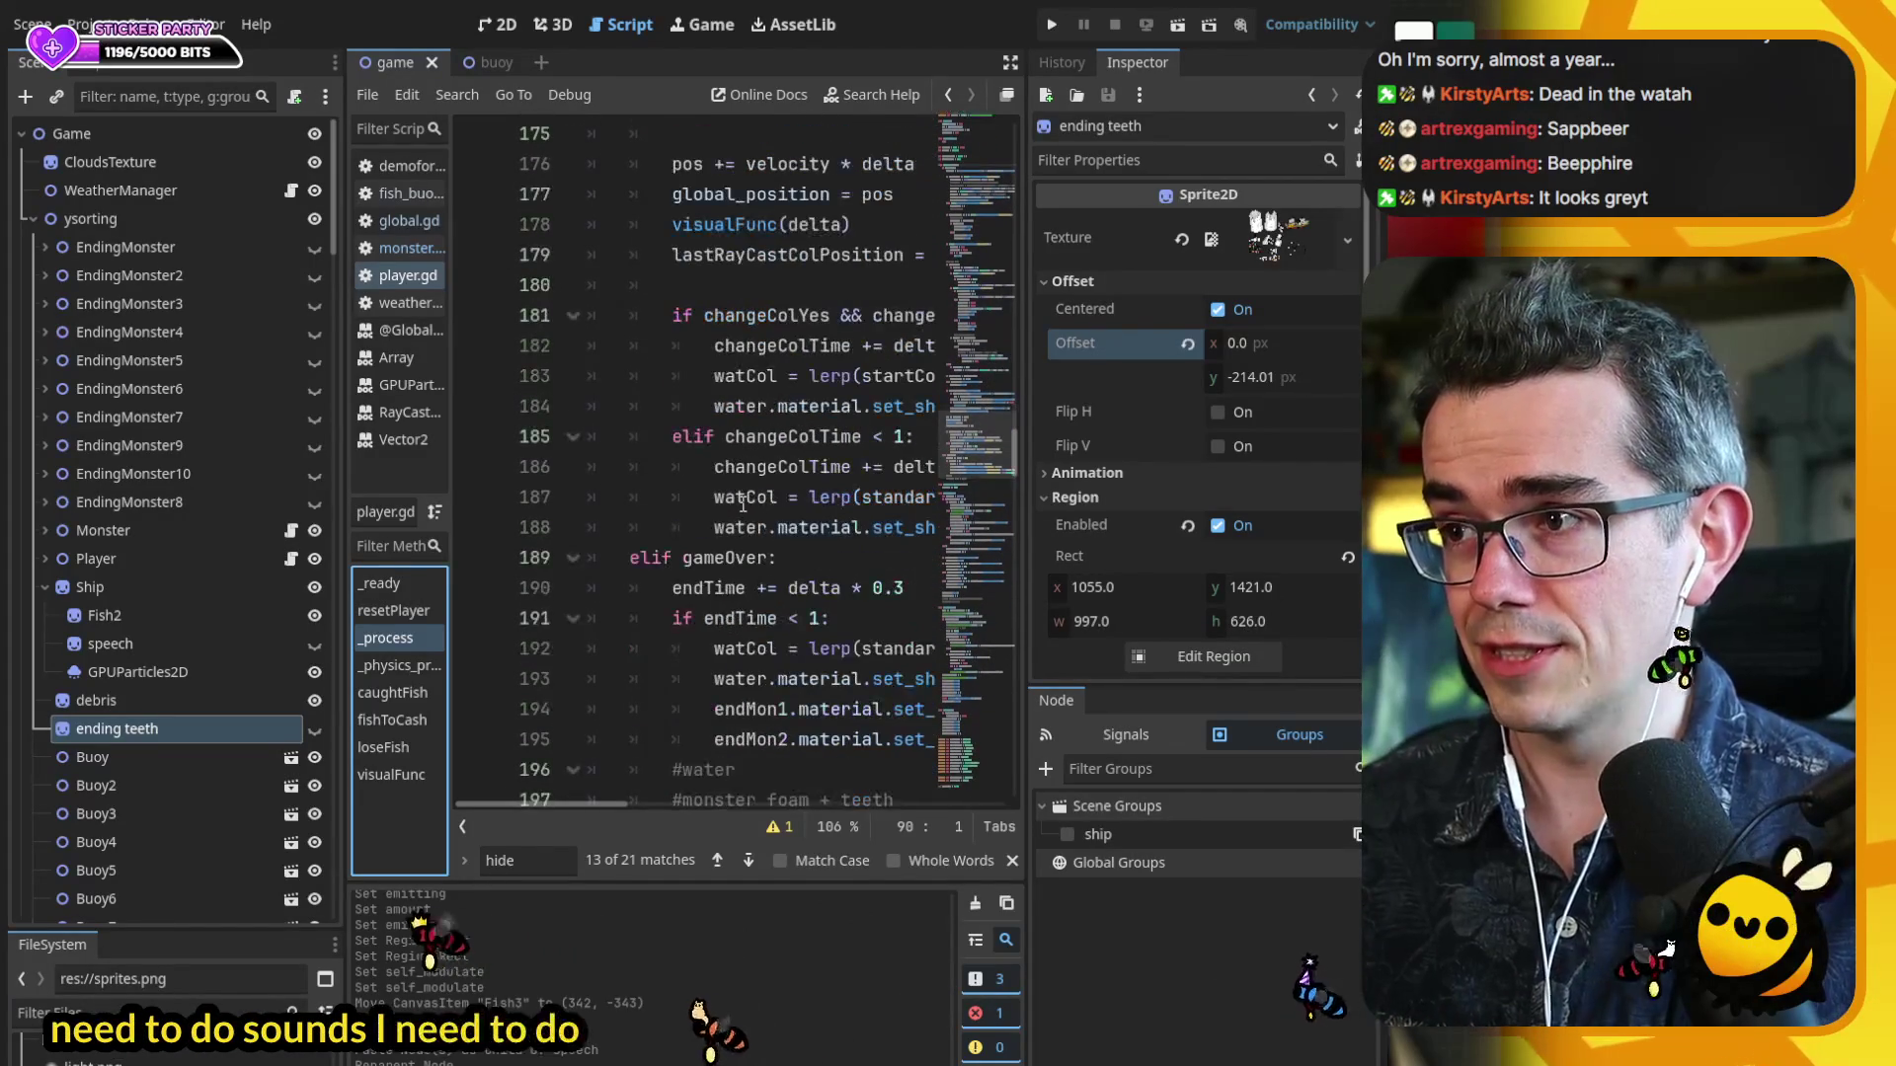
pyautogui.scroll(-2, 740, 533)
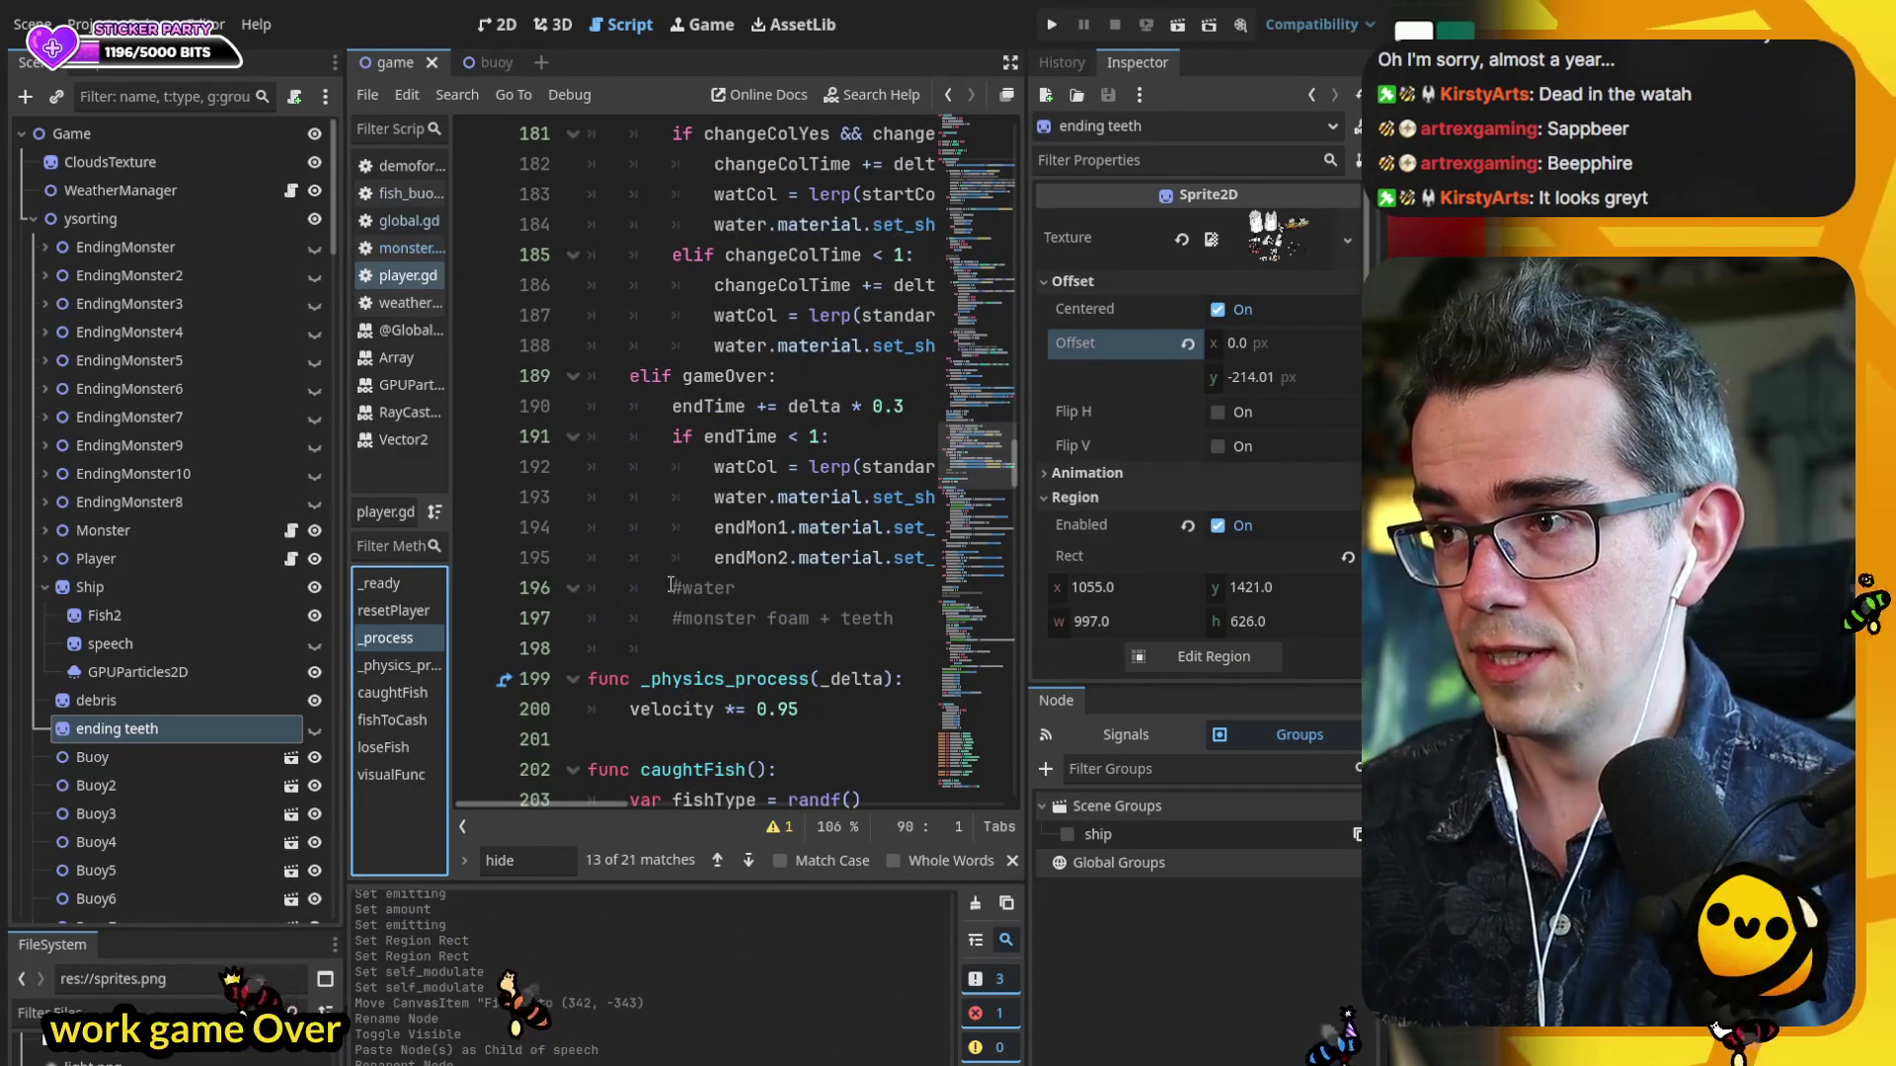
pyautogui.click(749, 589)
pyautogui.hotkey('ctrl', 'shift', 'Return')
pyautogui.press('Return')
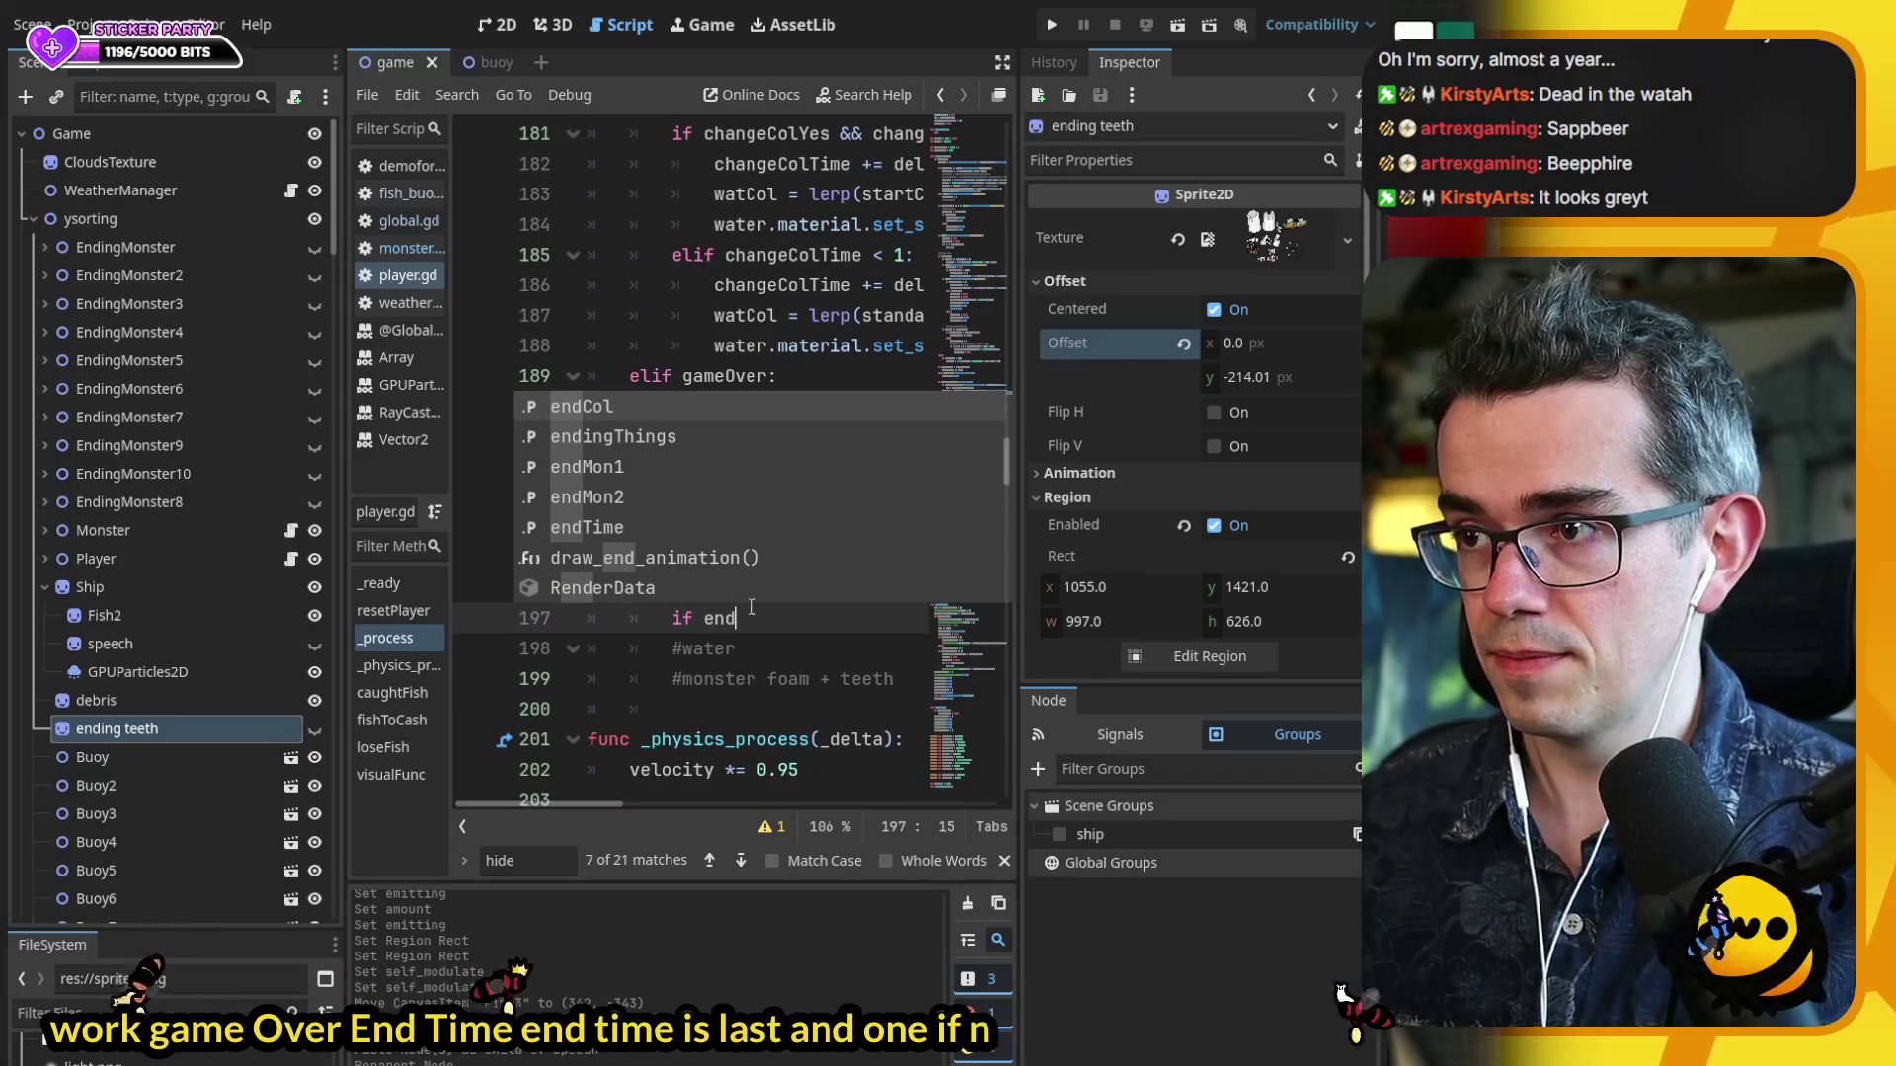
# - Write the condition 'if endTime >= 5:' on the new line
pyautogui.press('Down')
pyautogui.press('Down')
pyautogui.press('Down')
pyautogui.press('Return')
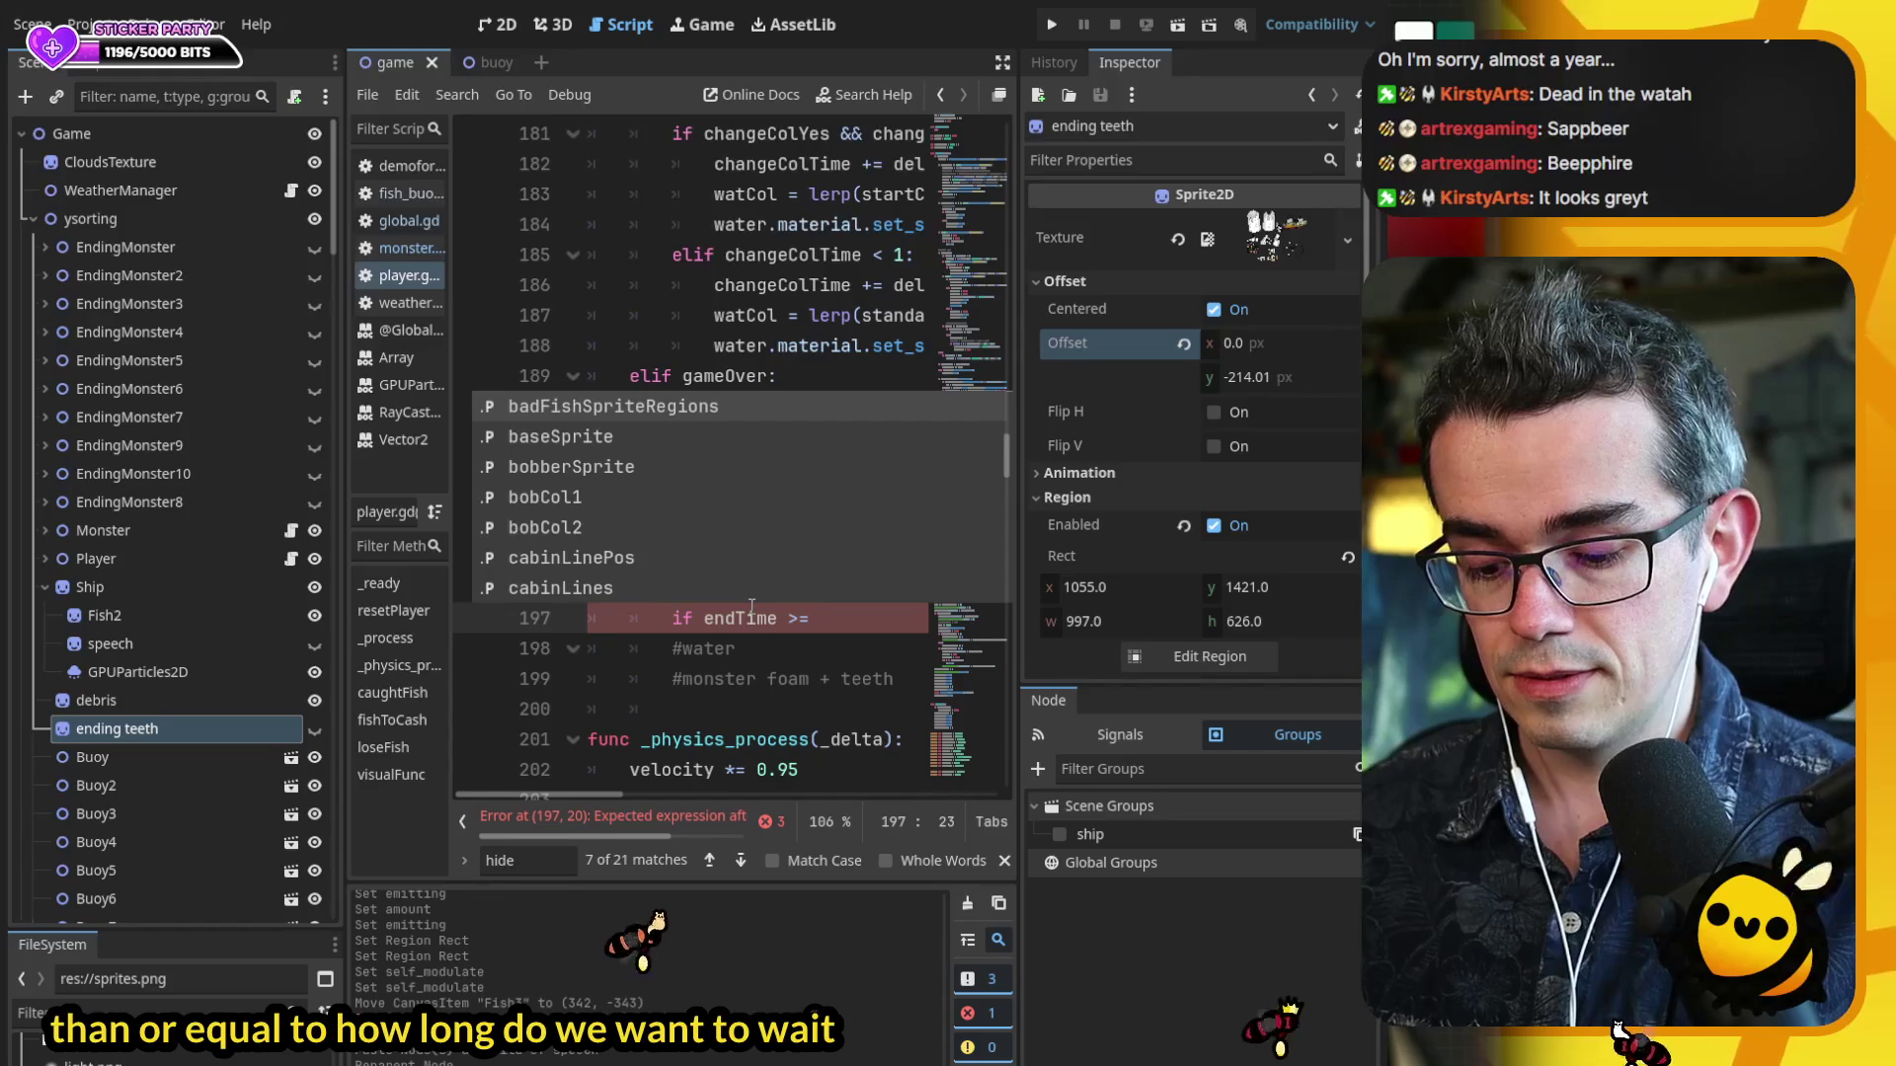
pyautogui.write('5')
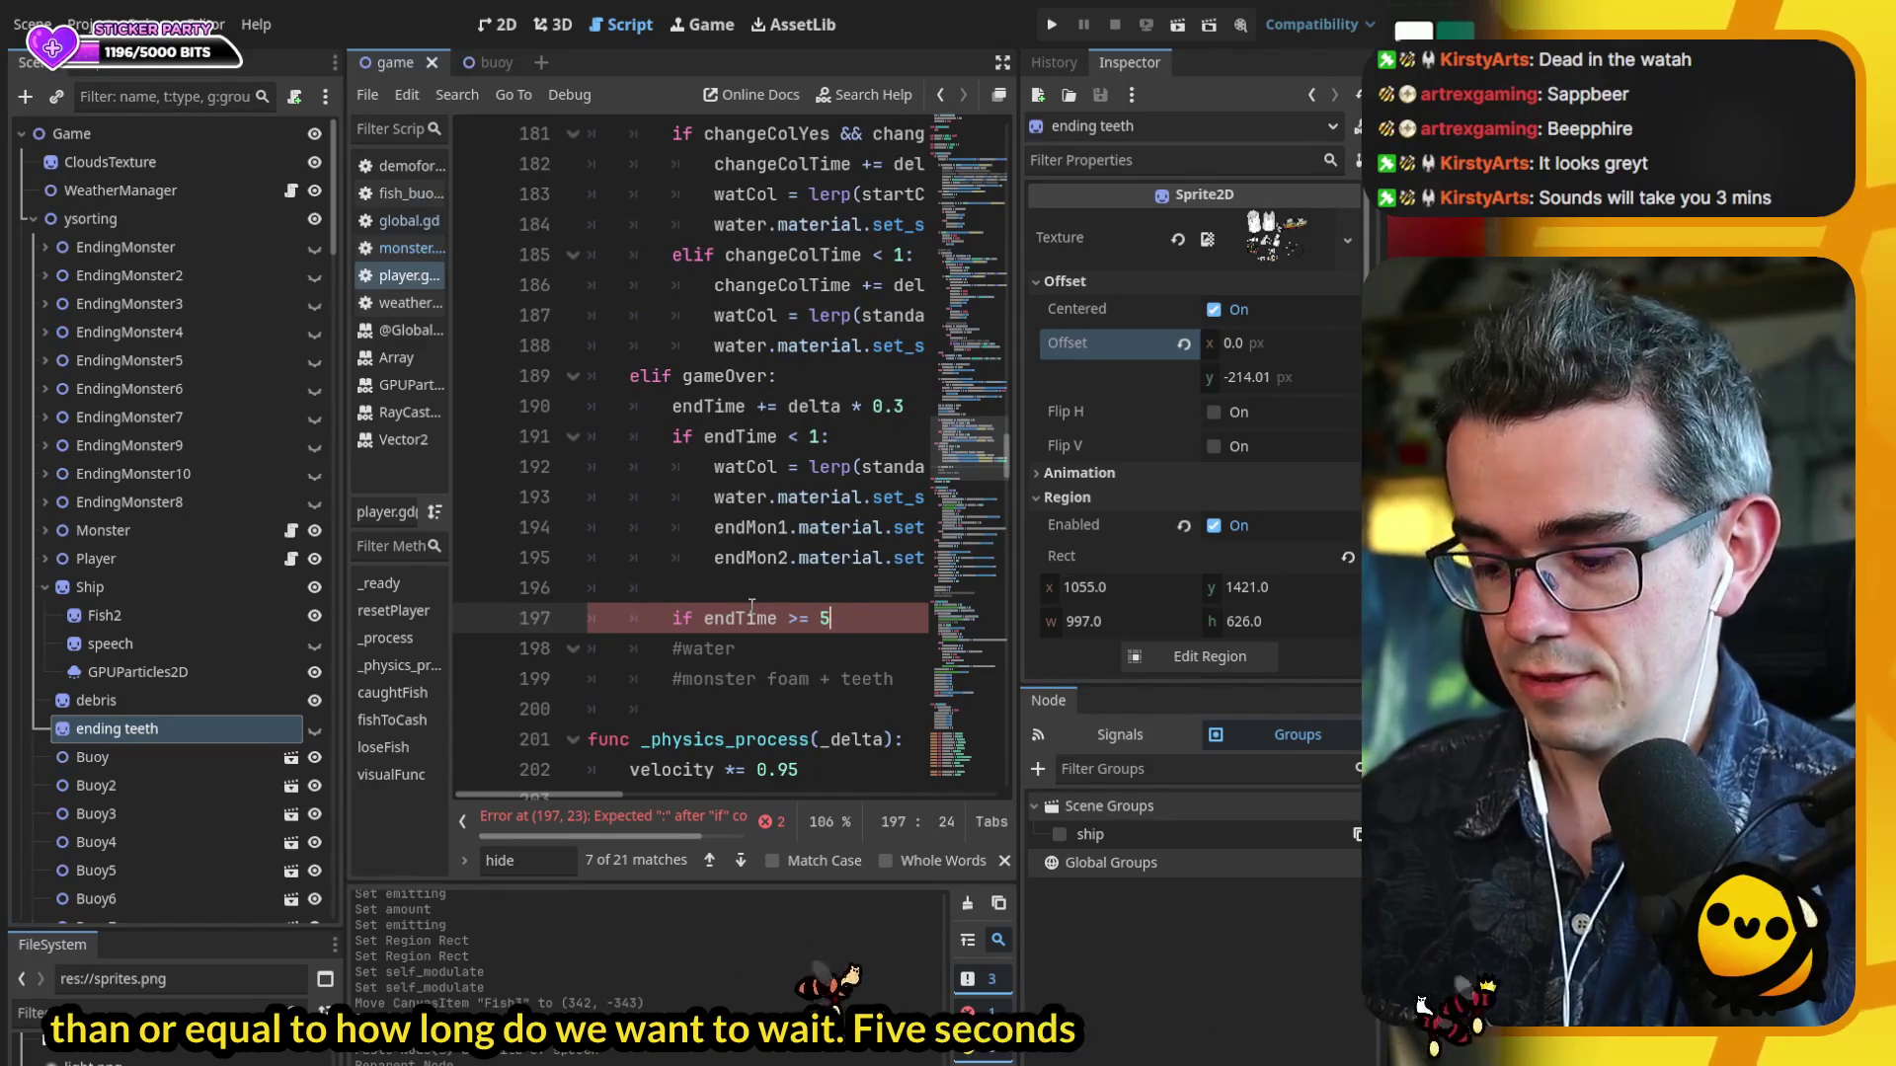
pyautogui.press('BackSpace')
pyautogui.press('BackSpace')
pyautogui.write(':')
pyautogui.press('Return')
# - Under the condition, call $"../ending teeth".show() and save
pyautogui.moveTo(199, 721); pyautogui.dragTo(797, 677)
pyautogui.write('.show()')
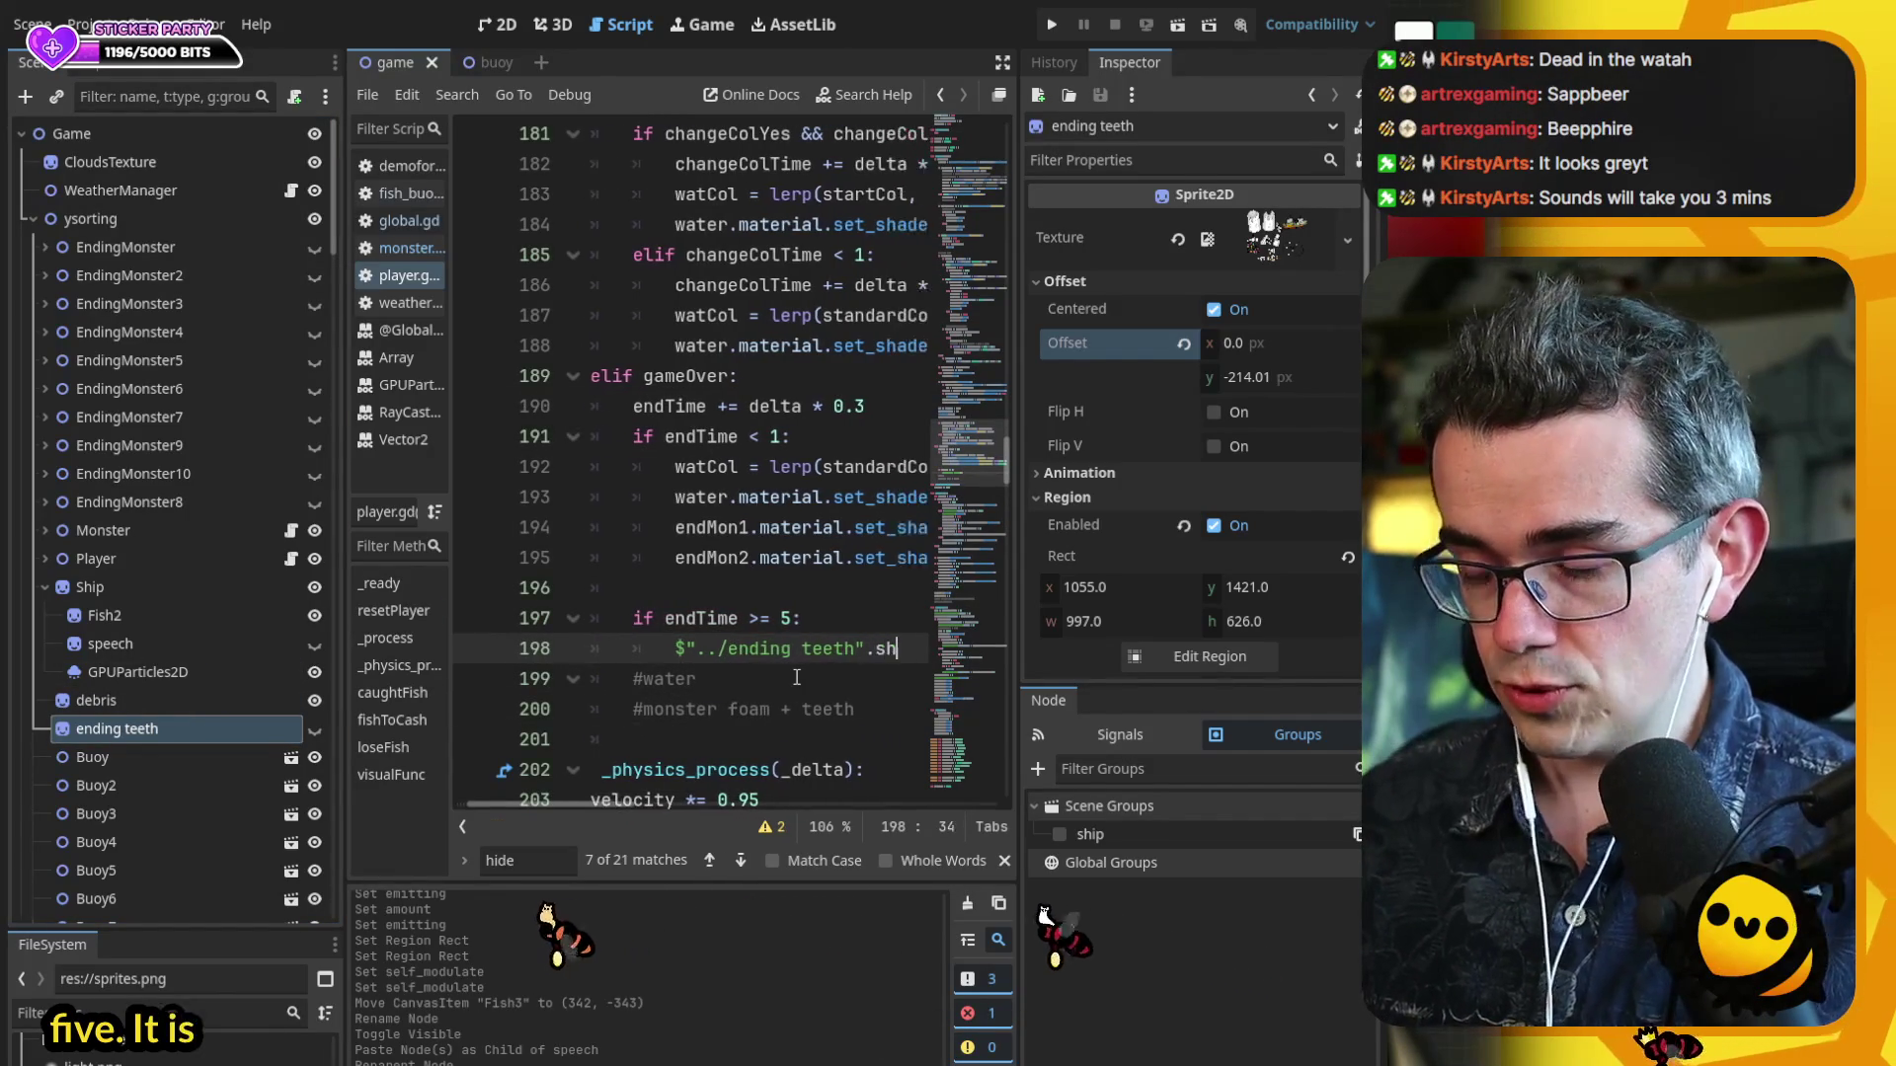
pyautogui.hotkey('ctrl', 's')
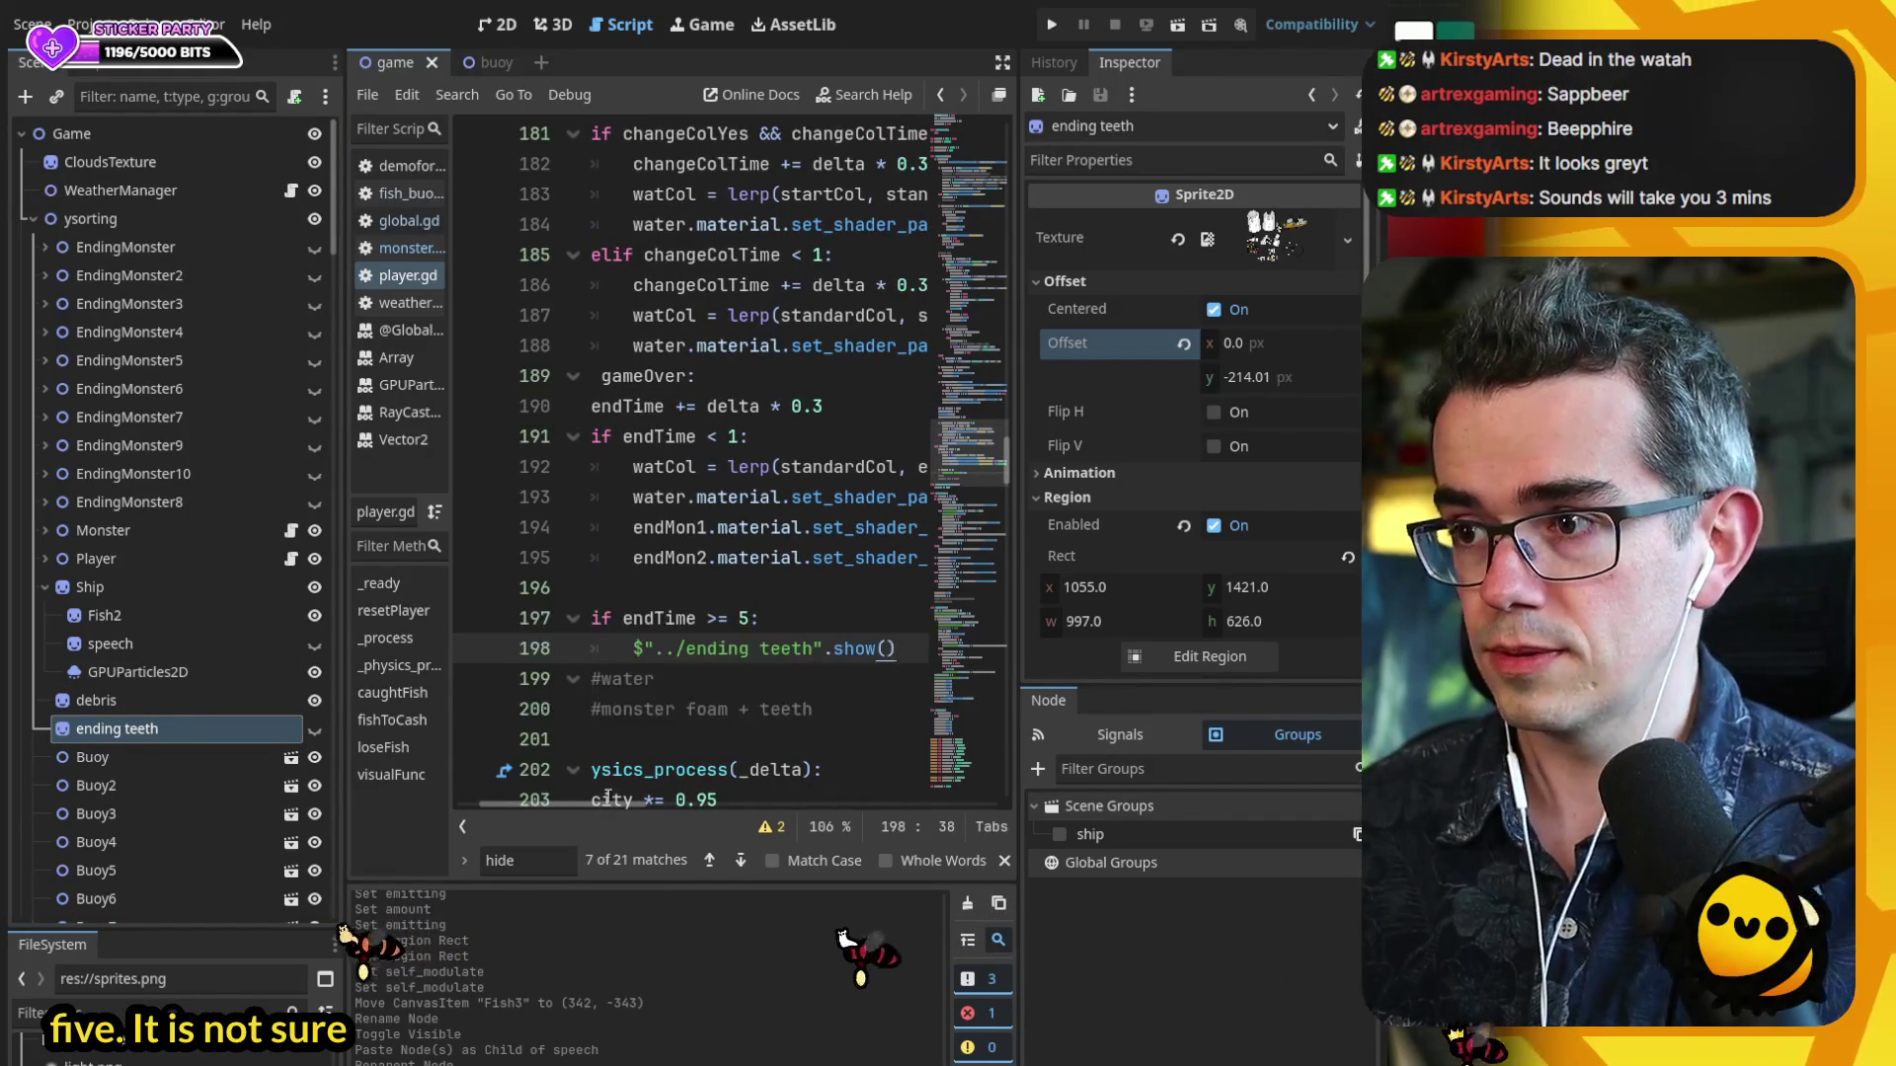
pyautogui.hscroll(-3, 586, 805)
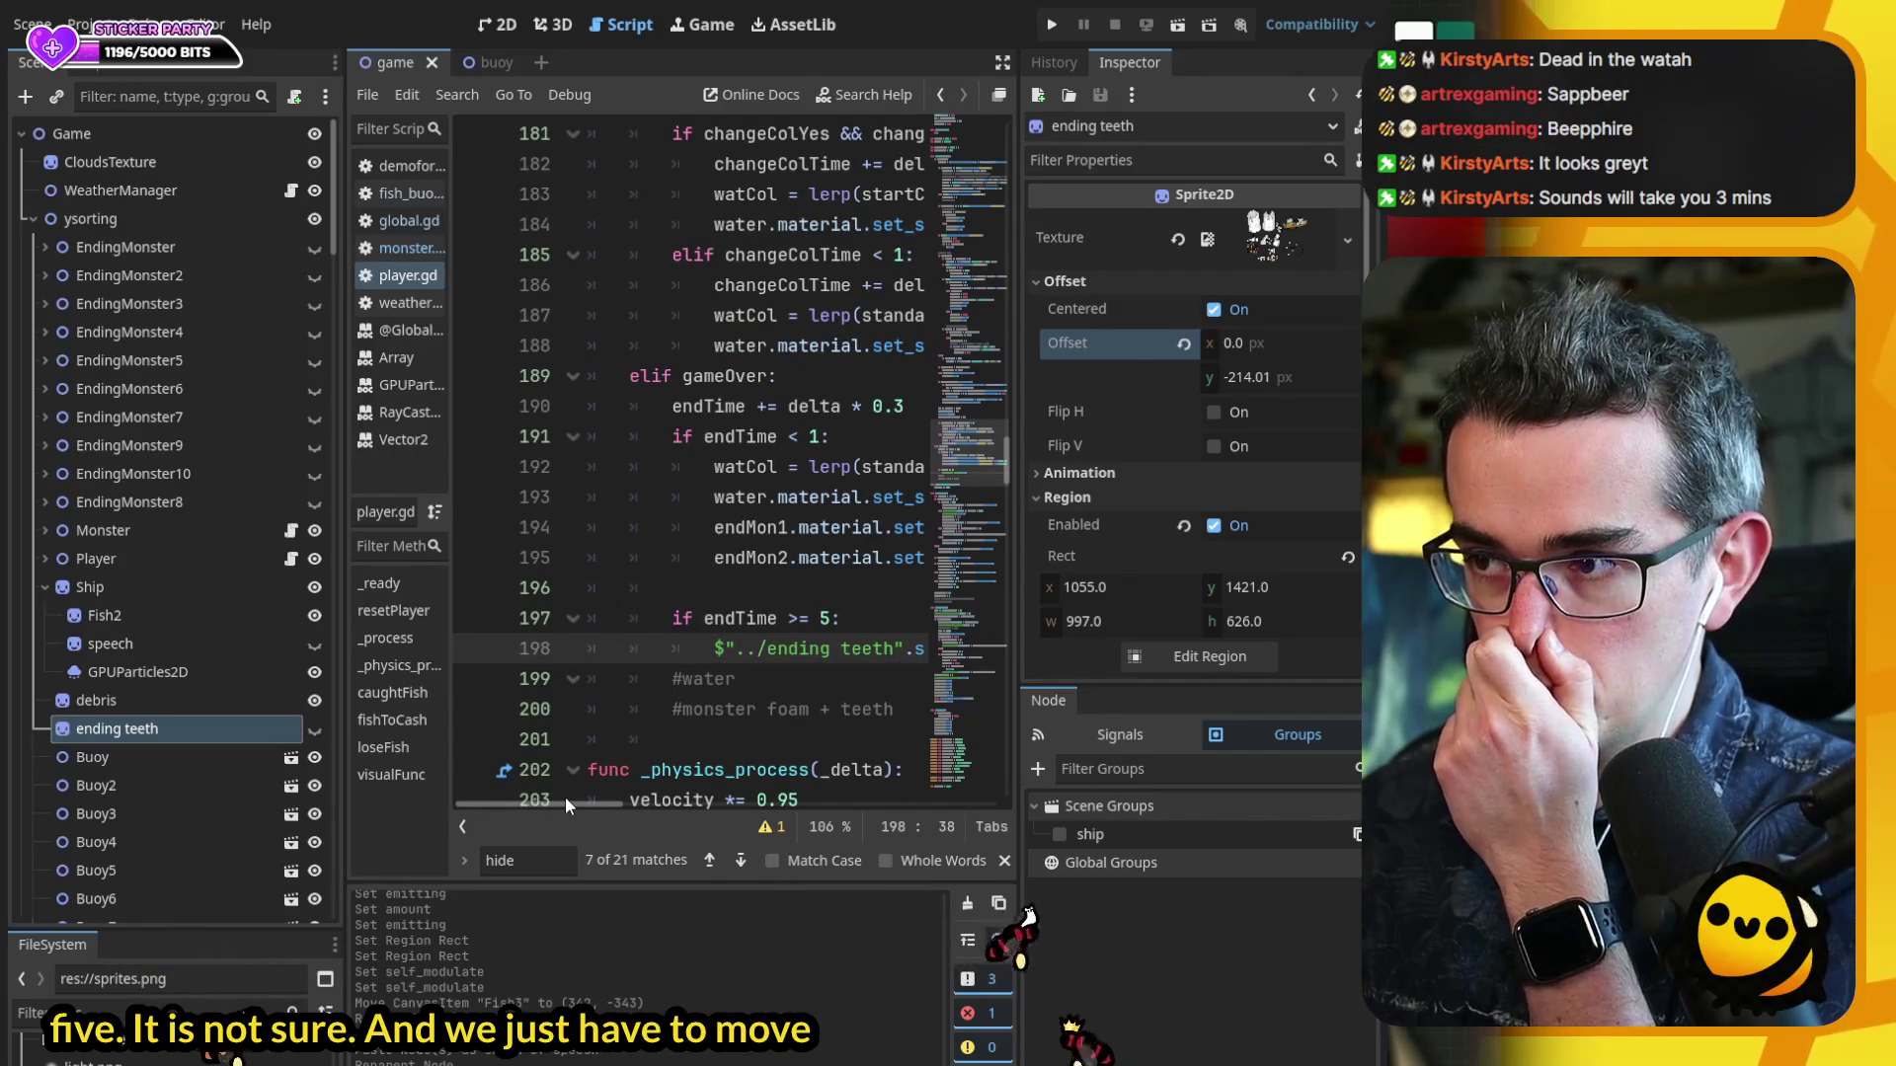
pyautogui.moveTo(557, 802); pyautogui.dragTo(575, 803)
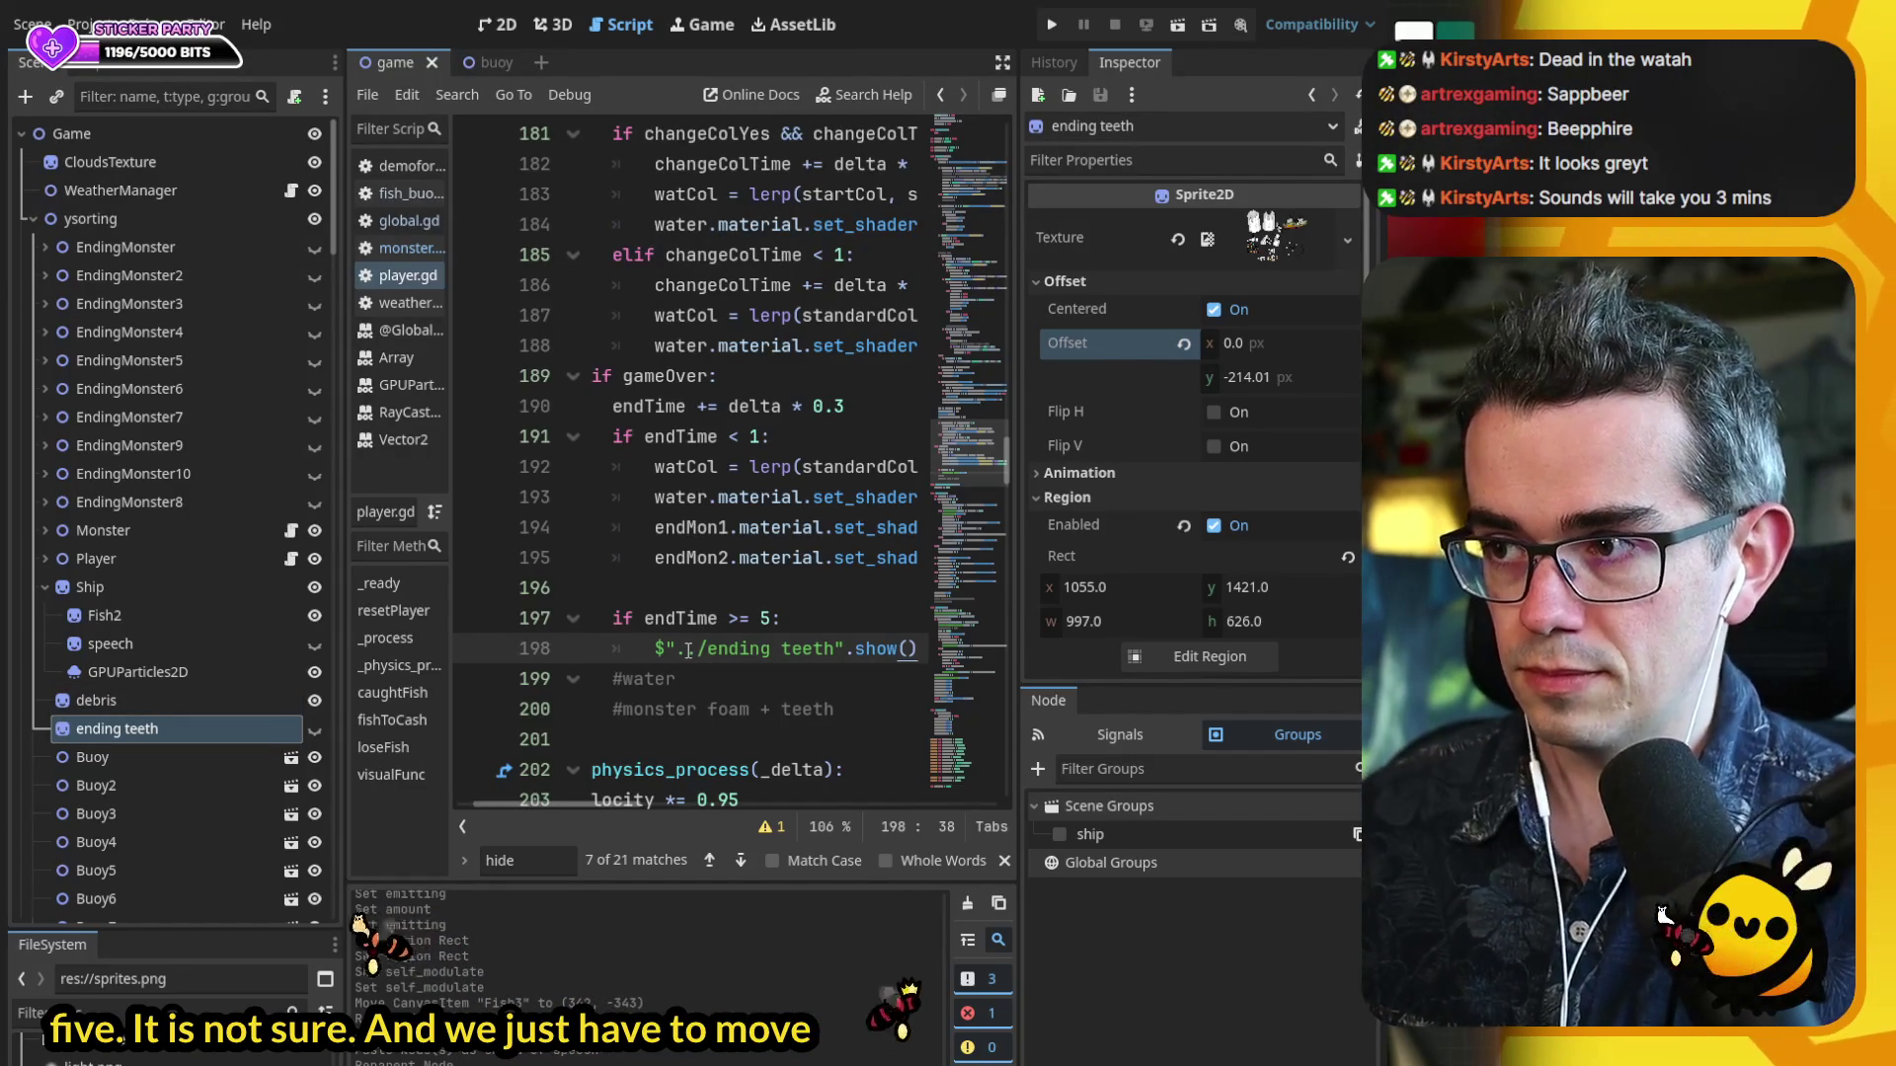
# - Add a line moving the ending teeth's global_position by Vector2.UP * 100 * delta
pyautogui.press('Return')
pyautogui.moveTo(117, 729)
pyautogui.mouseDown()
pyautogui.moveTo(751, 709)
pyautogui.moveTo(793, 679)
pyautogui.mouseUp()
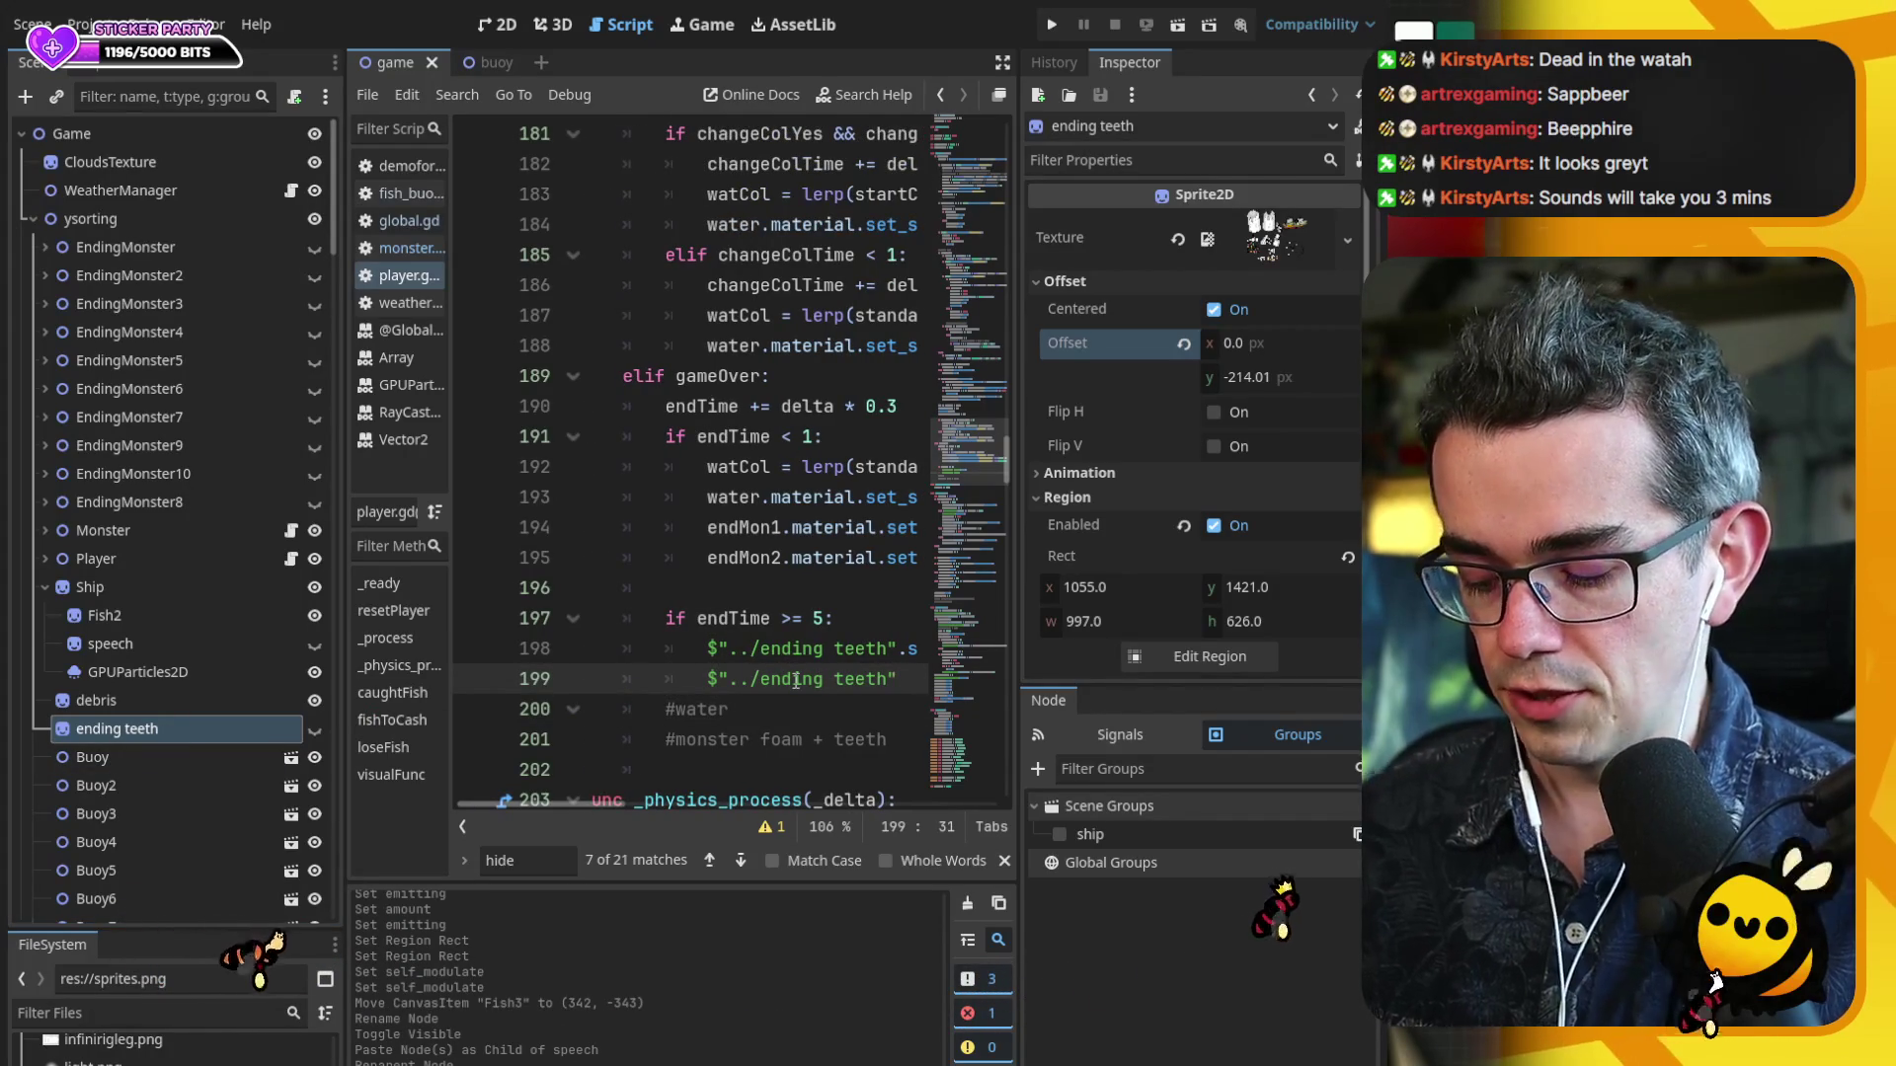
pyautogui.write('.')
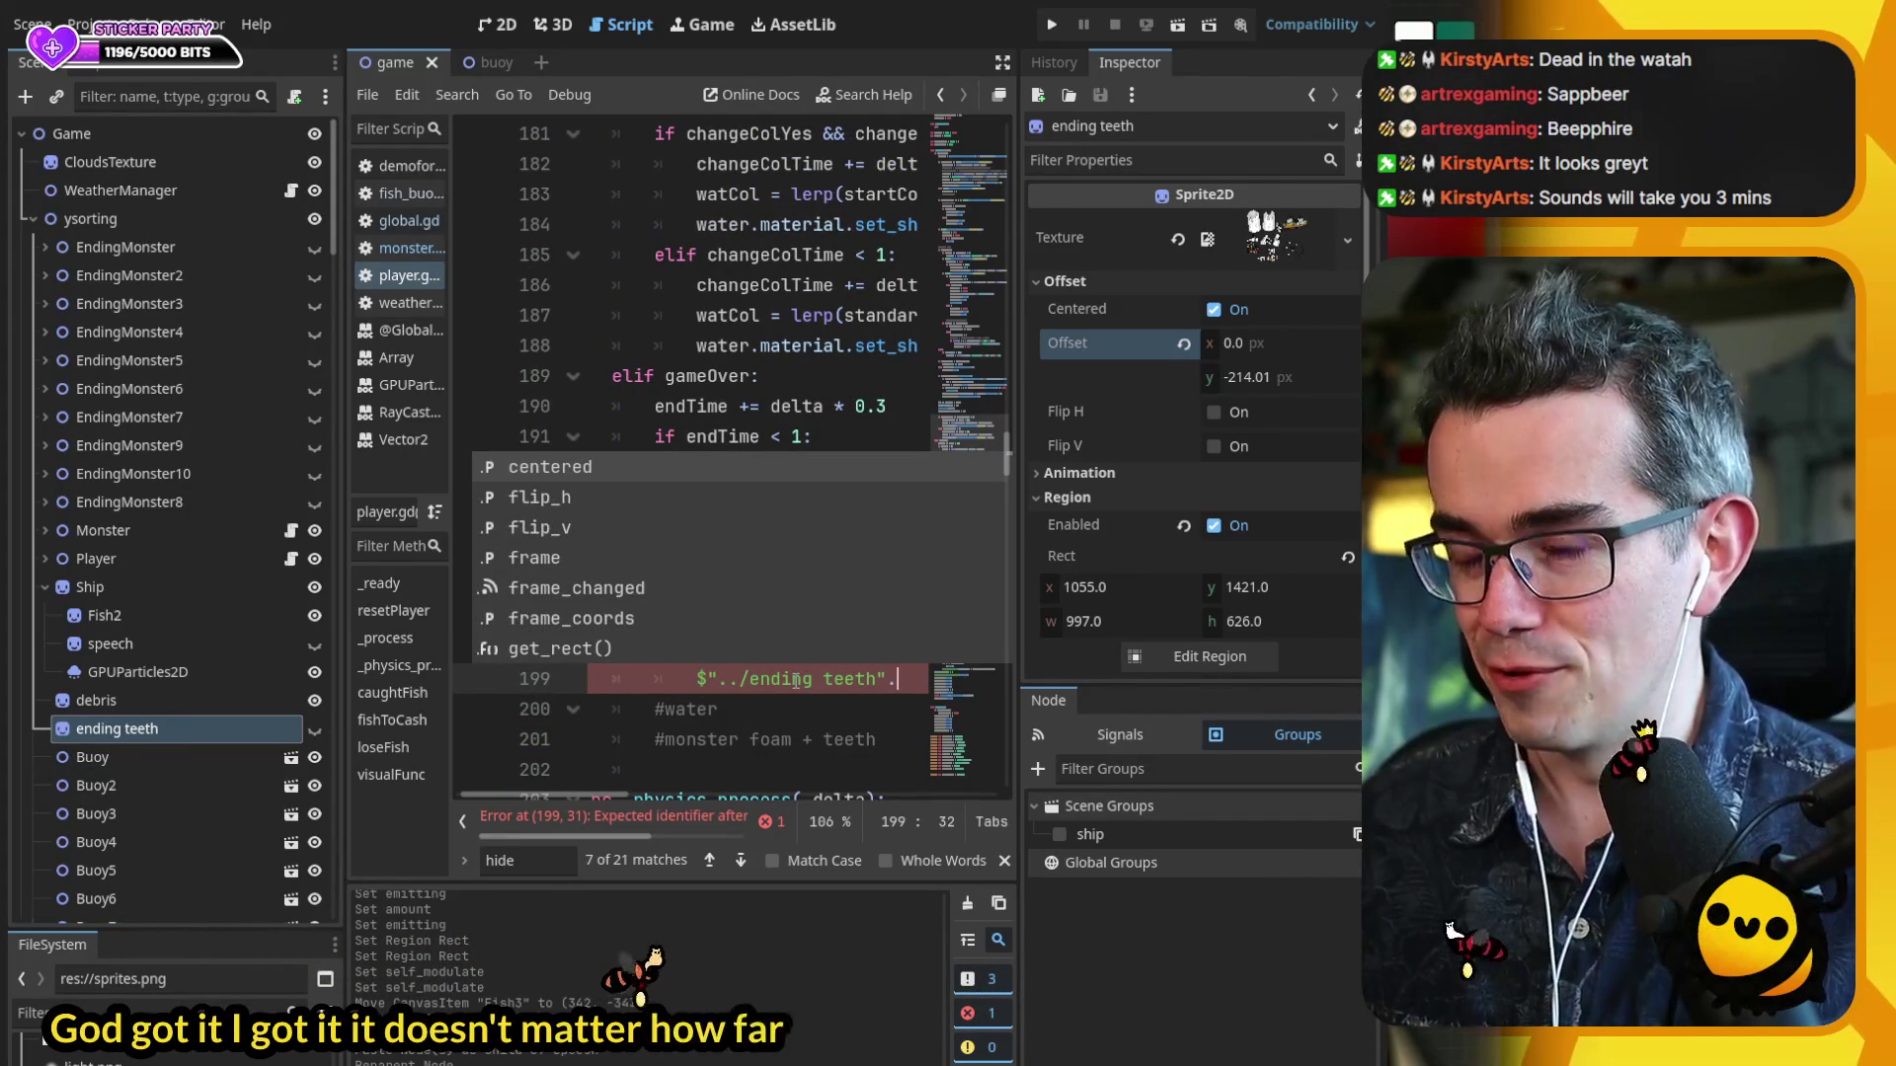
pyautogui.write('glo')
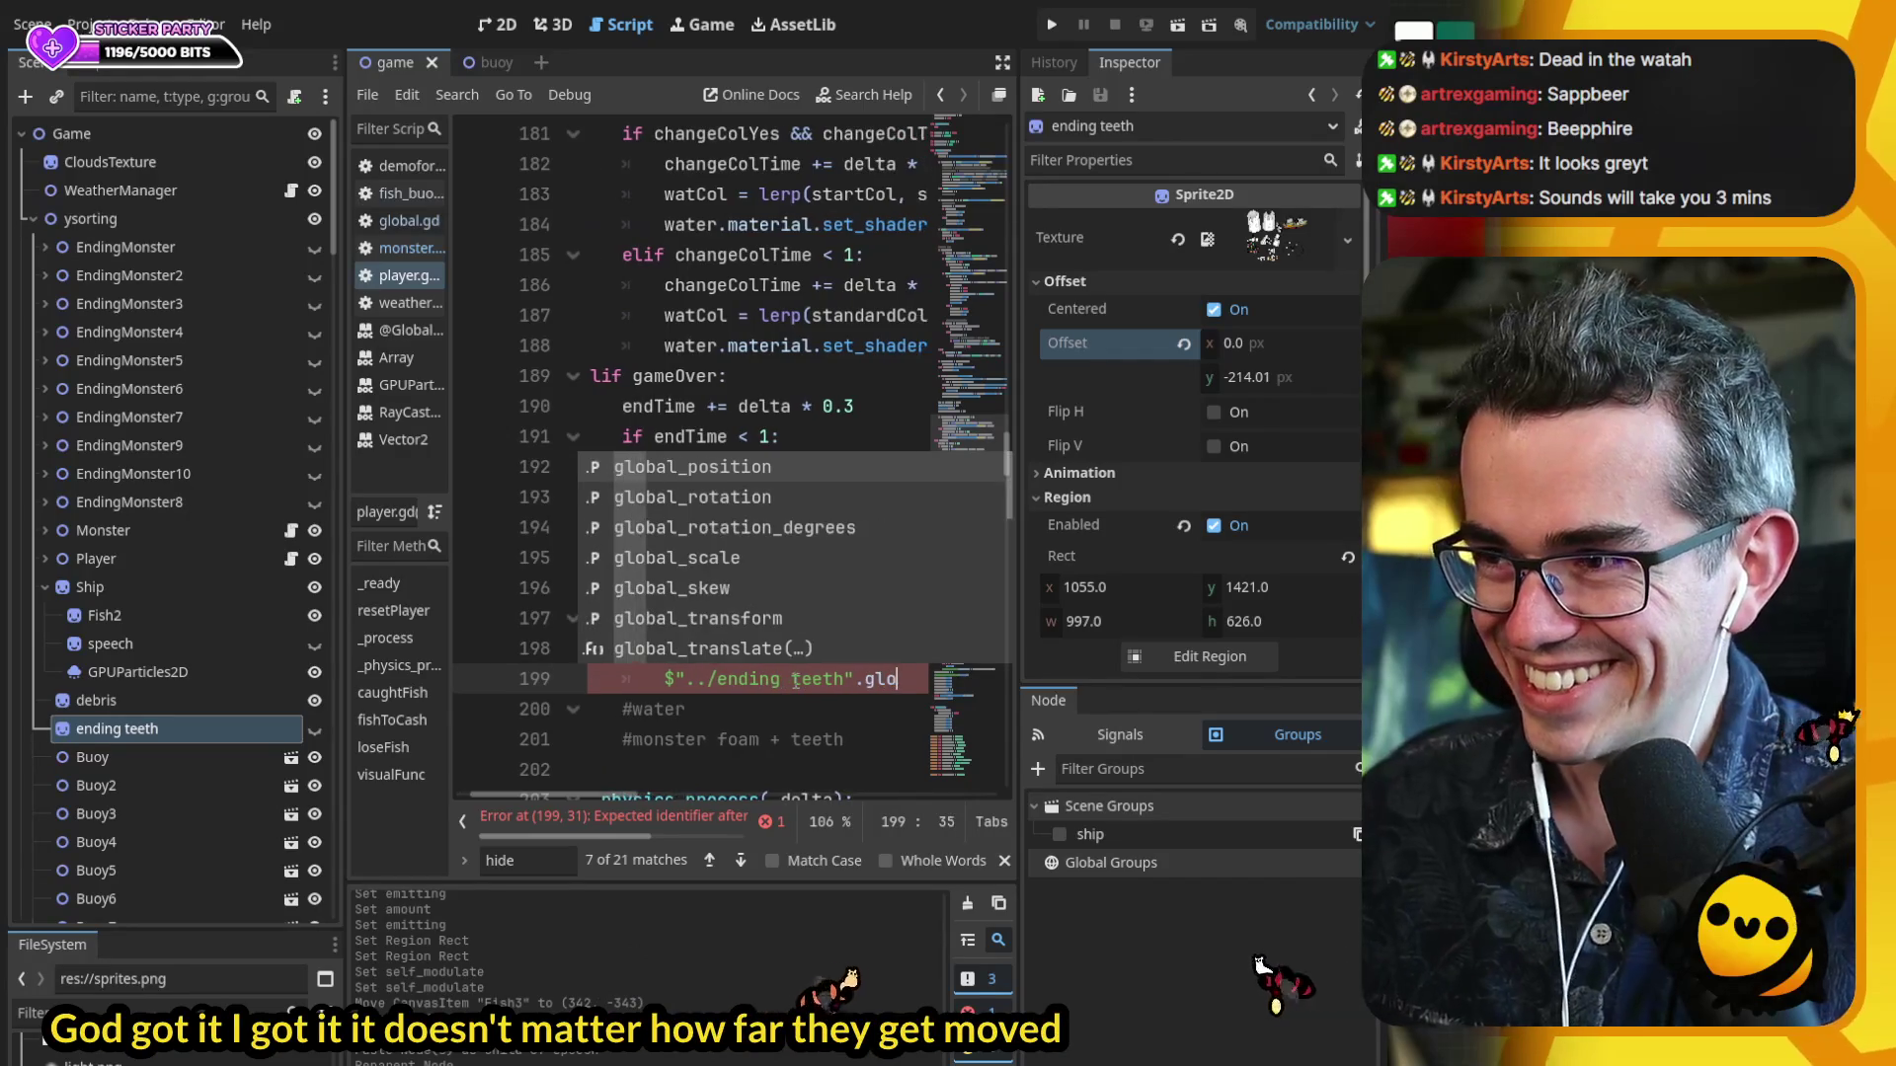
pyautogui.press('Return')
pyautogui.write('+')
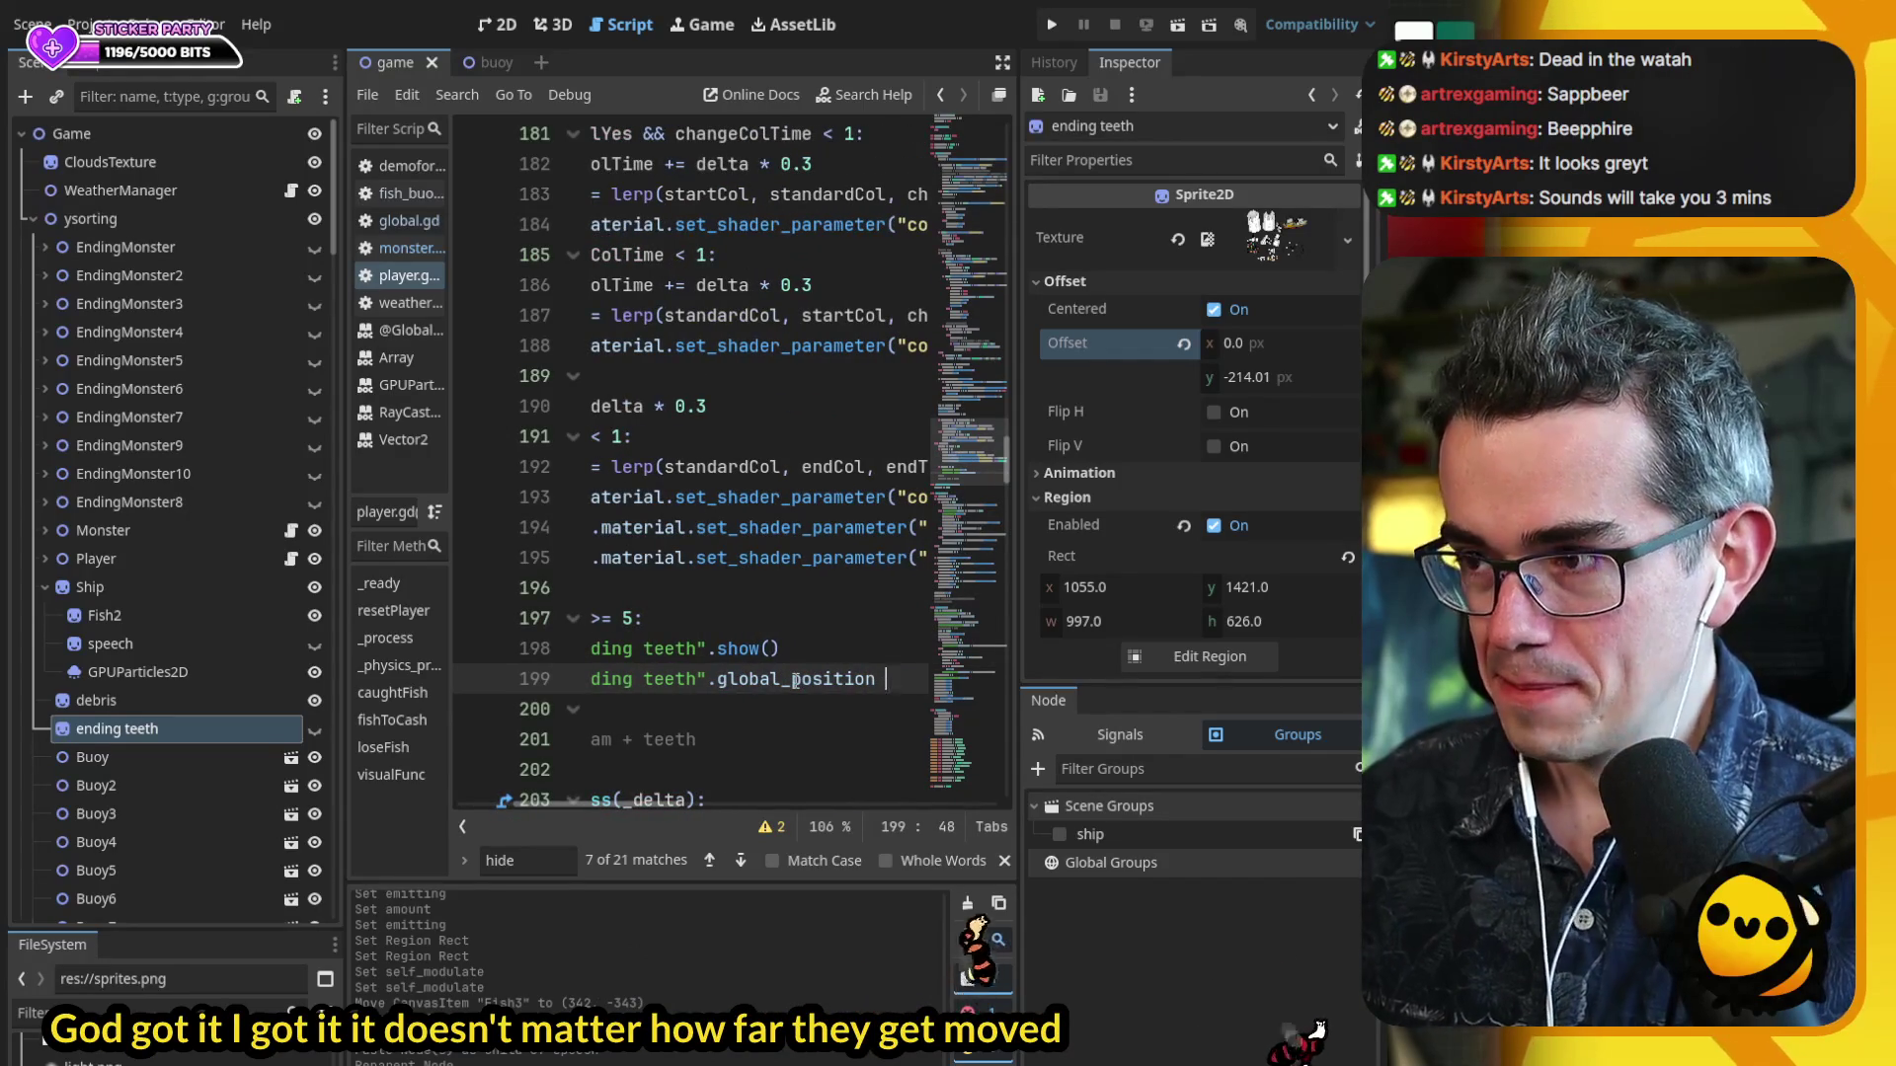
pyautogui.write('+= CV')
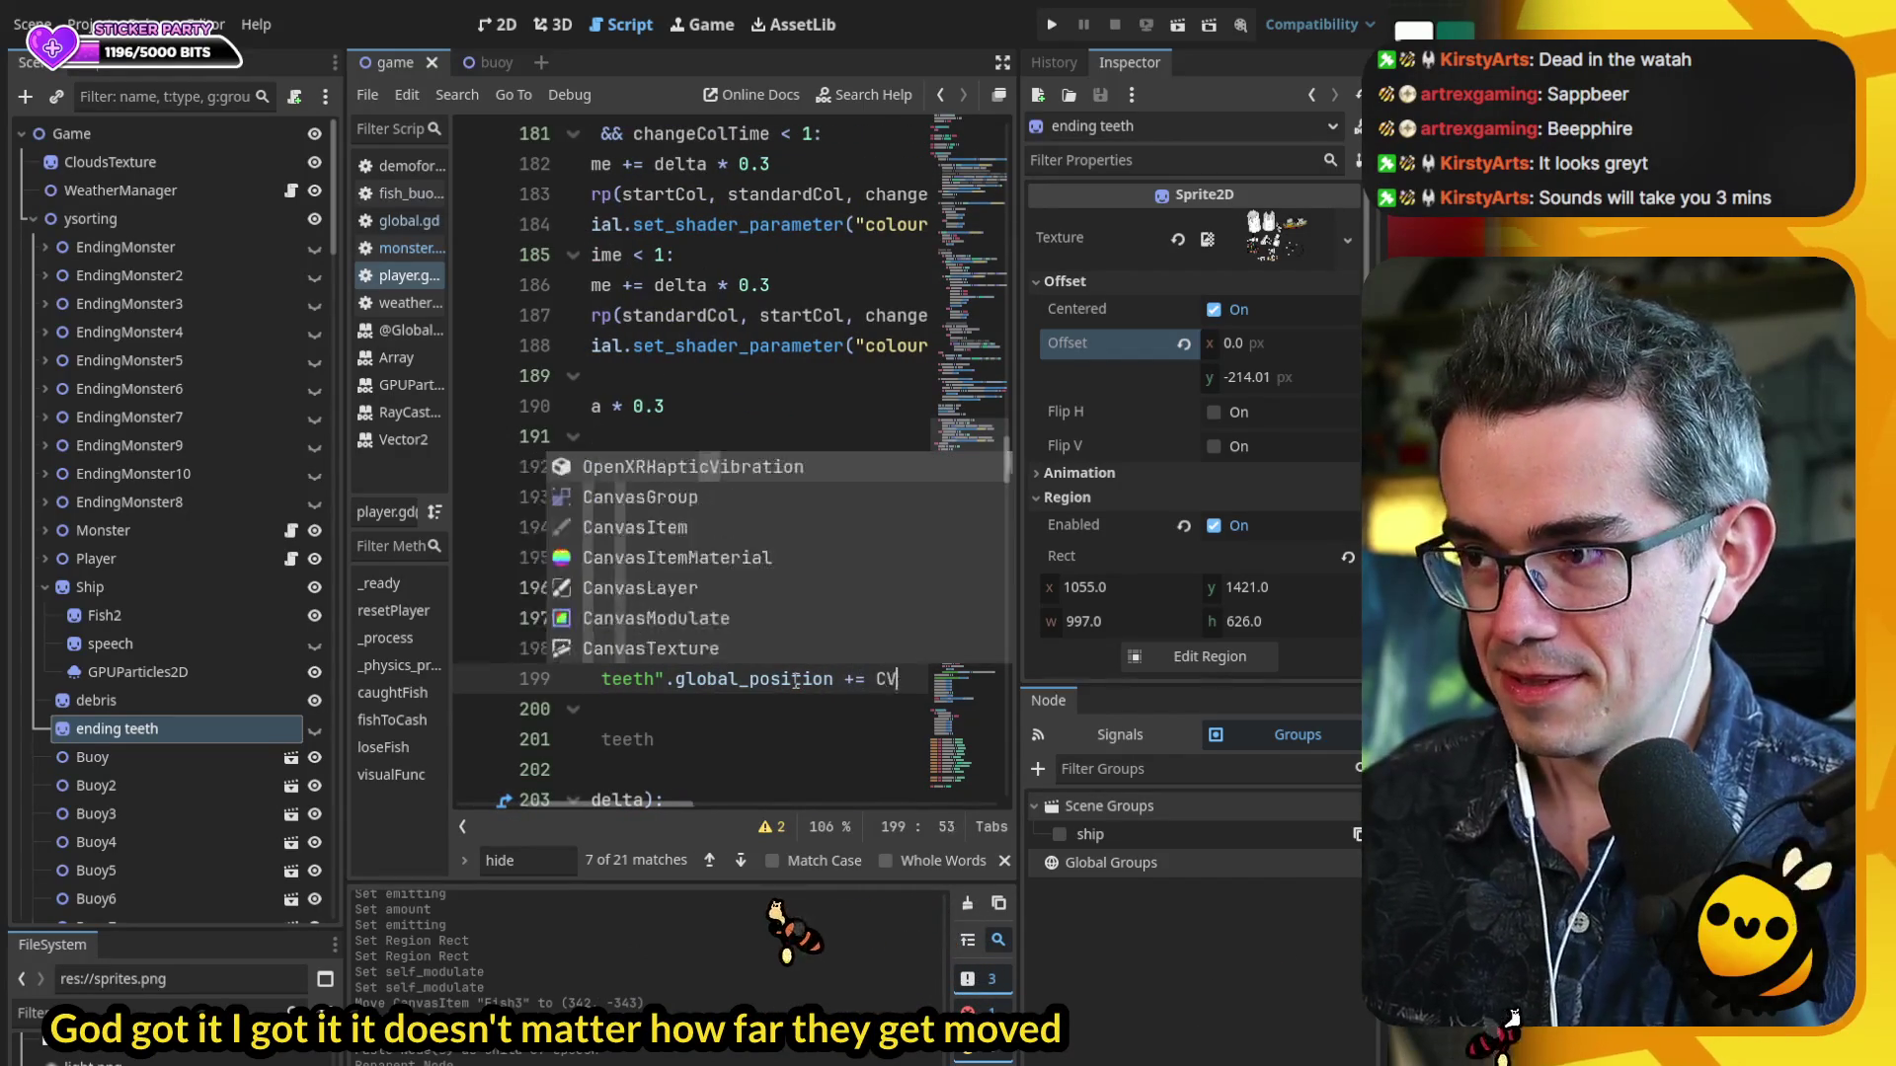
pyautogui.write('ector2')
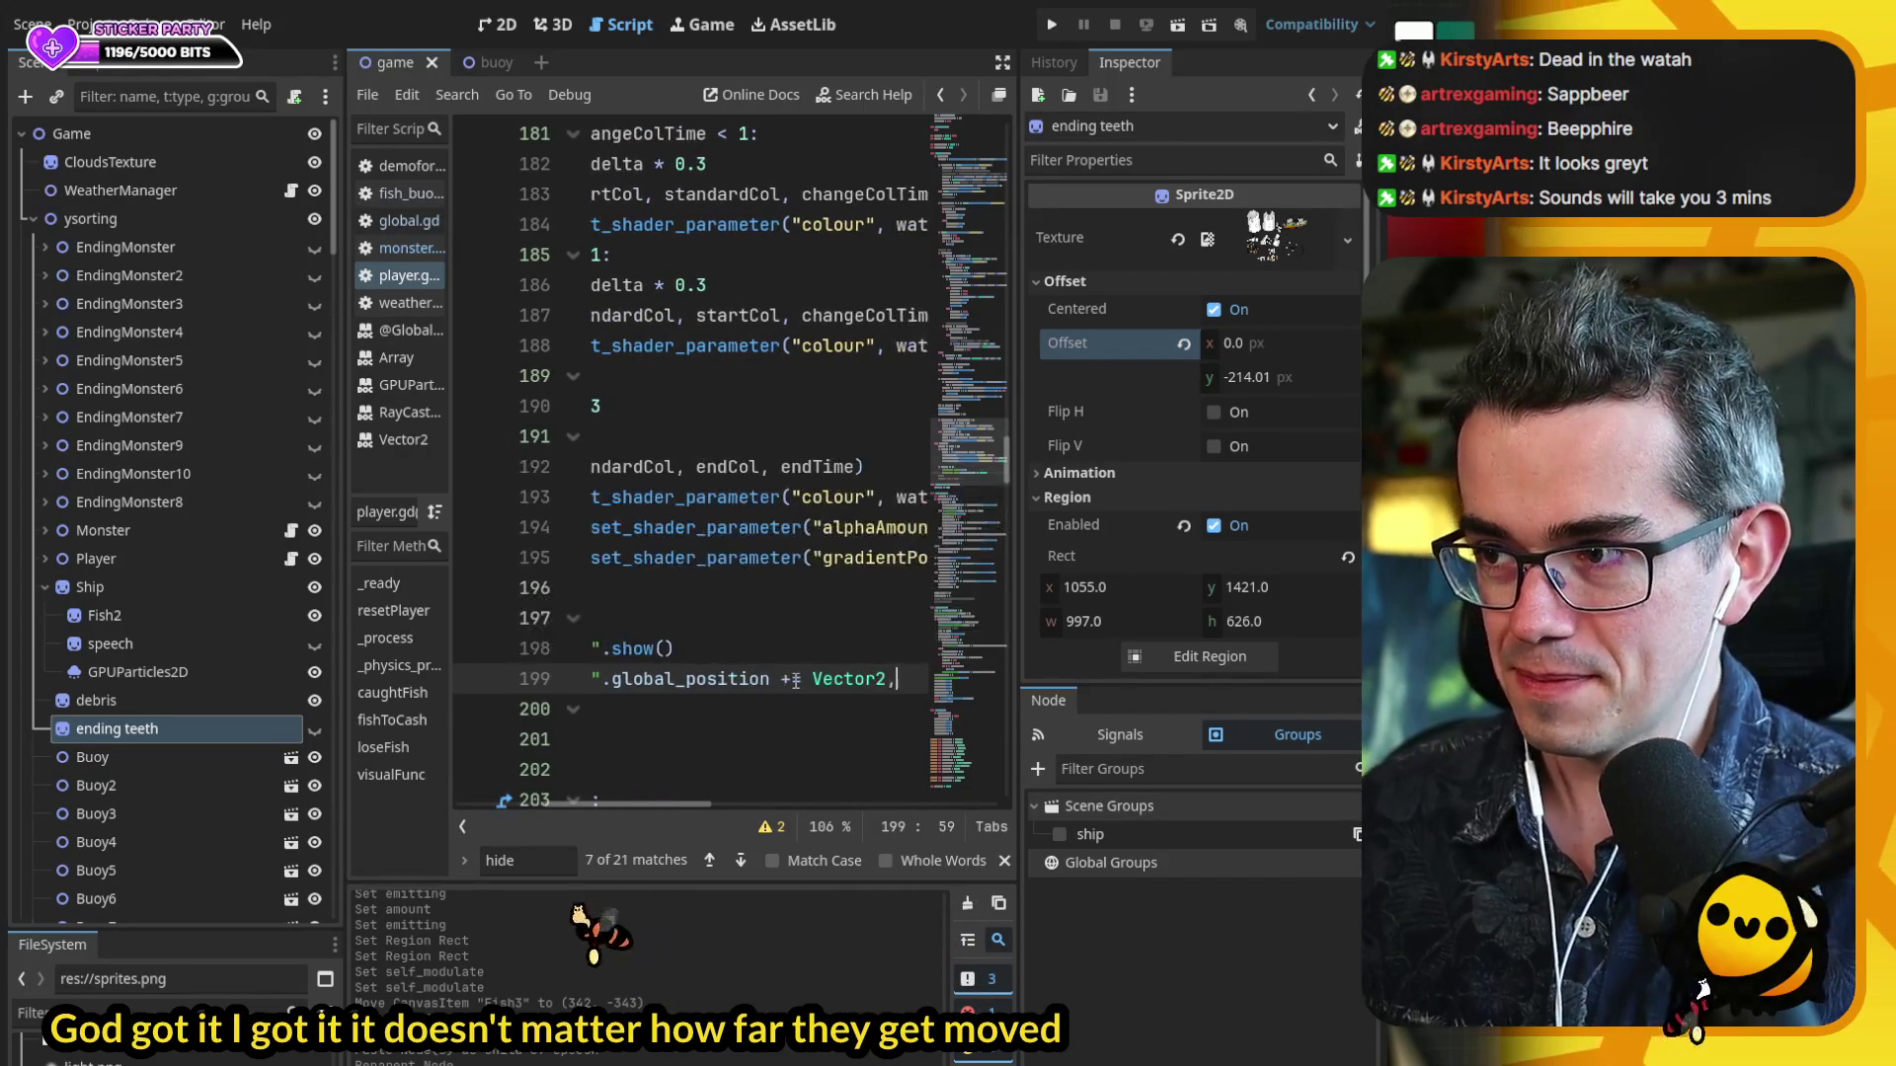
pyautogui.write('.up')
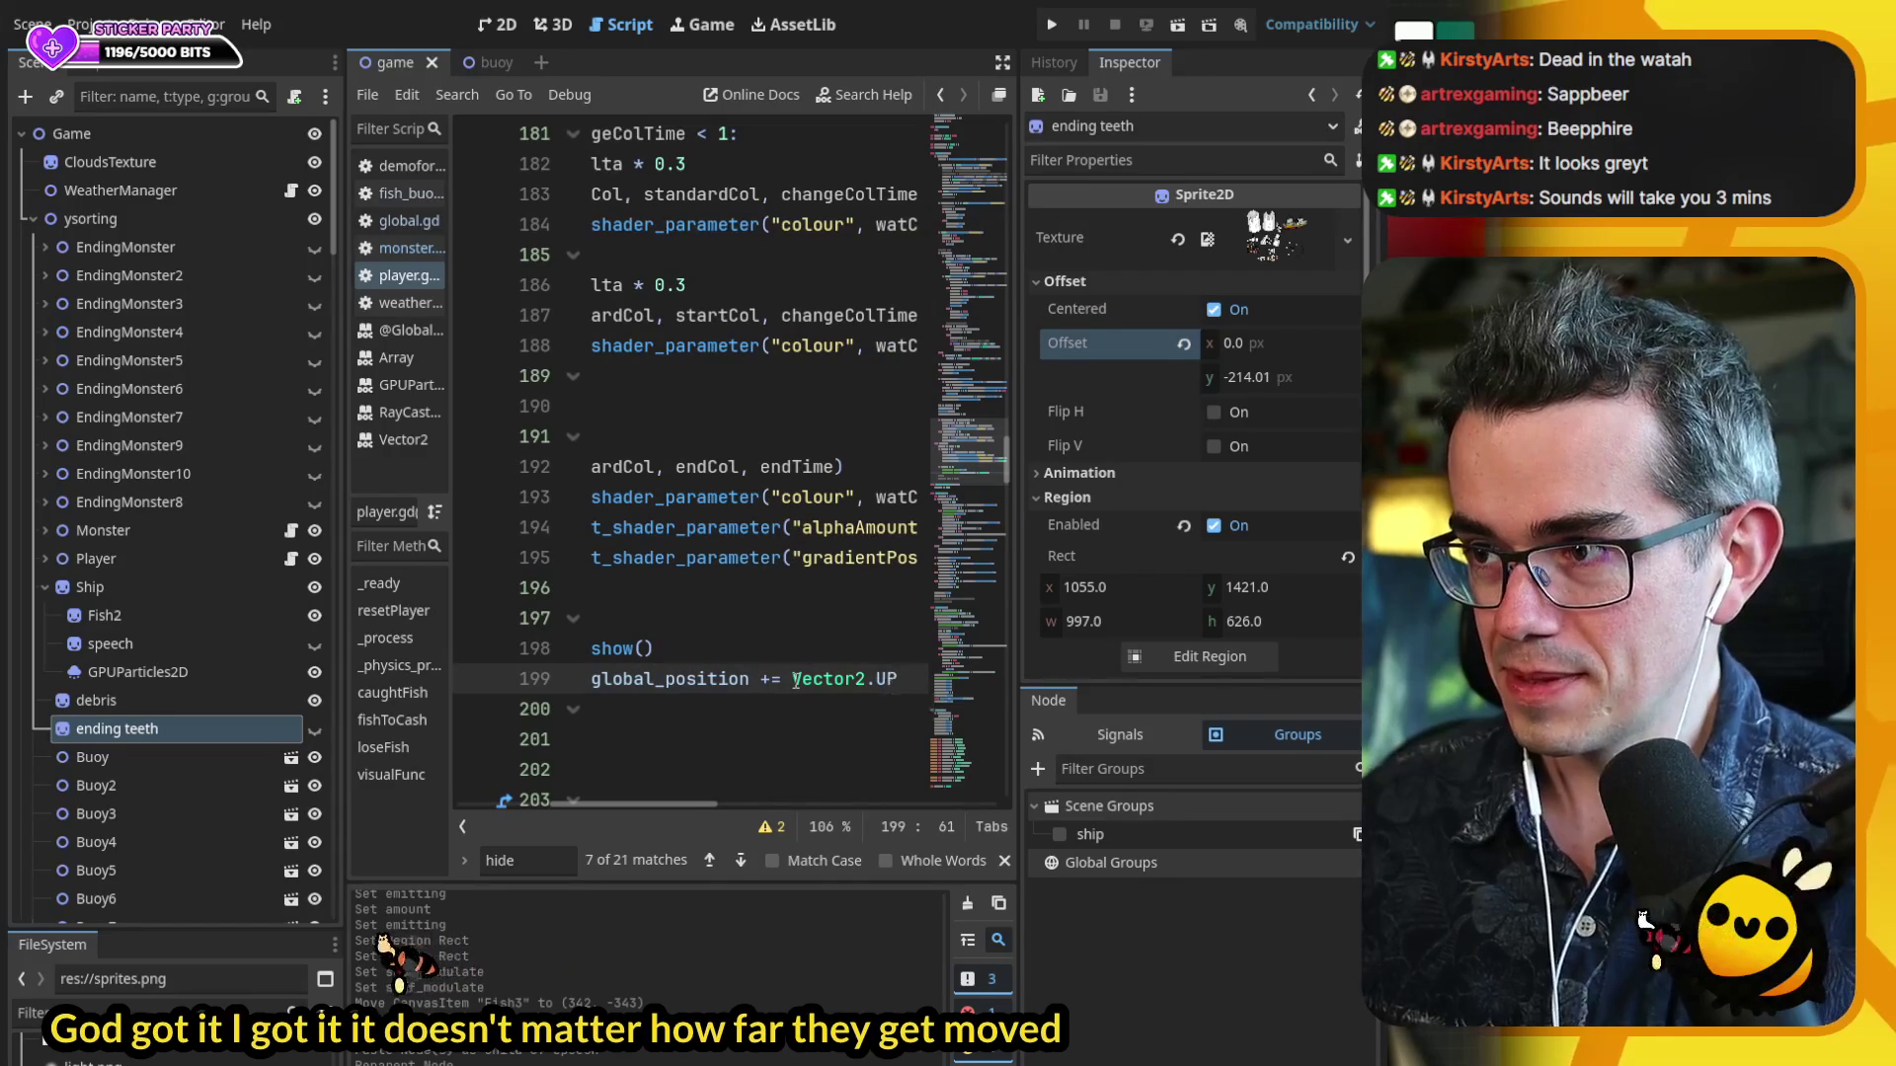
pyautogui.write(' * ')
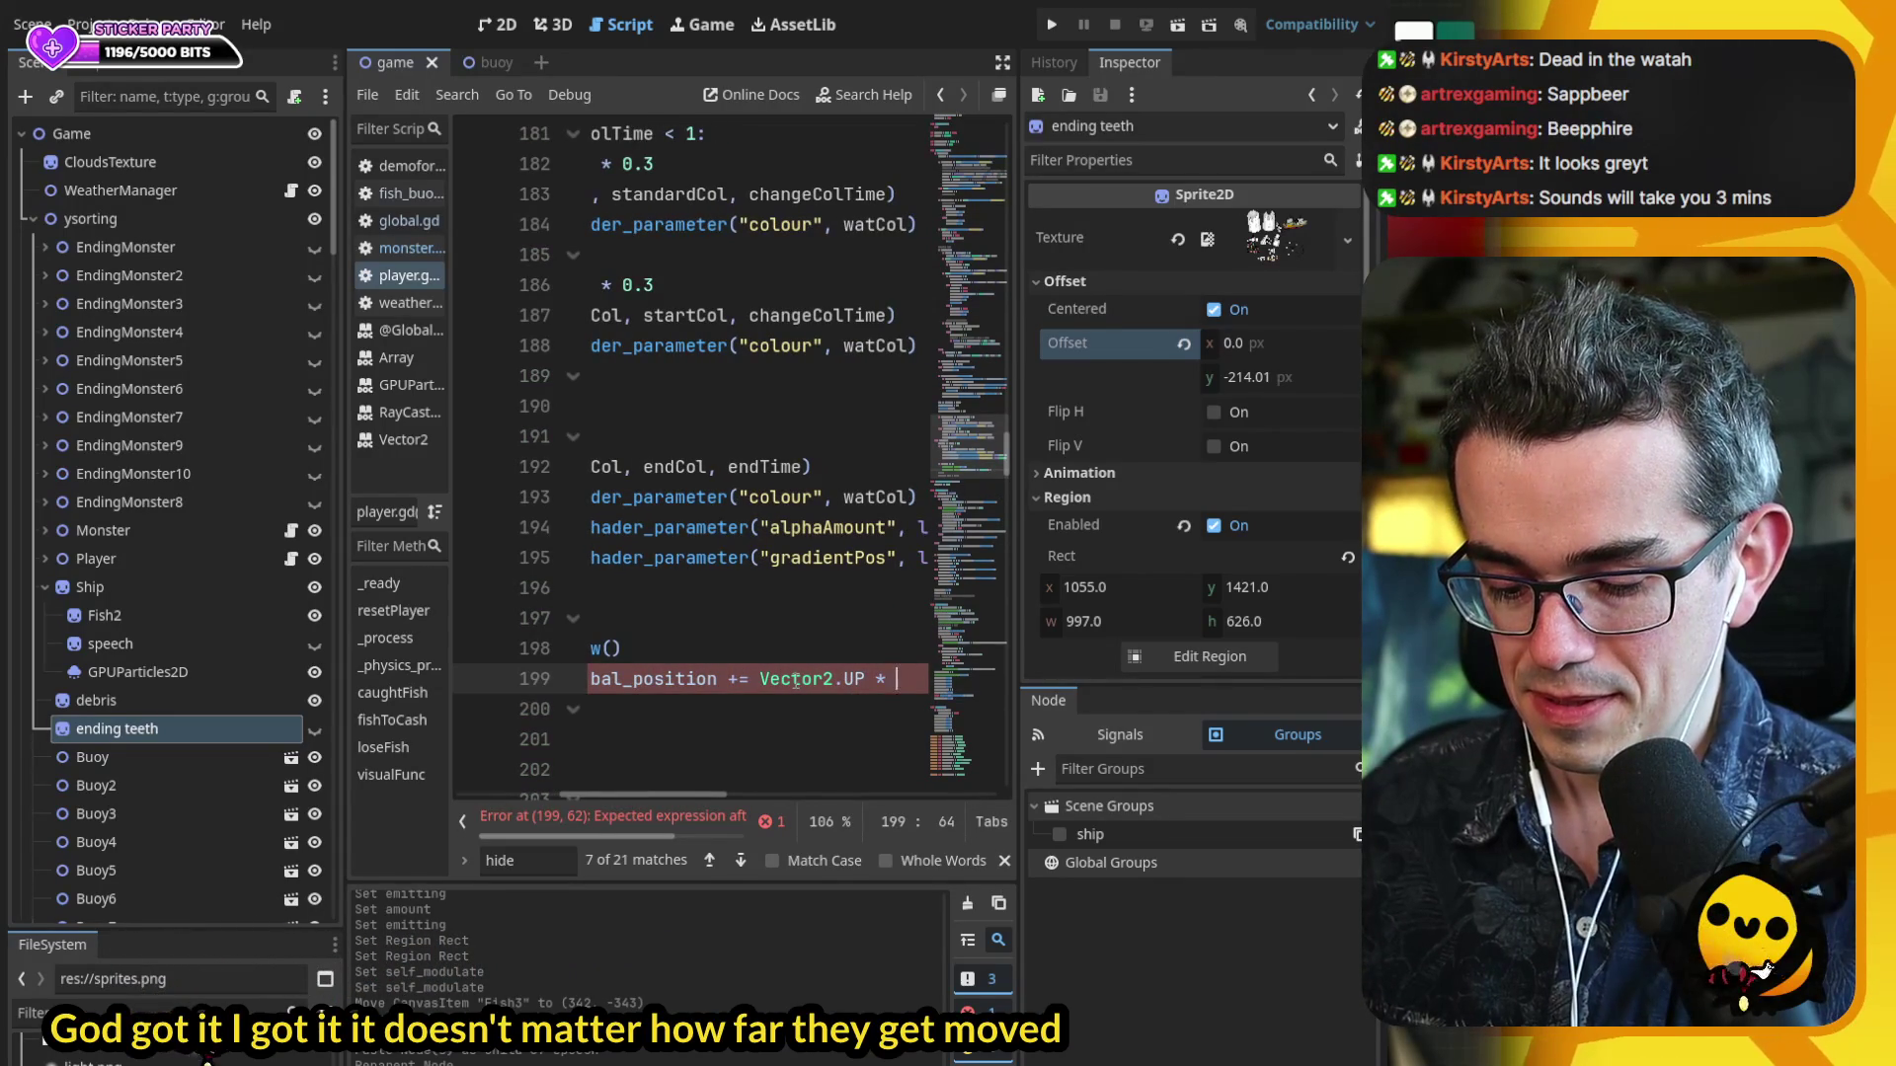
pyautogui.write('50 * delt')
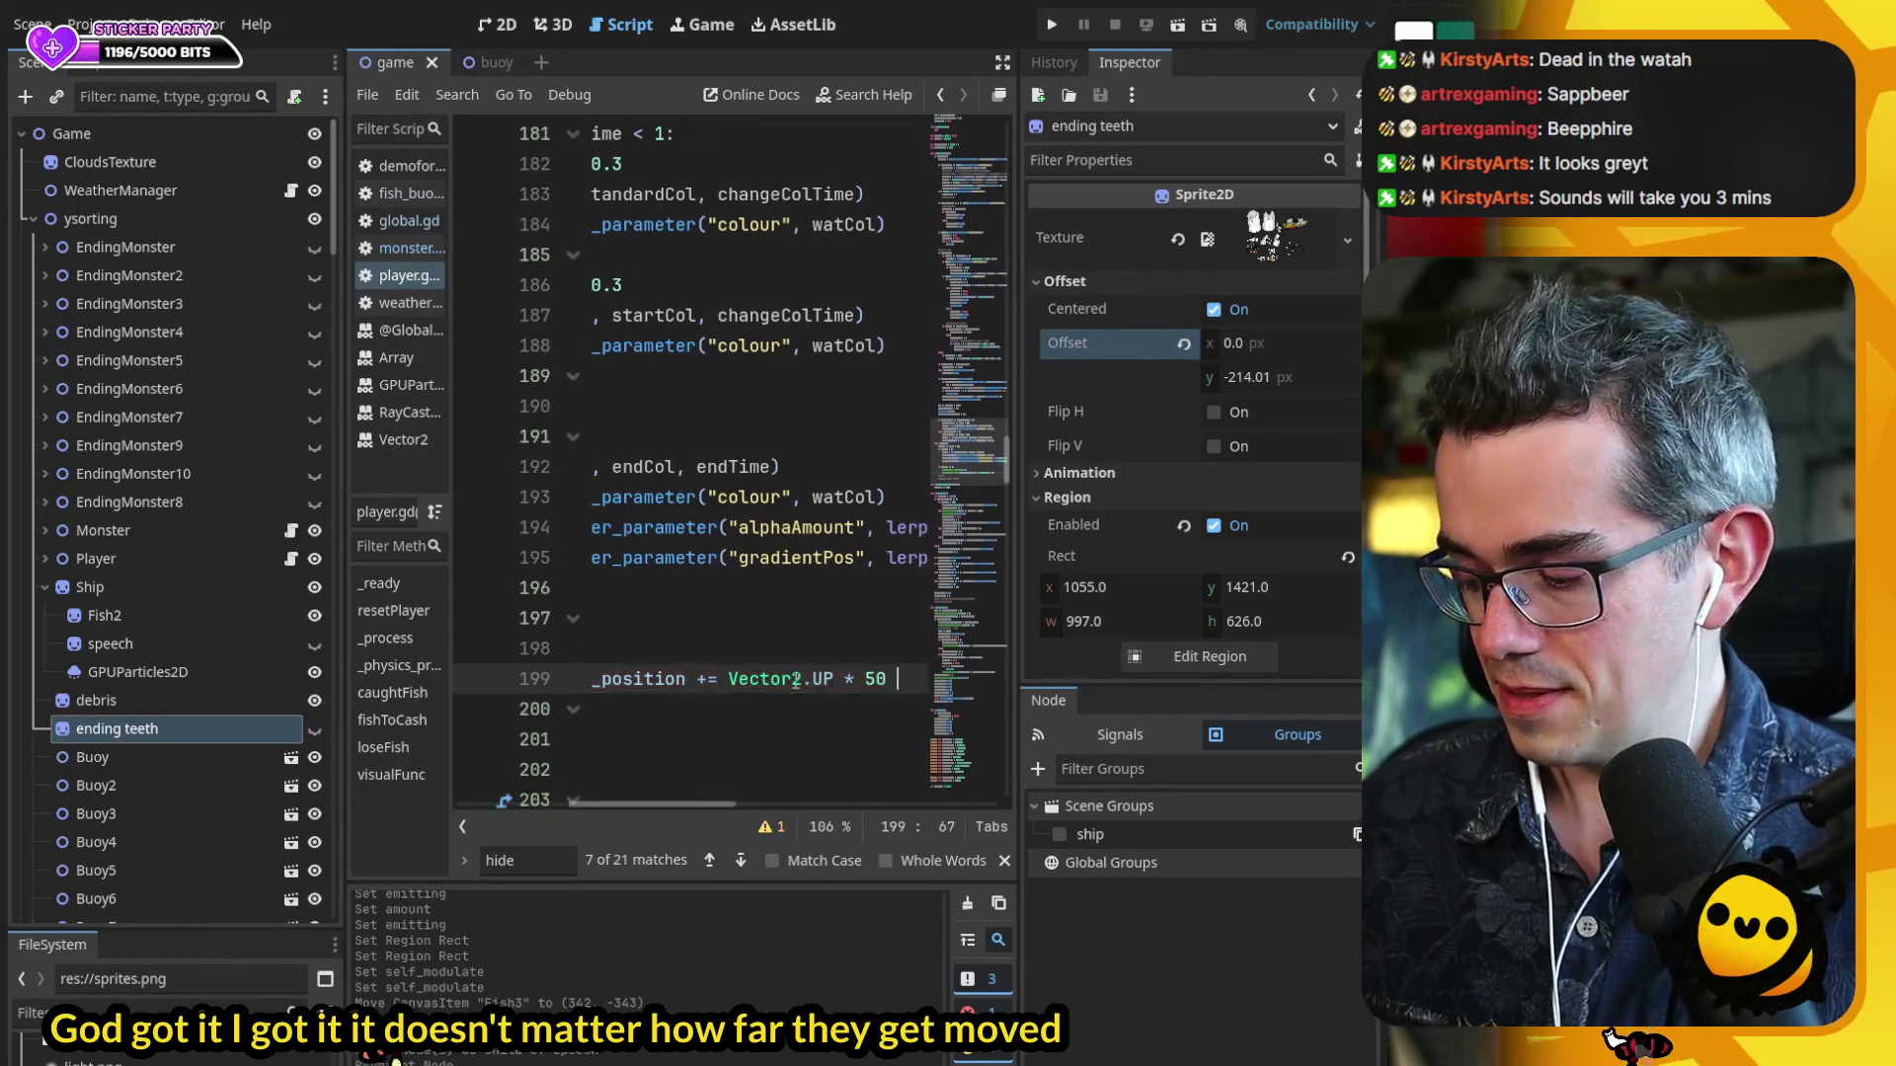
pyautogui.write('a')
pyautogui.hotkey('ctrl', 'Left')
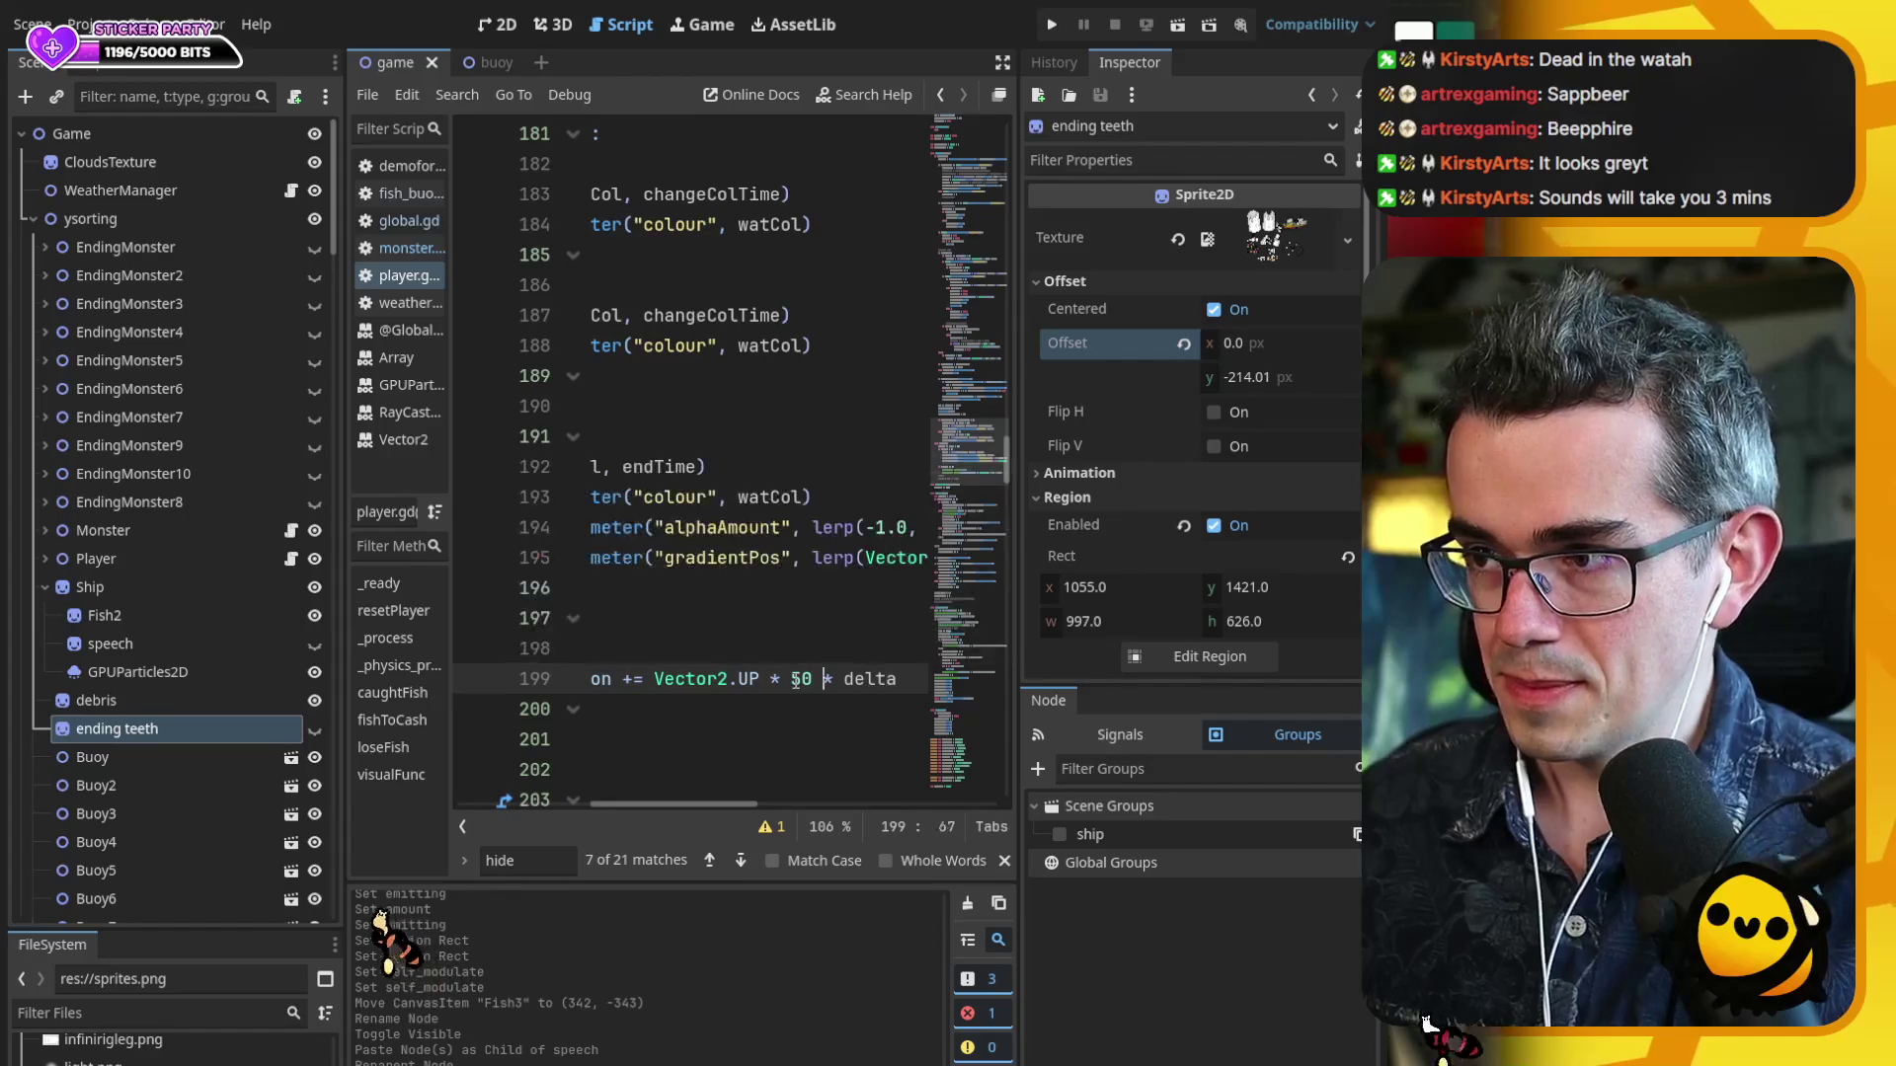
pyautogui.press('BackSpace')
pyautogui.write('10')
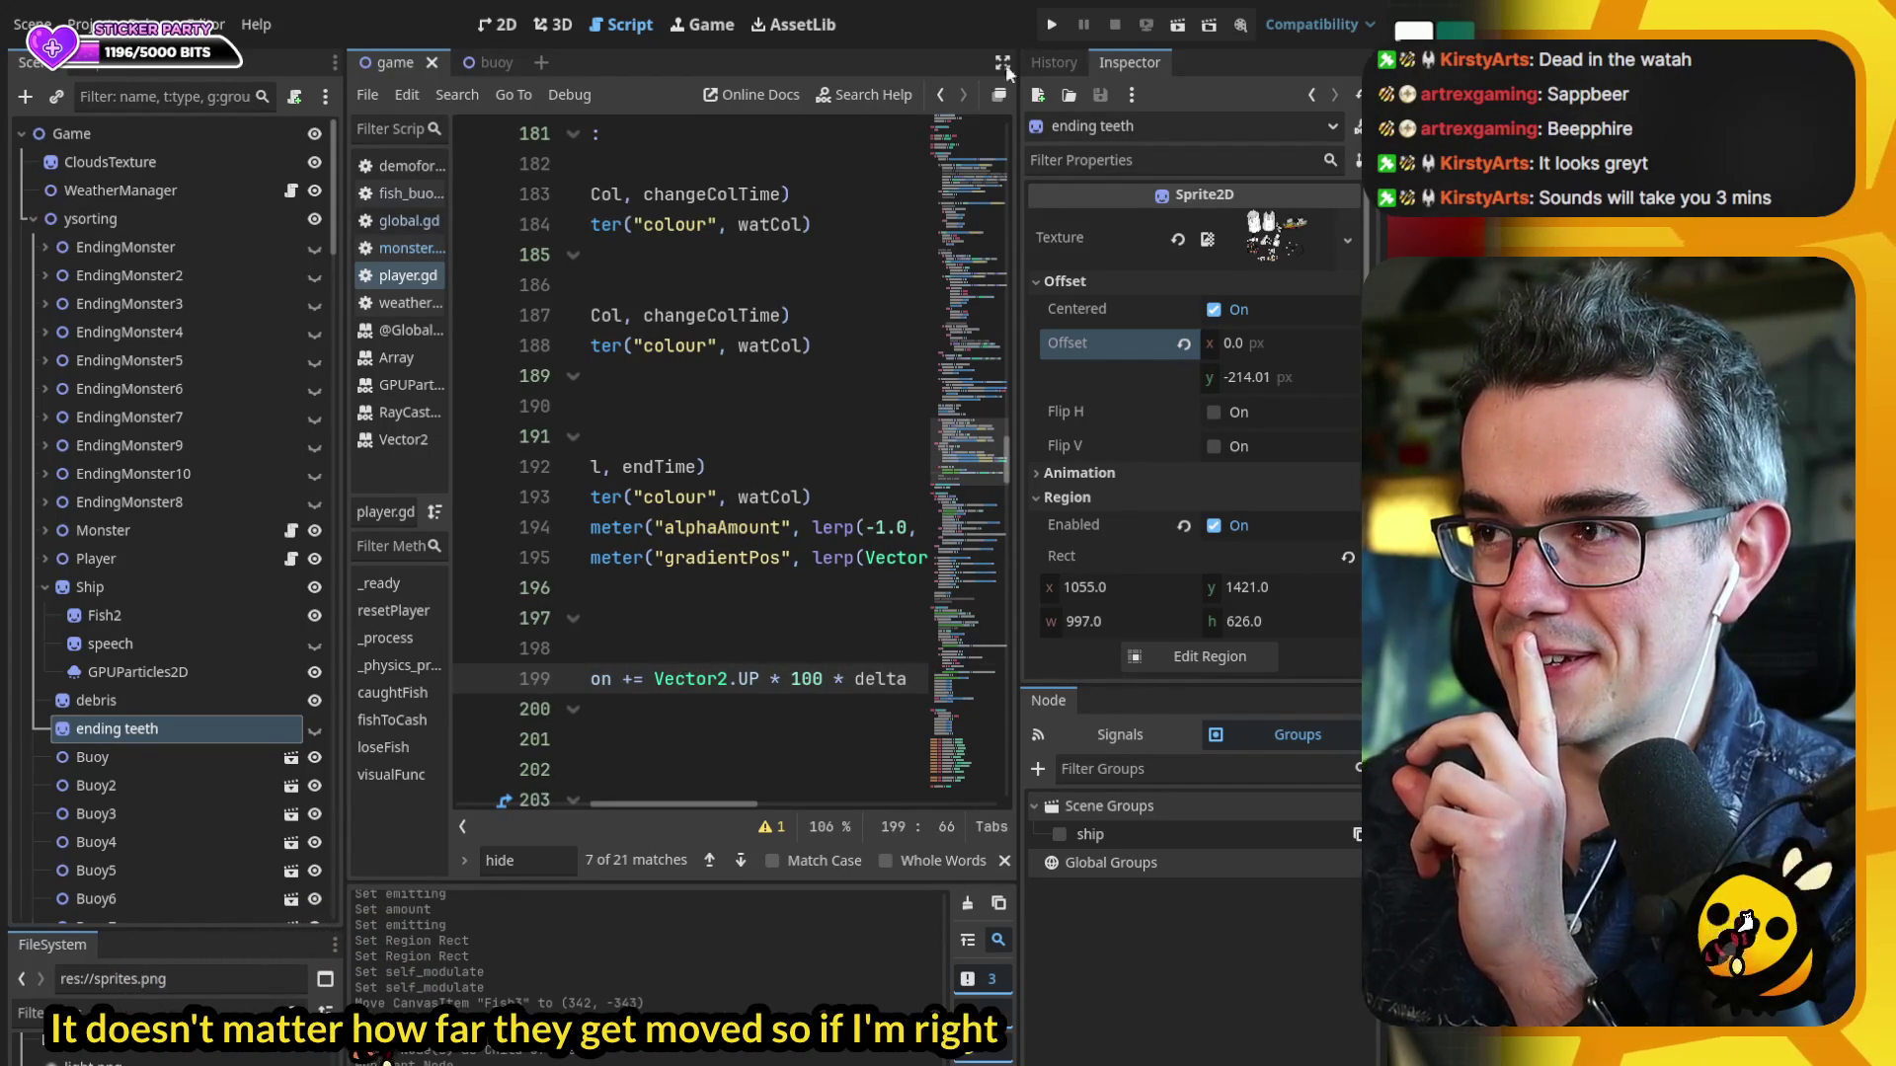
pyautogui.click(1052, 27)
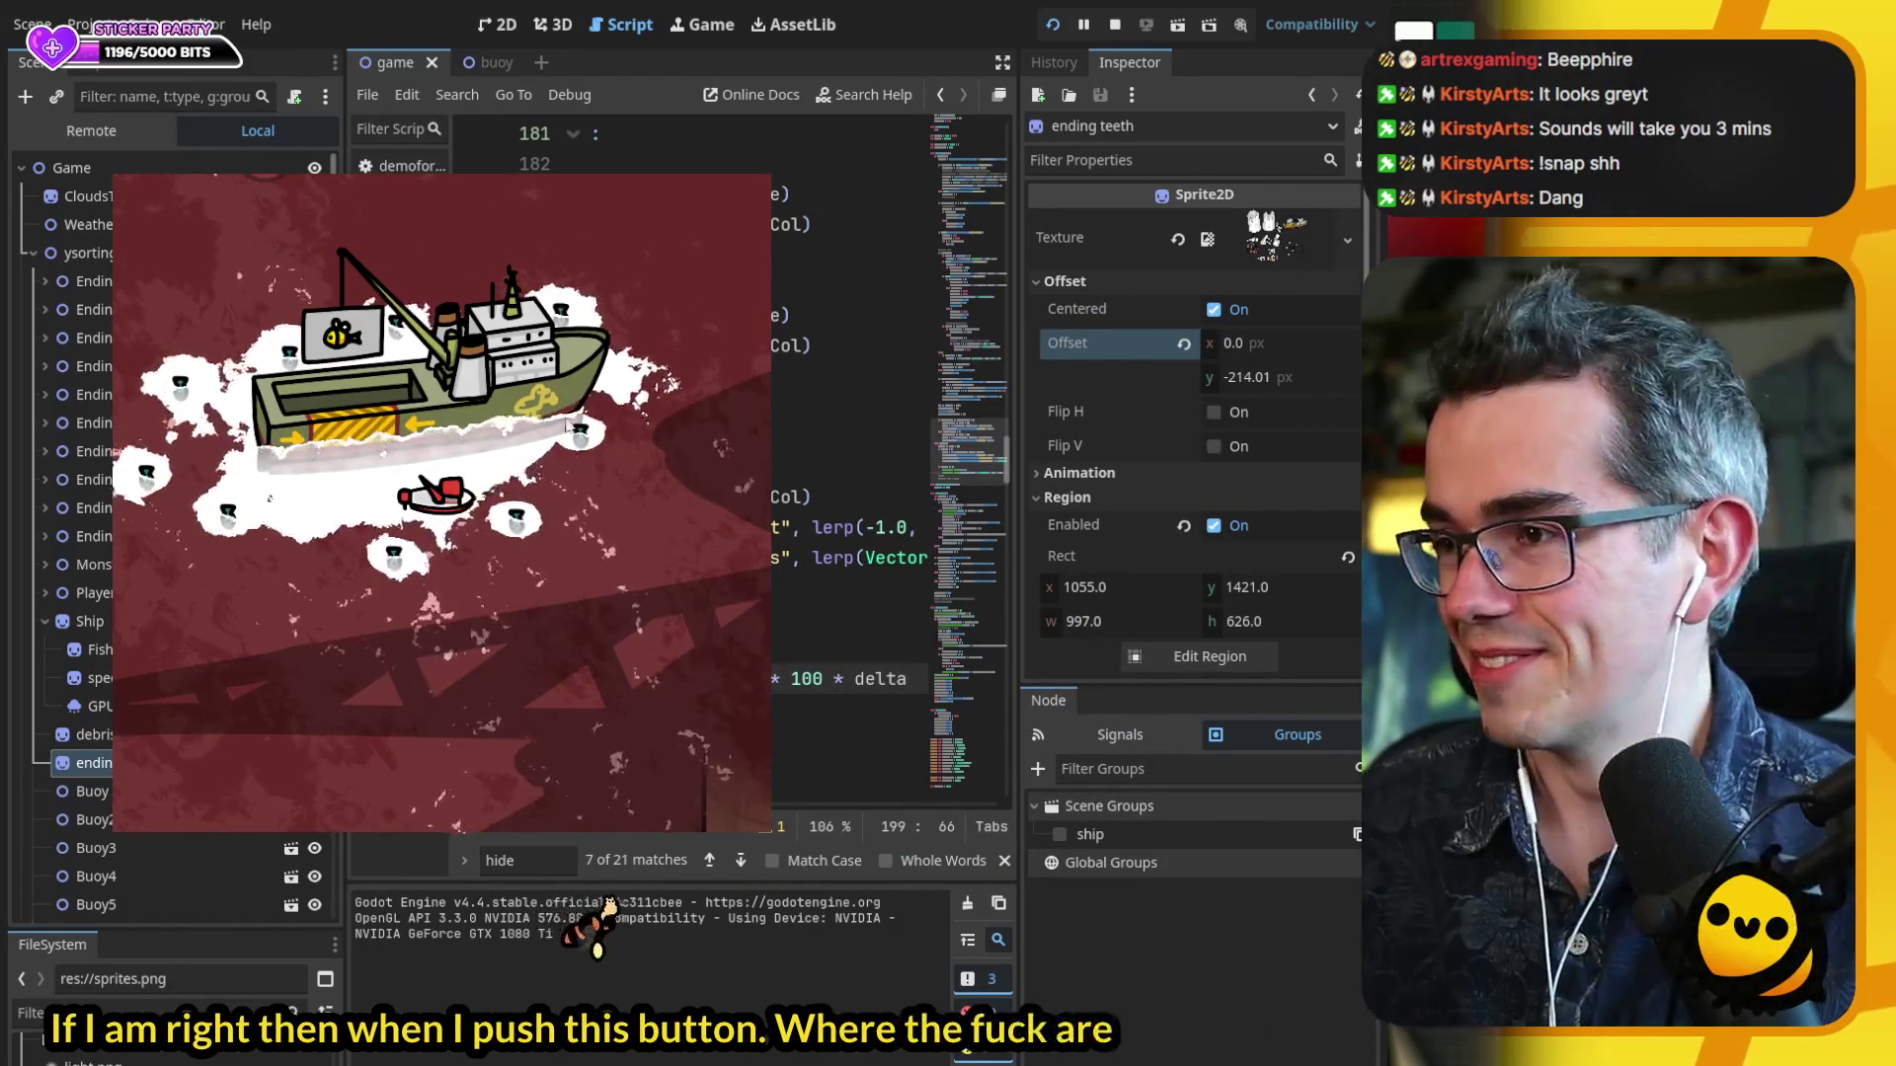
pyautogui.hscroll(-3, 849, 444)
pyautogui.hscroll(-3, 849, 445)
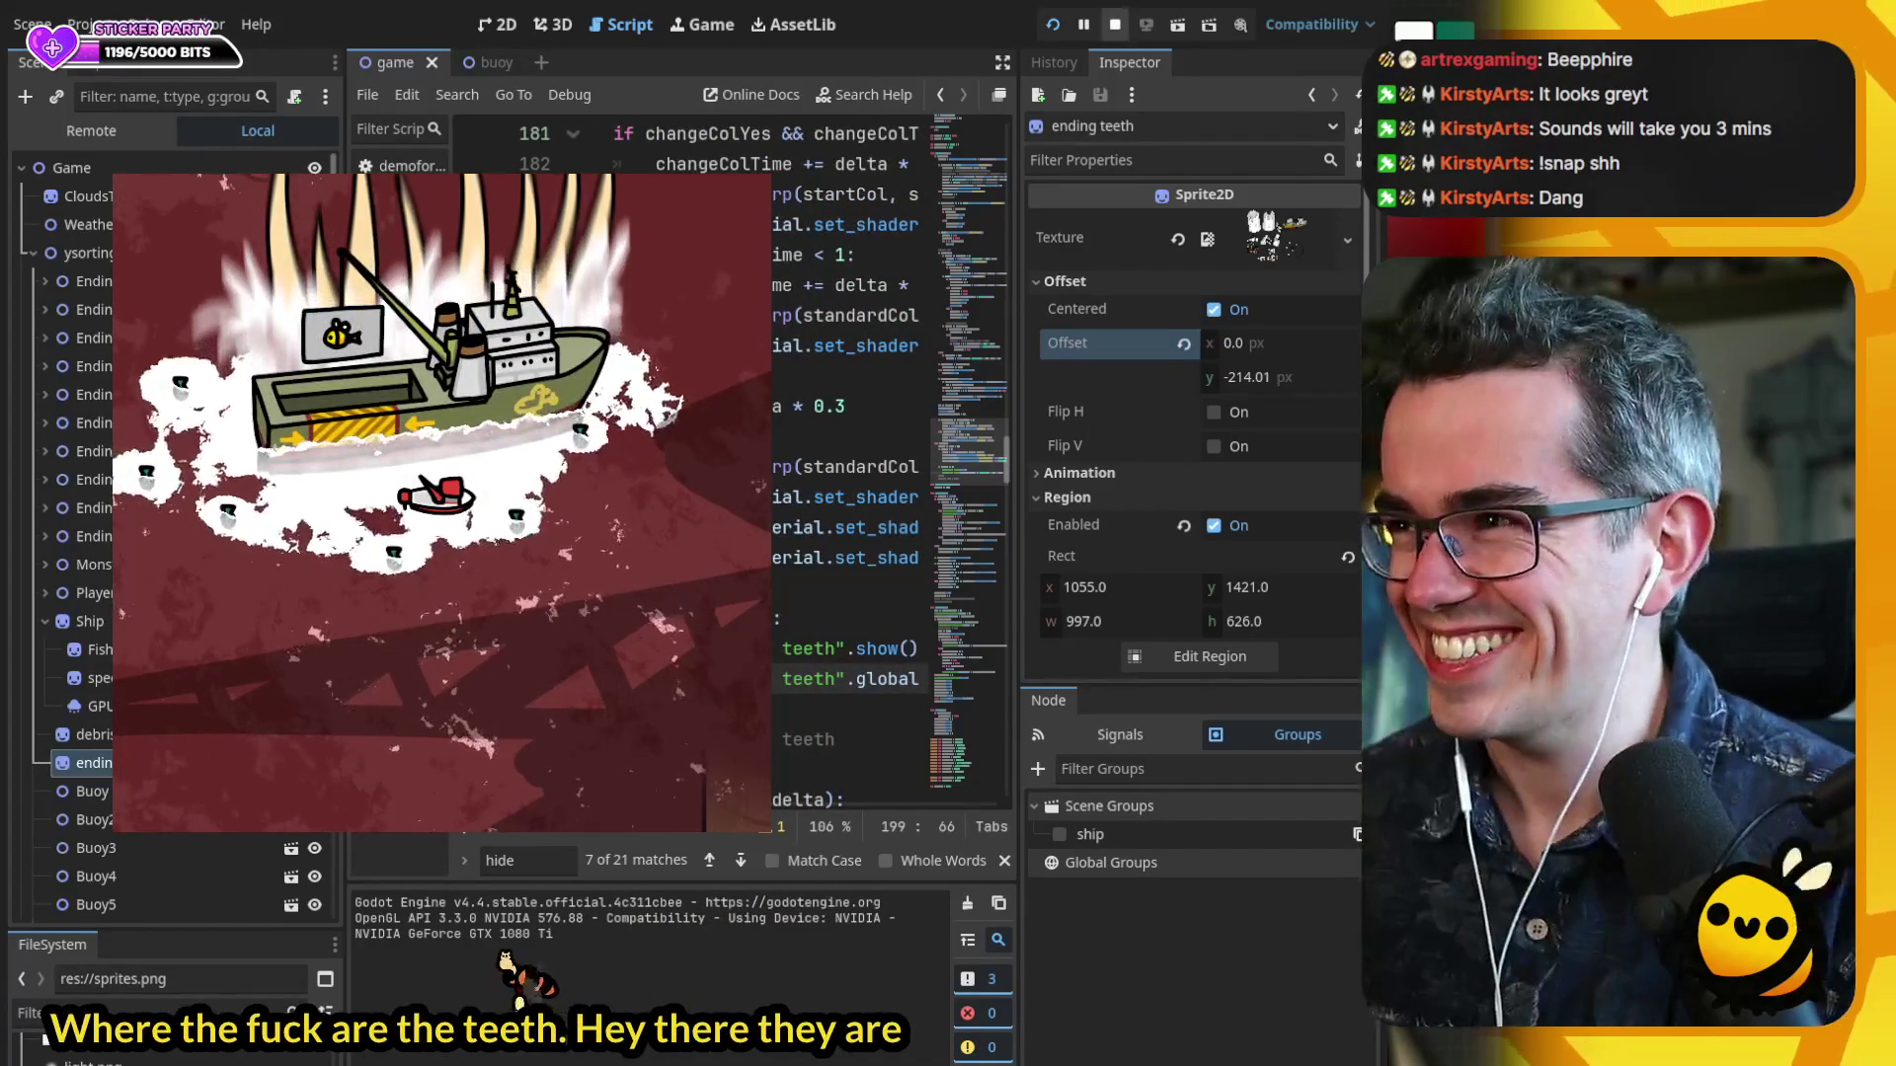
pyautogui.press('F8')
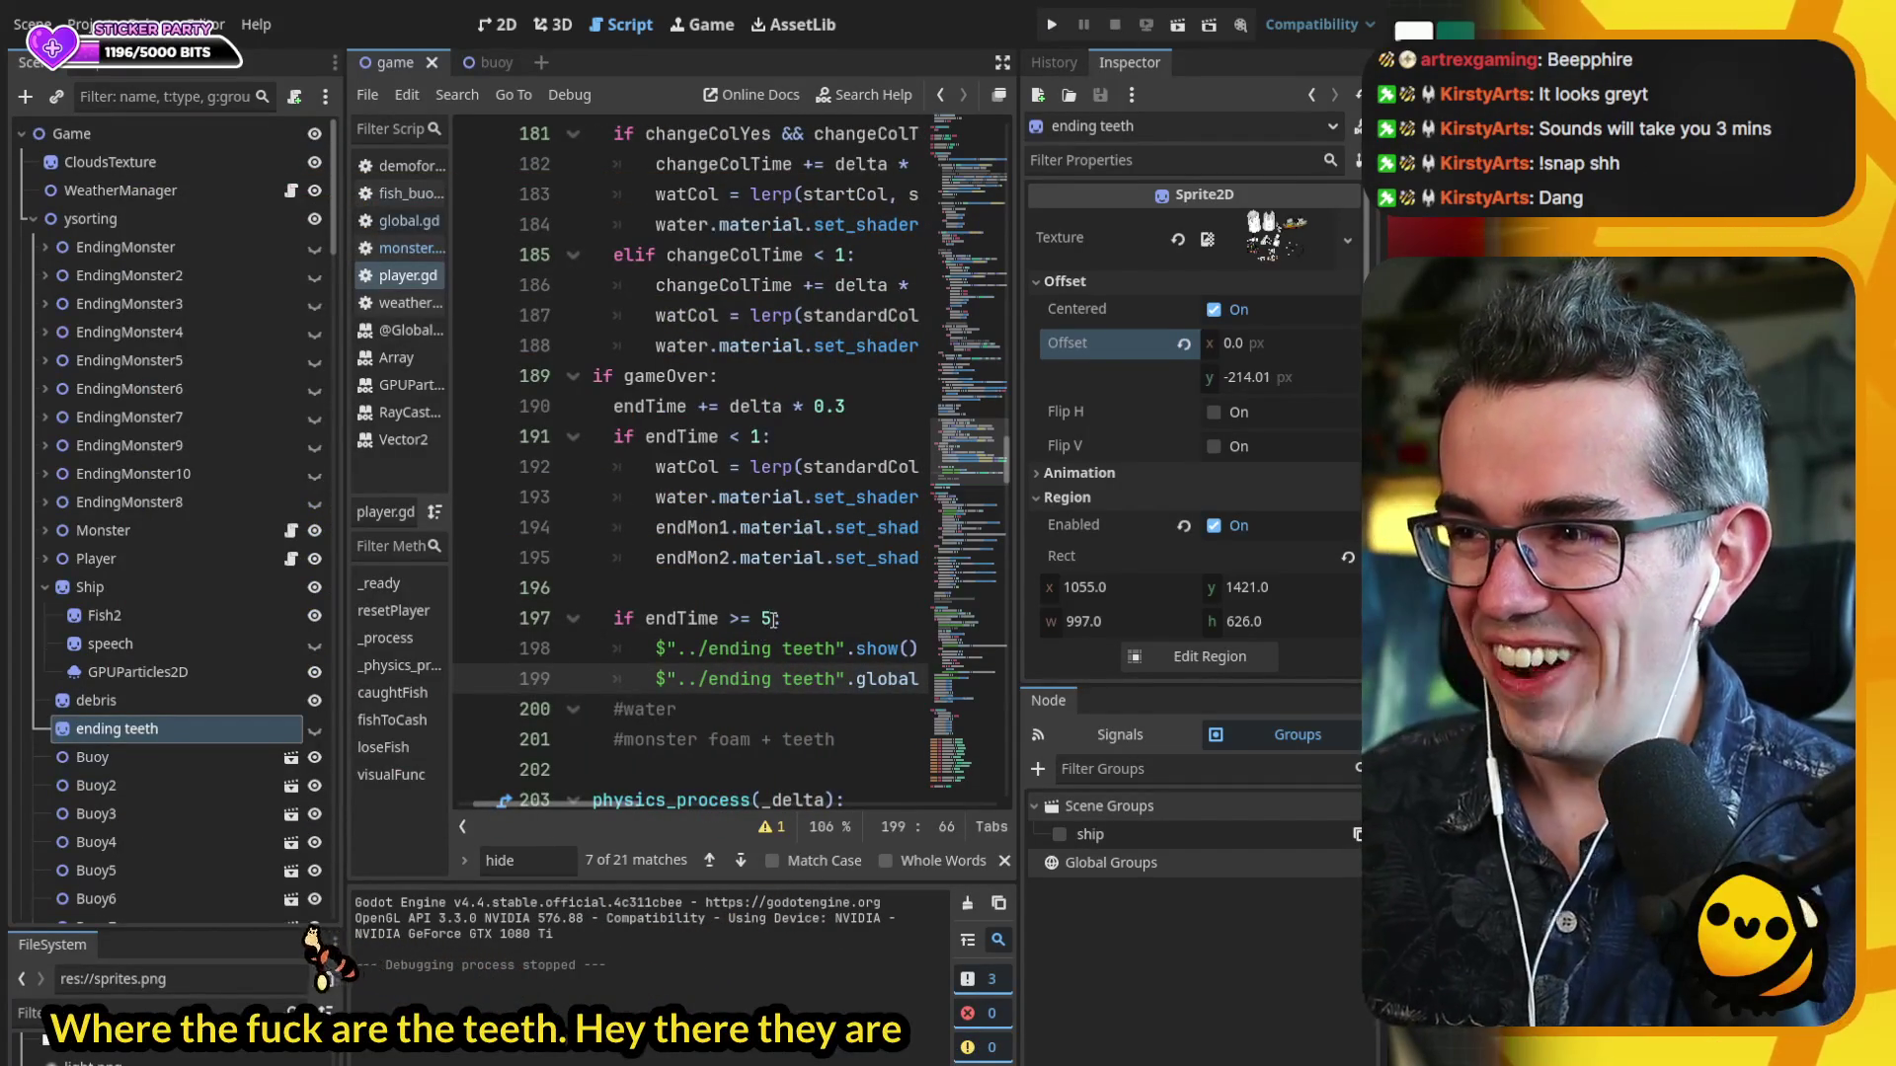
# - Lower the endTime threshold on line 197 to 1.5 and test-run the game
pyautogui.click(866, 410)
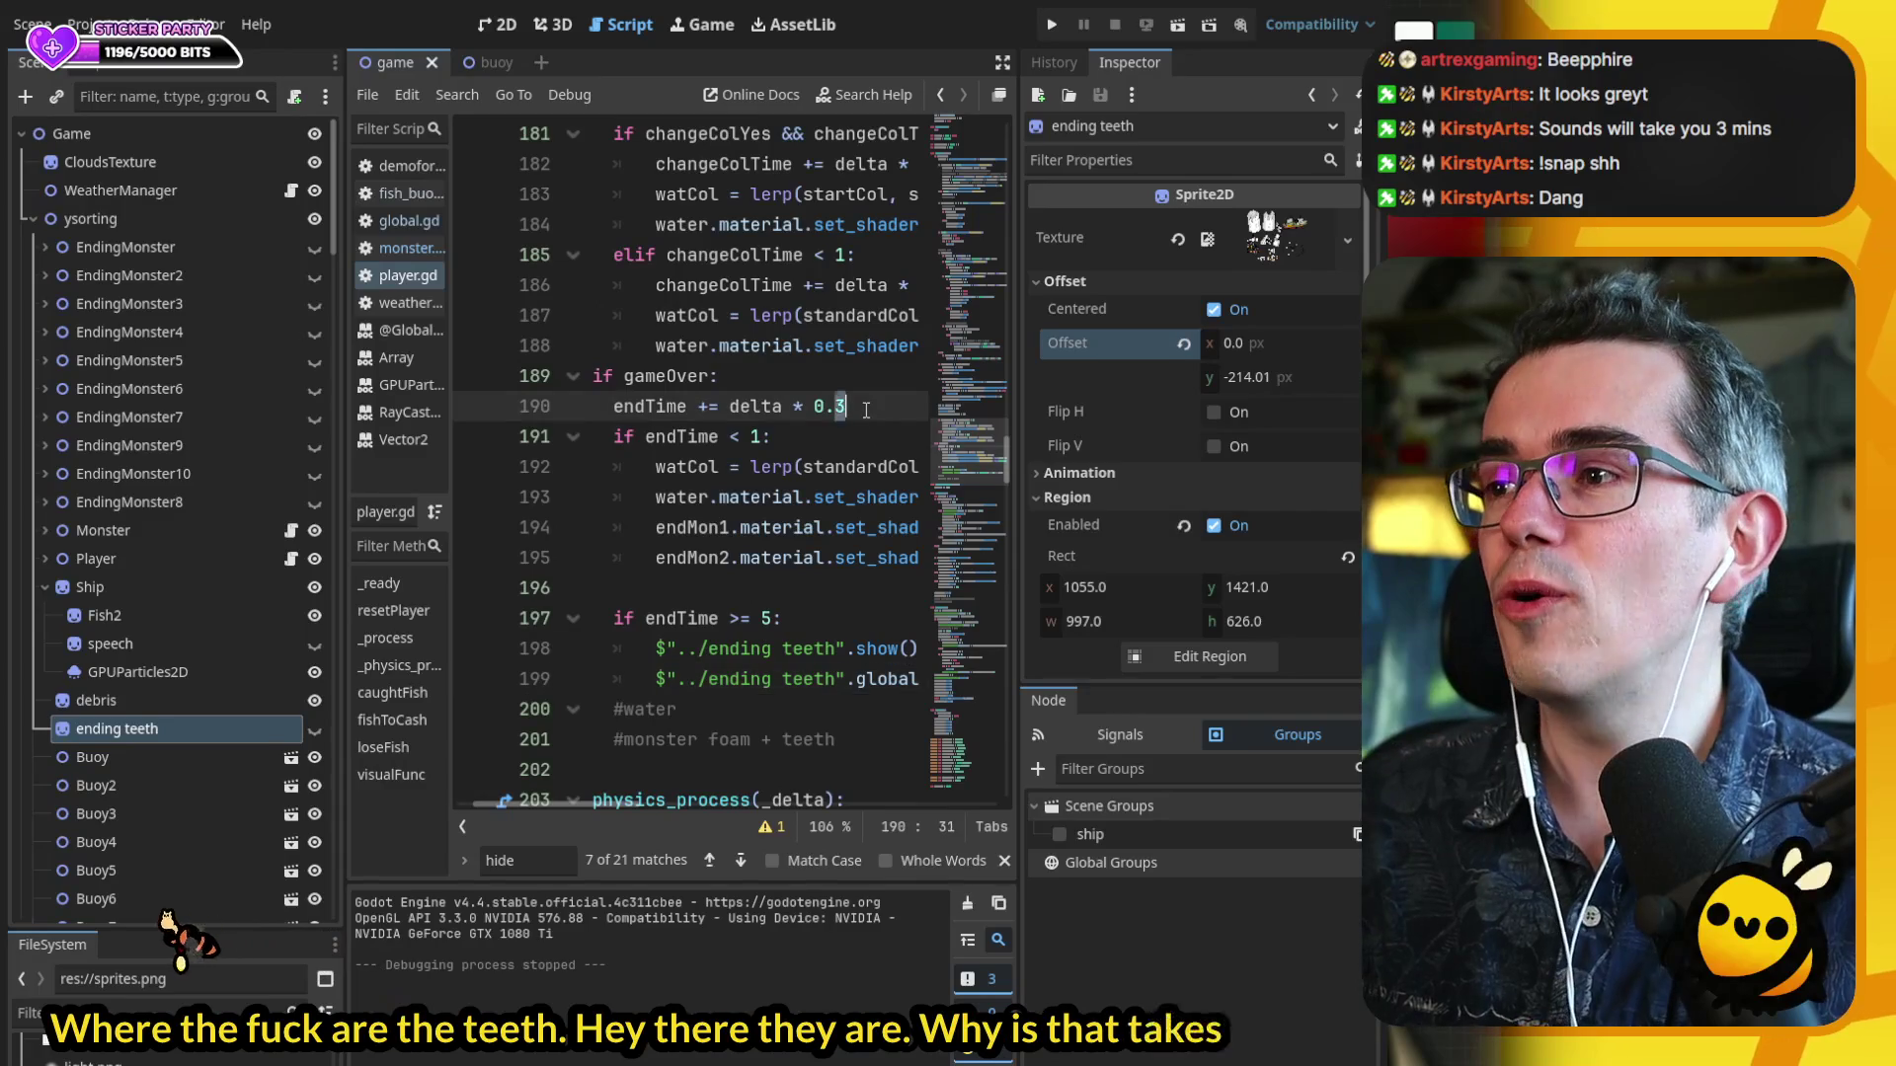
pyautogui.click(764, 618)
pyautogui.write('2')
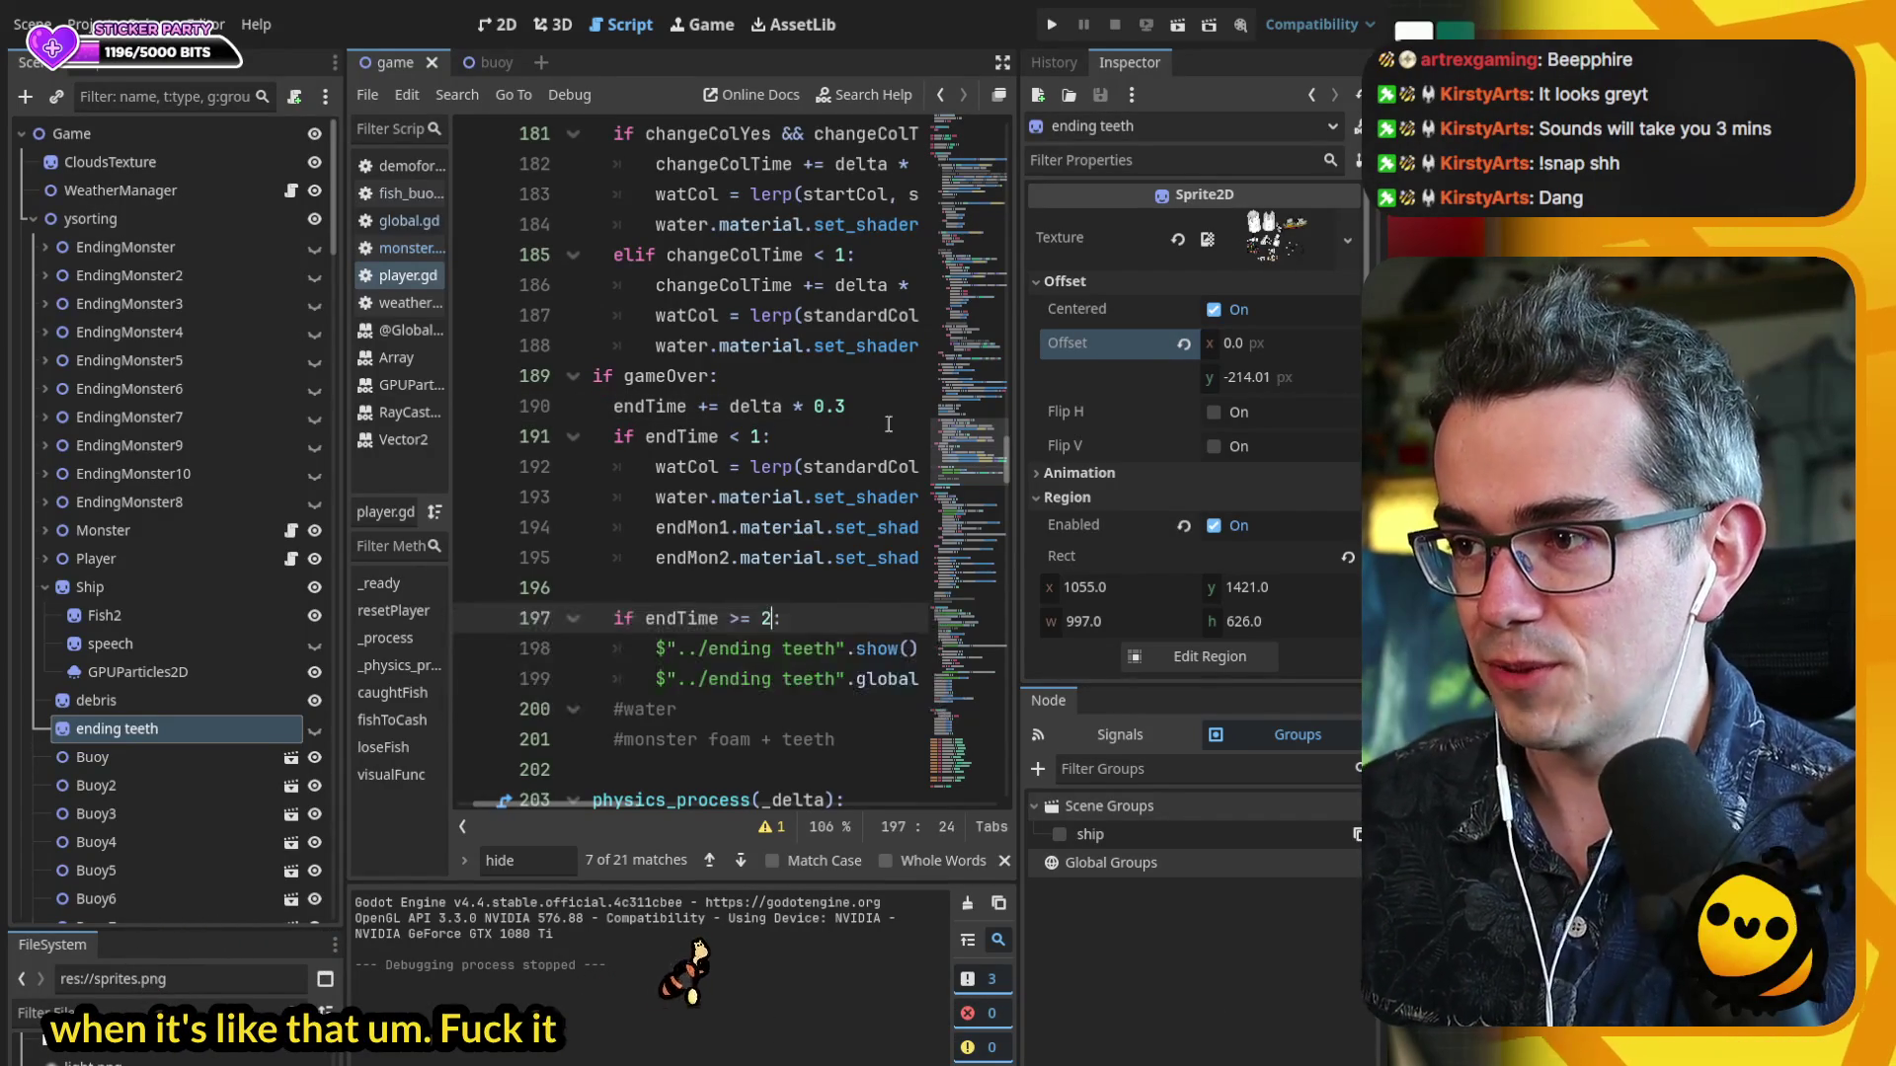
pyautogui.press('BackSpace')
pyautogui.write('1.5')
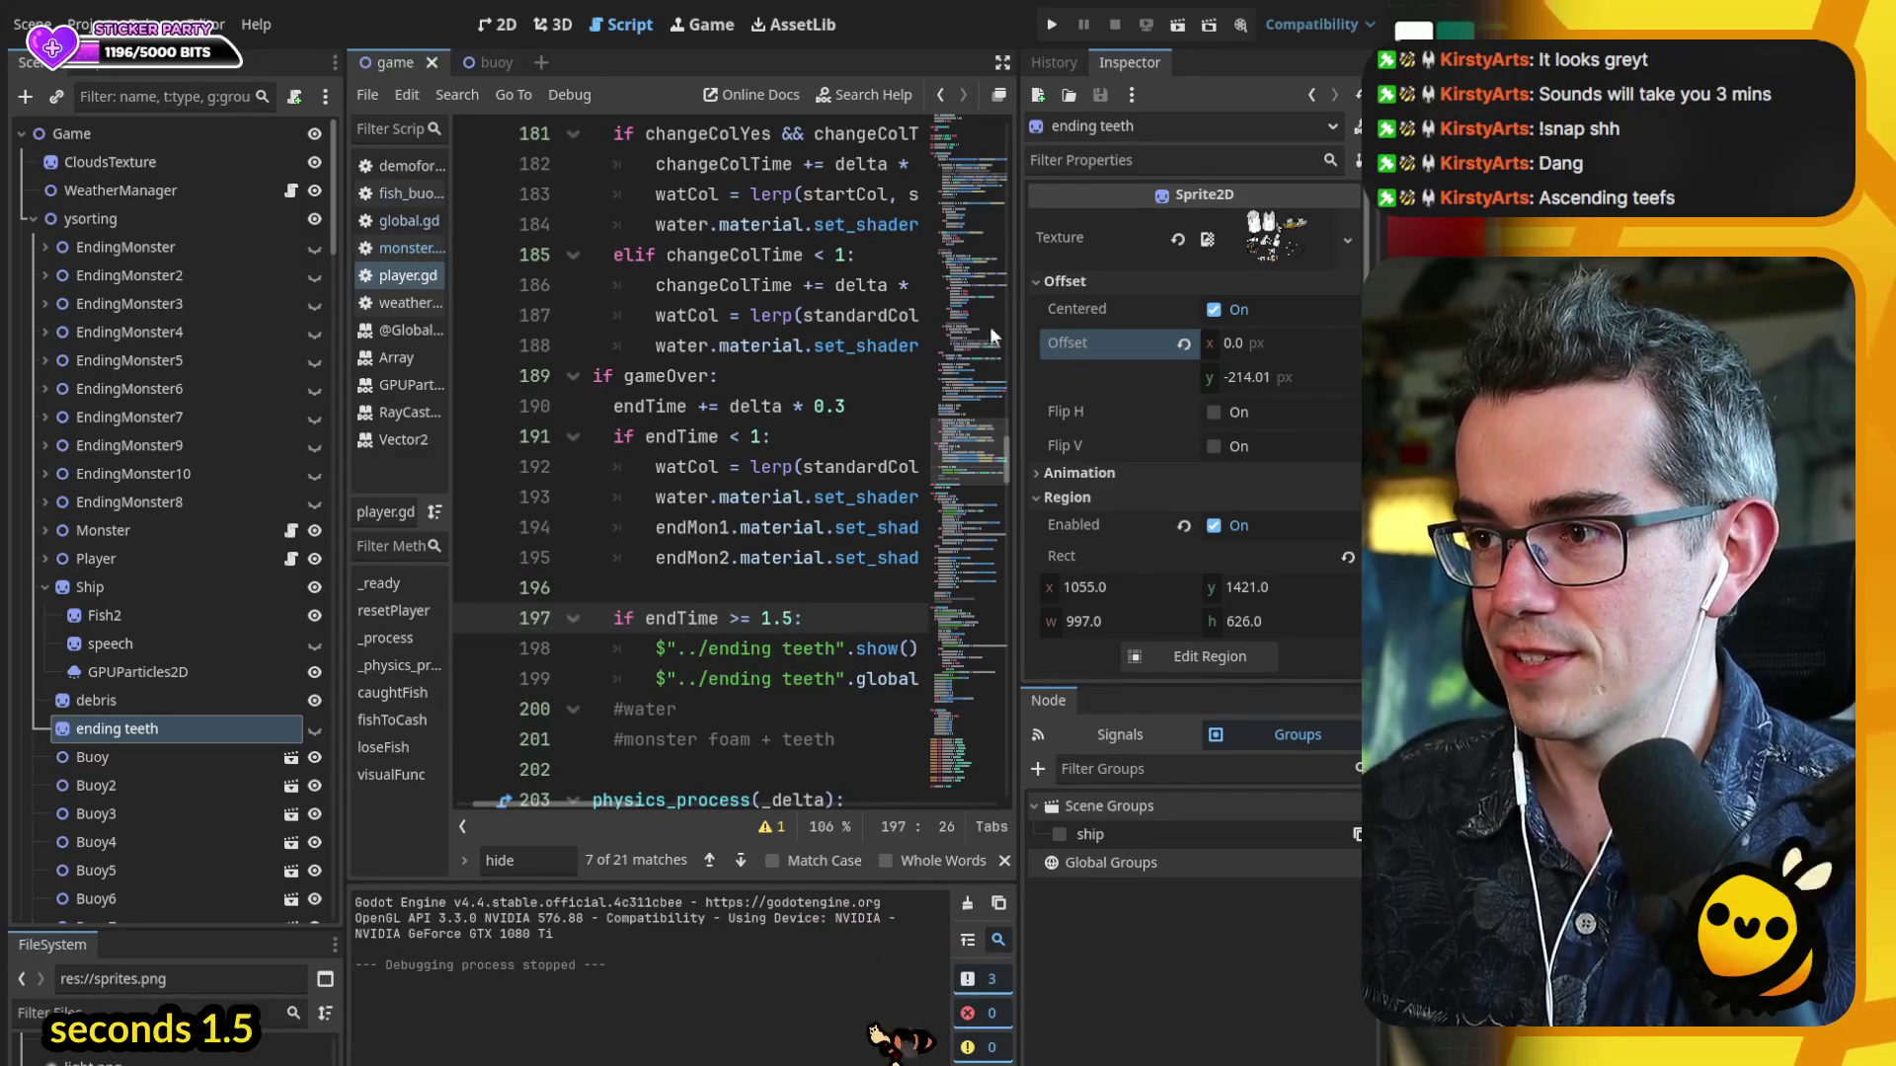
pyautogui.click(1051, 26)
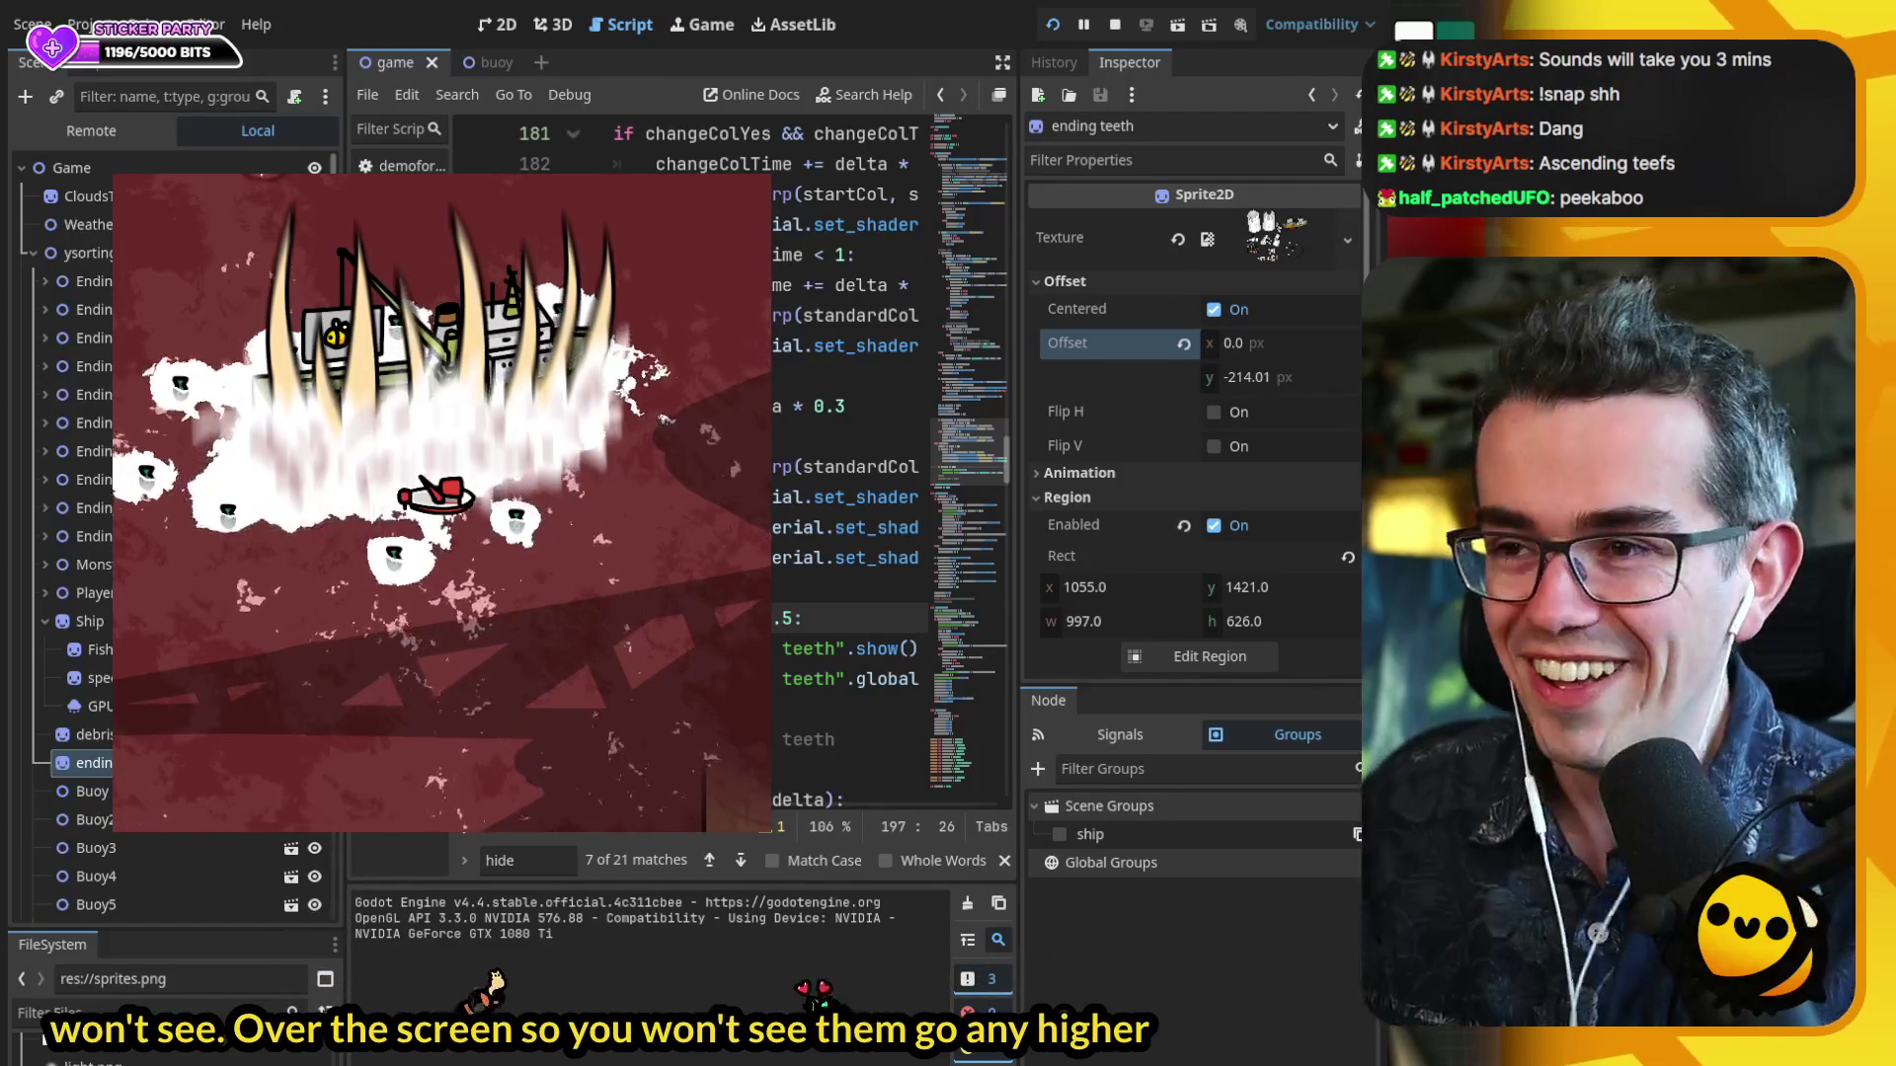
pyautogui.click(1106, 28)
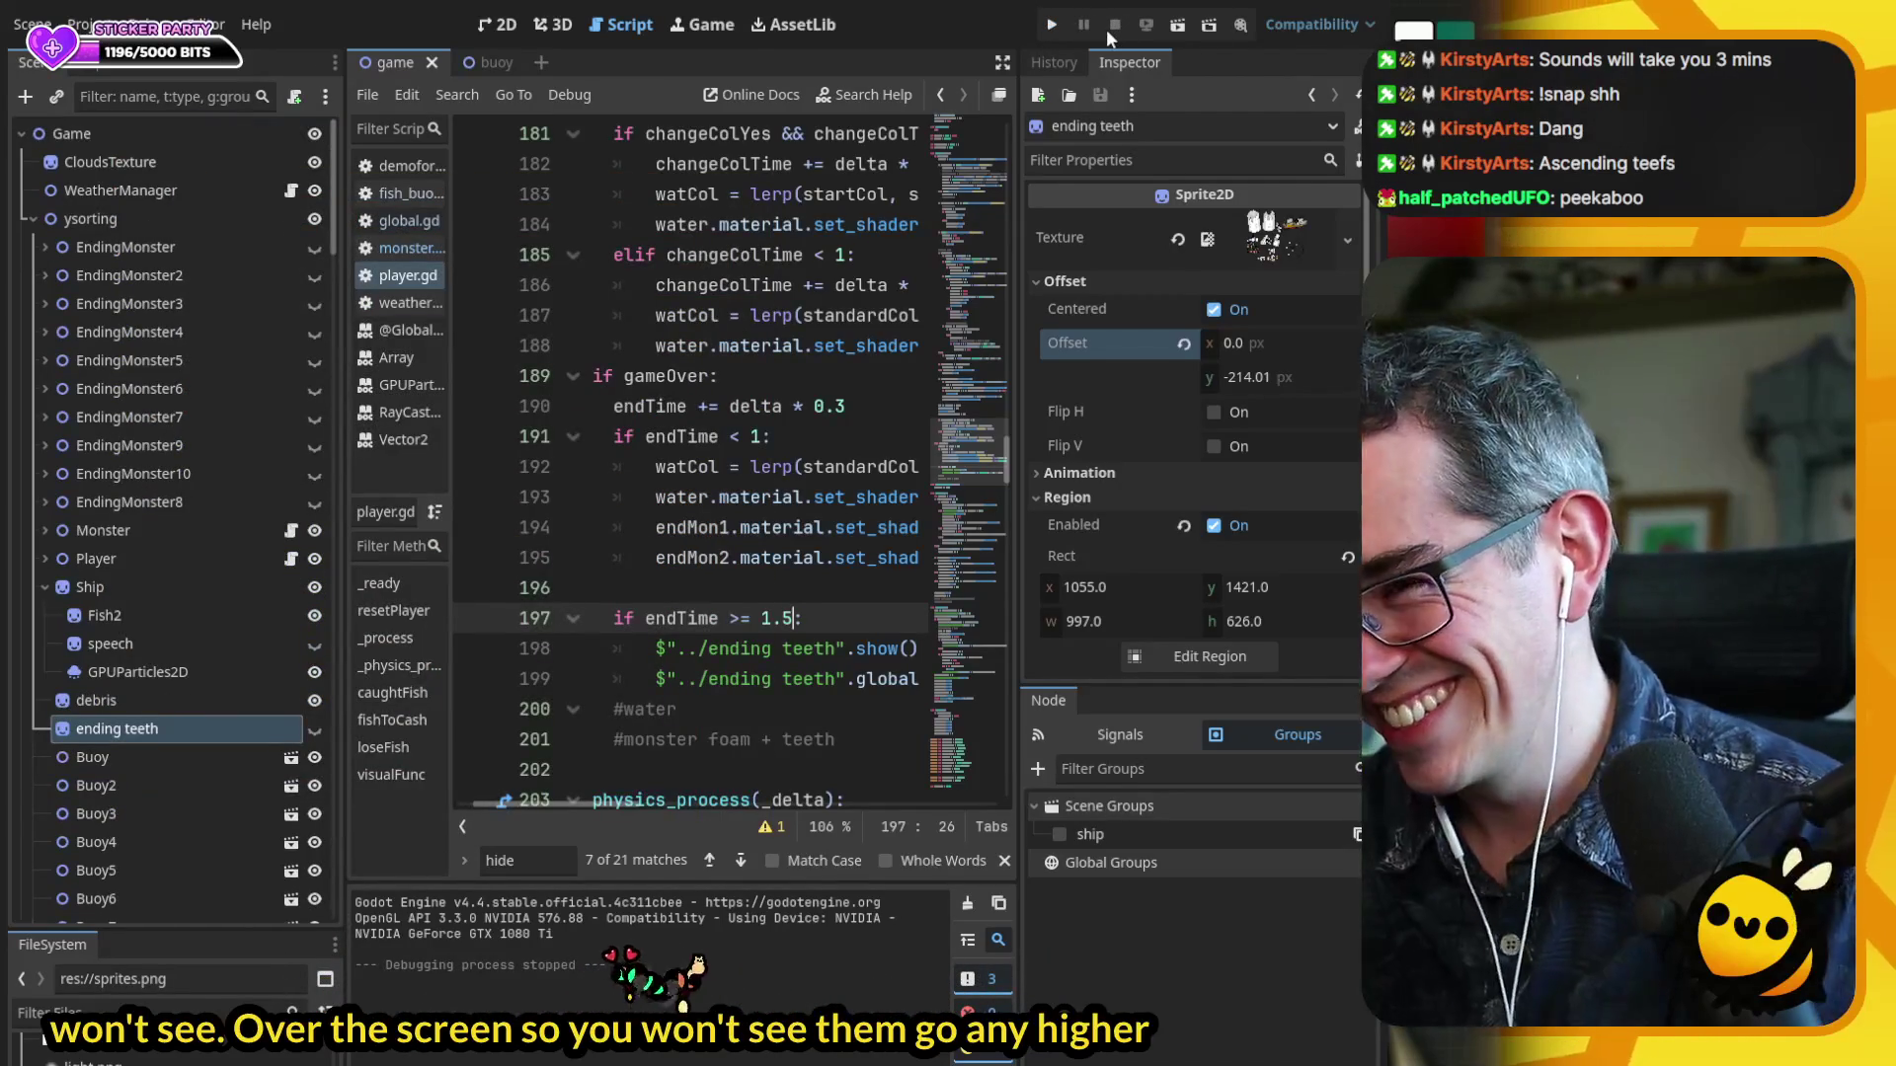
# - Change the rising speed on line 199 to 500 and save
pyautogui.moveTo(587, 808); pyautogui.dragTo(715, 802)
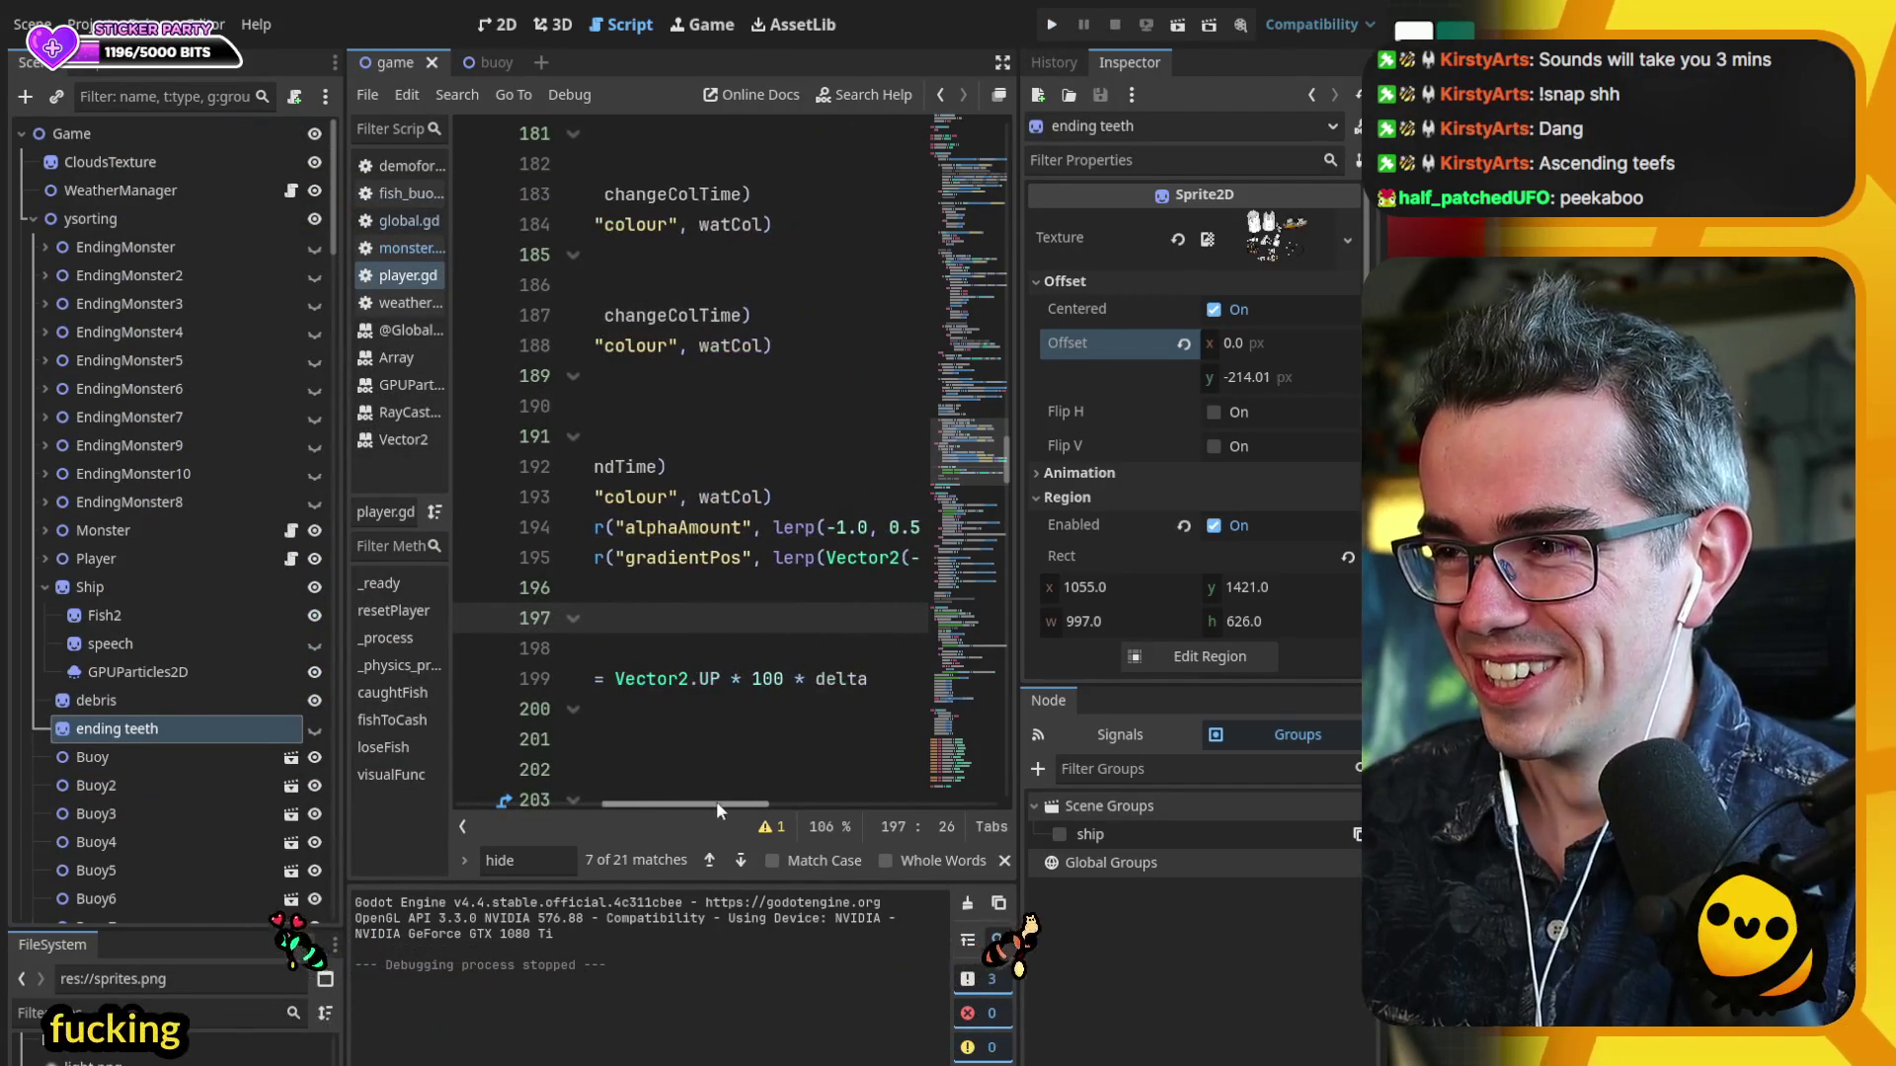
pyautogui.click(766, 679)
pyautogui.write('5')
pyautogui.hotkey('ctrl', 's')
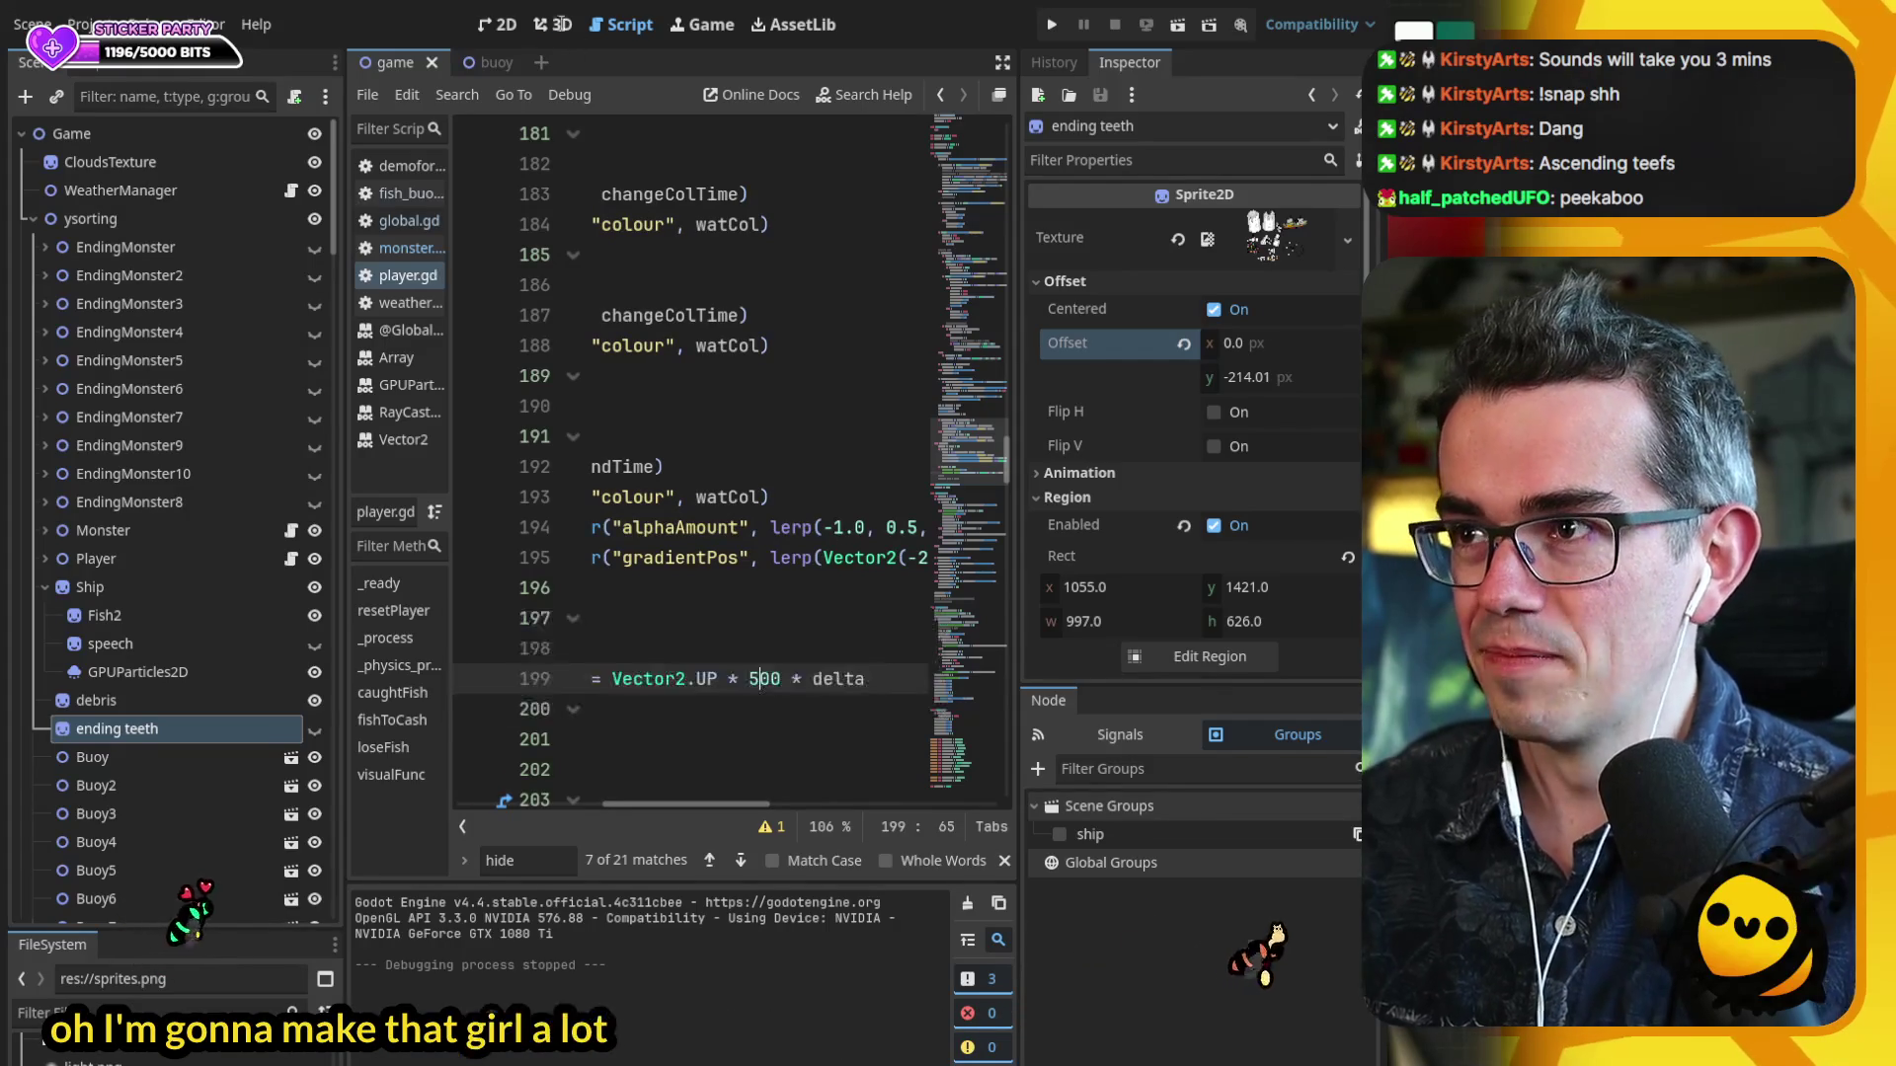
# - Unhide the 'ending teeth' sprite in the 2D view and drag it lower to (-52, -32)
pyautogui.click(496, 24)
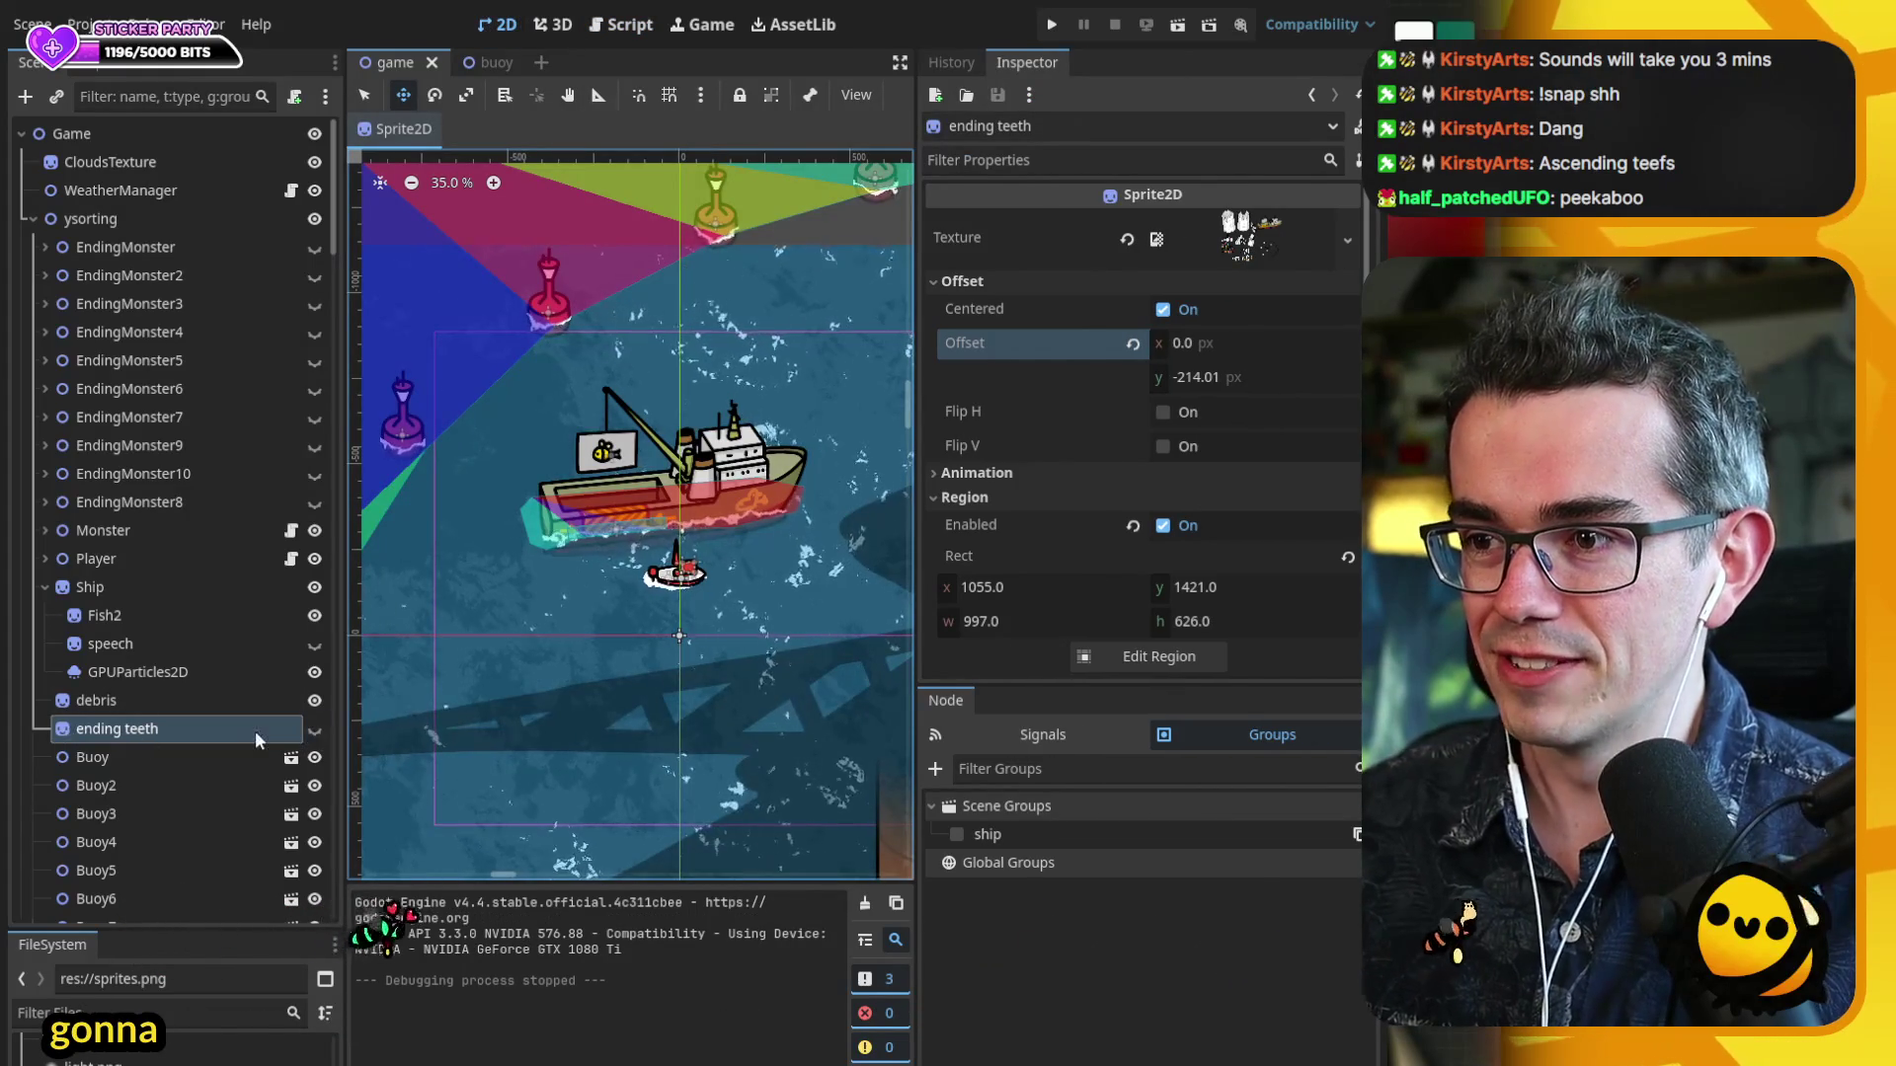
pyautogui.click(314, 729)
pyautogui.moveTo(664, 637); pyautogui.dragTo(658, 654)
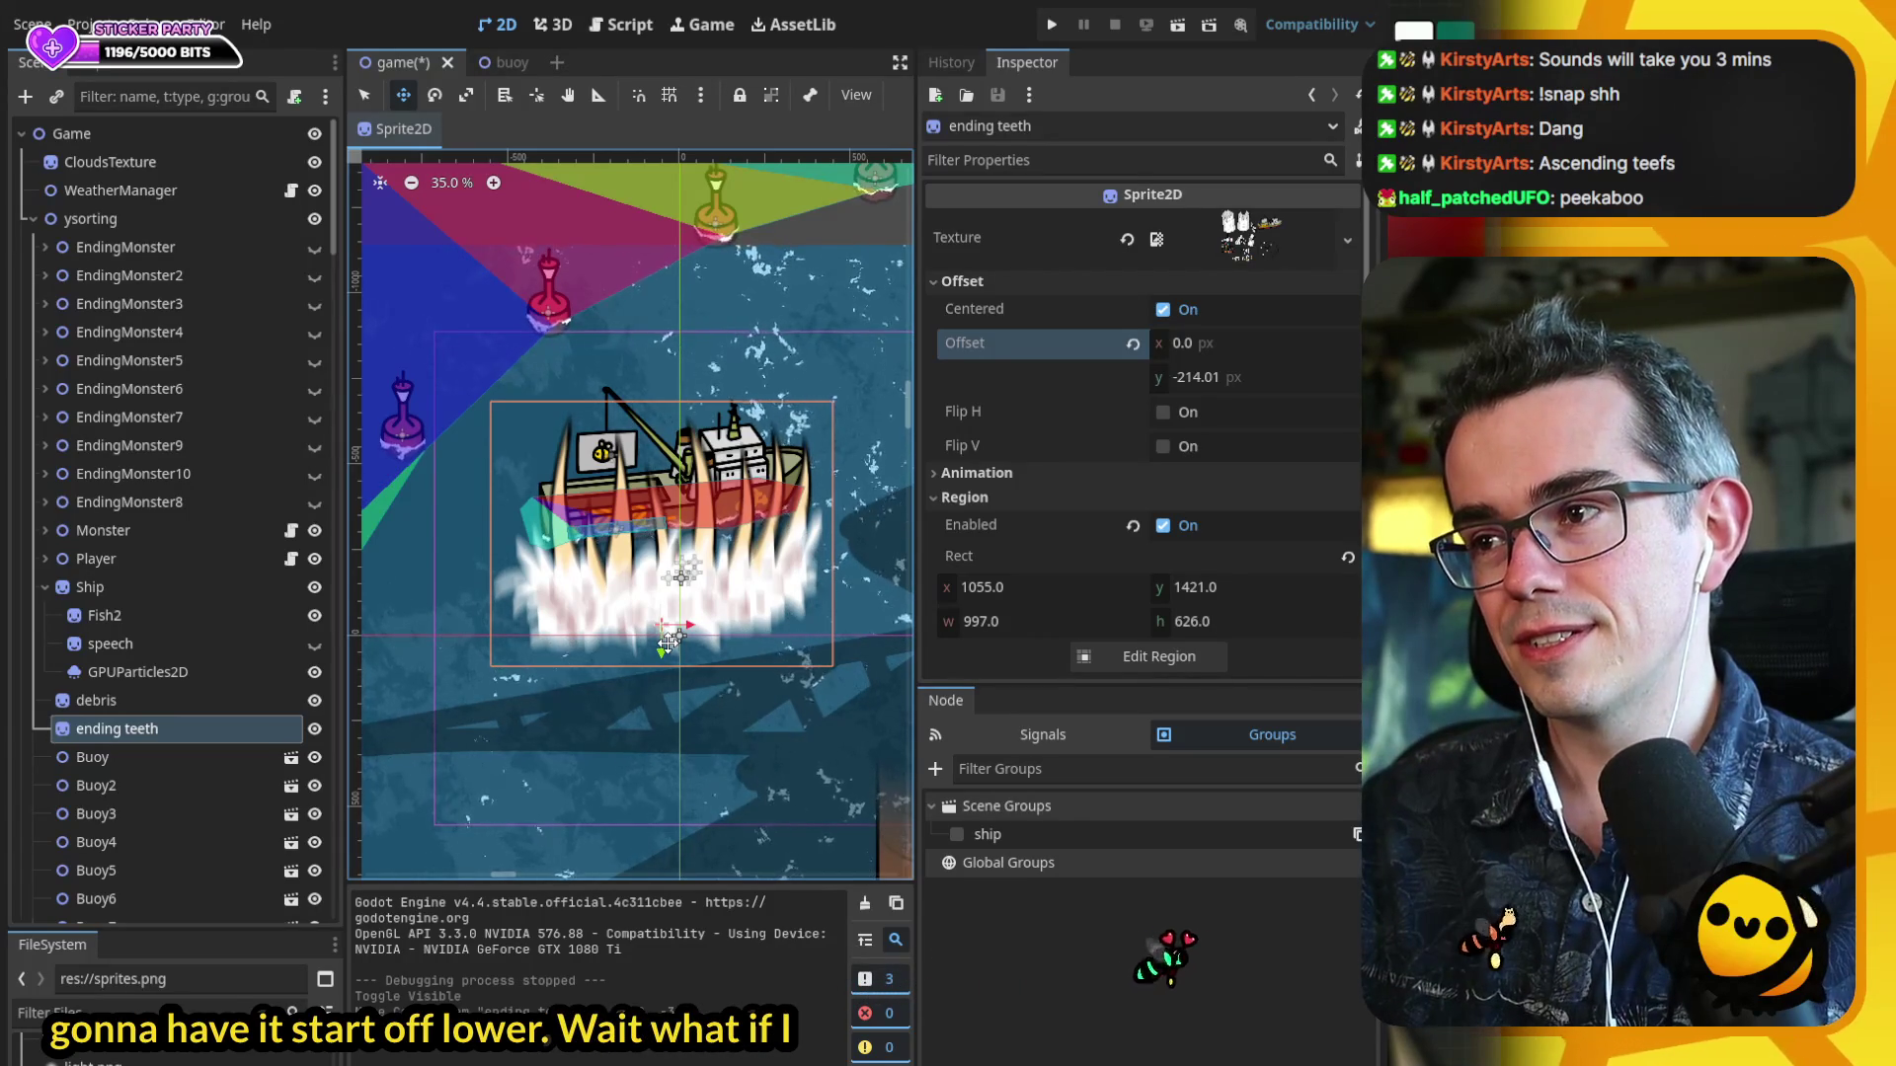
pyautogui.click(620, 24)
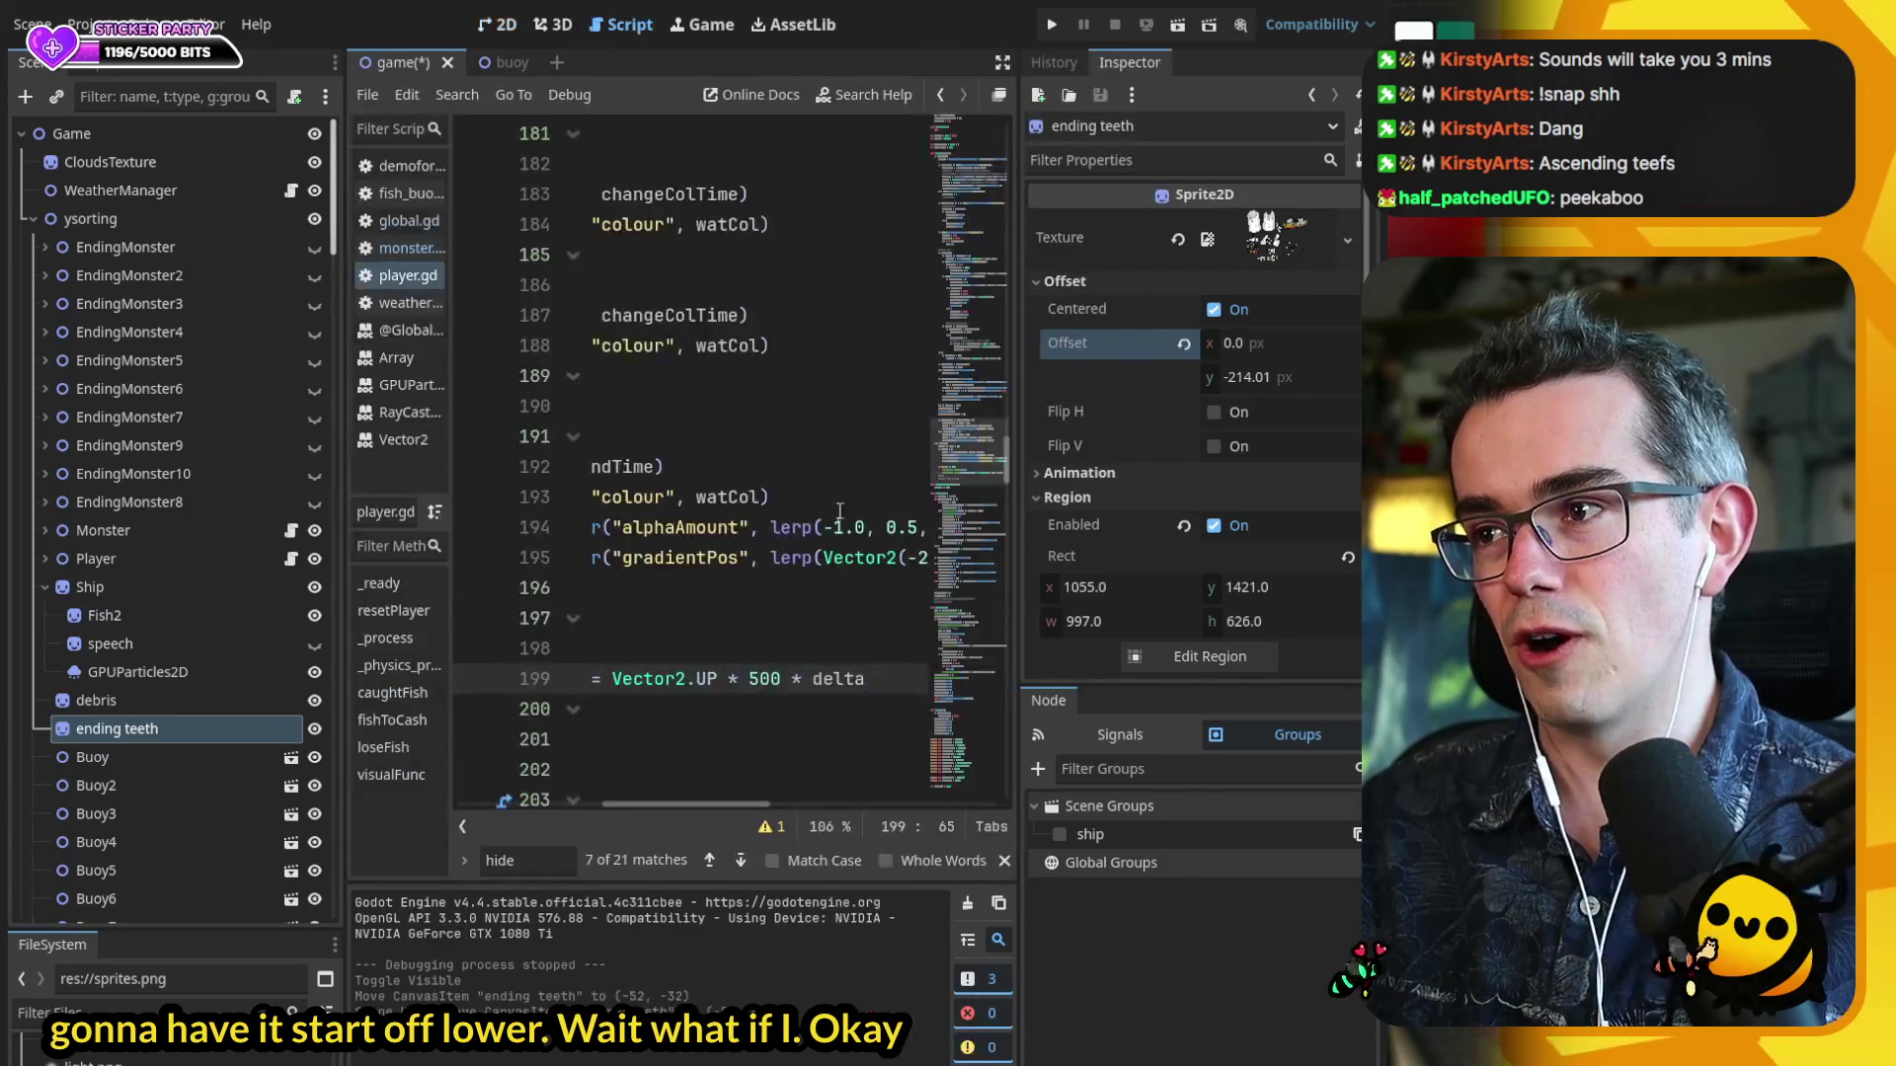
# - Undo the sprite move and paste a copy of the global_position line below line 199
pyautogui.hotkey('ctrl', 'z')
pyautogui.hotkey('ctrl', 'z')
pyautogui.hotkey('ctrl', 'z')
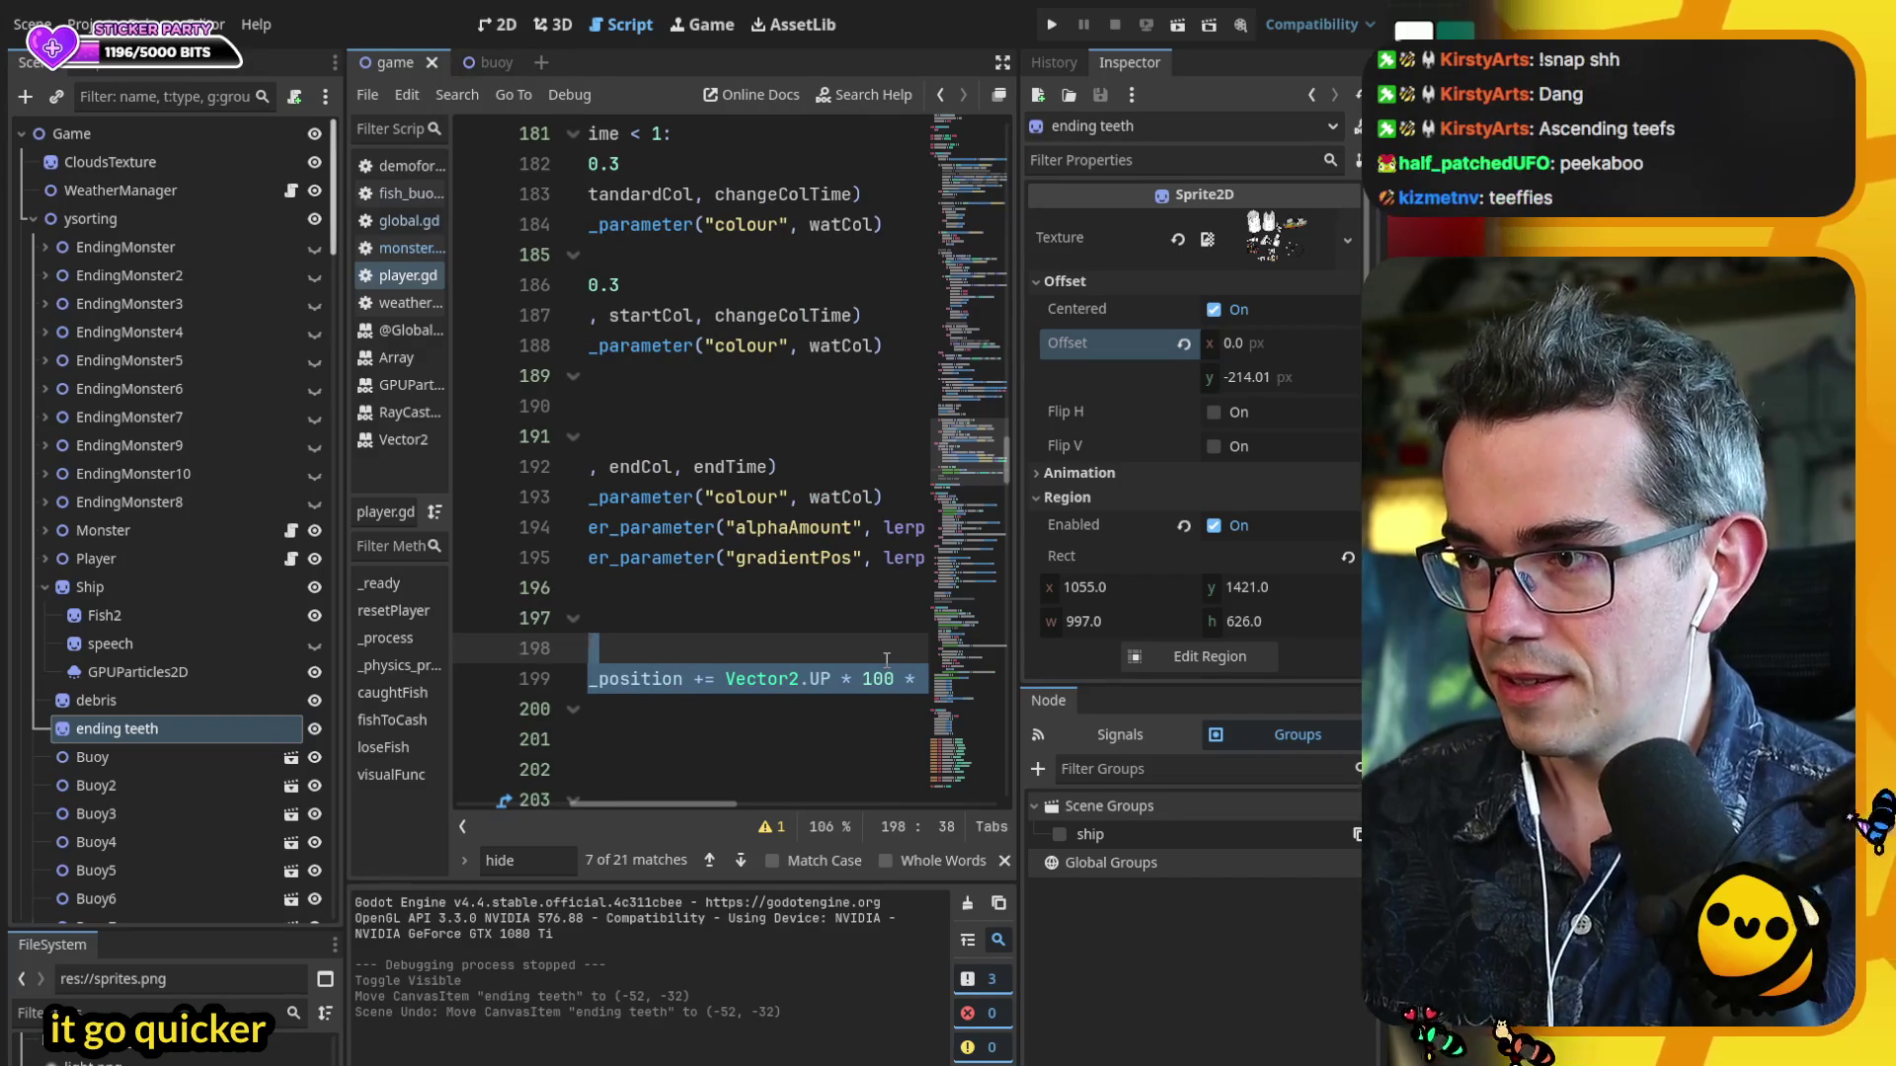
pyautogui.press('Down')
pyautogui.press('End')
pyautogui.press('Return')
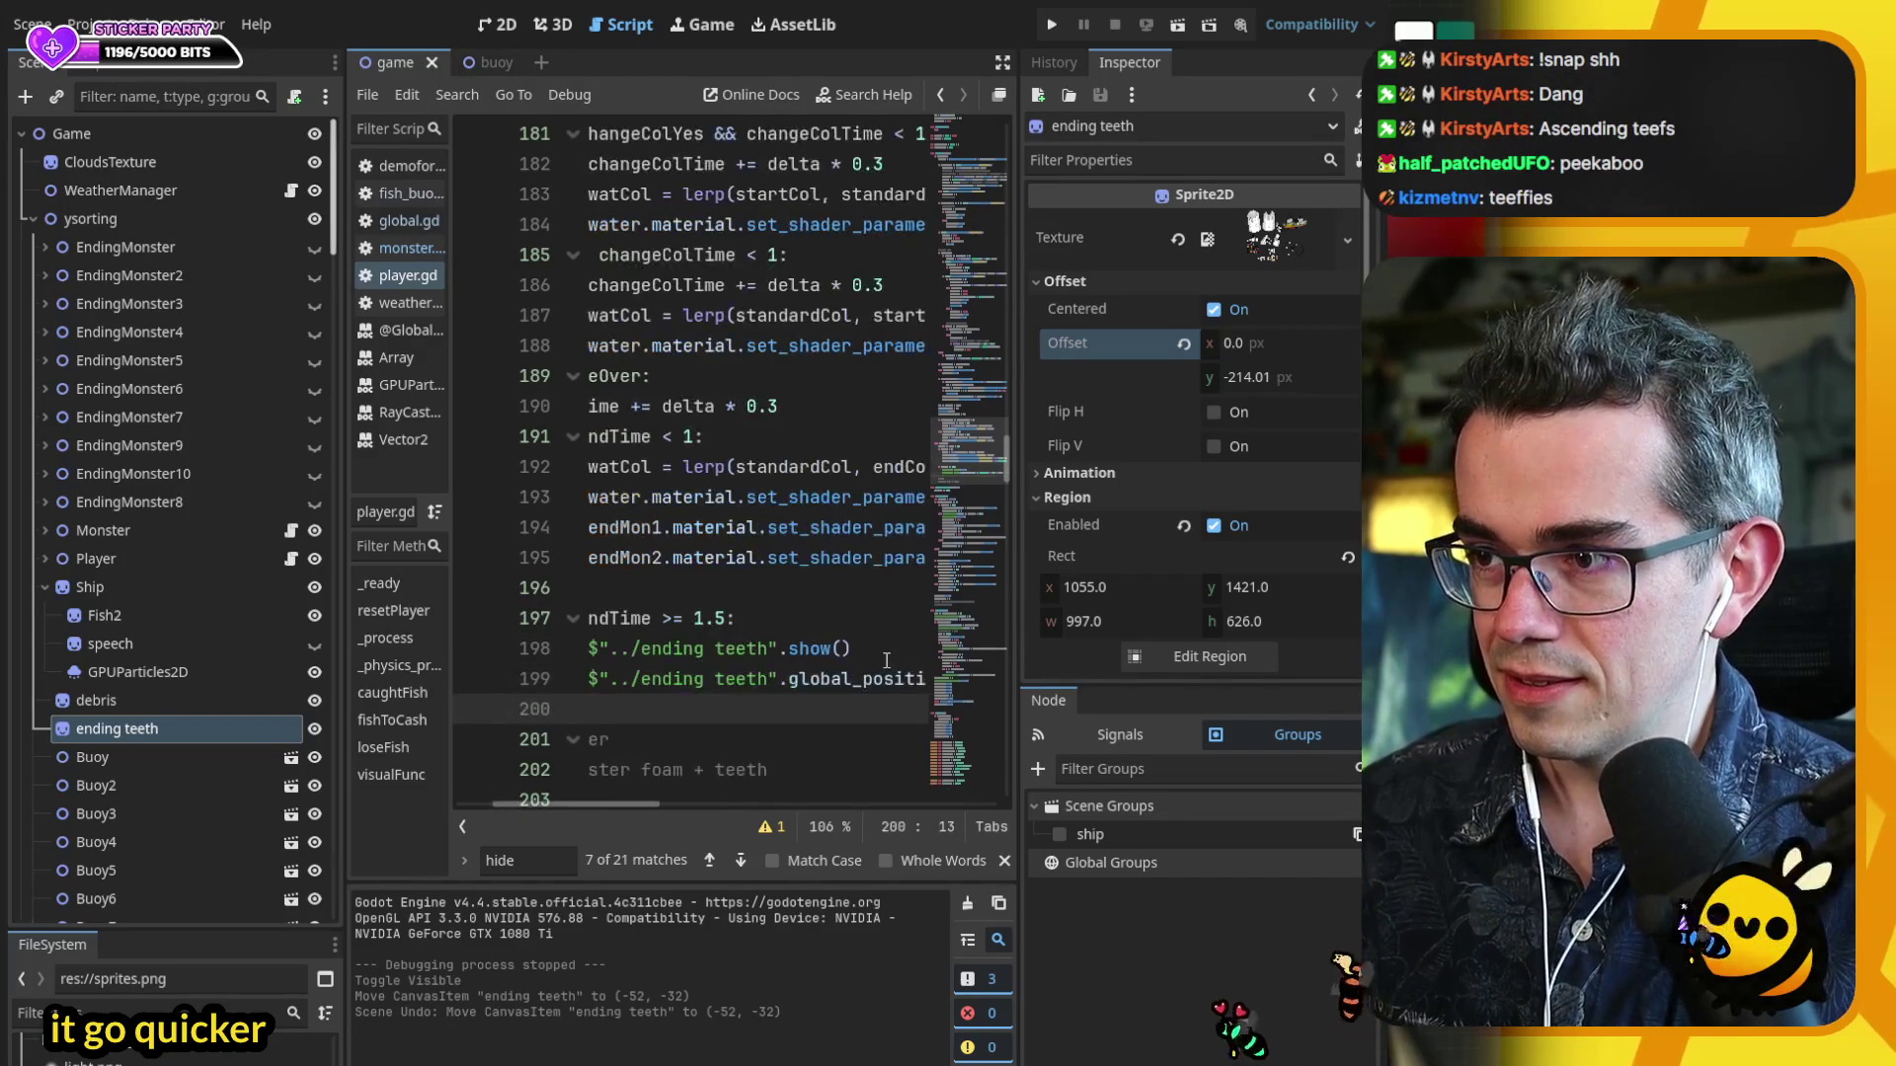
pyautogui.write('$"../ending teeth".global_position += Vector2.UP * 100 * delta')
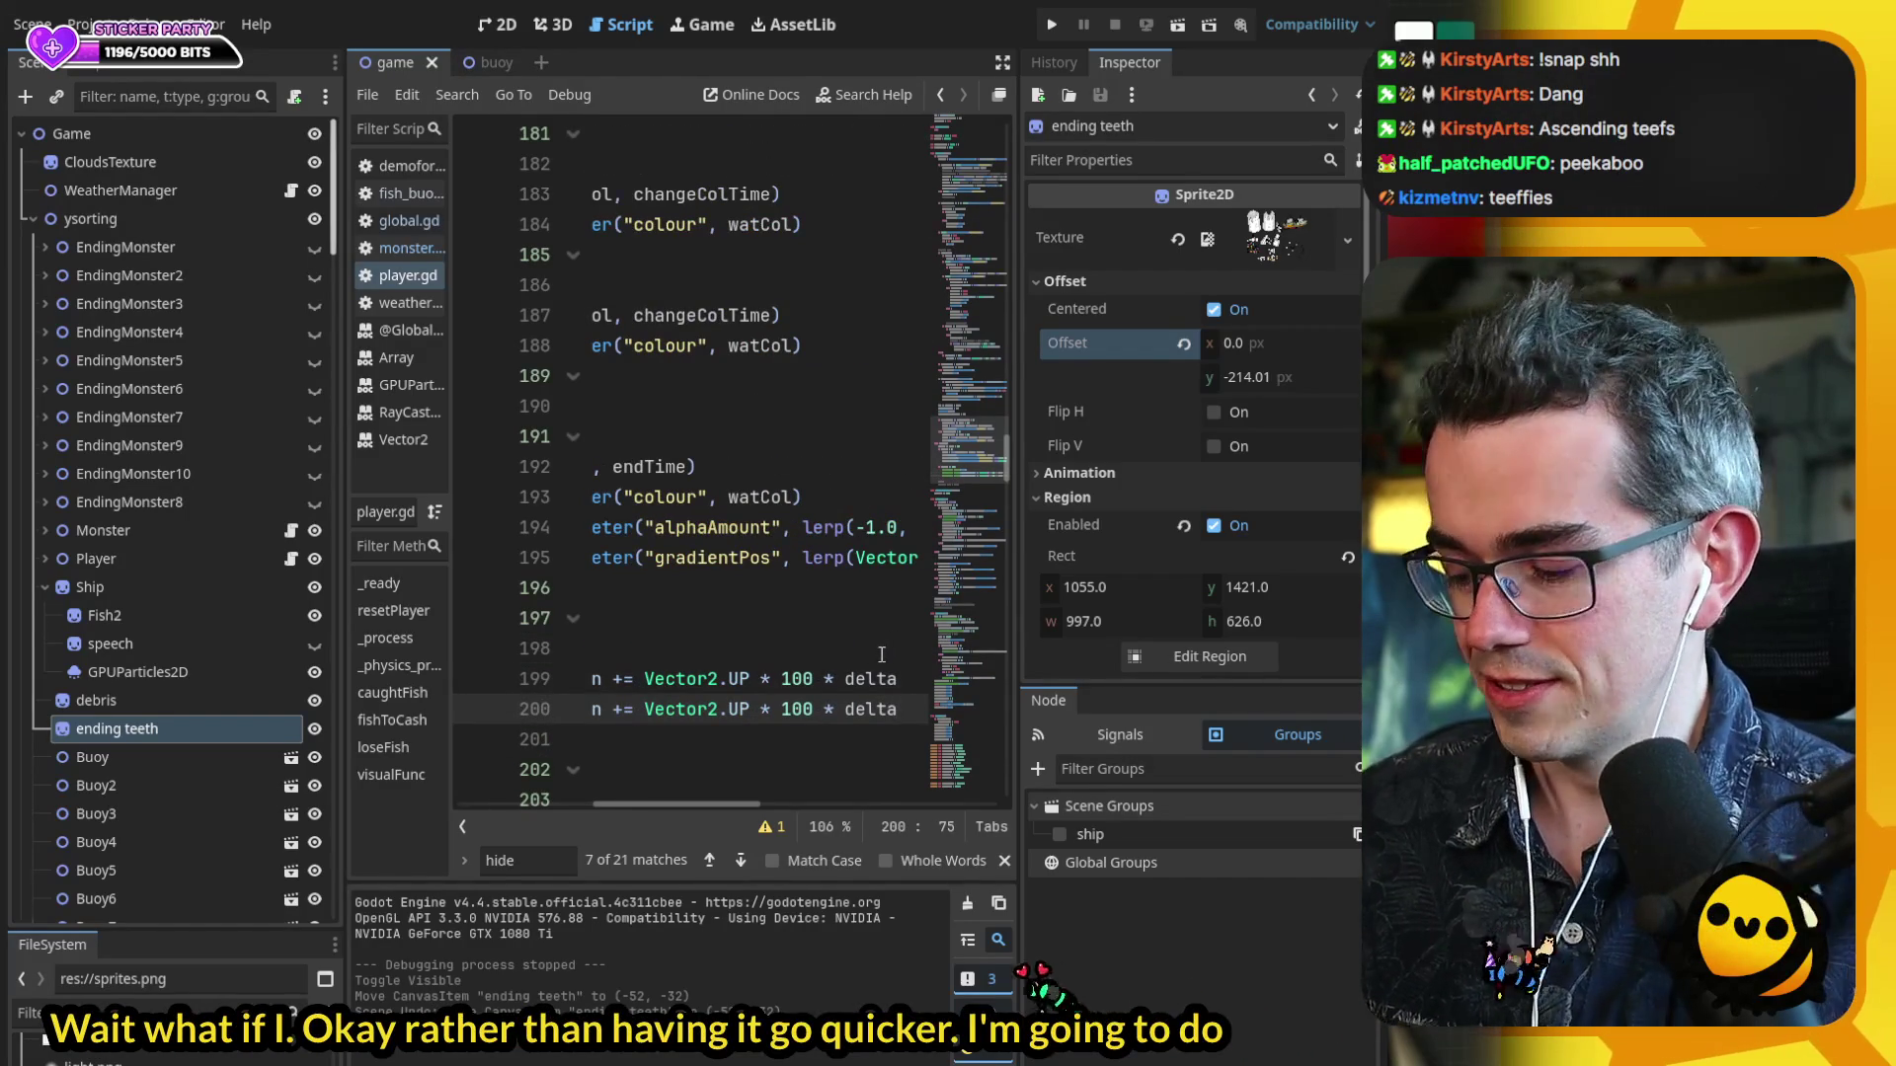
pyautogui.press('Home')
# - Turn the pasted line into $"../ending teeth".scale.y += delta * 2 and save the script
pyautogui.moveTo(622, 800); pyautogui.dragTo(748, 797)
pyautogui.moveTo(856, 708)
pyautogui.mouseDown()
pyautogui.moveTo(582, 709)
pyautogui.moveTo(637, 709)
pyautogui.moveTo(598, 709)
pyautogui.mouseUp()
pyautogui.press('BackSpace')
pyautogui.press('BackSpace')
pyautogui.press('BackSpace')
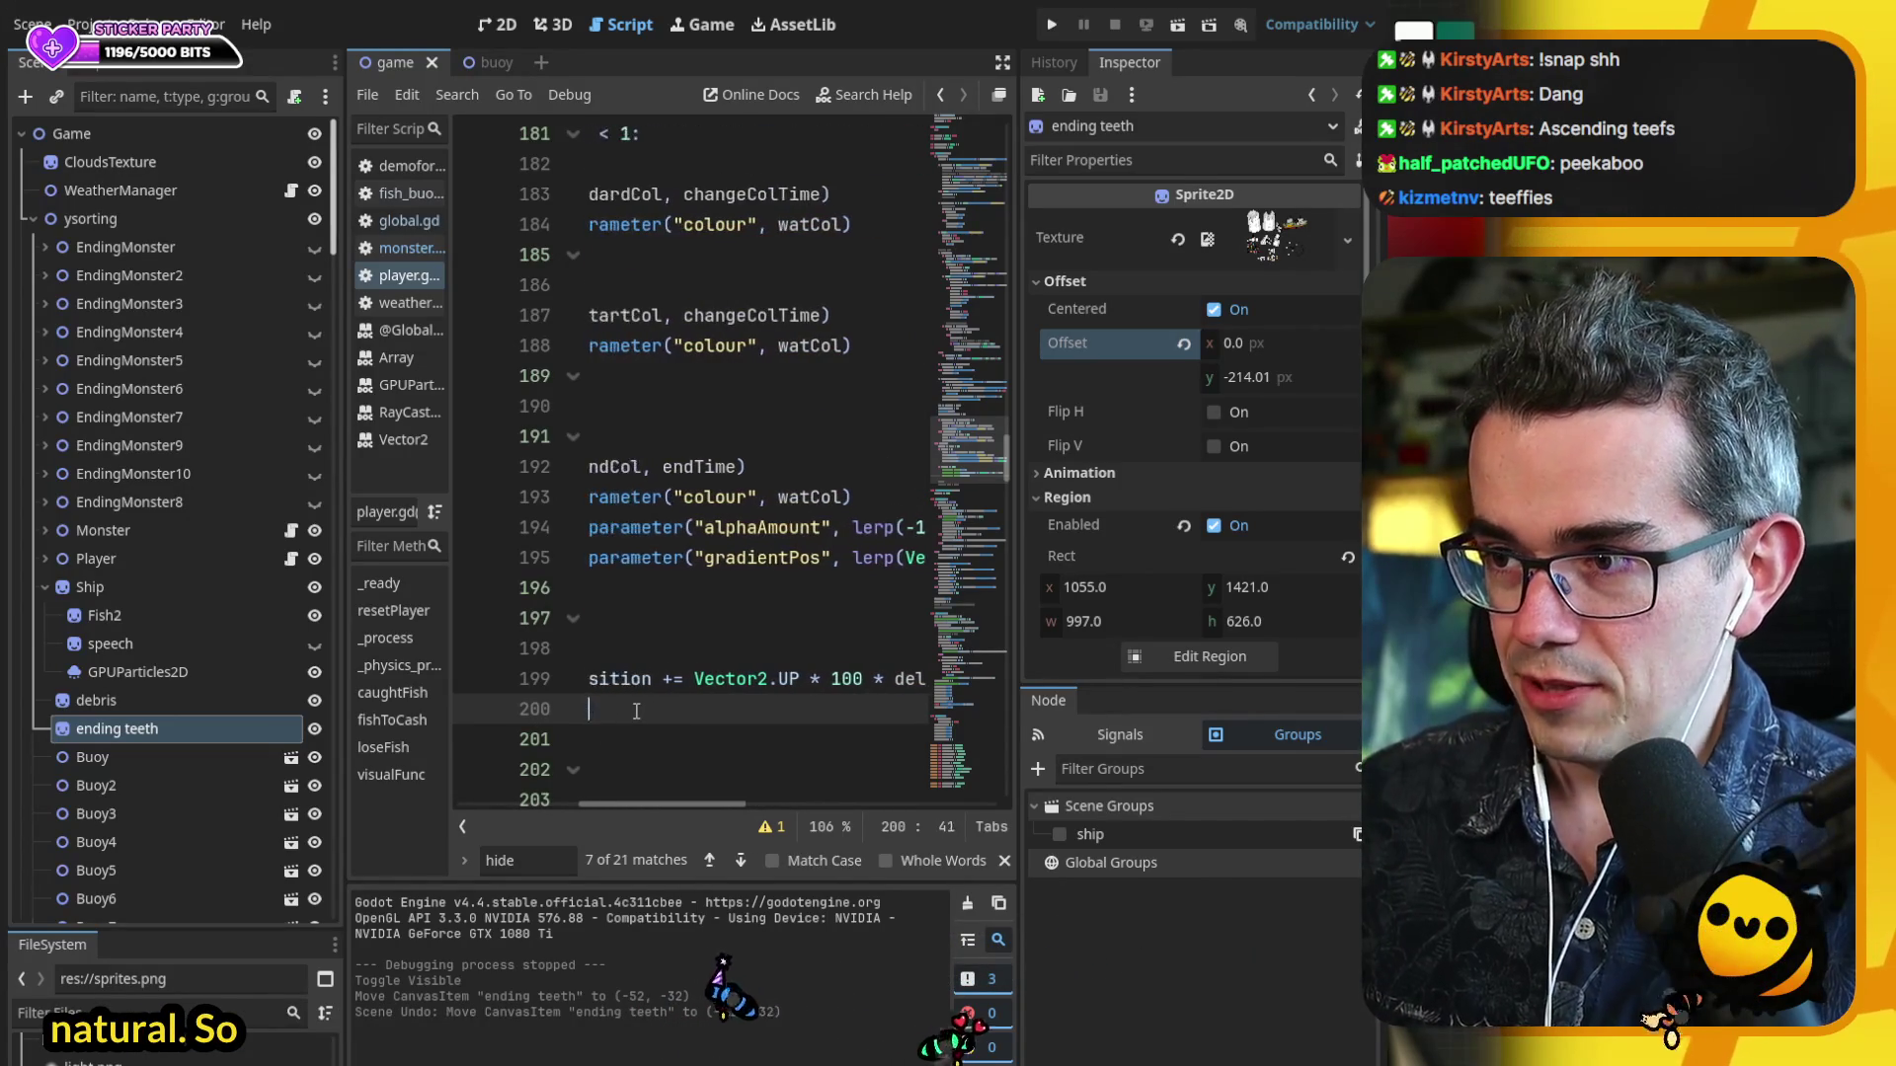
pyautogui.press('Left')
pyautogui.press('Left')
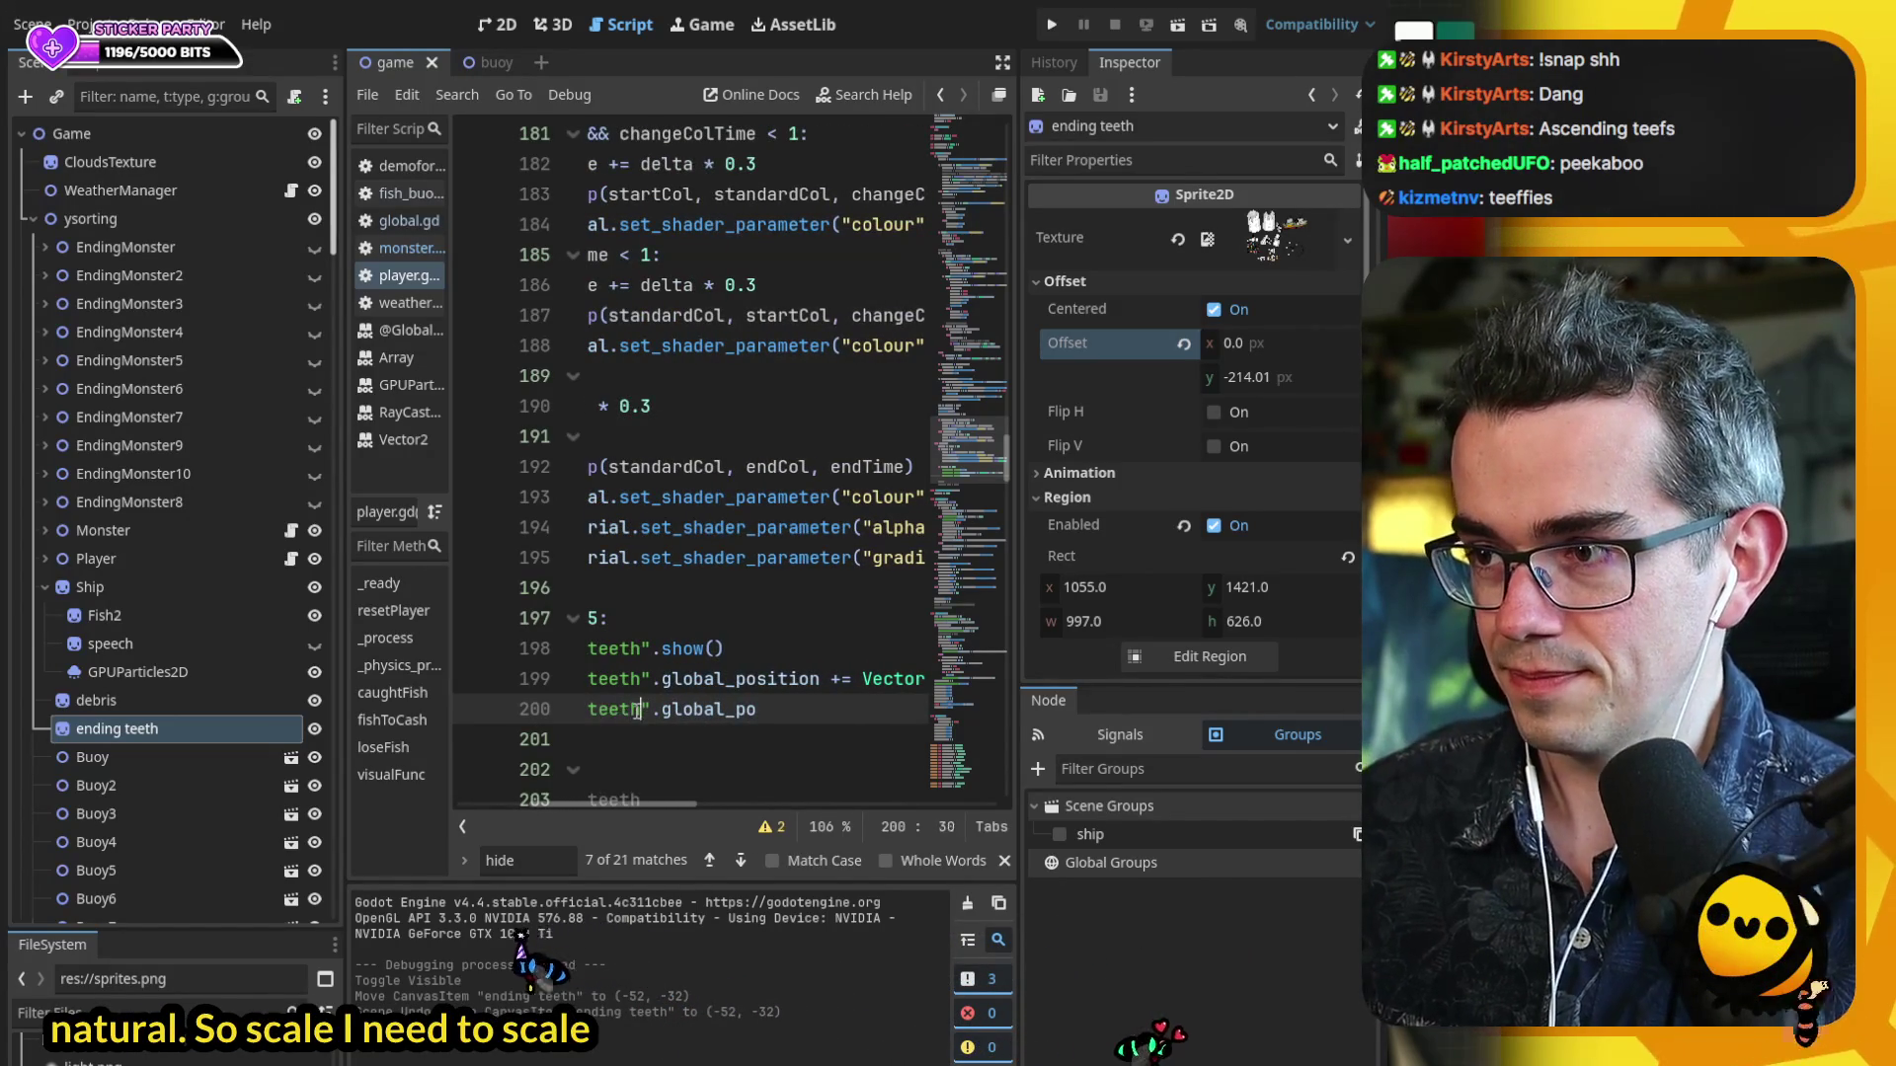
pyautogui.write('le.y += ')
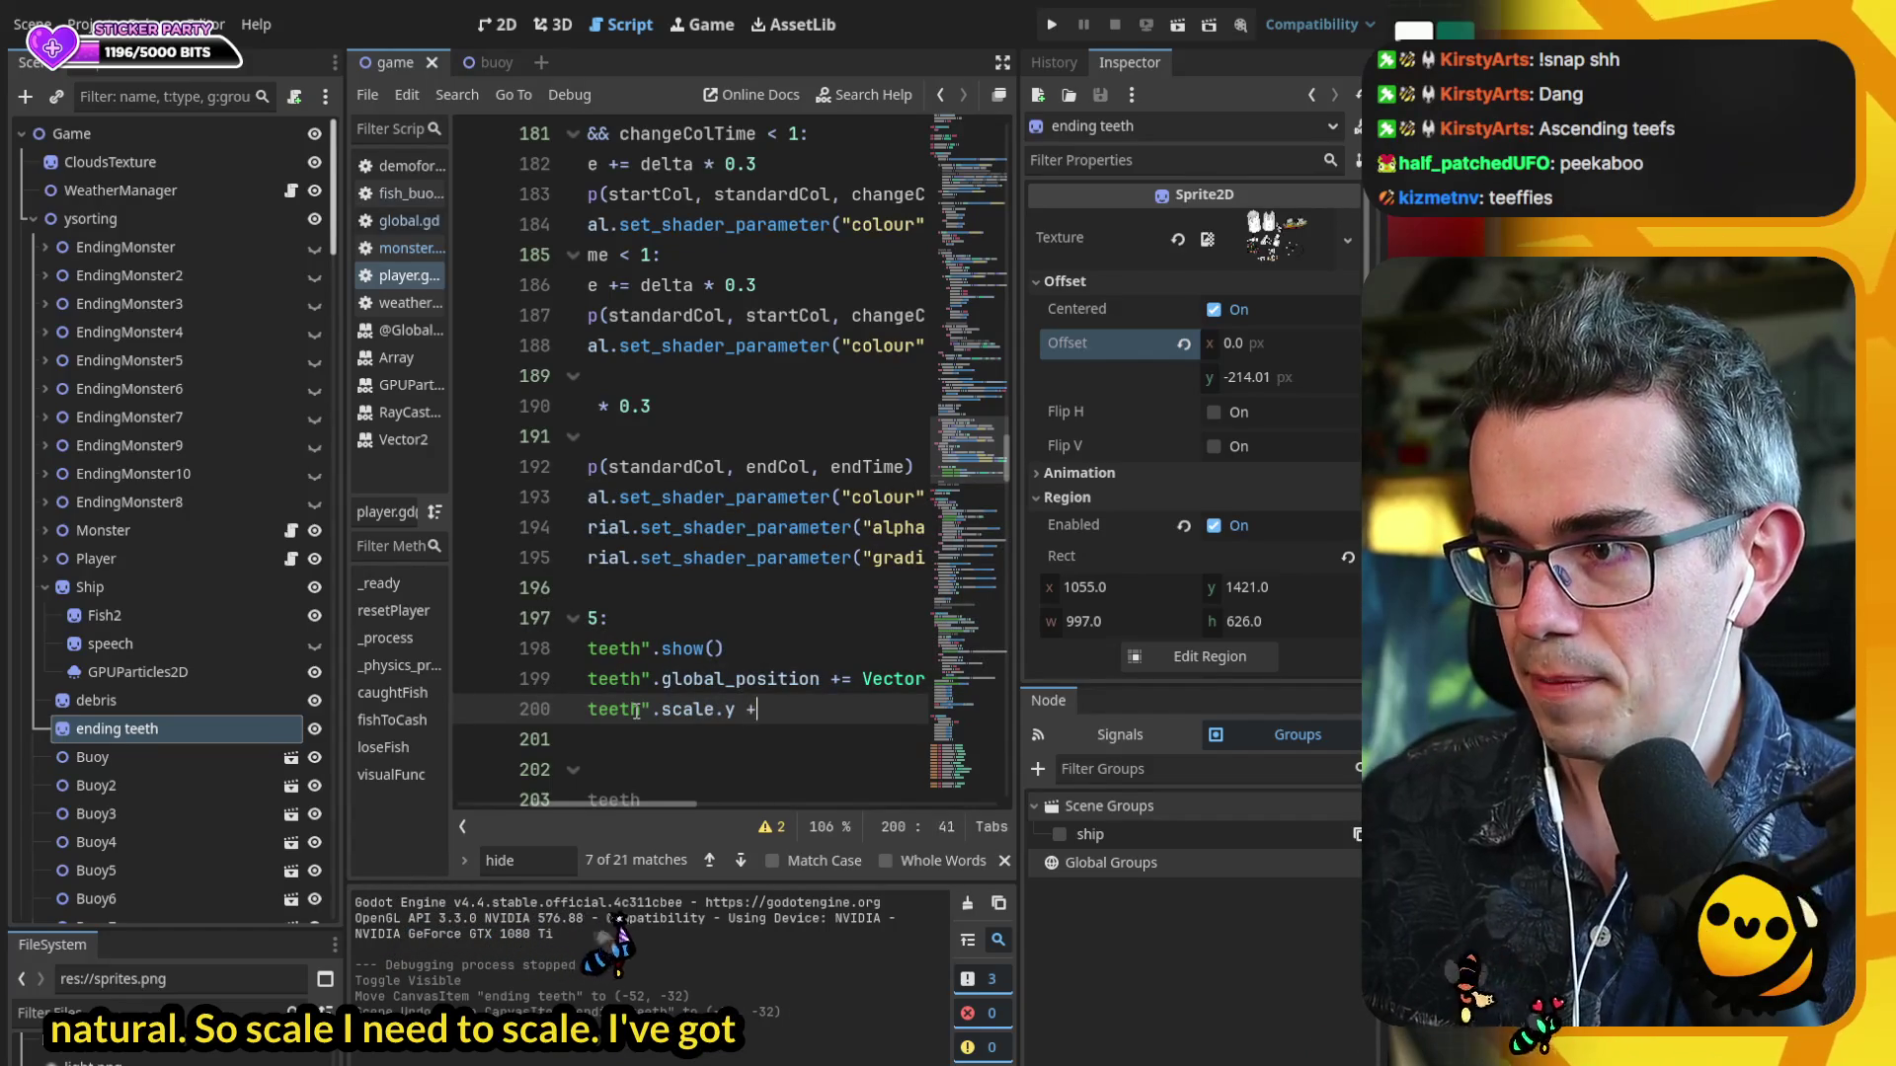
pyautogui.write('delta')
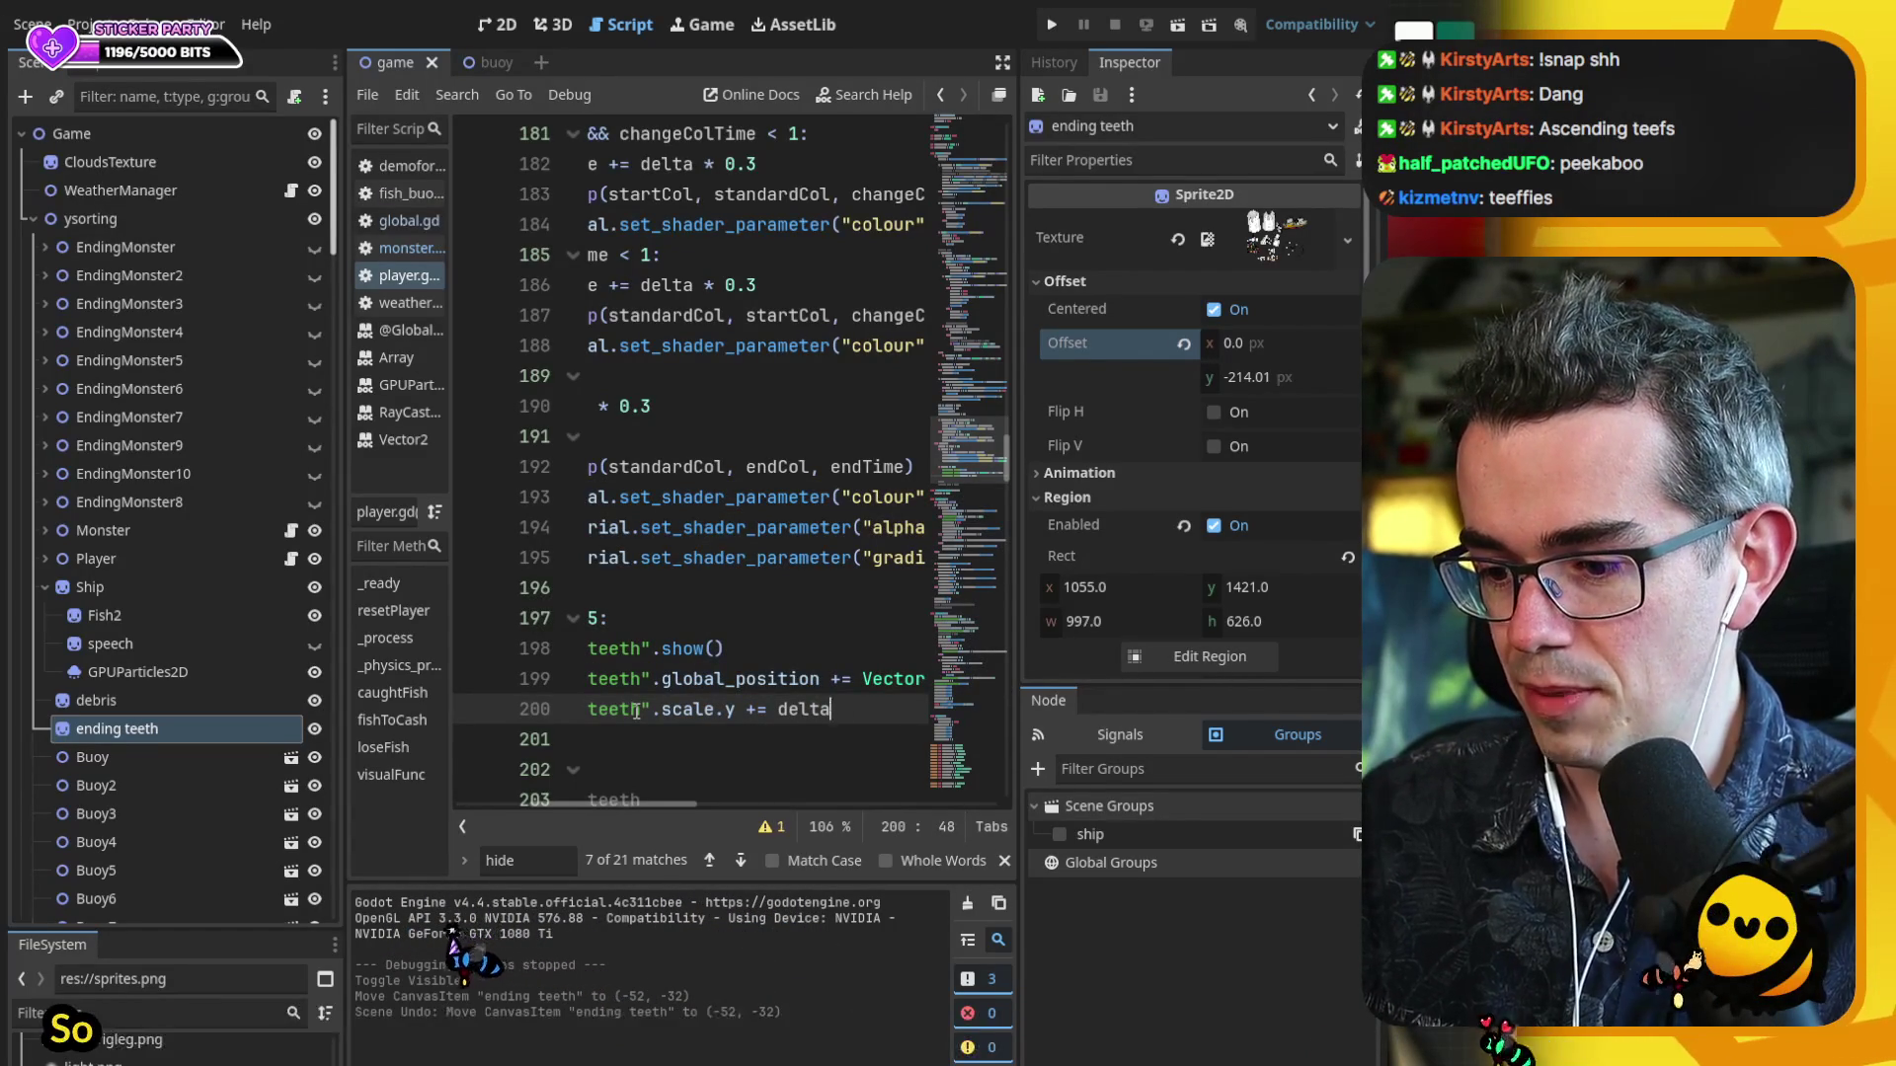
pyautogui.hotkey('ctrl', 's')
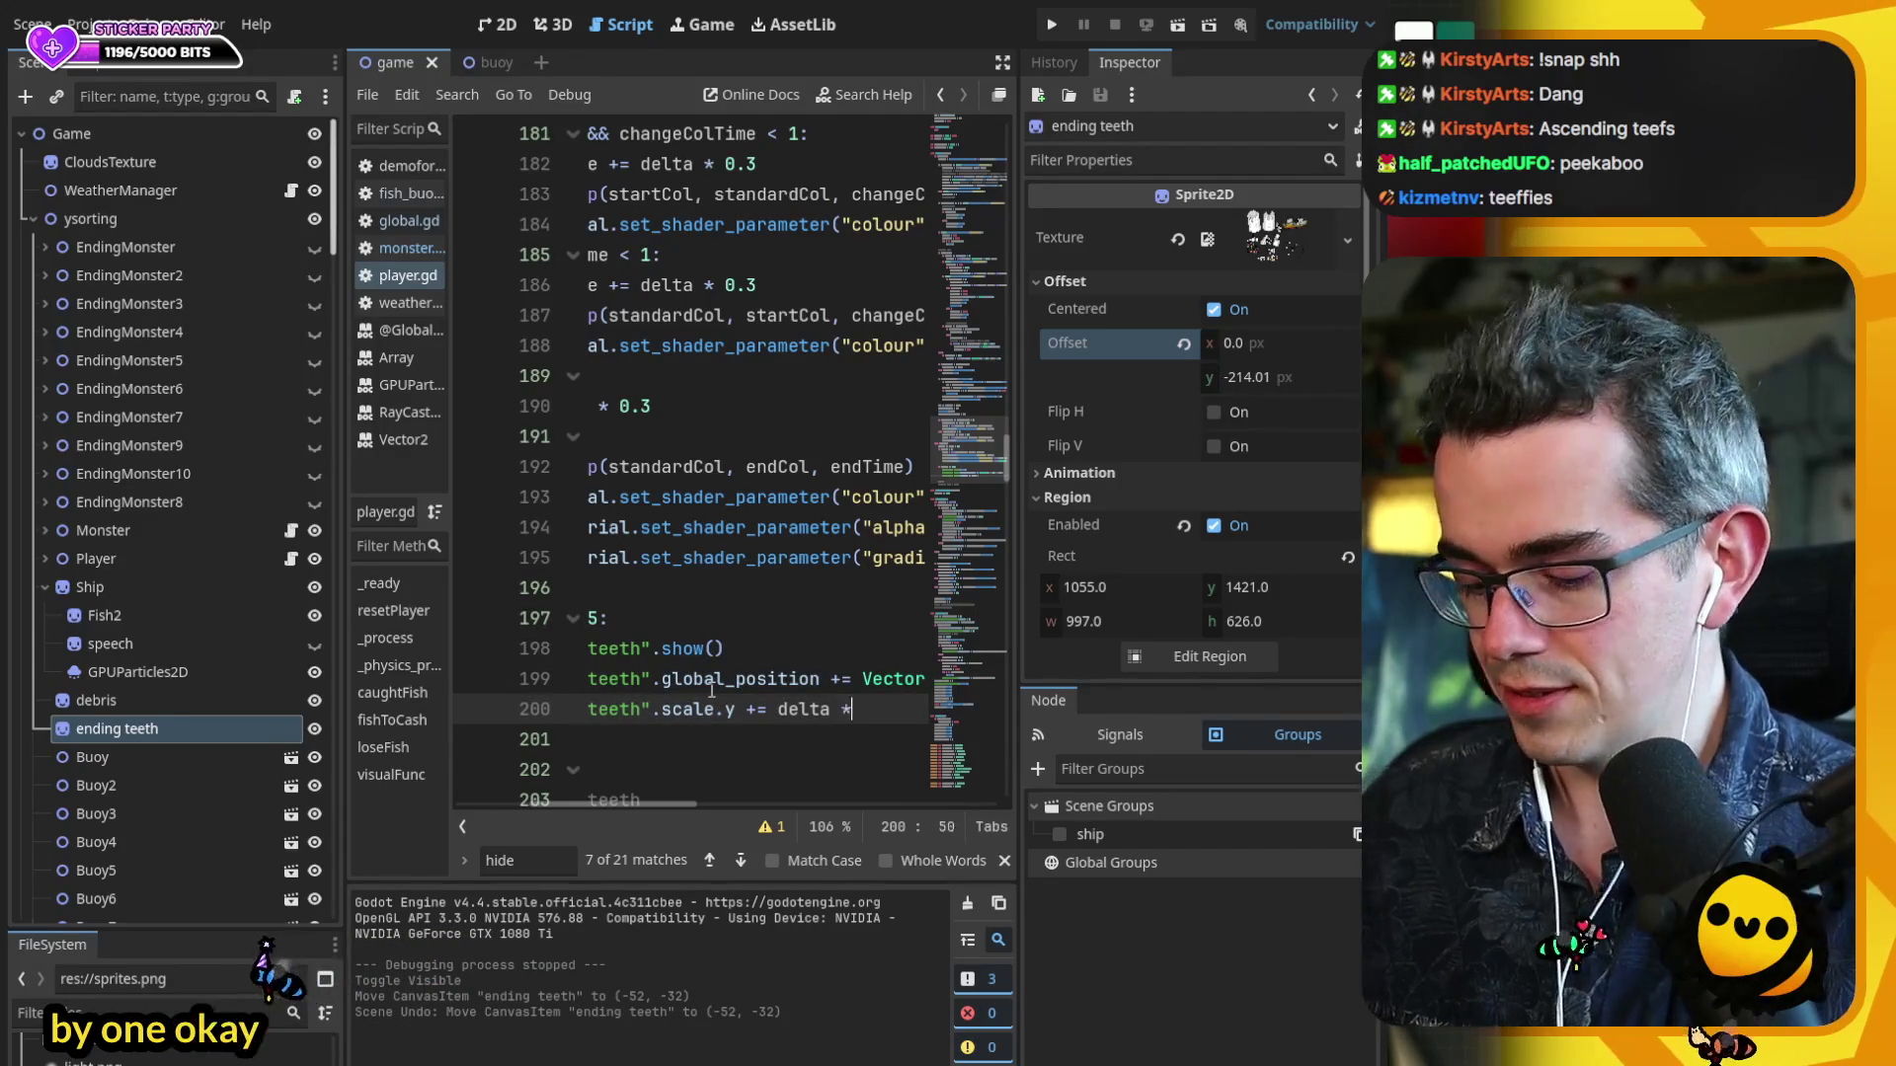
pyautogui.hscroll(-5, 547, 806)
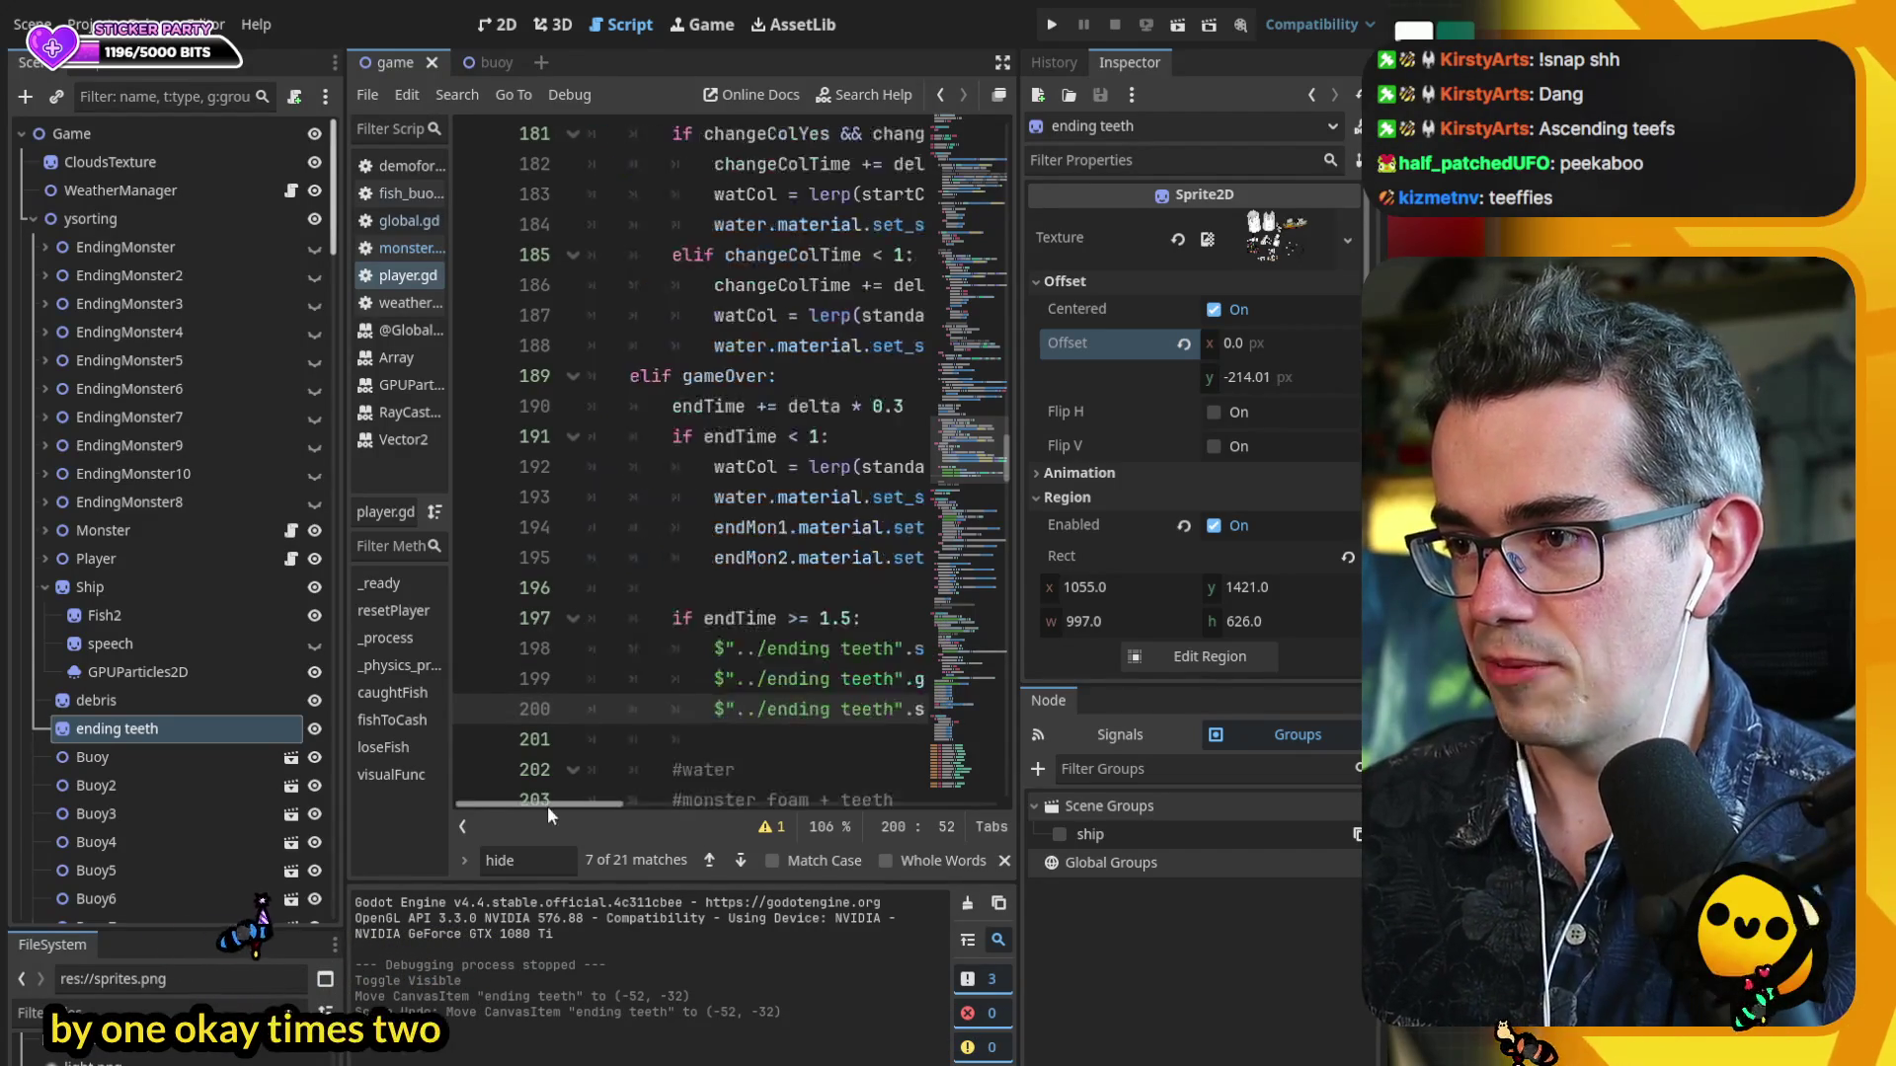
pyautogui.click(501, 46)
# - Scale the ending teeth vertically into a short wide strip under the ship and save
pyautogui.press('e')
pyautogui.scroll(3, 698, 436)
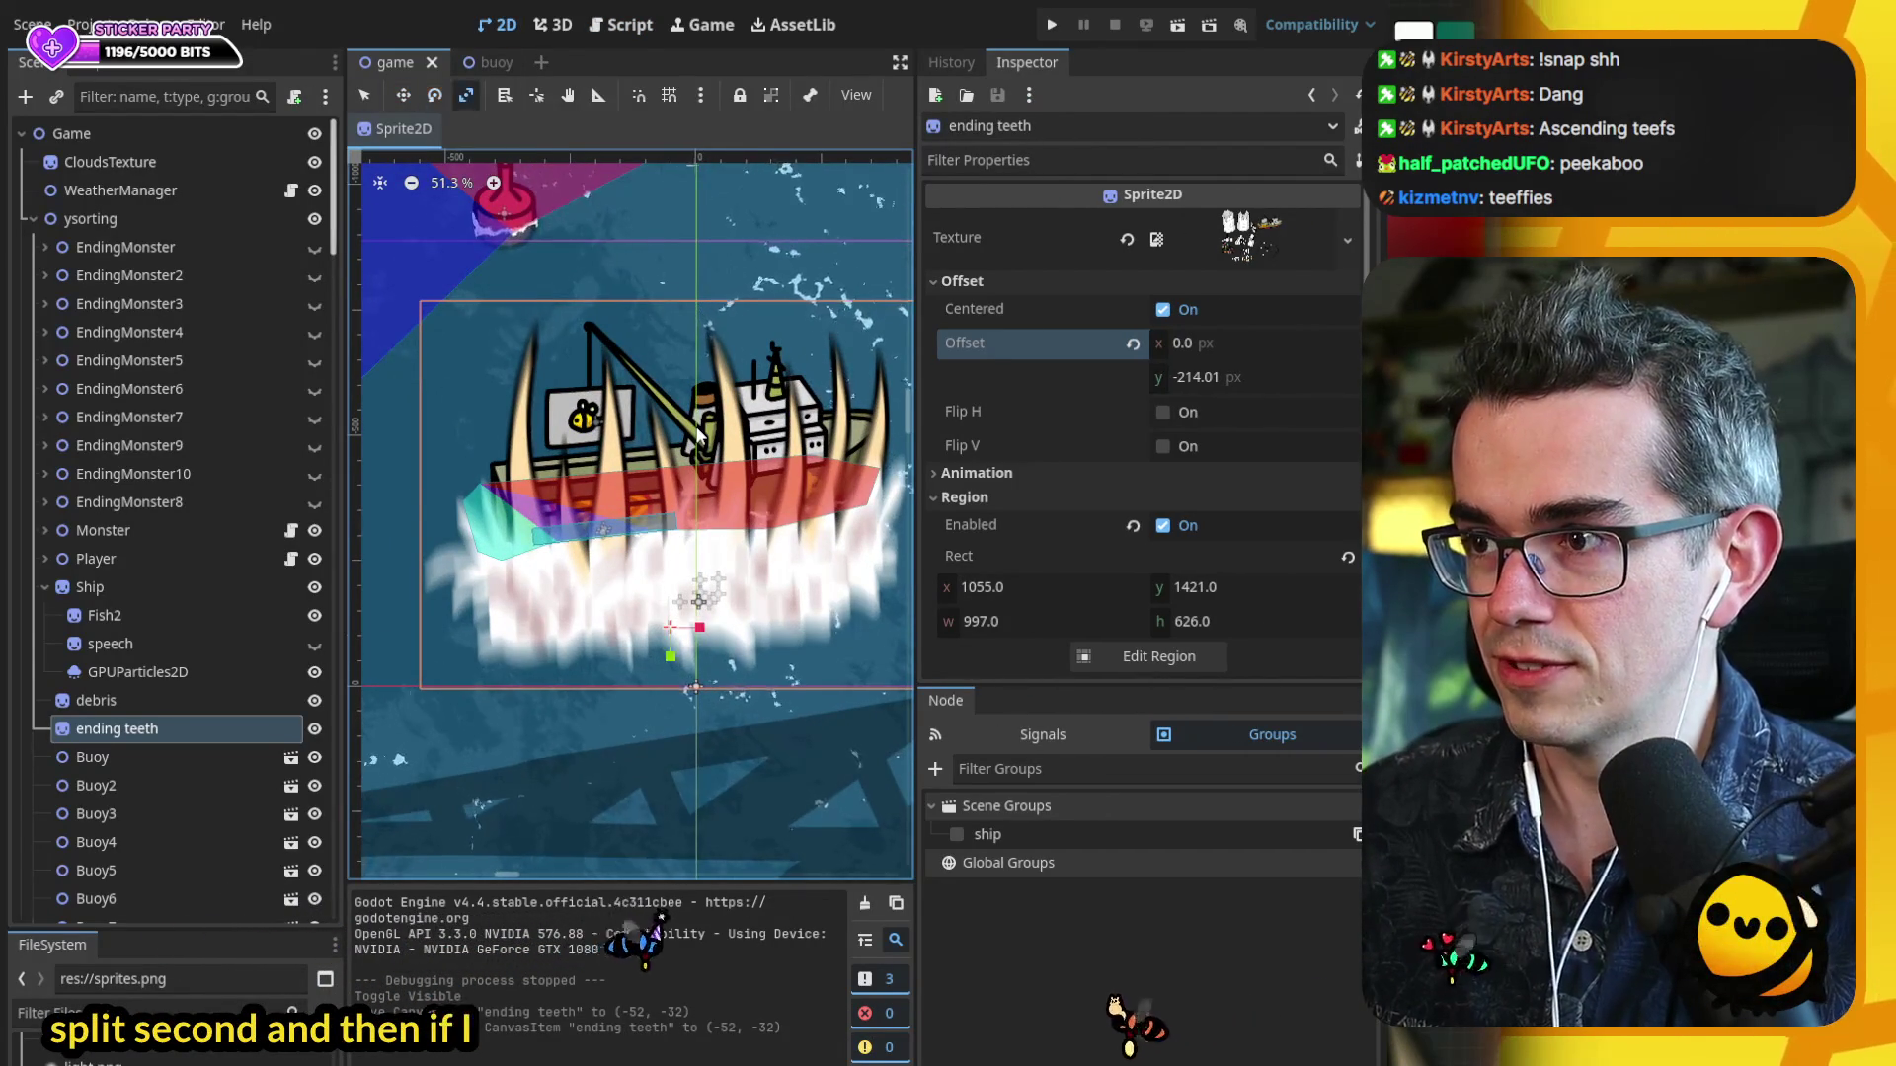
pyautogui.press('s')
pyautogui.moveTo(670, 658); pyautogui.dragTo(675, 634)
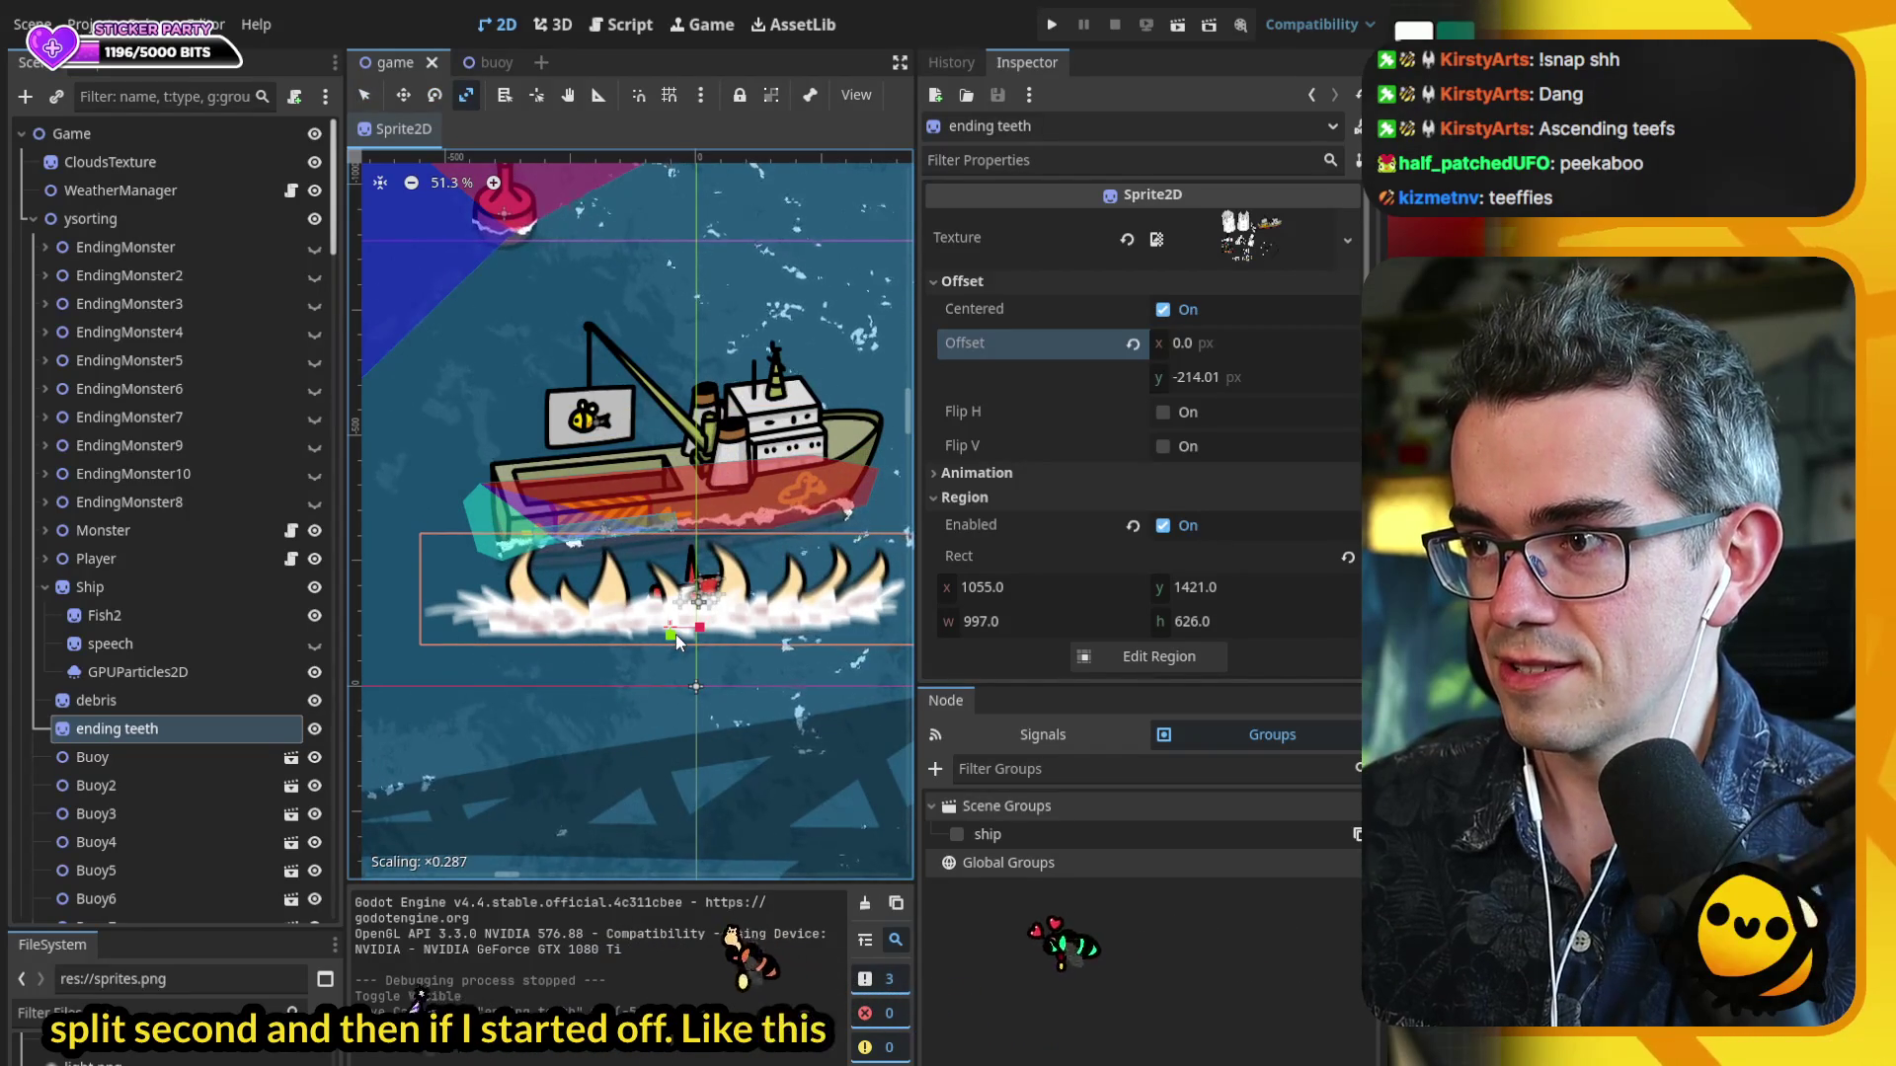
pyautogui.moveTo(676, 634); pyautogui.dragTo(673, 652)
pyautogui.press('w')
pyautogui.hotkey('ctrl', 's')
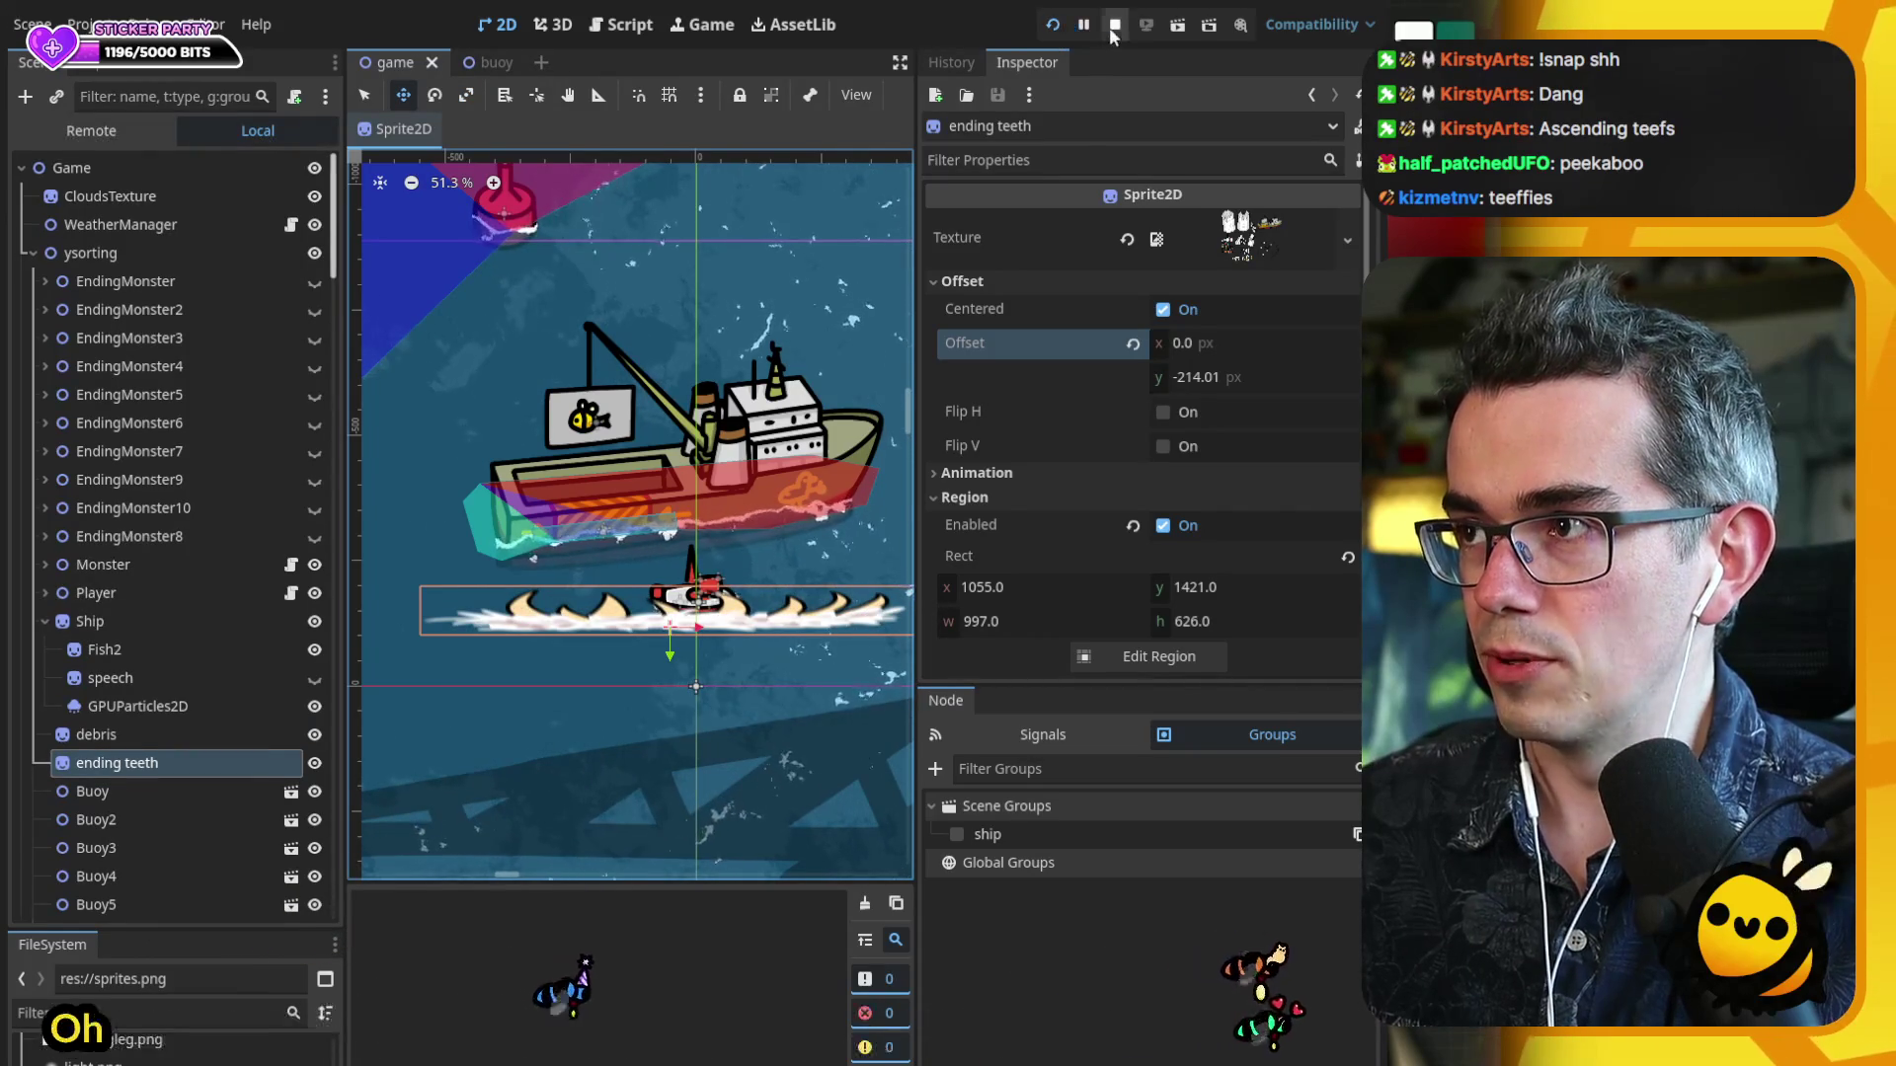
# - Hide the ending teeth, playtest the ending, and change the stretch rate to delta * 6
pyautogui.press('F8')
pyautogui.click(313, 729)
pyautogui.click(1052, 26)
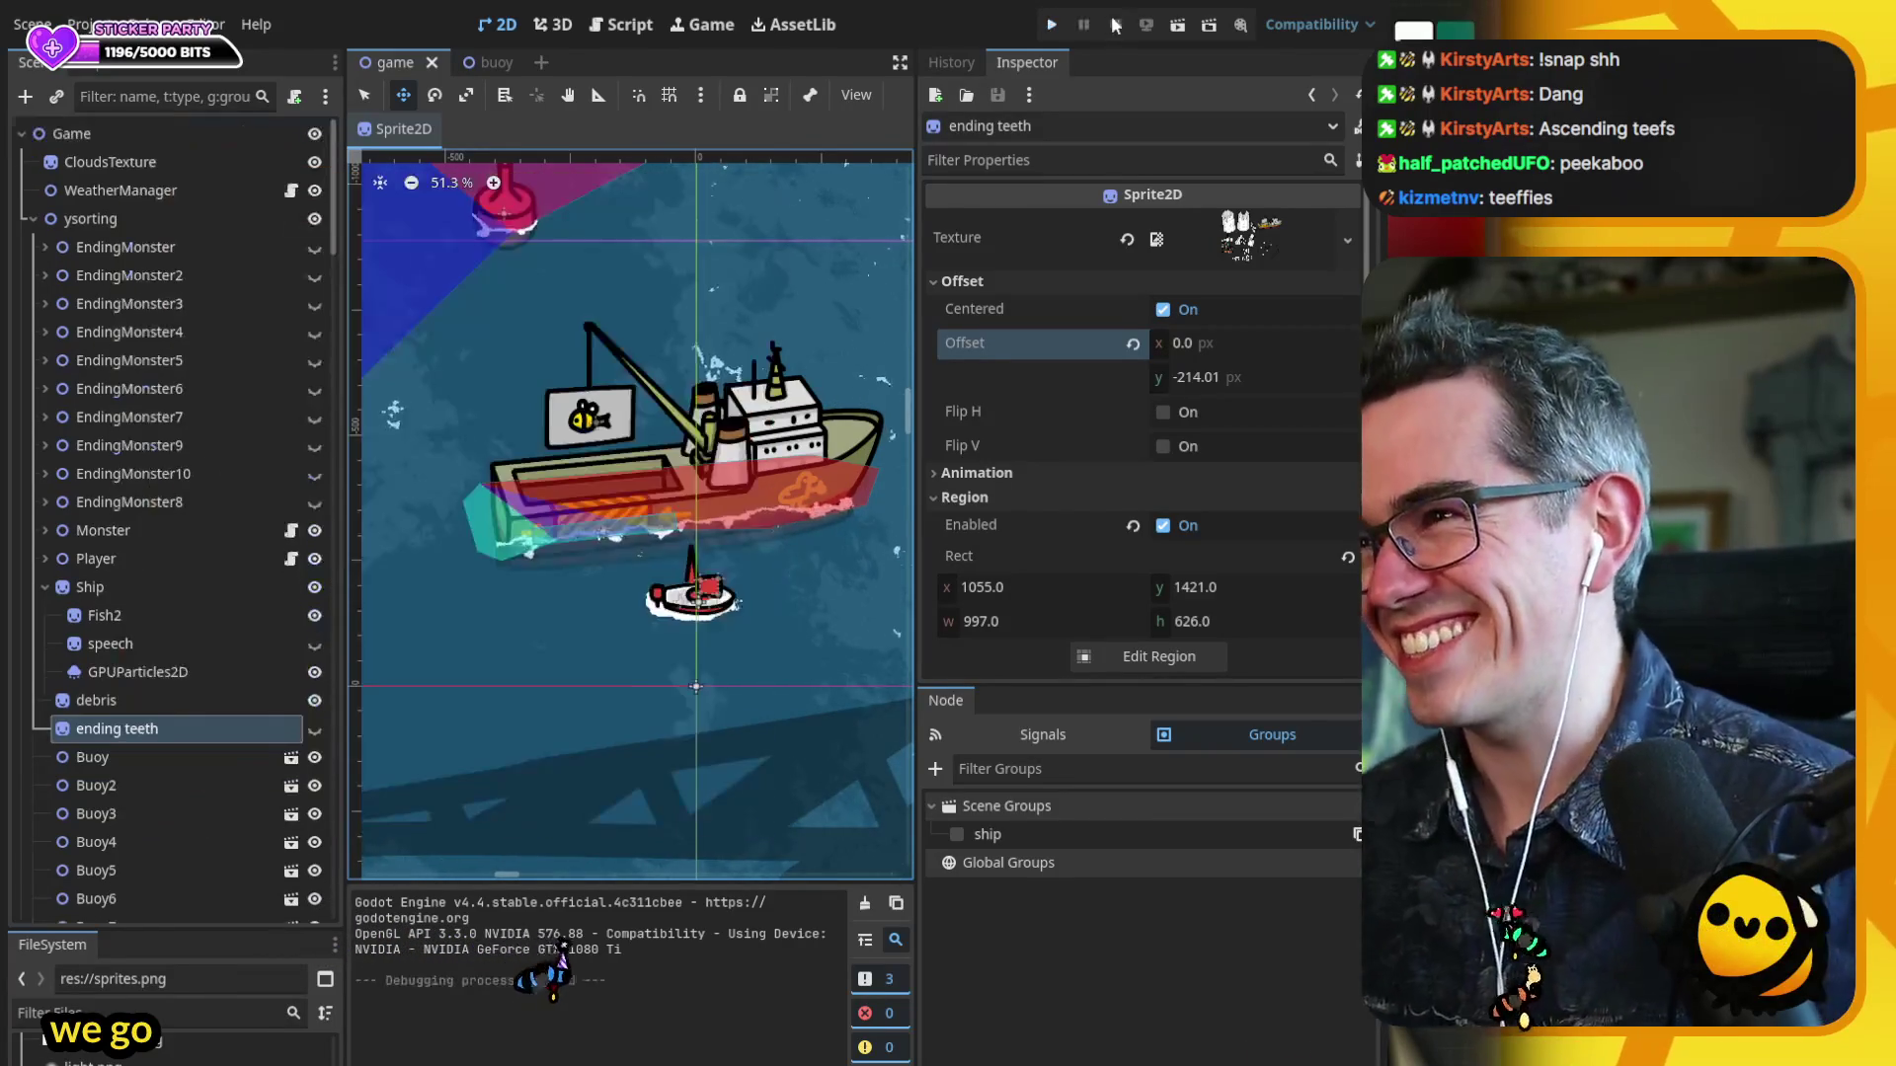
pyautogui.click(622, 24)
pyautogui.moveTo(567, 816); pyautogui.dragTo(699, 803)
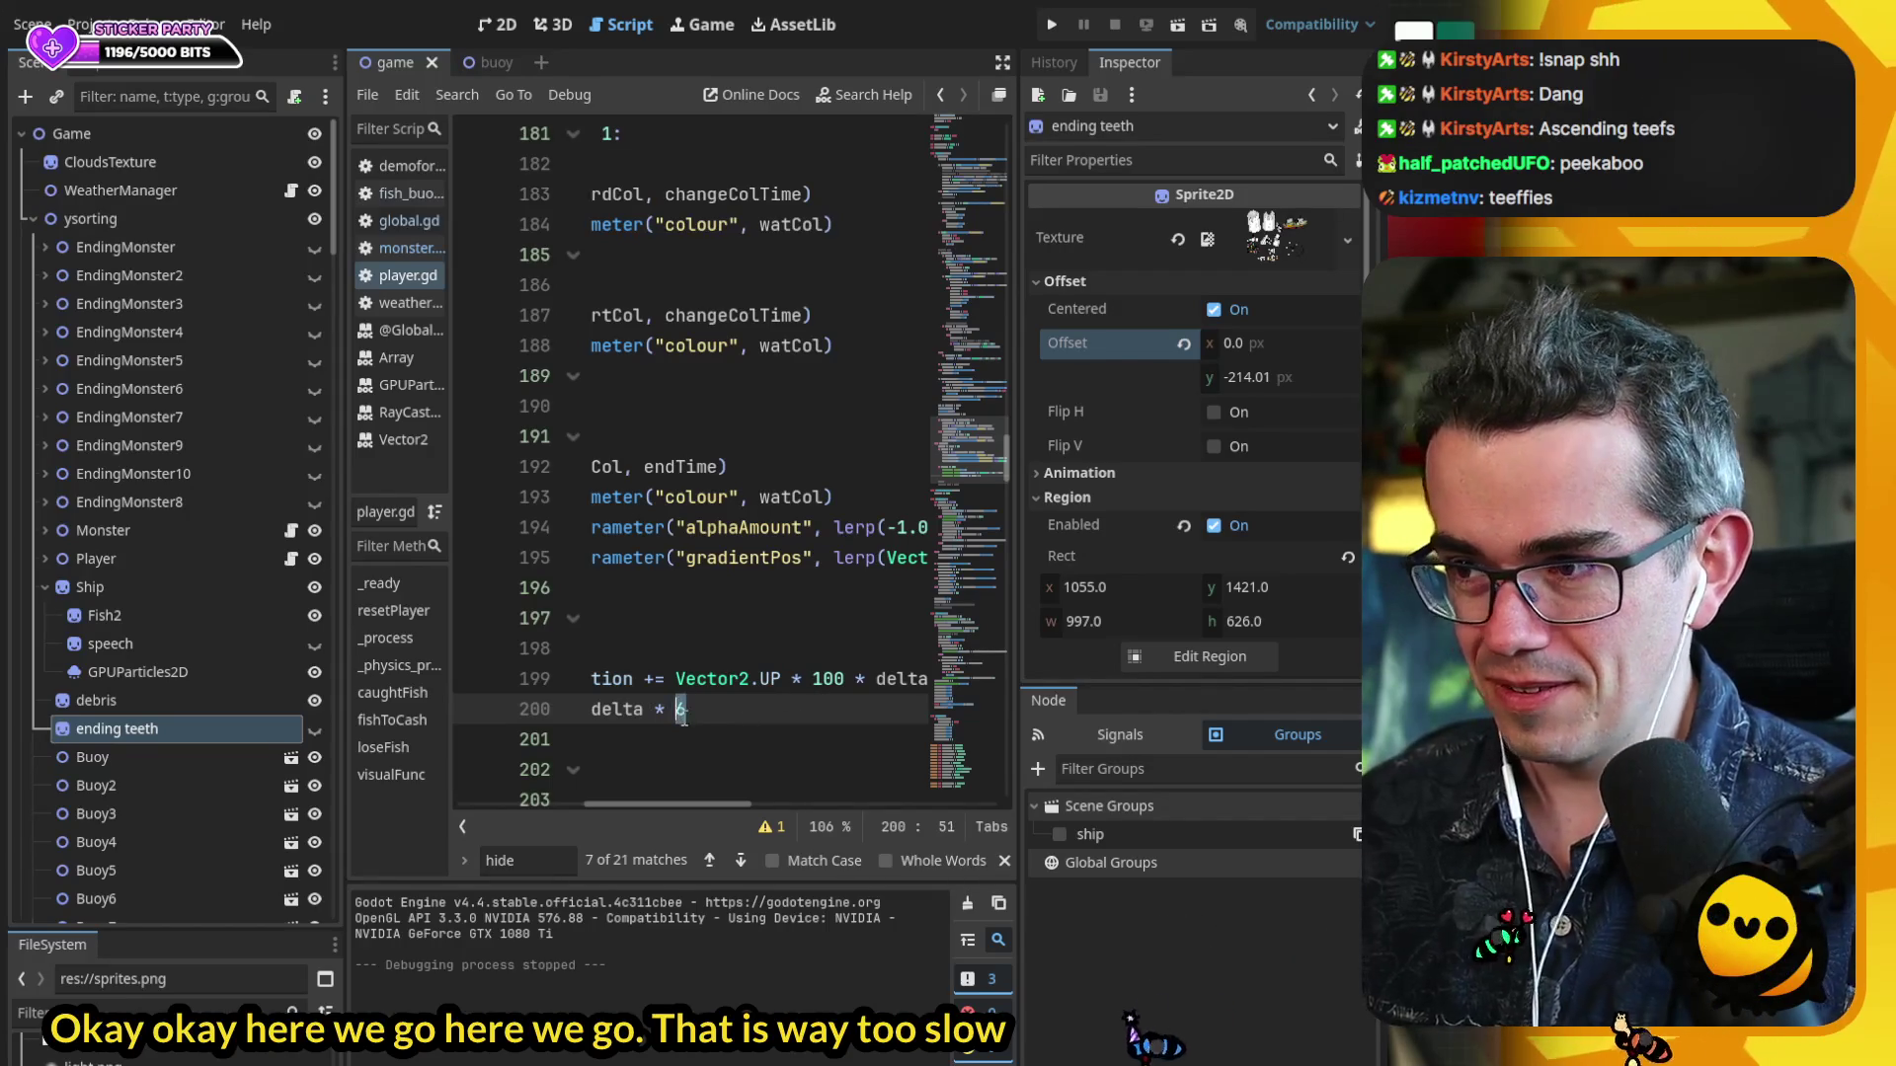
# - Set the stretch rate to delta * 10 and the rise speed to 200, then save
pyautogui.write('0')
pyautogui.click(823, 679)
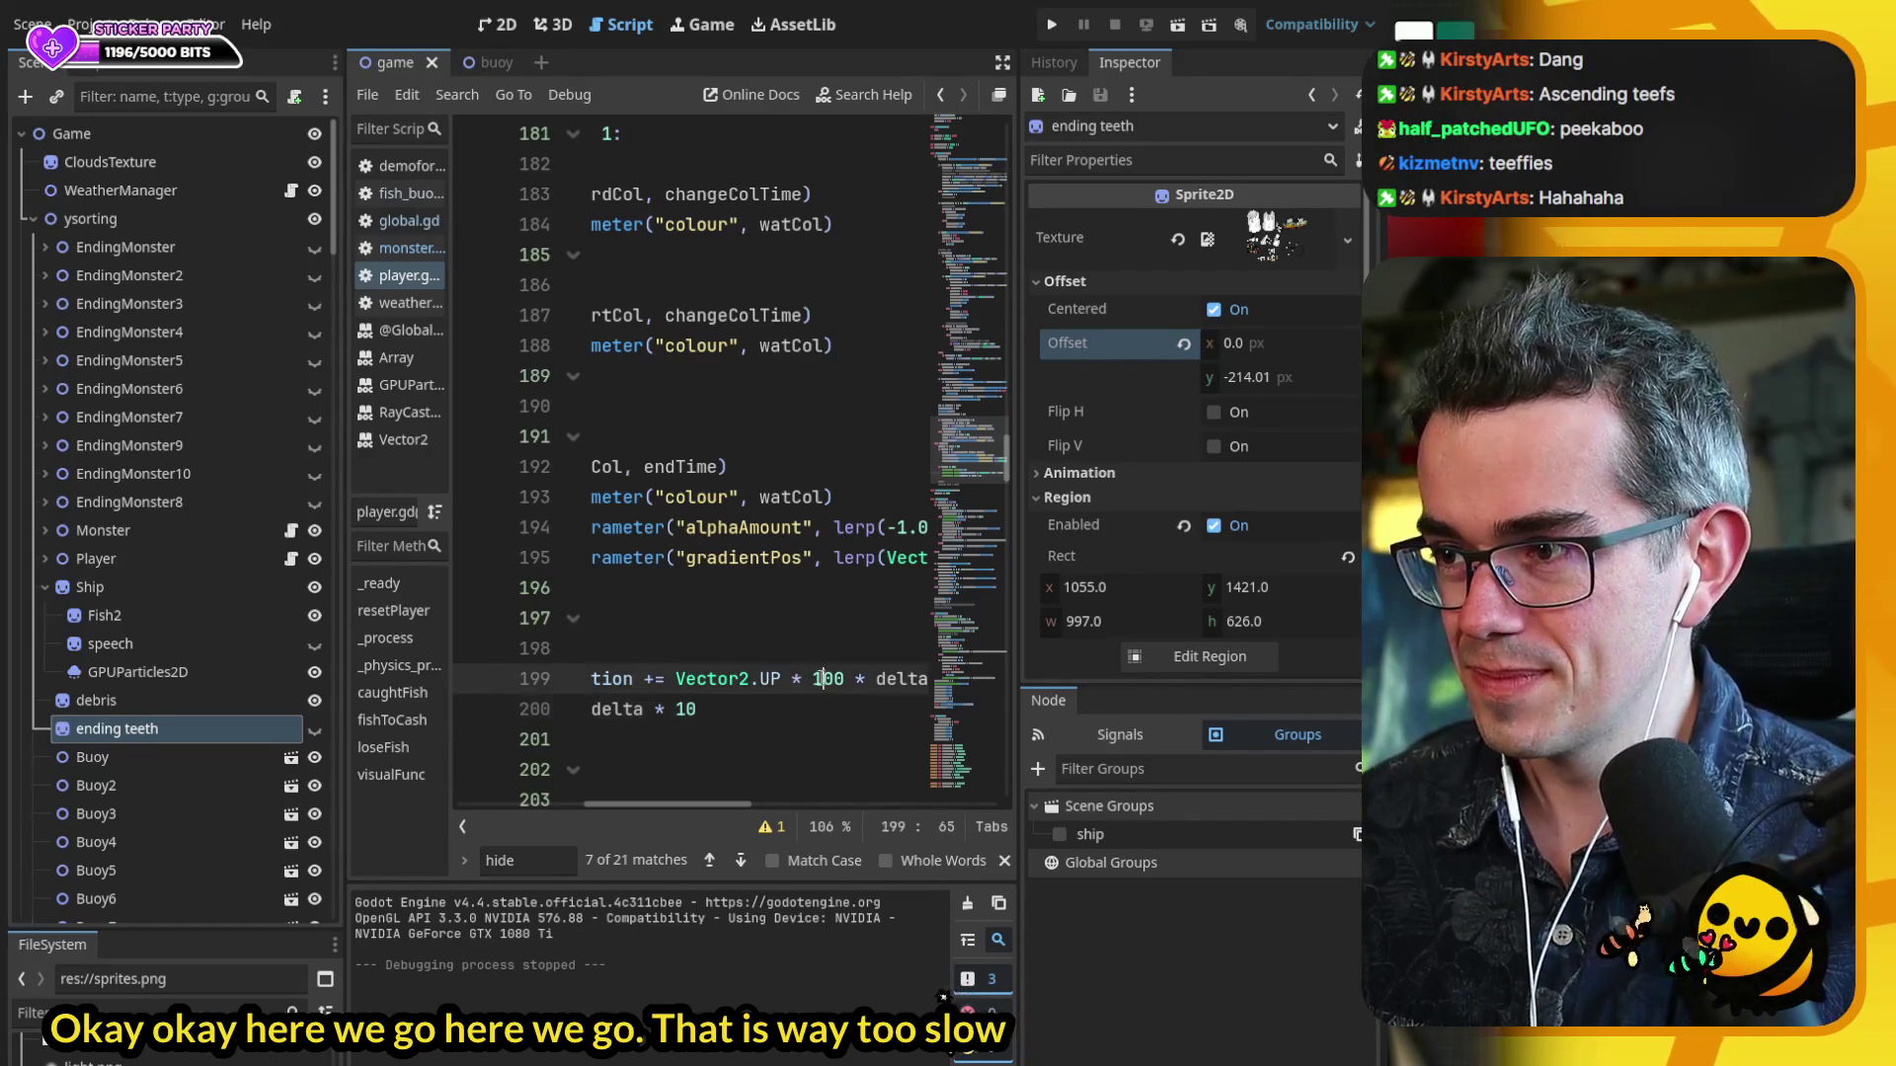
pyautogui.hotkey('ctrl', 's')
# - Playtest the ending twice, checking the teeth in the 2D view between runs
pyautogui.click(1061, 31)
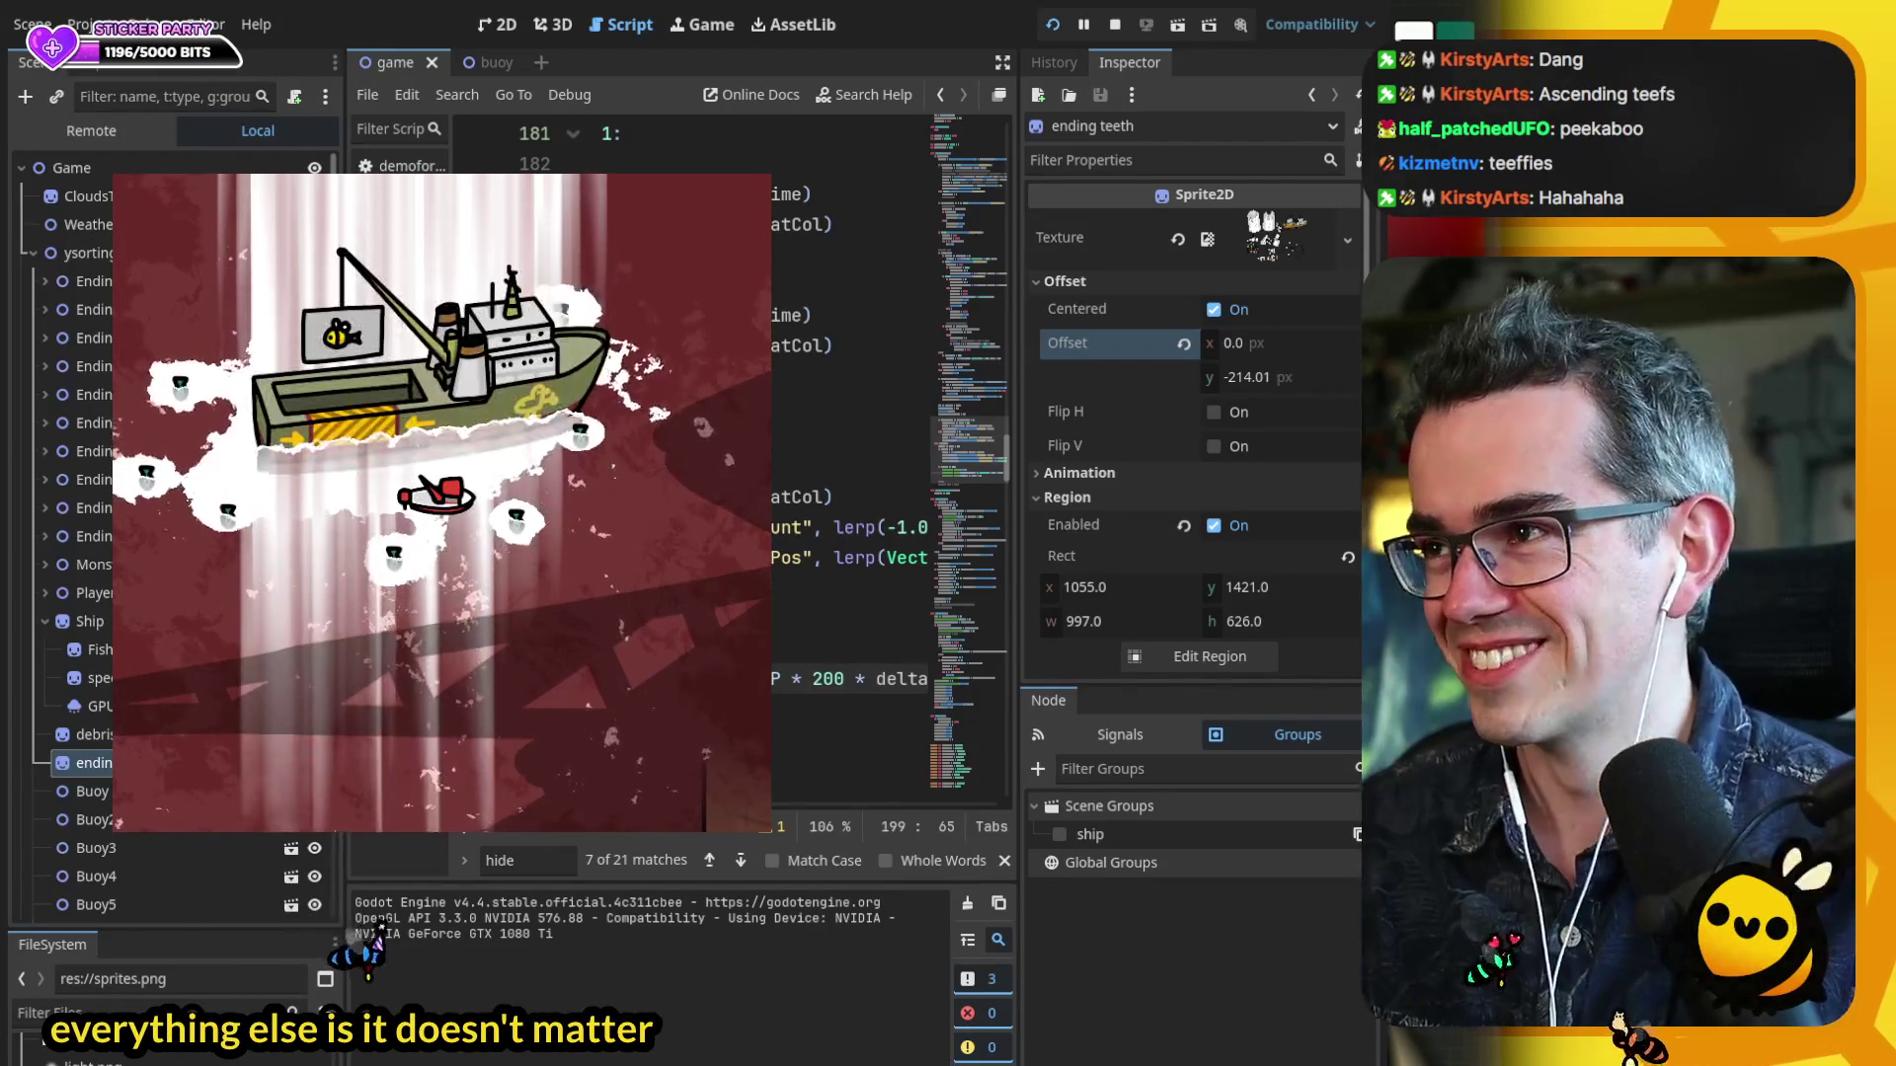
pyautogui.press('F8')
pyautogui.moveTo(681, 812); pyautogui.dragTo(571, 810)
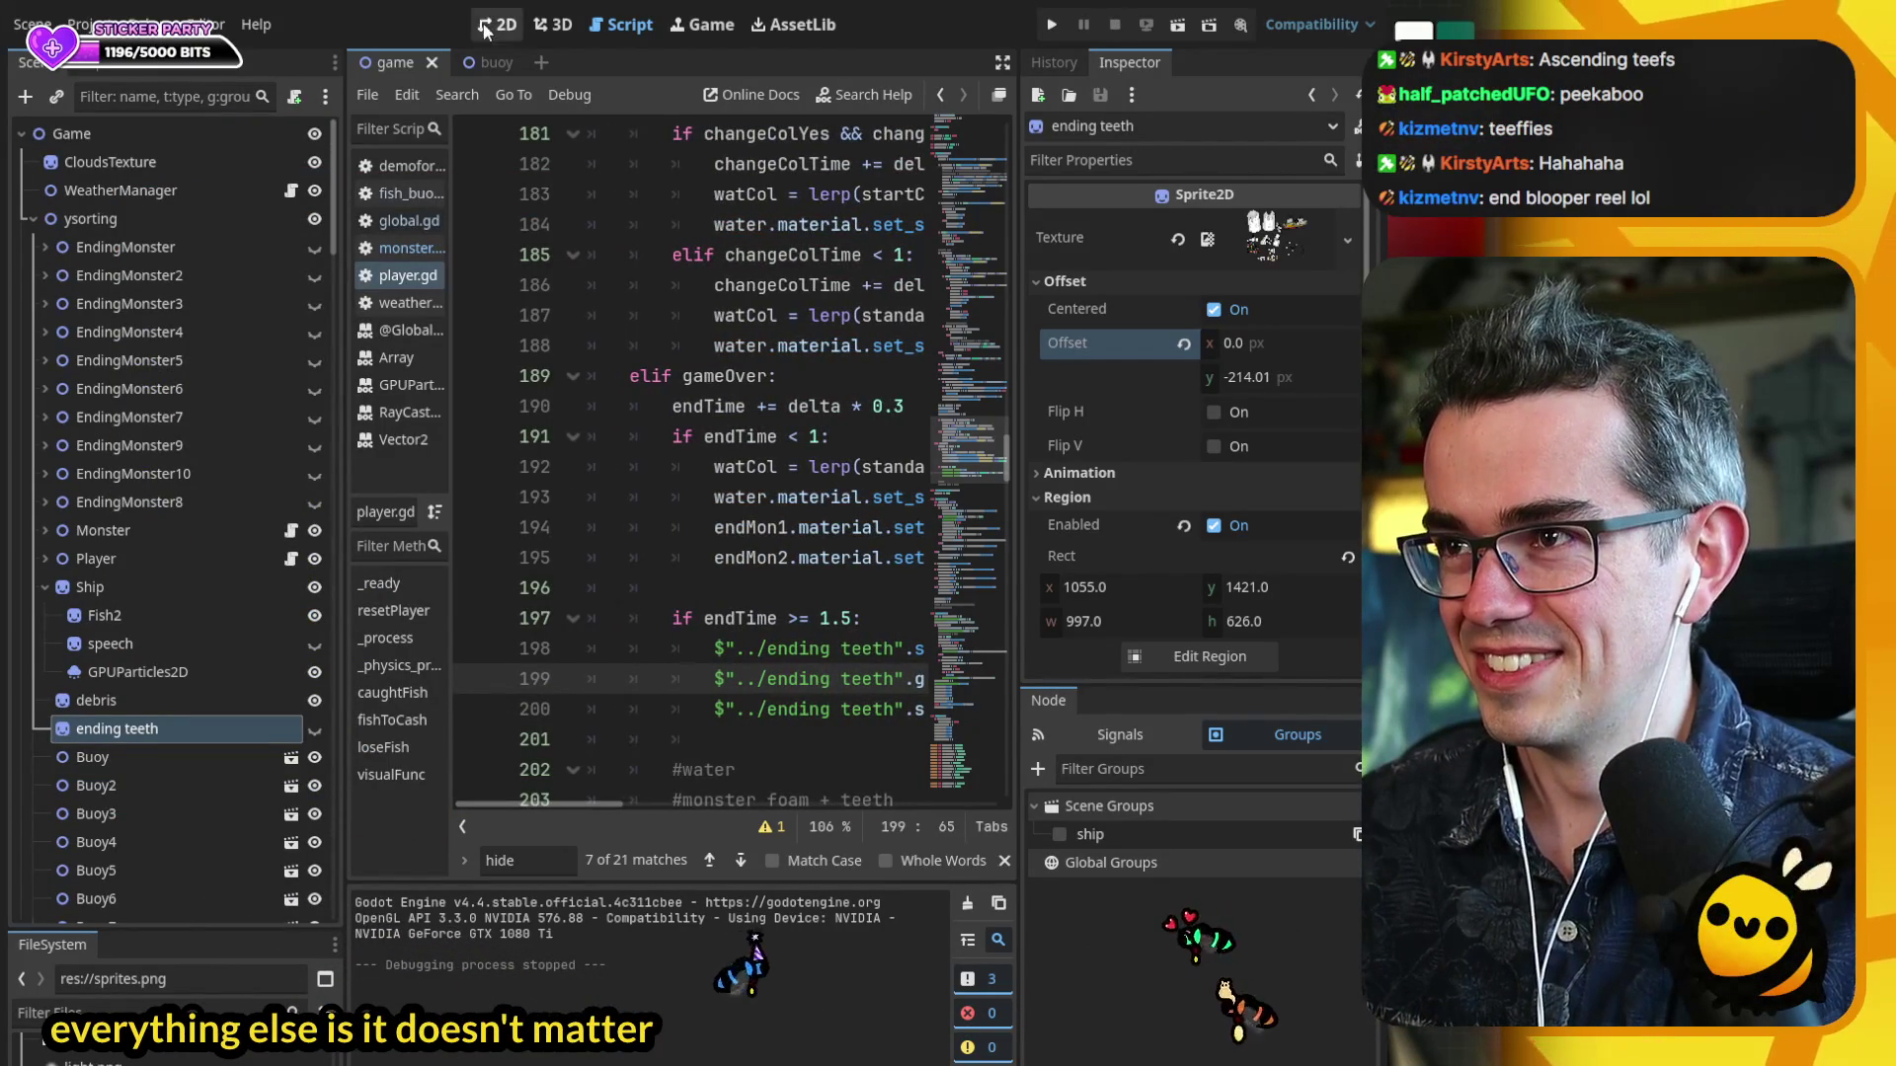
pyautogui.click(484, 27)
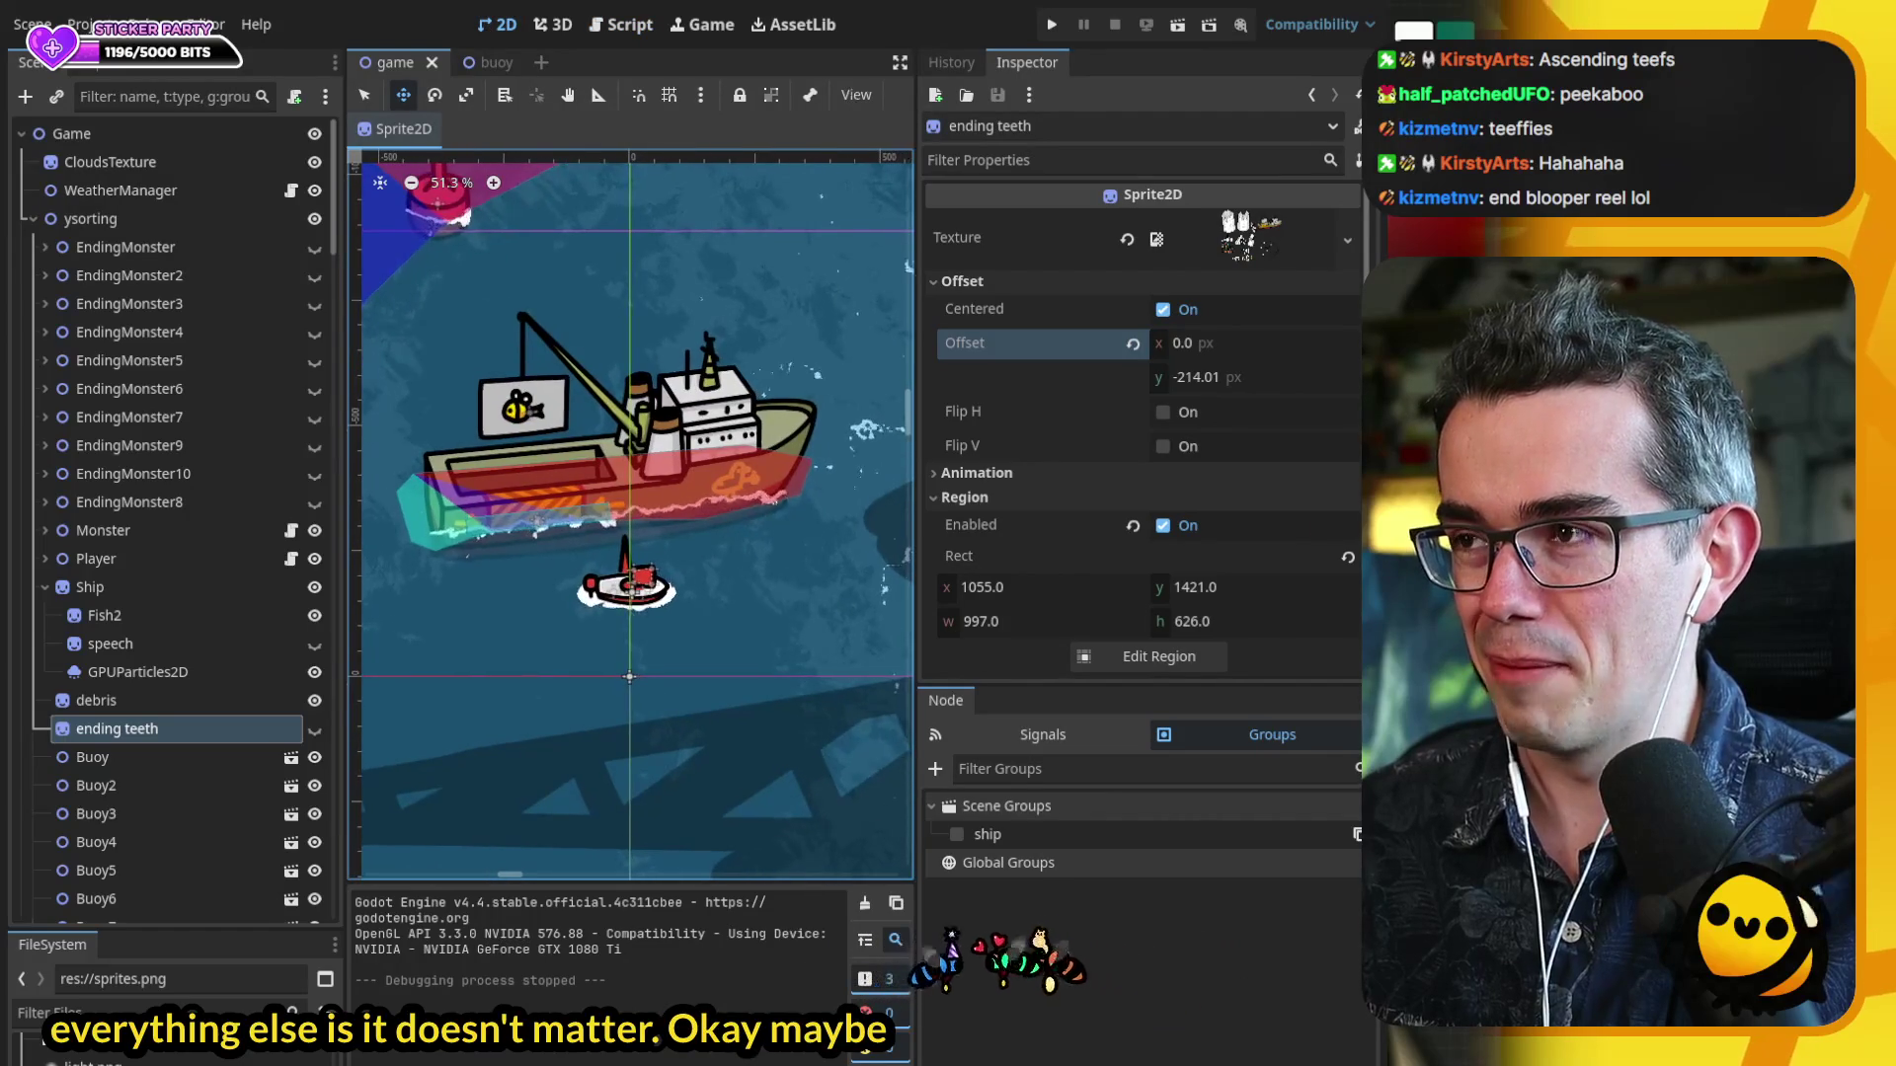
pyautogui.click(1052, 26)
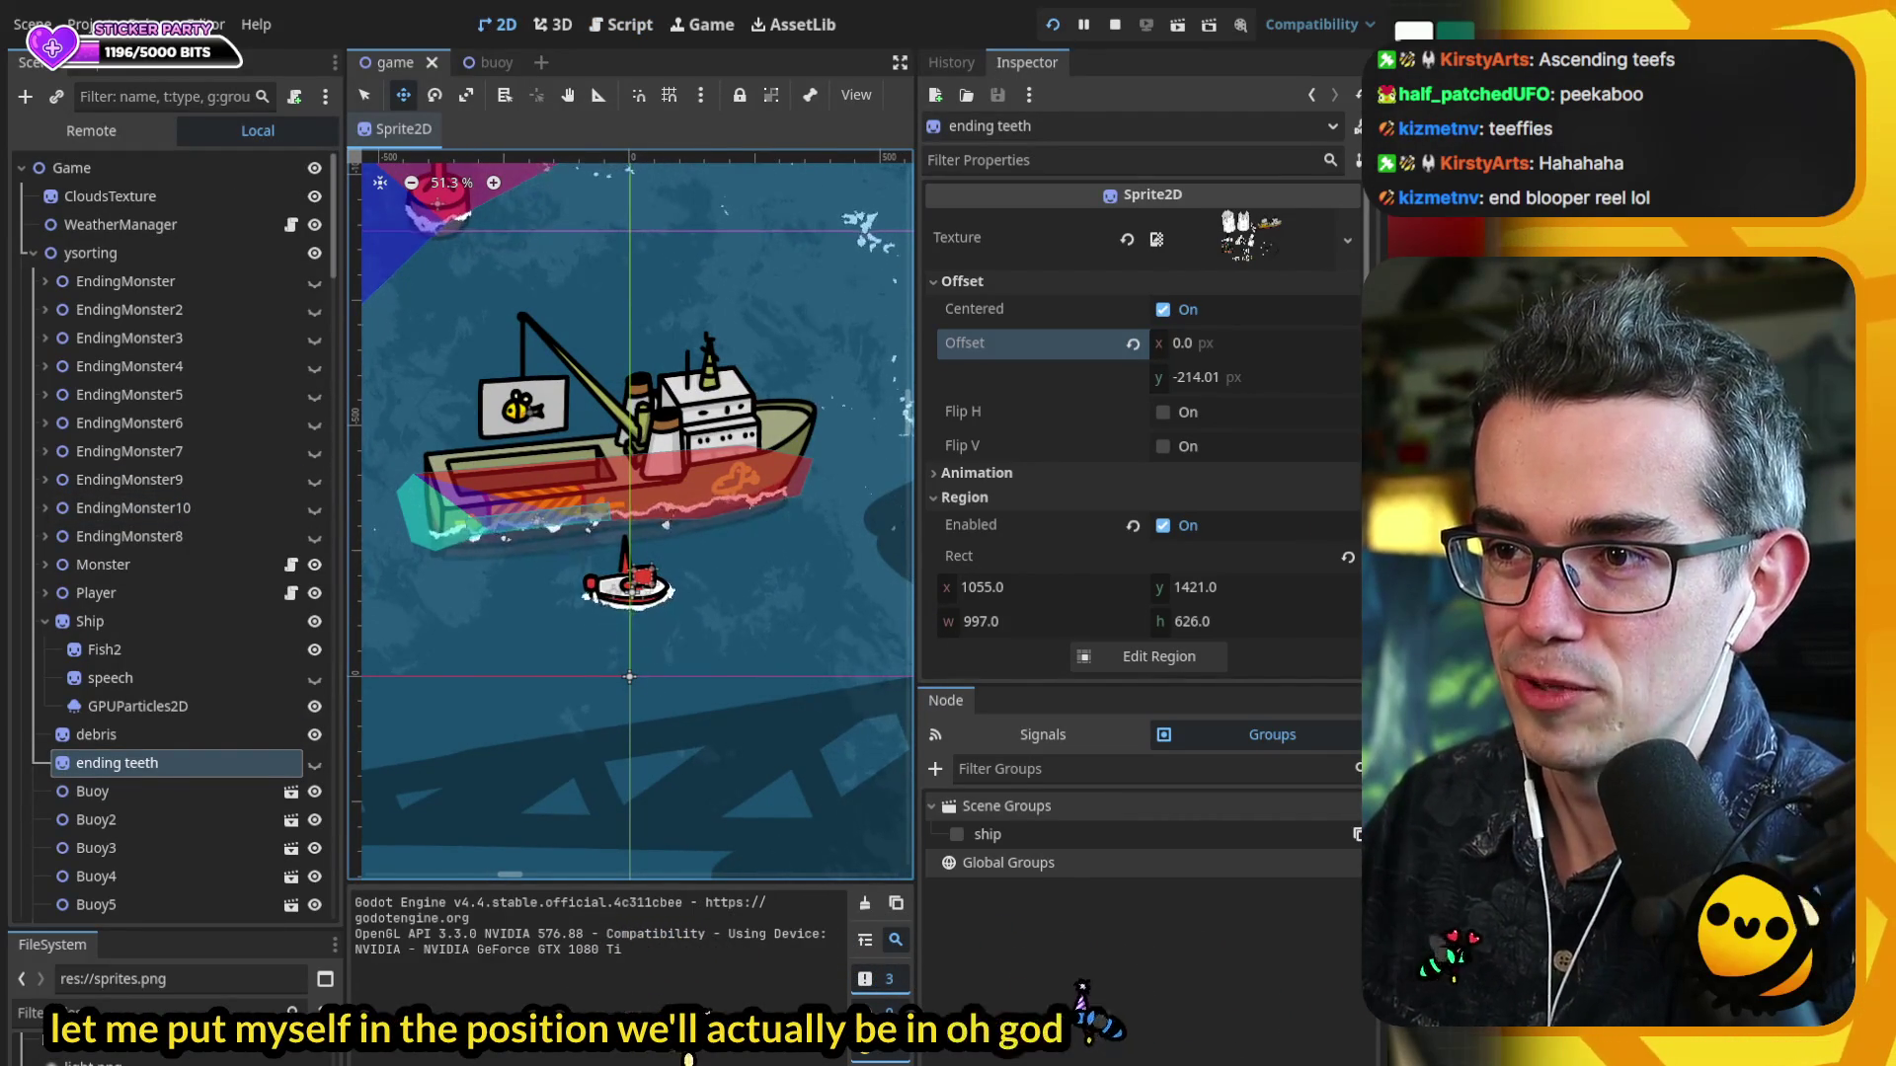
pyautogui.click(629, 25)
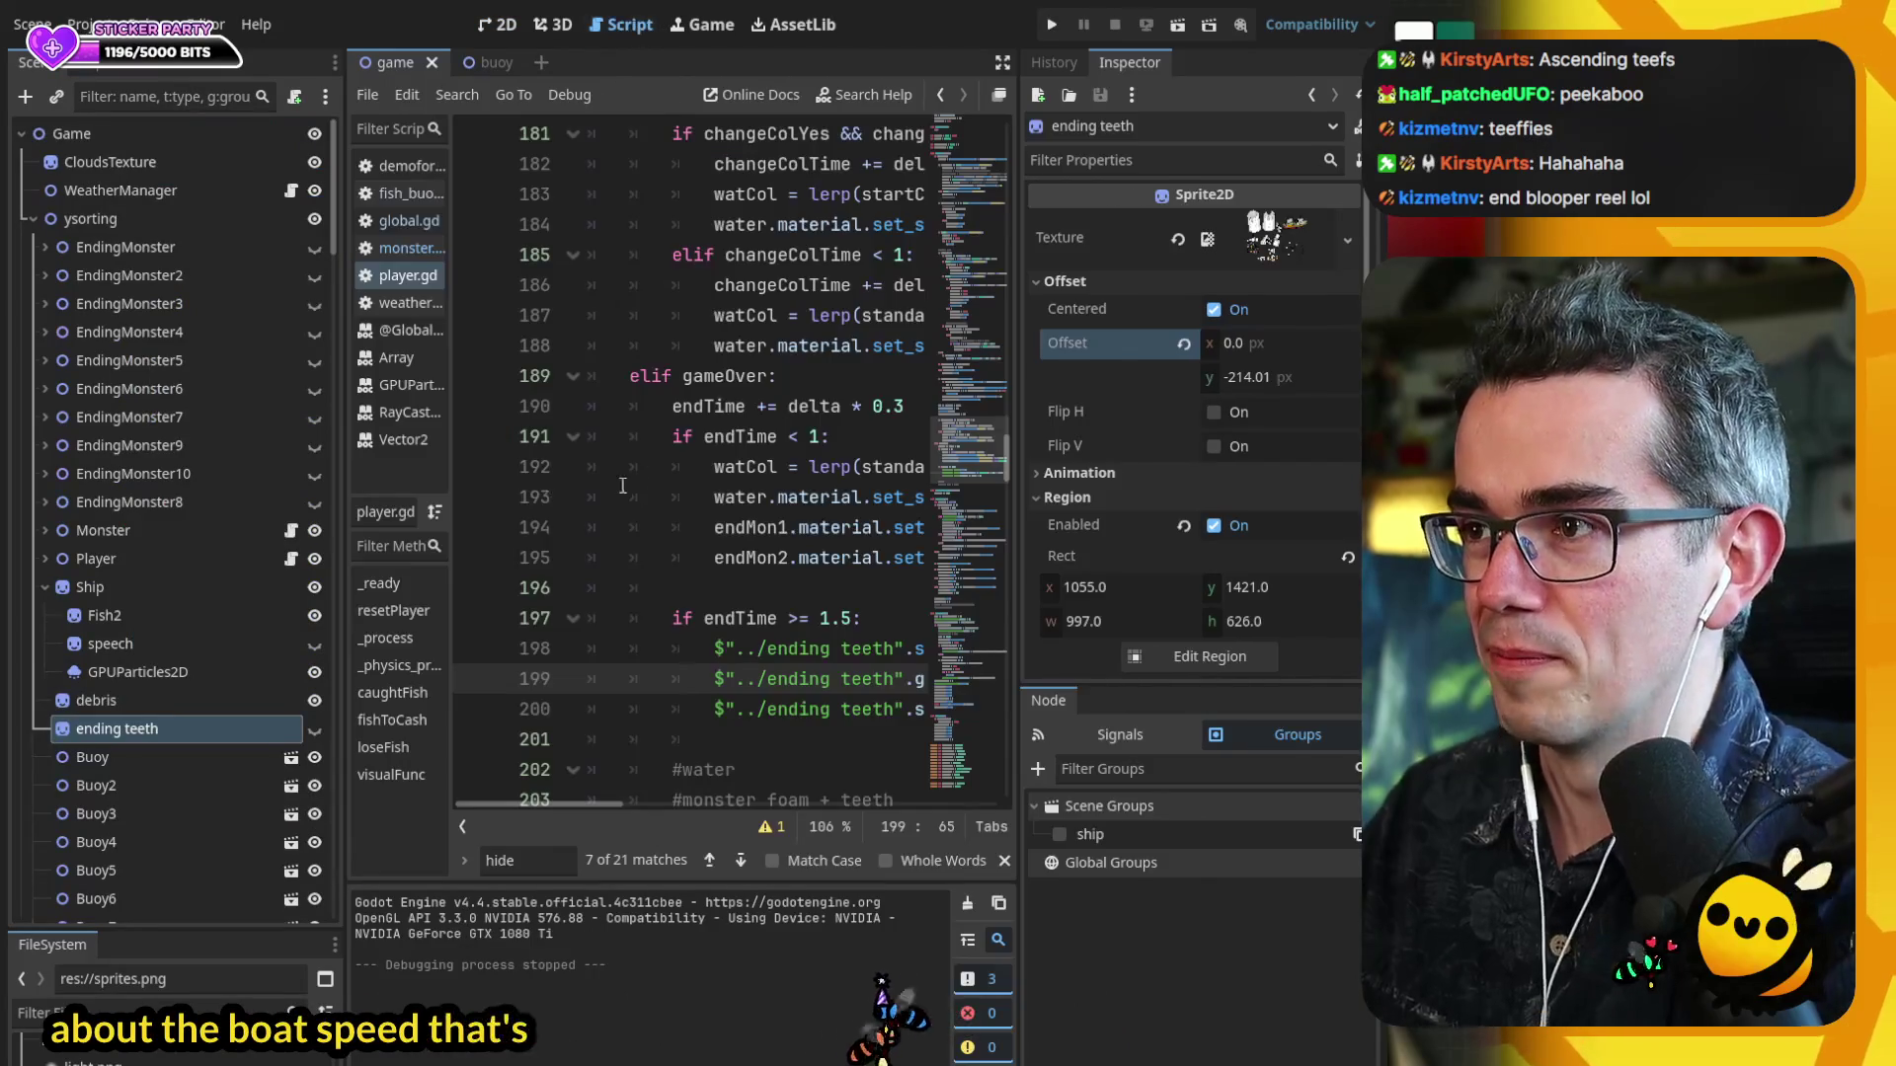
# - Go to the end of the ship's moveDir line in _process and playtest the game again
pyautogui.click(407, 637)
pyautogui.scroll(-1, 702, 550)
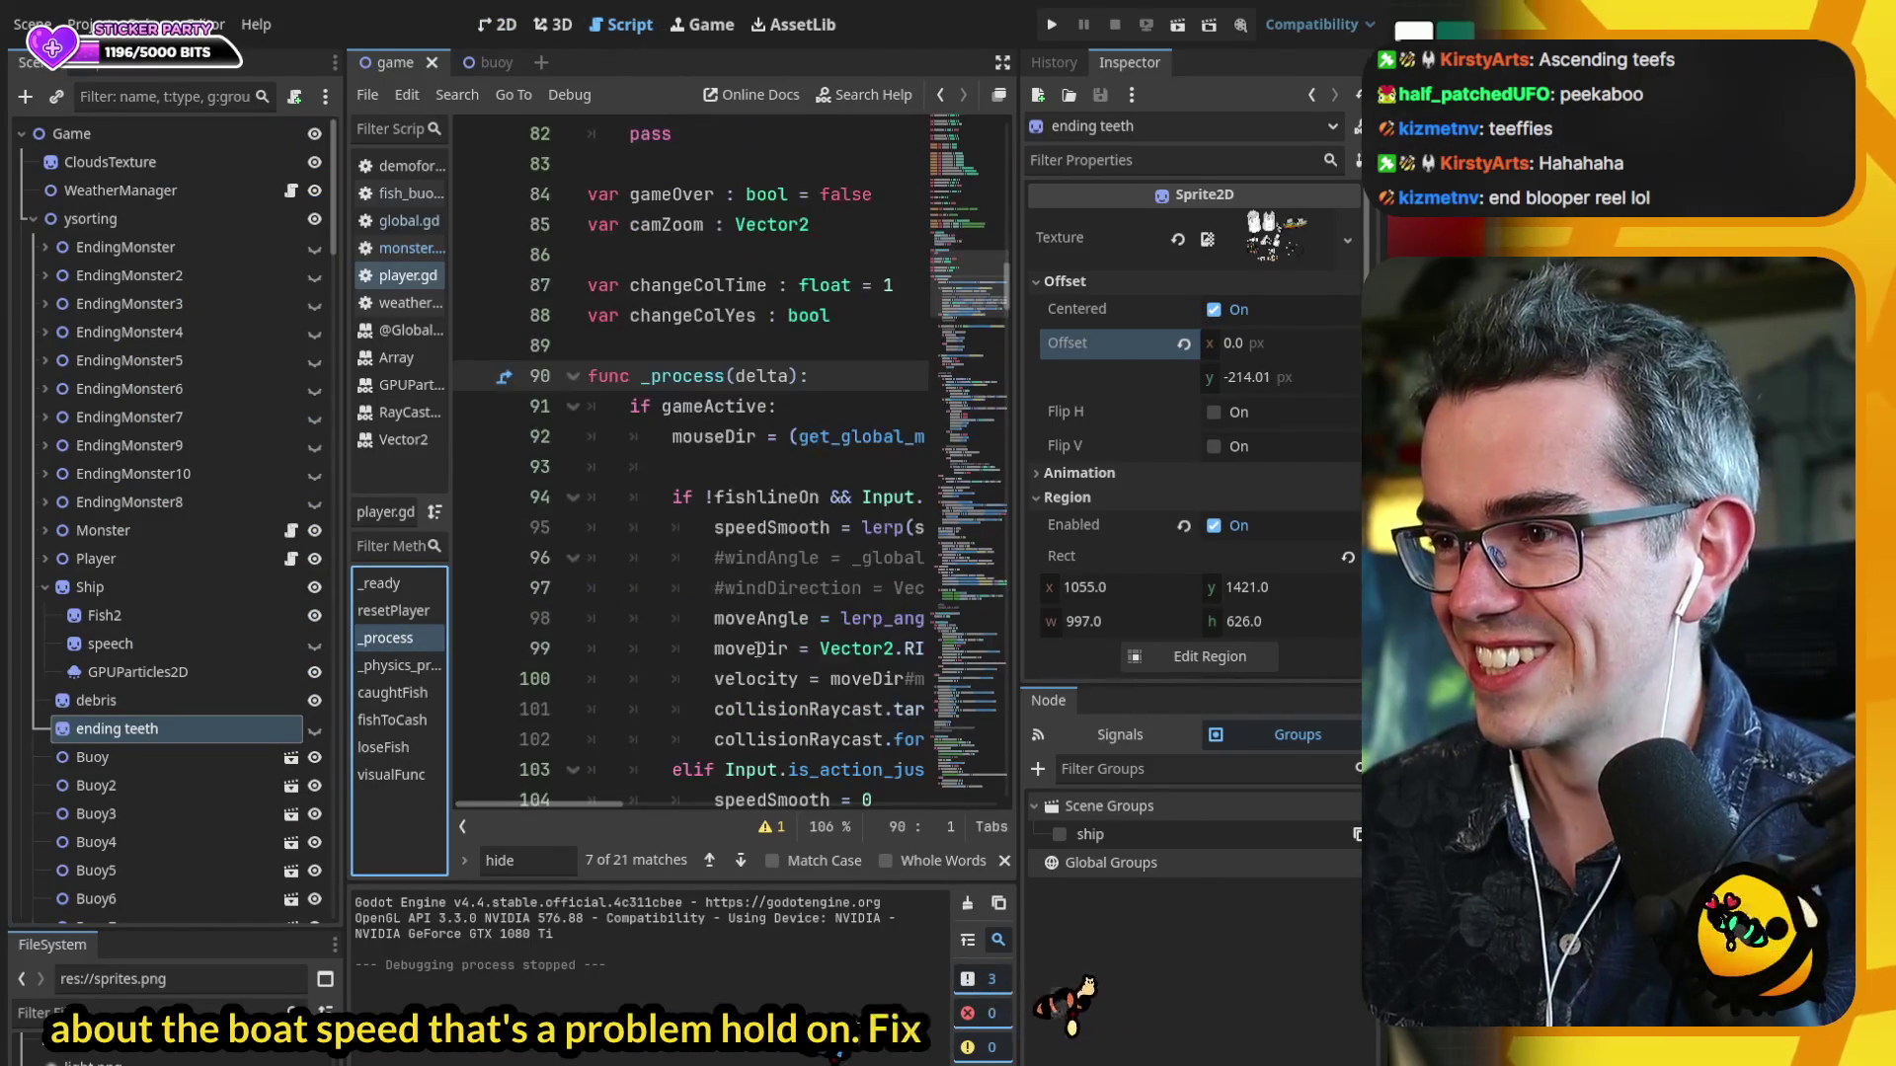
pyautogui.click(750, 648)
pyautogui.press('End')
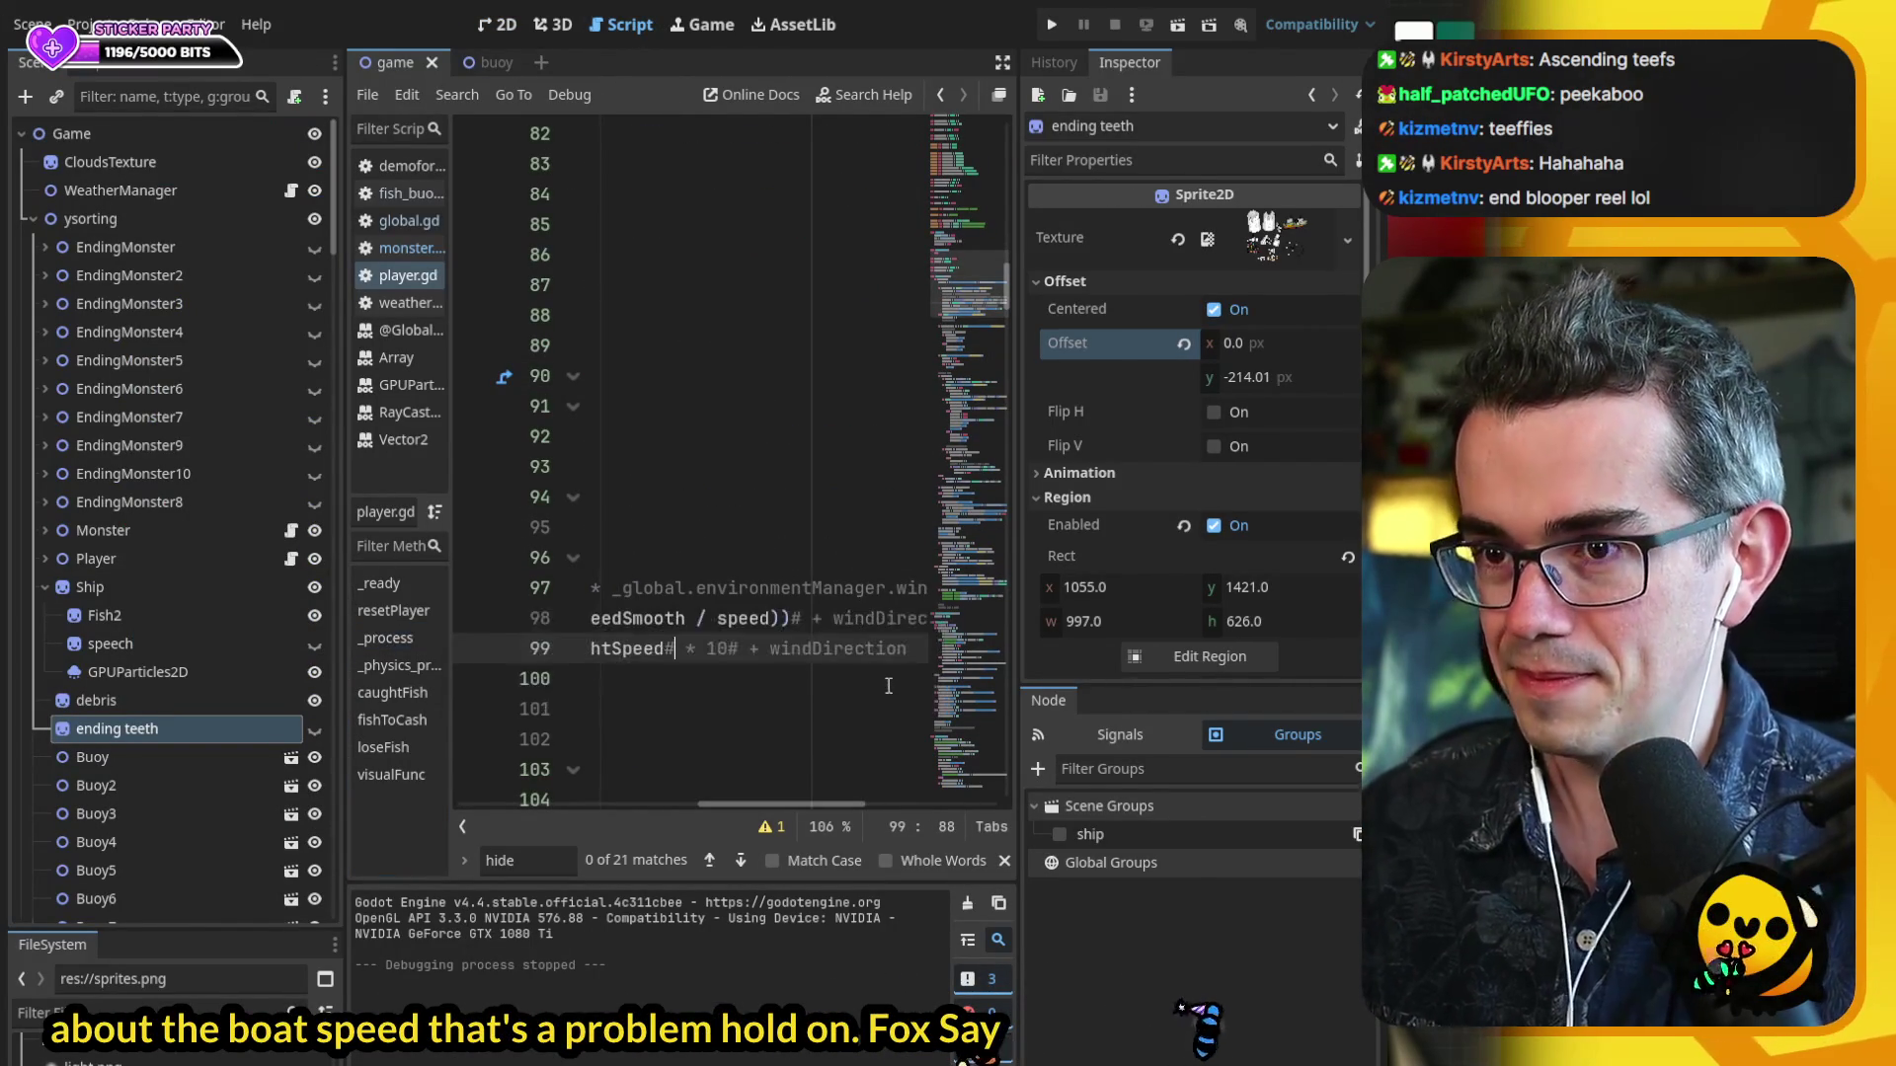
pyautogui.click(1054, 25)
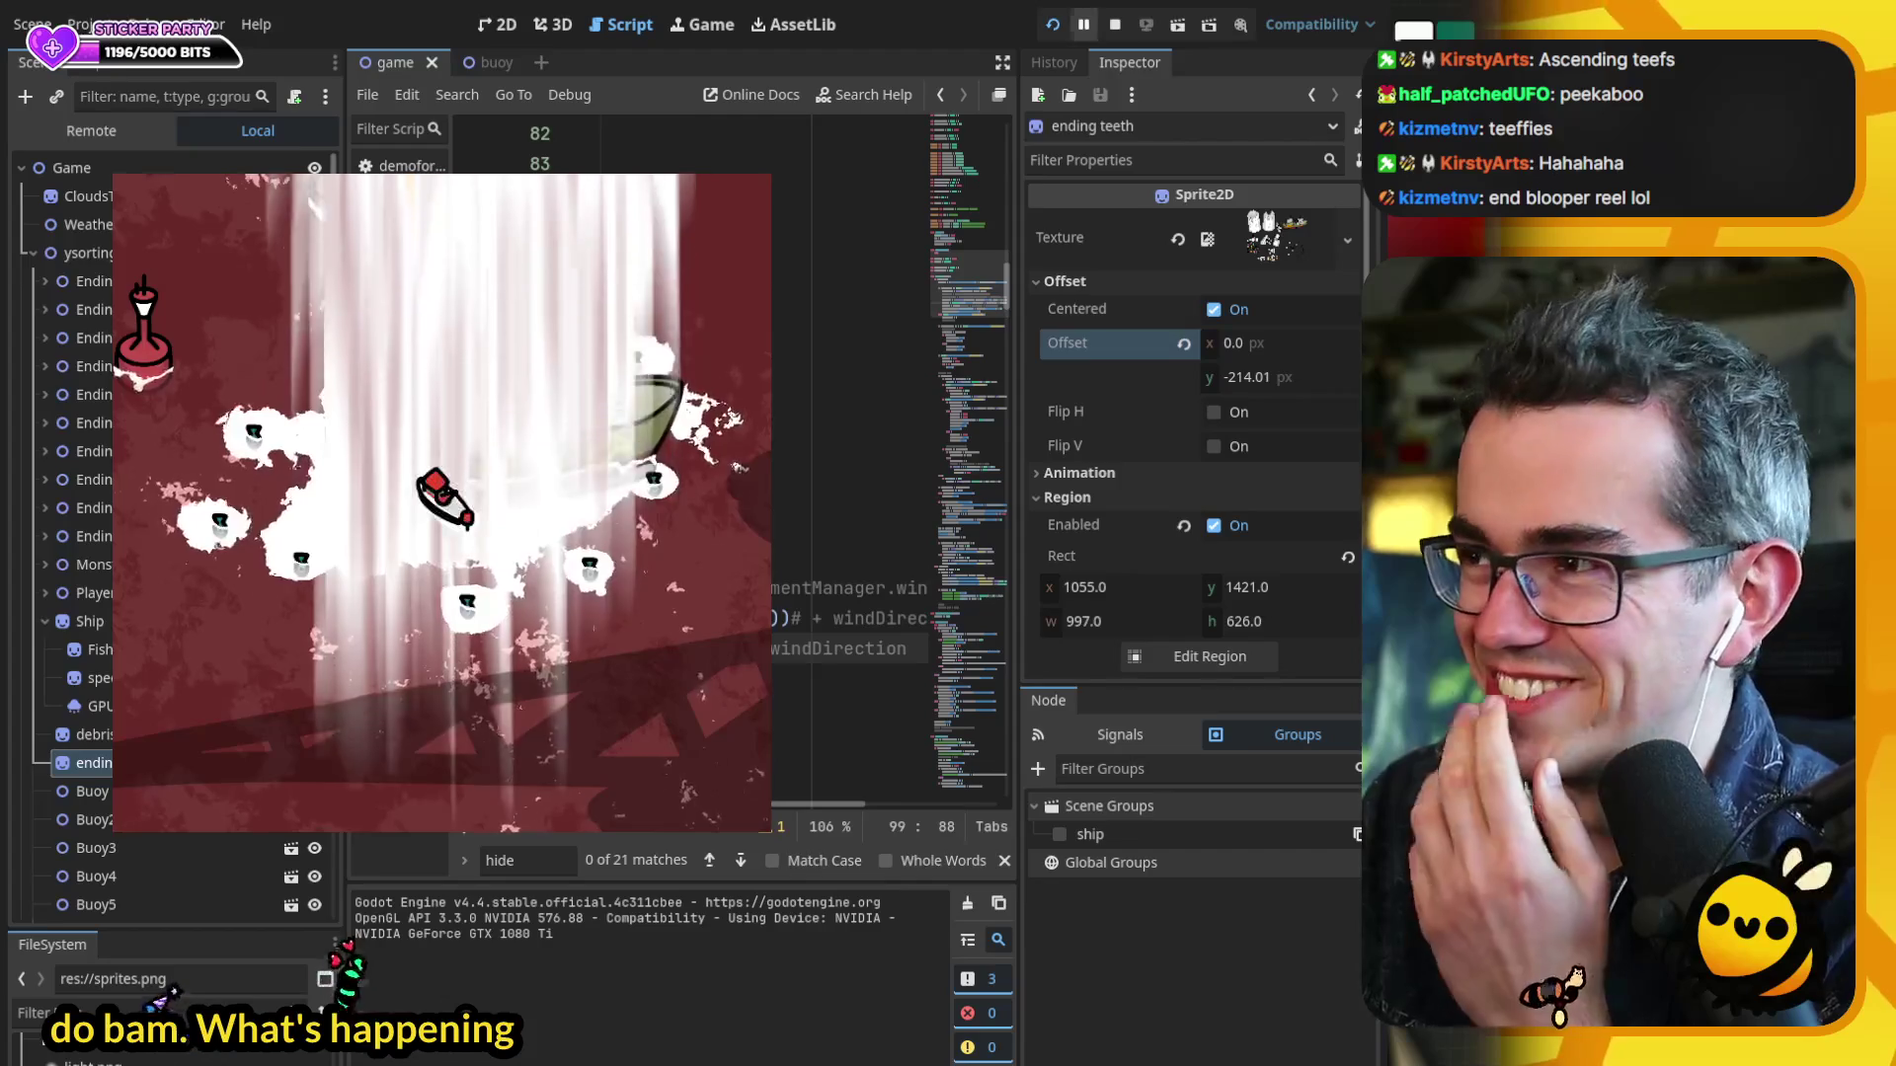
pyautogui.click(1114, 25)
pyautogui.moveTo(719, 802)
pyautogui.mouseDown()
pyautogui.moveTo(535, 796)
pyautogui.moveTo(655, 762)
pyautogui.moveTo(483, 773)
pyautogui.mouseUp()
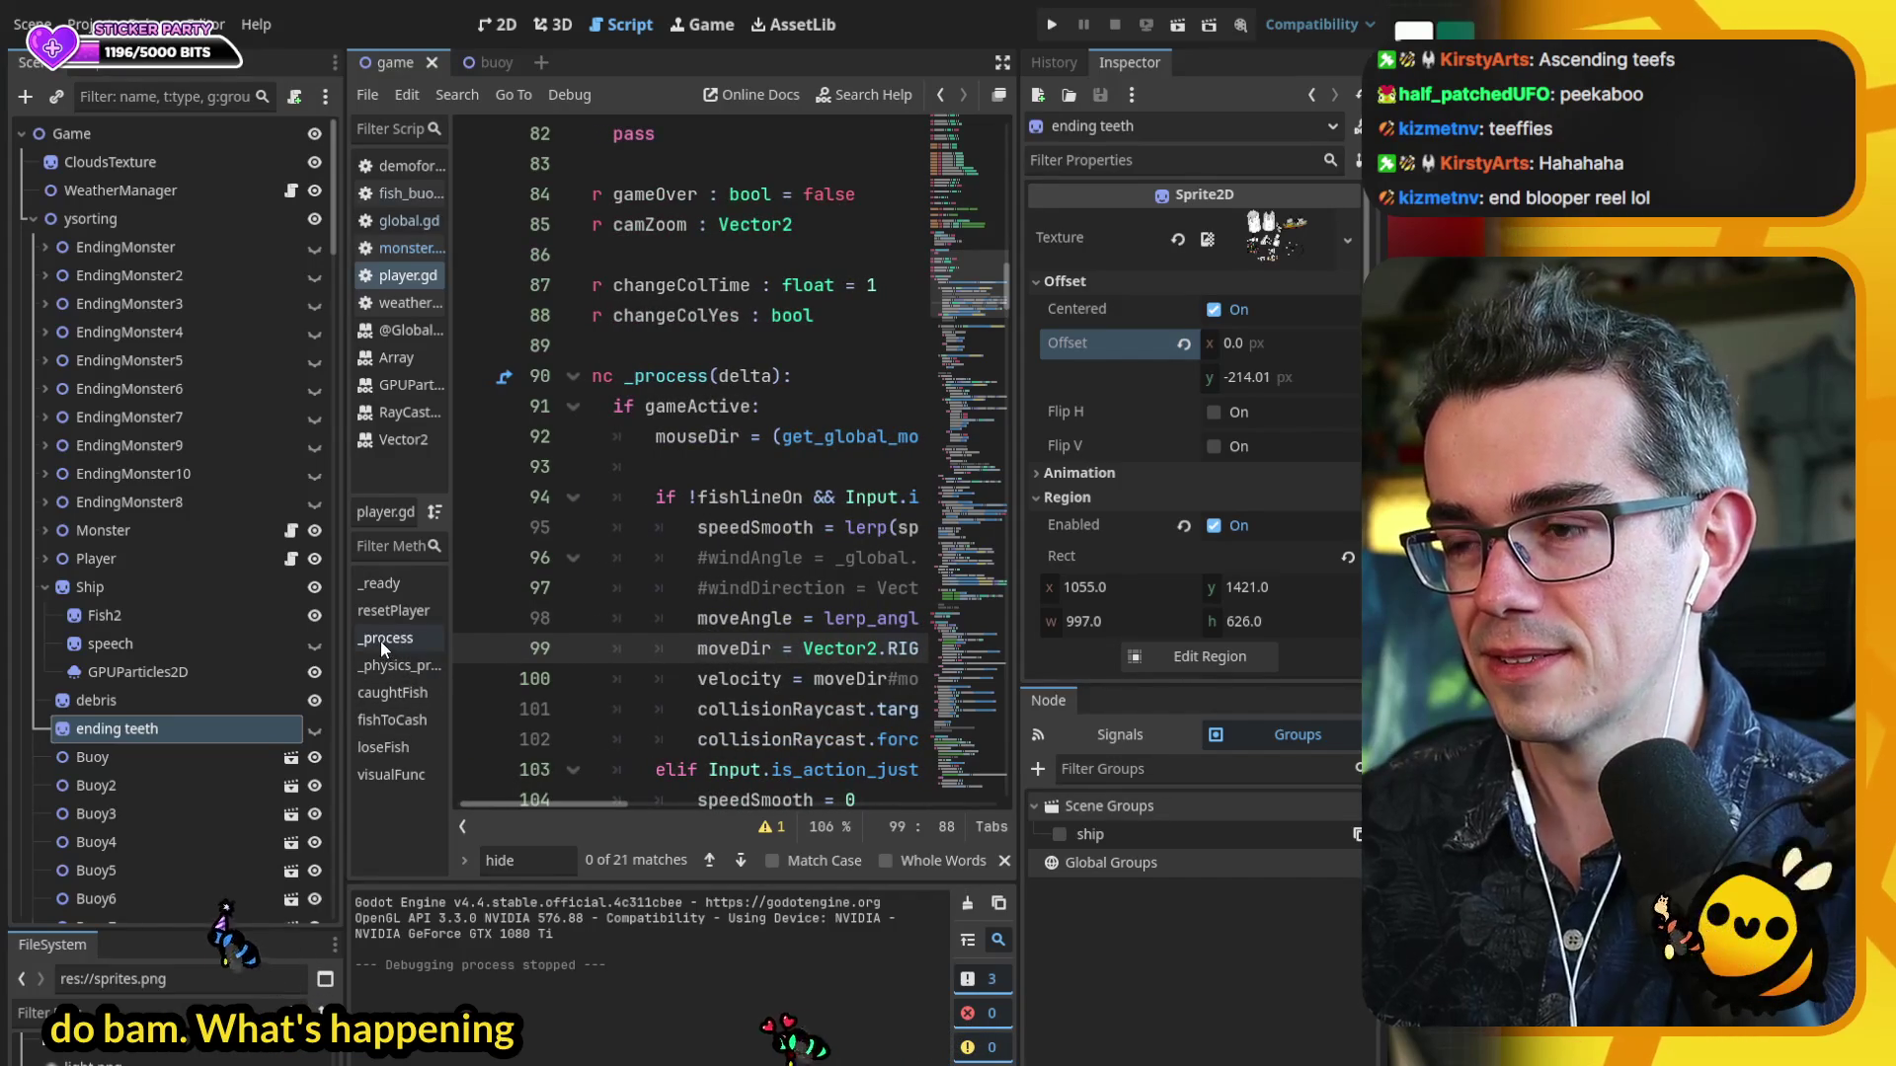
# - Add the condition 'if $"../ending teeth".scale.y < 1:' above the teeth scale line
pyautogui.scroll(-6, 834, 558)
pyautogui.scroll(-6, 835, 558)
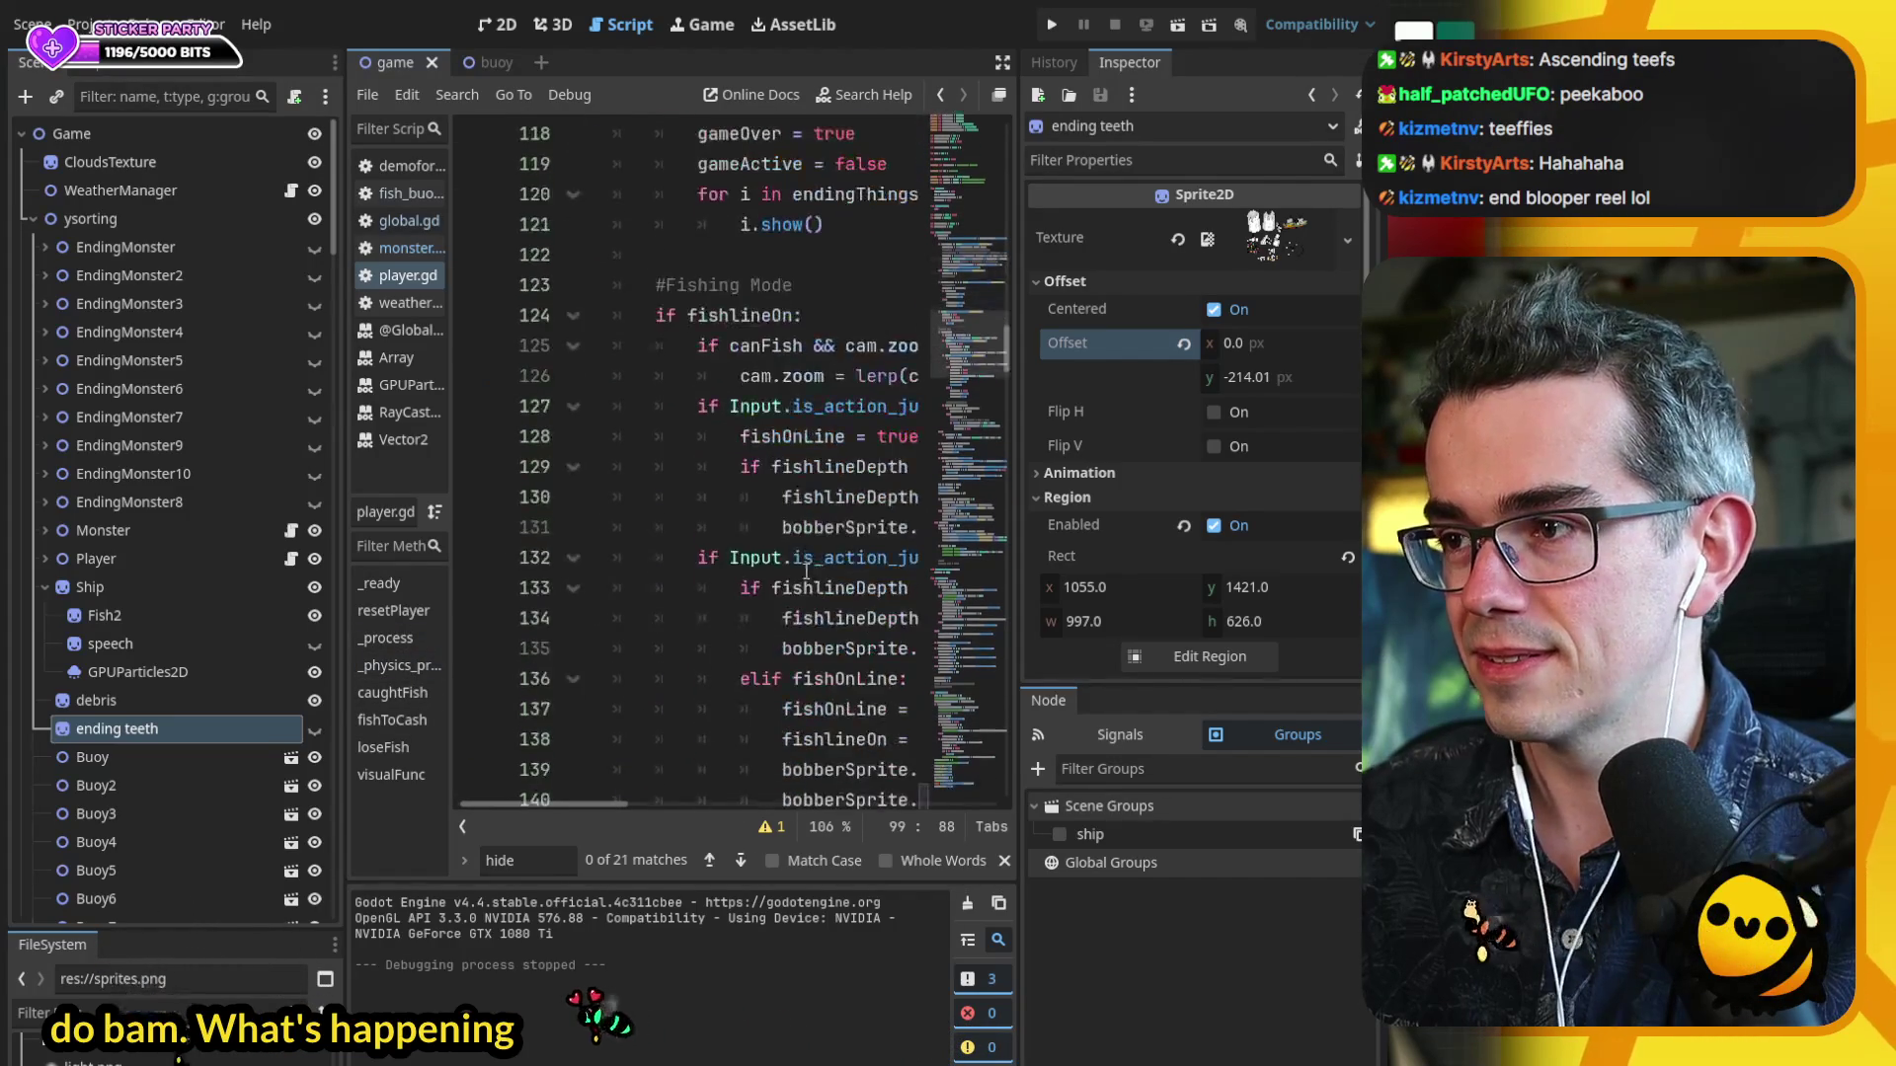
pyautogui.scroll(2, 796, 581)
pyautogui.scroll(-15, 796, 577)
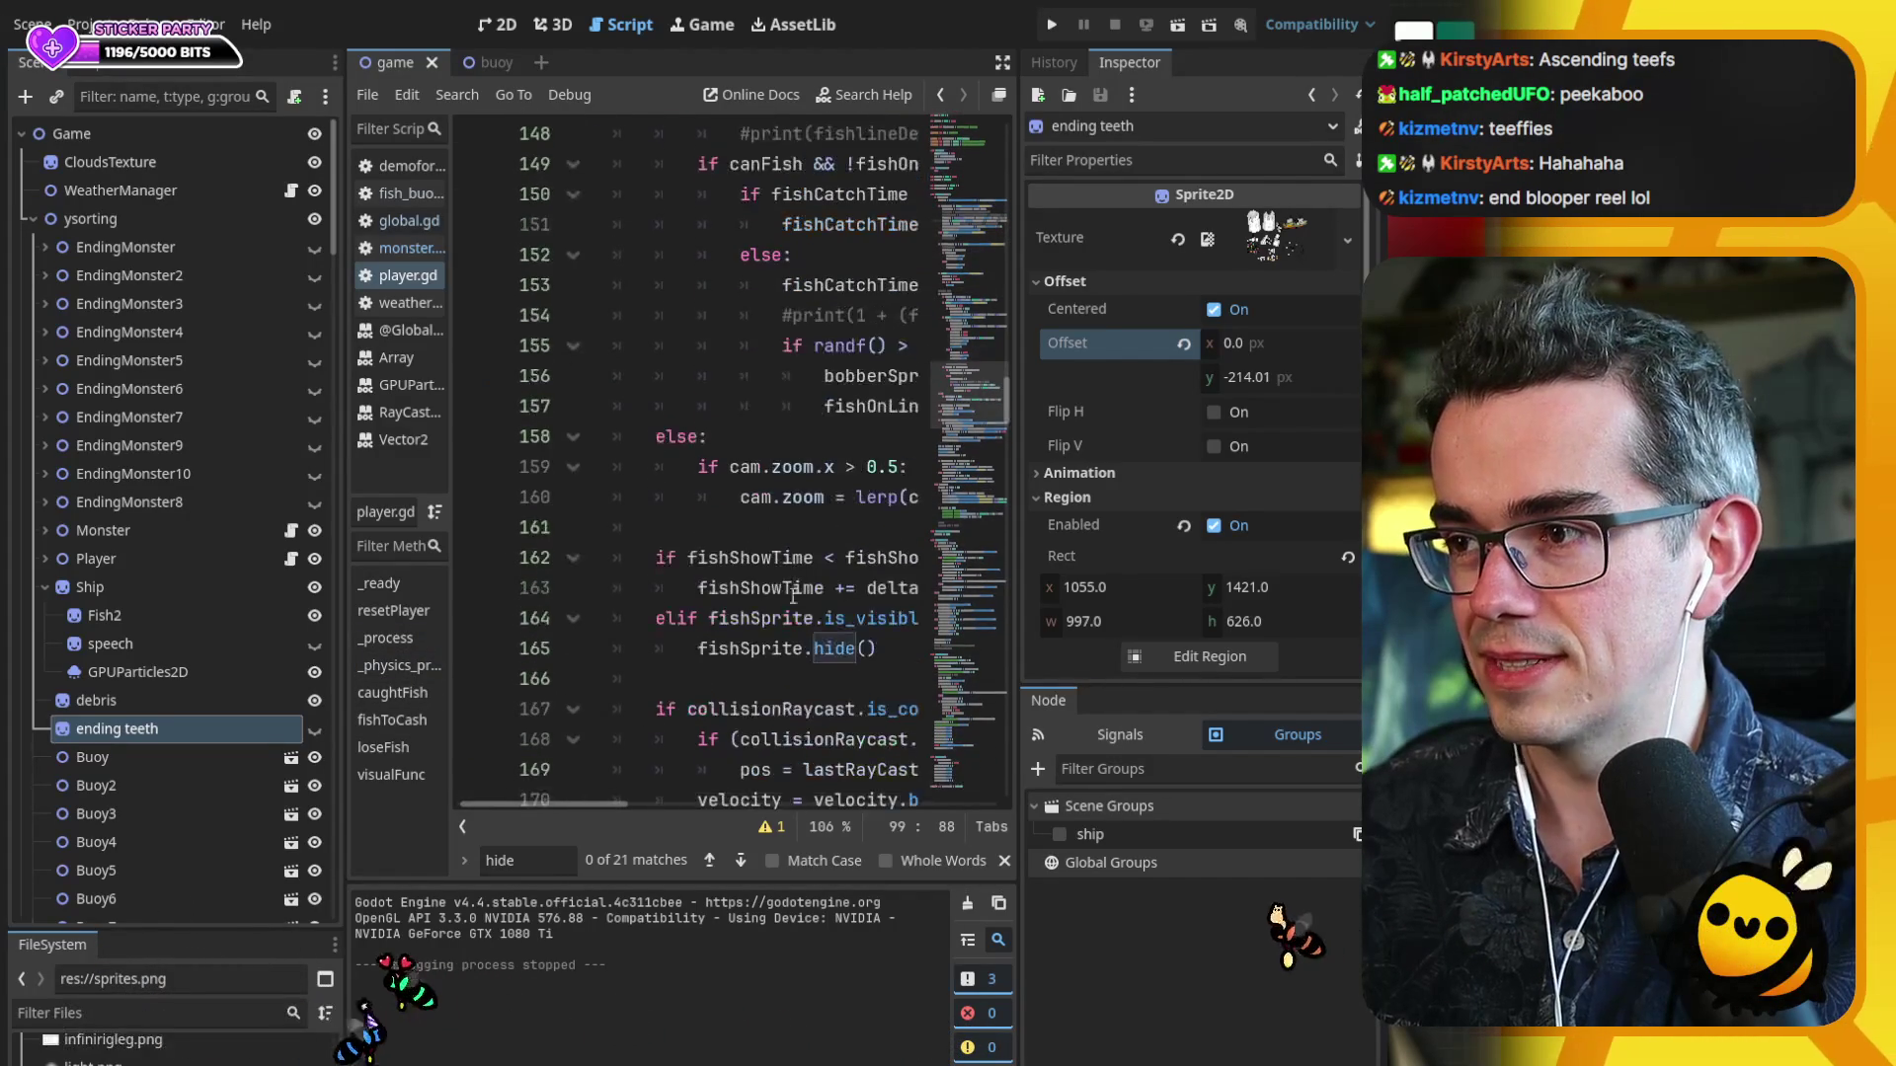
pyautogui.scroll(-9, 772, 632)
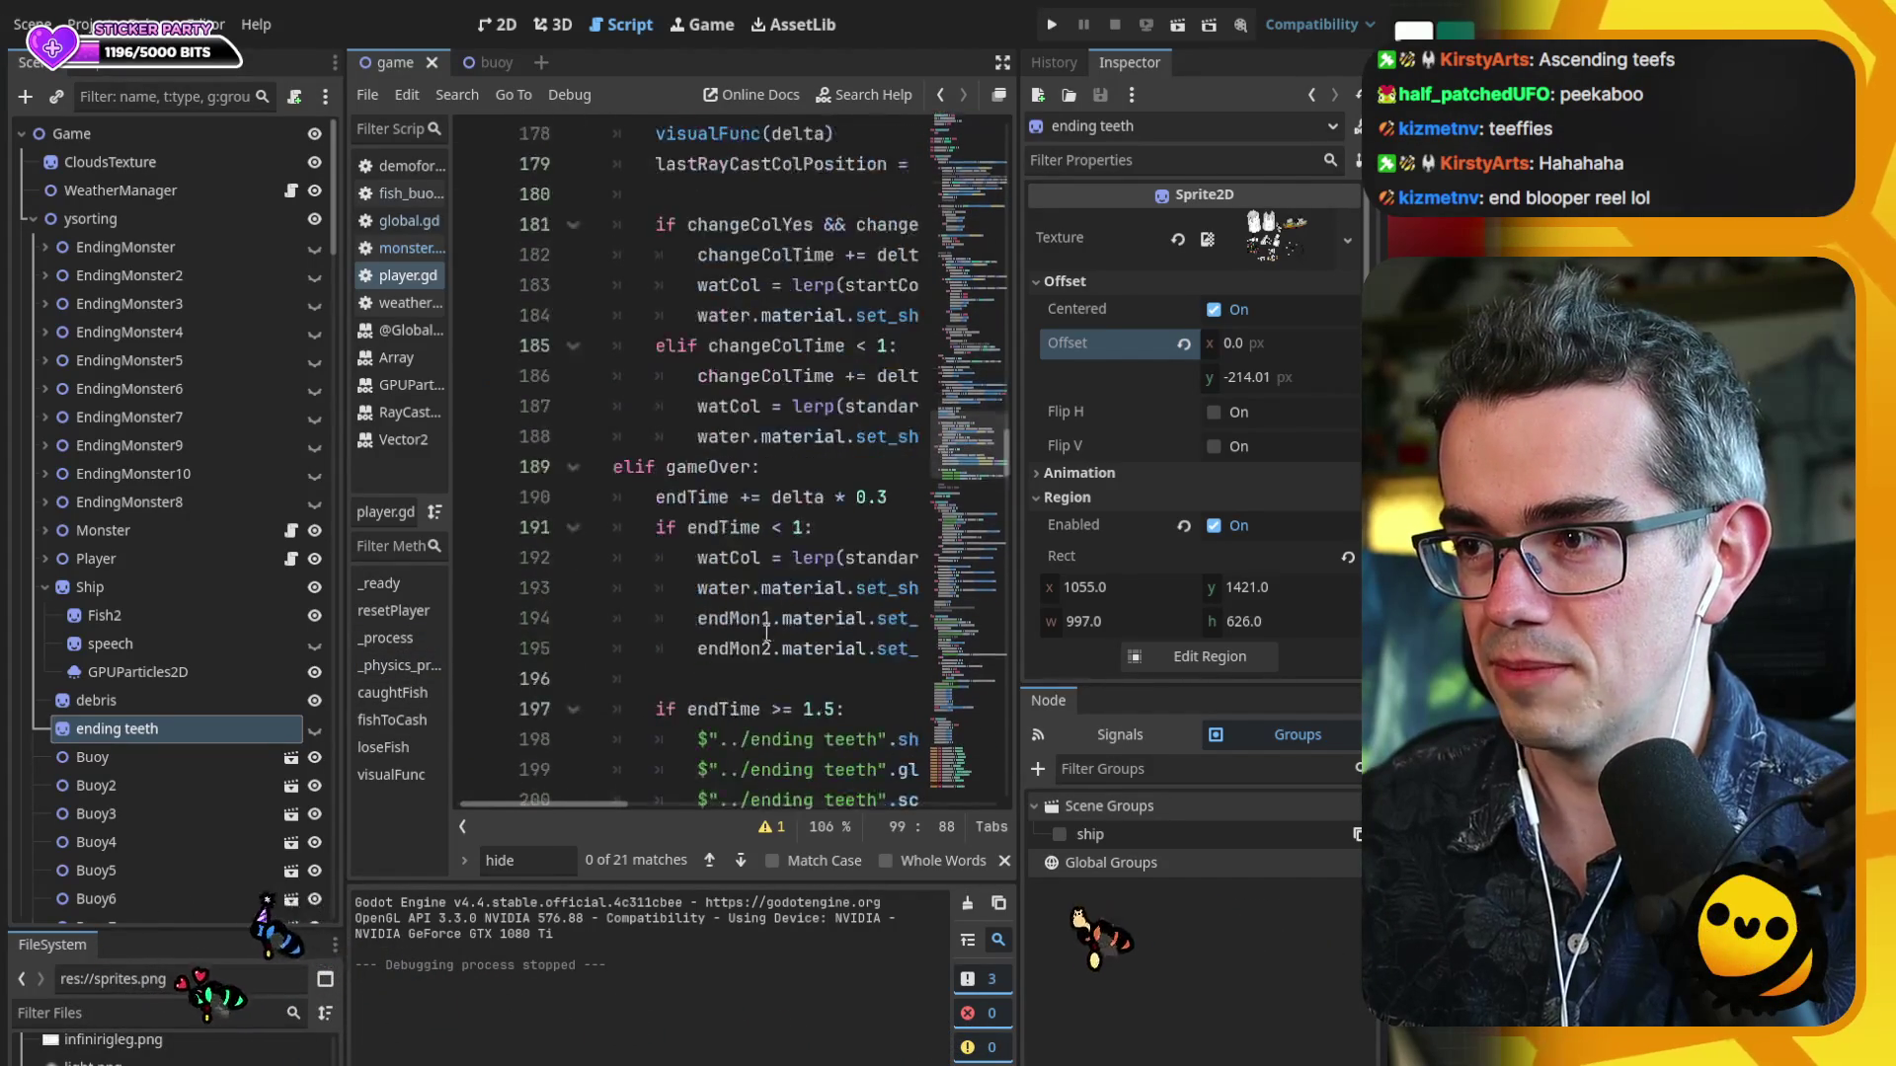
pyautogui.moveTo(605, 804); pyautogui.dragTo(596, 808)
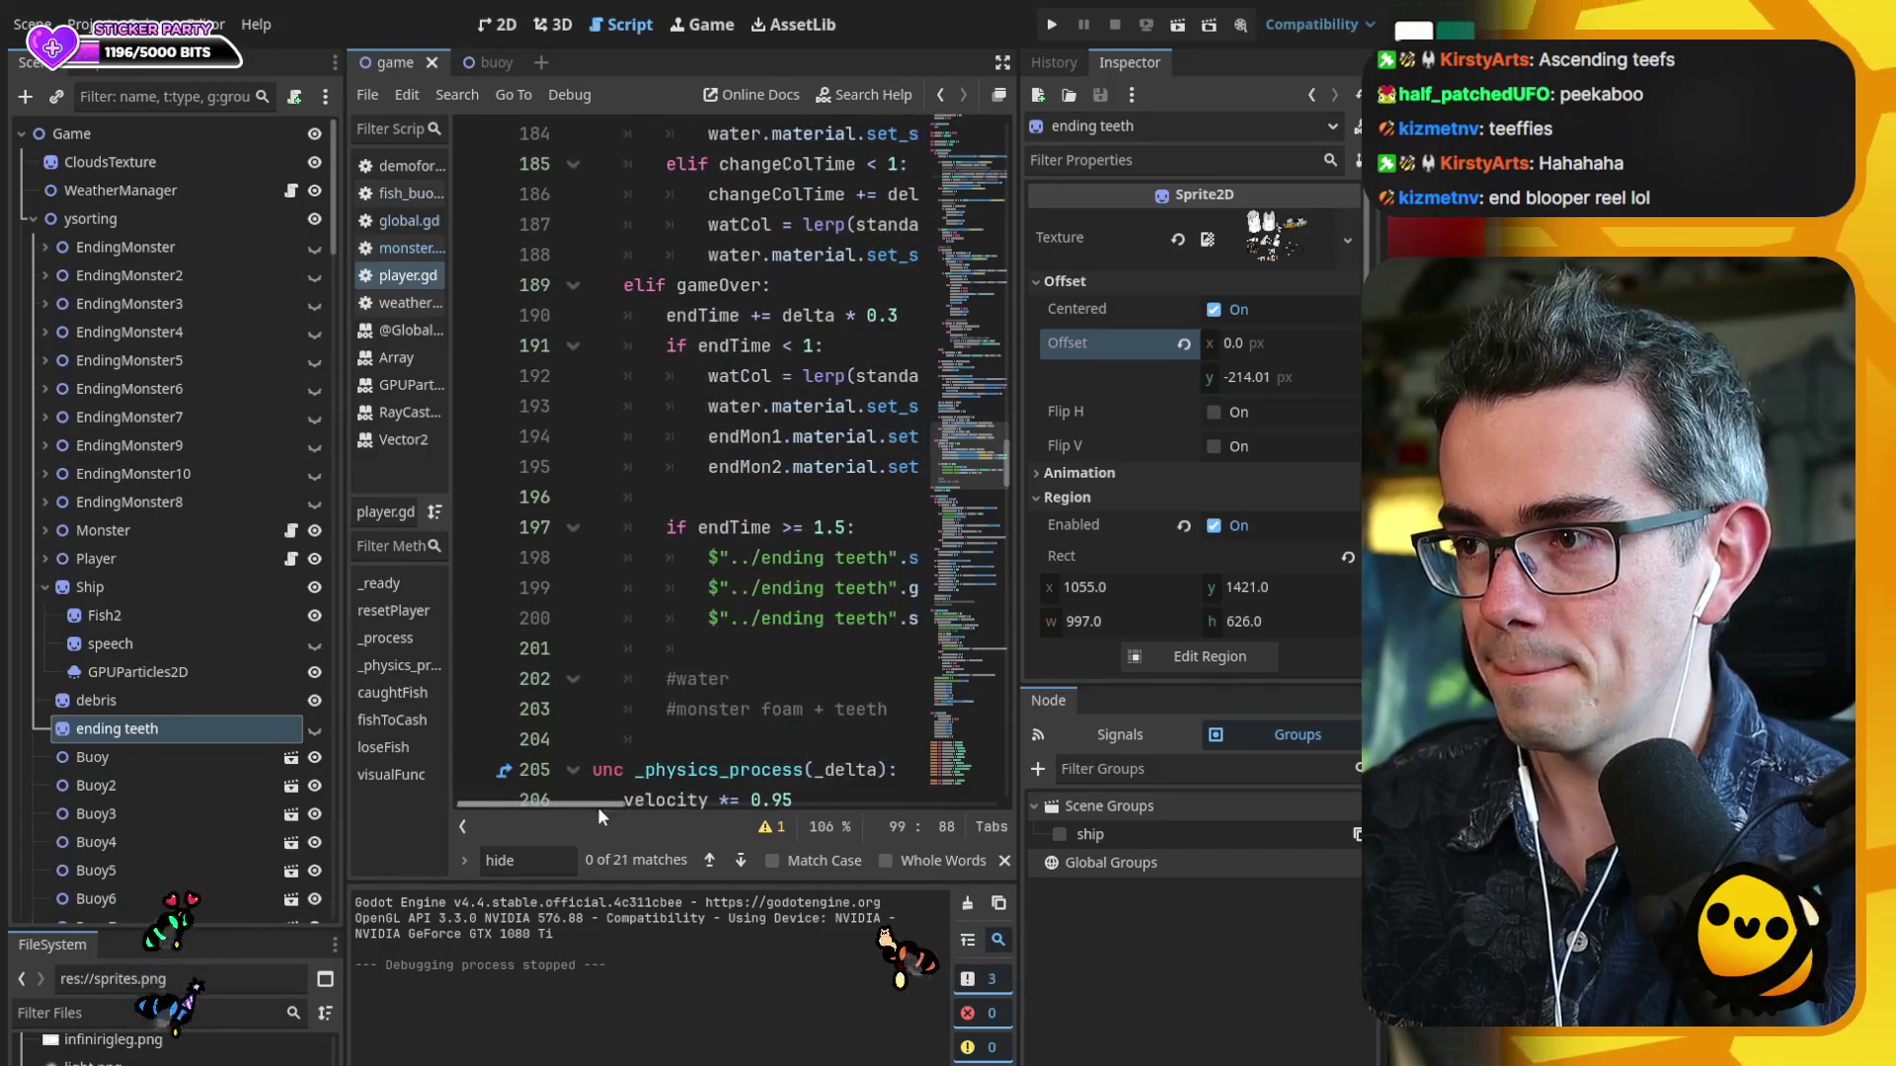
pyautogui.moveTo(708, 618); pyautogui.dragTo(867, 628)
pyautogui.press('Left')
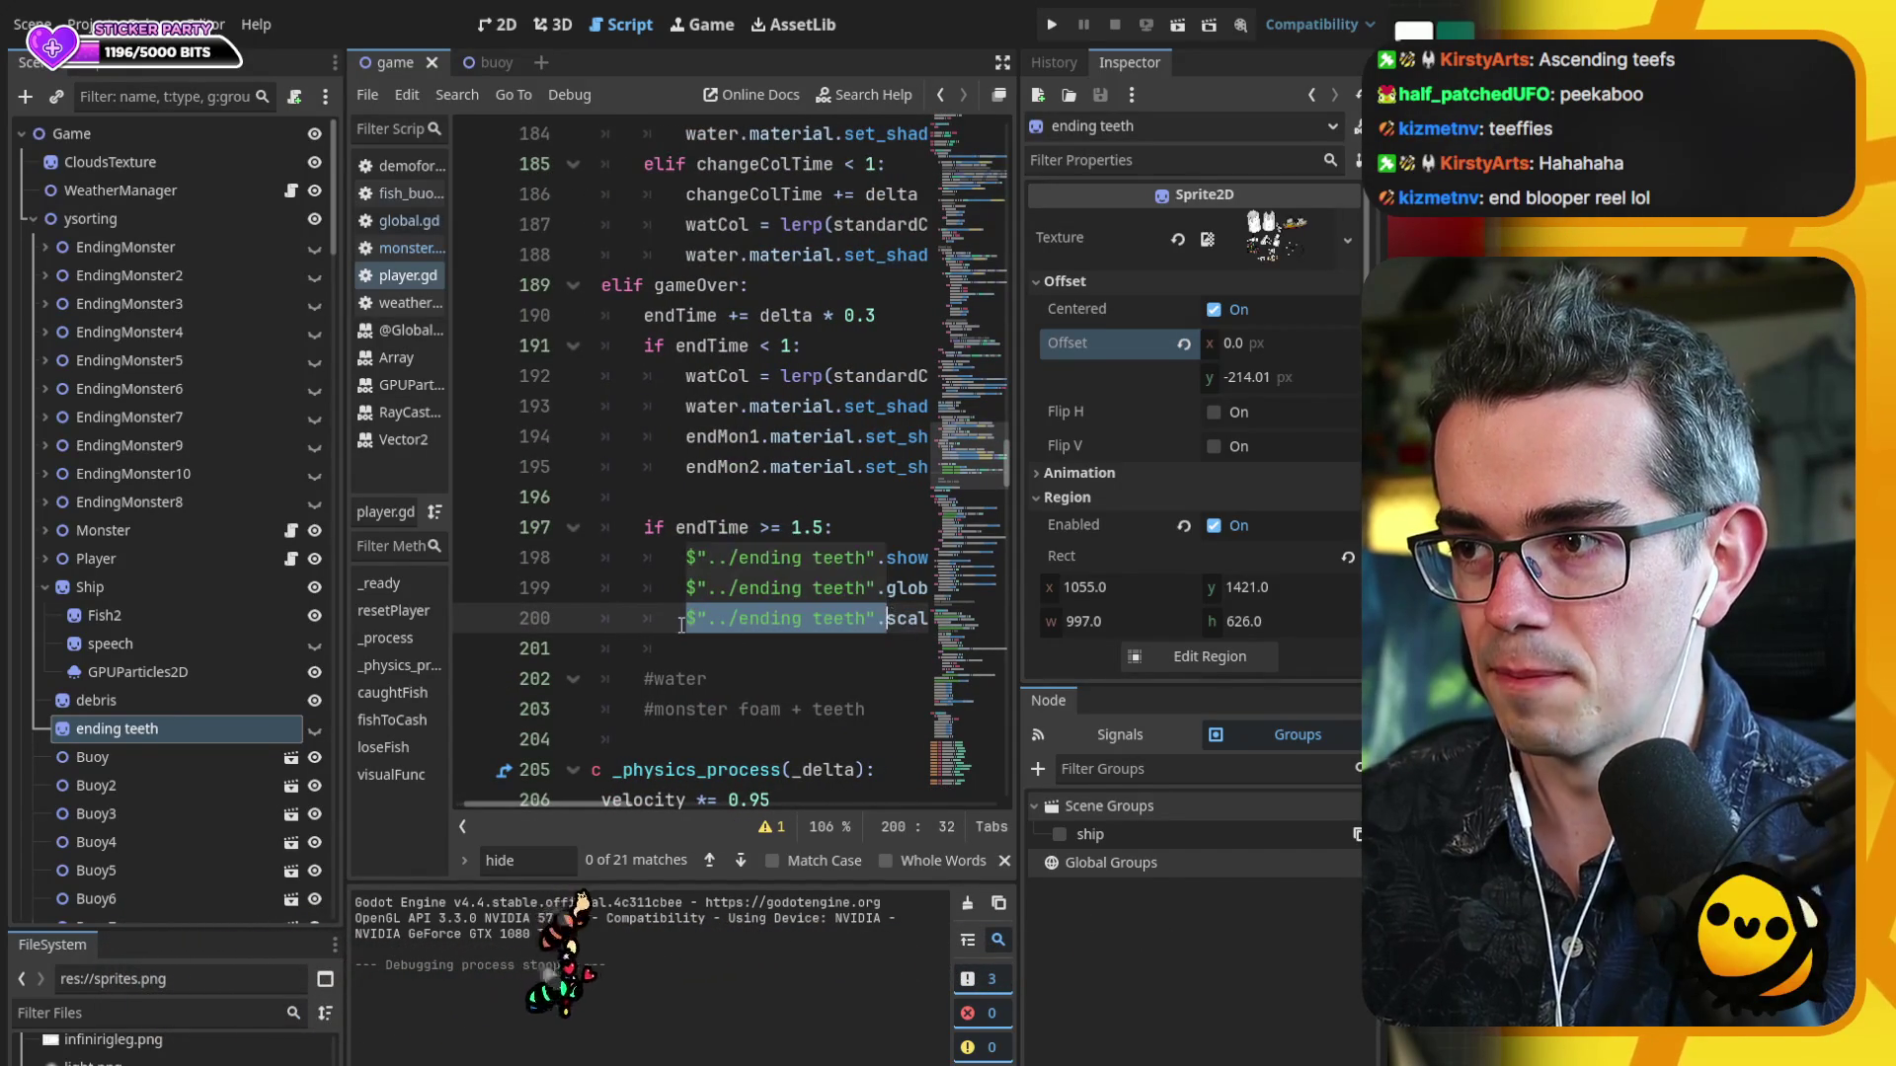
pyautogui.press('Return')
pyautogui.press('Up')
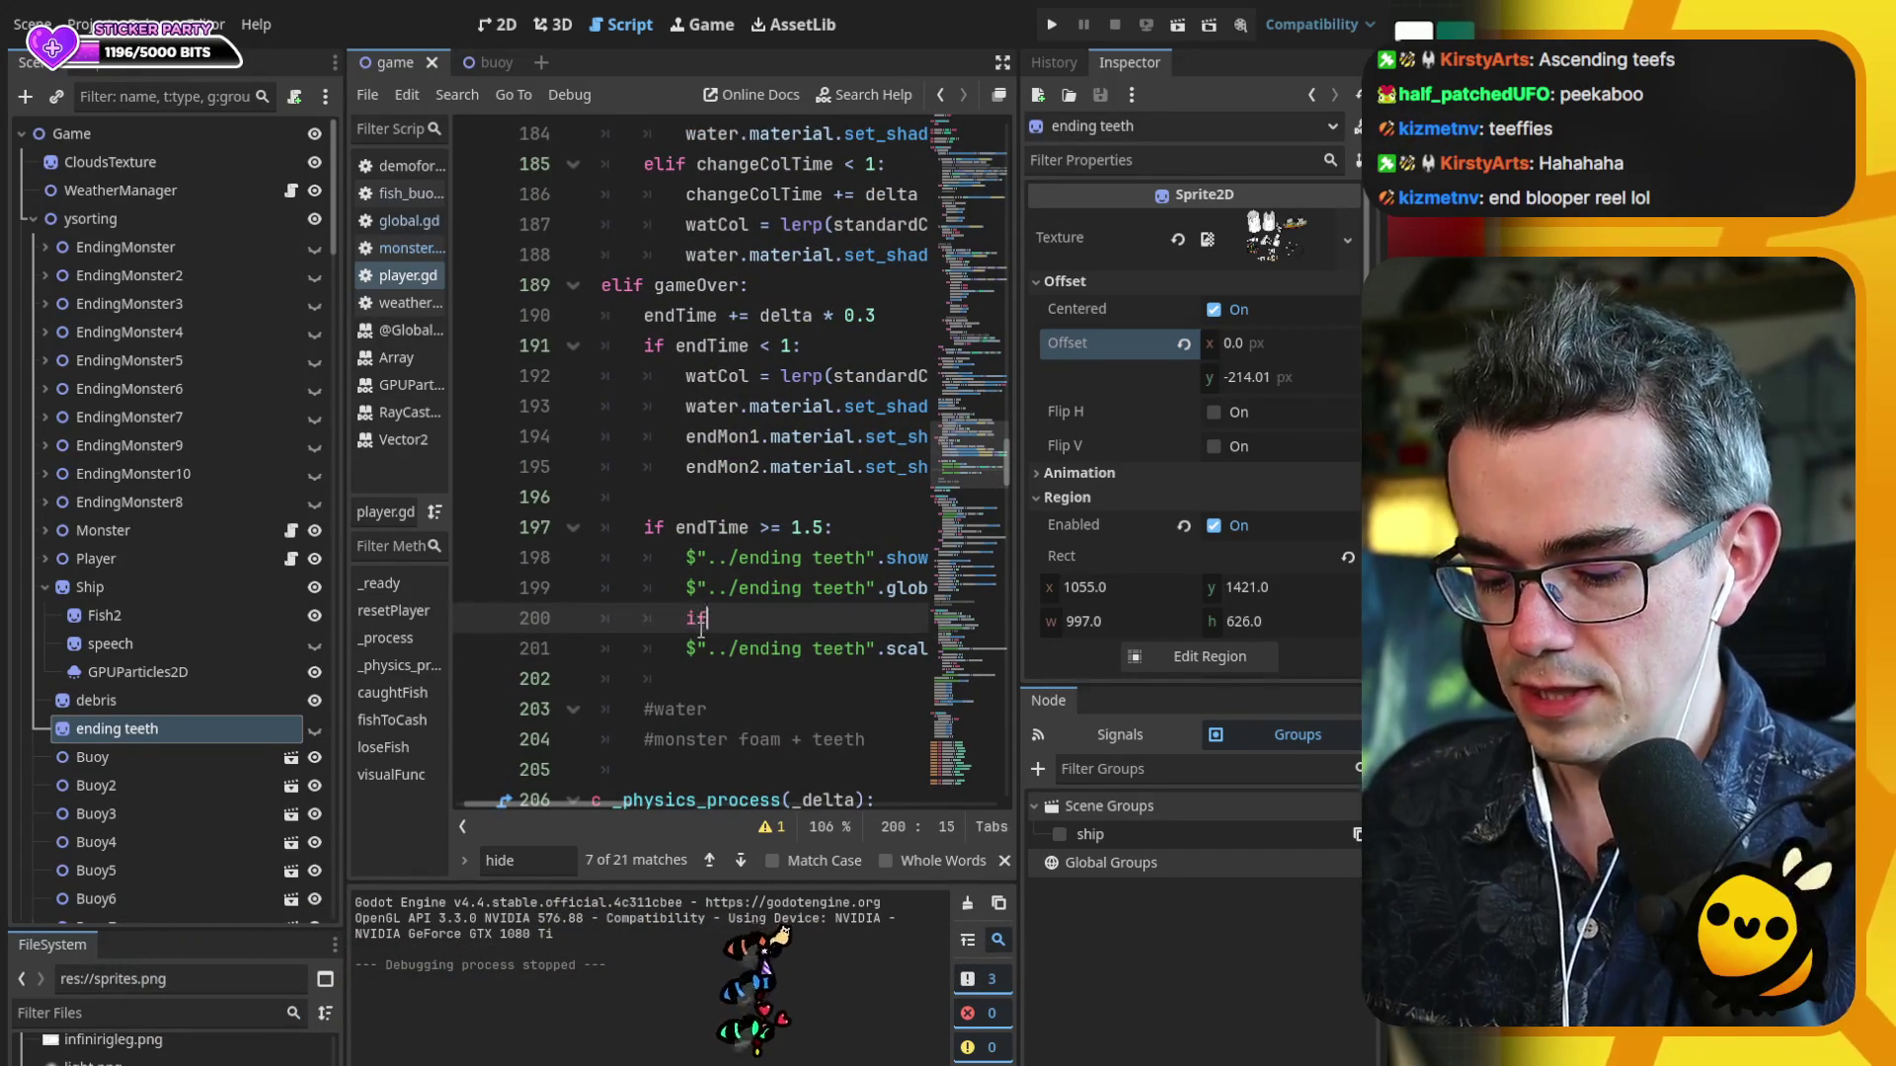
pyautogui.write('$"../ending teeth".scale.y ')
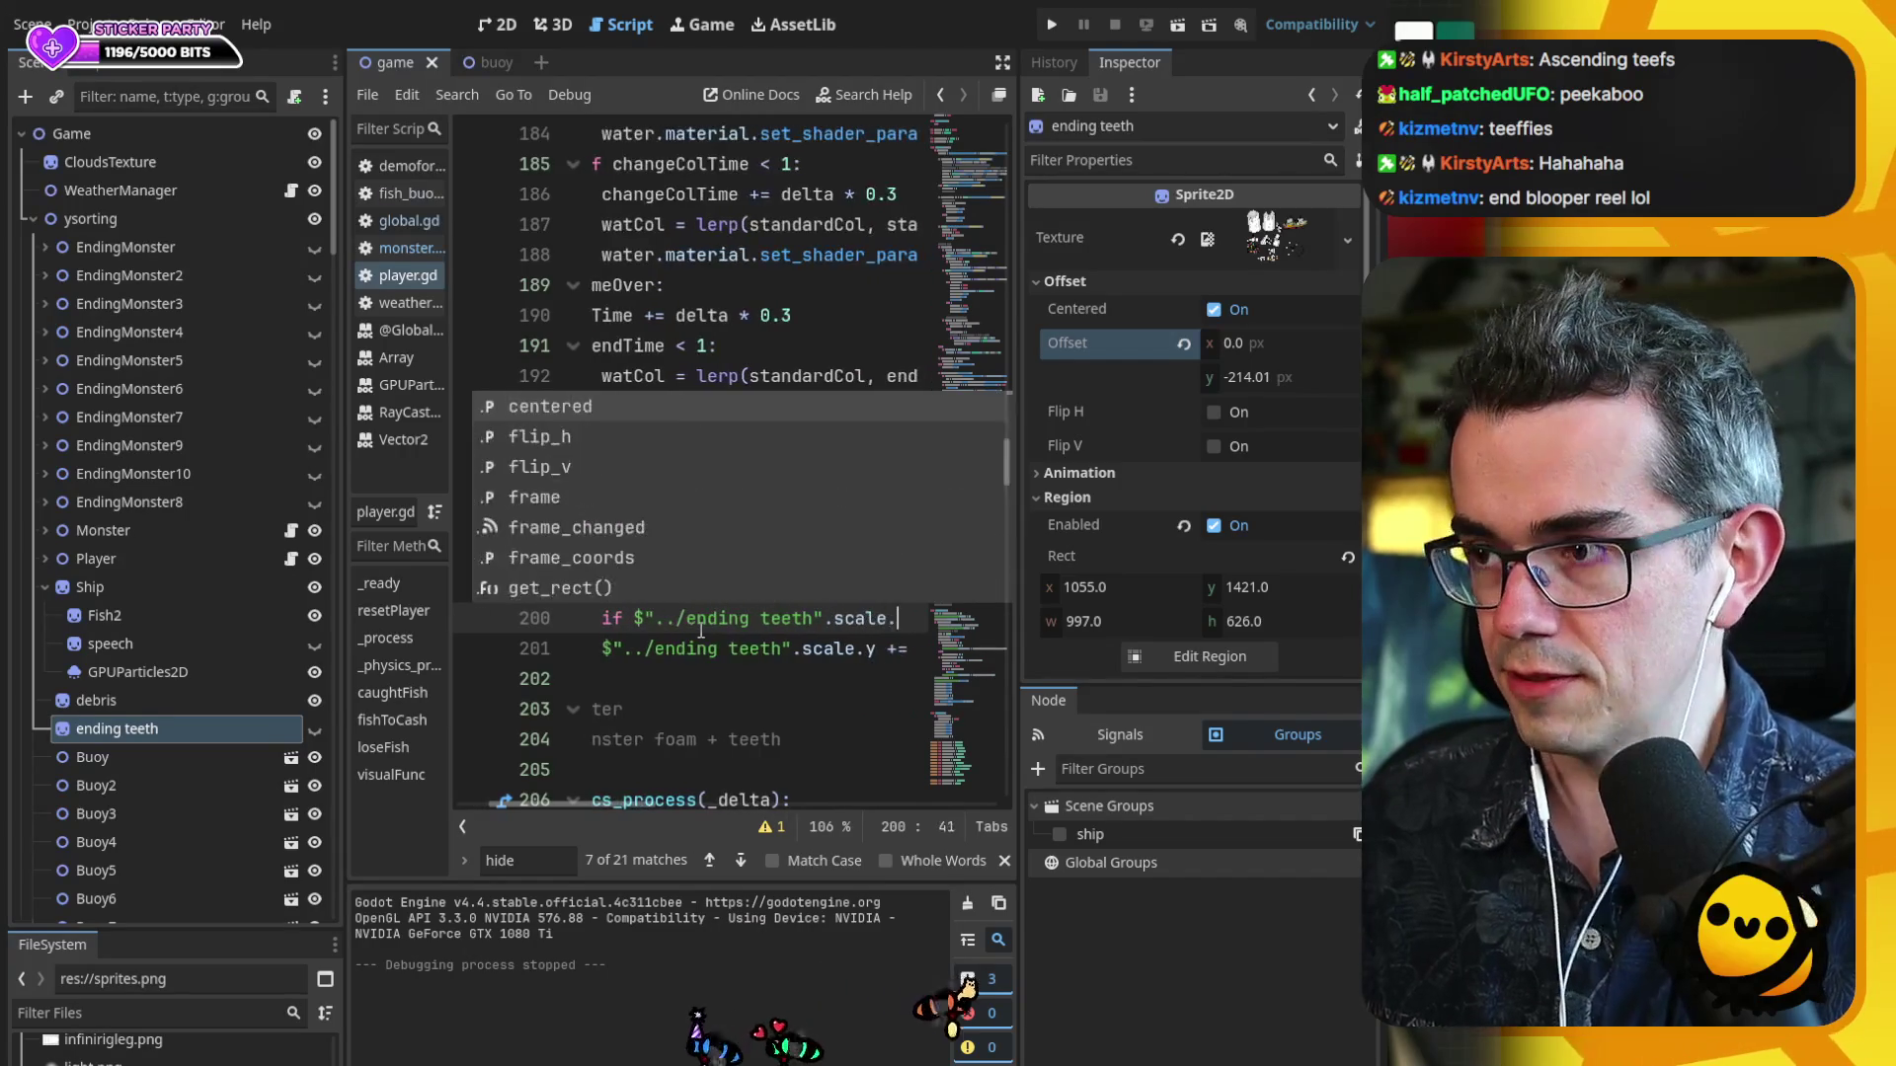
pyautogui.write('< 1')
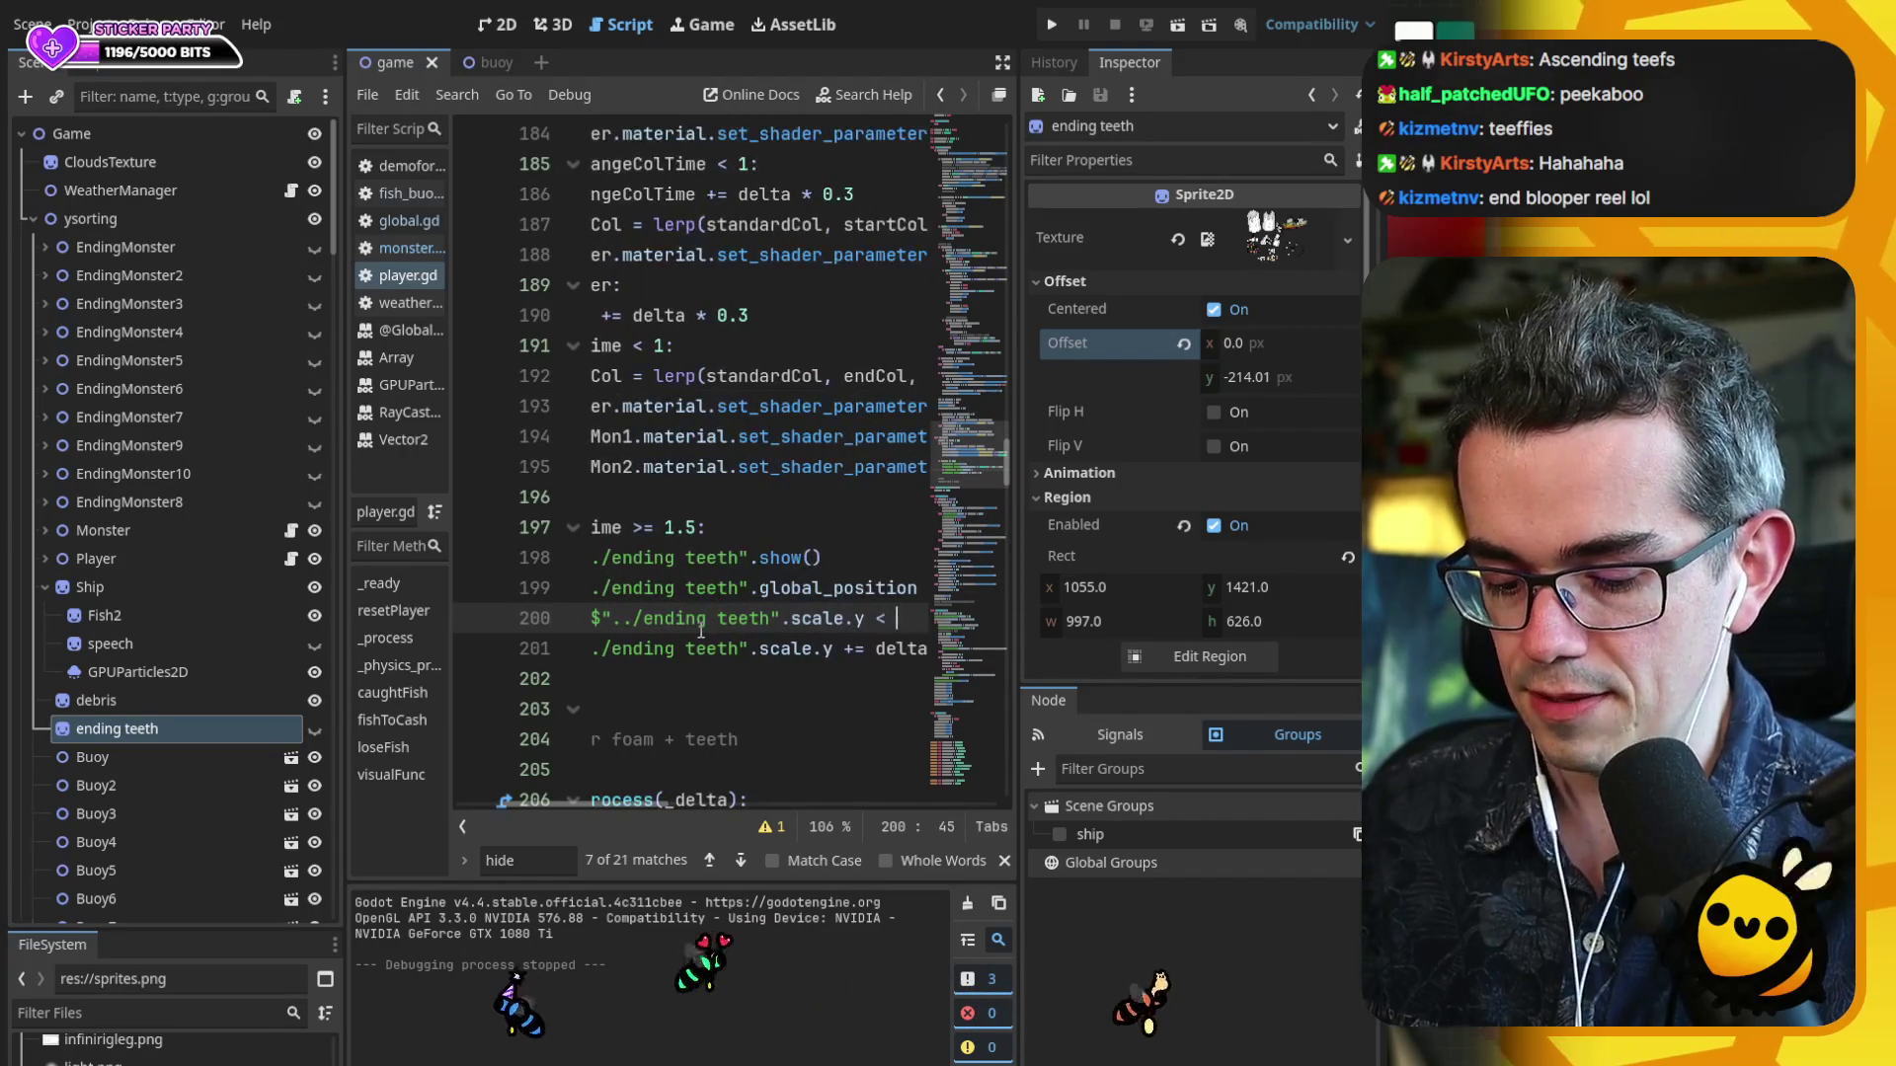
# - Indent the scale line under it, raise the stretch rate to delta * 15, and rerun the game
pyautogui.press('Down')
pyautogui.press('Home')
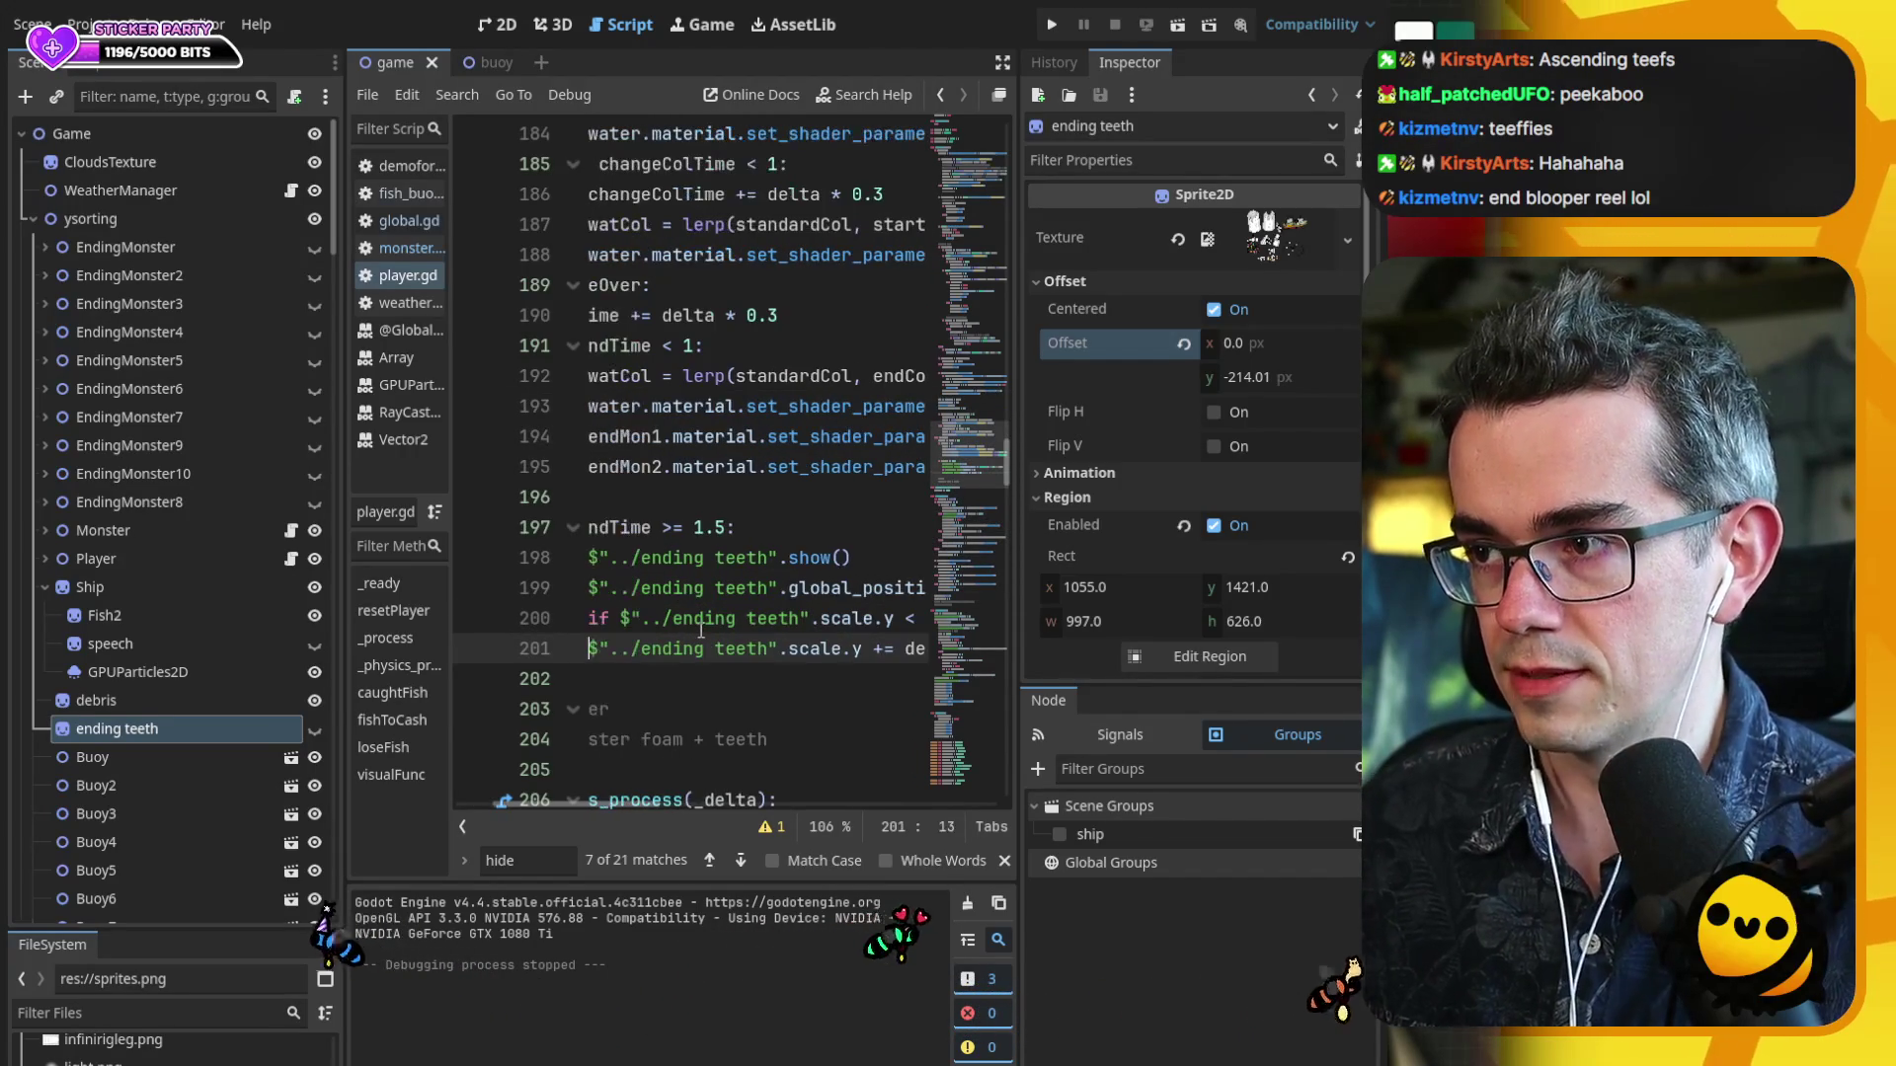
pyautogui.moveTo(599, 802)
pyautogui.mouseDown()
pyautogui.moveTo(727, 798)
pyautogui.moveTo(703, 803)
pyautogui.mouseUp()
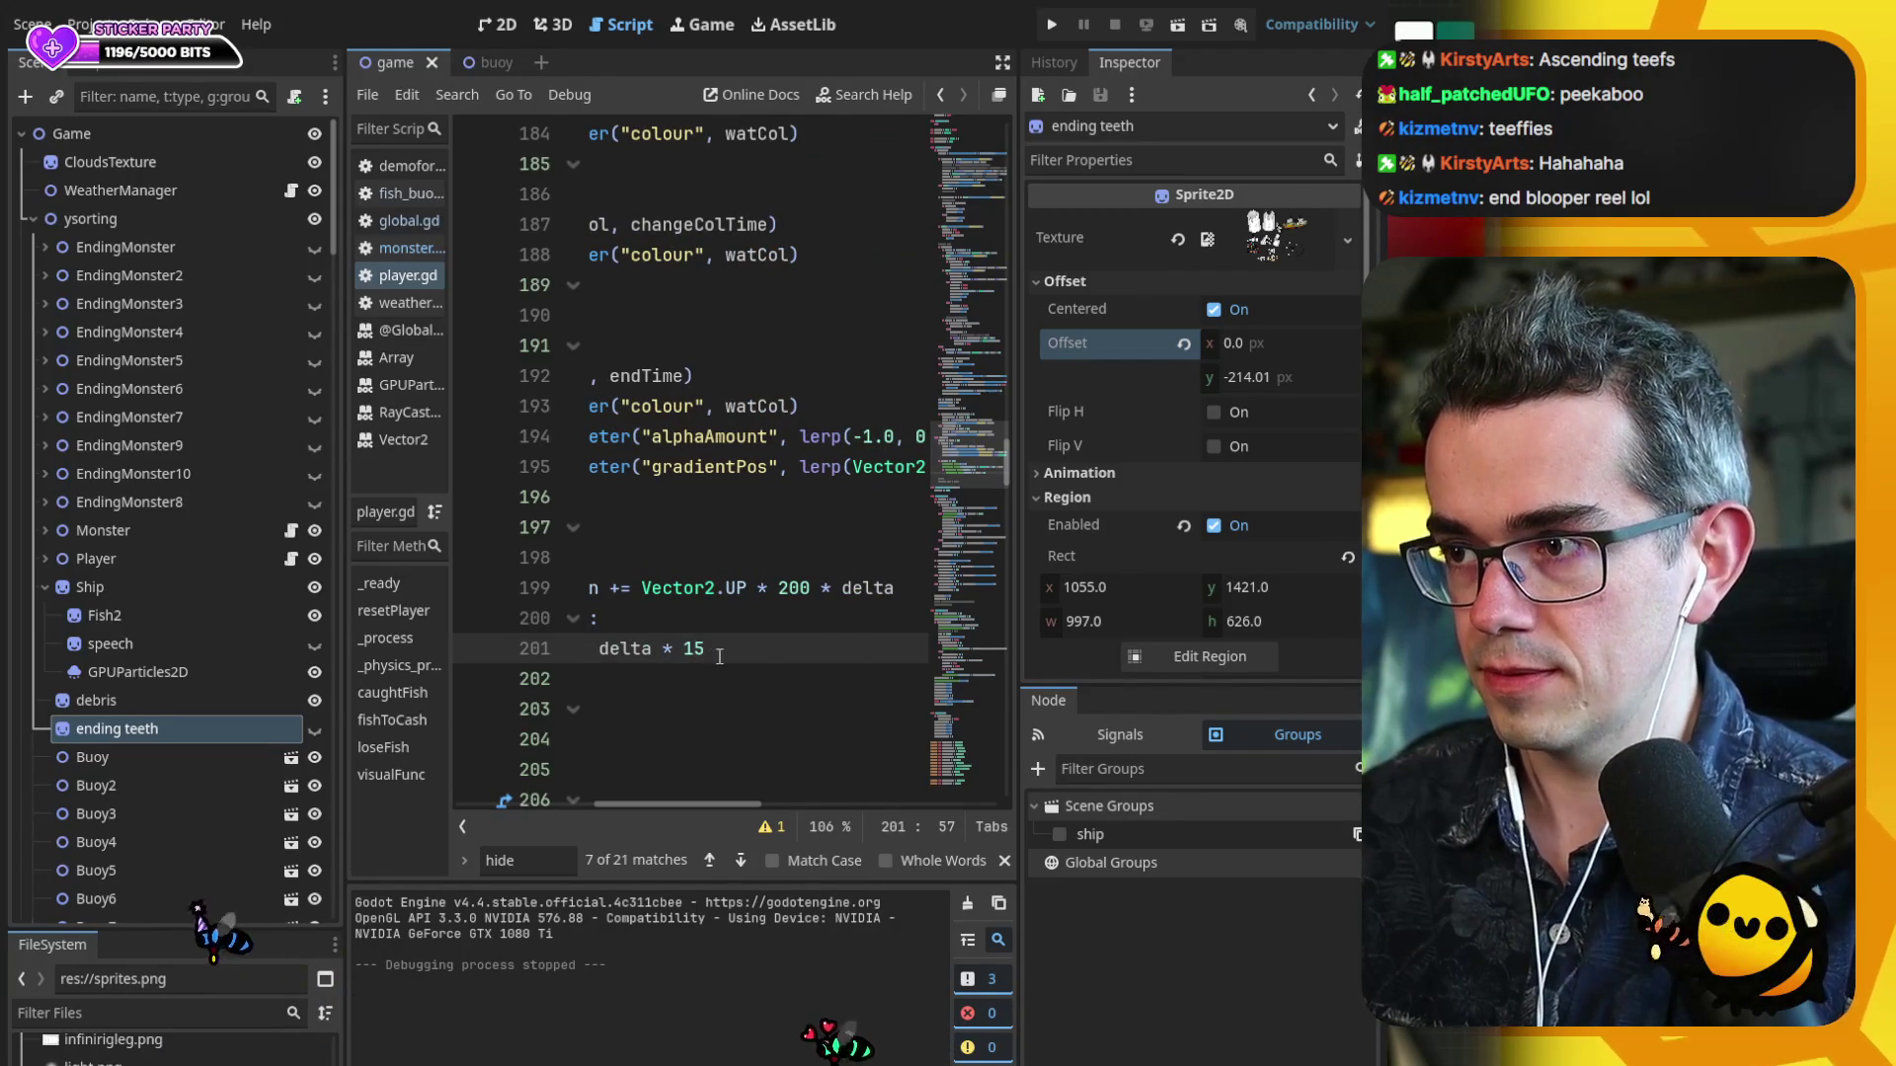
pyautogui.click(1050, 24)
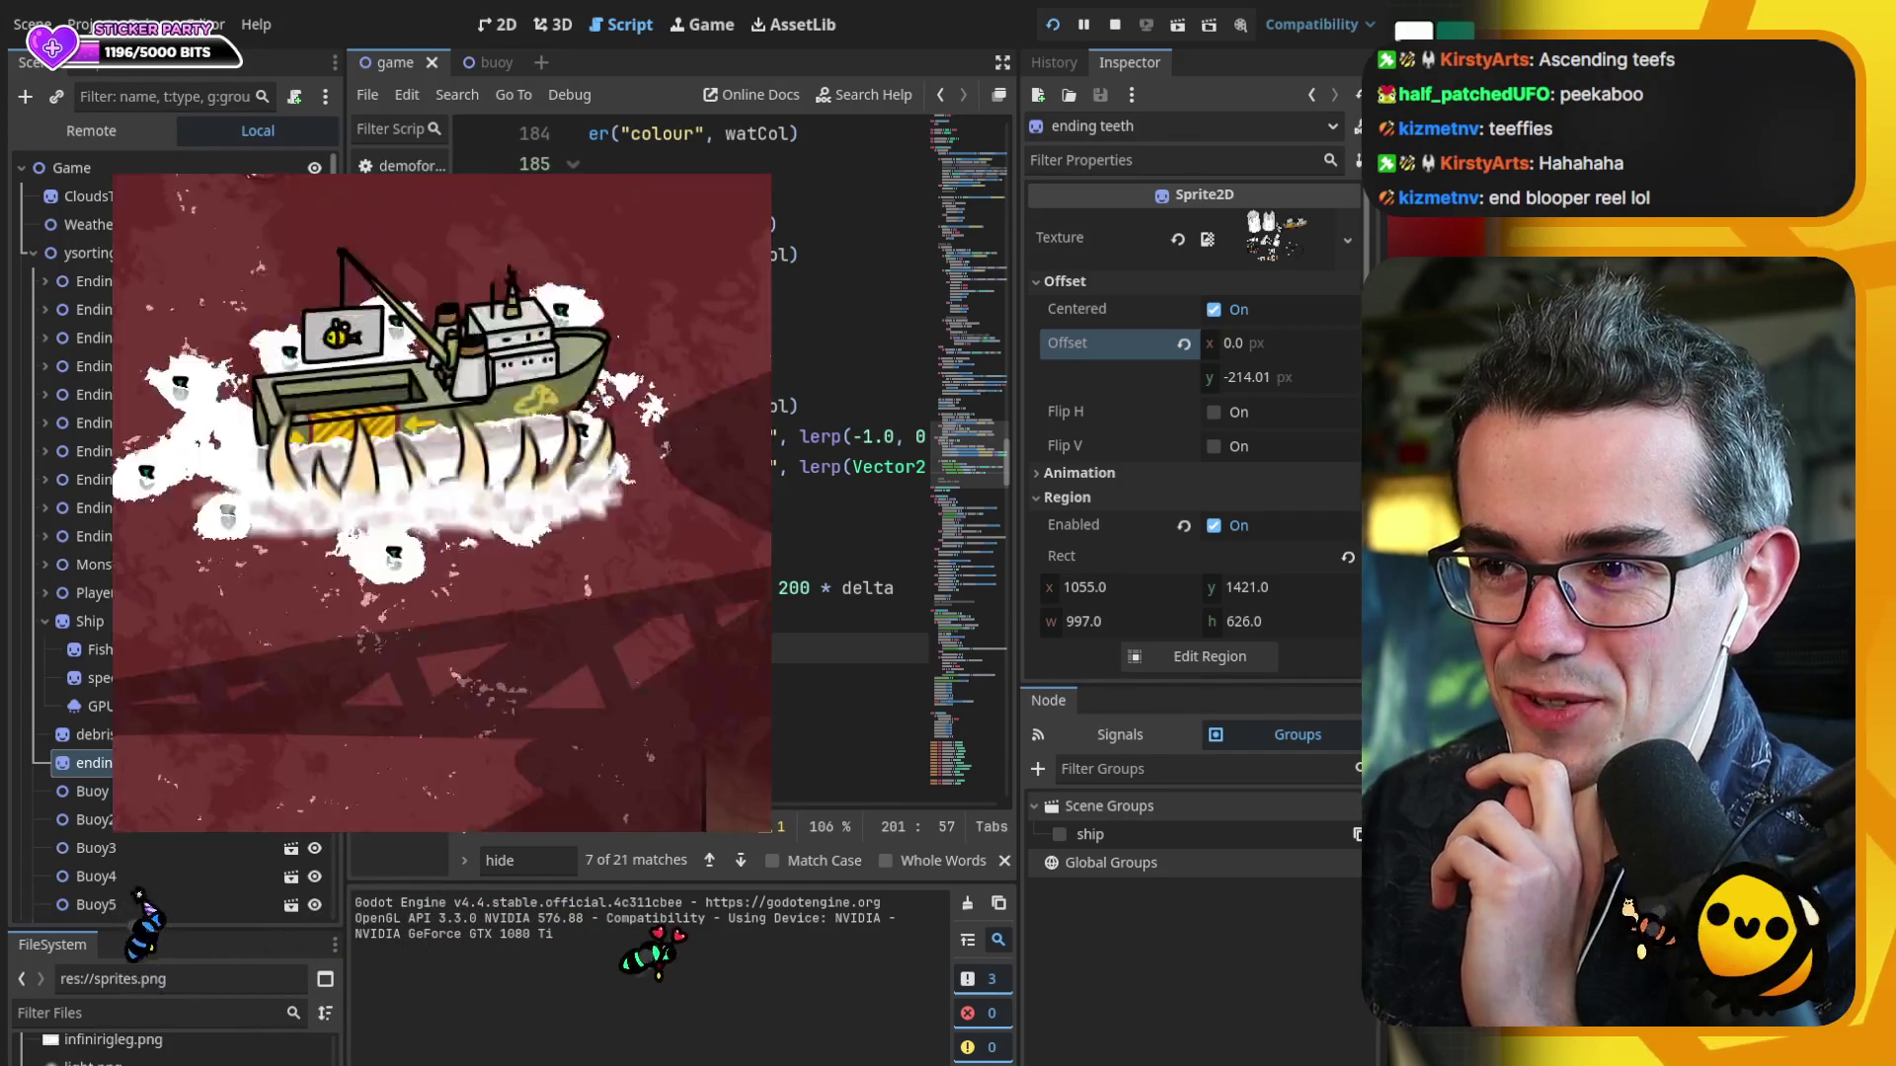
pyautogui.click(1054, 28)
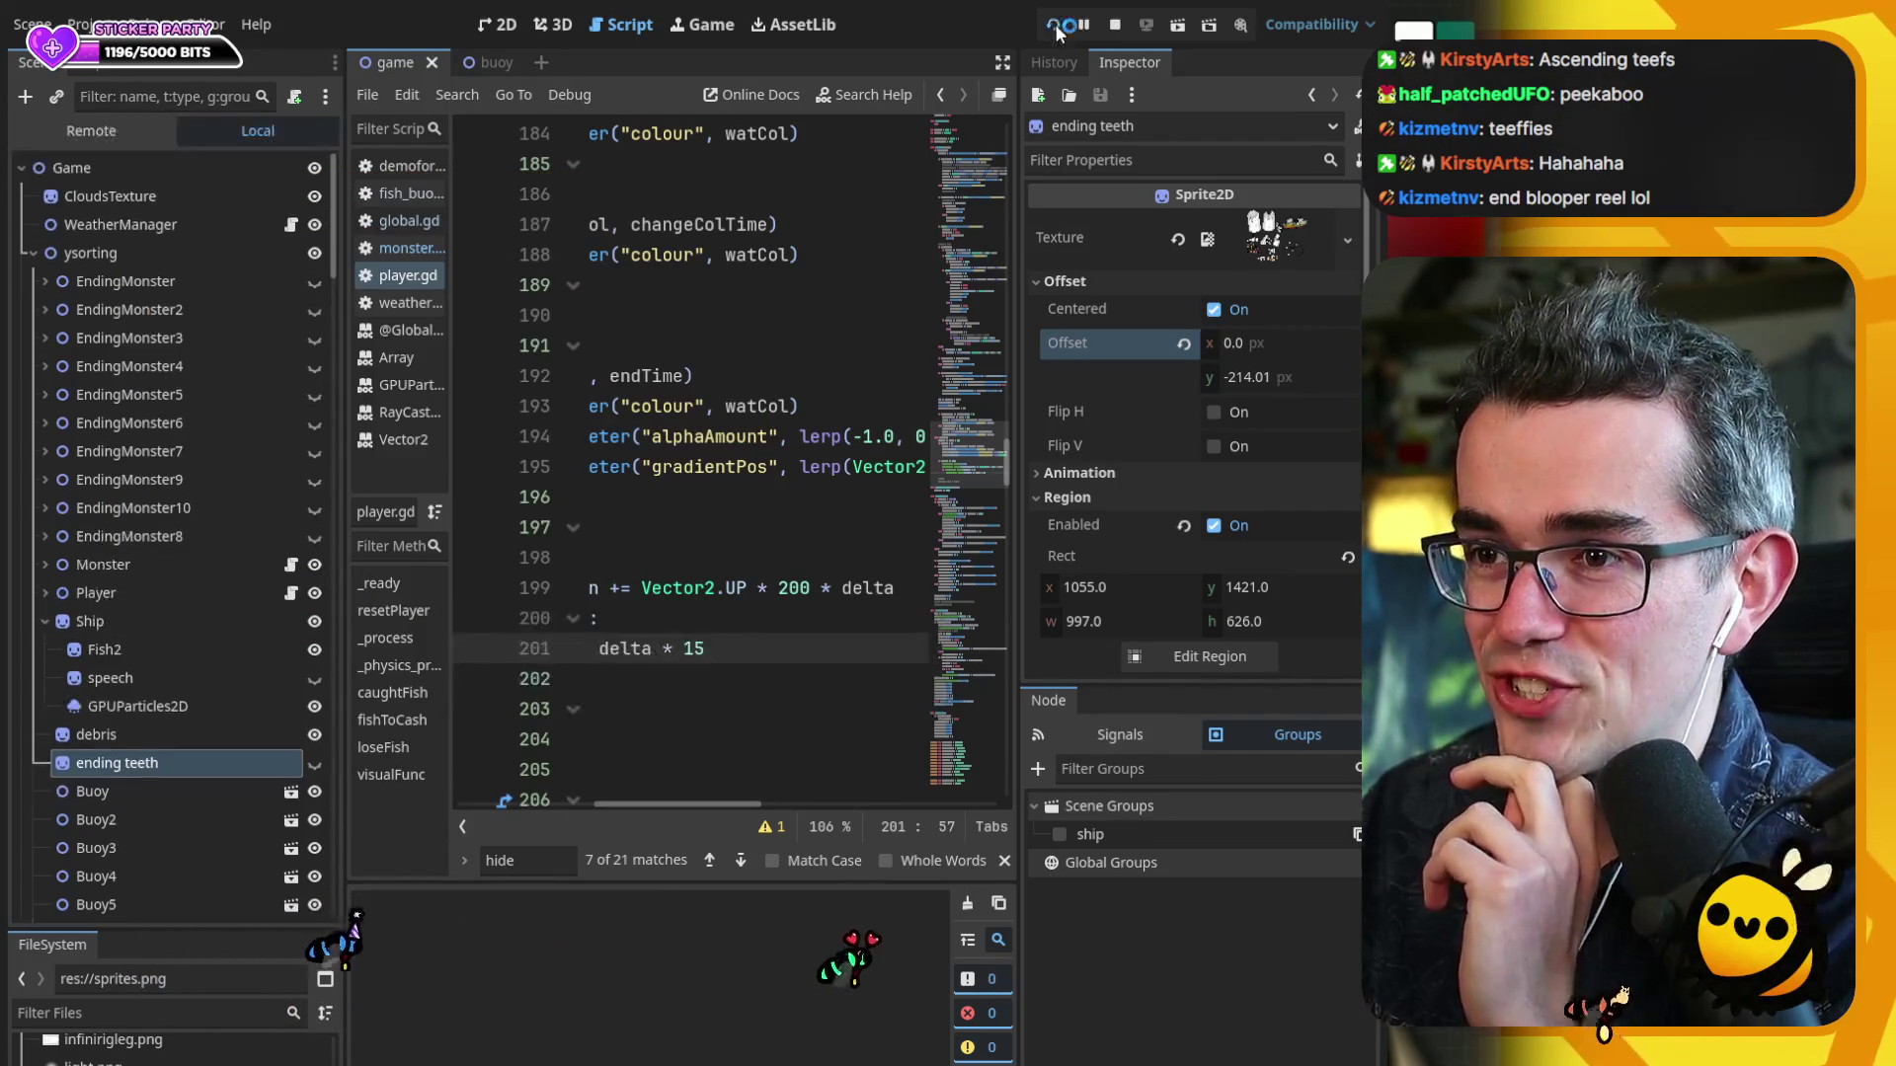
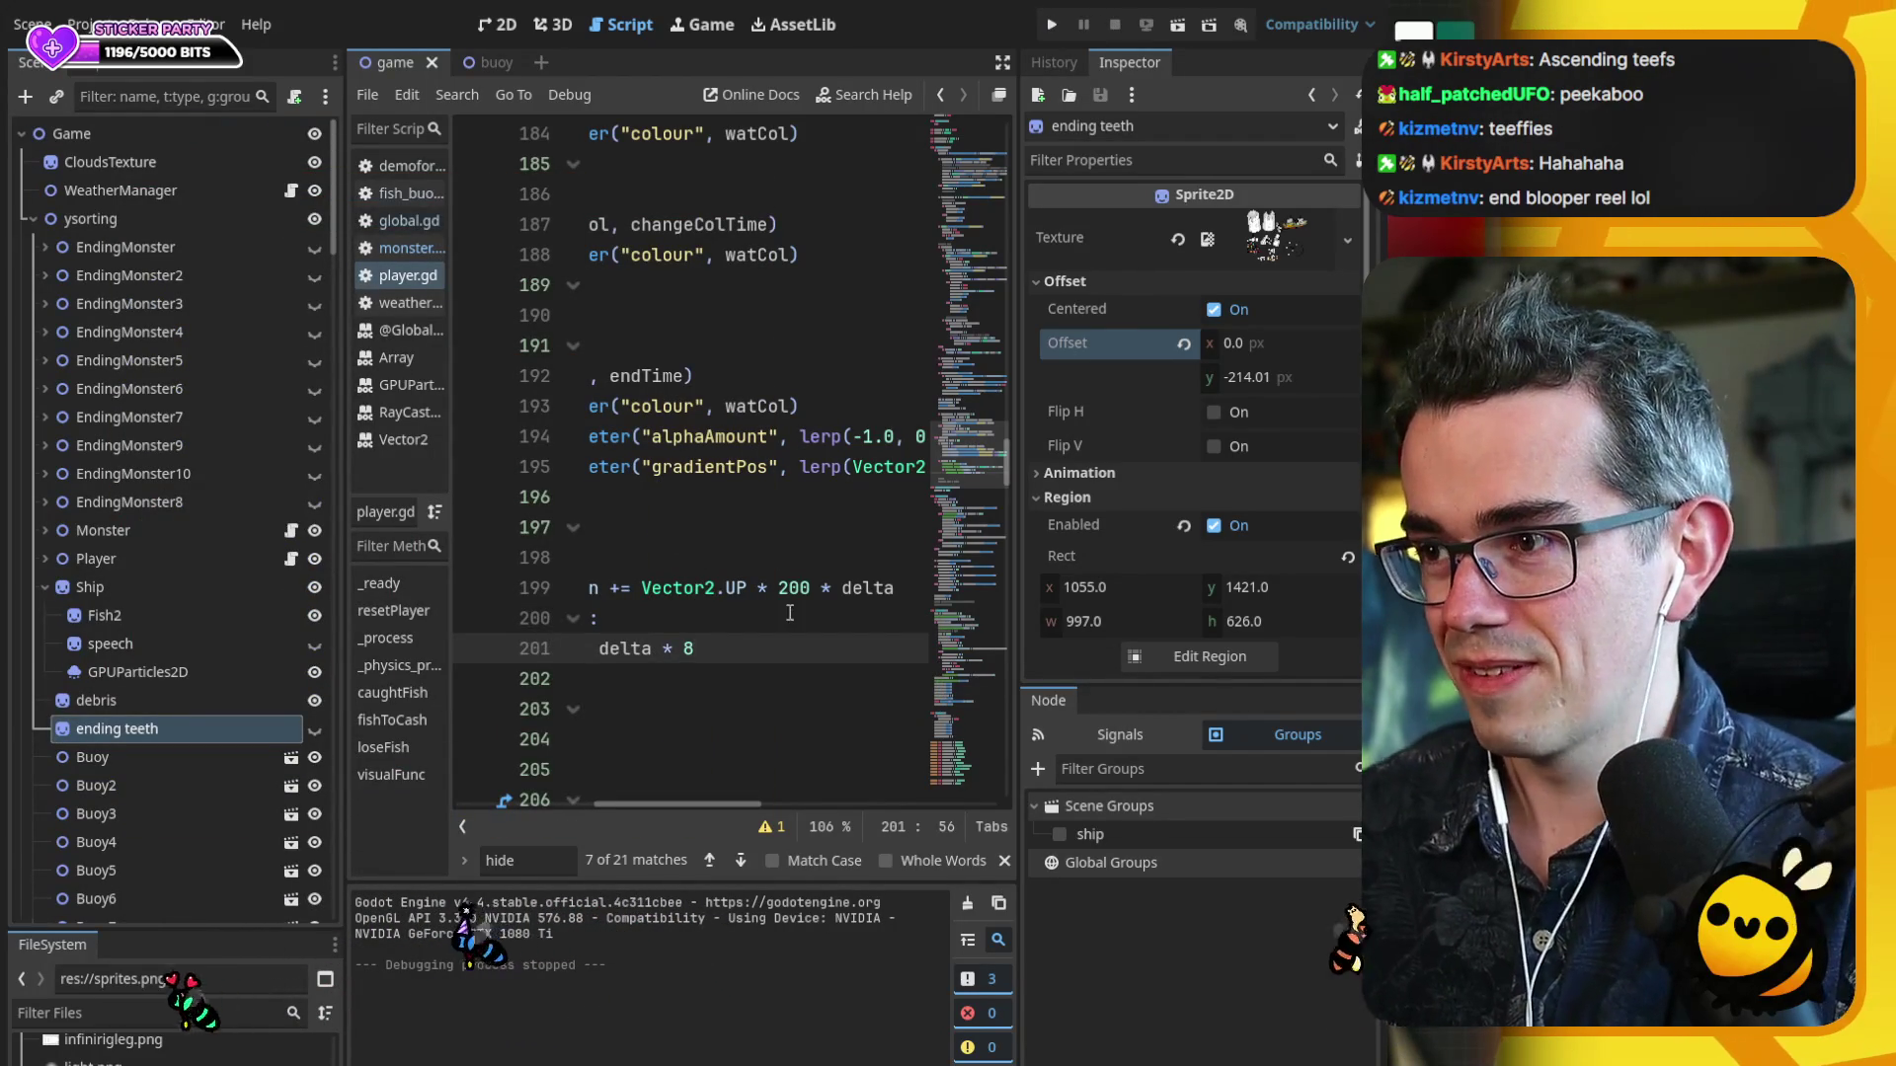
# - In the 2D view, show the ending teeth sprite and paste the copied particle emitter near the small boat
pyautogui.click(781, 590)
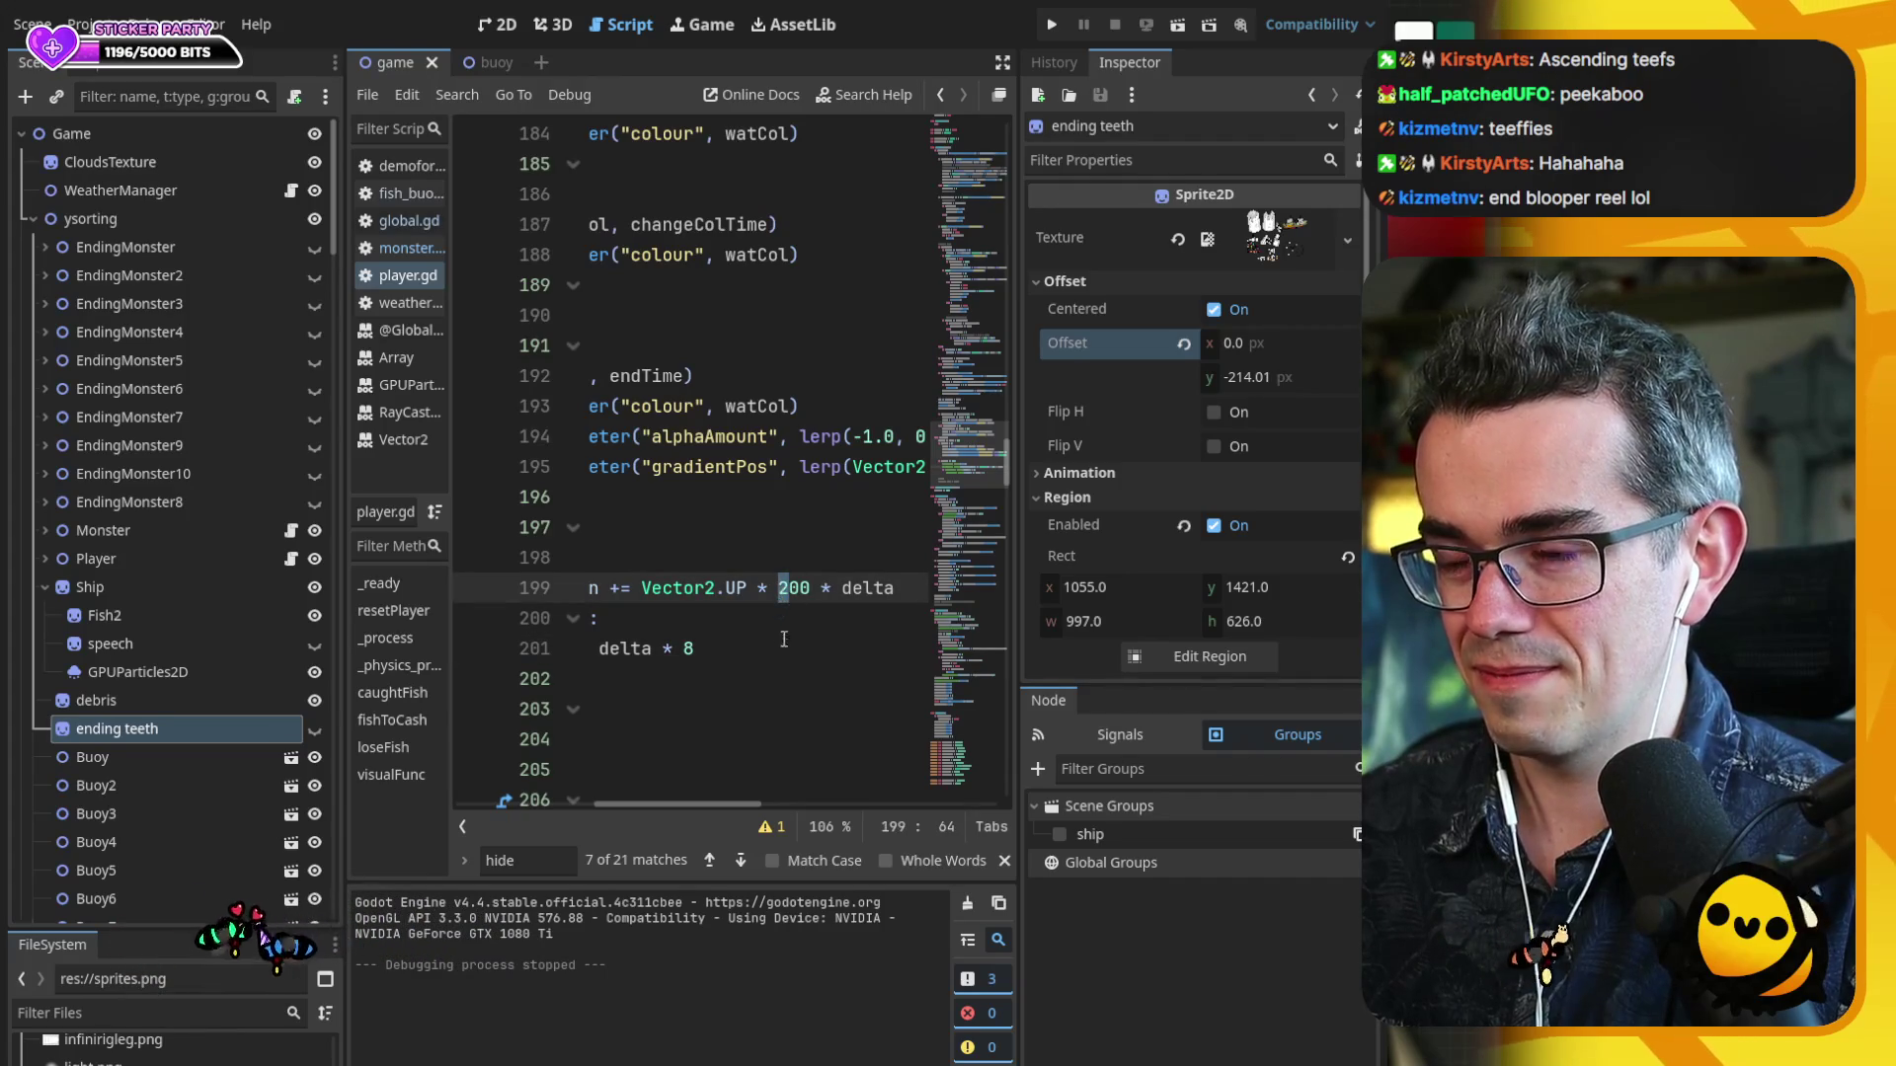
pyautogui.moveTo(667, 805); pyautogui.dragTo(549, 818)
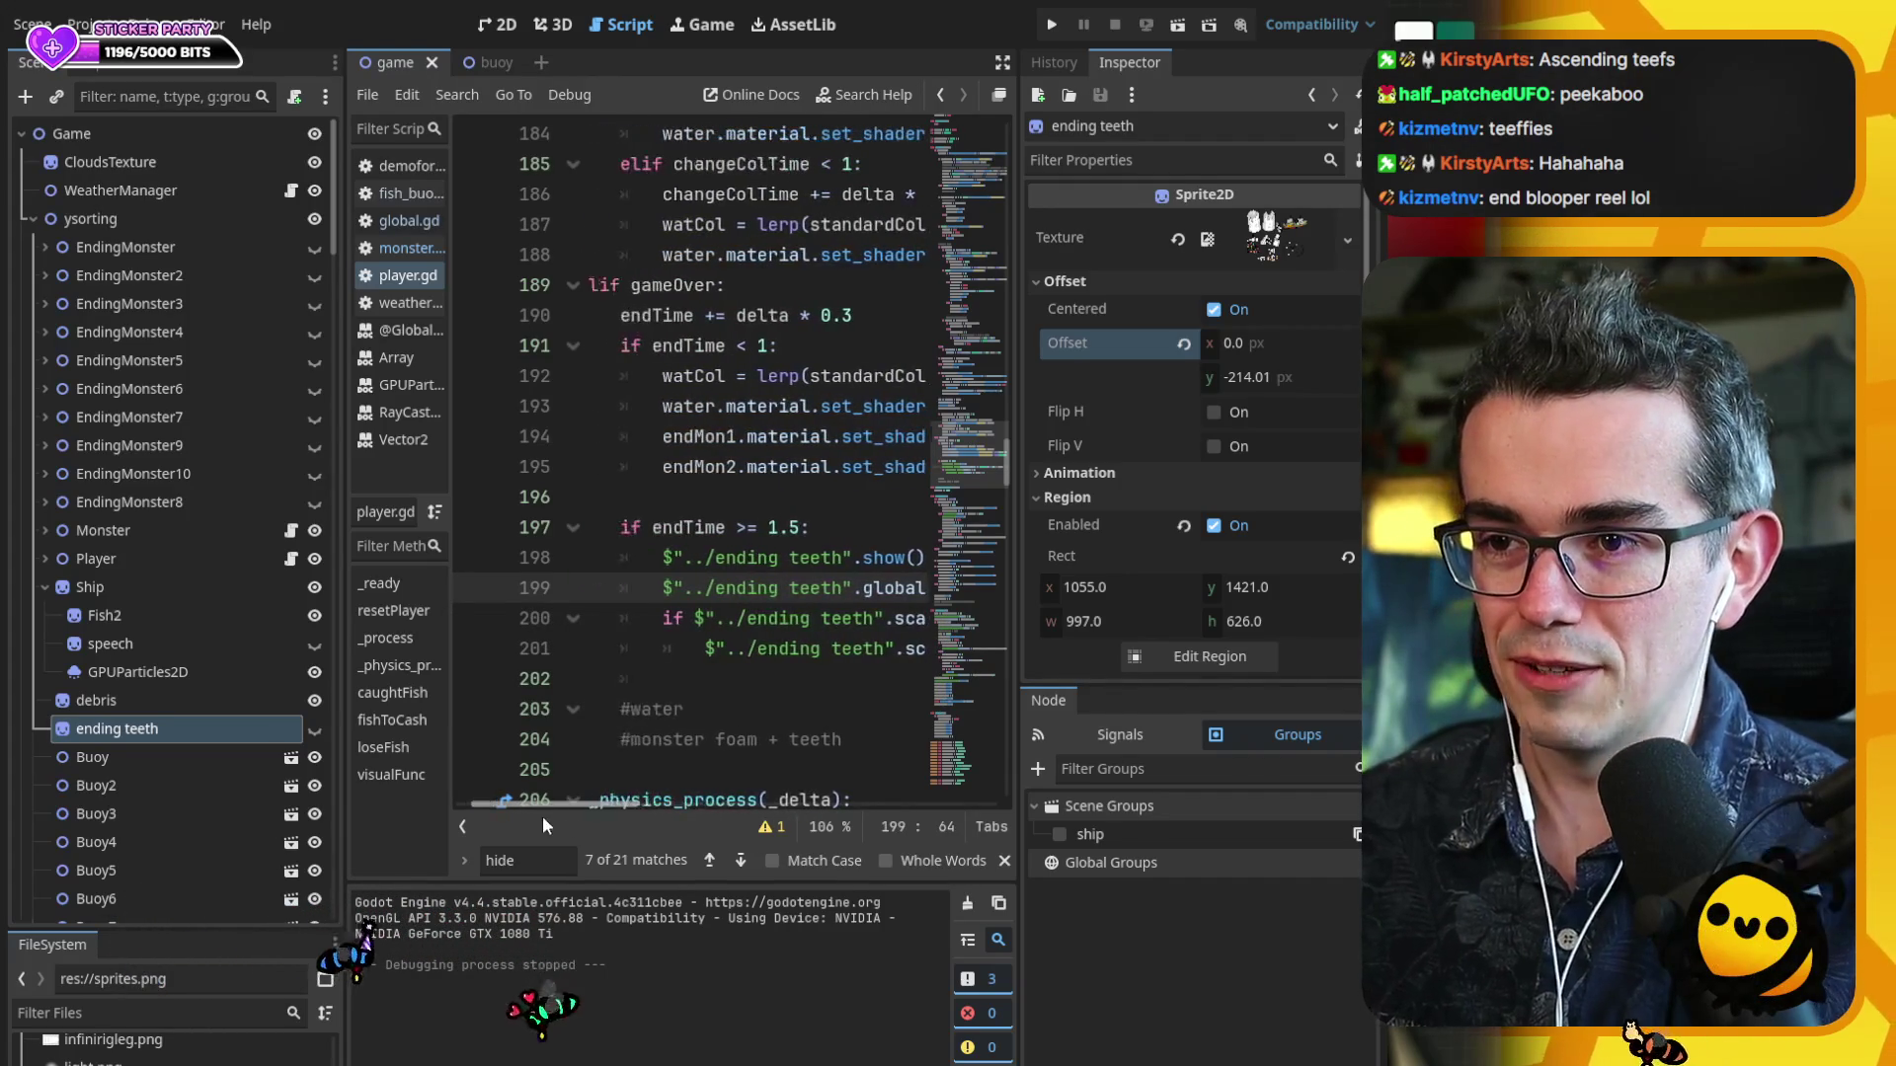
pyautogui.click(494, 27)
pyautogui.click(126, 674)
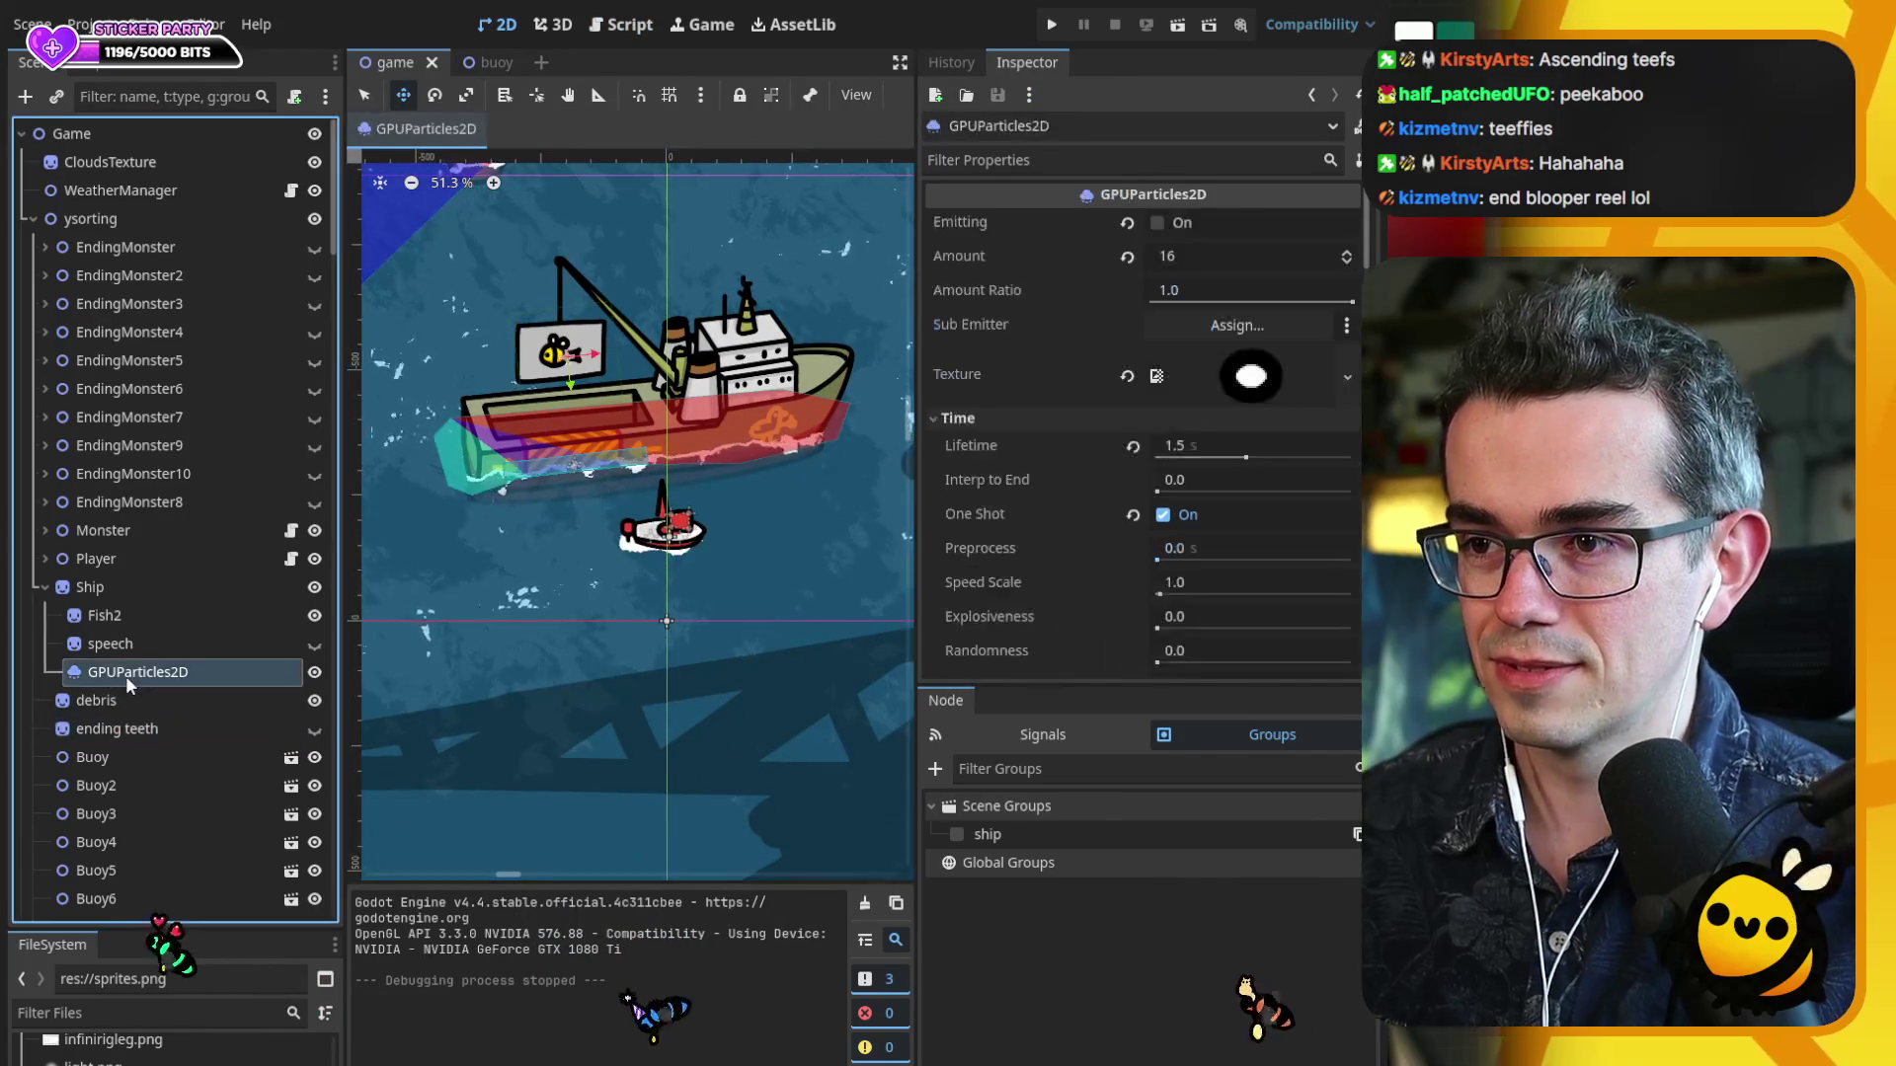
pyautogui.click(135, 729)
pyautogui.click(314, 729)
pyautogui.hotkey('ctrl', 'v')
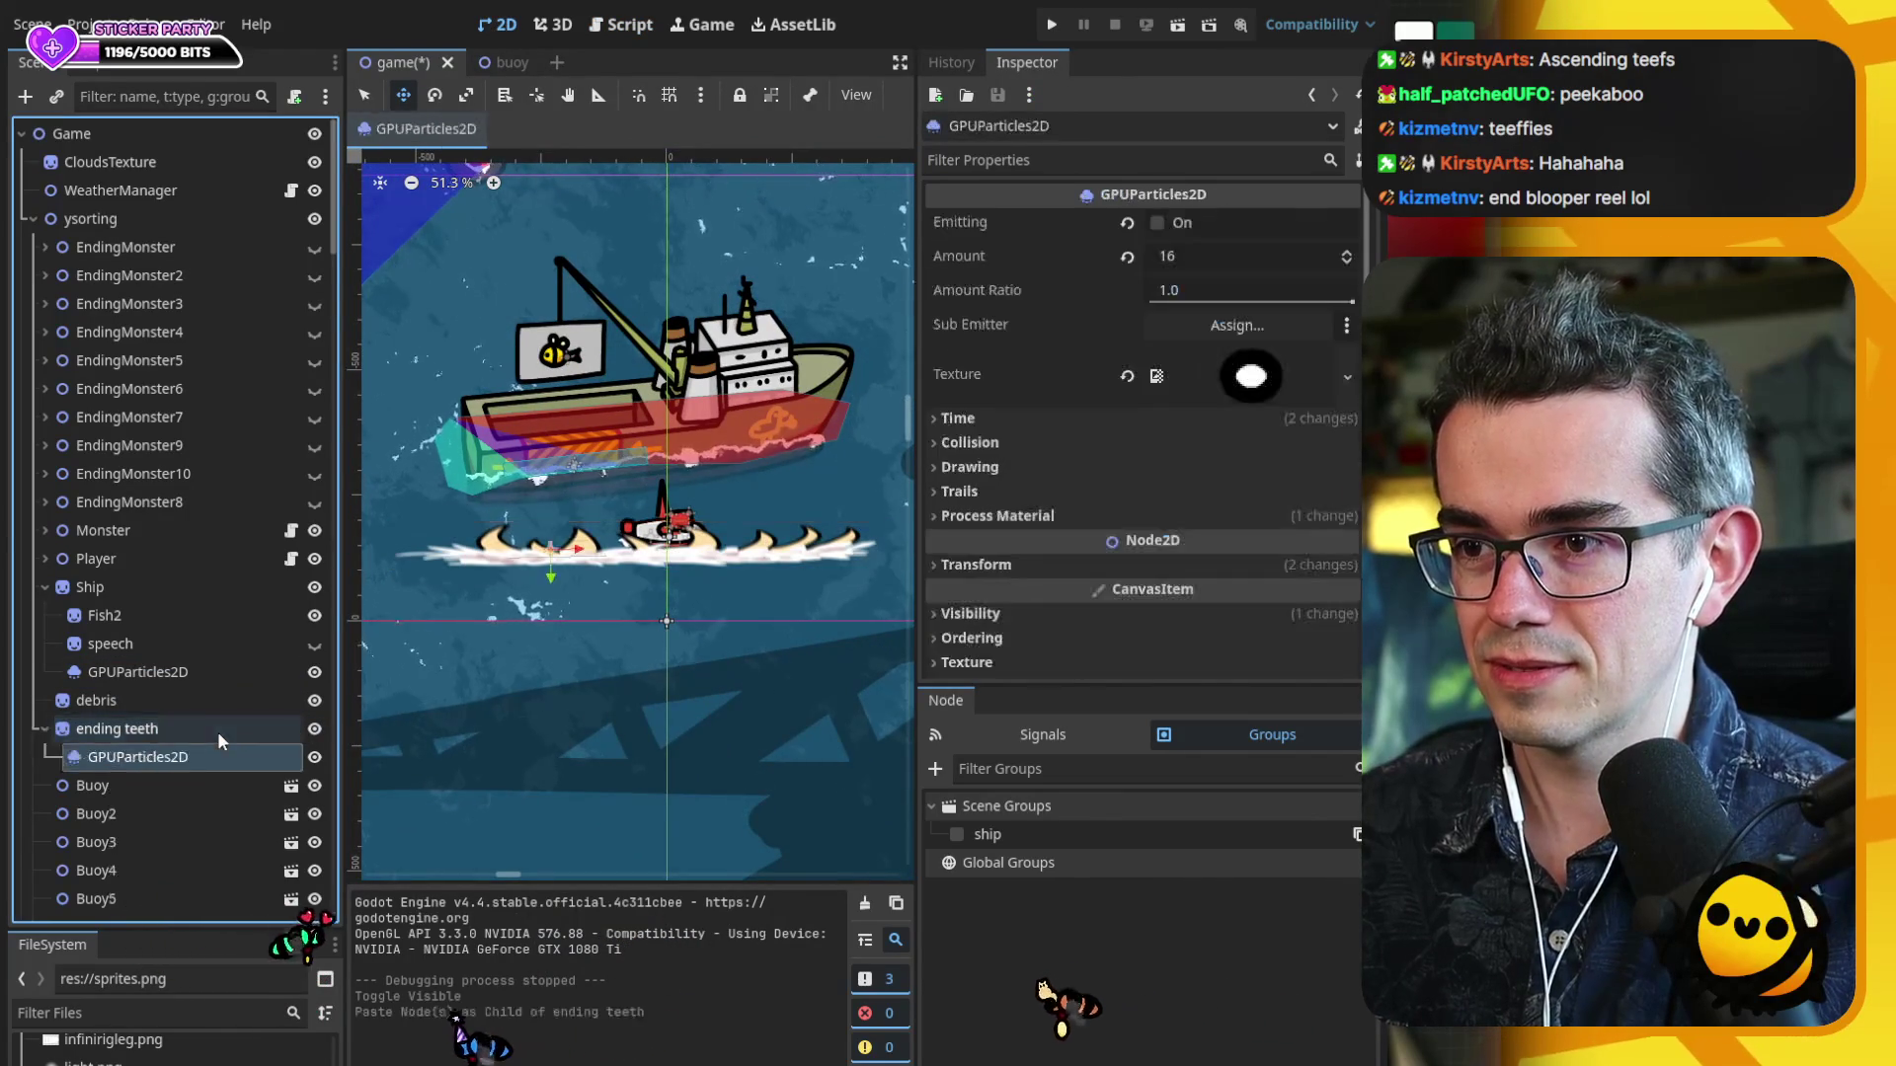
pyautogui.moveTo(570, 573); pyautogui.dragTo(680, 579)
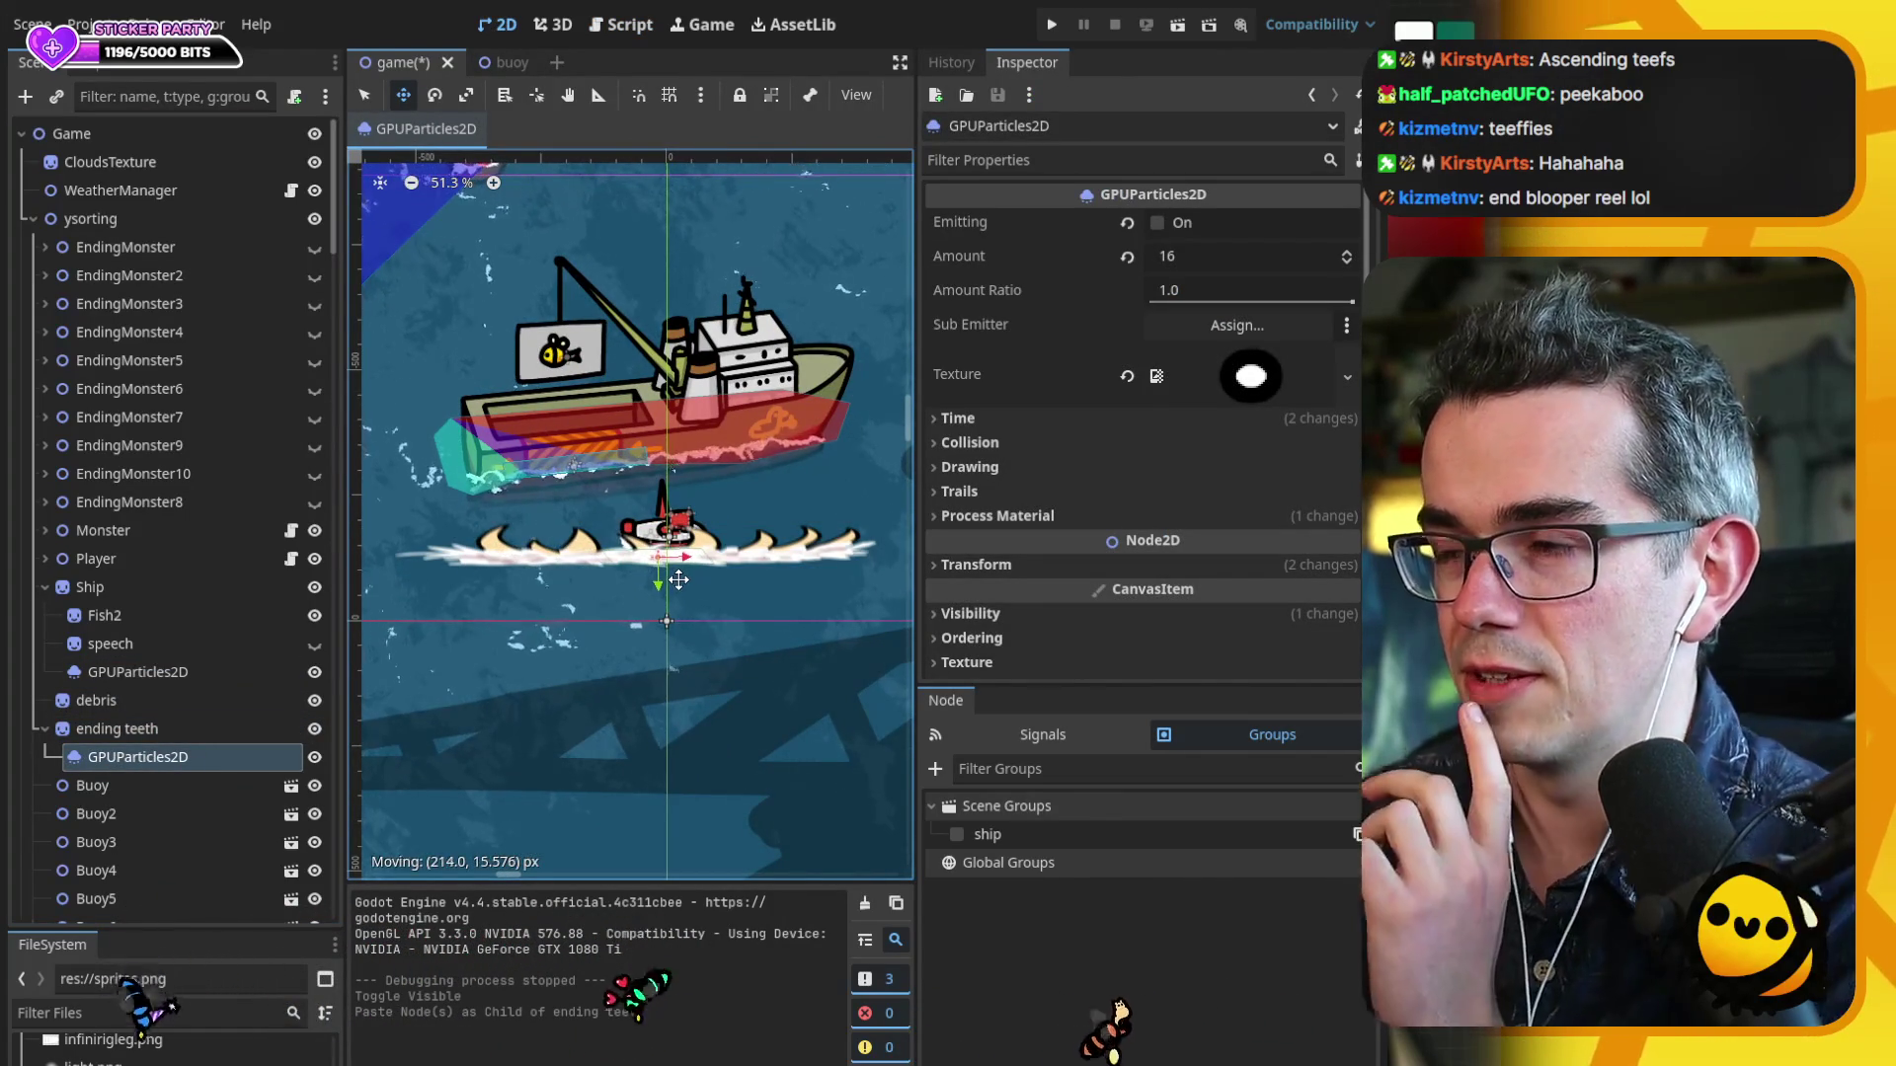
# - Move the pasted particle emitter out from under the ending teeth node
pyautogui.click(680, 558)
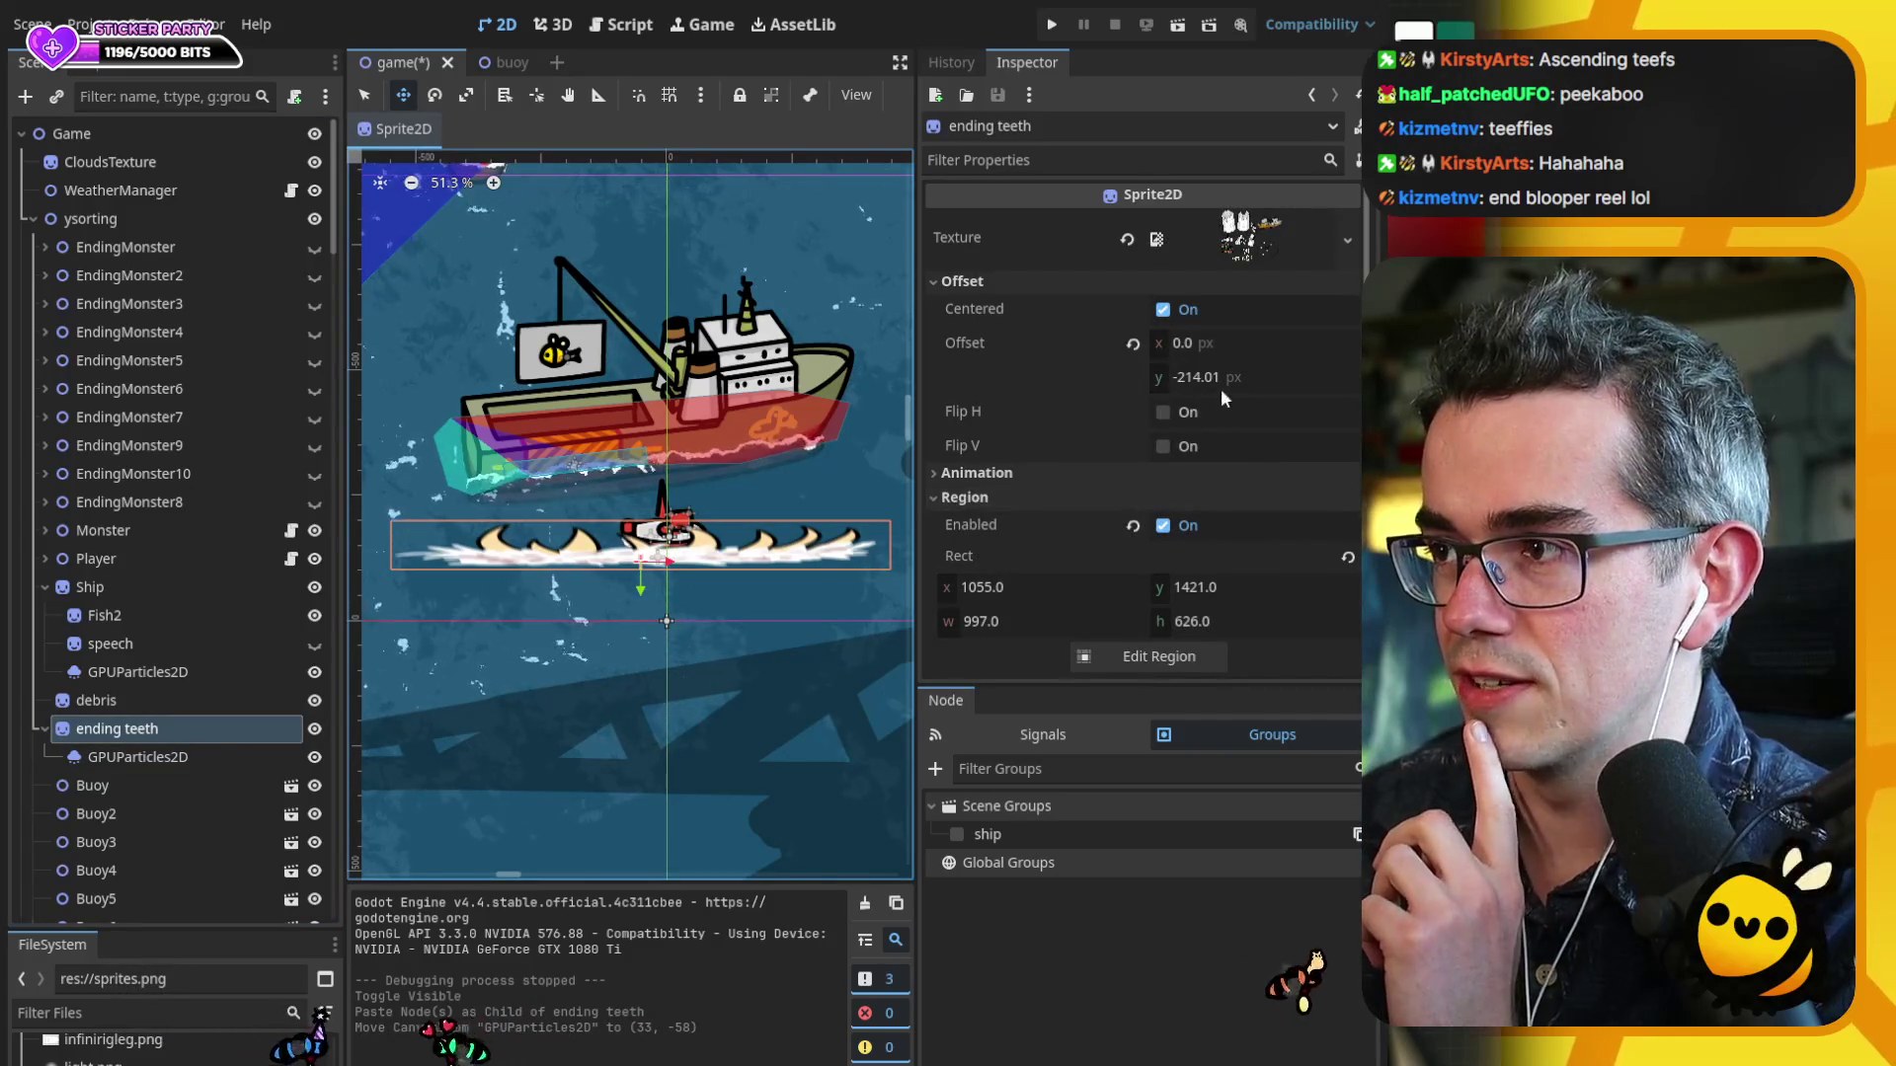
pyautogui.scroll(-2, 632, 593)
pyautogui.moveTo(89, 759); pyautogui.dragTo(114, 719)
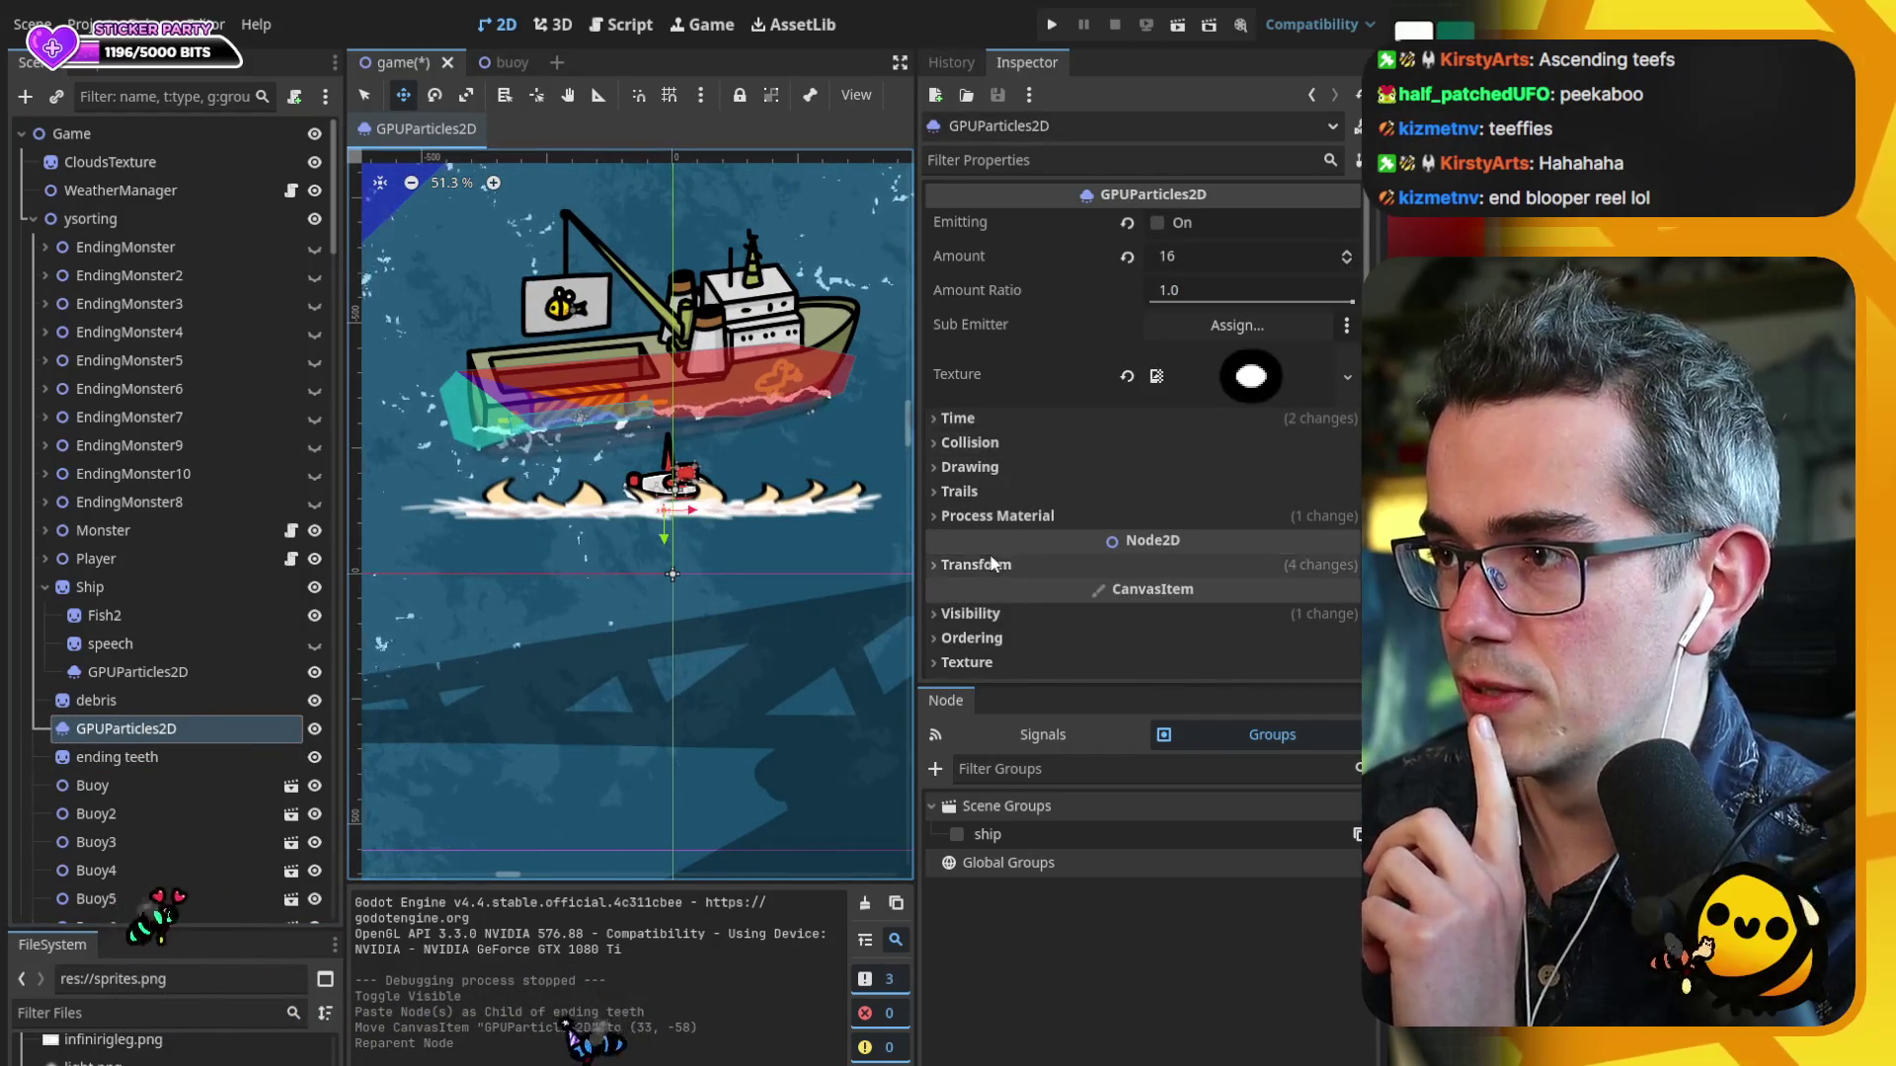
# - Set the emitter's scale to 1 by 1 and save the scene
pyautogui.click(1136, 565)
pyautogui.scroll(-2, 1185, 553)
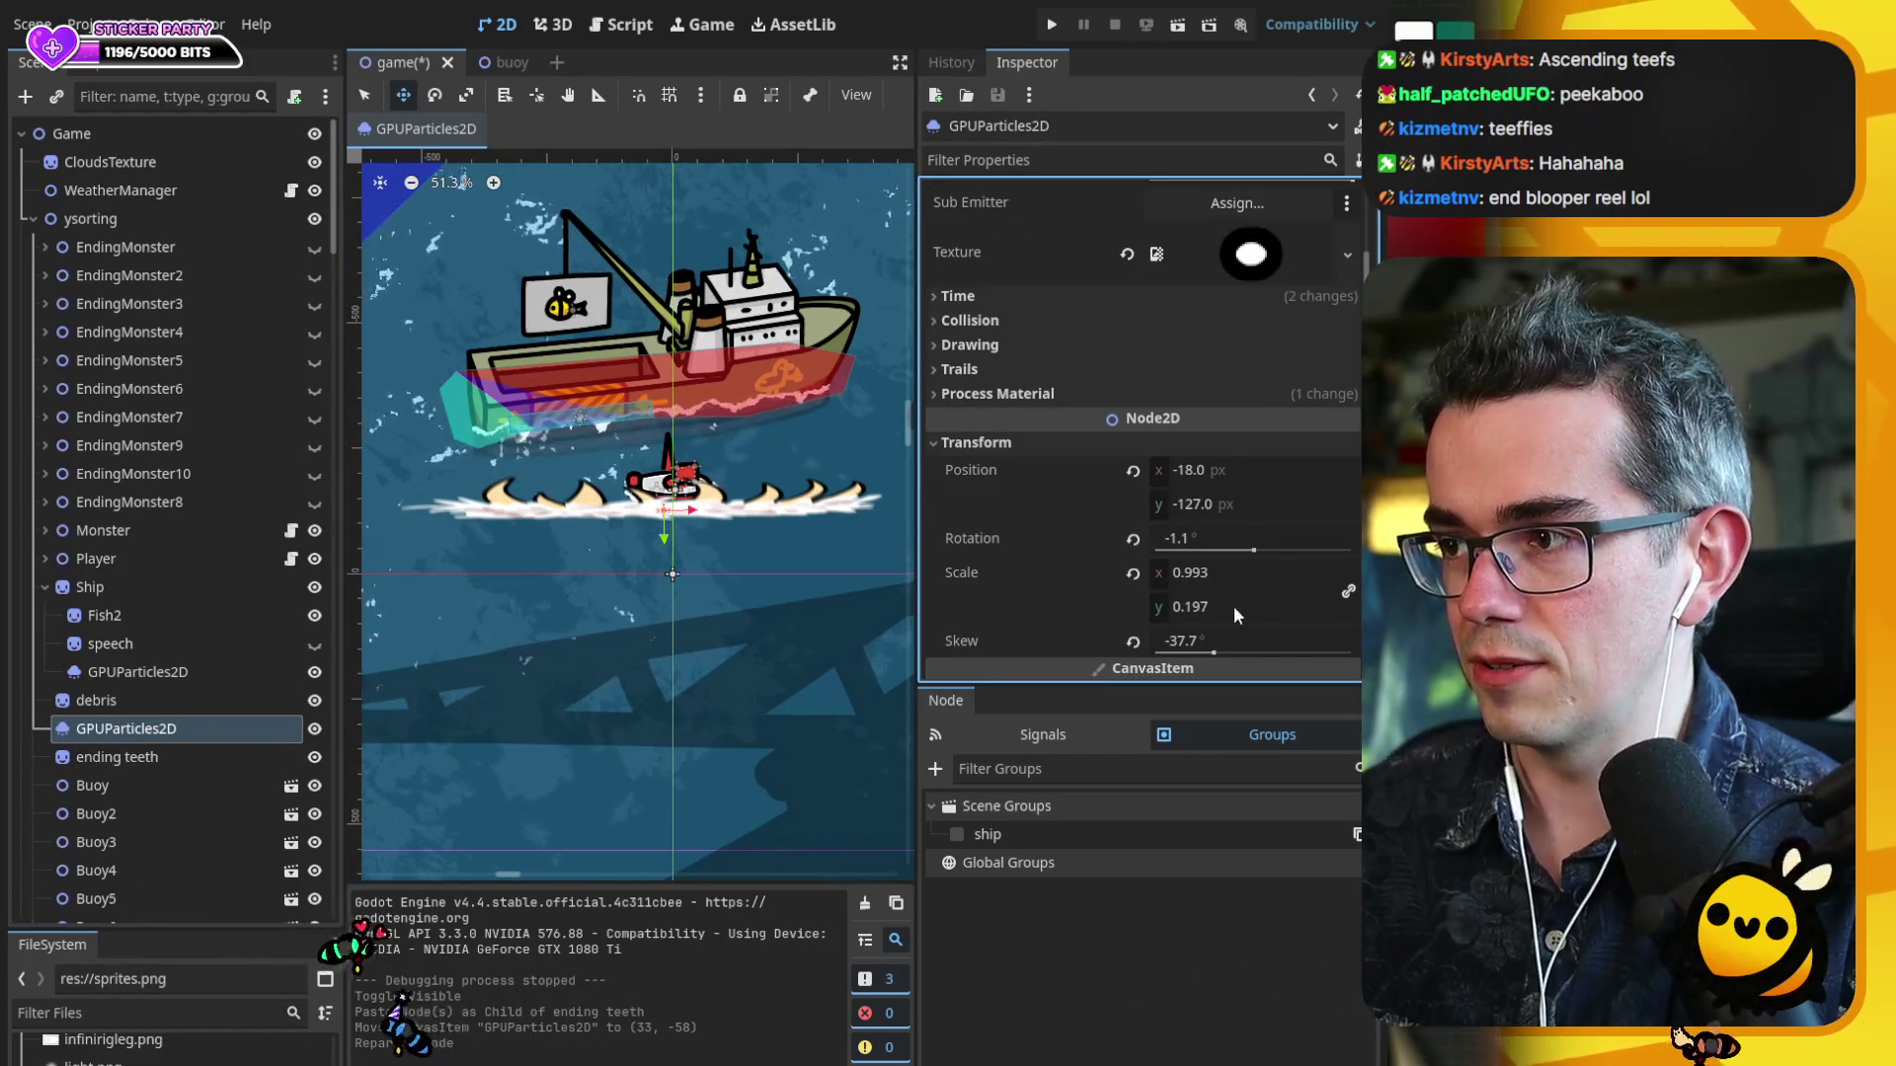
pyautogui.click(1230, 573)
pyautogui.write('1')
pyautogui.press('Return')
pyautogui.press('Tab')
pyautogui.write('1')
pyautogui.press('Return')
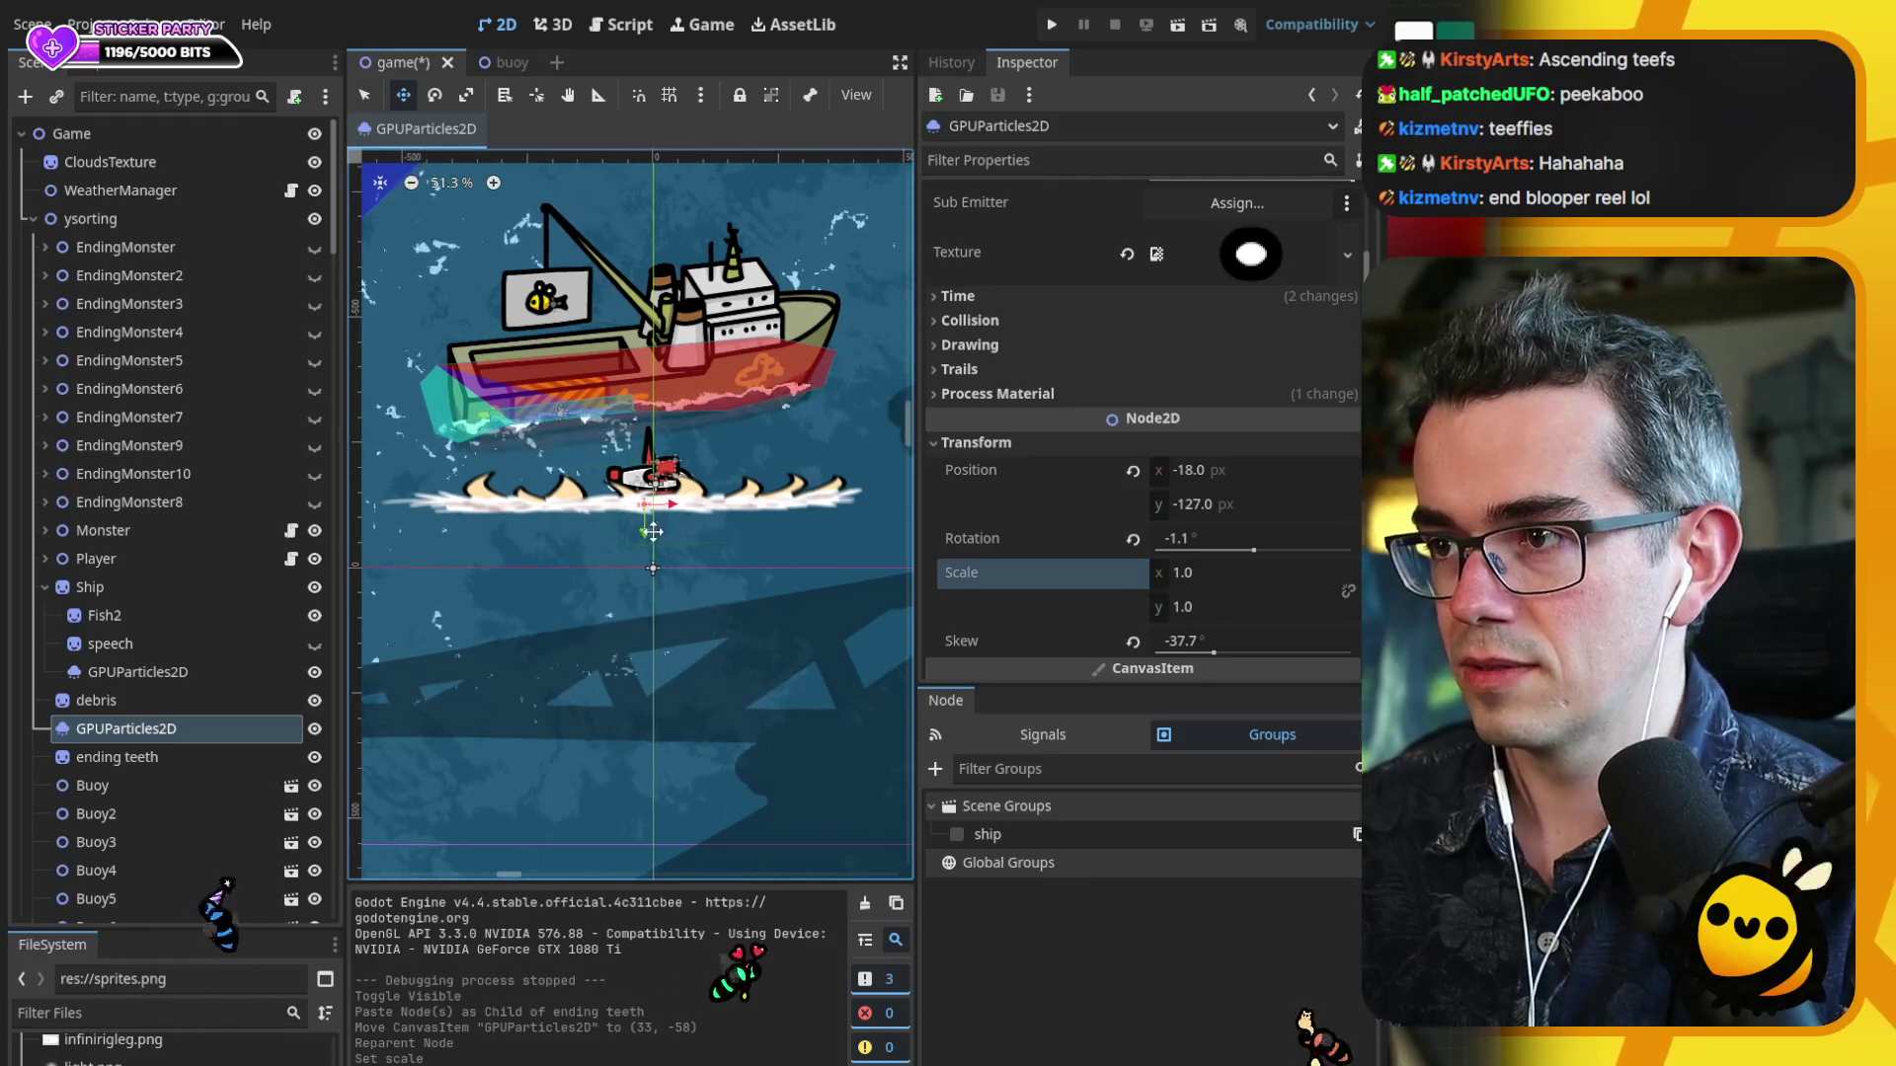
pyautogui.scroll(6, 653, 532)
pyautogui.hotkey('ctrl', 's')
# - Delete the copied emitter and paste a new particle node under debris
pyautogui.moveTo(654, 529); pyautogui.dragTo(697, 484)
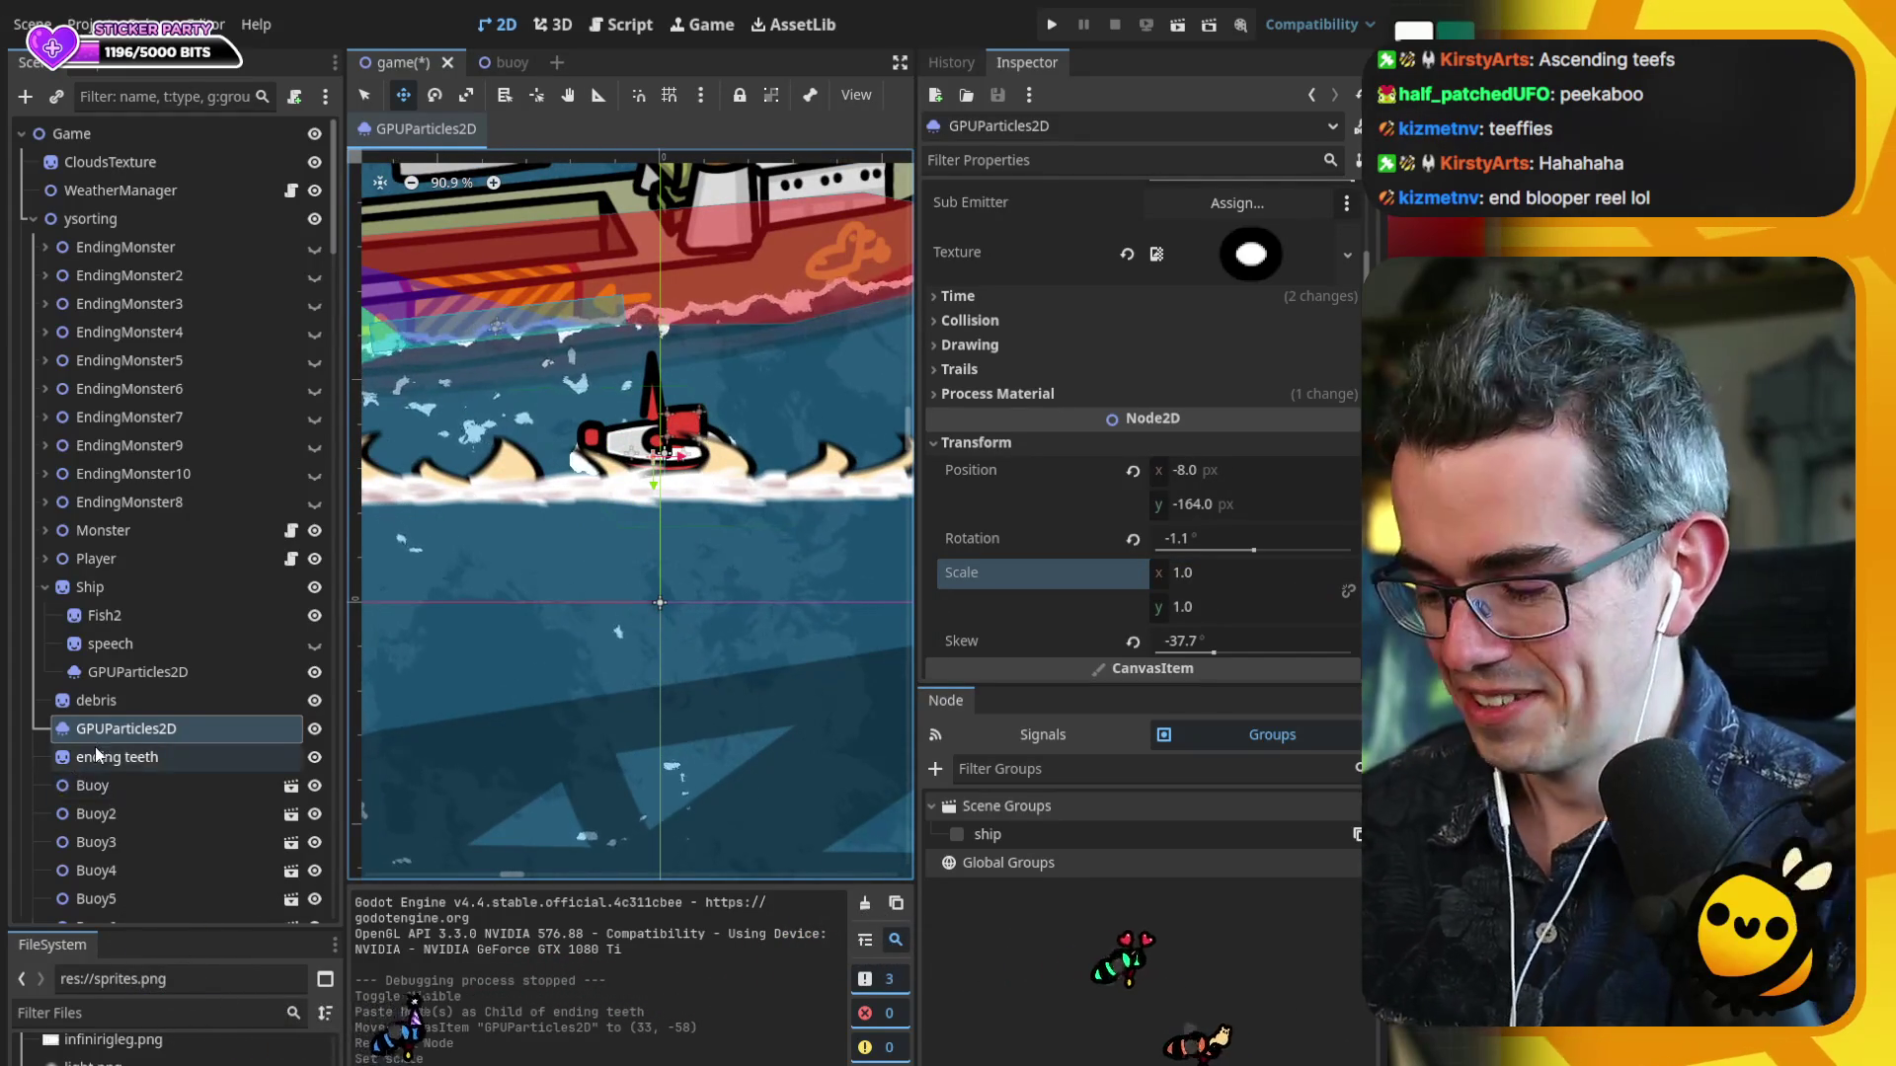
pyautogui.press('Delete')
pyautogui.click(141, 702)
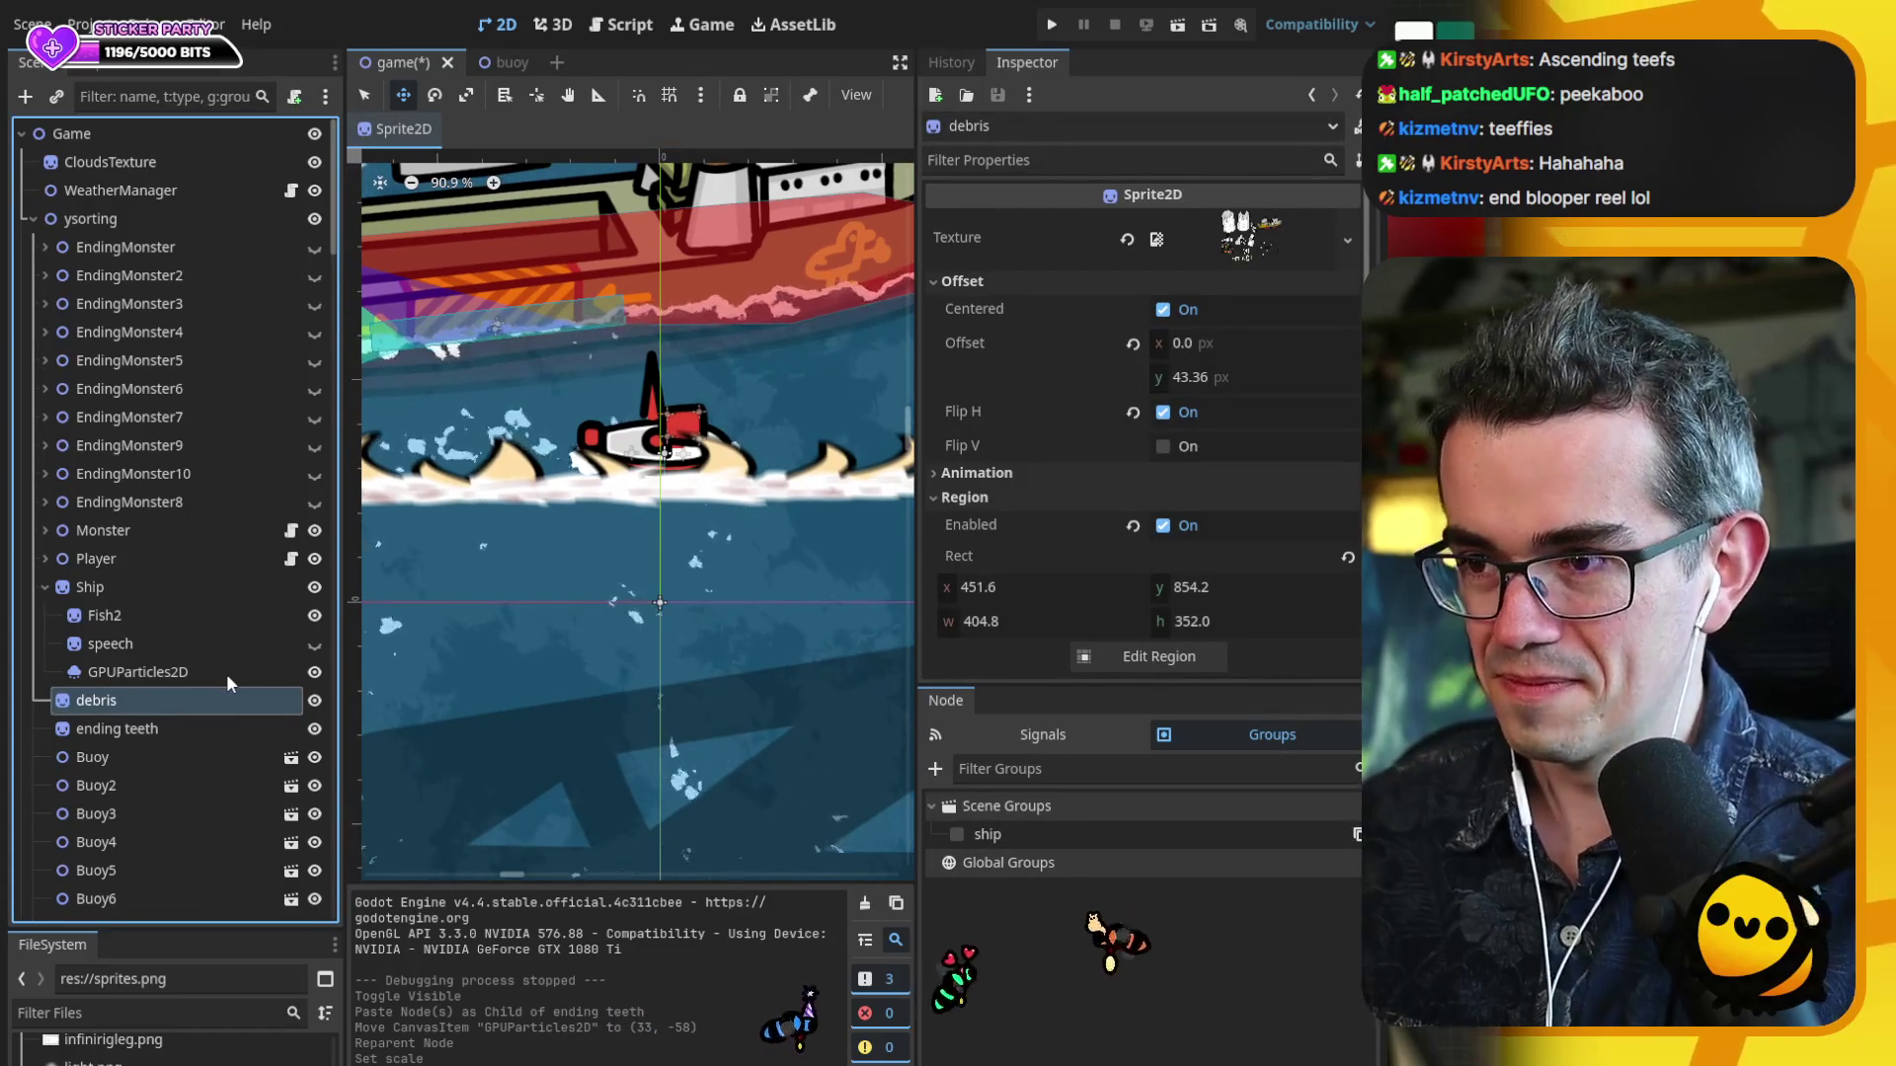
pyautogui.hotkey('ctrl', 'v')
# - Move the new GPUParticles2D out of debris and over to the boats
pyautogui.moveTo(88, 758); pyautogui.dragTo(89, 746)
pyautogui.scroll(-9, 751, 543)
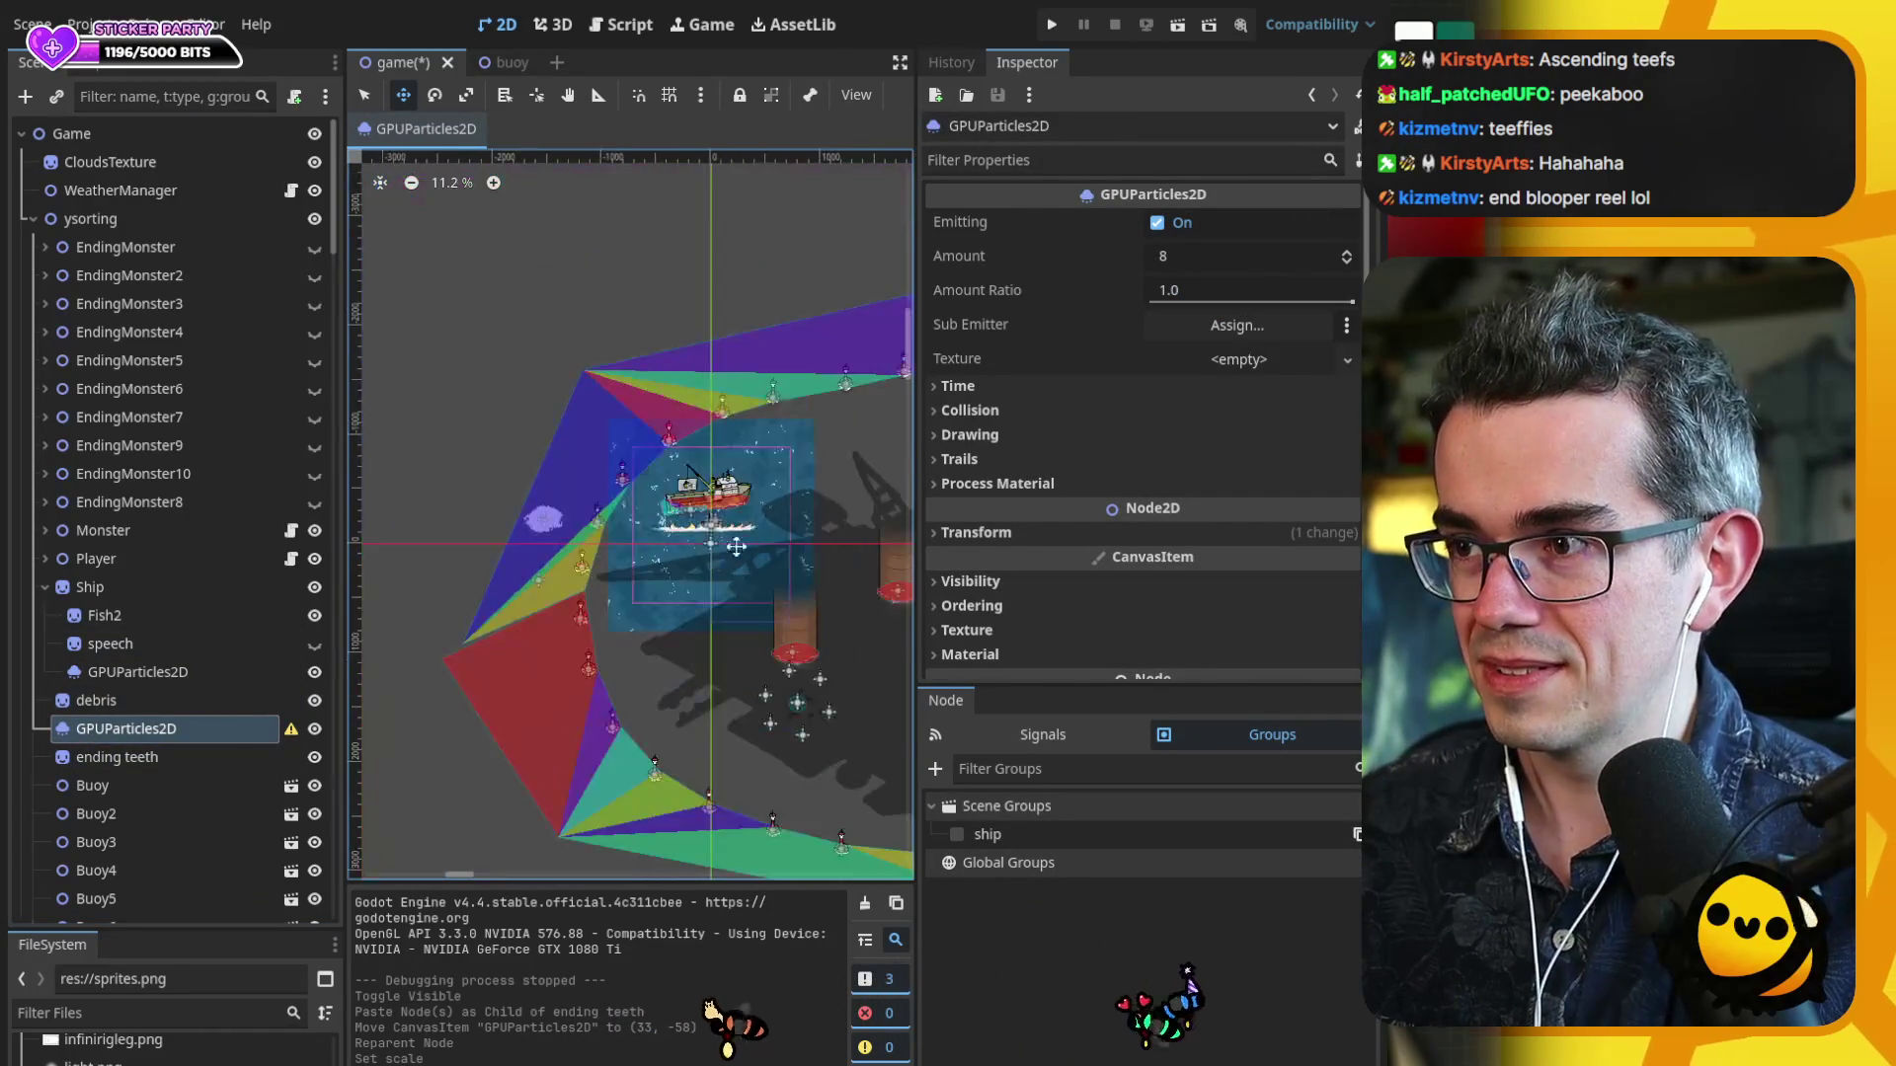
pyautogui.scroll(-3, 750, 543)
pyautogui.moveTo(829, 658)
pyautogui.mouseDown()
pyautogui.moveTo(560, 637)
pyautogui.moveTo(660, 602)
pyautogui.mouseUp()
pyautogui.scroll(11, 570, 628)
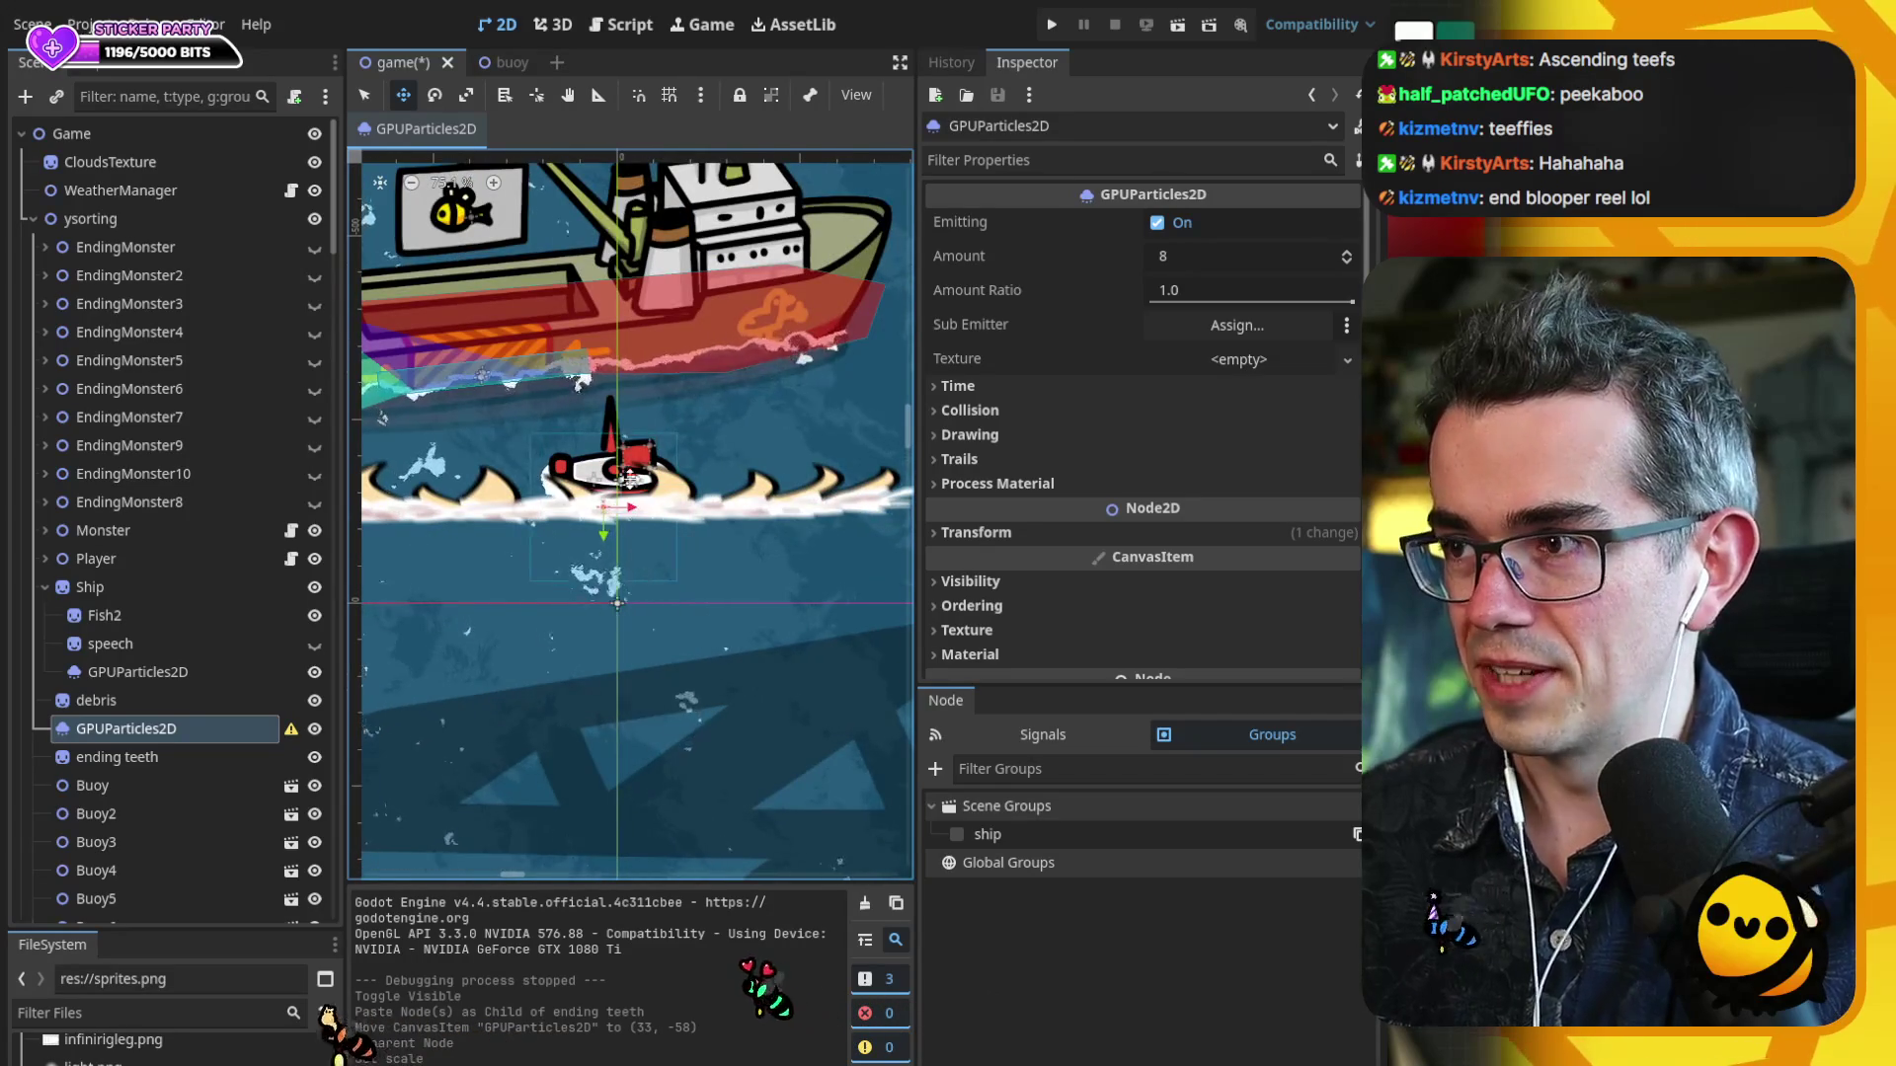
# - Give the emitter a new ParticleProcessMaterial and a white circle texture
pyautogui.click(1086, 484)
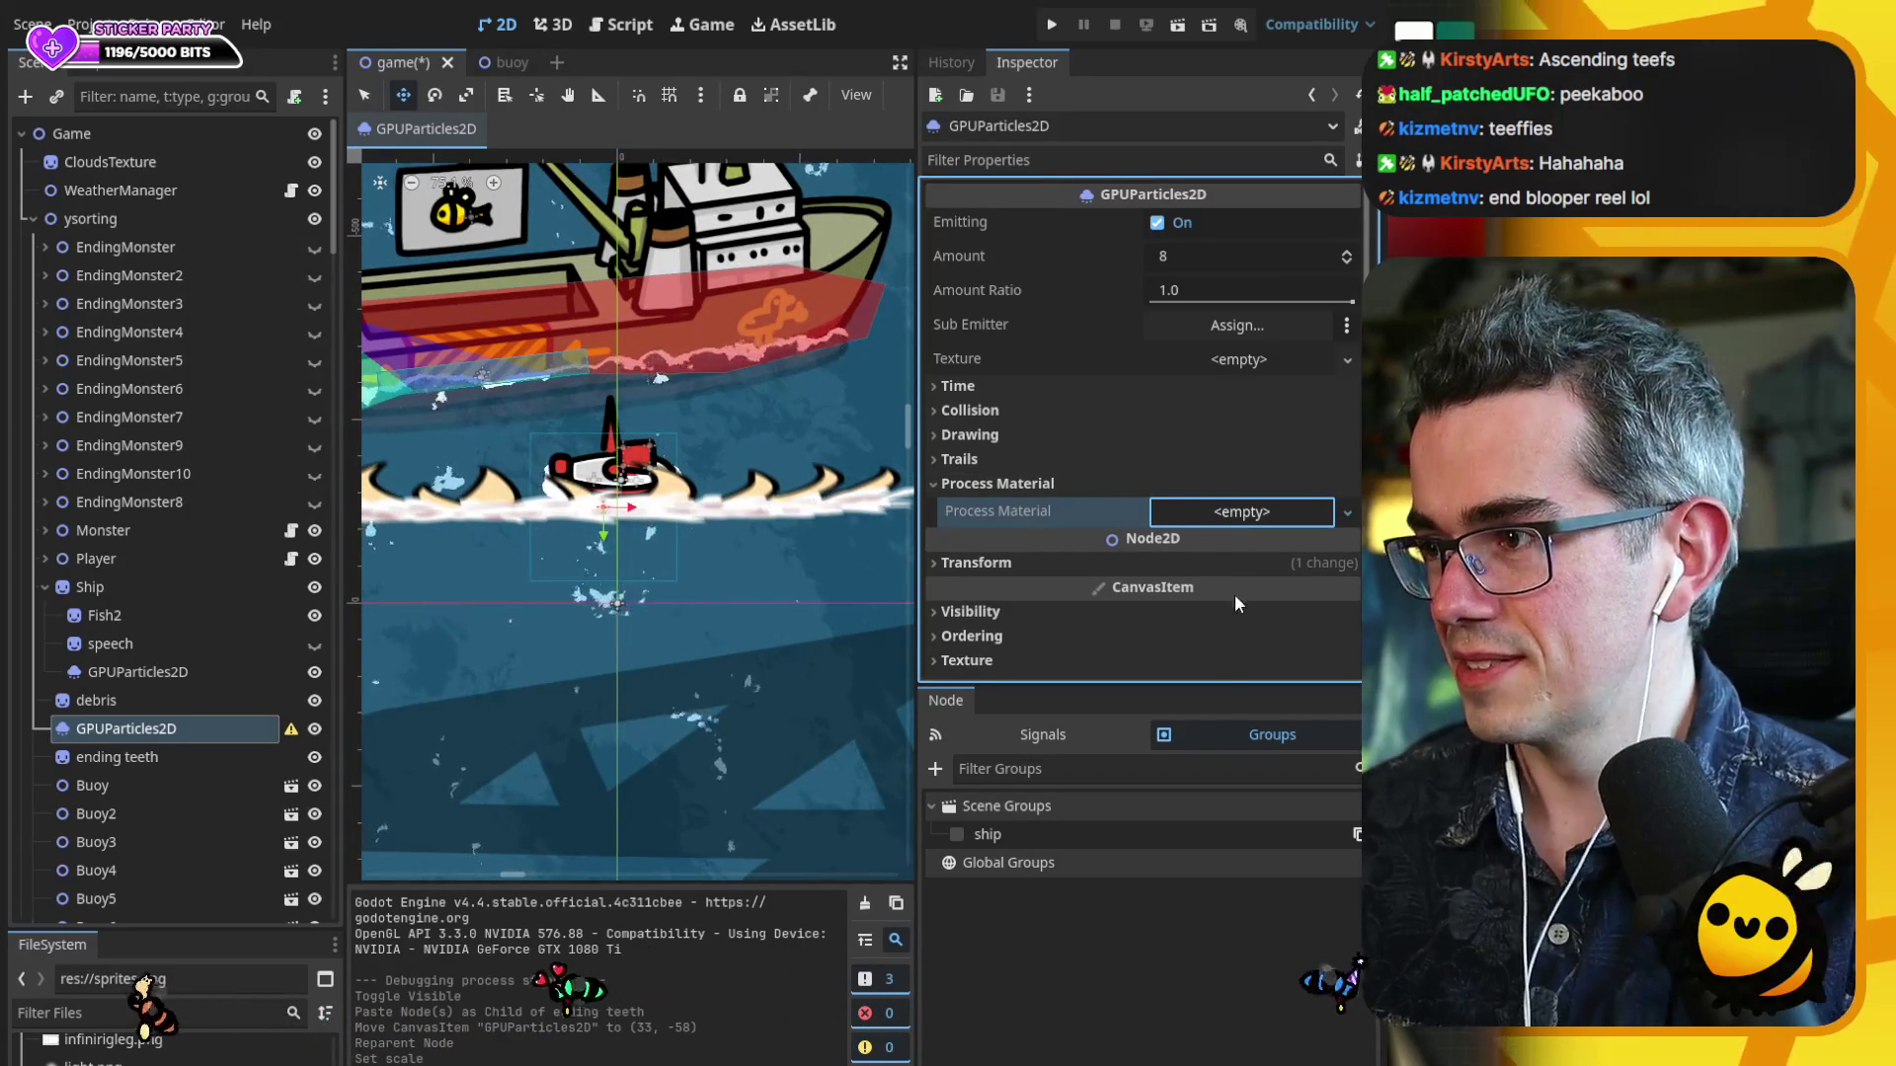
pyautogui.click(1239, 512)
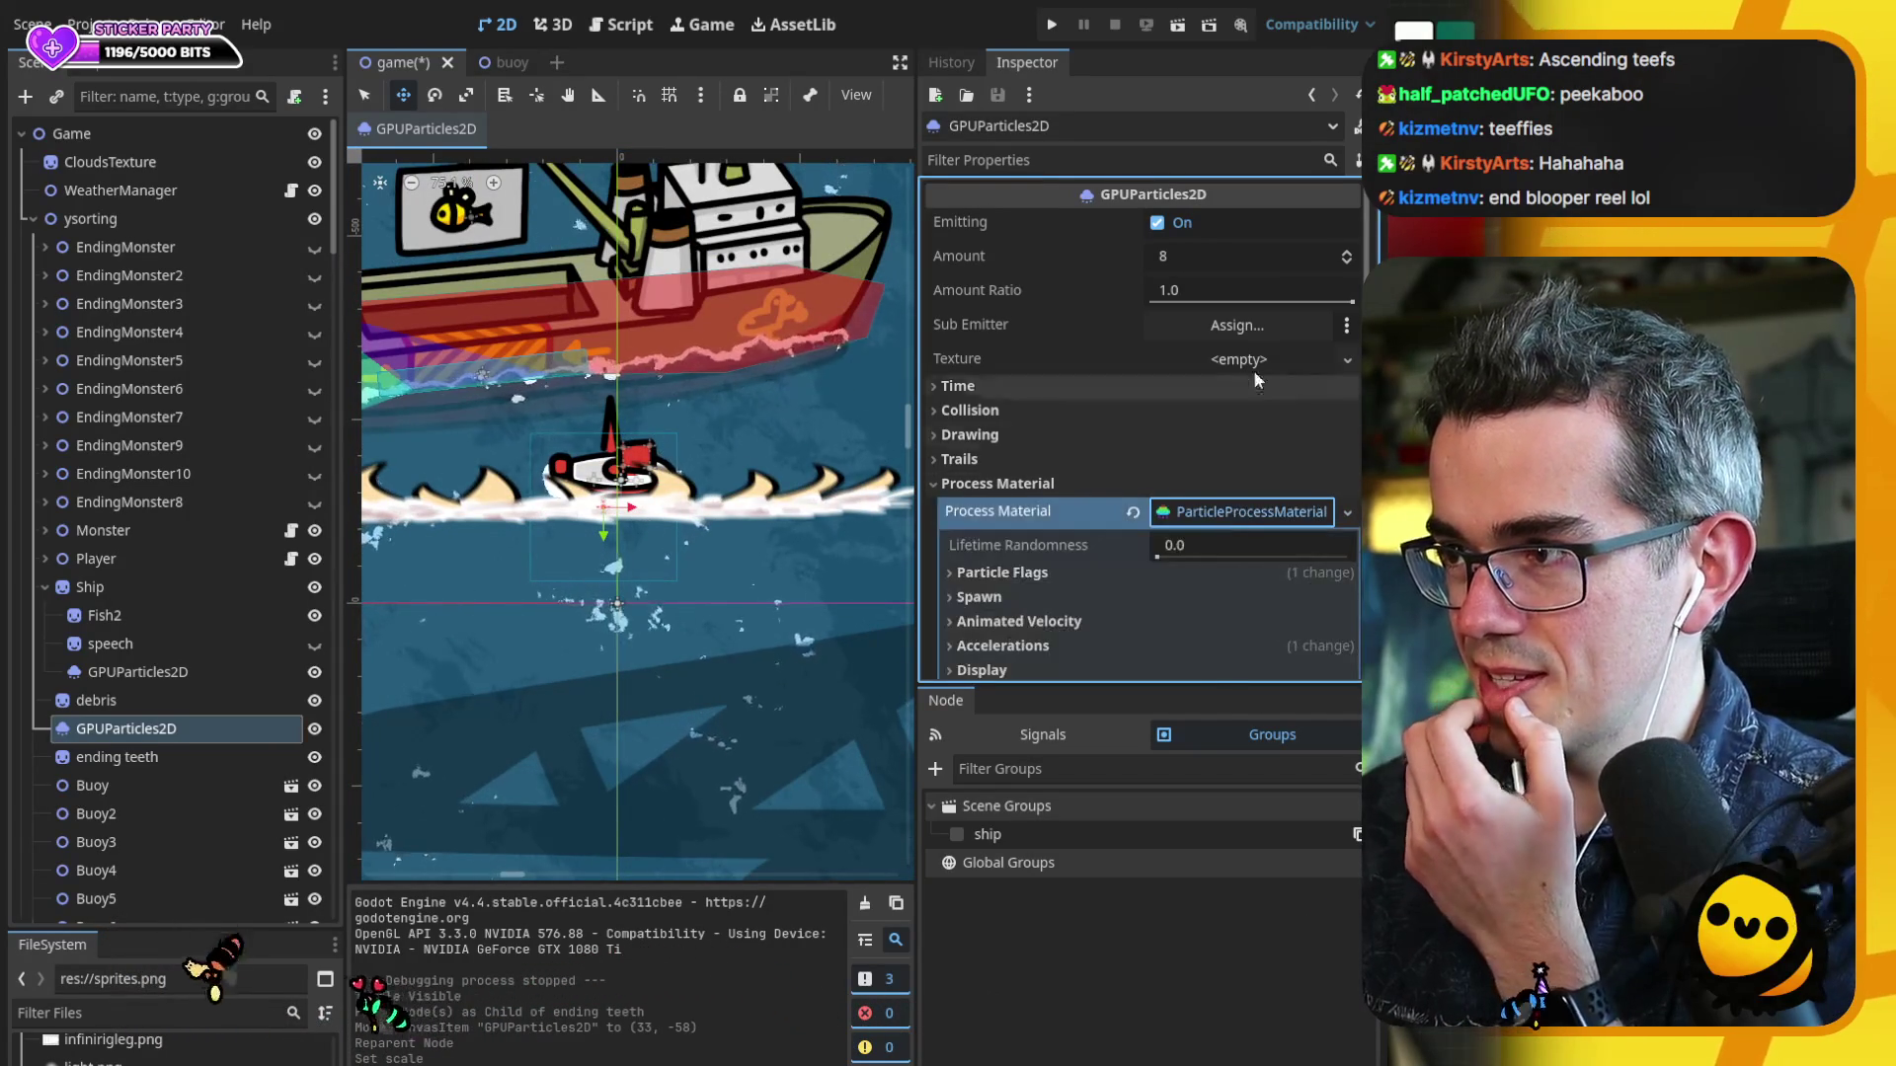
pyautogui.click(1224, 360)
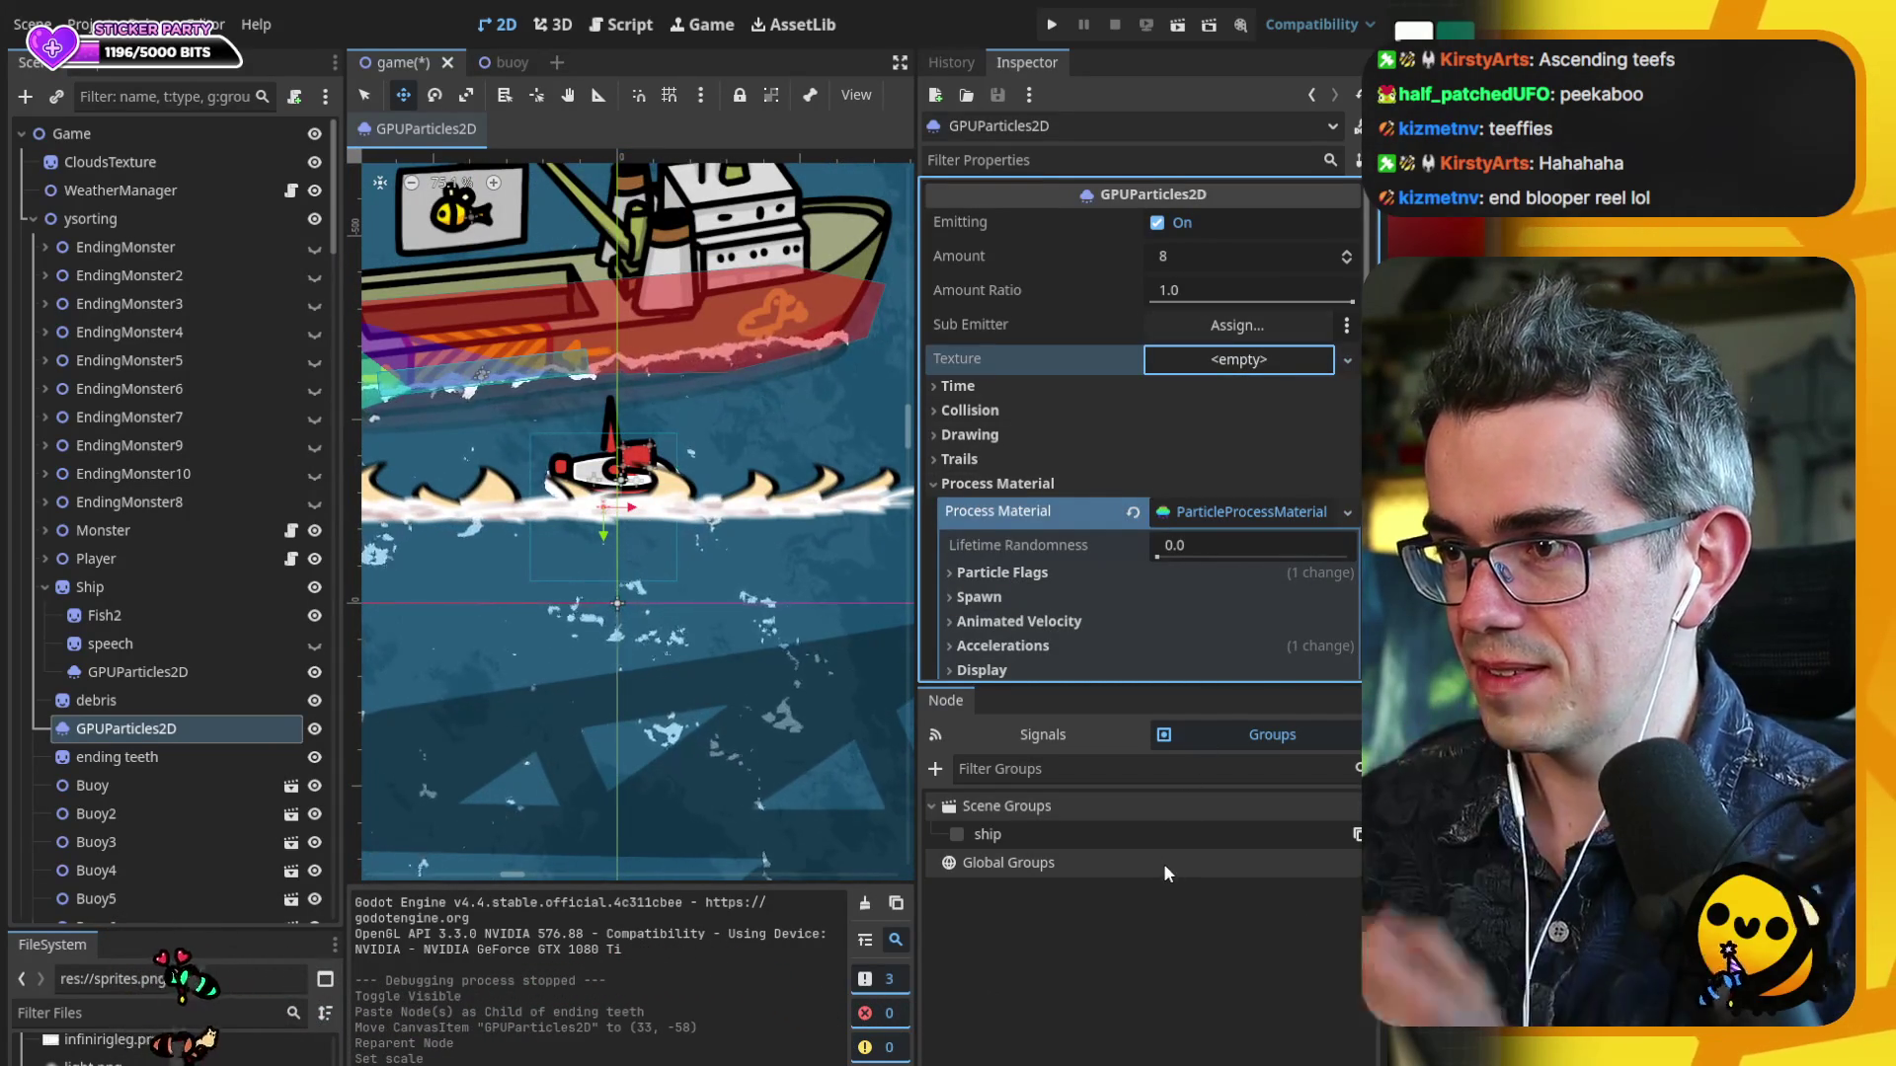
pyautogui.moveTo(1225, 360); pyautogui.dragTo(1239, 360)
pyautogui.scroll(-2, 652, 553)
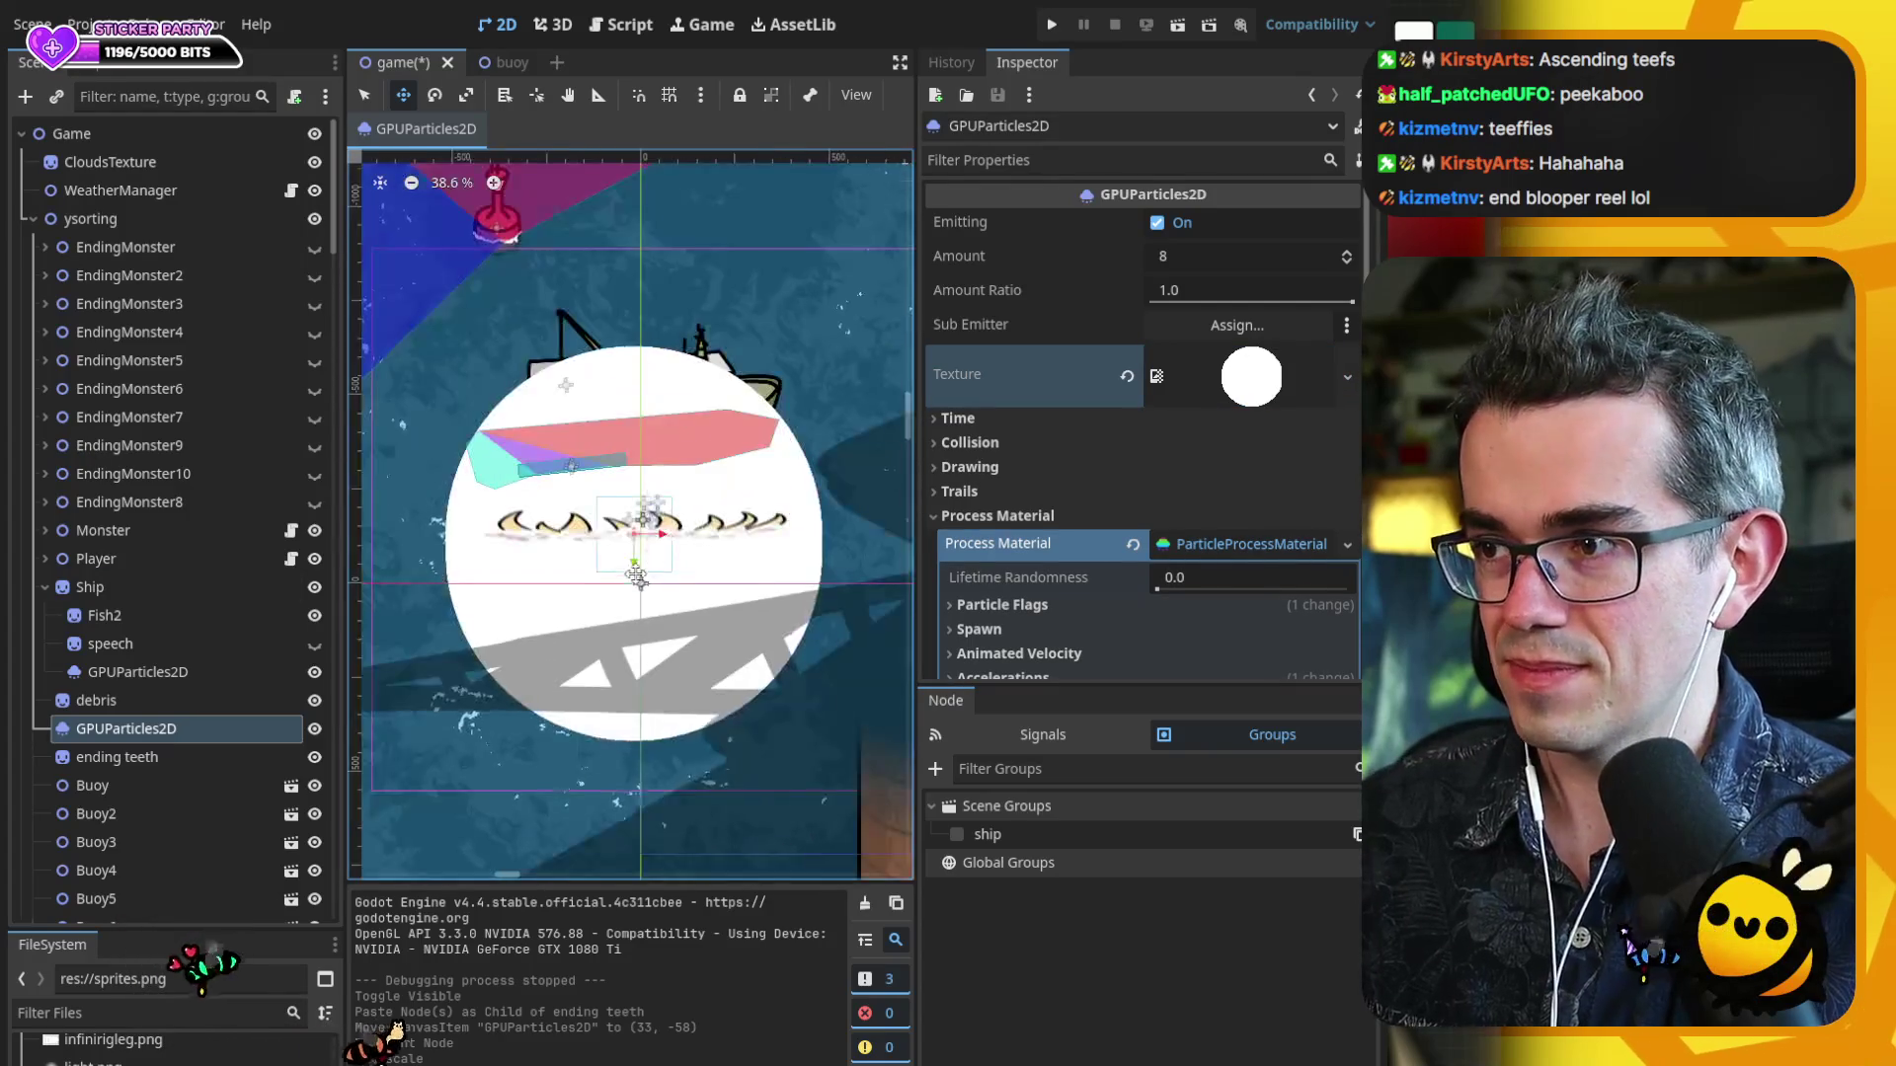
pyautogui.scroll(-1, 1047, 496)
pyautogui.scroll(-1, 1040, 397)
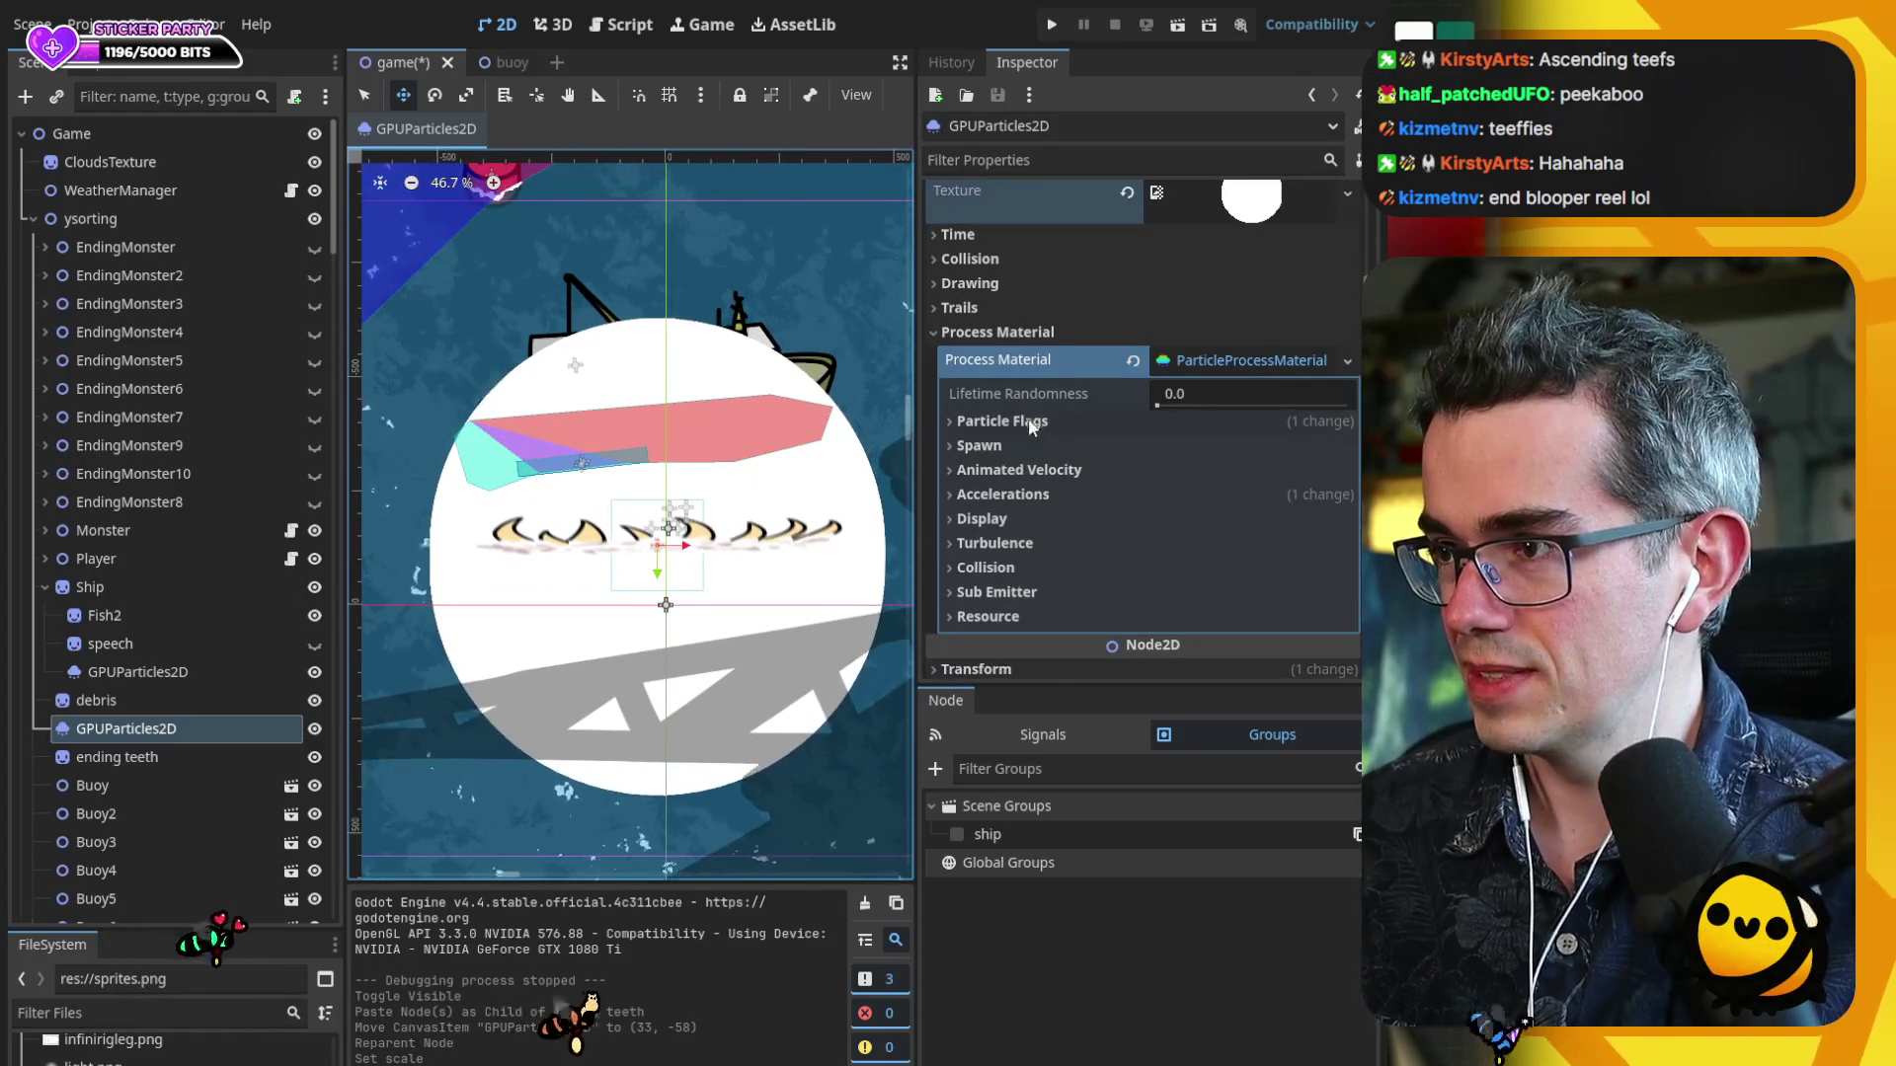
# - Set the particle display scale to min 0.01 and max 0.05
pyautogui.click(1023, 421)
pyautogui.click(1021, 421)
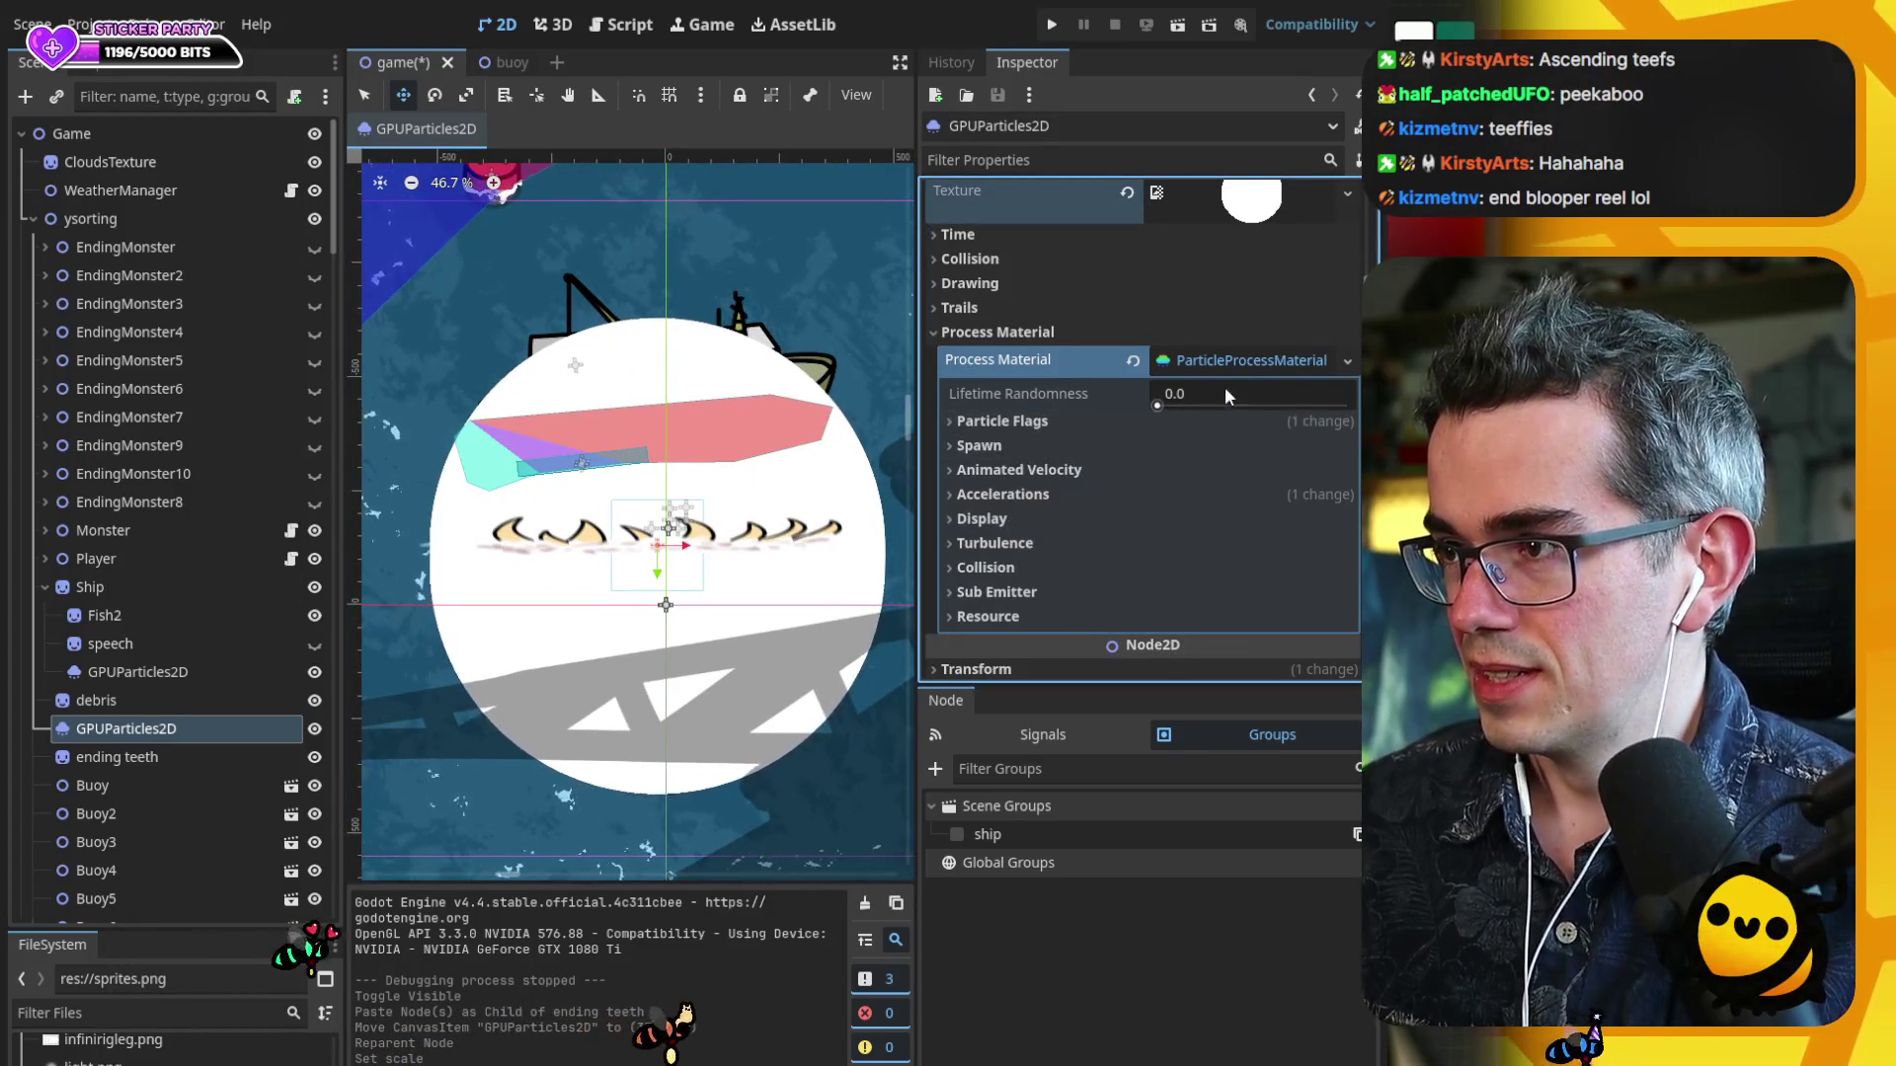
pyautogui.click(982, 519)
pyautogui.click(988, 543)
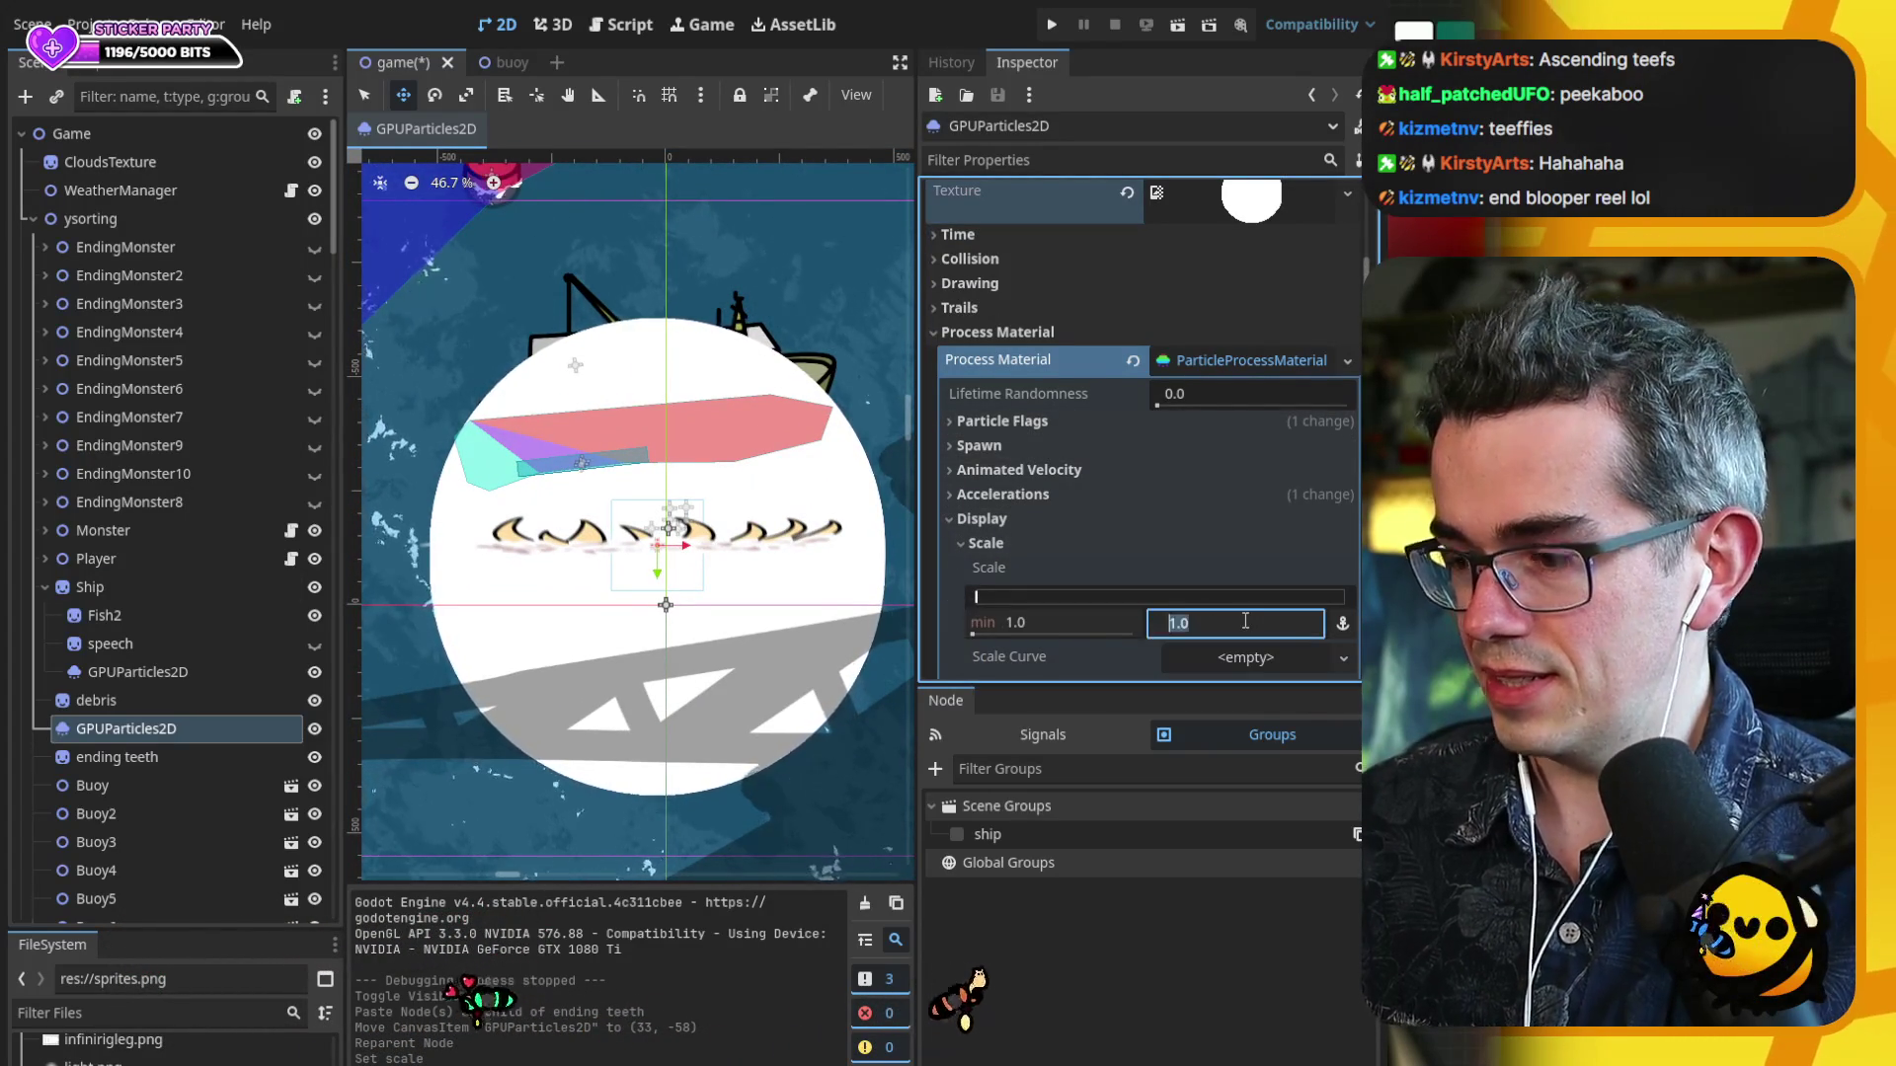
pyautogui.write('0.1')
pyautogui.press('Return')
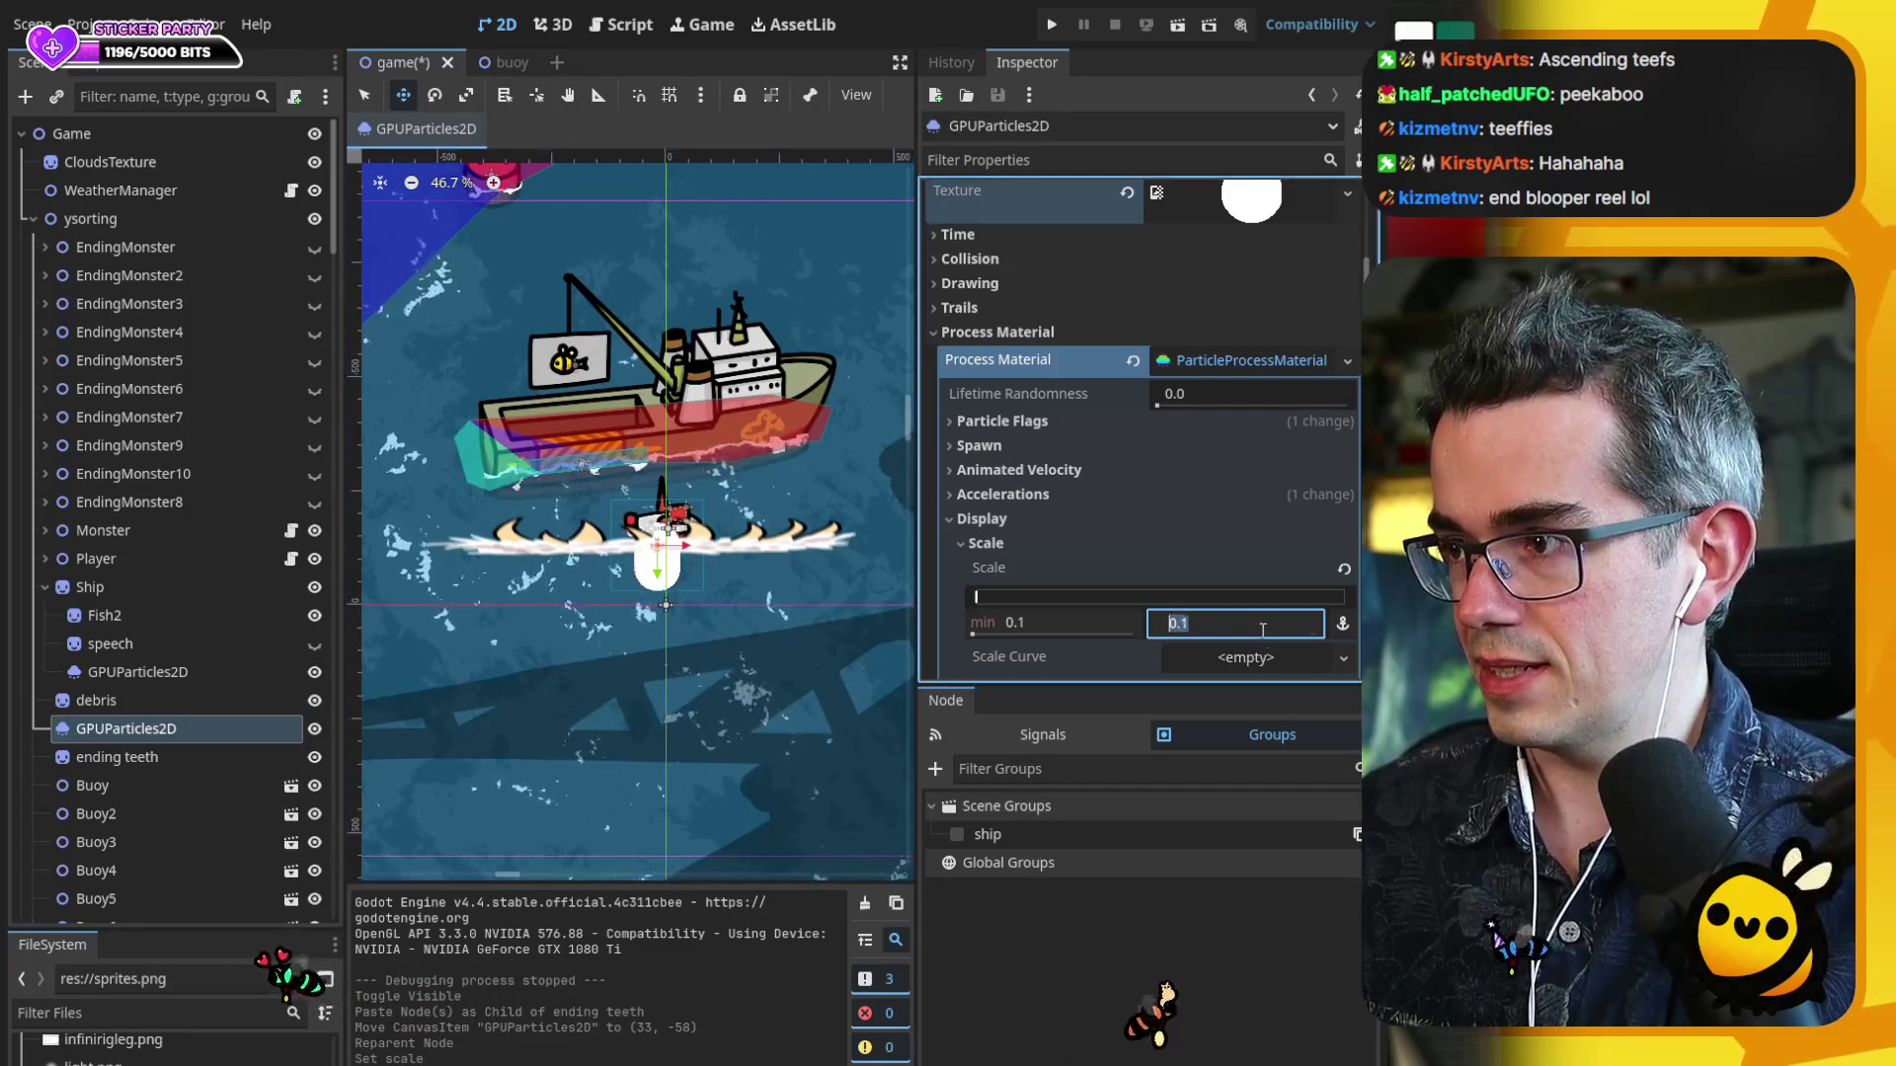
pyautogui.click(1091, 629)
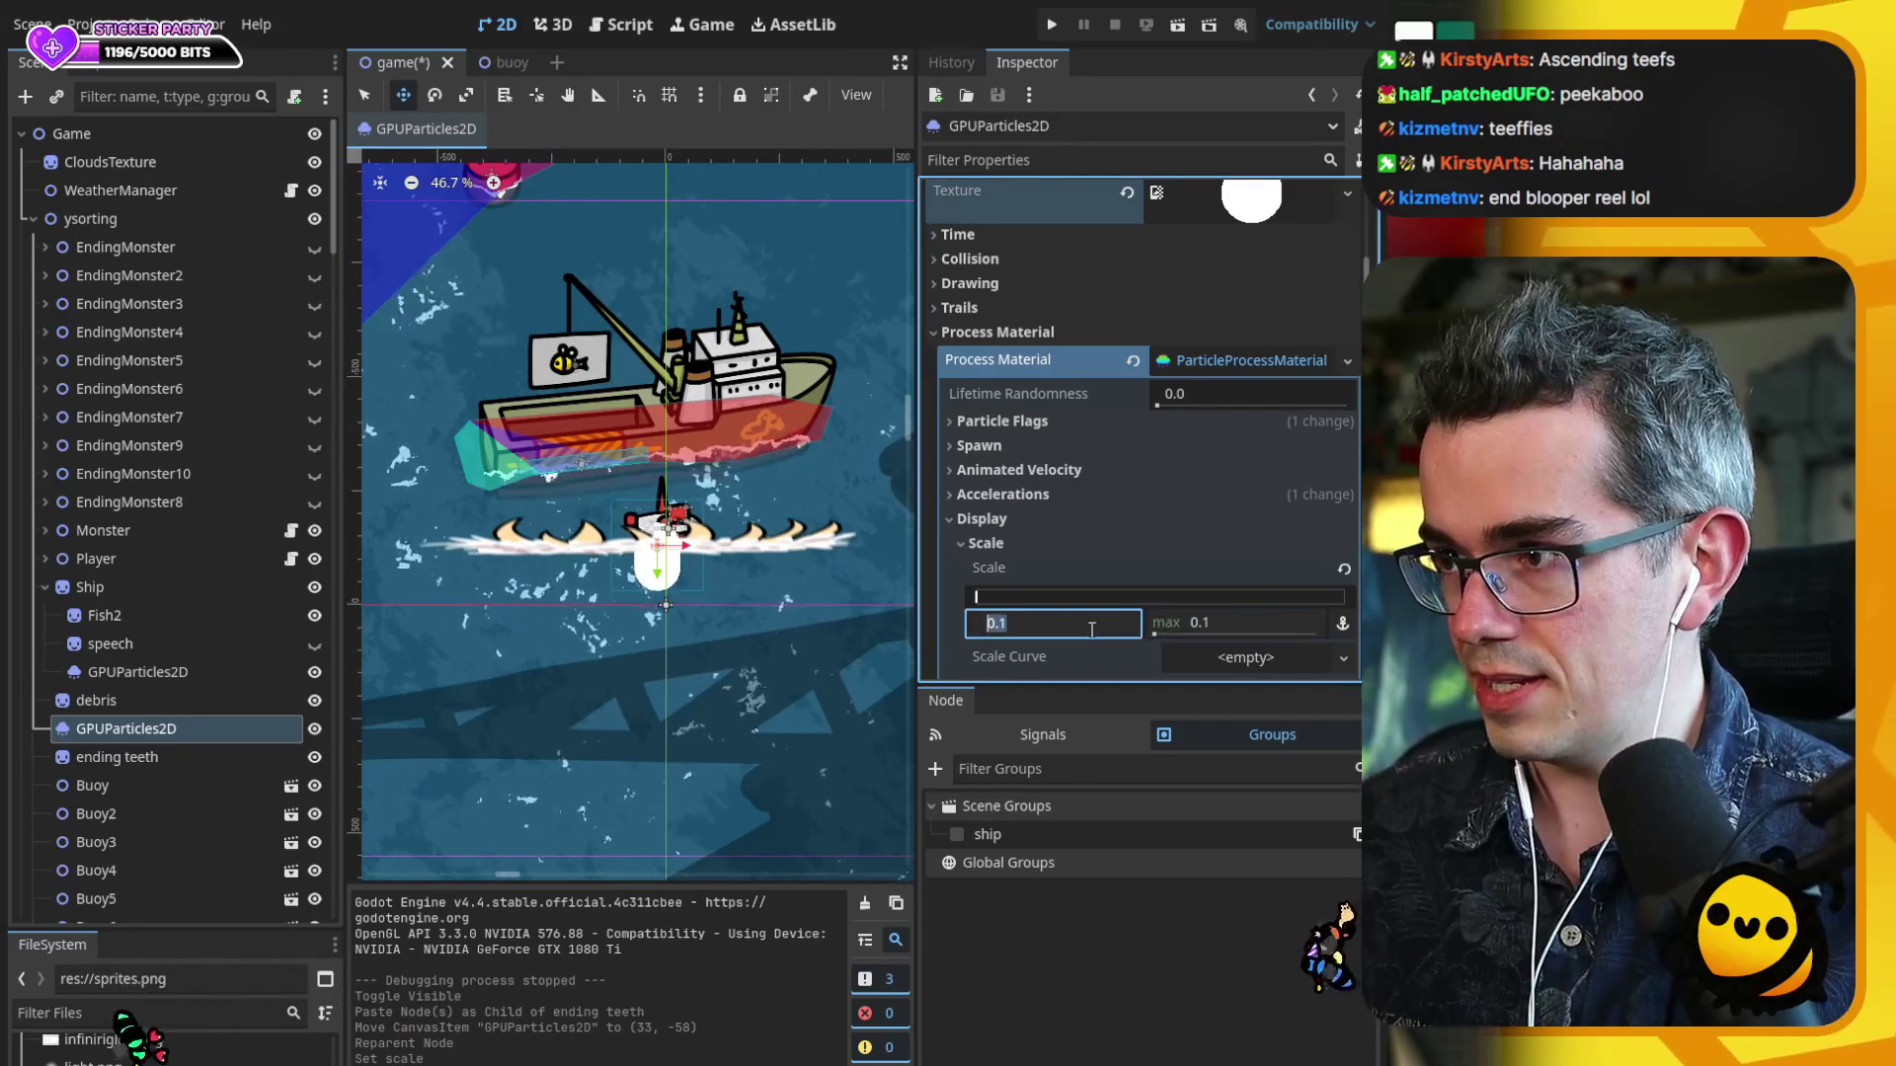
pyautogui.write('.03')
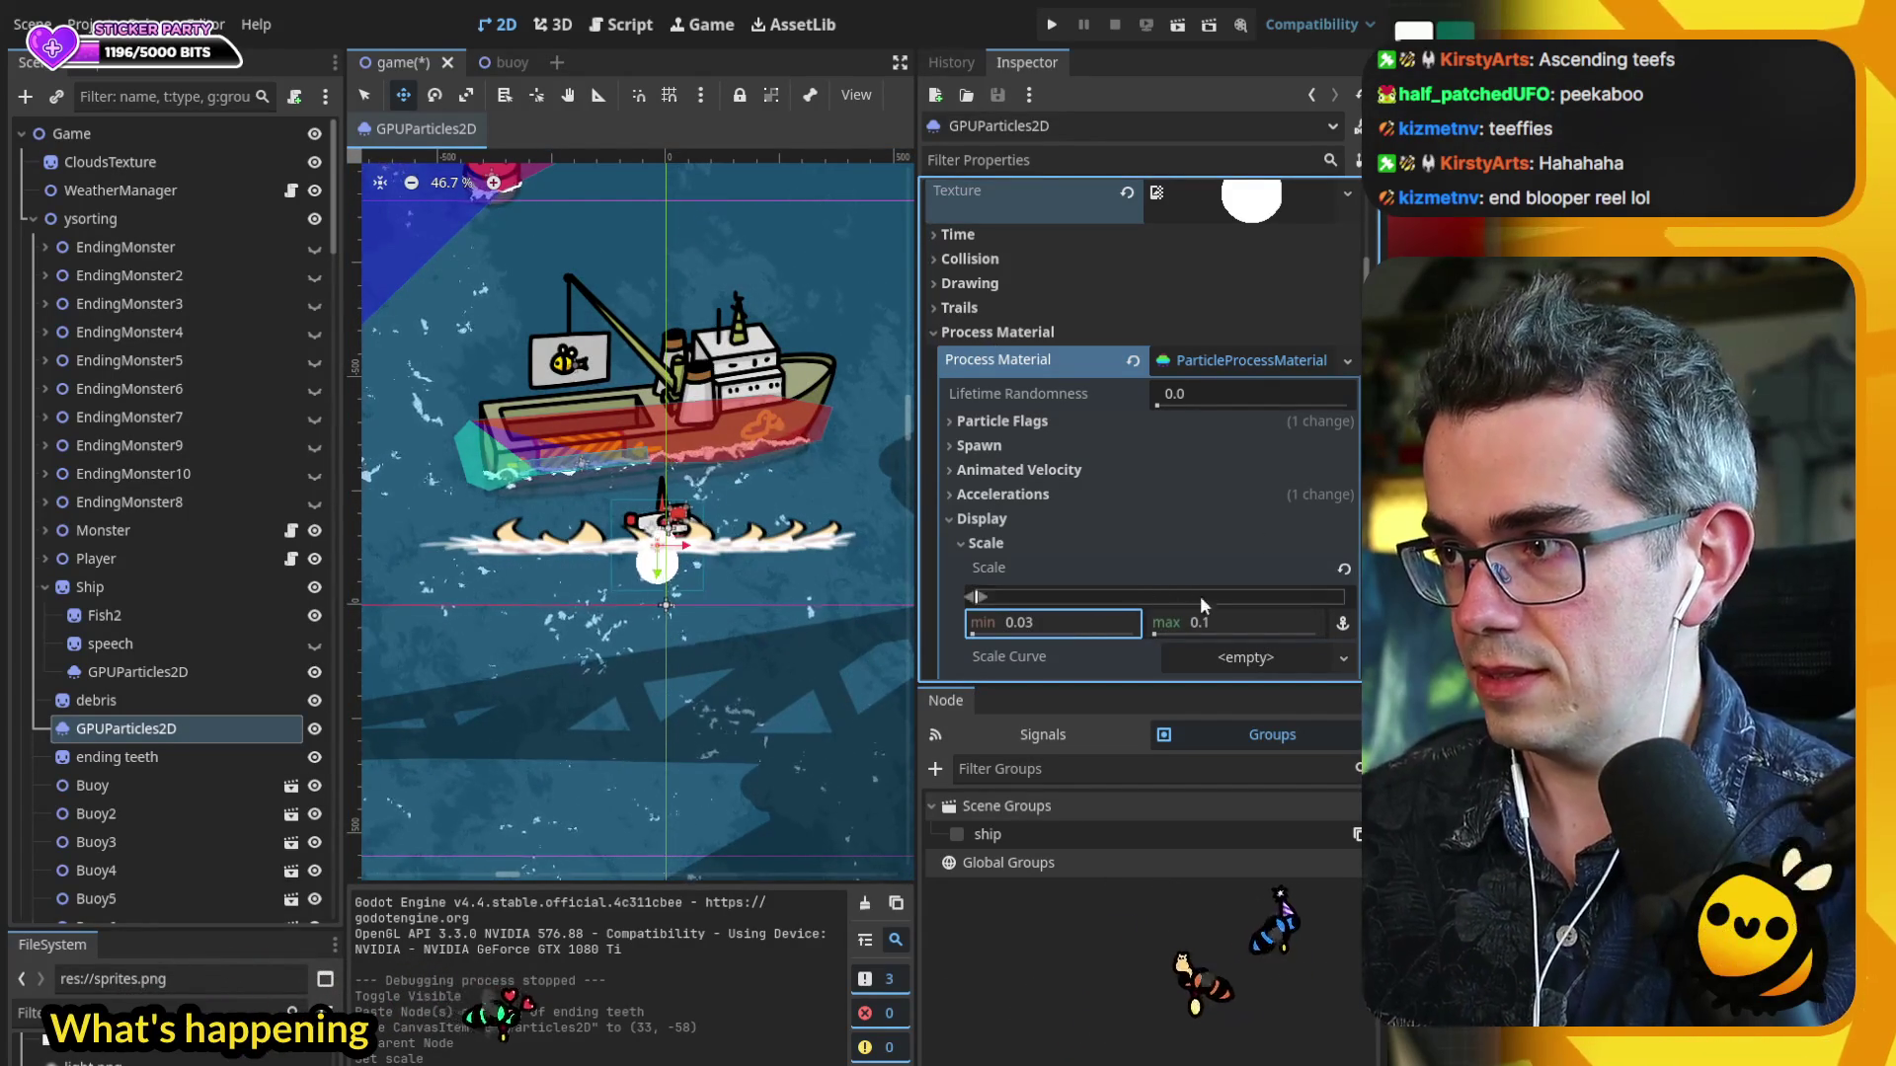
pyautogui.click(1246, 623)
pyautogui.write('5')
pyautogui.press('Return')
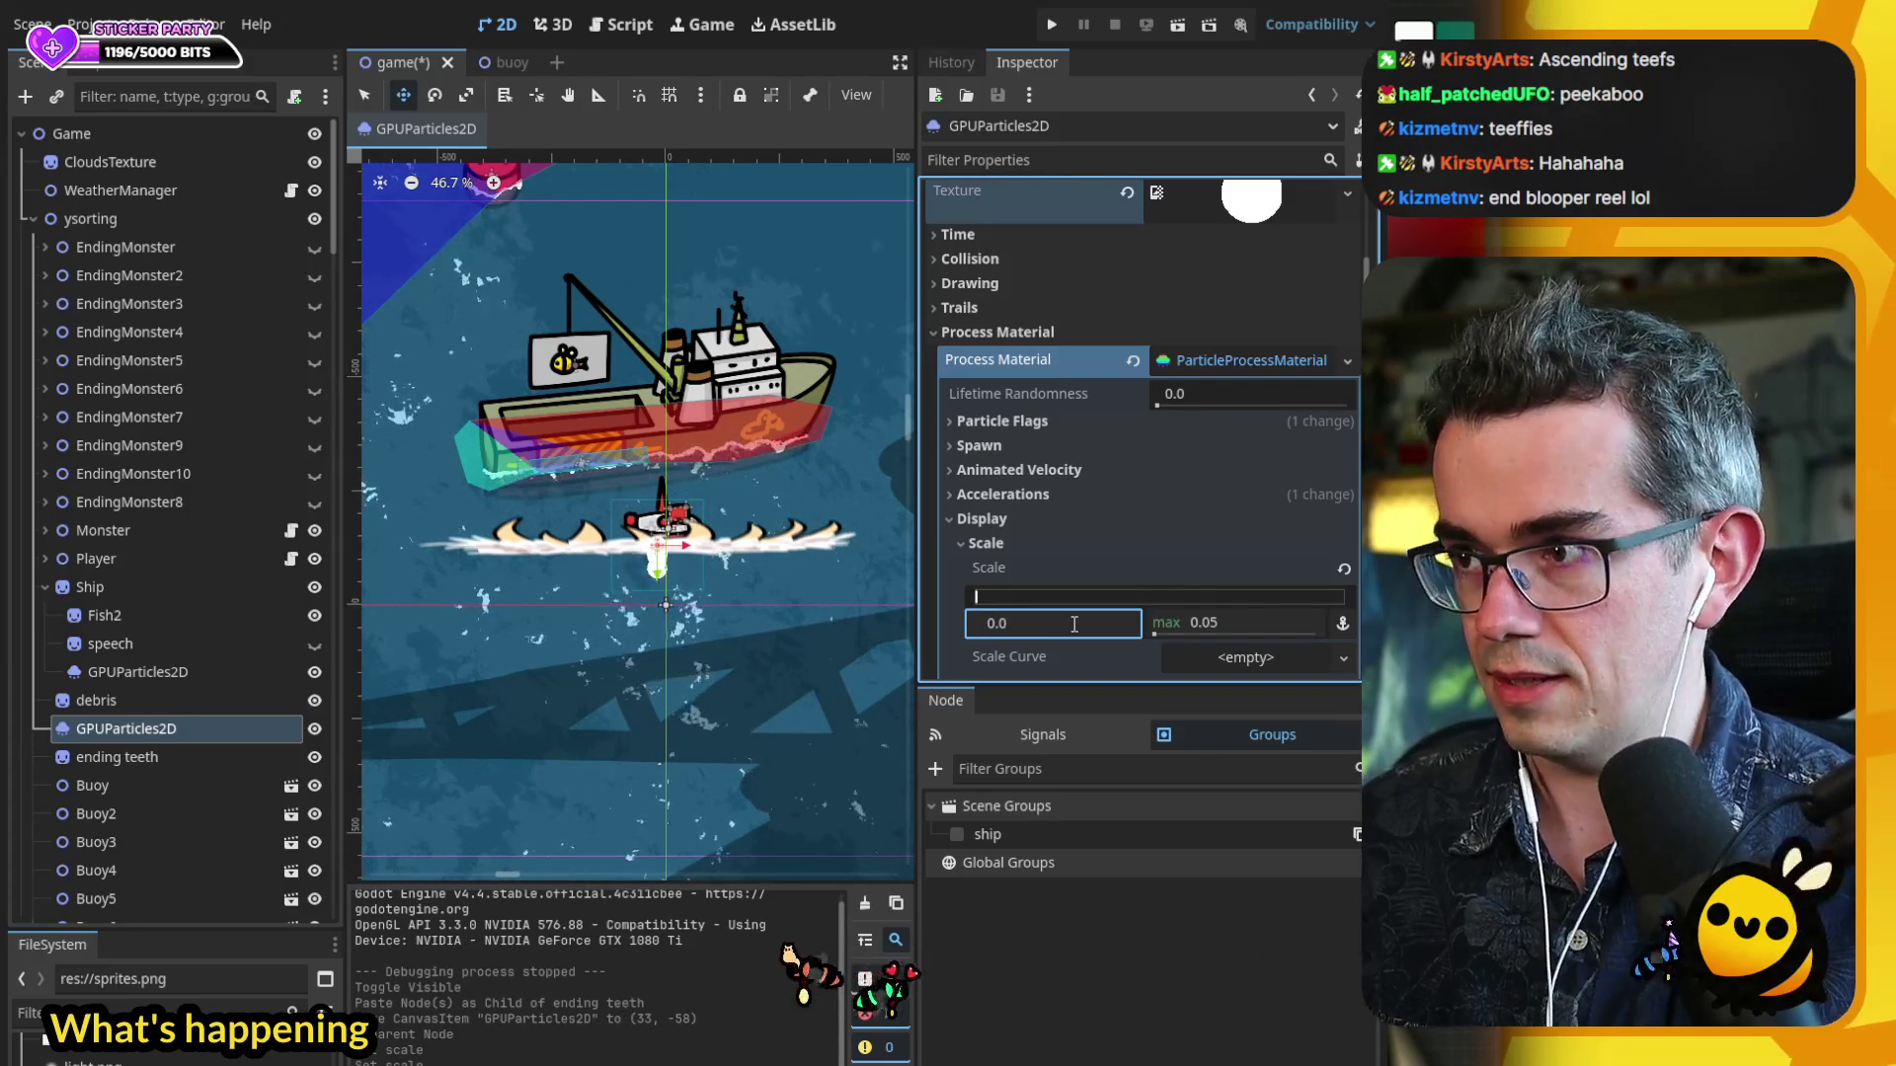
pyautogui.write('1')
pyautogui.click(988, 446)
pyautogui.scroll(-2, 1002, 441)
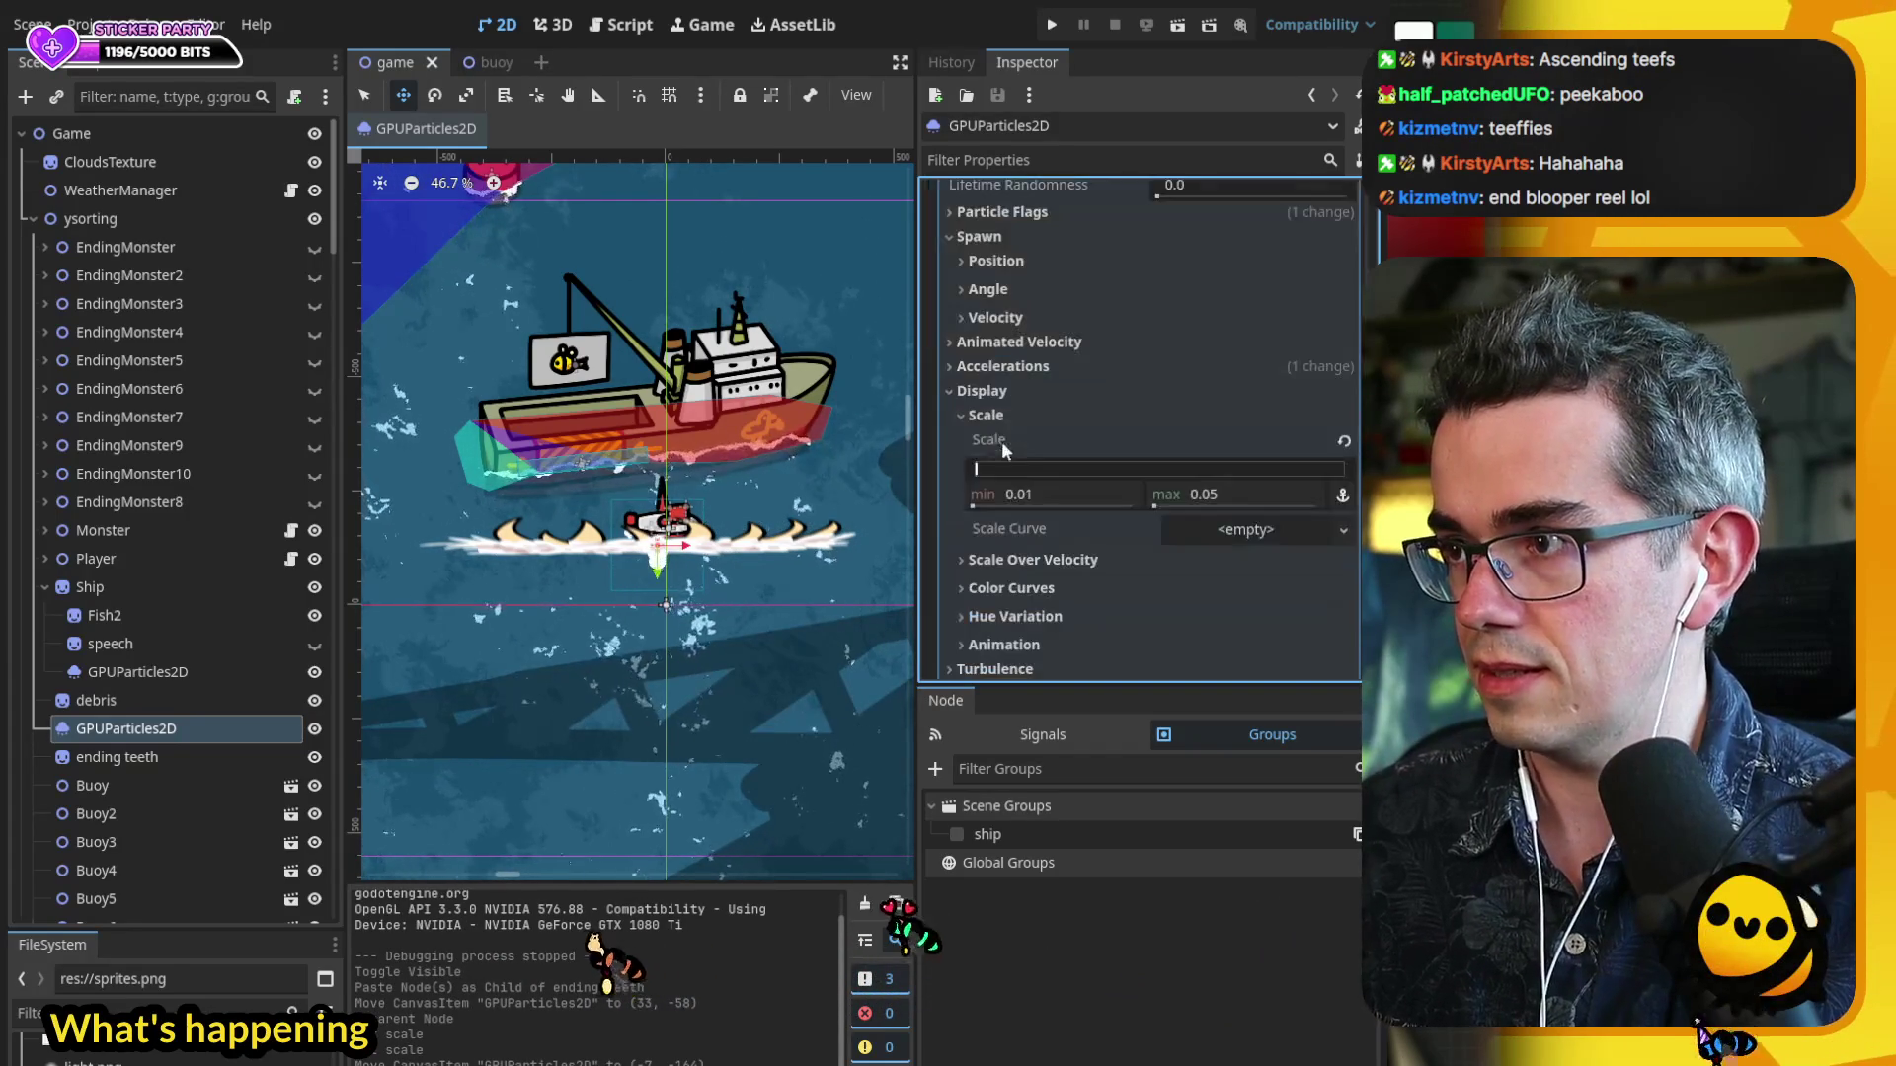
# - Make particles spawn from a box emission shape with an x extent of 500
pyautogui.scroll(1, 747, 576)
pyautogui.scroll(2, 1009, 425)
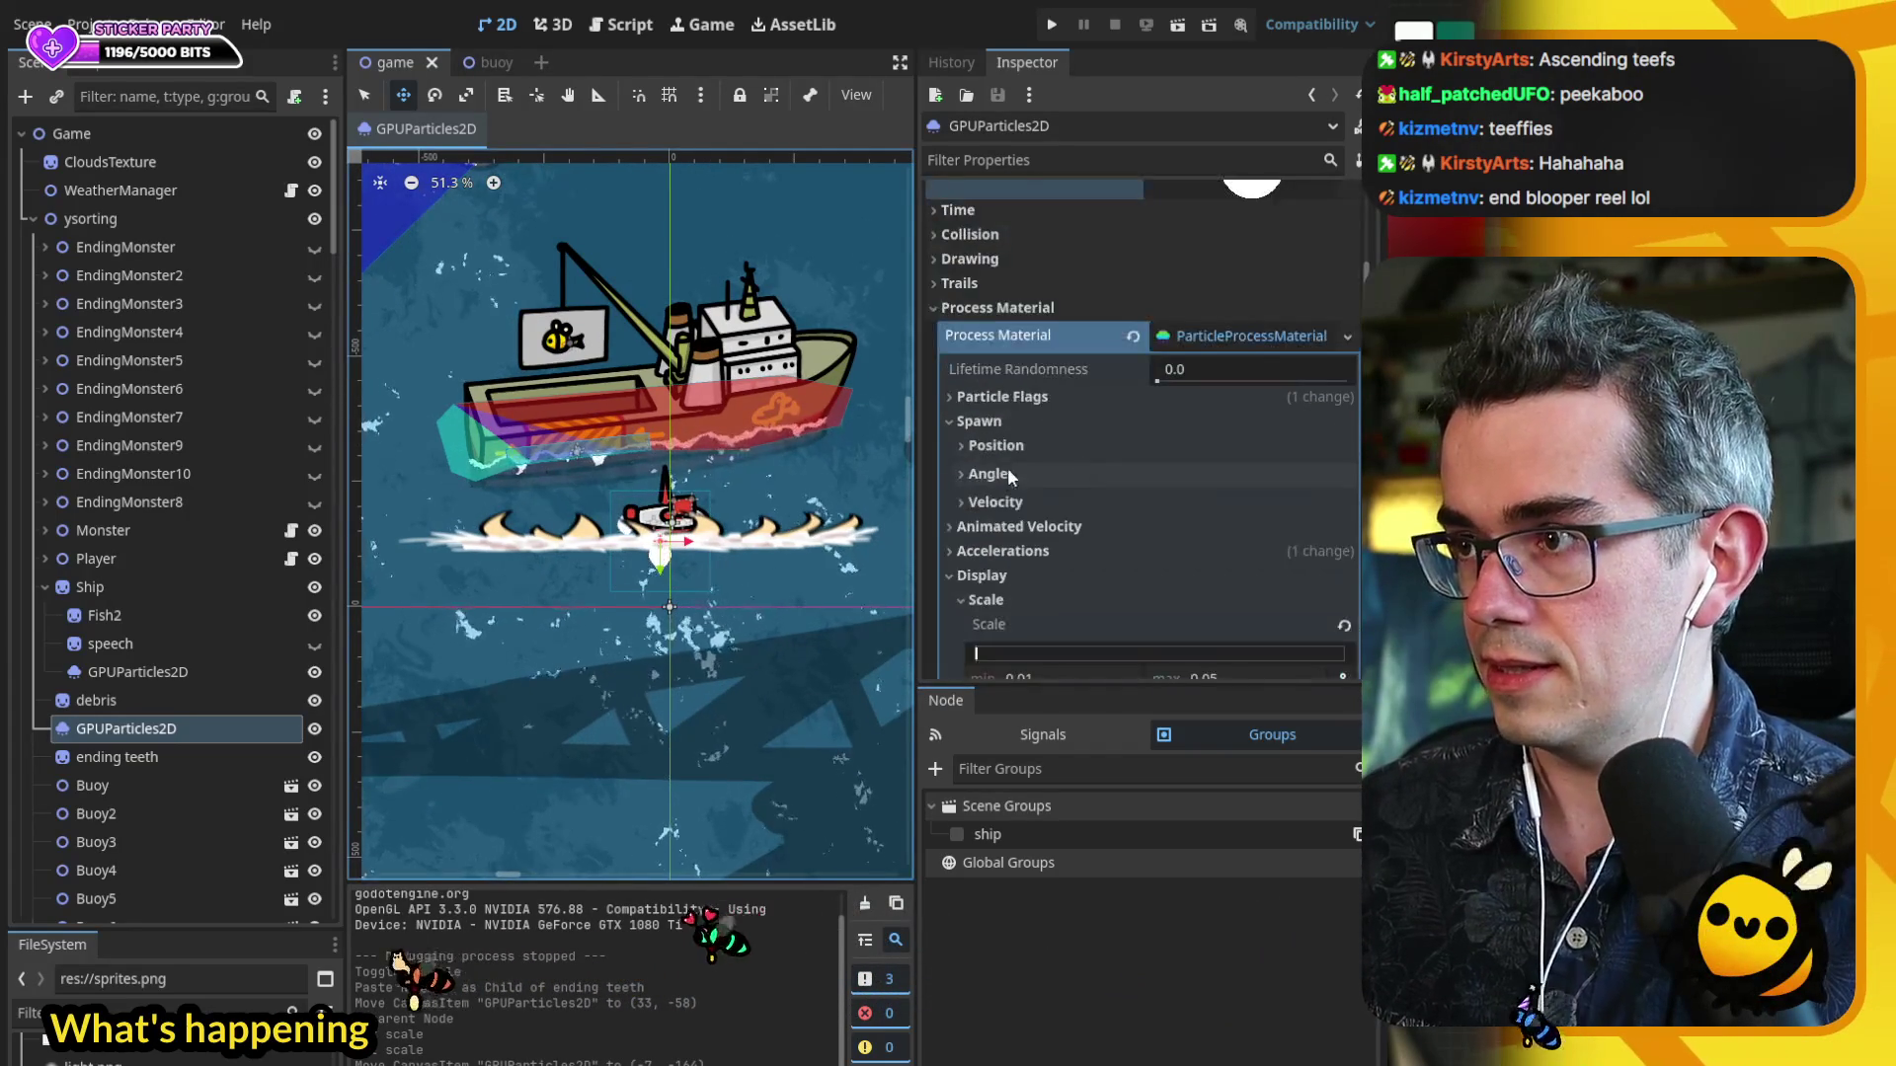
pyautogui.click(1021, 447)
pyautogui.scroll(-3, 1095, 435)
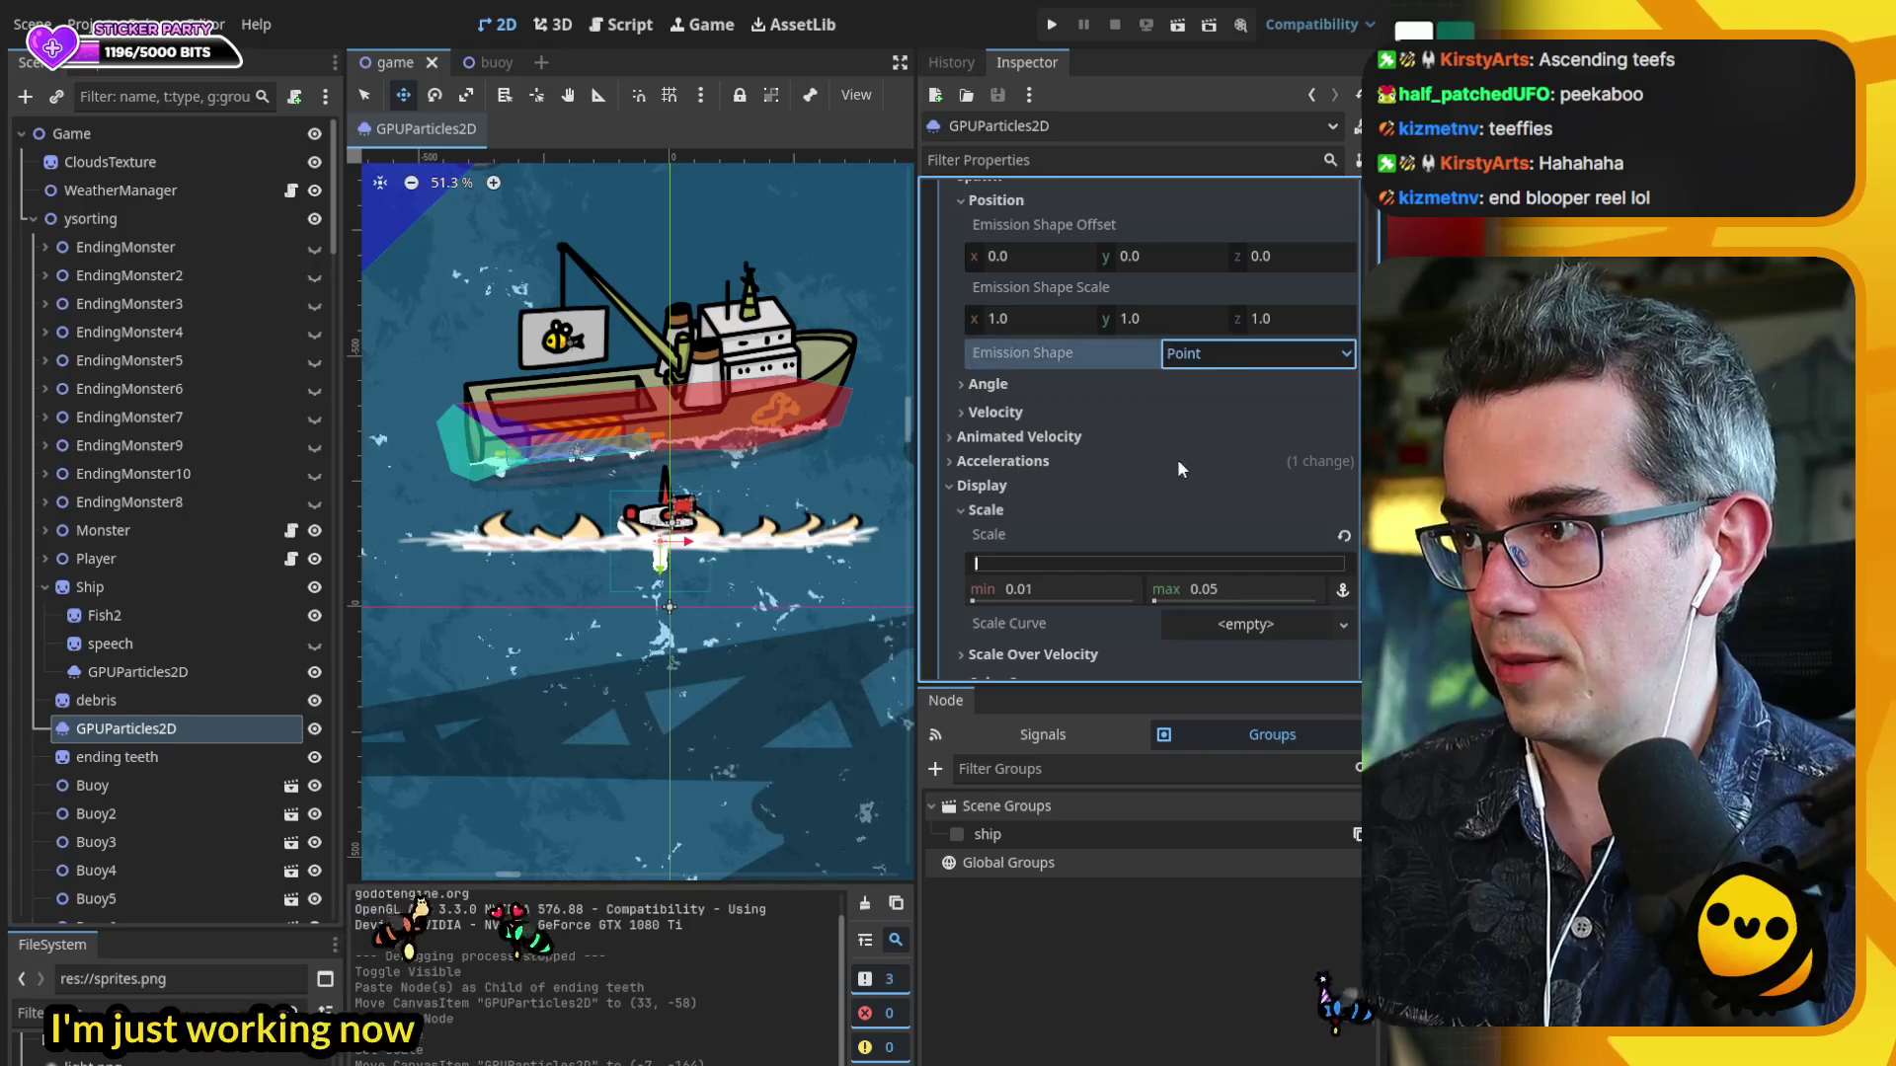
pyautogui.click(1213, 354)
pyautogui.click(1213, 400)
pyautogui.click(1256, 353)
pyautogui.click(1215, 449)
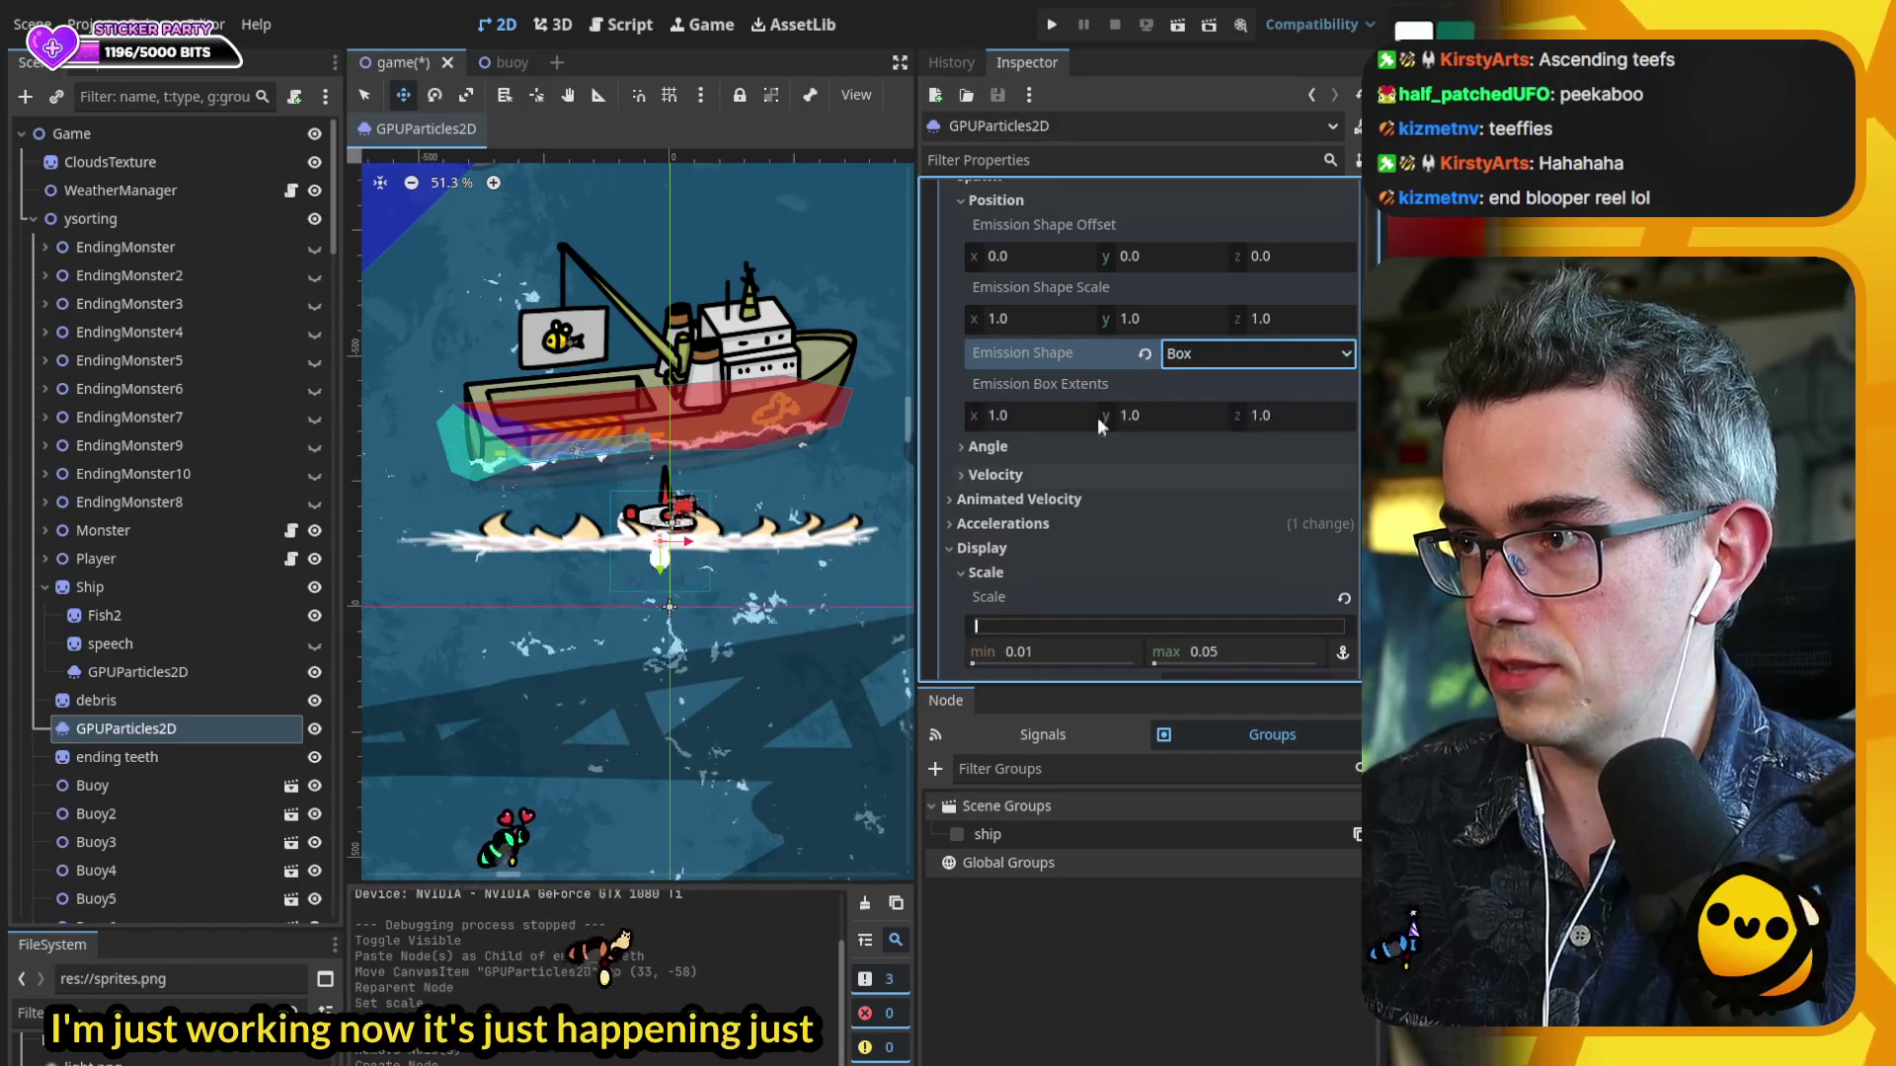
pyautogui.click(1029, 414)
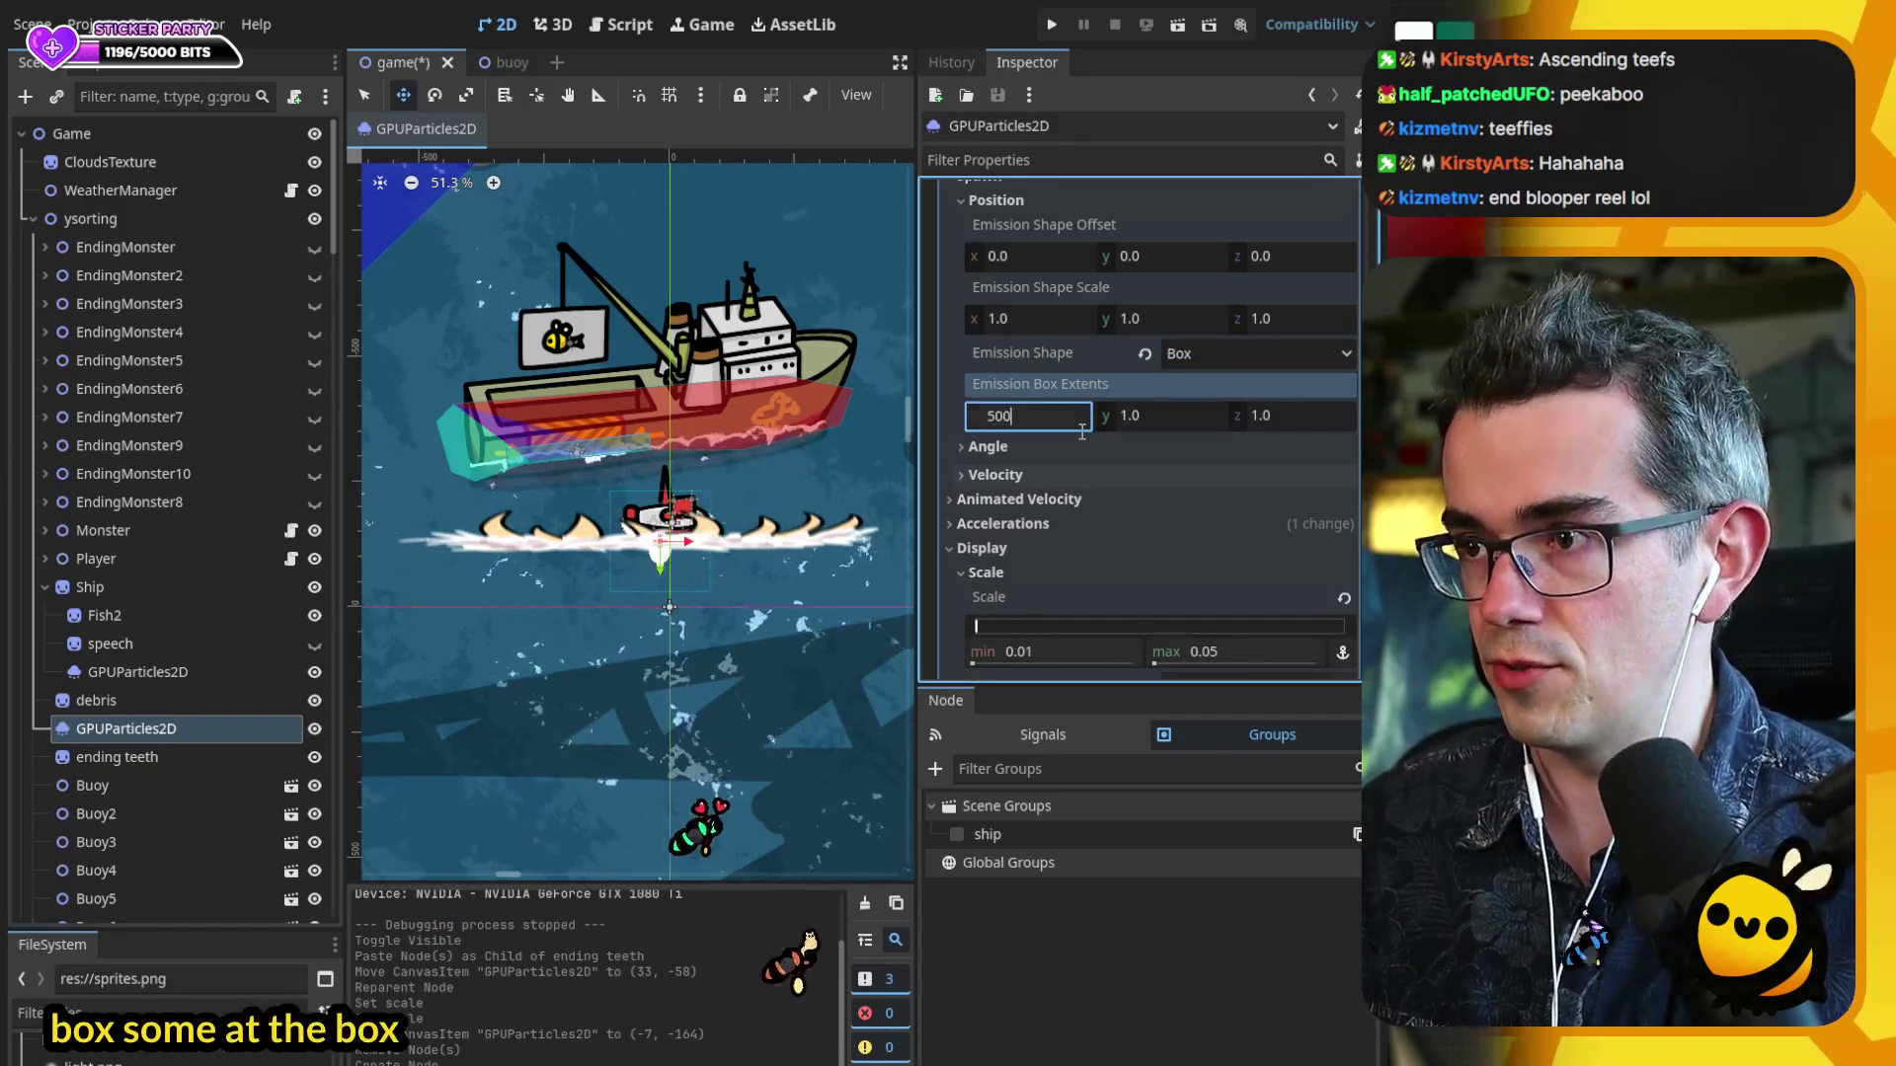
pyautogui.press('Return')
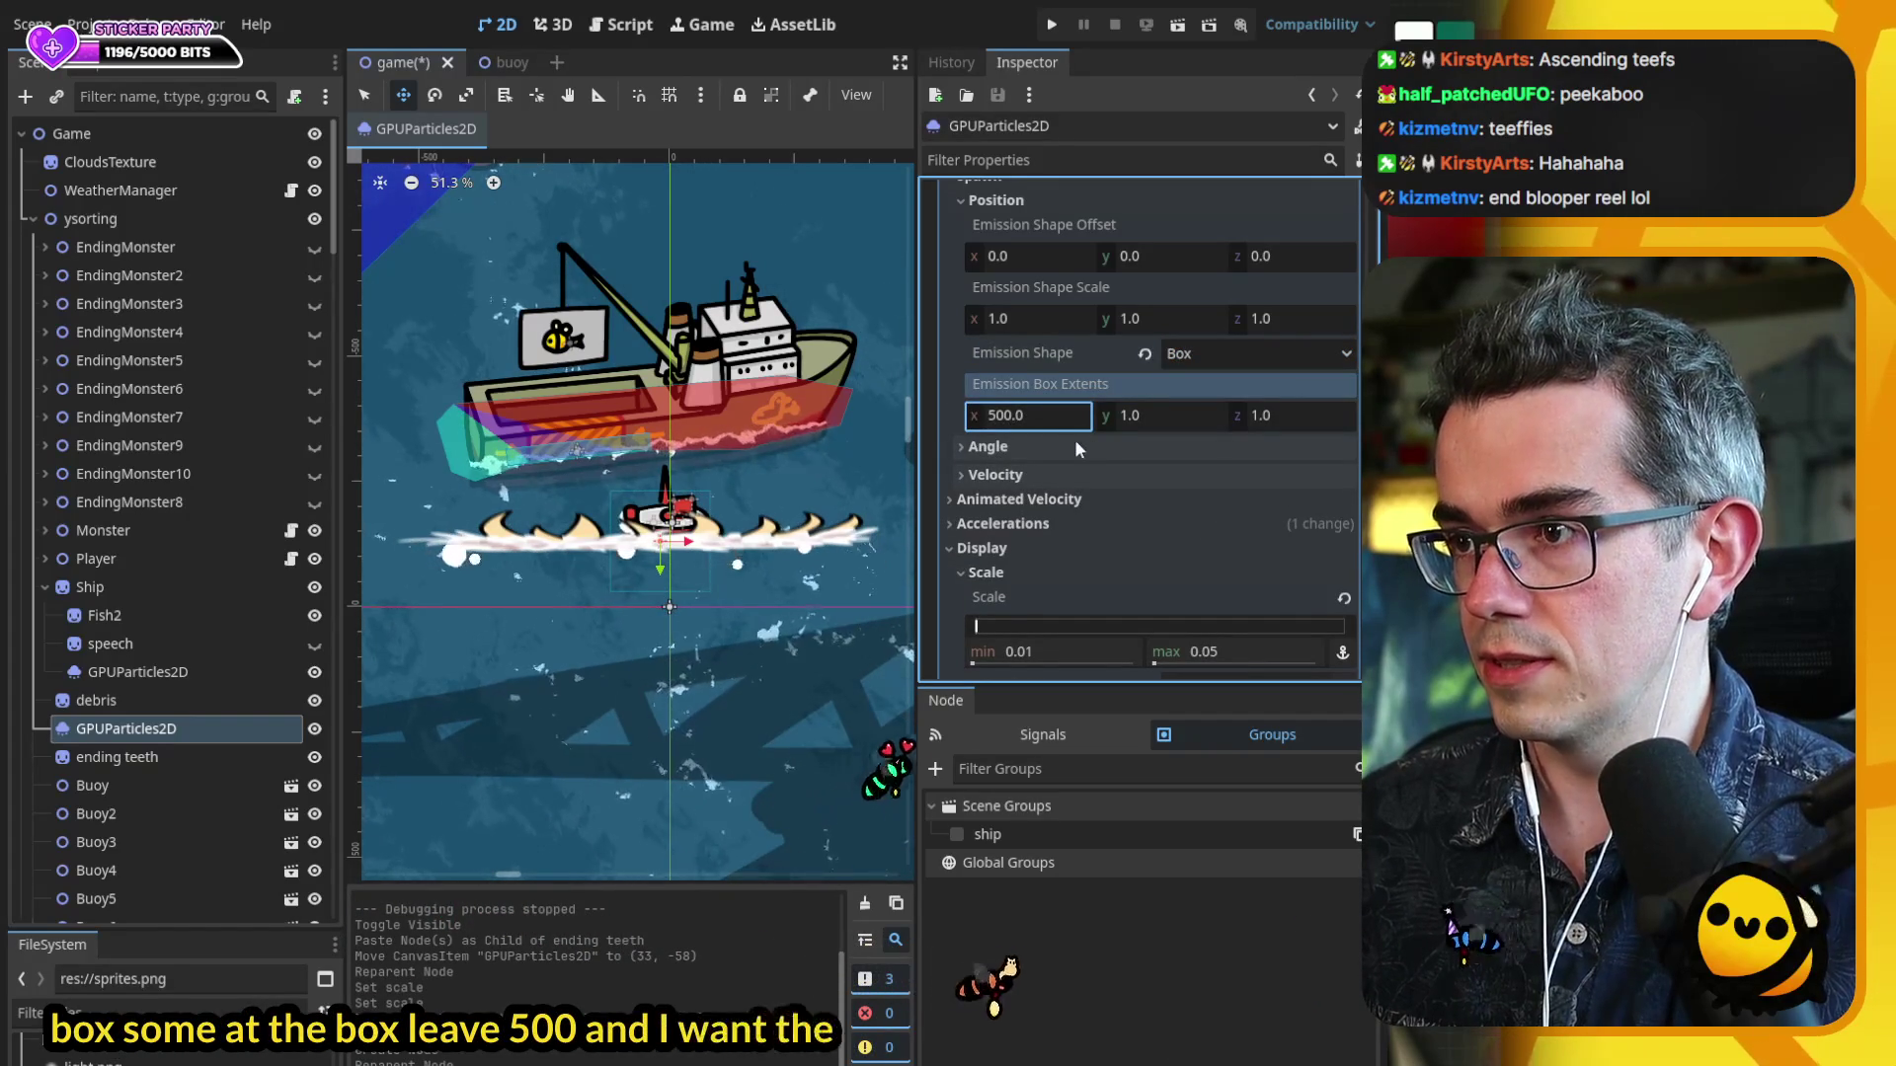
# - Set initial velocity to 500 and point the emission direction upward at (0, -1)
pyautogui.scroll(-5, 1027, 489)
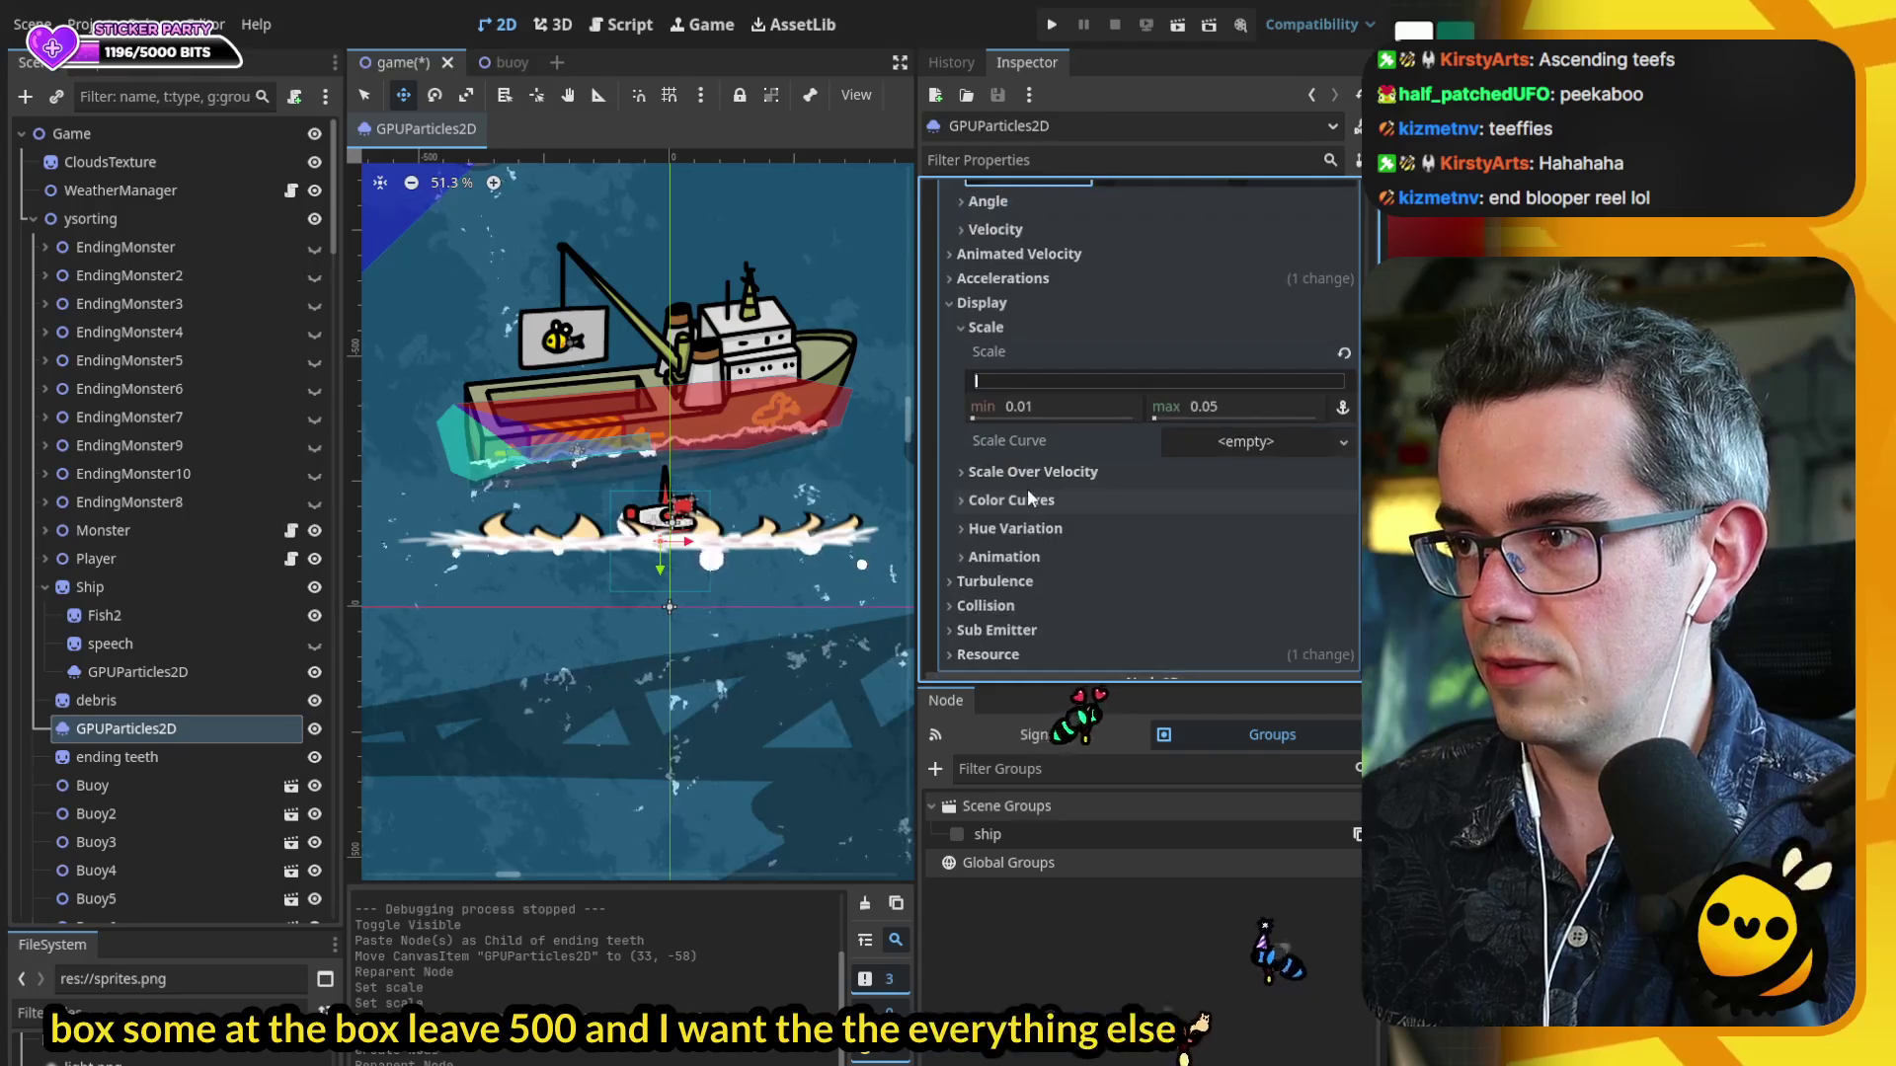
pyautogui.scroll(-3, 1030, 498)
pyautogui.scroll(9, 1031, 508)
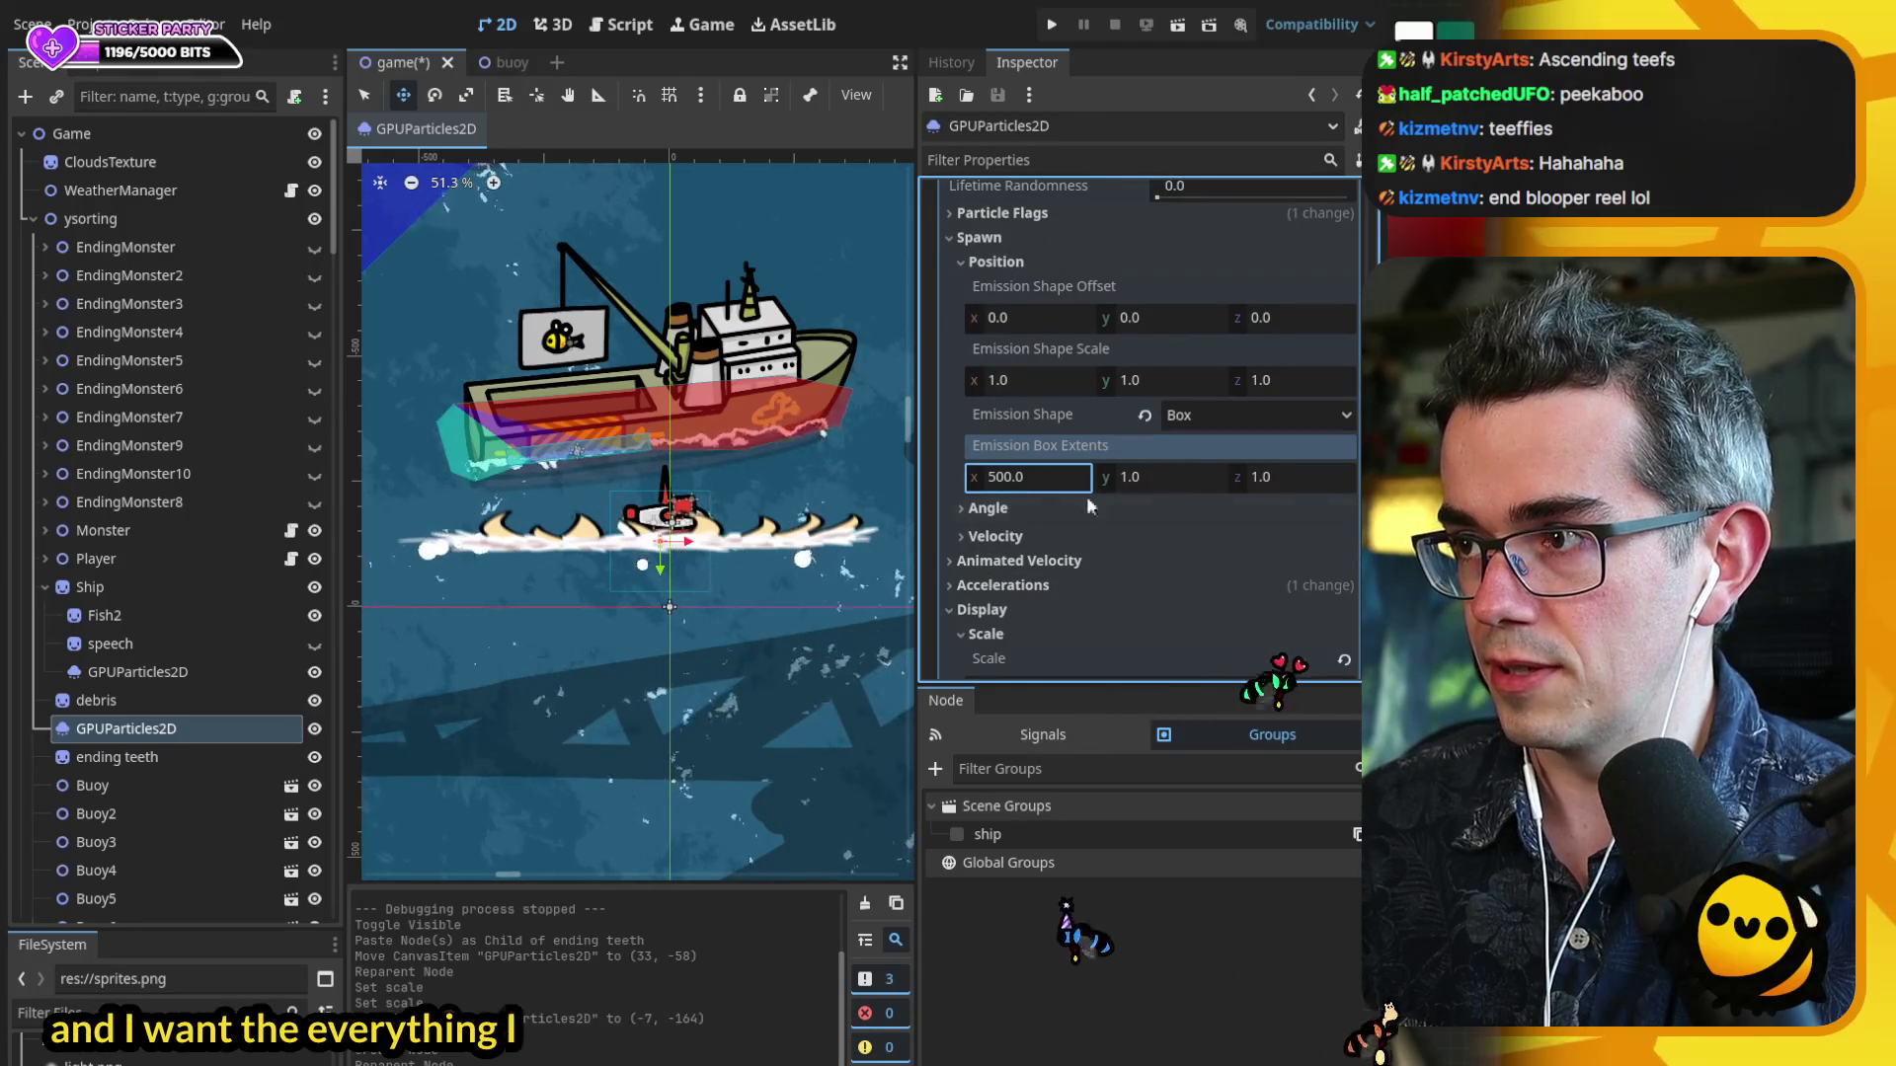
pyautogui.click(987, 507)
pyautogui.scroll(-6, 1014, 494)
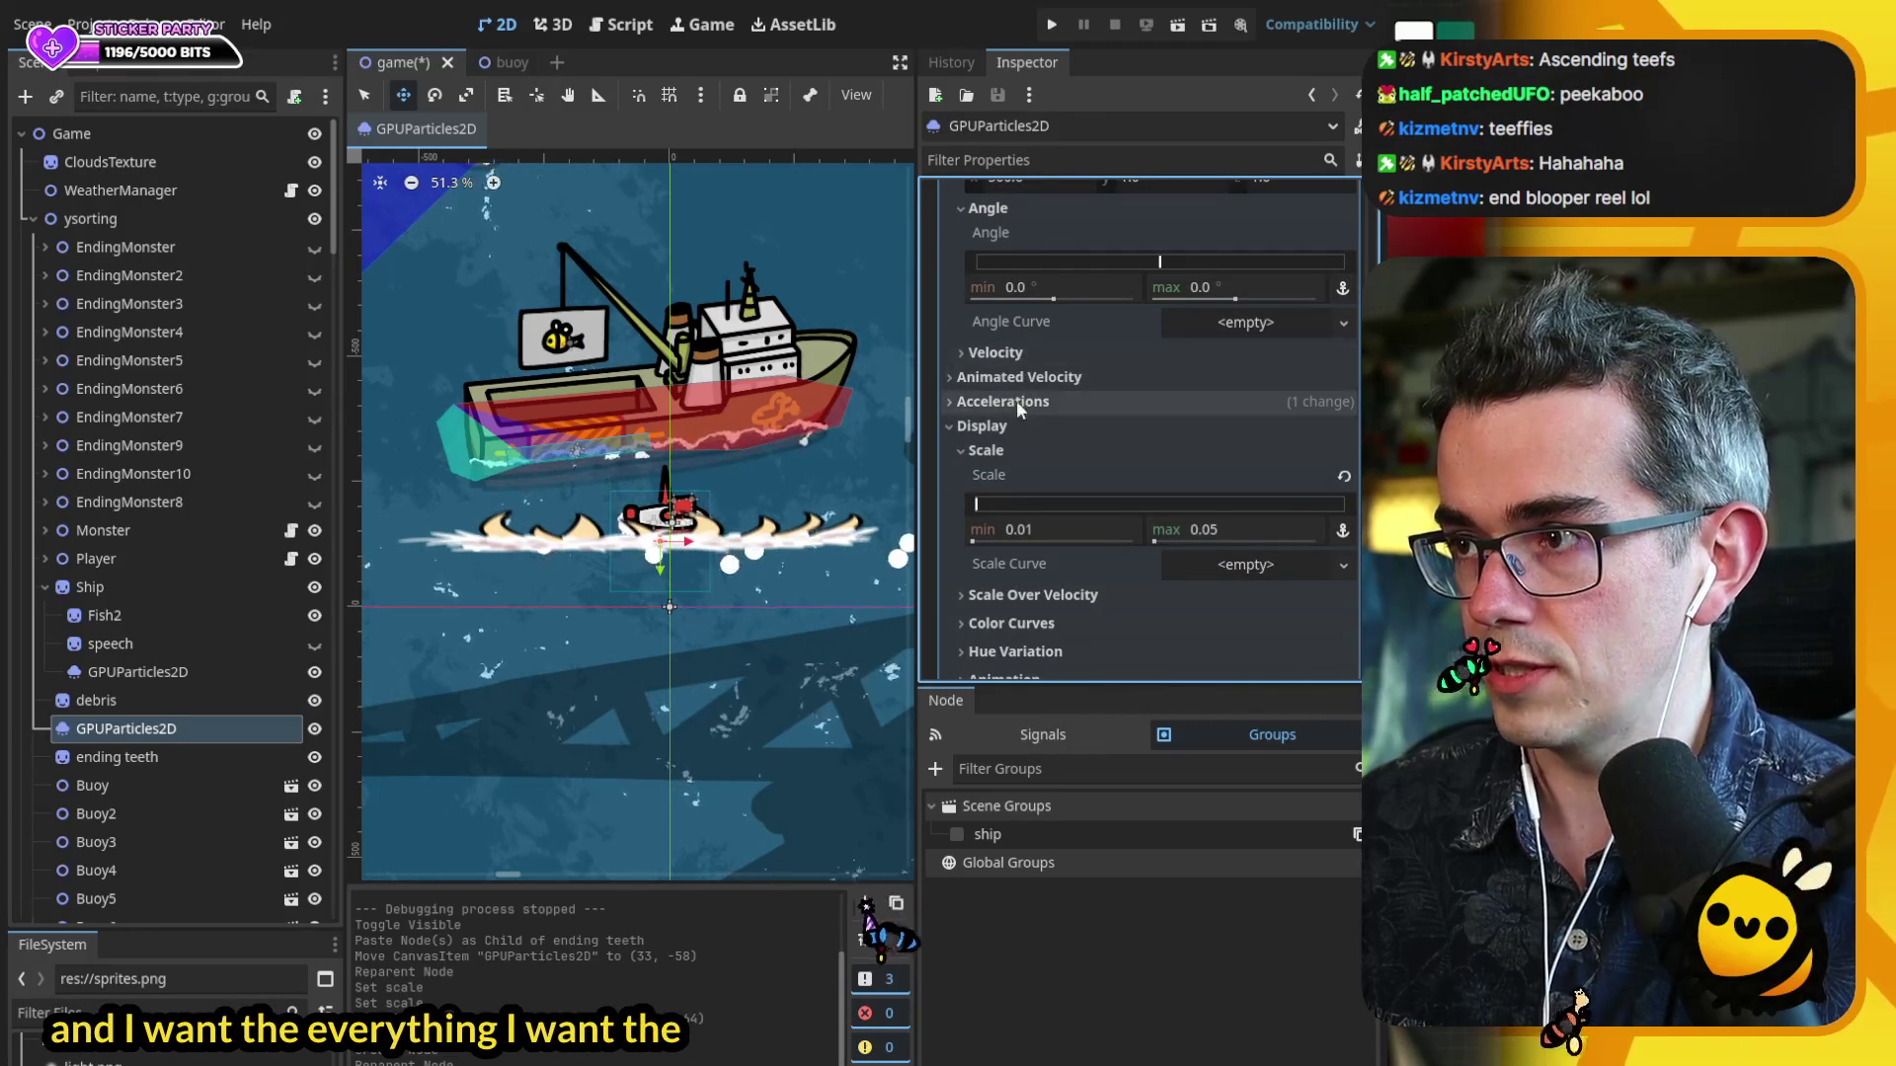
pyautogui.click(1021, 356)
pyautogui.scroll(1, 1025, 366)
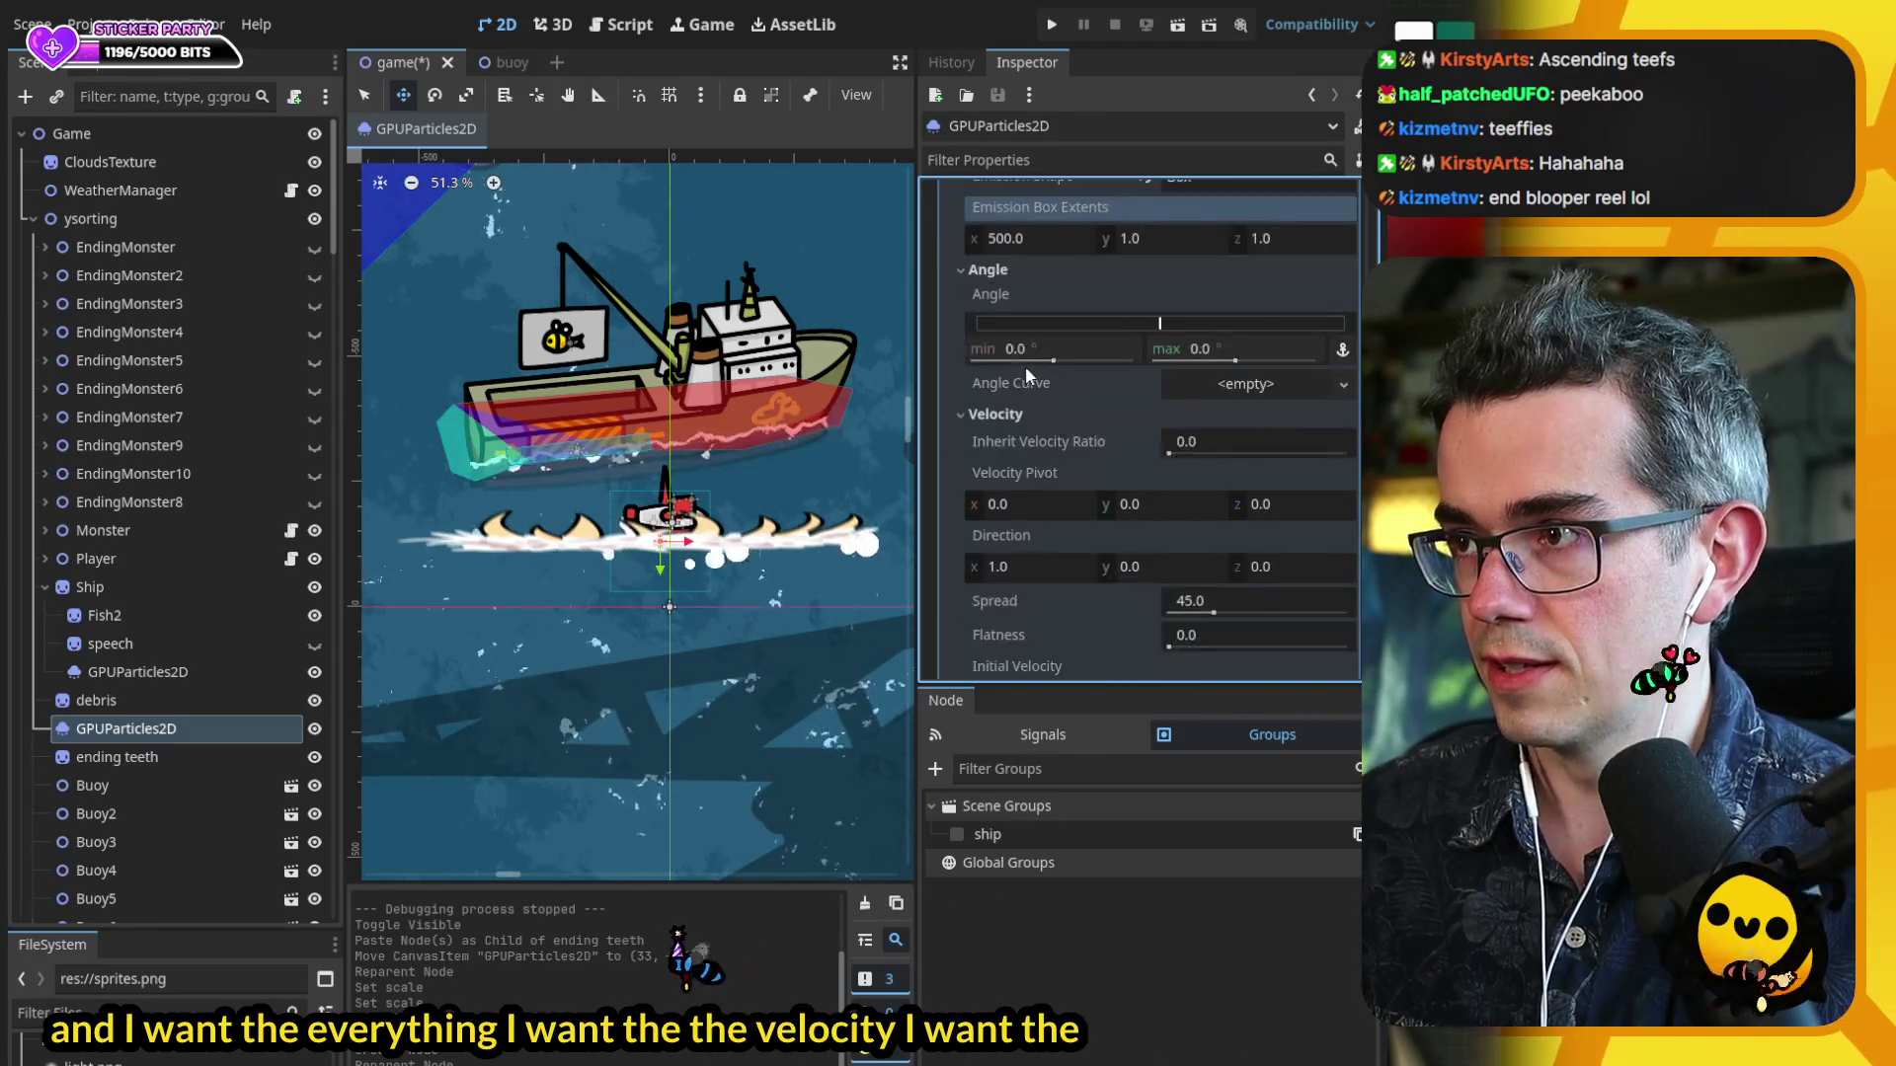
pyautogui.scroll(1, 1025, 366)
pyautogui.click(1005, 345)
pyautogui.scroll(-2, 1099, 572)
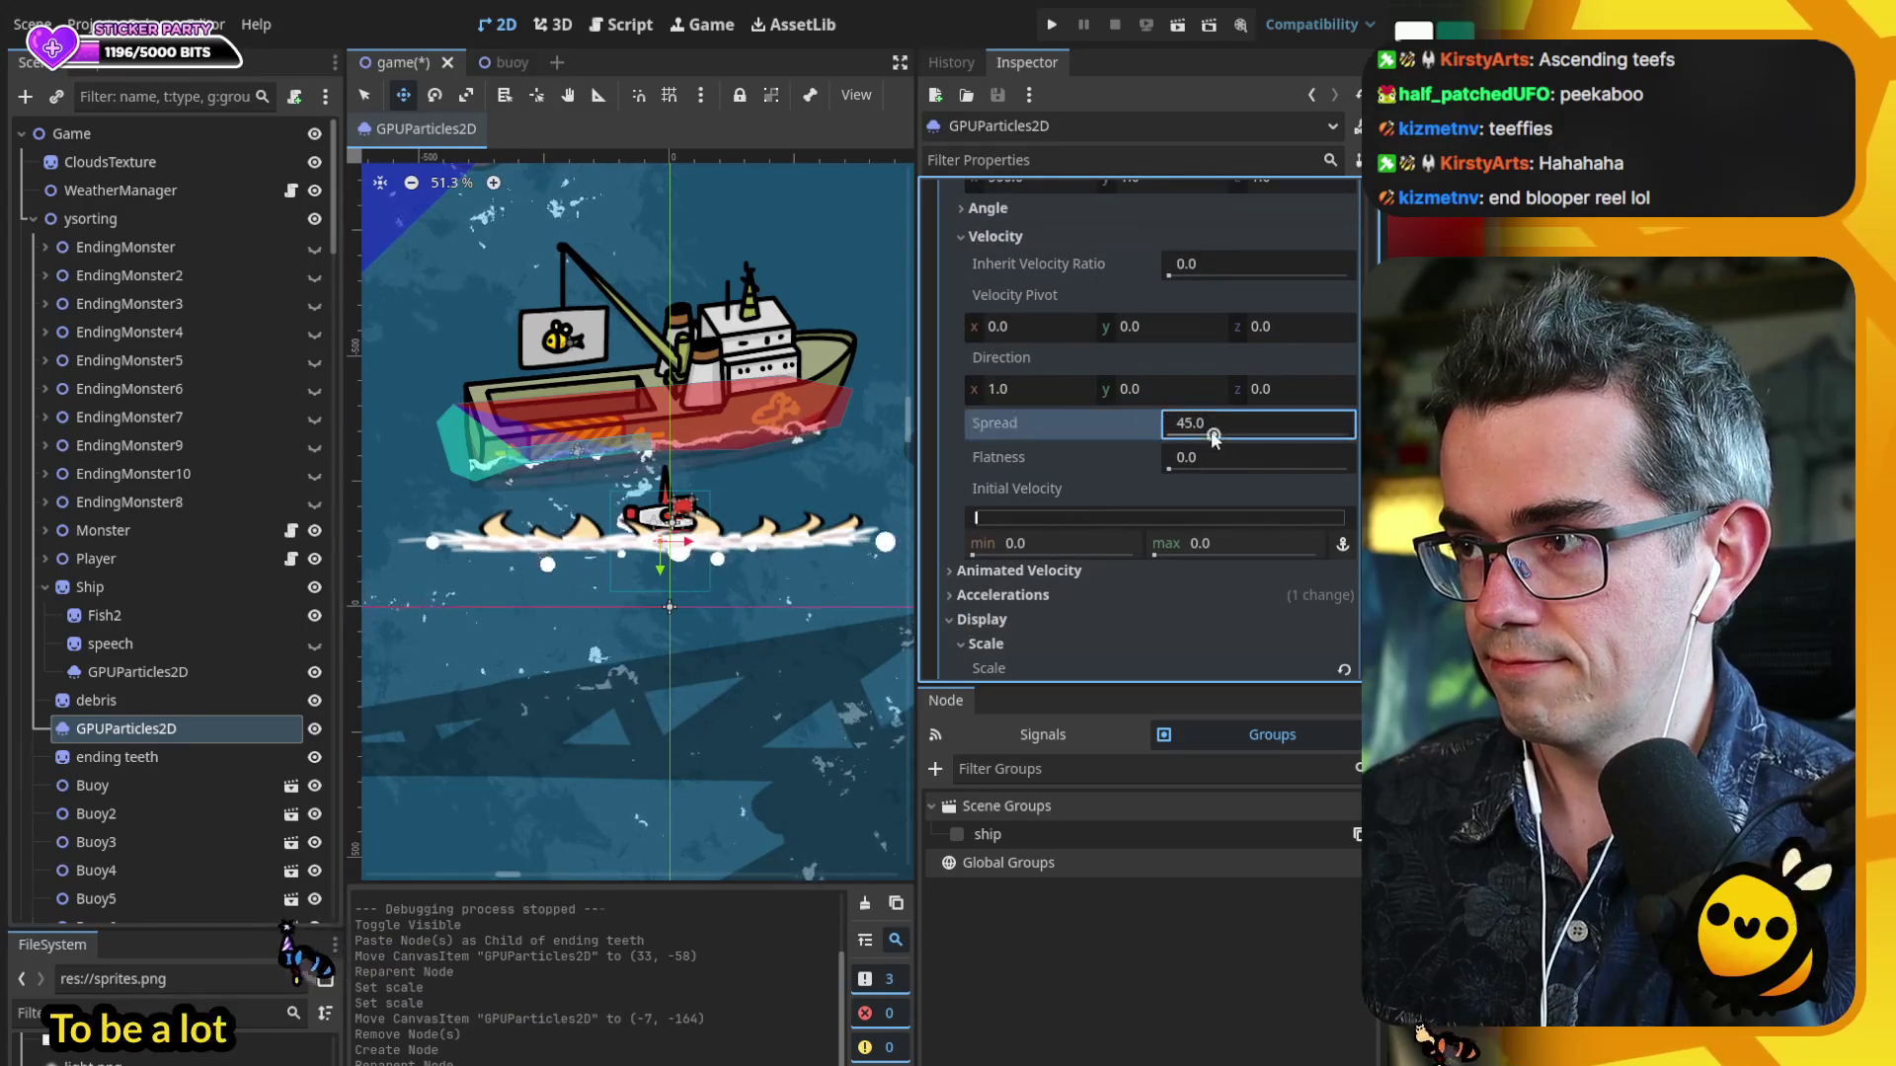
pyautogui.moveTo(1211, 434); pyautogui.dragTo(1195, 436)
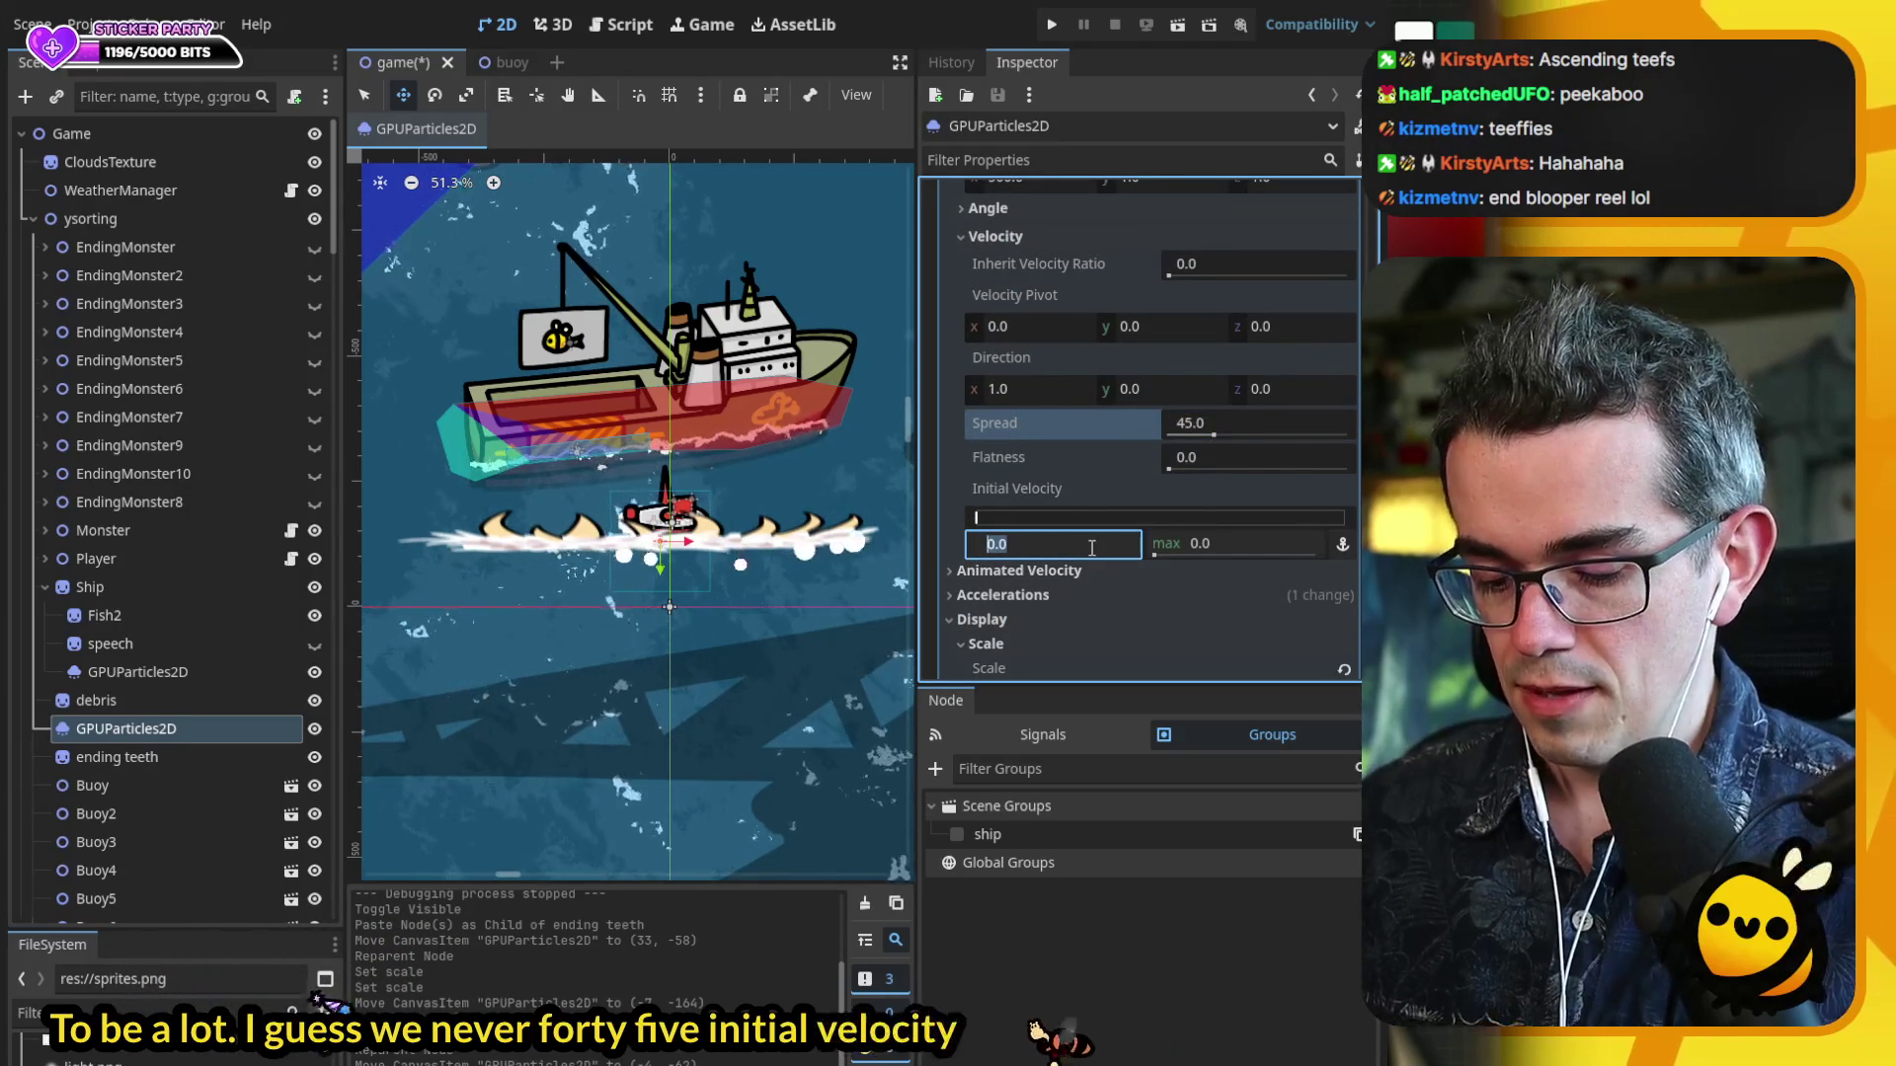
pyautogui.press('Return')
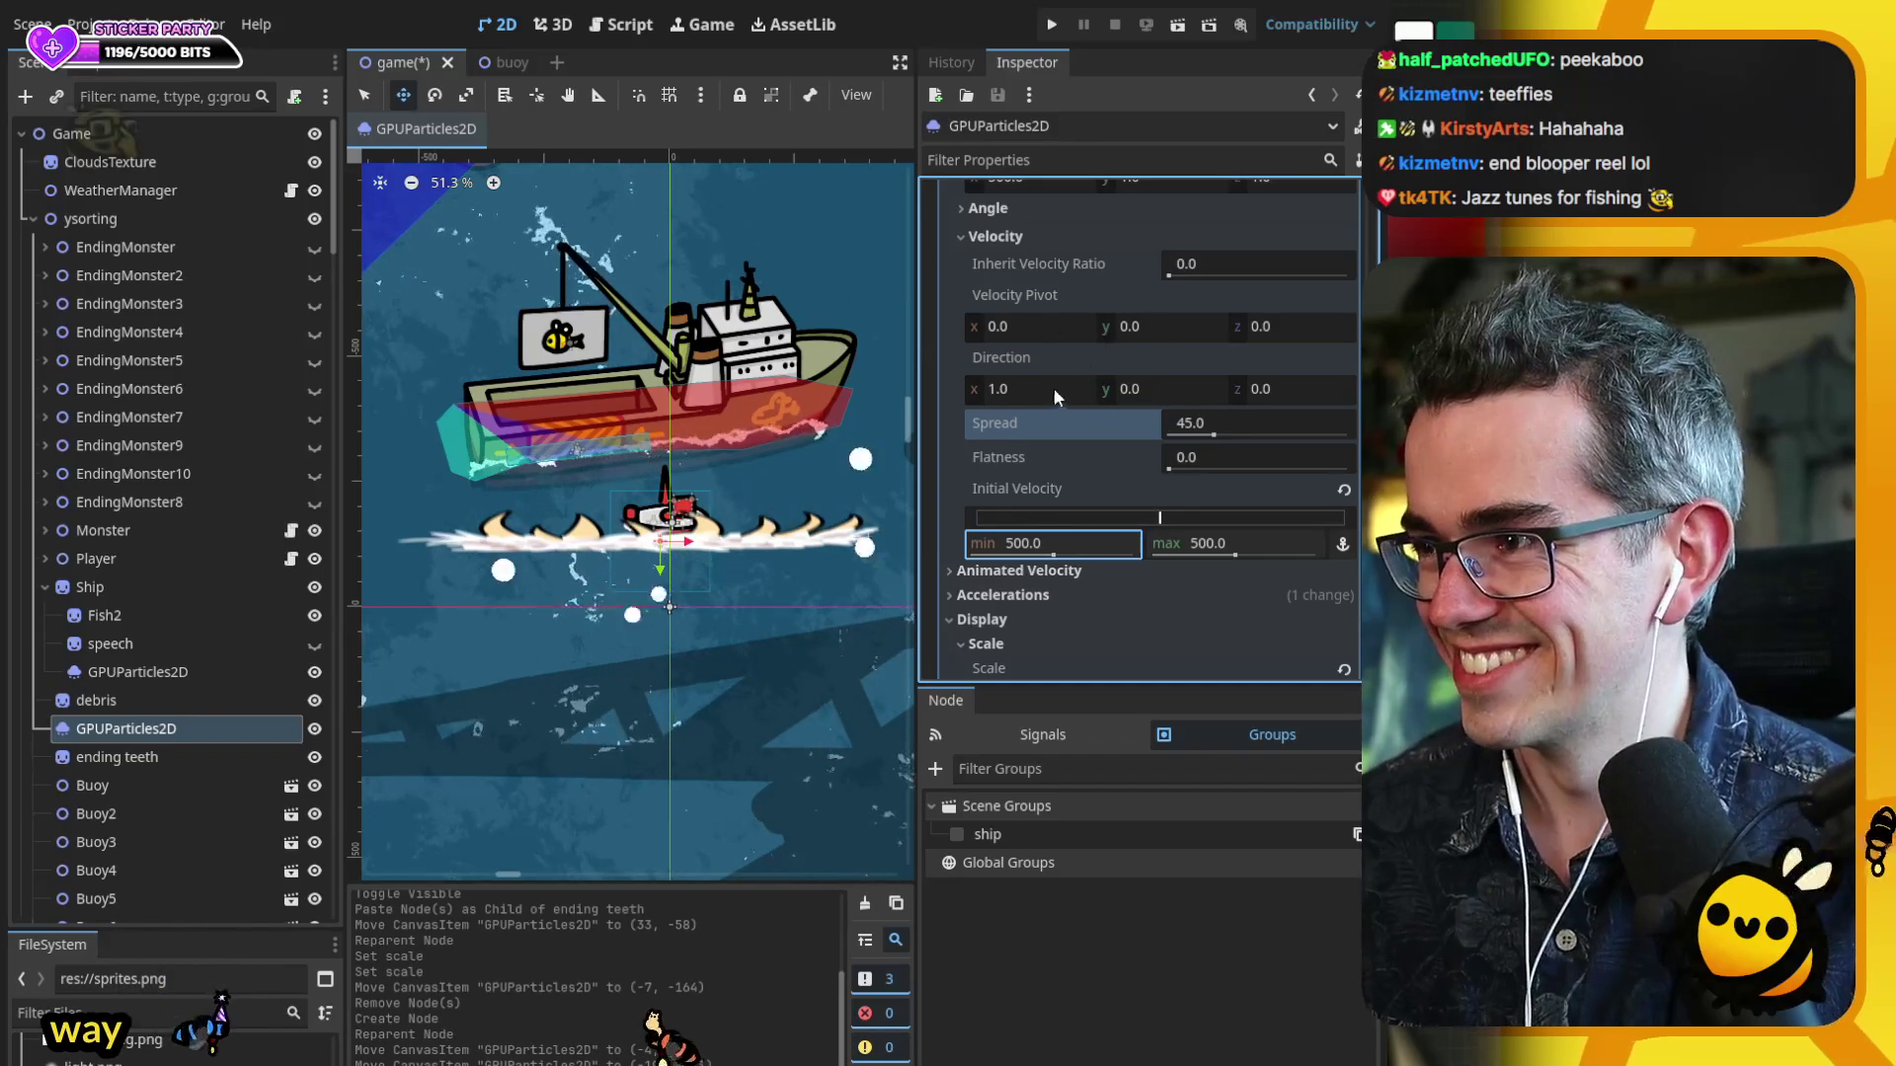
pyautogui.click(1062, 390)
pyautogui.click(1163, 395)
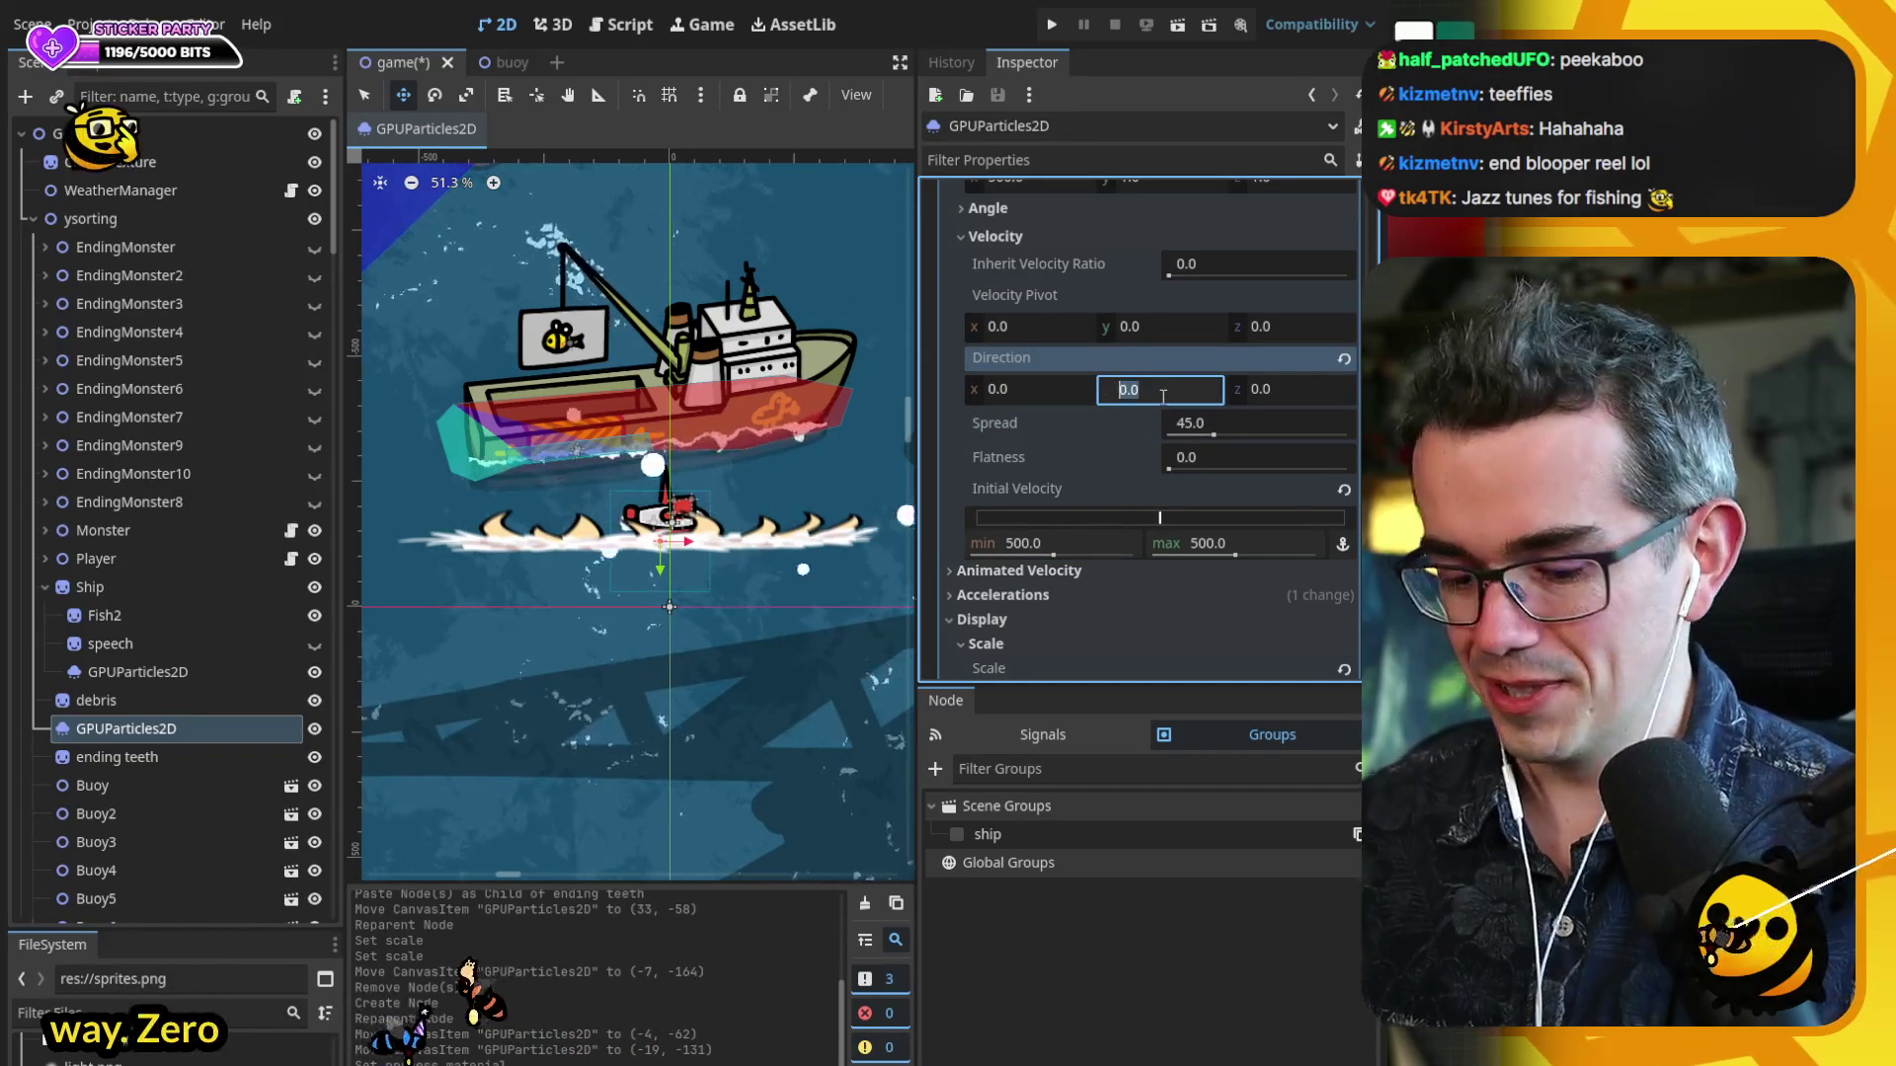
pyautogui.write('-1')
pyautogui.press('Return')
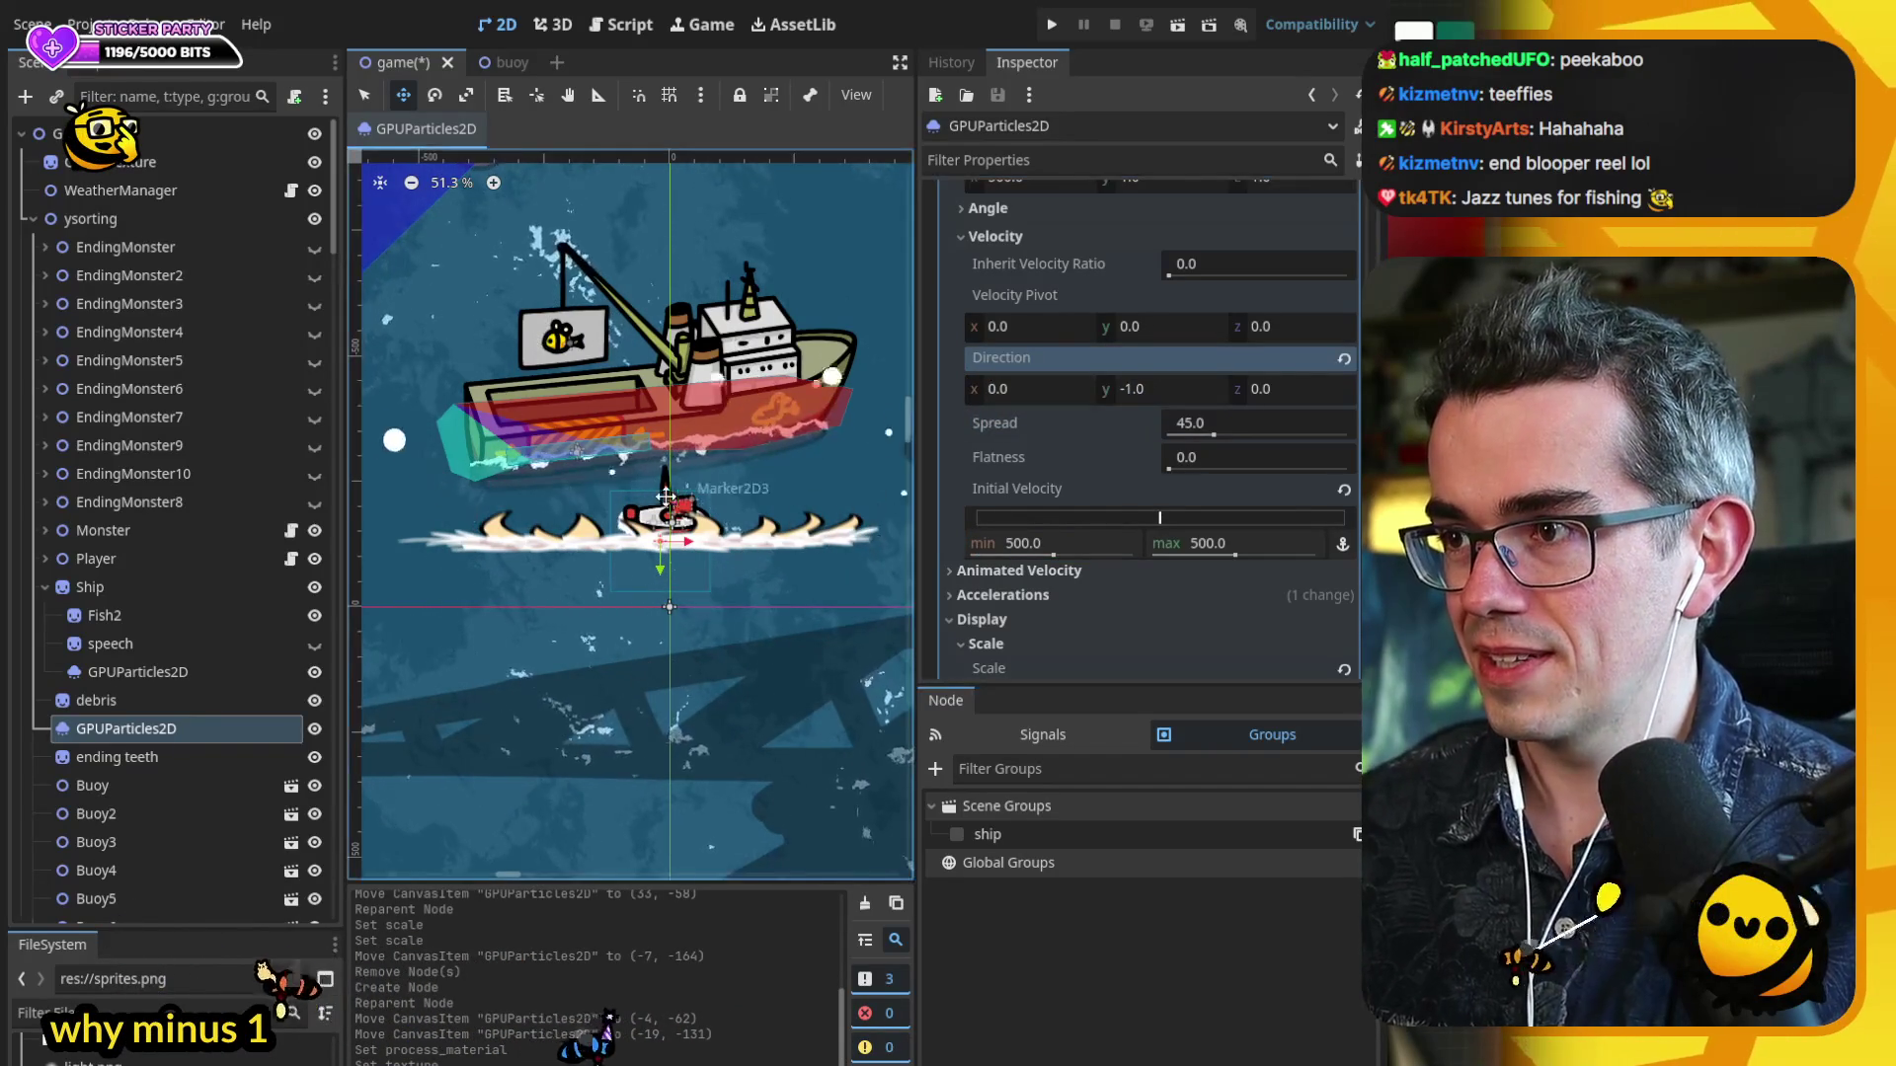
# - Raise the particle amount, trying 100 and then 500
pyautogui.scroll(-2, 671, 469)
pyautogui.scroll(2, 672, 469)
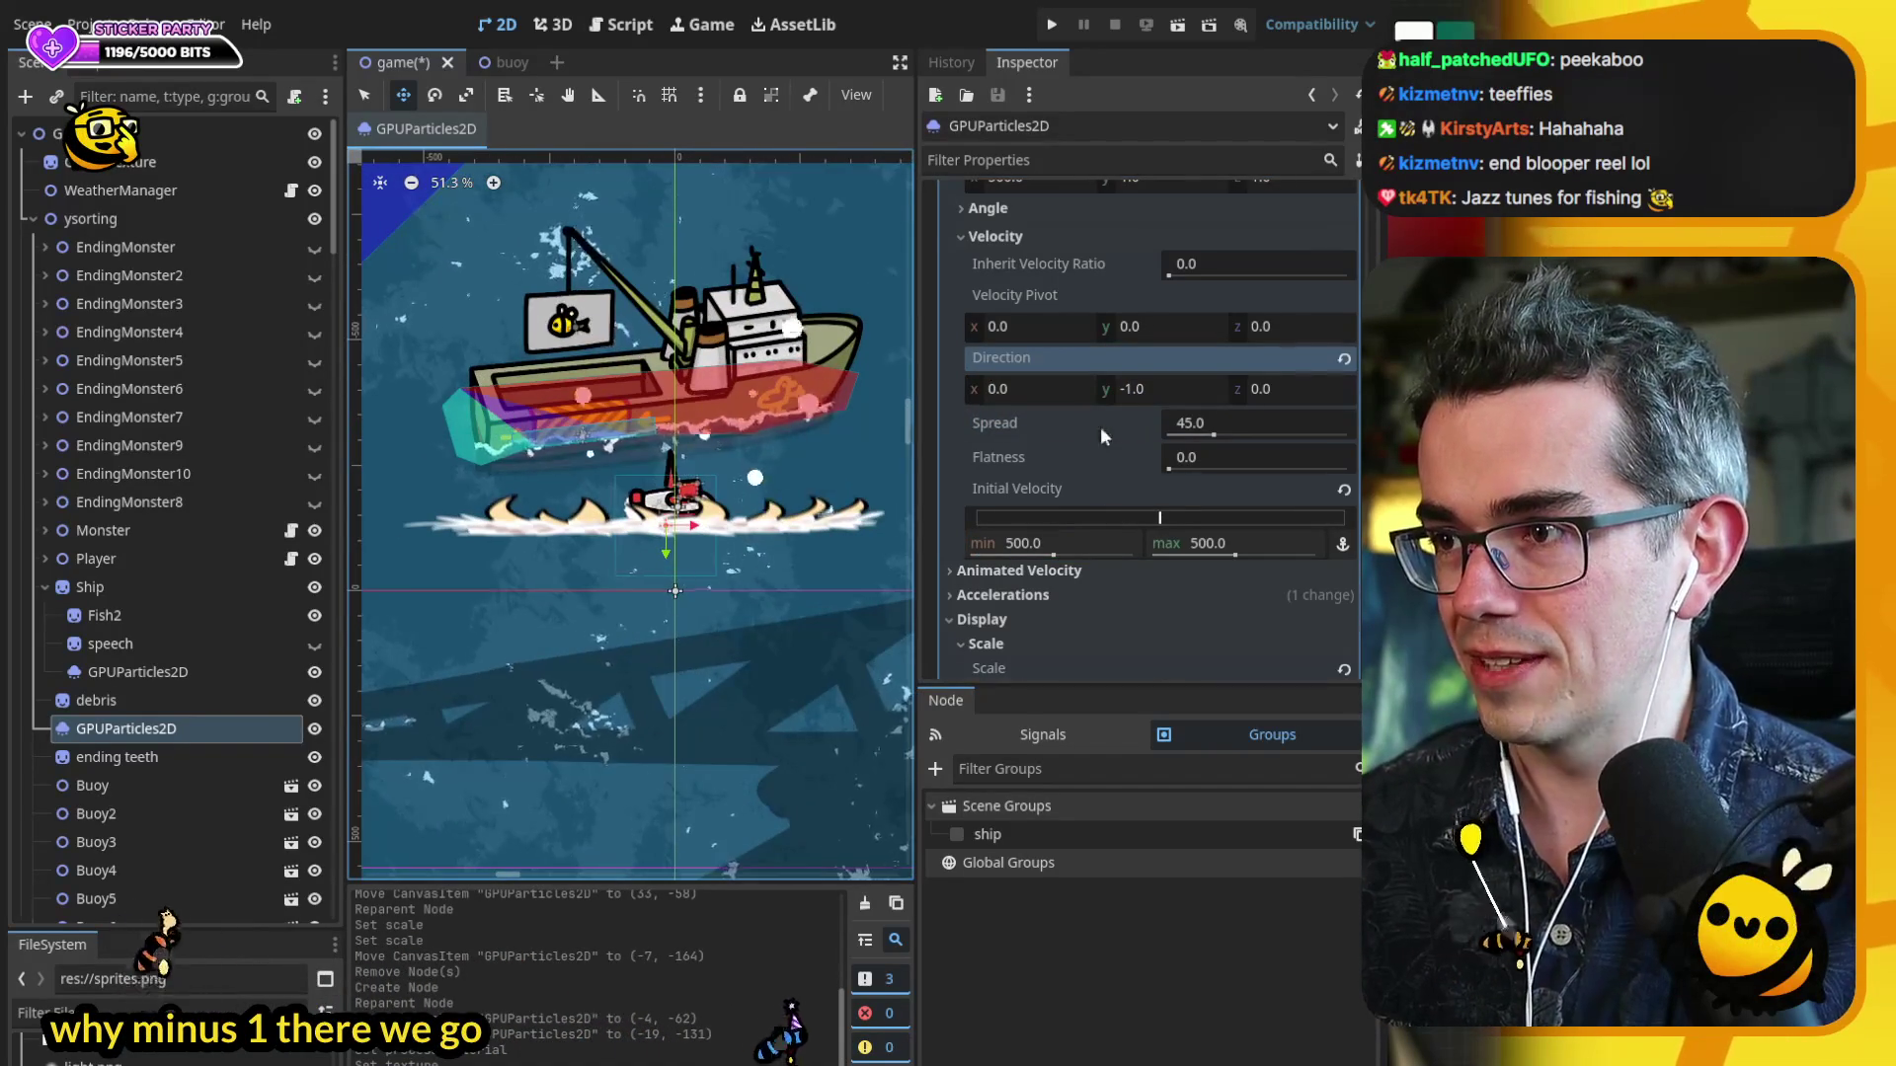
pyautogui.scroll(10, 1100, 428)
pyautogui.click(1200, 258)
pyautogui.write('100')
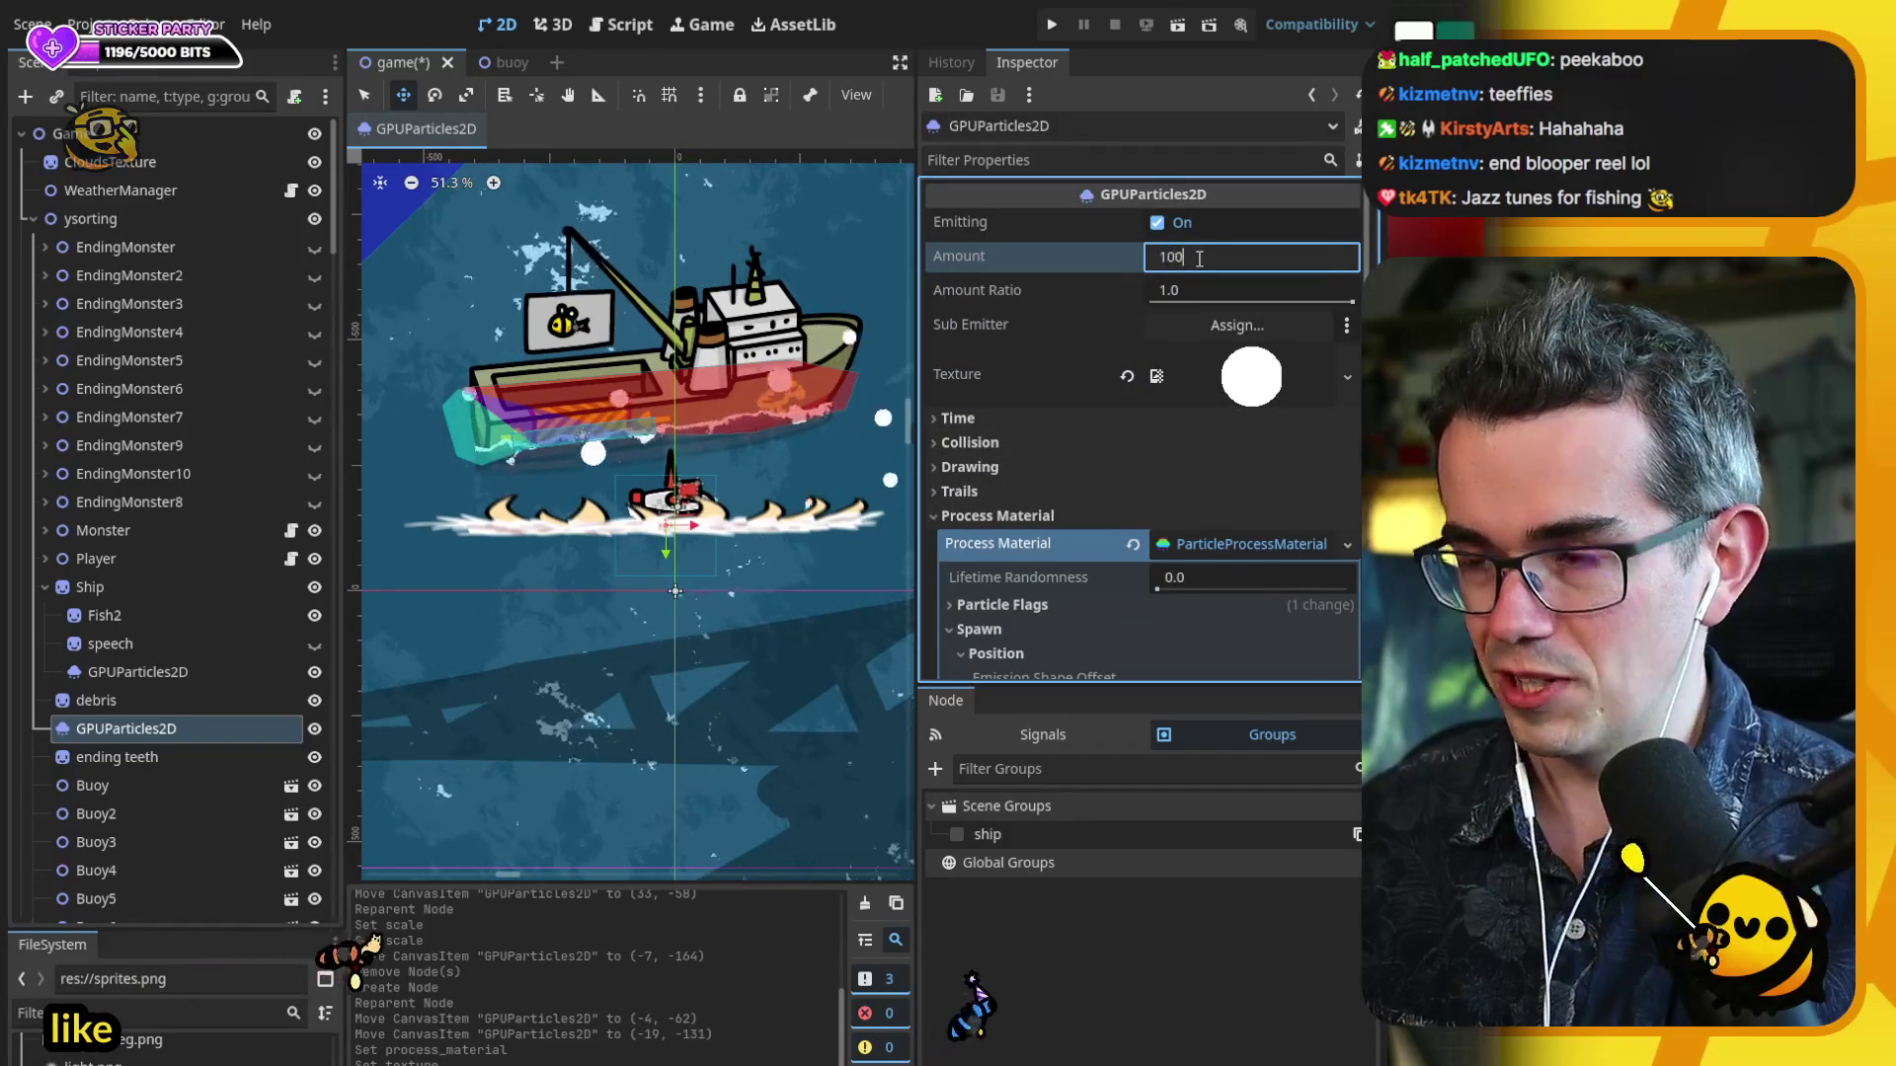
pyautogui.press('Return')
pyautogui.click(1225, 268)
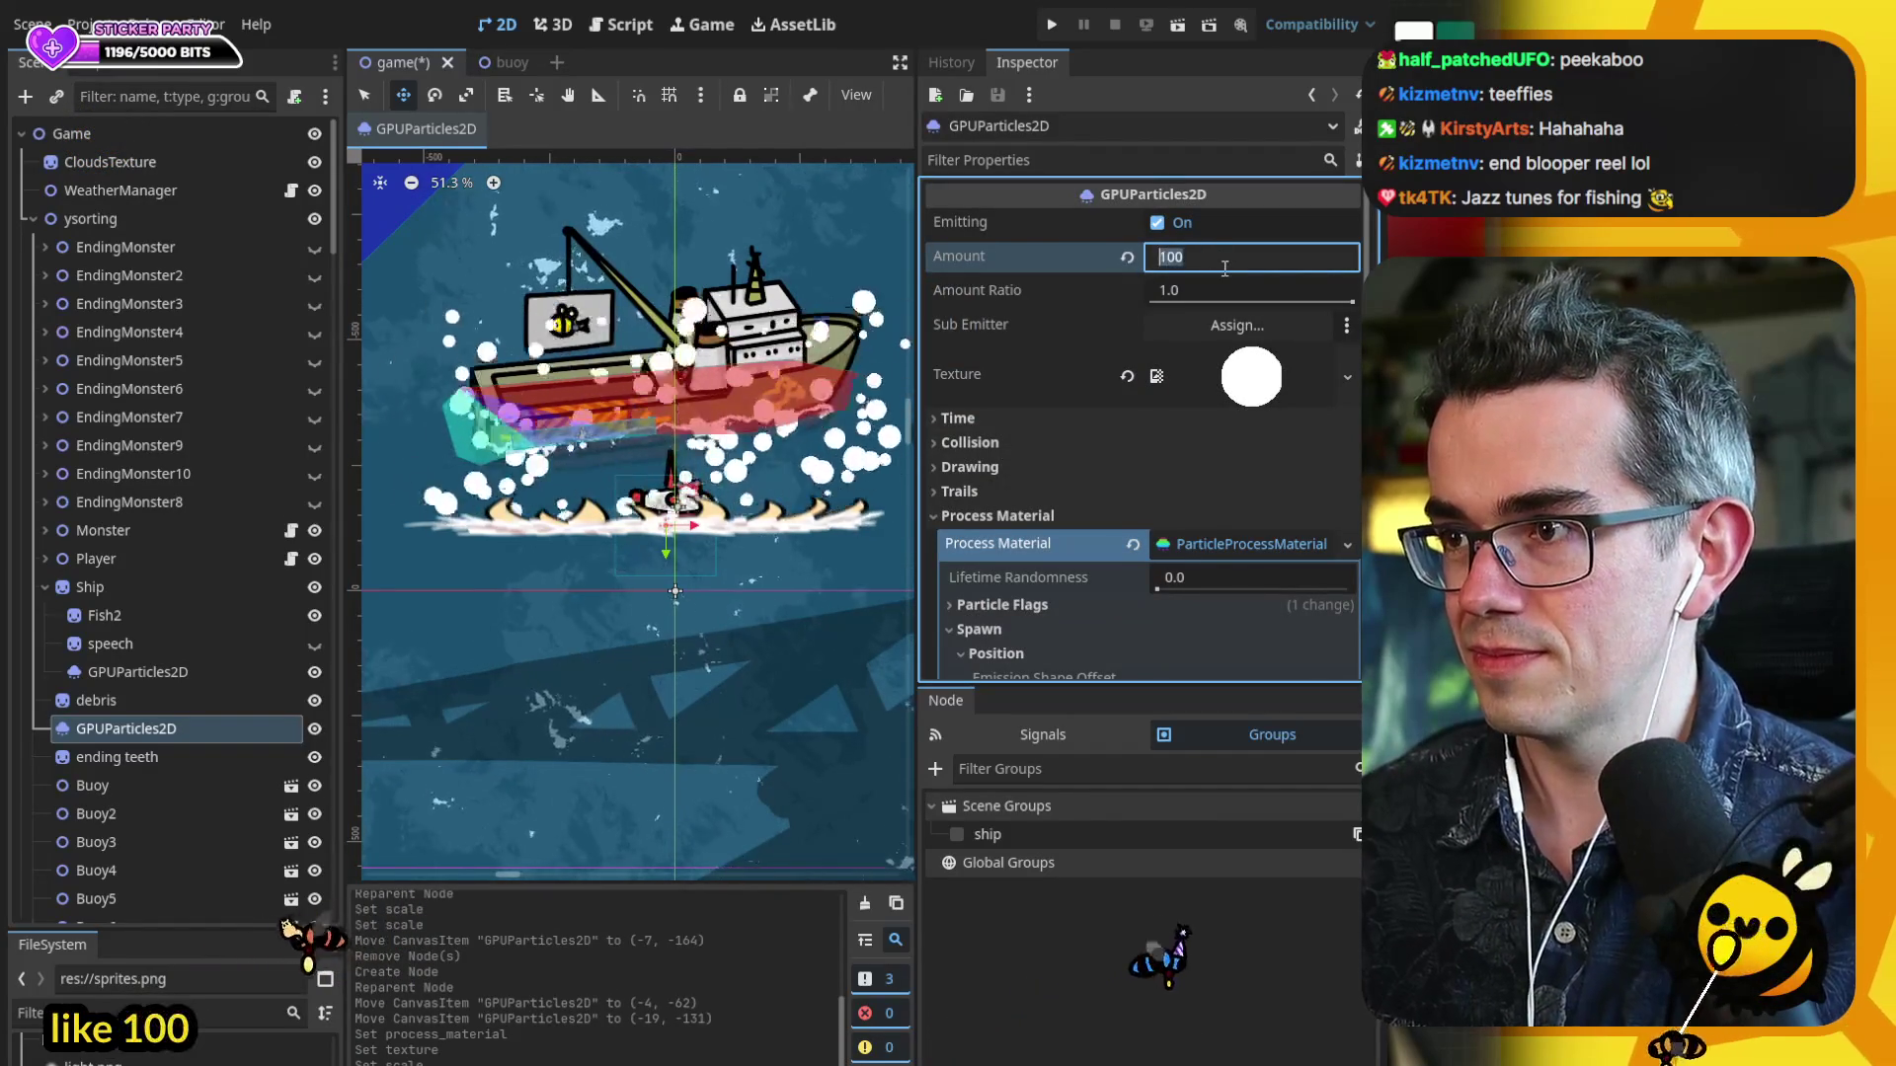
pyautogui.write('500')
pyautogui.press('Return')
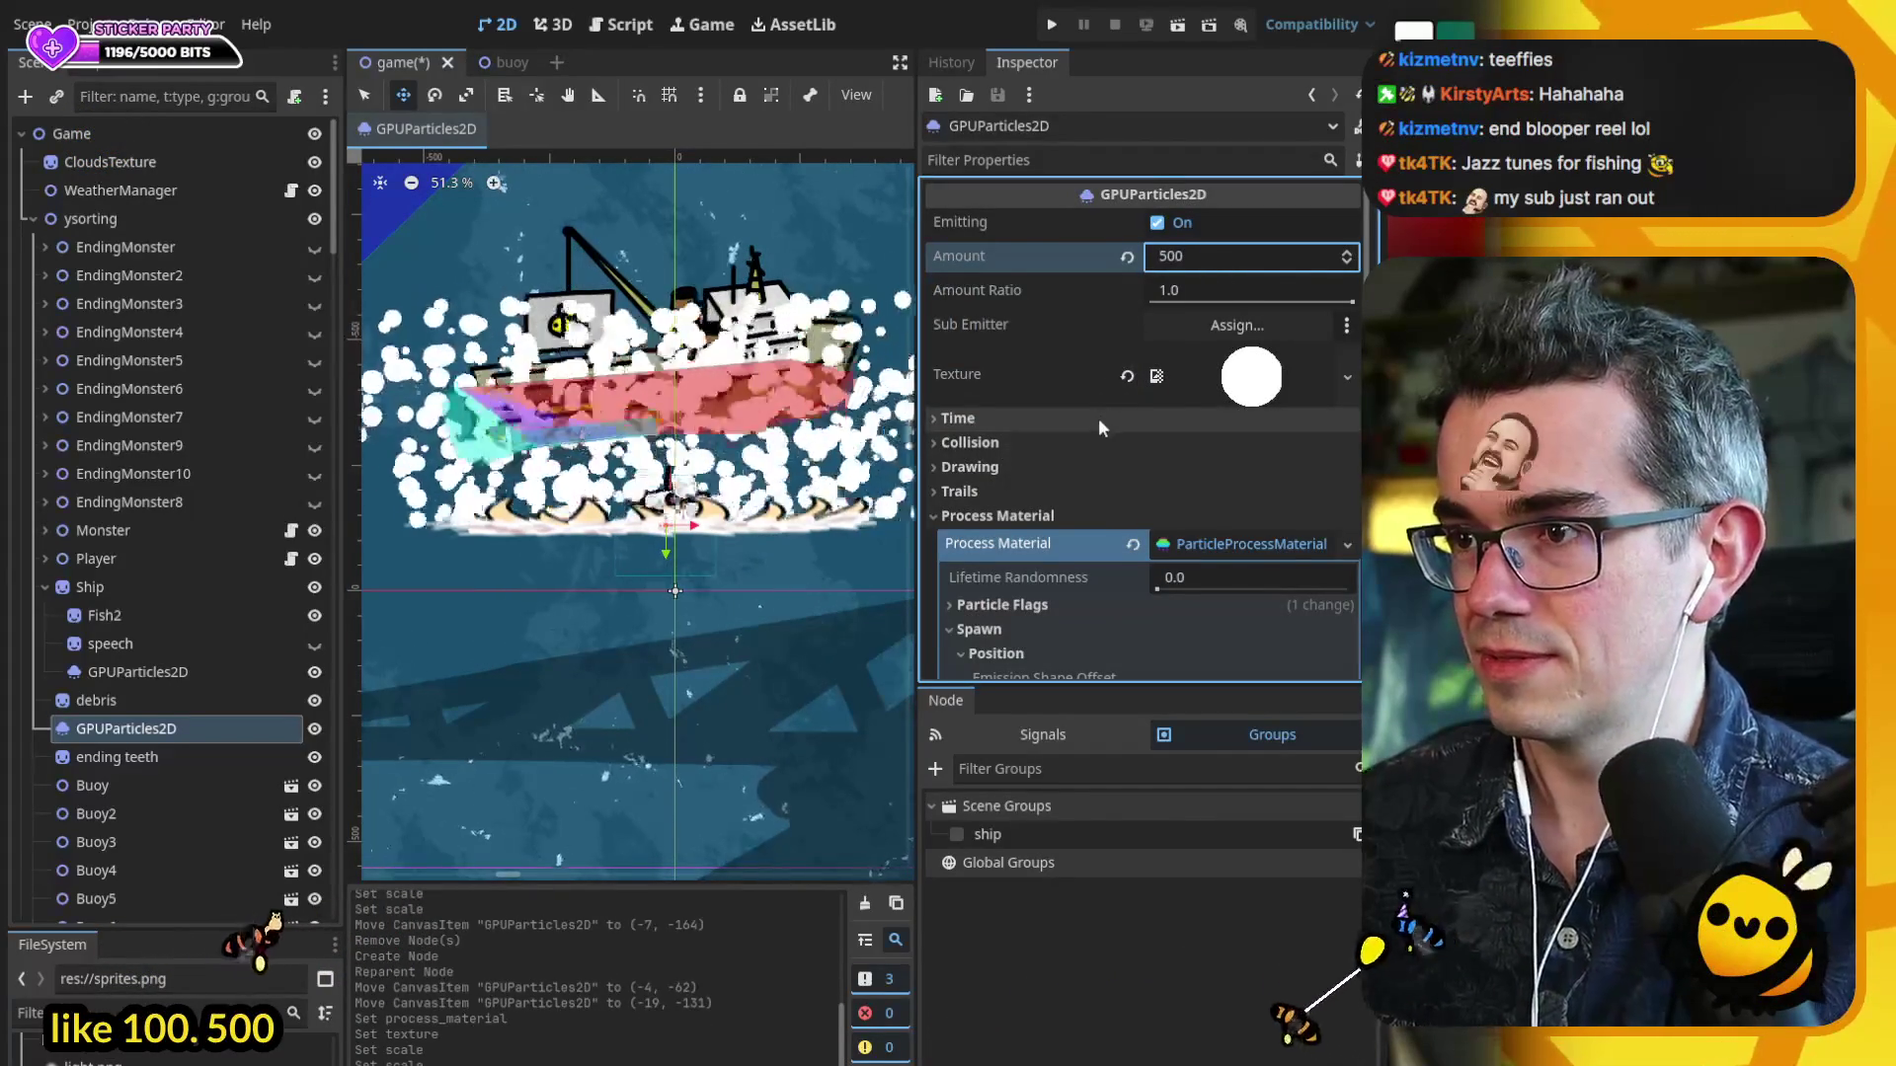
# - Set the initial velocity to 200 and the particle amount to 200
pyautogui.scroll(-3, 1087, 408)
pyautogui.scroll(-5, 1098, 414)
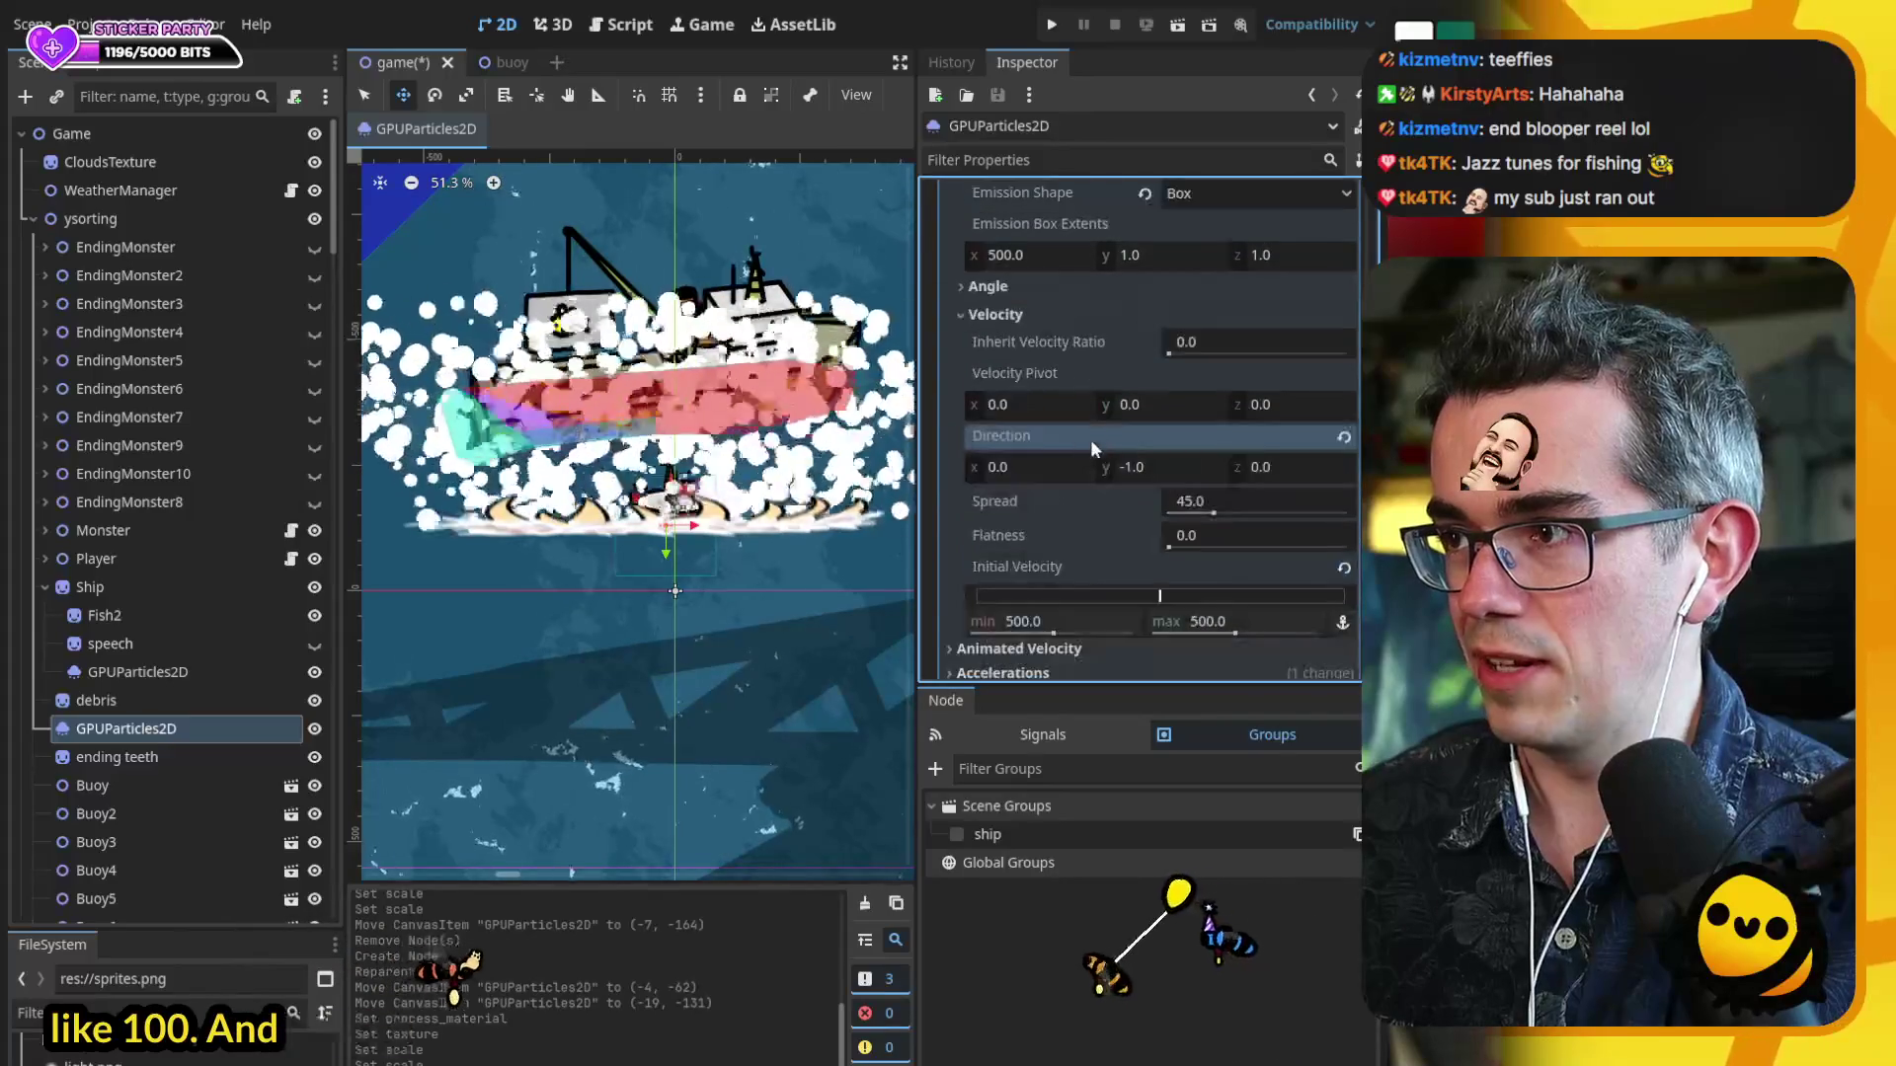
pyautogui.click(1232, 559)
pyautogui.write('200')
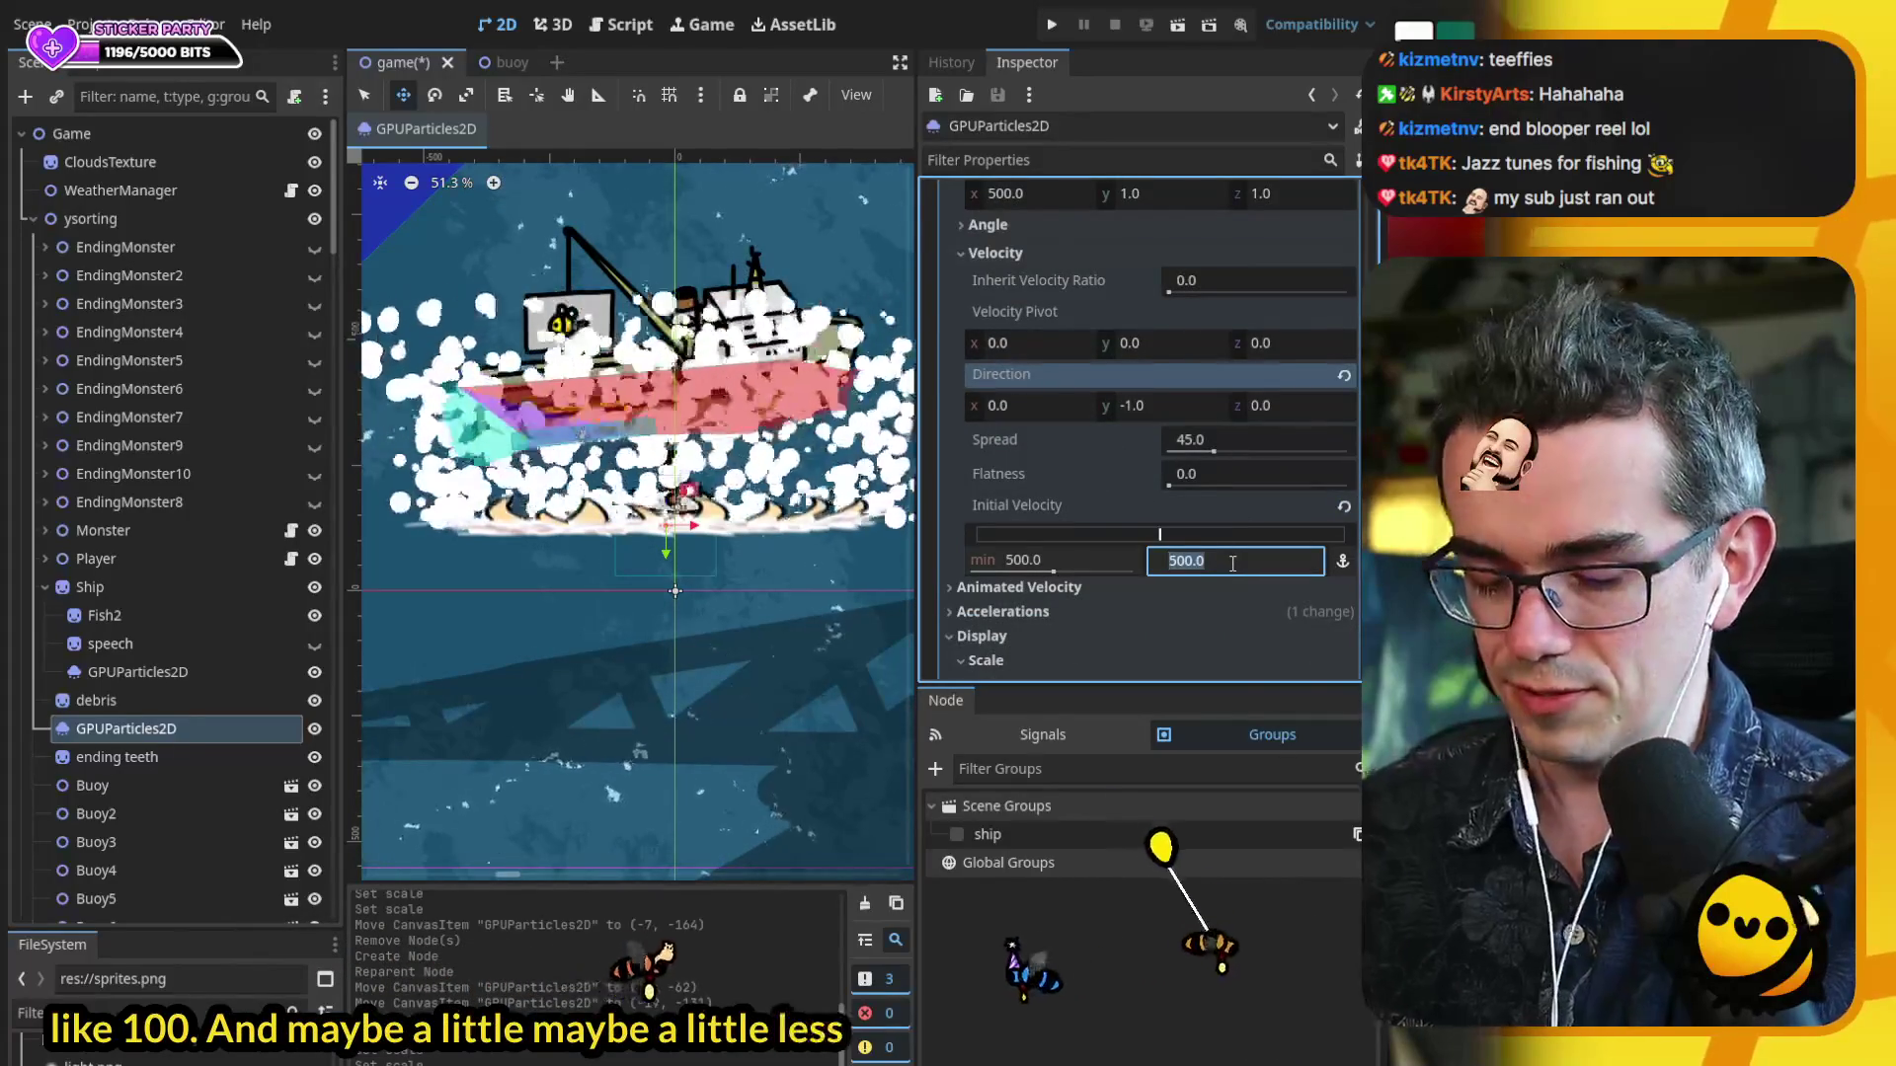
pyautogui.press('Return')
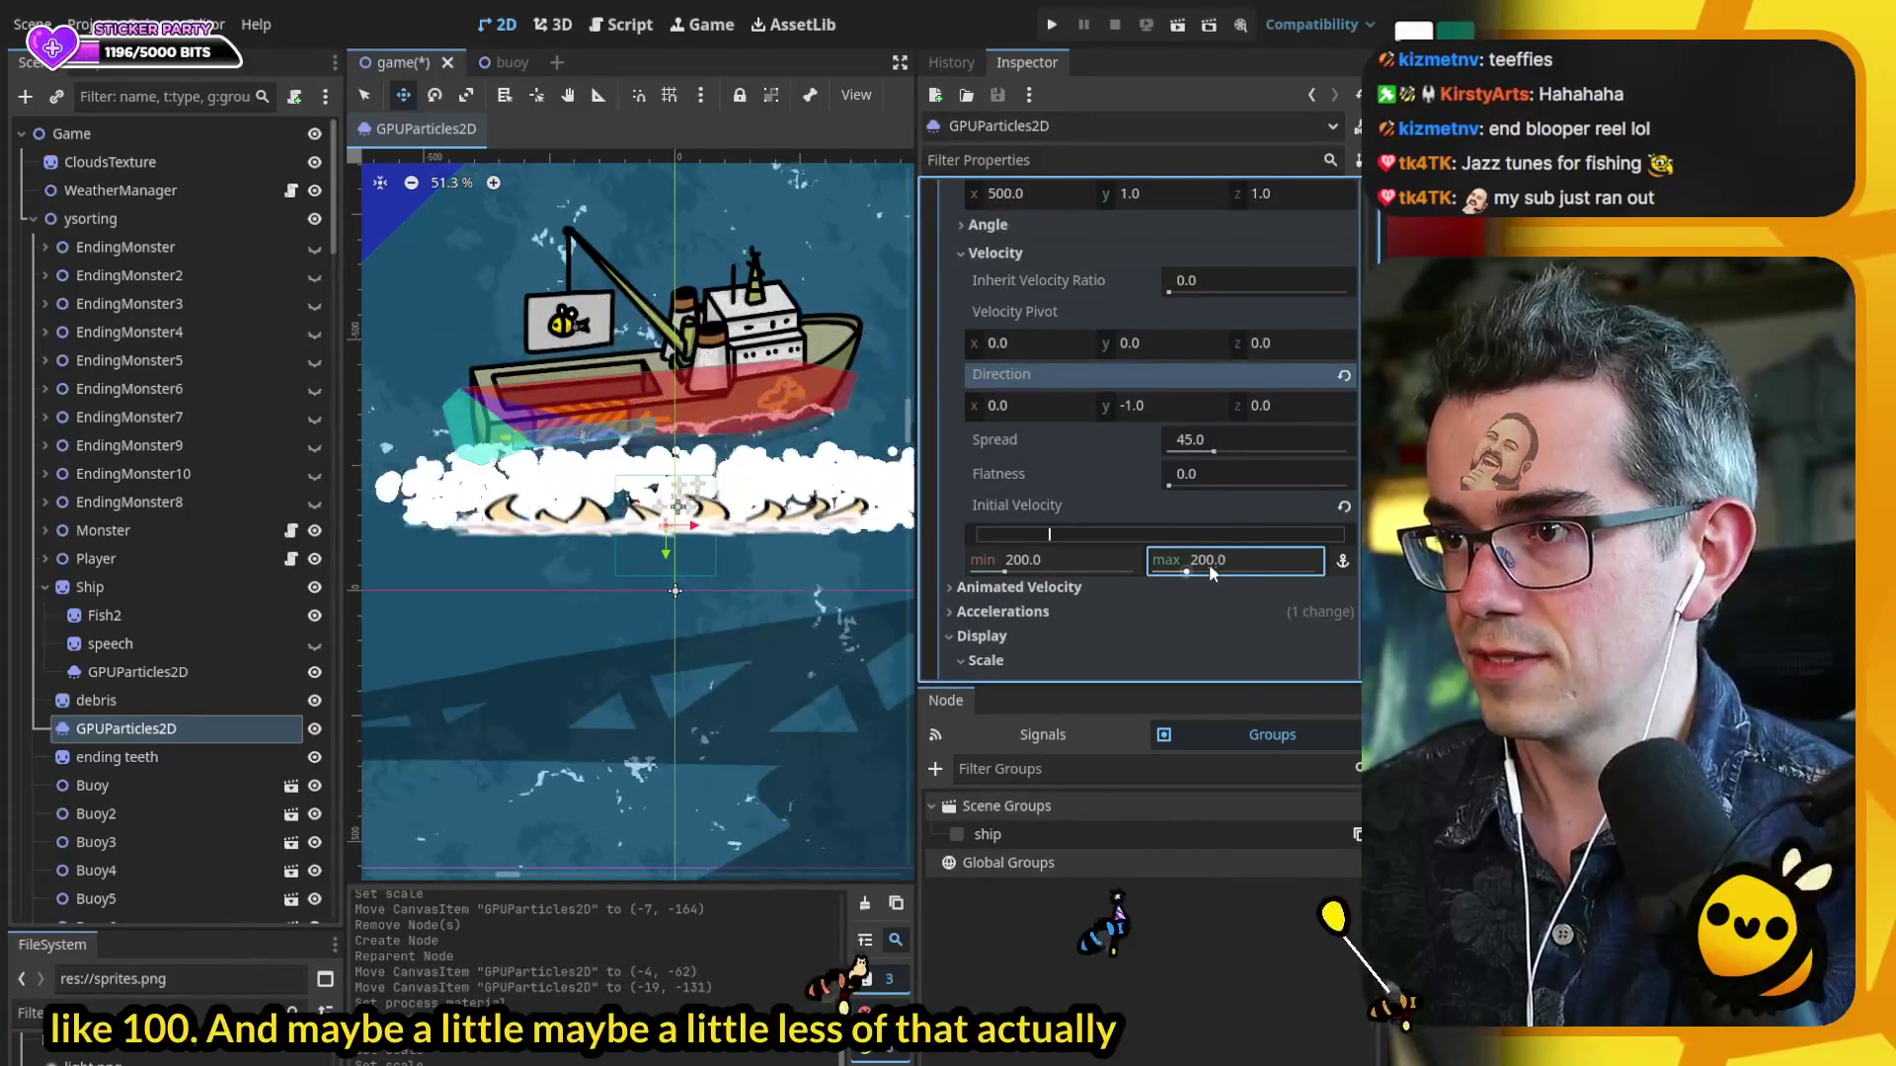
pyautogui.scroll(2, 1062, 548)
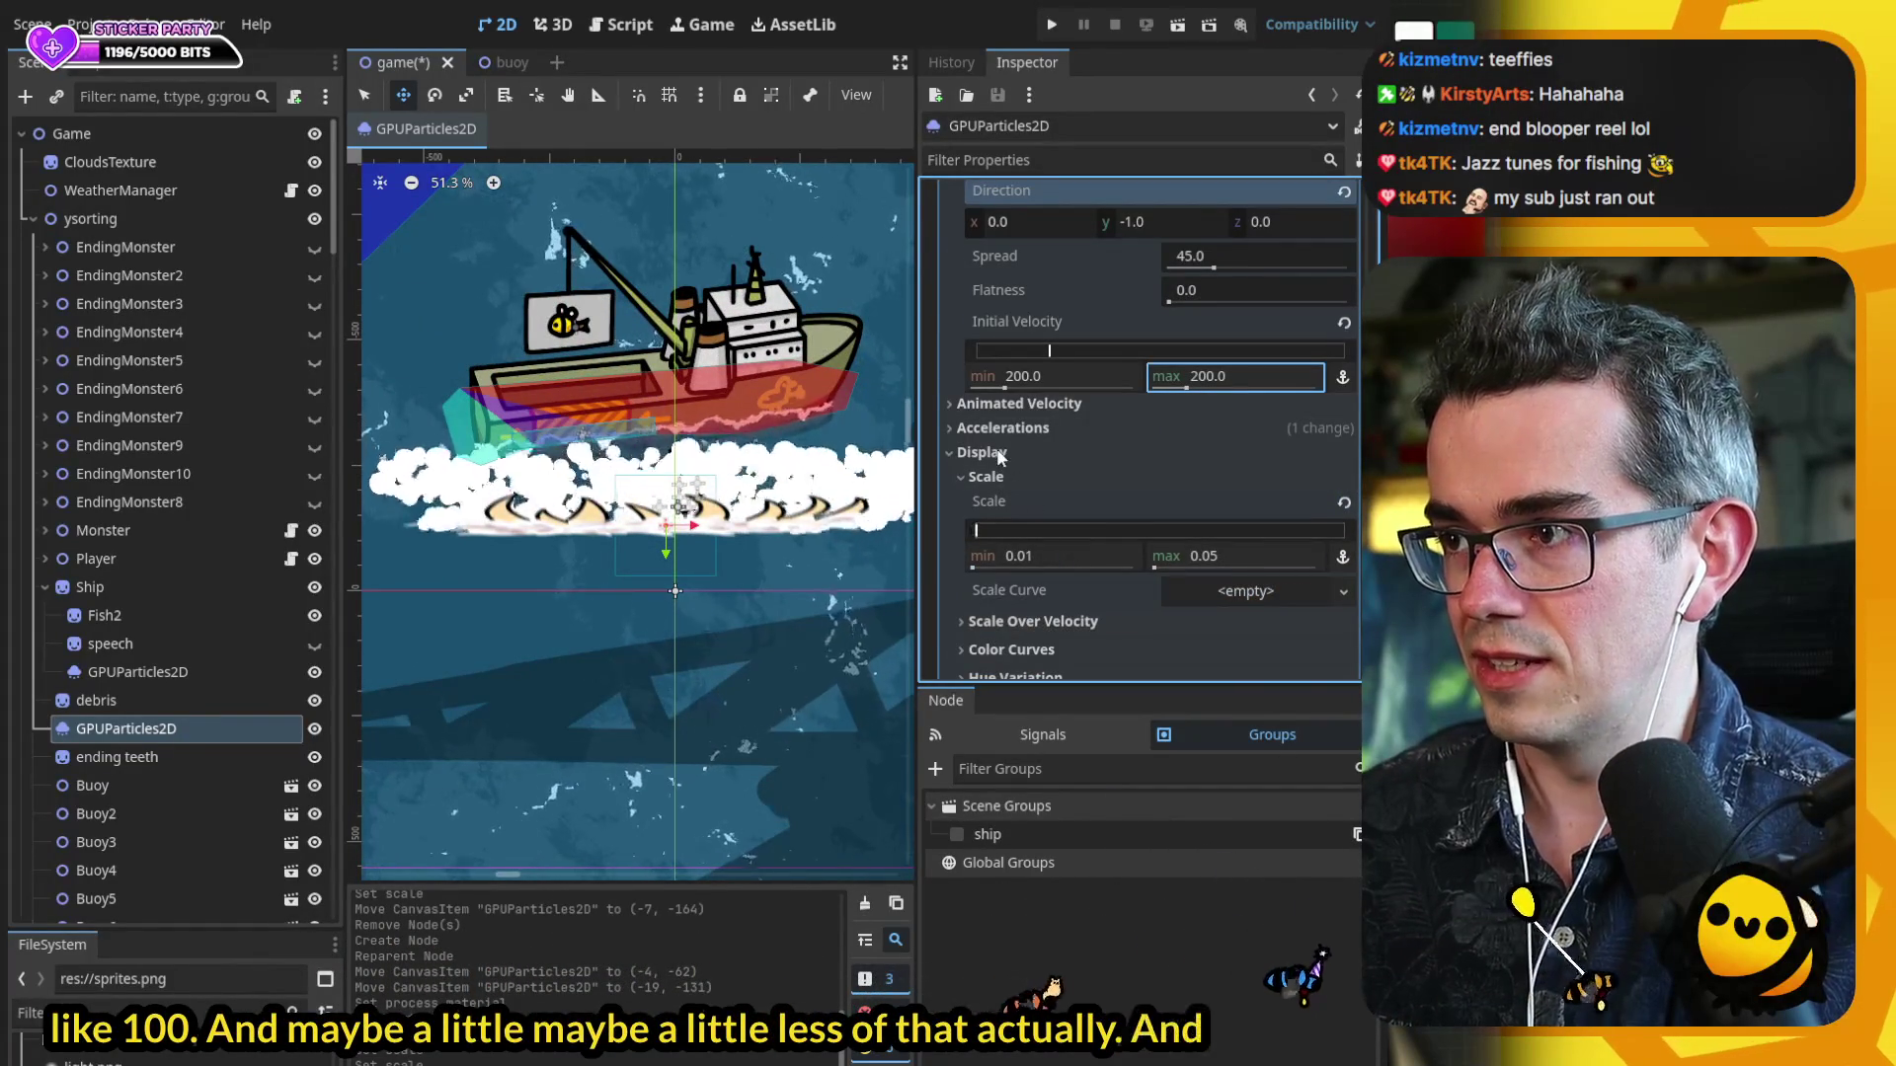
pyautogui.scroll(10, 1086, 434)
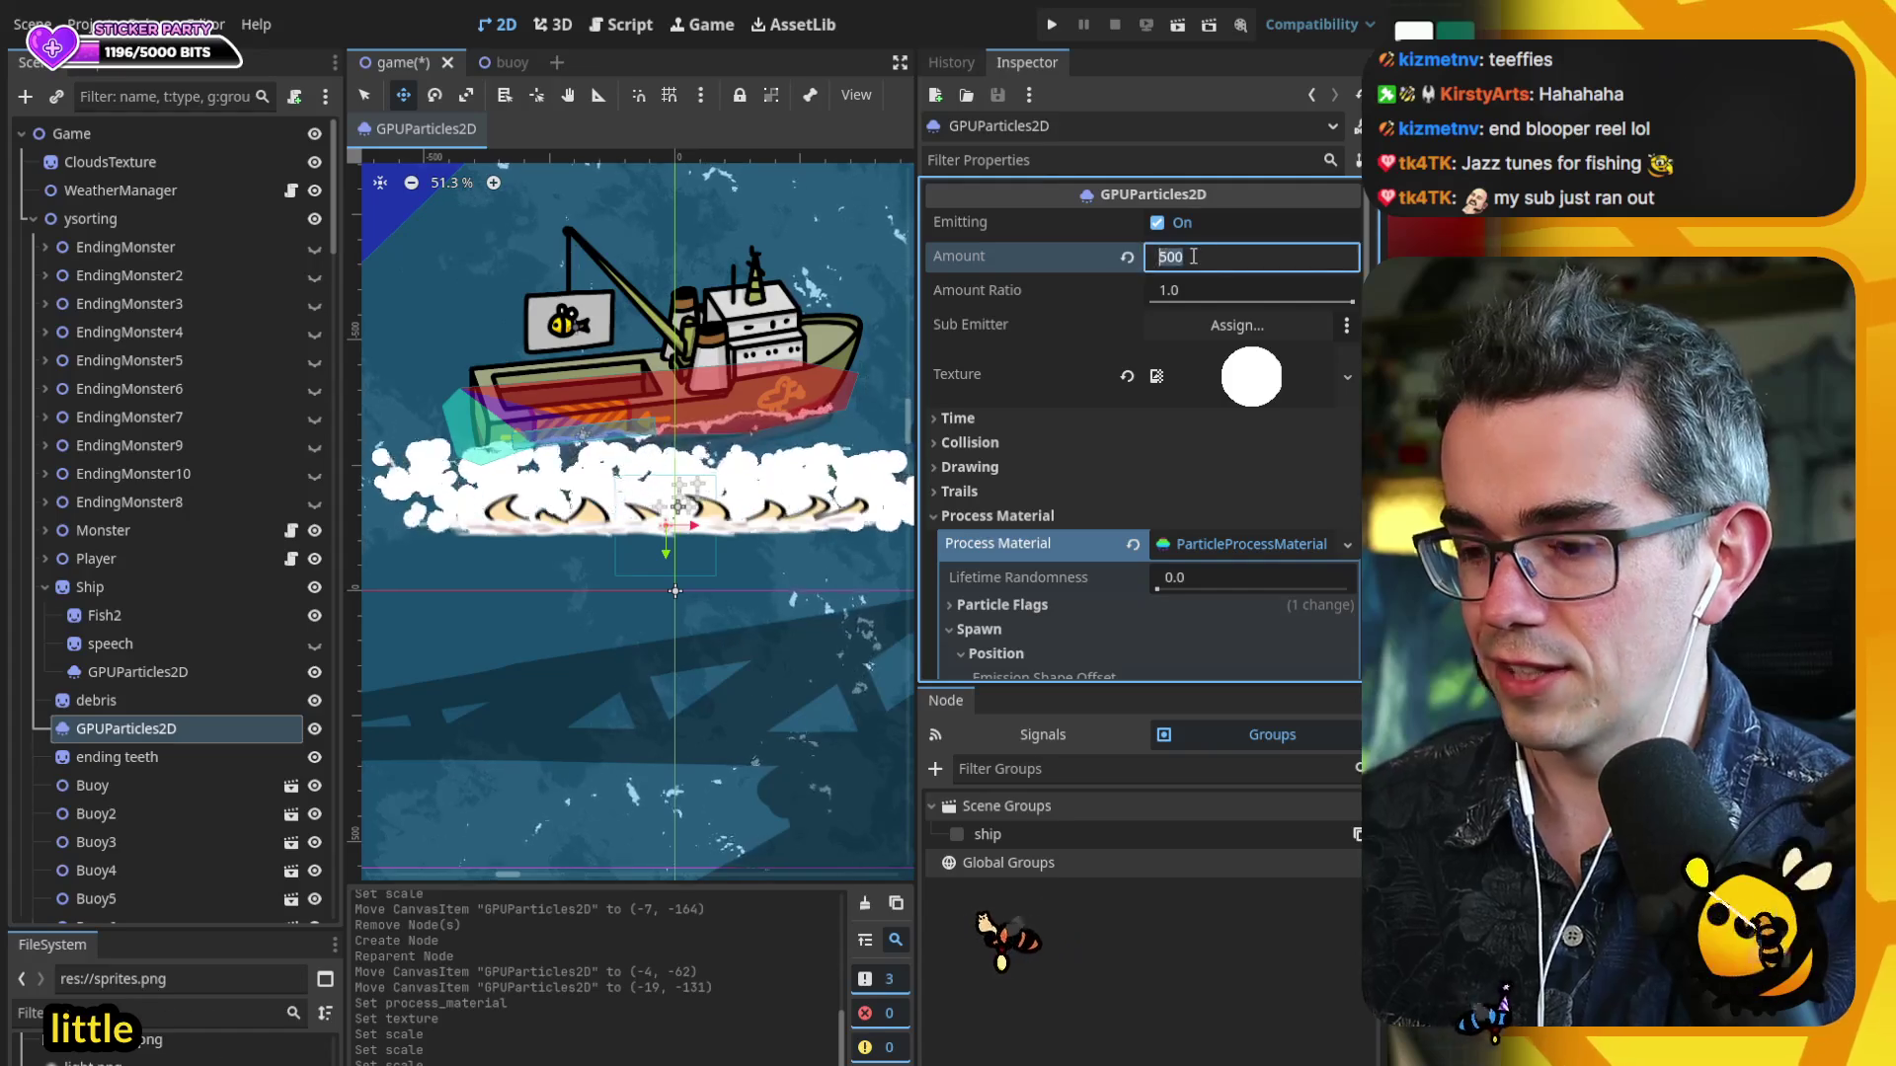
pyautogui.write('90')
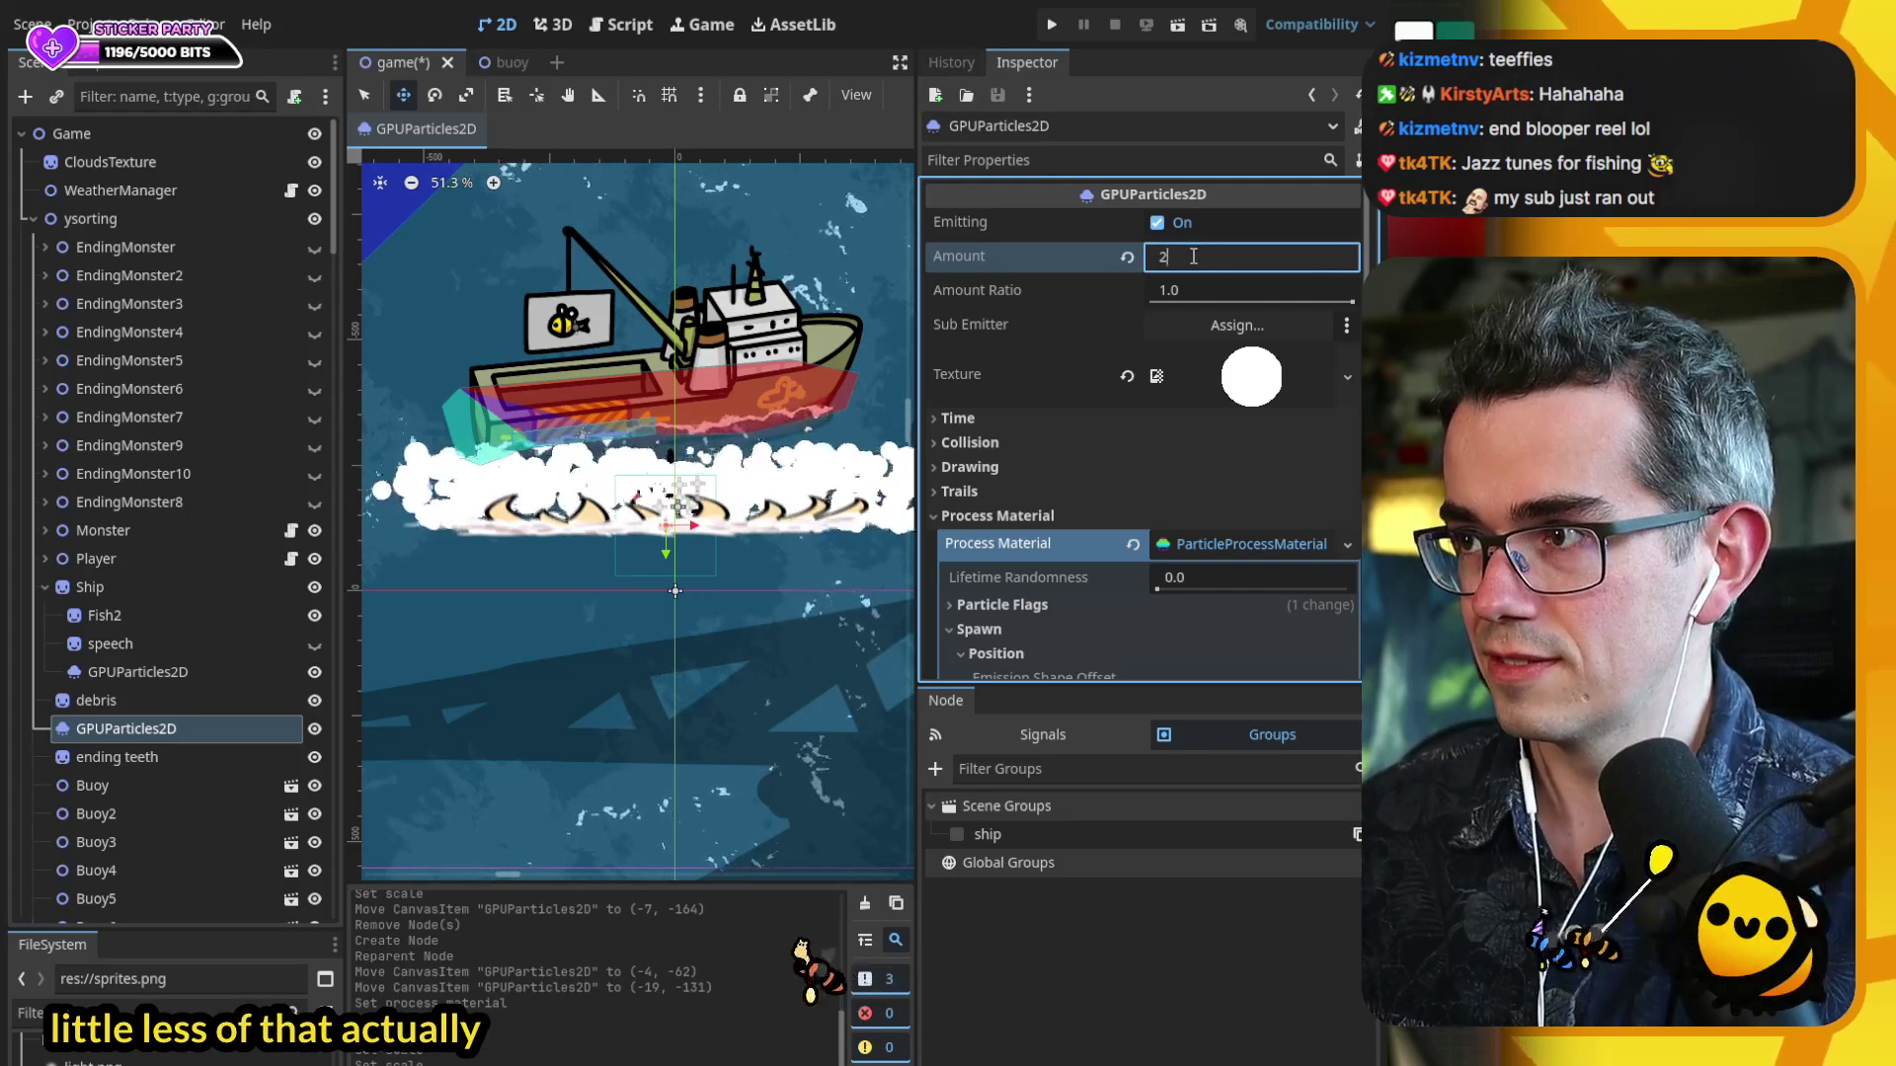
pyautogui.press('Return')
# - Set the maximum initial velocity to 500
pyautogui.scroll(-15, 1037, 464)
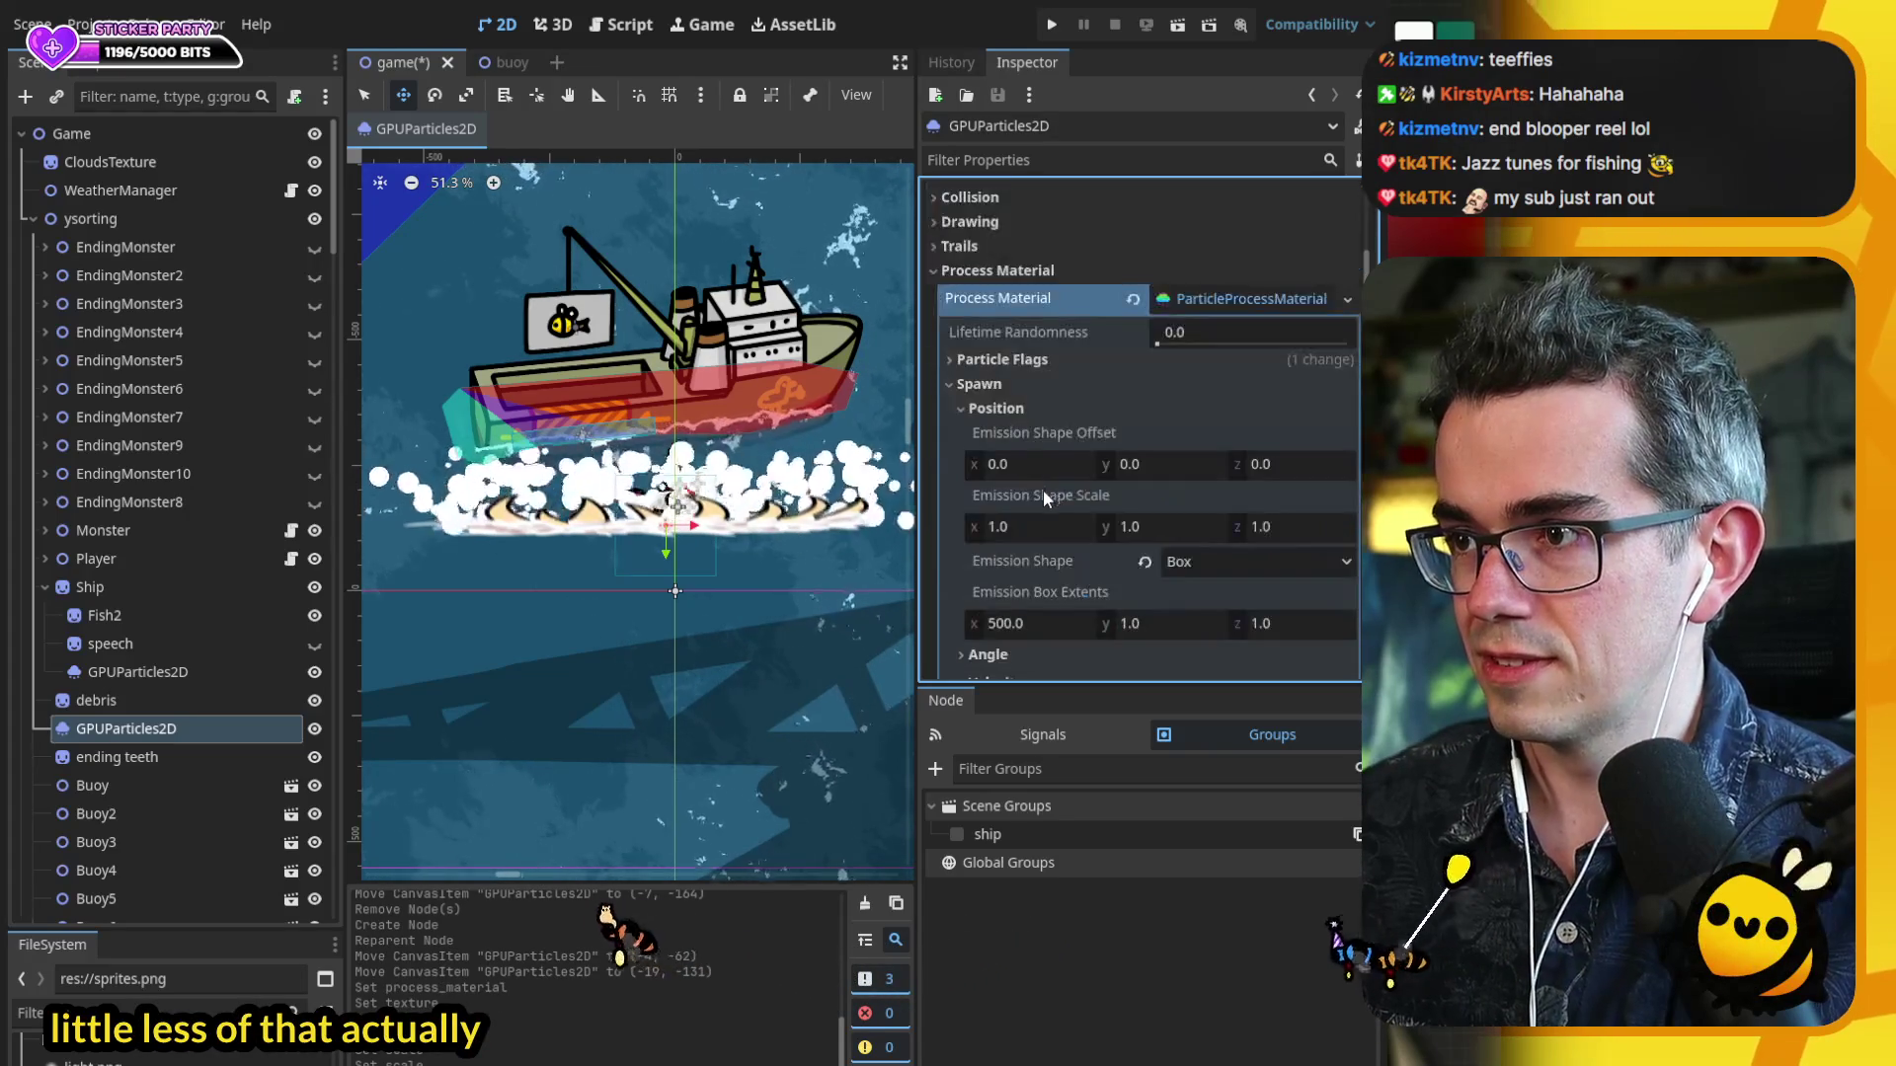
pyautogui.scroll(-5, 1037, 474)
pyautogui.scroll(8, 1017, 514)
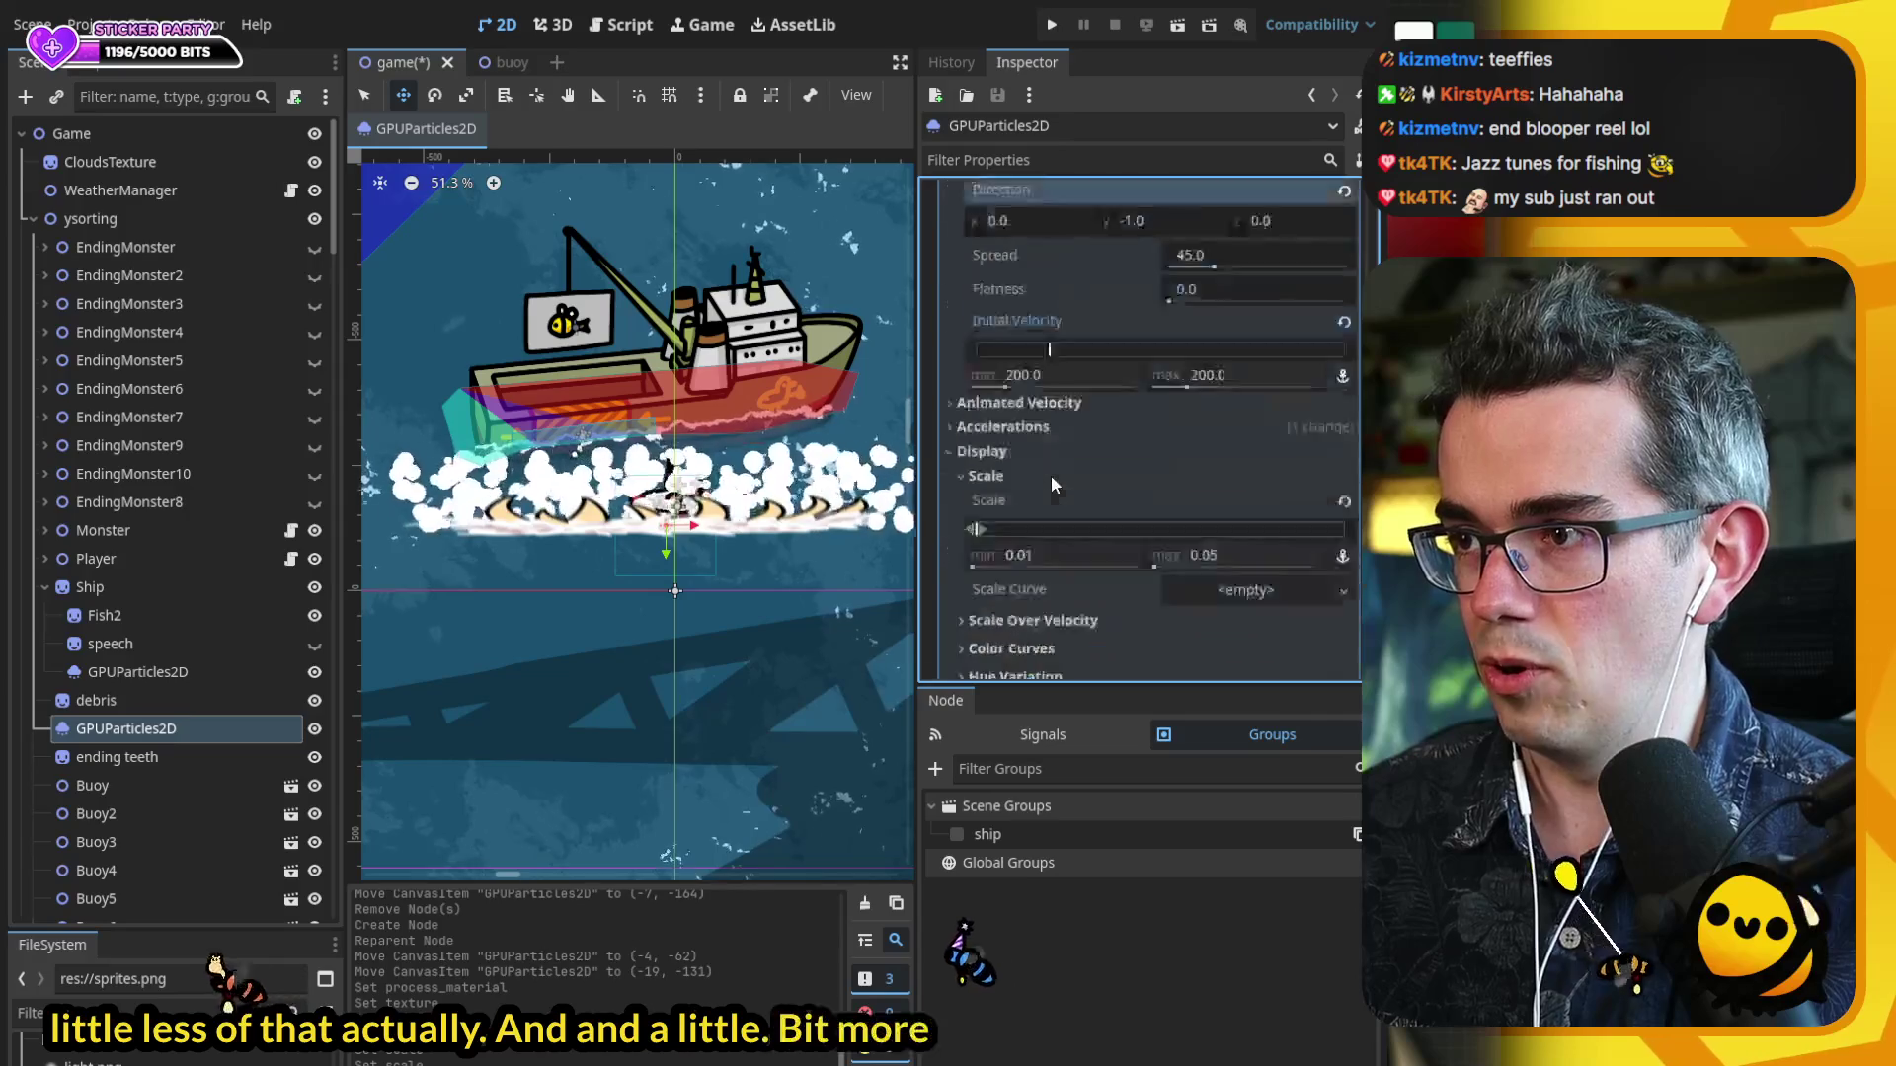
pyautogui.scroll(3, 1094, 484)
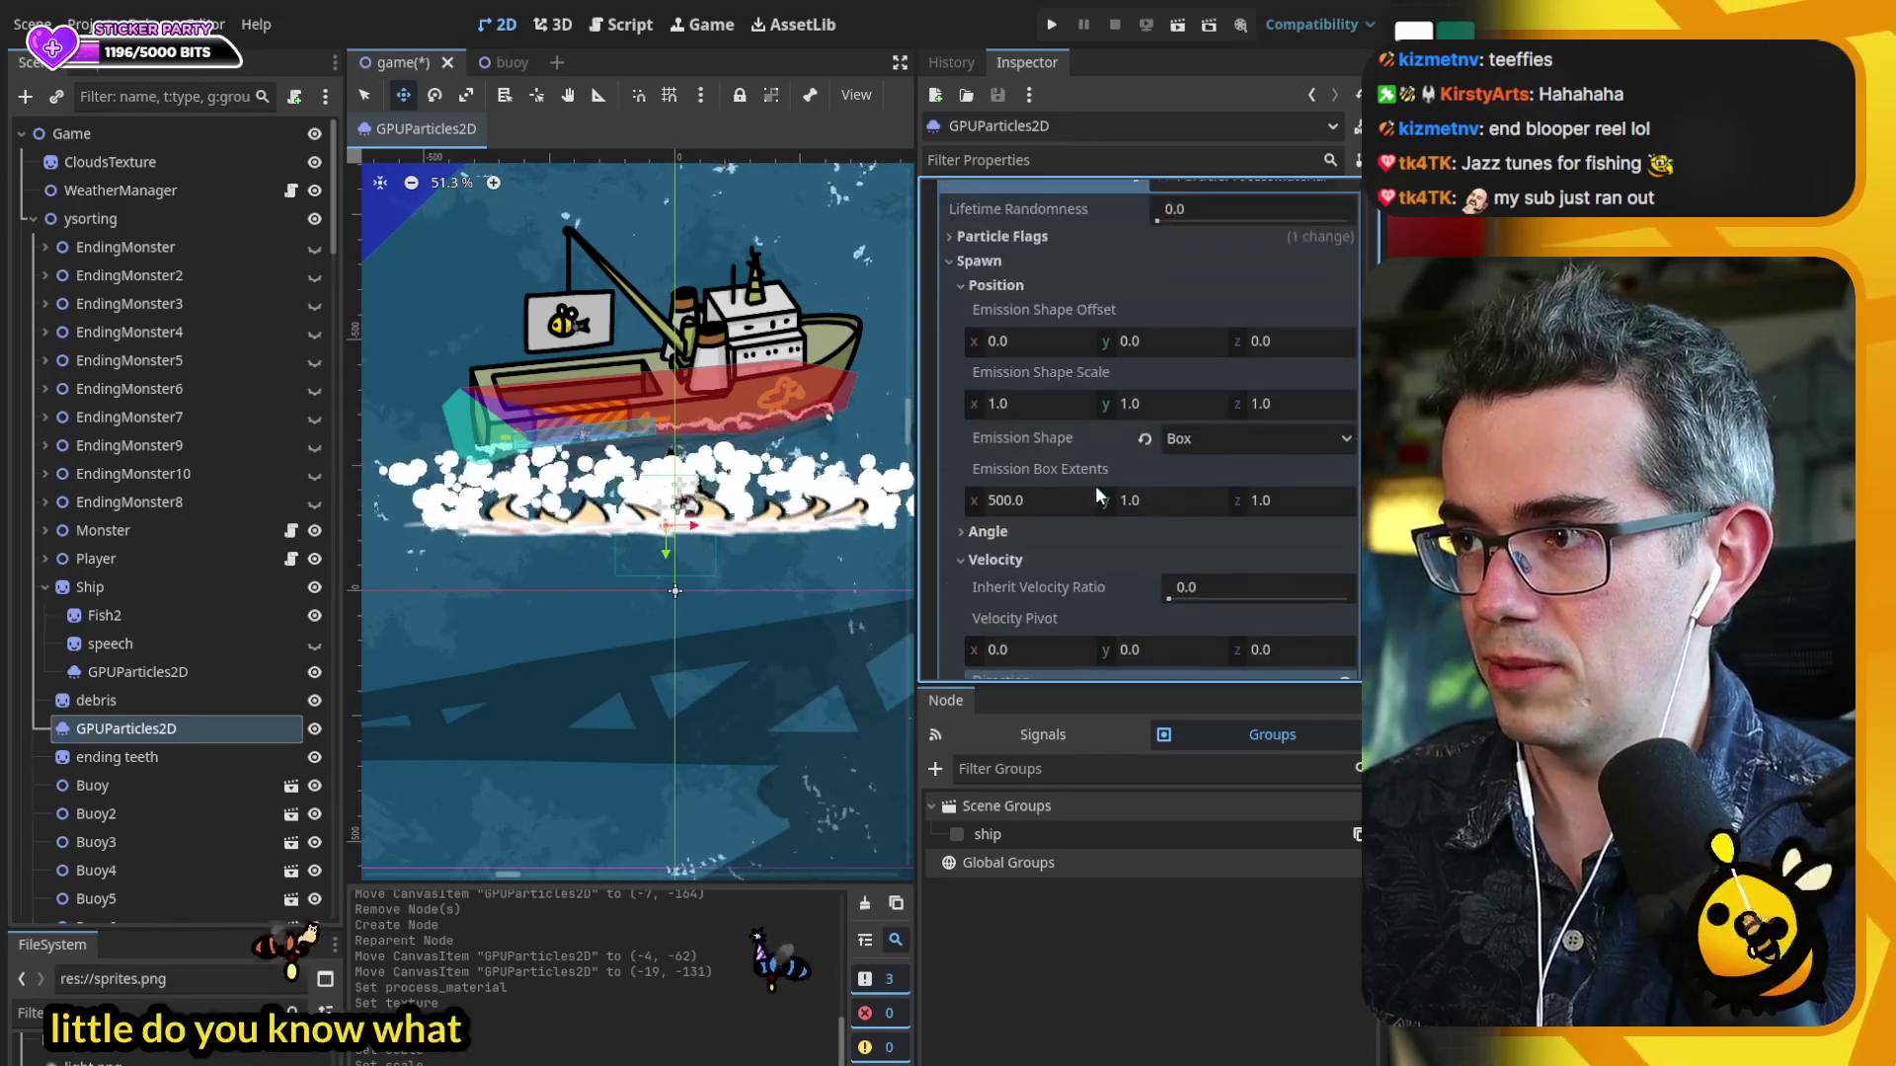
pyautogui.scroll(-6, 1104, 483)
pyautogui.scroll(-3, 1070, 474)
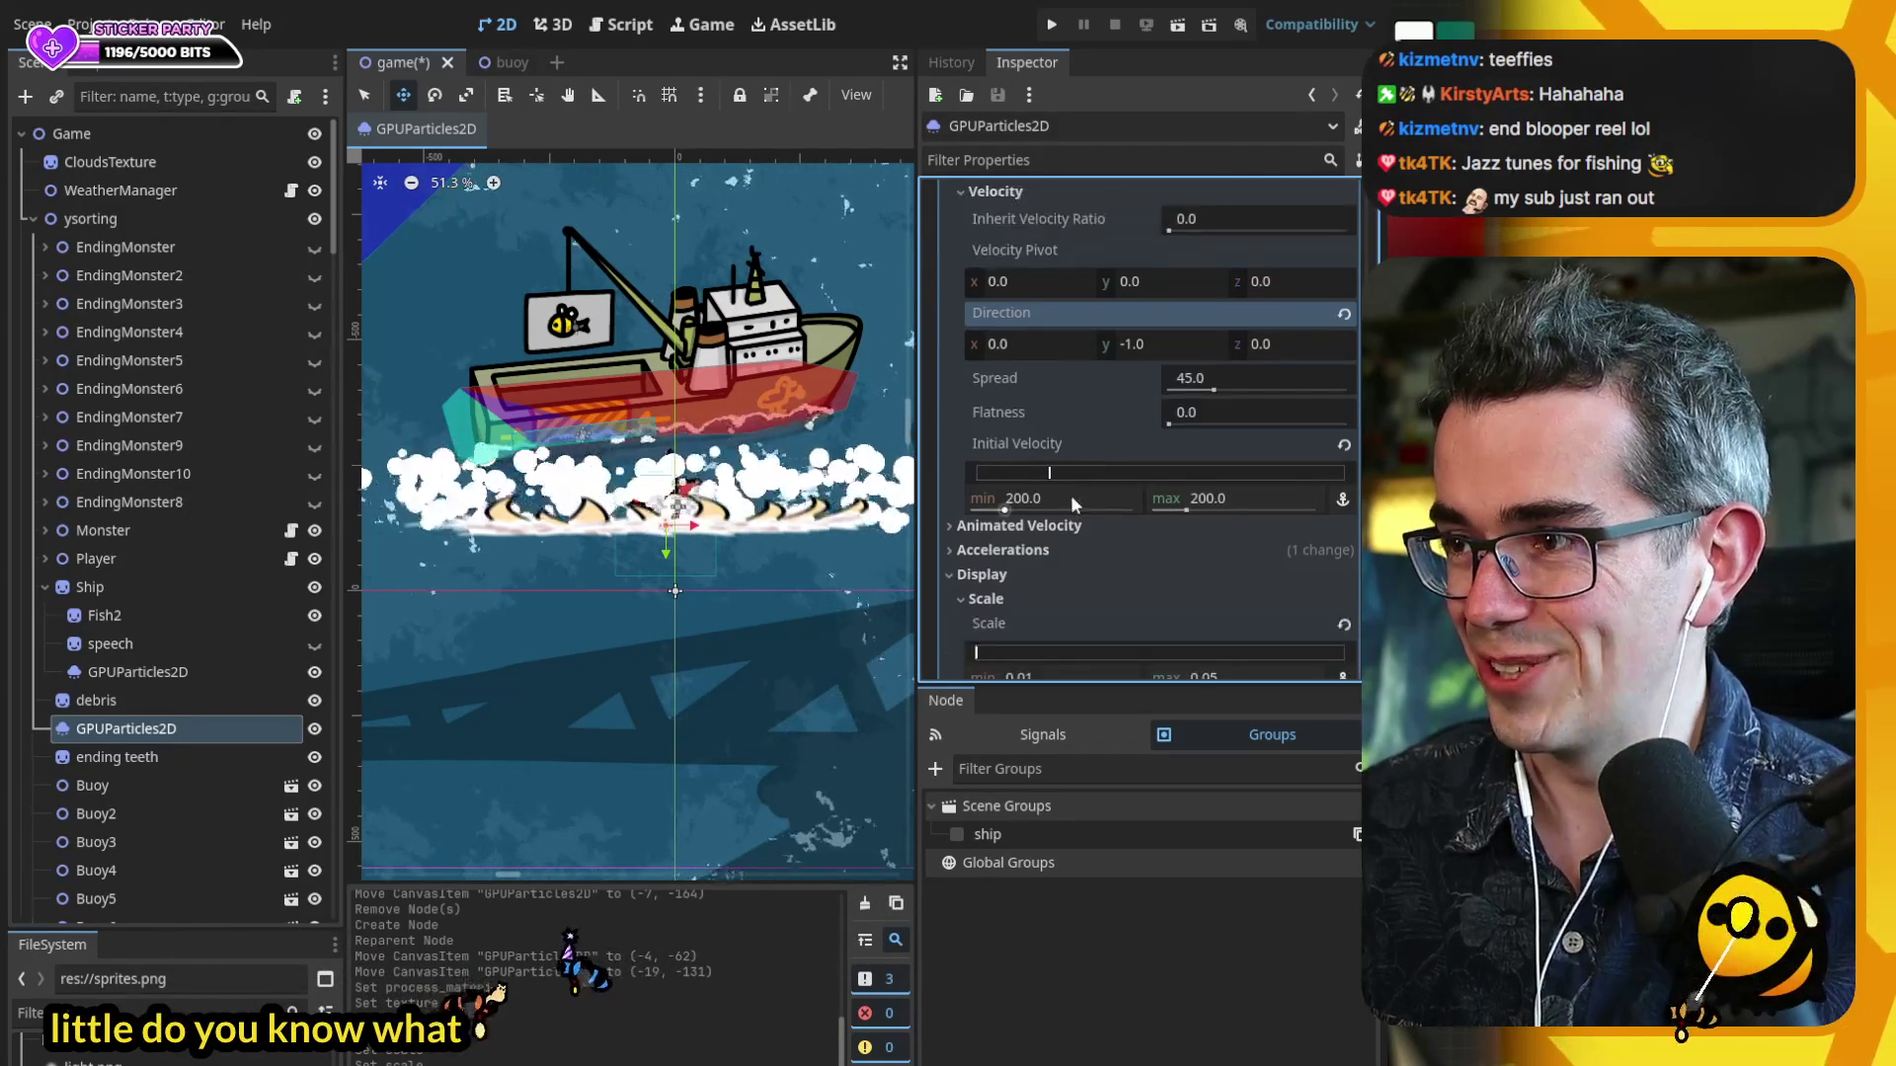
pyautogui.click(1239, 502)
pyautogui.write('500')
pyautogui.press('Return')
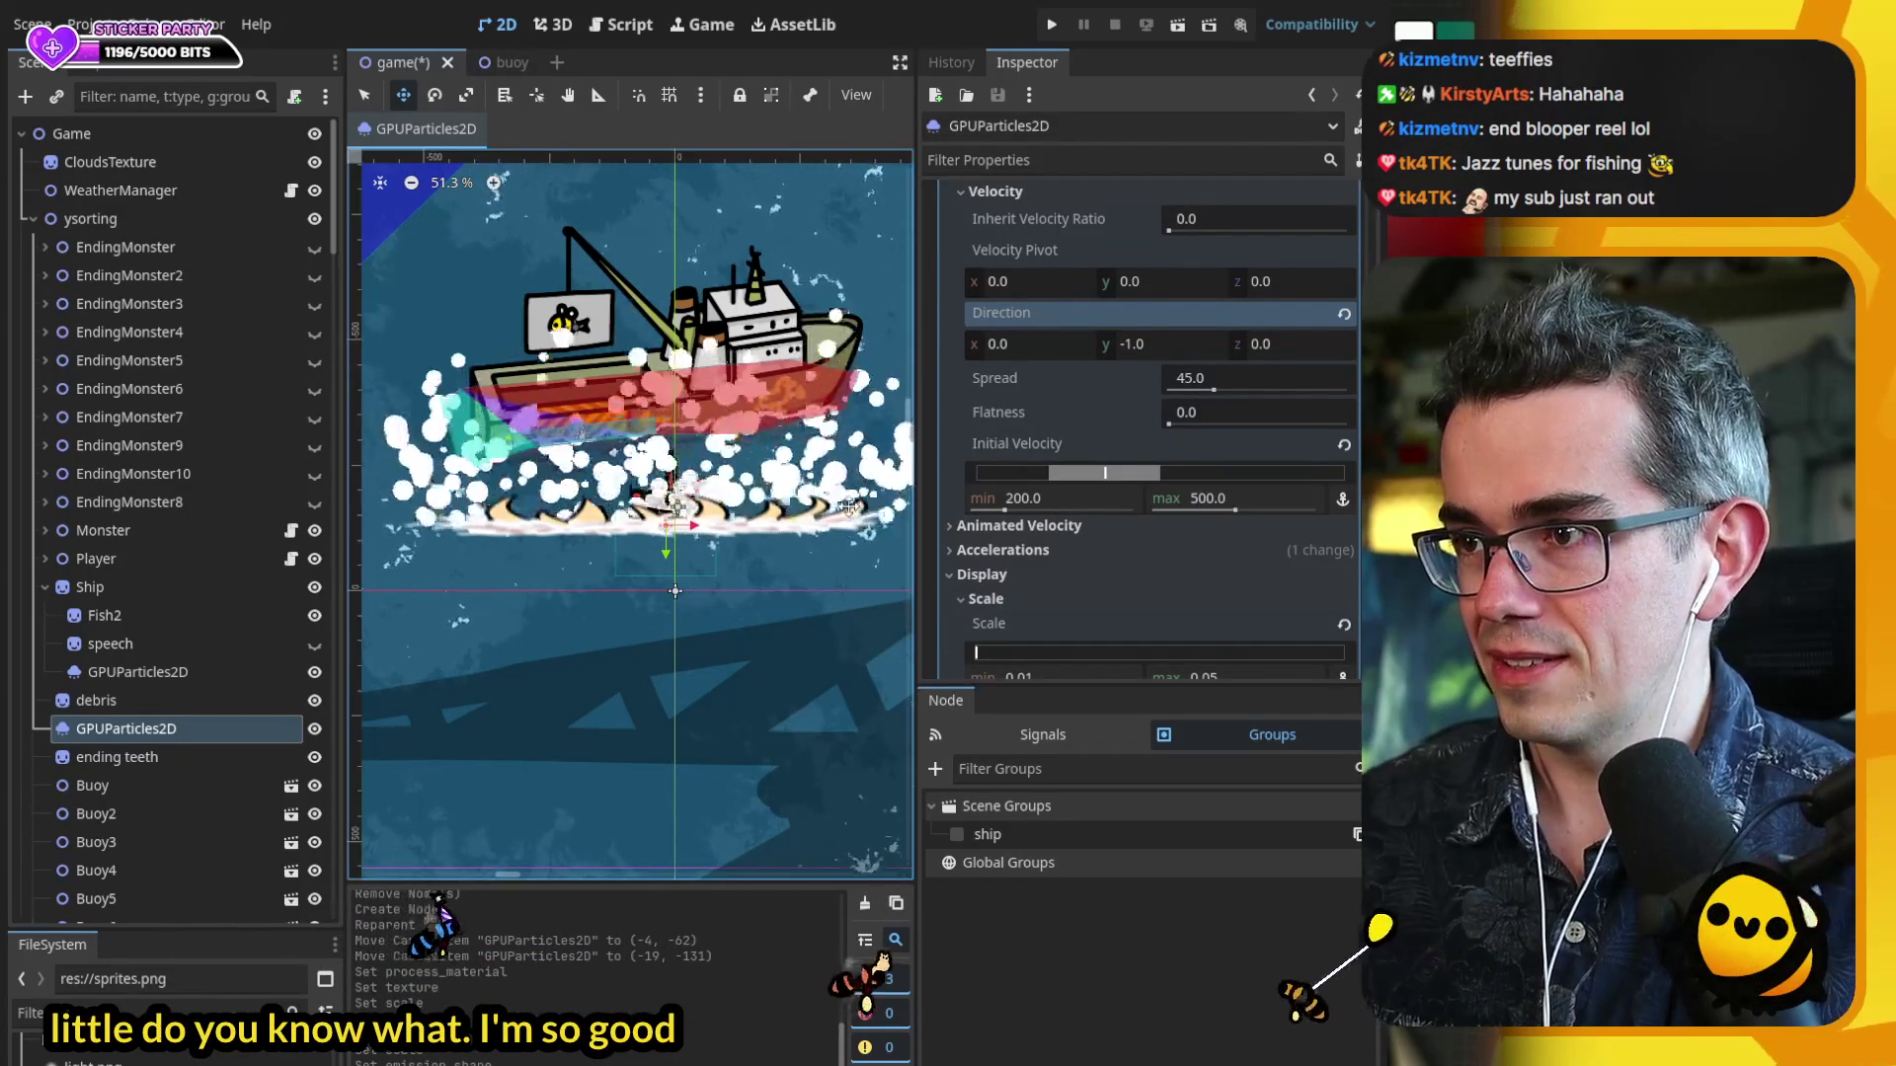
pyautogui.scroll(-6, 1061, 533)
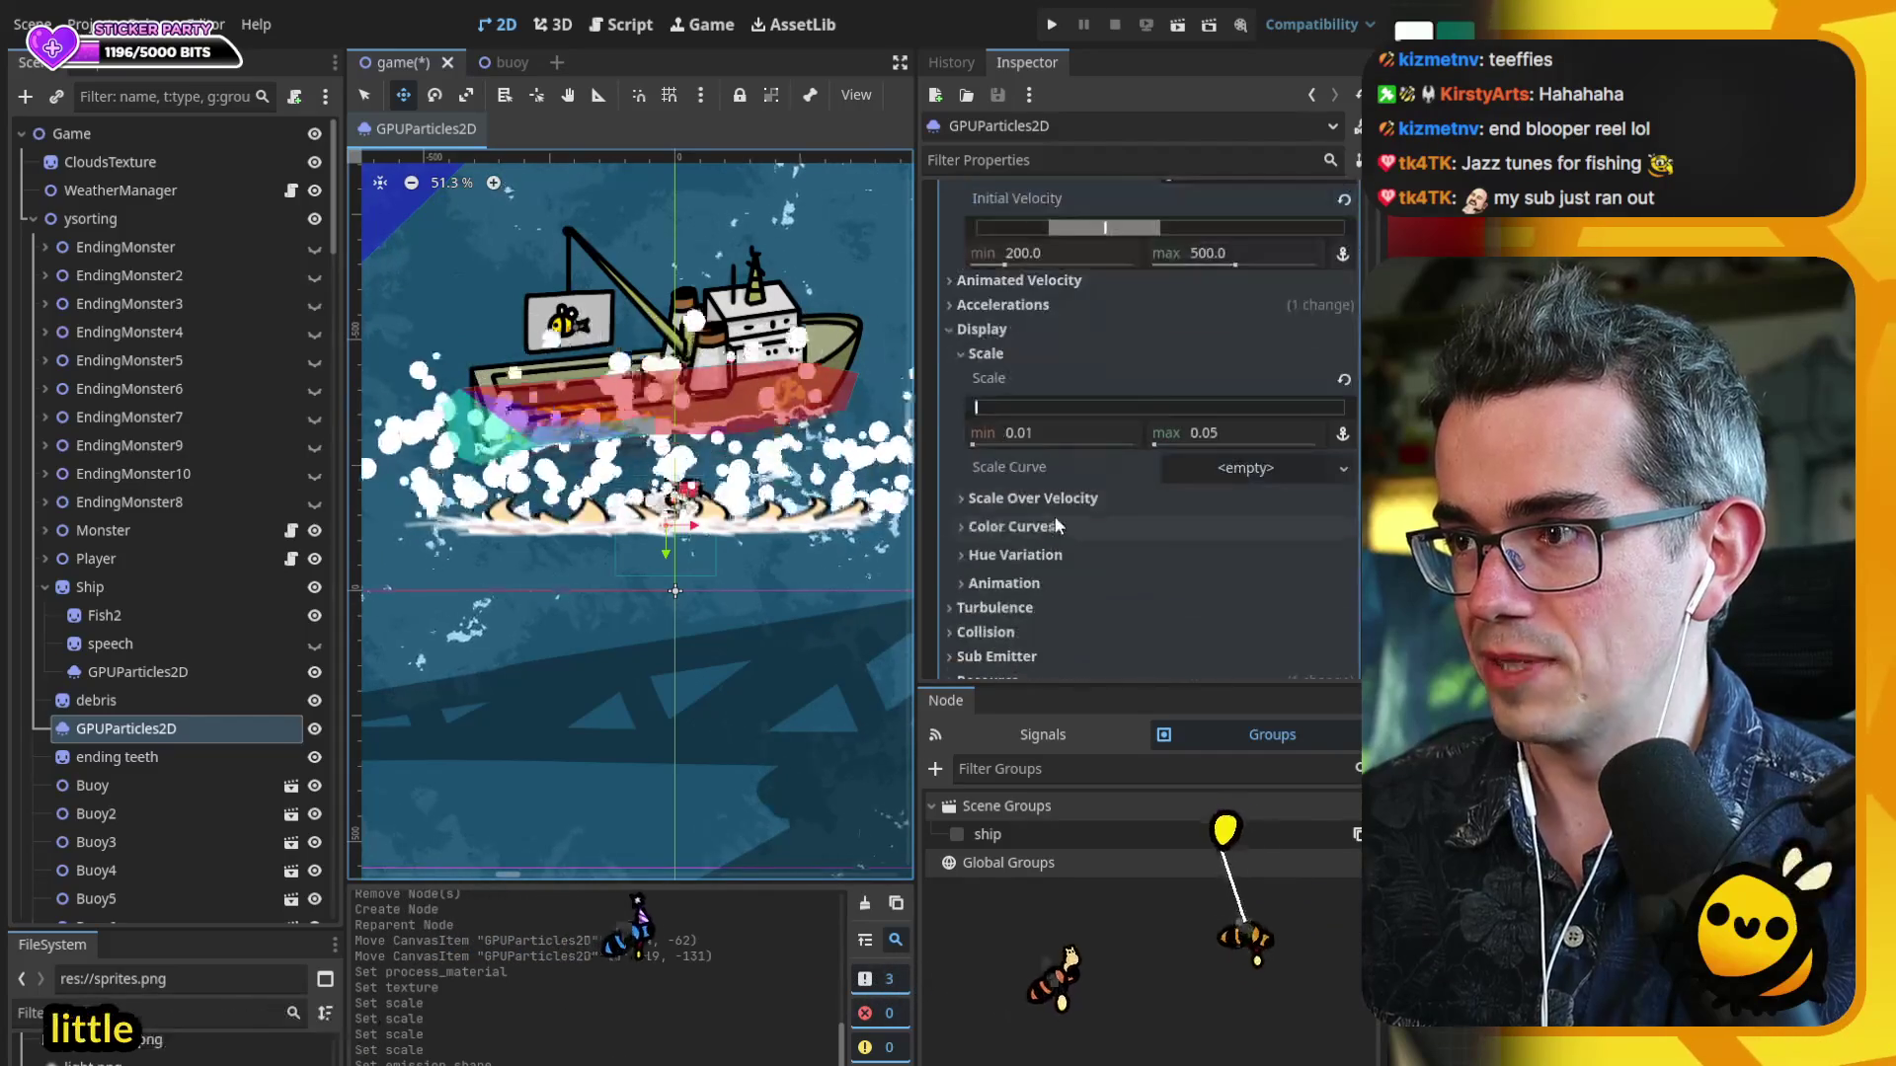
pyautogui.click(1233, 469)
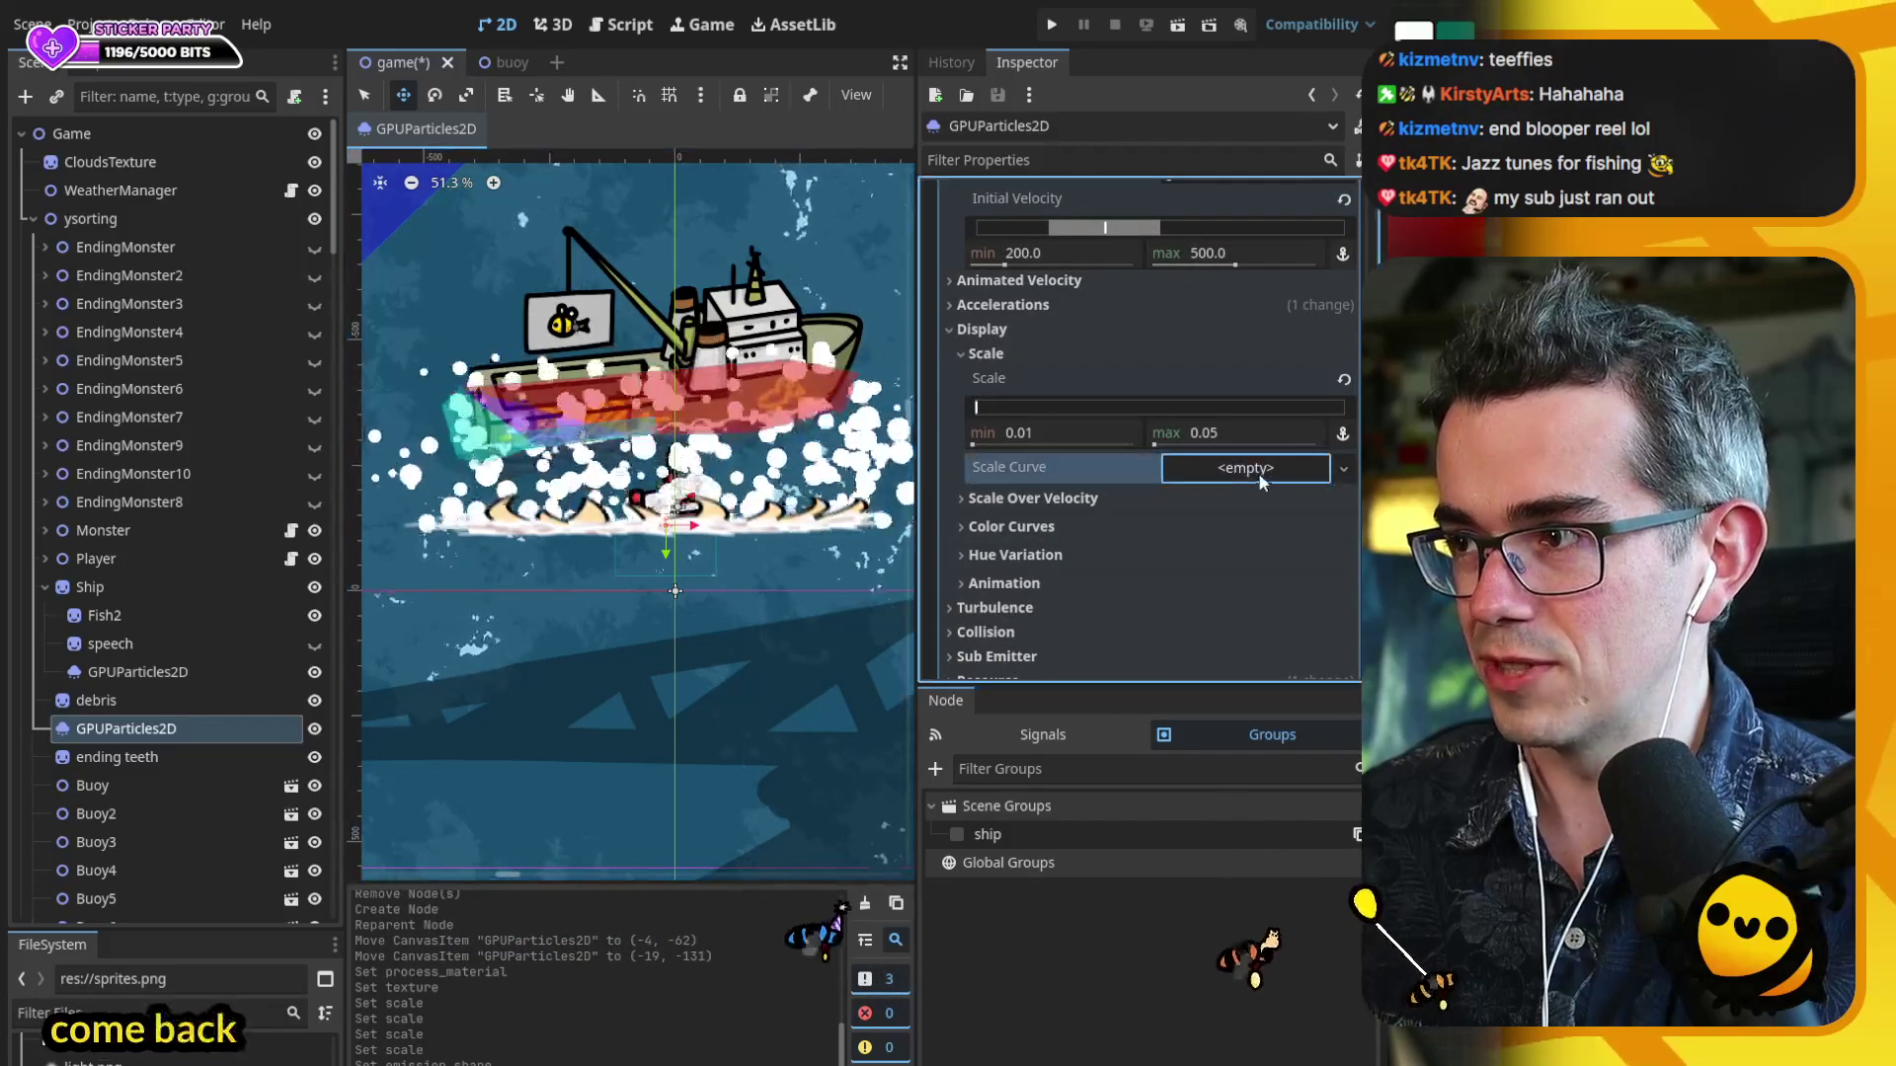
# - Assign a new CurveTexture to Scale Curve that falls from 1 to 0
pyautogui.click(1256, 498)
pyautogui.scroll(-7, 1248, 595)
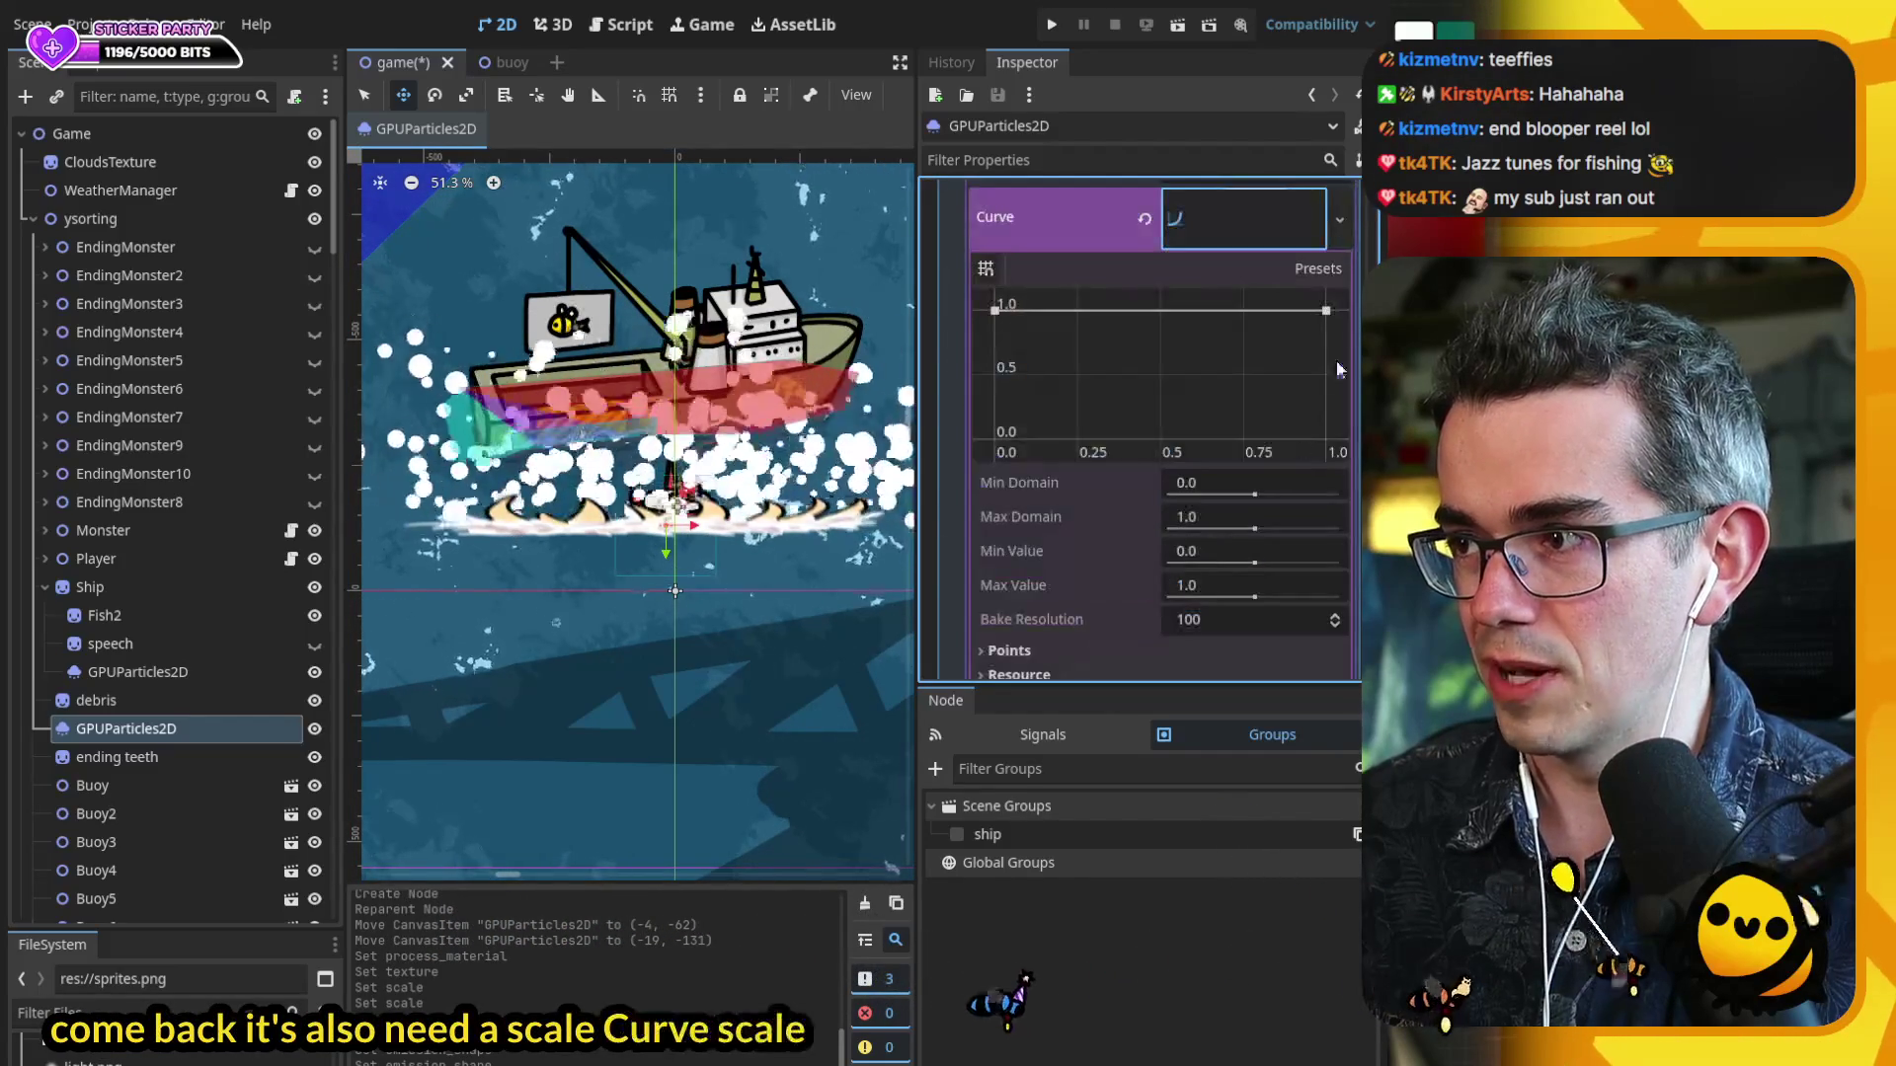
pyautogui.moveTo(1326, 310); pyautogui.dragTo(1296, 427)
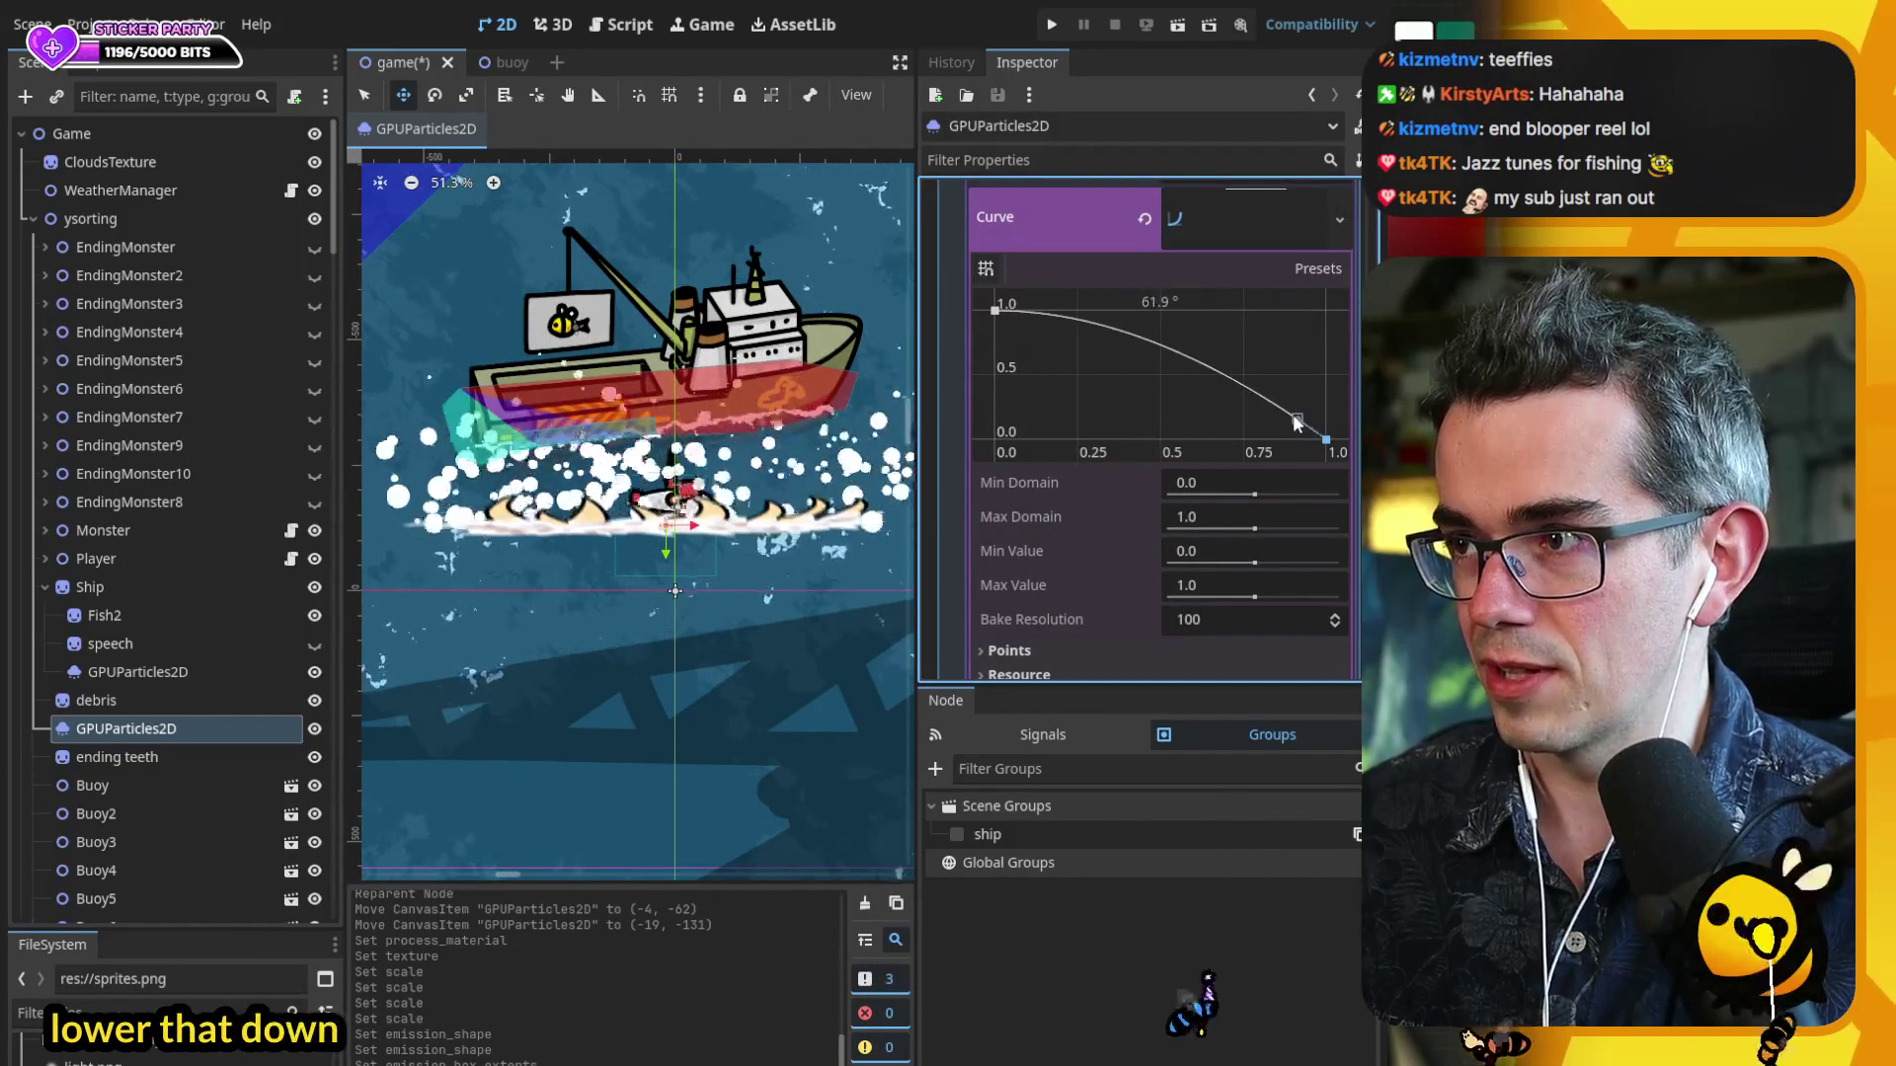
pyautogui.scroll(3, 1274, 316)
pyautogui.click(1268, 345)
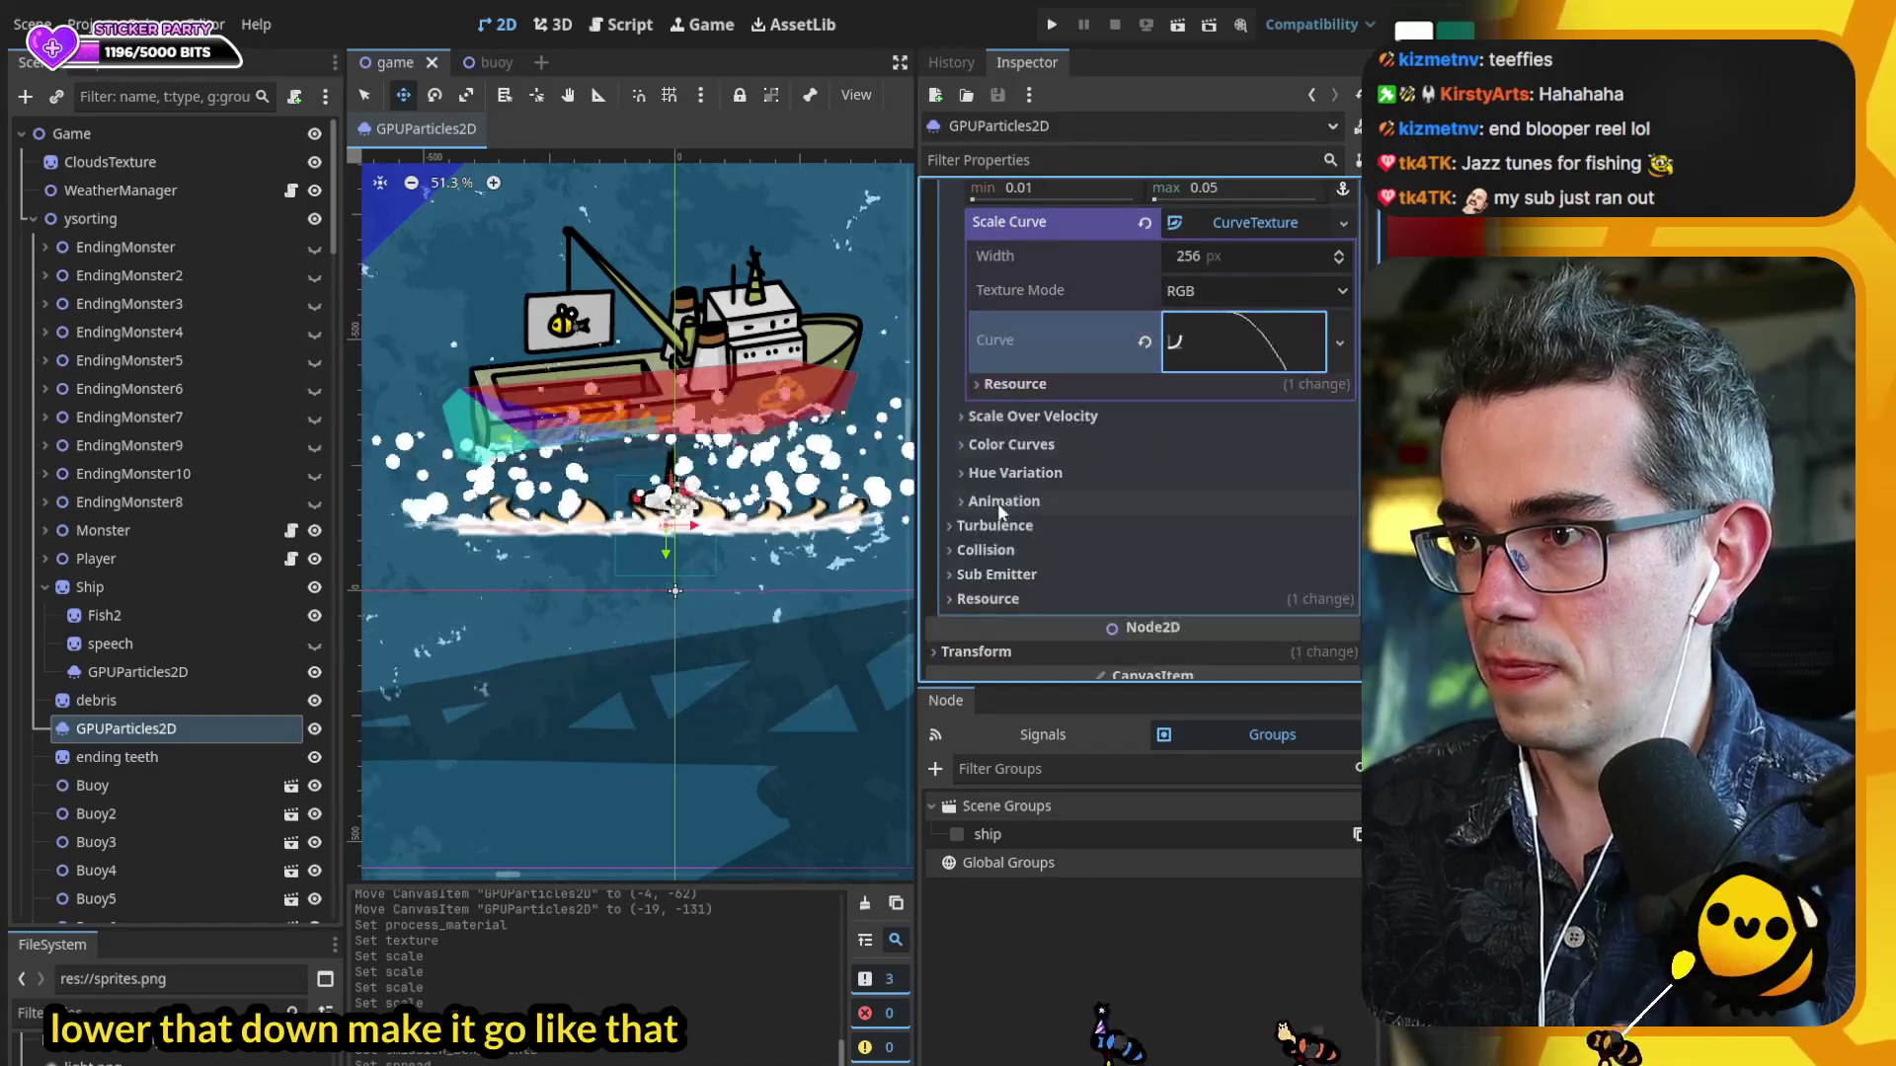
# - Lower the minimum initial velocity to 50
pyautogui.scroll(9, 1004, 494)
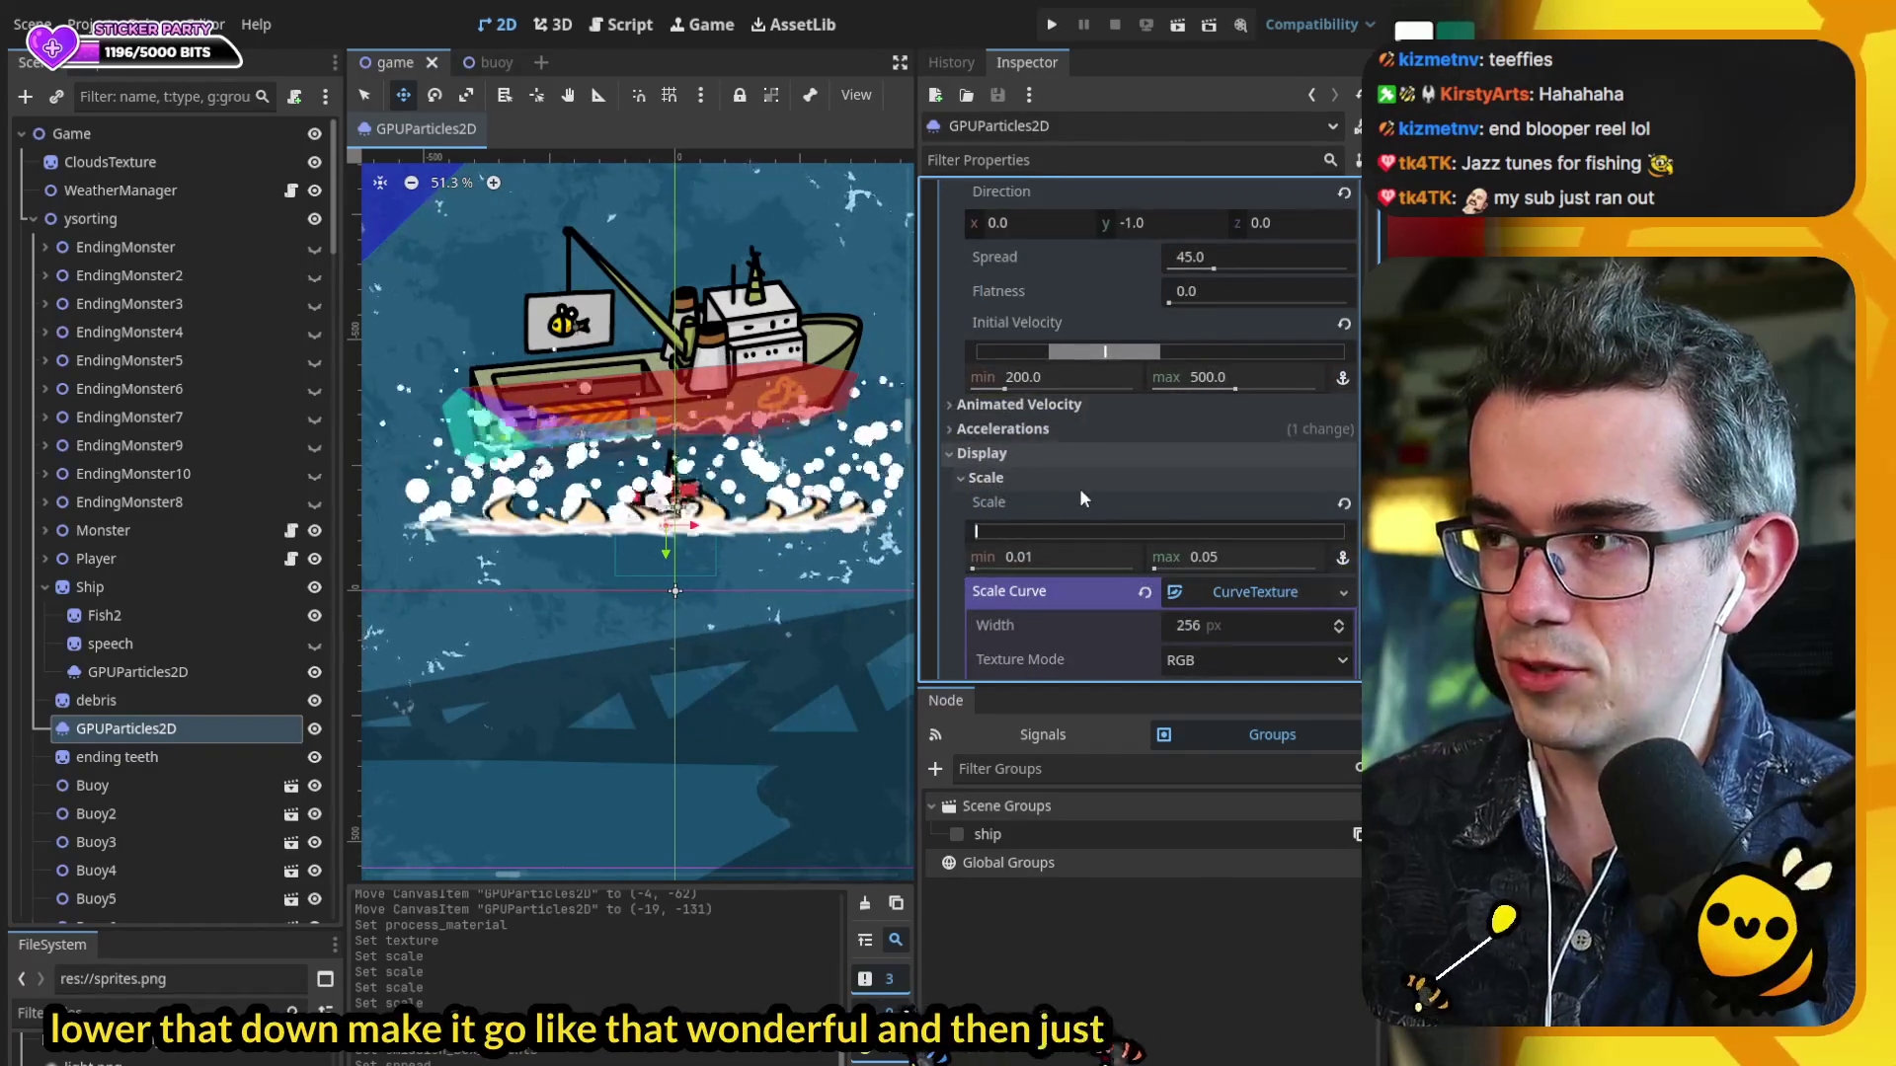
pyautogui.scroll(2, 1080, 488)
pyautogui.click(1071, 443)
pyautogui.write('50')
pyautogui.press('Return')
pyautogui.scroll(-10, 1017, 494)
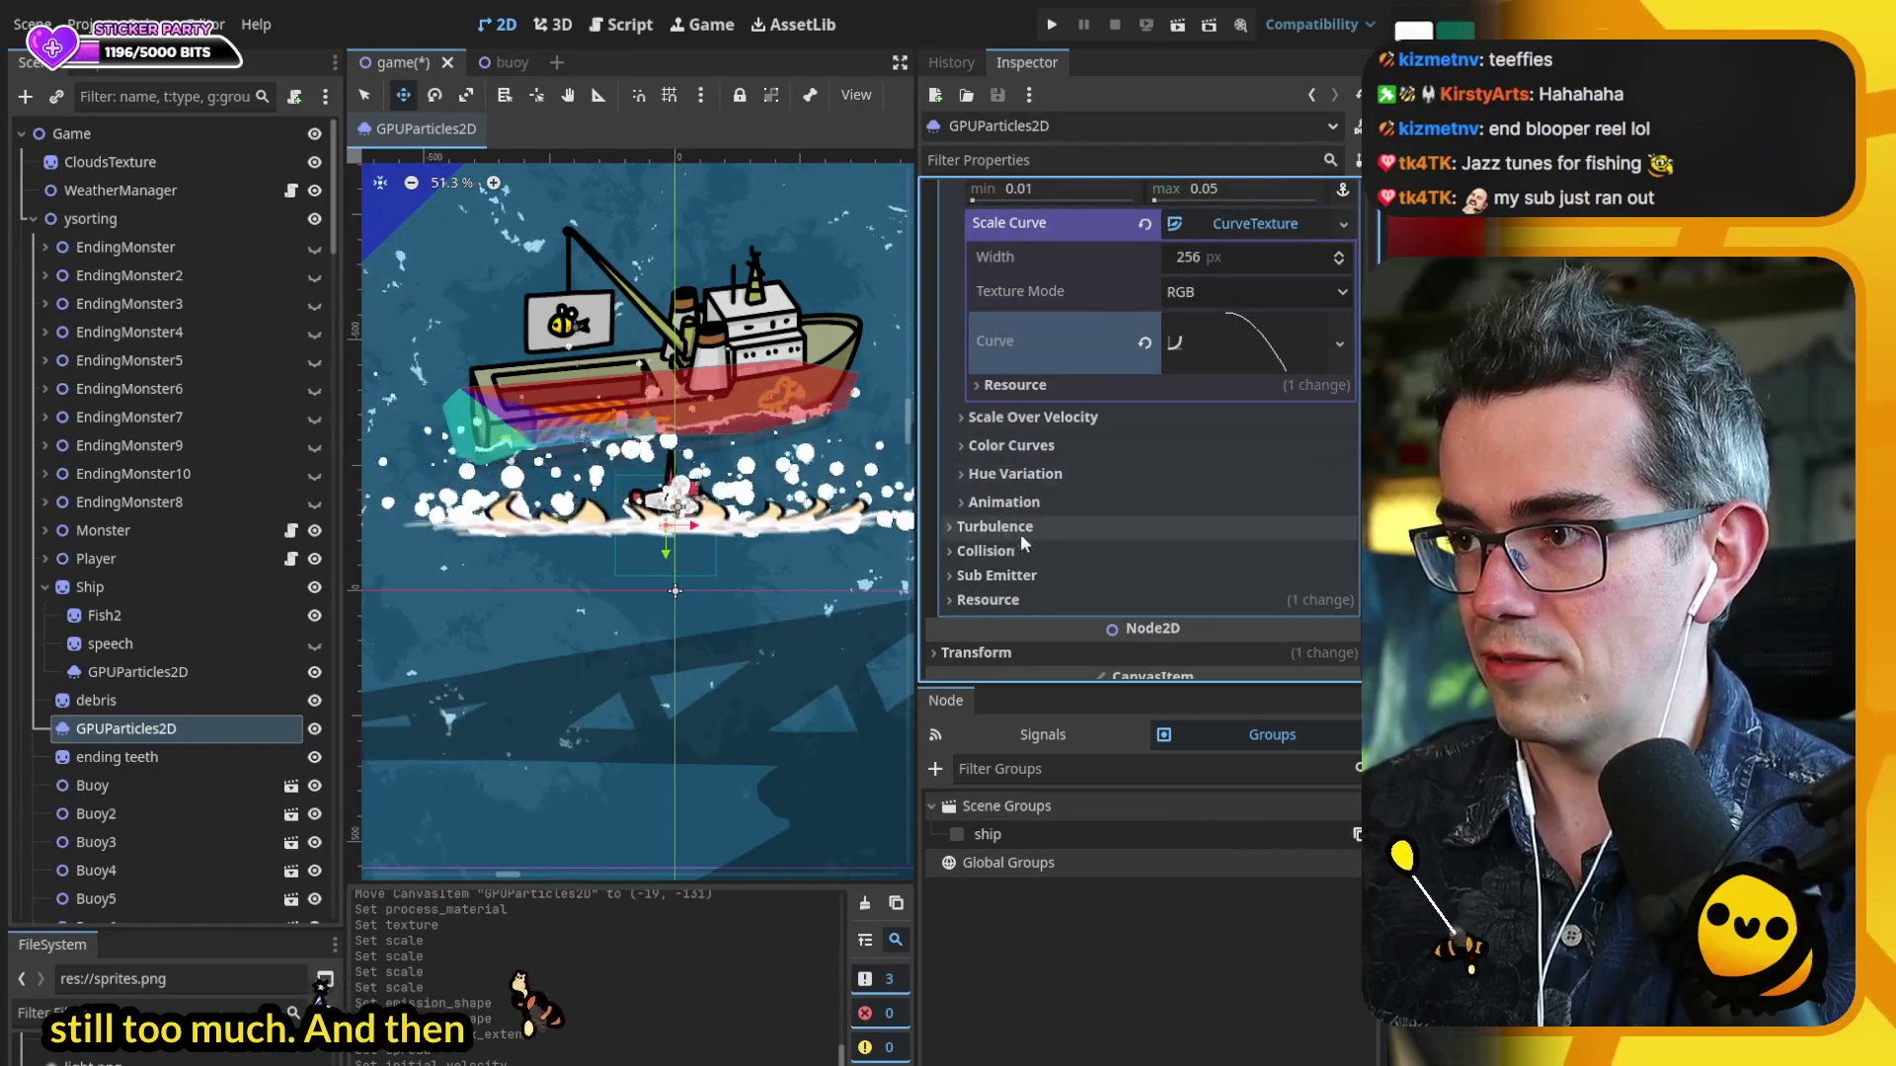
pyautogui.scroll(5, 1015, 535)
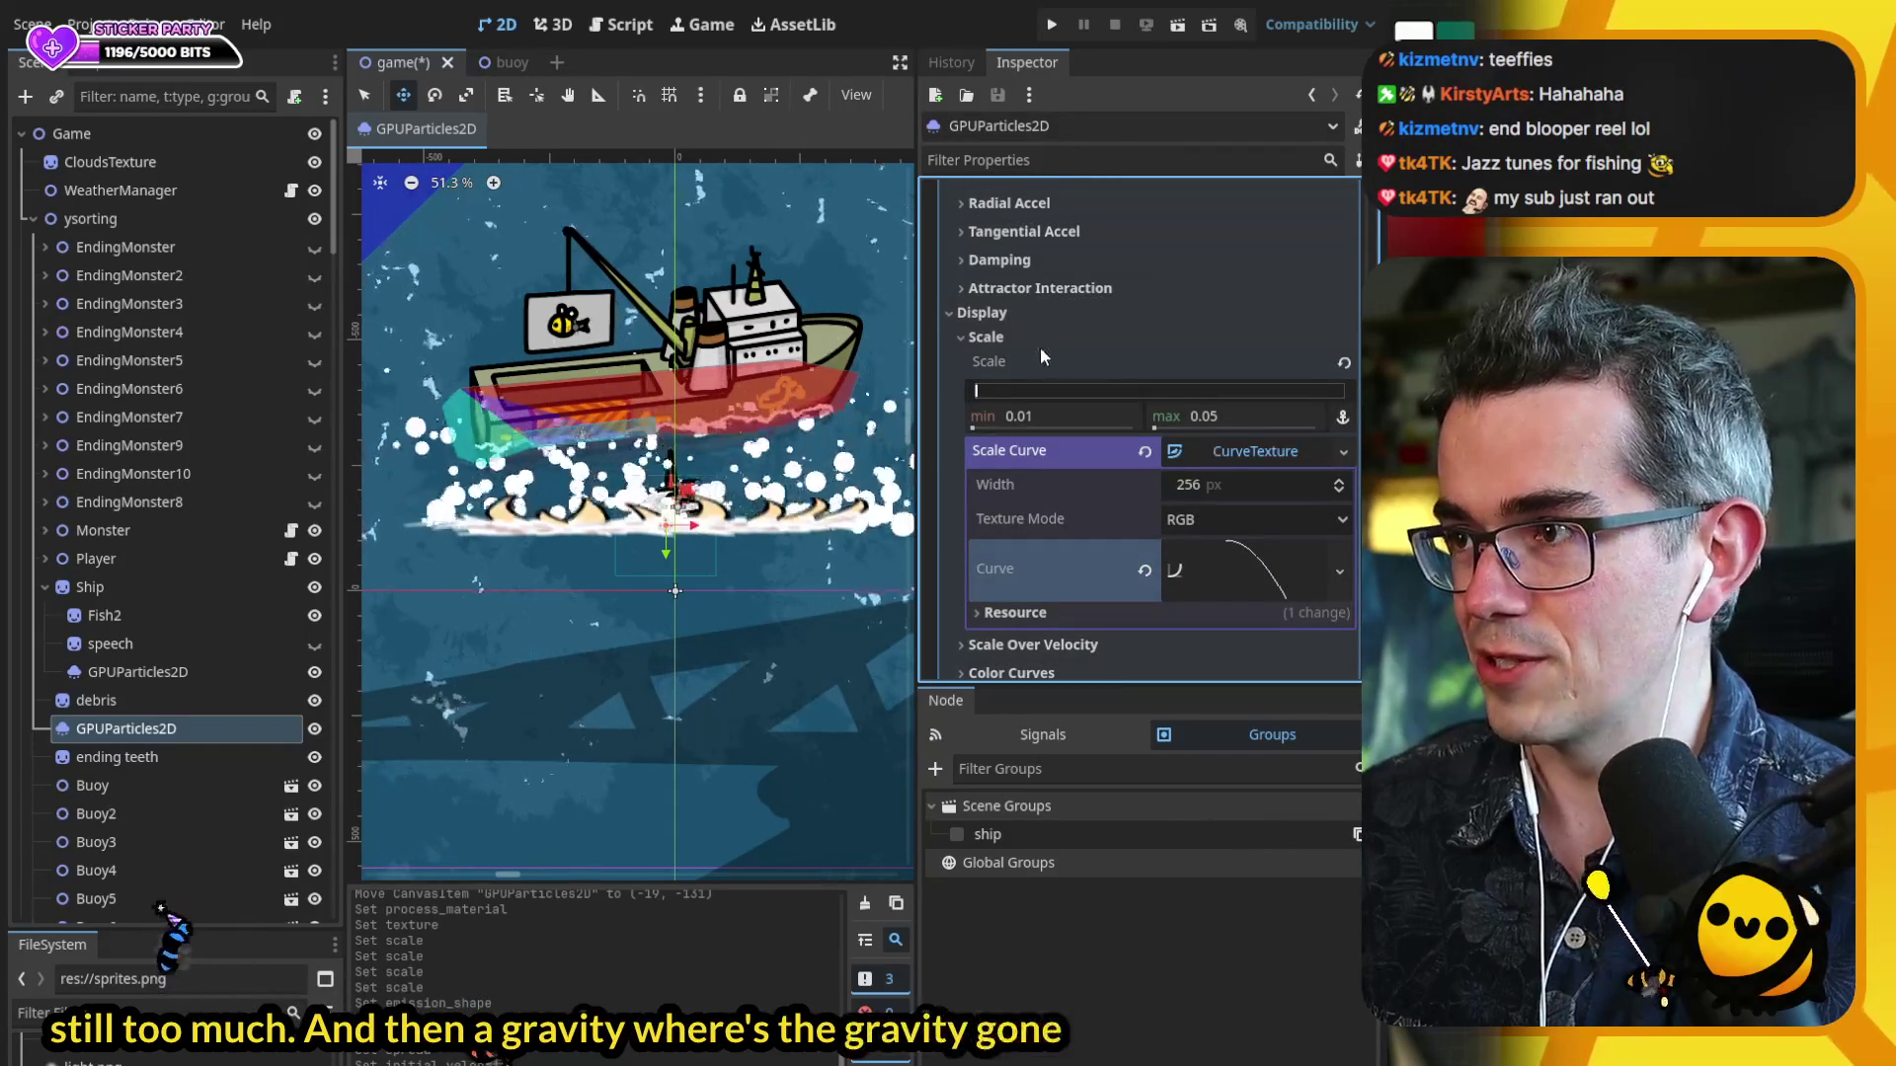
# - Set the particles' gravity y to 200, after trying 400
pyautogui.scroll(3, 1039, 263)
pyautogui.click(1039, 260)
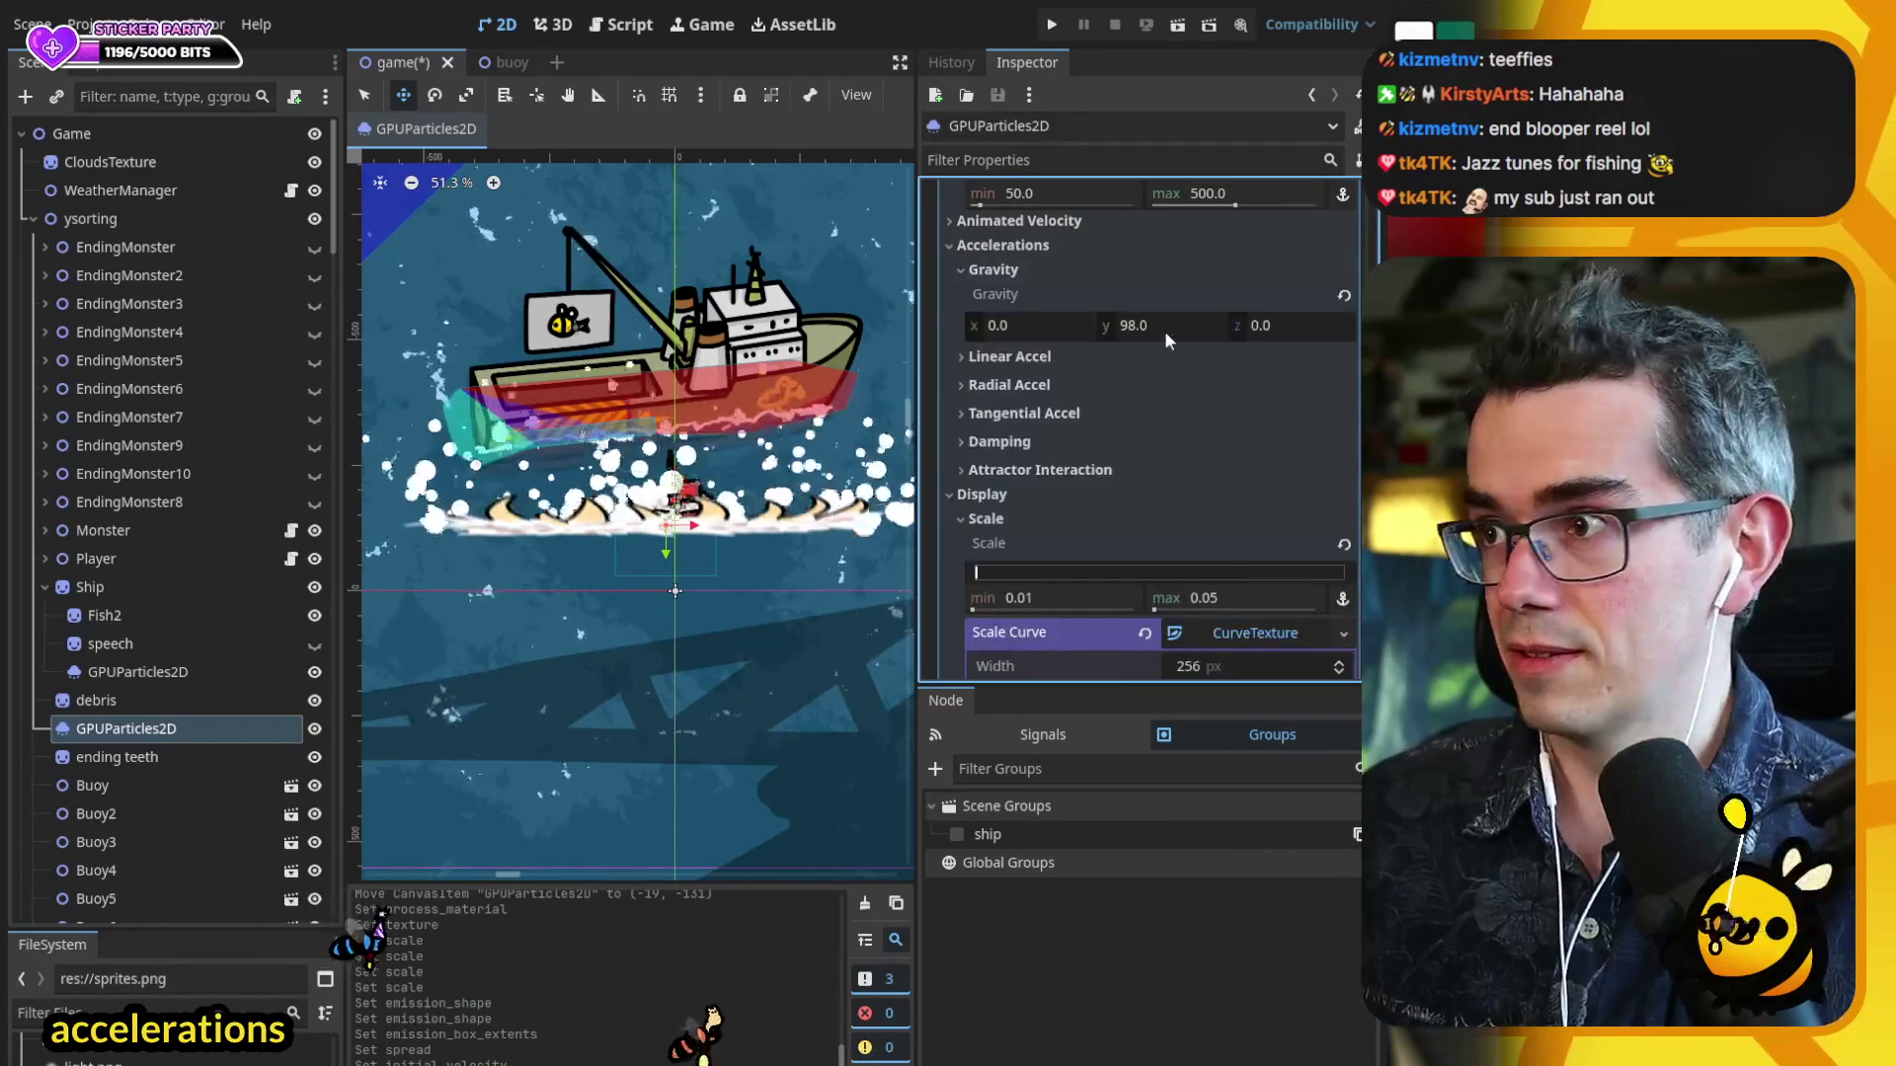
pyautogui.click(1163, 330)
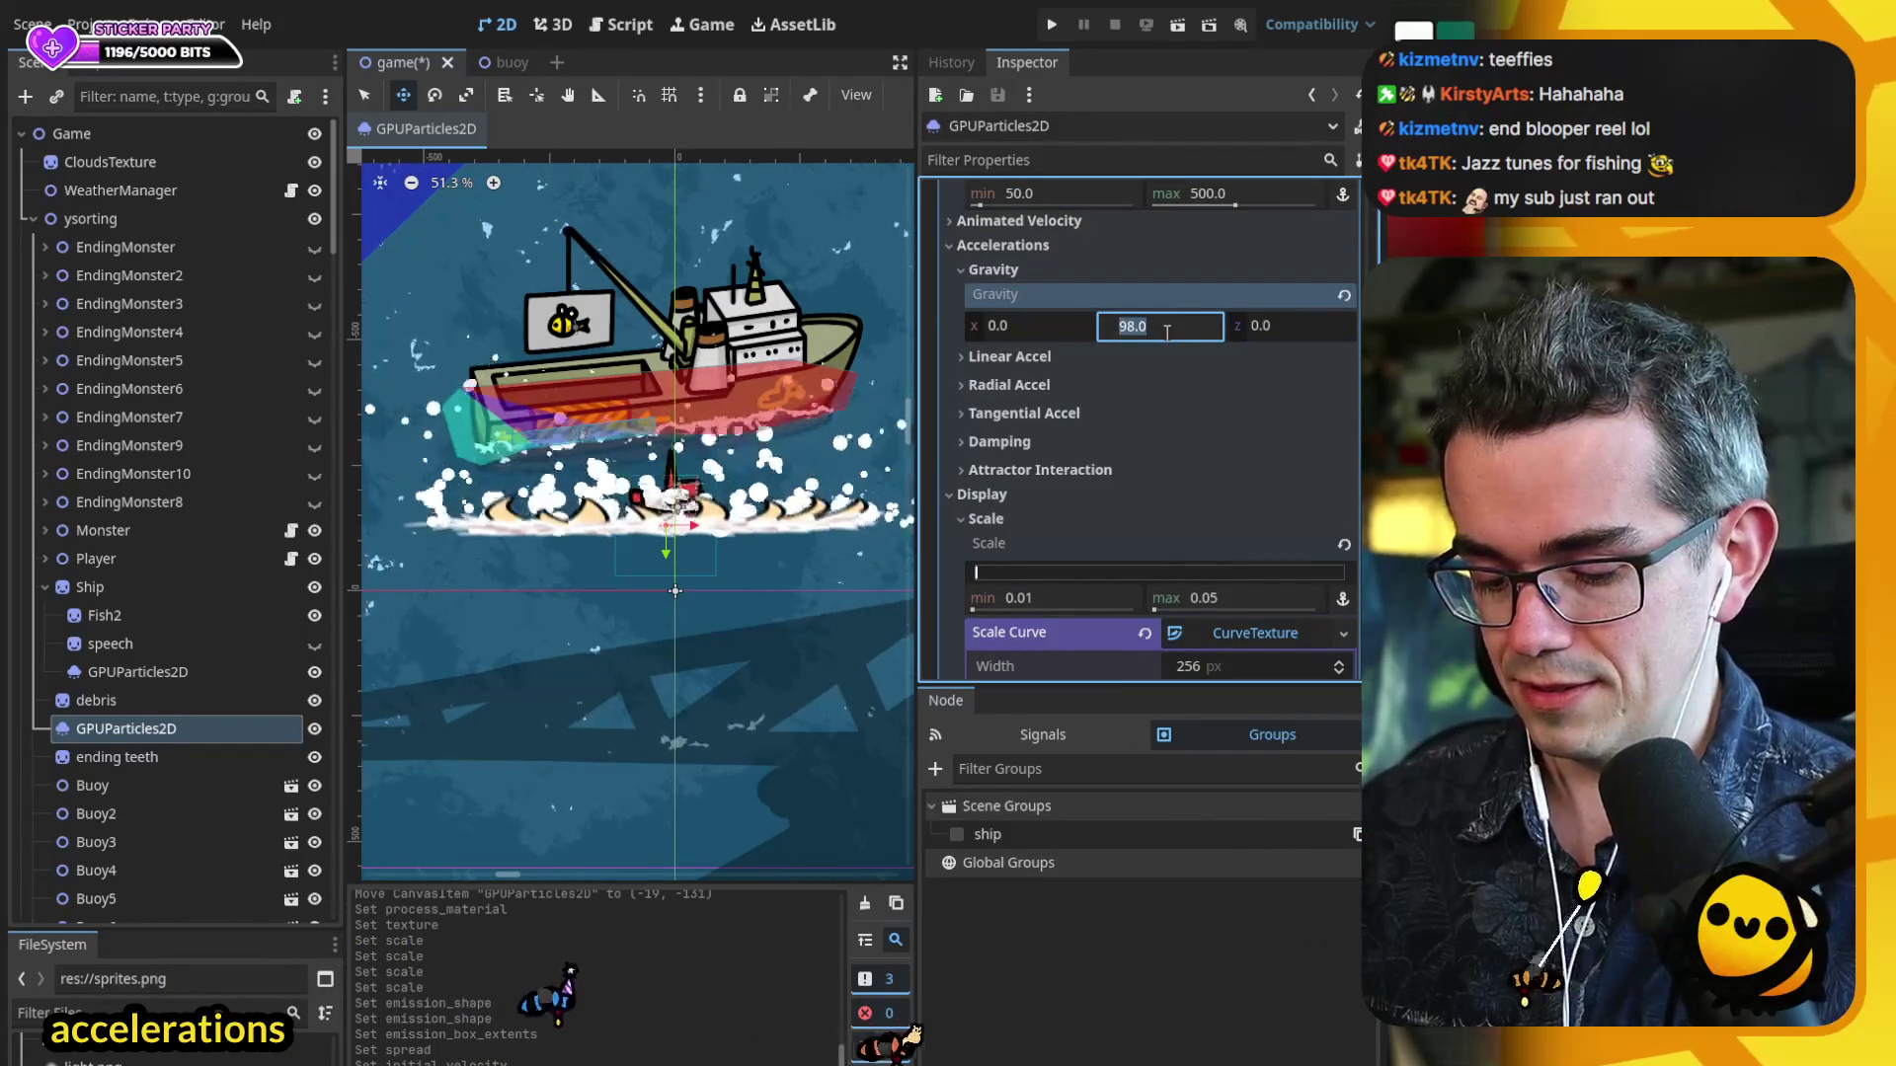
pyautogui.write('400')
pyautogui.press('Return')
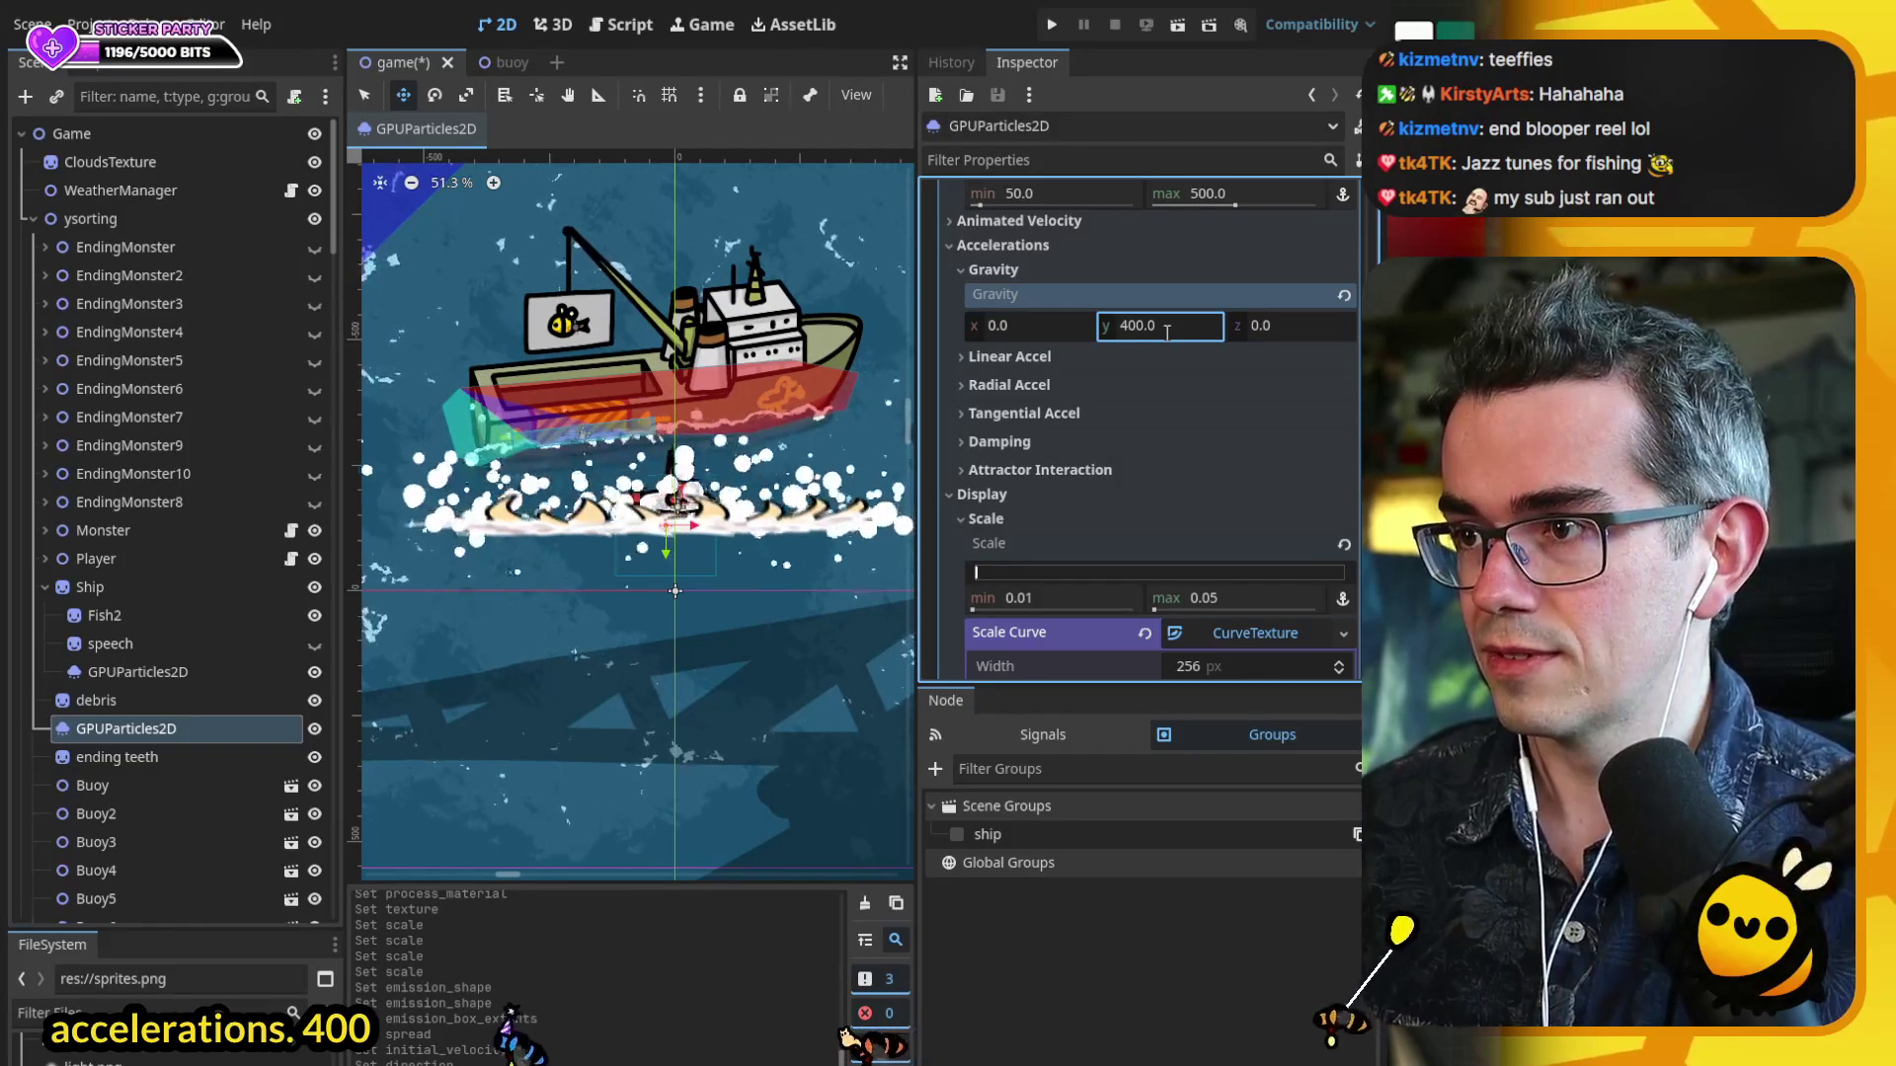
pyautogui.click(1185, 328)
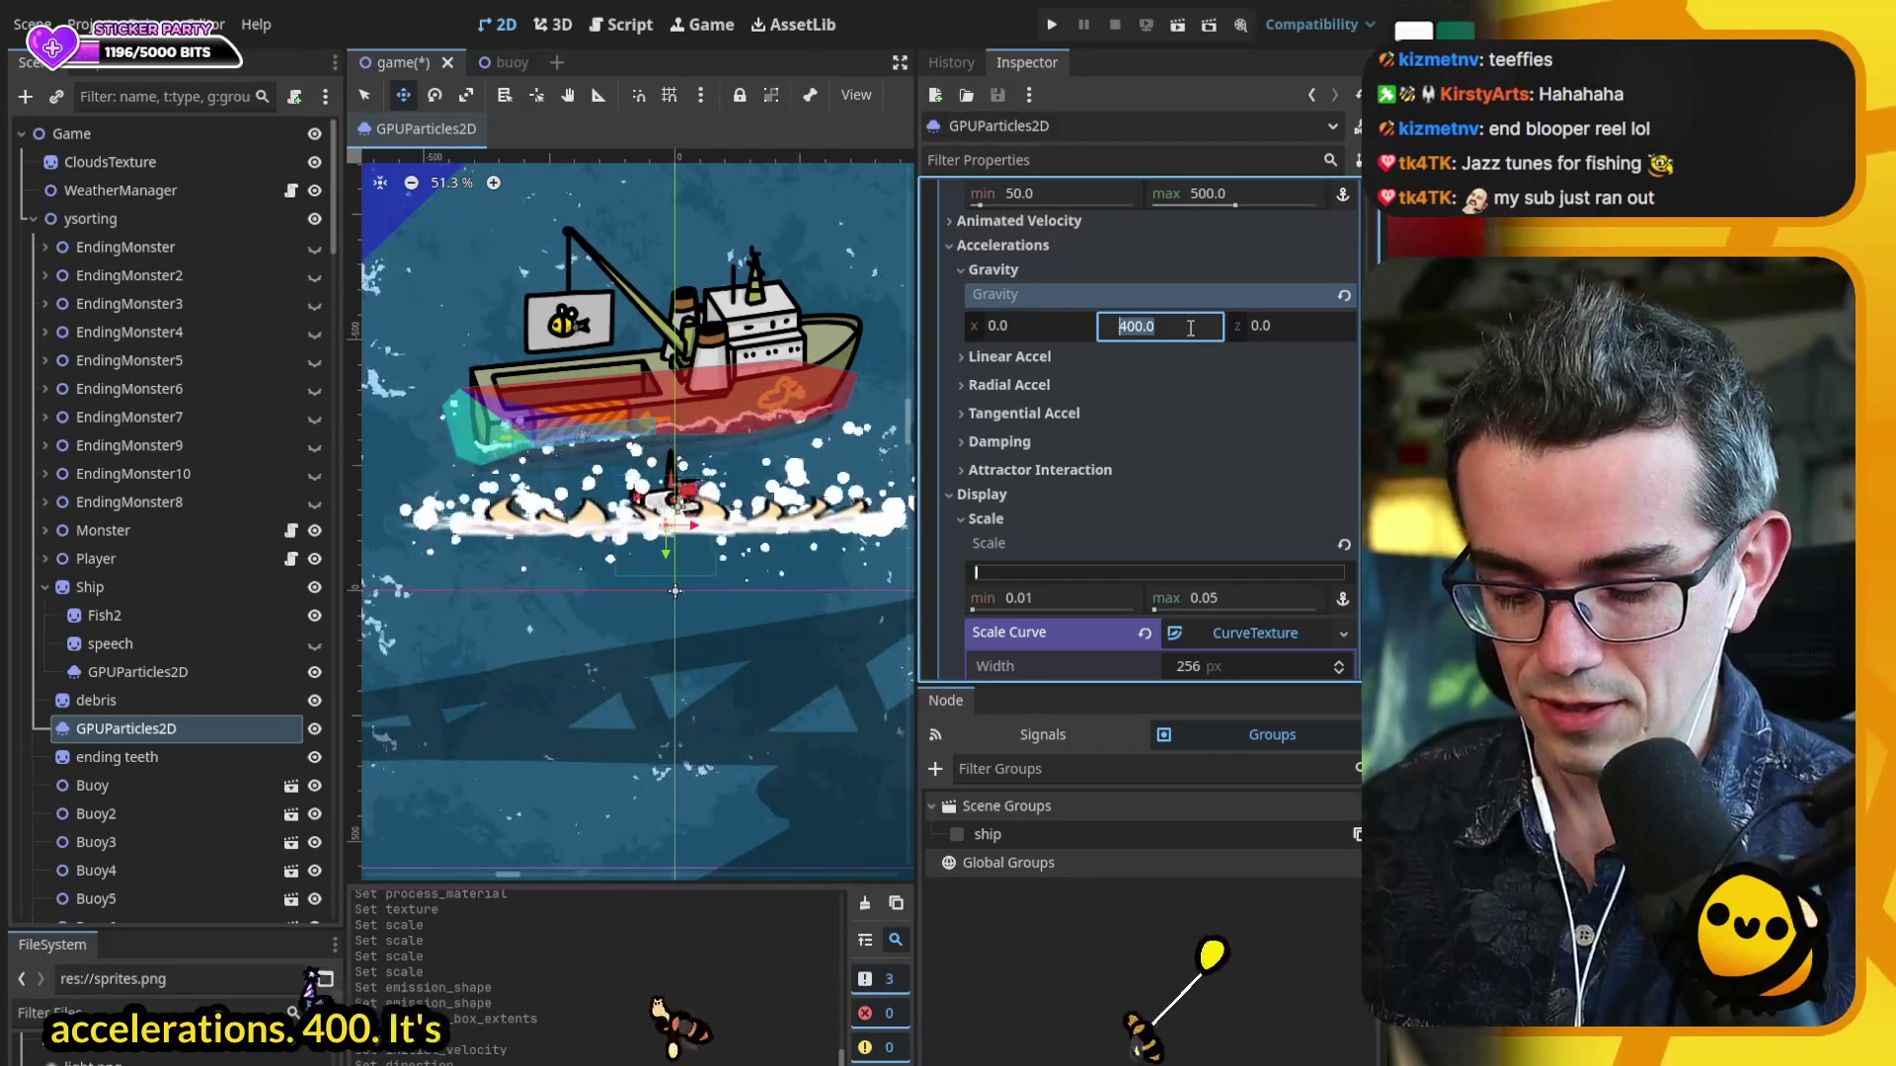
pyautogui.write('200')
pyautogui.press('Return')
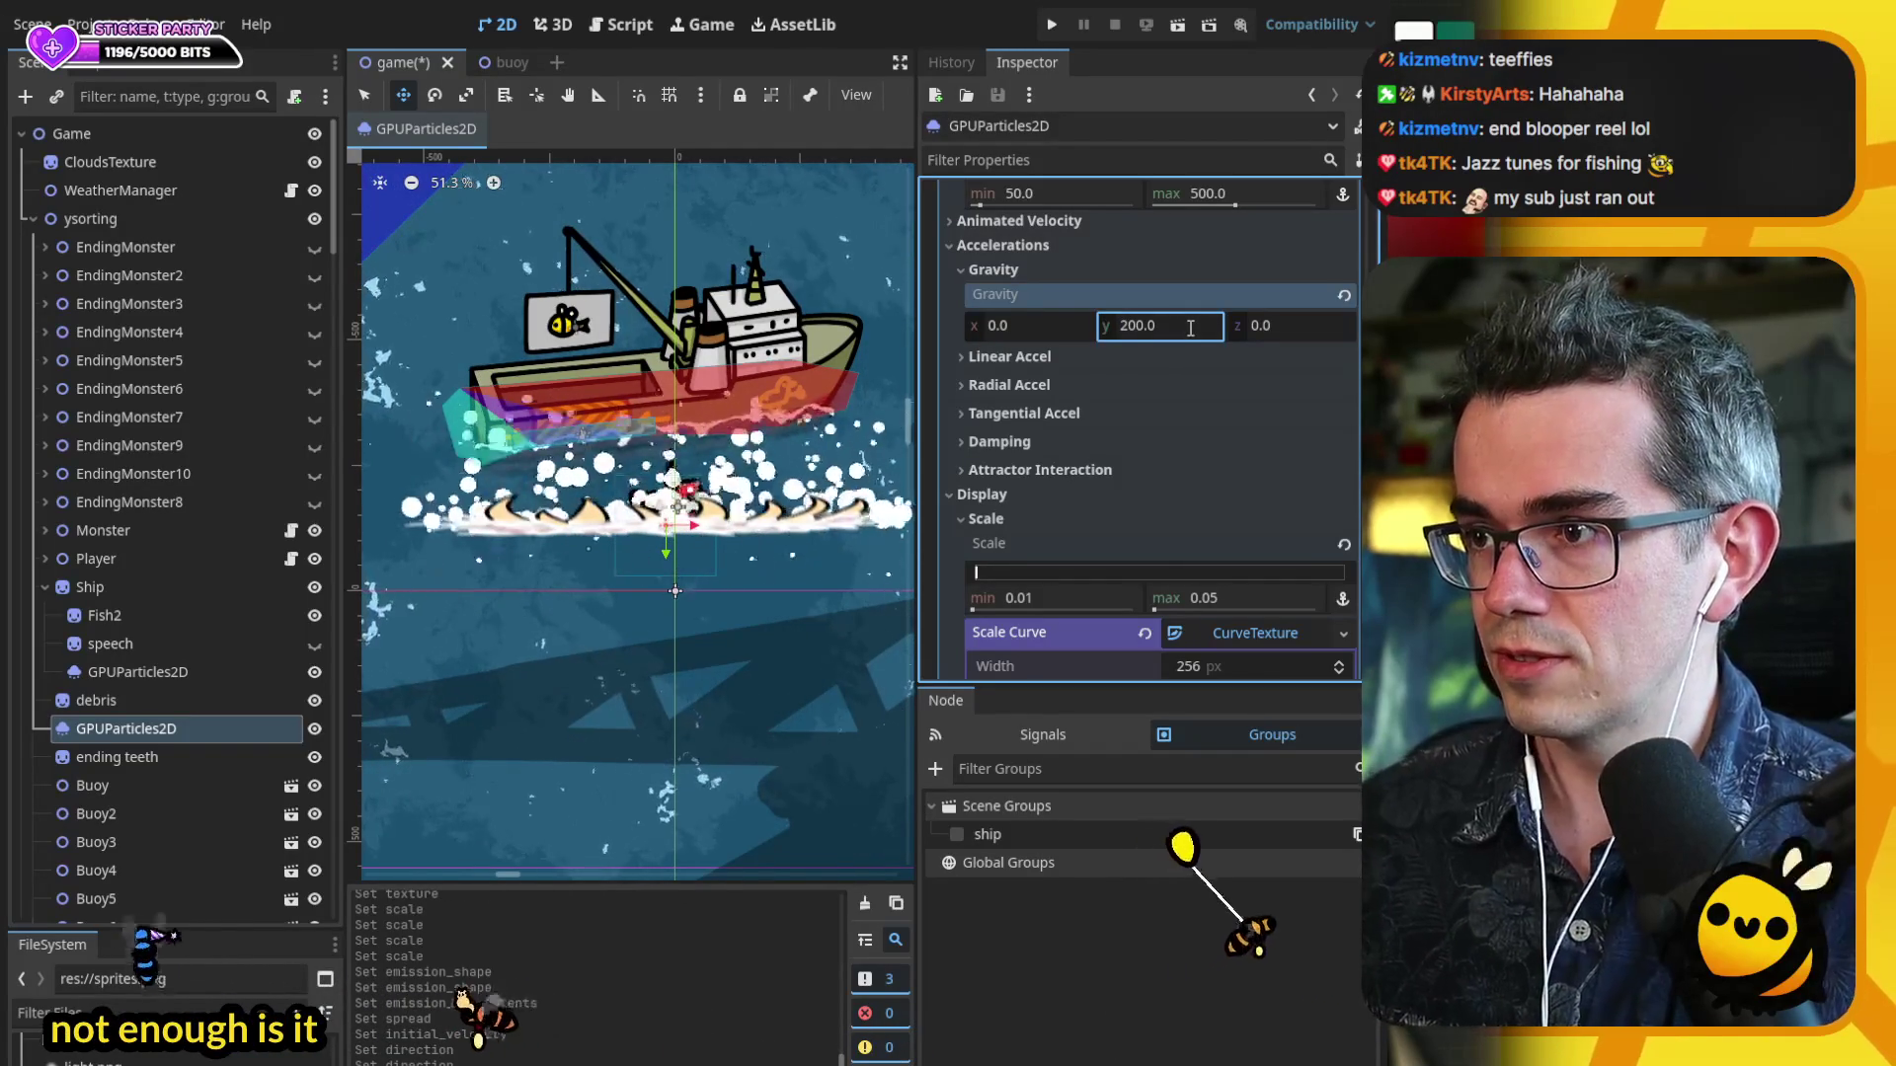
# - Set the emission box y extent to 100
pyautogui.scroll(3, 1181, 340)
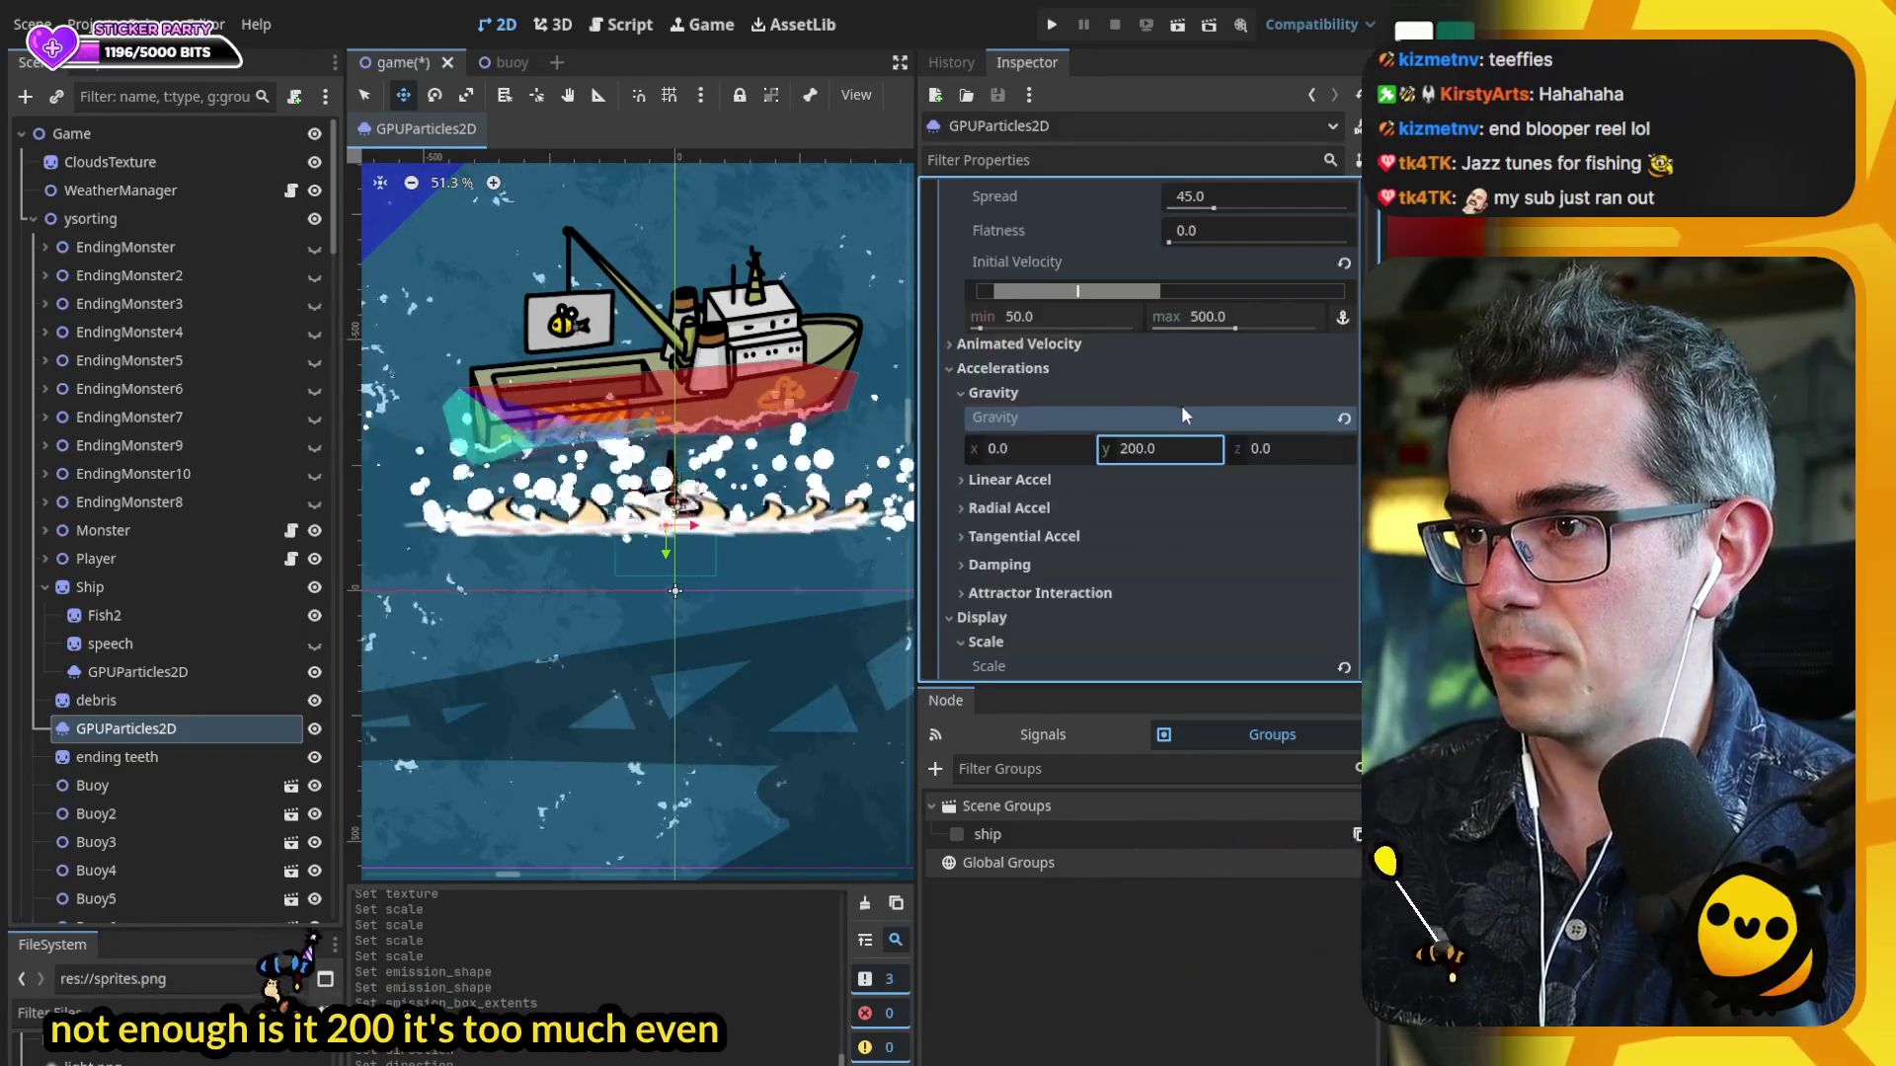
pyautogui.scroll(10, 1136, 364)
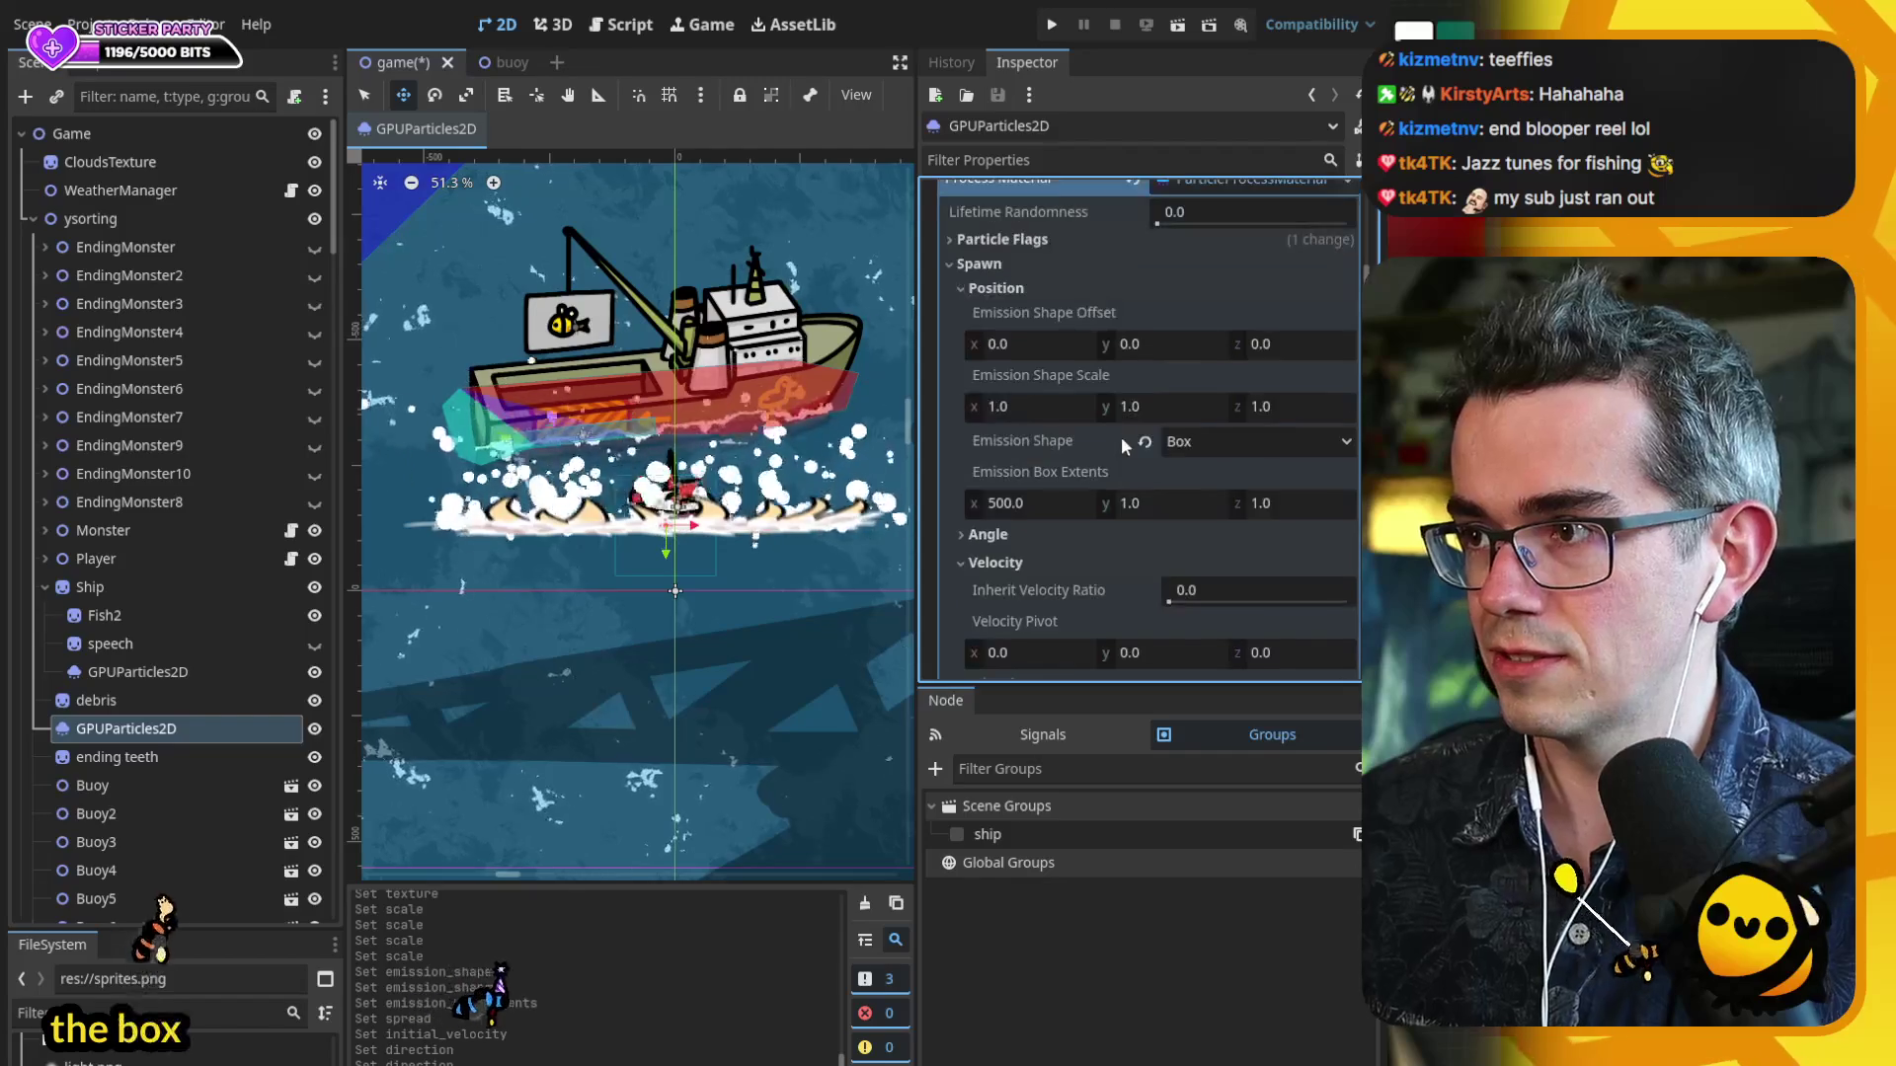
pyautogui.click(1182, 503)
pyautogui.write('100')
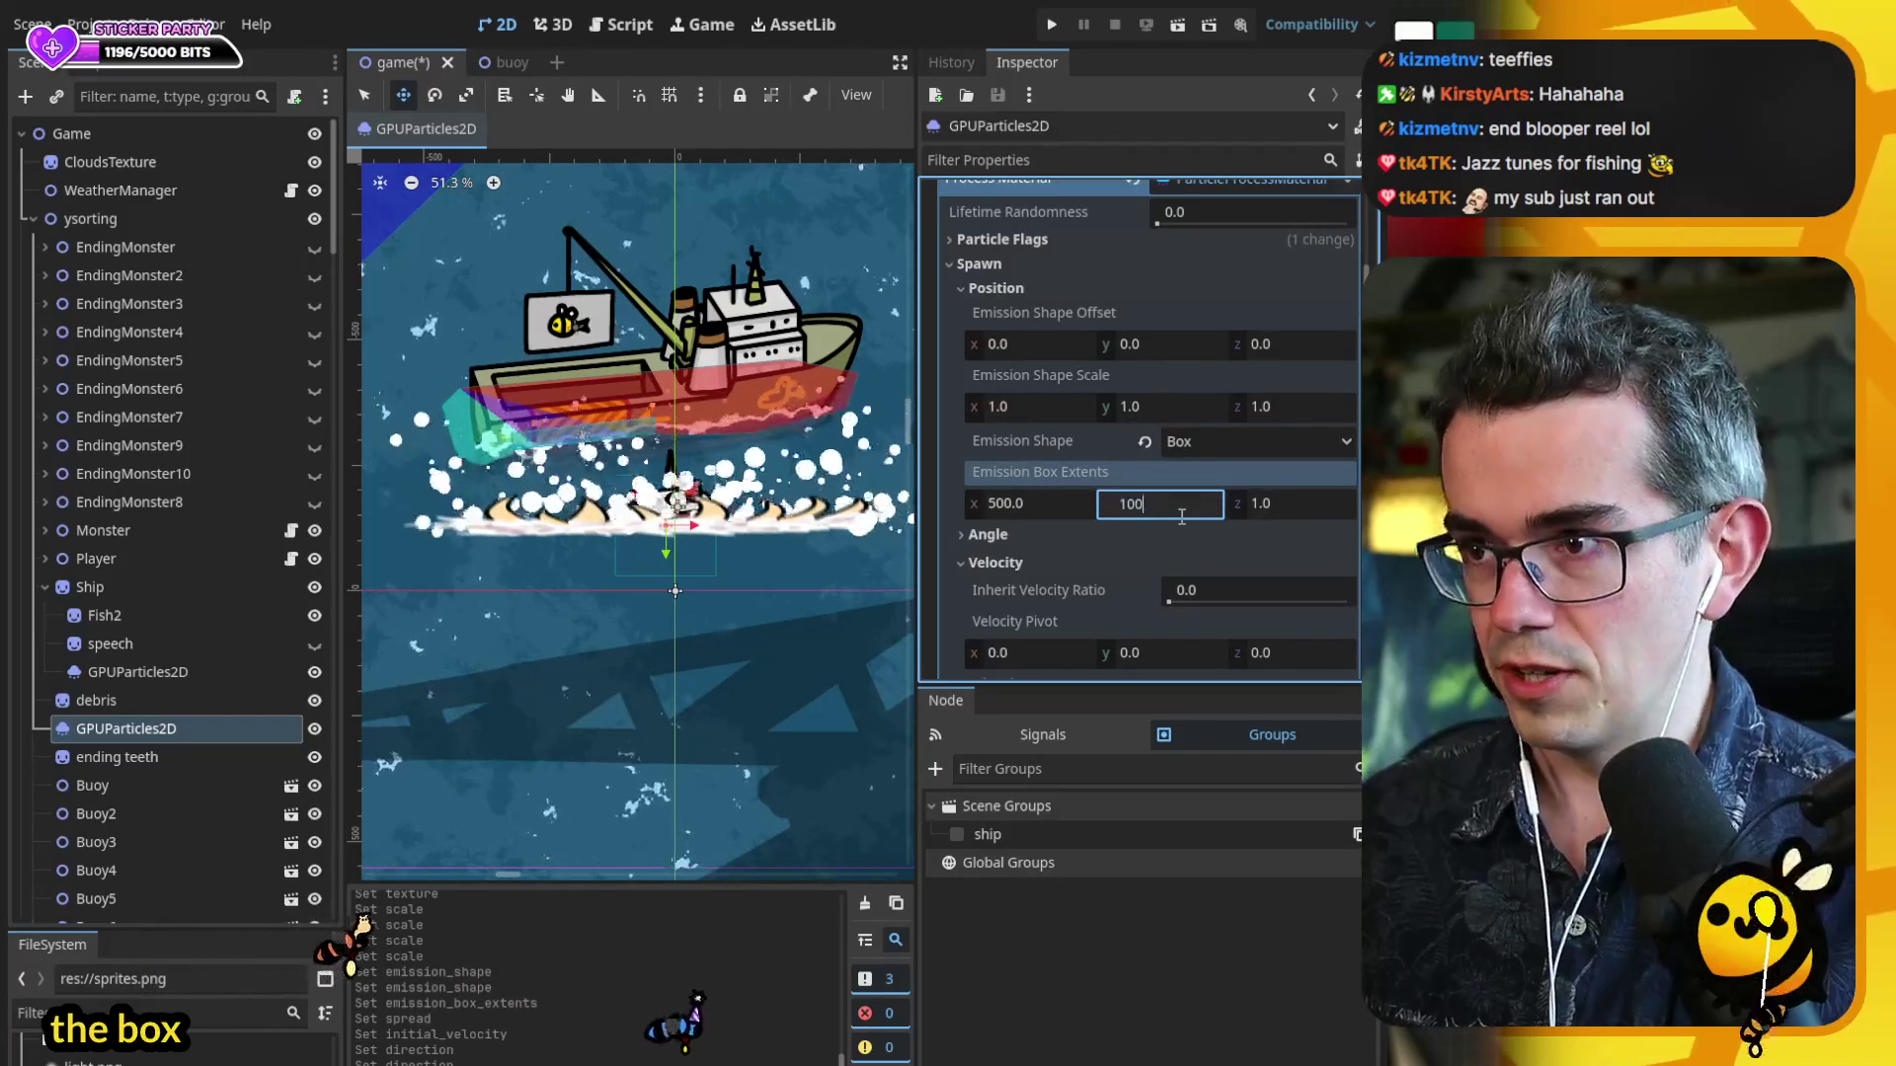
pyautogui.press('Return')
pyautogui.scroll(-4, 618, 379)
pyautogui.scroll(3, 612, 415)
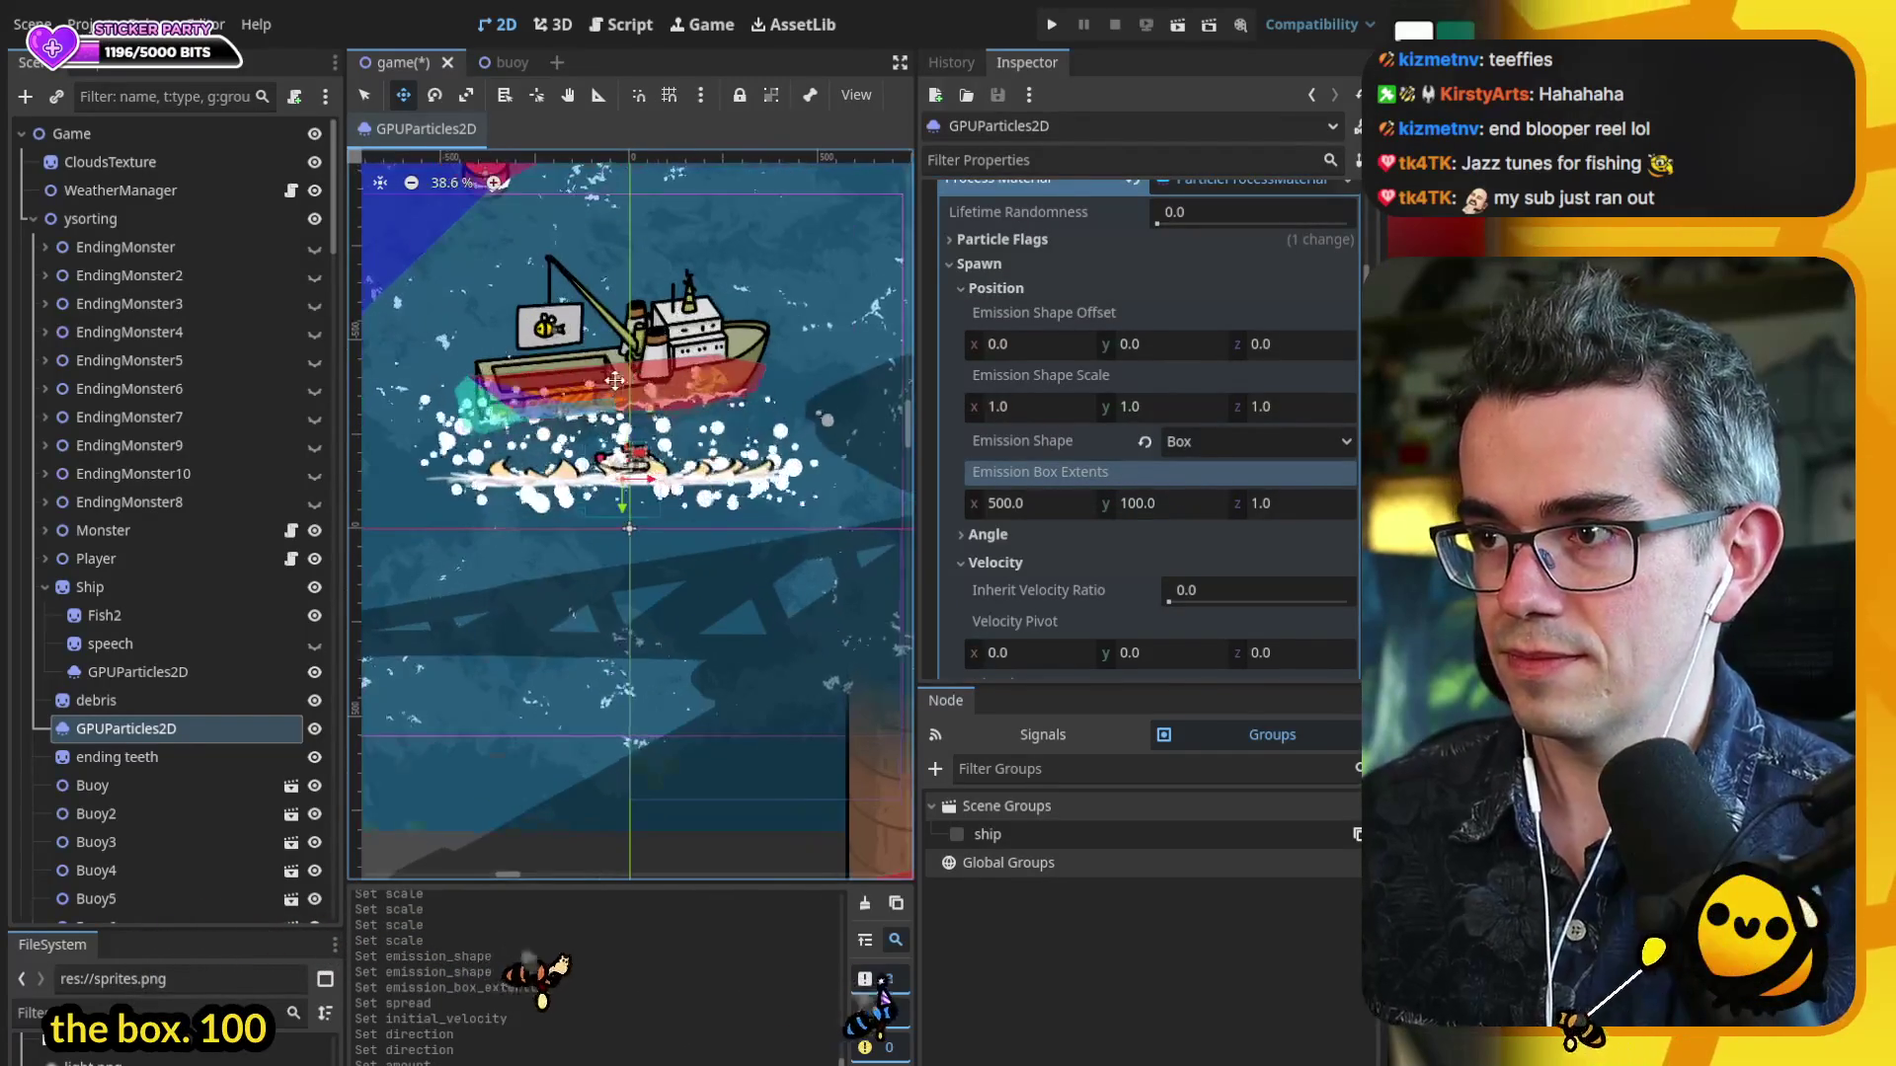
# - Raise and slightly tilt the particle emitter to match the boat, then save
pyautogui.moveTo(653, 516)
pyautogui.mouseDown()
pyautogui.moveTo(647, 489)
pyautogui.moveTo(671, 553)
pyautogui.moveTo(686, 568)
pyautogui.moveTo(716, 548)
pyautogui.moveTo(703, 558)
pyautogui.mouseUp()
pyautogui.press('e')
pyautogui.press('w')
pyautogui.hotkey('ctrl', 's')
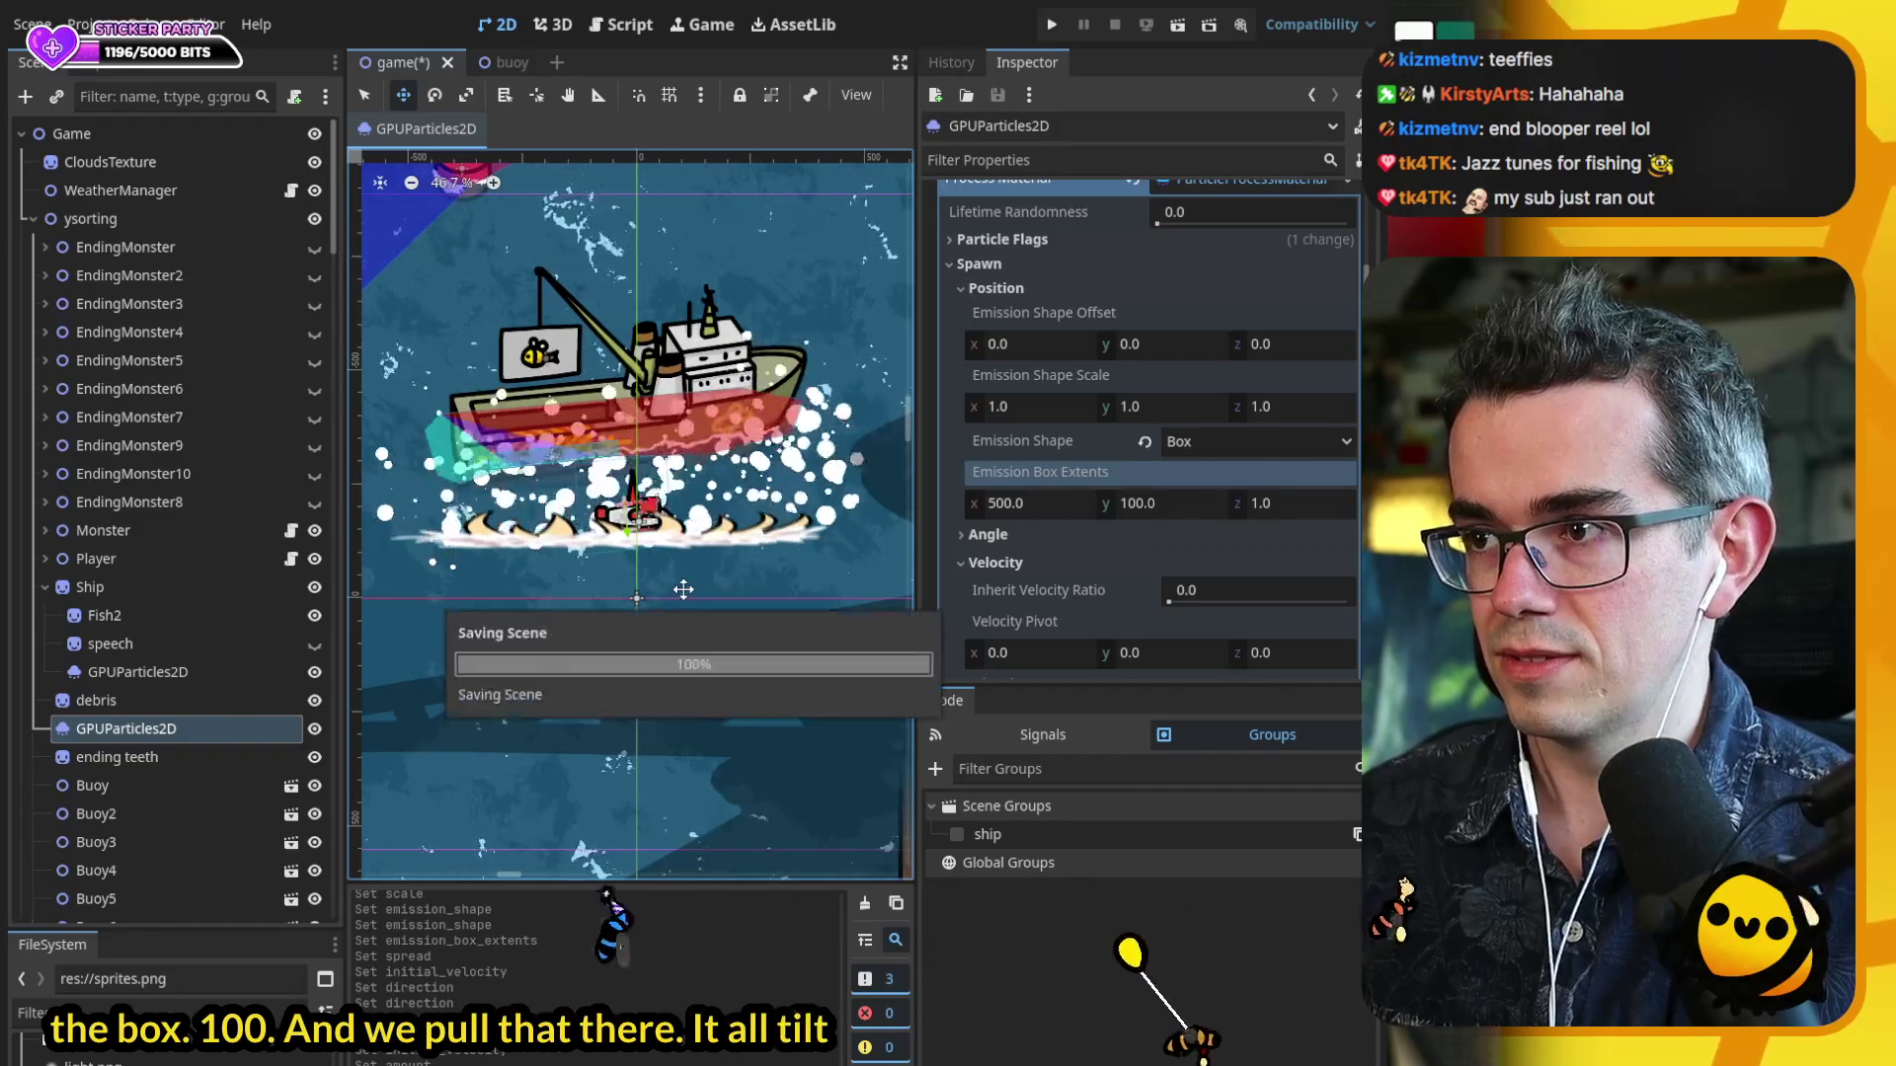
# - Replay the particles by toggling their visibility, then turn off Emitting
pyautogui.scroll(-3, 682, 589)
pyautogui.scroll(2, 682, 589)
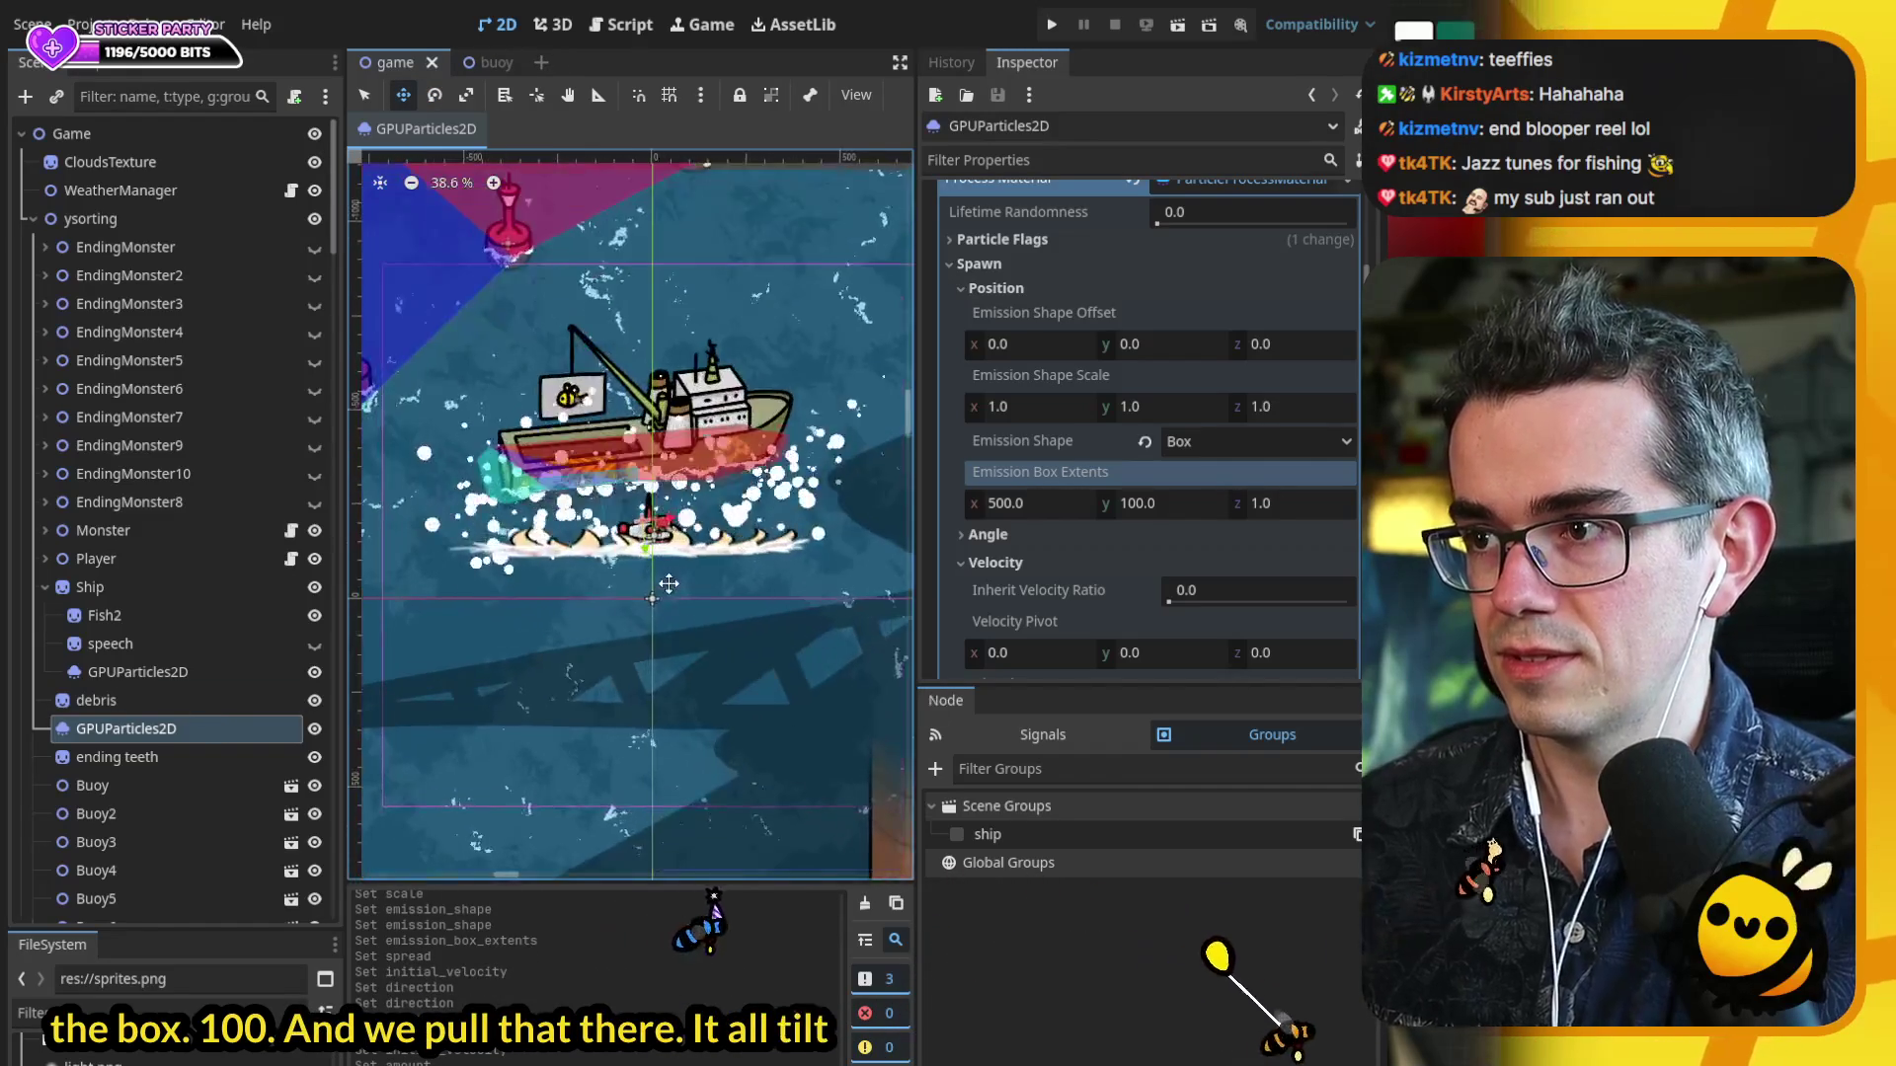
pyautogui.click(314, 729)
pyautogui.click(314, 729)
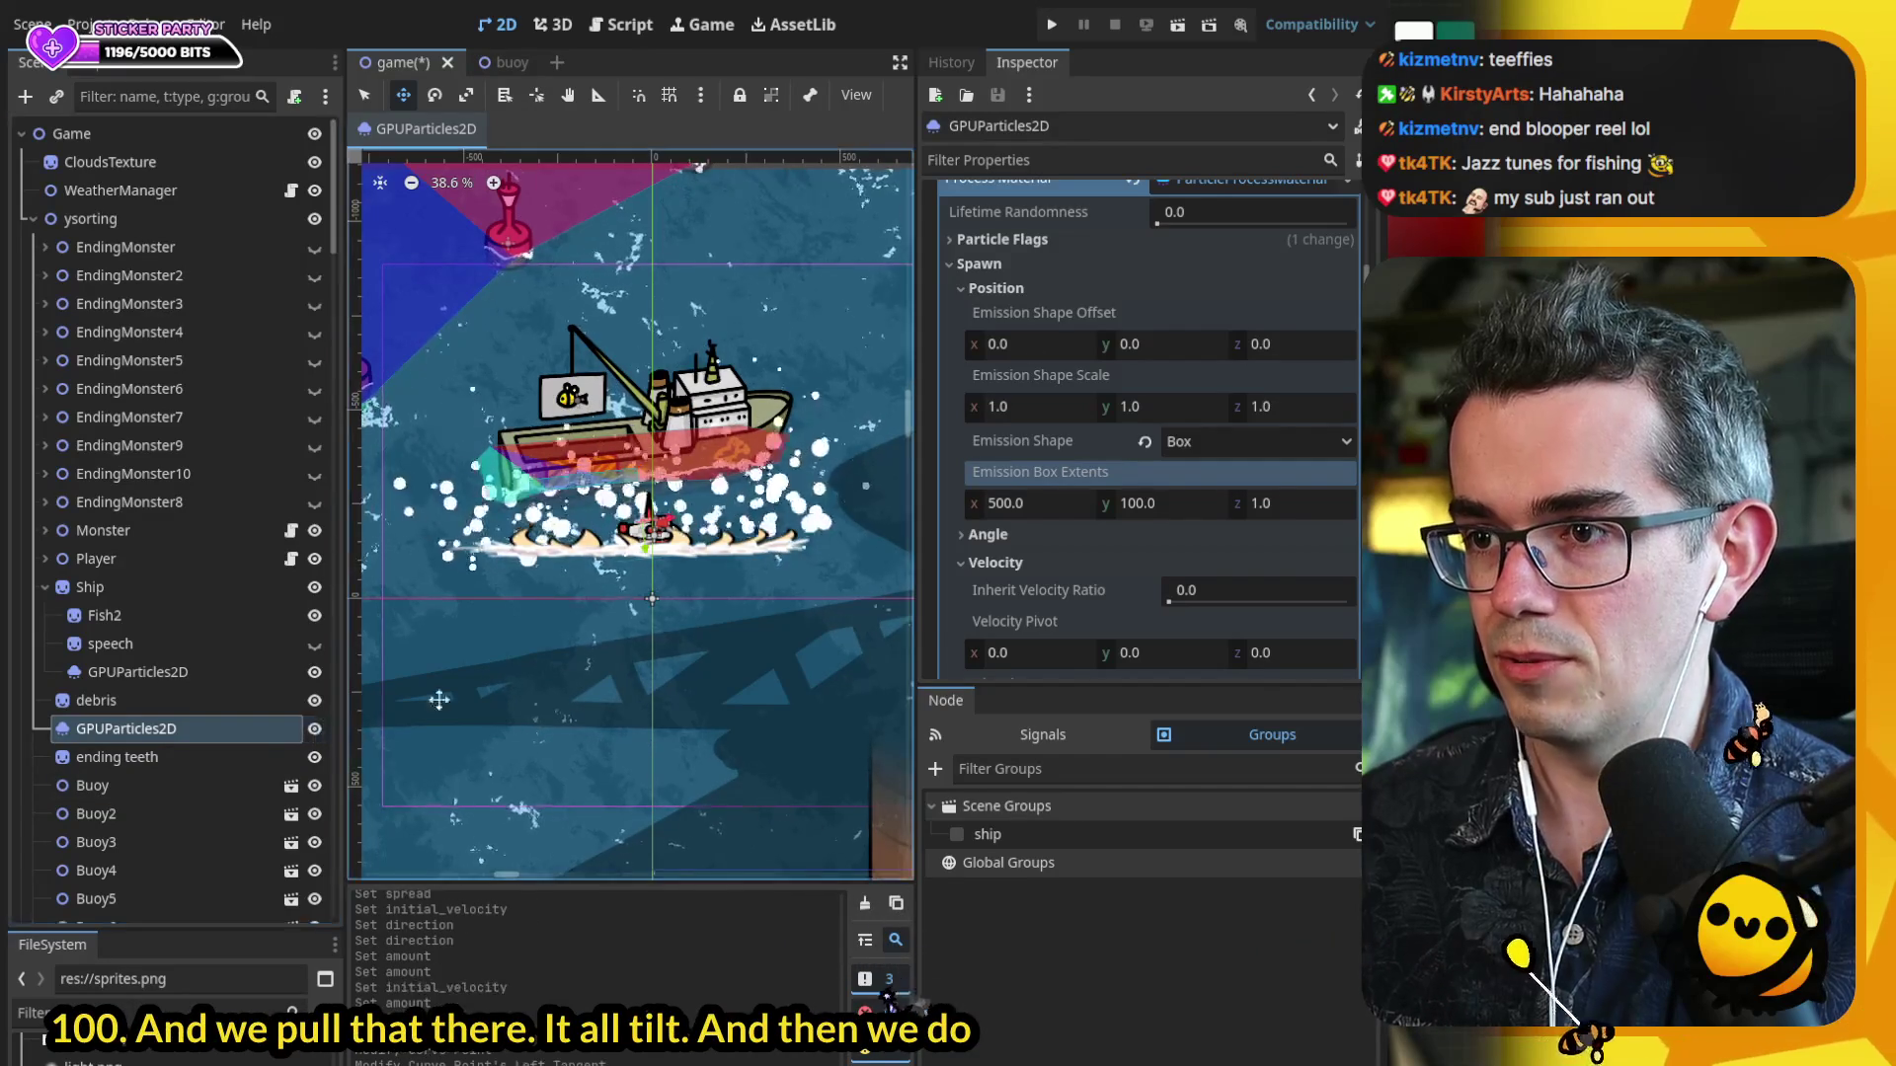
pyautogui.scroll(5, 1171, 389)
pyautogui.click(1155, 223)
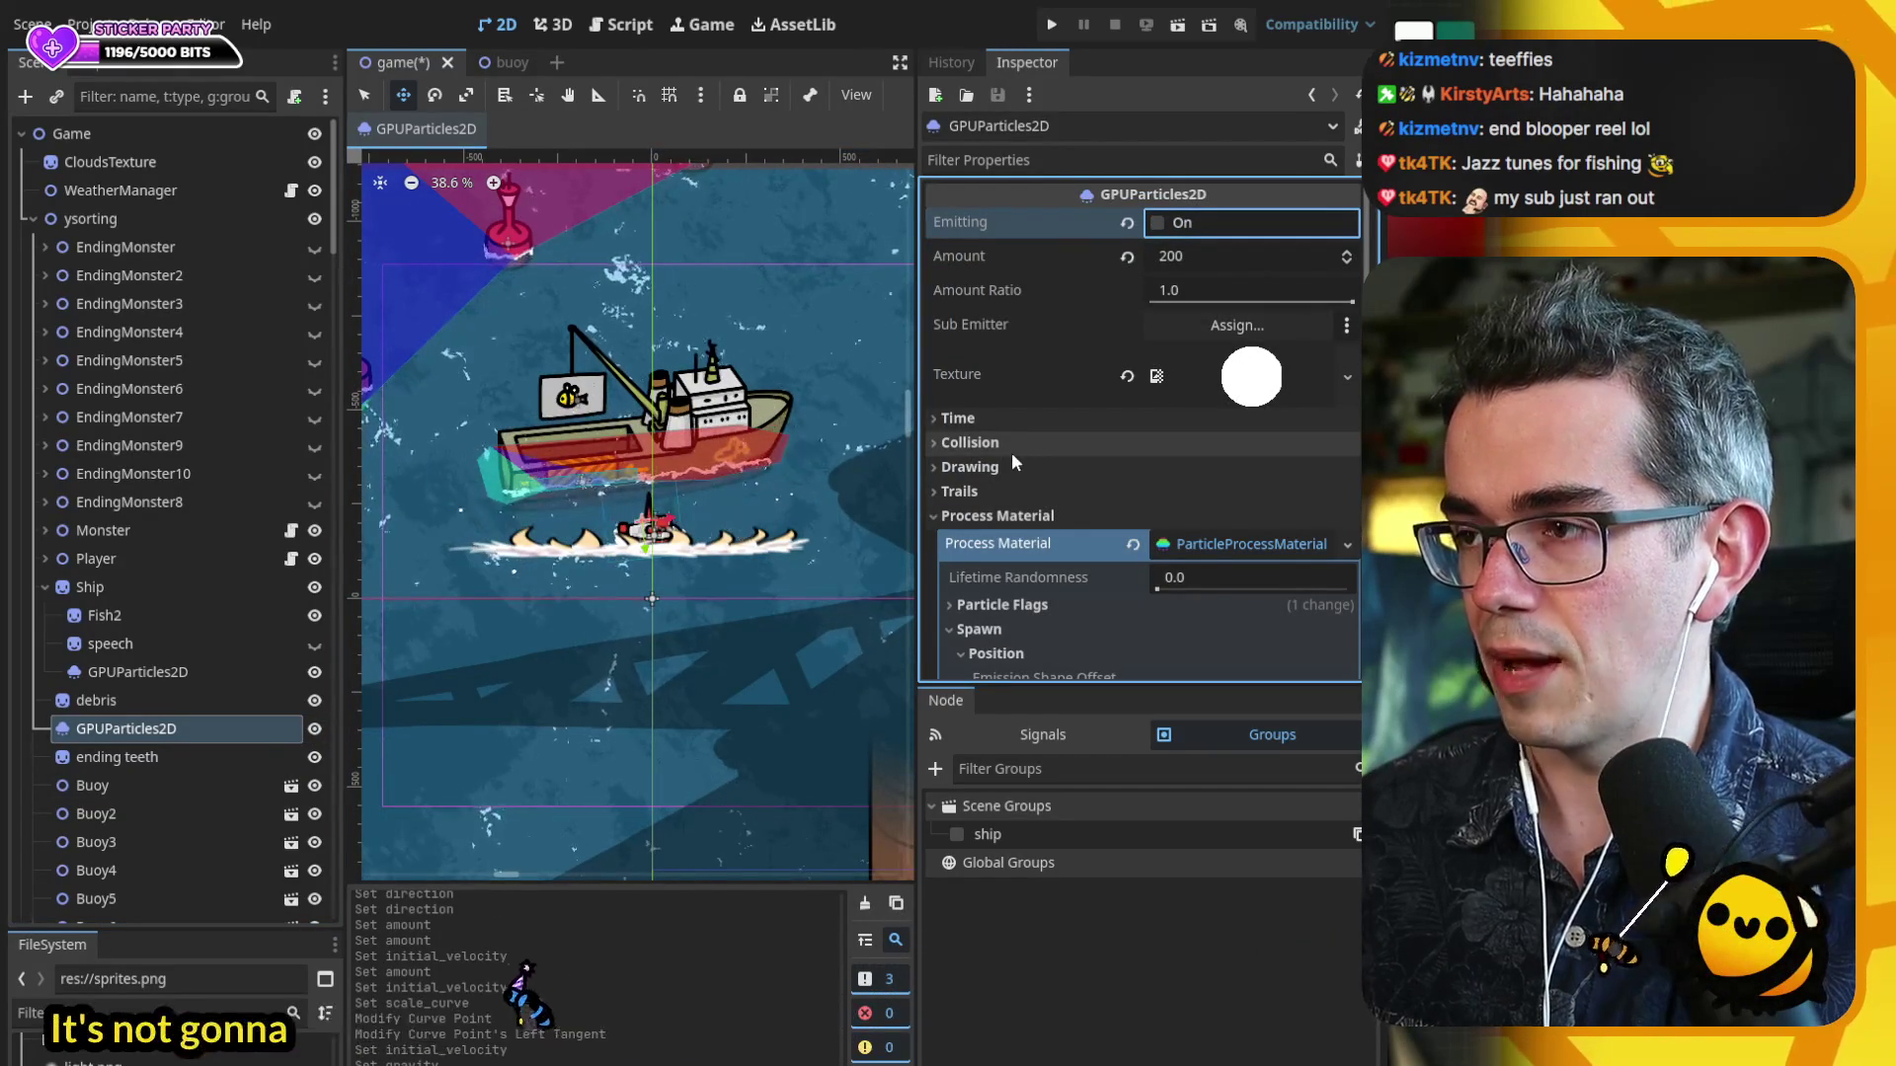
# - Make the foam particles fire one-shot bursts with explosiveness 0.89, previewing the burst
pyautogui.click(1008, 425)
pyautogui.click(1006, 423)
pyautogui.click(1005, 423)
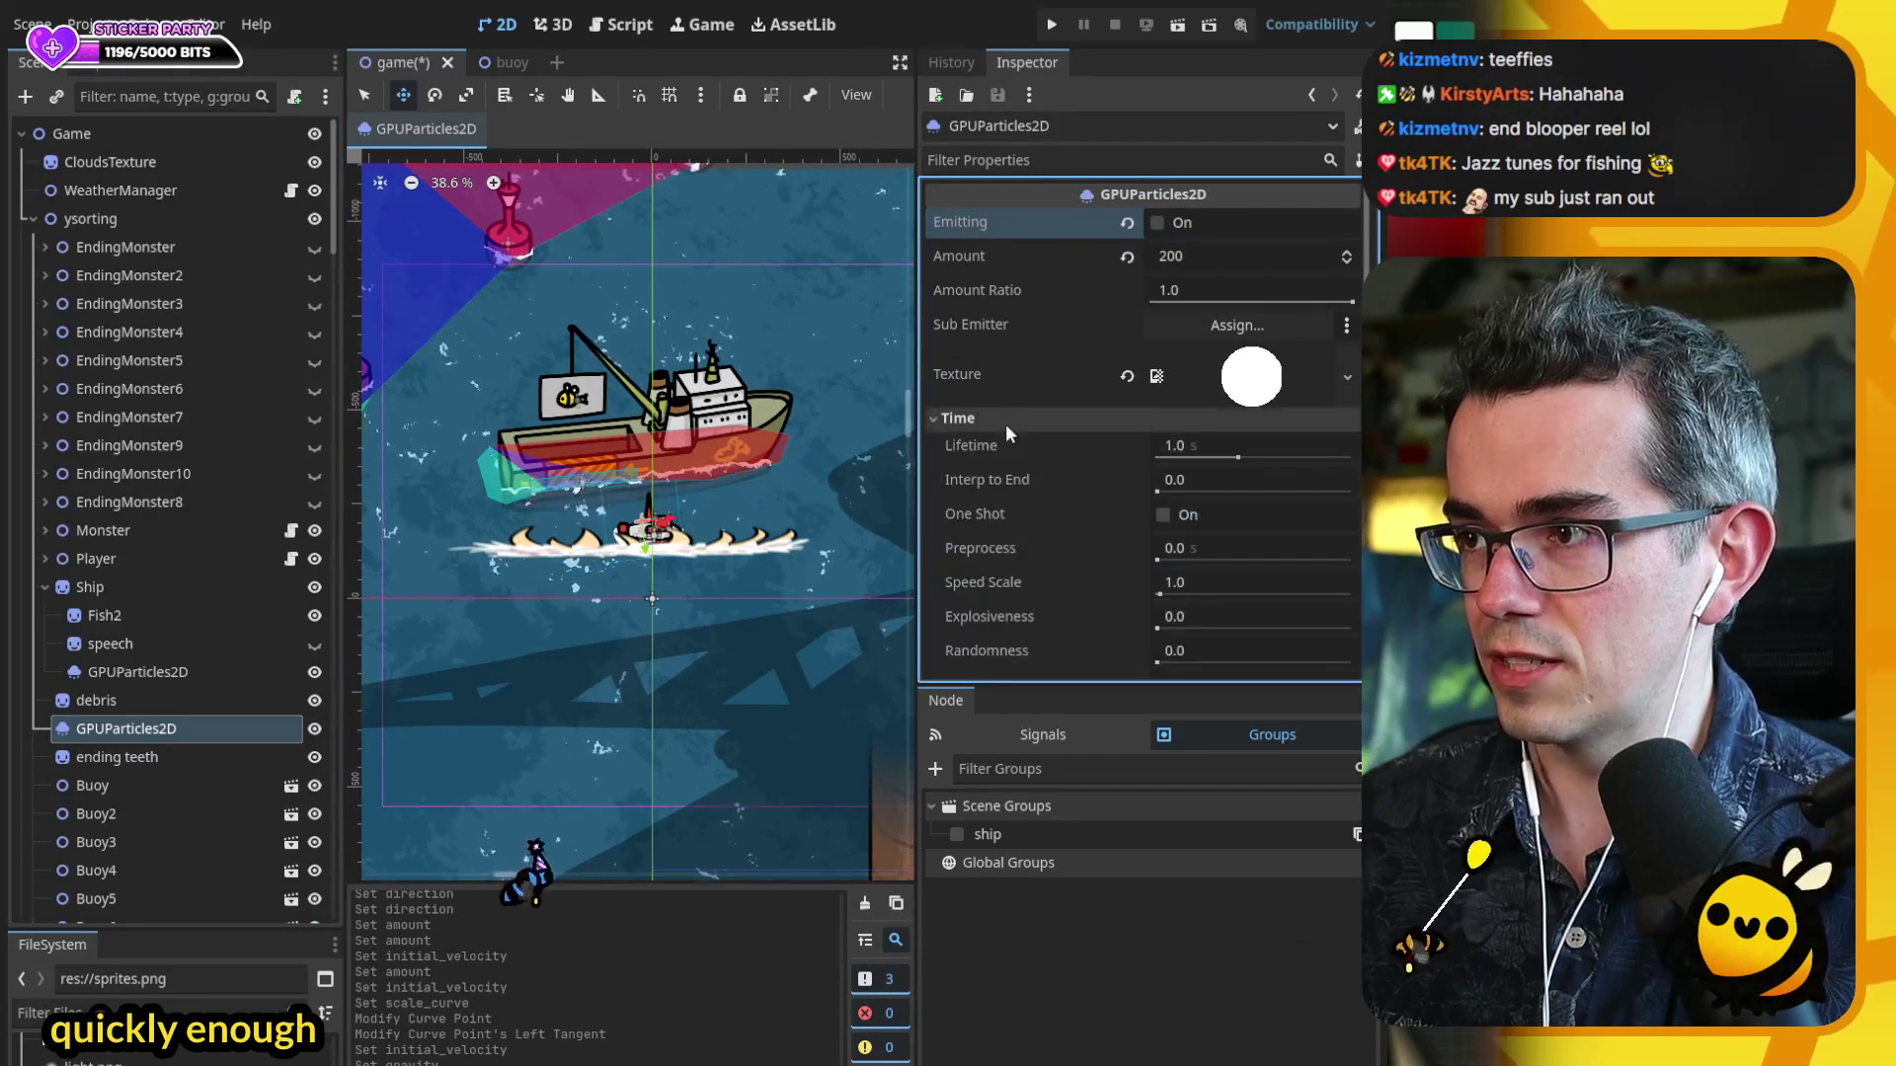
pyautogui.scroll(-2, 1045, 488)
pyautogui.moveTo(1158, 507); pyautogui.dragTo(1253, 507)
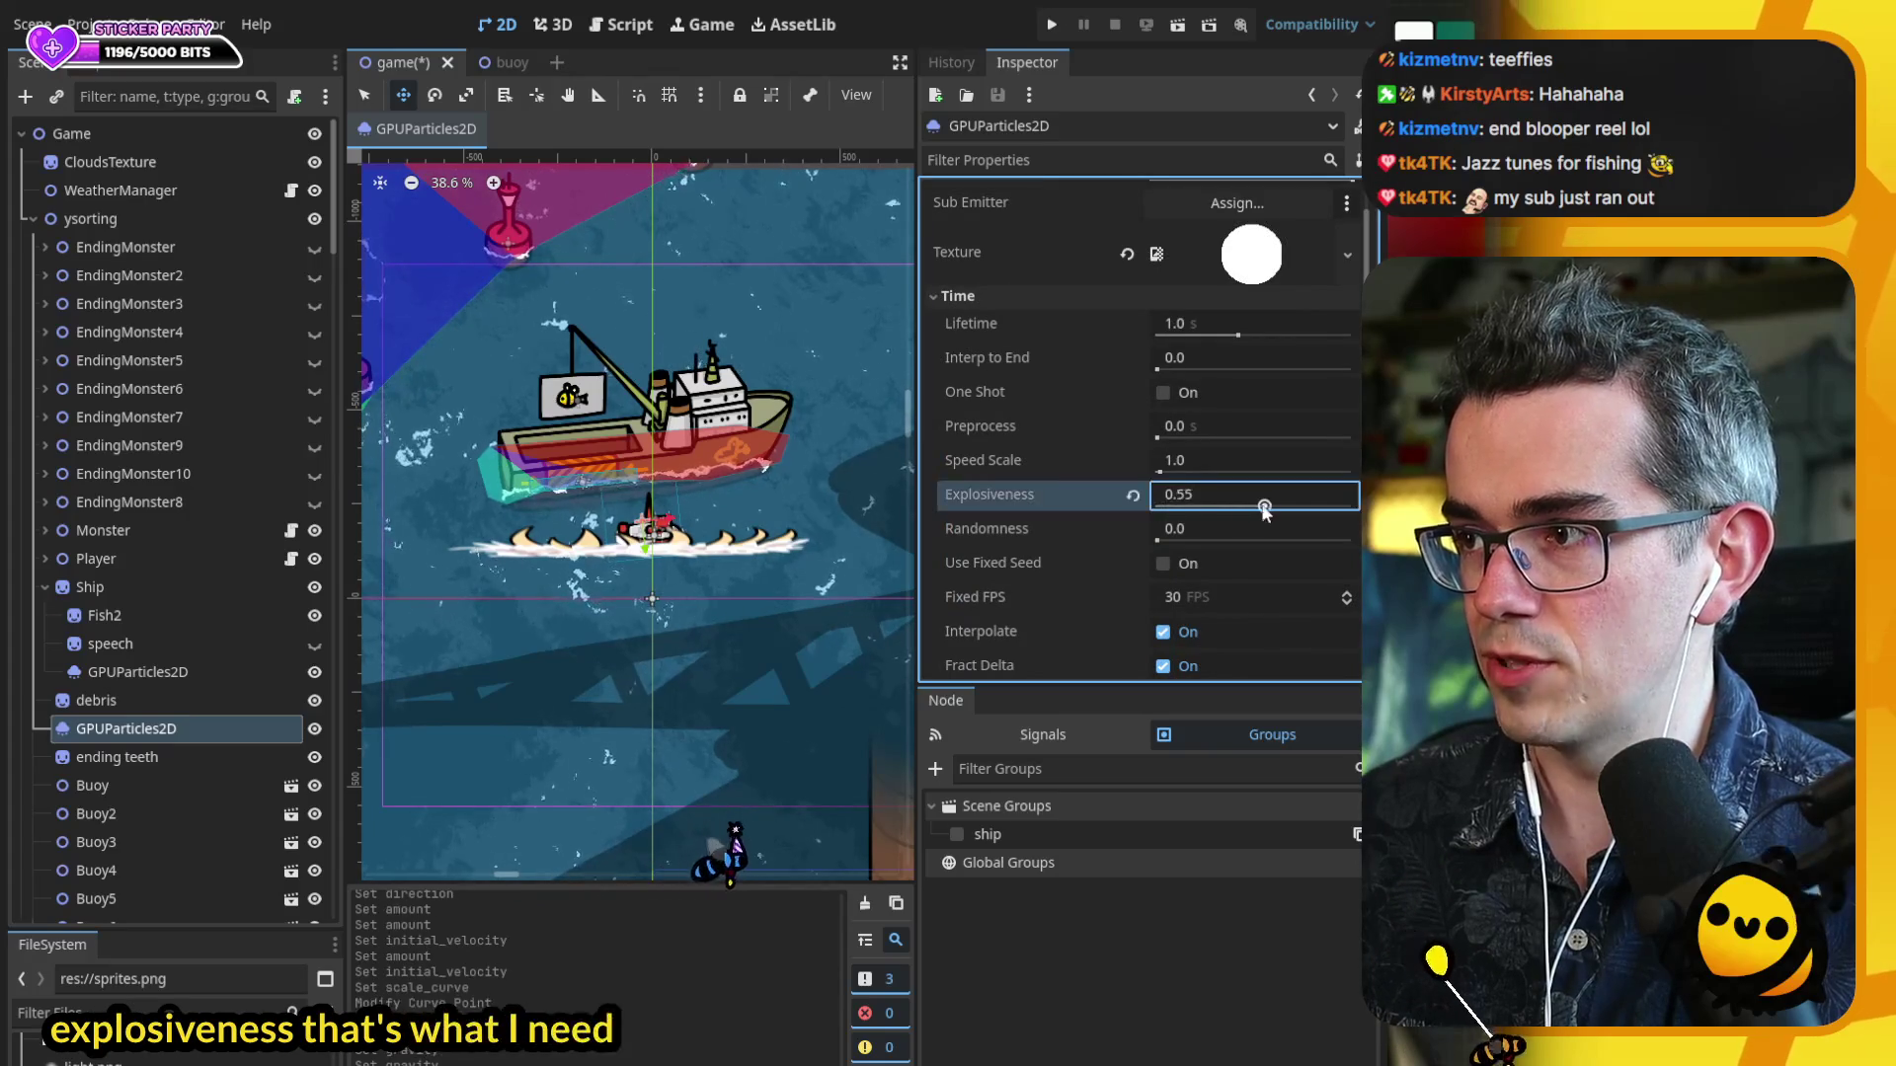
pyautogui.scroll(2, 1045, 482)
pyautogui.click(1157, 224)
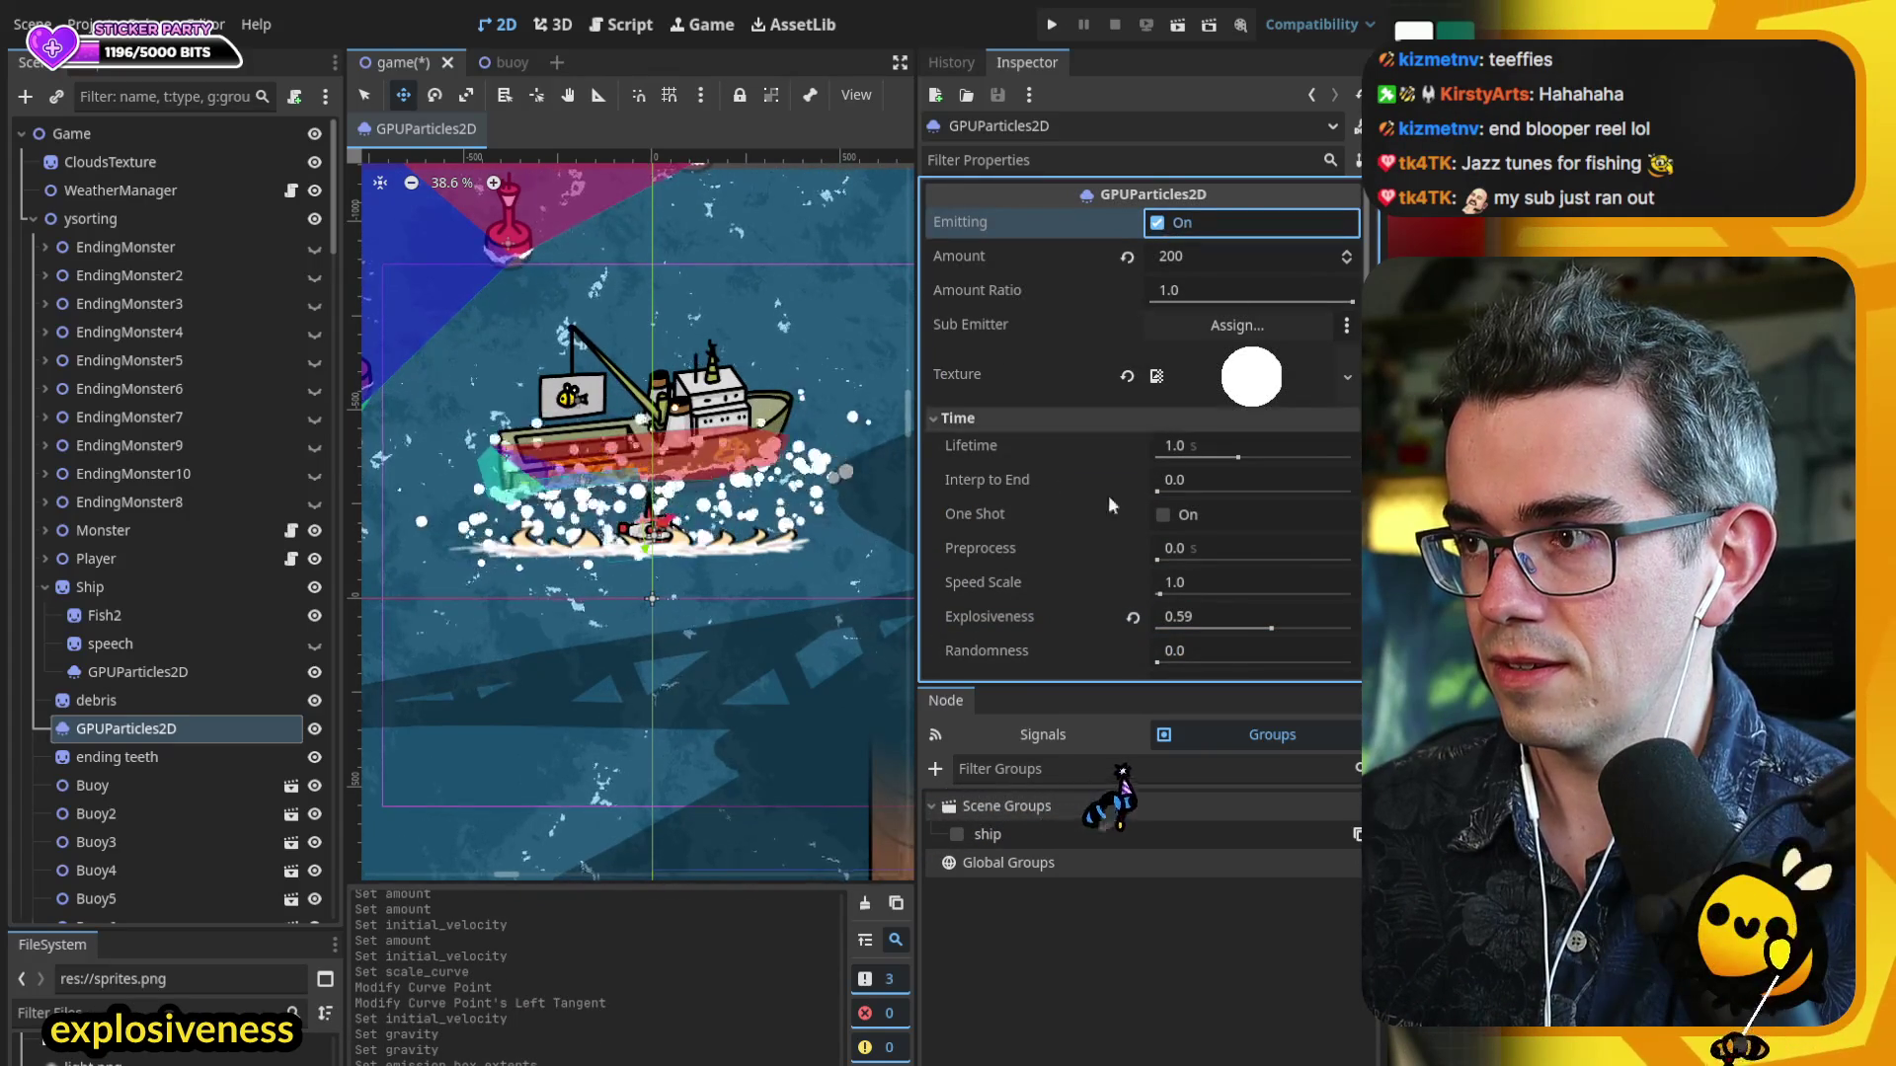
pyautogui.click(1163, 515)
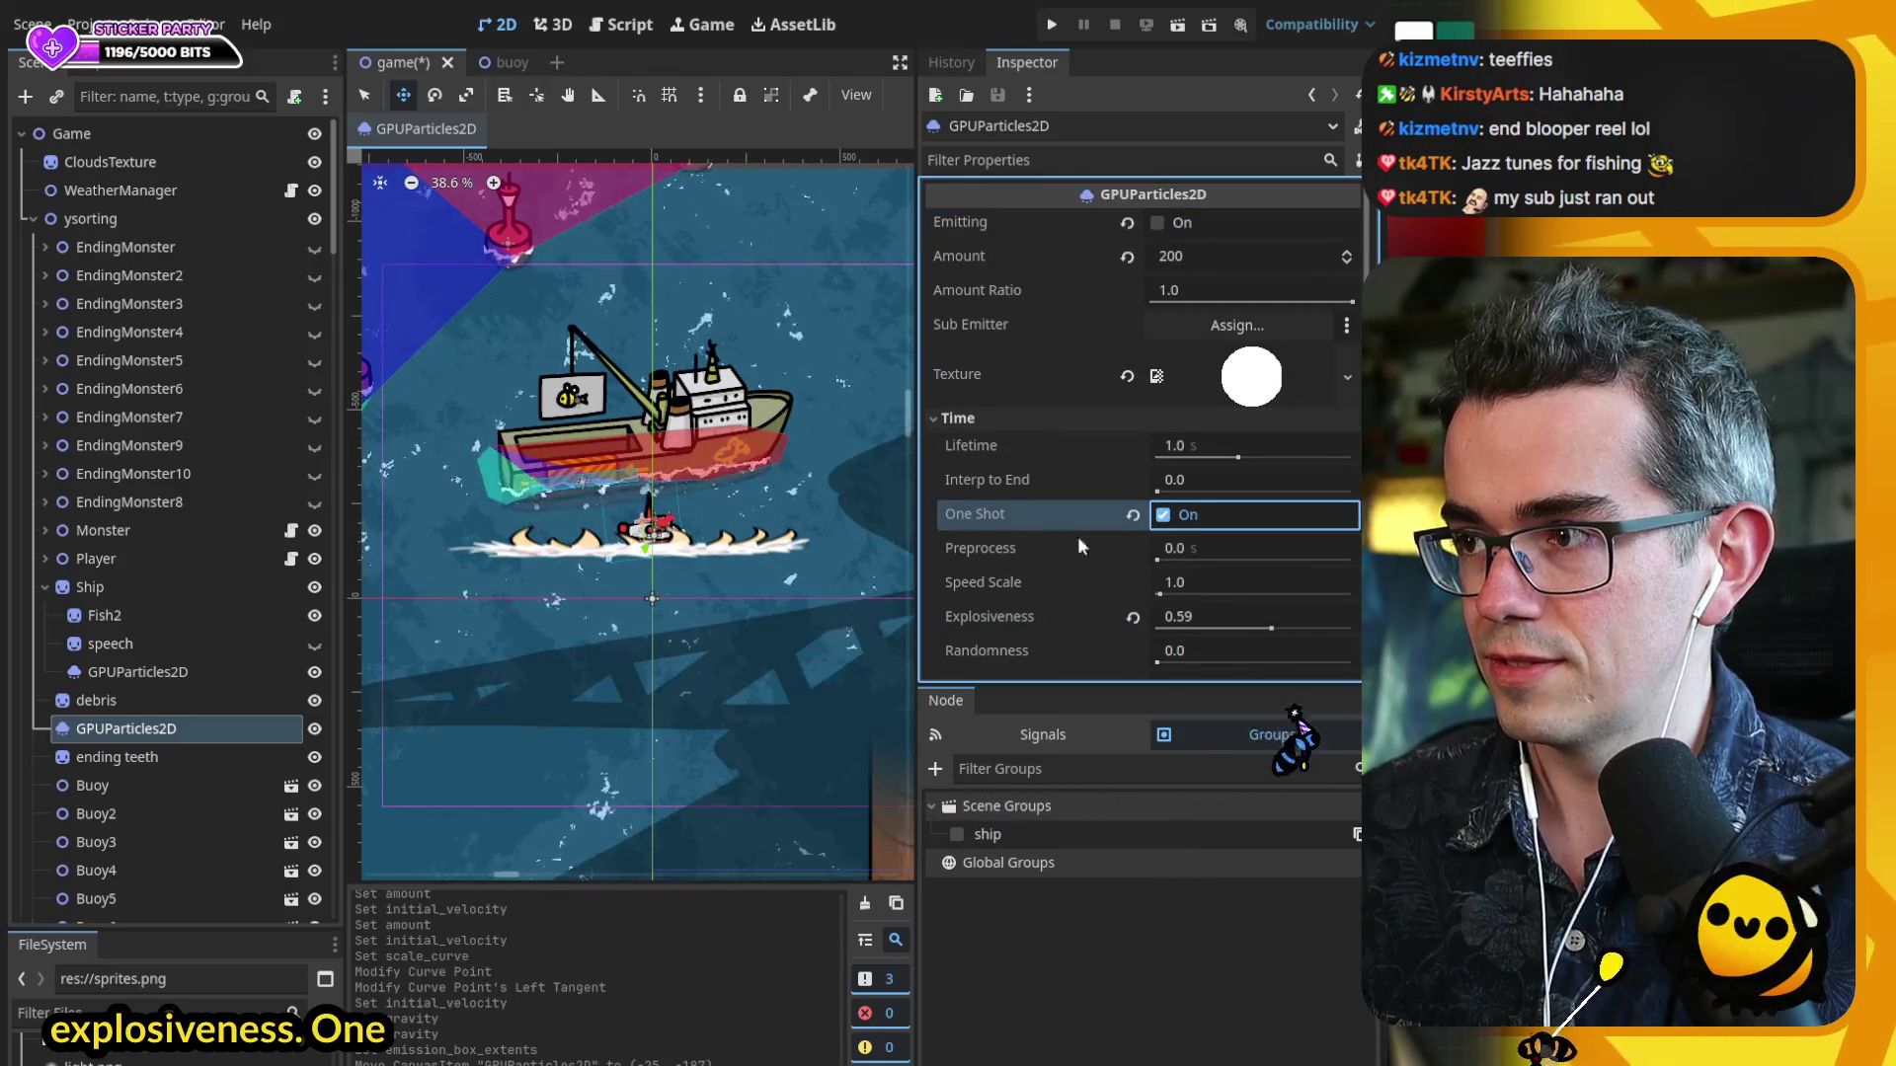
pyautogui.click(1159, 224)
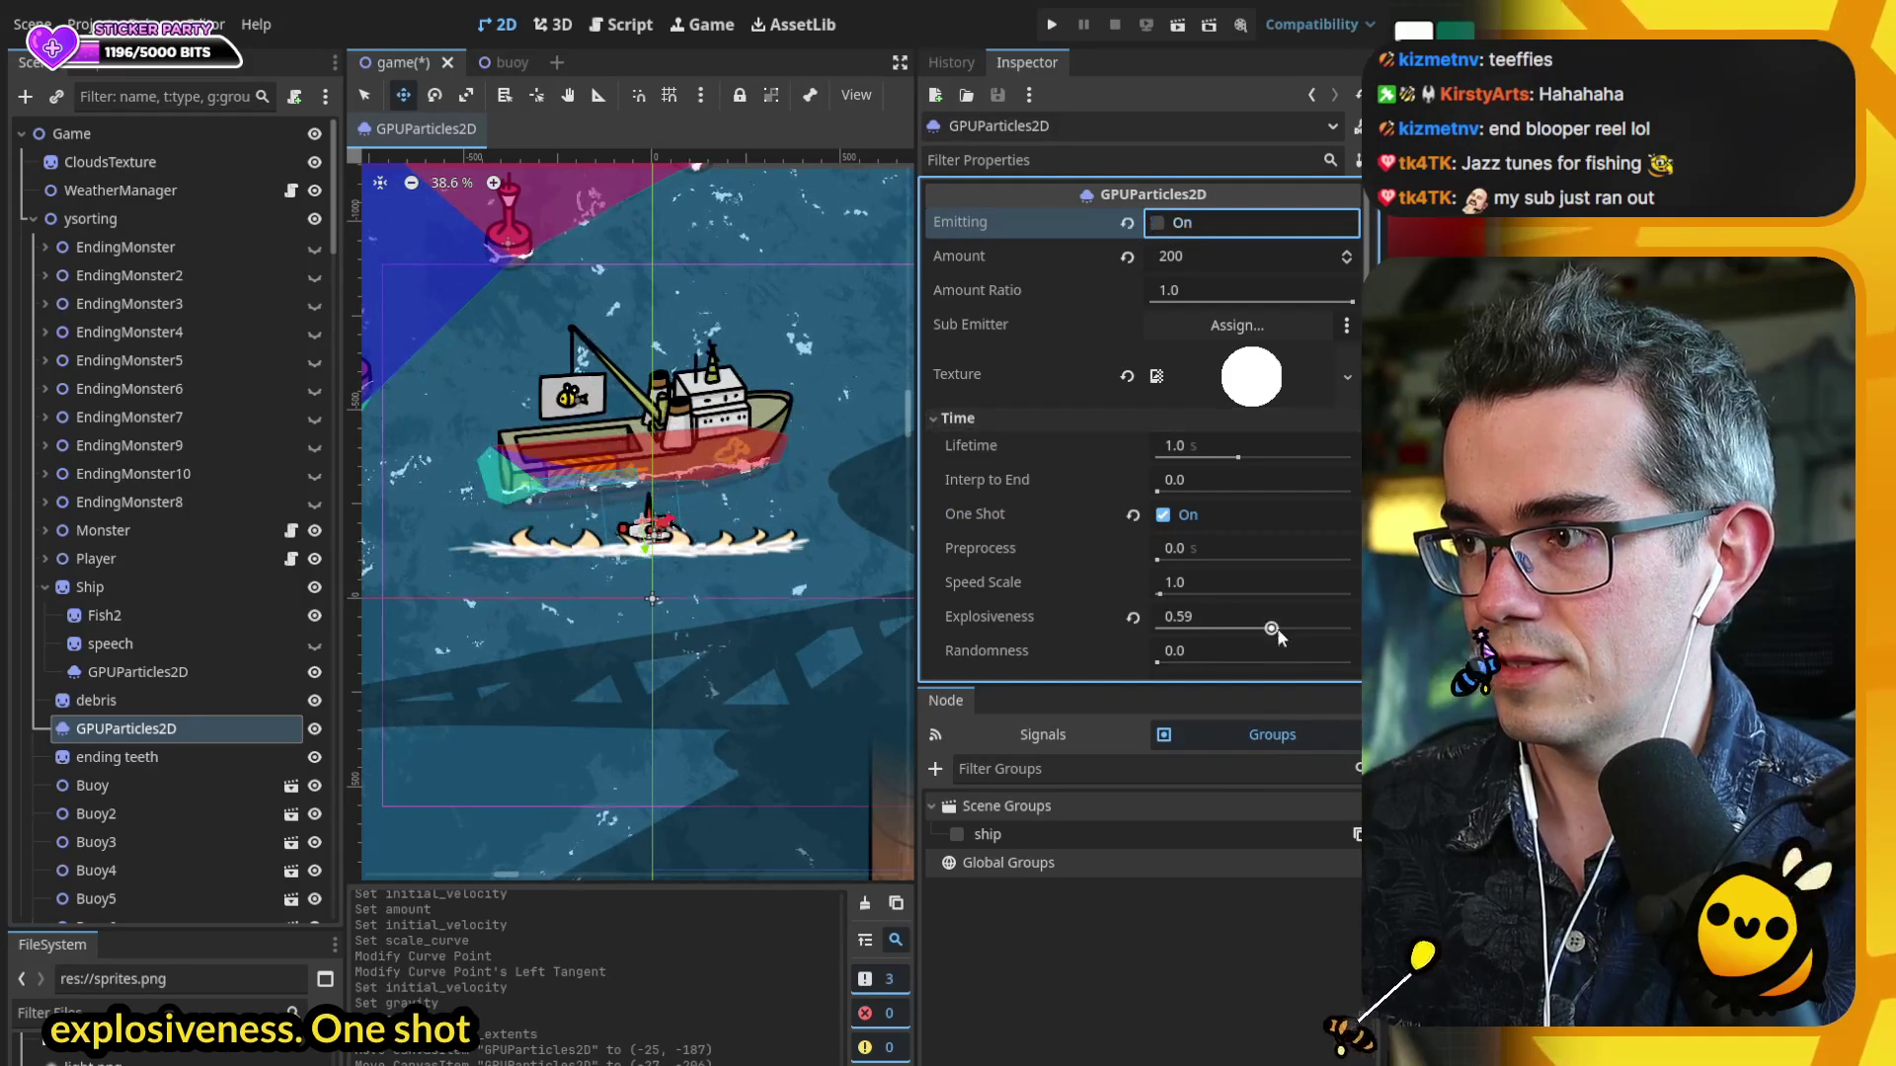
pyautogui.moveTo(1279, 636); pyautogui.dragTo(1310, 628)
pyautogui.click(1158, 224)
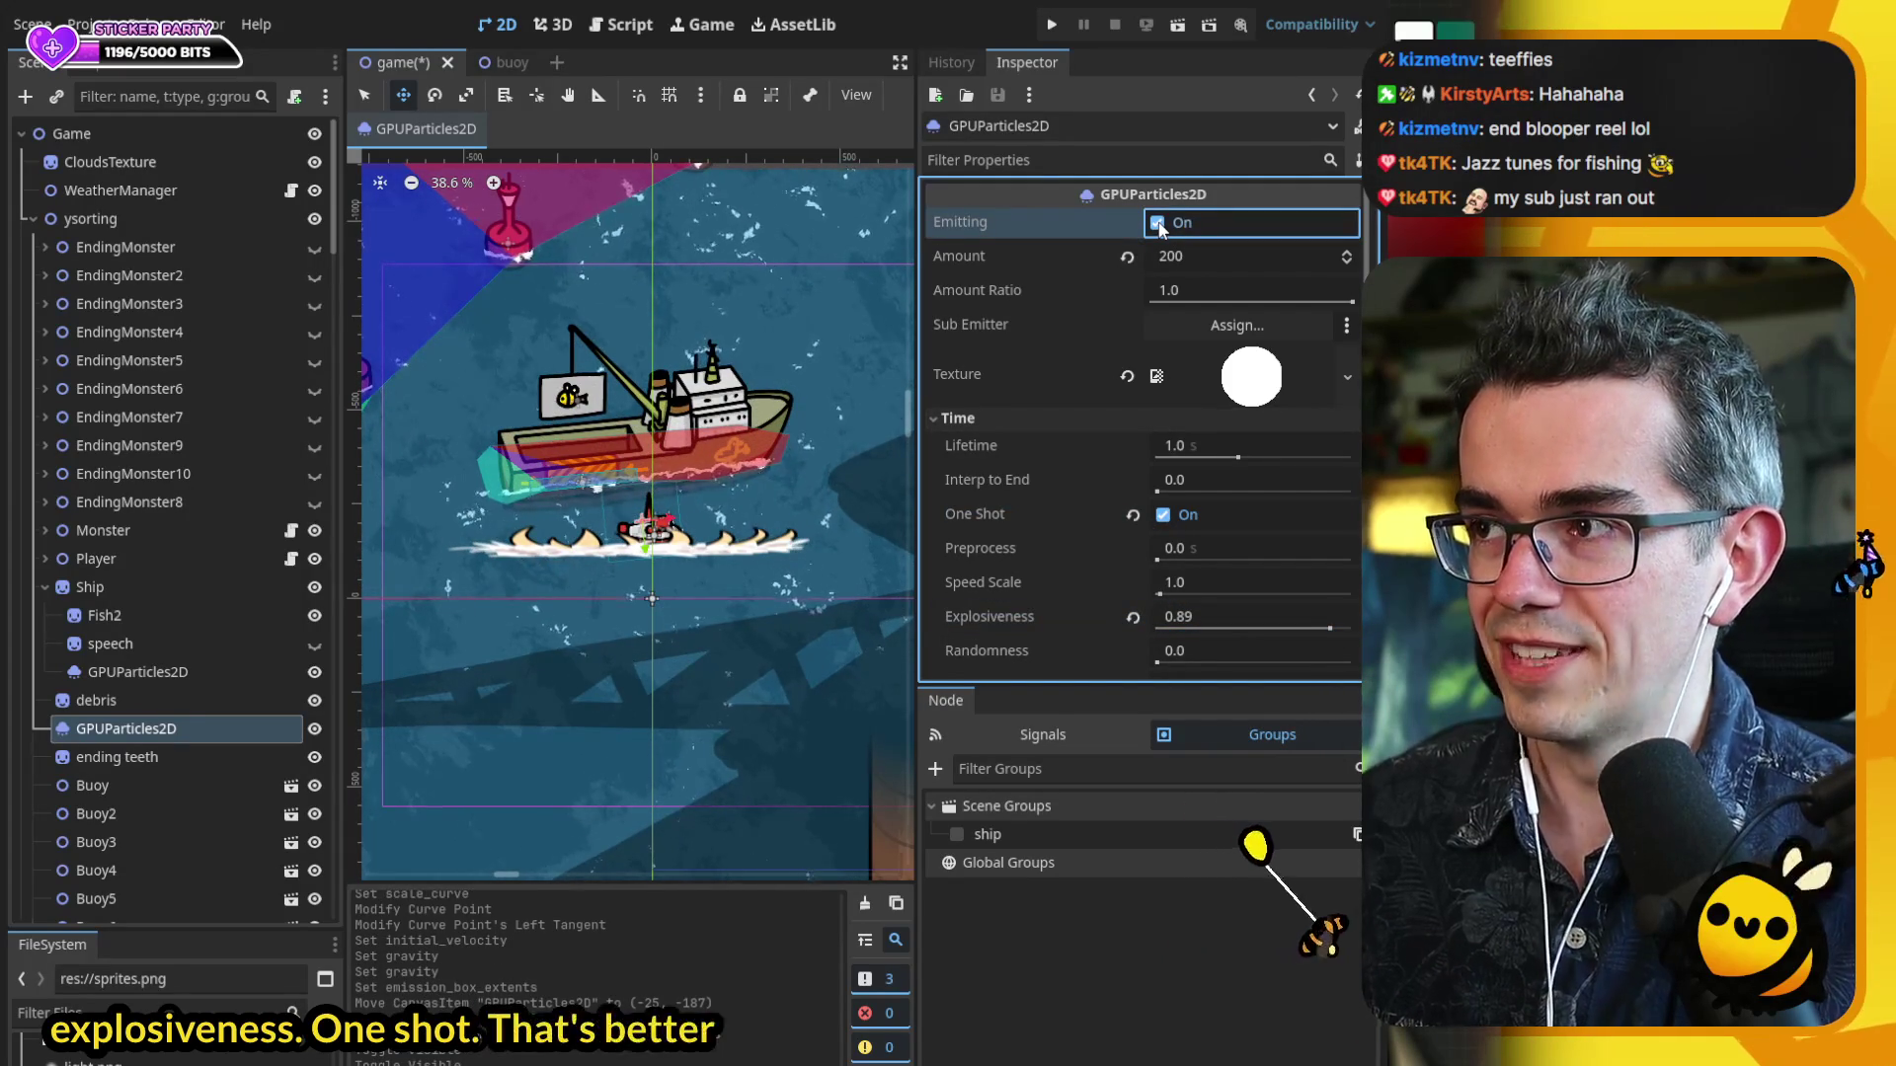
pyautogui.click(1158, 225)
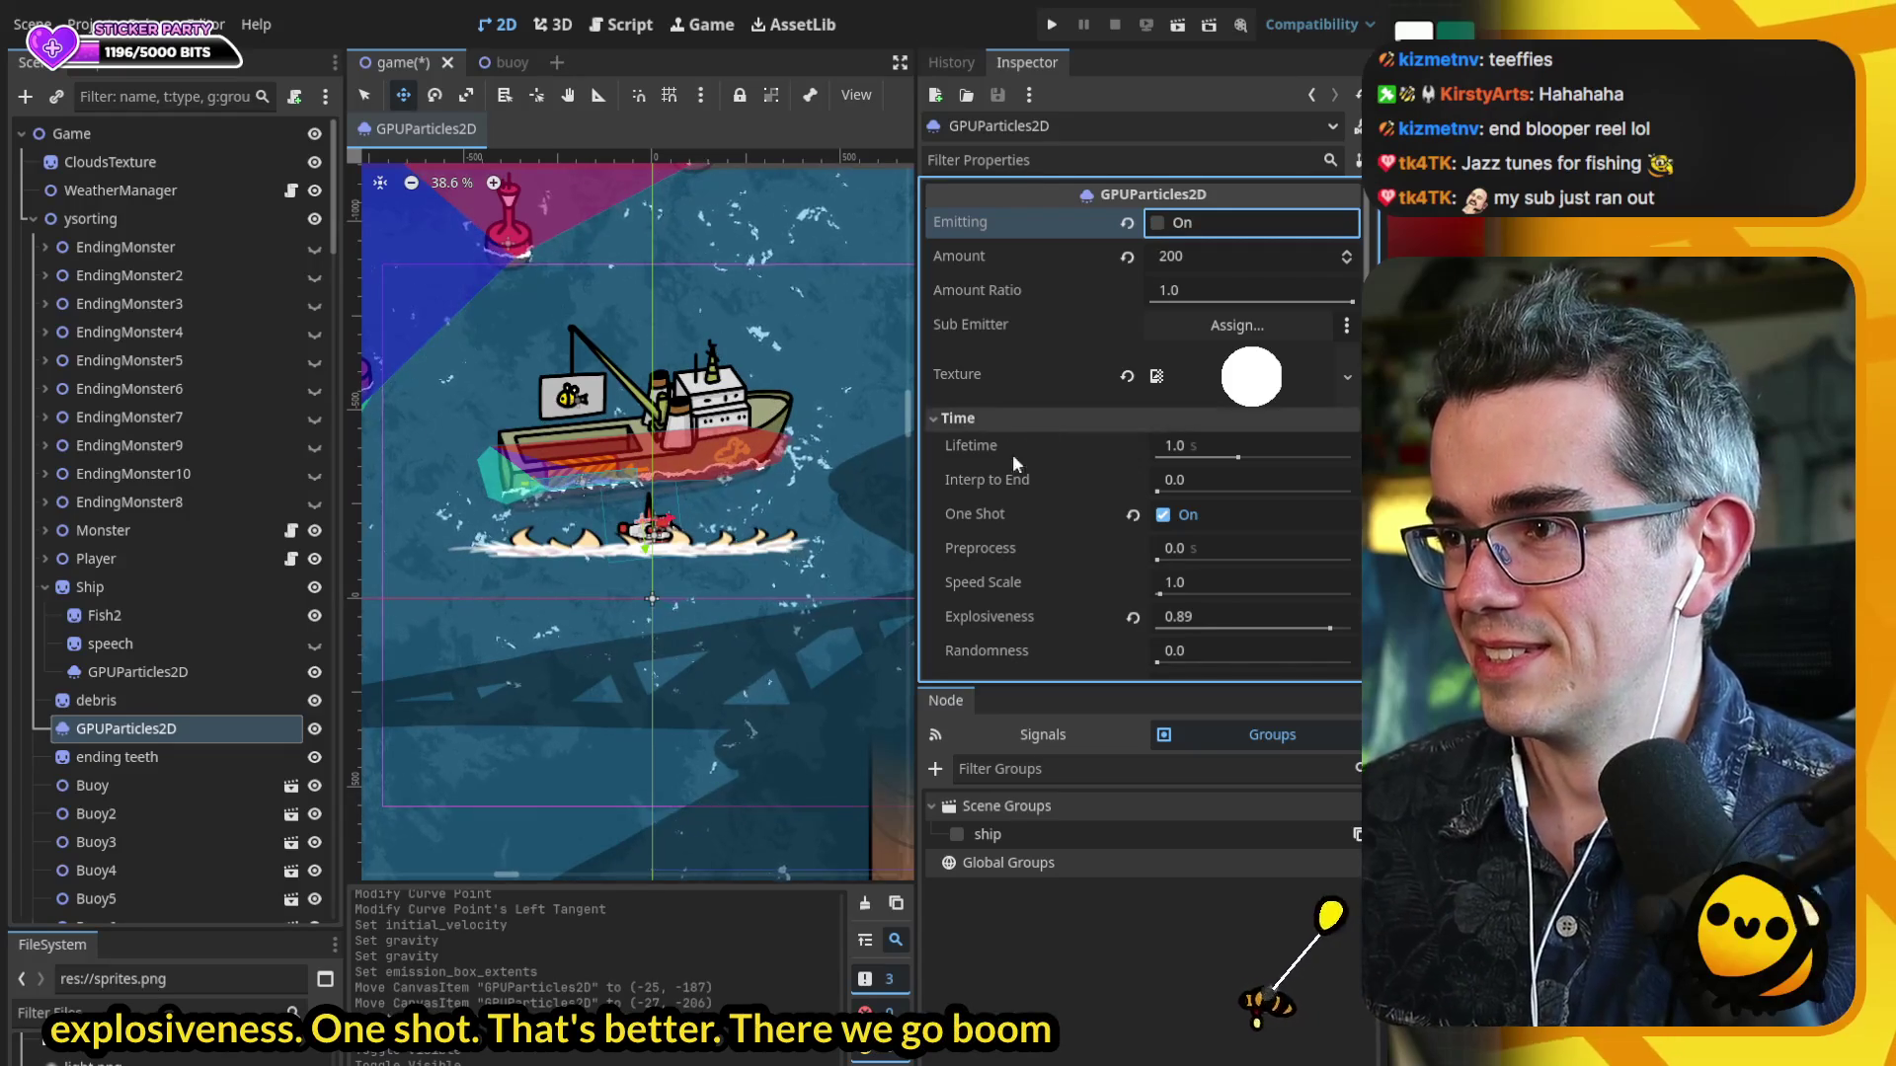
# - Set the particles' speed scale to 1.5 and lifetime to 2.0, preview, then open player.gd
pyautogui.click(985, 419)
pyautogui.click(986, 419)
pyautogui.scroll(-1, 1021, 520)
pyautogui.click(1230, 524)
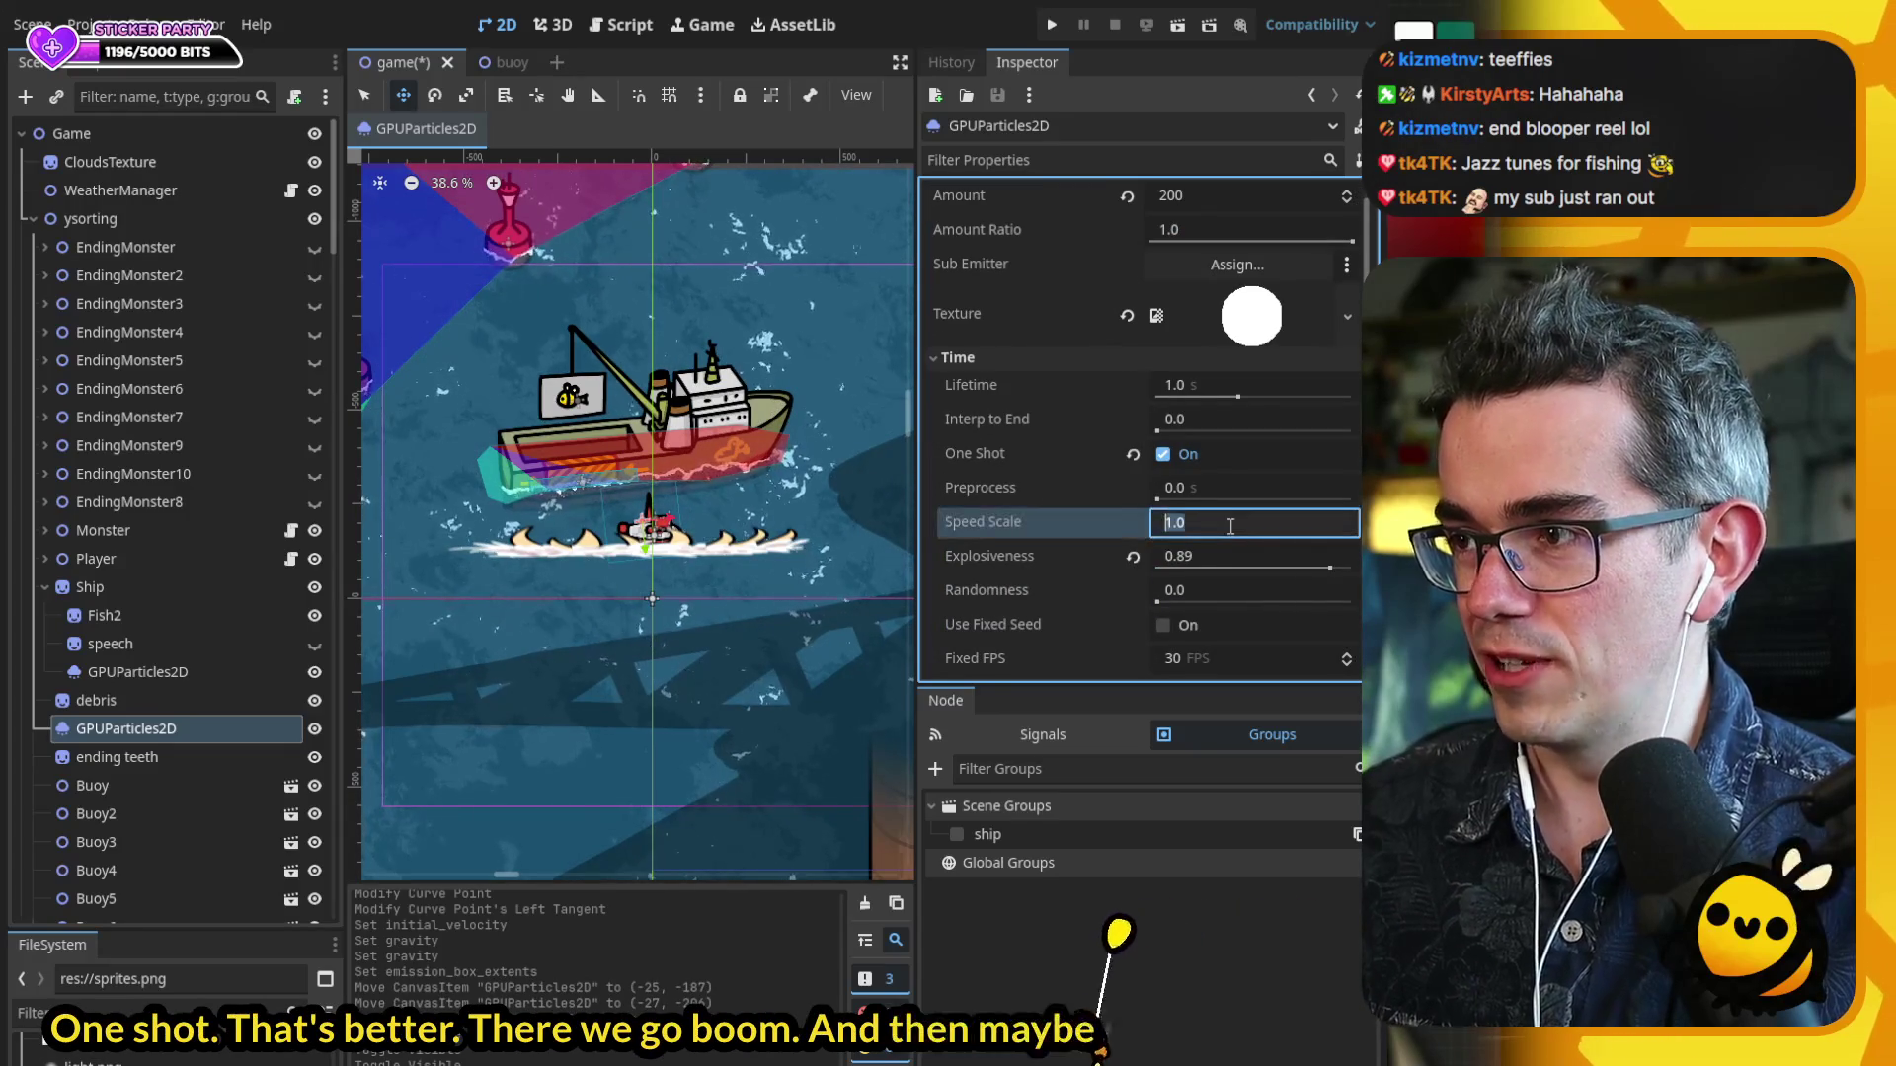
pyautogui.write('1.5')
pyautogui.click(1195, 385)
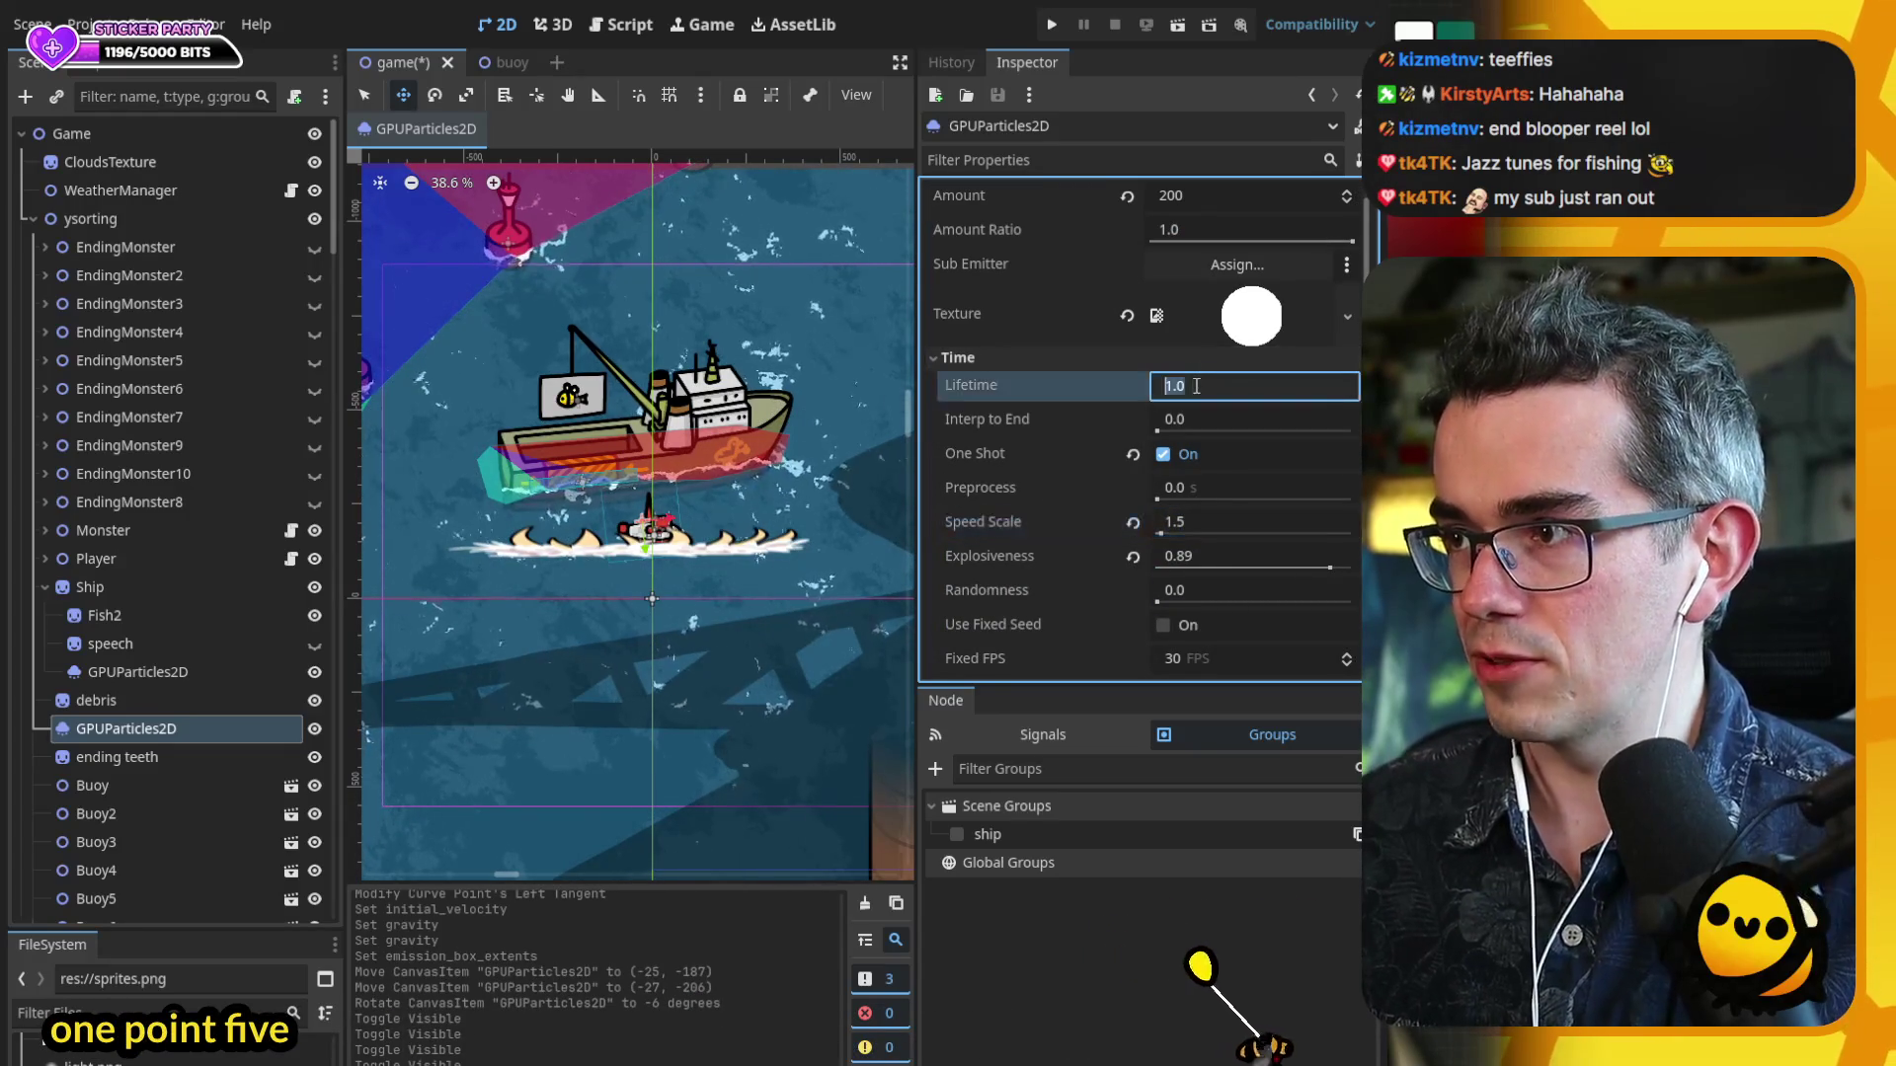
pyautogui.write('2')
pyautogui.press('Return')
pyautogui.scroll(2, 1144, 381)
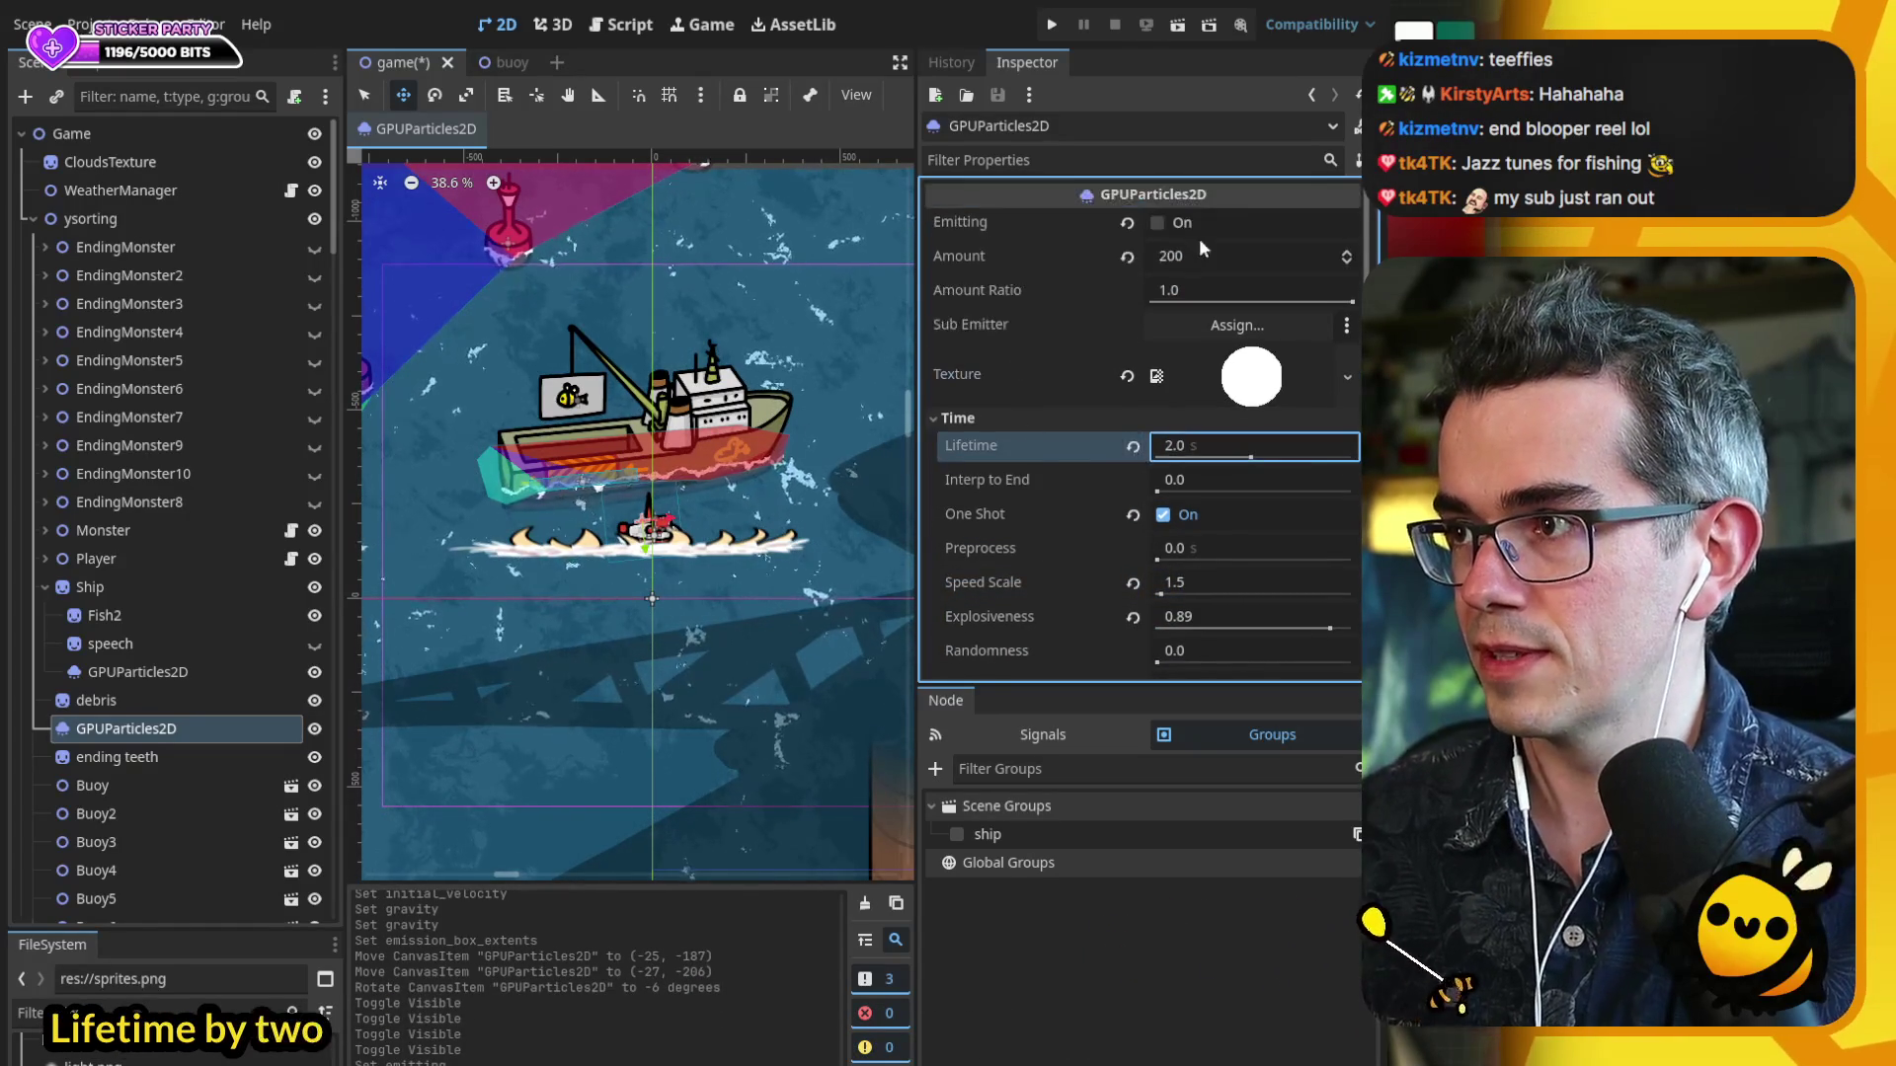
pyautogui.click(1163, 223)
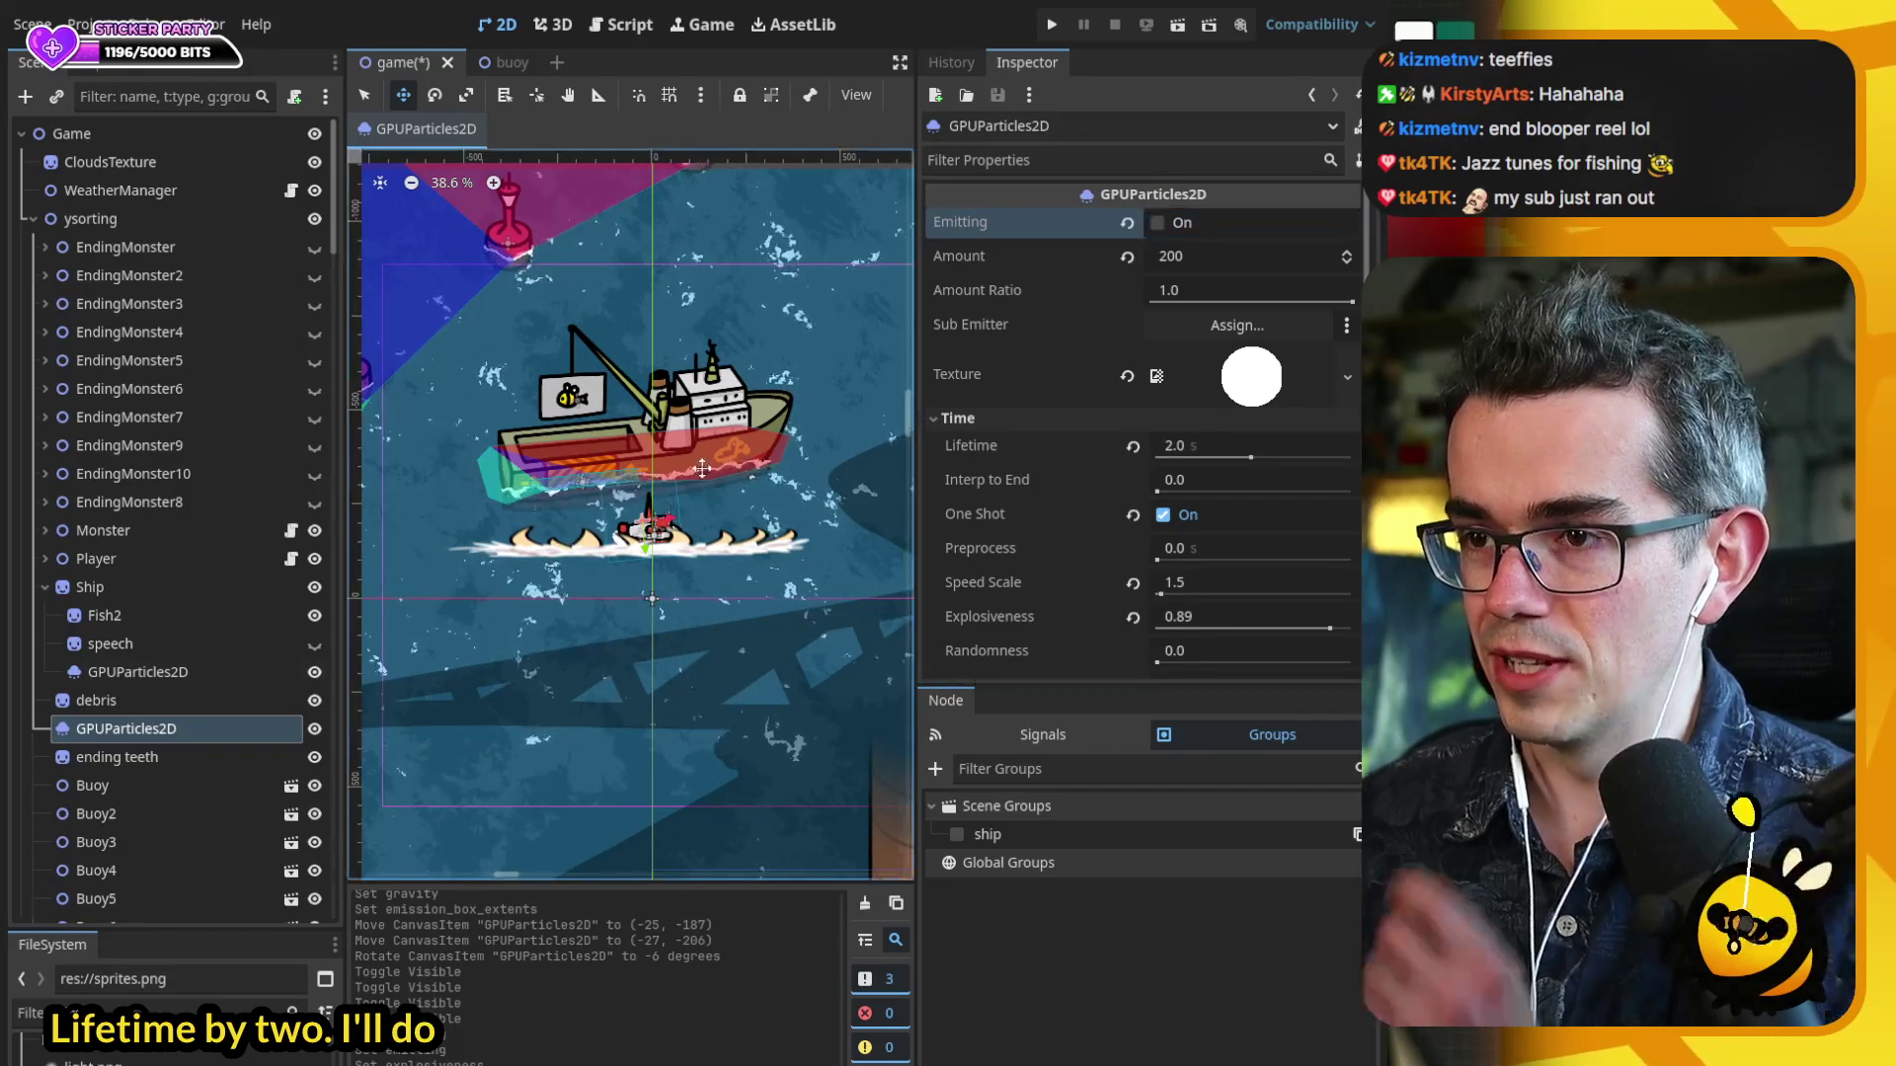
pyautogui.click(641, 27)
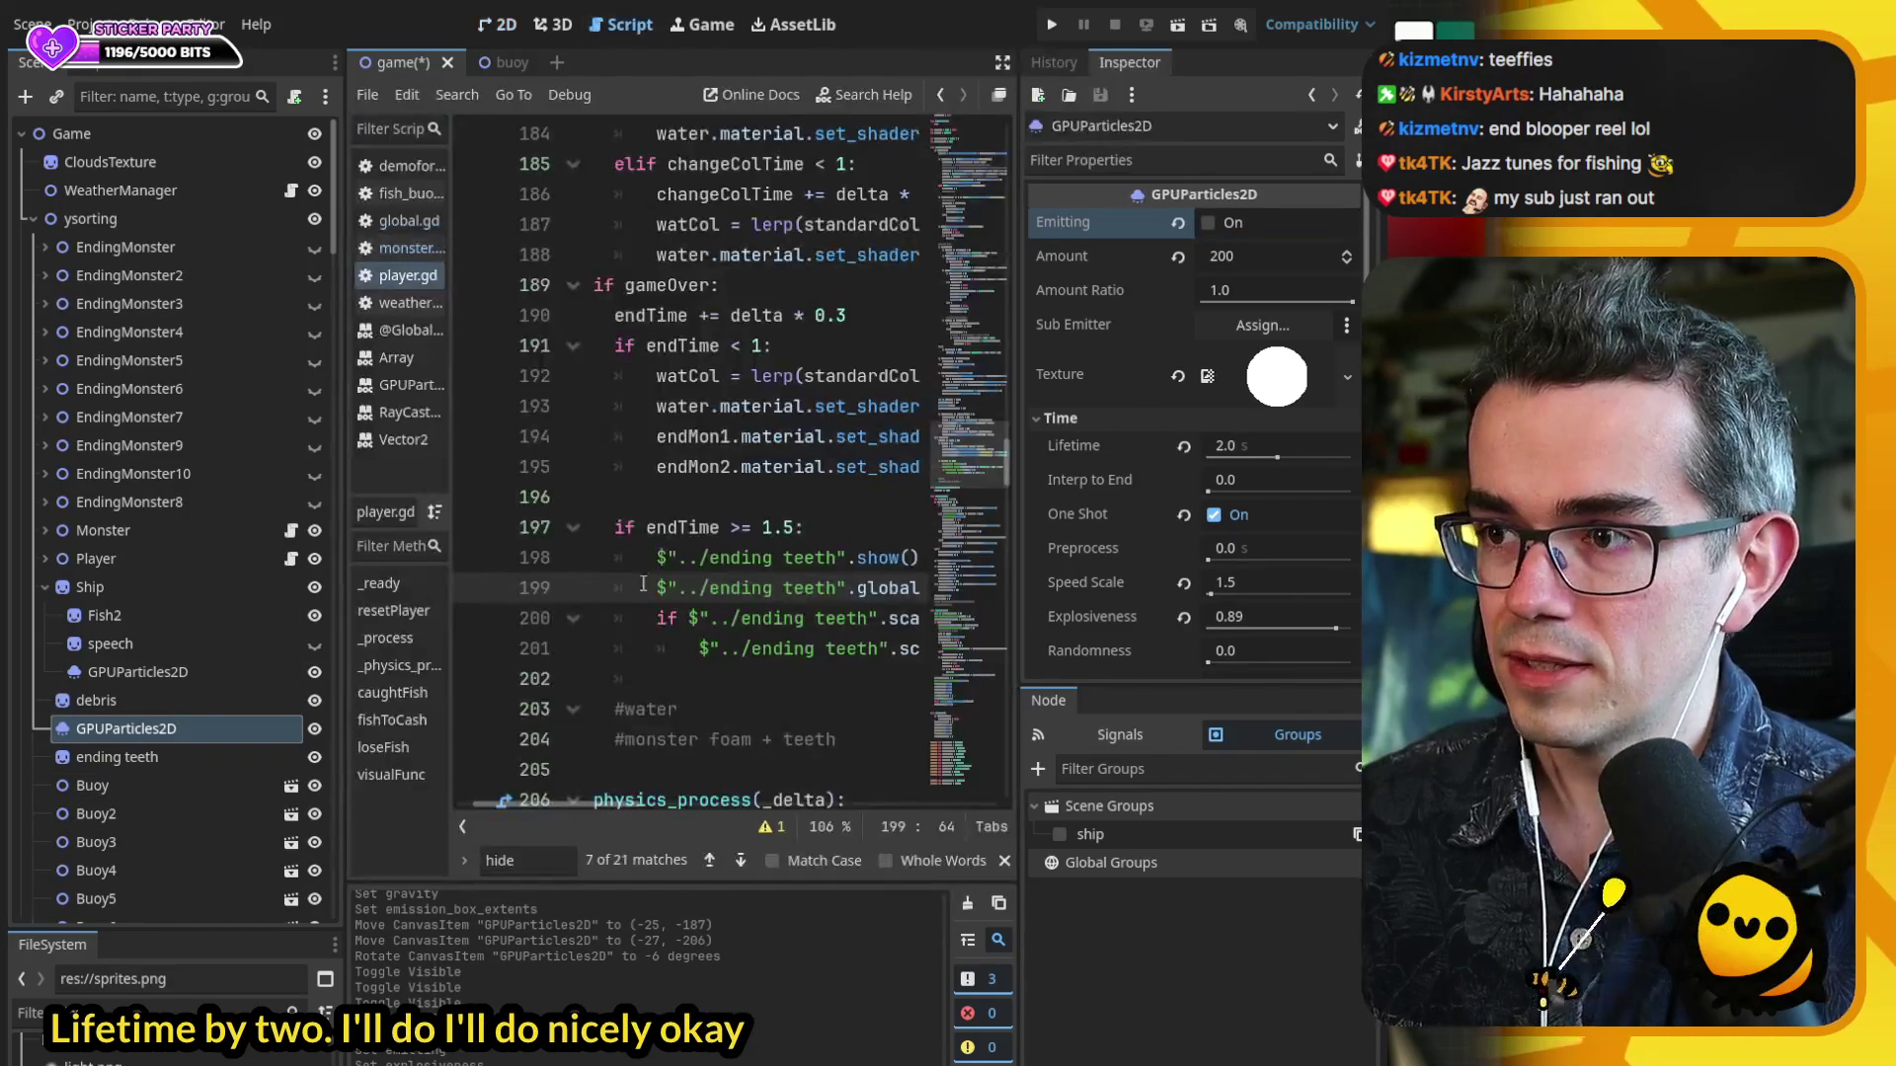
# - Add a GPUParticles2D restart() call and move it under the ending teeth show call
pyautogui.moveTo(218, 732); pyautogui.dragTo(778, 680)
pyautogui.write('.rest')
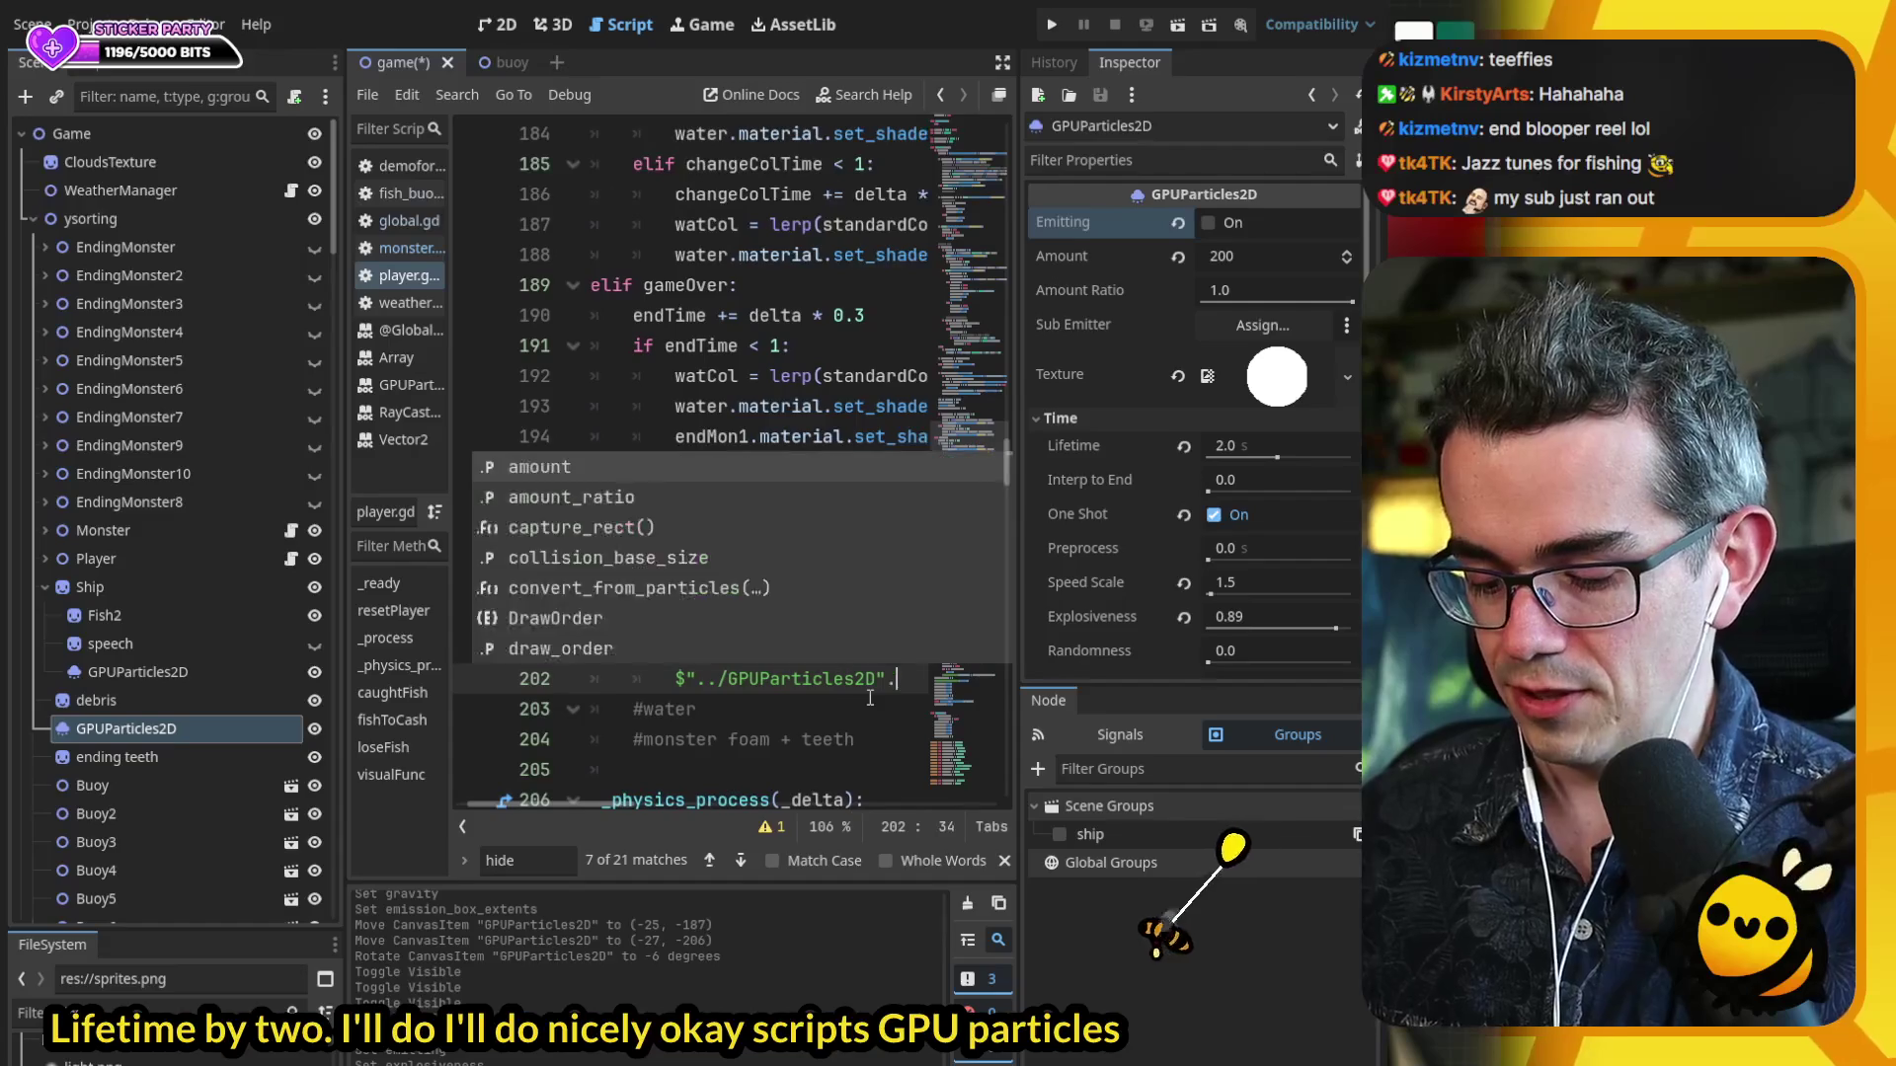
pyautogui.press('Return')
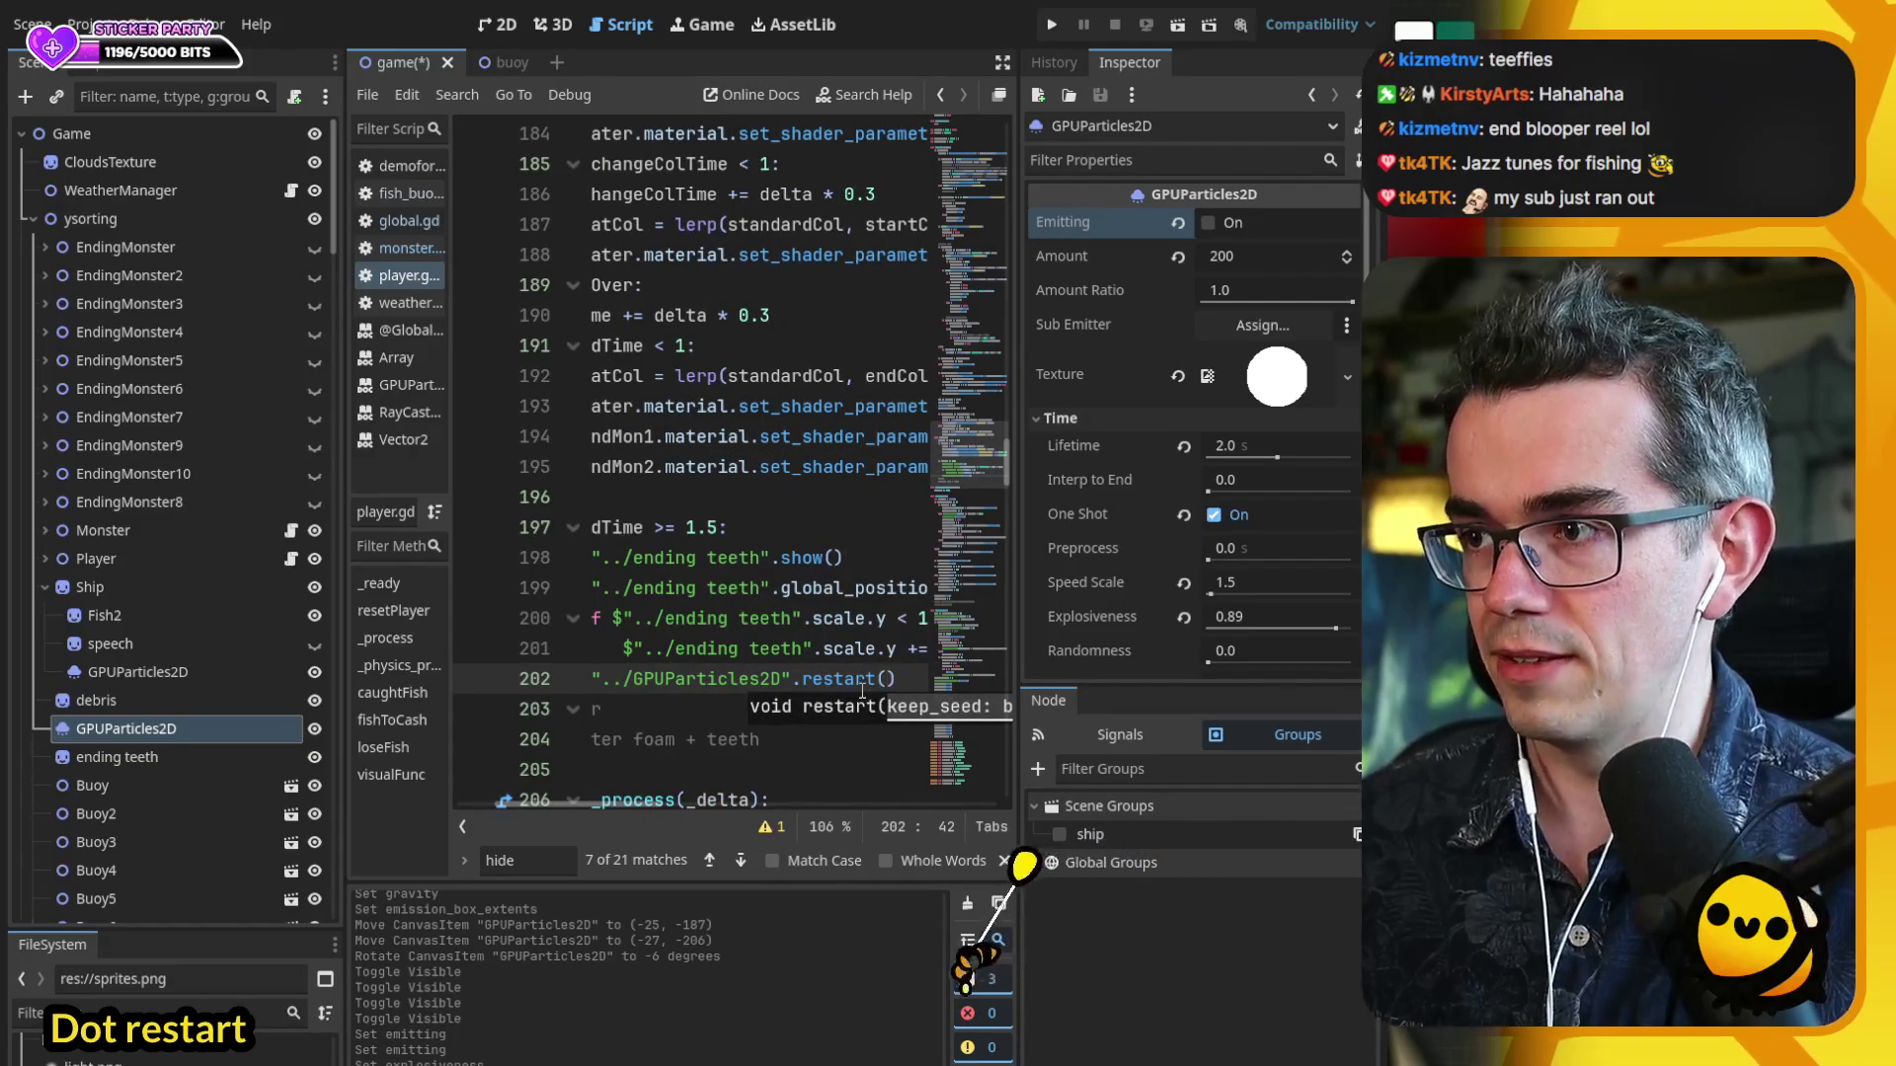
pyautogui.click(644, 679)
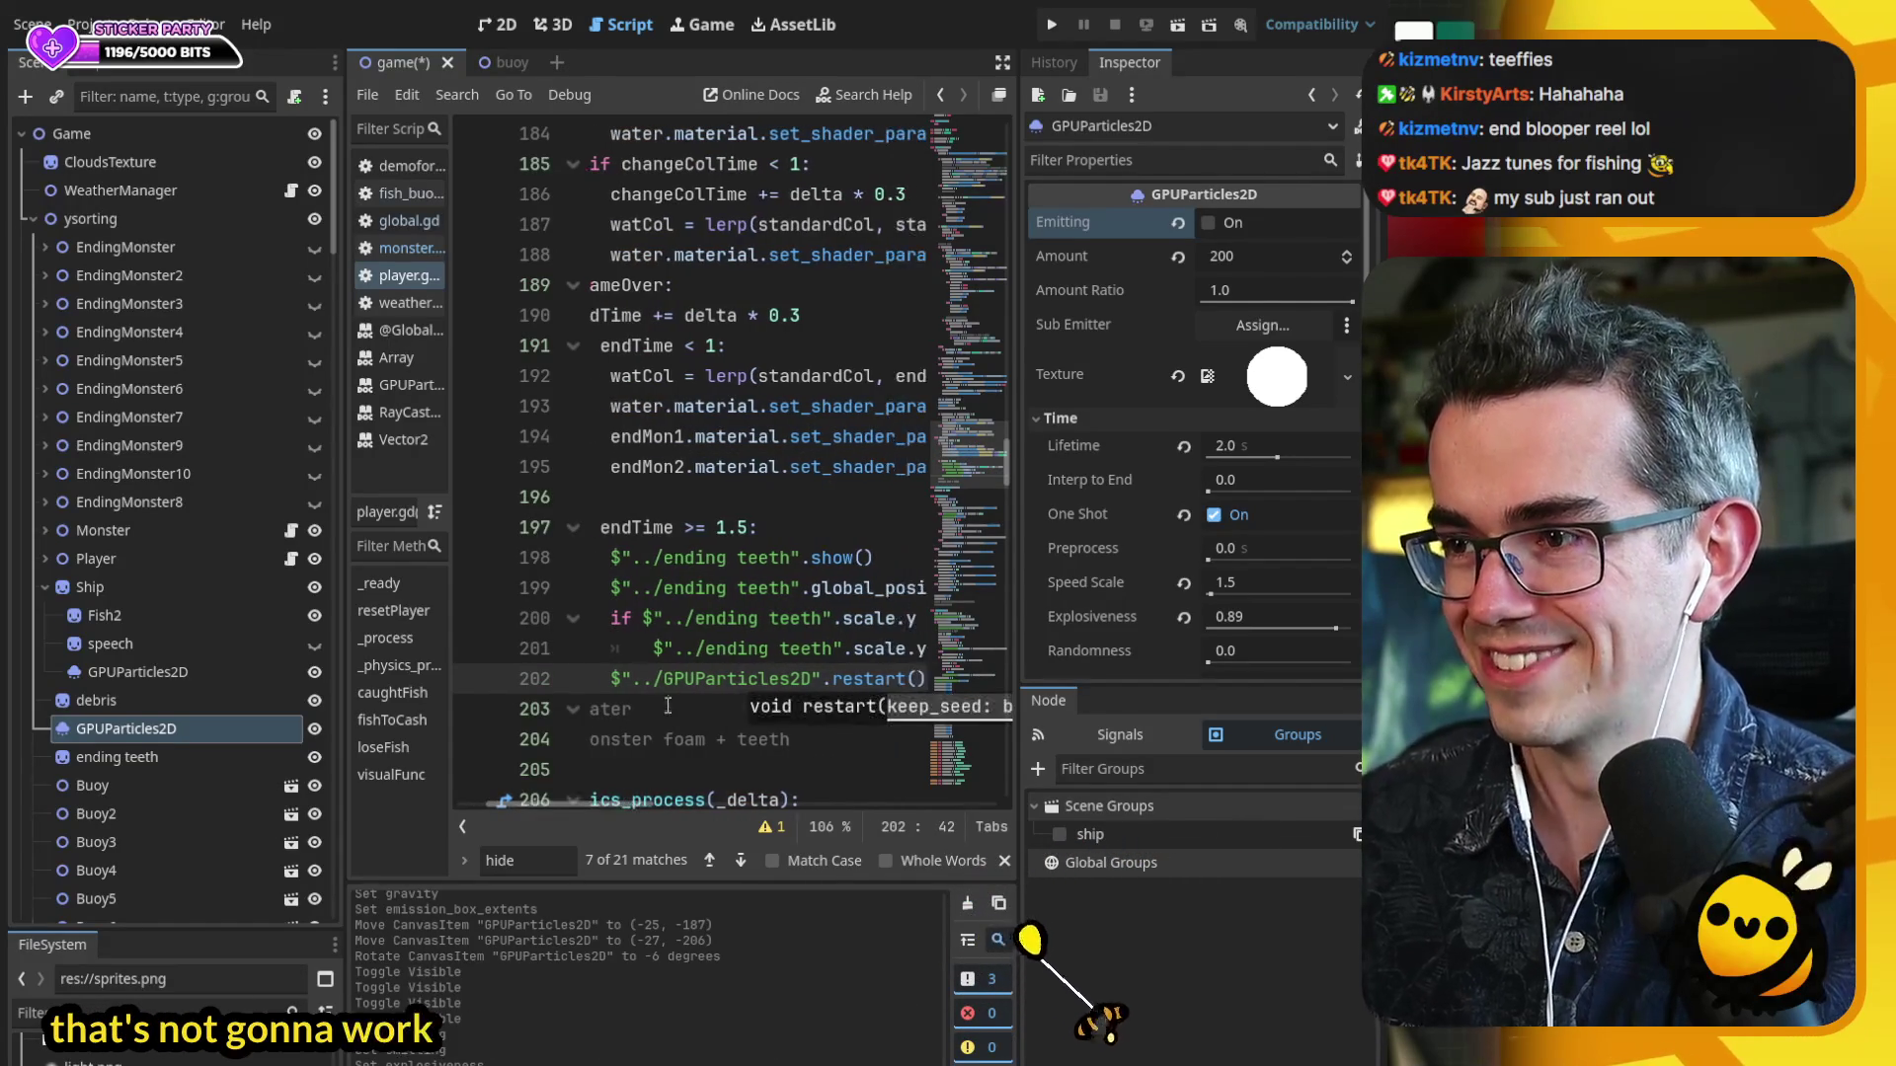
pyautogui.hotkey('alt', 'Up')
pyautogui.hotkey('alt', 'Up')
pyautogui.hotkey('alt', 'Up')
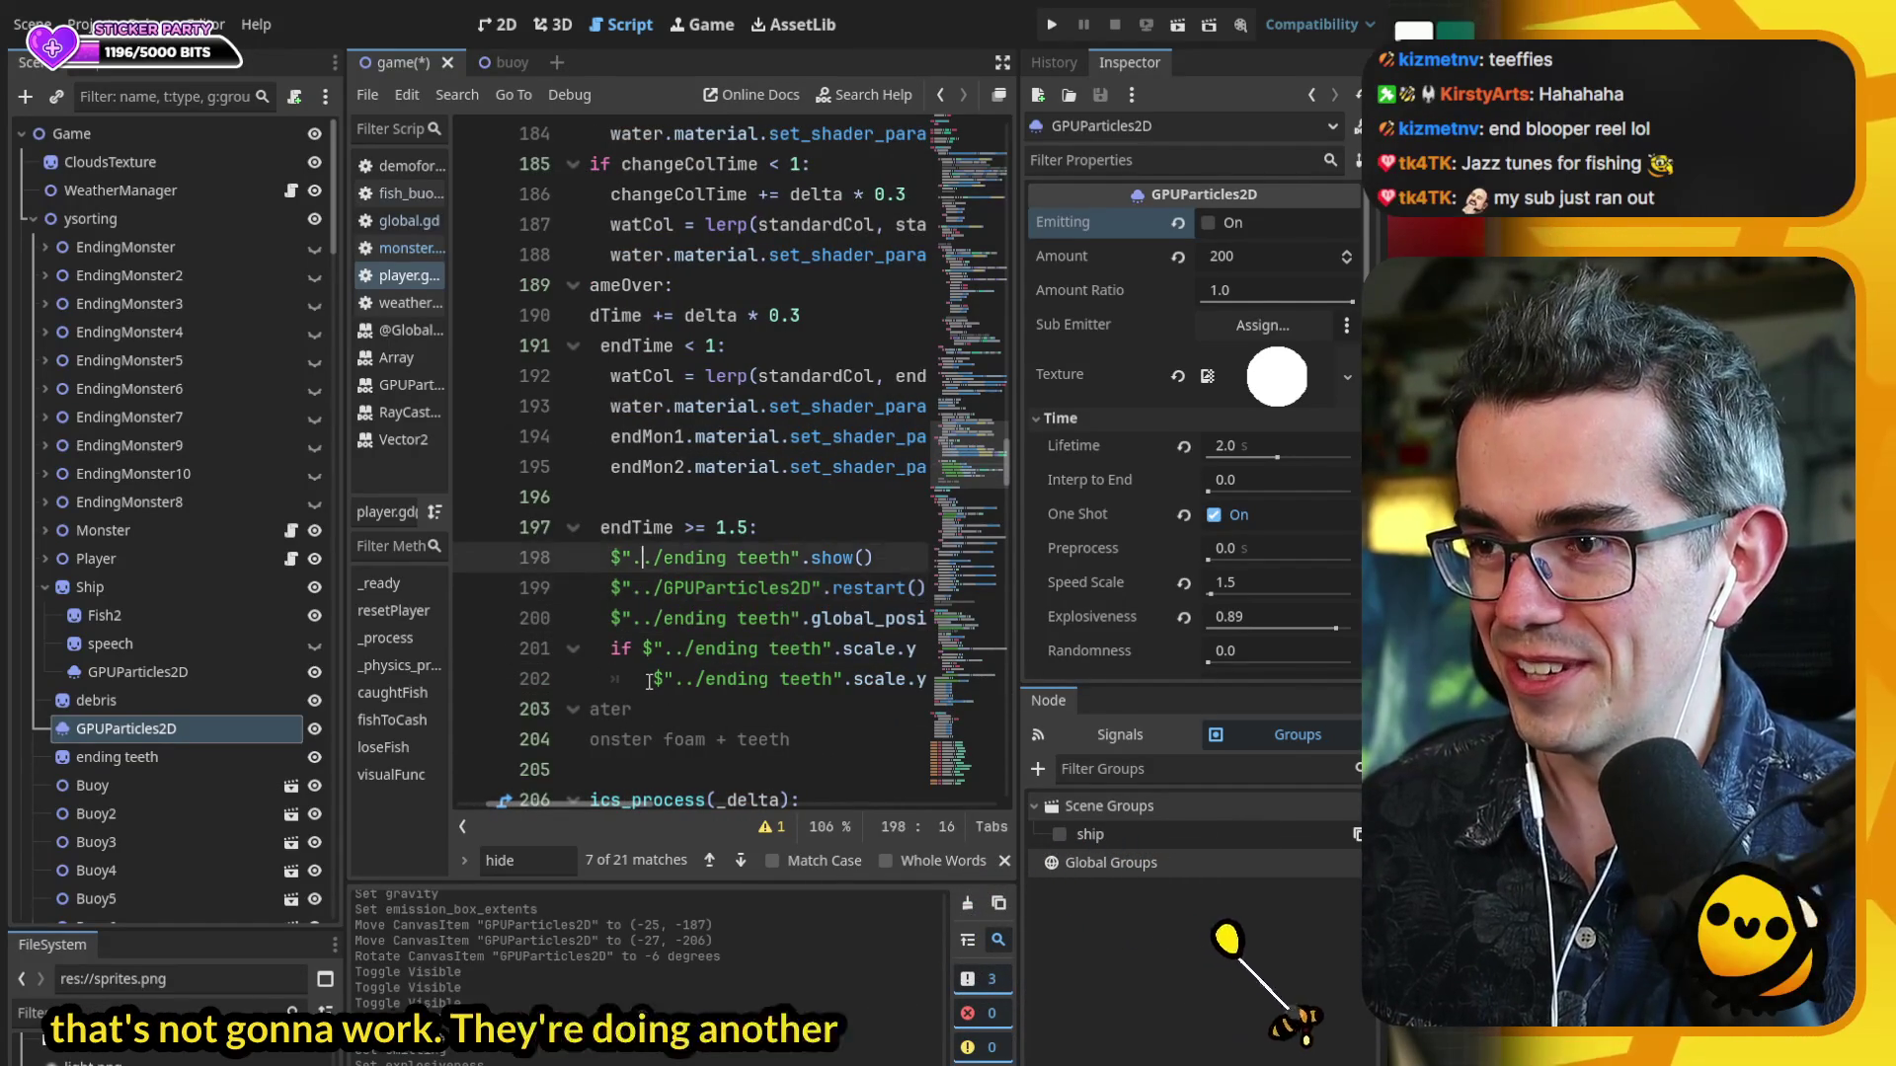
# - Guard the show call with a !$"../ending teeth".is_visible_in_tree(): condition, then save and run
pyautogui.hotkey('ctrl', 'shift', 'Right')
pyautogui.hotkey('ctrl', 'shift', 'Right')
pyautogui.hotkey('ctrl', 'shift', 'Right')
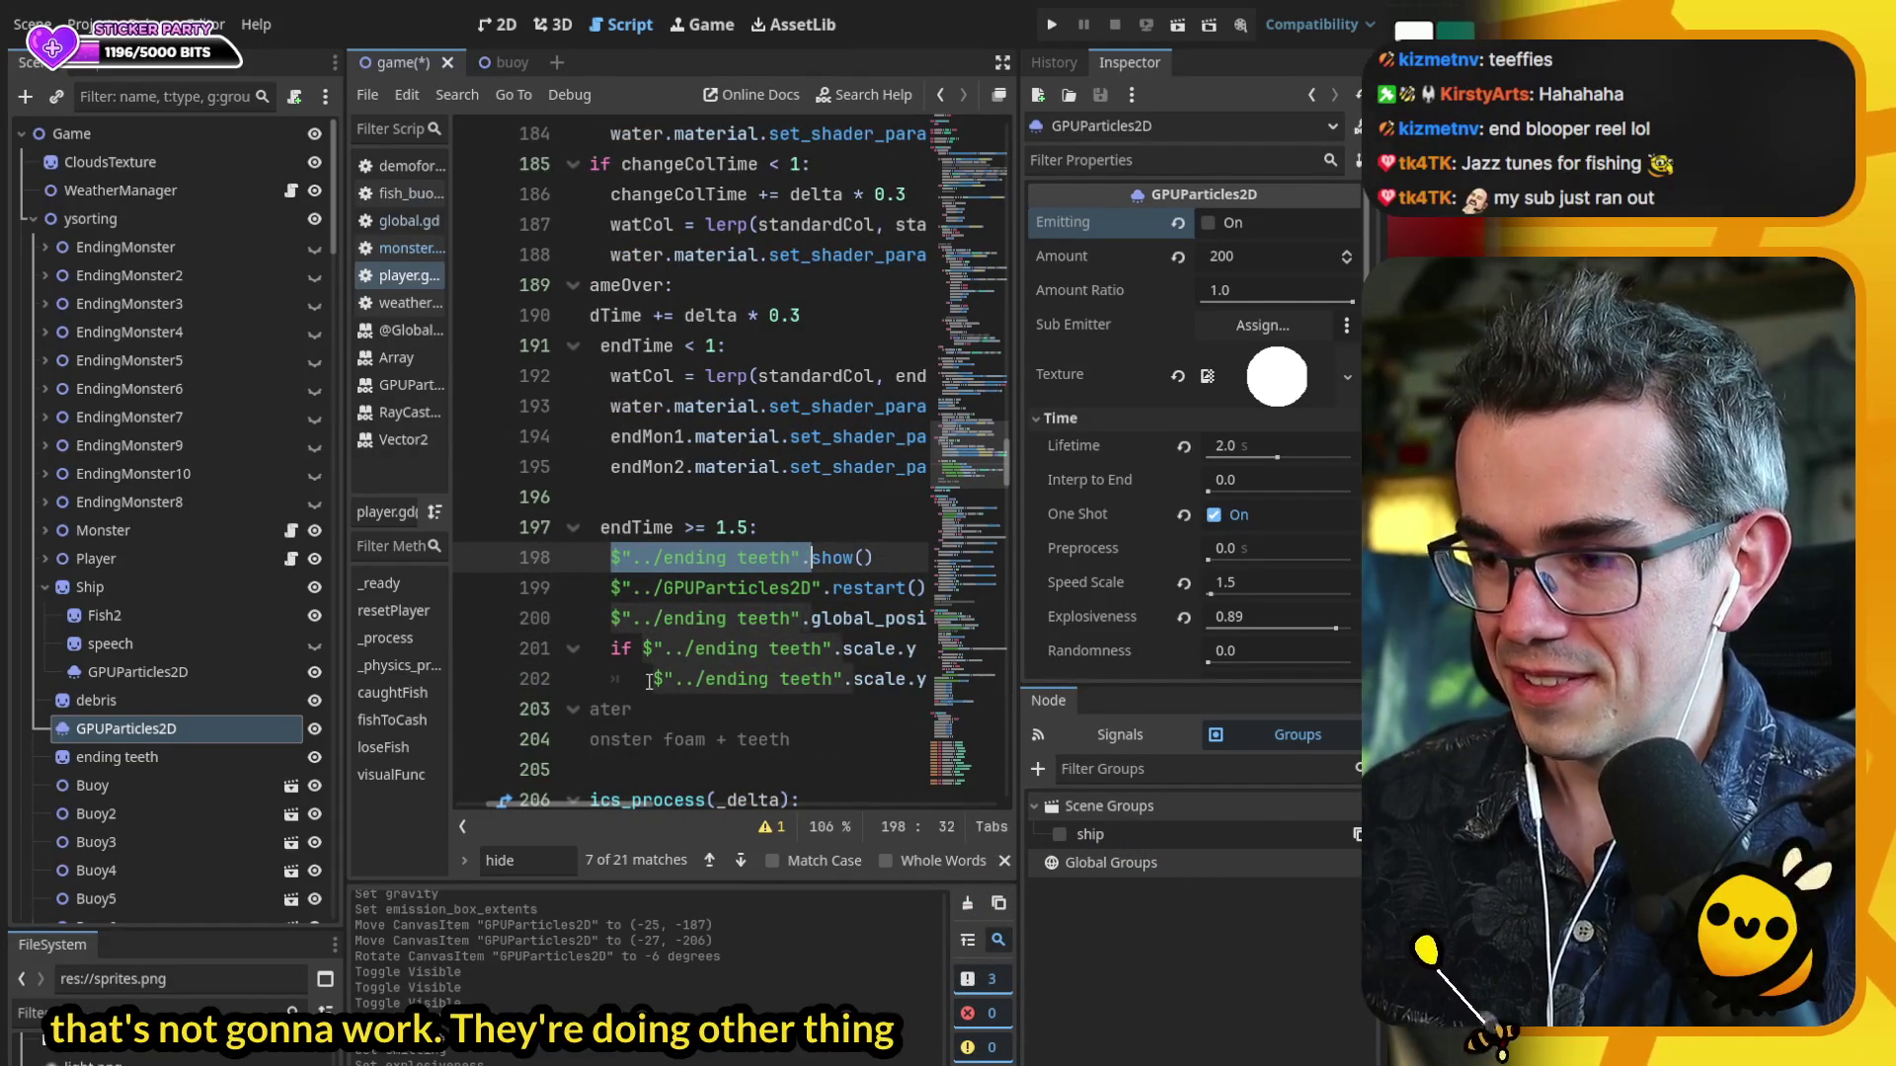
pyautogui.hotkey('ctrl', 'shift', 'Return')
pyautogui.write('$"../ending teeth".')
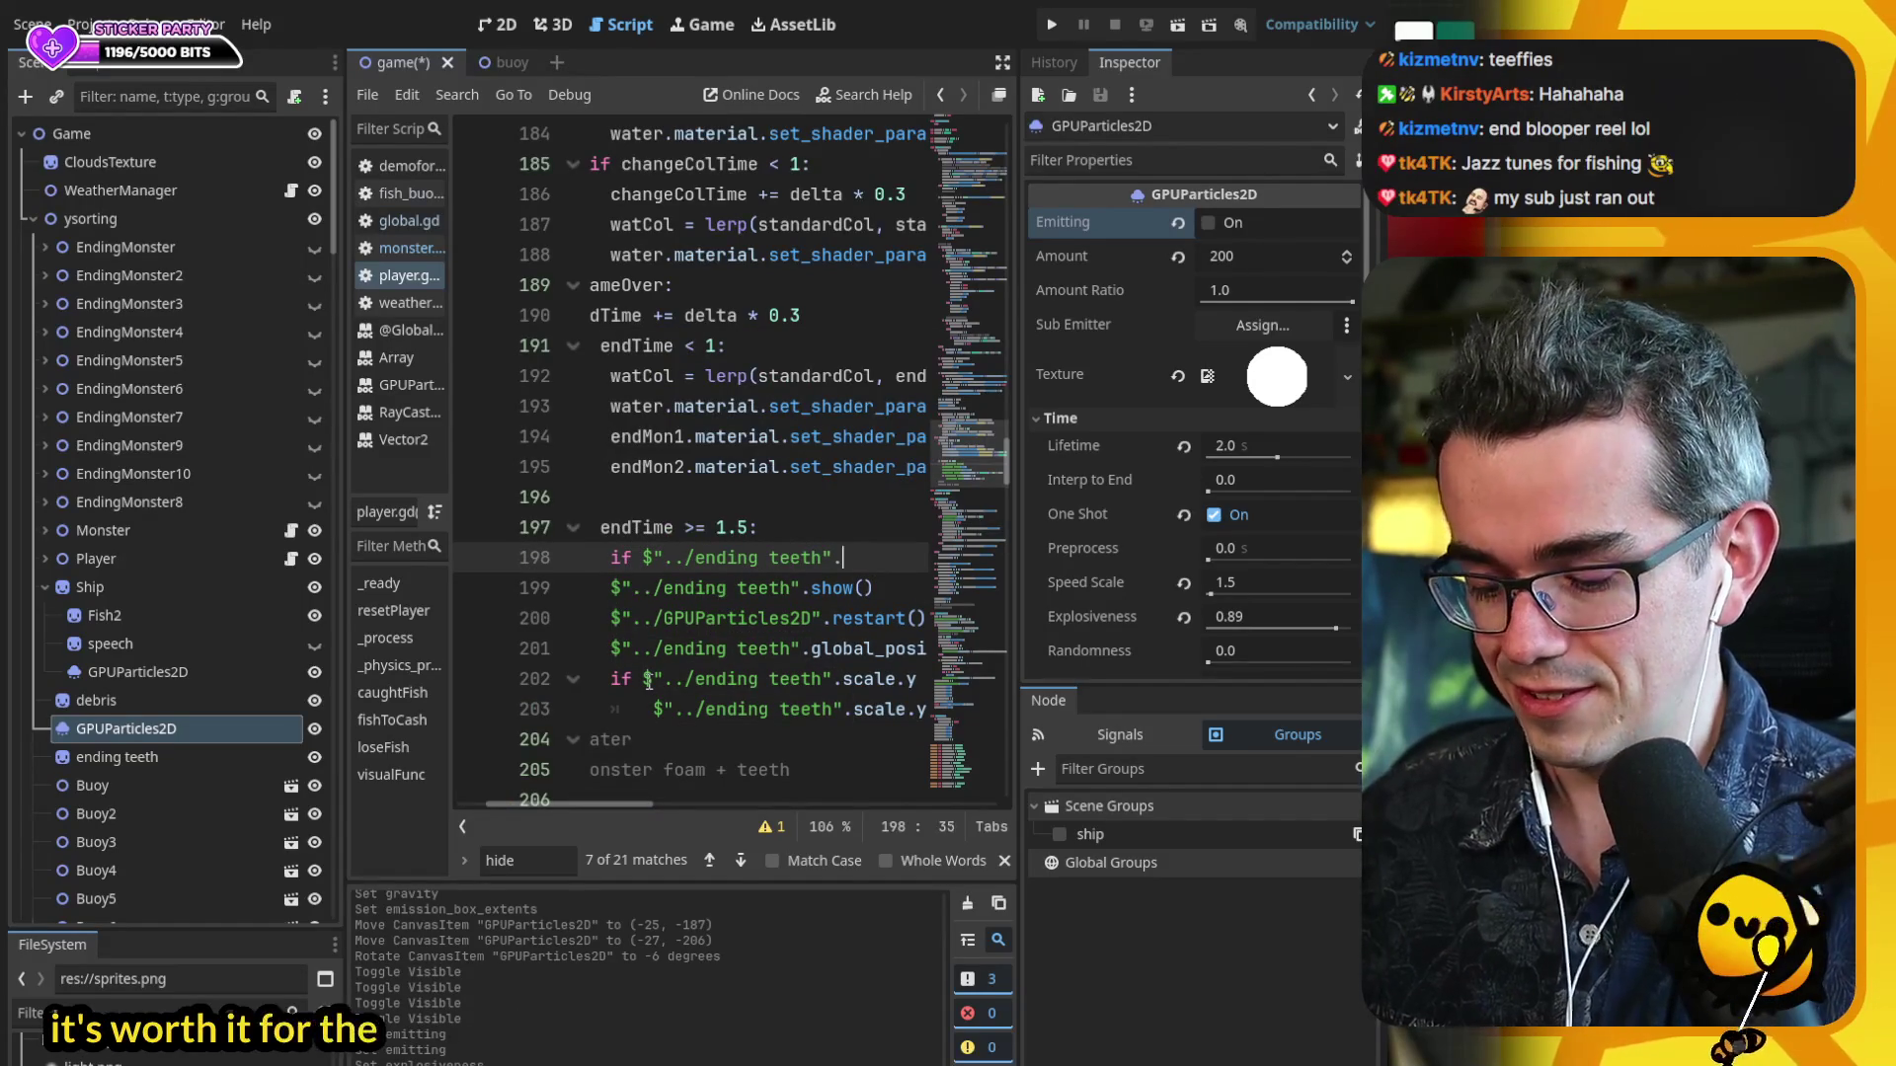
pyautogui.write('is')
pyautogui.press('Down')
pyautogui.press('Down')
pyautogui.press('Down')
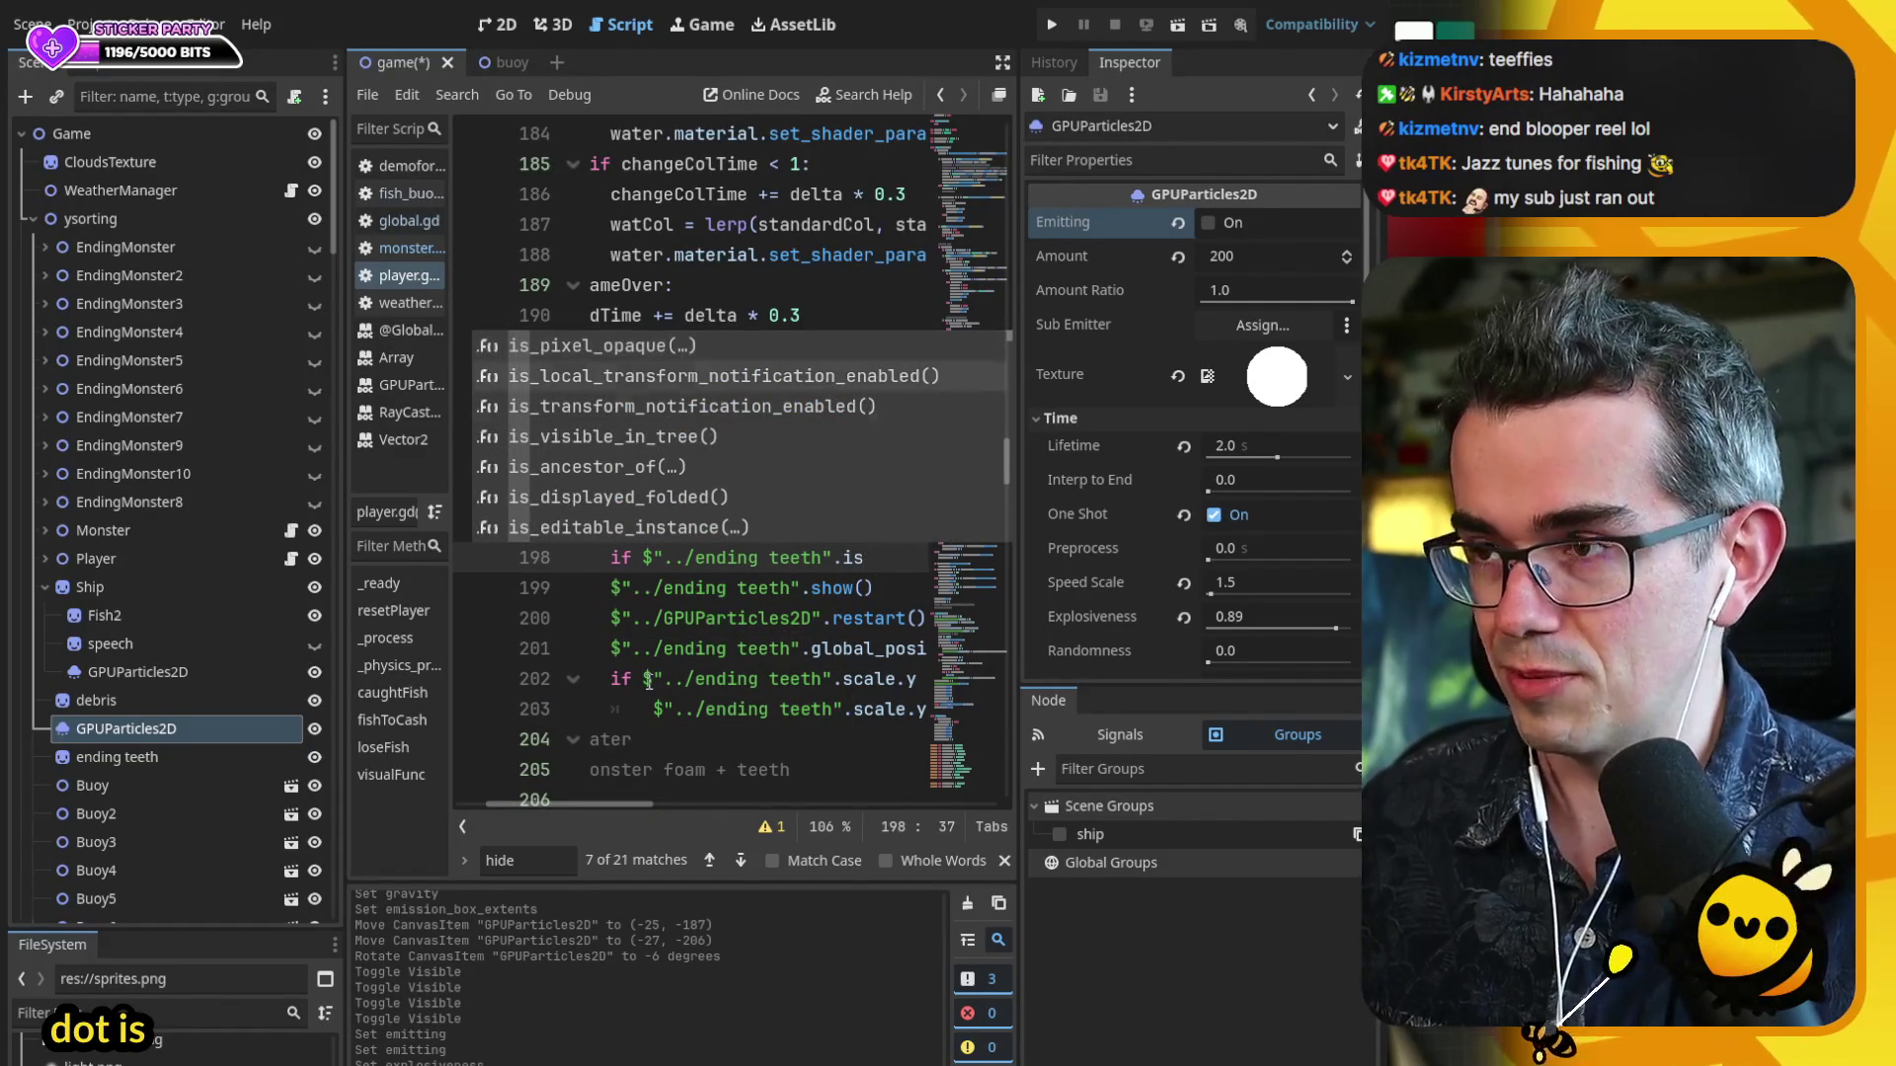
pyautogui.press('Return')
pyautogui.write(':')
pyautogui.press('Home')
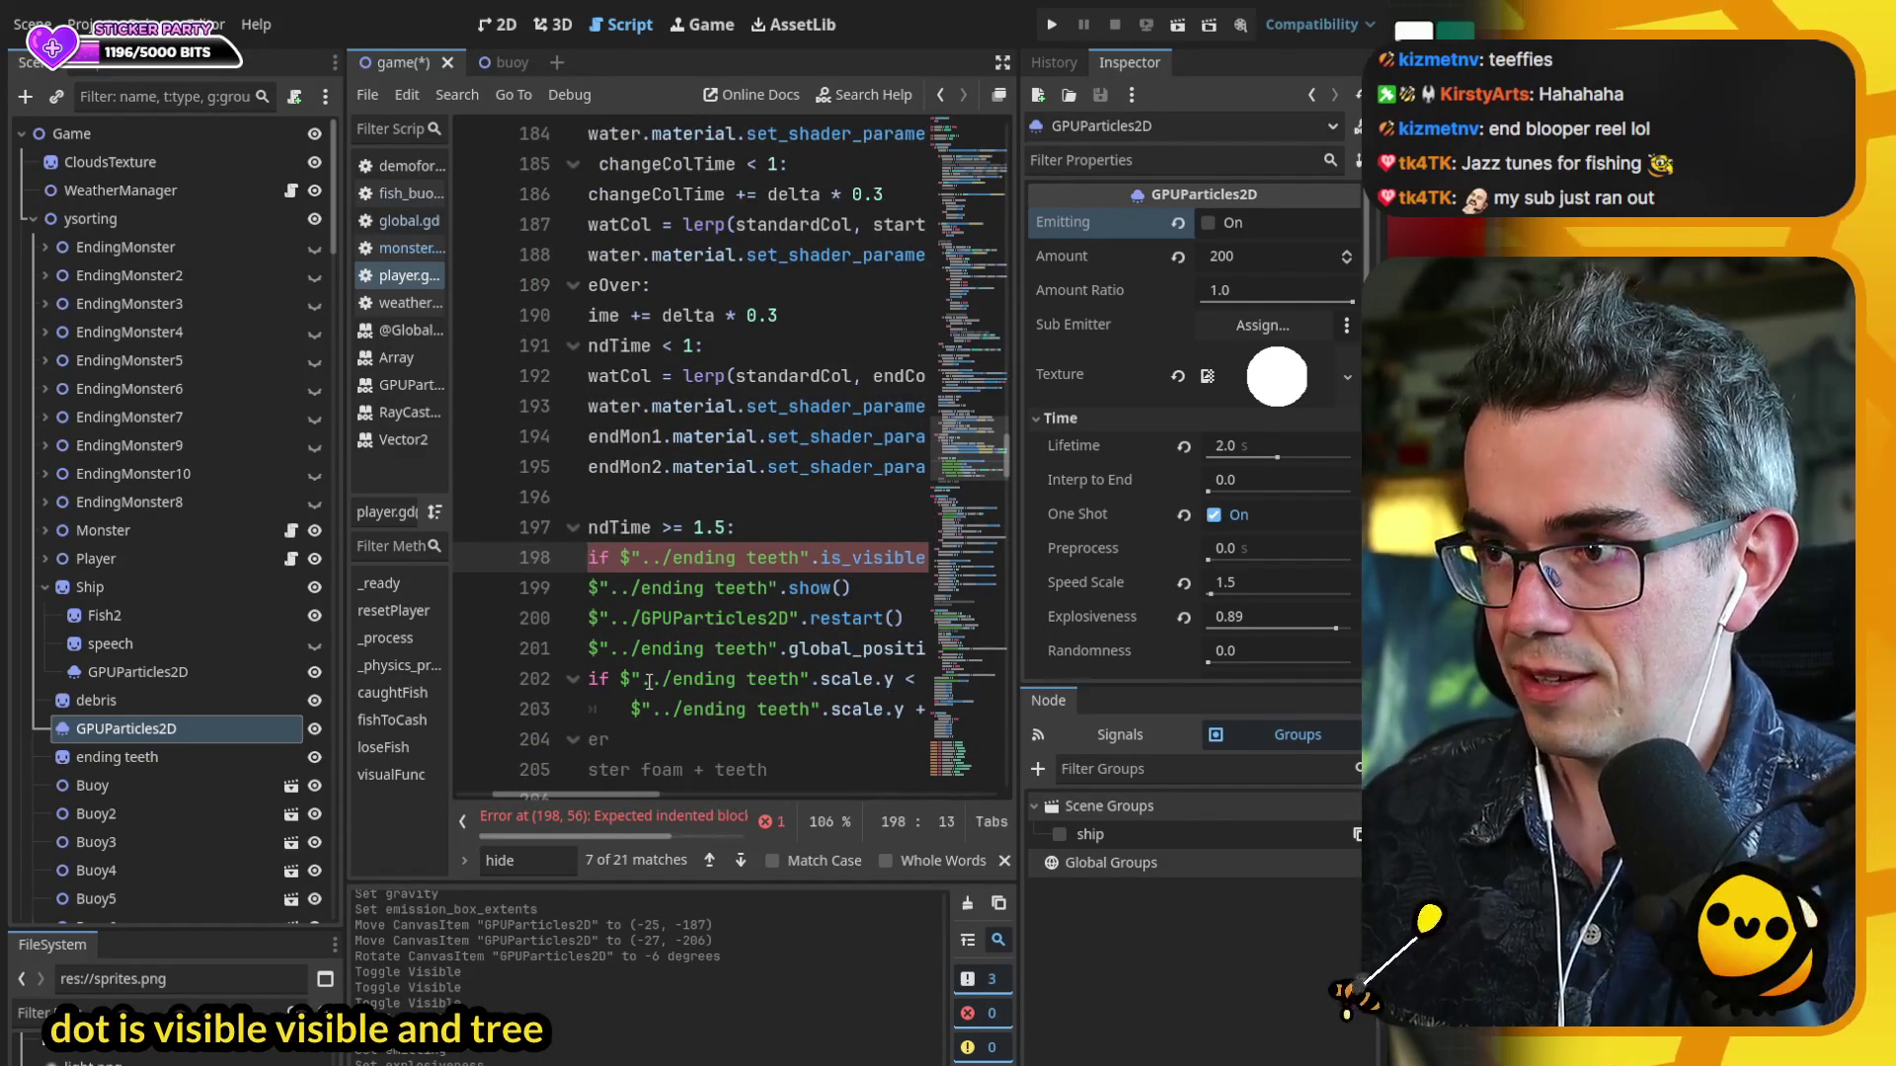
pyautogui.write('!')
pyautogui.press('Down')
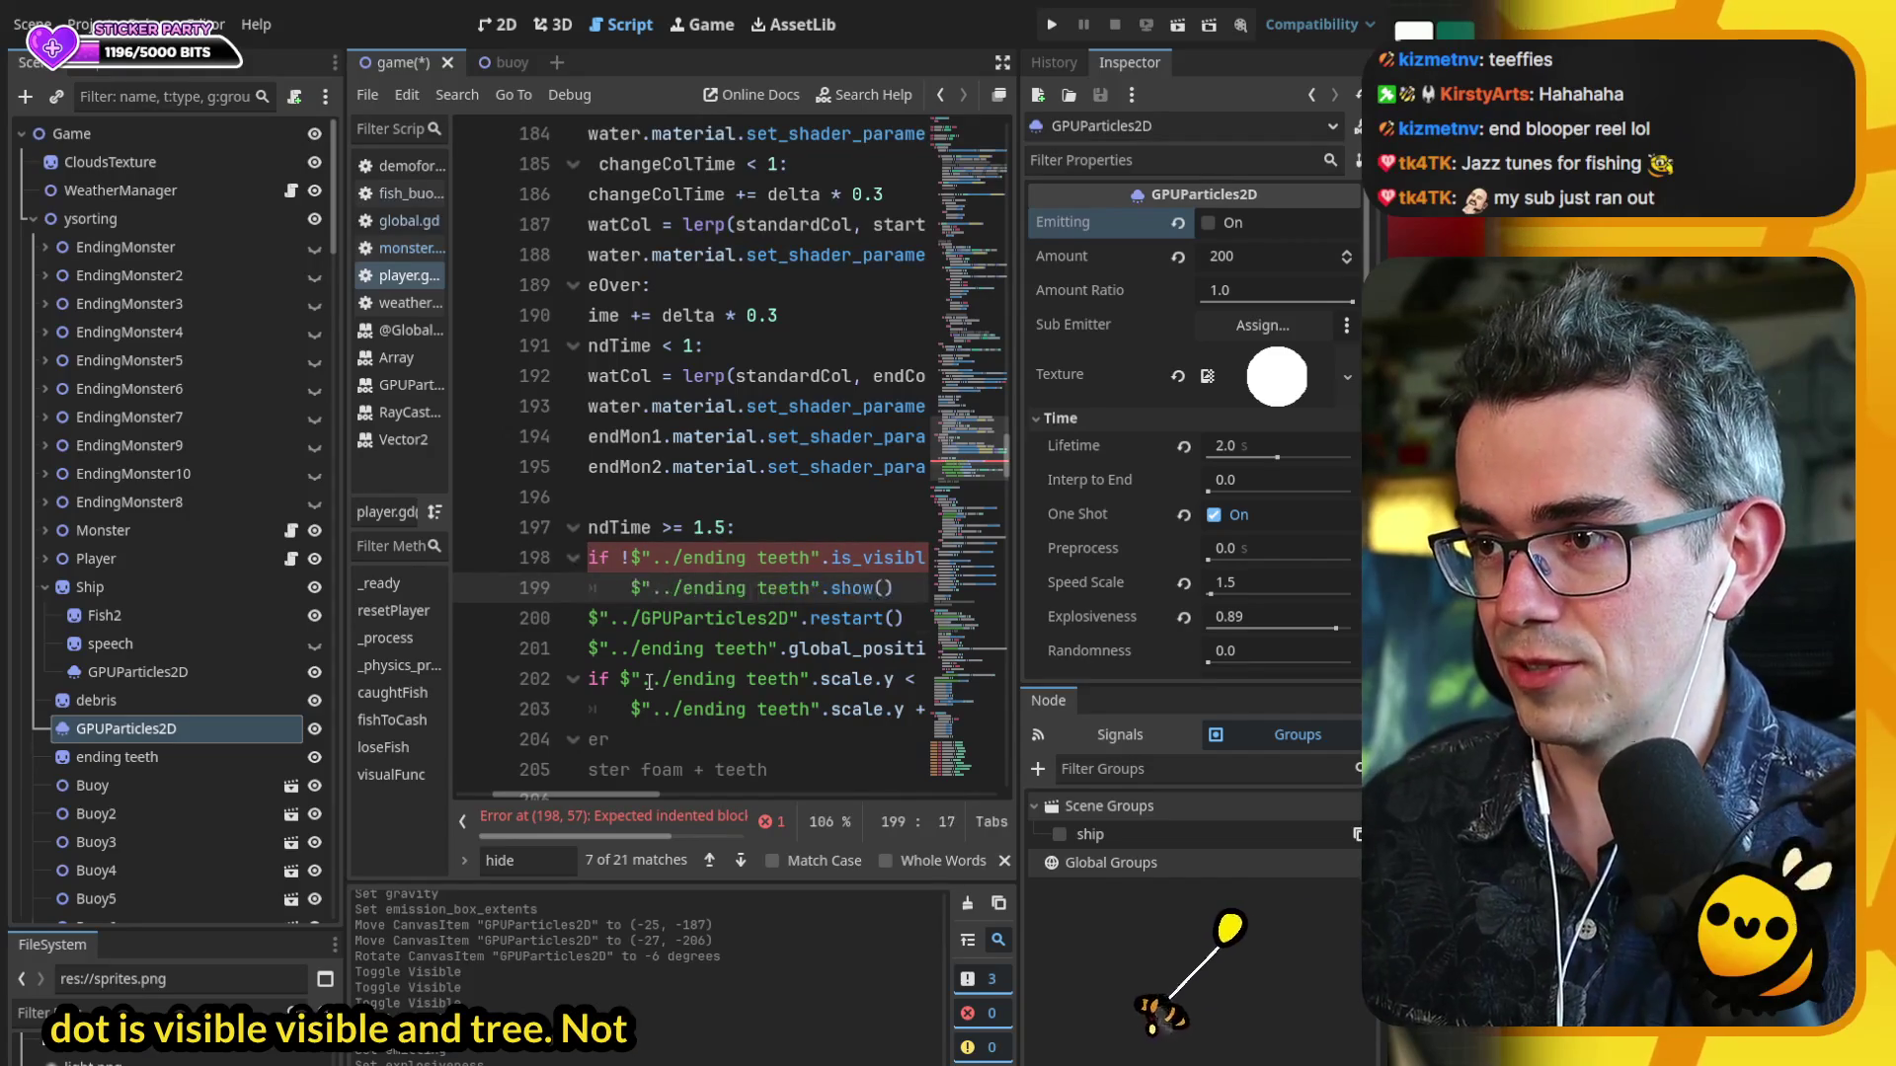
pyautogui.press('Down')
pyautogui.press('F5')
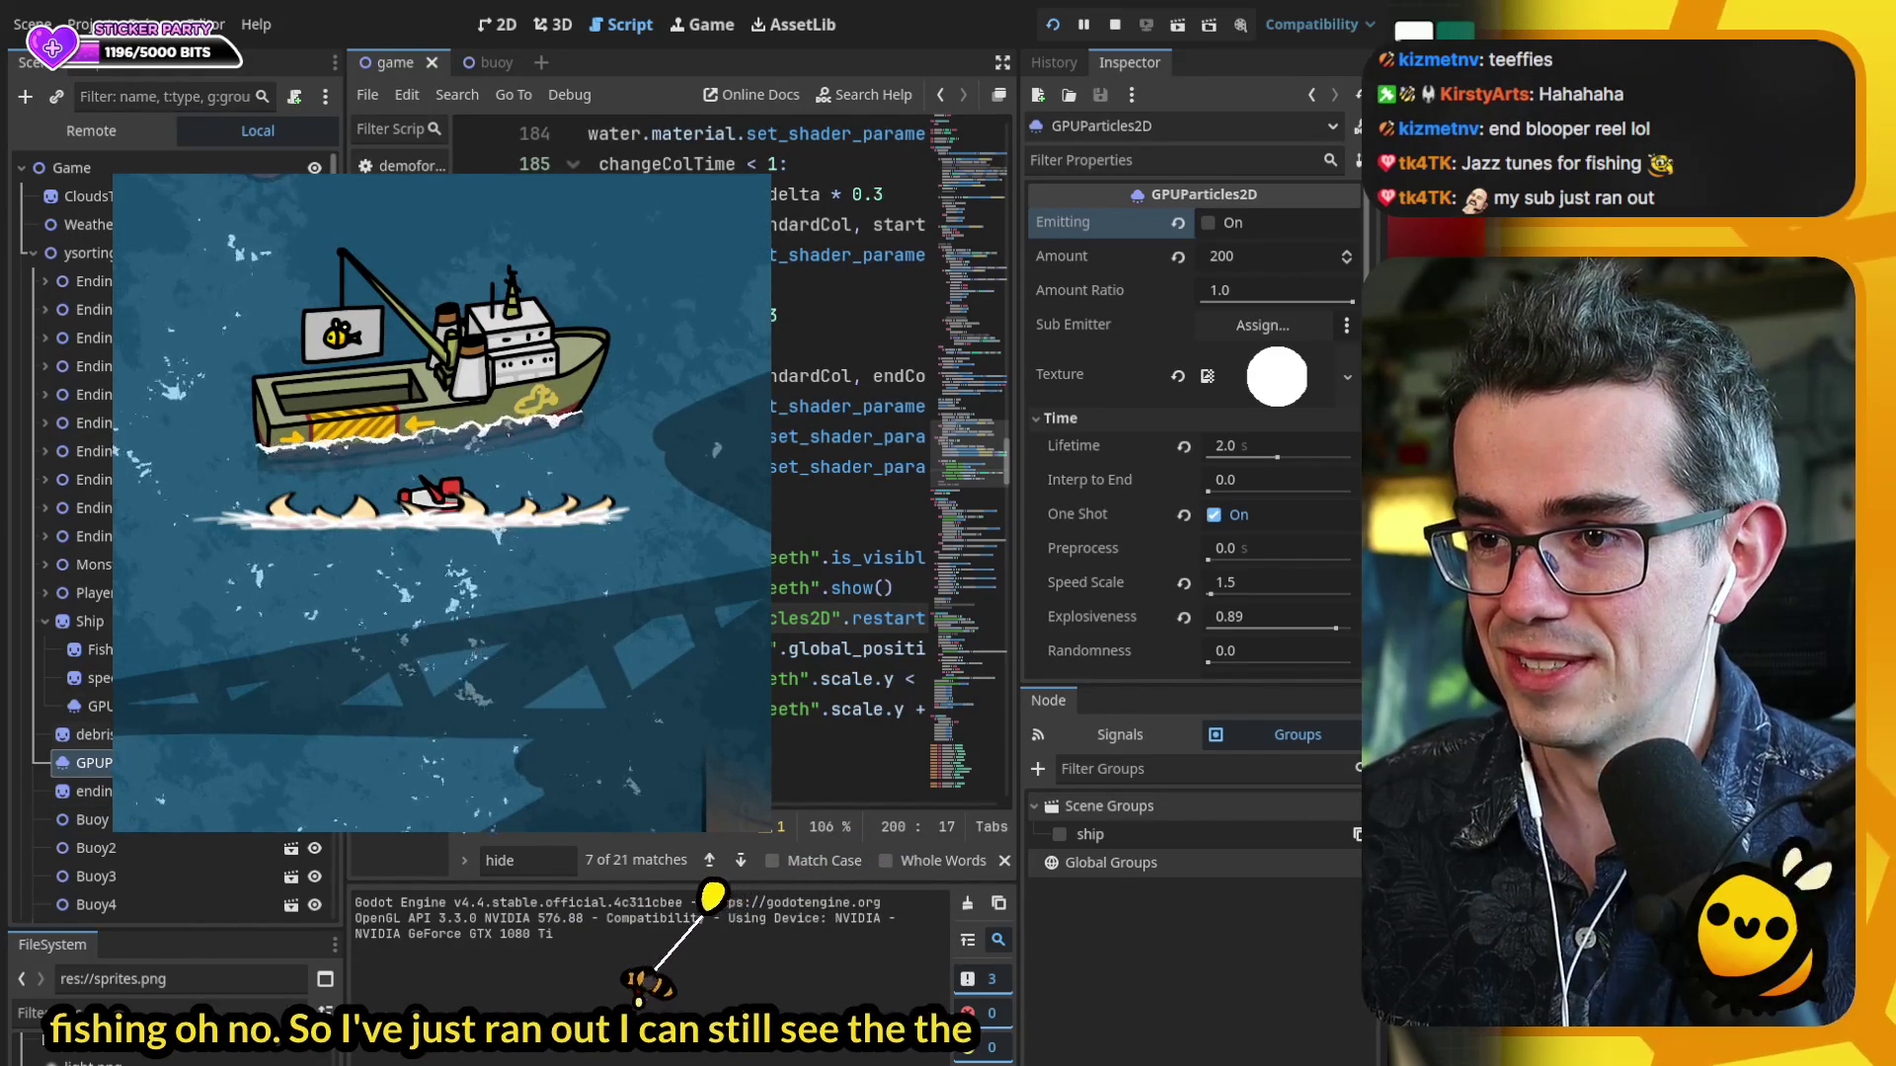
# - Hide the boat's splash particles, save the scene, and stop the test run
pyautogui.click(314, 762)
pyautogui.hotkey('ctrl', 's')
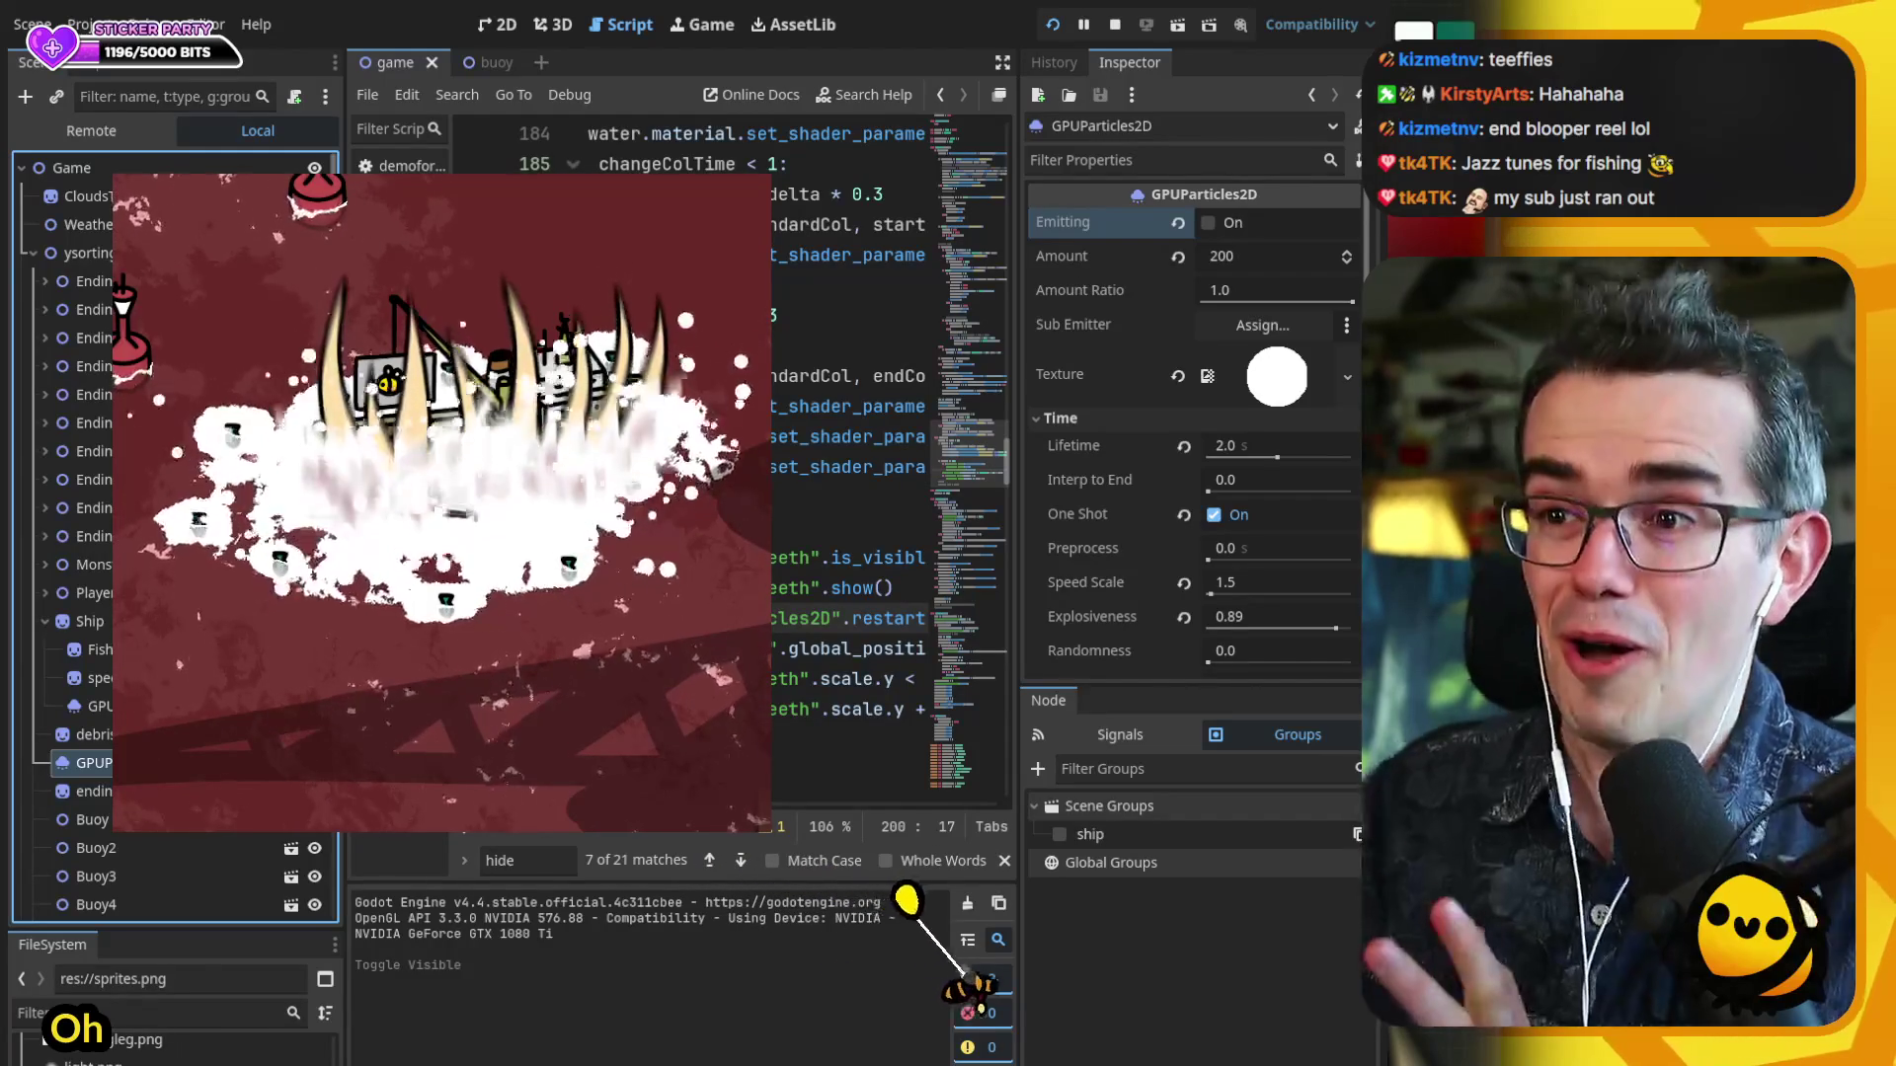
pyautogui.press('F8')
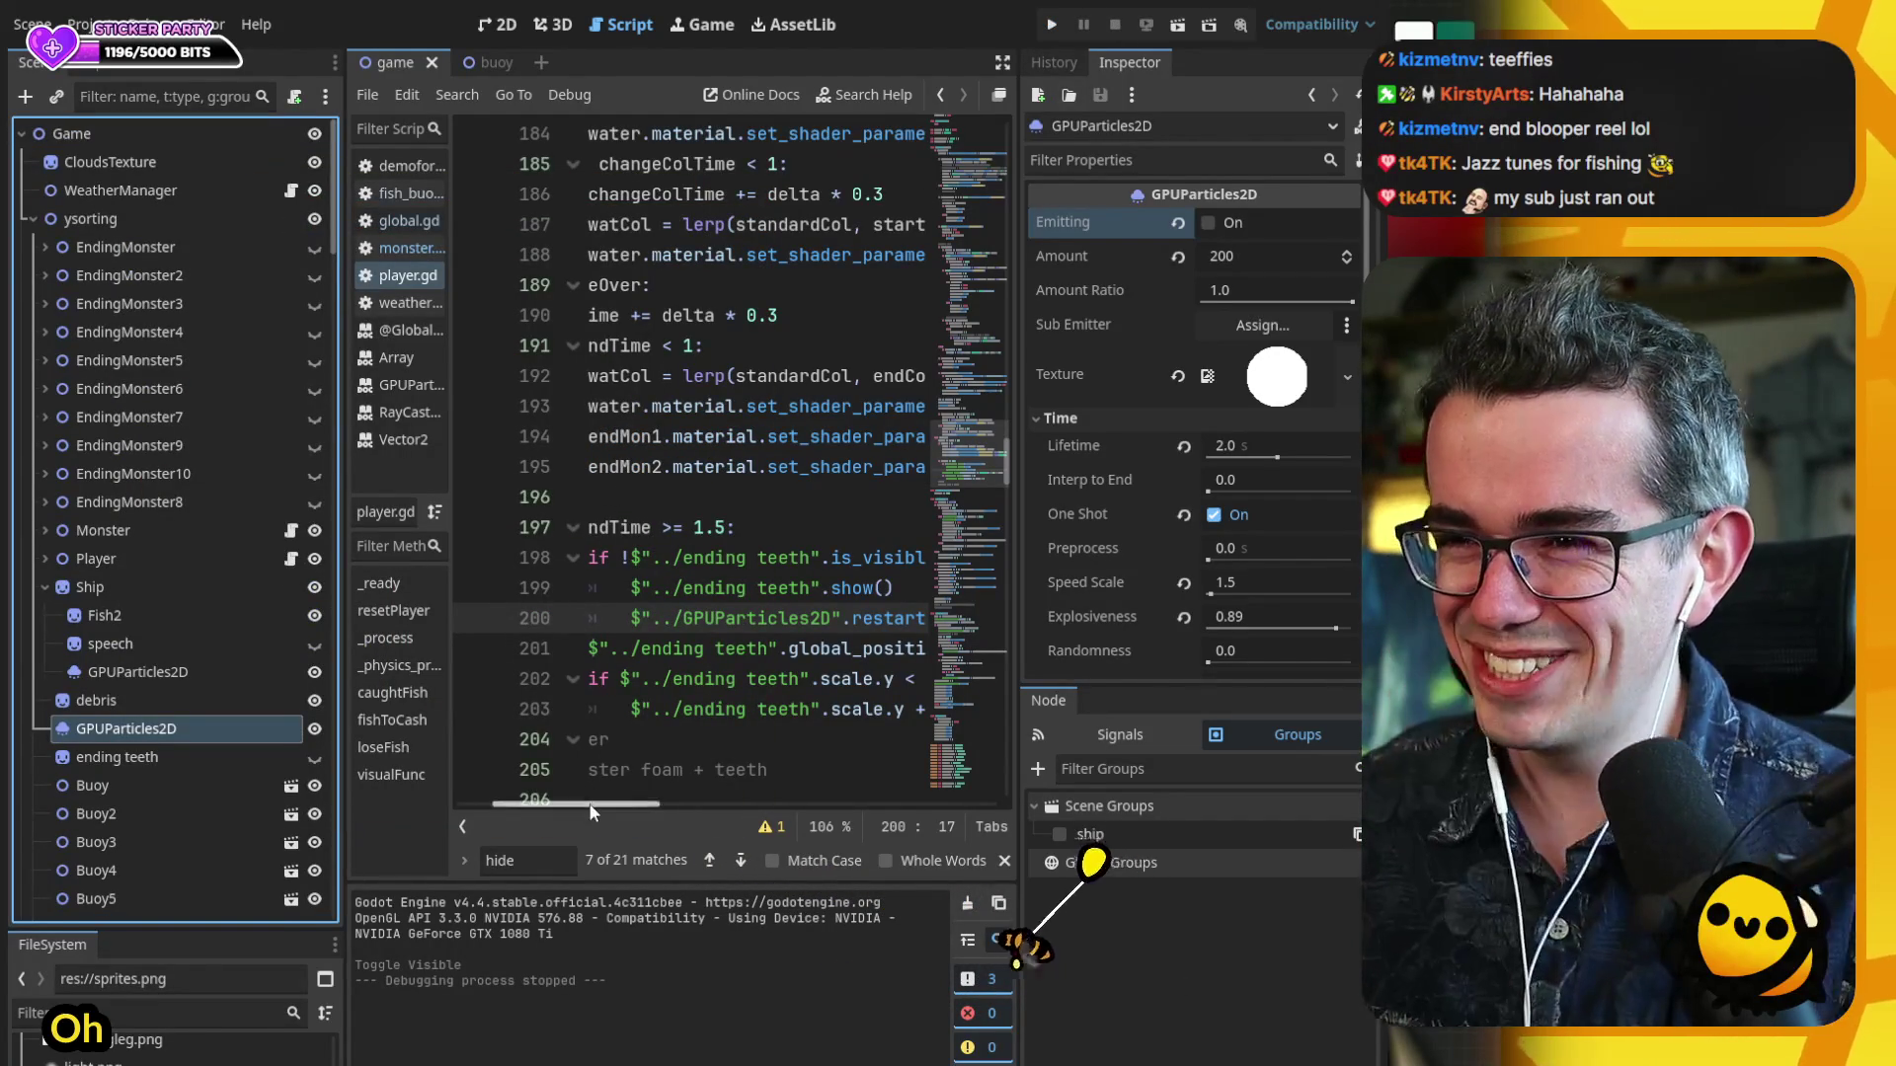
# - Move the GPUParticles2D emitter lower under the boat and run the game
pyautogui.hscroll(-2, 591, 812)
pyautogui.click(500, 28)
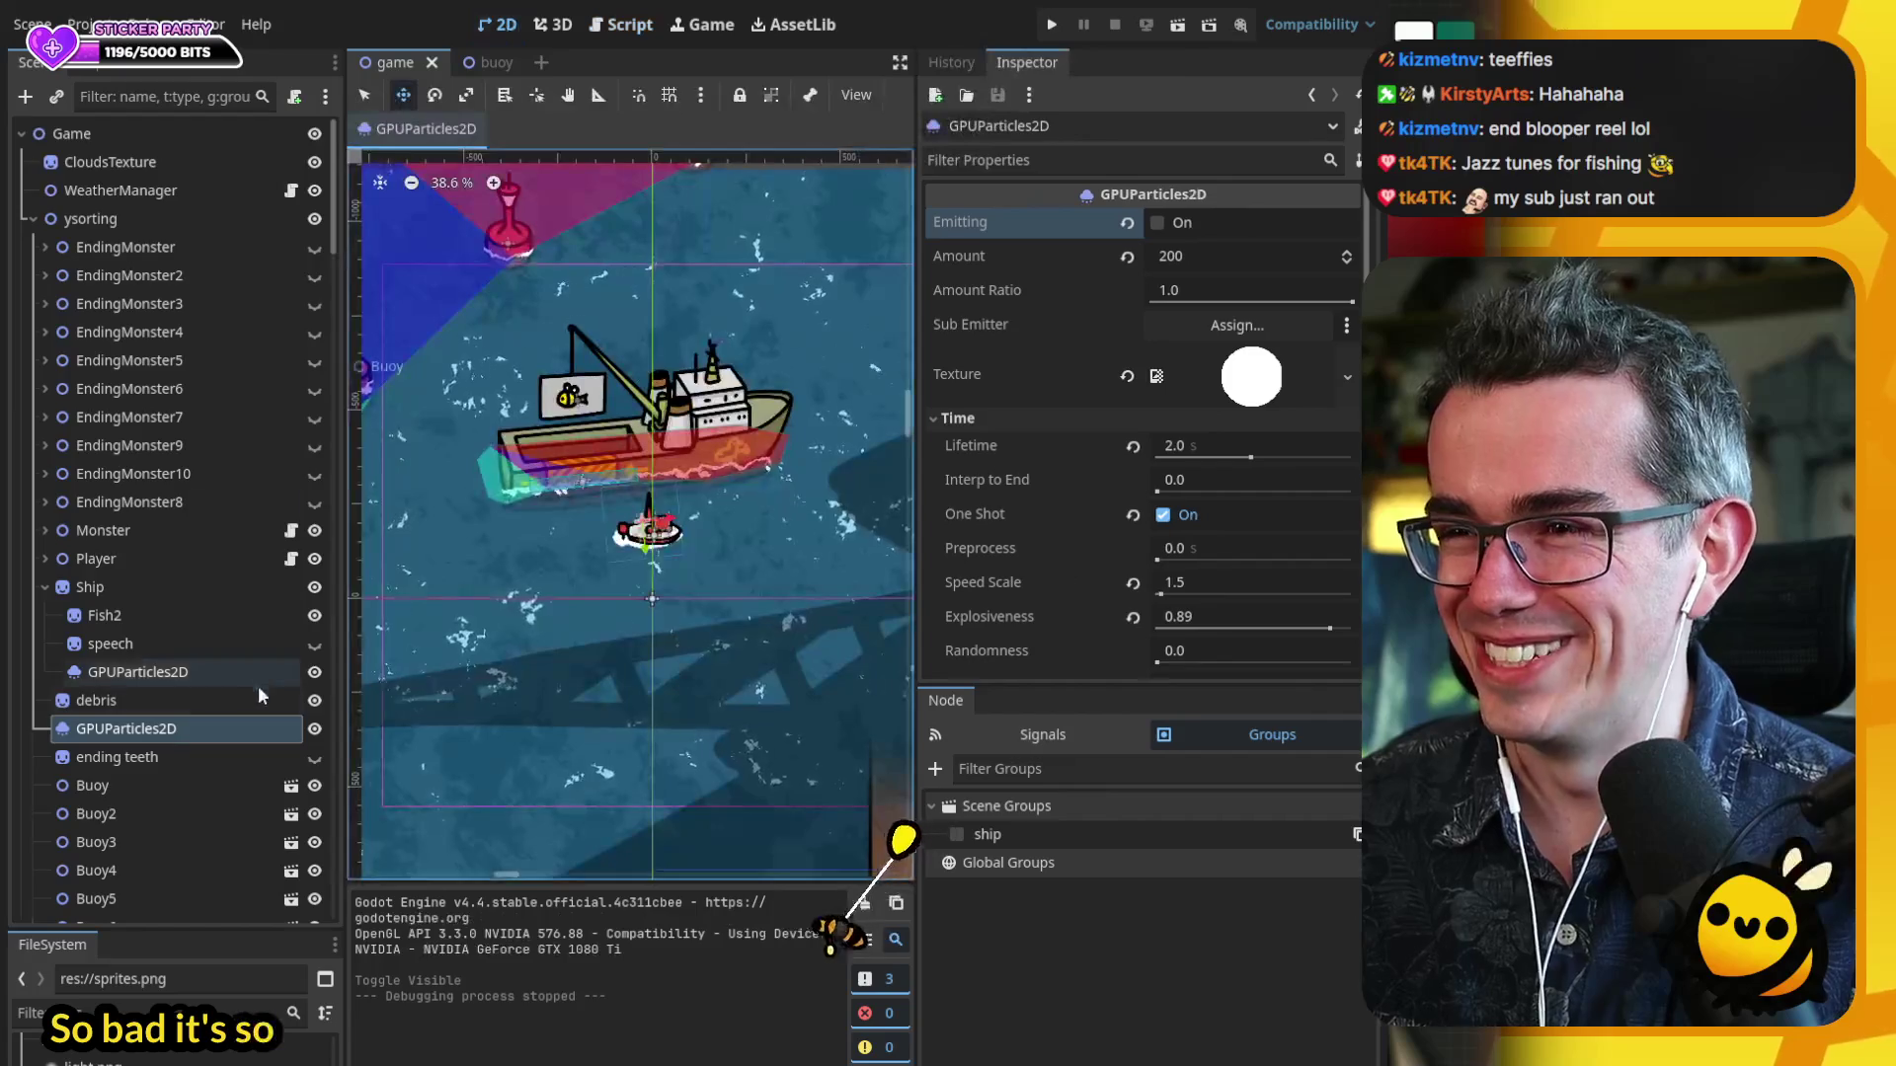
pyautogui.scroll(2, 590, 575)
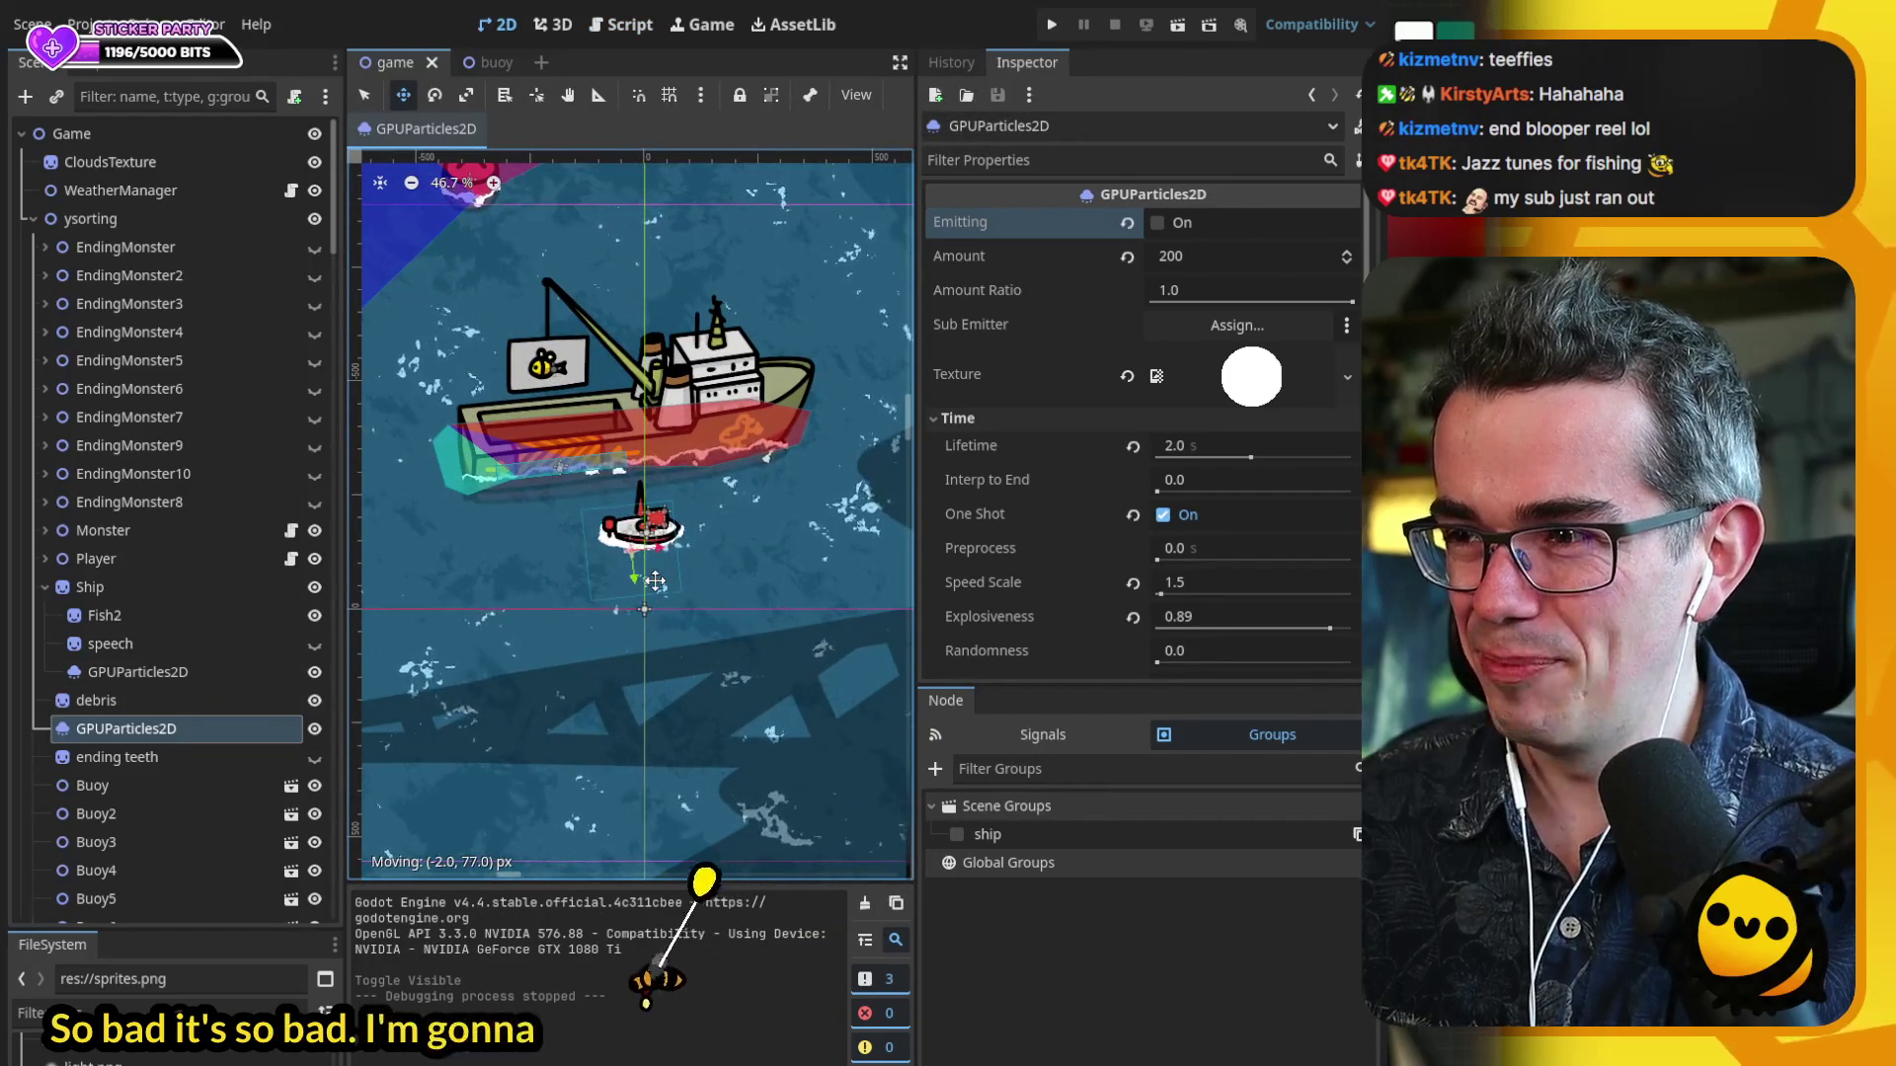
pyautogui.moveTo(658, 545); pyautogui.dragTo(659, 589)
pyautogui.click(1052, 24)
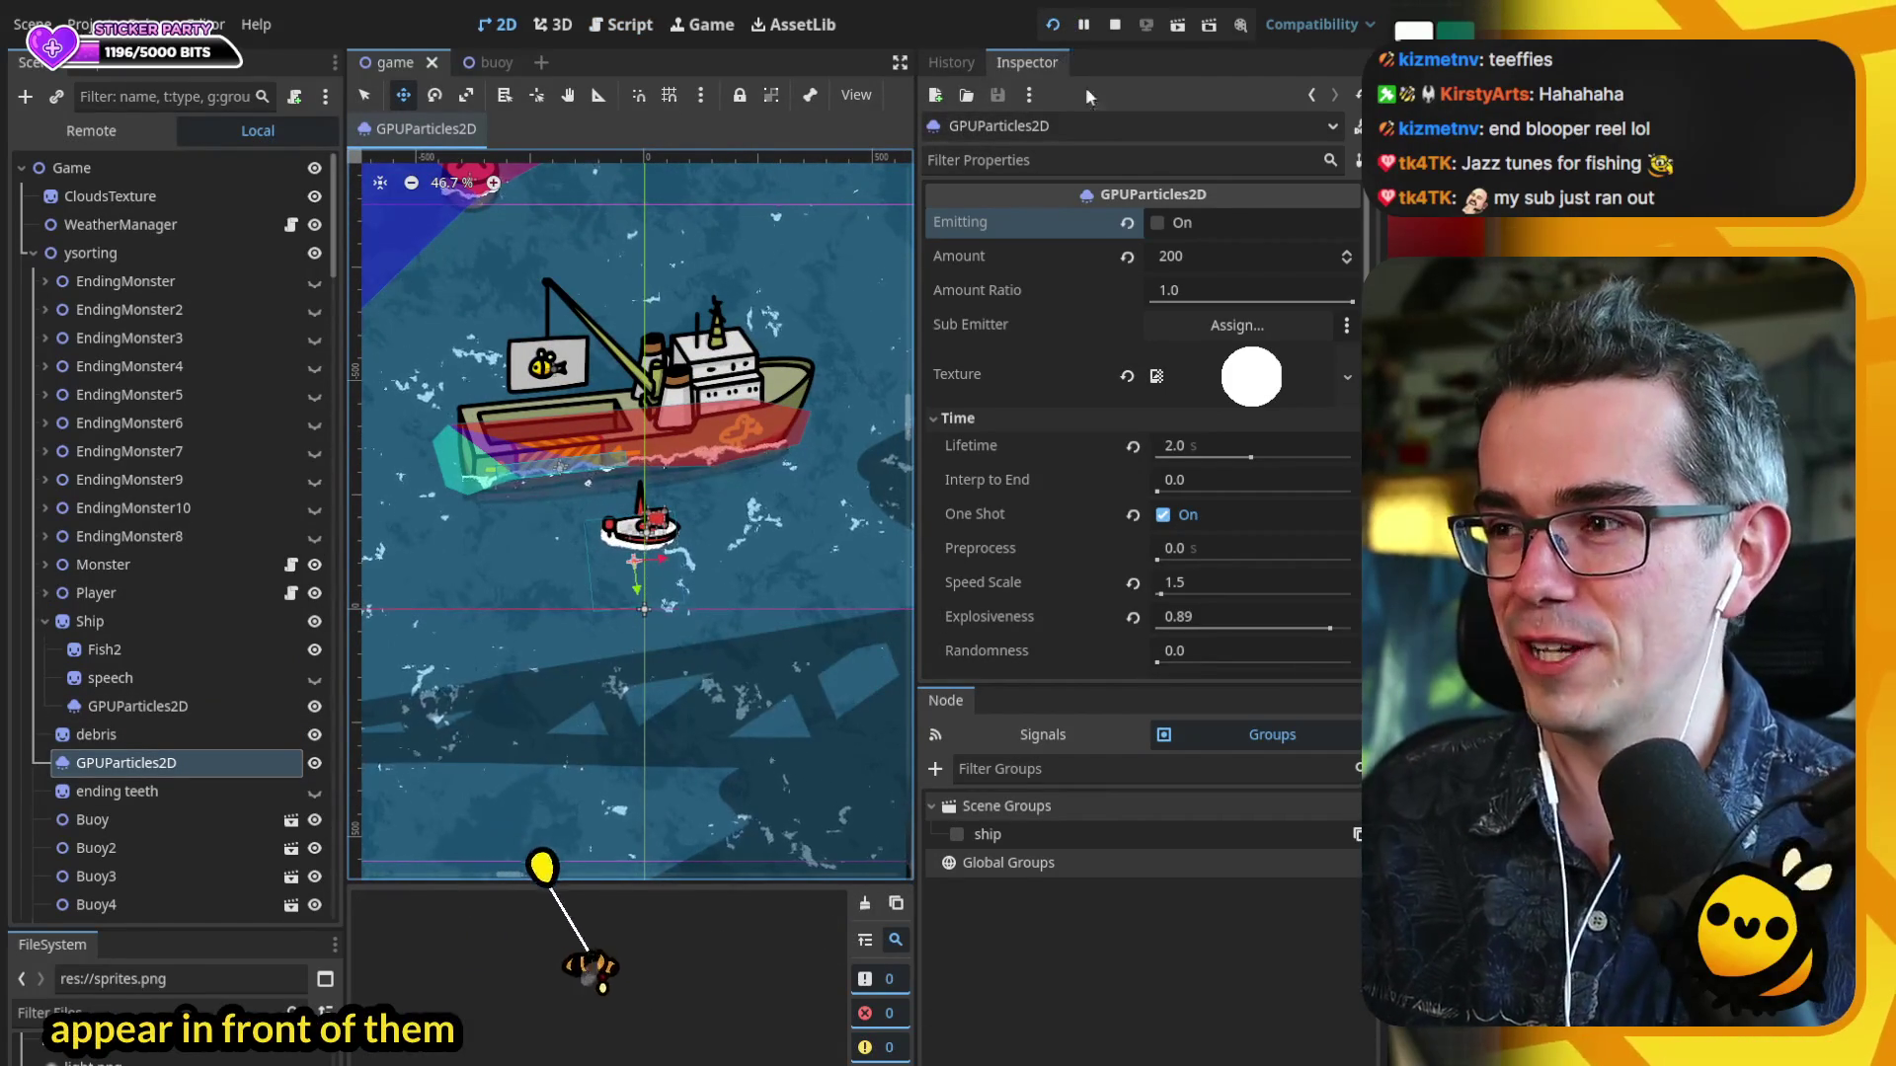
# - Raise the particles' Speed Scale to 3.0, retest the ending, and return to player.gd
pyautogui.click(1207, 583)
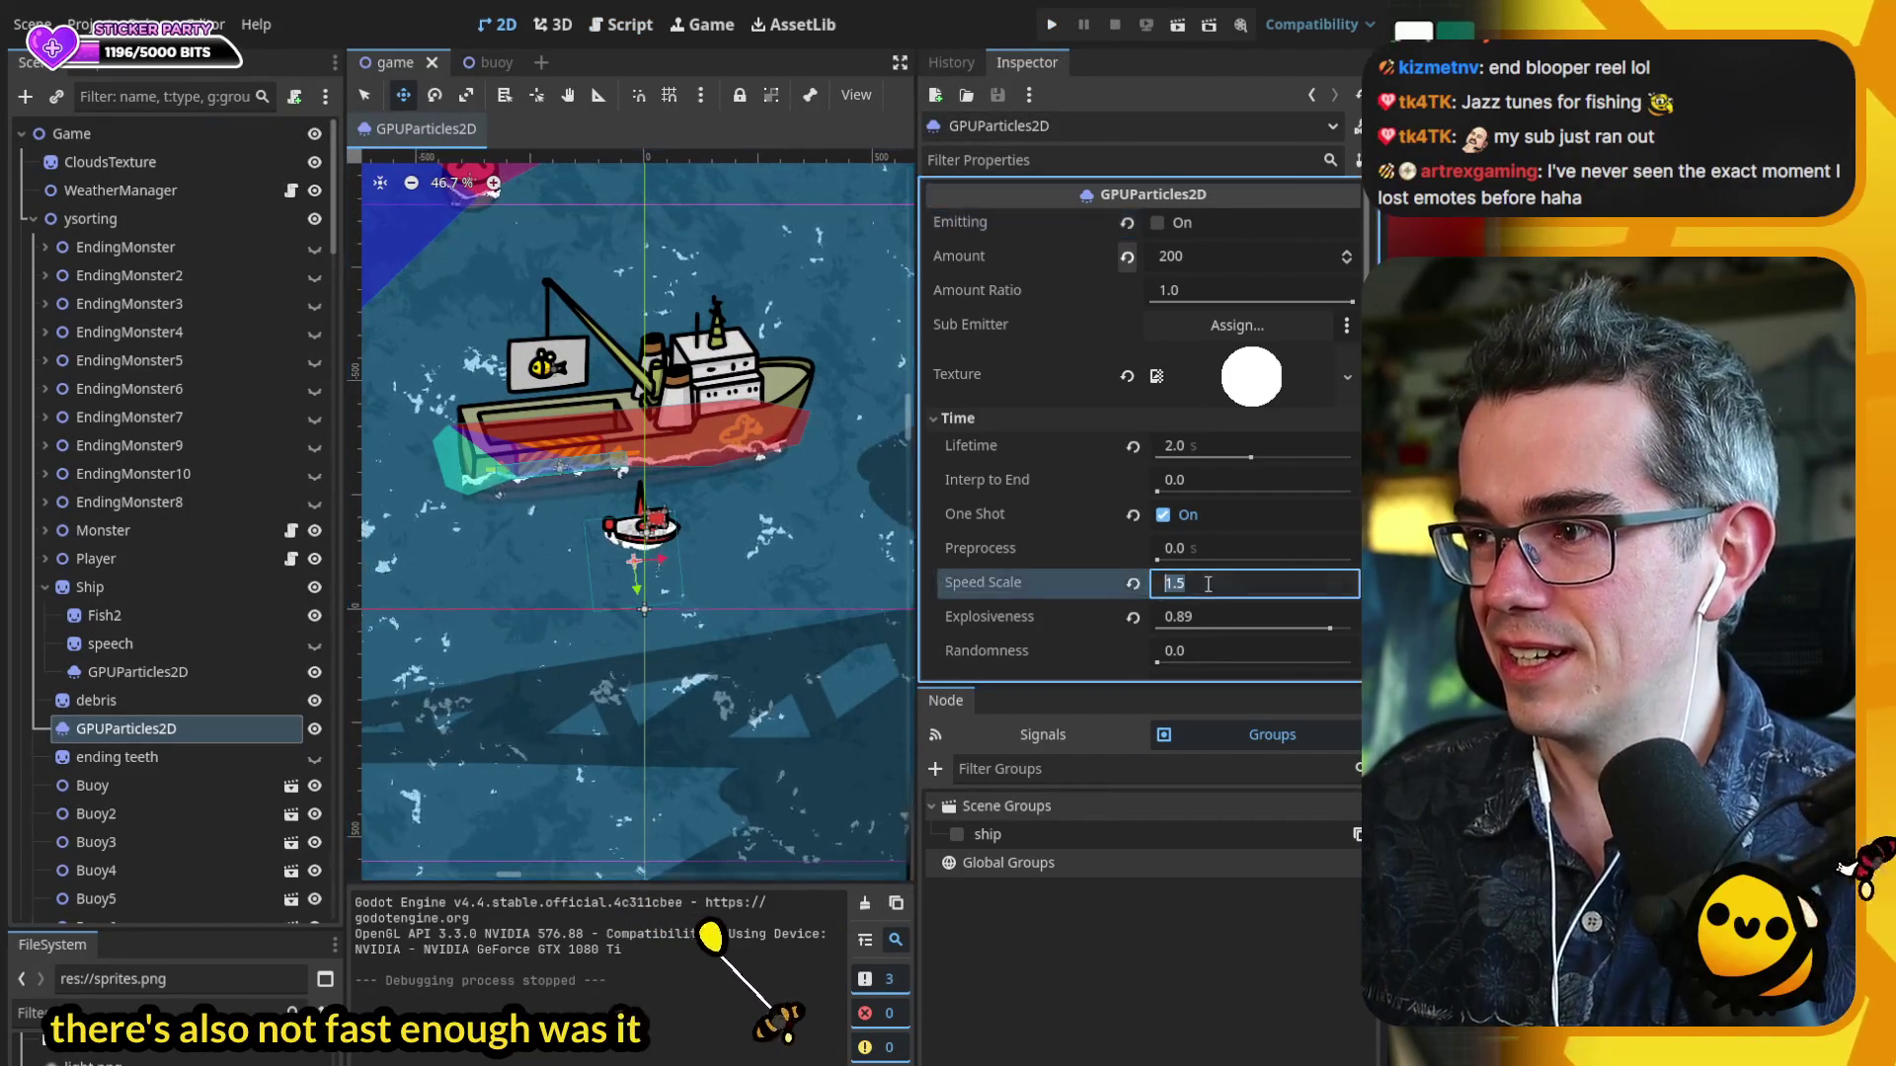
pyautogui.write('2')
pyautogui.press('BackSpace')
pyautogui.write('3')
pyautogui.click(1052, 24)
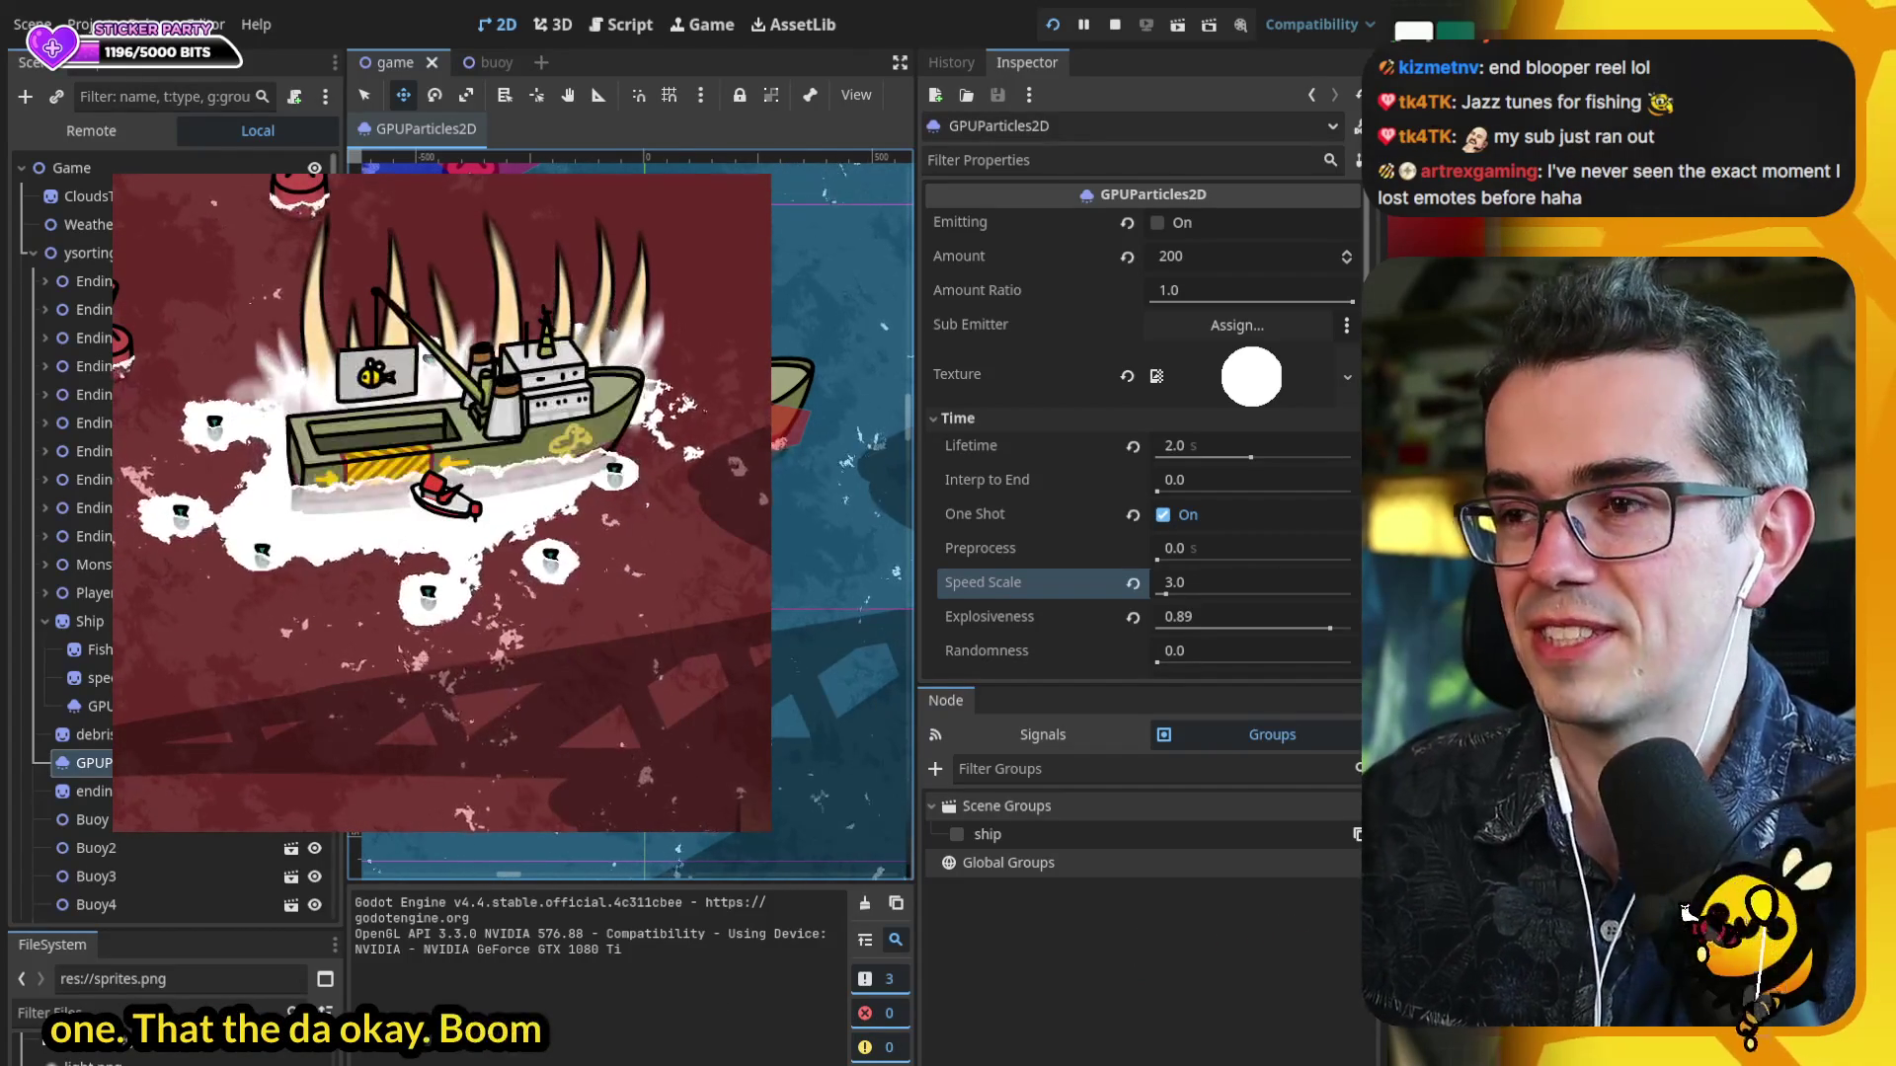
pyautogui.press('F8')
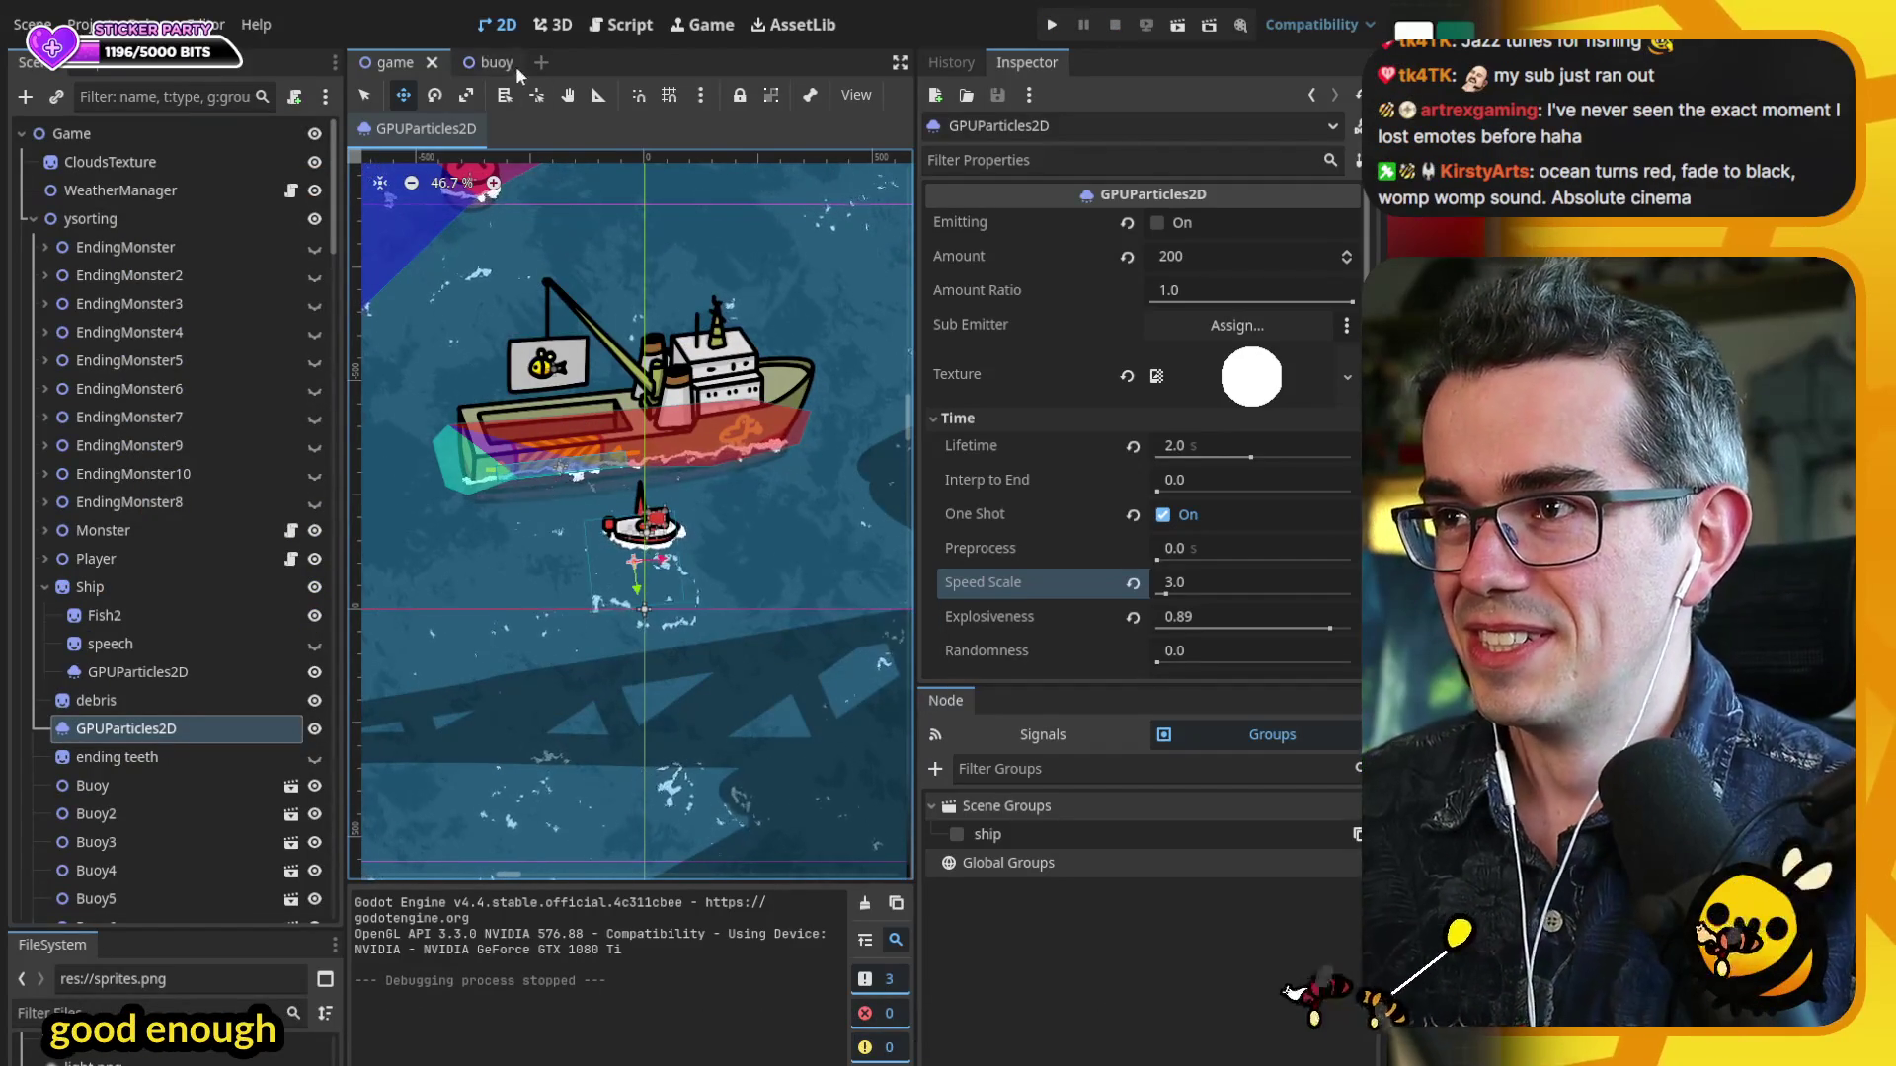
pyautogui.scroll(-2, 557, 345)
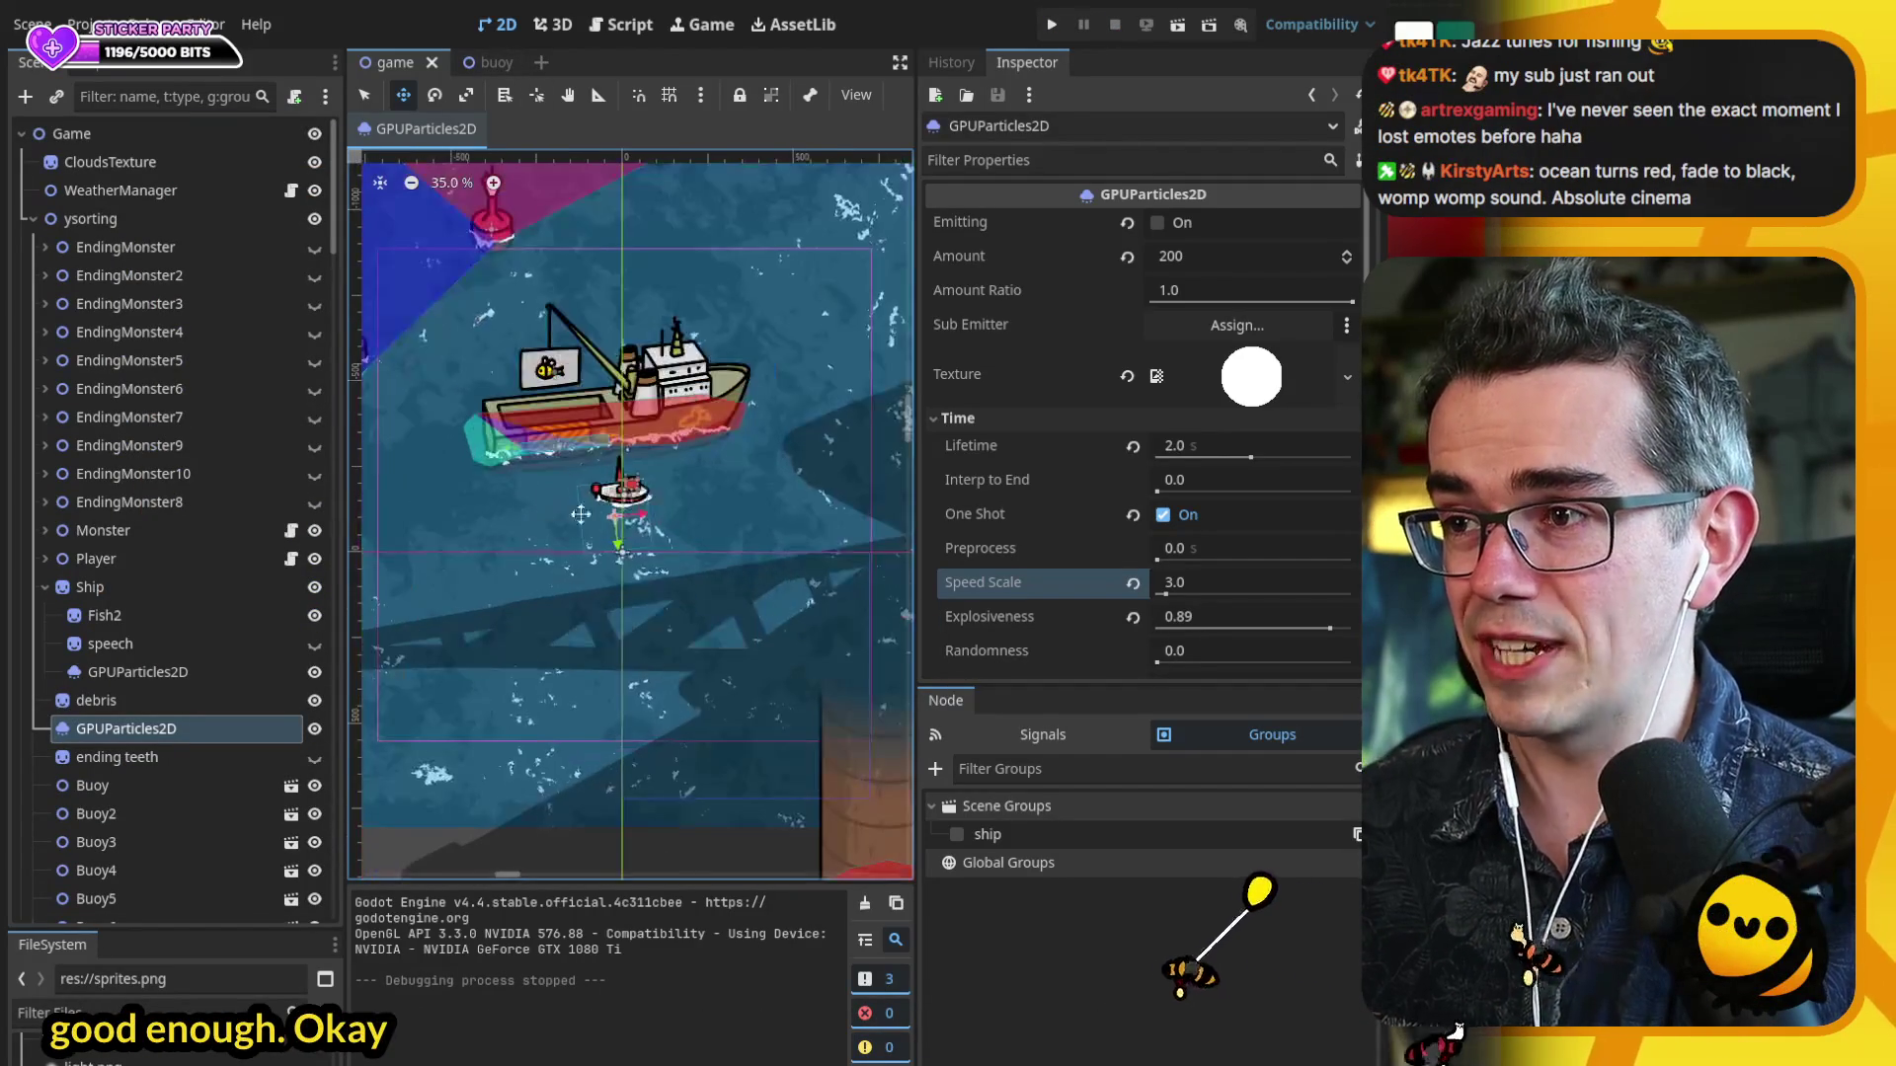
pyautogui.moveTo(698, 480); pyautogui.dragTo(645, 559)
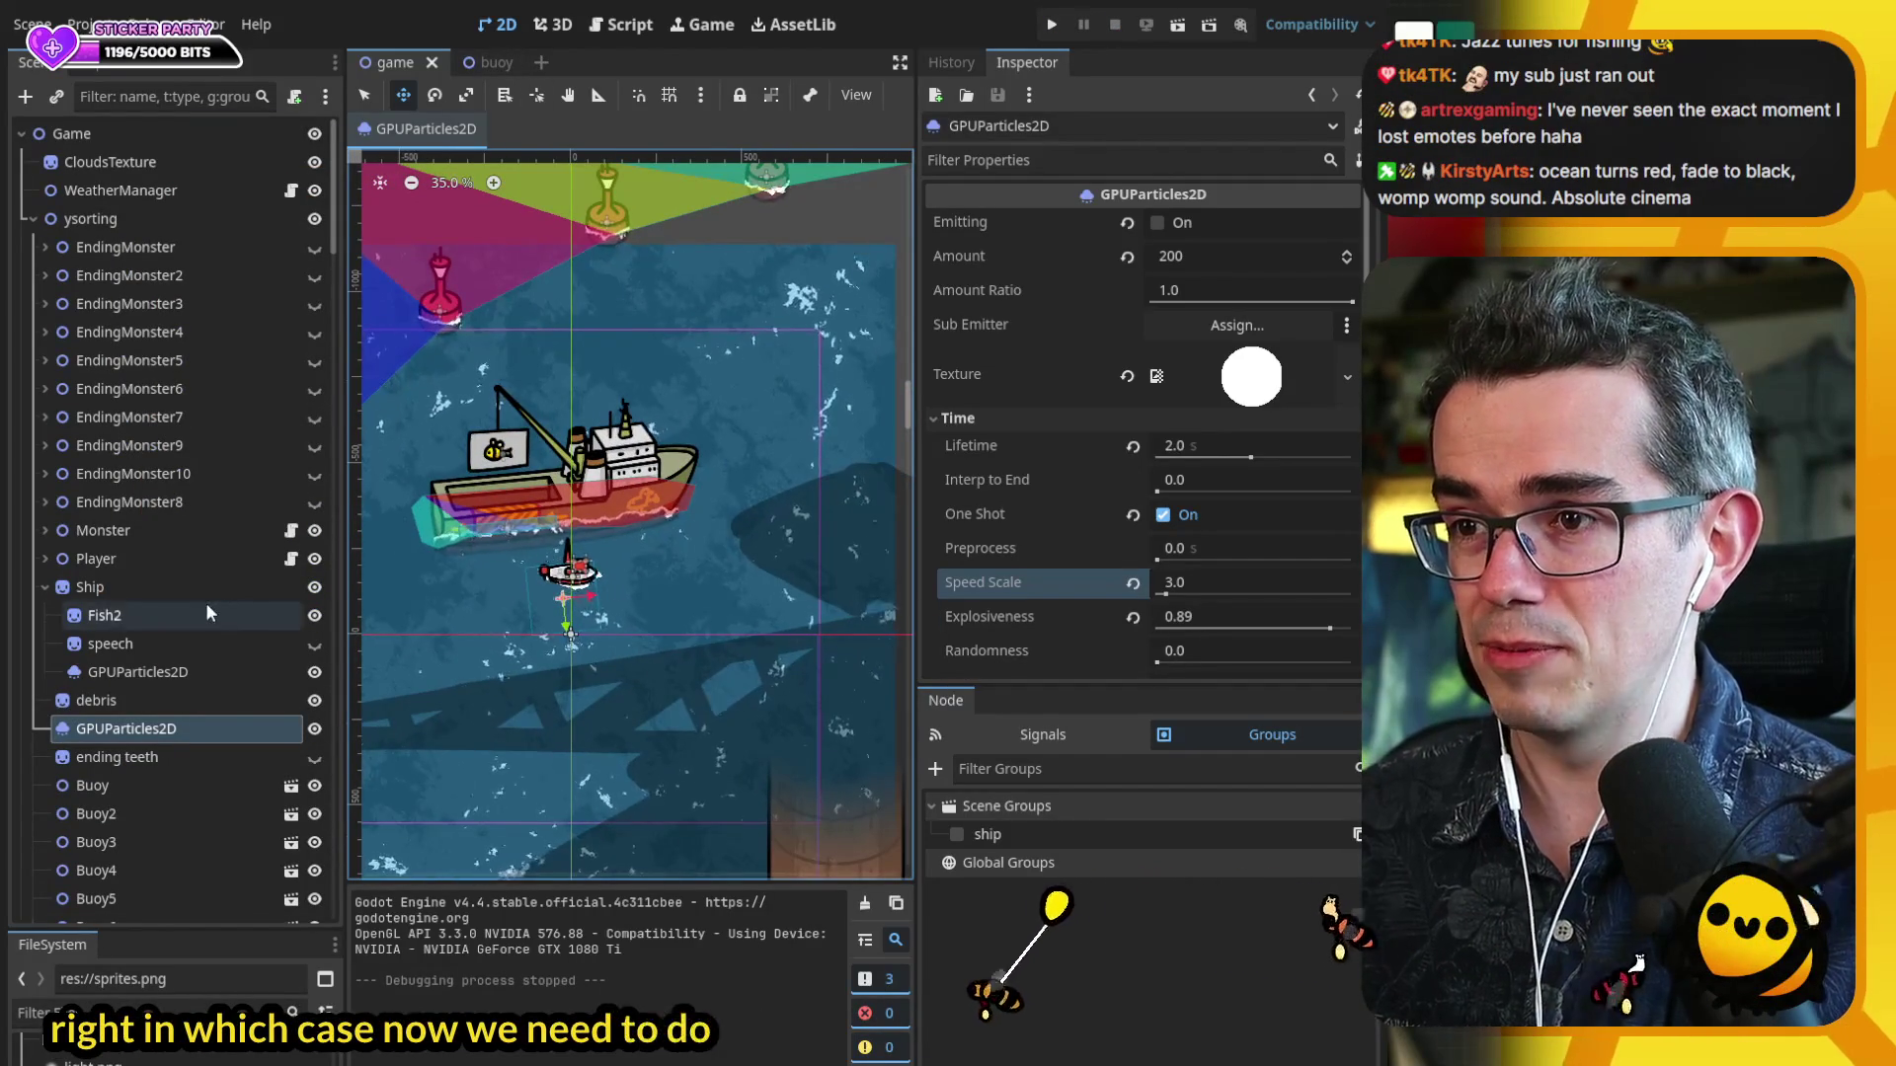
pyautogui.click(620, 24)
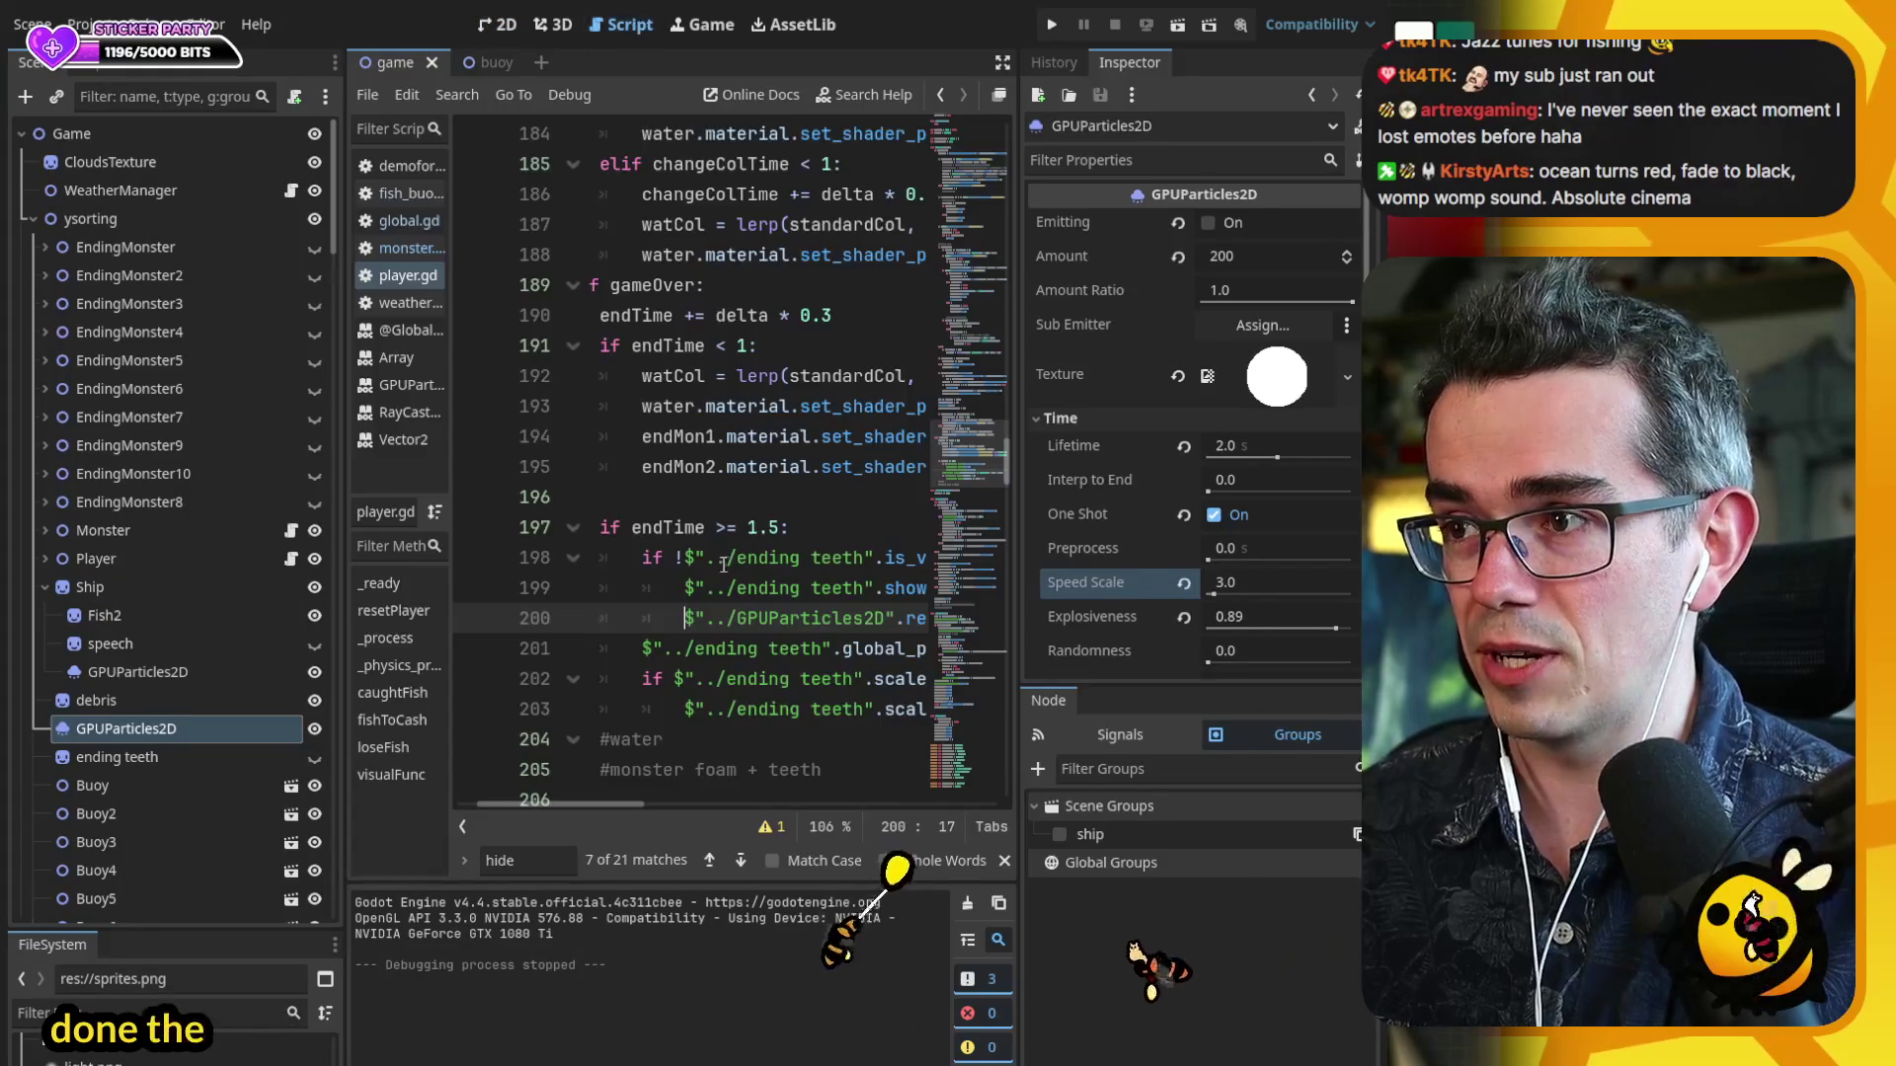
# - Look over the caughtSpecial and fishCaughtSpeed variables in player.gd
pyautogui.scroll(20, 896, 548)
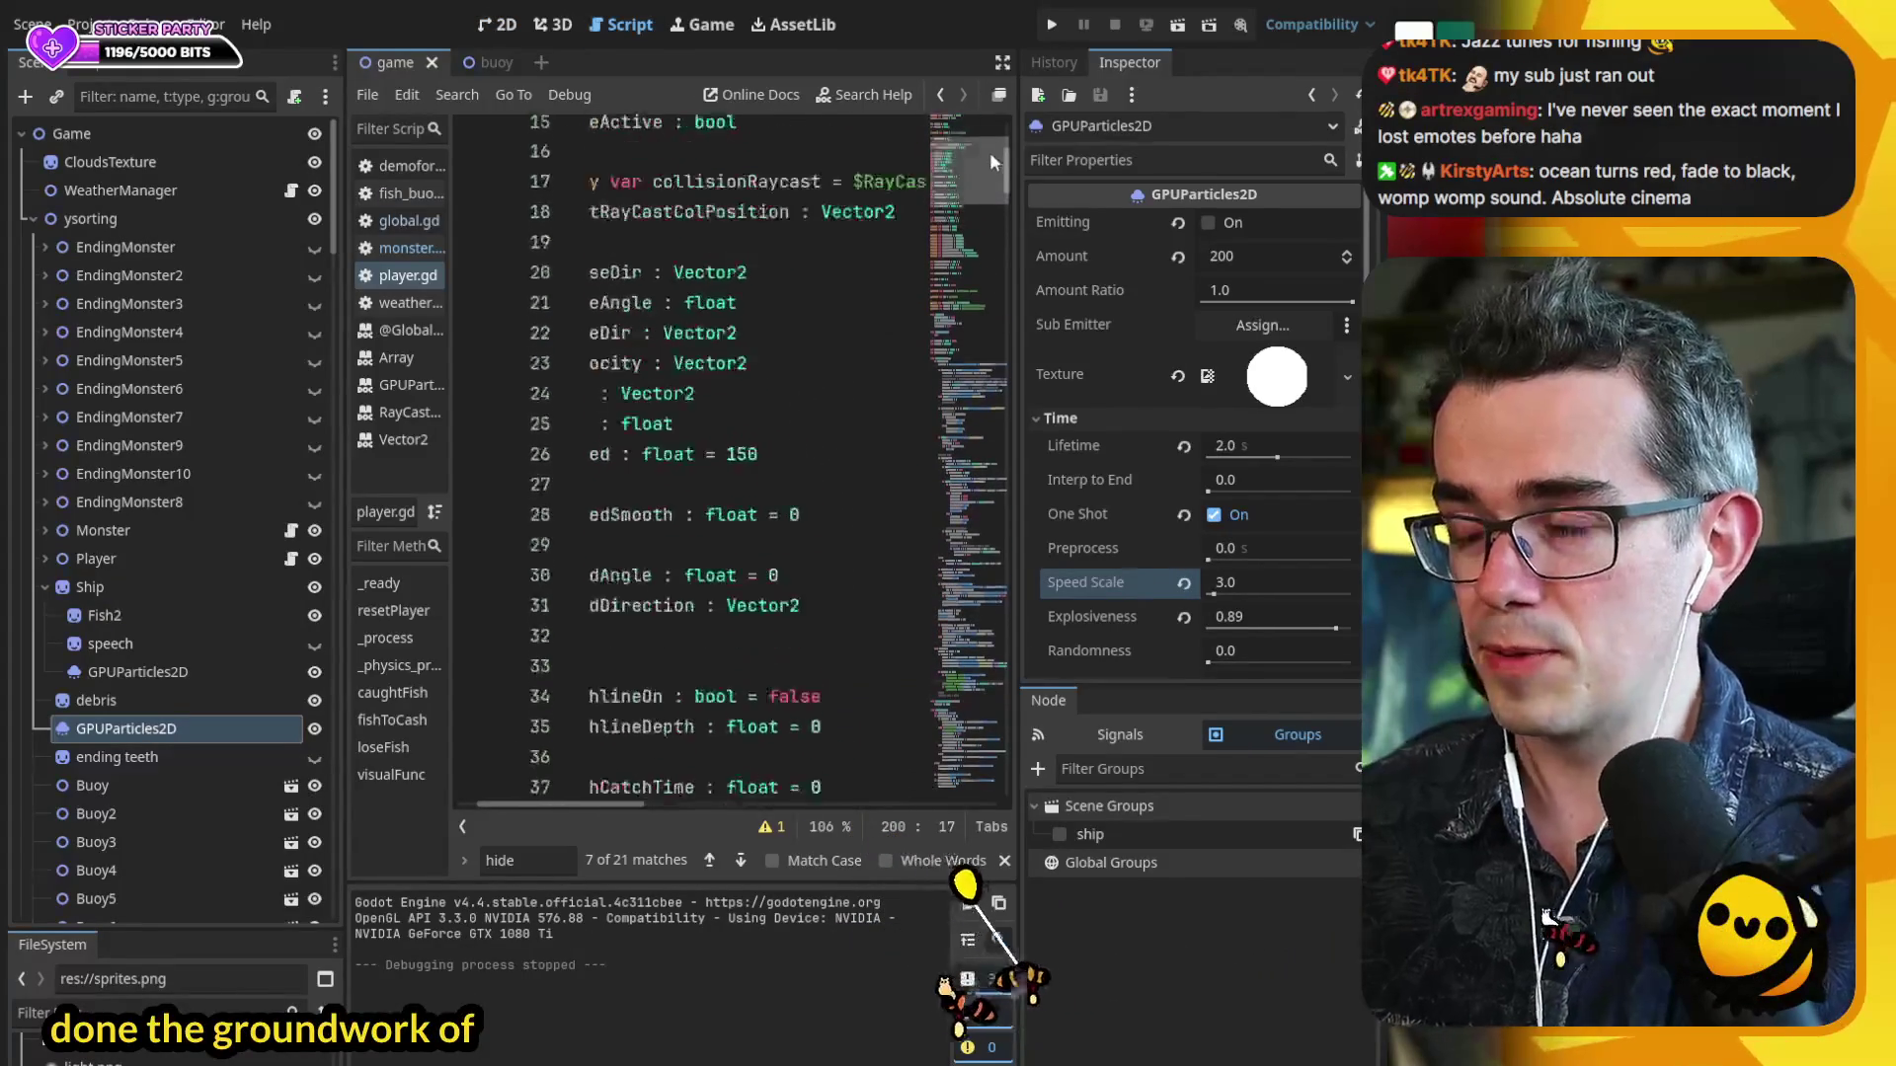
pyautogui.hscroll(-3, 549, 808)
pyautogui.scroll(-3, 753, 548)
pyautogui.scroll(-8, 753, 549)
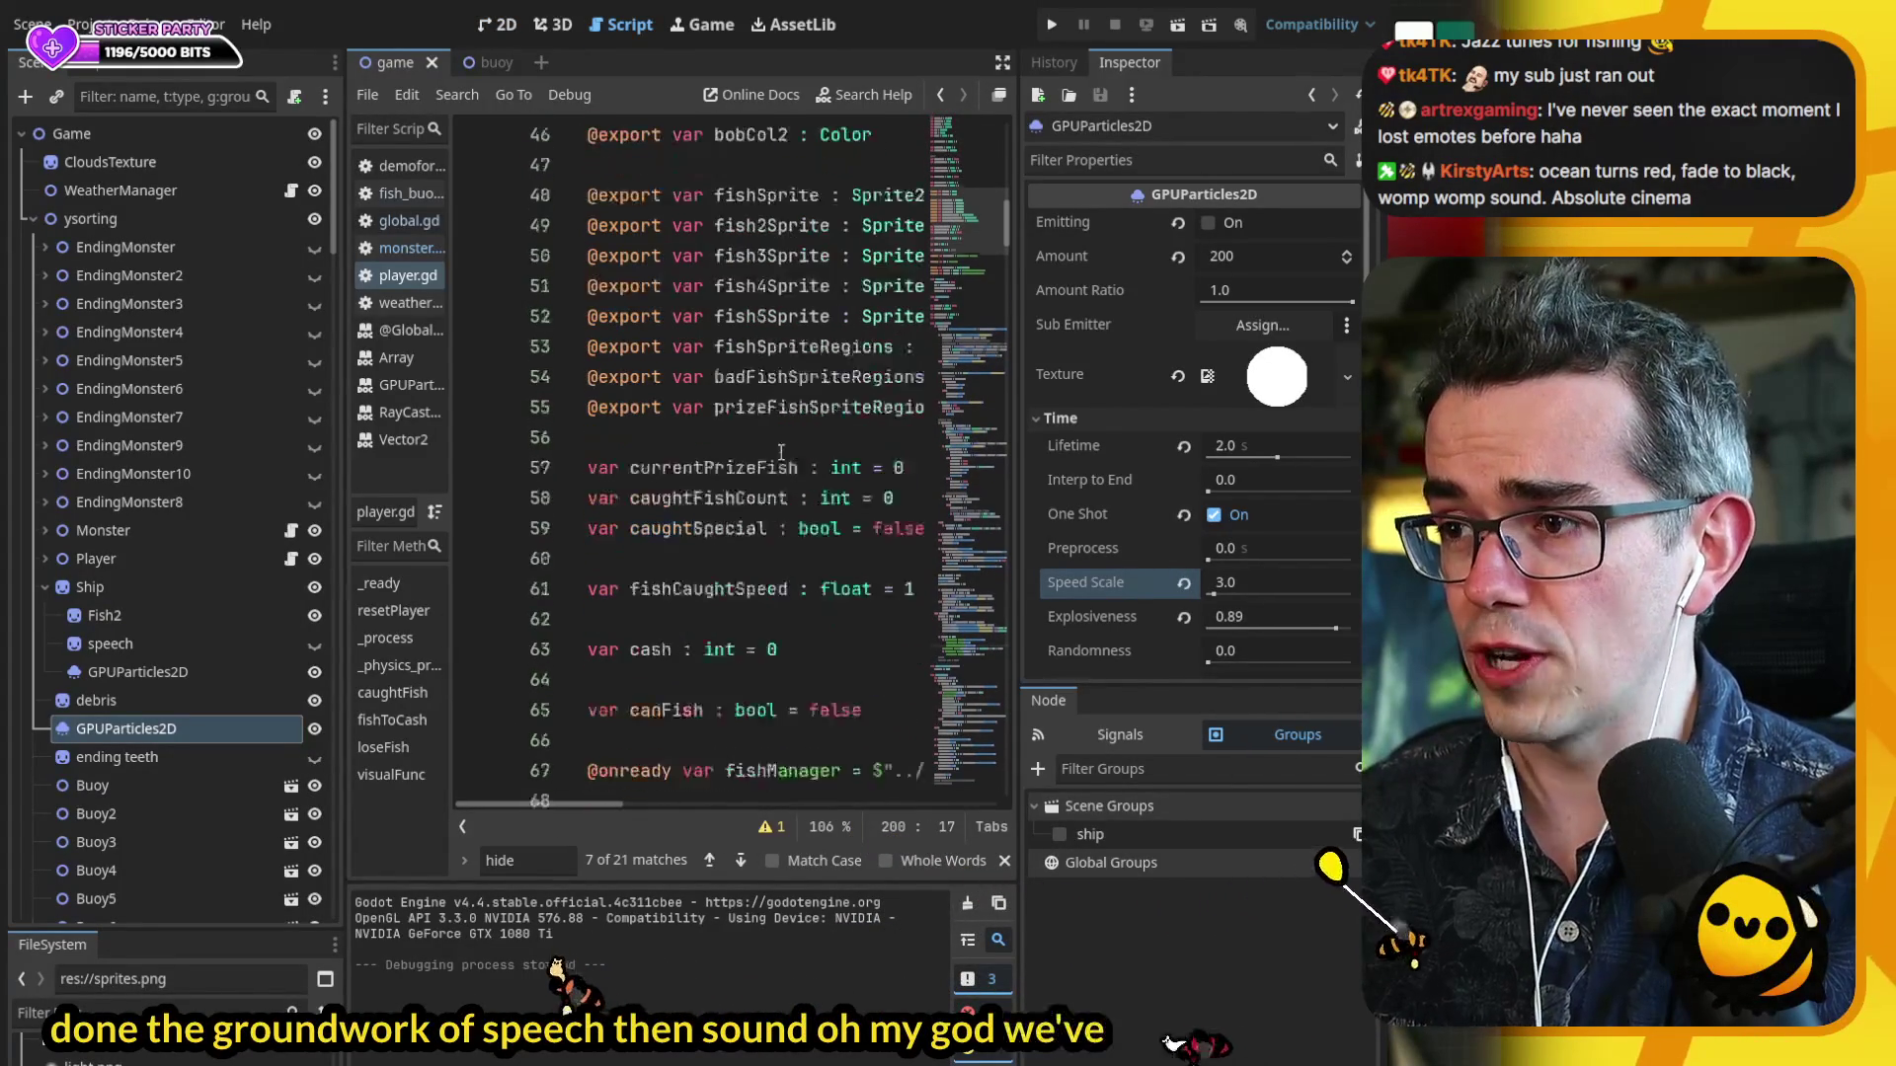
pyautogui.doubleClick(713, 386)
pyautogui.doubleClick(709, 447)
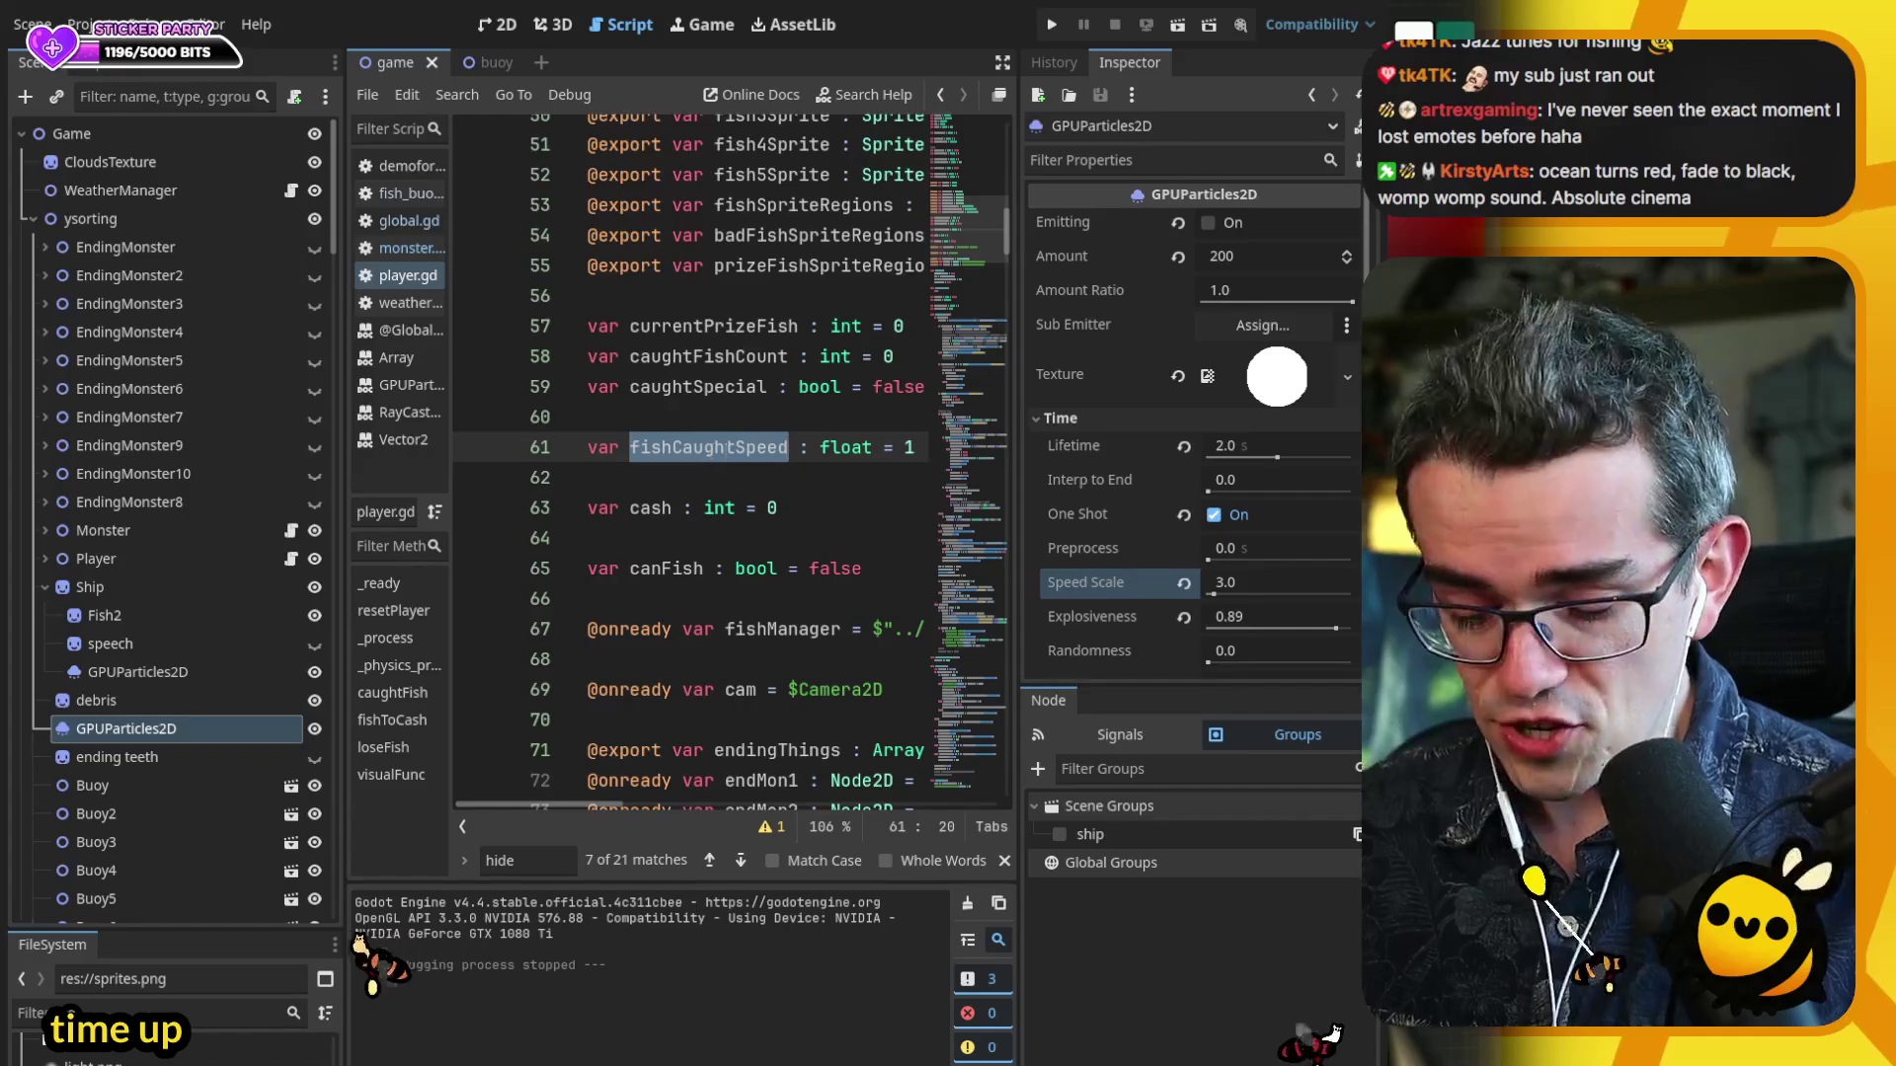
pyautogui.scroll(-3, 721, 452)
pyautogui.scroll(2, 740, 435)
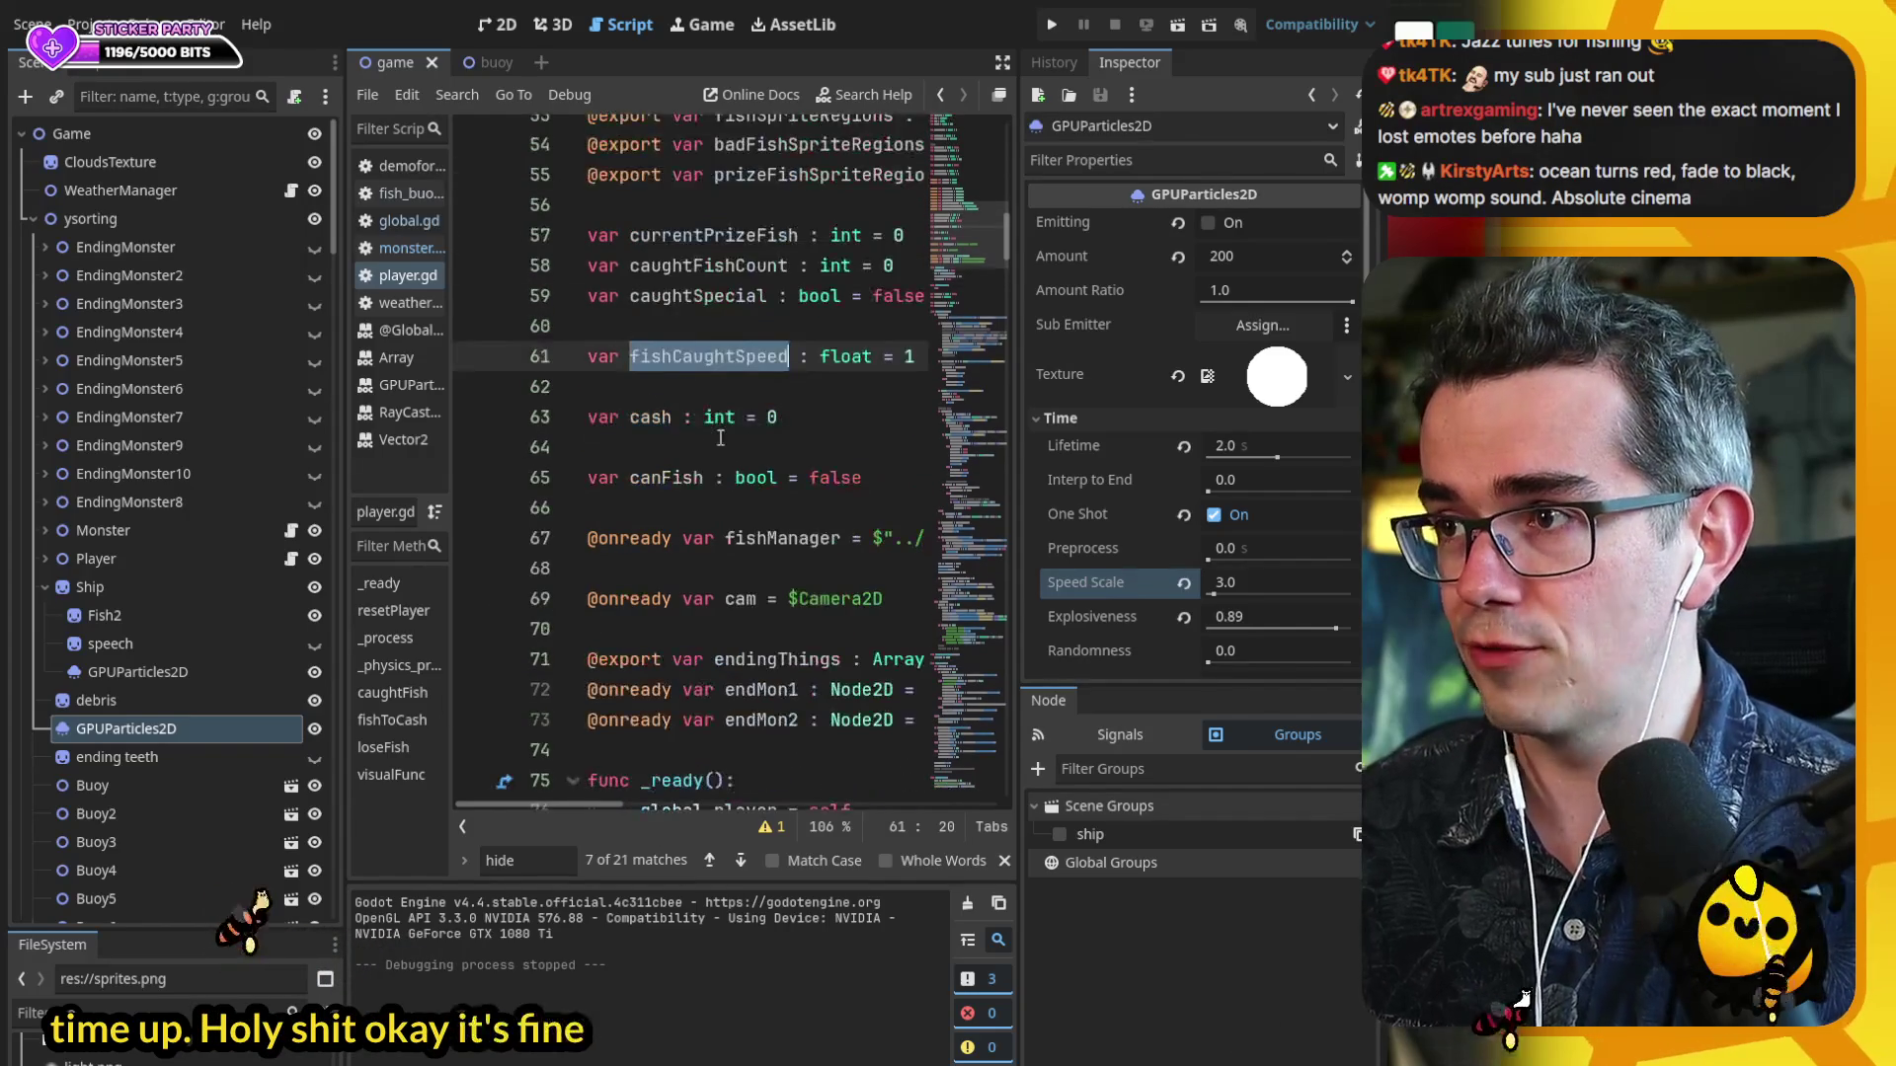
pyautogui.click(734, 299)
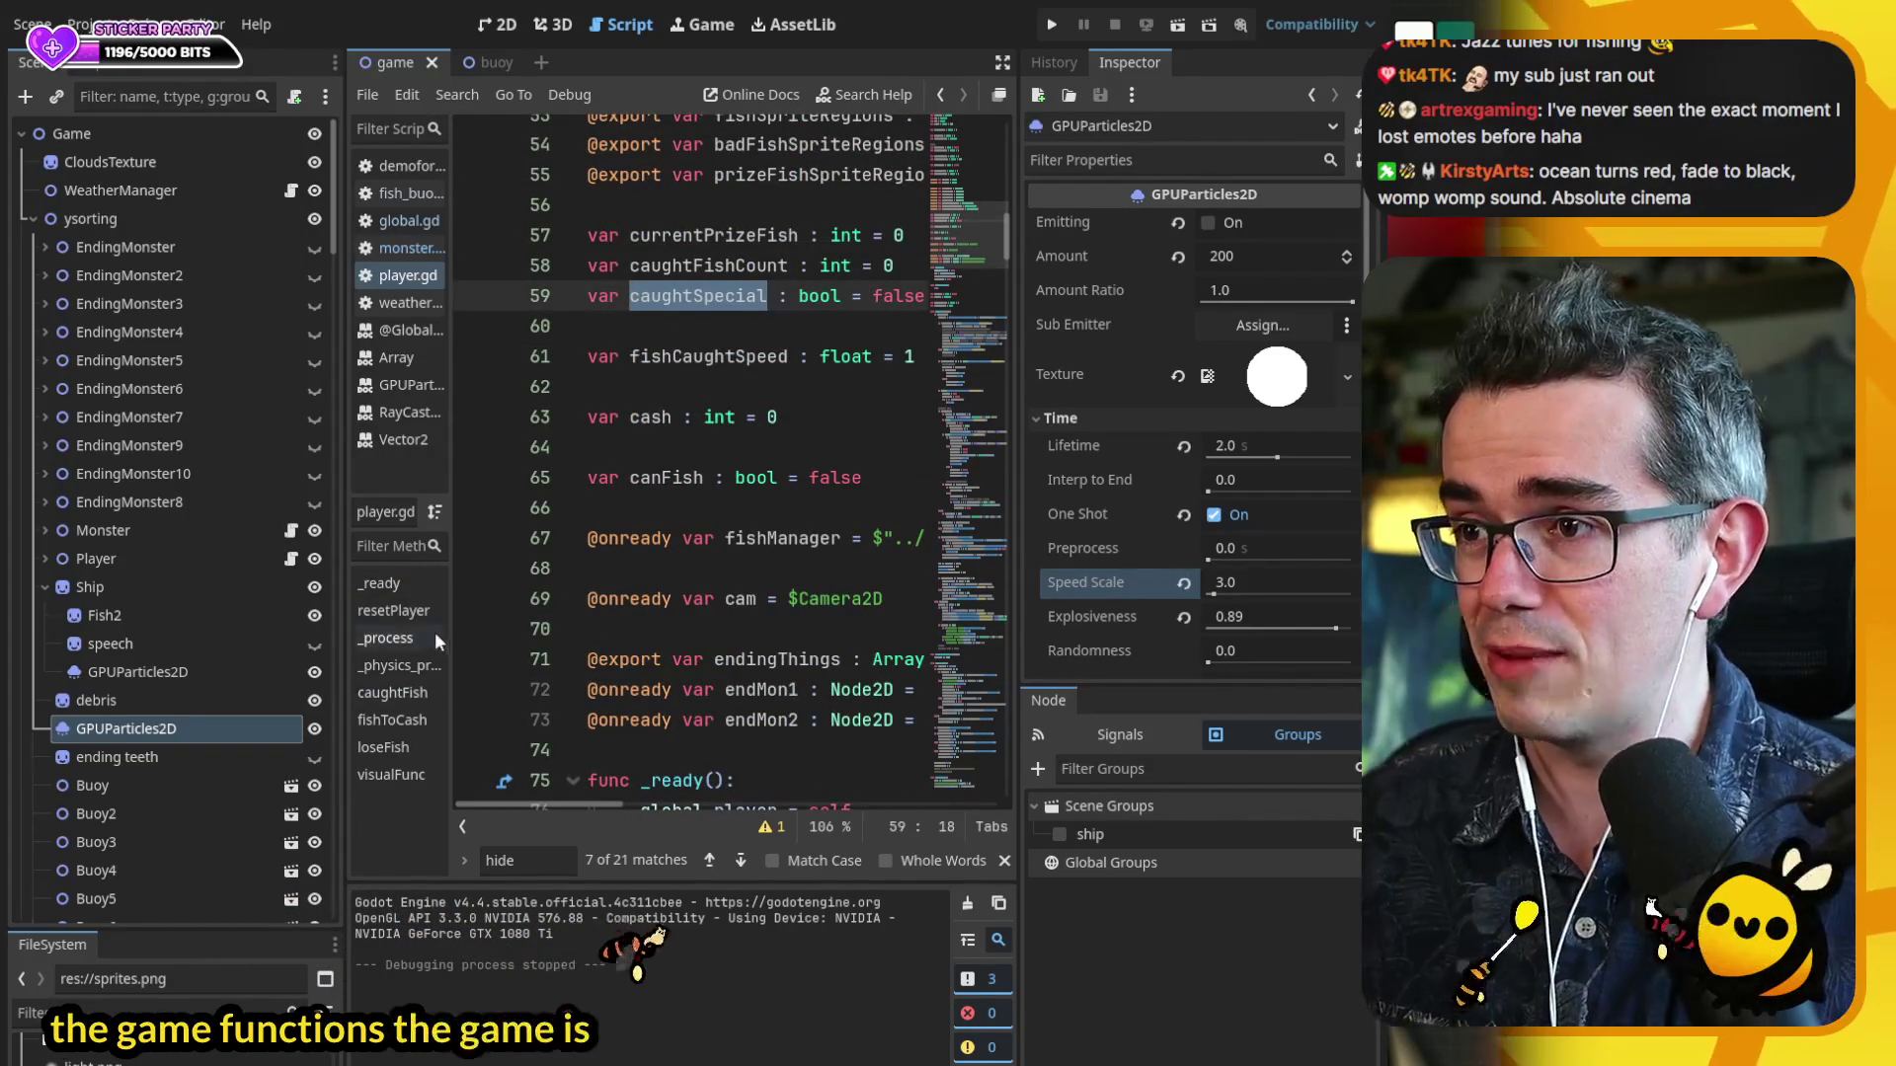
# - Comment out the input-triggered game-over debug block on lines 117–121 of _process
pyautogui.click(415, 637)
pyautogui.scroll(6, 717, 478)
pyautogui.scroll(-15, 717, 478)
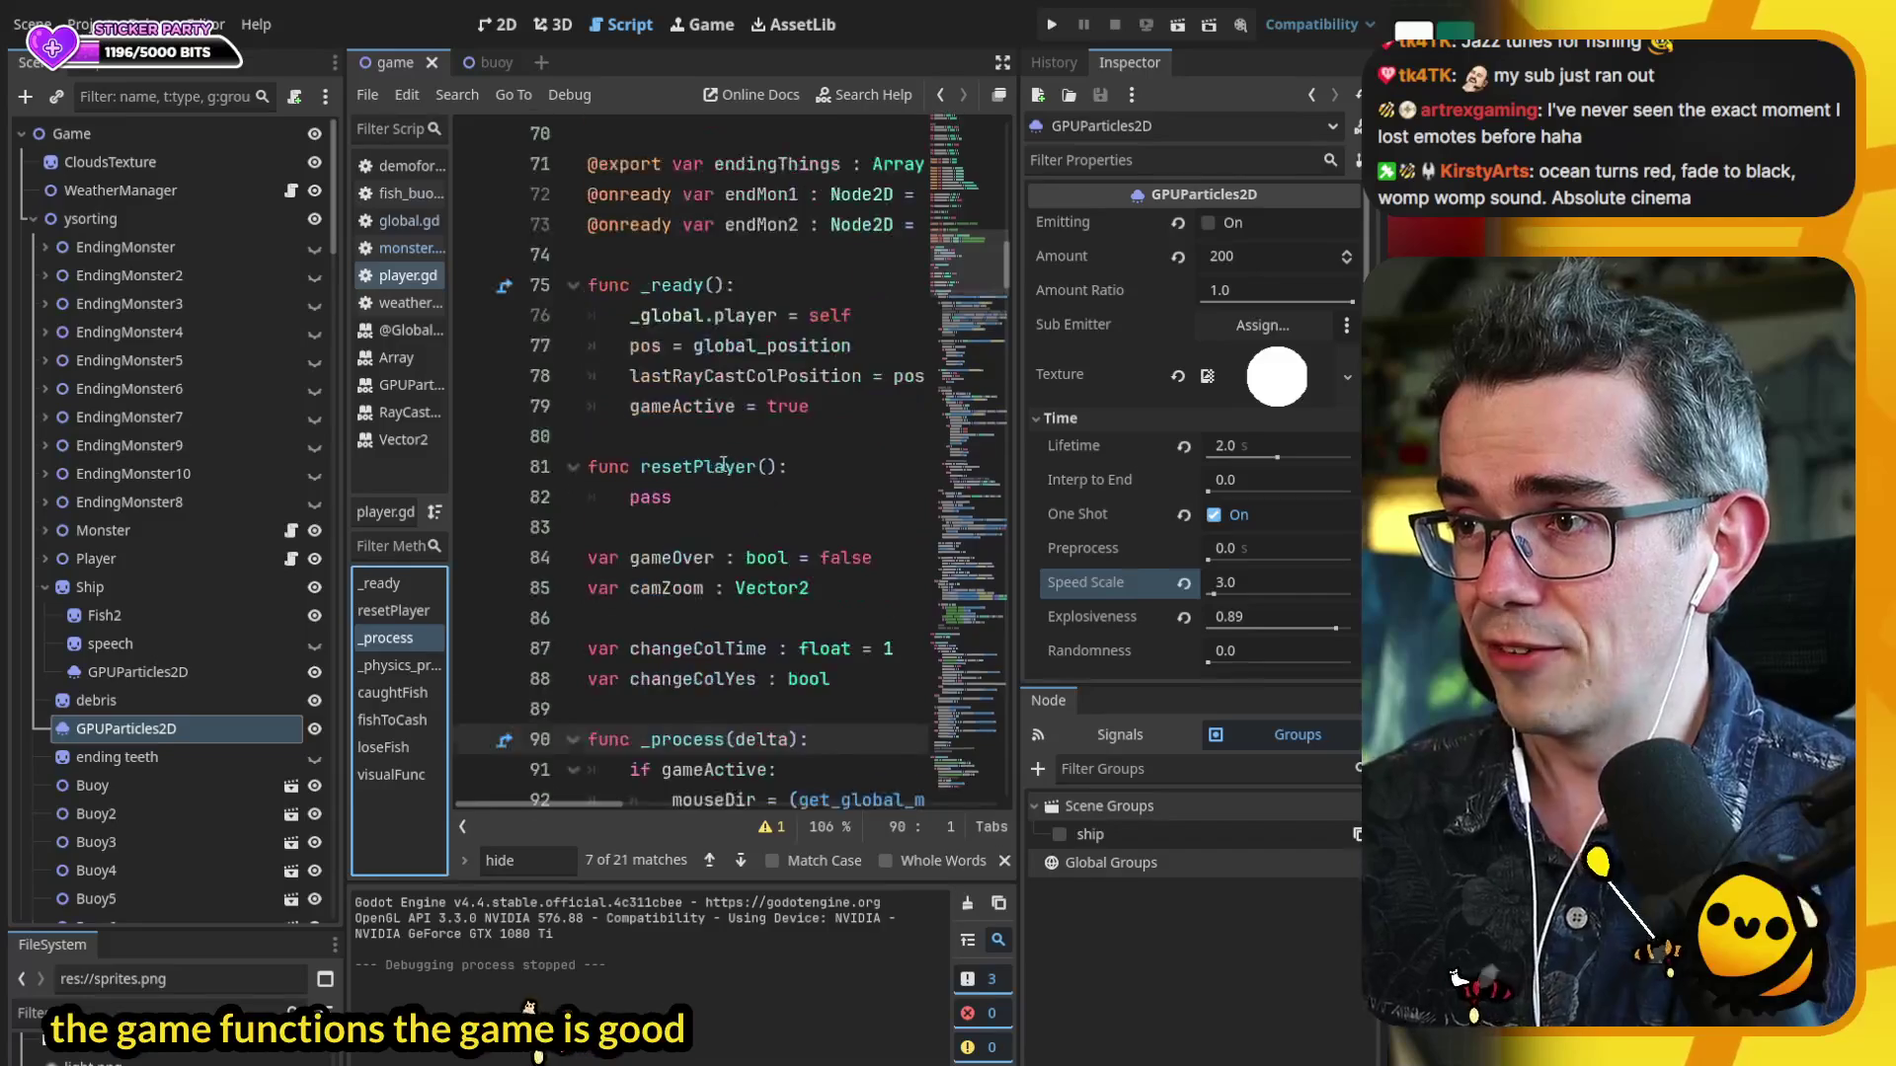
pyautogui.scroll(-2, 717, 478)
pyautogui.scroll(2, 717, 478)
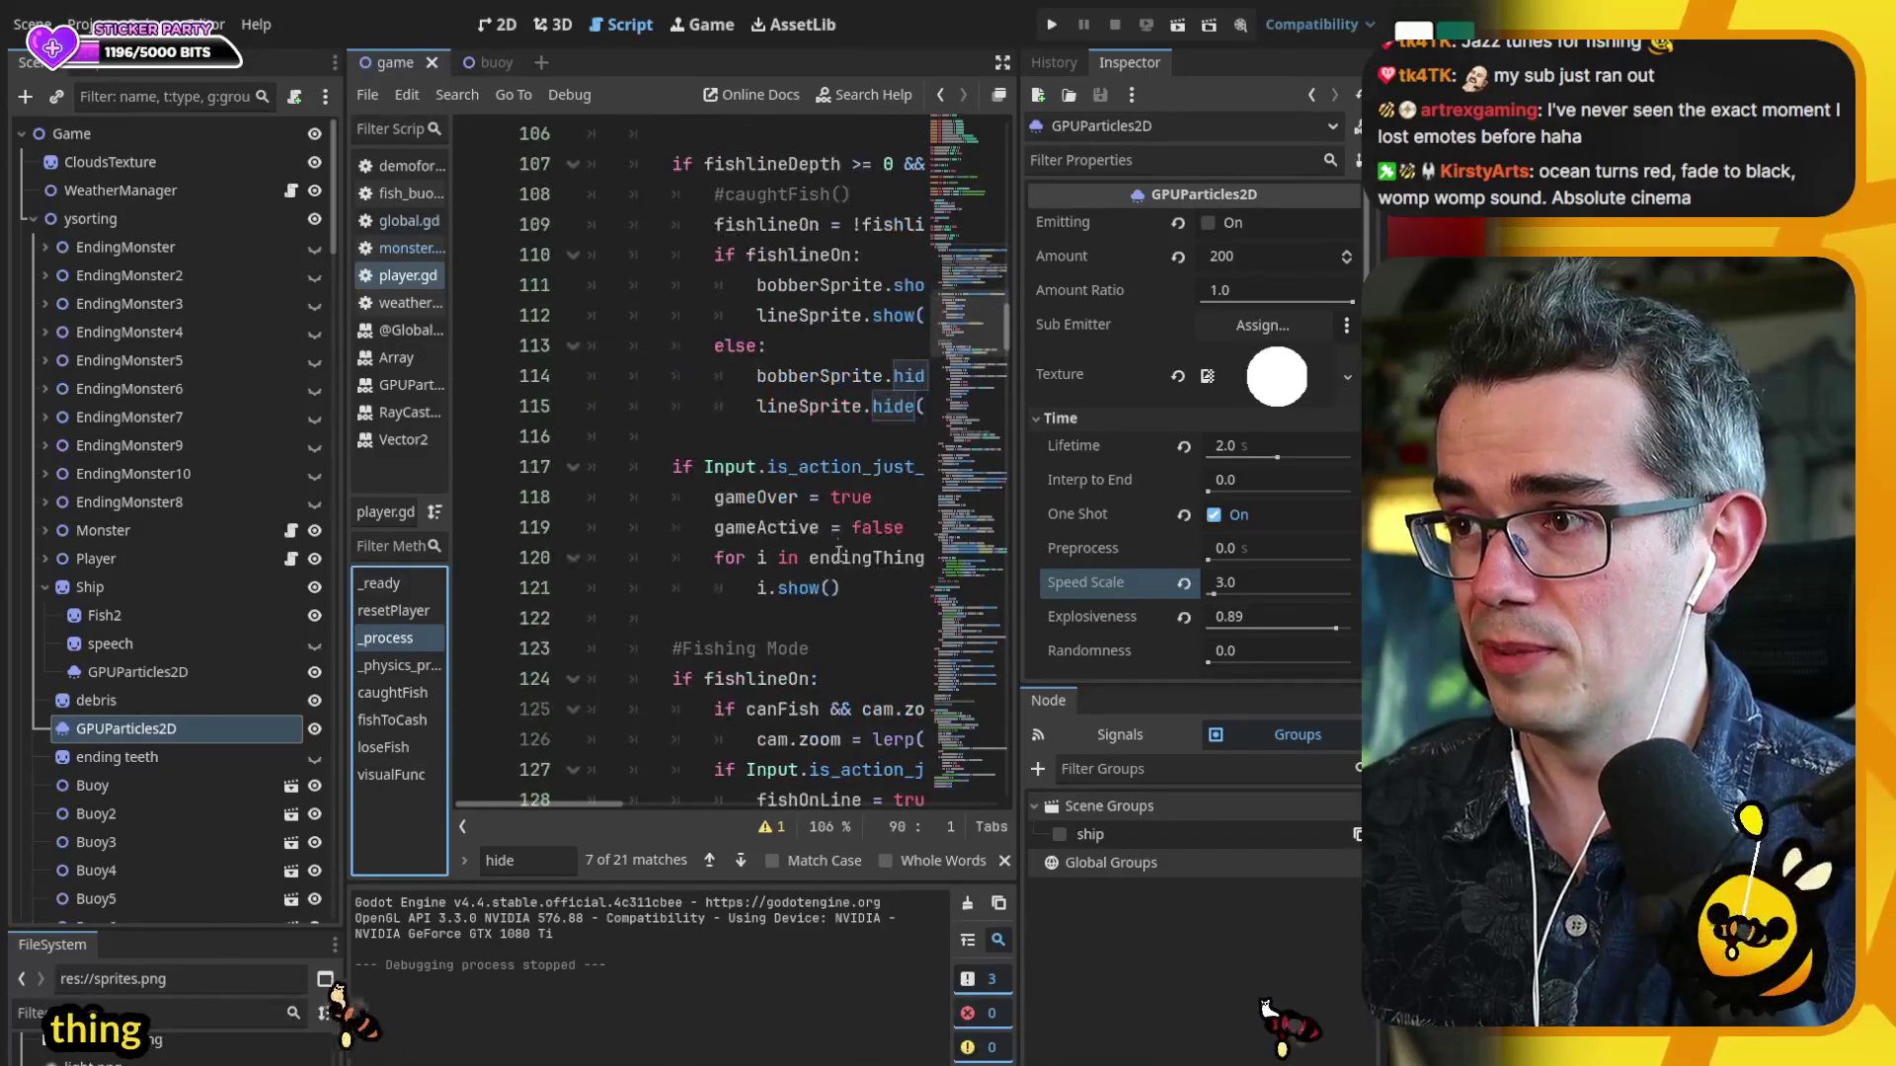
pyautogui.moveTo(841, 588); pyautogui.dragTo(672, 467)
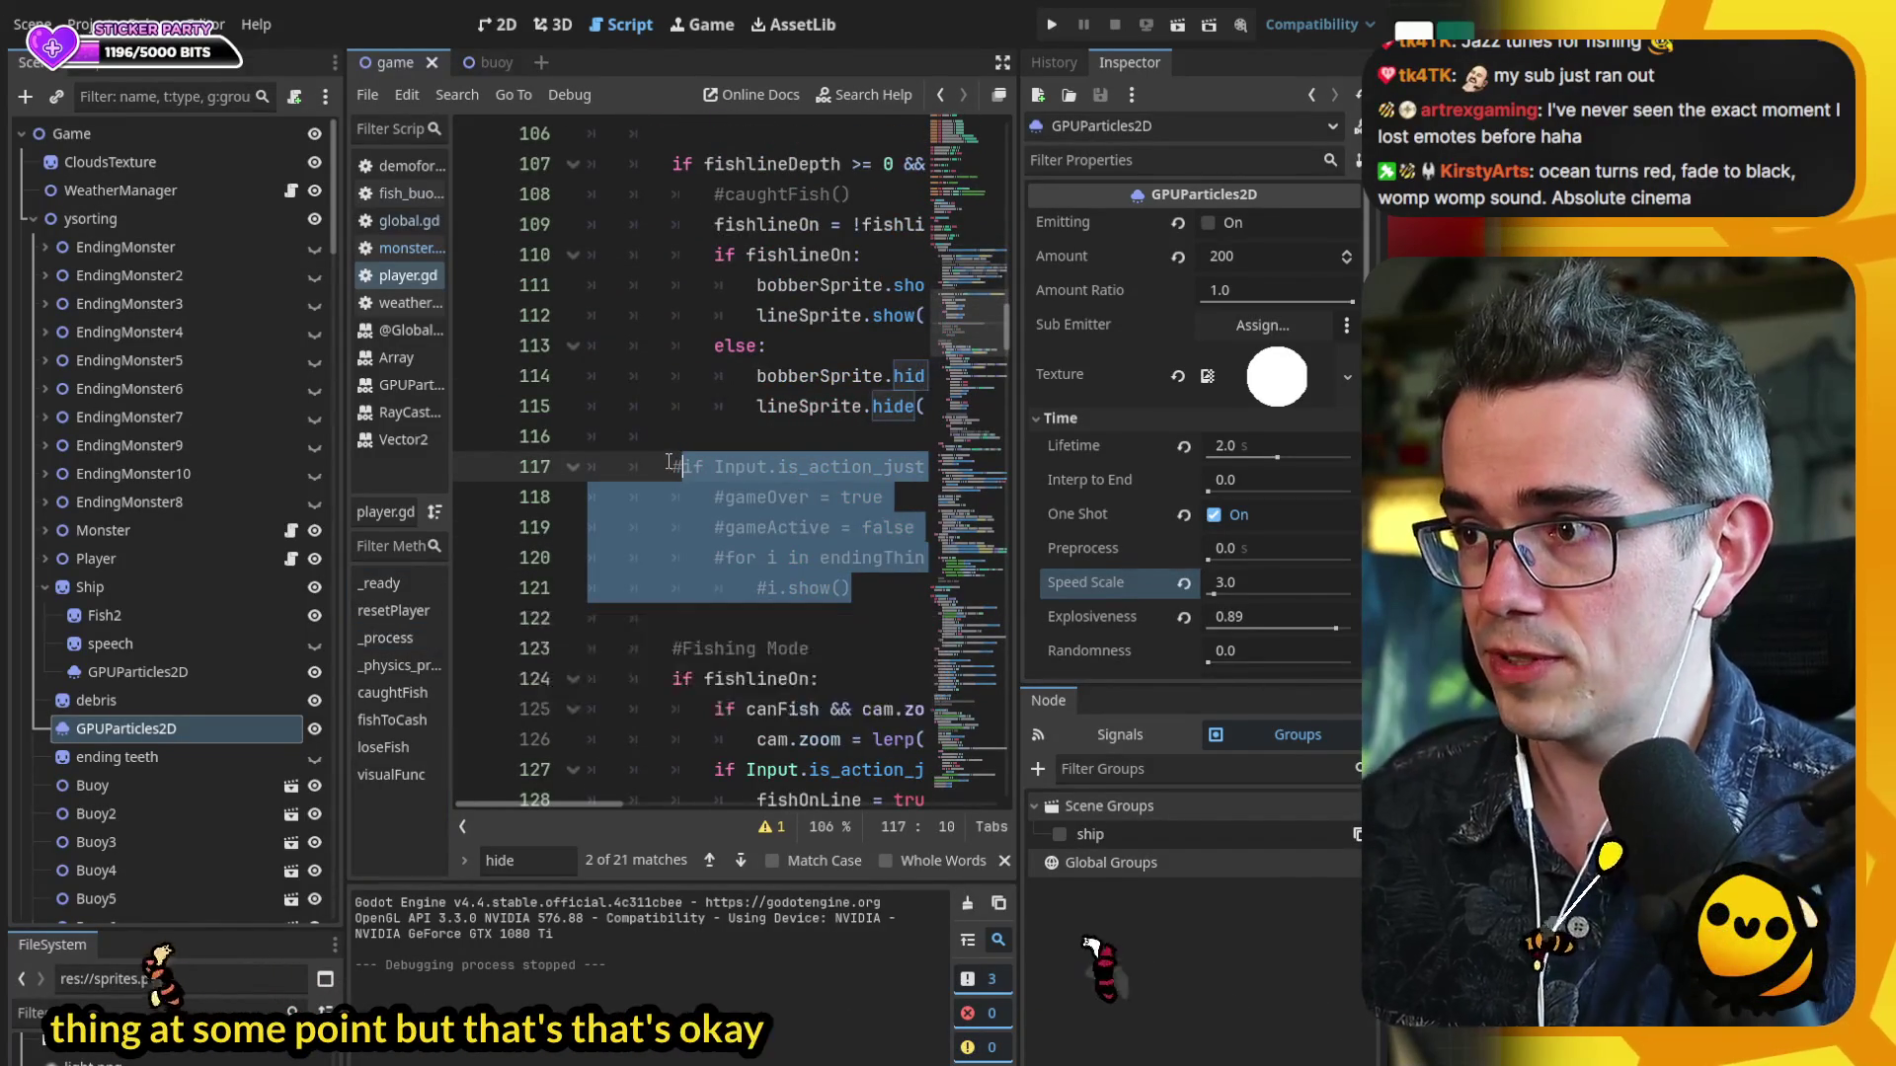
pyautogui.click(671, 466)
pyautogui.scroll(12, 670, 464)
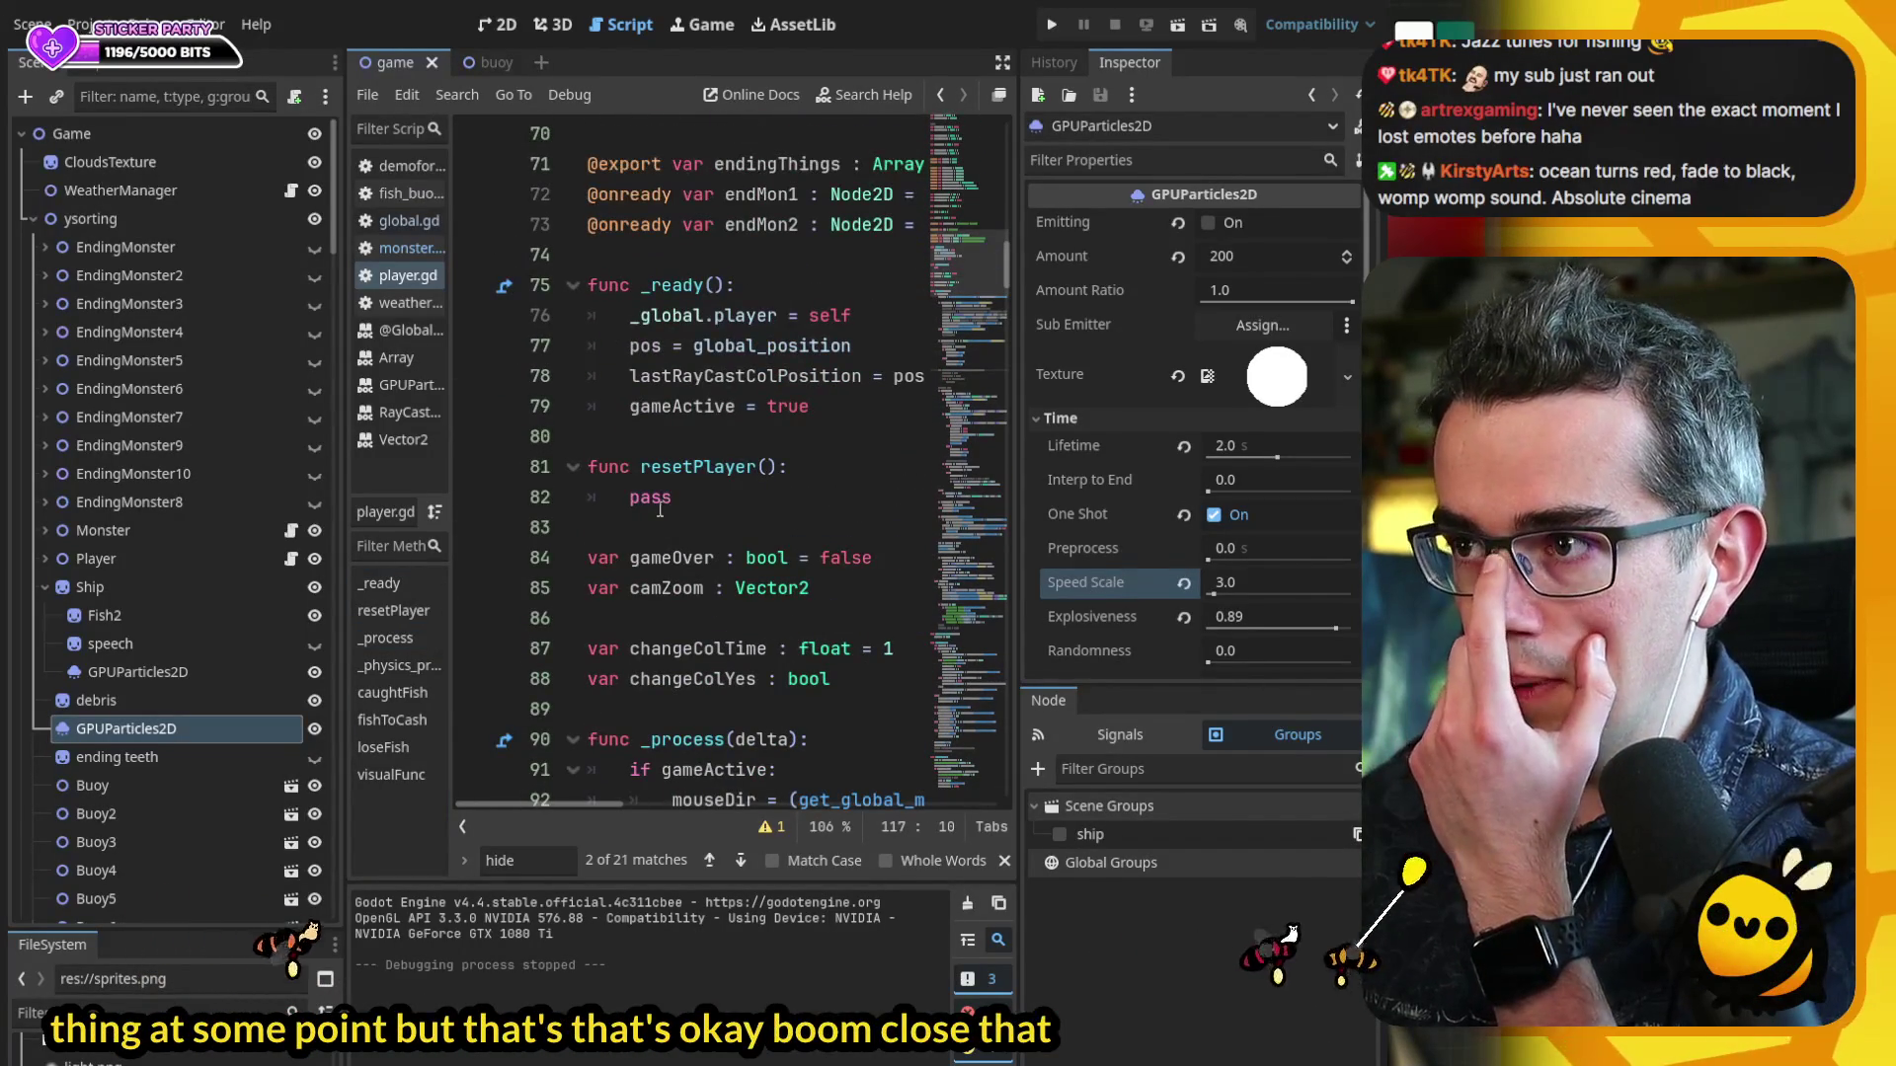
pyautogui.scroll(4, 691, 435)
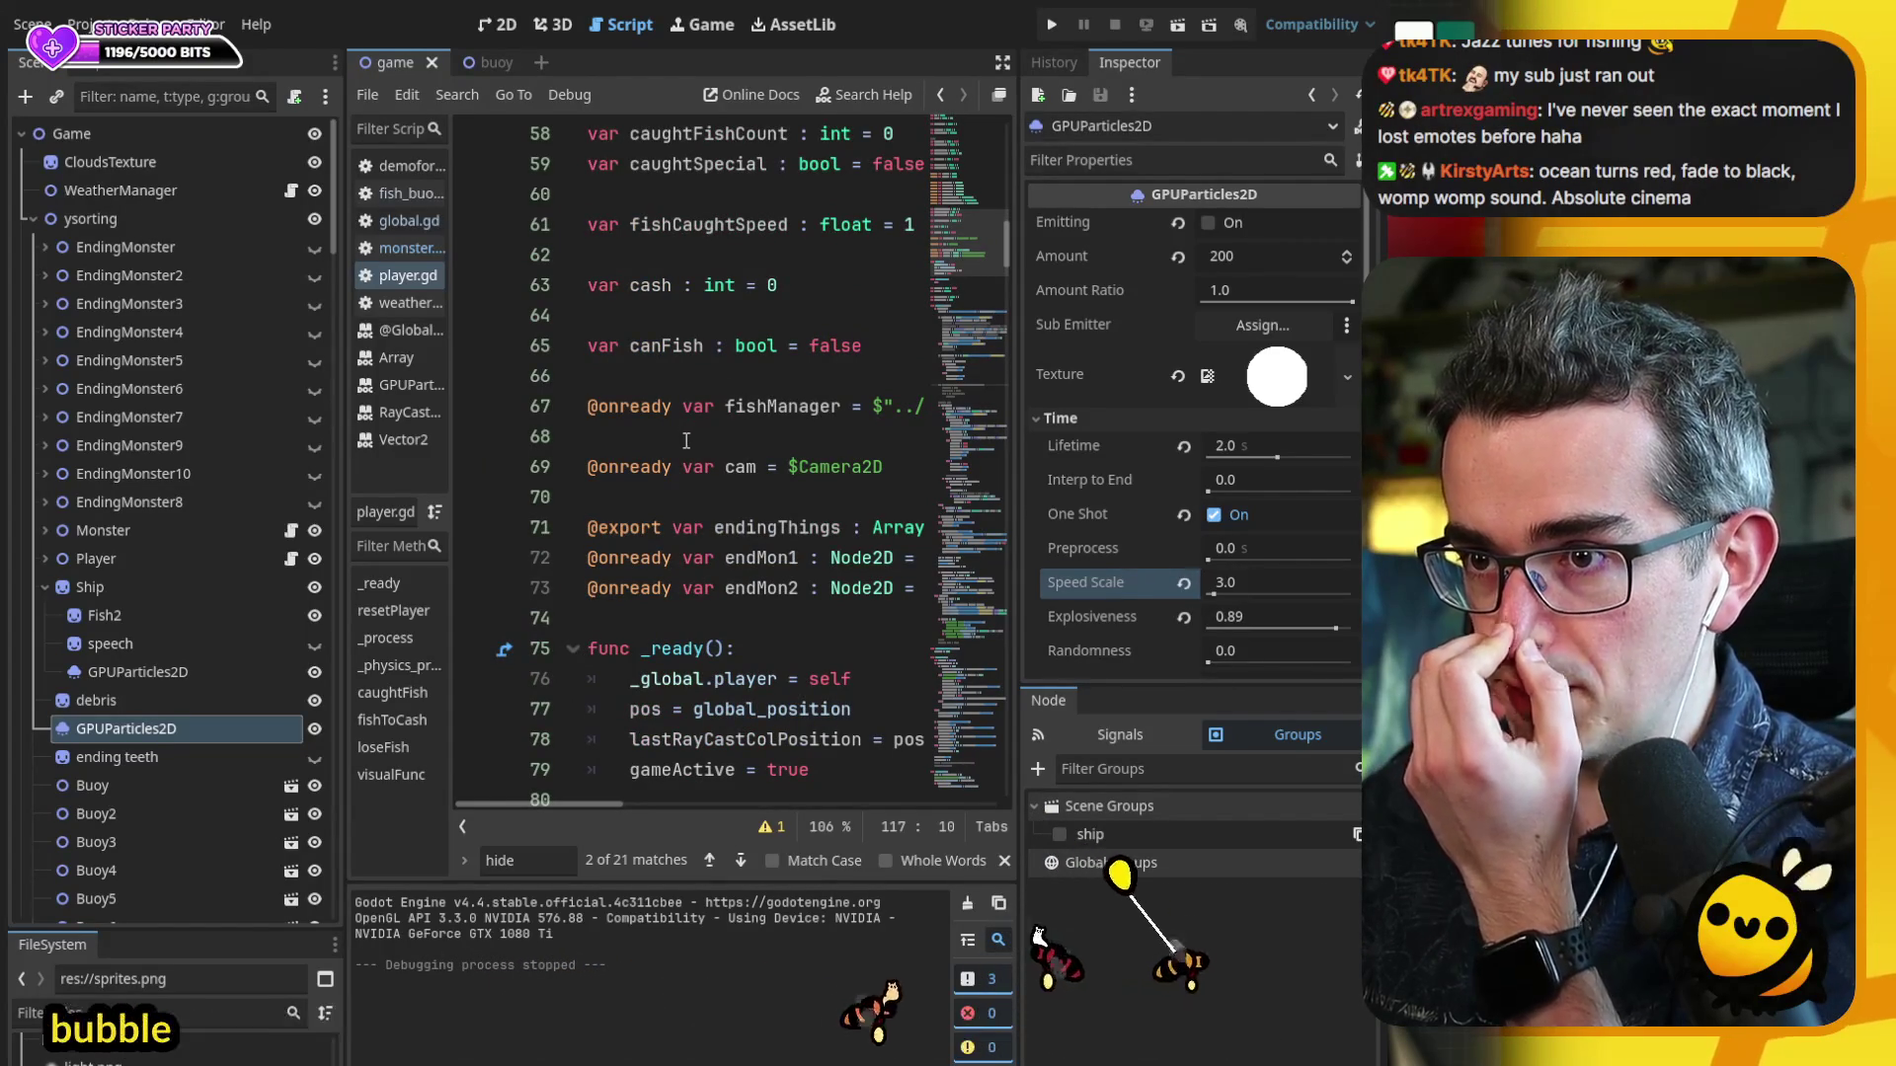
pyautogui.click(439, 721)
# - Show the speech bubble sprite and check its region 1142, 1147, 296, 239
pyautogui.scroll(-1, 817, 435)
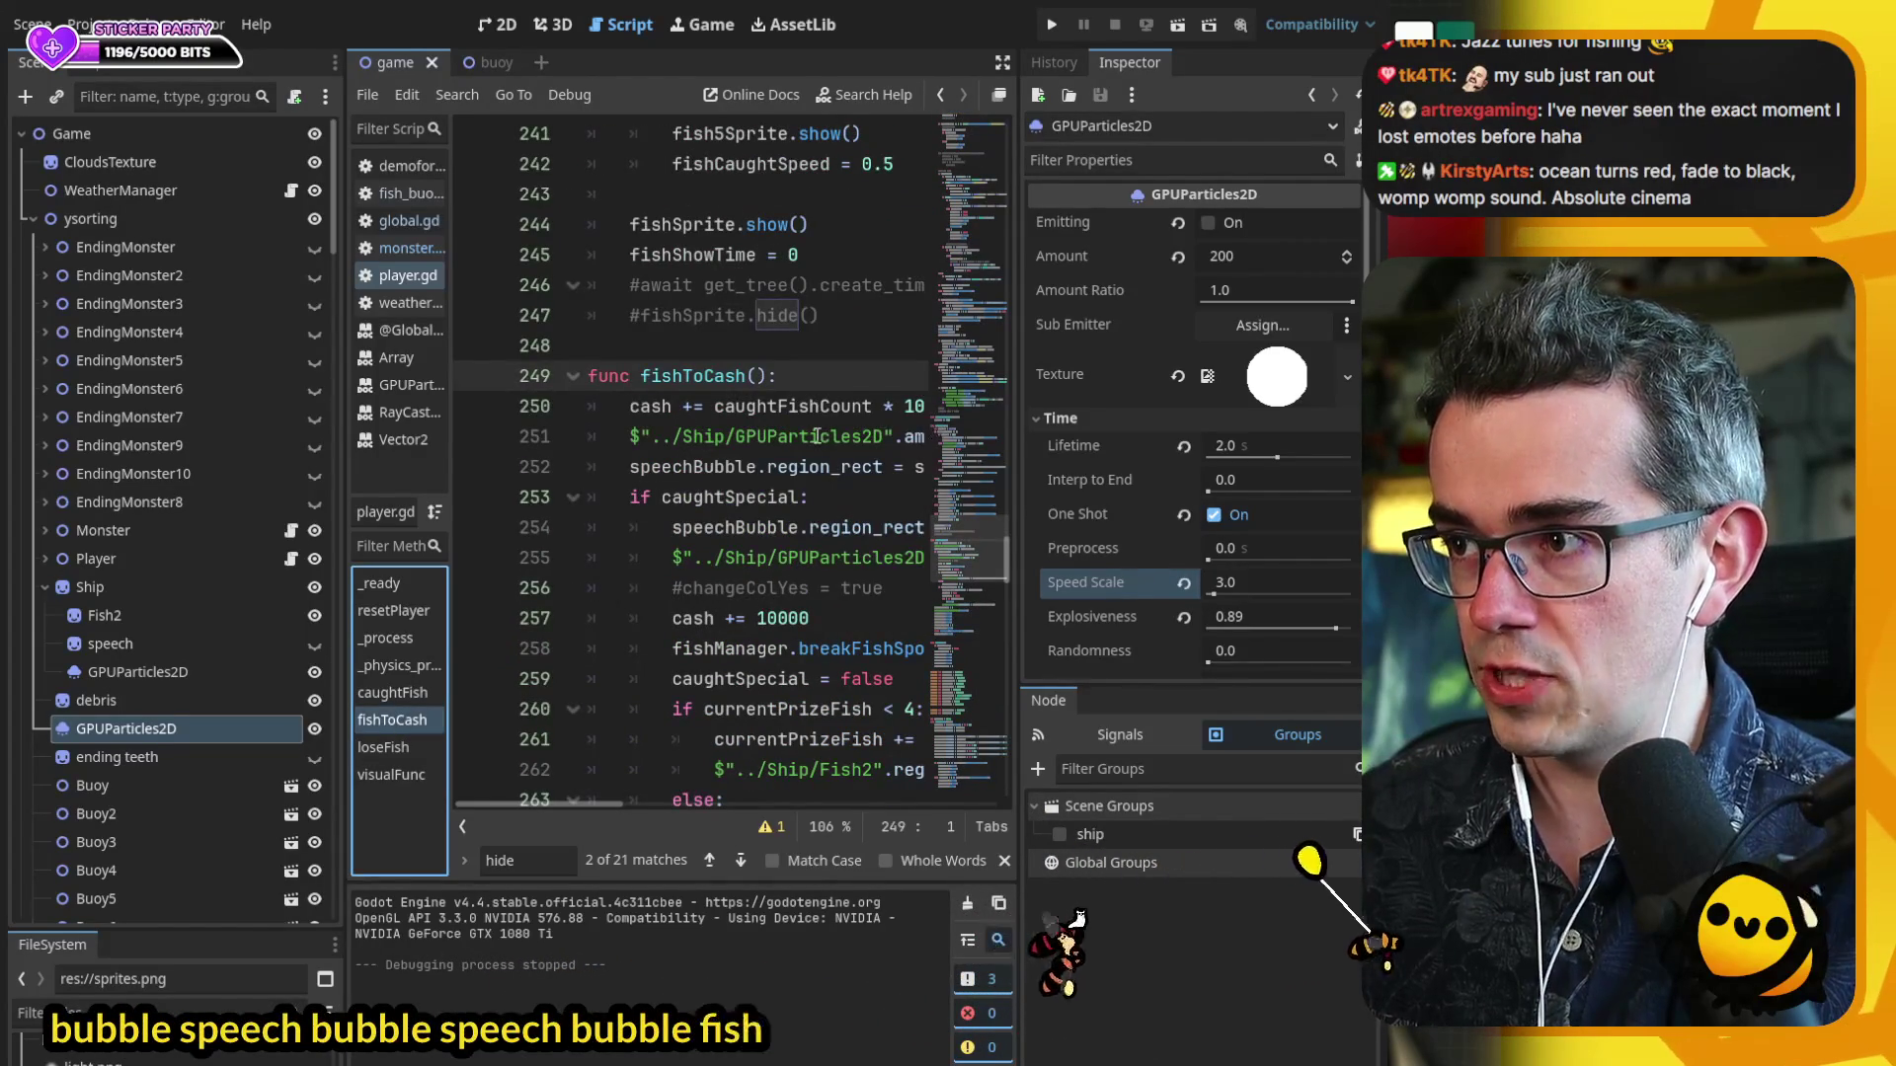
pyautogui.doubleClick(751, 466)
pyautogui.moveTo(593, 802)
pyautogui.mouseDown()
pyautogui.moveTo(650, 784)
pyautogui.moveTo(590, 784)
pyautogui.mouseUp()
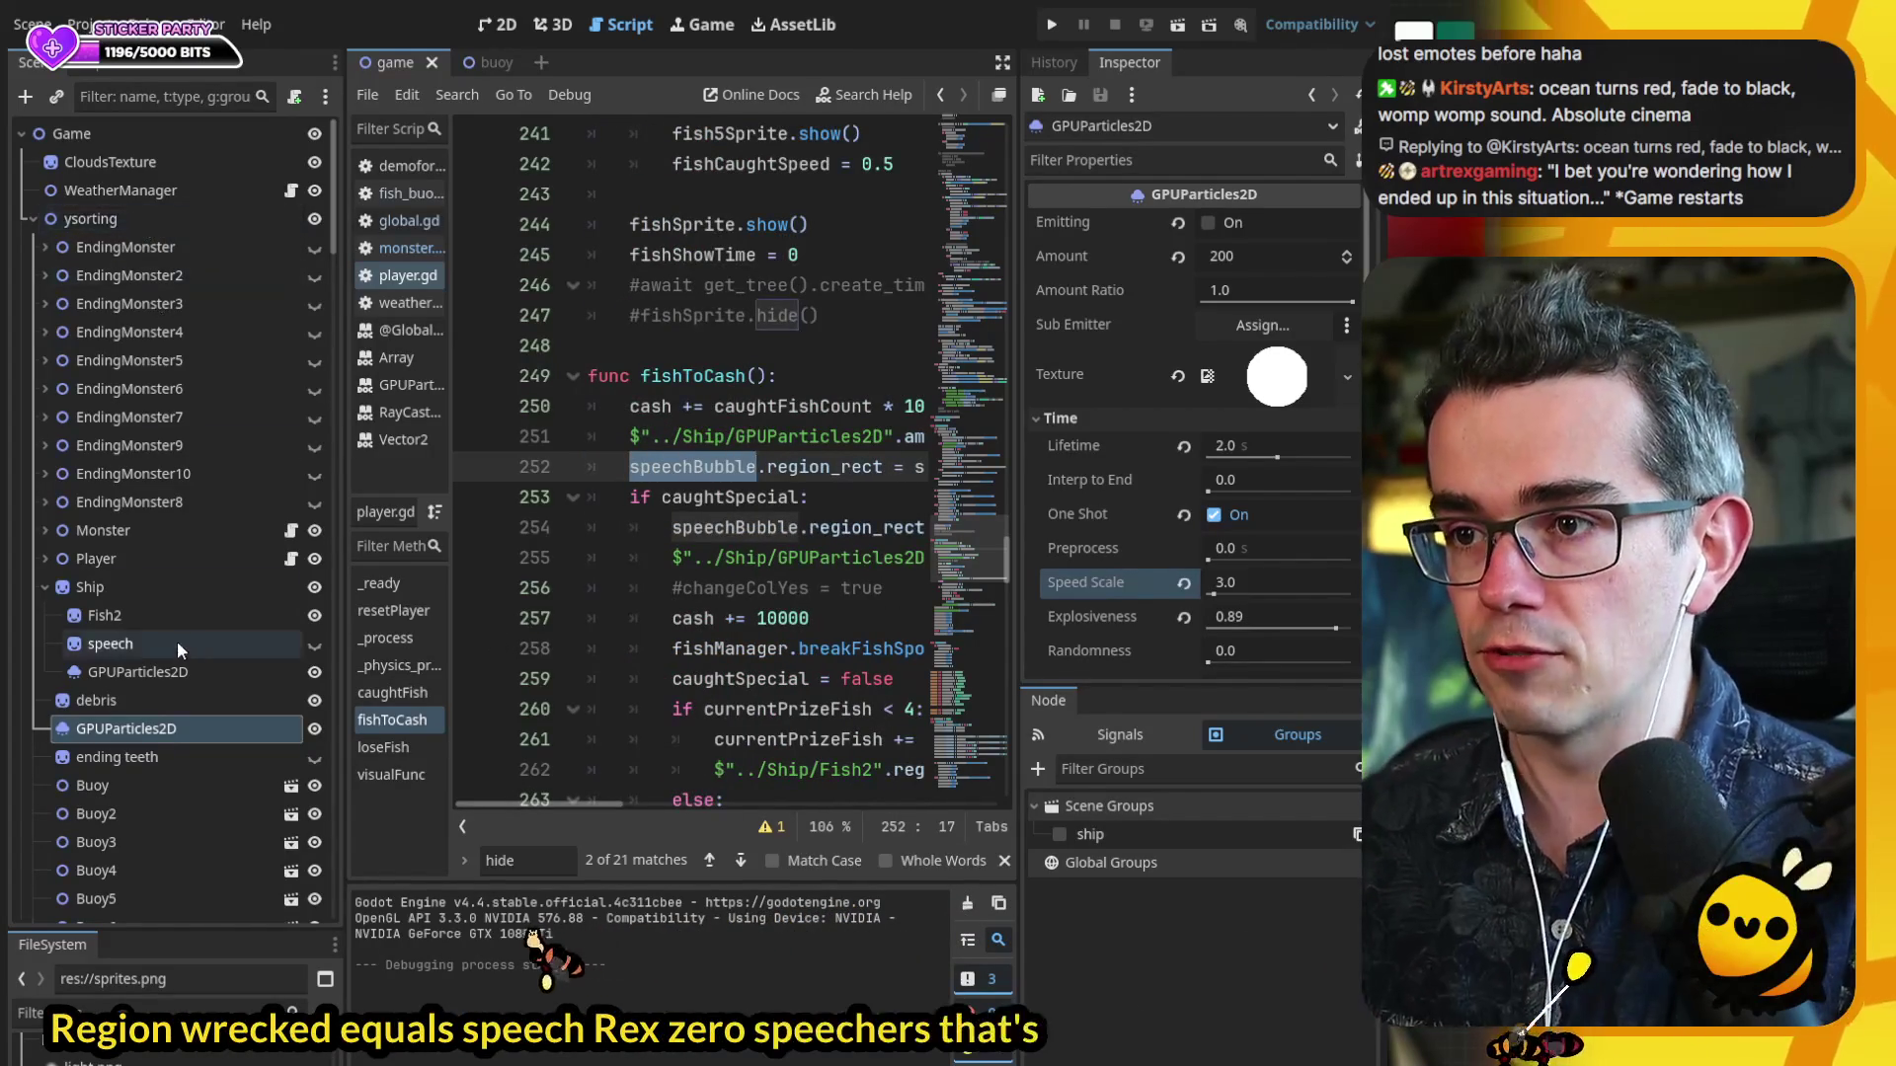
pyautogui.click(146, 561)
pyautogui.scroll(5, 1144, 397)
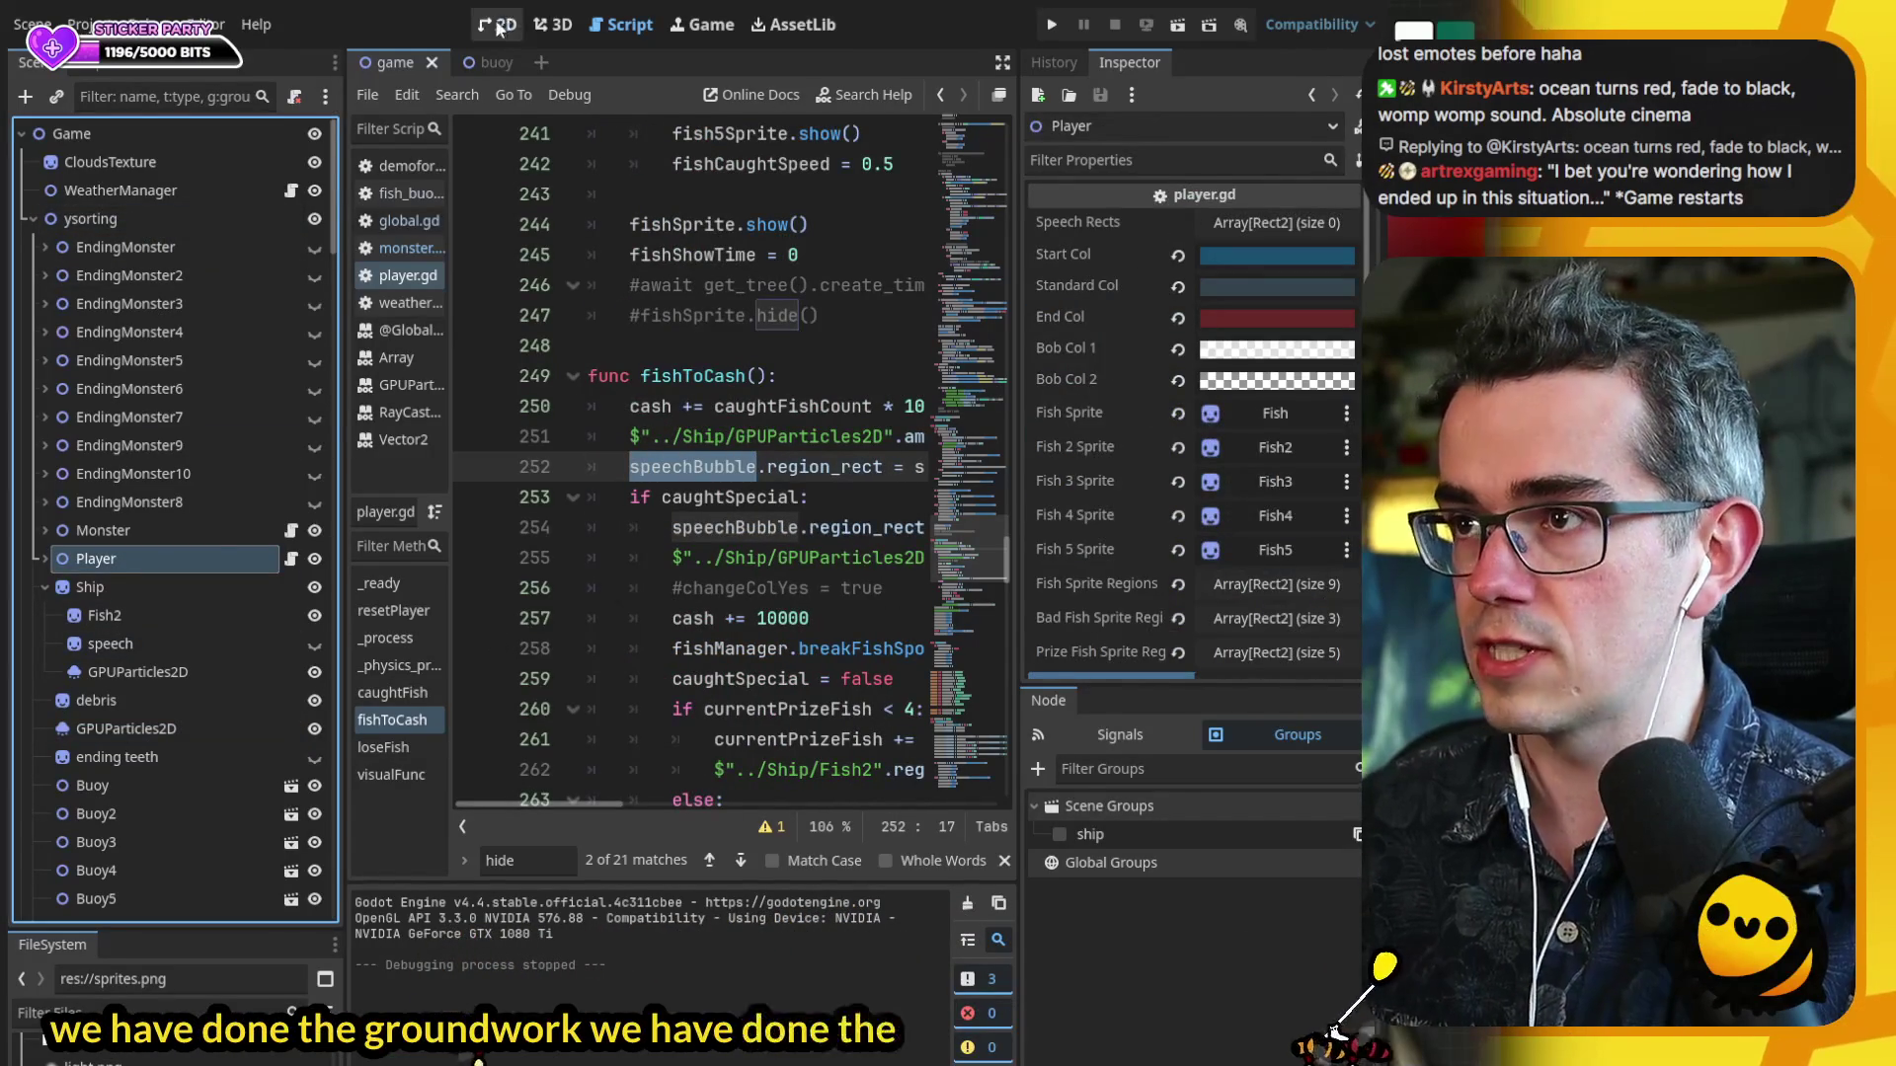
pyautogui.click(501, 27)
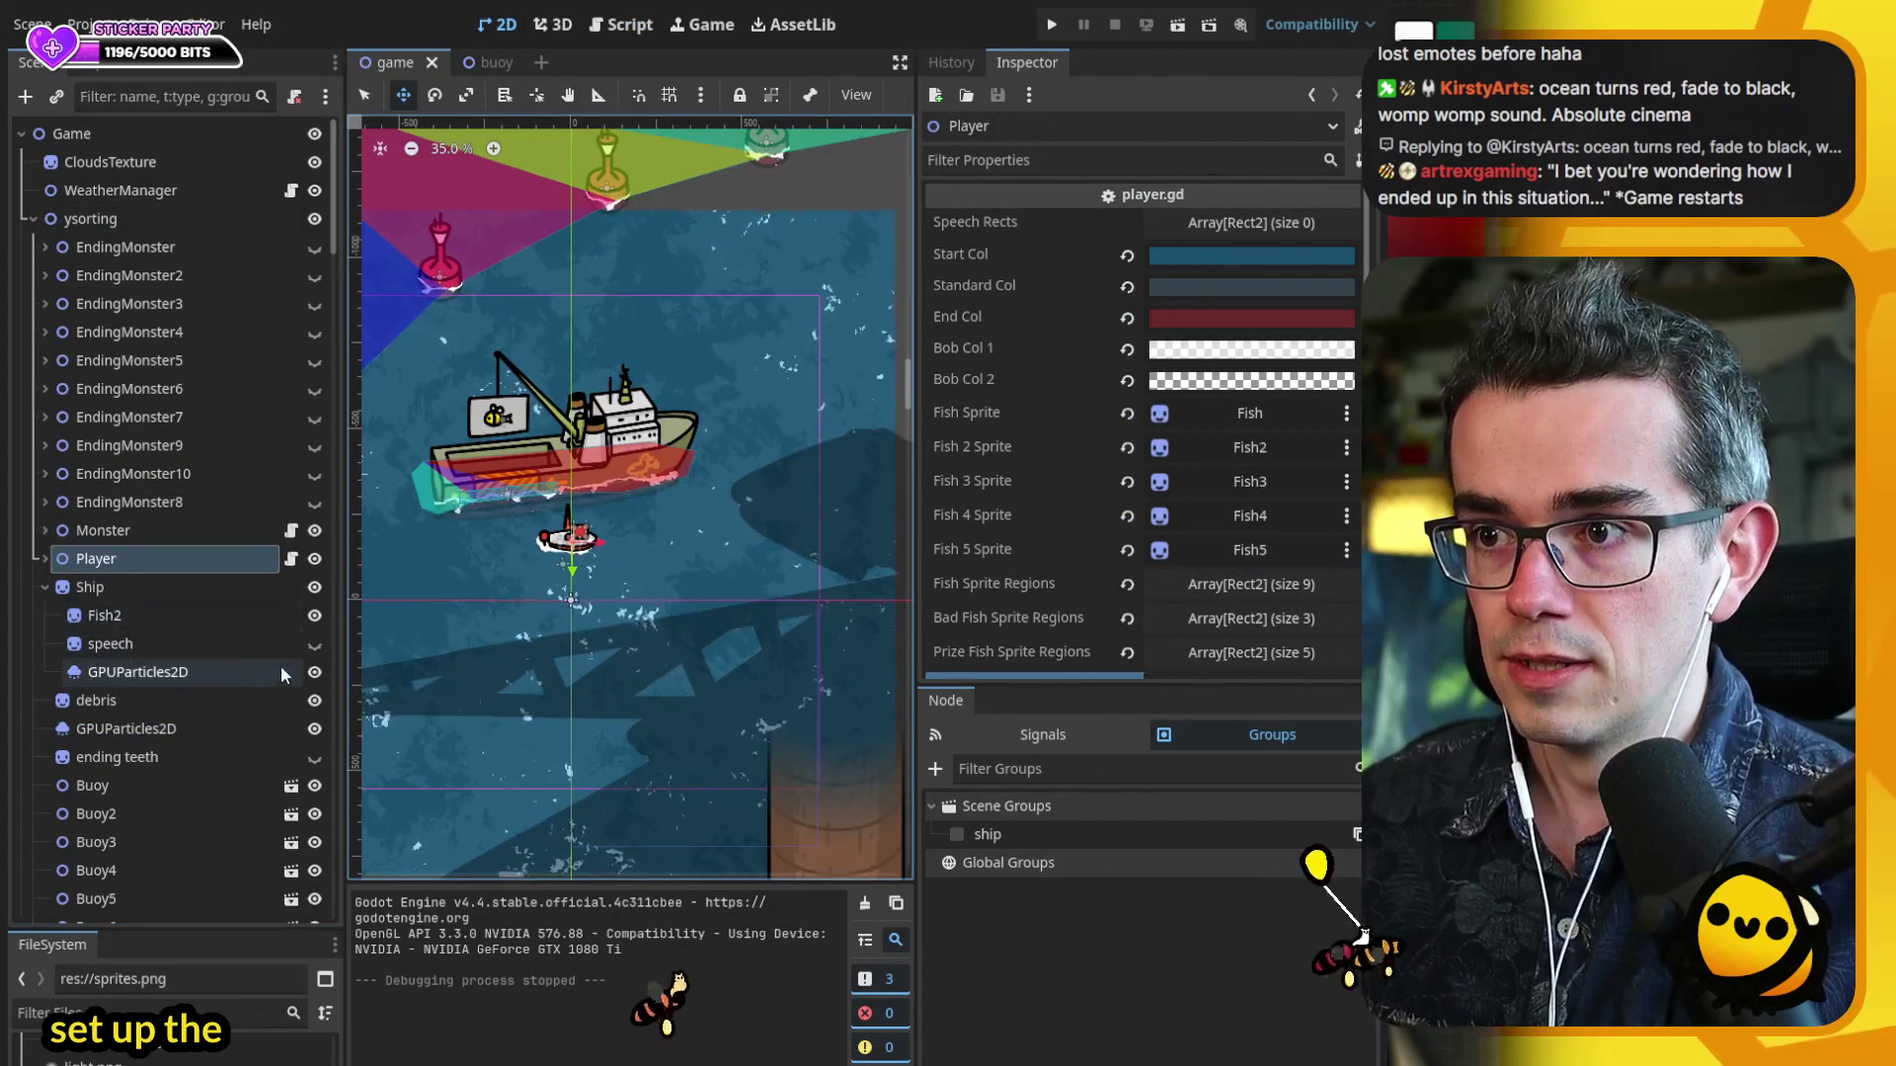
pyautogui.click(314, 643)
pyautogui.click(227, 643)
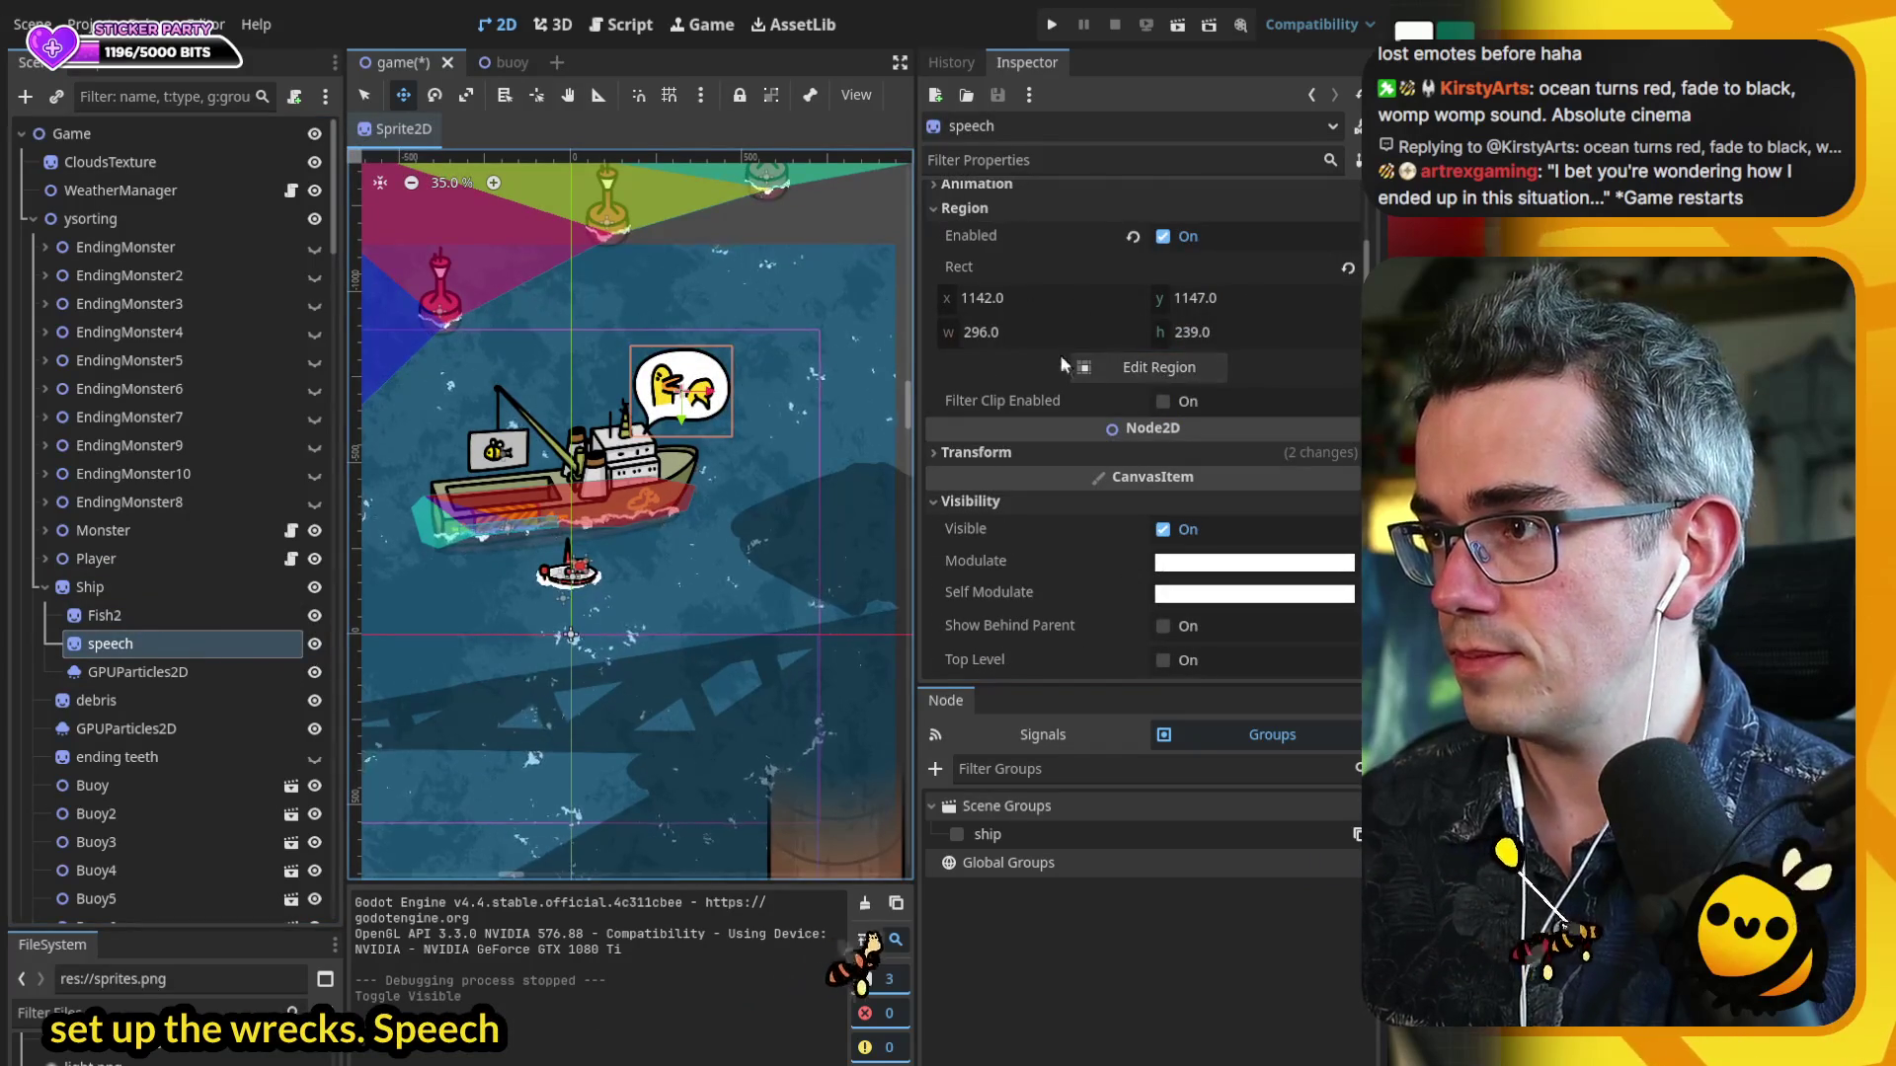
pyautogui.click(109, 587)
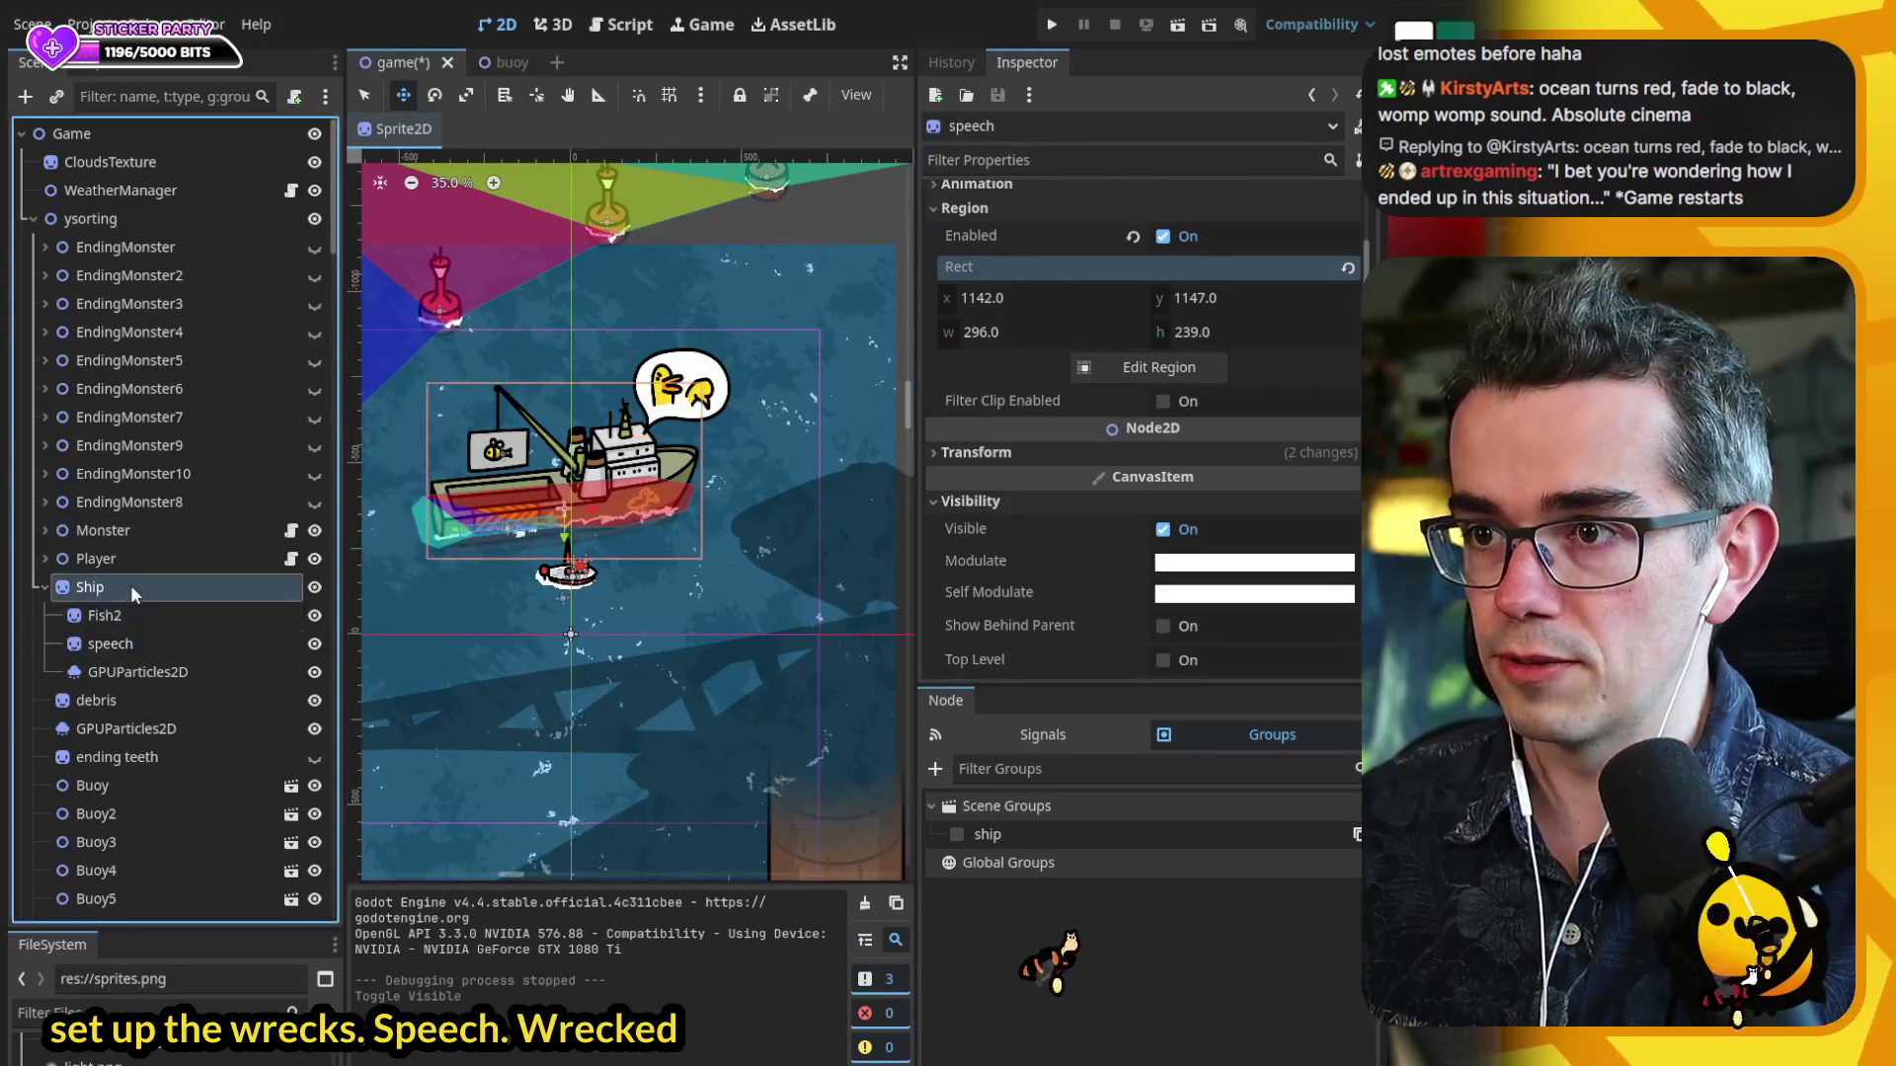
# - Expand the Player's Speech Rects and add two entries, the first holding the speech region
pyautogui.click(172, 558)
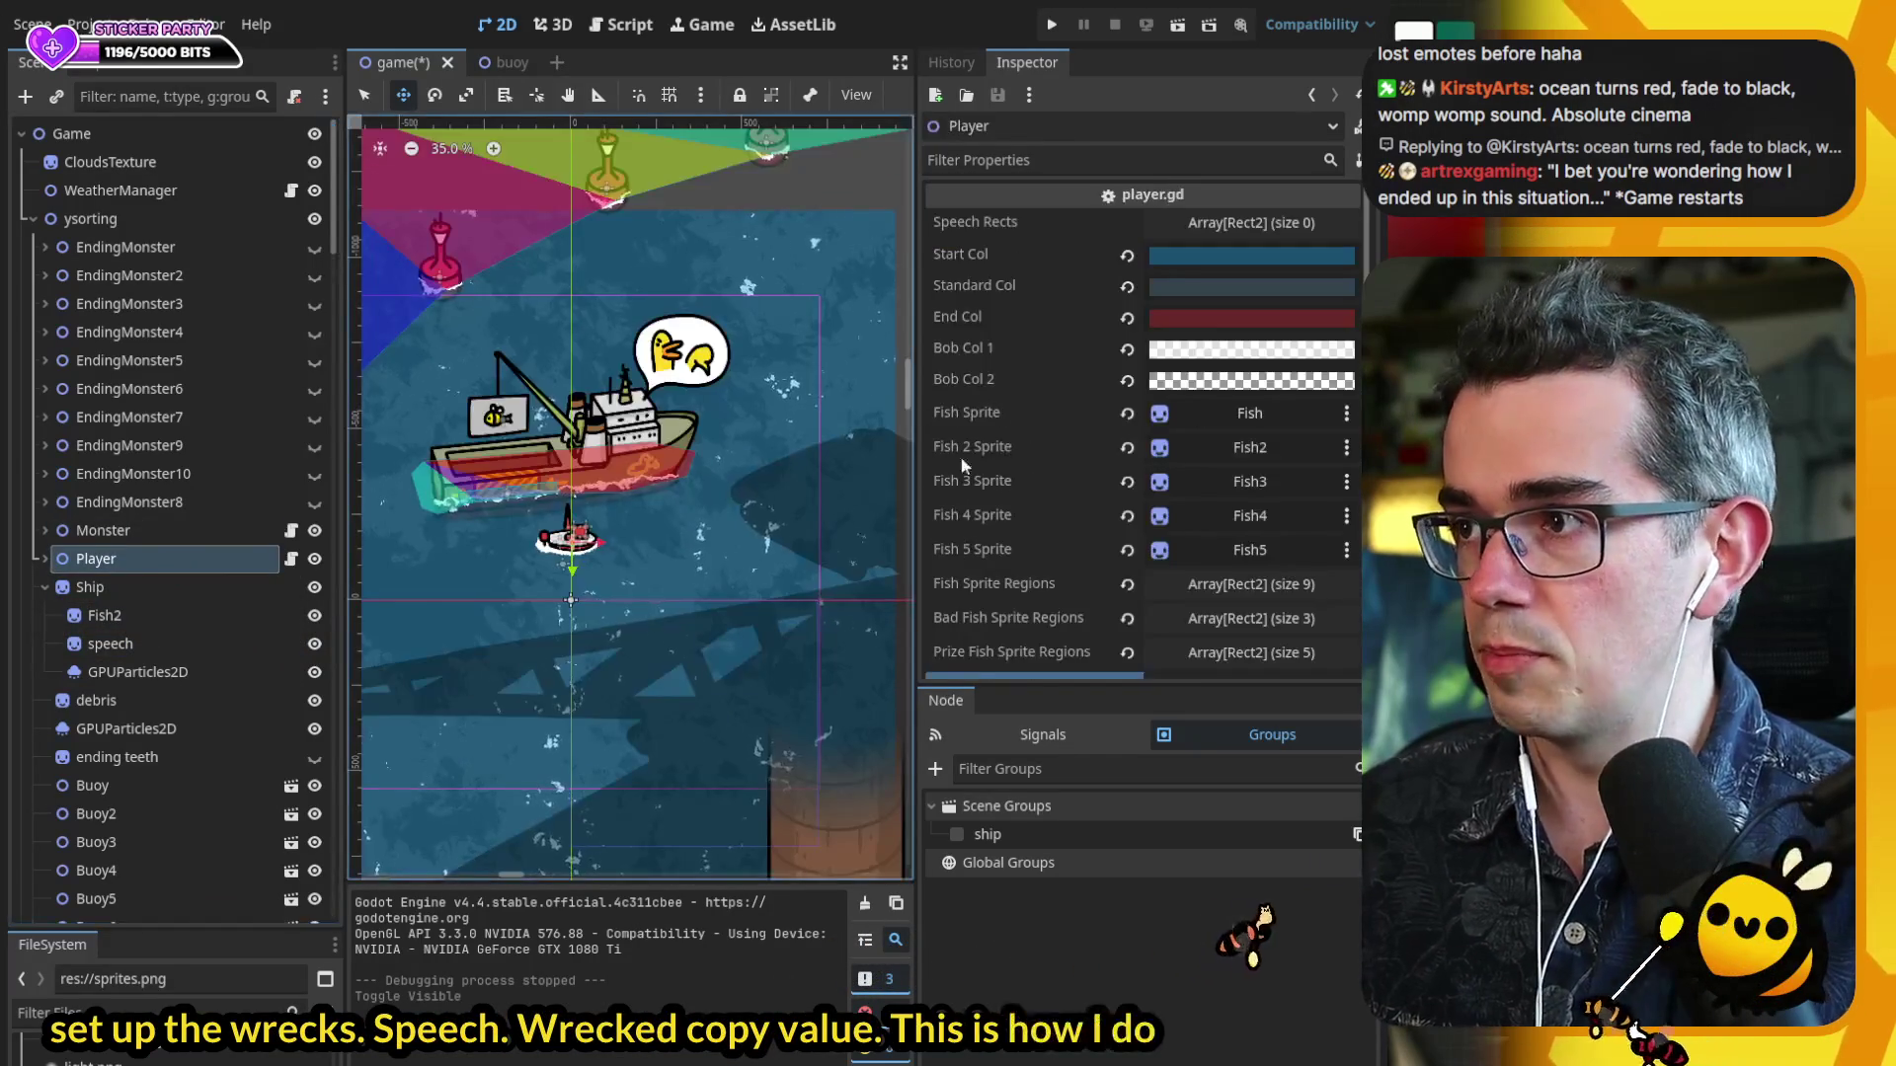
pyautogui.scroll(-3, 1083, 435)
pyautogui.click(1226, 440)
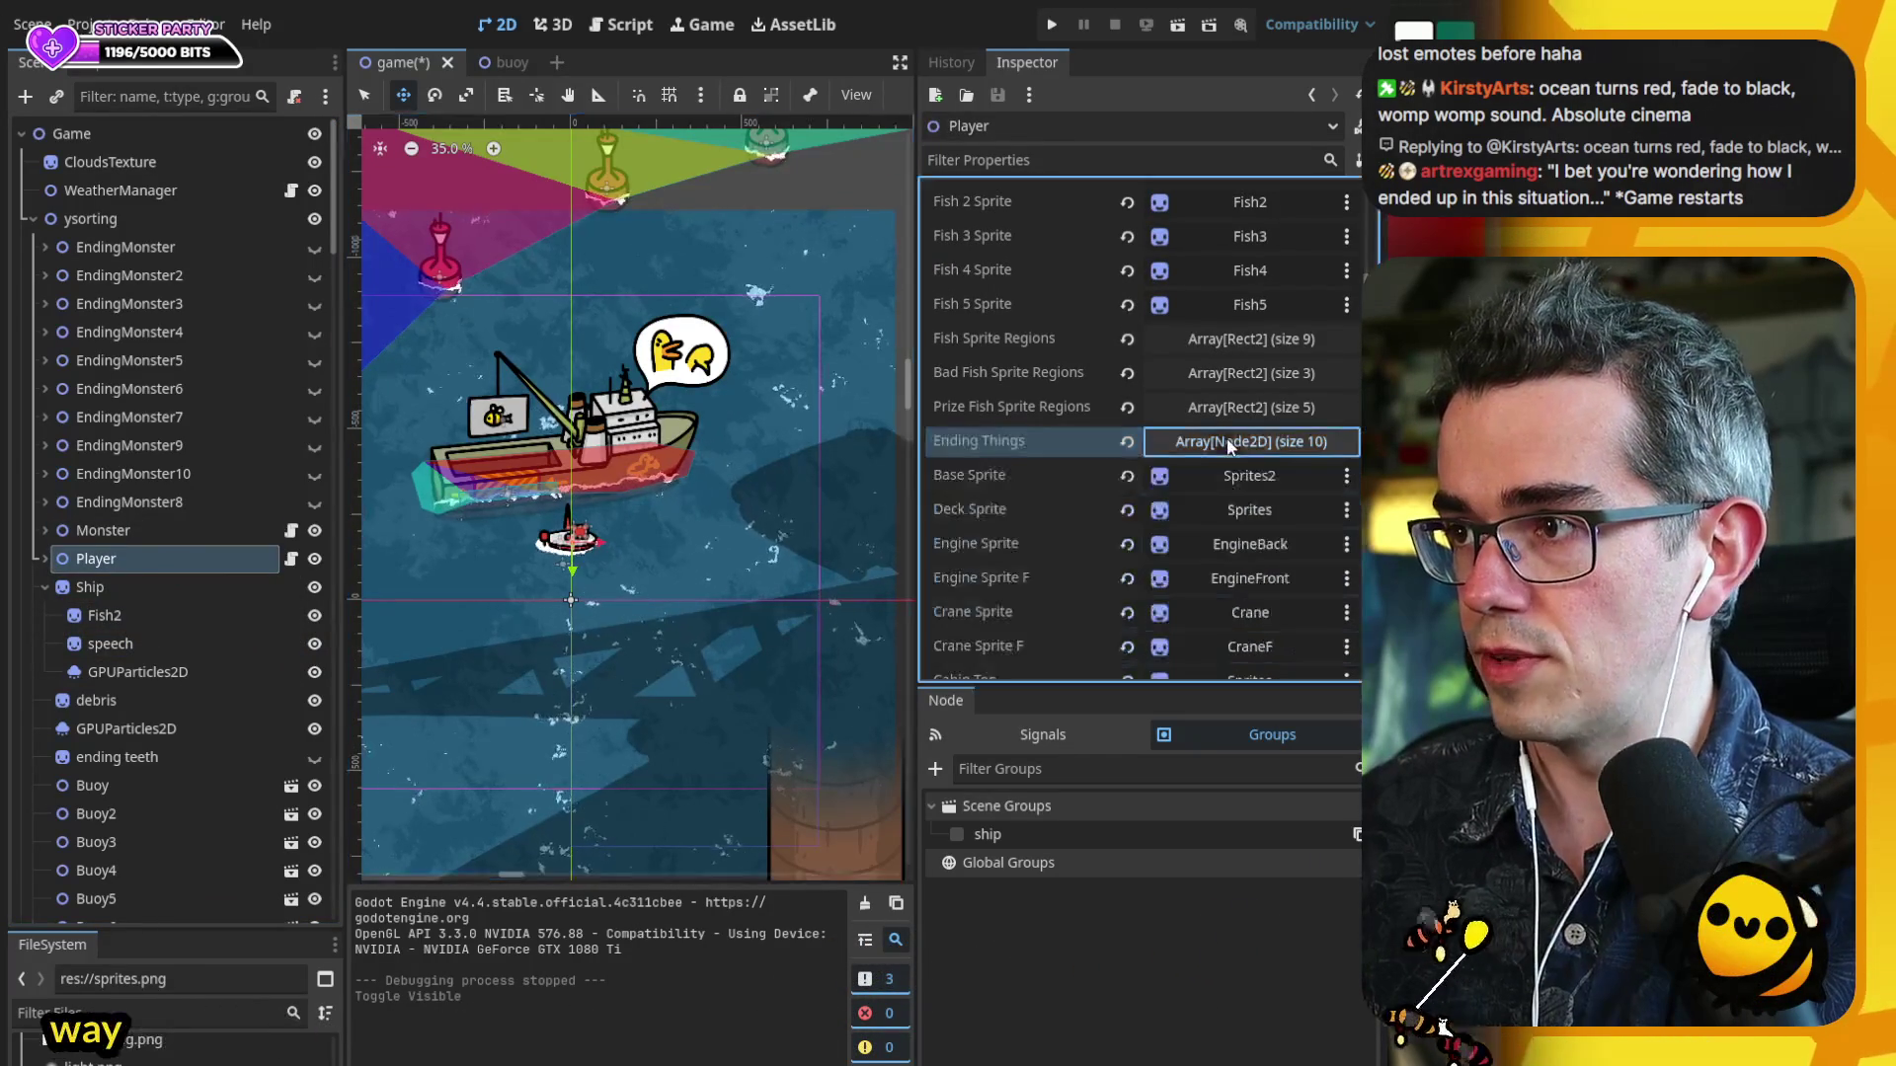
pyautogui.scroll(5, 1077, 454)
pyautogui.click(1234, 222)
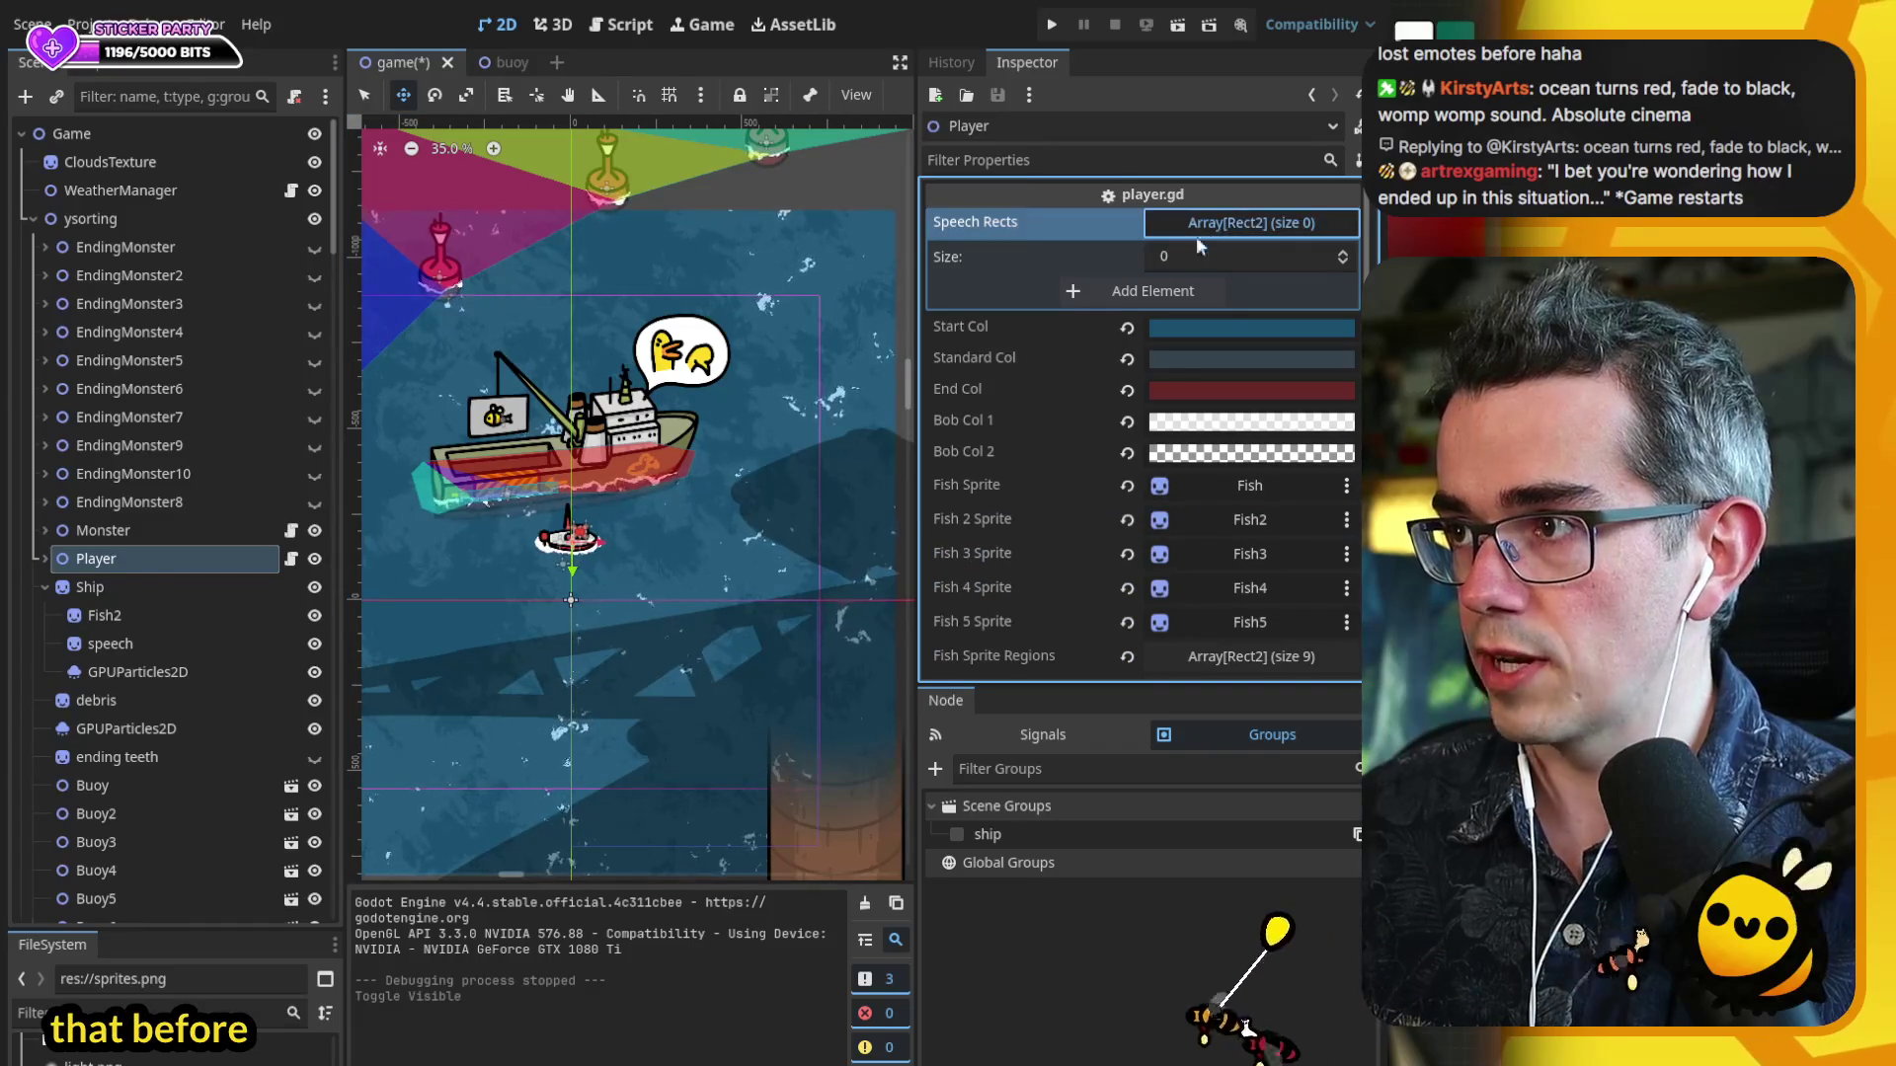
pyautogui.click(1121, 288)
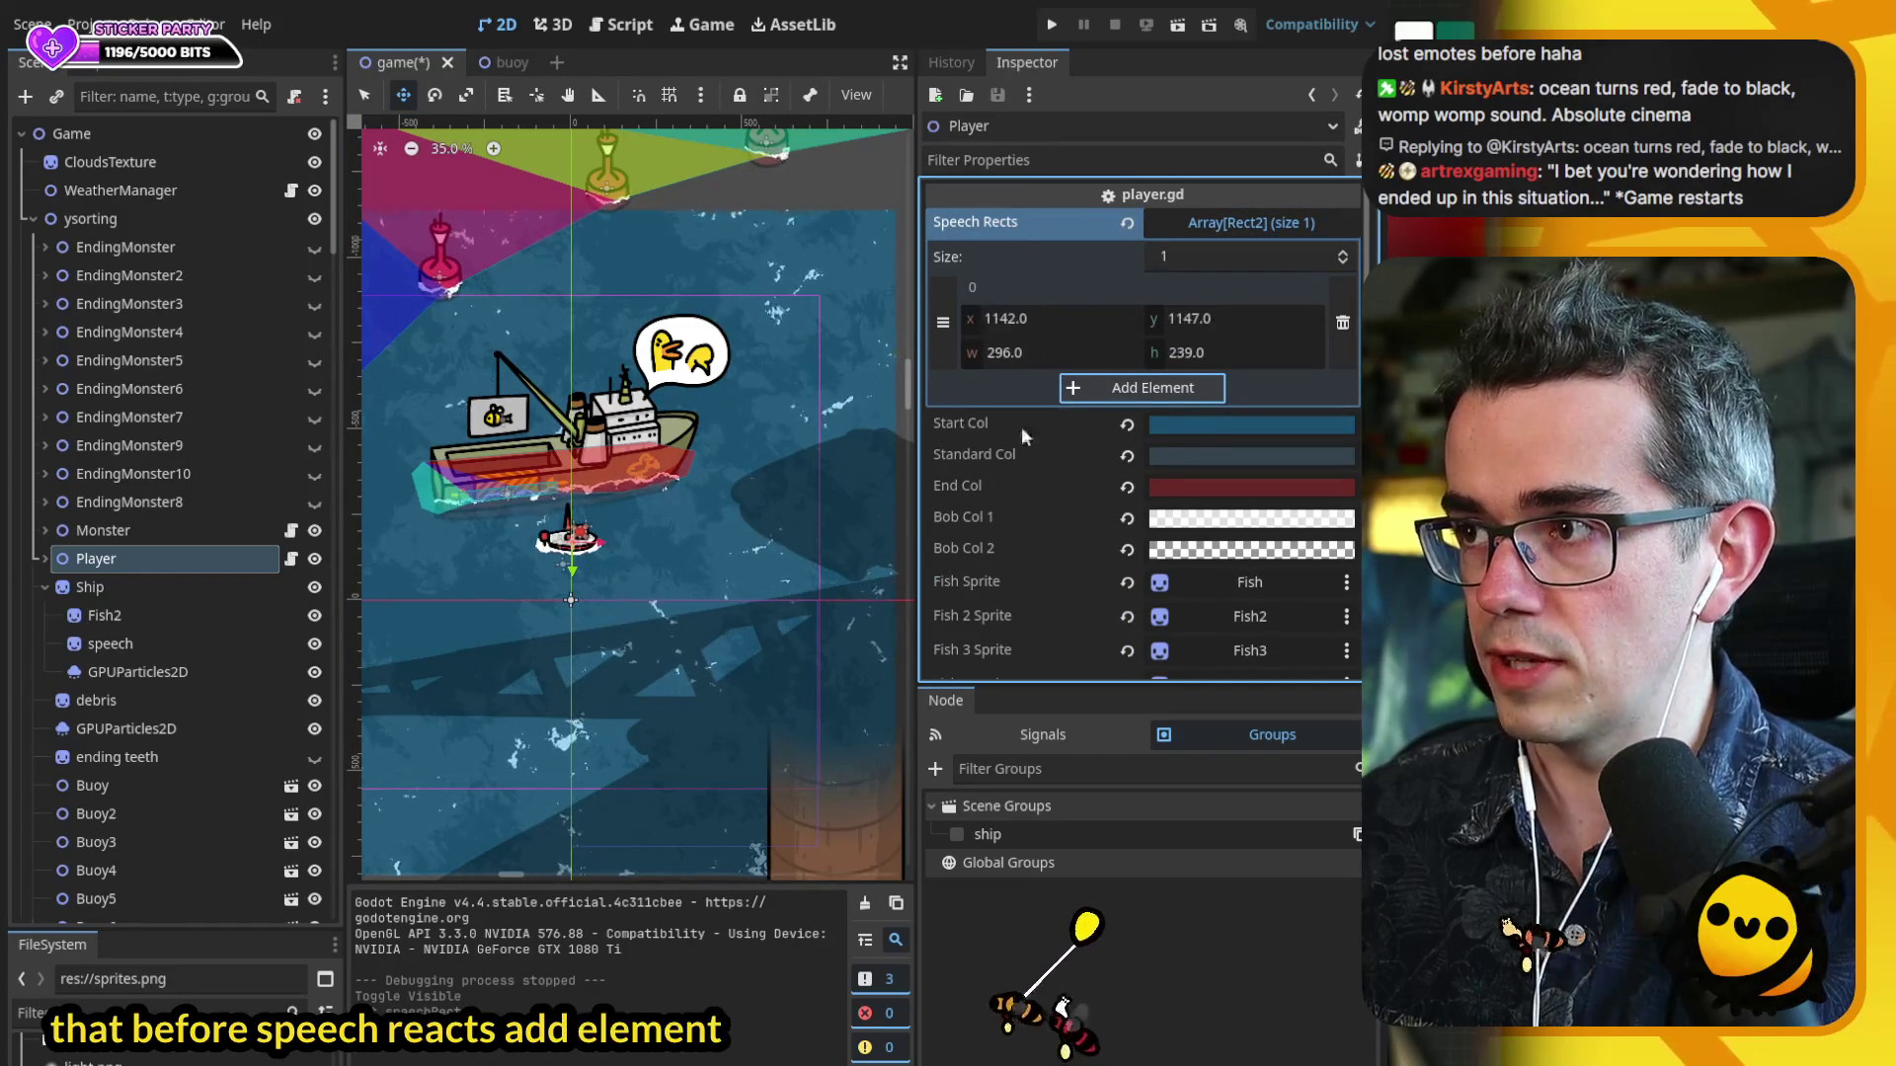
pyautogui.click(1139, 388)
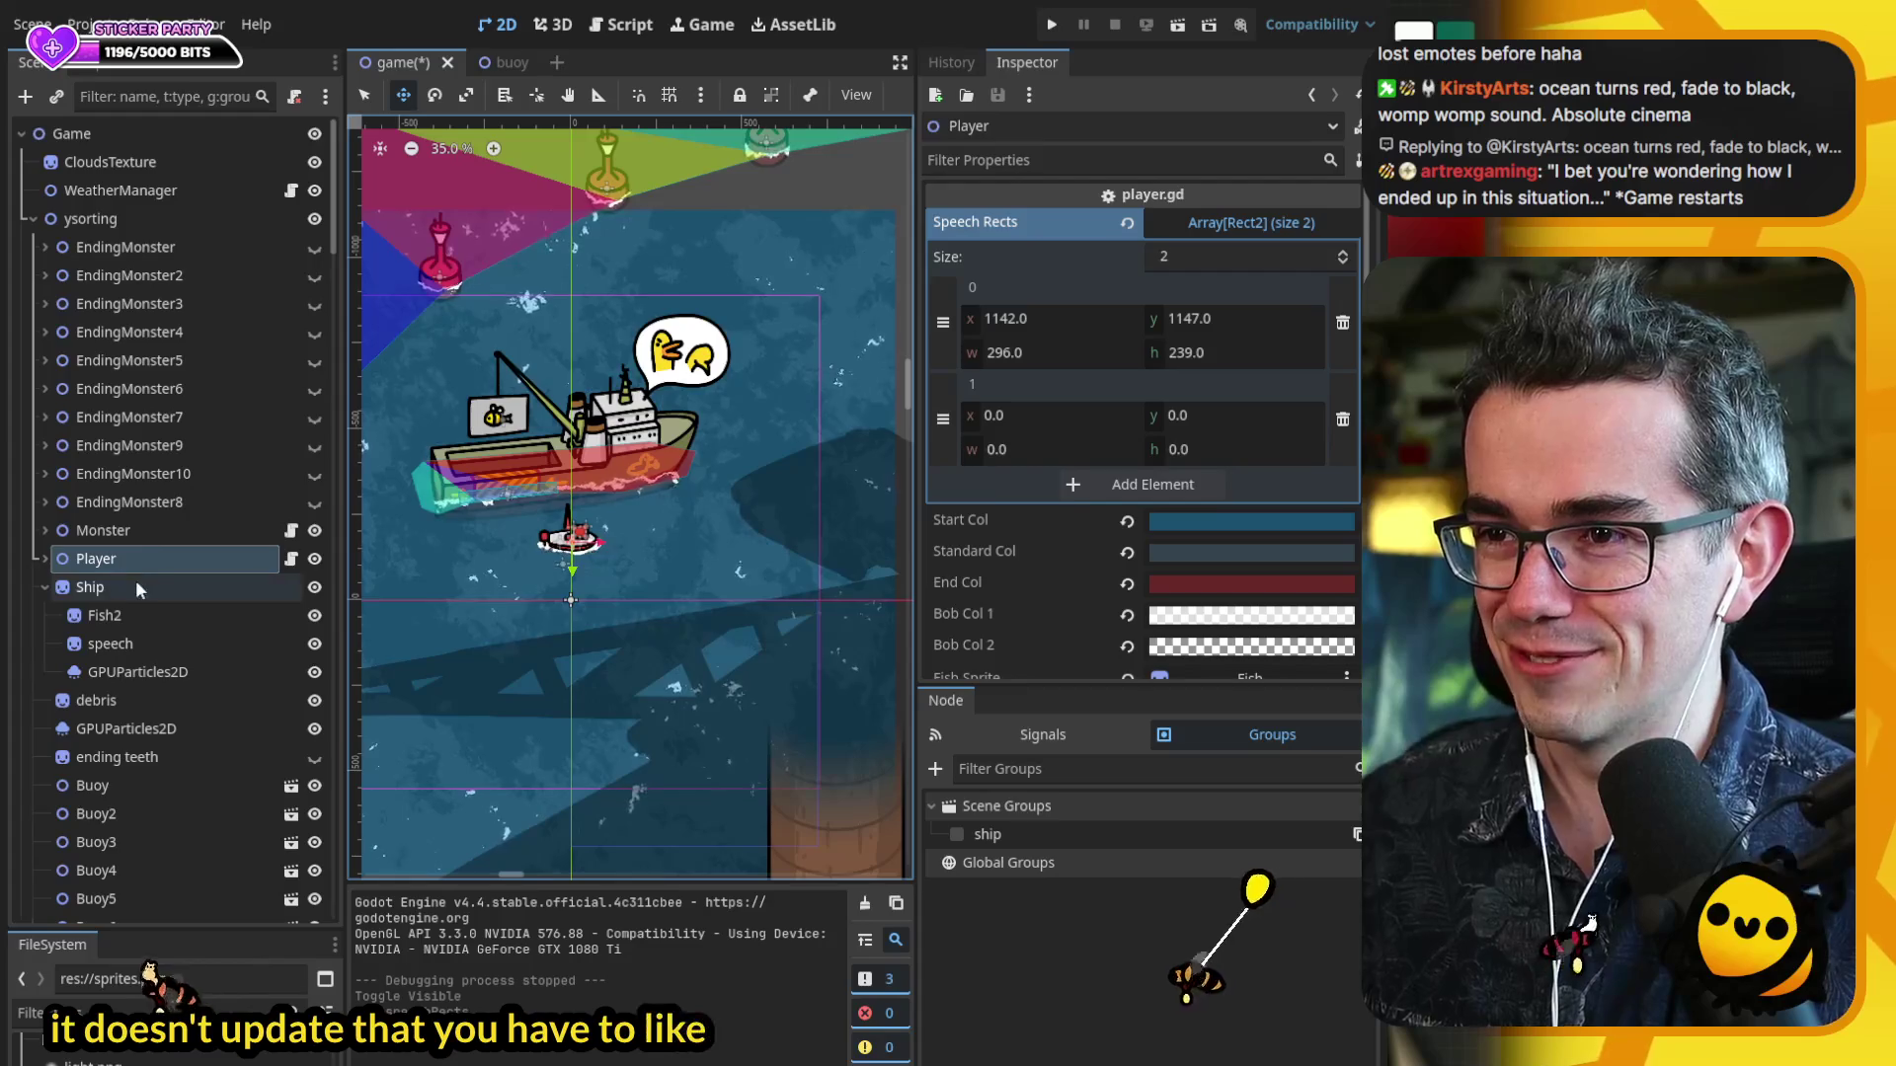
pyautogui.click(148, 644)
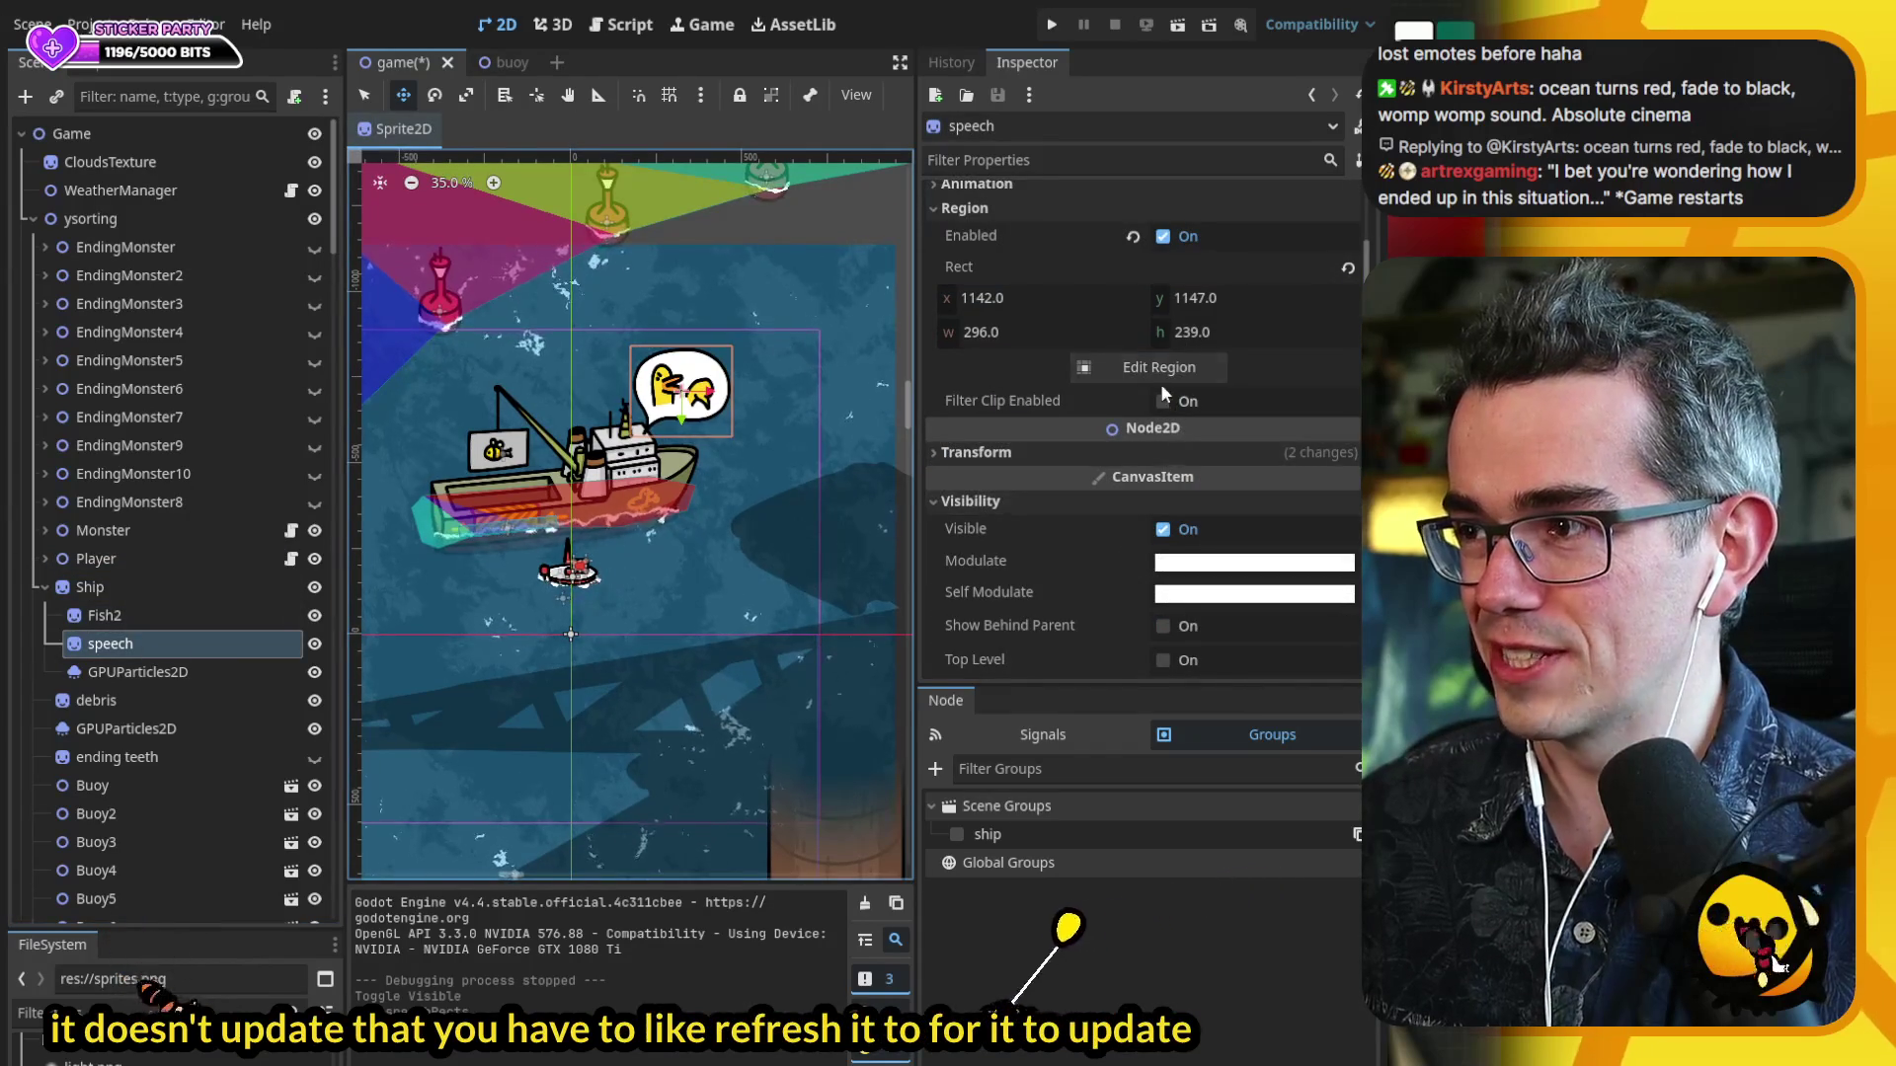
# - Adjust the speech Region Rect x, trying 1500 and 4000, settling near 1445.28
pyautogui.moveTo(975, 297); pyautogui.dragTo(1017, 308)
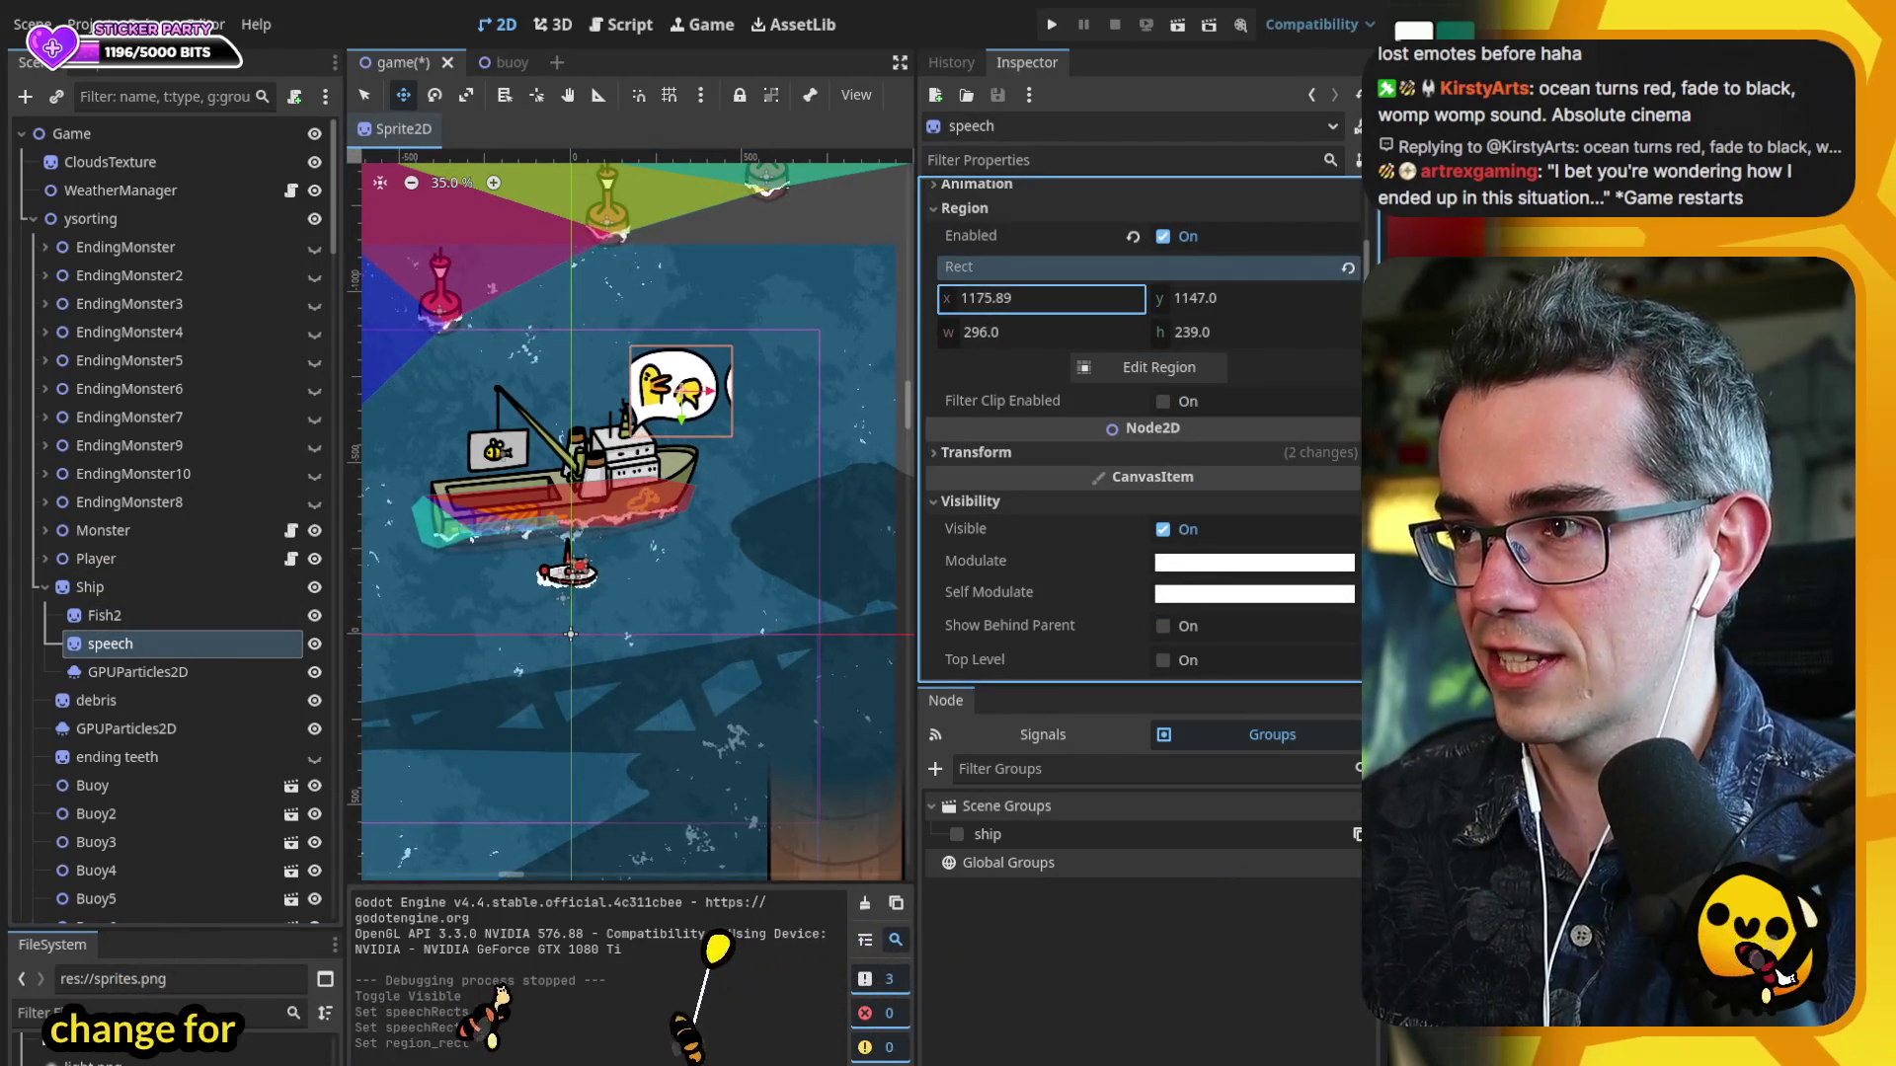
pyautogui.click(1029, 310)
pyautogui.write('1500')
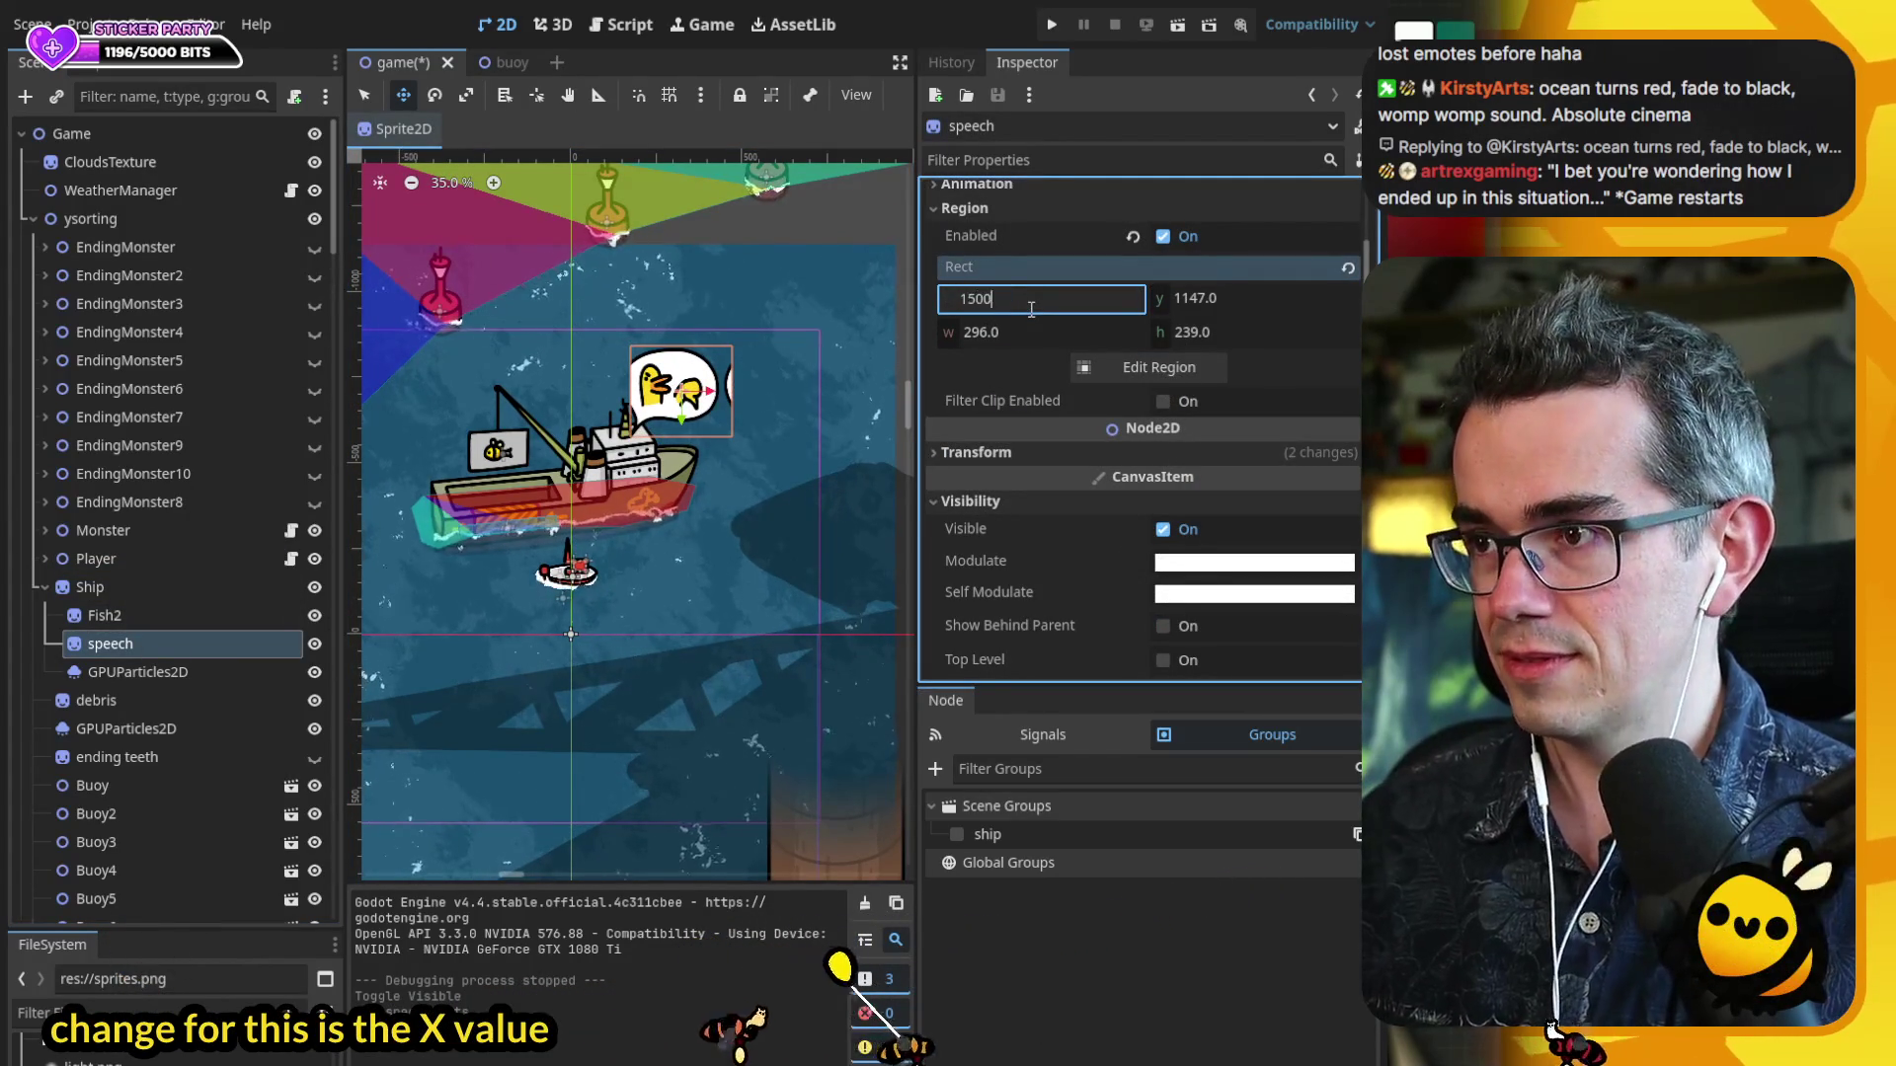
pyautogui.press('Return')
pyautogui.click(1032, 309)
pyautogui.write('4000')
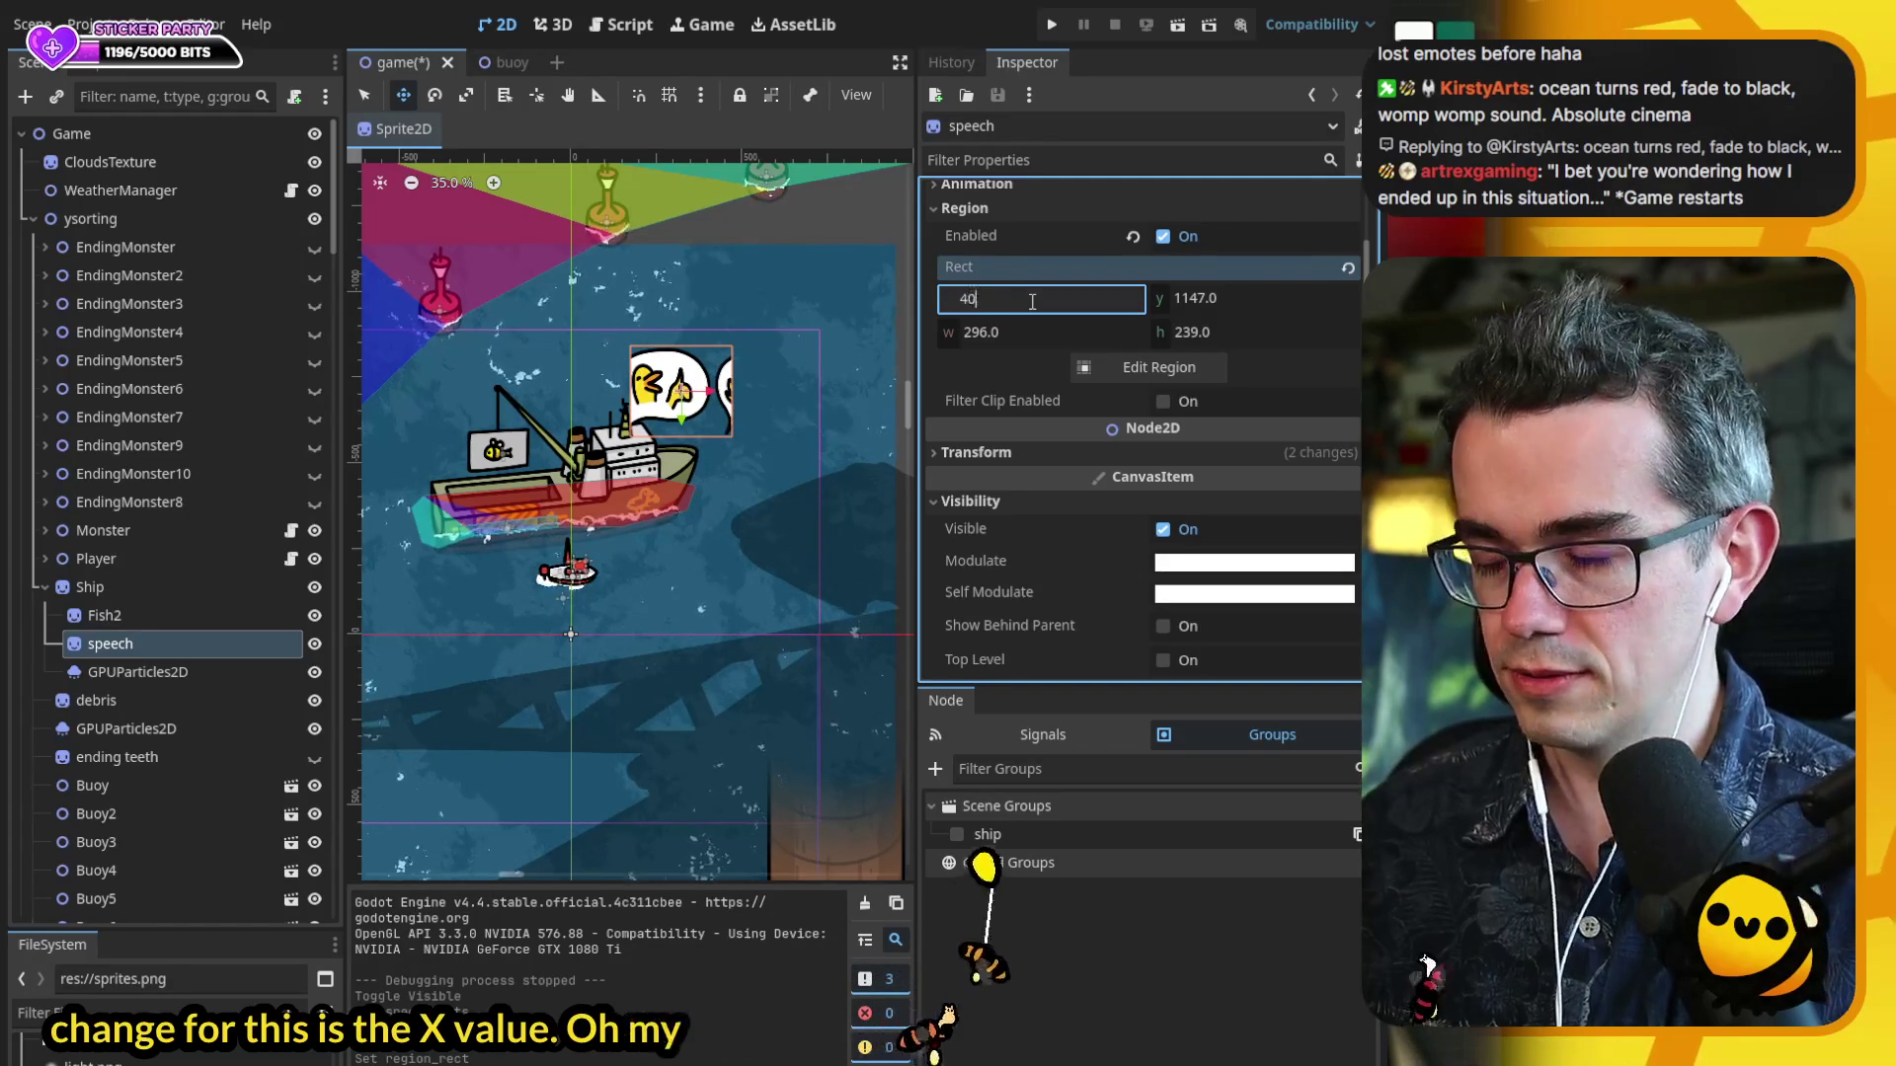
pyautogui.press('Return')
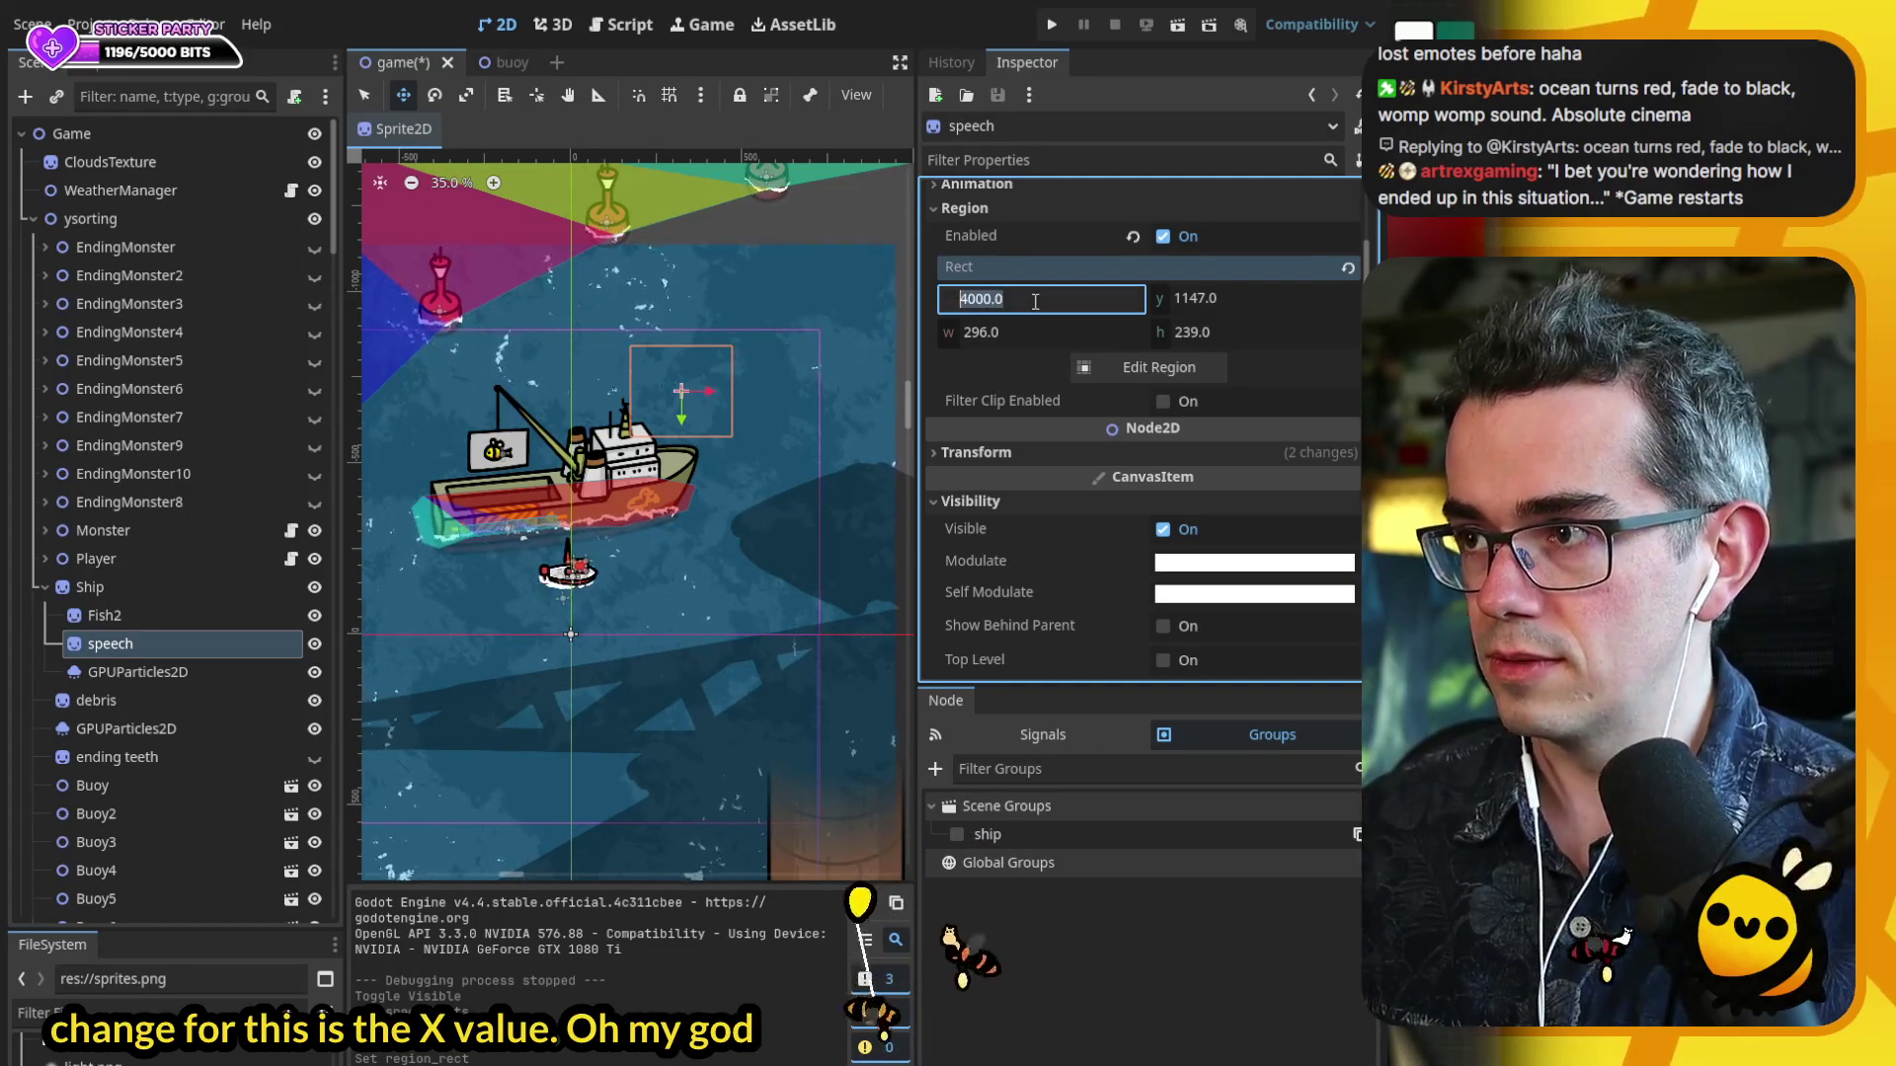
pyautogui.write('2')
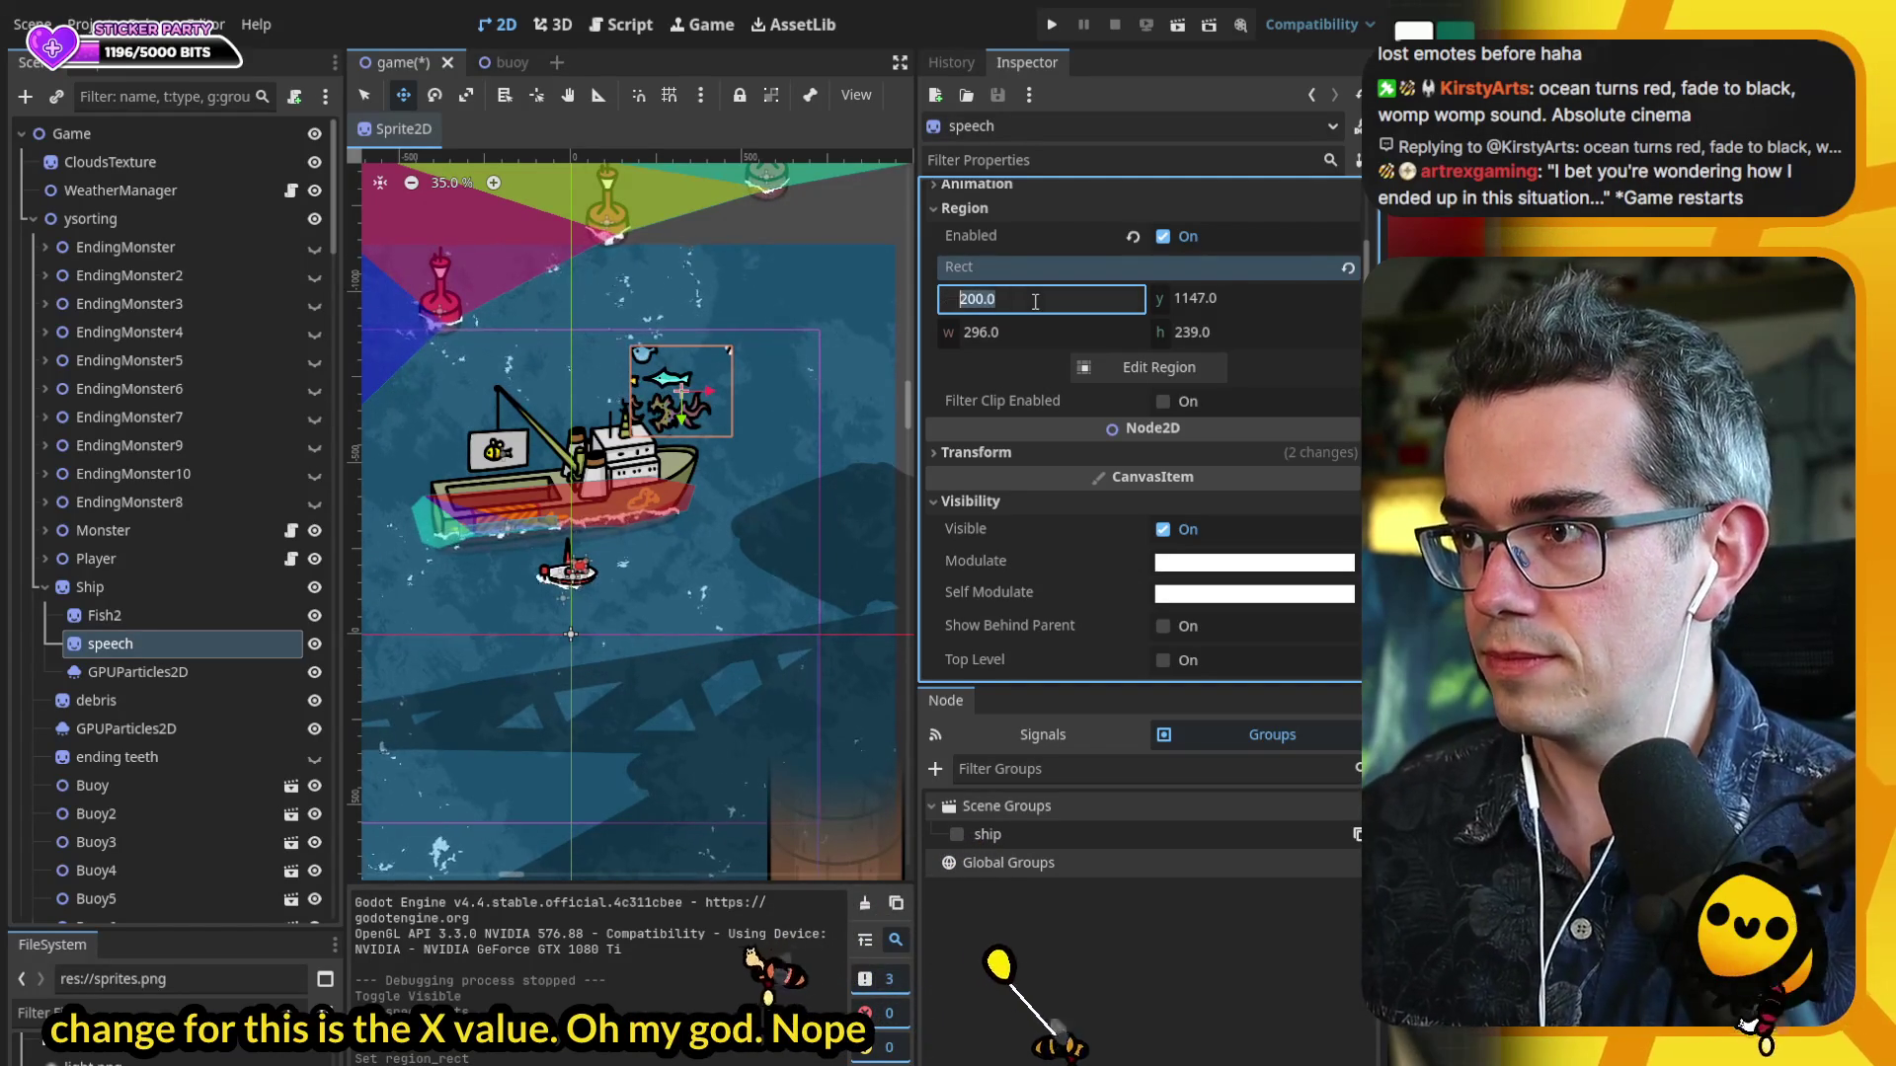
pyautogui.write('2')
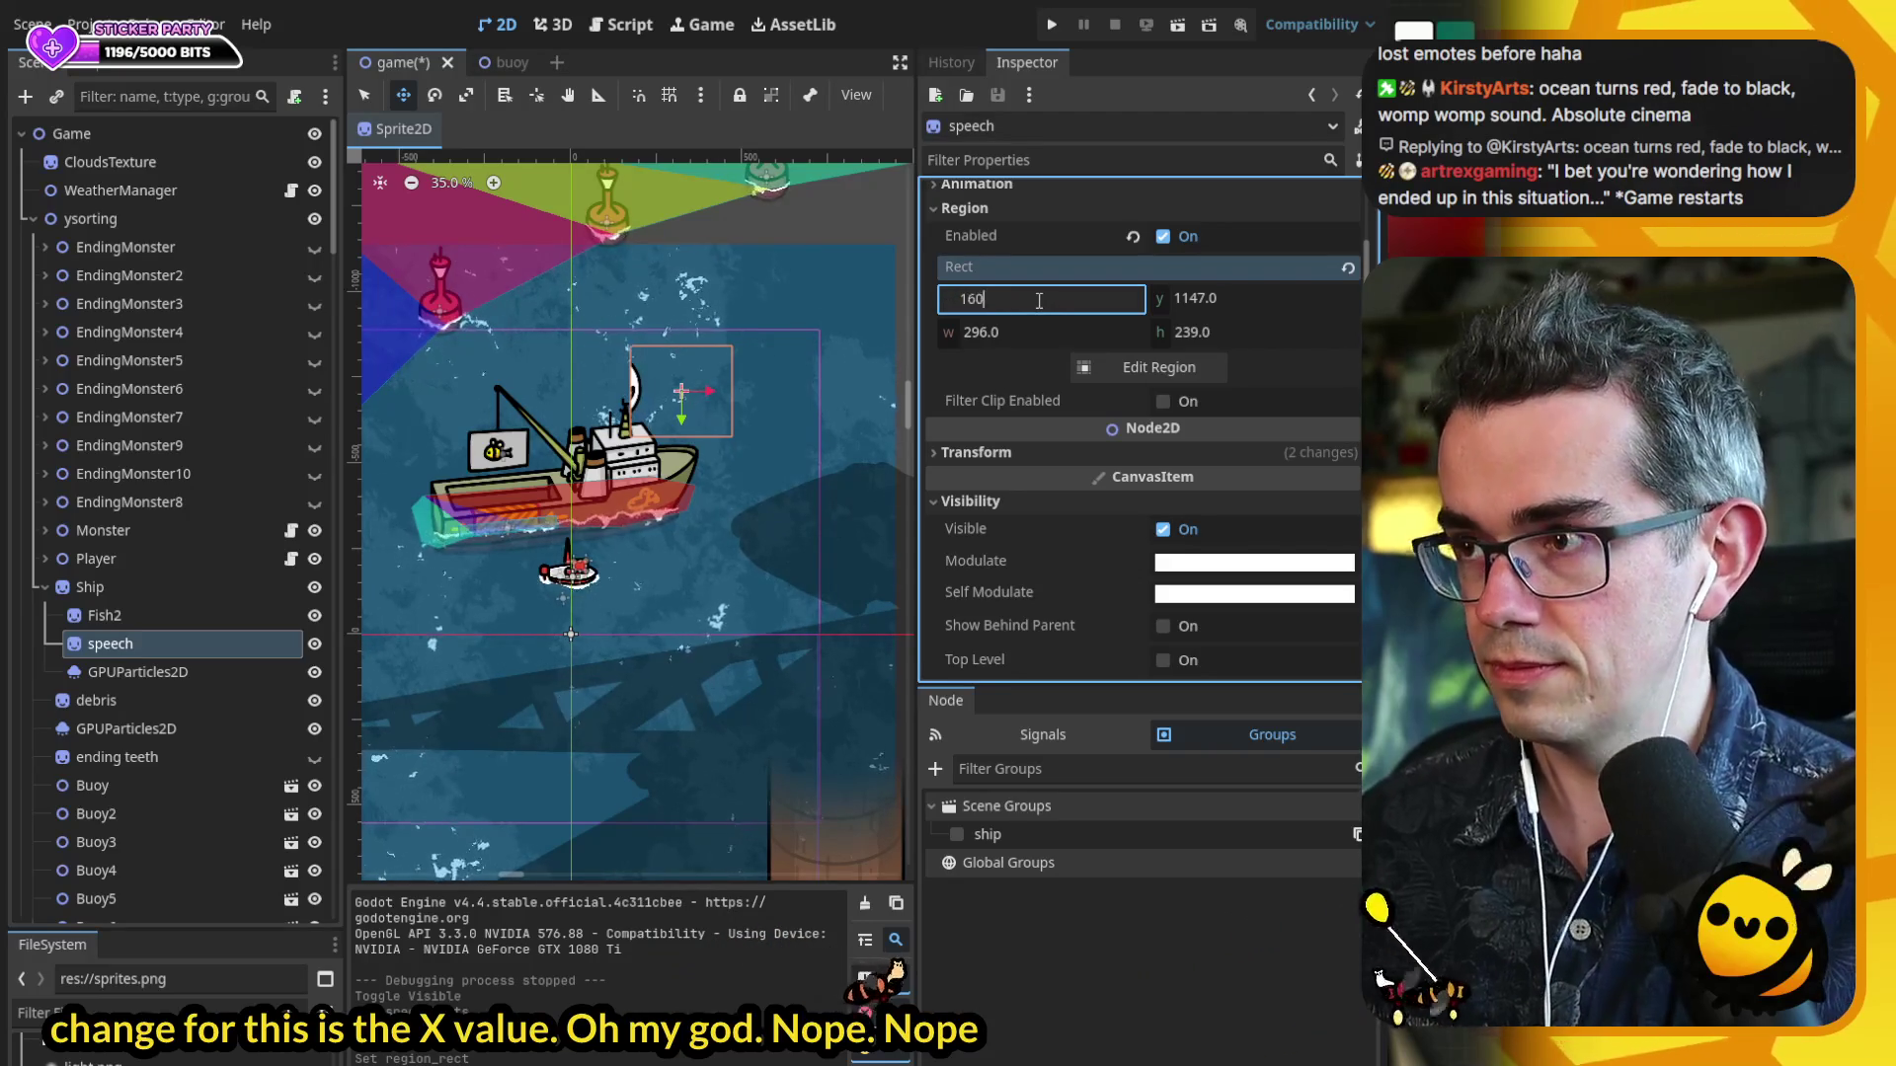
pyautogui.click(1039, 301)
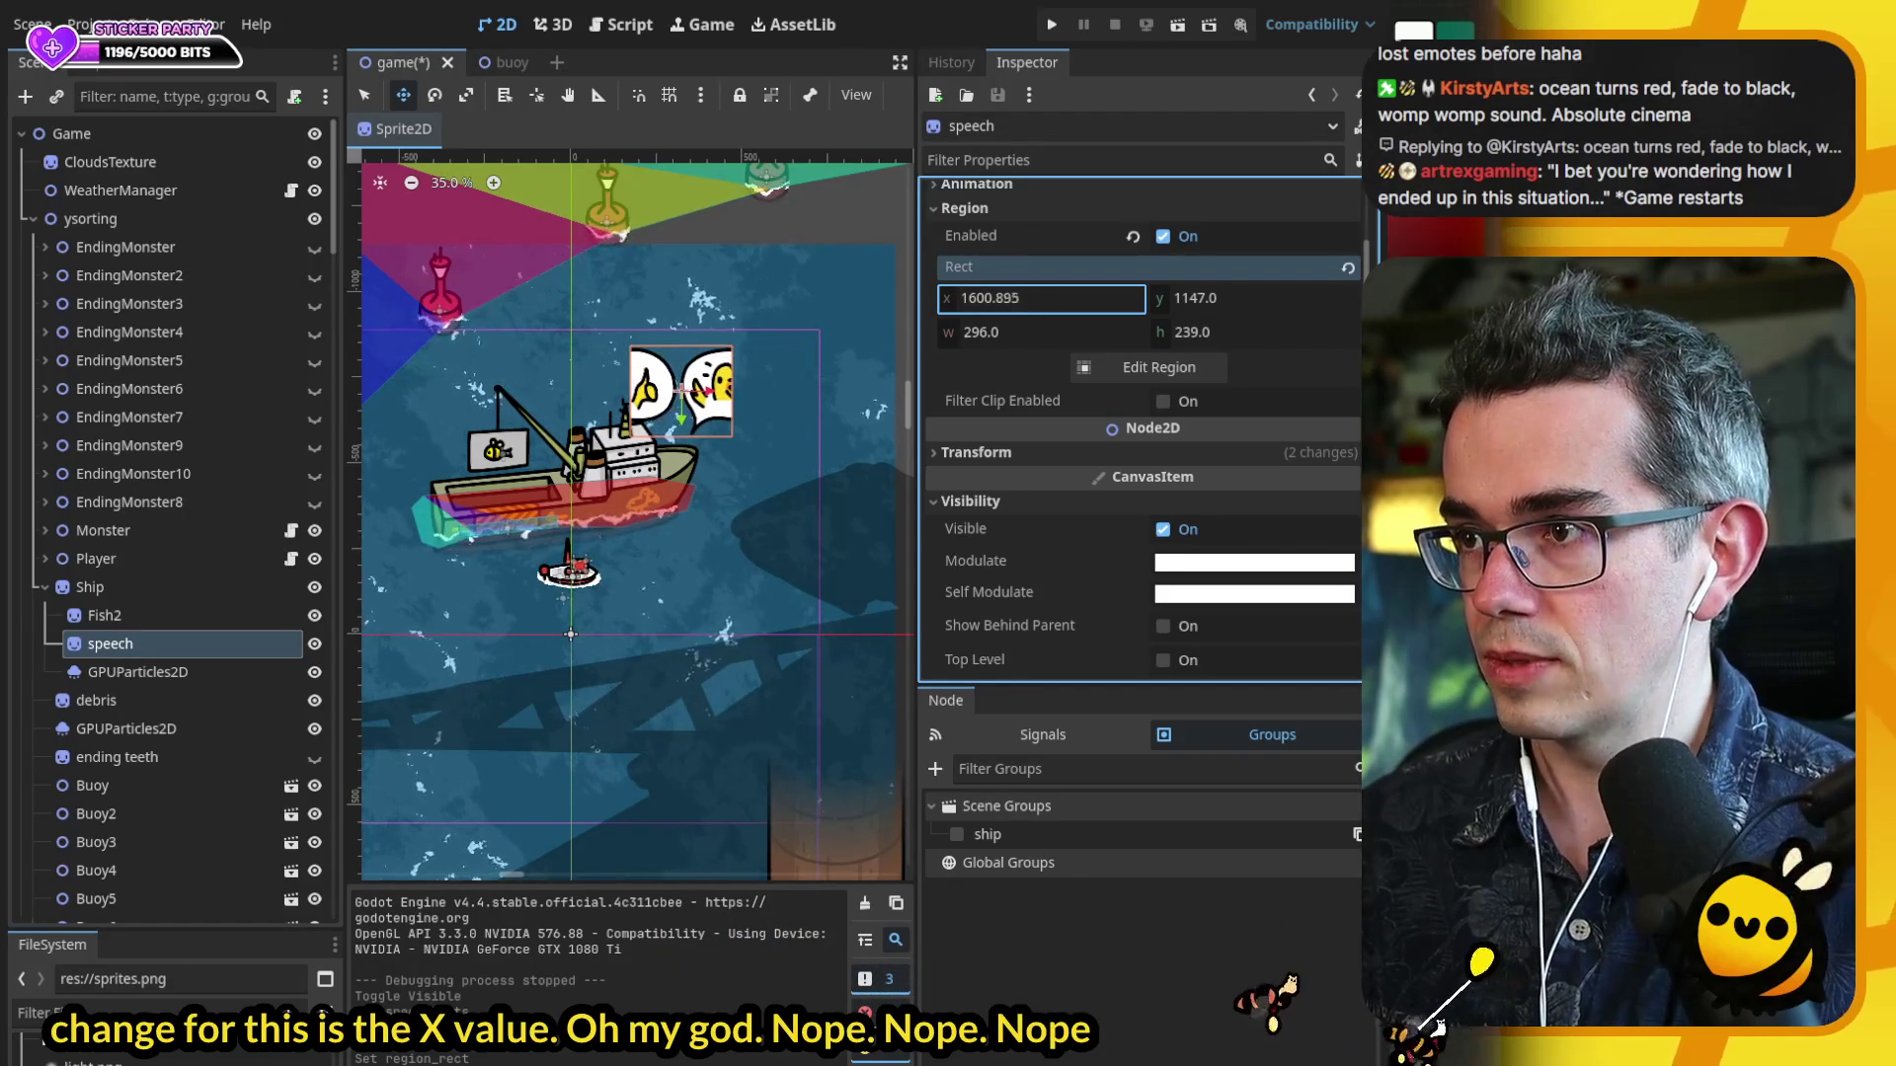
pyautogui.moveTo(1038, 298); pyautogui.dragTo(1029, 298)
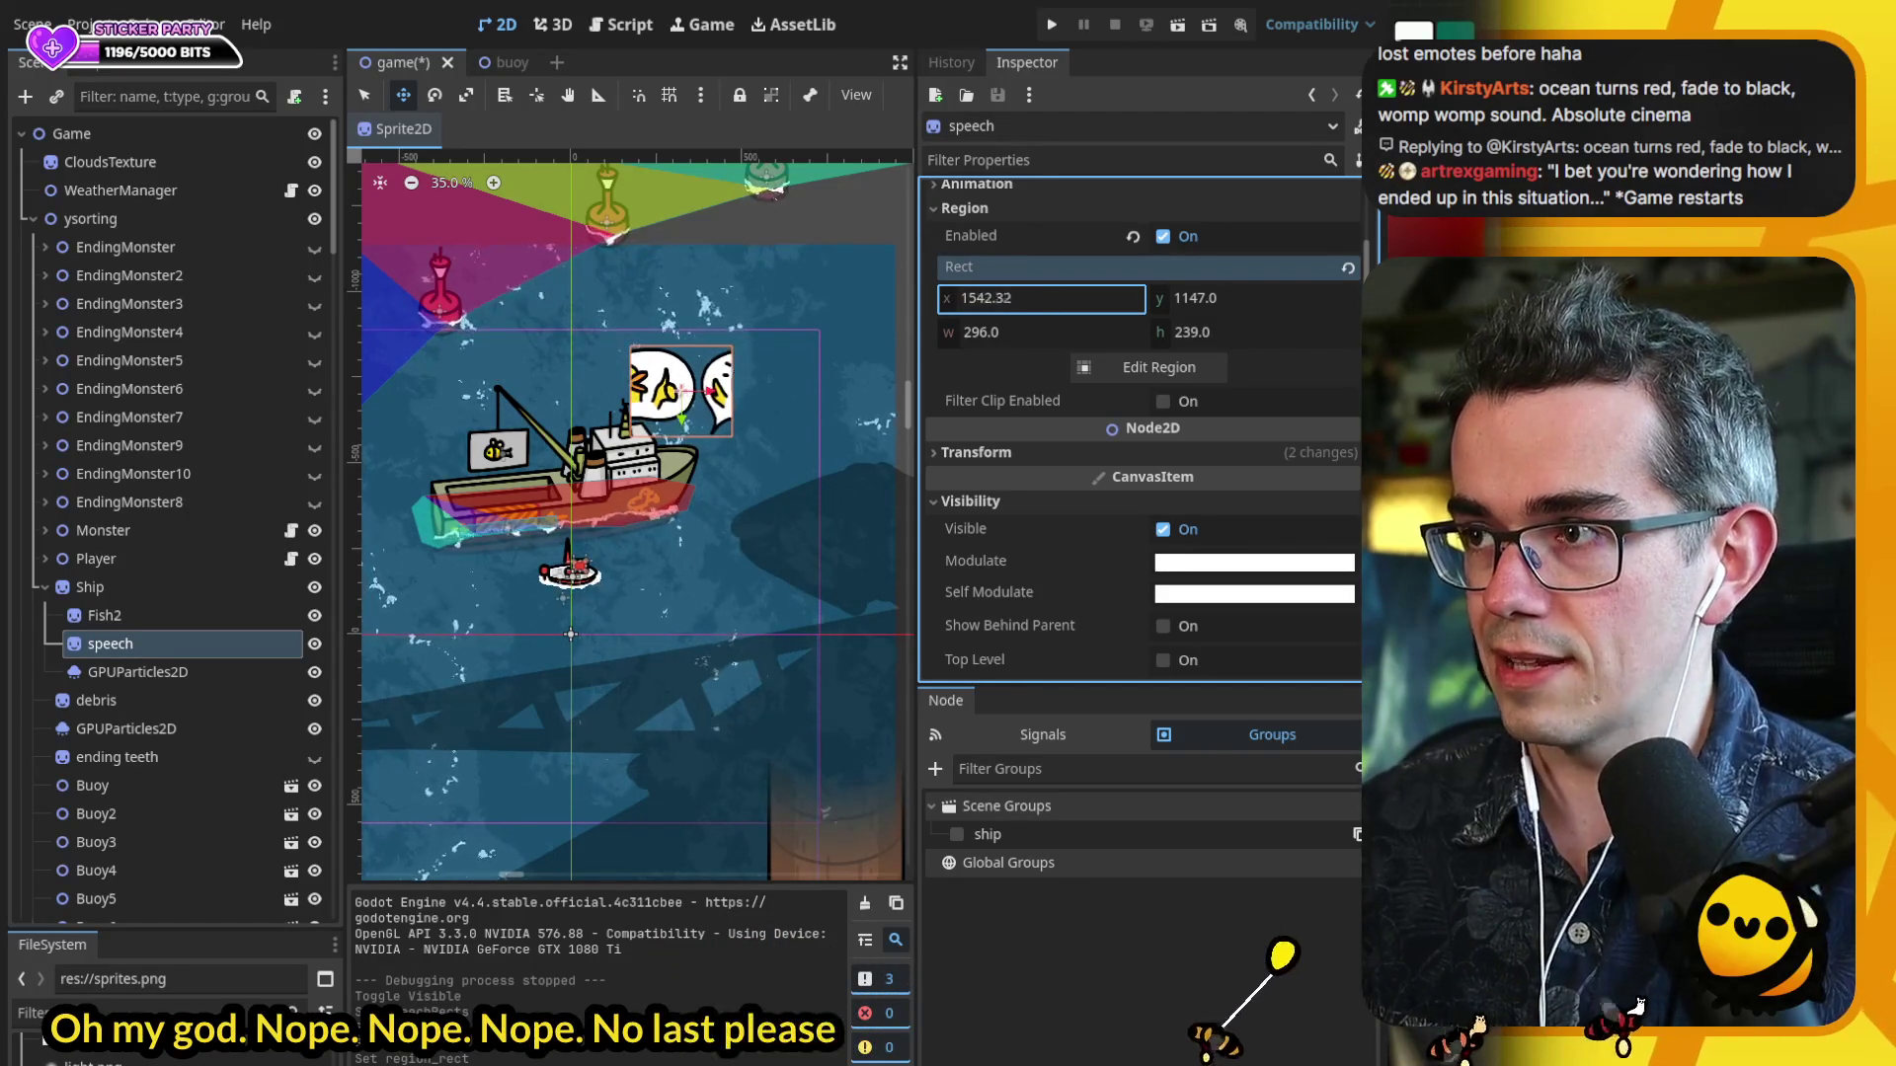
pyautogui.moveTo(1039, 298); pyautogui.dragTo(1029, 298)
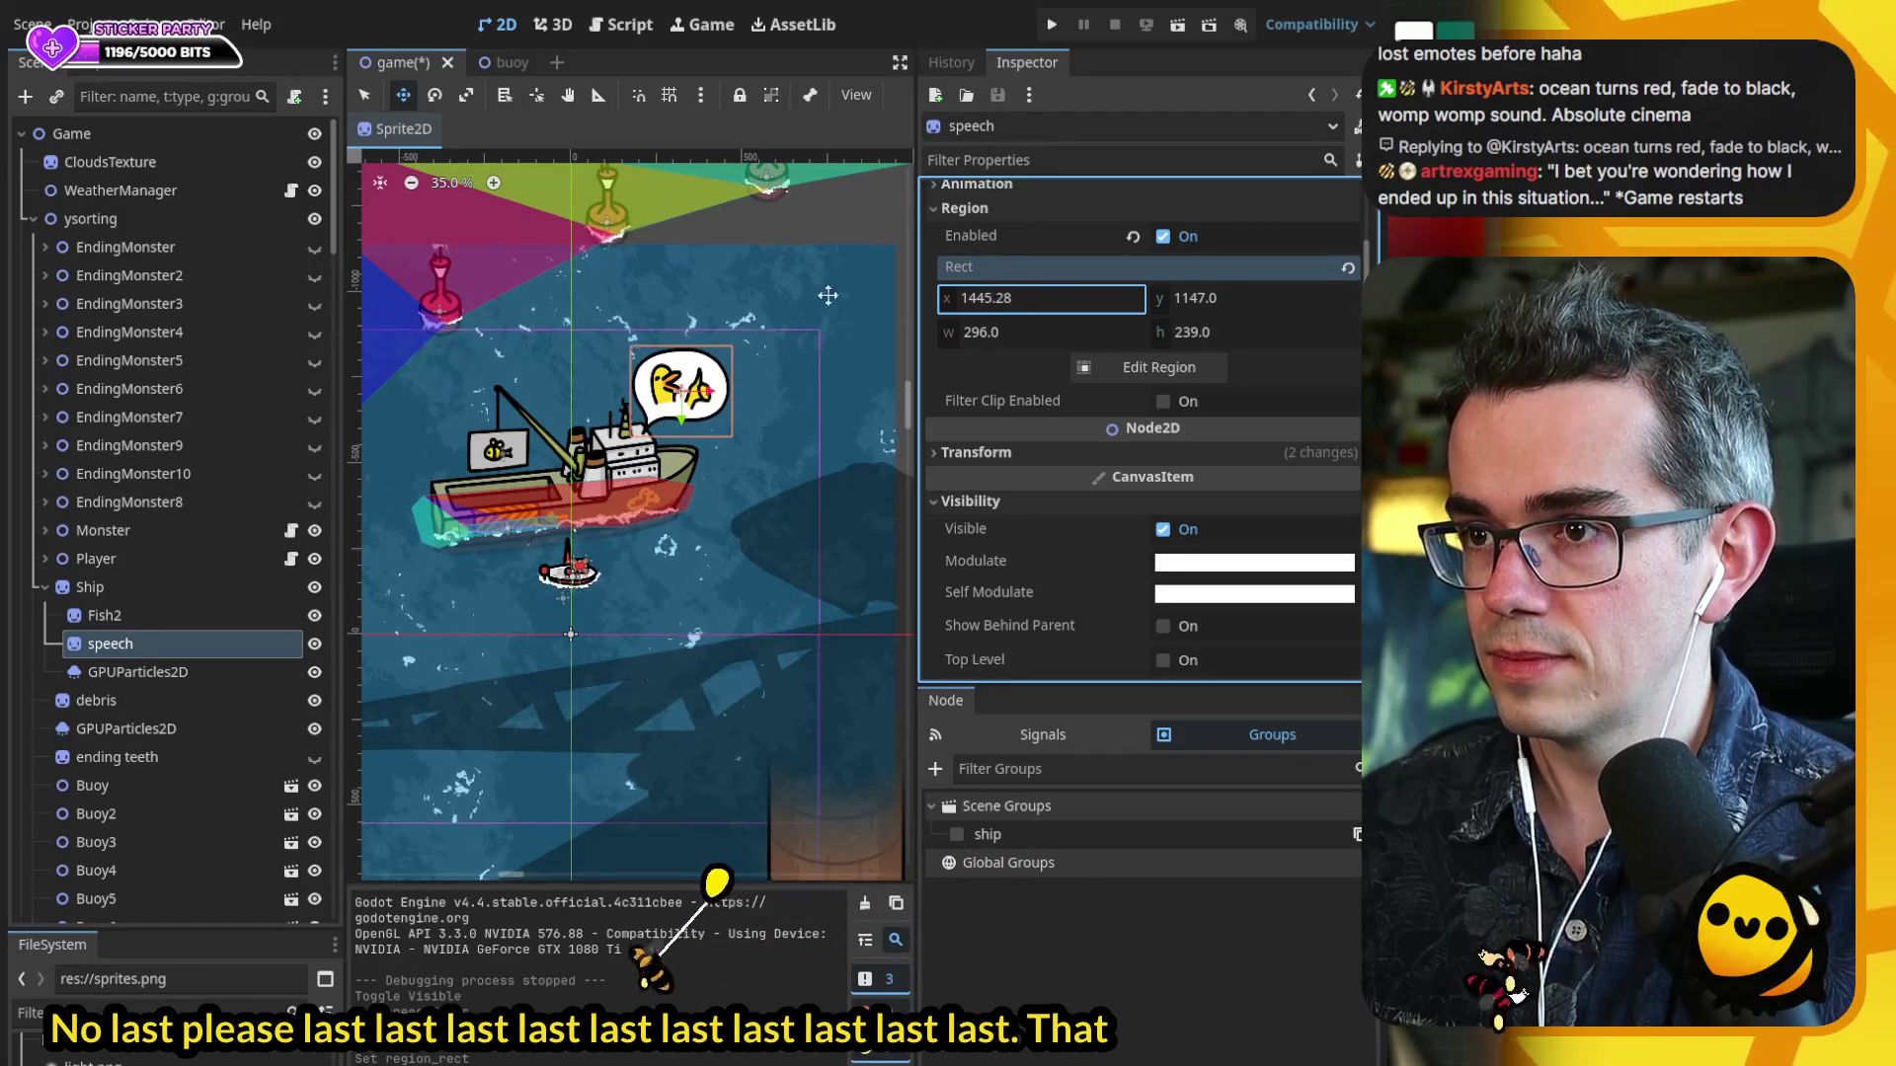
pyautogui.click(186, 559)
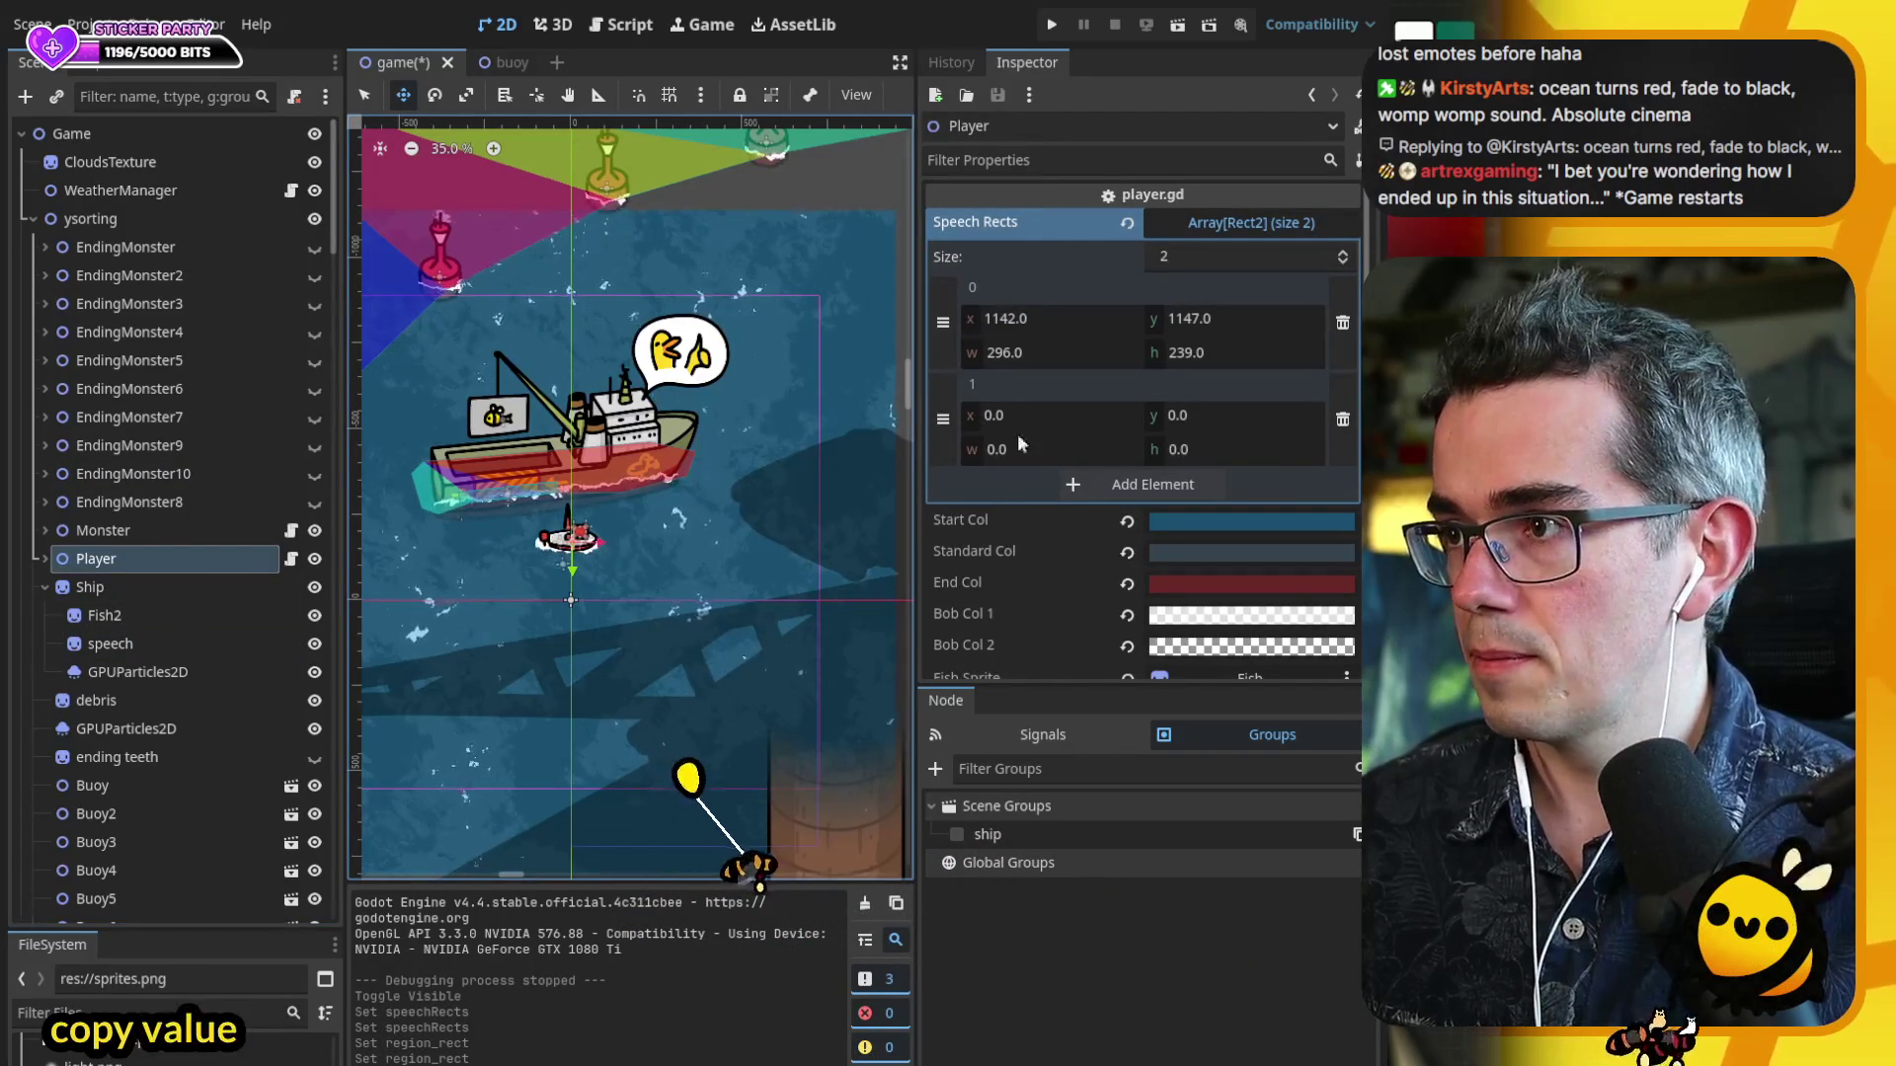
# - Paste region x 1445.28 into Speech Rects[1] and shift the speech region x to 1743.295
pyautogui.hotkey('ctrl', 'v')
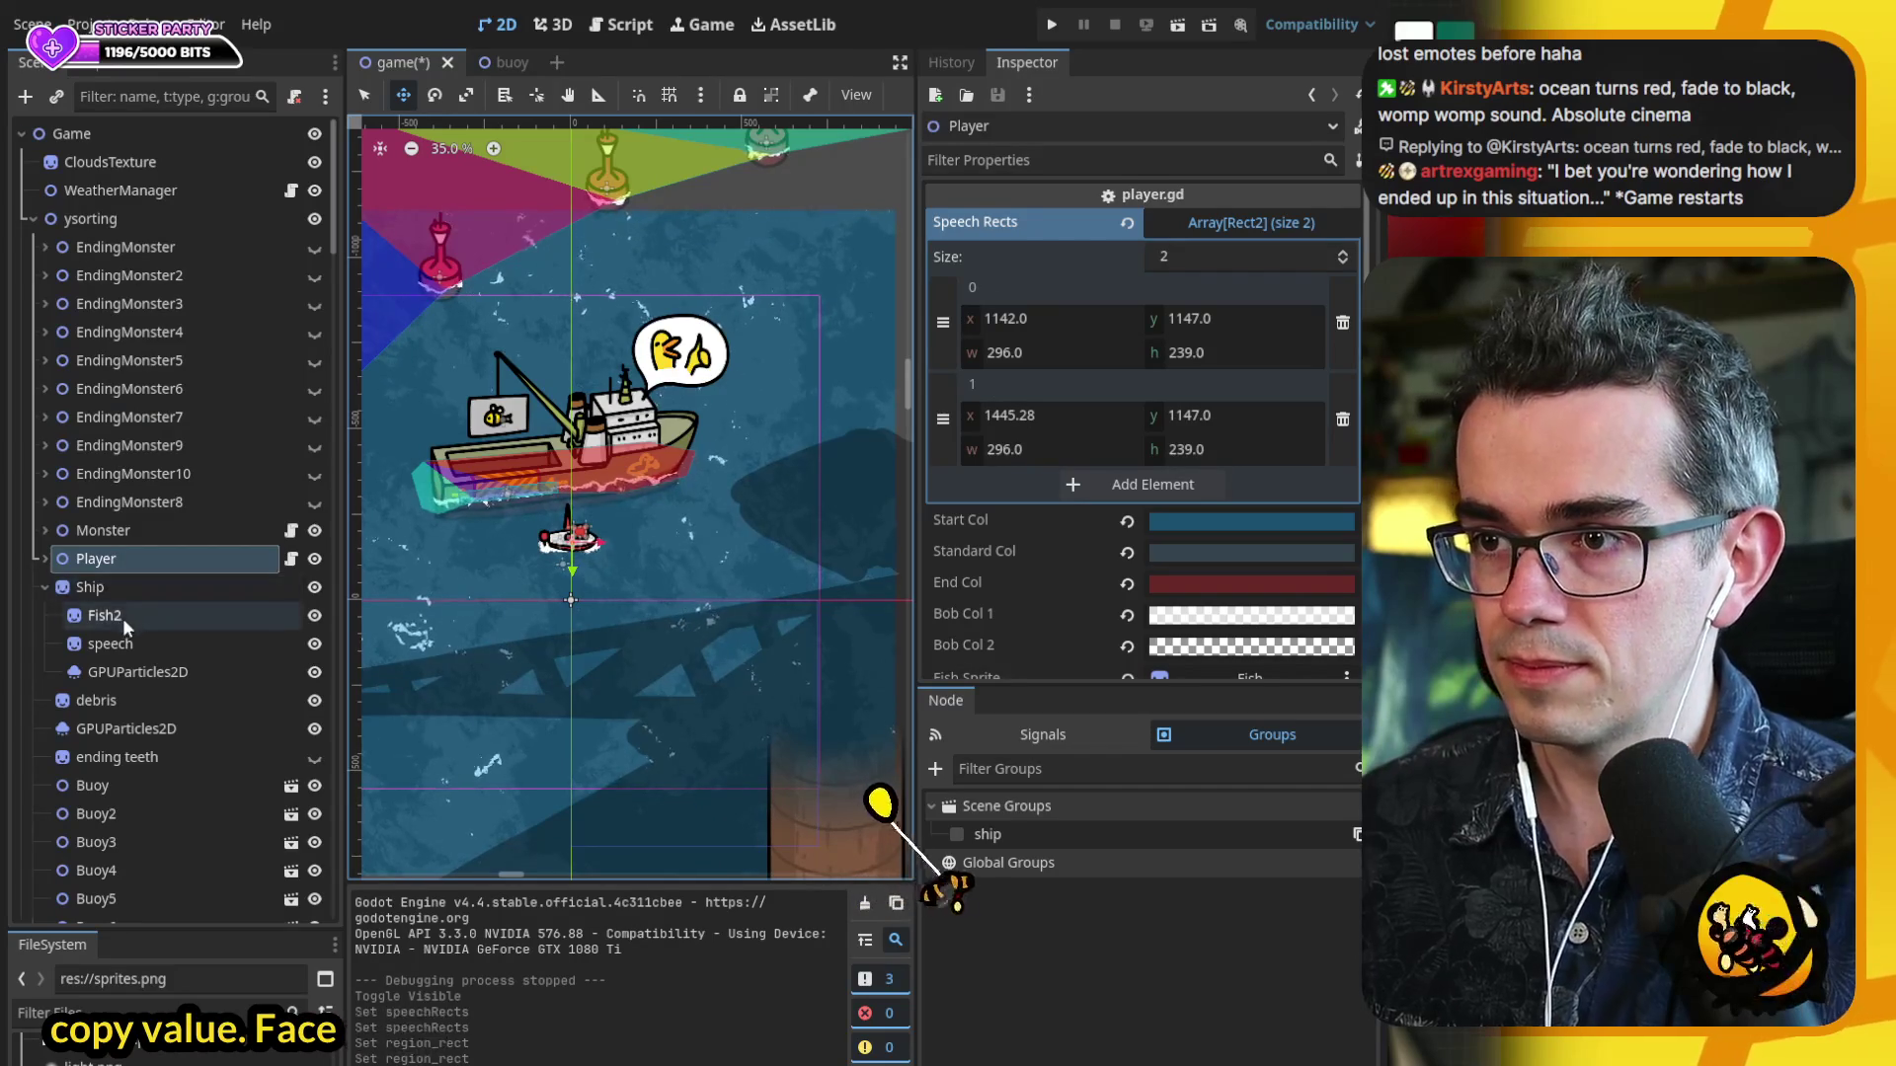
pyautogui.click(128, 644)
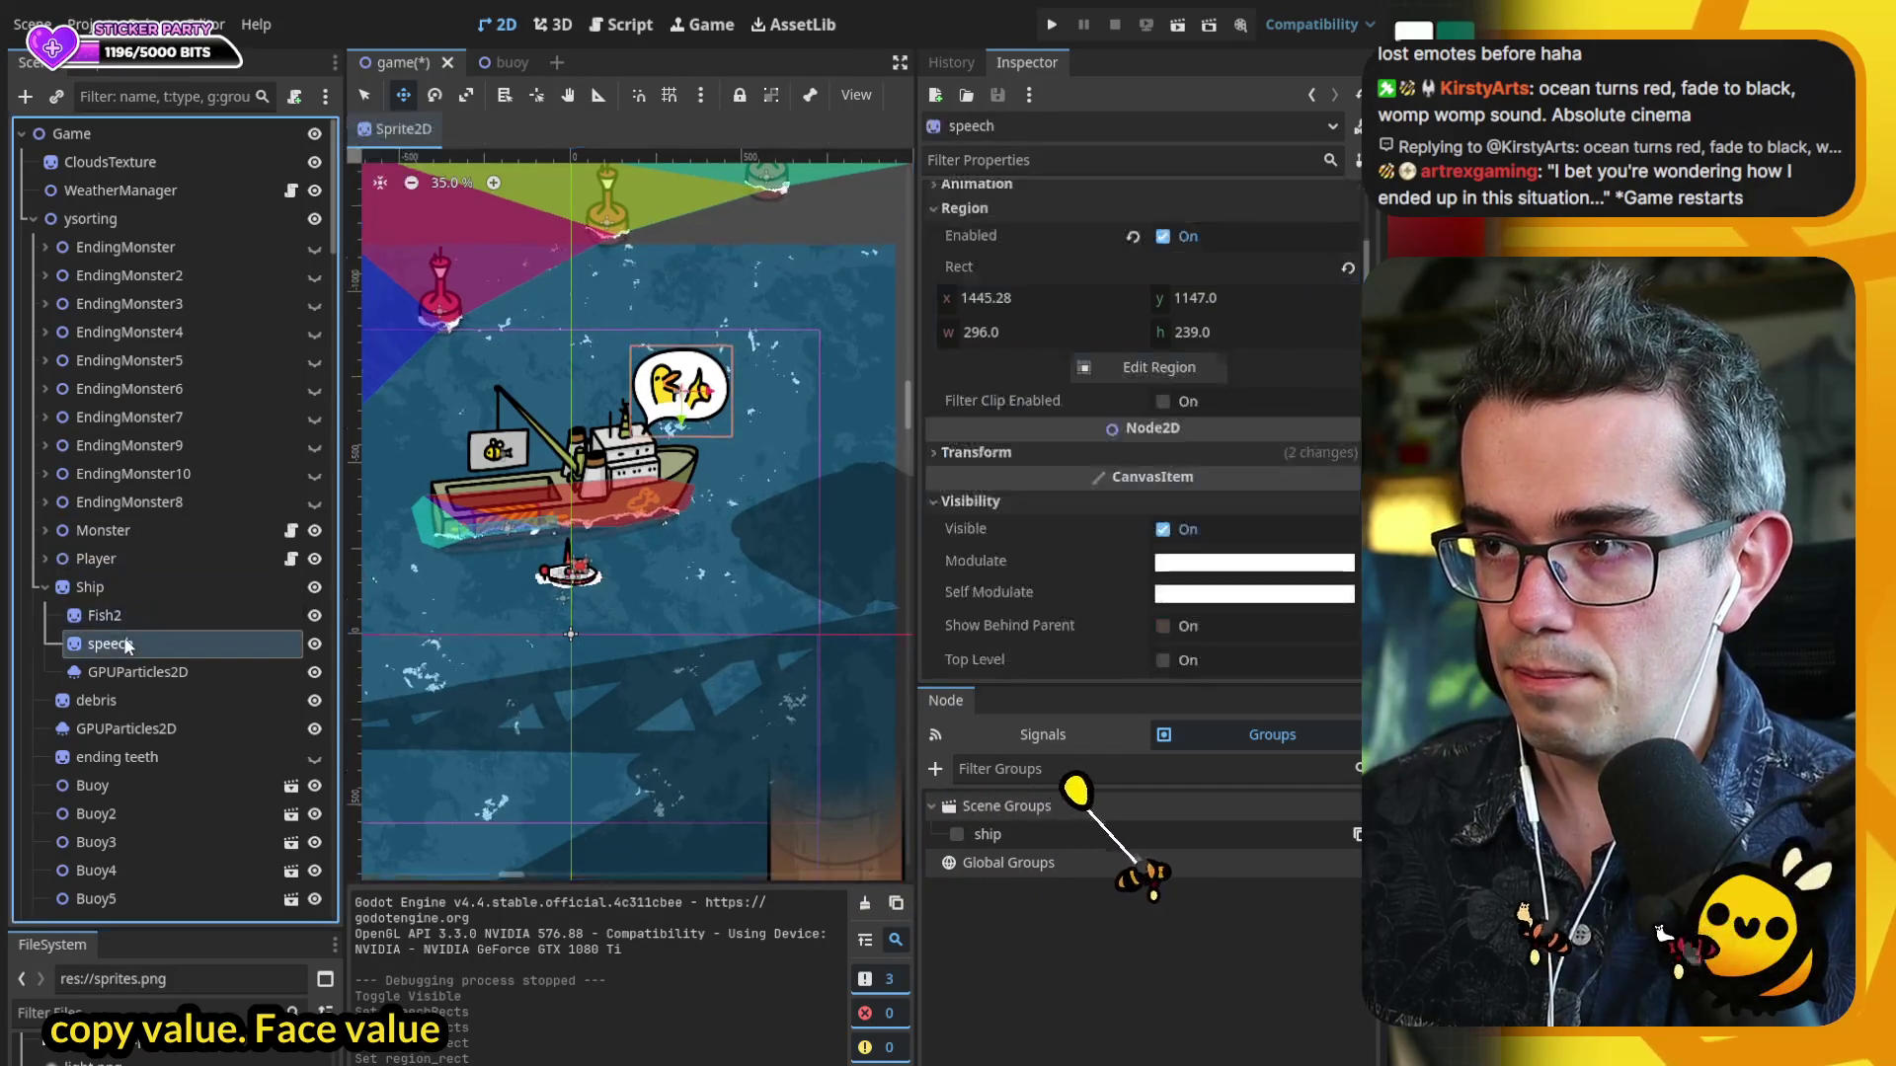
pyautogui.click(1127, 369)
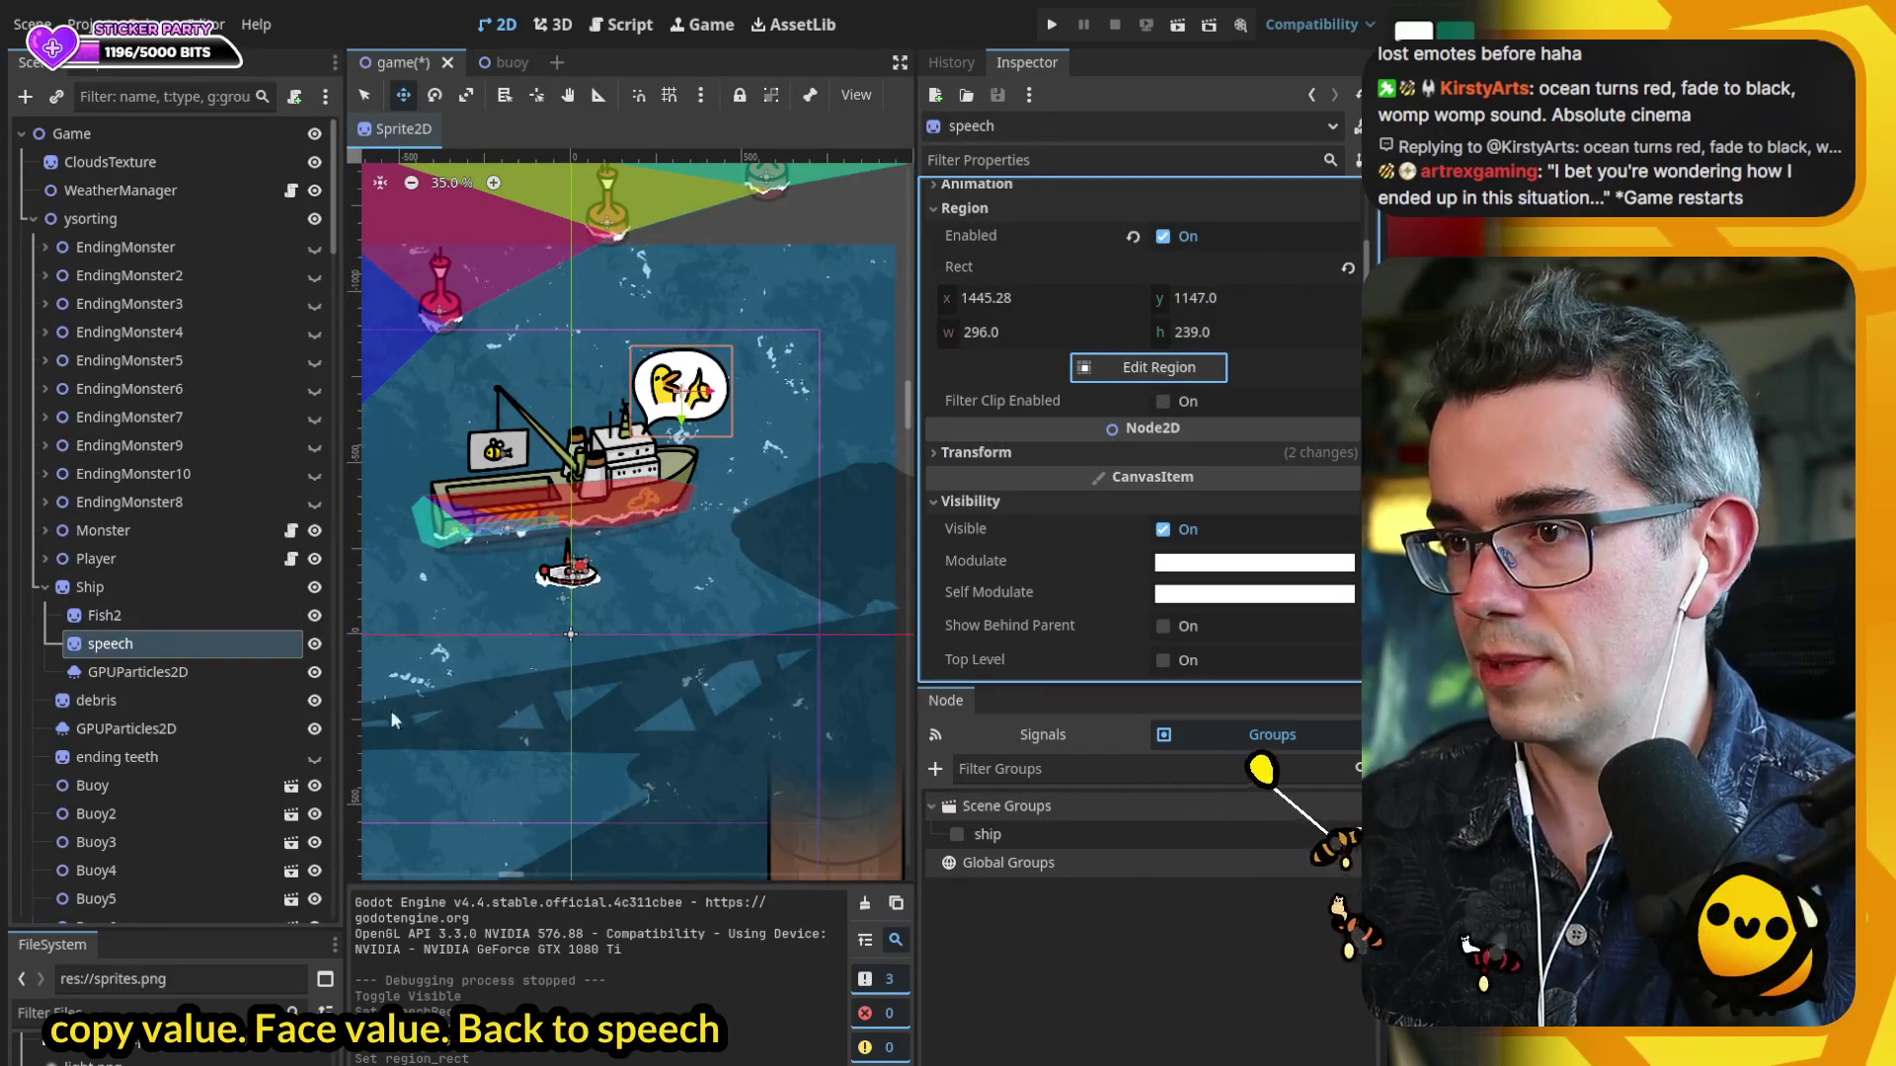
pyautogui.click(1043, 300)
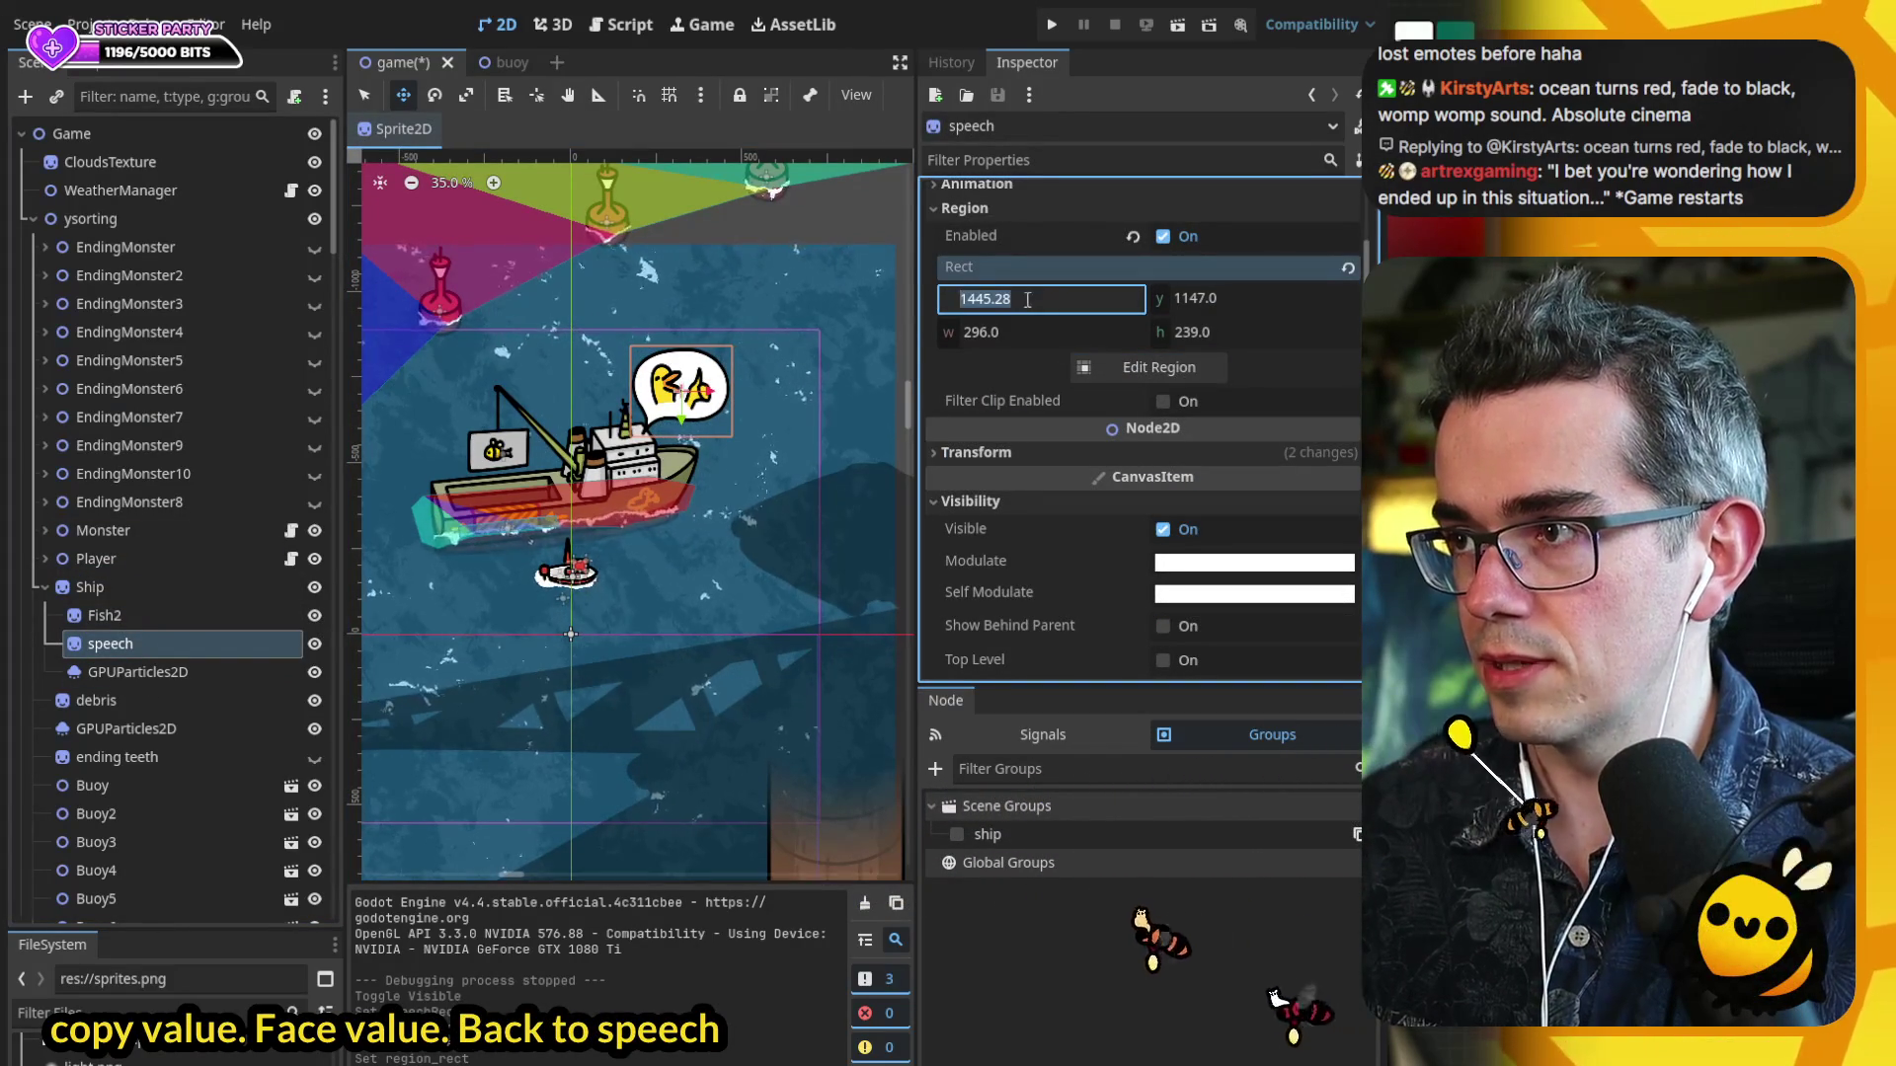
pyautogui.doubleClick(1040, 311)
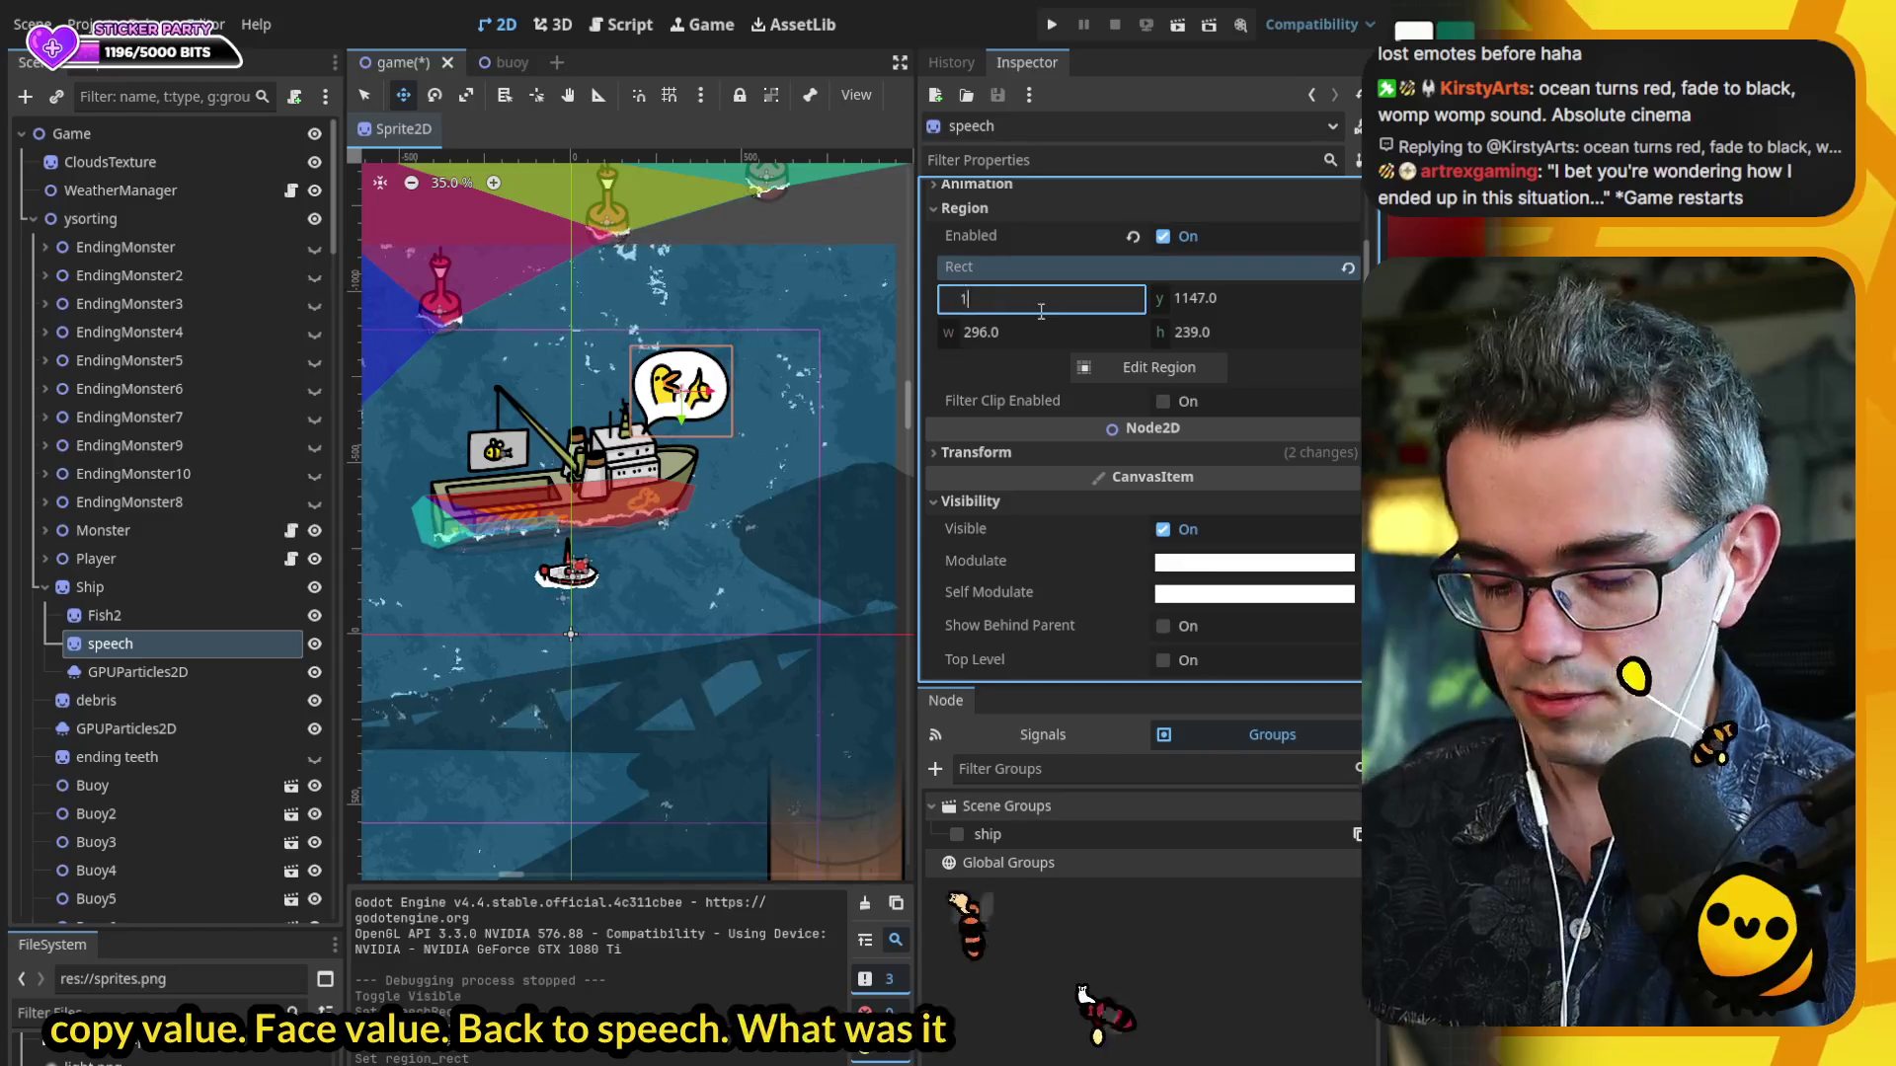
pyautogui.write('600')
pyautogui.press('Return')
pyautogui.moveTo(1034, 309); pyautogui.dragTo(1059, 309)
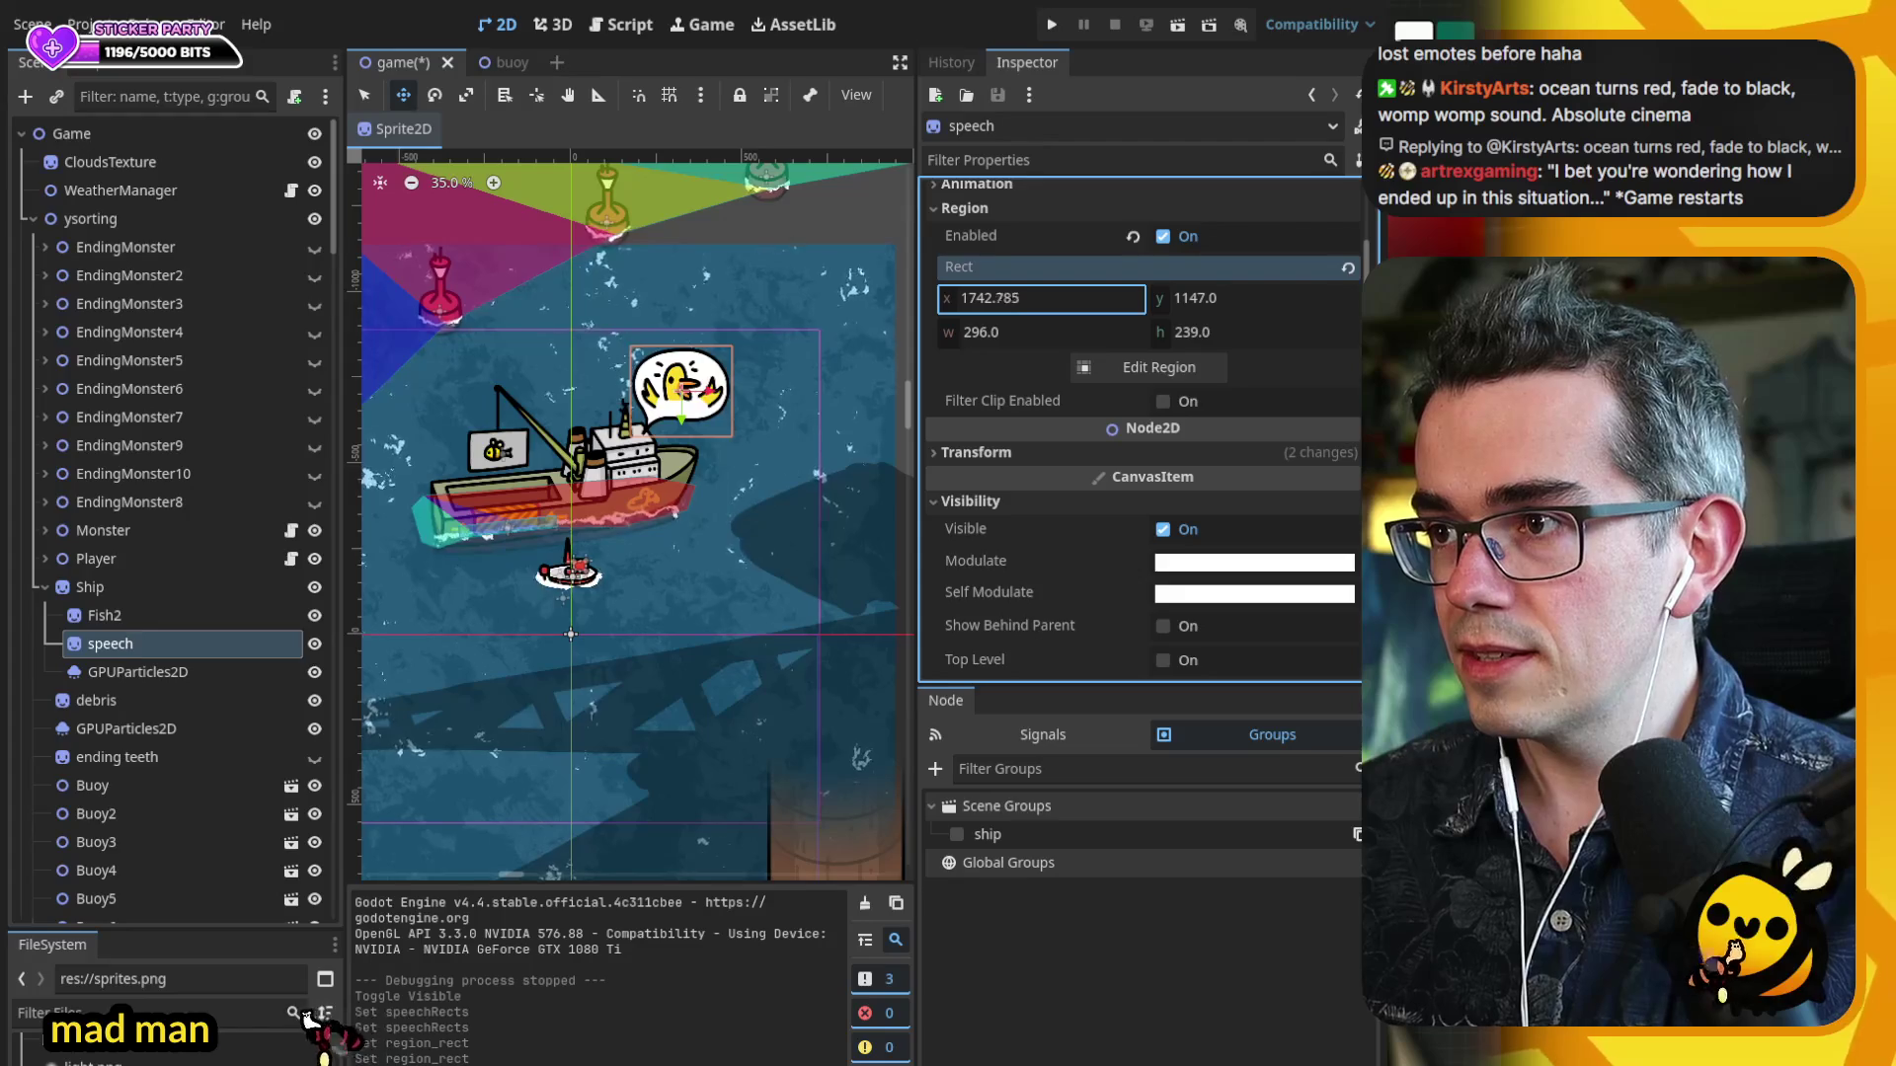
pyautogui.moveTo(1061, 309); pyautogui.dragTo(1062, 309)
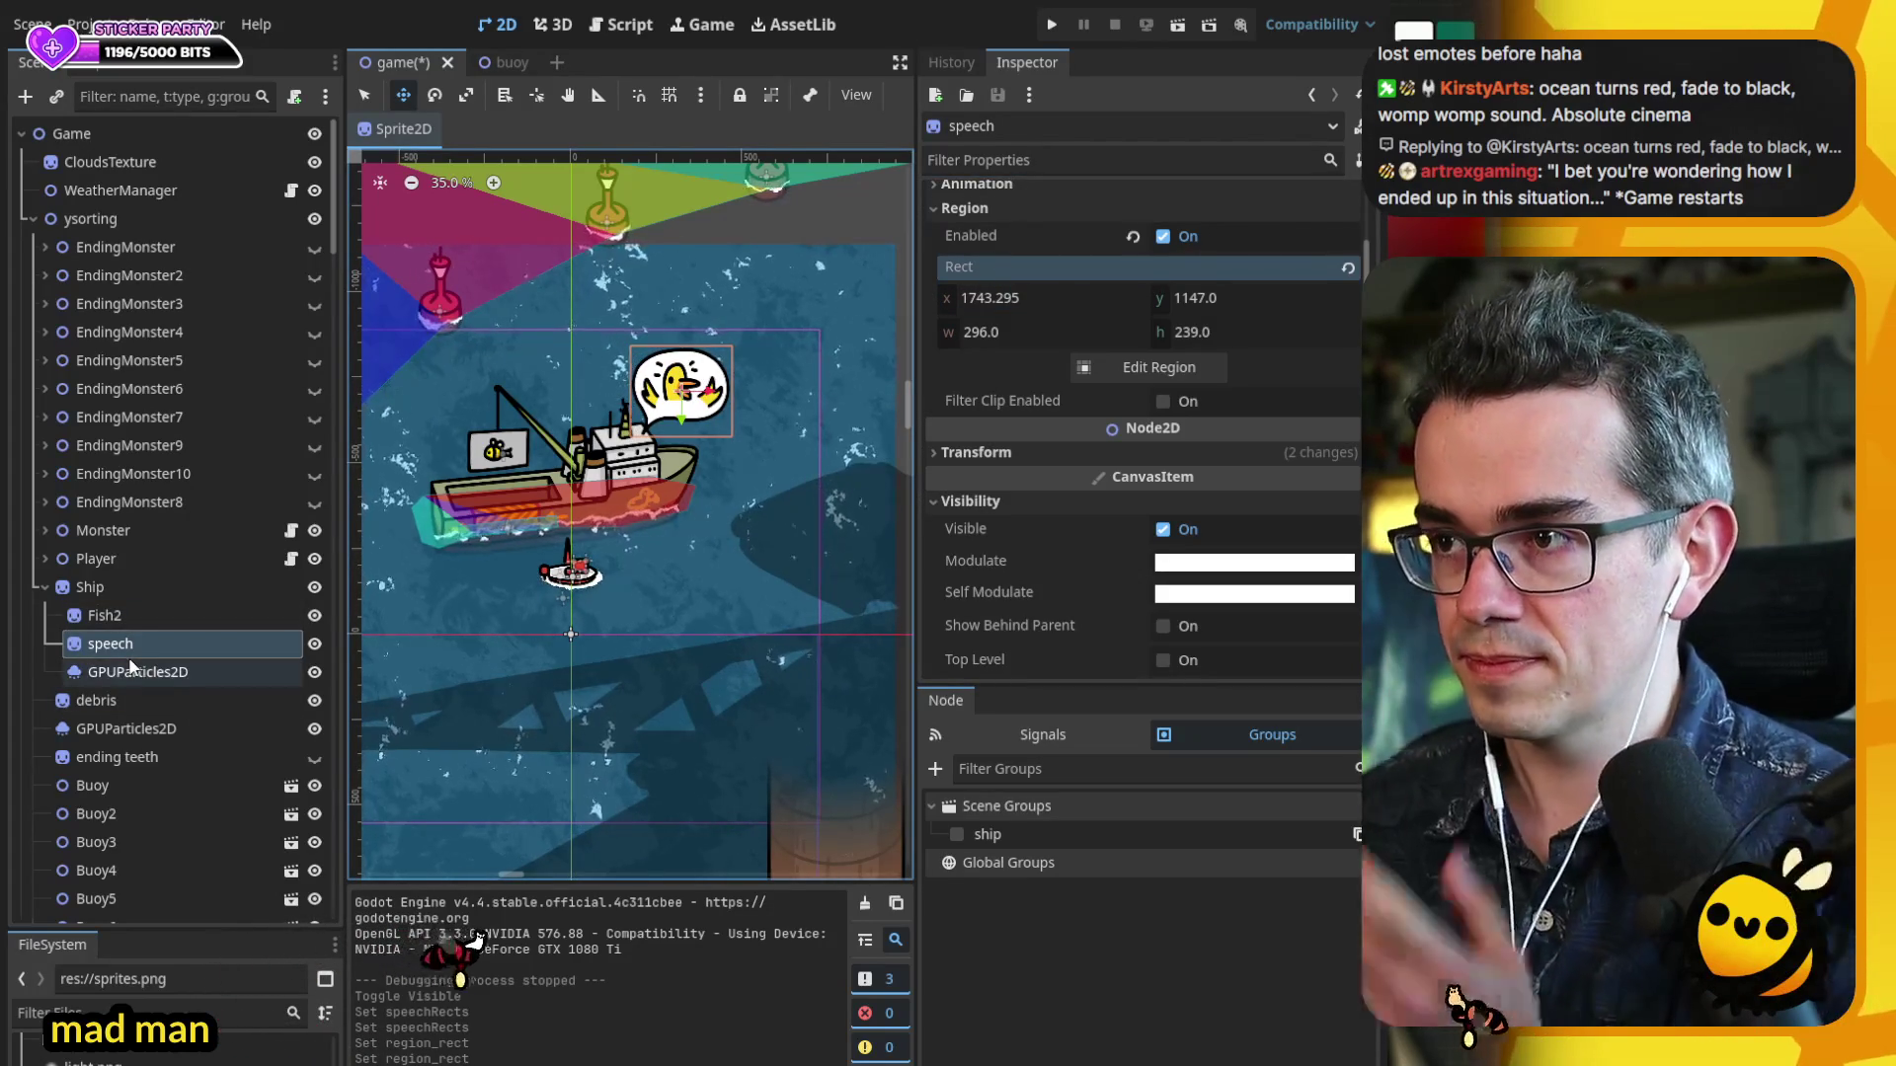
# - Add a third Speech Rects entry with the 1743.295 region, save, hide speech, and run
pyautogui.click(290, 559)
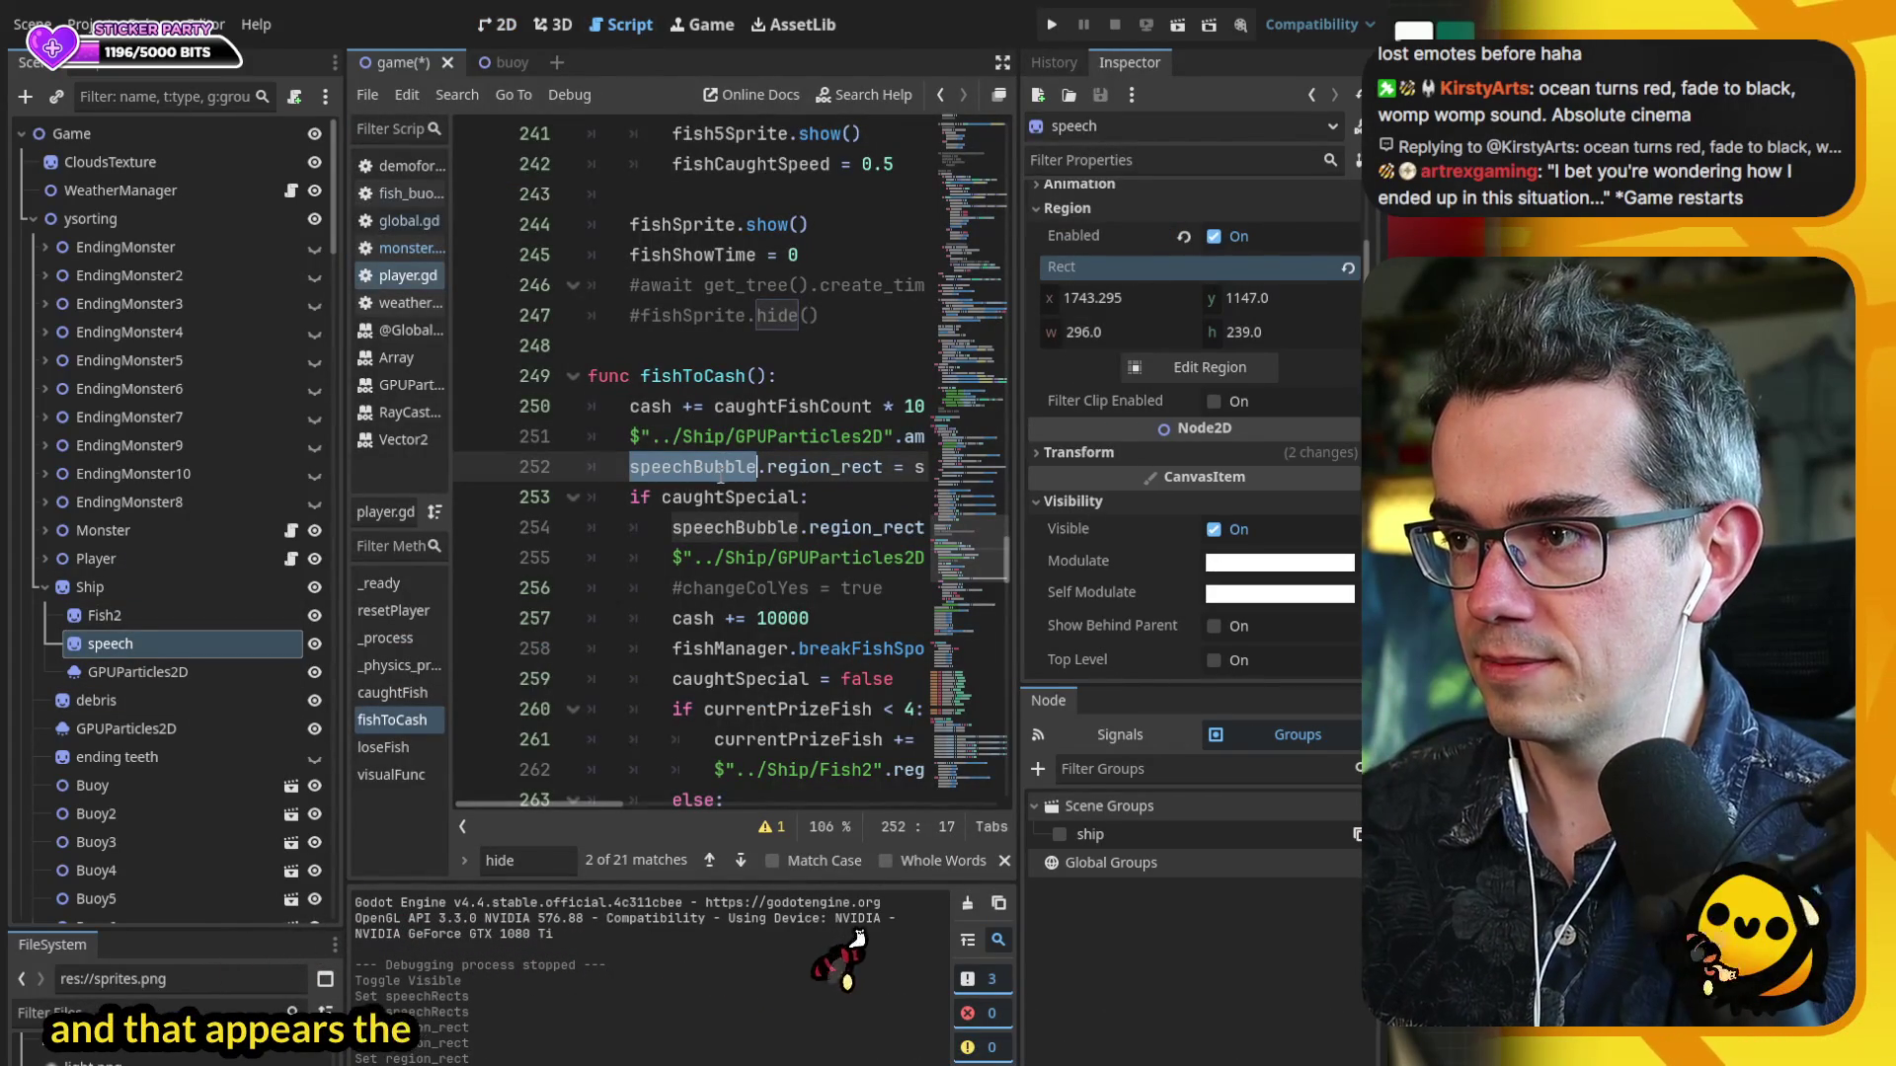
pyautogui.click(149, 558)
pyautogui.click(1171, 478)
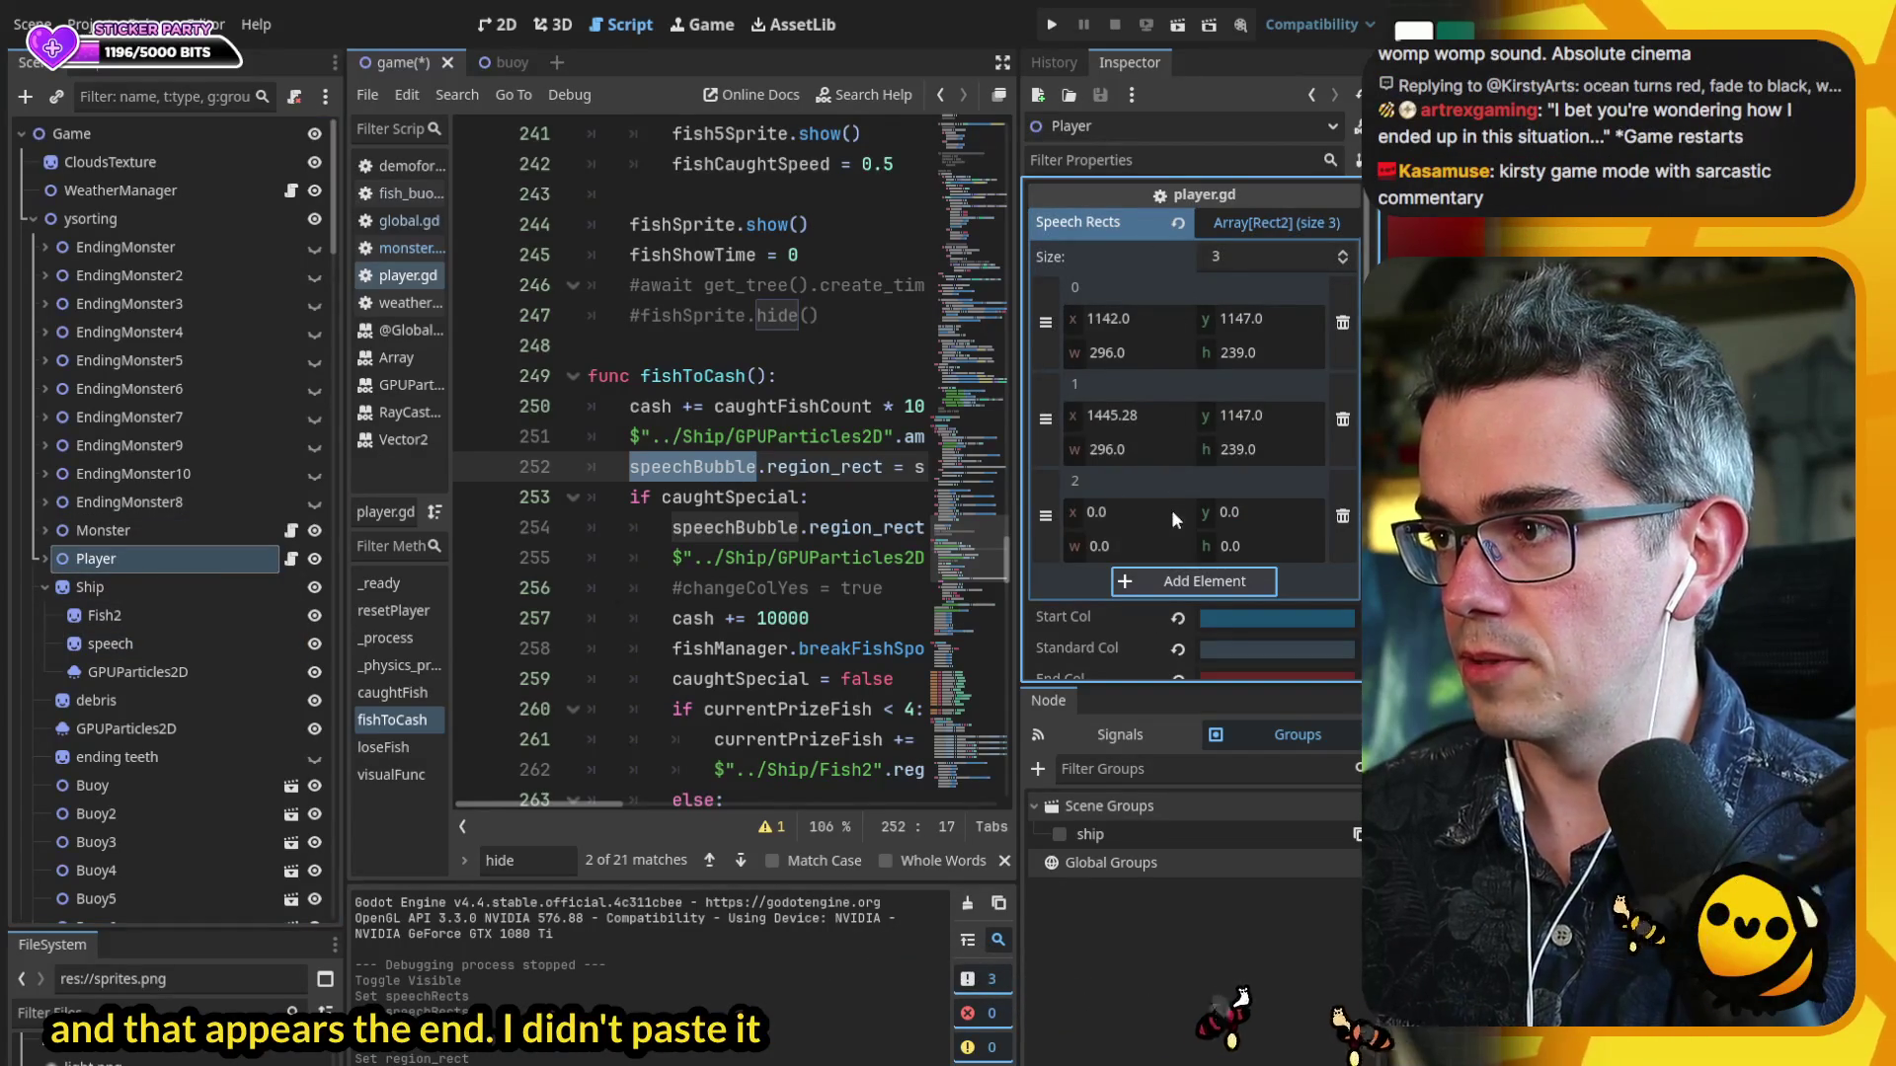
pyautogui.hotkey('ctrl', 'v')
pyautogui.hotkey('ctrl', 's')
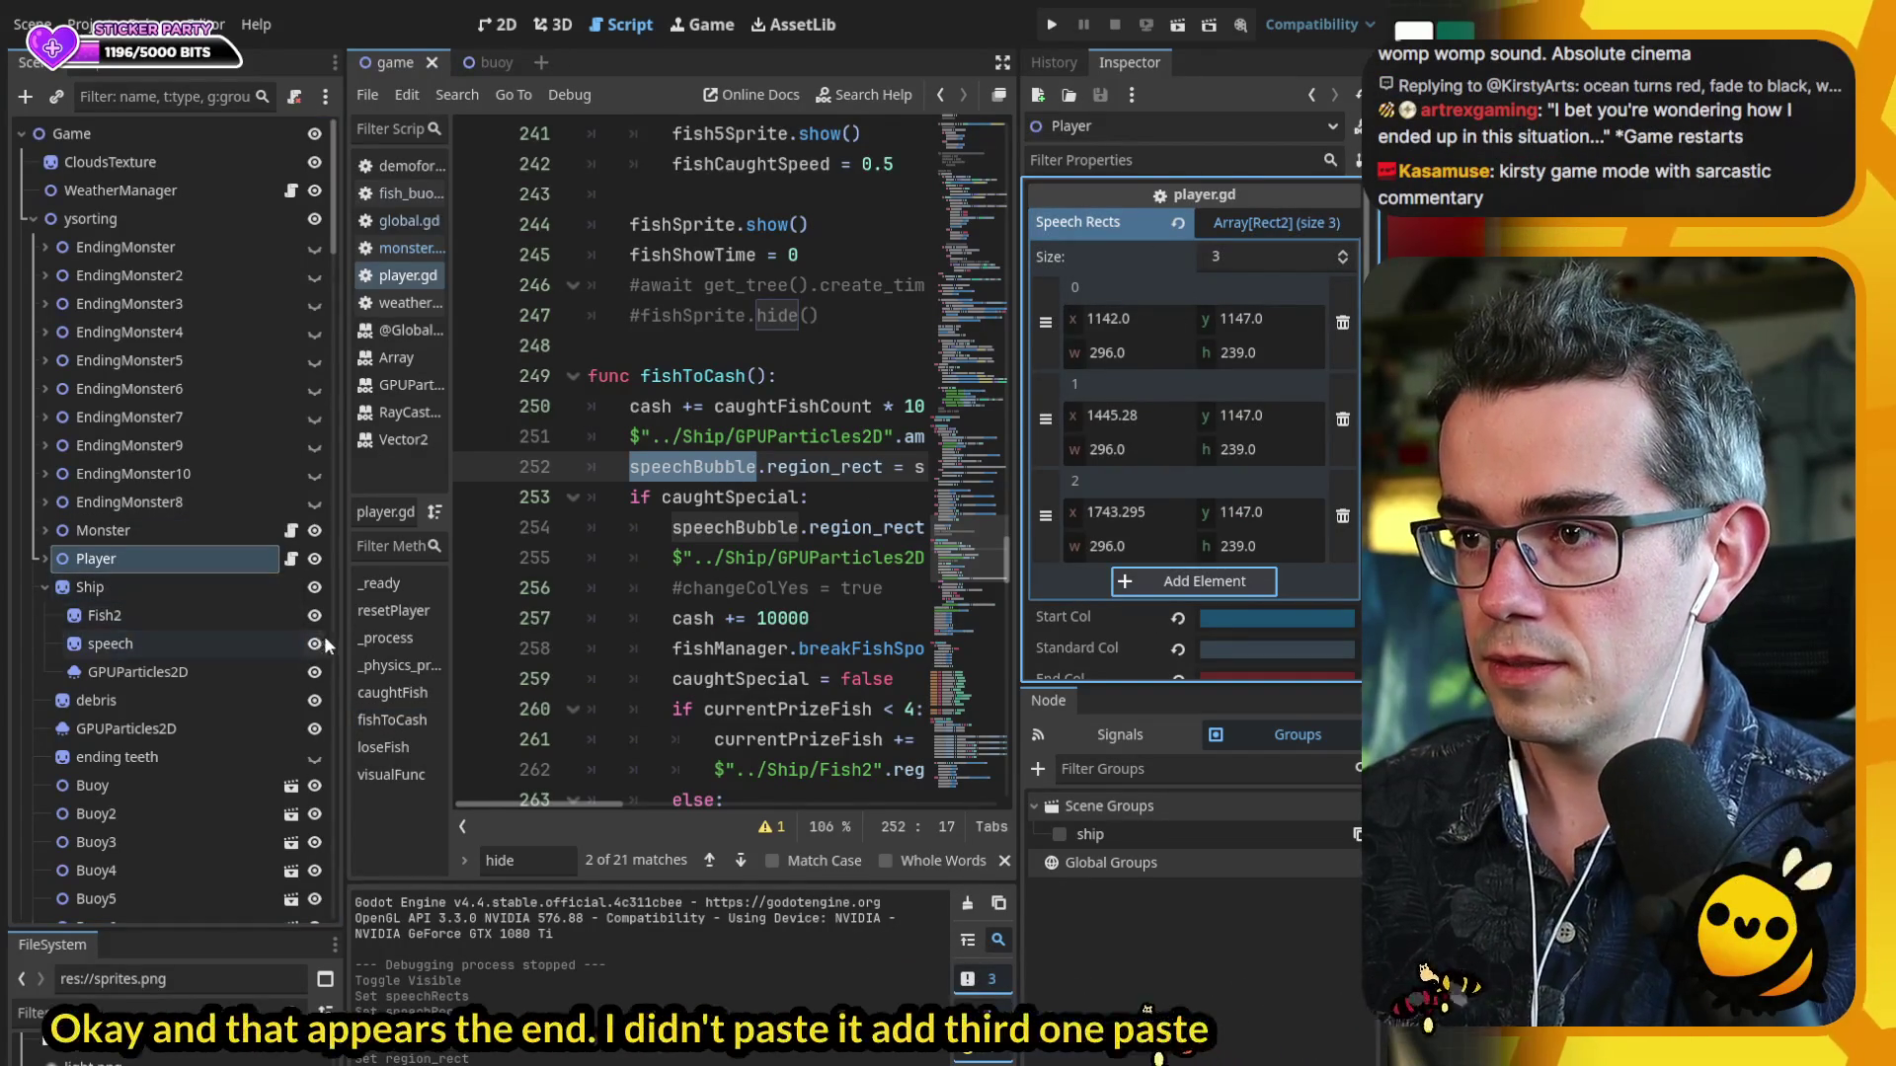
pyautogui.click(315, 643)
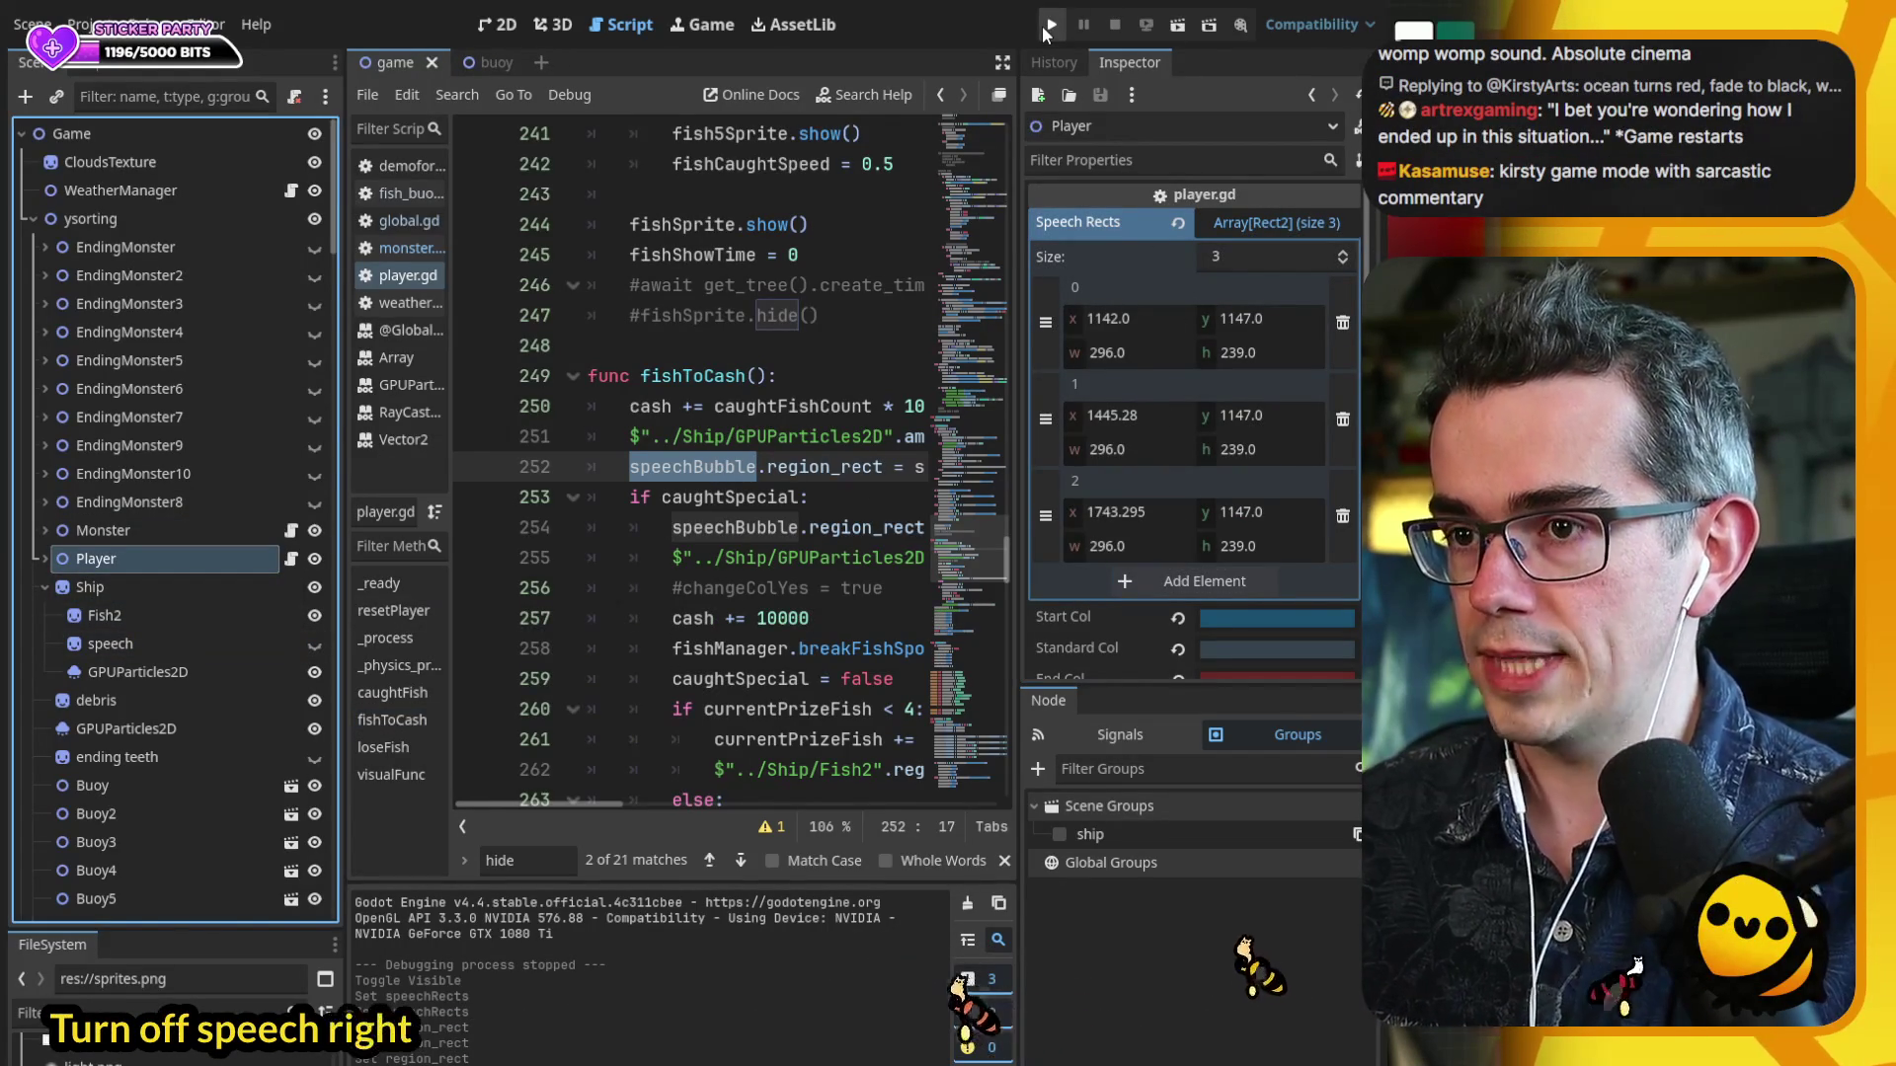
pyautogui.click(1050, 25)
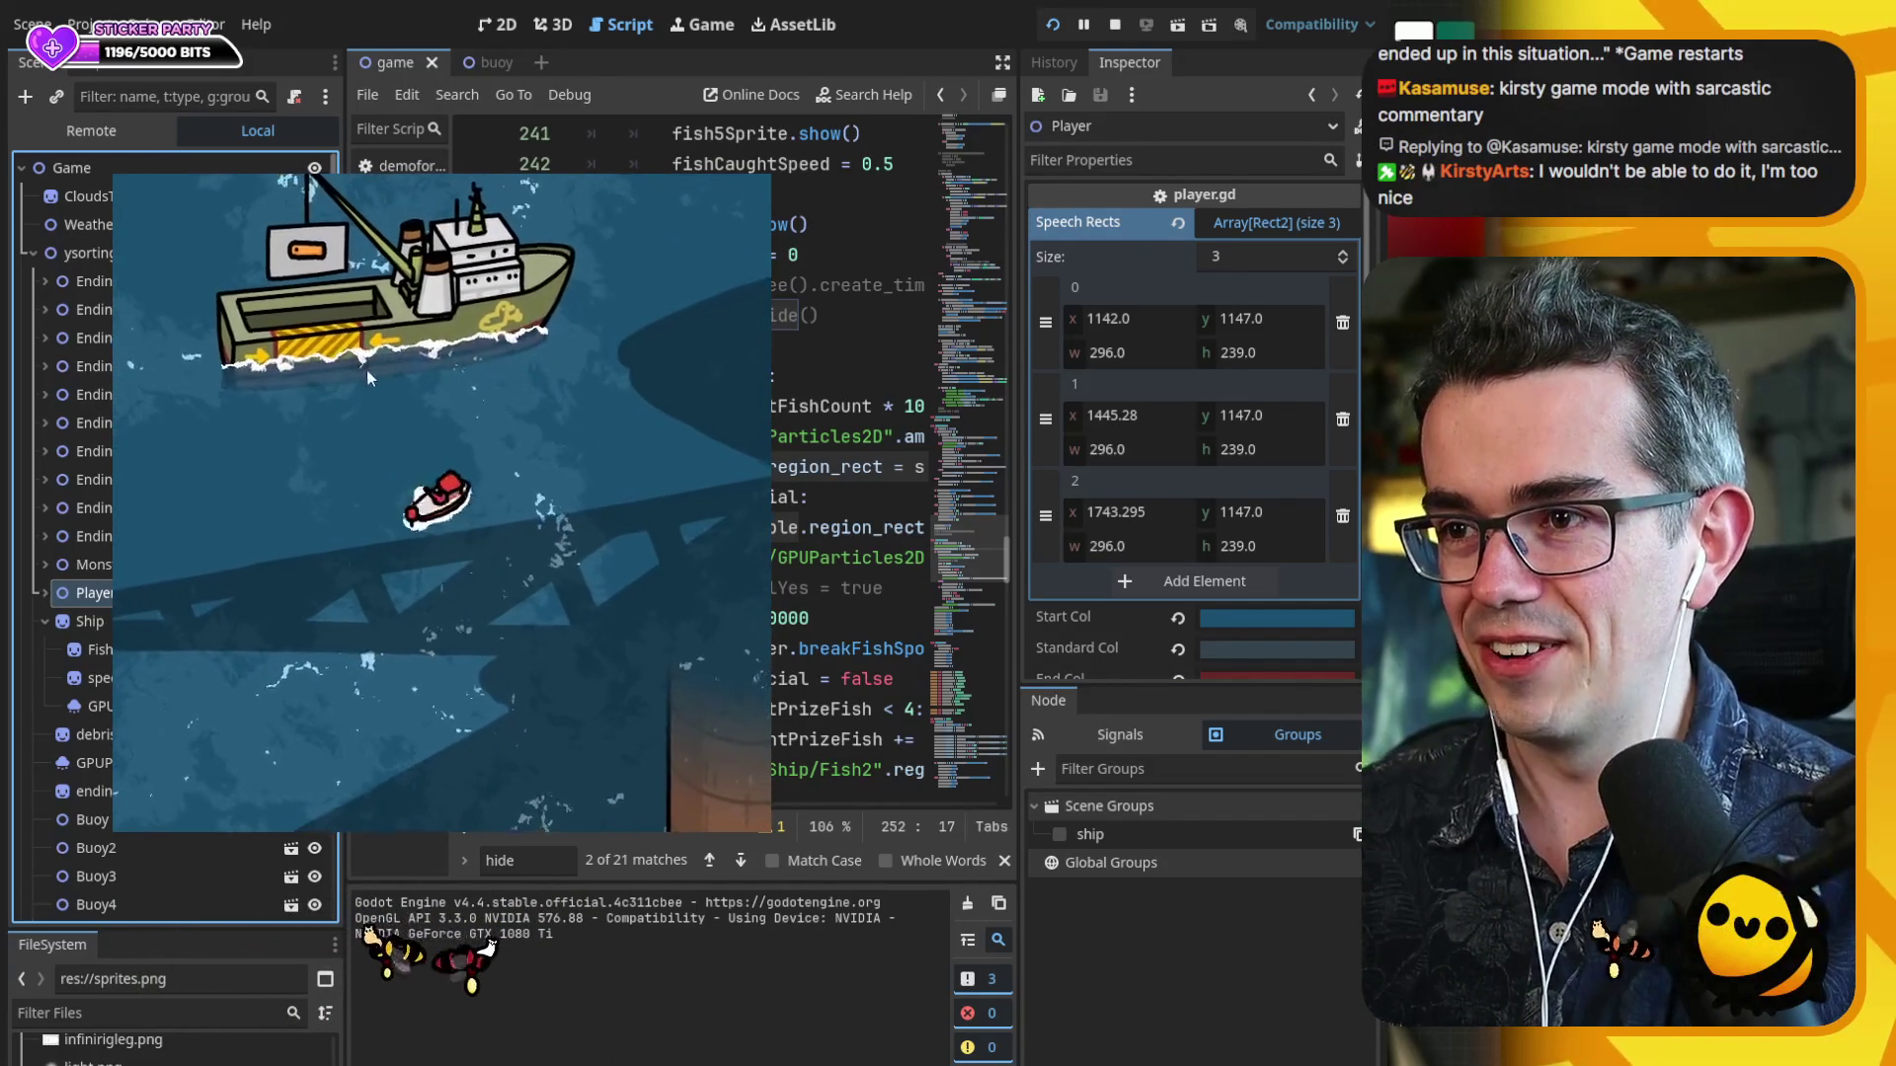
# - Review the fishToCash code while the game runs with the trawler and small boat
pyautogui.click(777, 496)
pyautogui.scroll(4, 777, 560)
# - Watch the monster fins erupt around the ship in the ending, then stop the game with F8
pyautogui.scroll(-10, 777, 560)
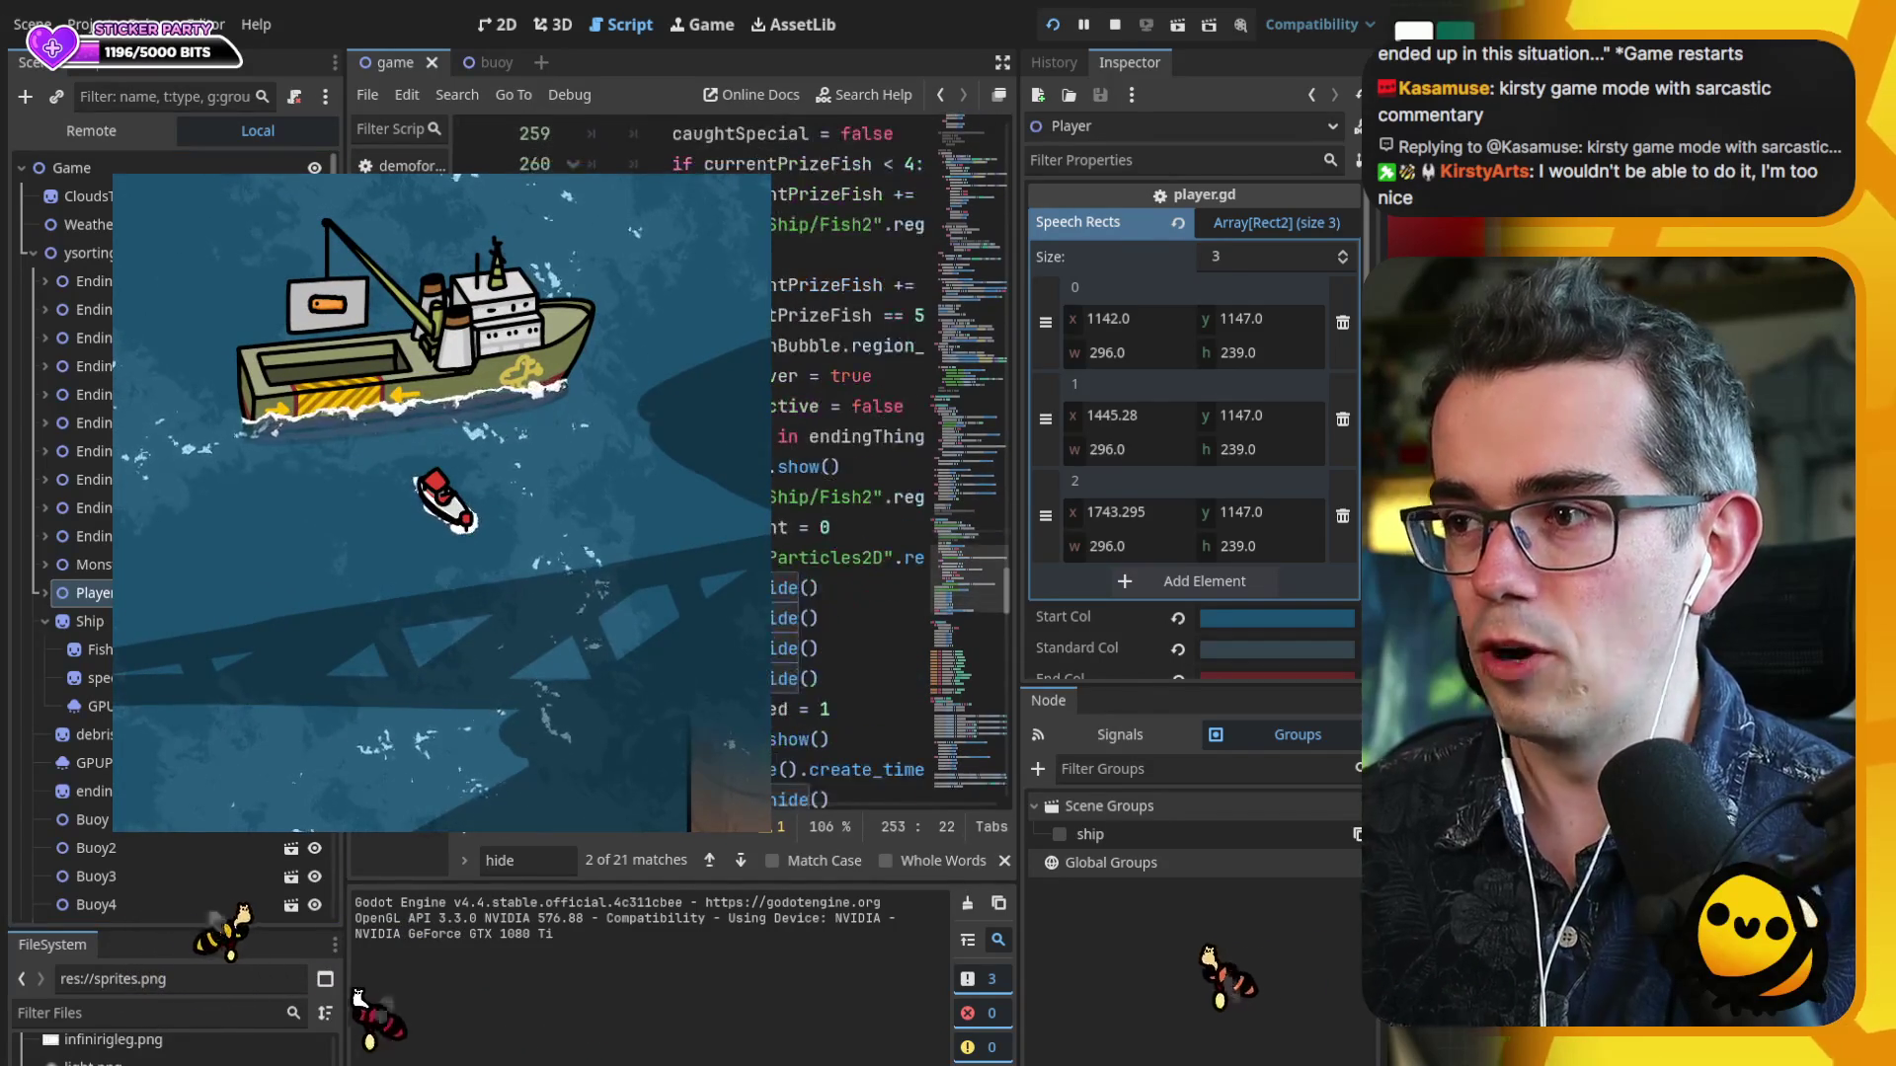
pyautogui.scroll(-1, 777, 632)
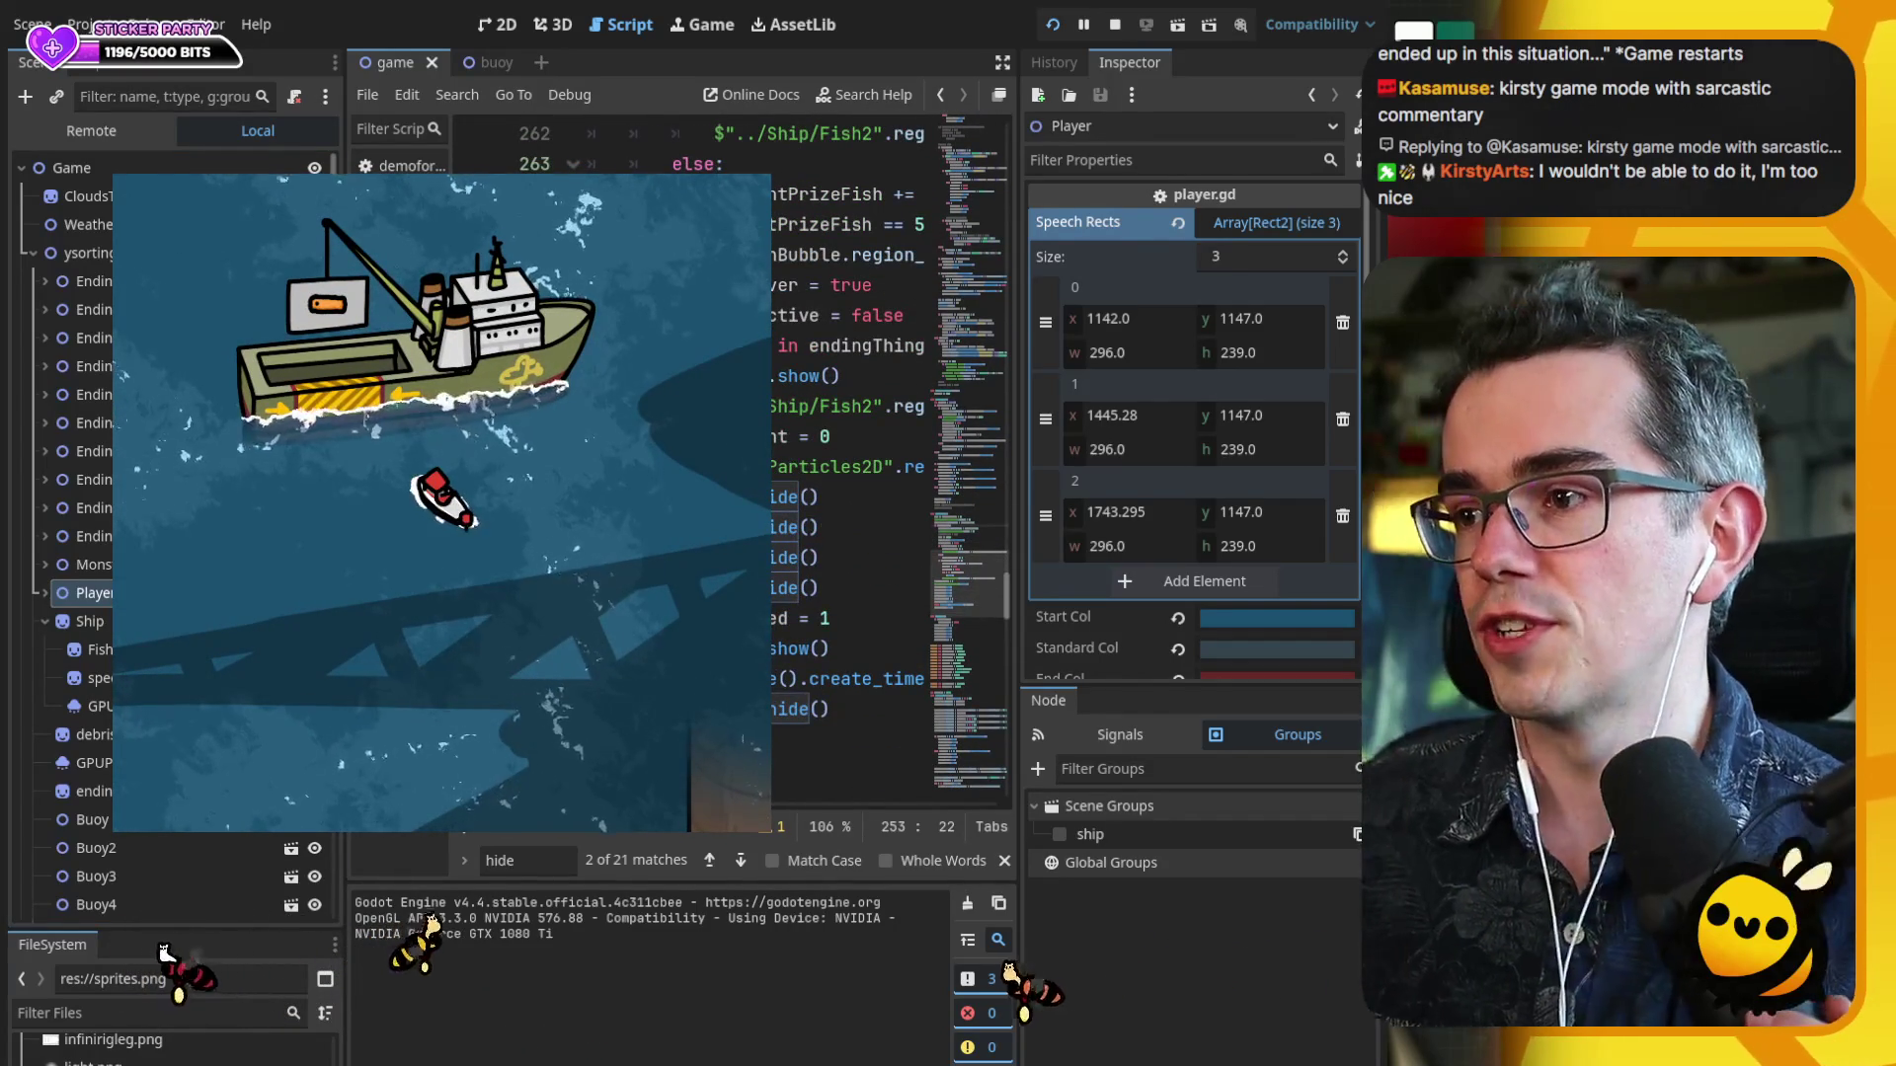
pyautogui.hscroll(3, 849, 444)
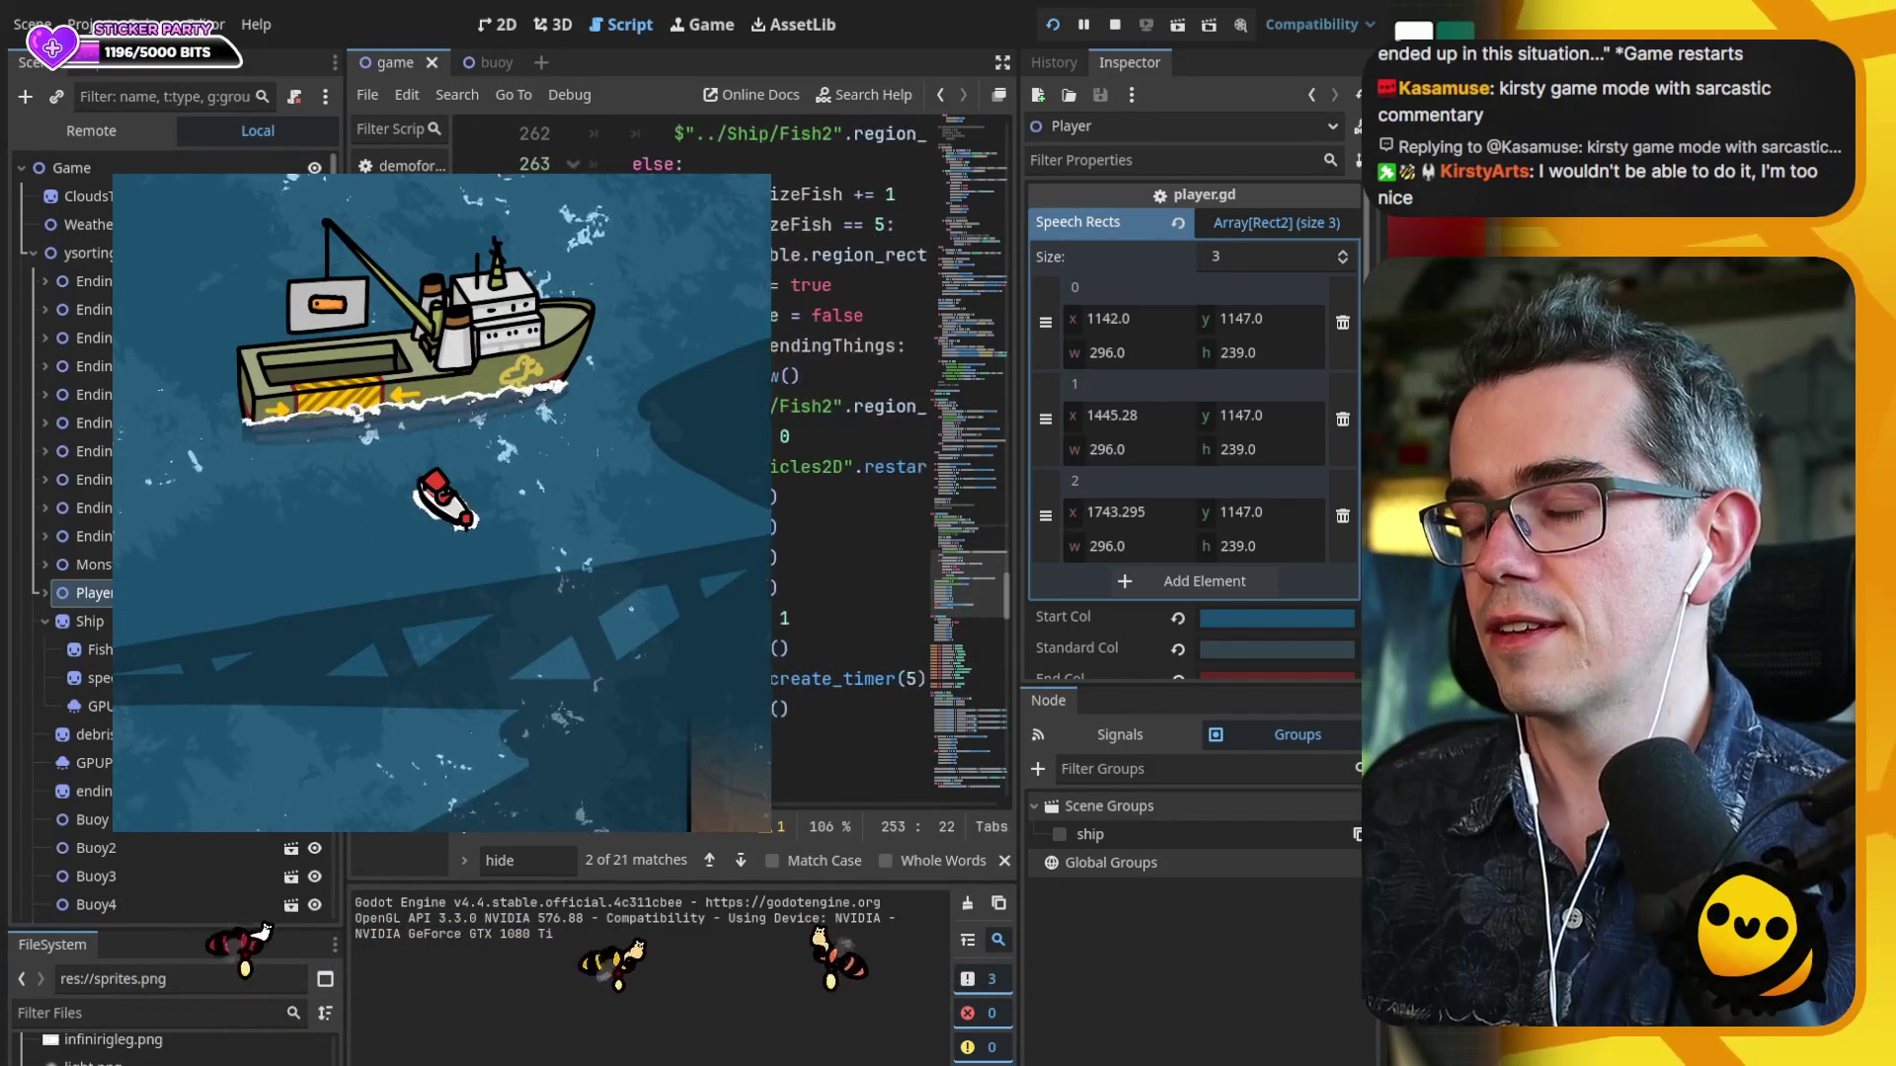
pyautogui.hscroll(5, 849, 444)
pyautogui.hscroll(-4, 849, 444)
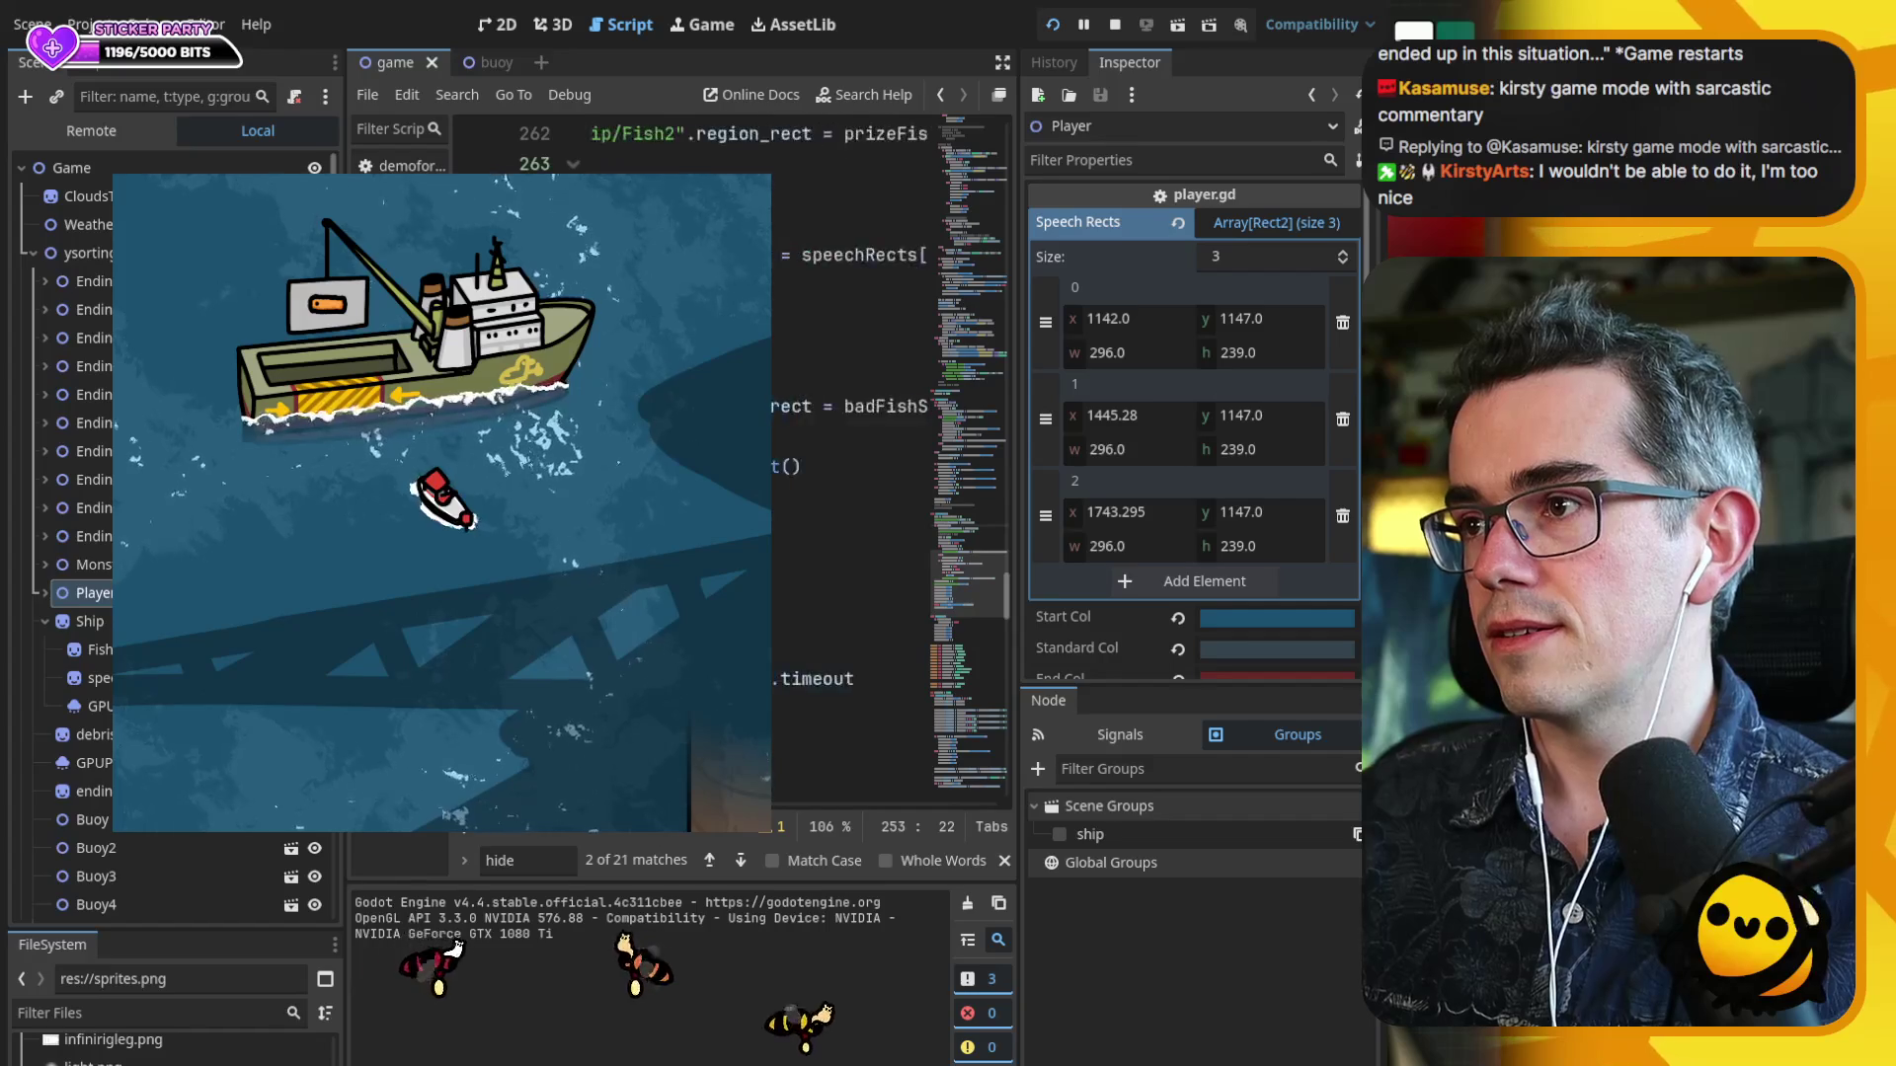
pyautogui.hscroll(2, 849, 444)
pyautogui.hscroll(-3, 849, 444)
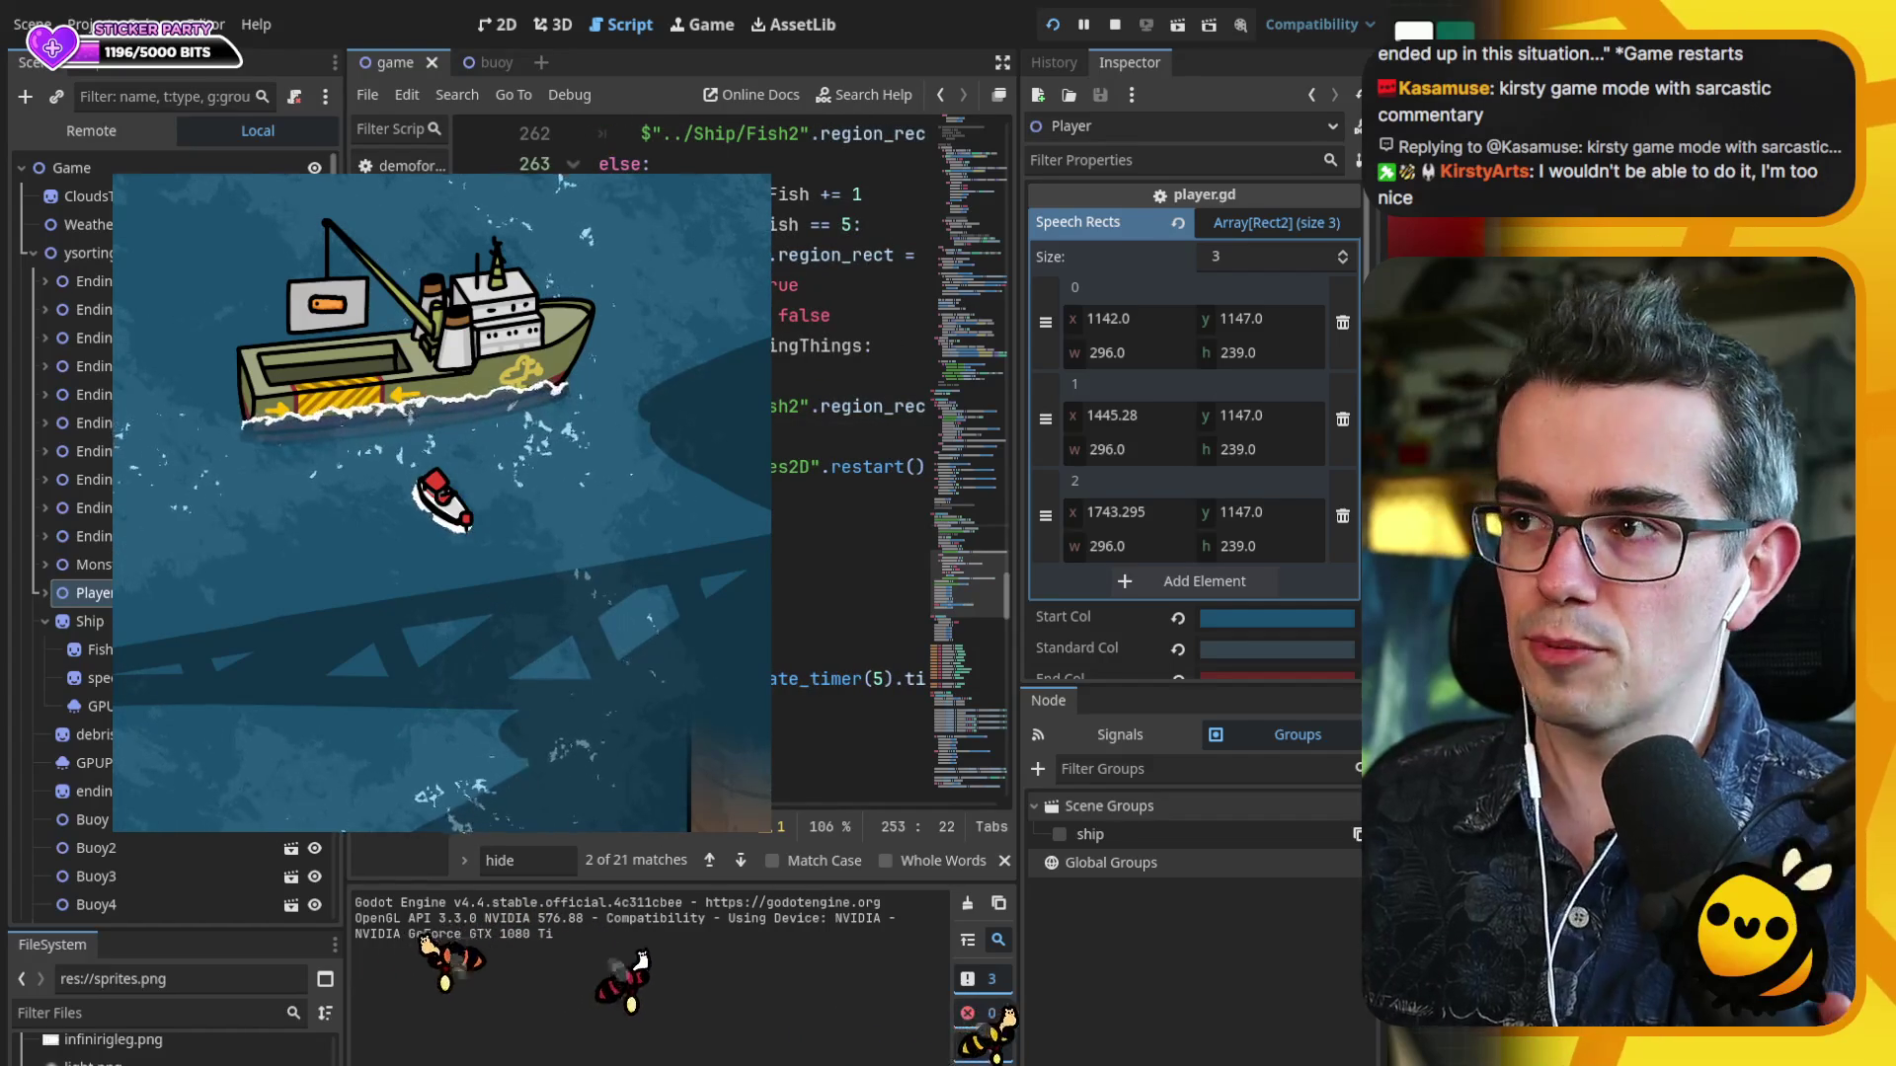
pyautogui.hscroll(1, 850, 444)
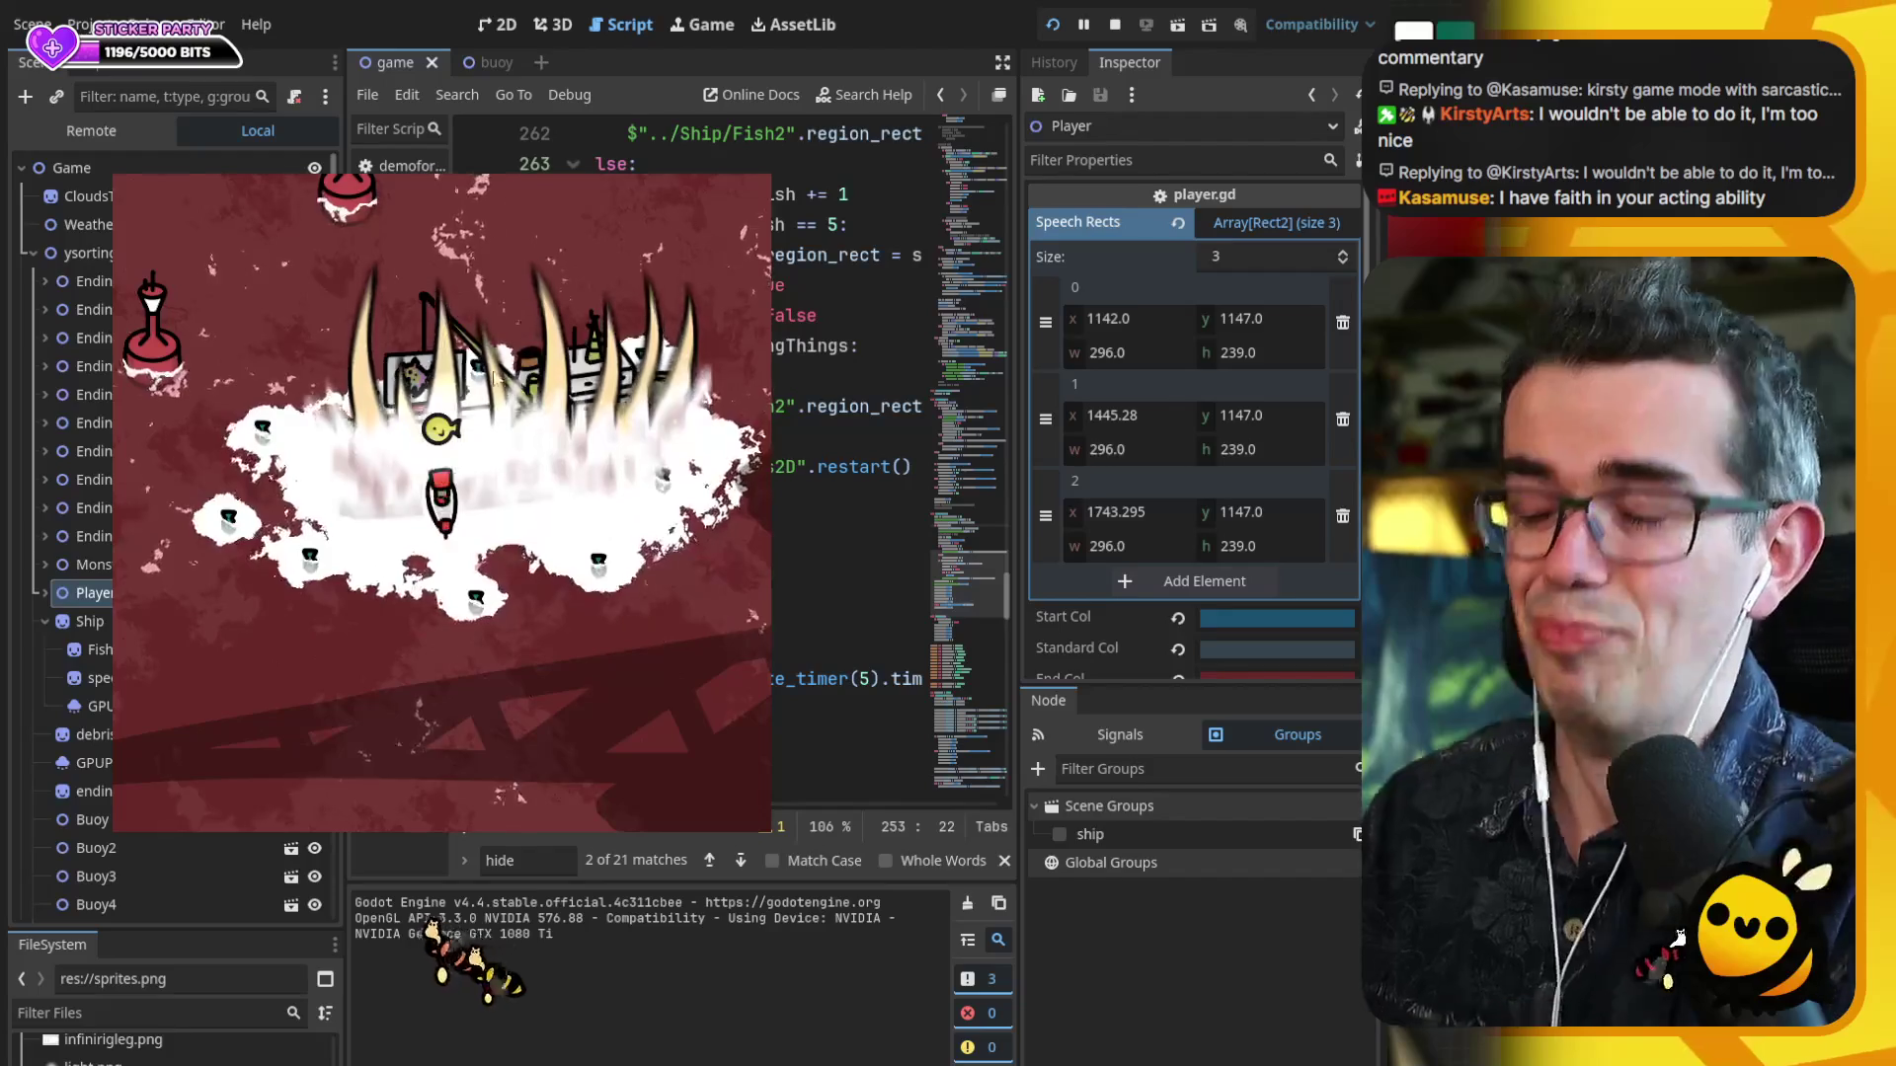
pyautogui.press('F8')
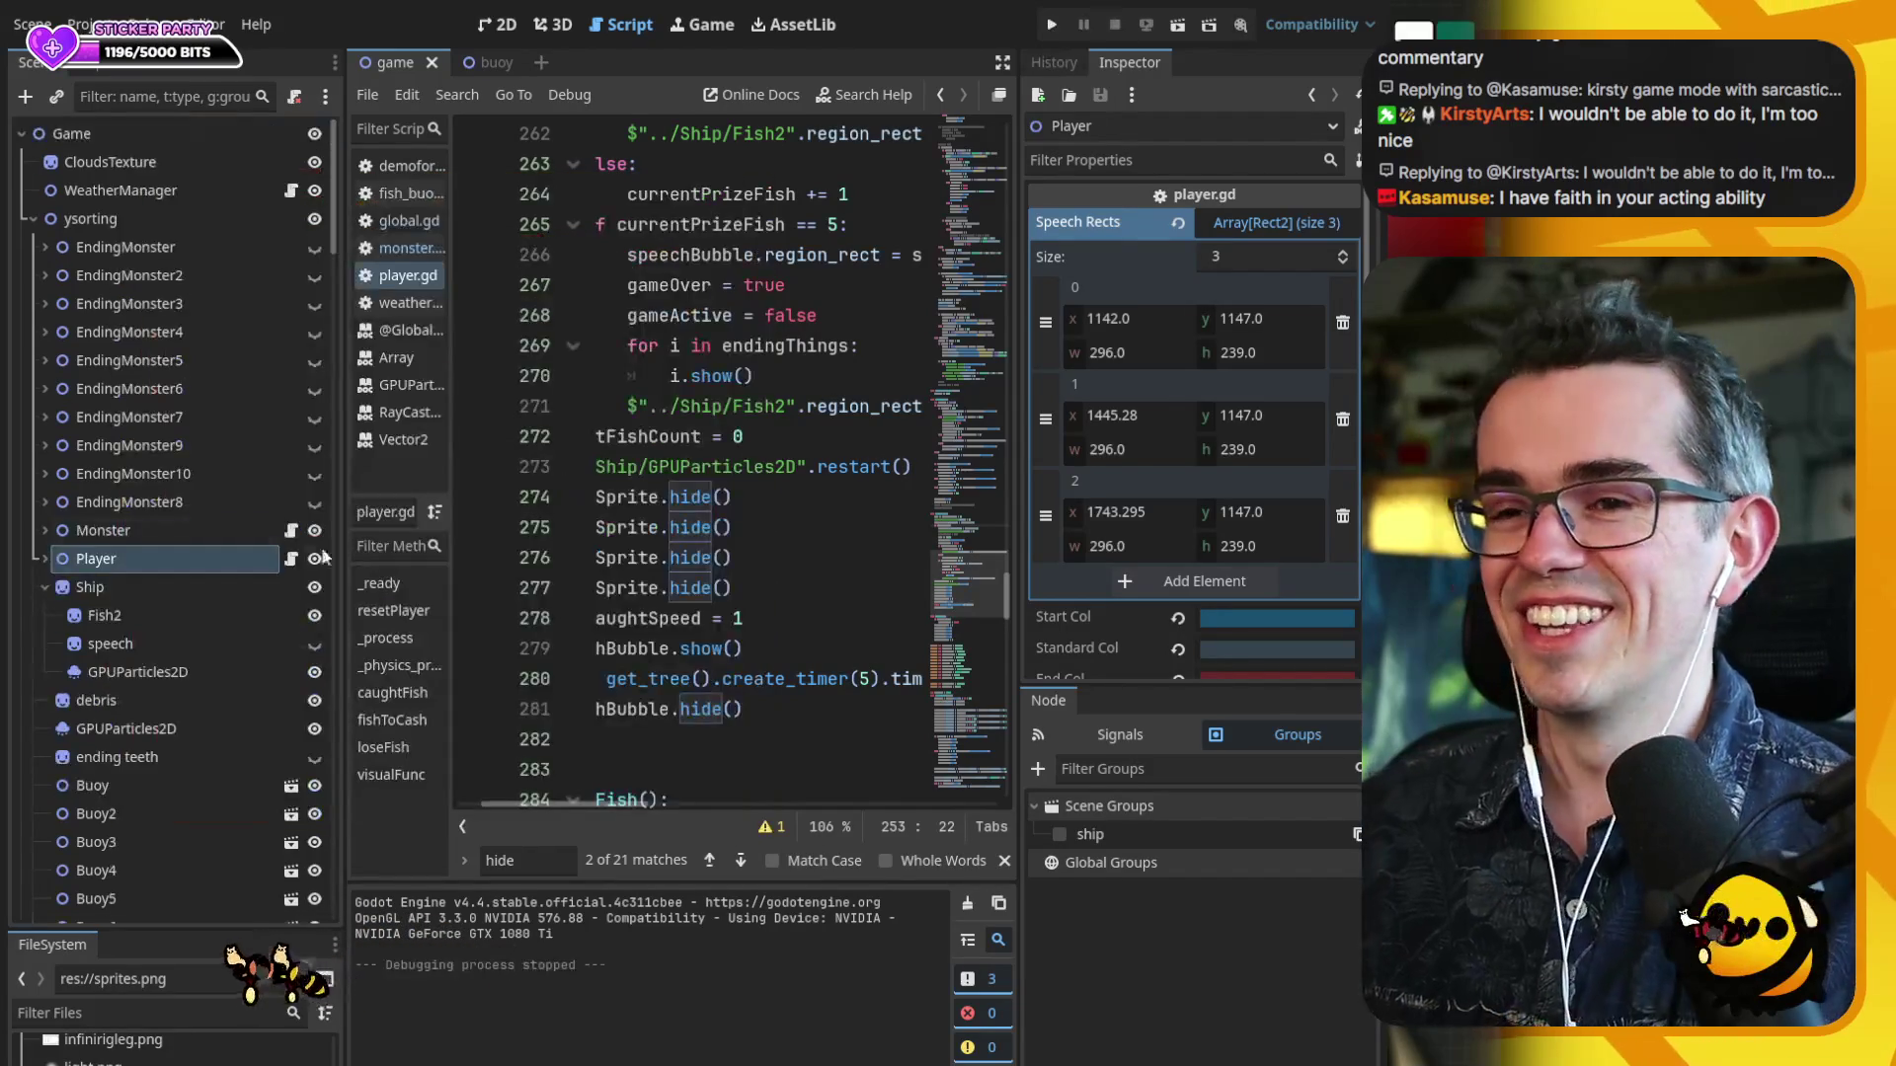
# - Return to the 2D view and briefly toggle EndingMonster8's fin visibility to locate it
pyautogui.click(915, 430)
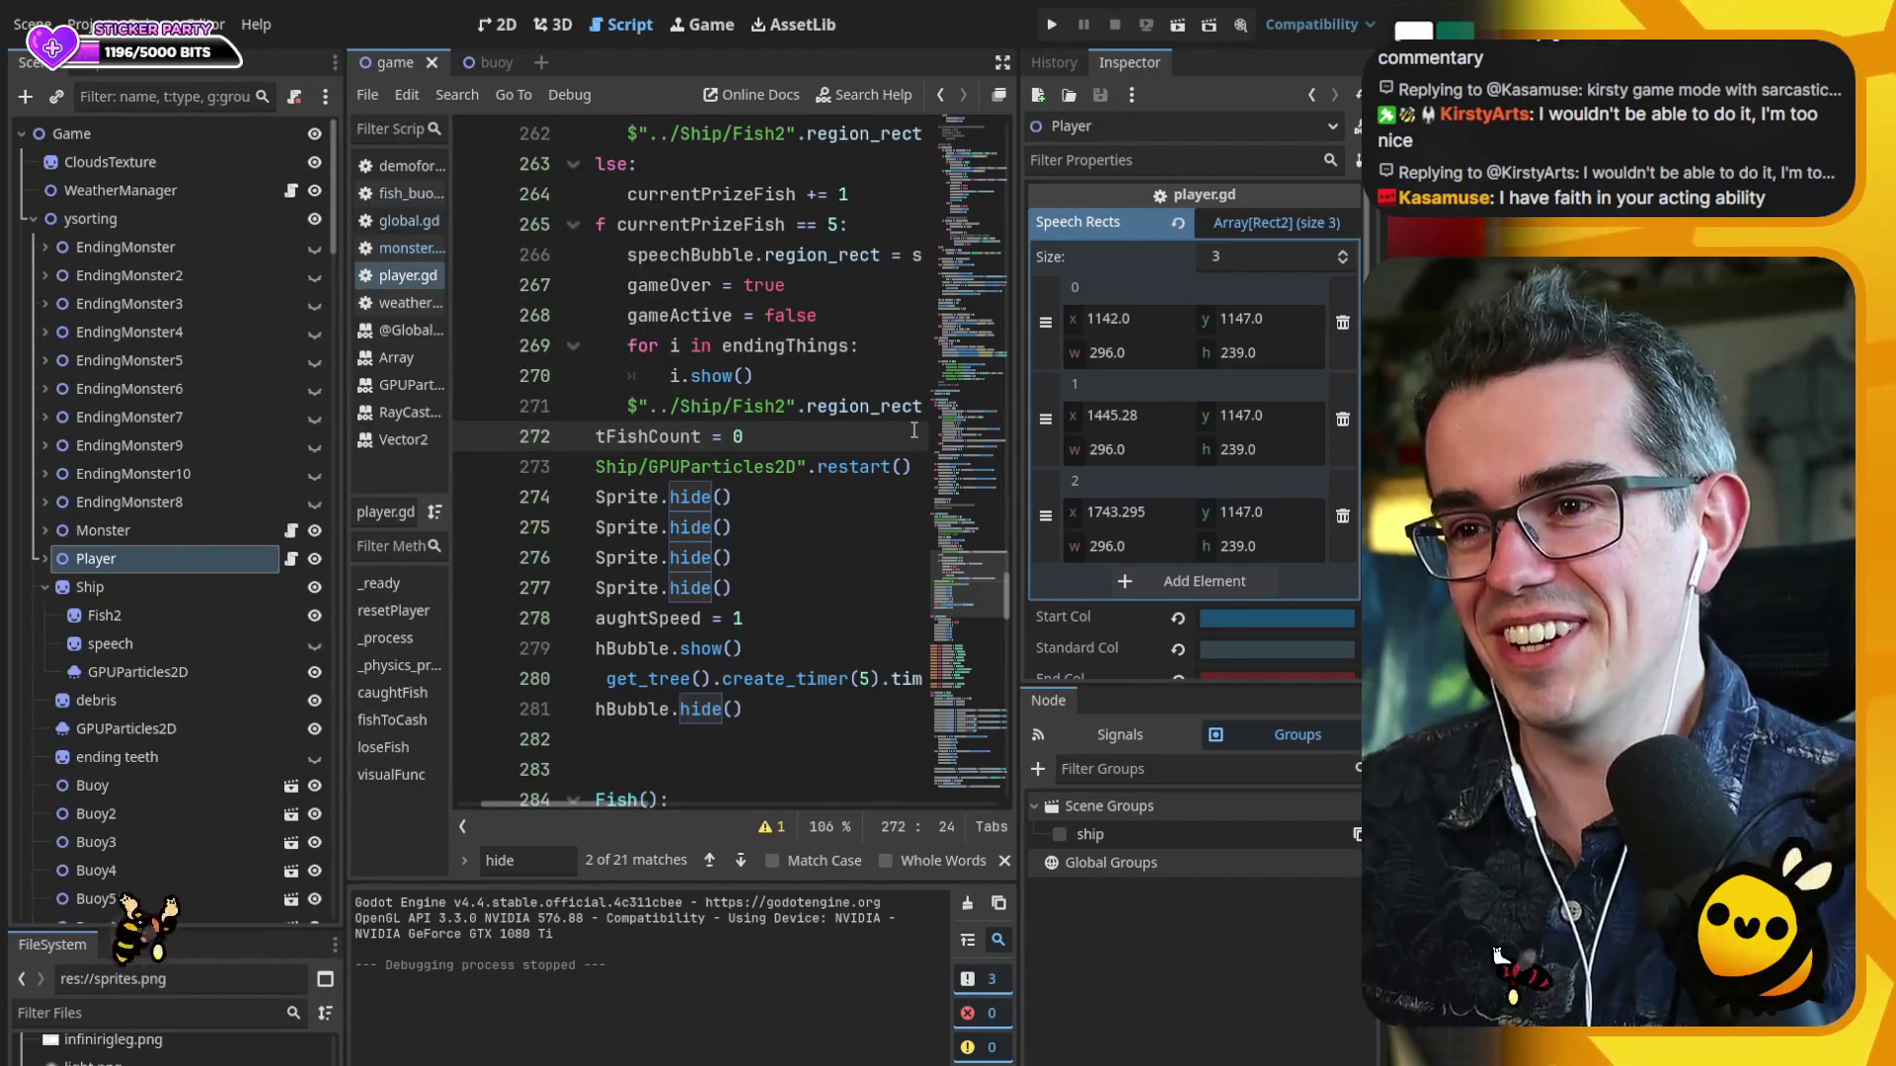
pyautogui.click(499, 29)
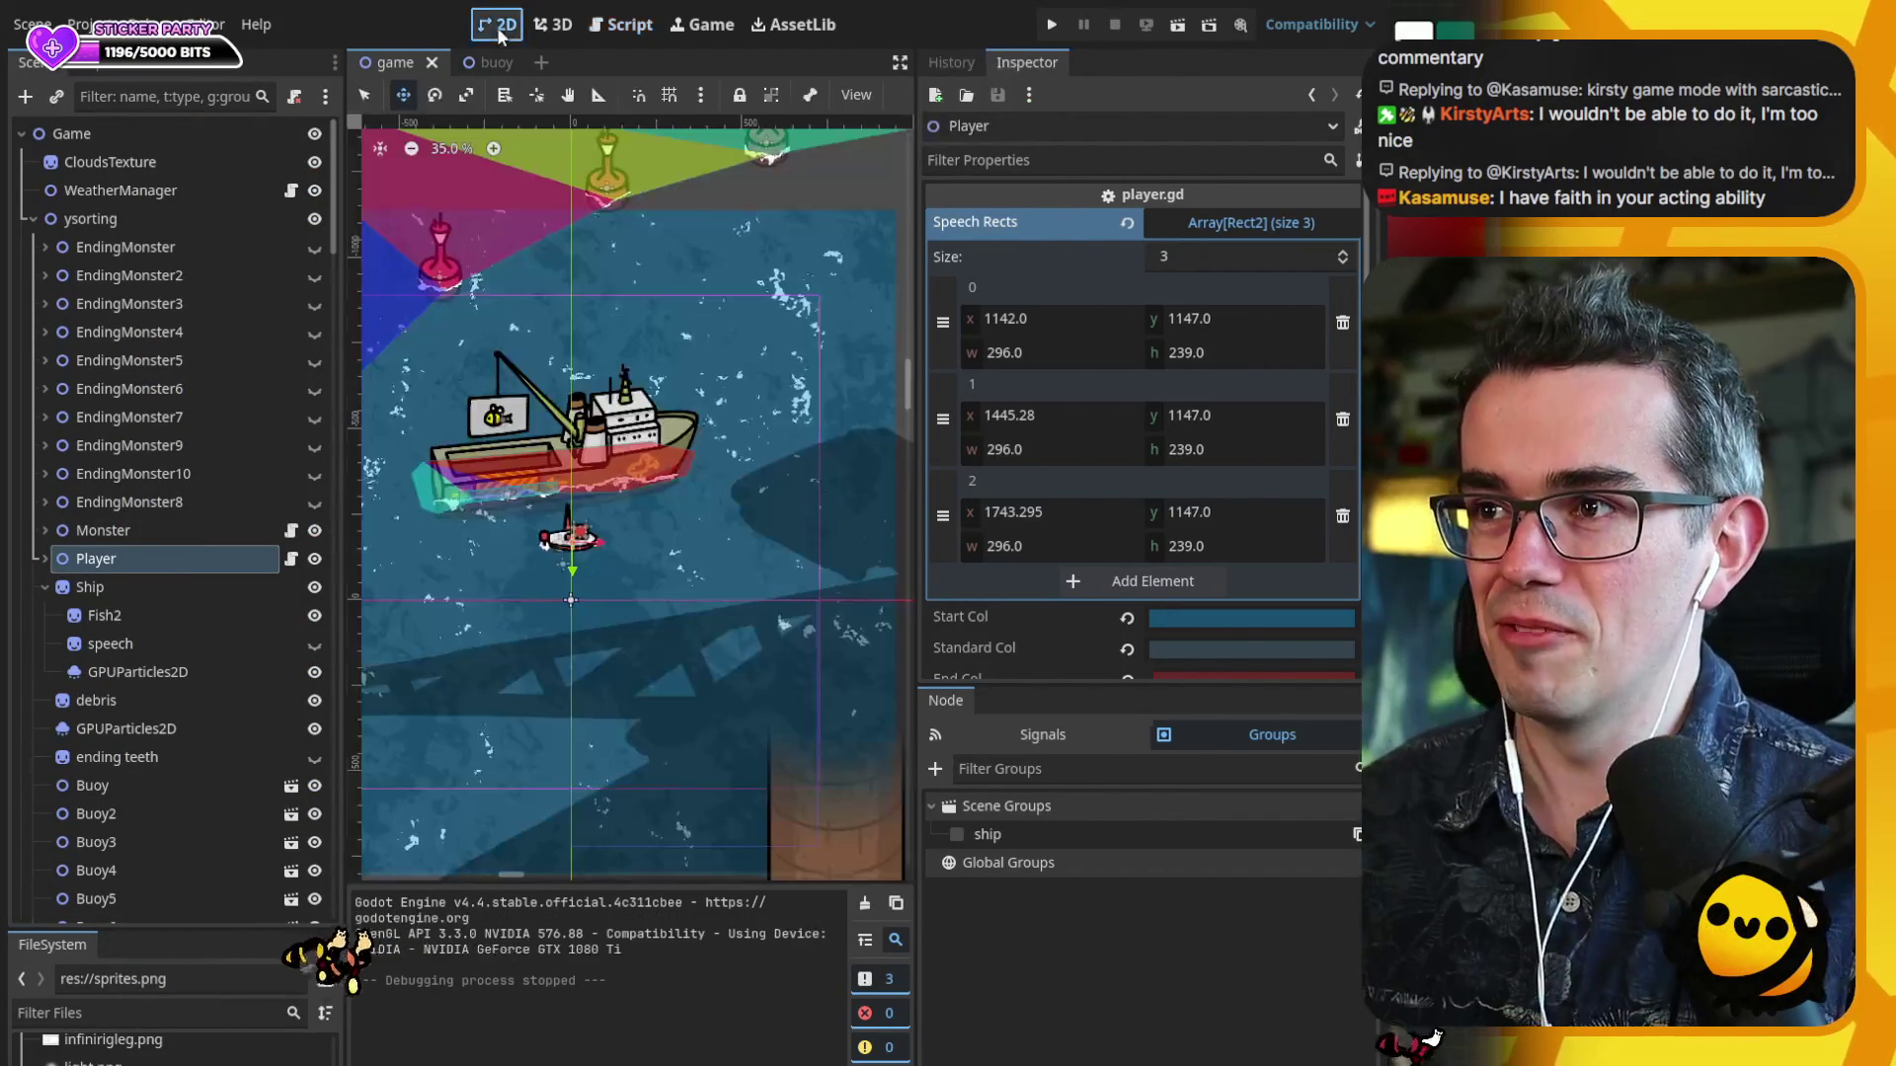
pyautogui.click(220, 501)
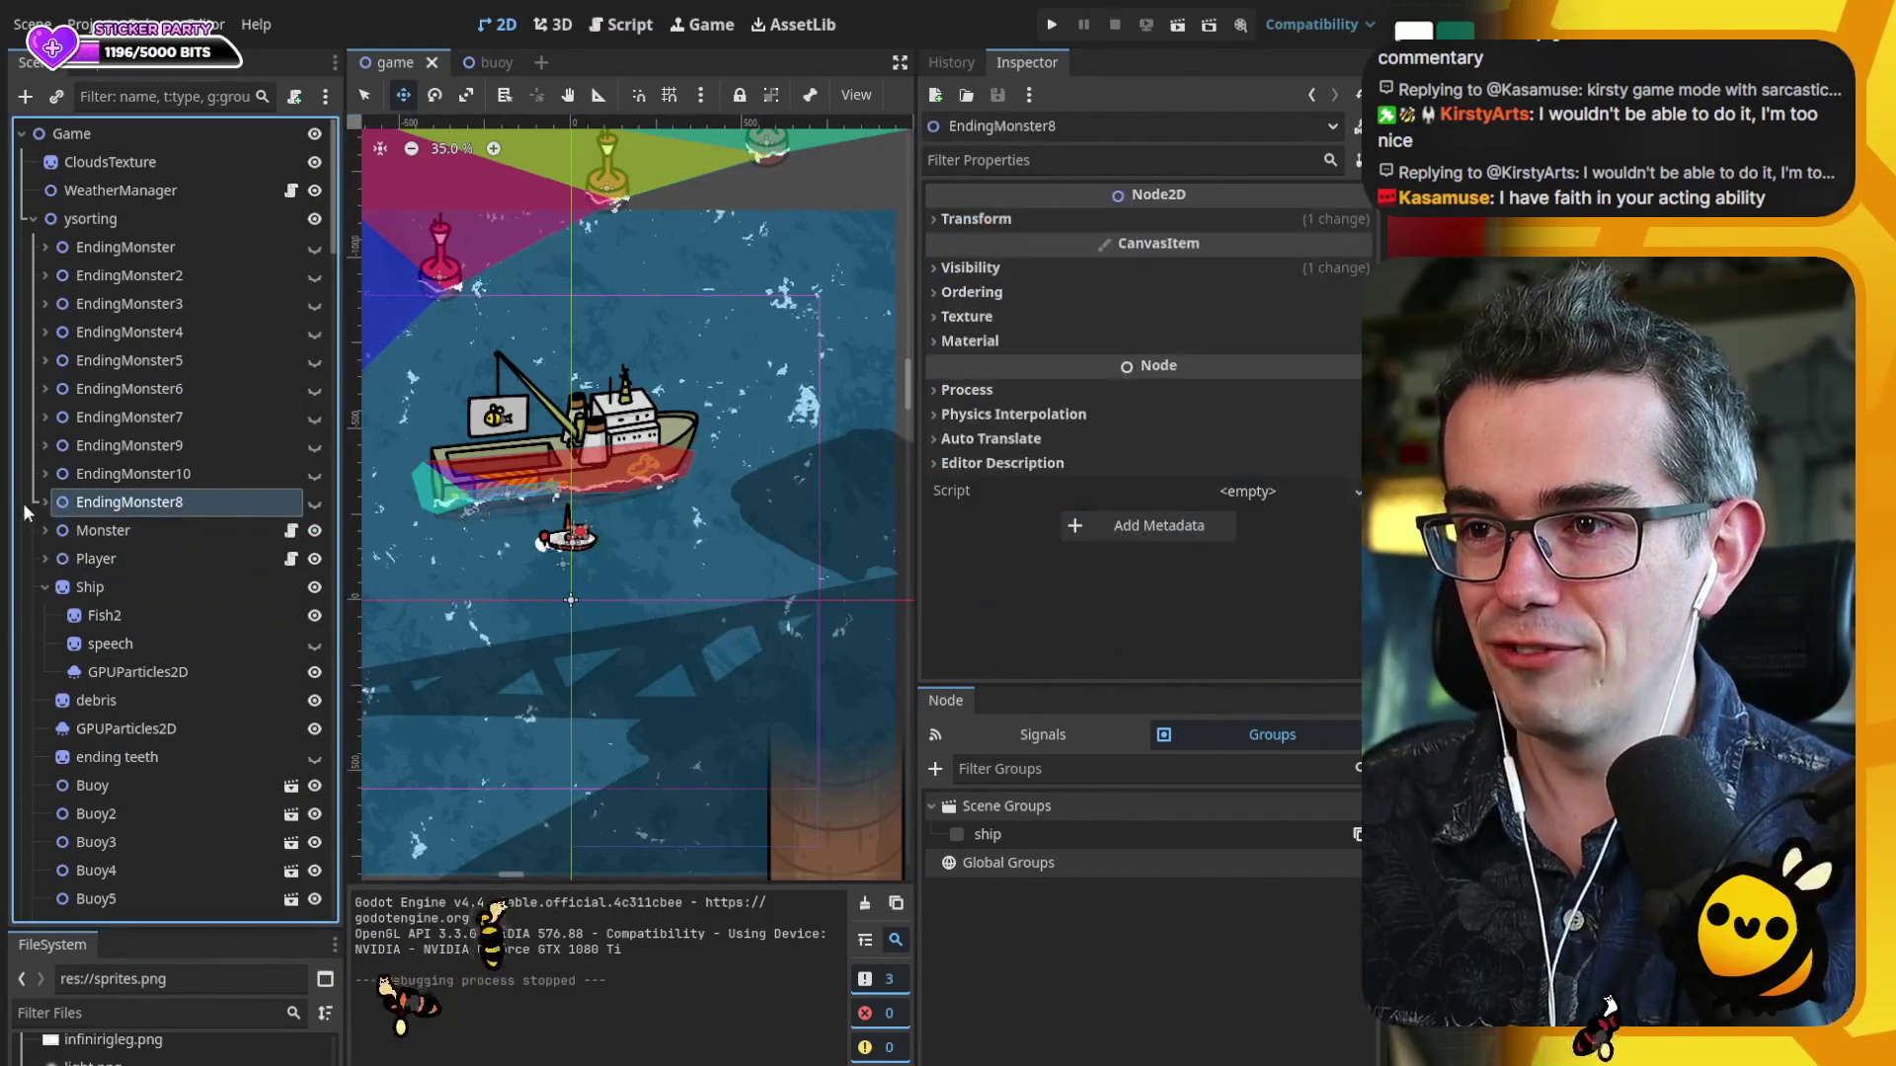
pyautogui.click(44, 502)
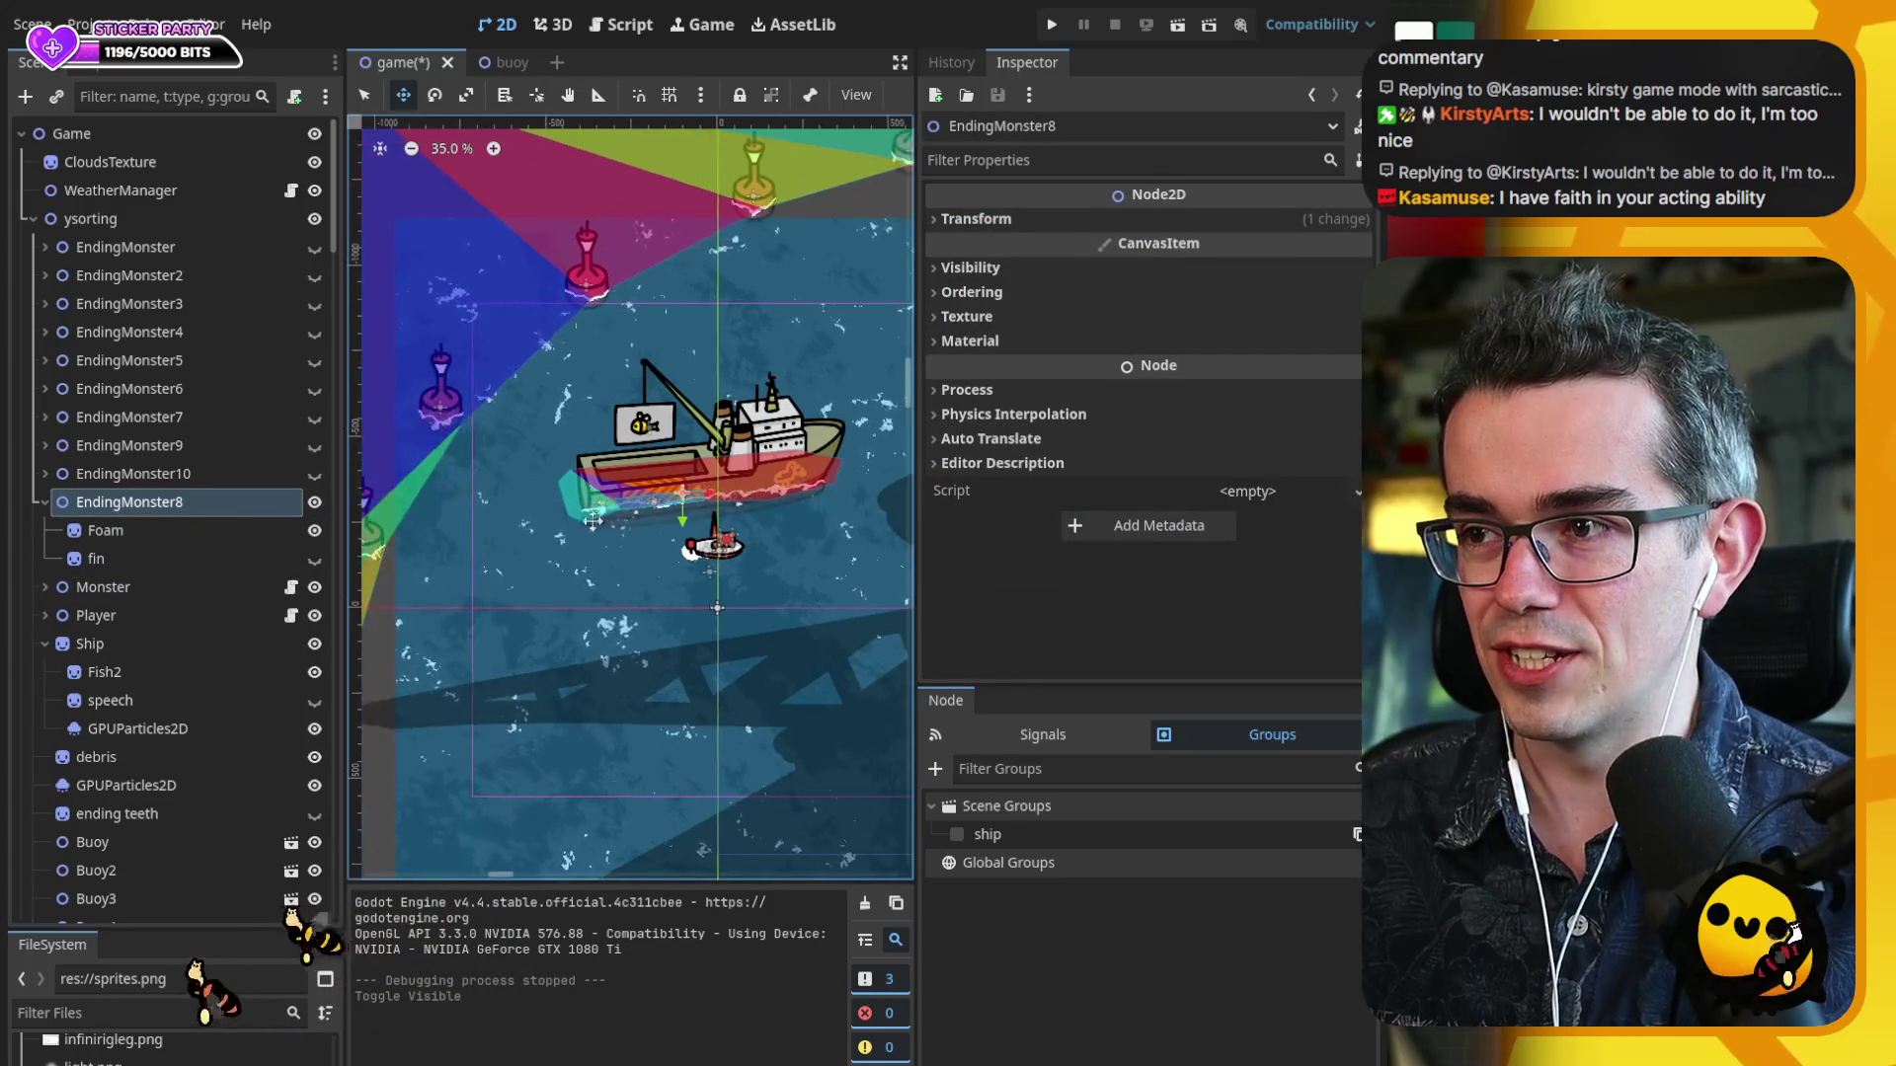
pyautogui.click(324, 564)
pyautogui.click(314, 559)
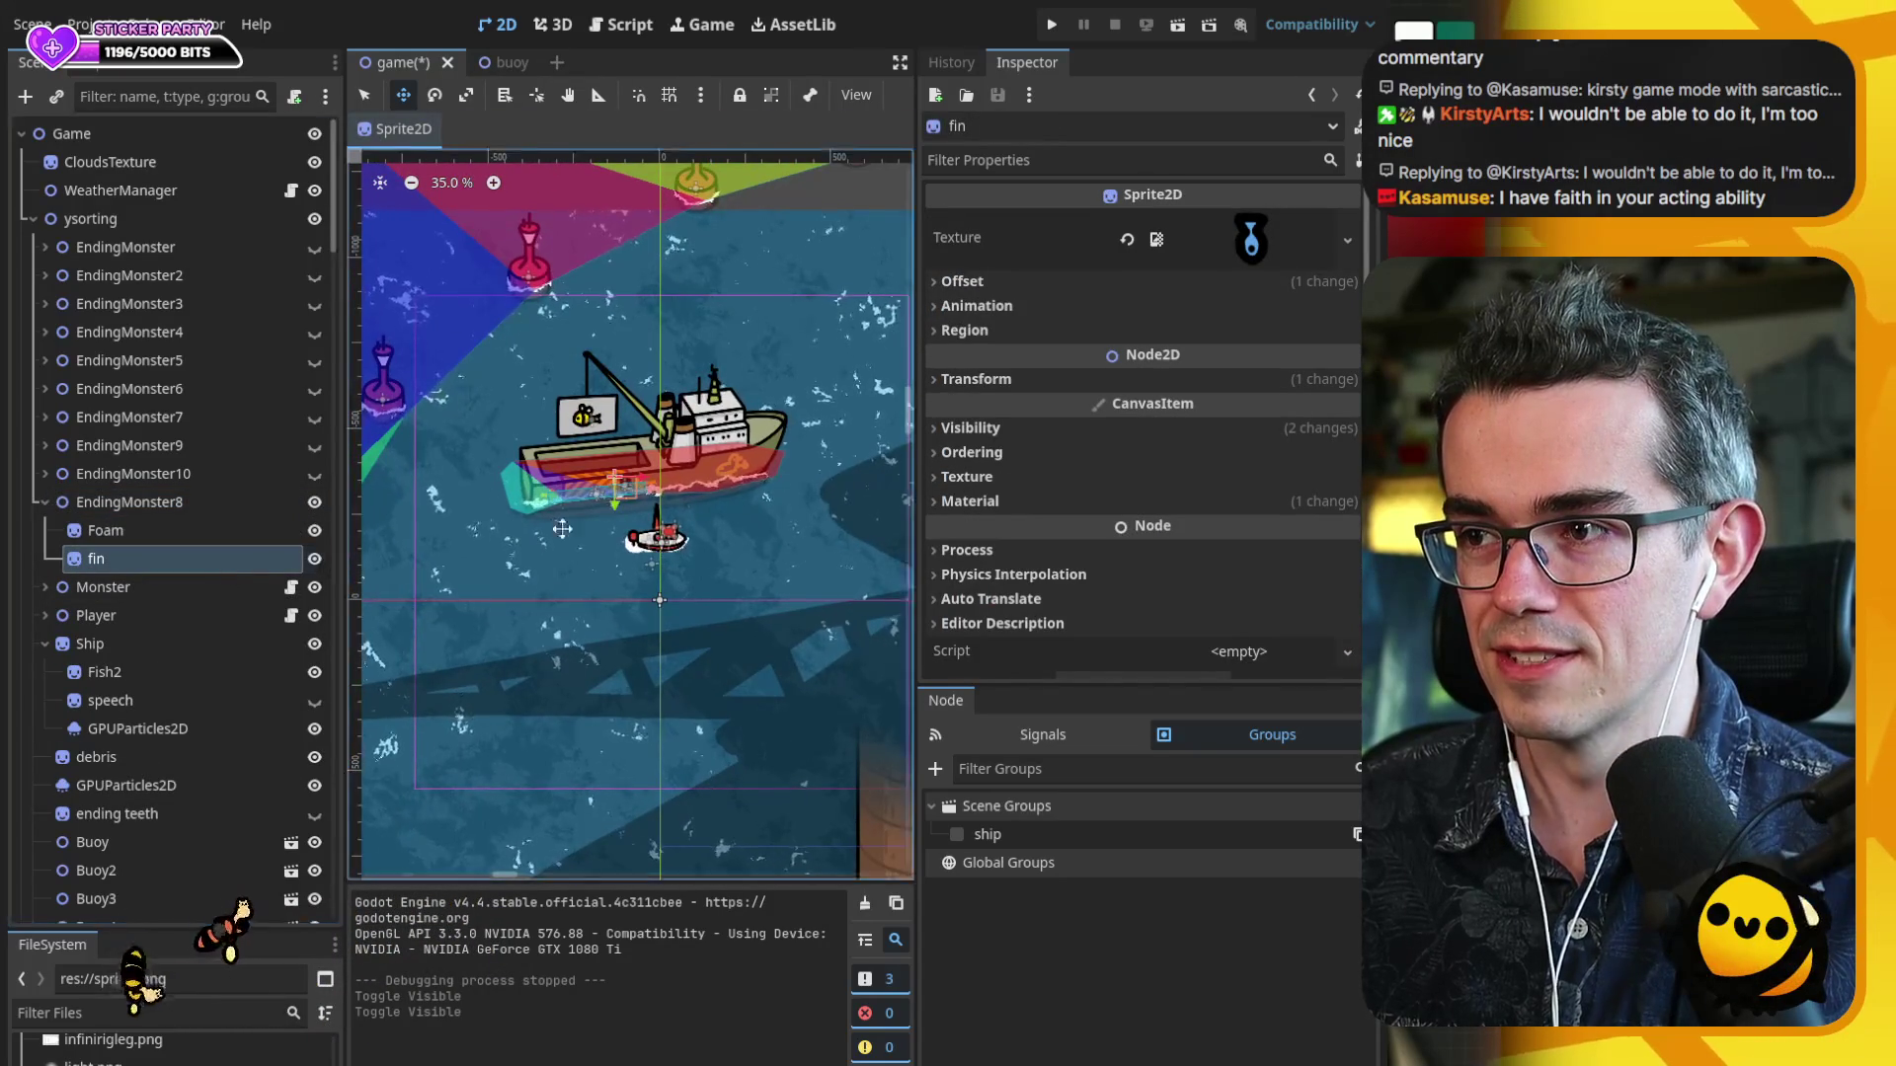
pyautogui.press('f')
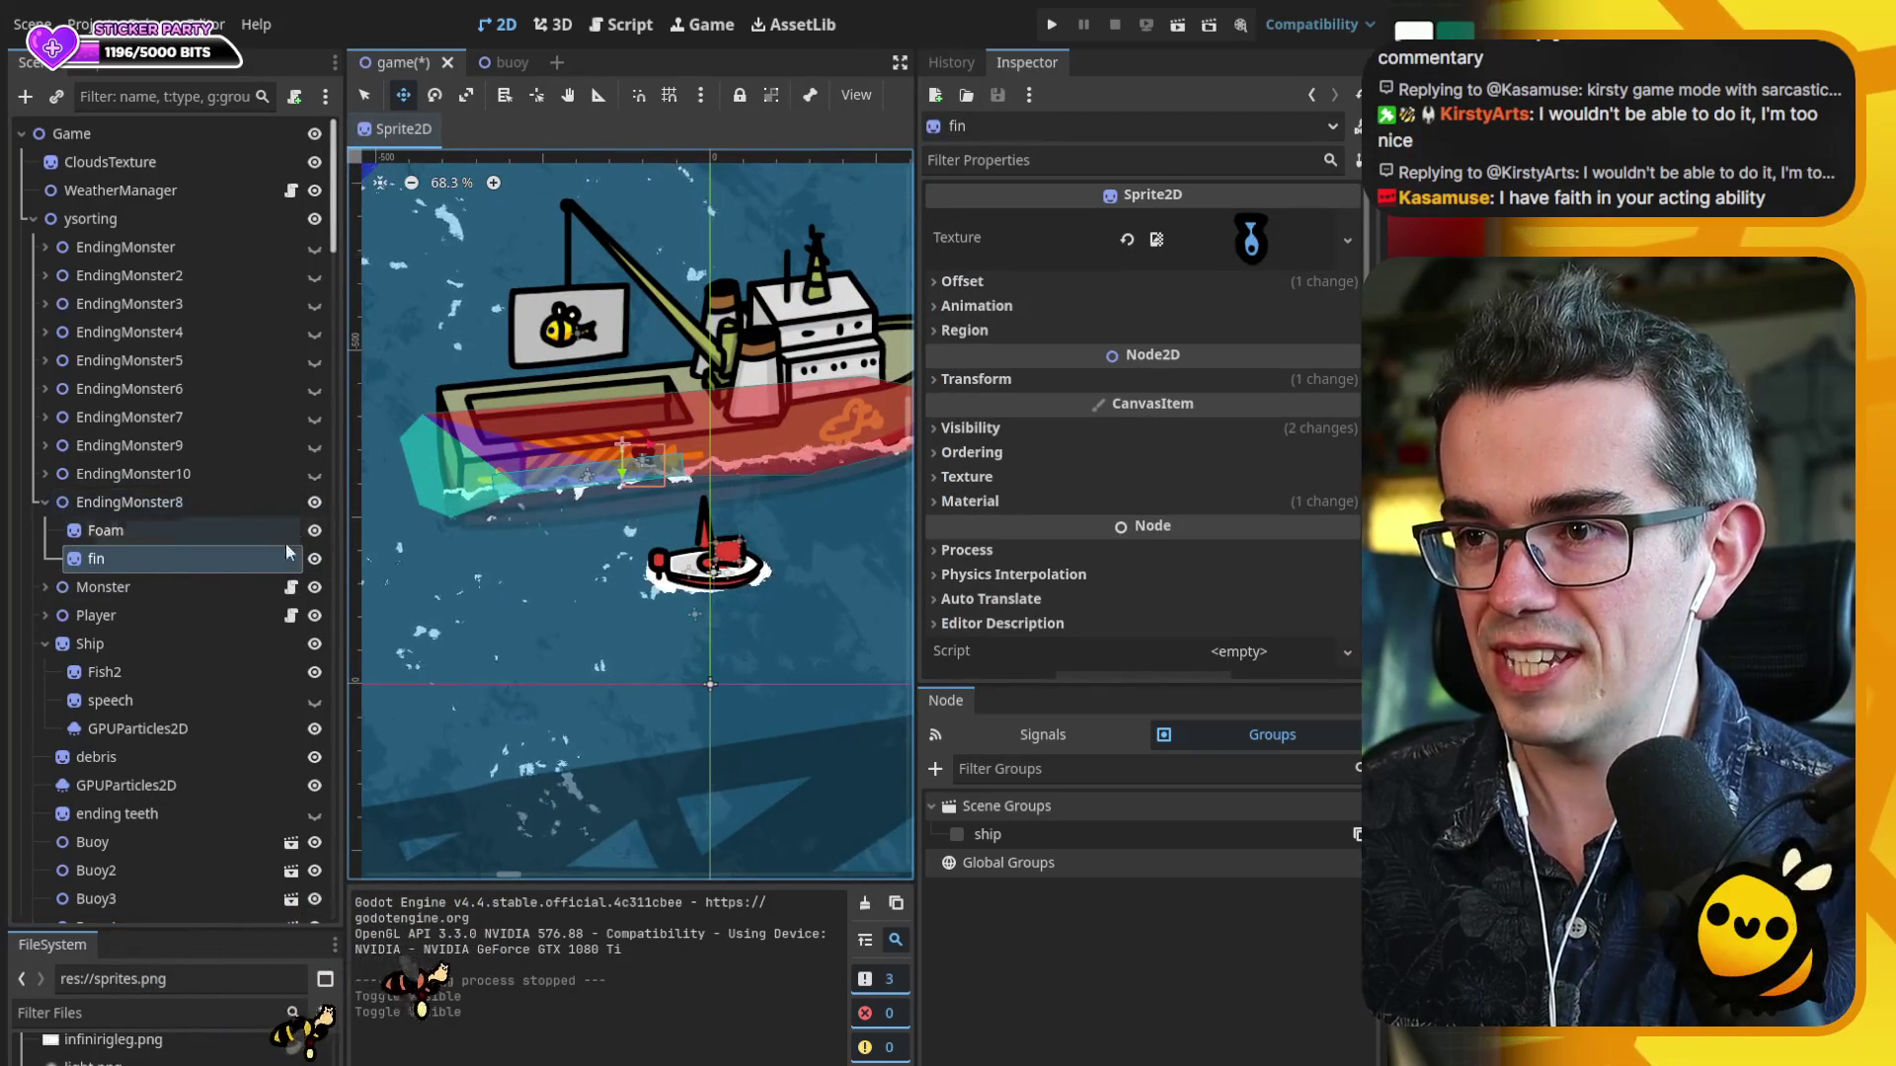
pyautogui.click(312, 560)
pyautogui.click(47, 503)
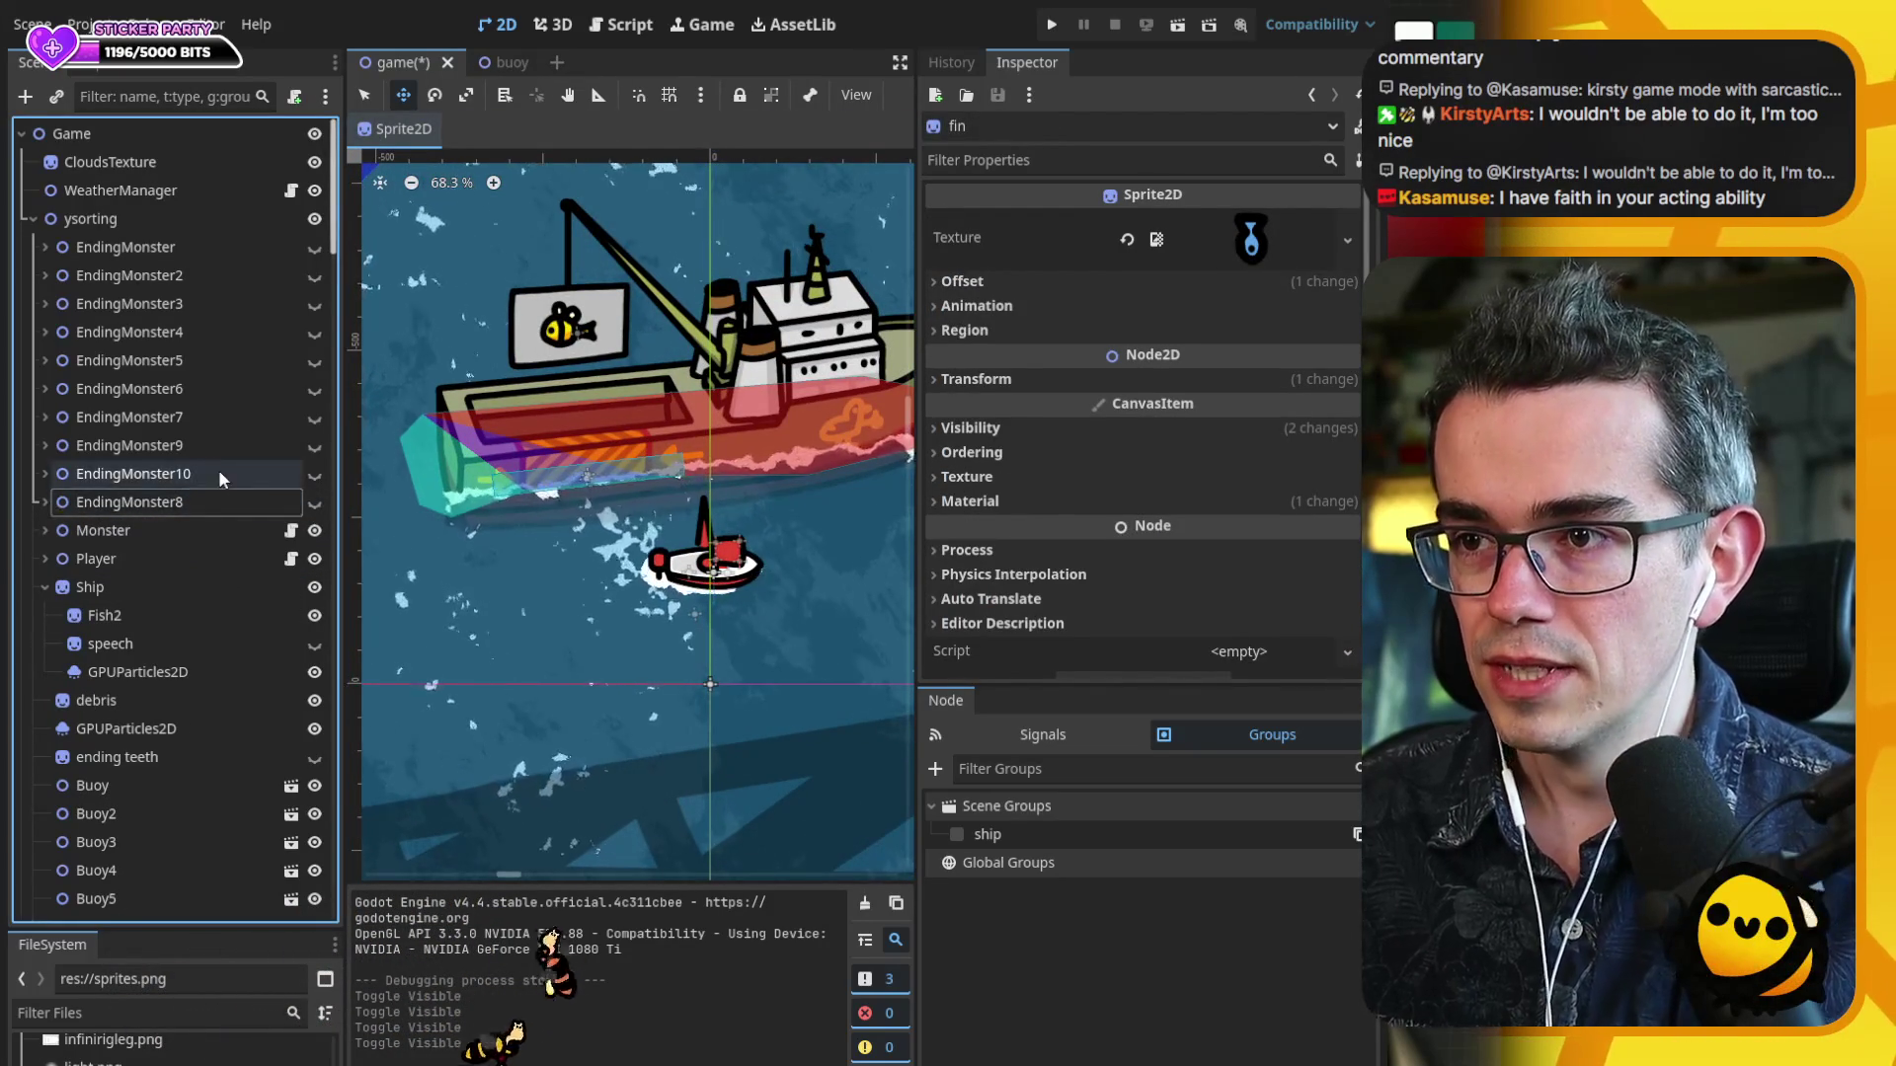
# - Hide the extra EndingMonster10 copy and select EndingMonster2's fin
pyautogui.click(221, 480)
pyautogui.scroll(-3, 403, 449)
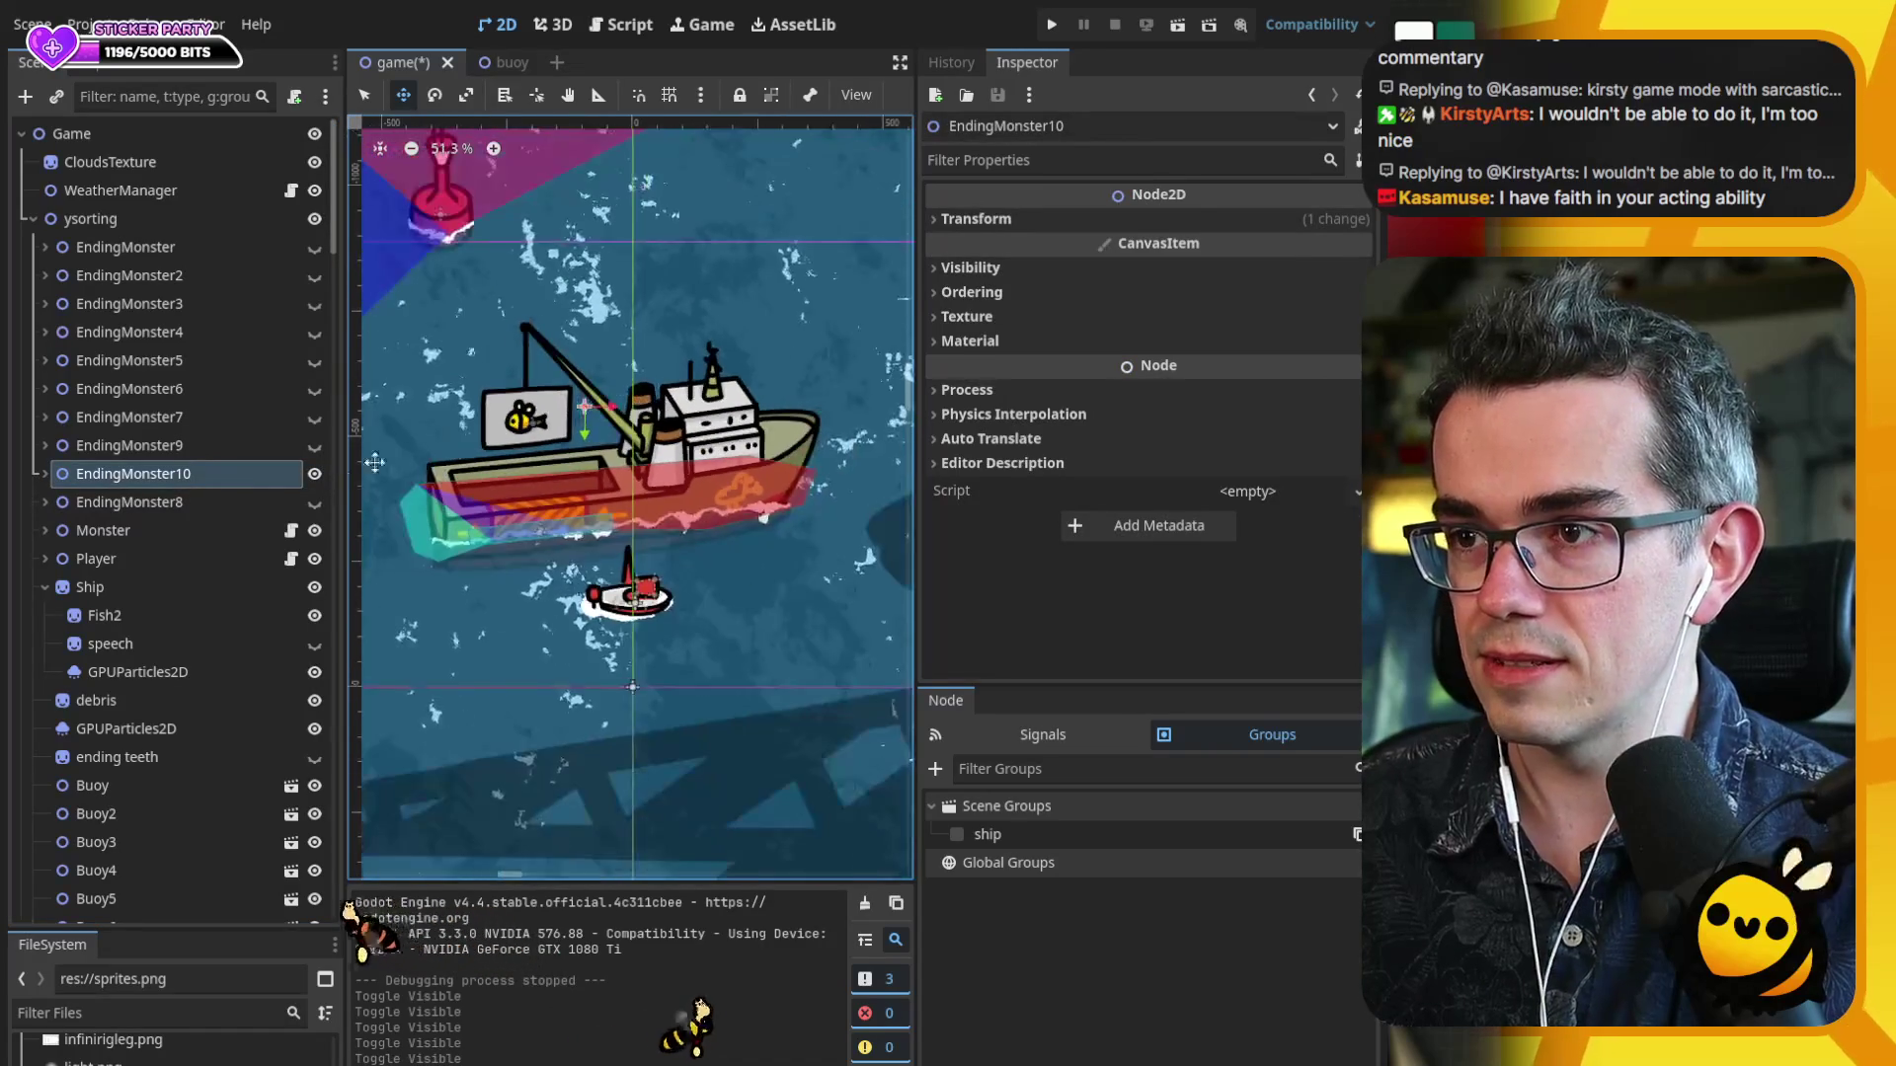
pyautogui.click(314, 474)
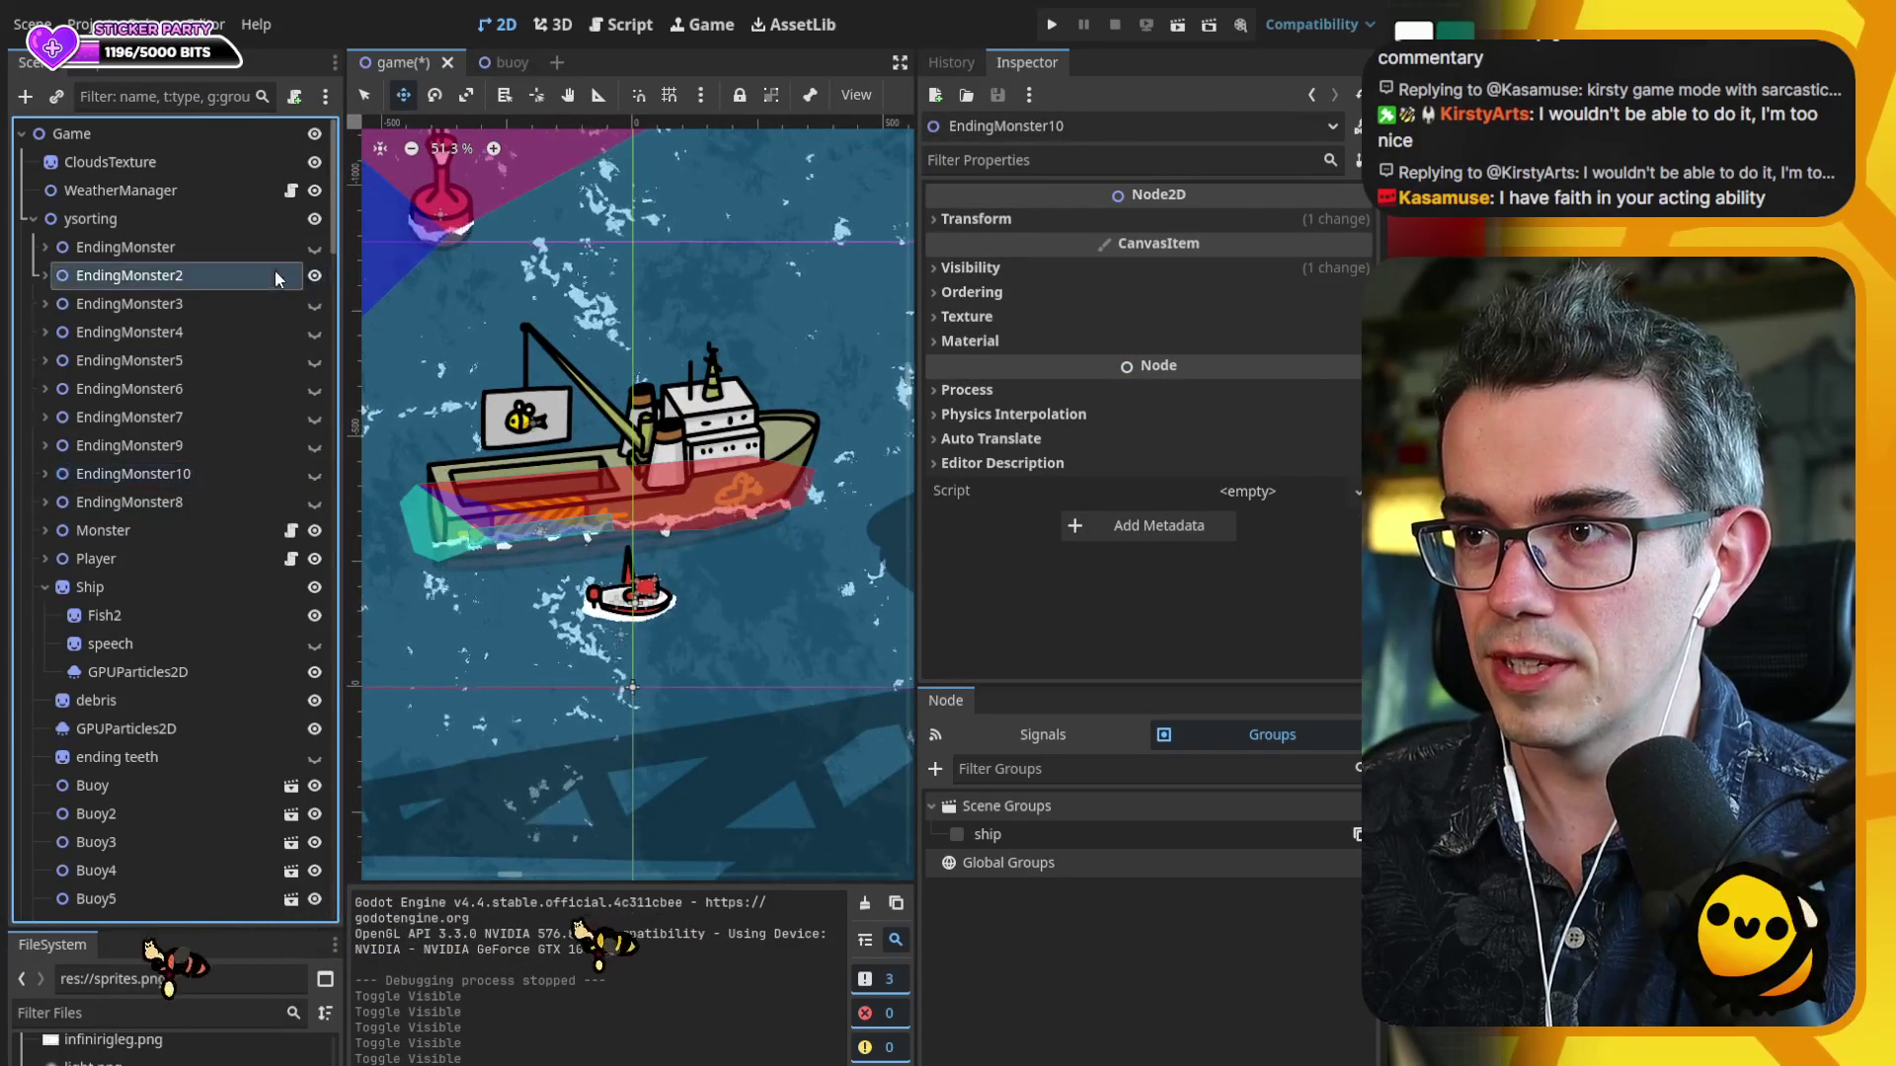
pyautogui.doubleClick(142, 279)
pyautogui.click(44, 275)
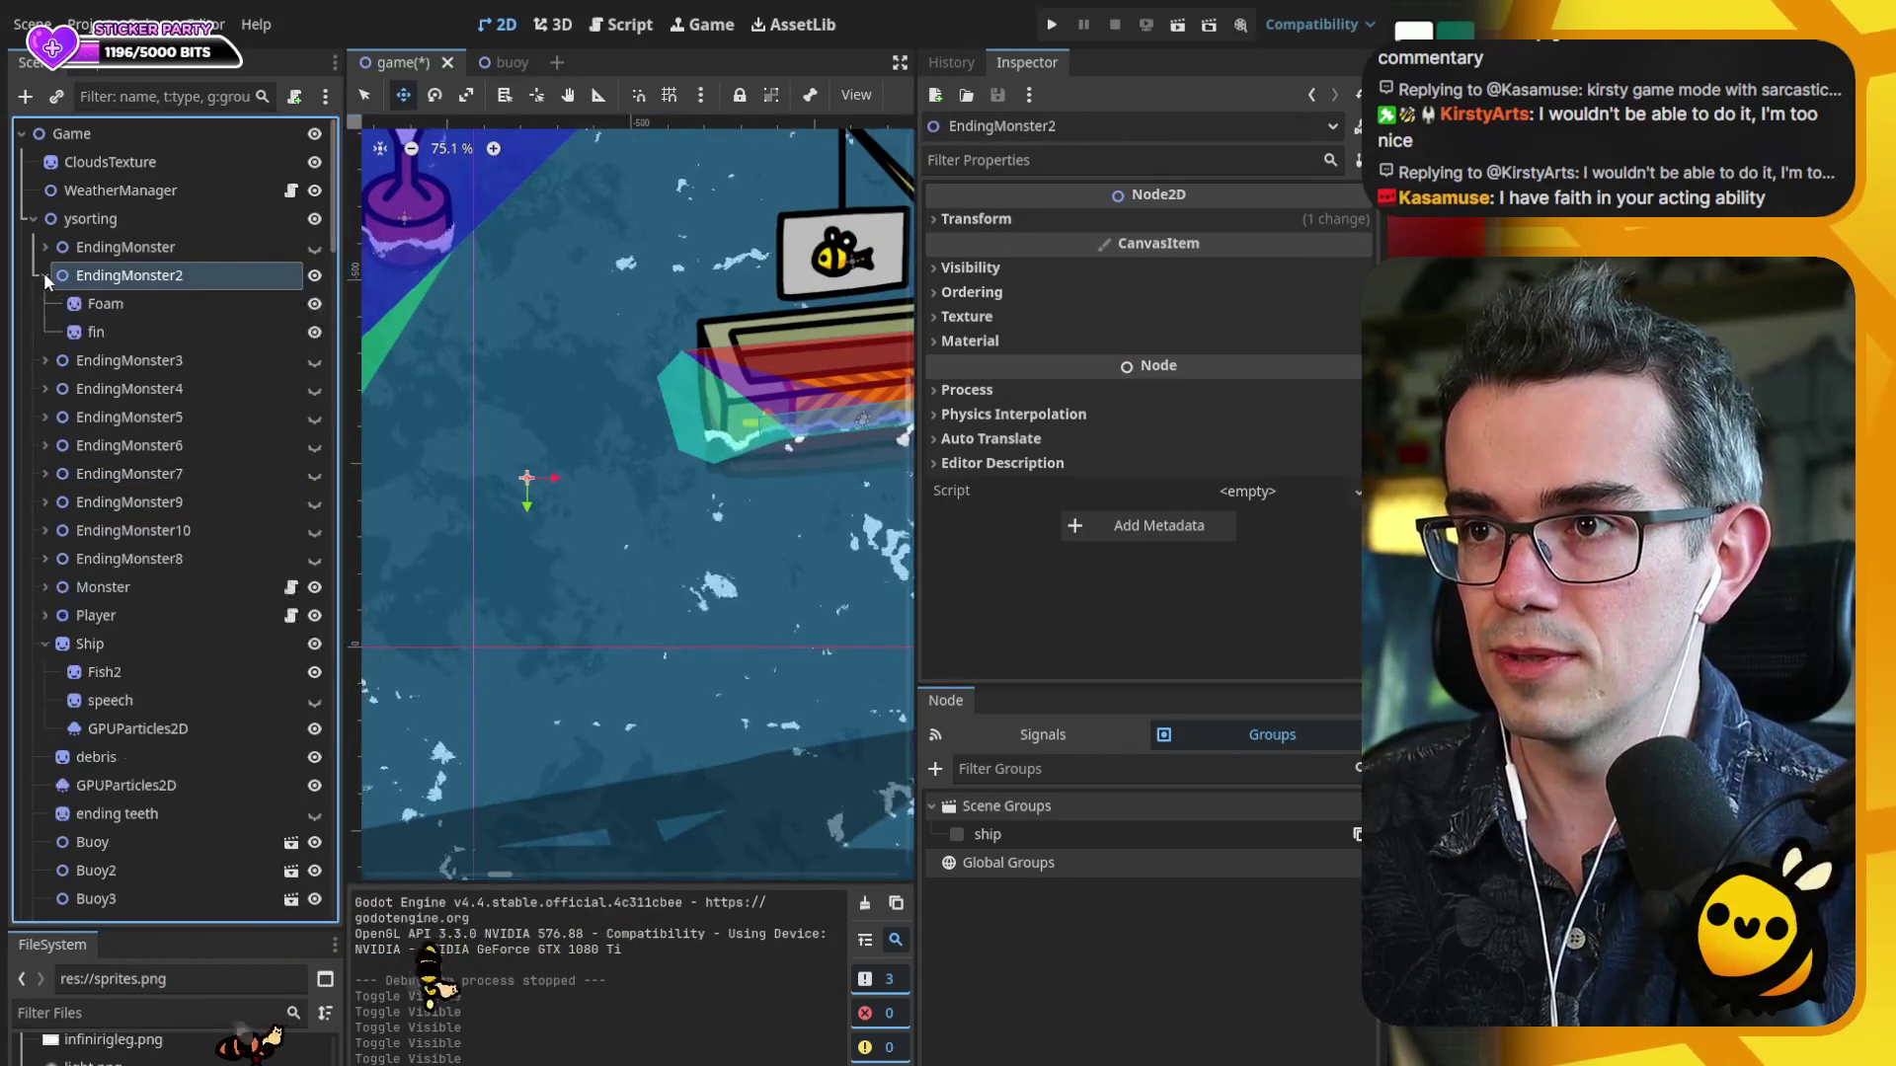
pyautogui.click(156, 326)
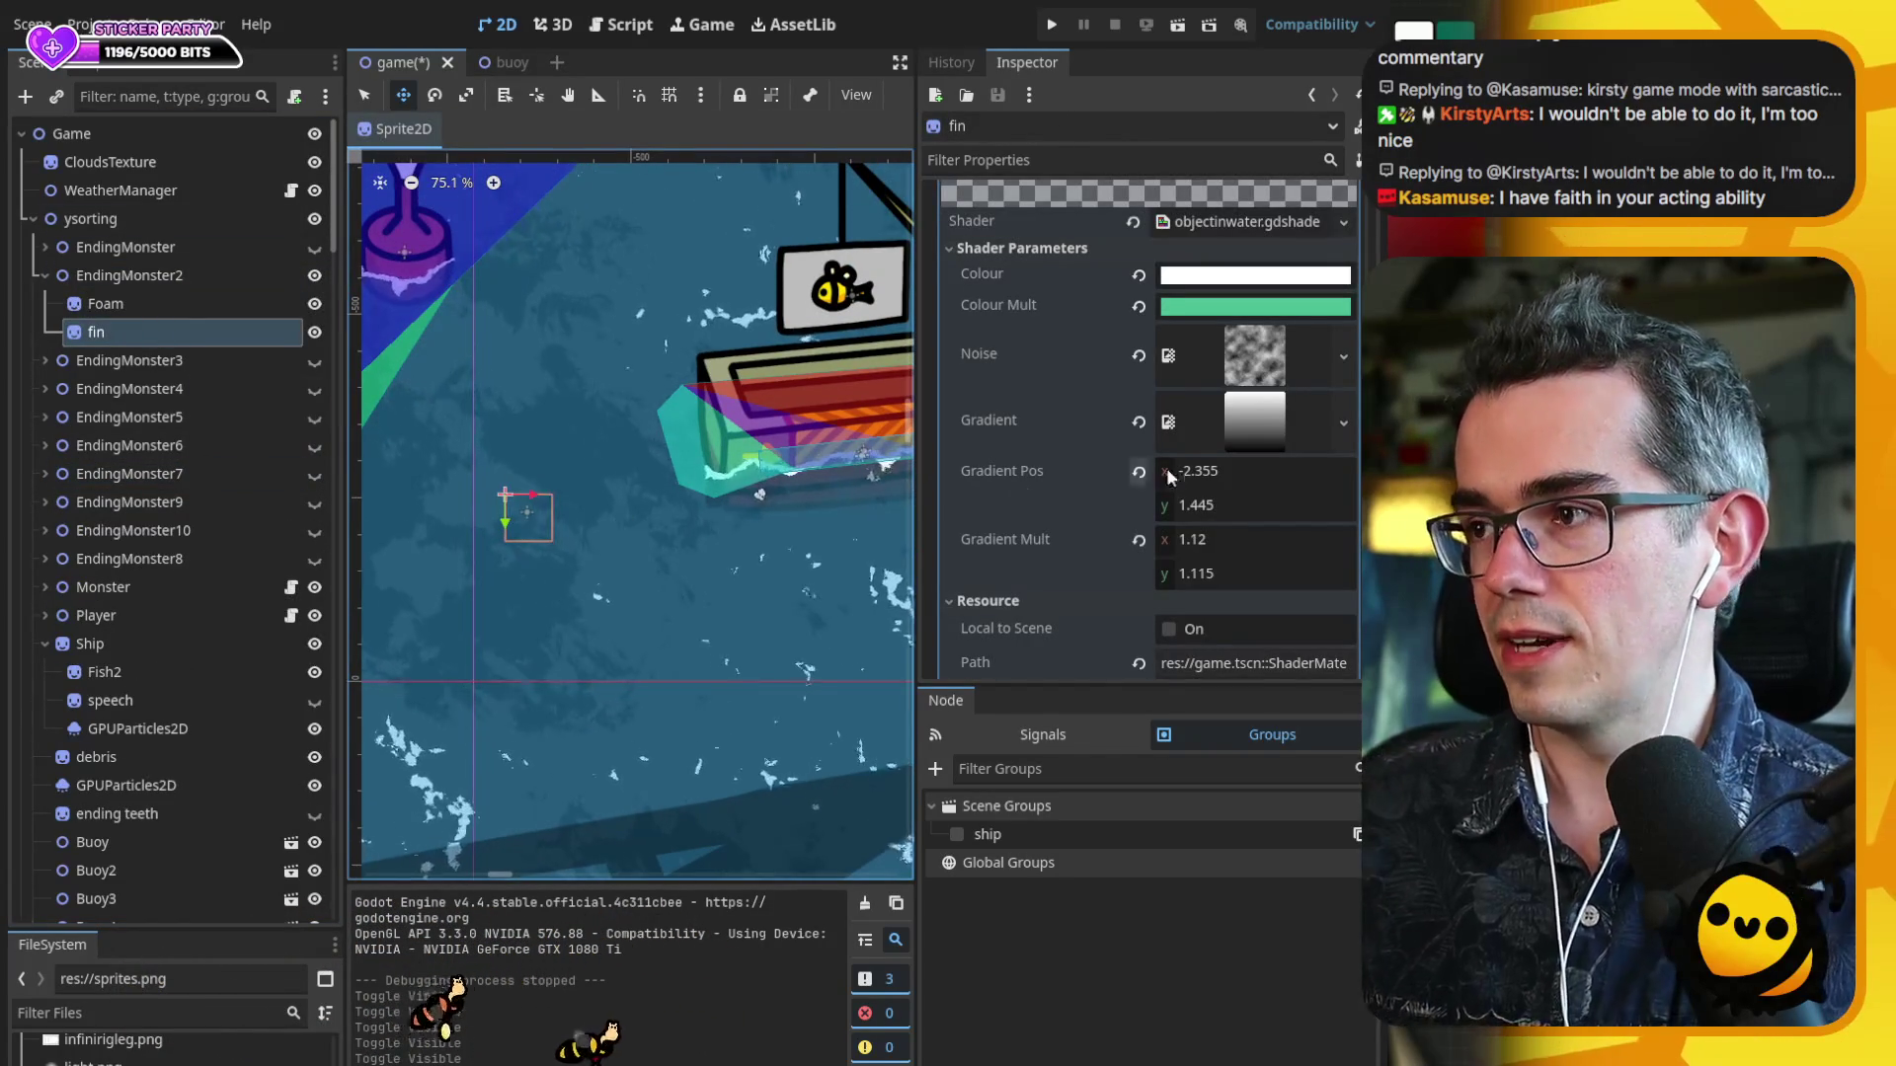
# - Give the fin the sprites.png texture with Region enabled
pyautogui.scroll(10, 491, 494)
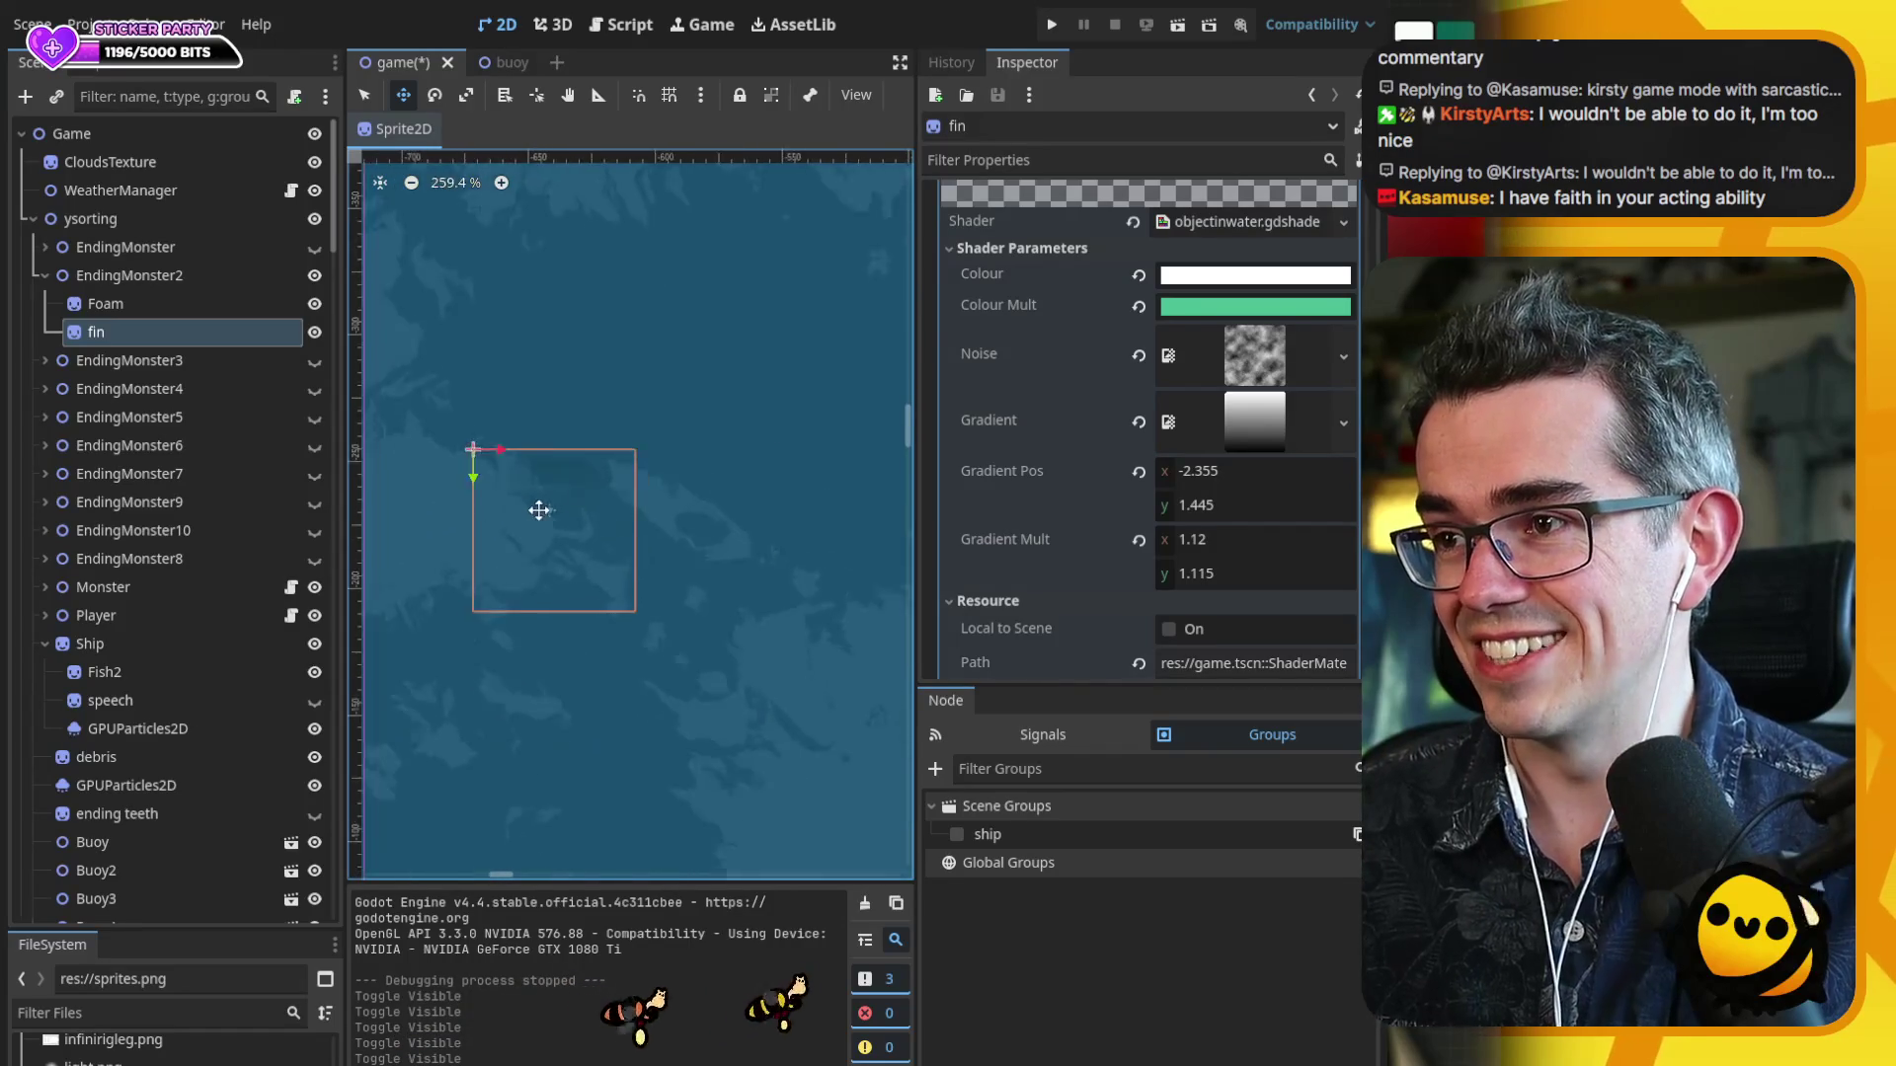
pyautogui.scroll(-11, 537, 513)
pyautogui.scroll(5, 1182, 439)
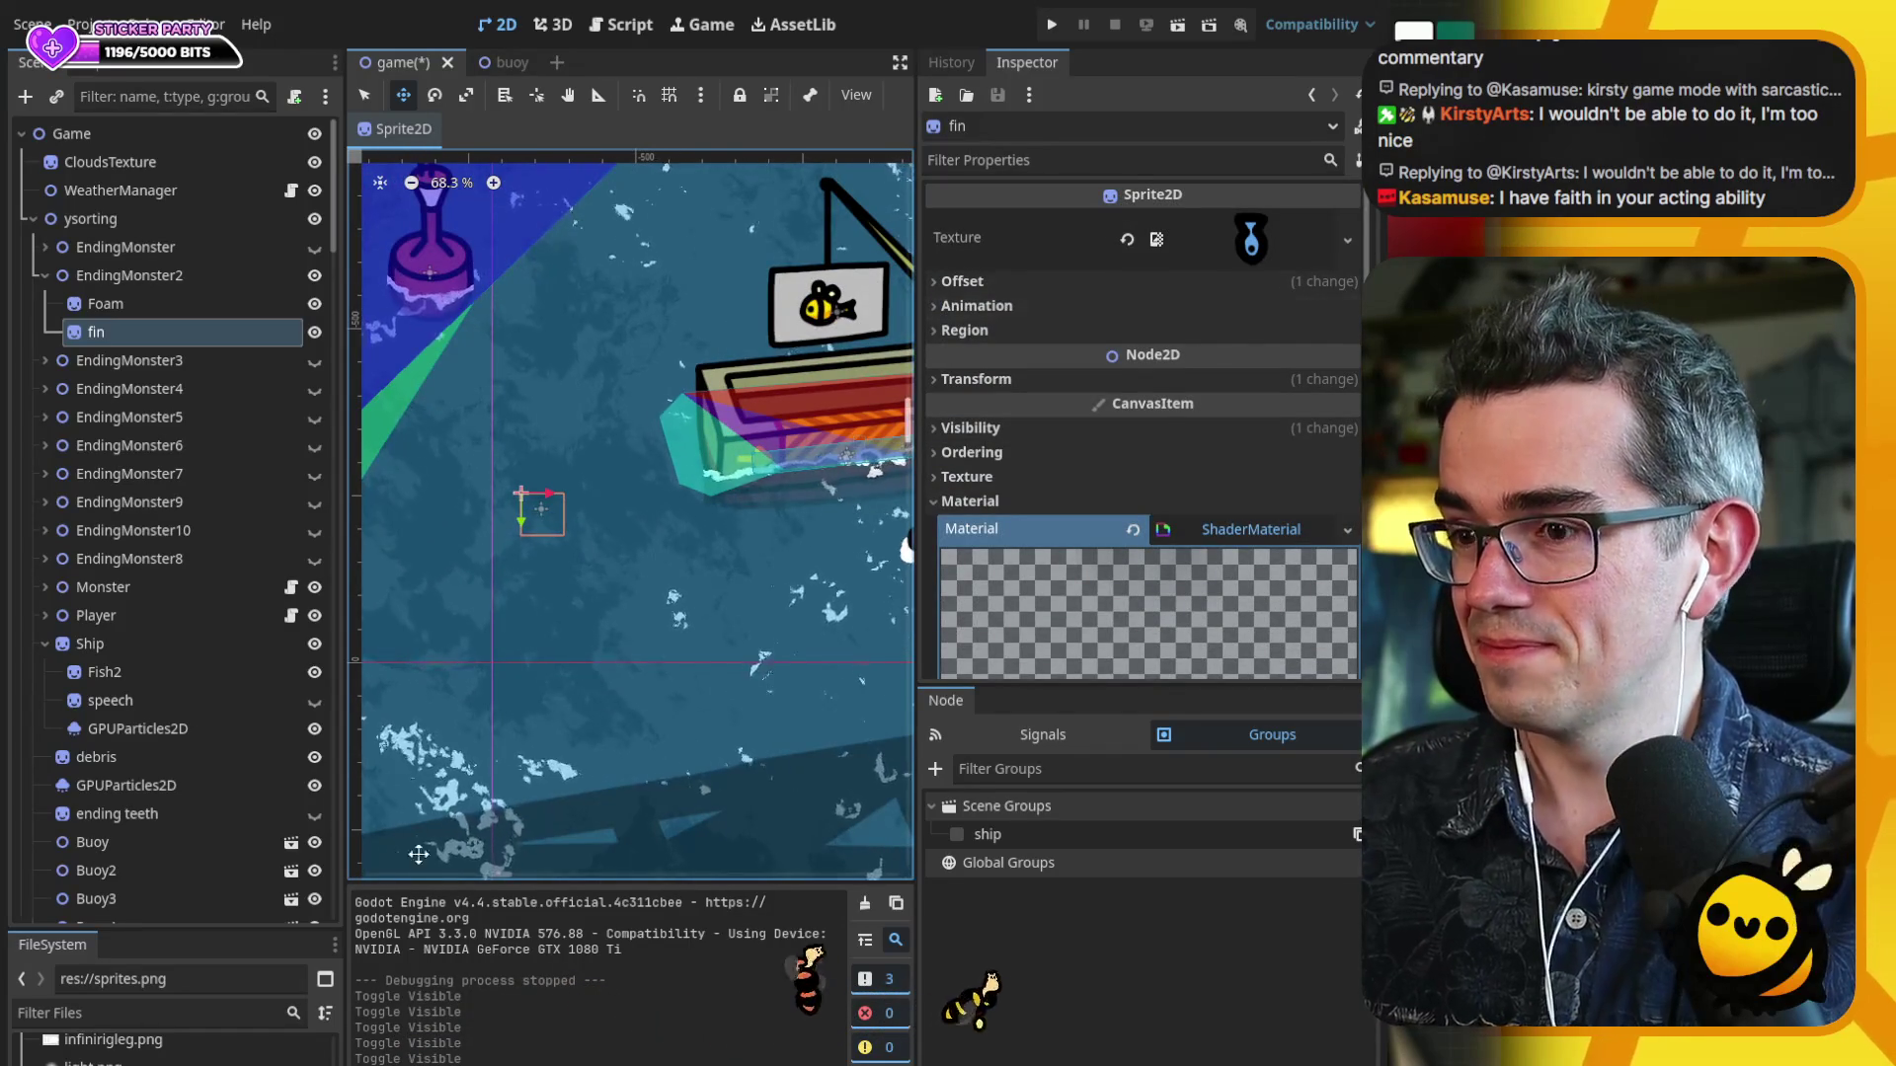
pyautogui.click(1335, 245)
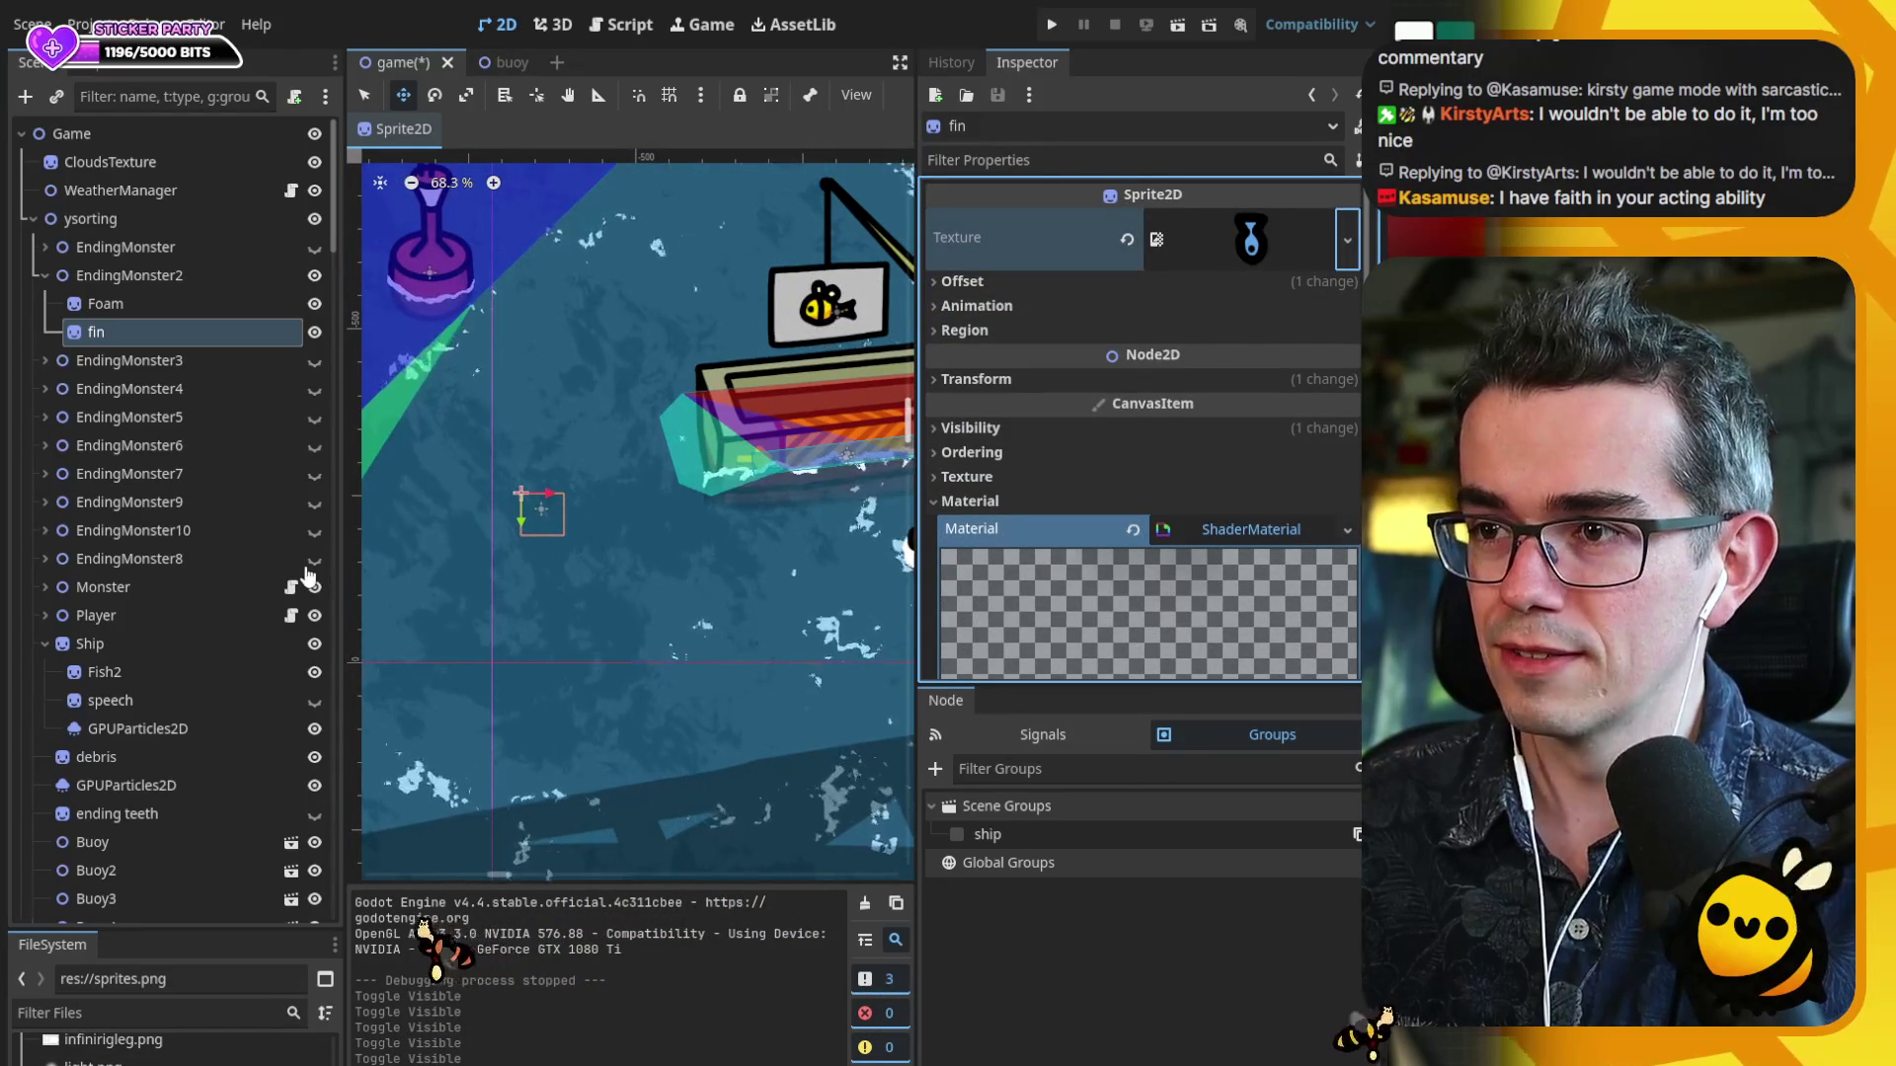
pyautogui.click(973, 330)
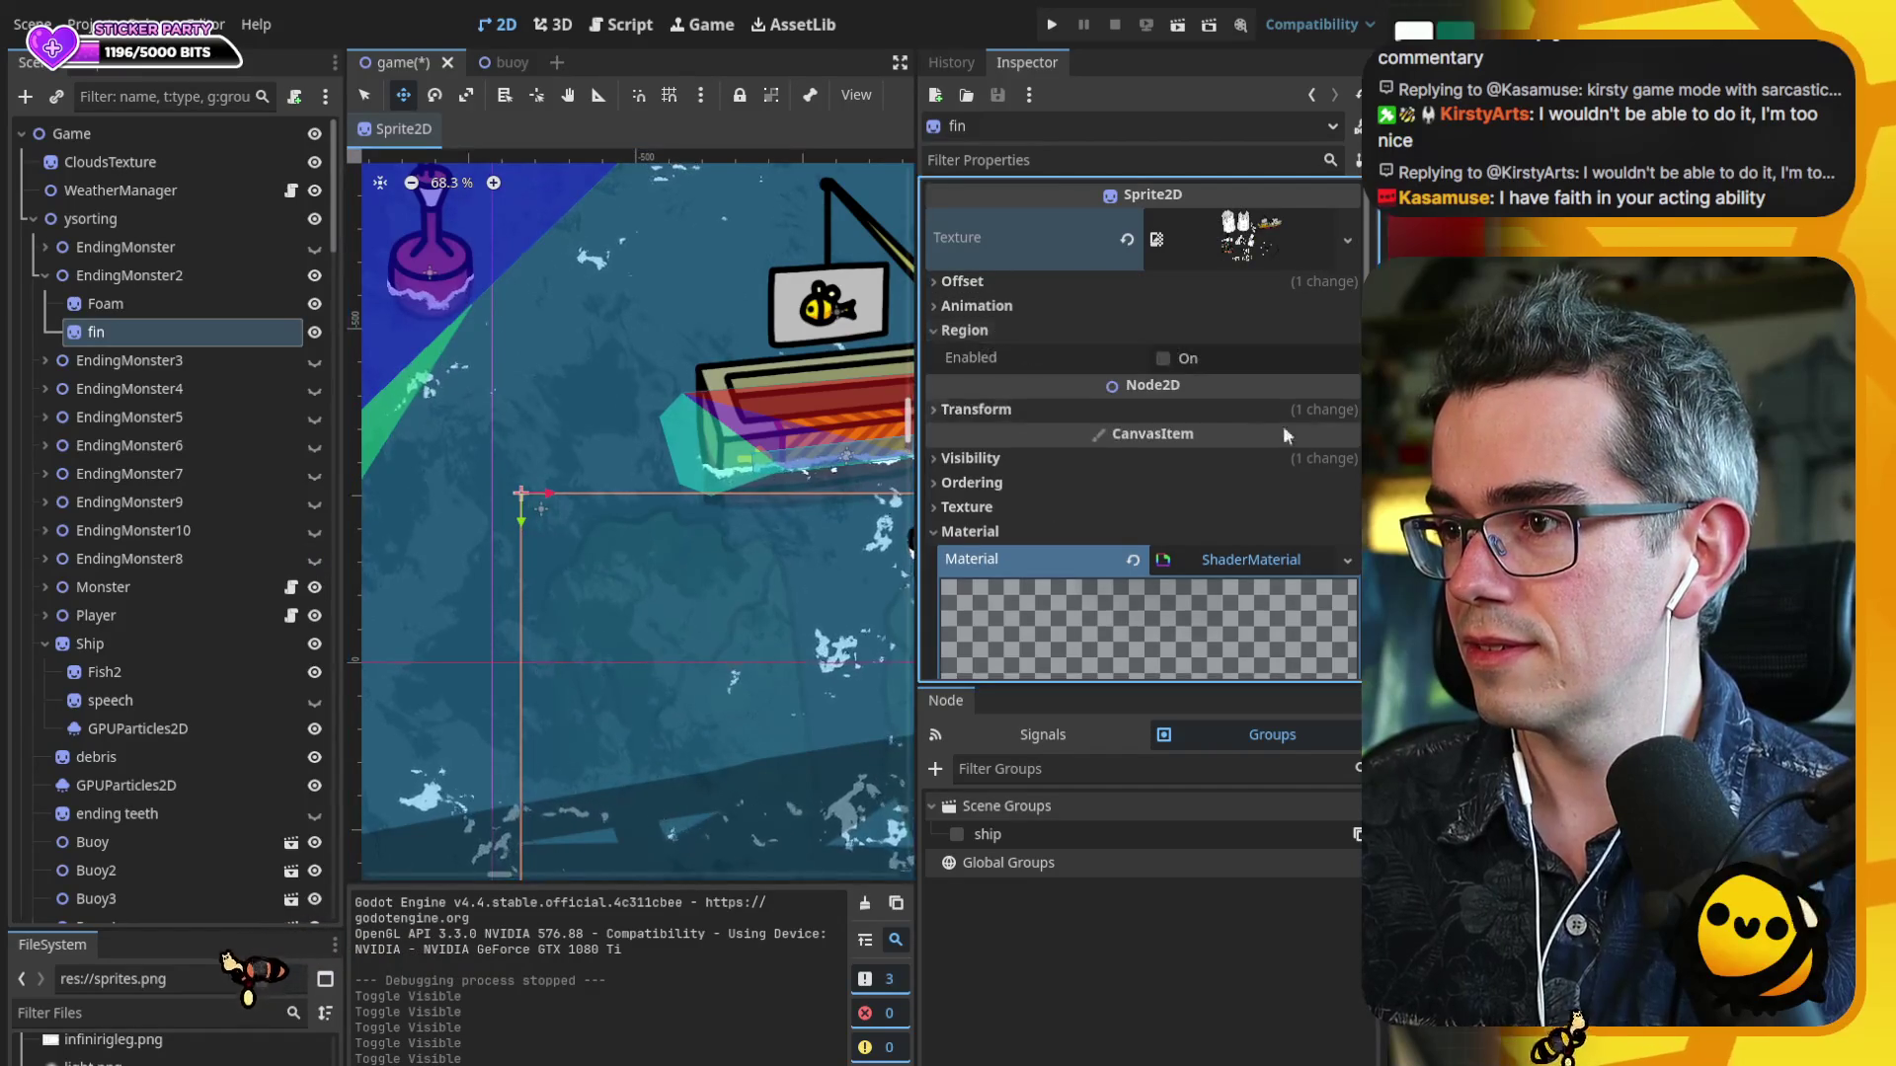
pyautogui.click(1164, 360)
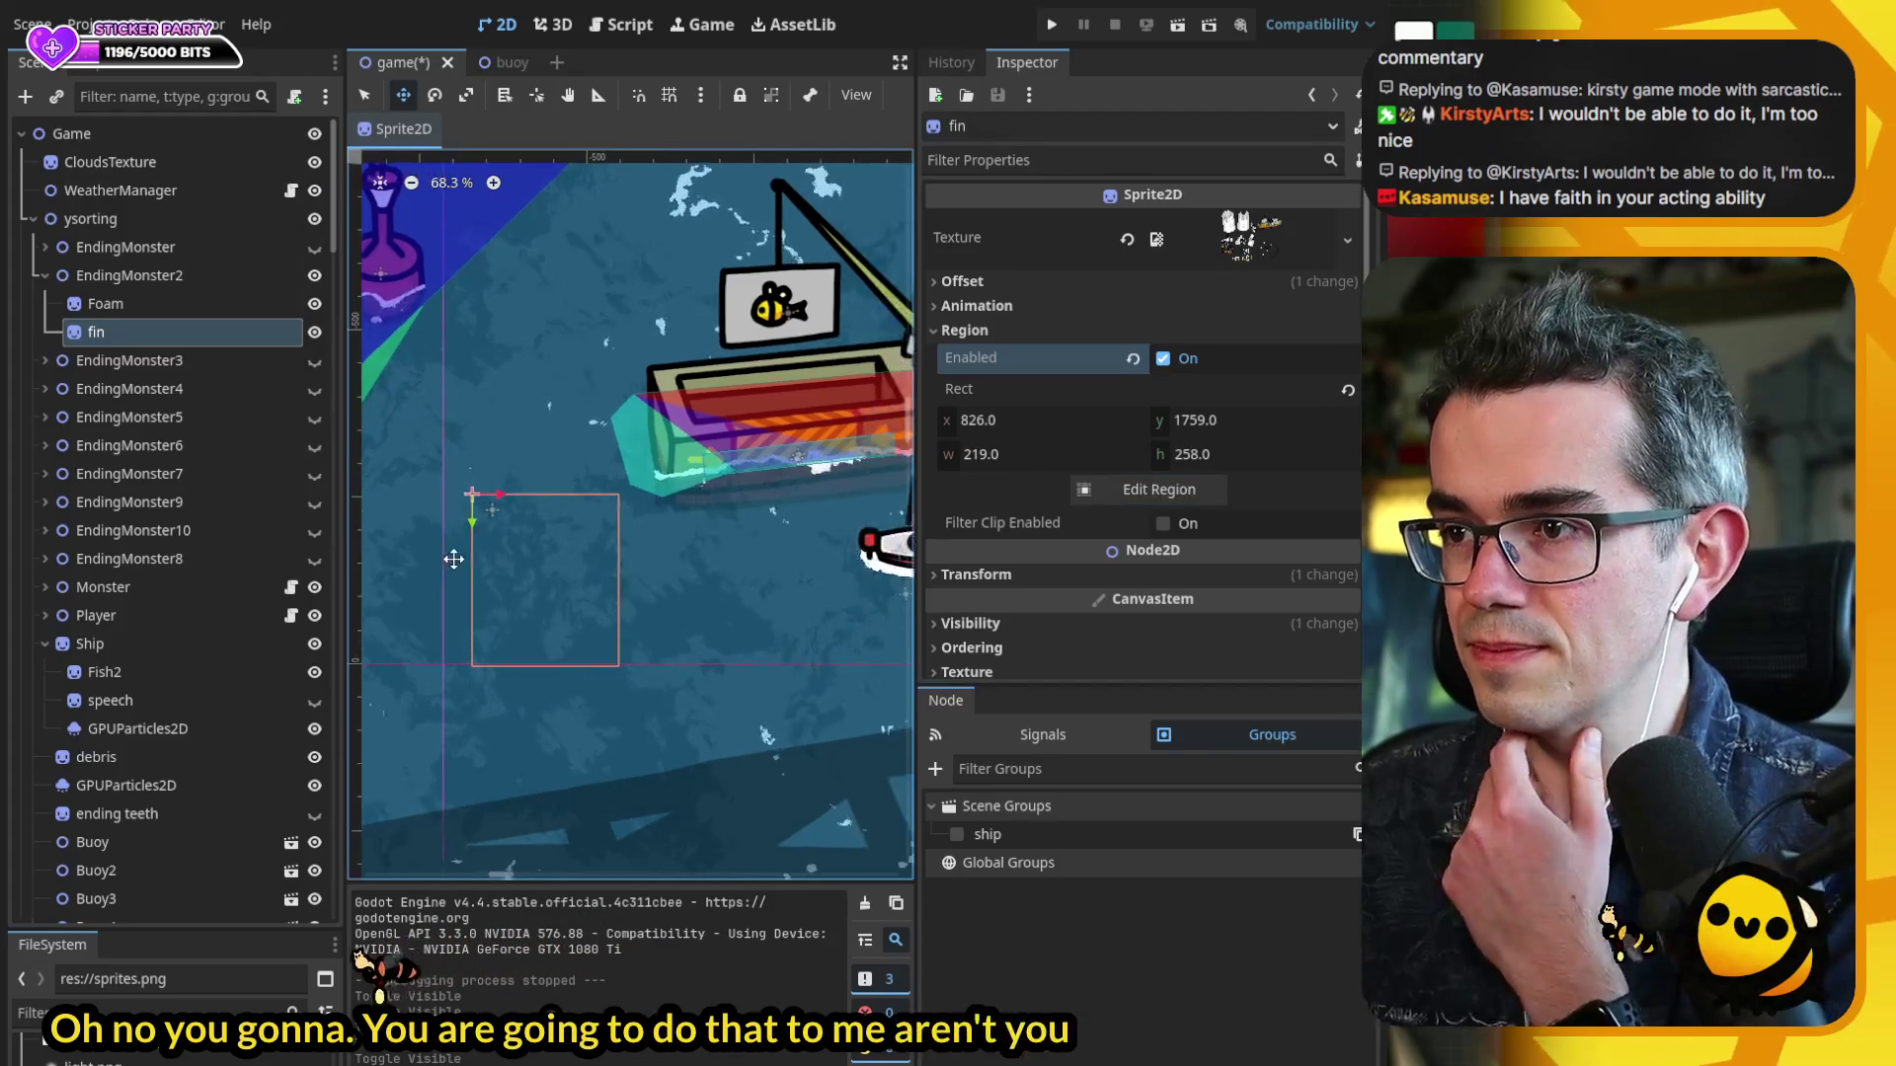
# - Move the fin about 76 px left and 144 px up beside the ship
pyautogui.scroll(-3, 461, 541)
pyautogui.scroll(4, 461, 542)
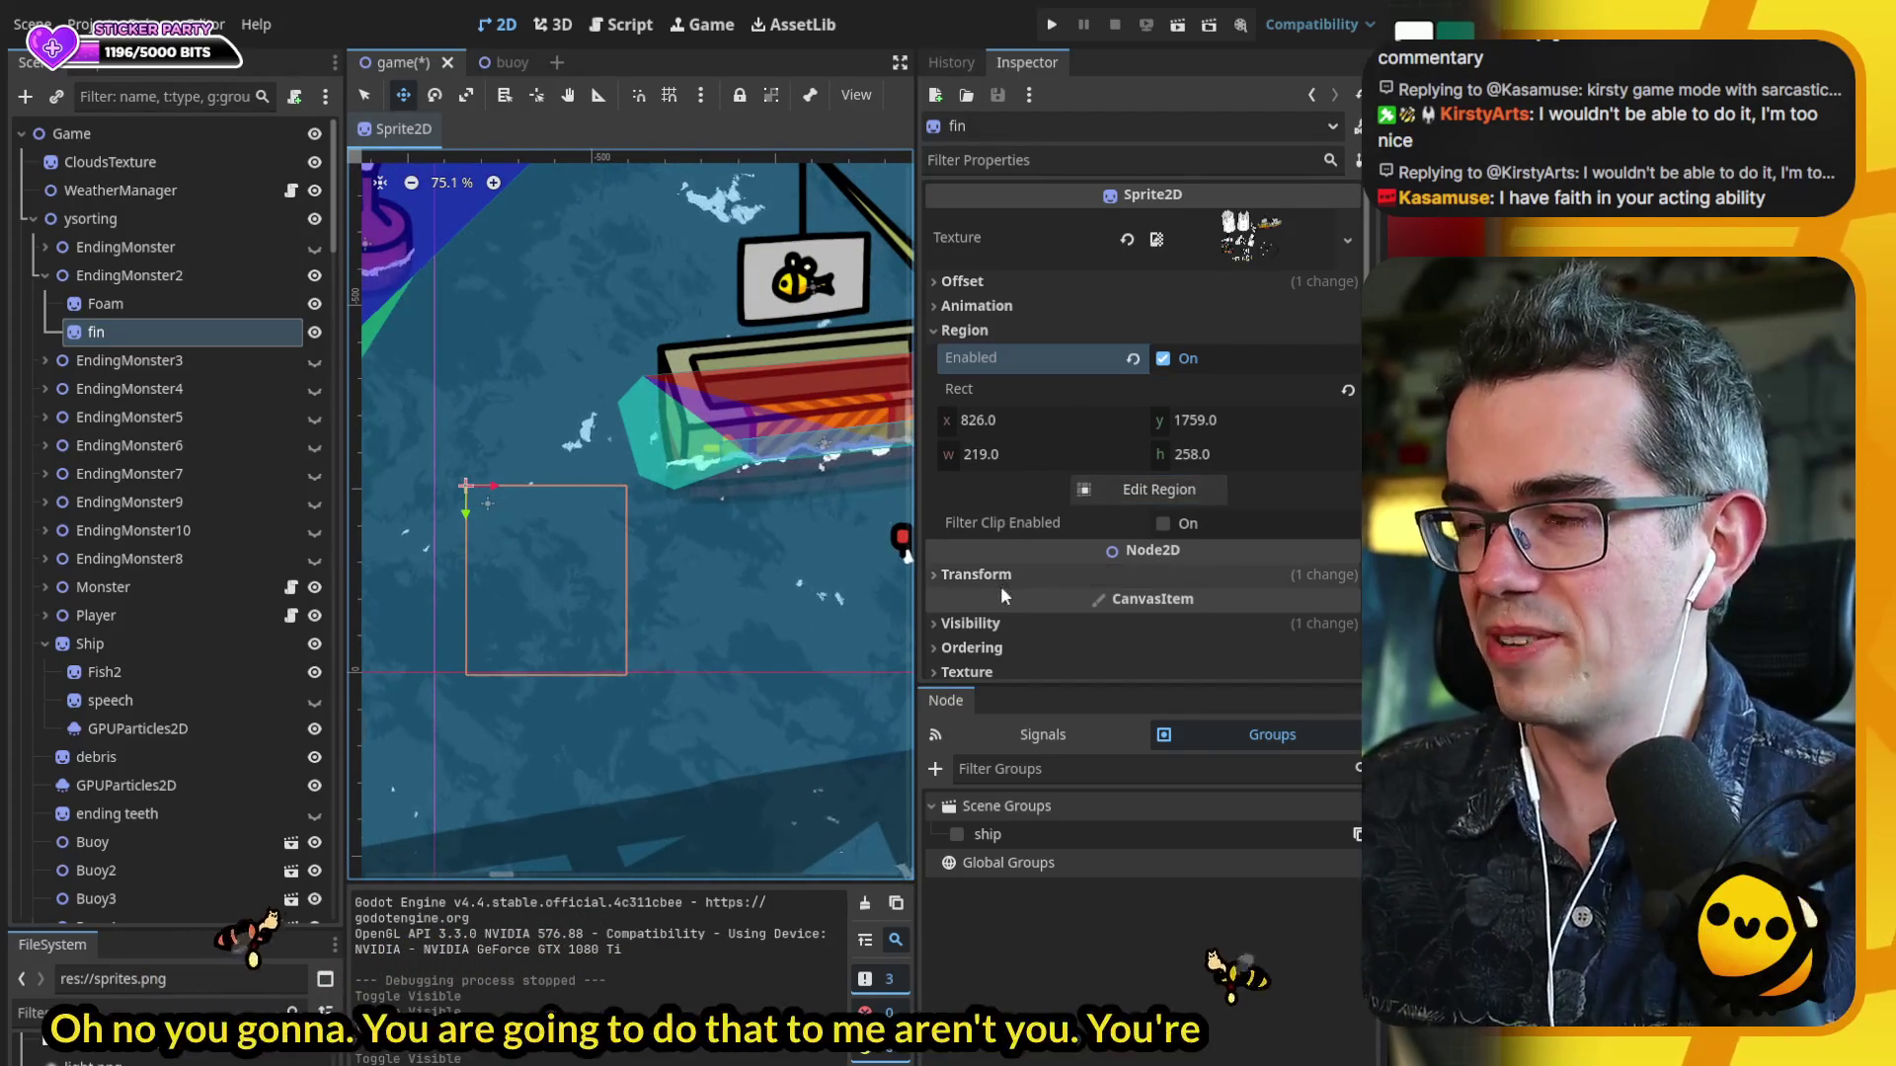
pyautogui.click(1004, 577)
pyautogui.scroll(-1, 1021, 572)
pyautogui.scroll(1, 978, 553)
pyautogui.click(951, 574)
pyautogui.moveTo(559, 551); pyautogui.dragTo(649, 589)
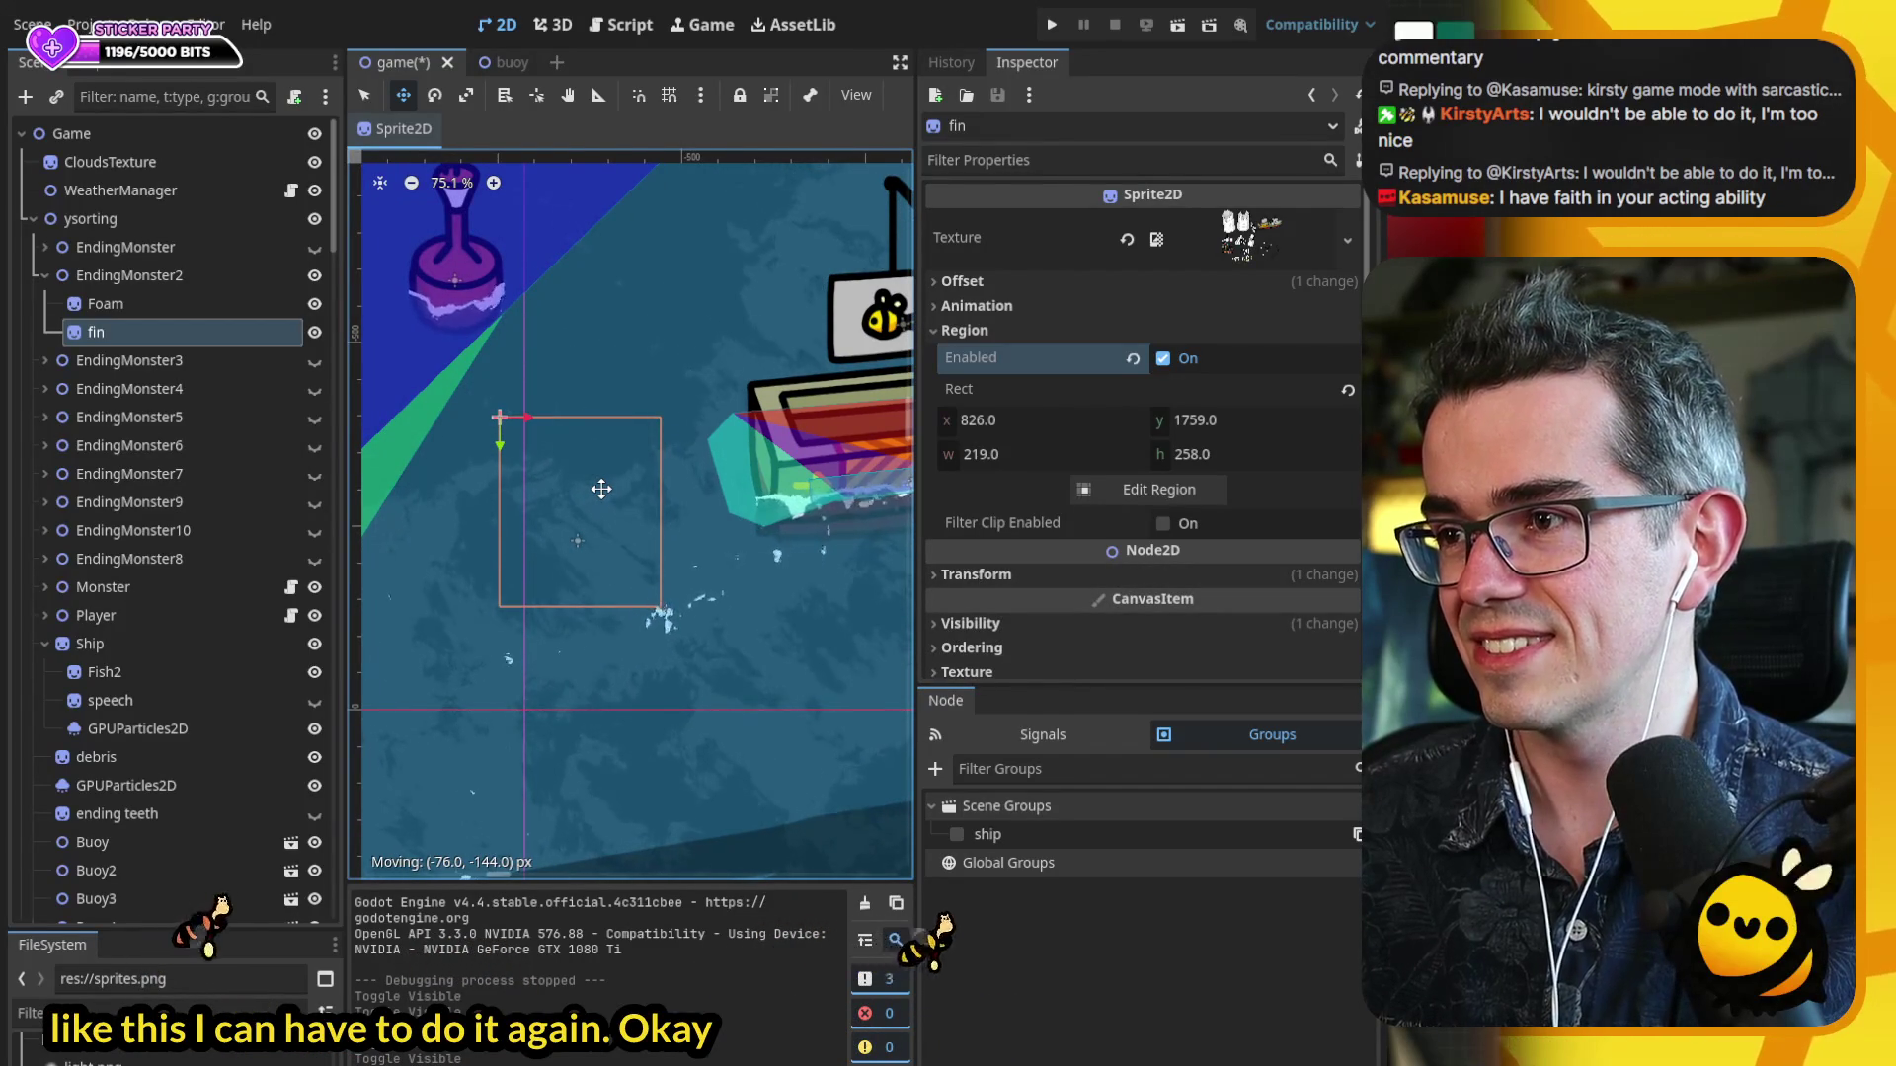
pyautogui.scroll(-10, 1150, 484)
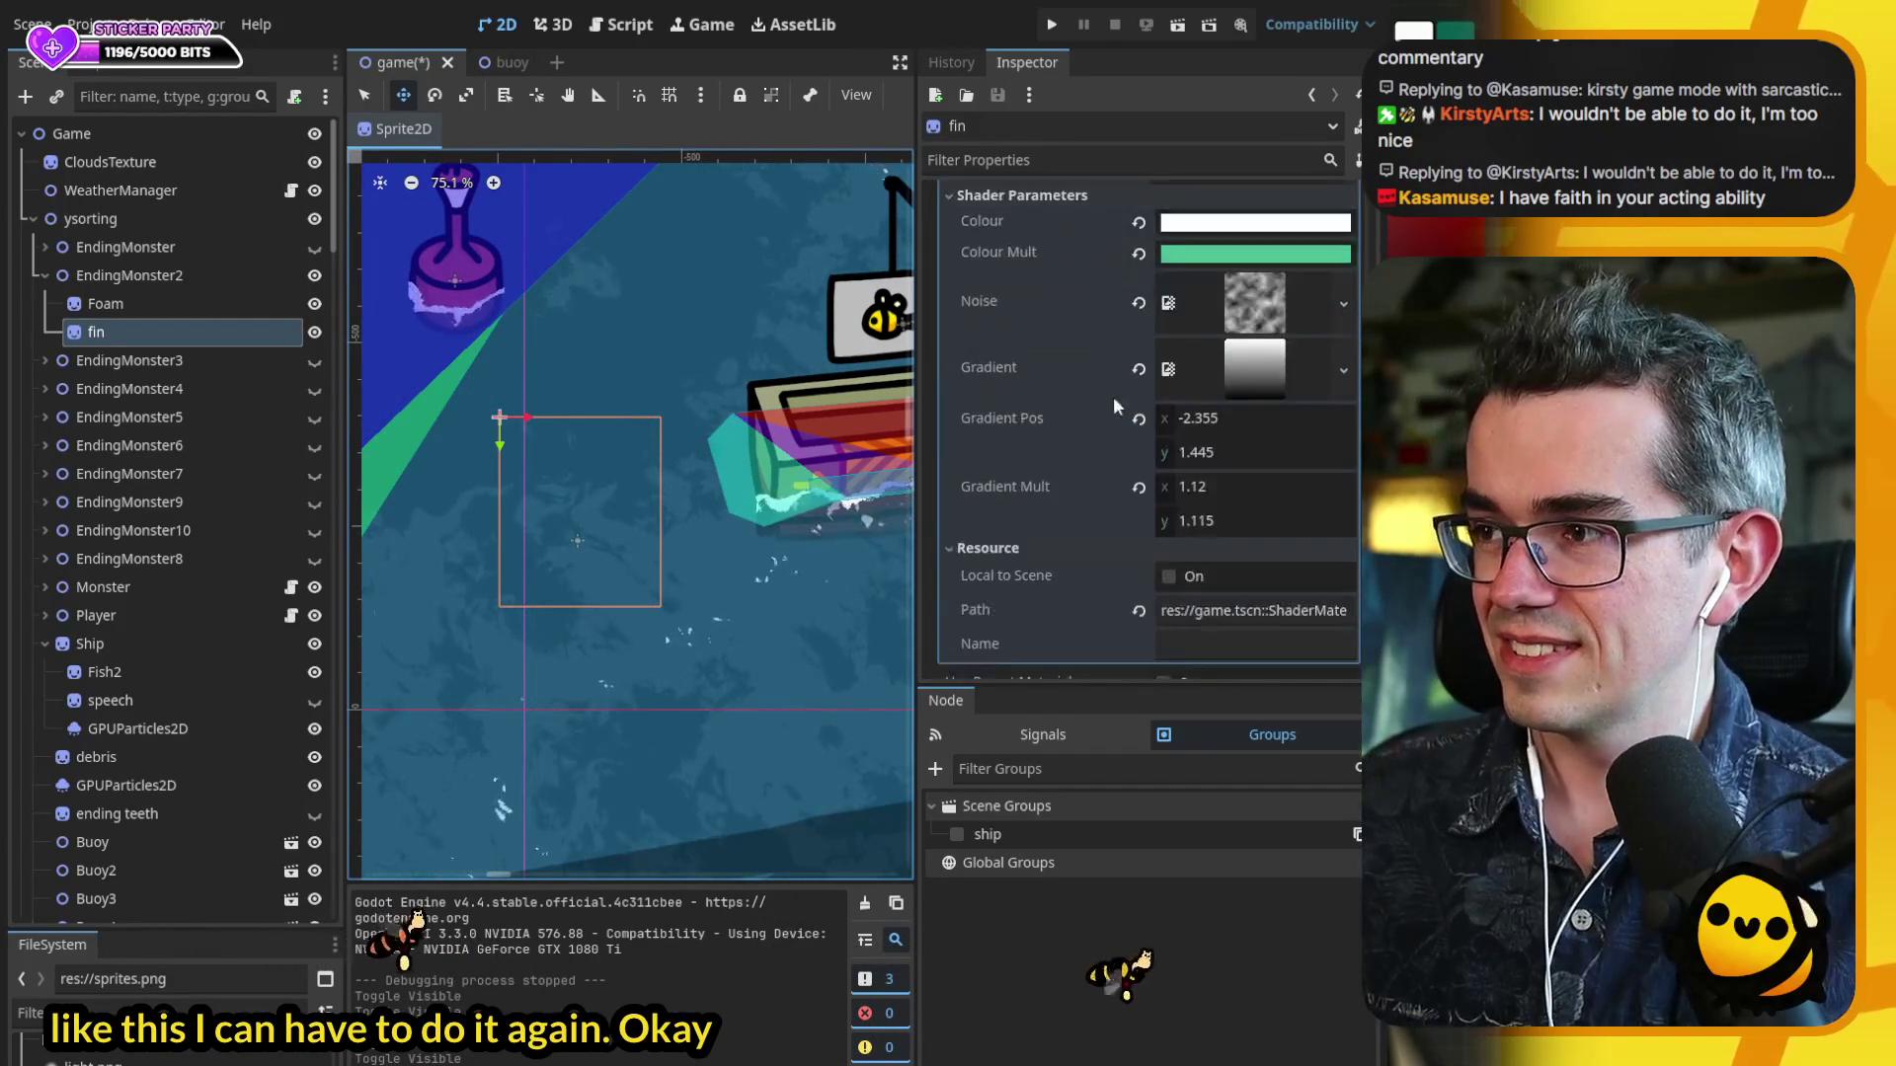
# - Raise the fin shader's Gradient Pos y and lower Gradient Mult y to grow the foam
pyautogui.click(1223, 452)
pyautogui.write('-0.295')
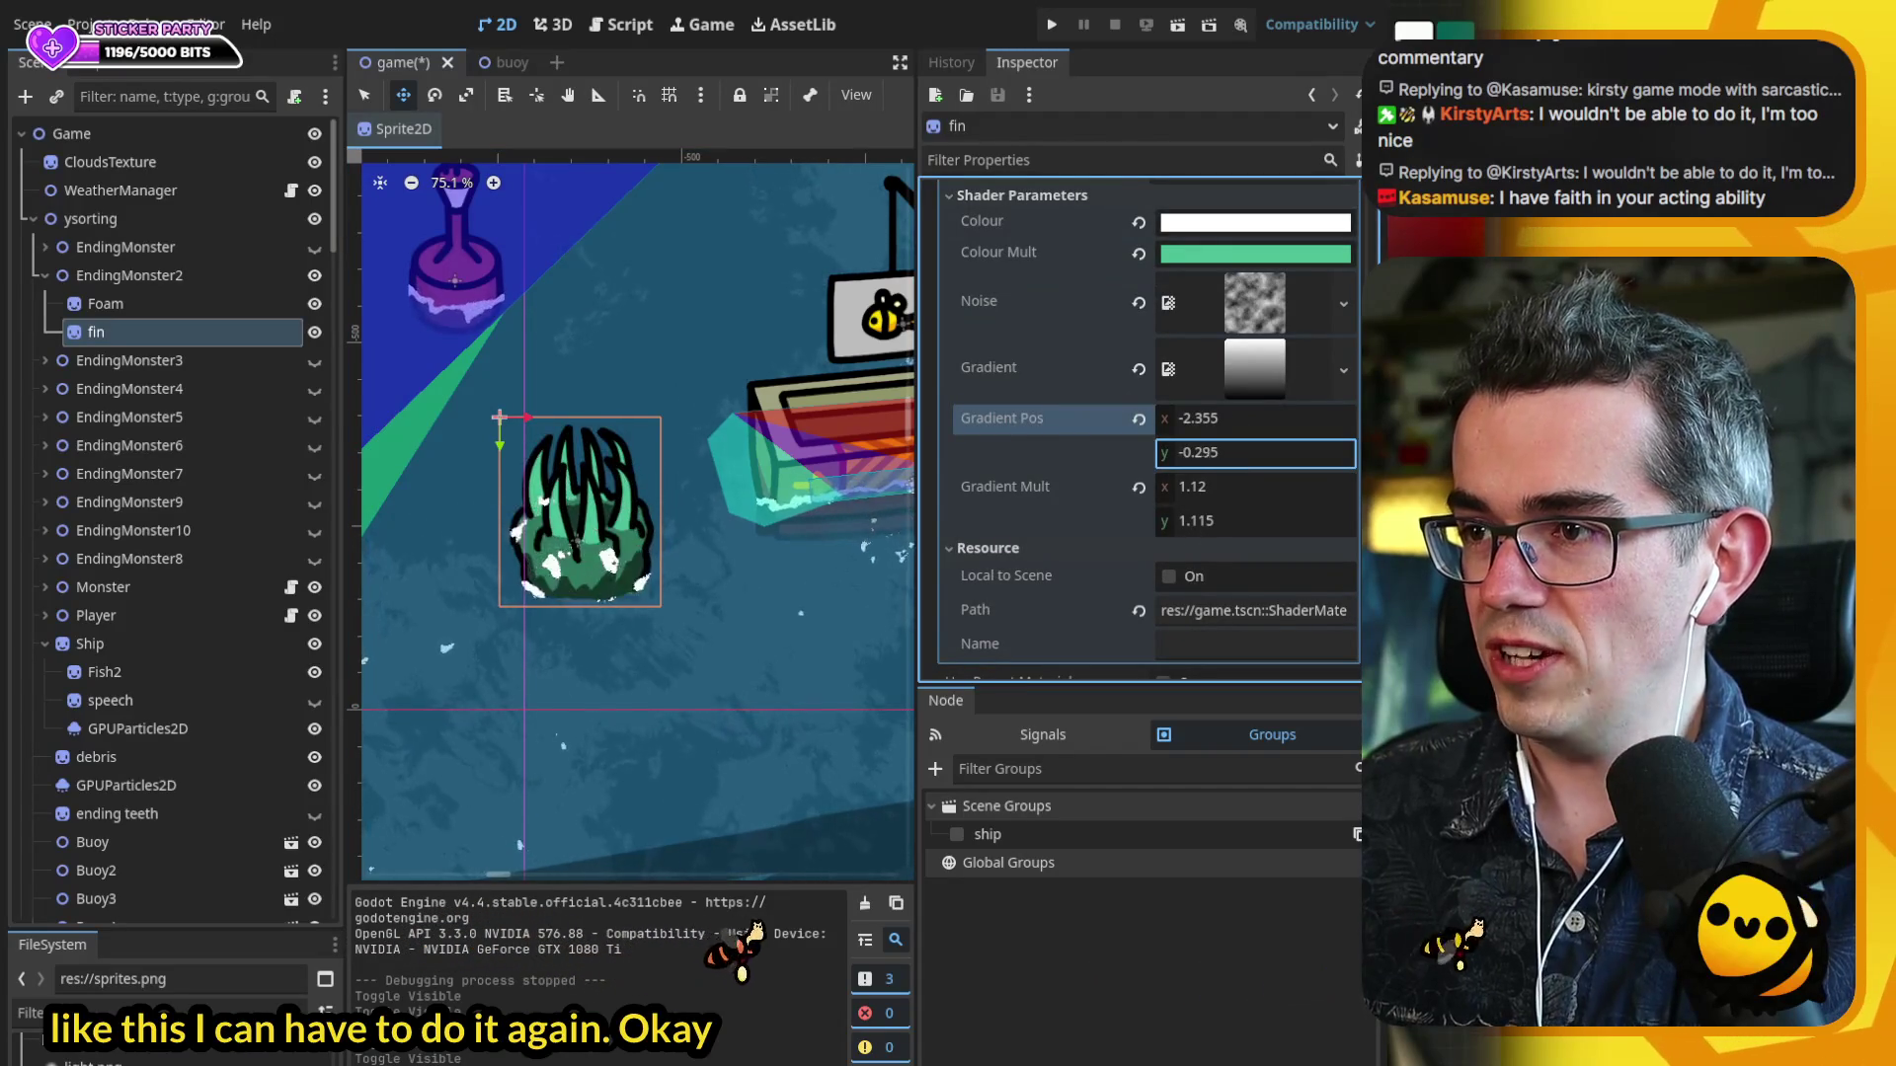
pyautogui.moveTo(1222, 452); pyautogui.dragTo(1244, 452)
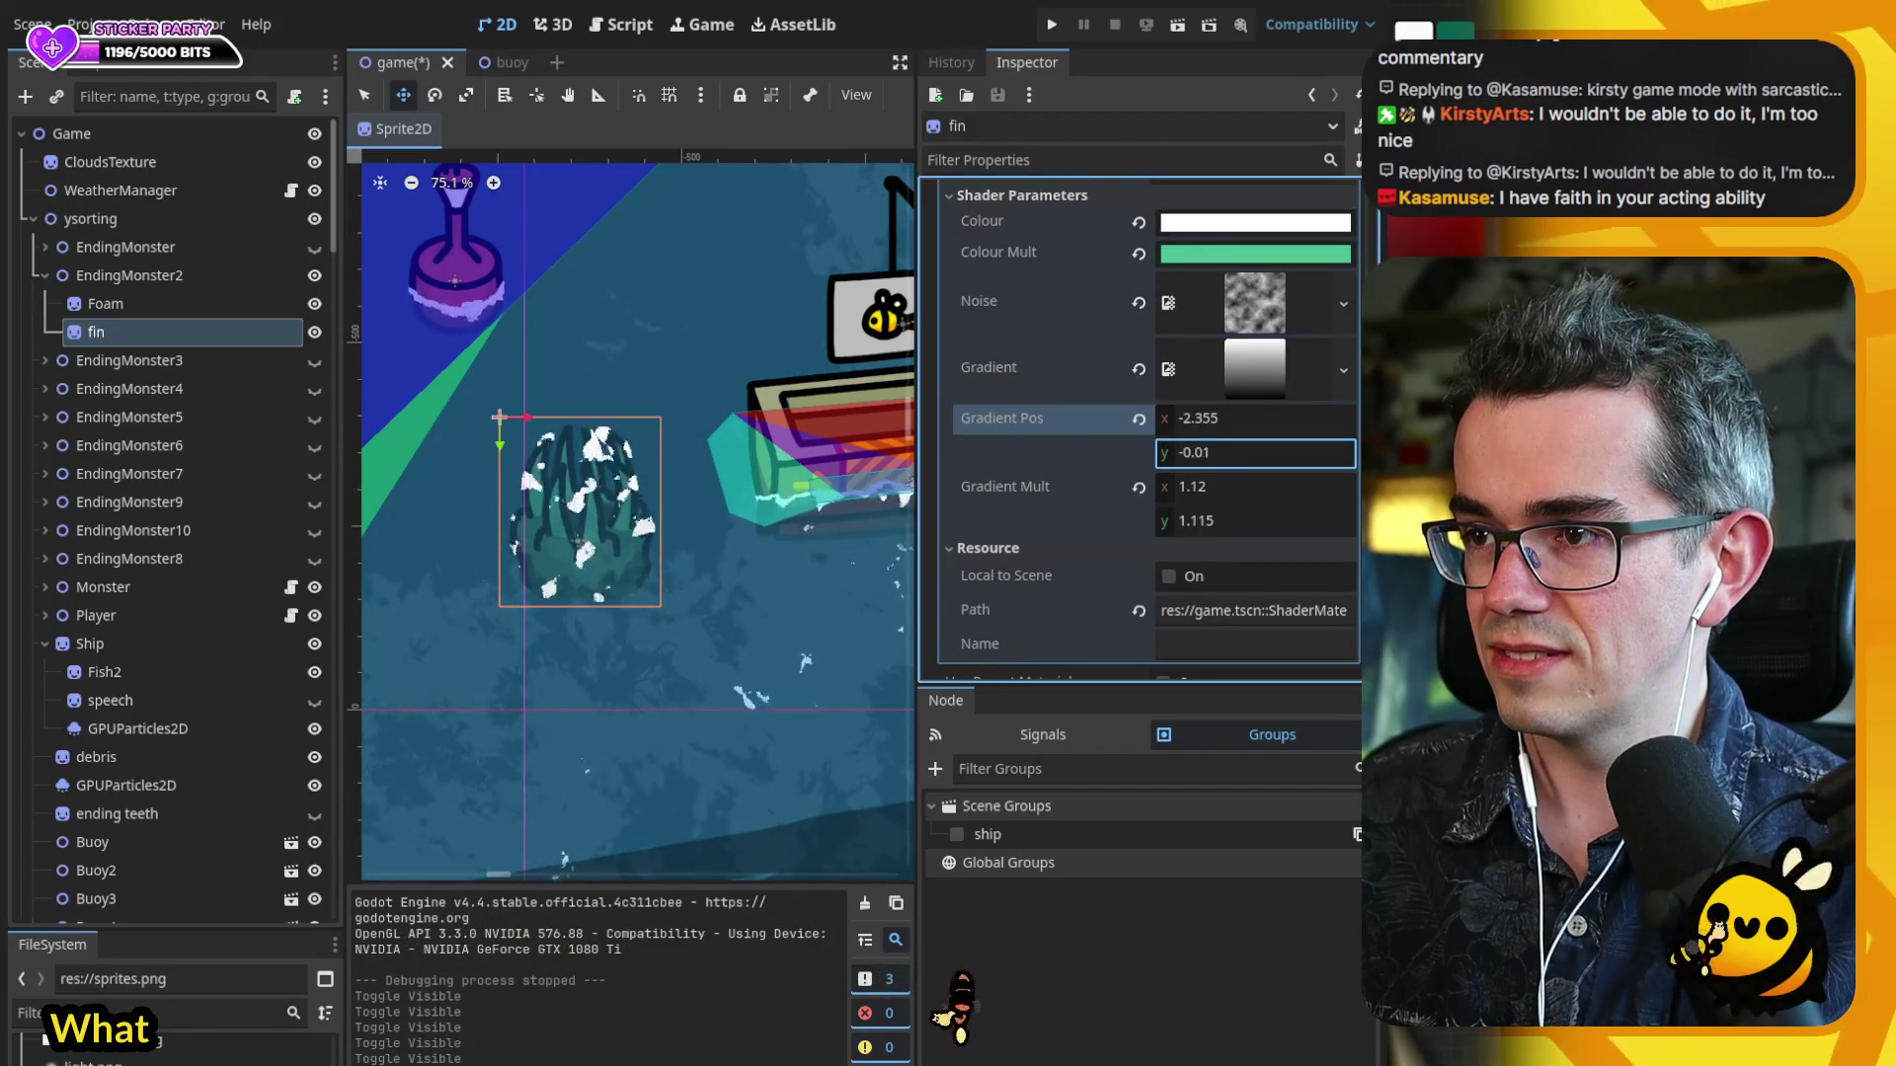
pyautogui.moveTo(1223, 452); pyautogui.dragTo(1284, 453)
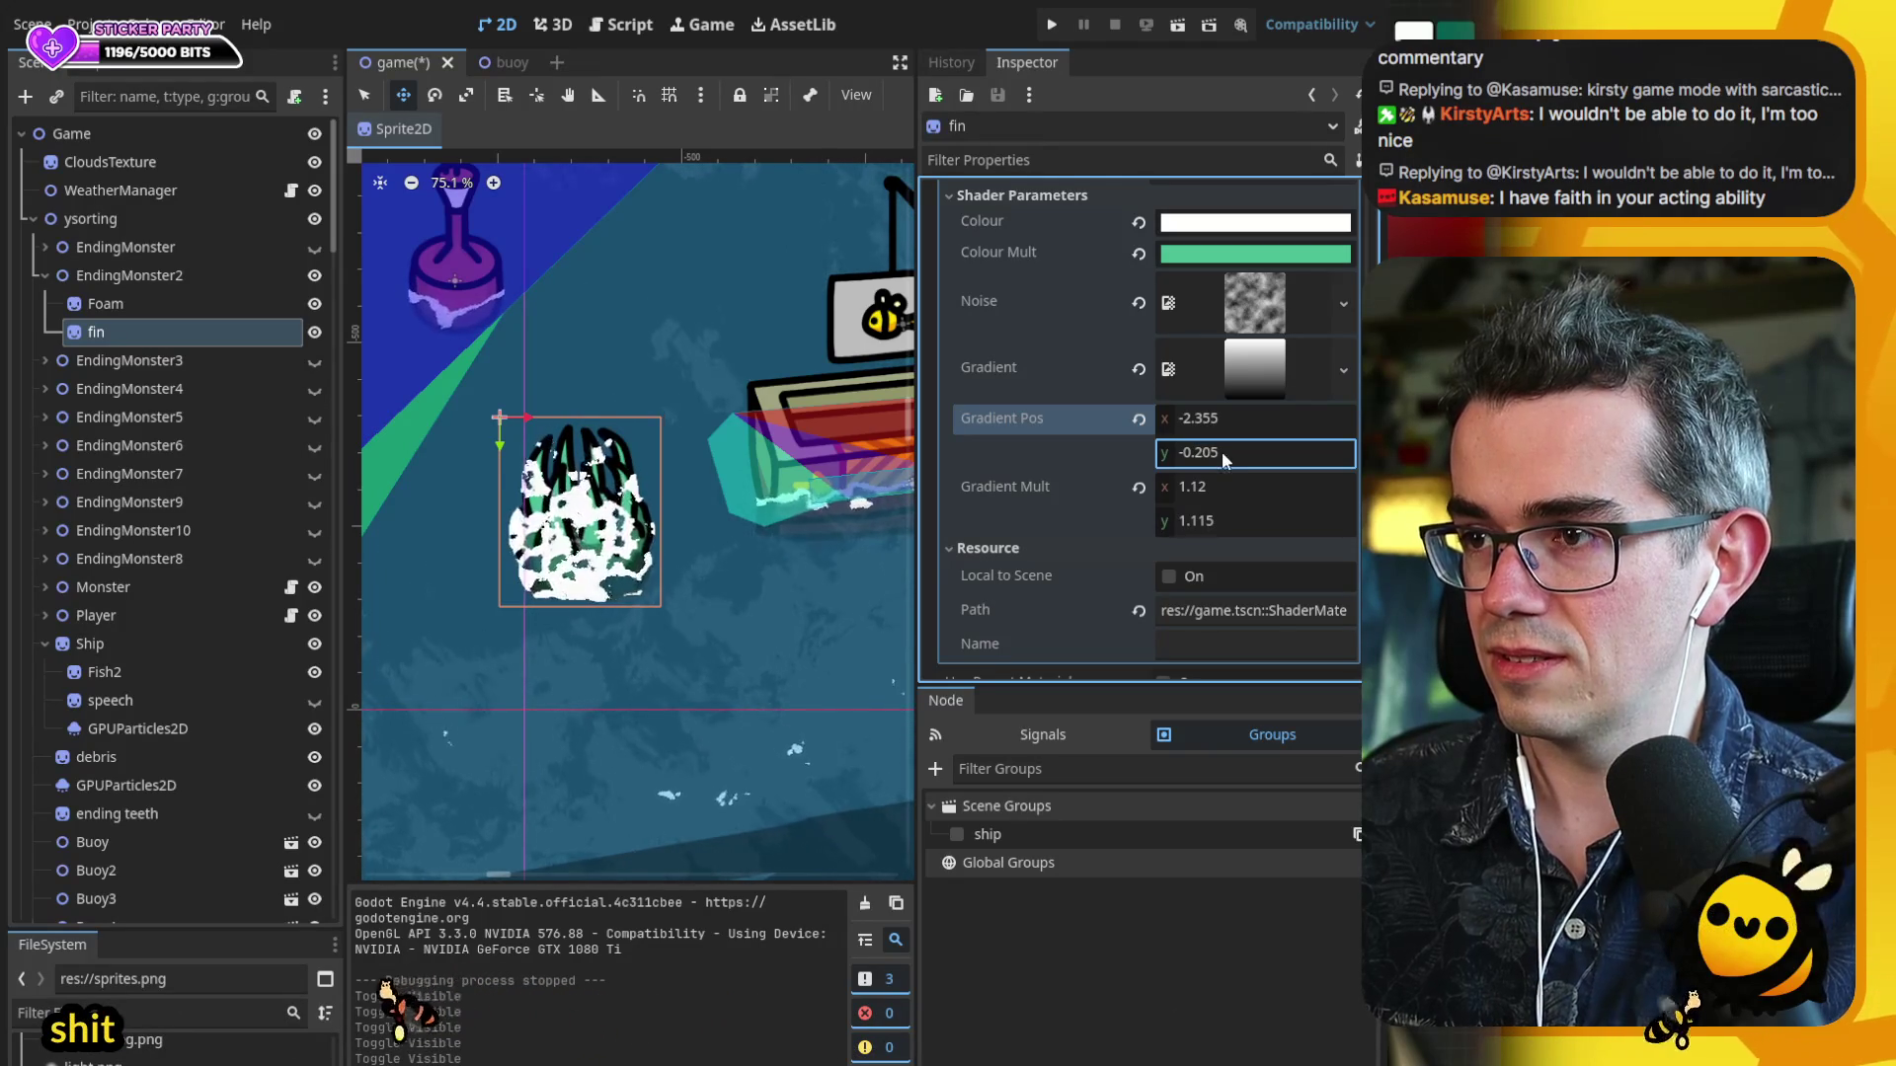
pyautogui.moveTo(1271, 527)
pyautogui.mouseDown()
pyautogui.moveTo(1175, 528)
pyautogui.moveTo(1234, 521)
pyautogui.mouseUp()
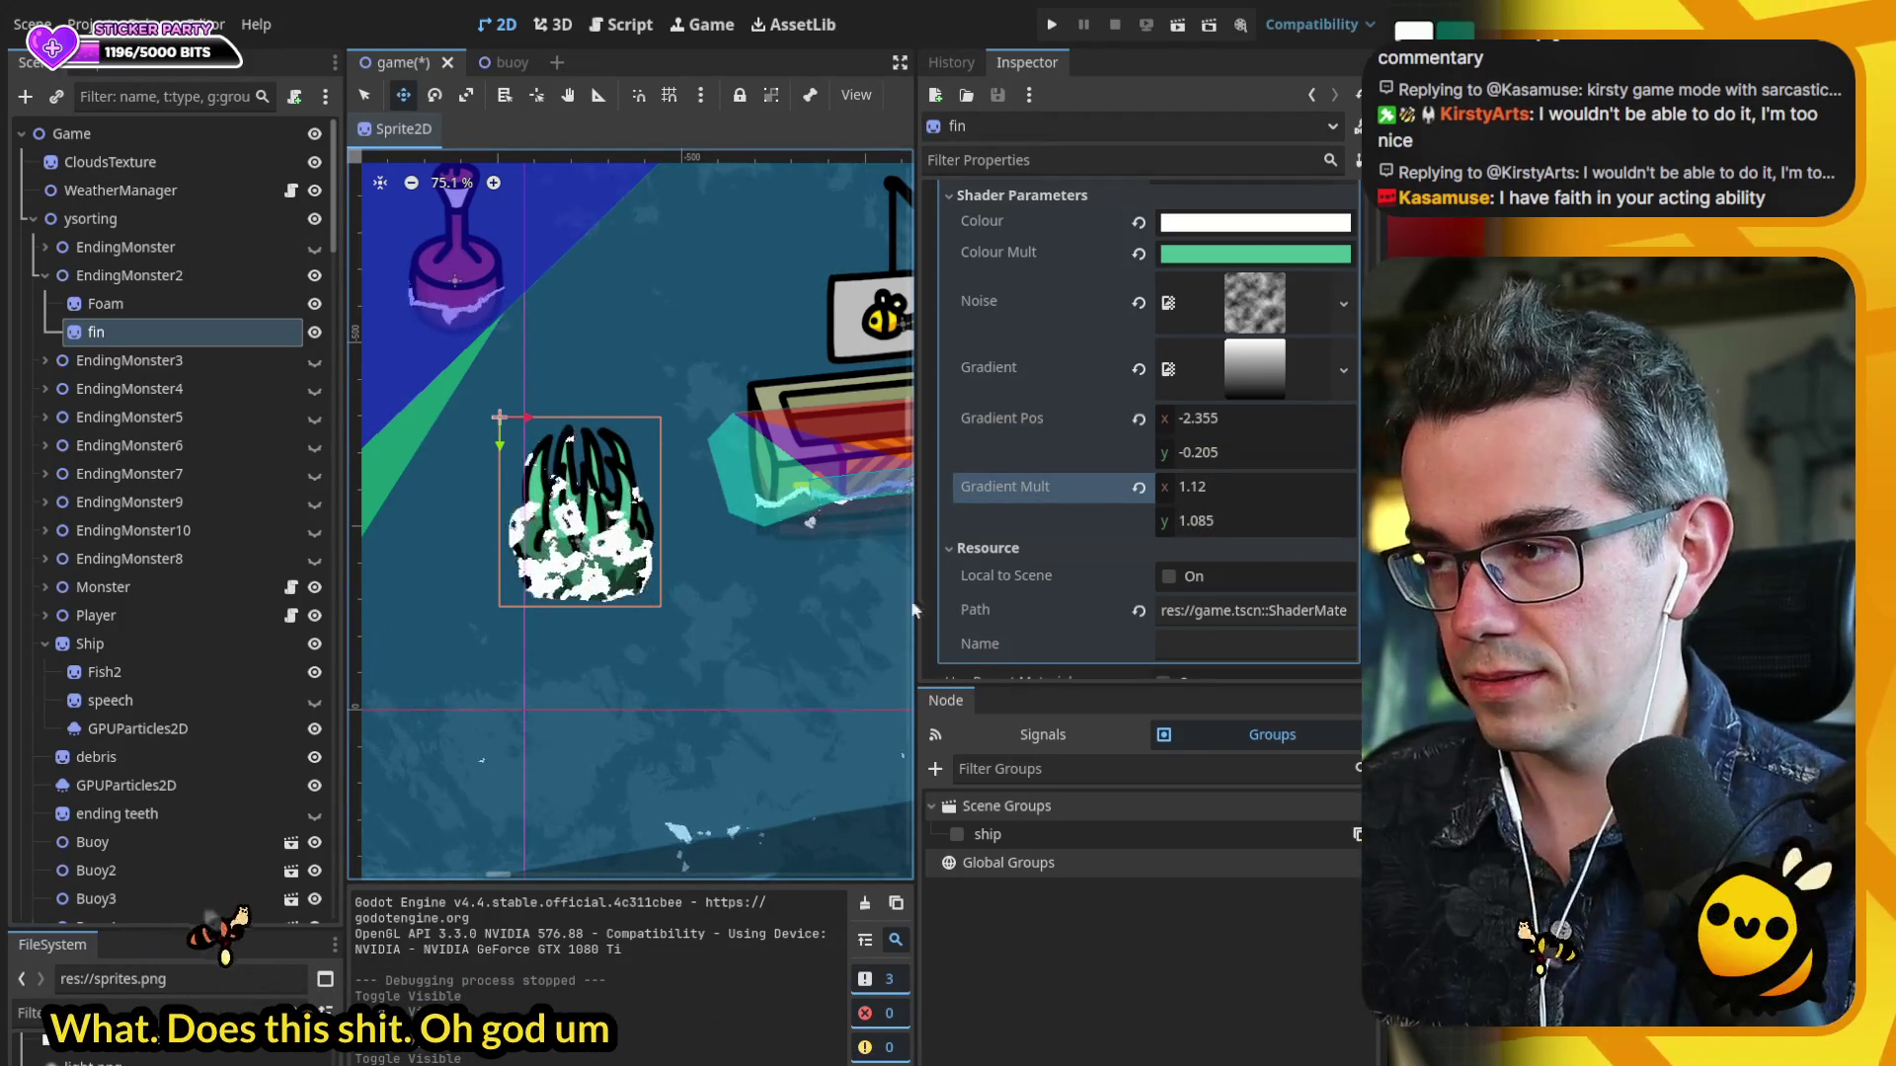
pyautogui.scroll(5, 1200, 494)
pyautogui.scroll(-4, 1116, 527)
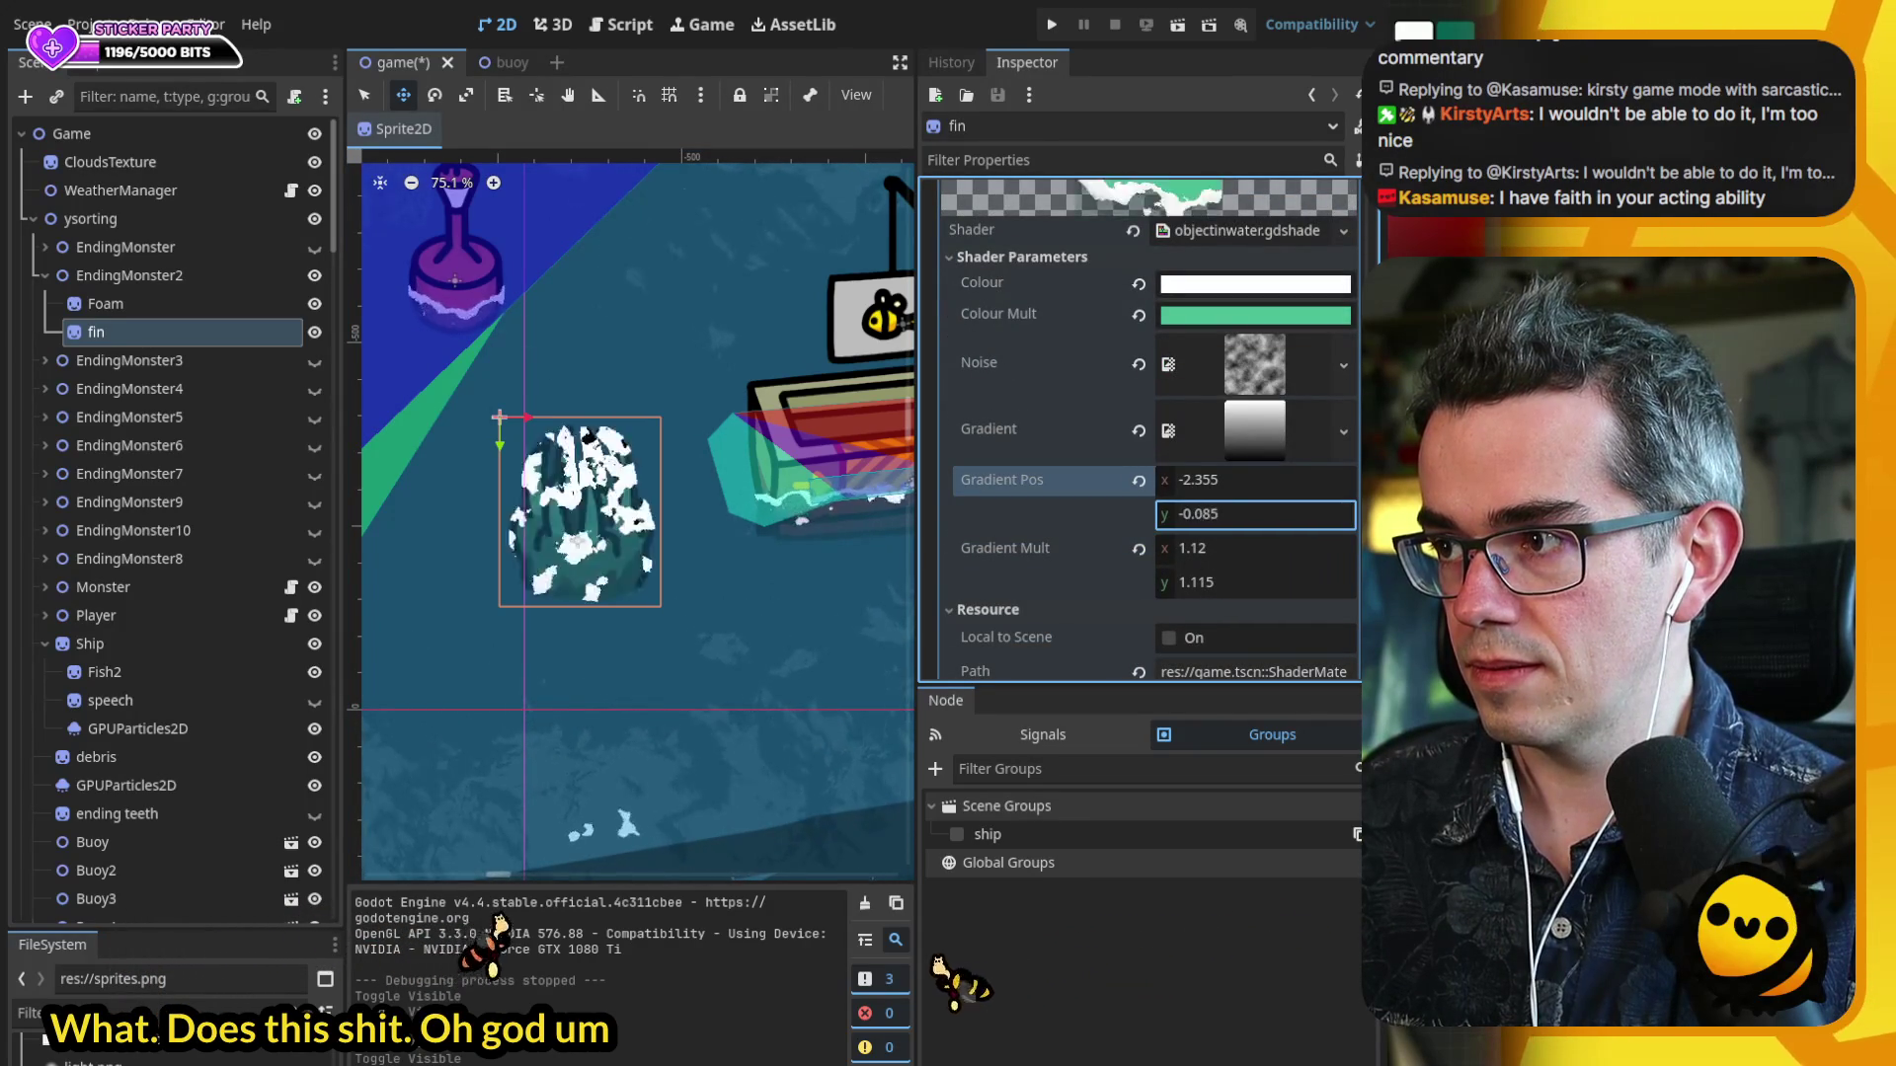
# - Retune Gradient Mult to 7.94, 9.32 and Gradient Pos y to -9.94 so the fin reappears
pyautogui.click(1227, 583)
pyautogui.write('0.82')
pyautogui.press('Return')
pyautogui.moveTo(1229, 548); pyautogui.dragTo(1185, 548)
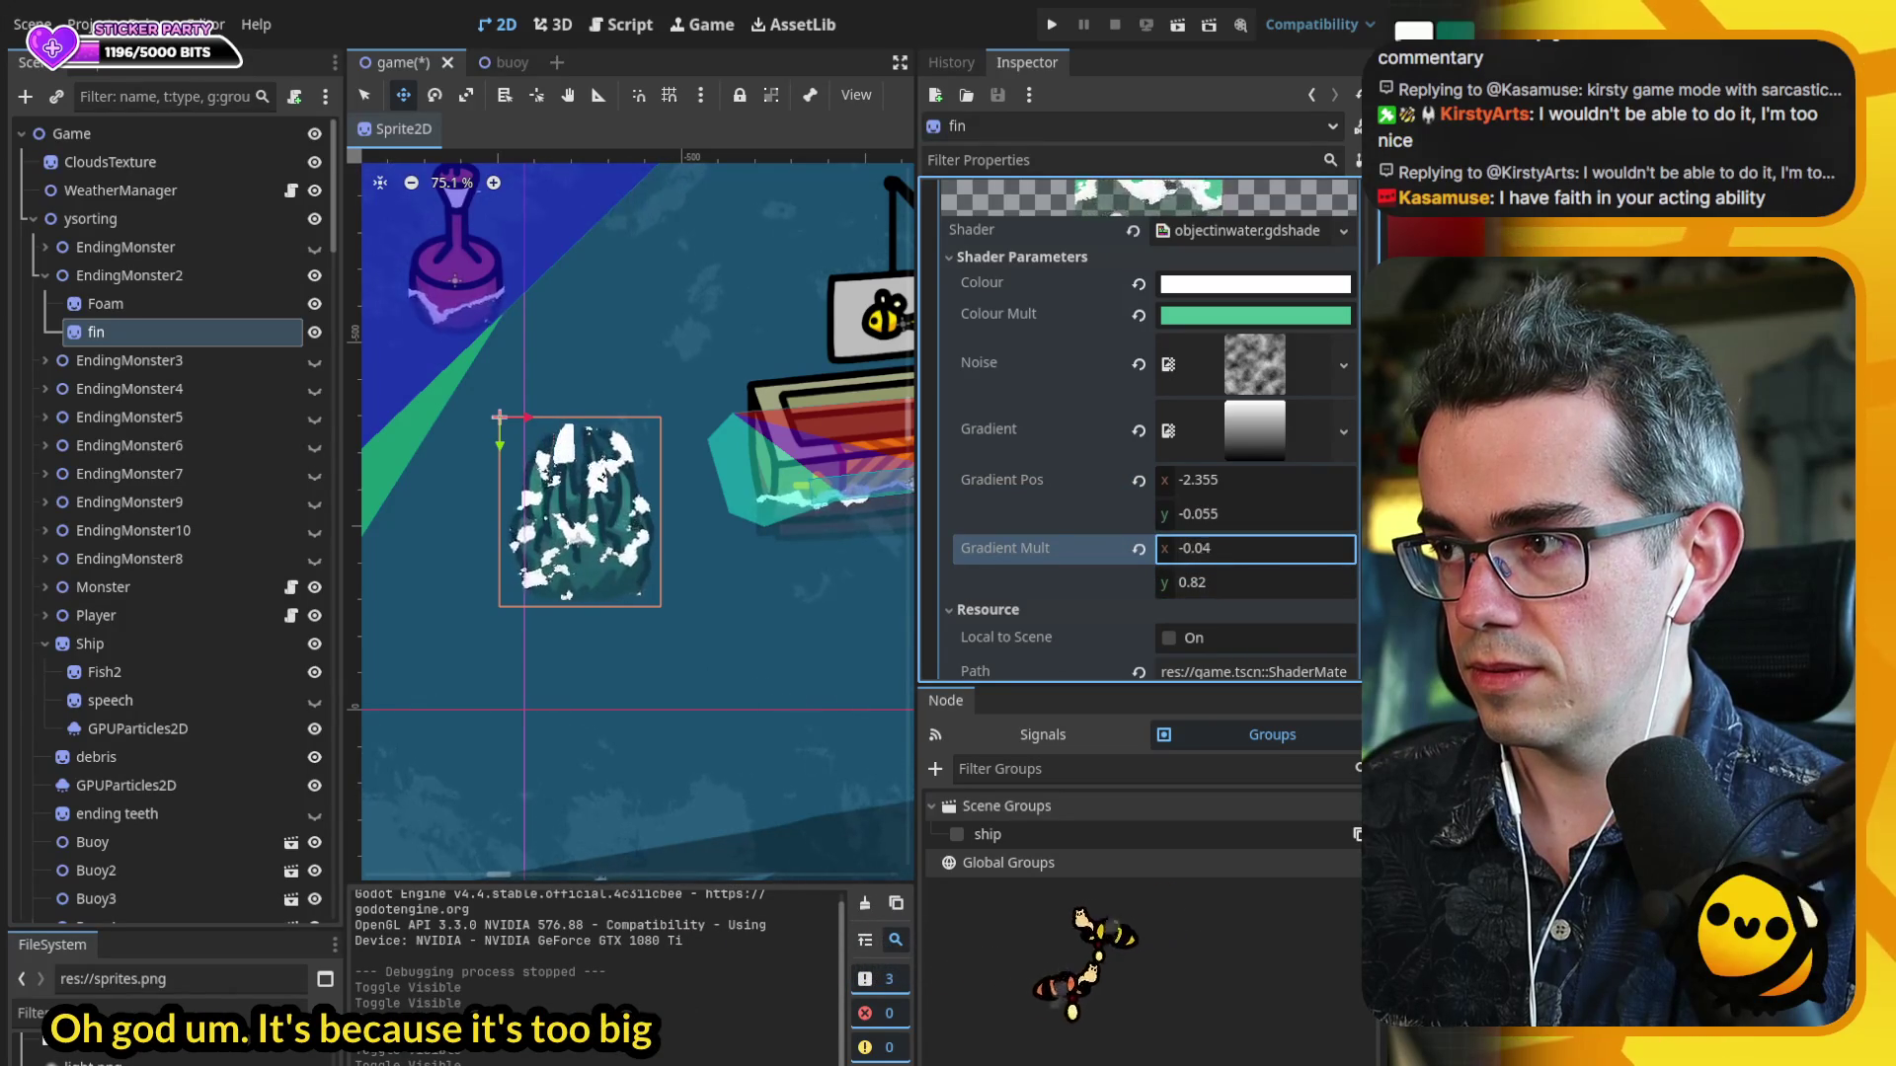
pyautogui.moveTo(1228, 583); pyautogui.dragTo(1283, 583)
pyautogui.moveTo(1227, 513); pyautogui.dragTo(1170, 514)
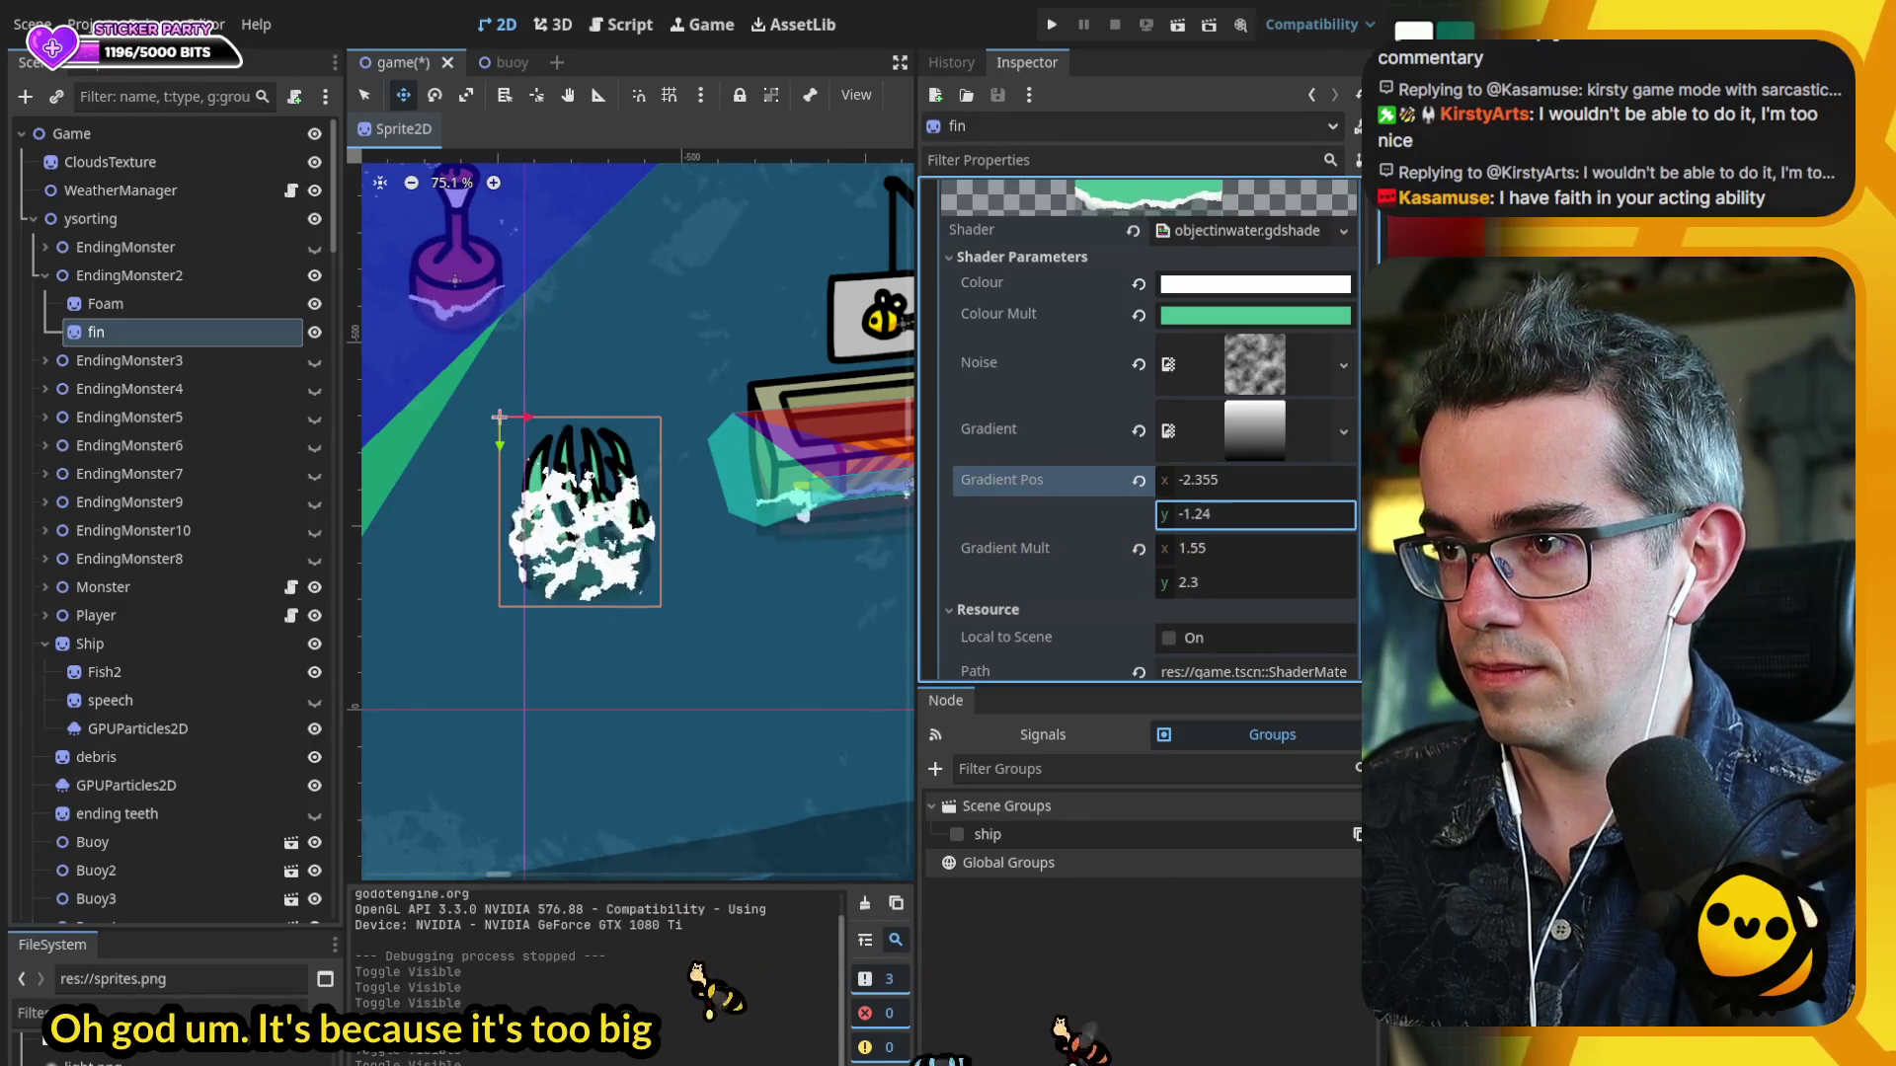
pyautogui.moveTo(1224, 583)
pyautogui.mouseDown()
pyautogui.moveTo(1185, 583)
pyautogui.moveTo(1239, 583)
pyautogui.mouseUp()
pyautogui.scroll(-2, 798, 665)
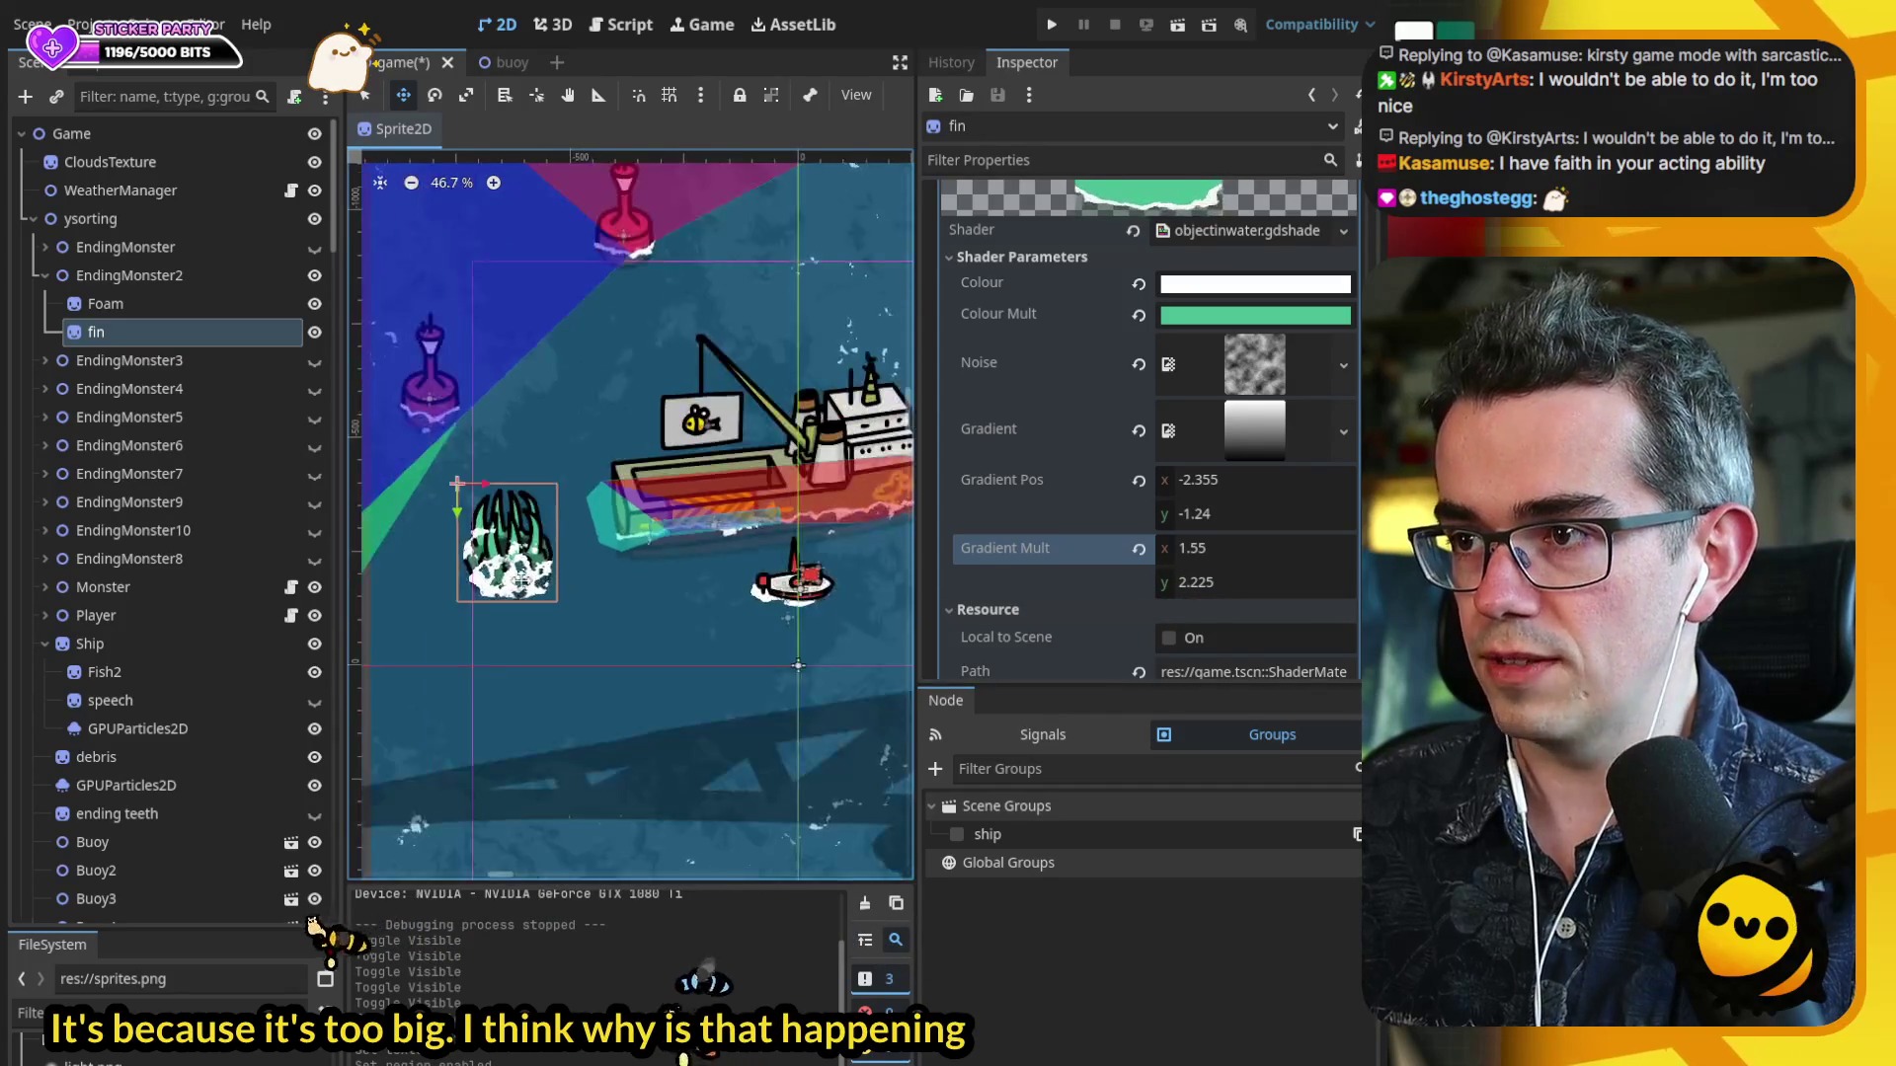
pyautogui.scroll(1, 495, 560)
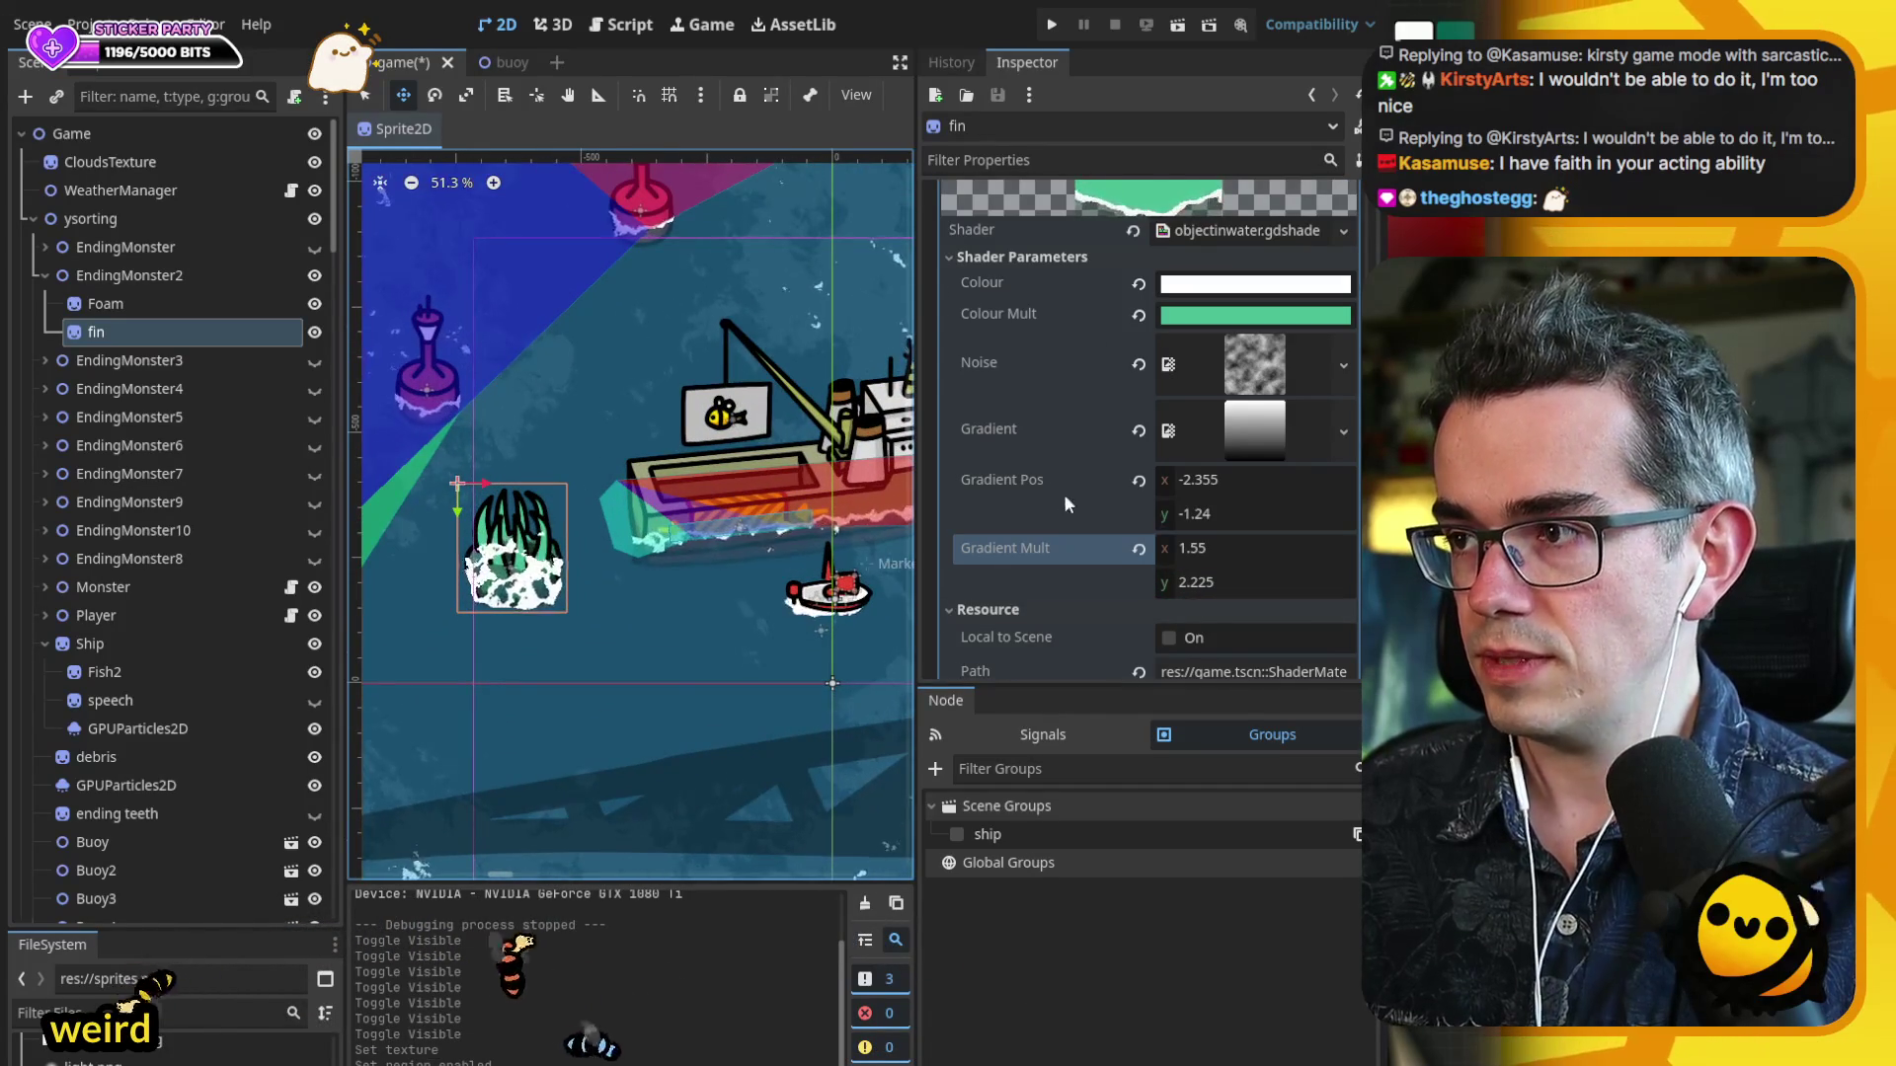
pyautogui.scroll(2, 1062, 500)
pyautogui.moveTo(1217, 612)
pyautogui.mouseDown()
pyautogui.moveTo(1200, 612)
pyautogui.moveTo(1273, 612)
pyautogui.moveTo(1210, 610)
pyautogui.moveTo(1245, 646)
pyautogui.mouseUp()
pyautogui.moveTo(1200, 576)
pyautogui.mouseDown()
pyautogui.moveTo(1235, 576)
pyautogui.moveTo(1175, 575)
pyautogui.mouseUp()
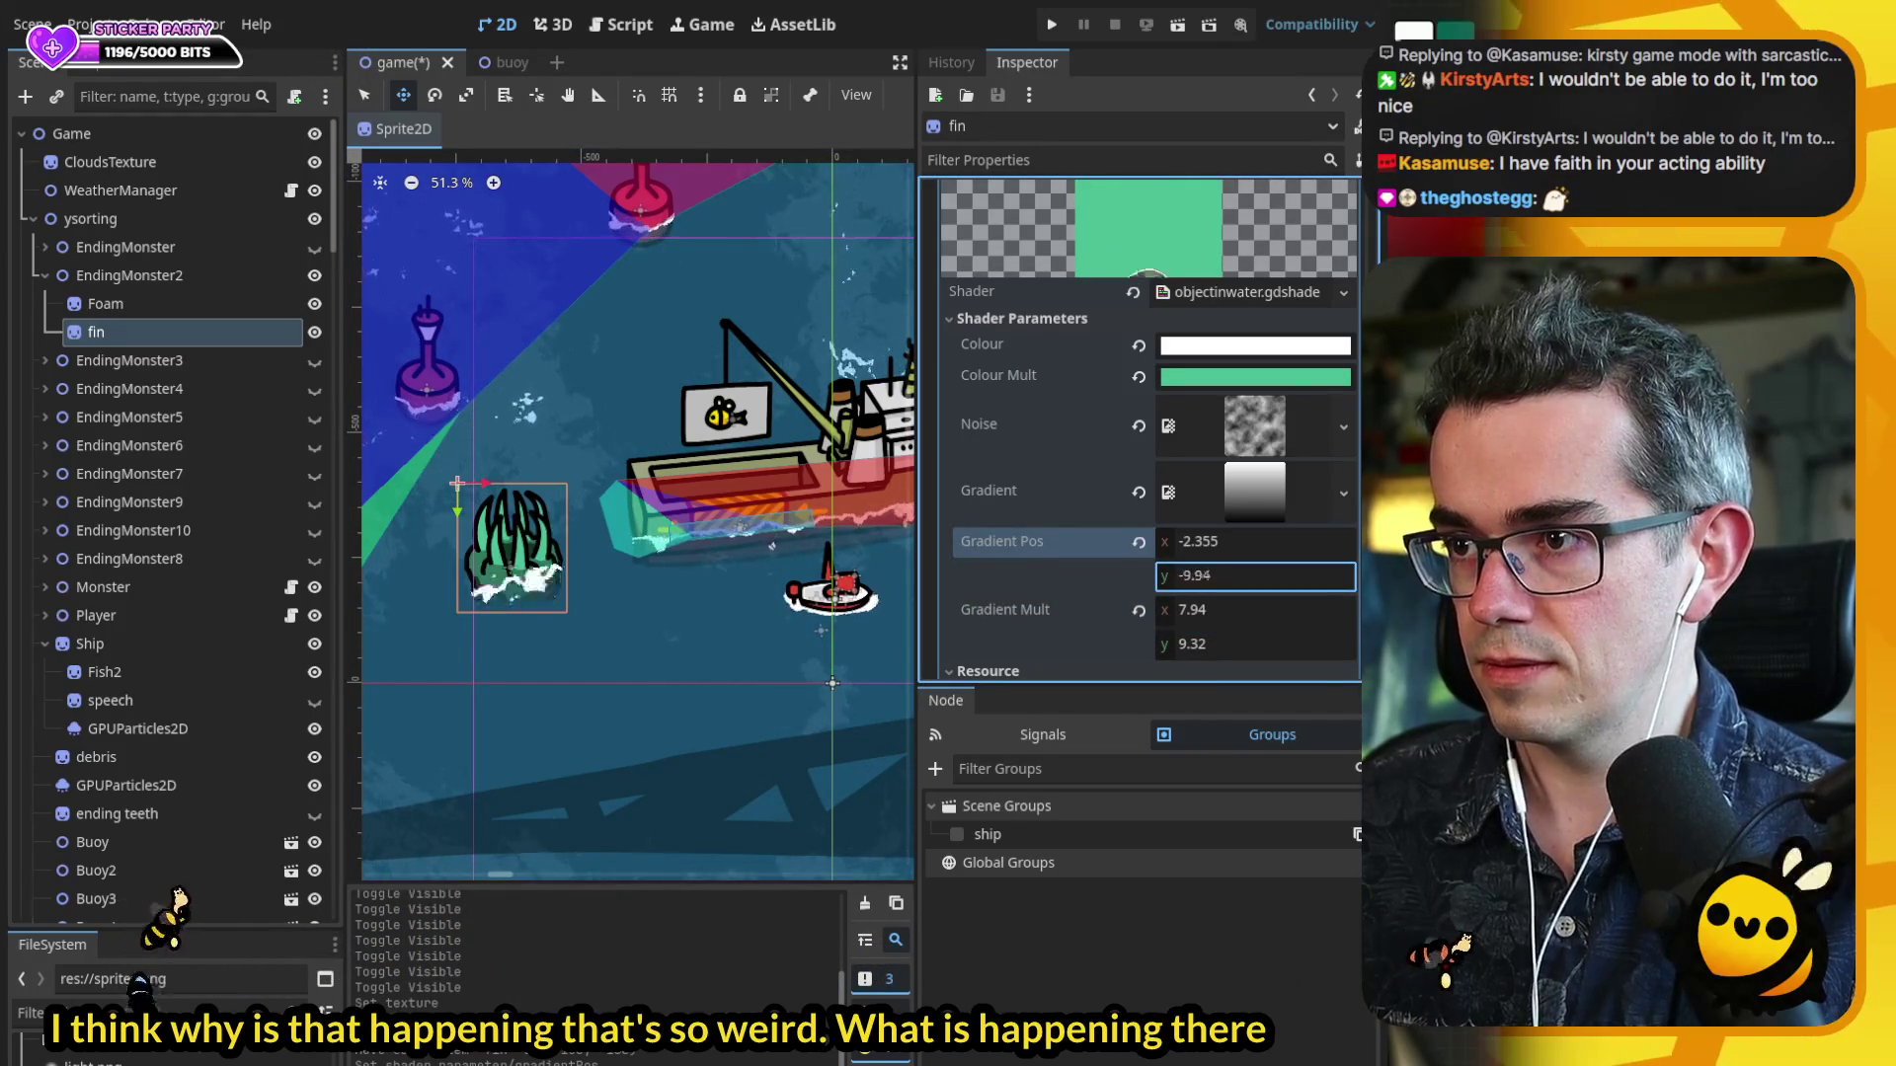
# - Enter 20 for Gradient Mult x and shift Gradient Pos horizontally and vertically
pyautogui.click(1242, 612)
pyautogui.write('20')
pyautogui.press('Tab')
pyautogui.write('1')
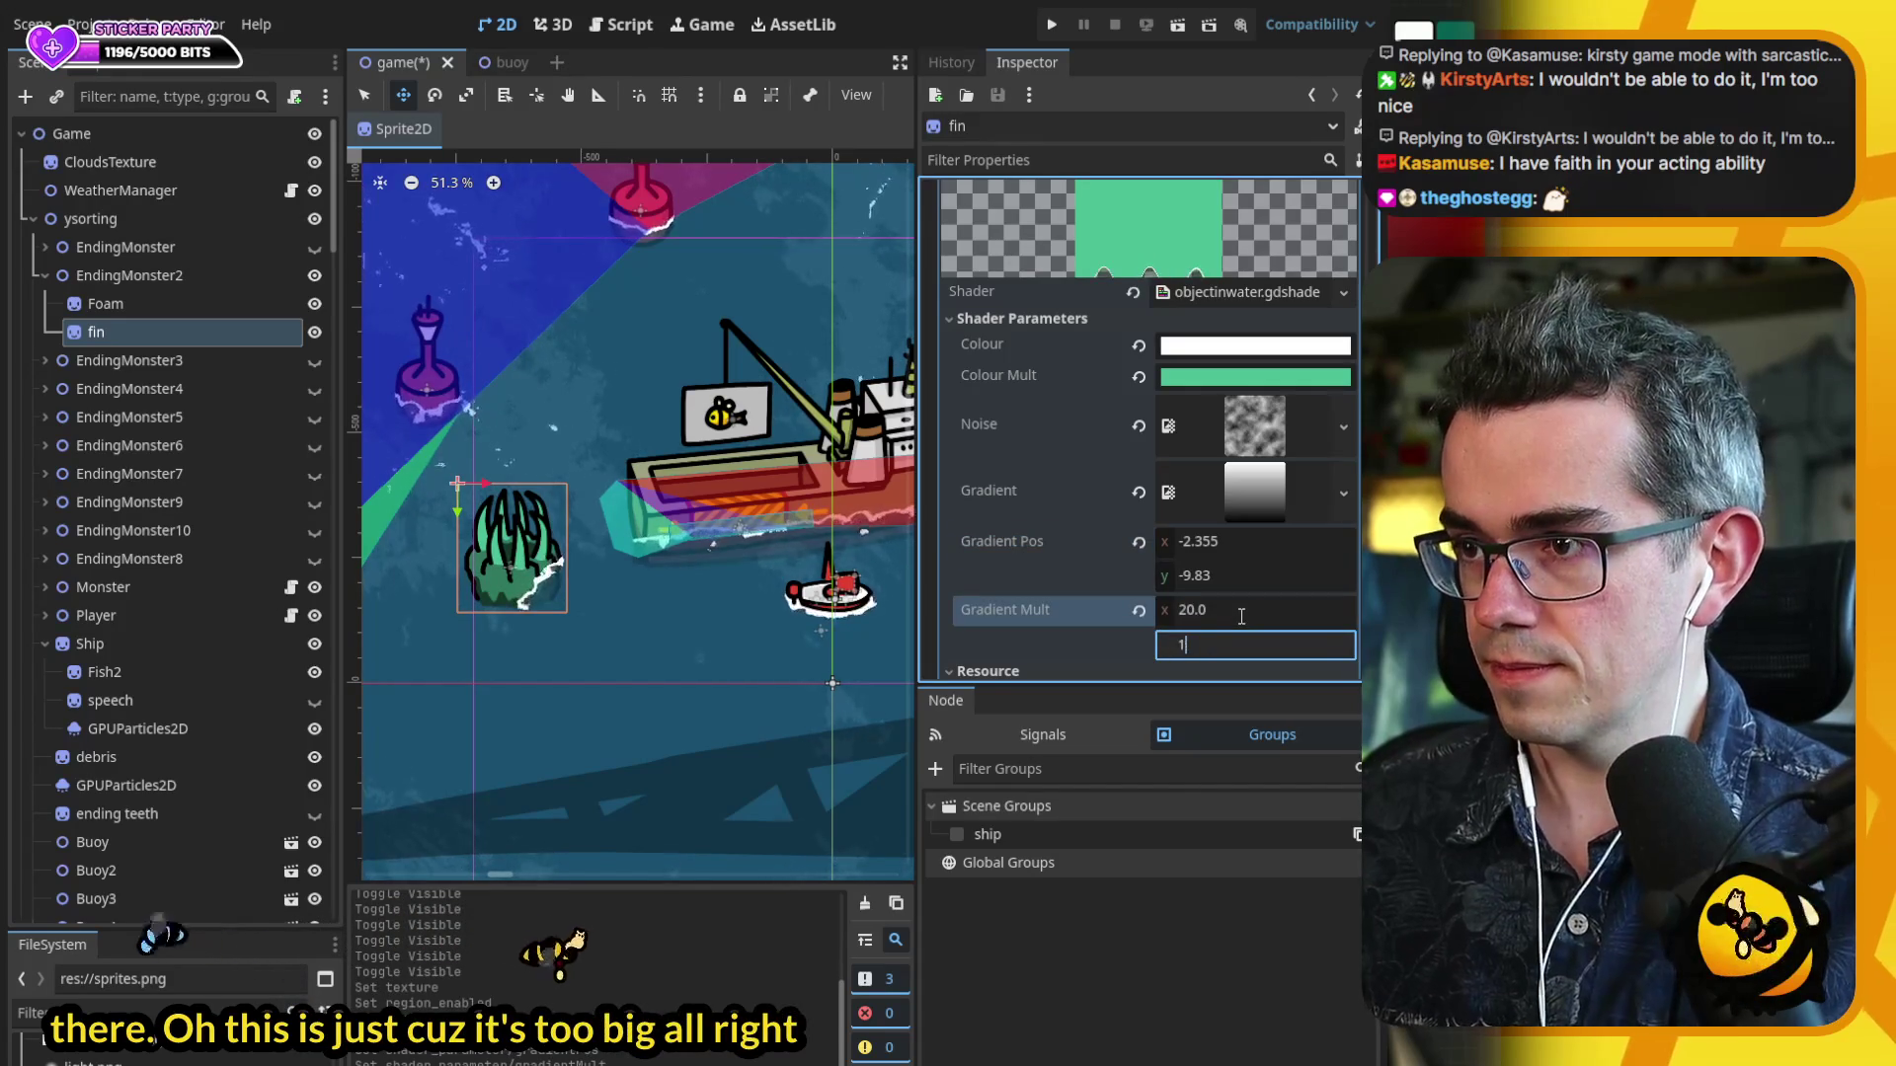
pyautogui.write('2')
pyautogui.press('Return')
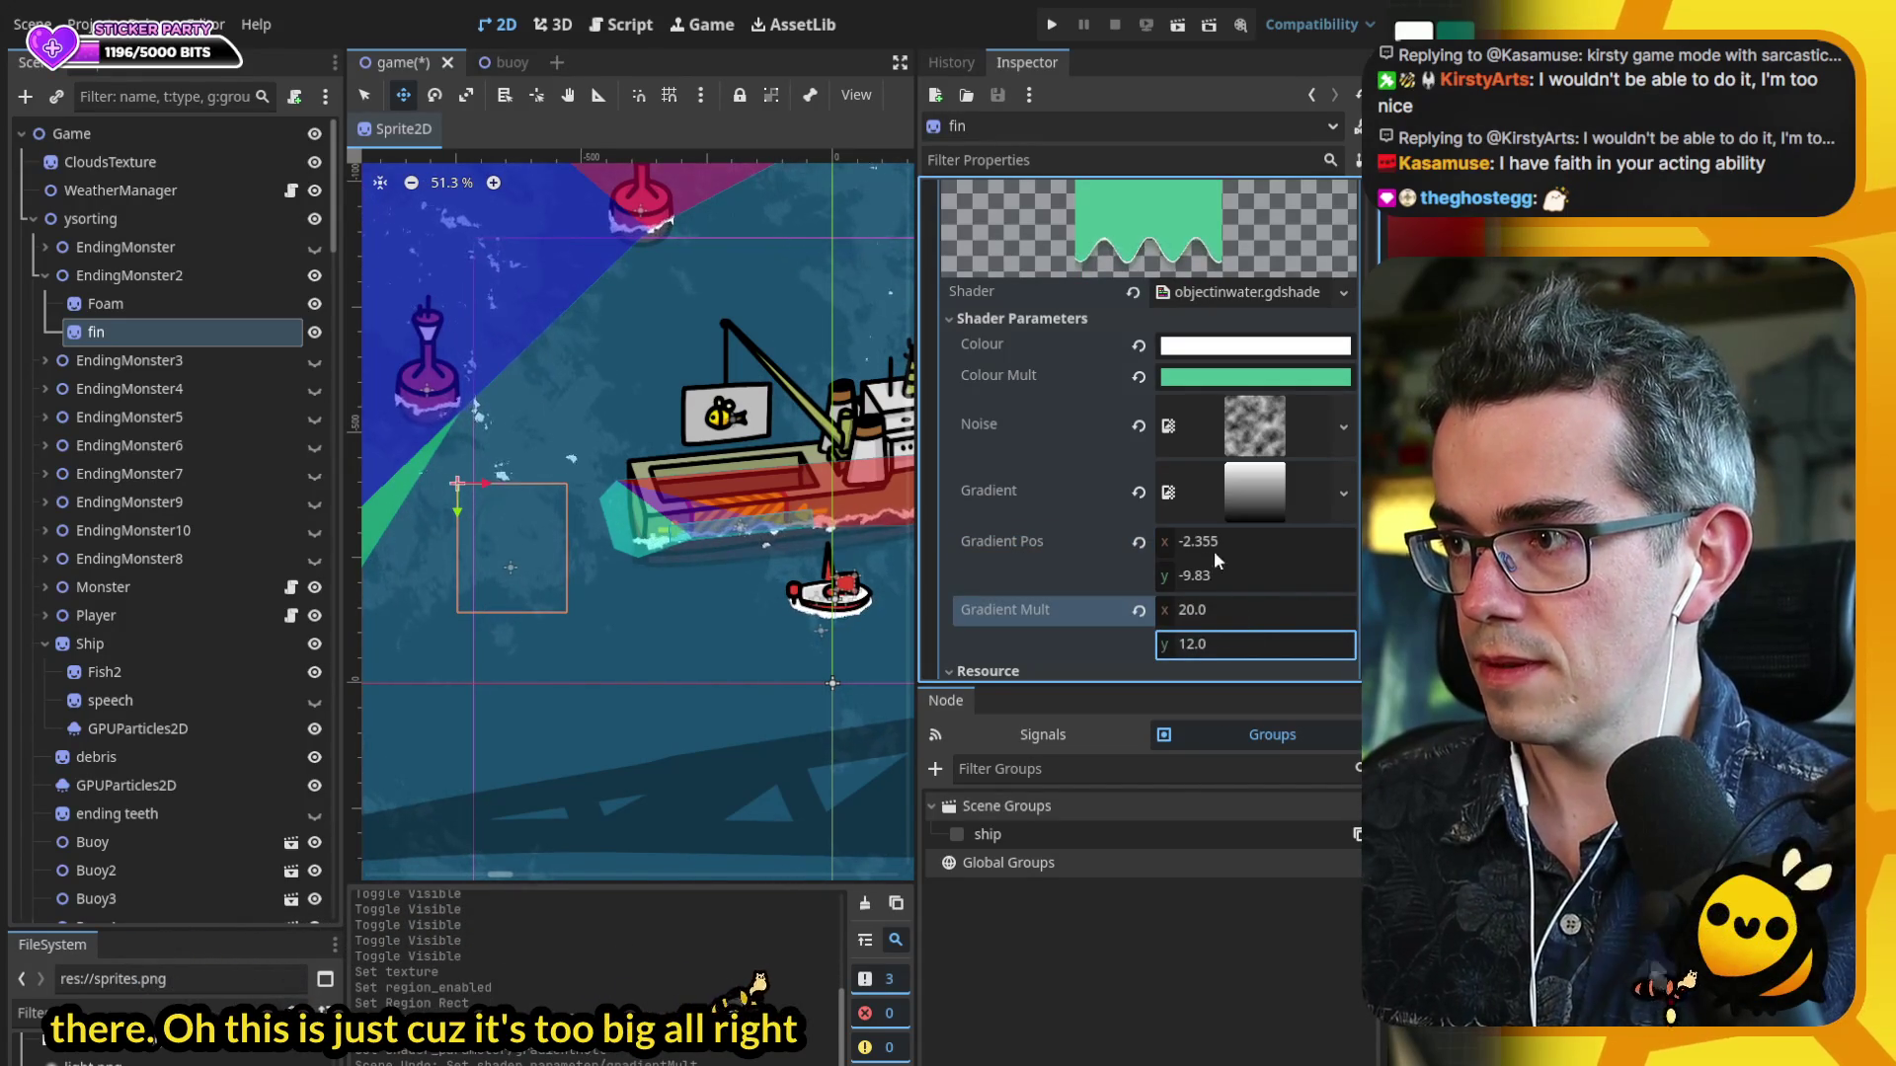
pyautogui.moveTo(1210, 545); pyautogui.dragTo(1254, 545)
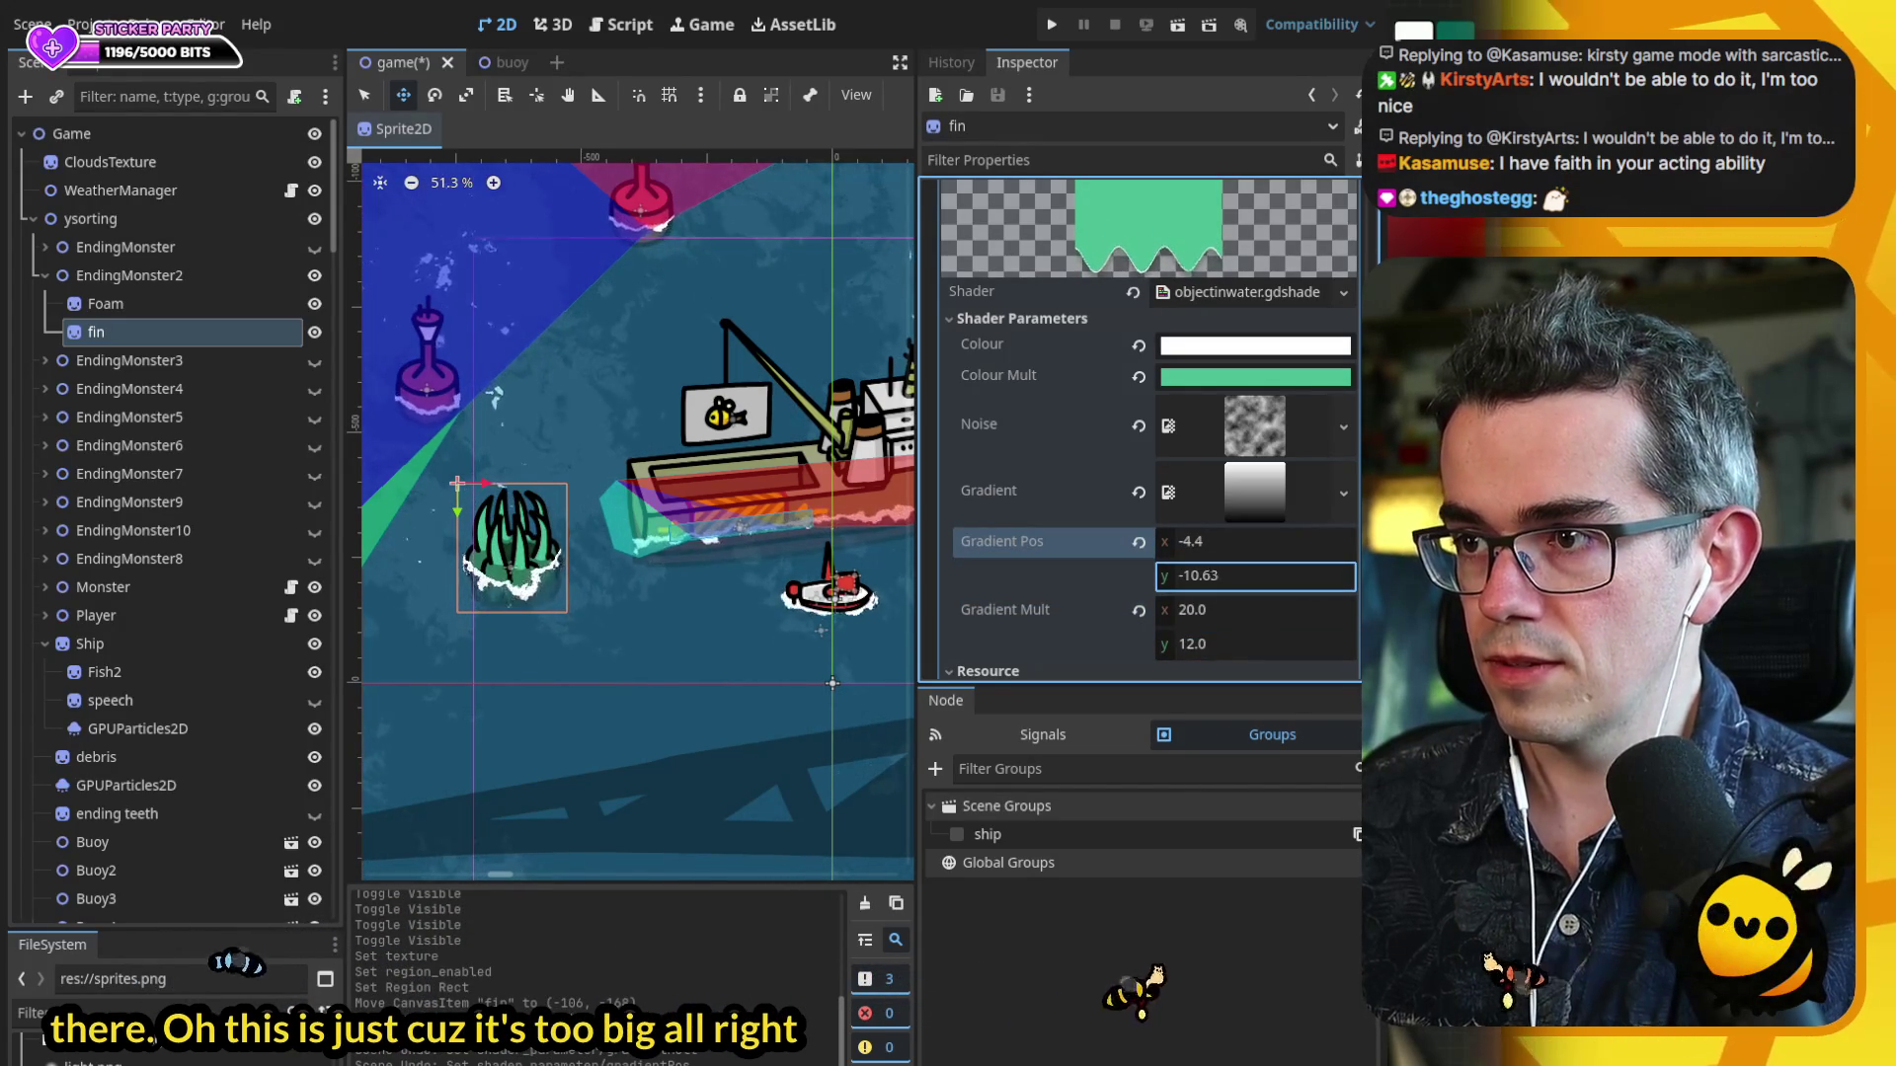
pyautogui.moveTo(1254, 575); pyautogui.dragTo(1264, 576)
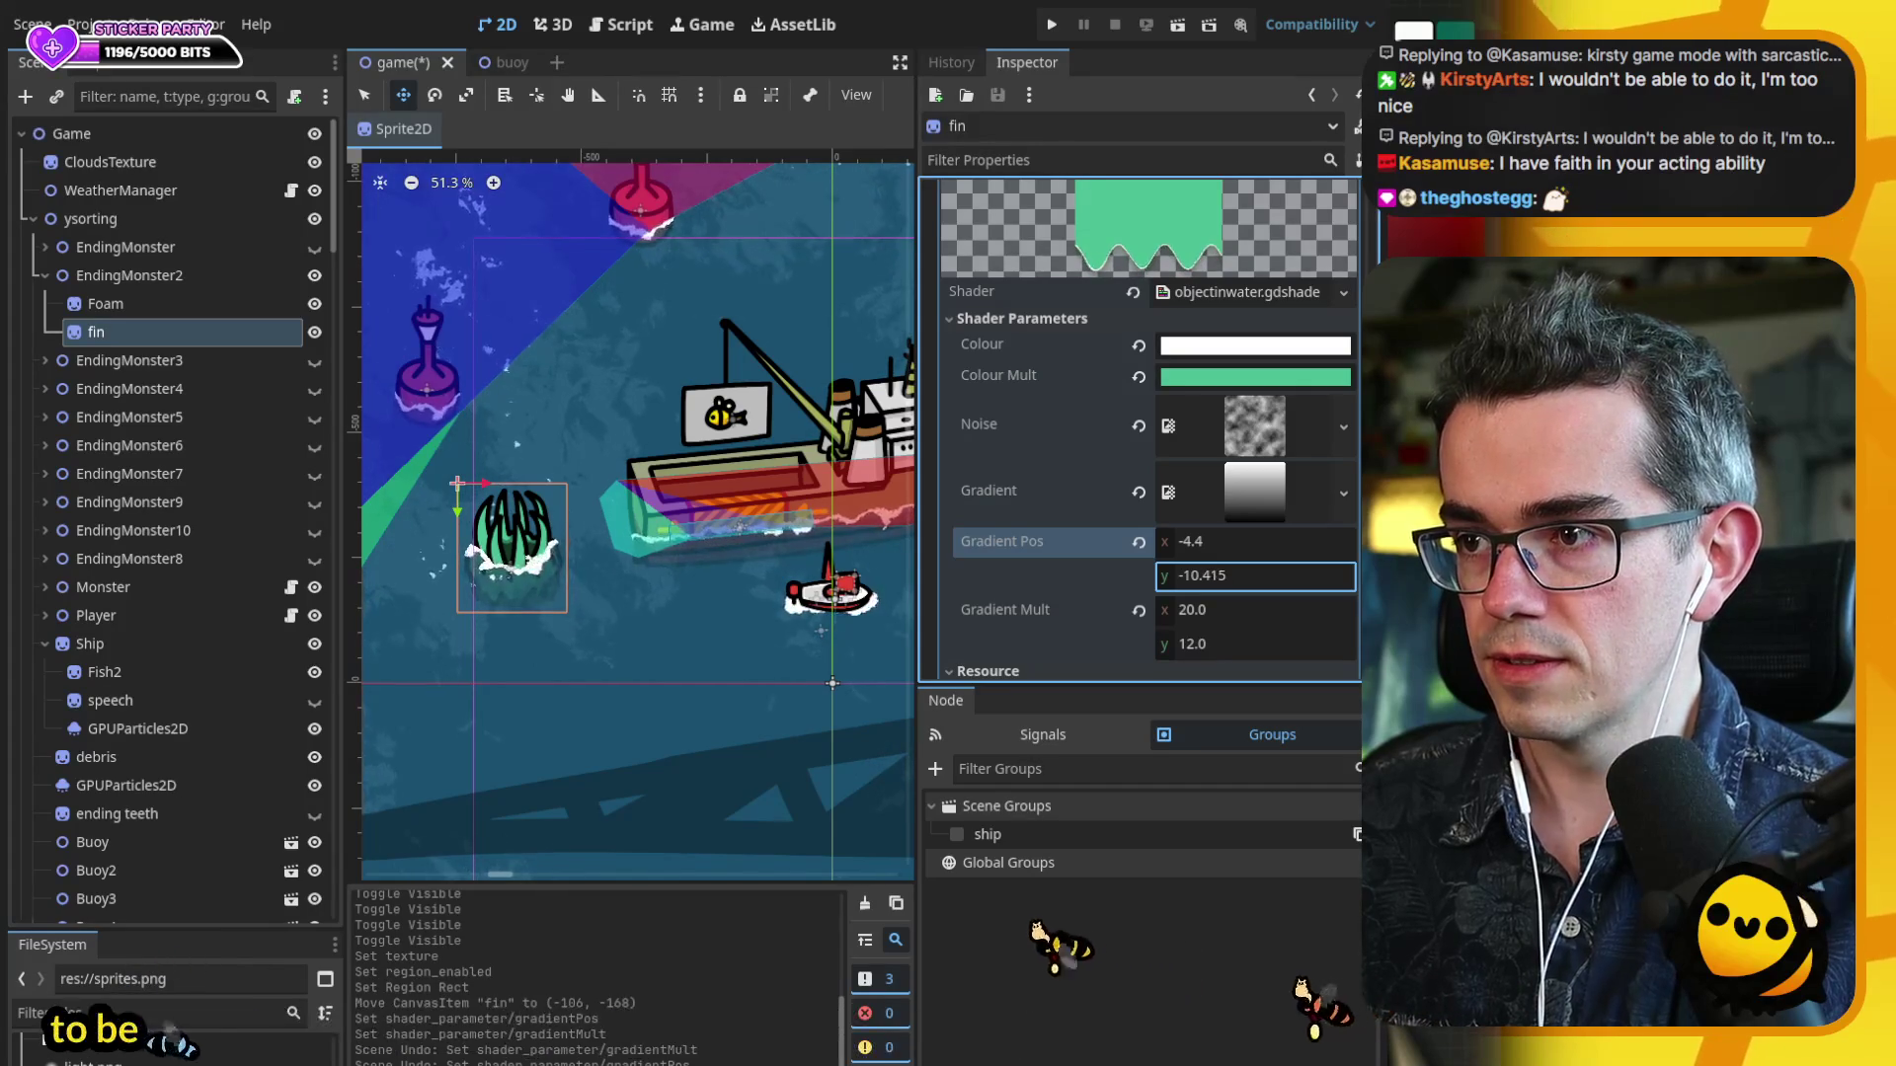
# - Set Gradient Mult y to 20, giving a 20 by 20 multiplier
pyautogui.moveTo(1212, 644); pyautogui.dragTo(1226, 643)
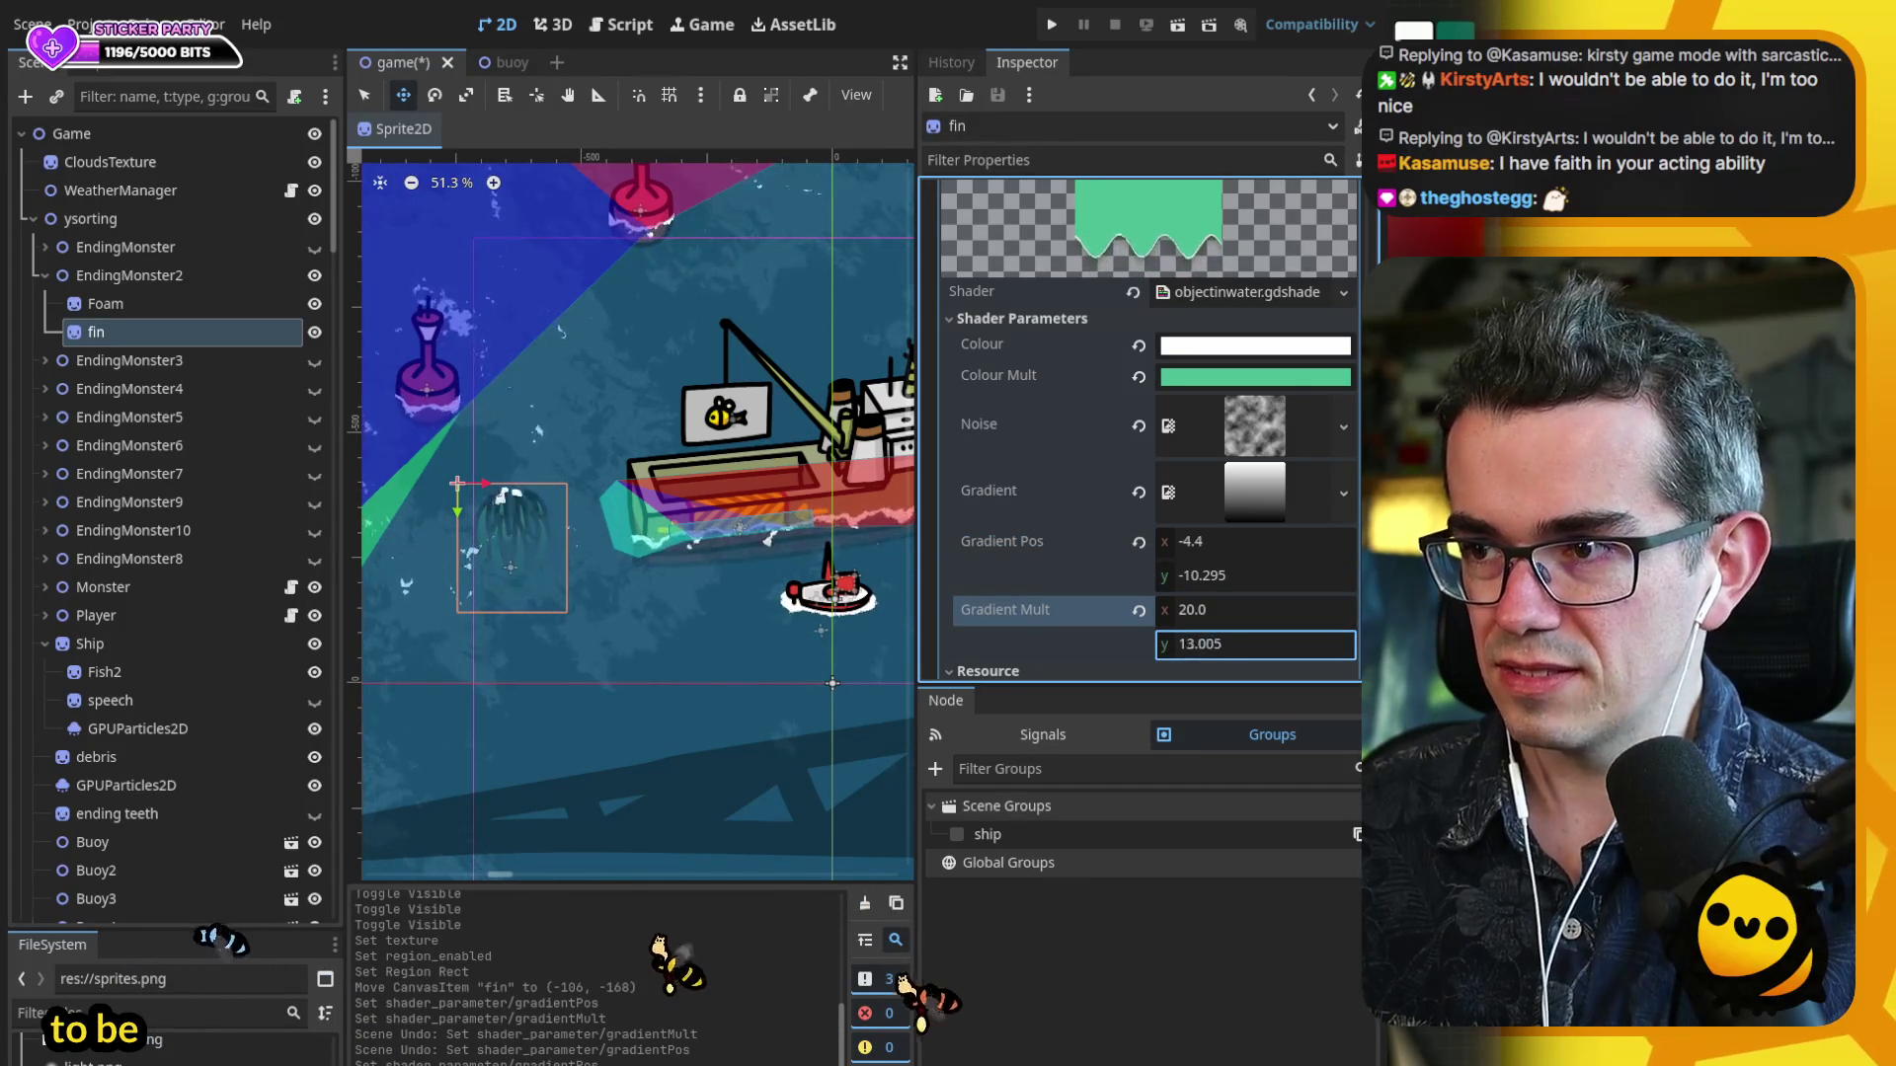
pyautogui.click(1274, 644)
pyautogui.write('10')
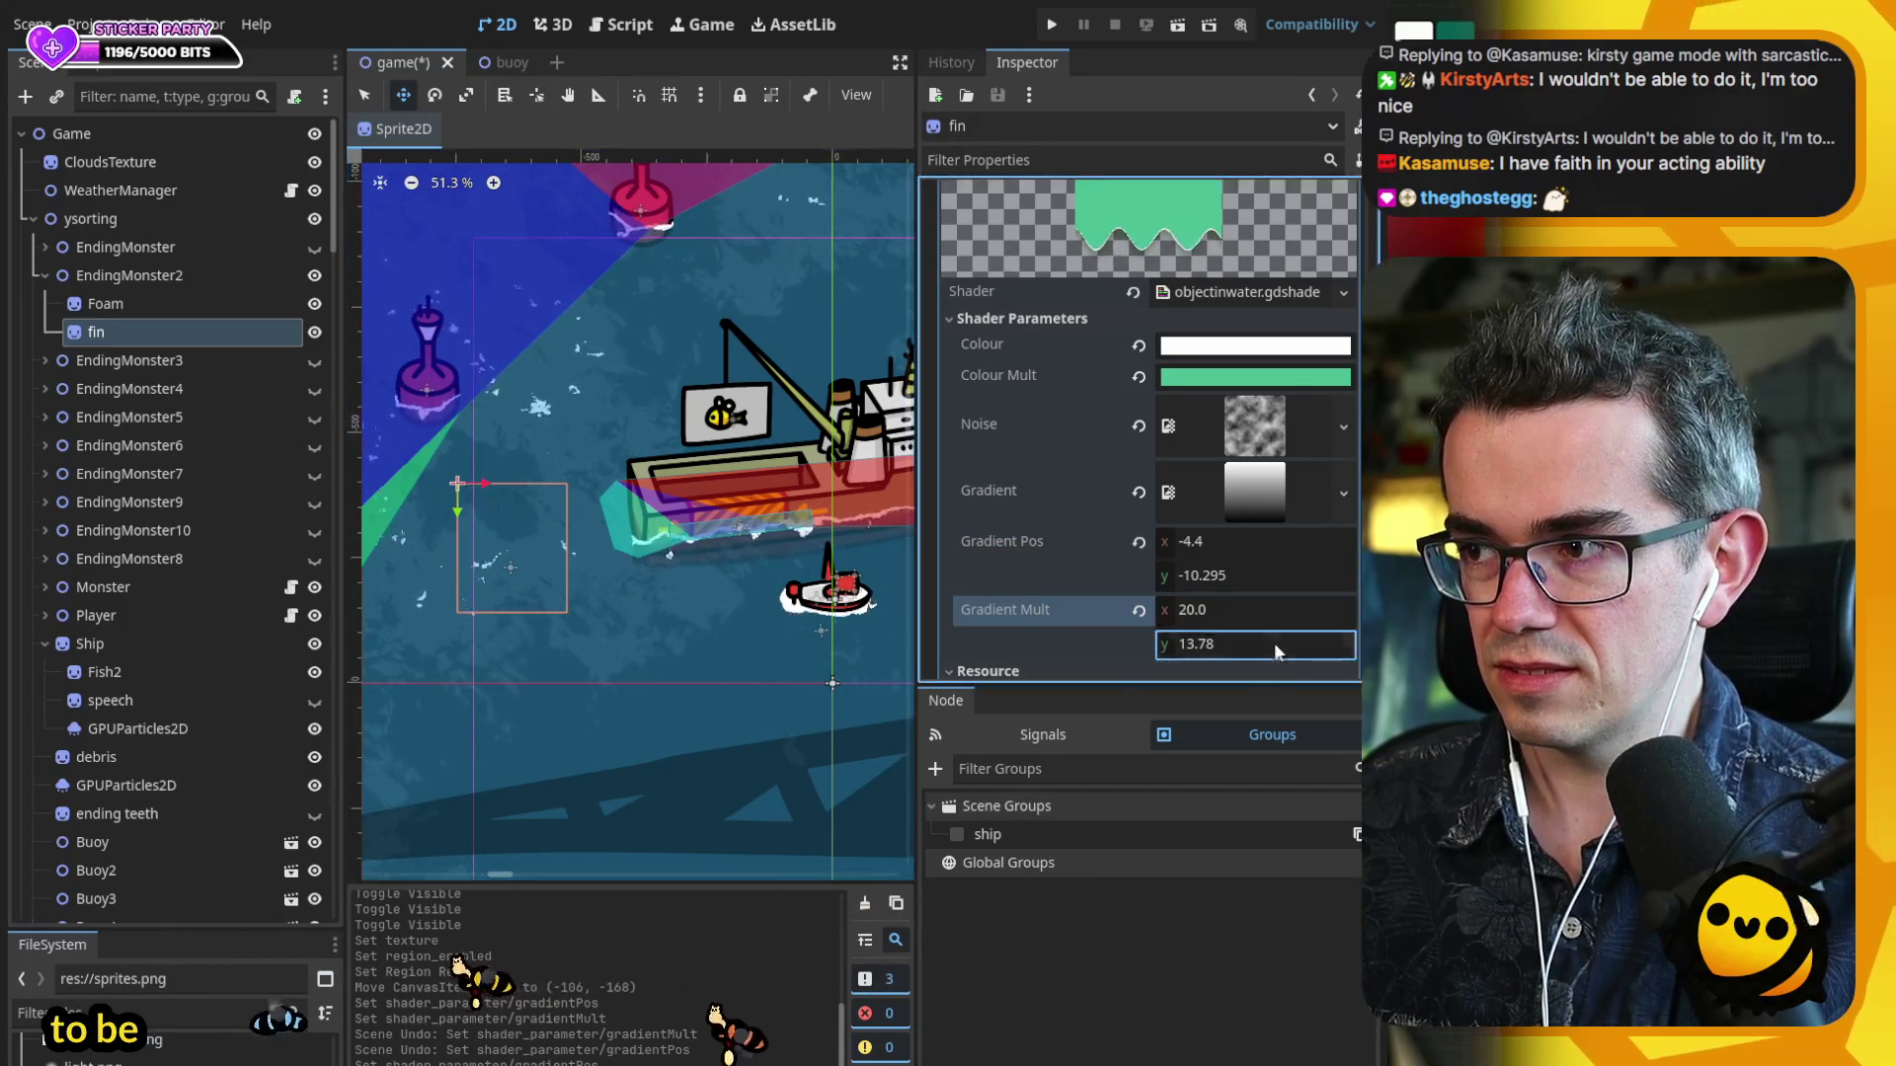
pyautogui.press('Return')
pyautogui.click(1249, 610)
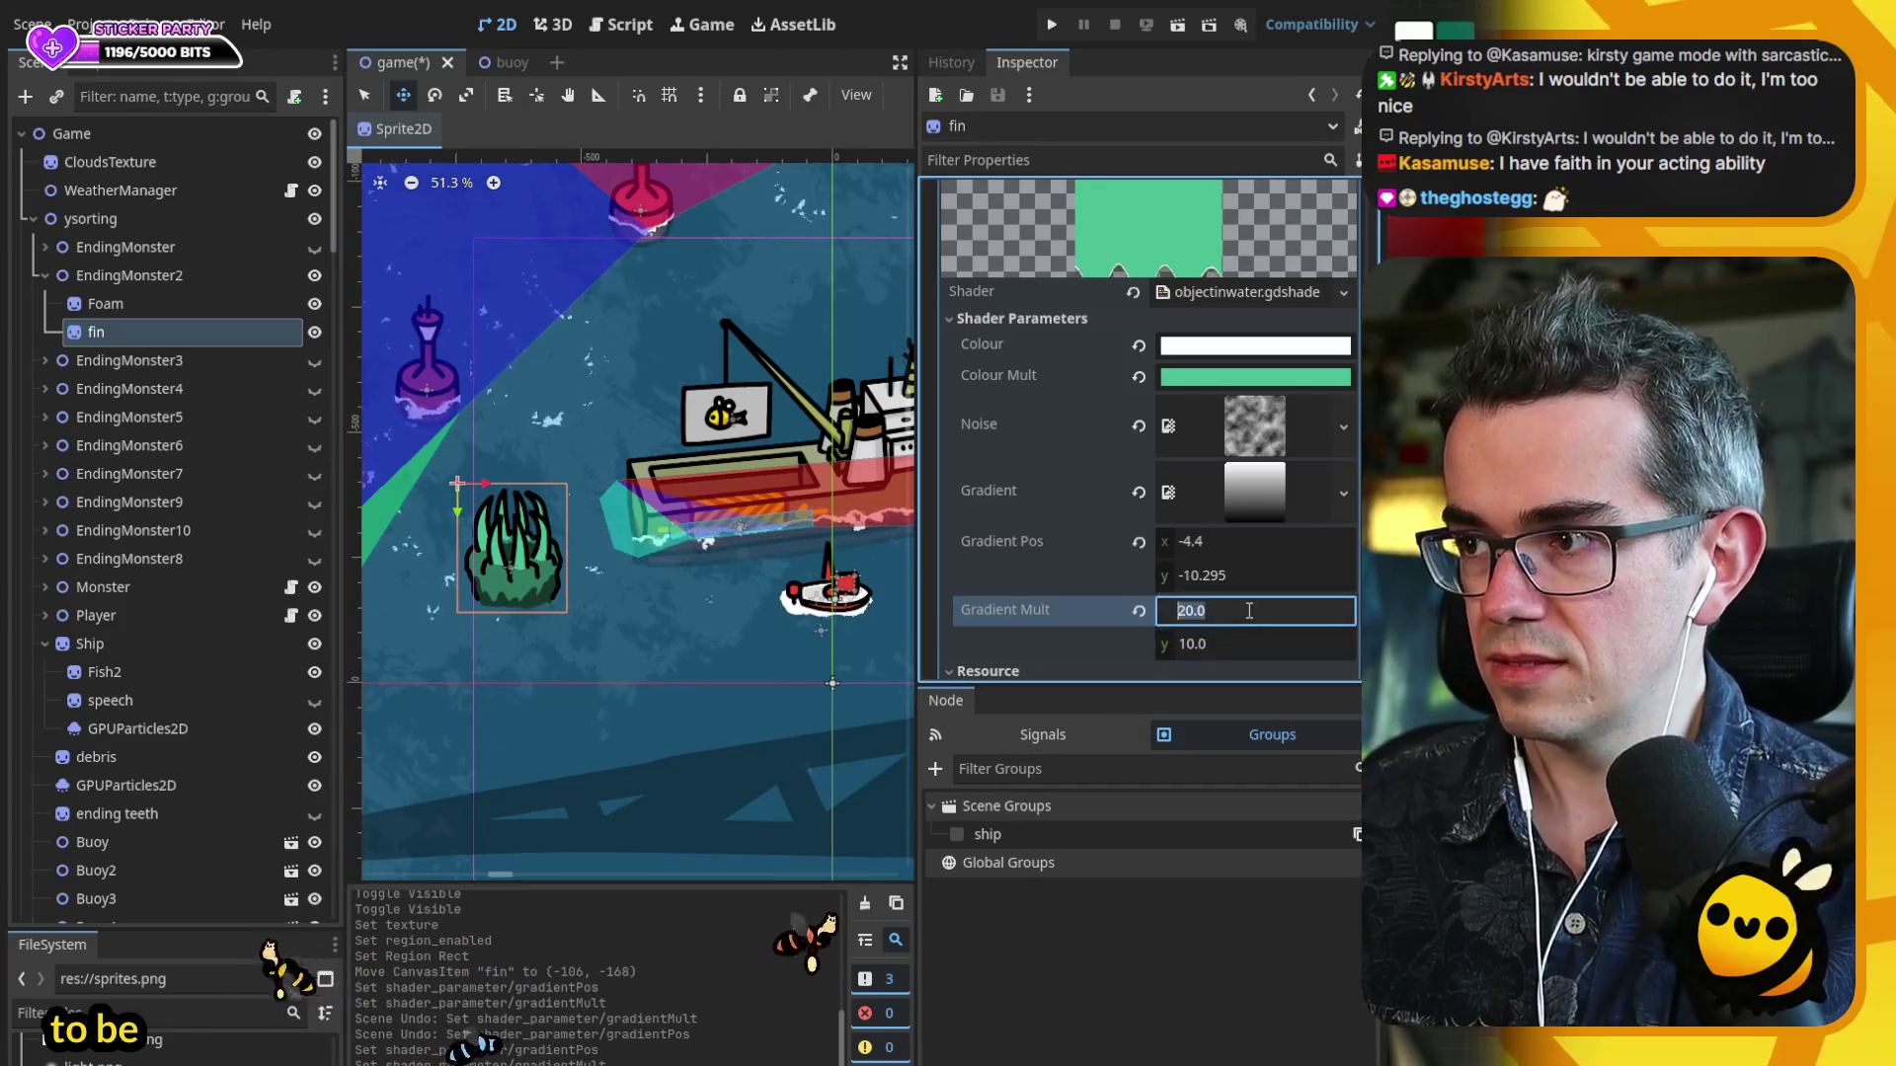
pyautogui.click(1234, 643)
pyautogui.write('20')
pyautogui.press('Return')
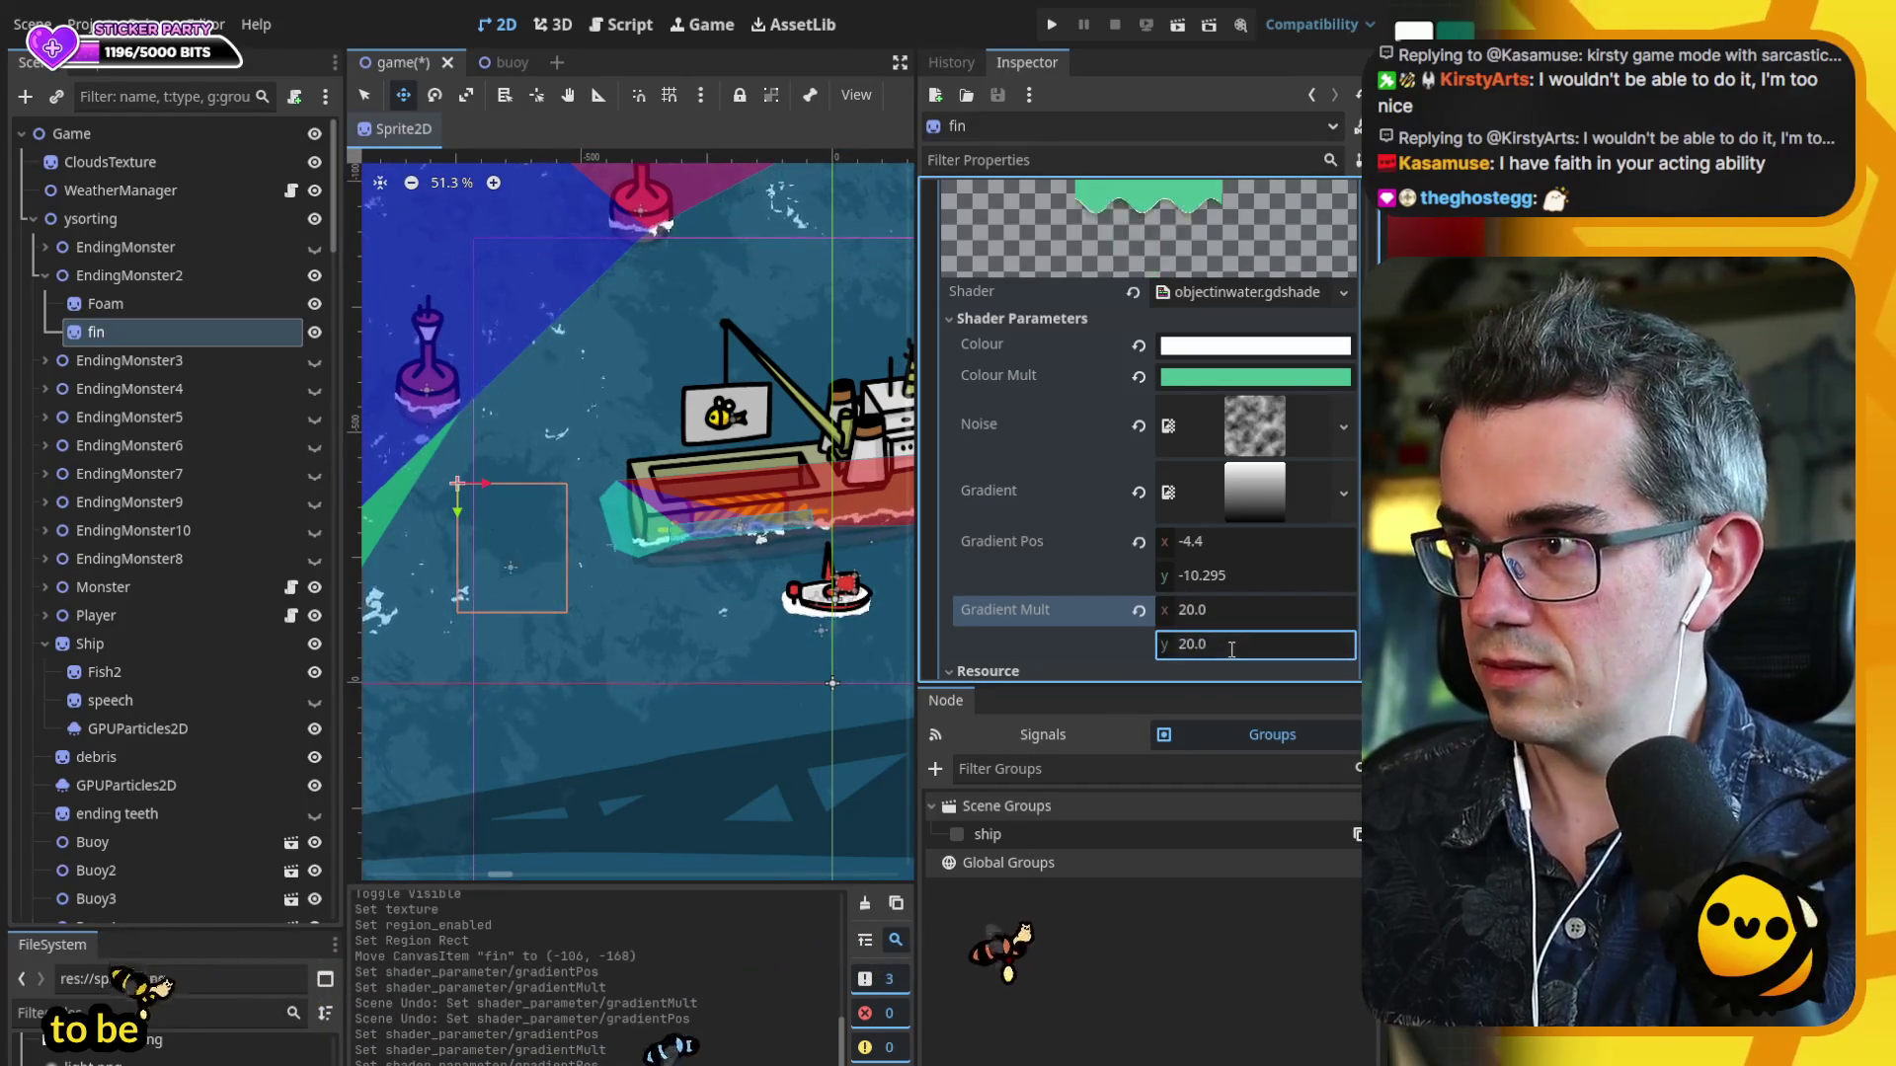
# - Fine-tune Gradient Pos to -4.4, -17.955 and save the scene
pyautogui.moveTo(1264, 576)
pyautogui.mouseDown()
pyautogui.moveTo(1224, 576)
pyautogui.moveTo(1260, 576)
pyautogui.mouseUp()
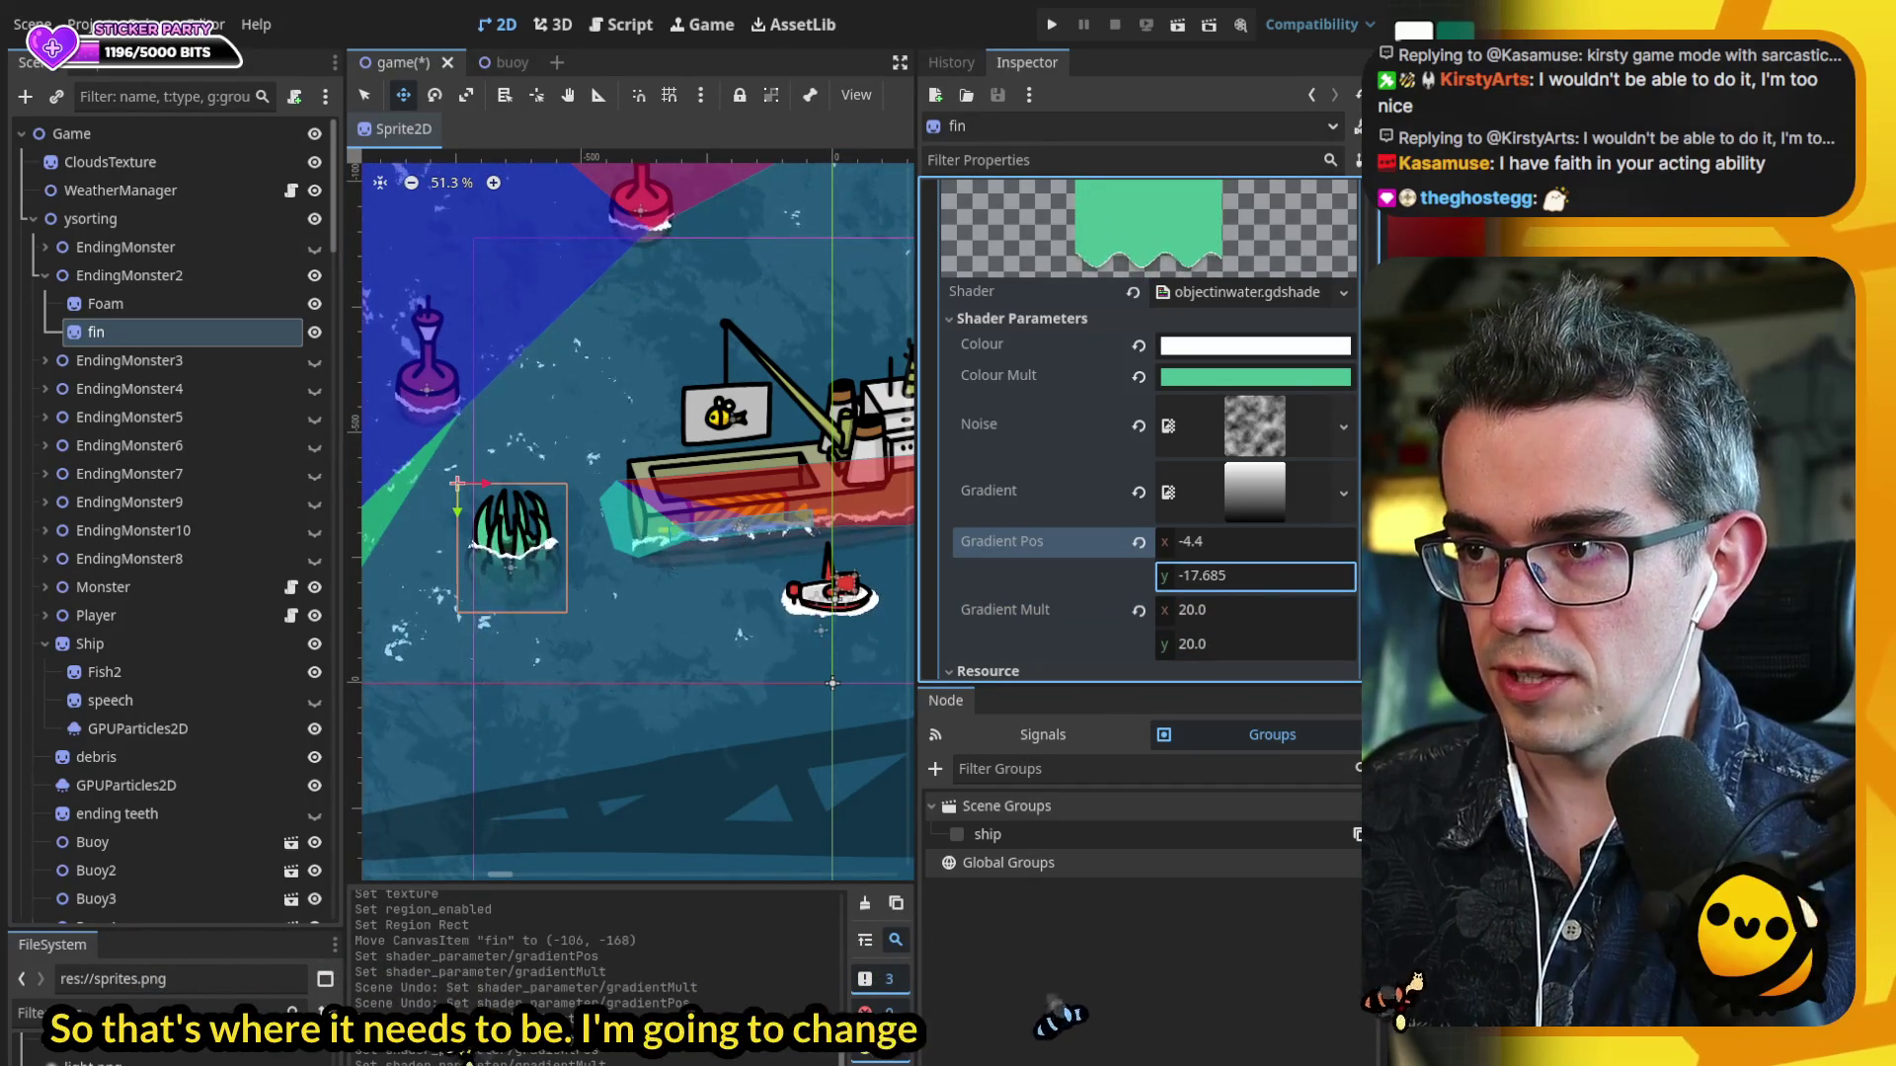
pyautogui.scroll(-3, 395, 524)
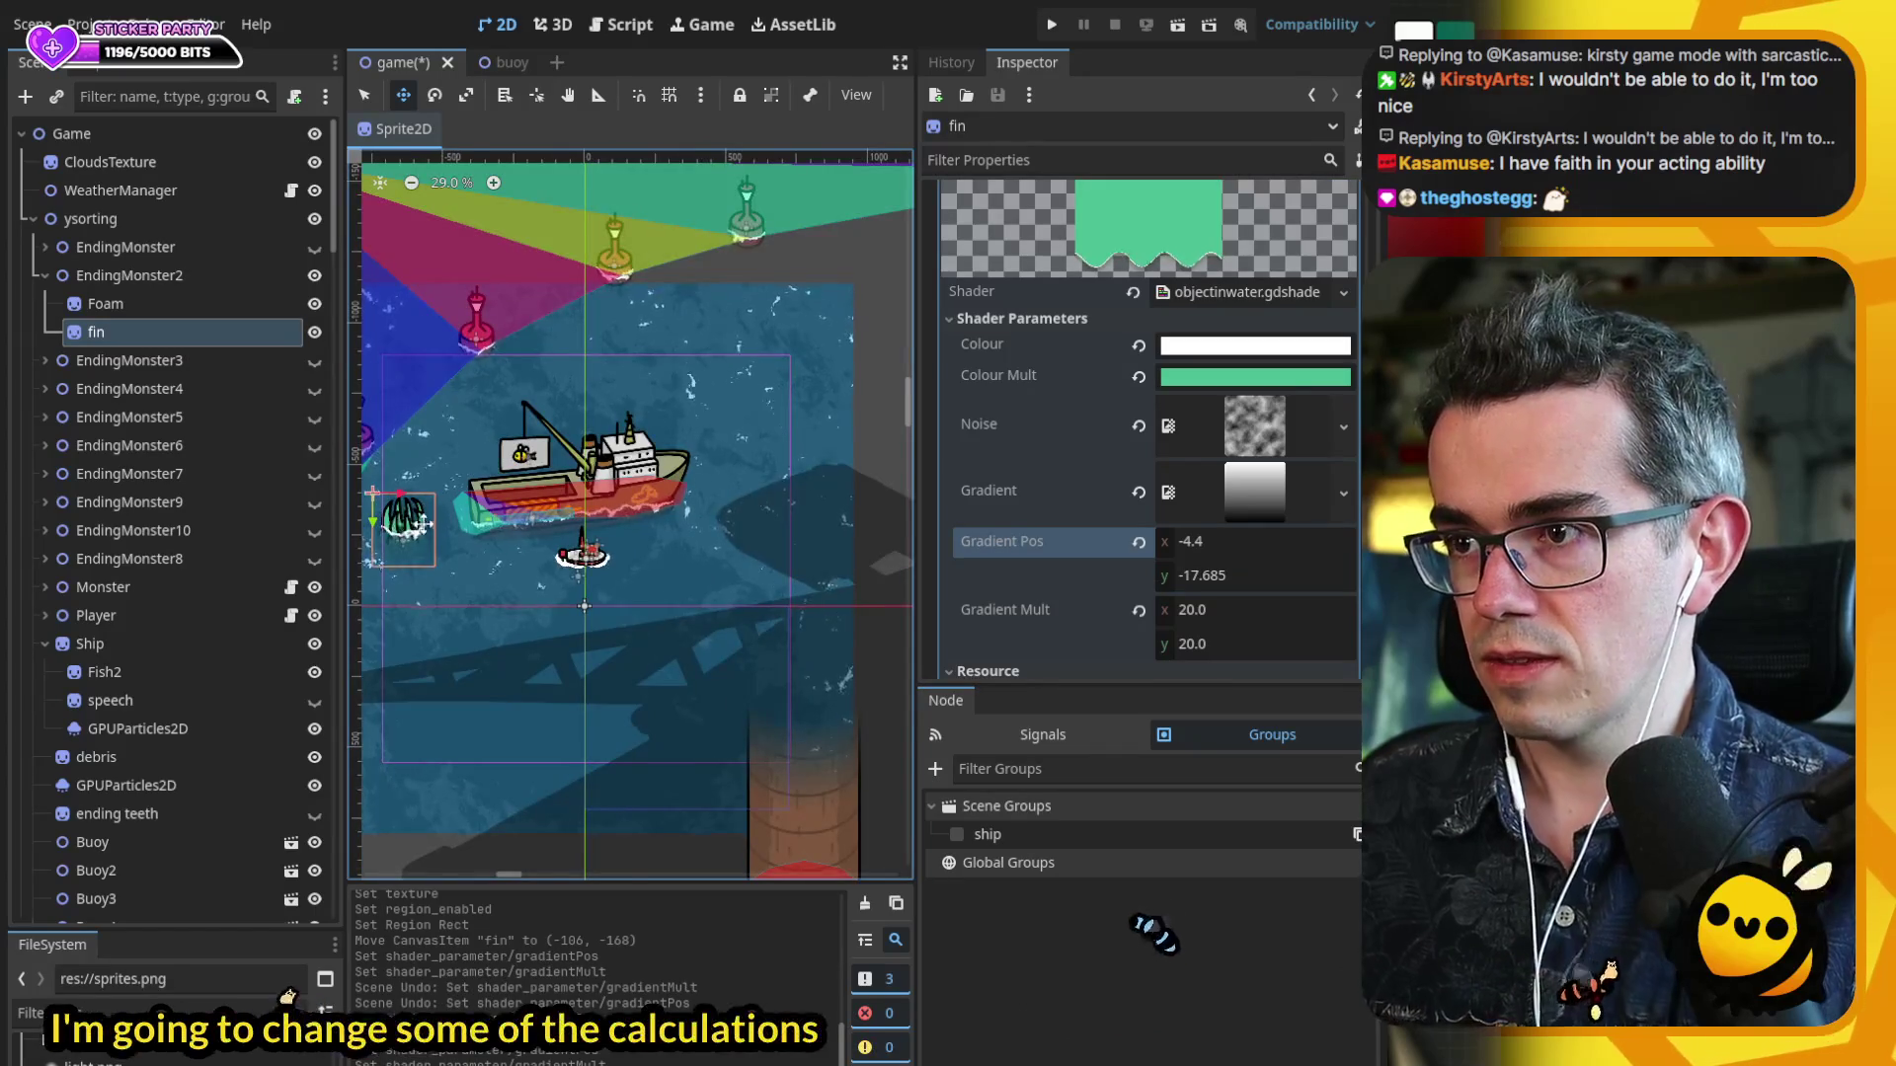
pyautogui.scroll(3, 391, 524)
pyautogui.scroll(5, 391, 525)
pyautogui.scroll(-4, 425, 549)
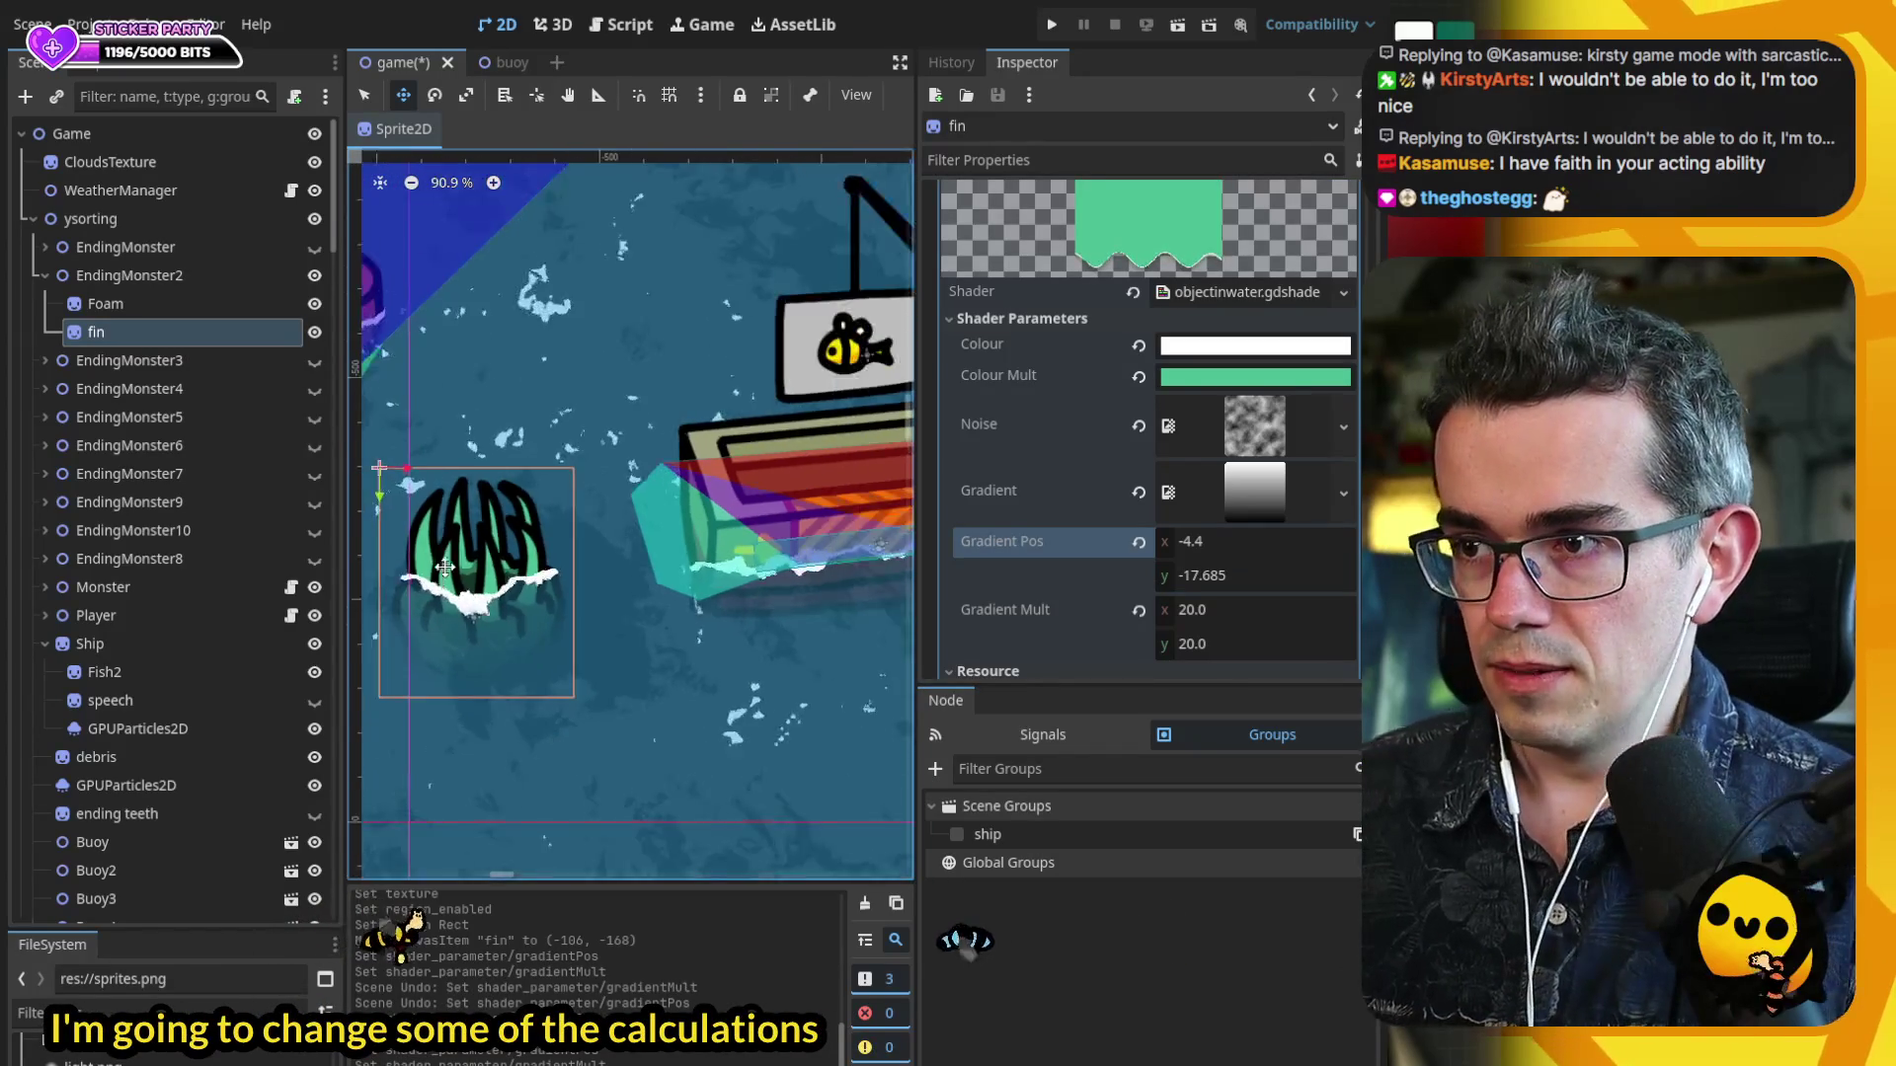
pyautogui.scroll(2, 457, 573)
pyautogui.moveTo(1254, 576); pyautogui.dragTo(1250, 576)
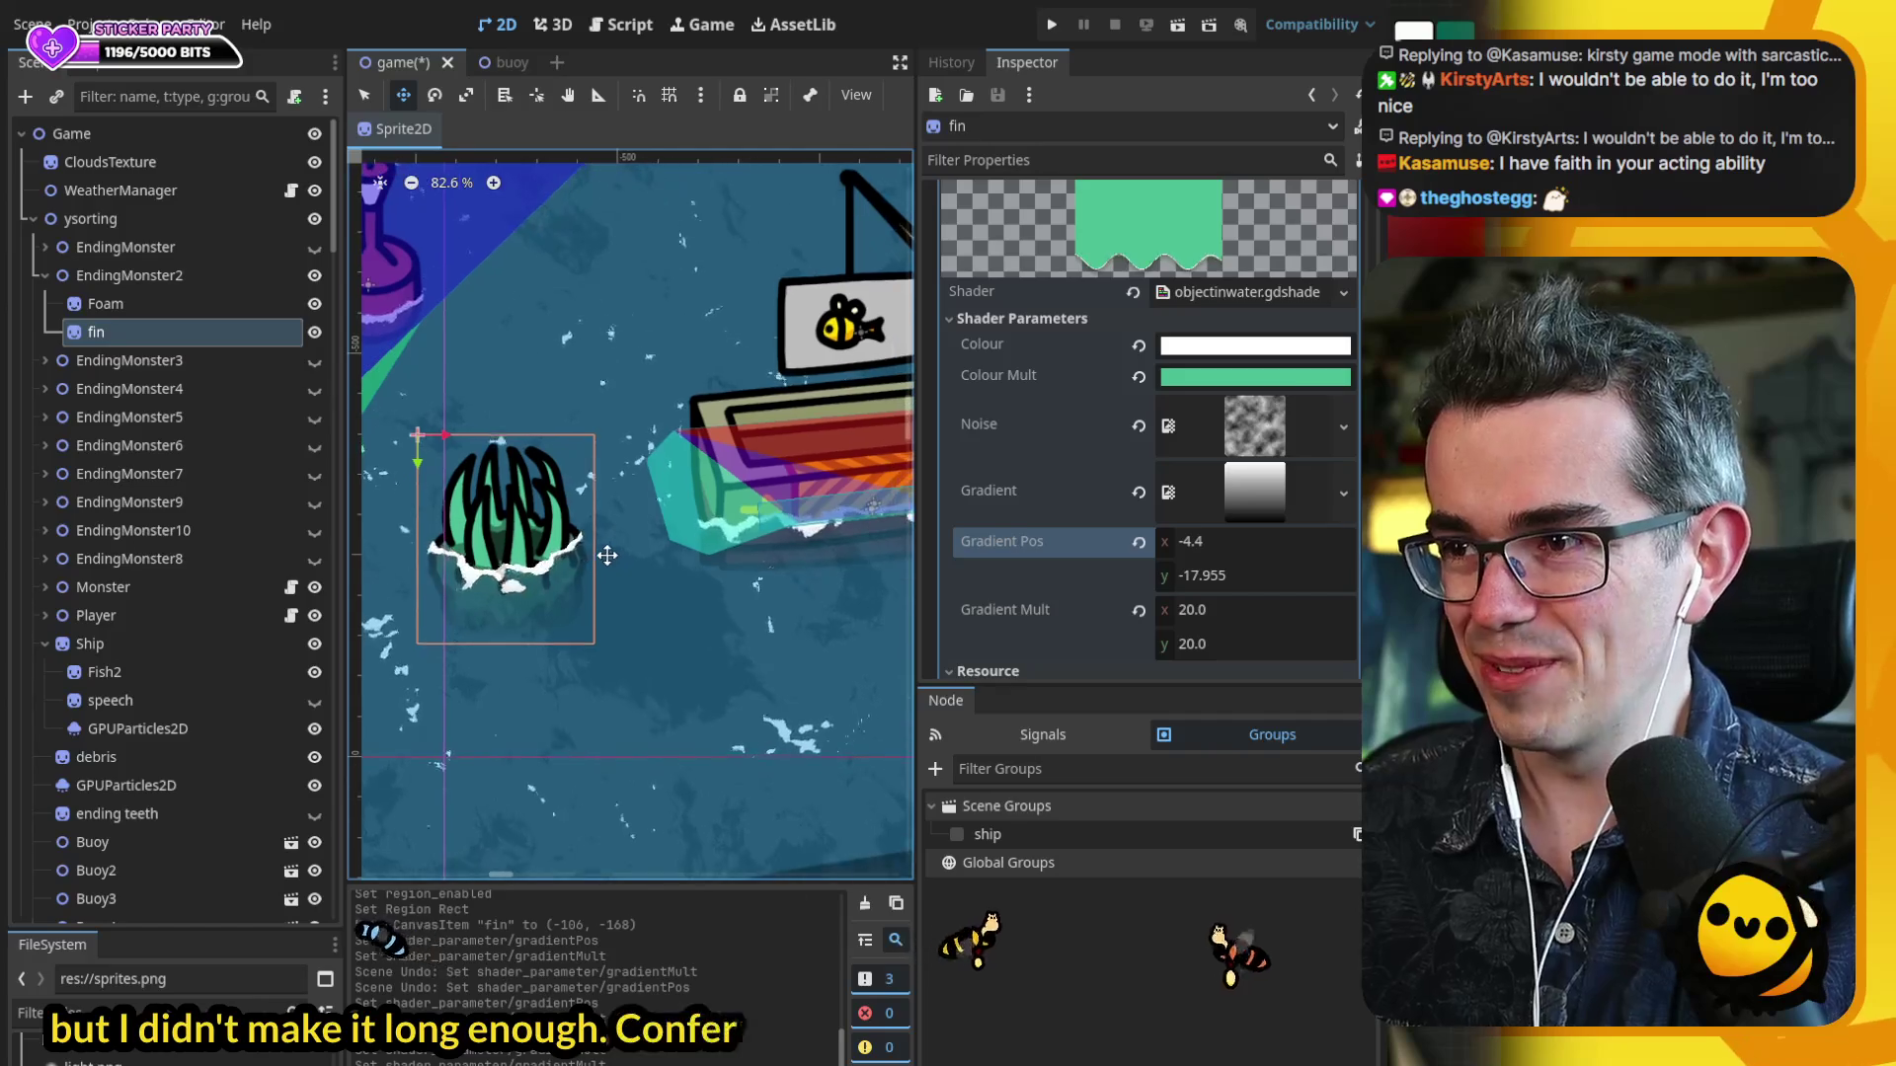
pyautogui.hotkey('ctrl', 's')
pyautogui.scroll(-5, 578, 544)
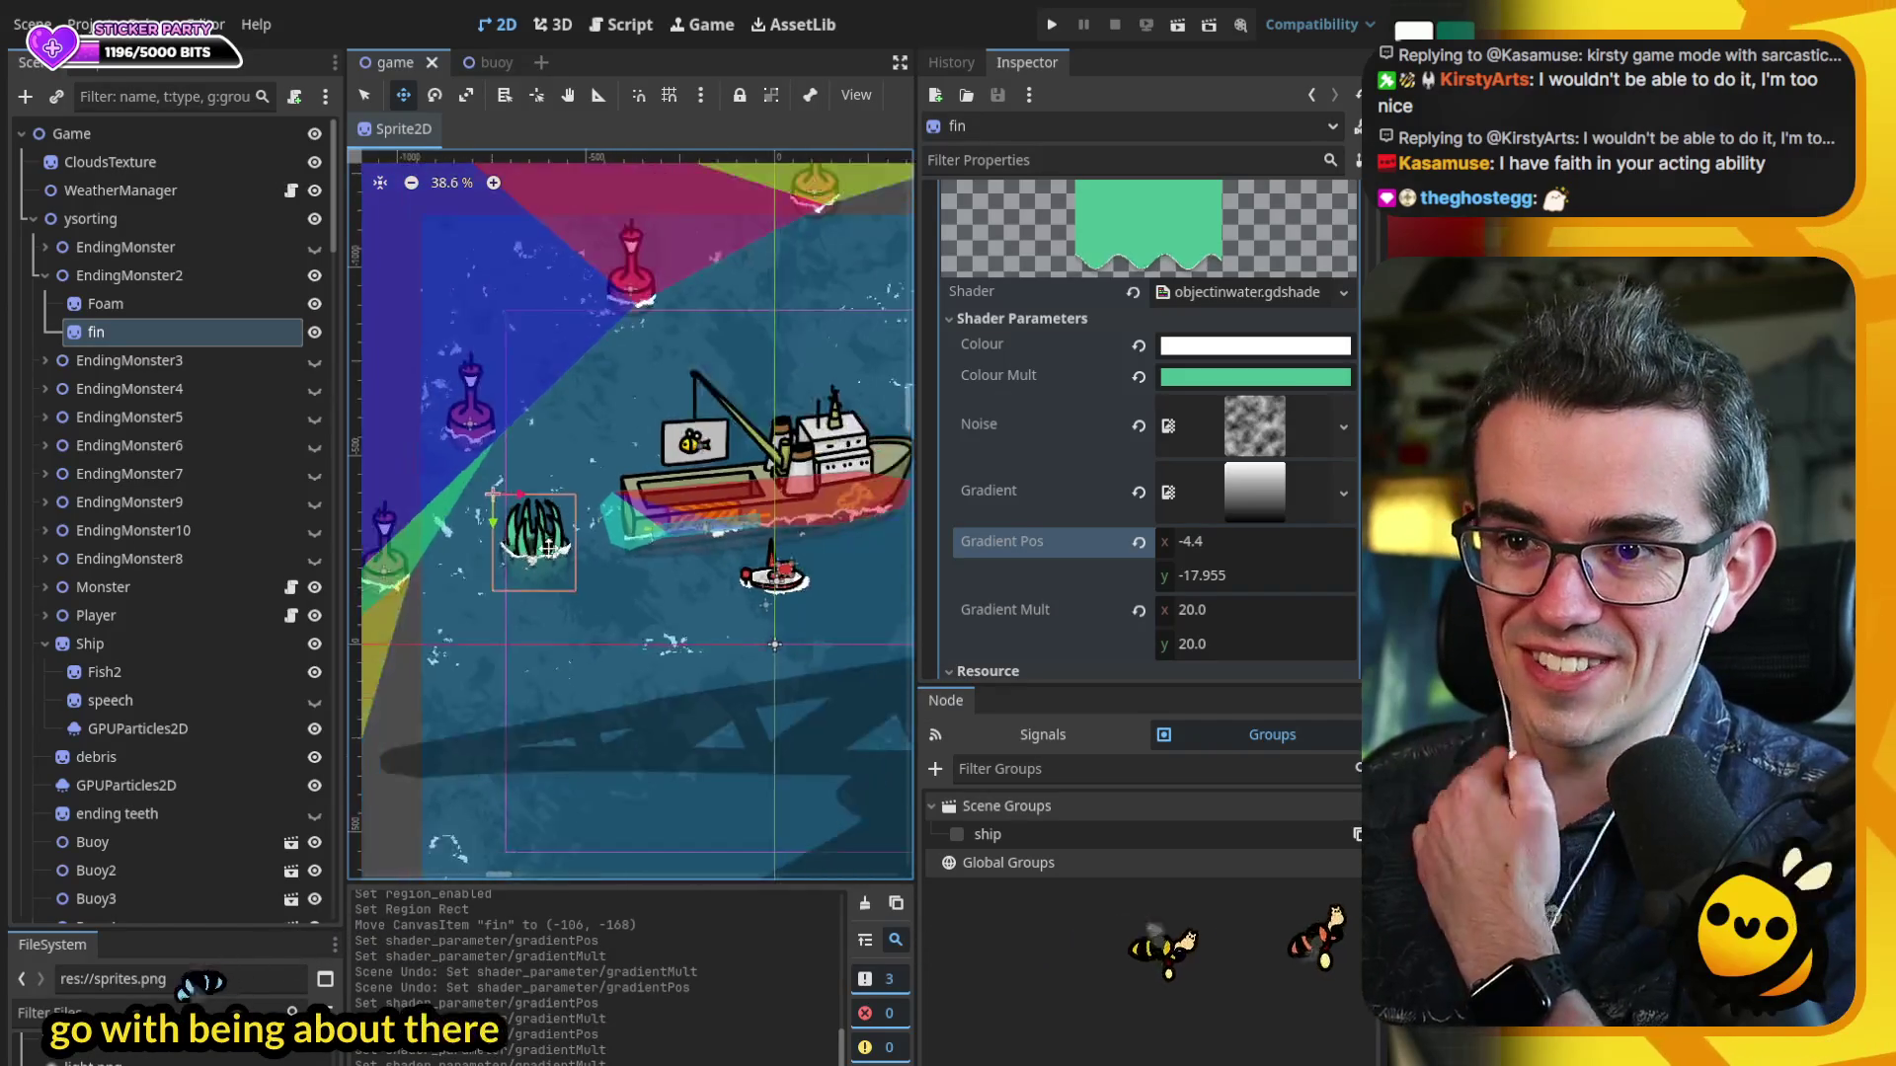
pyautogui.scroll(4, 533, 548)
pyautogui.scroll(-3, 491, 559)
pyautogui.scroll(-2, 491, 559)
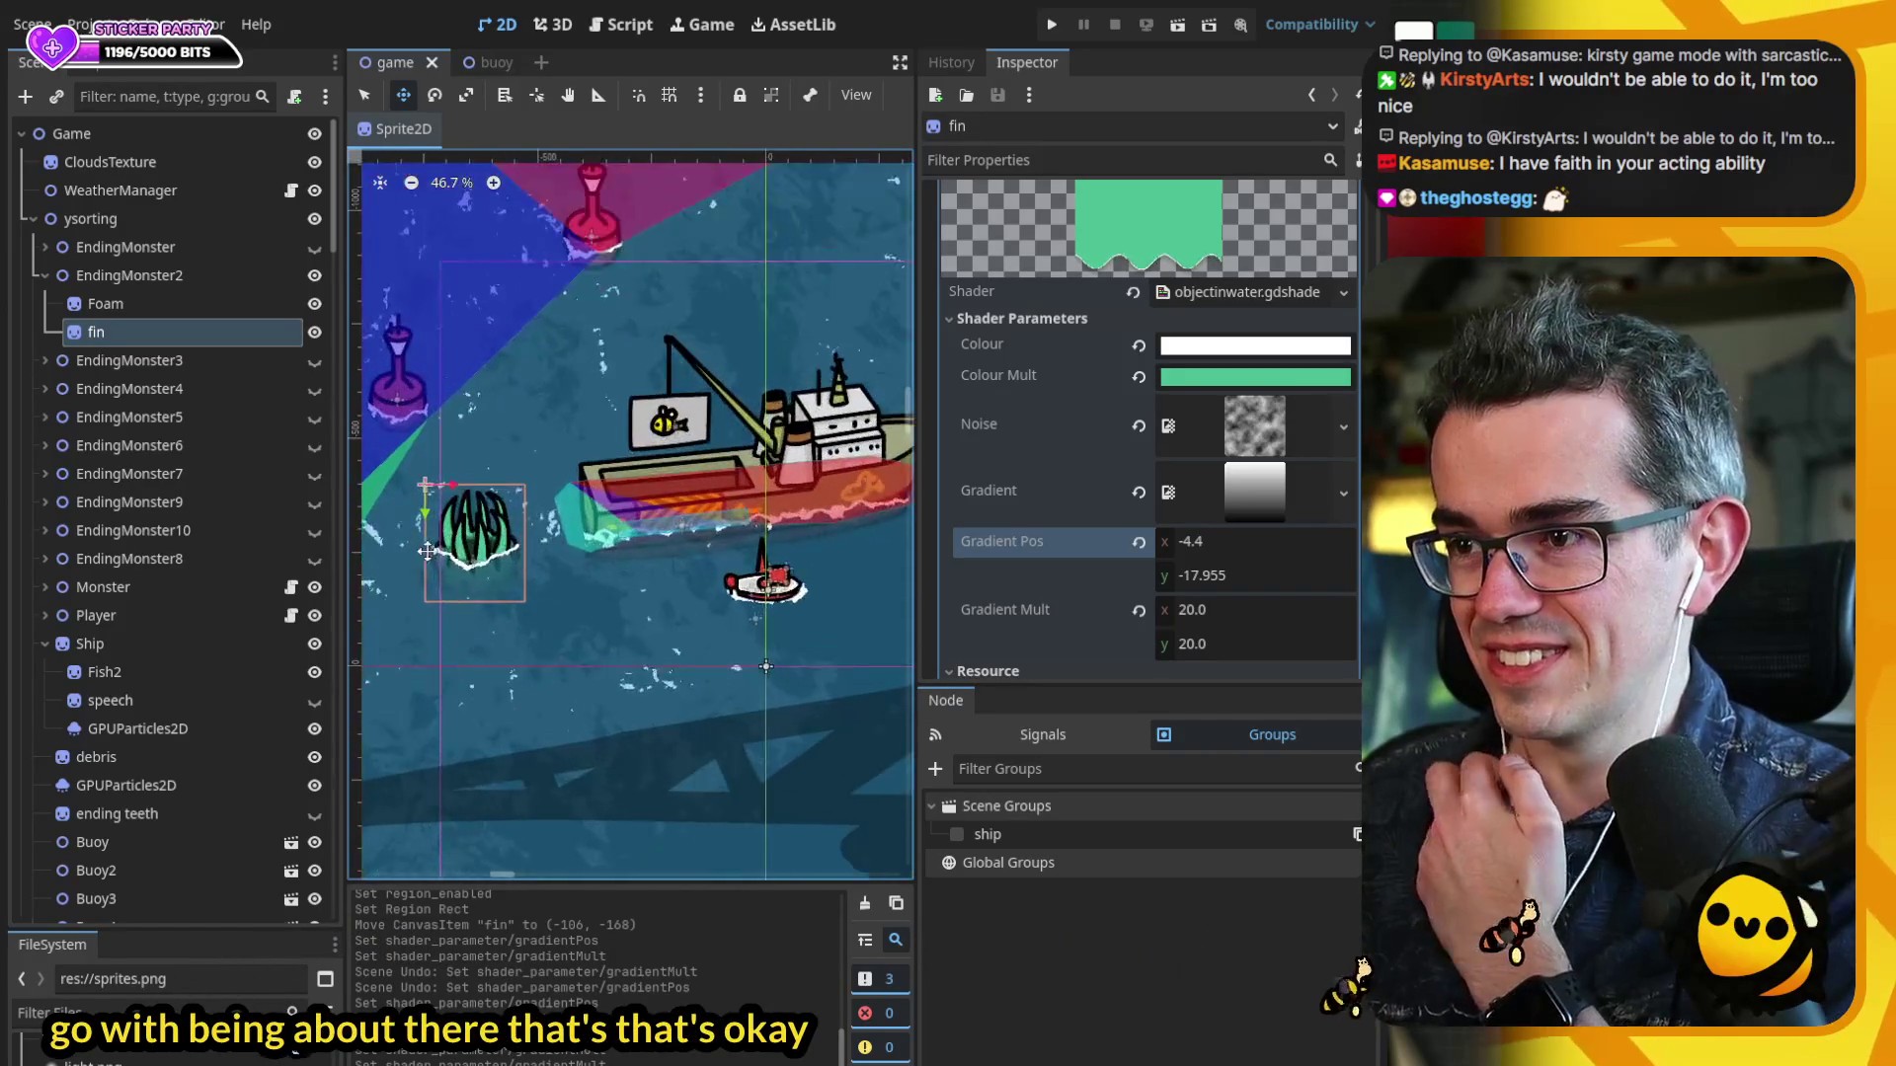
pyautogui.scroll(4, 425, 553)
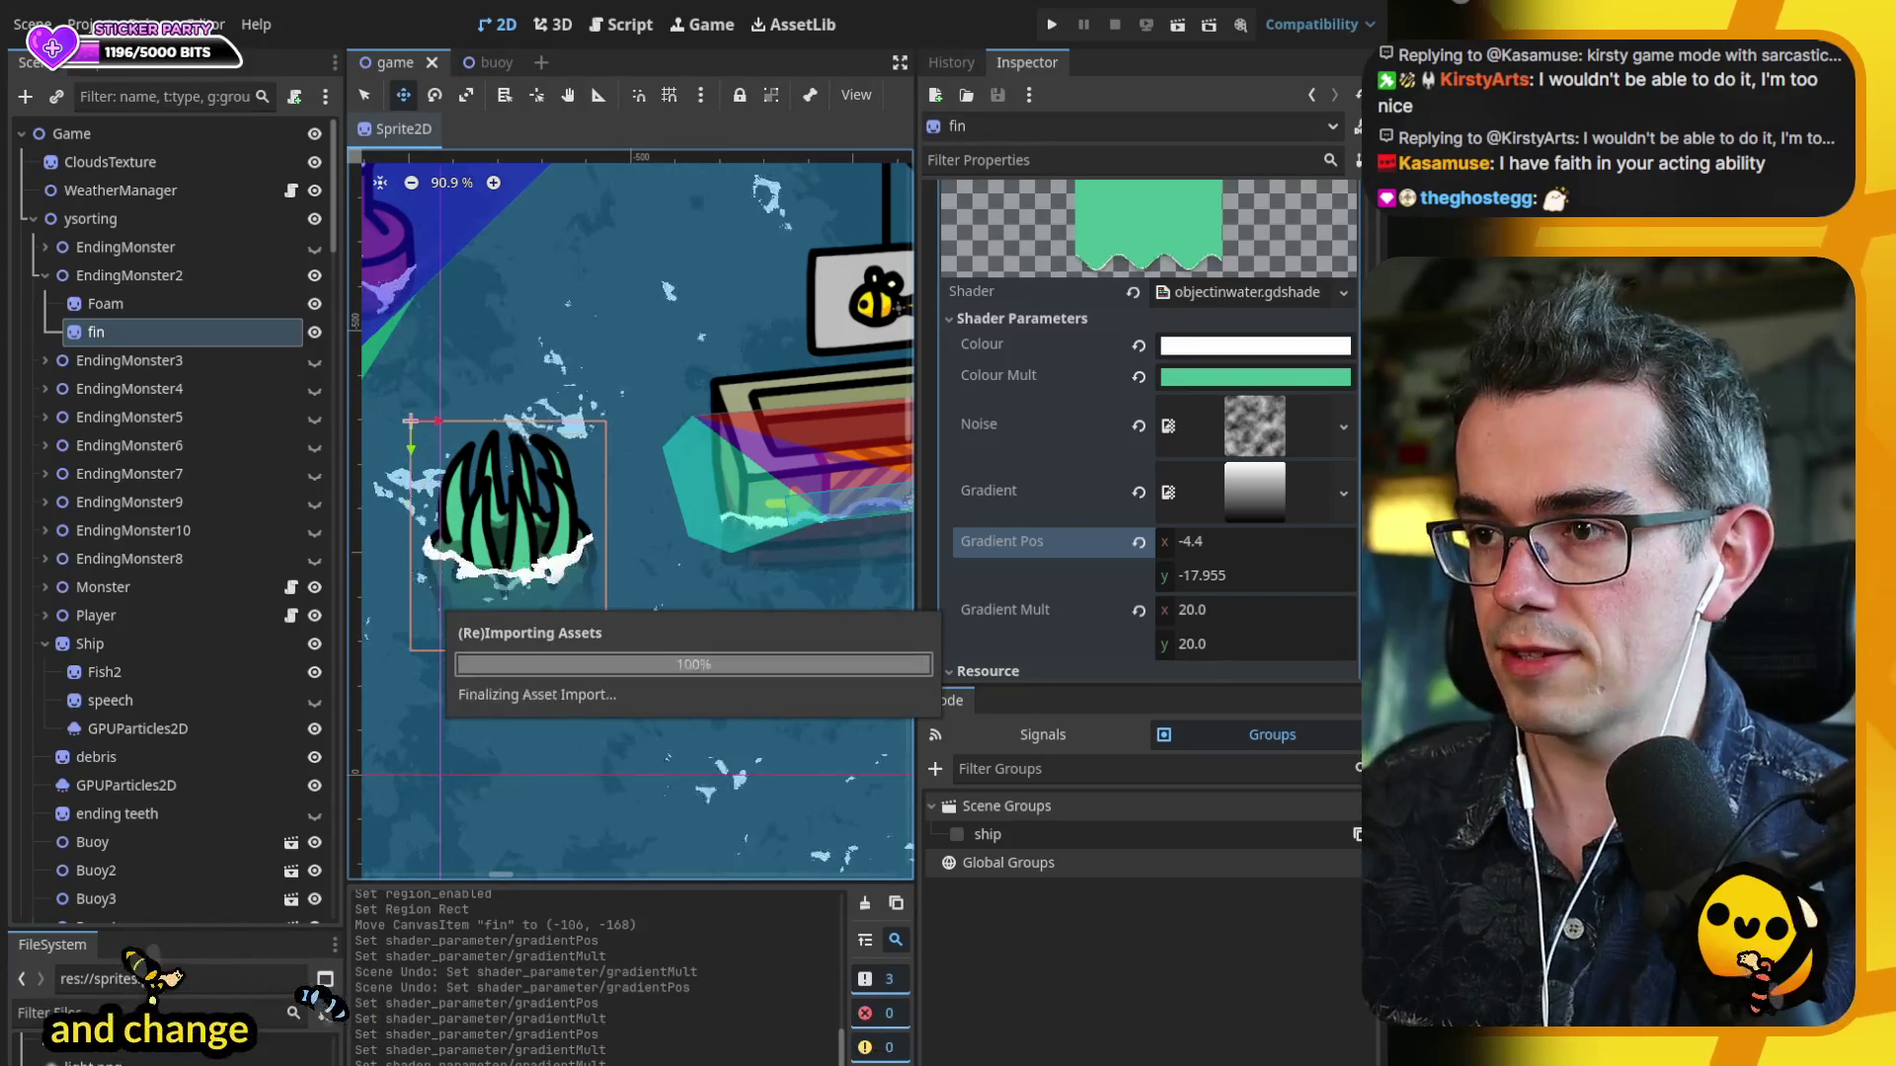
# - Nudge the fin's Gradient Pos y from -17.955 to -18.485 to enlarge the foam
pyautogui.scroll(-1, 1154, 514)
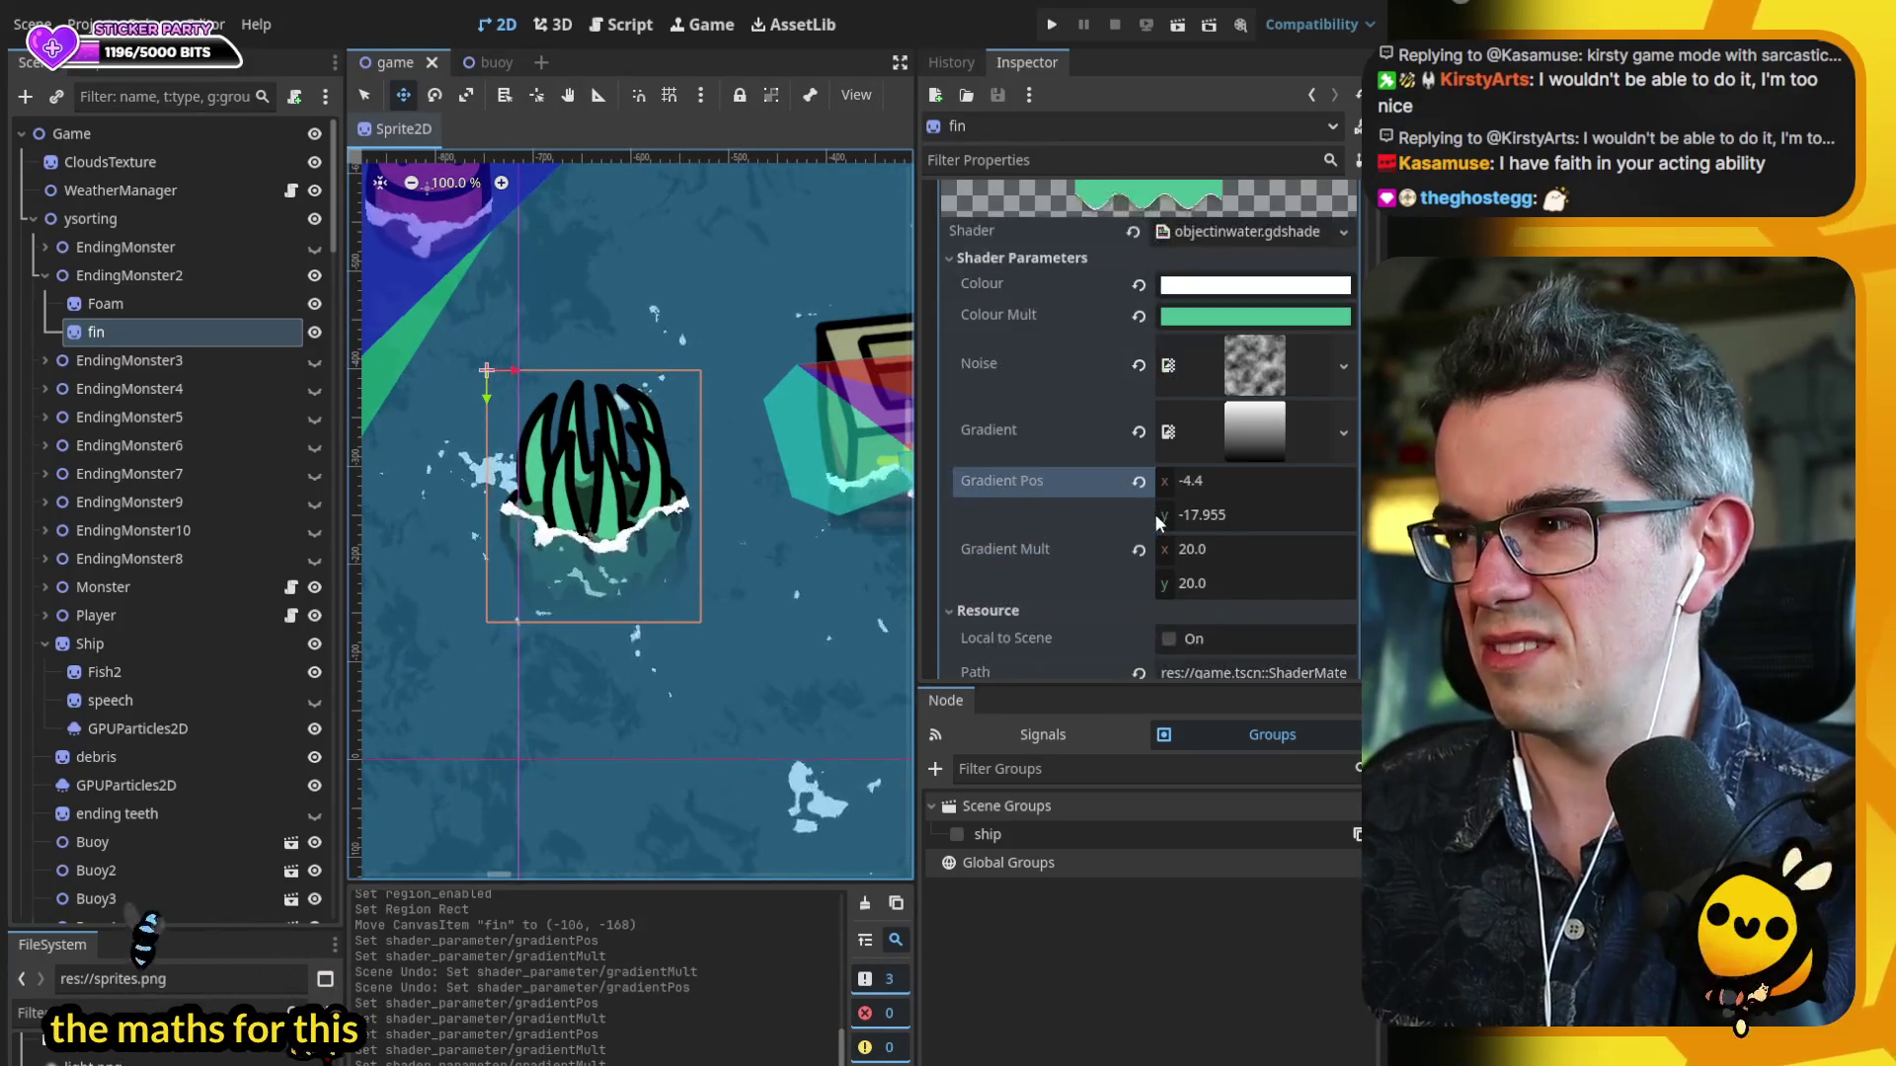
pyautogui.moveTo(1220, 511); pyautogui.dragTo(1209, 512)
pyautogui.scroll(8, 1156, 316)
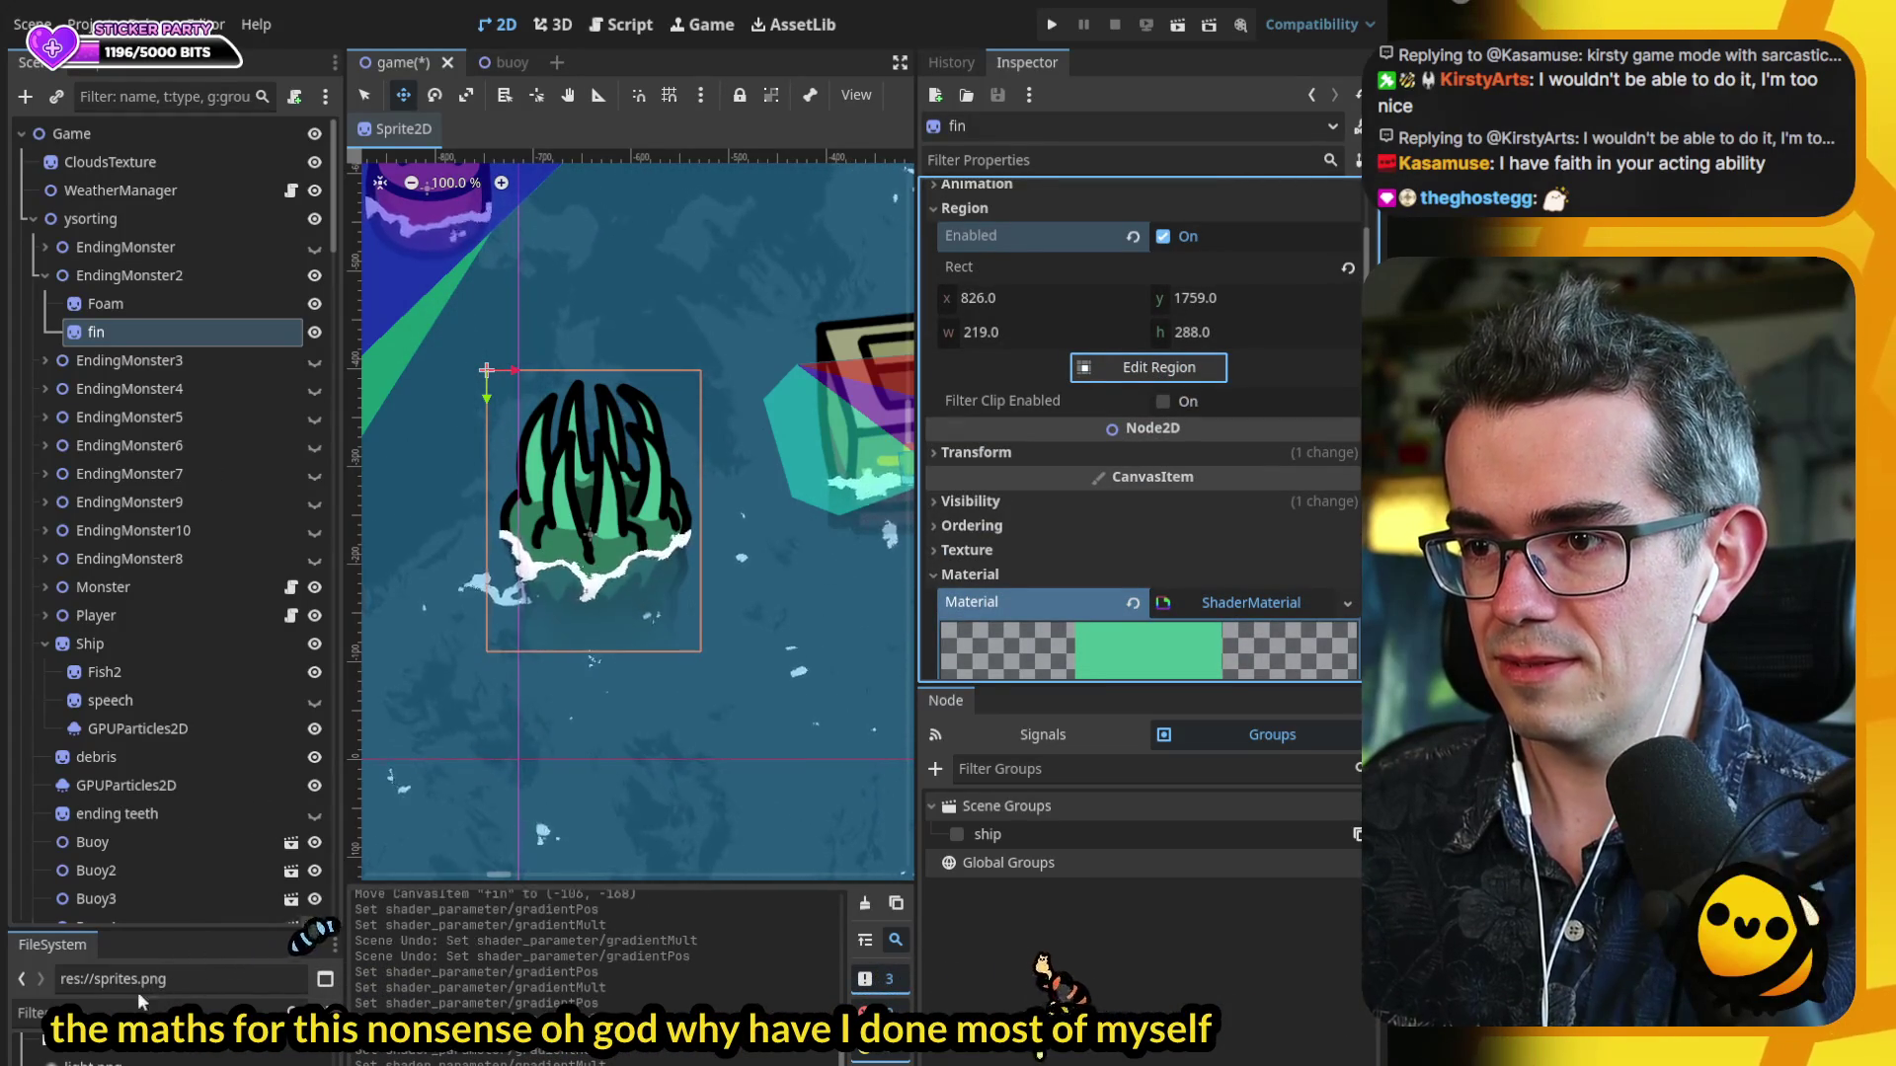
# - Save the scene with the updated fin gradient
pyautogui.scroll(-5, 428, 573)
pyautogui.scroll(8, 534, 622)
pyautogui.scroll(-5, 553, 602)
pyautogui.scroll(-6, 590, 576)
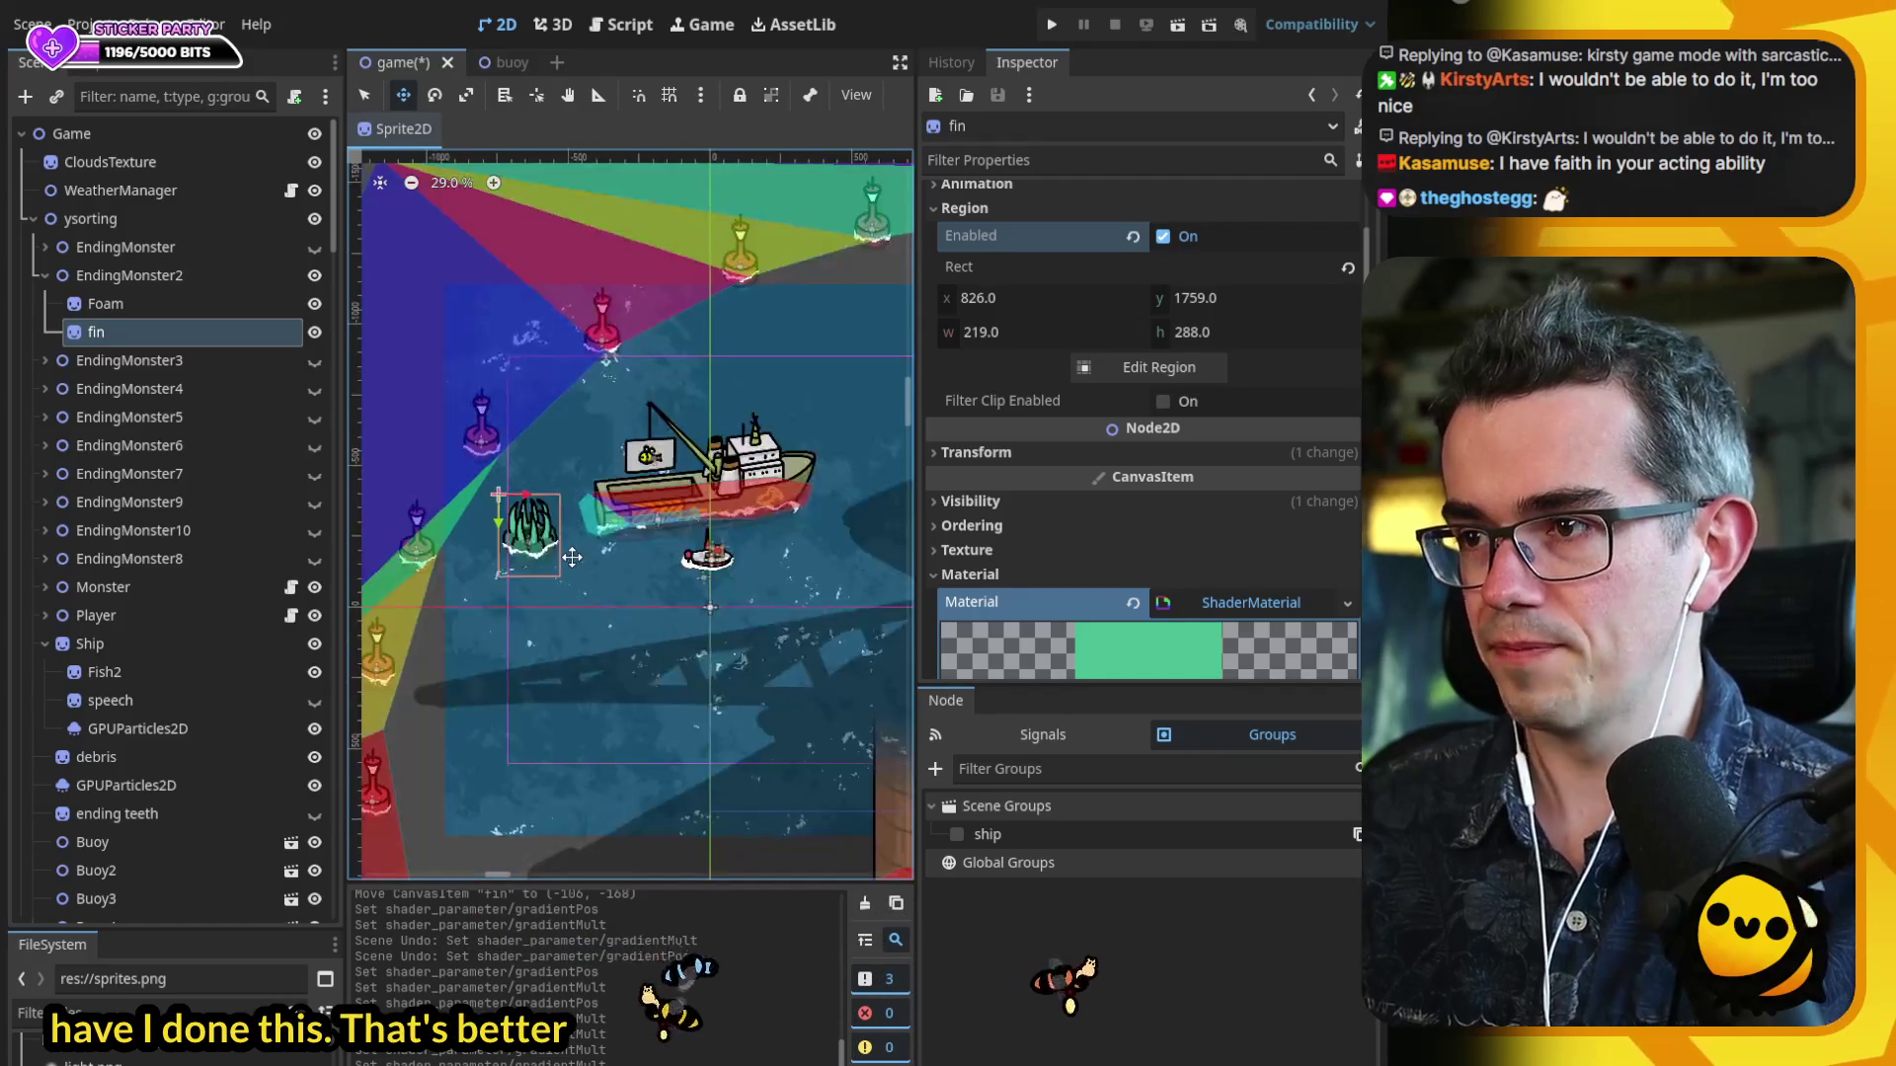
pyautogui.hotkey('ctrl', 's')
# - Change the fin's Colour Mult from green to a light peach and save
pyautogui.scroll(-4, 1335, 573)
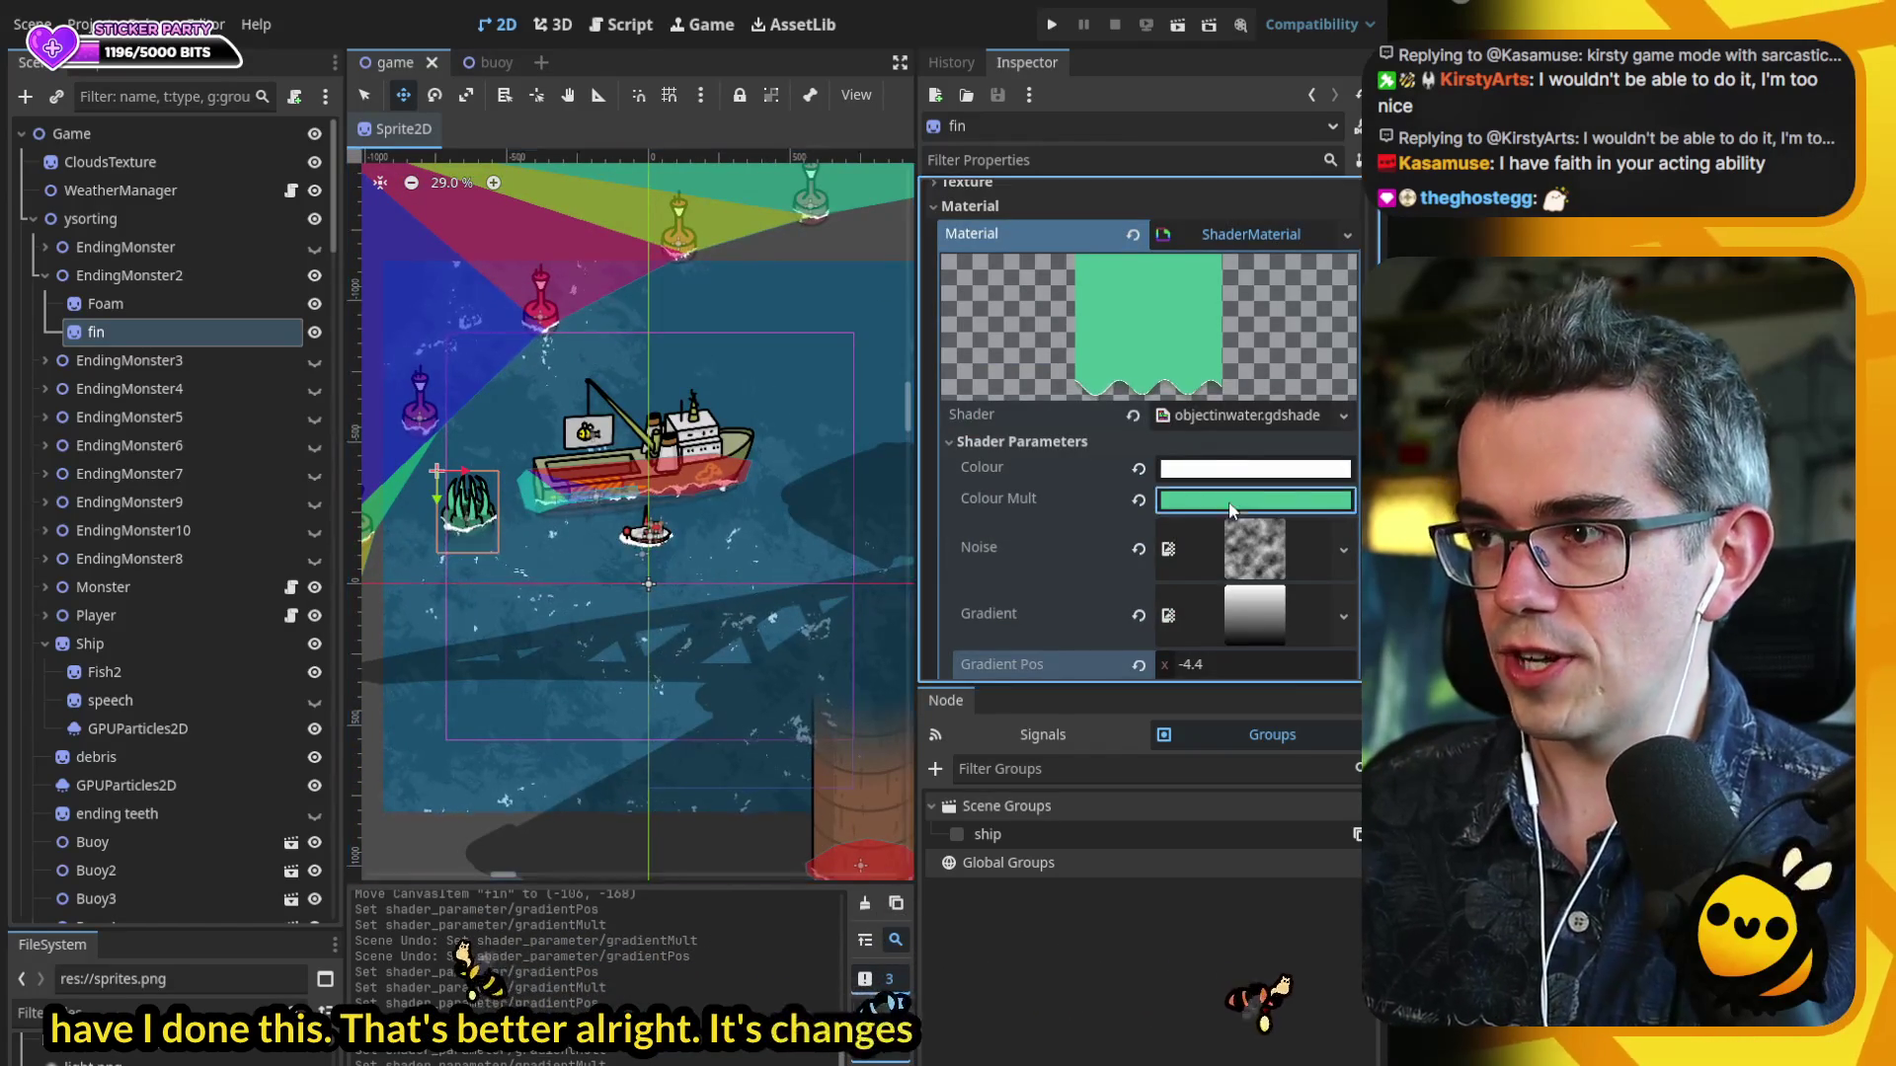
pyautogui.hotkey('ctrl', 'z')
pyautogui.hotkey('ctrl', 'z')
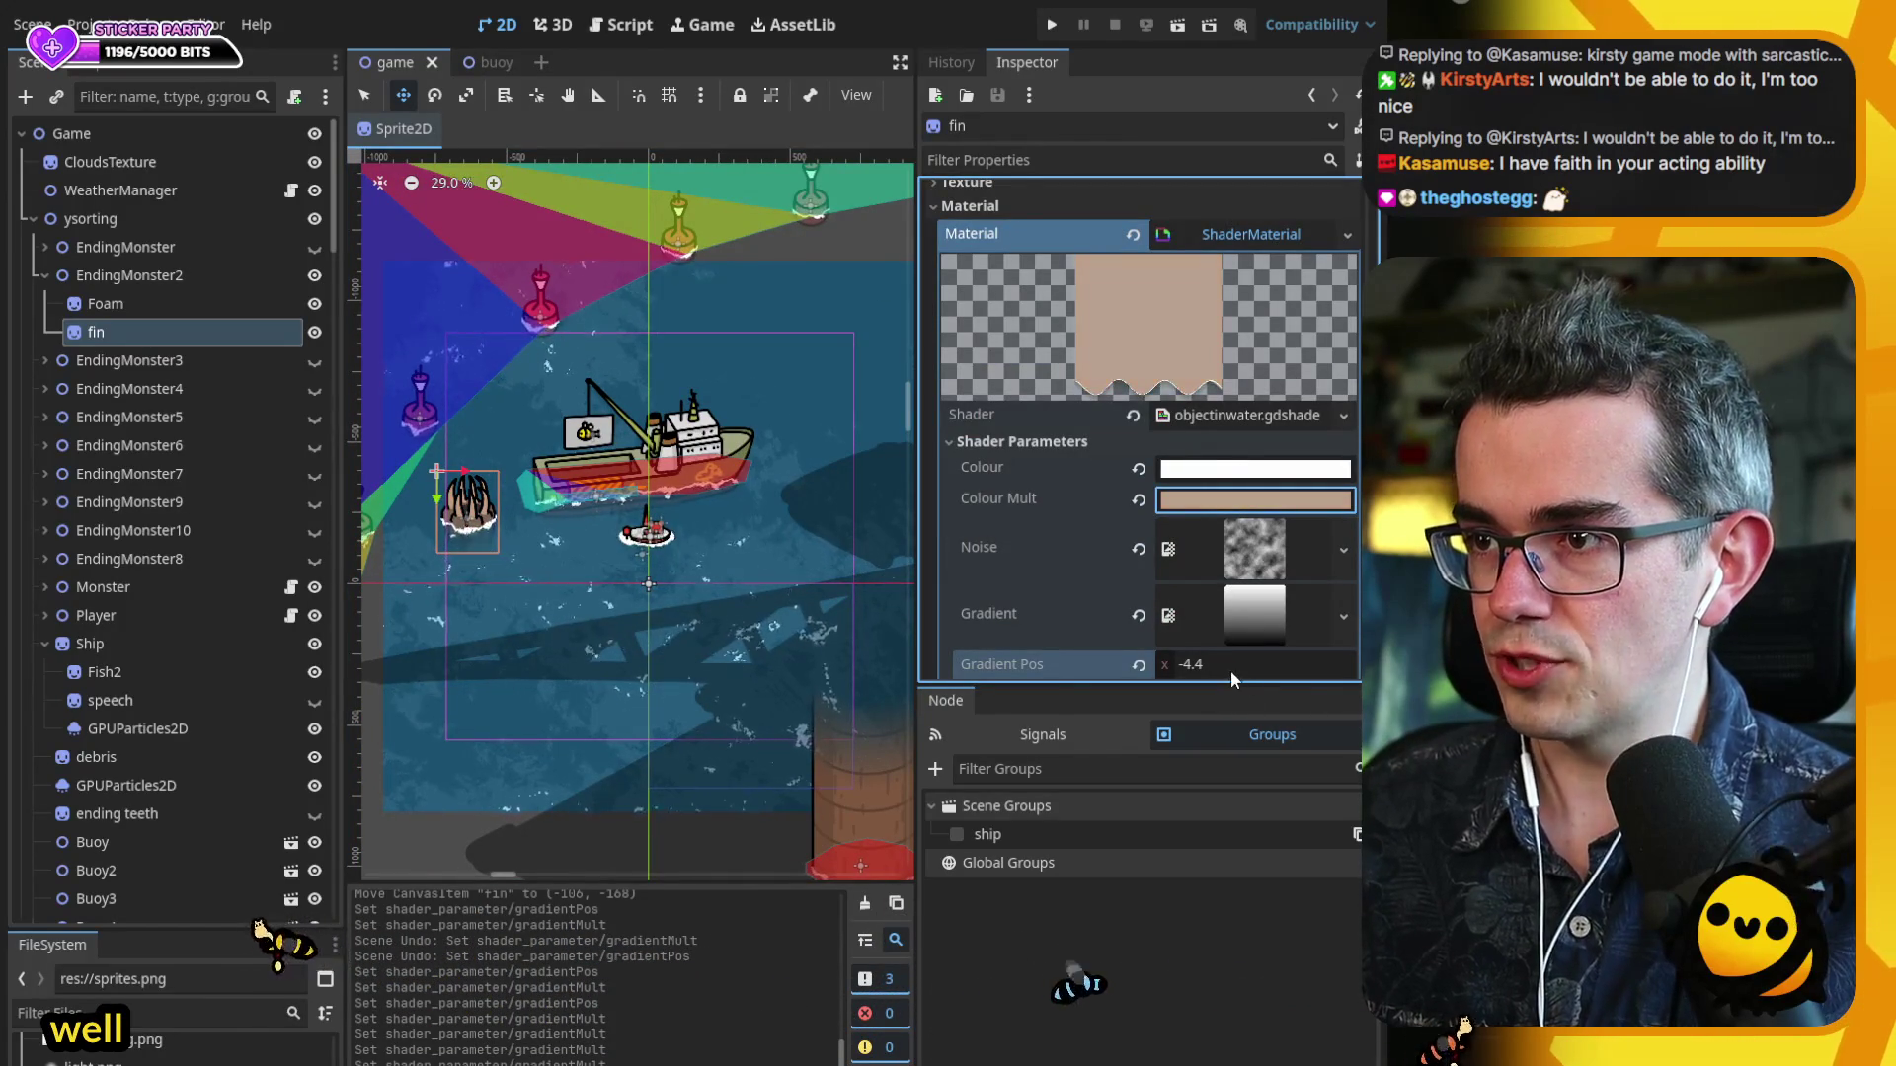
pyautogui.hotkey('ctrl', 'z')
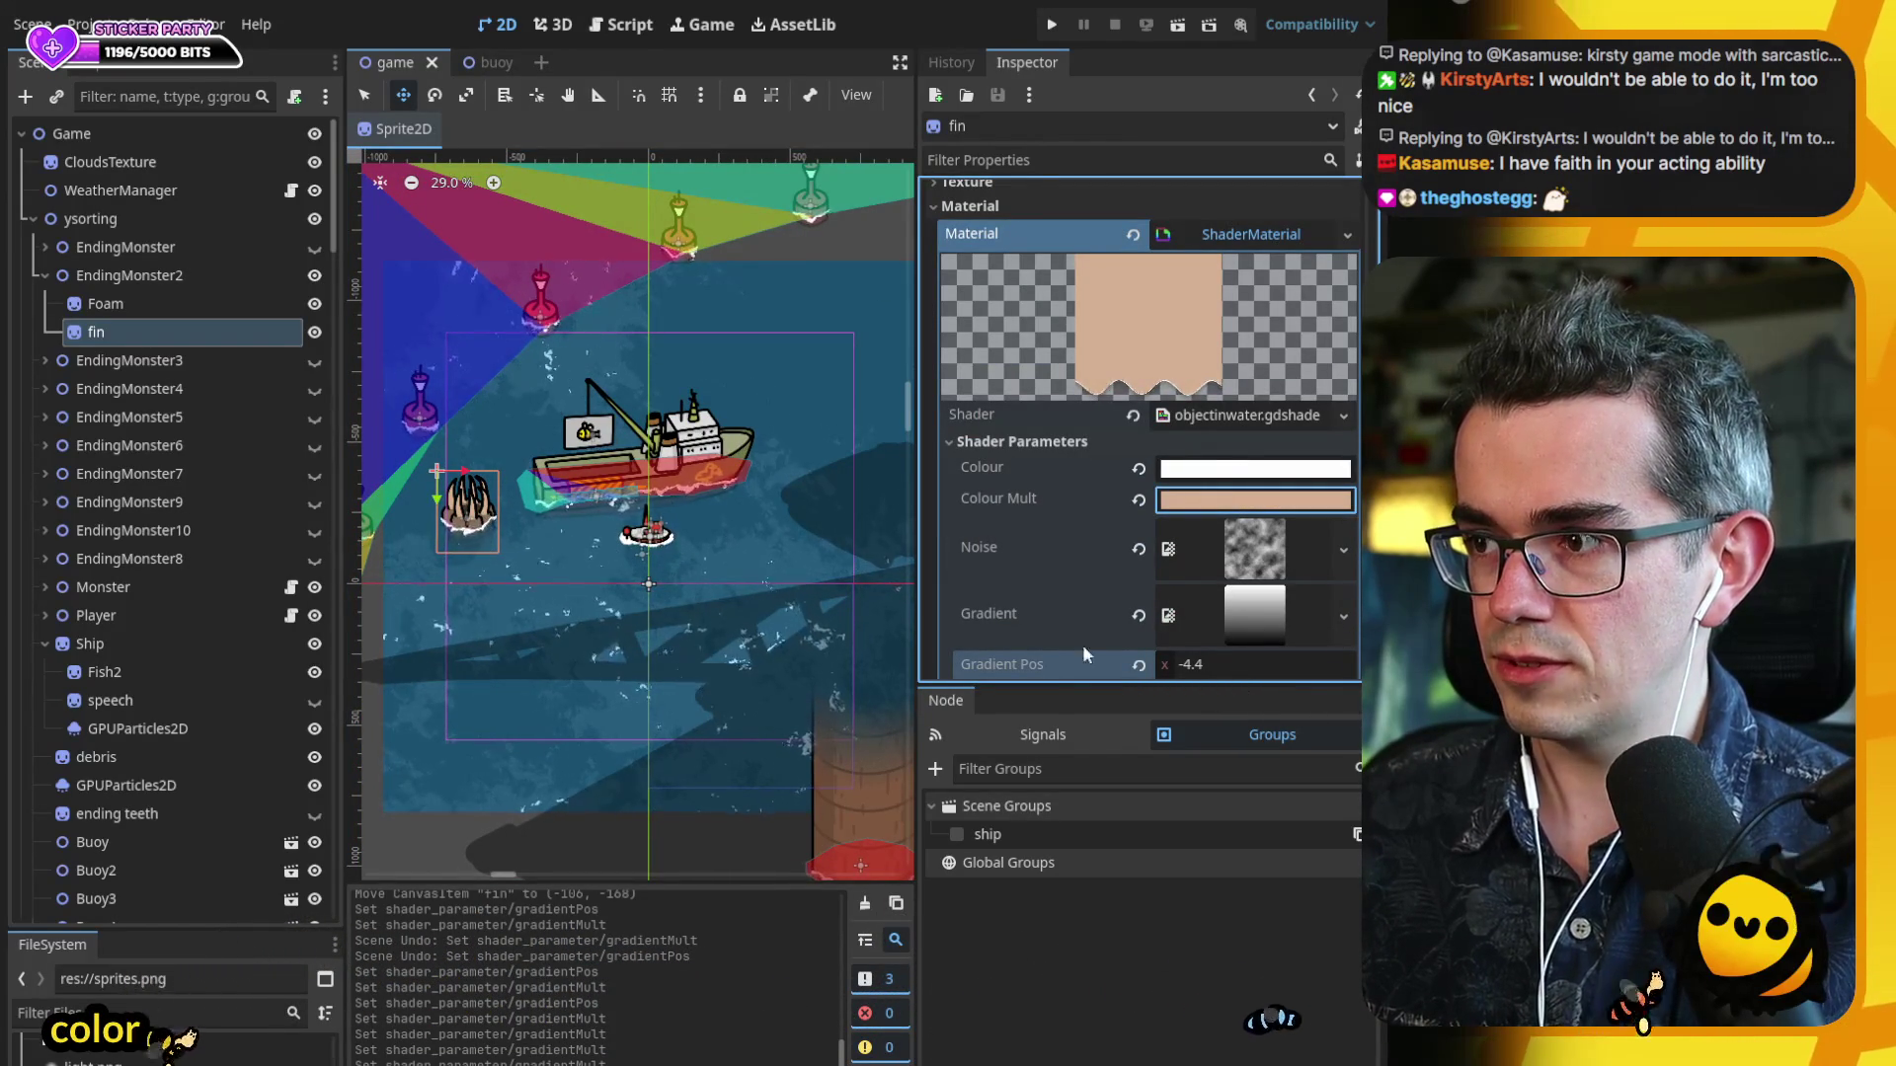
pyautogui.scroll(6, 465, 508)
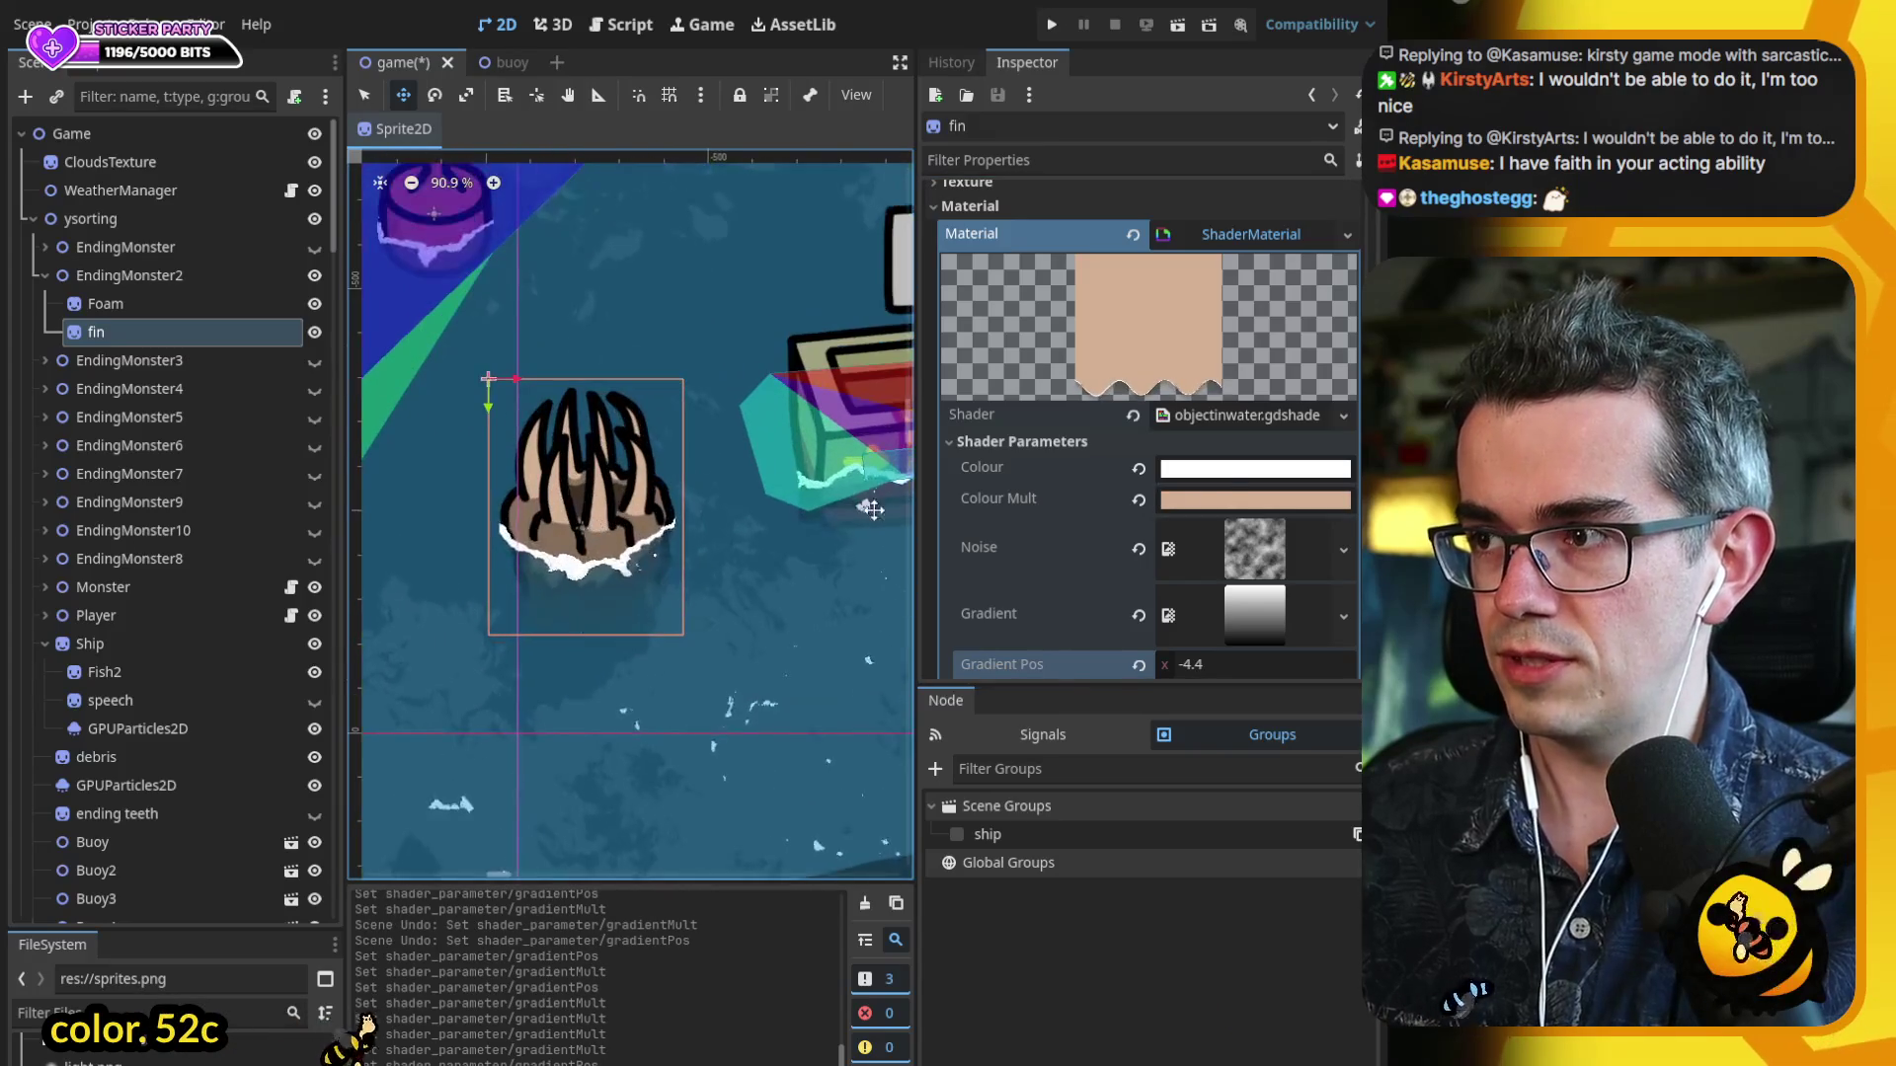
pyautogui.hotkey('ctrl', 'z')
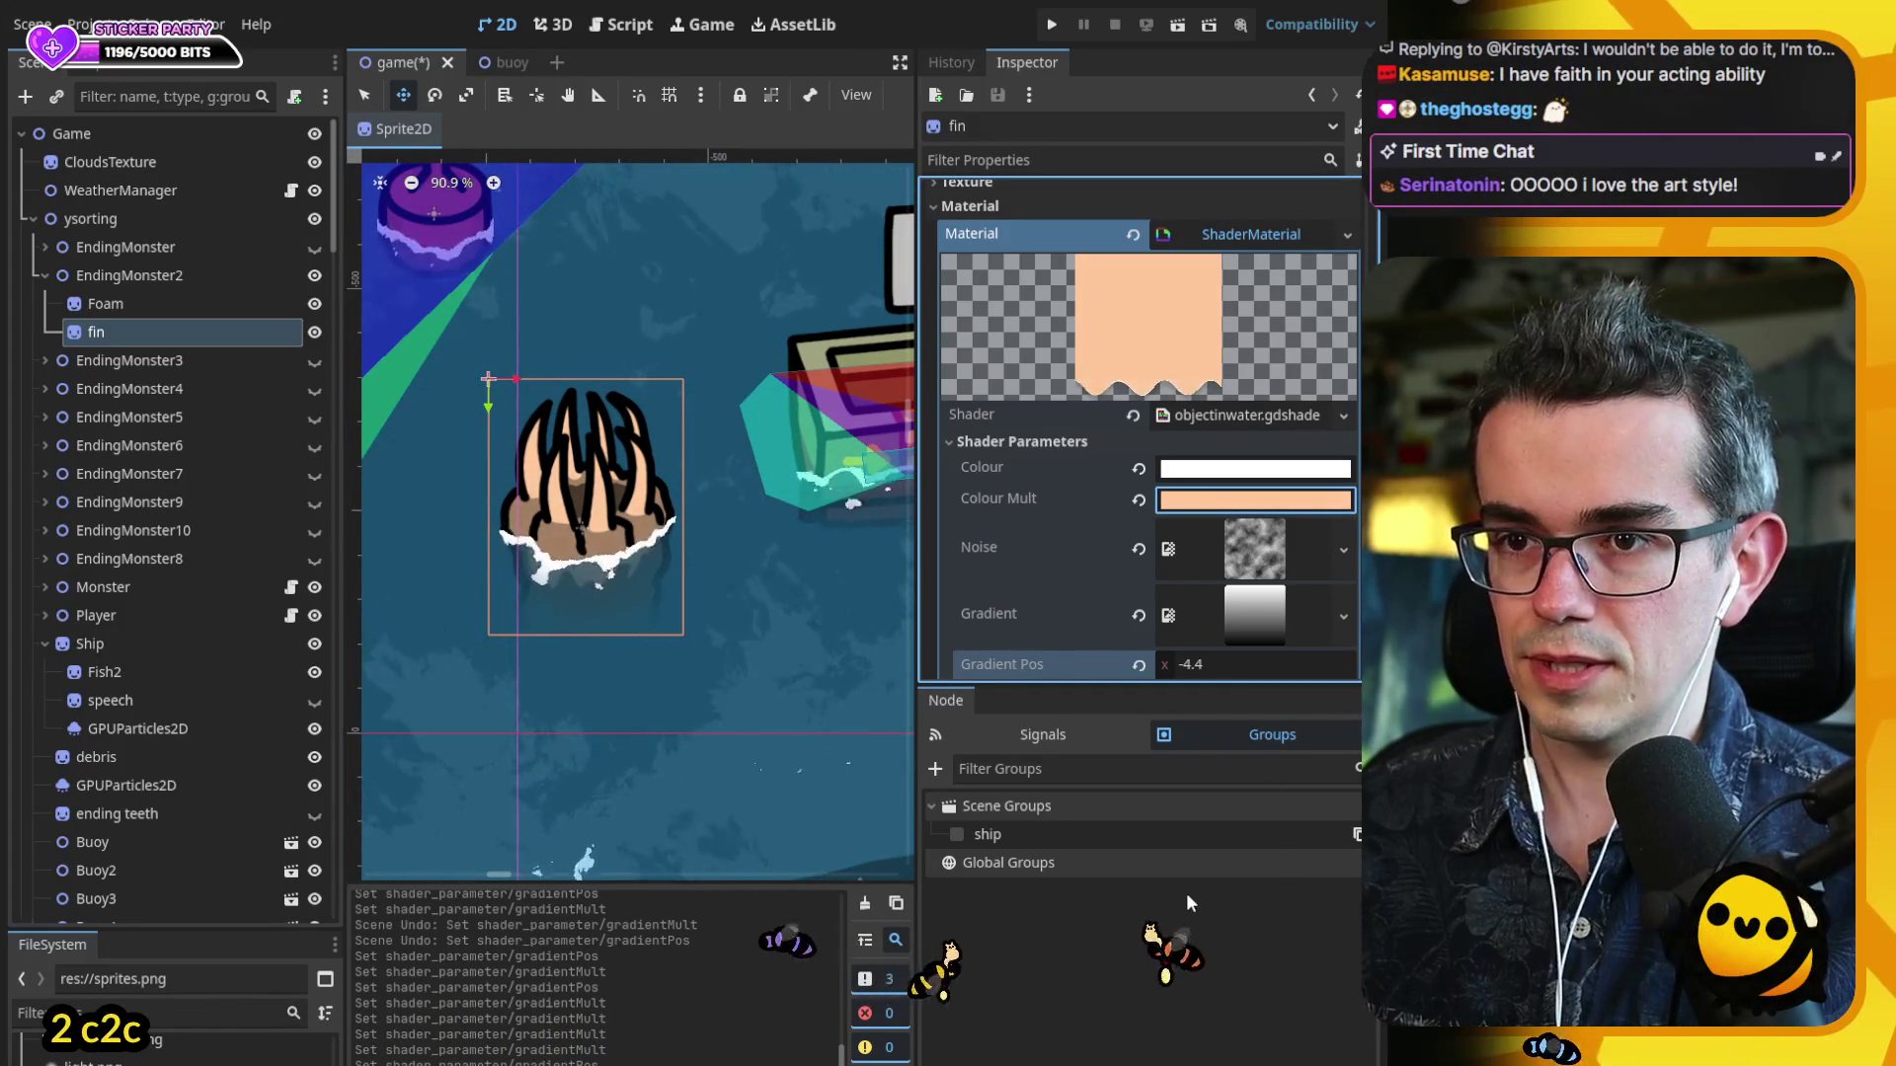
pyautogui.hscroll(1, 617, 564)
pyautogui.scroll(-4, 617, 565)
pyautogui.scroll(3, 542, 581)
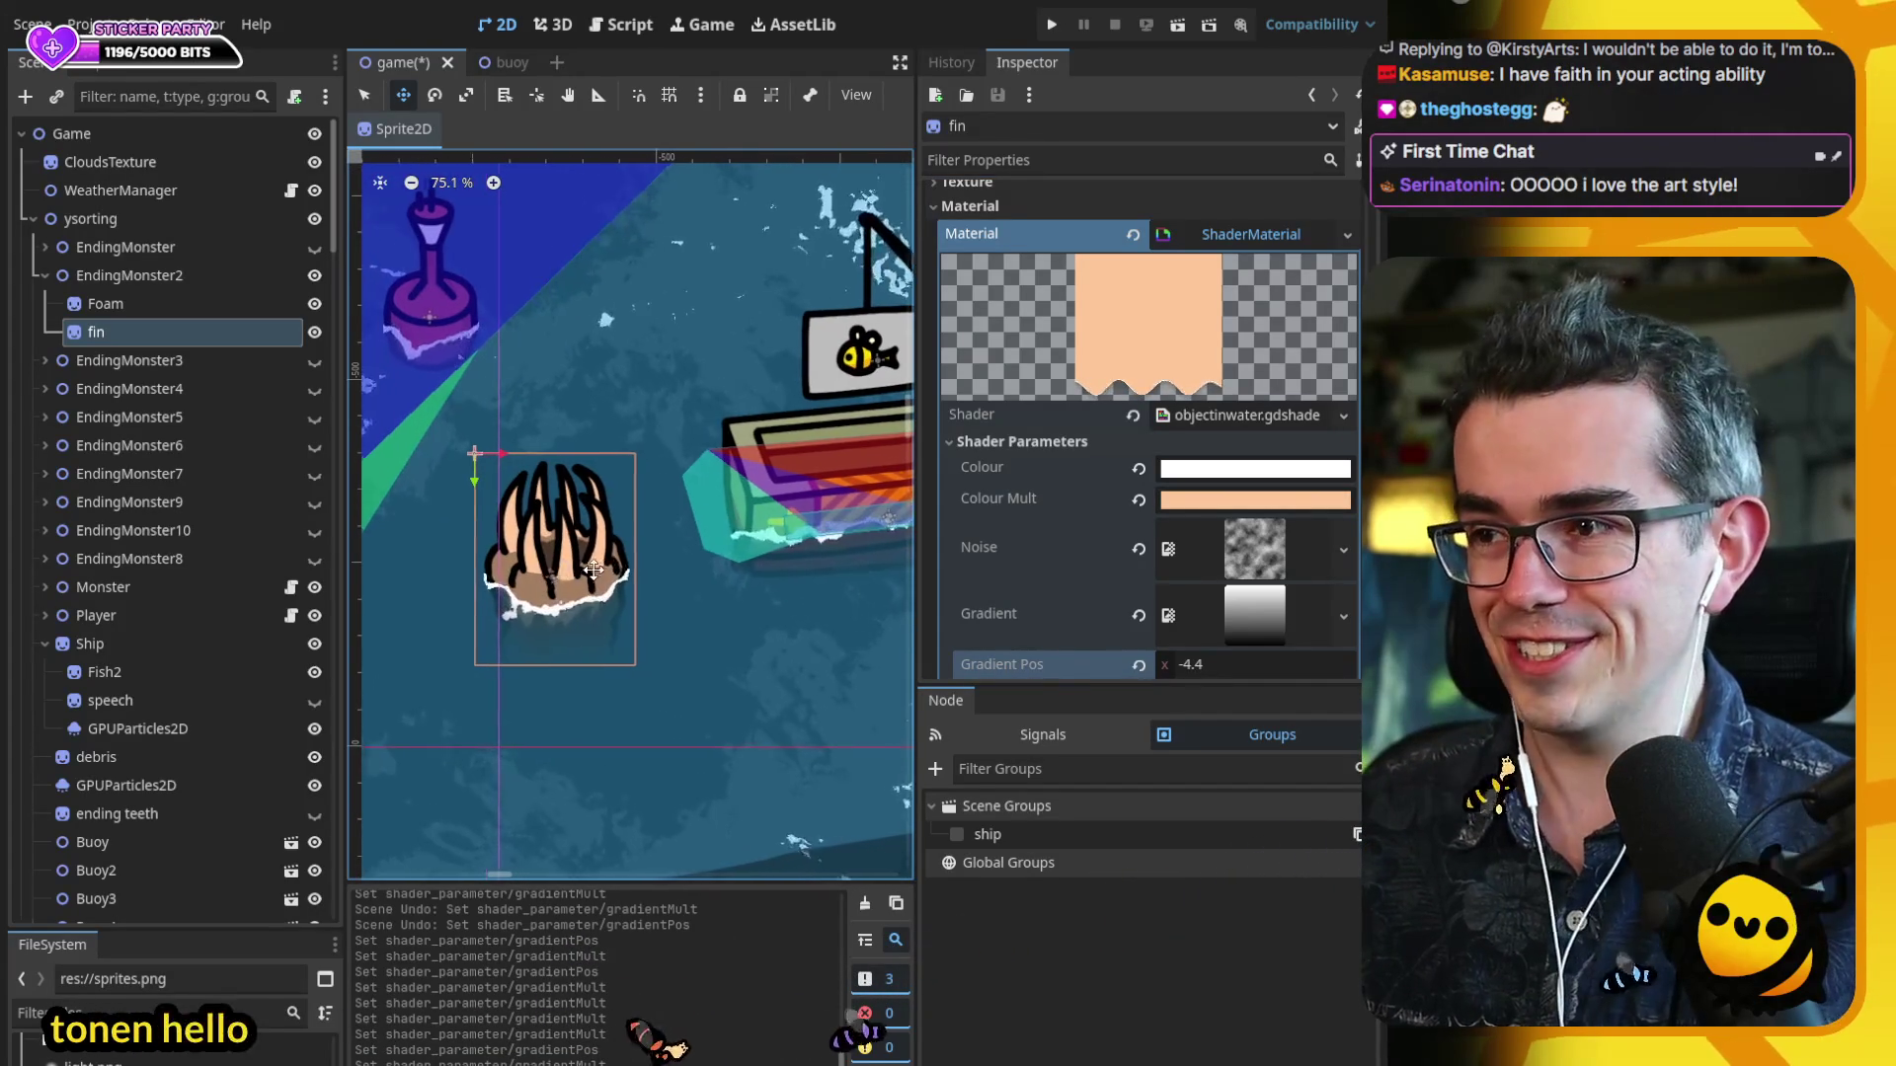
pyautogui.scroll(-3, 580, 586)
pyautogui.hotkey('ctrl', 's')
# - Move the selection up to EndingMonster2's Foam node
pyautogui.scroll(5, 580, 585)
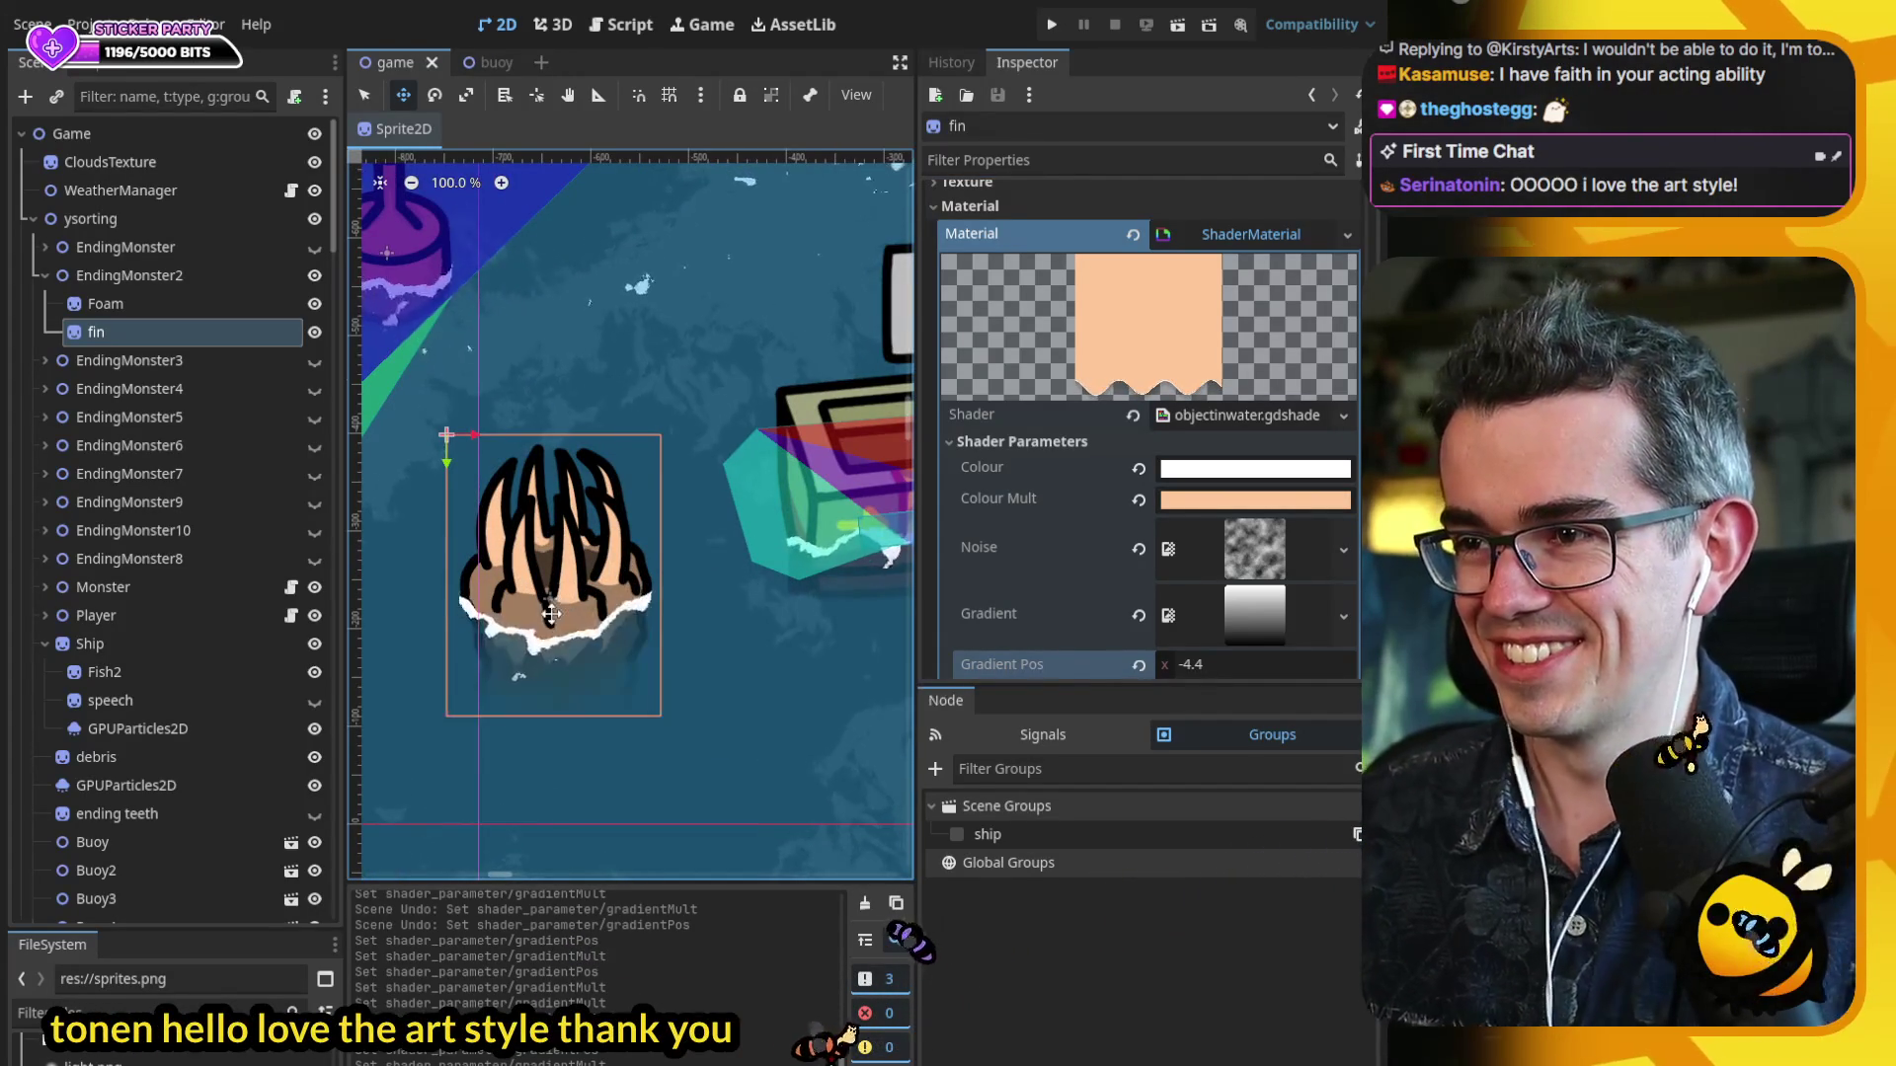
pyautogui.scroll(-2, 582, 594)
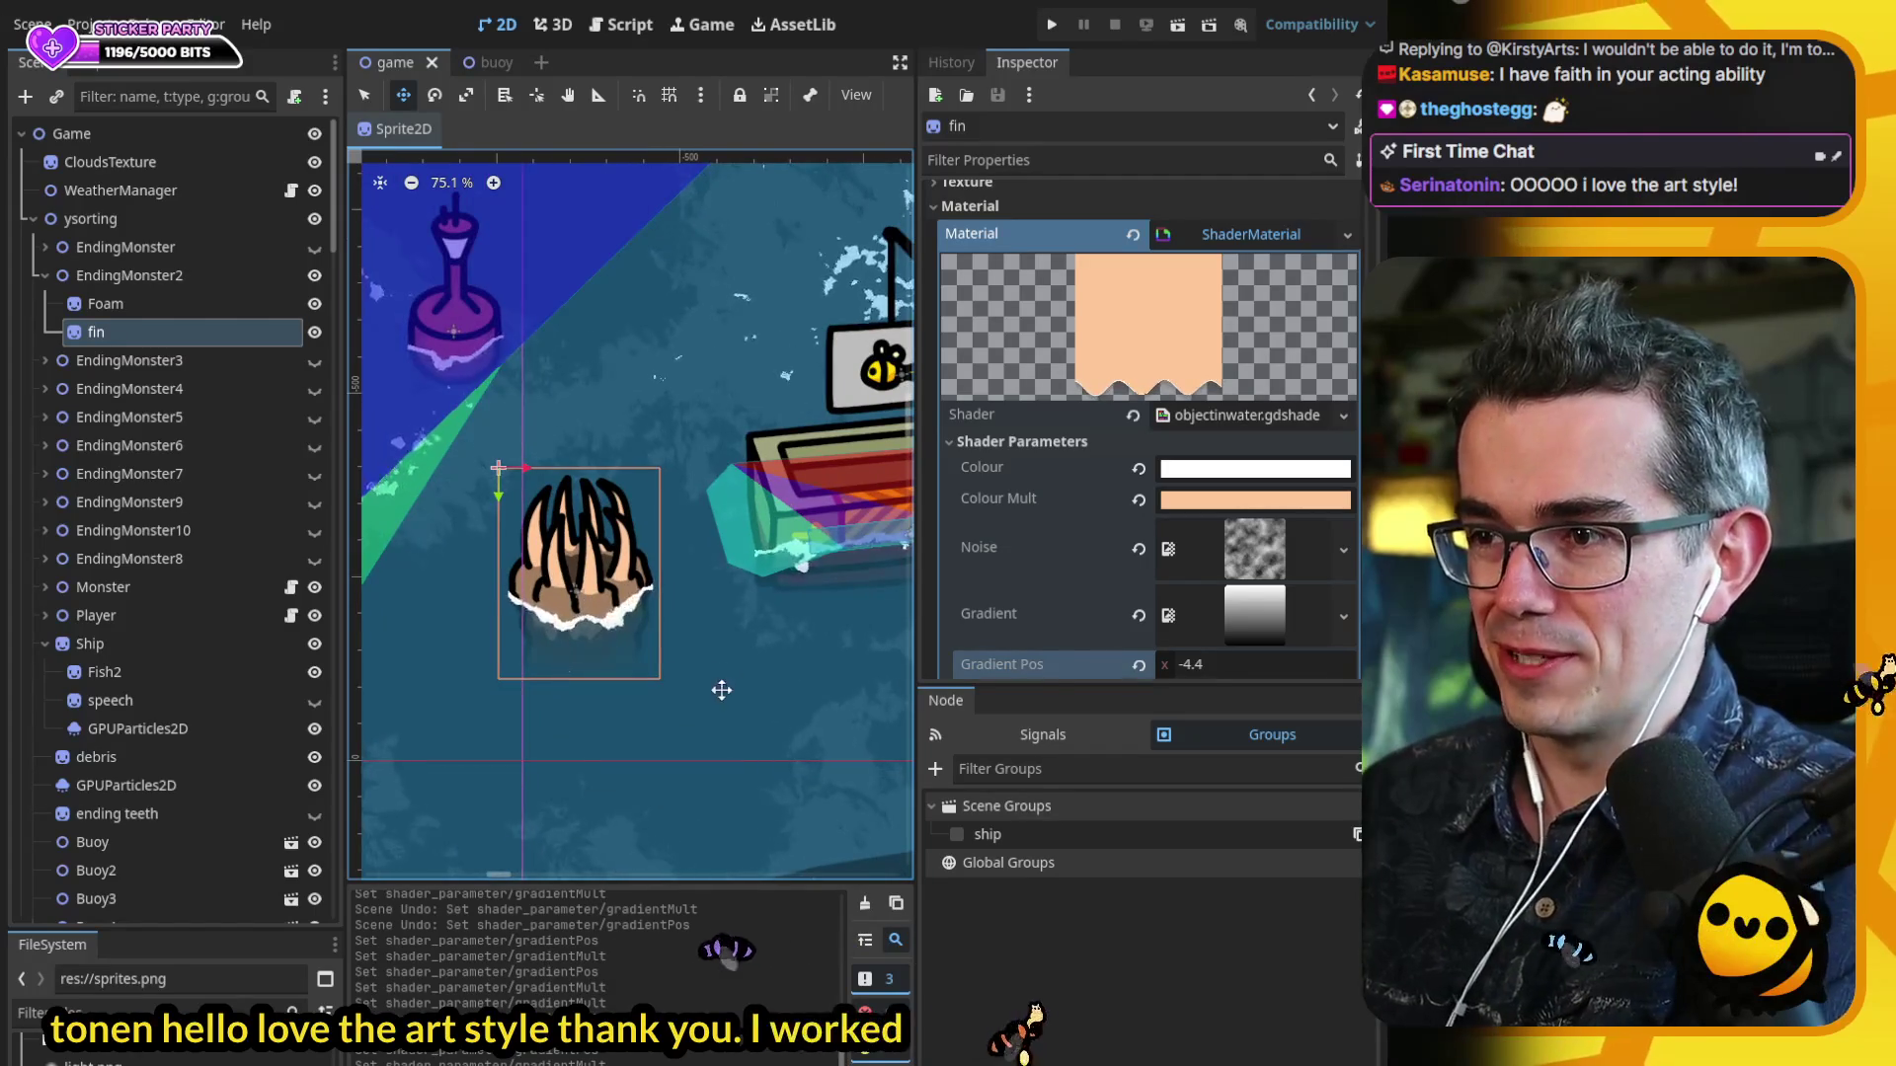
pyautogui.scroll(-3, 677, 674)
pyautogui.scroll(2, 613, 643)
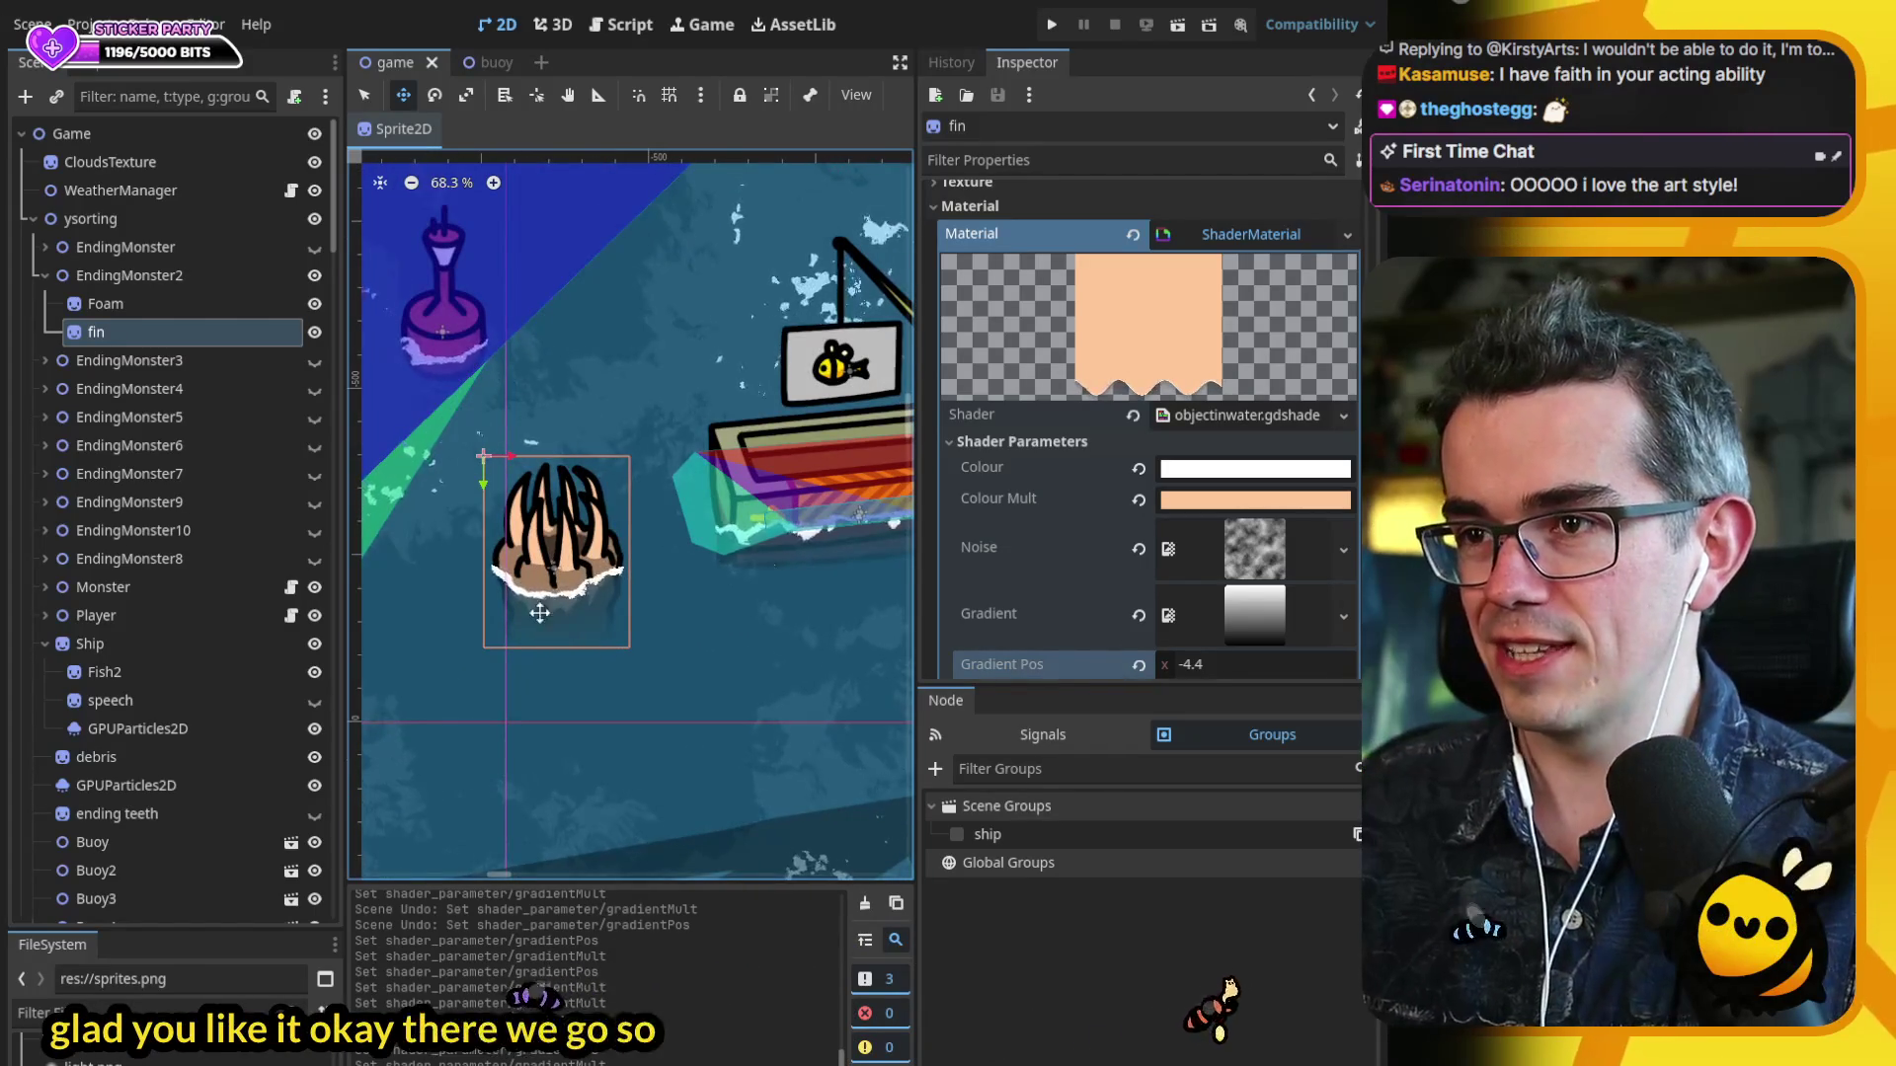
pyautogui.press('Up')
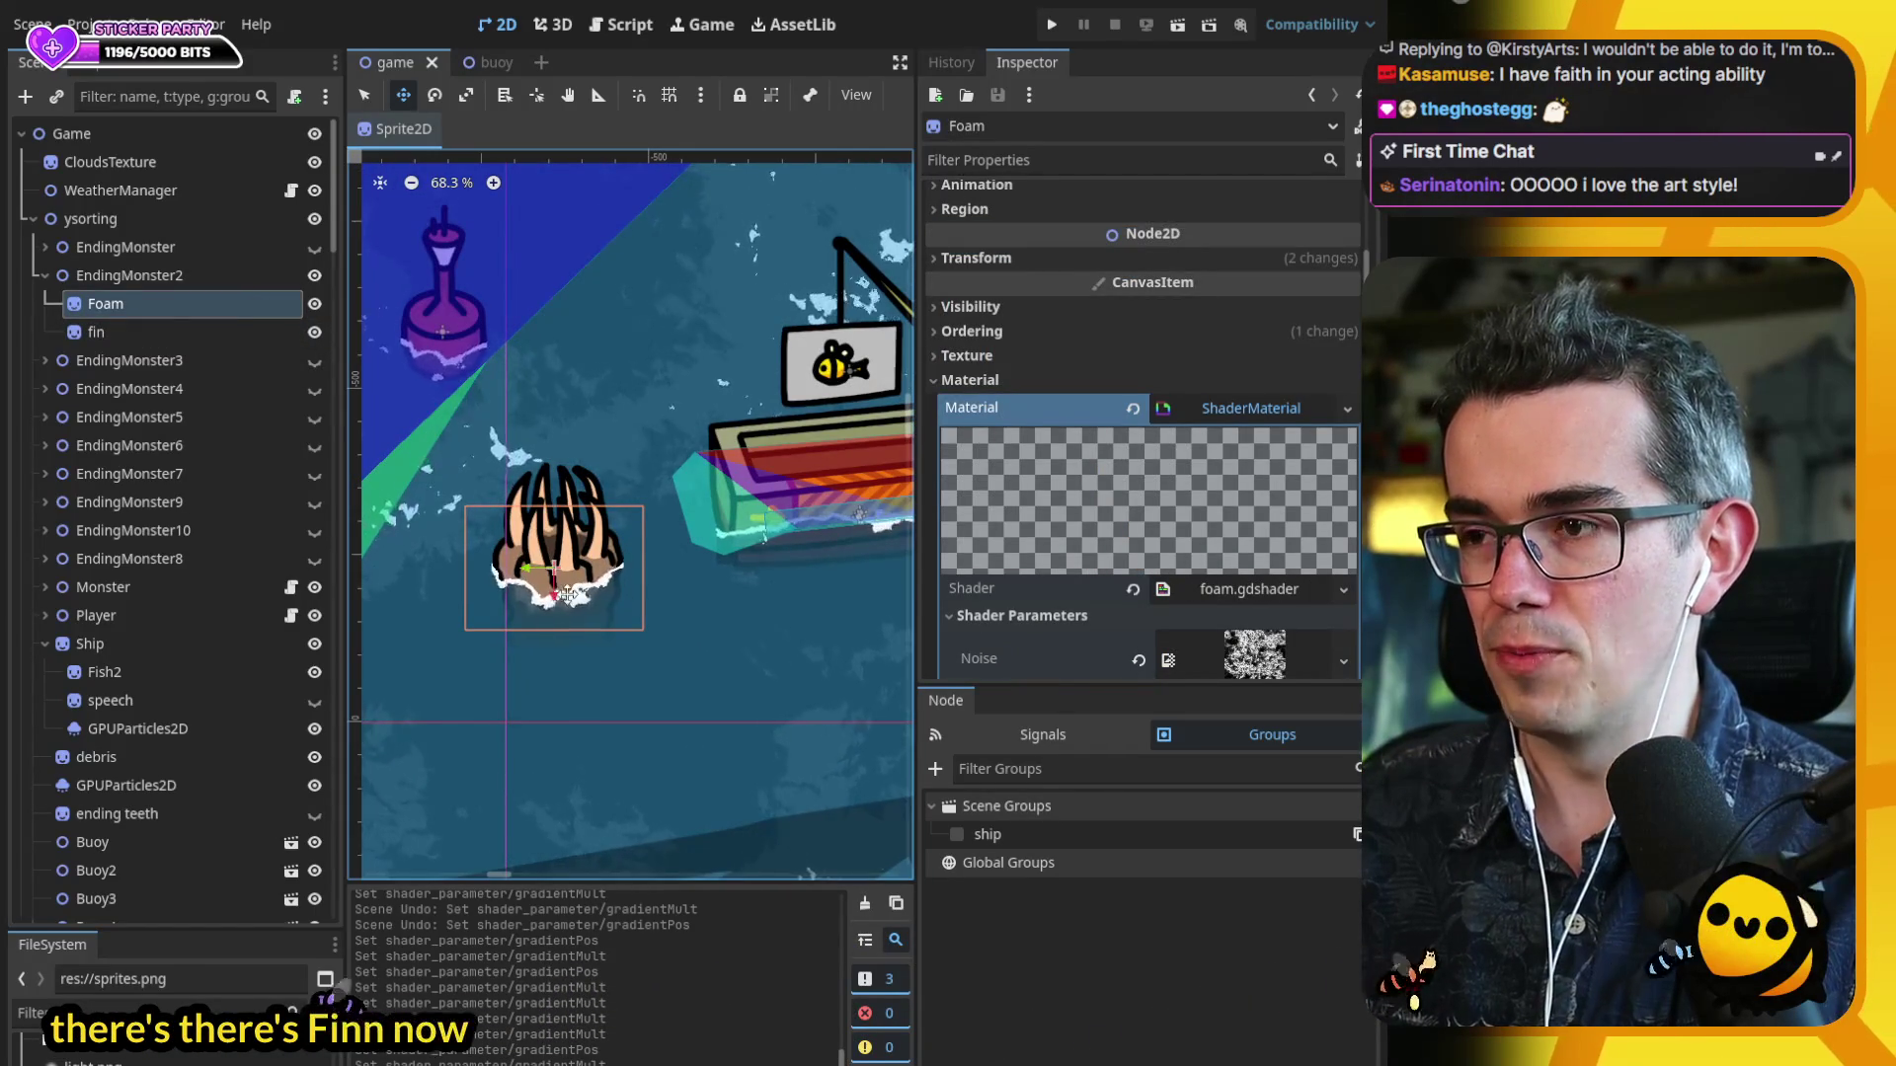
# - Set the foam's Alpha Amount to 0.5
pyautogui.scroll(-5, 1142, 350)
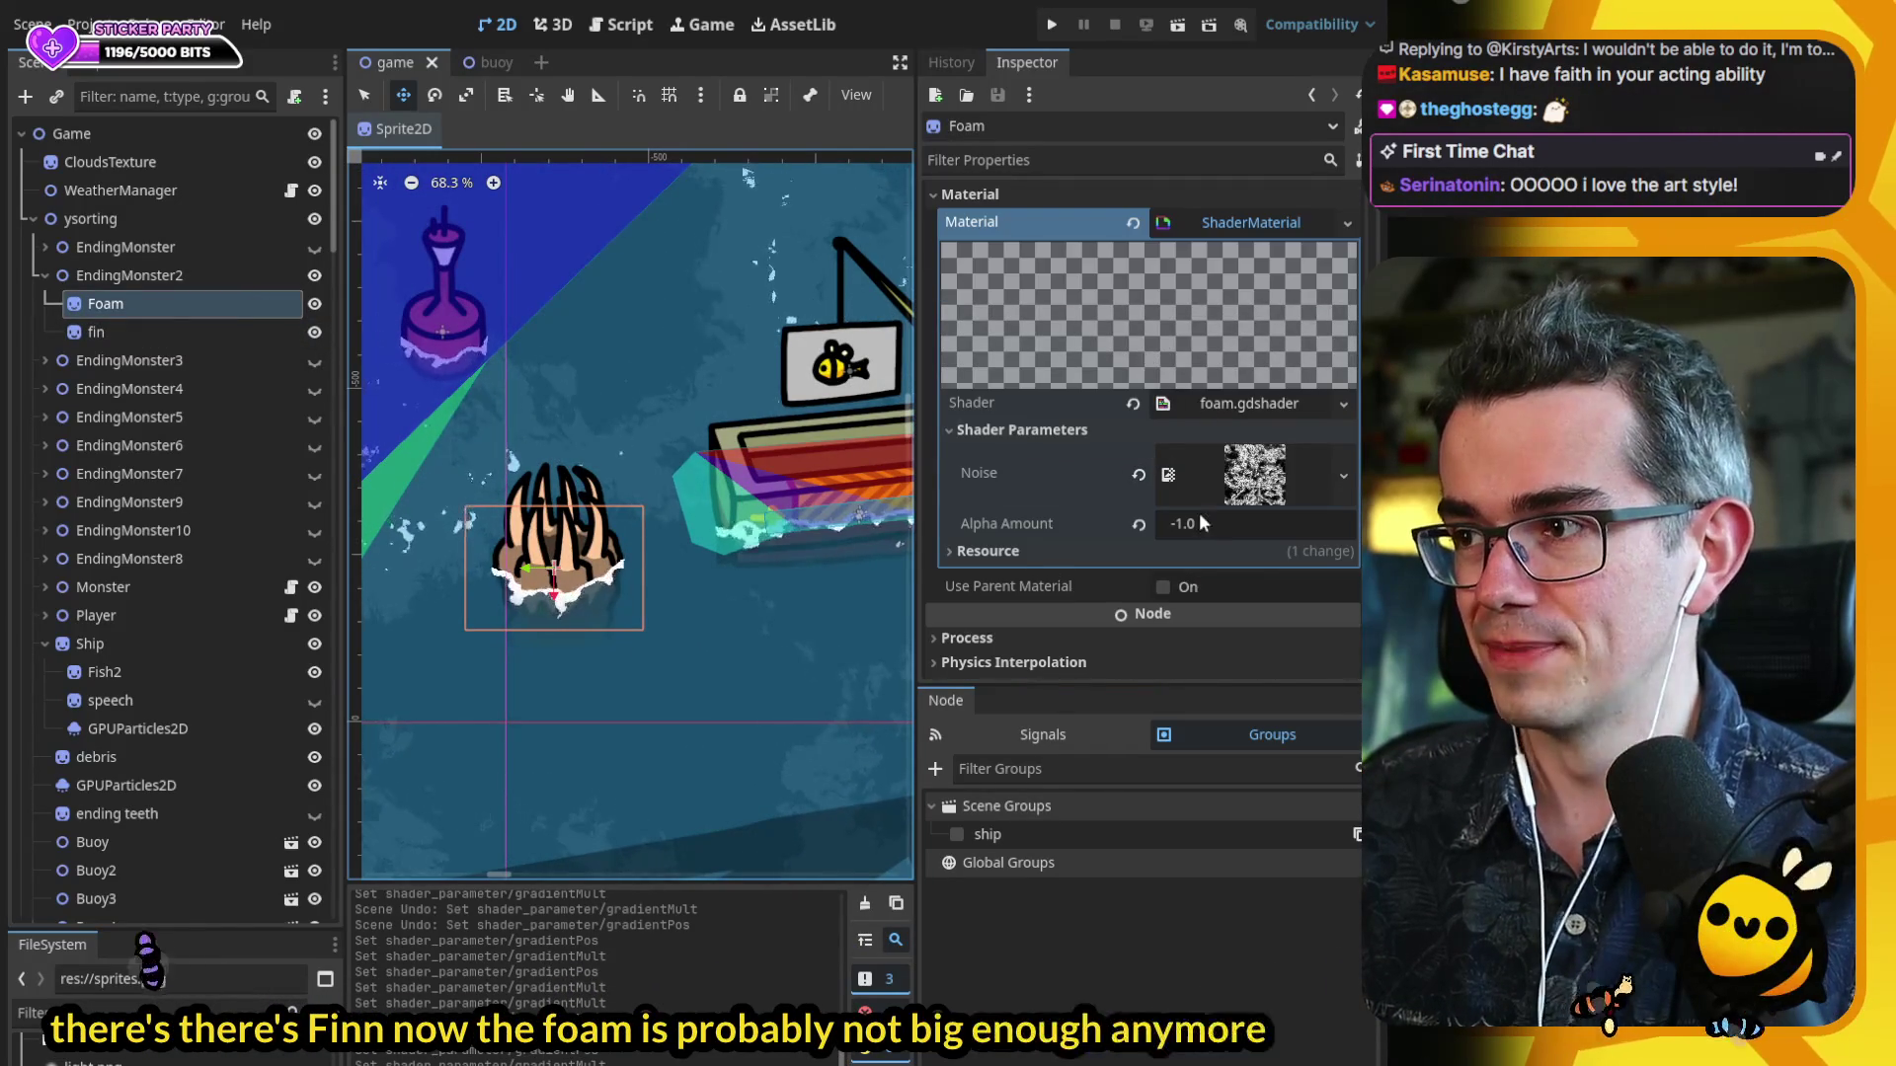
pyautogui.click(1202, 527)
pyautogui.write('0.5')
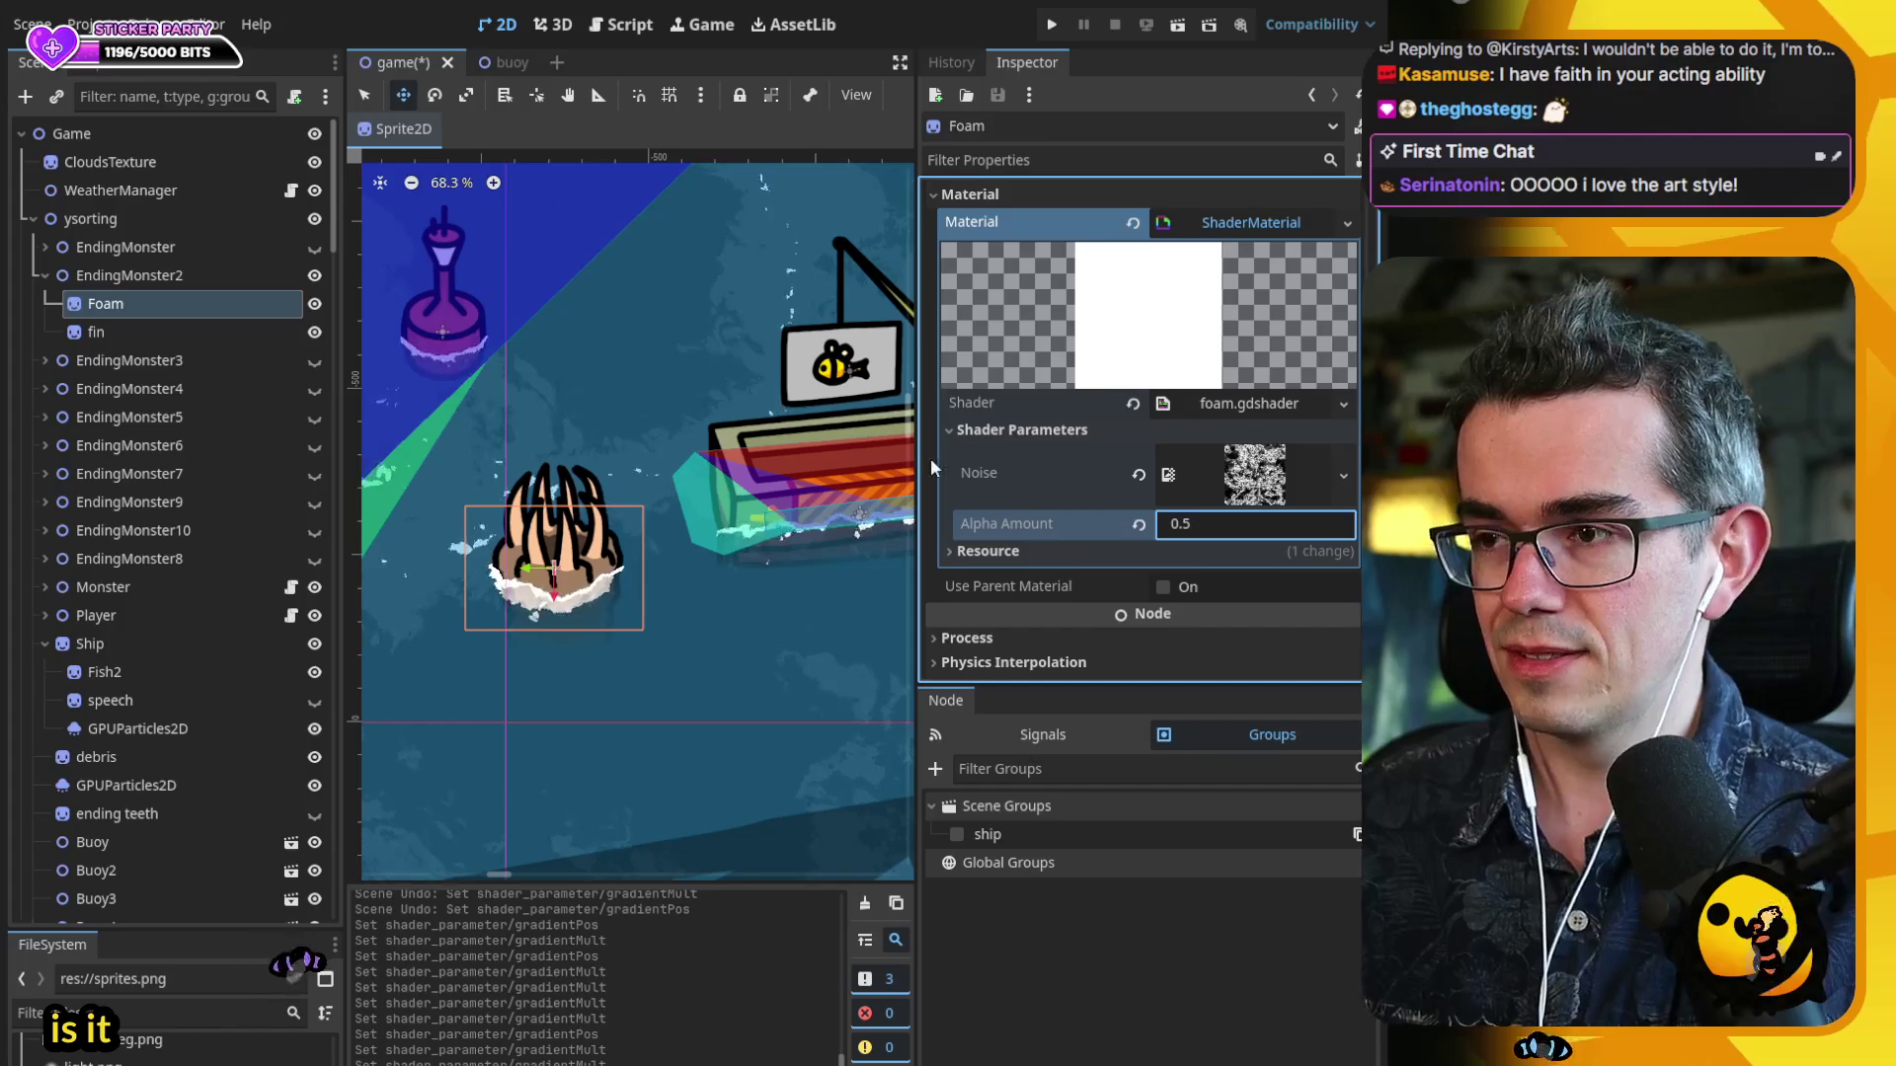
pyautogui.scroll(5, 563, 577)
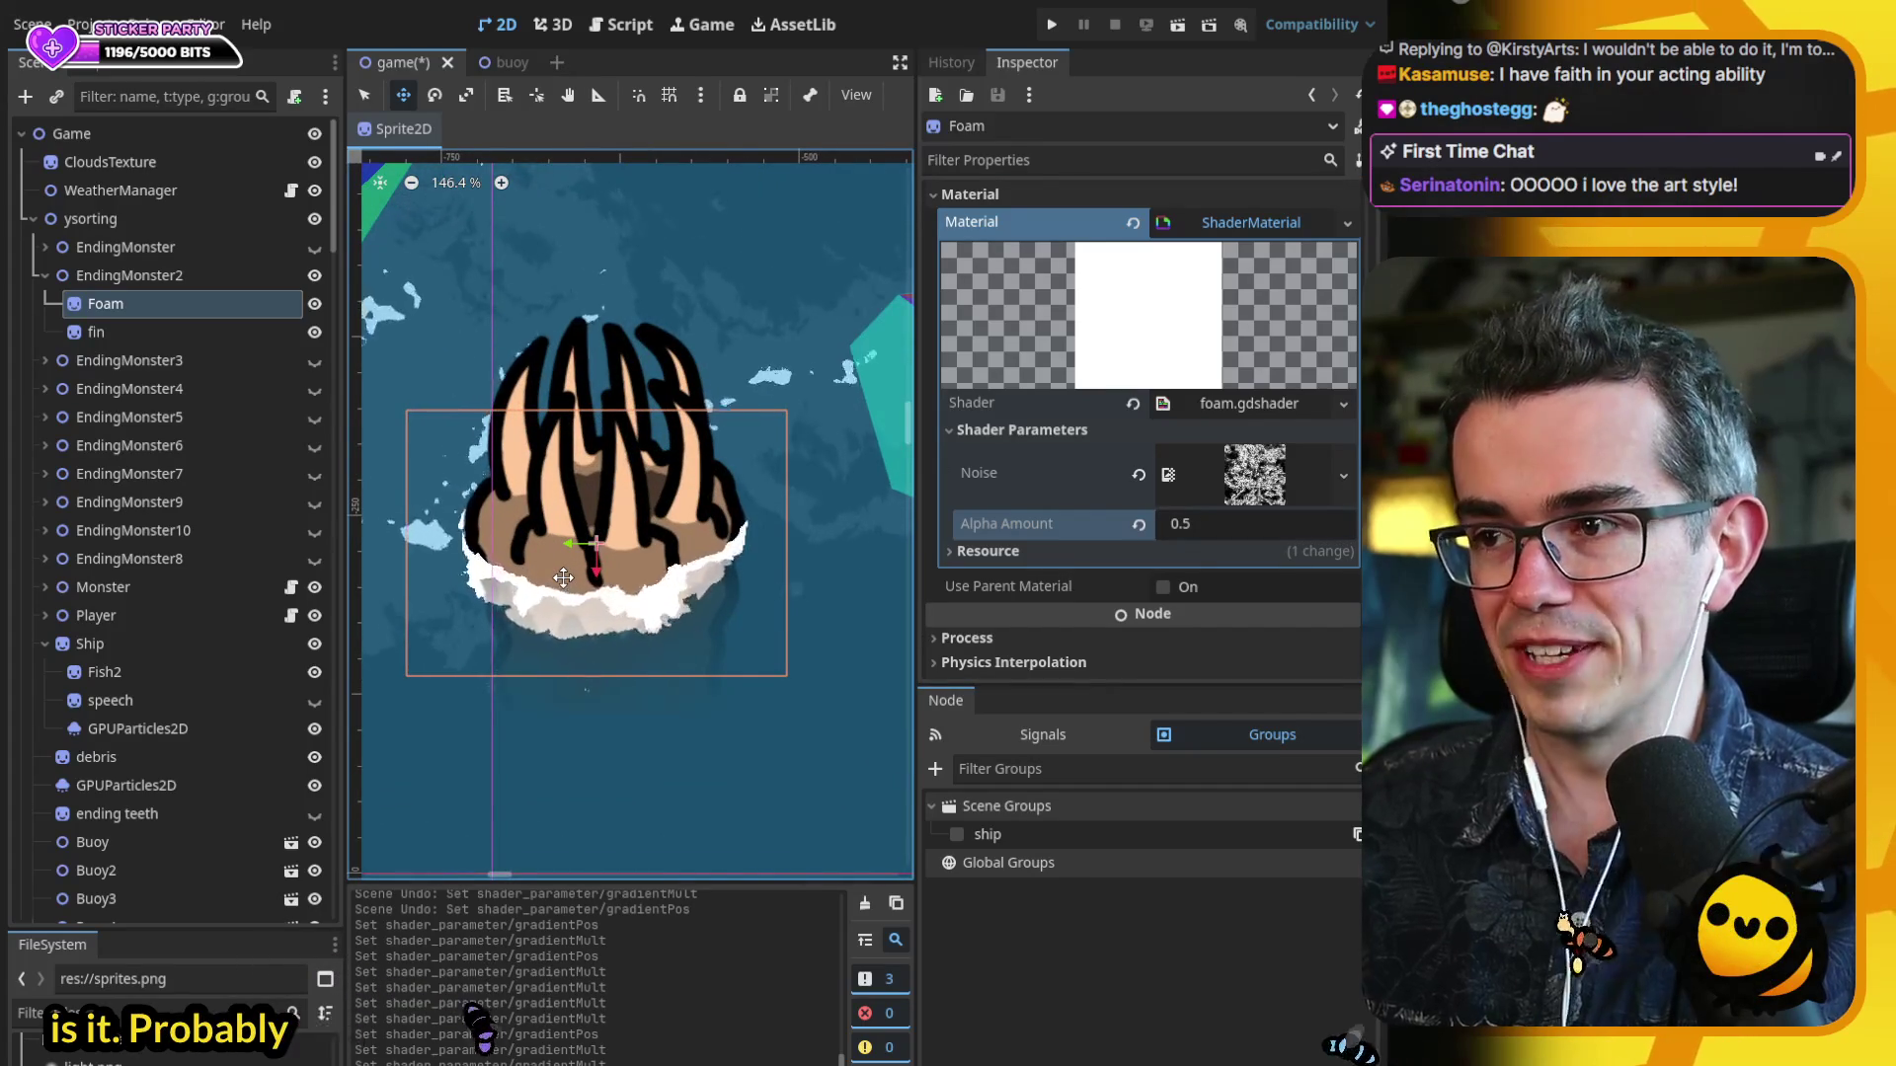
# - Scale the foam up about 1.7 times around the fin and save the scene
pyautogui.press('s')
pyautogui.moveTo(637, 587)
pyautogui.mouseDown()
pyautogui.moveTo(675, 593)
pyautogui.moveTo(613, 568)
pyautogui.moveTo(606, 583)
pyautogui.moveTo(610, 561)
pyautogui.mouseUp()
pyautogui.scroll(-4, 591, 563)
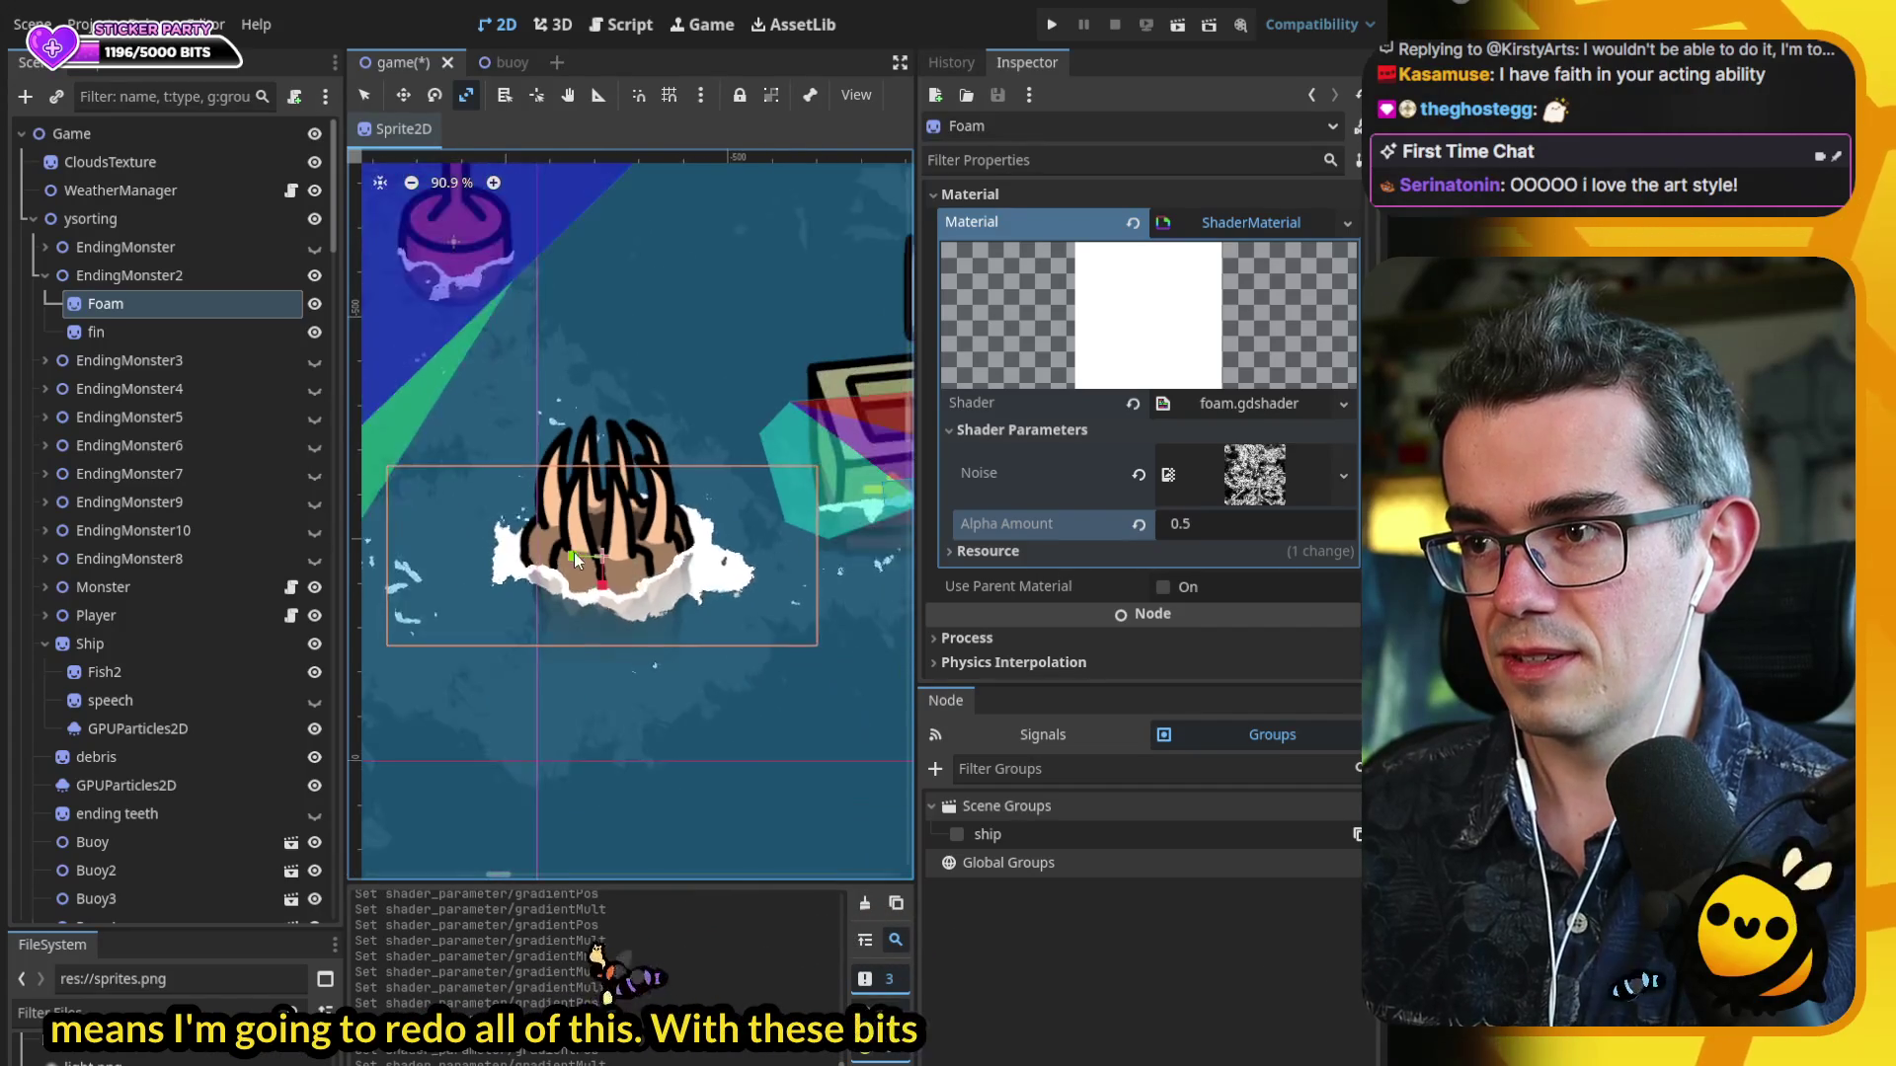
pyautogui.scroll(-10, 591, 562)
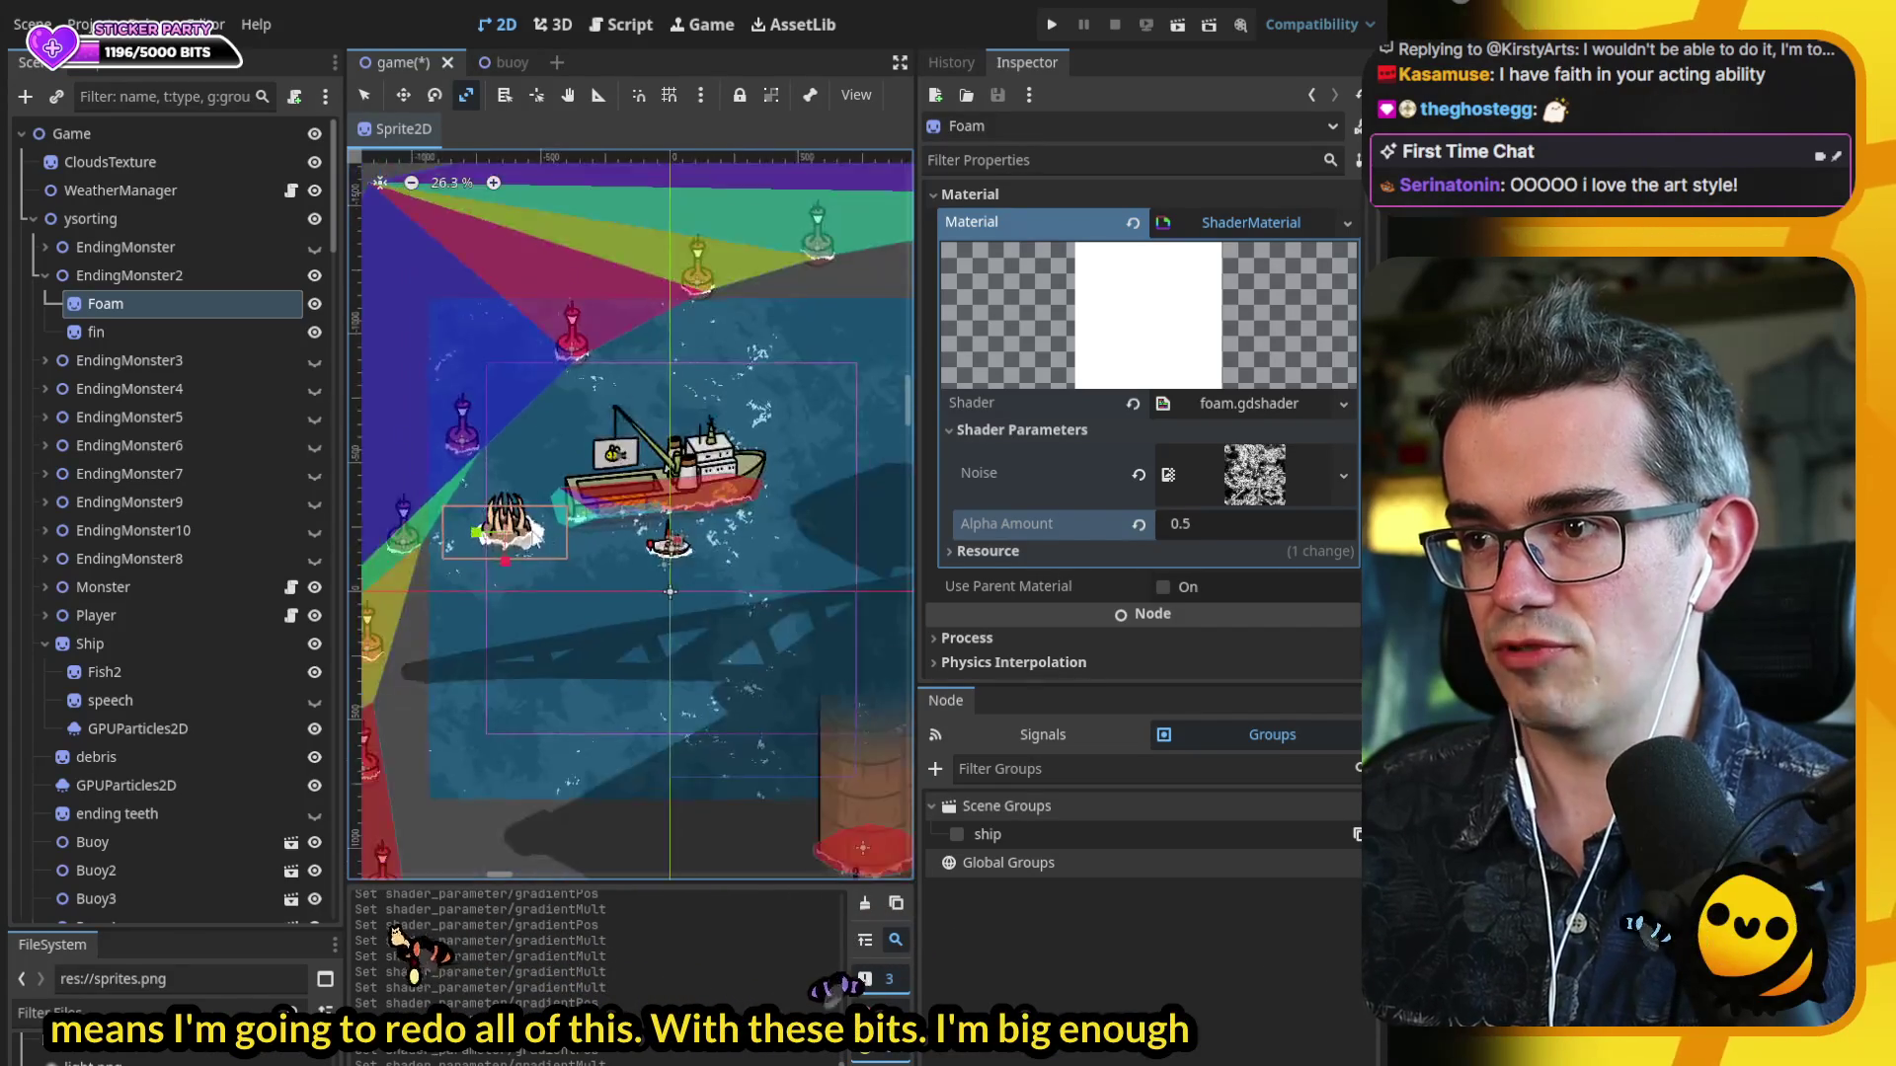
pyautogui.scroll(5, 542, 534)
pyautogui.hotkey('ctrl', 's')
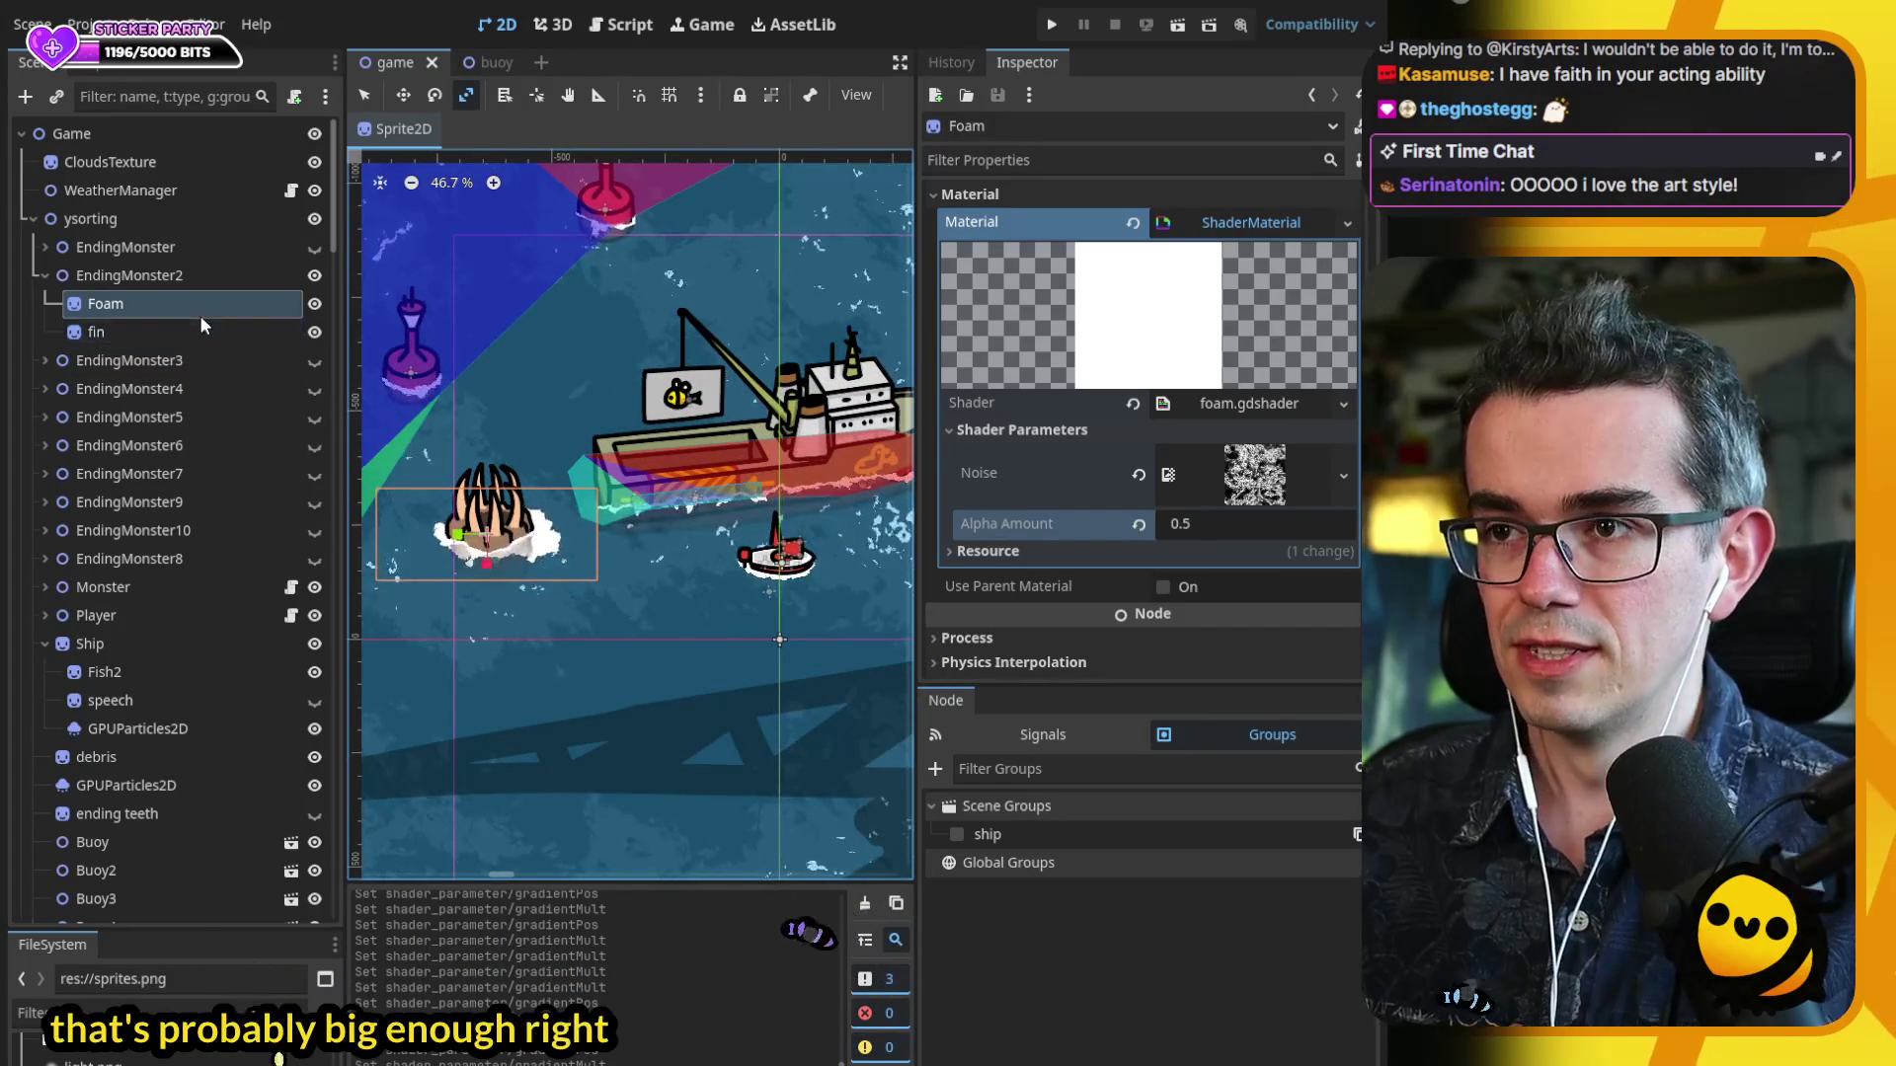
pyautogui.click(224, 247)
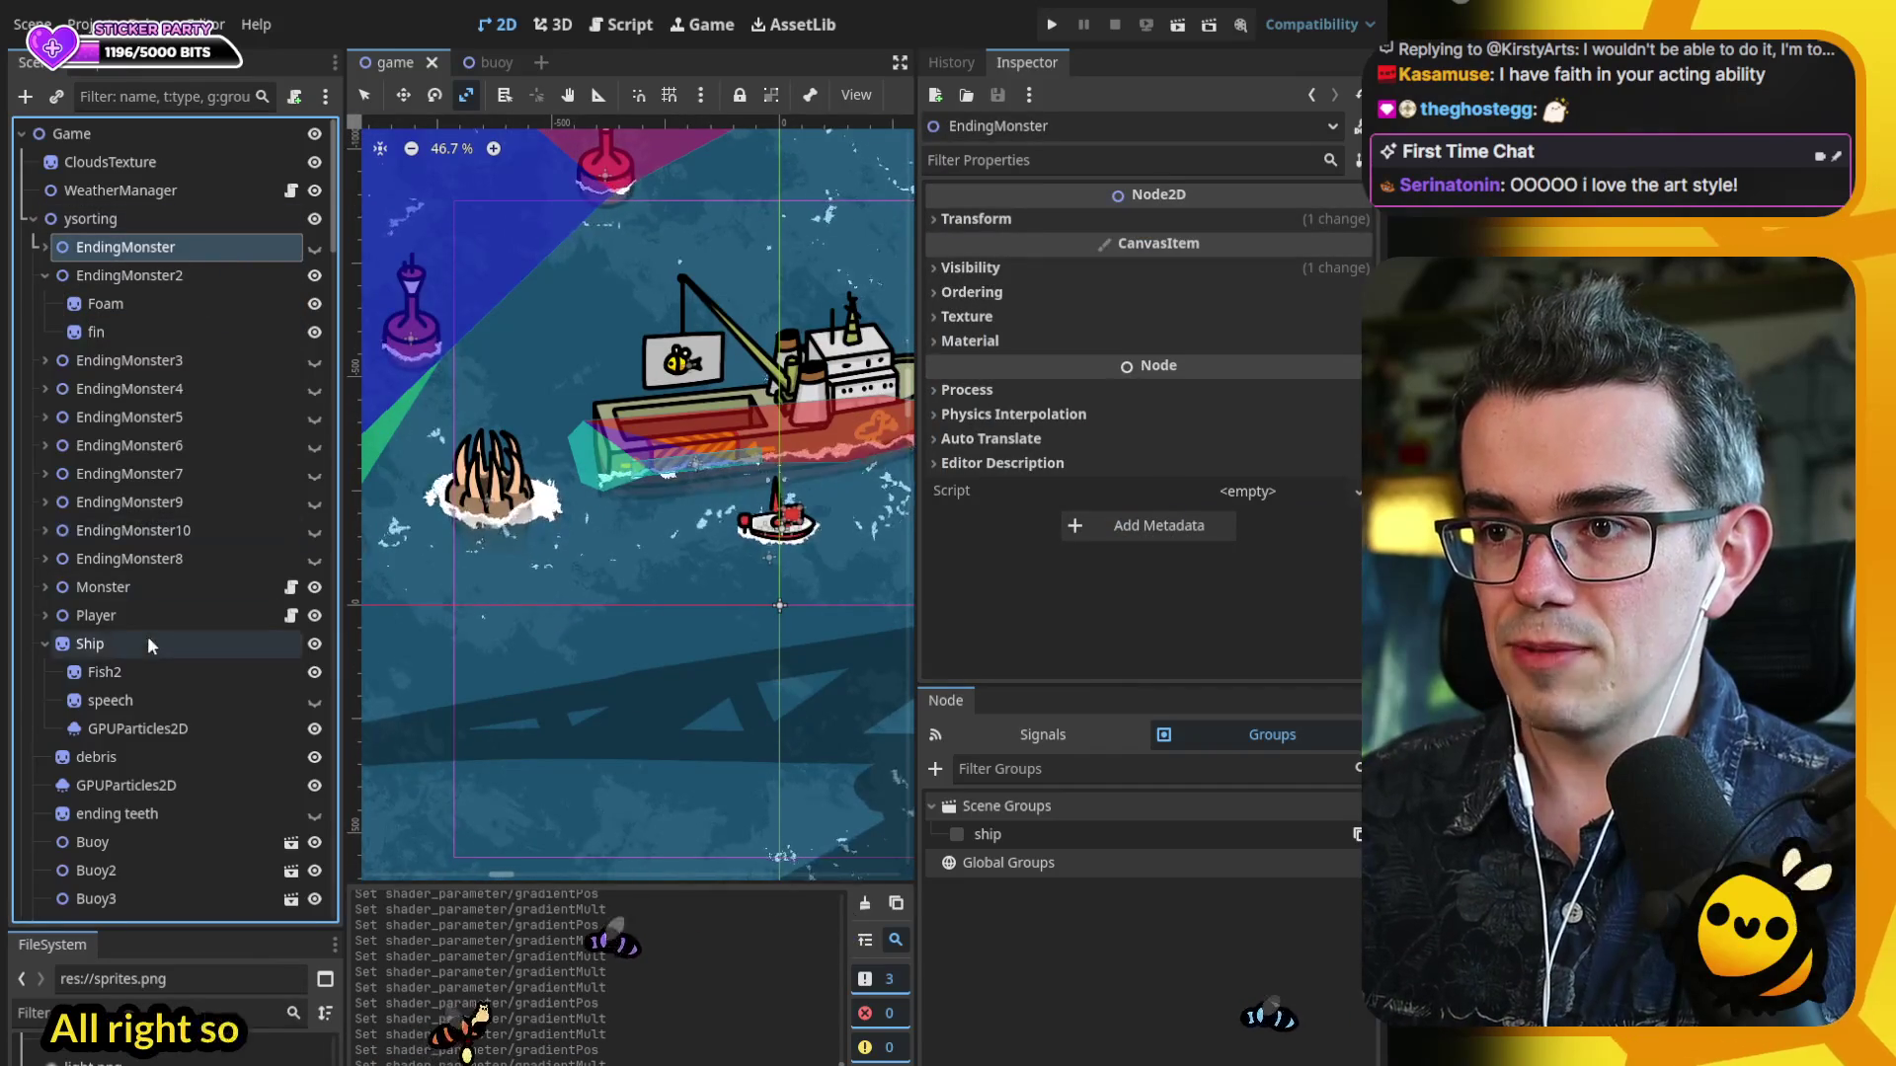
# - Empty the Player's Ending Things array
pyautogui.click(144, 615)
pyautogui.click(1268, 222)
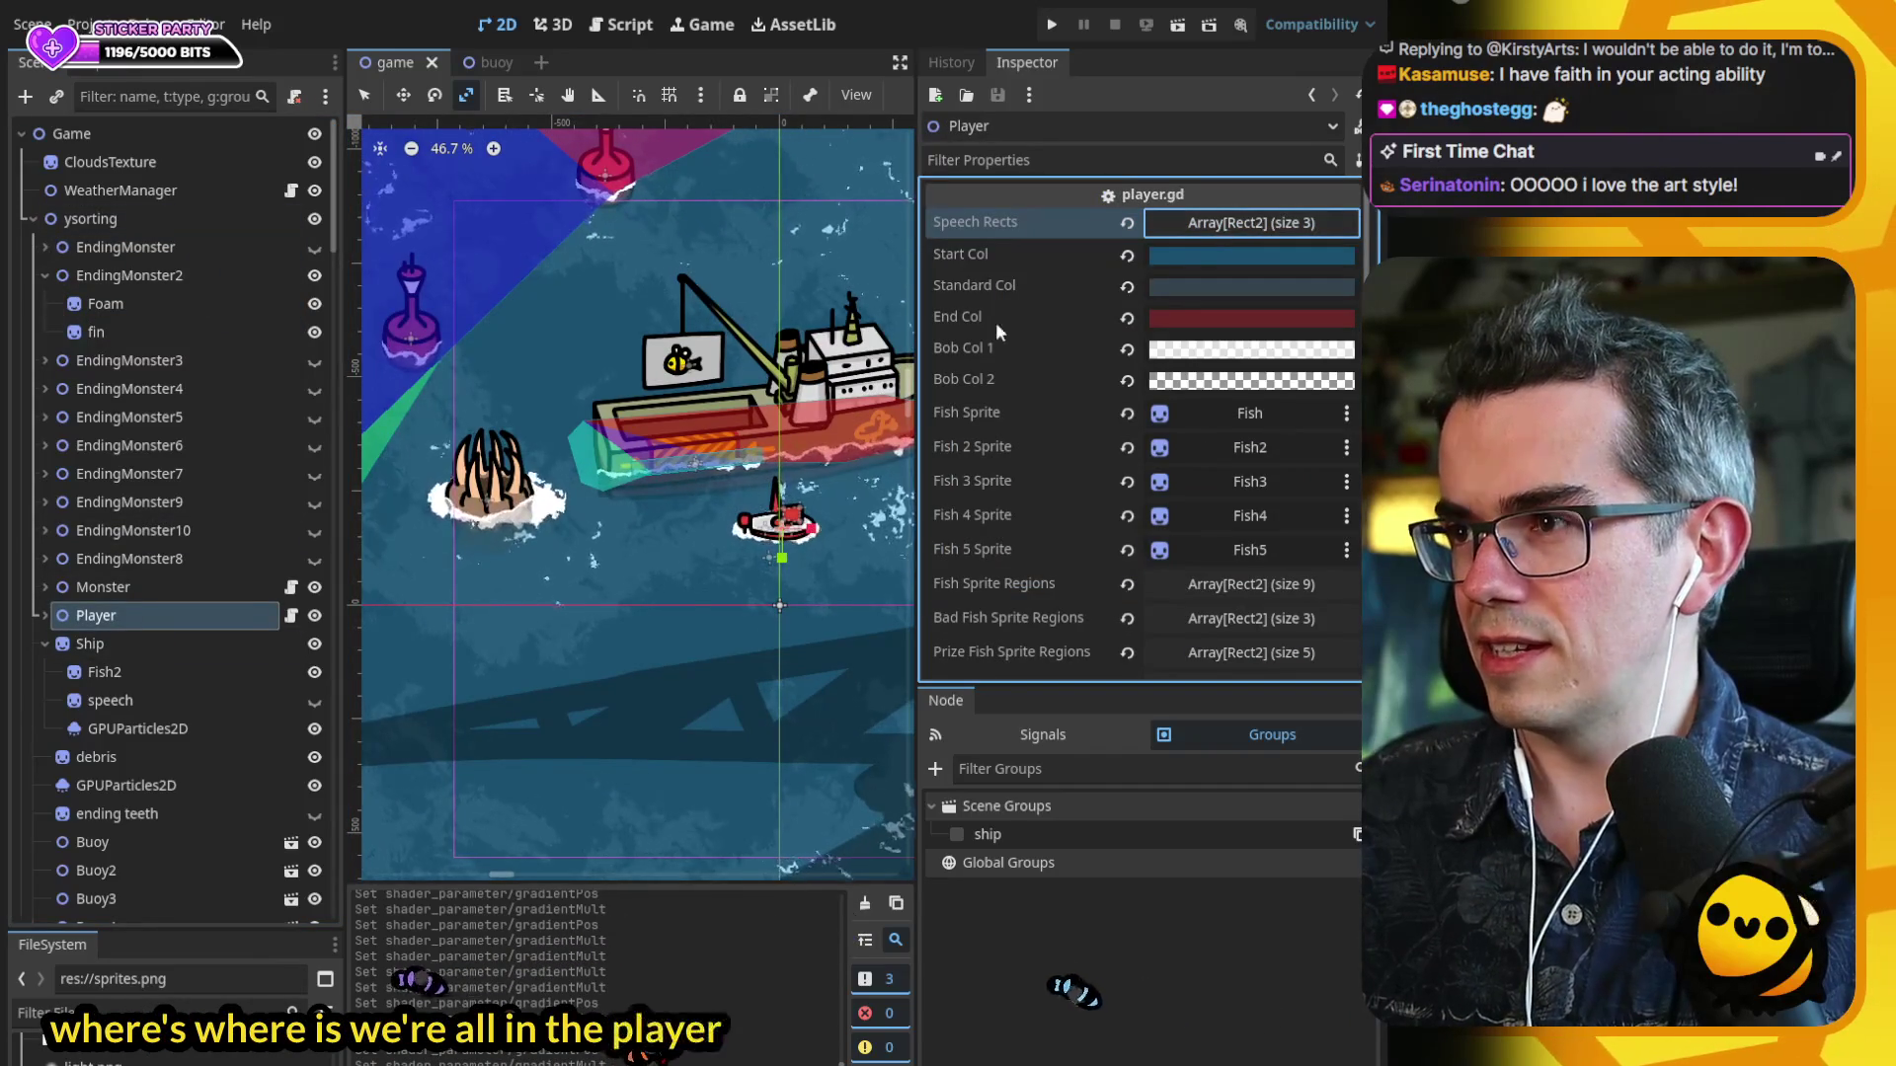
pyautogui.scroll(-3, 1010, 354)
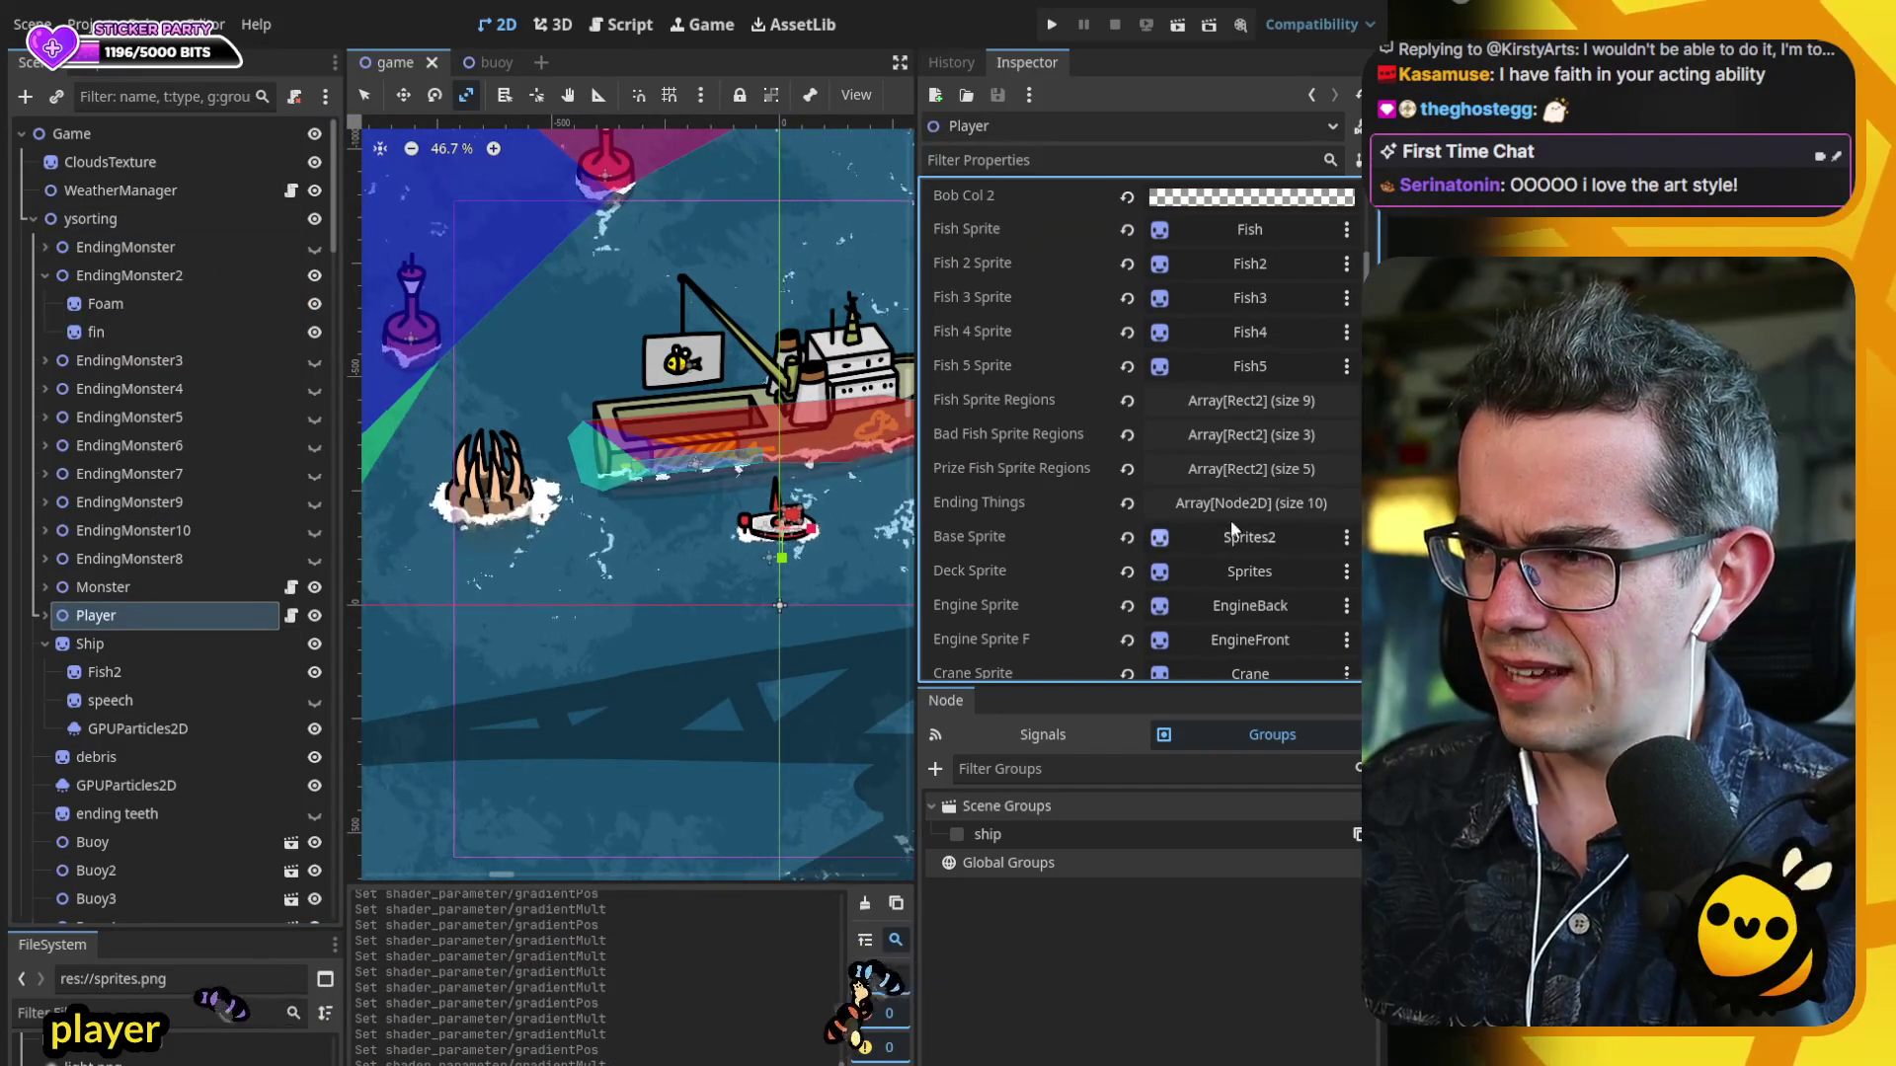
pyautogui.click(1235, 512)
pyautogui.click(1127, 503)
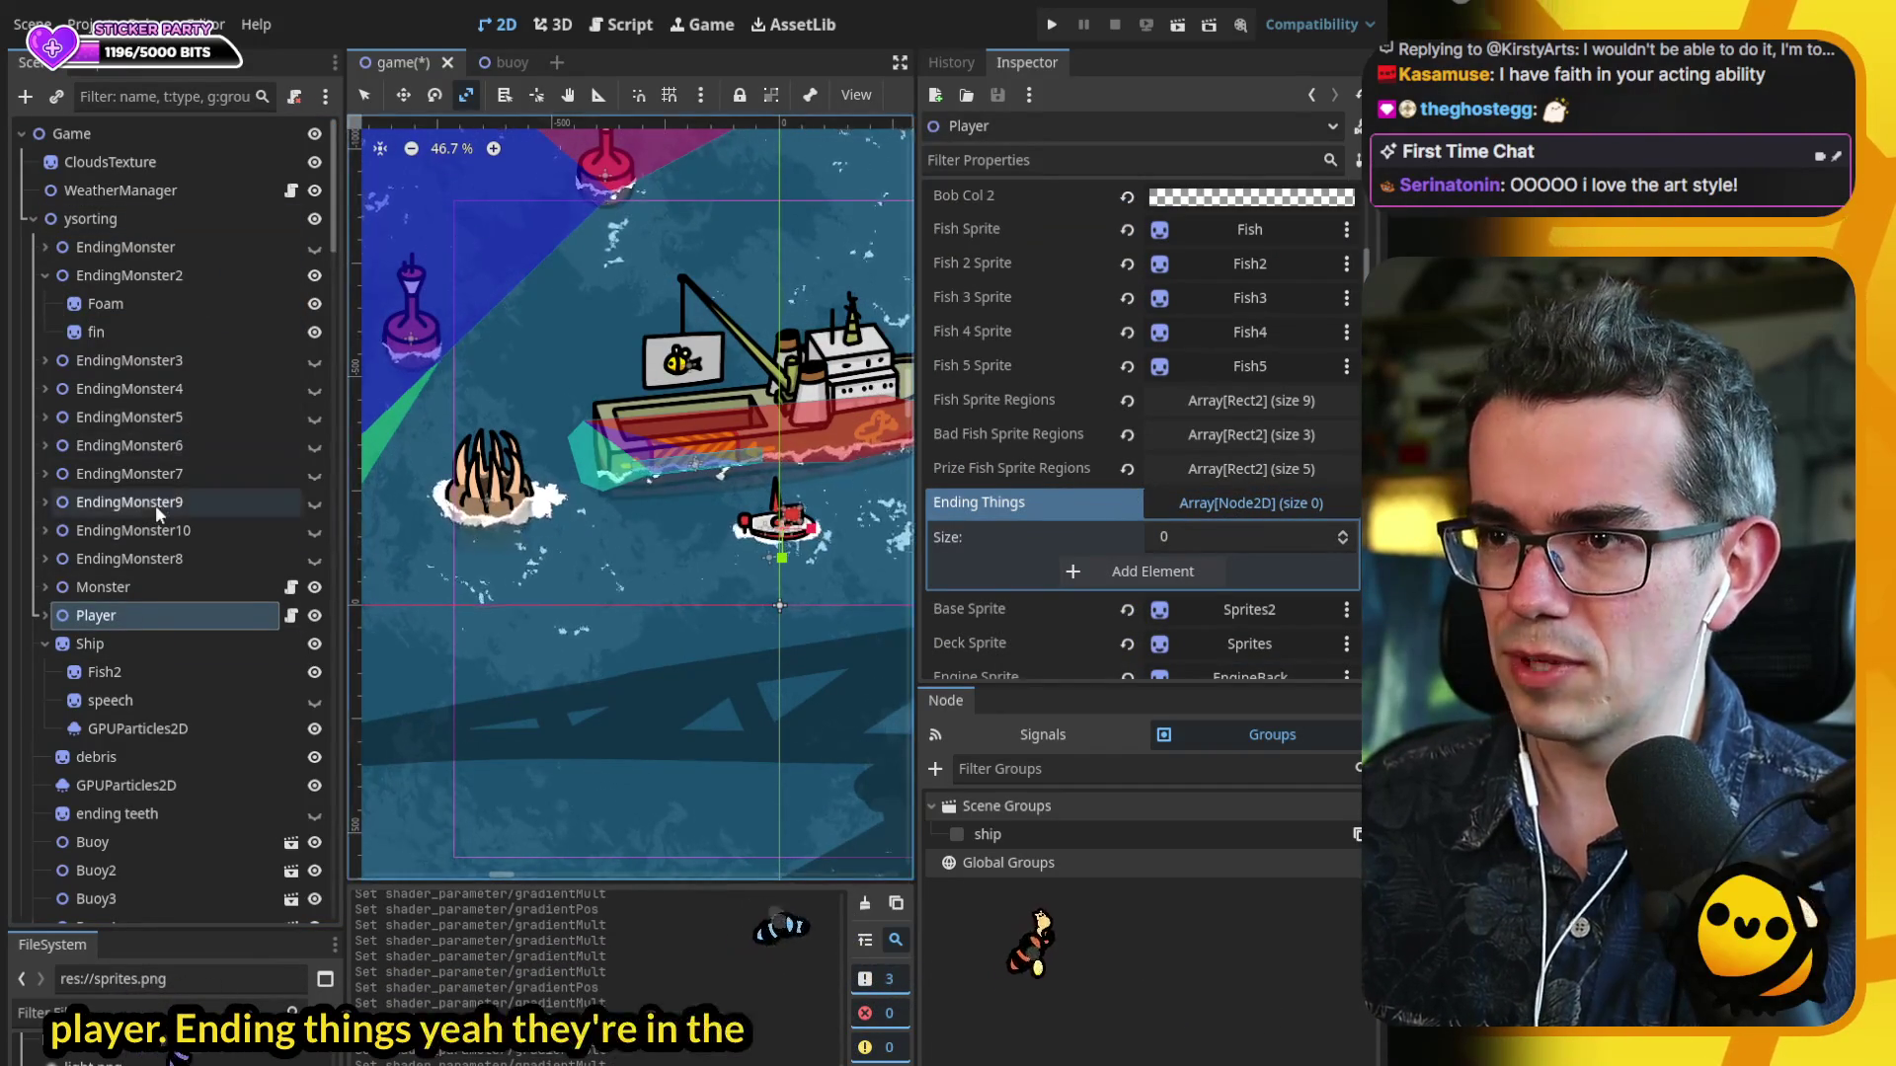
# - Delete EndingMonster and the extra copies, leaving only EndingMonster2 and EndingMonster8
pyautogui.click(166, 253)
pyautogui.scroll(-2, 487, 466)
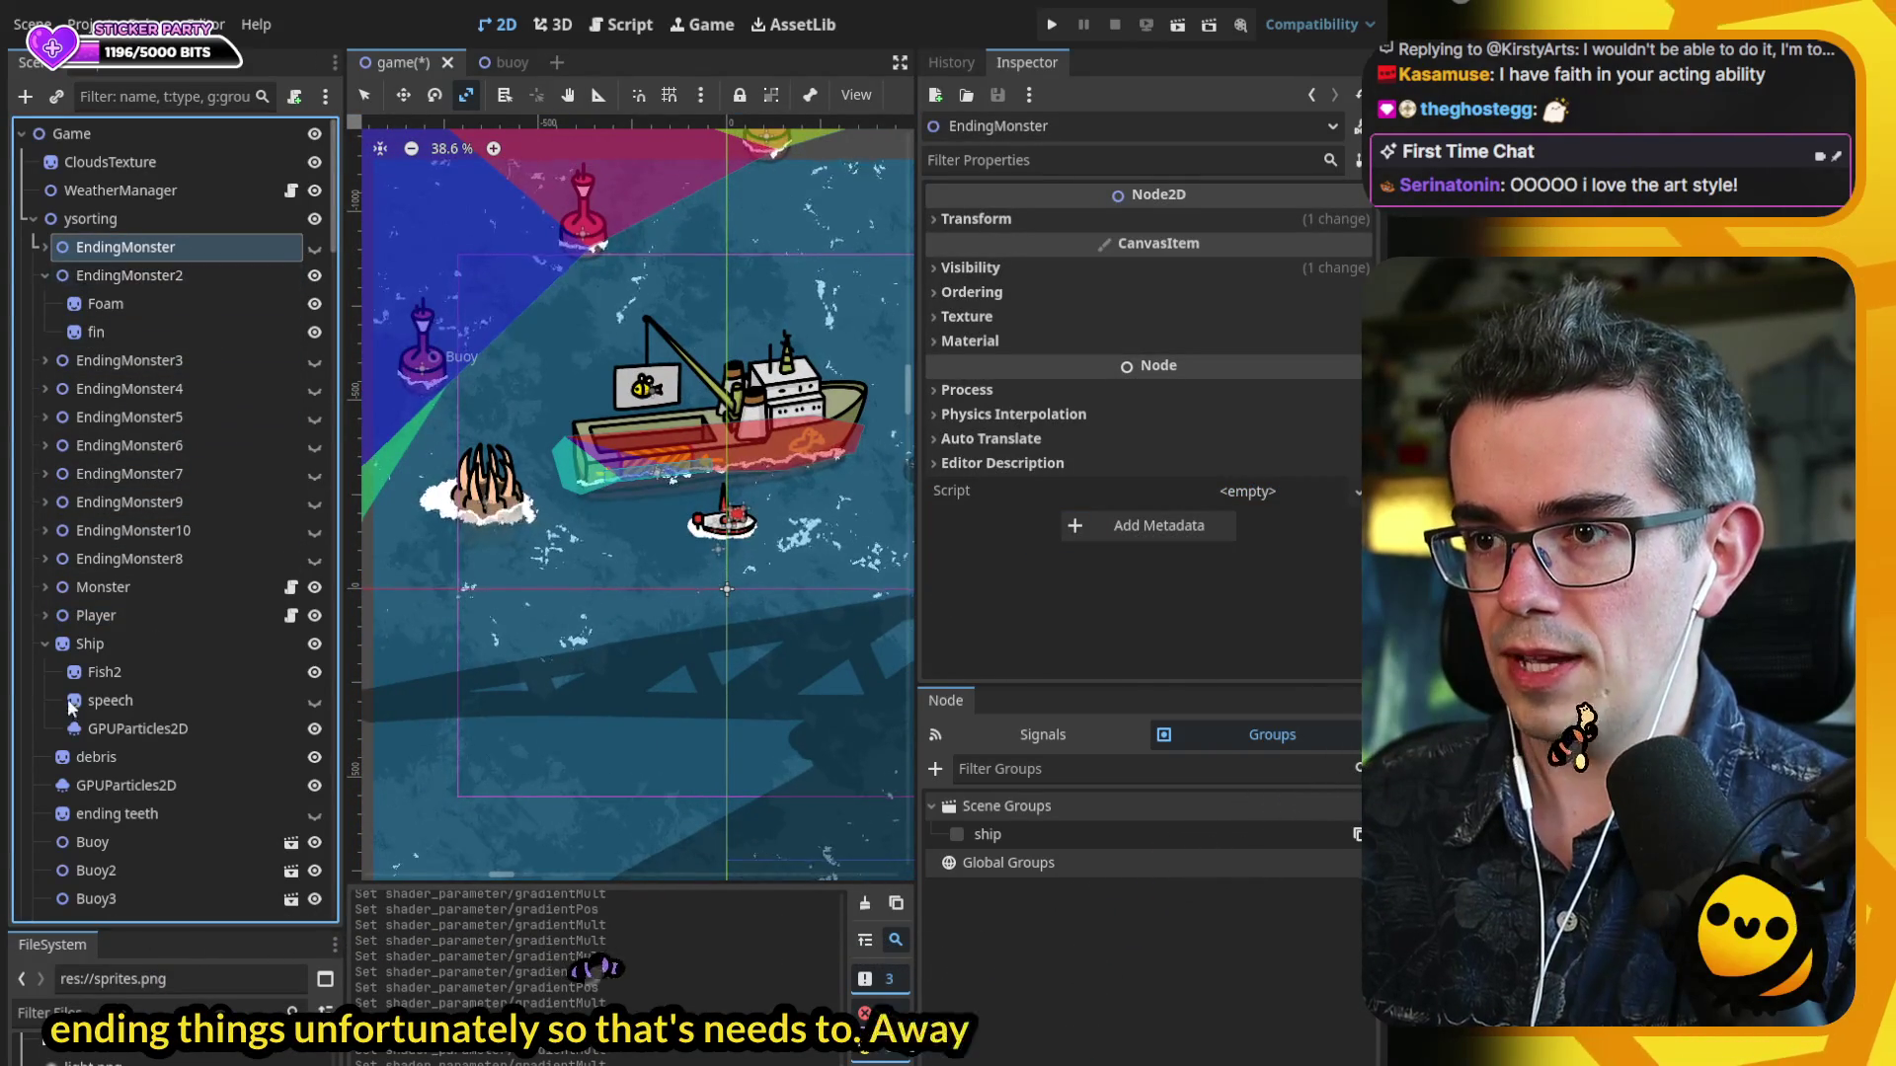
pyautogui.press('Delete')
pyautogui.click(151, 334)
pyautogui.keyDown('shift'); pyautogui.click(198, 503); pyautogui.keyUp('shift')
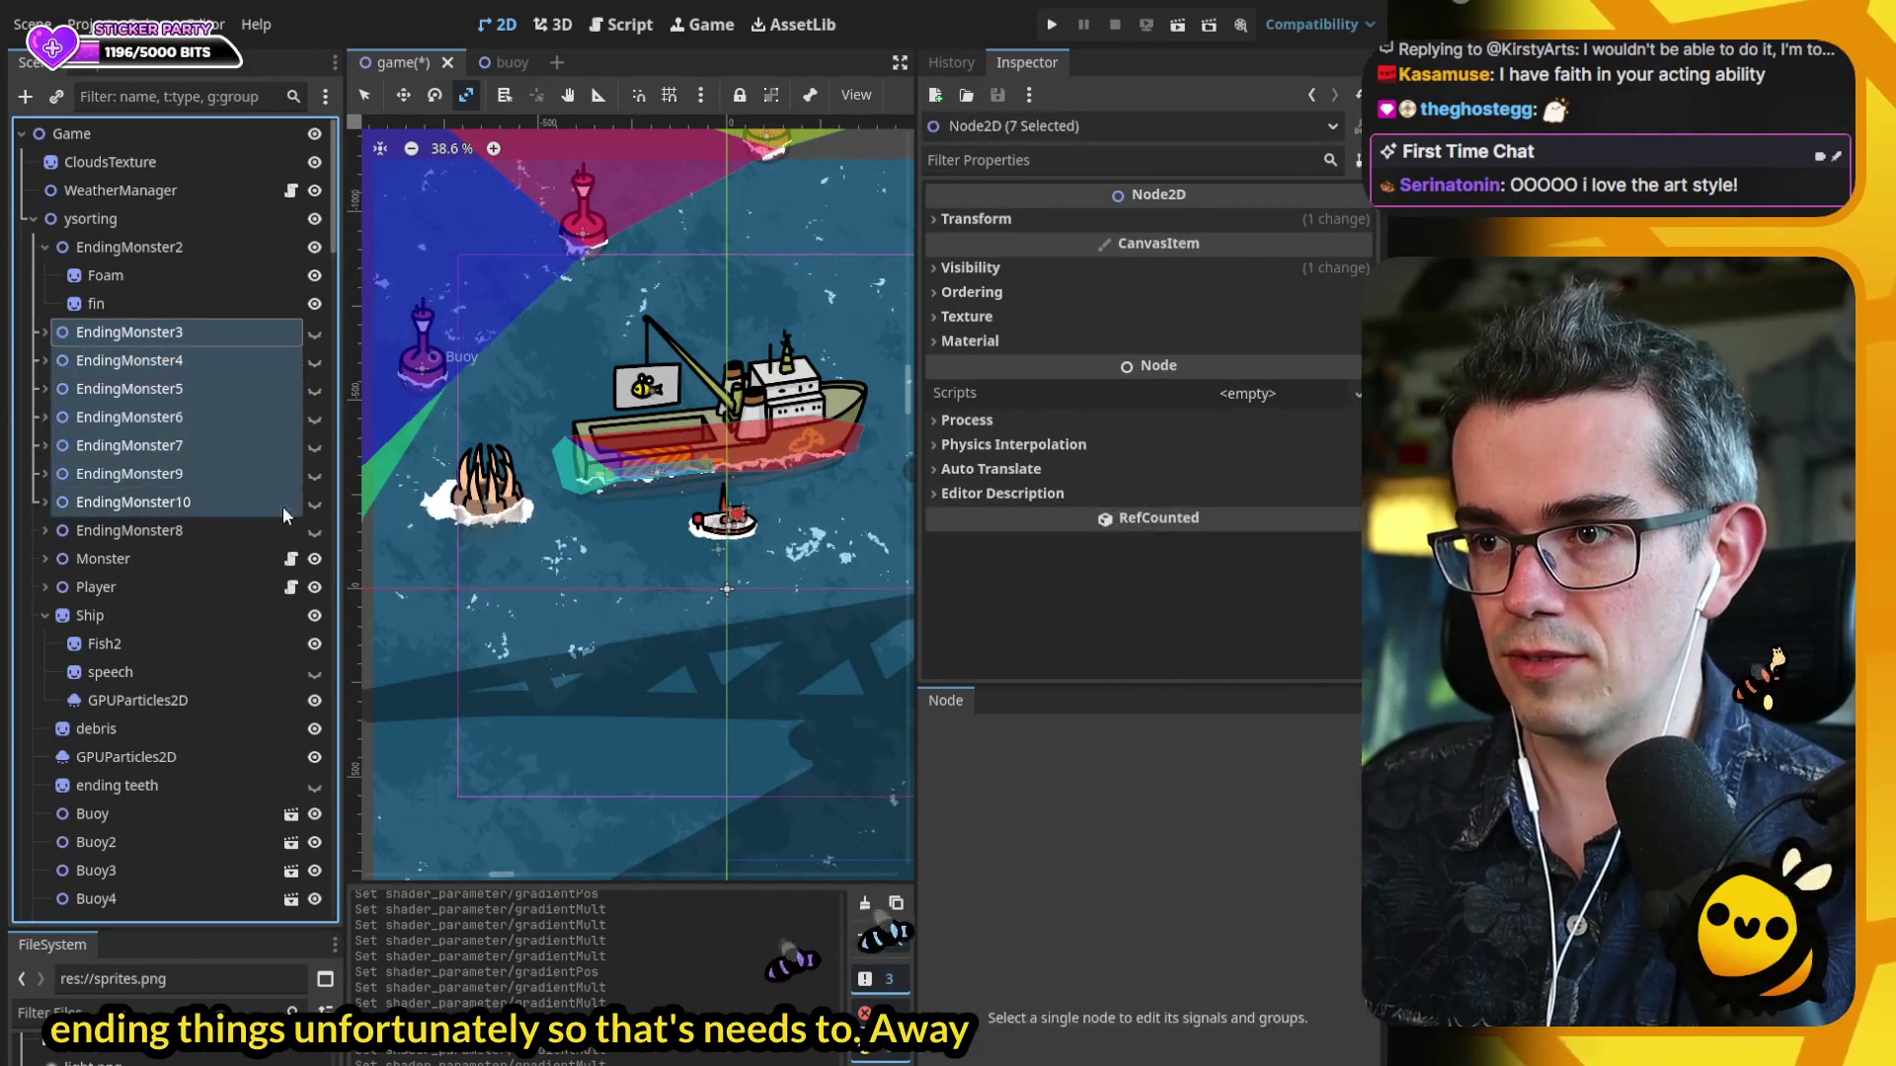
pyautogui.press('Delete')
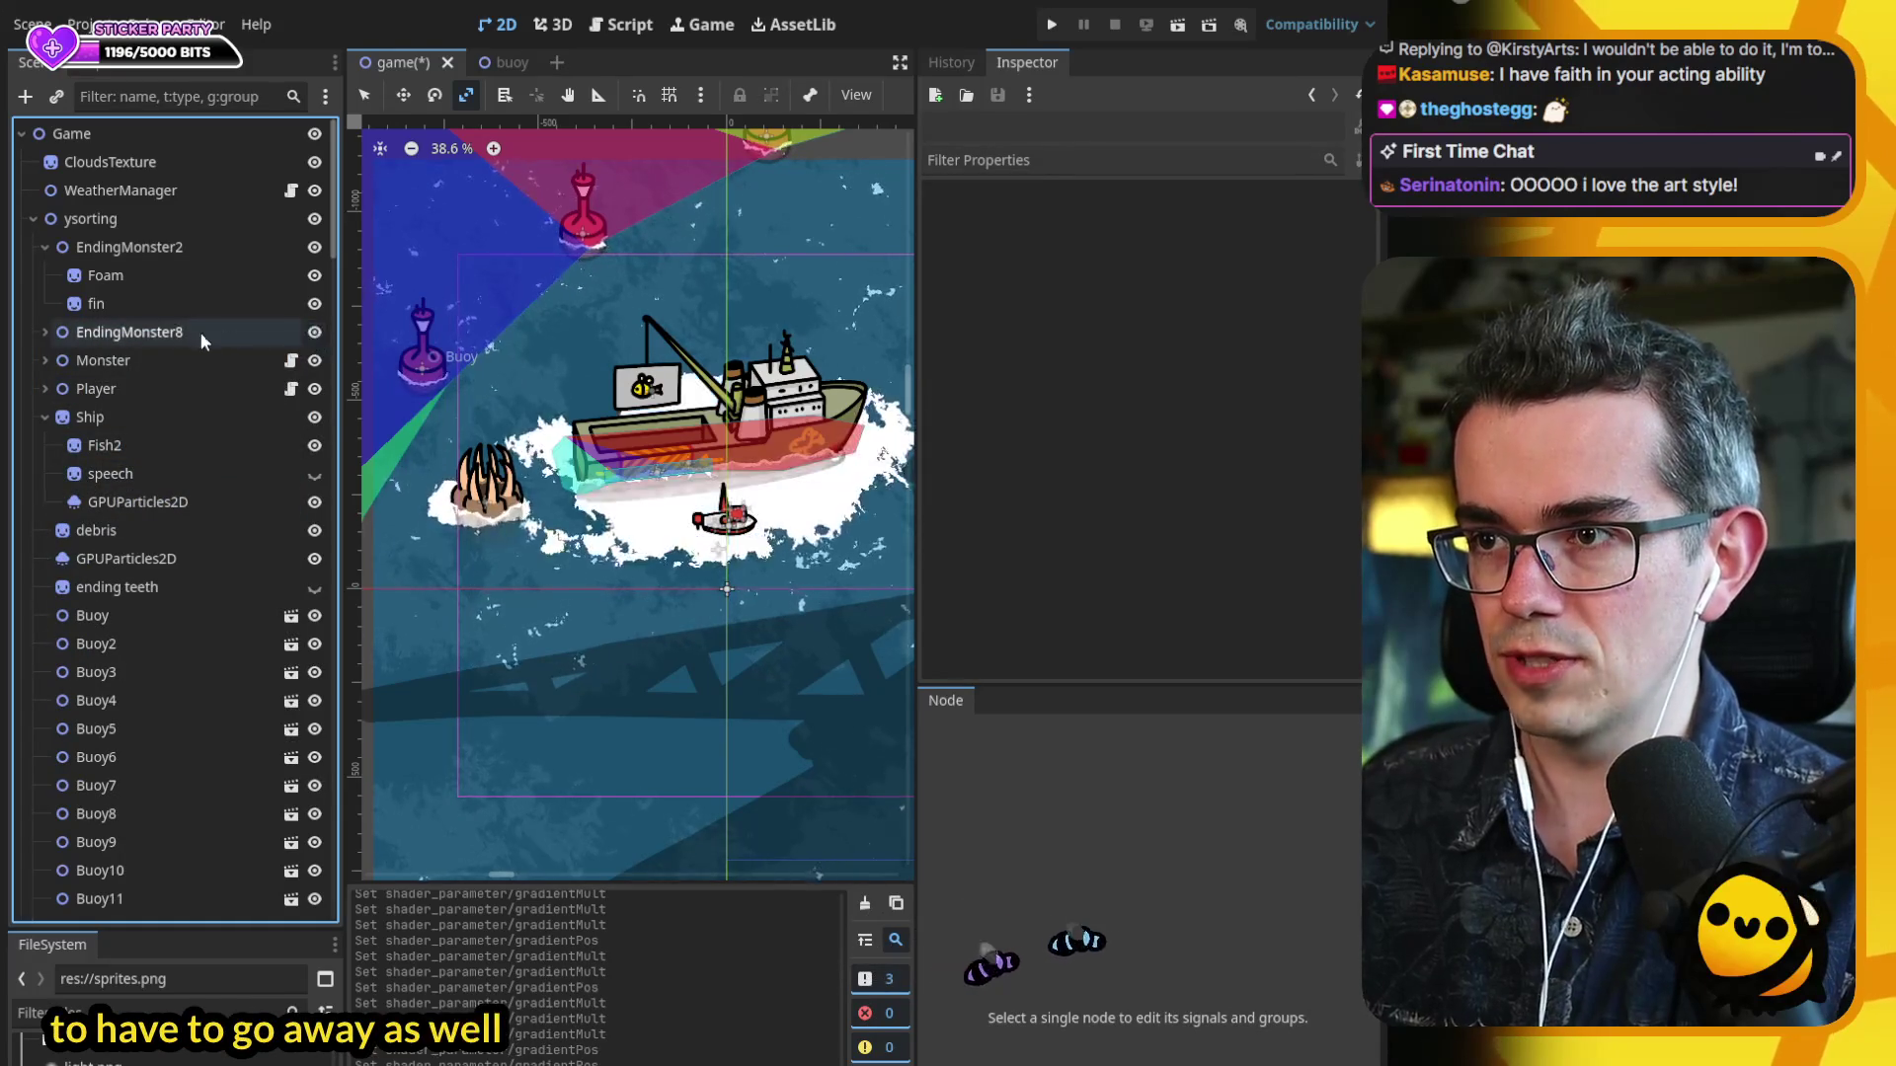
pyautogui.click(314, 333)
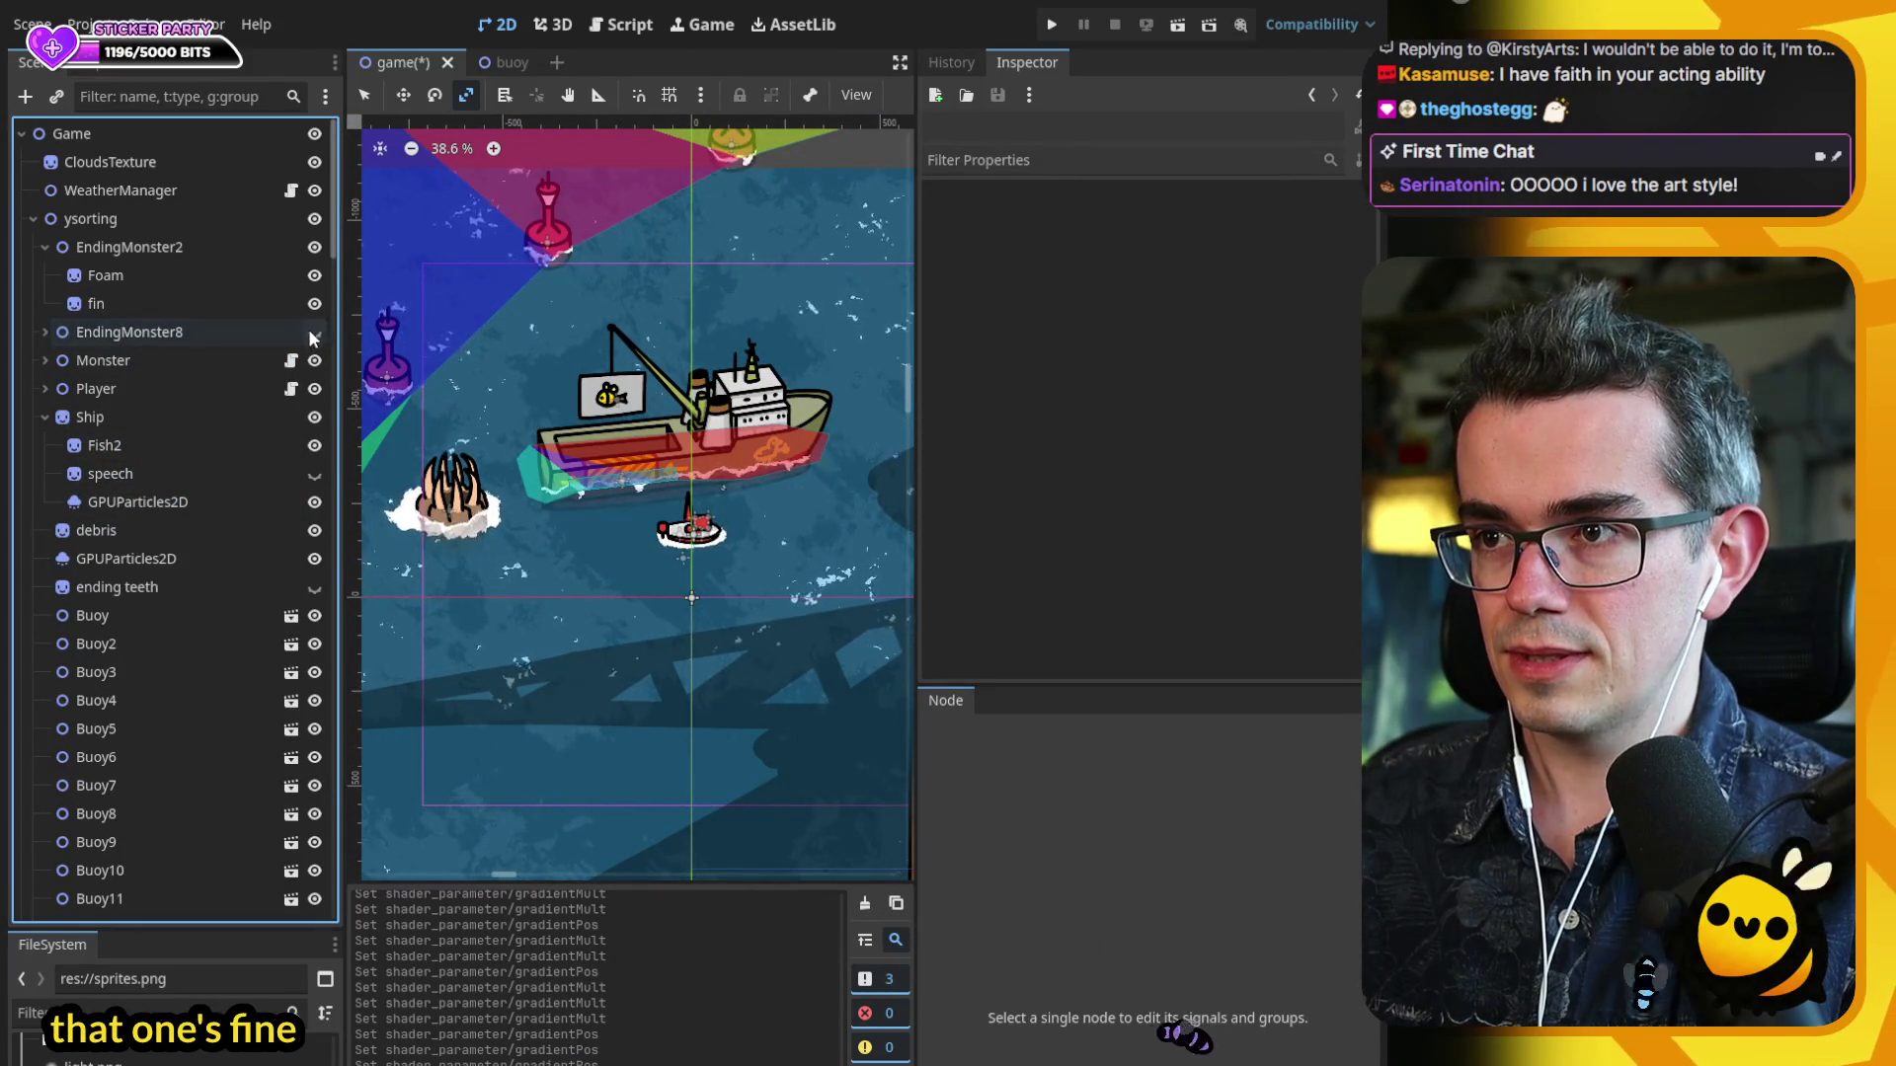
# - Set EndingMonster8's Foam Alpha Amount to -1.0 and save the scene
pyautogui.click(49, 334)
pyautogui.click(105, 361)
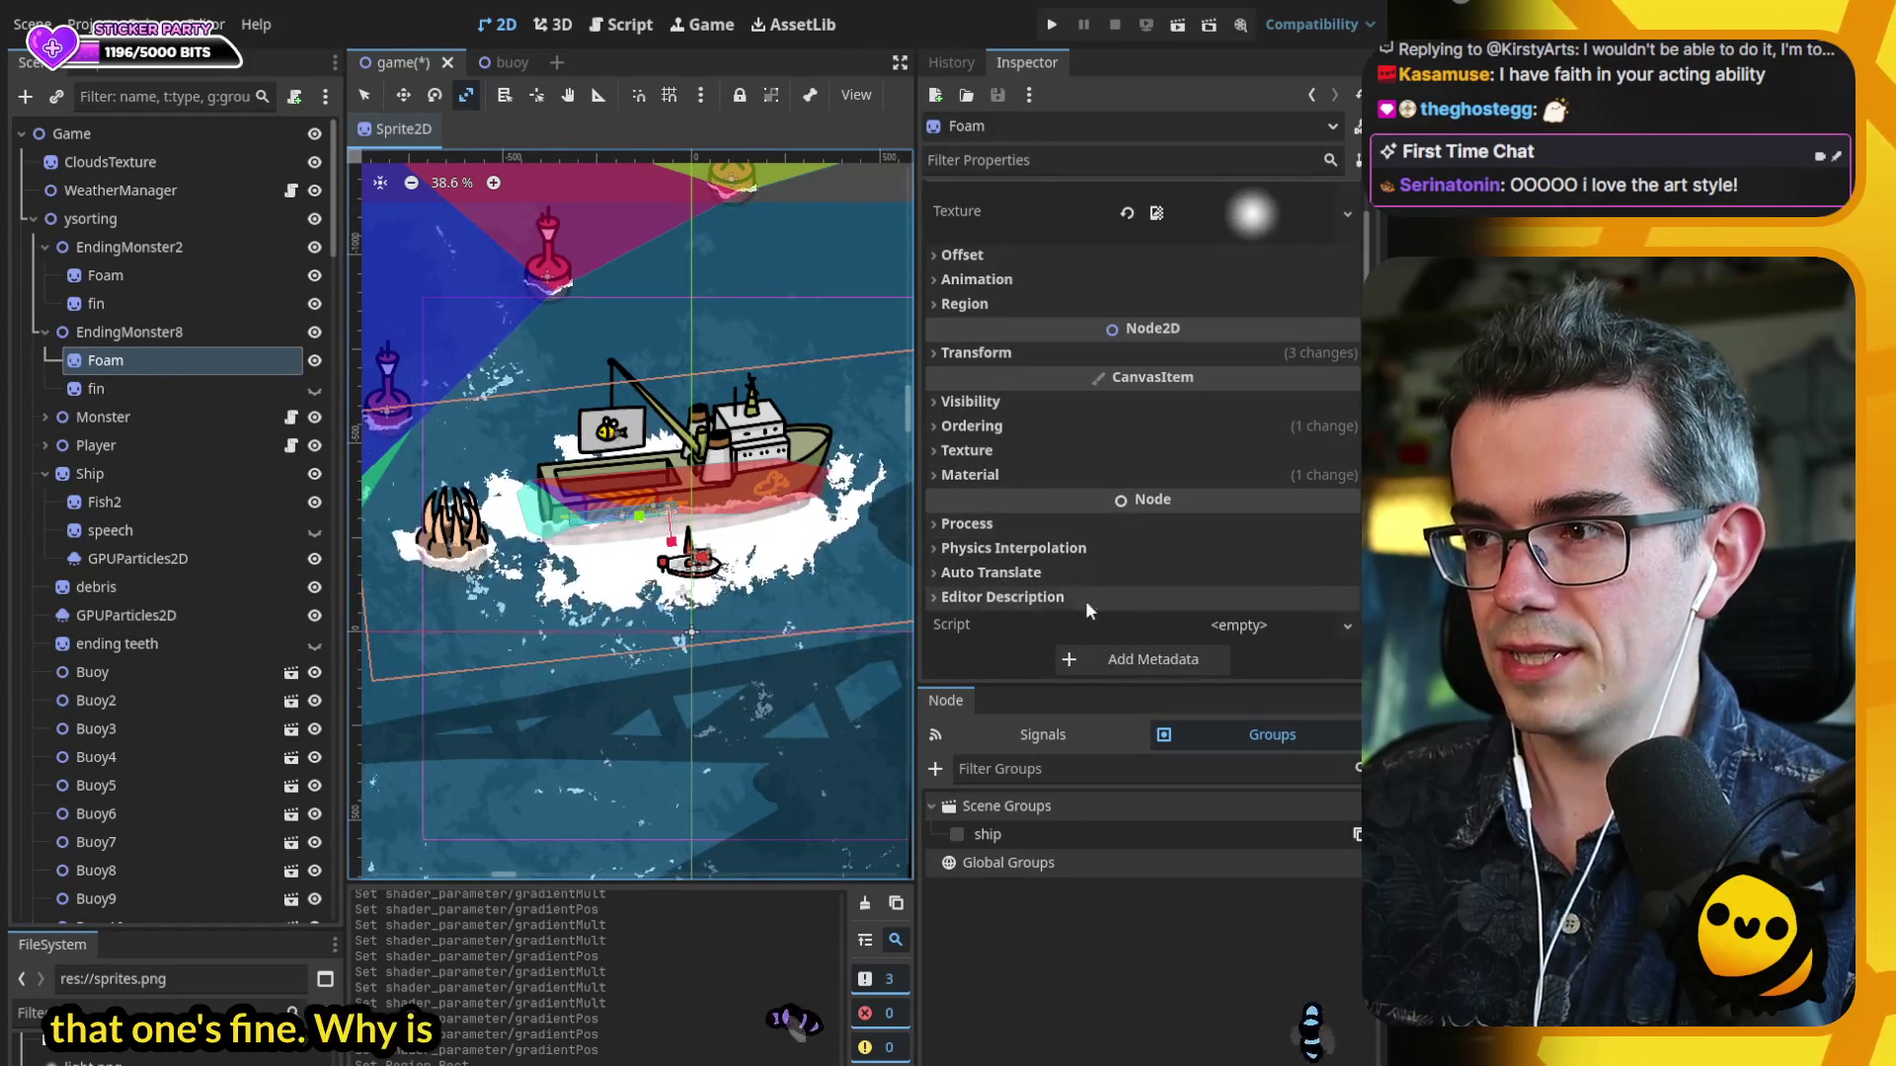
pyautogui.click(1016, 478)
pyautogui.click(1250, 503)
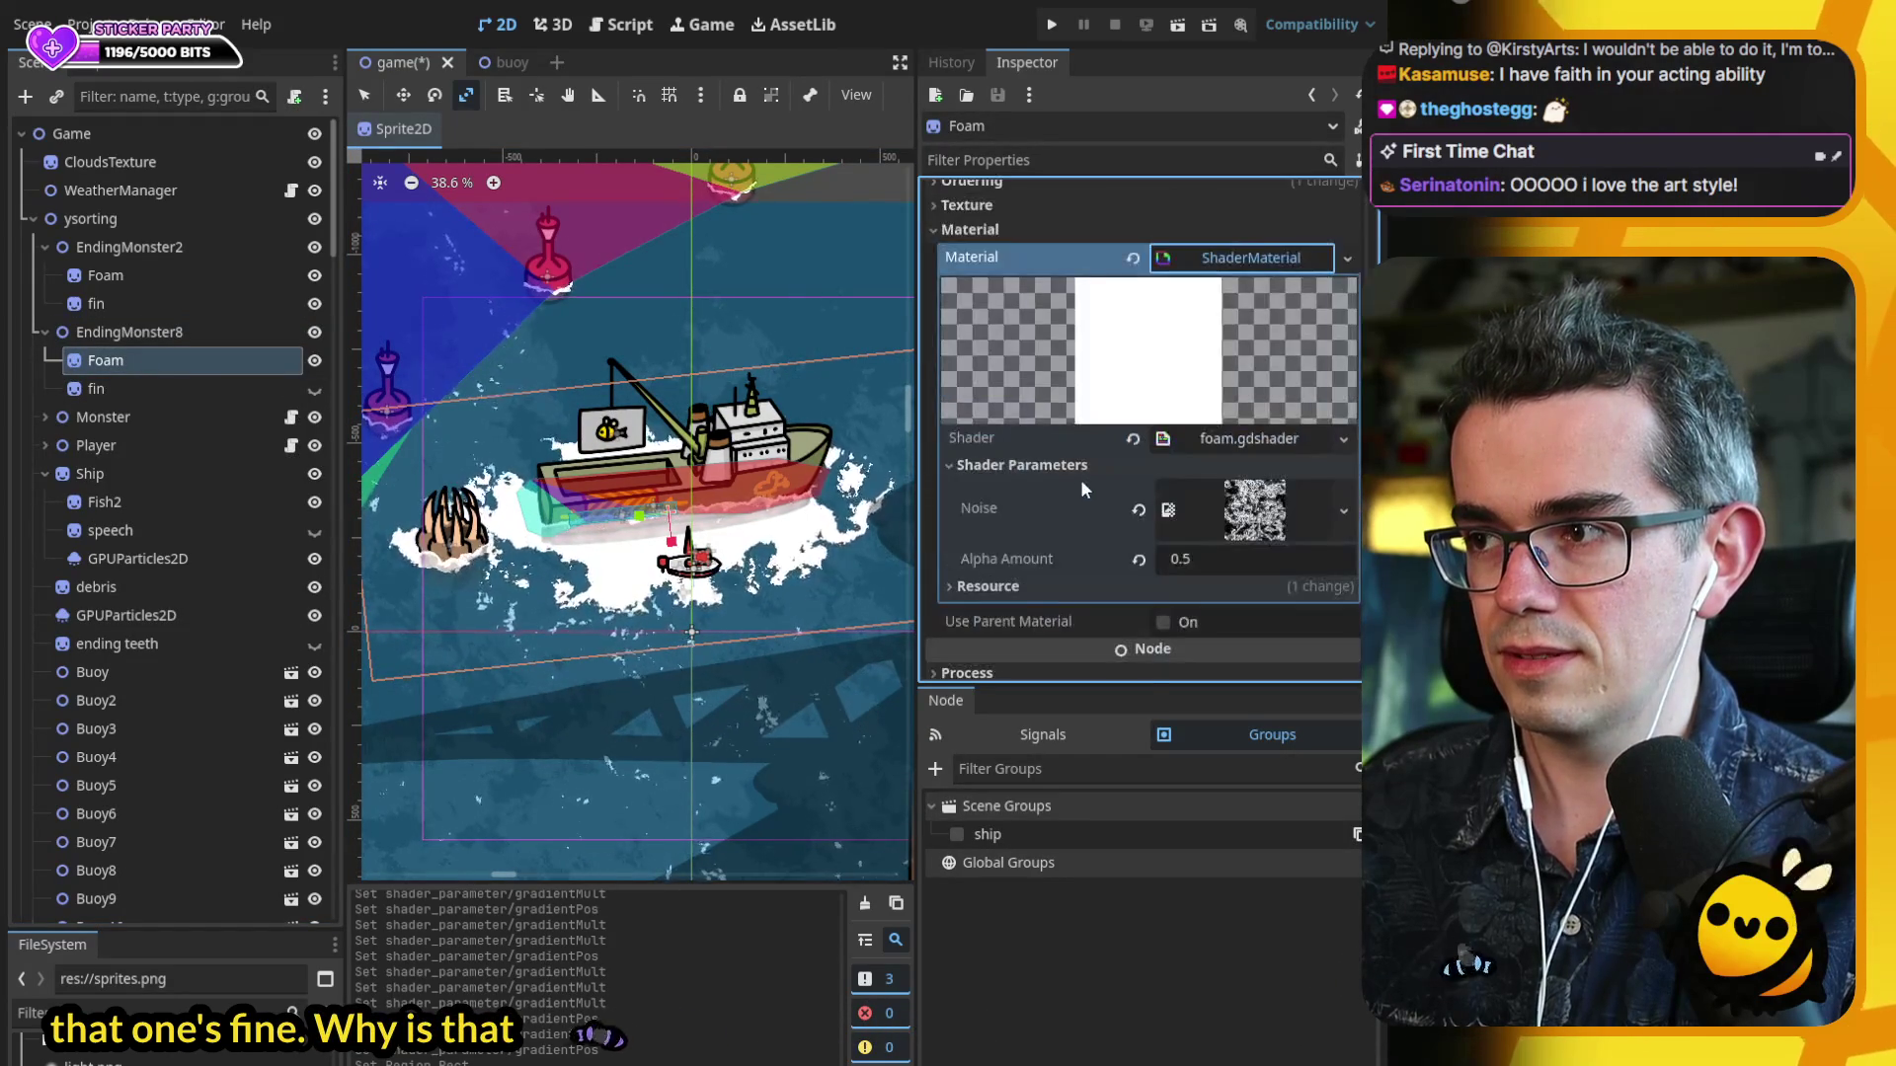
pyautogui.click(1215, 567)
pyautogui.write('1')
pyautogui.press('Return')
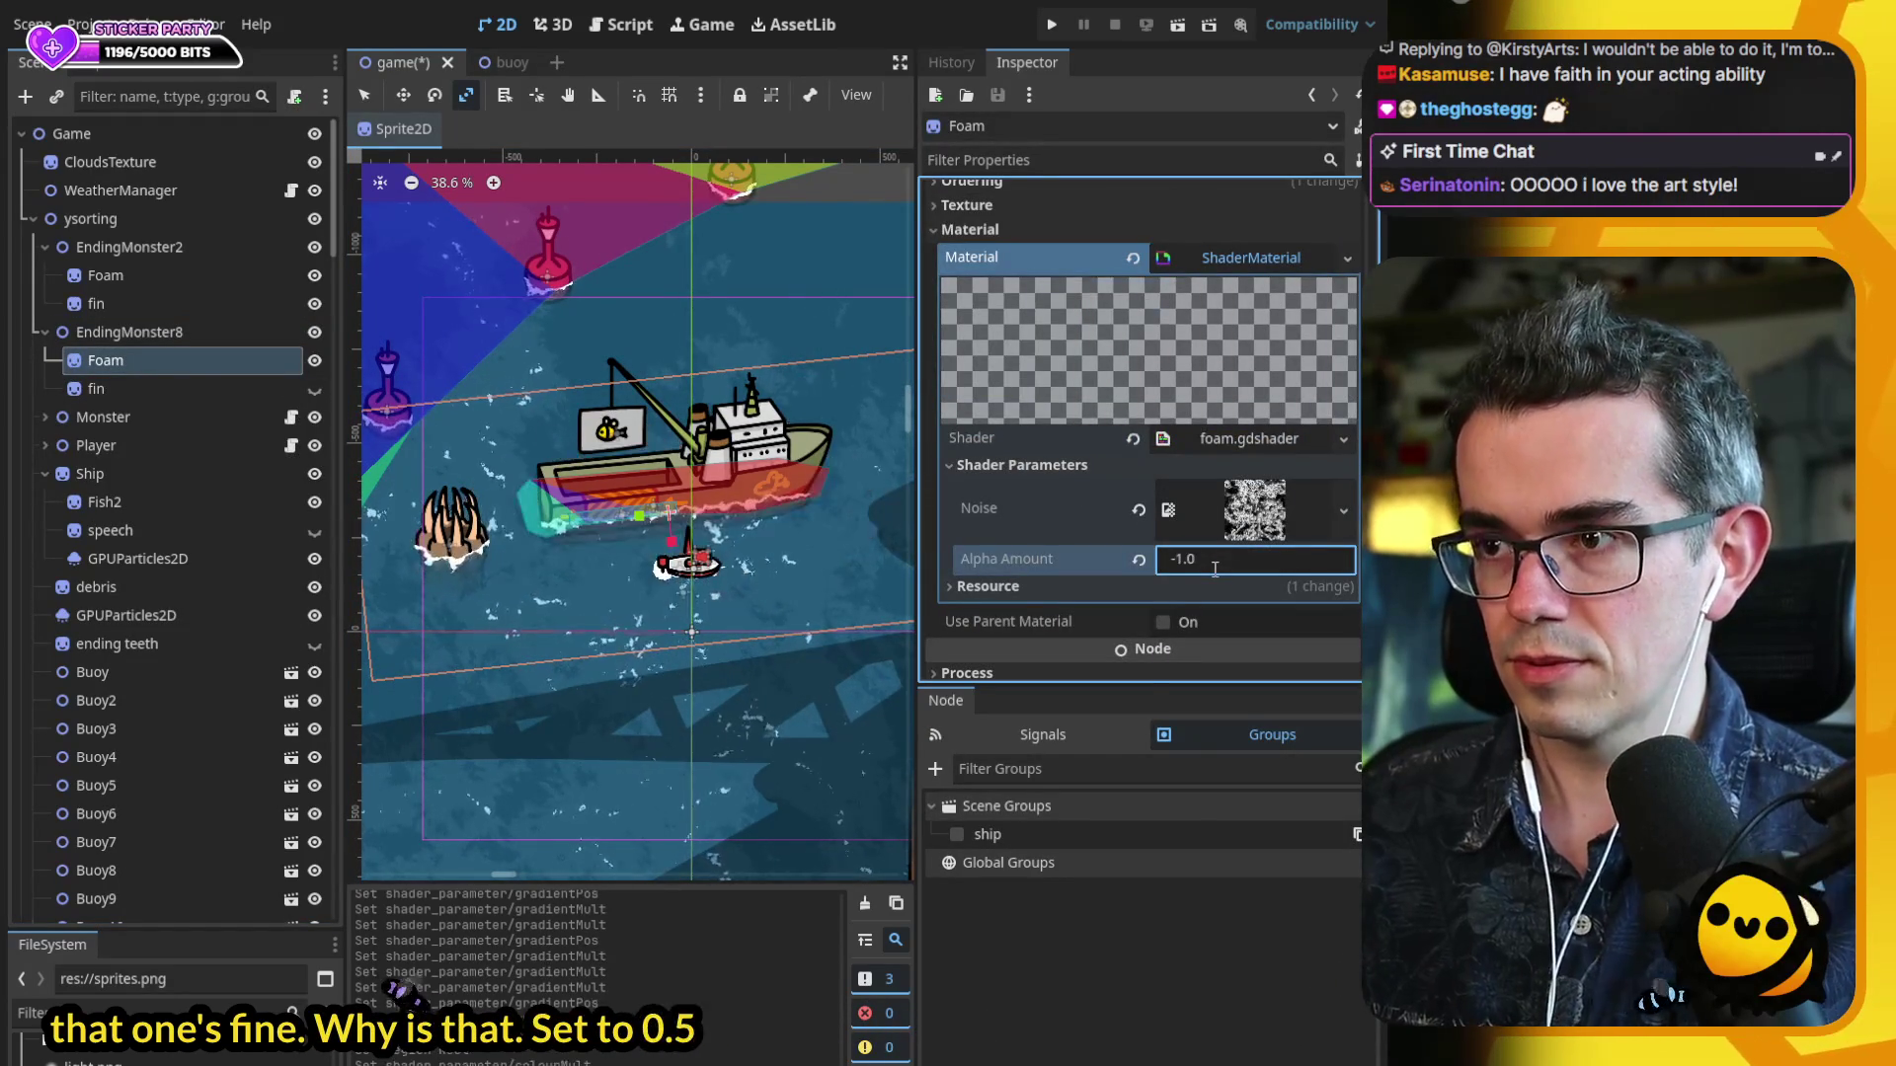
pyautogui.hotkey('ctrl', 's')
# - Reselect EndingMonster2's fin to inspect its material, then return to player.gd
pyautogui.moveTo(590, 530); pyautogui.dragTo(622, 496)
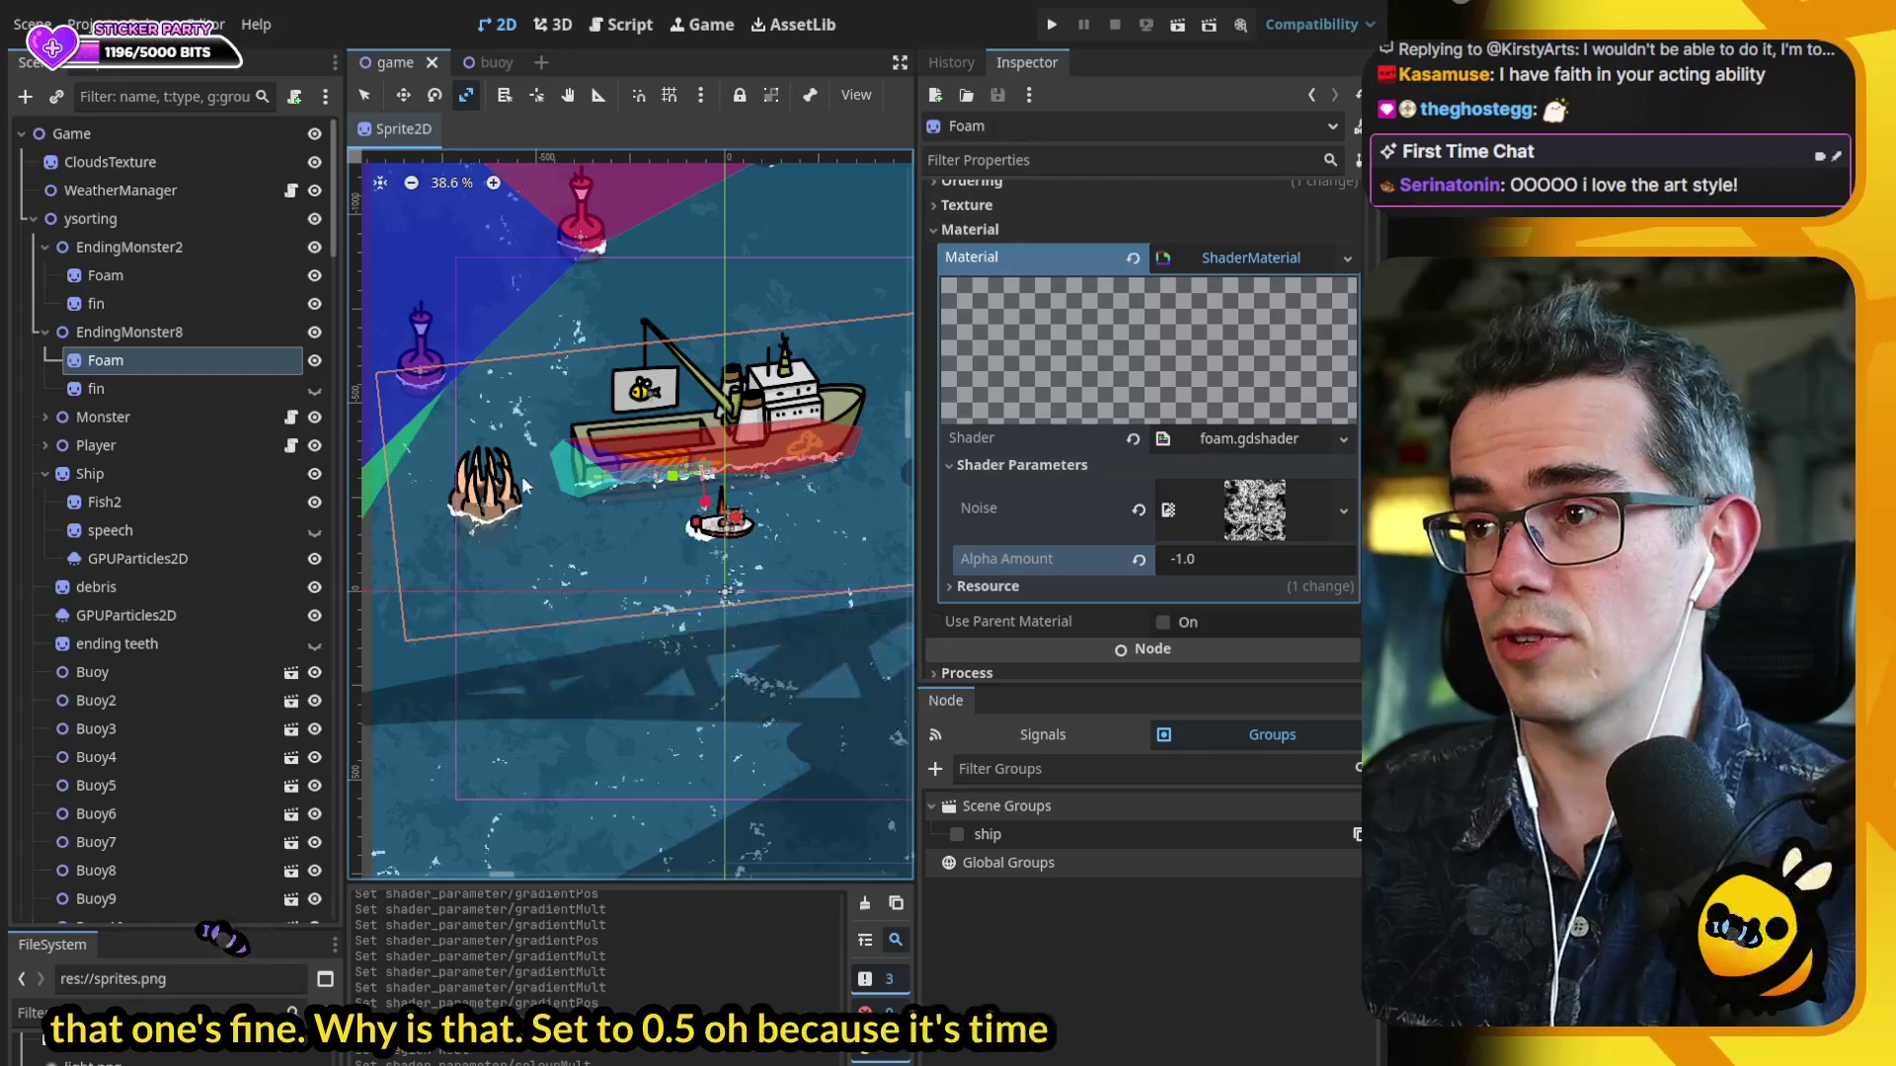
pyautogui.click(45, 332)
pyautogui.click(96, 303)
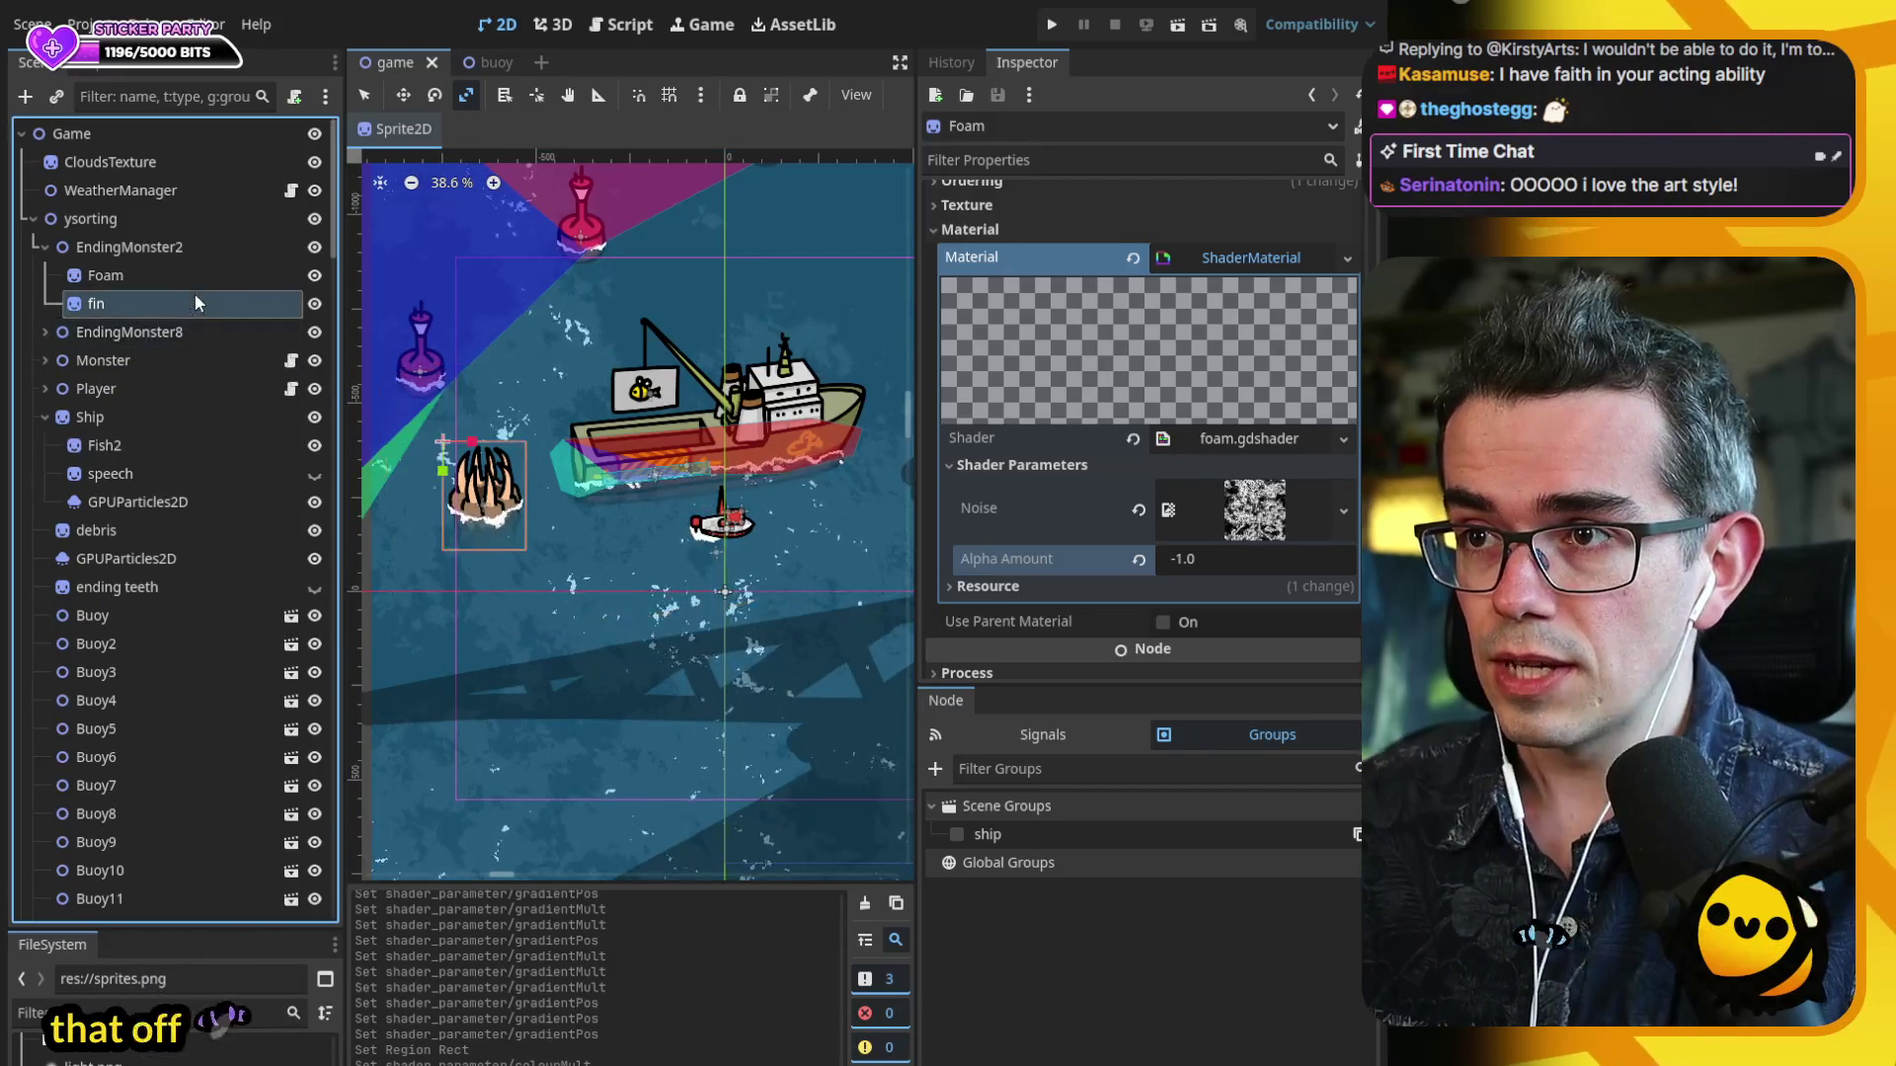
pyautogui.click(114, 247)
pyautogui.click(44, 245)
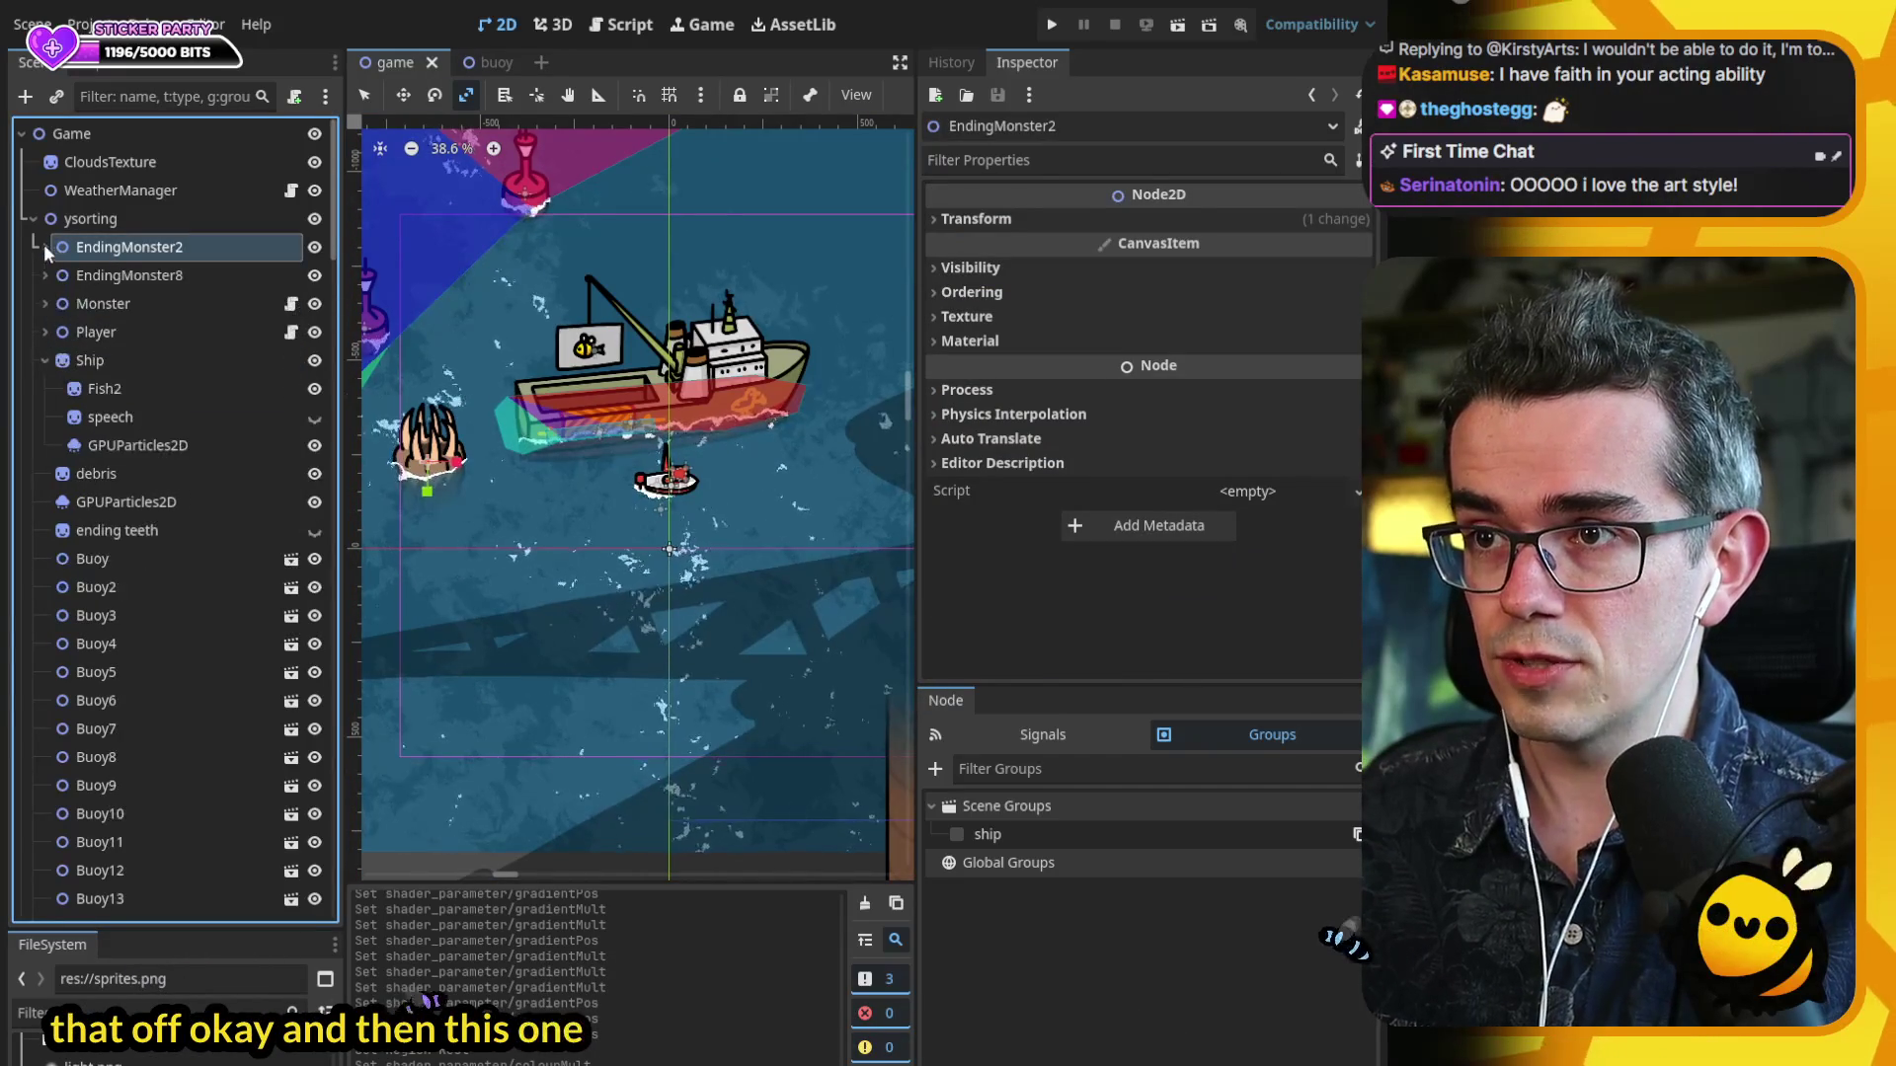
pyautogui.click(43, 247)
pyautogui.click(96, 303)
pyautogui.scroll(3, 494, 435)
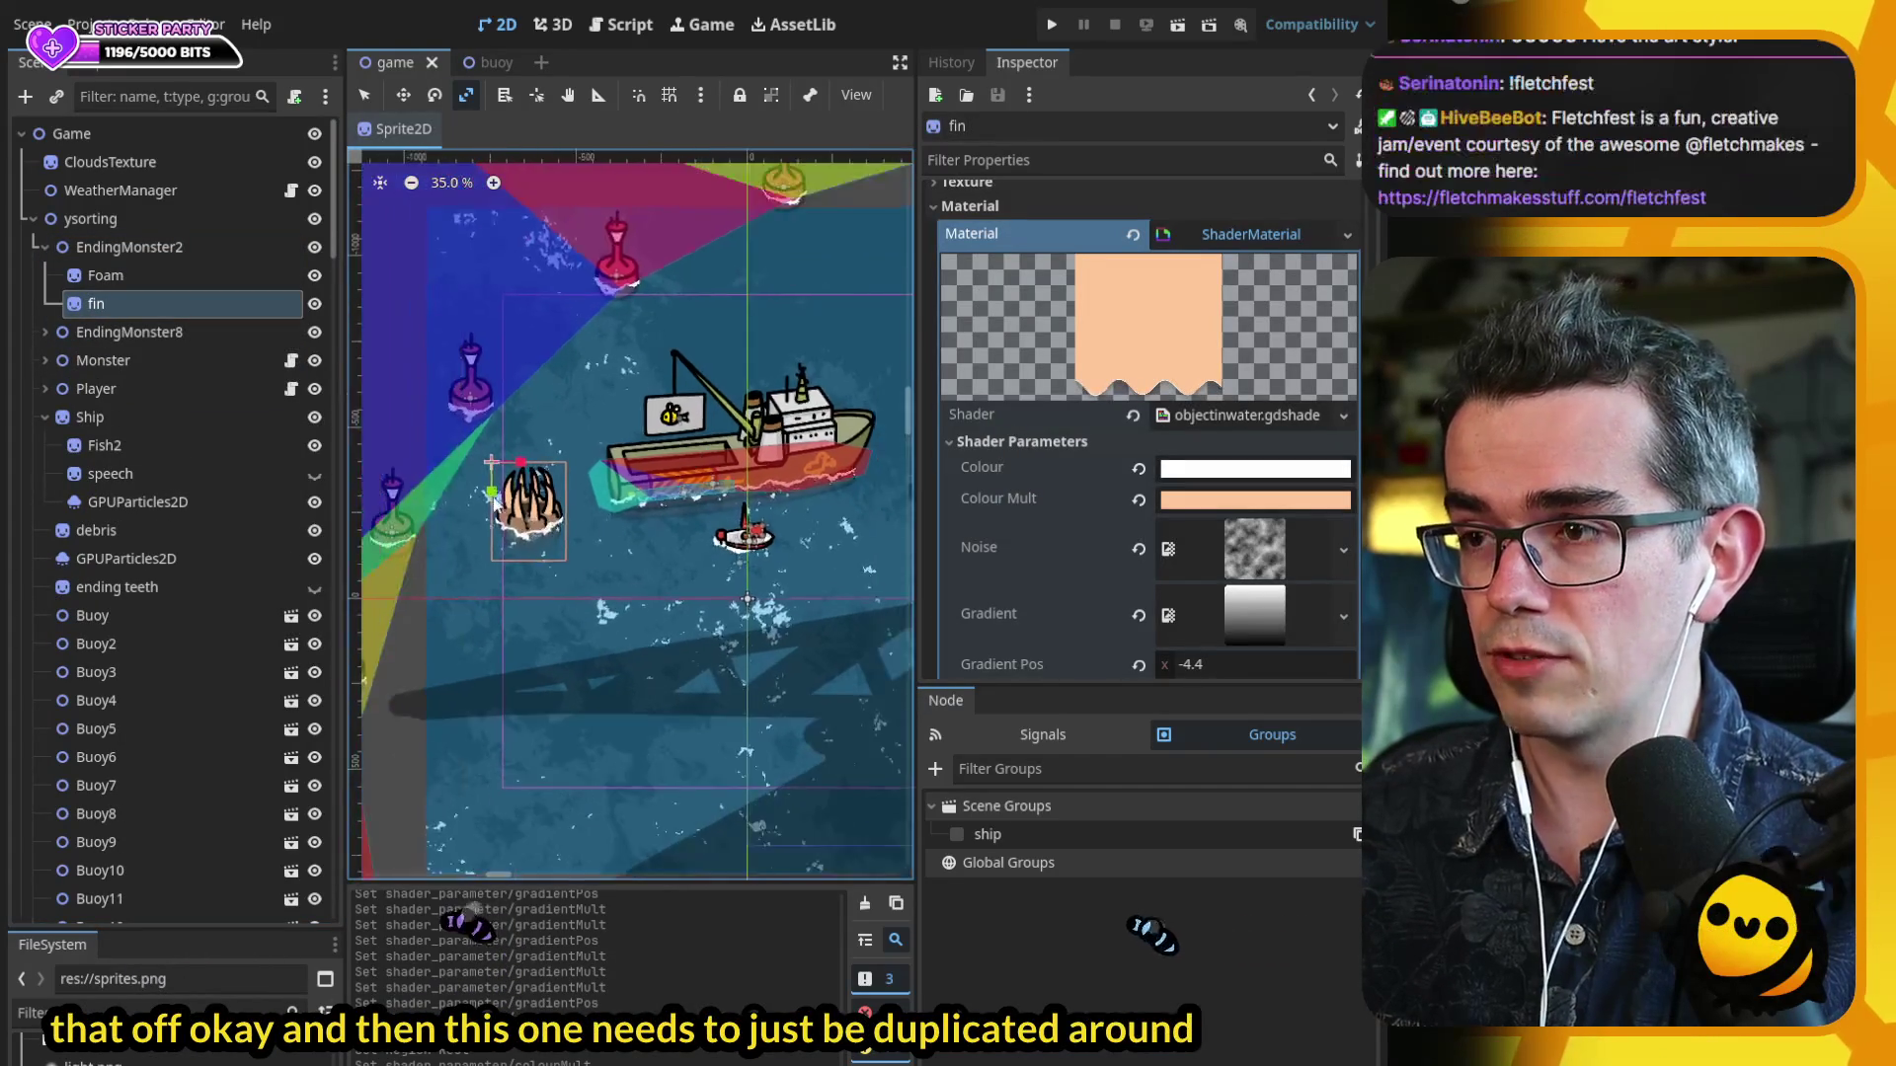
pyautogui.click(621, 24)
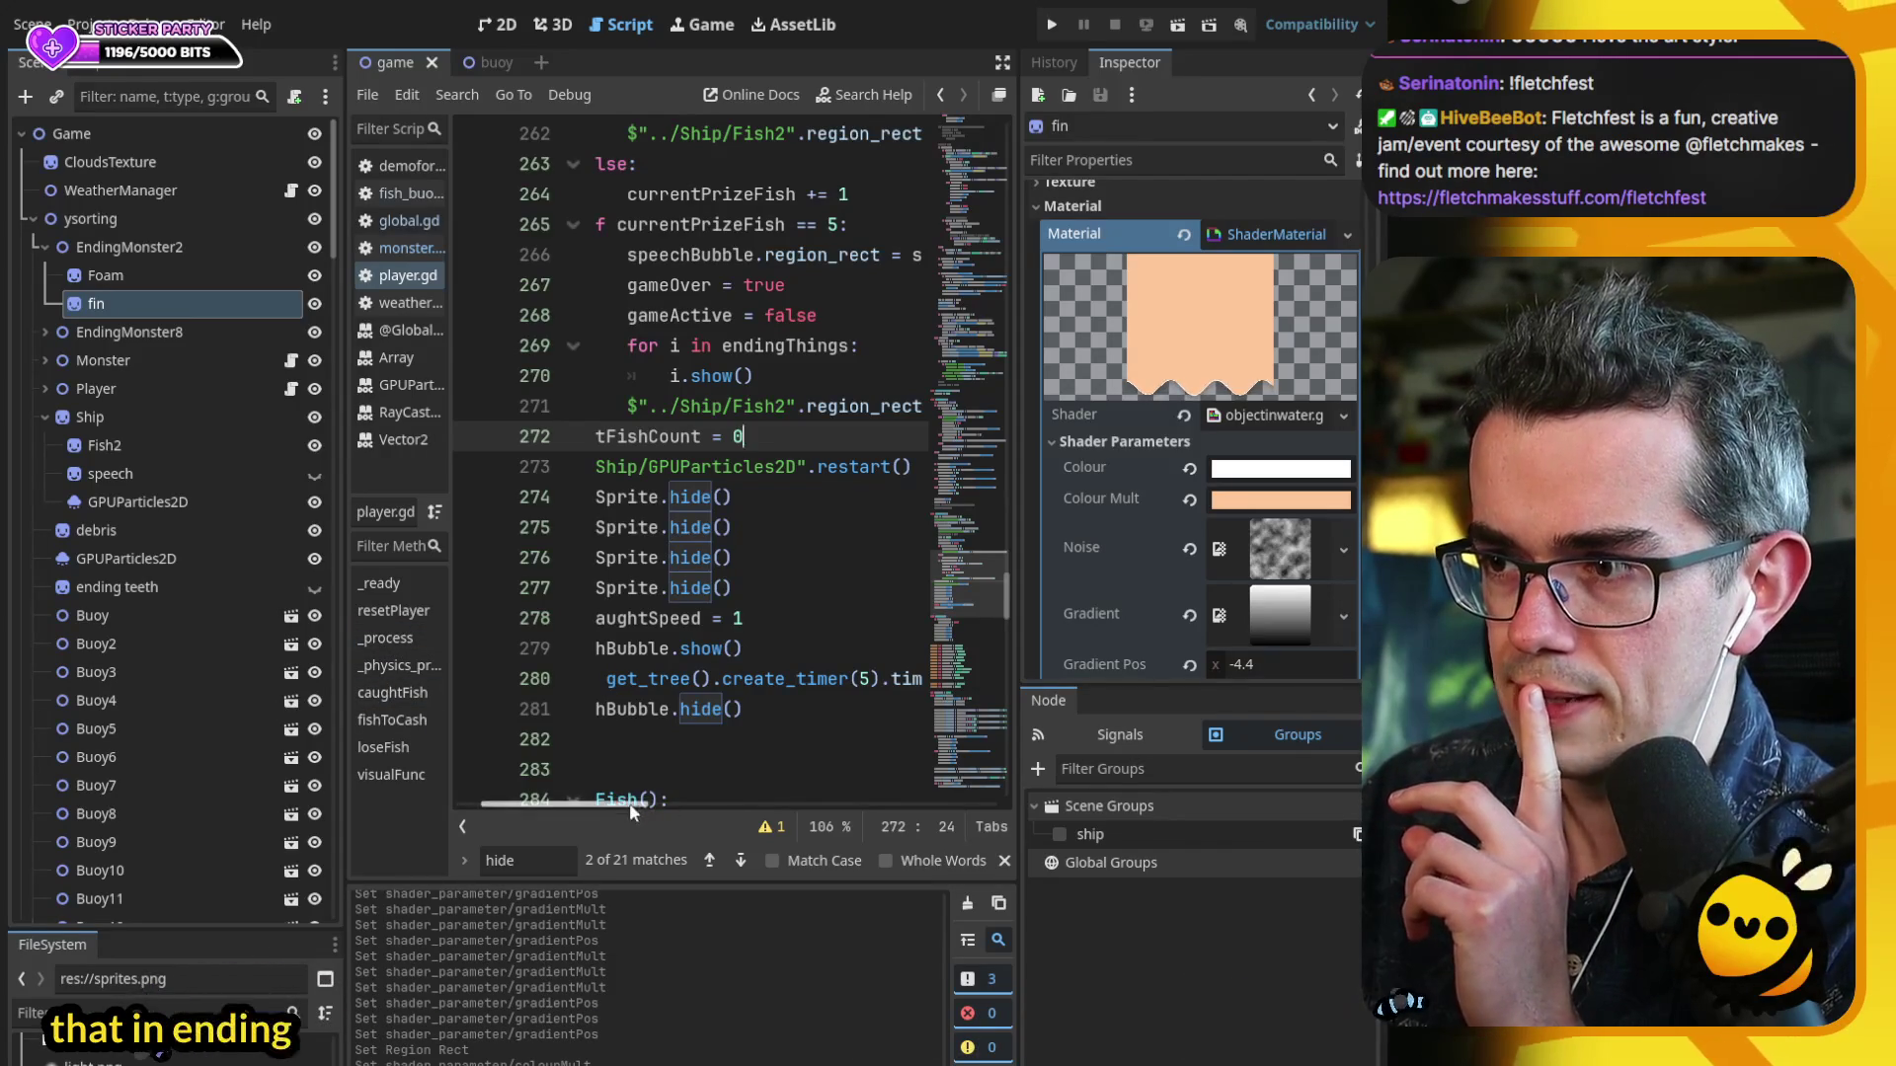
# - Scroll player.gd up to the gameOver / endTime block near line 189
pyautogui.hscroll(-3, 632, 812)
pyautogui.scroll(11, 761, 633)
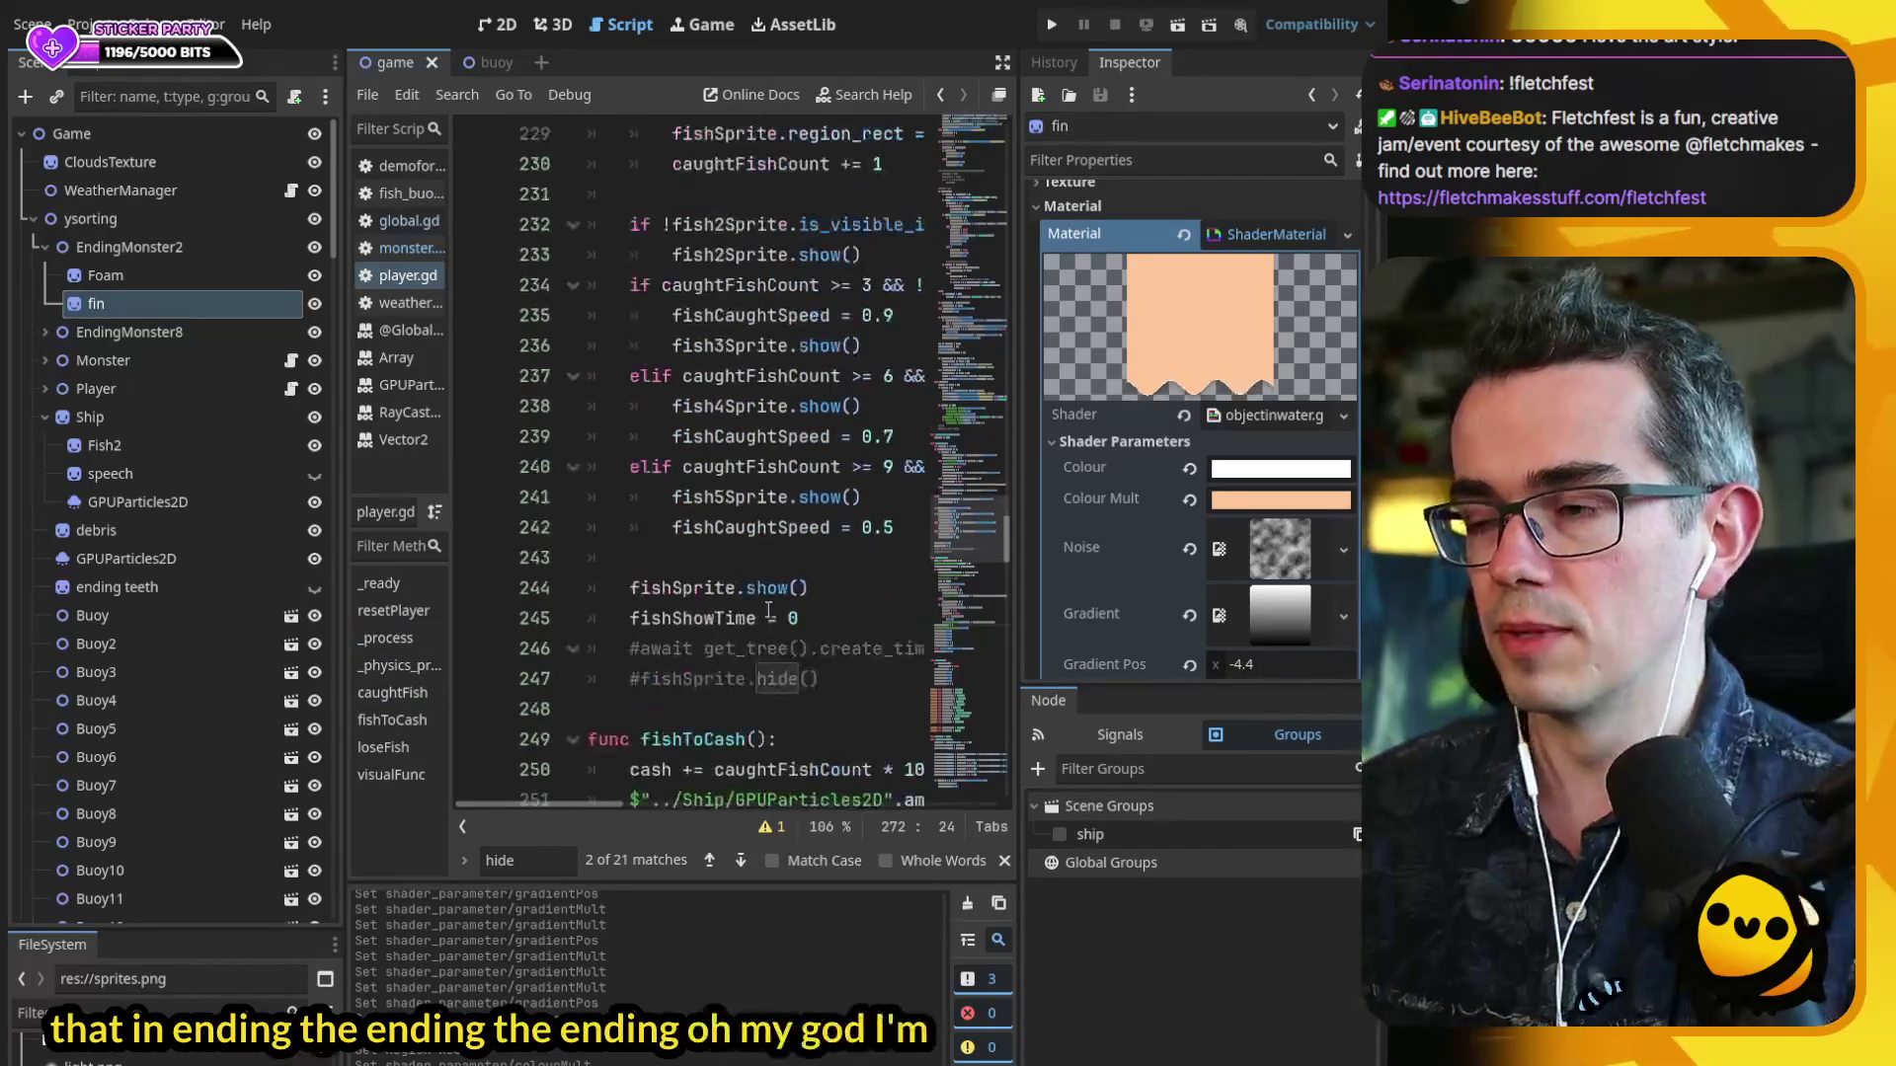
pyautogui.scroll(14, 761, 633)
pyautogui.scroll(1, 763, 618)
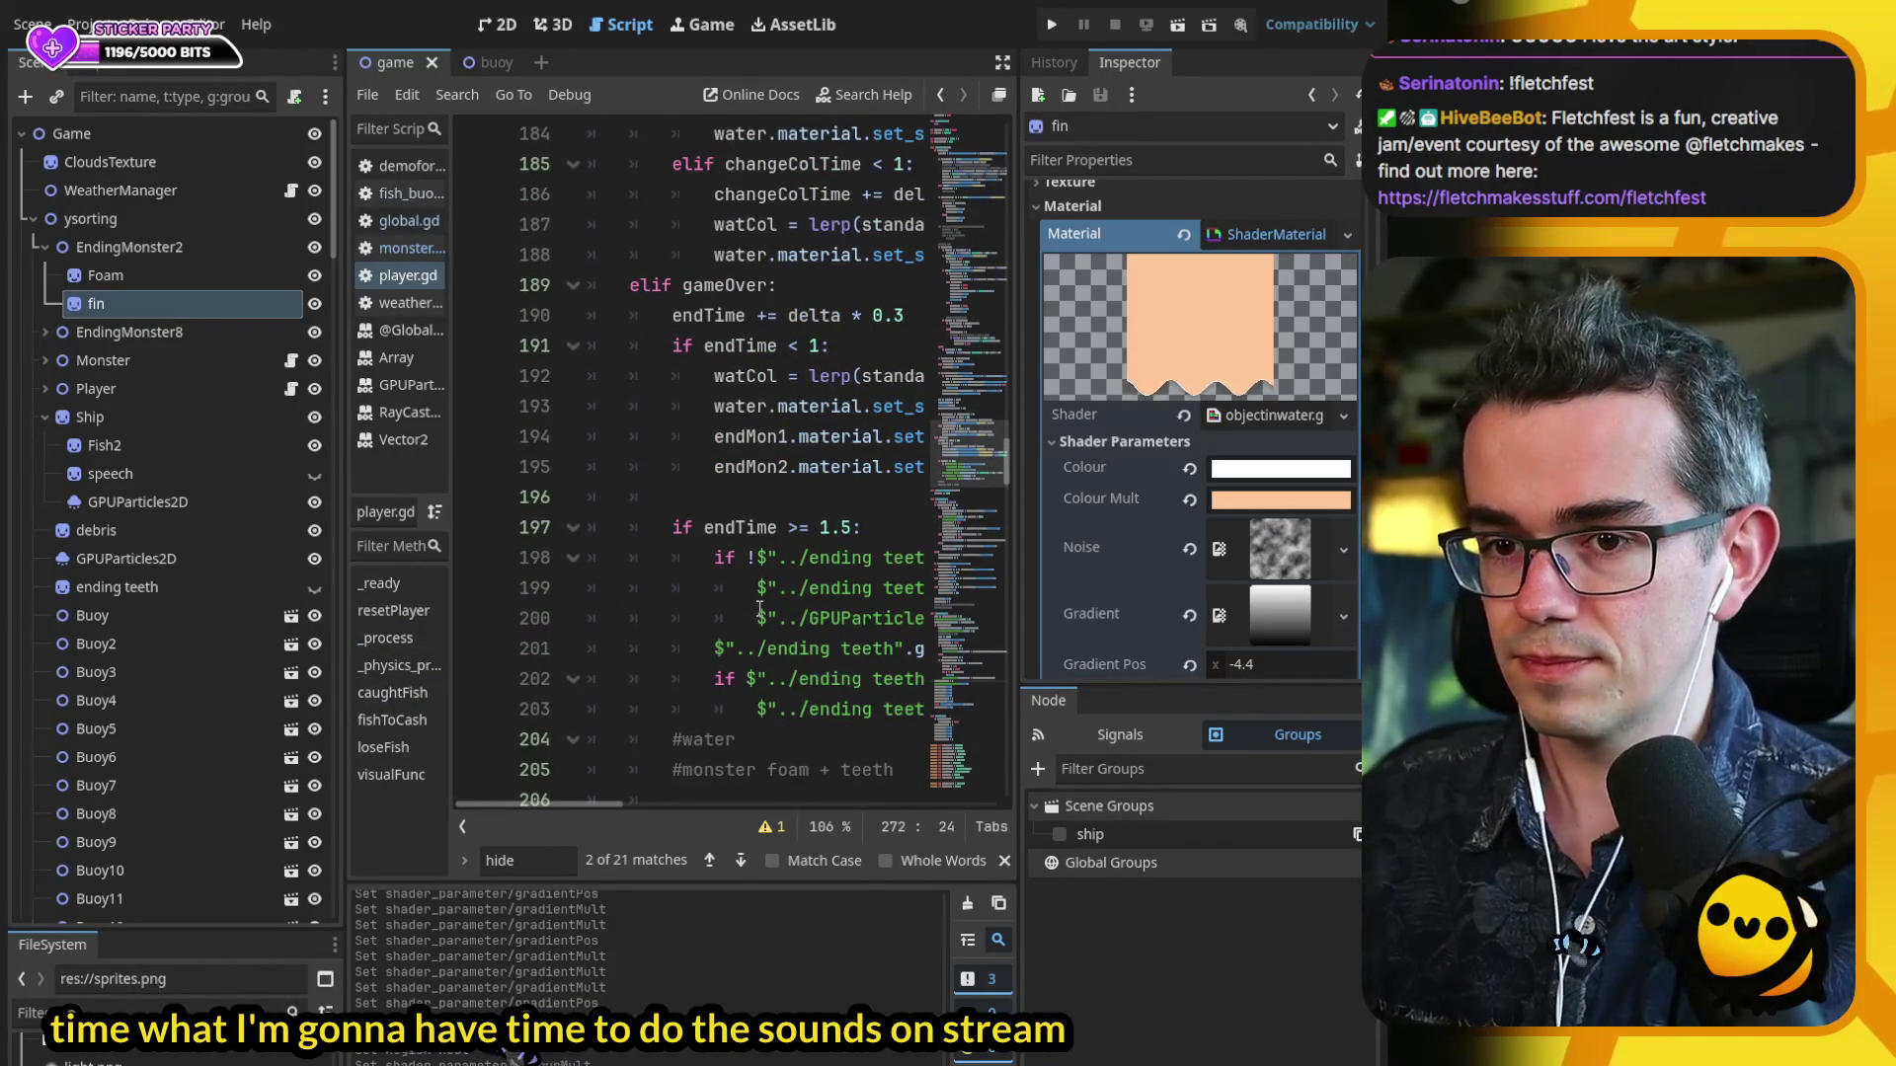
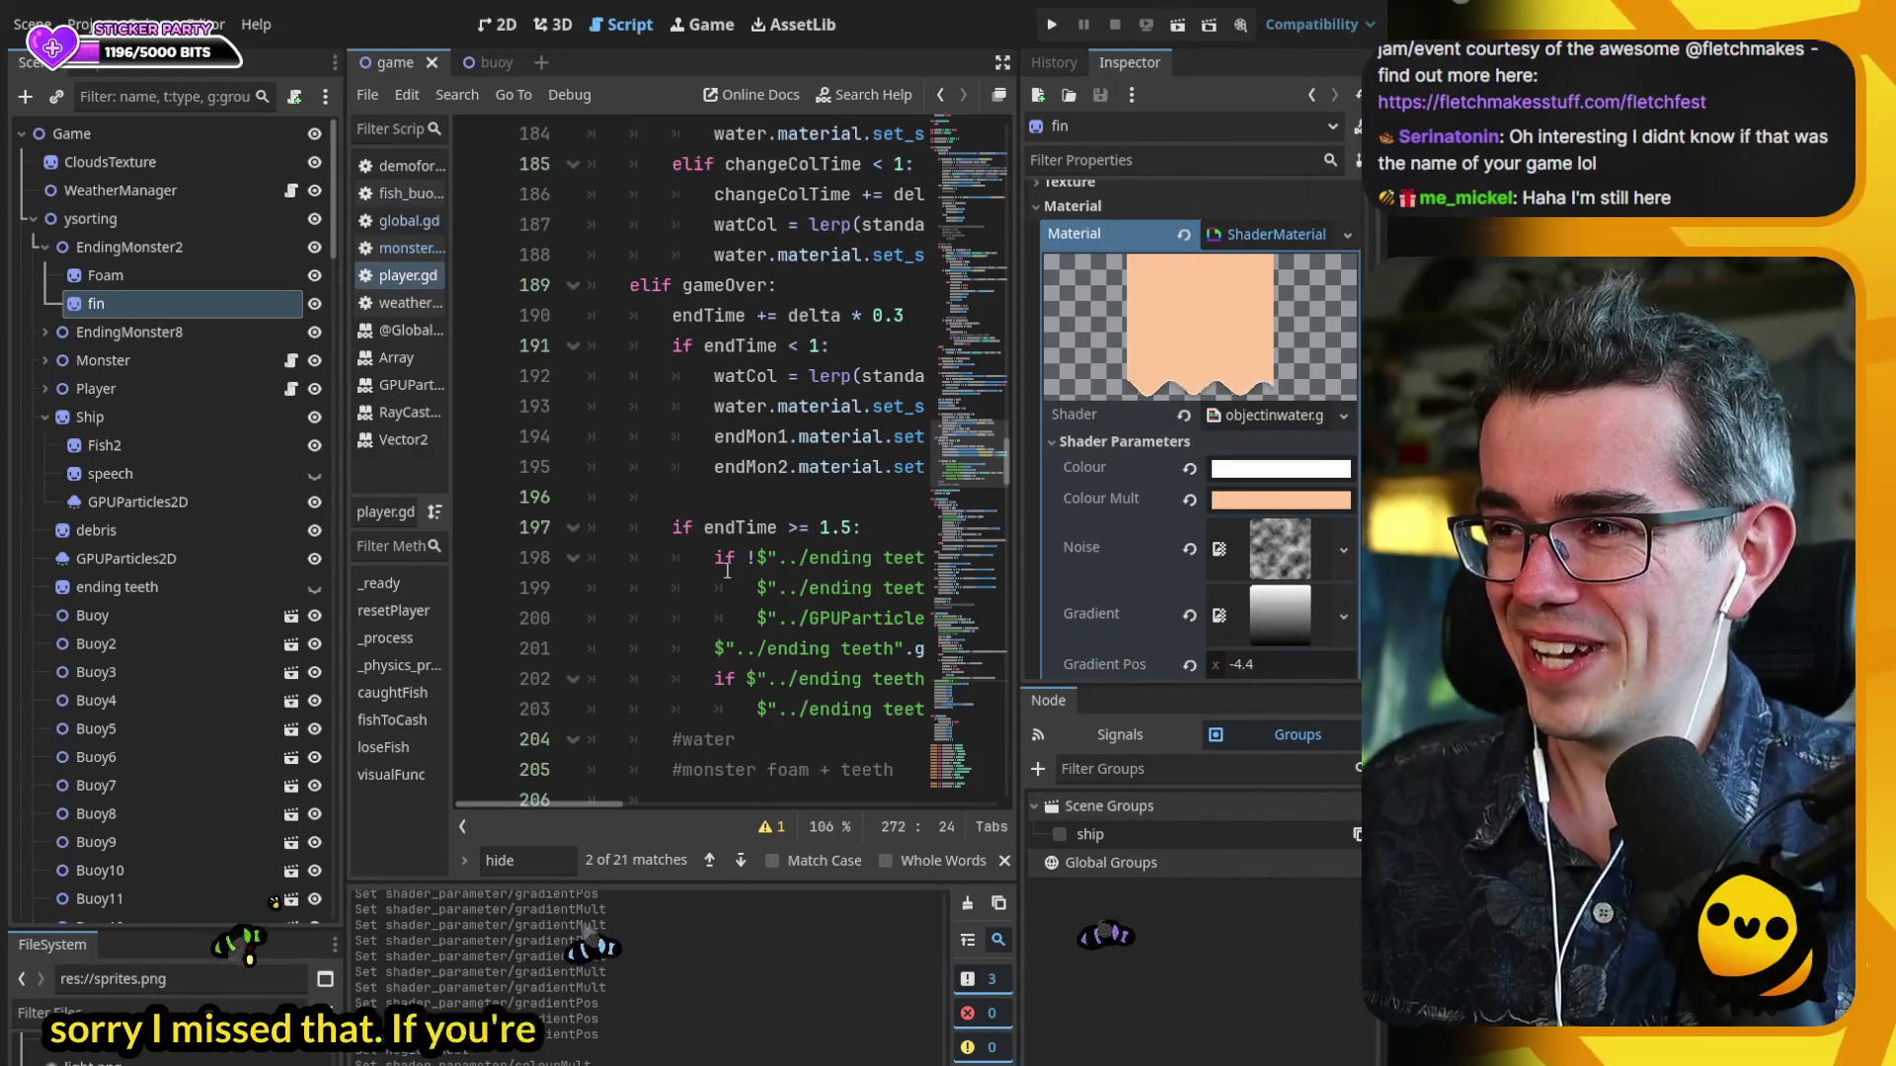
# - Put the caret in the vector values of line 195's endMon2 gradientPos lerp in the player script
pyautogui.moveTo(622, 805)
pyautogui.mouseDown()
pyautogui.moveTo(826, 804)
pyautogui.moveTo(774, 796)
pyautogui.mouseUp()
pyautogui.scroll(8, 772, 678)
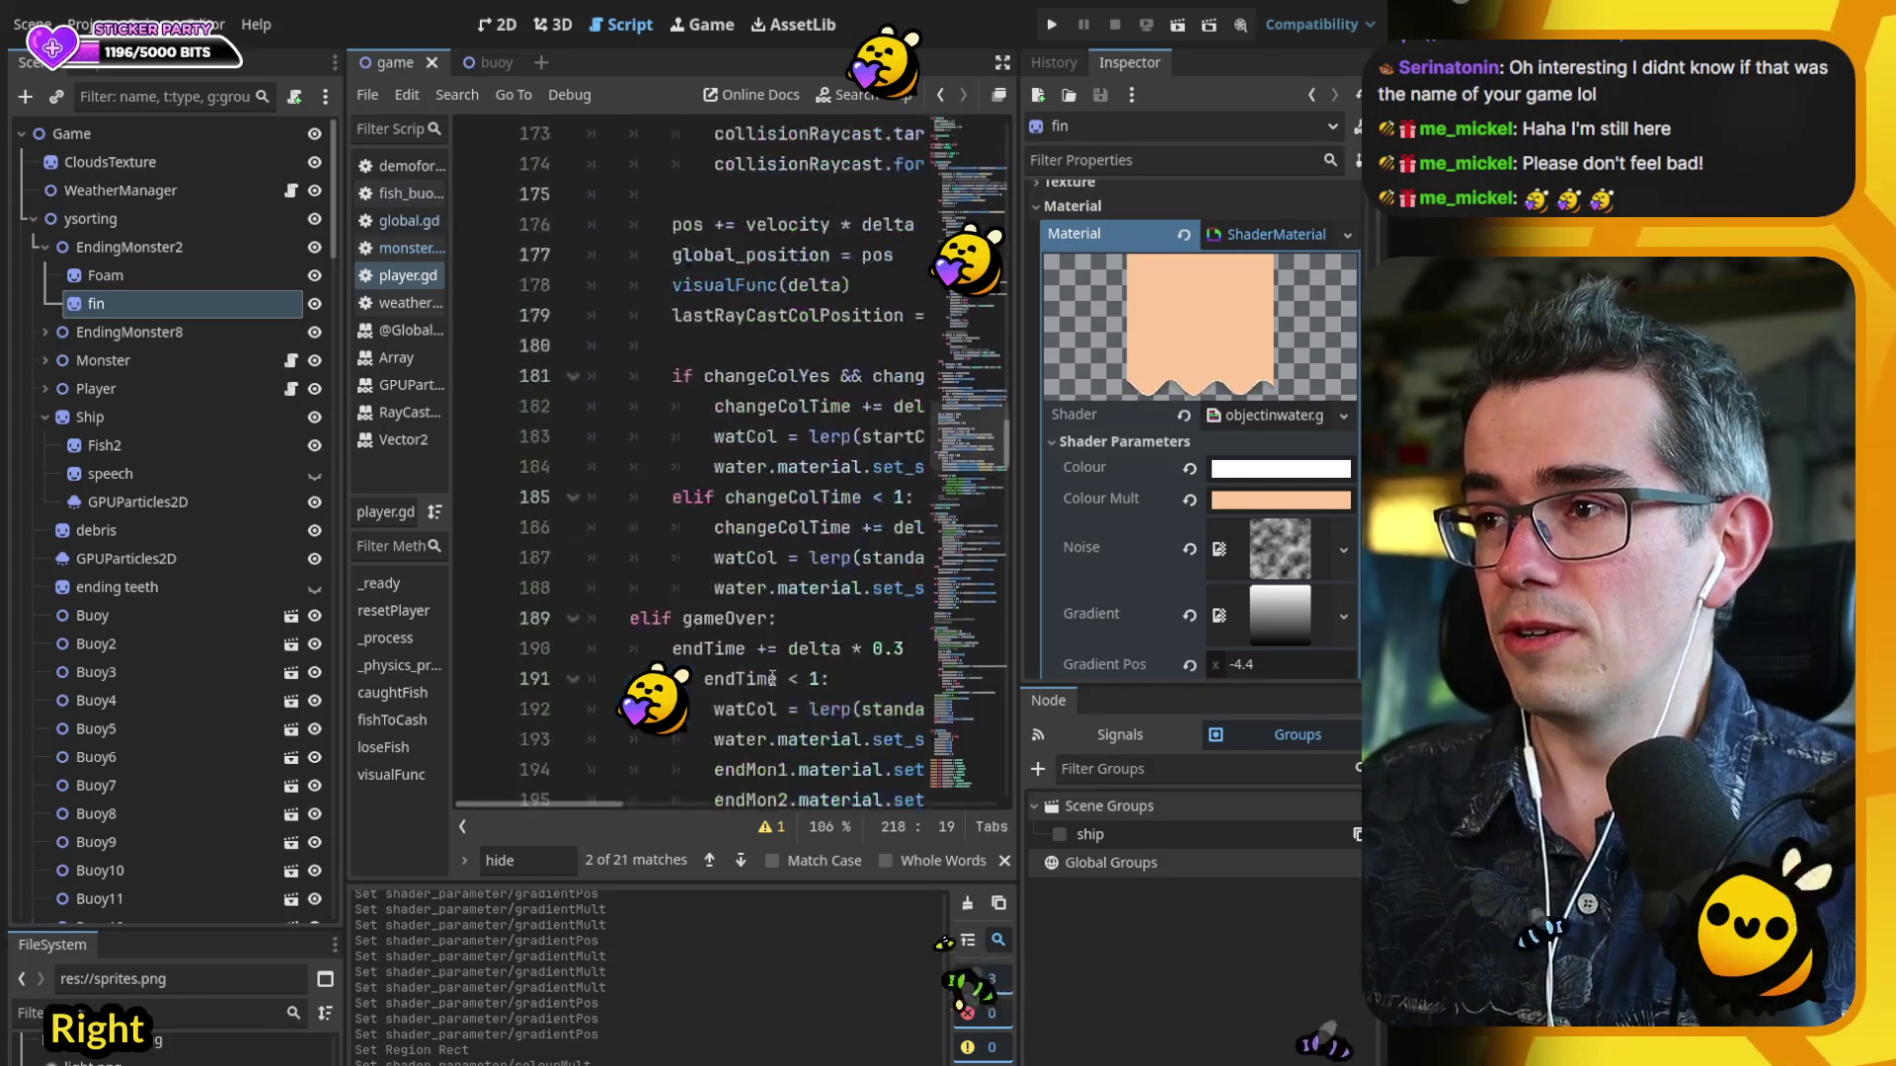
pyautogui.scroll(-3, 772, 678)
pyautogui.click(767, 531)
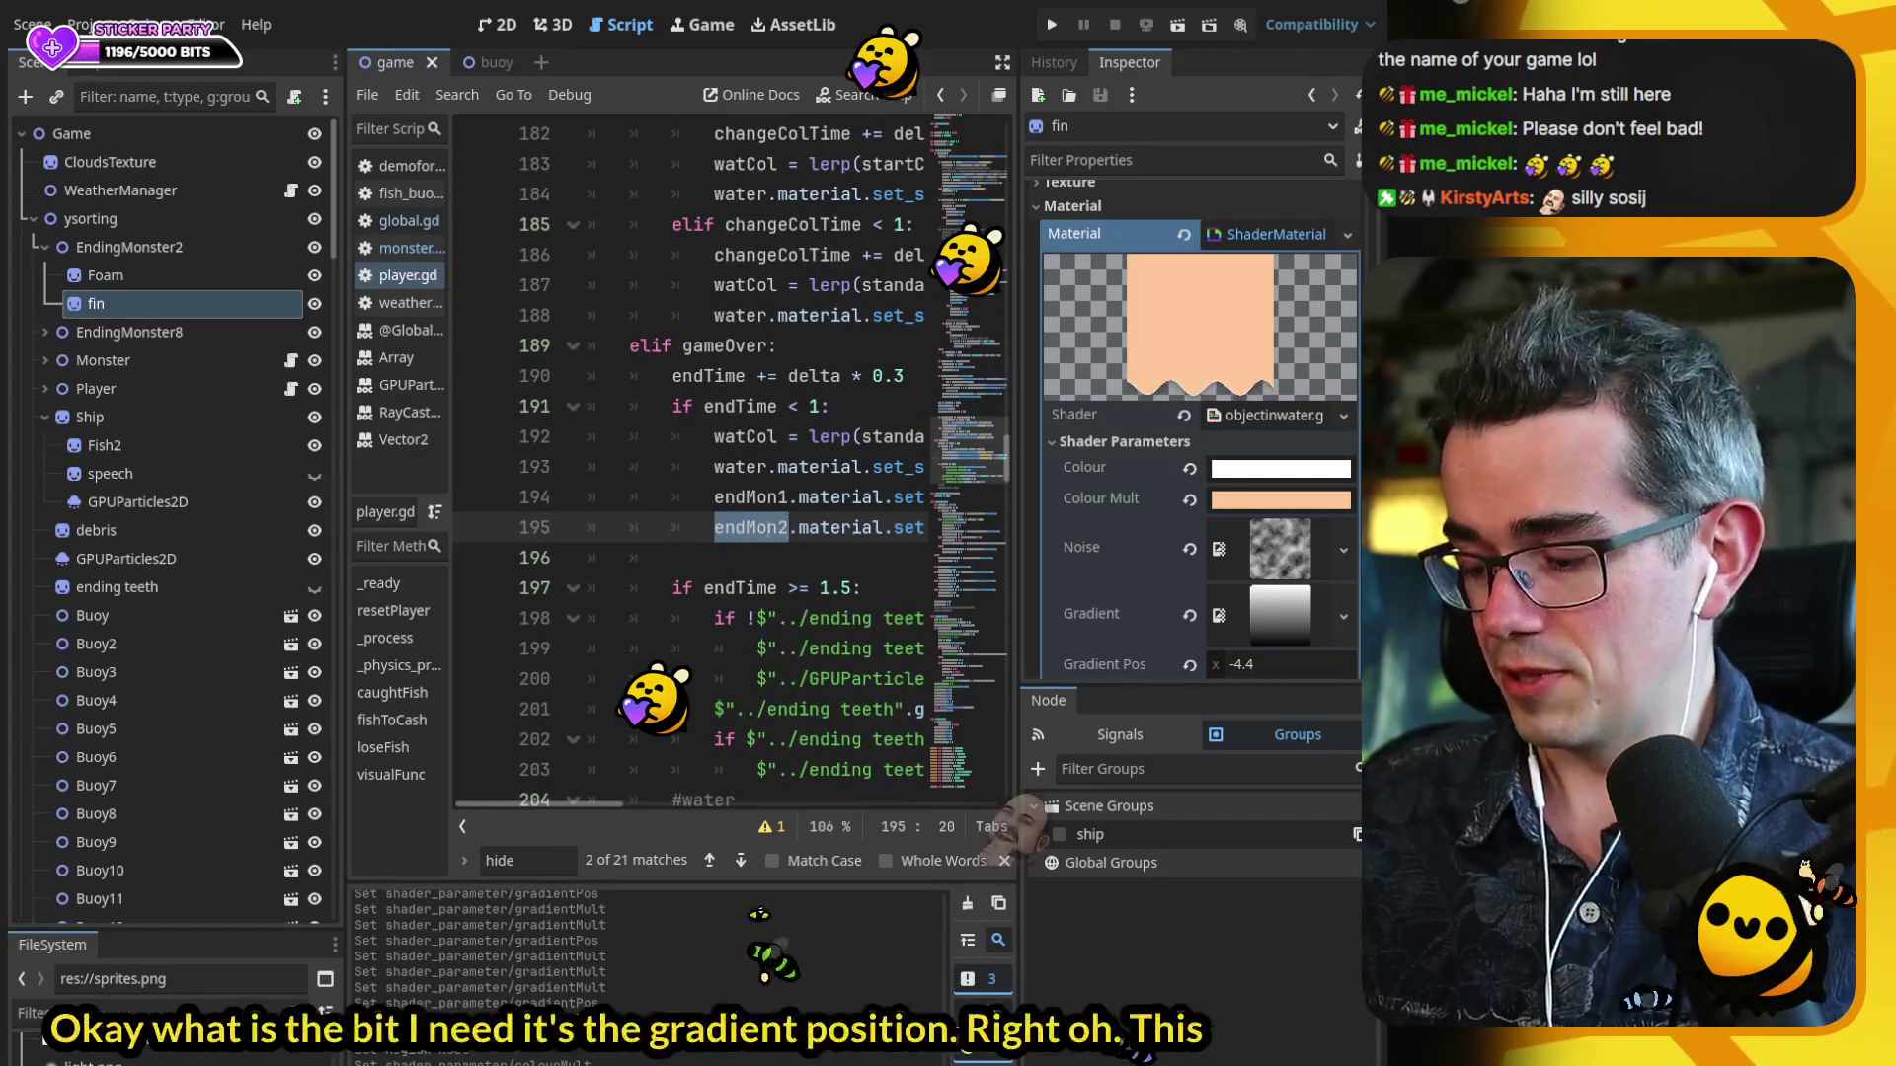
pyautogui.press('End')
pyautogui.moveTo(1020, 732)
pyautogui.mouseDown()
pyautogui.moveTo(929, 732)
pyautogui.moveTo(1018, 740)
pyautogui.mouseUp()
pyautogui.hotkey('ctrl', 'Left')
pyautogui.hotkey('ctrl', 'Left')
pyautogui.hotkey('ctrl', 'Left')
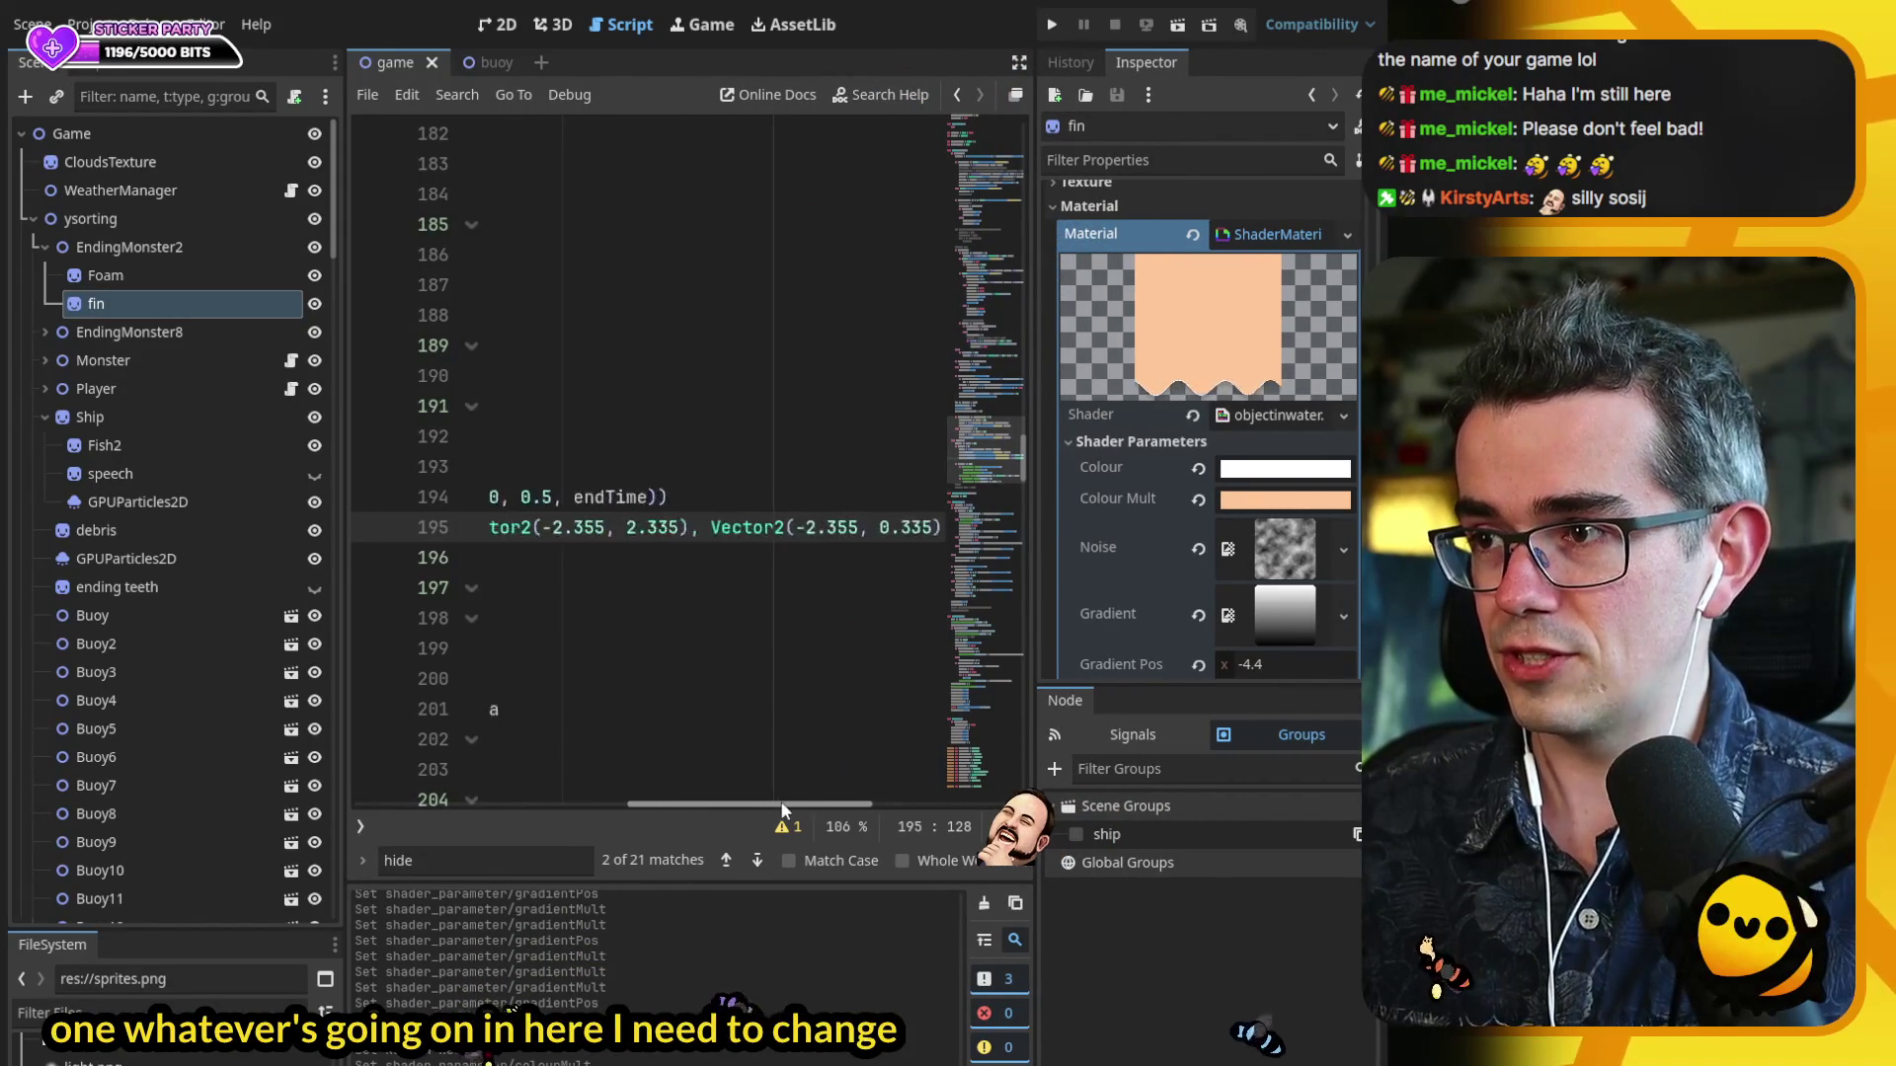
pyautogui.click(801, 528)
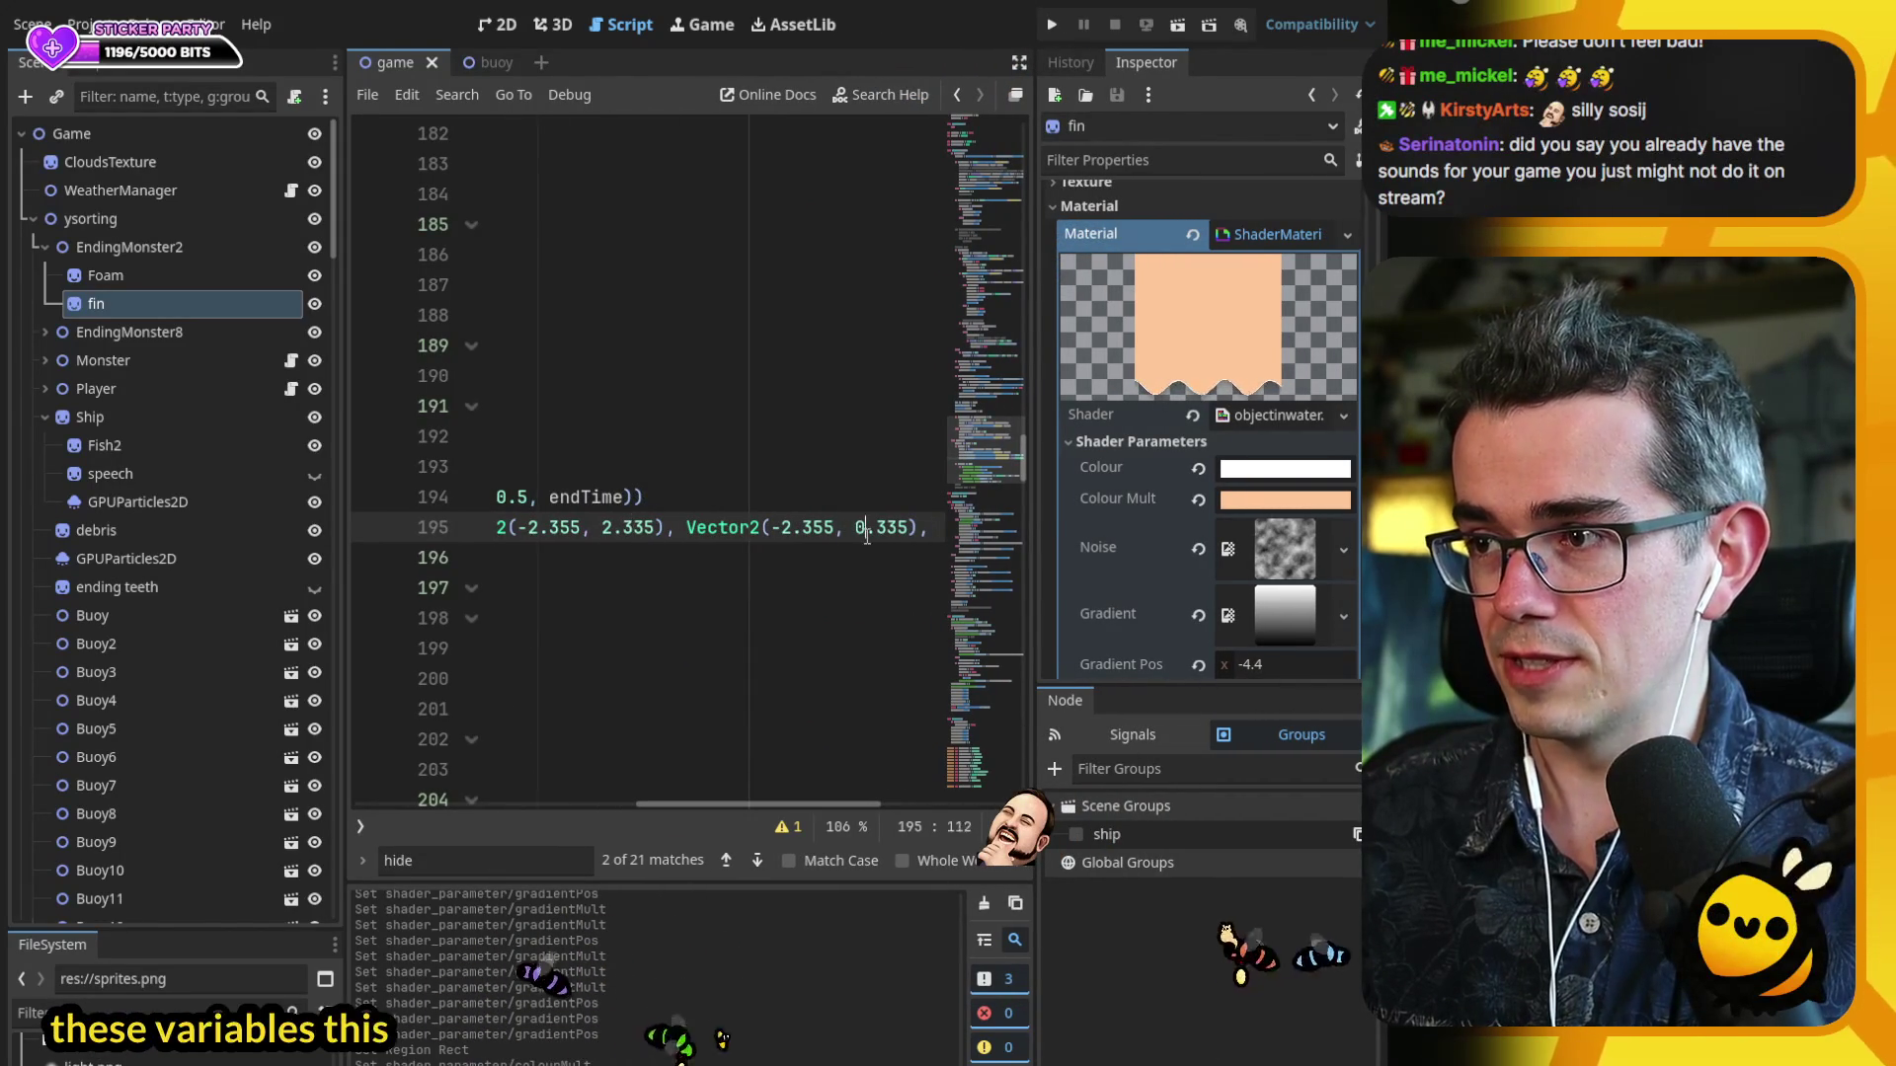
pyautogui.scroll(-3, 1157, 543)
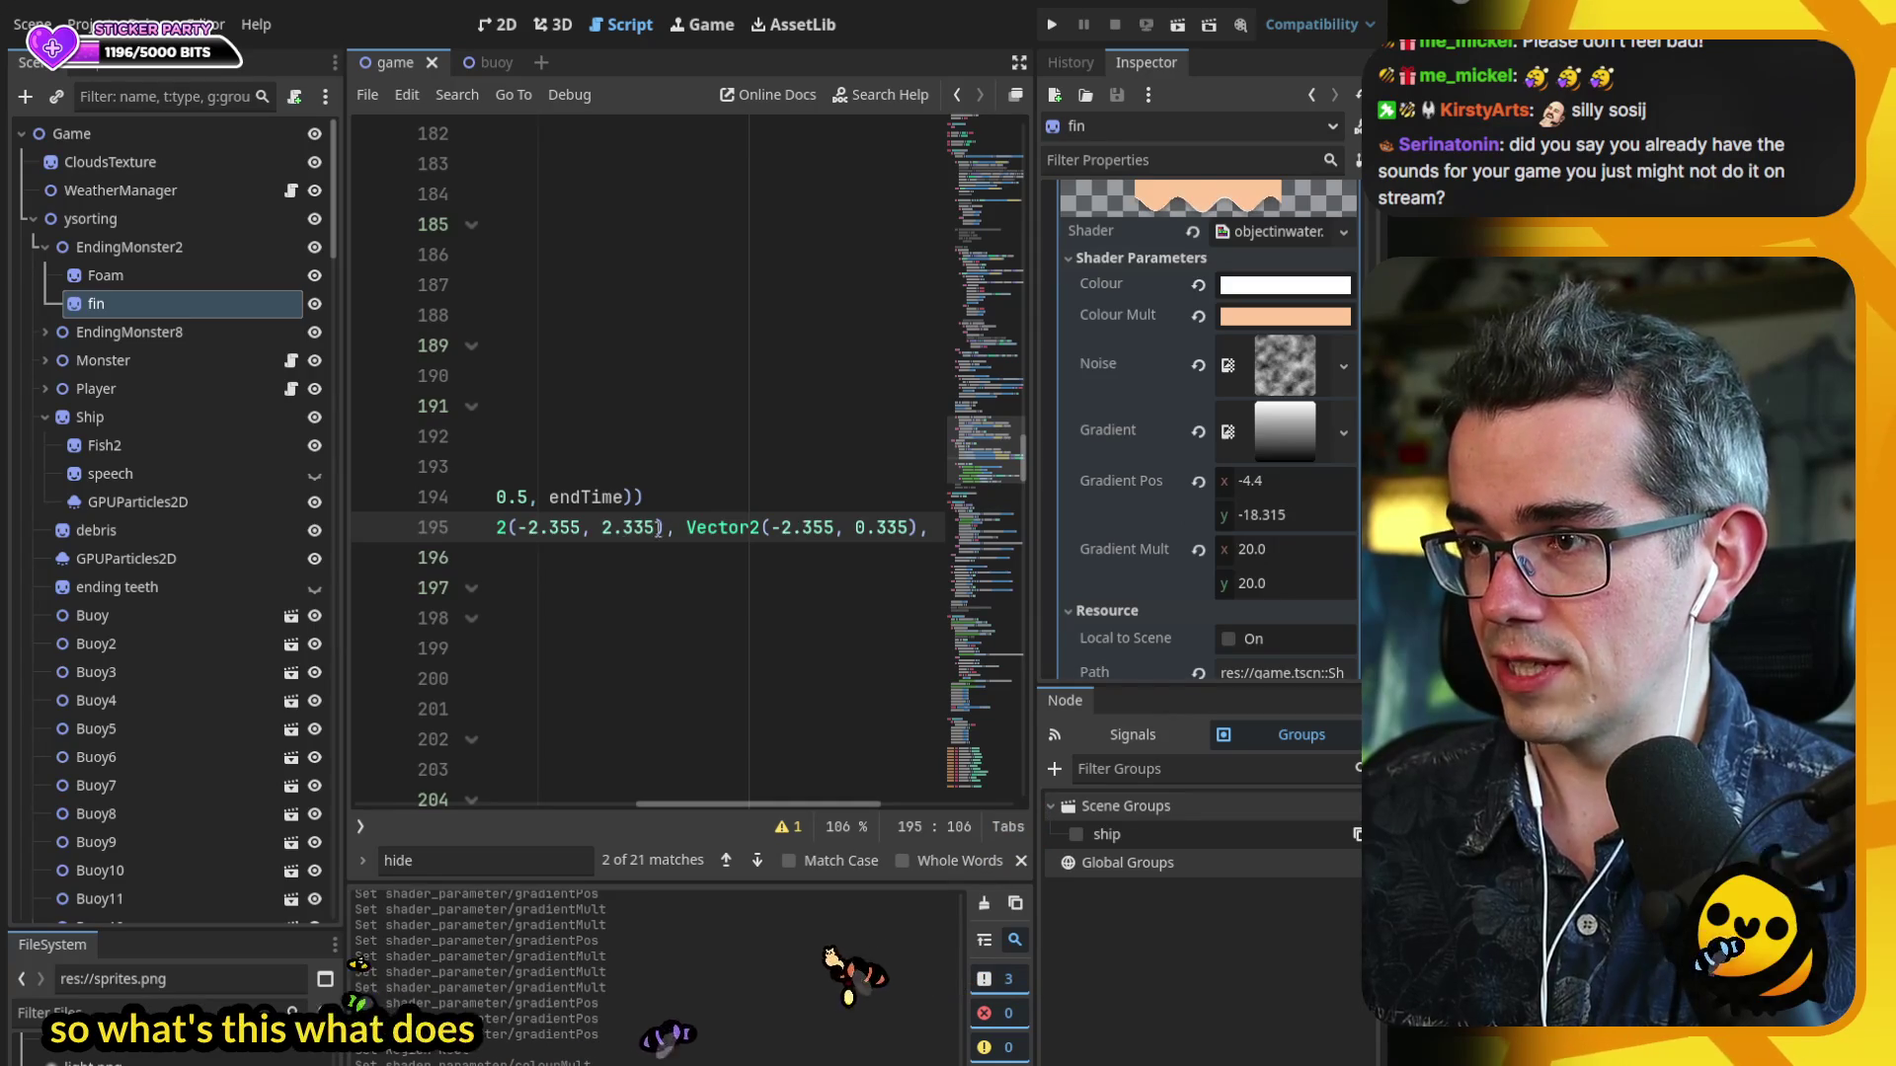
# - Change both x values to -4.4 and the end y value to -18.315
pyautogui.moveTo(841, 531); pyautogui.dragTo(793, 530)
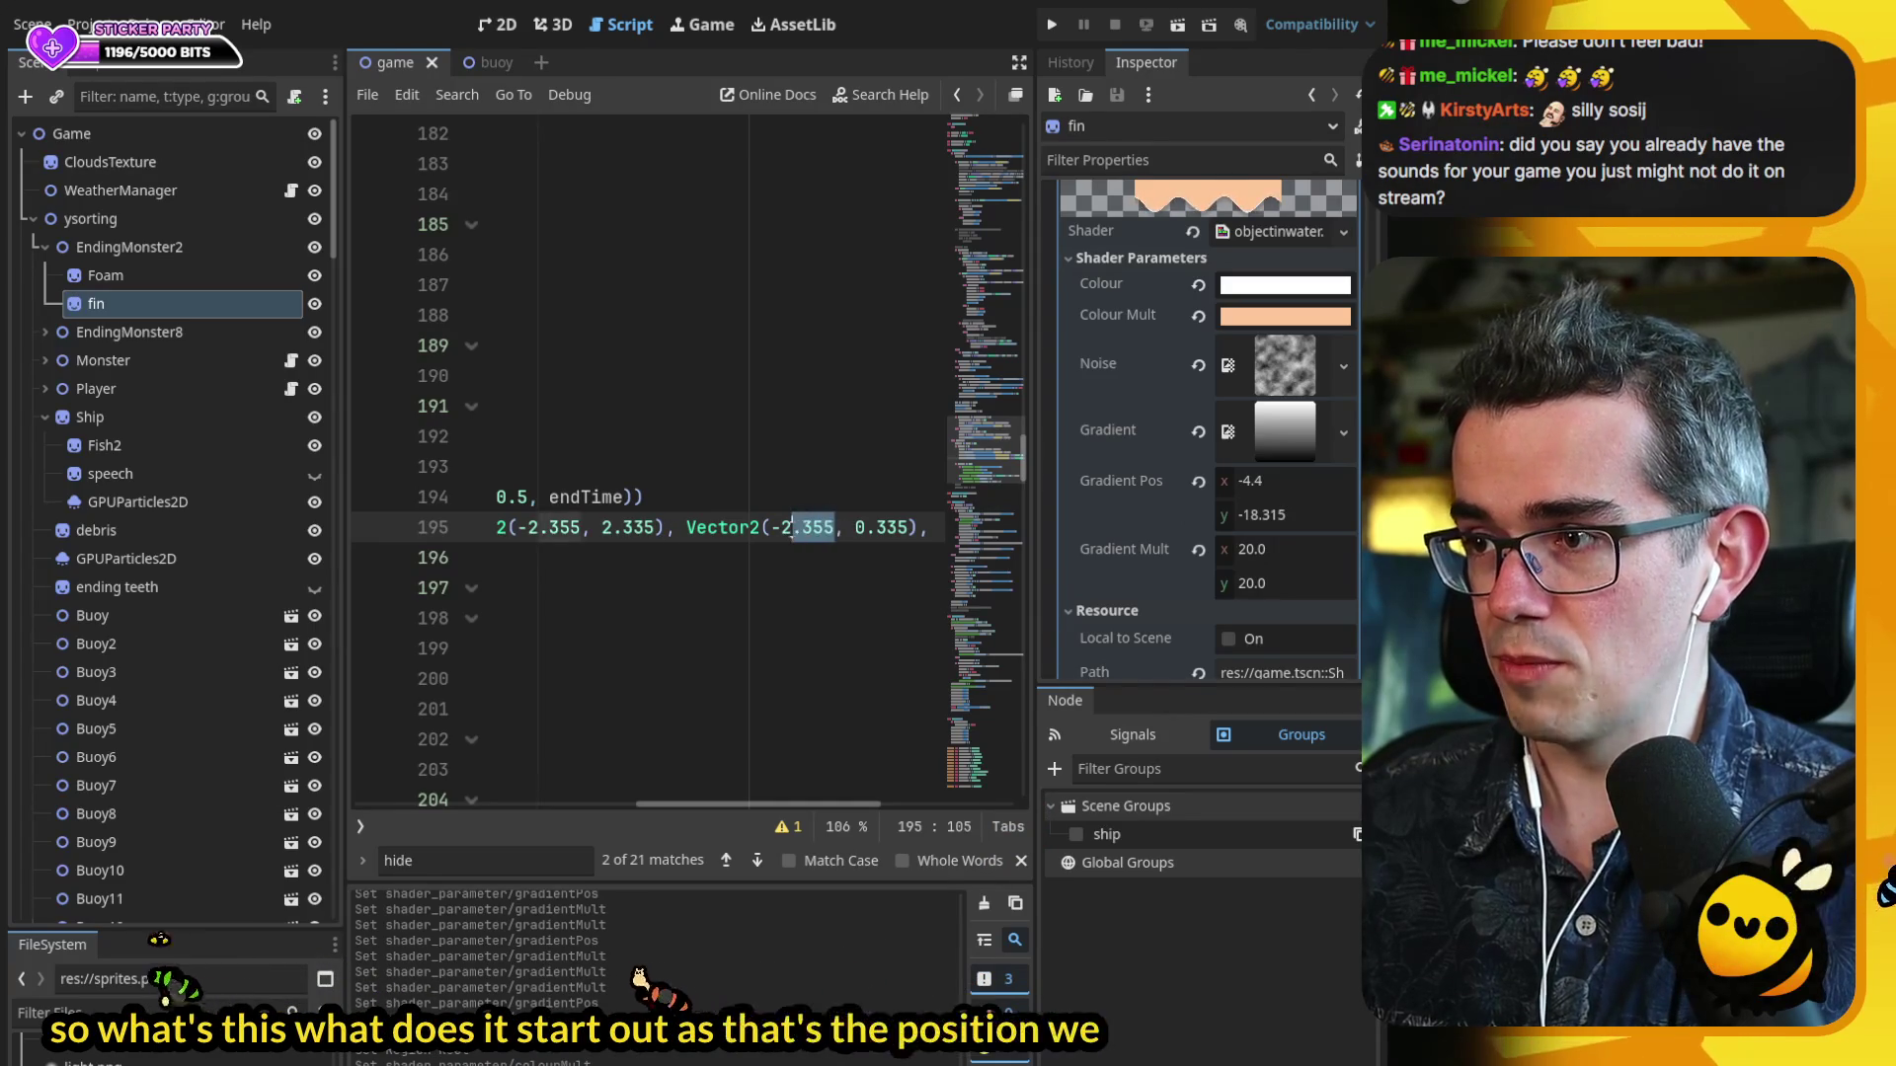
pyautogui.write('4.4')
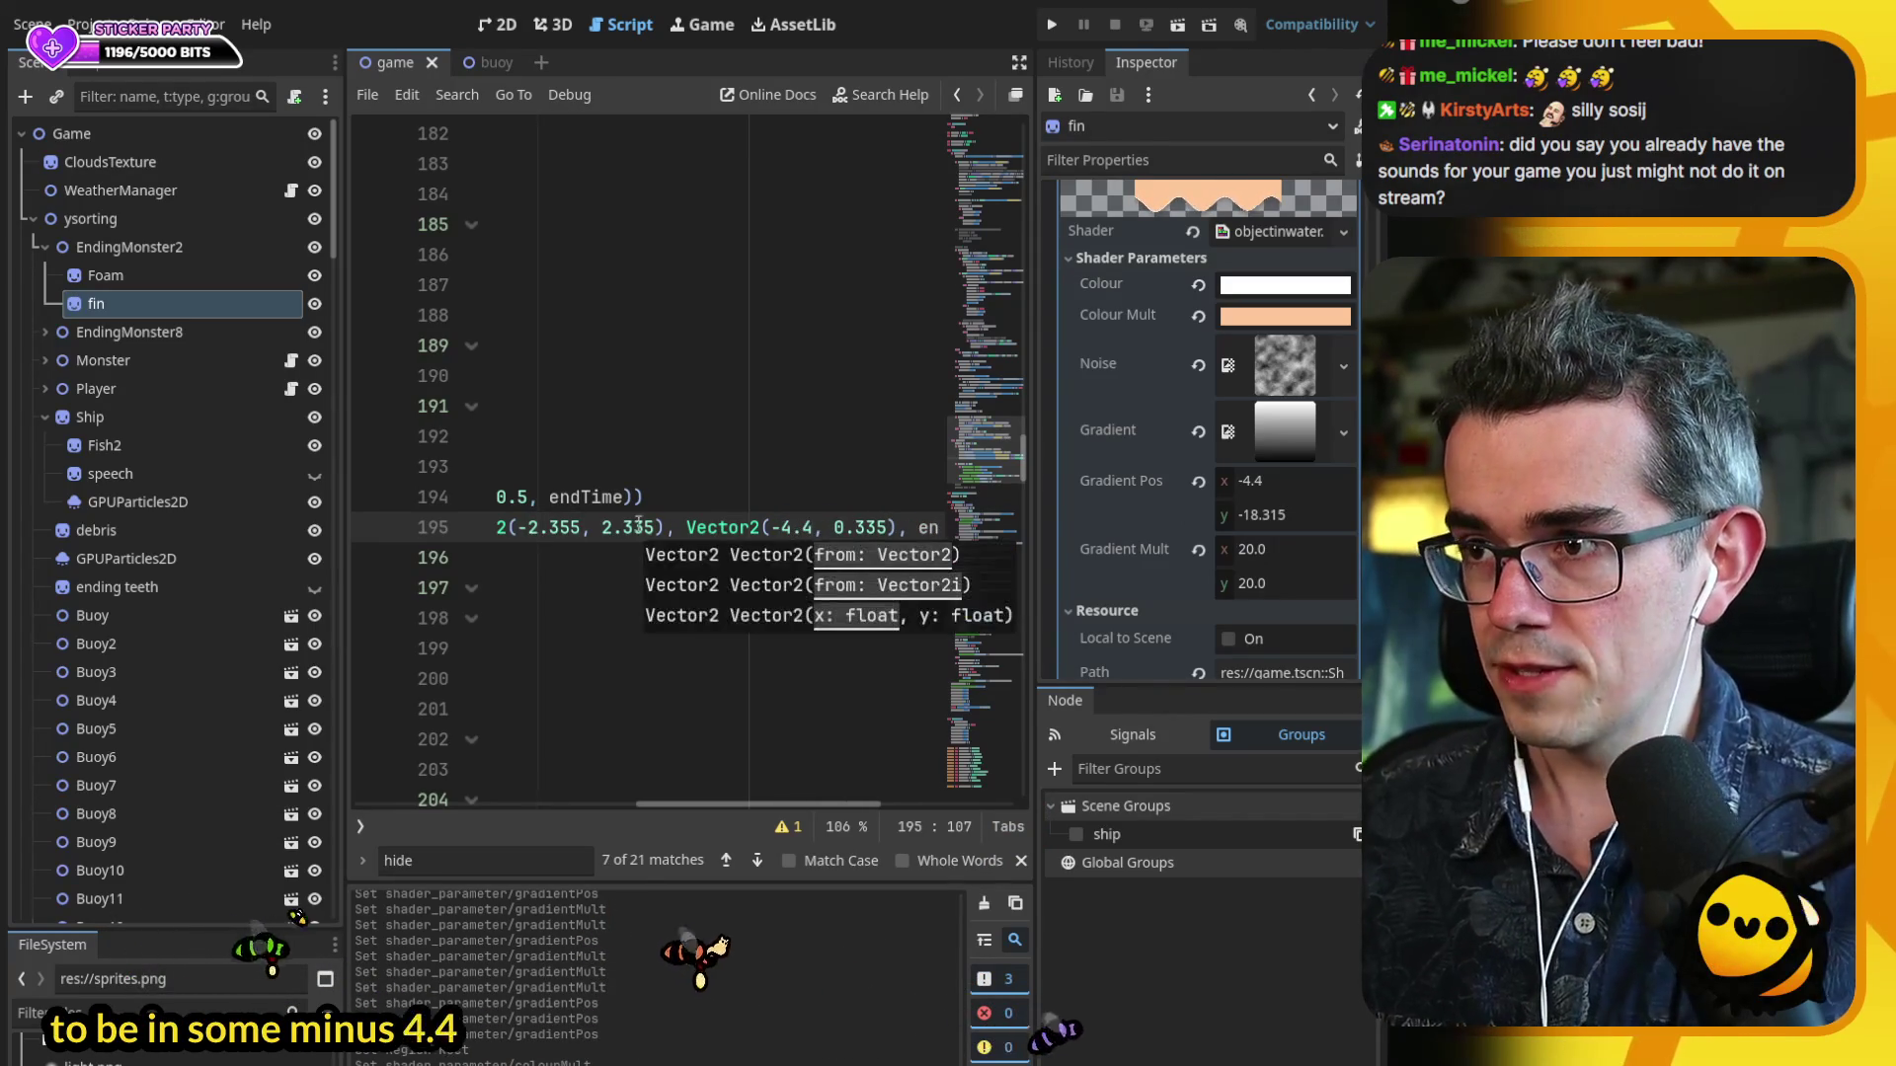
pyautogui.moveTo(583, 530); pyautogui.dragTo(529, 530)
pyautogui.write('4.4')
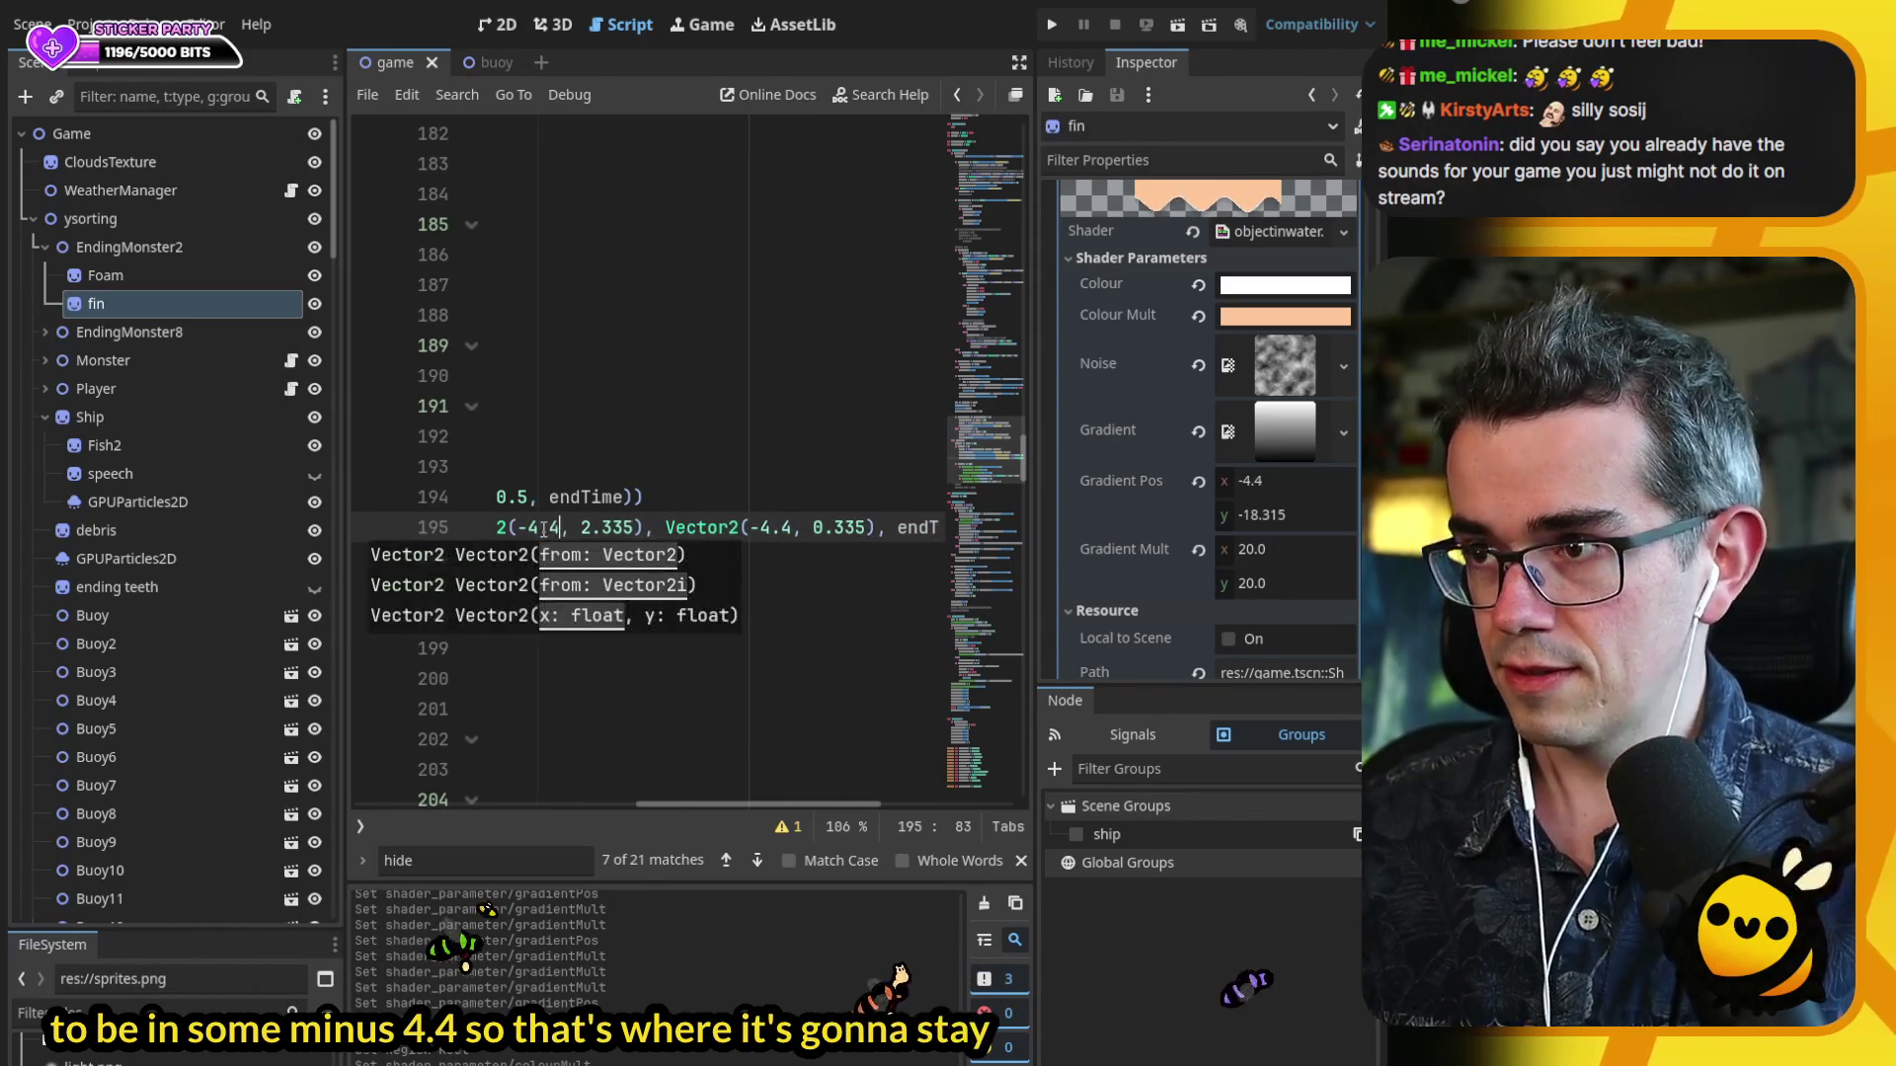
pyautogui.moveTo(866, 530); pyautogui.dragTo(822, 529)
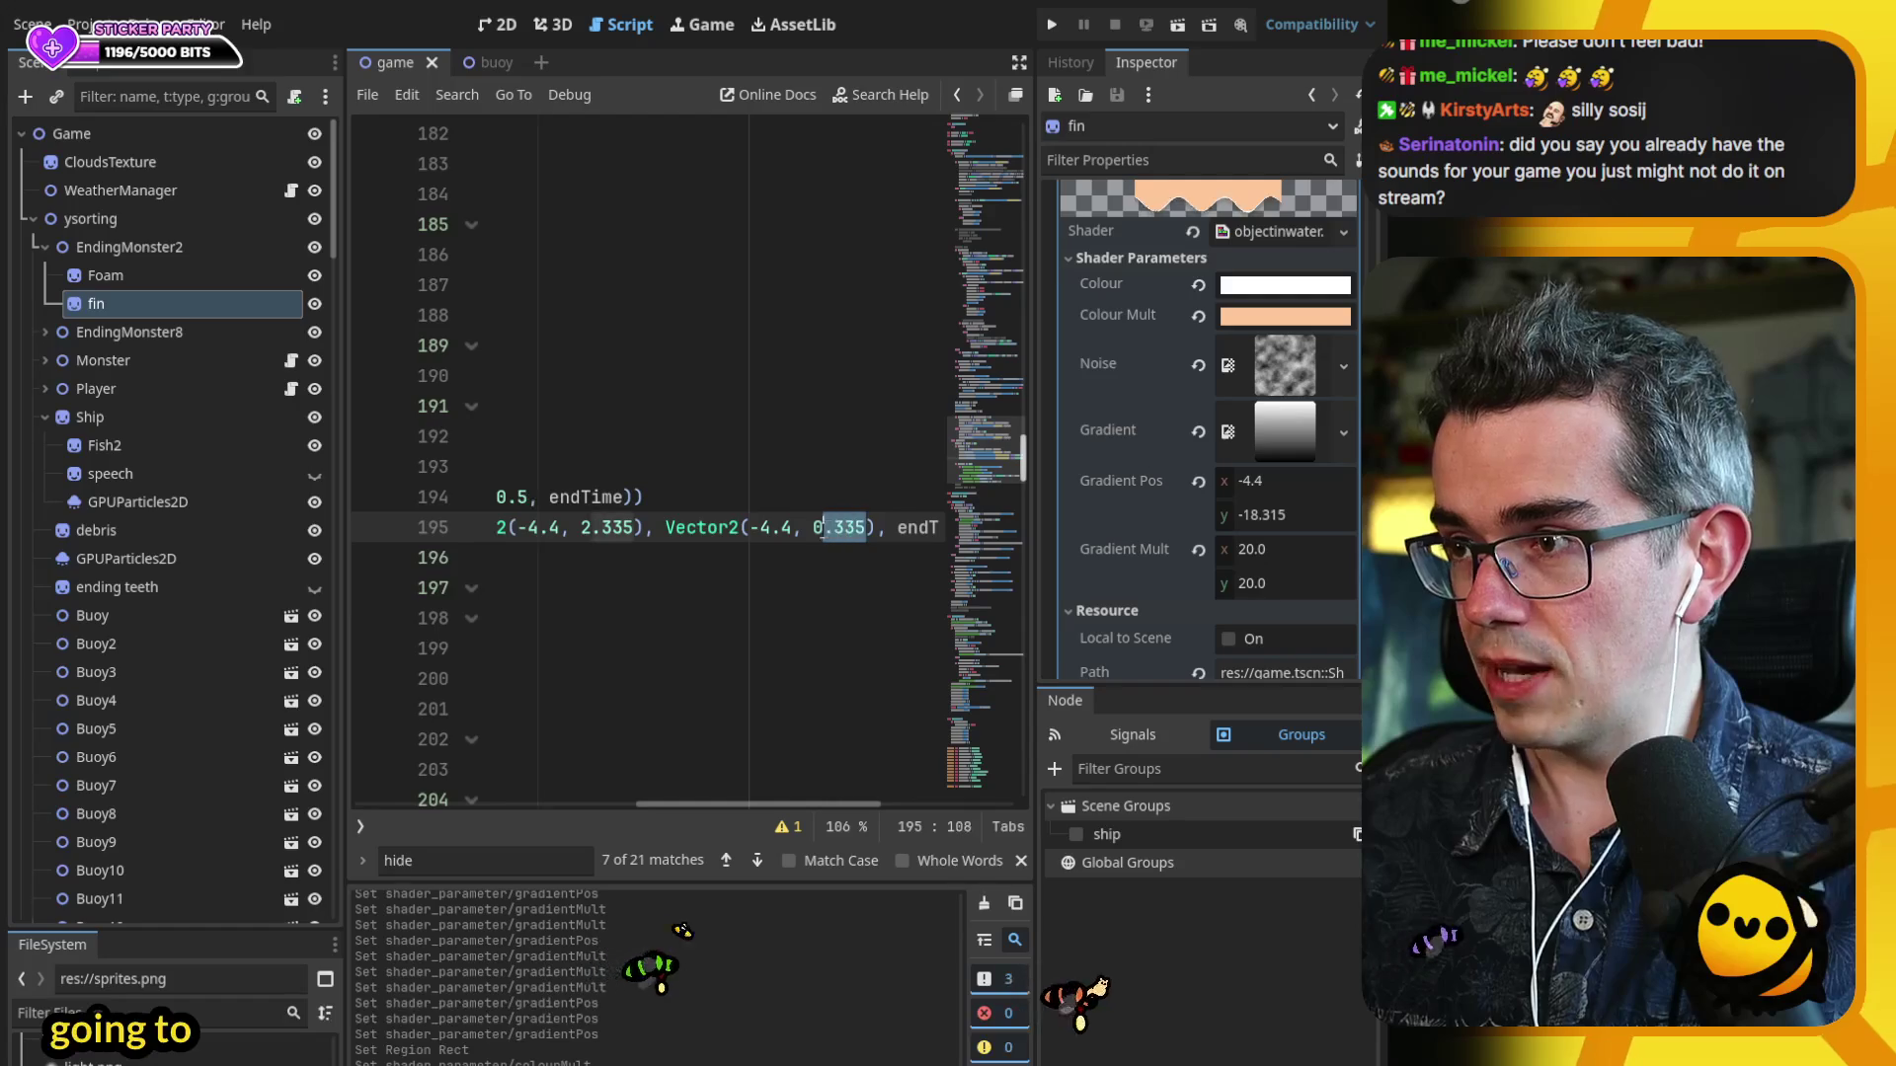
pyautogui.write('-18.')
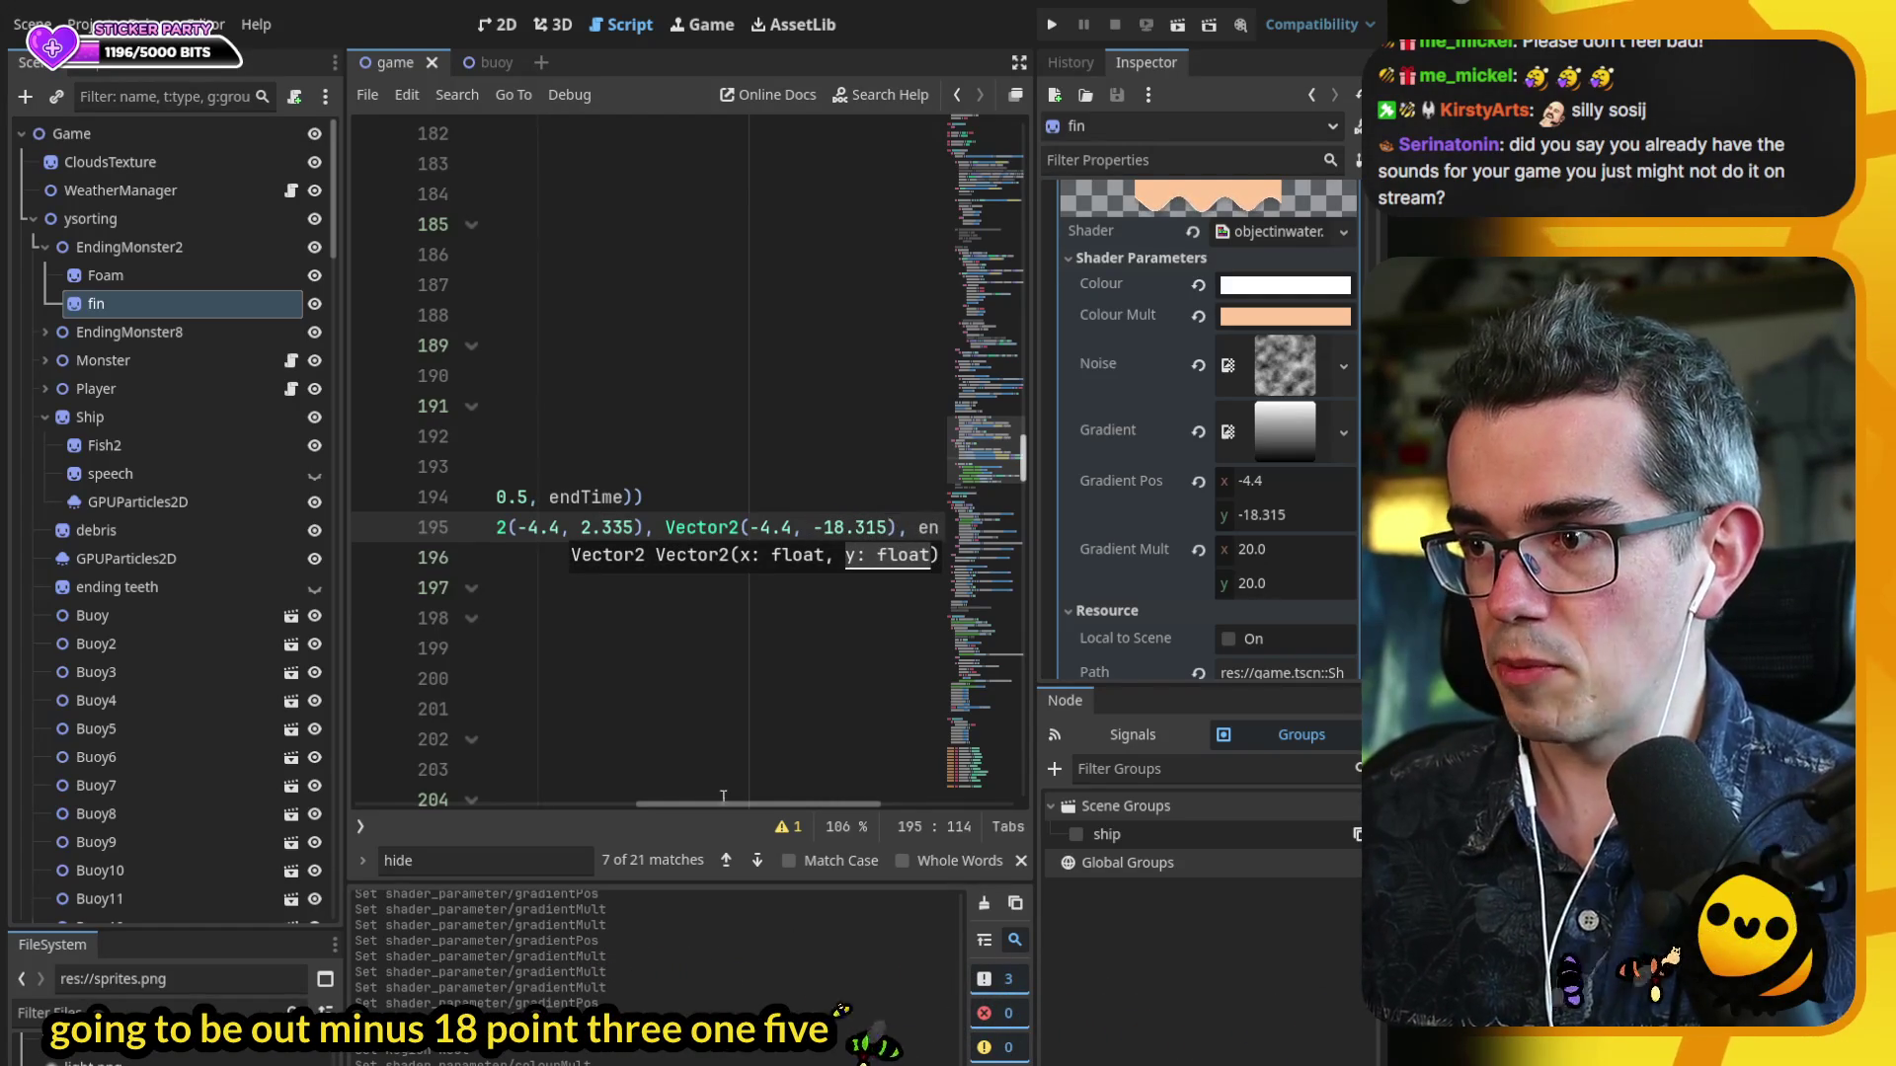
pyautogui.moveTo(721, 804); pyautogui.dragTo(695, 803)
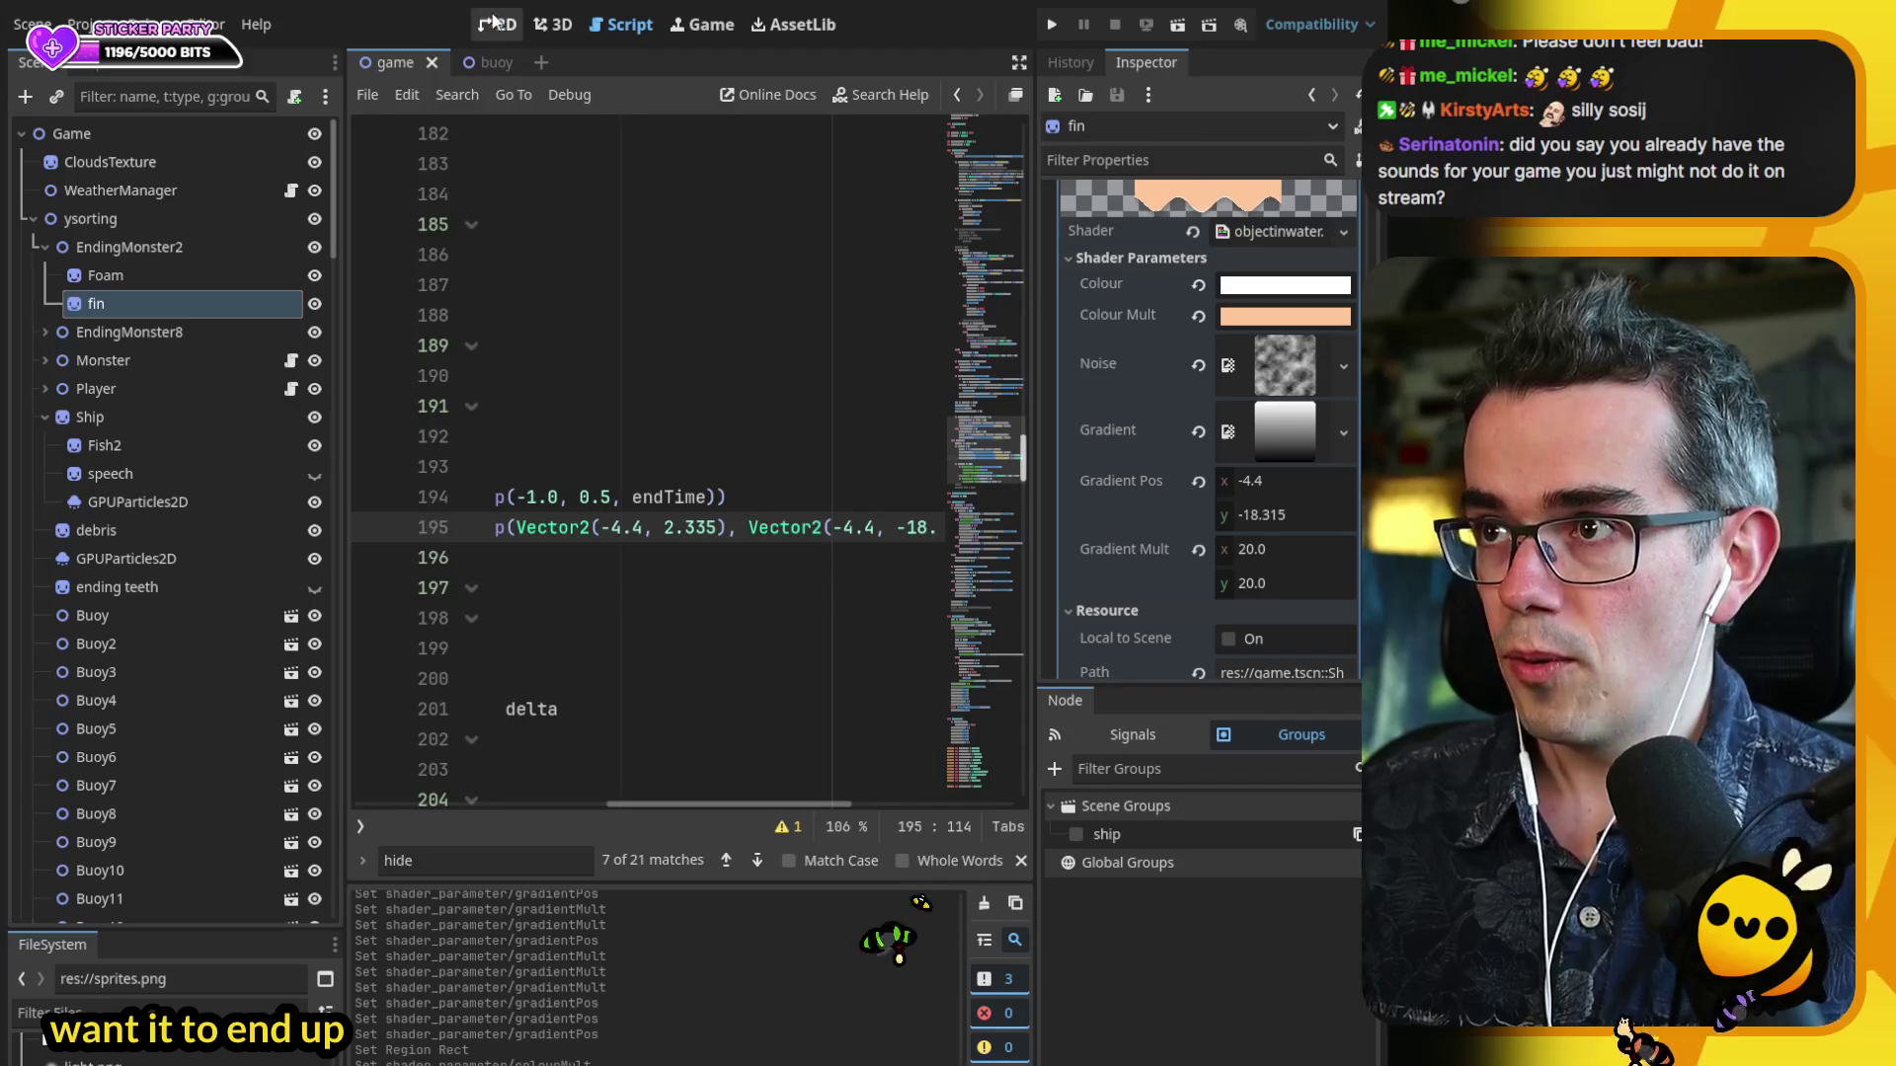
# - Find a start y of -15.21 with the fin's Gradient Pos slider, use it on line 195, and save
pyautogui.click(497, 24)
pyautogui.moveTo(1302, 515); pyautogui.dragTo(1372, 515)
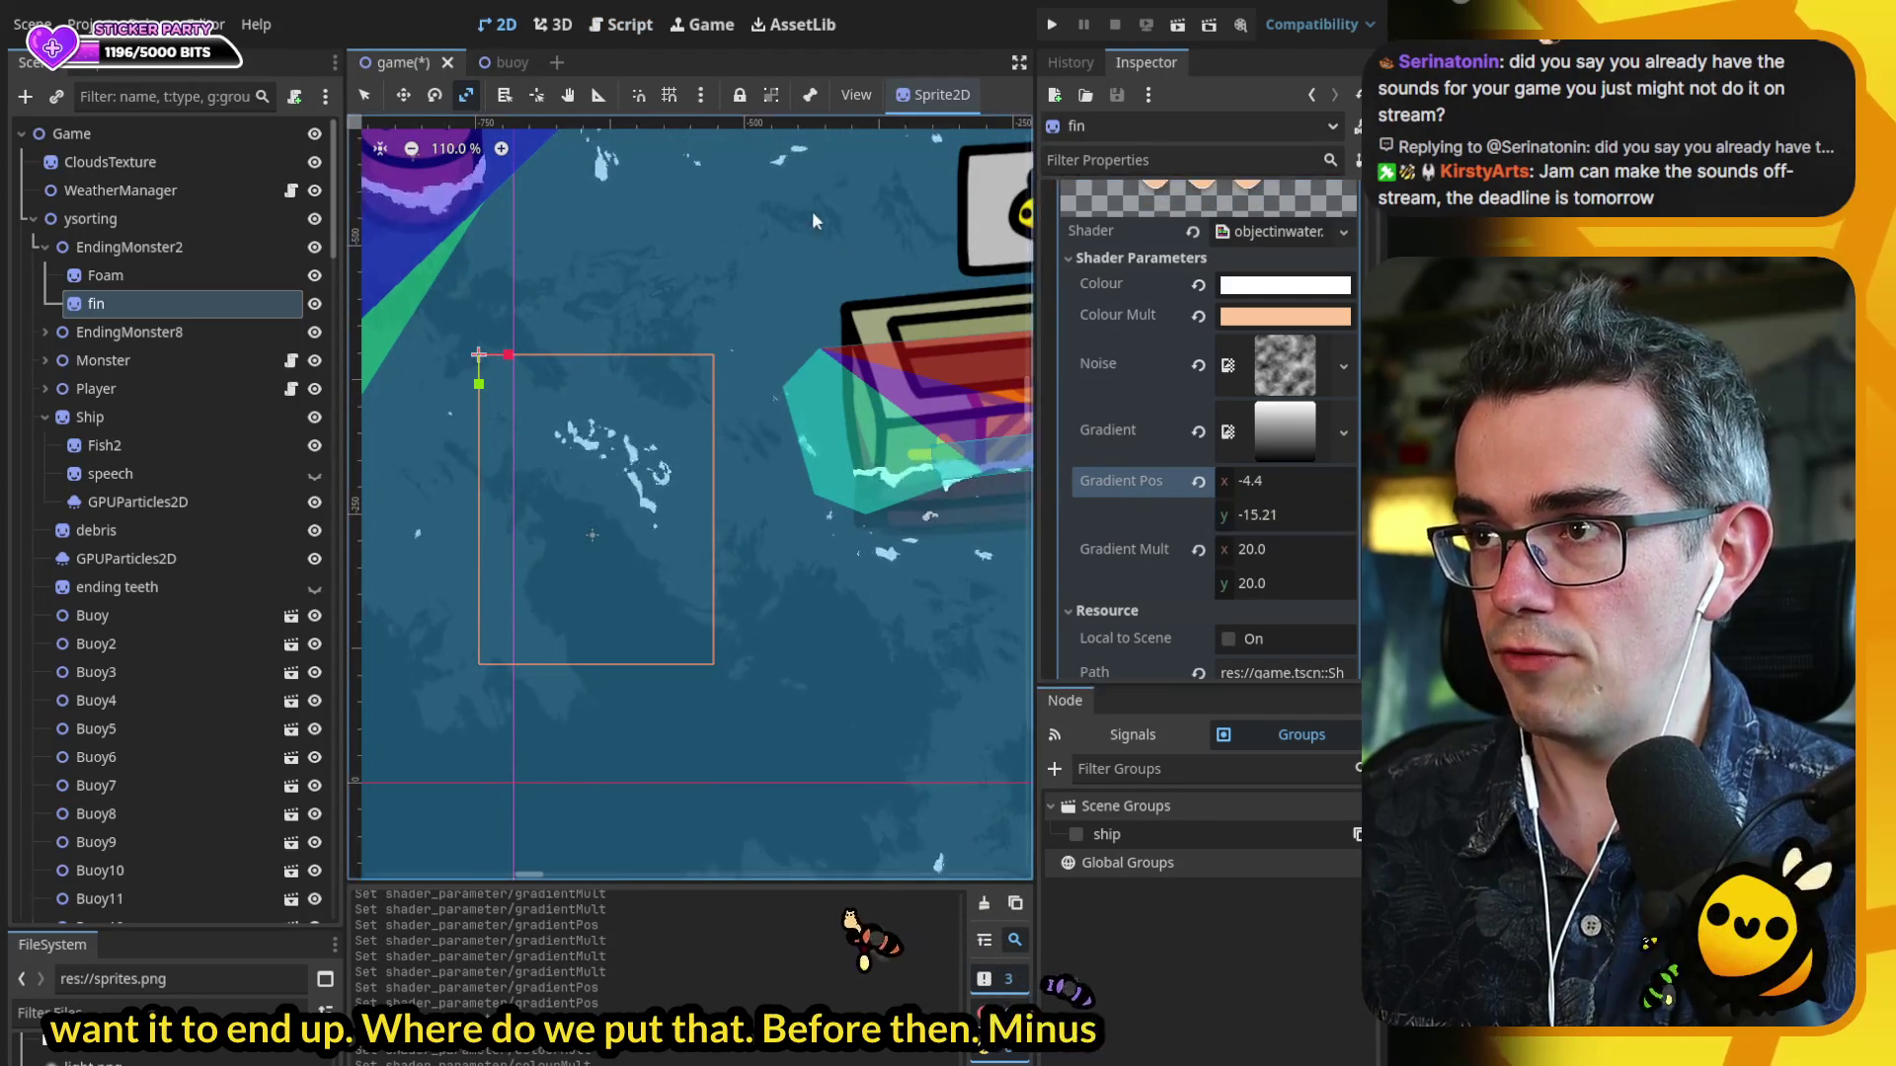
pyautogui.click(607, 33)
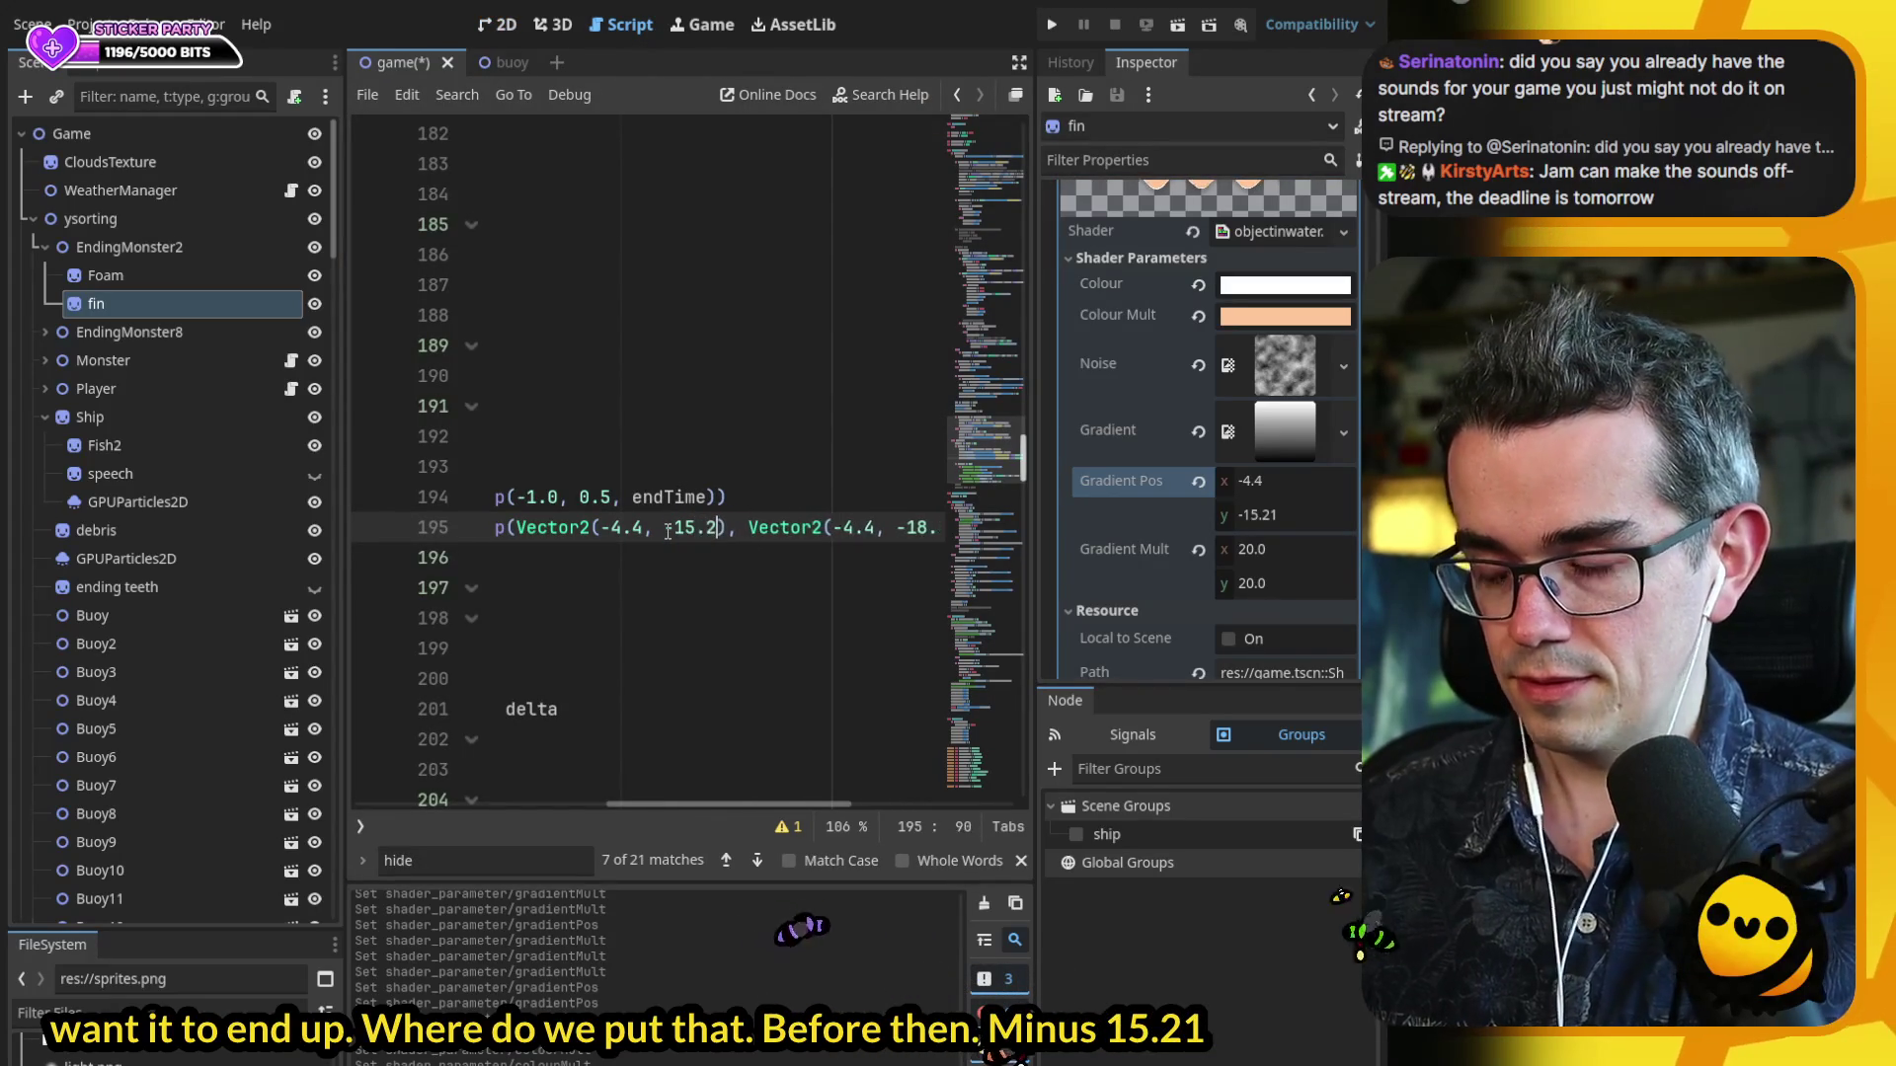
pyautogui.press('Return')
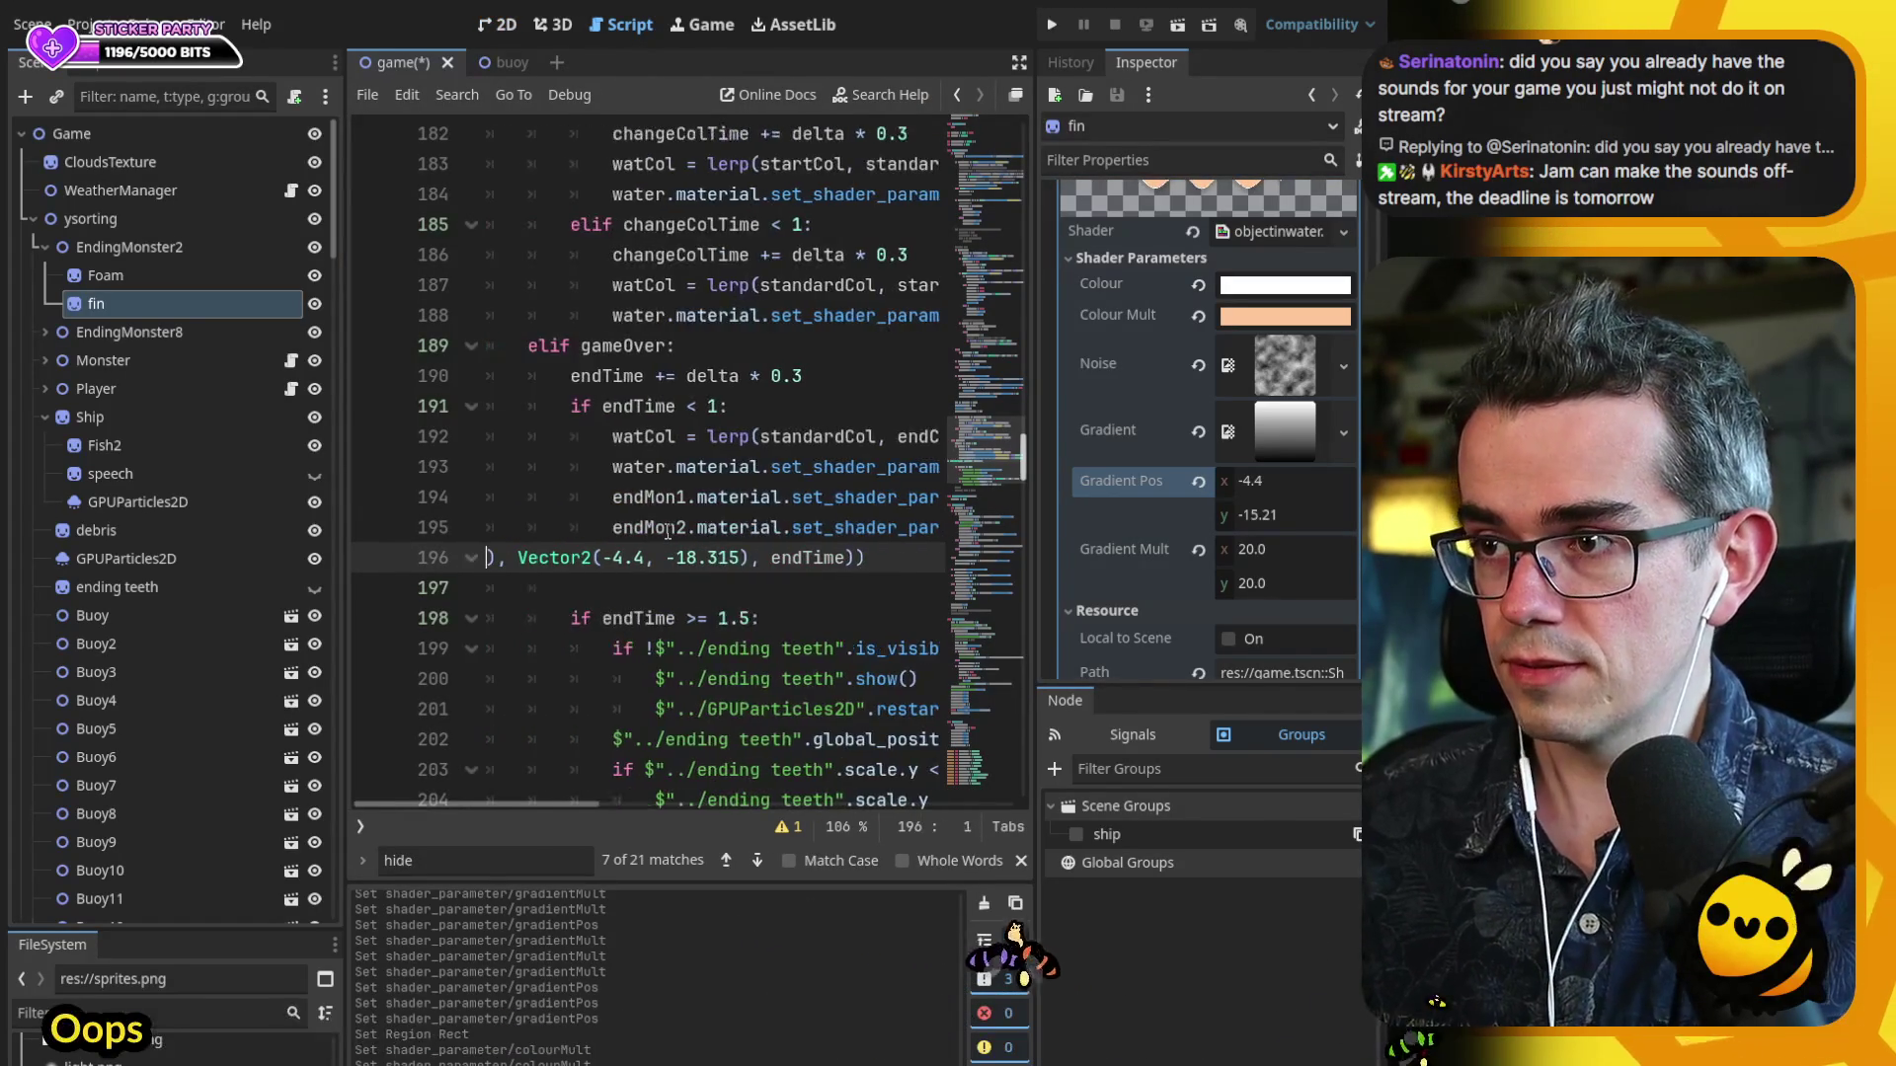
pyautogui.hotkey('ctrl', 'z')
pyautogui.hotkey('ctrl', 's')
pyautogui.moveTo(606, 808)
pyautogui.mouseDown()
pyautogui.moveTo(732, 804)
pyautogui.moveTo(459, 790)
pyautogui.mouseUp()
# - Toggle EndingMonster2's visibility off and back on, and show its Foam and fin children
pyautogui.click(478, 24)
pyautogui.scroll(-3, 576, 505)
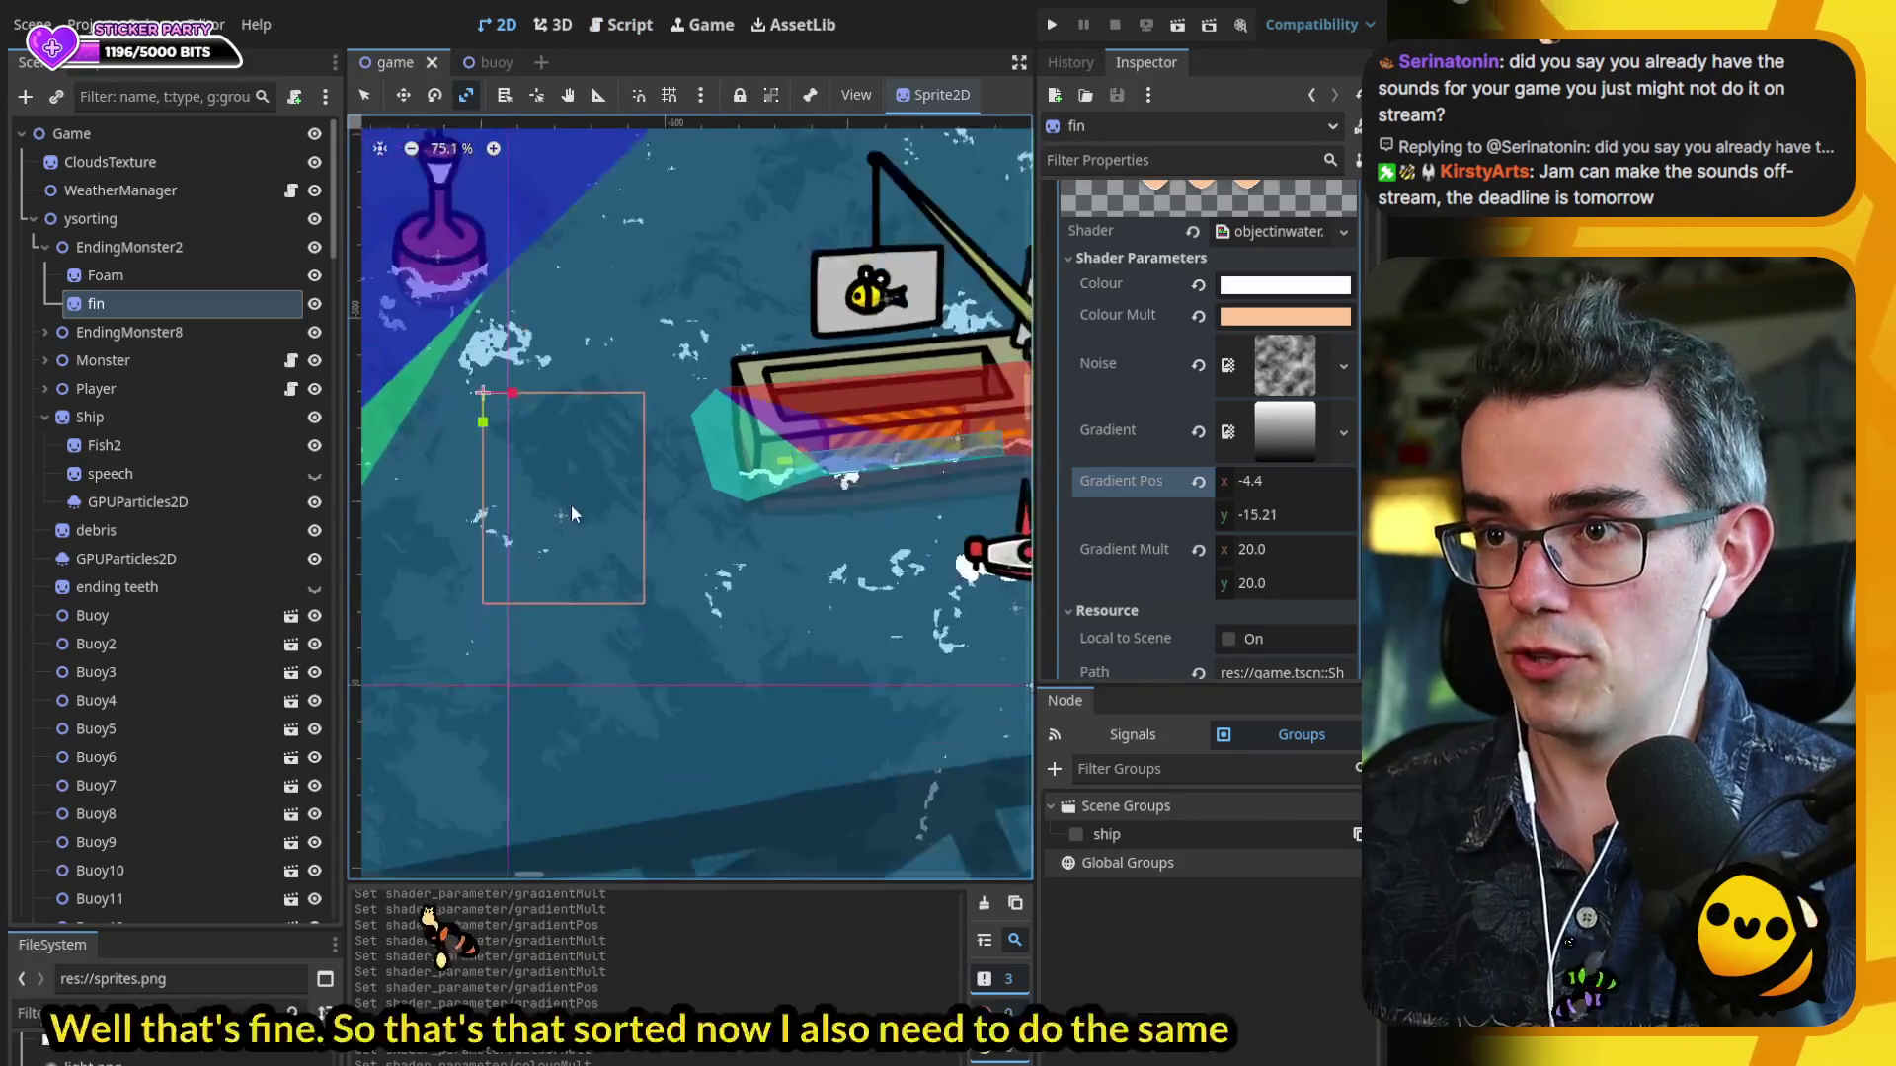
pyautogui.click(314, 247)
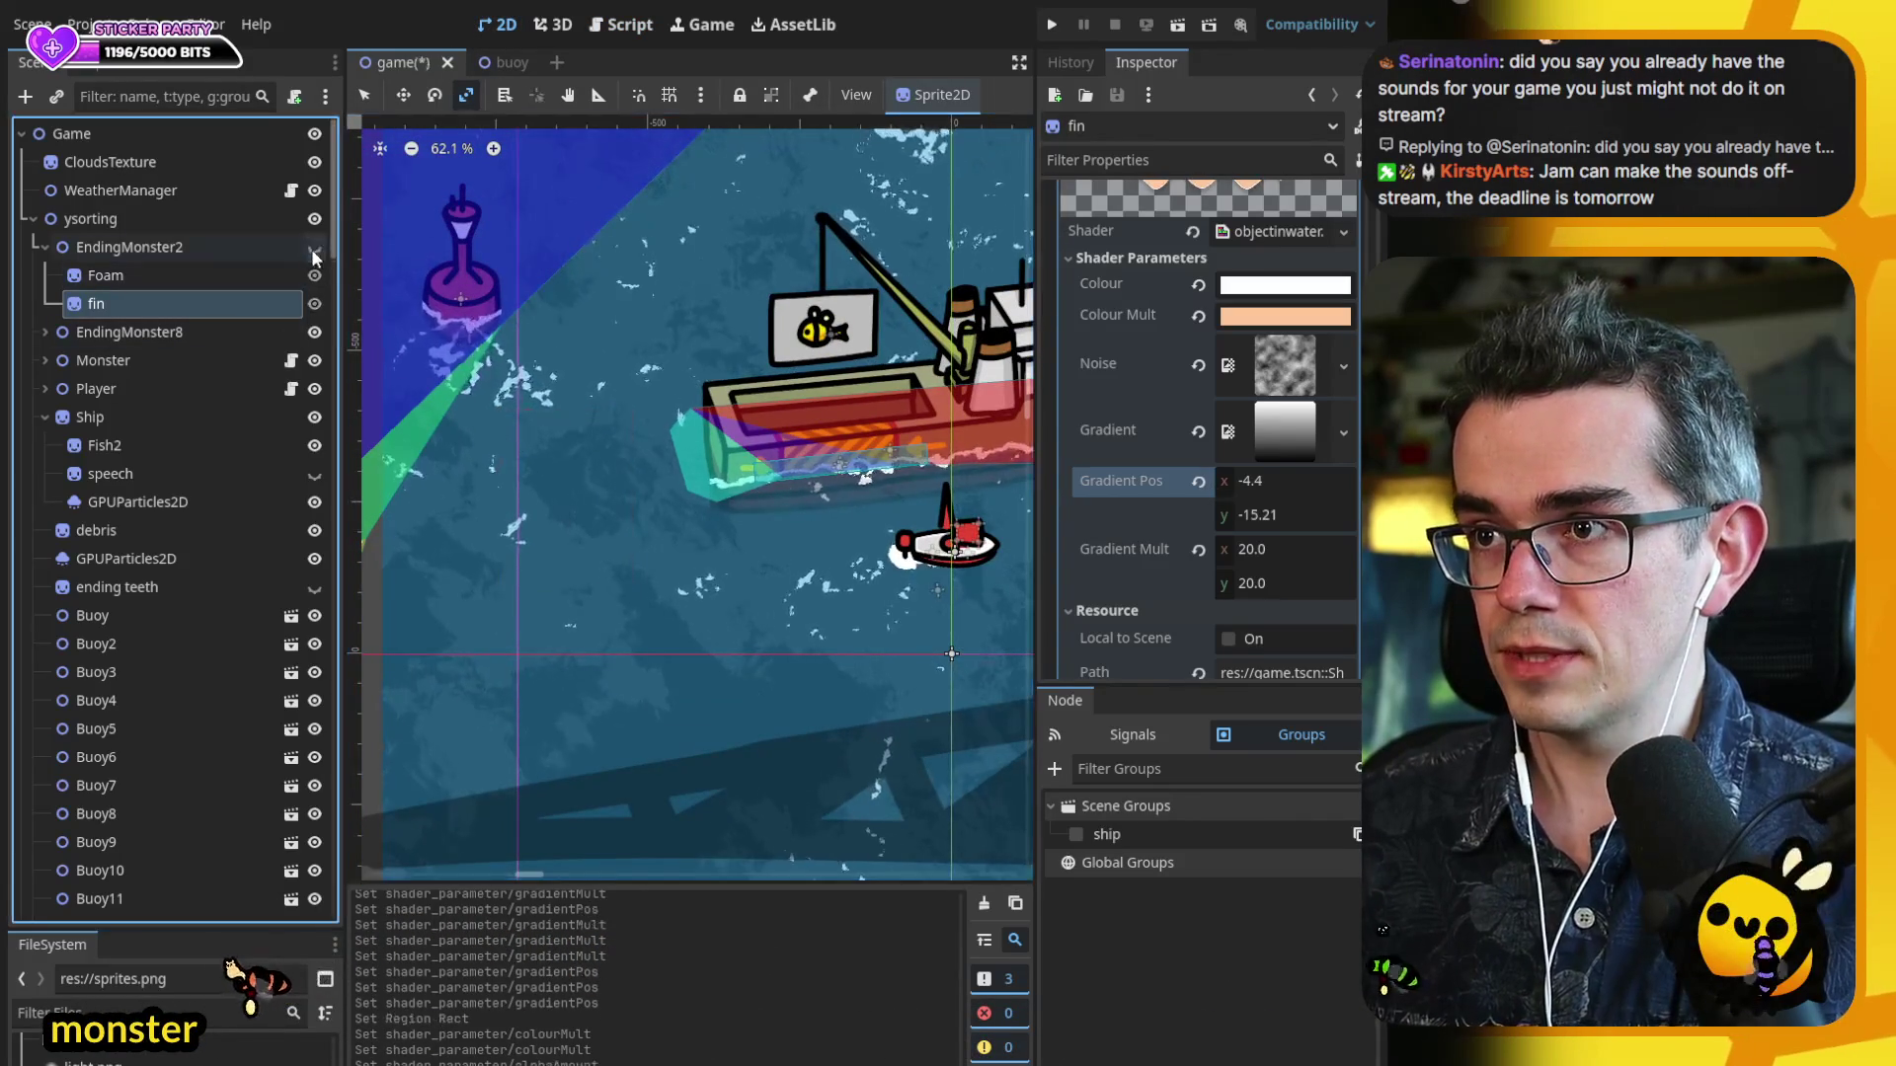
pyautogui.click(44, 247)
pyautogui.click(129, 247)
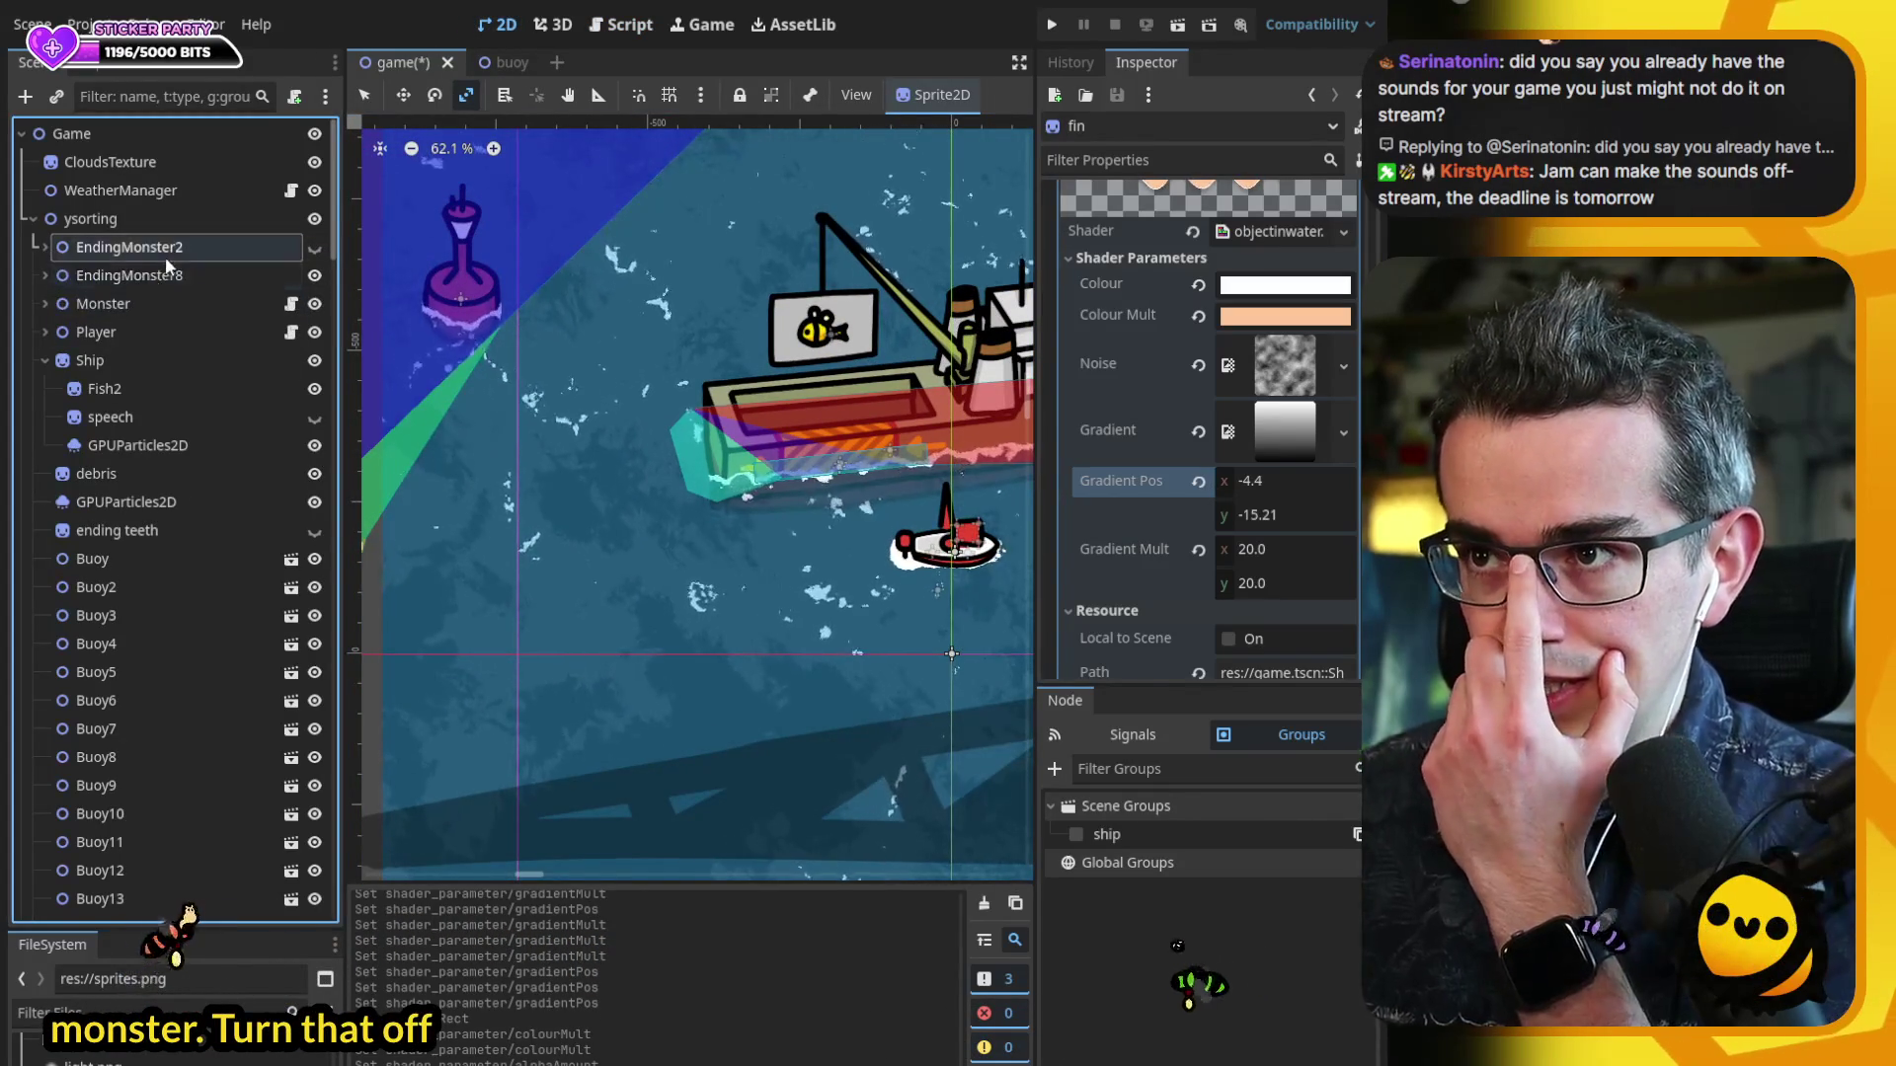
pyautogui.click(314, 247)
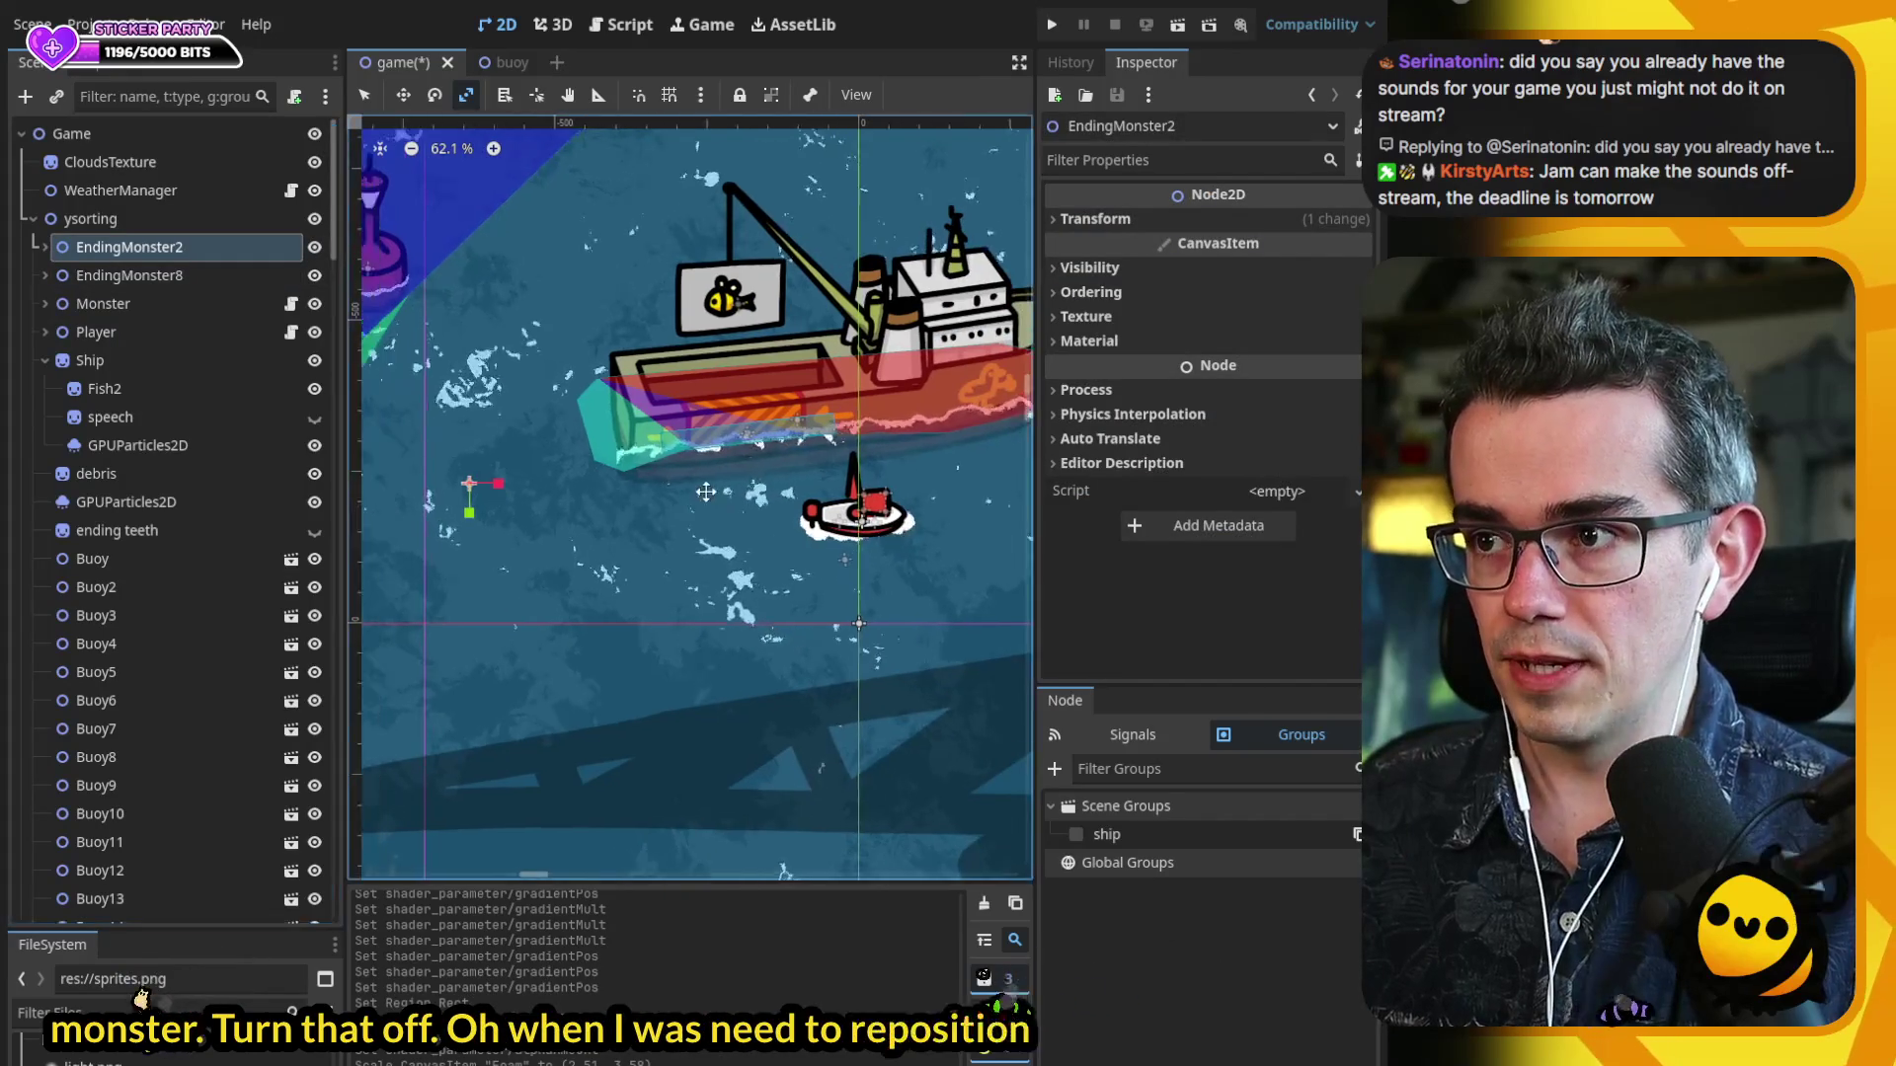
pyautogui.click(43, 247)
# - Set EndingMonster2's fin sprite Gradient Pos y to -15.21 in the Inspector
pyautogui.click(178, 296)
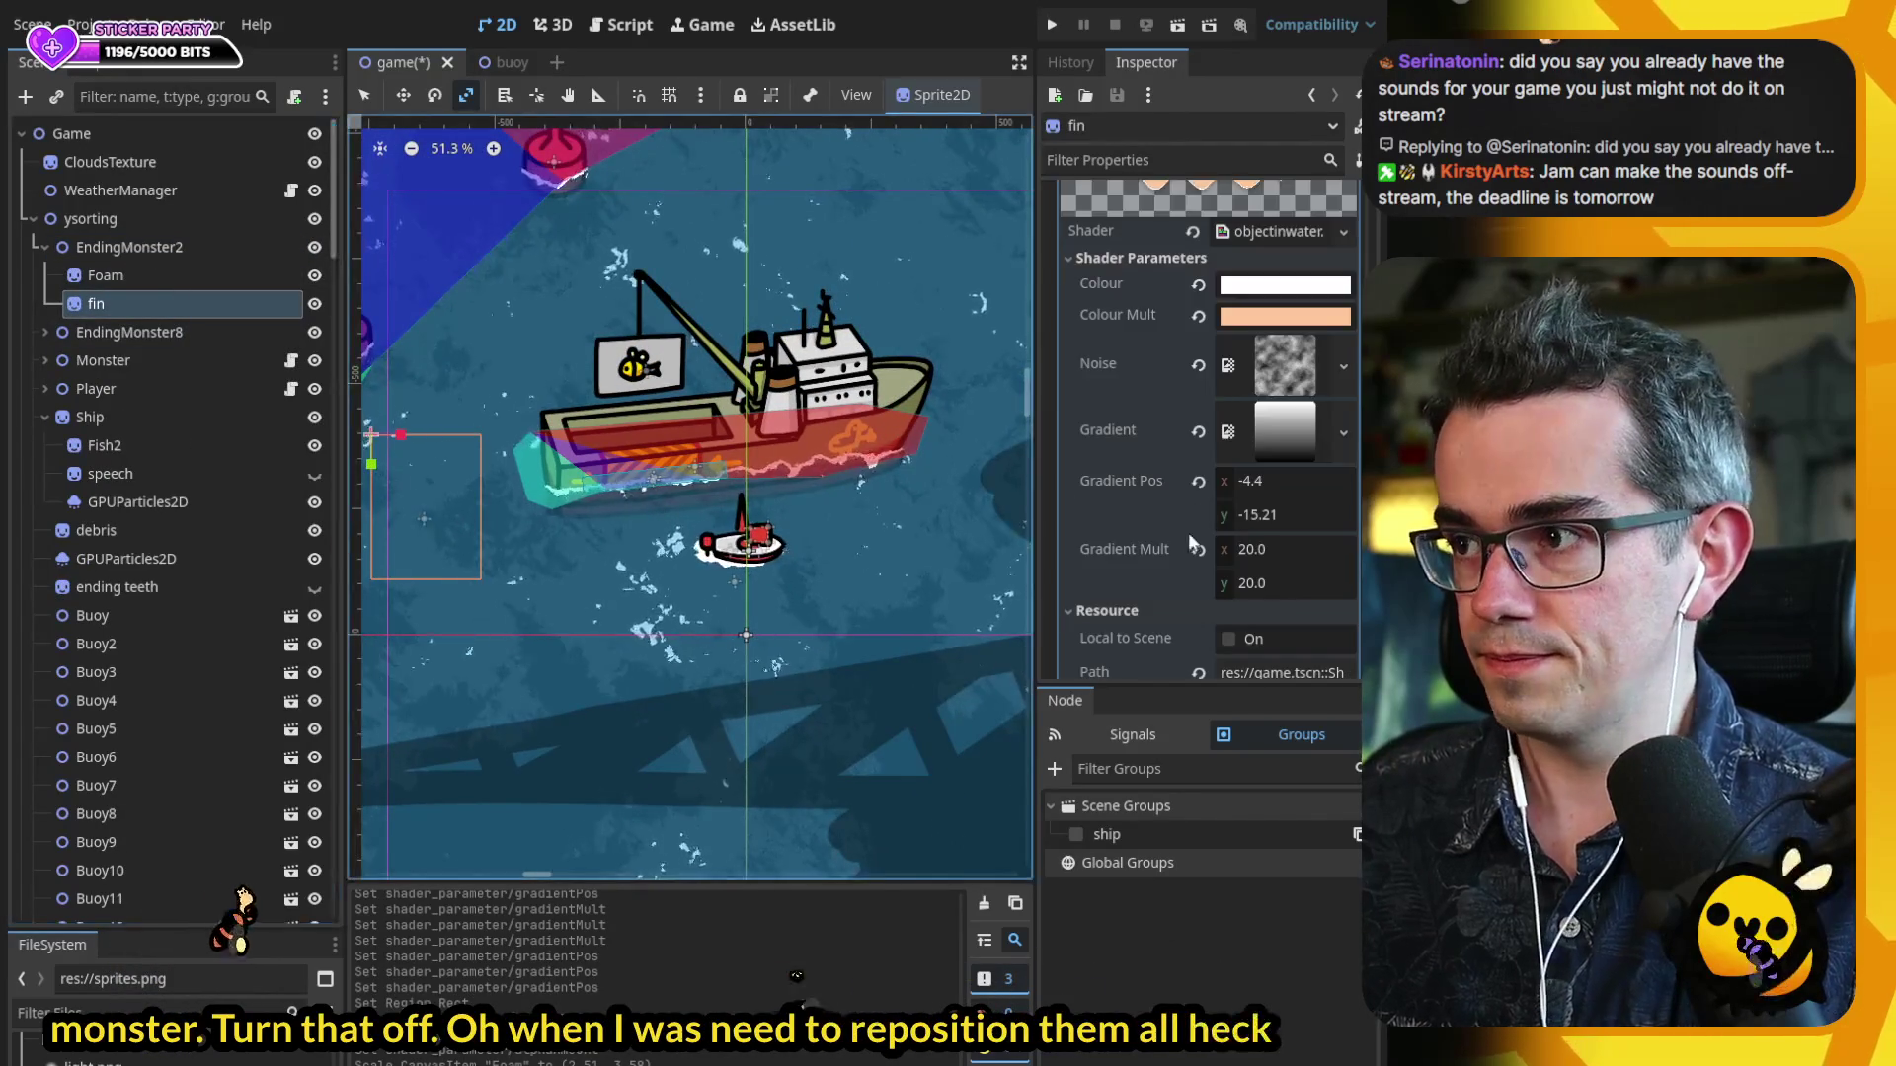
pyautogui.click(1284, 454)
pyautogui.moveTo(1284, 454); pyautogui.dragTo(1274, 454)
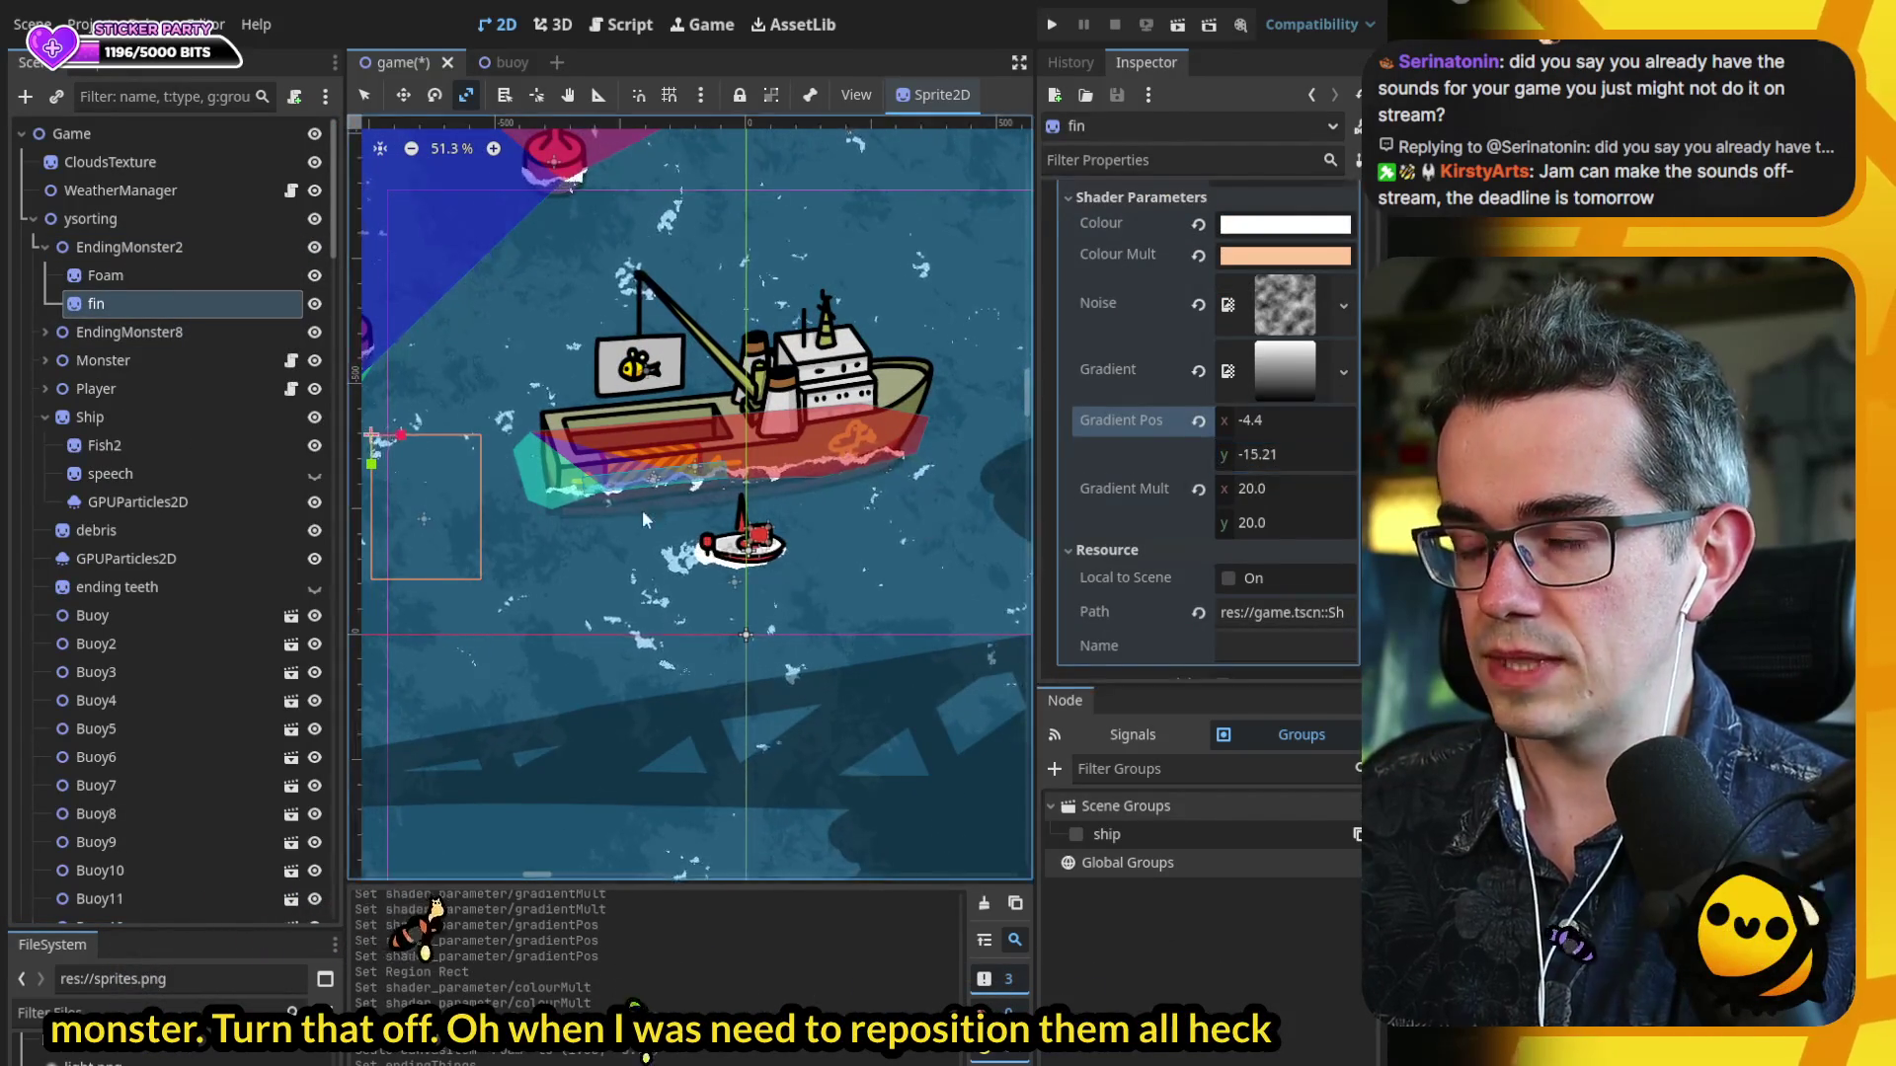
pyautogui.scroll(-1, 642, 507)
pyautogui.click(133, 247)
pyautogui.scroll(-3, 574, 536)
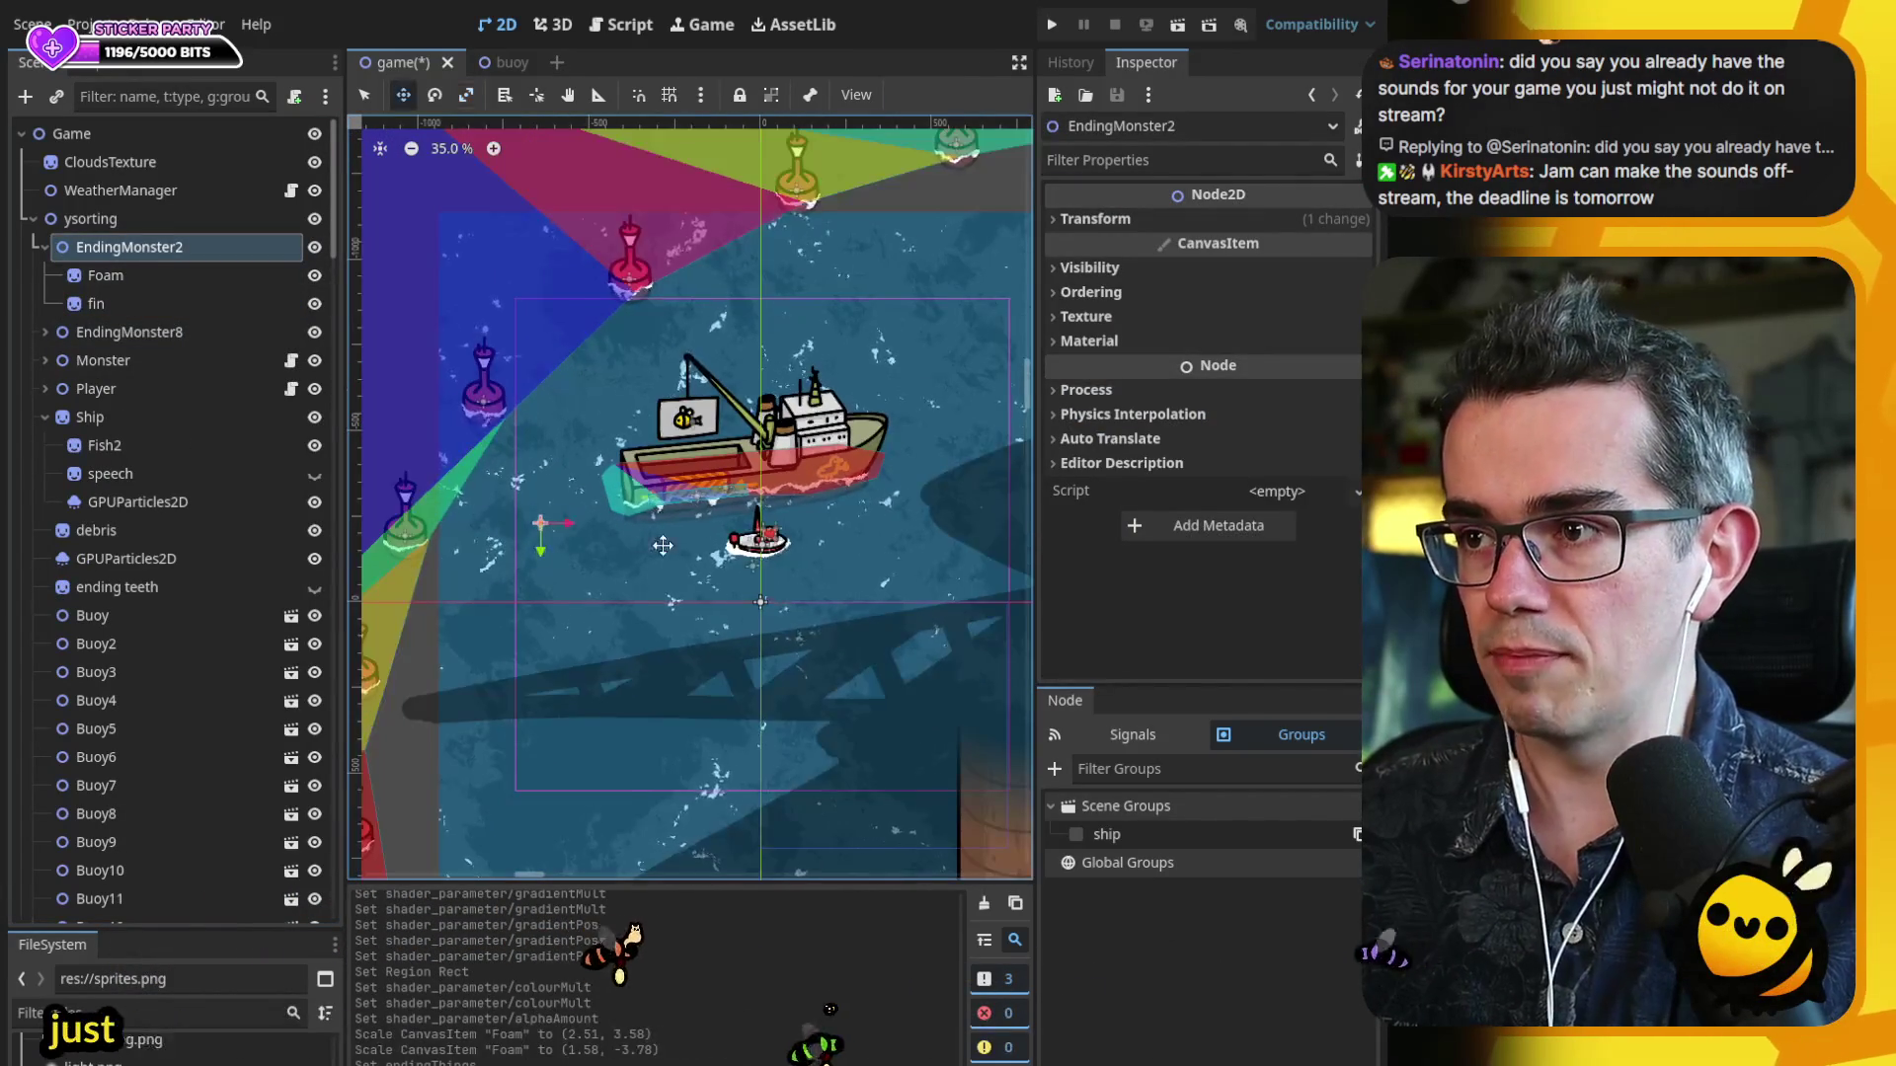
# - Duplicate EndingMonster2 several times and move each copy to a new spot around the boat
pyautogui.press('w')
pyautogui.hotkey('ctrl', 'd')
pyautogui.moveTo(553, 528)
pyautogui.mouseDown()
pyautogui.moveTo(609, 491)
pyautogui.moveTo(912, 488)
pyautogui.moveTo(933, 518)
pyautogui.moveTo(871, 586)
pyautogui.mouseUp()
pyautogui.hotkey('ctrl', 'd')
pyautogui.hotkey('ctrl', 'd')
pyautogui.hotkey('ctrl', 'd')
pyautogui.hotkey('ctrl', 'd')
pyautogui.hotkey('ctrl', 'd')
pyautogui.moveTo(871, 587); pyautogui.dragTo(655, 607)
pyautogui.hotkey('ctrl', 'd')
pyautogui.moveTo(655, 607); pyautogui.dragTo(695, 608)
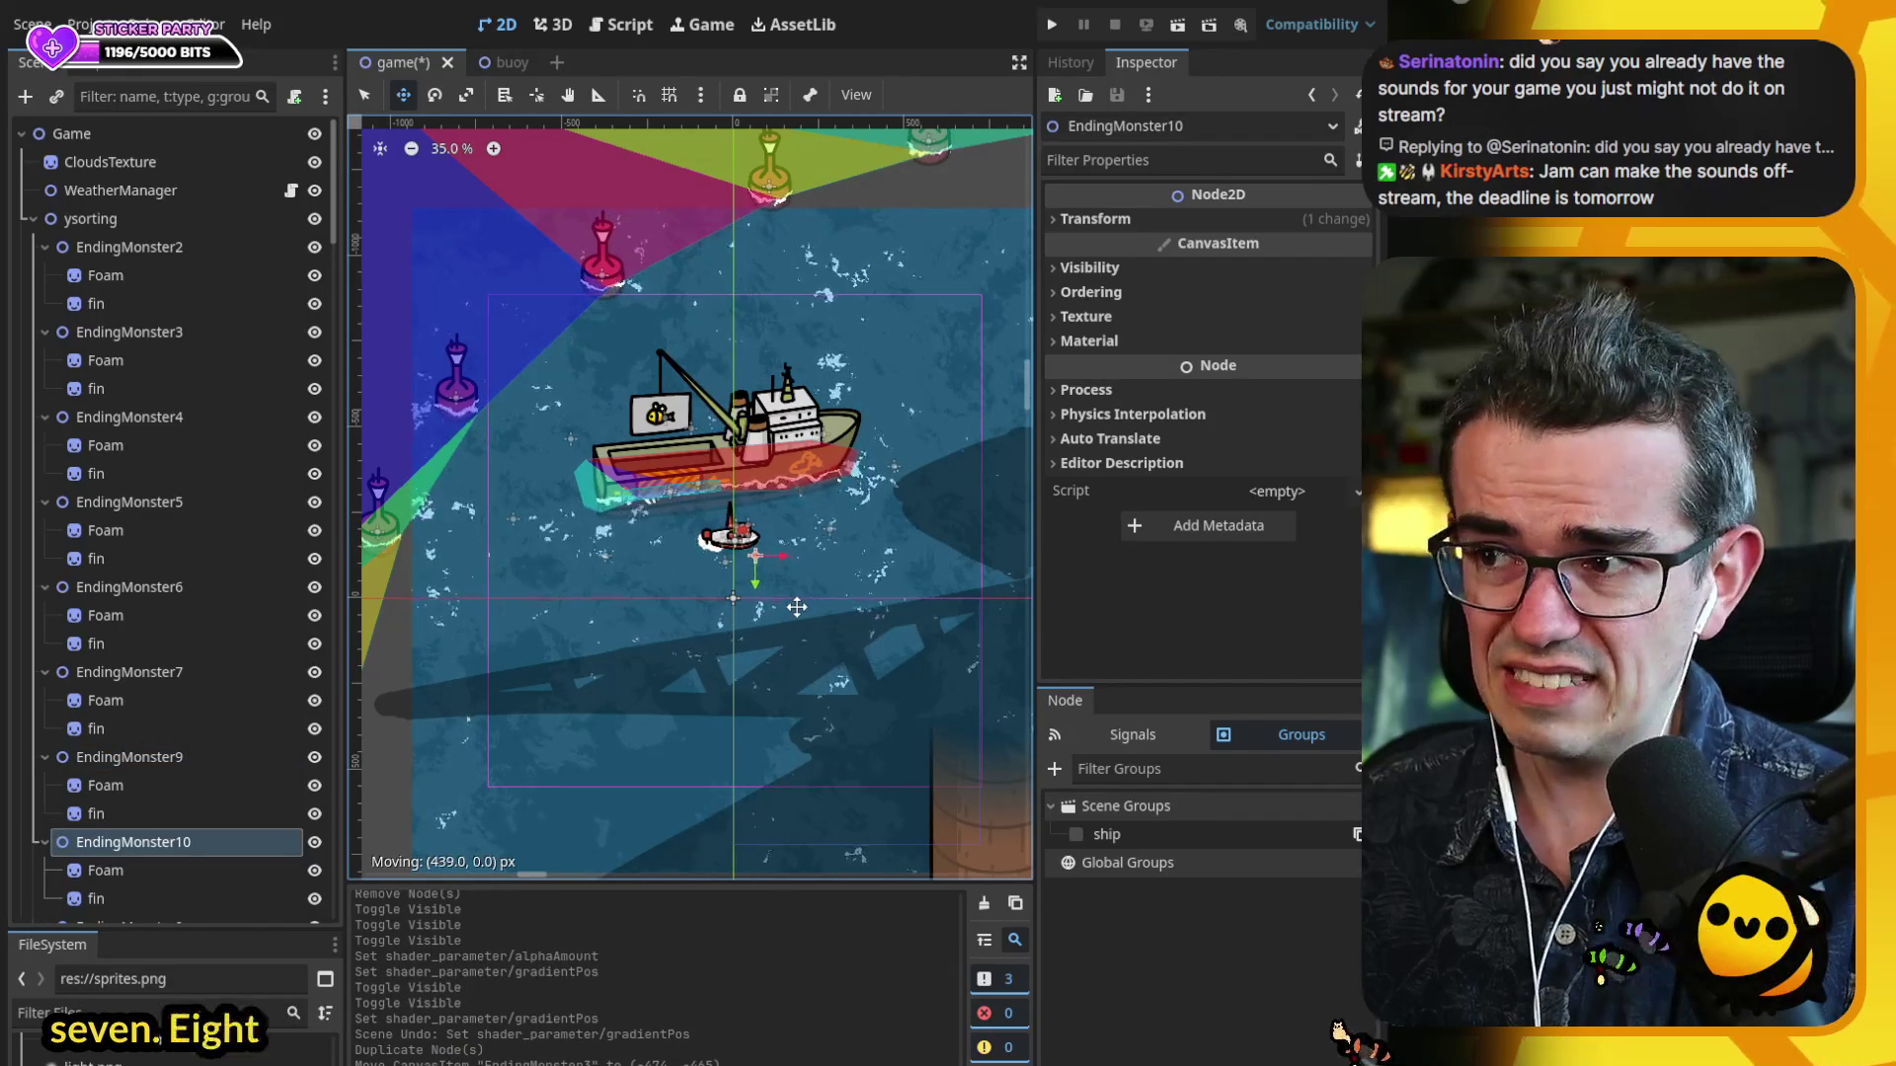
pyautogui.moveTo(793, 609); pyautogui.dragTo(785, 605)
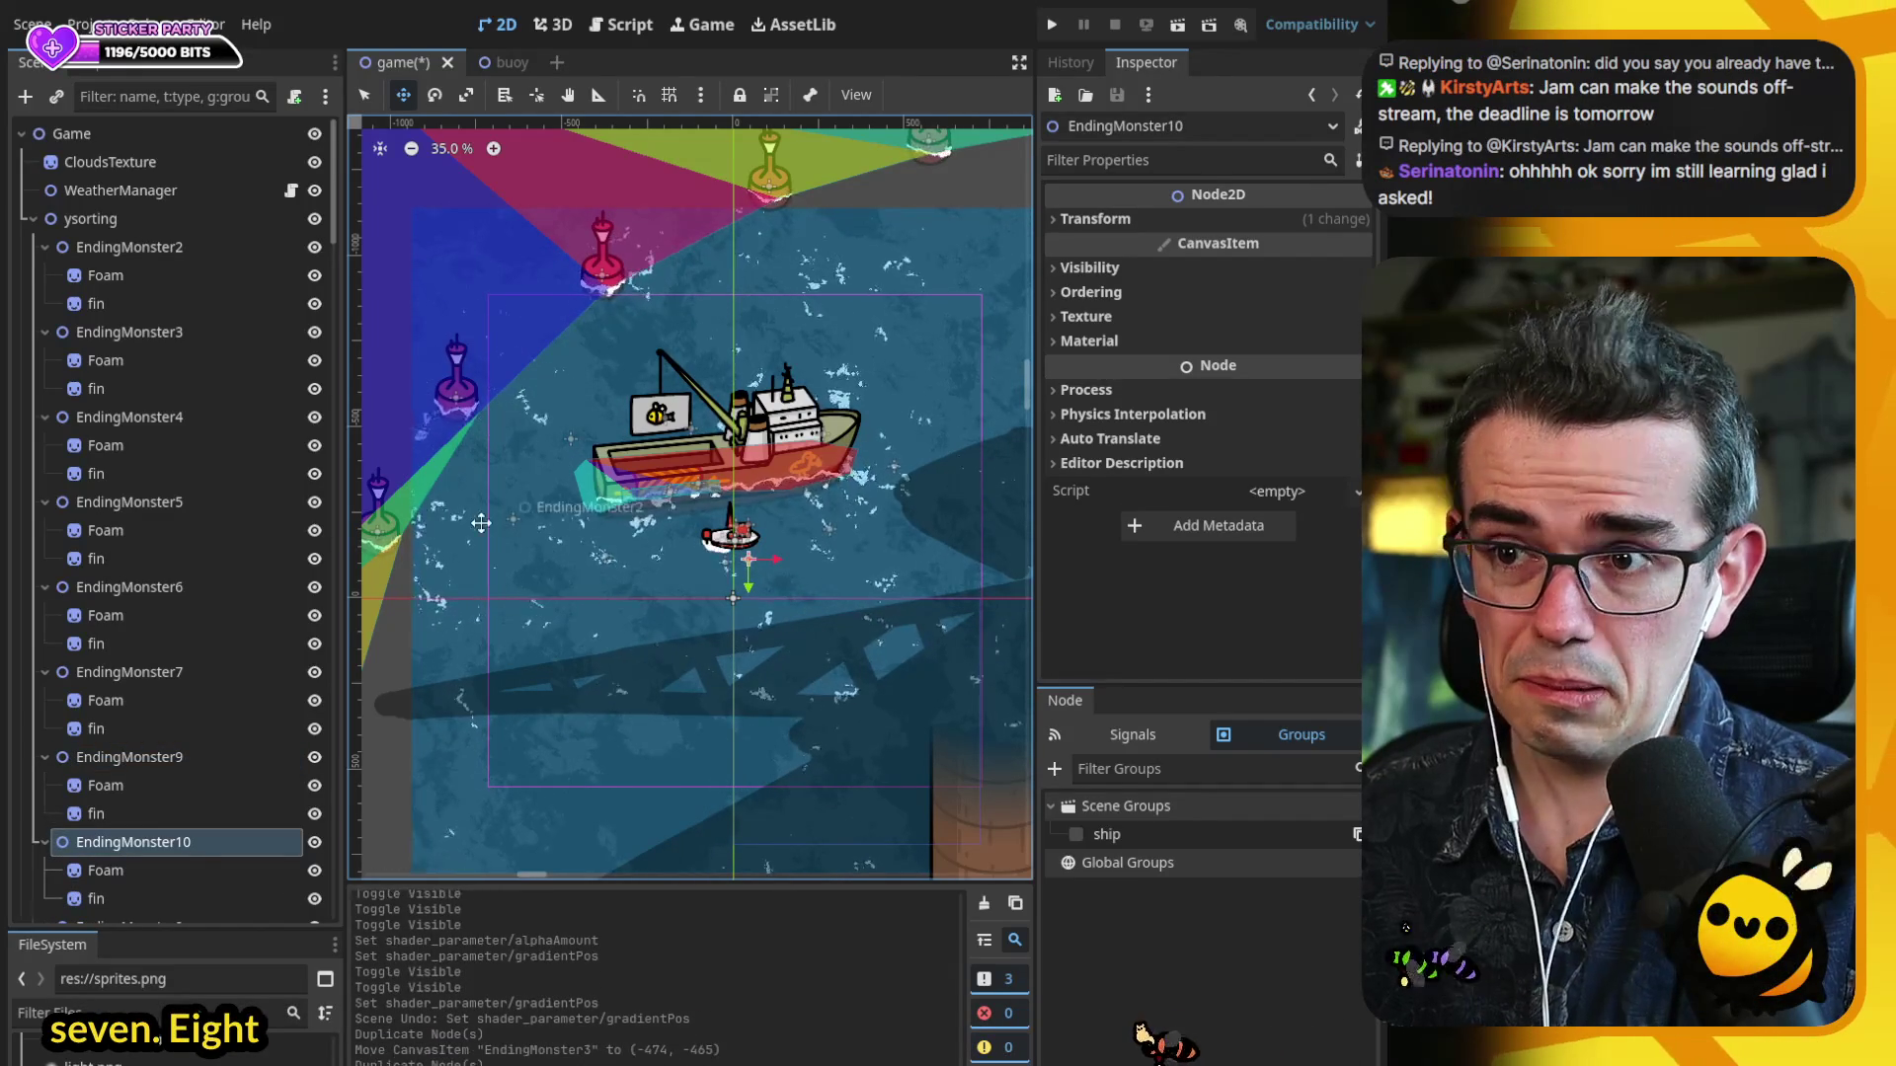
# - Collapse the EndingMonster2–10 branches in the Scene dock and select the Player node
pyautogui.click(44, 842)
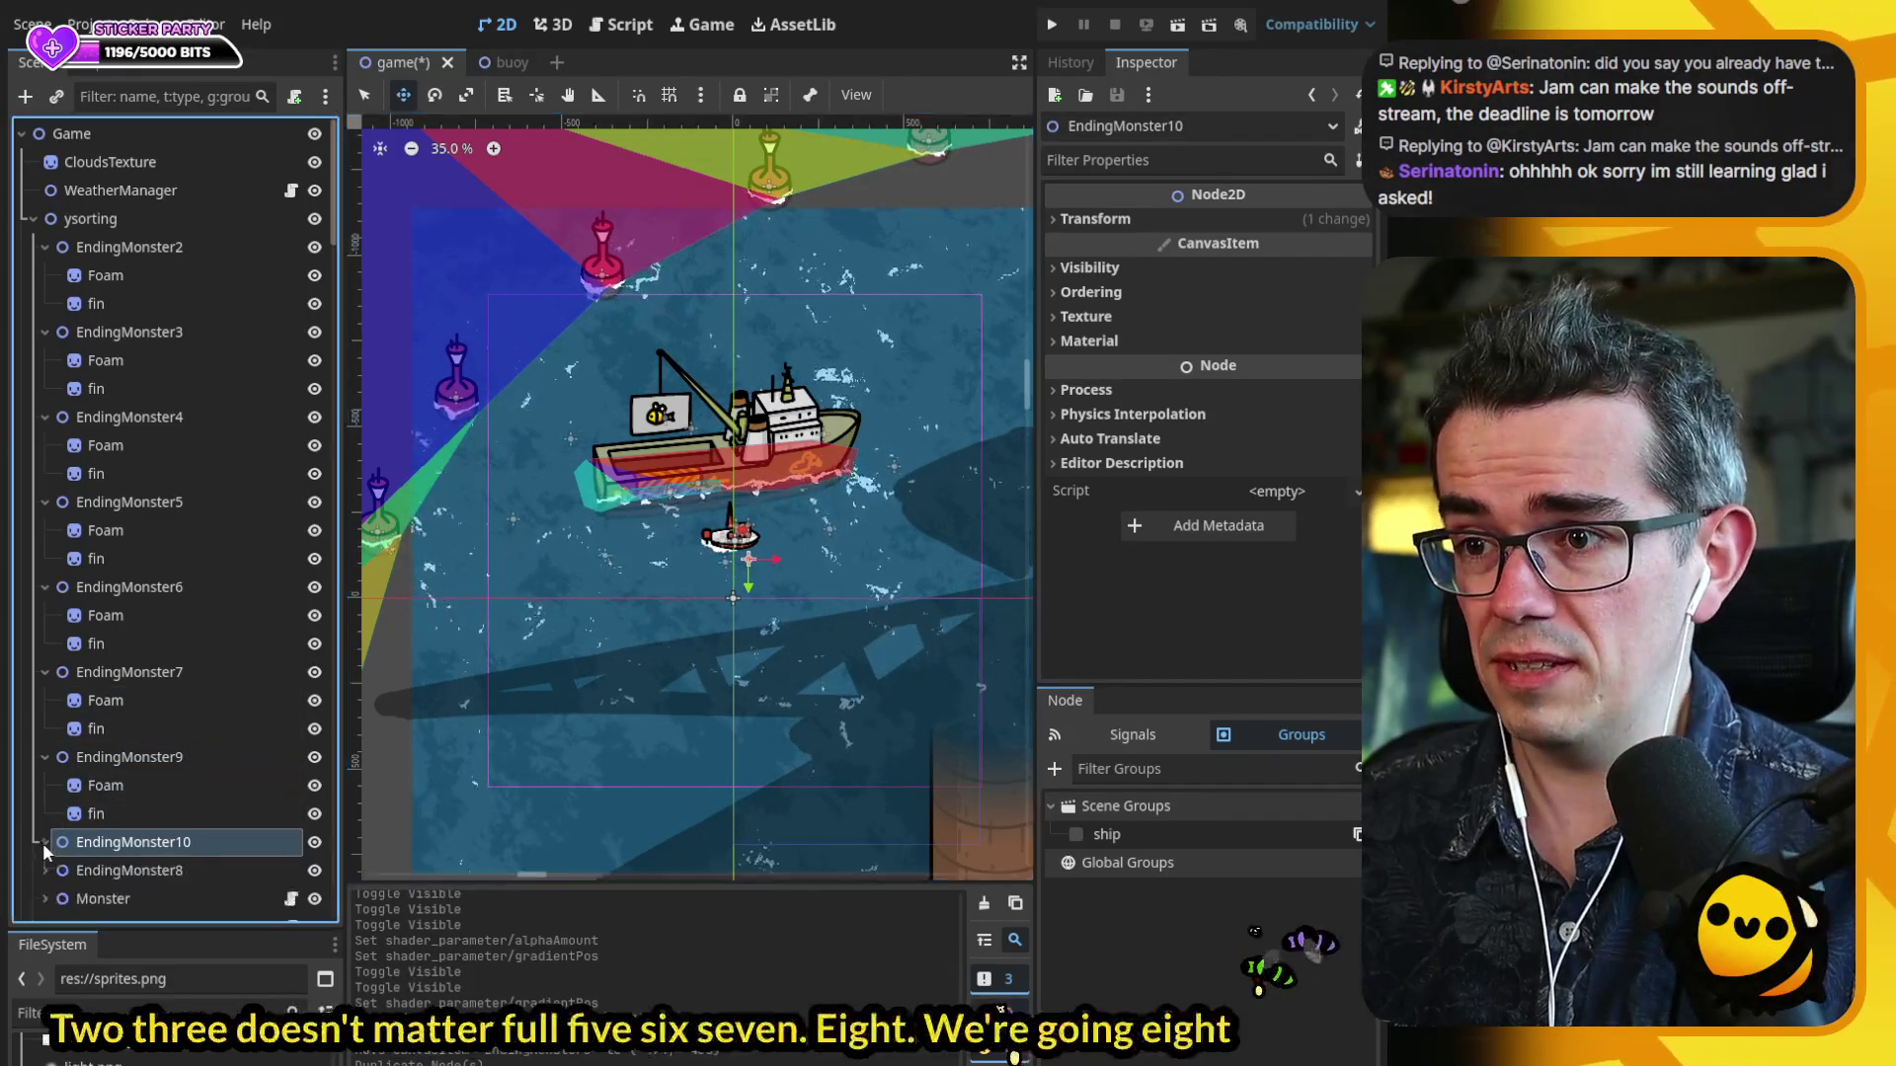
pyautogui.click(45, 758)
pyautogui.click(45, 671)
pyautogui.click(44, 586)
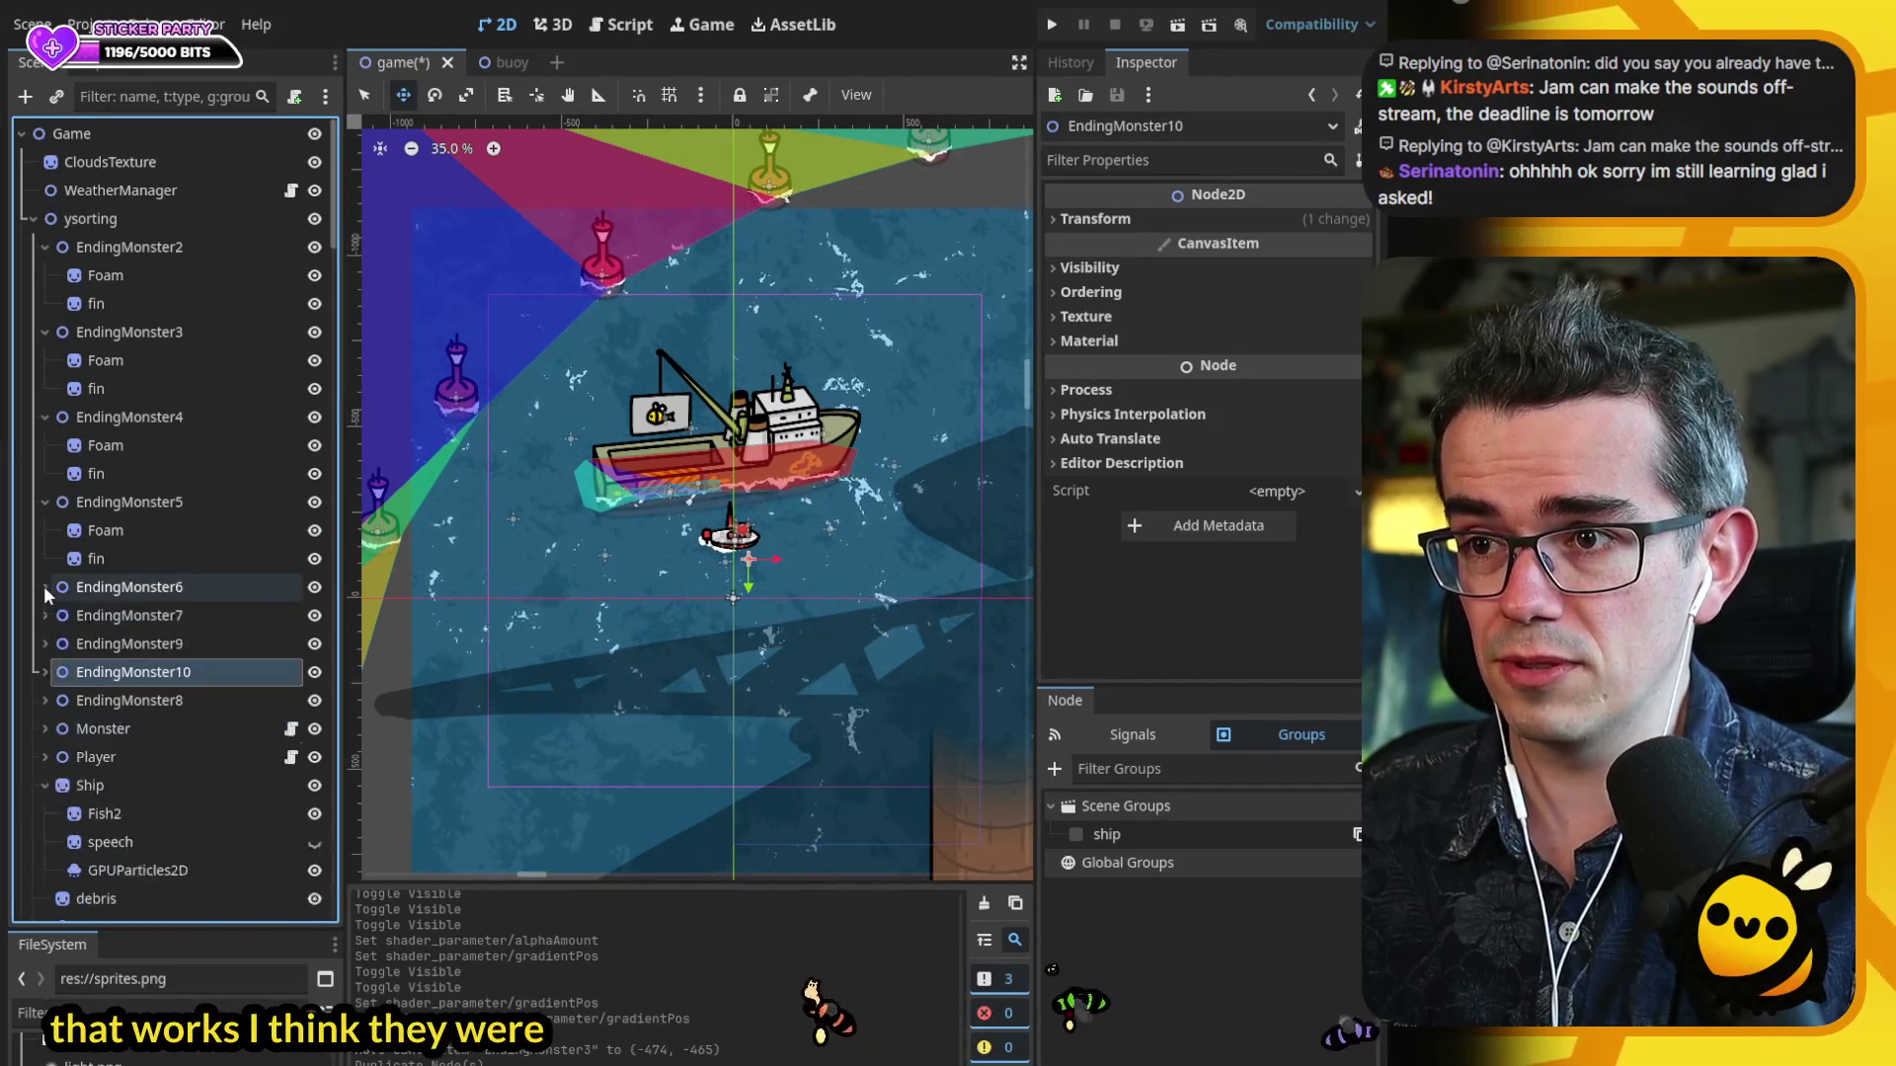
pyautogui.click(44, 502)
pyautogui.click(45, 416)
pyautogui.click(44, 332)
pyautogui.click(45, 247)
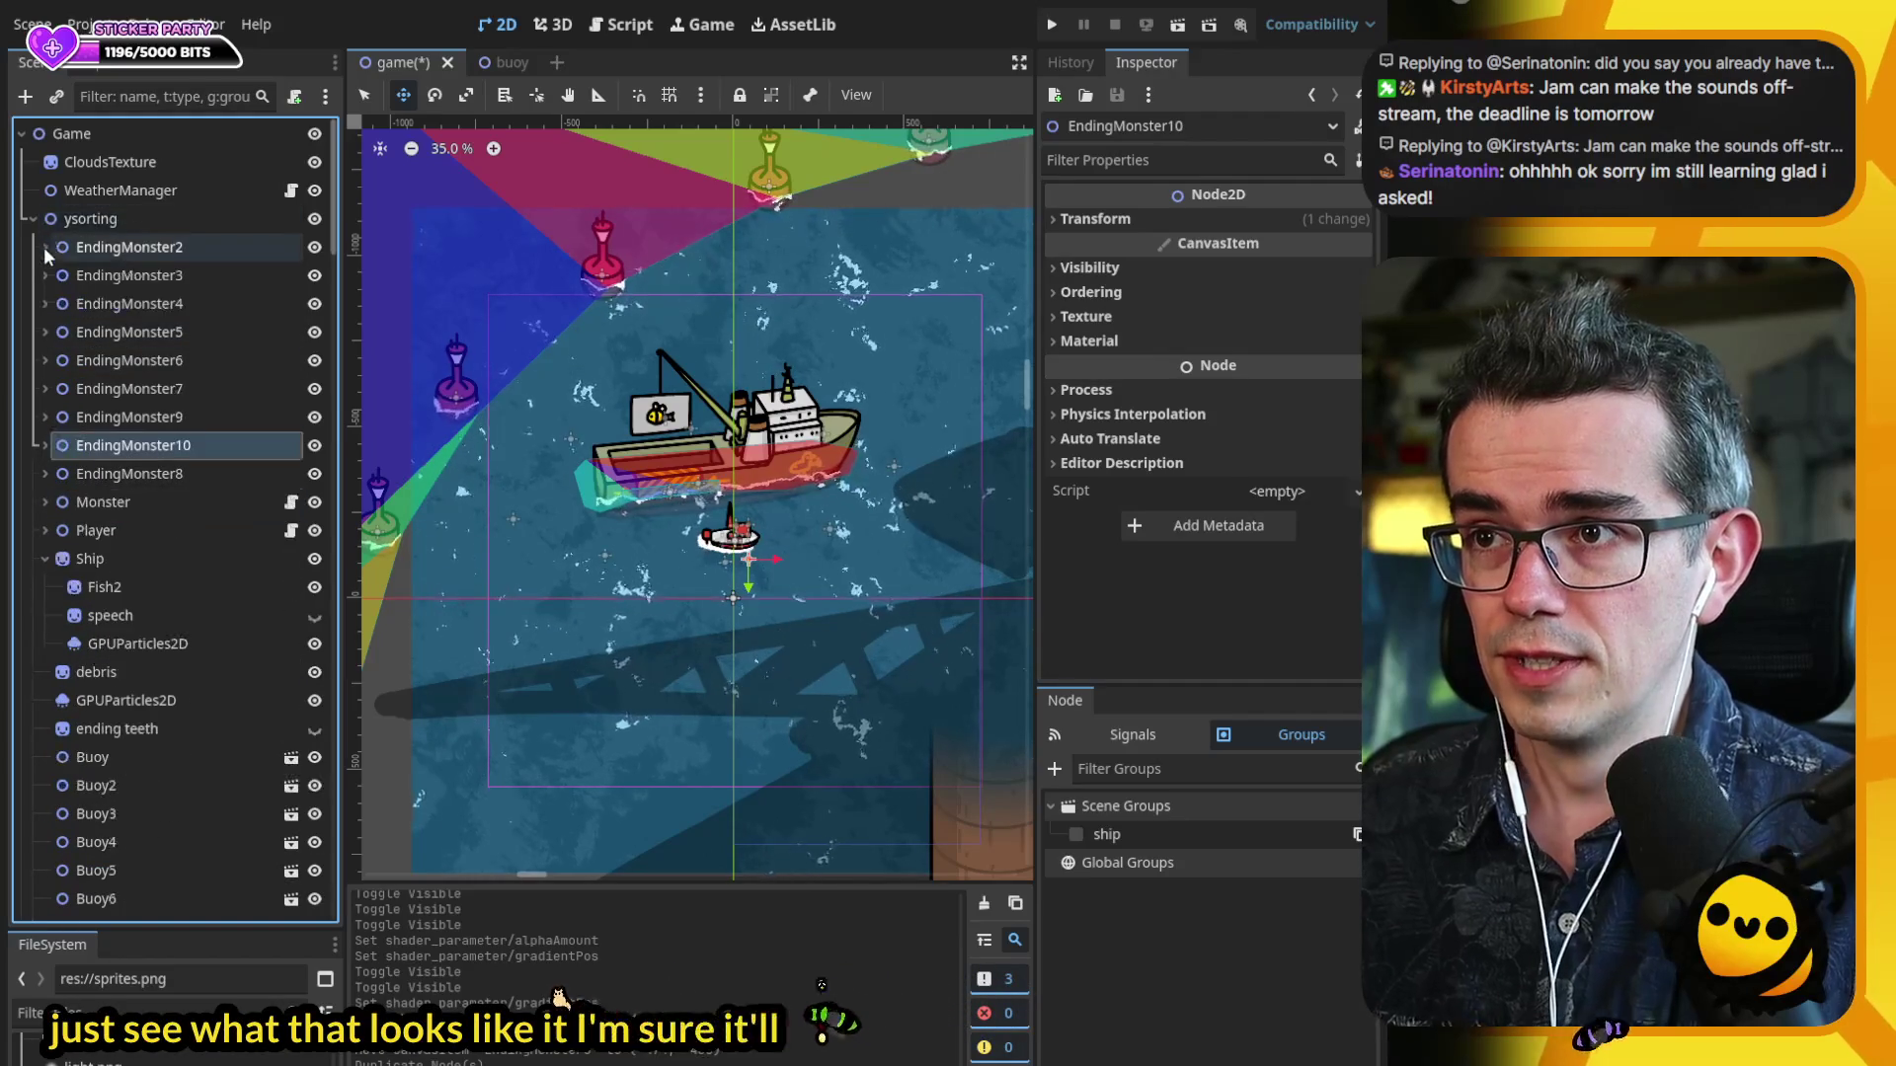
pyautogui.click(96, 531)
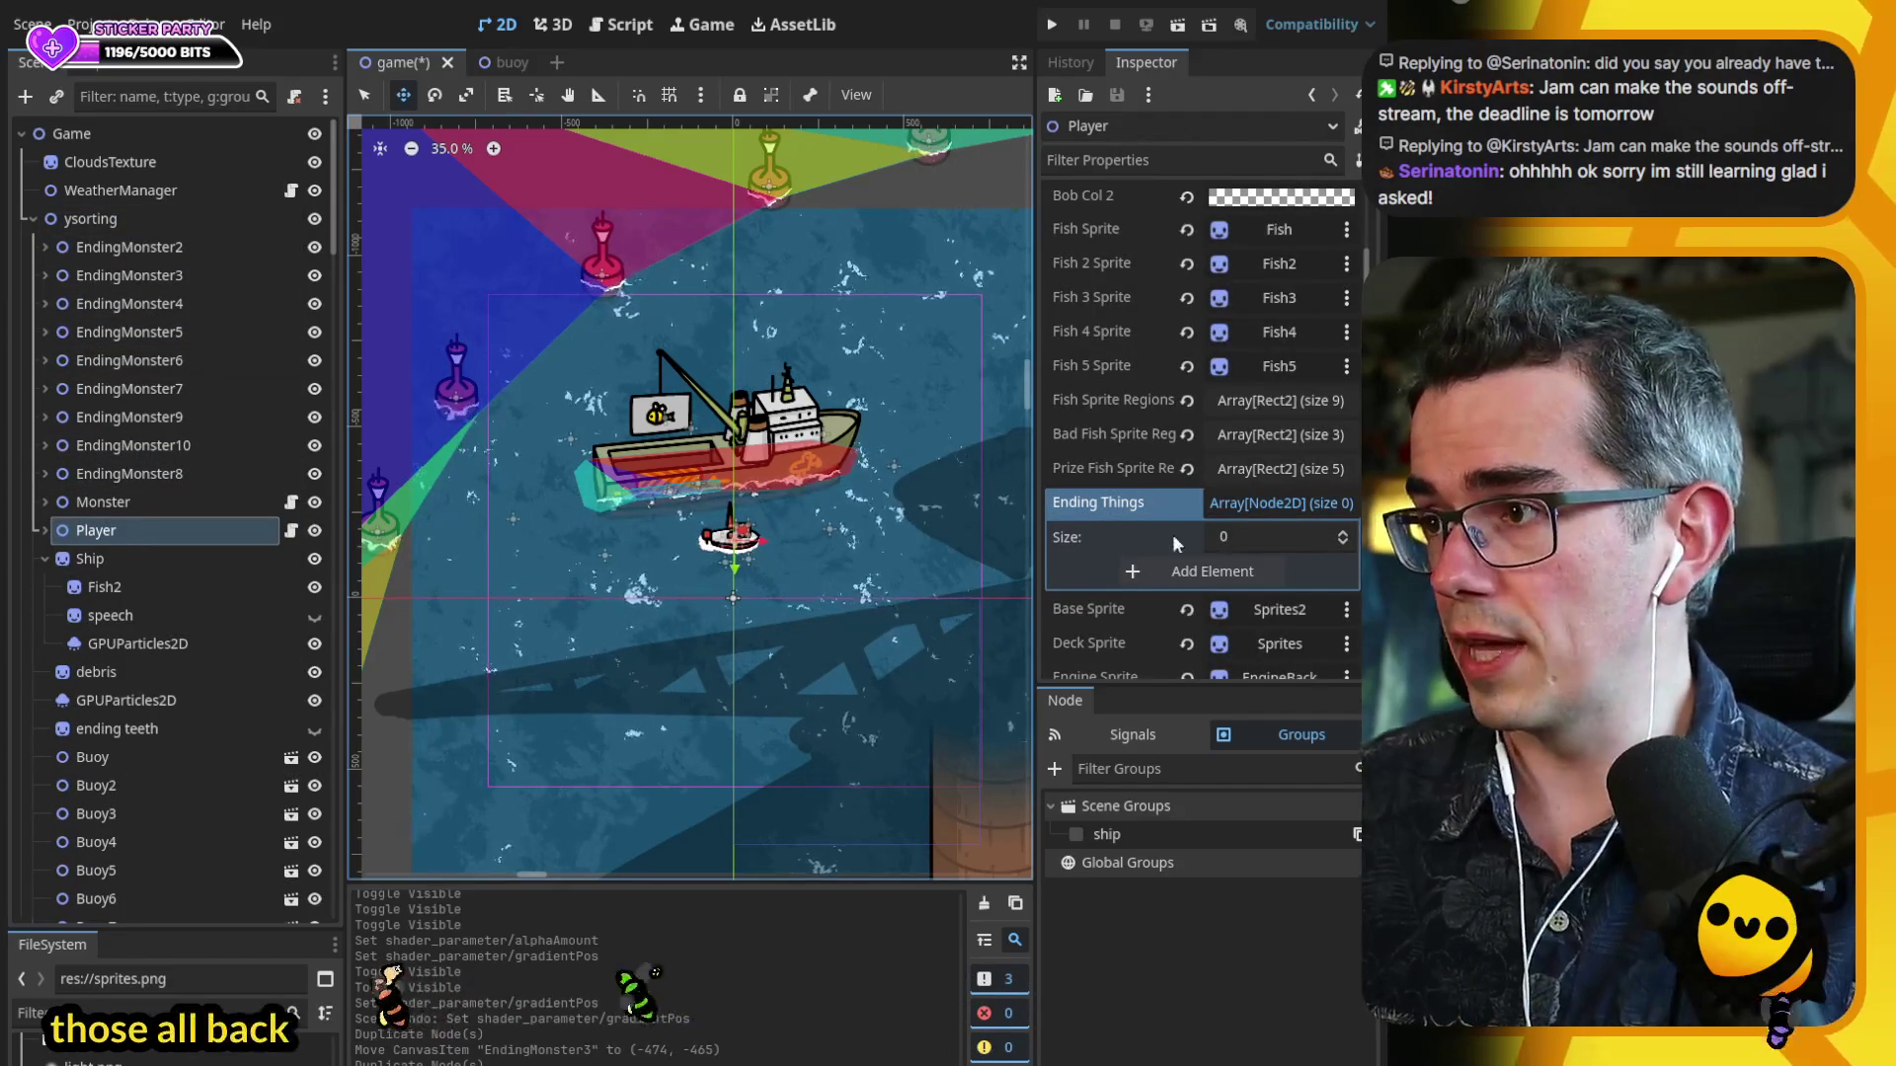
# - Add EndingMonster2 through EndingMonster7 to Player's Ending Things array
pyautogui.moveTo(129, 247)
pyautogui.mouseDown()
pyautogui.moveTo(790, 444)
pyautogui.moveTo(1235, 505)
pyautogui.mouseUp()
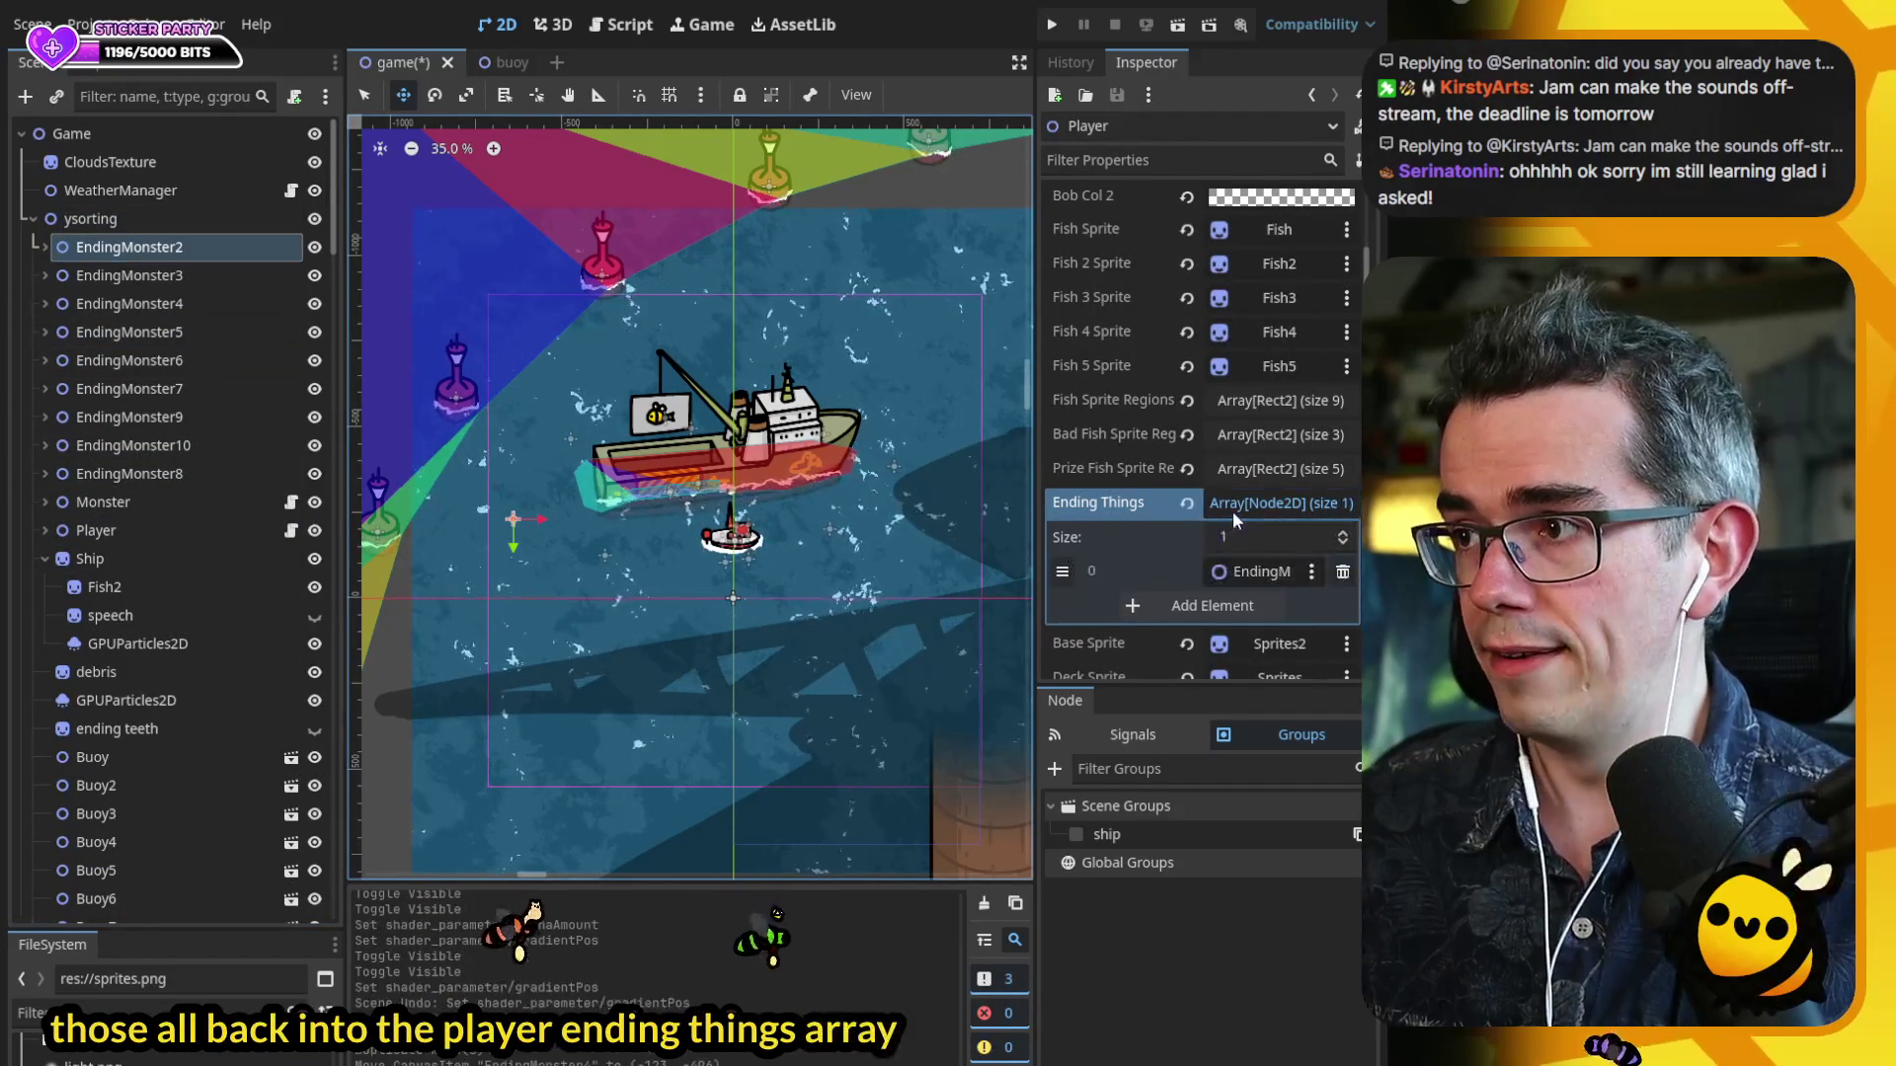
pyautogui.moveTo(148, 276); pyautogui.dragTo(1099, 501)
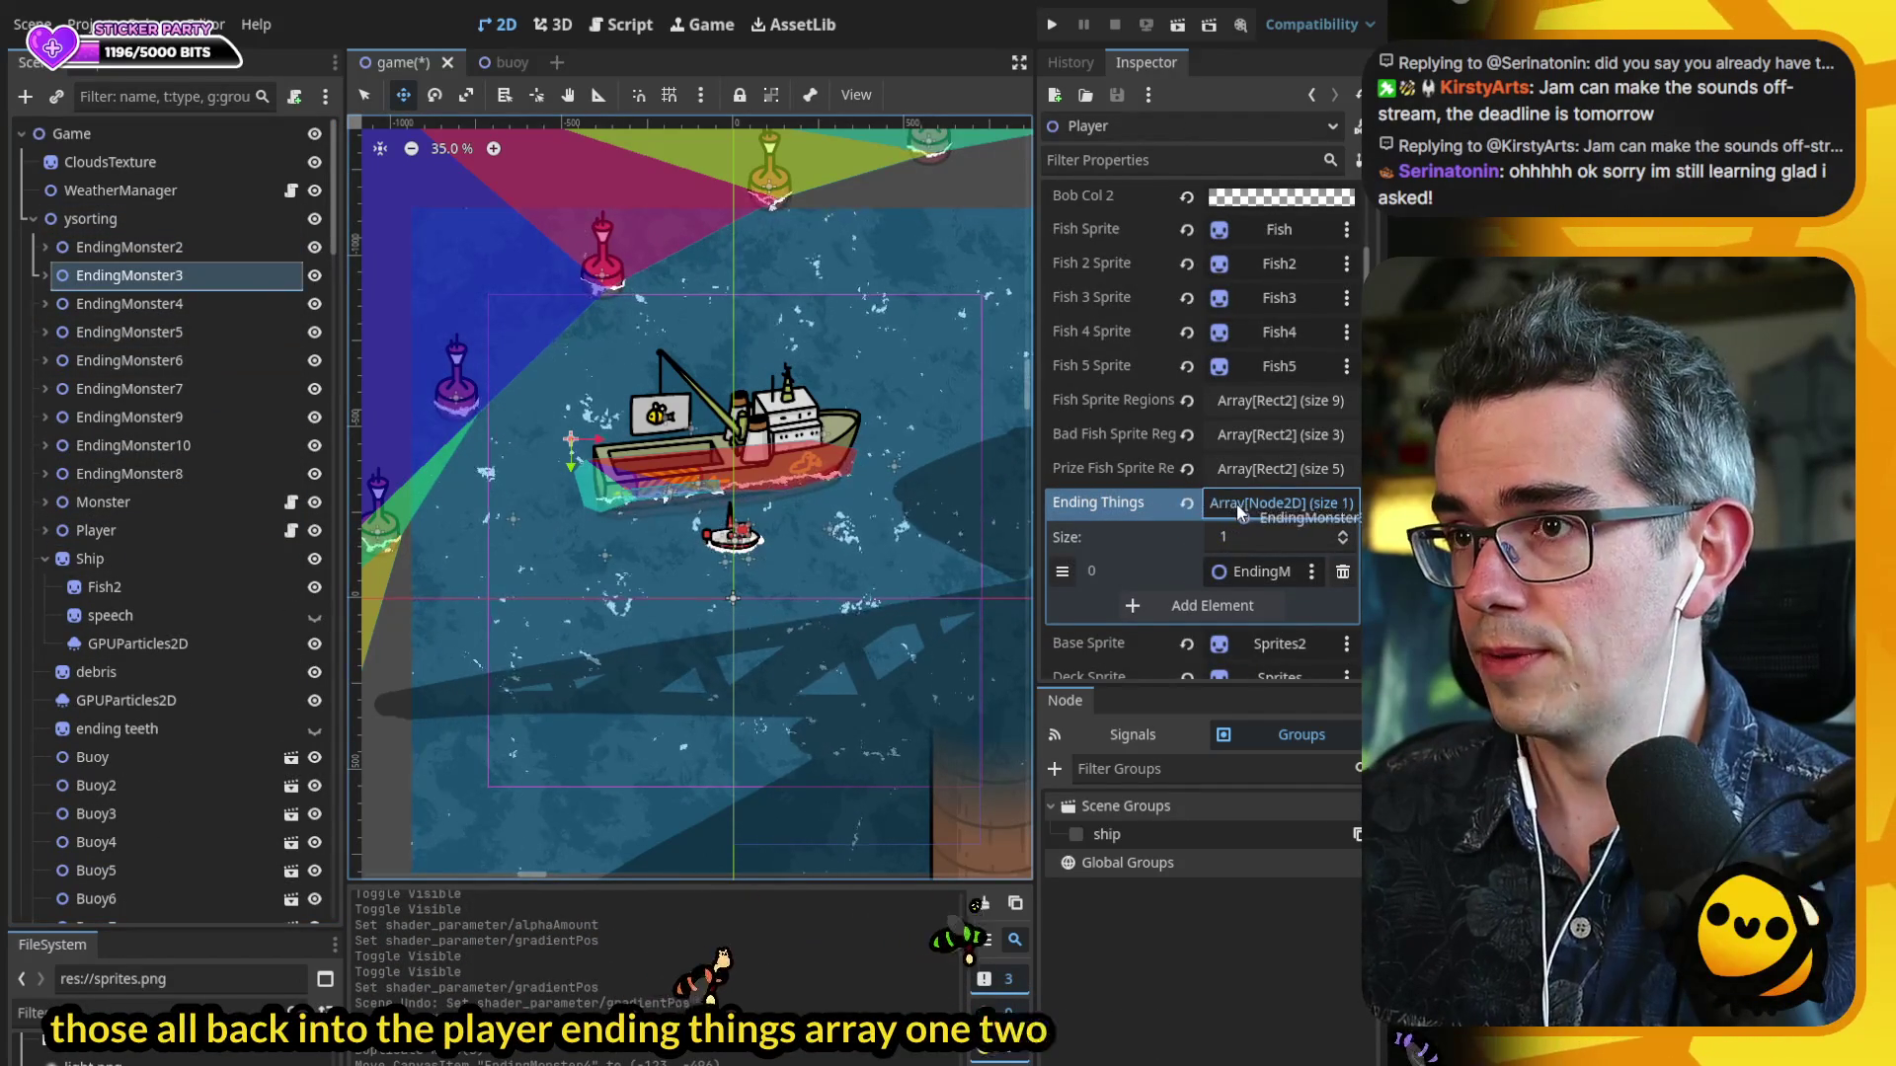
pyautogui.moveTo(1239, 511); pyautogui.dragTo(1239, 509)
pyautogui.moveTo(128, 303)
pyautogui.mouseDown()
pyautogui.moveTo(790, 444)
pyautogui.moveTo(1235, 506)
pyautogui.moveTo(592, 424)
pyautogui.moveTo(1106, 503)
pyautogui.mouseUp()
pyautogui.moveTo(184, 360); pyautogui.dragTo(1157, 517)
pyautogui.moveTo(221, 394); pyautogui.dragTo(826, 470)
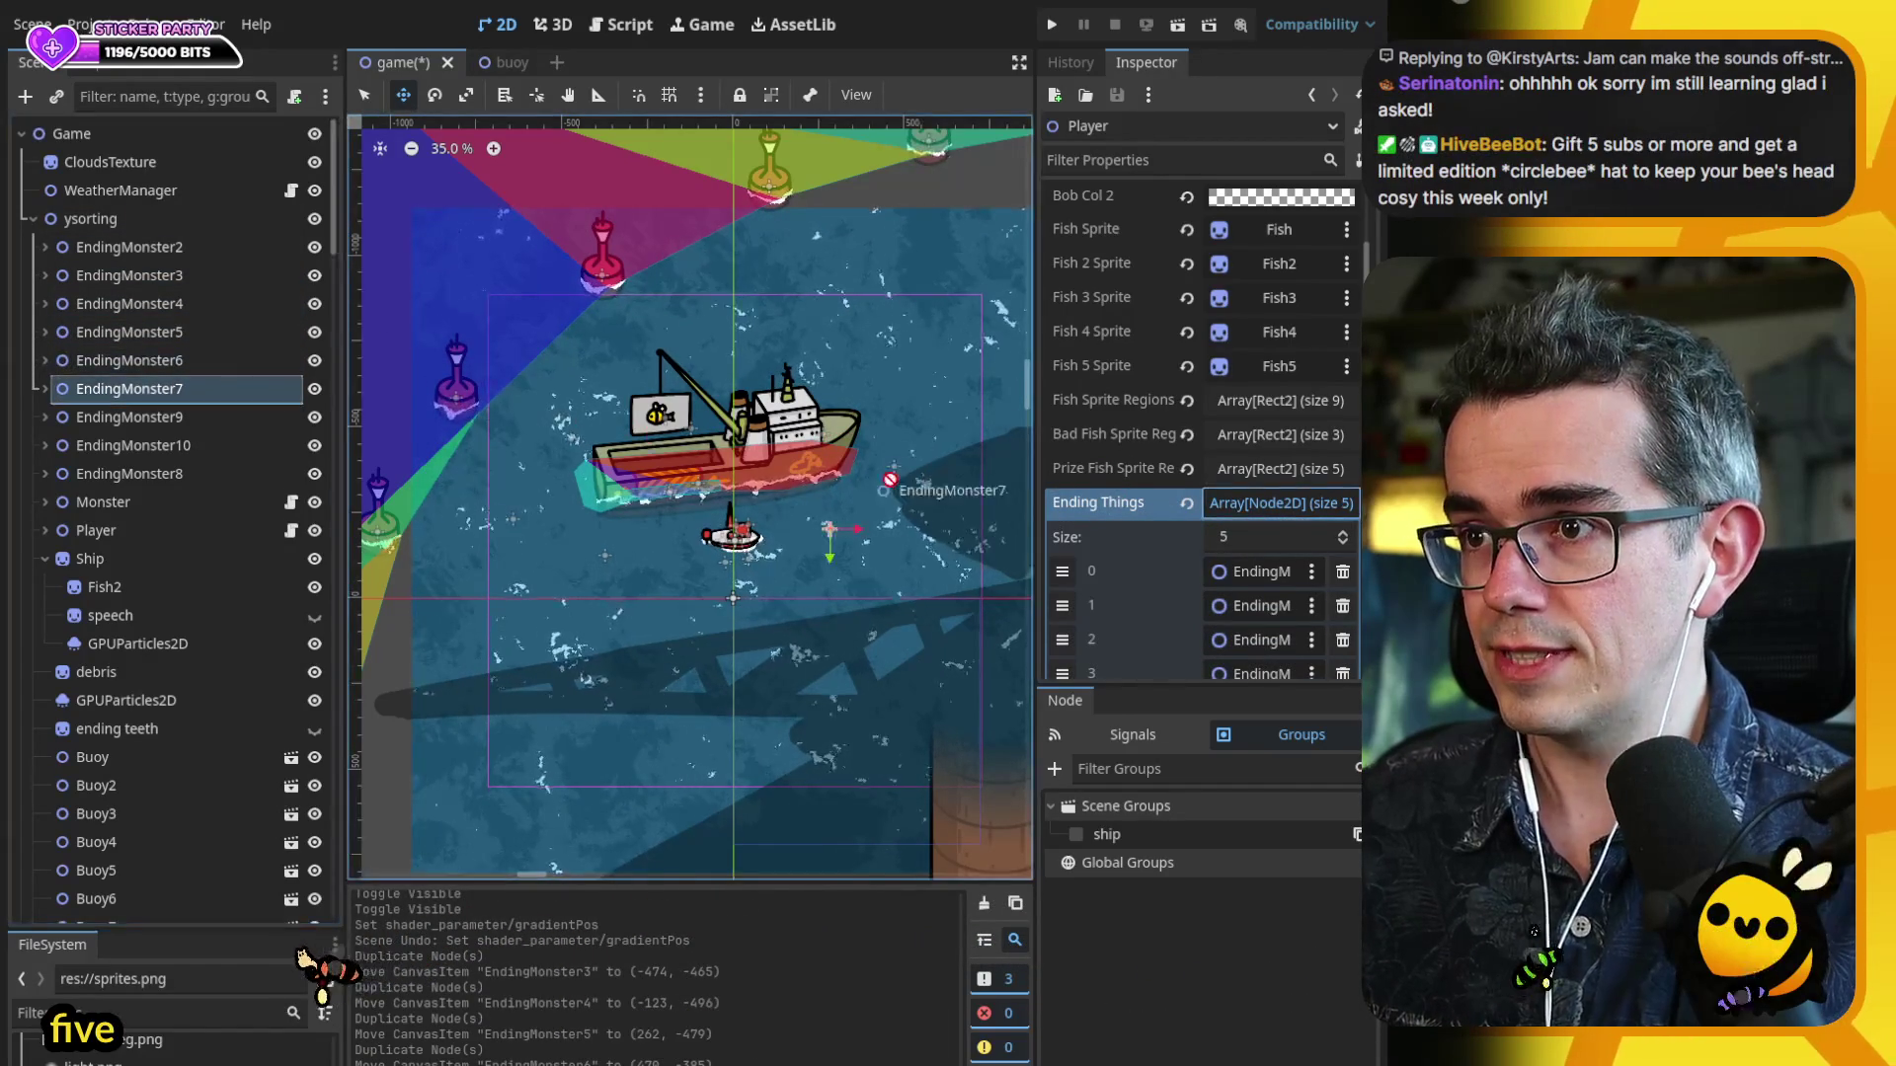
pyautogui.moveTo(1252, 518); pyautogui.dragTo(1254, 513)
# - Add EndingMonster9, EndingMonster10 and EndingMonster8 to the array and save the scene
pyautogui.moveTo(128, 416); pyautogui.dragTo(1274, 503)
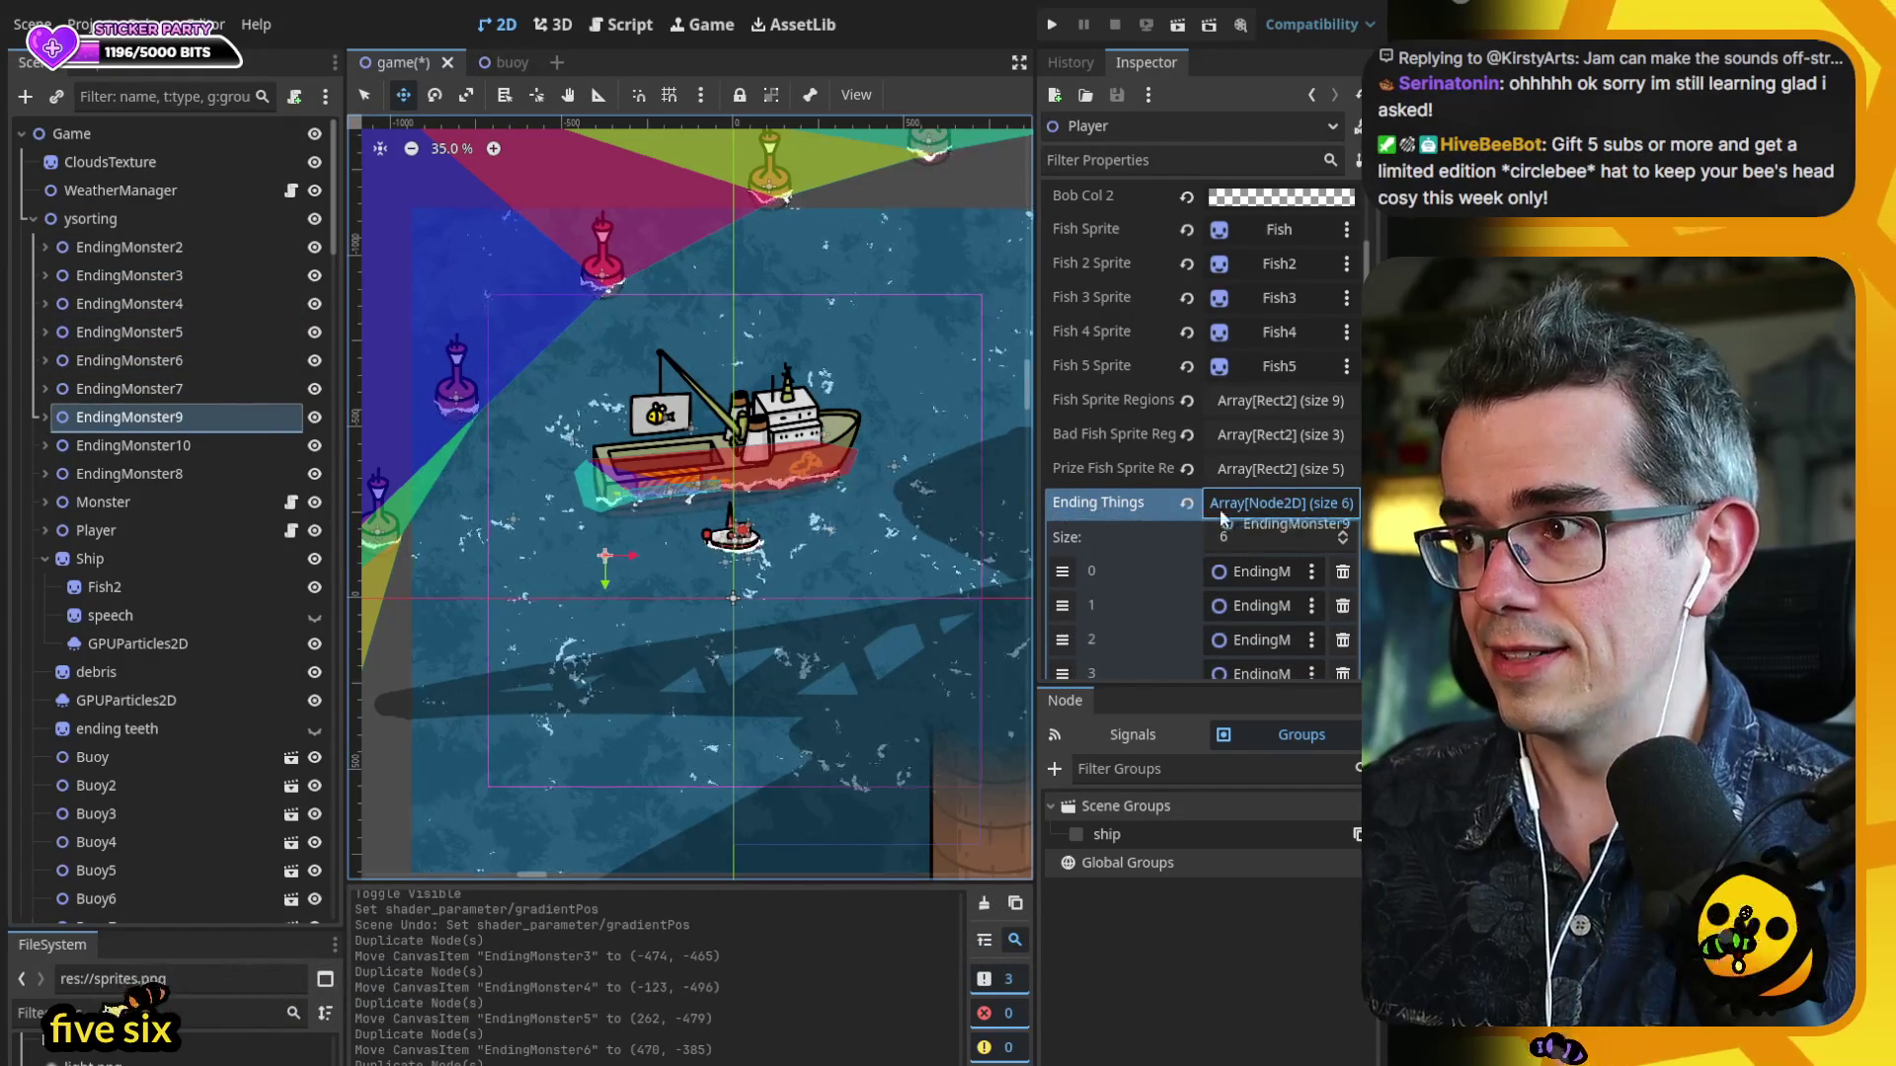
pyautogui.moveTo(129, 445); pyautogui.dragTo(1275, 505)
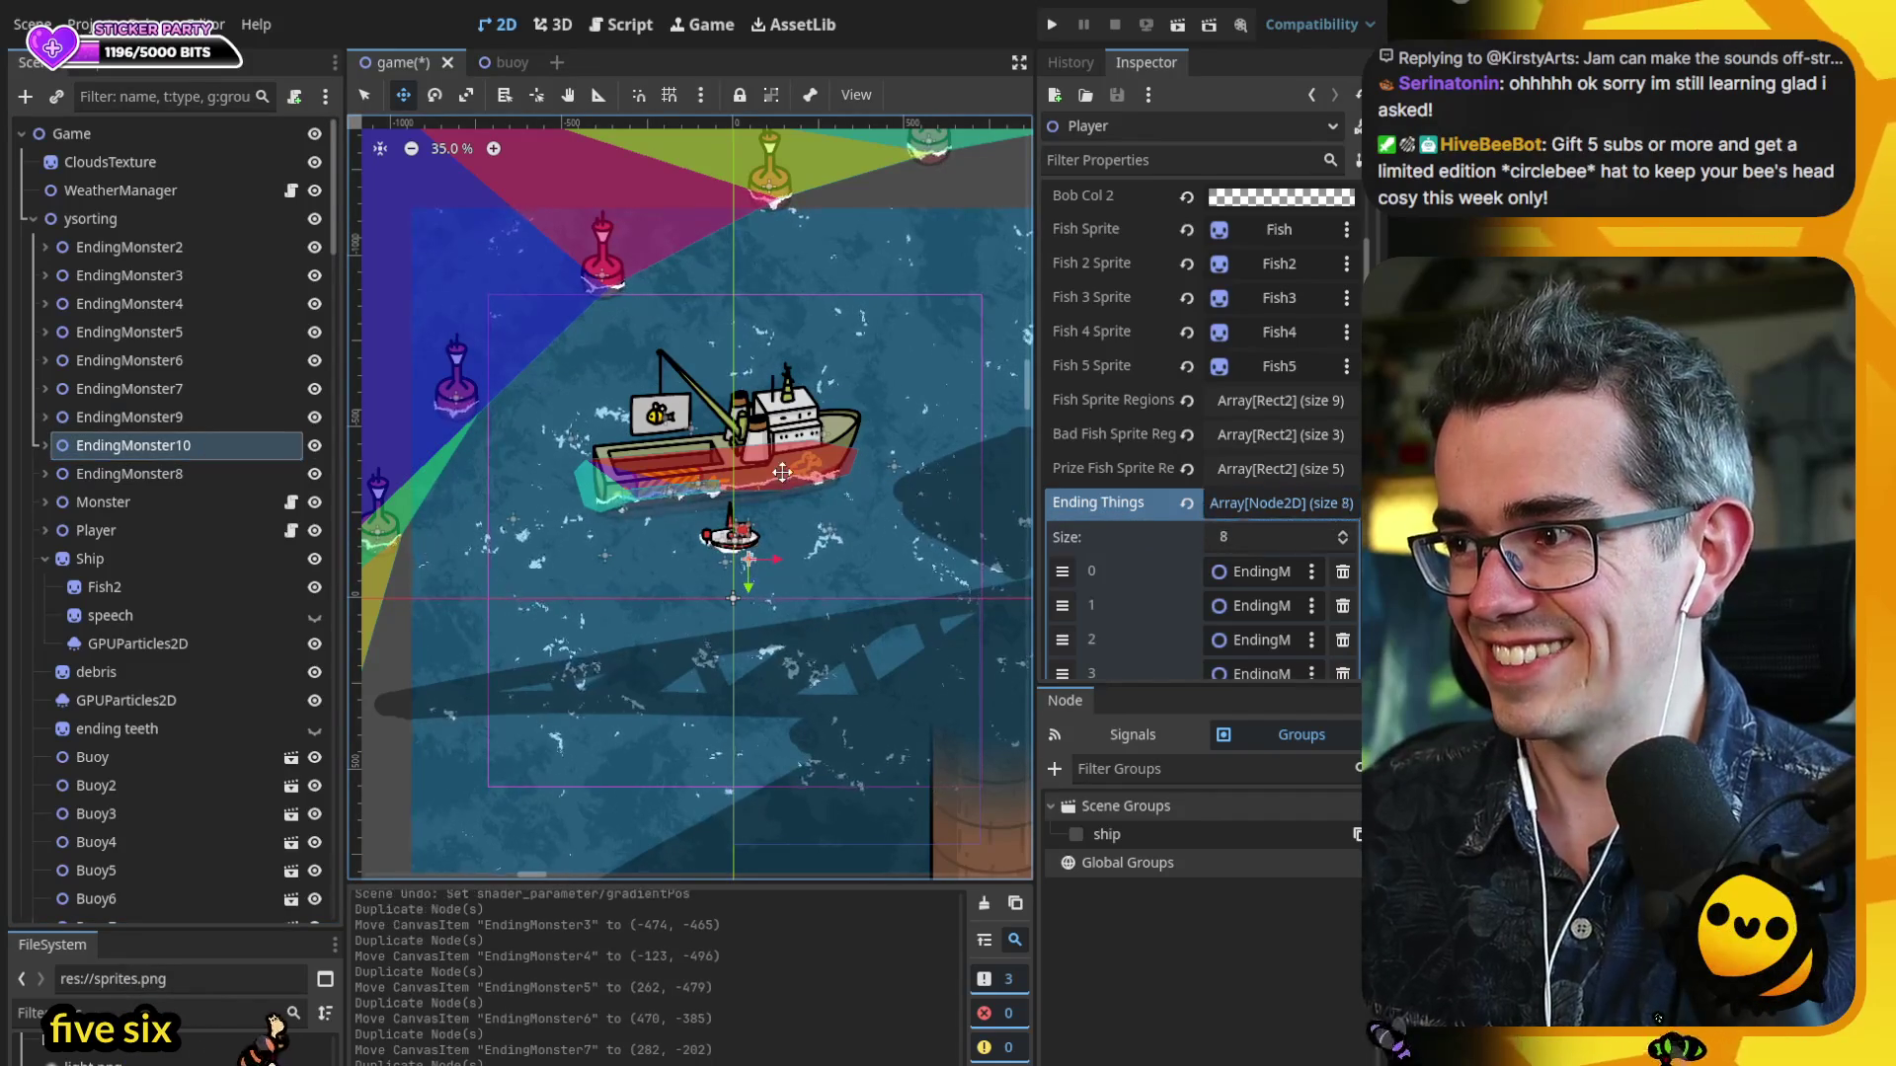
pyautogui.moveTo(143, 461); pyautogui.dragTo(1224, 511)
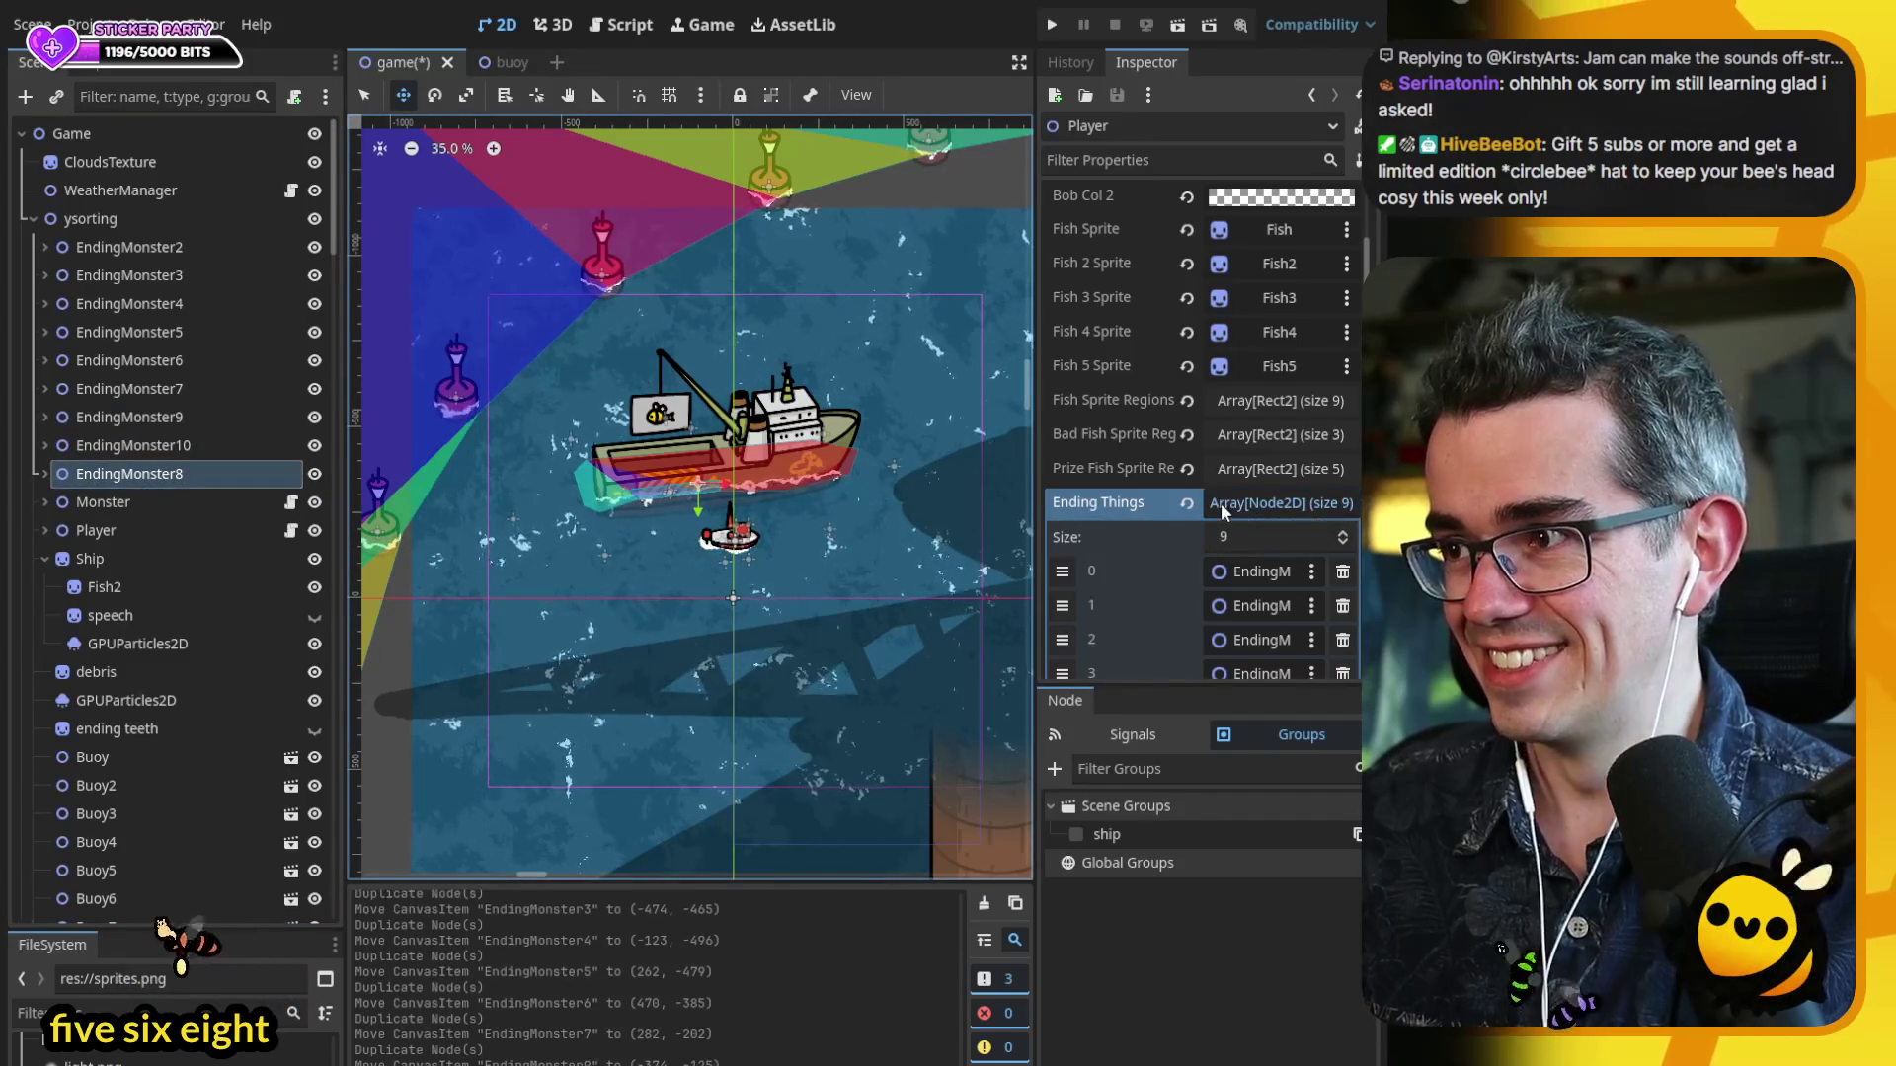
pyautogui.hotkey('ctrl', 's')
pyautogui.click(619, 25)
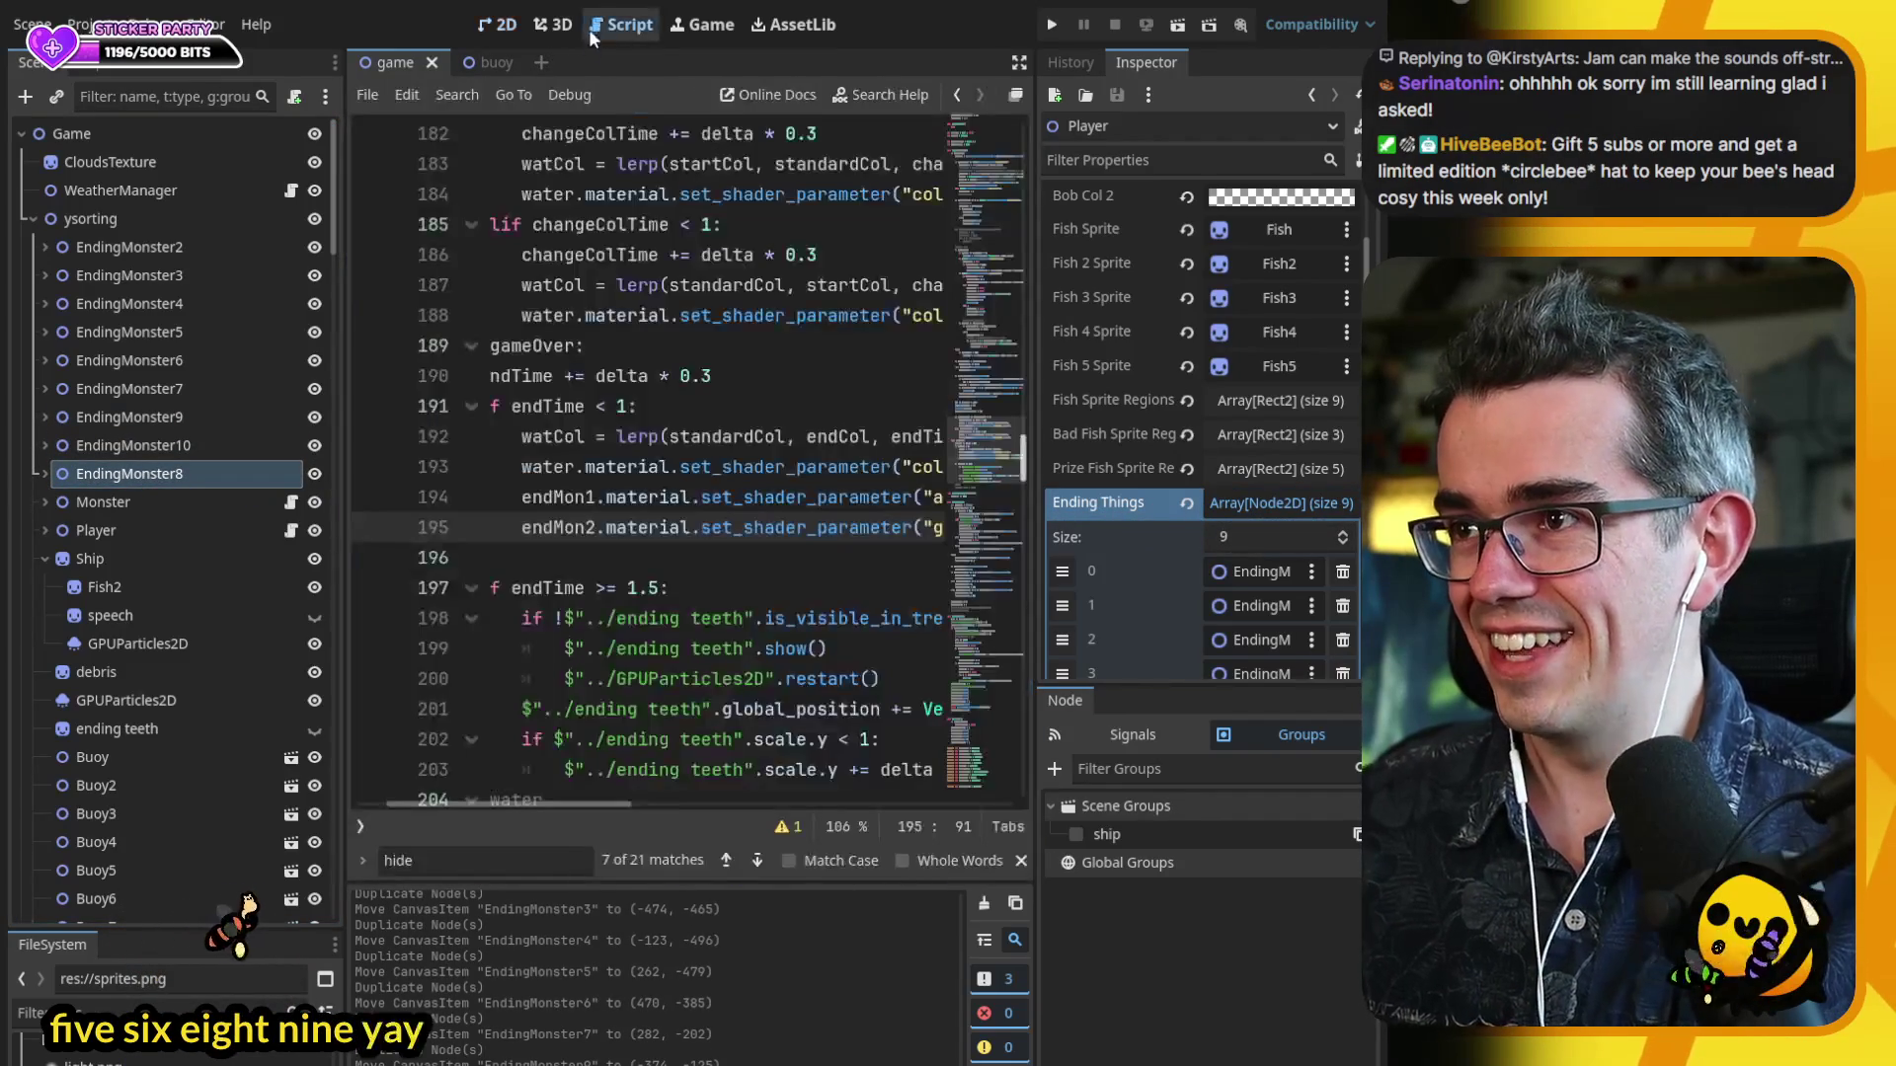
# - Change the endMon1 path to ../EndingMonster2/Foam in the player script
pyautogui.scroll(-1, 721, 592)
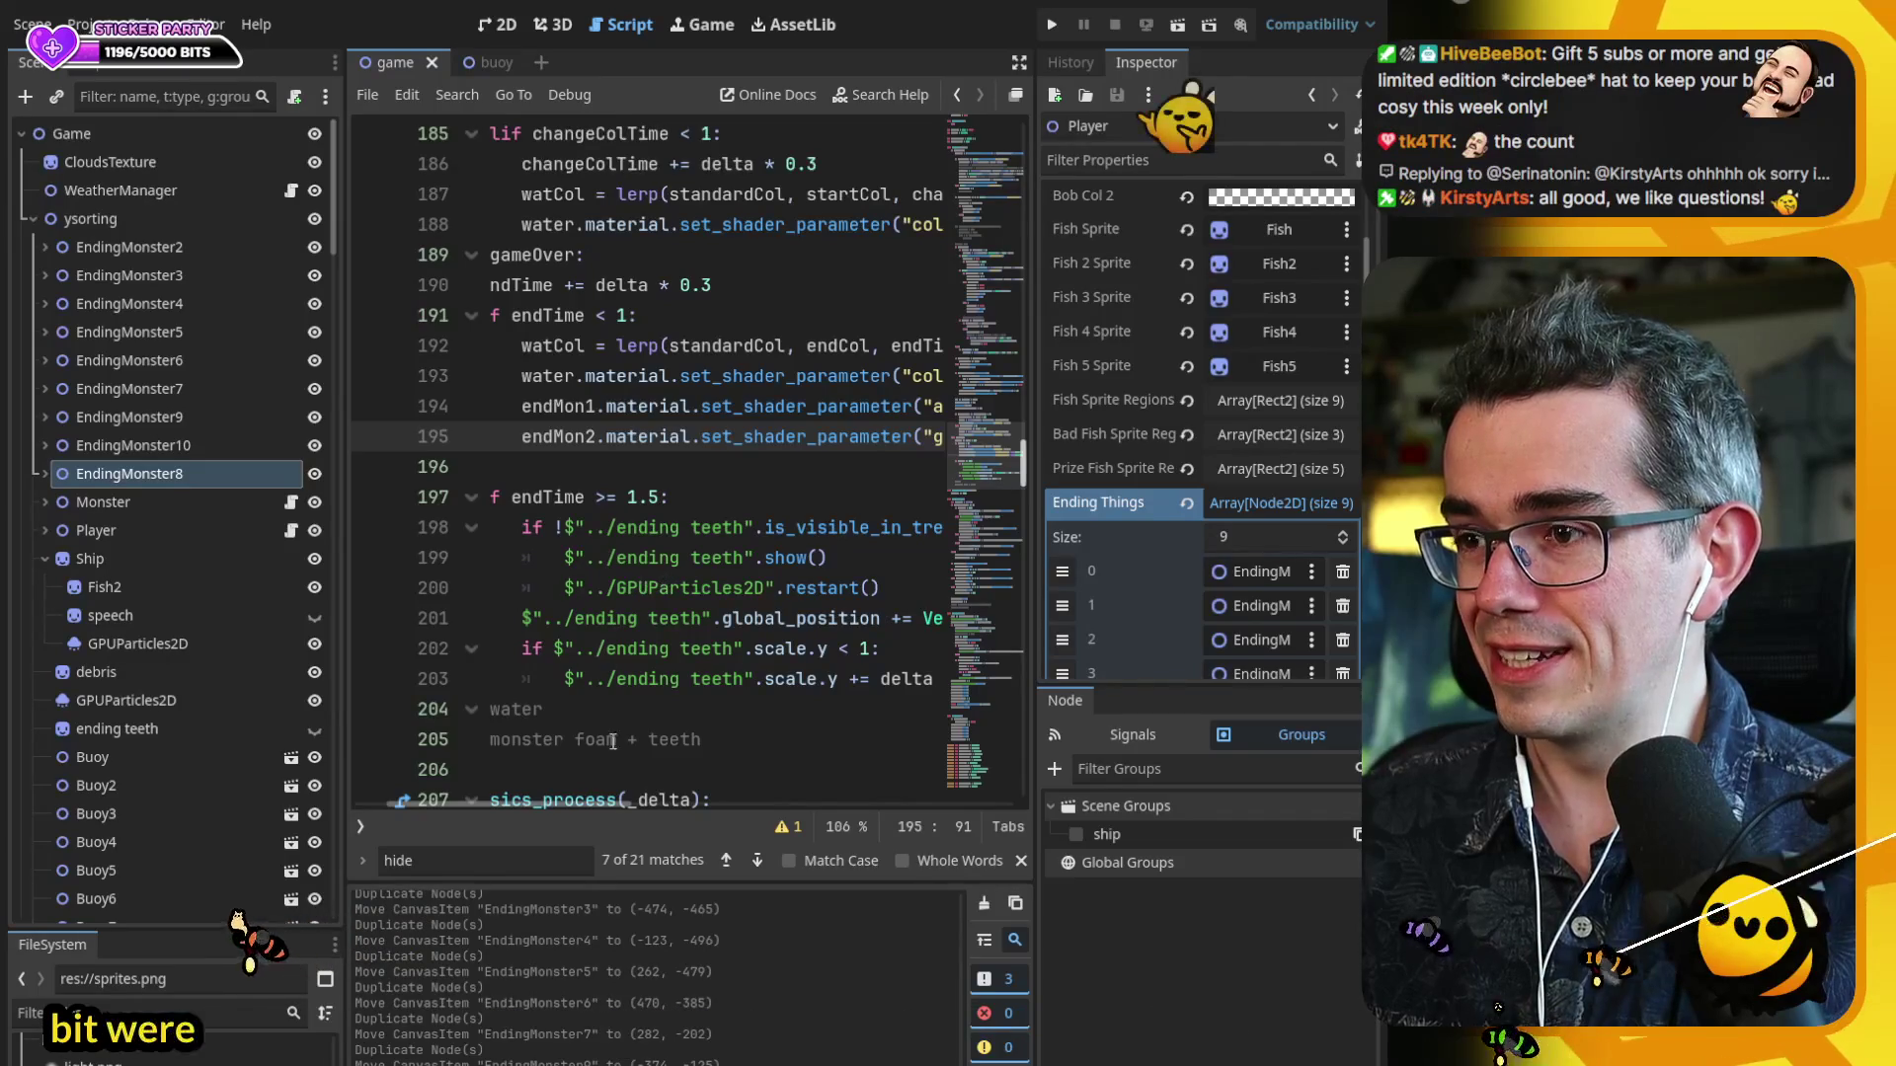
pyautogui.hscroll(-2, 555, 802)
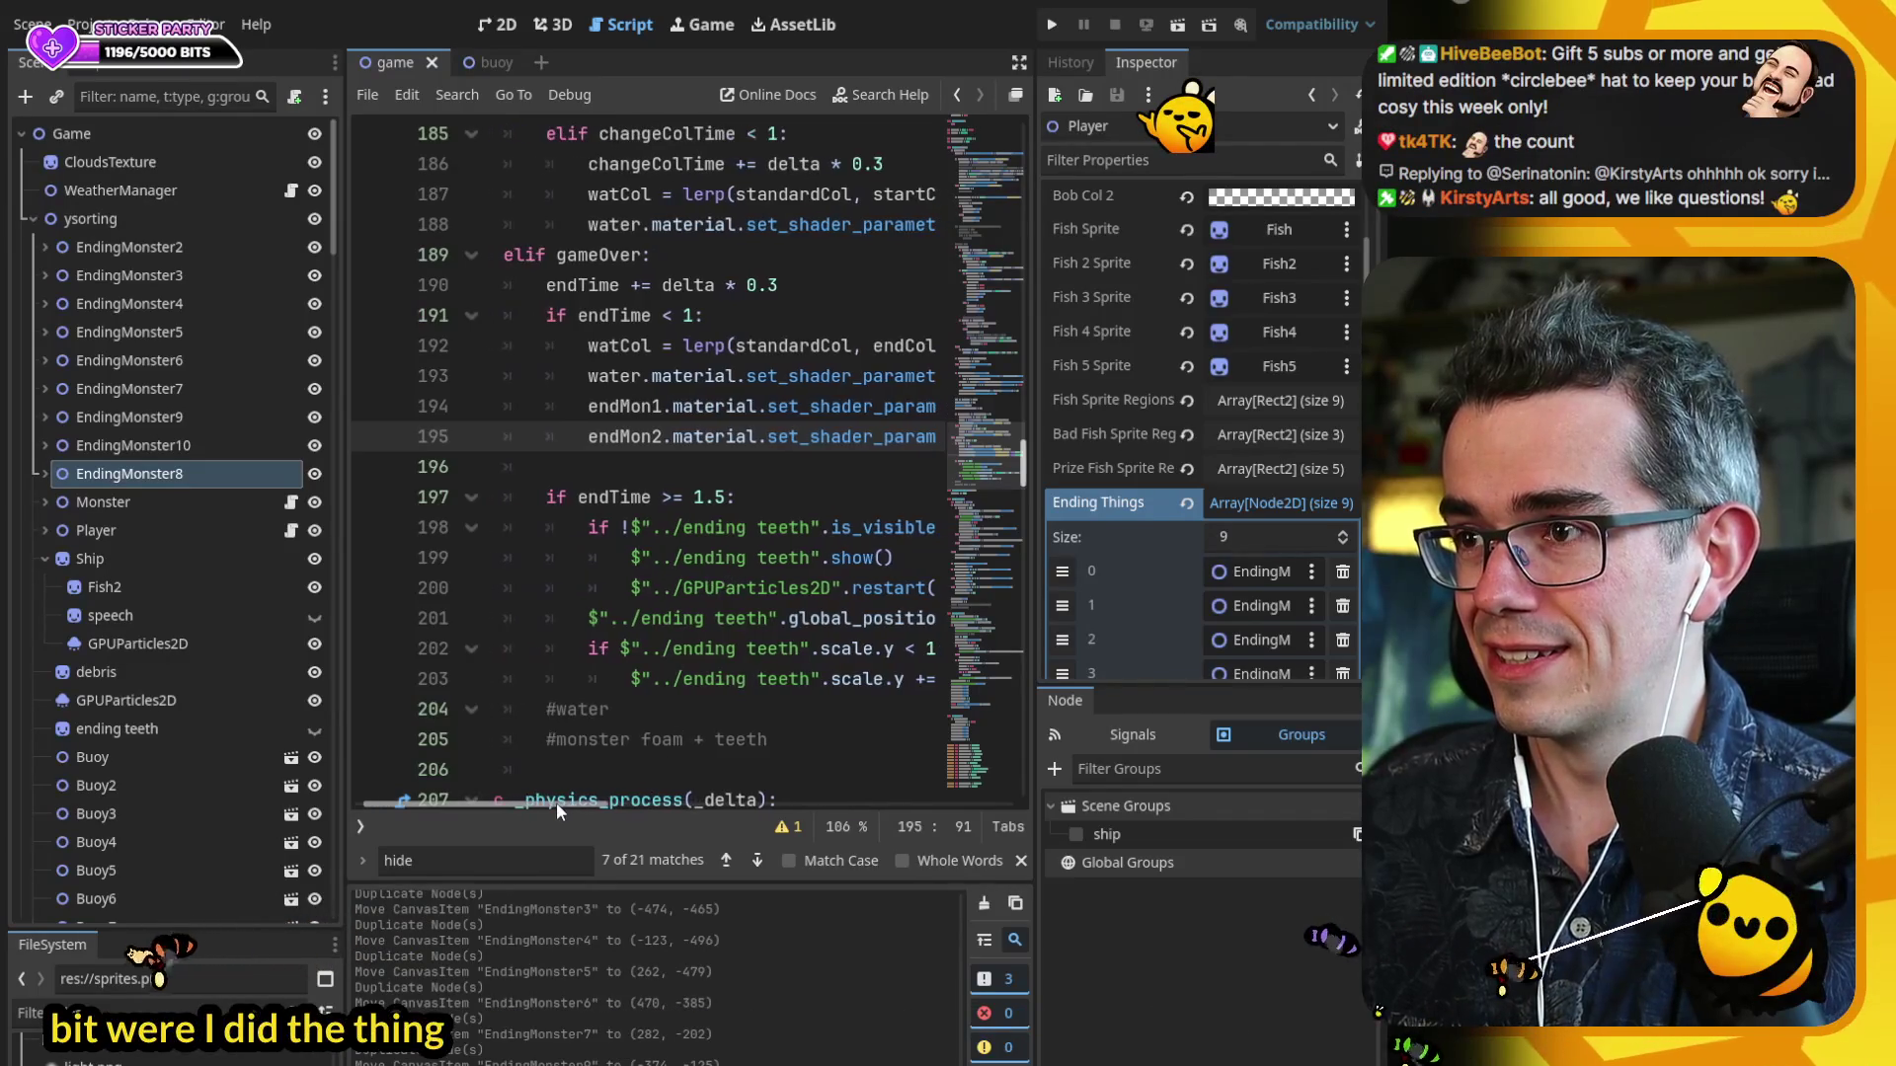
pyautogui.keyDown('ctrl'); pyautogui.click(635, 412); pyautogui.keyUp('ctrl')
pyautogui.moveTo(534, 804); pyautogui.dragTo(618, 810)
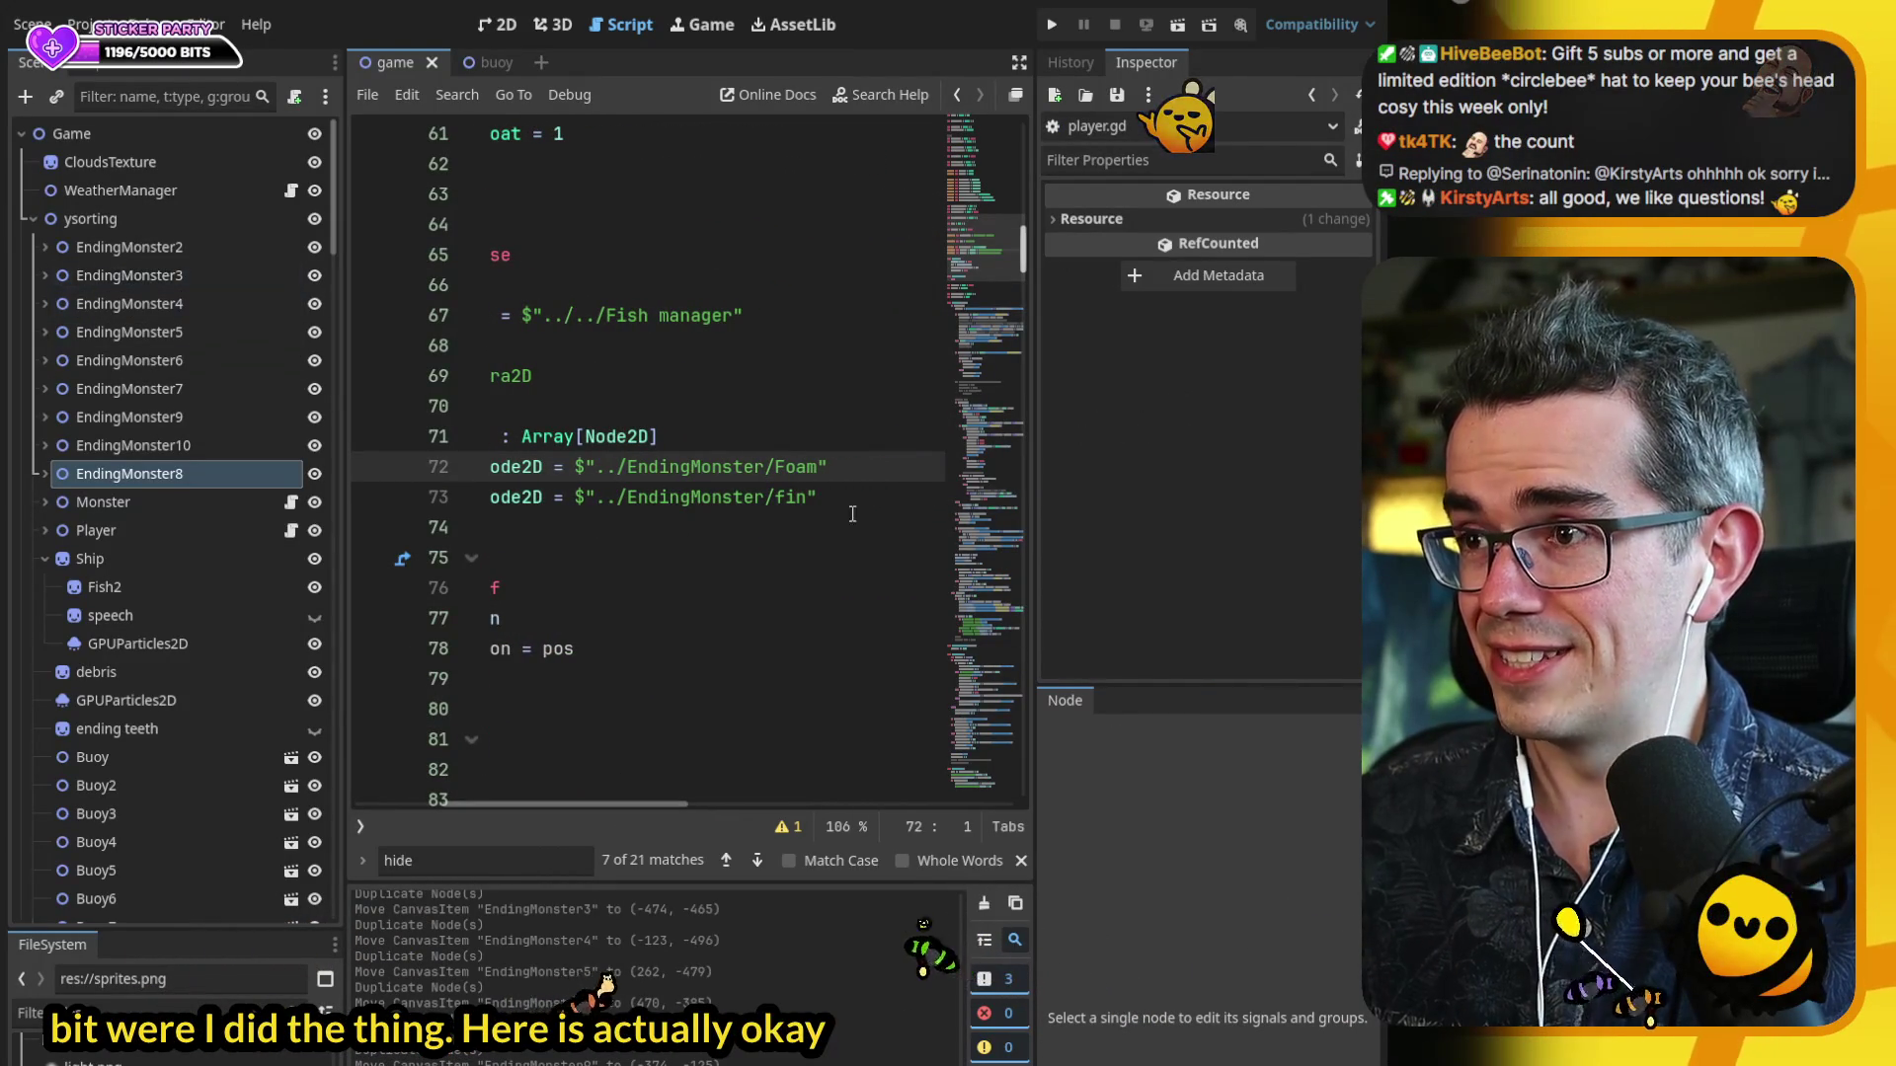
pyautogui.write('2')
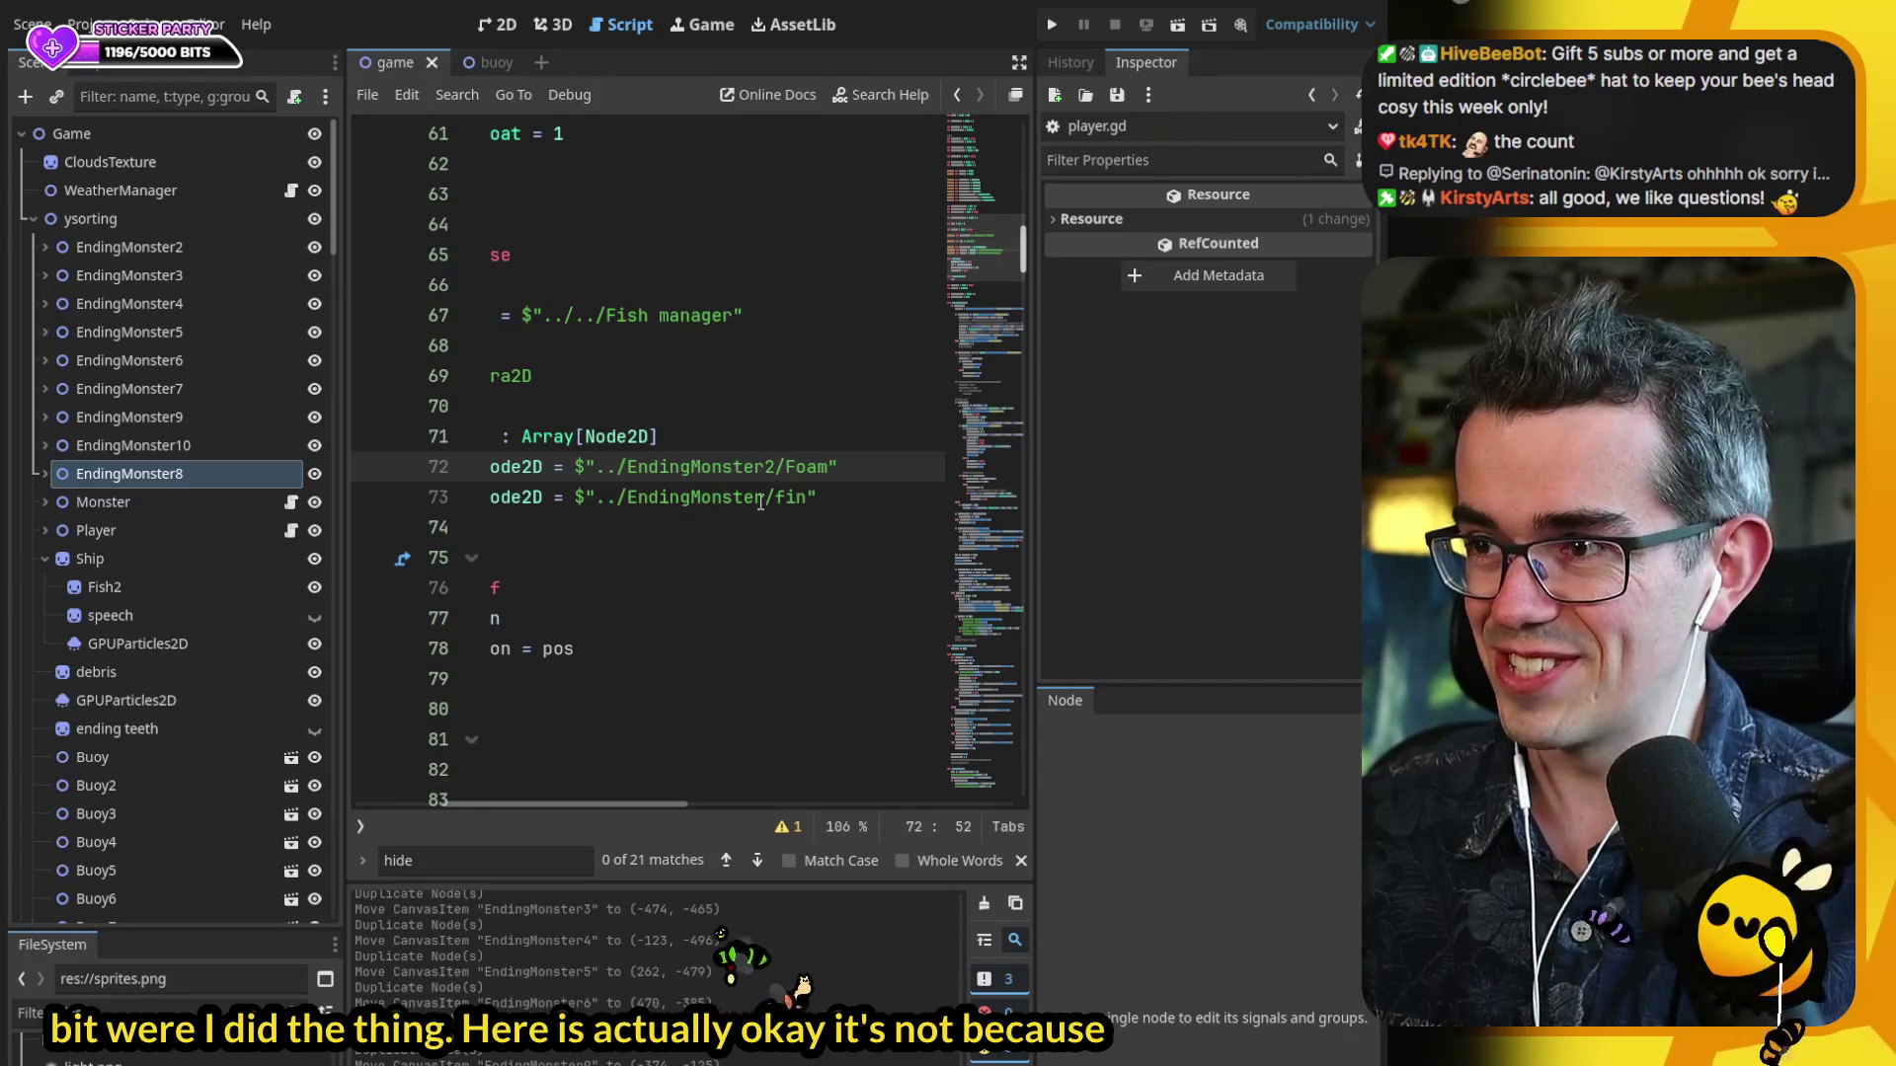
# - Uncomment the game-over input check block on lines 117–121
pyautogui.click(760, 499)
pyautogui.moveTo(683, 804); pyautogui.dragTo(493, 787)
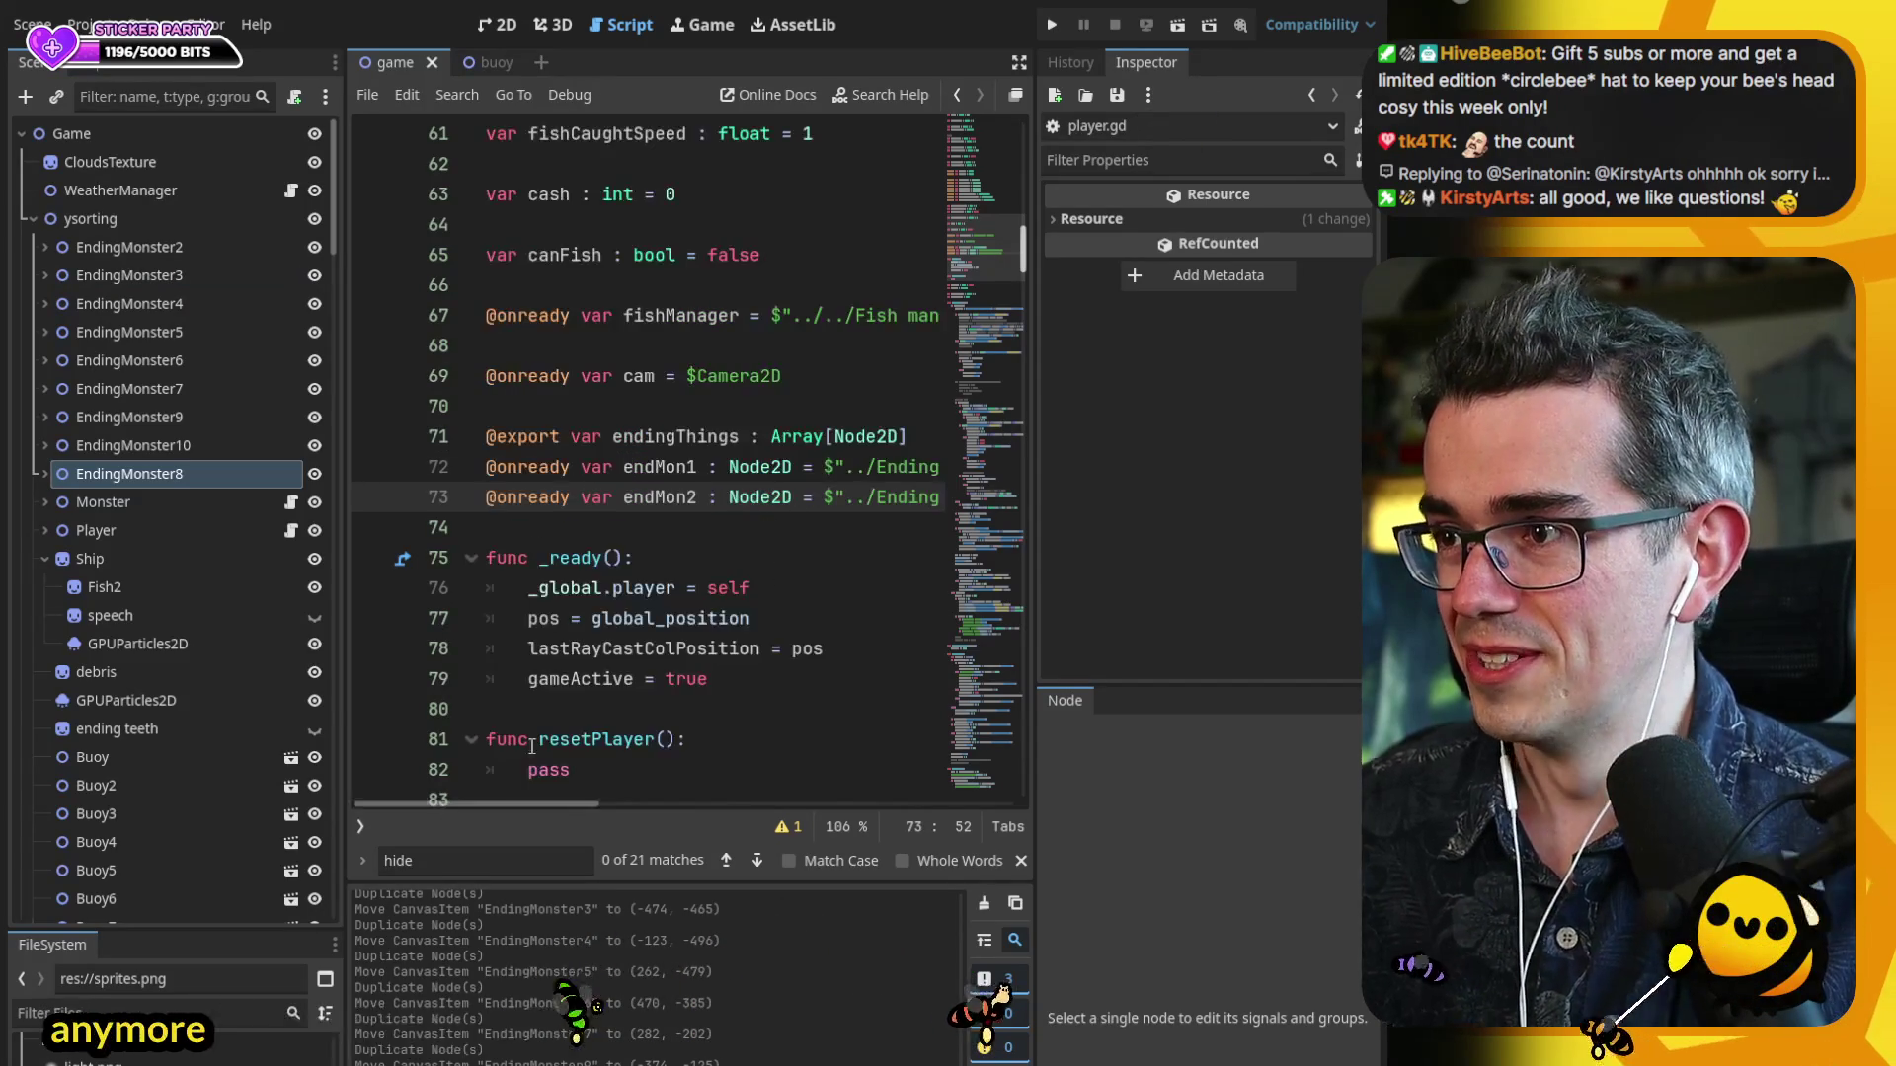
pyautogui.scroll(-14, 684, 489)
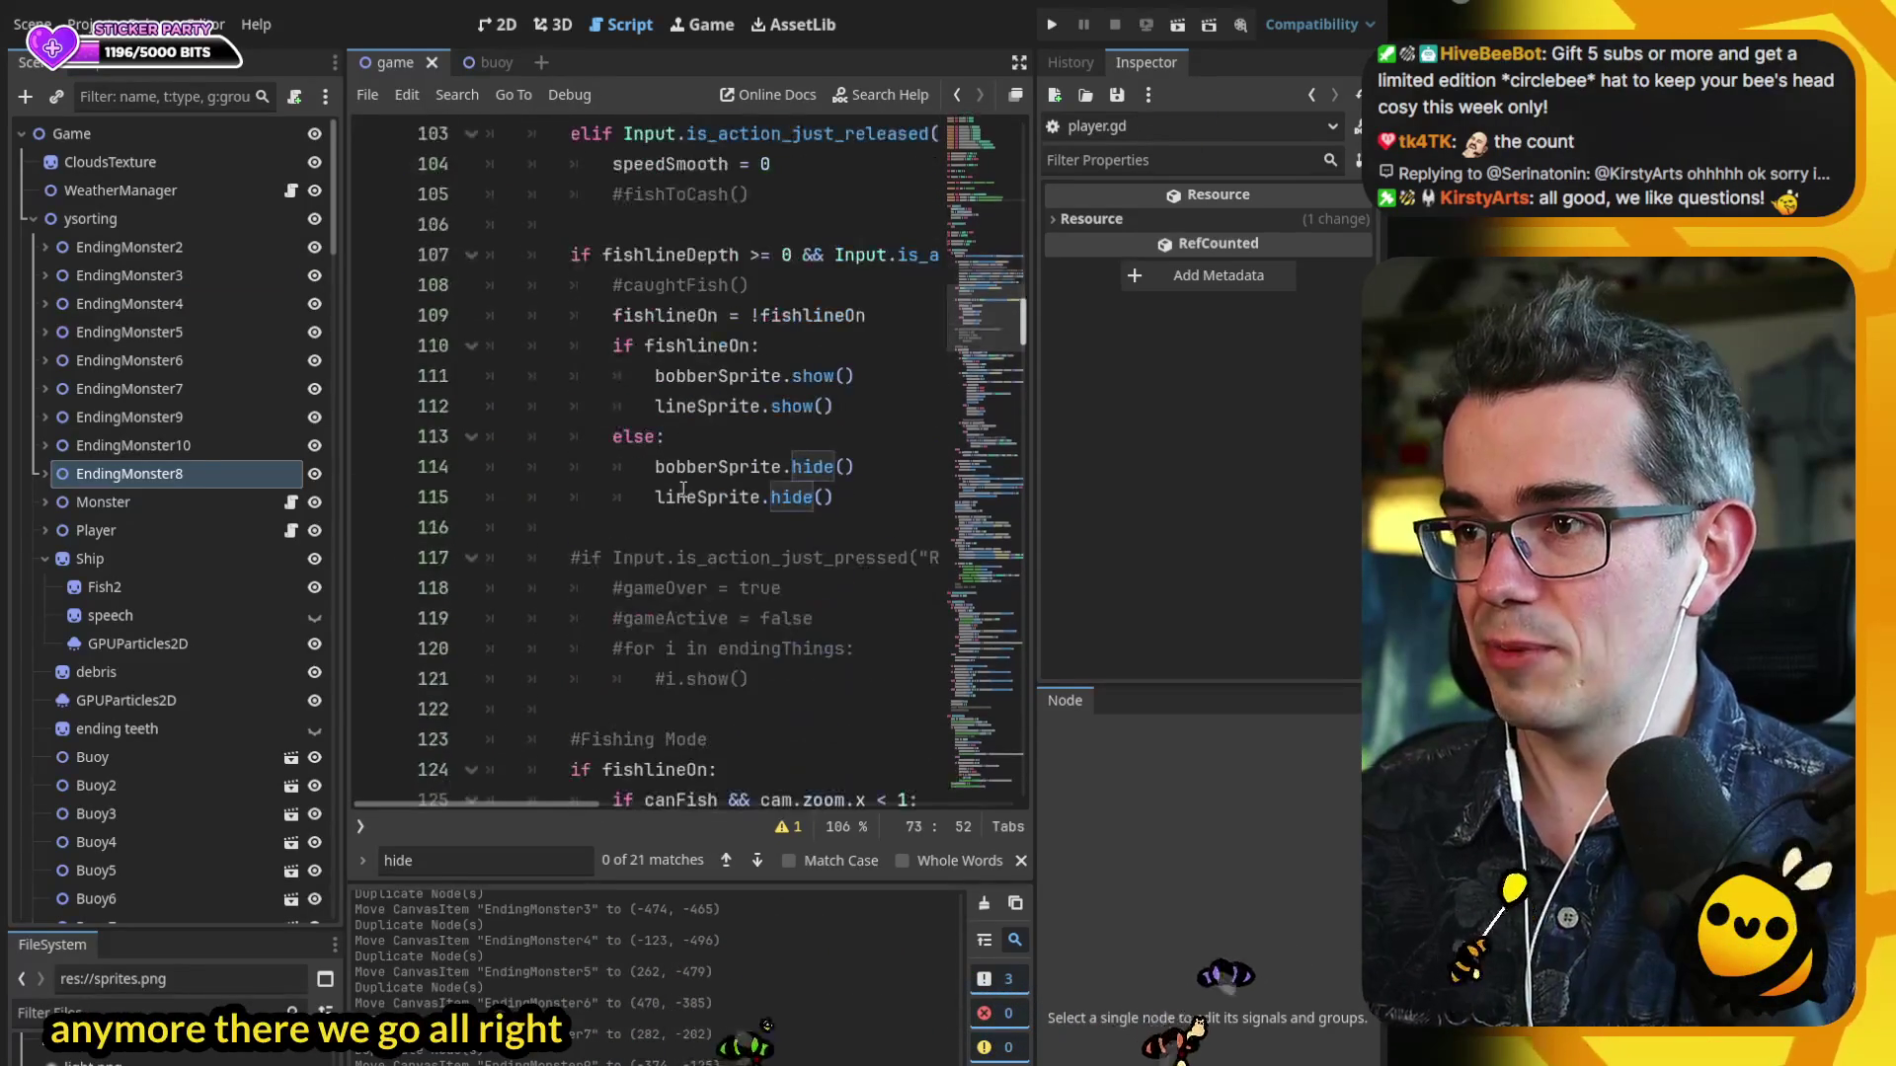
pyautogui.moveTo(748, 684); pyautogui.dragTo(540, 555)
pyautogui.hotkey('ctrl', 'k')
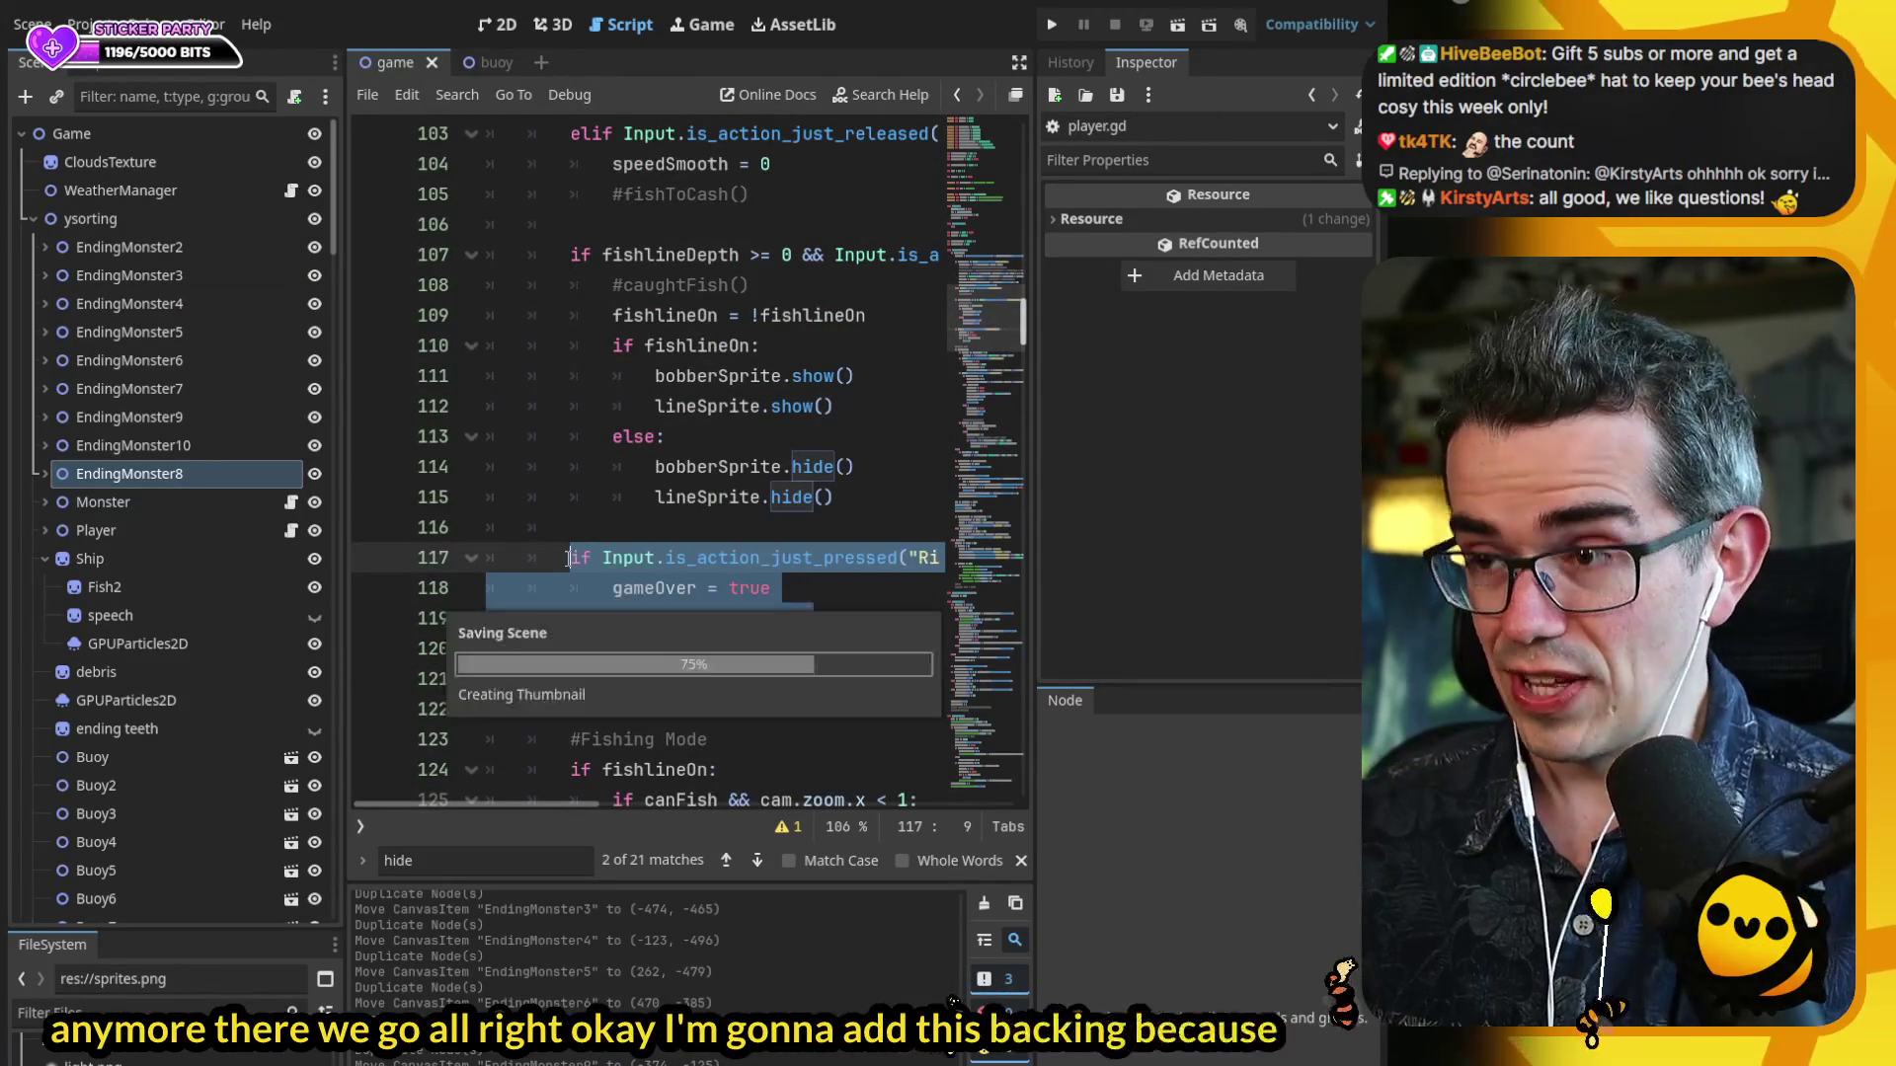
# - Run the project, replay the game-over ending with monsters surrounding the boat, then stop it
pyautogui.press('F5')
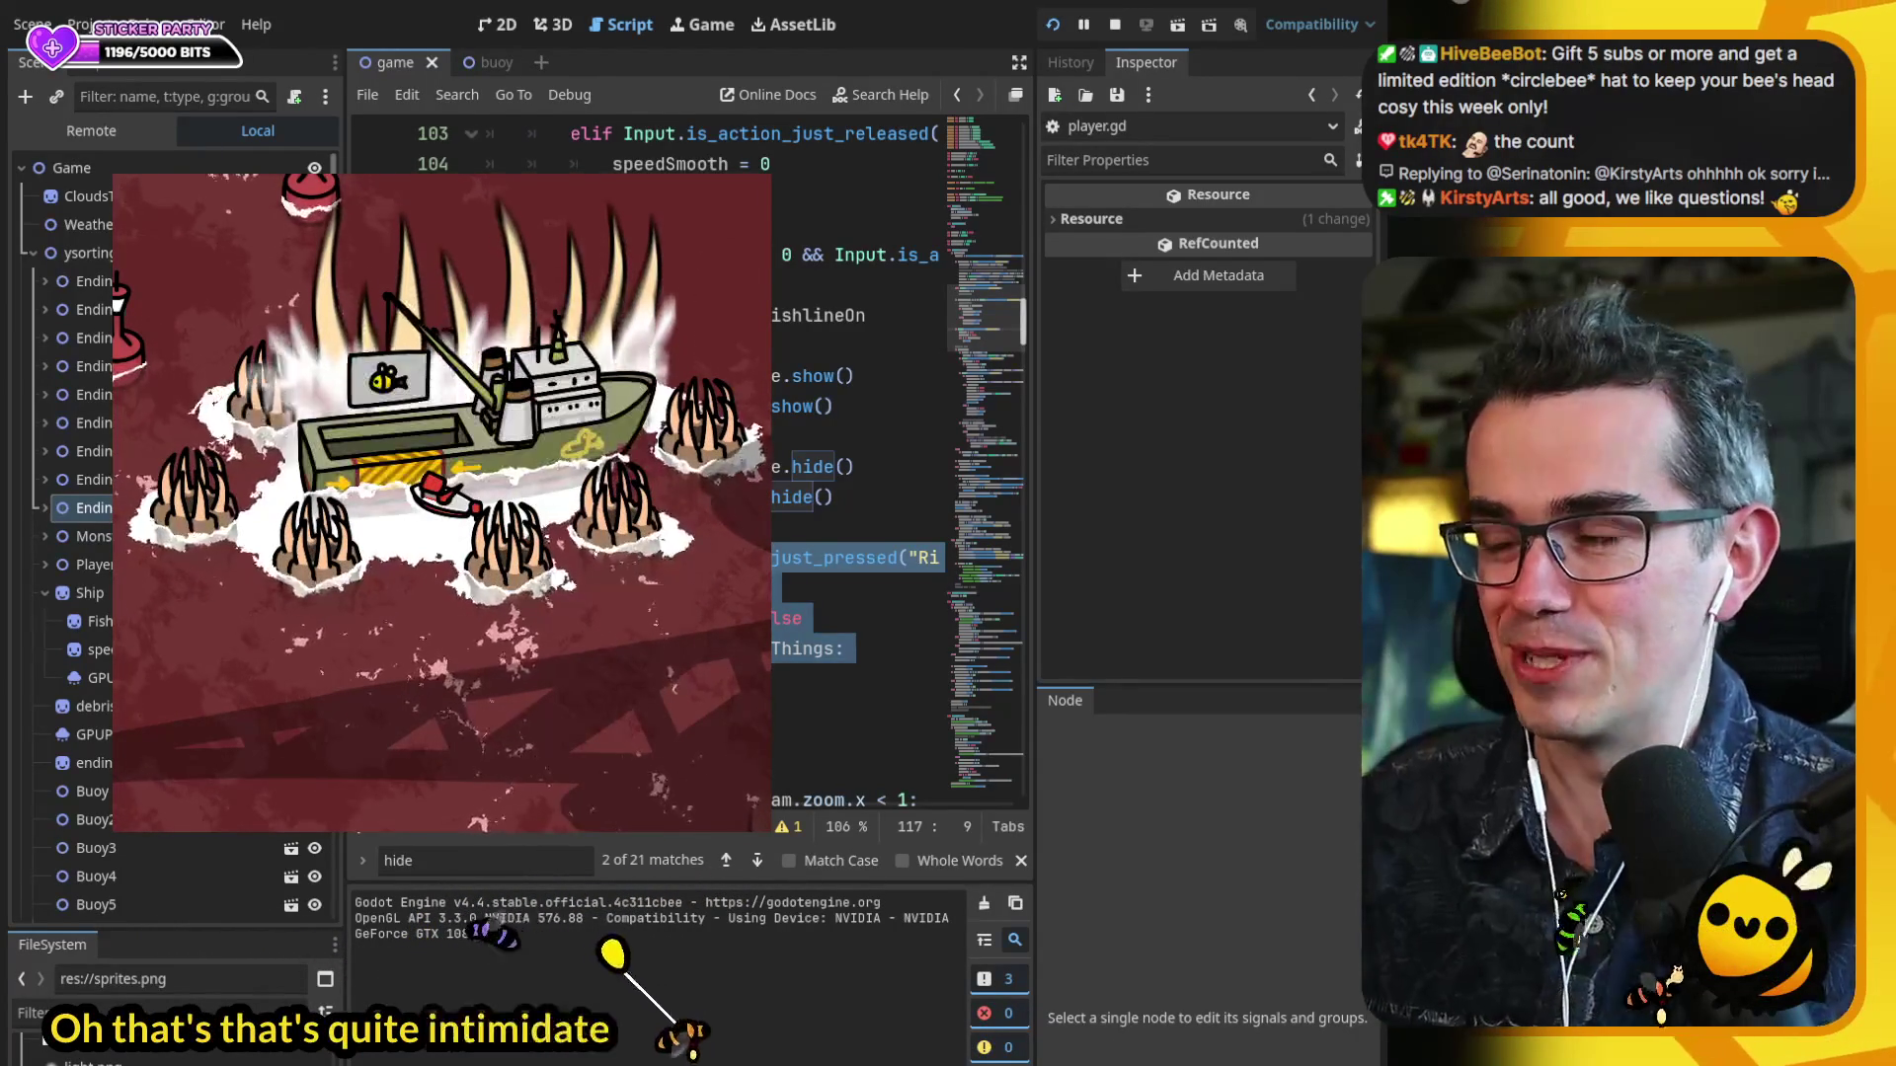
pyautogui.click(1054, 27)
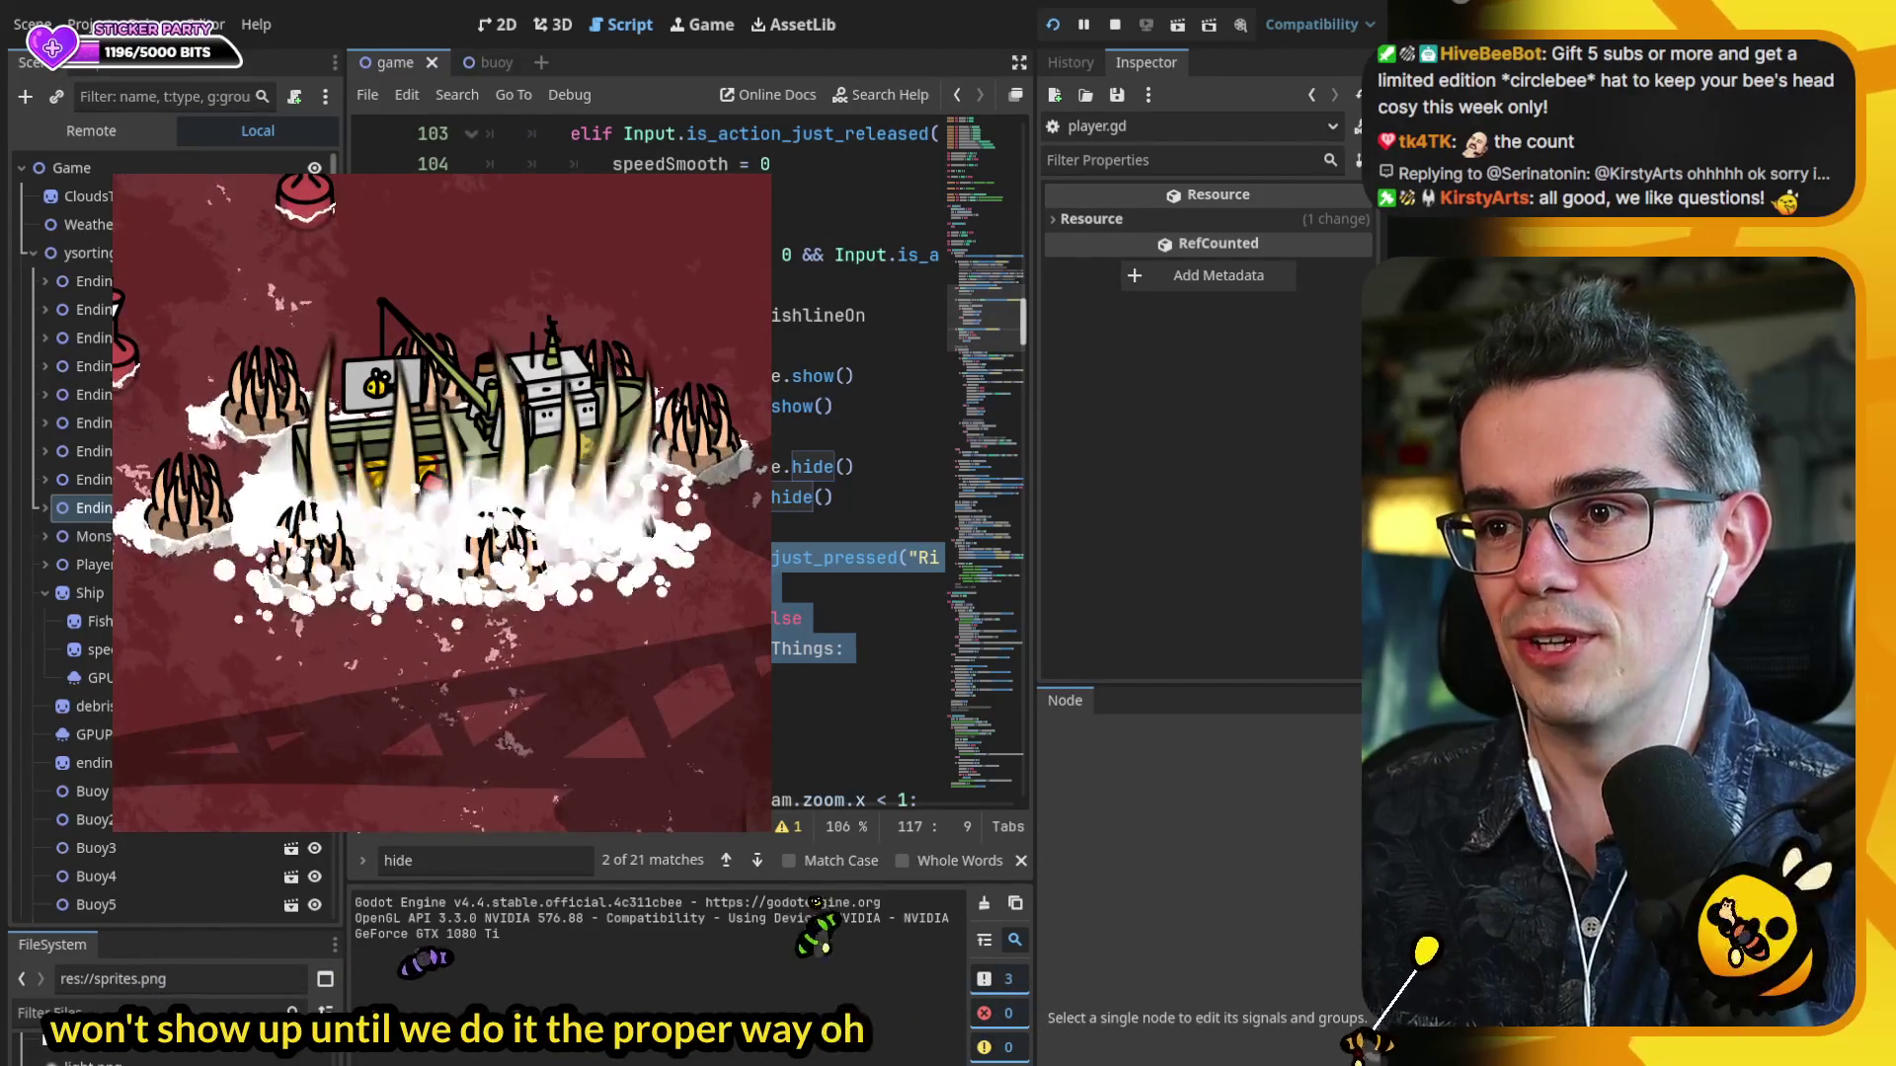
pyautogui.press('F8')
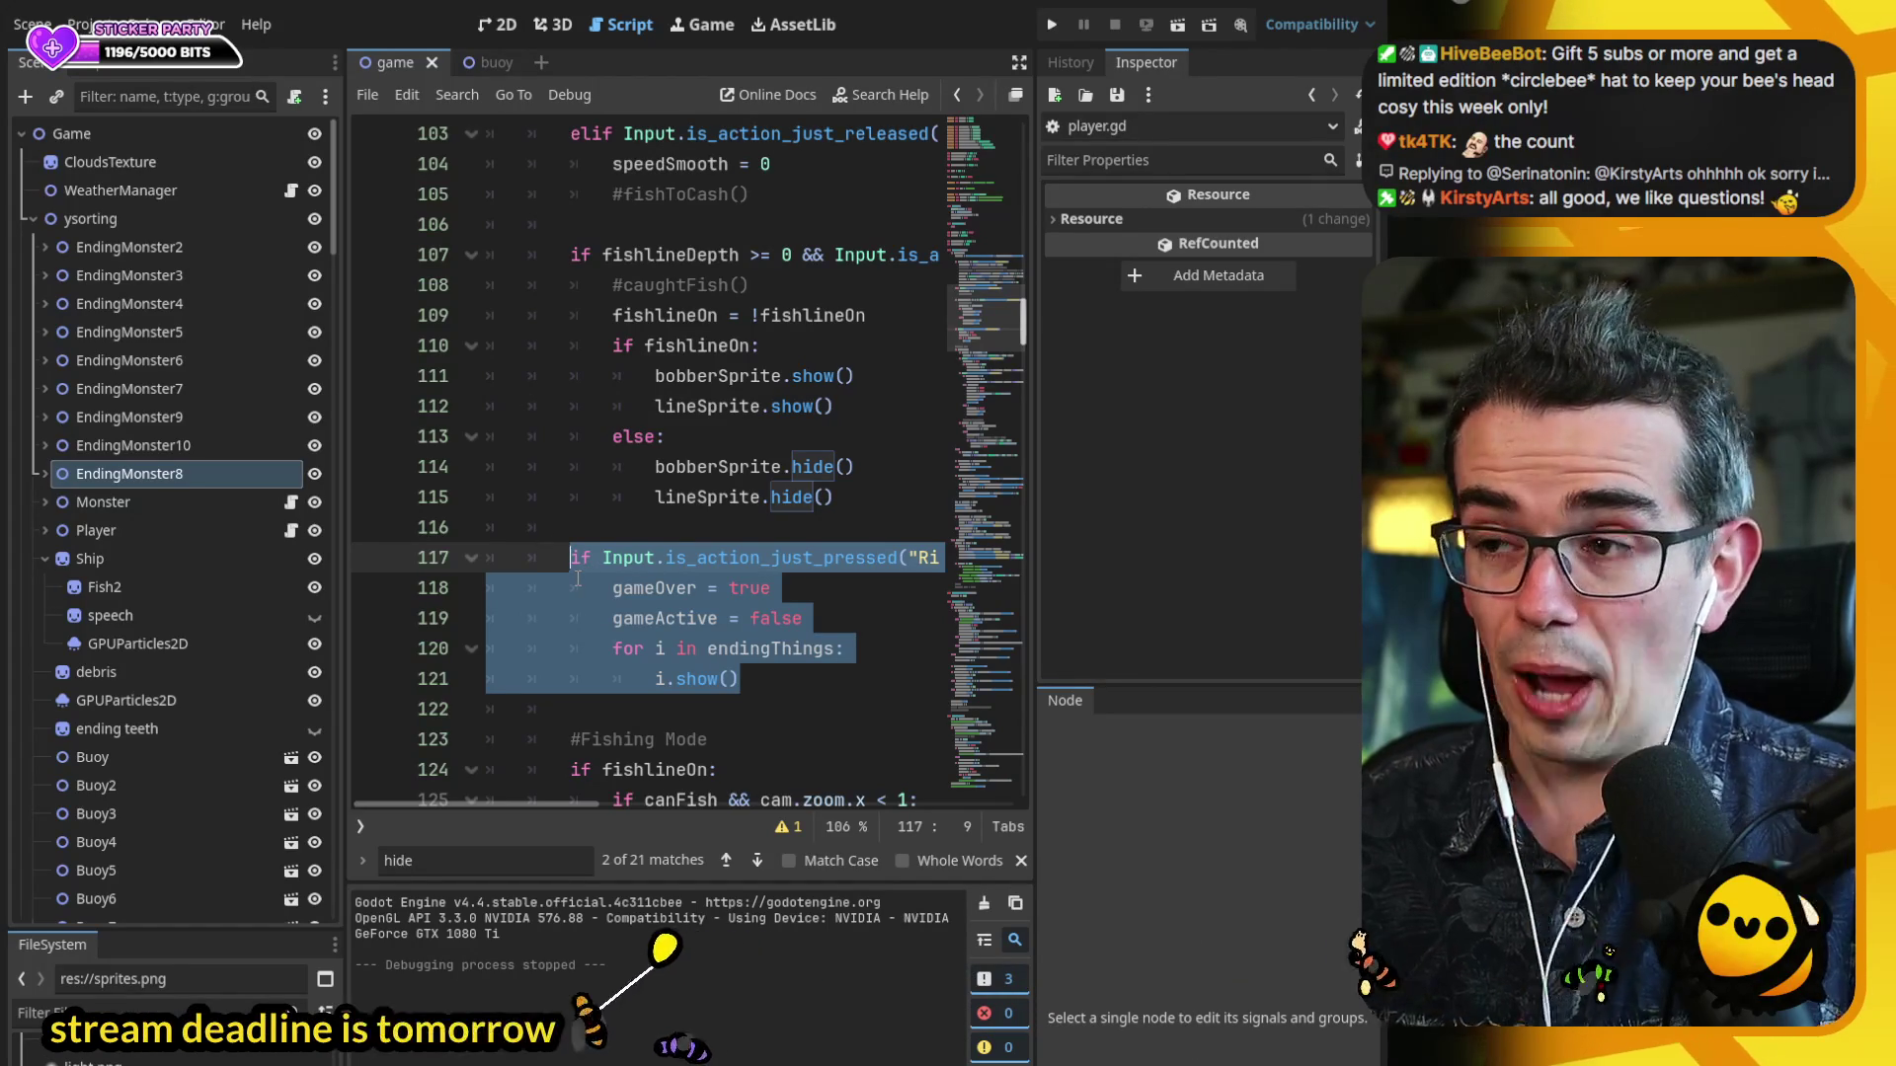
pyautogui.click(675, 549)
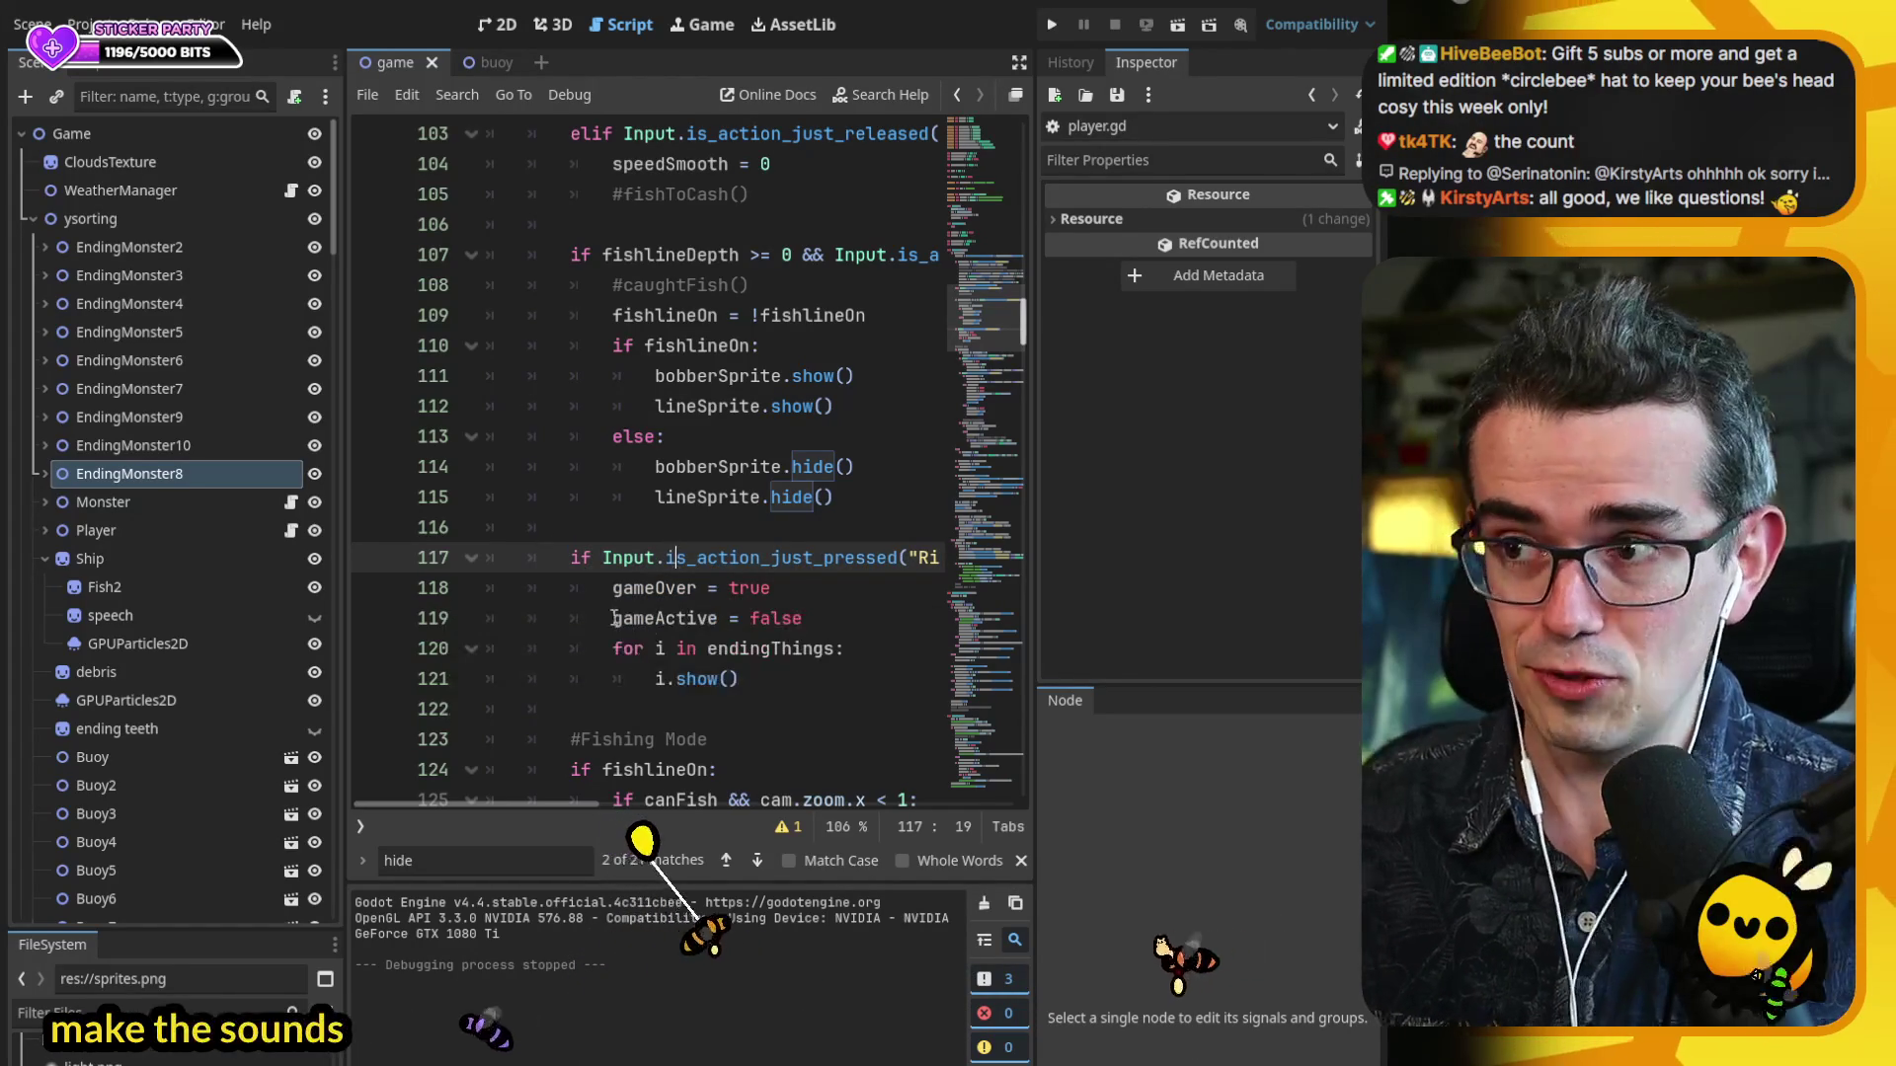
pyautogui.moveTo(576, 804)
pyautogui.mouseDown()
pyautogui.moveTo(685, 803)
pyautogui.moveTo(572, 809)
pyautogui.mouseUp()
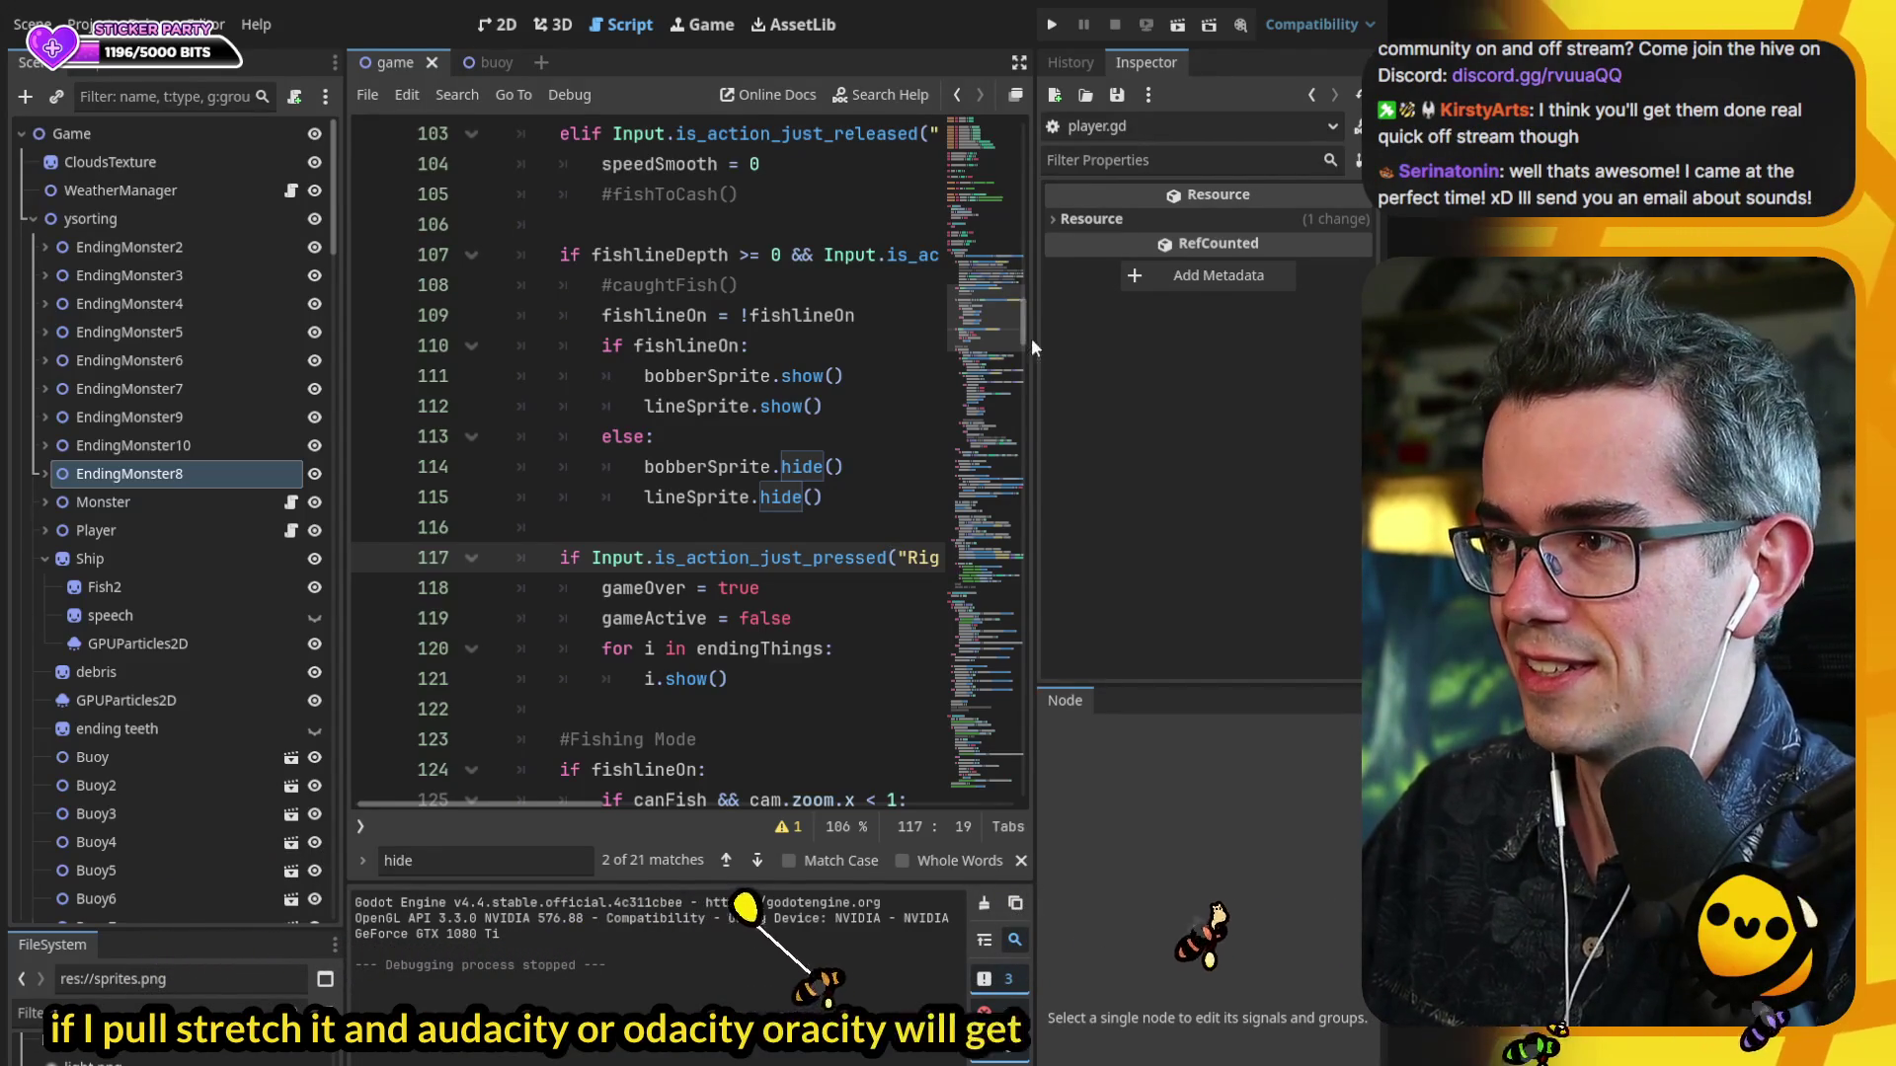
pyautogui.scroll(-2, 1021, 331)
pyautogui.scroll(1, 1021, 332)
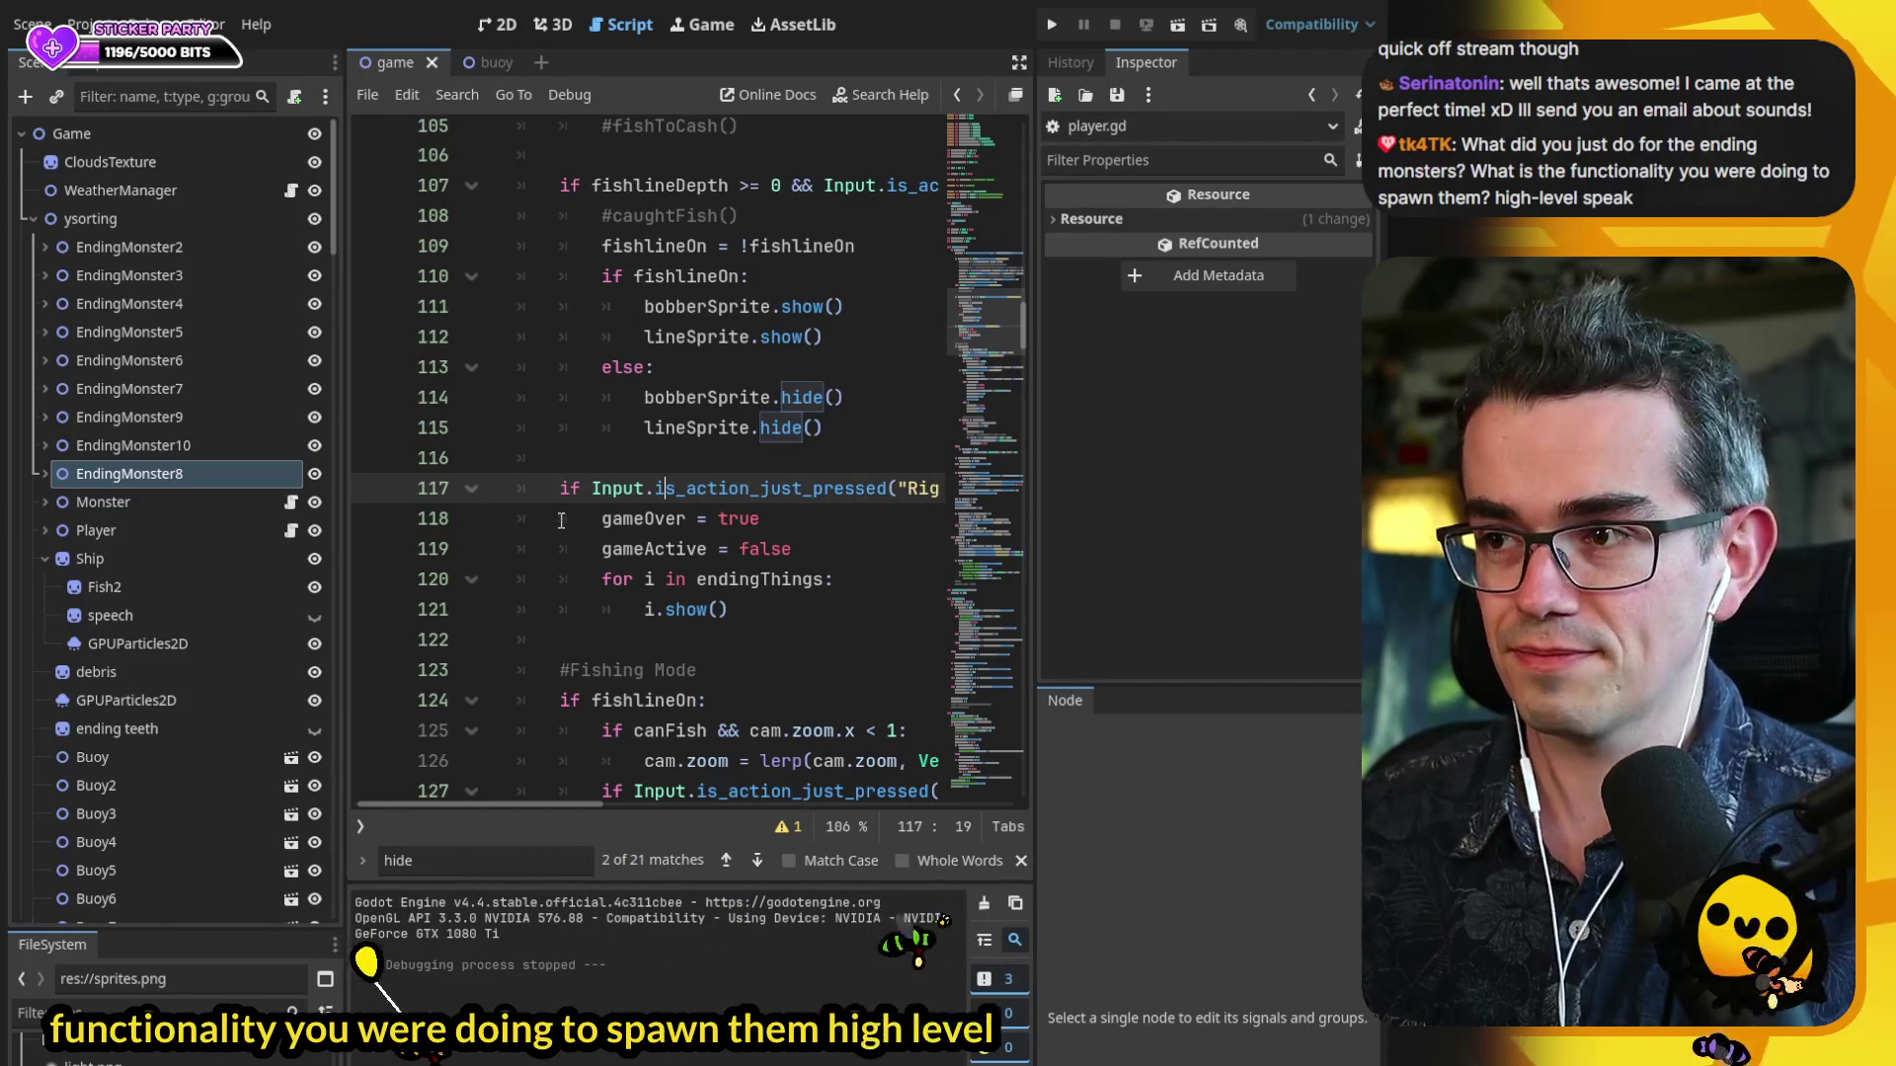
pyautogui.click(508, 31)
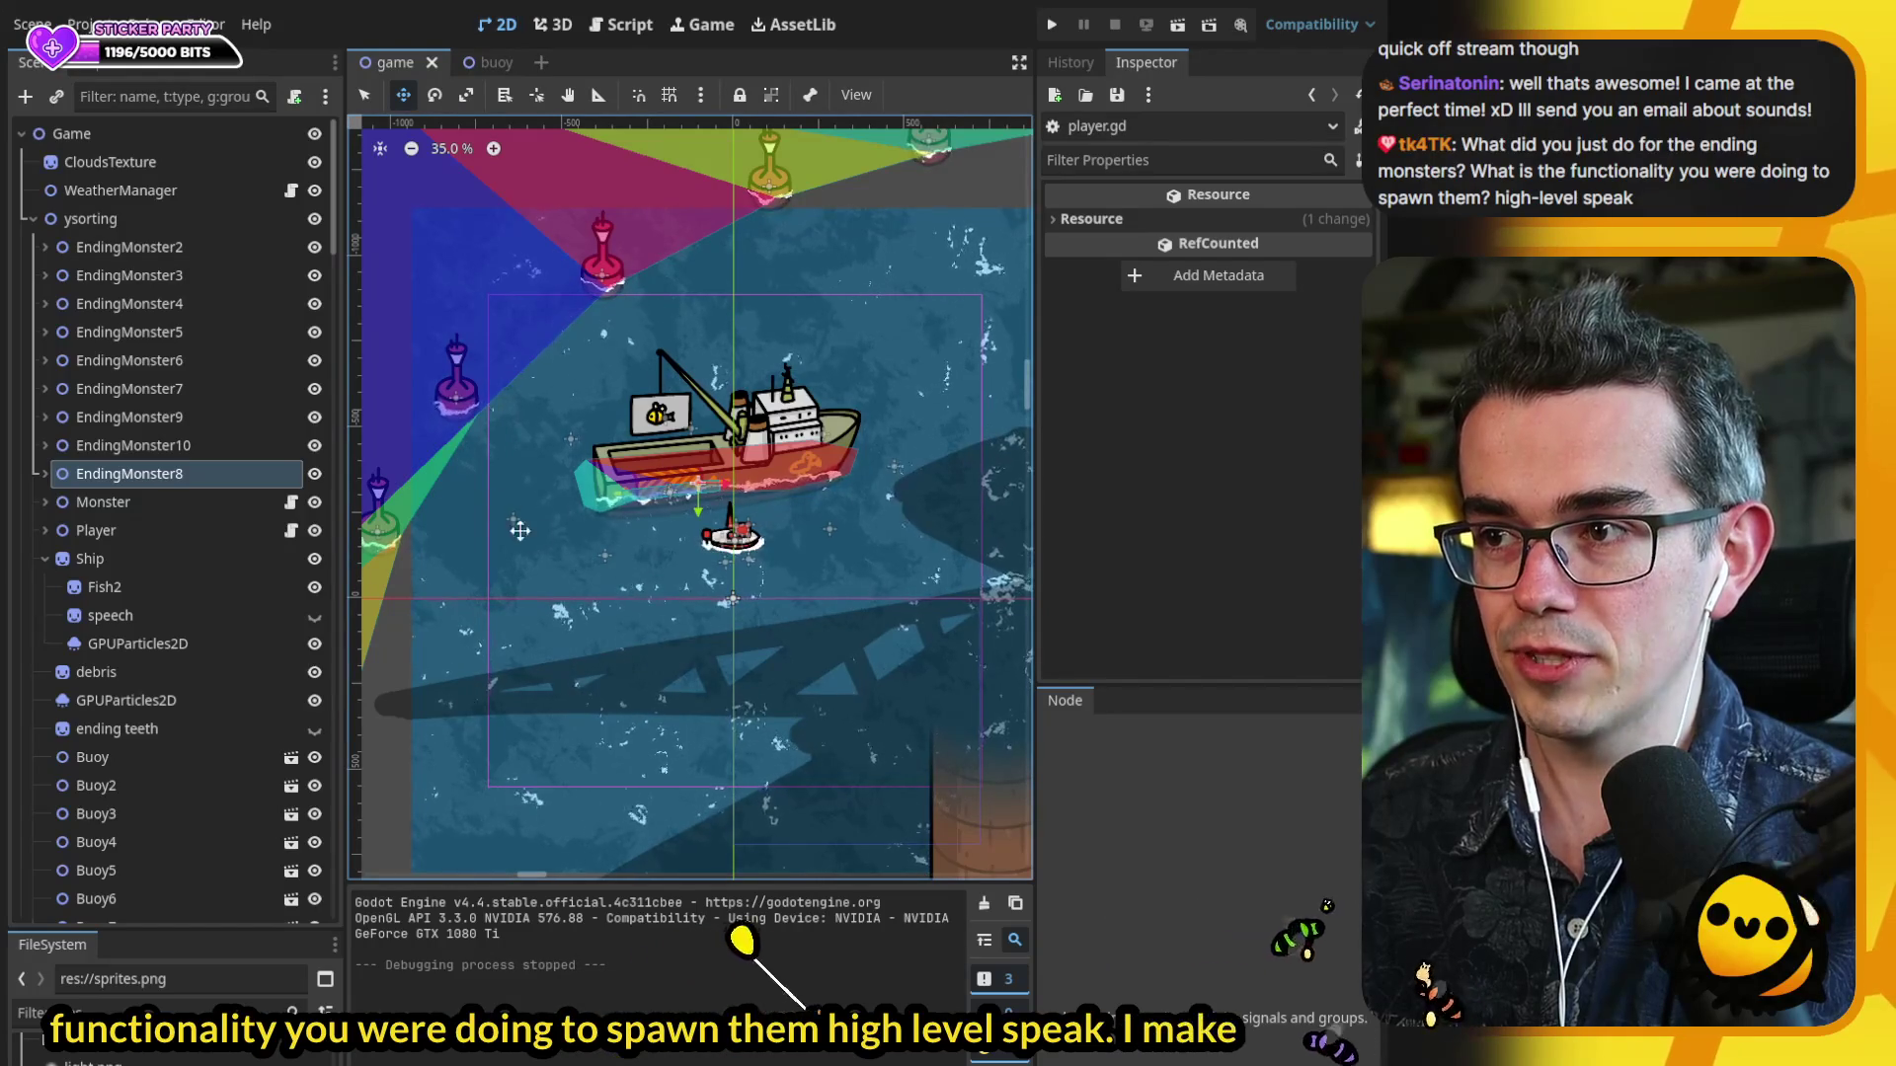
# - Inspect EndingMonster8's fin and Foam sprites in the Scene dock
pyautogui.scroll(5, 510, 526)
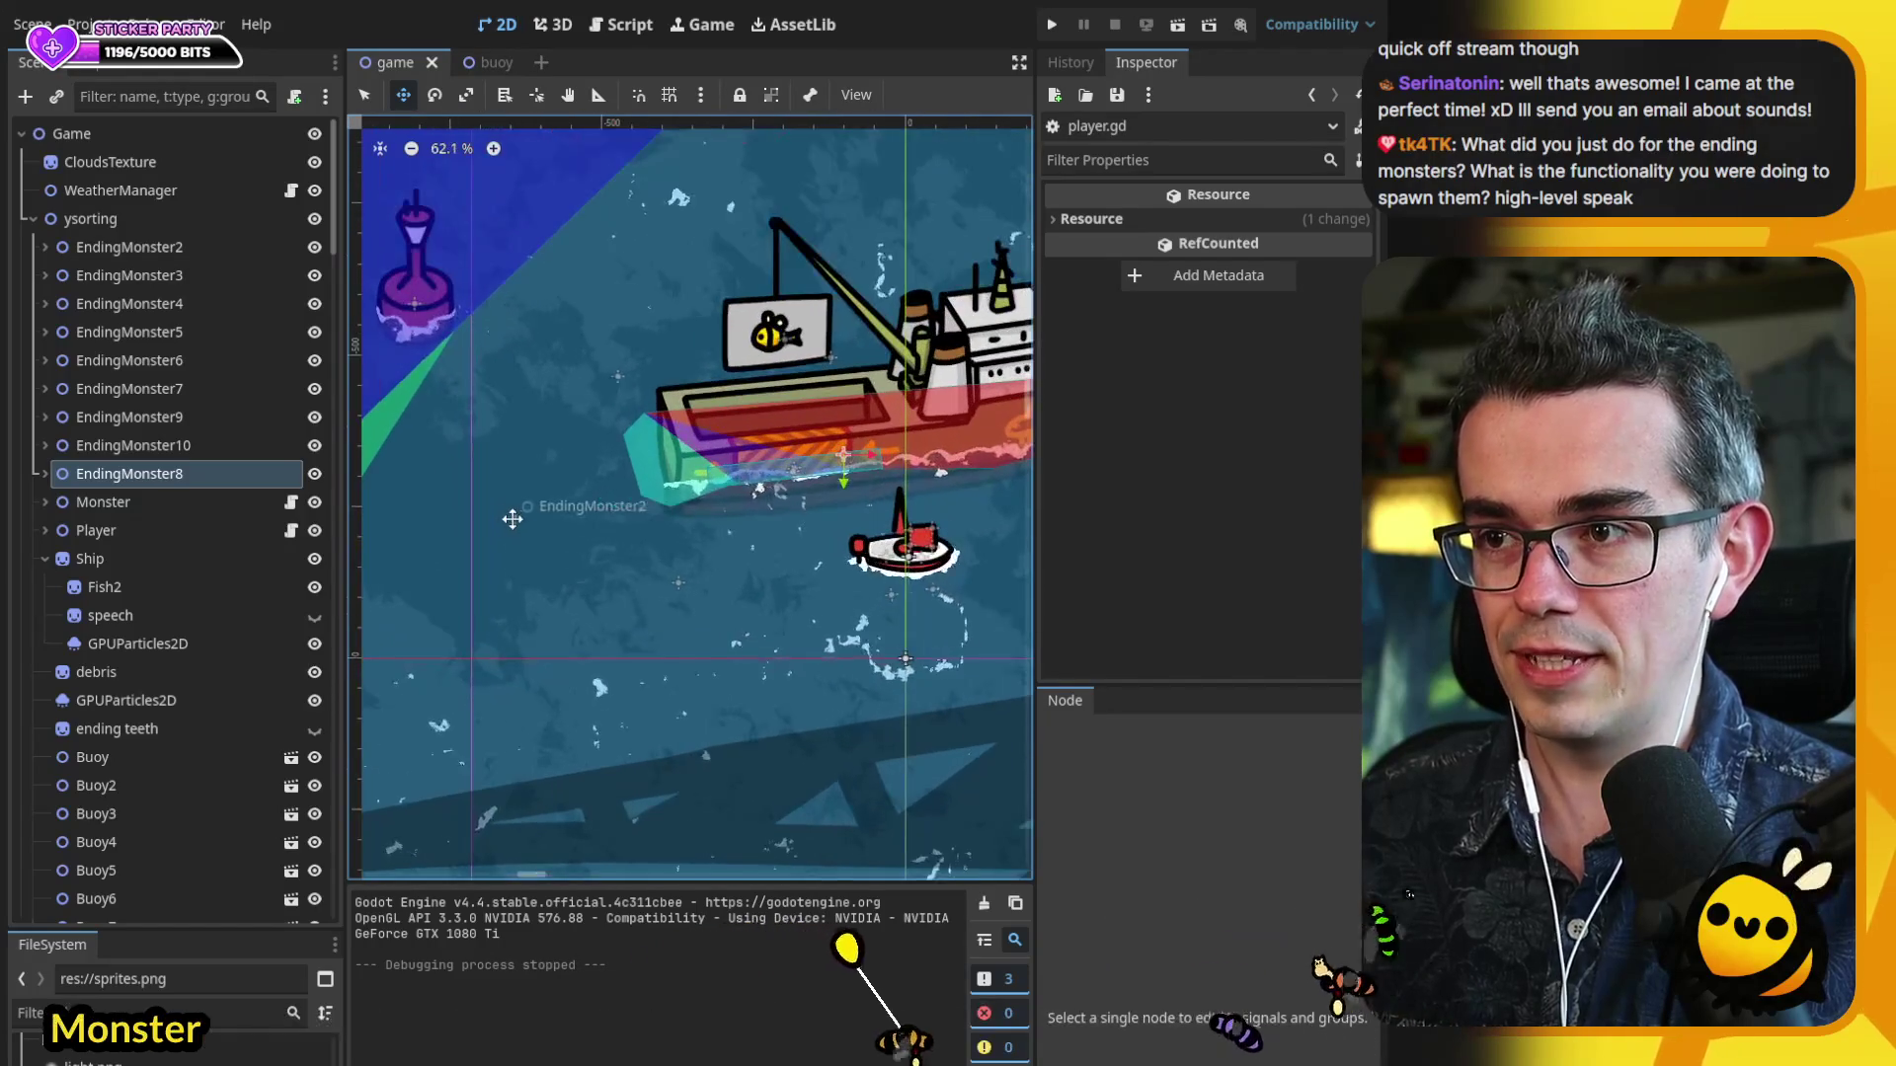
pyautogui.click(43, 474)
pyautogui.click(210, 527)
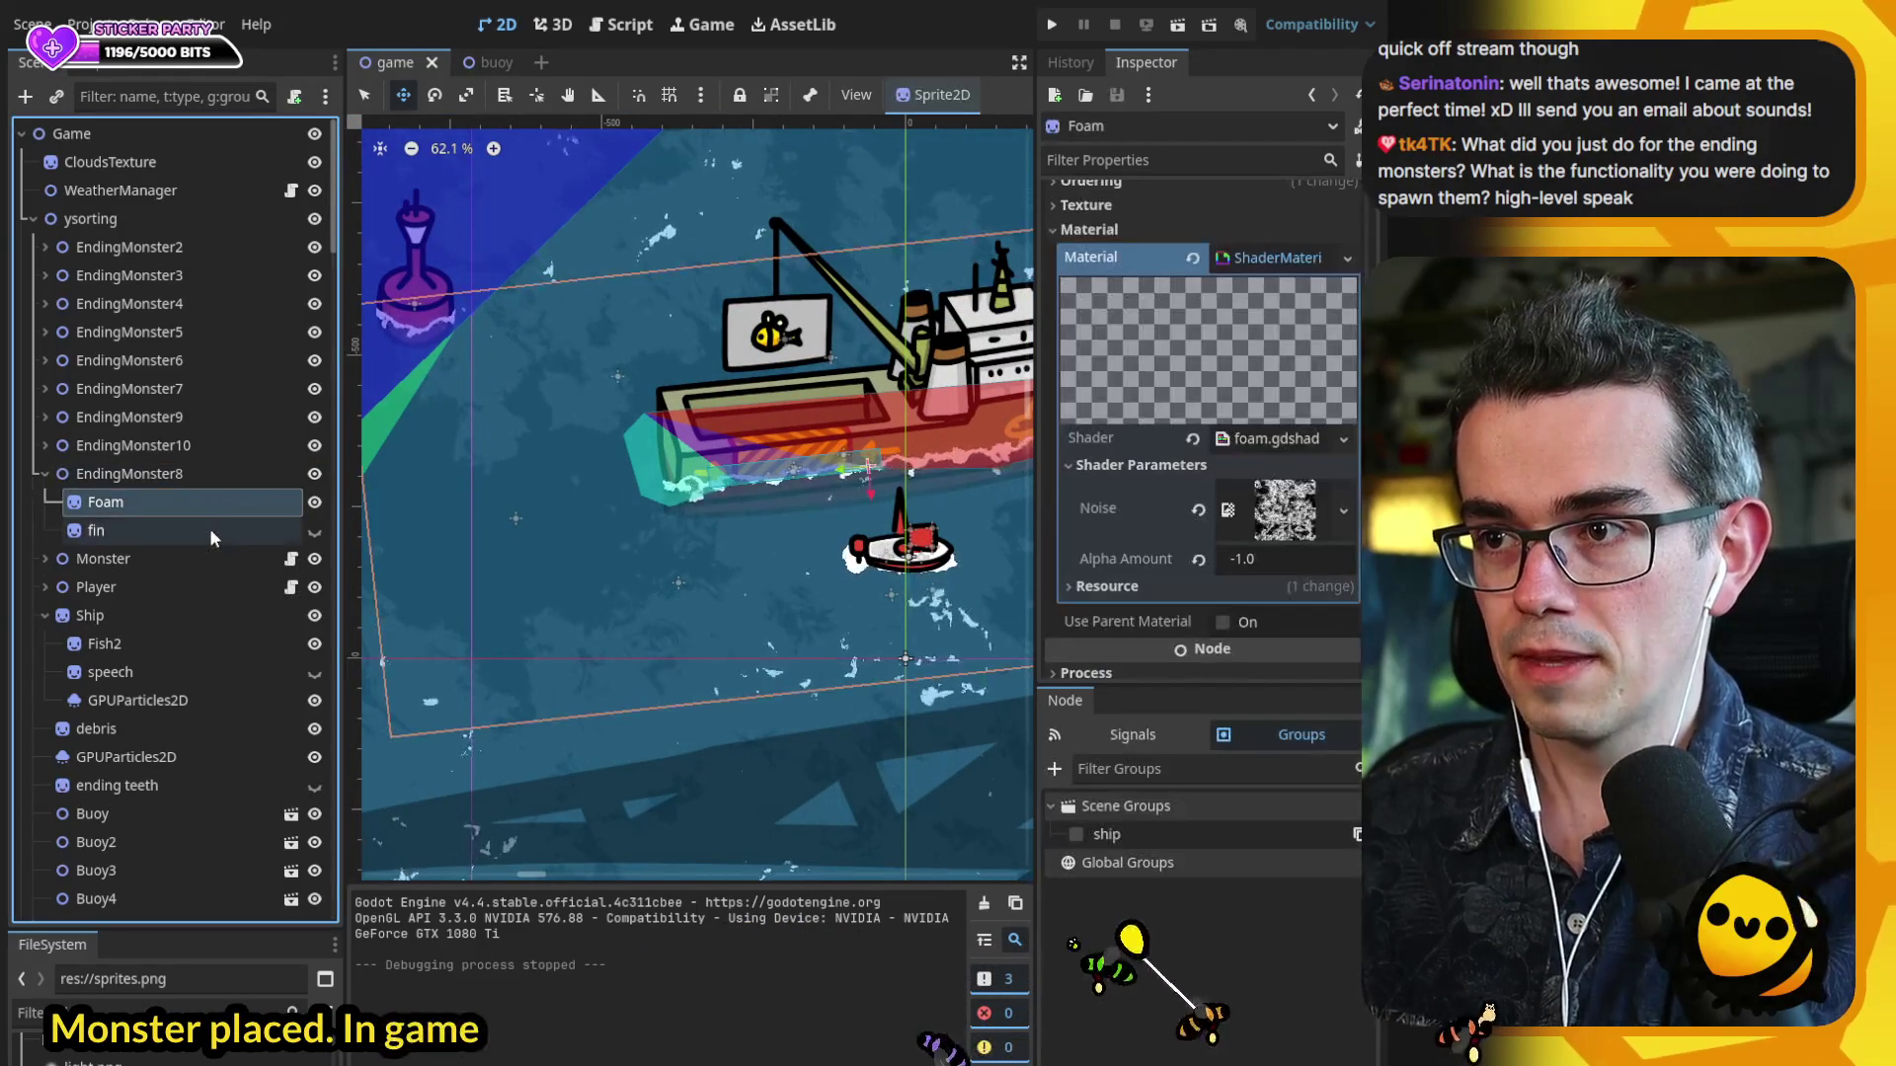
pyautogui.press('f')
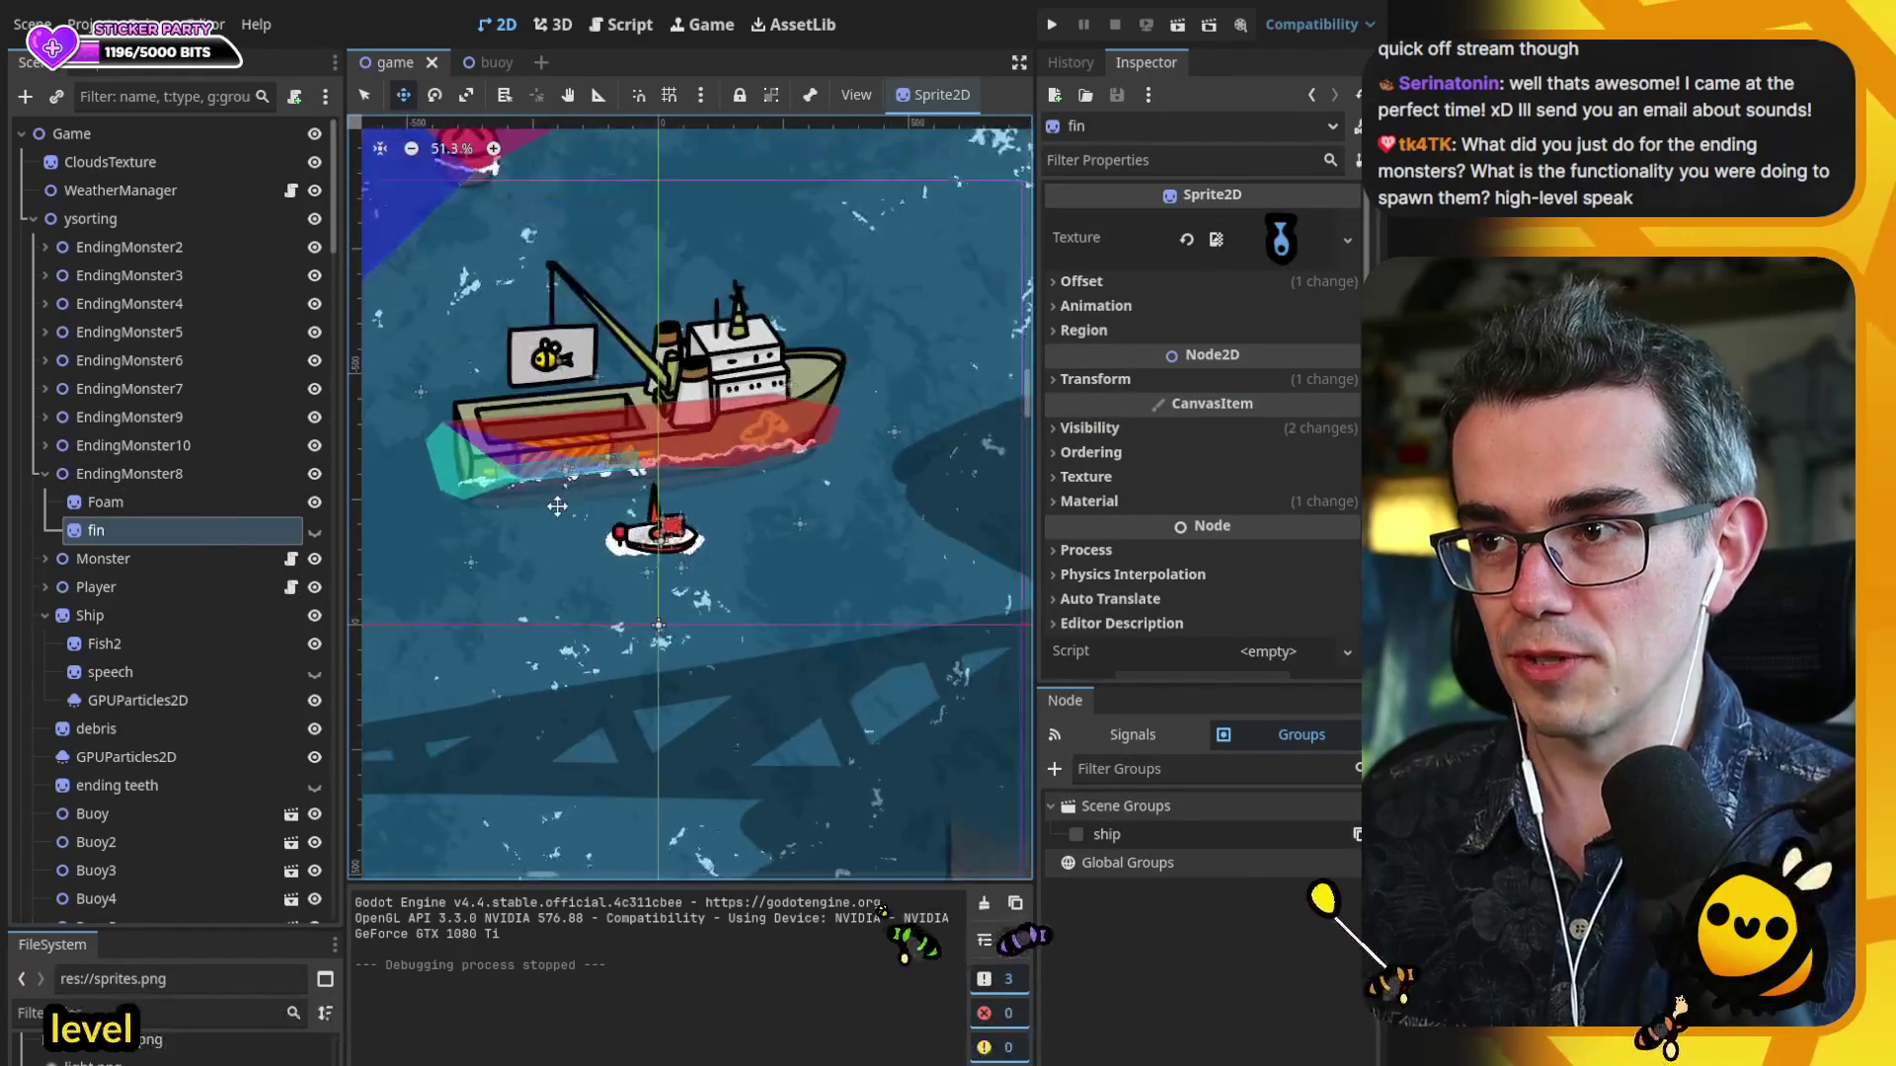
pyautogui.click(189, 505)
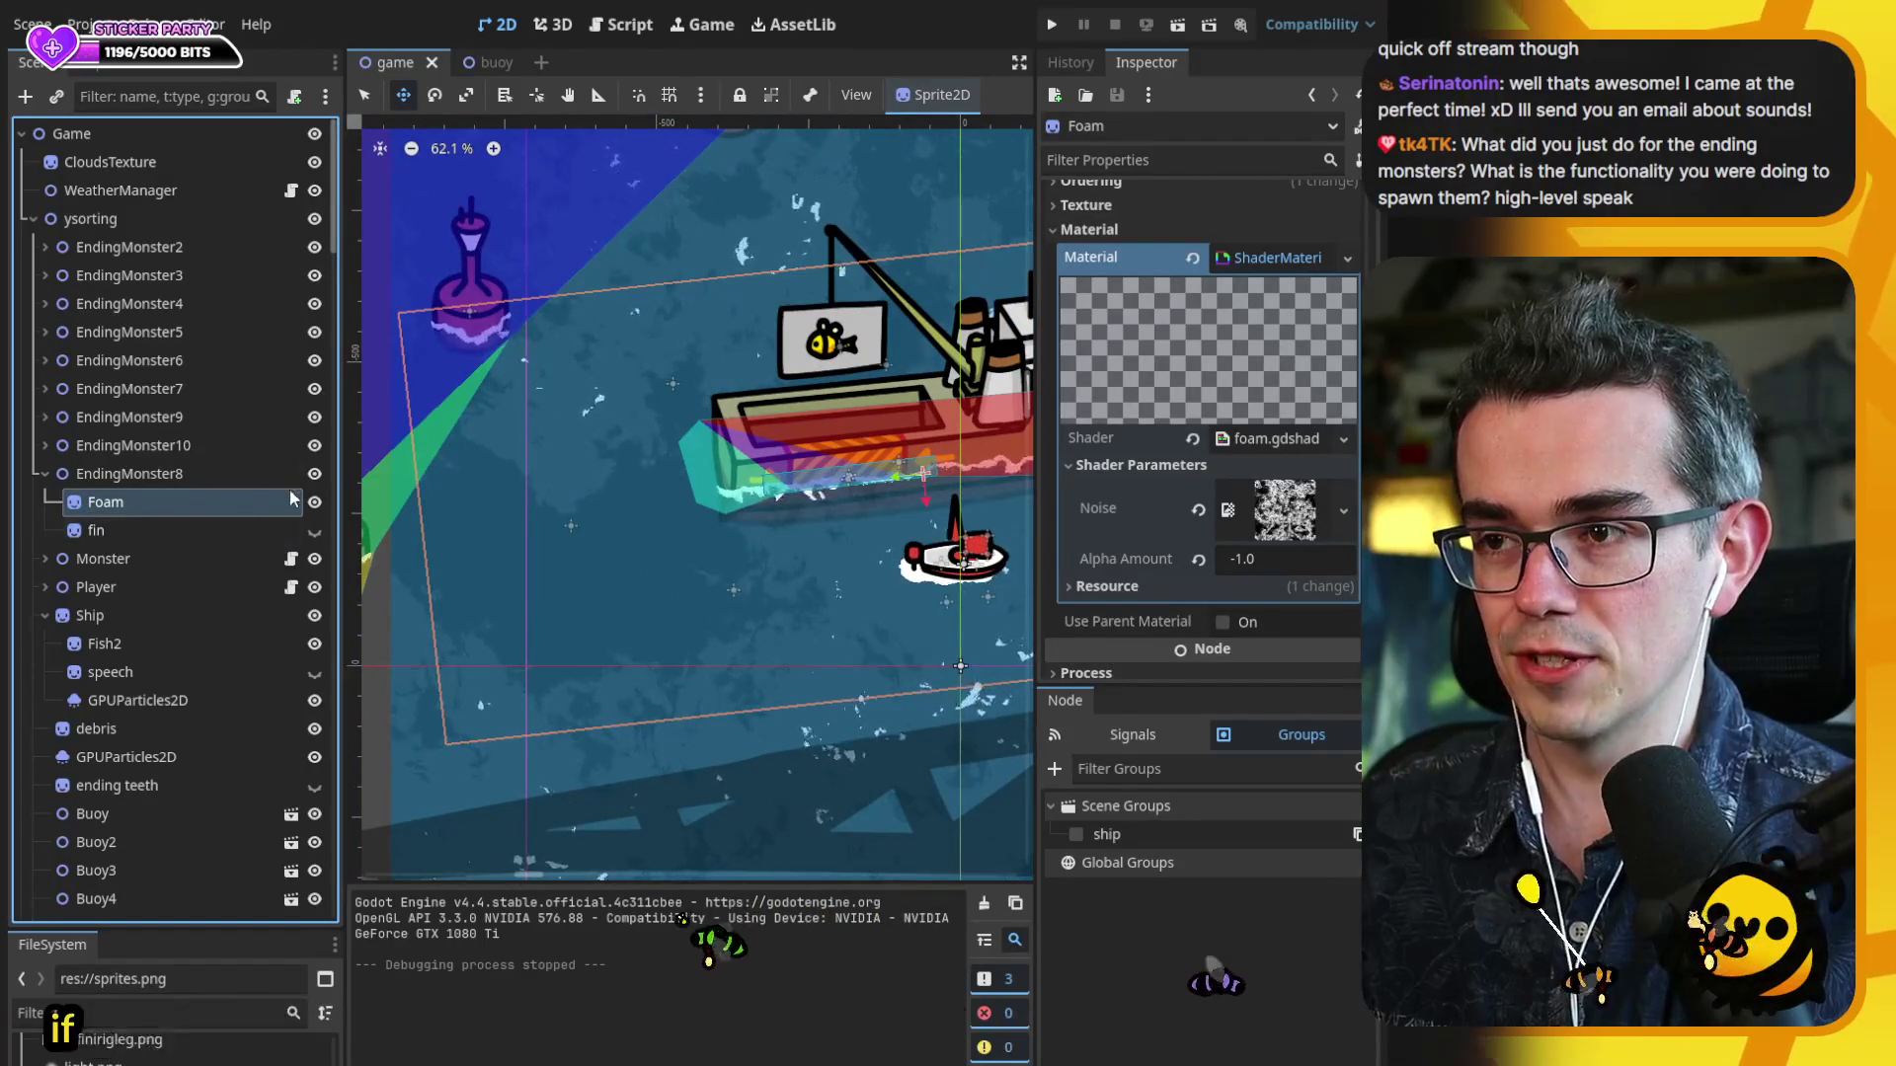
pyautogui.click(231, 475)
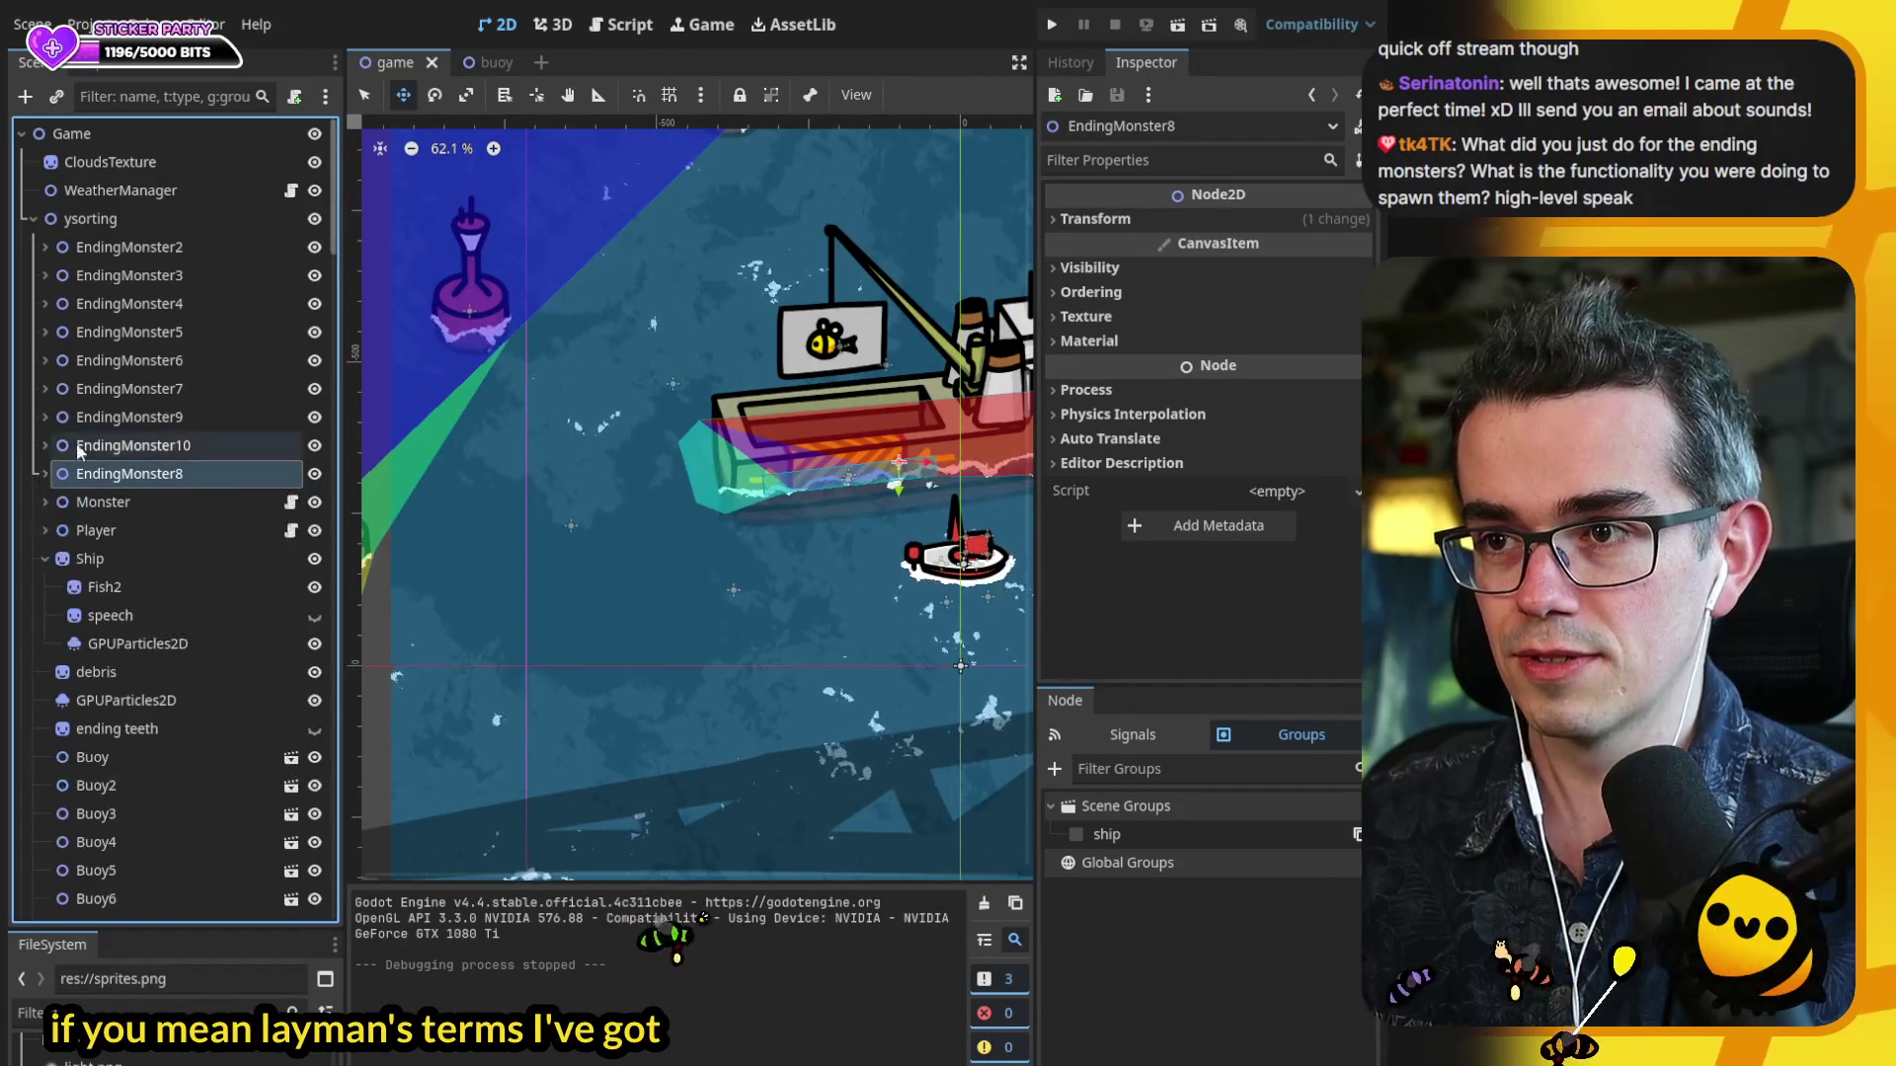
# - Select EndingMonster10's fin sprite and expand its ShaderMaterial parameters
pyautogui.click(46, 446)
pyautogui.click(264, 503)
pyautogui.doubleClick(264, 503)
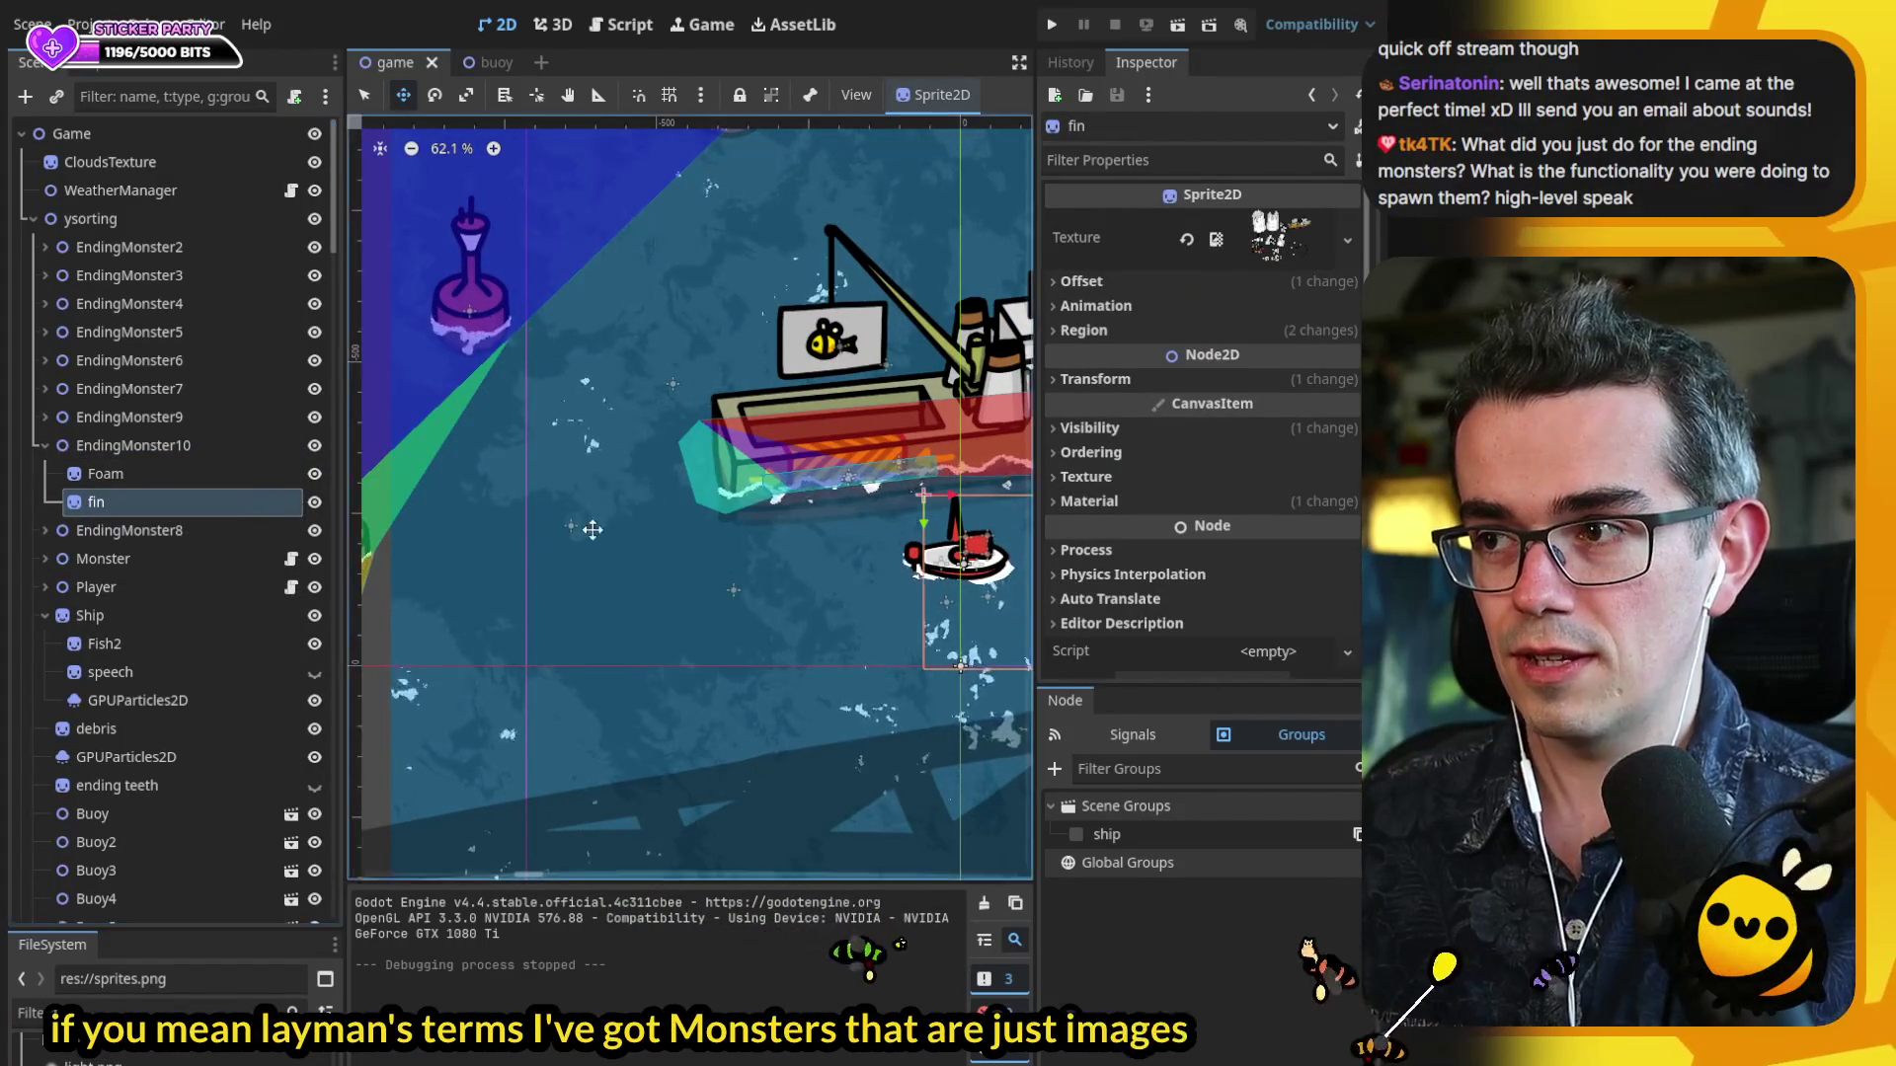
pyautogui.click(1128, 510)
pyautogui.scroll(-1, 1127, 511)
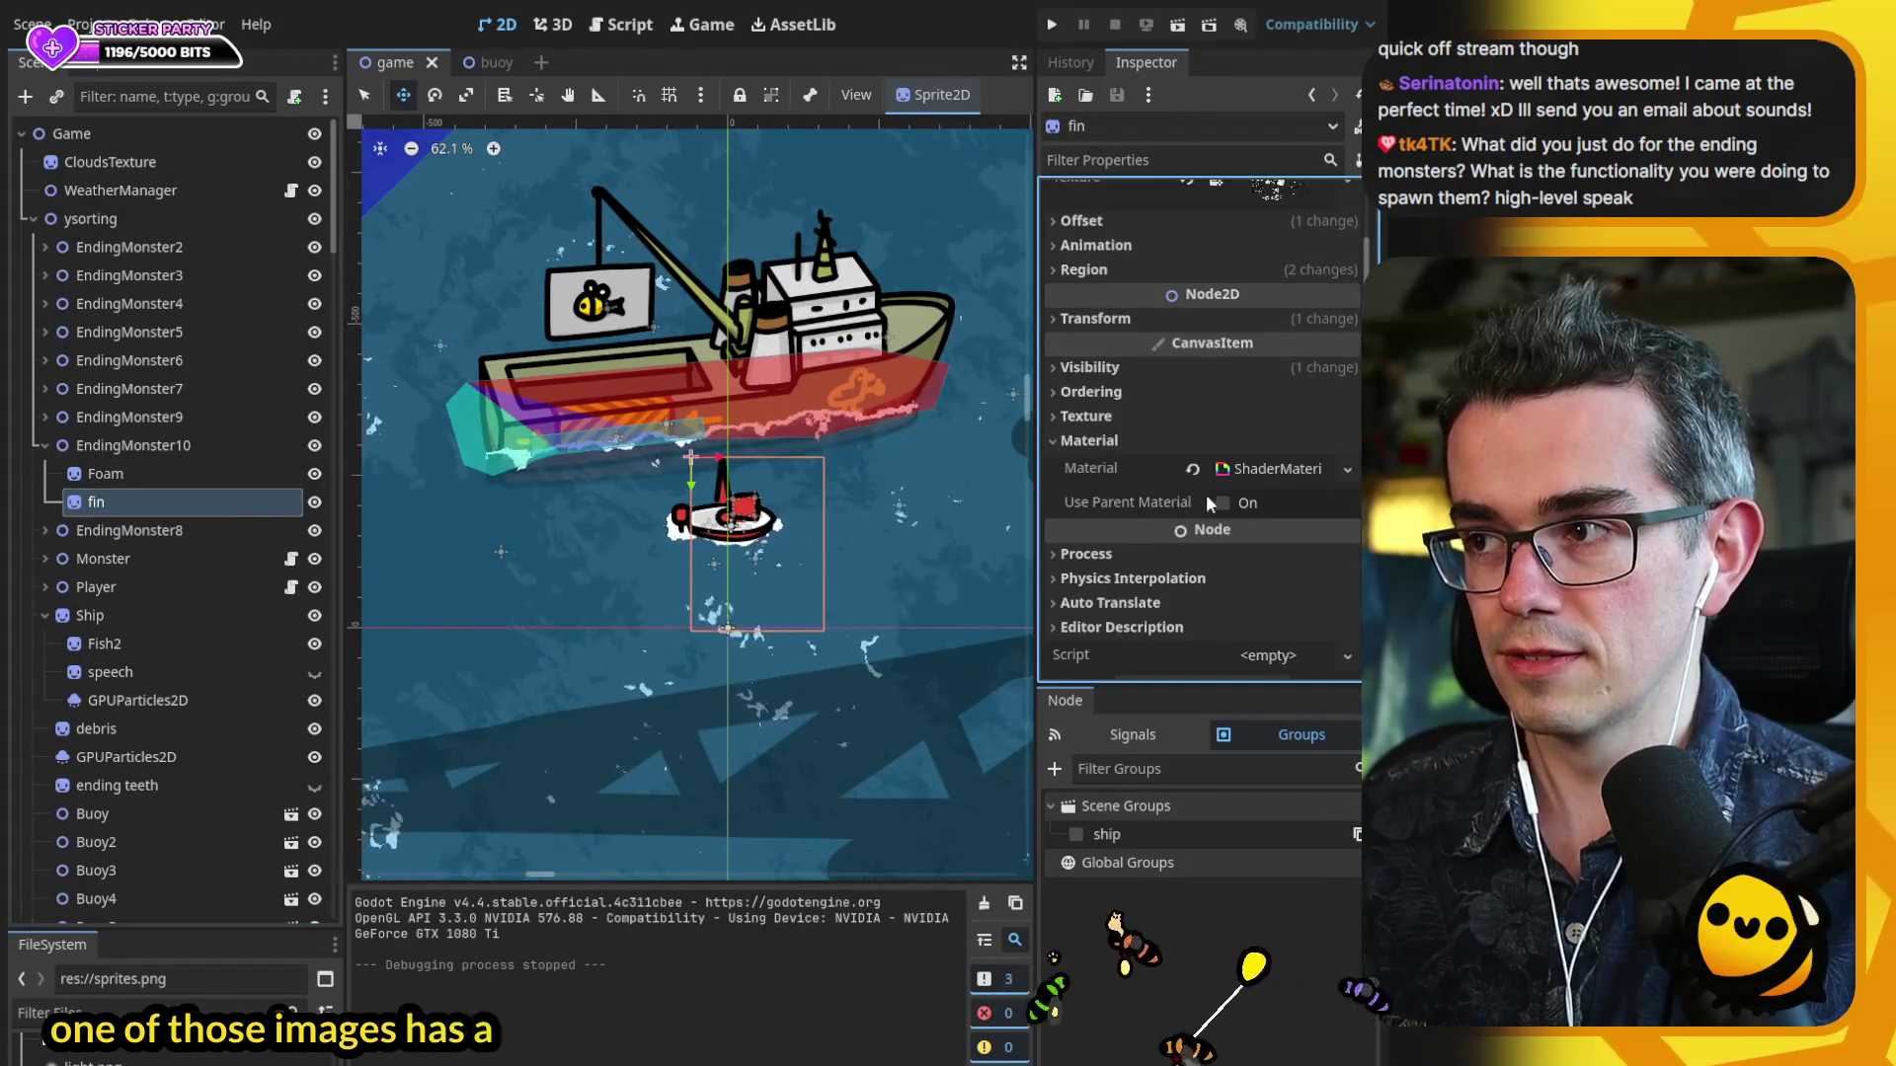
pyautogui.click(1242, 476)
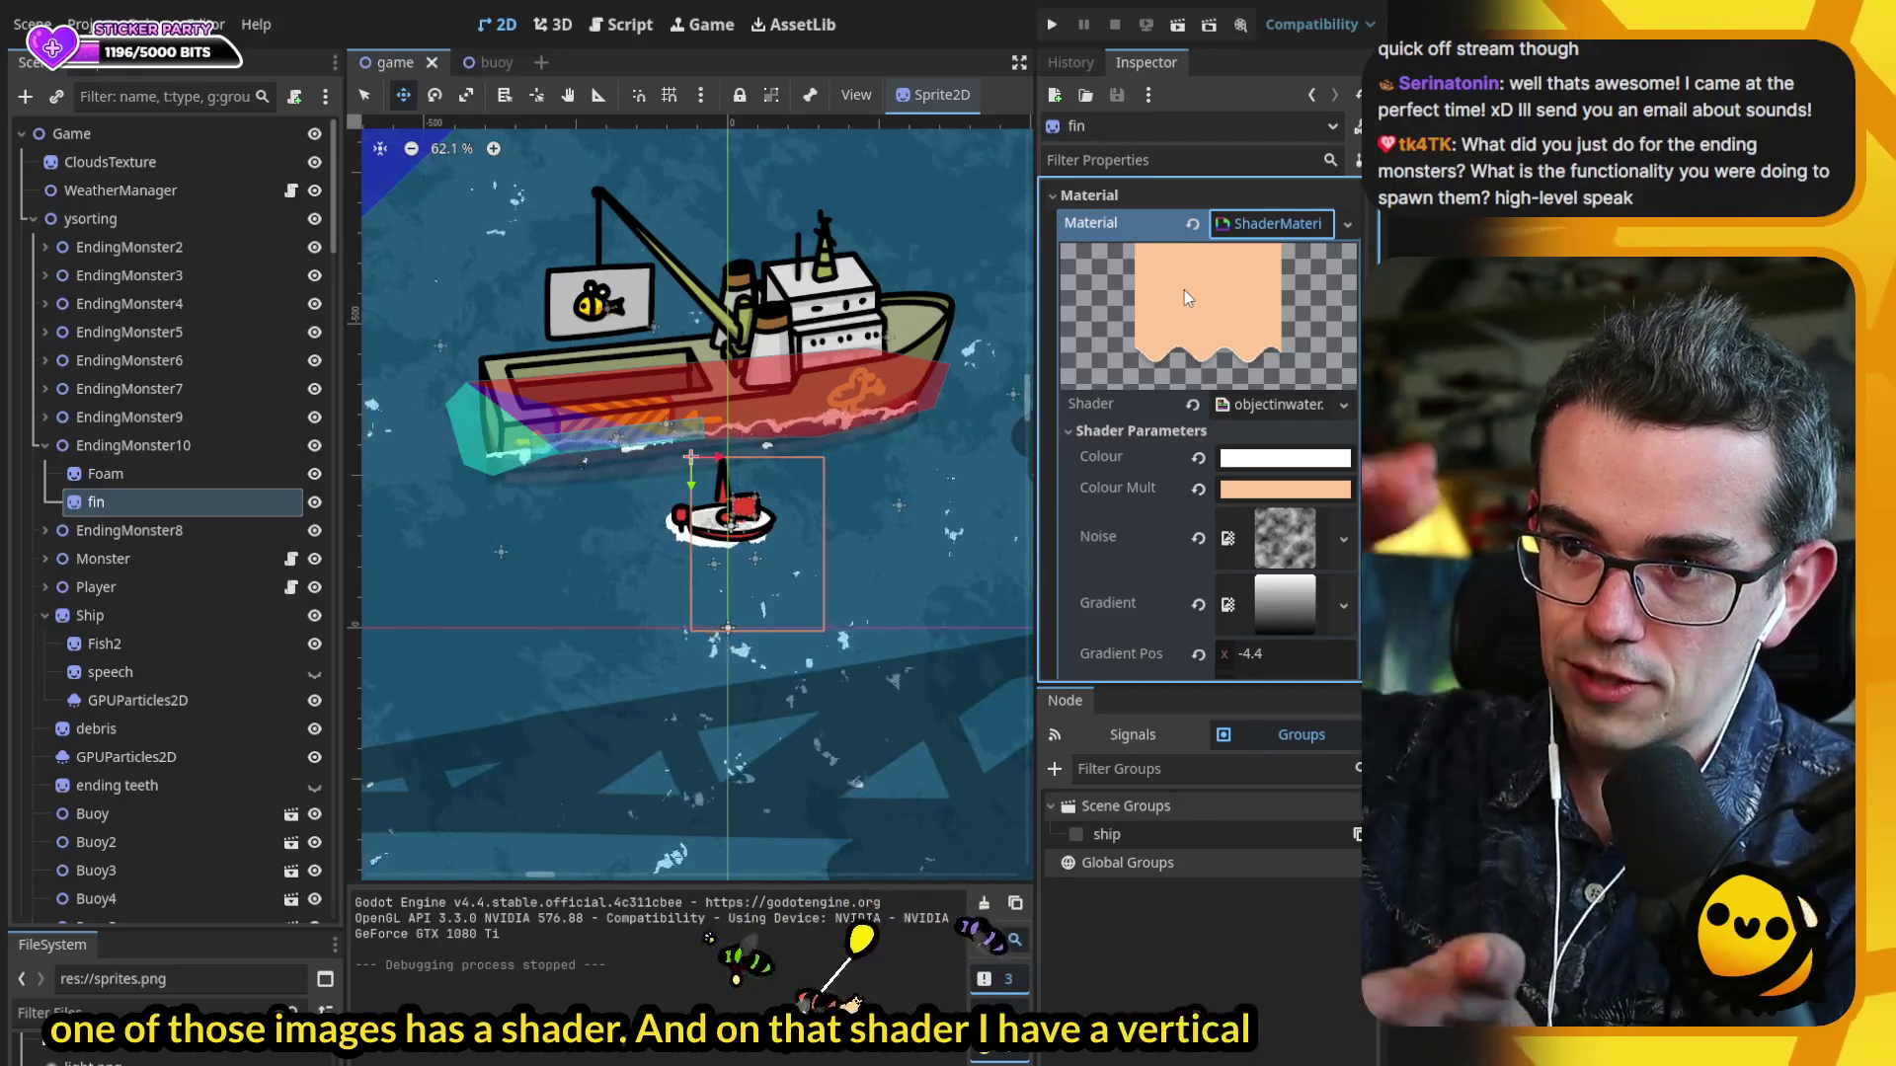
# - Try different fin Gradient Pos y values, settling on -18.61
pyautogui.scroll(-2, 1161, 536)
pyautogui.moveTo(1274, 564); pyautogui.dragTo(1210, 564)
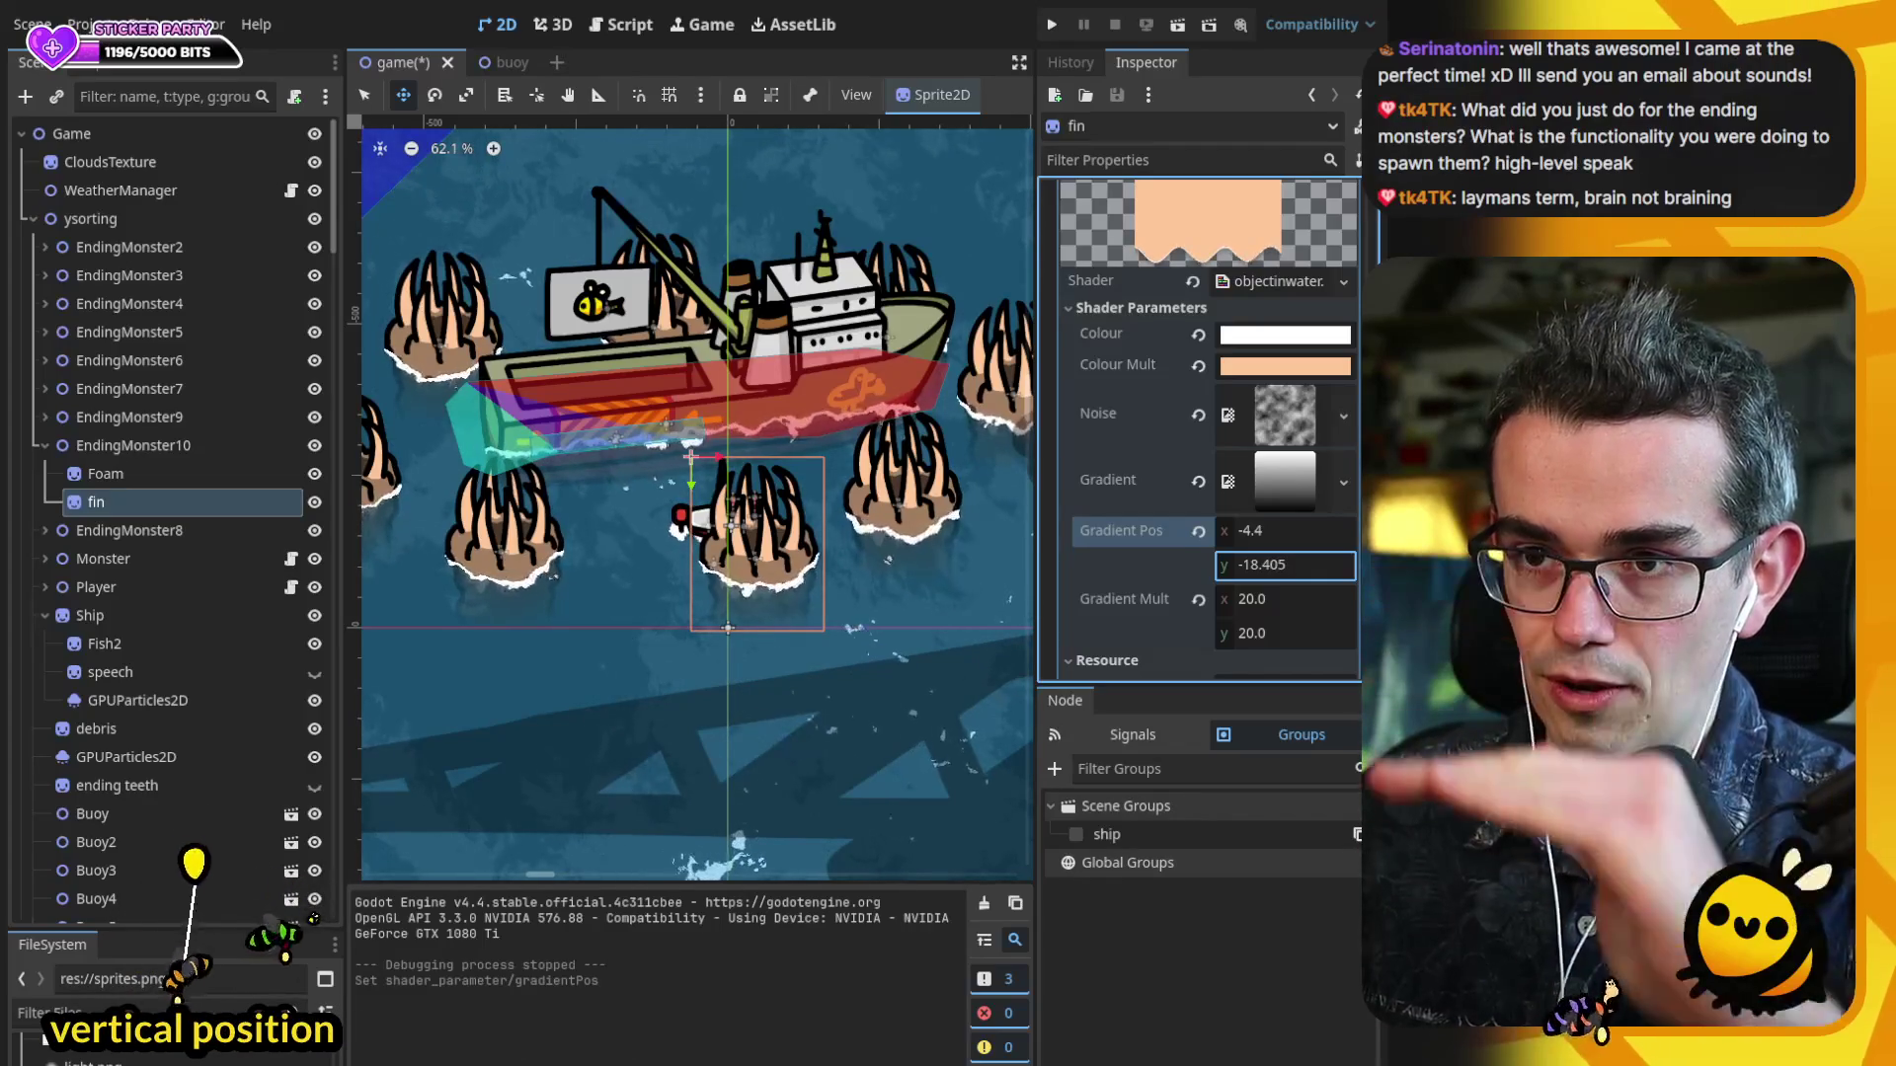
pyautogui.moveTo(1209, 565); pyautogui.dragTo(1207, 565)
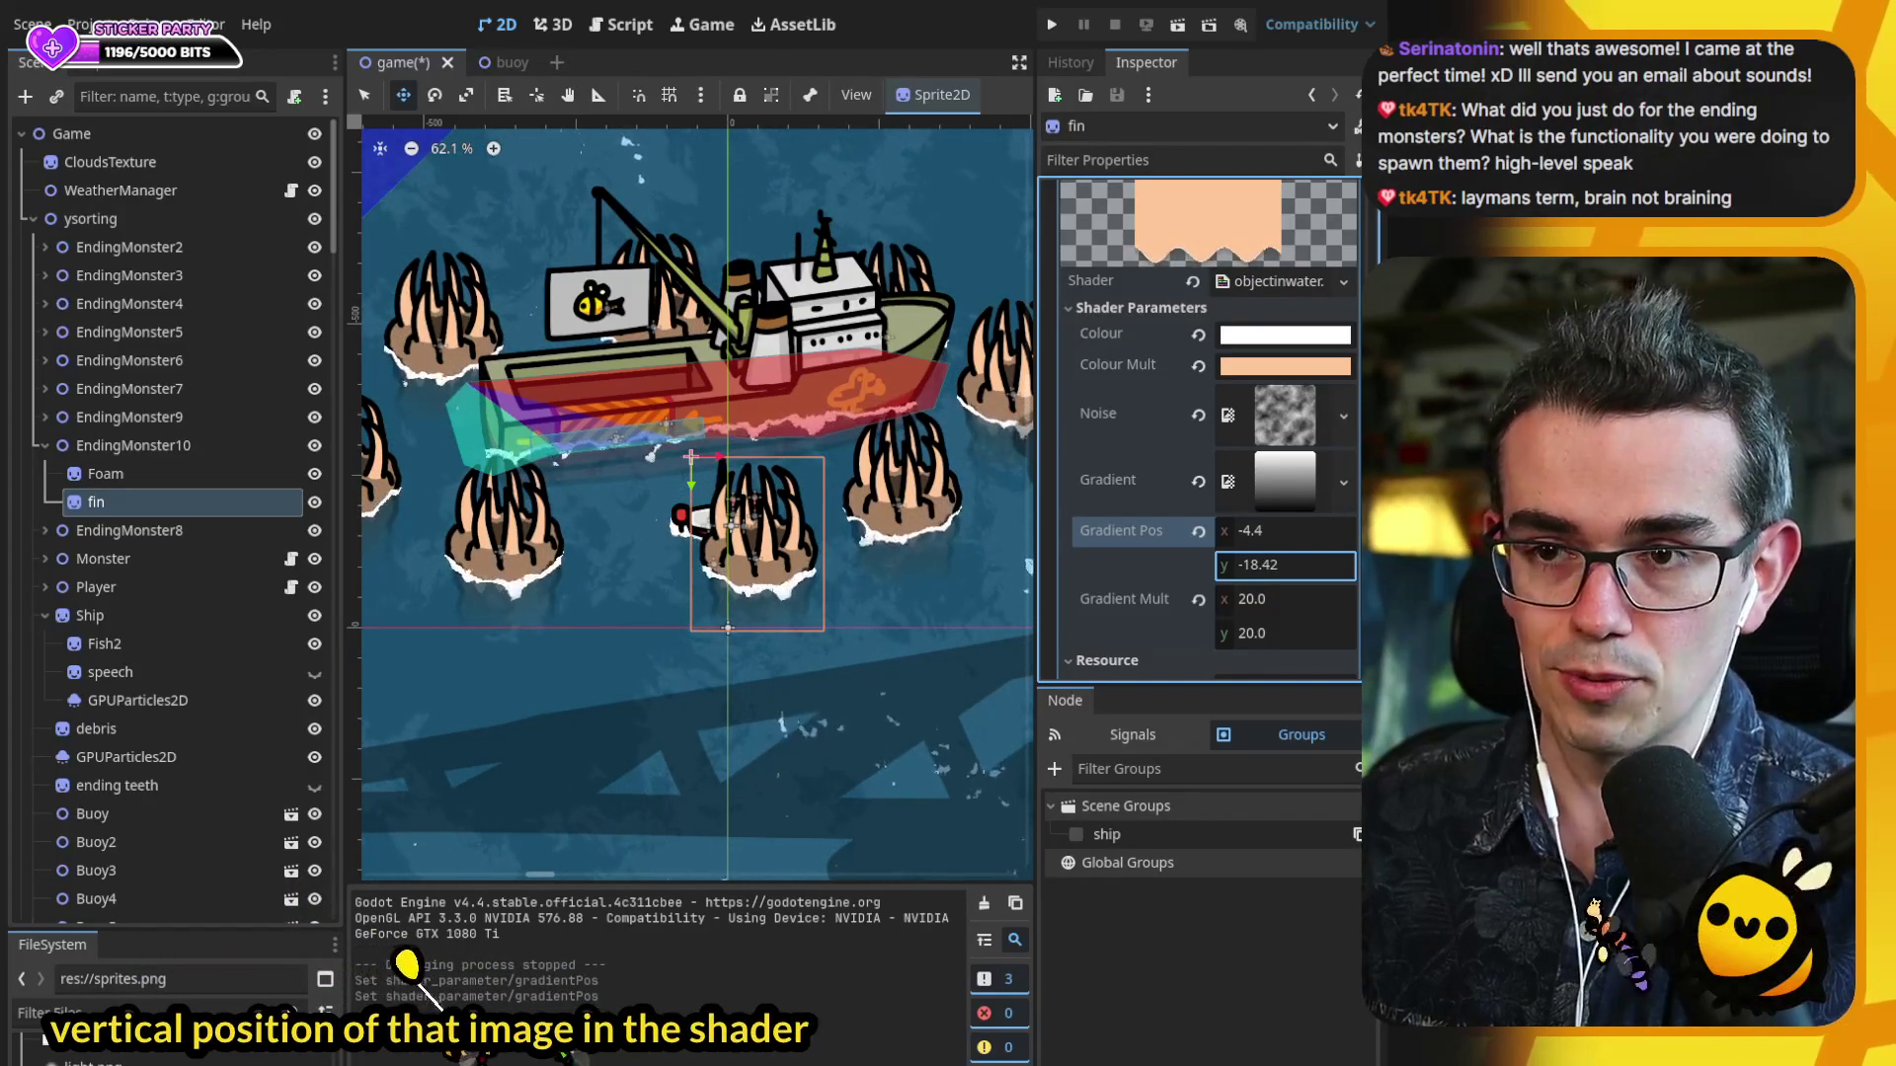
pyautogui.moveTo(1207, 565); pyautogui.dragTo(1209, 564)
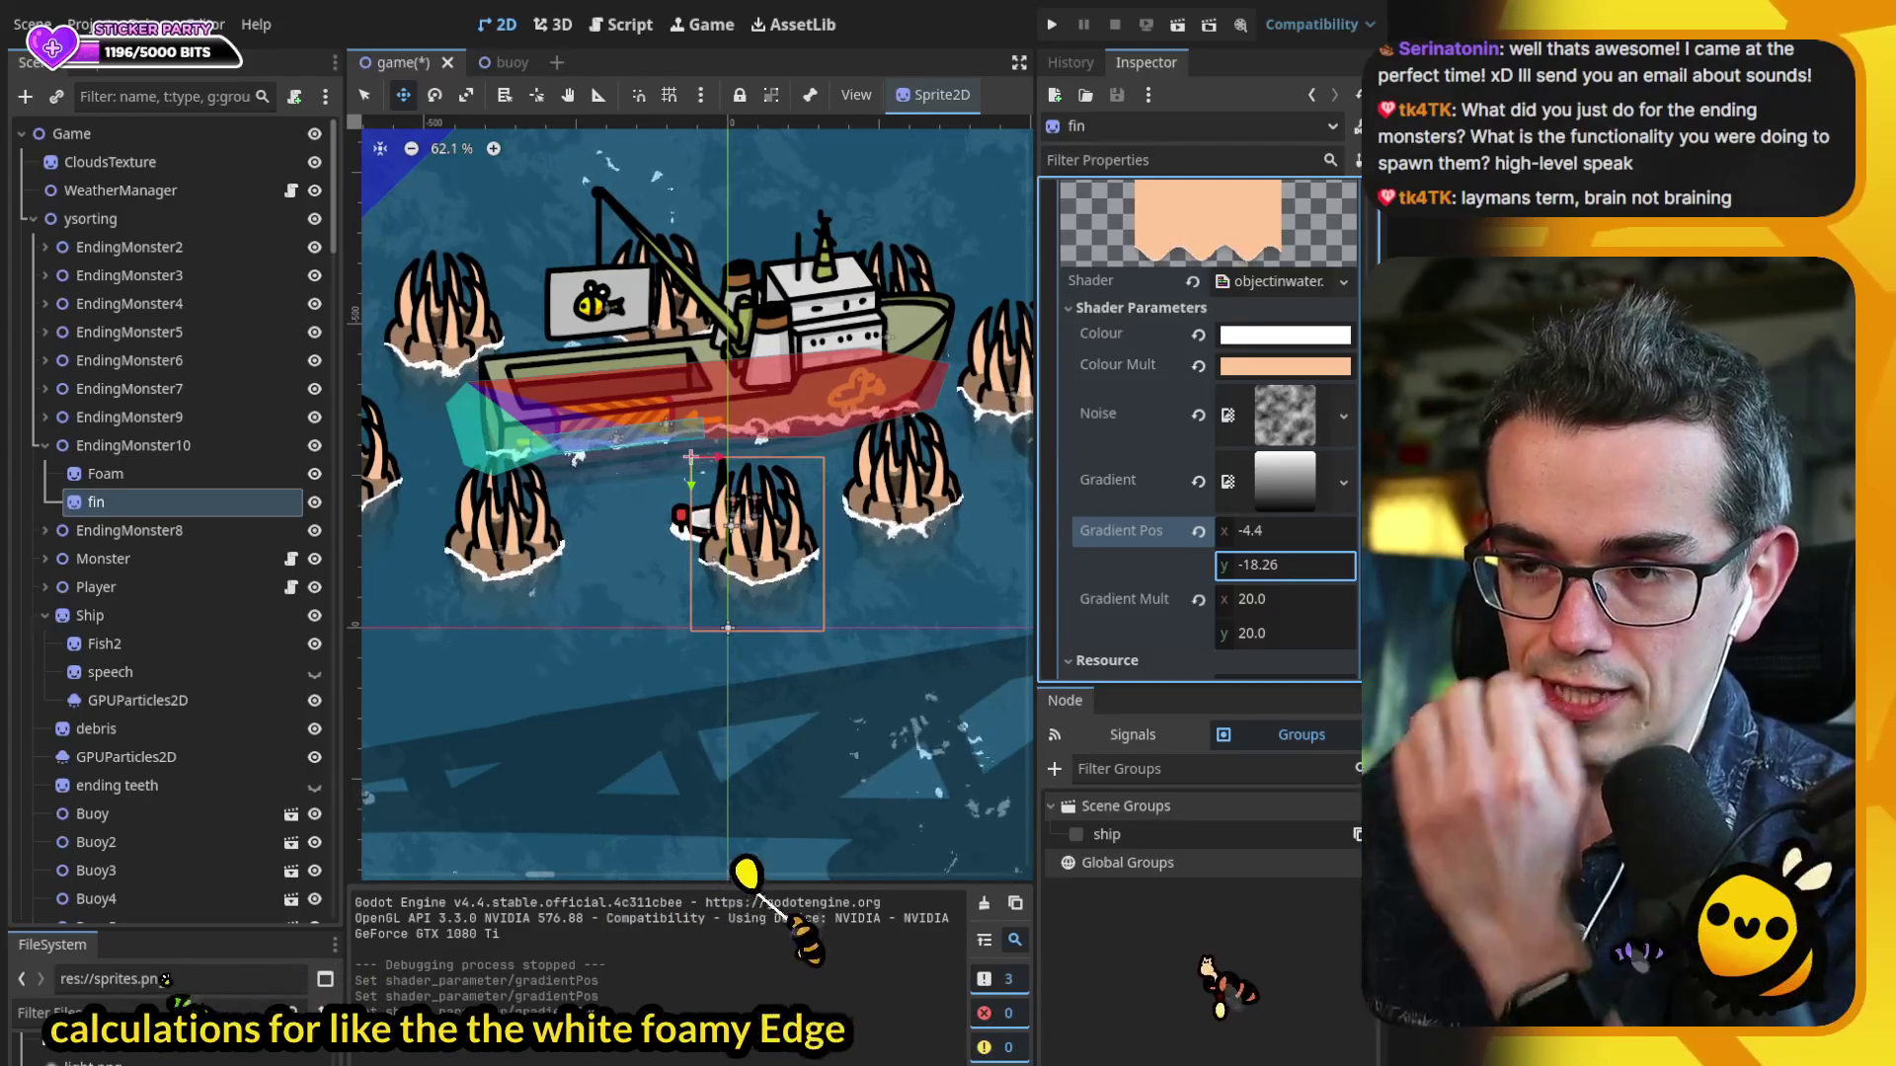
pyautogui.moveTo(1210, 565); pyautogui.dragTo(1203, 565)
pyautogui.scroll(-4, 892, 528)
pyautogui.scroll(3, 892, 528)
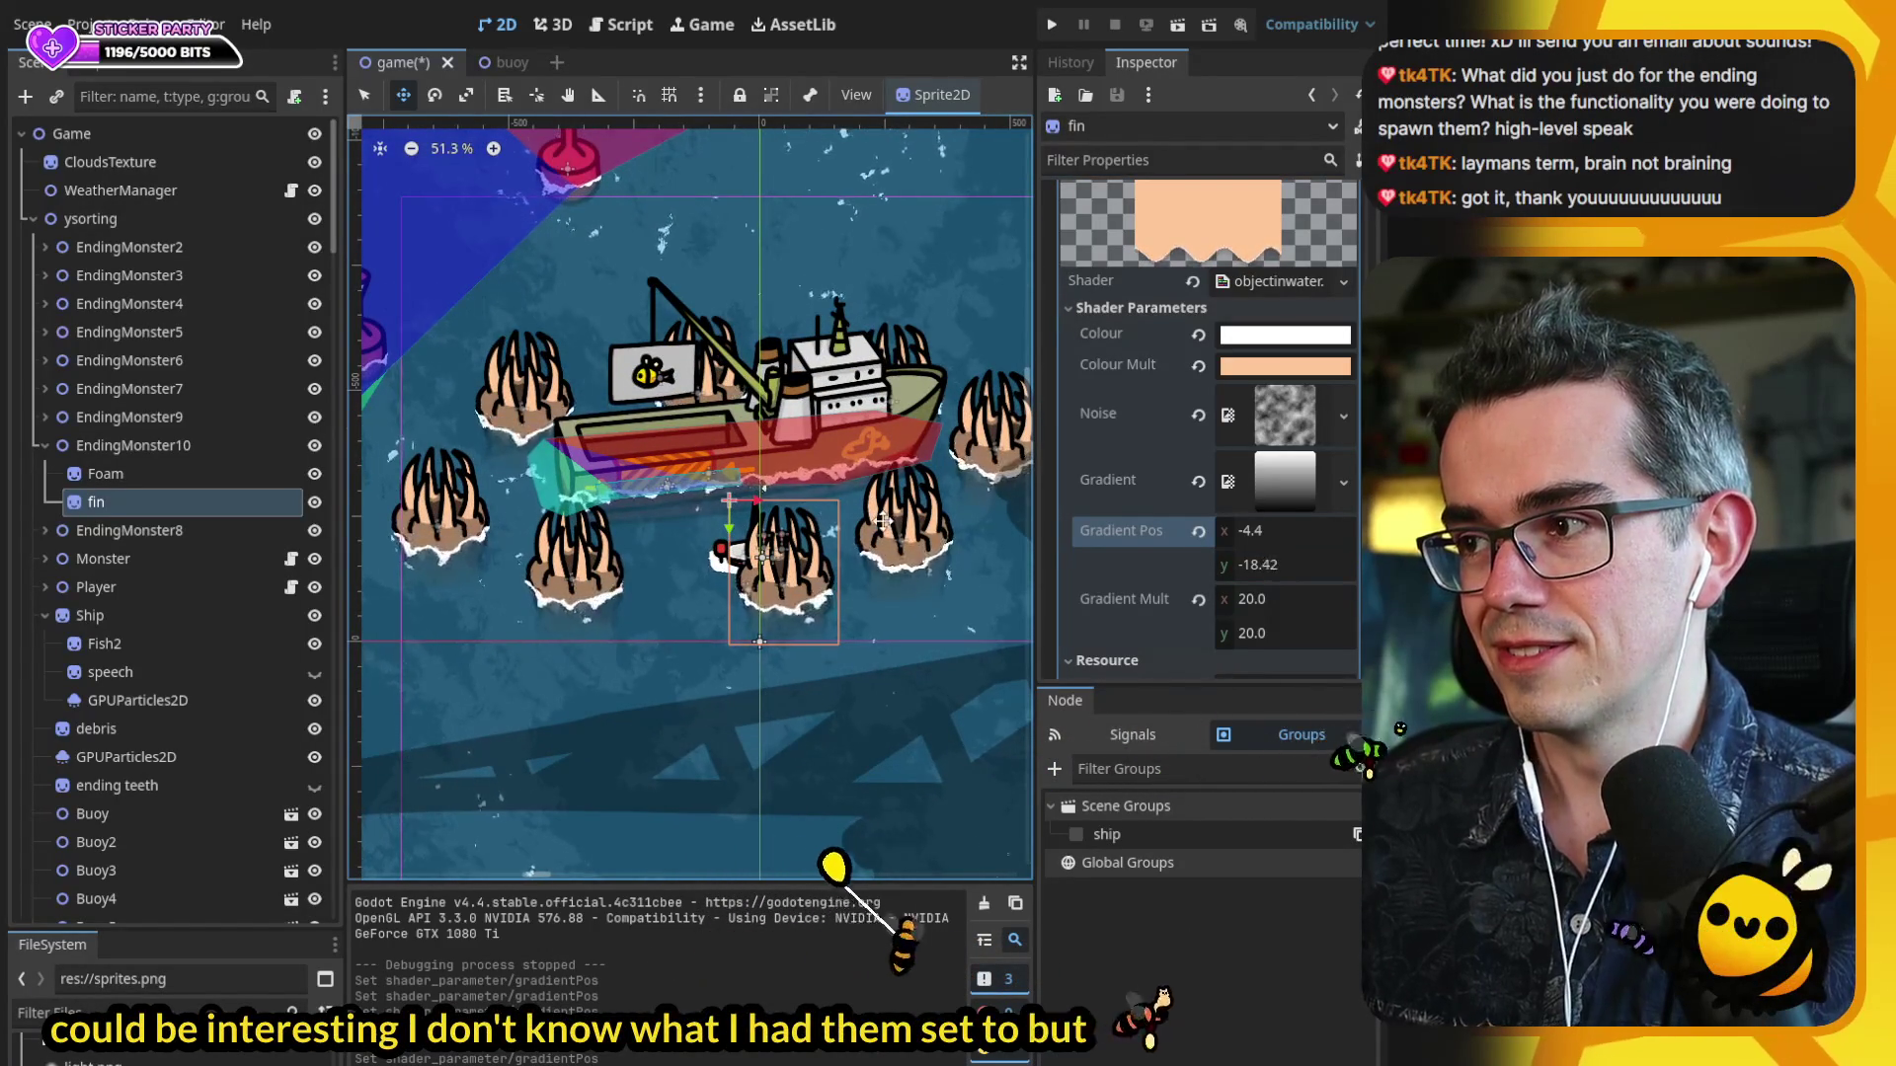
pyautogui.moveTo(1274, 565); pyautogui.dragTo(1313, 565)
pyautogui.moveTo(1284, 565); pyautogui.dragTo(1304, 564)
pyautogui.click(878, 688)
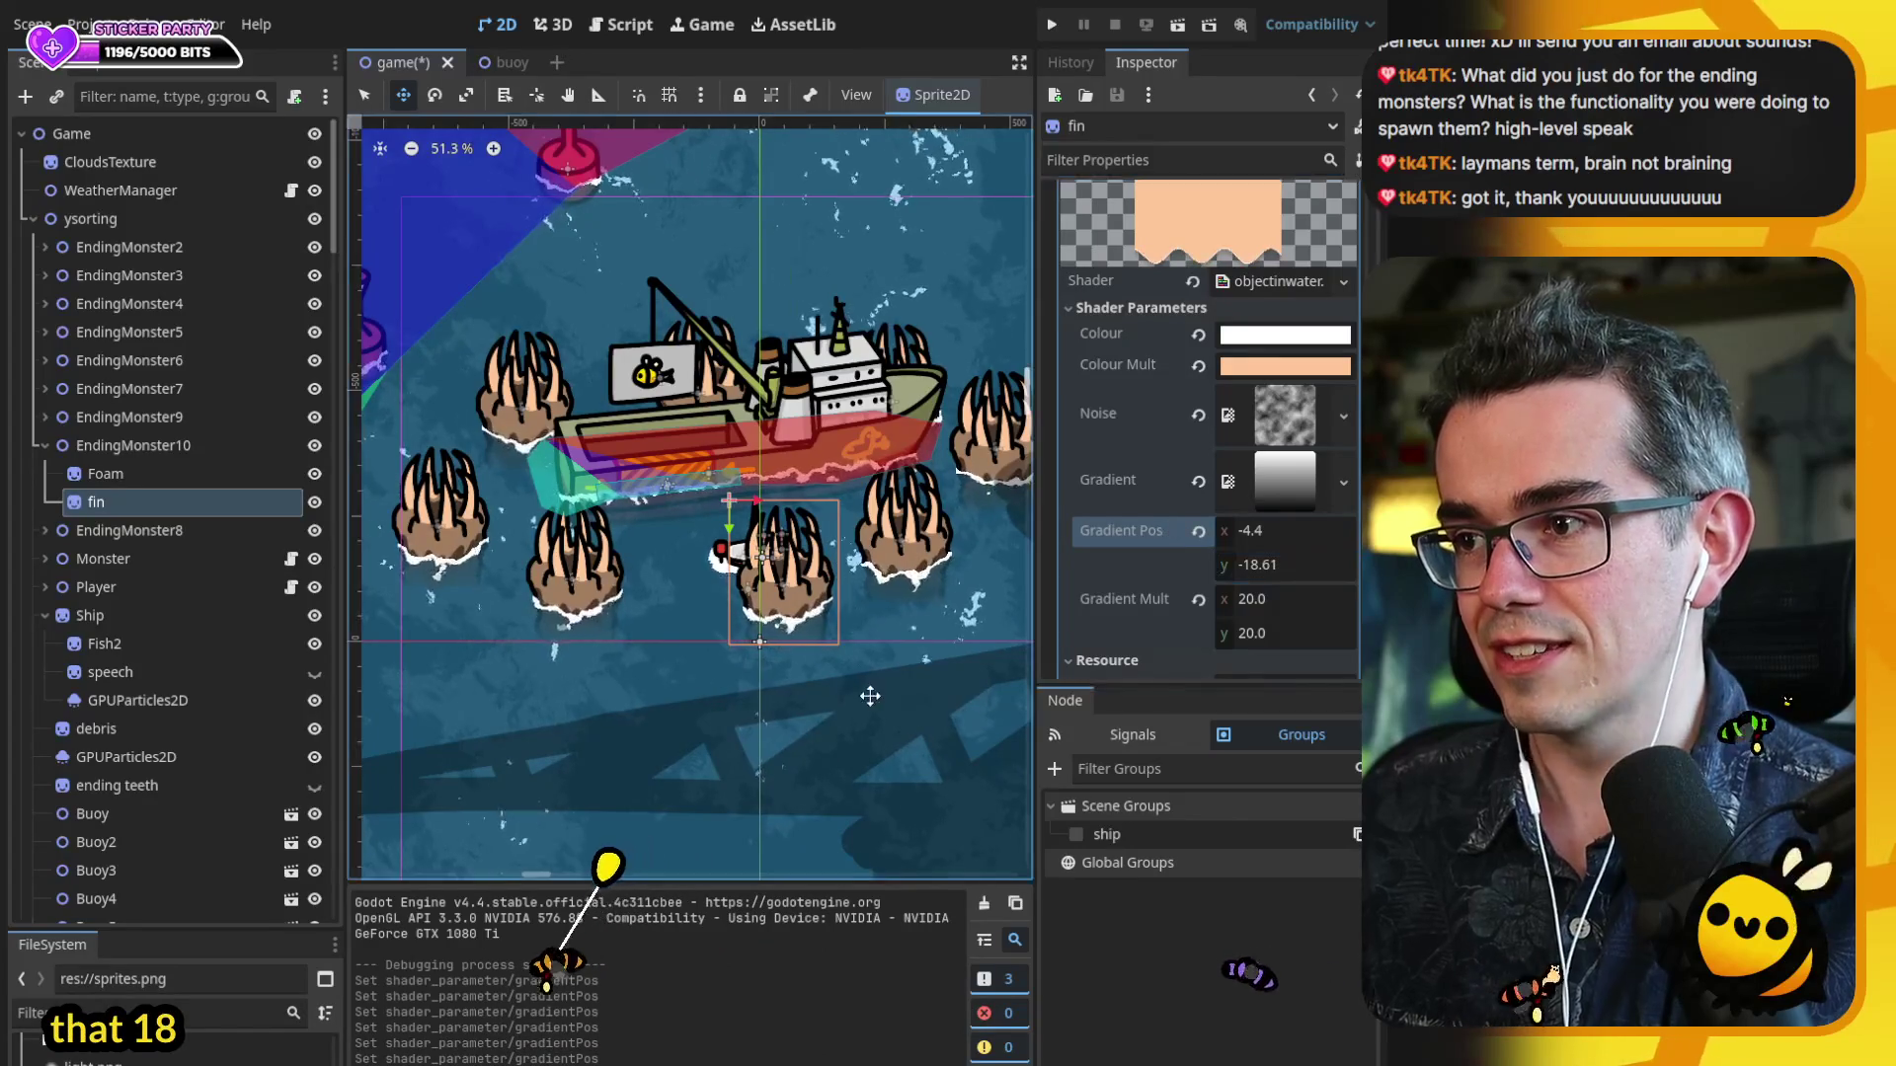
# - Reselect the fin, nudge Gradient Pos y to -18.285, then undo the gradient changes
pyautogui.click(95, 587)
pyautogui.scroll(9, 812, 627)
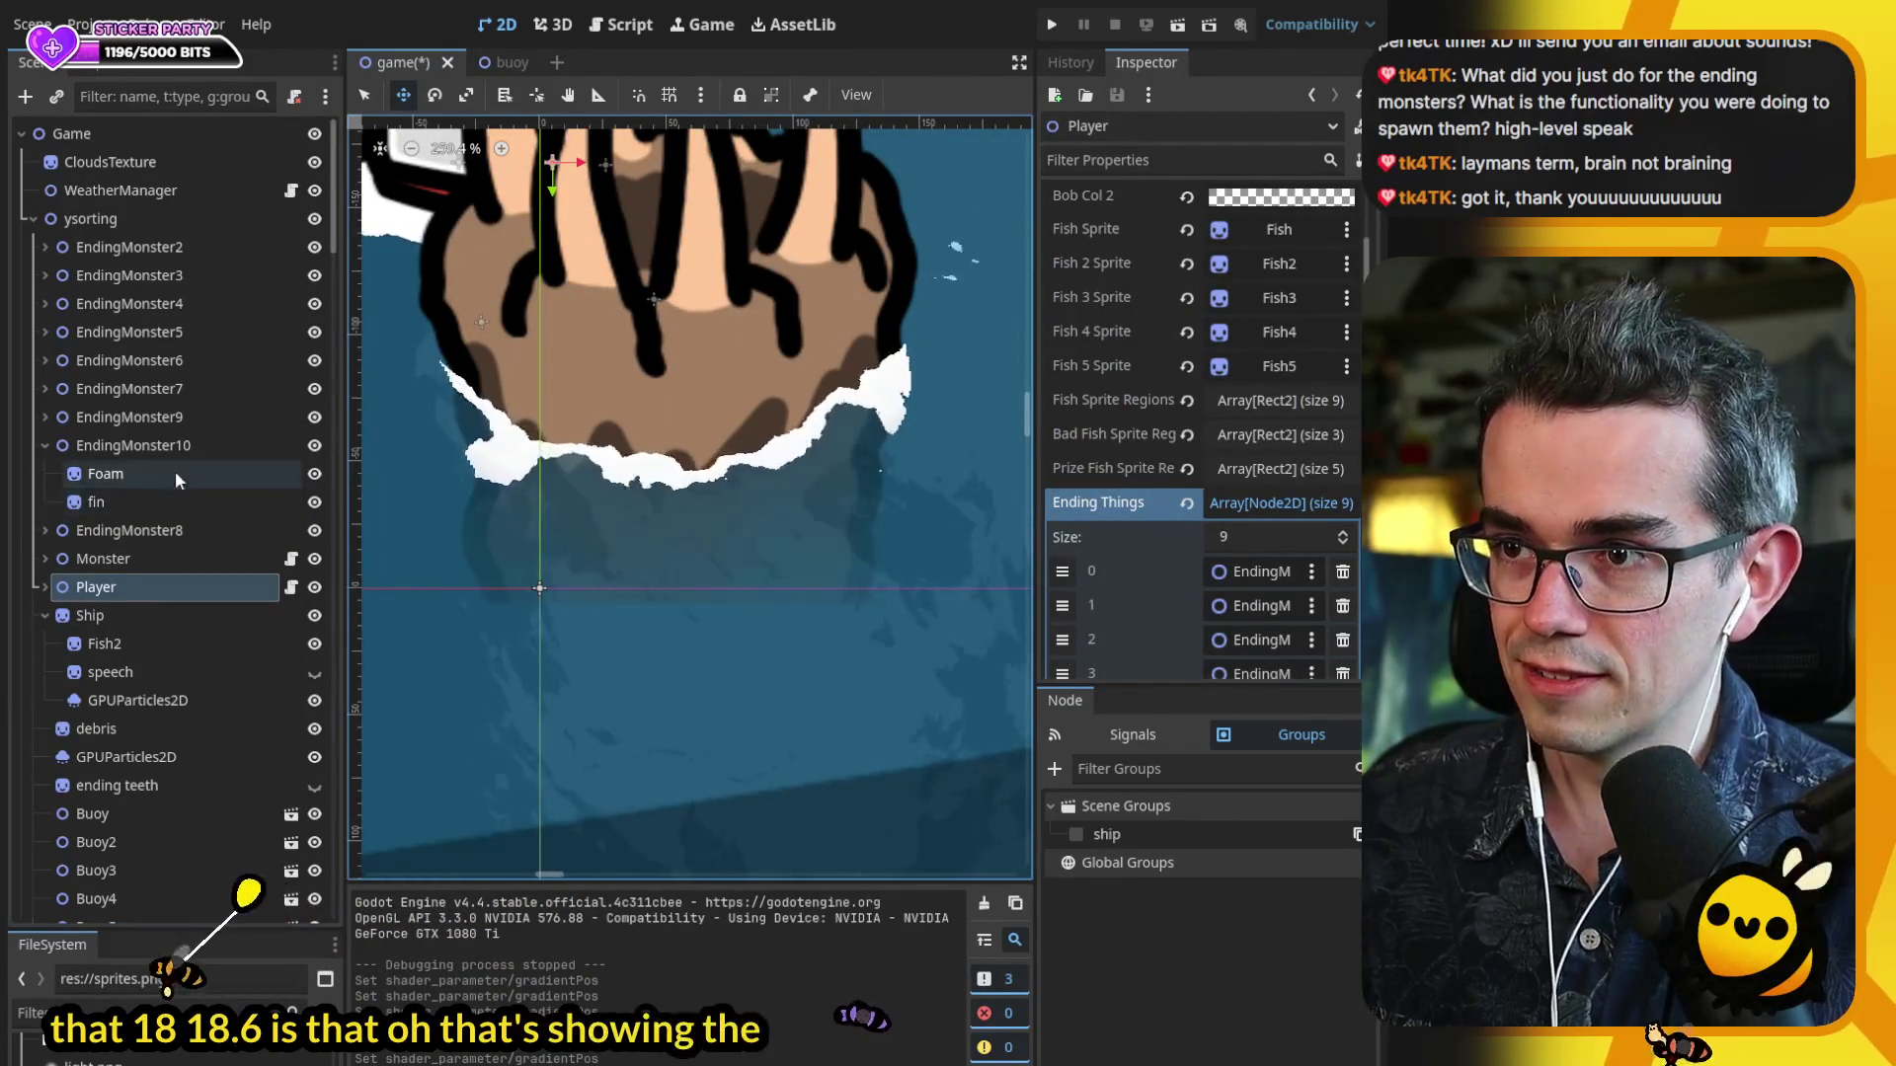
pyautogui.click(158, 502)
pyautogui.moveTo(1274, 565); pyautogui.dragTo(1293, 565)
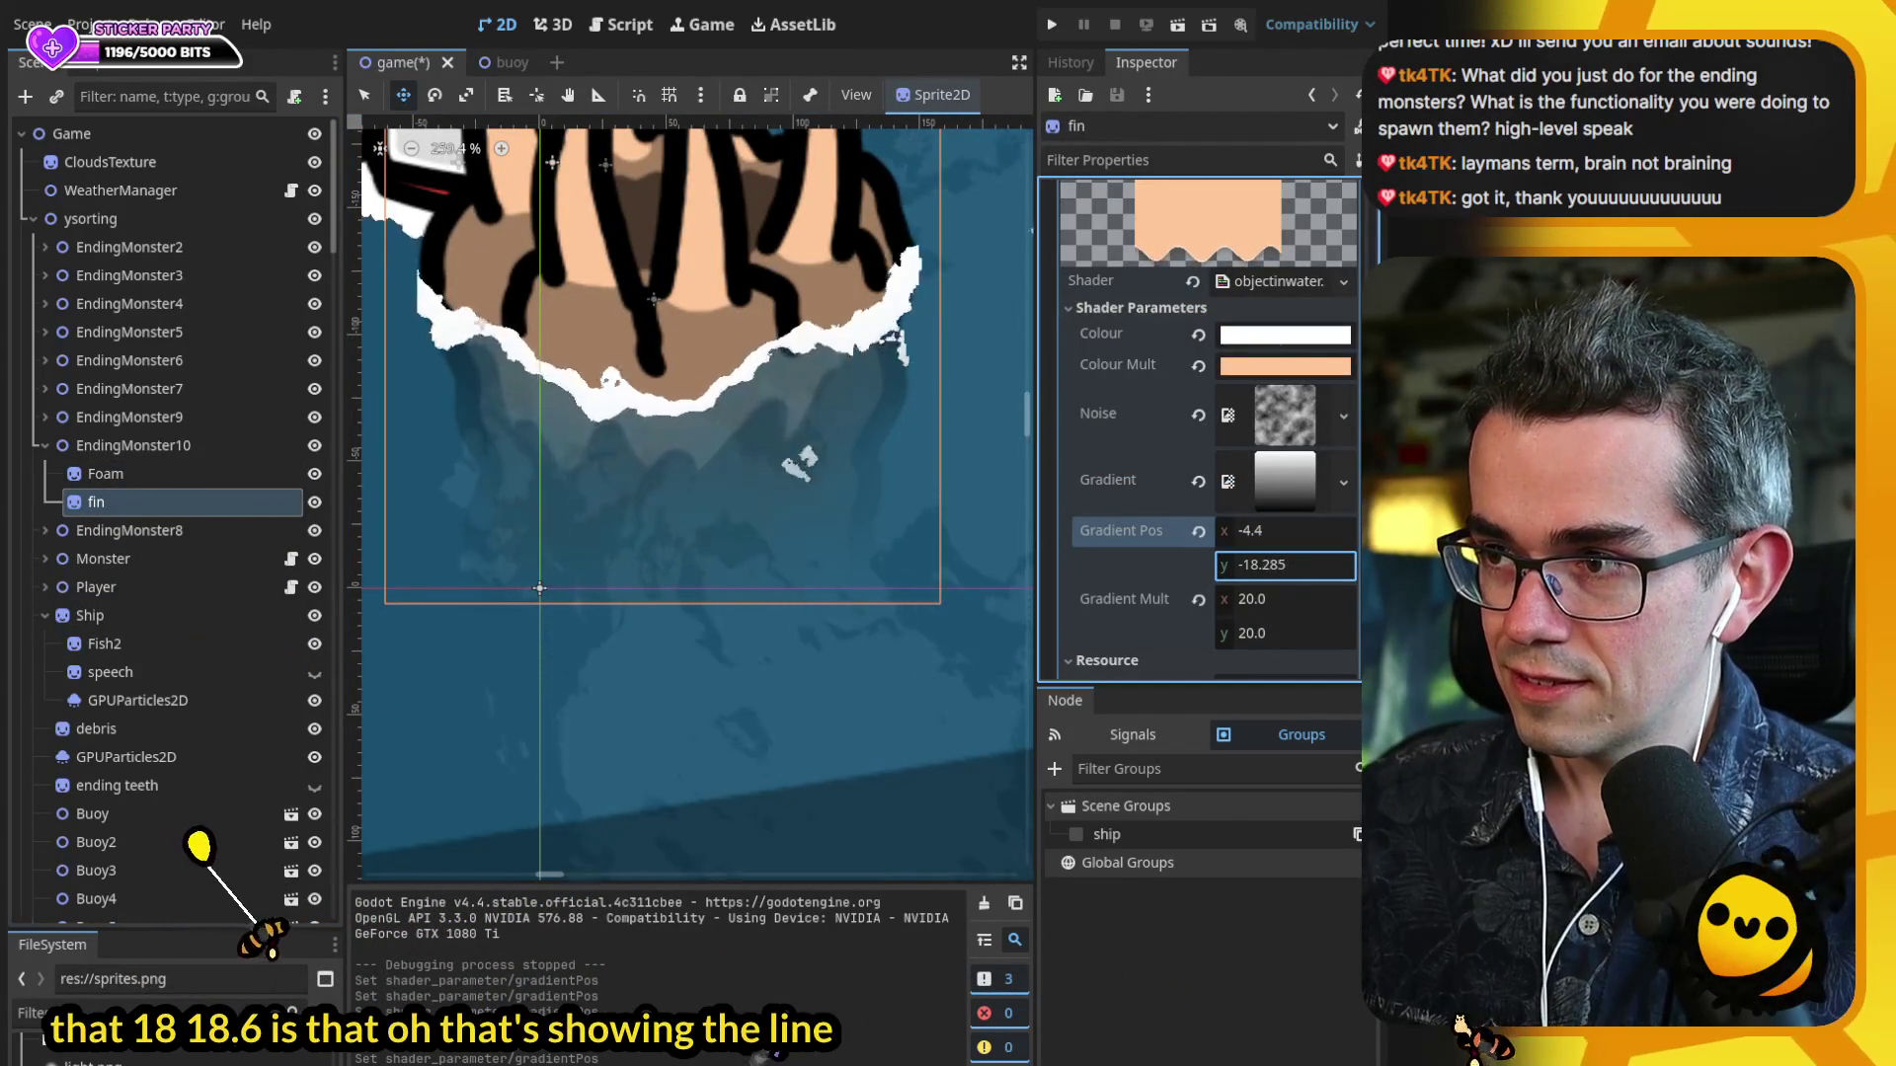
pyautogui.scroll(-5, 738, 576)
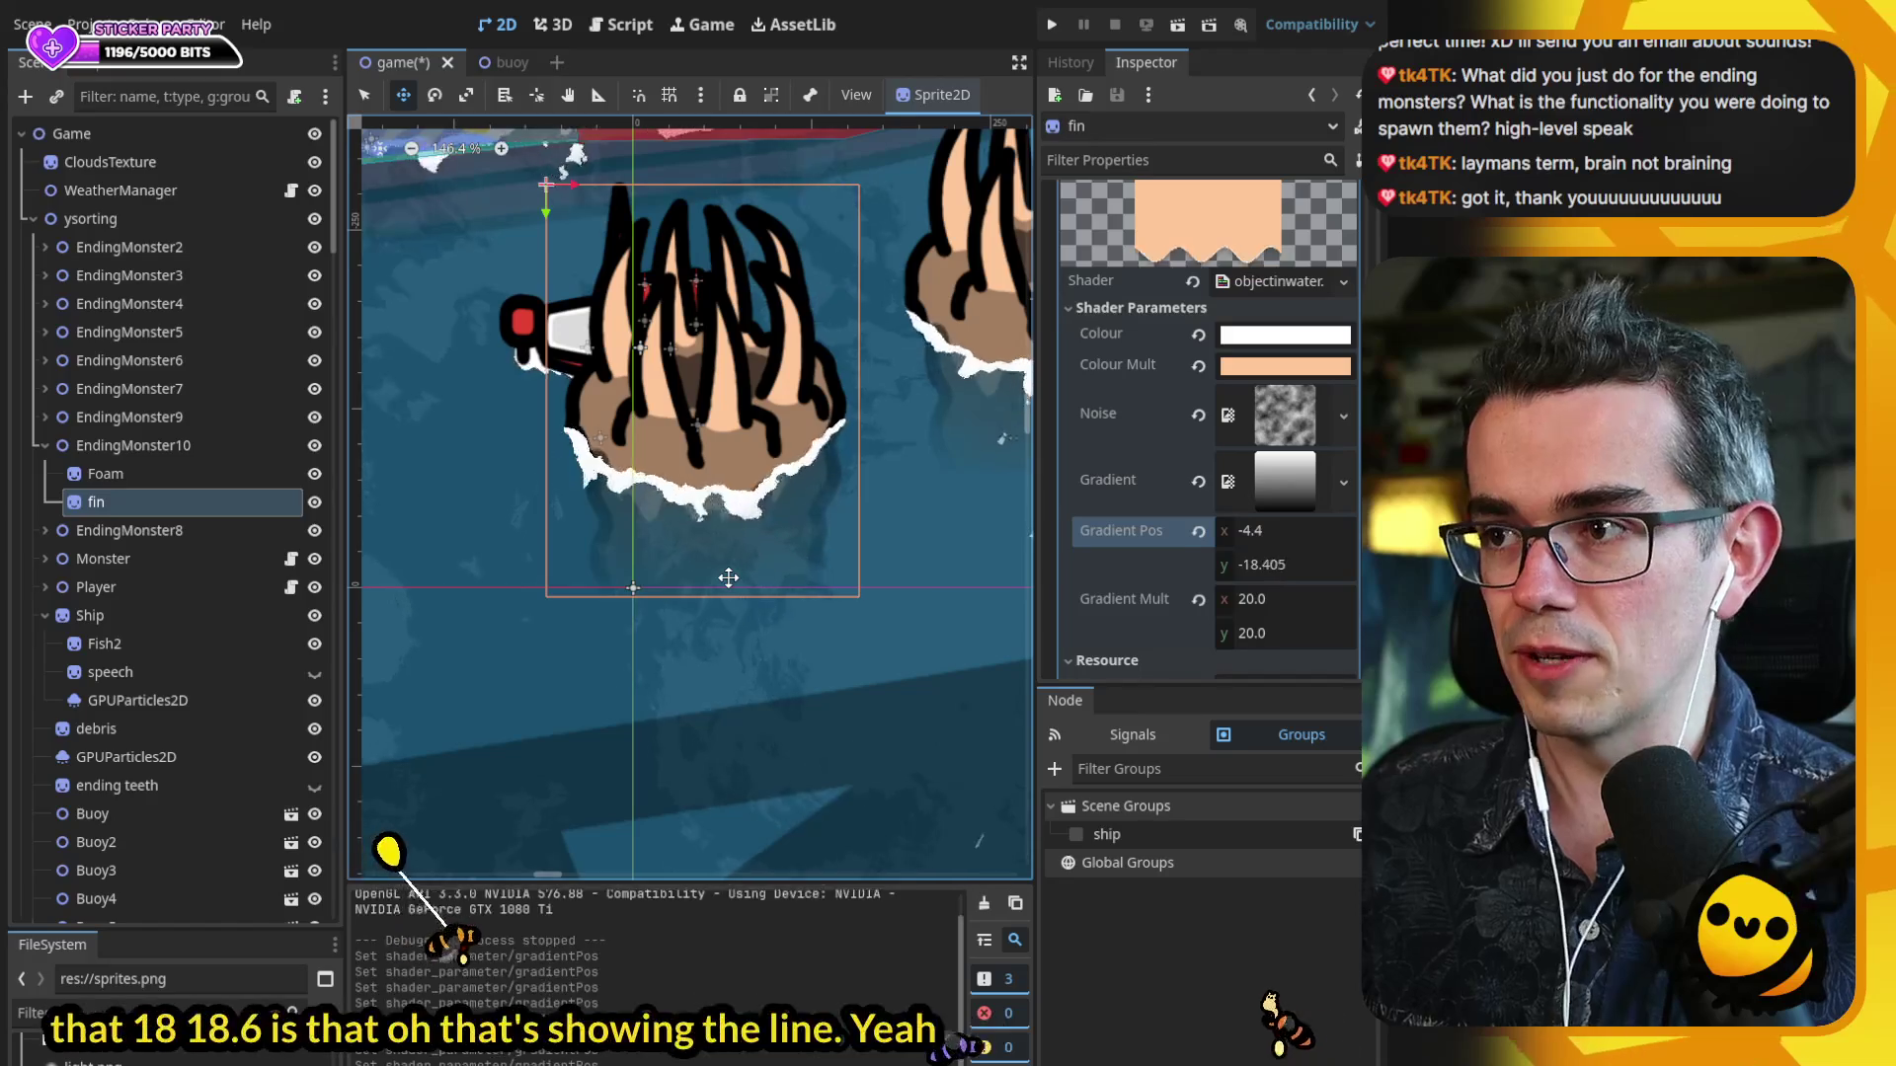
pyautogui.hotkey('ctrl', 'z')
# - Collapse EndingMonster10 and select the ending monsters from EndingMonster2 to EndingMonster8
pyautogui.scroll(-10, 714, 579)
pyautogui.scroll(5, 714, 579)
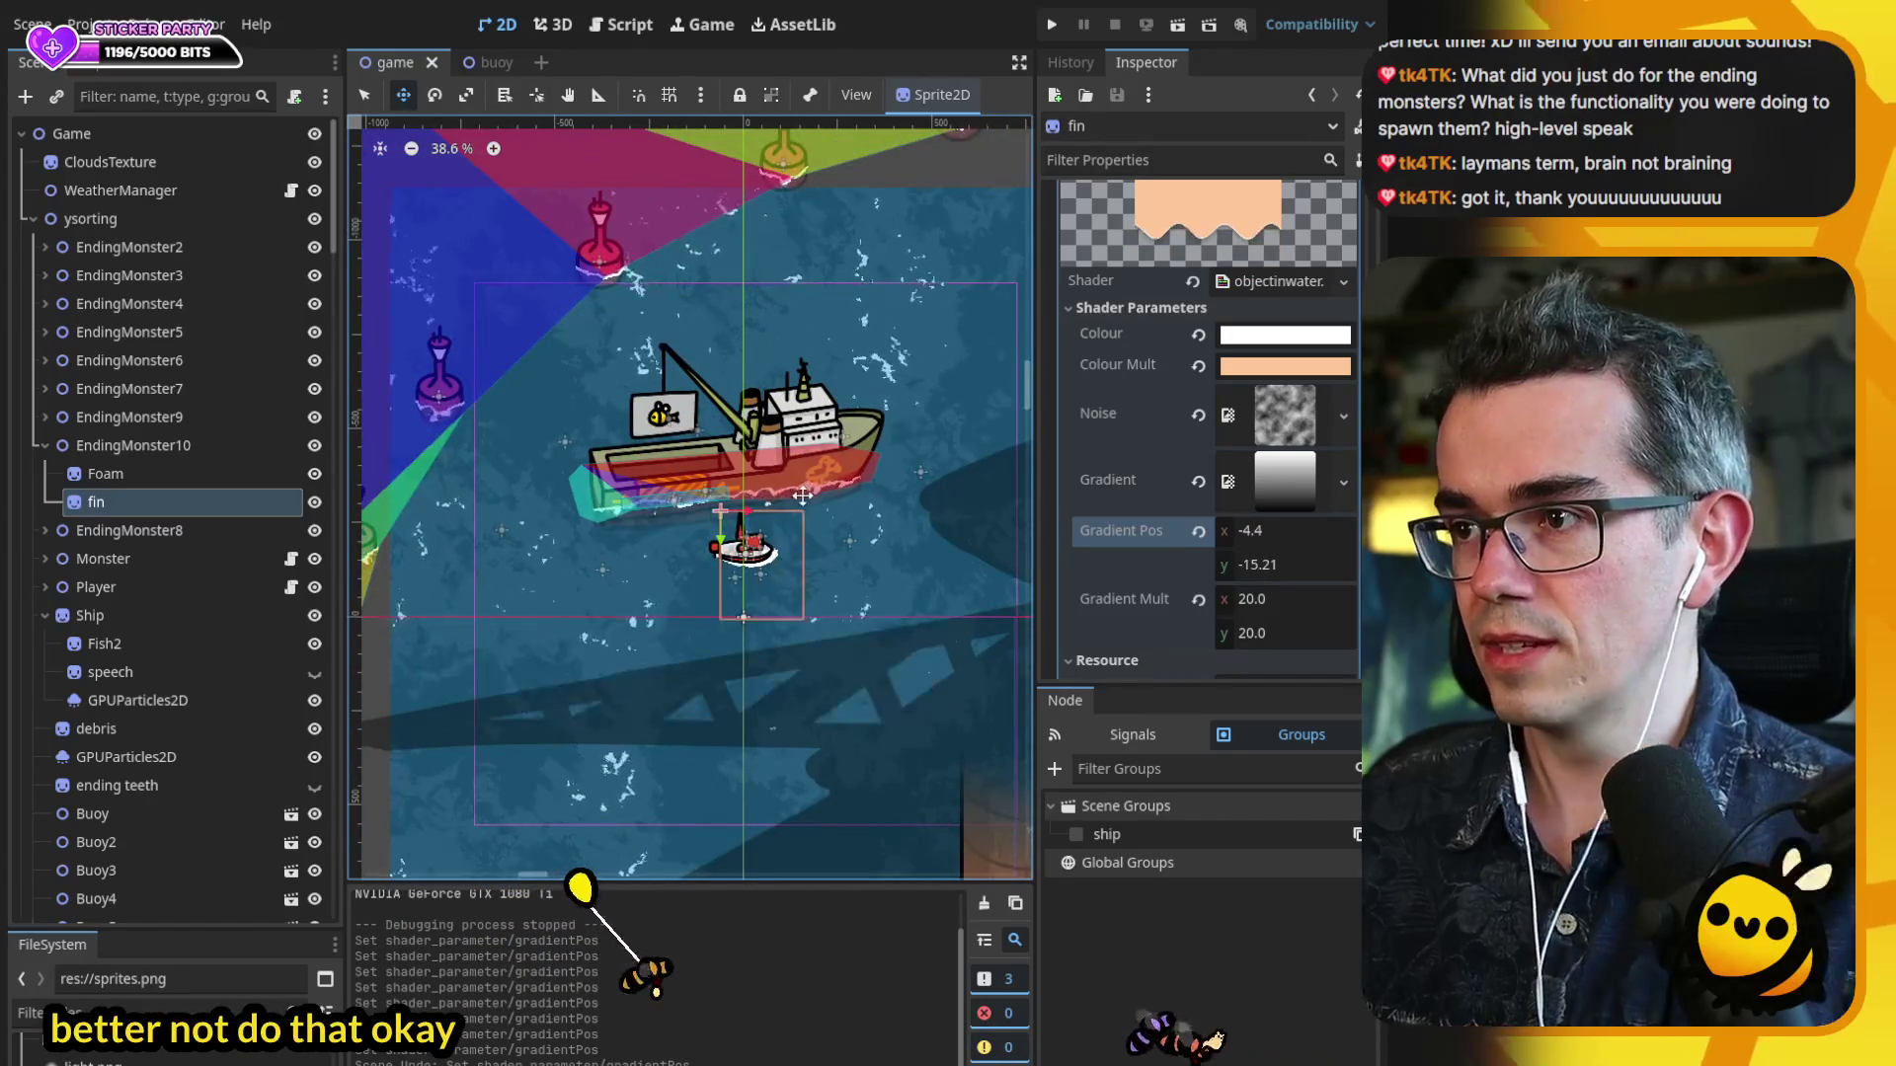
pyautogui.click(44, 445)
pyautogui.click(182, 477)
pyautogui.keyDown('shift'); pyautogui.click(257, 247); pyautogui.keyUp('shift')
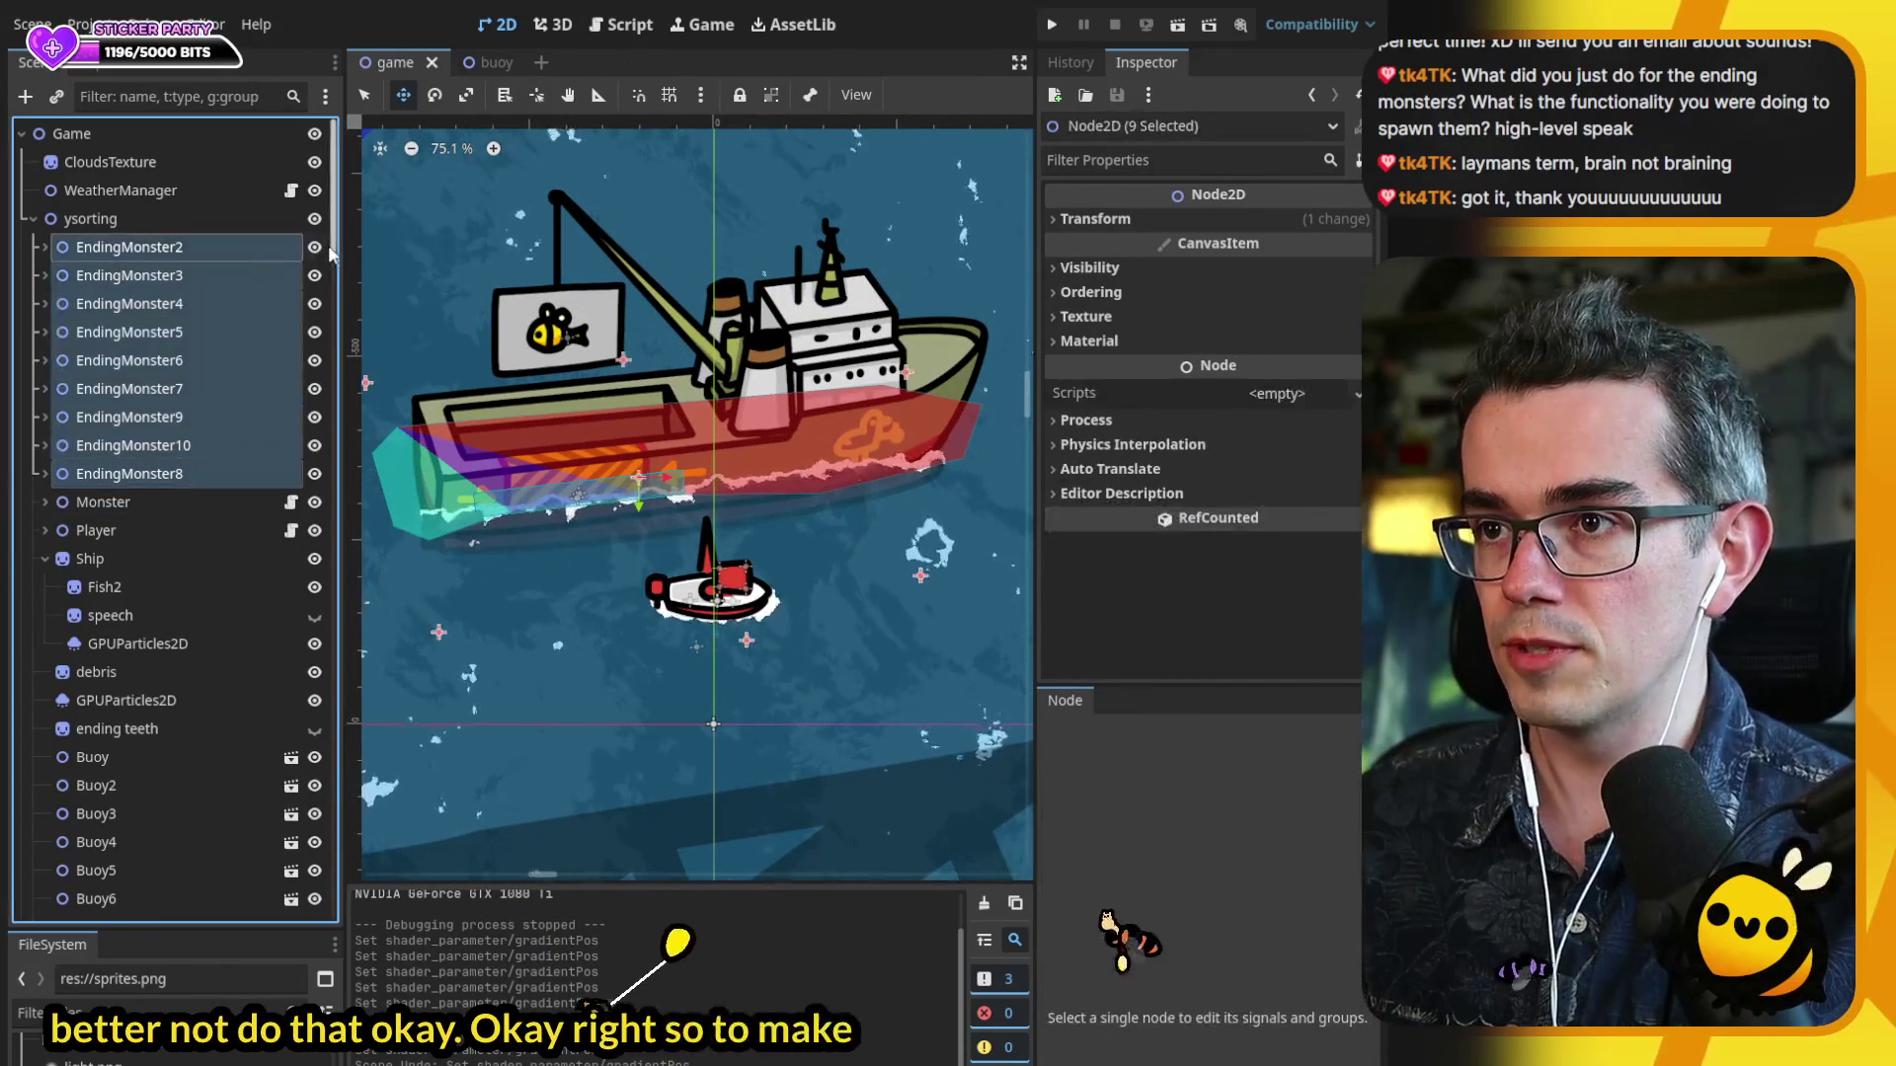
# - Hide the selected ending monsters, save the scene, and review the game script
pyautogui.click(315, 247)
pyautogui.hotkey('ctrl', 's')
pyautogui.click(629, 27)
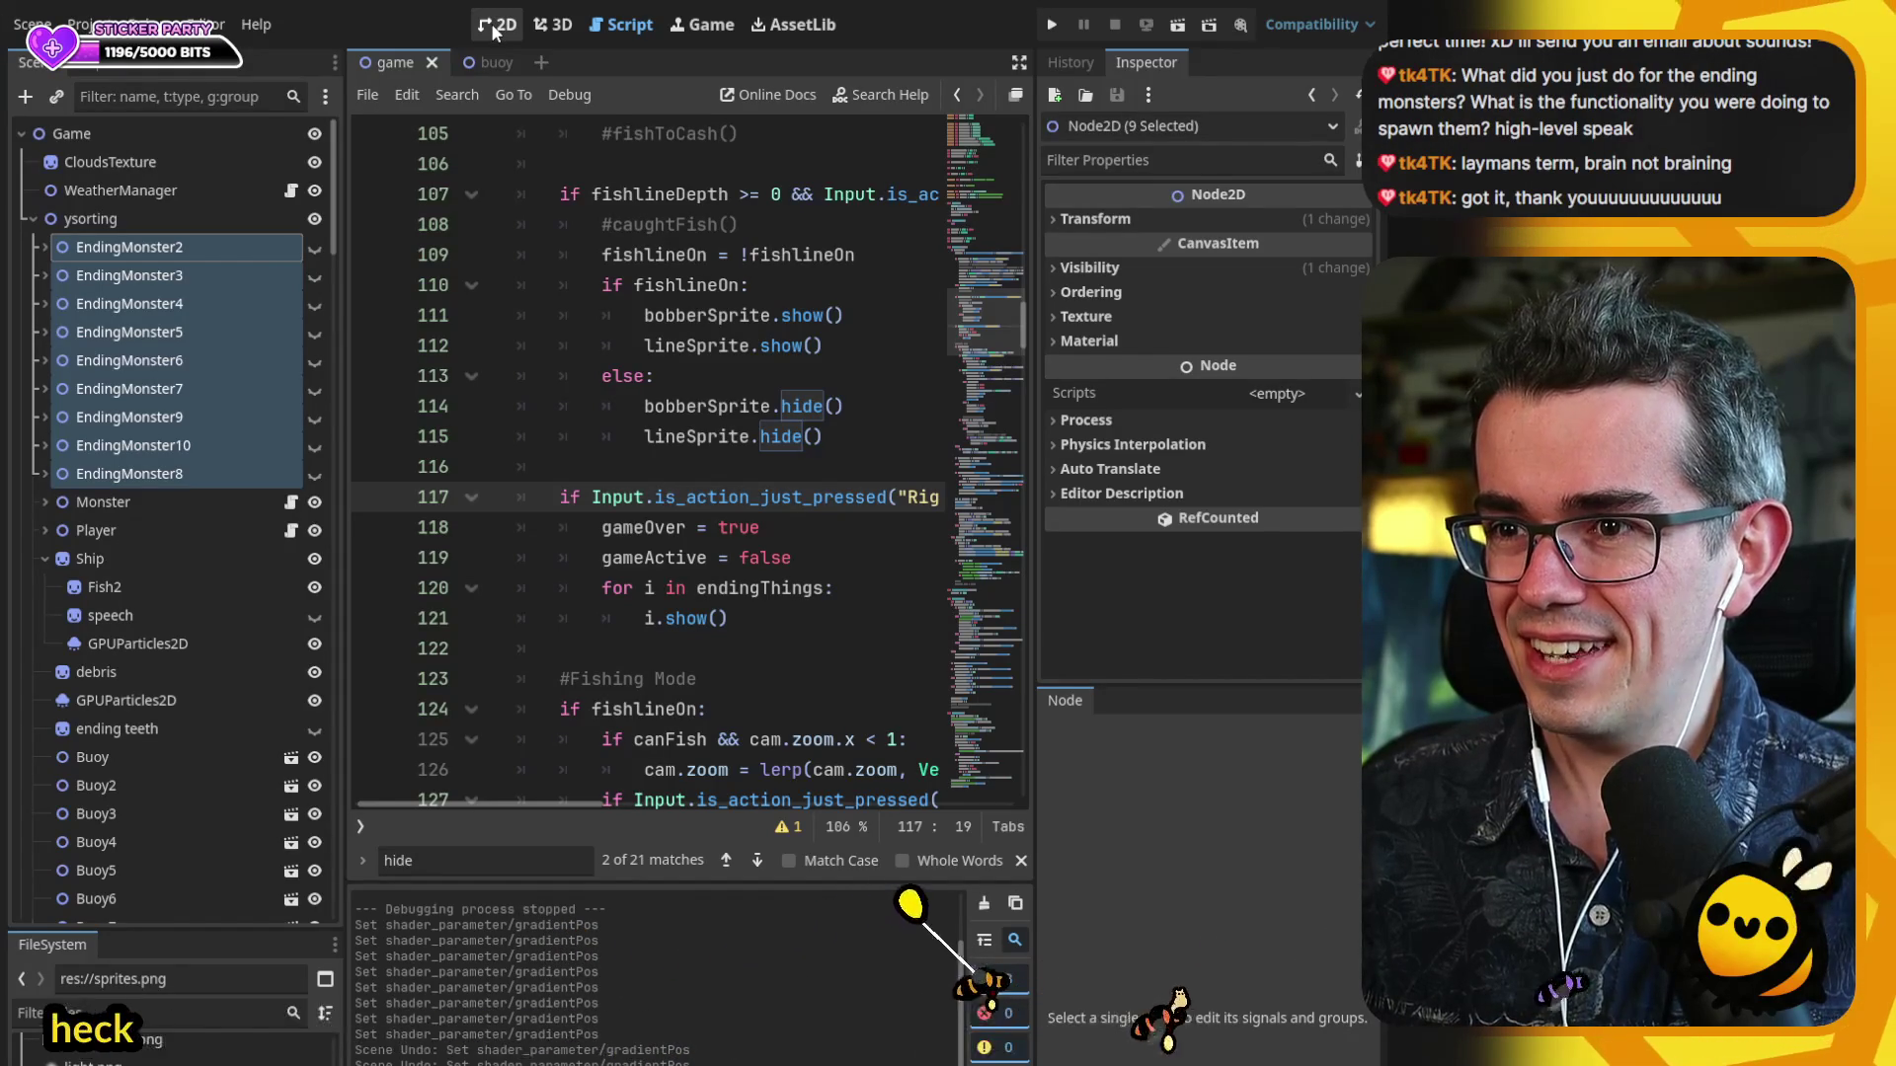
# - Return to the 2D view and pan the canvas to centre the ship
pyautogui.click(495, 27)
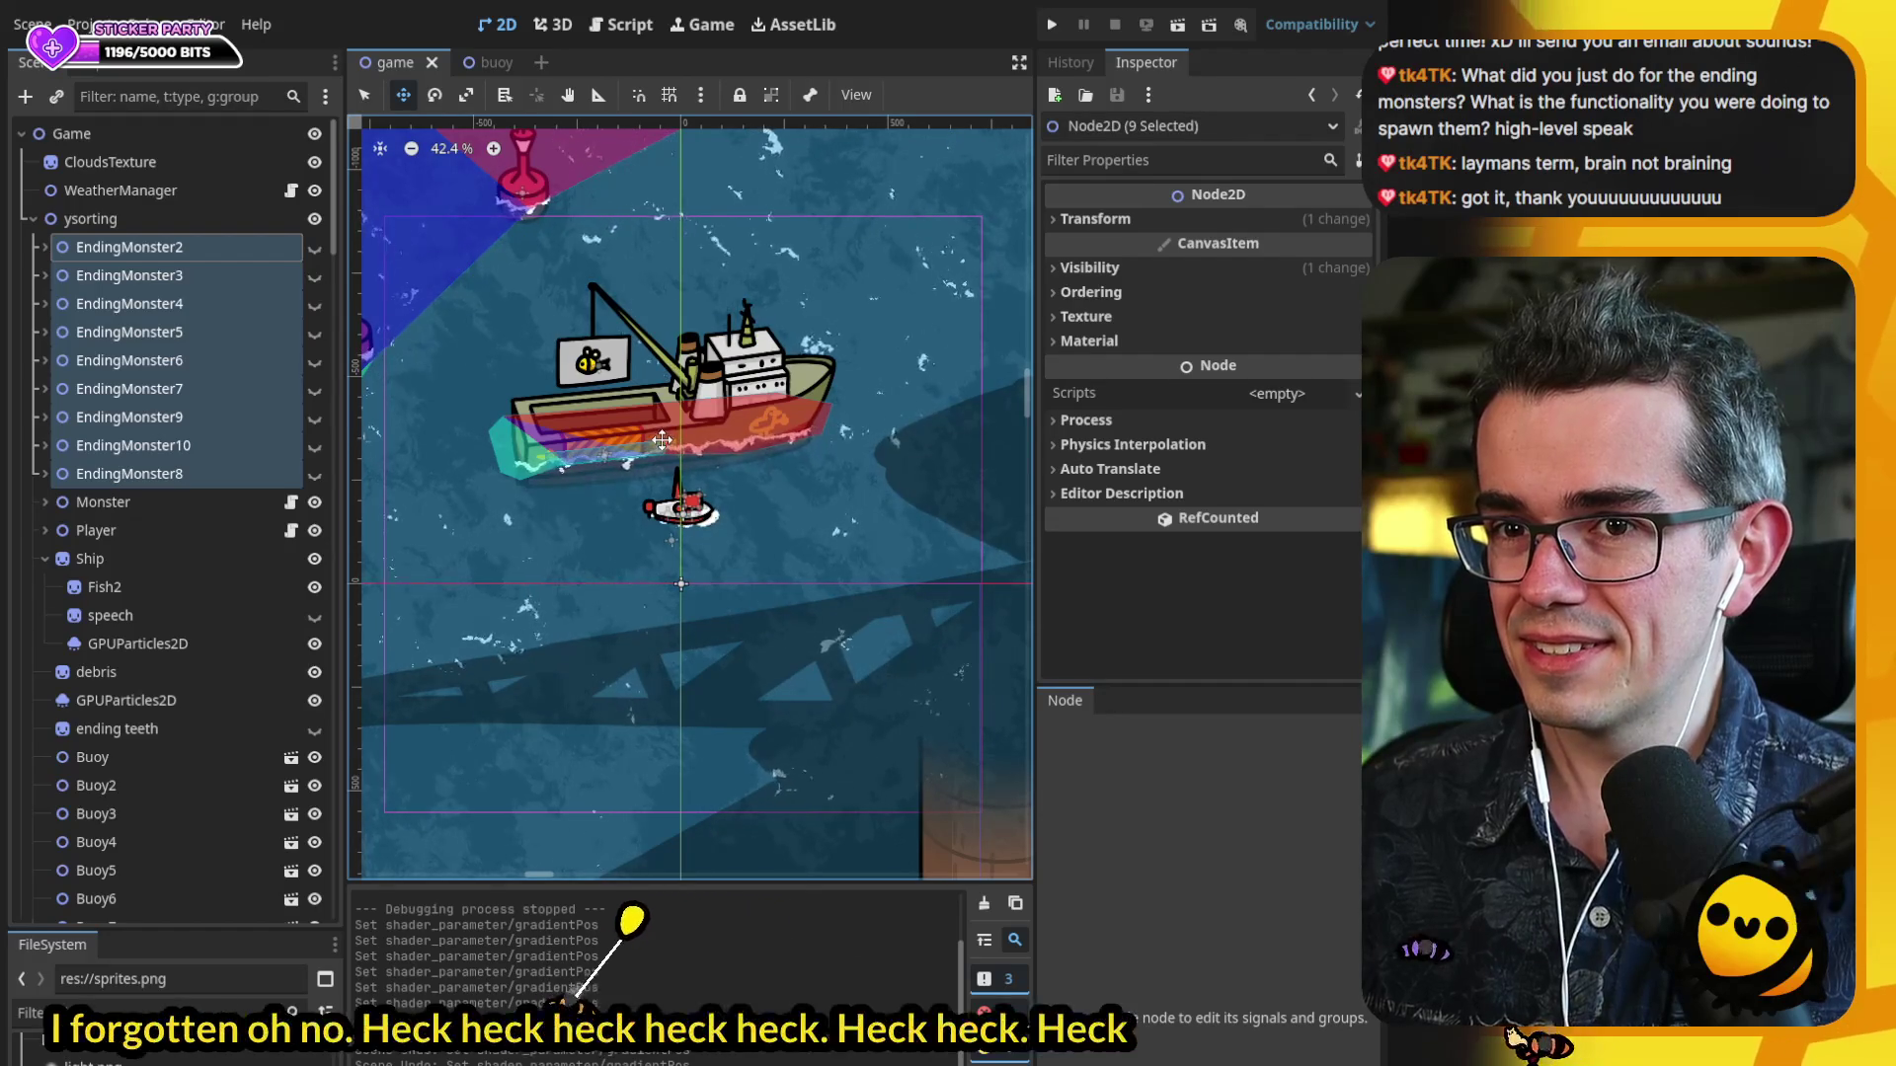
pyautogui.scroll(3, 656, 438)
pyautogui.scroll(-3, 681, 437)
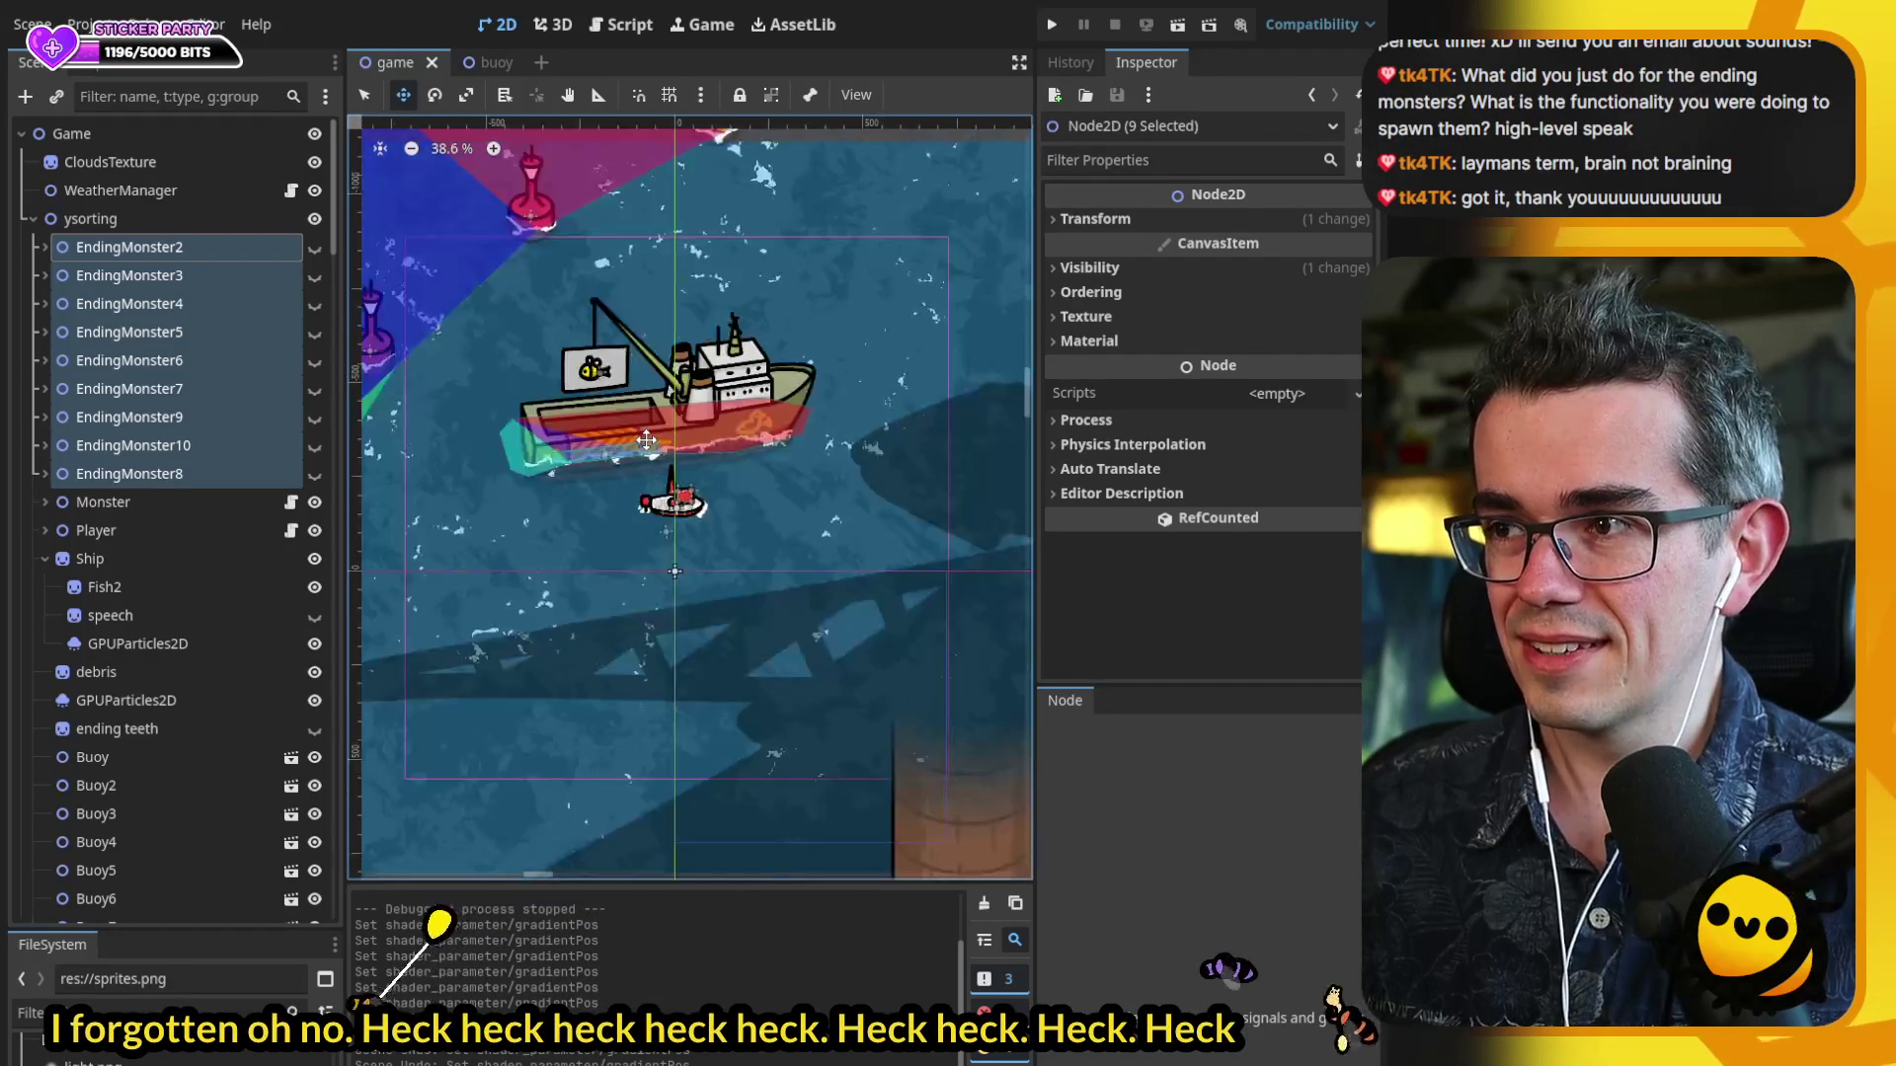
pyautogui.scroll(4, 692, 435)
pyautogui.moveTo(707, 435); pyautogui.dragTo(758, 424)
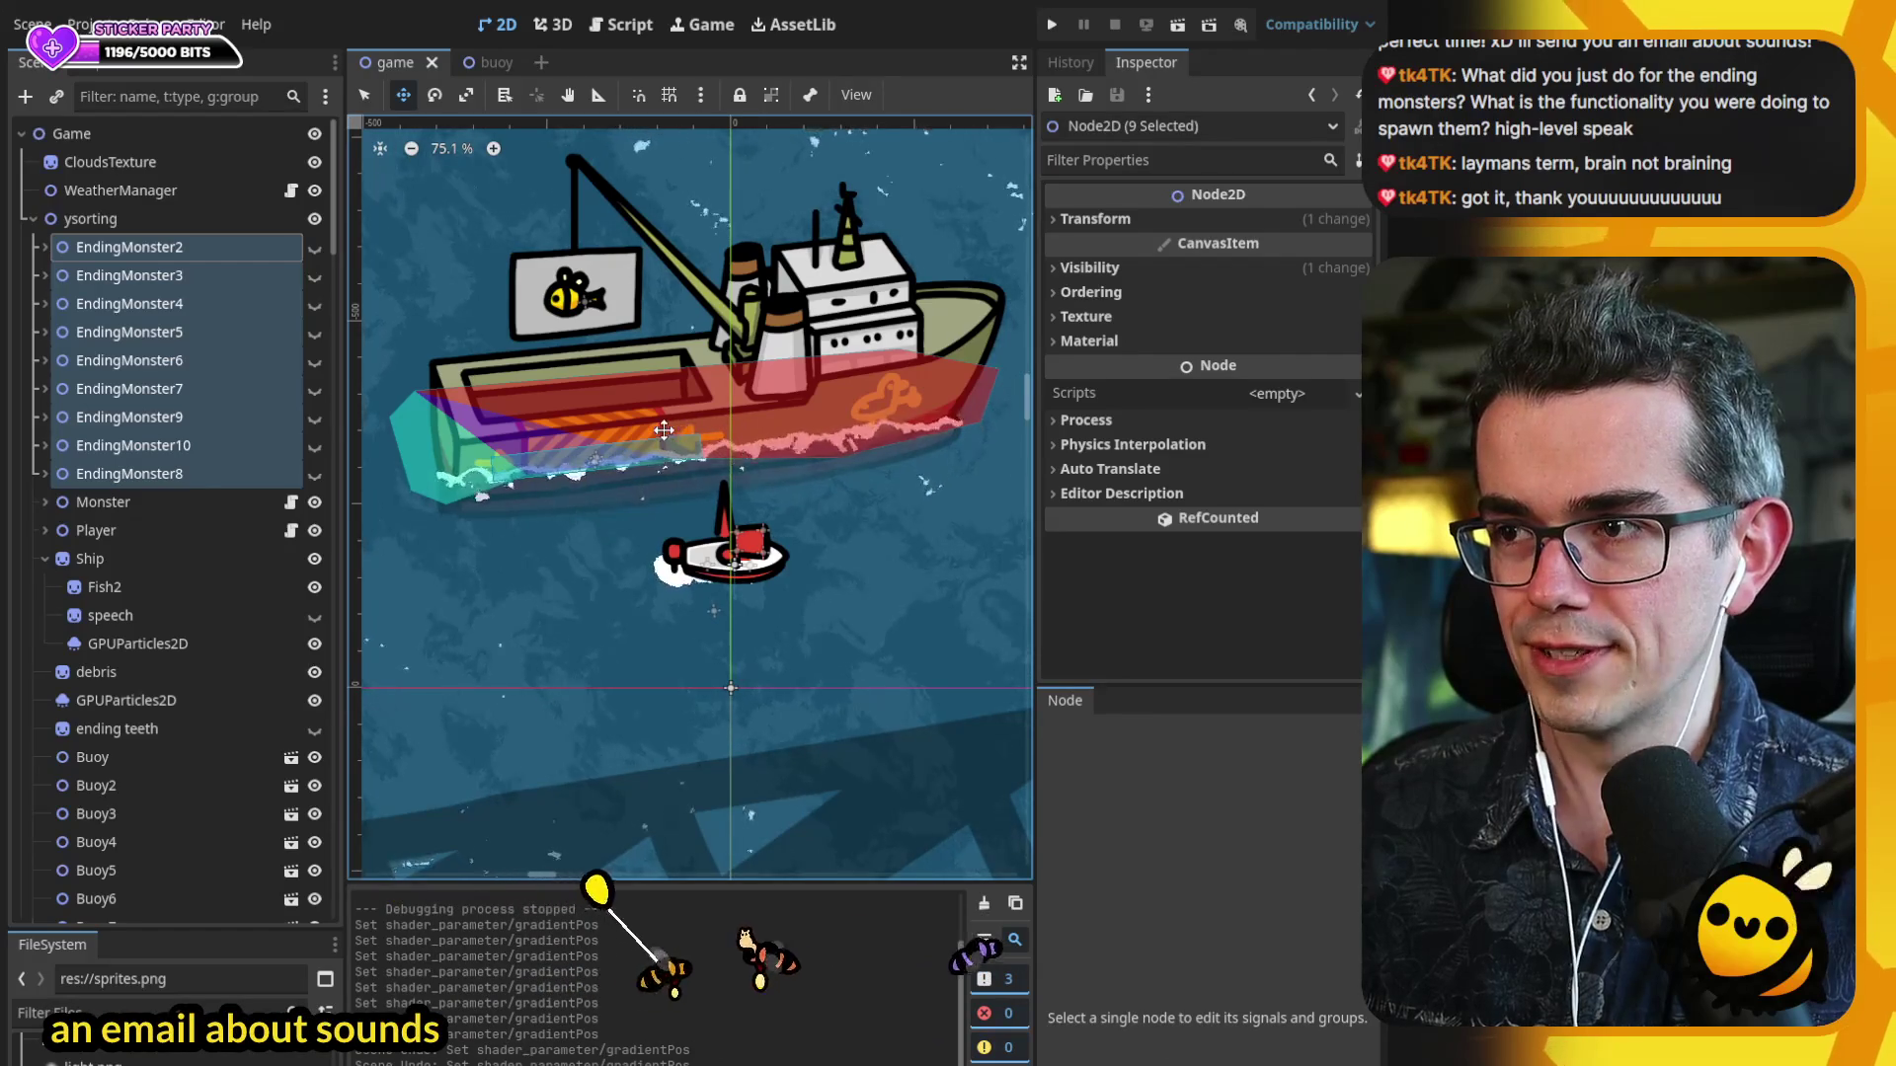
pyautogui.scroll(-2, 663, 430)
pyautogui.scroll(1, 650, 431)
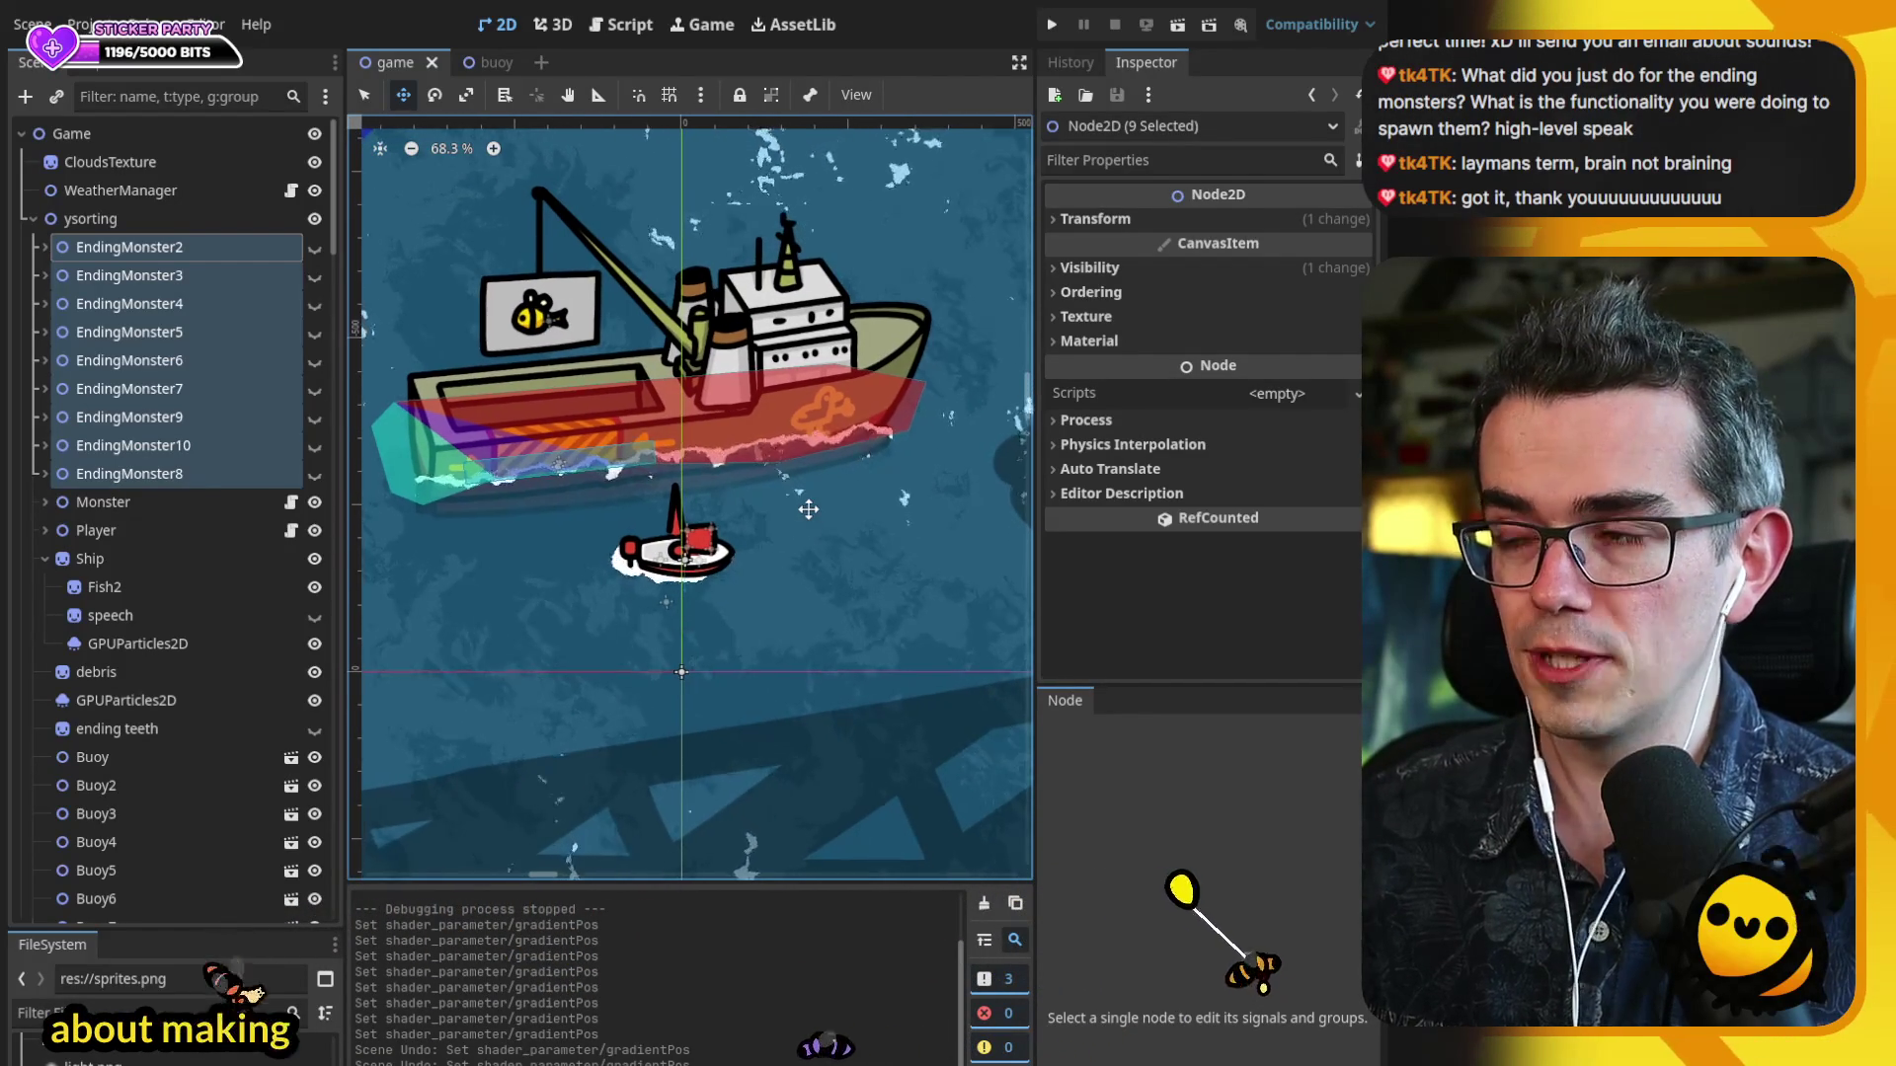
pyautogui.scroll(1, 856, 487)
pyautogui.scroll(-2, 685, 455)
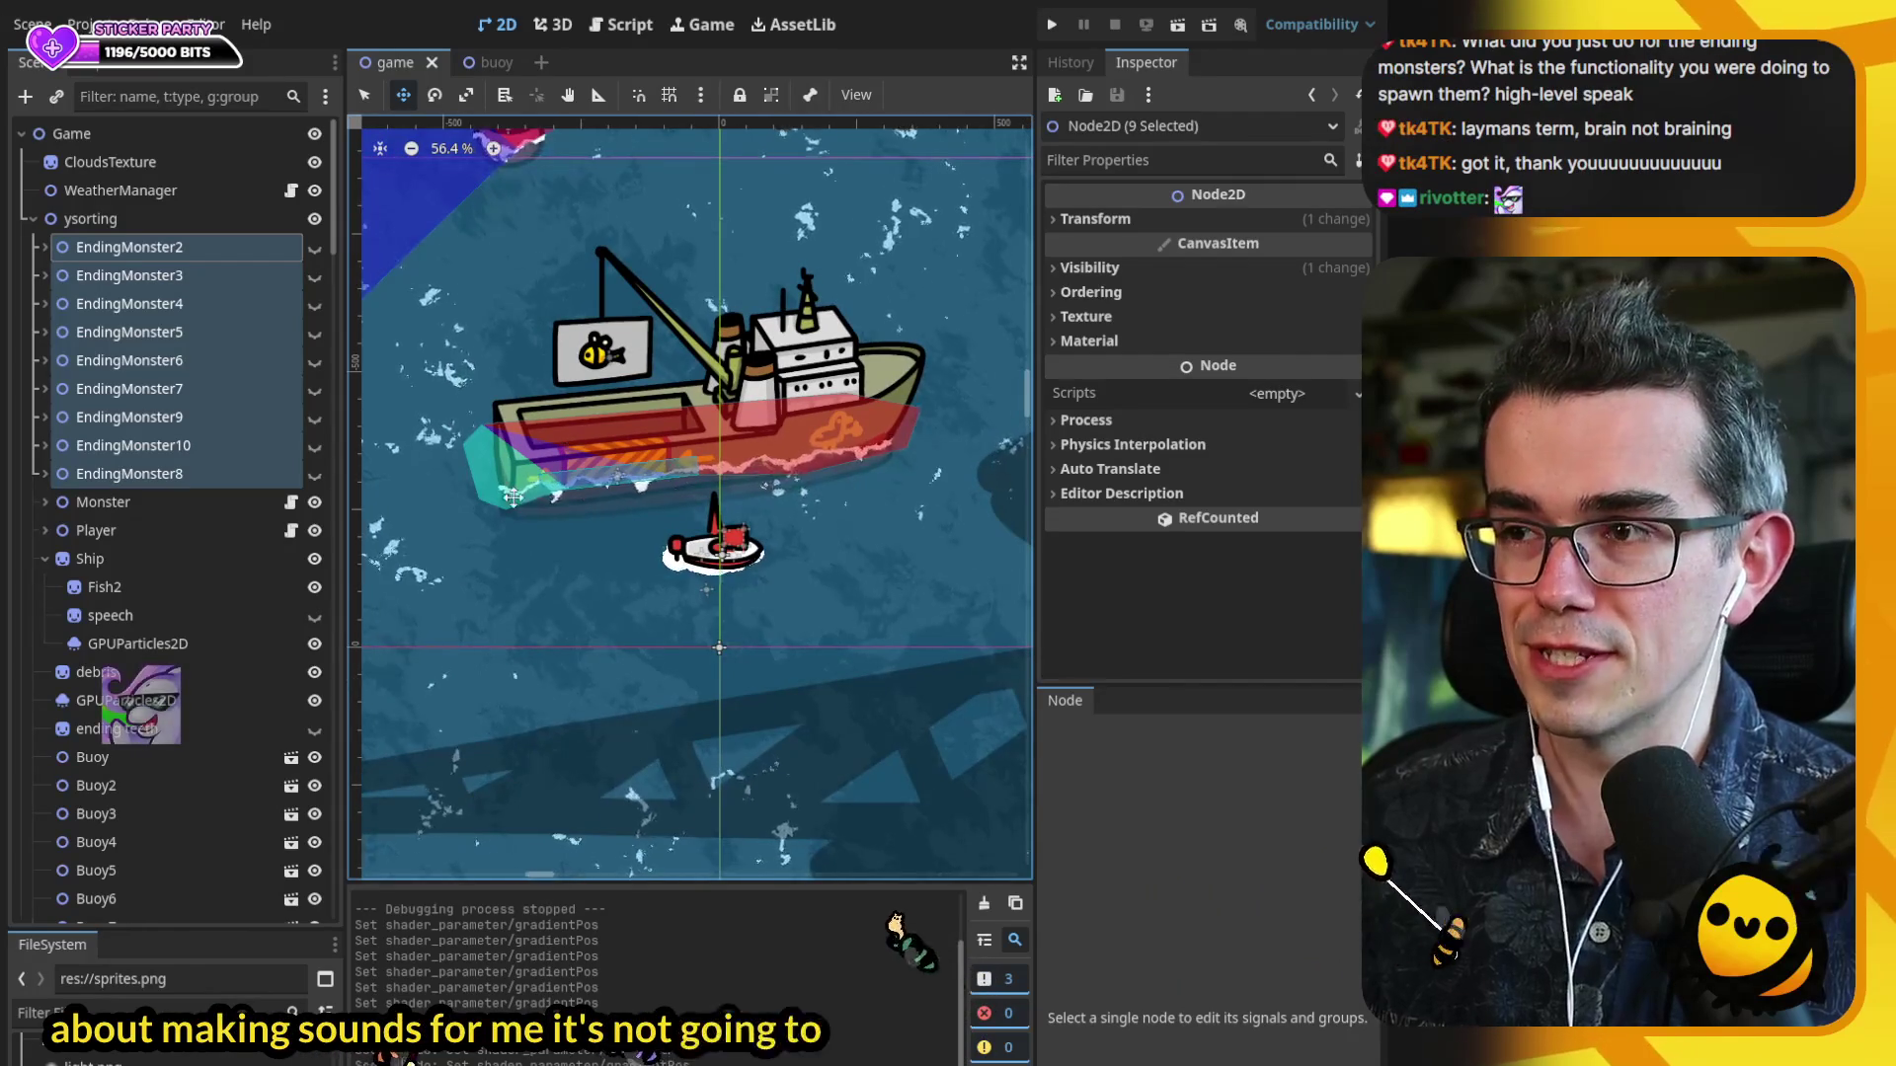
pyautogui.hscroll(1, 697, 461)
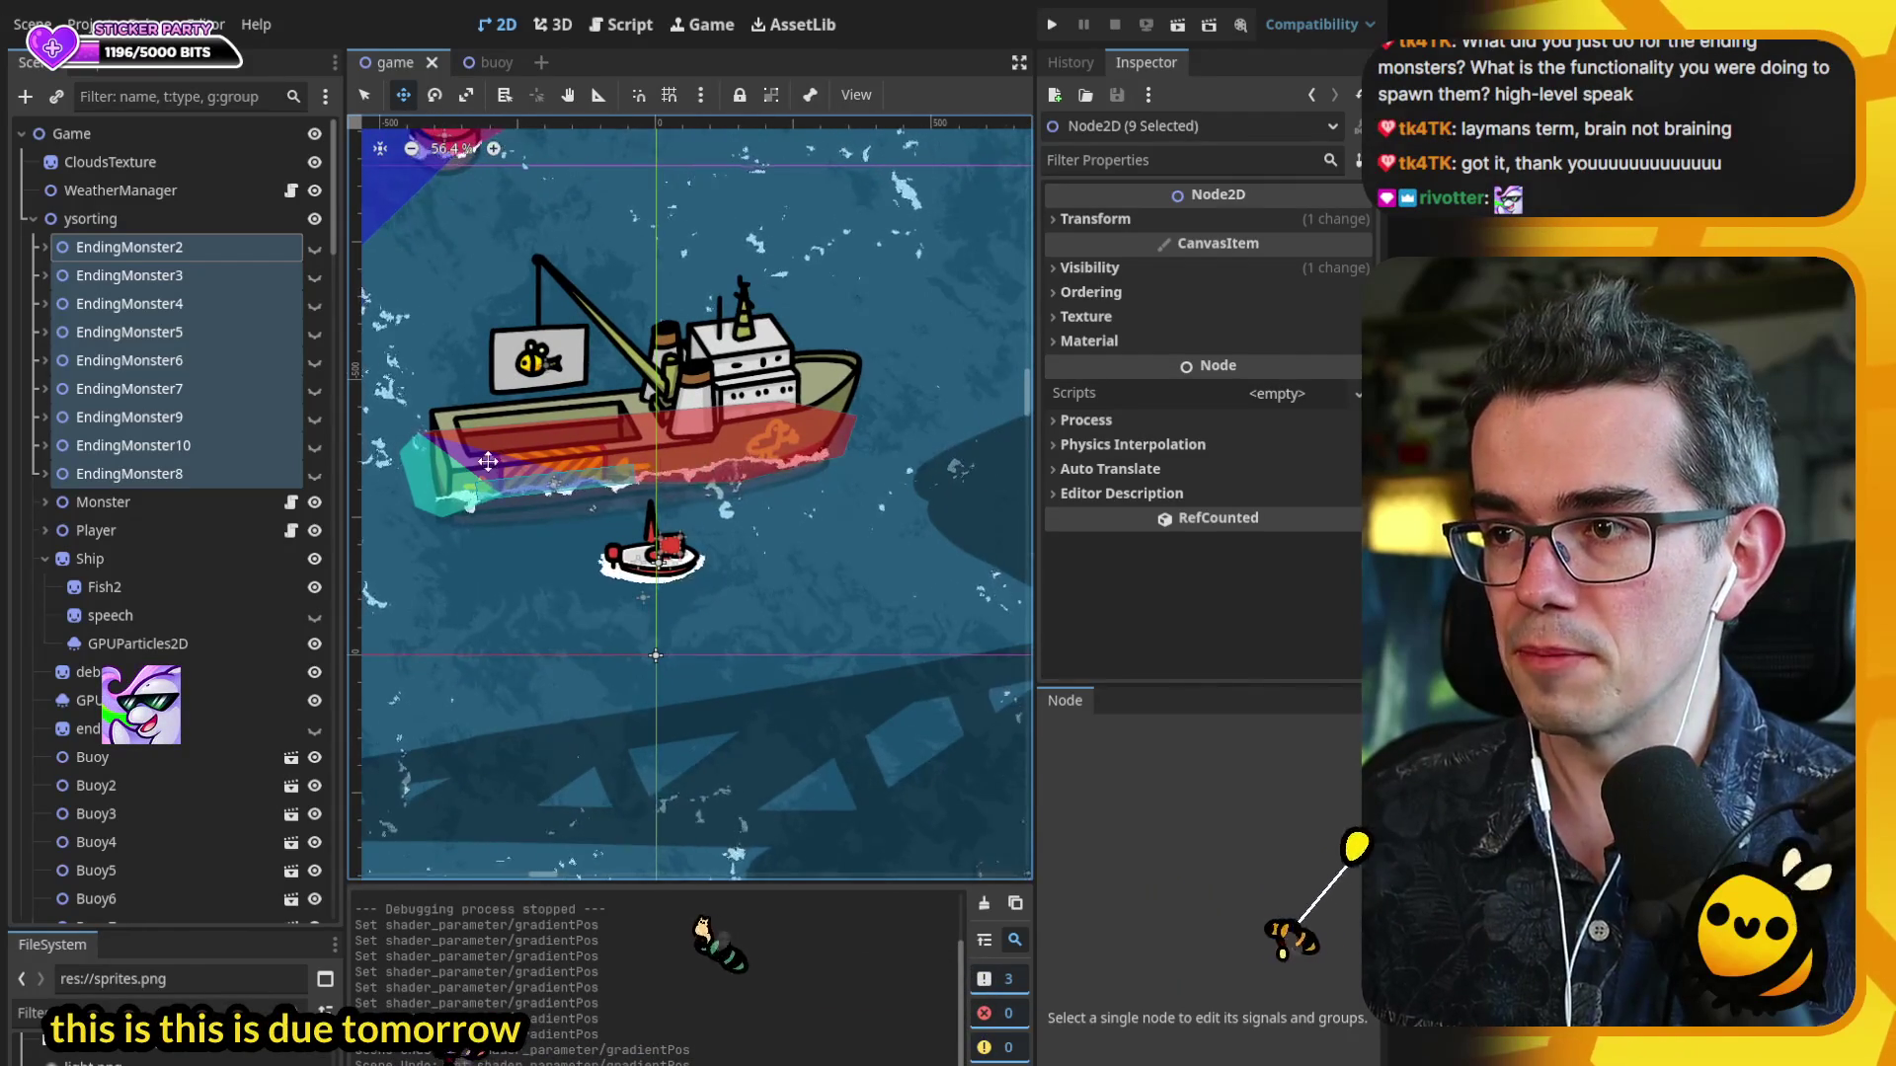
pyautogui.scroll(3, 495, 461)
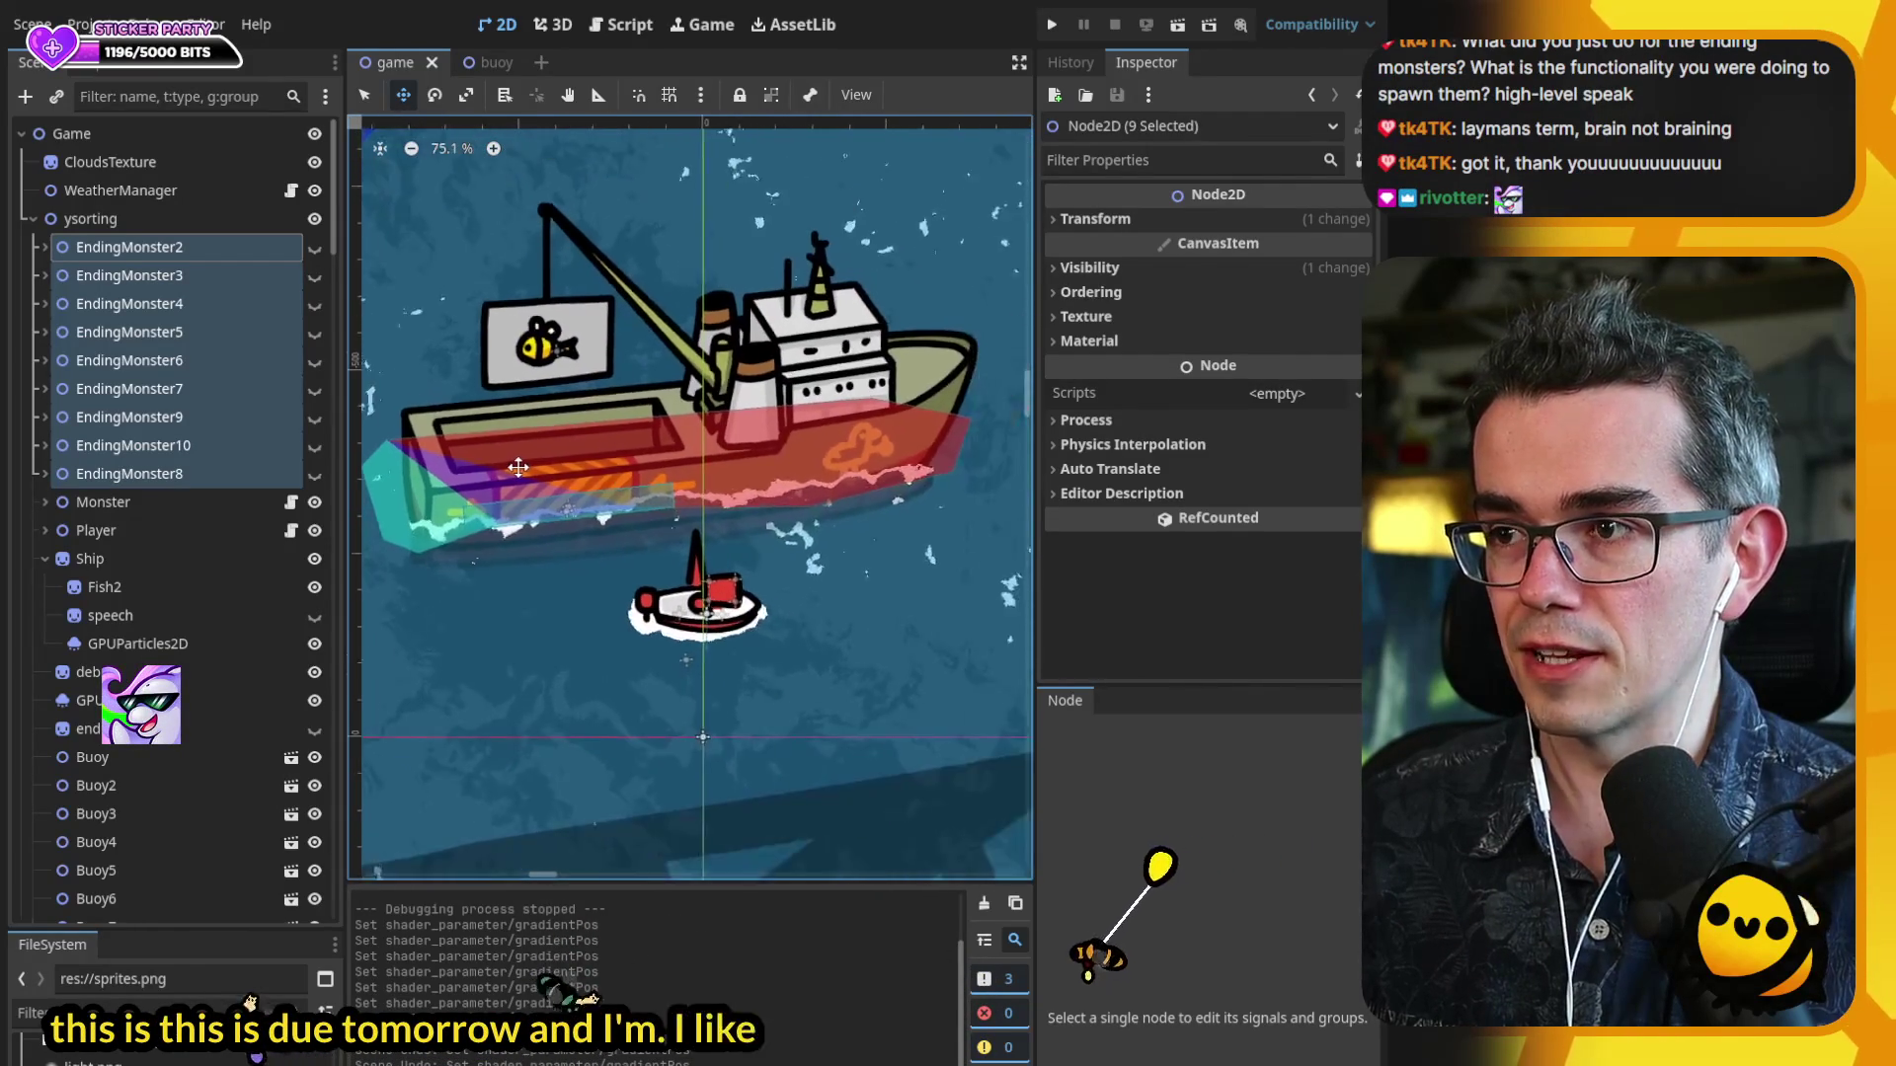
pyautogui.scroll(1, 534, 459)
pyautogui.scroll(2, 572, 483)
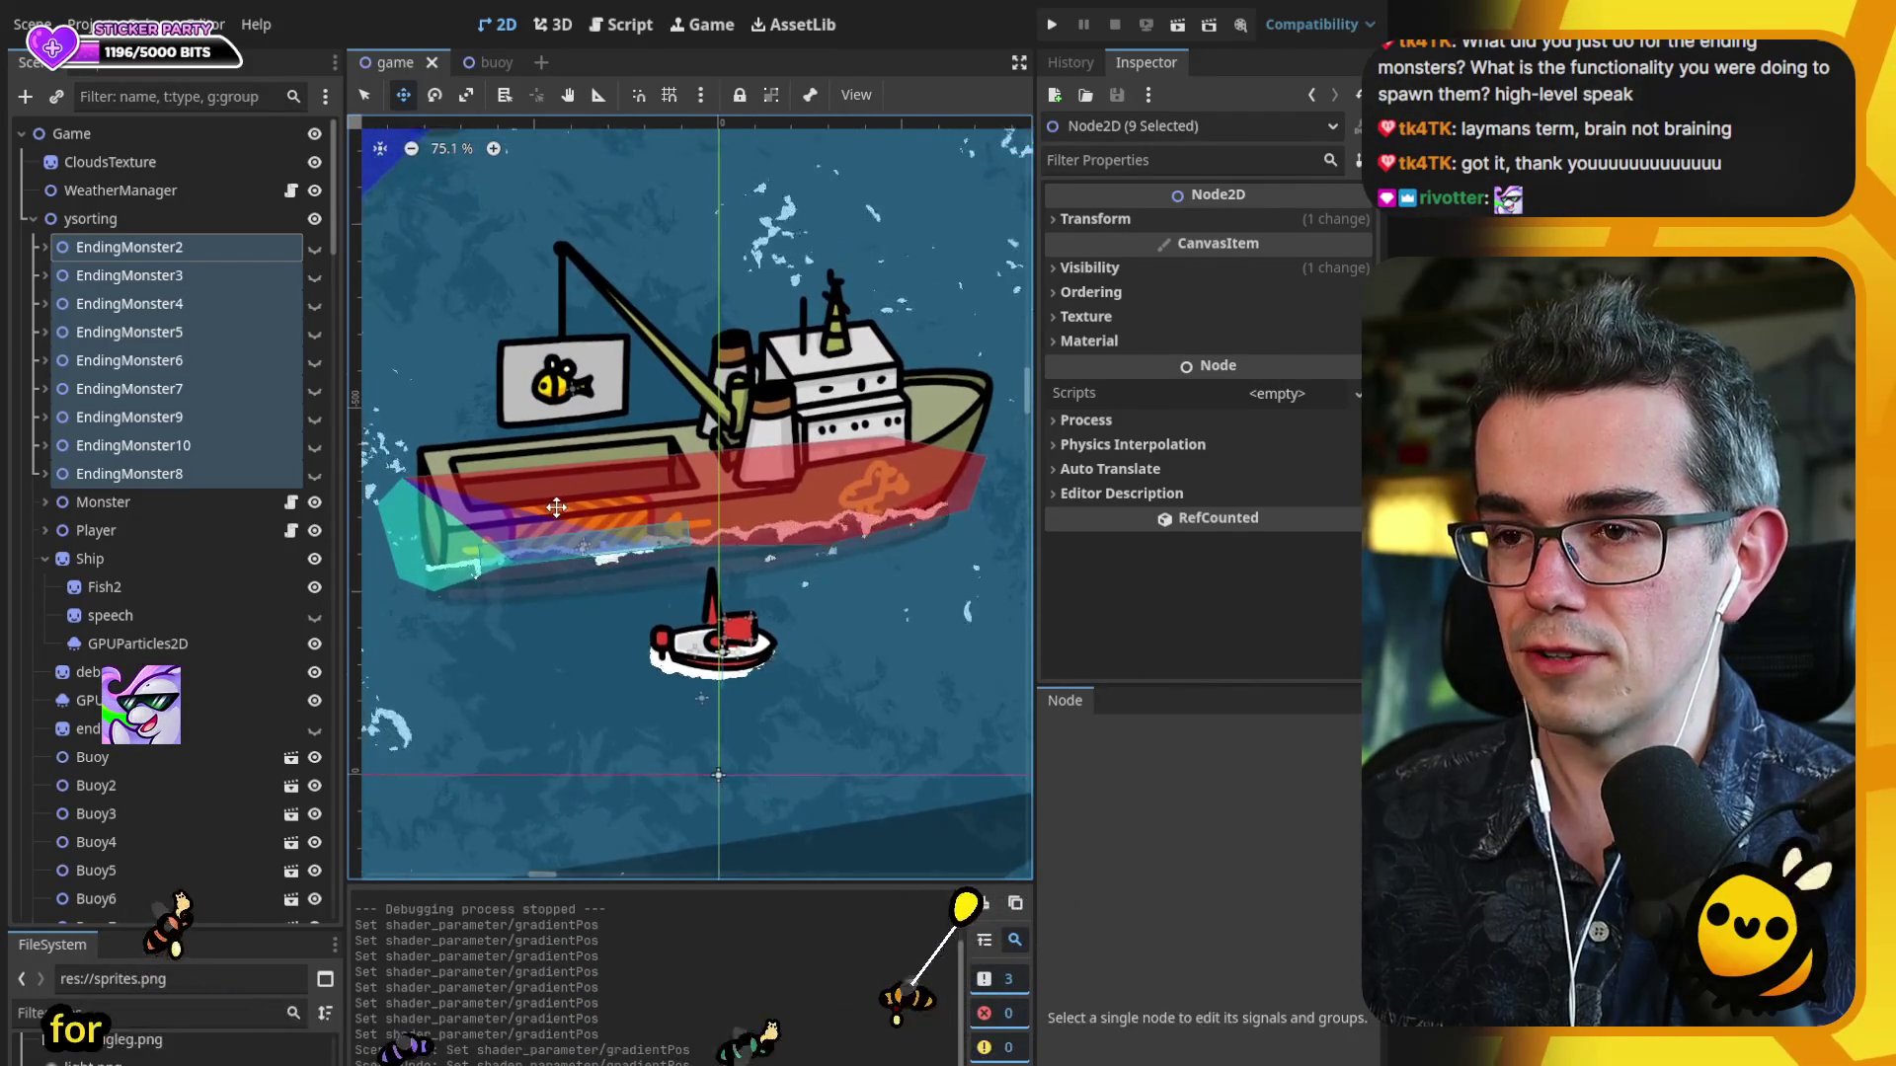
pyautogui.hscroll(-1, 613, 504)
pyautogui.hscroll(1, 691, 518)
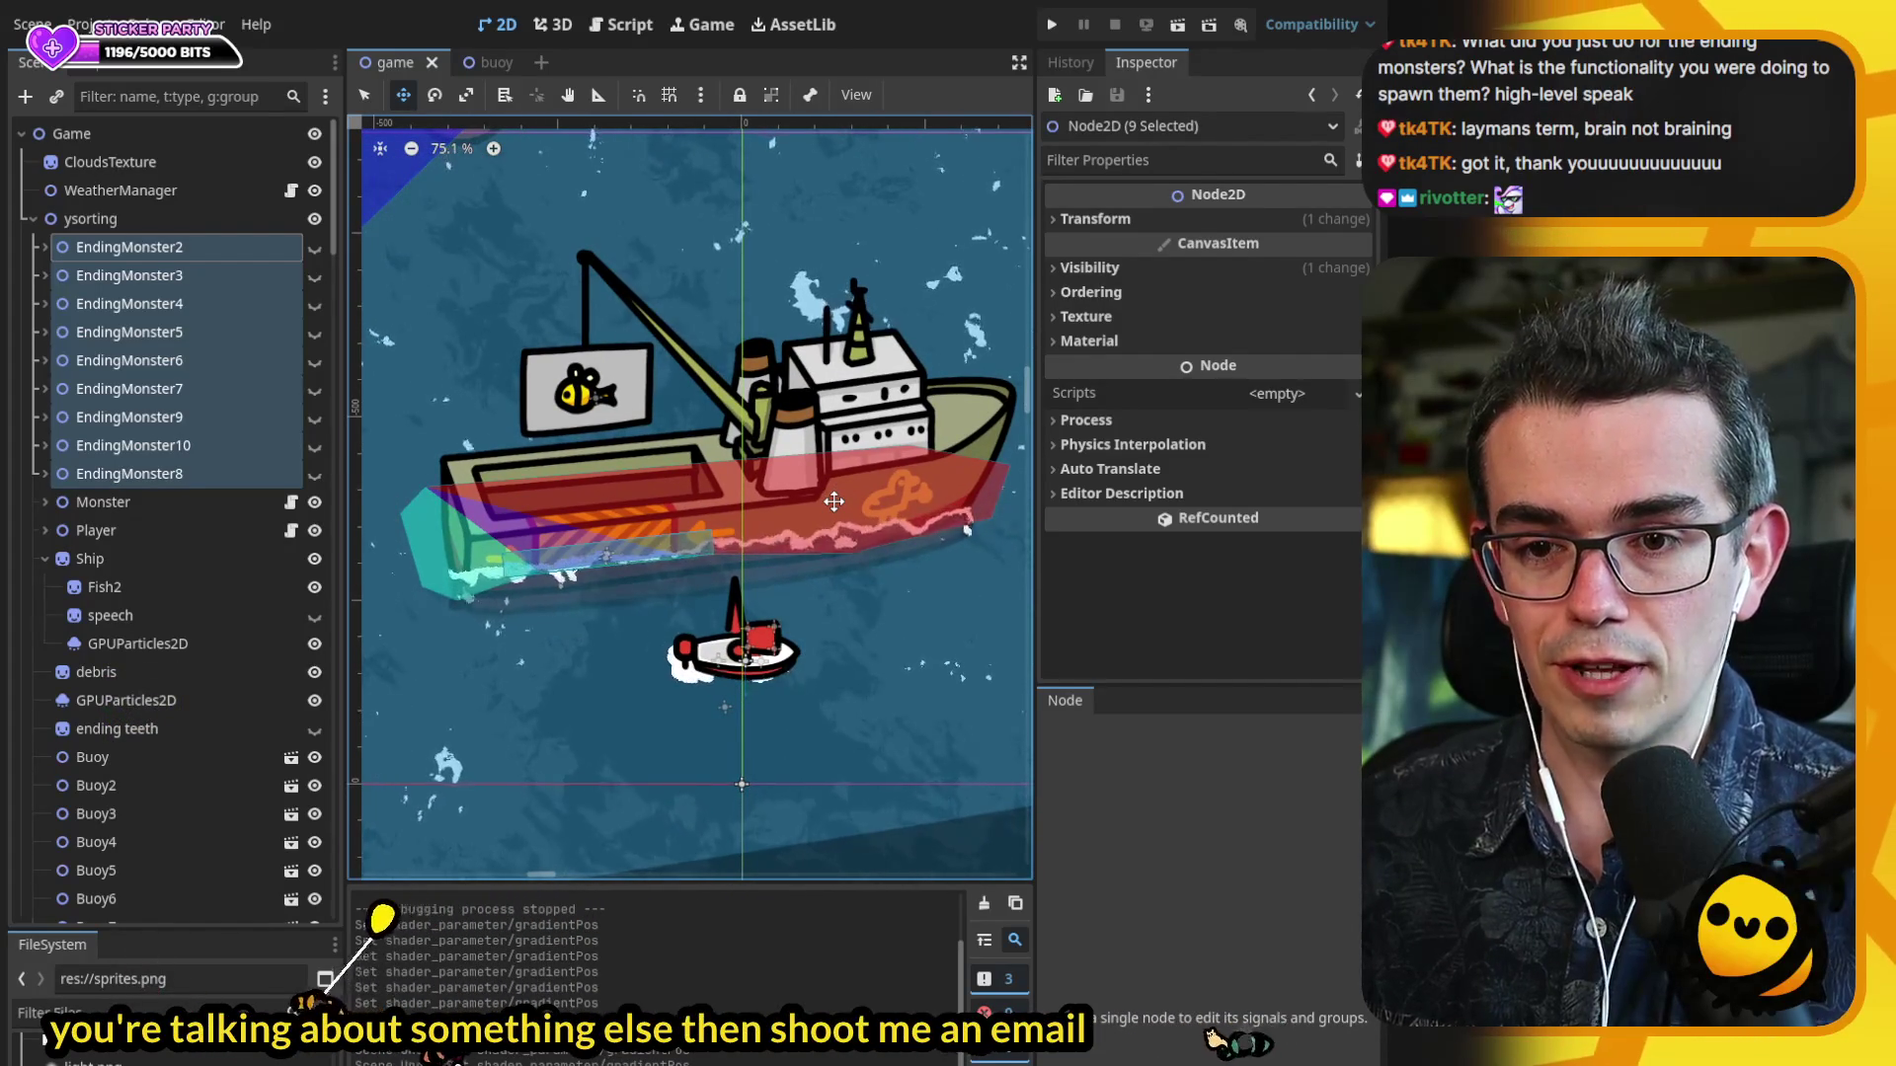
pyautogui.scroll(-3, 815, 500)
pyautogui.scroll(2, 790, 506)
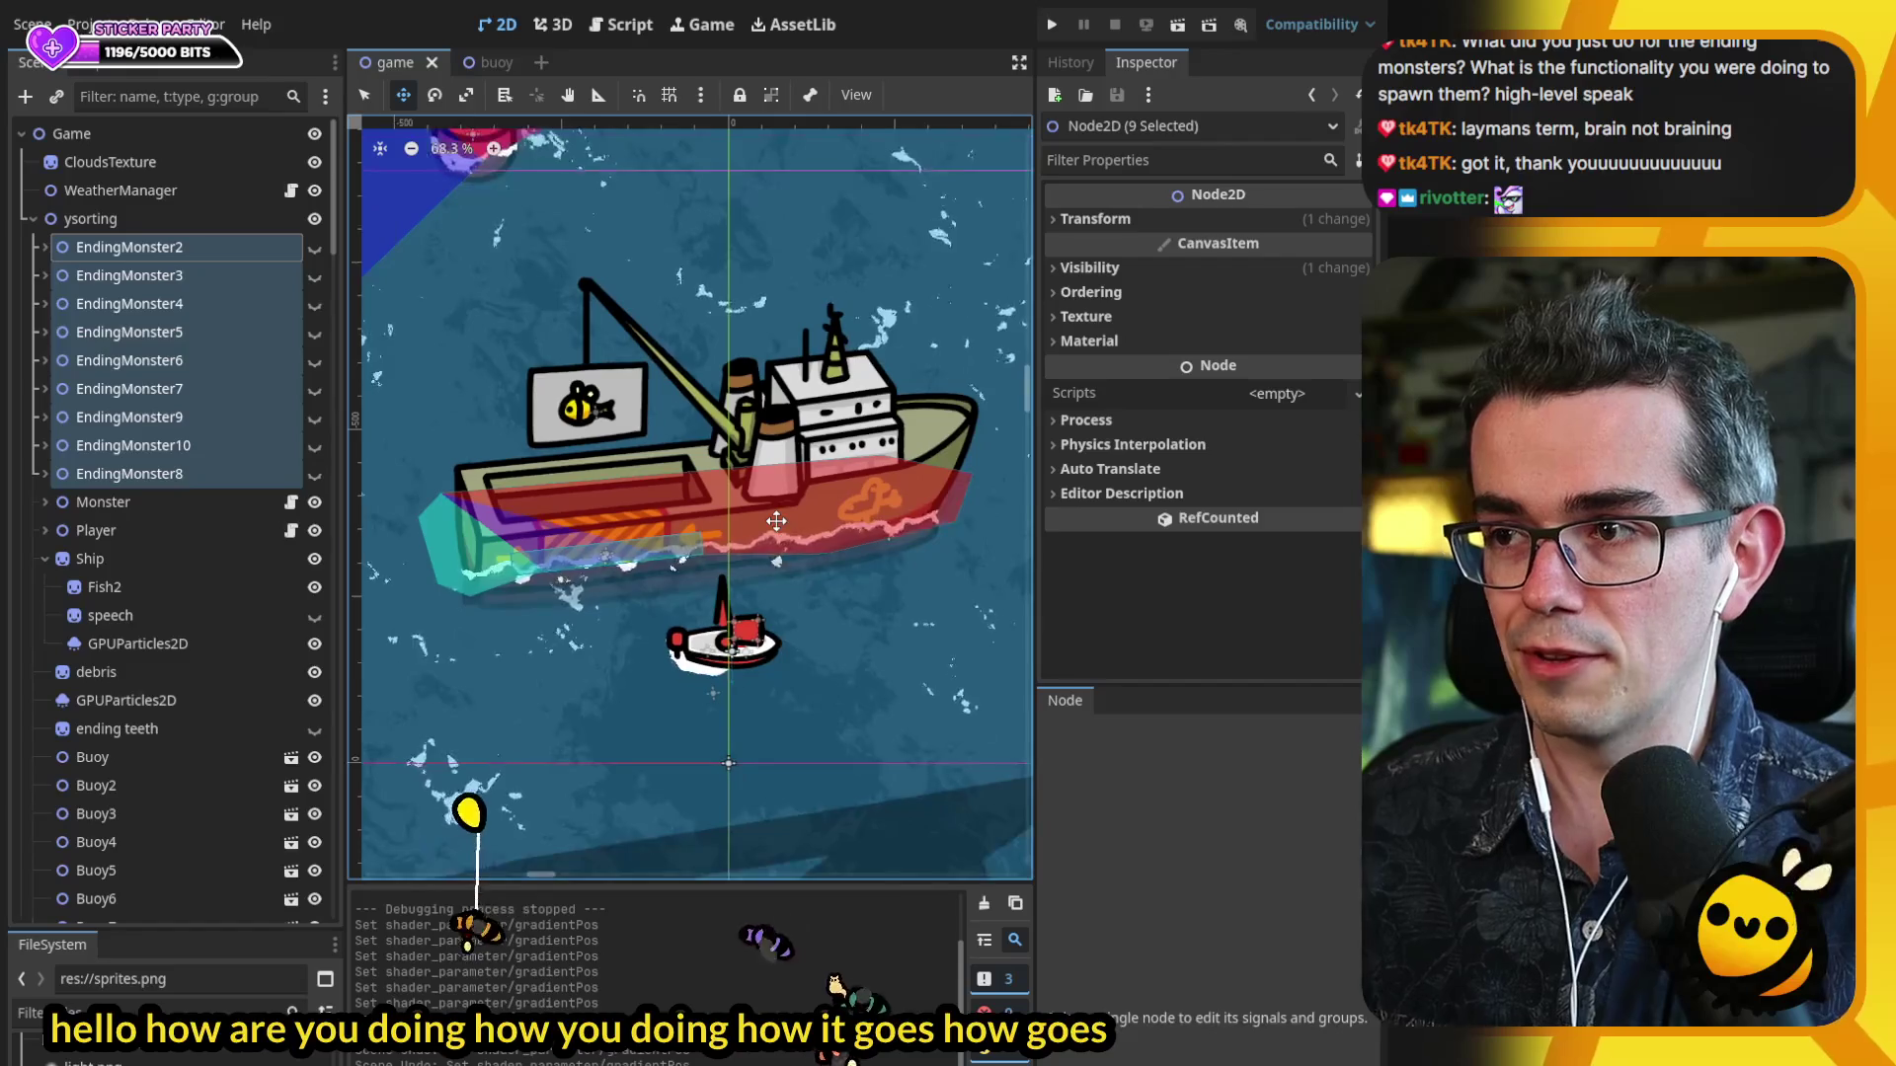
pyautogui.scroll(1, 826, 497)
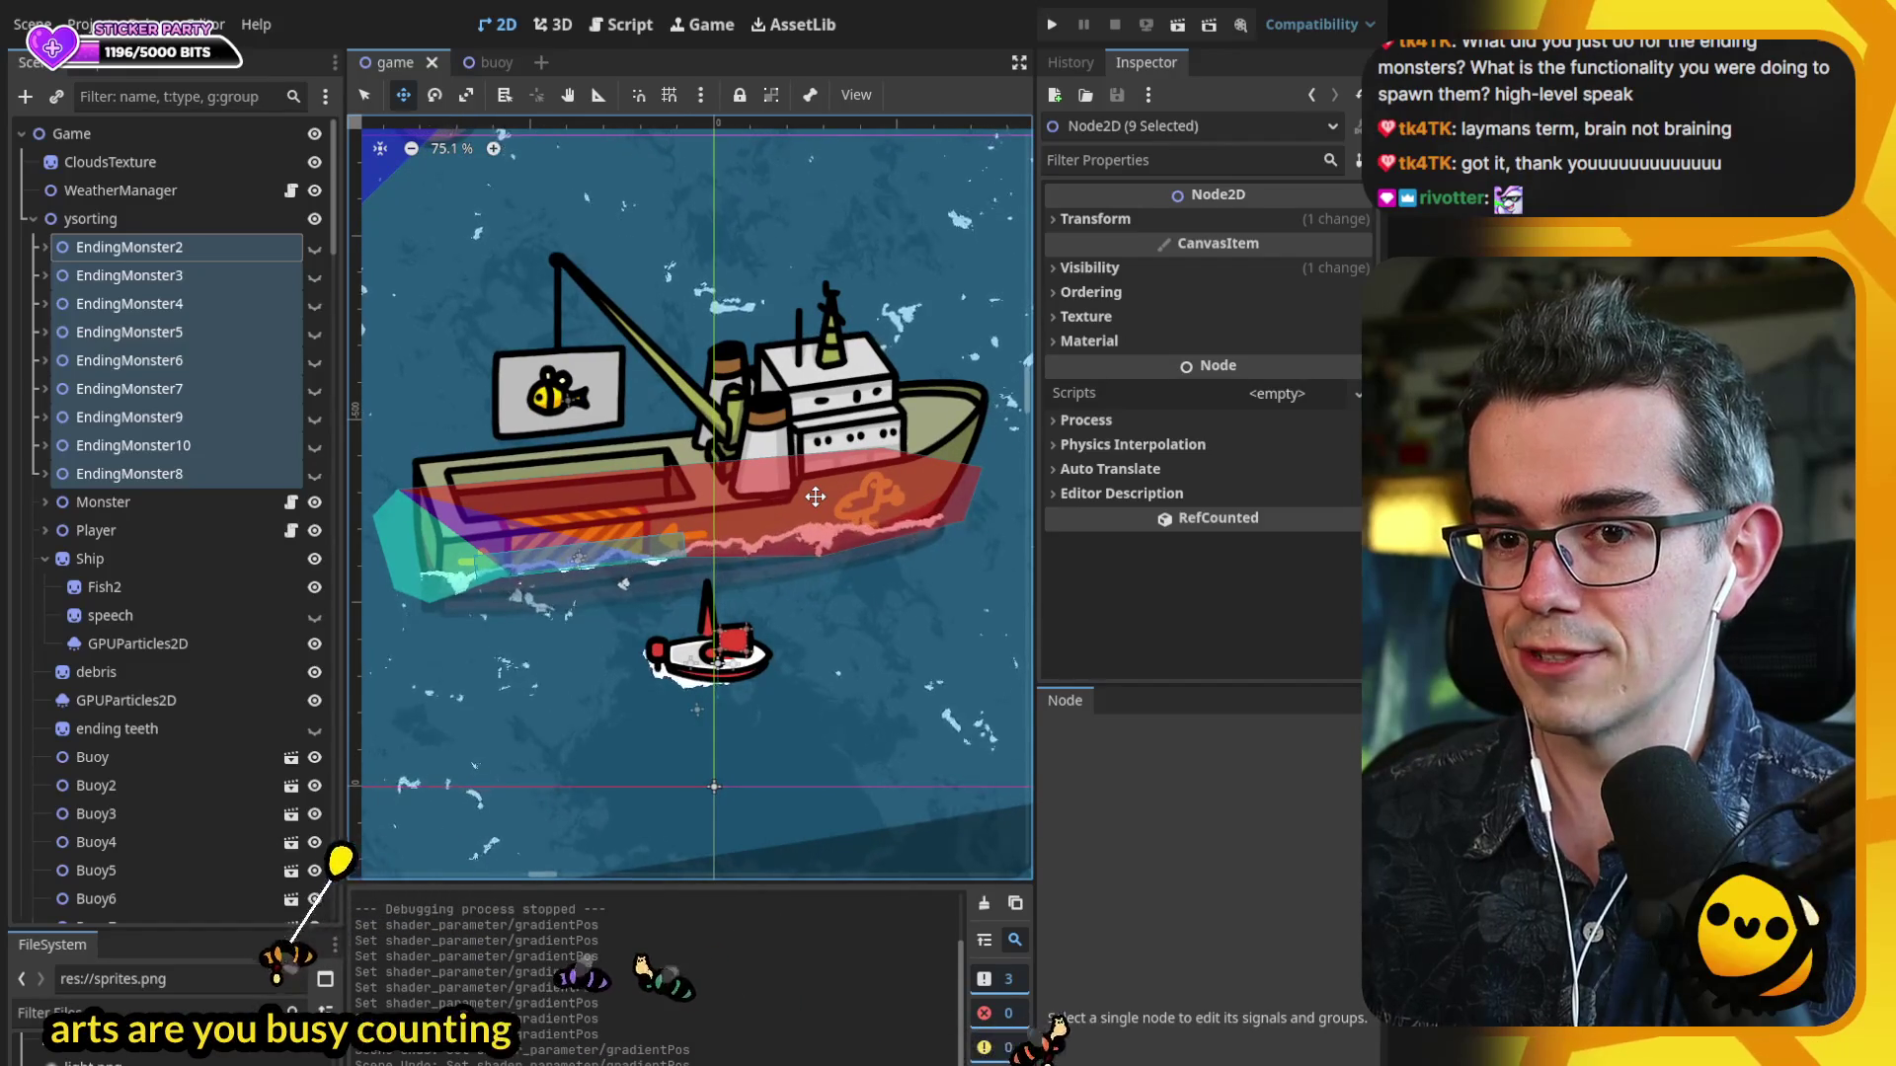
pyautogui.moveTo(806, 501)
pyautogui.mouseDown()
pyautogui.moveTo(849, 468)
pyautogui.moveTo(810, 505)
pyautogui.moveTo(841, 489)
pyautogui.mouseUp()
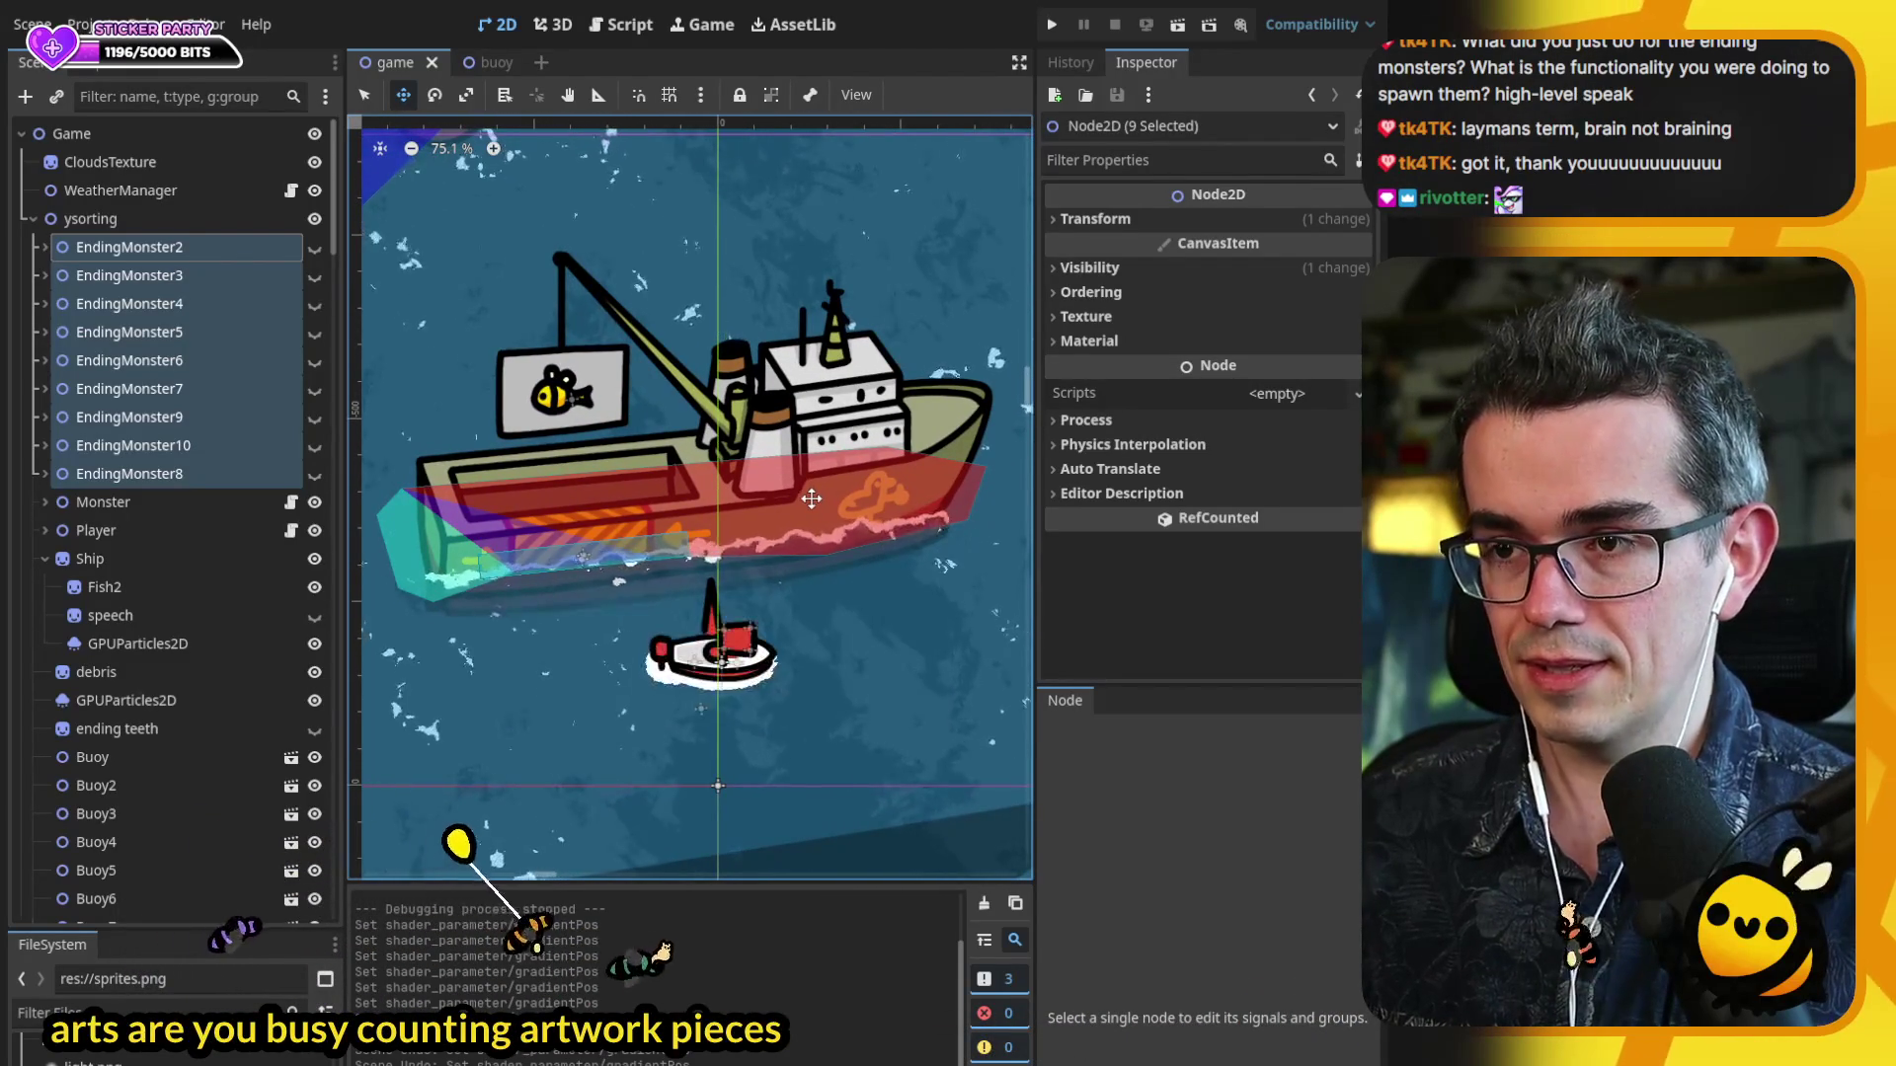
pyautogui.scroll(-1, 800, 507)
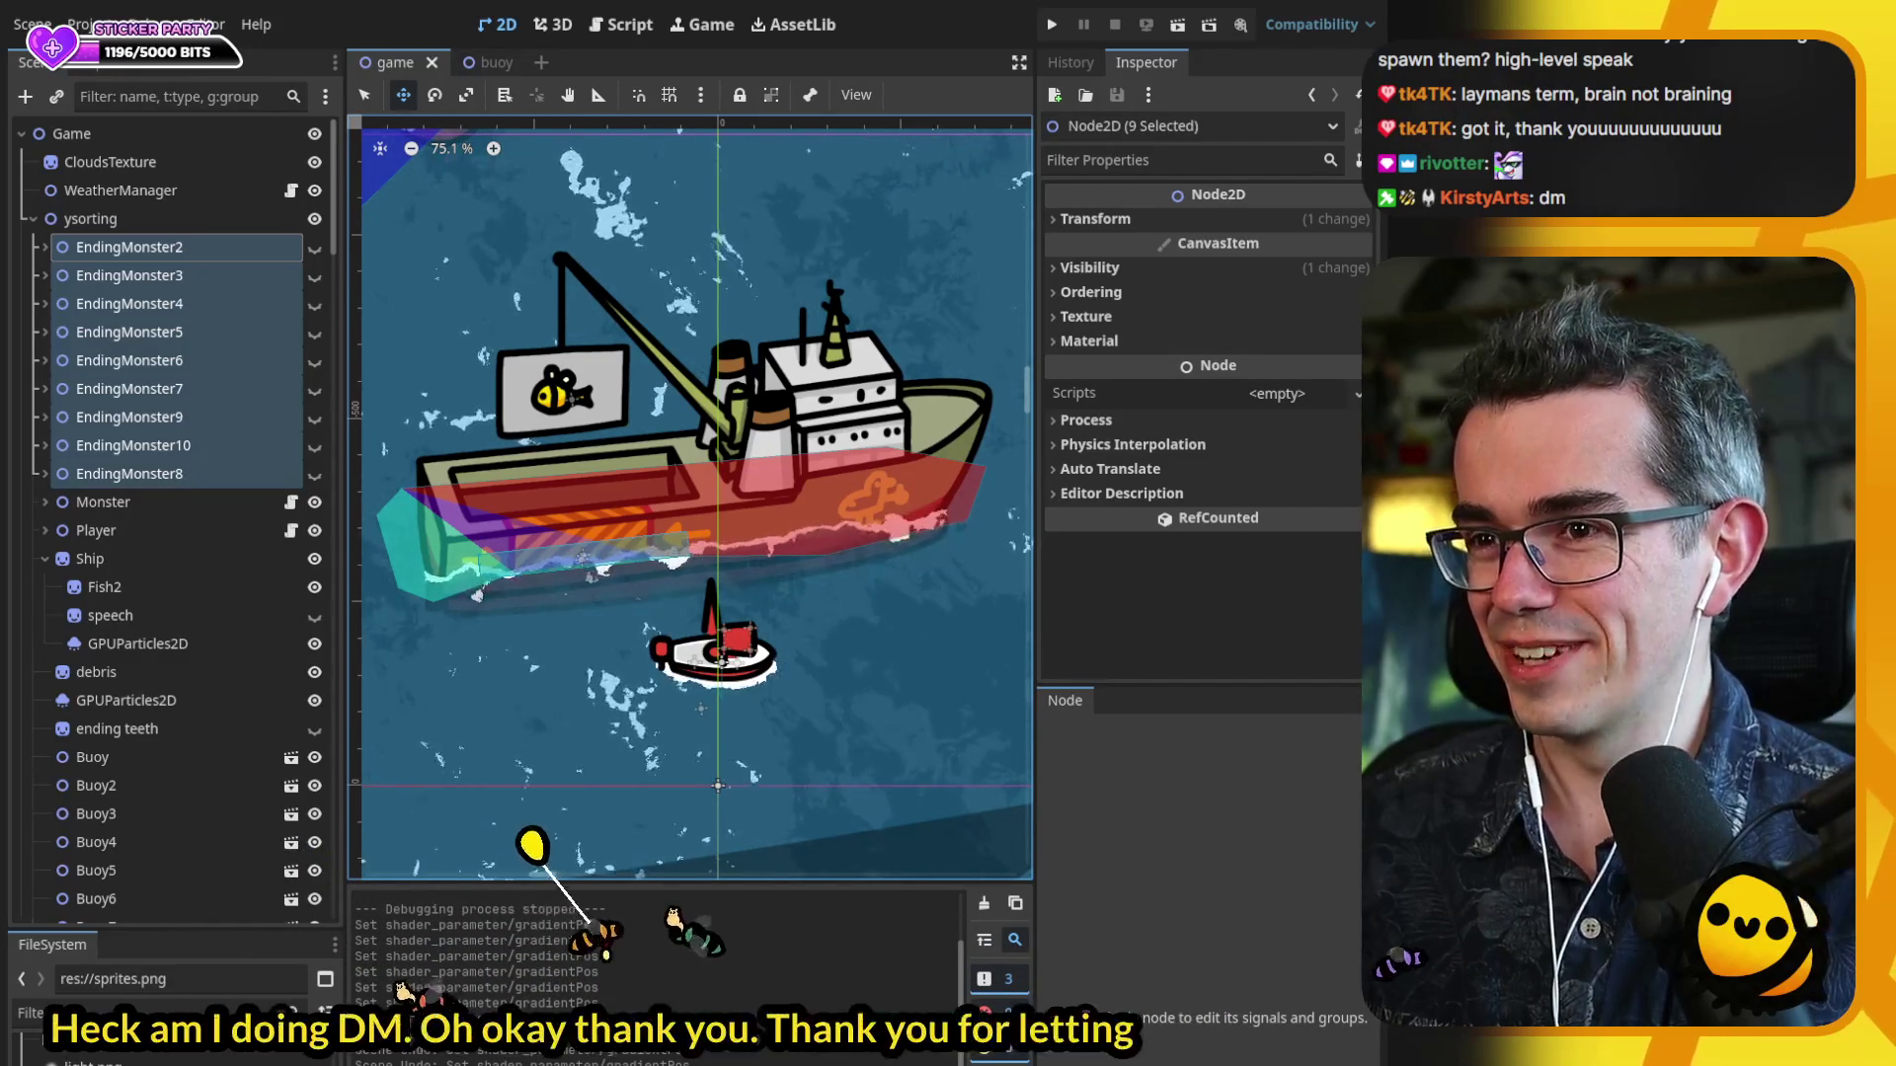
pyautogui.scroll(-5, 755, 554)
pyautogui.scroll(3, 652, 610)
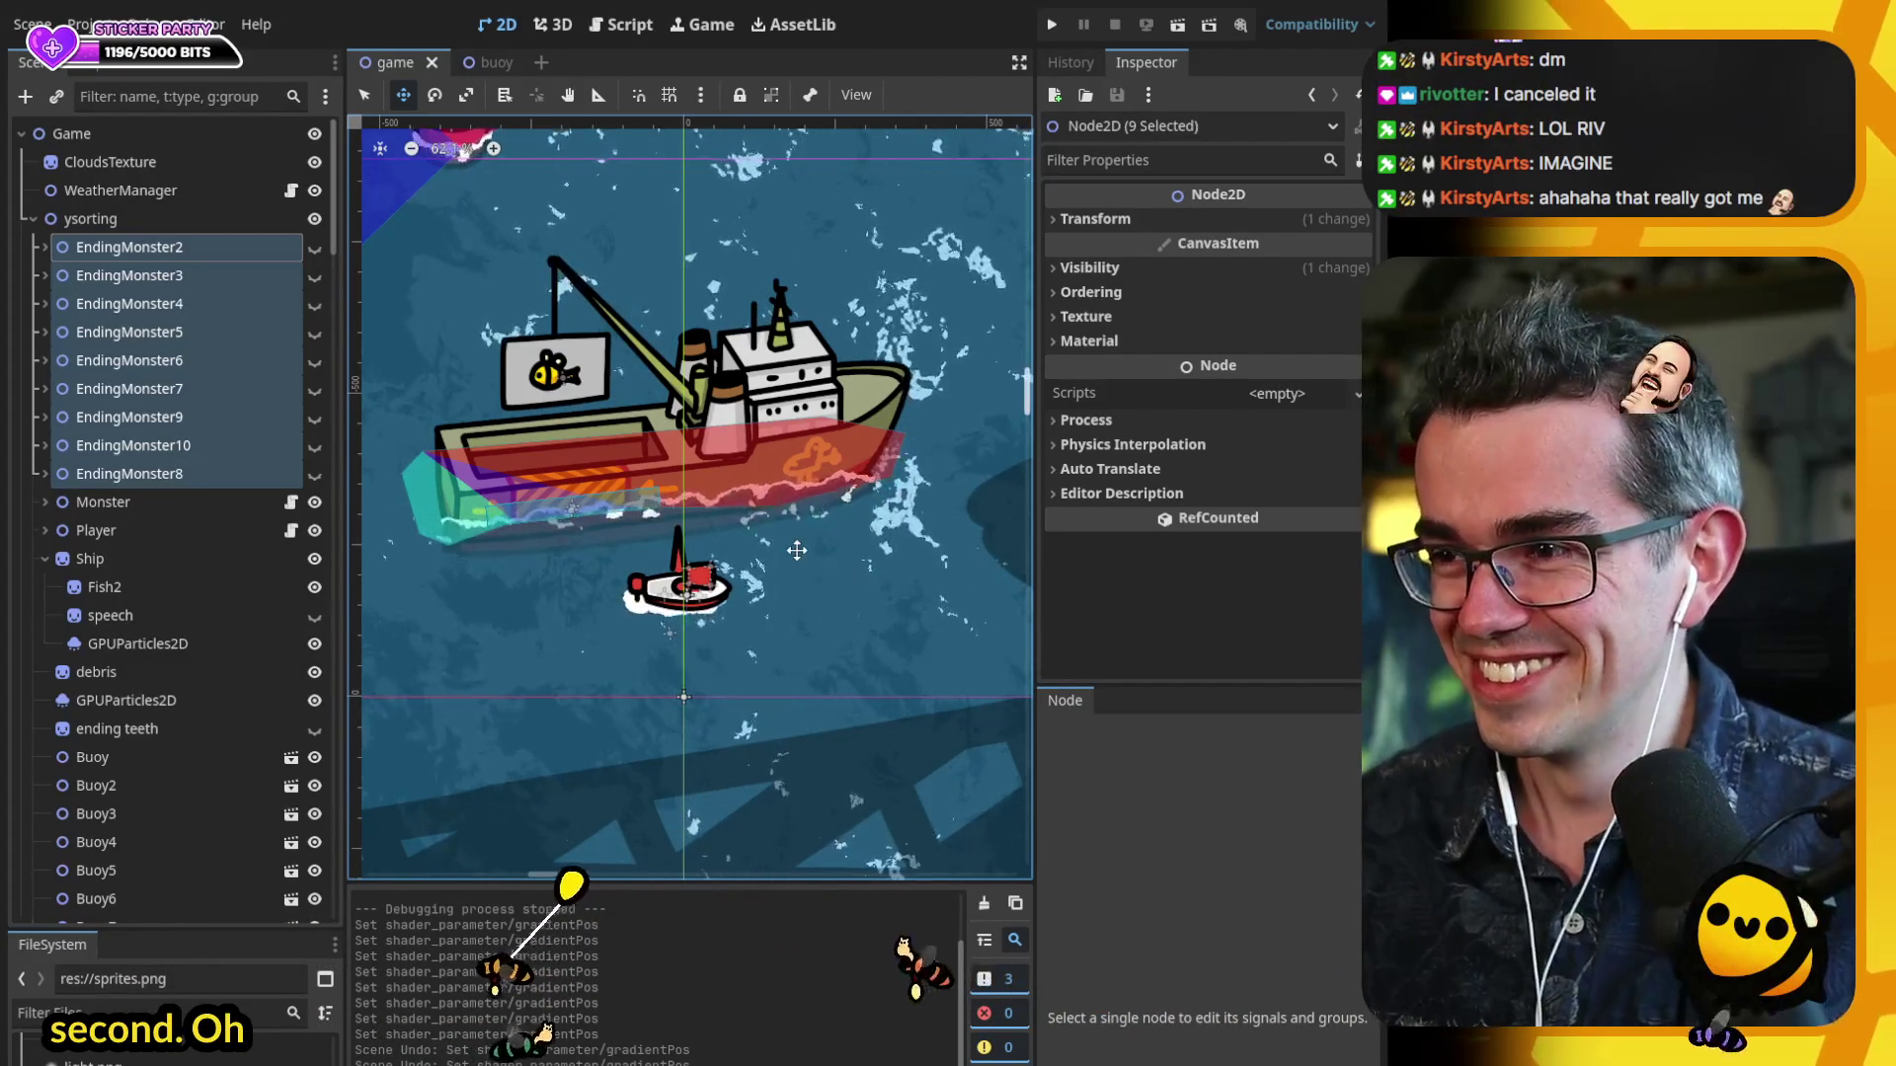
# - Bring up the player script with the game-over input check on lines 117–121
pyautogui.scroll(-2, 785, 558)
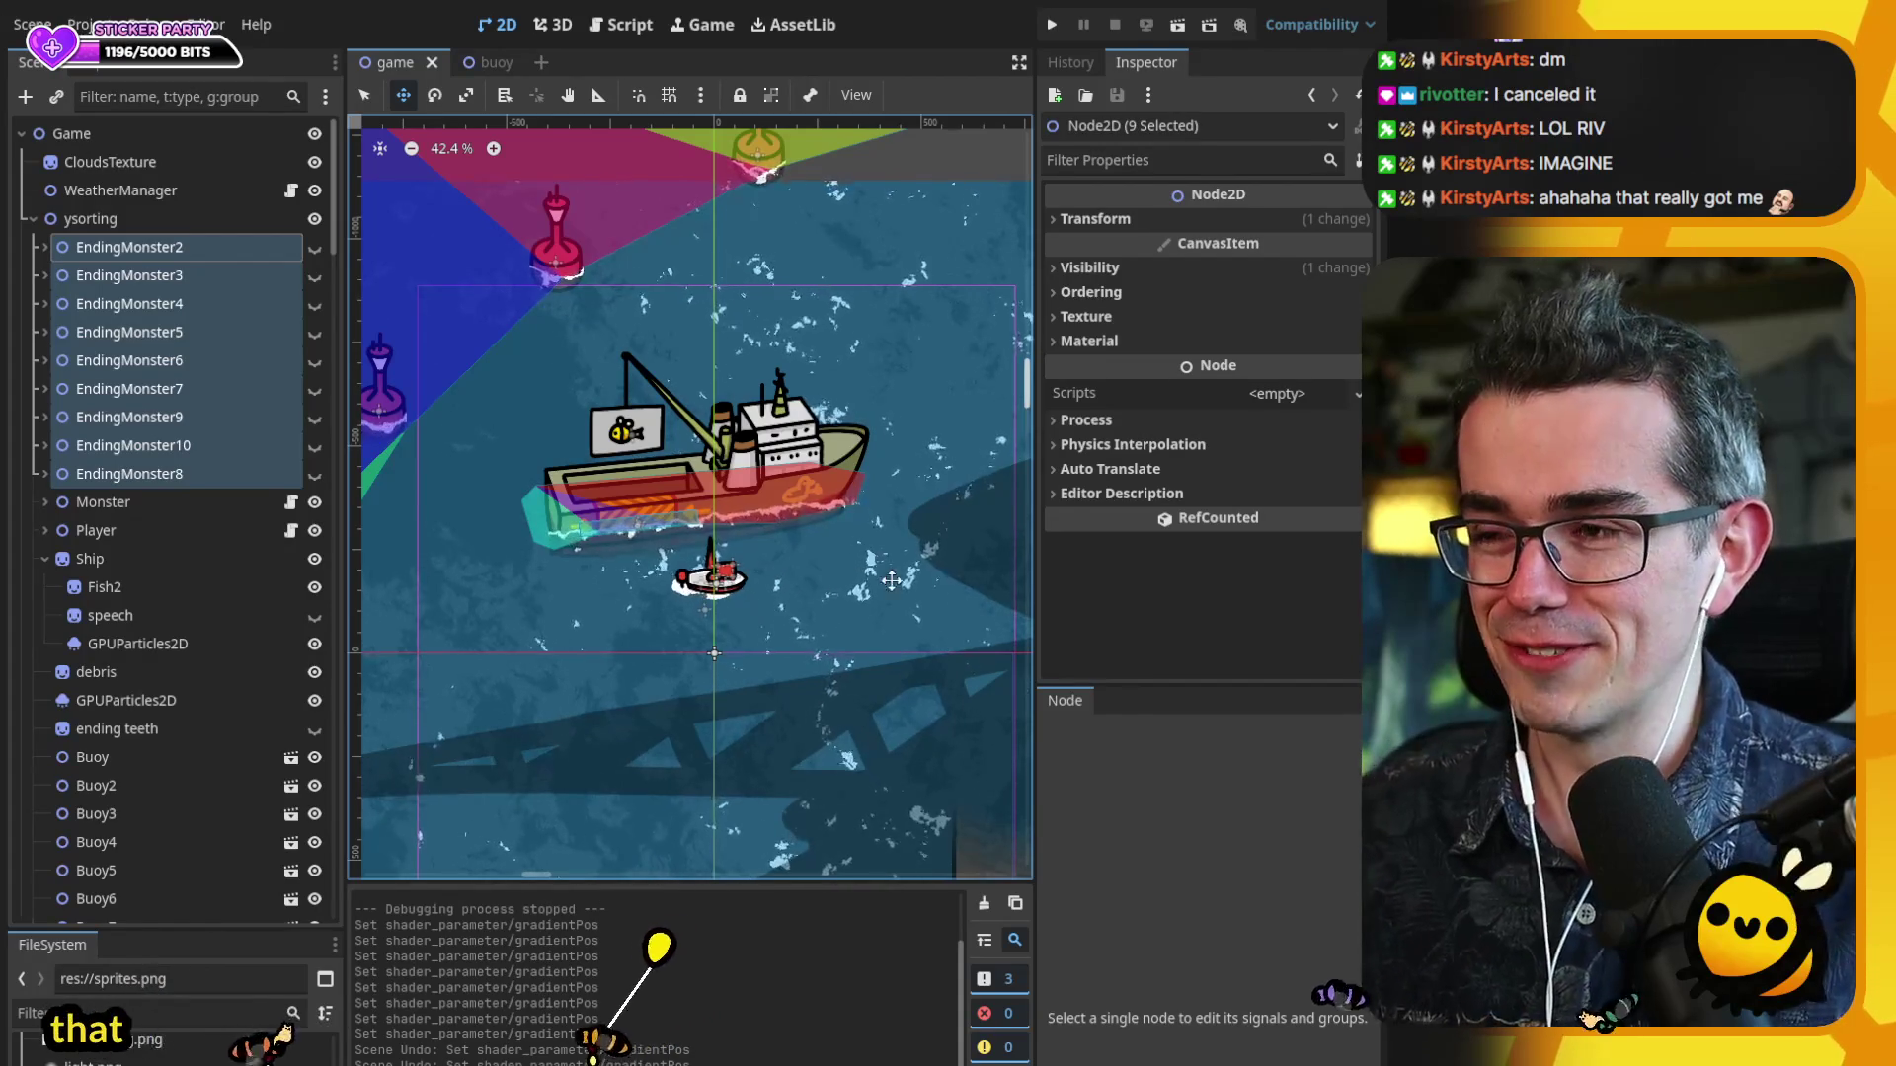
pyautogui.scroll(5, 716, 484)
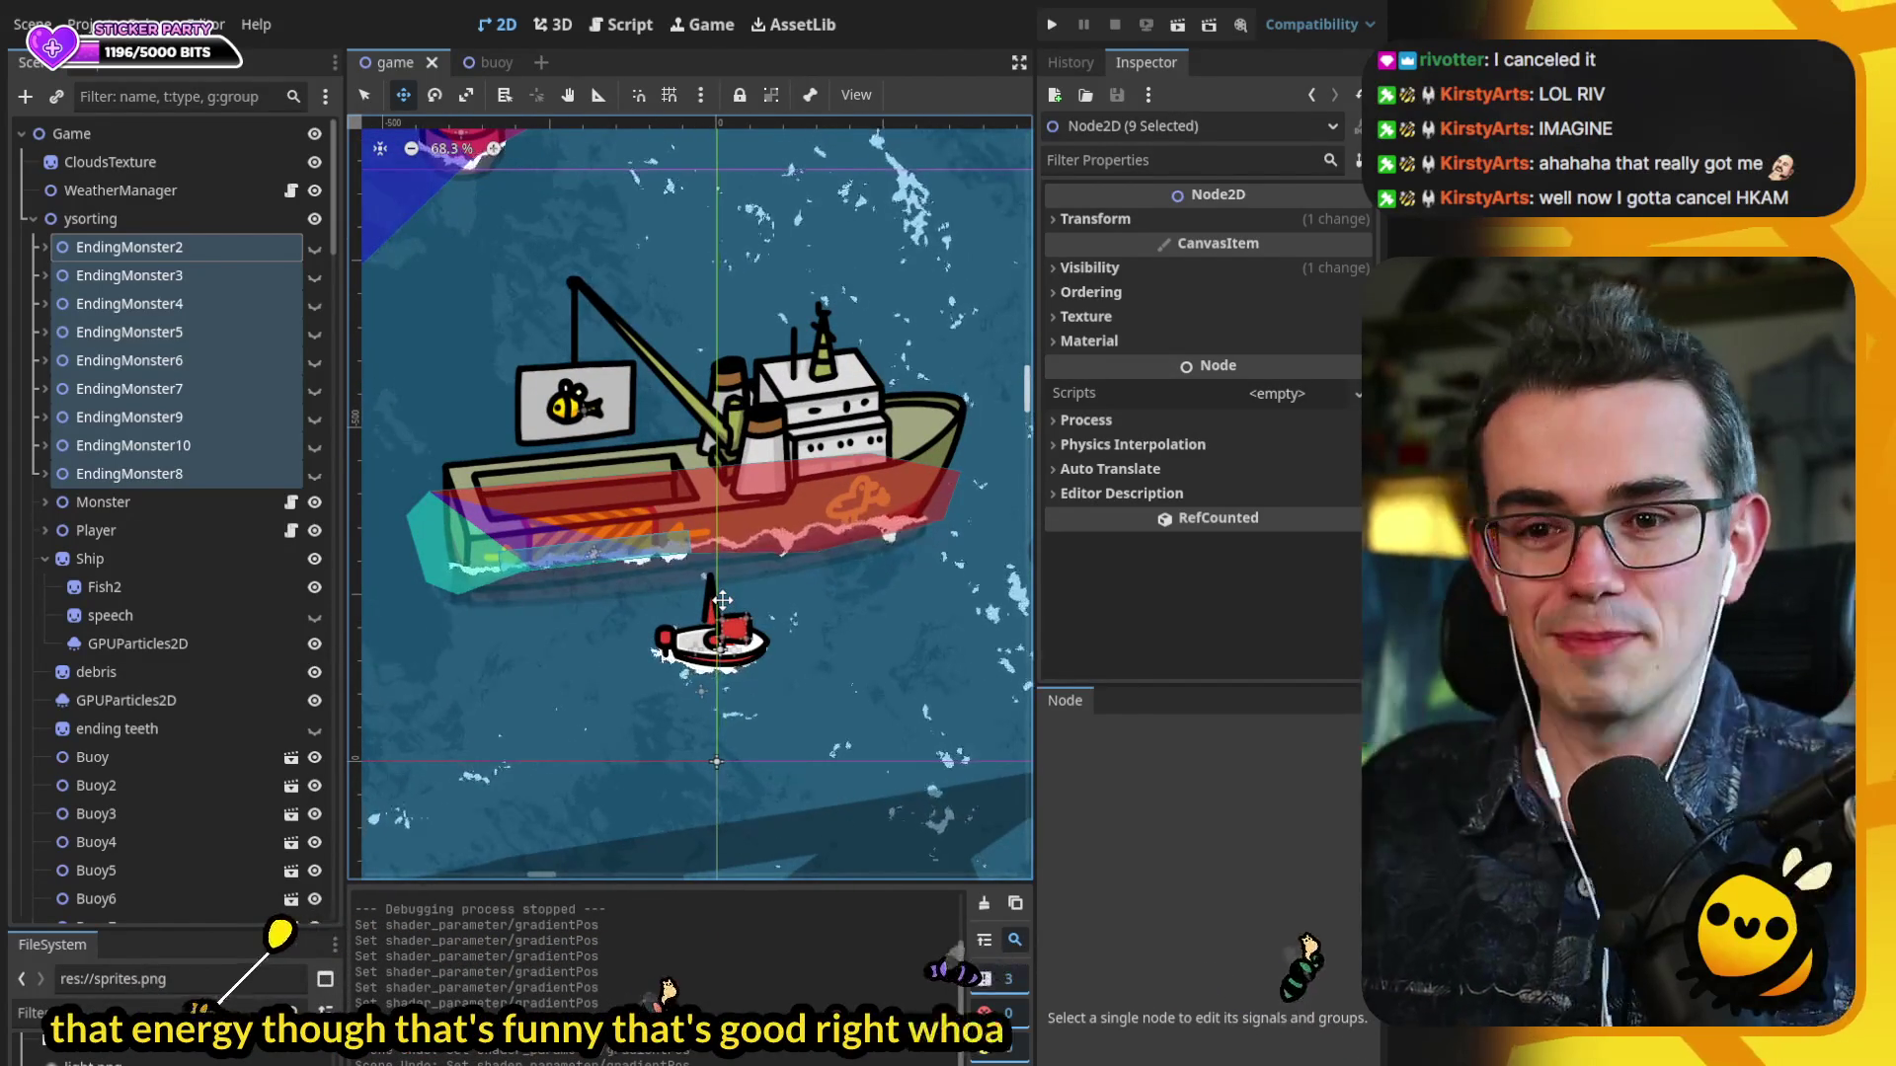
pyautogui.hscroll(2, 739, 557)
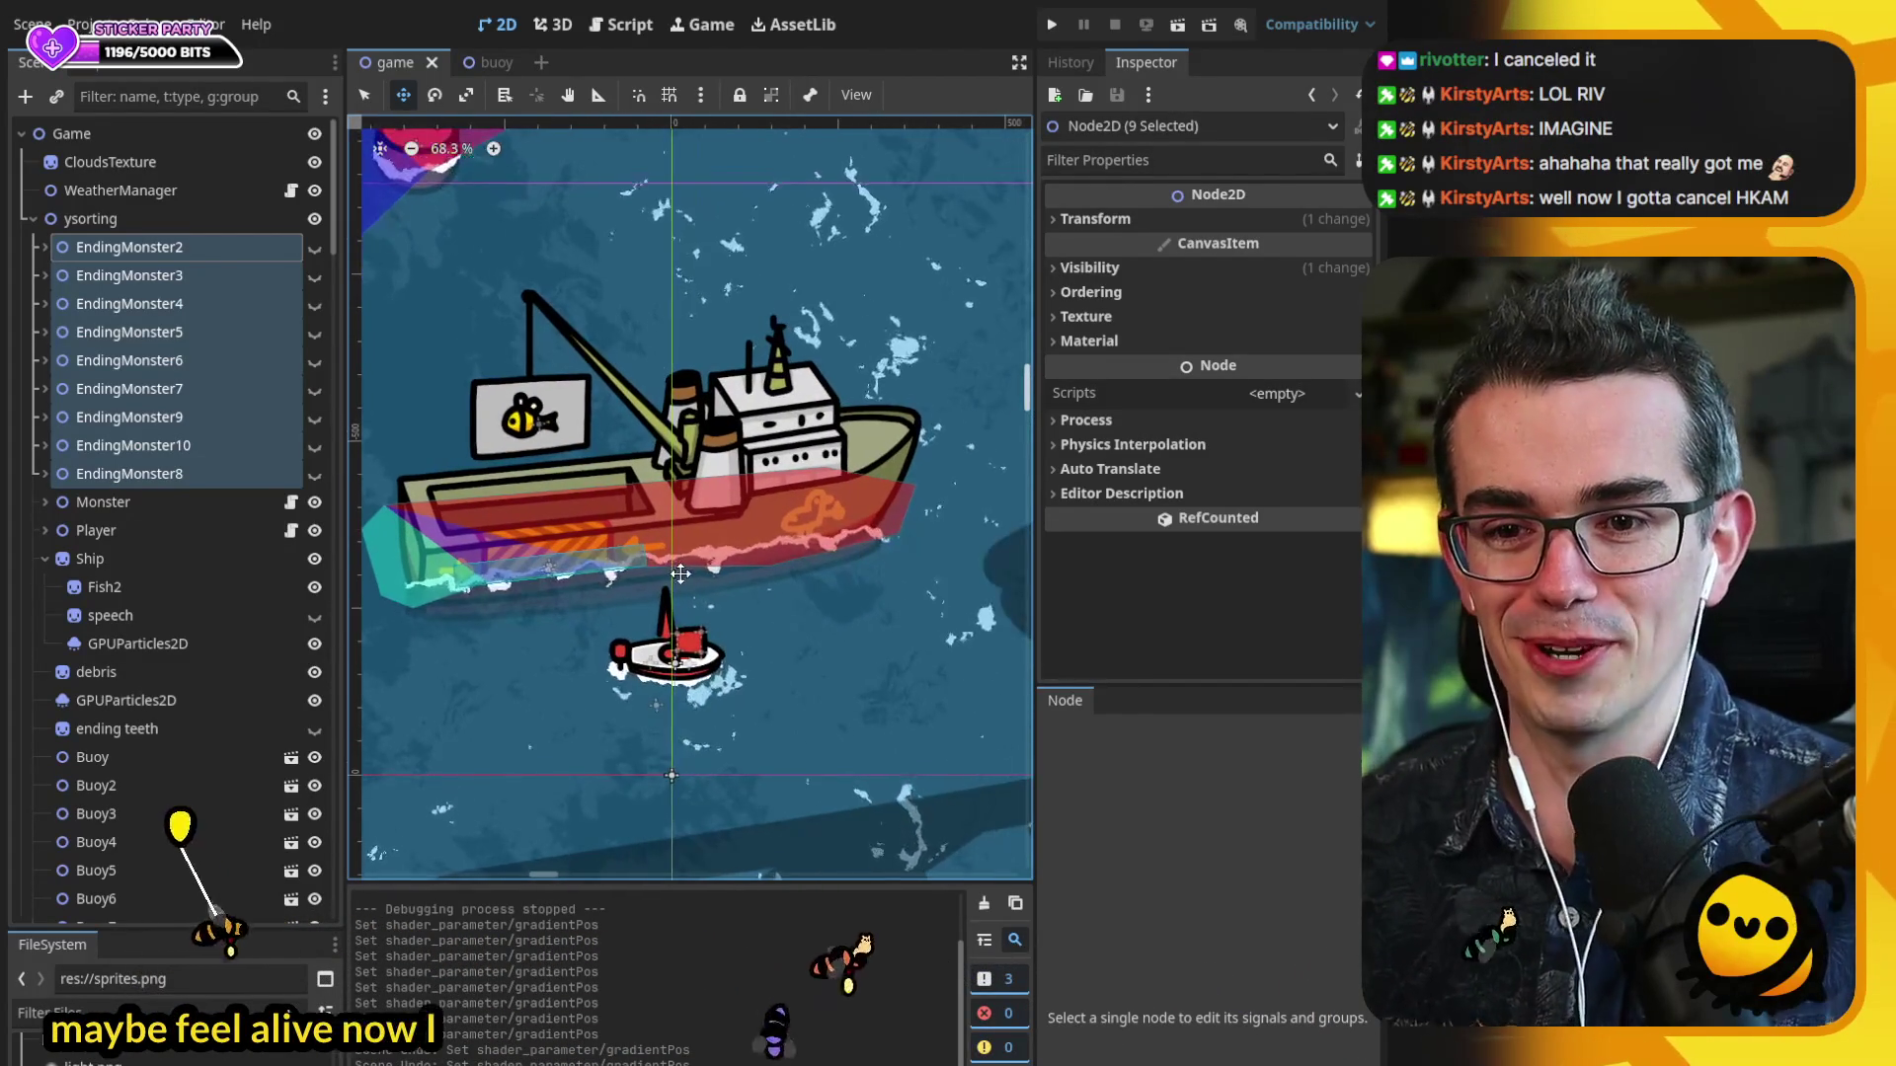
pyautogui.scroll(-5, 696, 593)
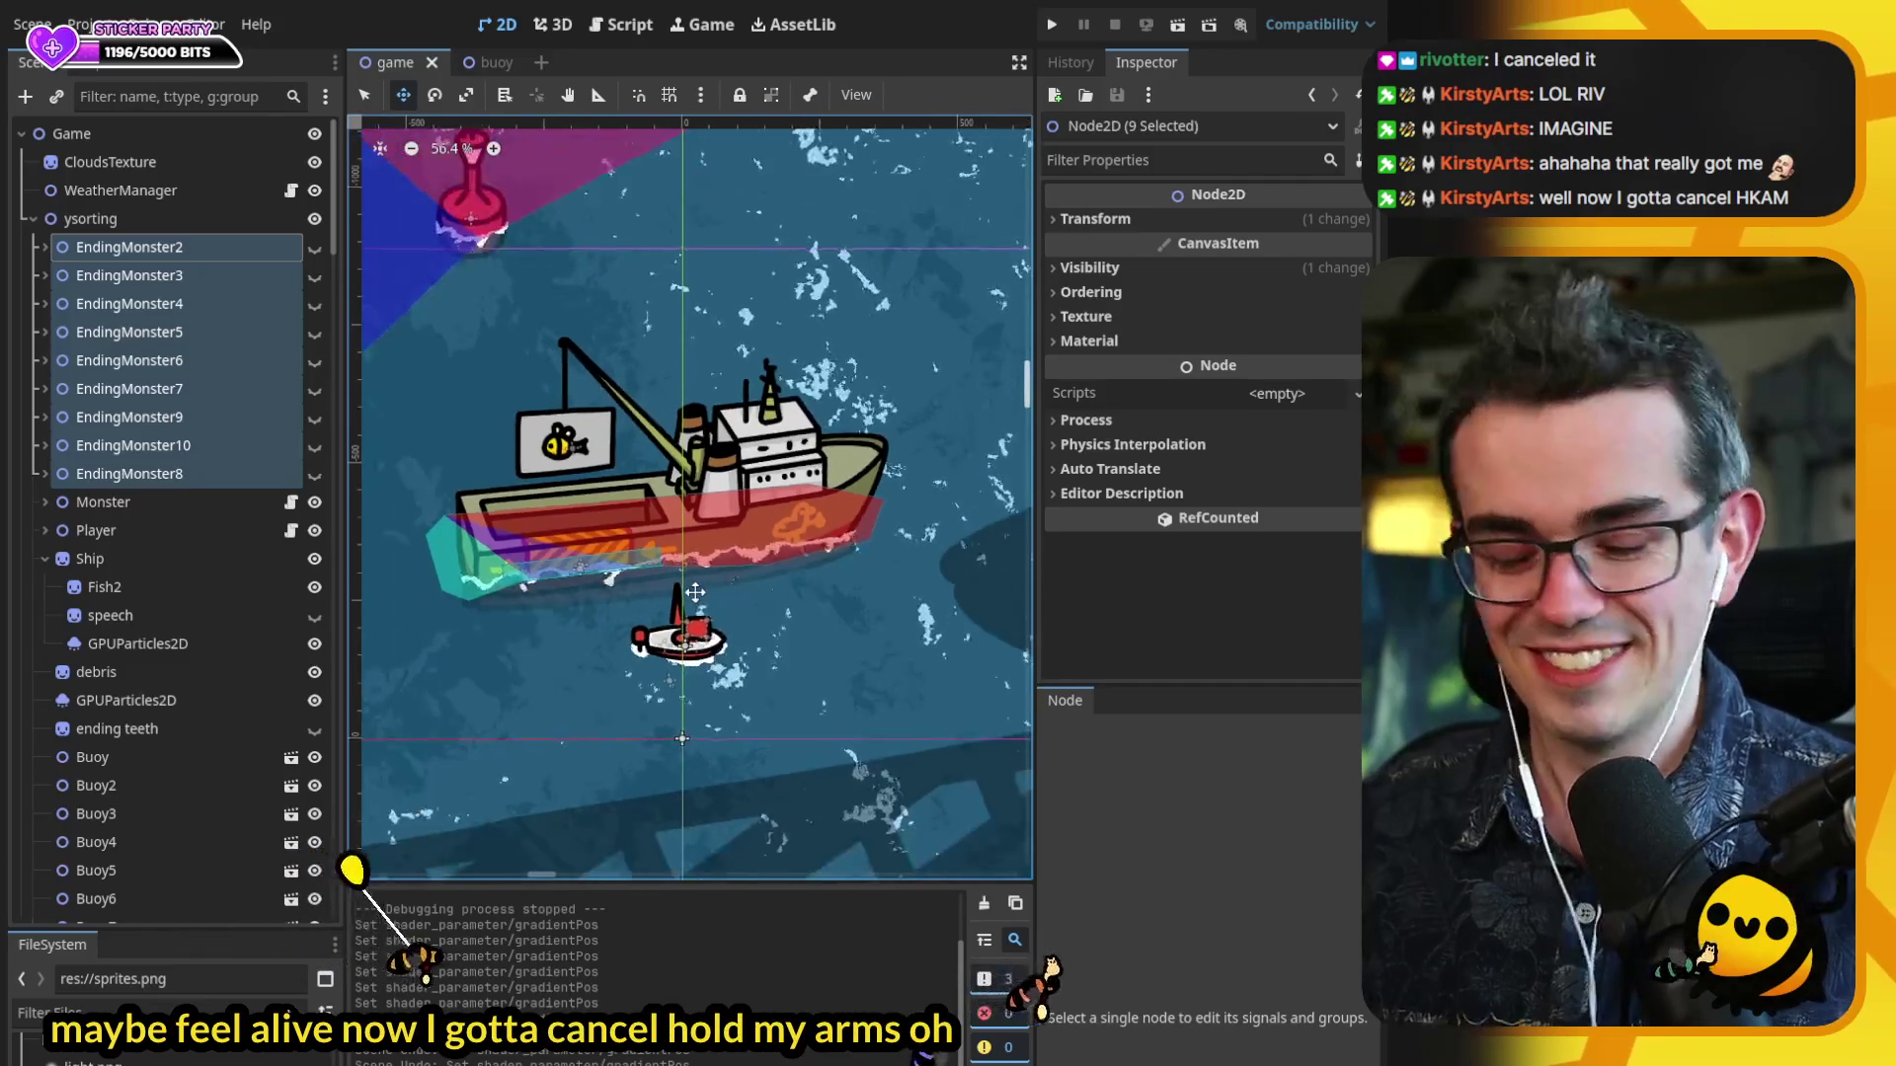
pyautogui.scroll(1, 622, 615)
pyautogui.scroll(-3, 623, 615)
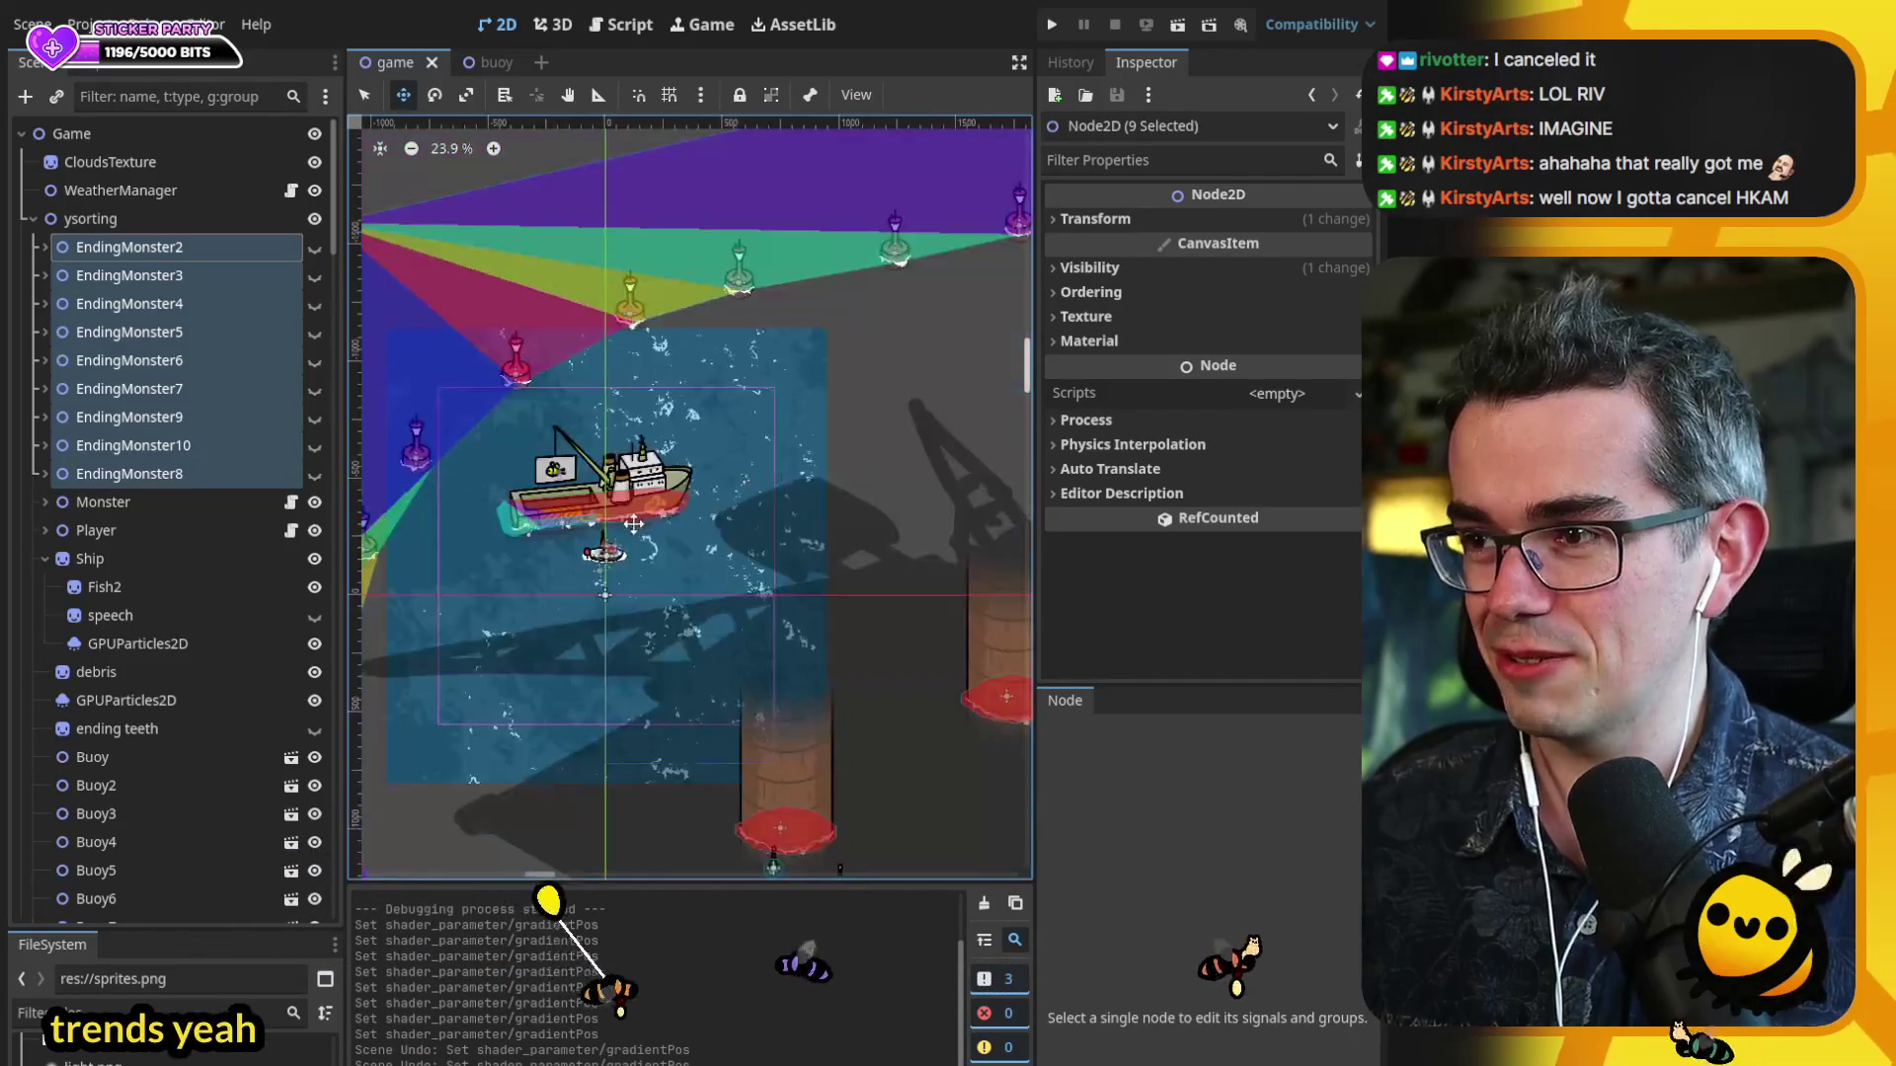
pyautogui.scroll(2, 893, 691)
pyautogui.scroll(-2, 895, 618)
pyautogui.scroll(4, 711, 474)
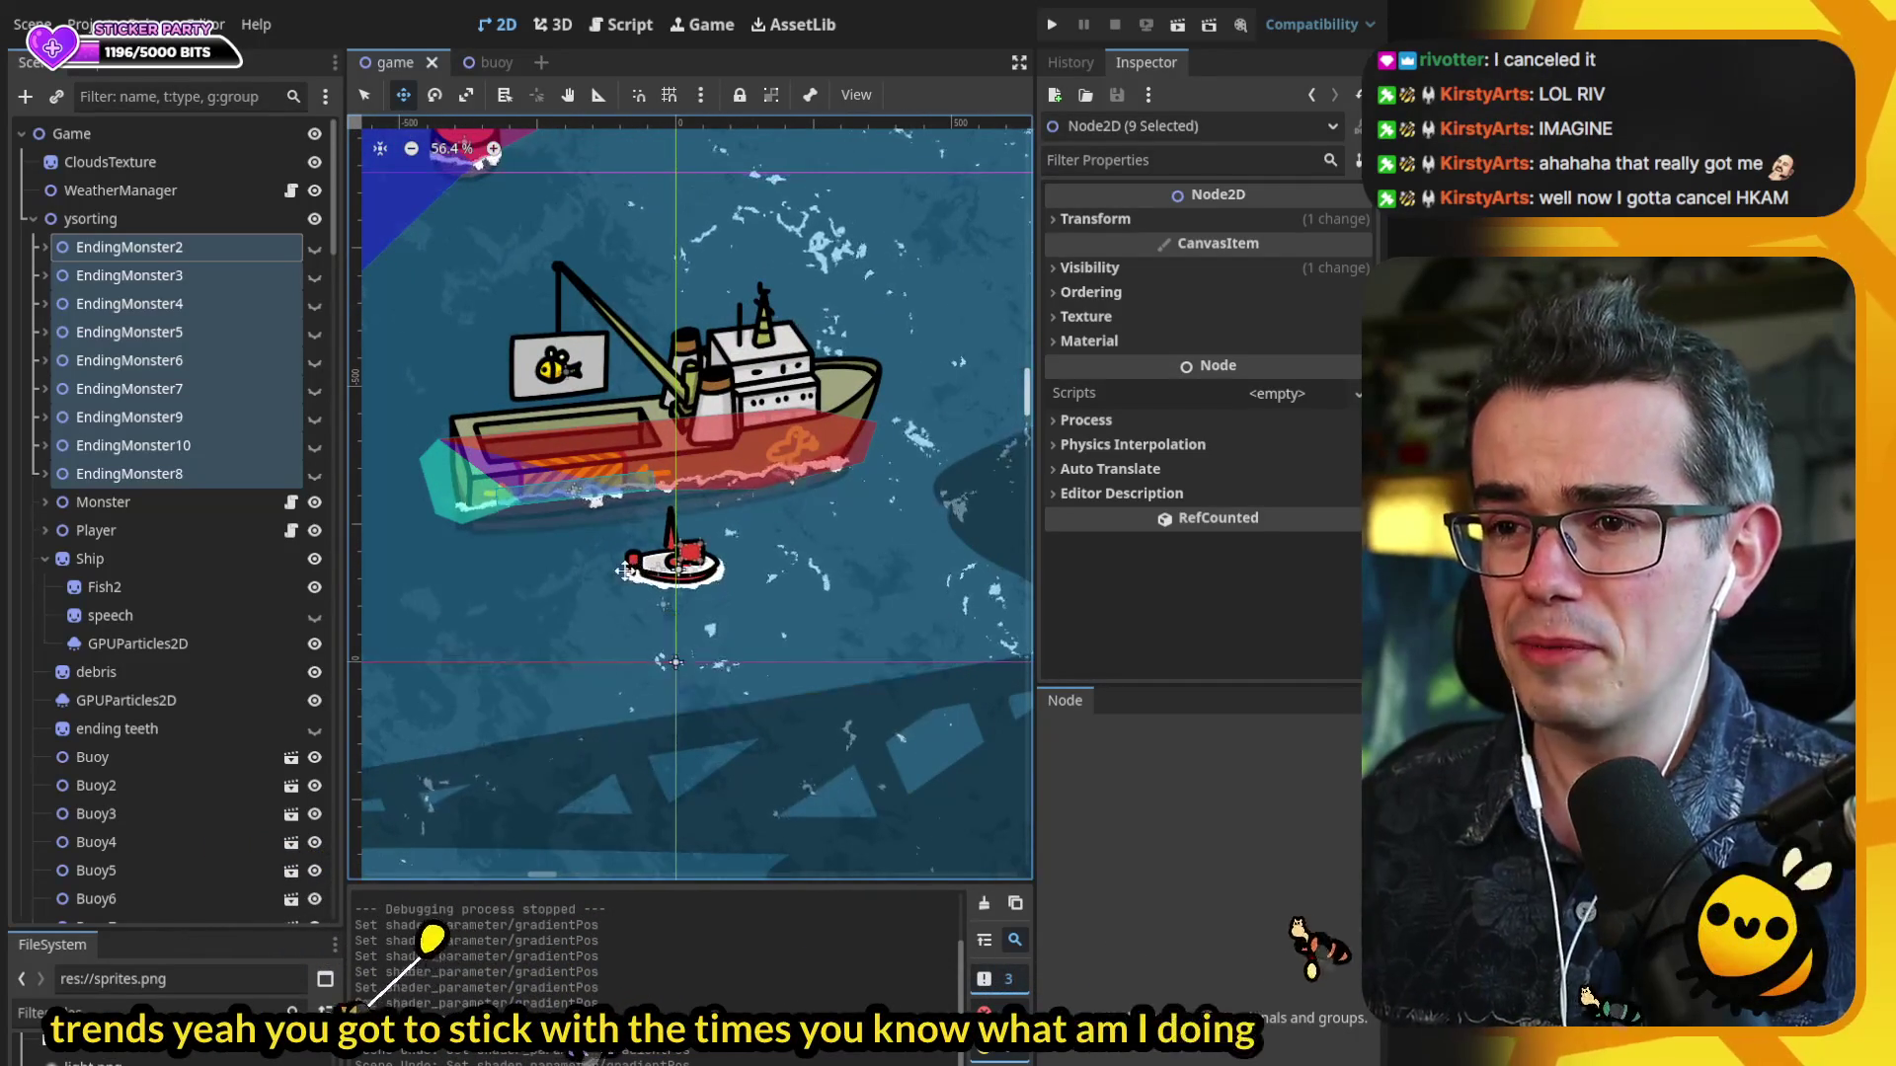
pyautogui.click(629, 25)
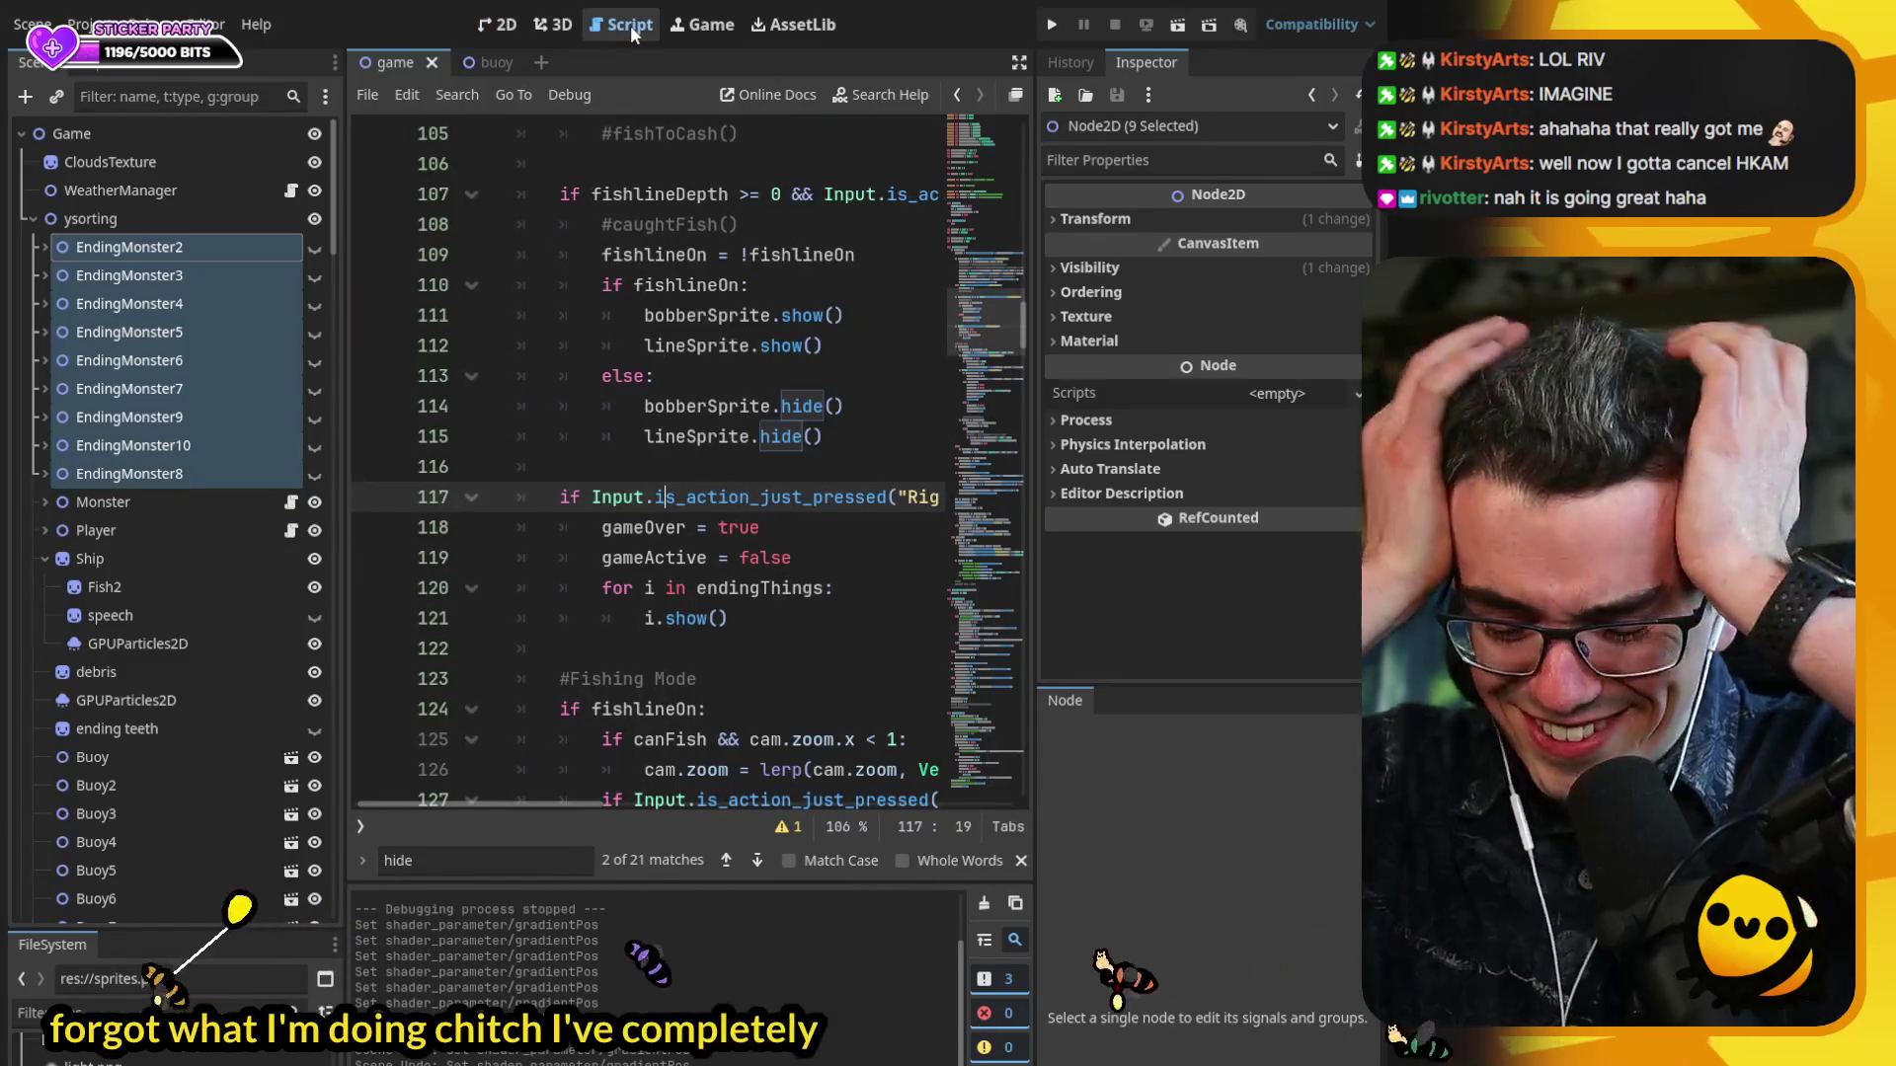
# - Compare the Monster's fin with the region settings of the EndingMonster8 and EndingMonster10 fins
pyautogui.click(499, 25)
pyautogui.click(249, 502)
pyautogui.scroll(-3, 593, 494)
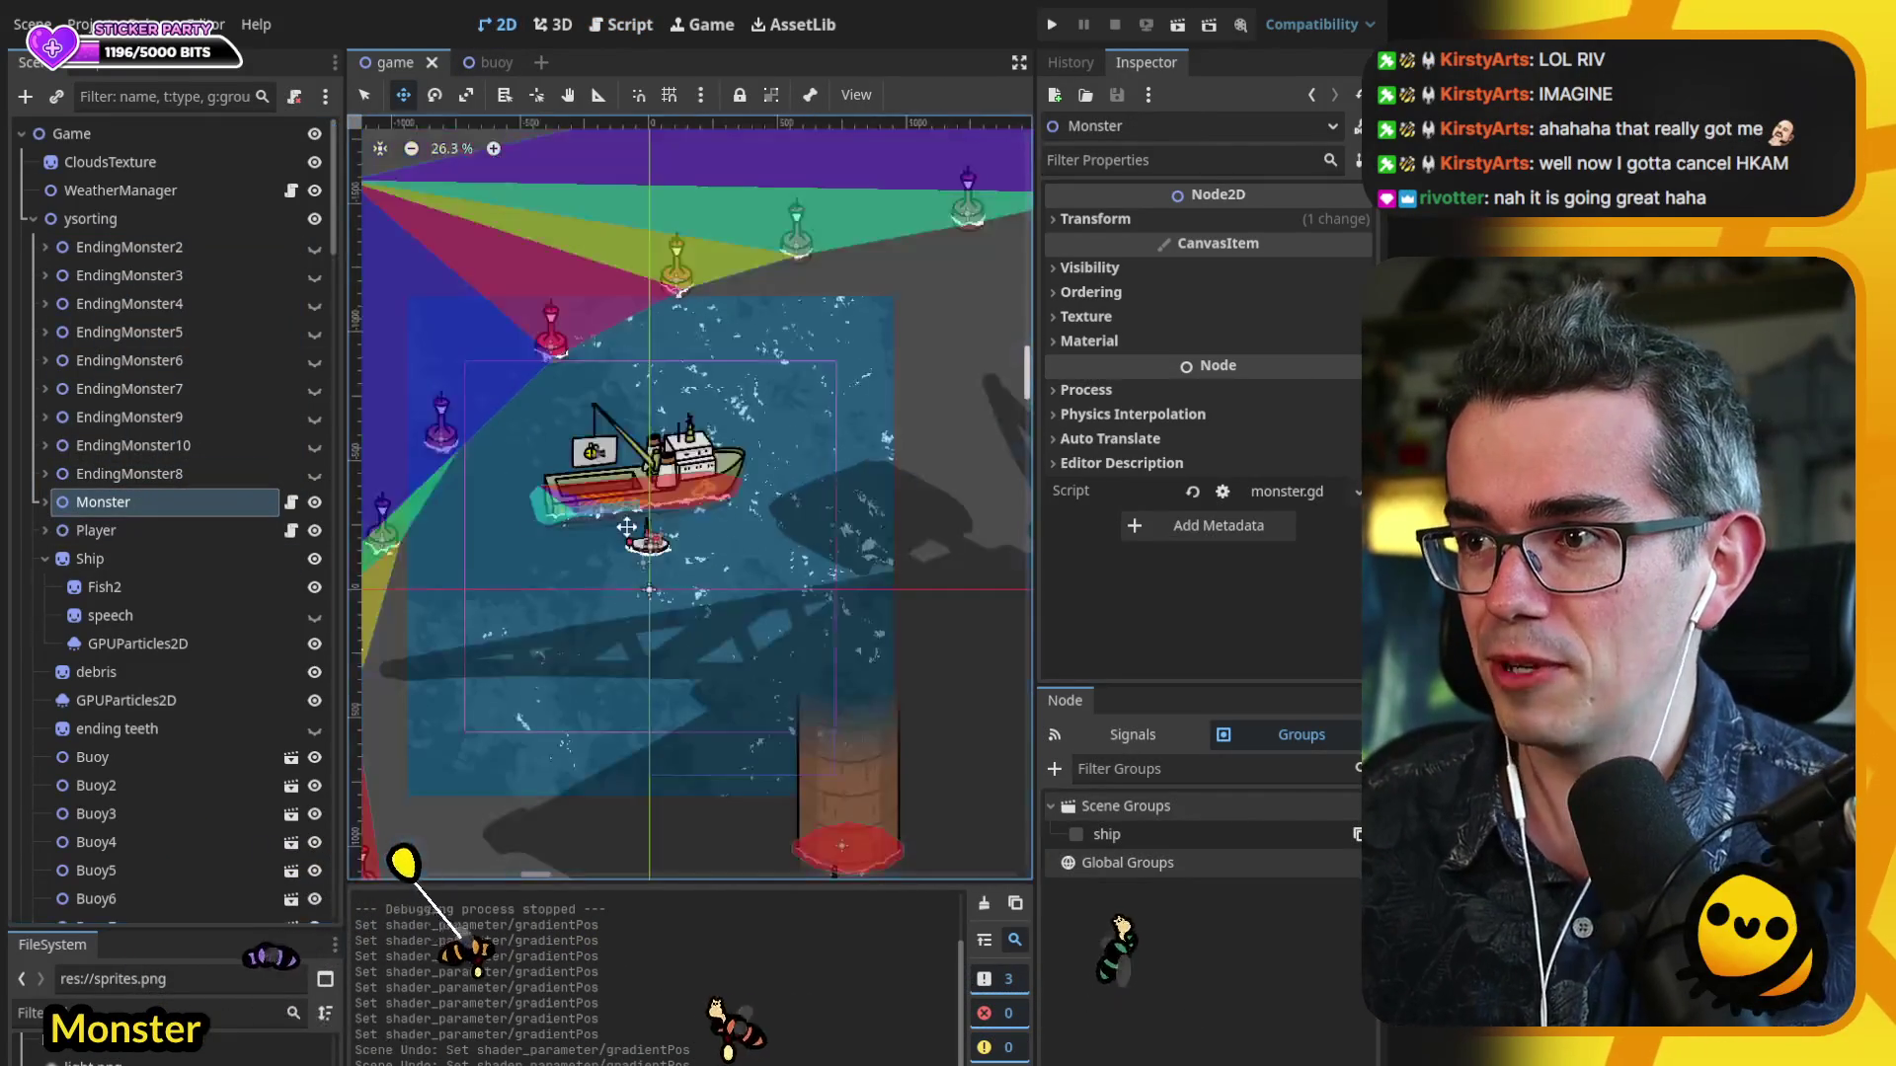
pyautogui.scroll(8, 497, 583)
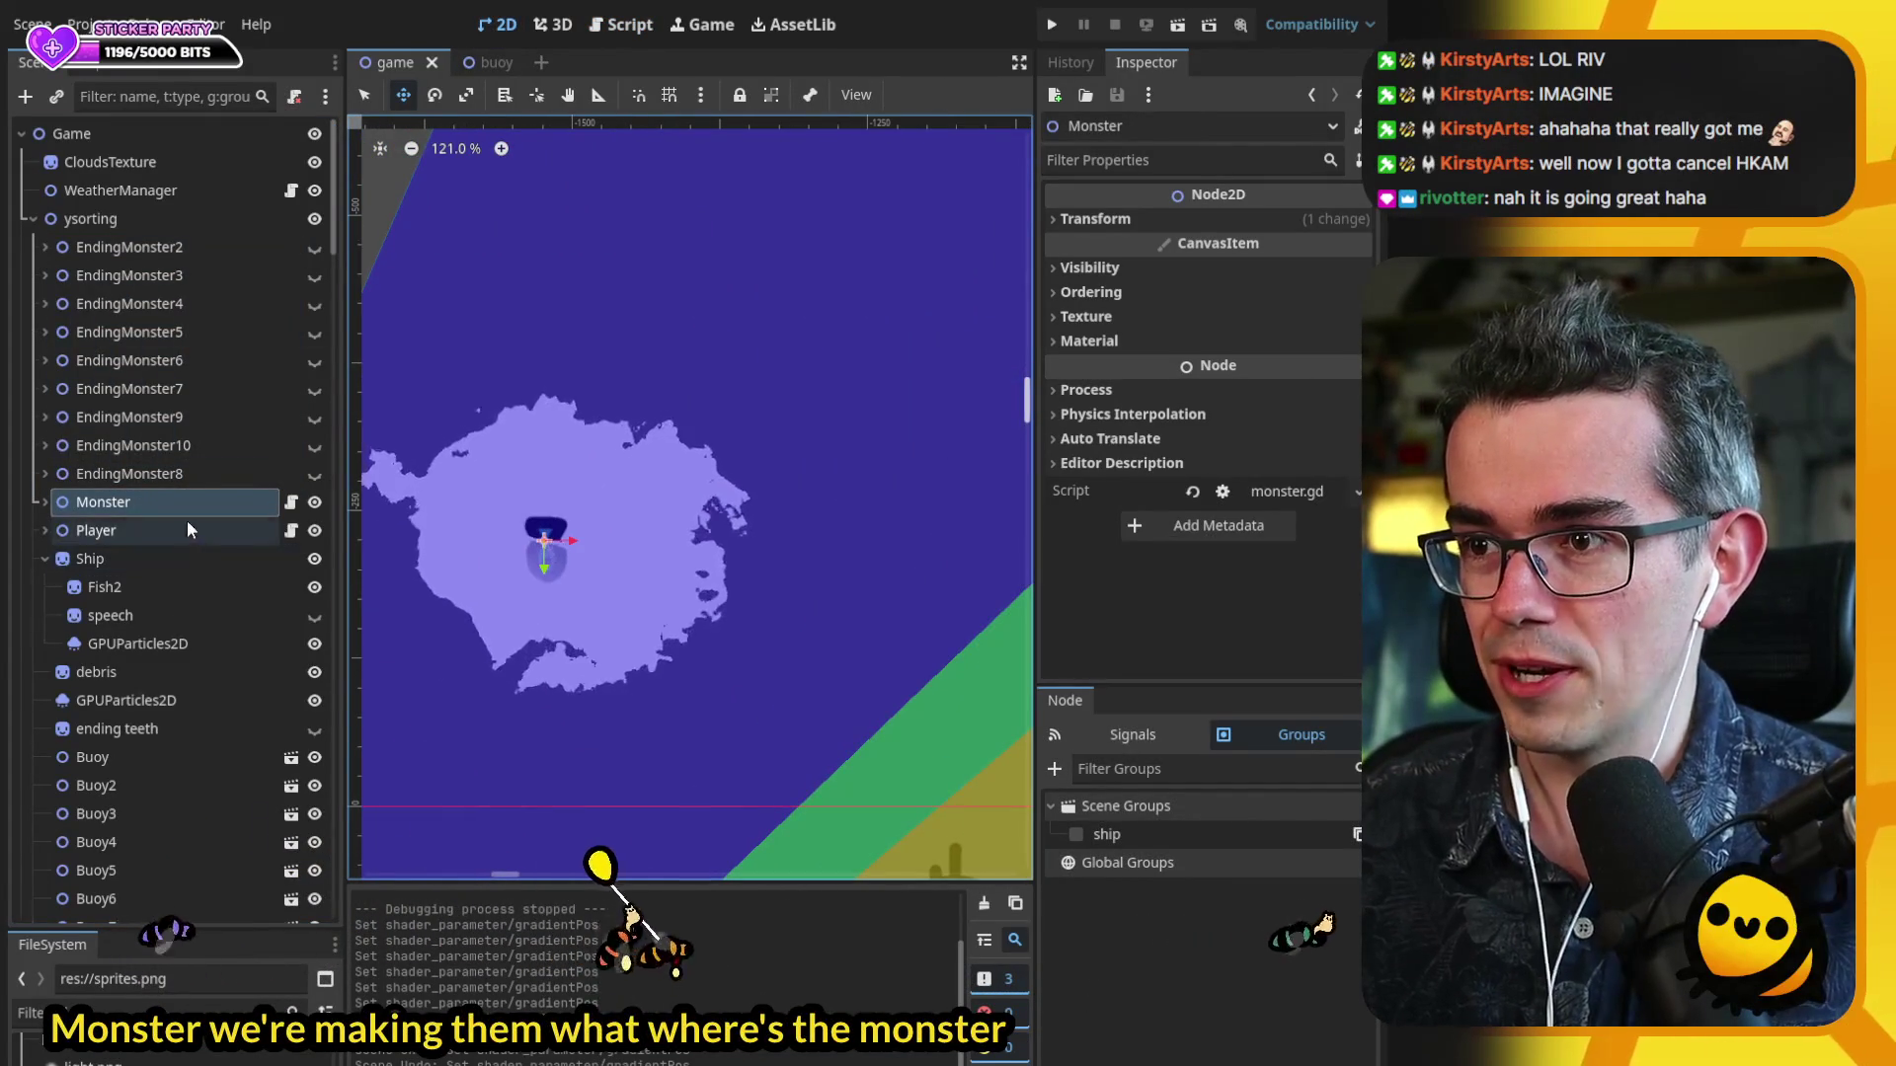
pyautogui.click(46, 503)
pyautogui.click(114, 559)
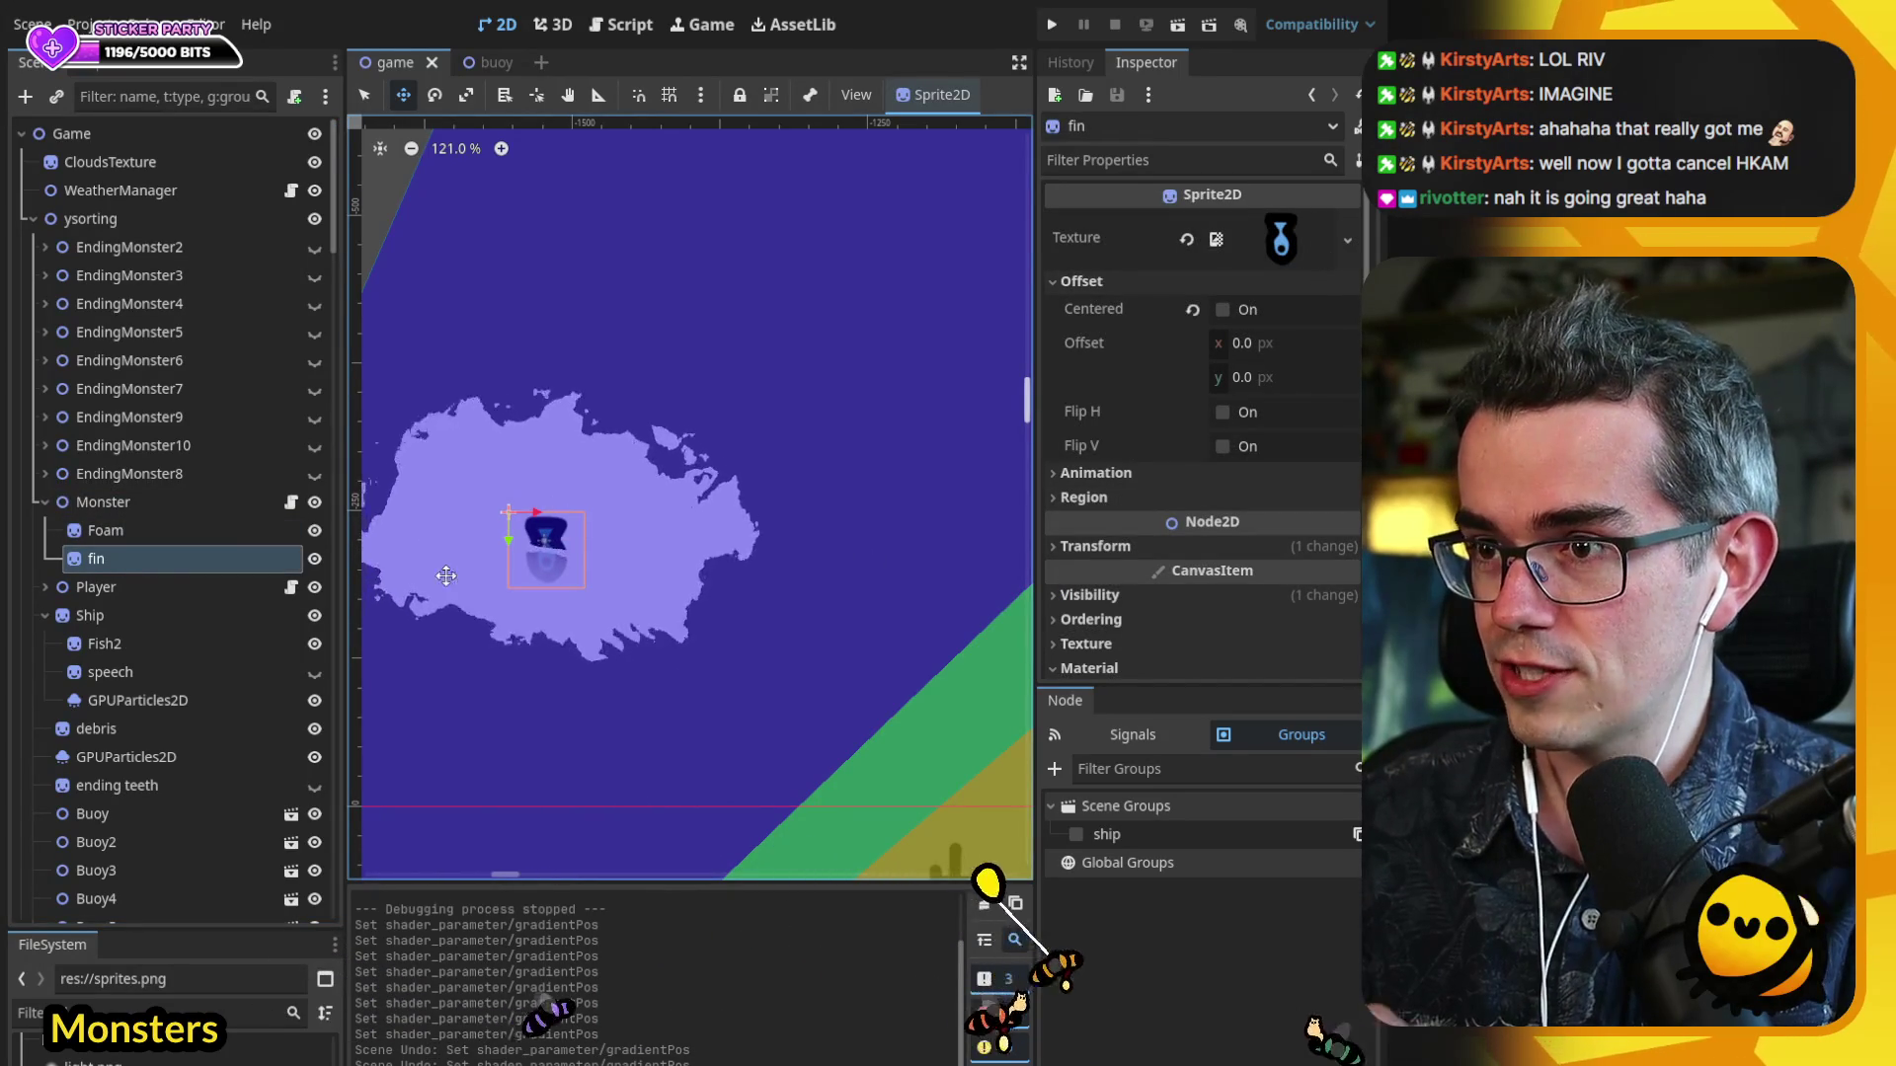
pyautogui.click(48, 471)
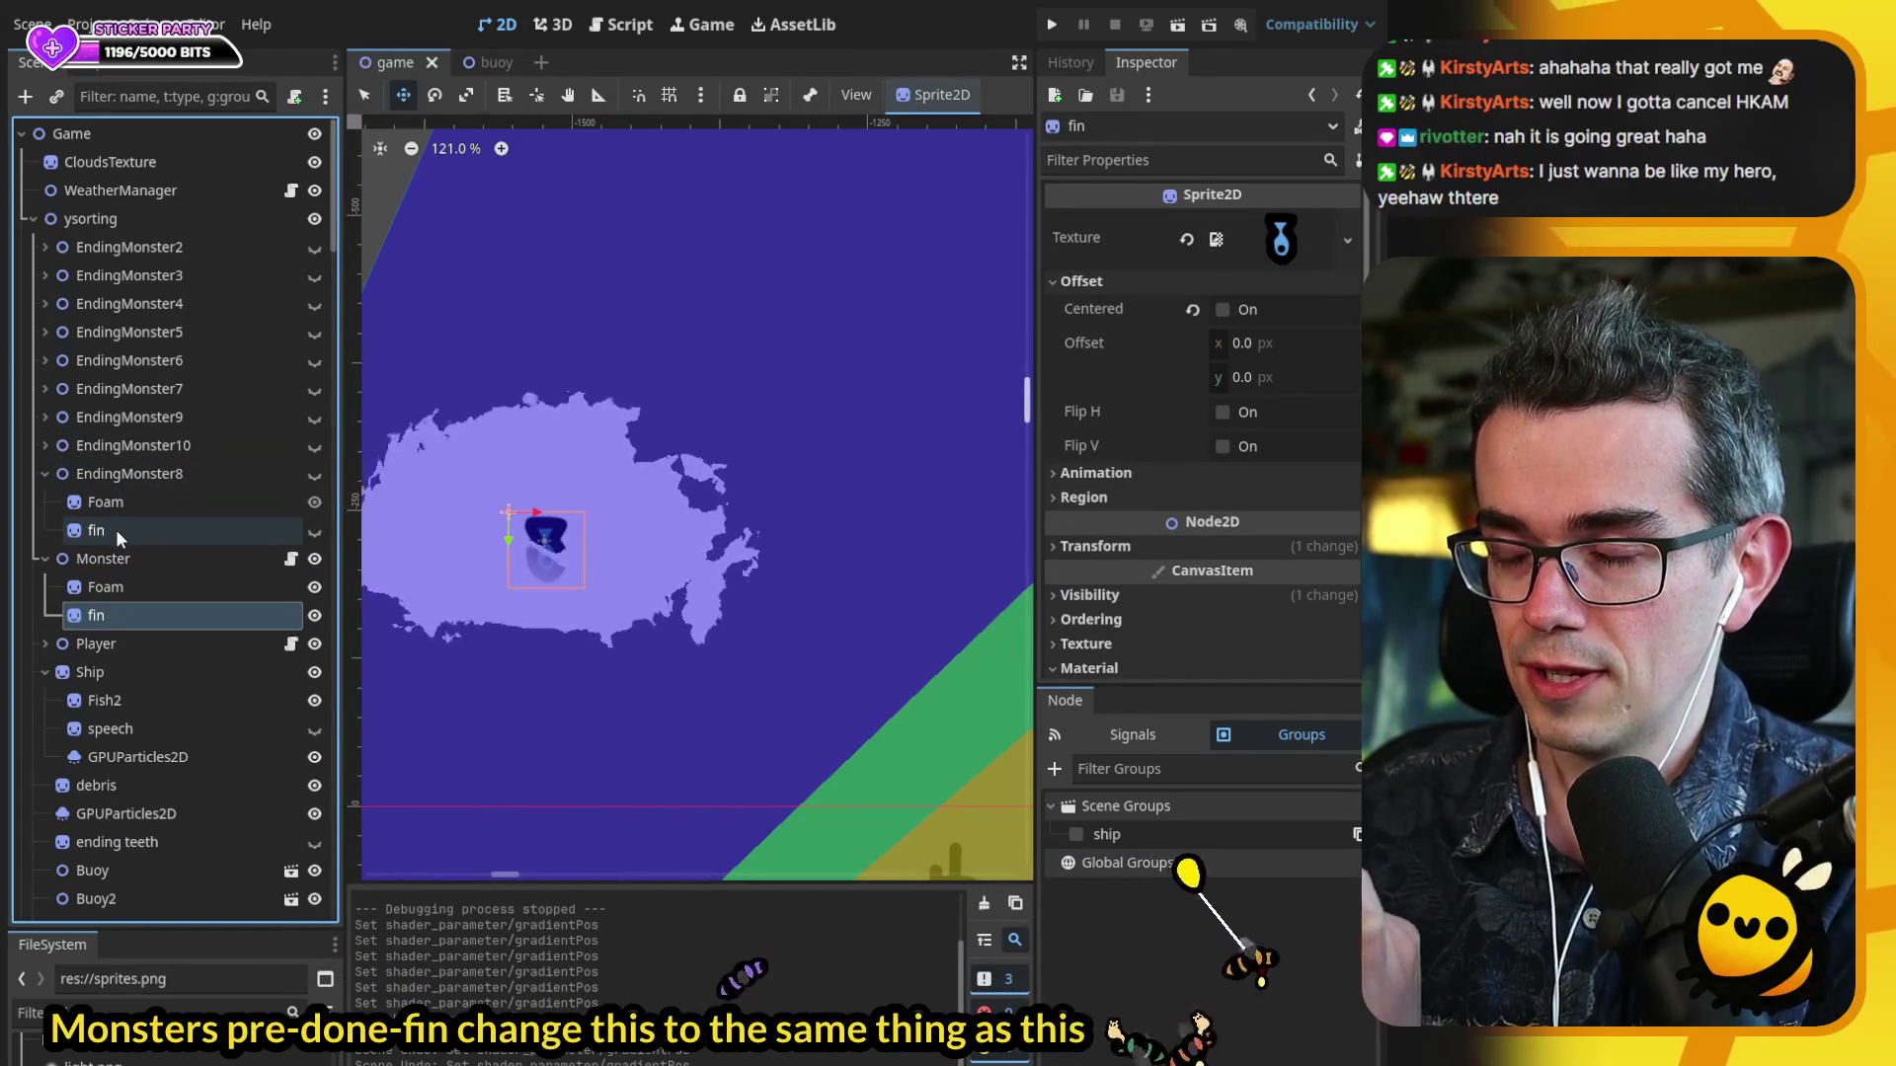
pyautogui.click(116, 529)
pyautogui.click(46, 446)
pyautogui.click(96, 502)
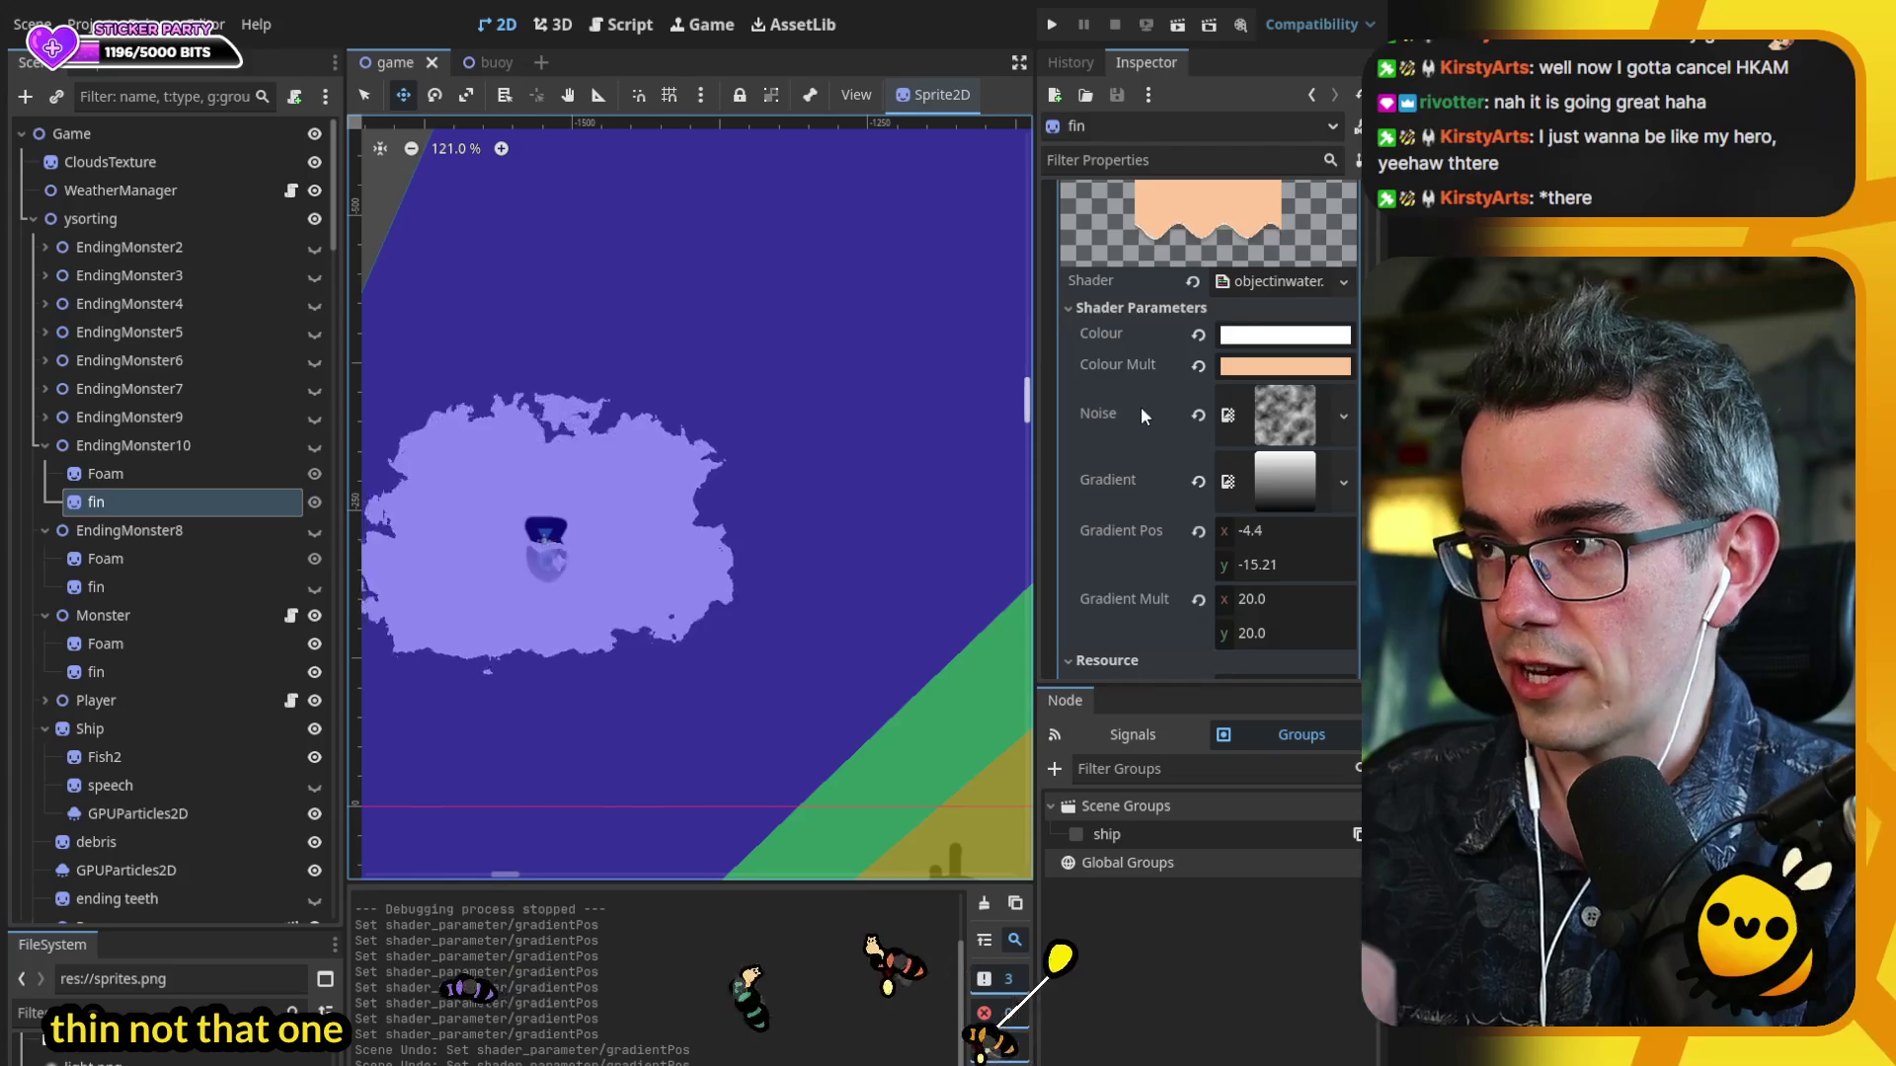
pyautogui.scroll(5, 1141, 406)
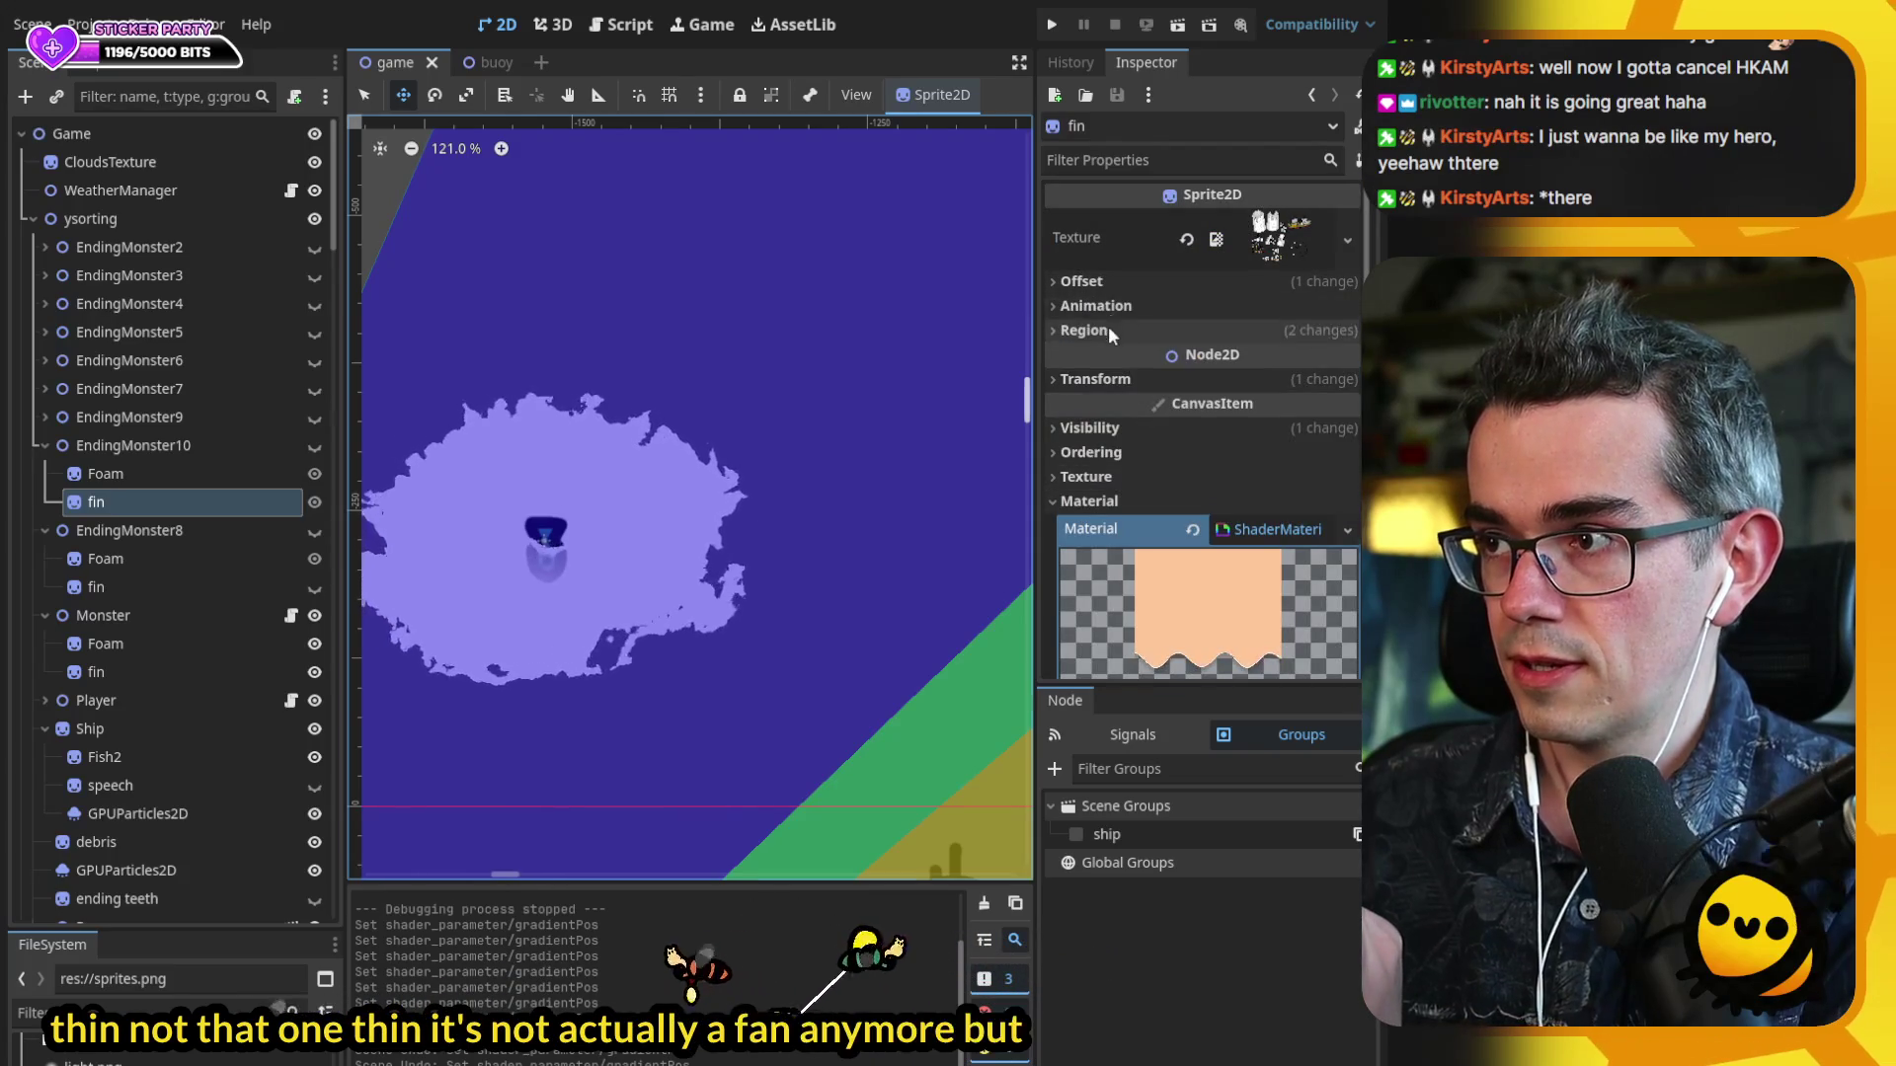
pyautogui.click(1104, 330)
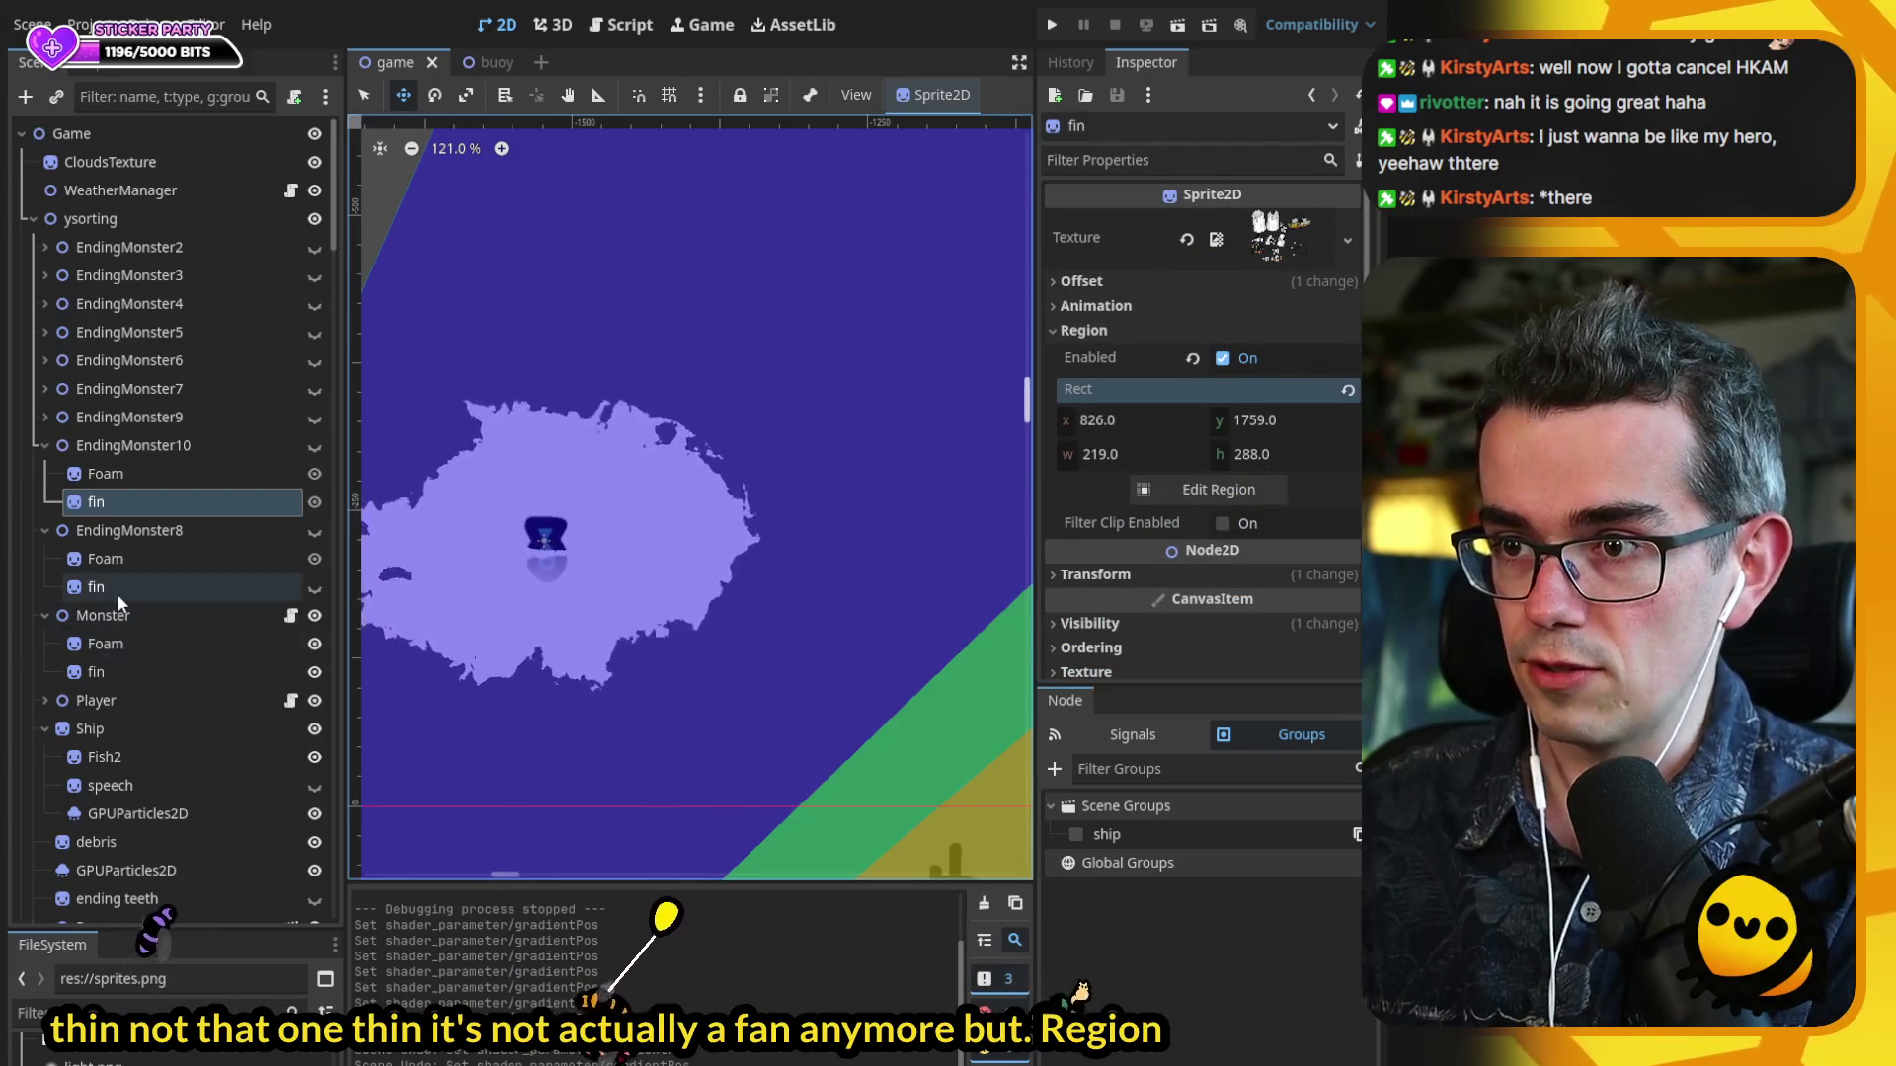
pyautogui.click(42, 530)
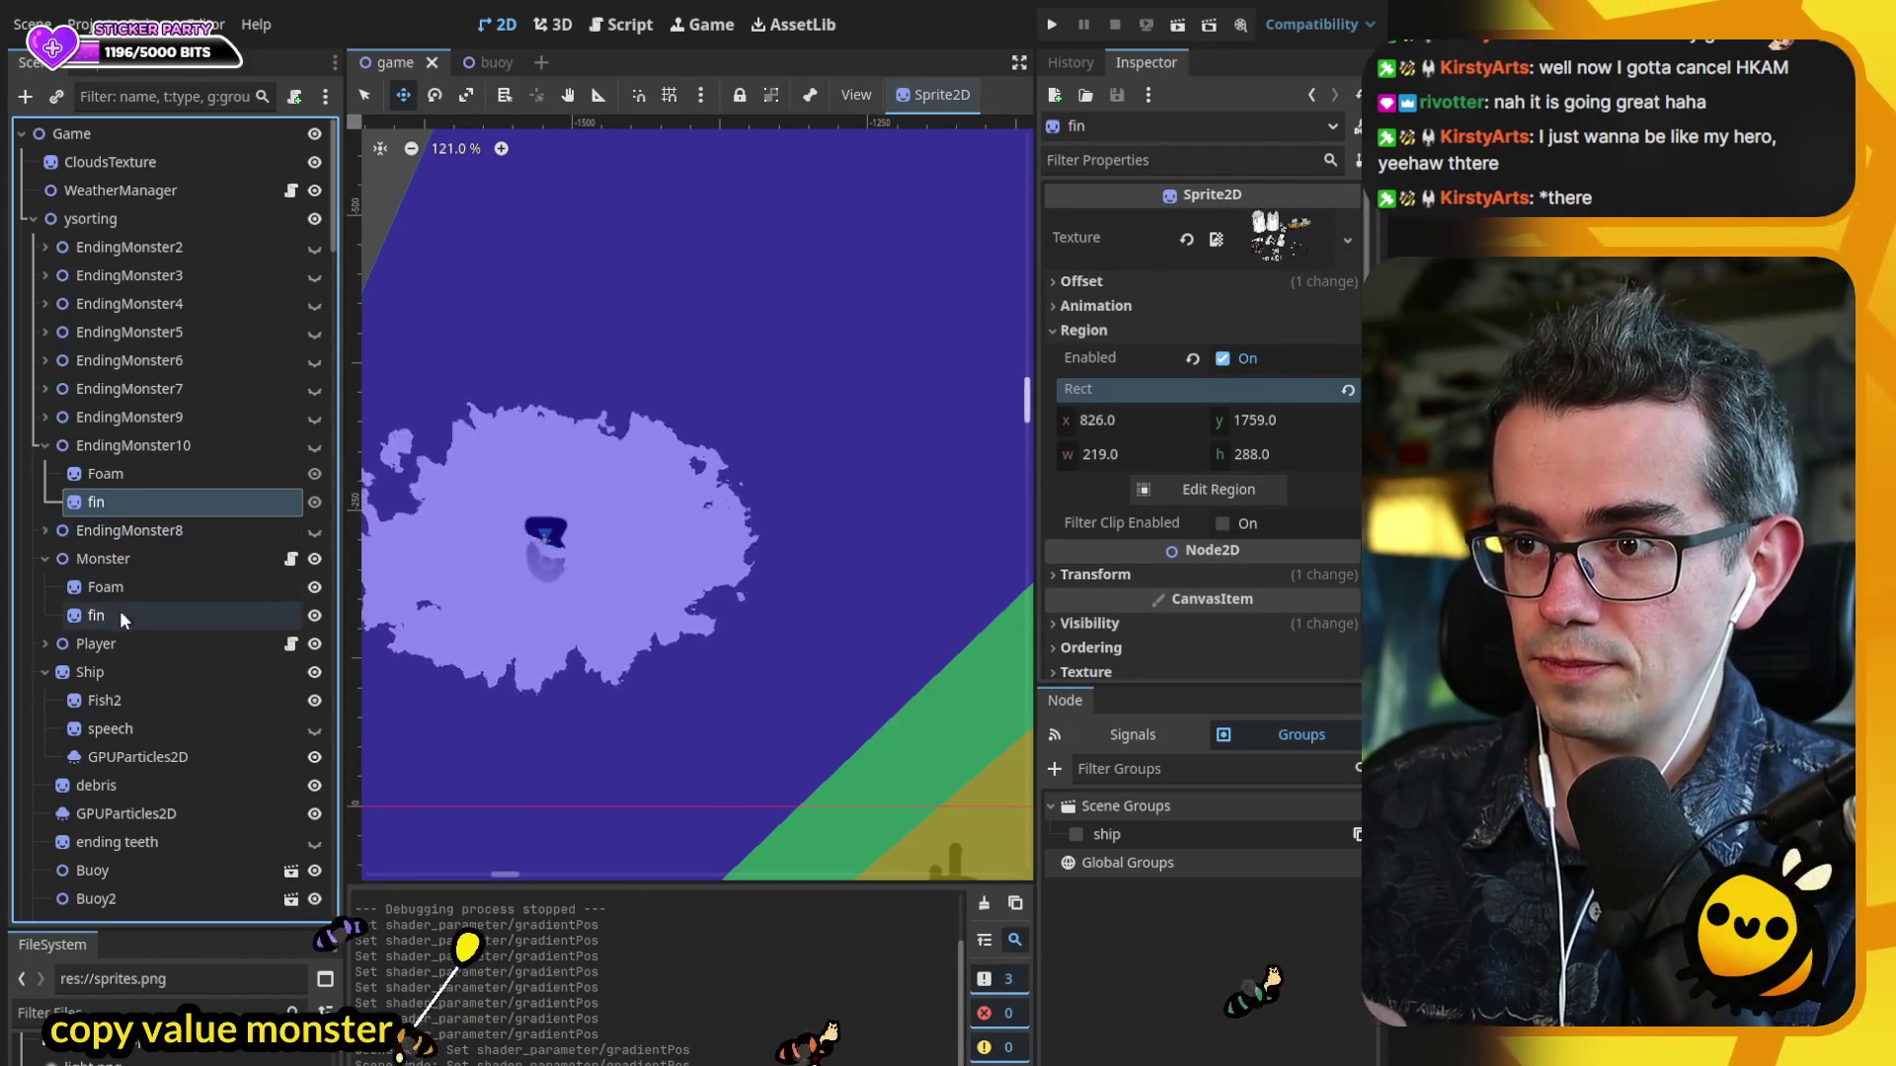
# - Give the Monster's fin the sprites.png texture with region 826,1759,219,288, shifted up-left
pyautogui.click(116, 615)
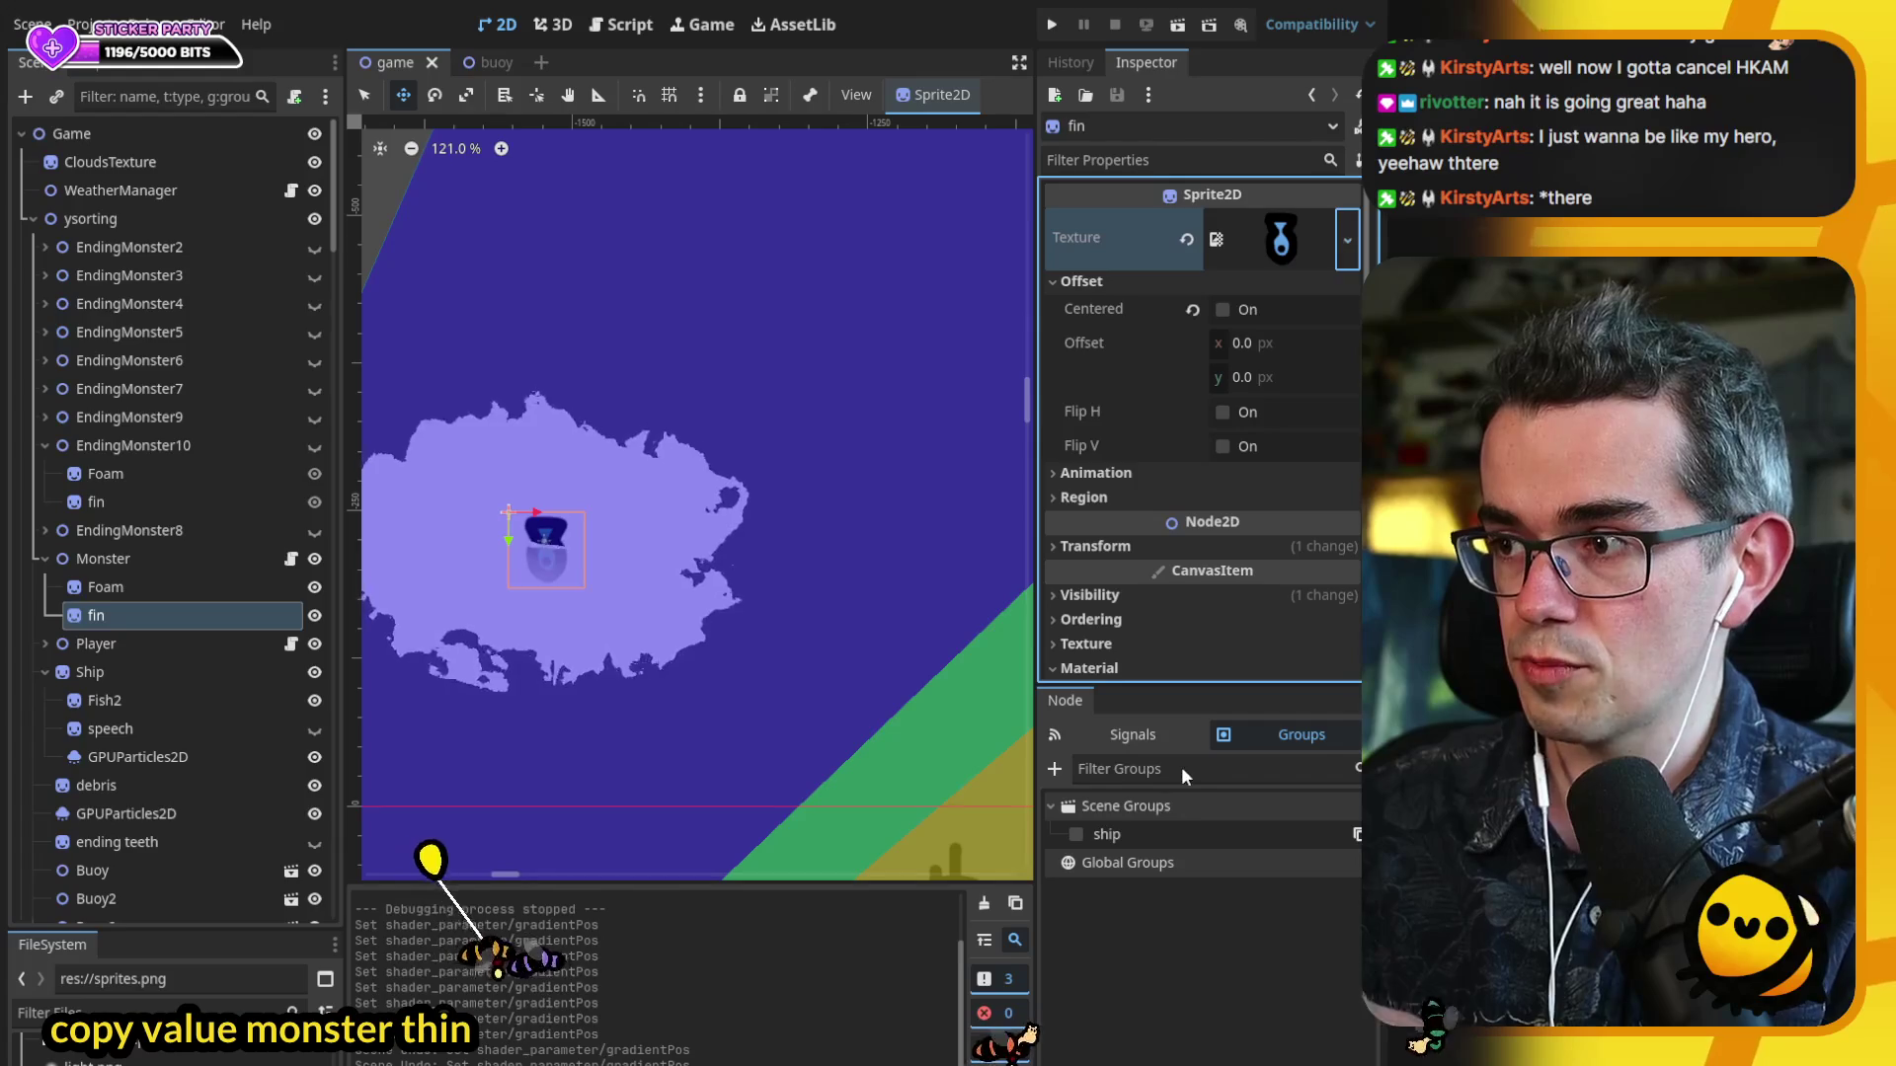
pyautogui.hotkey('ctrl', 'v')
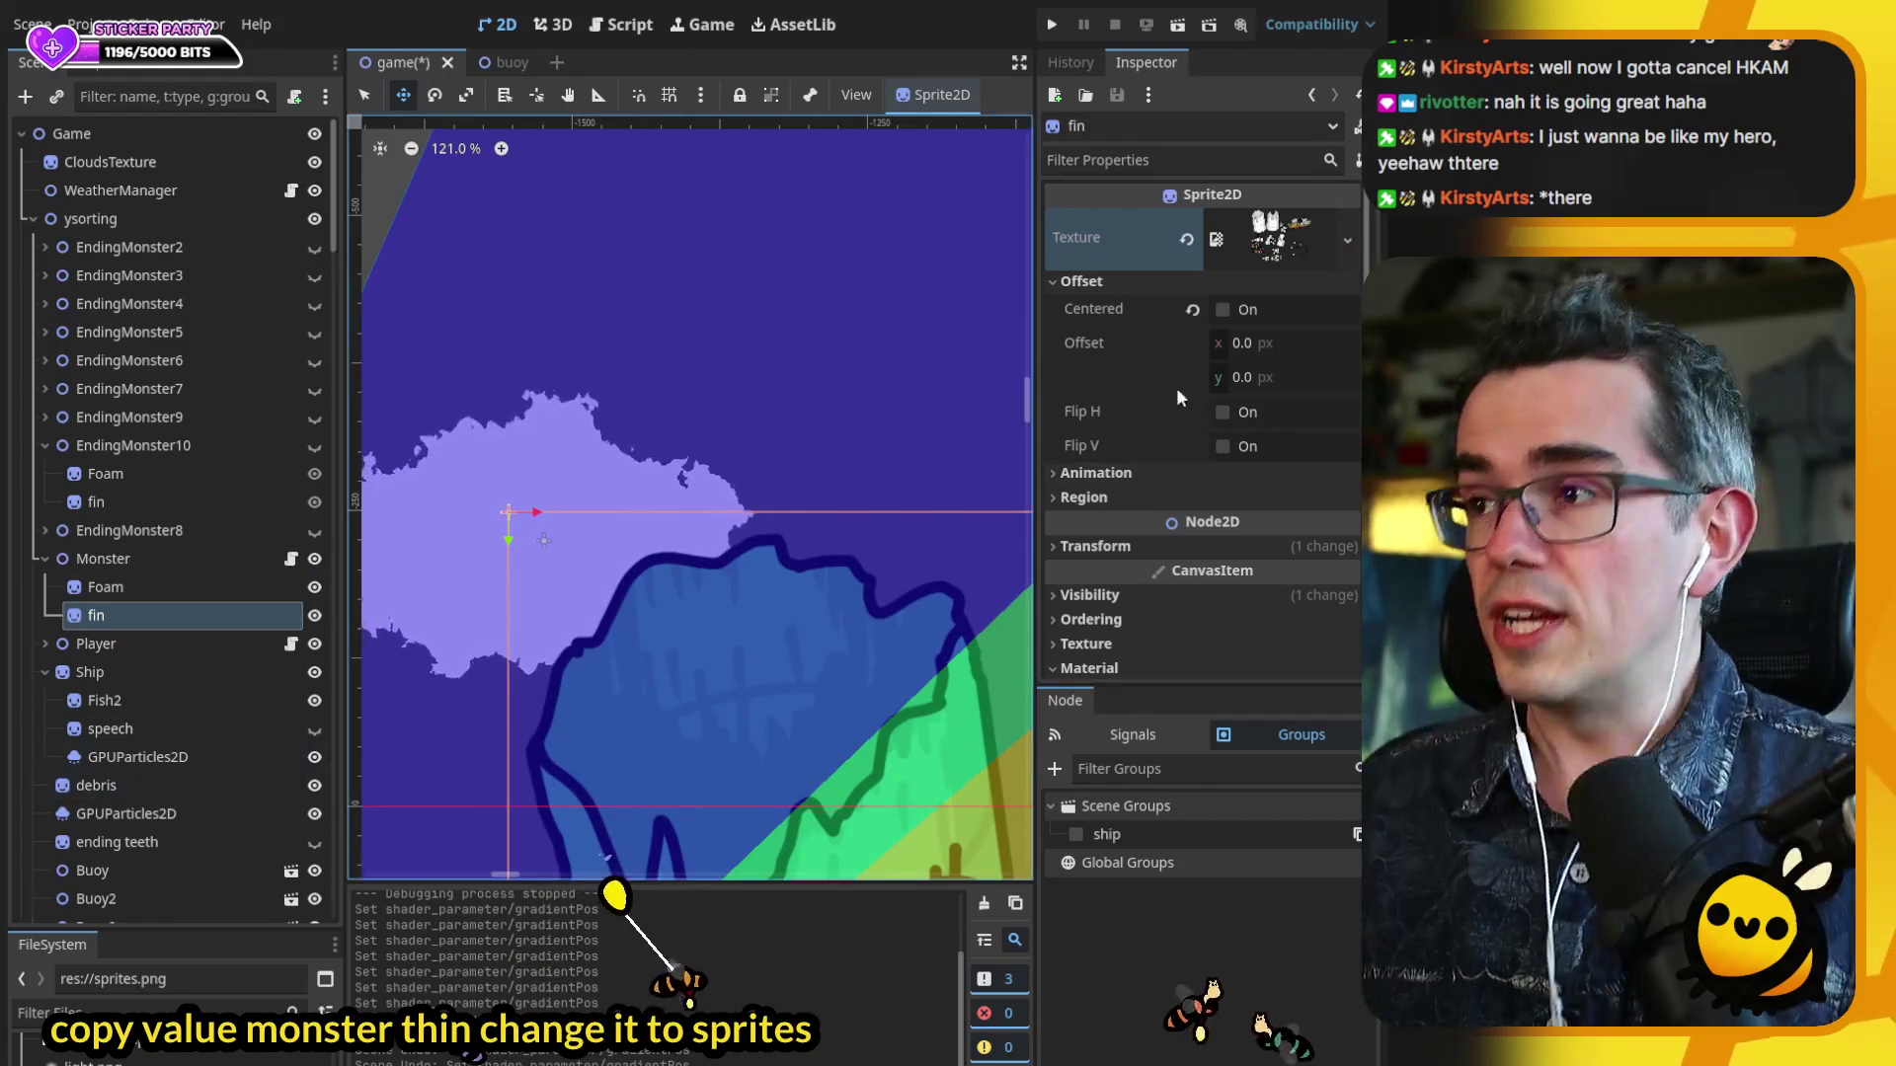
pyautogui.click(1086, 497)
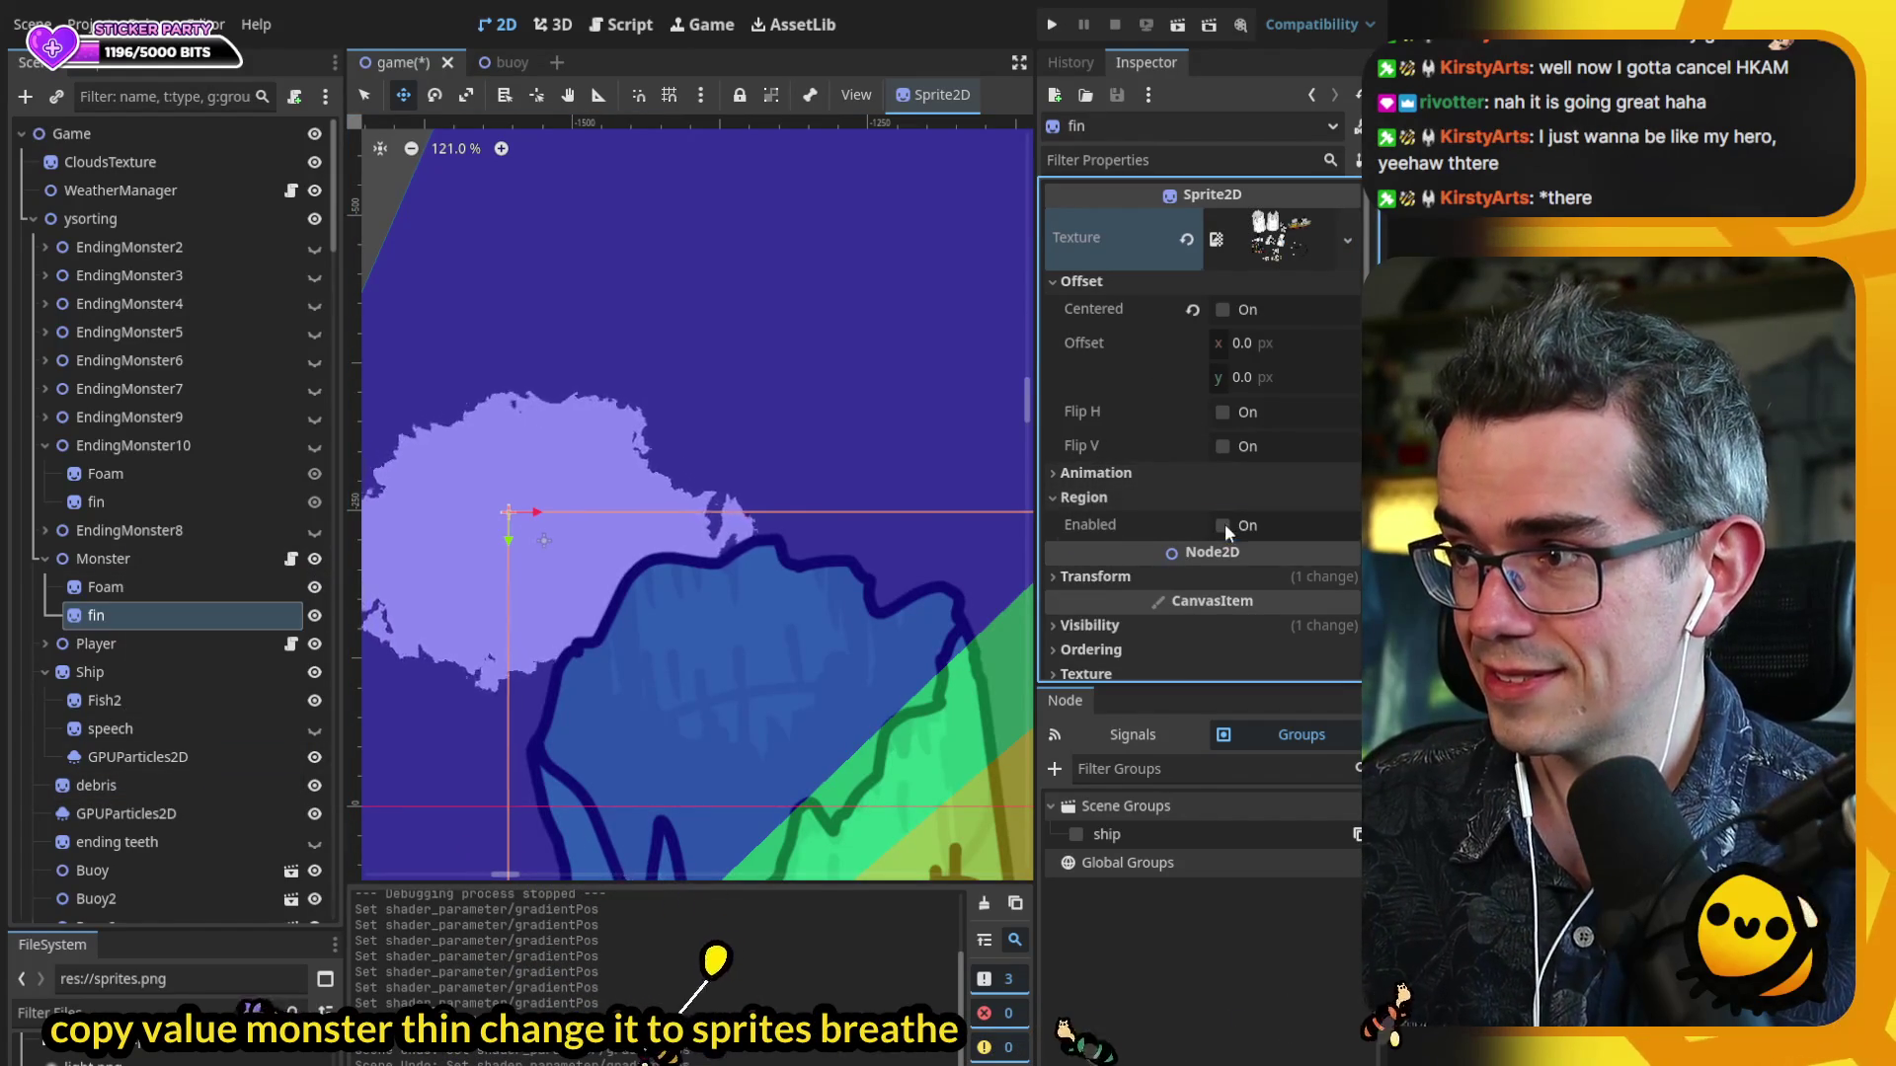
pyautogui.click(1223, 526)
pyautogui.hotkey('ctrl', 'v')
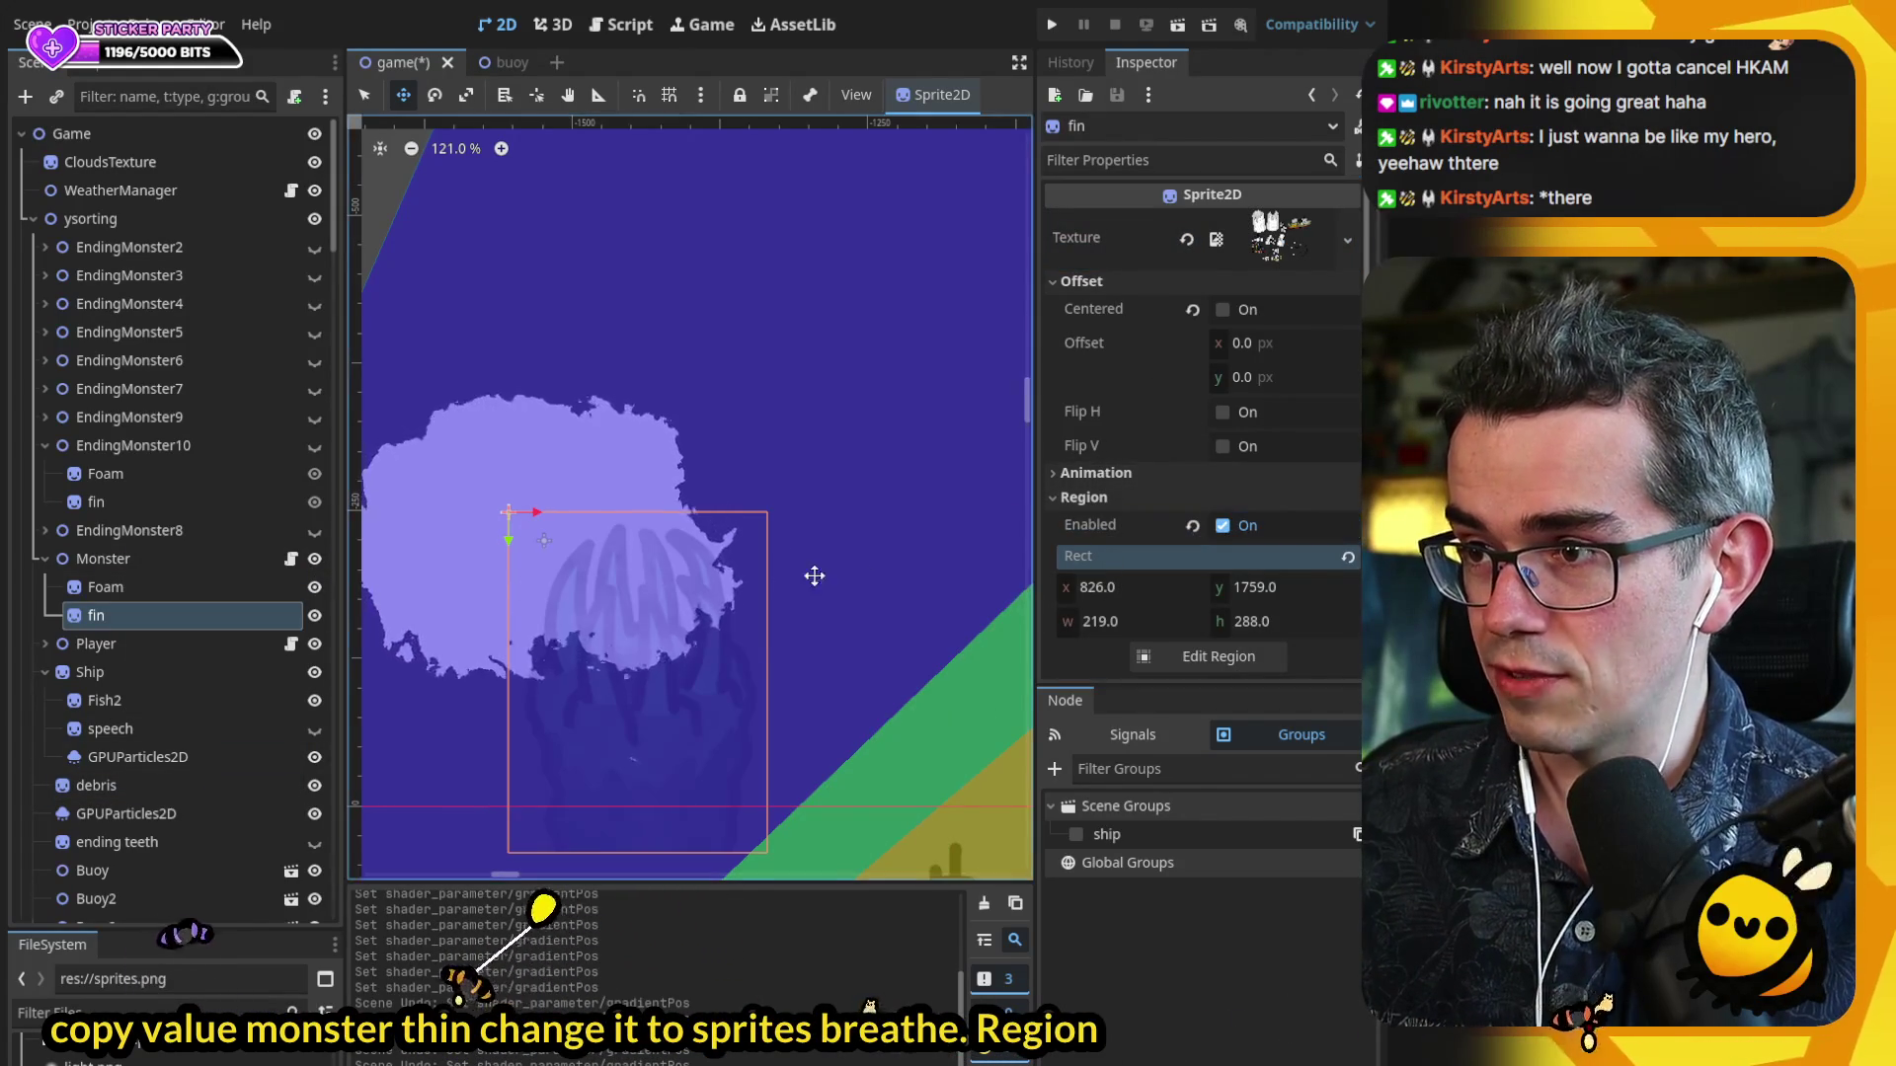
pyautogui.moveTo(708, 710)
pyautogui.mouseDown()
pyautogui.moveTo(603, 507)
pyautogui.moveTo(612, 530)
pyautogui.mouseUp()
pyautogui.click(118, 559)
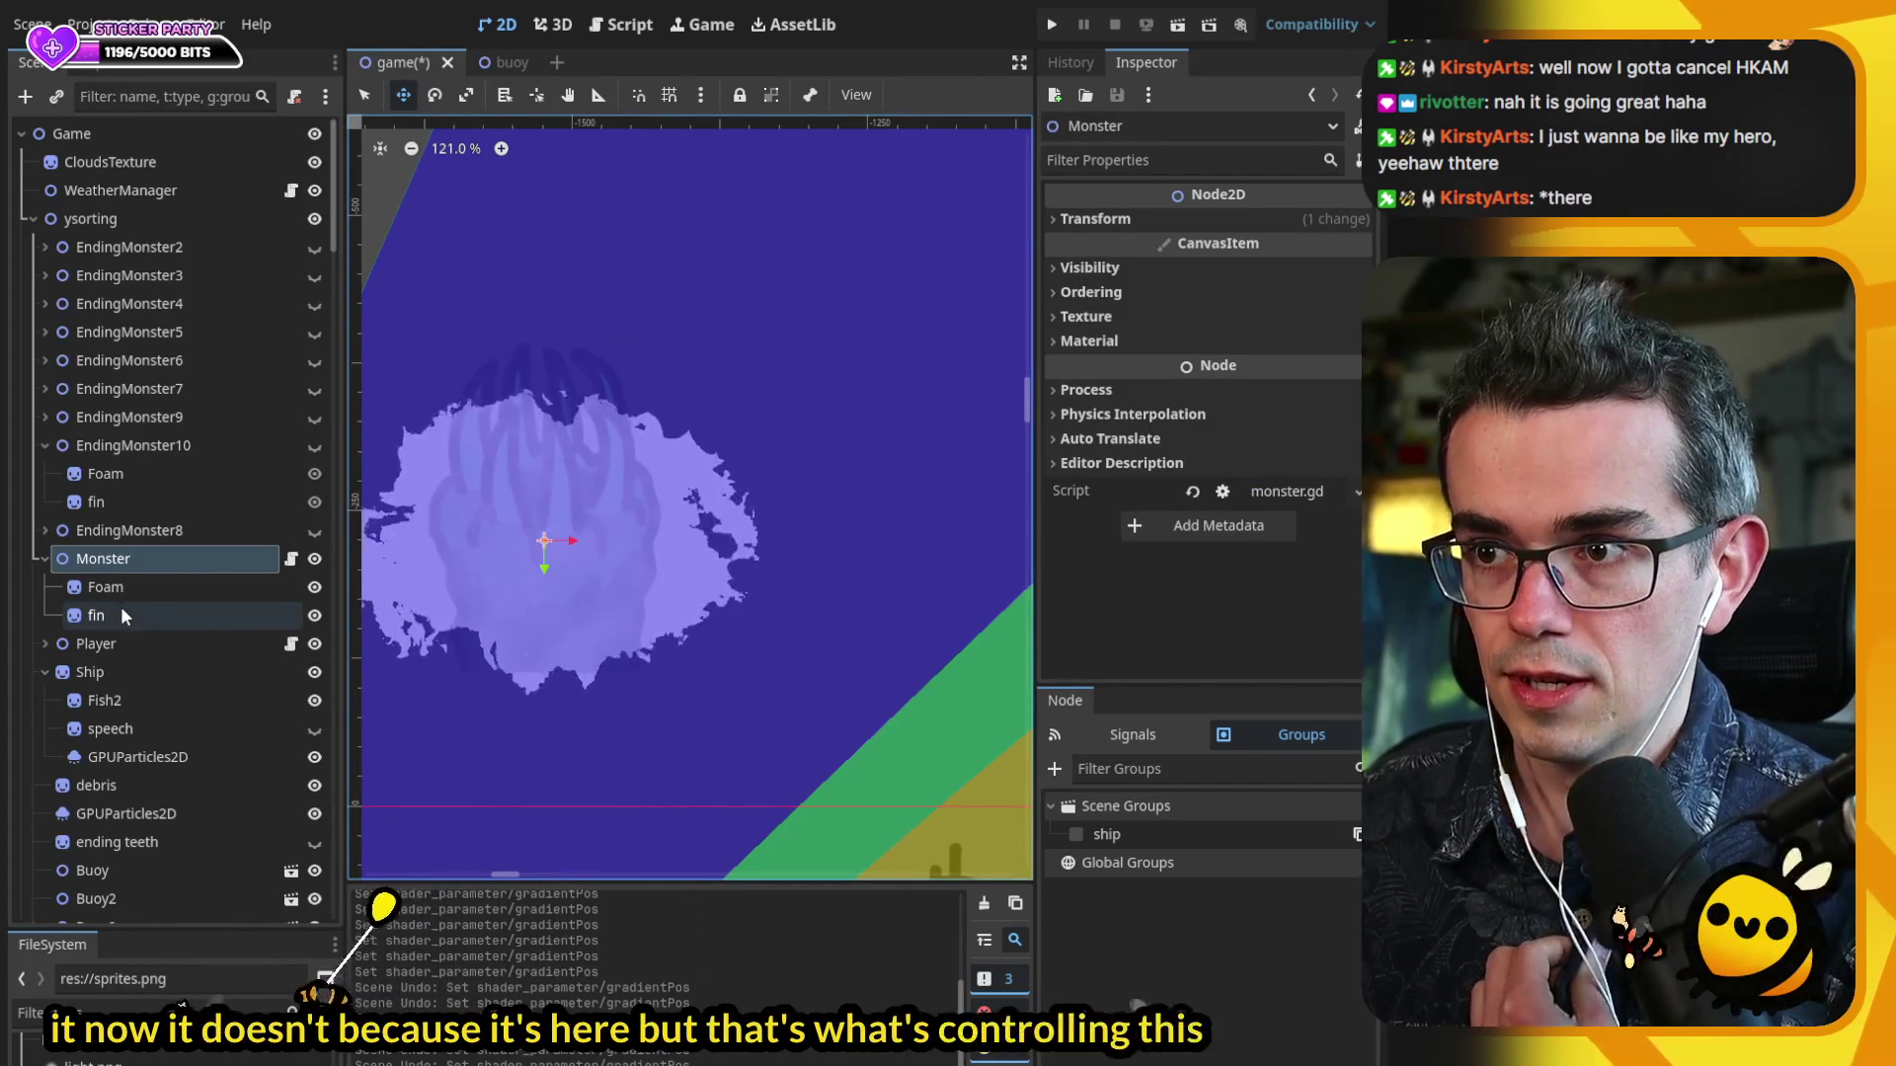
pyautogui.click(43, 418)
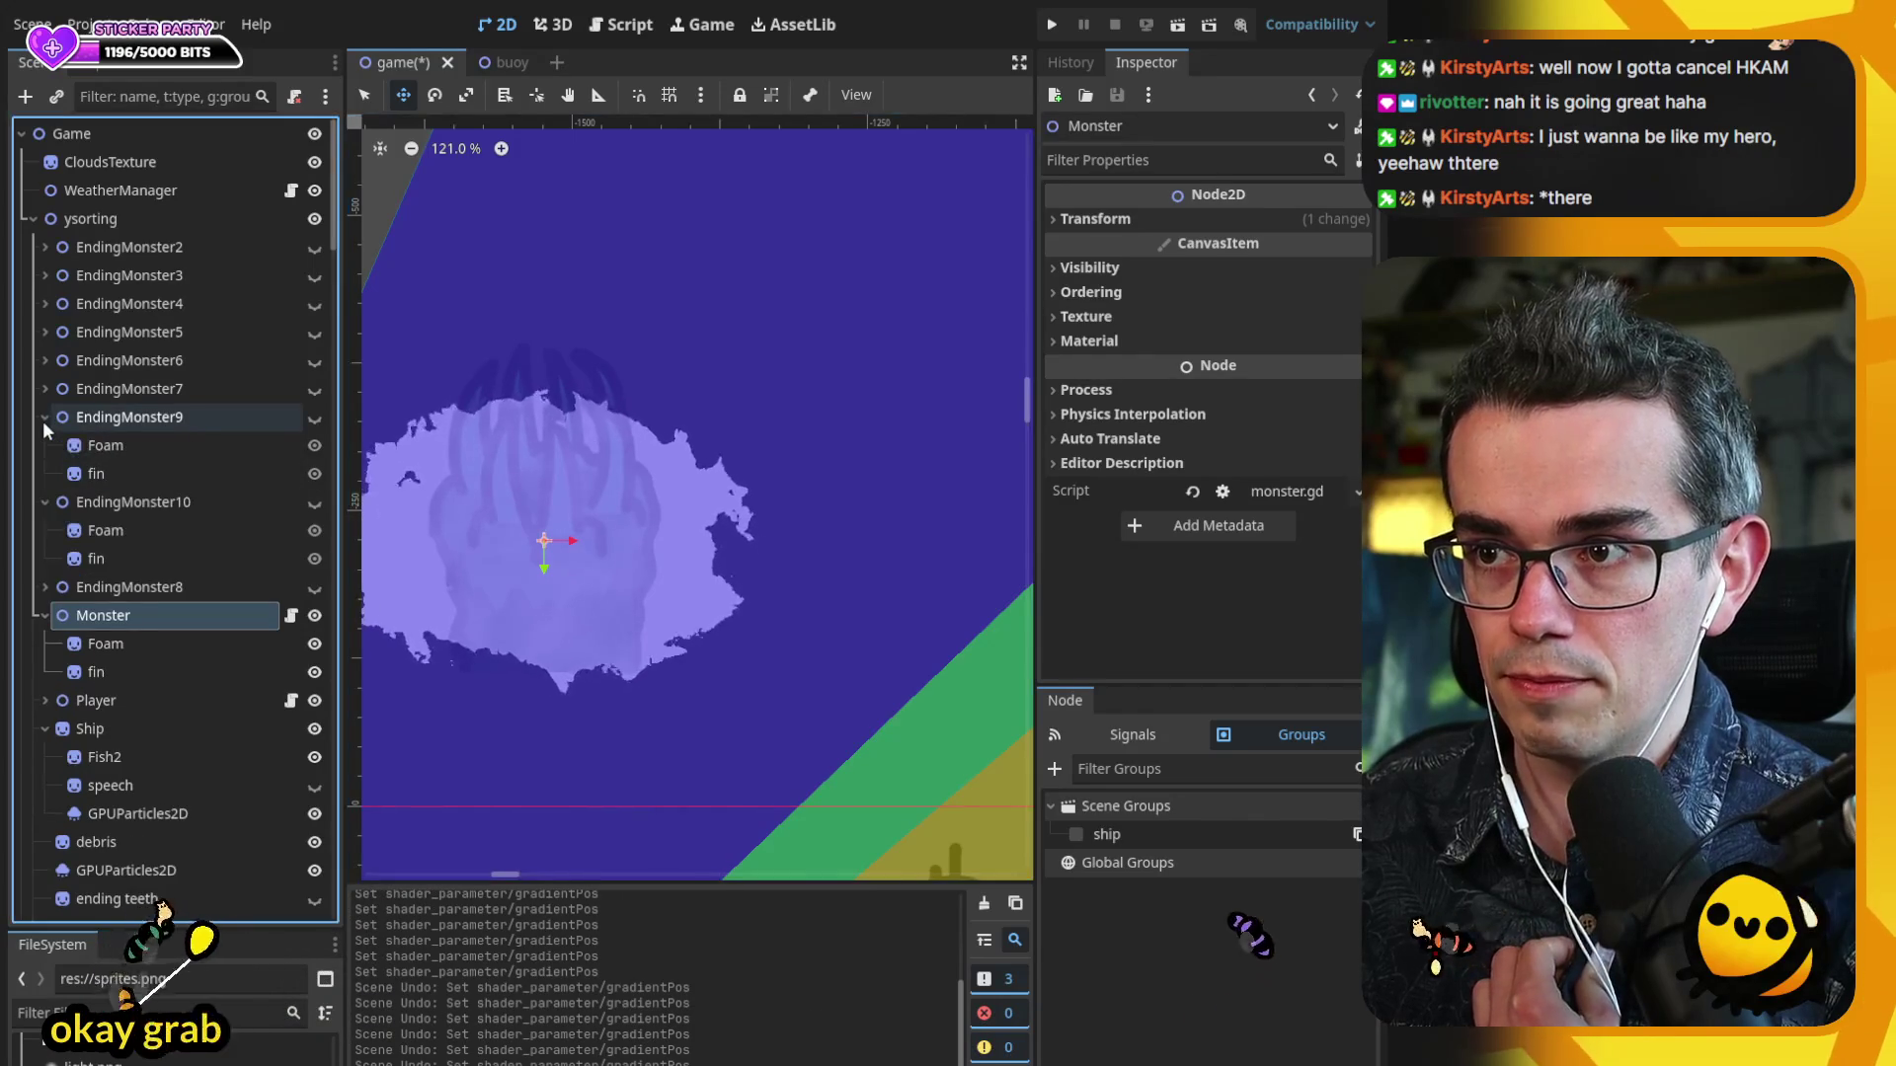
# - Inspect and copy EndingMonster7's fin shader material
pyautogui.click(43, 419)
pyautogui.click(44, 389)
pyautogui.click(98, 445)
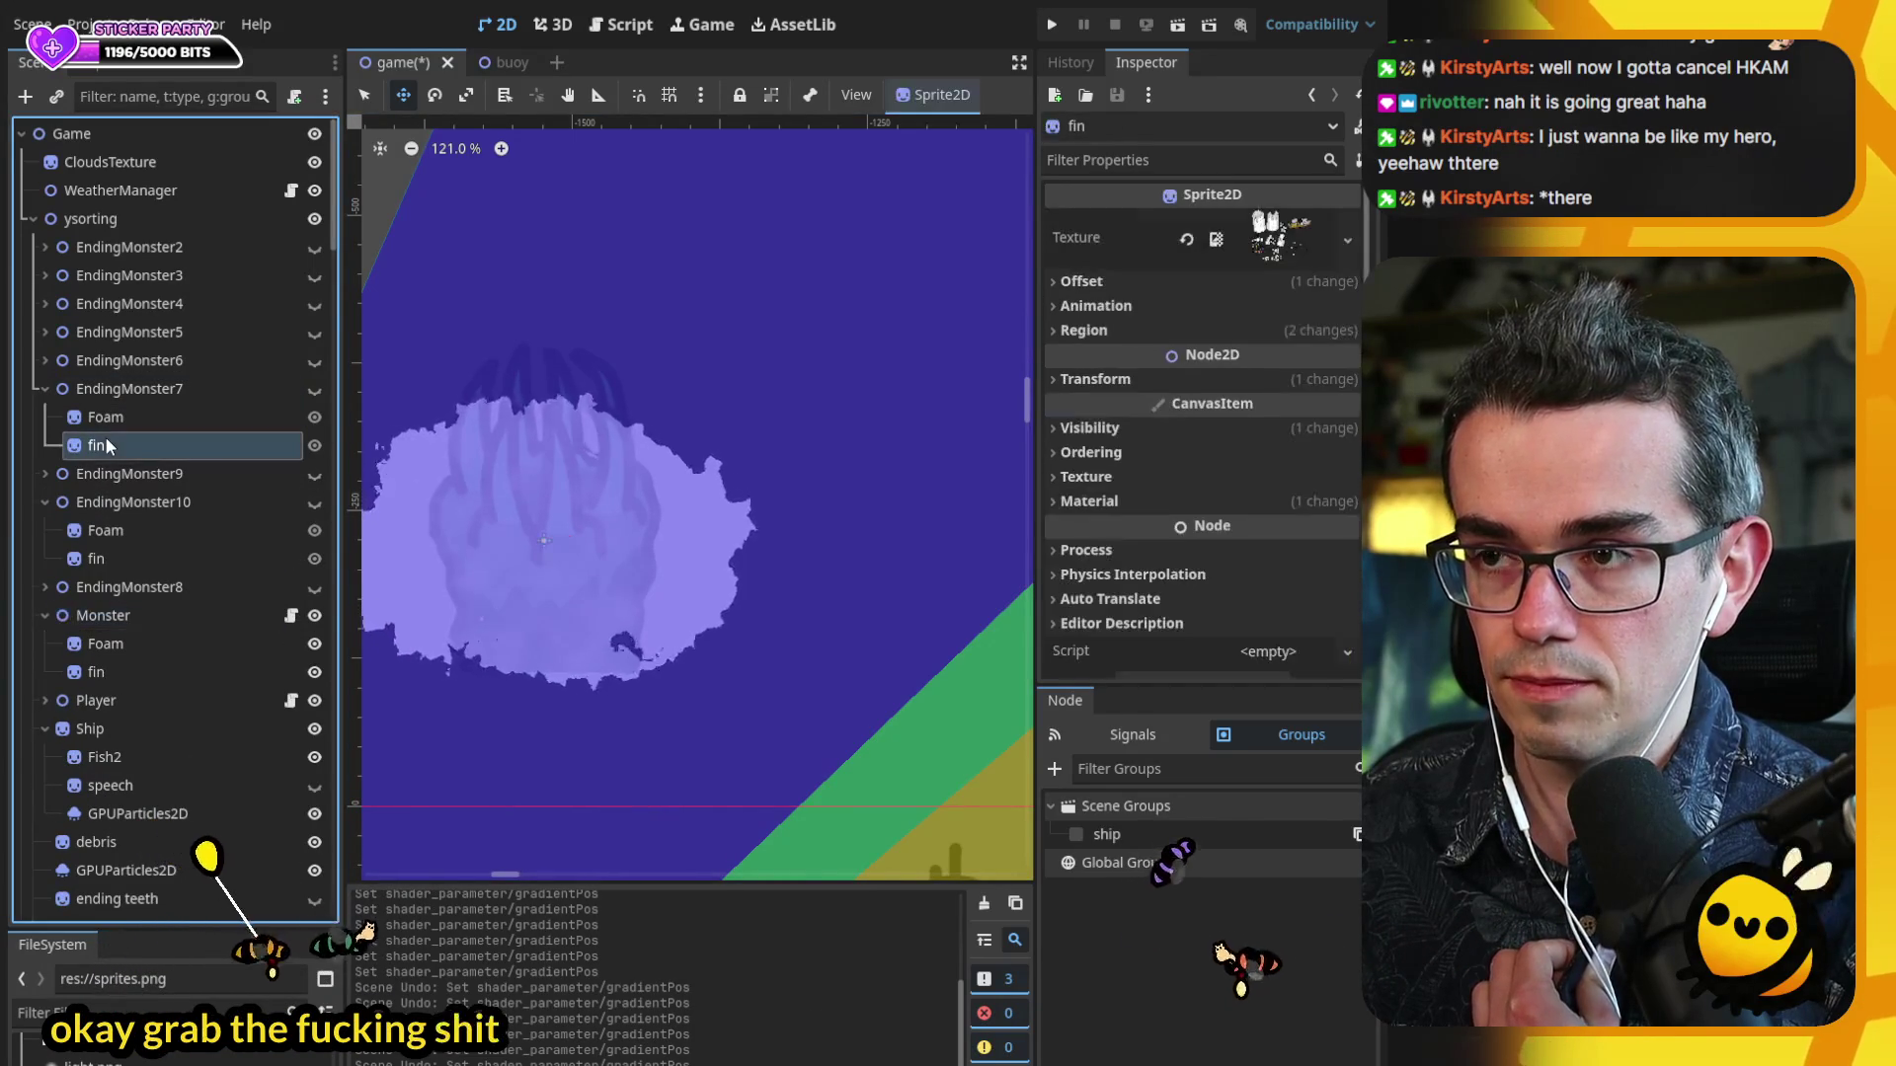
pyautogui.click(1136, 414)
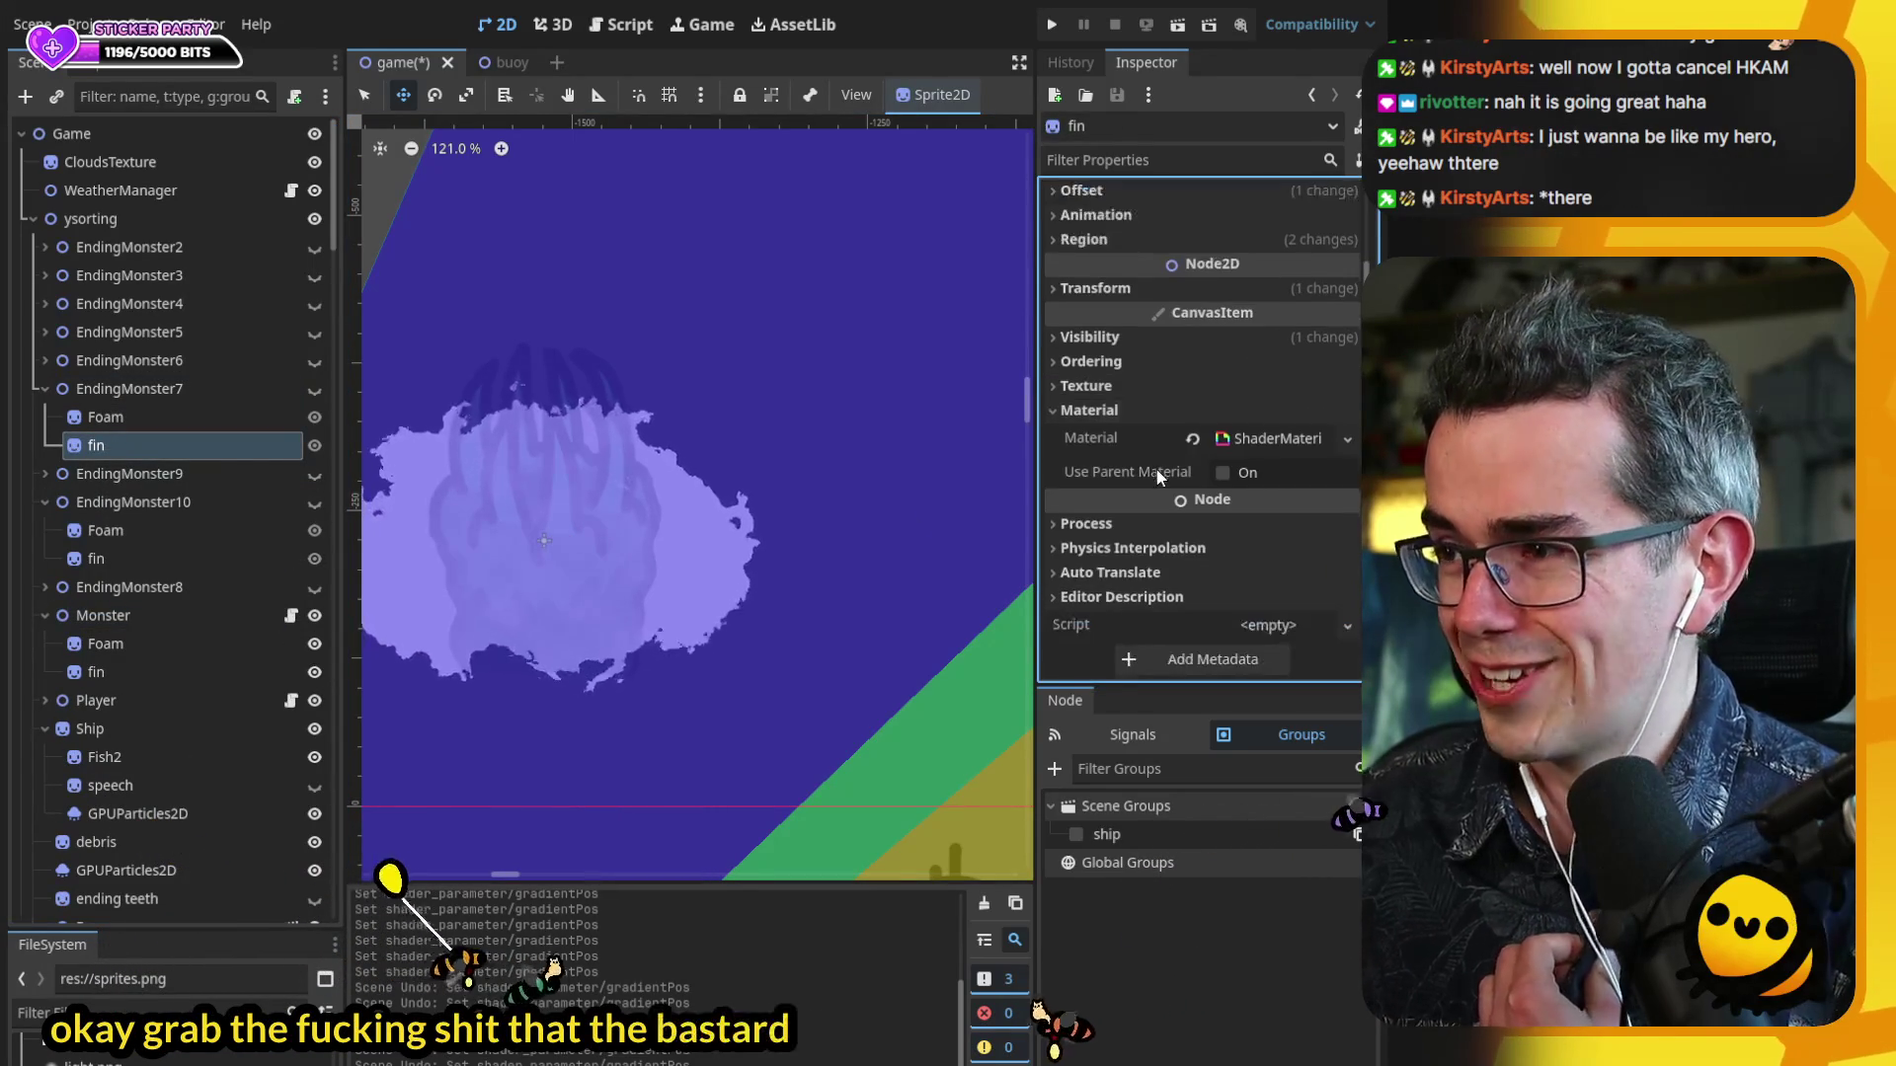
pyautogui.click(1264, 442)
pyautogui.scroll(-2, 1135, 455)
pyautogui.scroll(-3, 1190, 485)
pyautogui.scroll(5, 1190, 486)
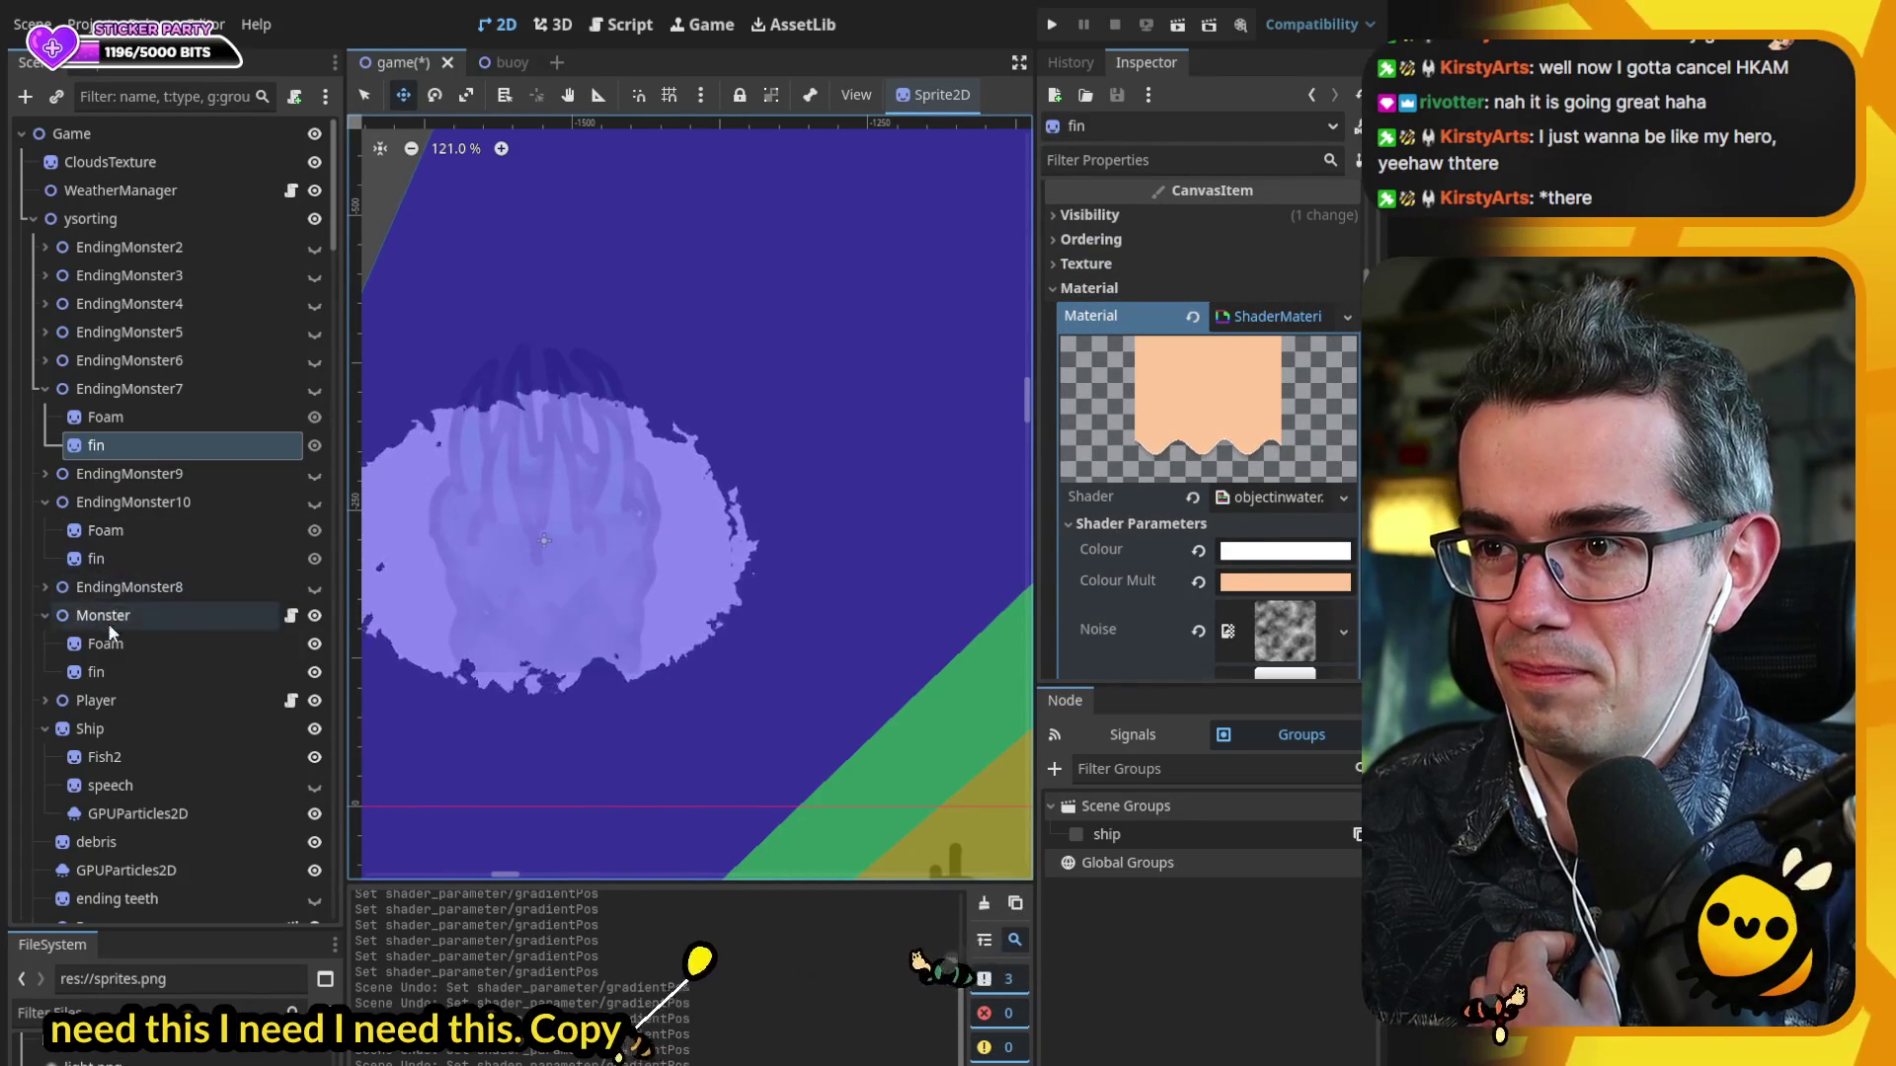
# - Paste the peach water material onto the Monster's fin and raise its Gradient Pos y to -18.24
pyautogui.click(117, 671)
pyautogui.scroll(-5, 1106, 514)
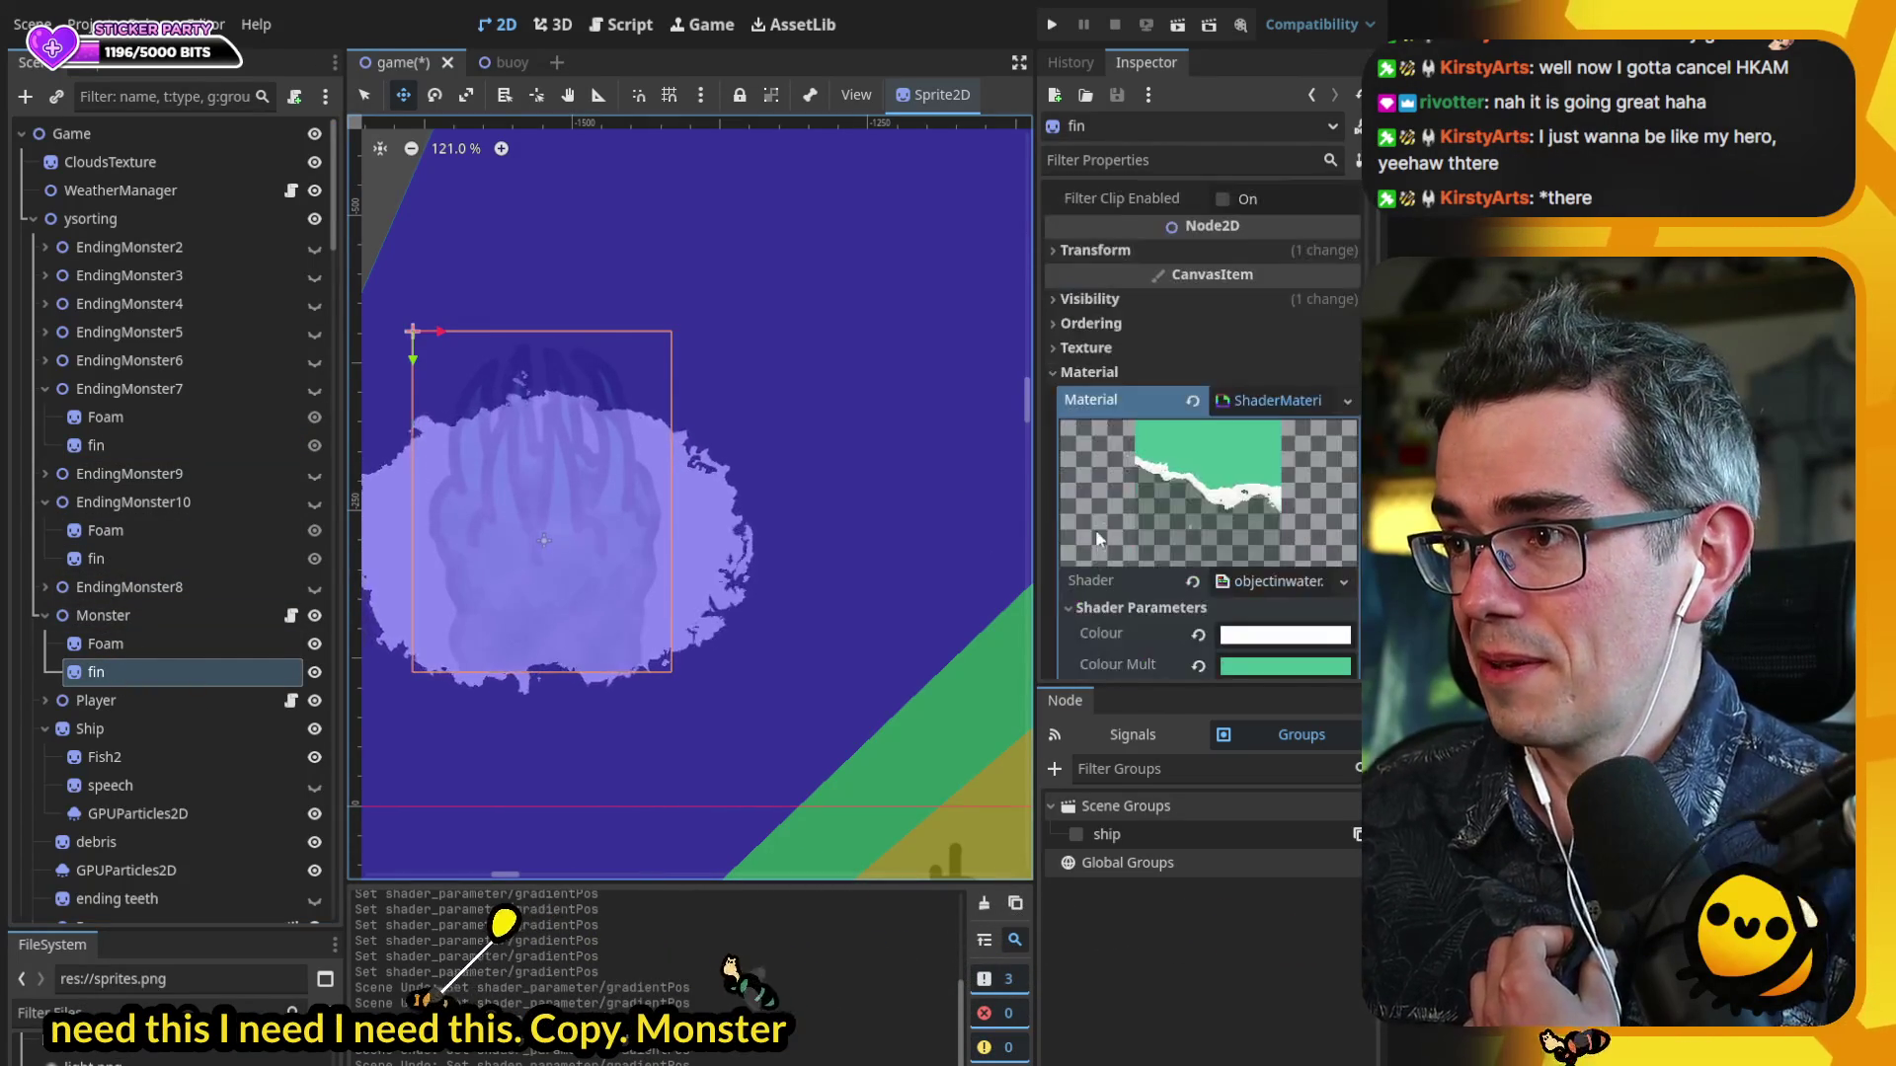
pyautogui.hotkey('ctrl', 'z')
pyautogui.hotkey('ctrl', 'z')
pyautogui.hotkey('ctrl', 'z')
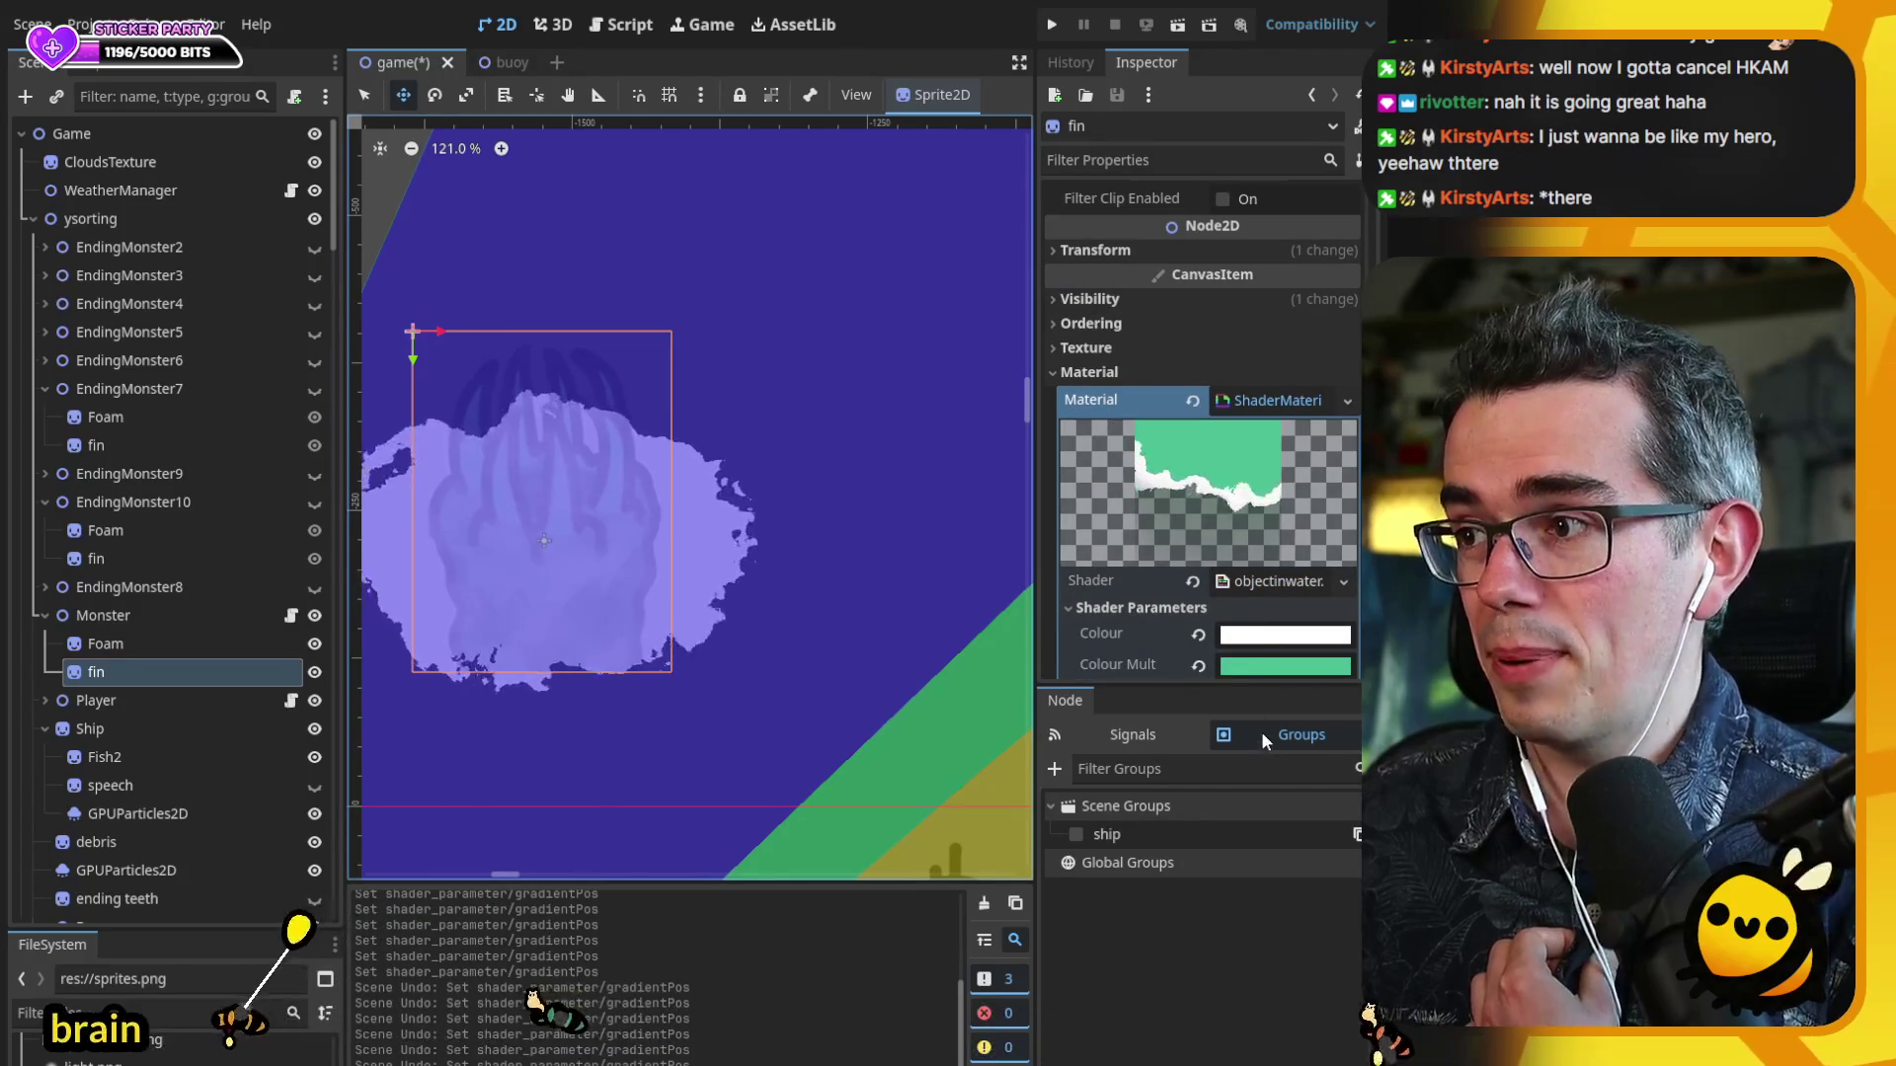
pyautogui.hotkey('ctrl', 'z')
pyautogui.hotkey('ctrl', 'z')
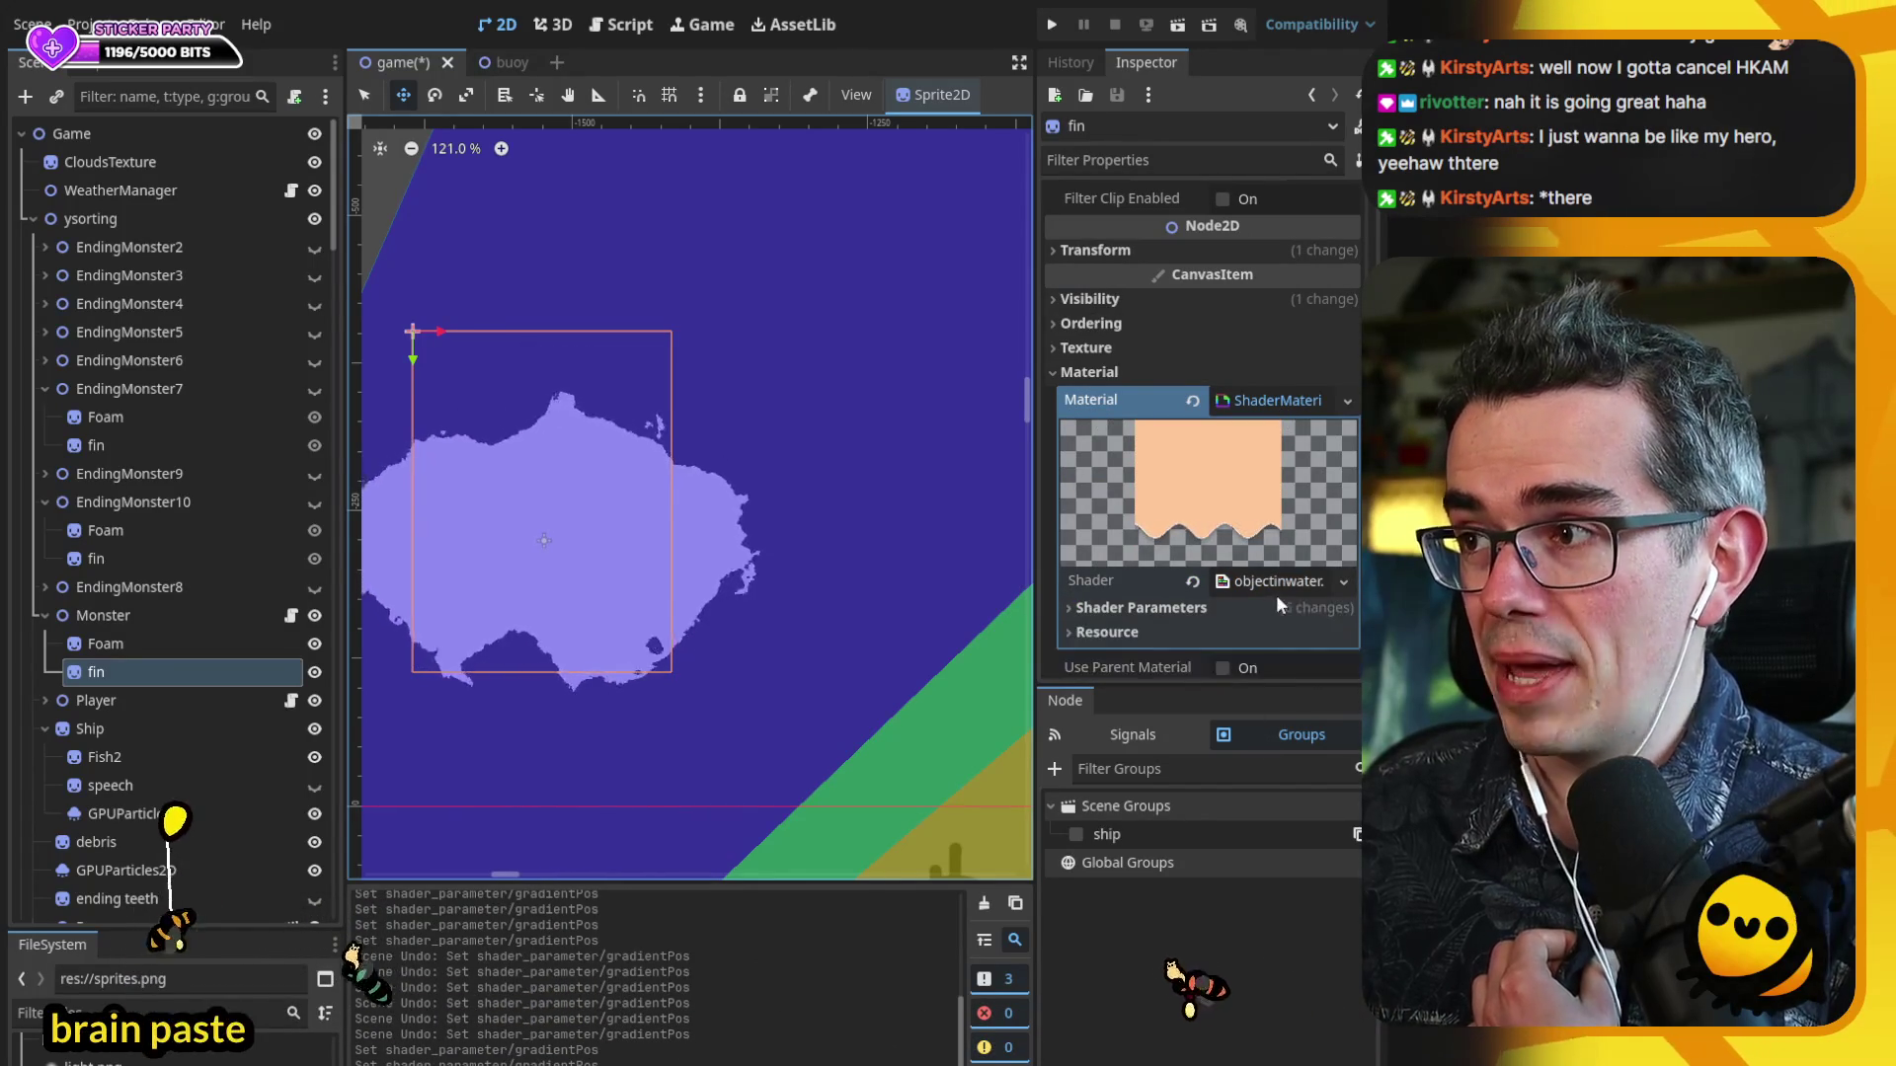
pyautogui.click(1132, 413)
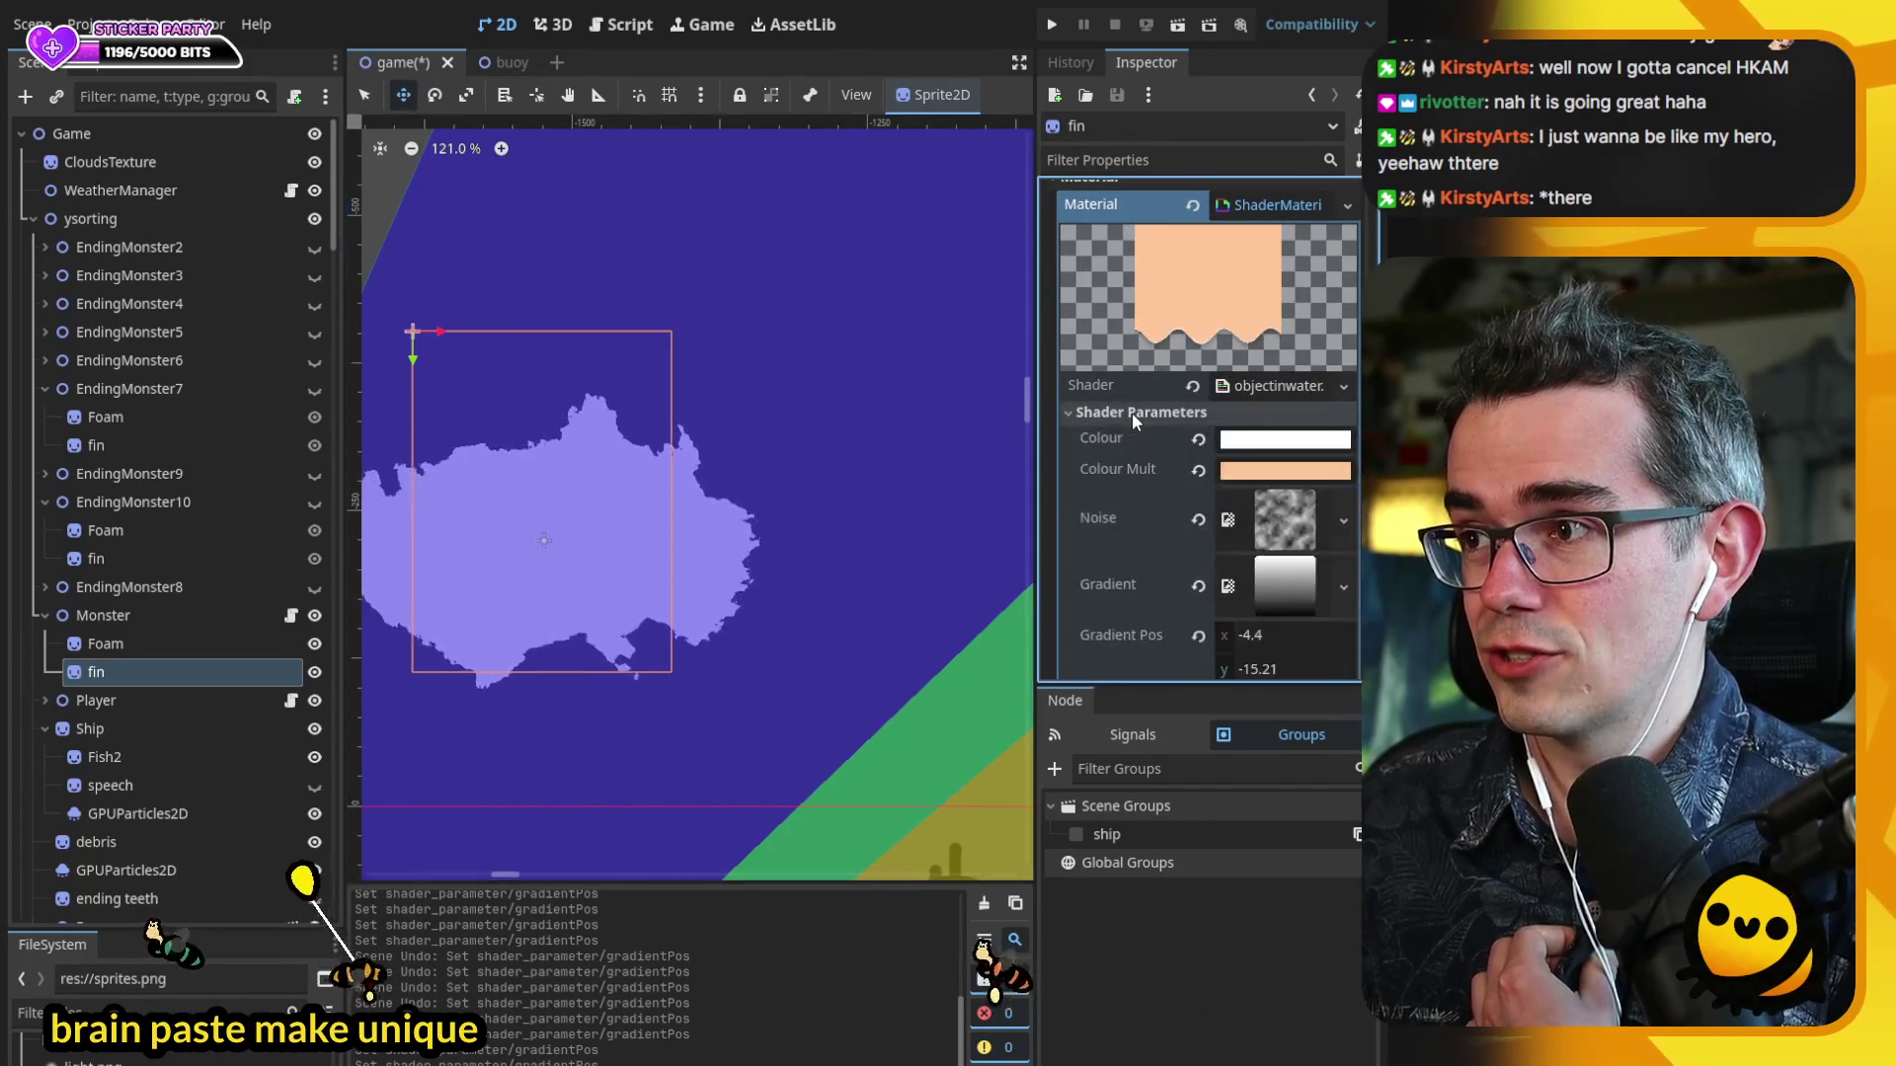
pyautogui.scroll(-2, 1158, 463)
pyautogui.scroll(2, 1157, 462)
pyautogui.moveTo(1288, 523); pyautogui.dragTo(1269, 525)
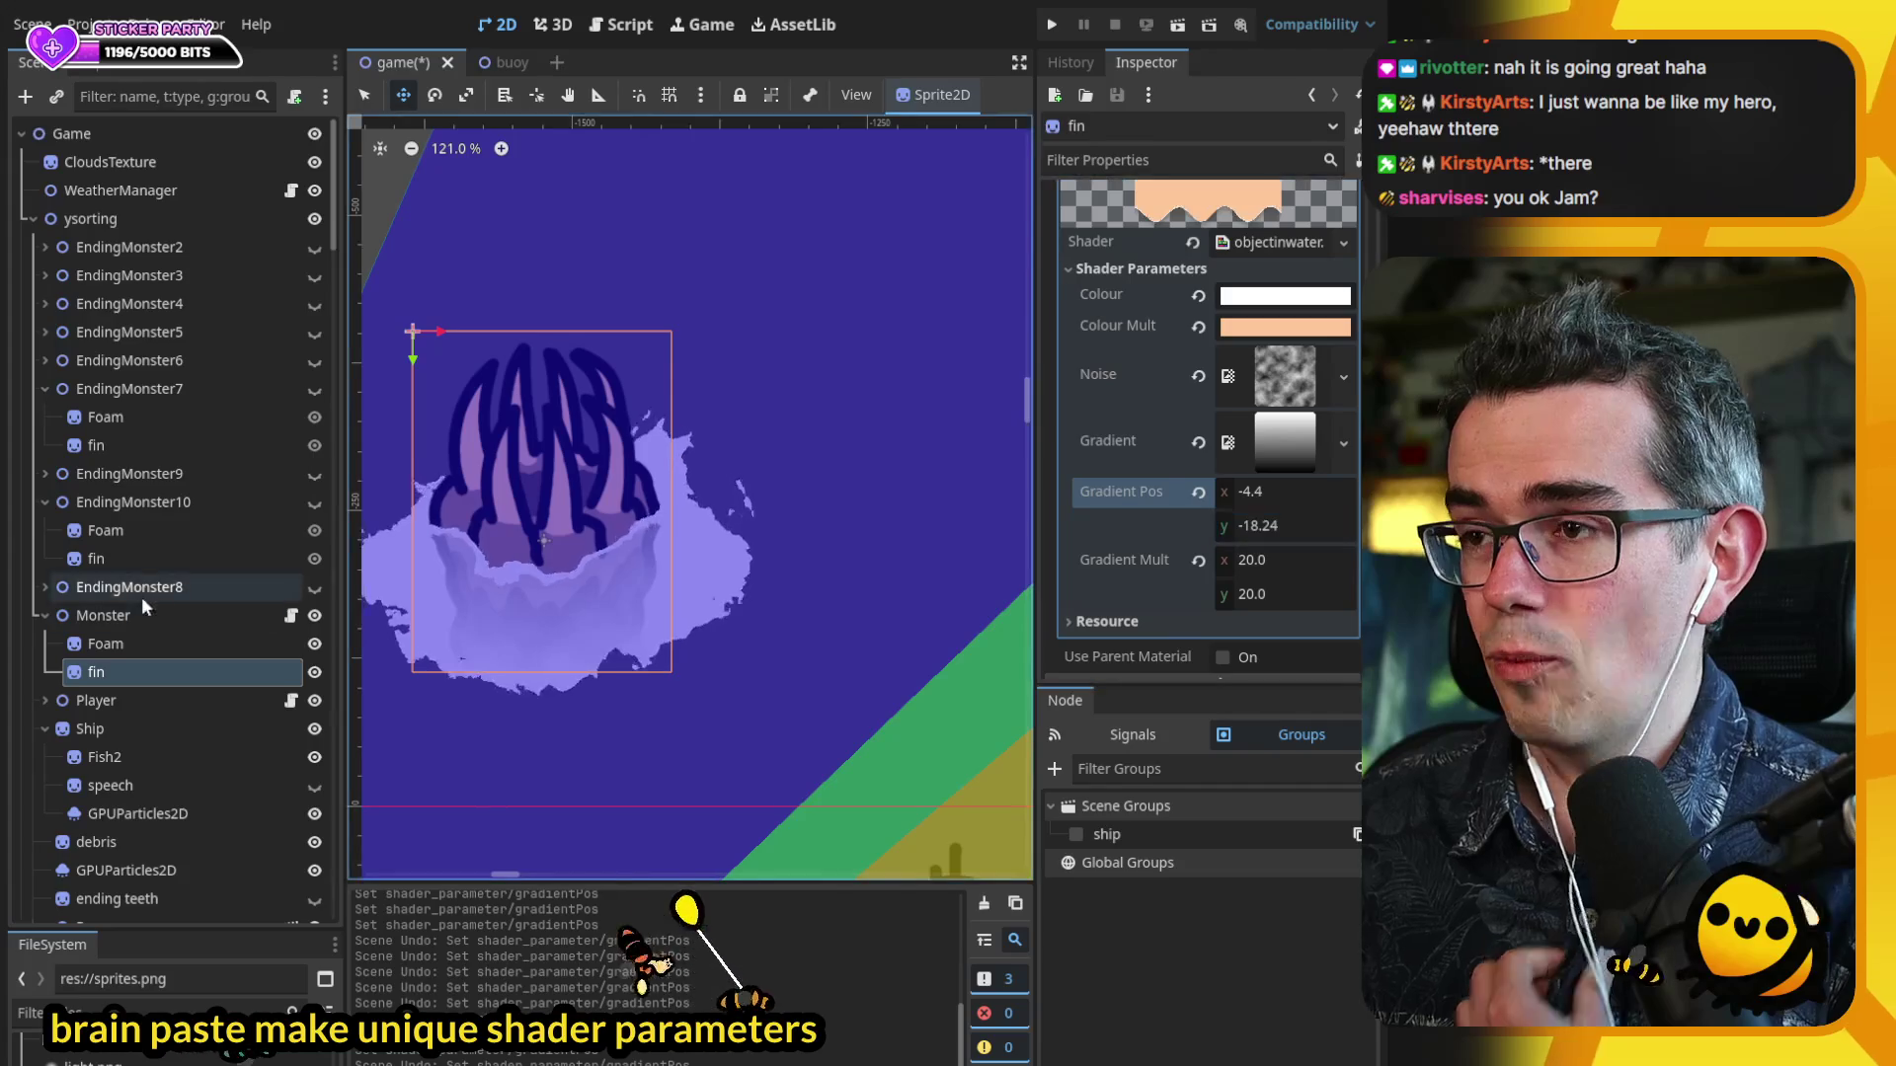
pyautogui.hscroll(-3, 582, 493)
pyautogui.scroll(2, 582, 494)
pyautogui.scroll(-2, 642, 247)
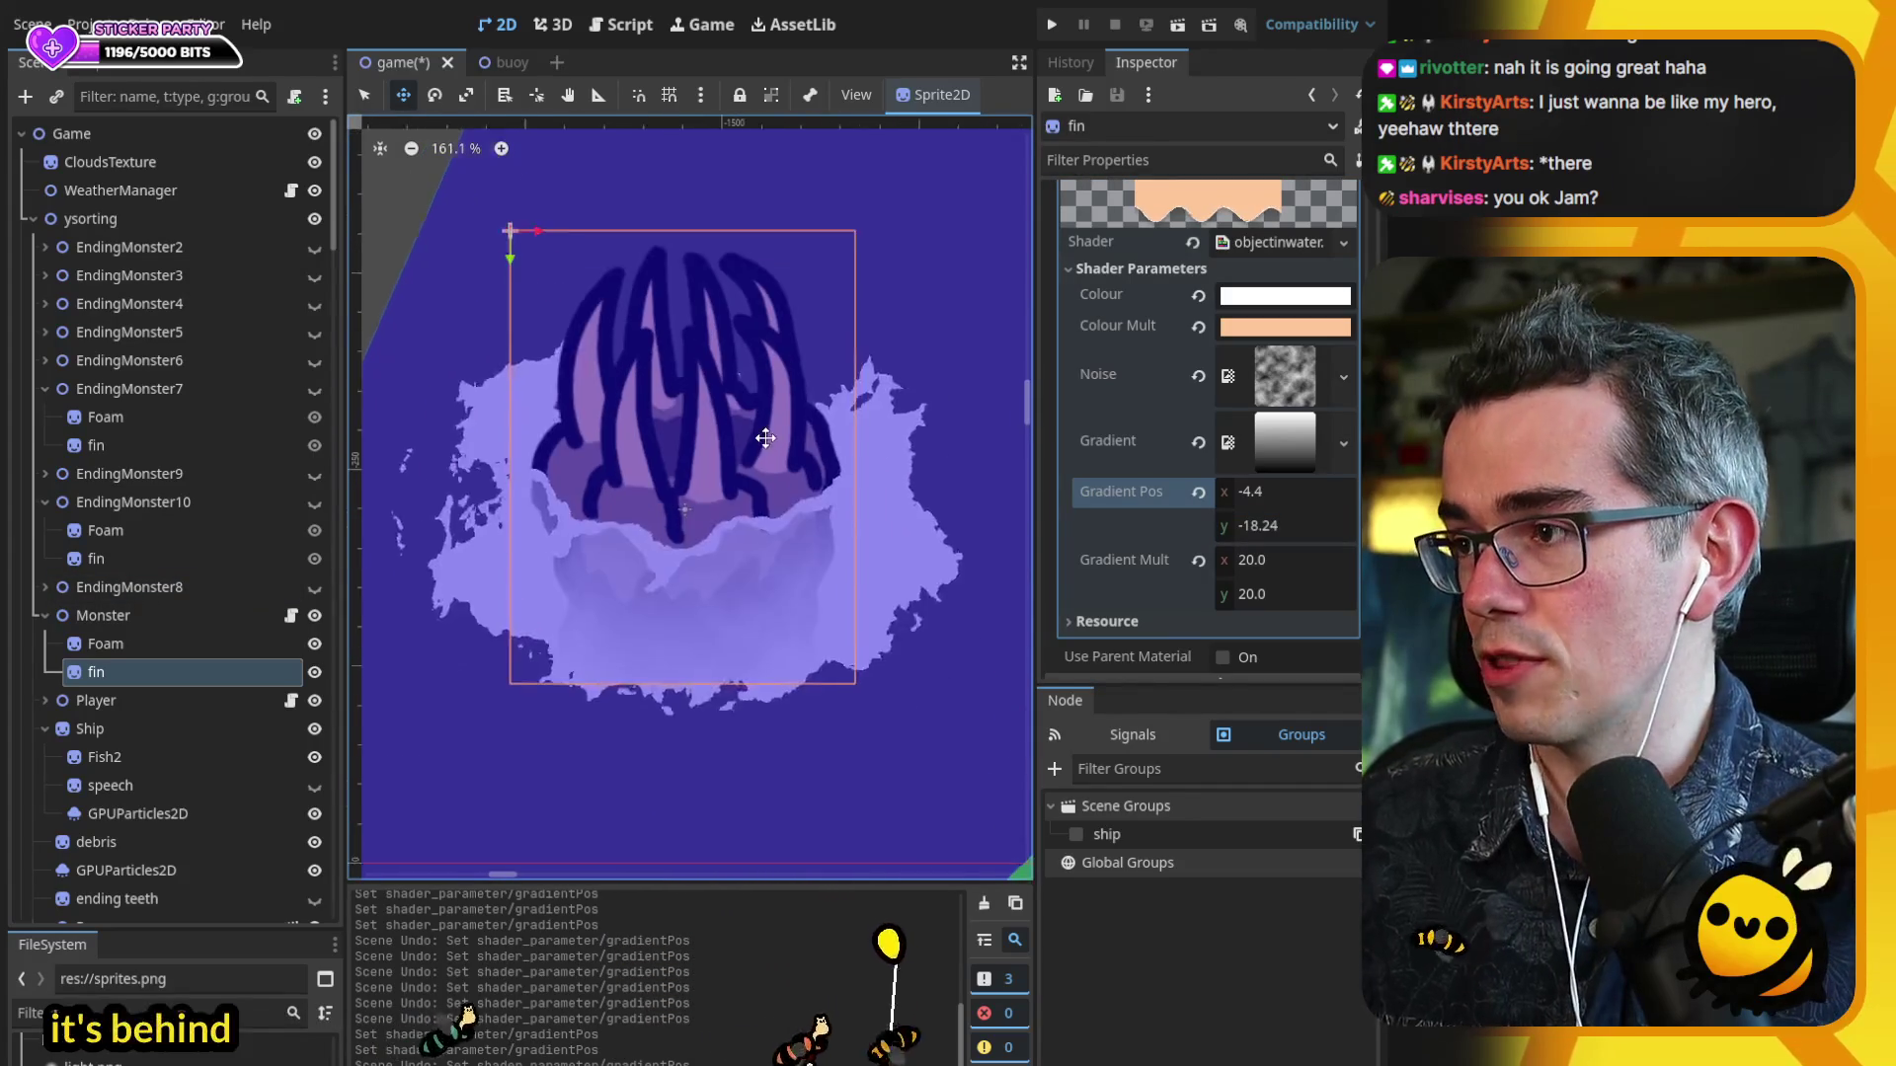
pyautogui.click(616, 27)
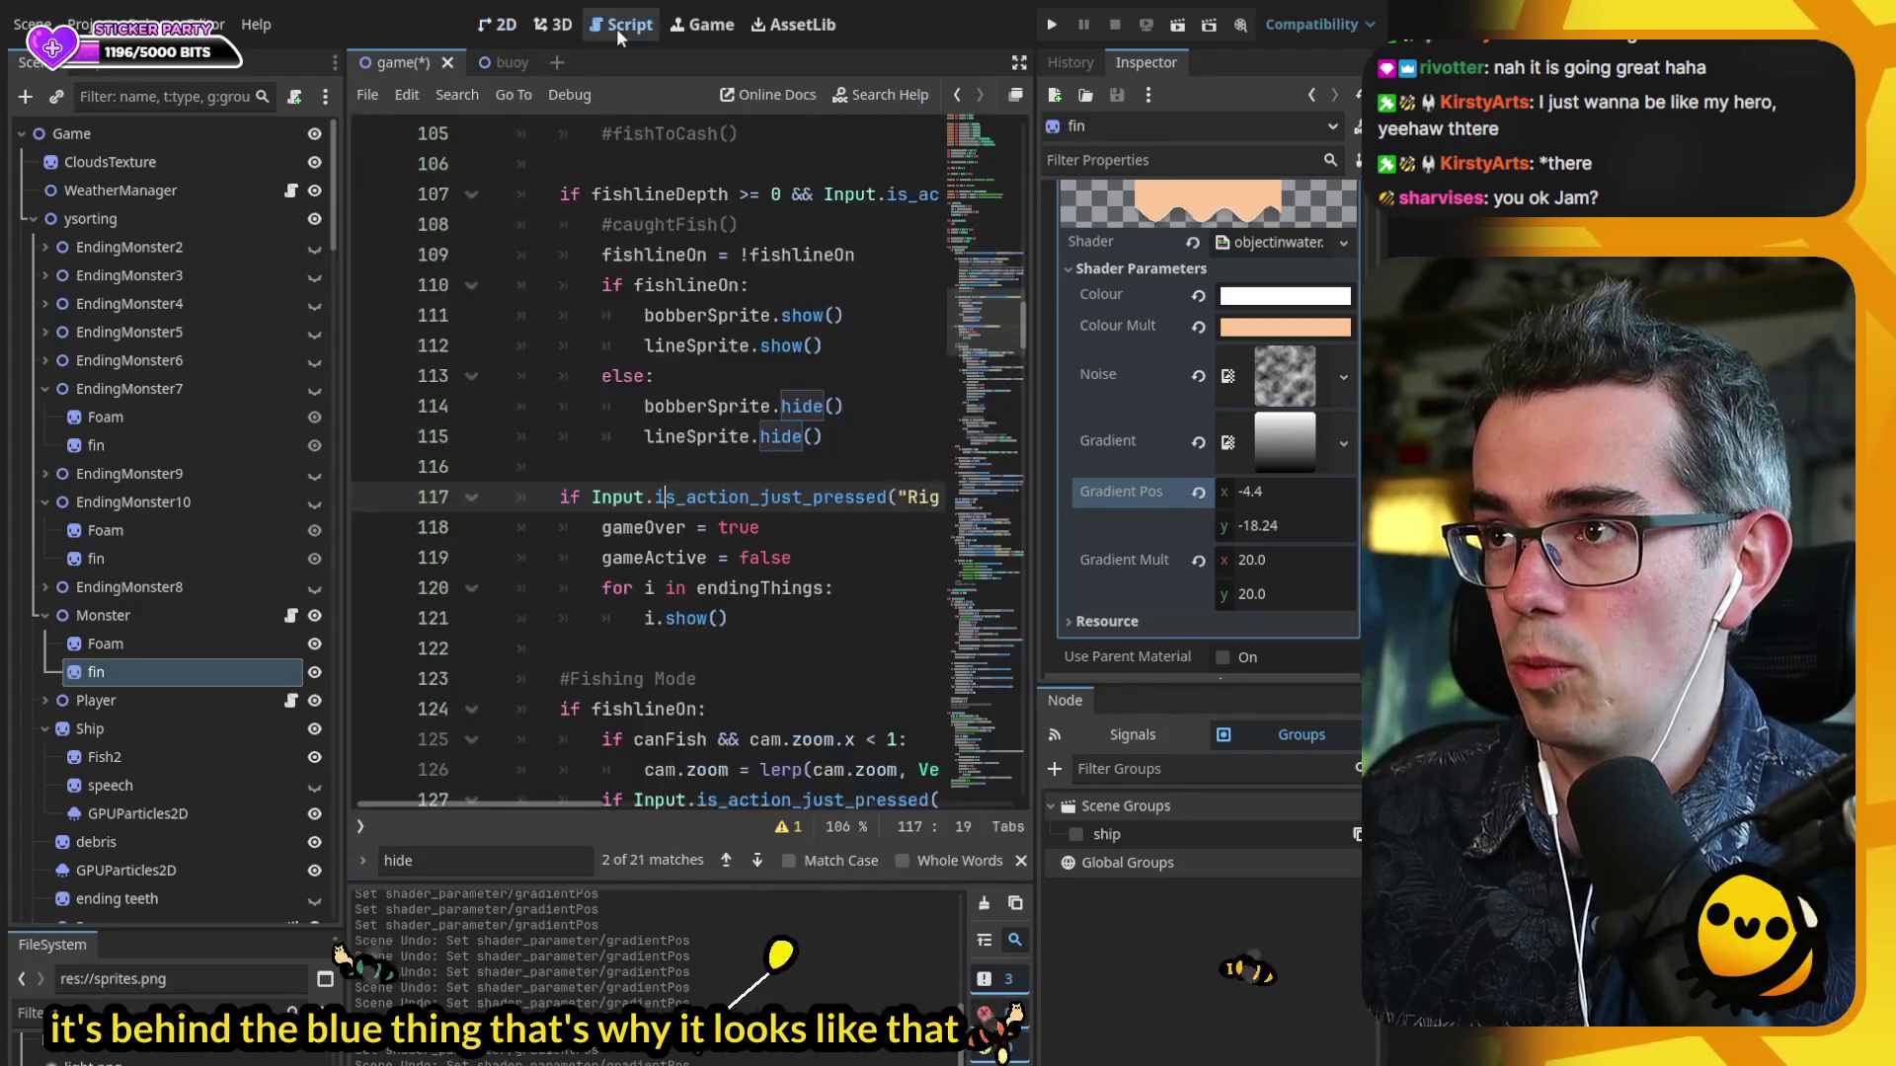
# - Enter -18 for the fin's Gradient Pos y and nudge the fin sprite into place over its foam
pyautogui.click(501, 26)
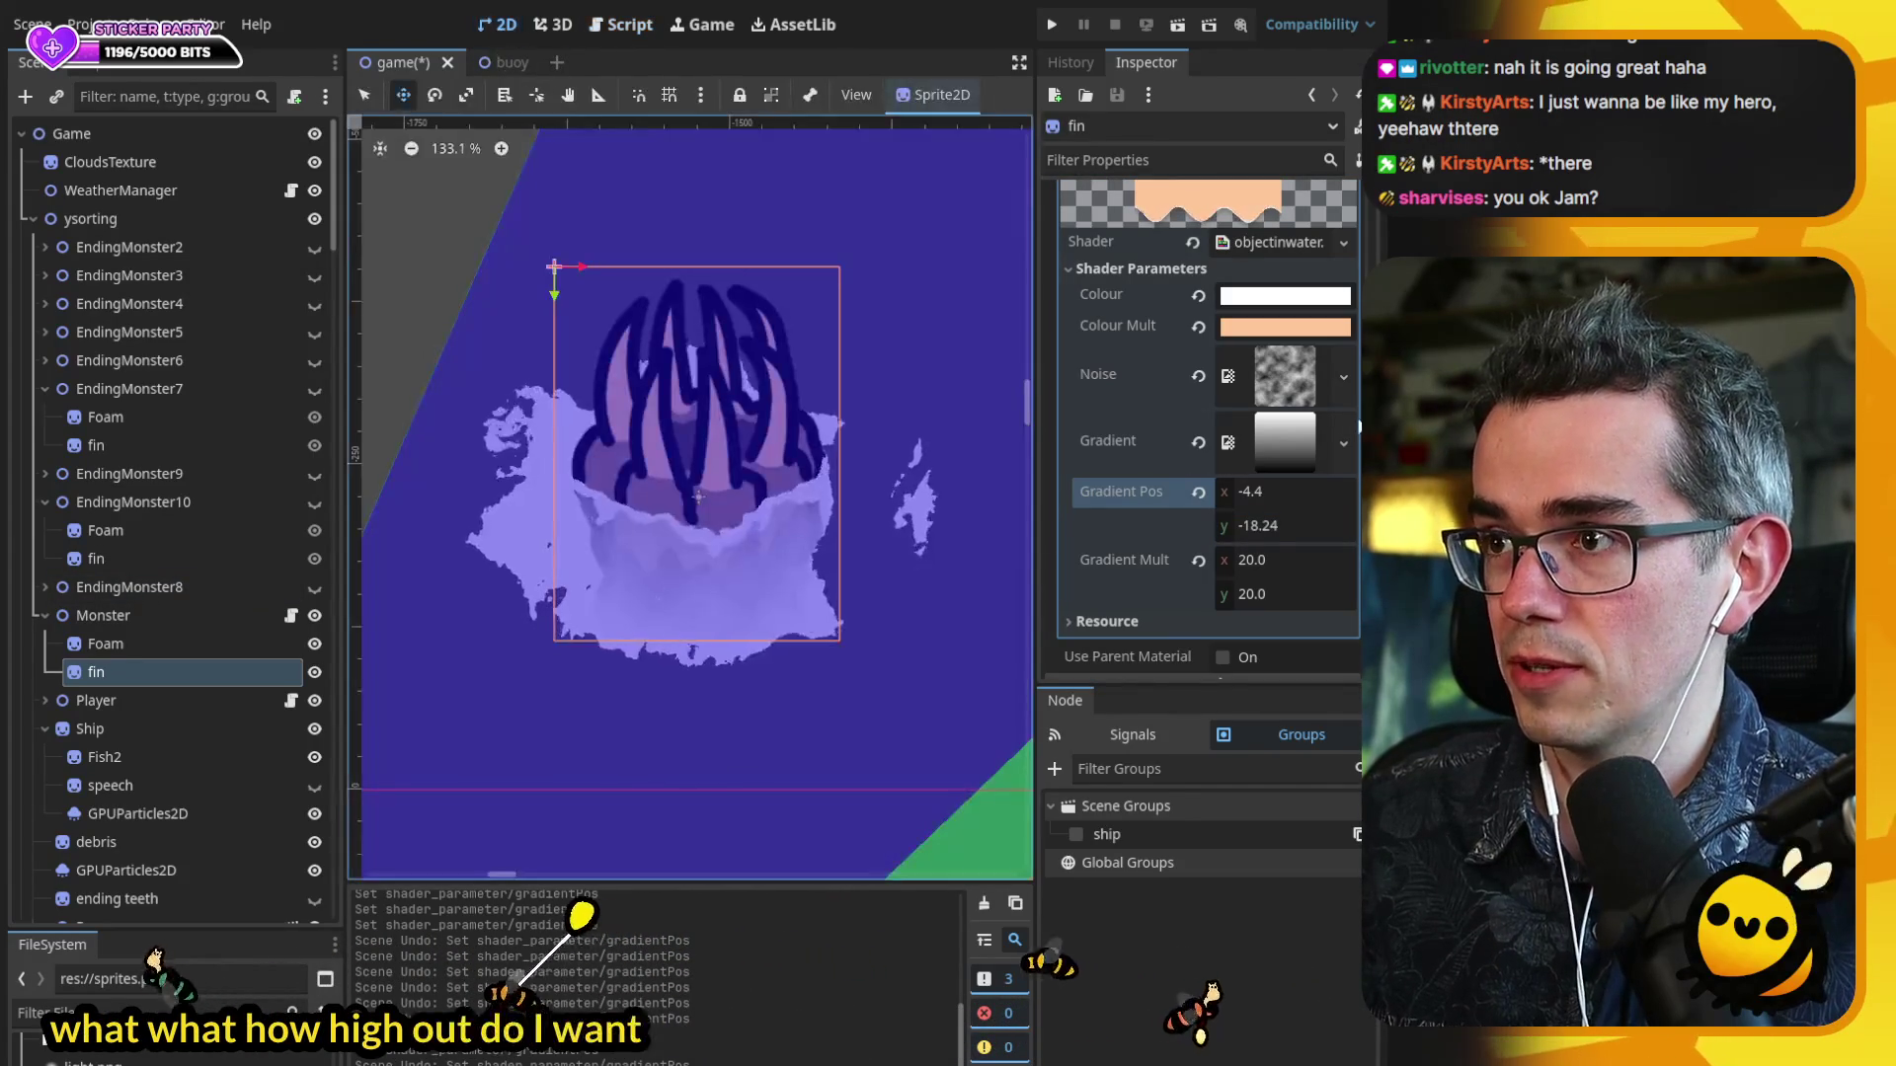
pyautogui.moveTo(1270, 527); pyautogui.dragTo(1280, 527)
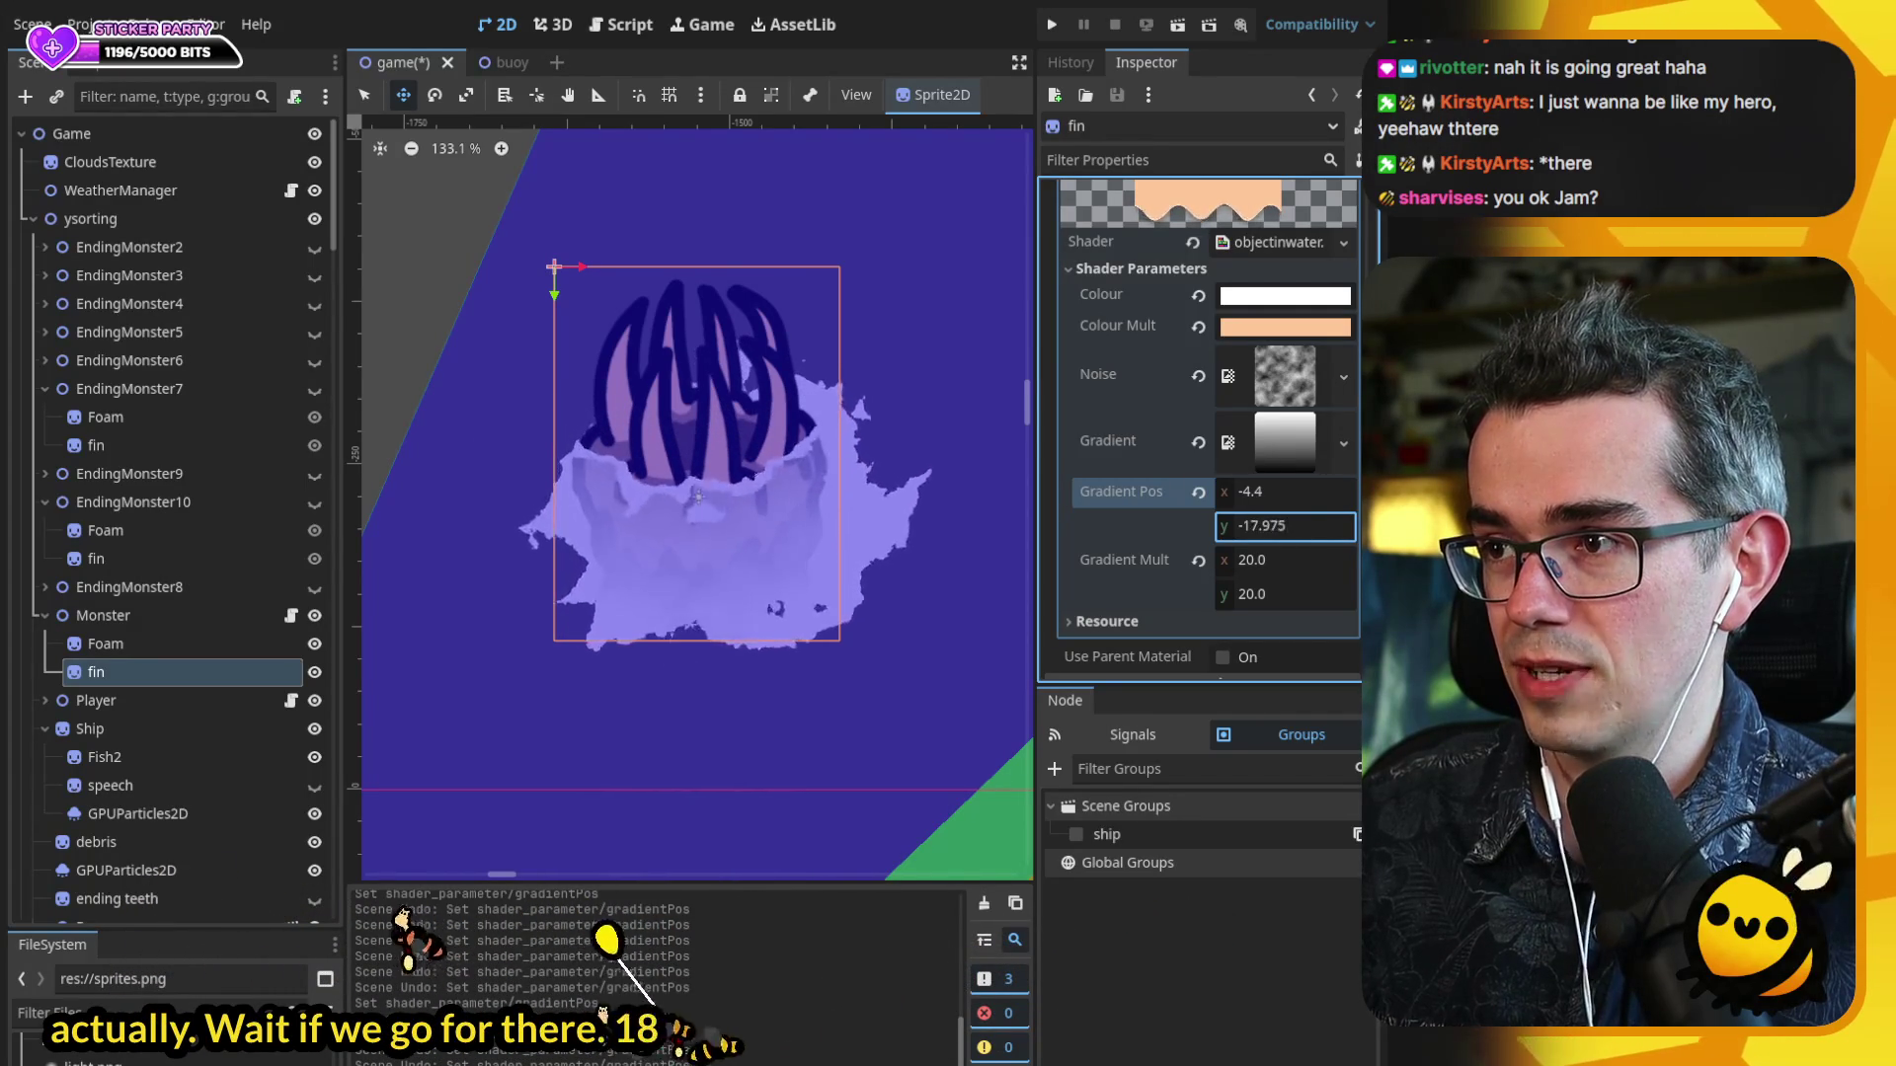
pyautogui.click(1277, 528)
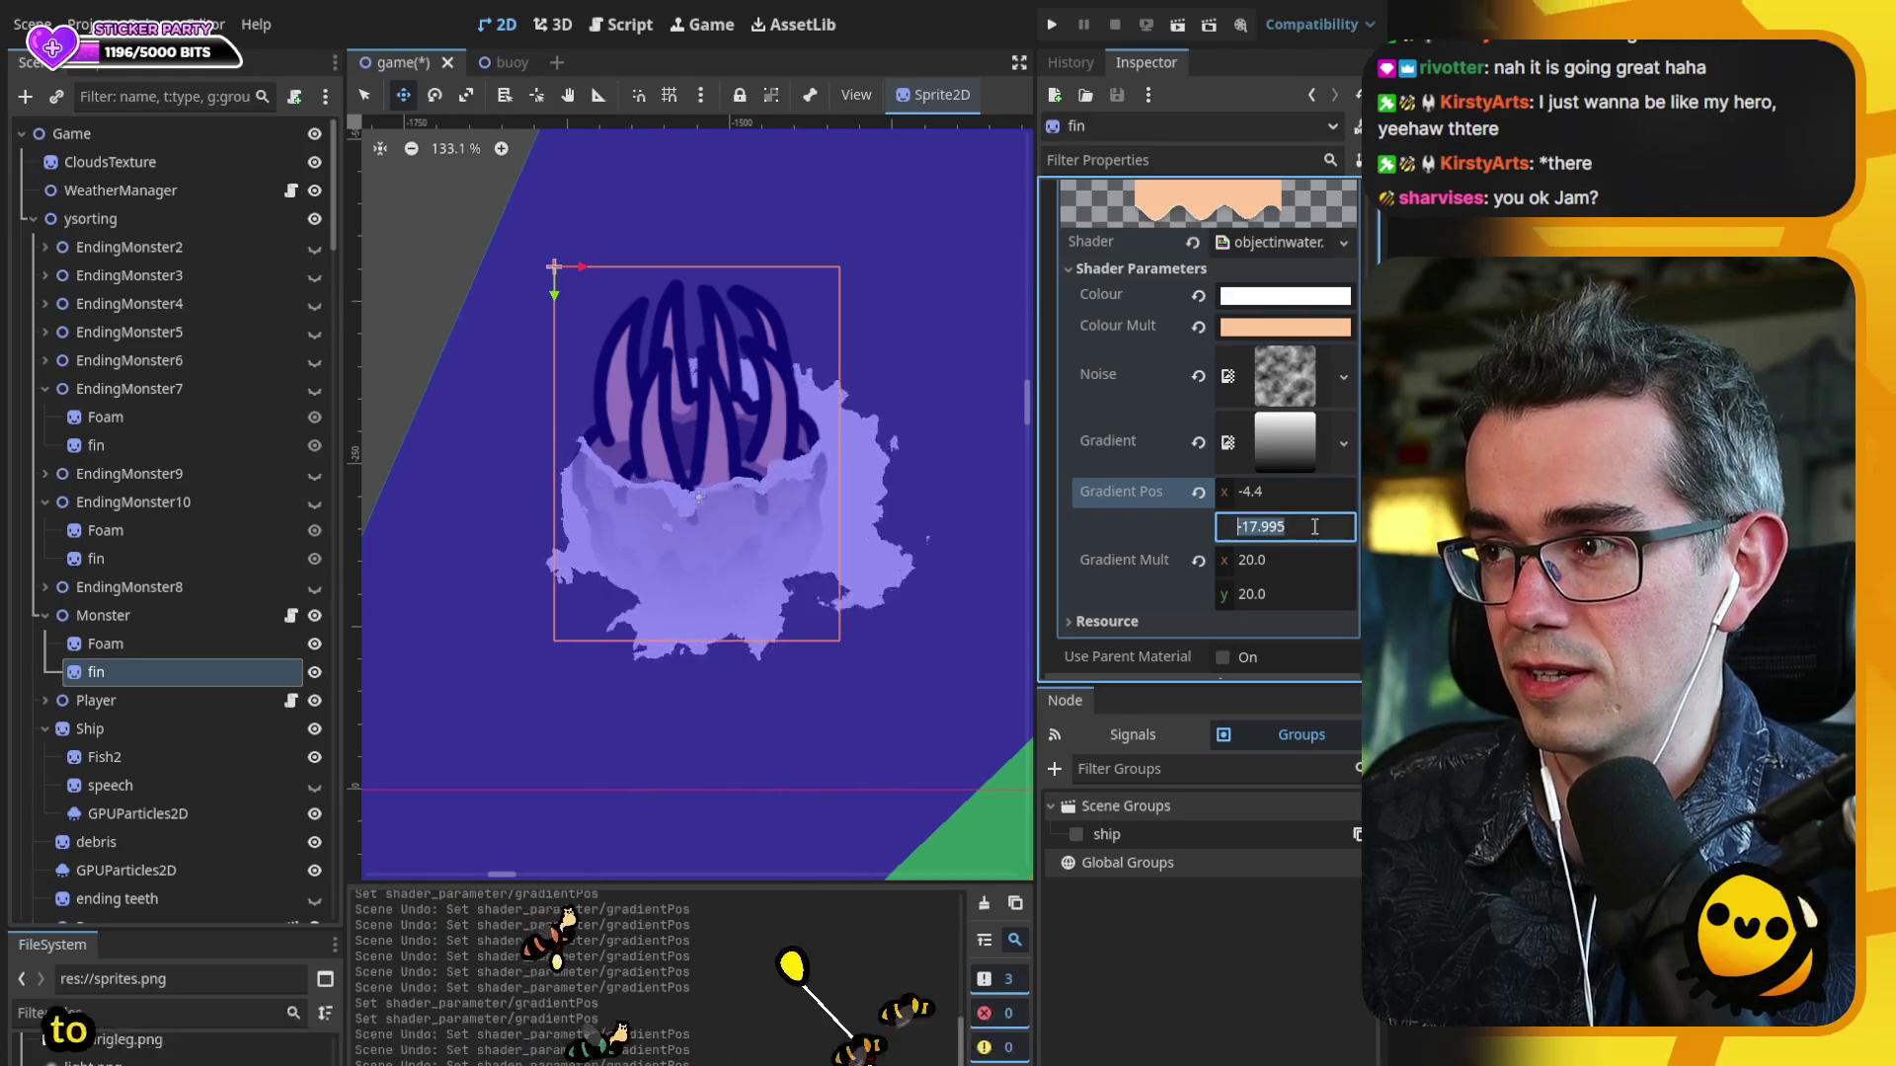
pyautogui.write('-18')
pyautogui.press('Return')
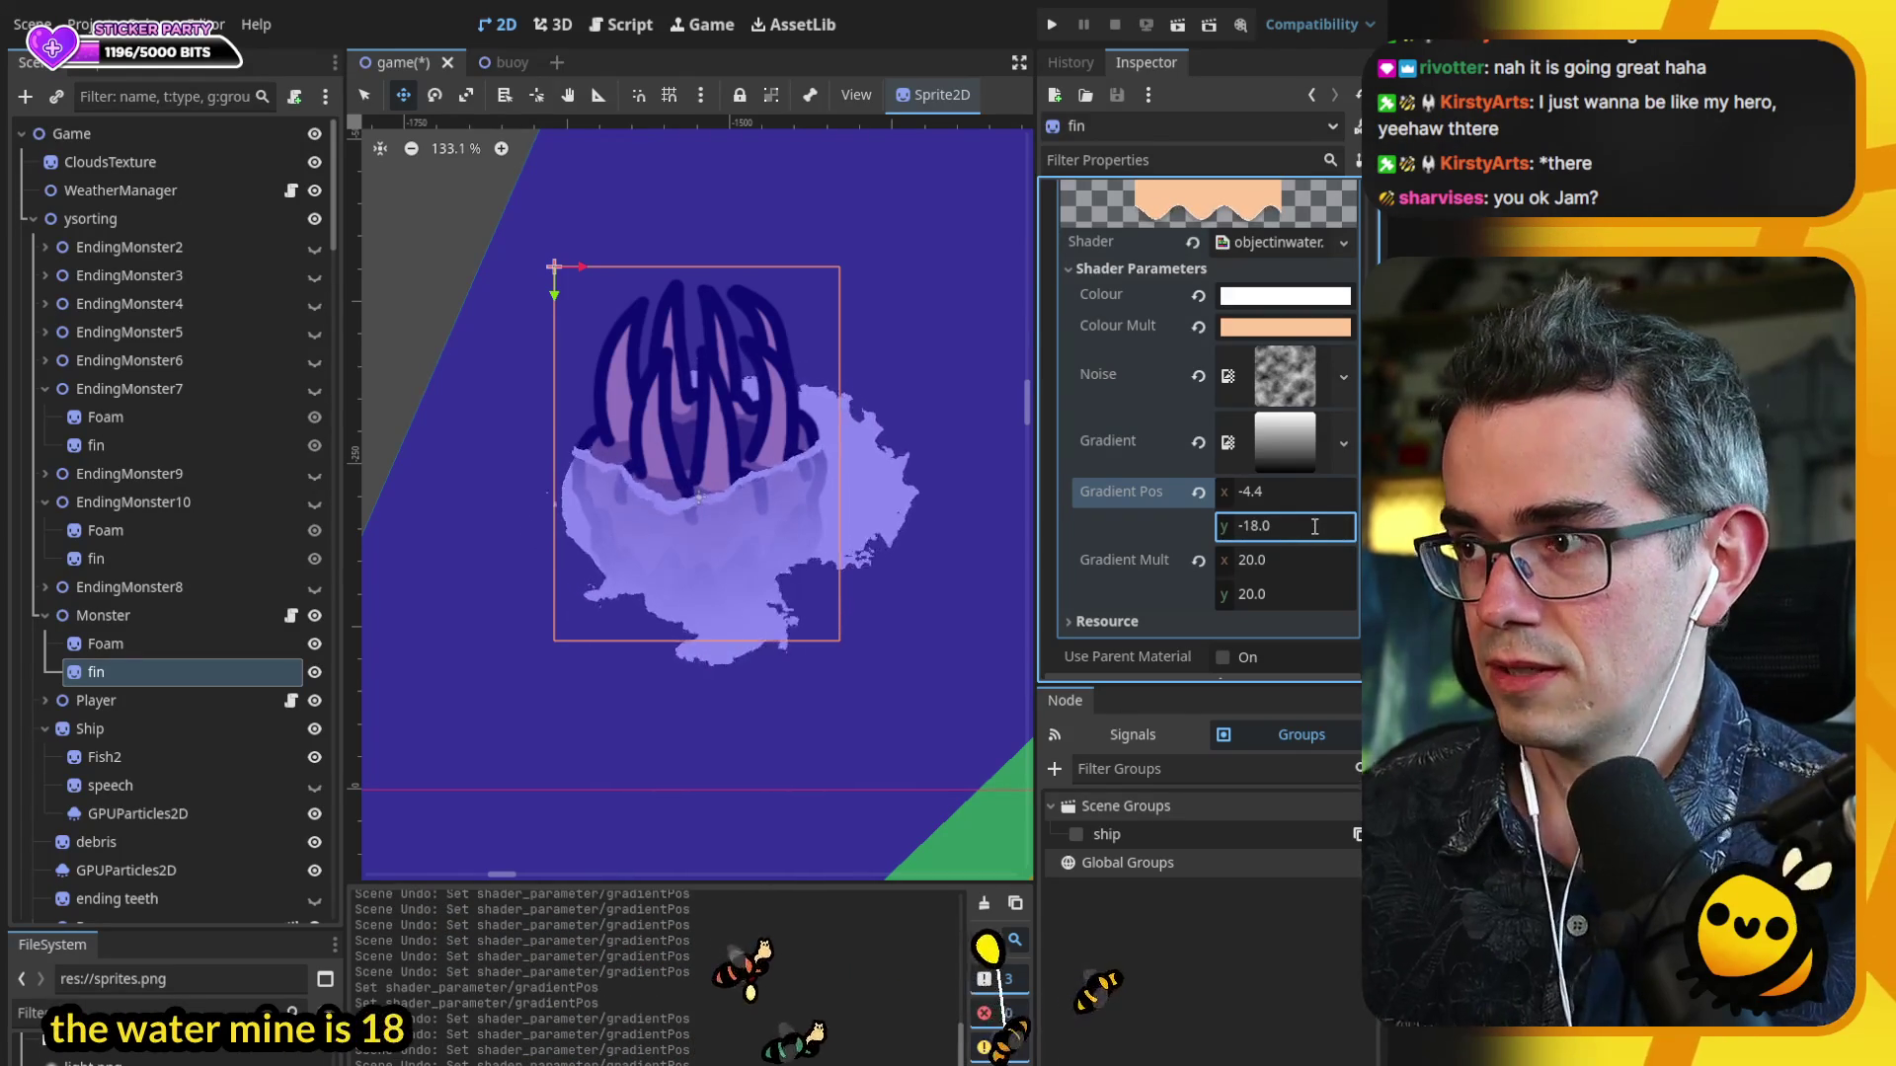
pyautogui.moveTo(662, 564)
pyautogui.mouseDown()
pyautogui.moveTo(689, 488)
pyautogui.moveTo(689, 508)
pyautogui.mouseUp()
pyautogui.scroll(-2, 632, 506)
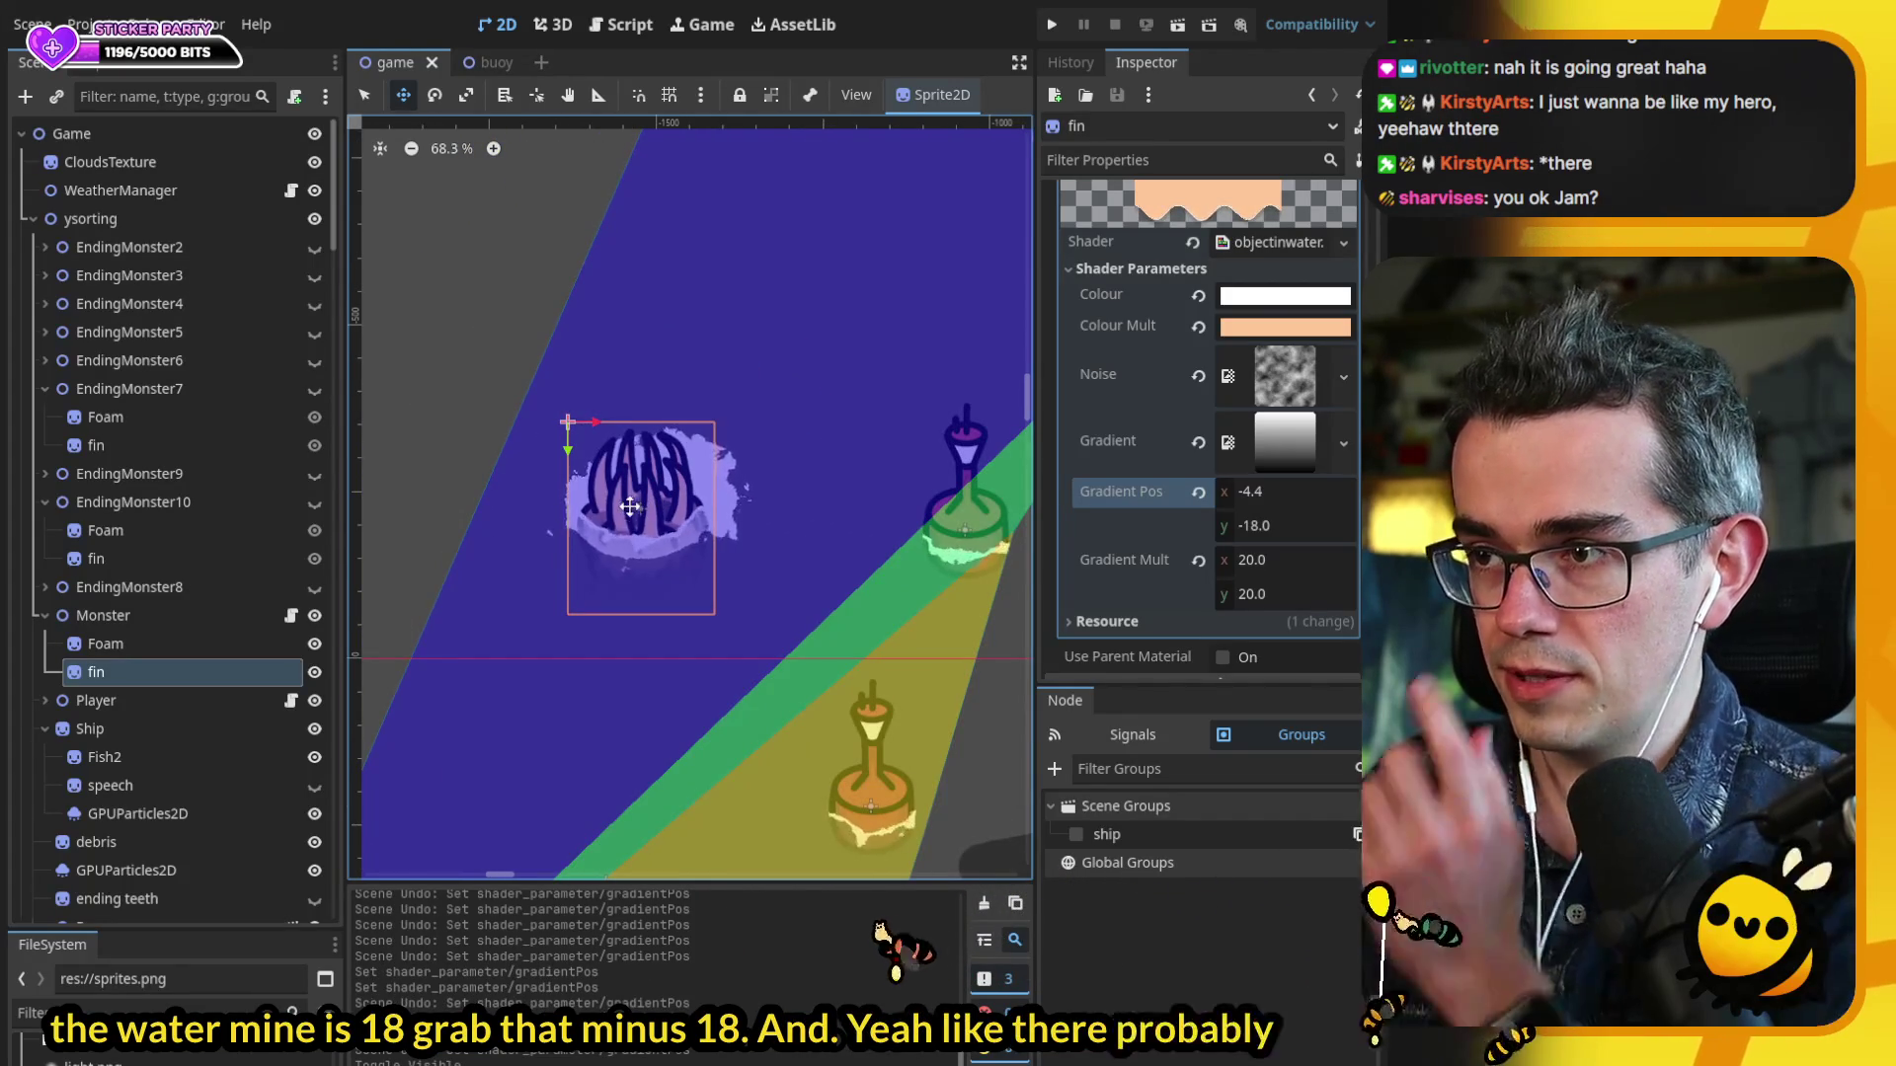
pyautogui.scroll(1, 580, 506)
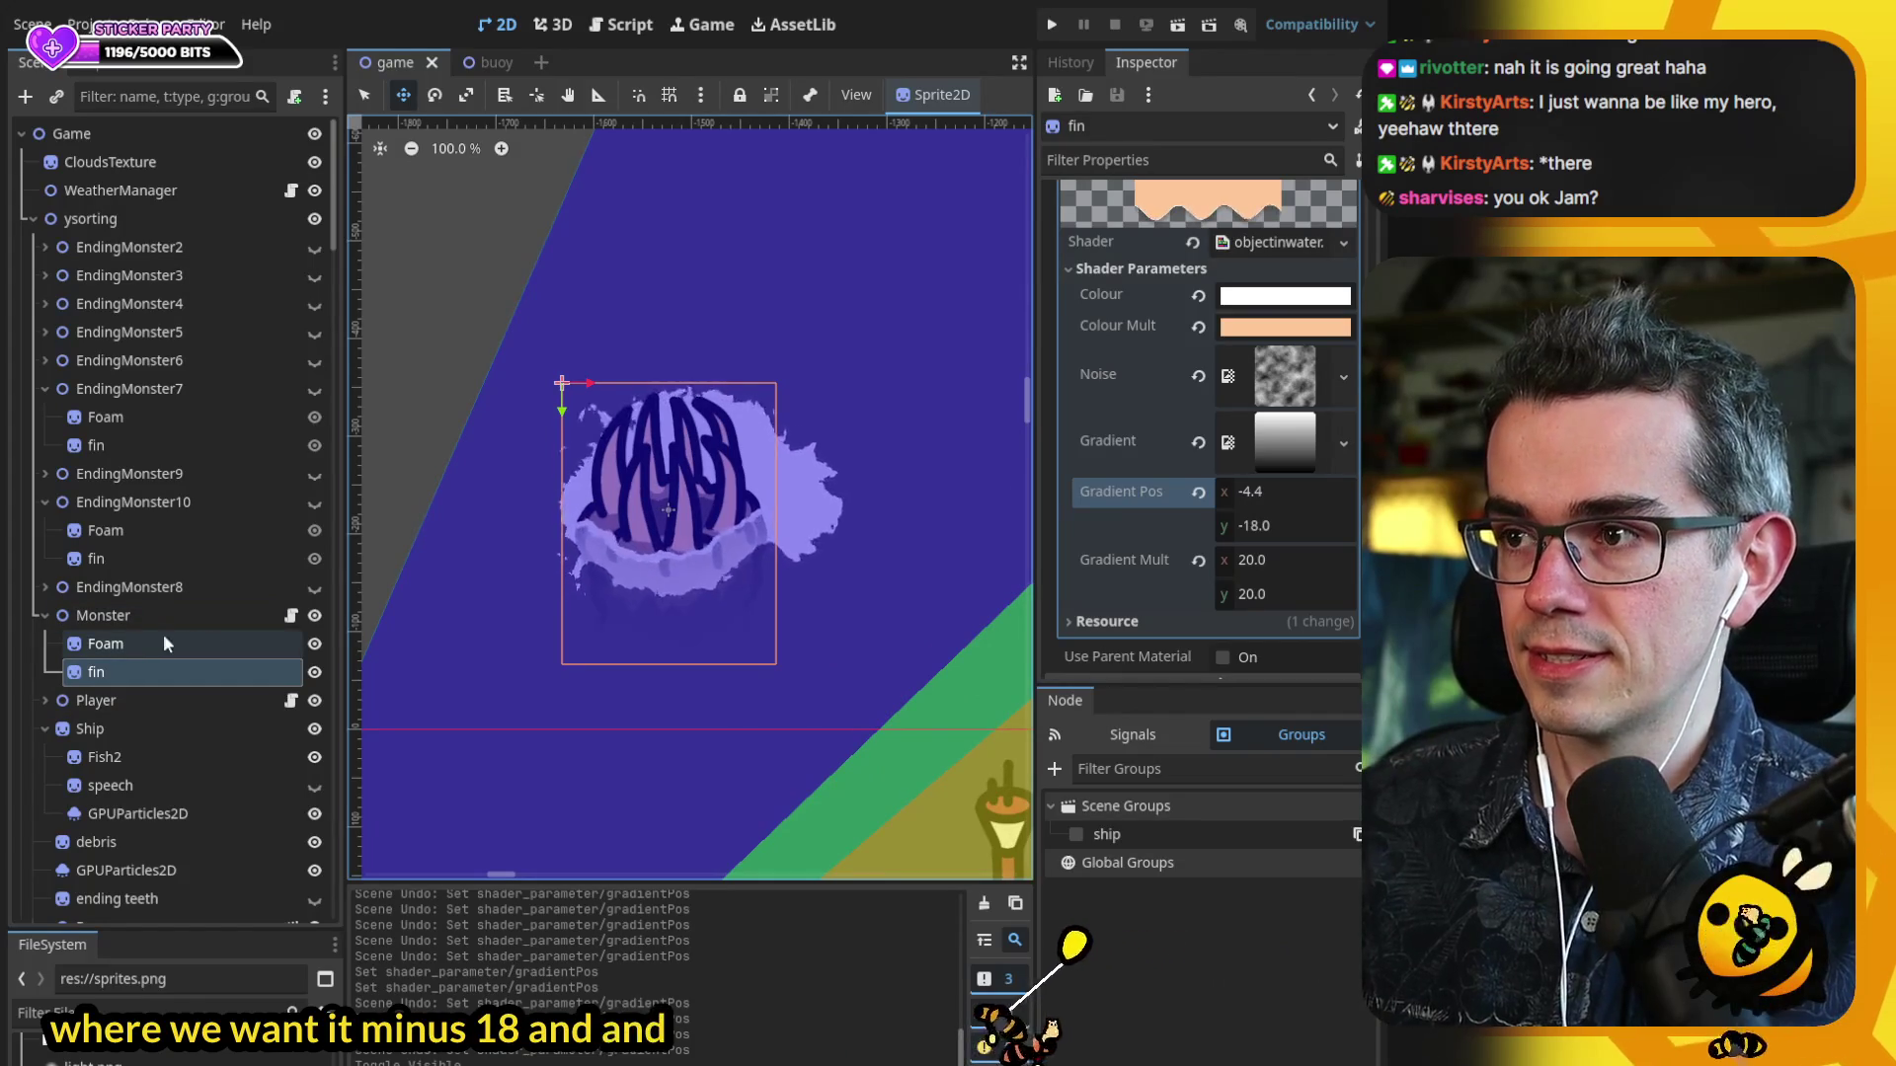
# - Tune the fin shader to Gradient Pos y -14.18 and Gradient Mult y 16.48, moving the fin down
pyautogui.moveTo(1291, 539); pyautogui.dragTo(1313, 539)
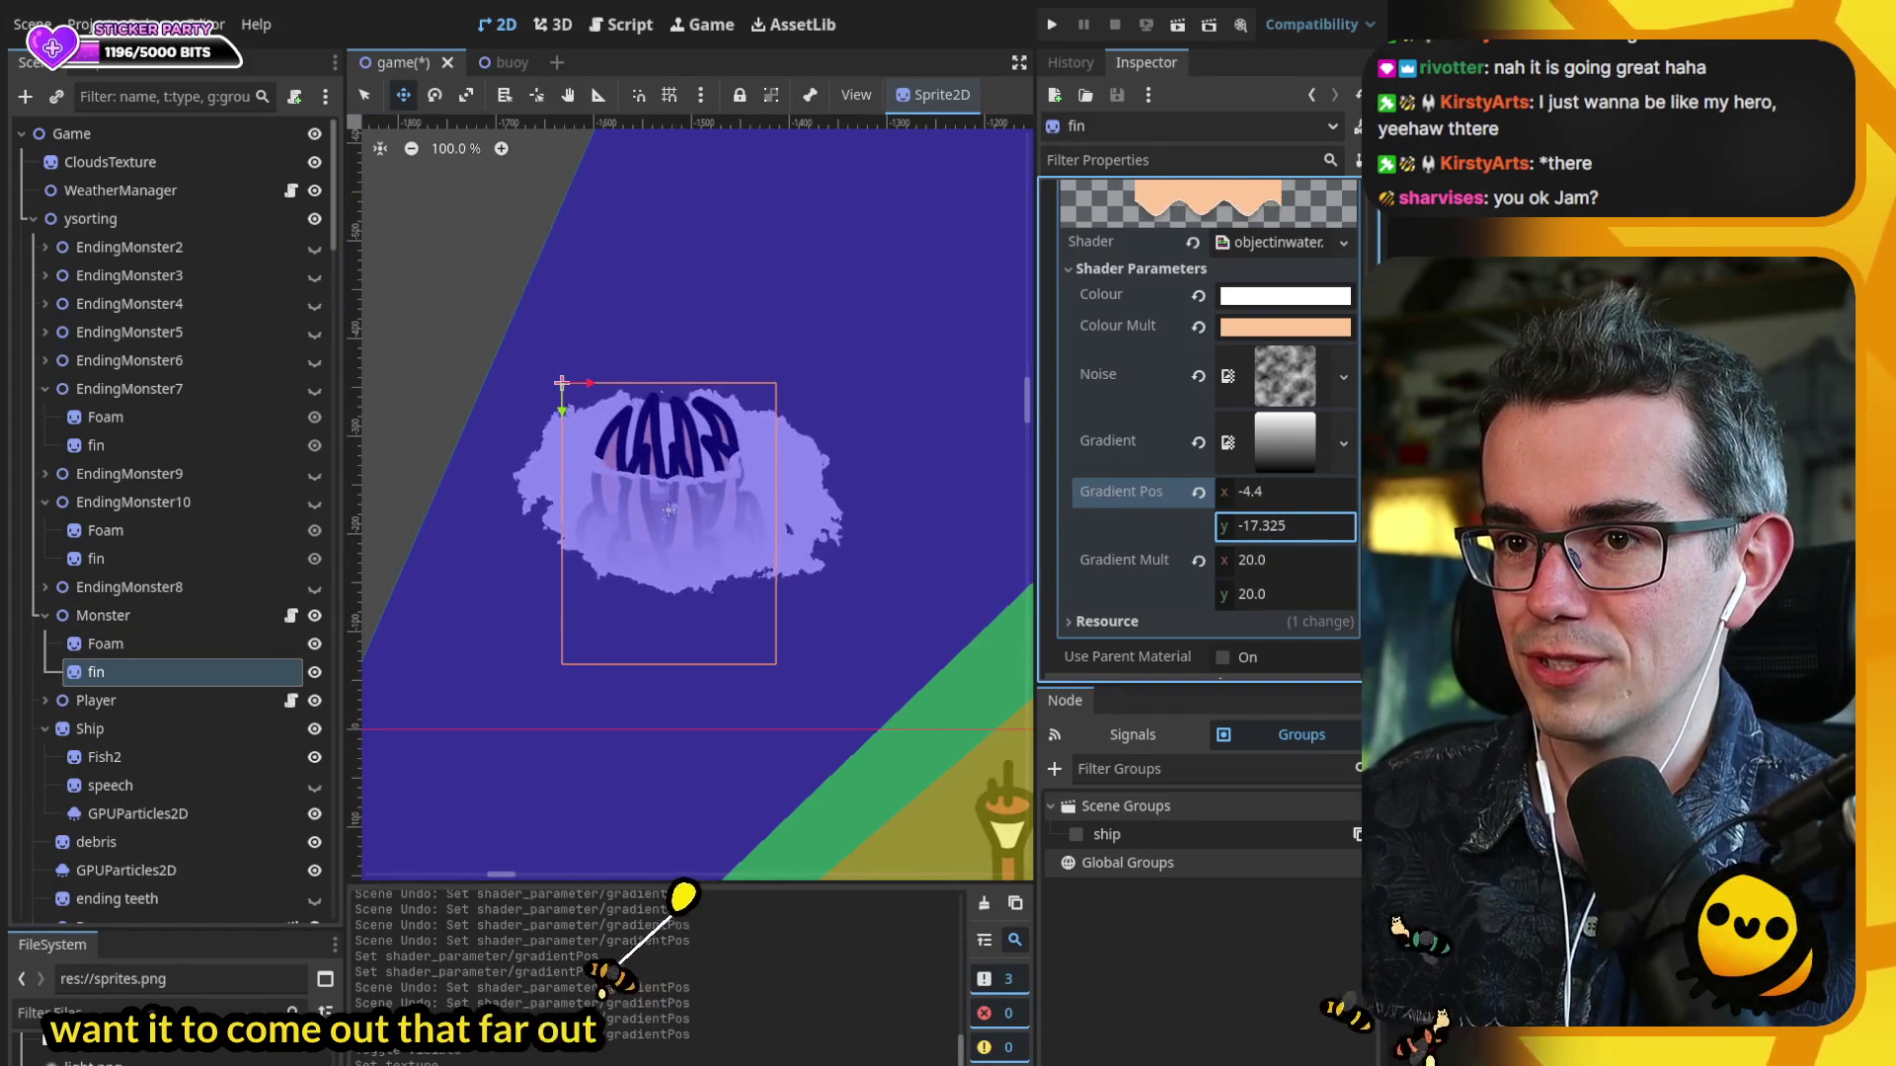
pyautogui.moveTo(651, 472); pyautogui.dragTo(654, 517)
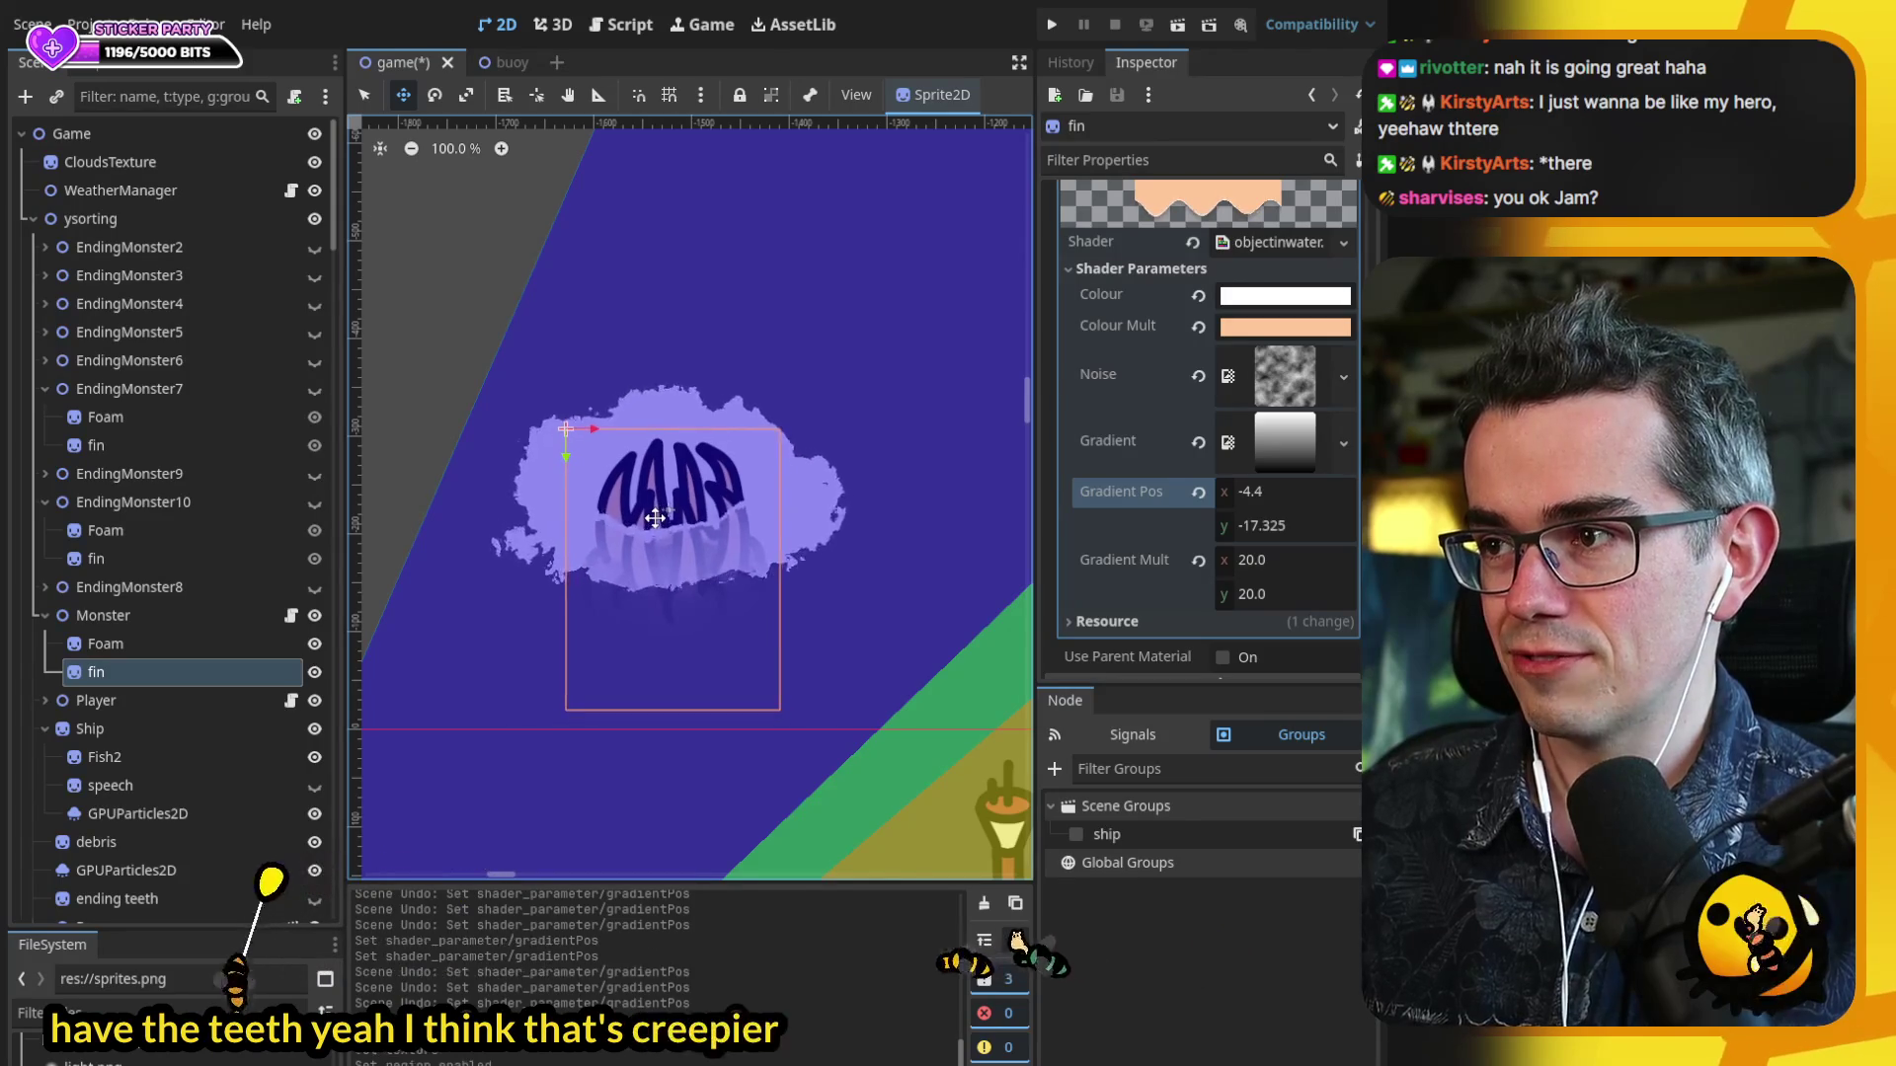
pyautogui.moveTo(1266, 592)
pyautogui.mouseDown()
pyautogui.moveTo(1187, 593)
pyautogui.moveTo(1311, 592)
pyautogui.mouseUp()
pyautogui.scroll(2, 1187, 333)
pyautogui.scroll(-2, 1229, 593)
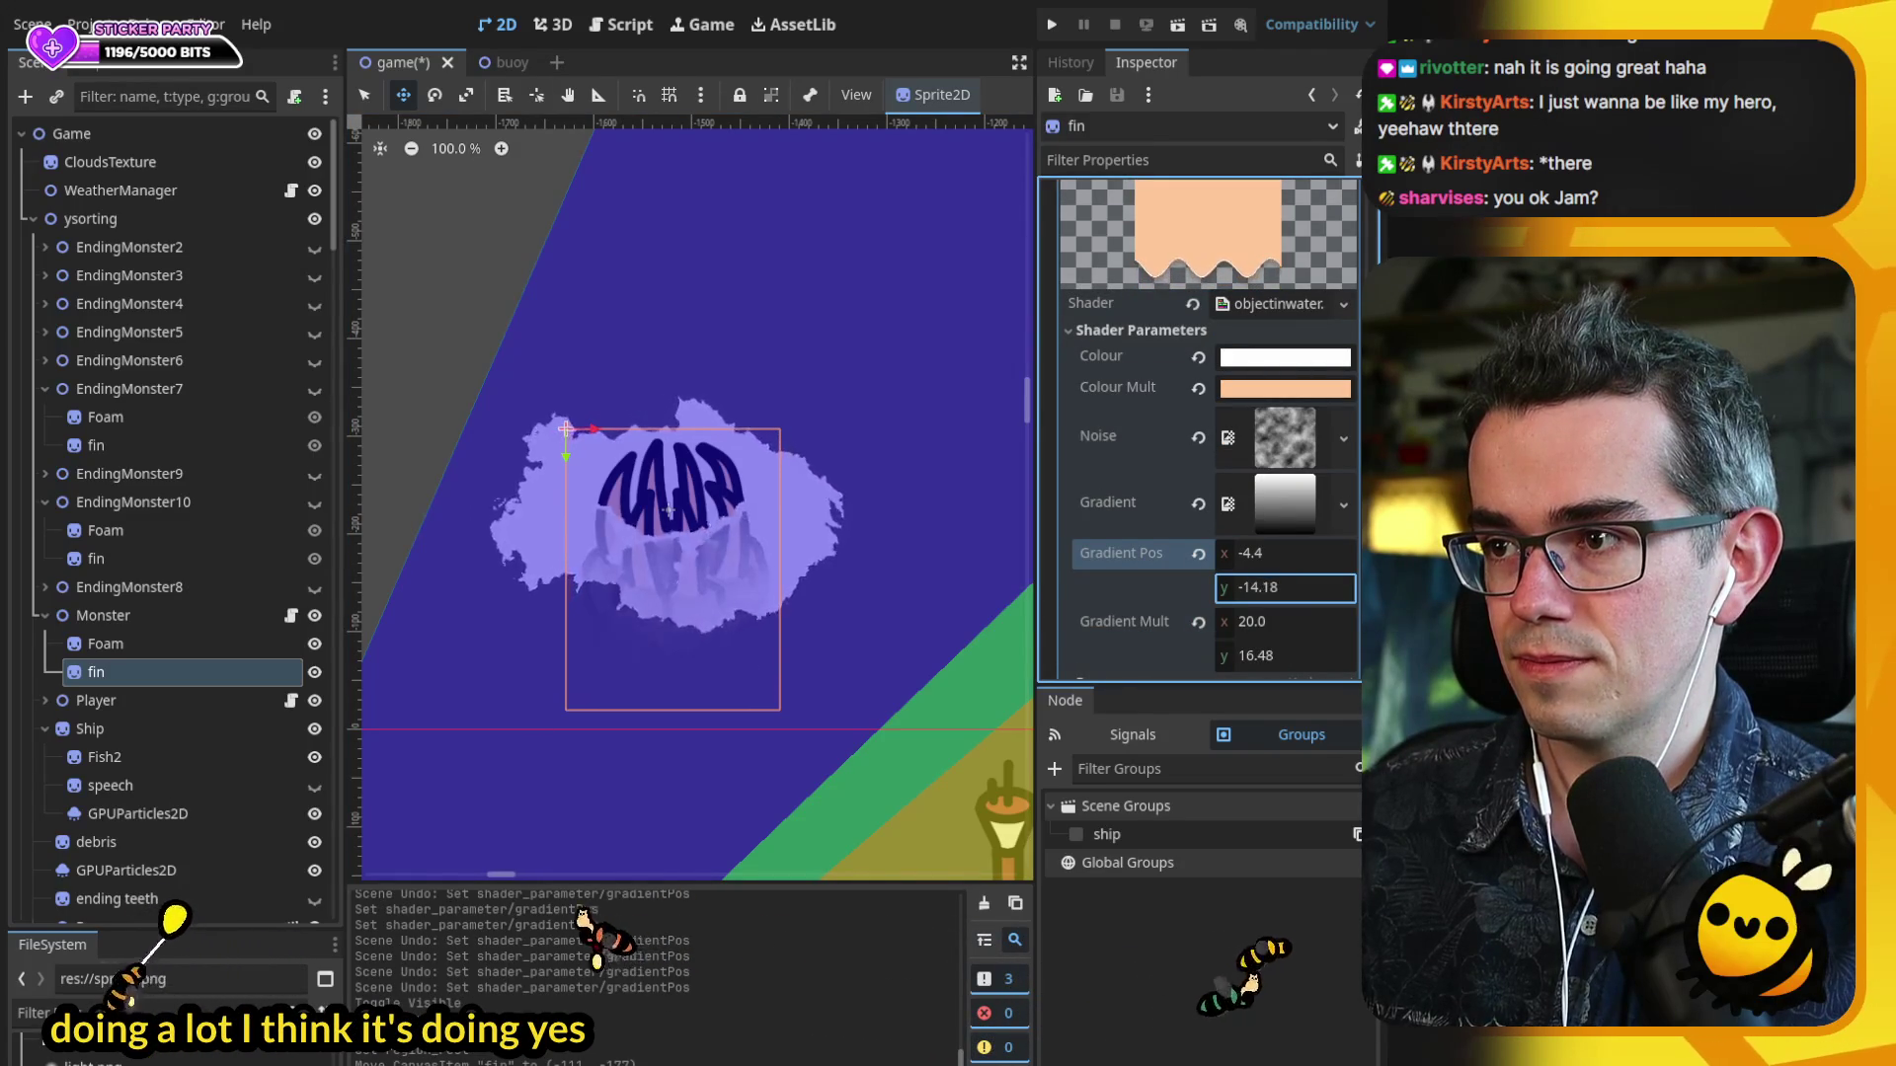
pyautogui.moveTo(1284, 656); pyautogui.dragTo(1274, 656)
pyautogui.moveTo(1293, 589); pyautogui.dragTo(1286, 587)
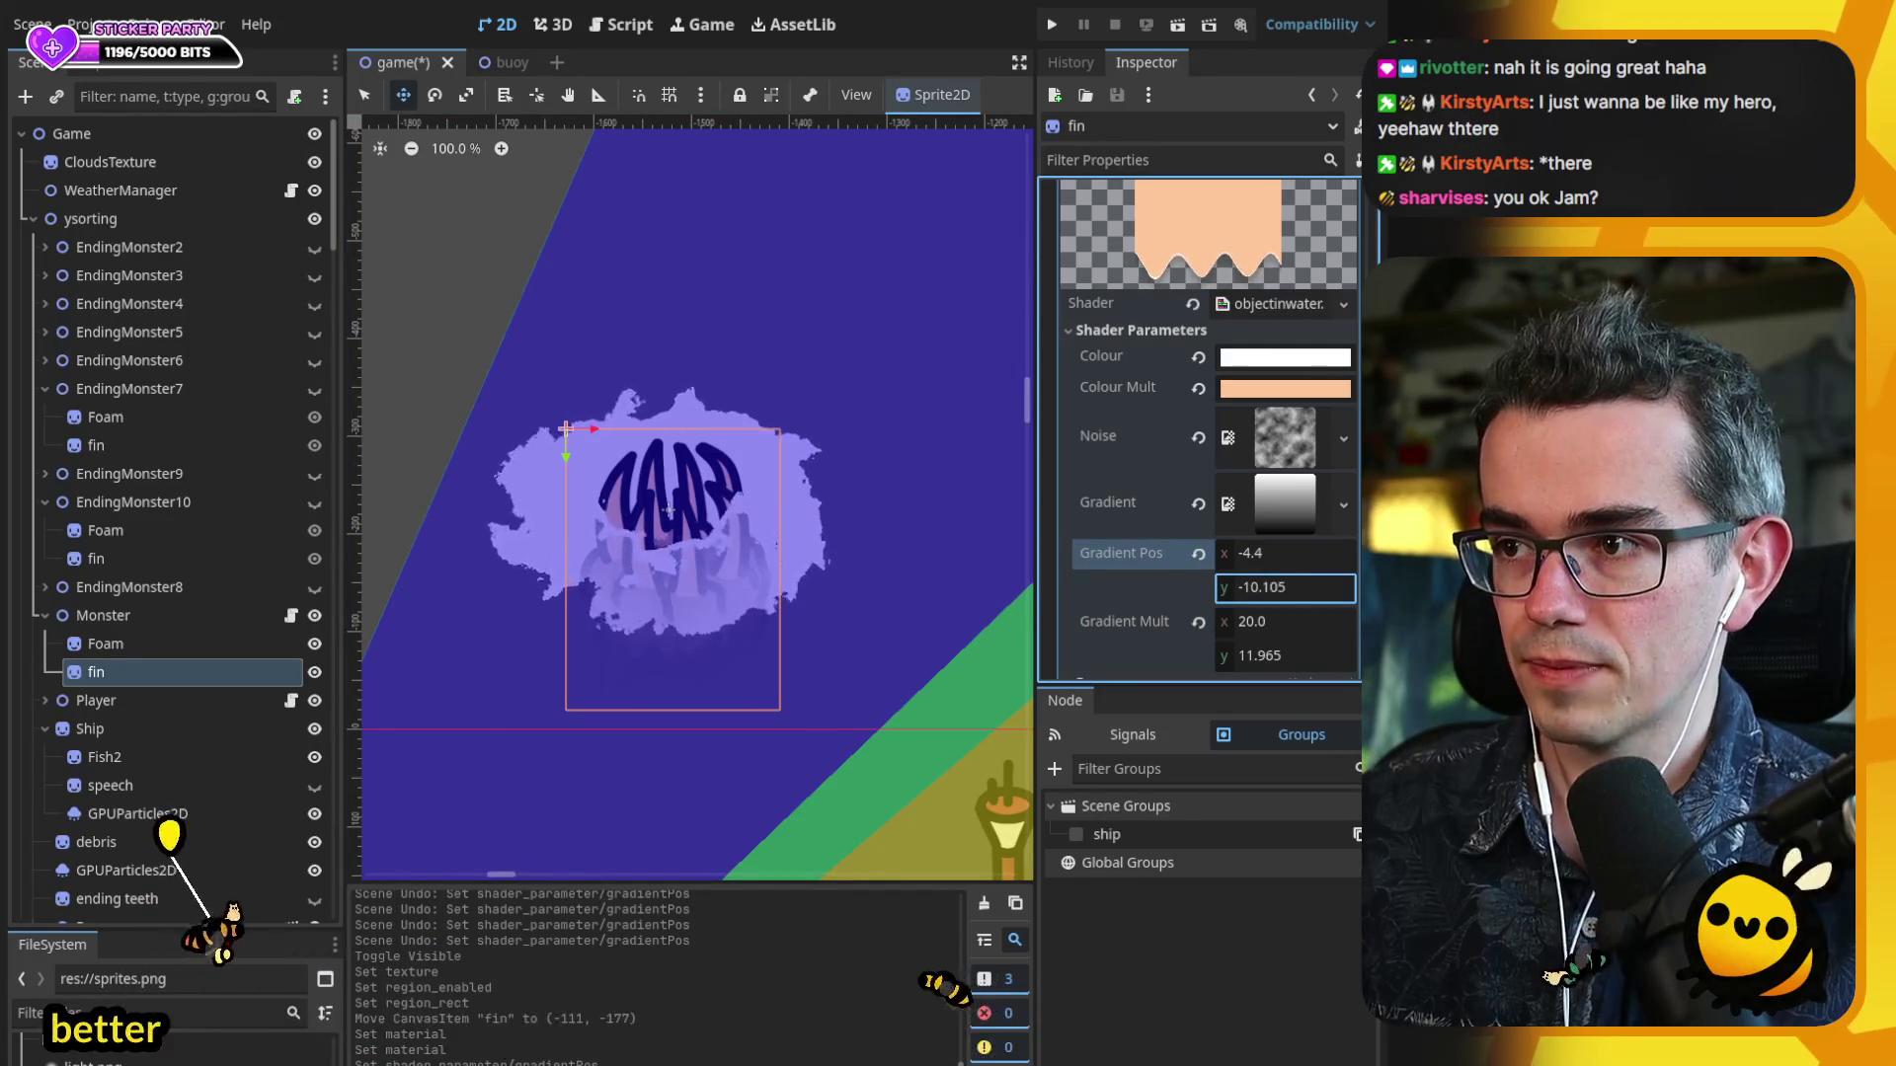
# - Nudge the fin sprite up and left and save the scene
pyautogui.moveTo(721, 592)
pyautogui.mouseDown()
pyautogui.moveTo(704, 564)
pyautogui.moveTo(717, 591)
pyautogui.mouseUp()
pyautogui.hotkey('ctrl', 's')
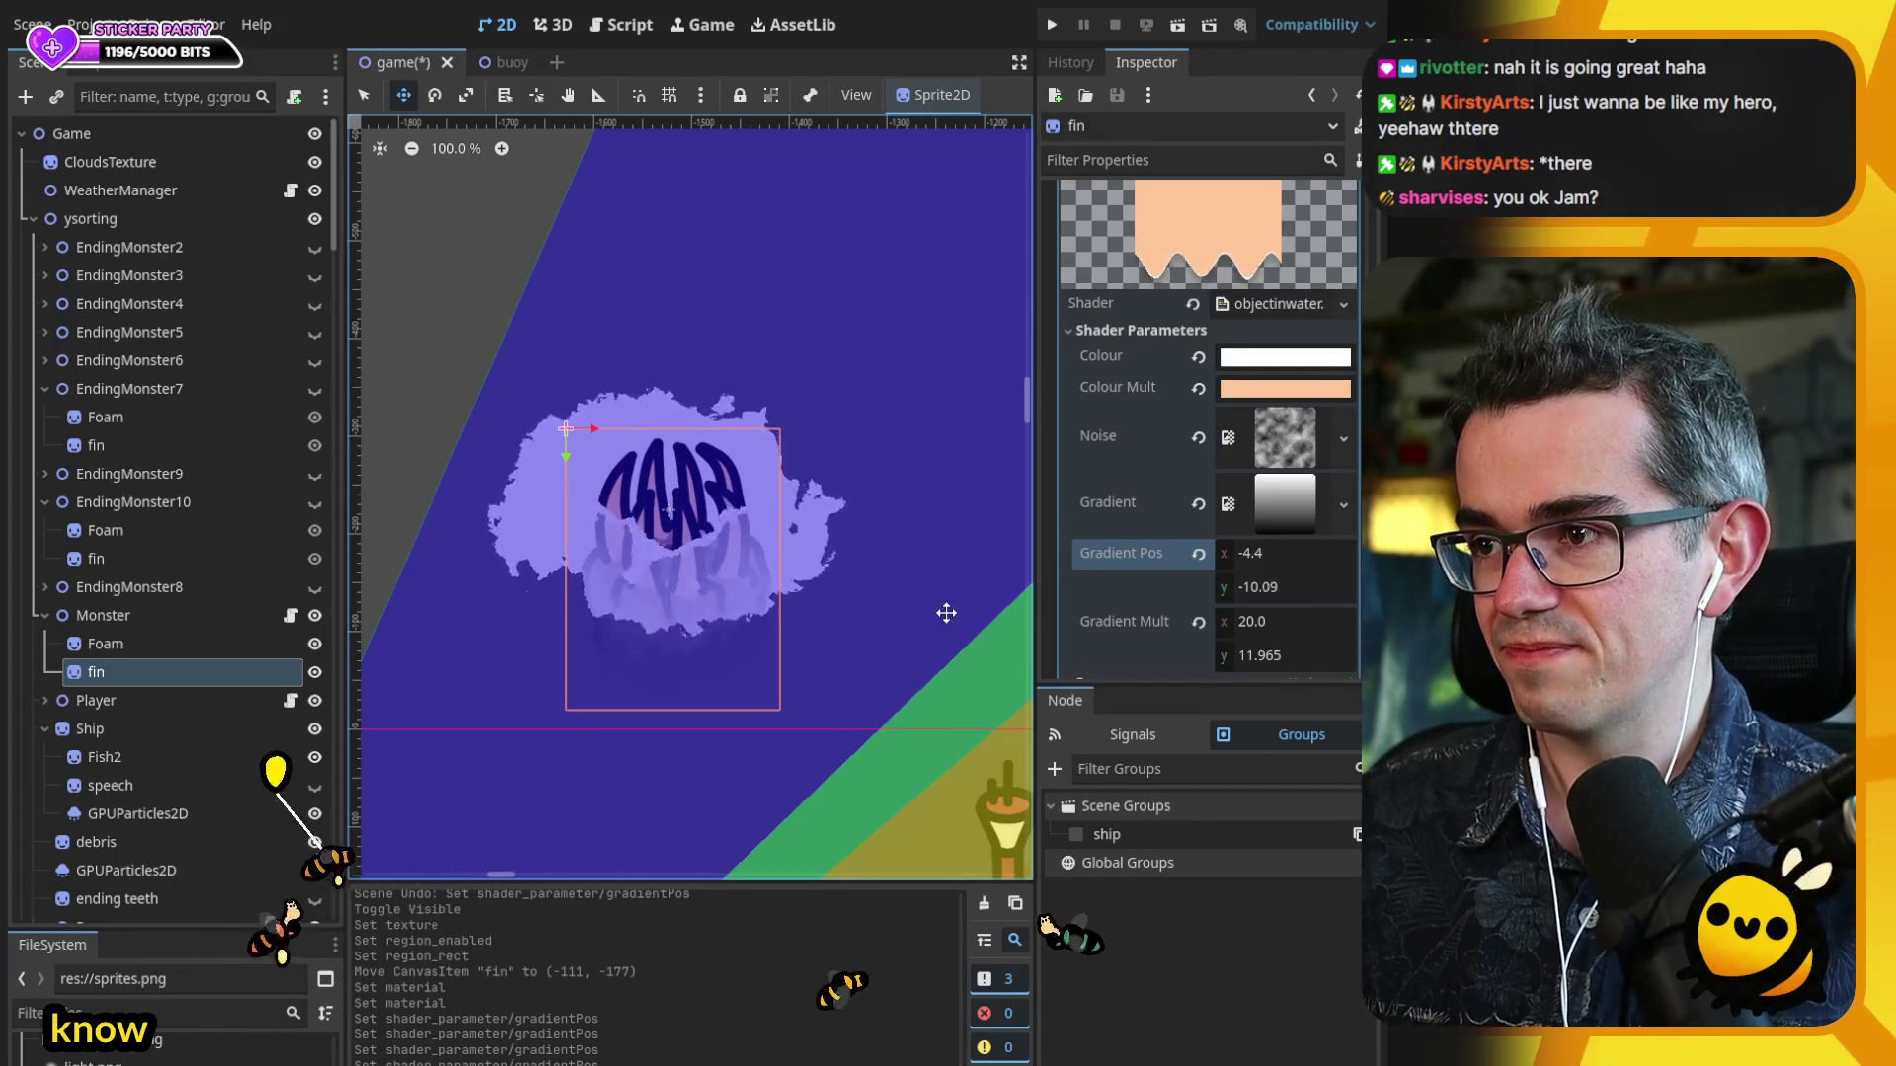
pyautogui.moveTo(753, 570)
pyautogui.mouseDown()
pyautogui.moveTo(736, 556)
pyautogui.moveTo(753, 568)
pyautogui.mouseUp()
pyautogui.hotkey('ctrl', 's')
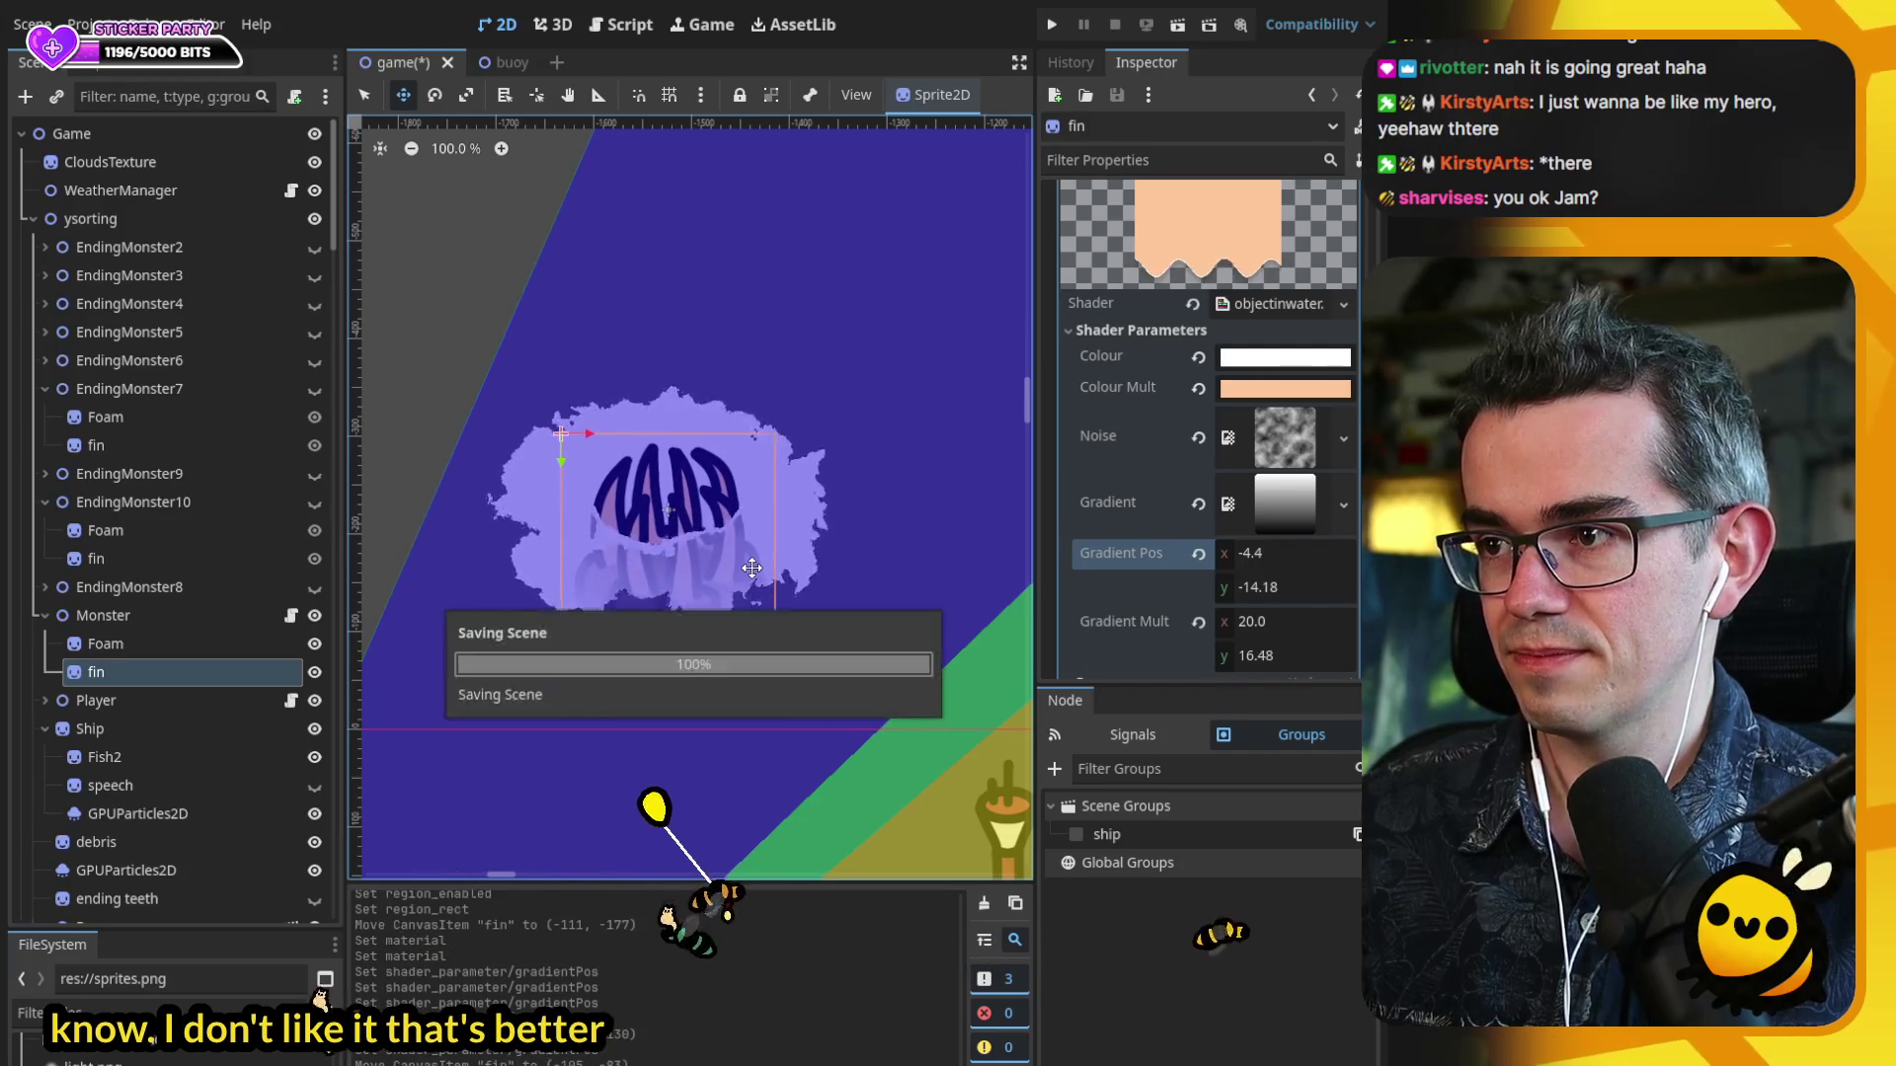
pyautogui.scroll(-5, 740, 553)
pyautogui.scroll(8, 671, 505)
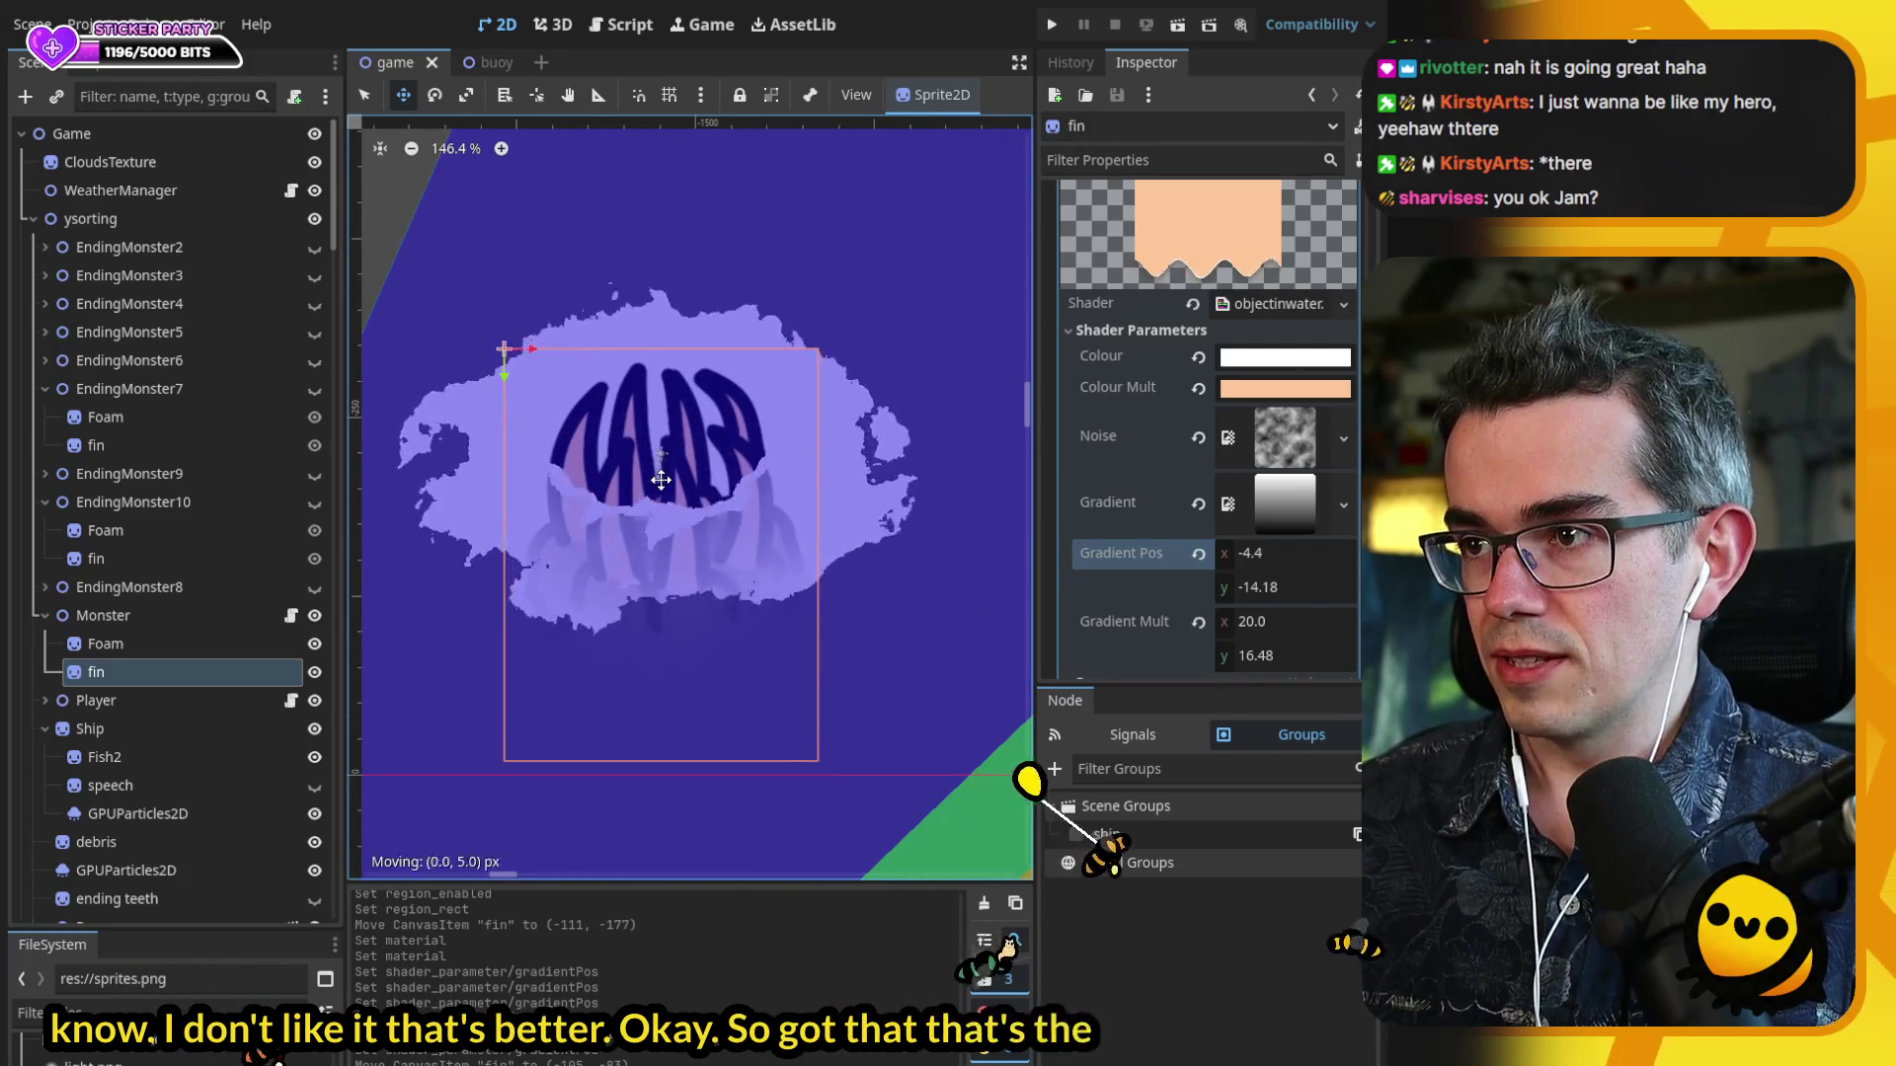
pyautogui.hotkey('ctrl', 's')
pyautogui.scroll(-3, 645, 517)
pyautogui.scroll(-3, 645, 518)
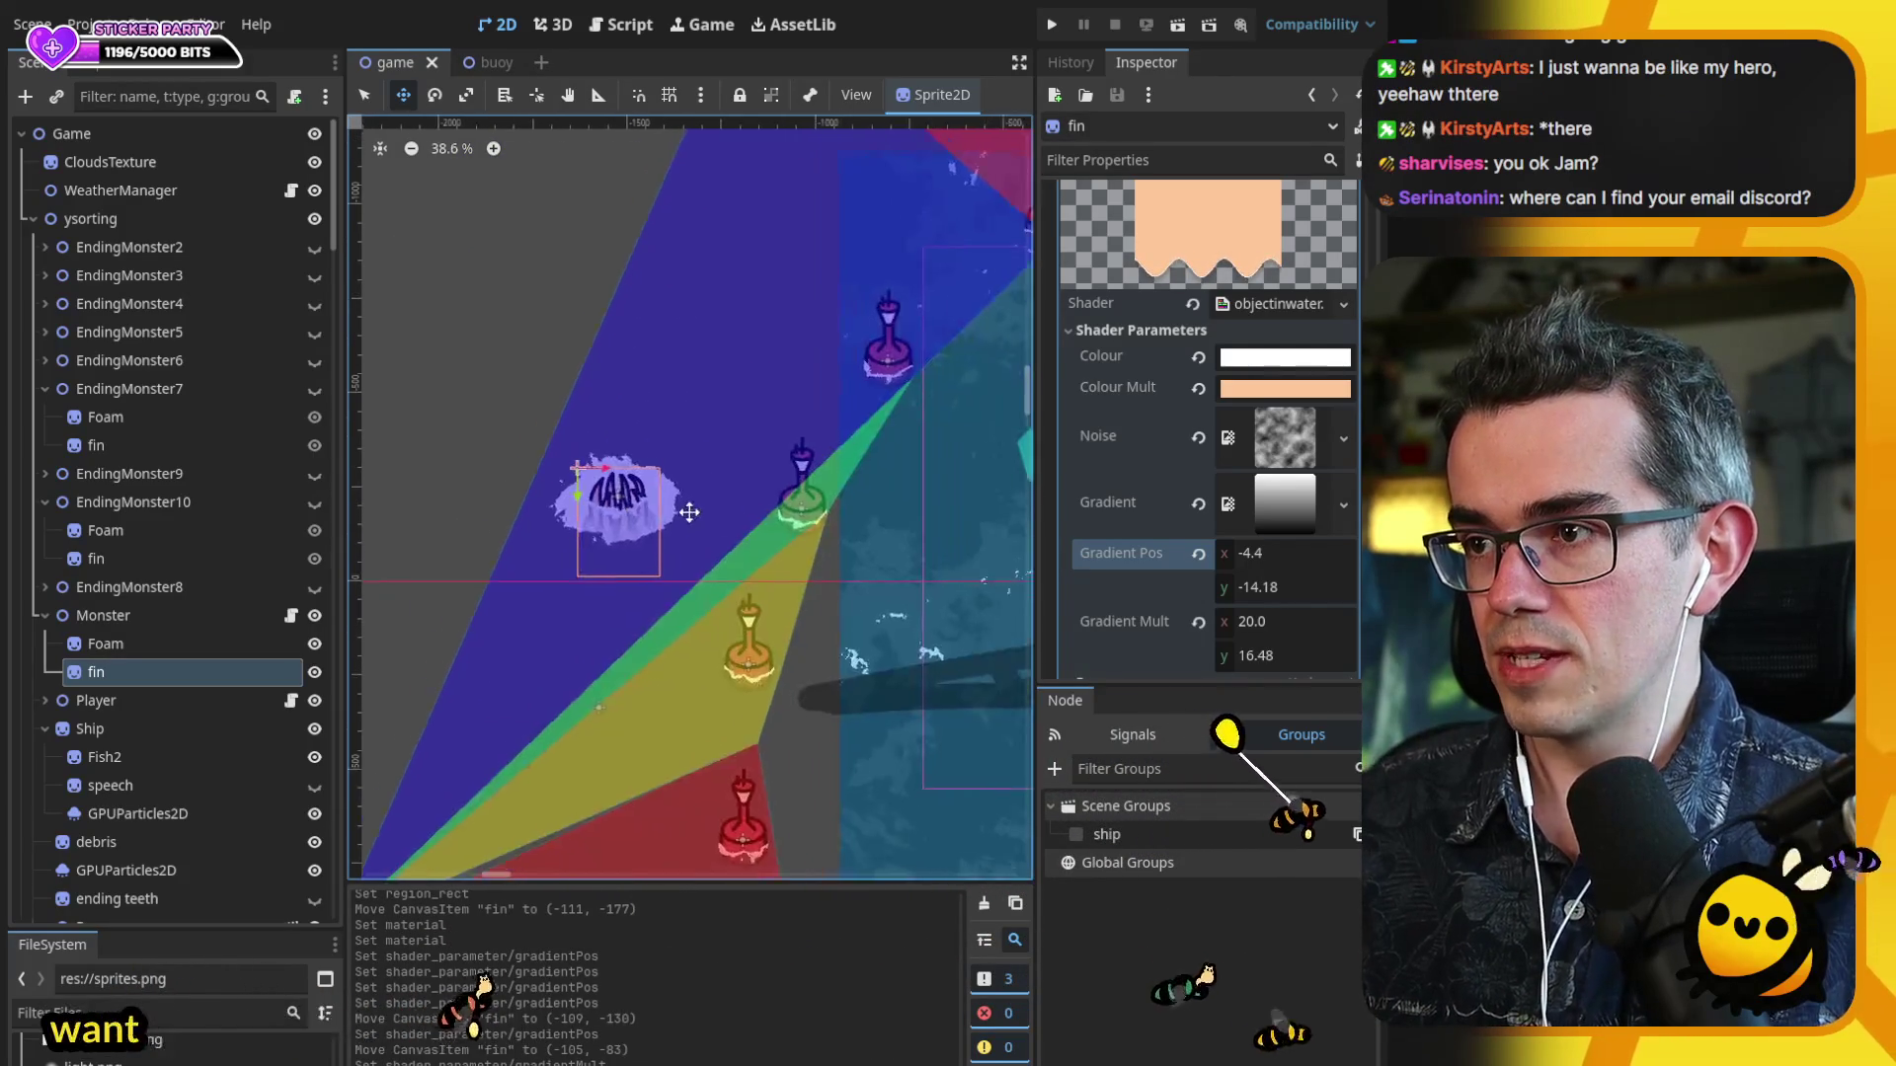
# - Review the Monster fin's Gradient Pos values, then bring up the script editor's script list
pyautogui.click(152, 618)
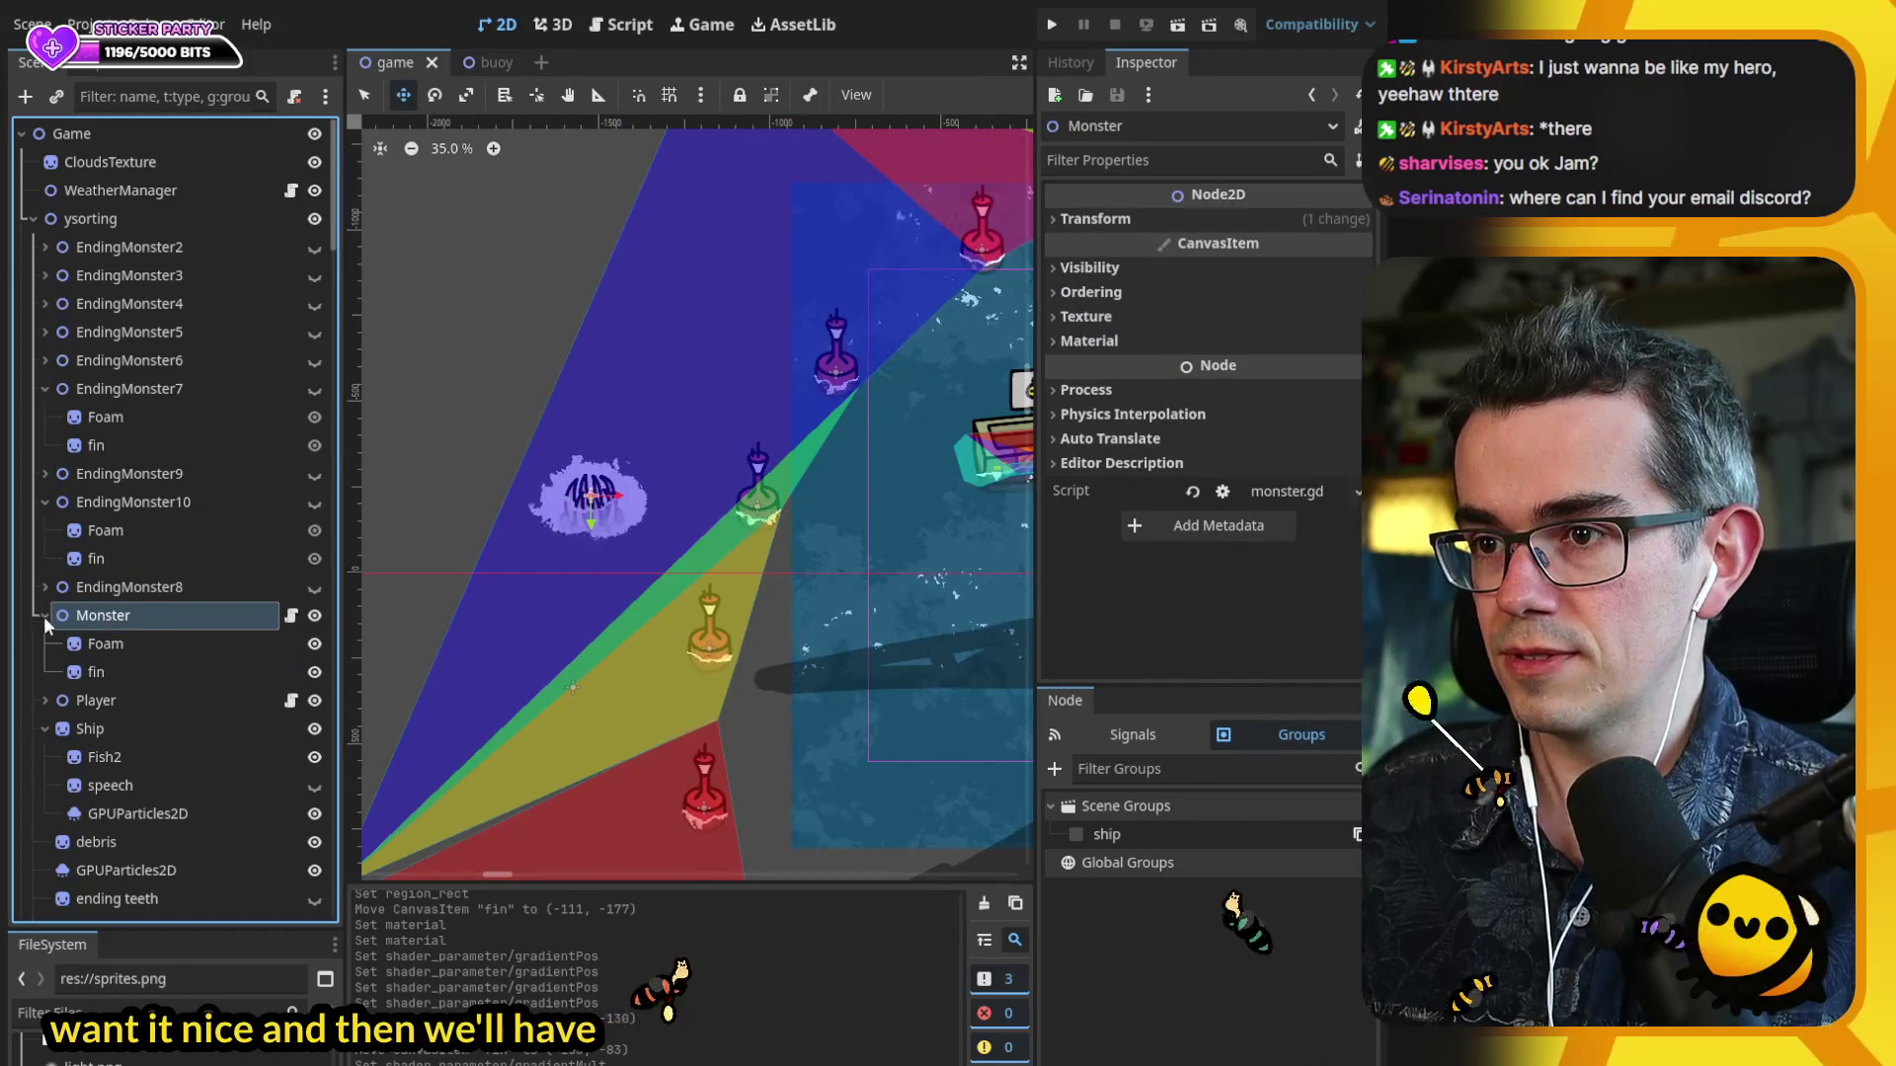
pyautogui.click(180, 670)
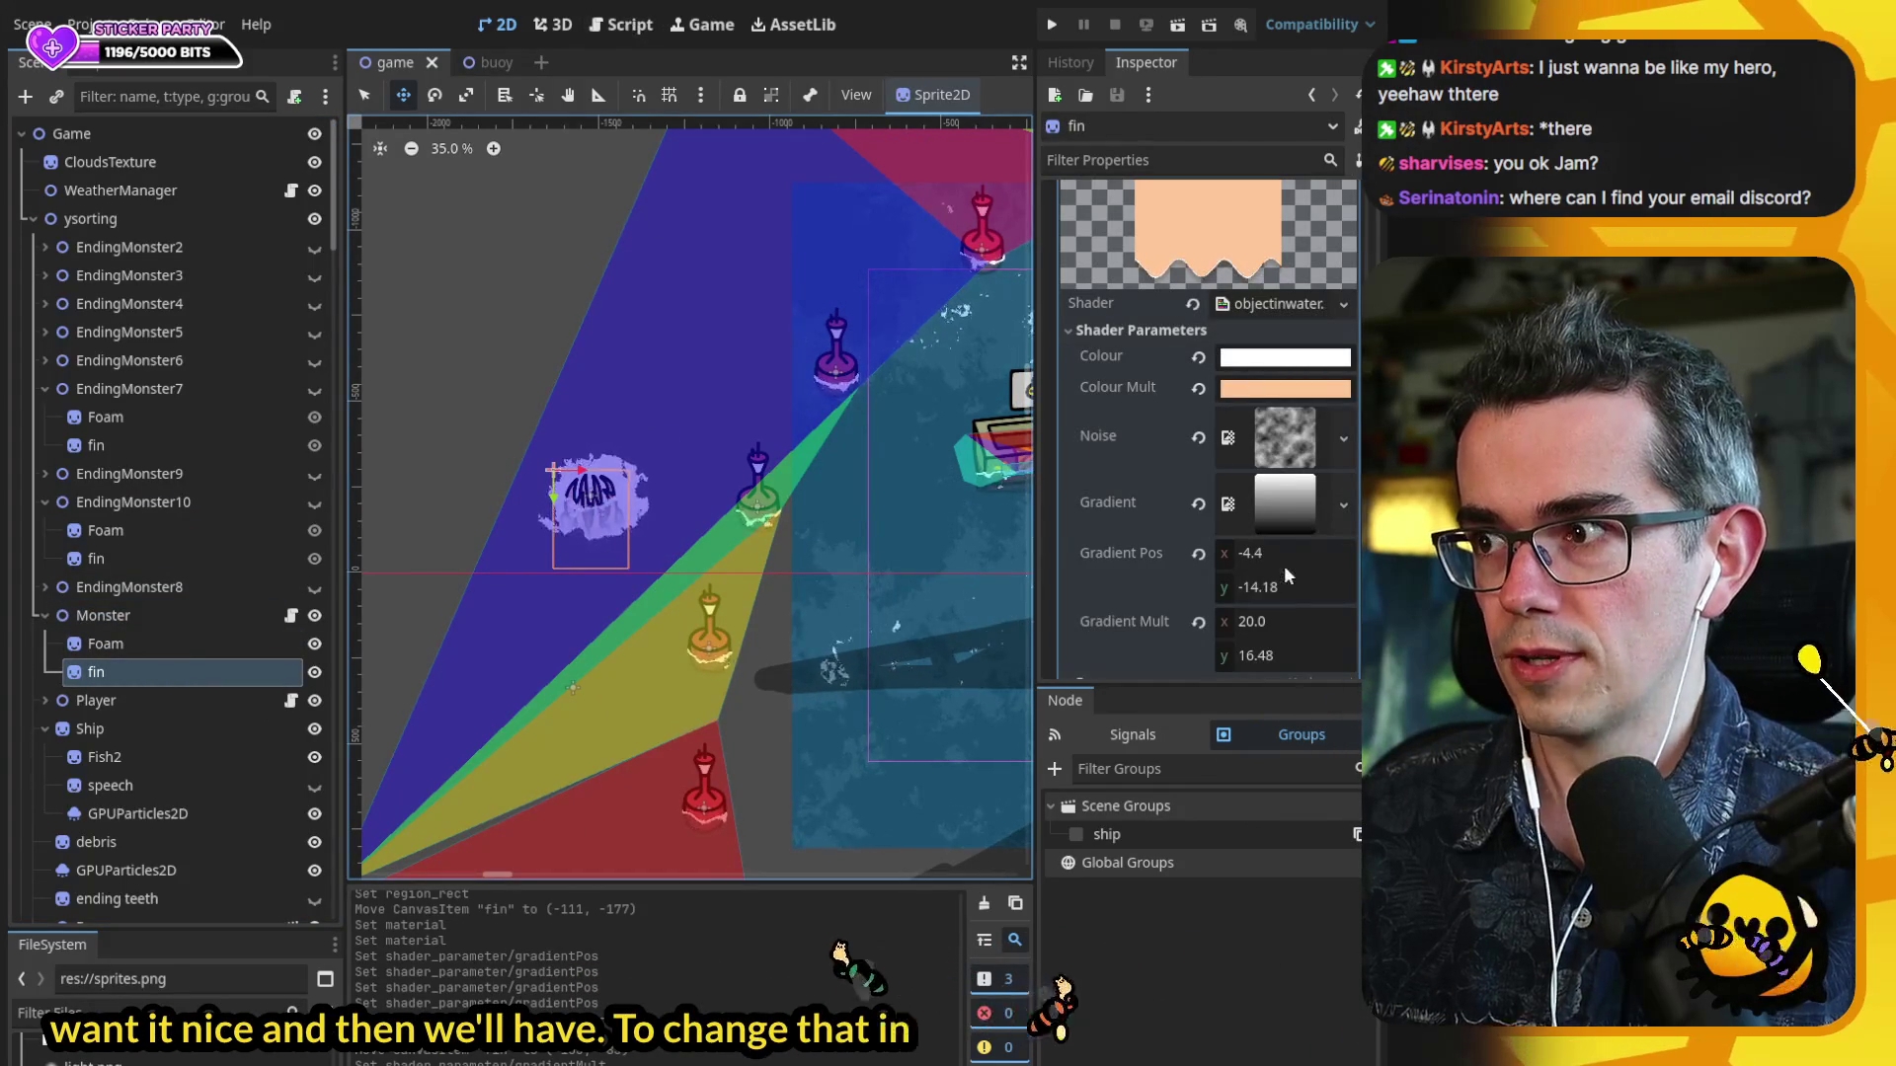
pyautogui.click(1118, 551)
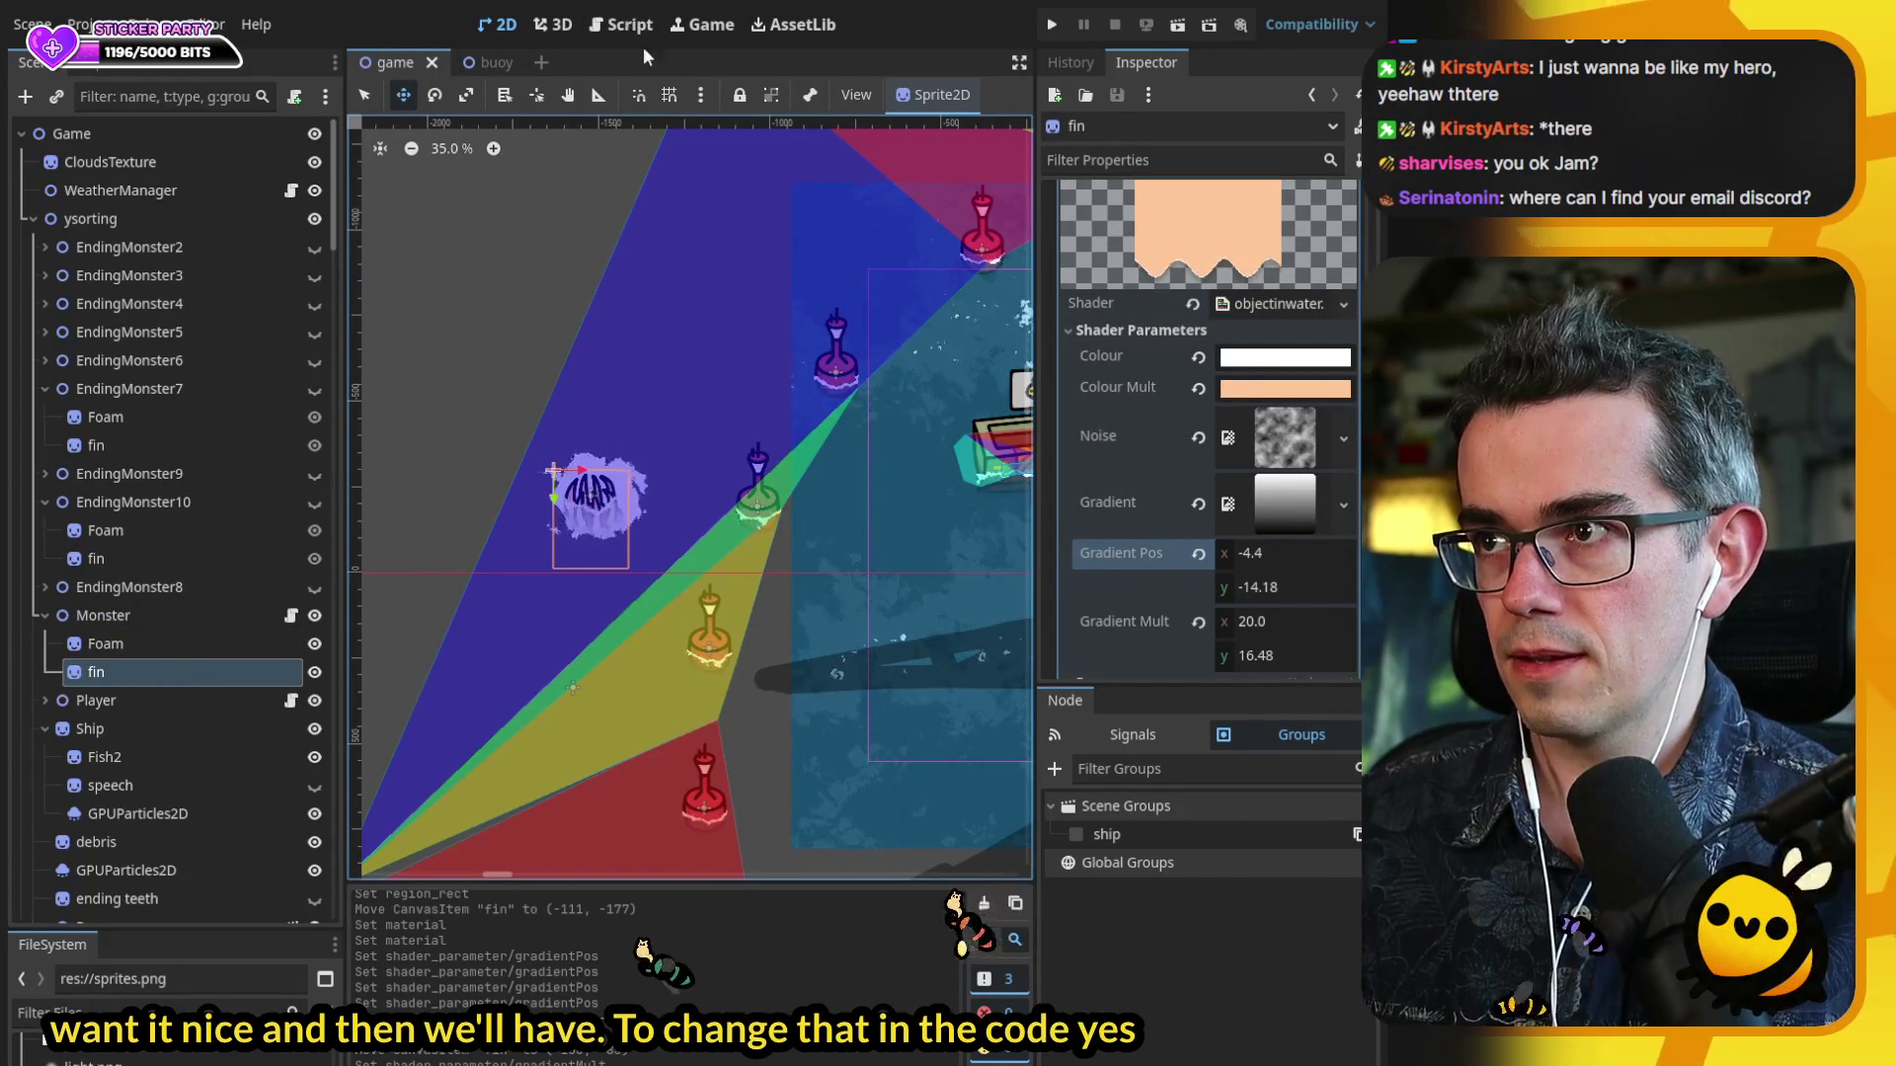
pyautogui.click(630, 26)
pyautogui.hotkey('ctrl', '\\')
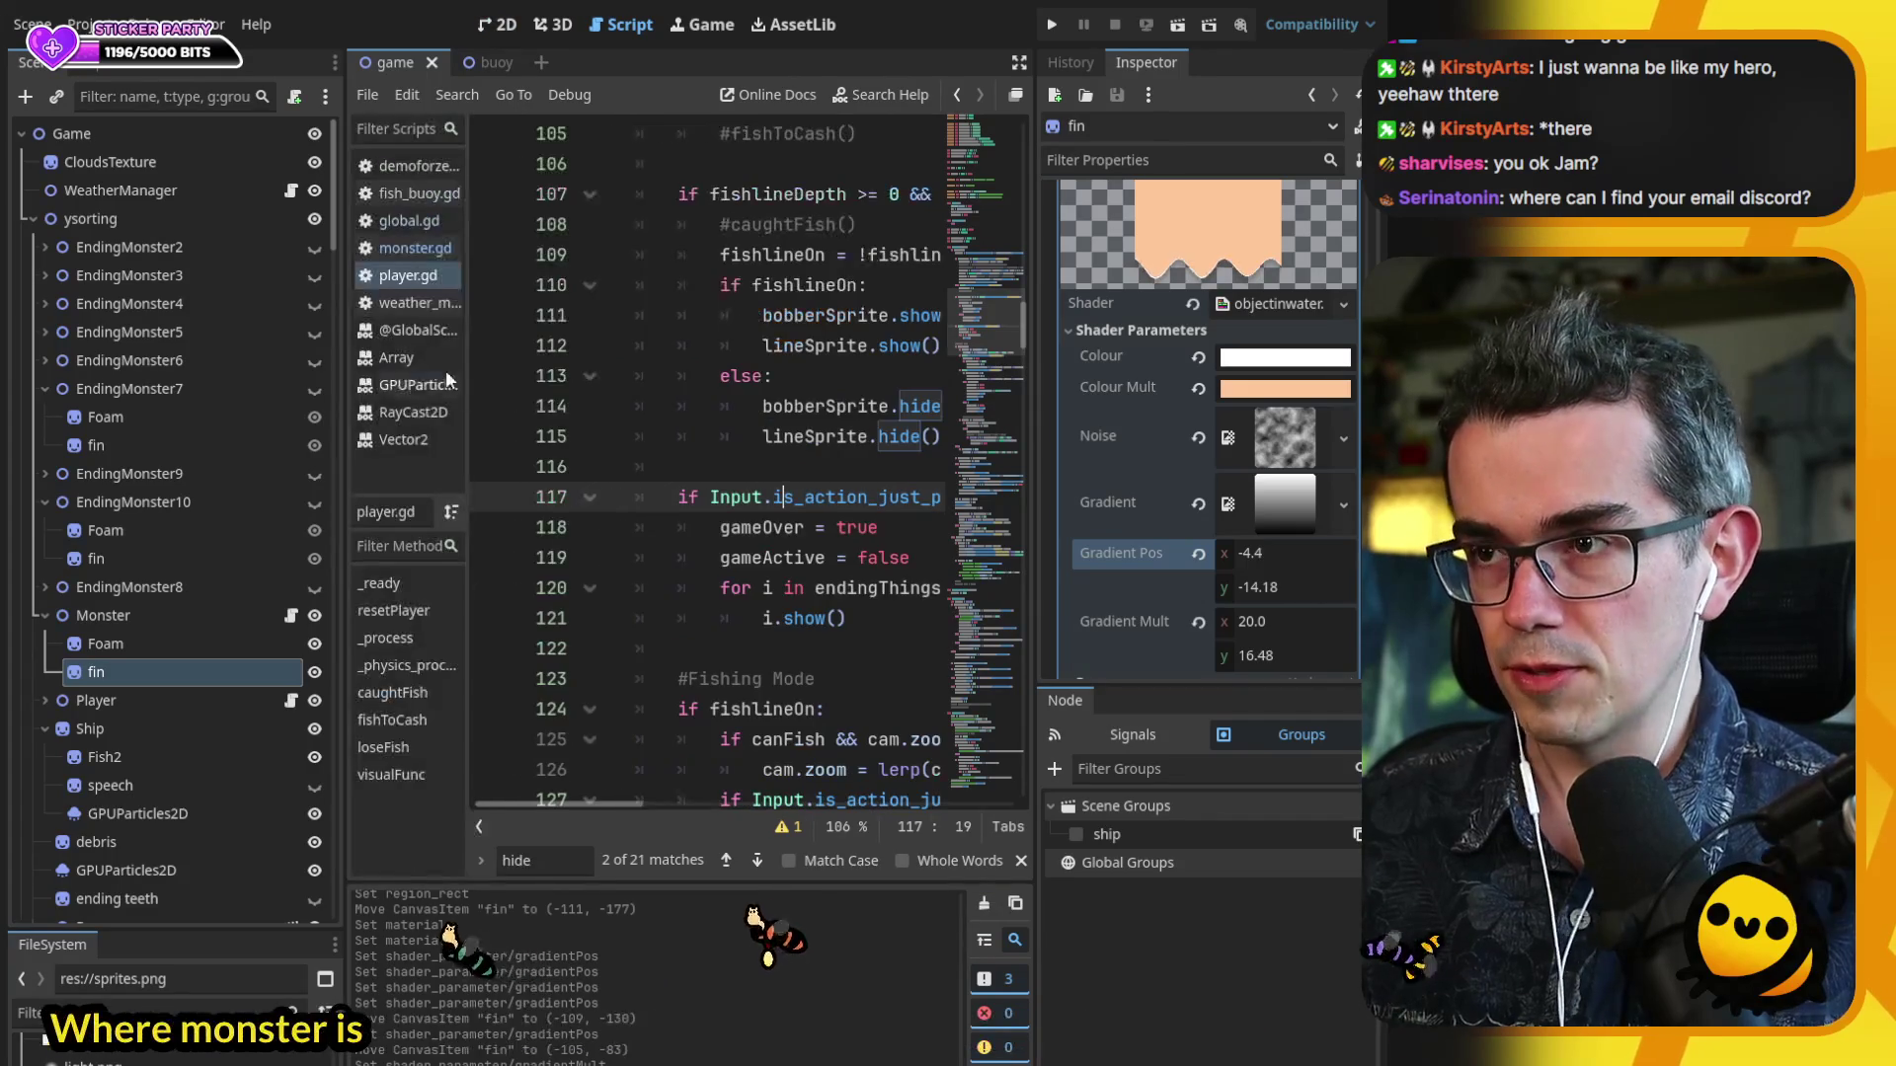
# - In monster.gd, change the fin gradient x value on line 39 from -2.355 to -4.4
pyautogui.click(413, 248)
pyautogui.click(847, 470)
pyautogui.doubleClick(846, 470)
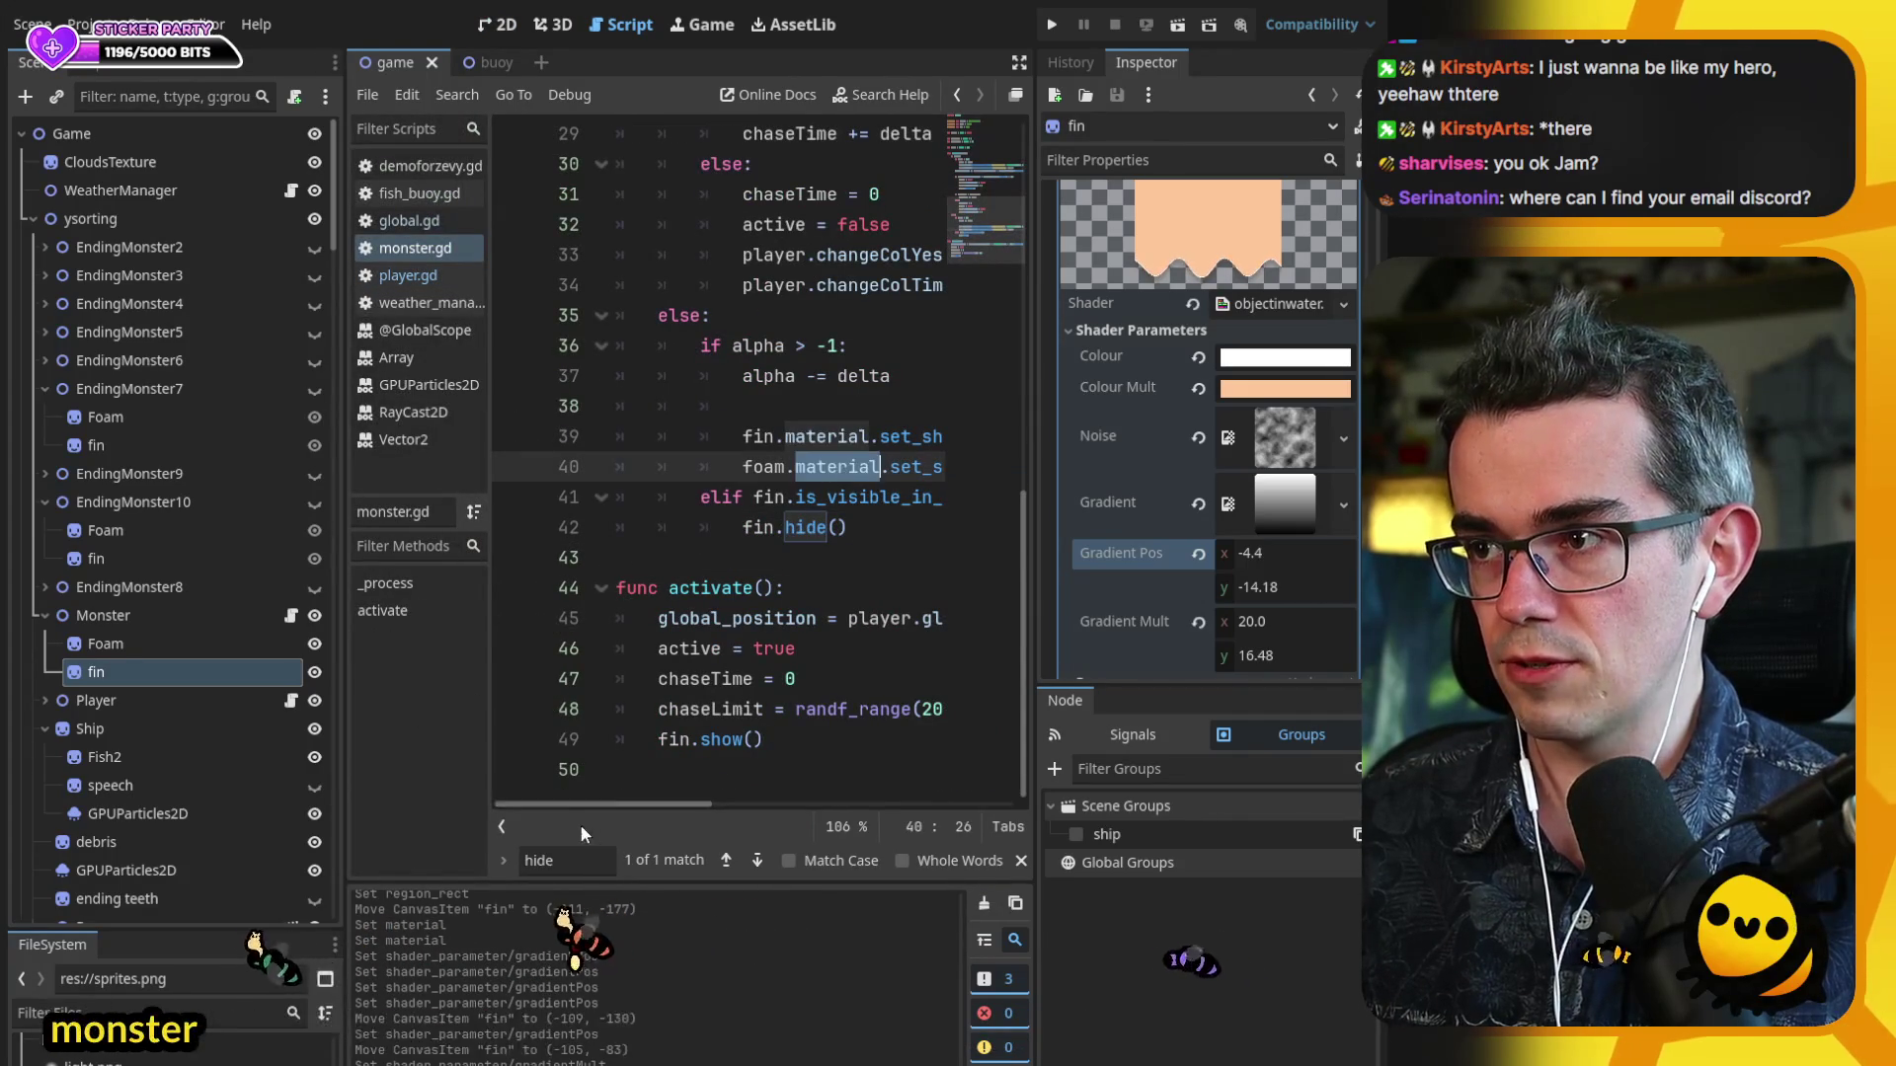
pyautogui.moveTo(615, 802); pyautogui.dragTo(875, 816)
pyautogui.click(768, 437)
pyautogui.moveTo(767, 436); pyautogui.dragTo(713, 436)
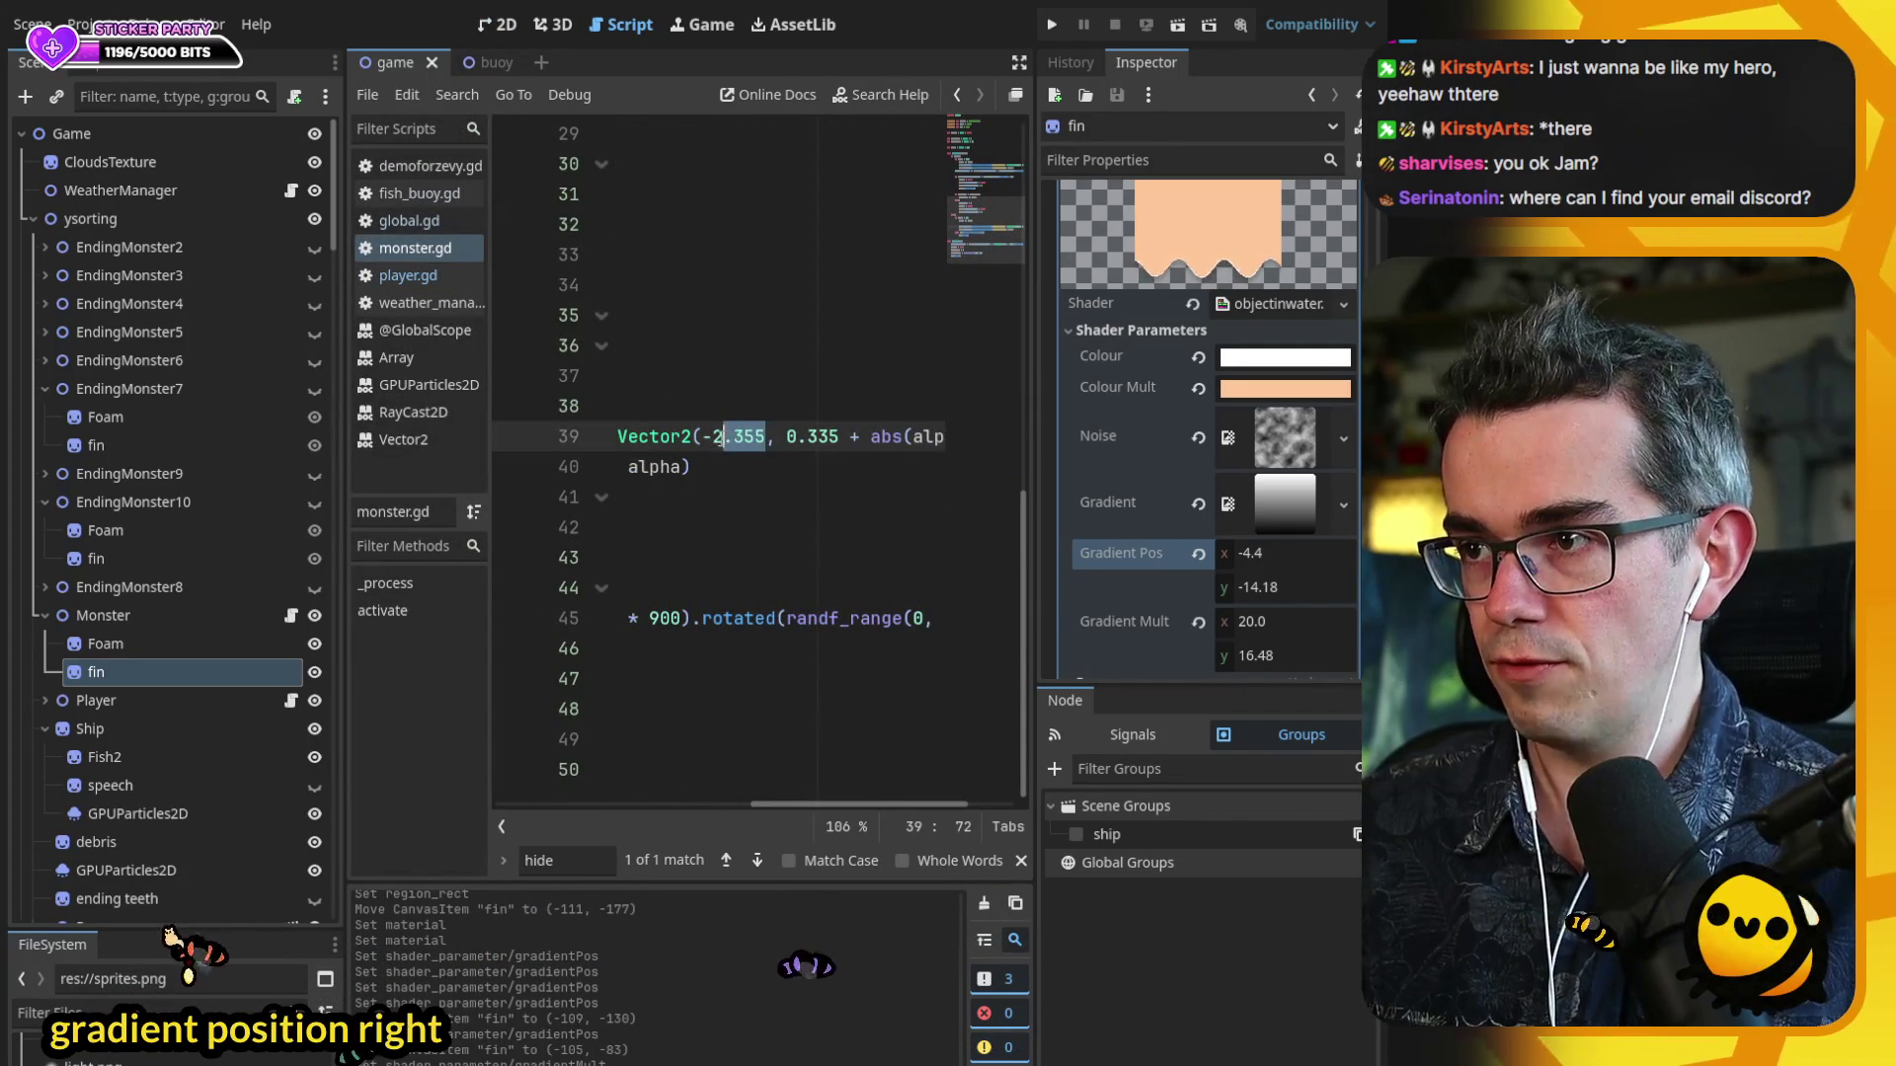
pyautogui.press('BackSpace')
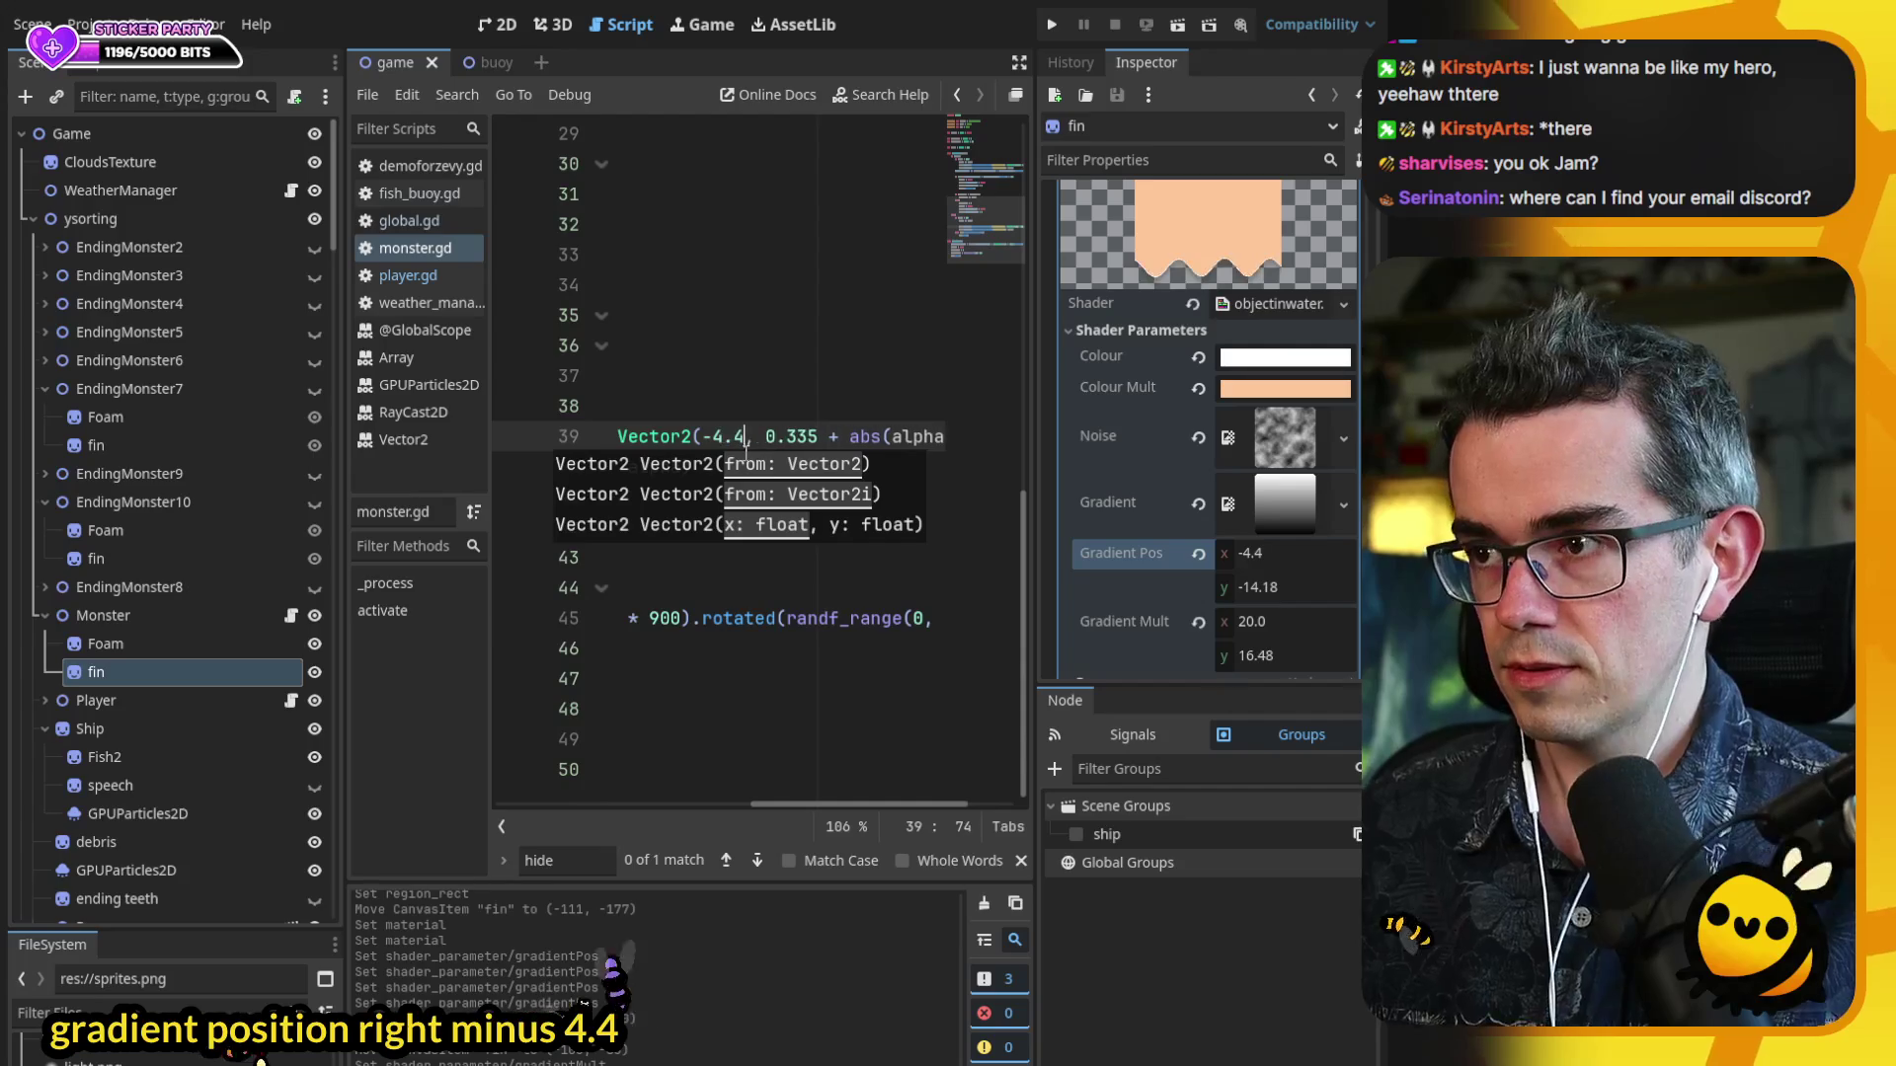
pyautogui.press('Right')
pyautogui.press('Right')
pyautogui.press('Right')
# - Look over the rest of the monster.gd code, then switch back to player.gd
pyautogui.moveTo(808, 809); pyautogui.dragTo(878, 804)
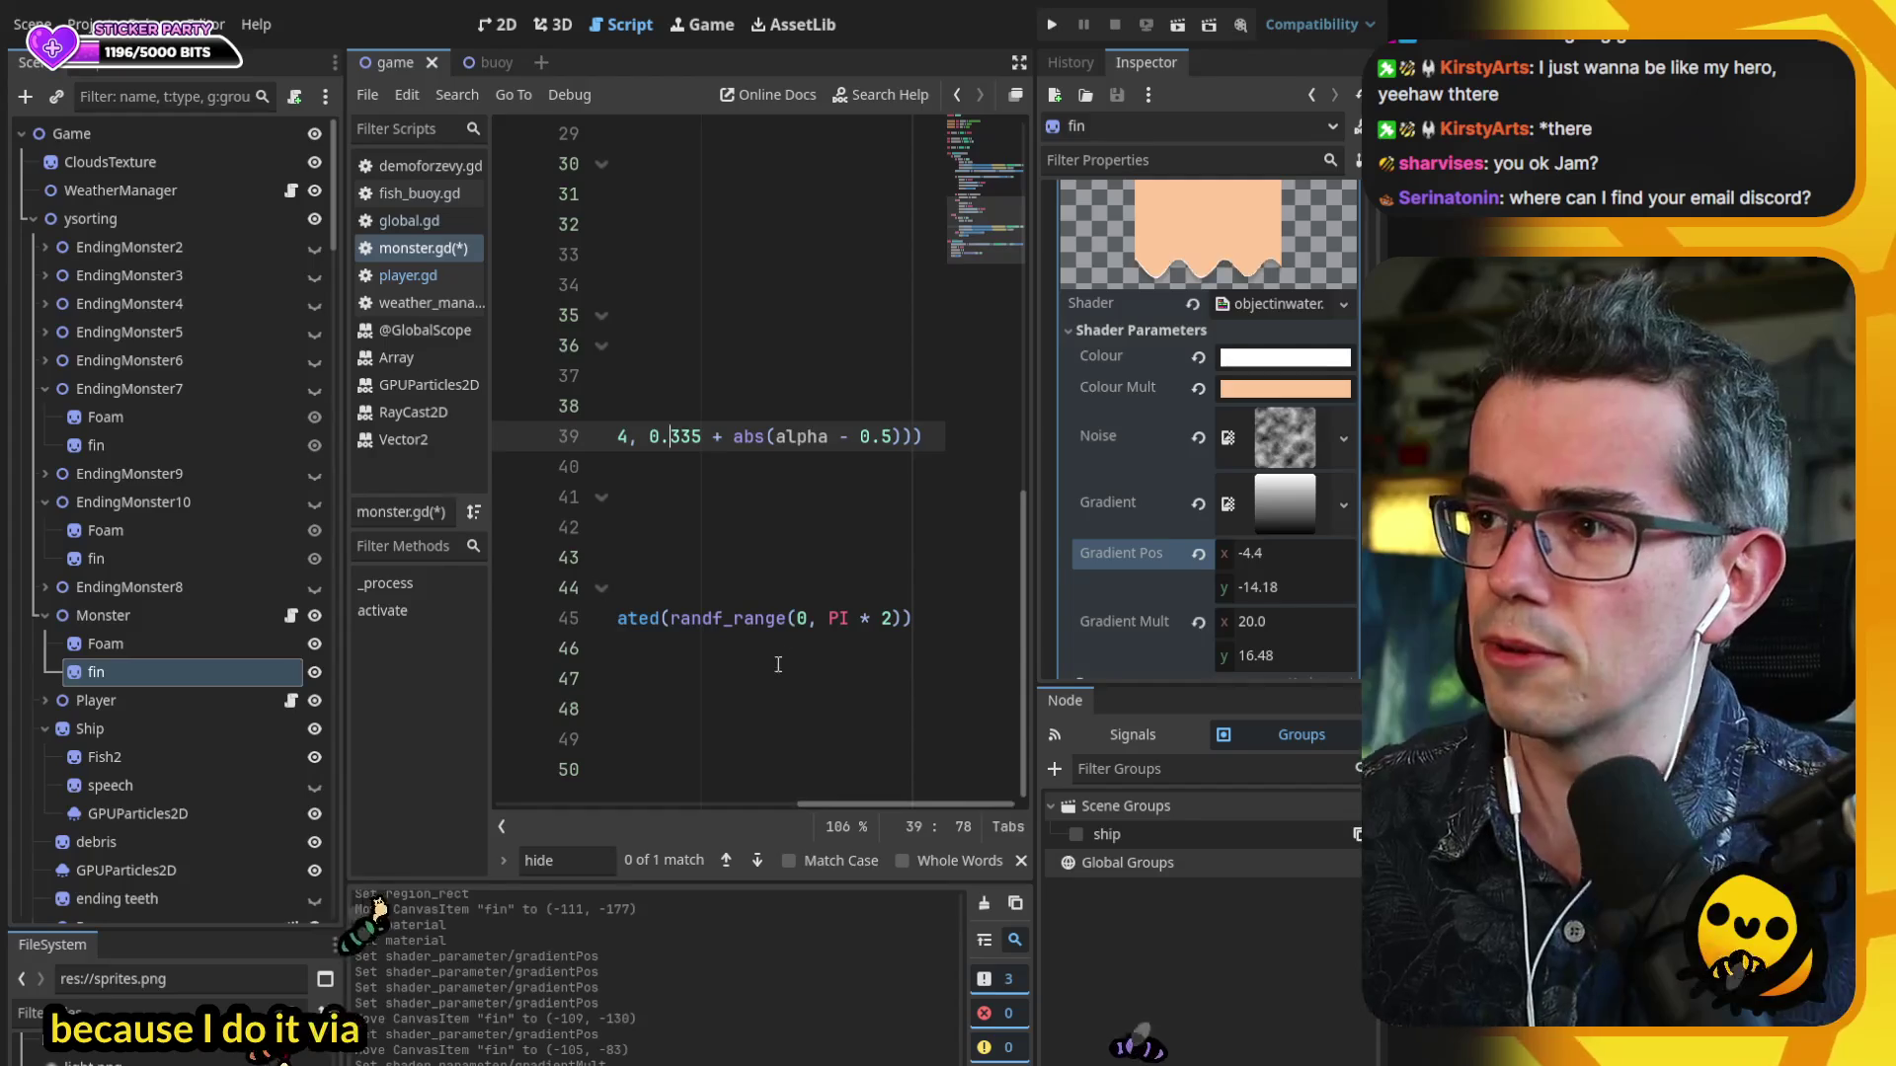
pyautogui.moveTo(859, 806)
pyautogui.mouseDown()
pyautogui.moveTo(565, 798)
pyautogui.moveTo(590, 783)
pyautogui.mouseUp()
pyautogui.scroll(6, 696, 620)
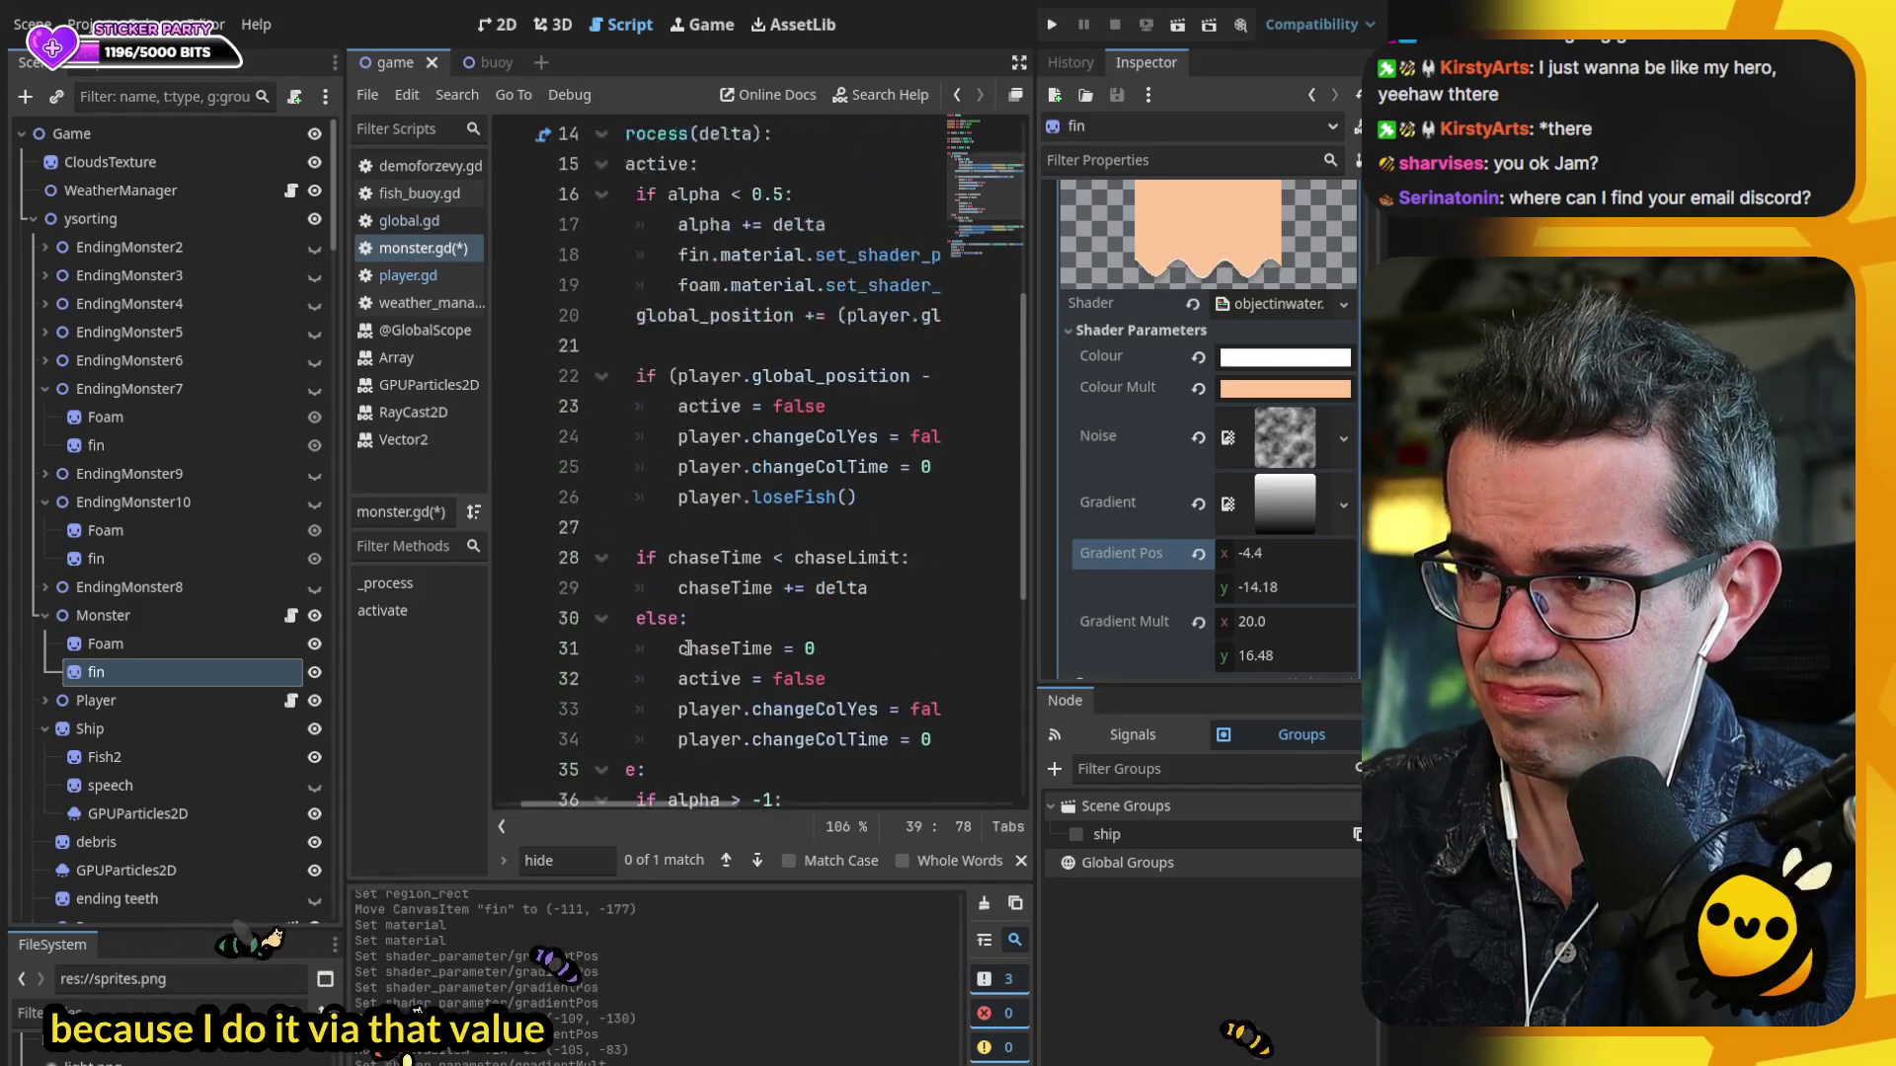
pyautogui.scroll(-1, 696, 620)
pyautogui.scroll(1, 691, 691)
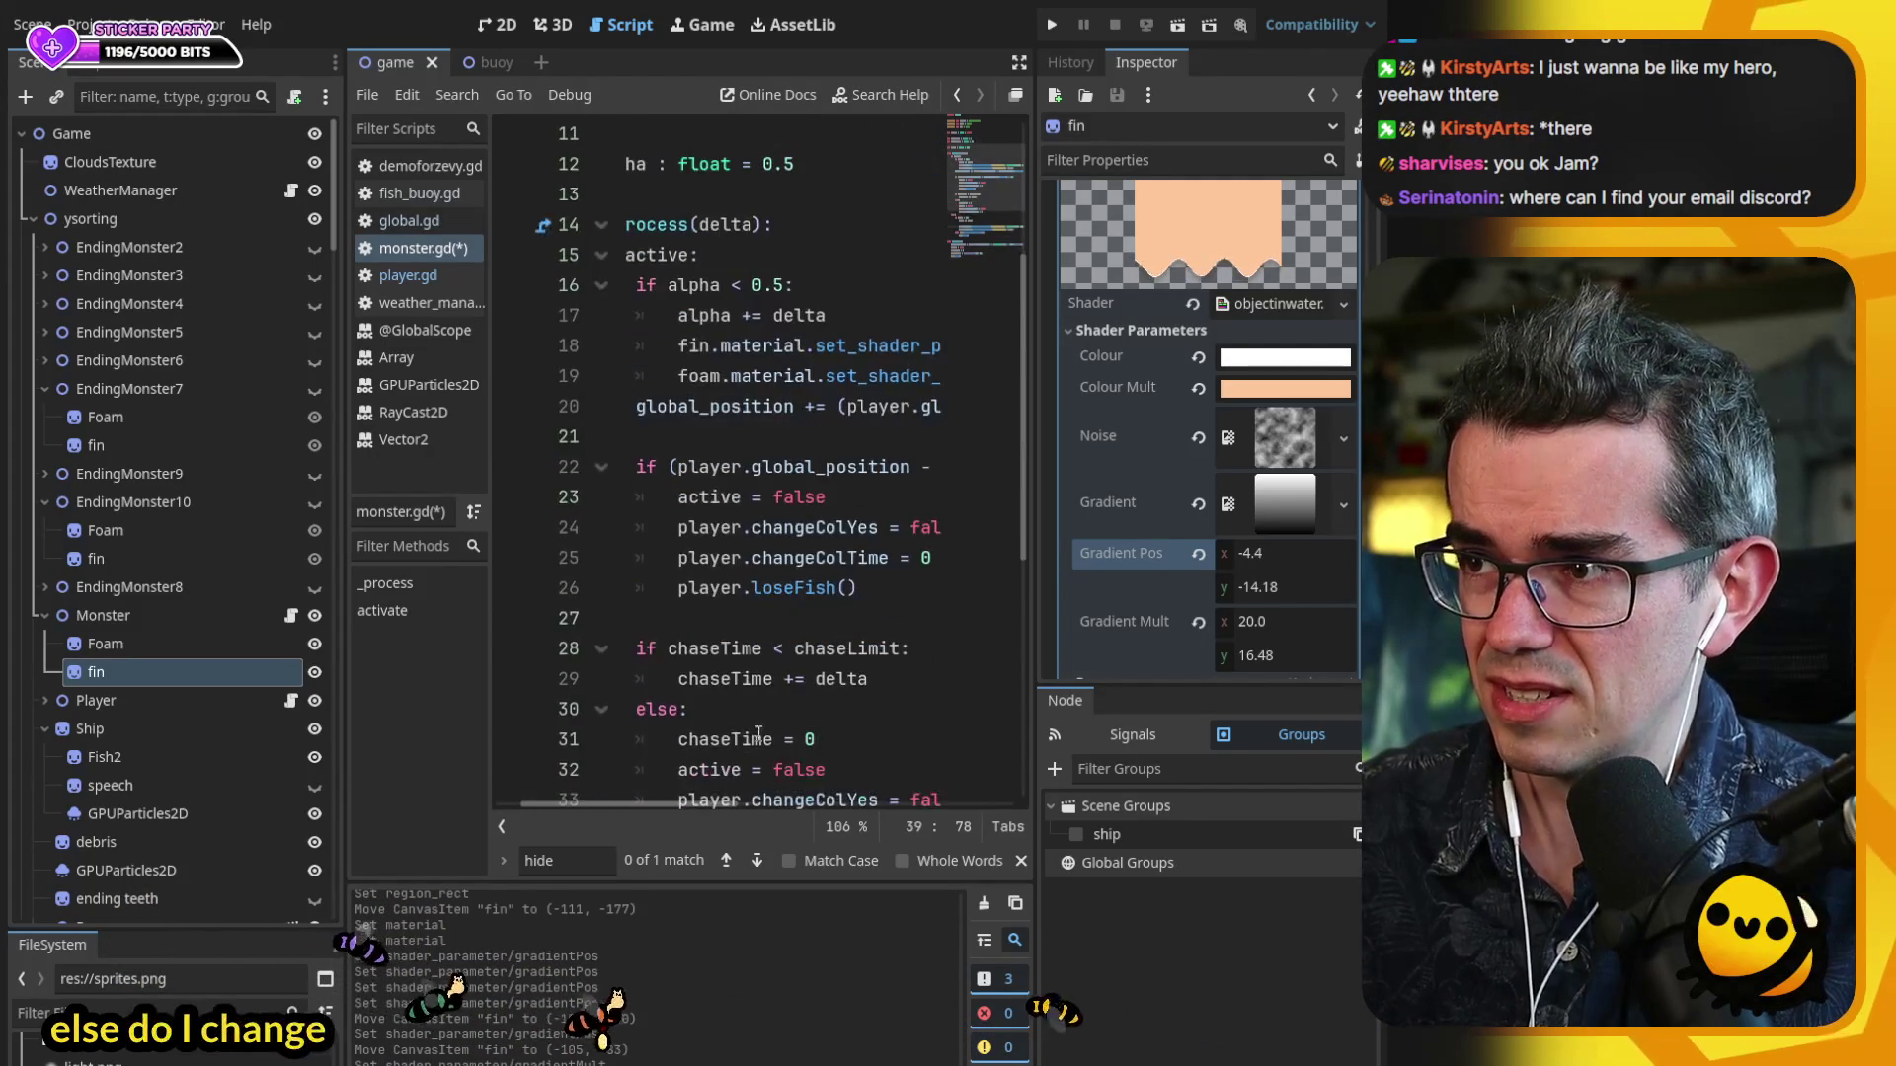
pyautogui.moveTo(677, 808)
pyautogui.mouseDown()
pyautogui.moveTo(642, 803)
pyautogui.moveTo(964, 815)
pyautogui.moveTo(762, 806)
pyautogui.mouseUp()
pyautogui.scroll(-2, 721, 707)
pyautogui.scroll(-2, 722, 706)
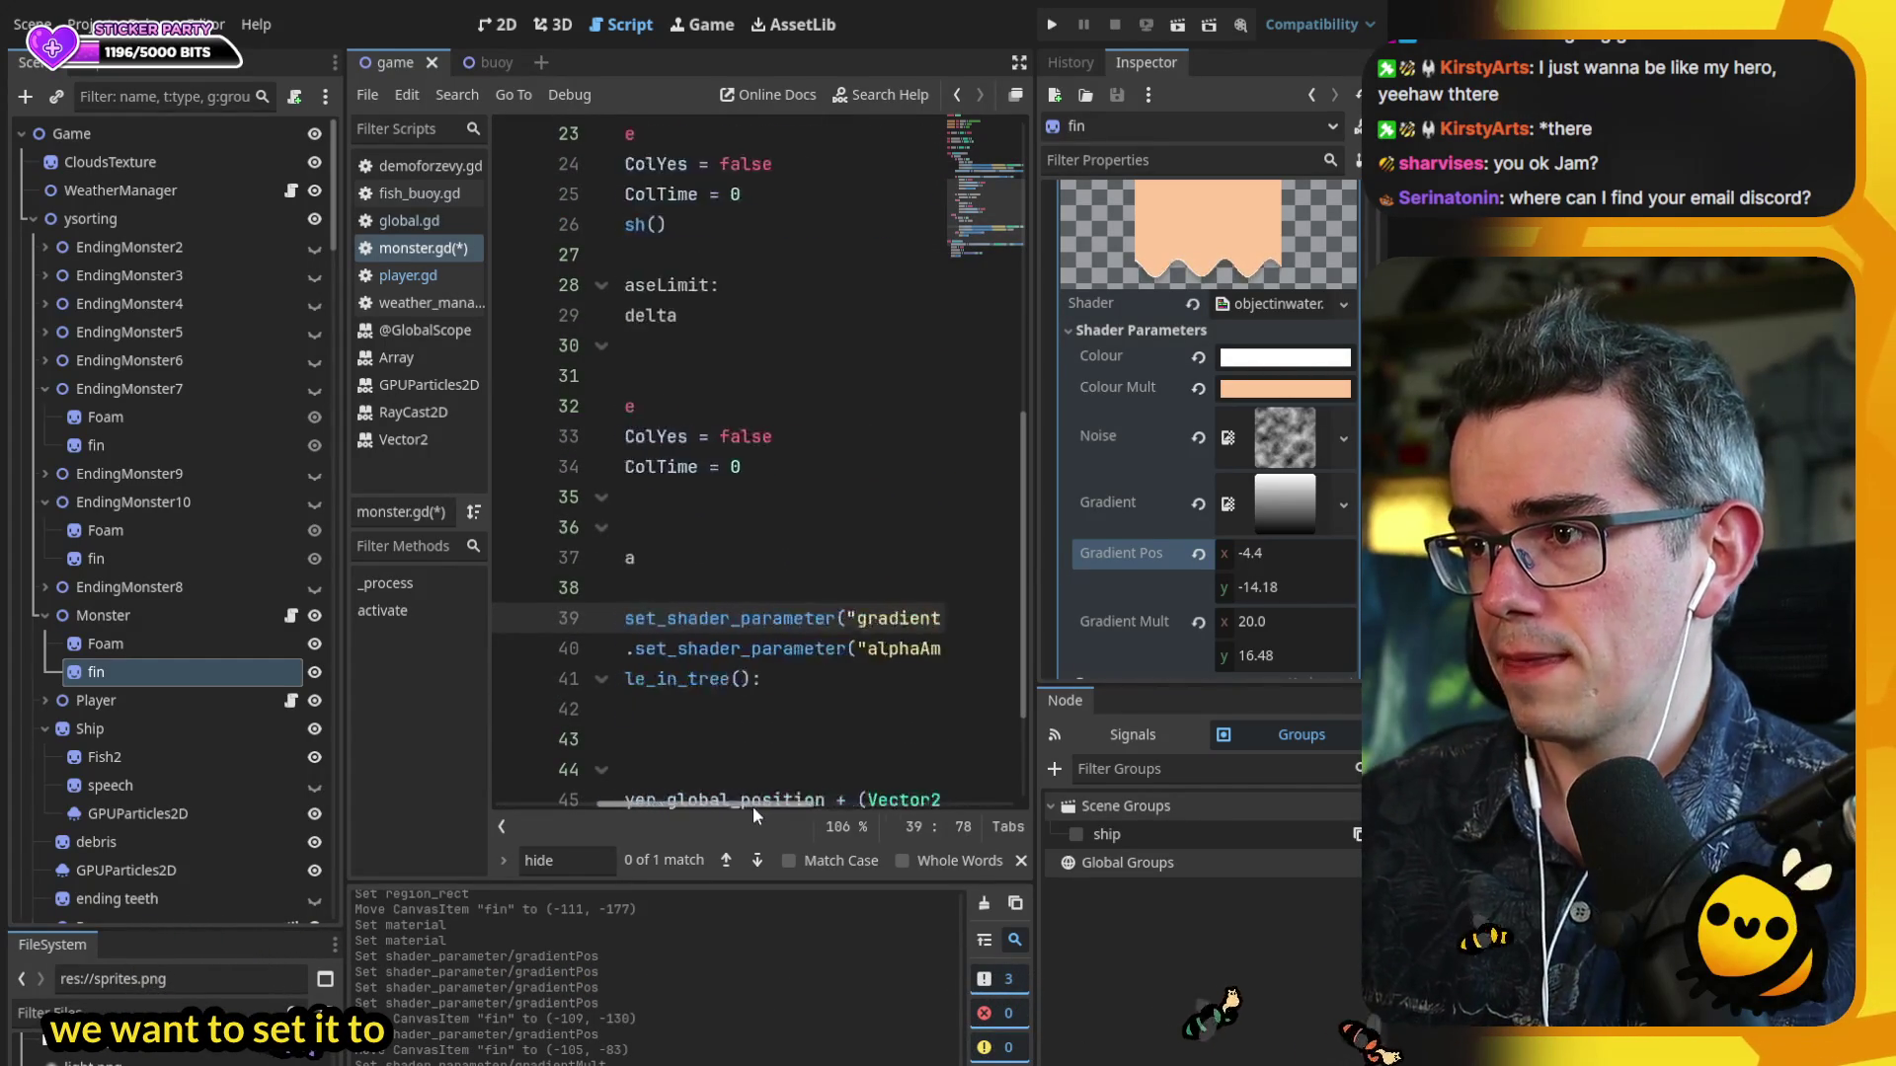
pyautogui.moveTo(892, 809); pyautogui.dragTo(944, 808)
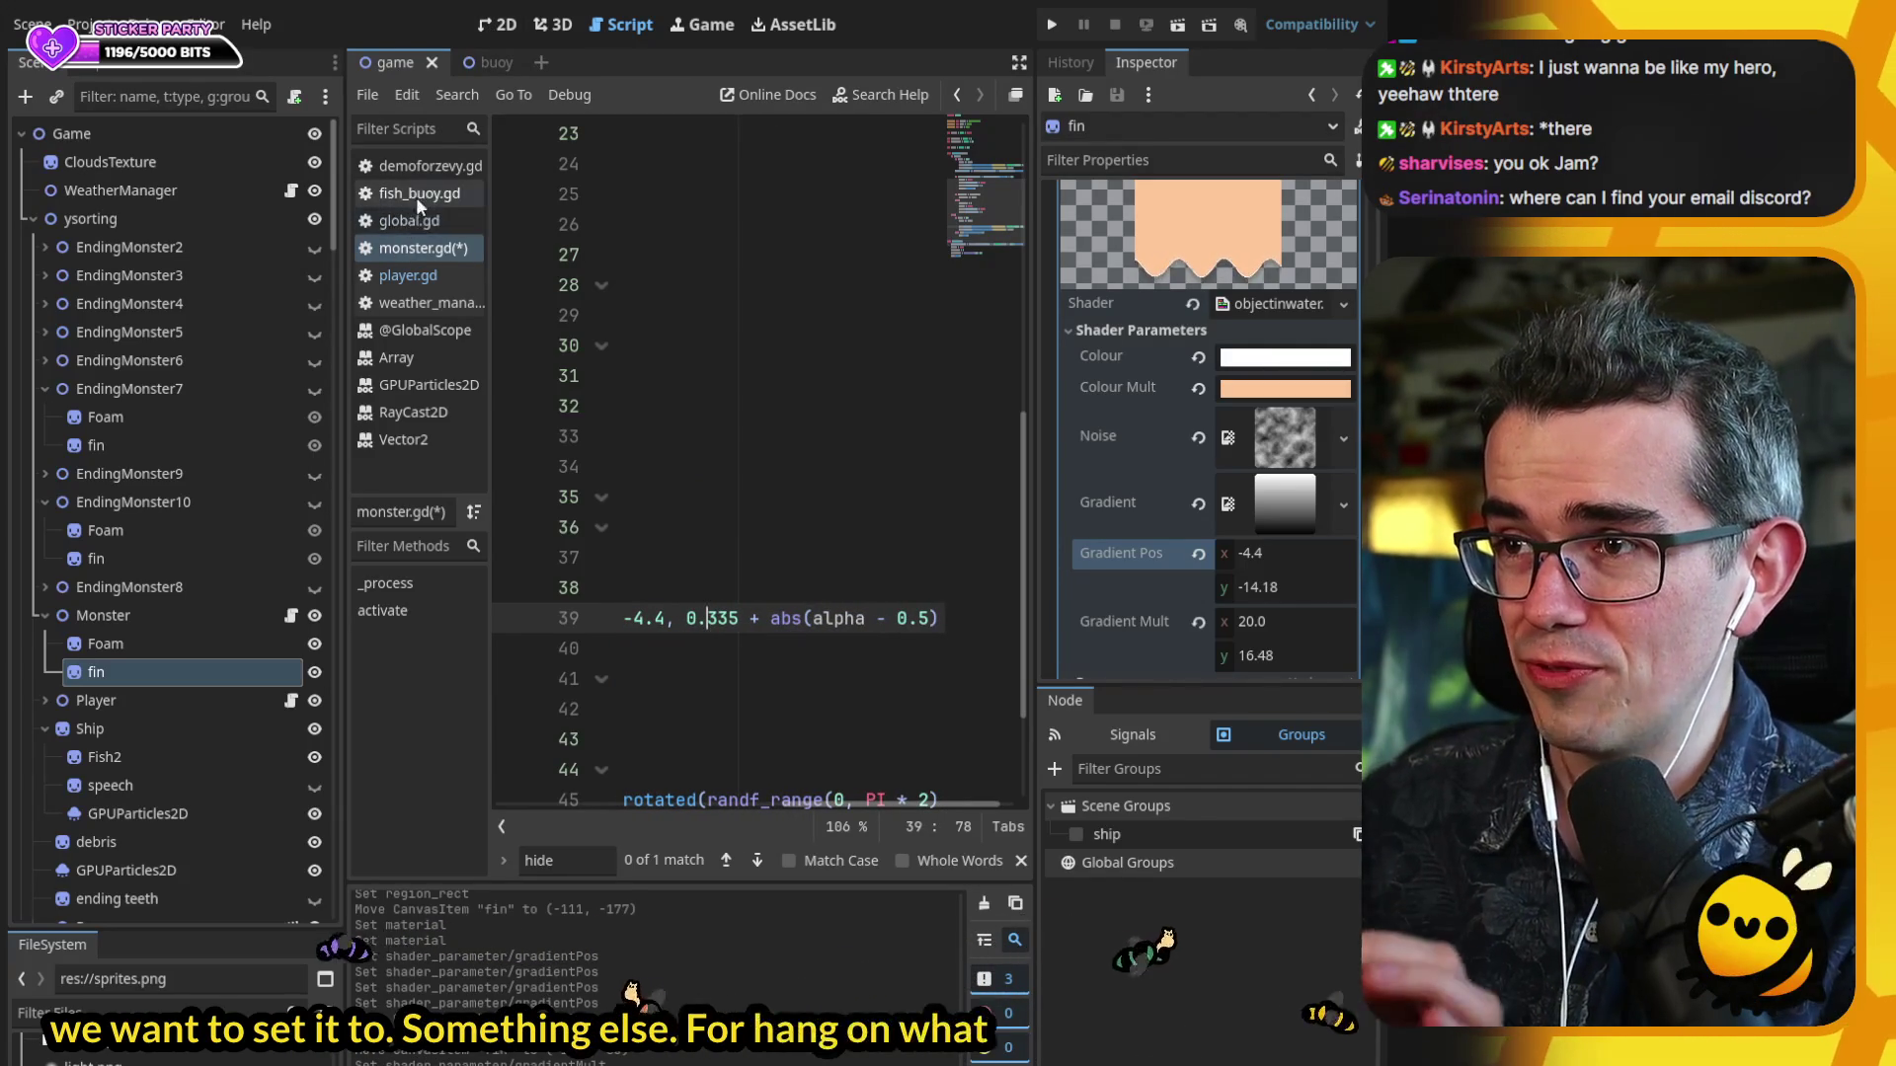
pyautogui.click(410, 273)
pyautogui.moveTo(597, 802)
pyautogui.mouseDown()
pyautogui.moveTo(684, 808)
pyautogui.moveTo(608, 804)
pyautogui.mouseUp()
# - Scroll player.gd to the gameOver block, select the -15.21 gradient value, and return to monster.gd
pyautogui.scroll(-15, 706, 601)
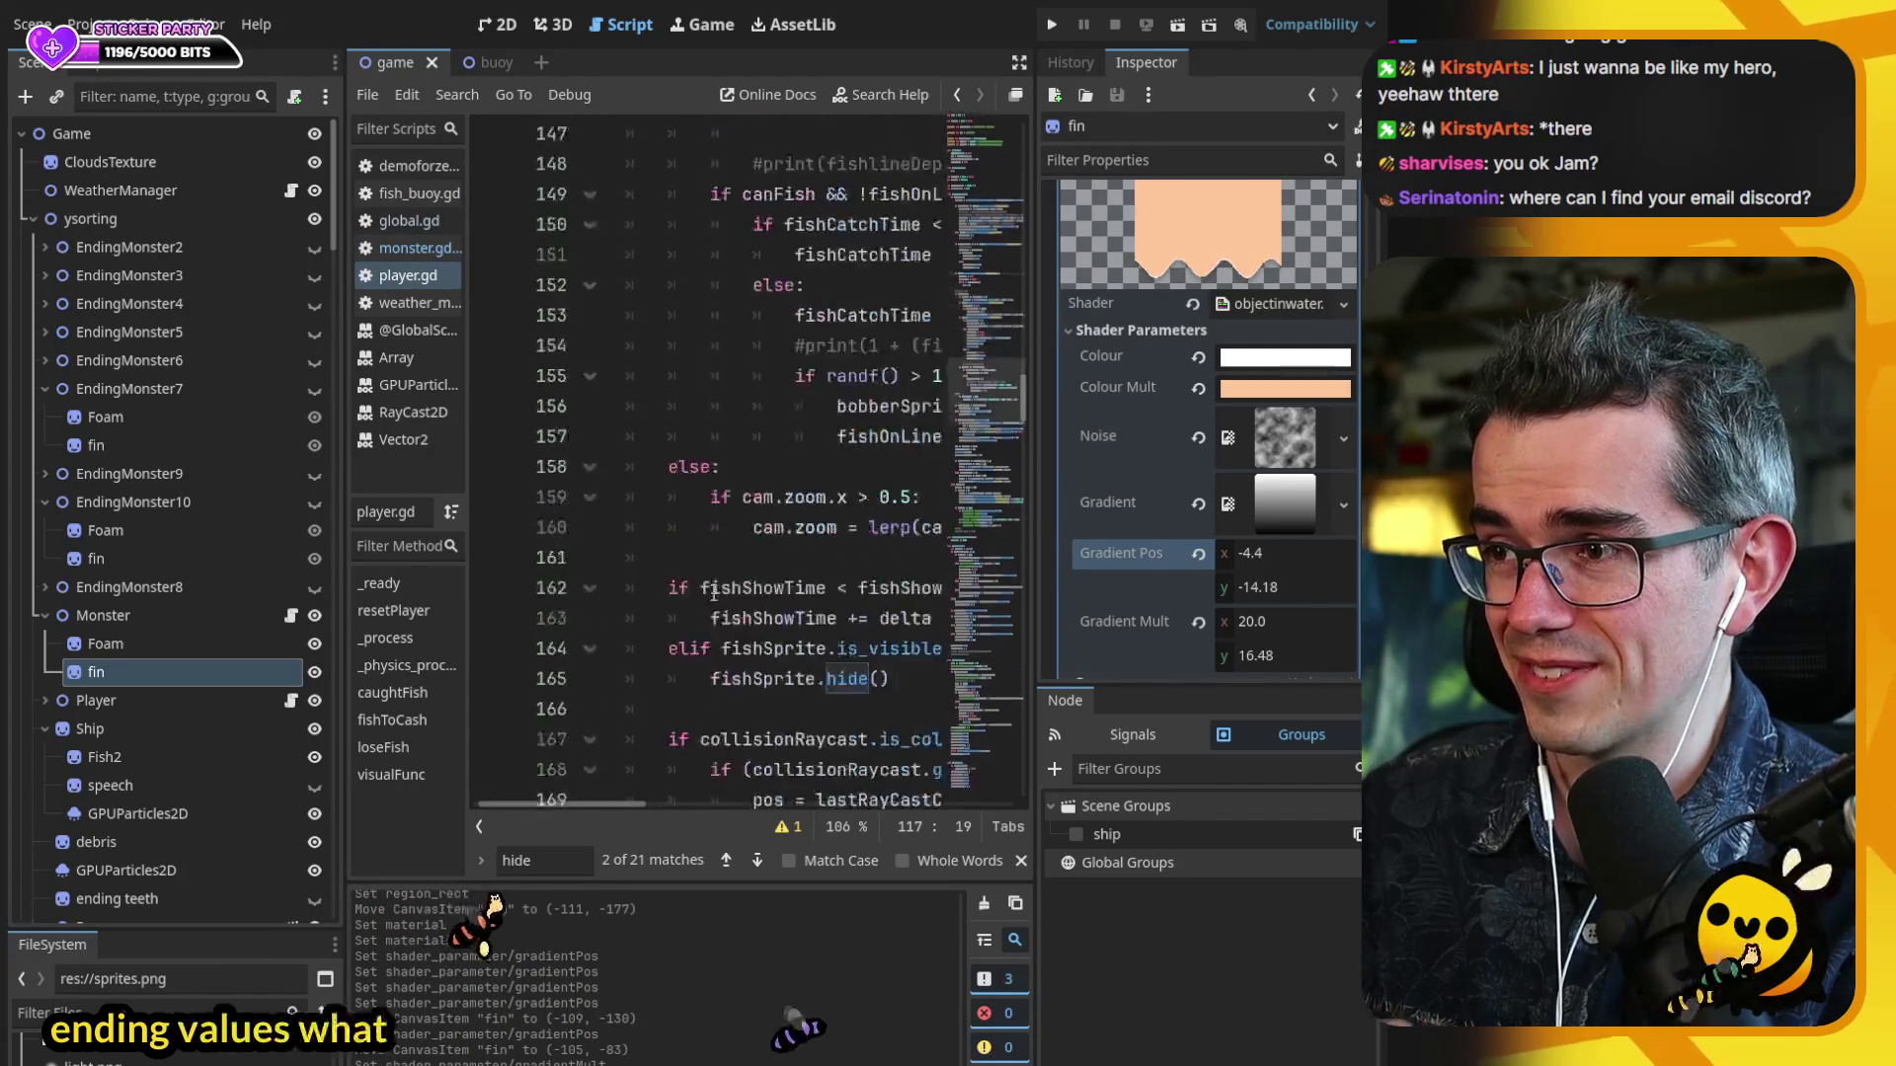
pyautogui.scroll(-8, 707, 602)
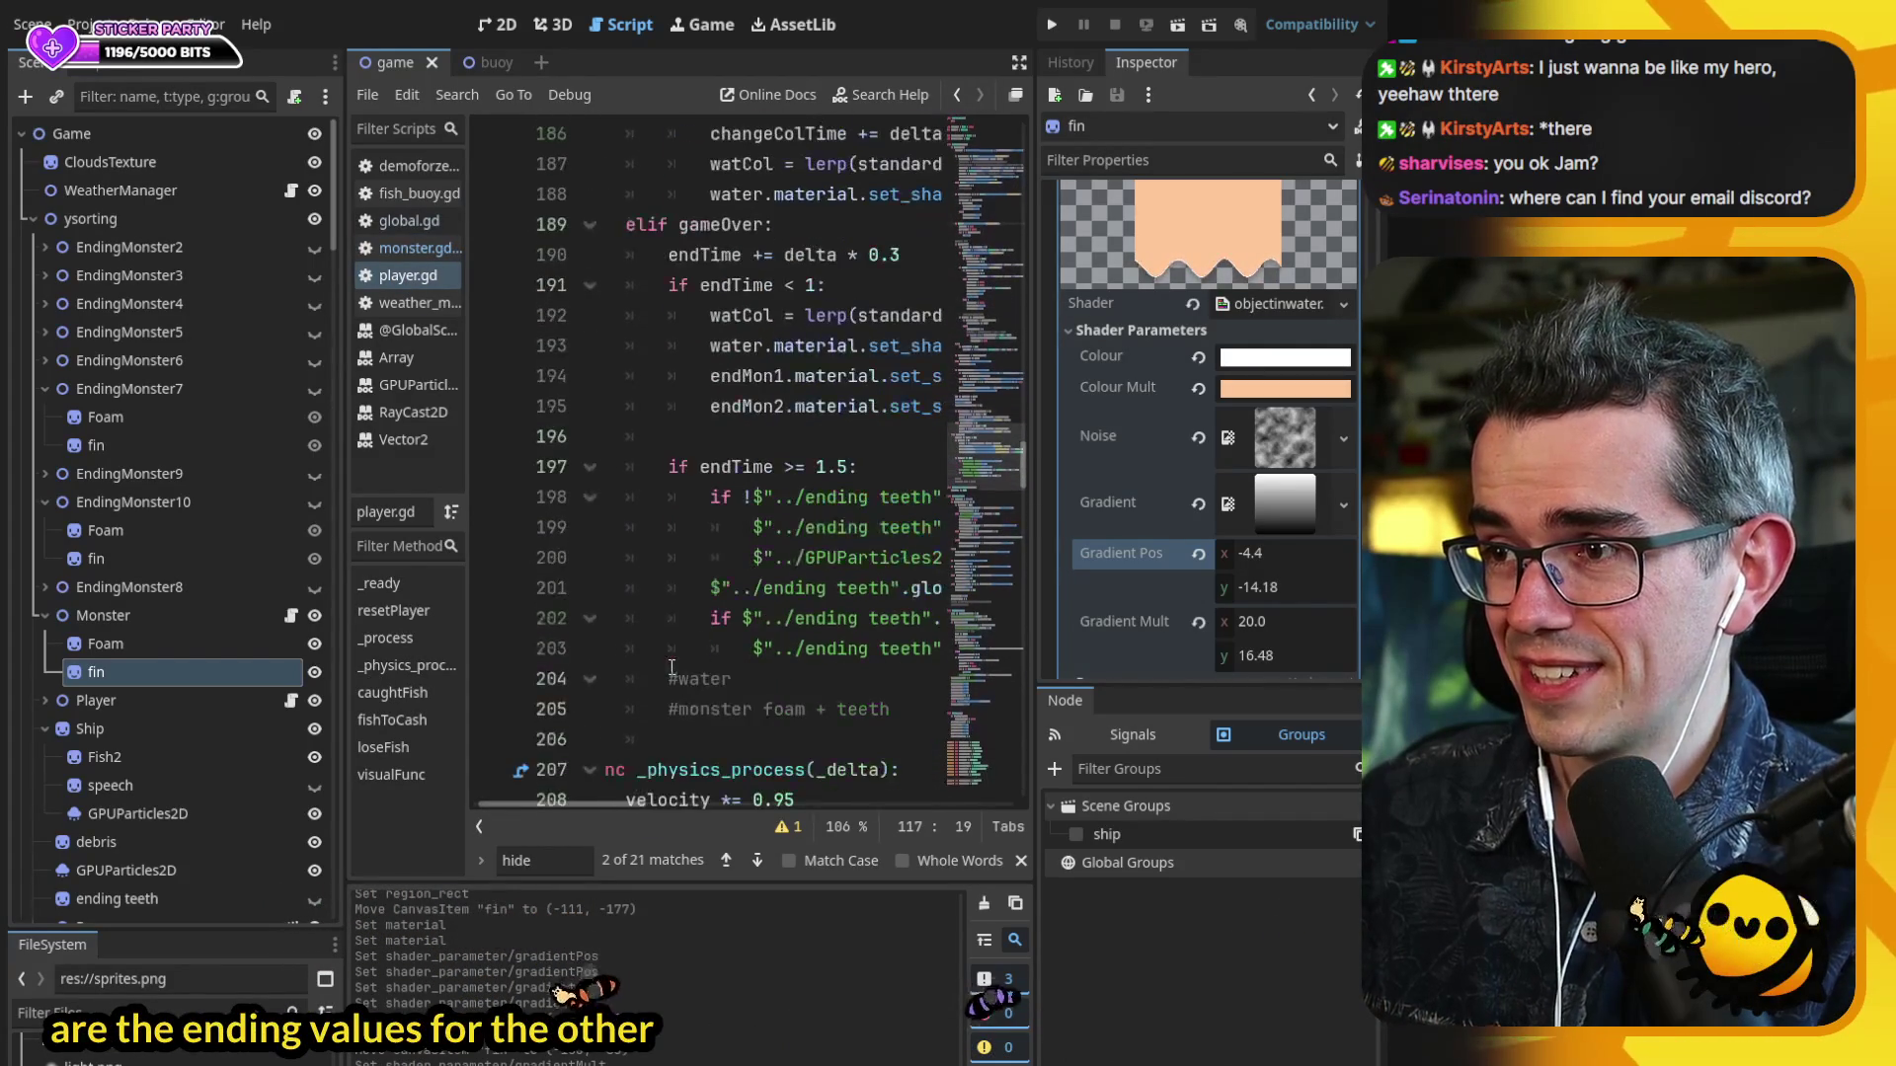
pyautogui.moveTo(592, 807)
pyautogui.mouseDown()
pyautogui.moveTo(883, 804)
pyautogui.moveTo(580, 796)
pyautogui.moveTo(798, 798)
pyautogui.mouseUp()
pyautogui.scroll(-1, 787, 490)
pyautogui.moveTo(800, 315); pyautogui.dragTo(760, 316)
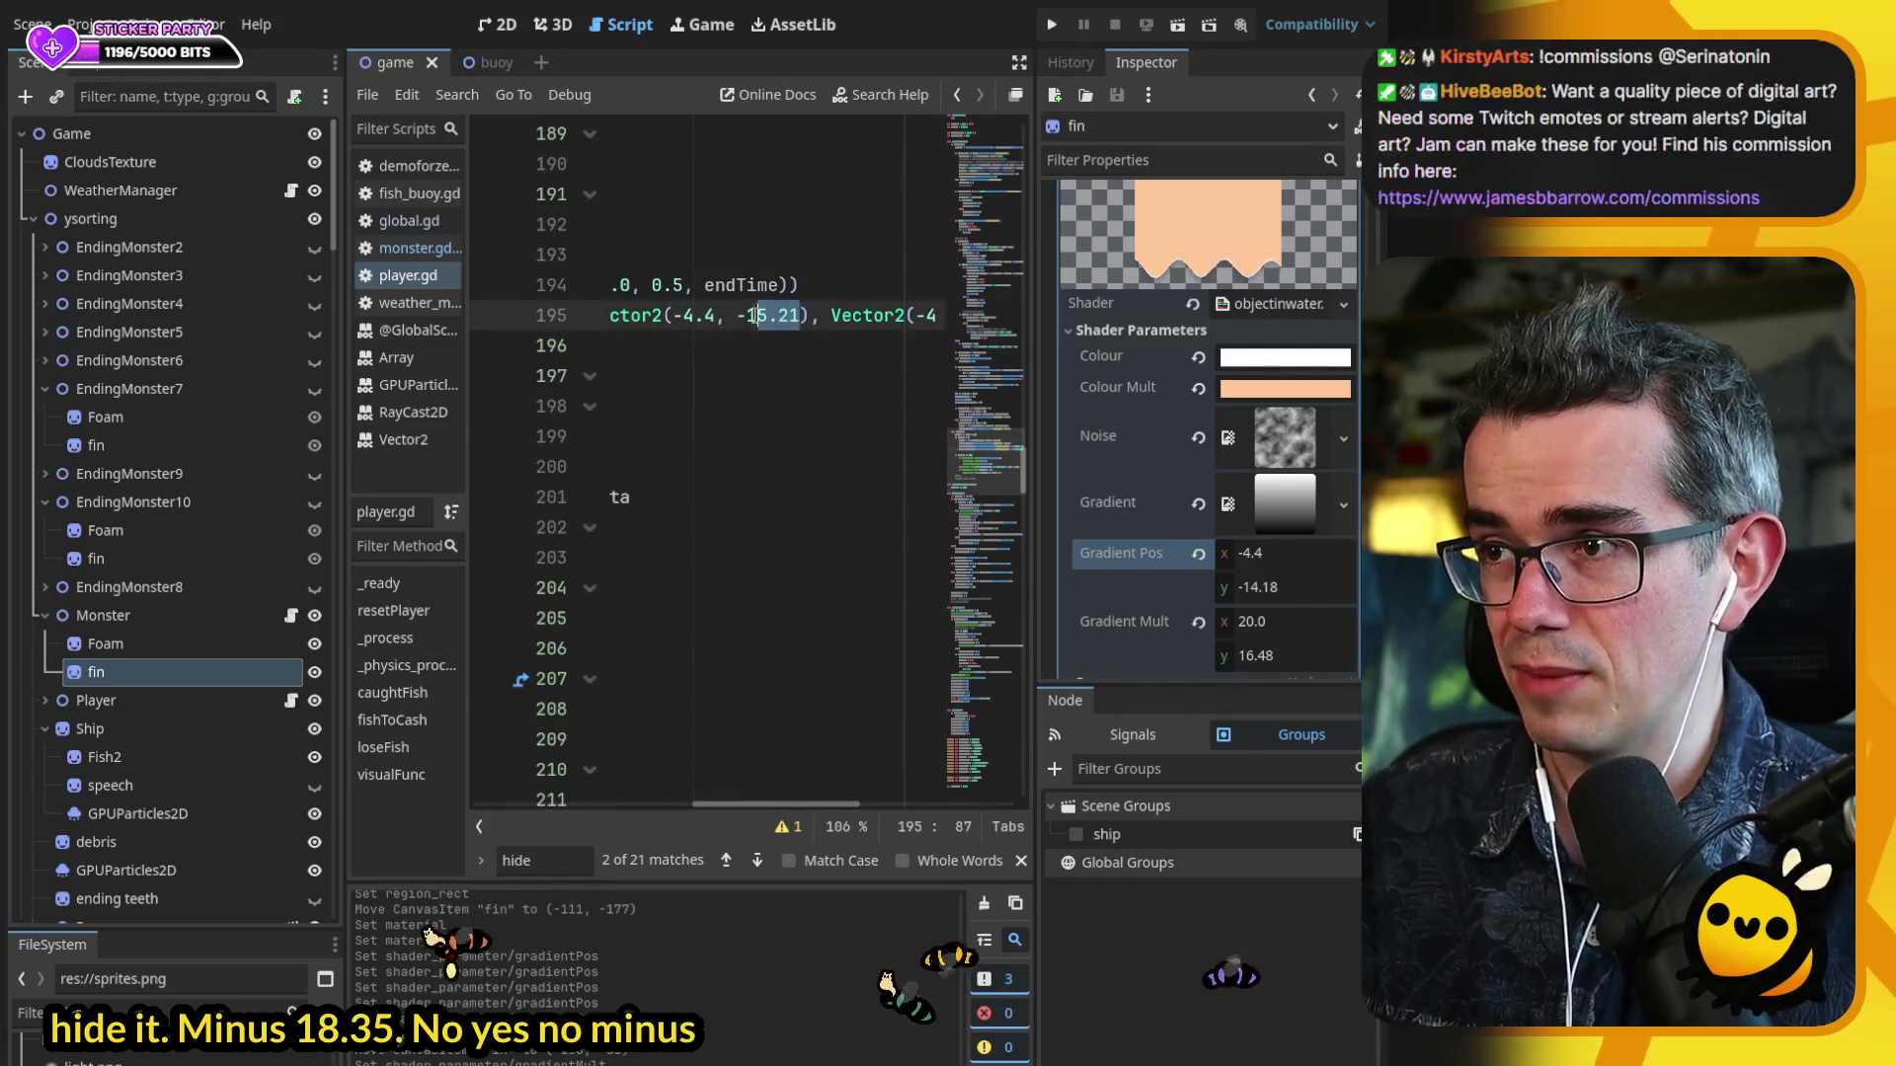
pyautogui.click(405, 251)
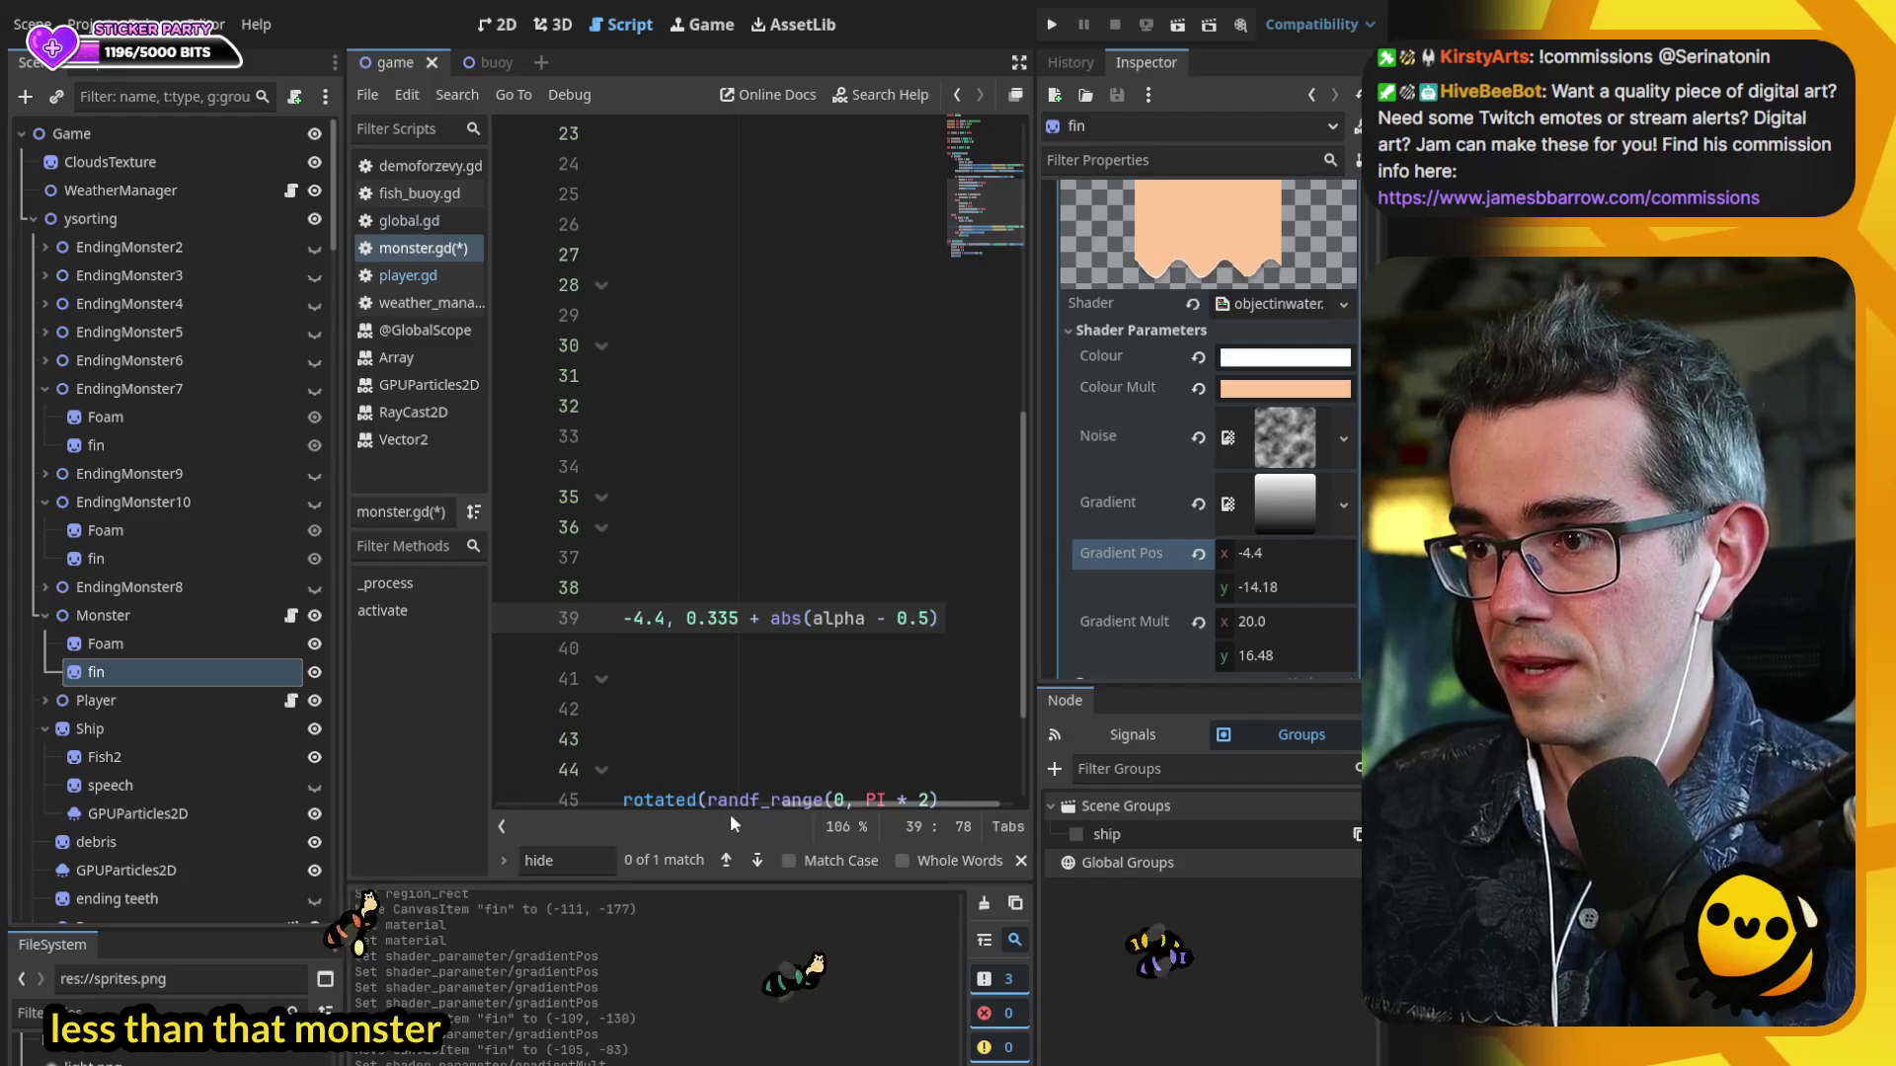